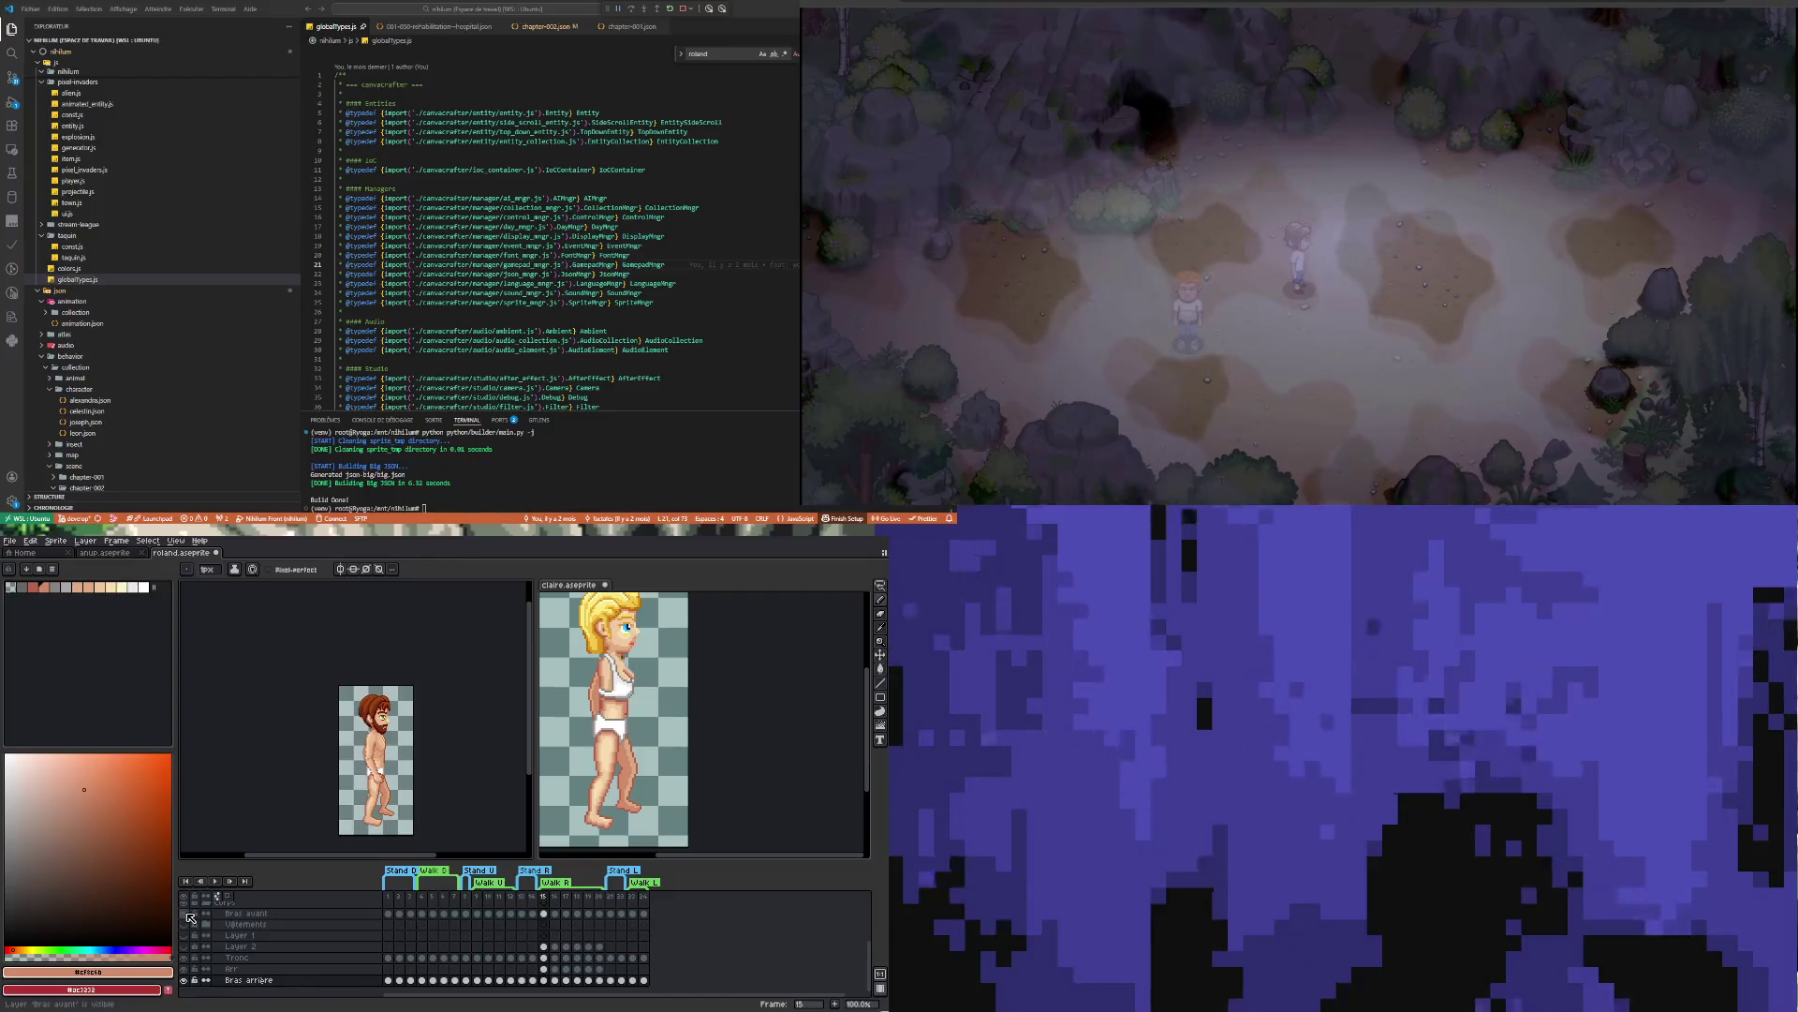
Bring up Roland's sprite on frame 15 of the Bras arrière layer, checking the Bras Avant layer
left_click(281, 750)
left_click(186, 915)
left_click(186, 915)
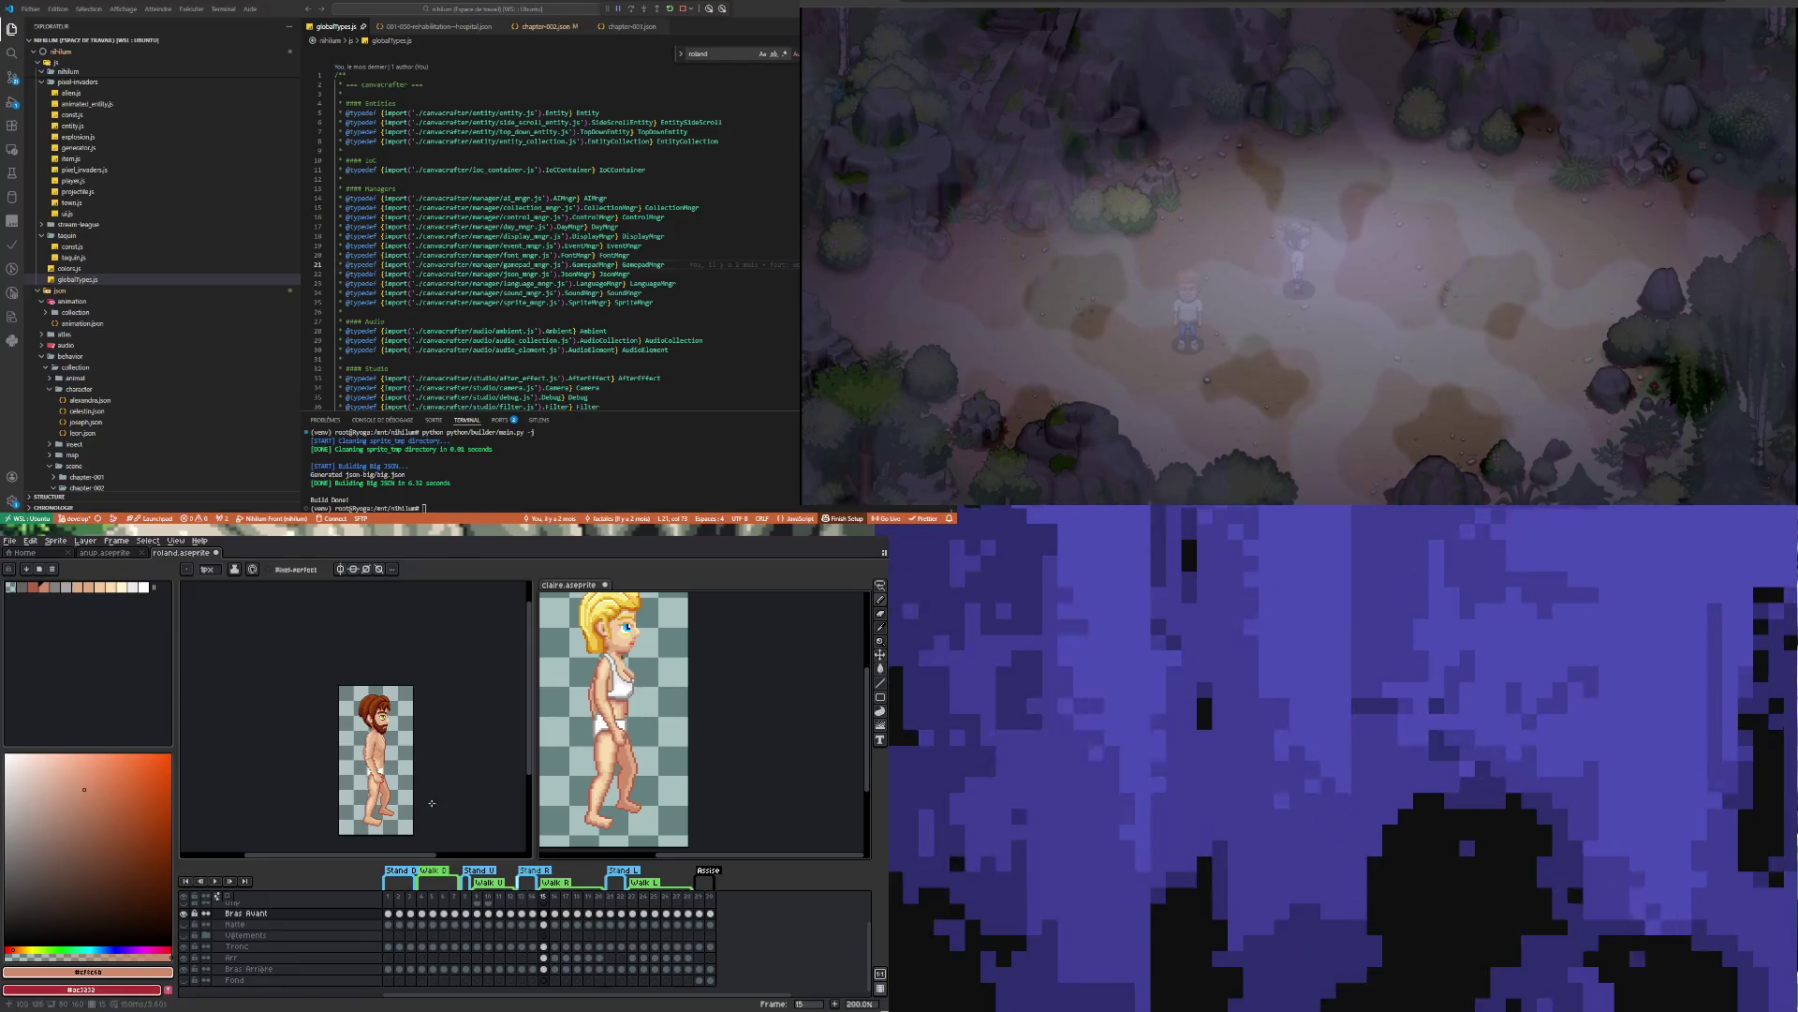
left_click(473, 792)
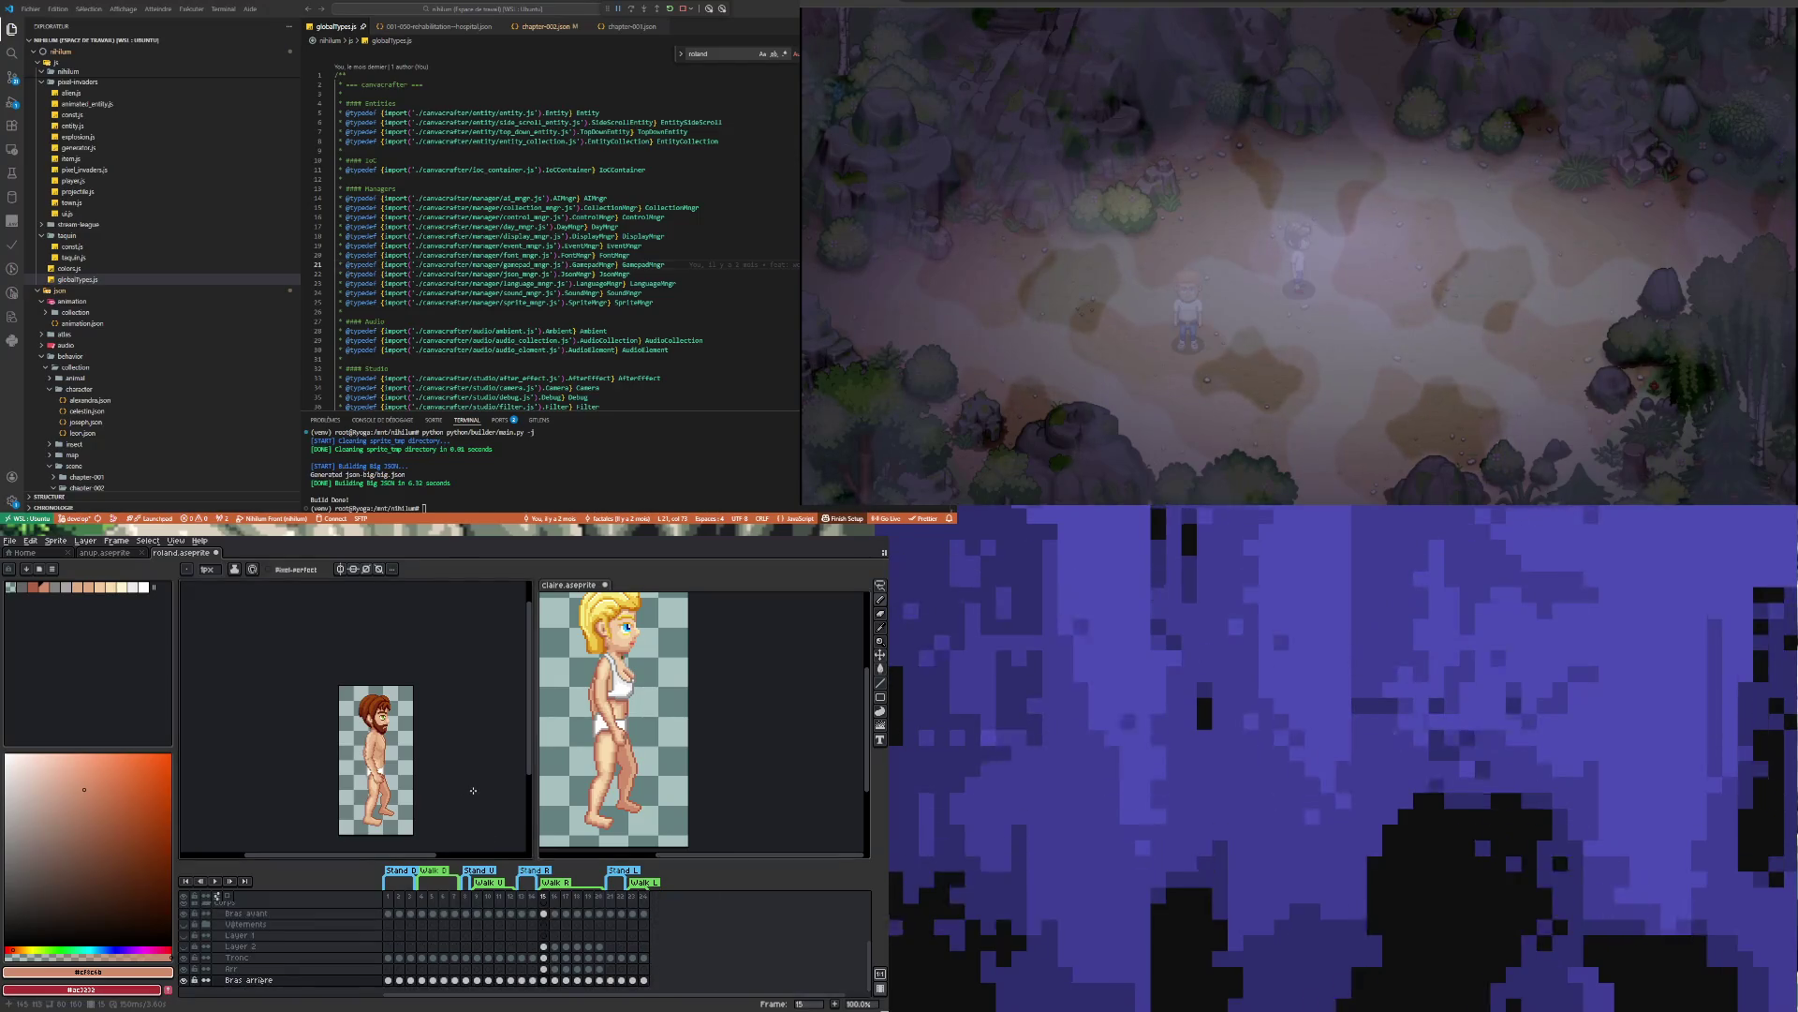
left_click(544, 980)
scroll(413, 802, "up", 2)
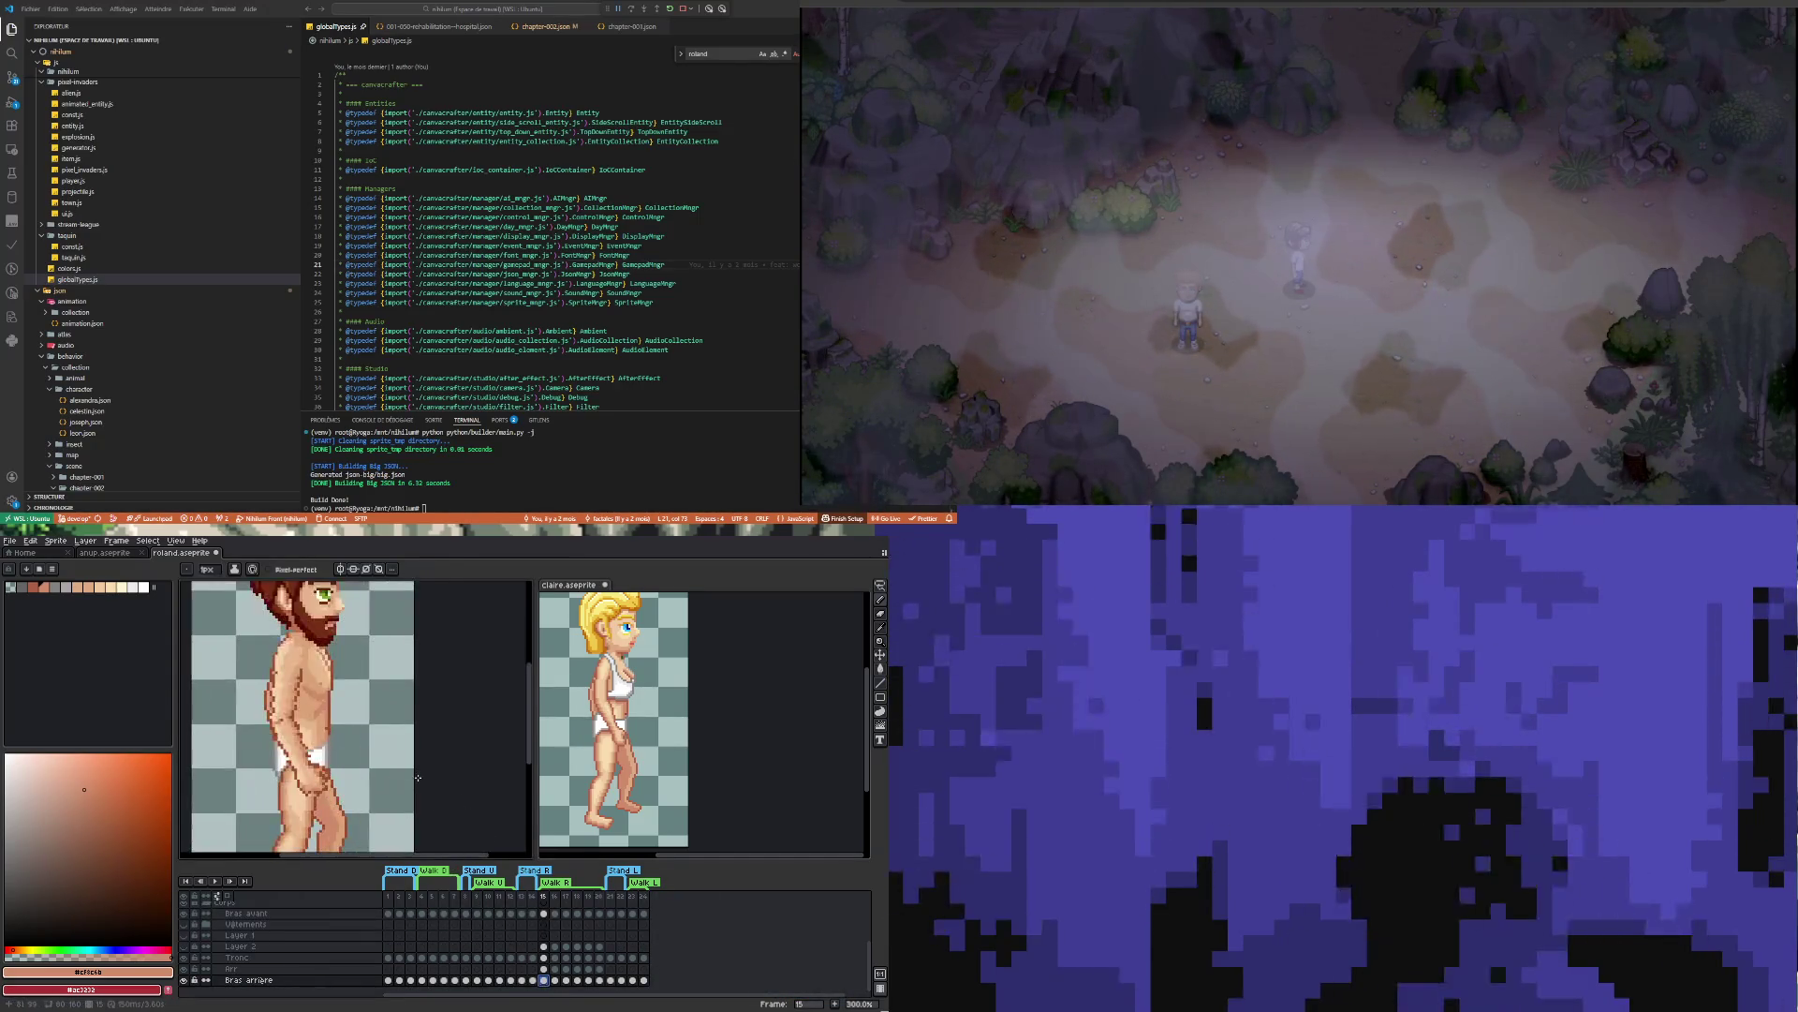
Lasso-select part of Roland's arm on frame 15, move it and commit
key("m")
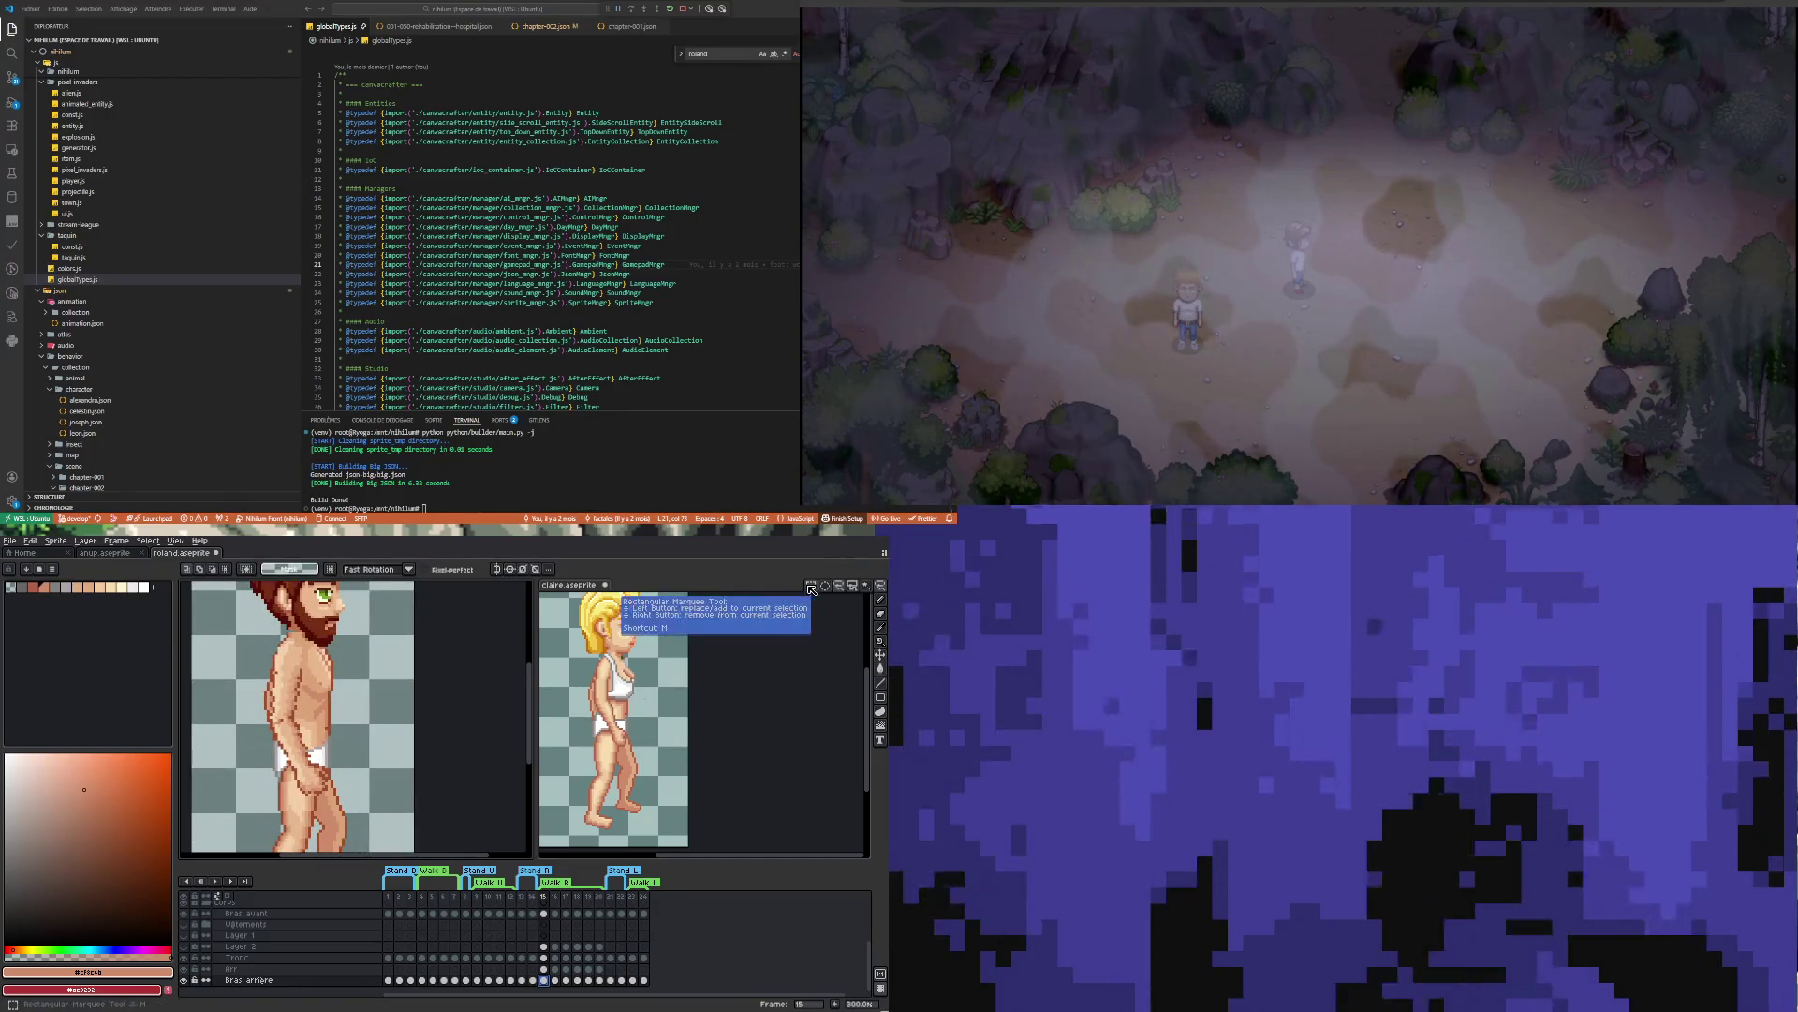
left_click(671, 761)
mouse_move(240, 632)
left_mouse_down()
mouse_move(253, 626)
mouse_move(318, 754)
left_mouse_up()
left_click_drag(198, 730, 210, 656)
left_click(328, 743)
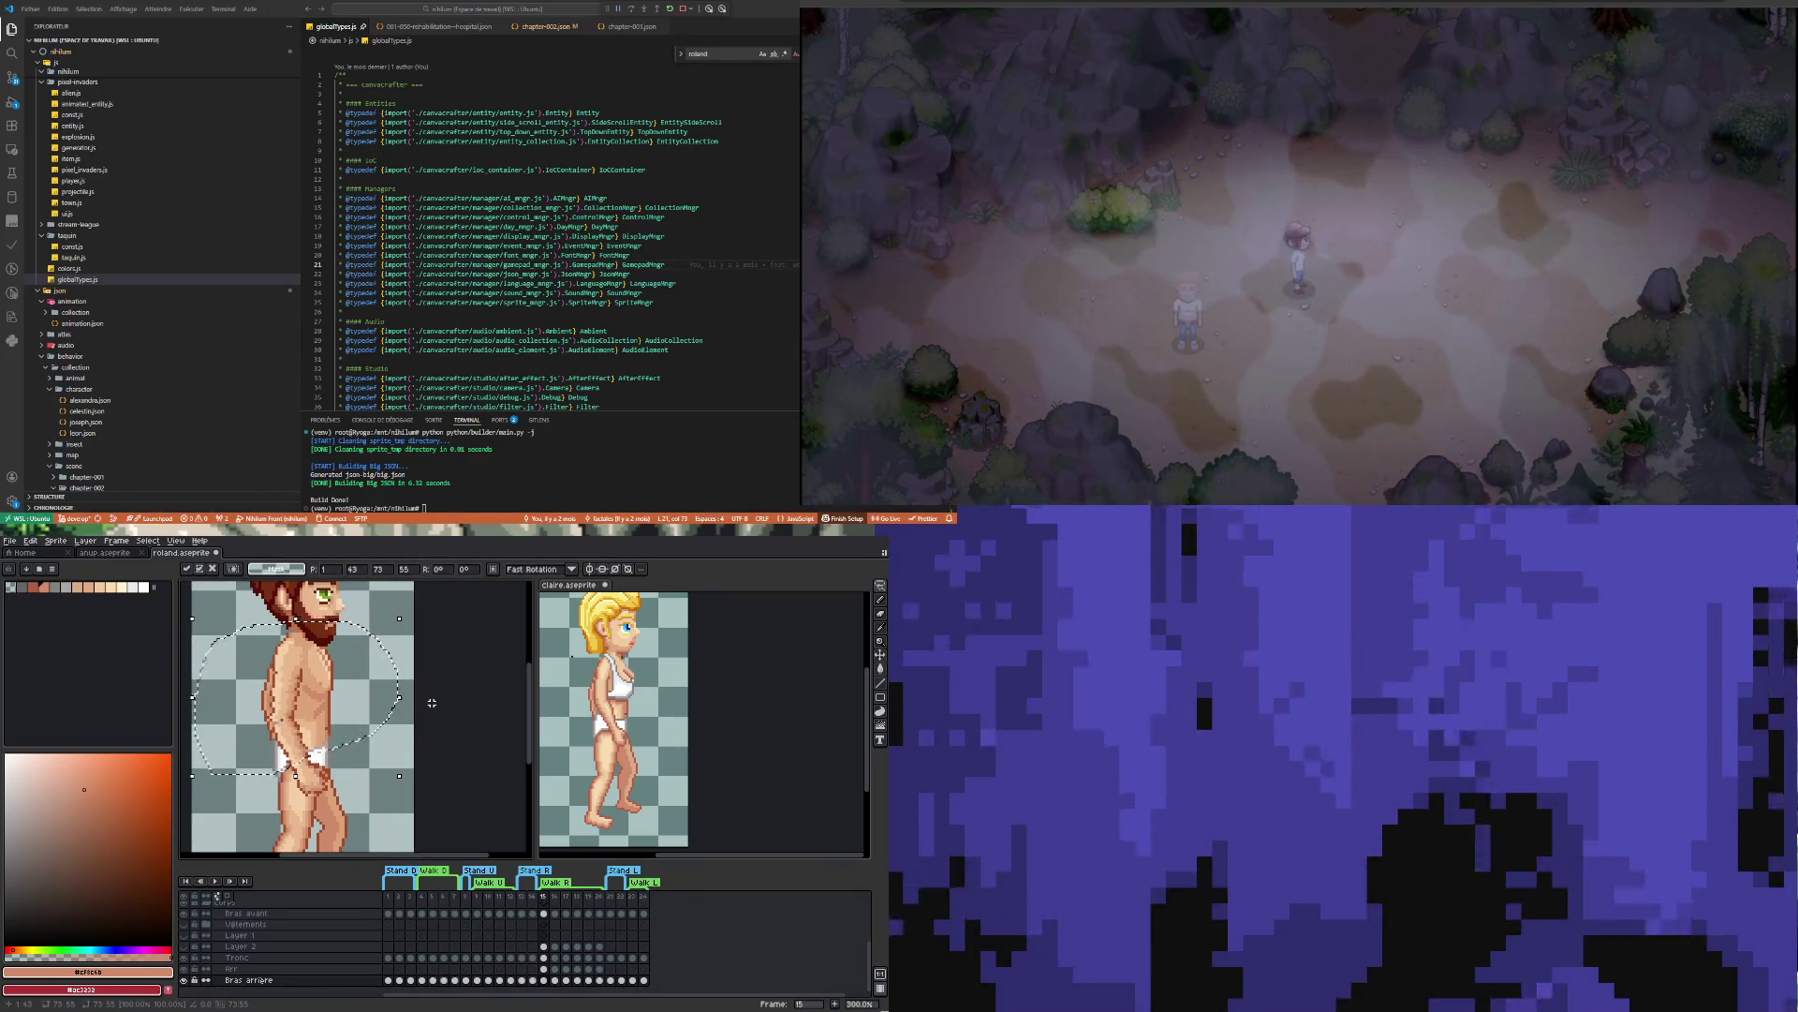
key("ctrl+d")
scroll(339, 715, "down", 2)
scroll(339, 715, "up", 1)
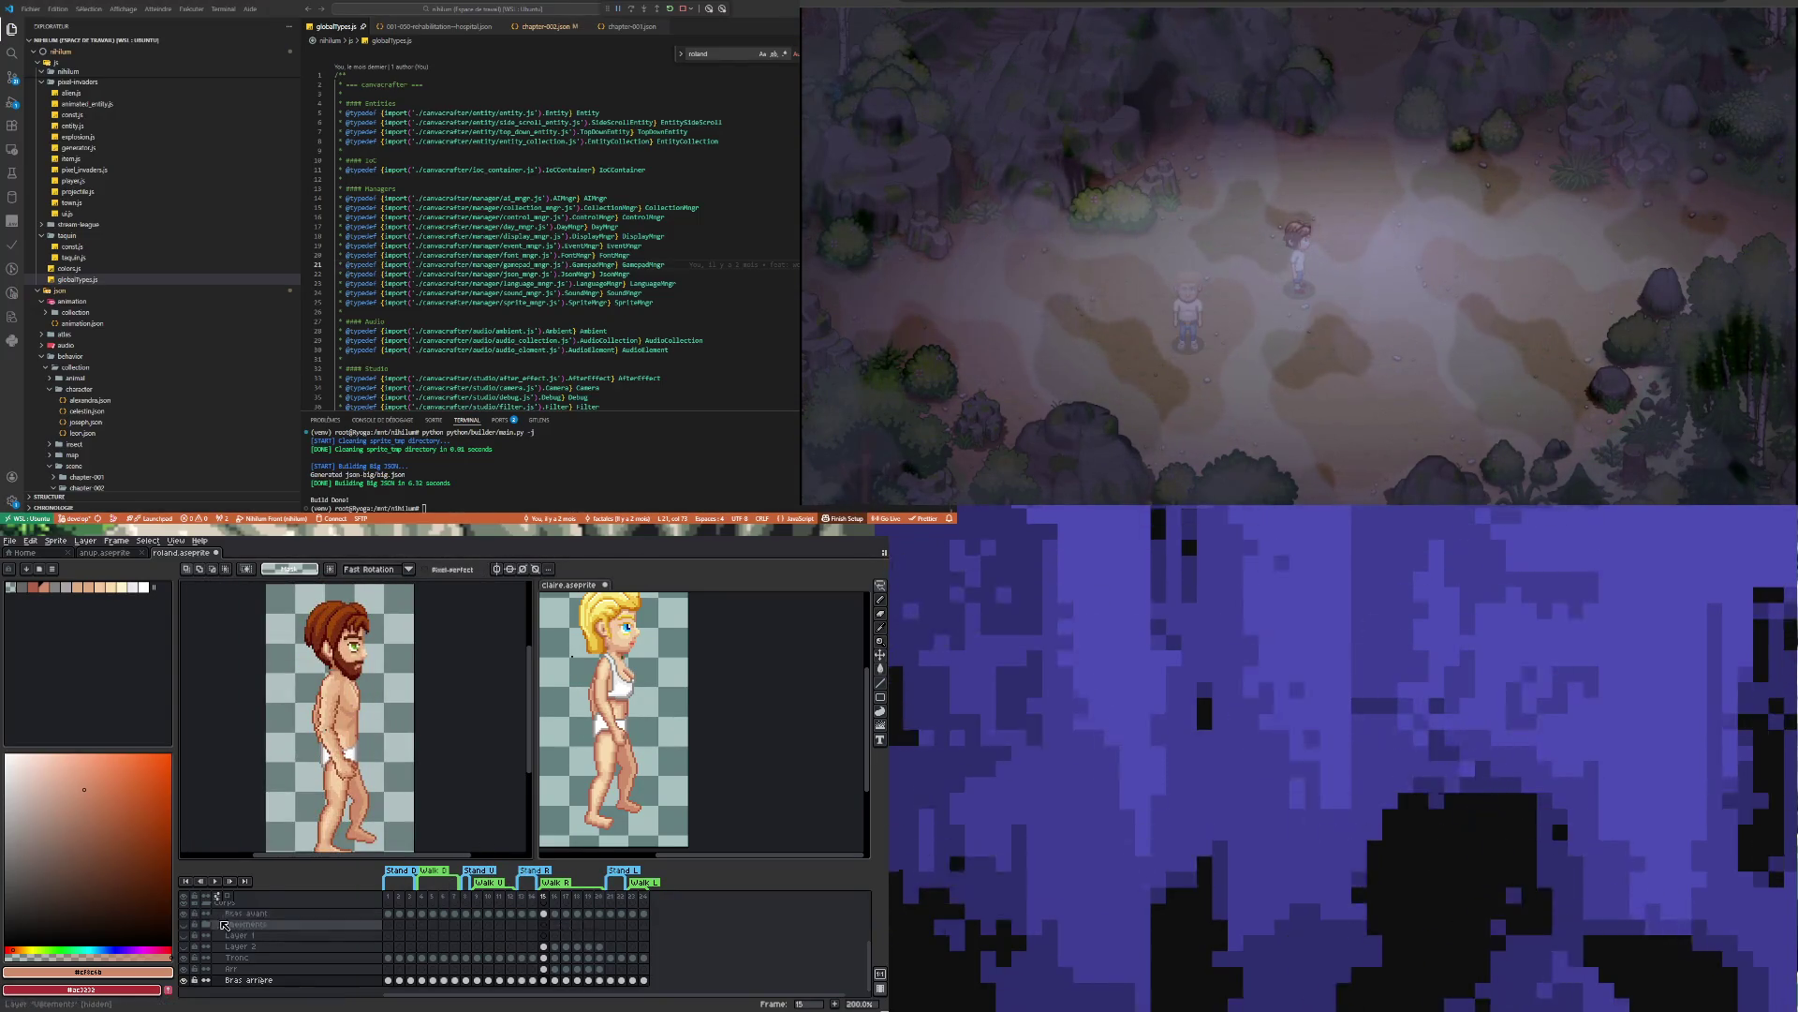
Undo the last change and zoom around to inspect the arm
key("ctrl+z")
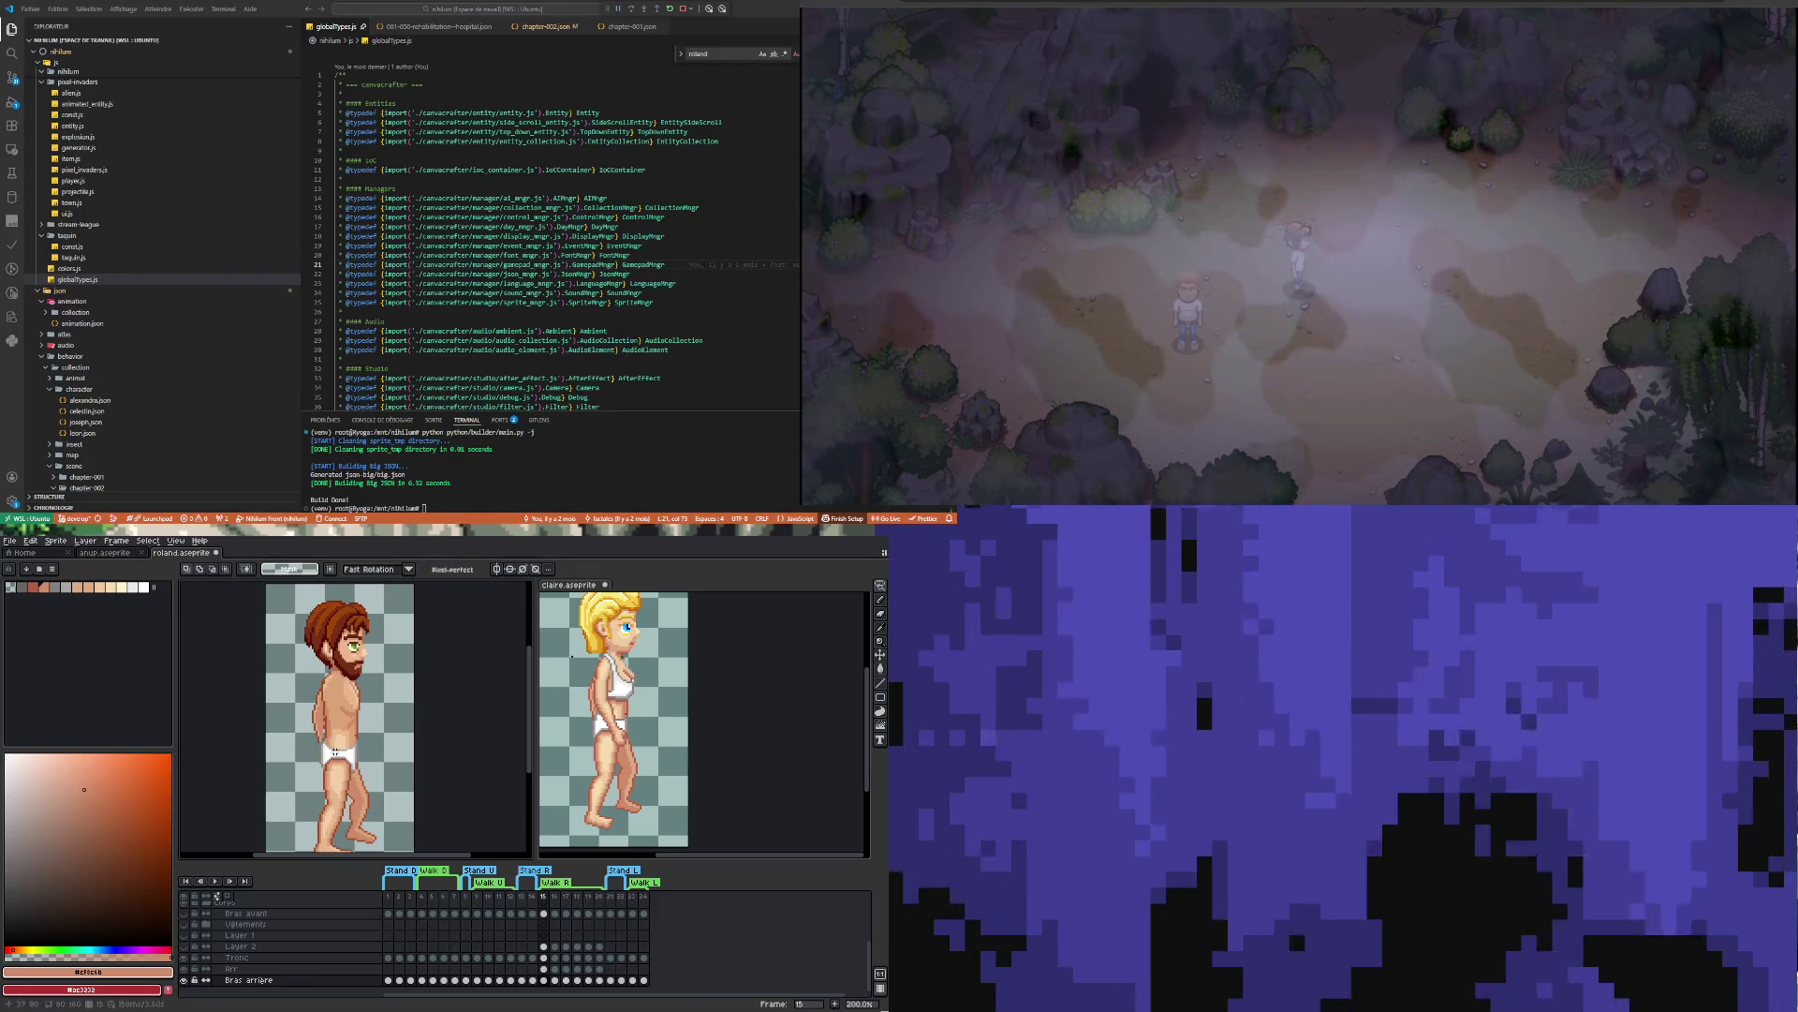
scroll(334, 751, "down", 1)
scroll(334, 751, "up", 1)
scroll(335, 751, "down", 1)
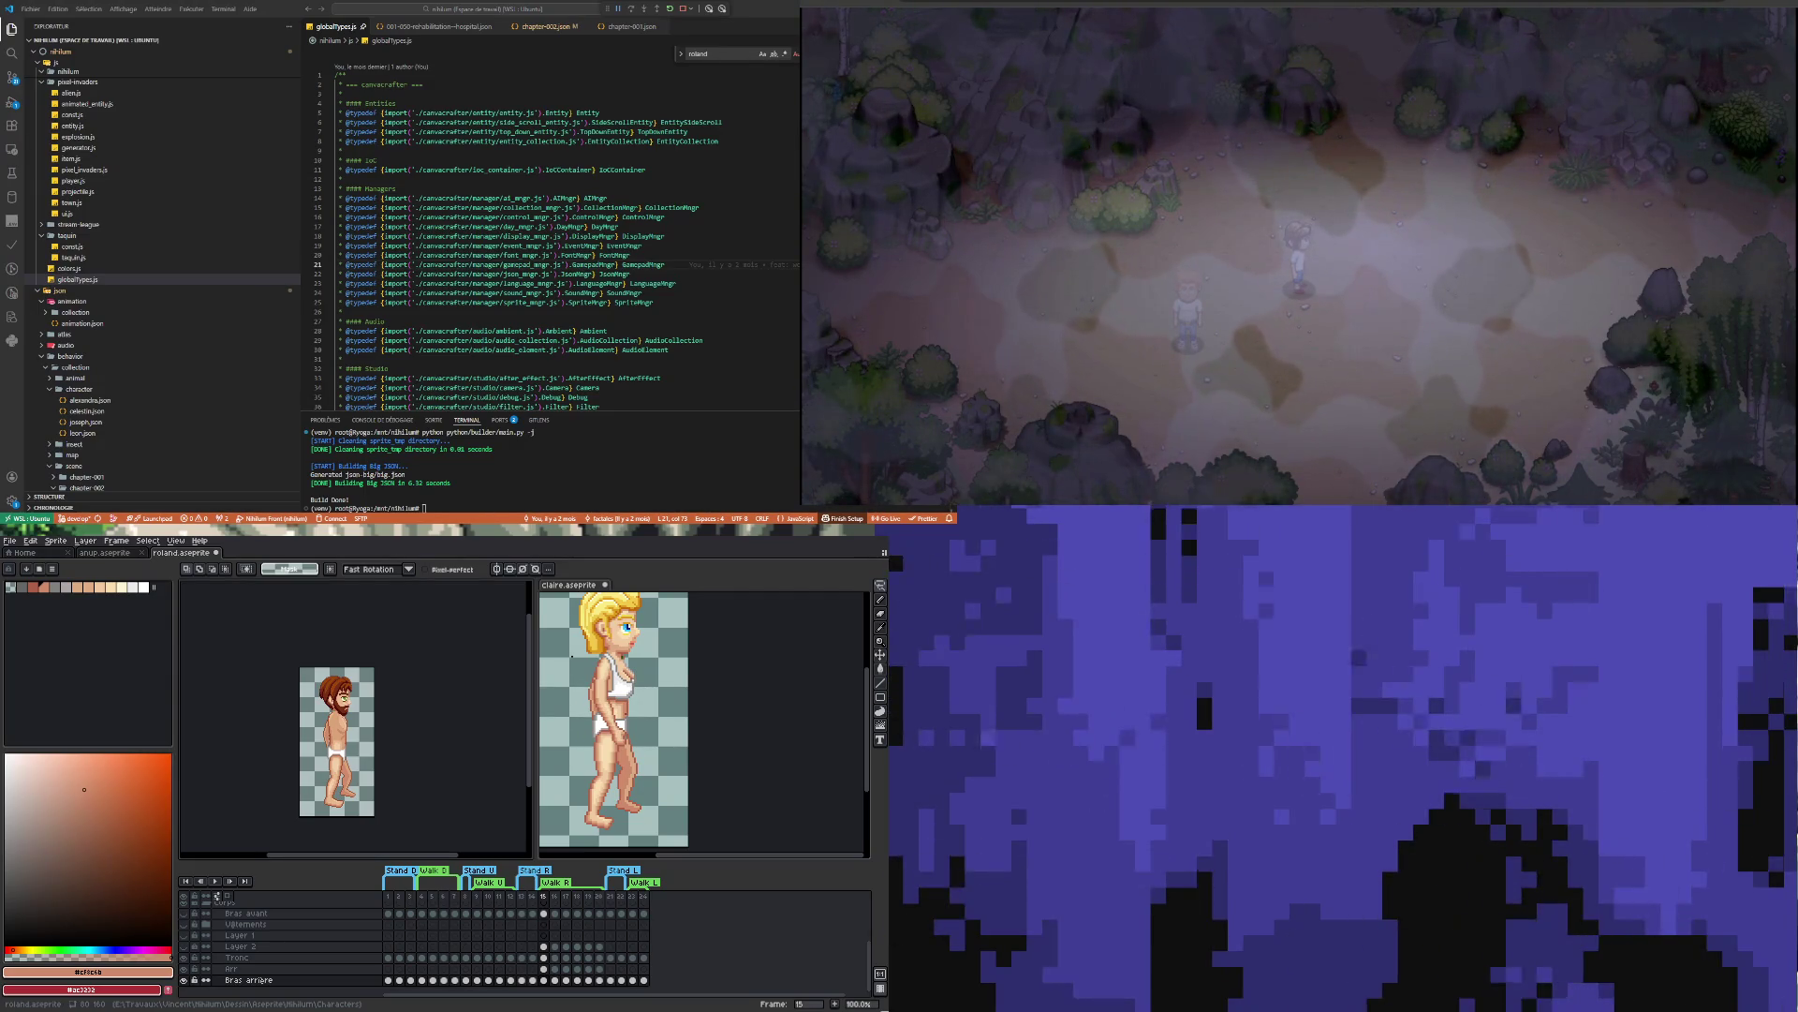
scroll(323, 760, "up", 1)
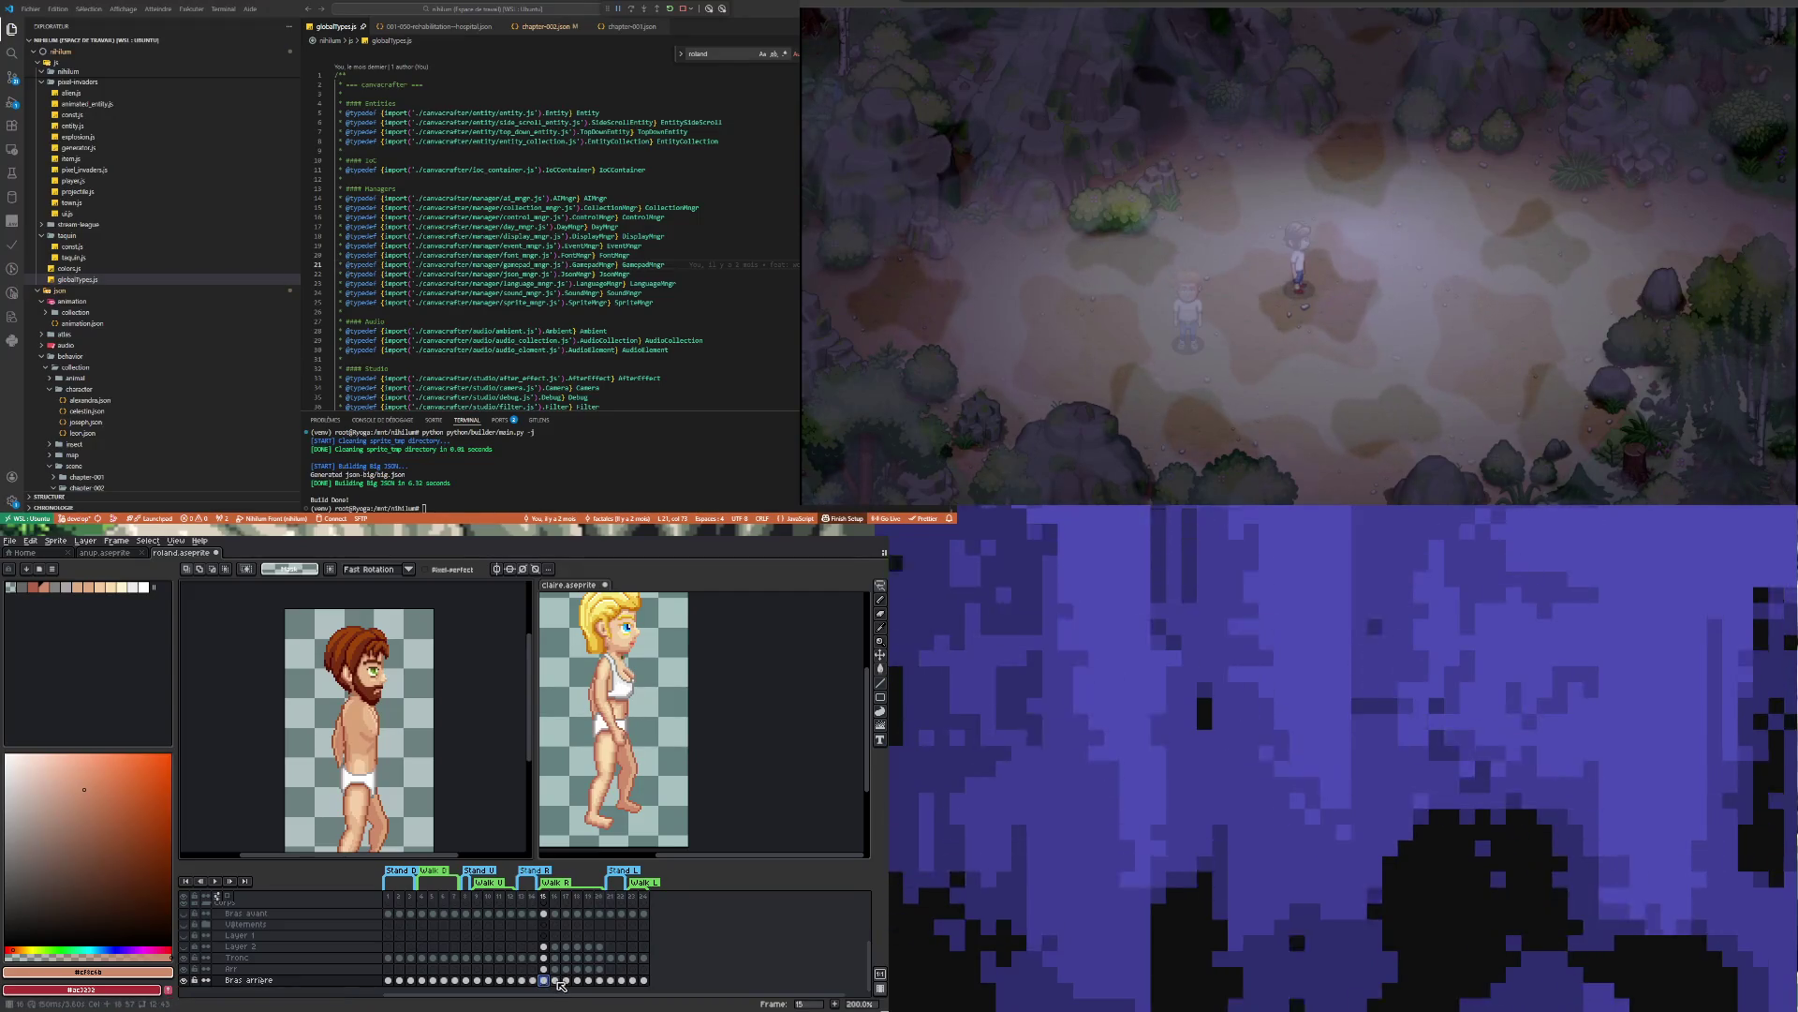
Show walk frame 16 for Roland and Claire, stepping through Claire's neighbouring frames
left_click(555, 979)
left_click(630, 847)
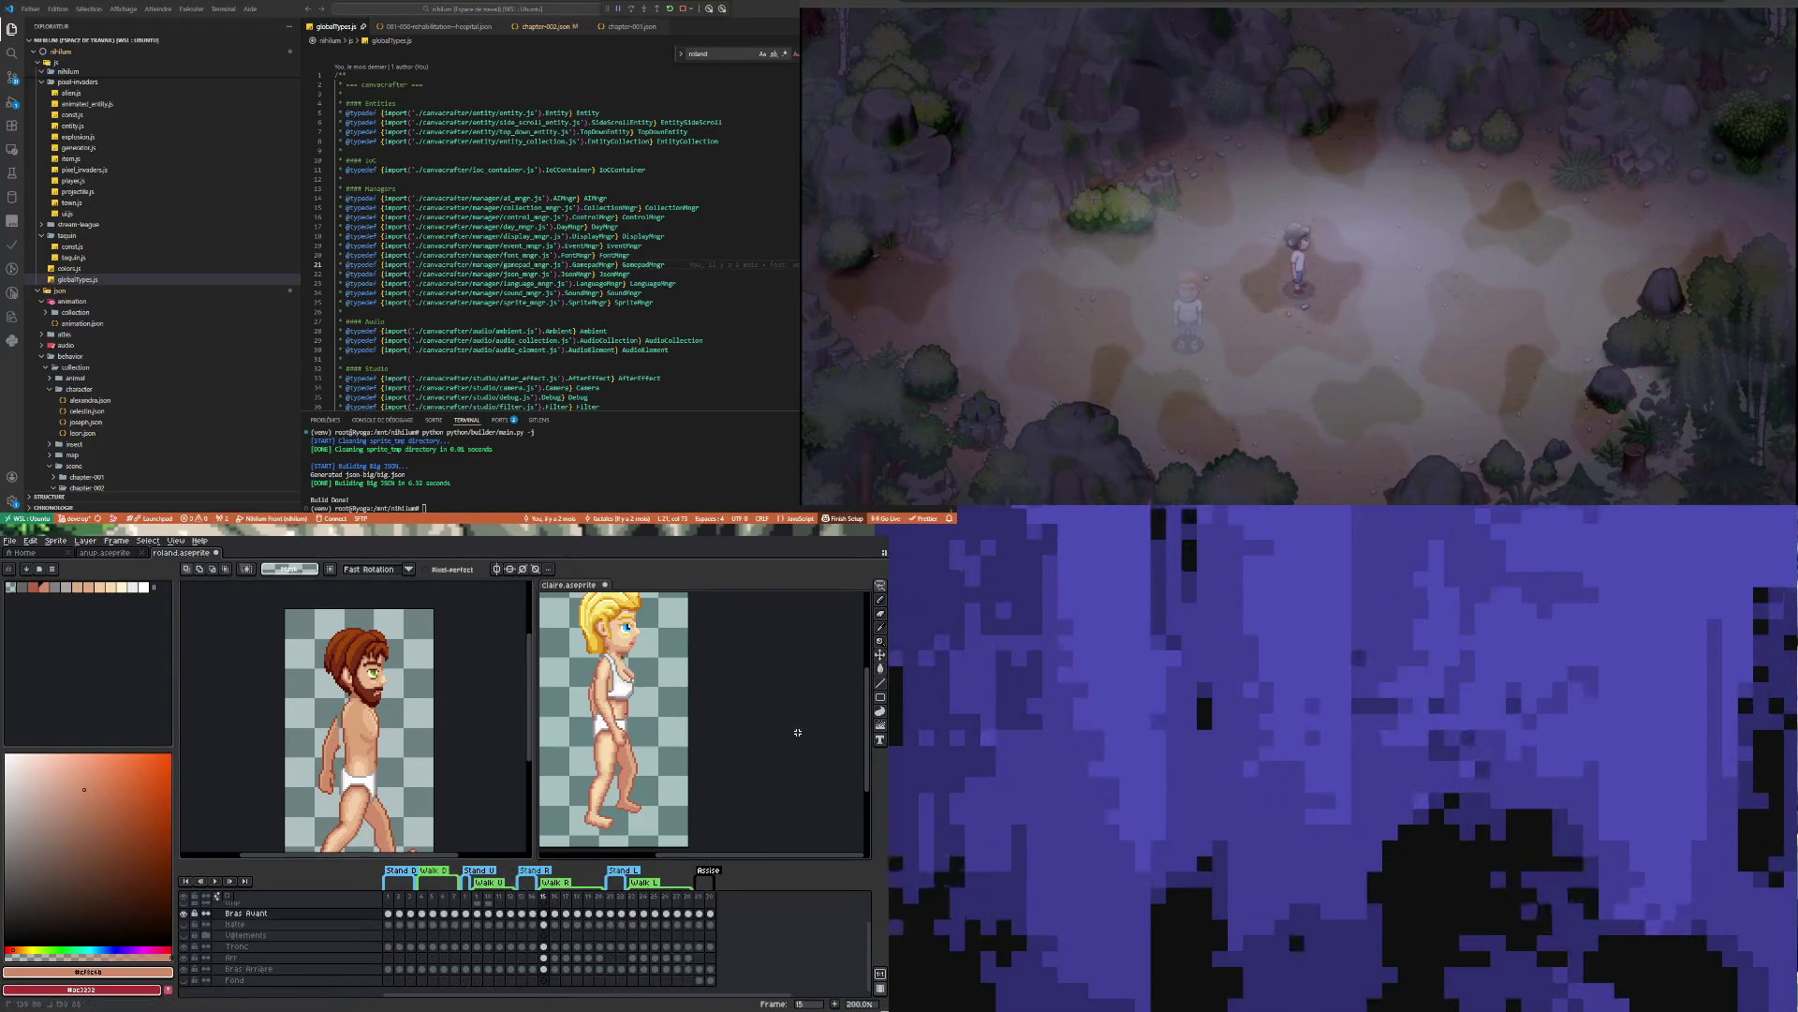
left_click(555, 968)
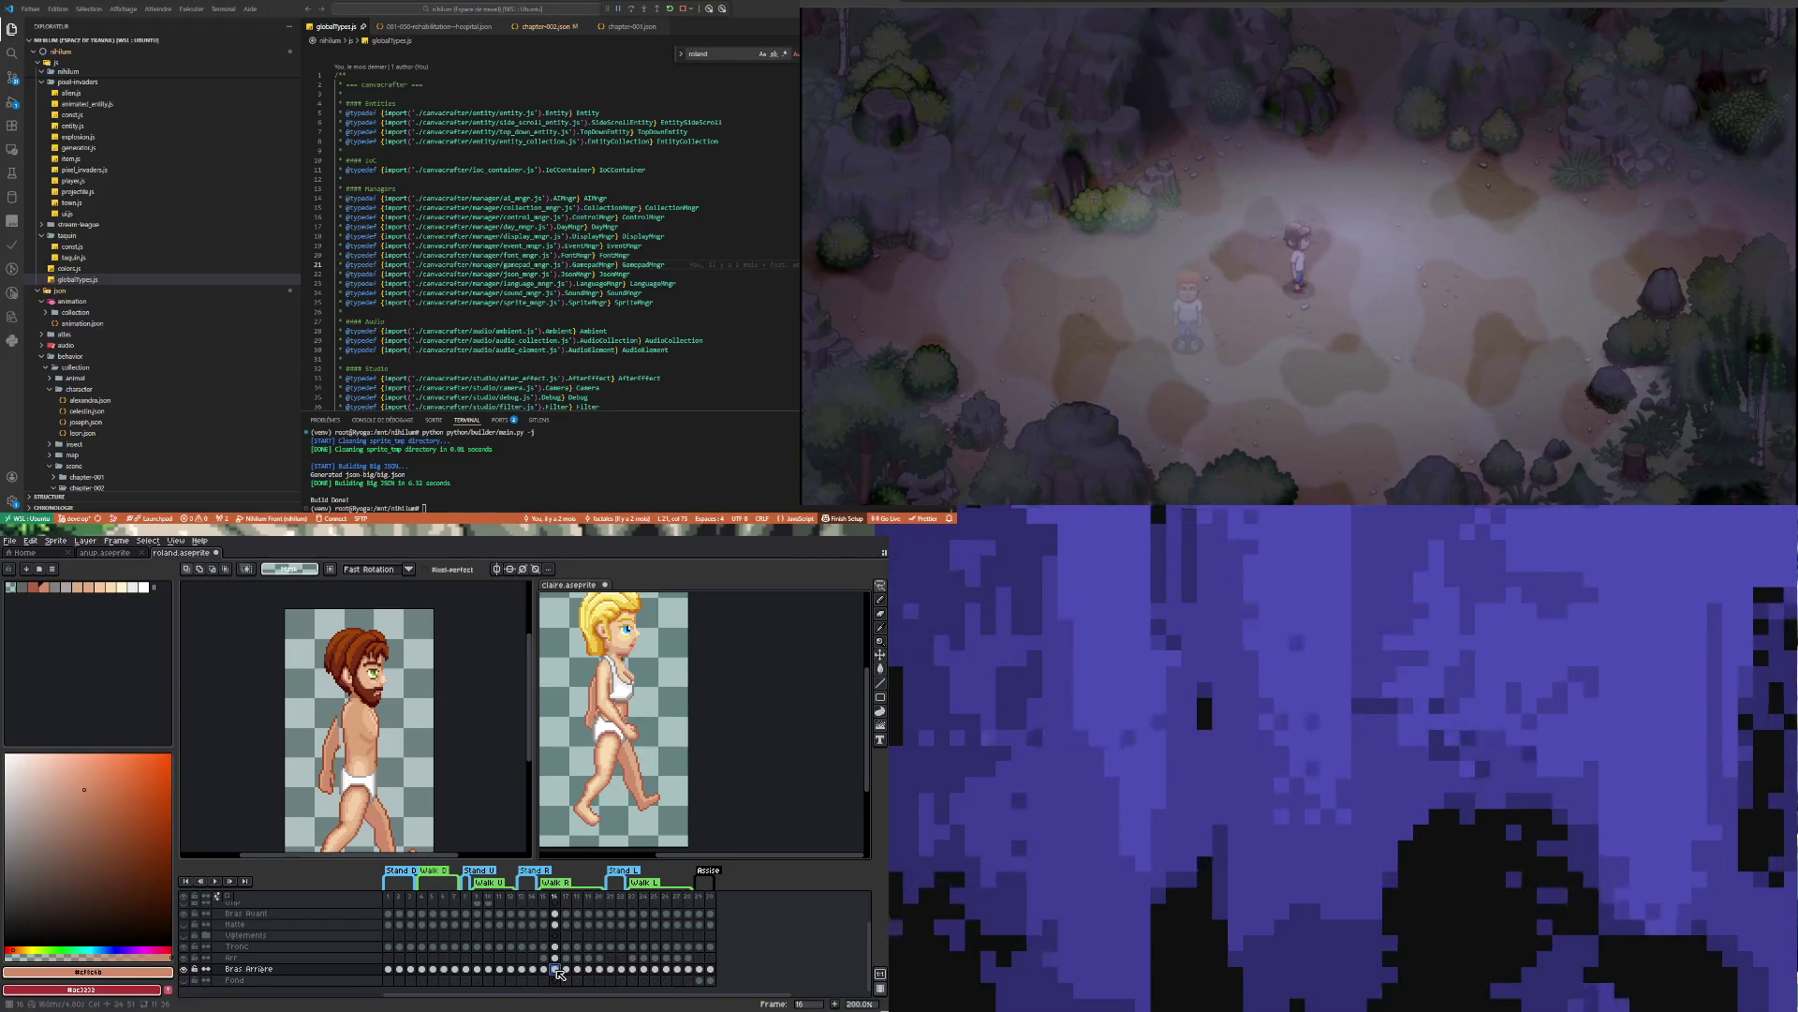
left_click(566, 969)
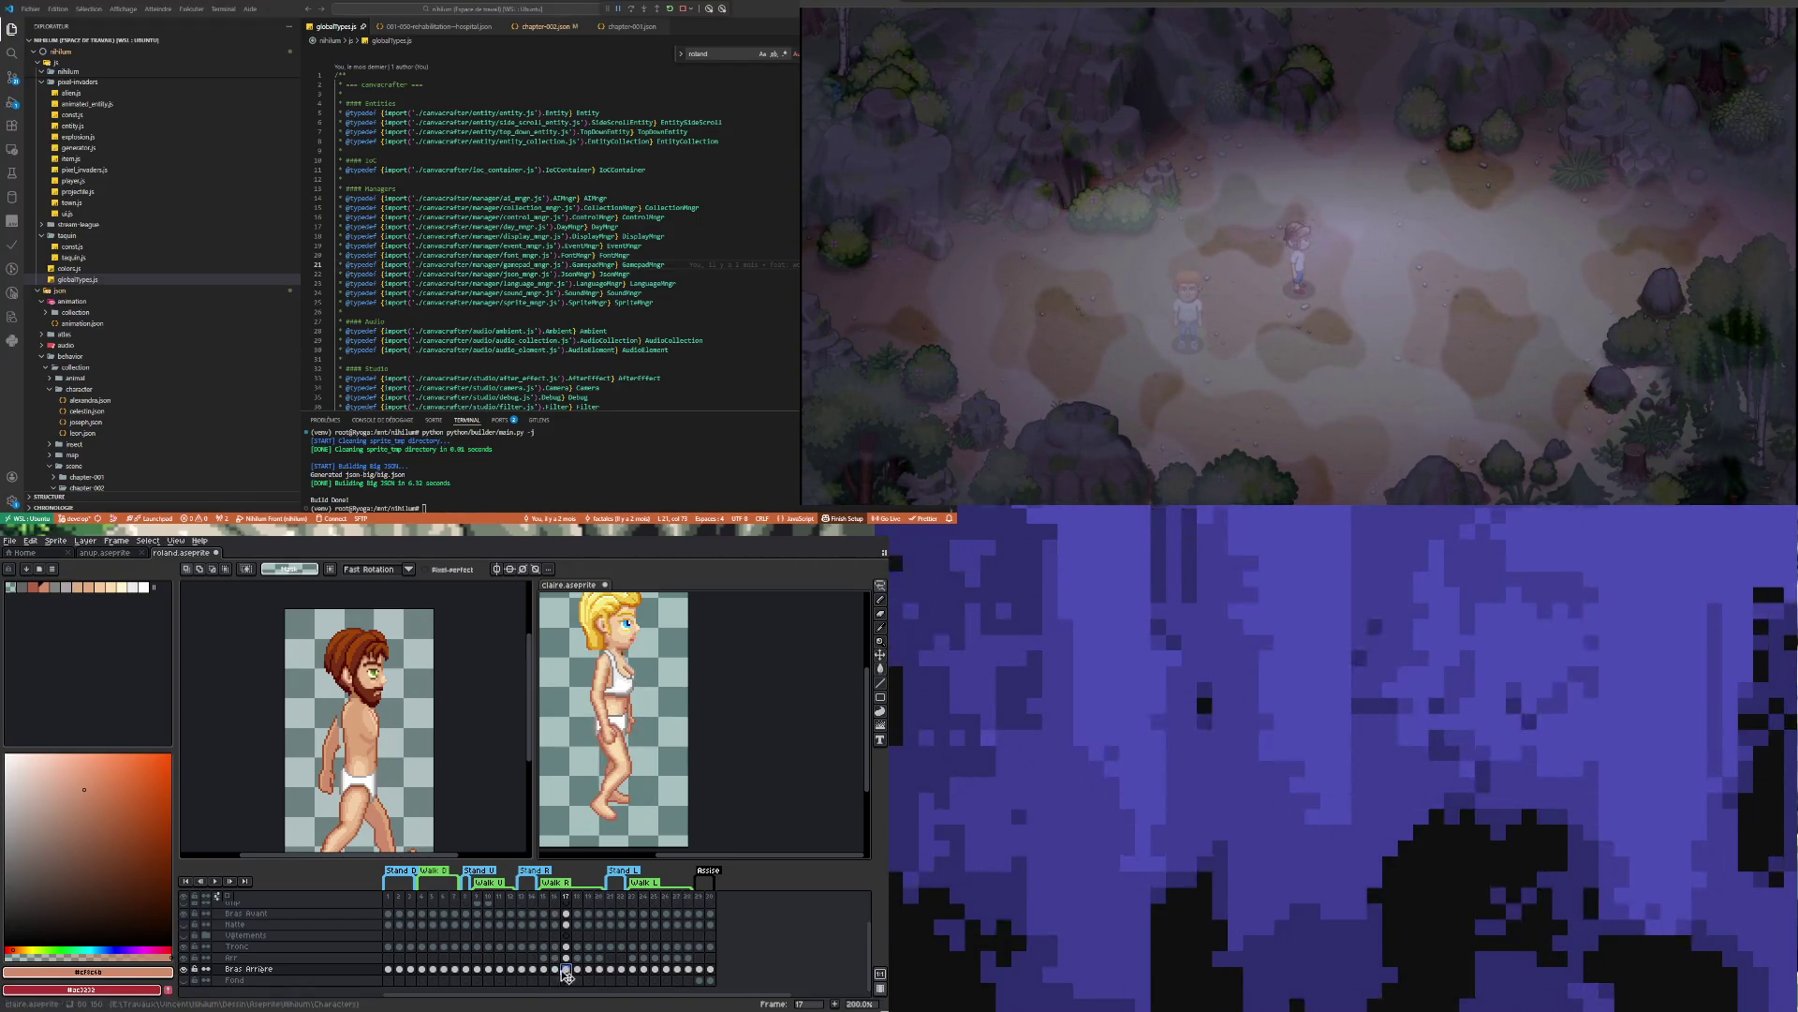
left_click(555, 969)
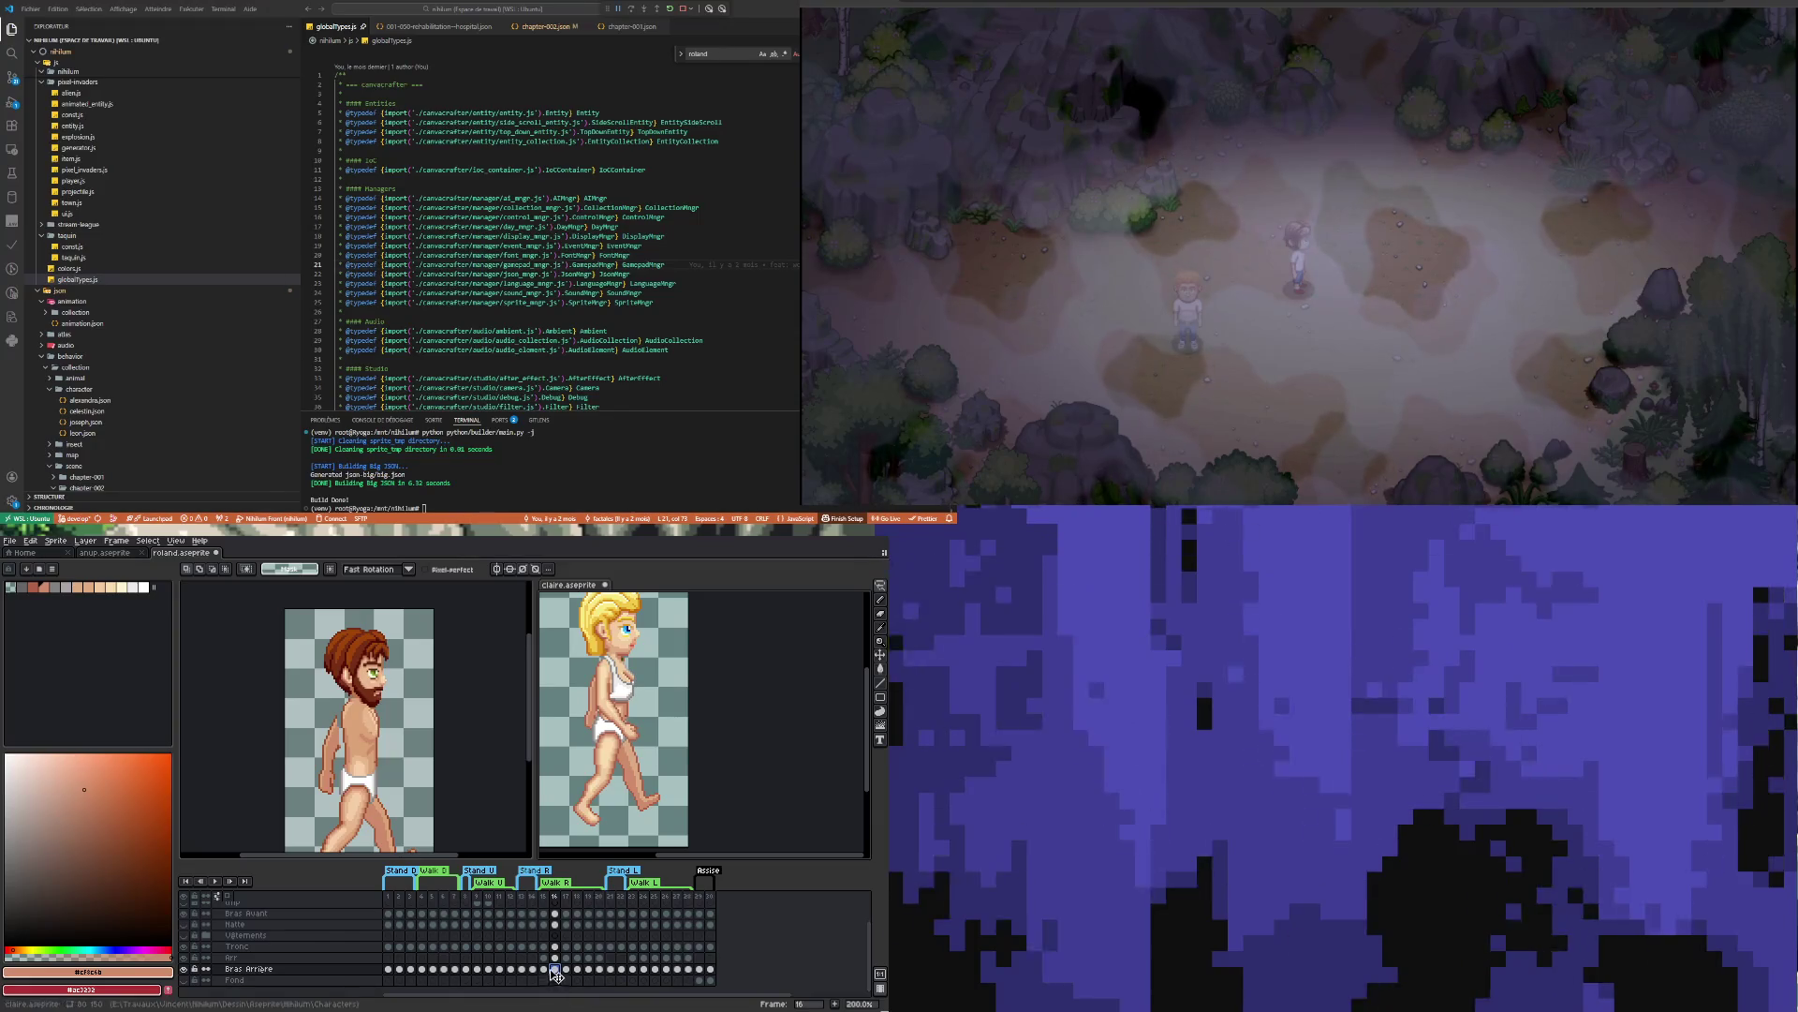
left_click(512, 778)
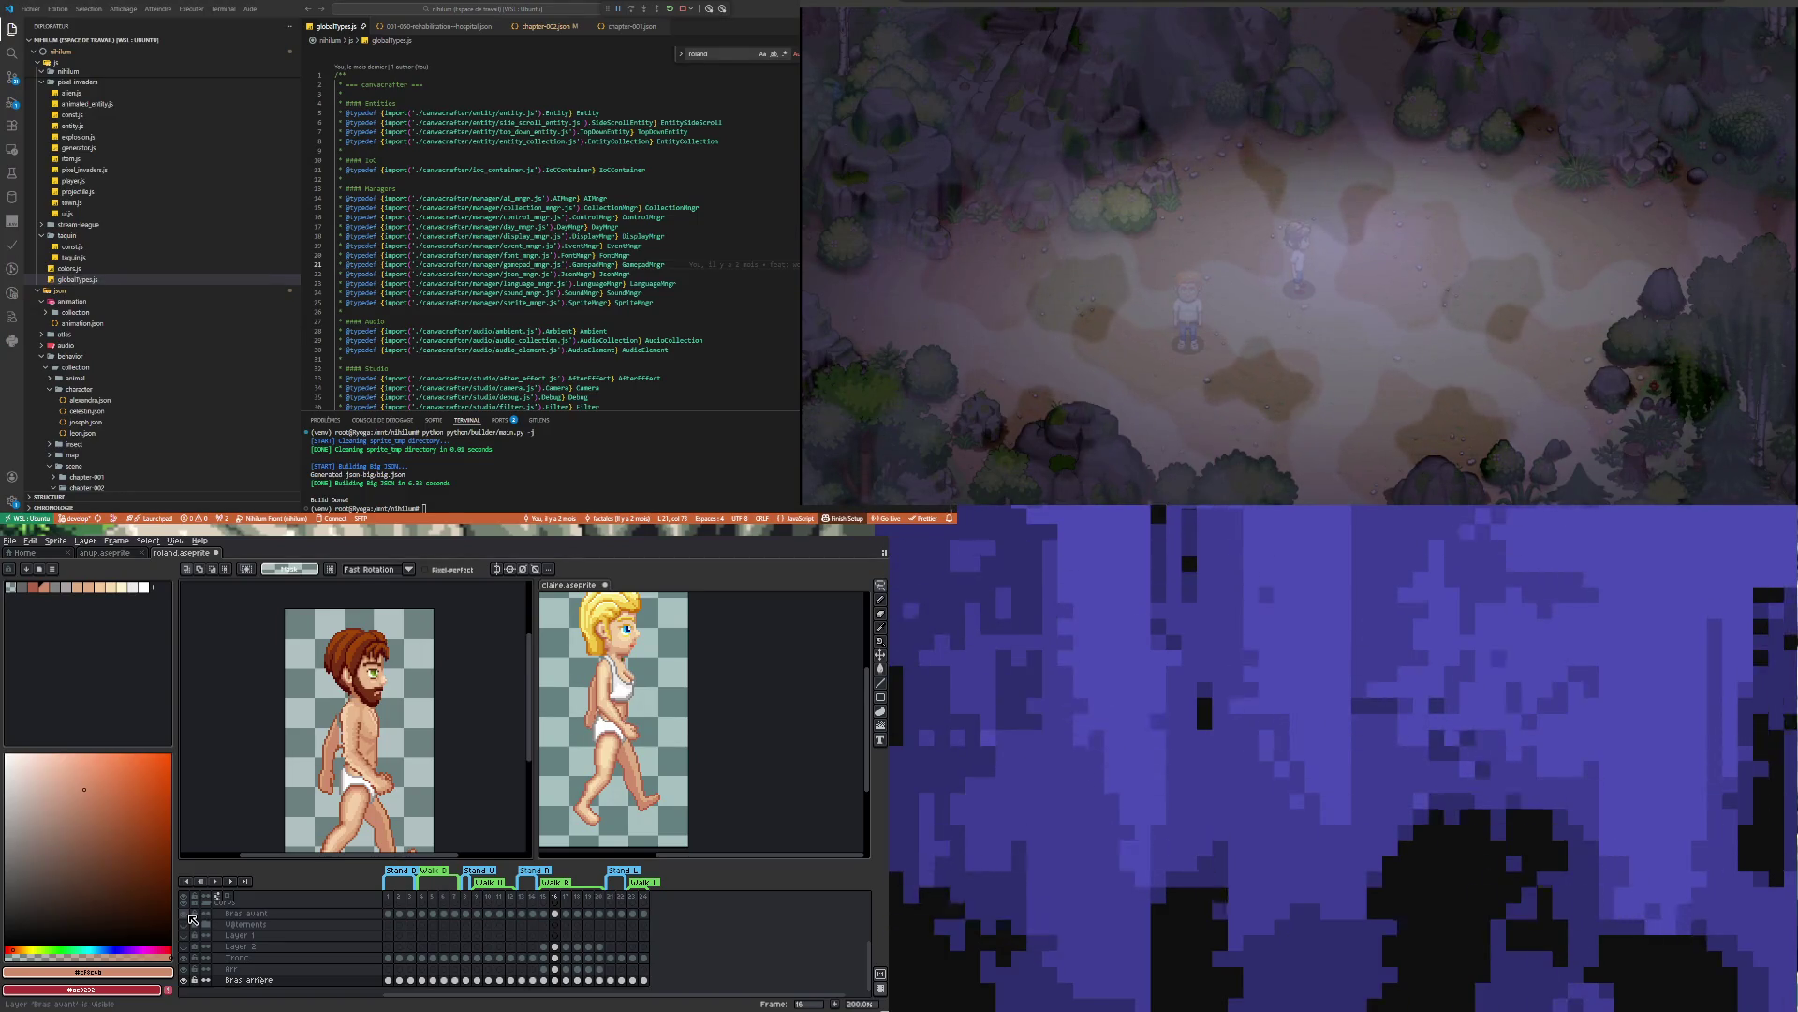
Marquee-select a tall strip along Roland's back arm
left_click(880, 585)
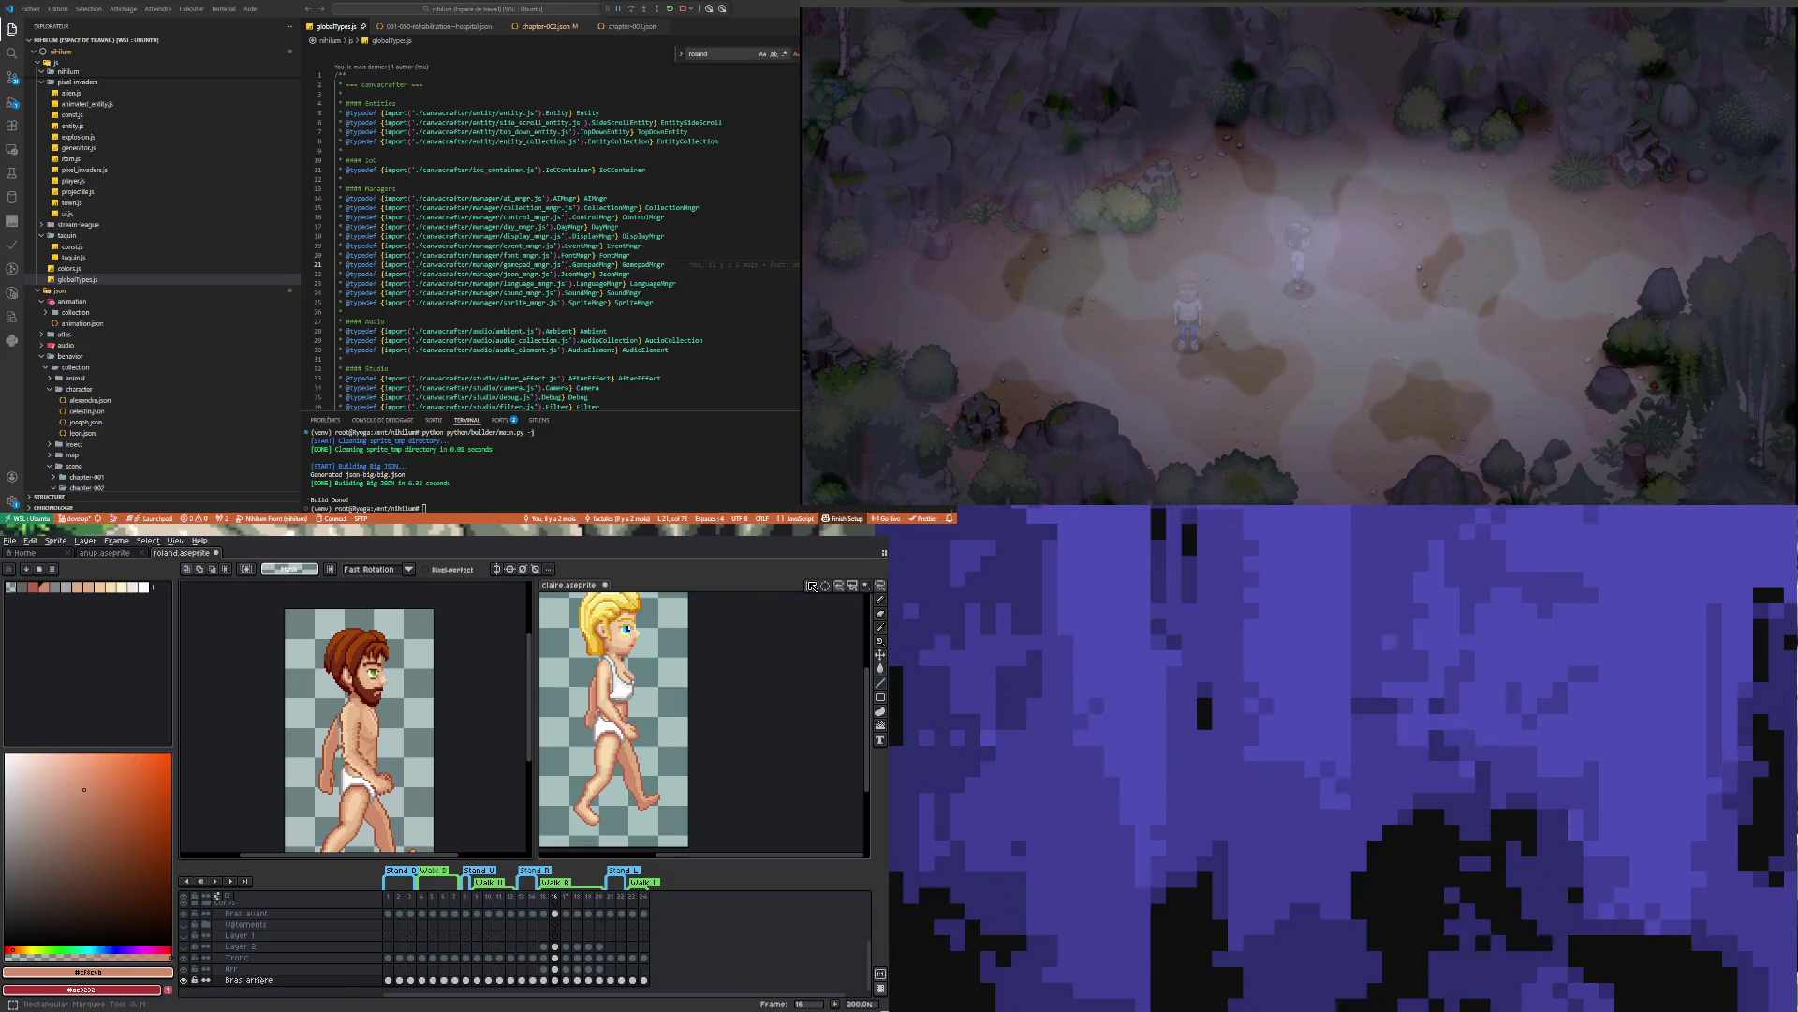
left_click(812, 585)
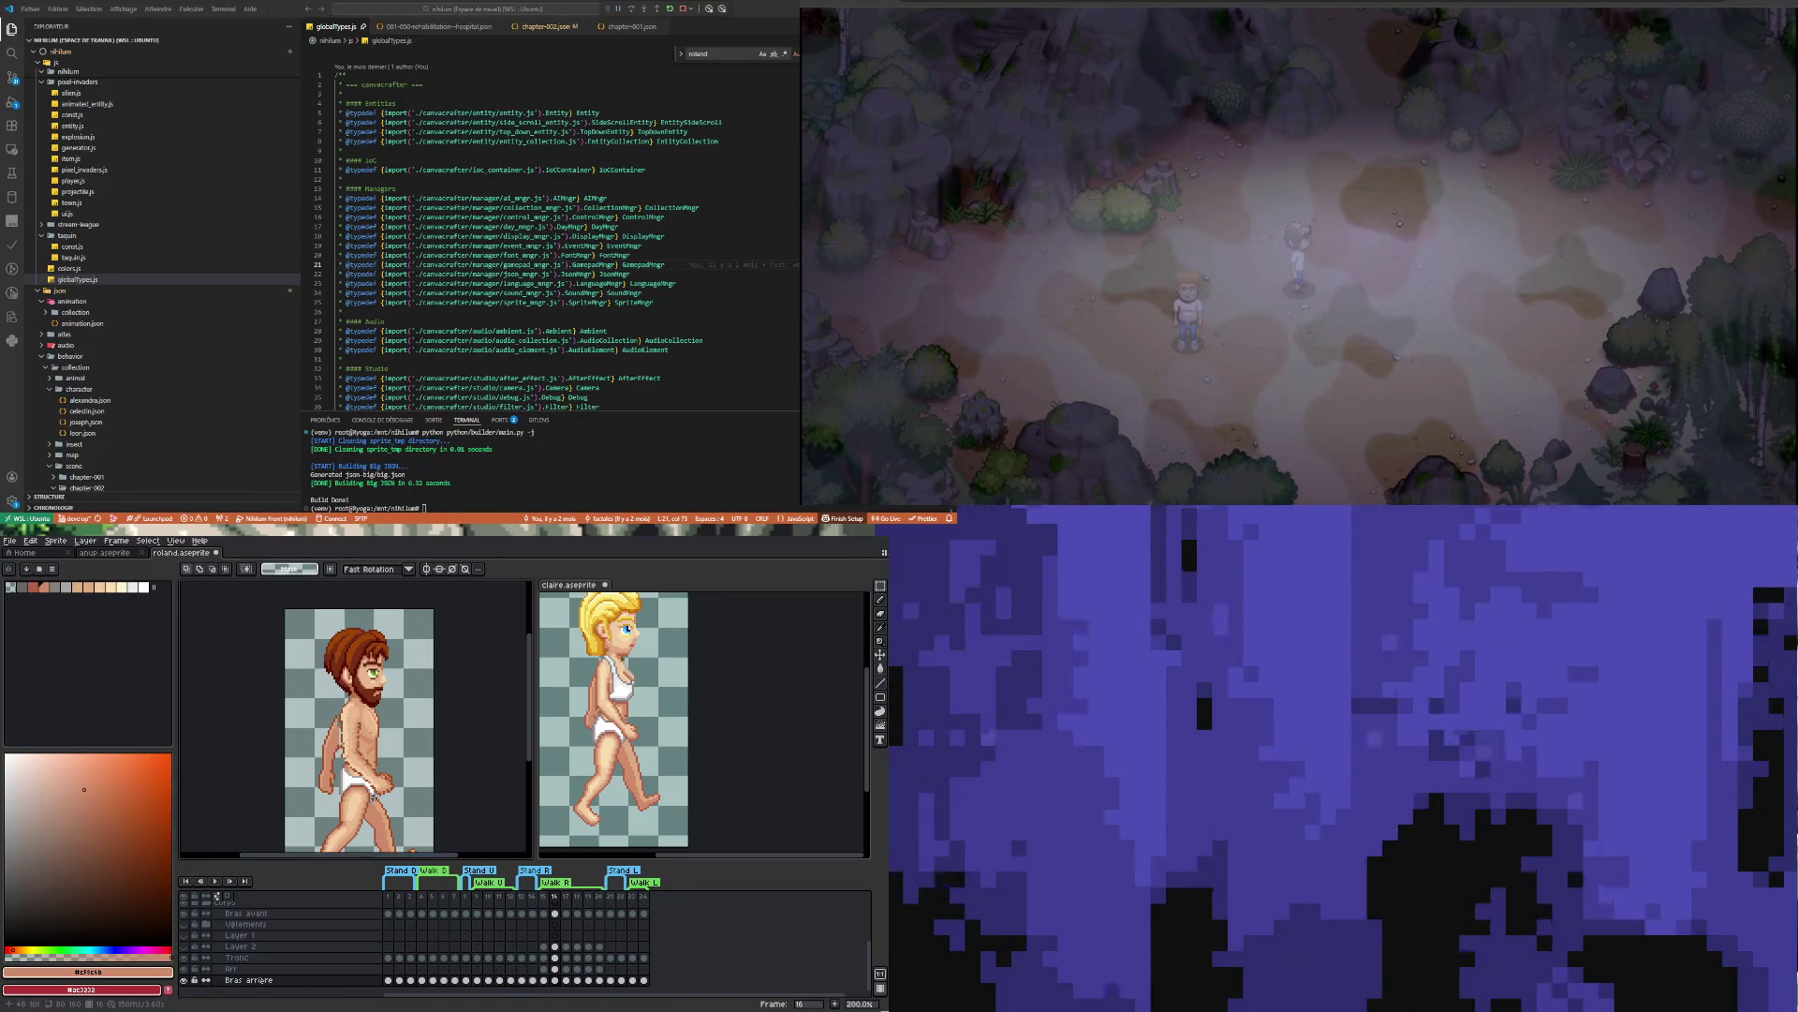
left_click_drag(297, 686, 356, 808)
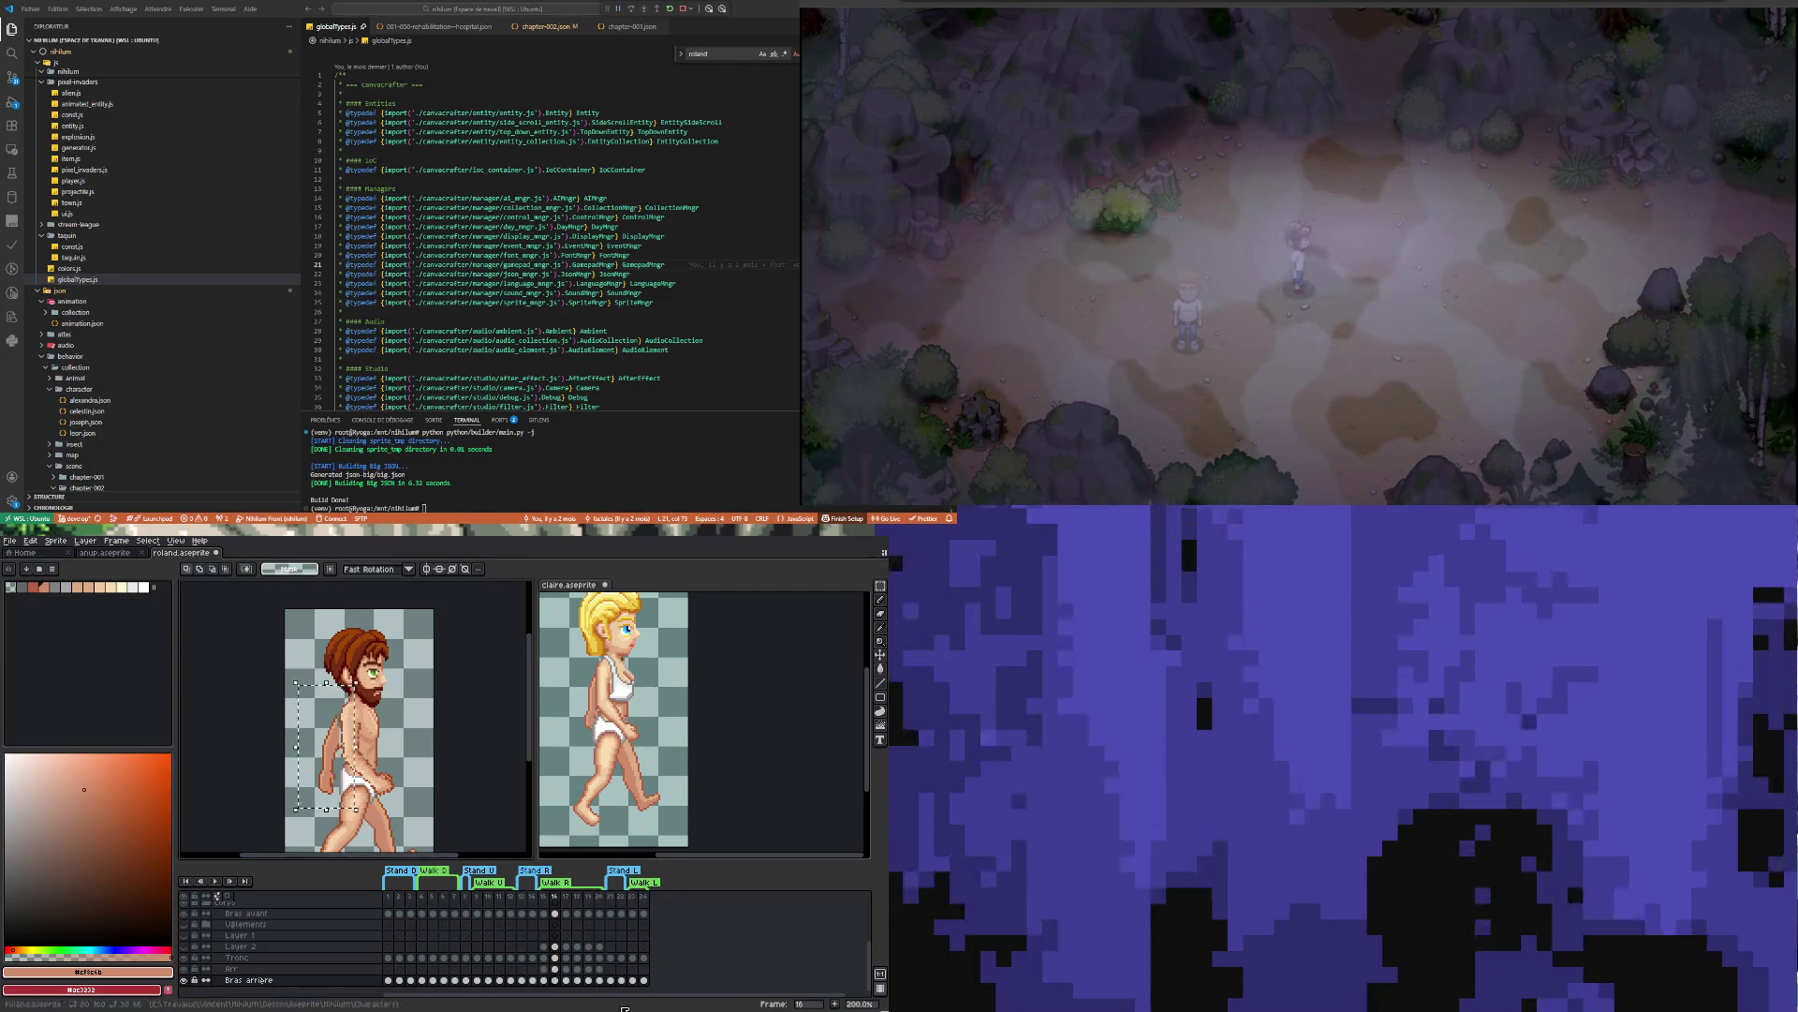
Compare frames 15 and 16, then start transforming the selected back-arm strip on frame 16
left_click(545, 980)
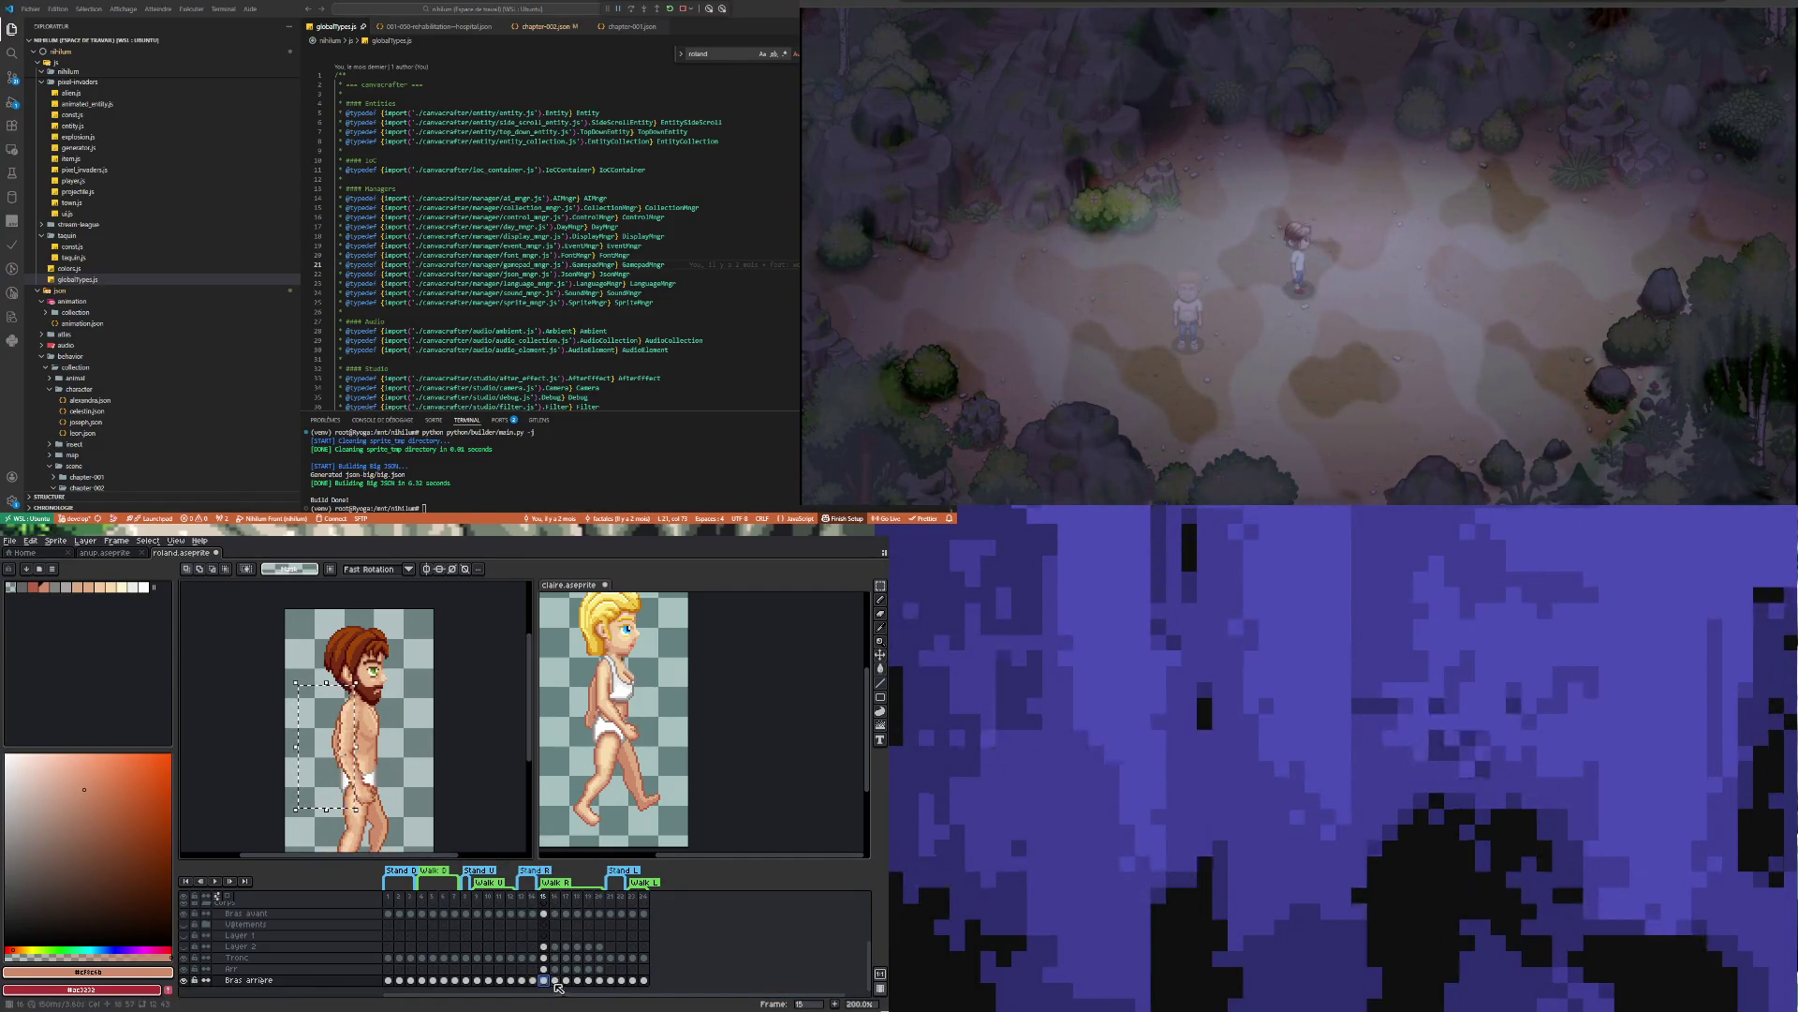
left_click(555, 980)
key("ctrl+t")
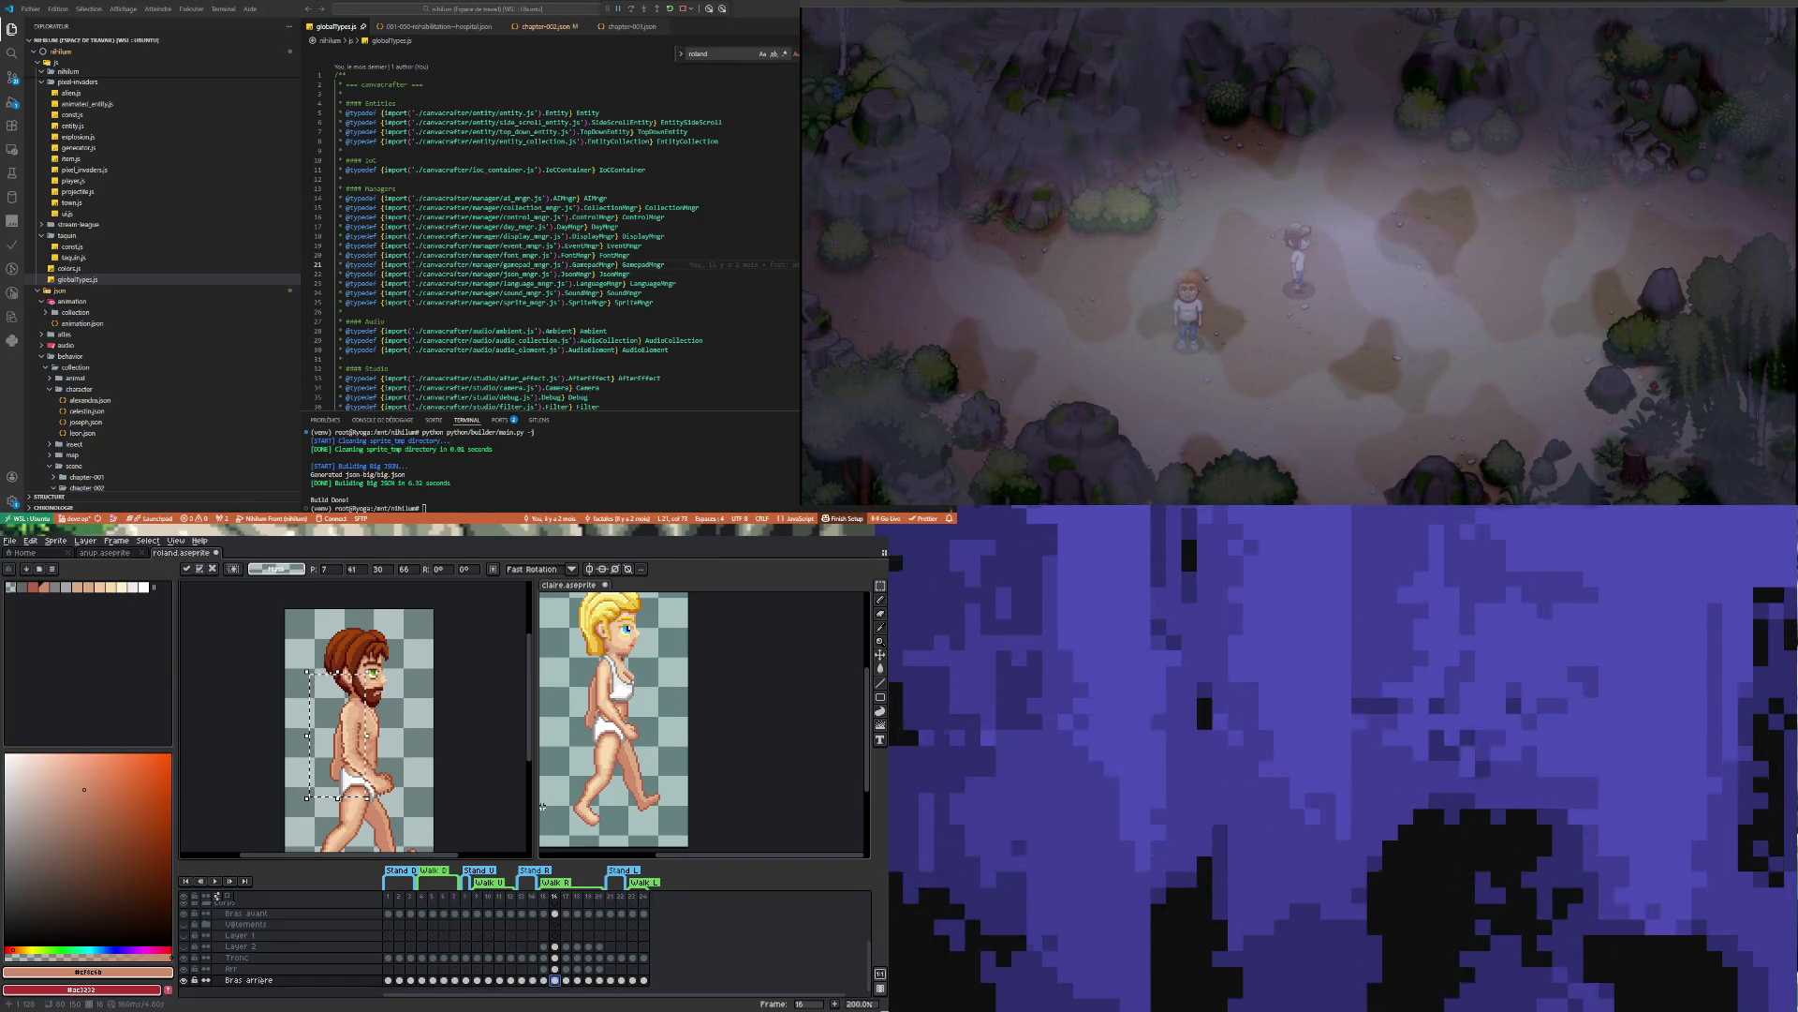
scroll(435, 761, "down", 1)
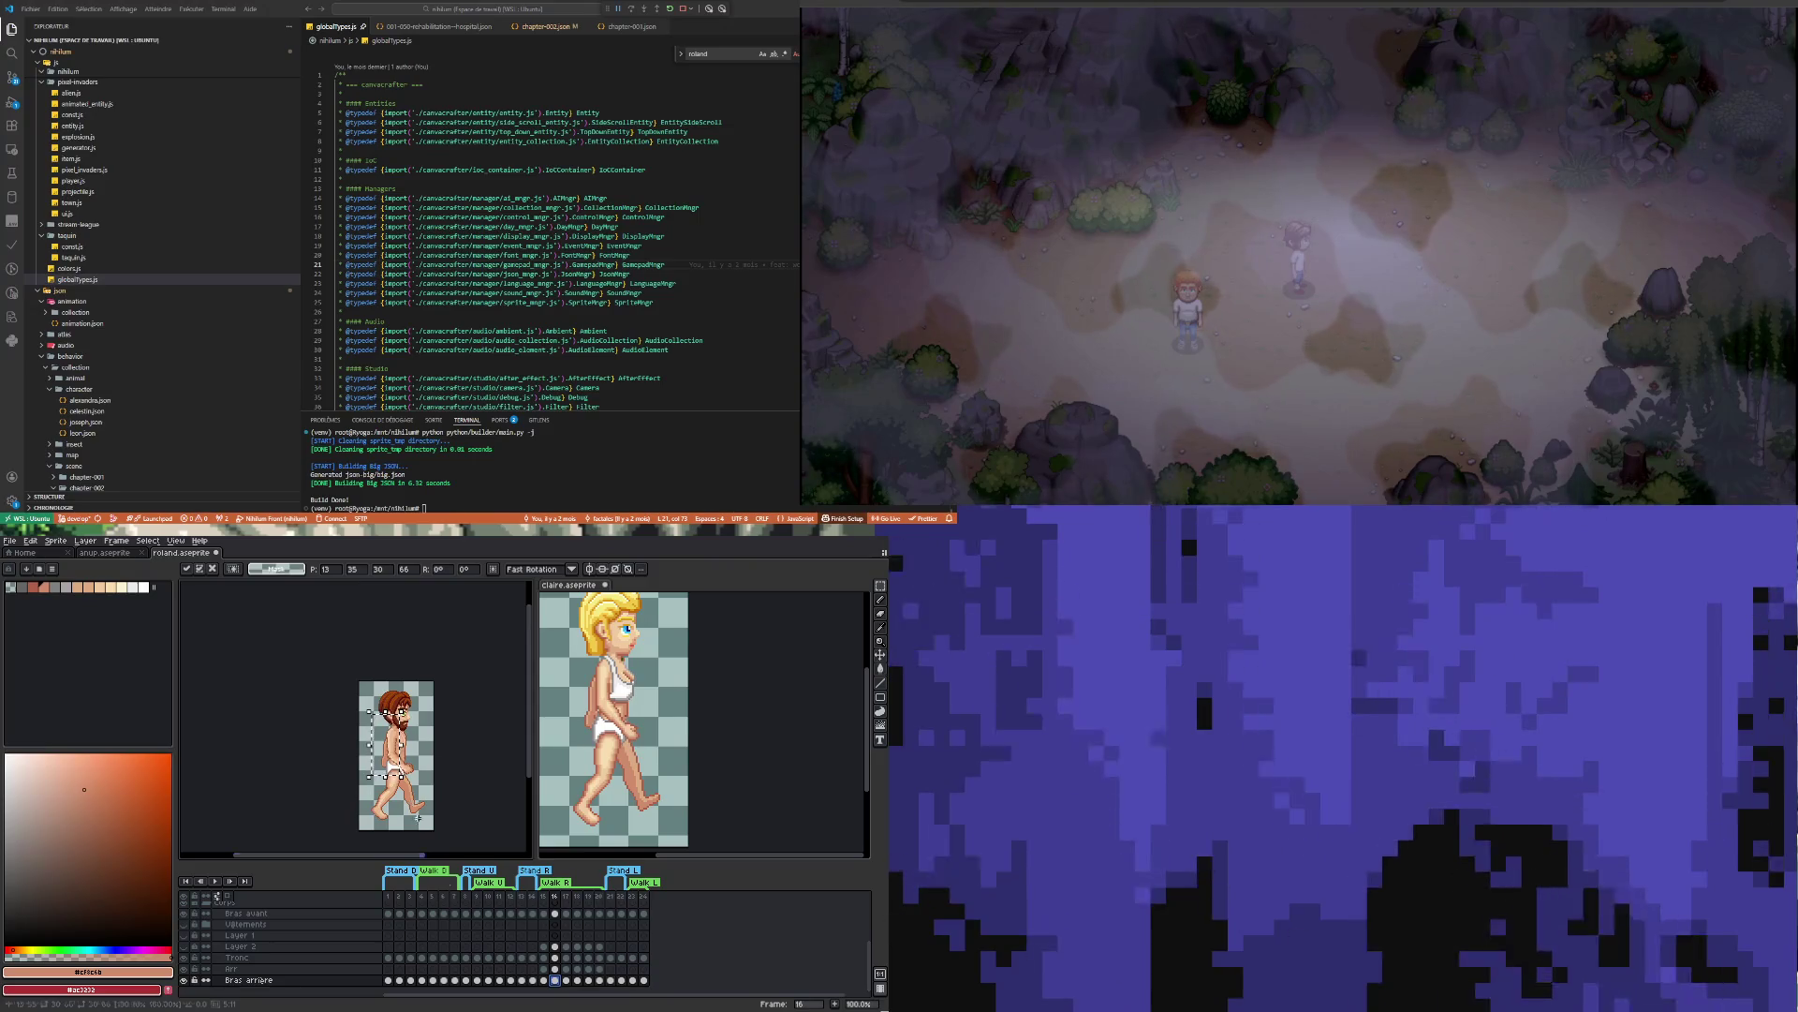
key("comma")
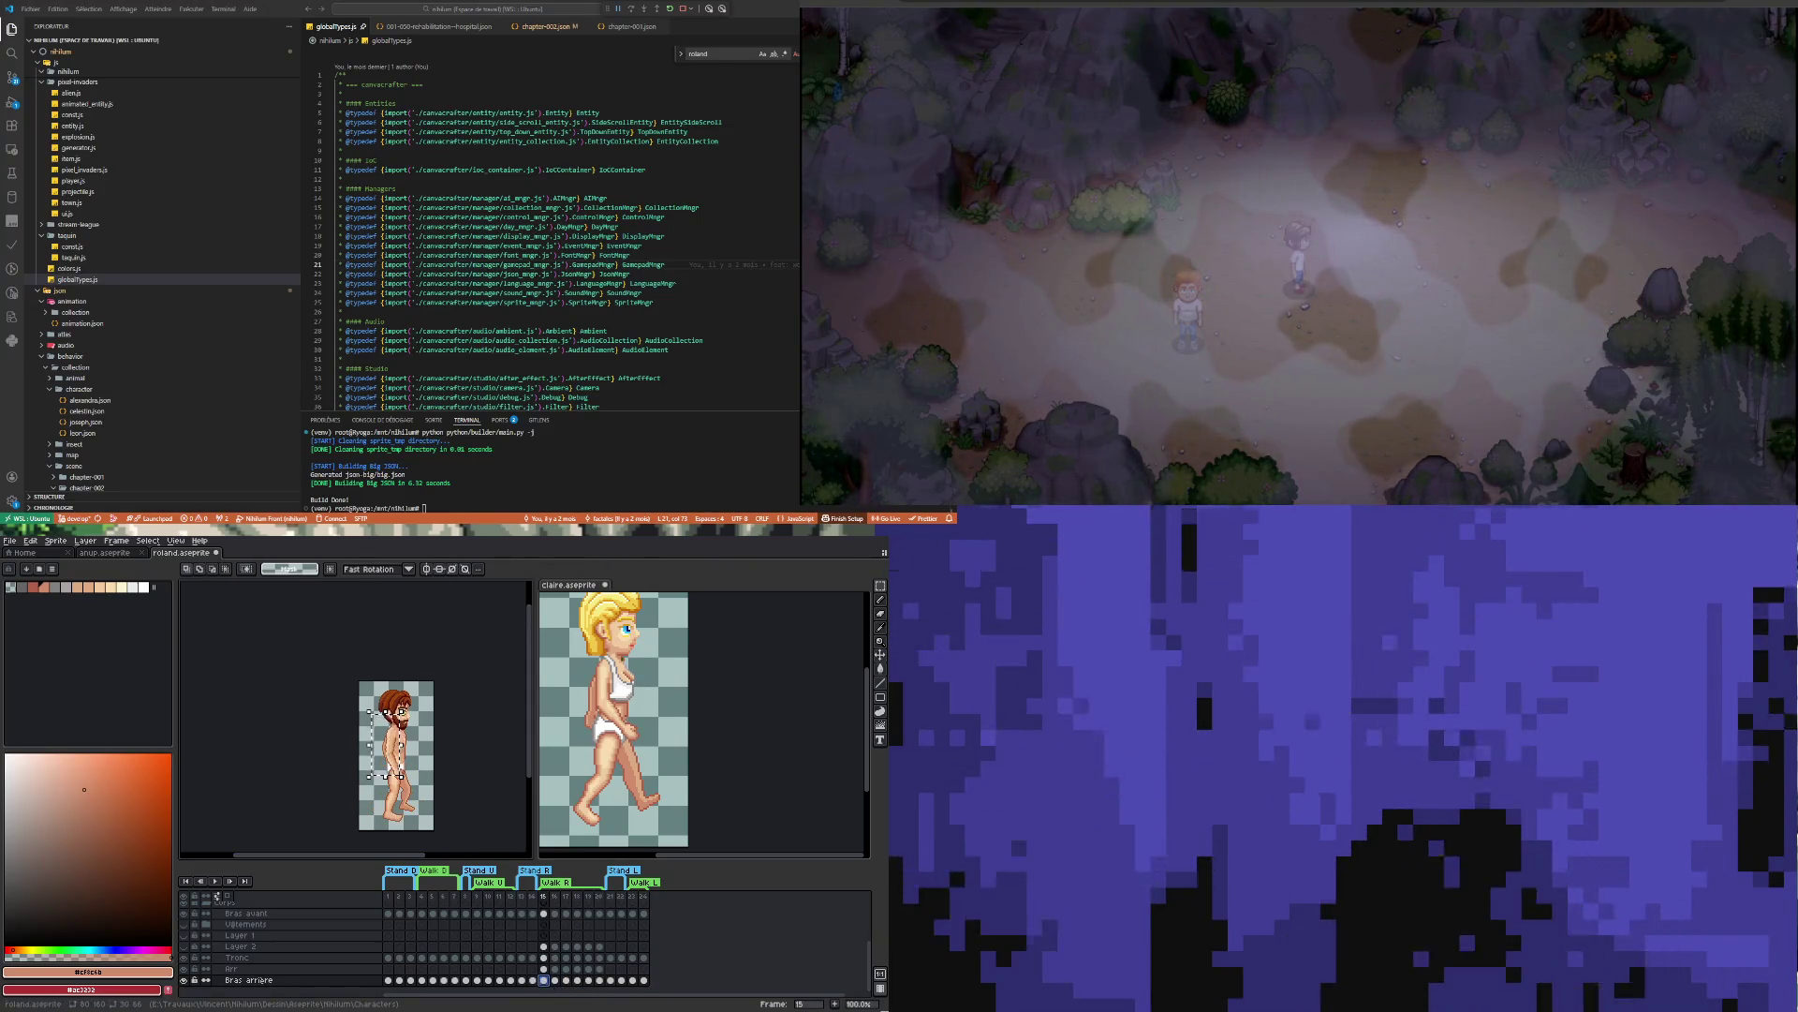
key("period")
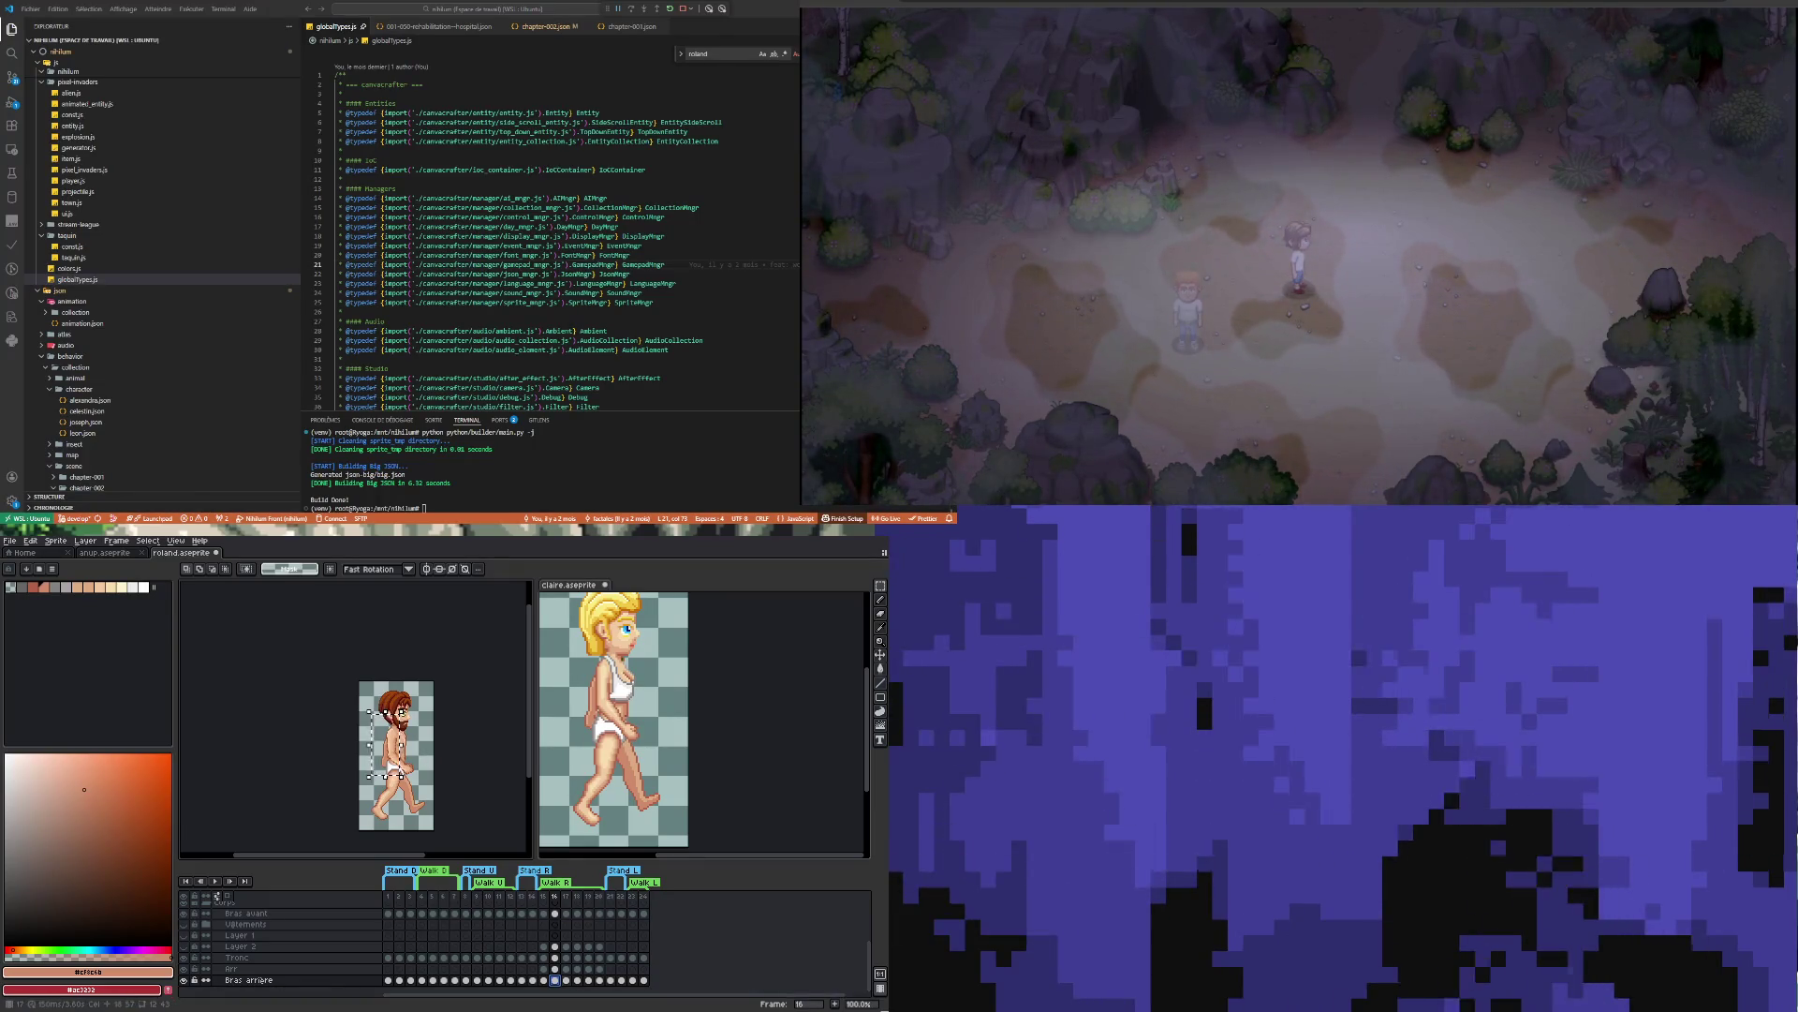
Compare walk frame 17 of Roland and Claire, trying a selection over Roland's torso
left_click(566, 981)
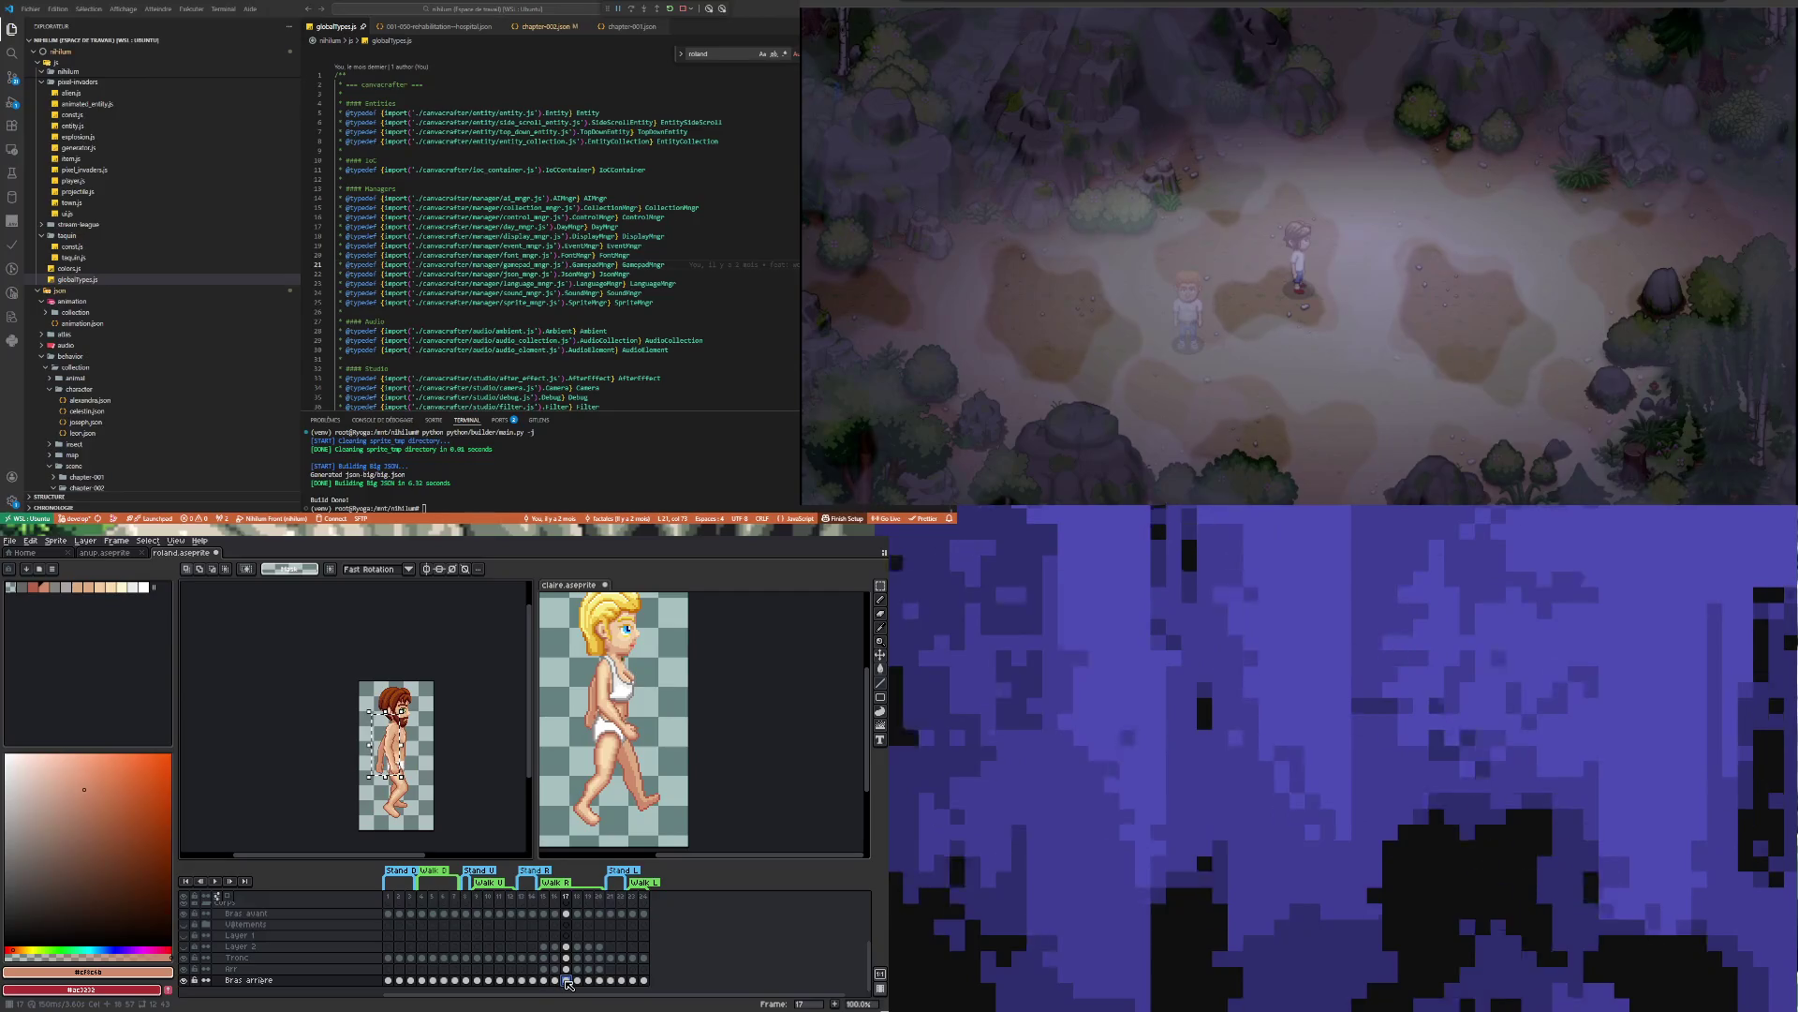
left_click(744, 767)
left_click(566, 968)
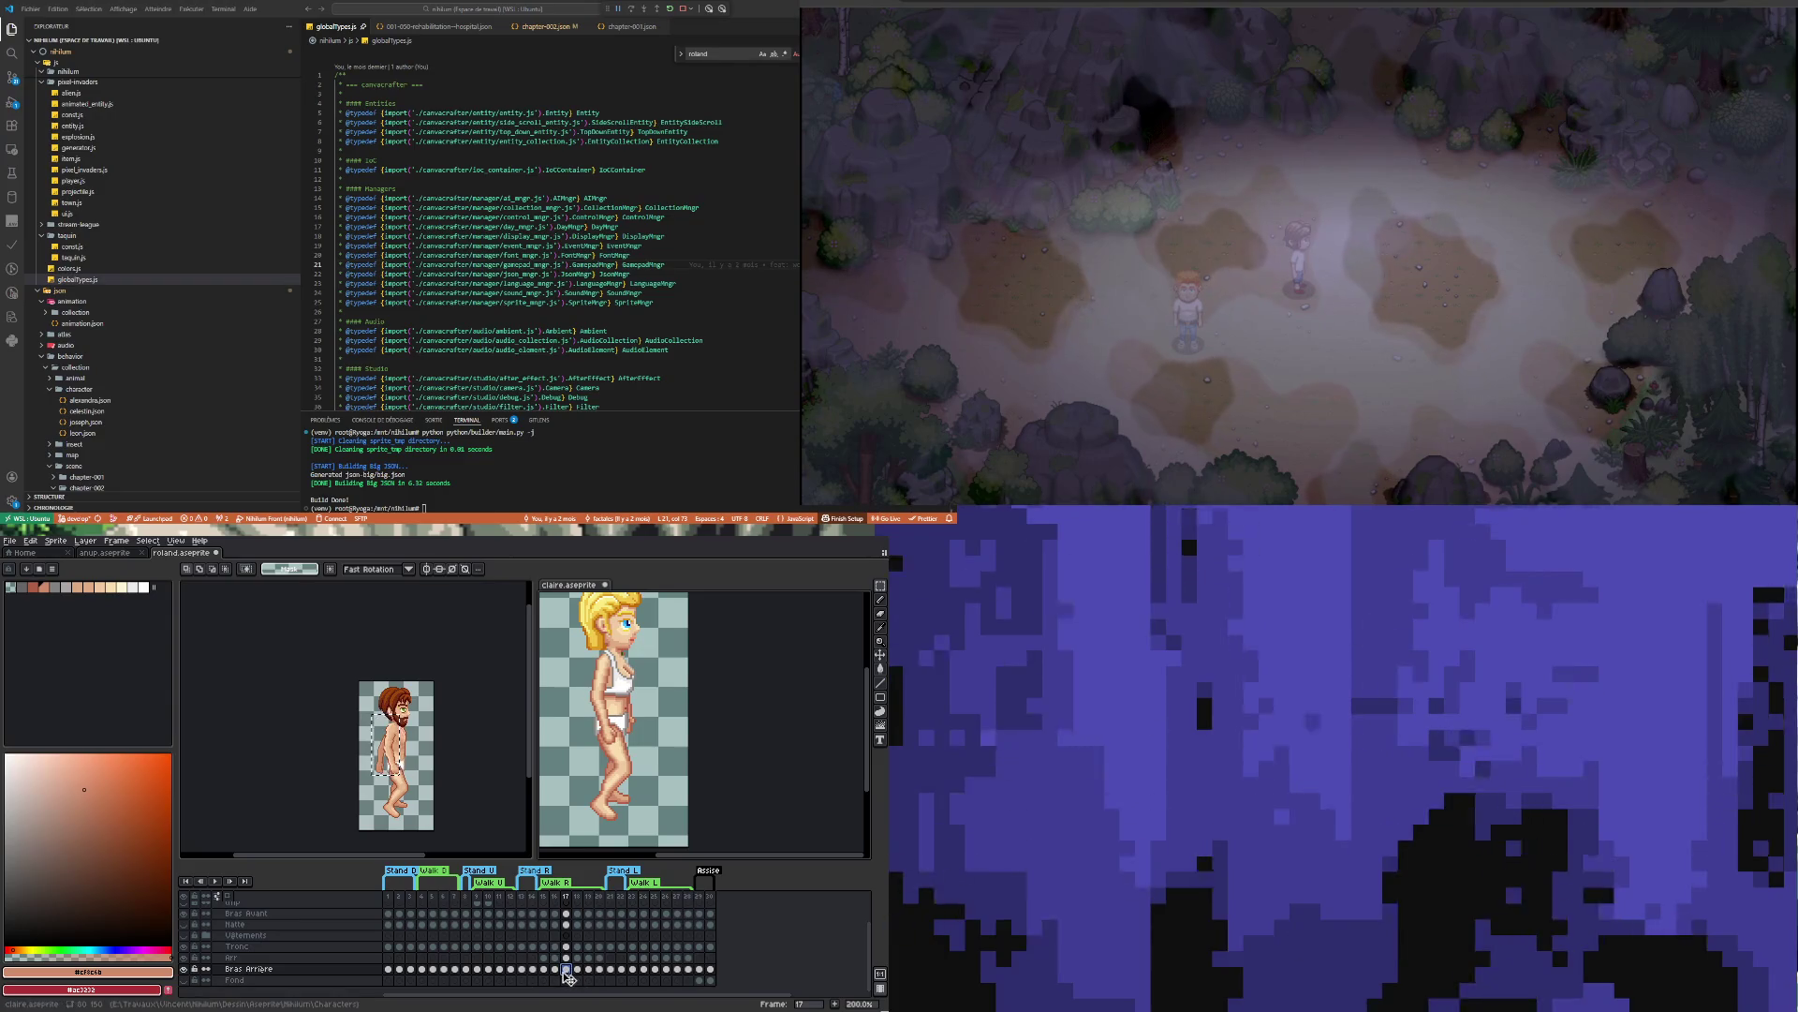
left_click(461, 814)
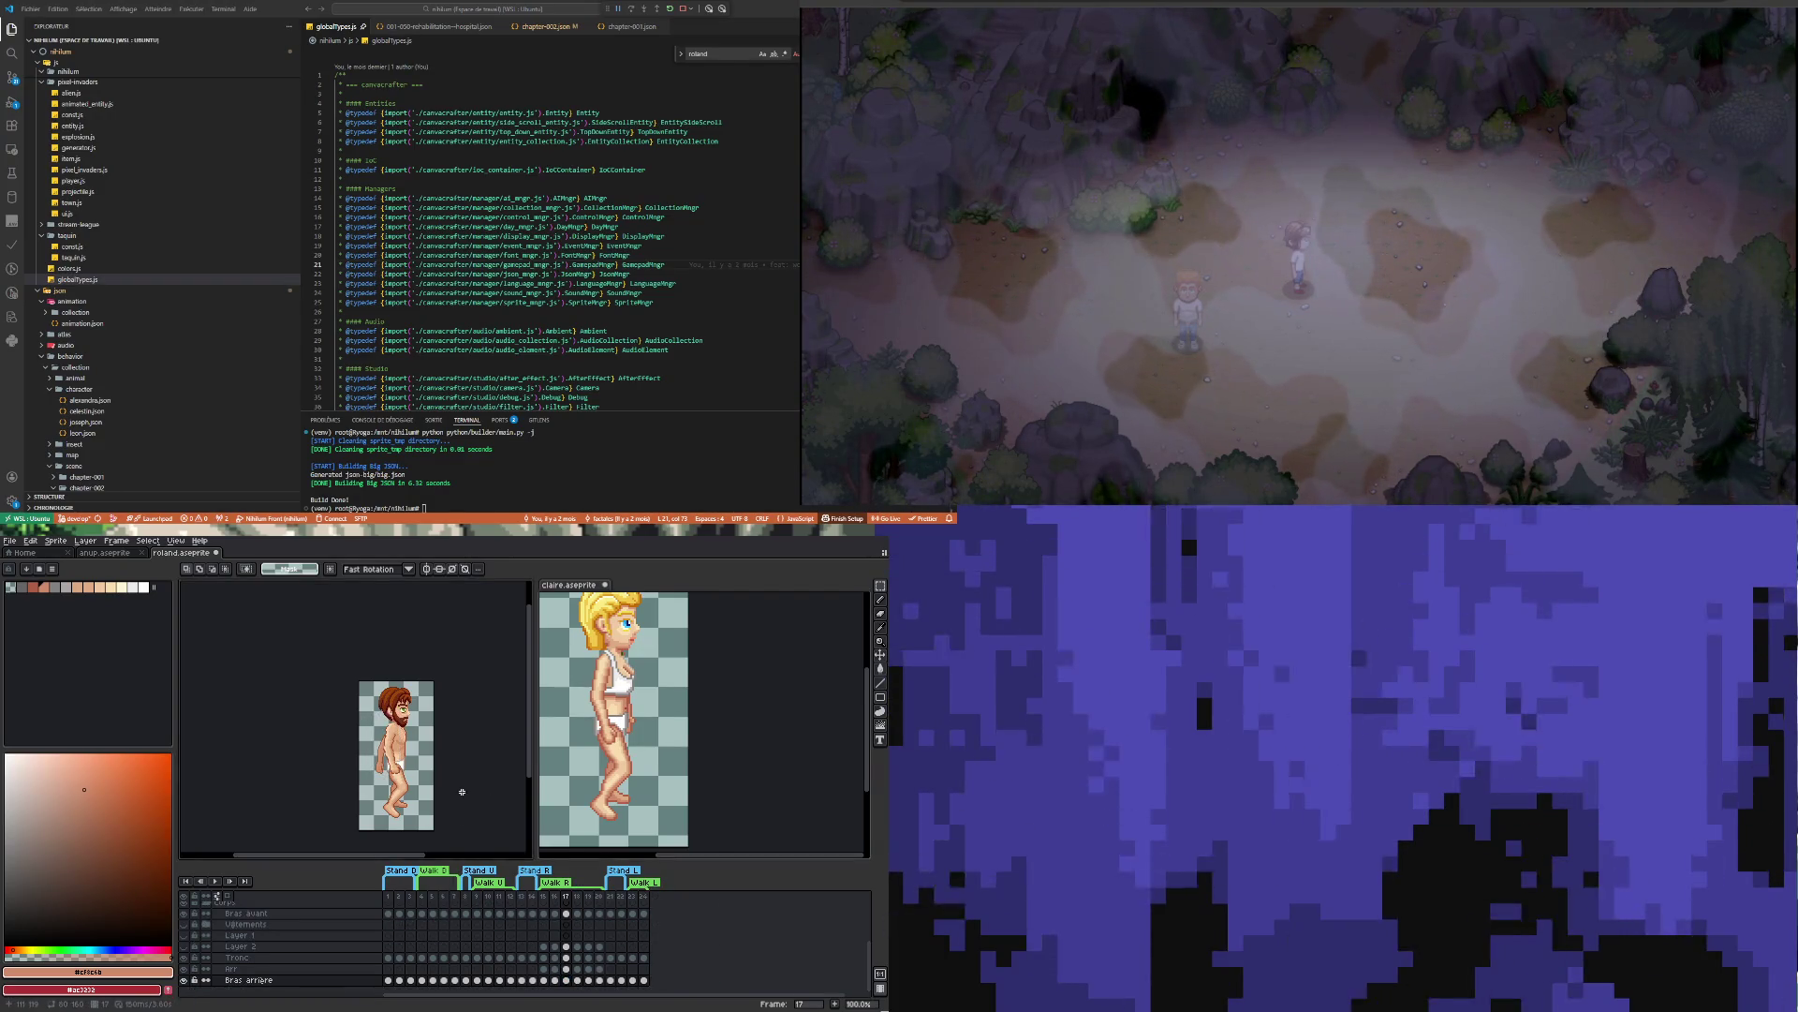
scroll(422, 775, "up", 1)
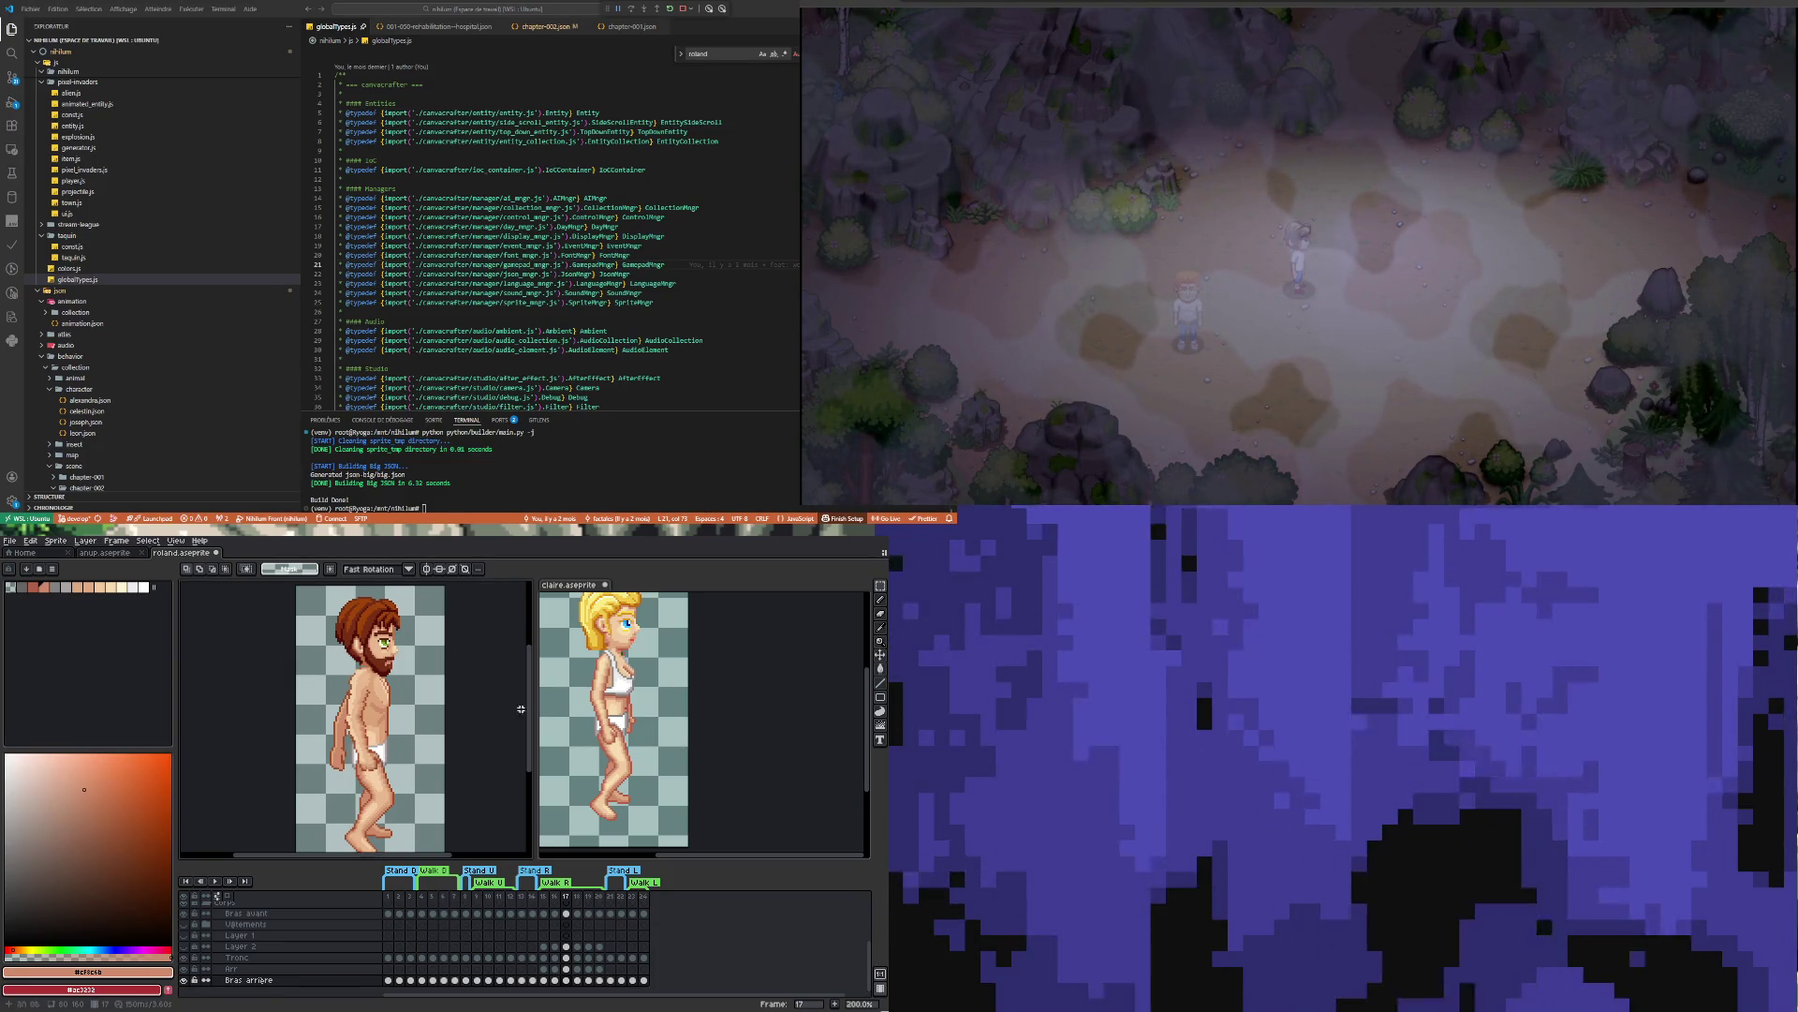
left_click_drag(309, 646, 392, 795)
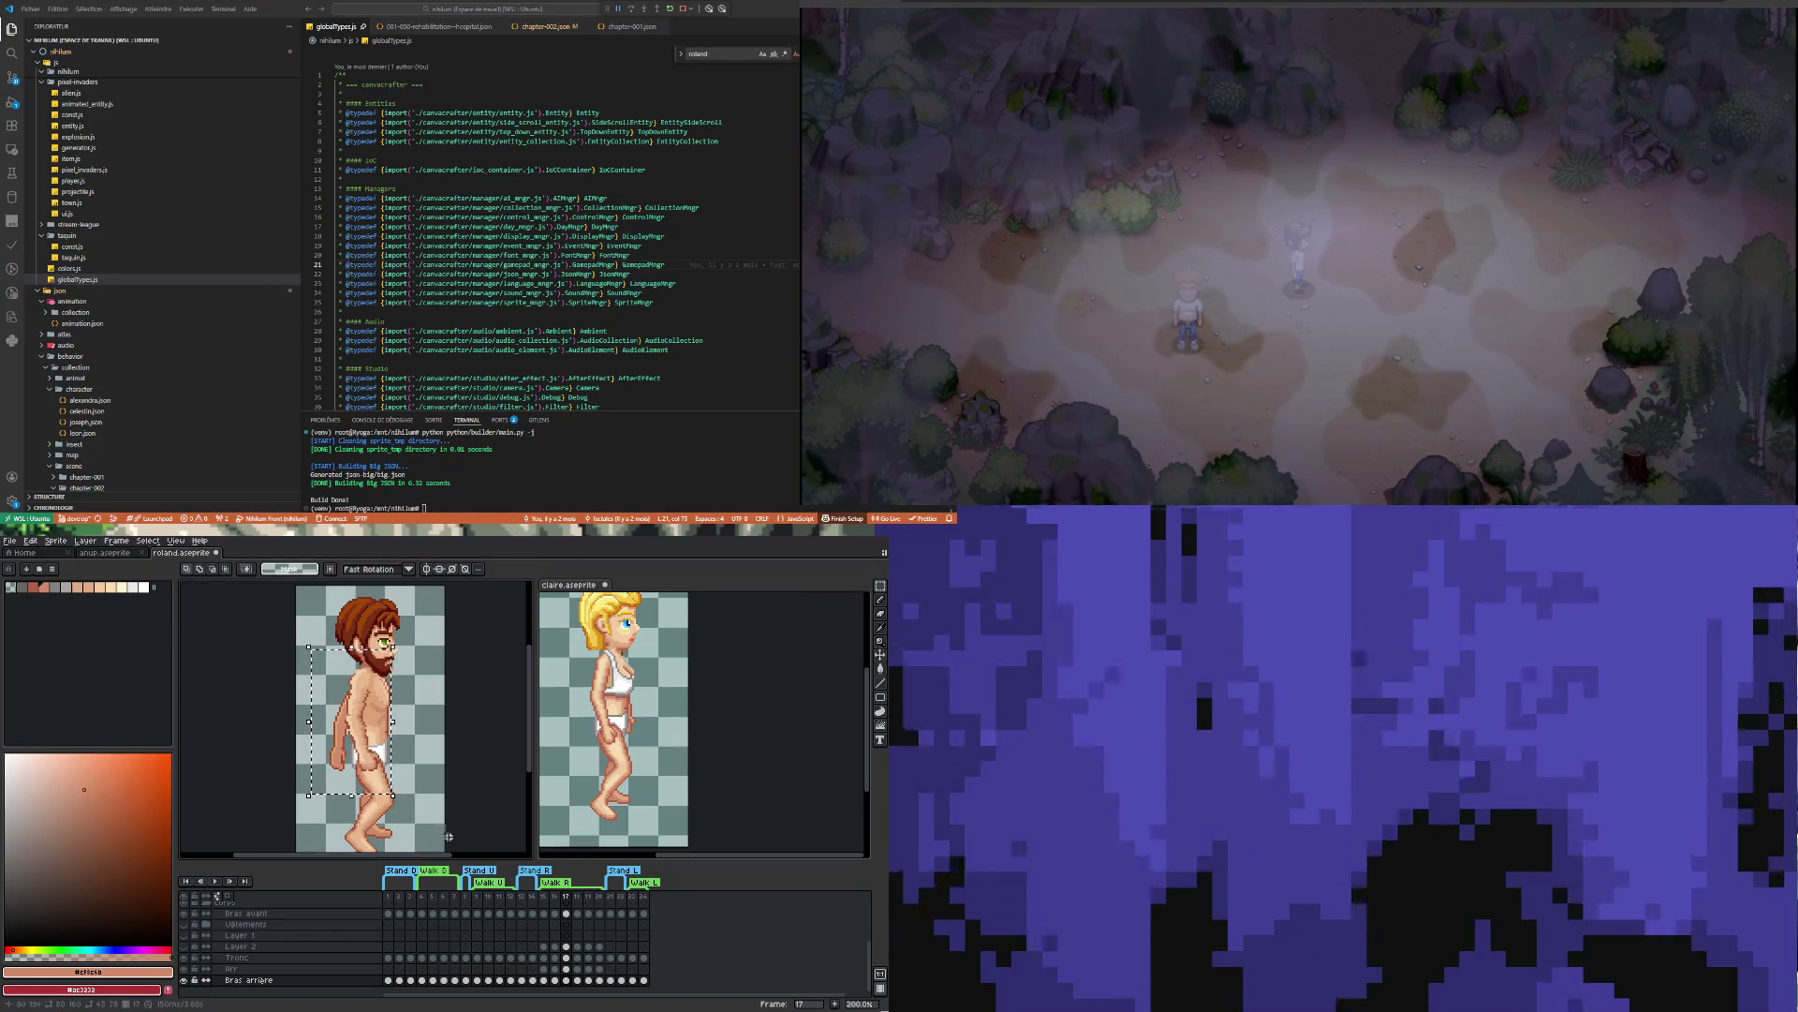
key("ctrl+d")
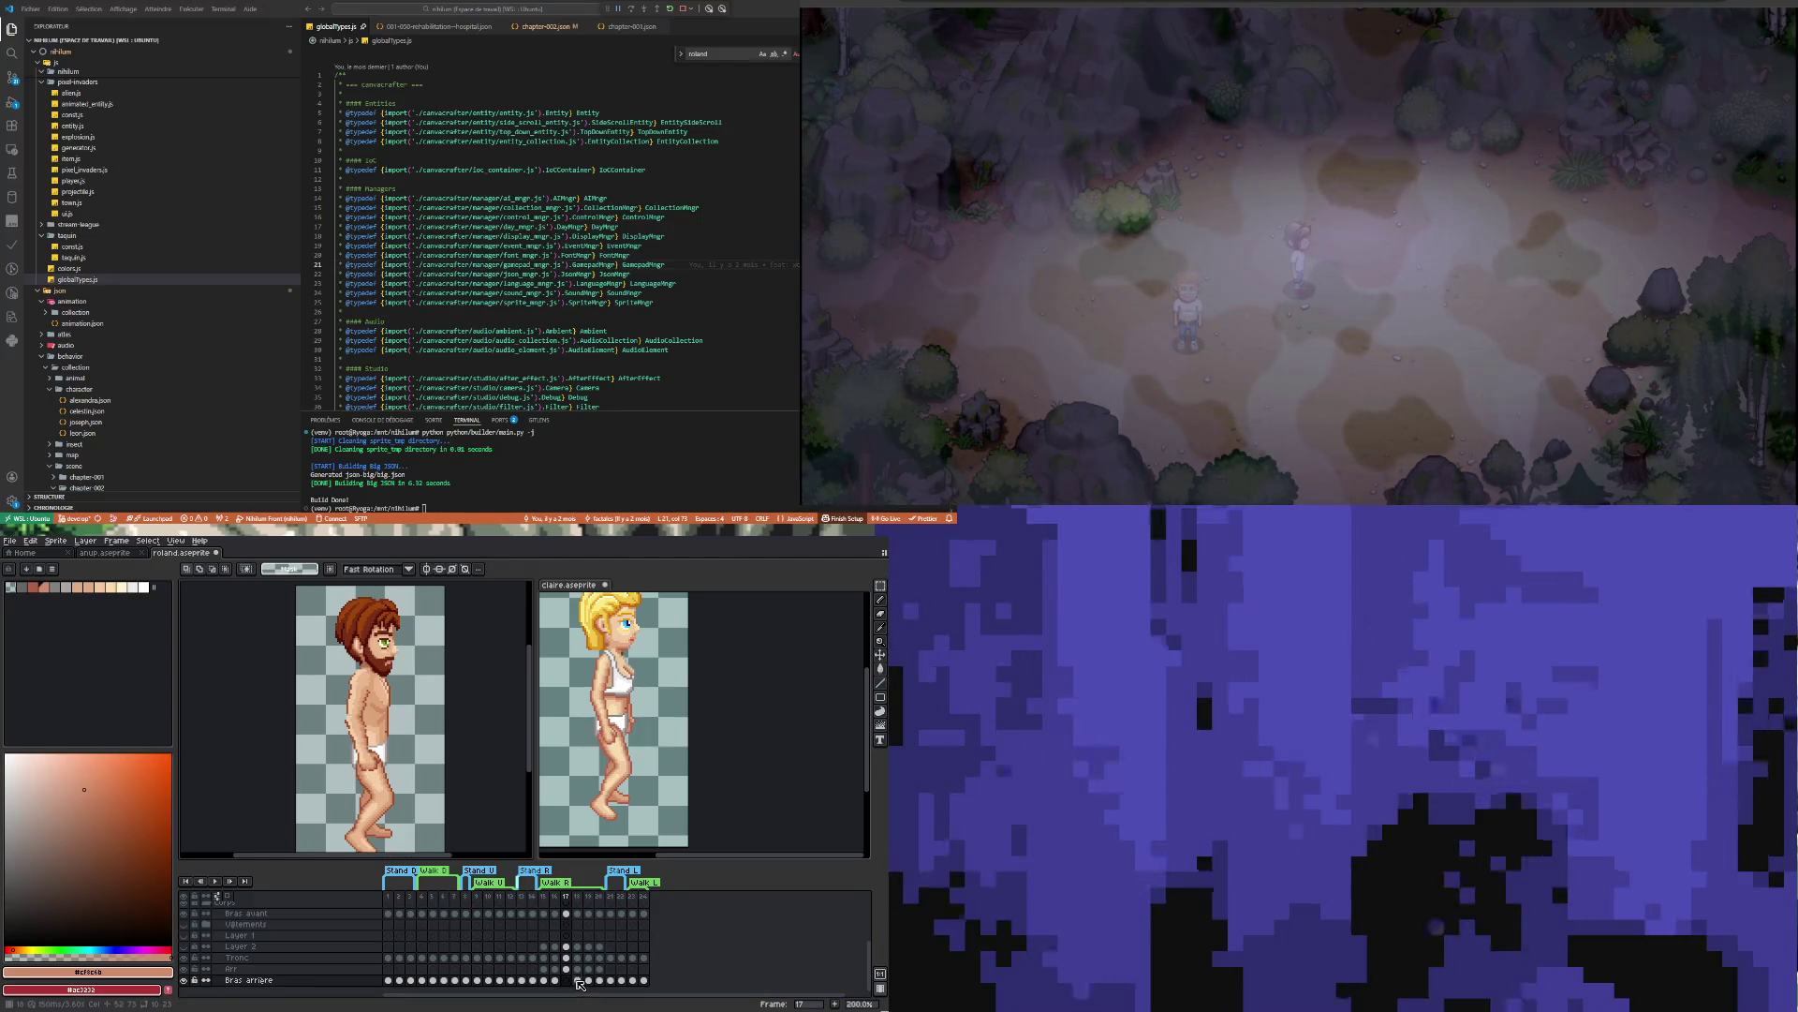
Copy Roland's arm from frame 18 and paste it onto frame 17
left_click(578, 981)
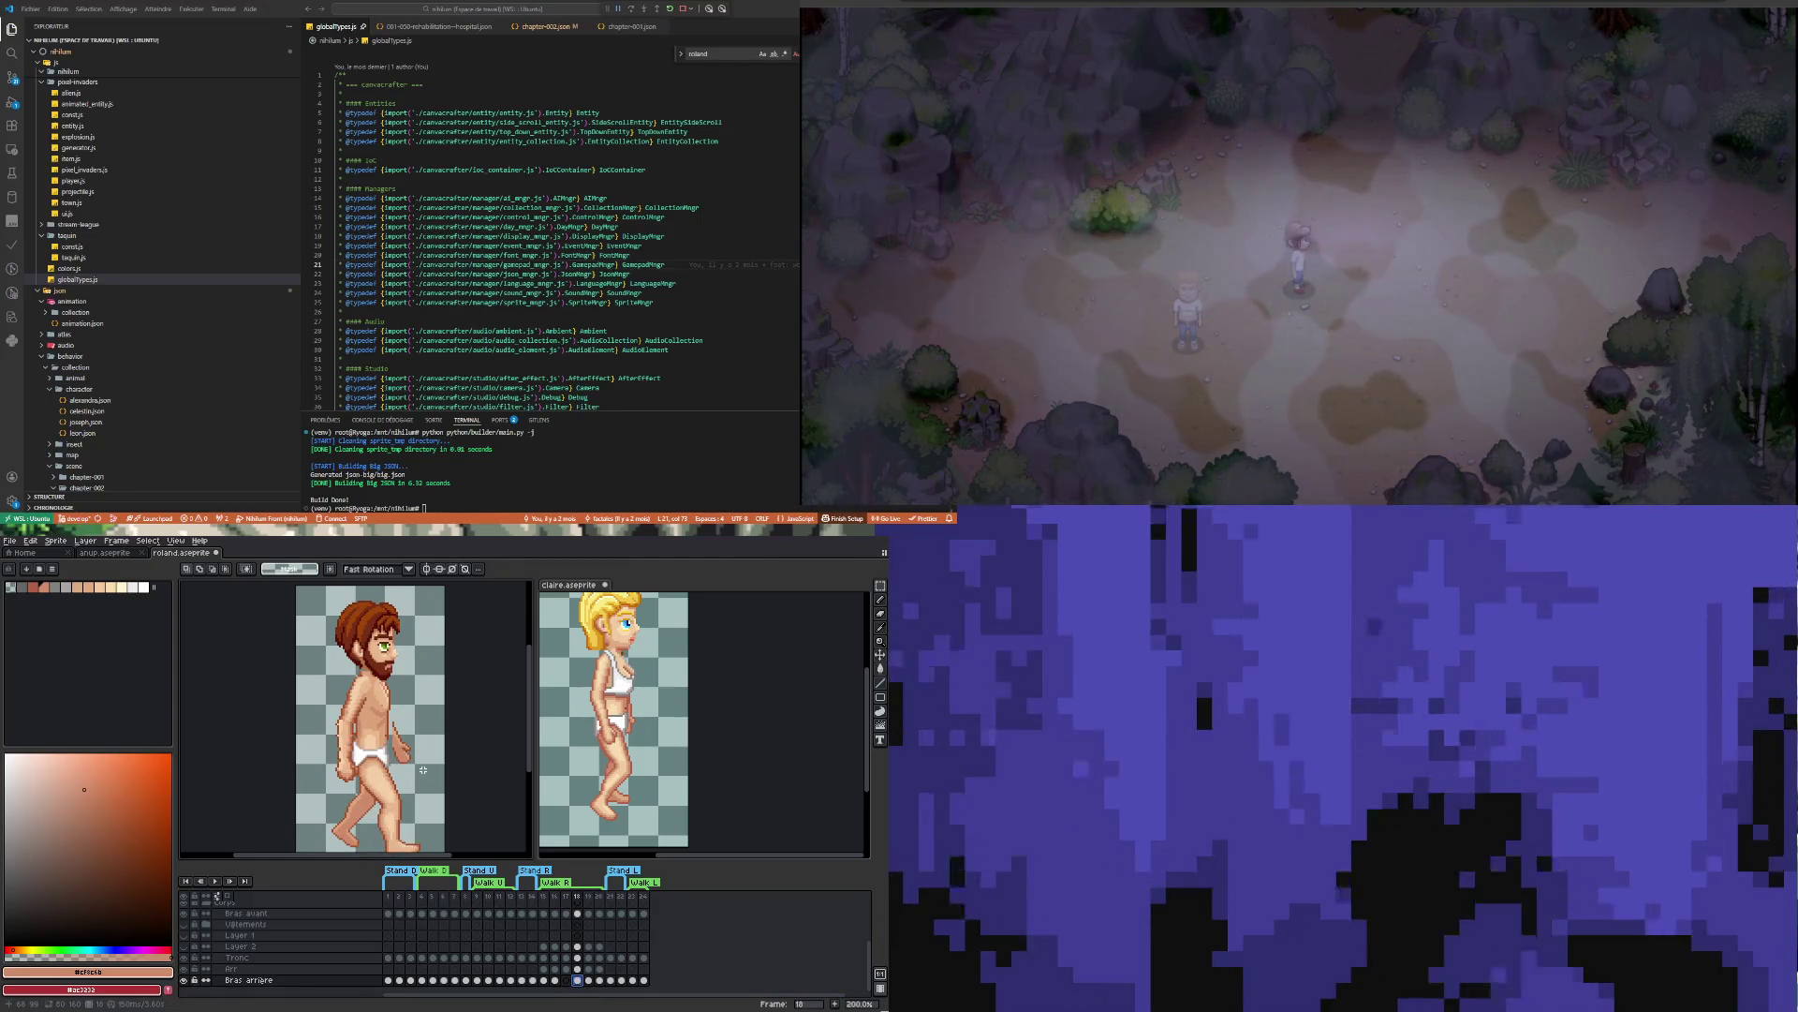
left_click_drag(427, 772, 383, 713)
key("ctrl+c")
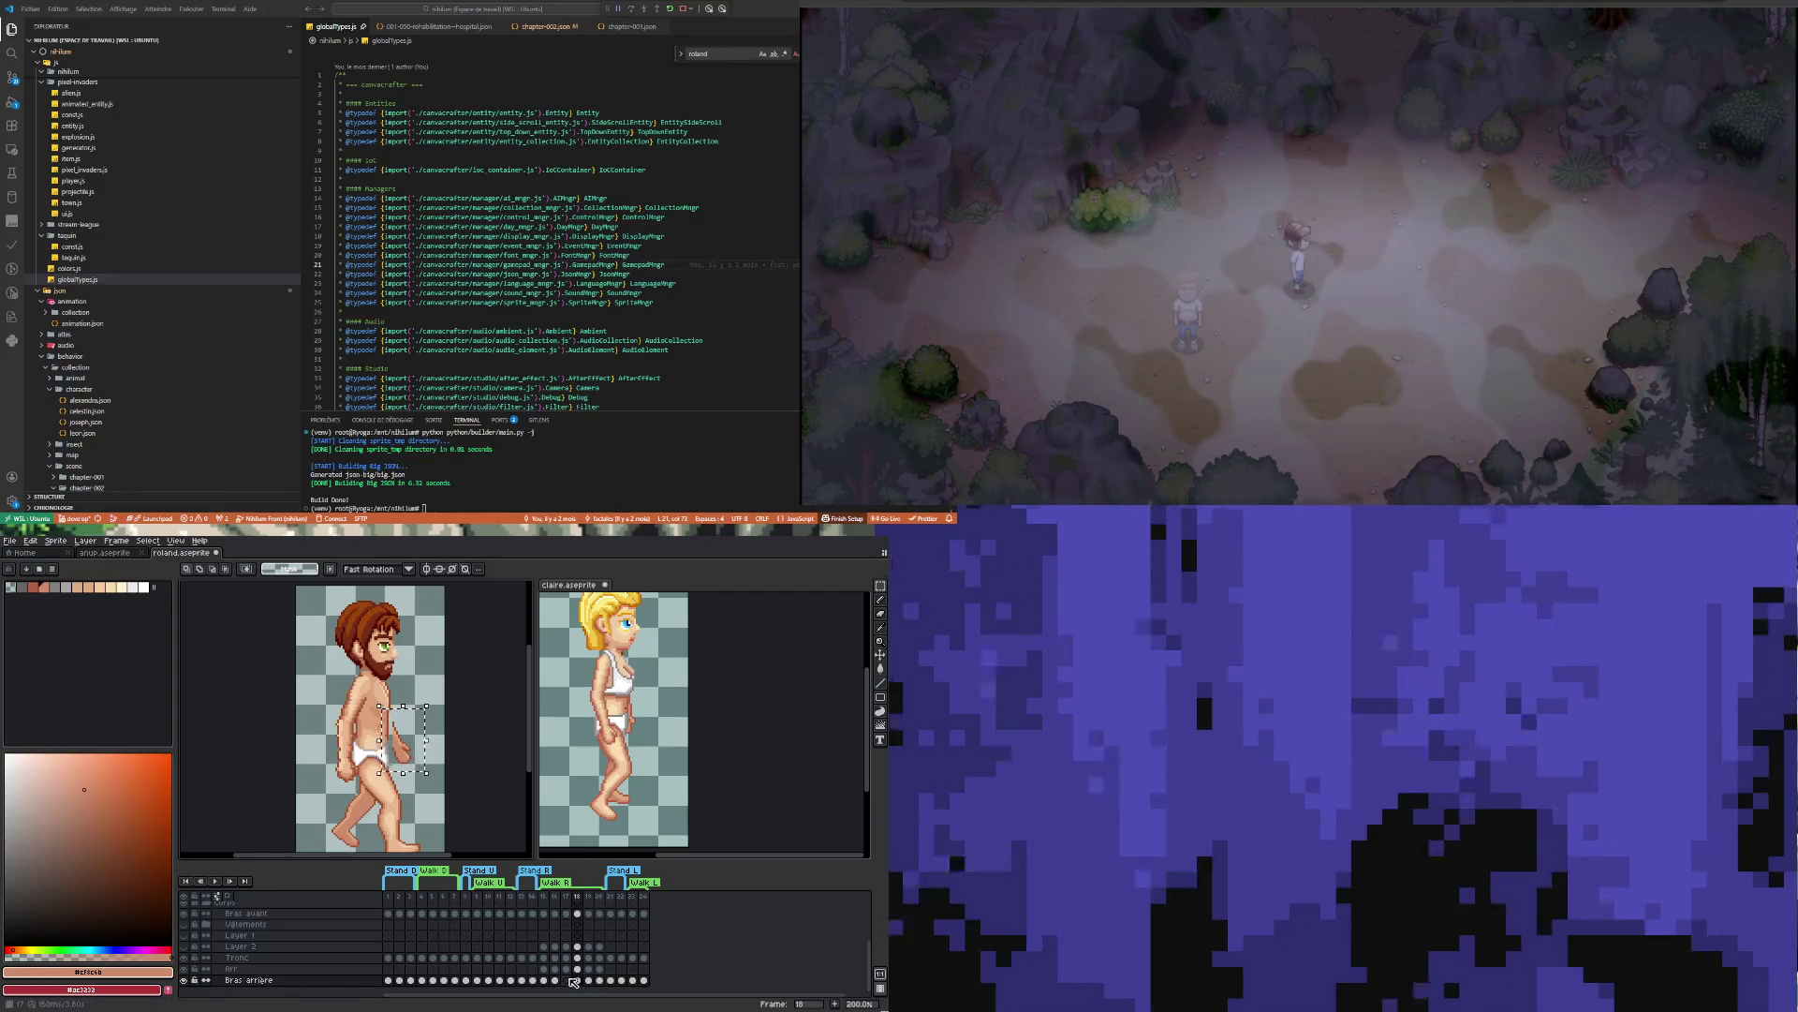
key("Left")
key("ctrl+v")
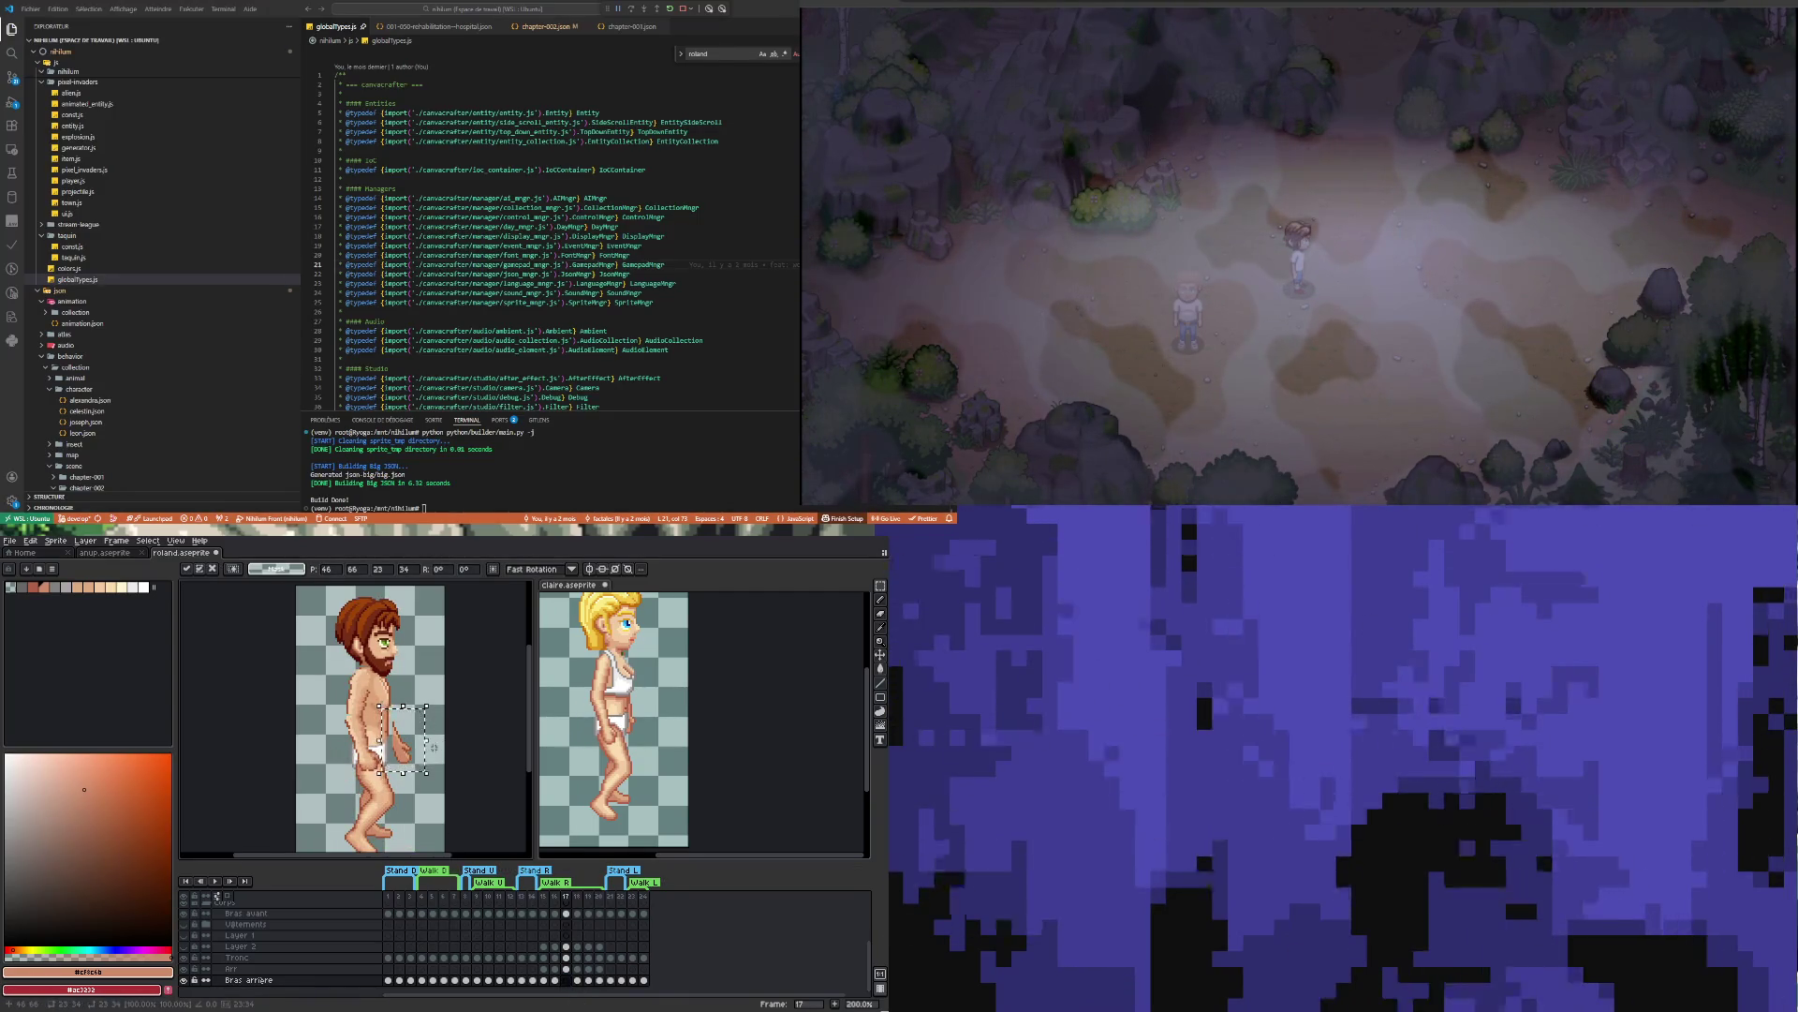
Rotate the pasted arm to about -22.9°, nudge it one pixel left and apply
left_click_drag(451, 737, 450, 717)
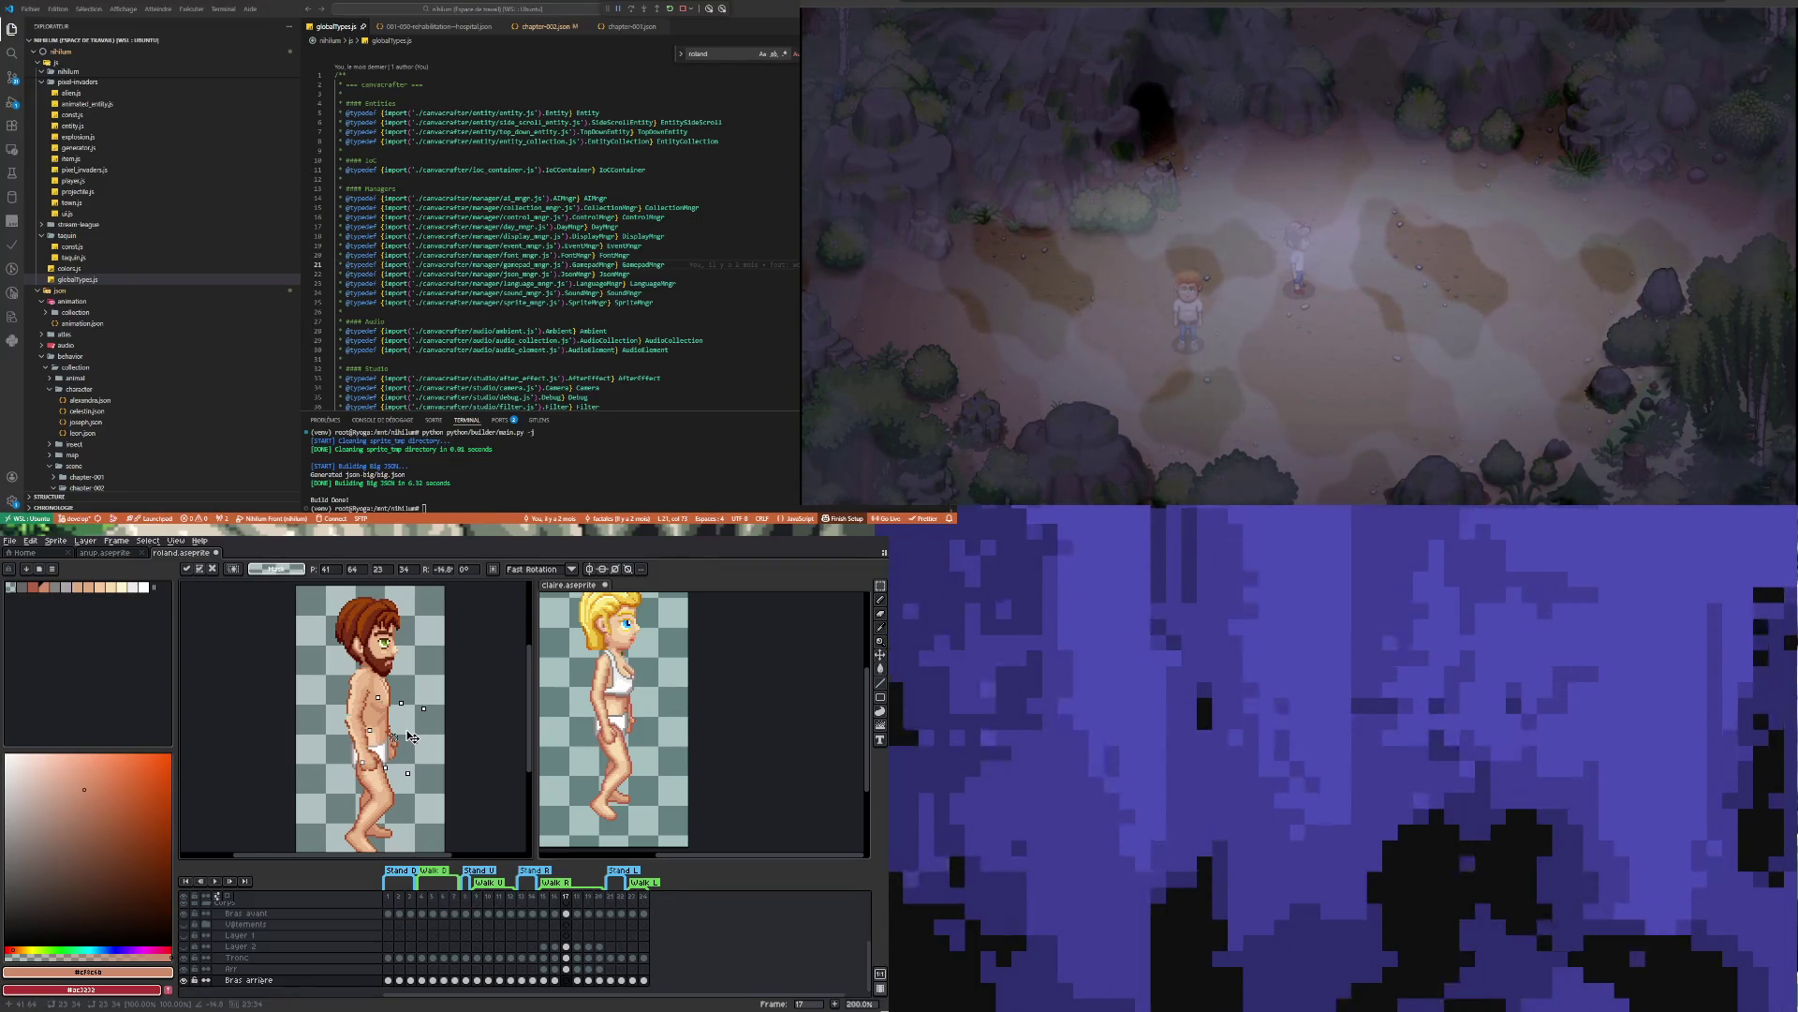
key("Left")
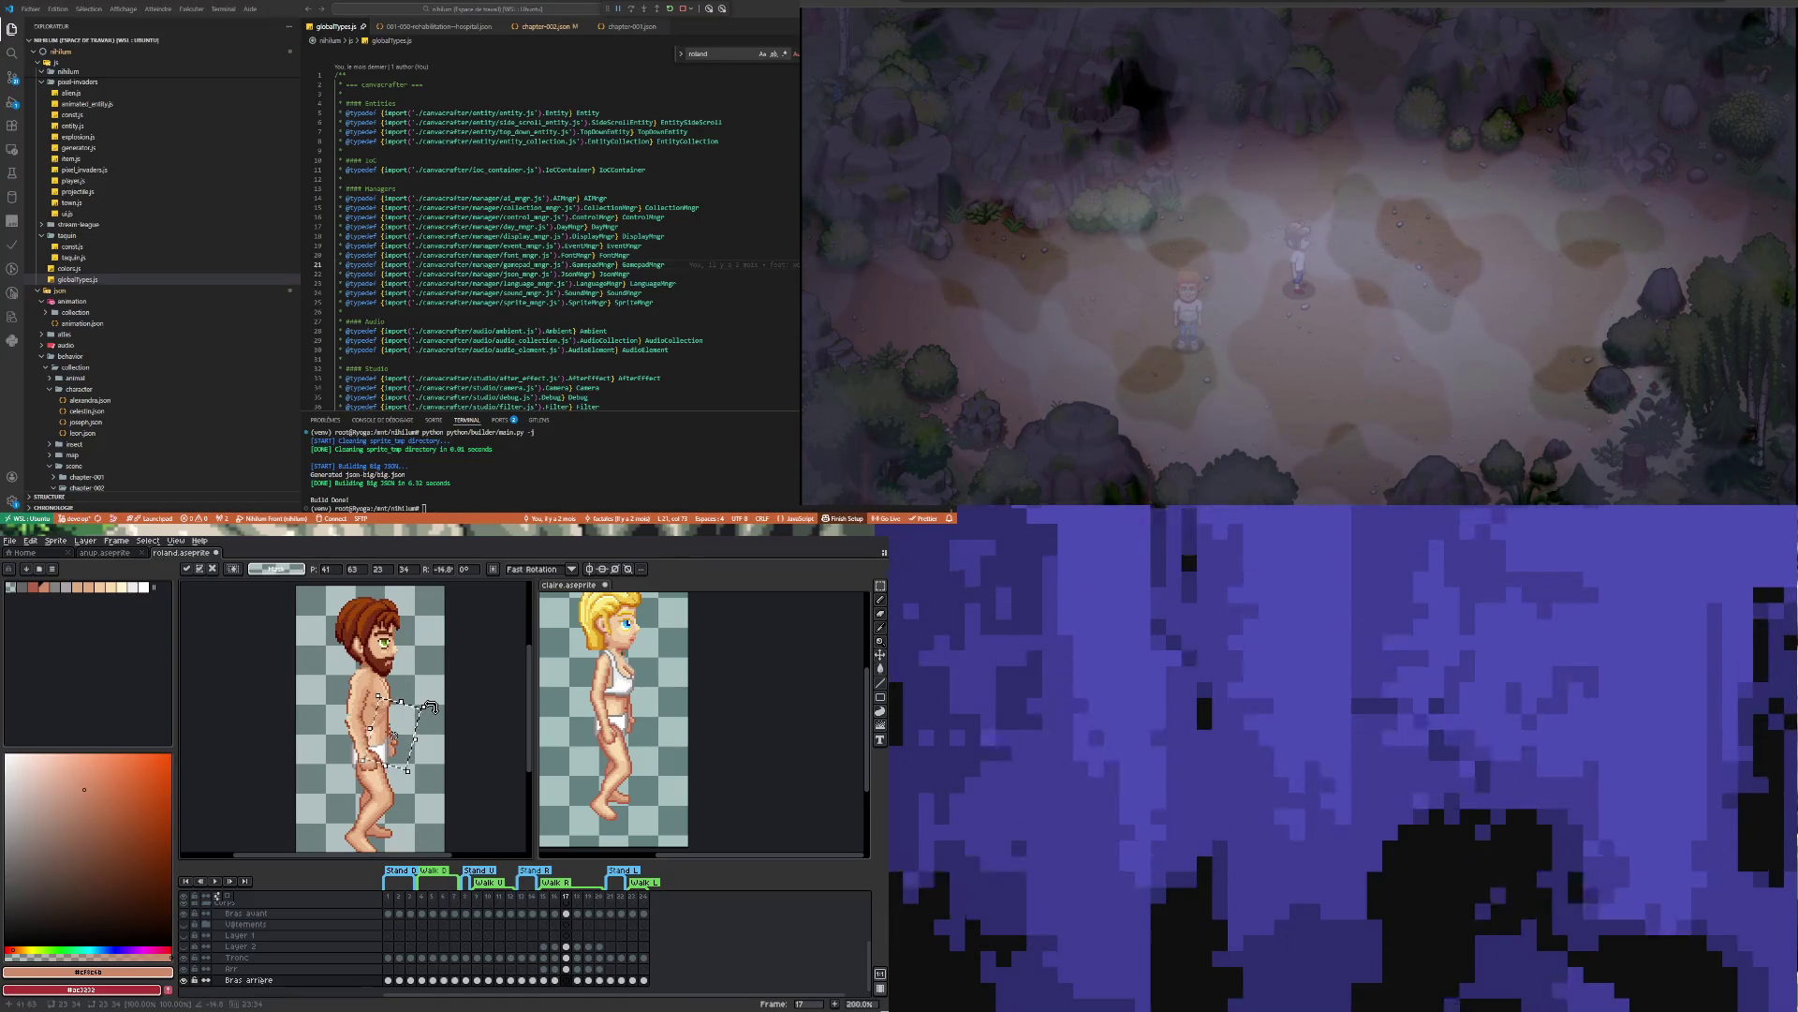
left_click_drag(431, 703, 440, 717)
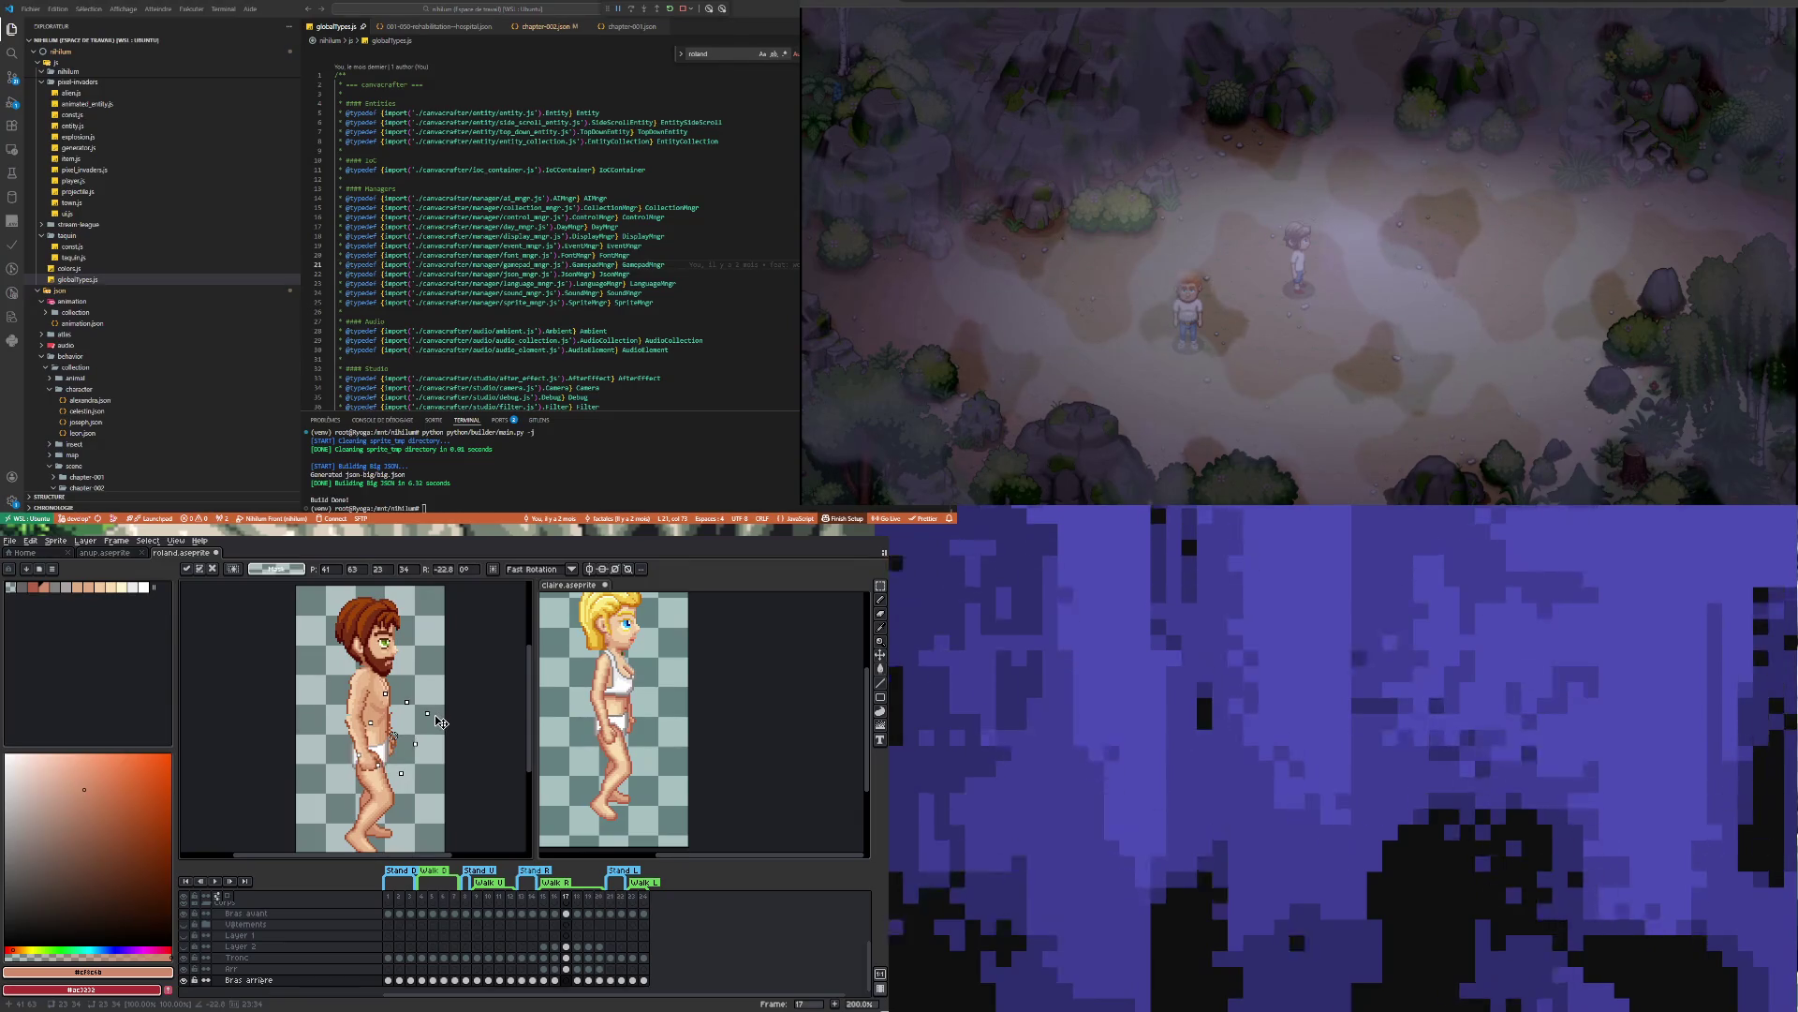
key("Return")
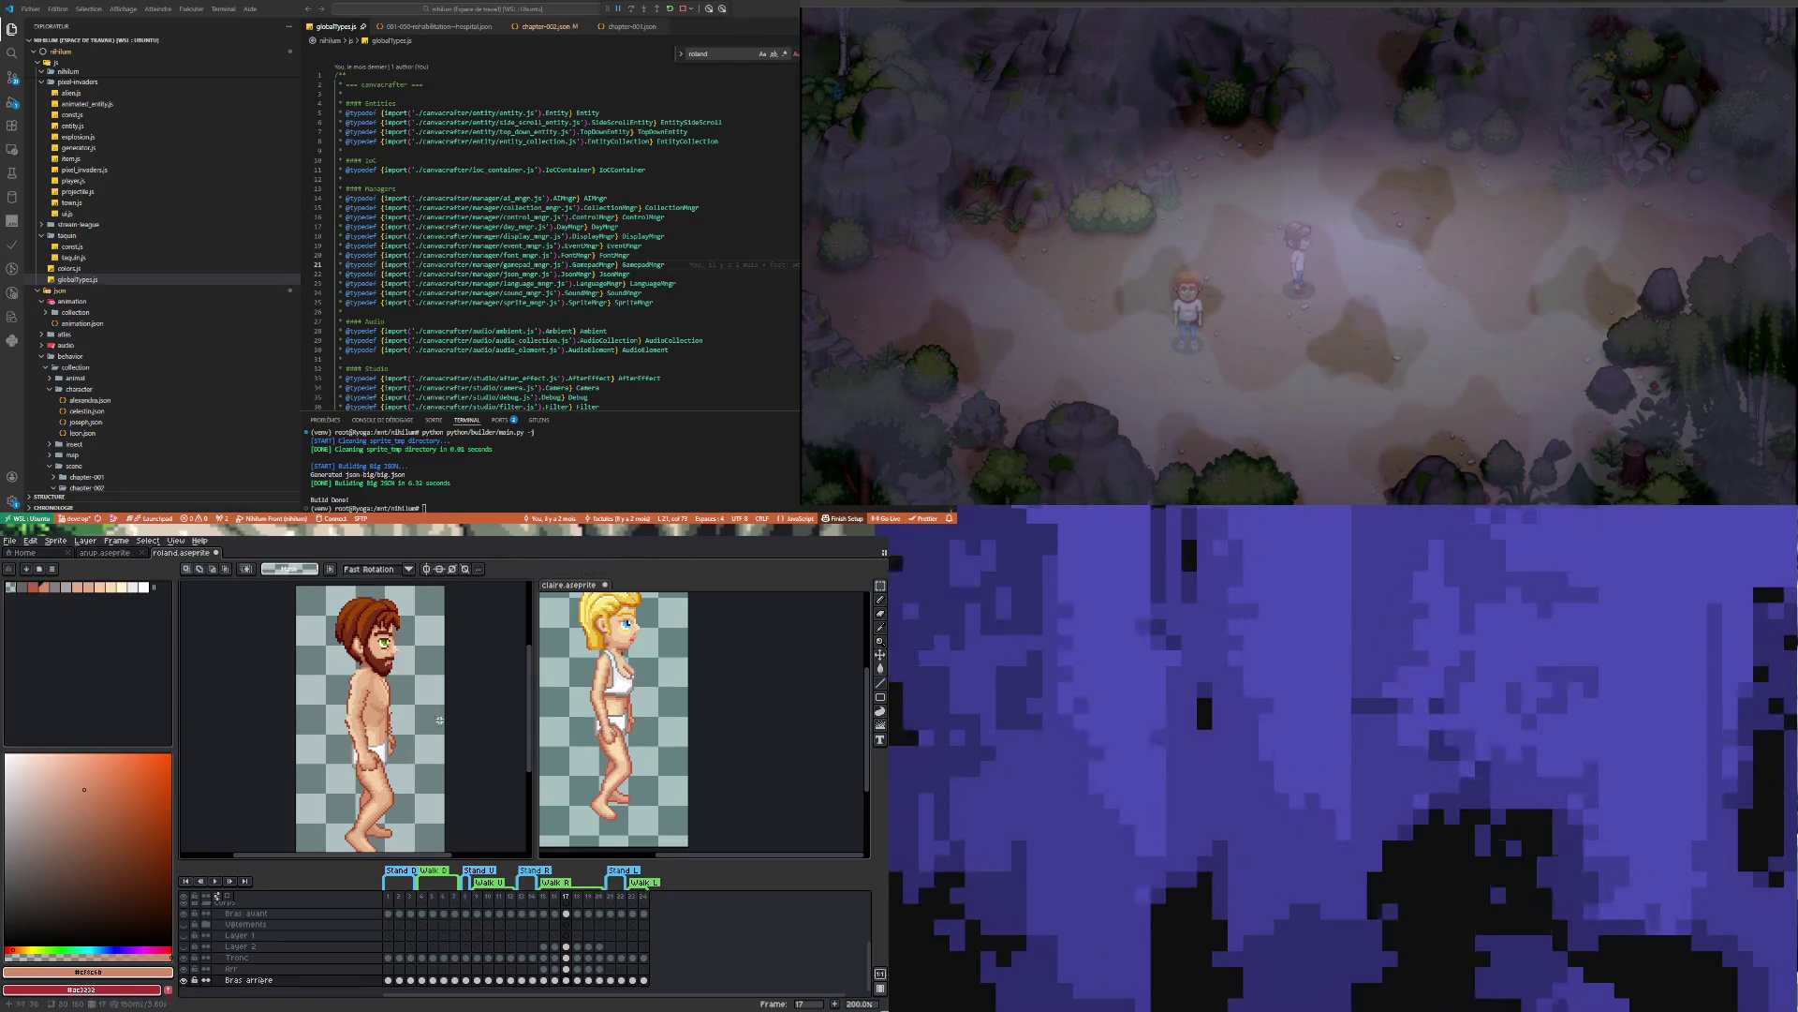
Draw a short dark brown outline line down Roland's arm
scroll(377, 724, "up", 4)
key("i")
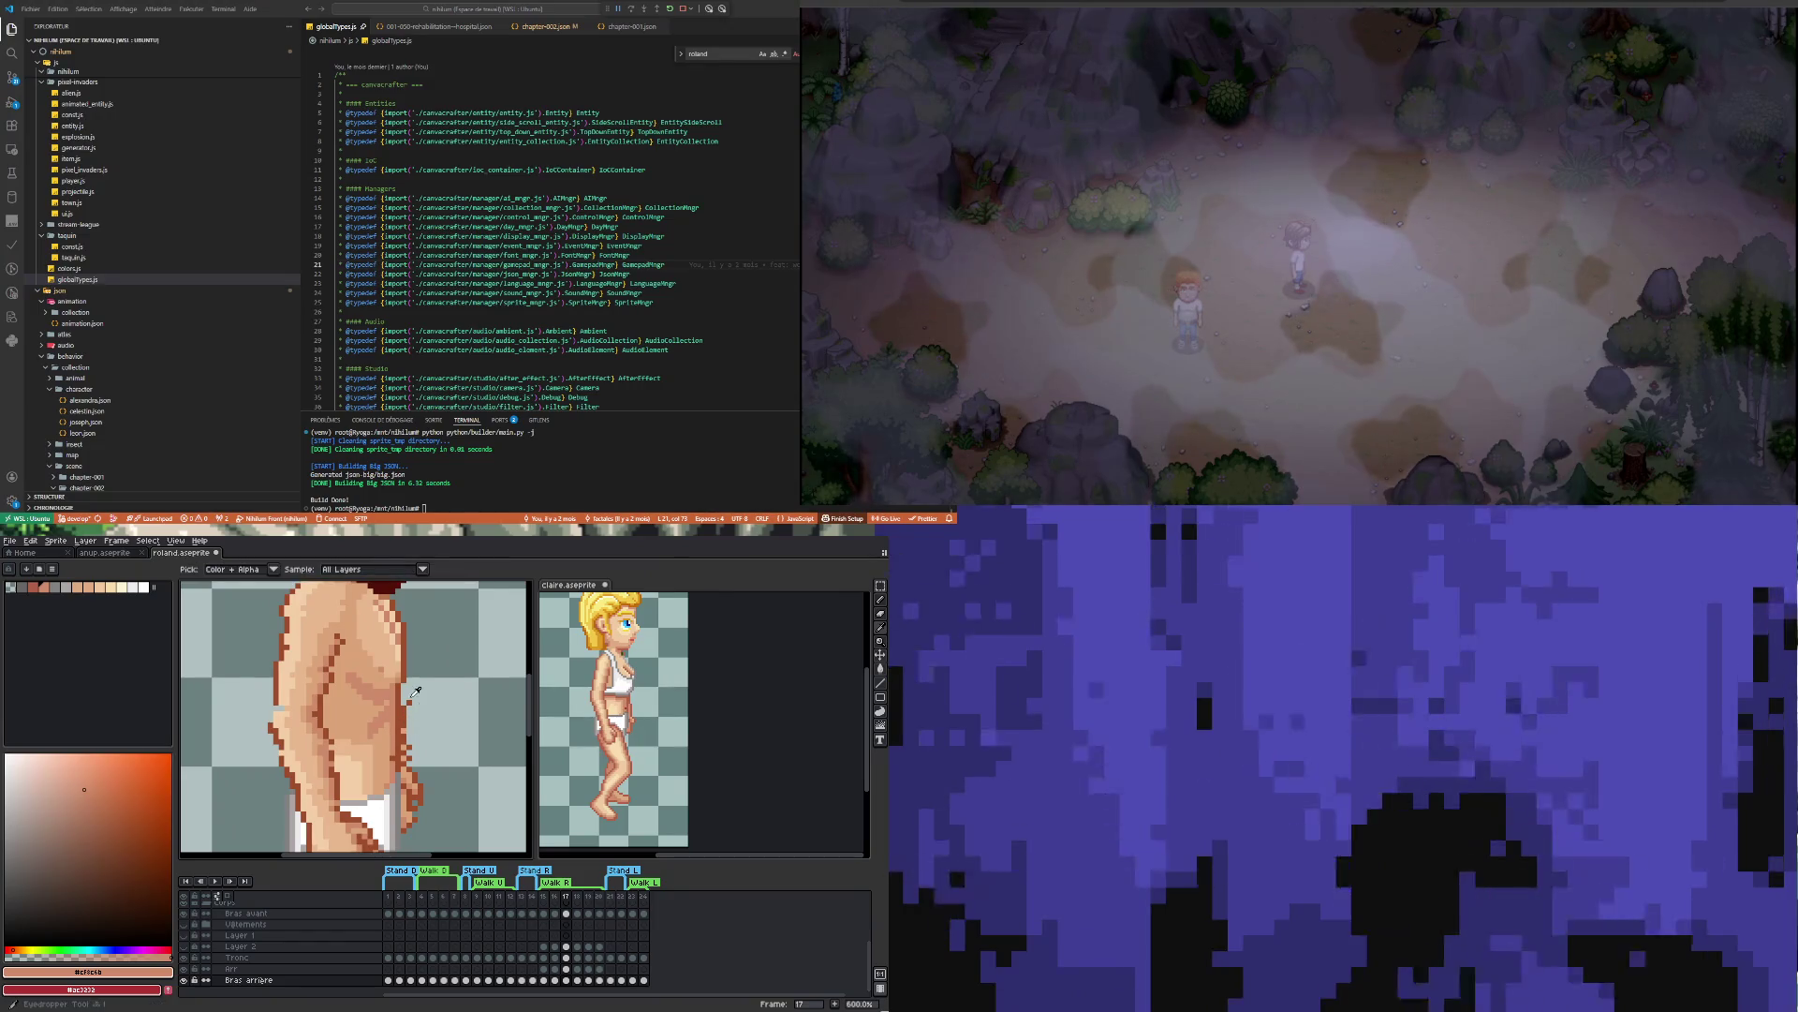
left_click(407, 702)
key("b")
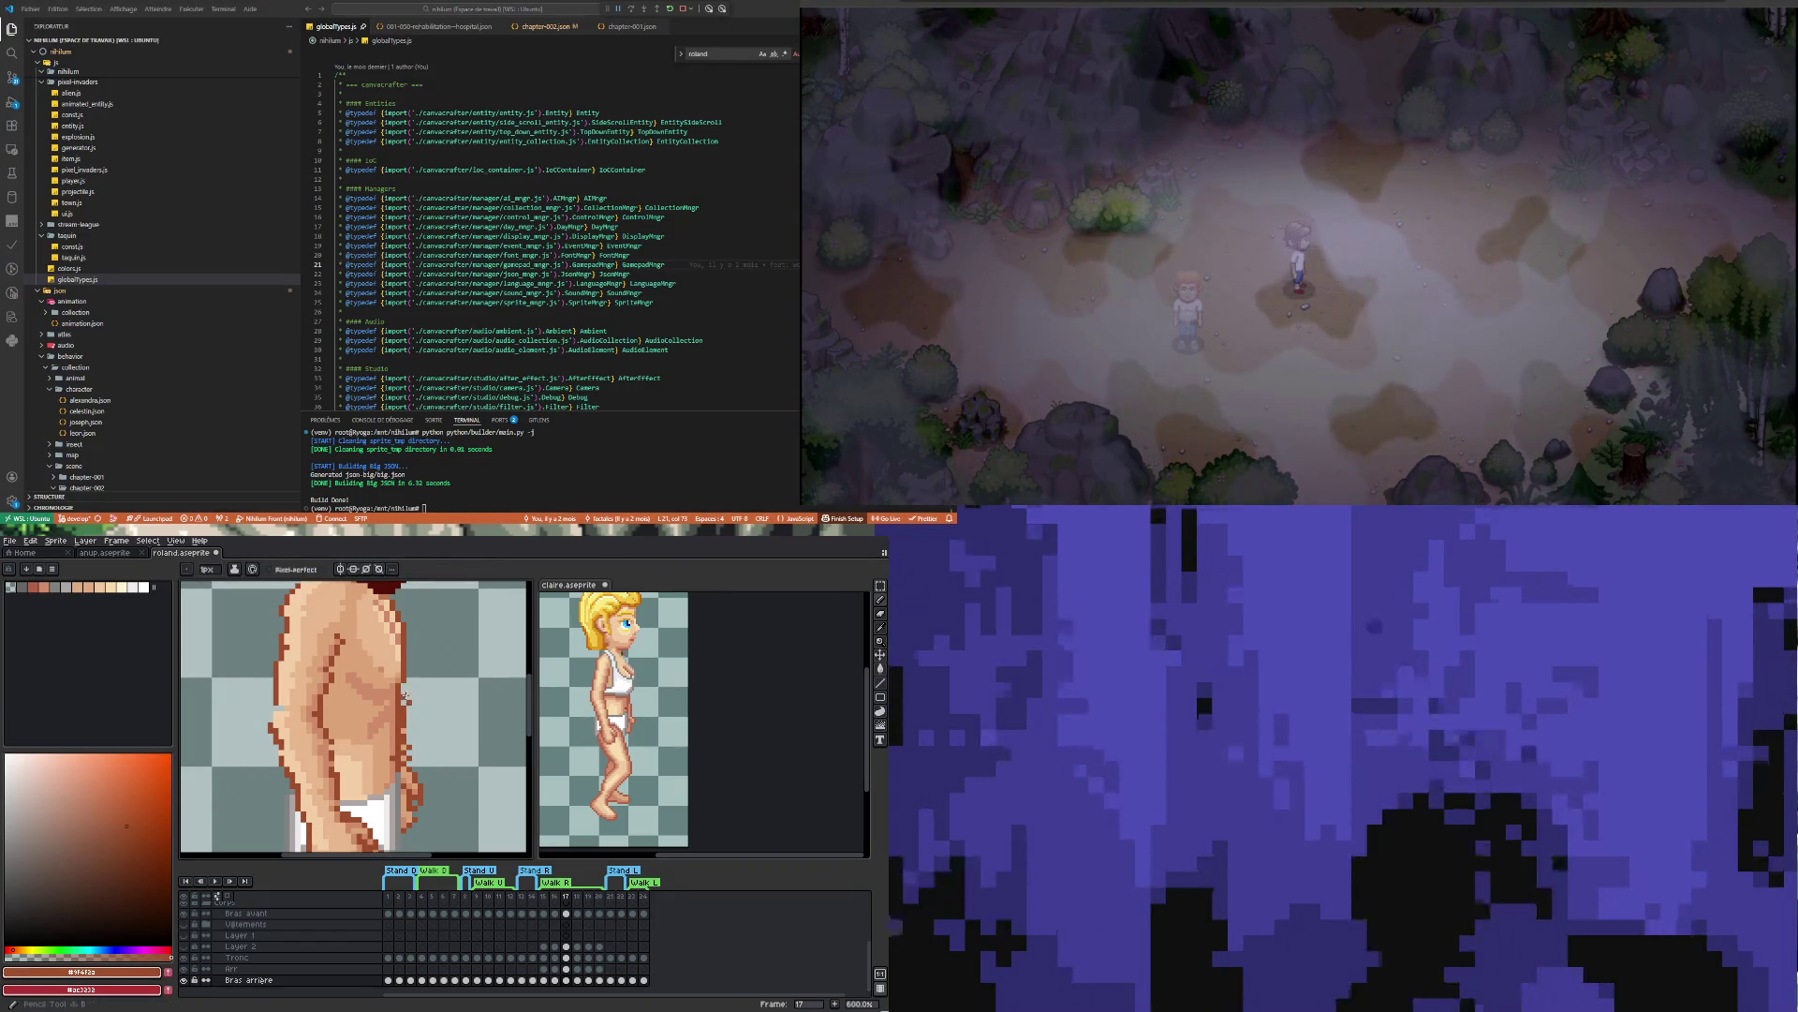
left_click_drag(406, 698, 403, 720)
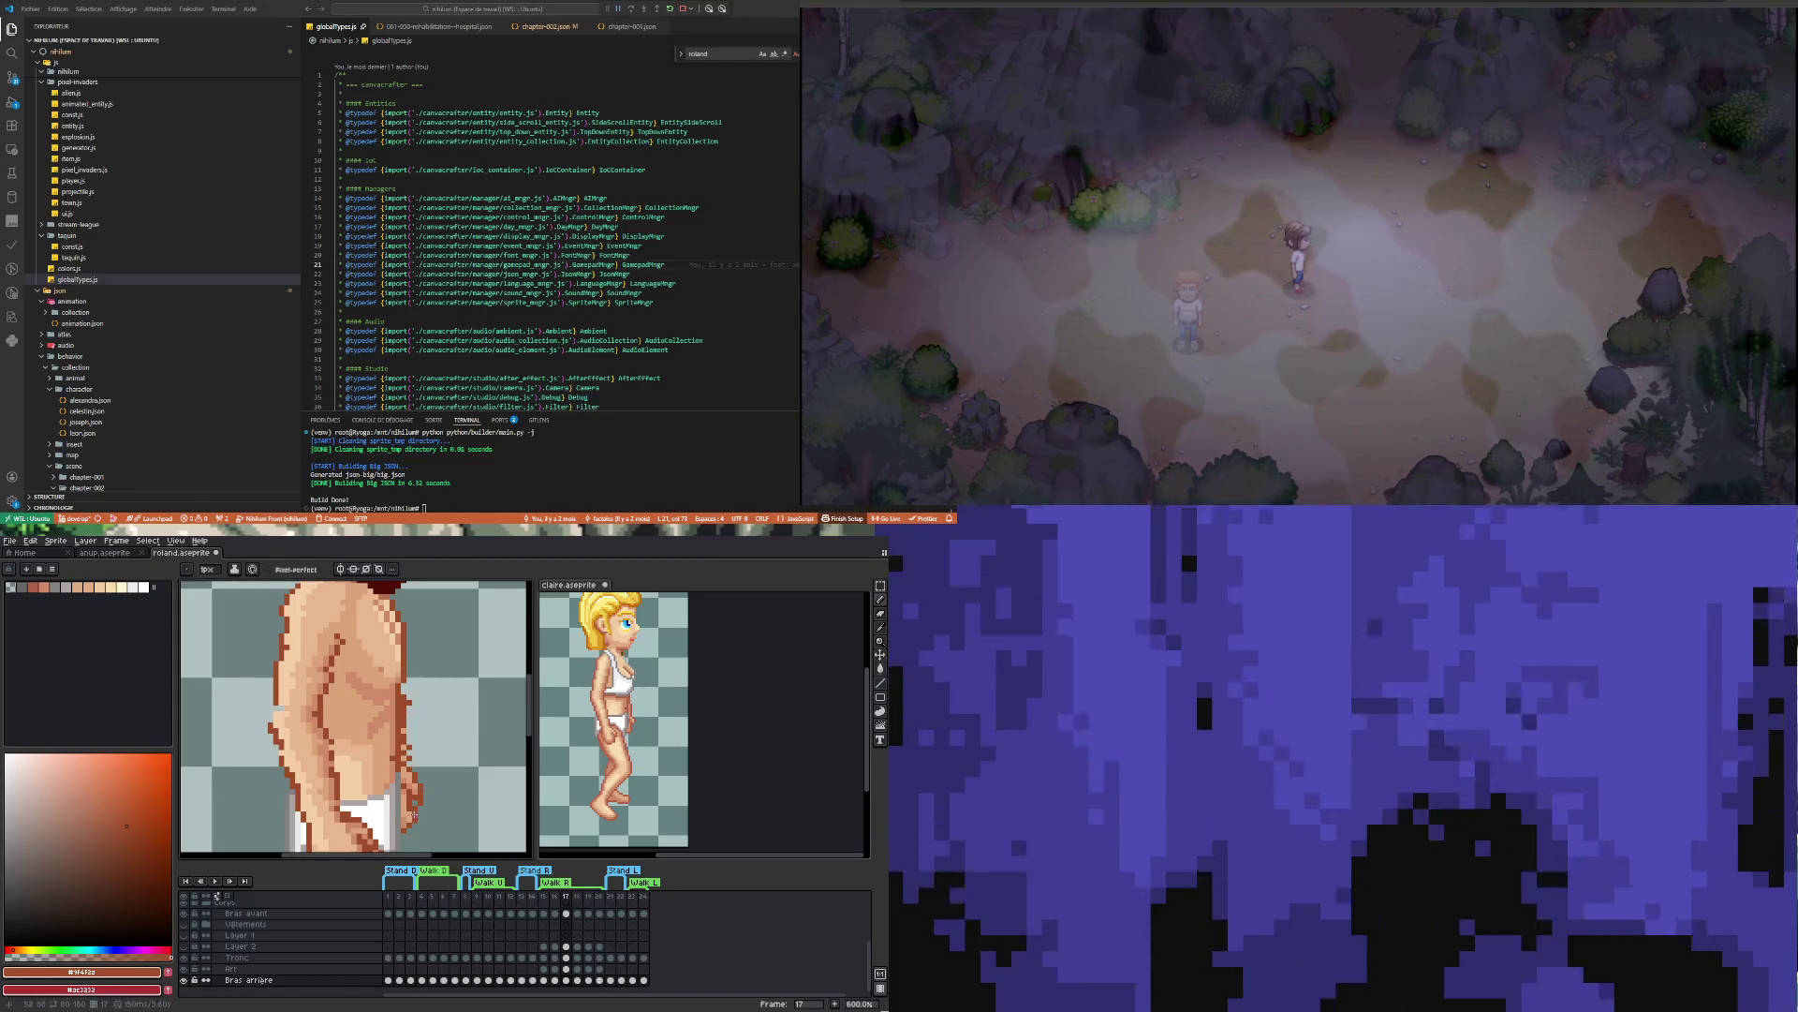
Touch up the arm with skin-tone and dark brown pixels, erasing stray ones
key("i")
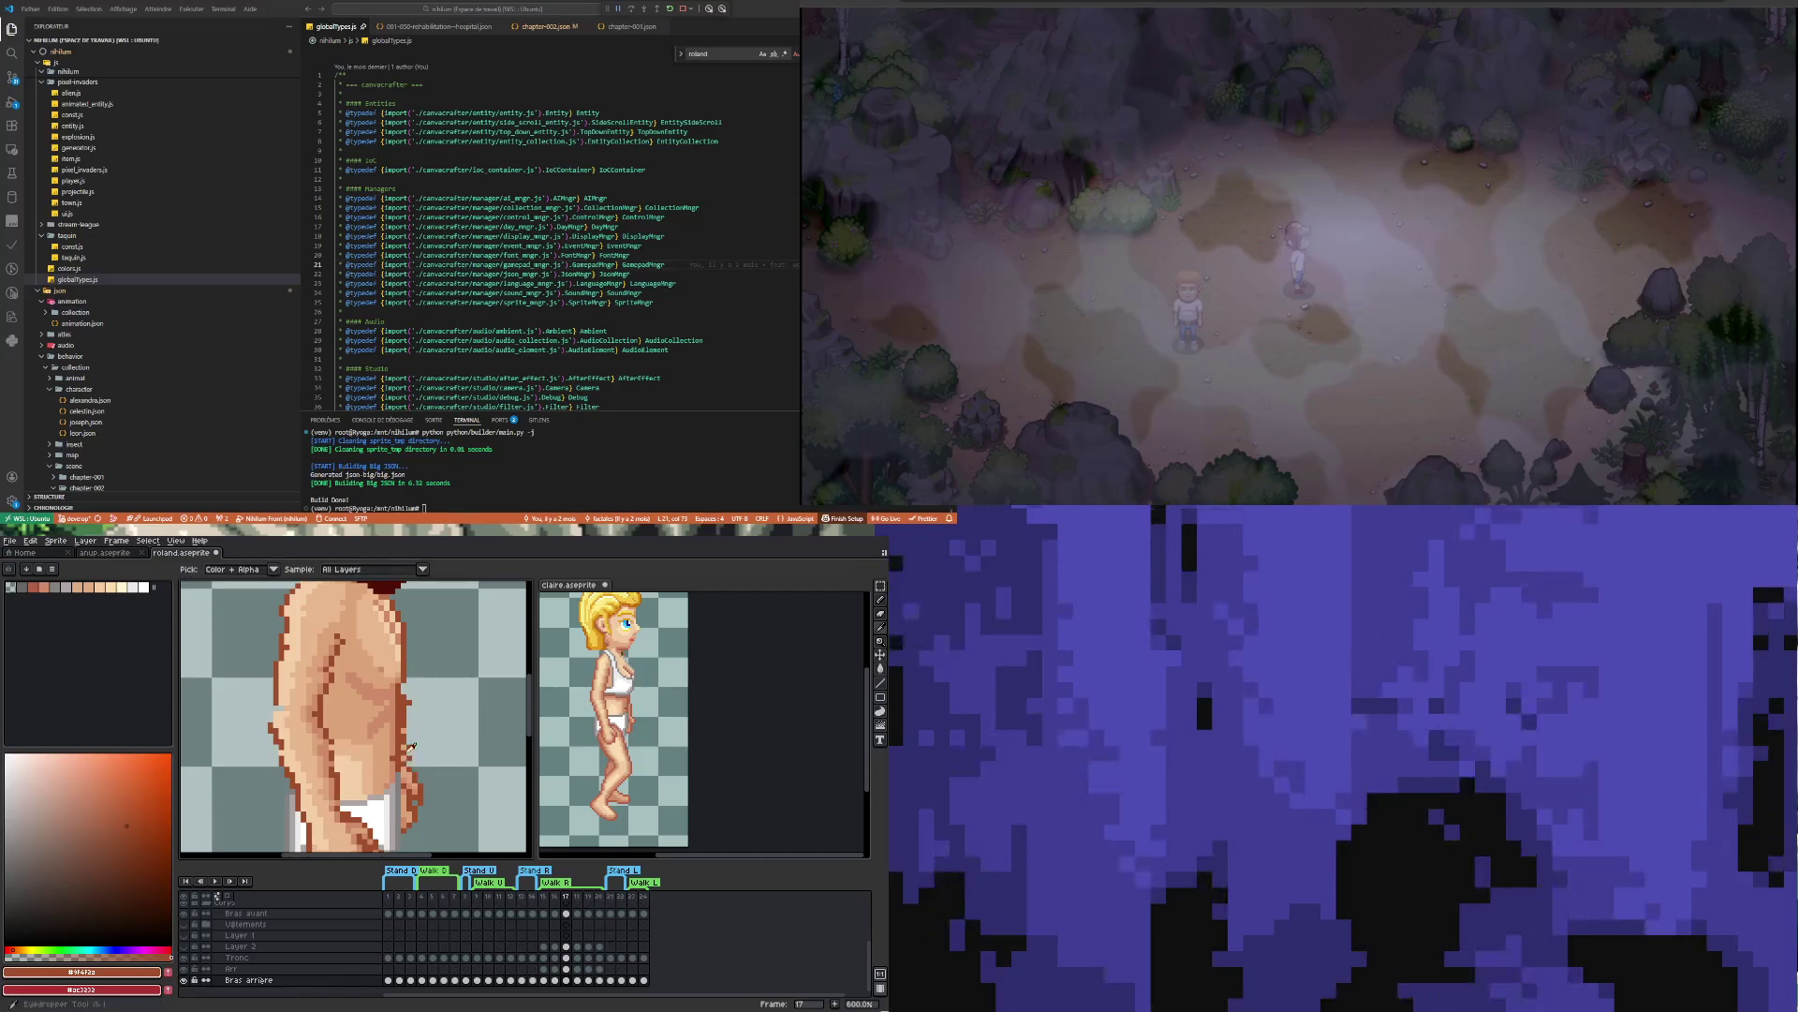
left_click(356, 657)
key("b")
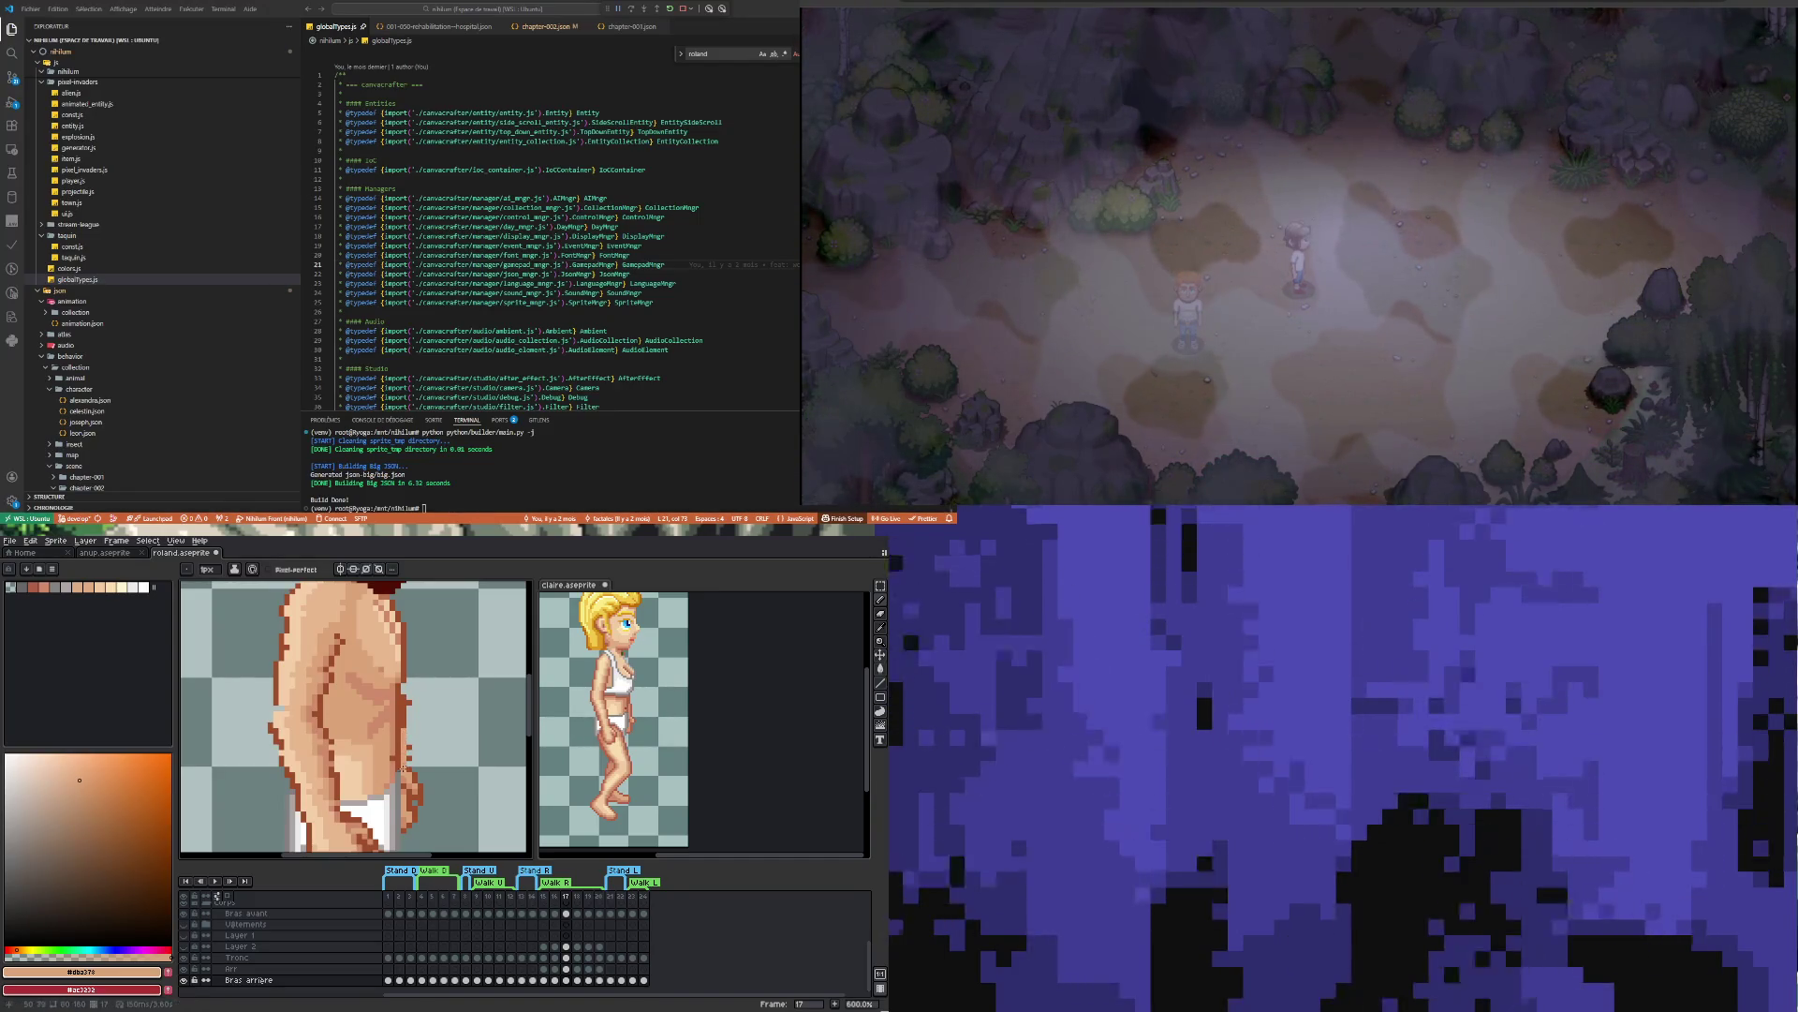
key("e")
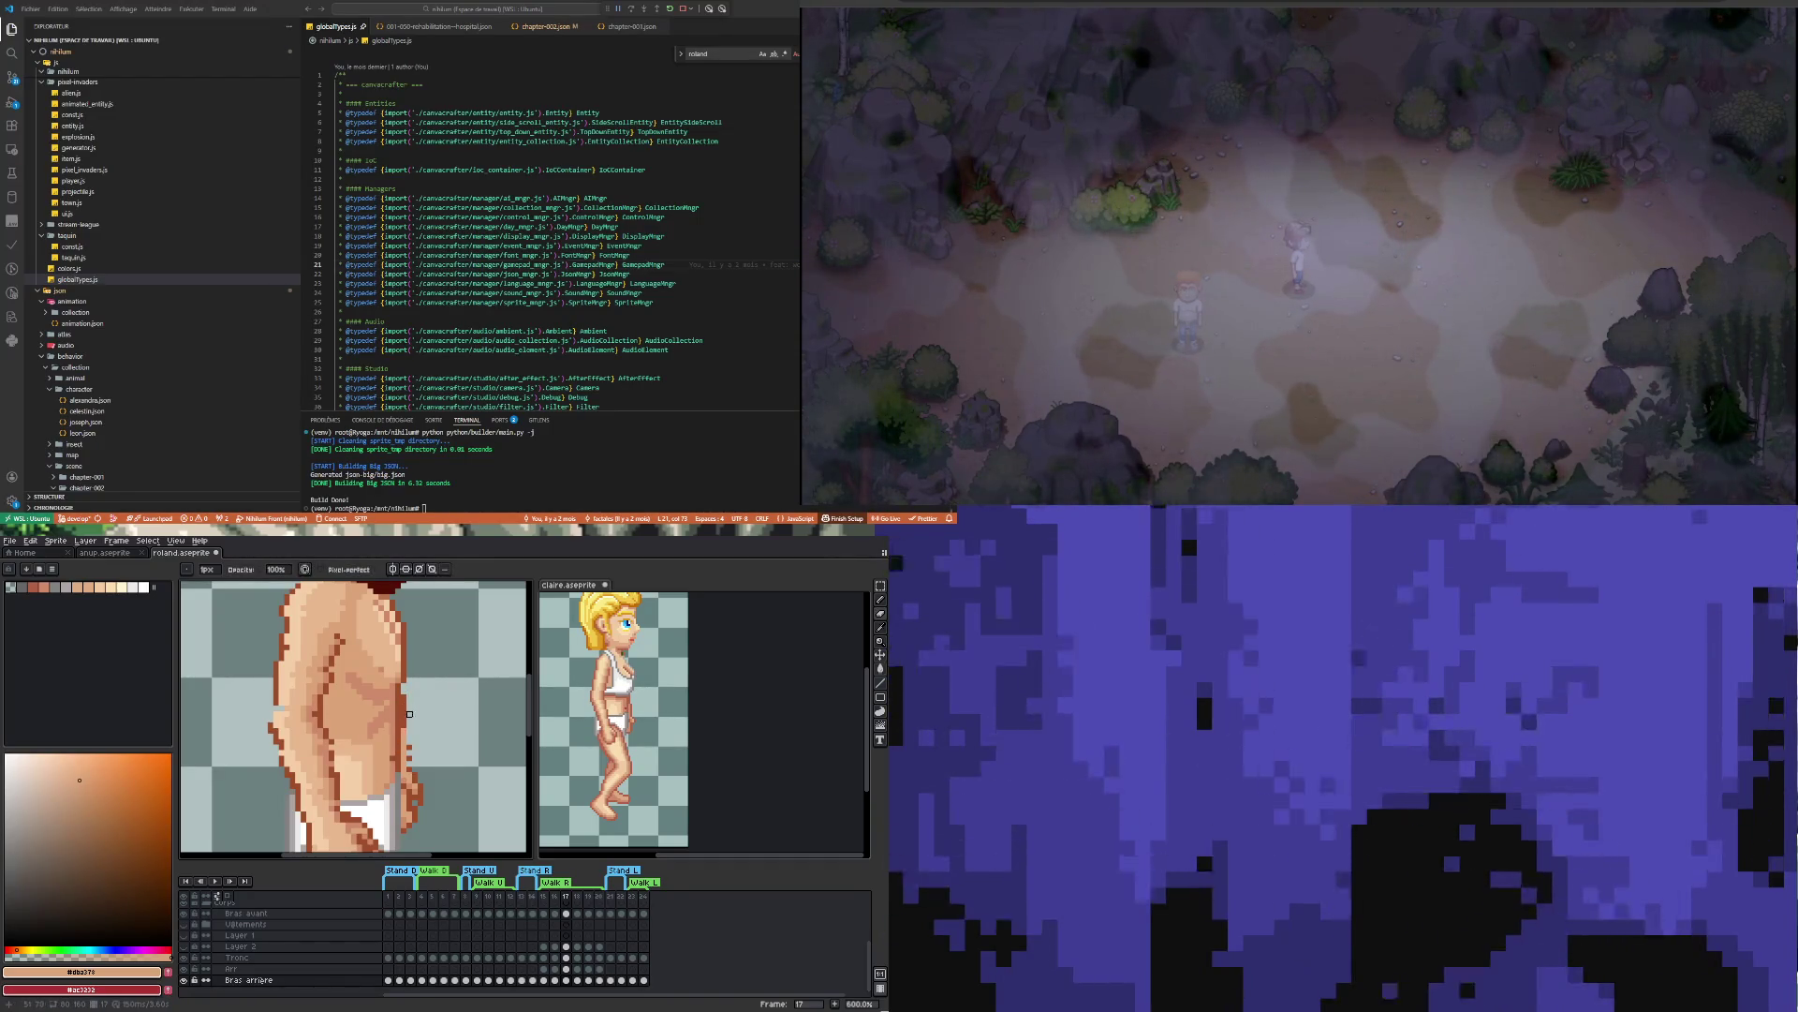
key("i")
left_click(409, 705)
key("b")
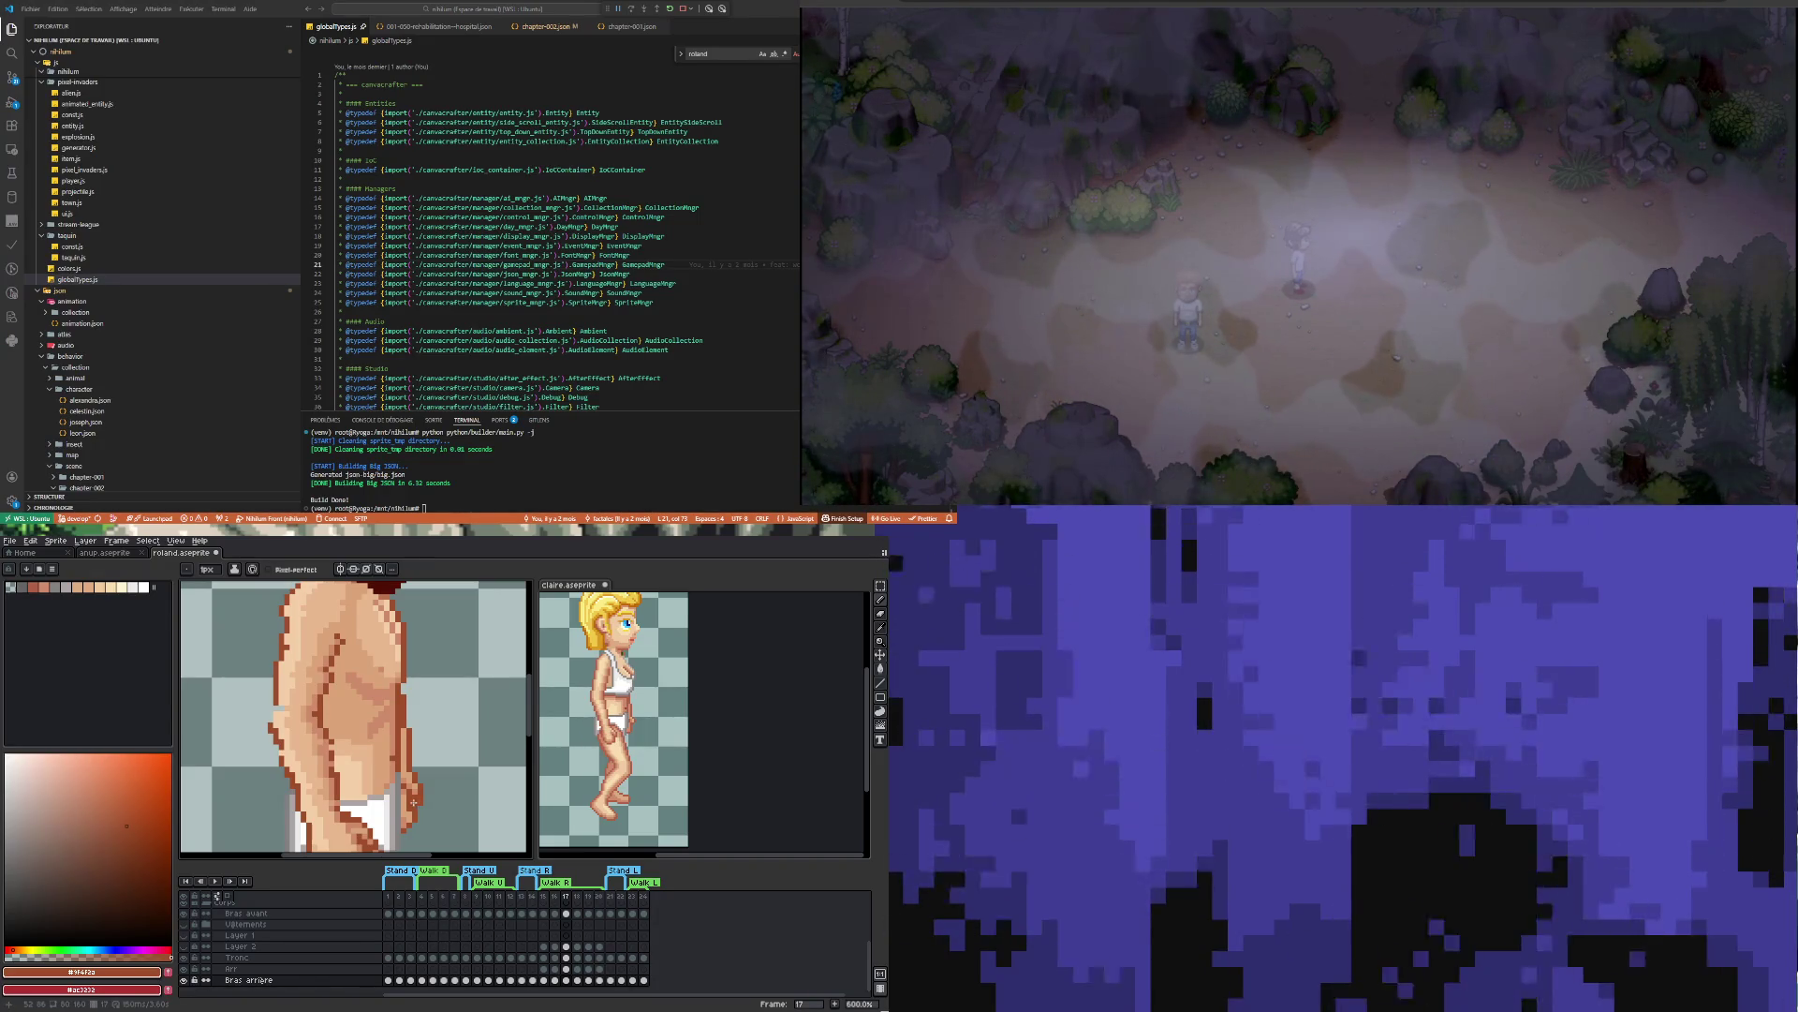
left_click(413, 802, "alt")
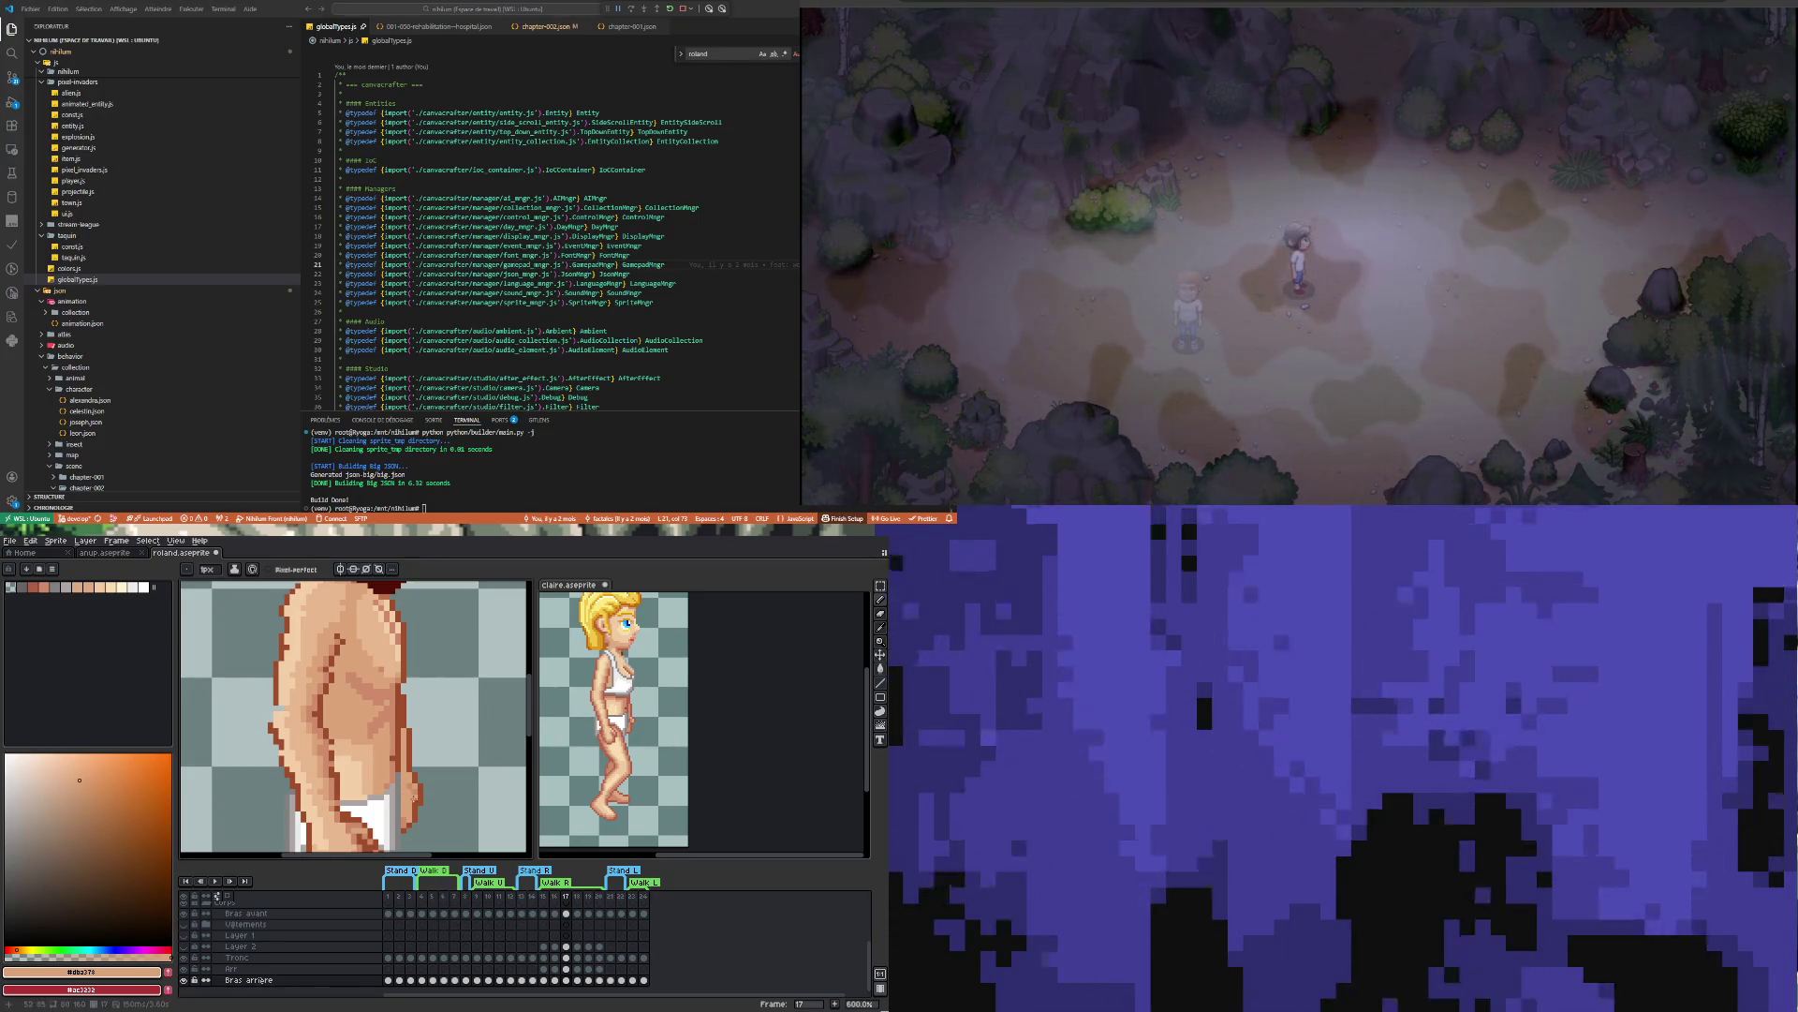
Paint a dark brown pixel near the arm's lower end and undo a stray mark
key("i")
left_click(419, 798)
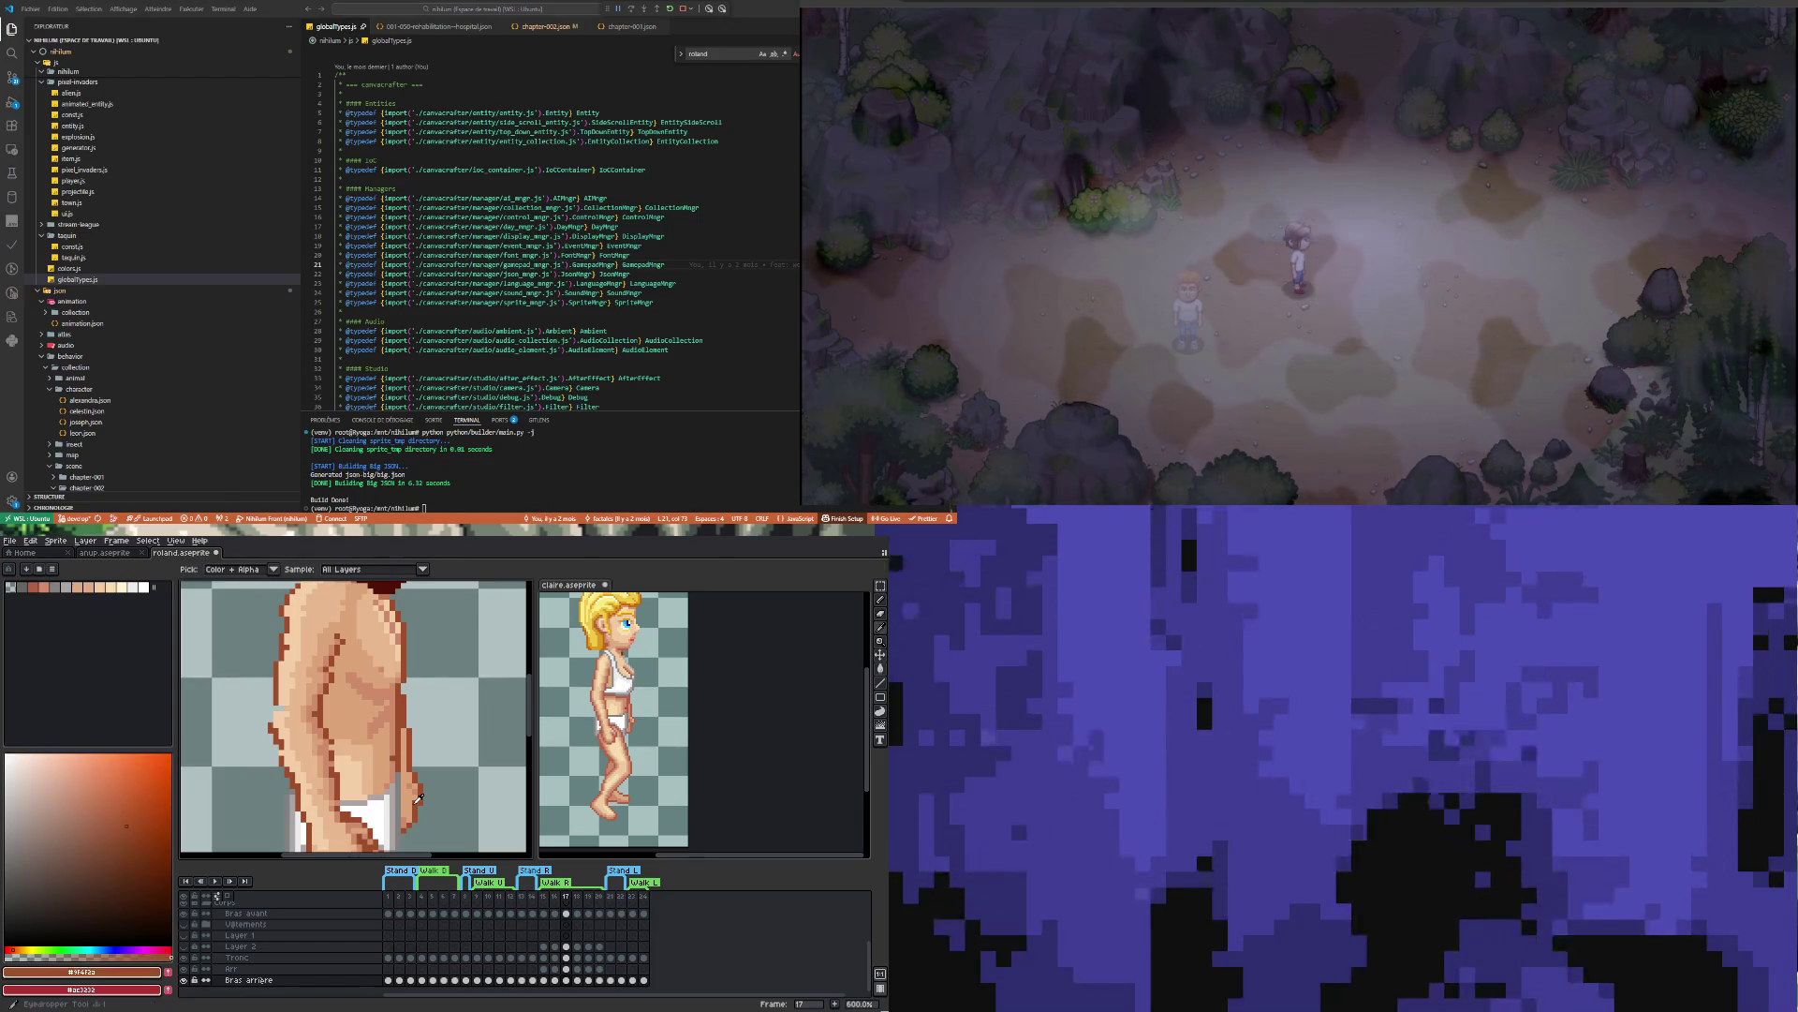
key("b")
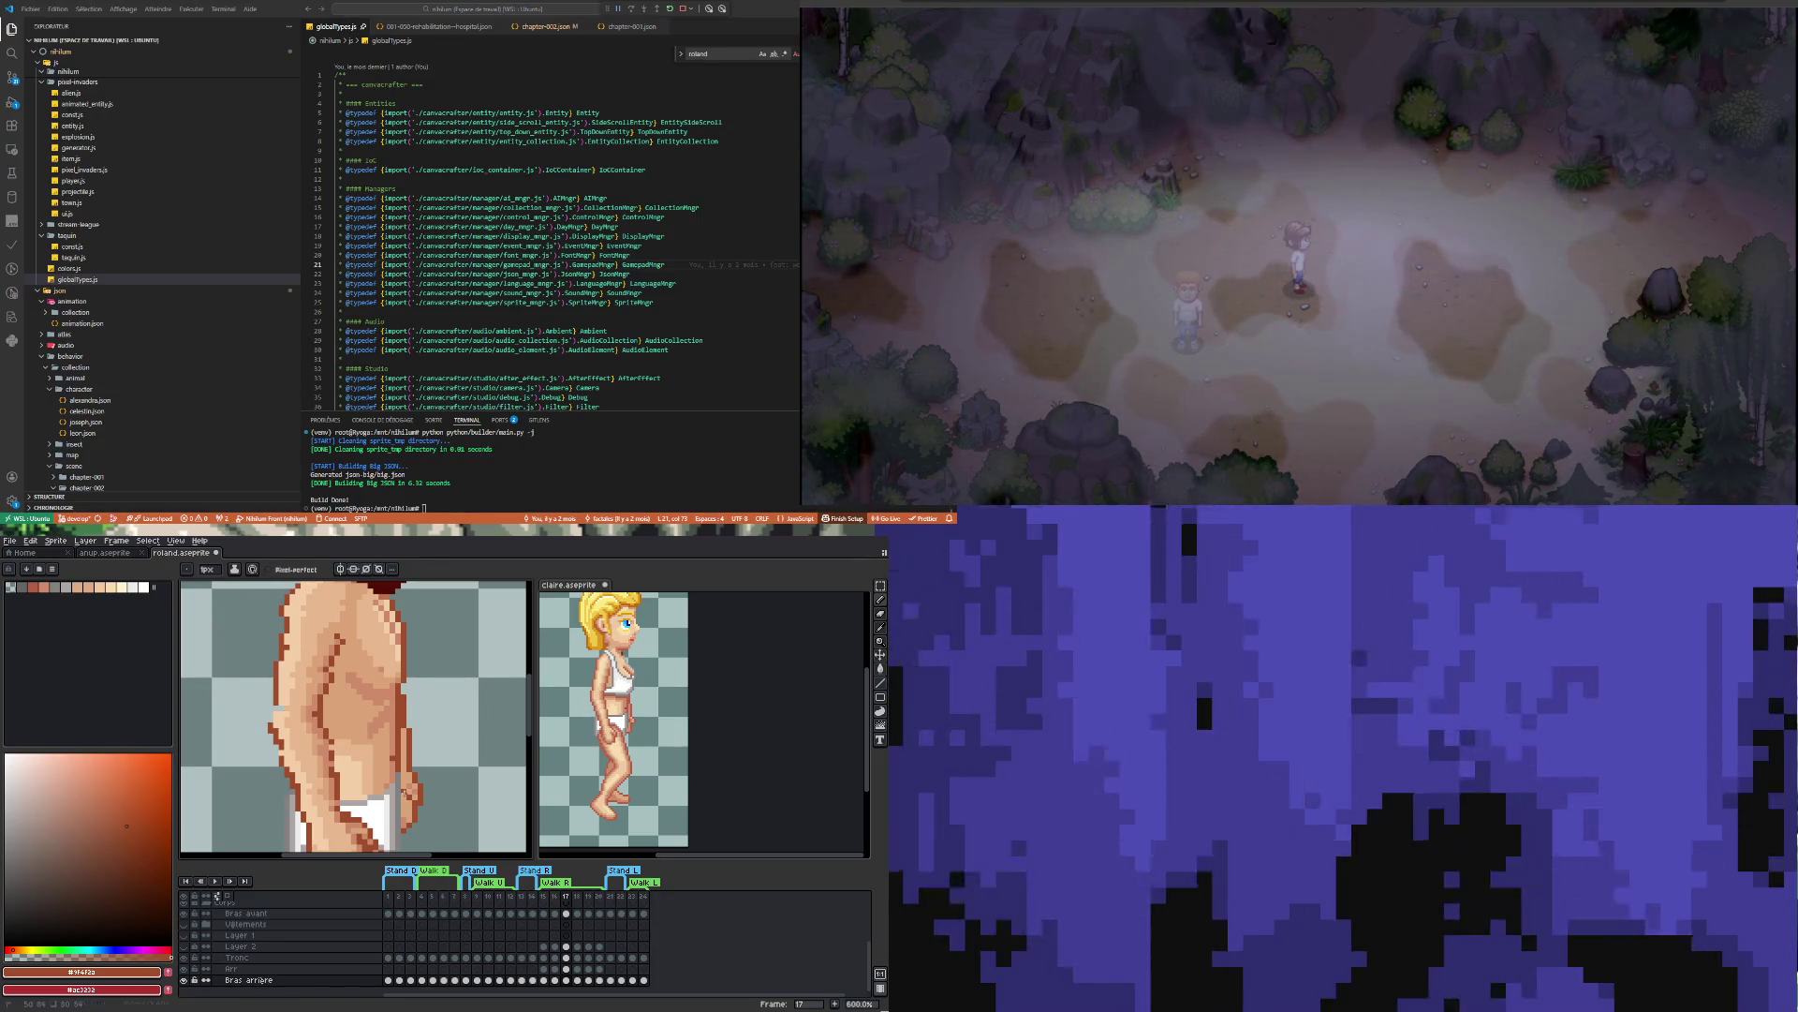
left_click(407, 796)
key("ctrl+z")
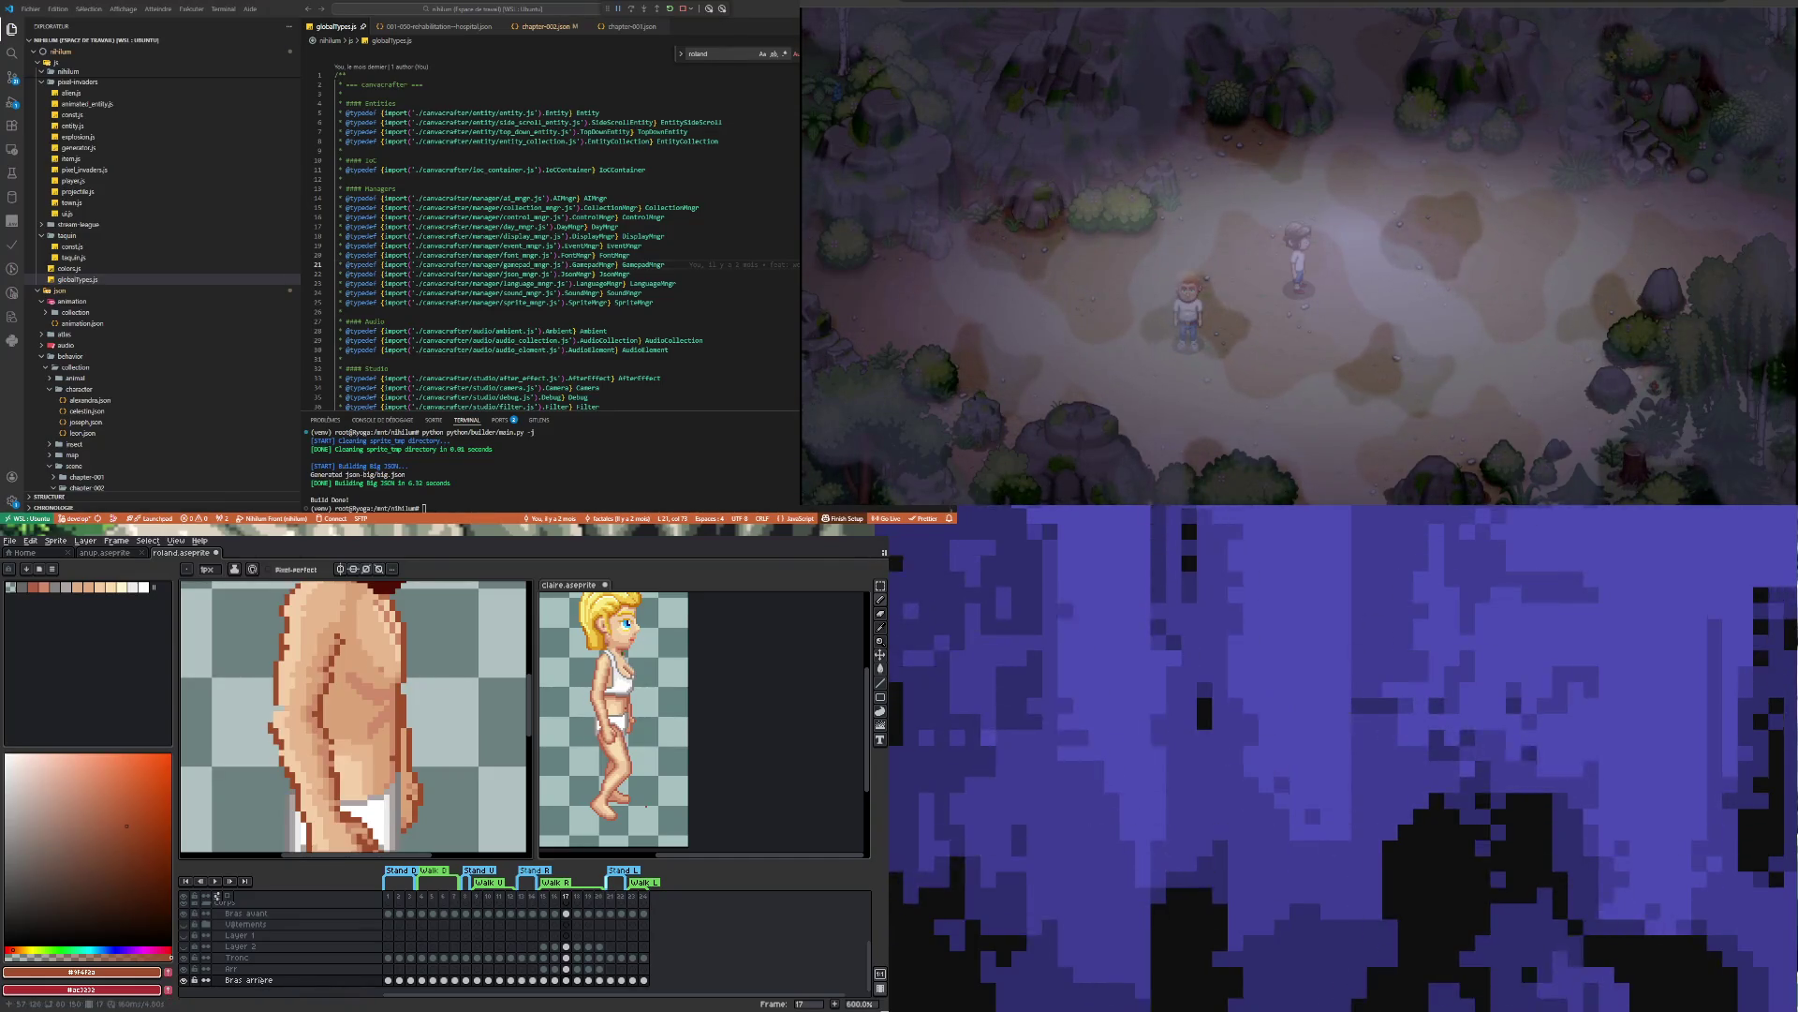
scroll(443, 718, "up", 3)
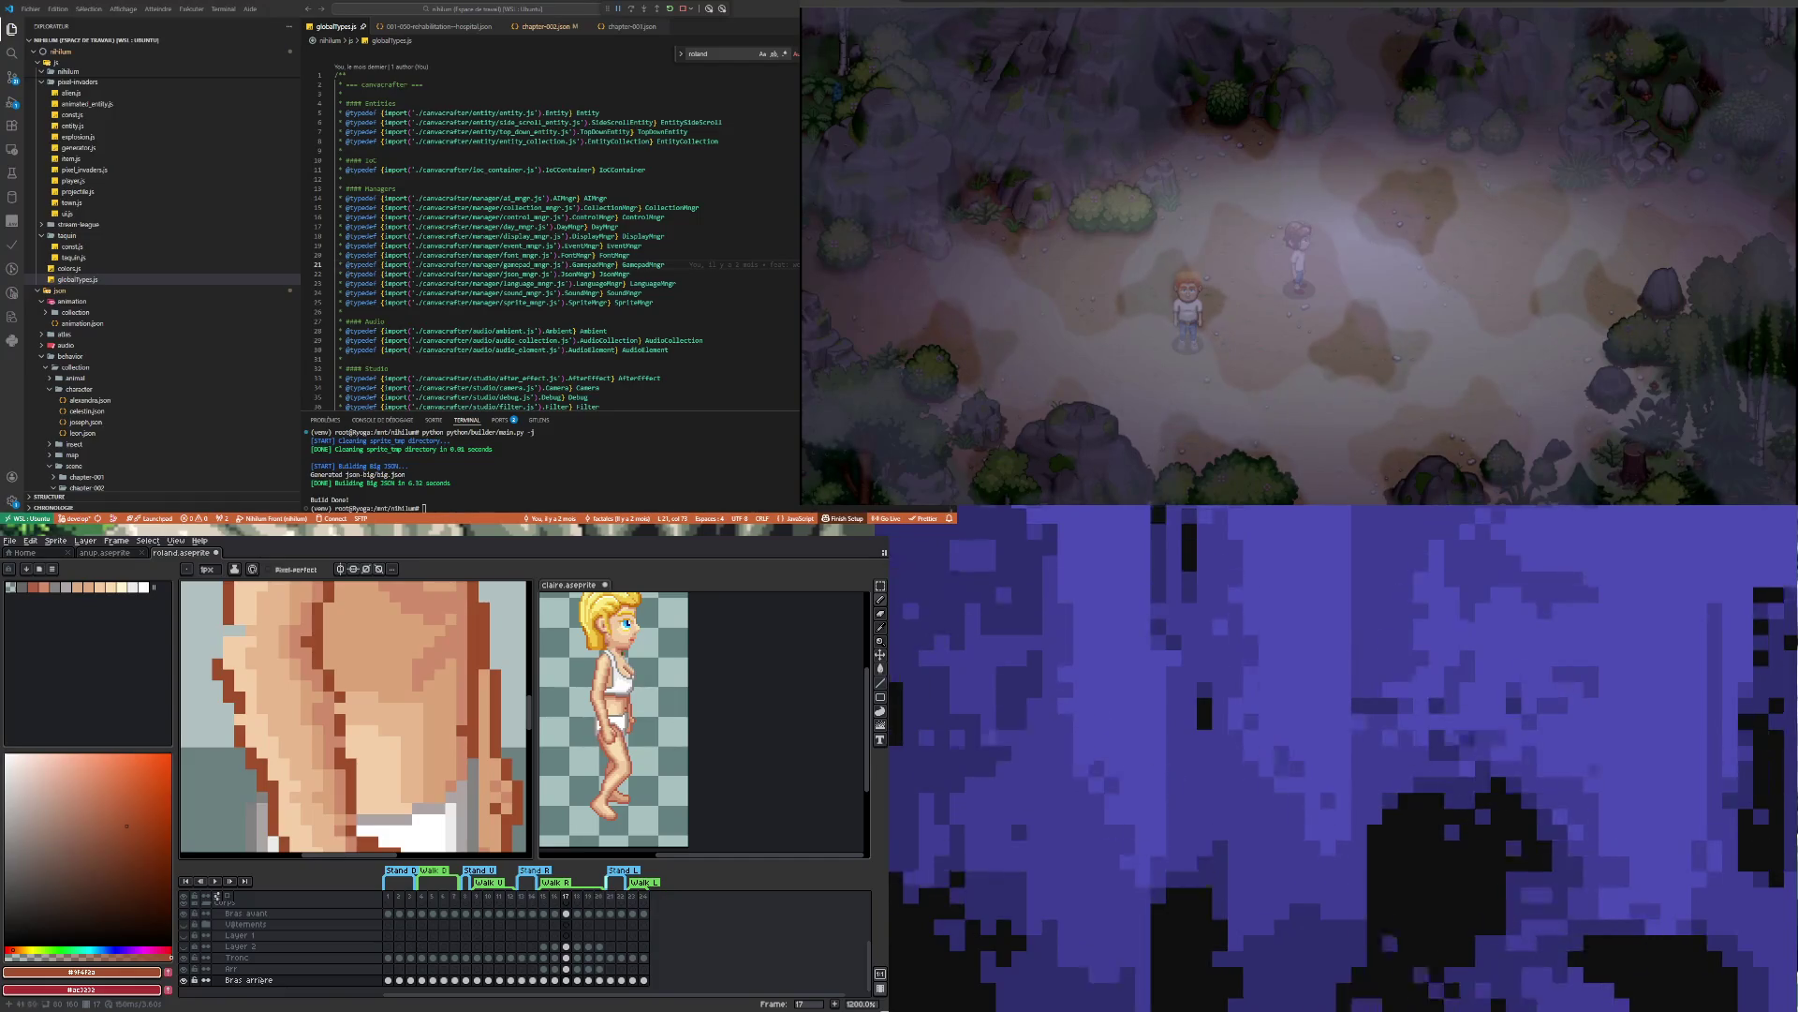
Pencil the torso's mid skin tone where the arm joins the body, zooming out to review the torso
key("i")
left_click(334, 698)
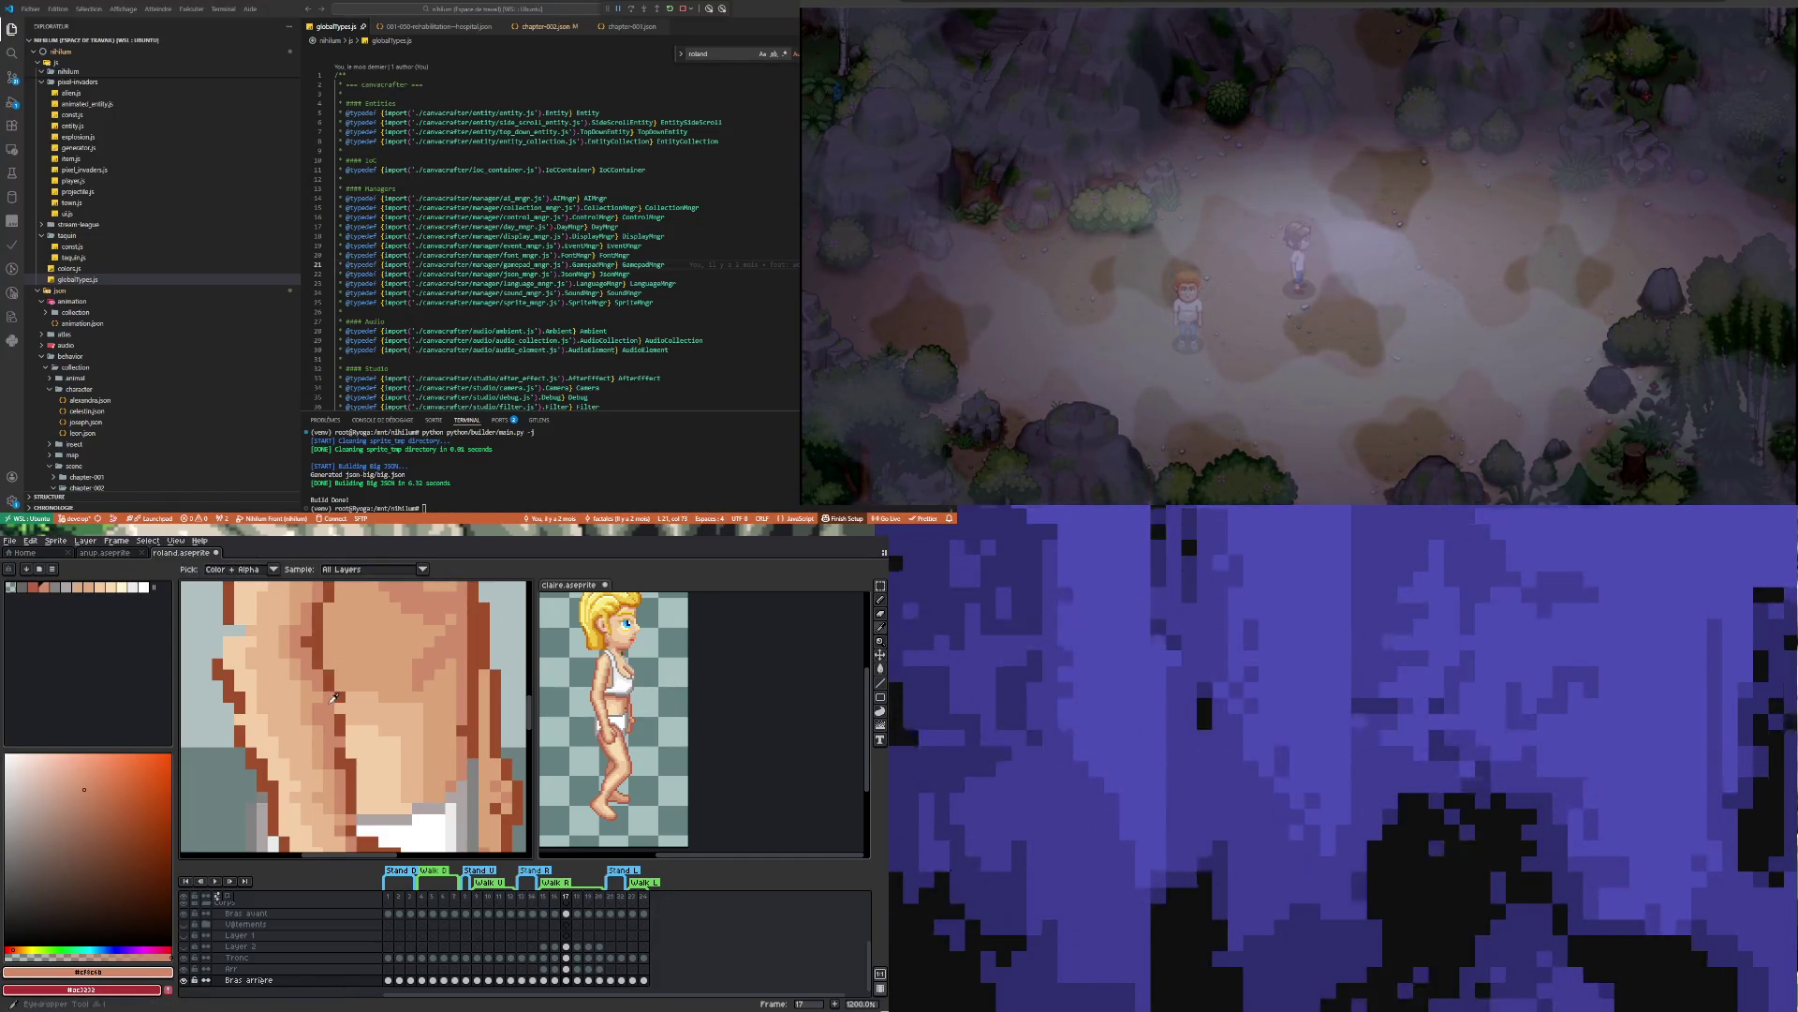
key("b")
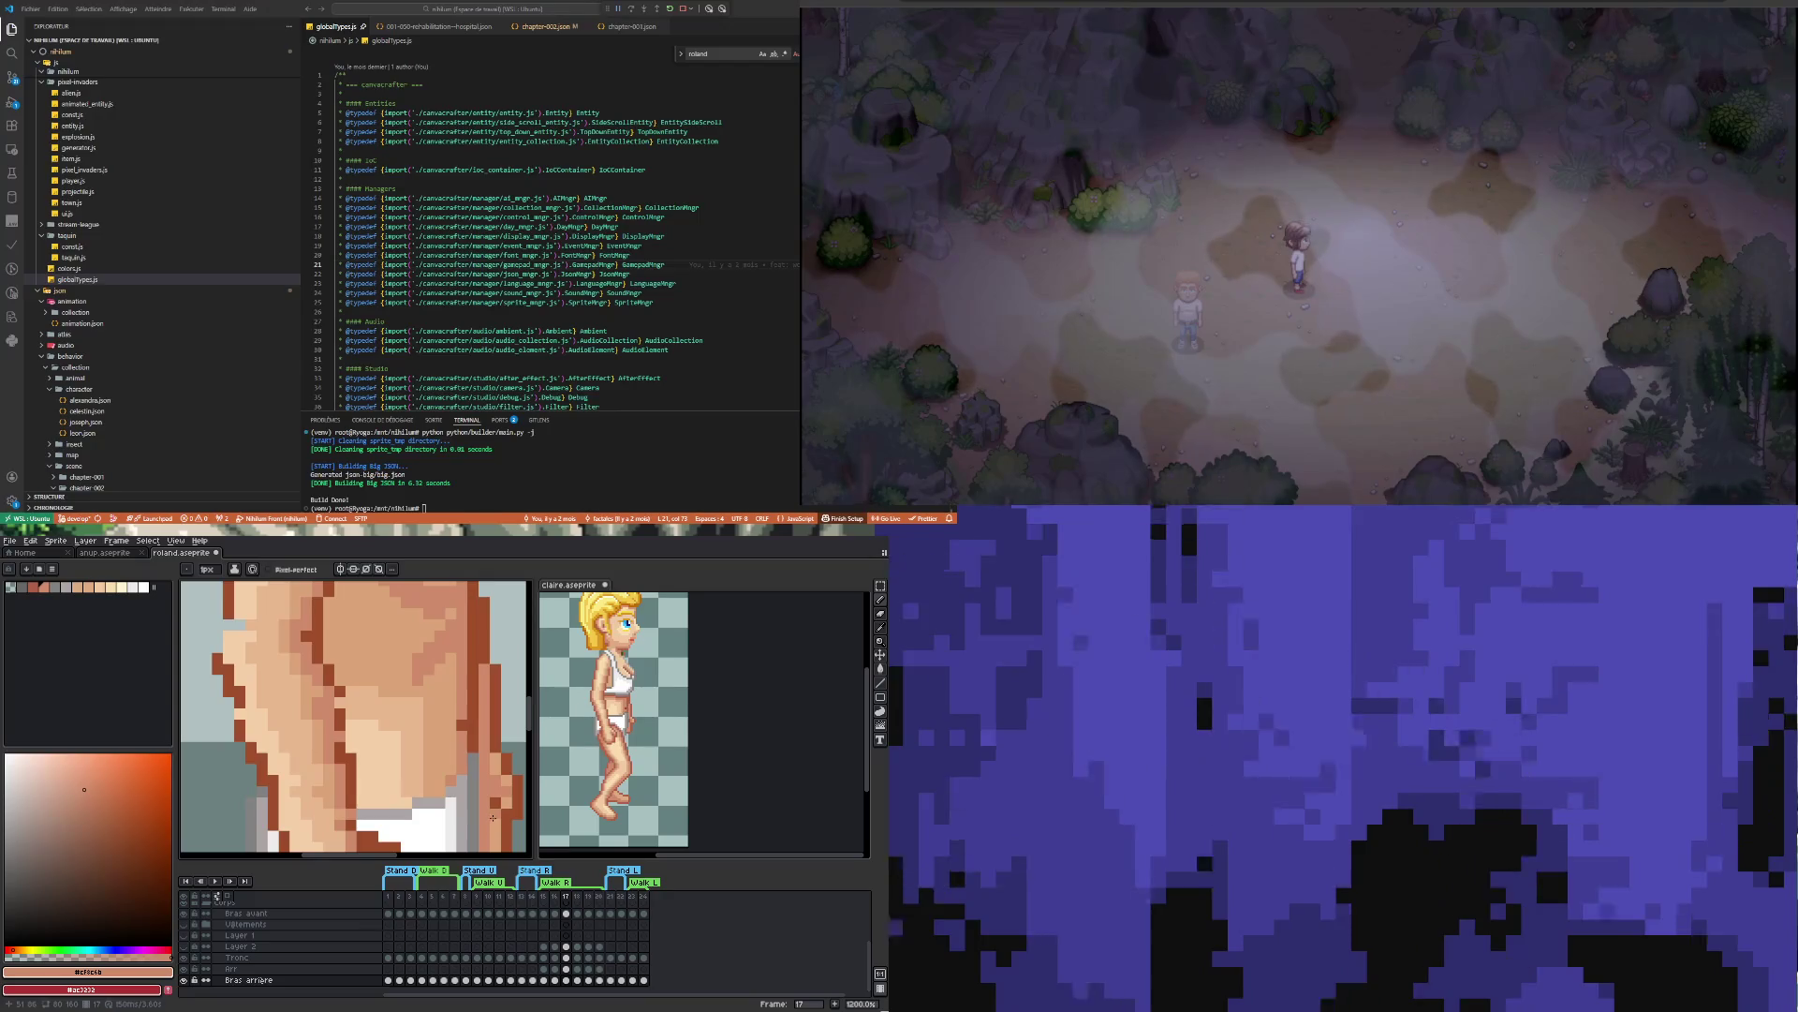
scroll(493, 815, "down", 2)
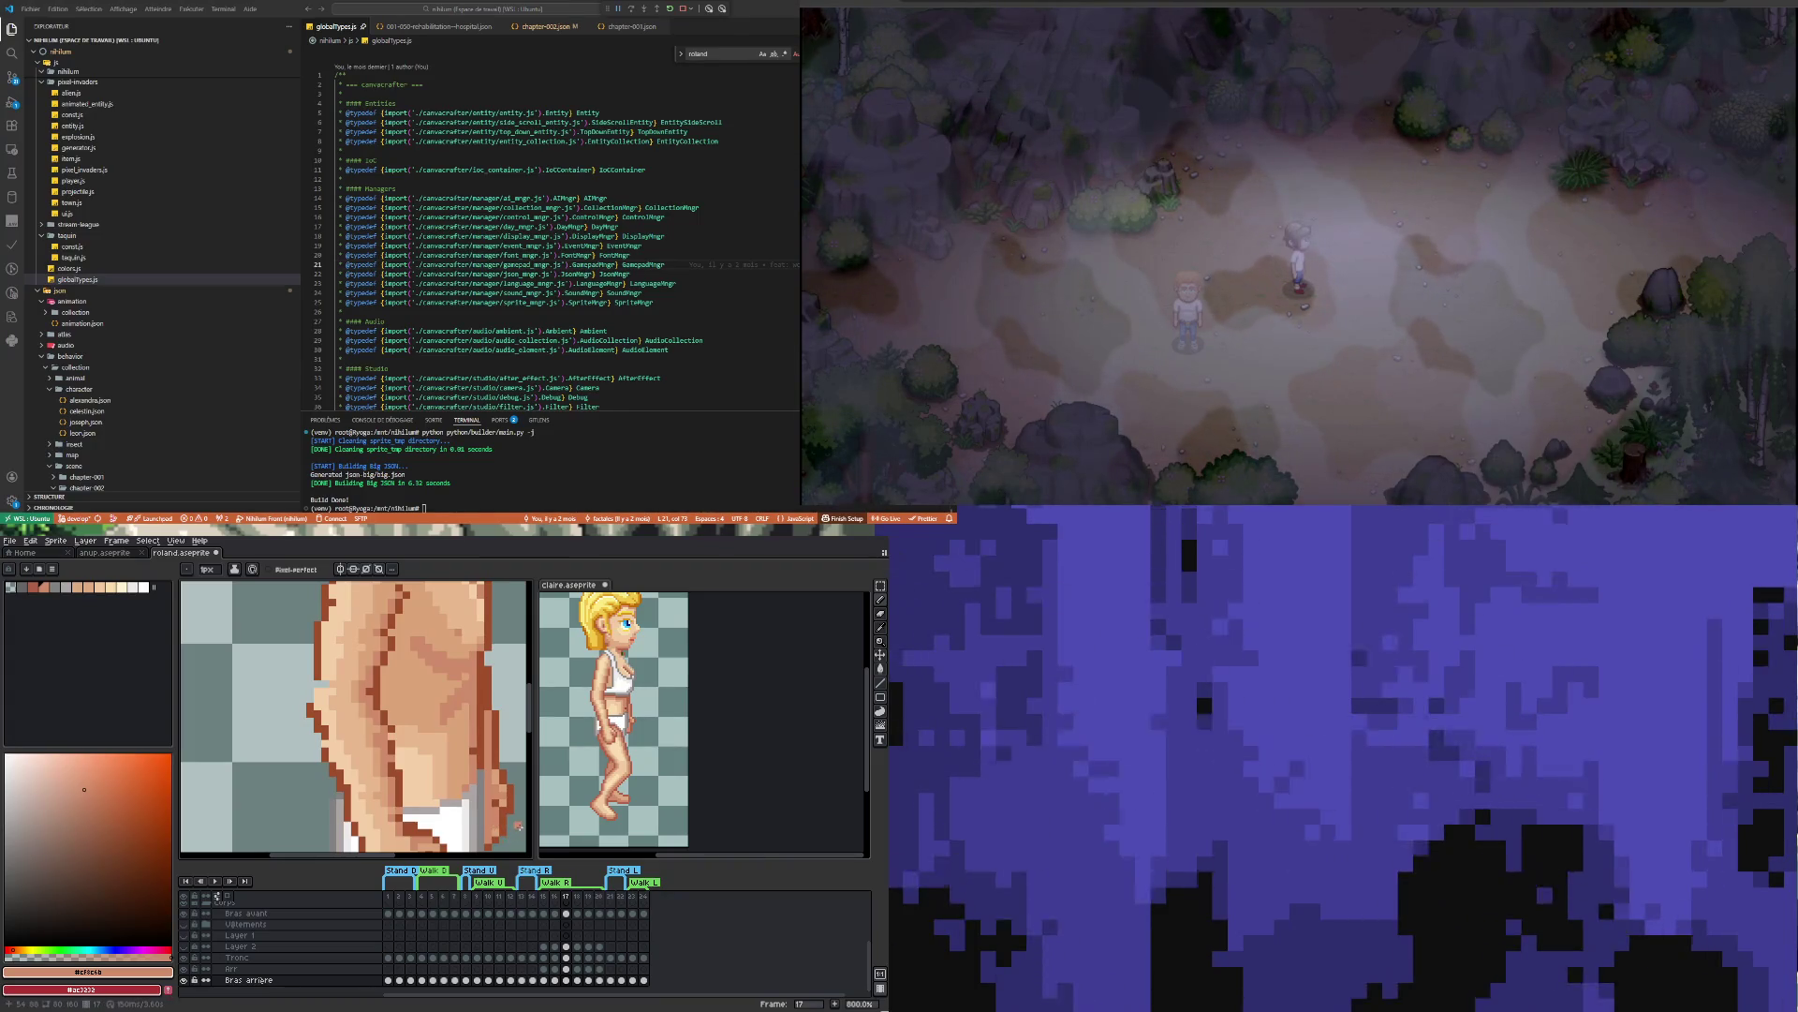
scroll(519, 815, "down", 2)
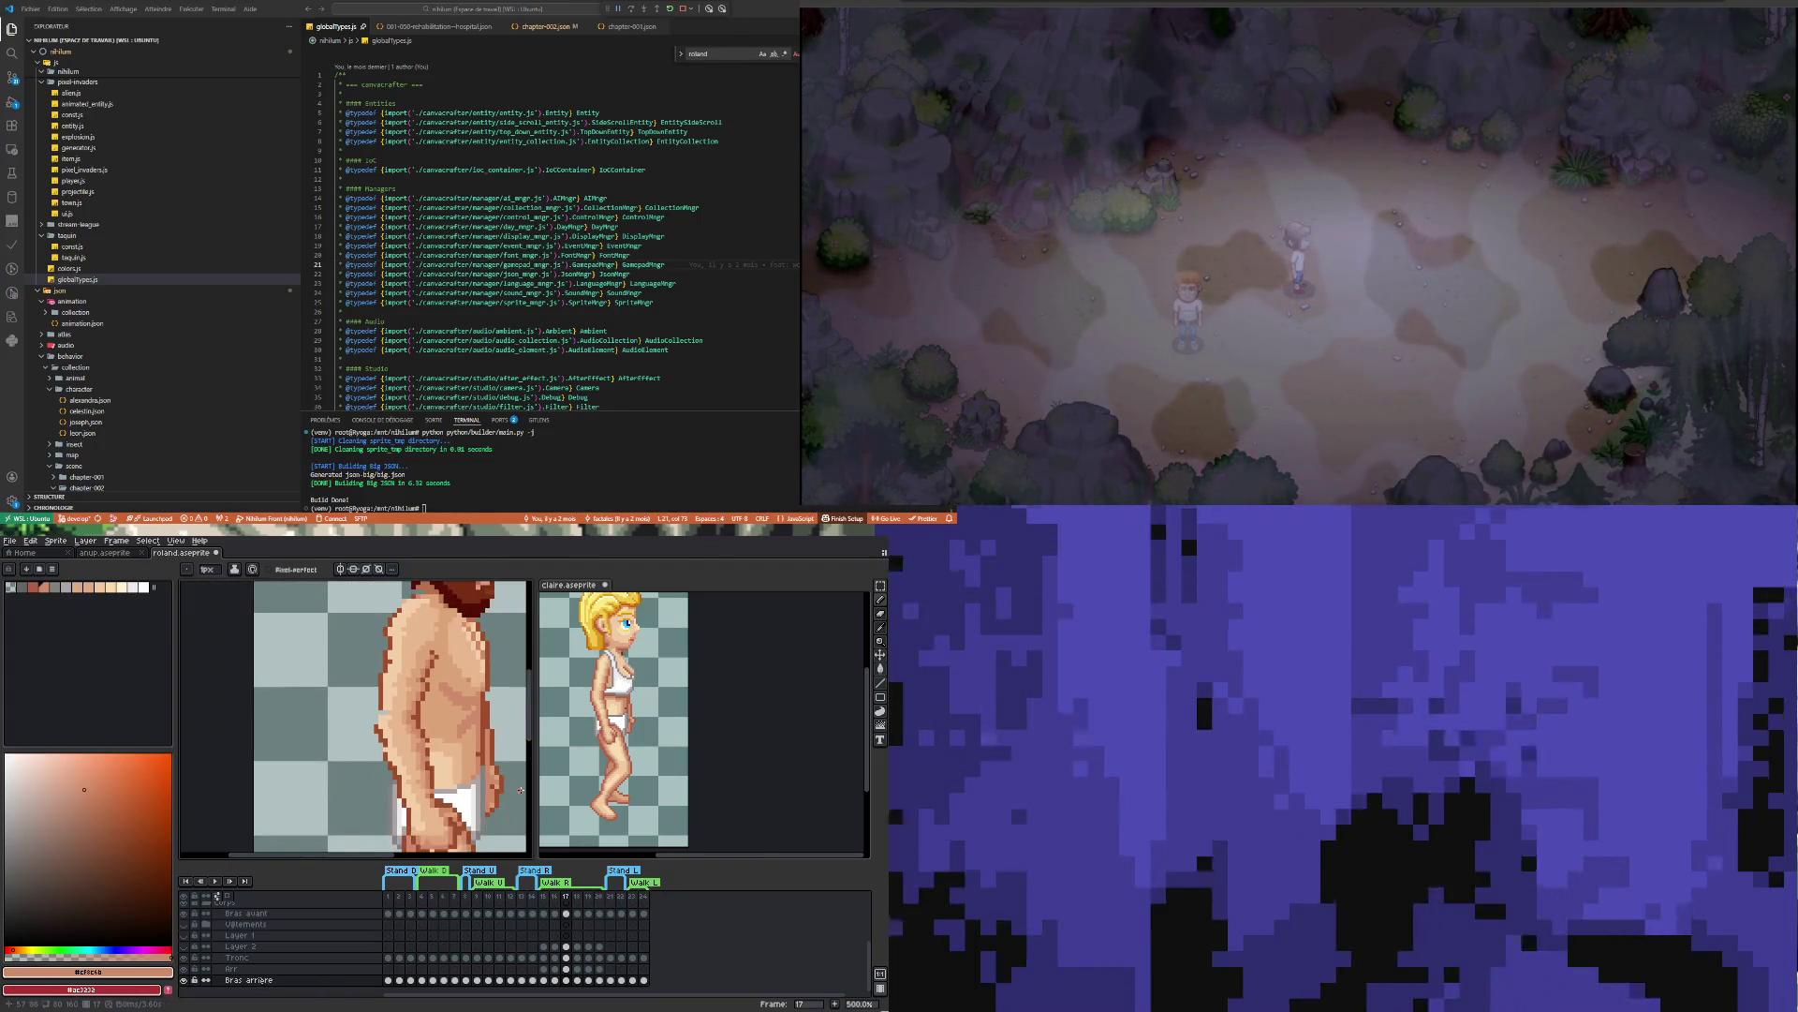
scroll(481, 782, "up", 1)
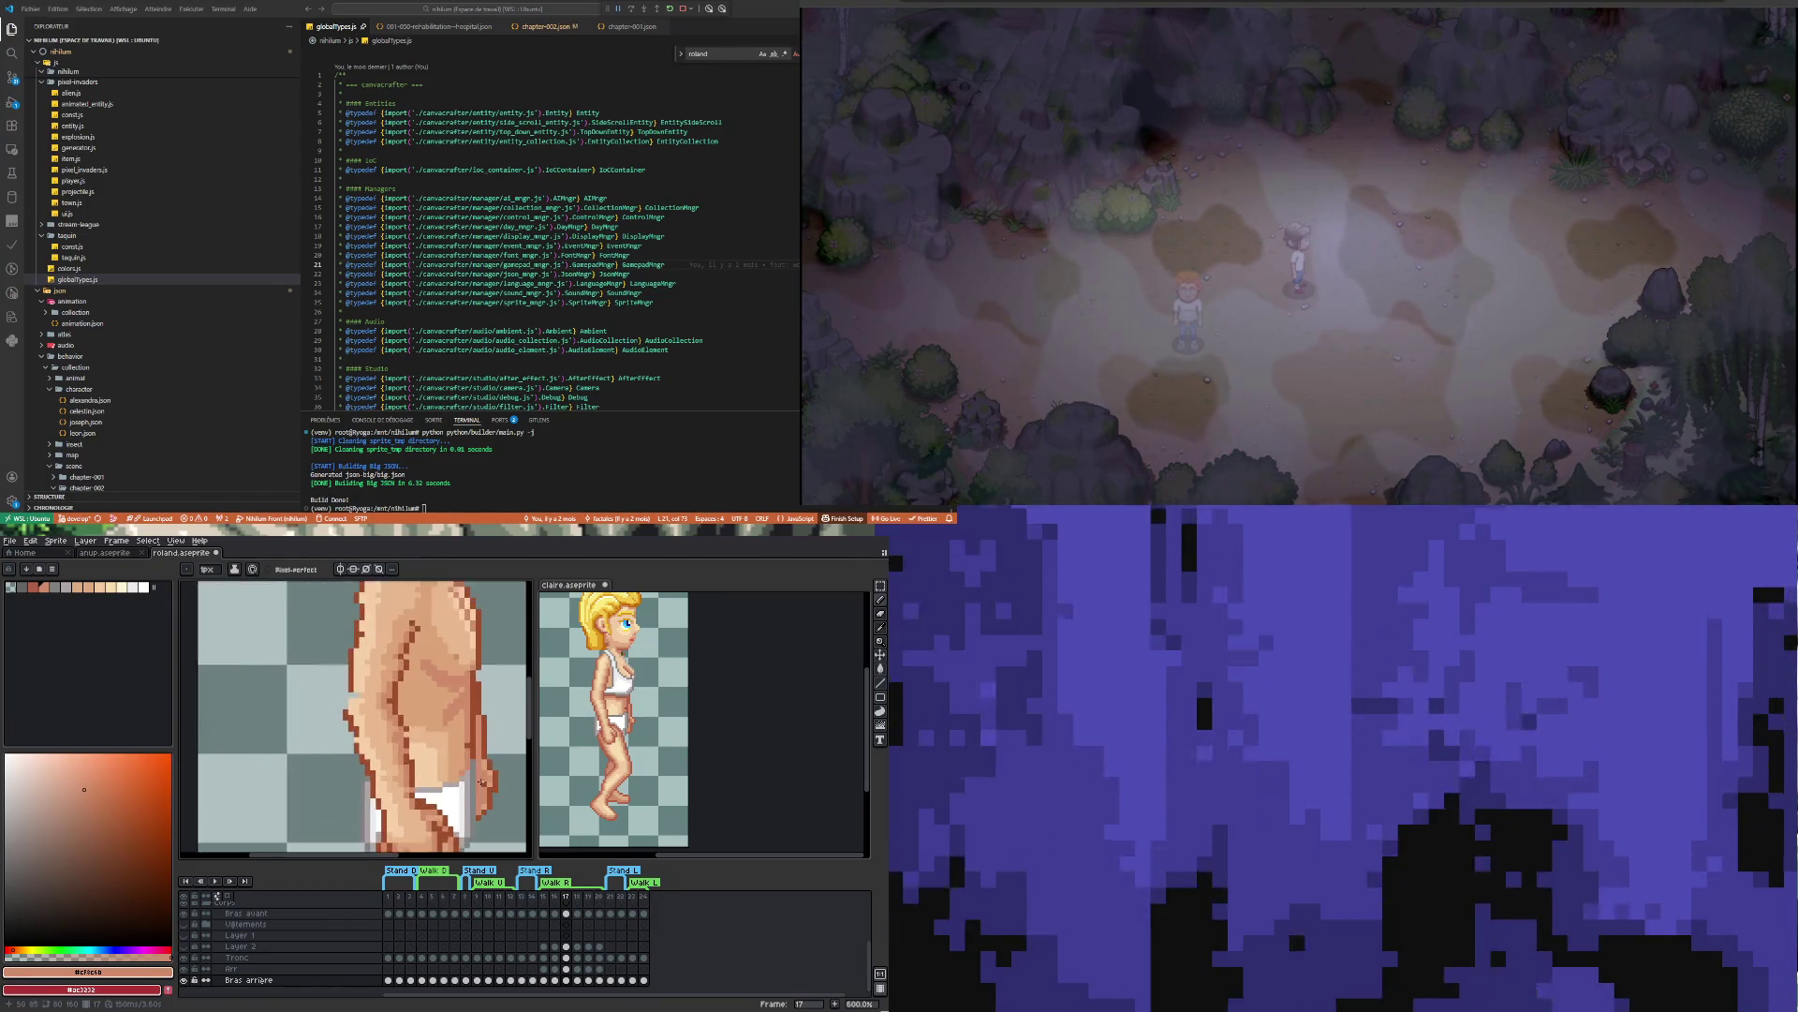
scroll(482, 782, "up", 3)
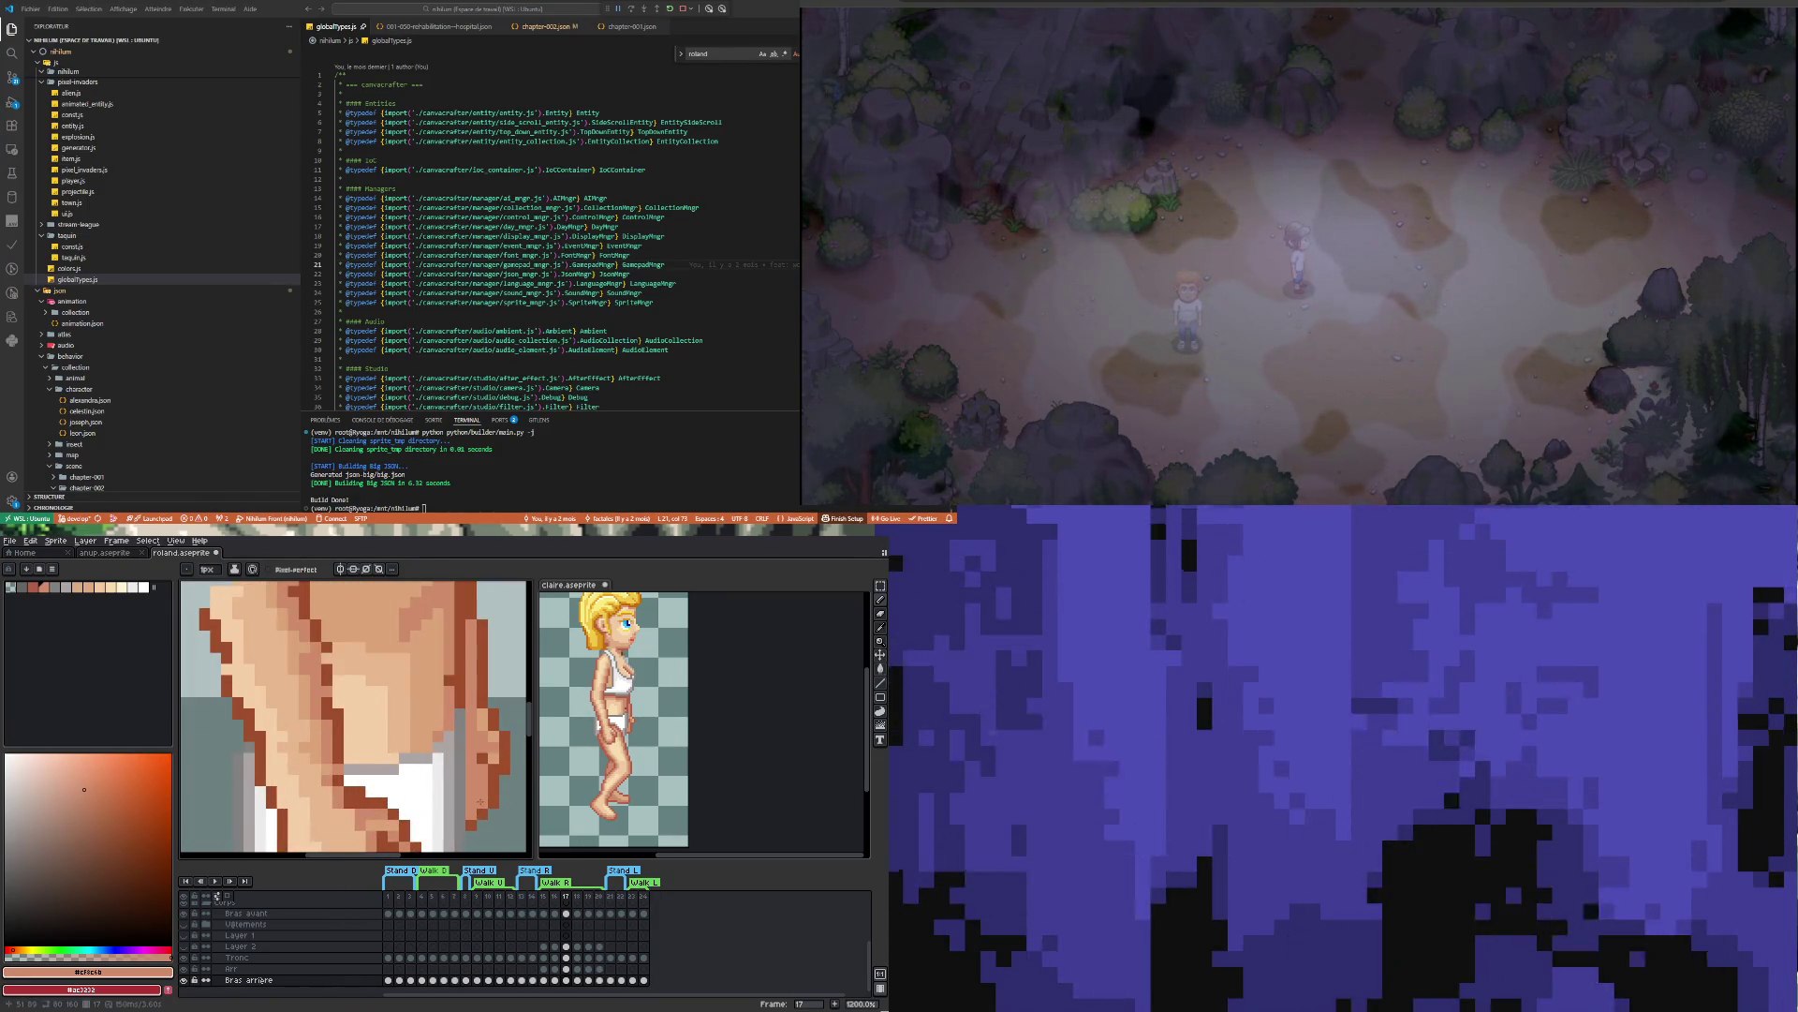
scroll(480, 801, "down", 3)
scroll(485, 768, "down", 3)
scroll(487, 749, "up", 1)
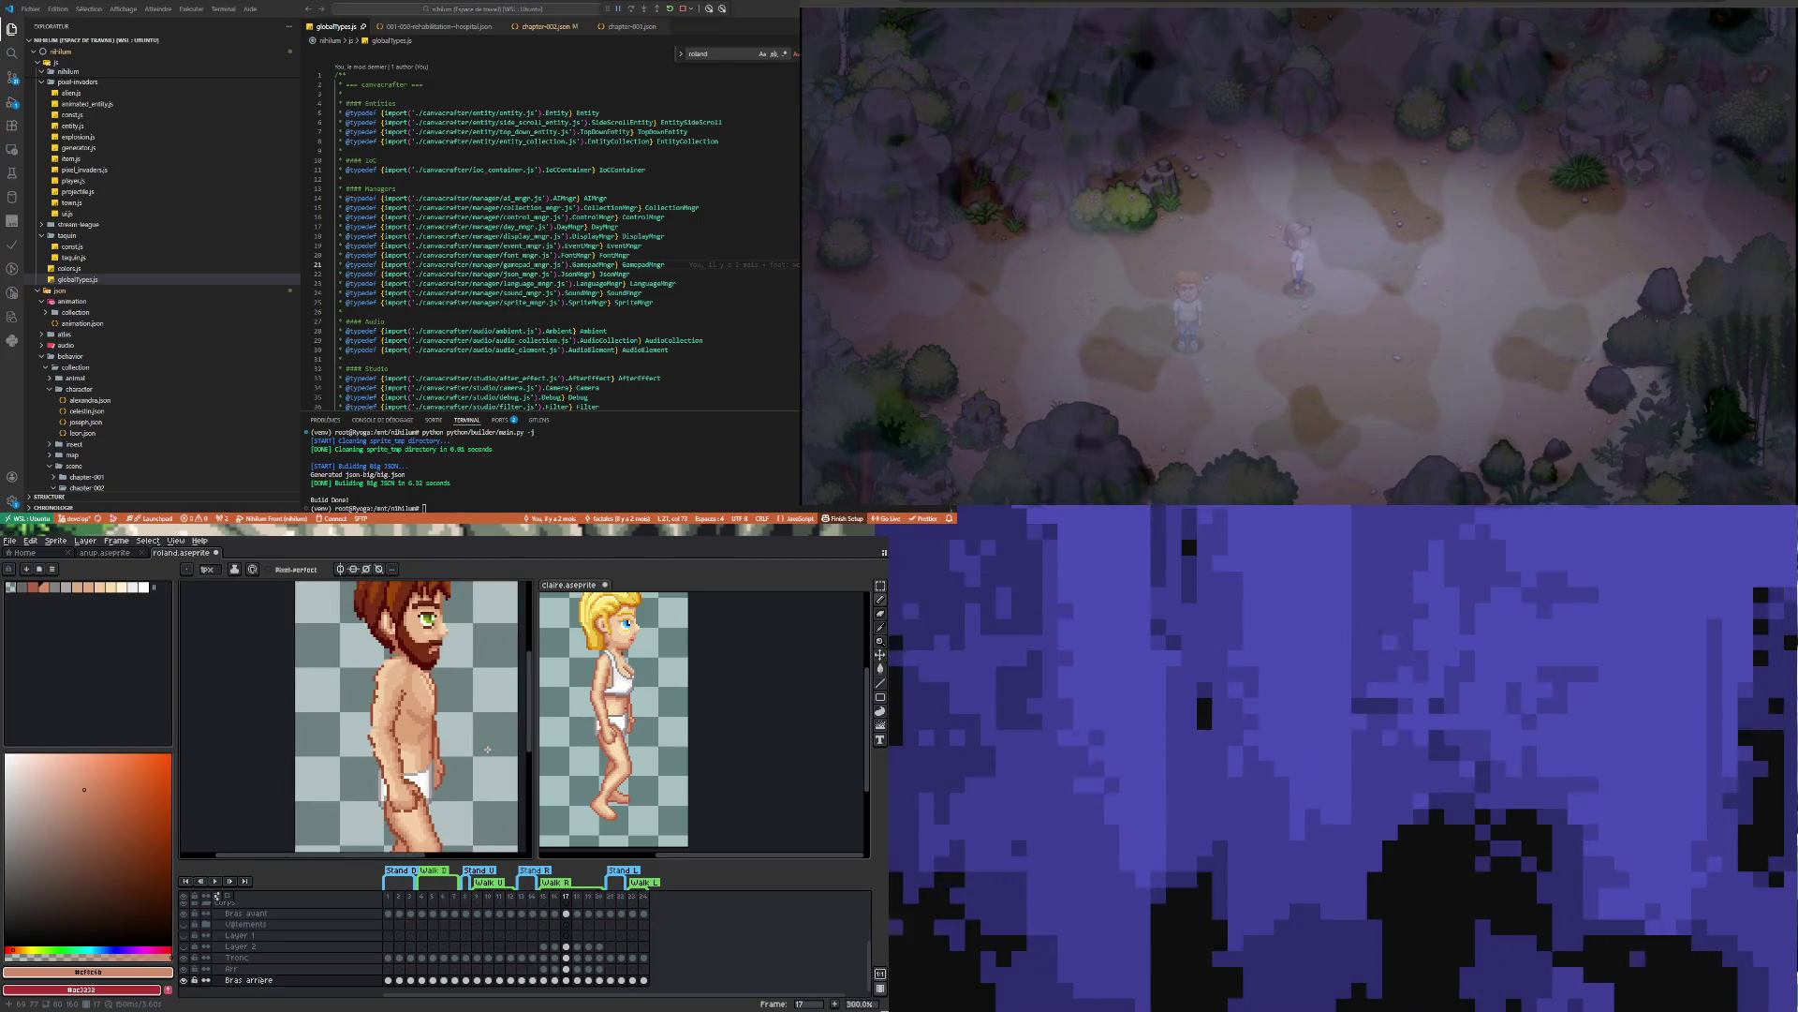
scroll(451, 750, "up", 1)
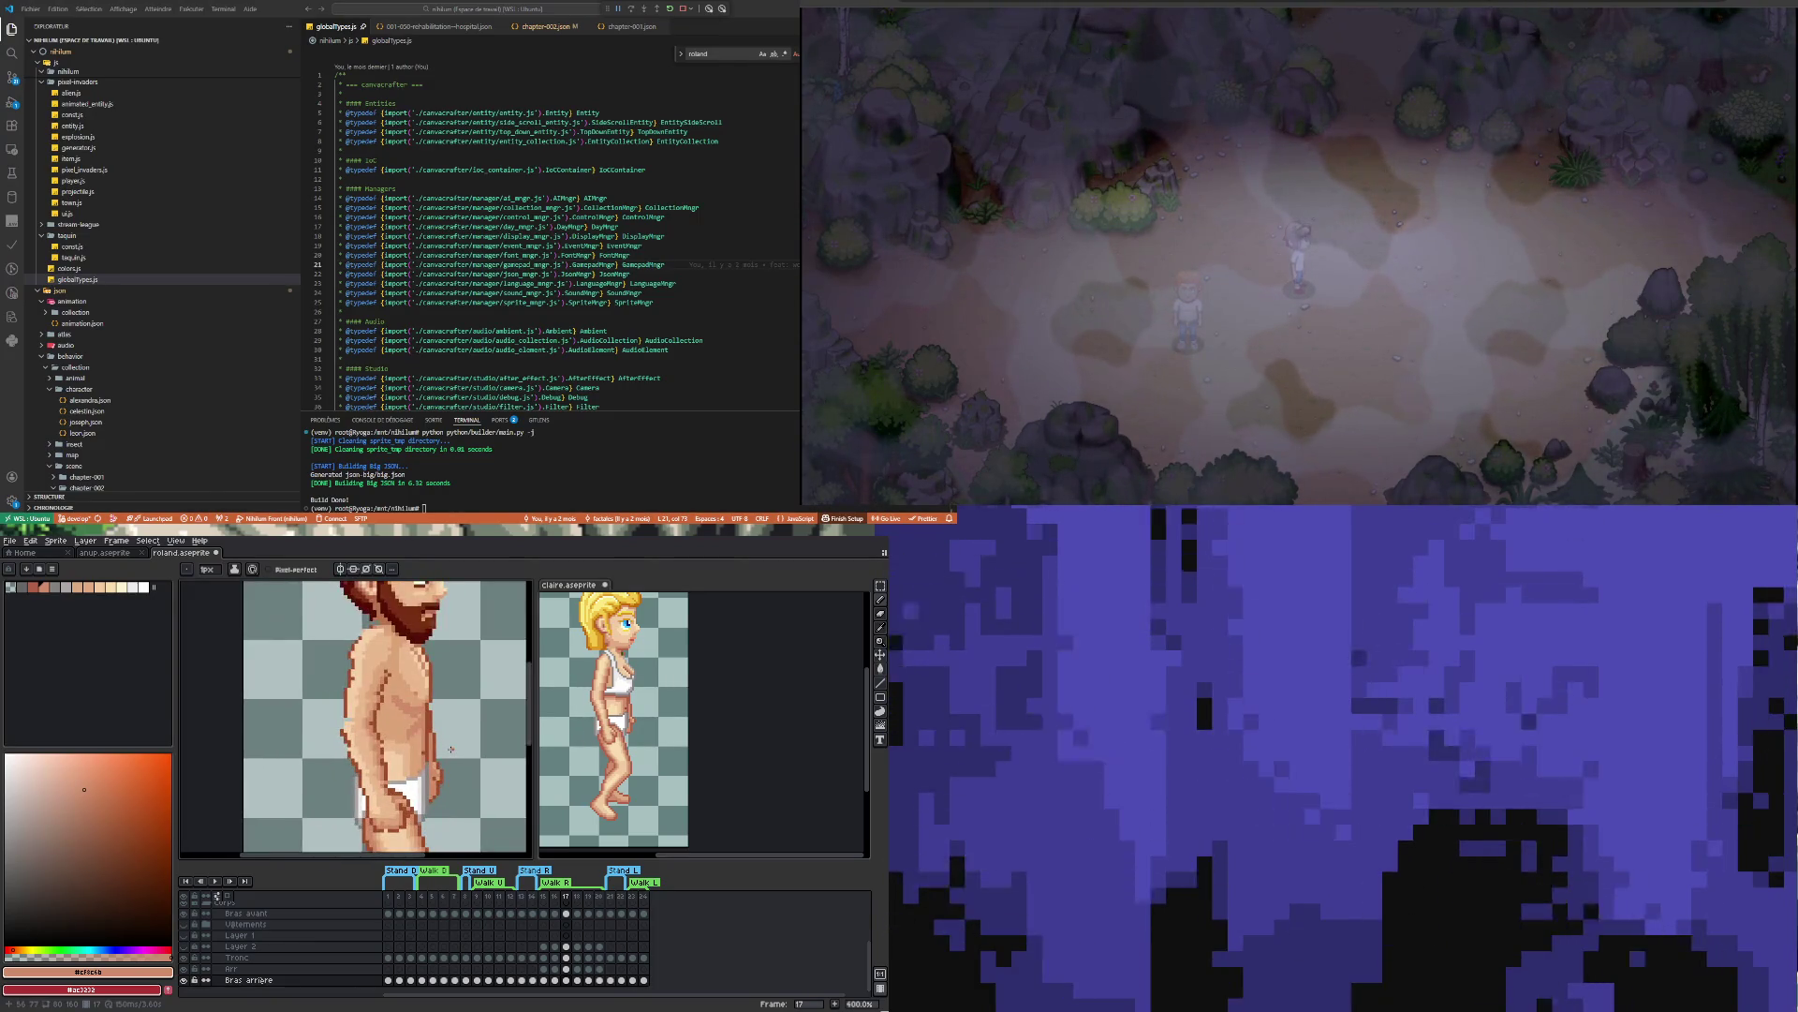
scroll(450, 750, "down", 2)
scroll(451, 750, "up", 1)
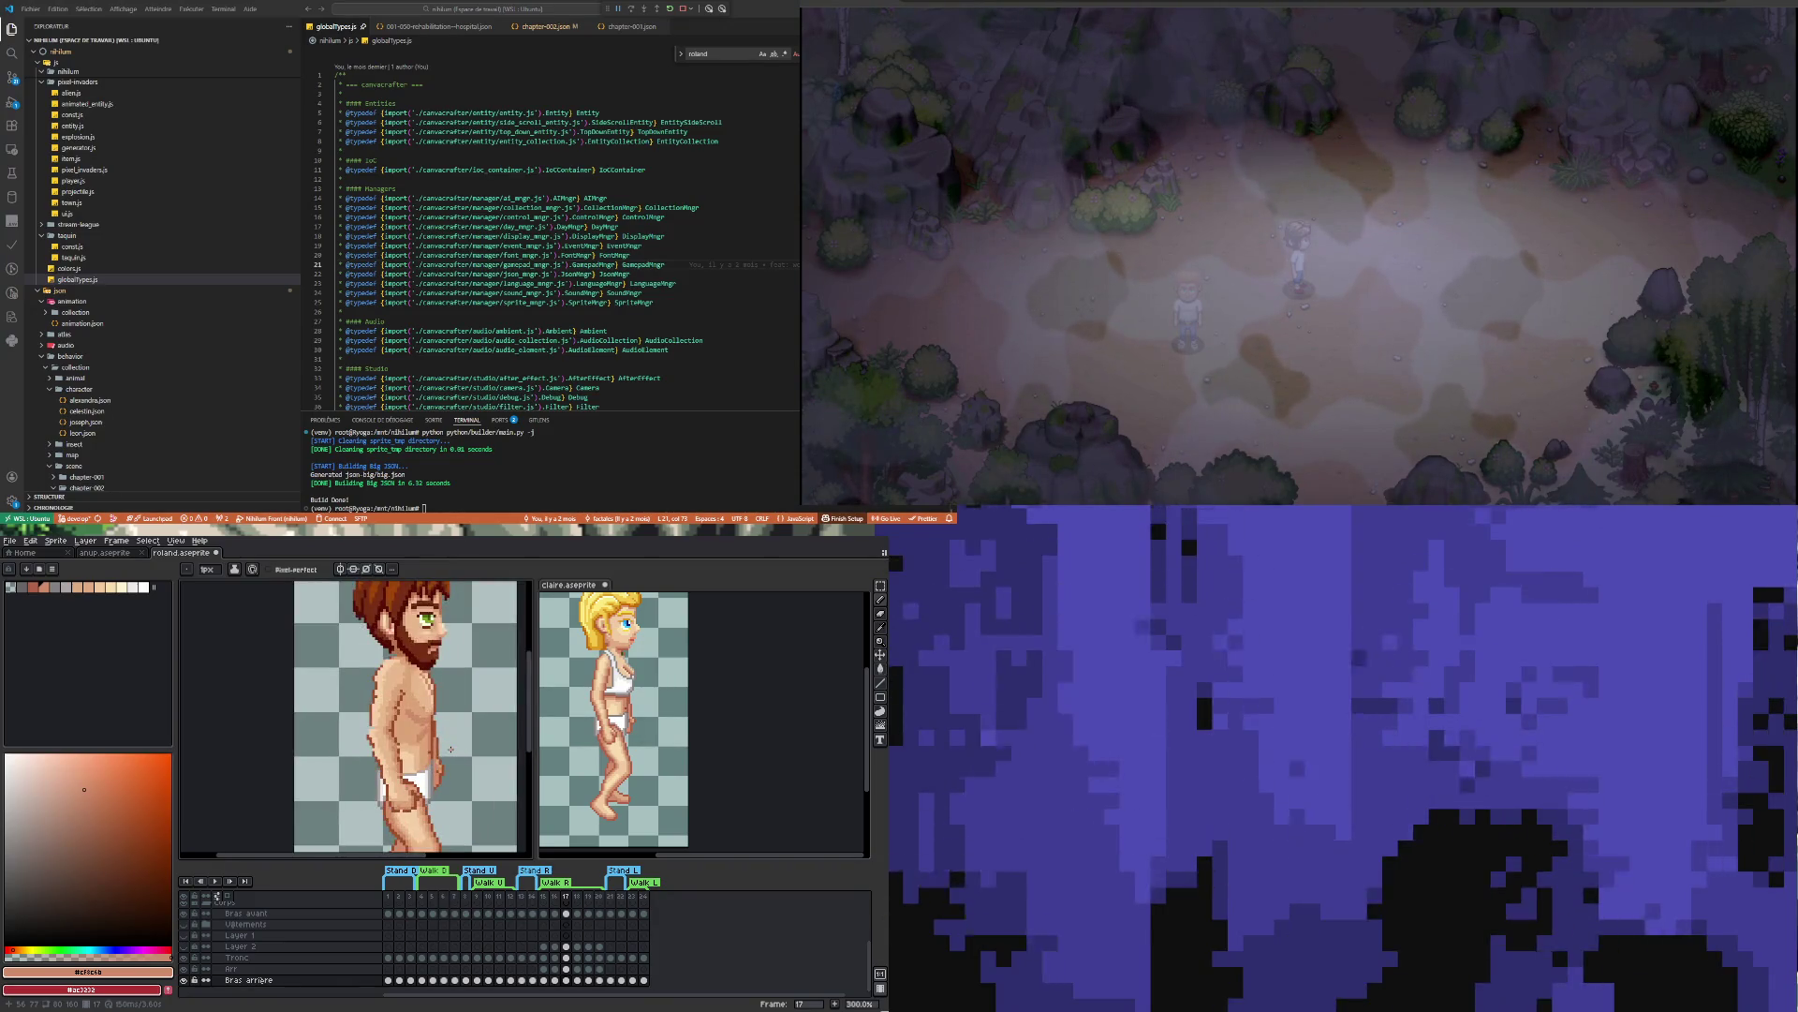
scroll(453, 786, "up", 1)
scroll(453, 793, "down", 1)
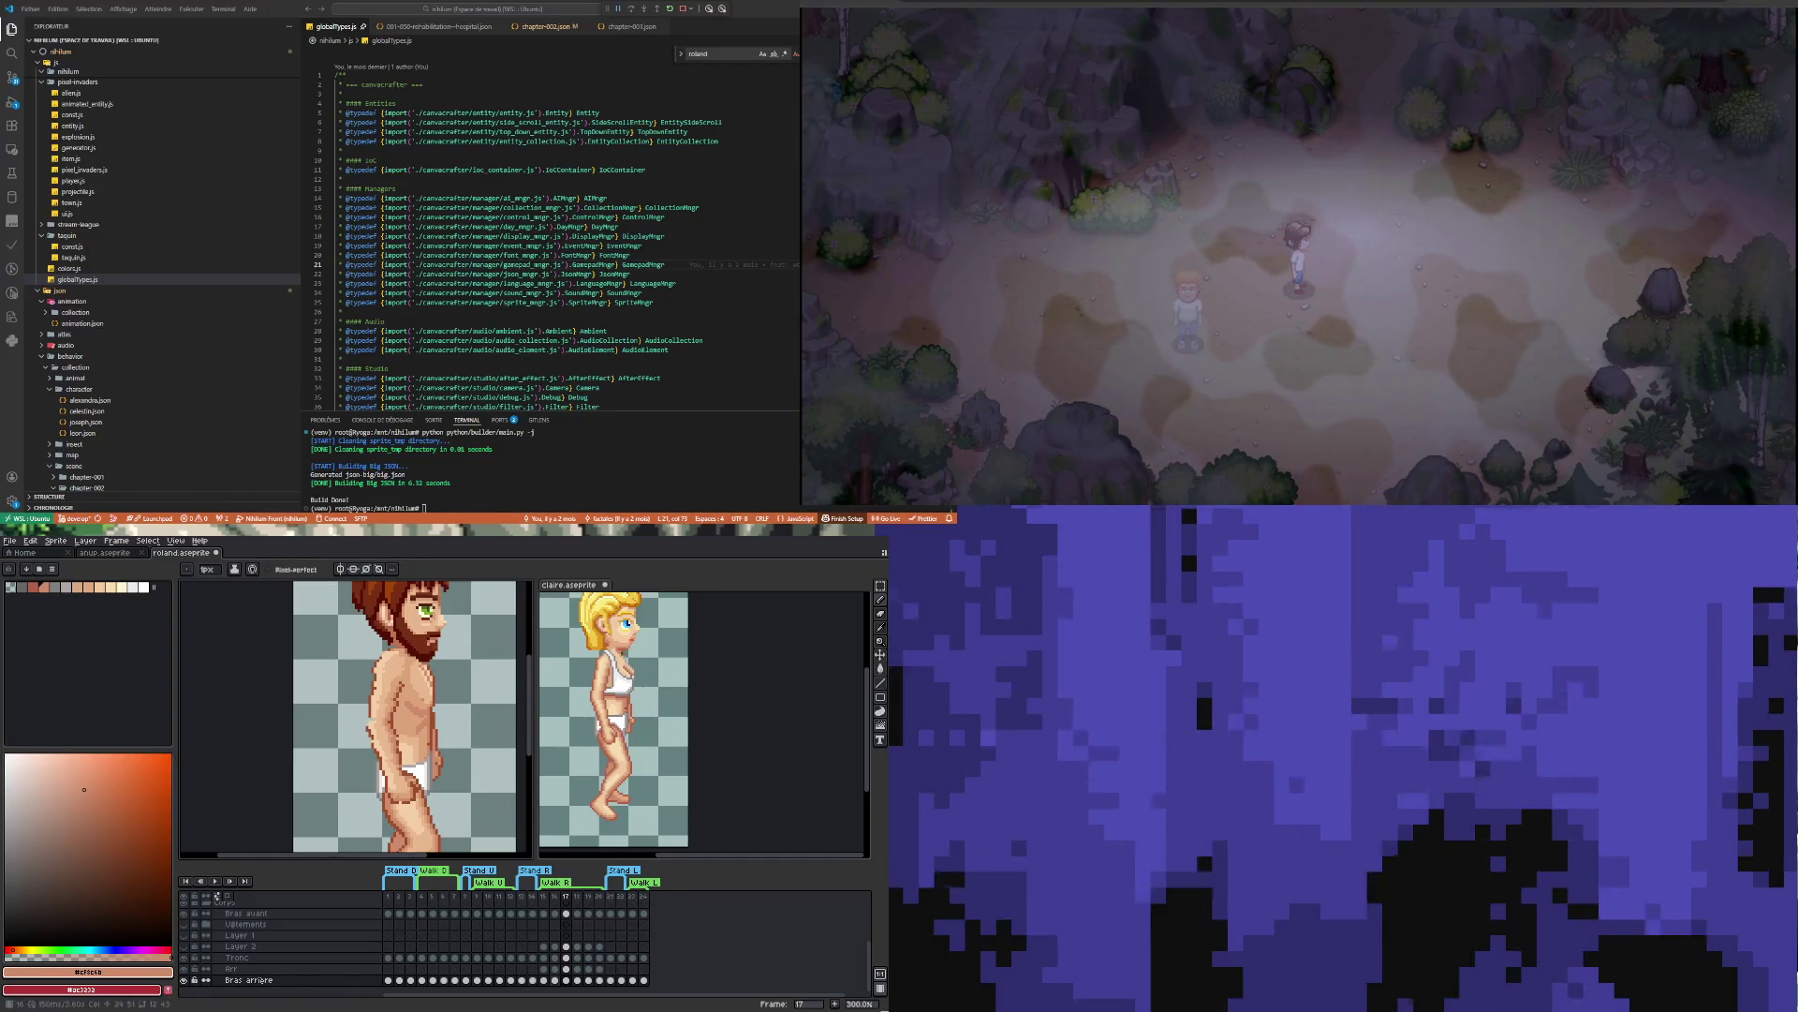
Step Roland through frames 16–18, show Claire's frame 18 pose, then return to Roland
left_click(556, 980)
left_click(567, 980)
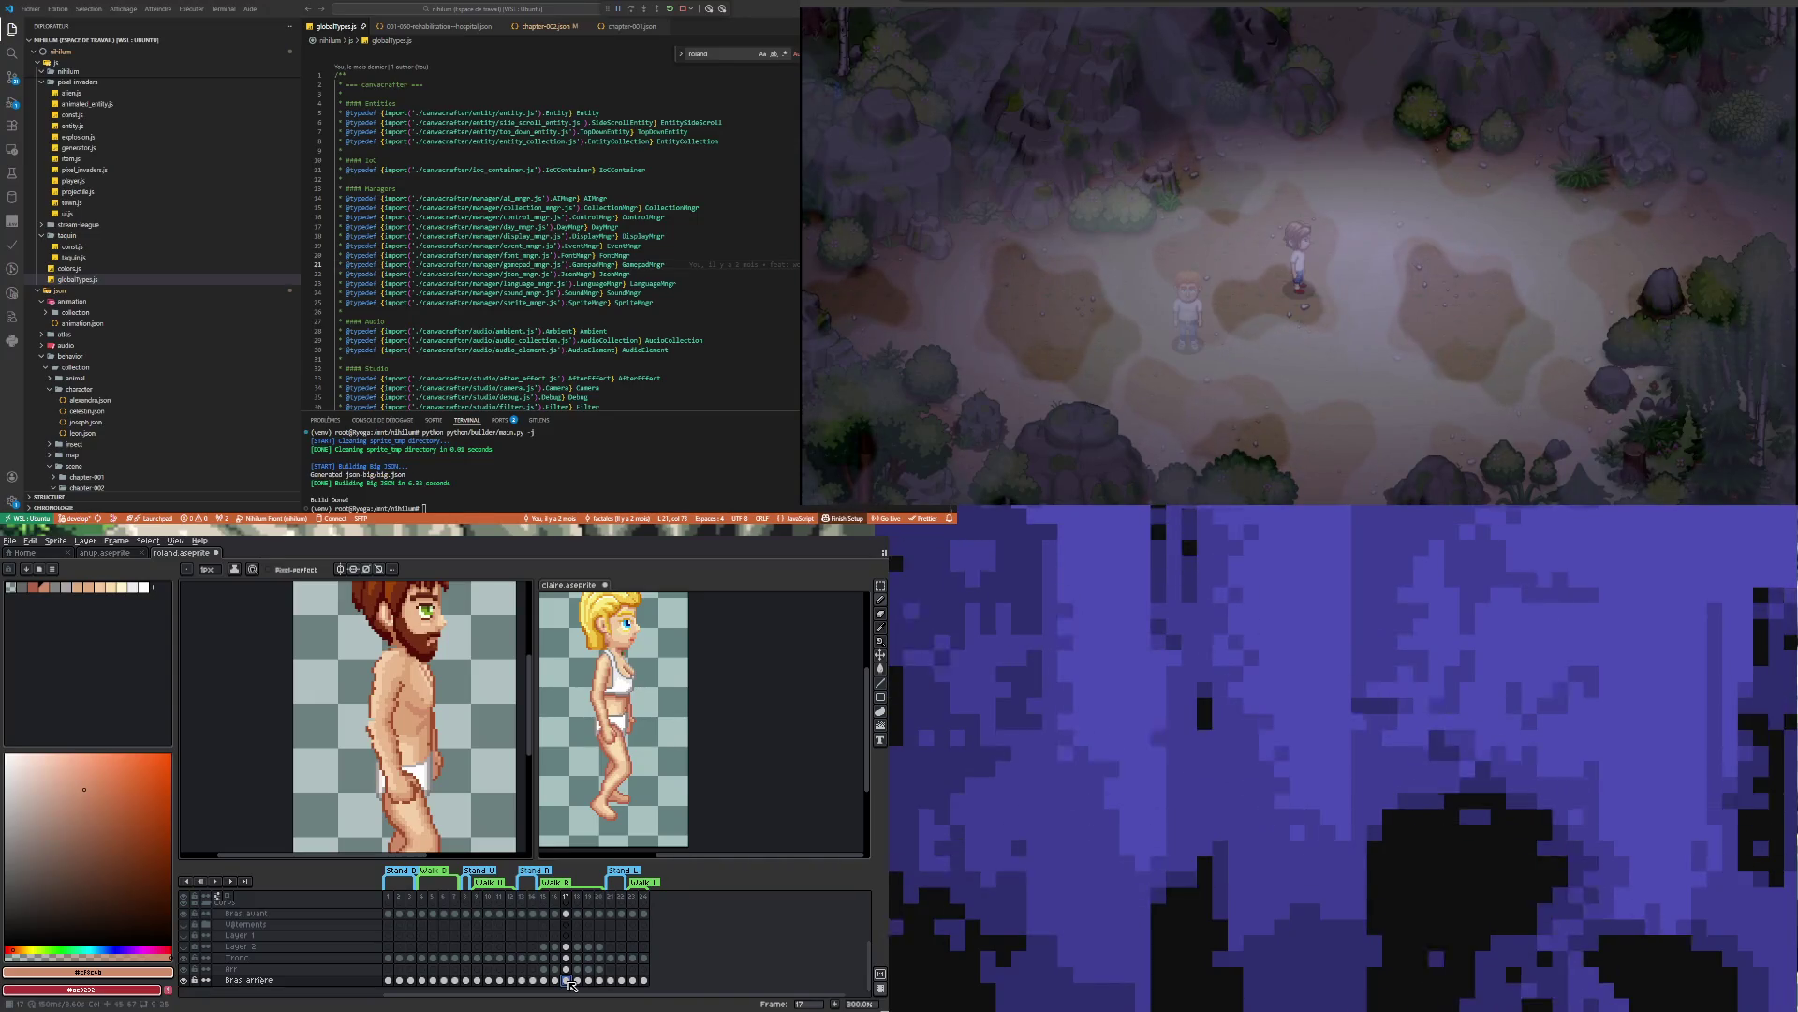
left_click(577, 979)
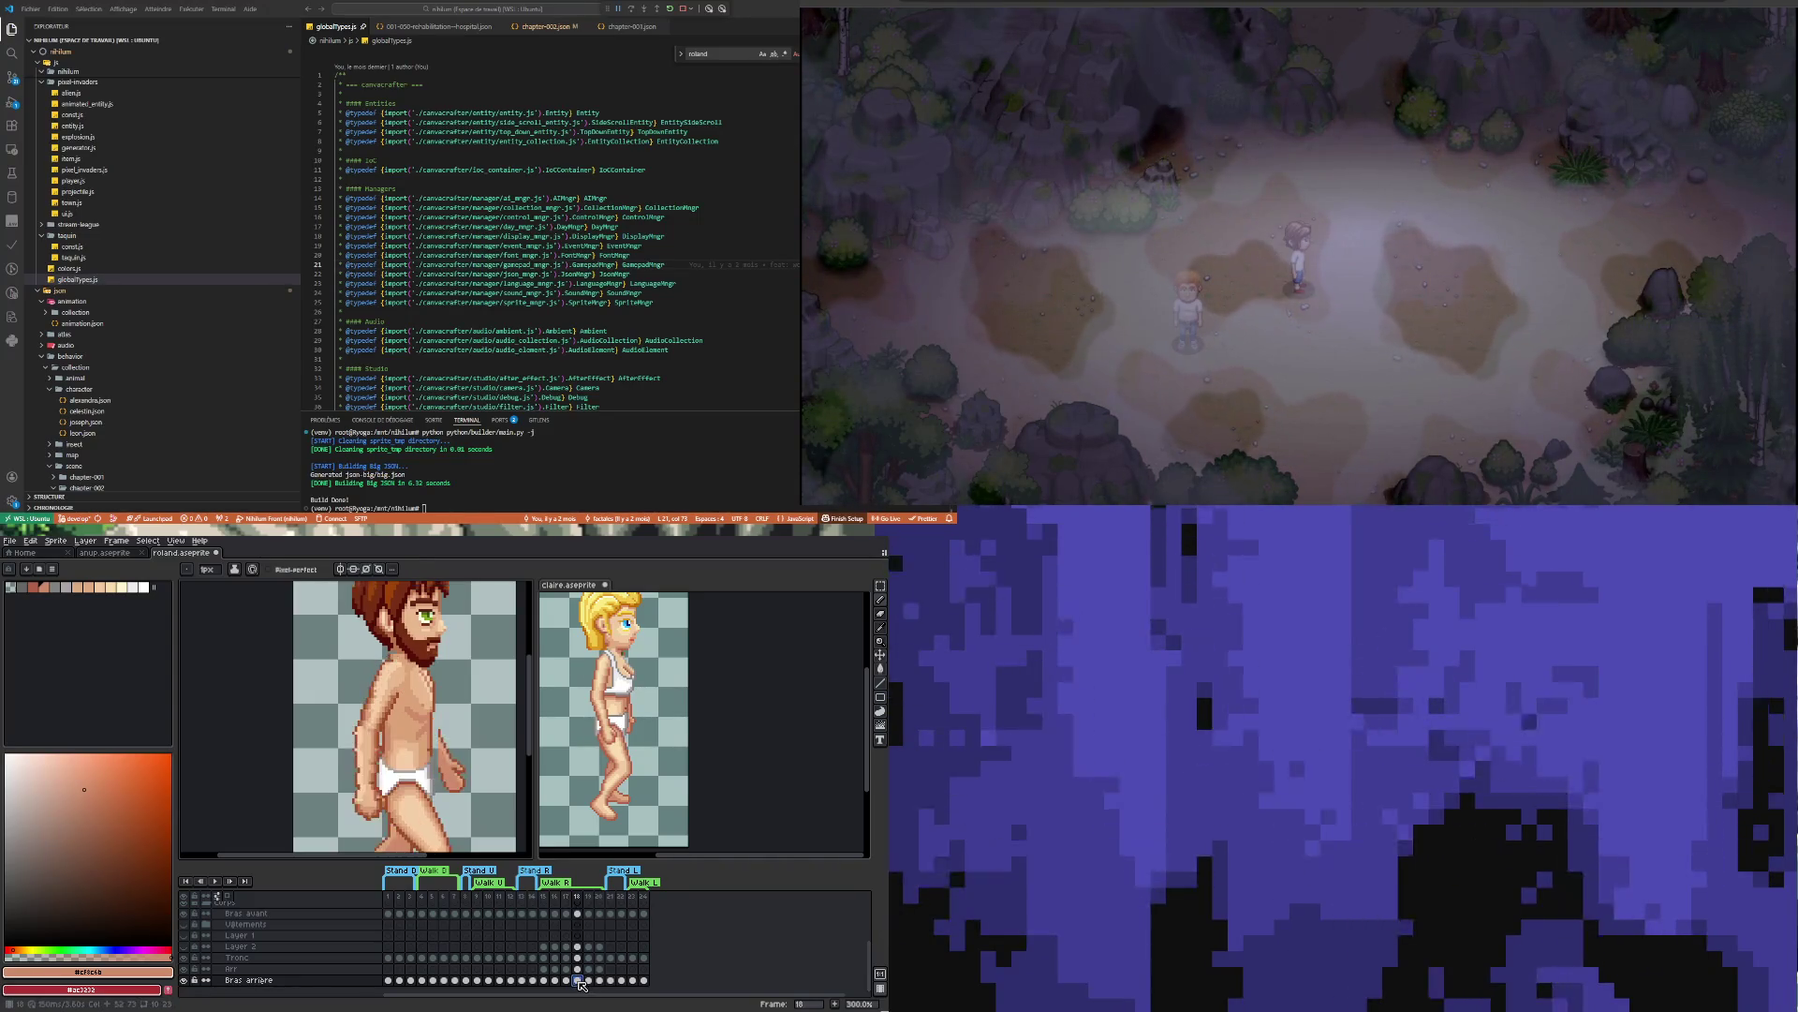
left_click(763, 648)
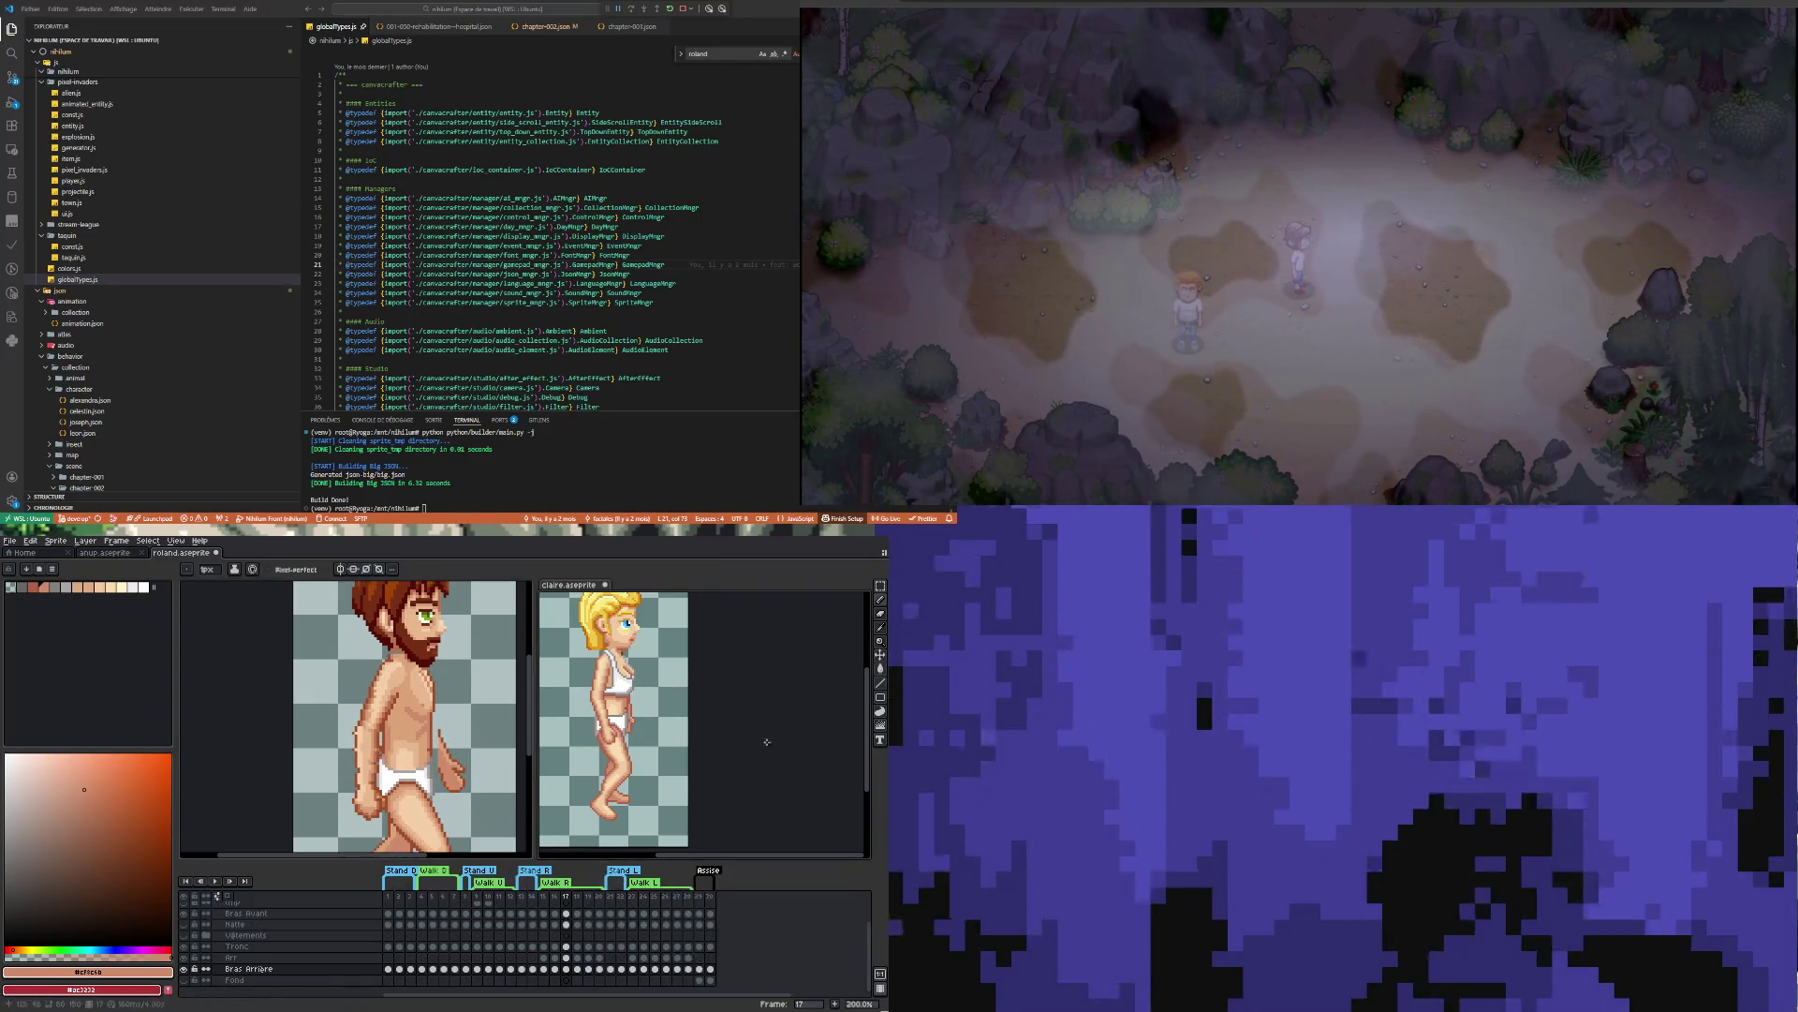
left_click(580, 969)
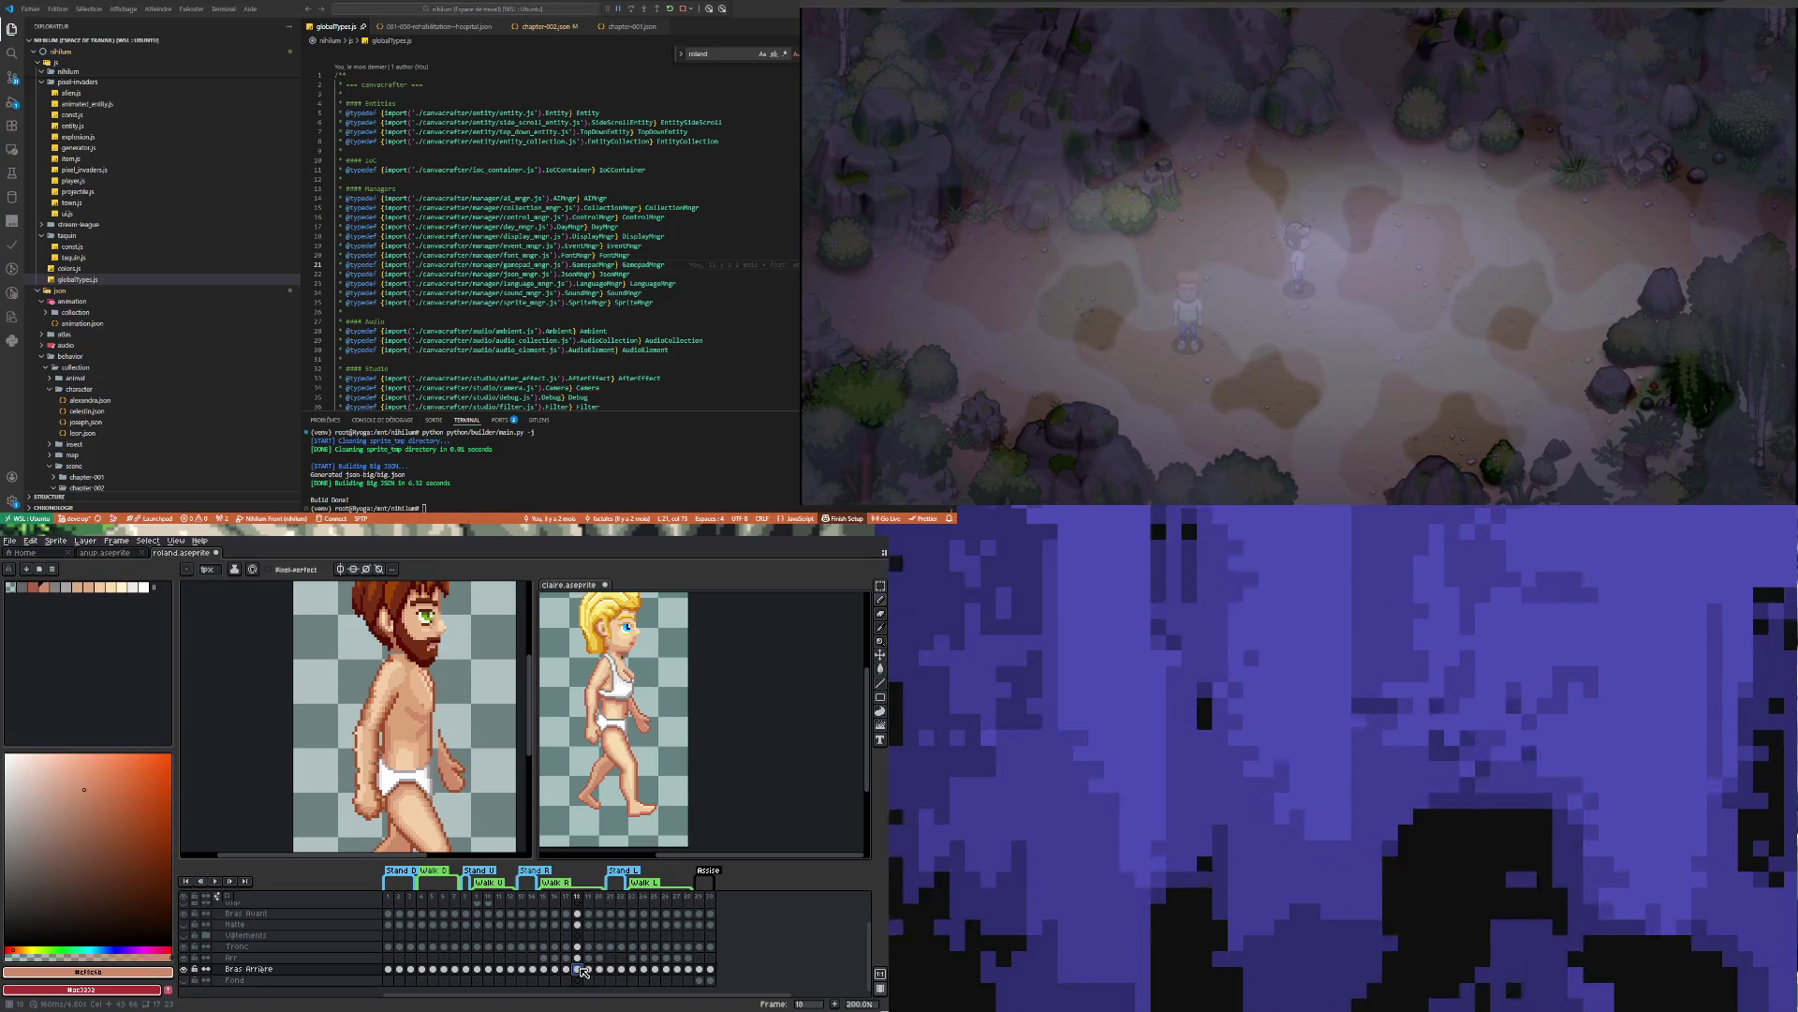
key("ctrl+Tab")
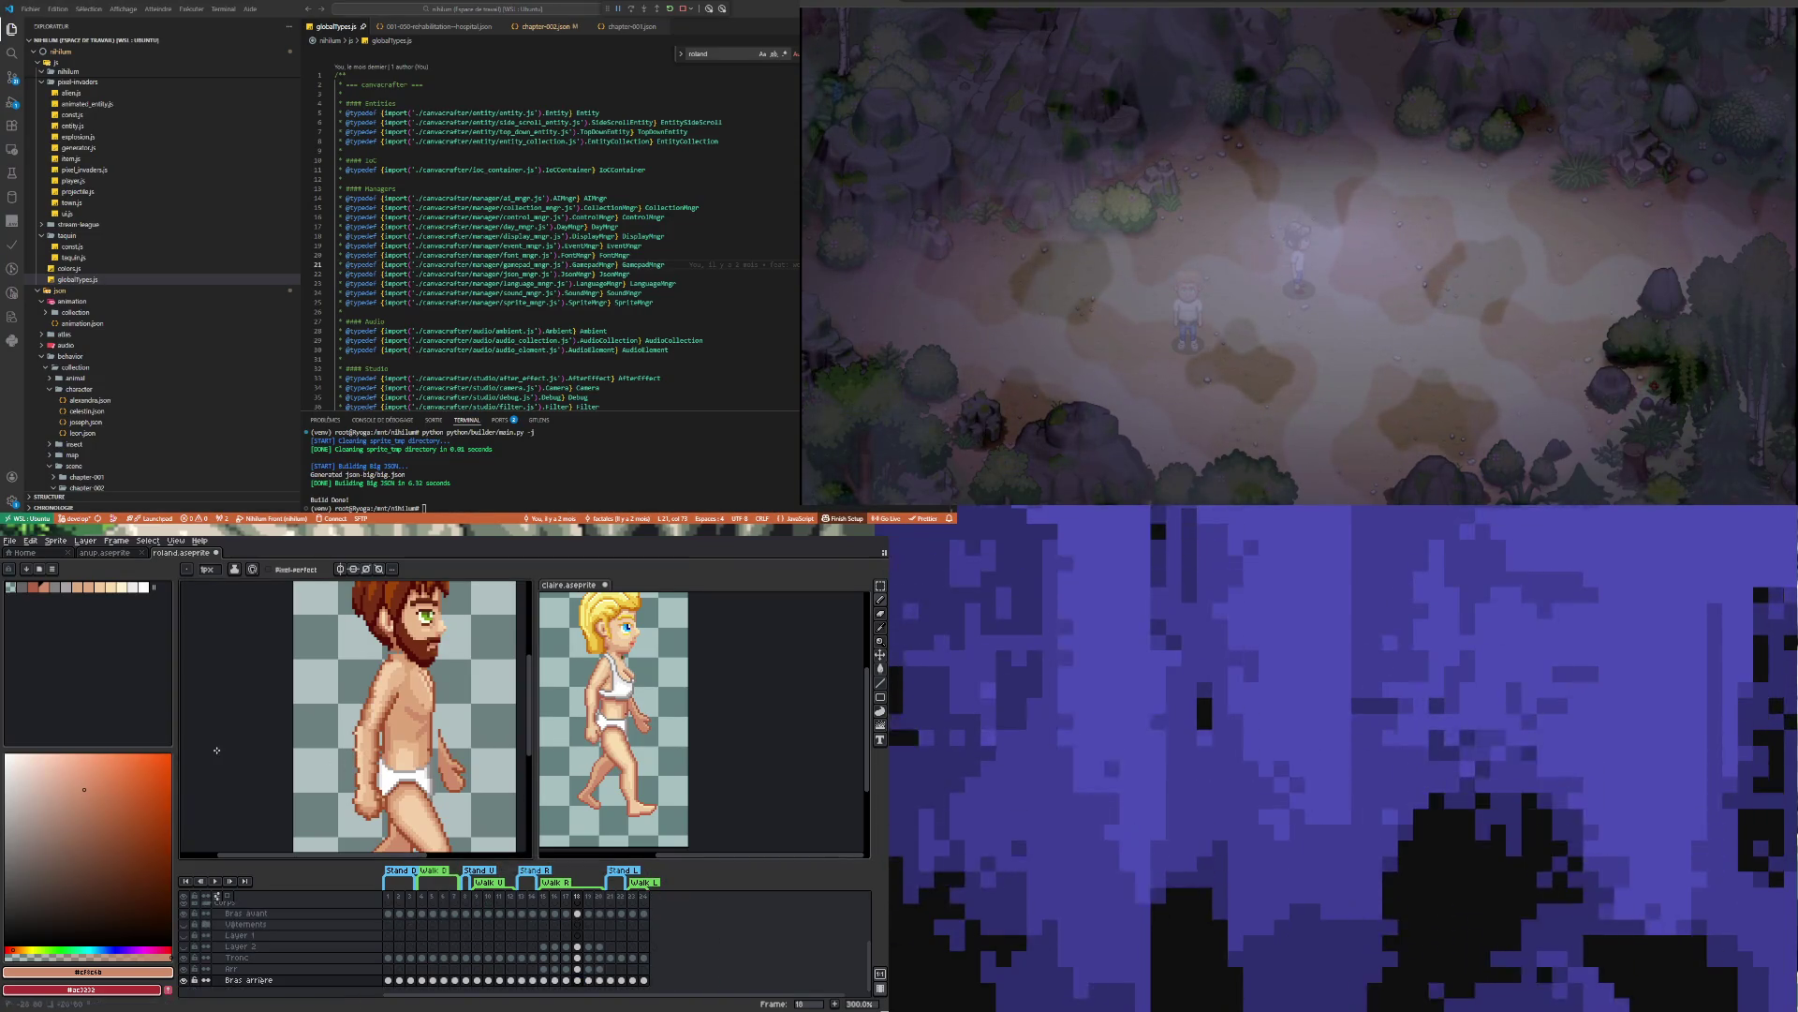
Draw a dark brown outline joining Roland's torso to the arm and up along it
scroll(457, 752, "up", 2)
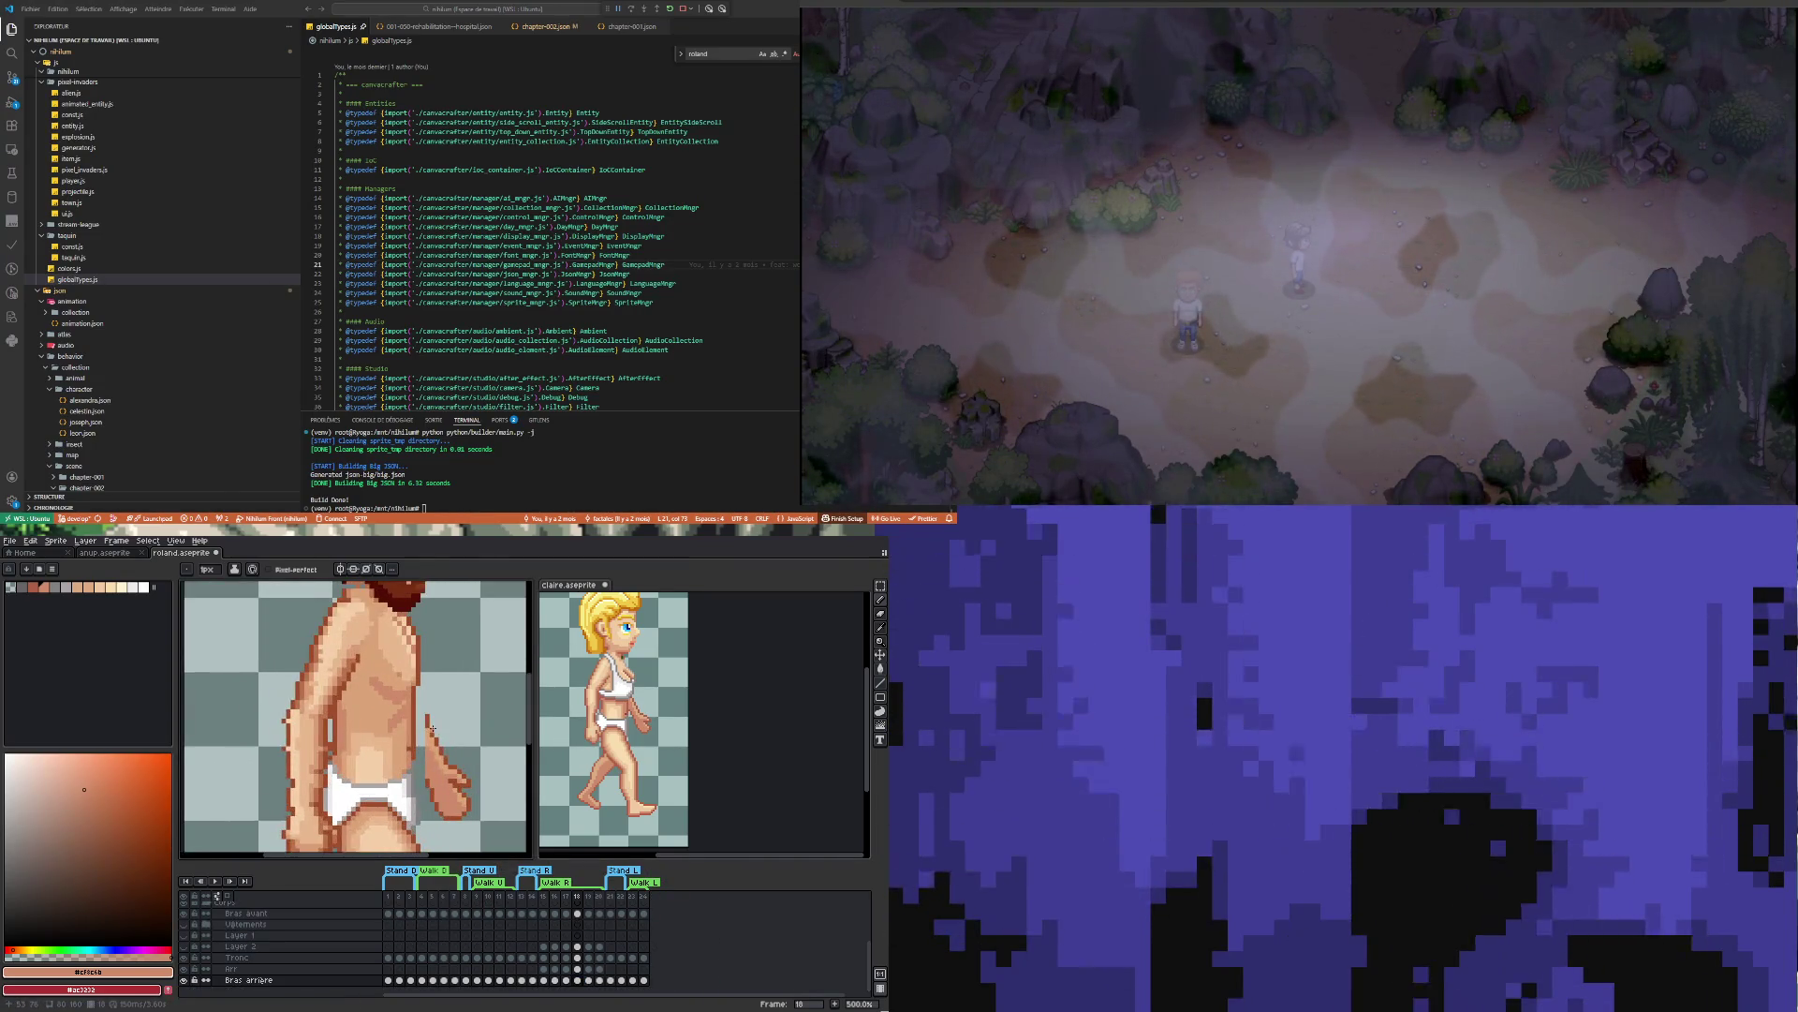
scroll(433, 729, "up", 1)
key("i")
left_click(430, 714, "alt")
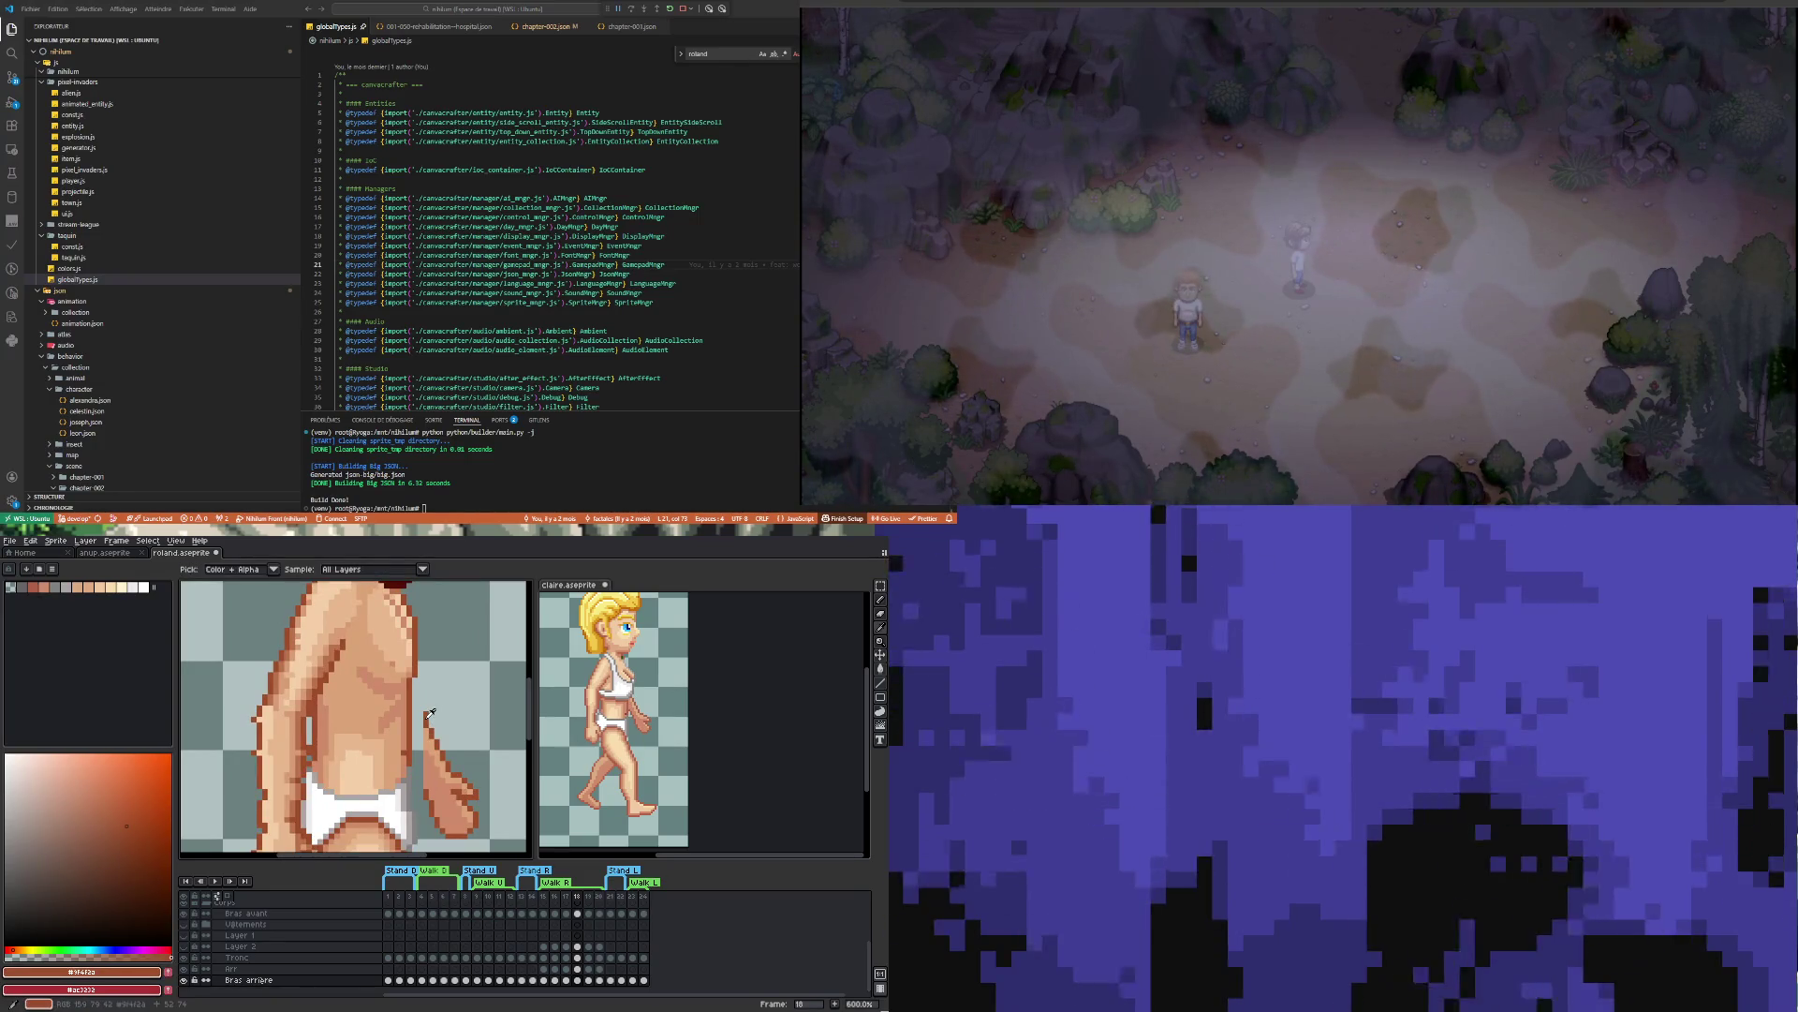
left_click_drag(426, 725, 416, 695)
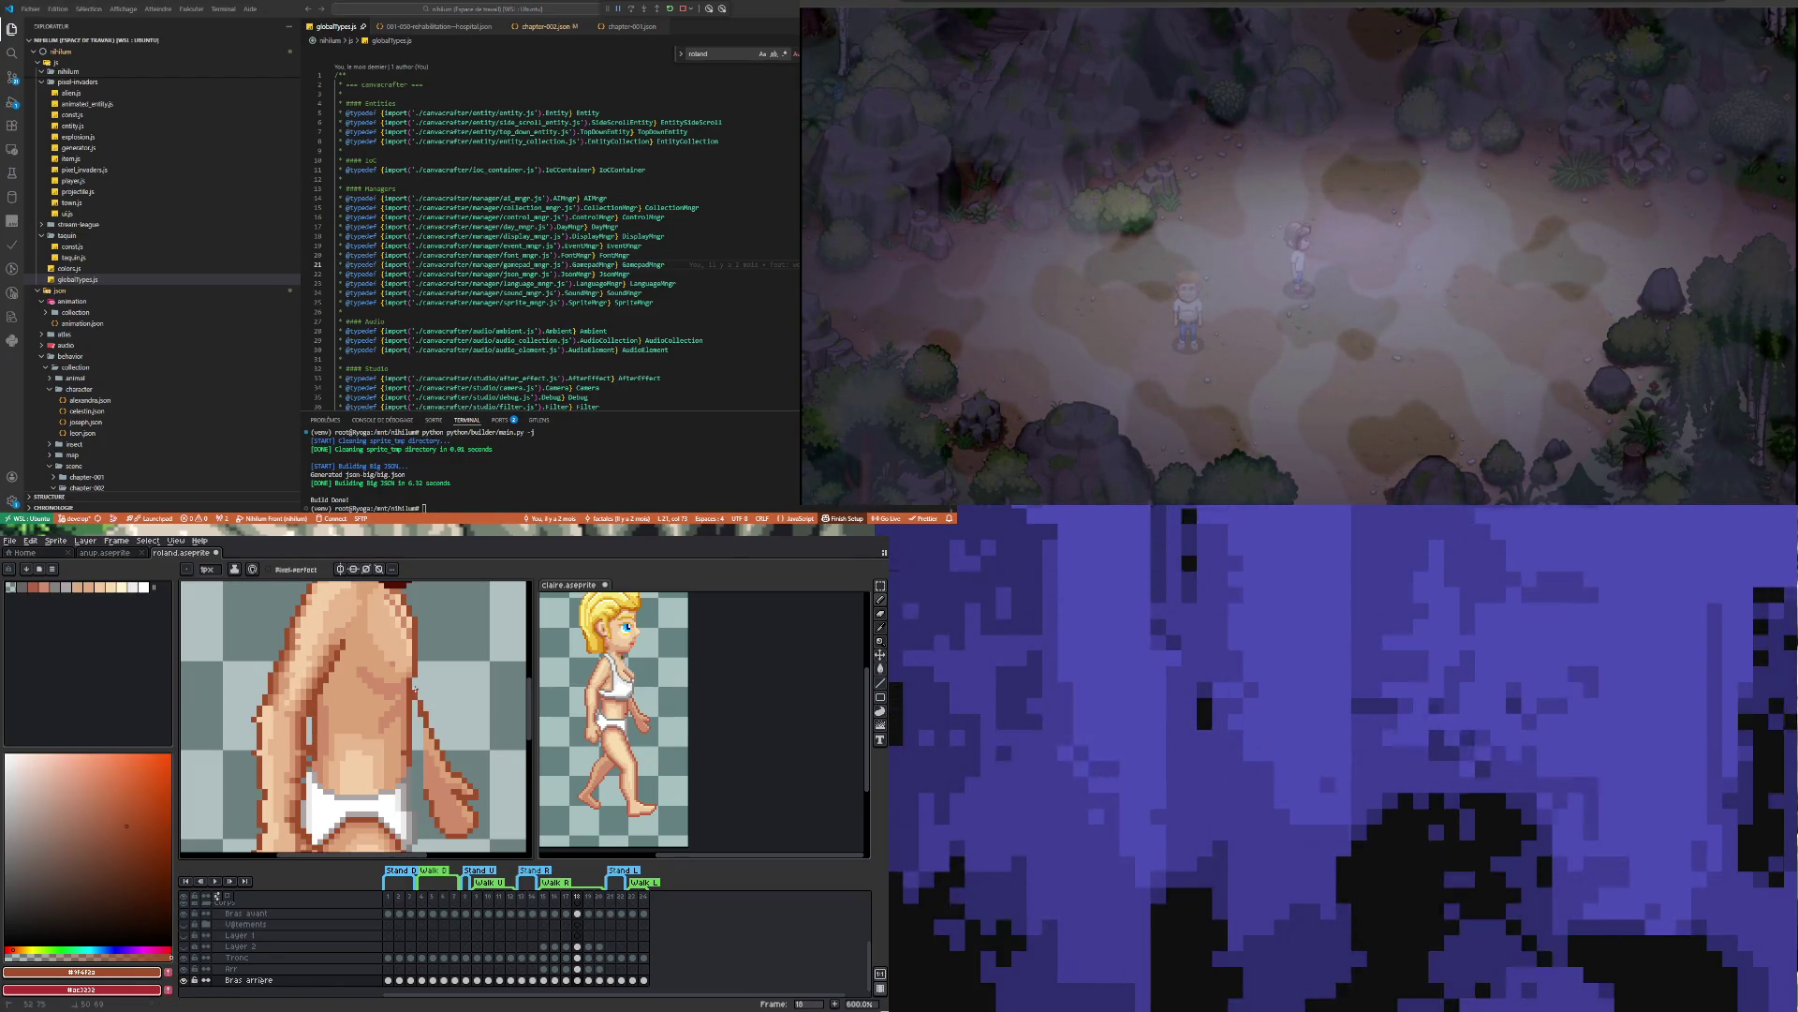
left_click_drag(424, 791, 414, 764)
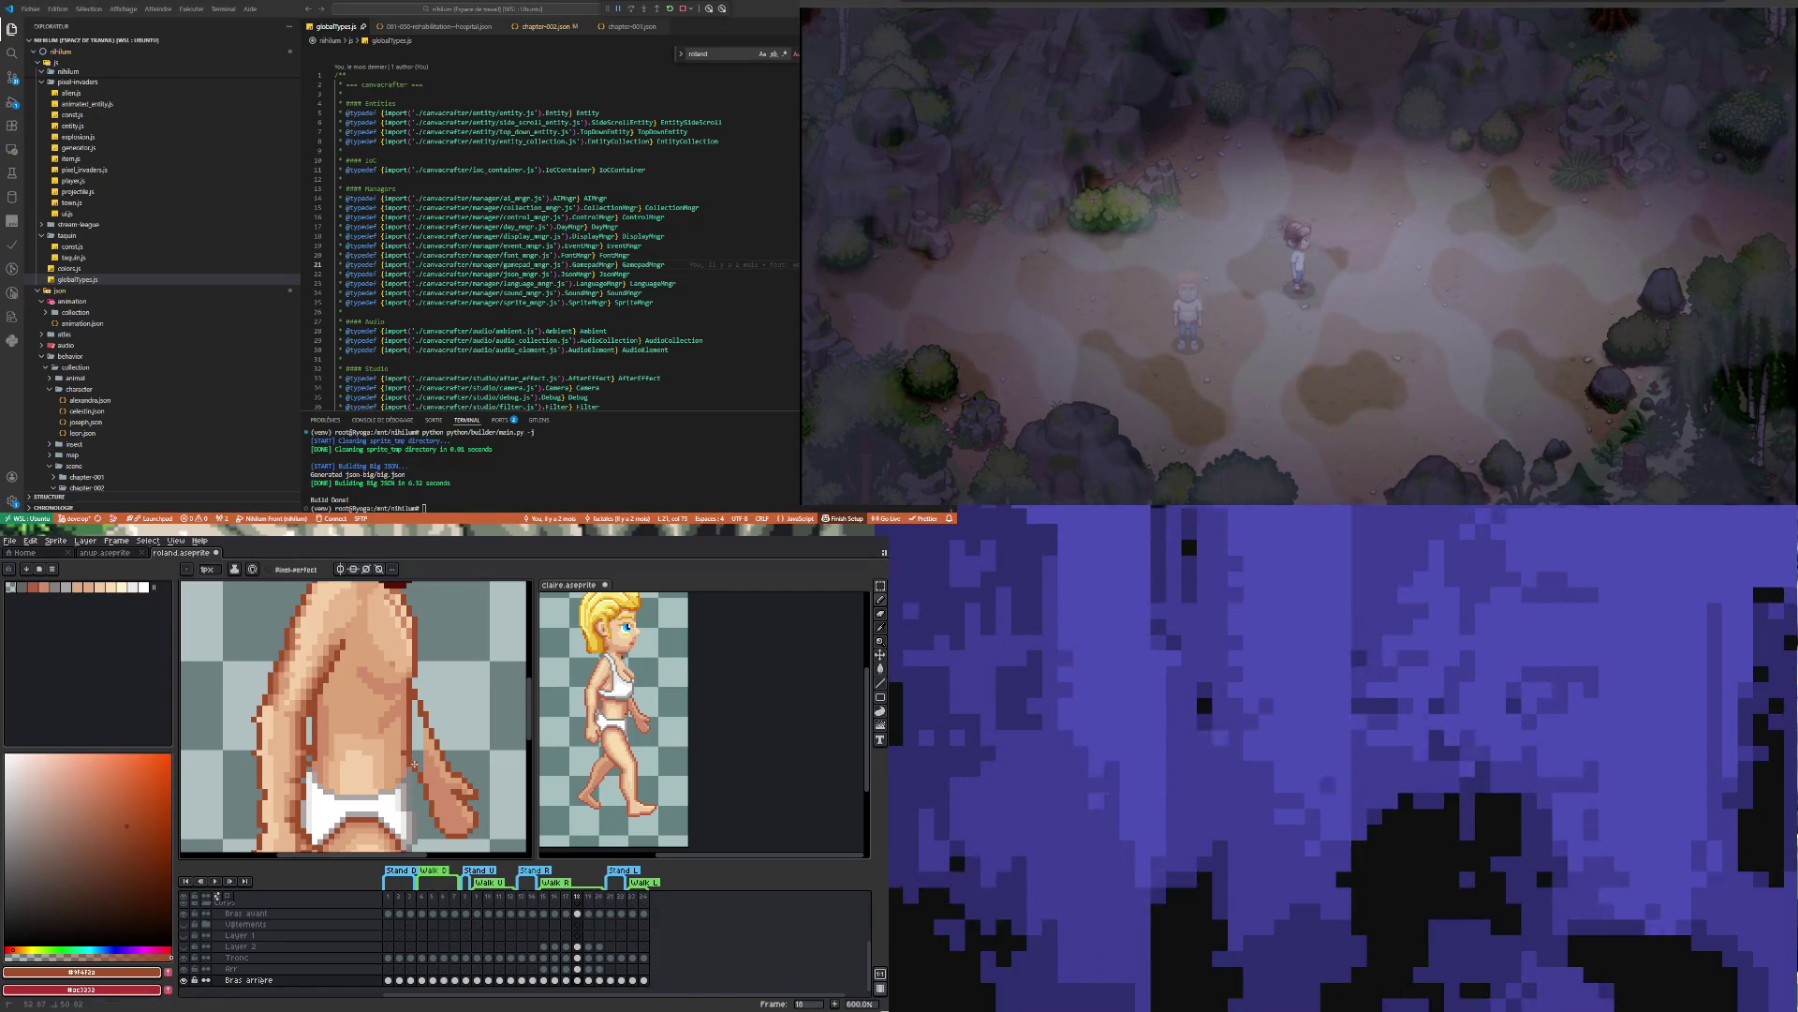
Paint lighter skin shading #dba378 up the arm, then reselect skin tone #cf8c6b
scroll(434, 780, "up", 1)
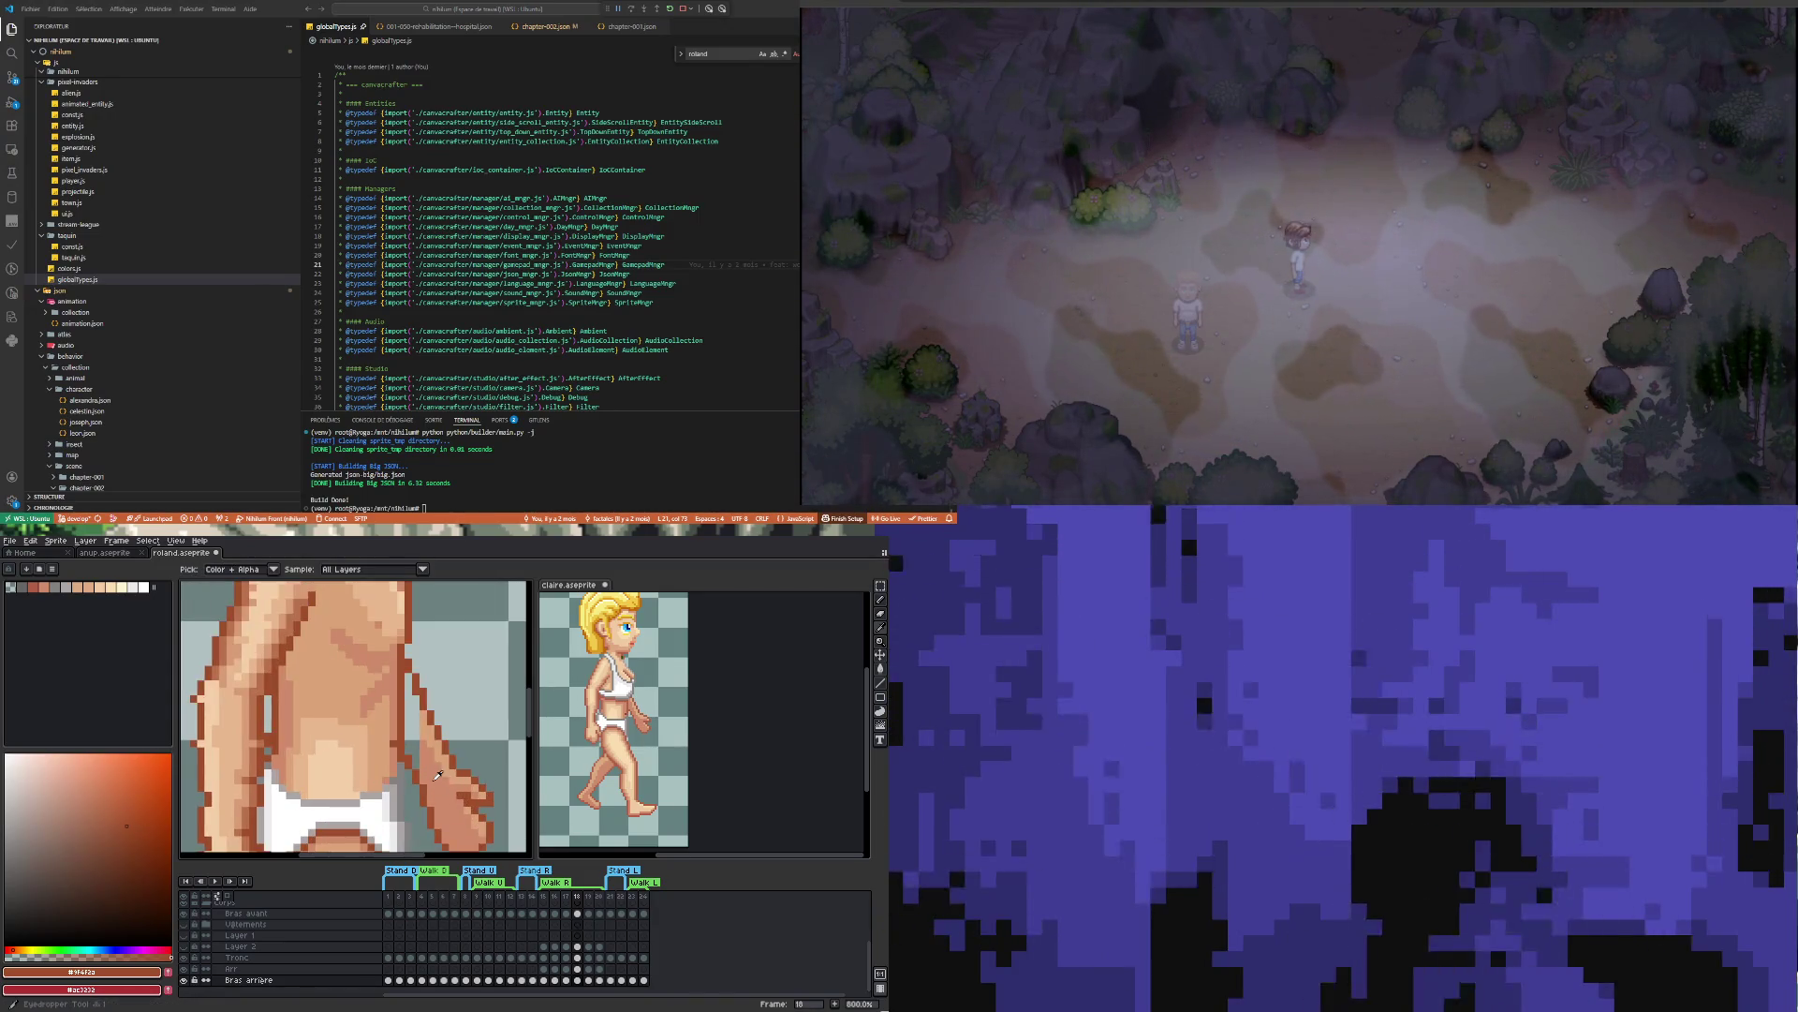
left_click(438, 768, "alt")
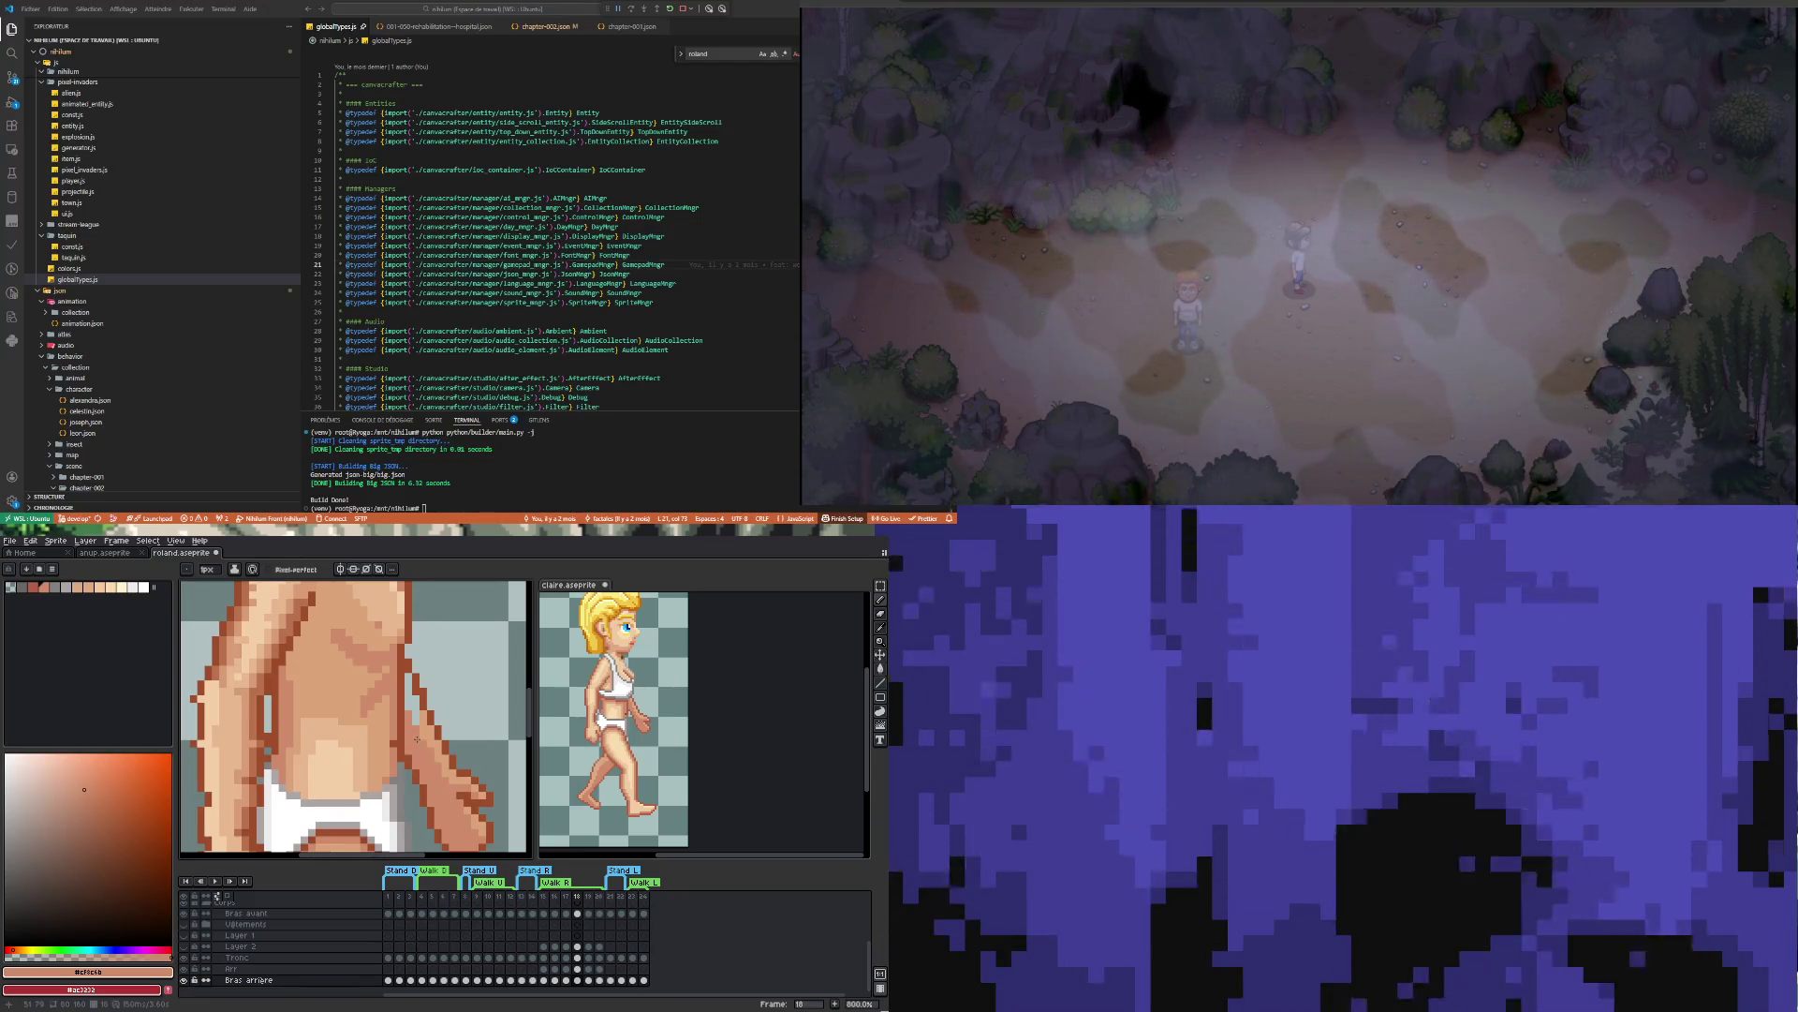
left_click(428, 719, "alt")
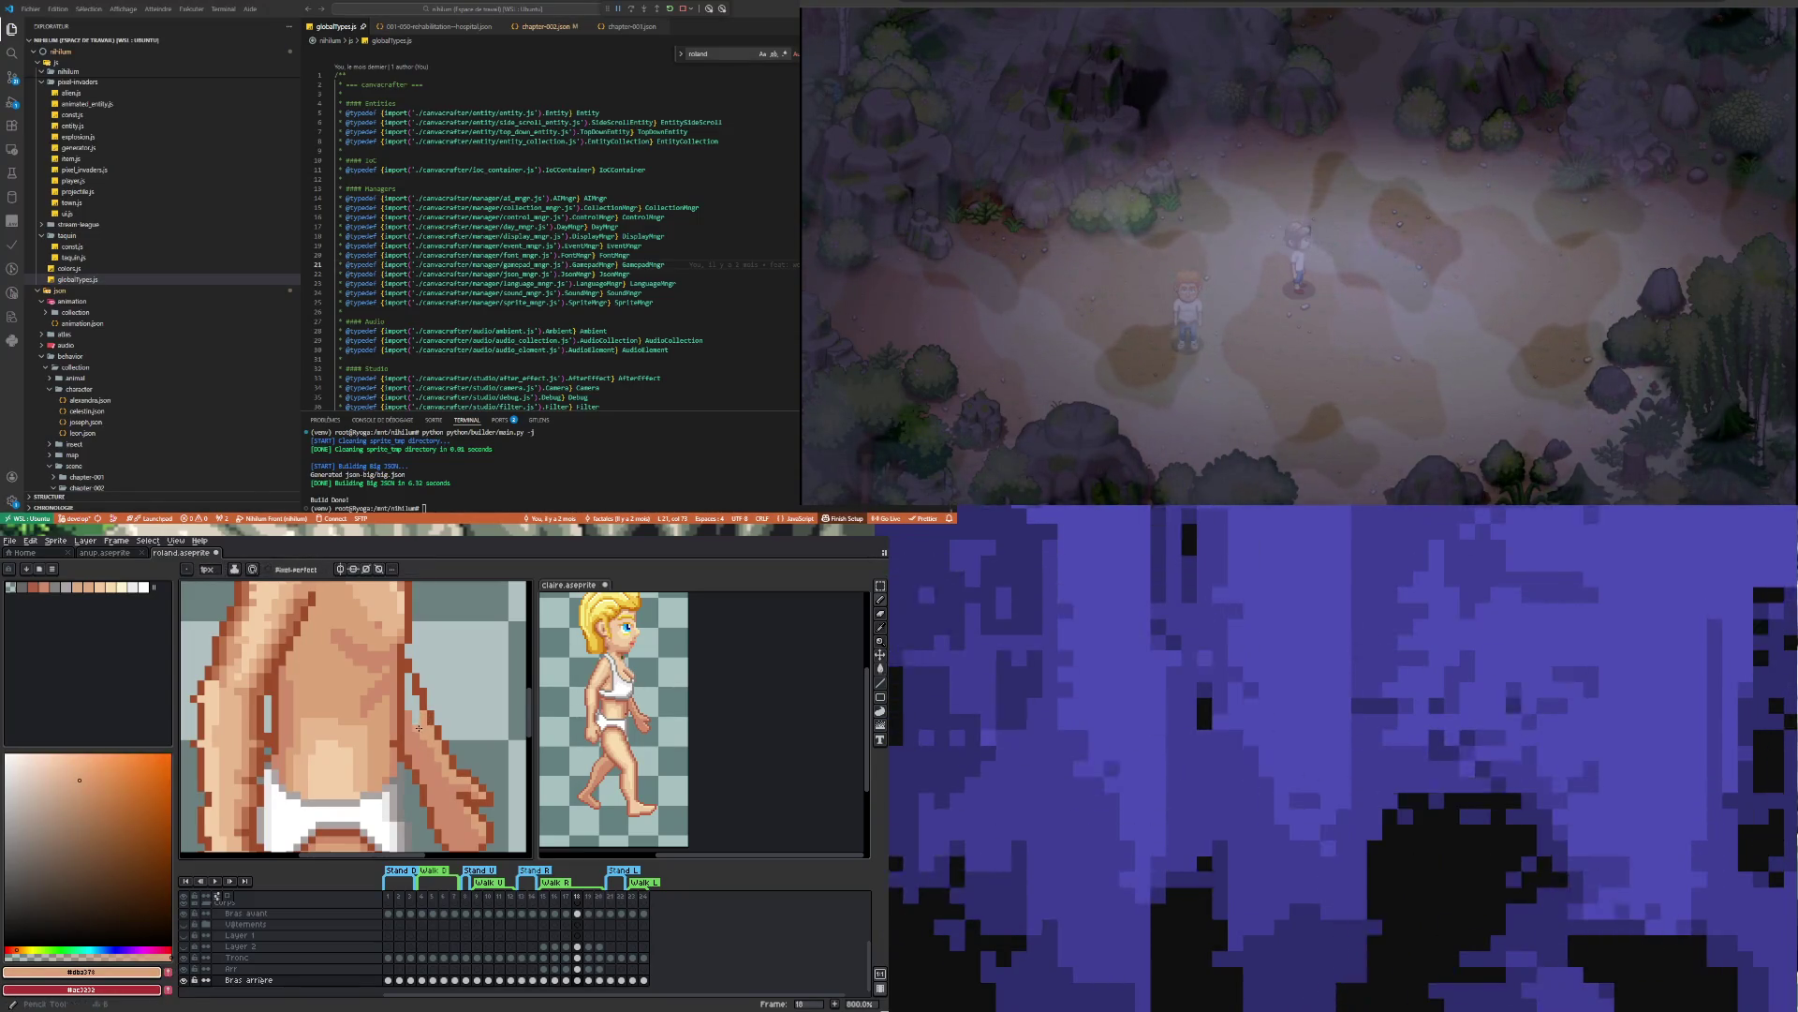
left_click_drag(416, 720, 416, 691)
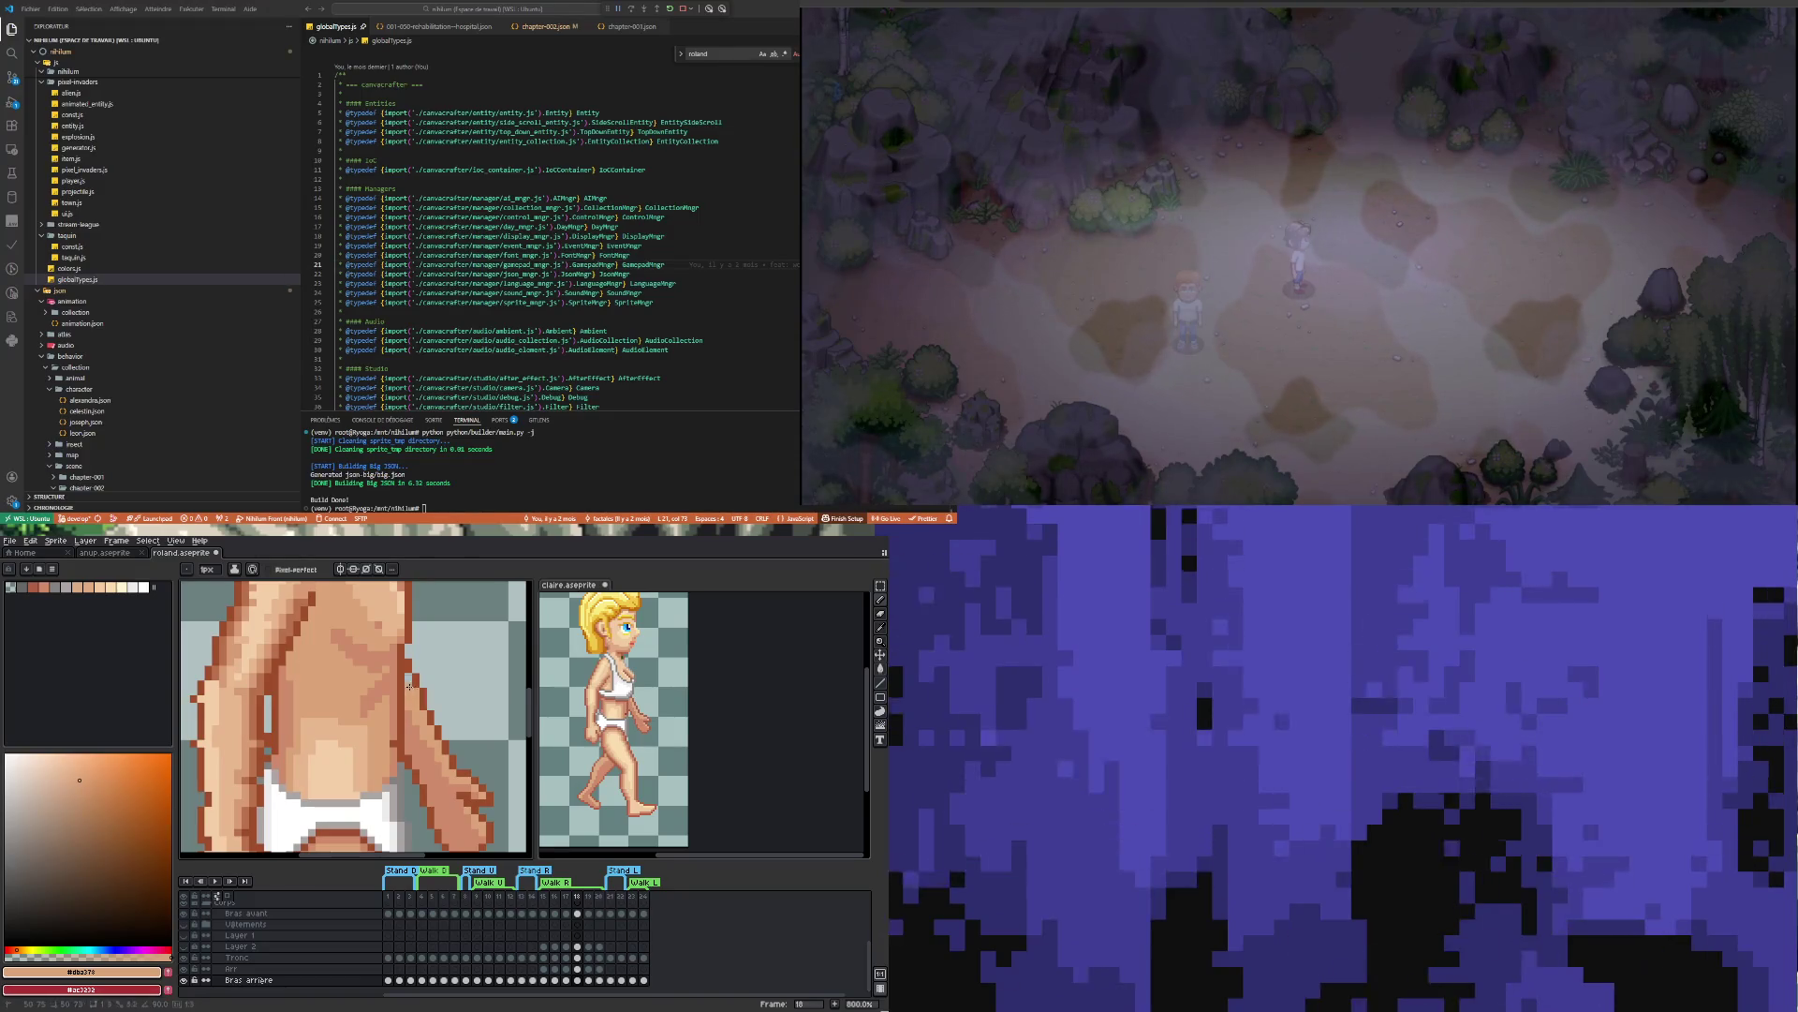
scroll(381, 730, "down", 3)
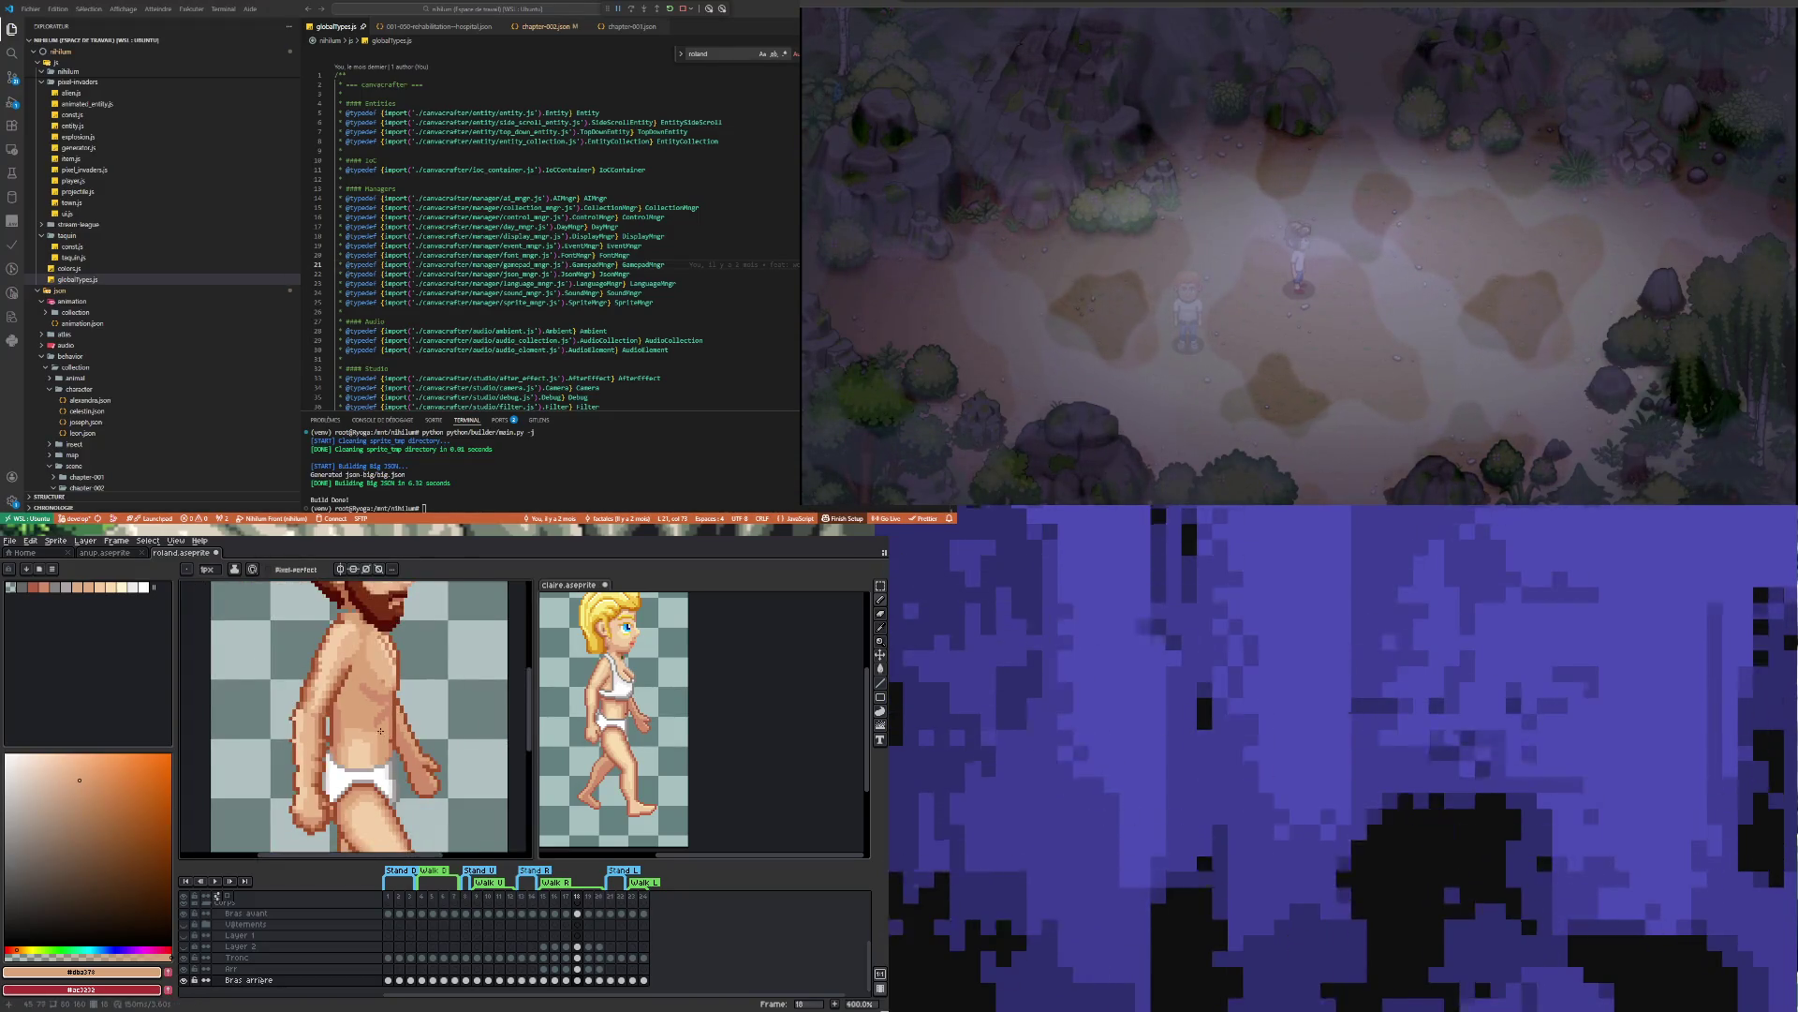
scroll(425, 769, "up", 3)
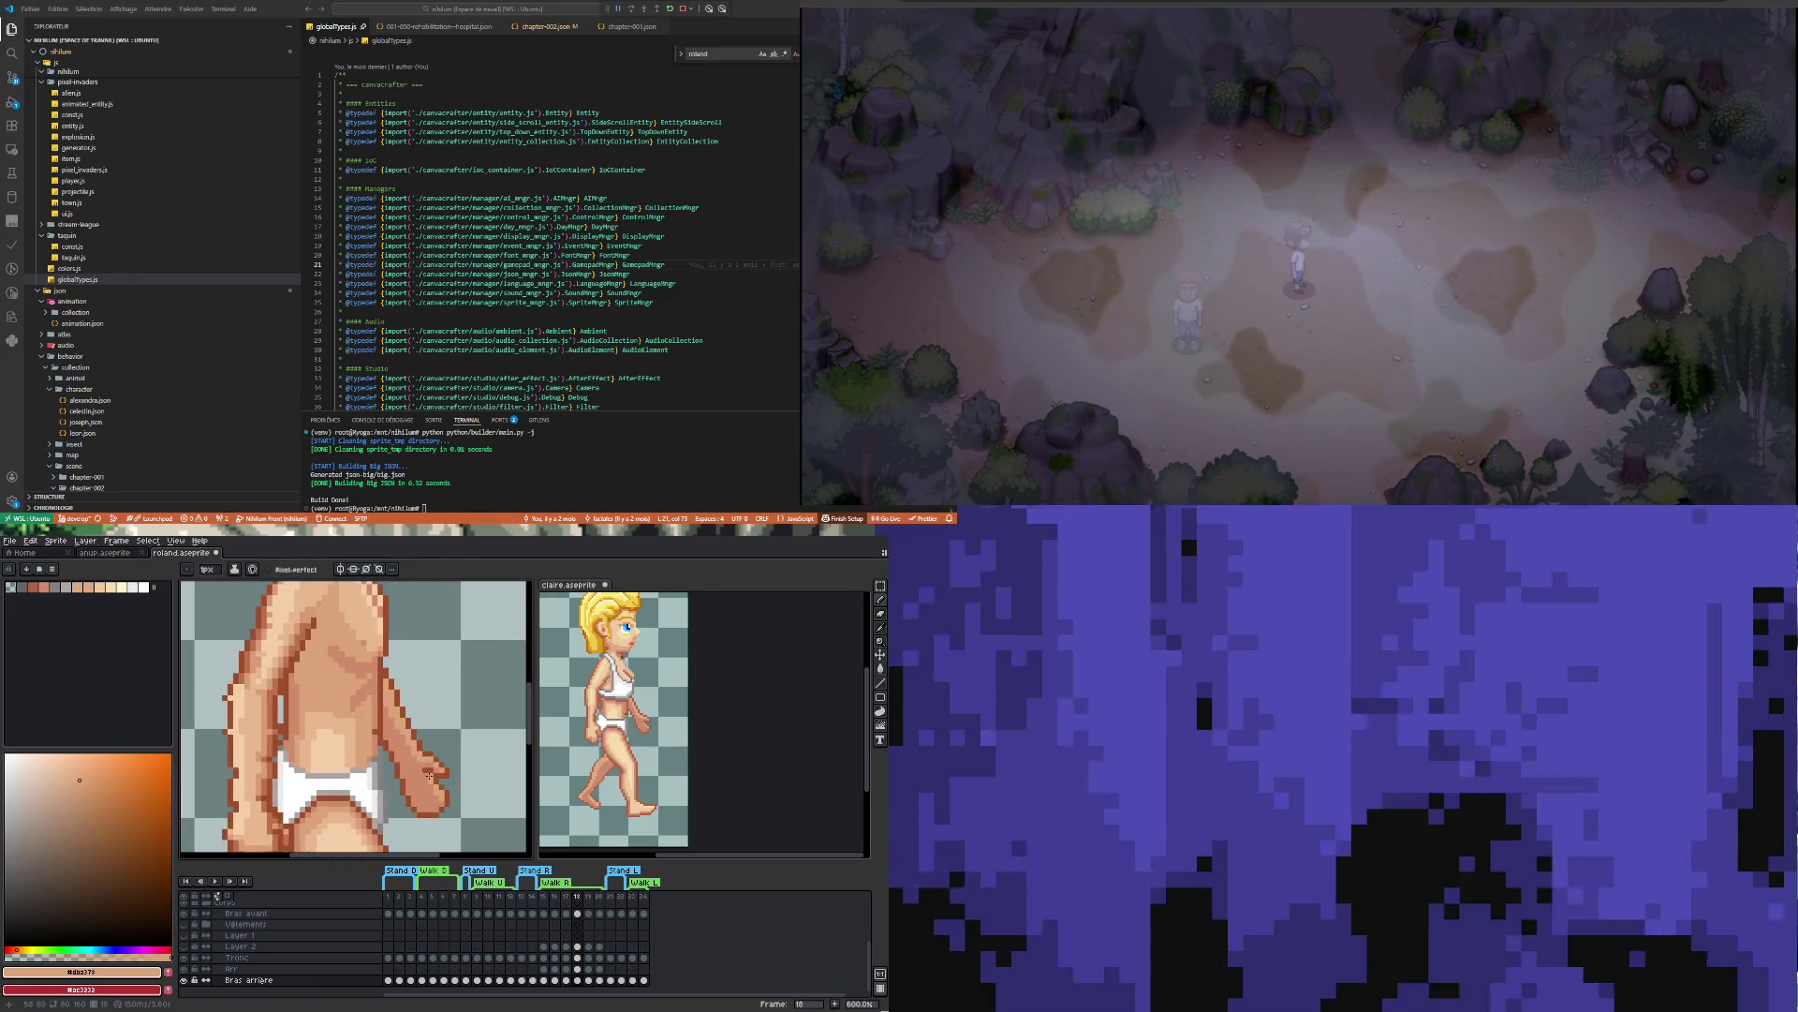
left_click(421, 771, "alt")
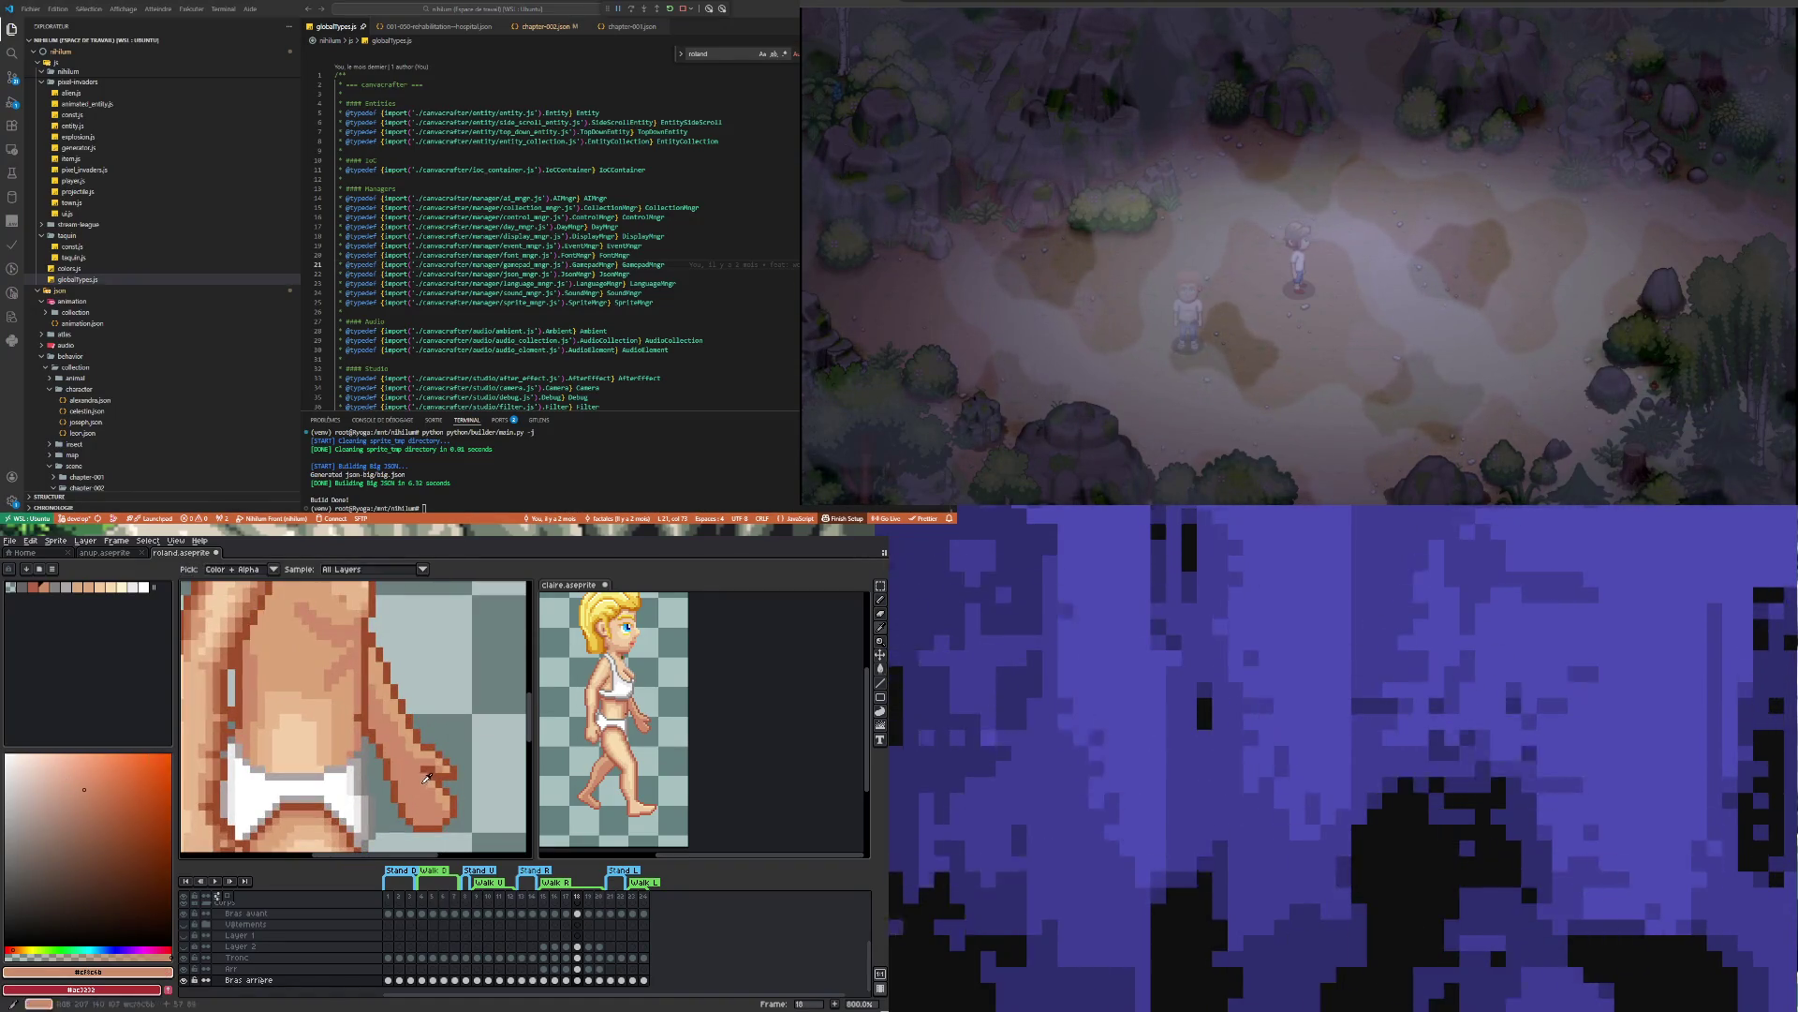
scroll(422, 770, "down", 4)
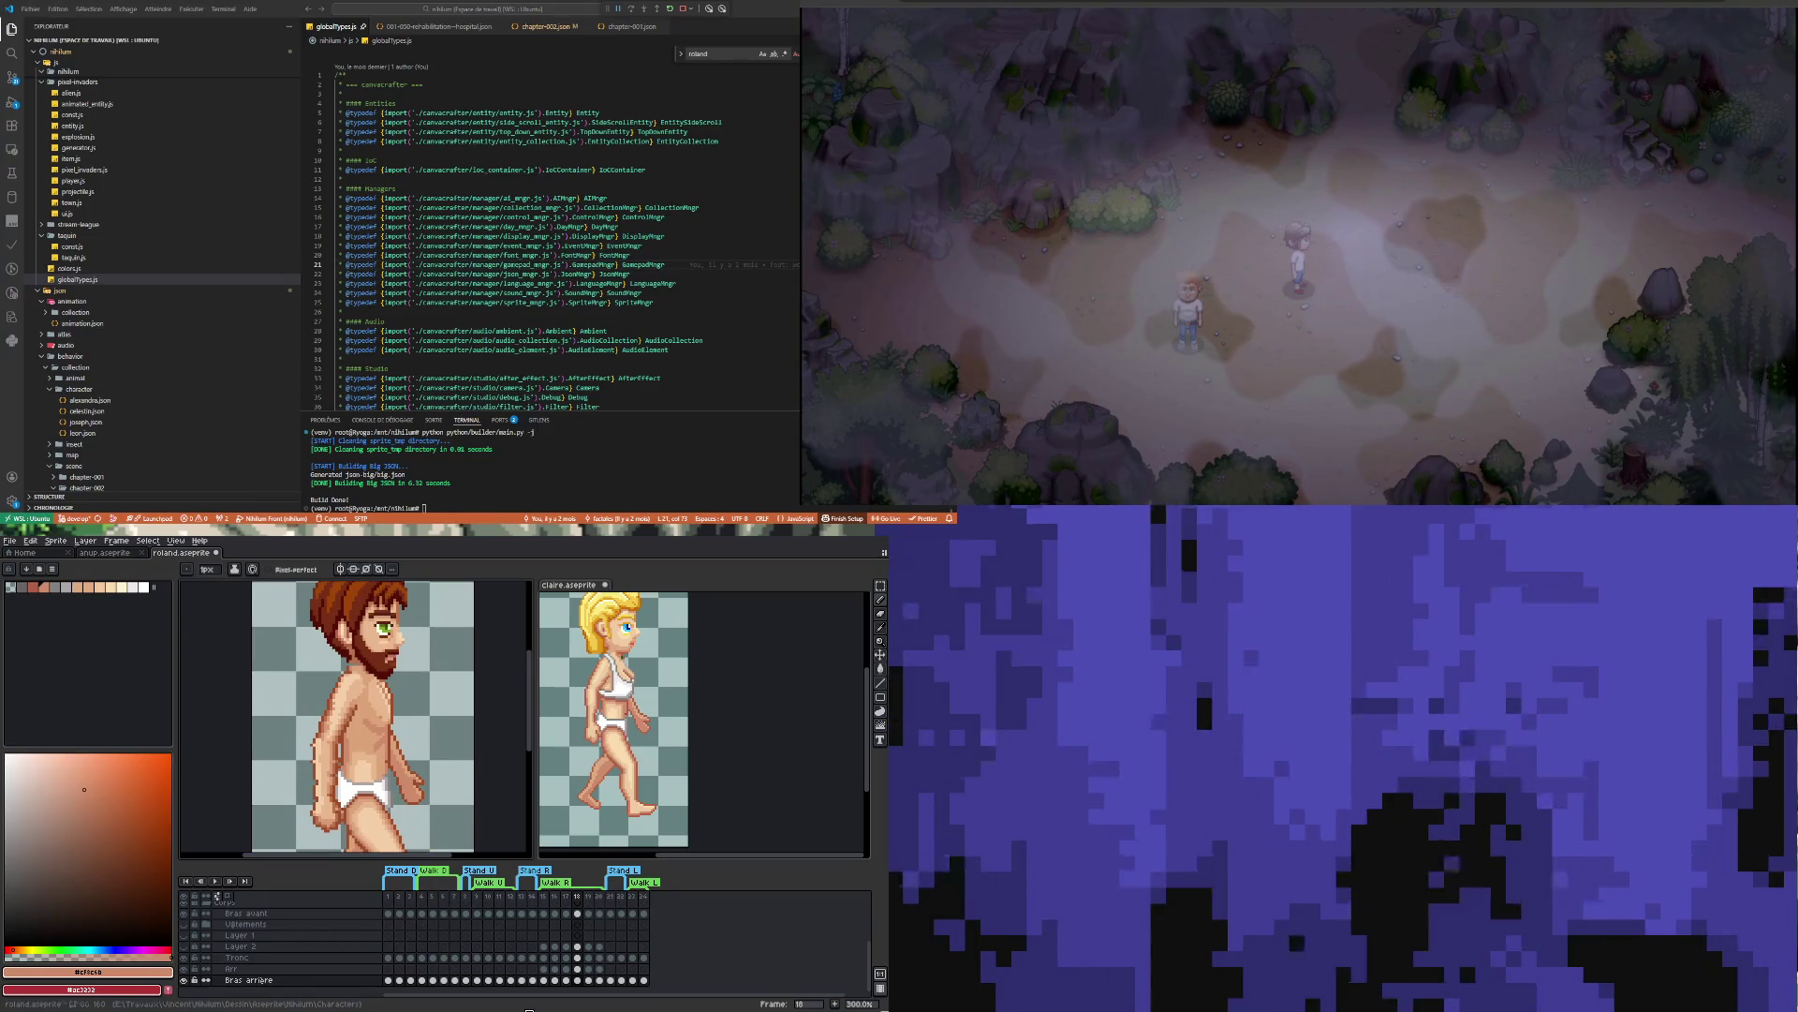
Save the Roland sprite and show walk frame 19 for both Roland and Claire
key("ctrl+s")
left_click(588, 980)
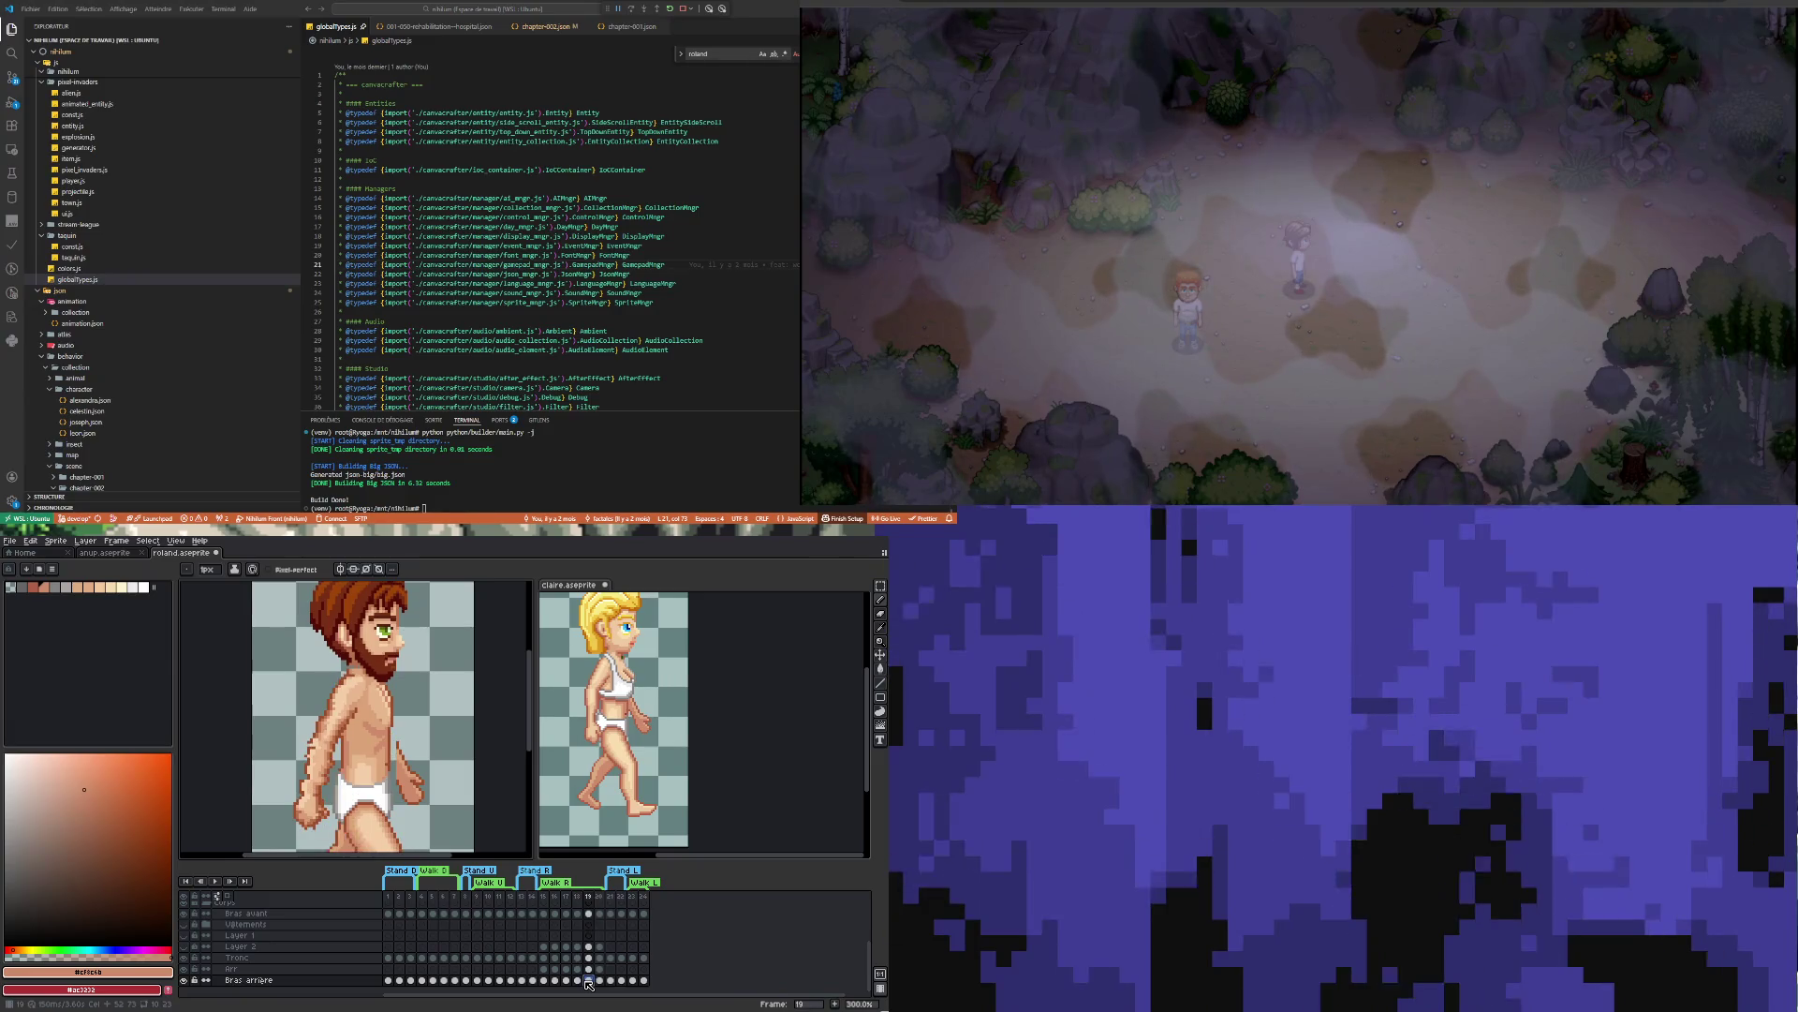
left_click(569, 584)
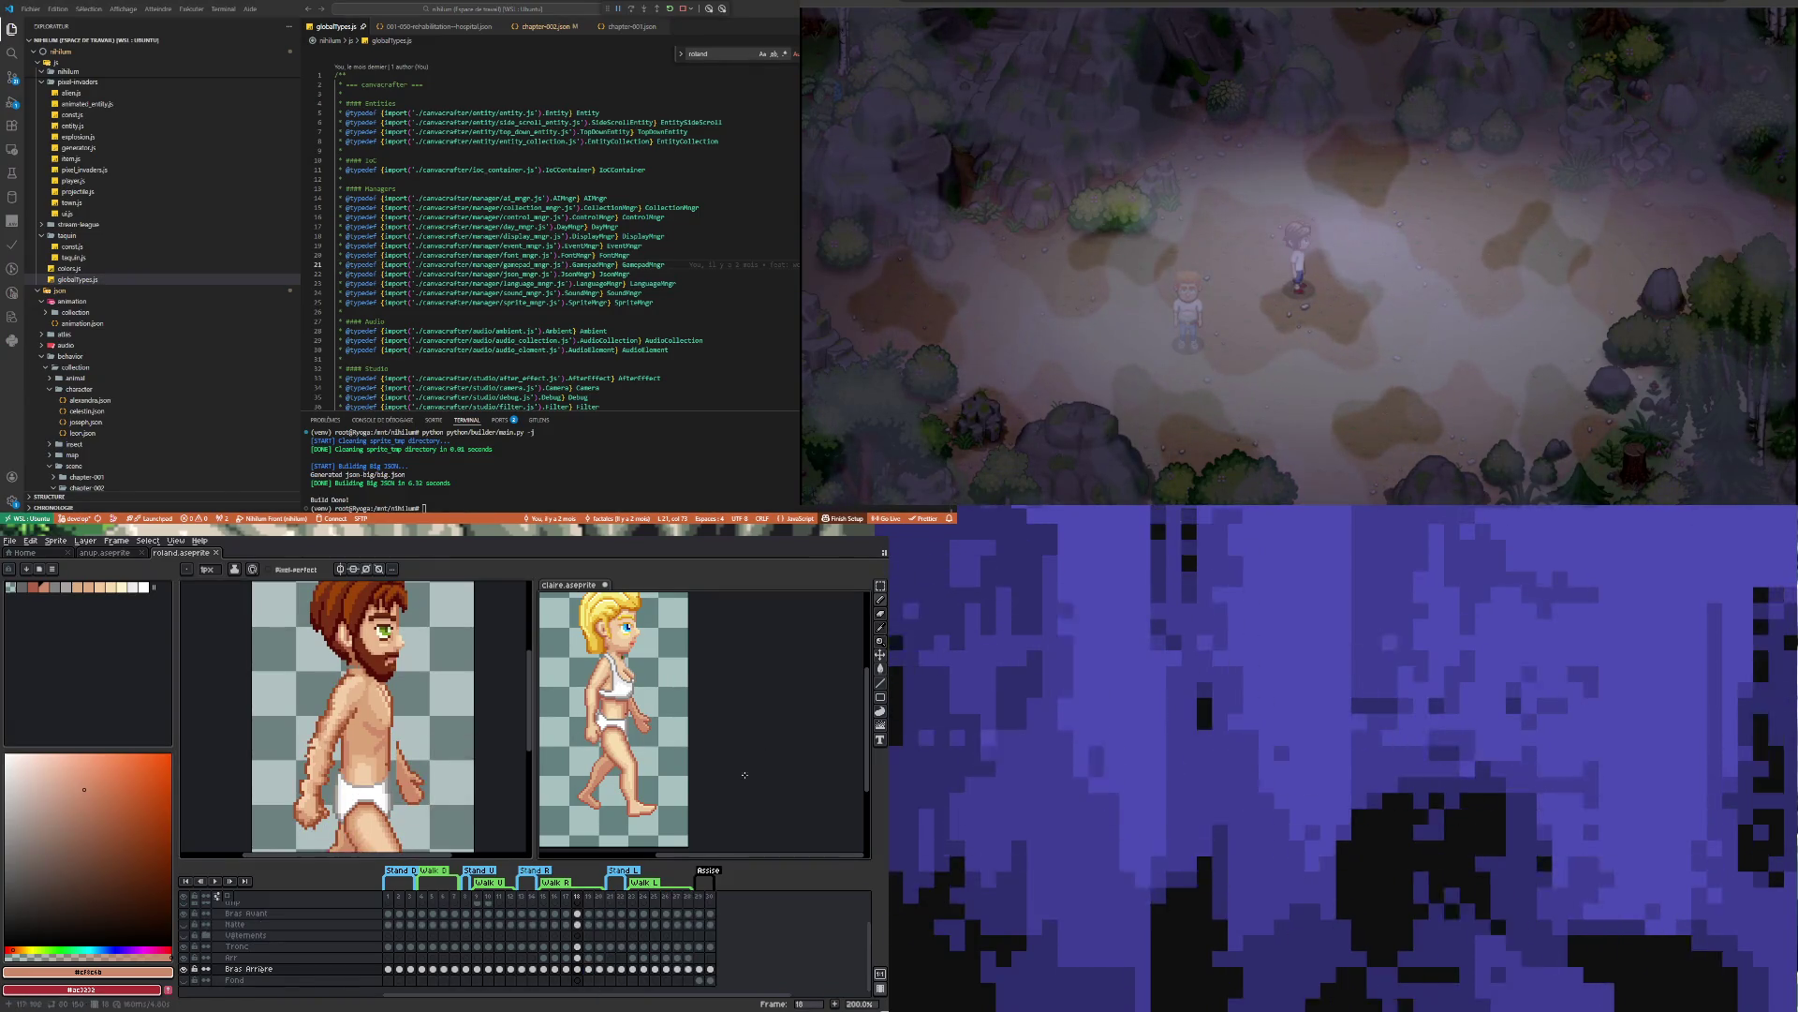
left_click(589, 968)
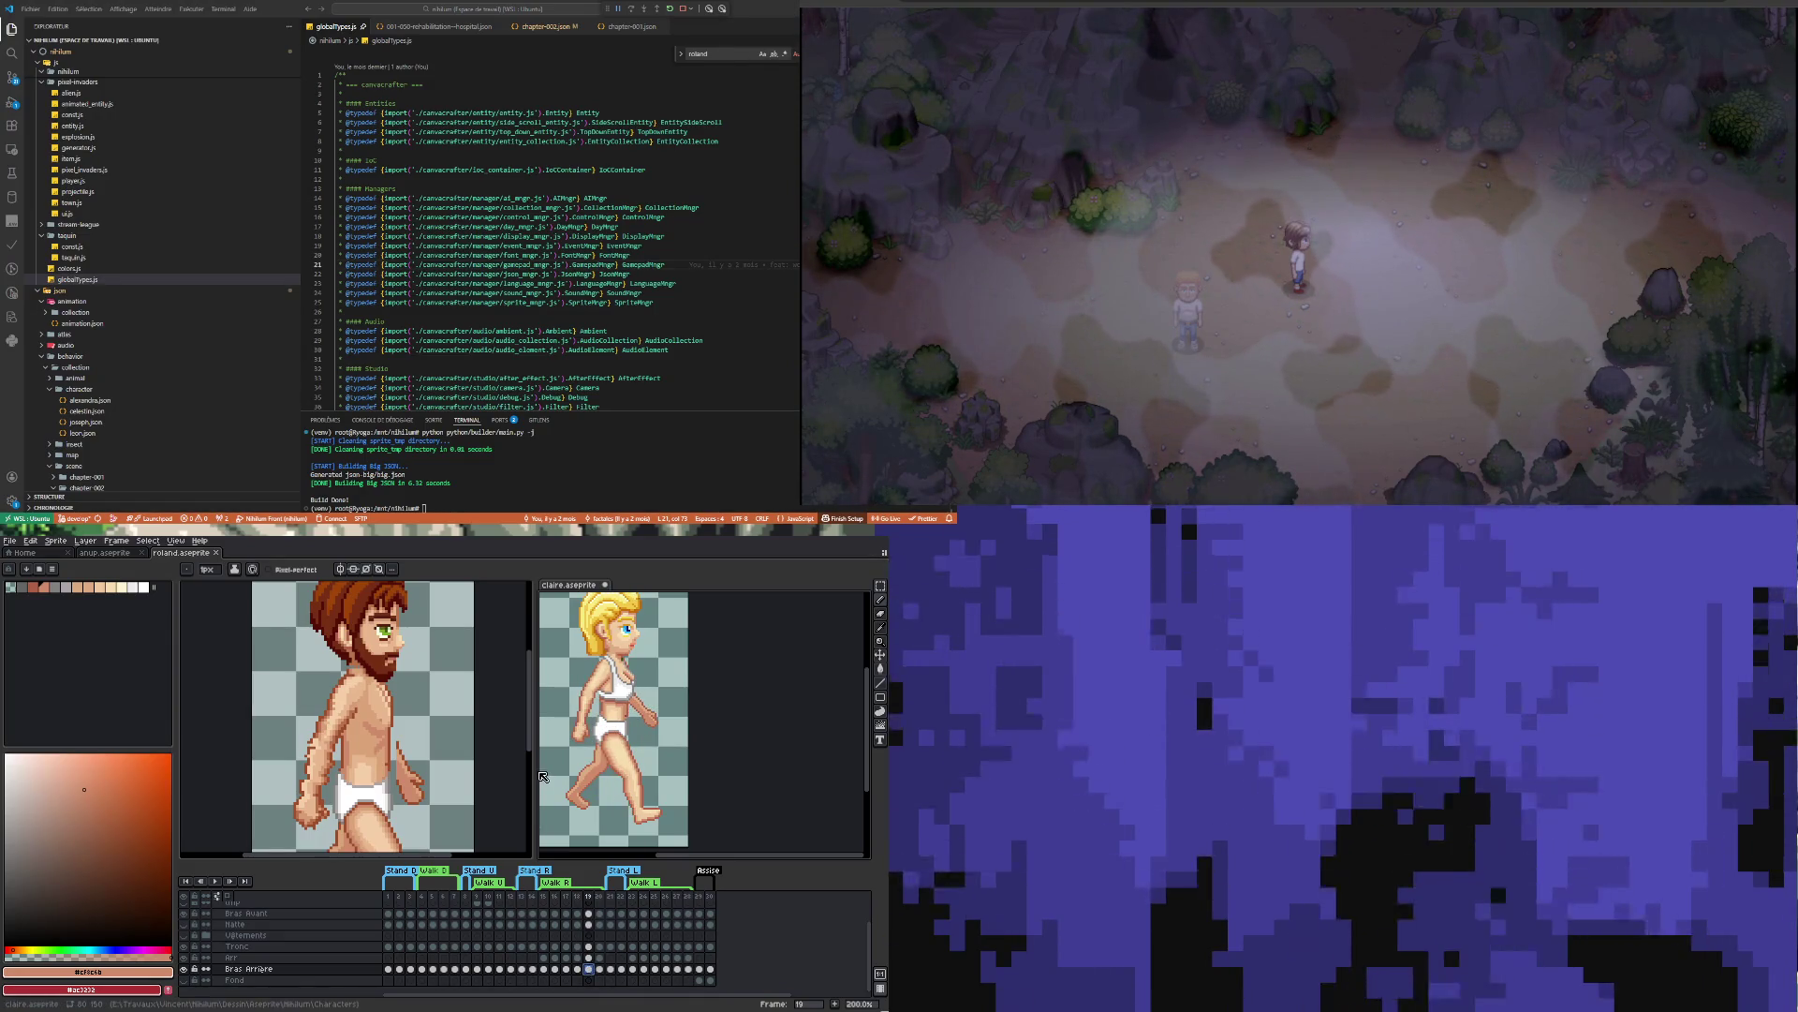
Compare frames 18 and 19 of the walk, ending on frame 19
scroll(309, 731, "down", 3)
scroll(309, 731, "up", 2)
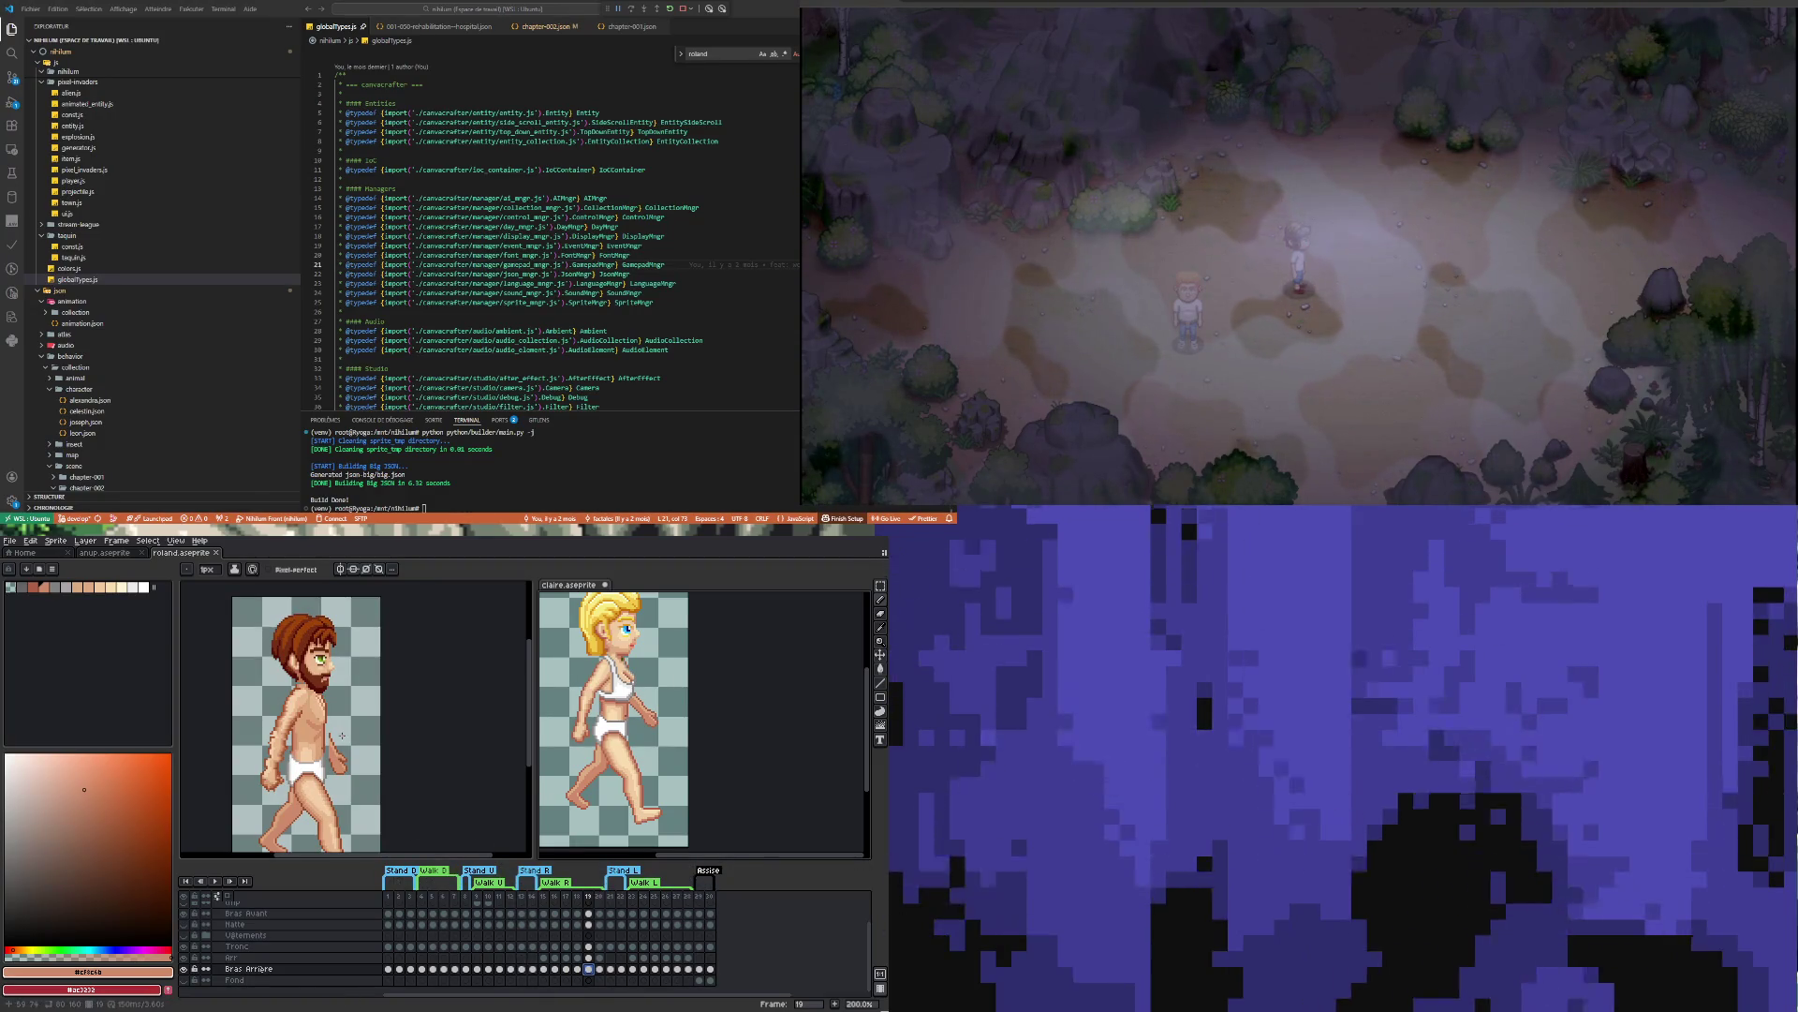
scroll(342, 739, "down", 1)
scroll(314, 741, "up", 1)
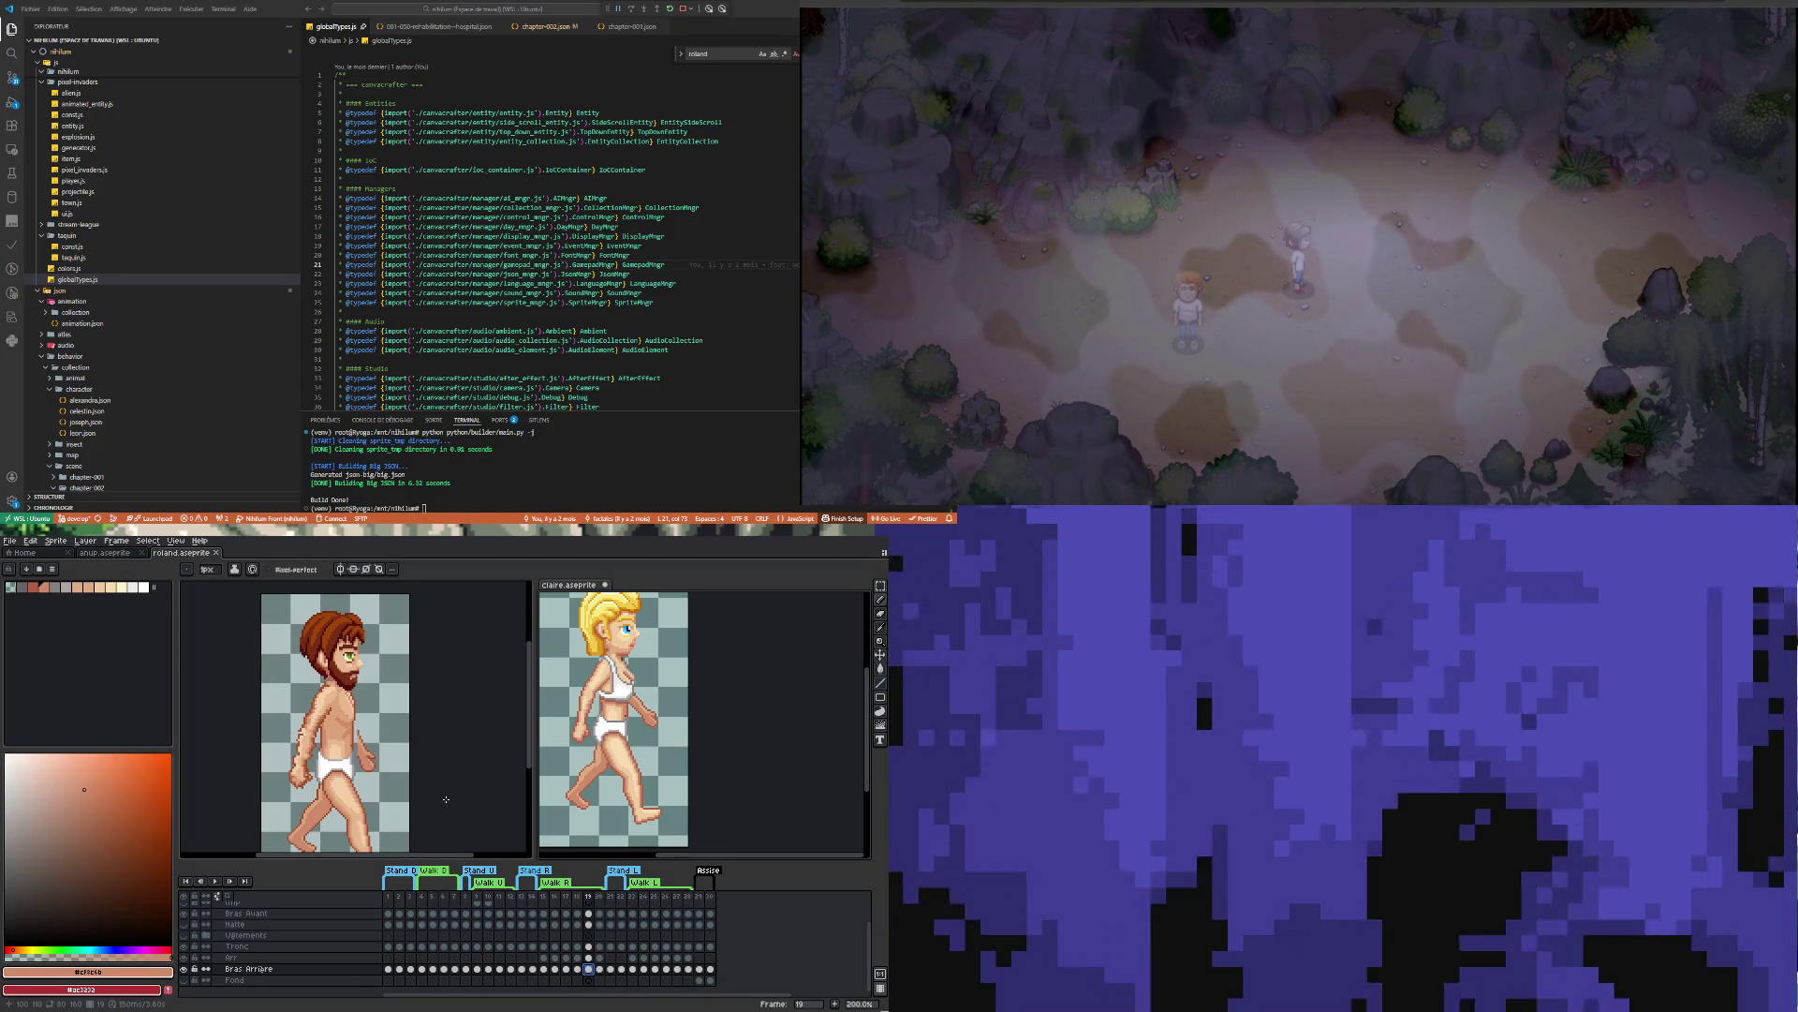
key("Left")
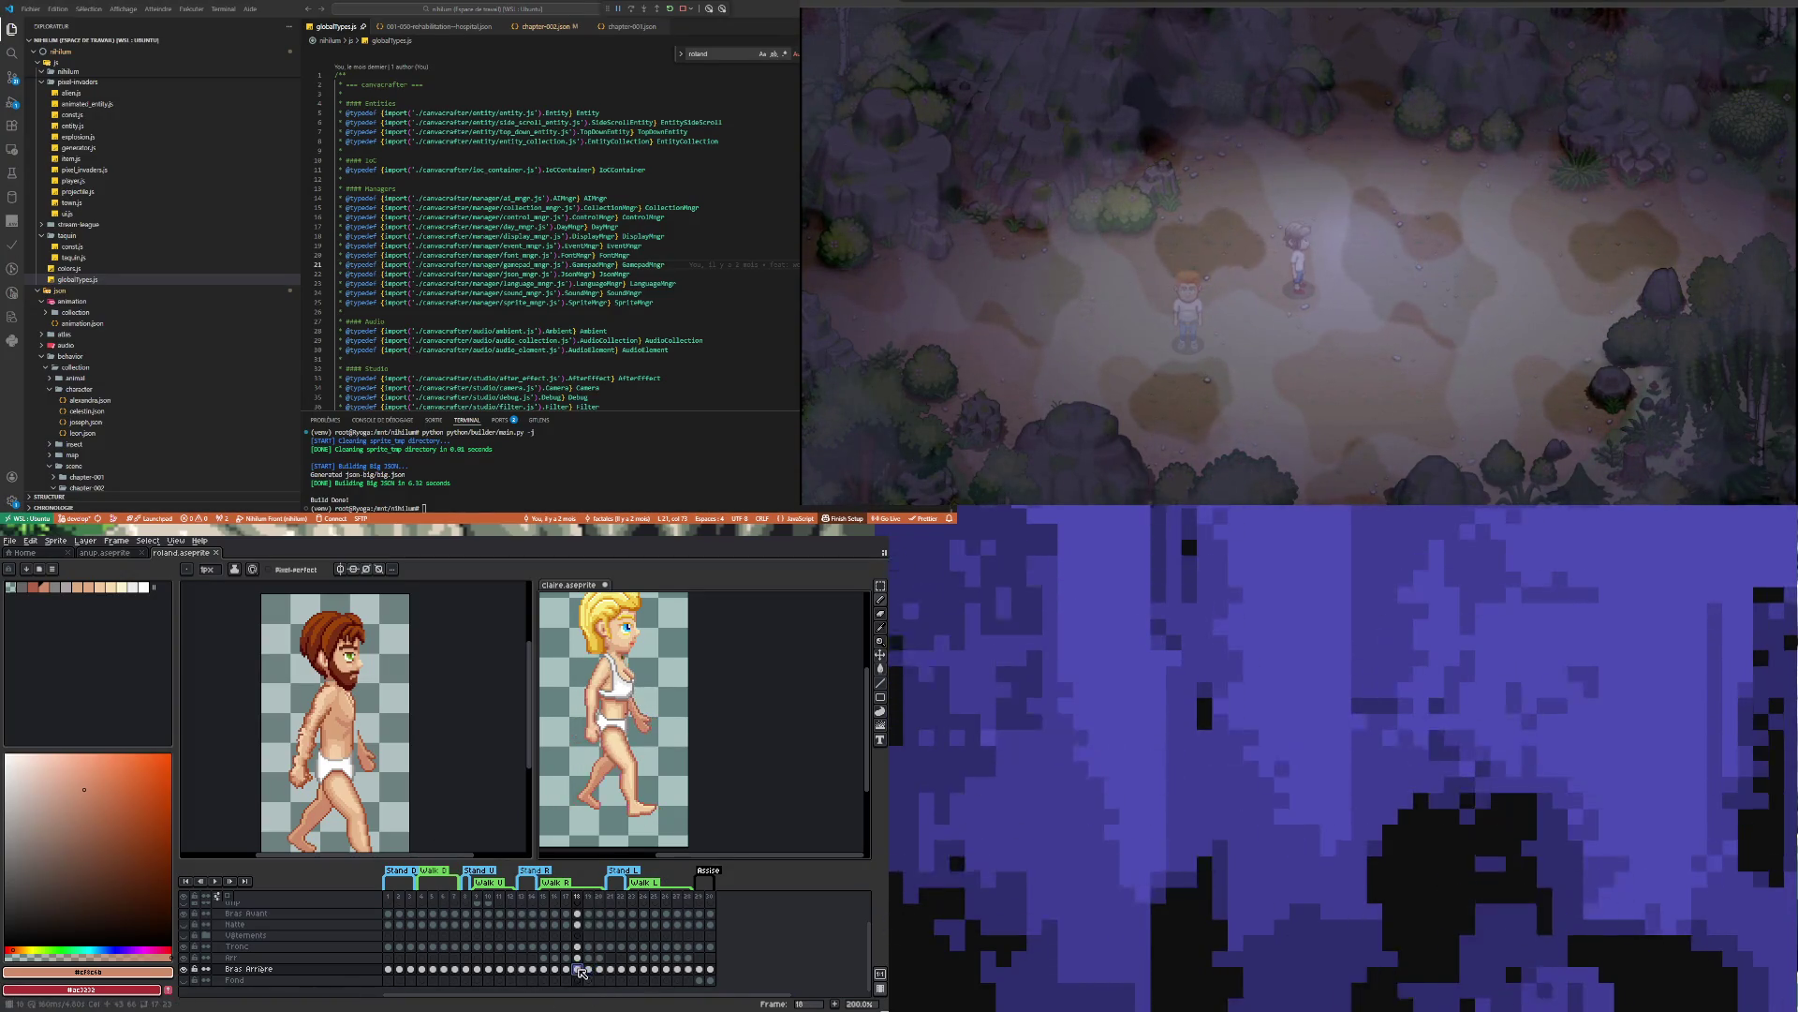
left_click(589, 970)
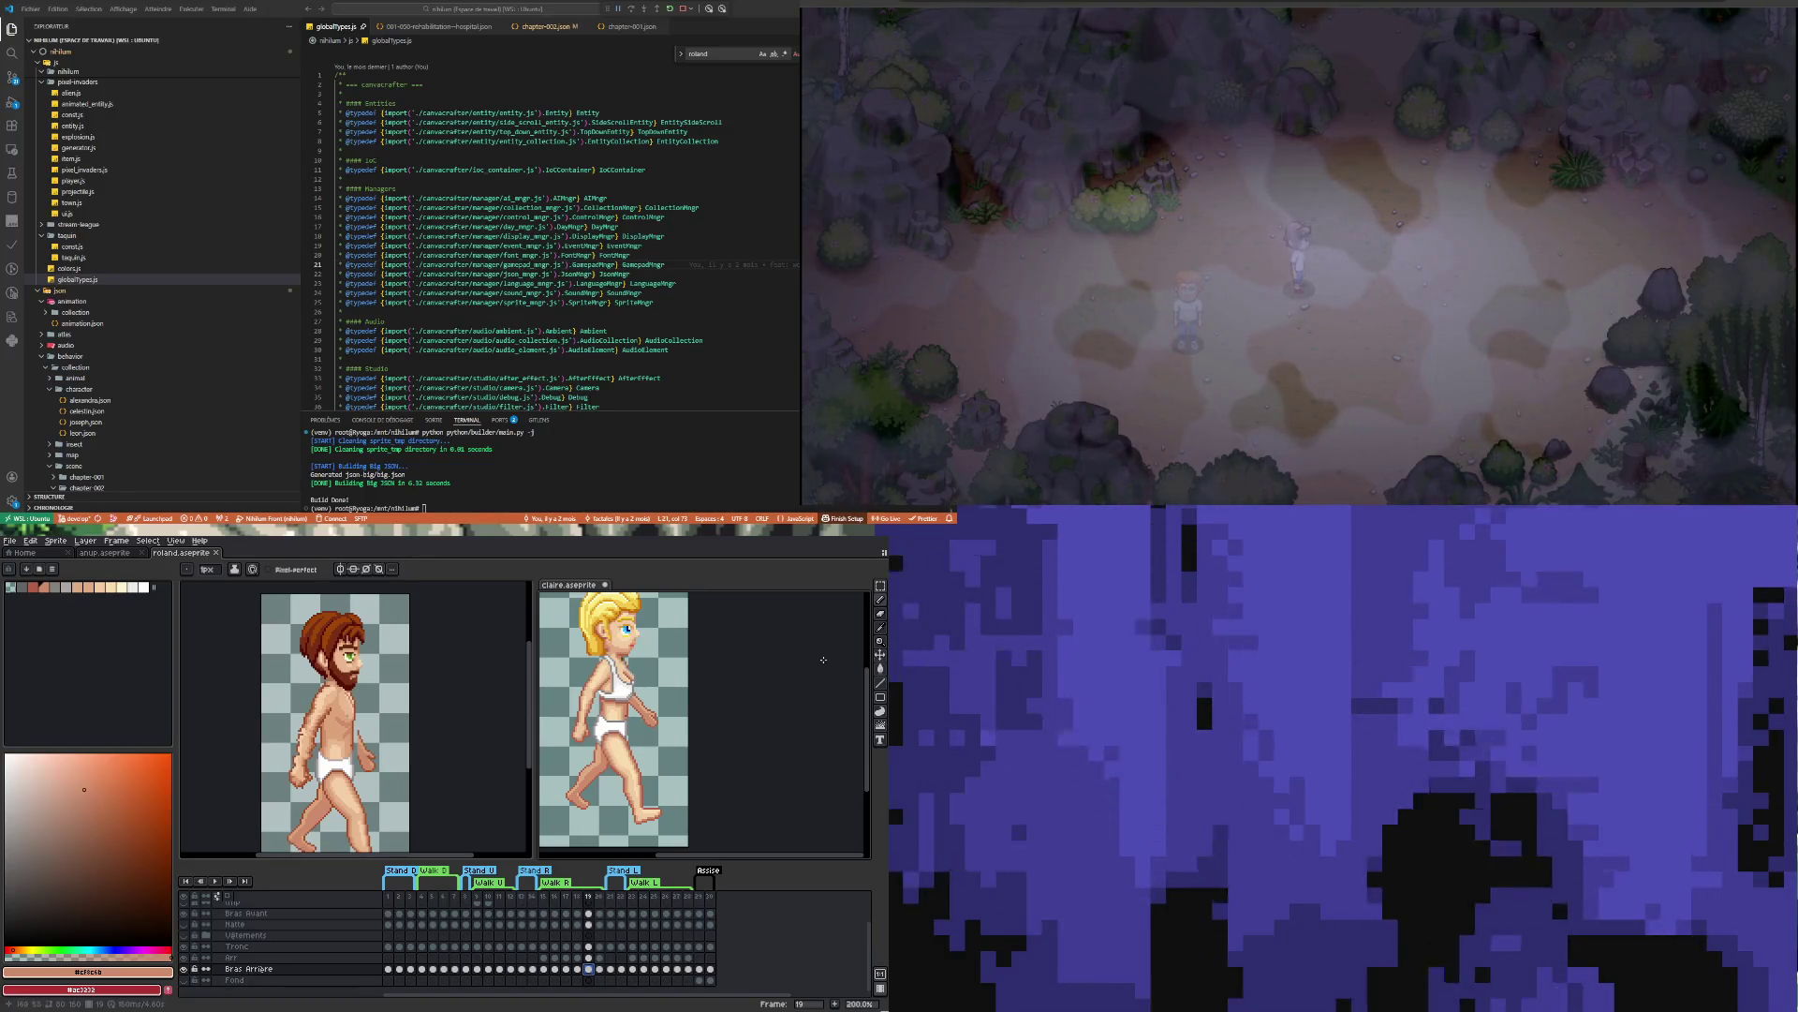
Rectangle-select Roland's rear arm on frame 19, rotate it to about 22.7°, nudge and apply
left_click(881, 587)
scroll(363, 768, "up", 1)
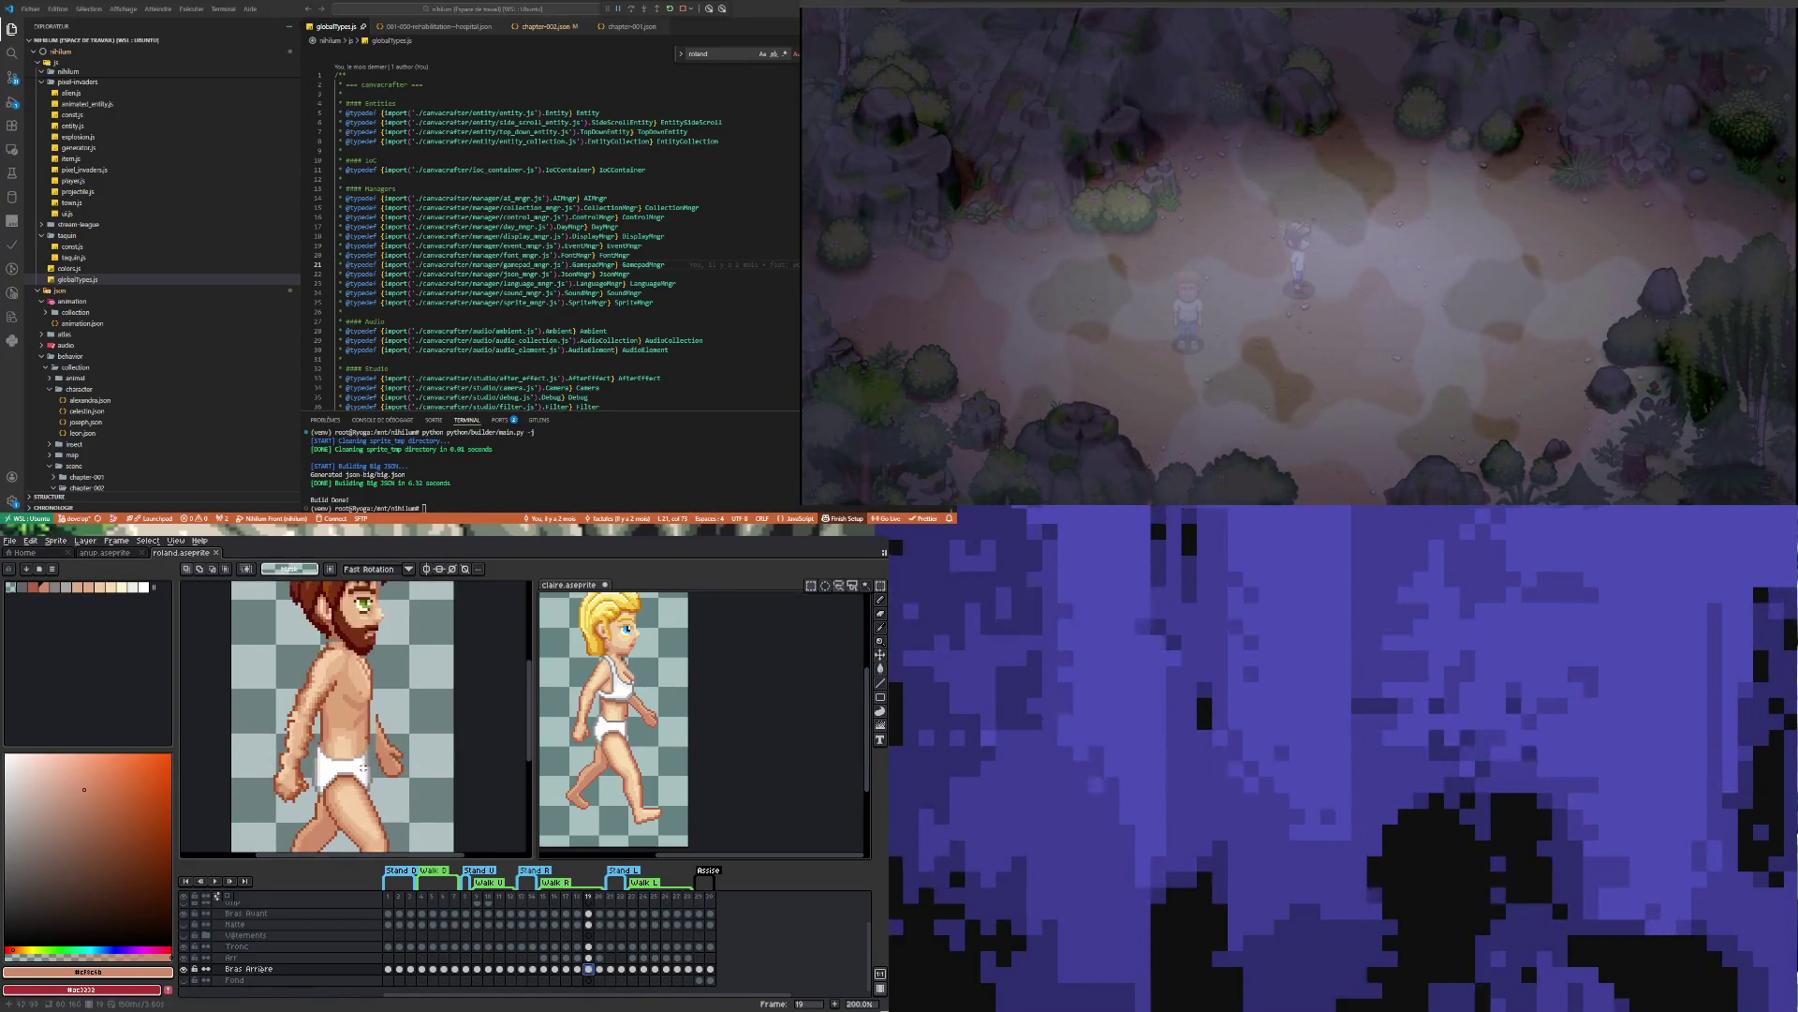
left_click_drag(421, 786, 372, 702)
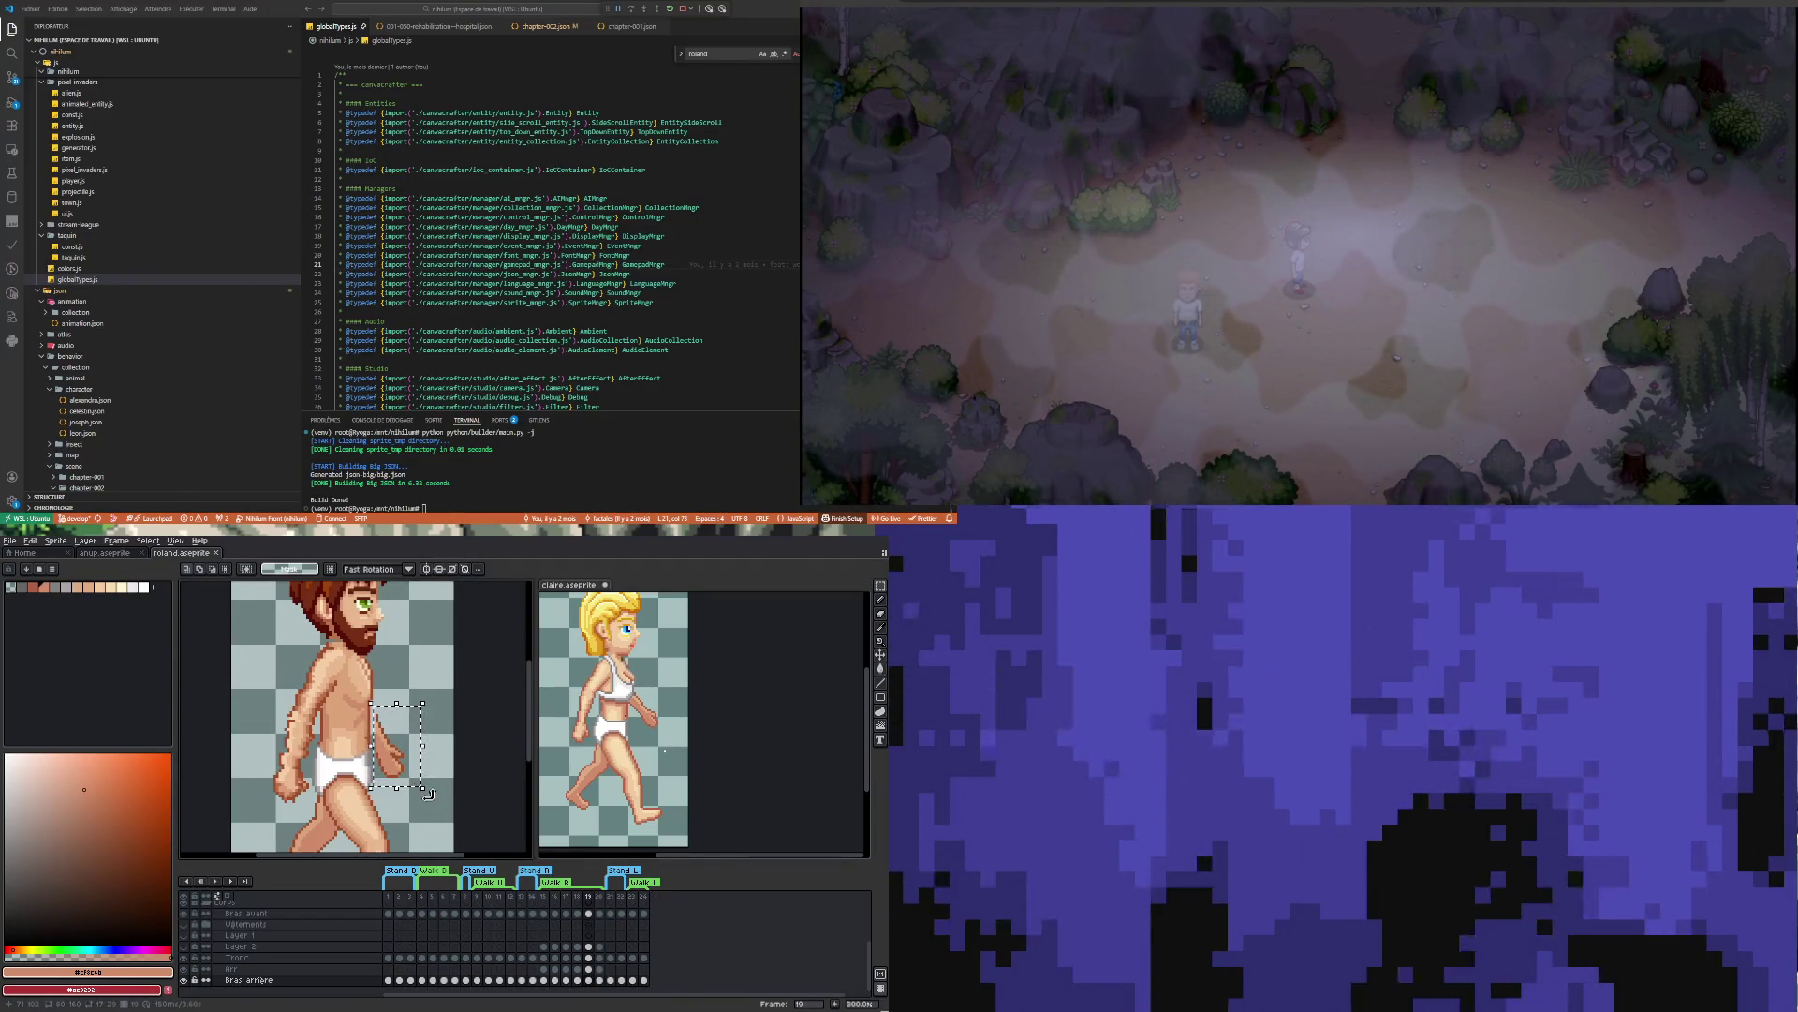
mouse_move(429, 794)
left_mouse_down()
mouse_move(460, 784)
mouse_move(399, 750)
left_mouse_up()
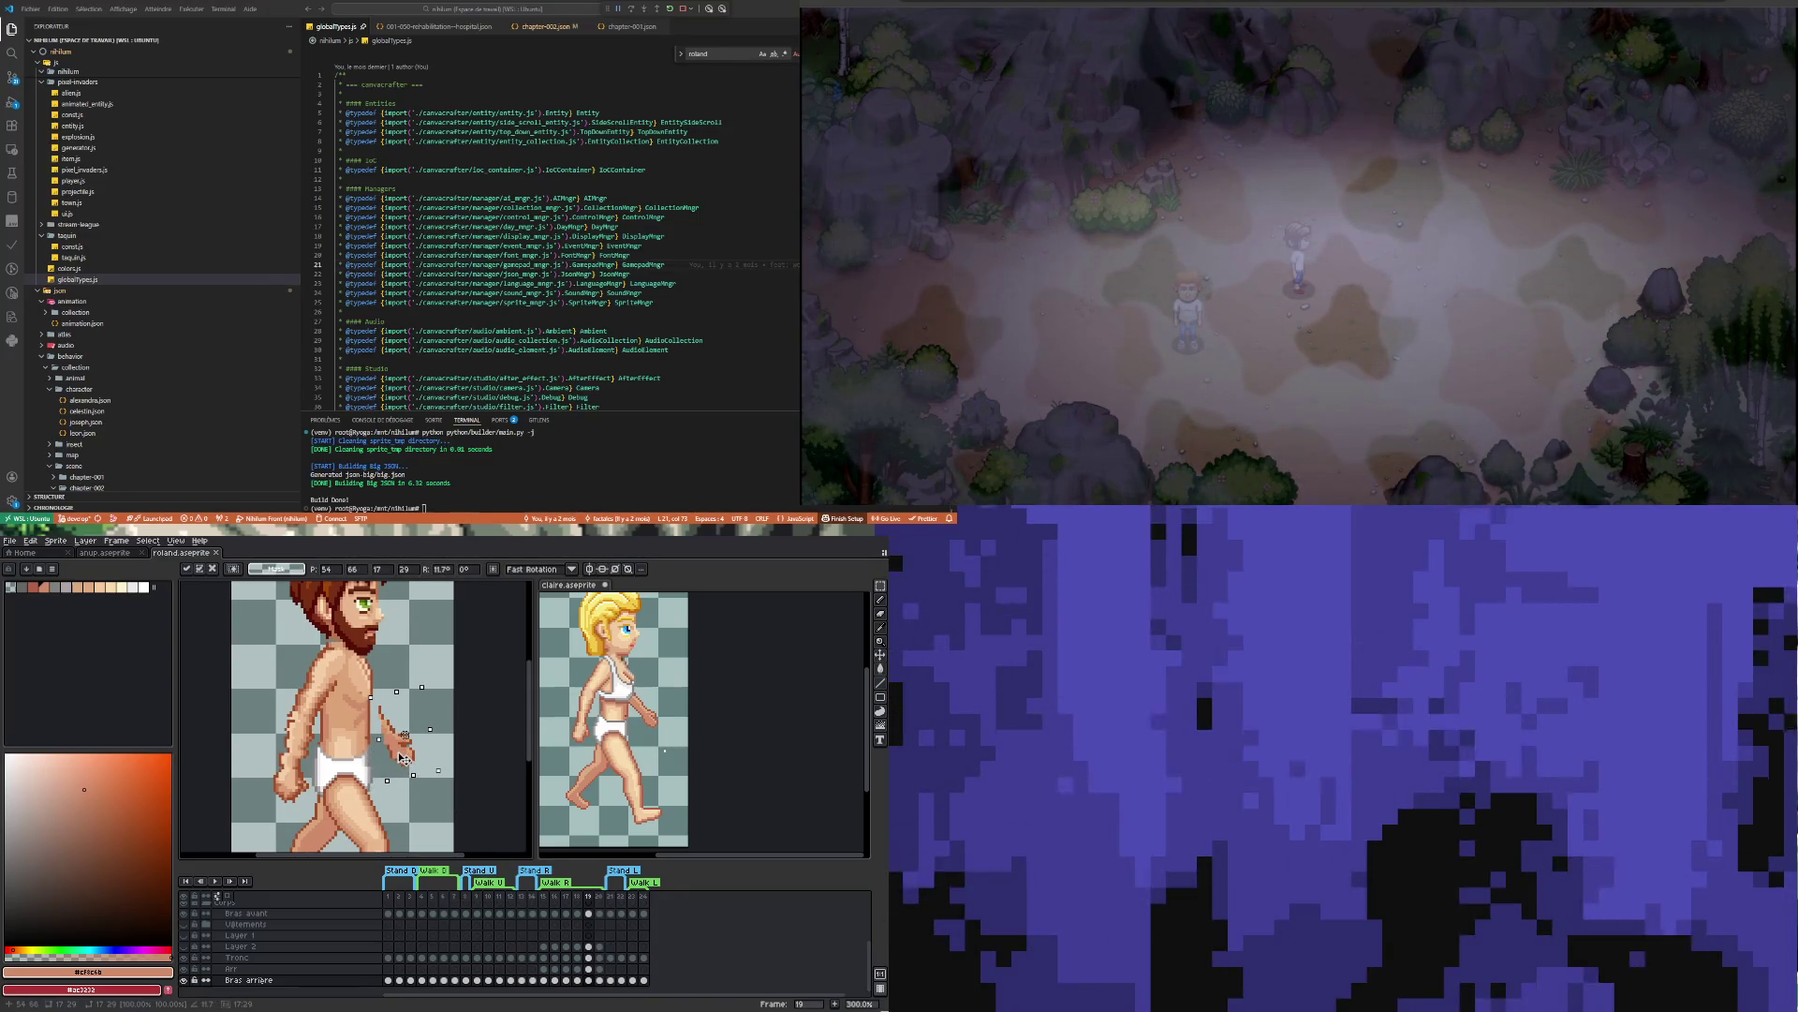
left_click_drag(446, 779, 454, 785)
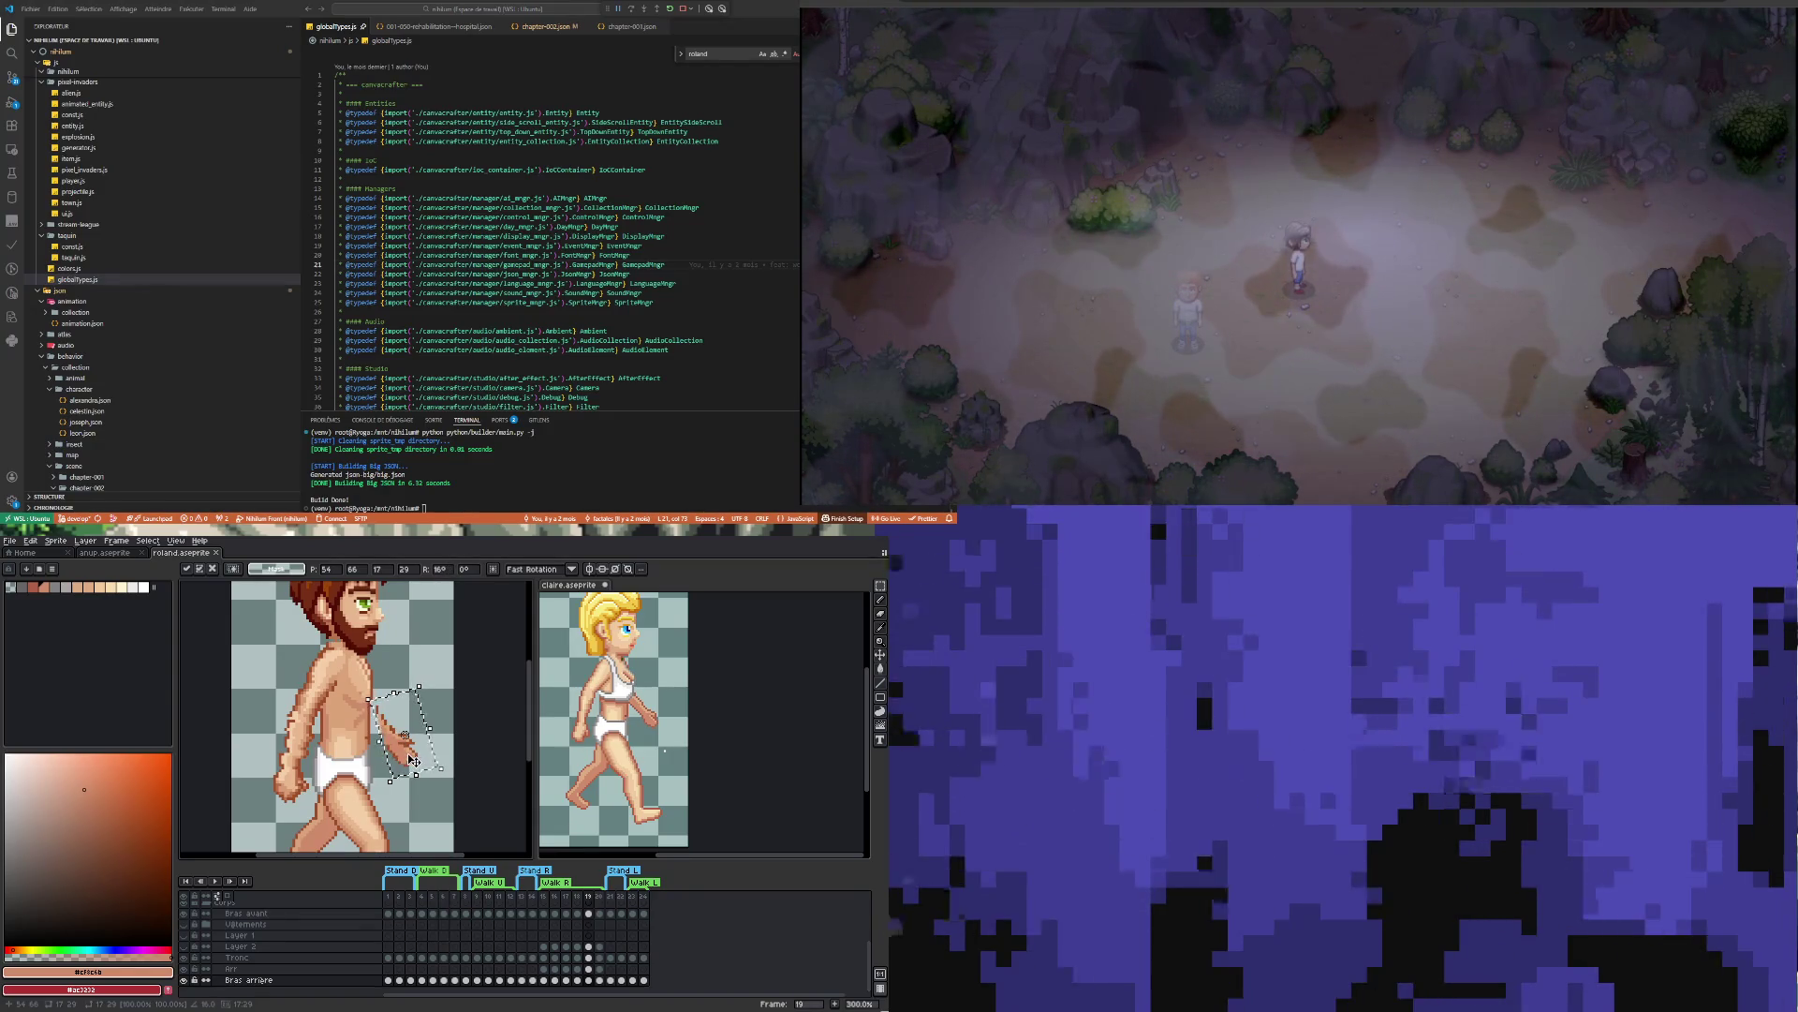
left_click_drag(448, 775, 461, 779)
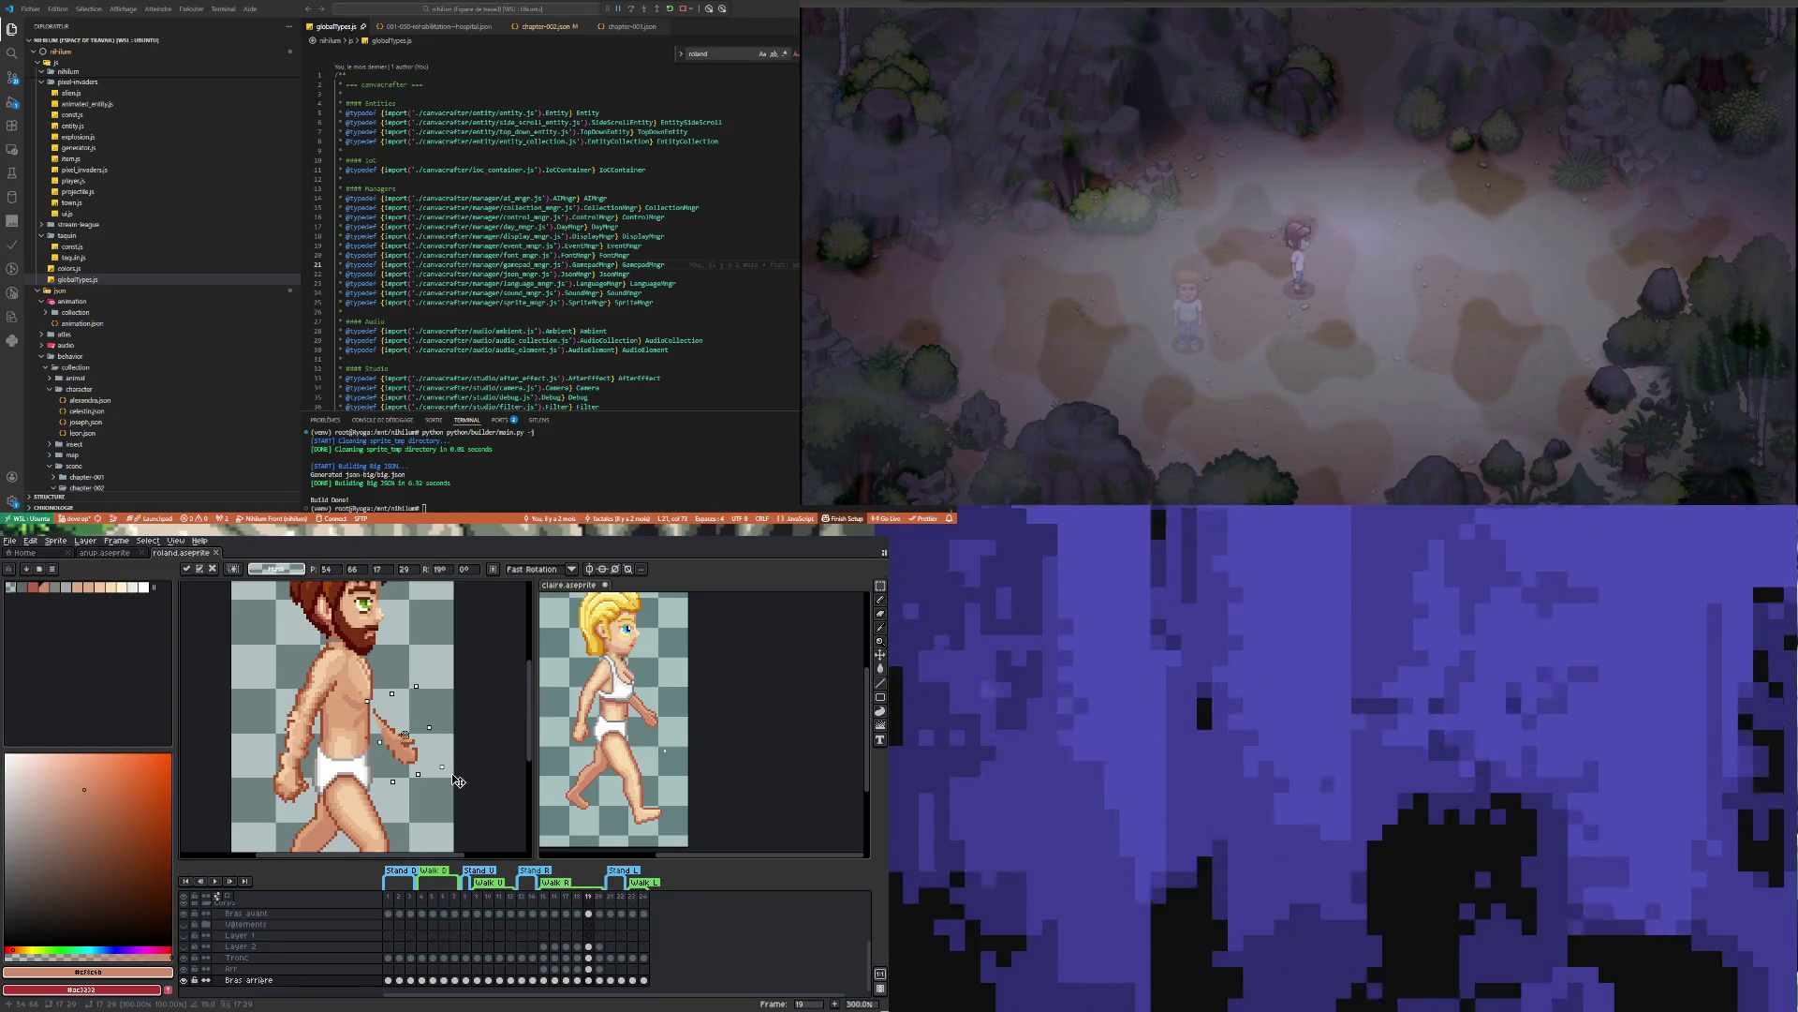
left_click_drag(409, 754, 410, 749)
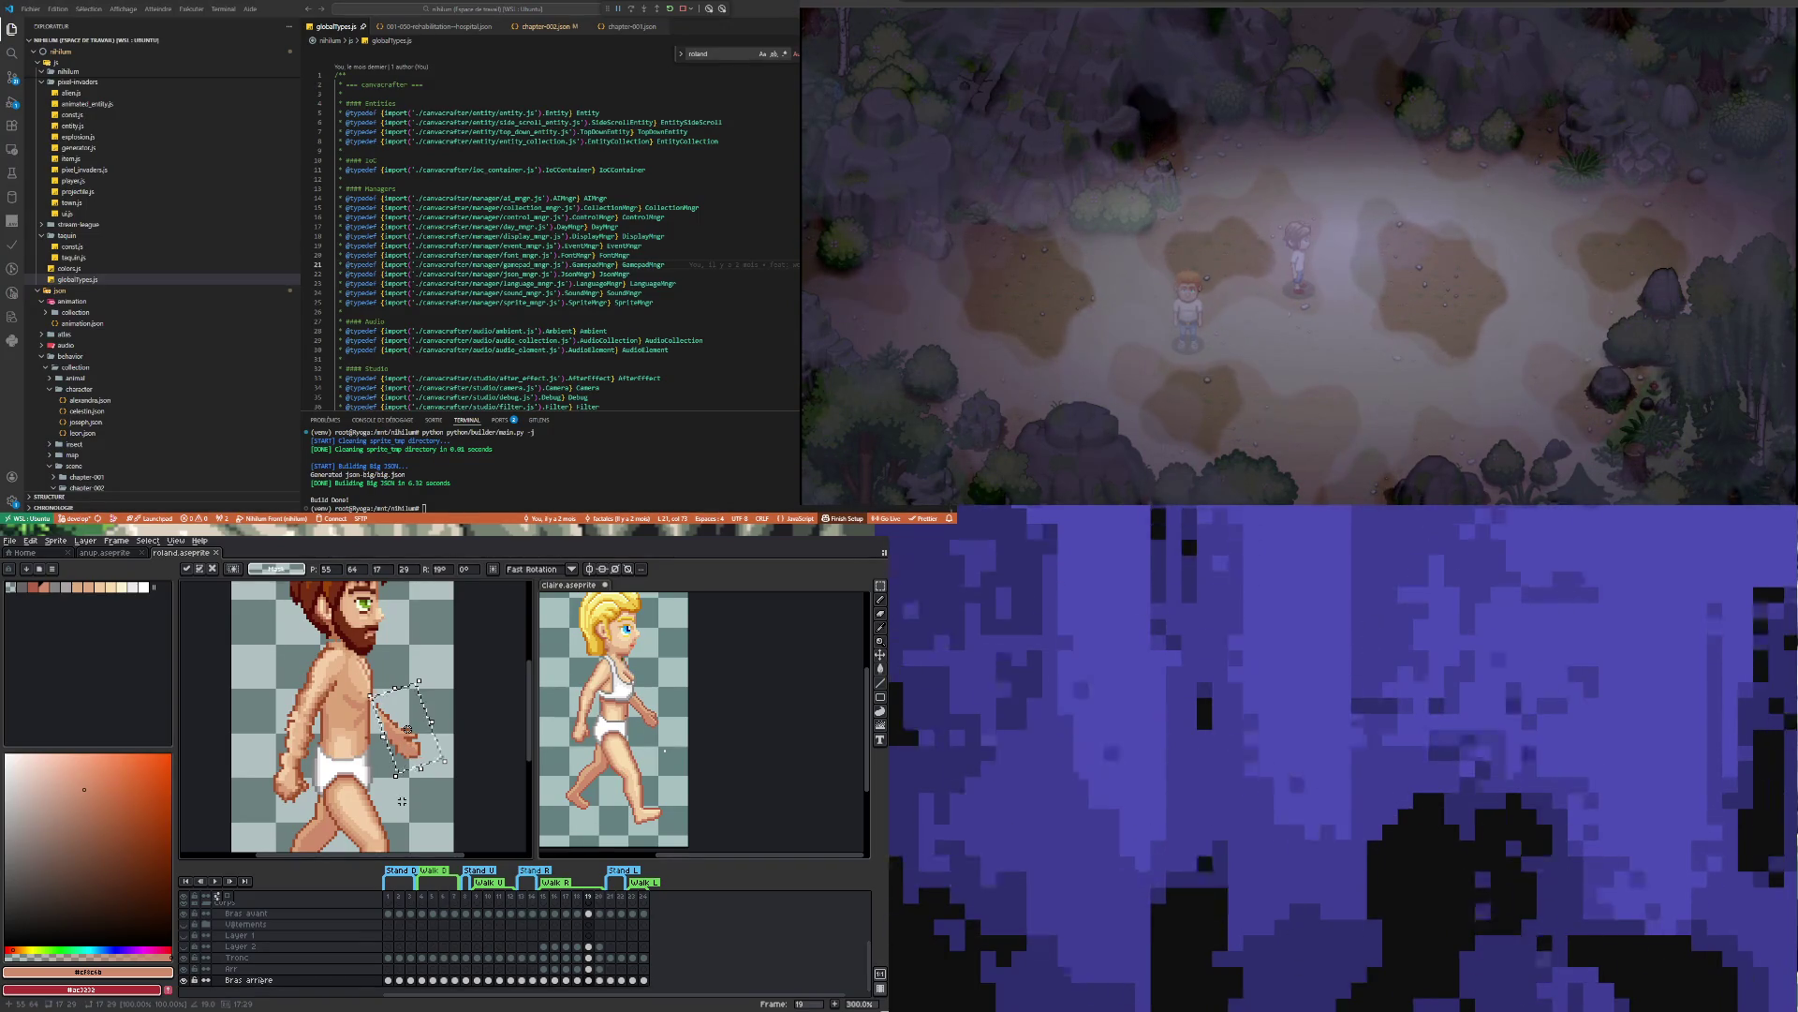
key("ctrl+d")
scroll(385, 745, "up", 3)
Sample the dark outline colour from Roland's arm and return to the Pencil
key("i")
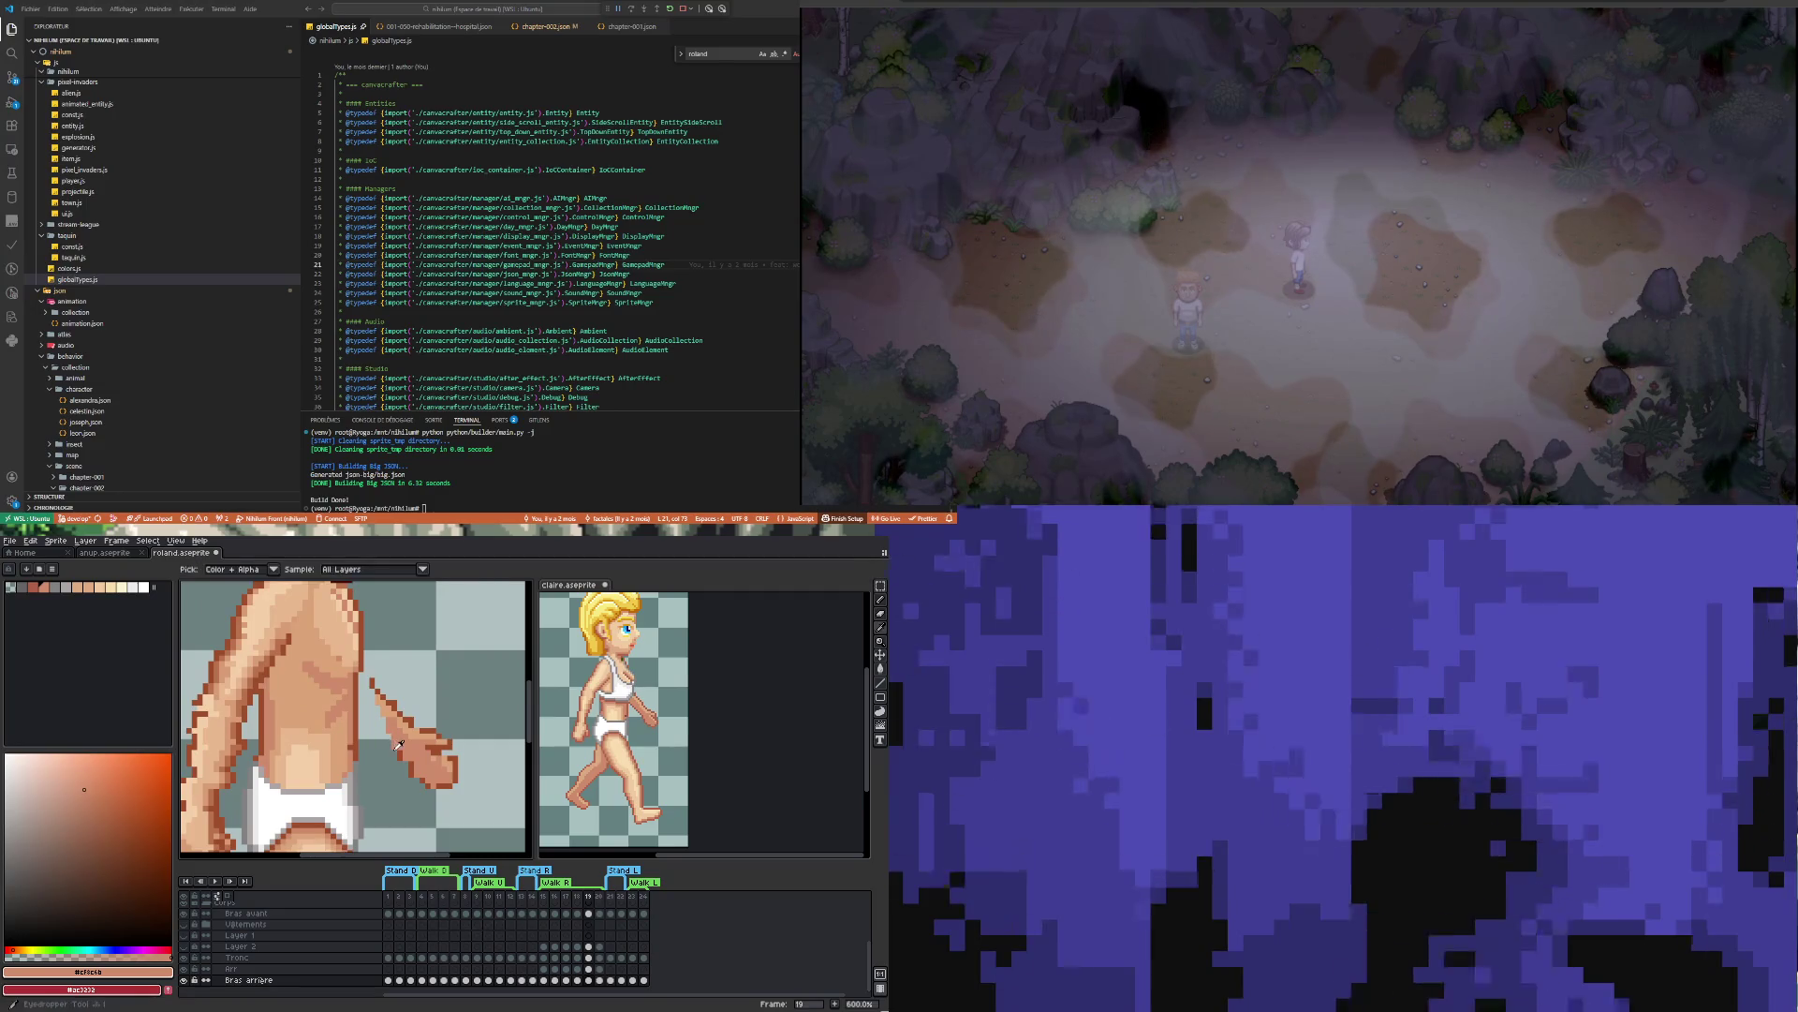
left_click(400, 752)
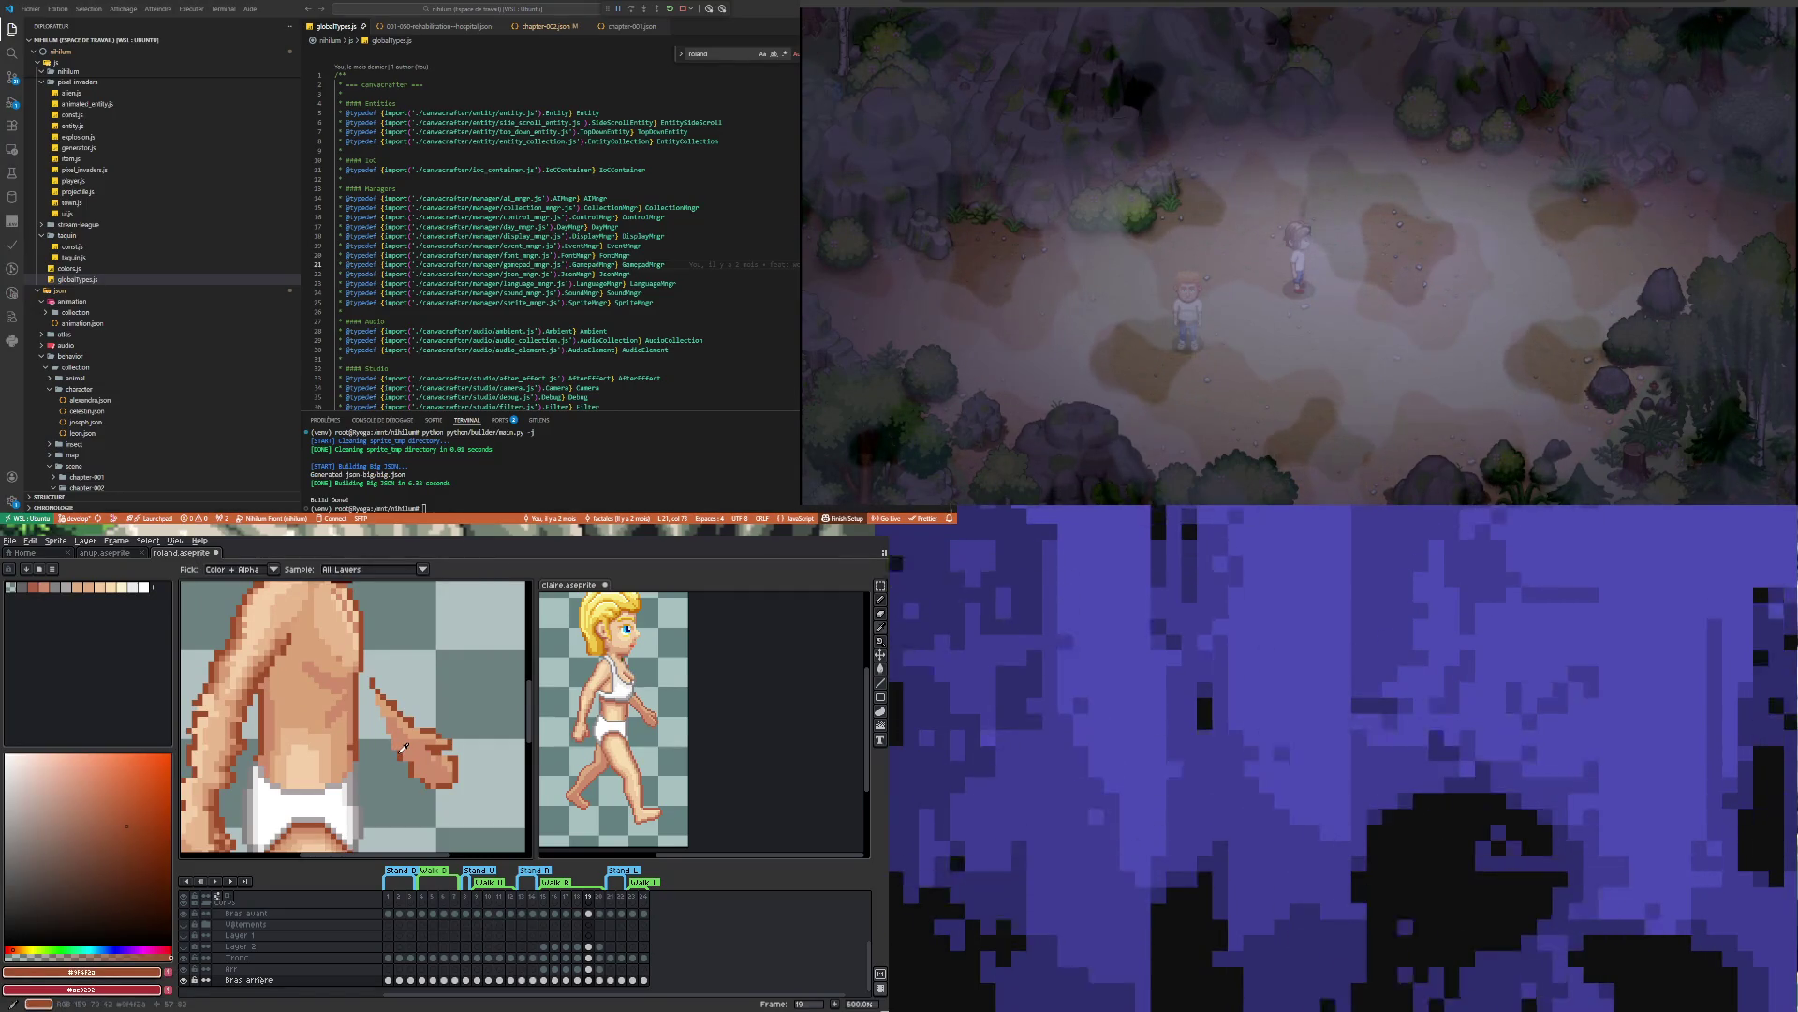
key("b")
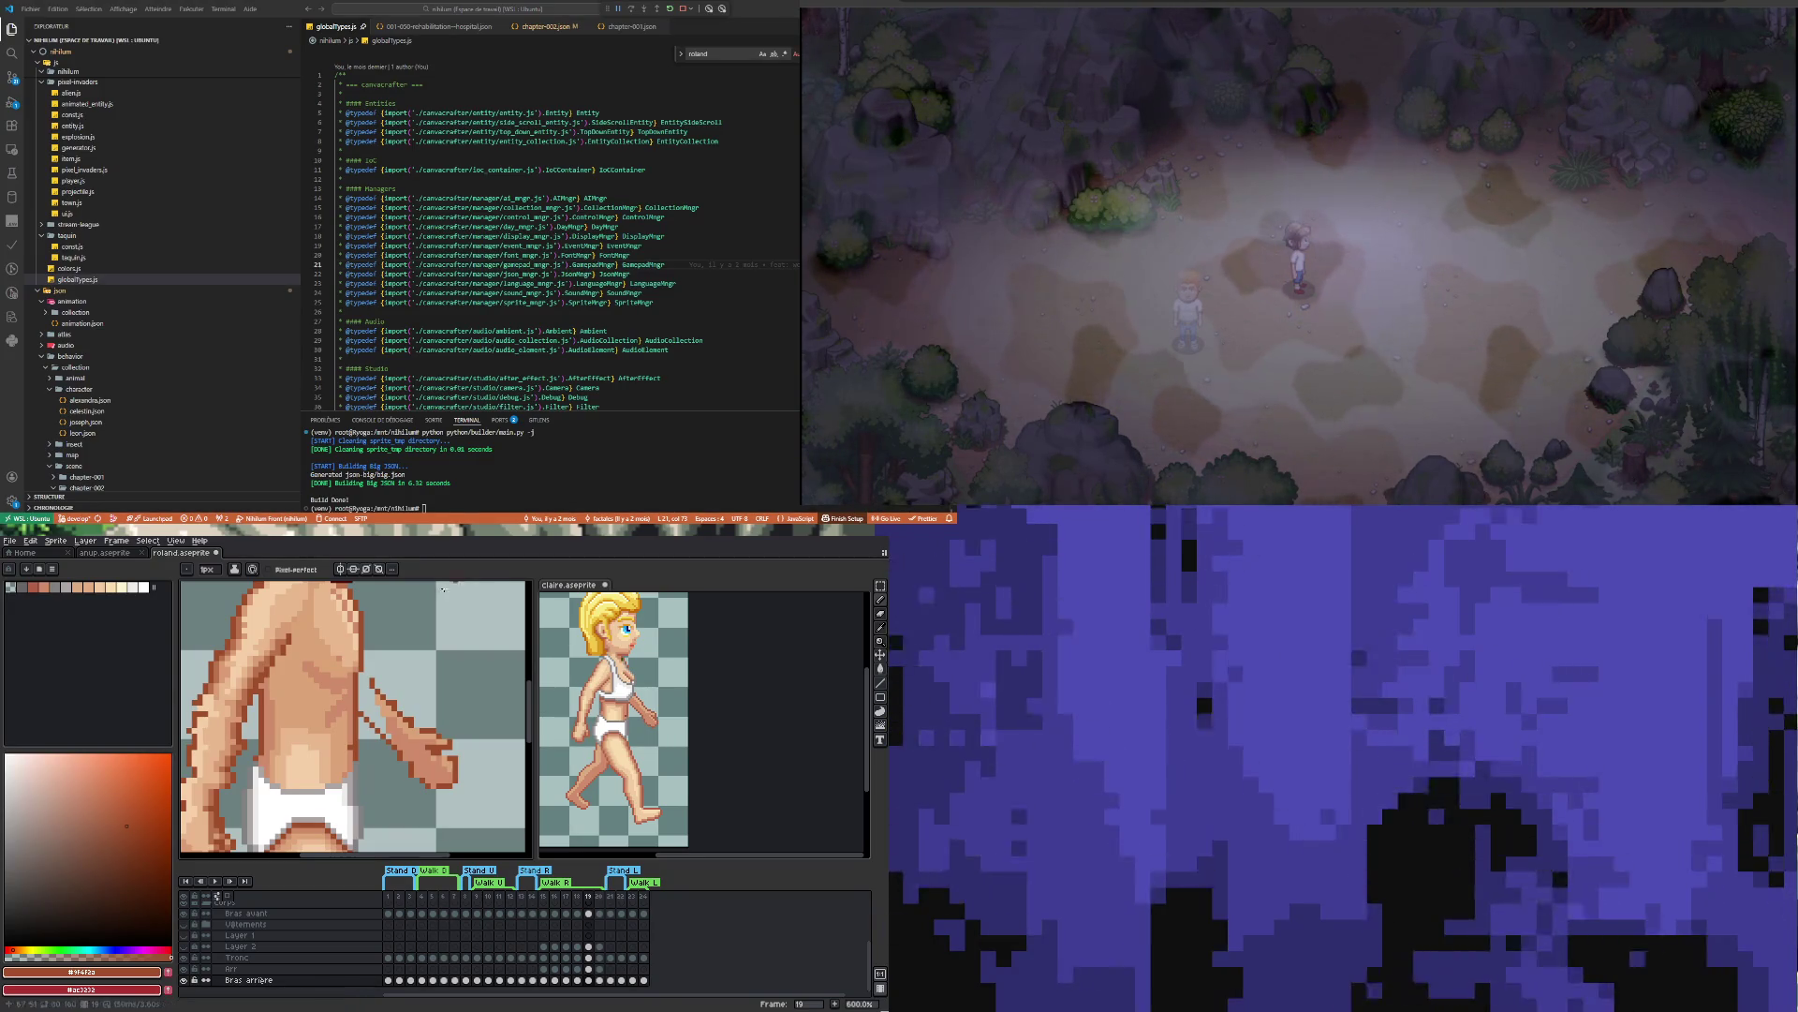
Pick the arm's skin tone, then the lighter skin tone, as the drawing colour
scroll(393, 624, "up", 3)
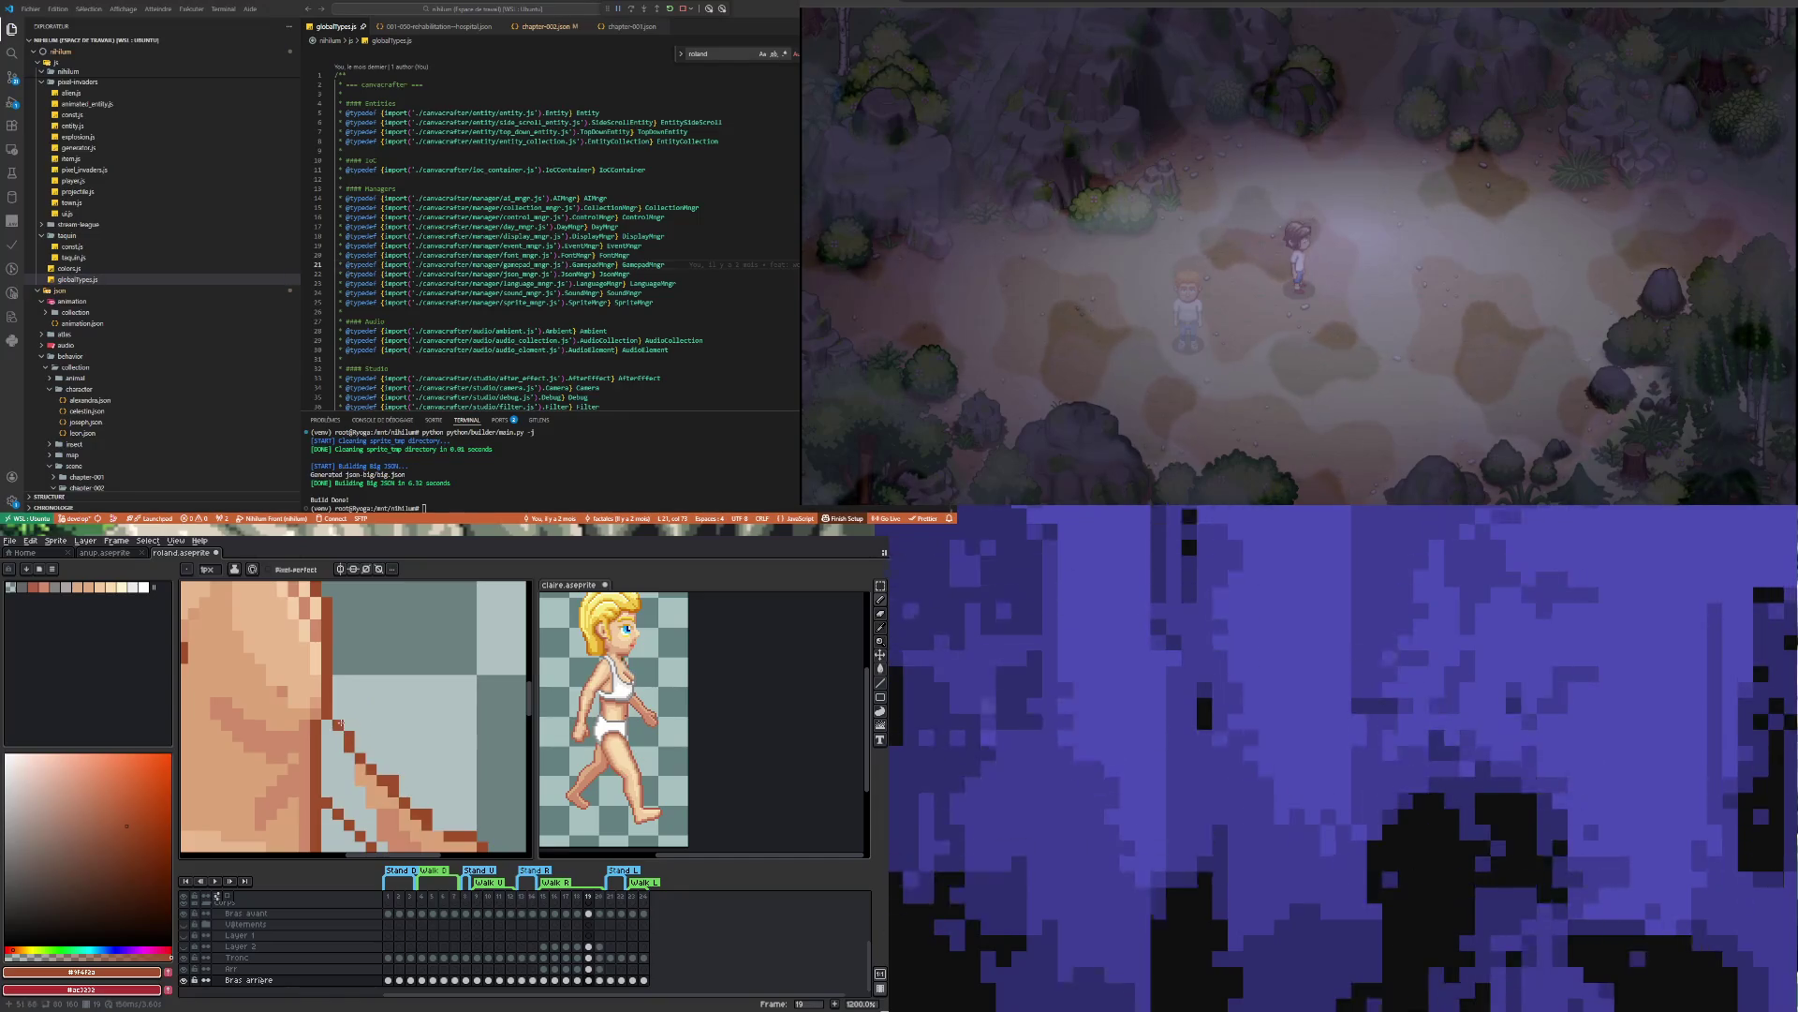
scroll(342, 723, "down", 5)
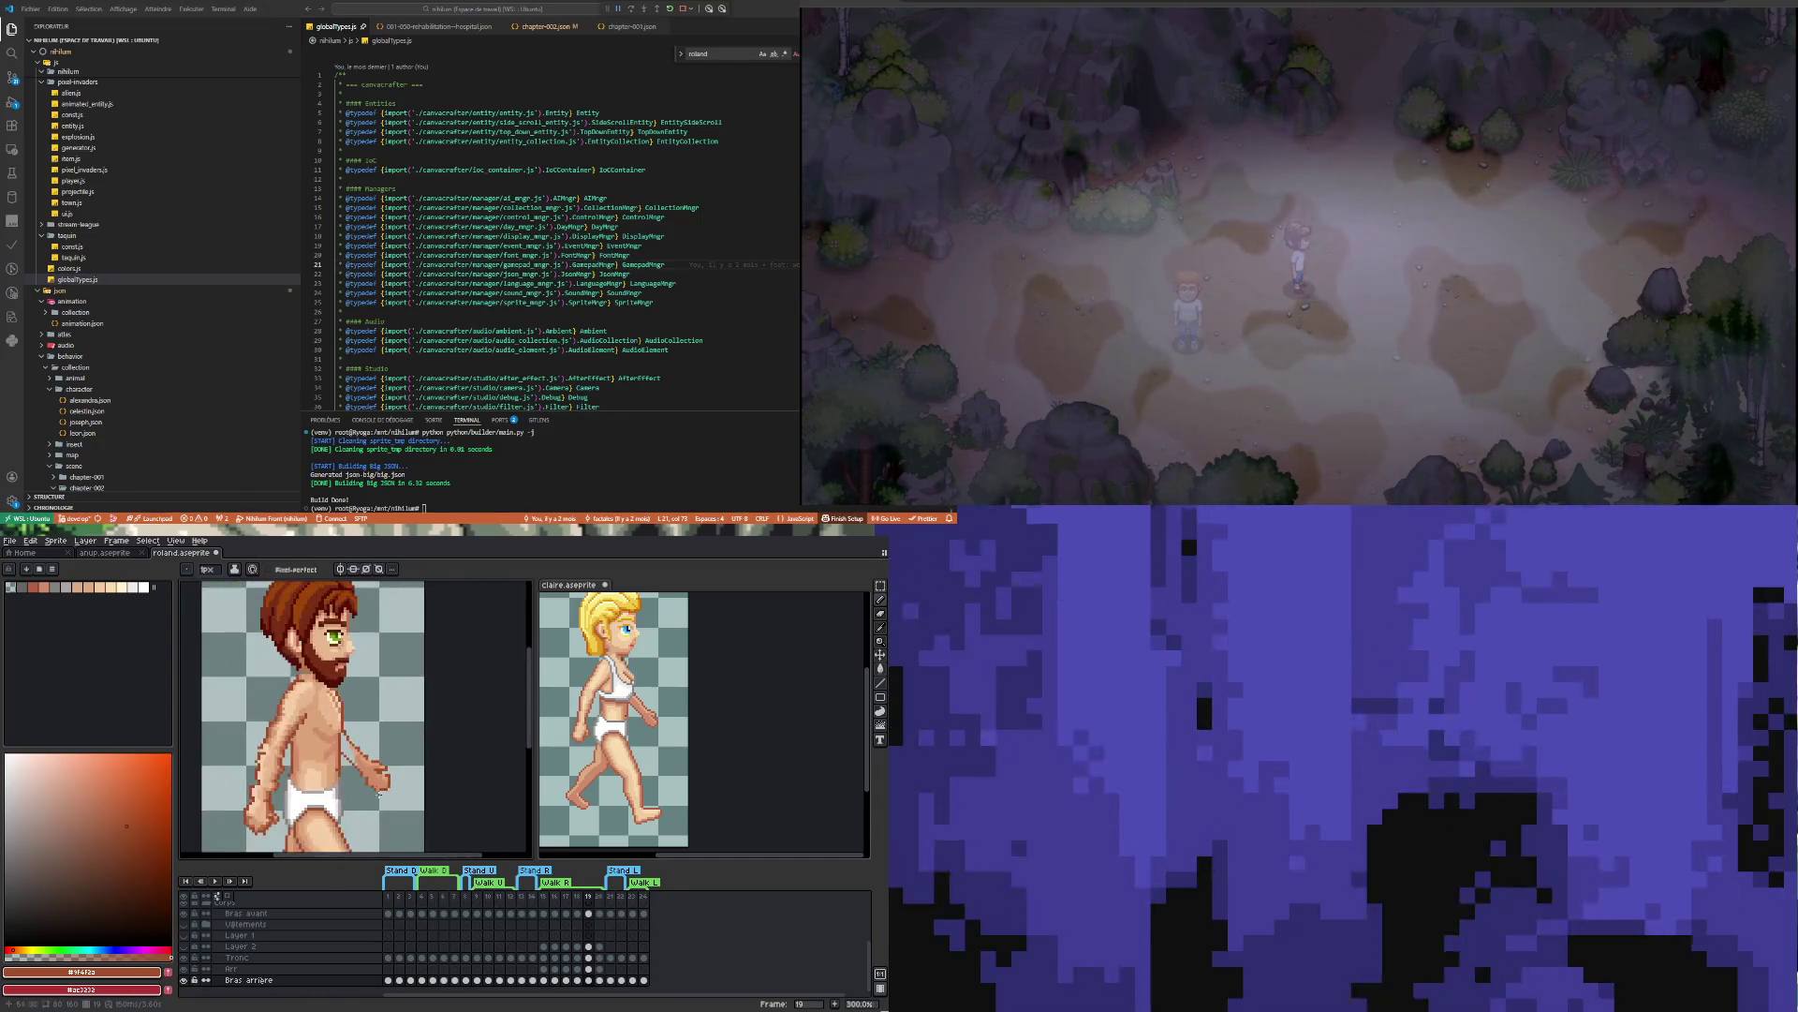
scroll(356, 755, "up", 3)
scroll(356, 755, "up", 1)
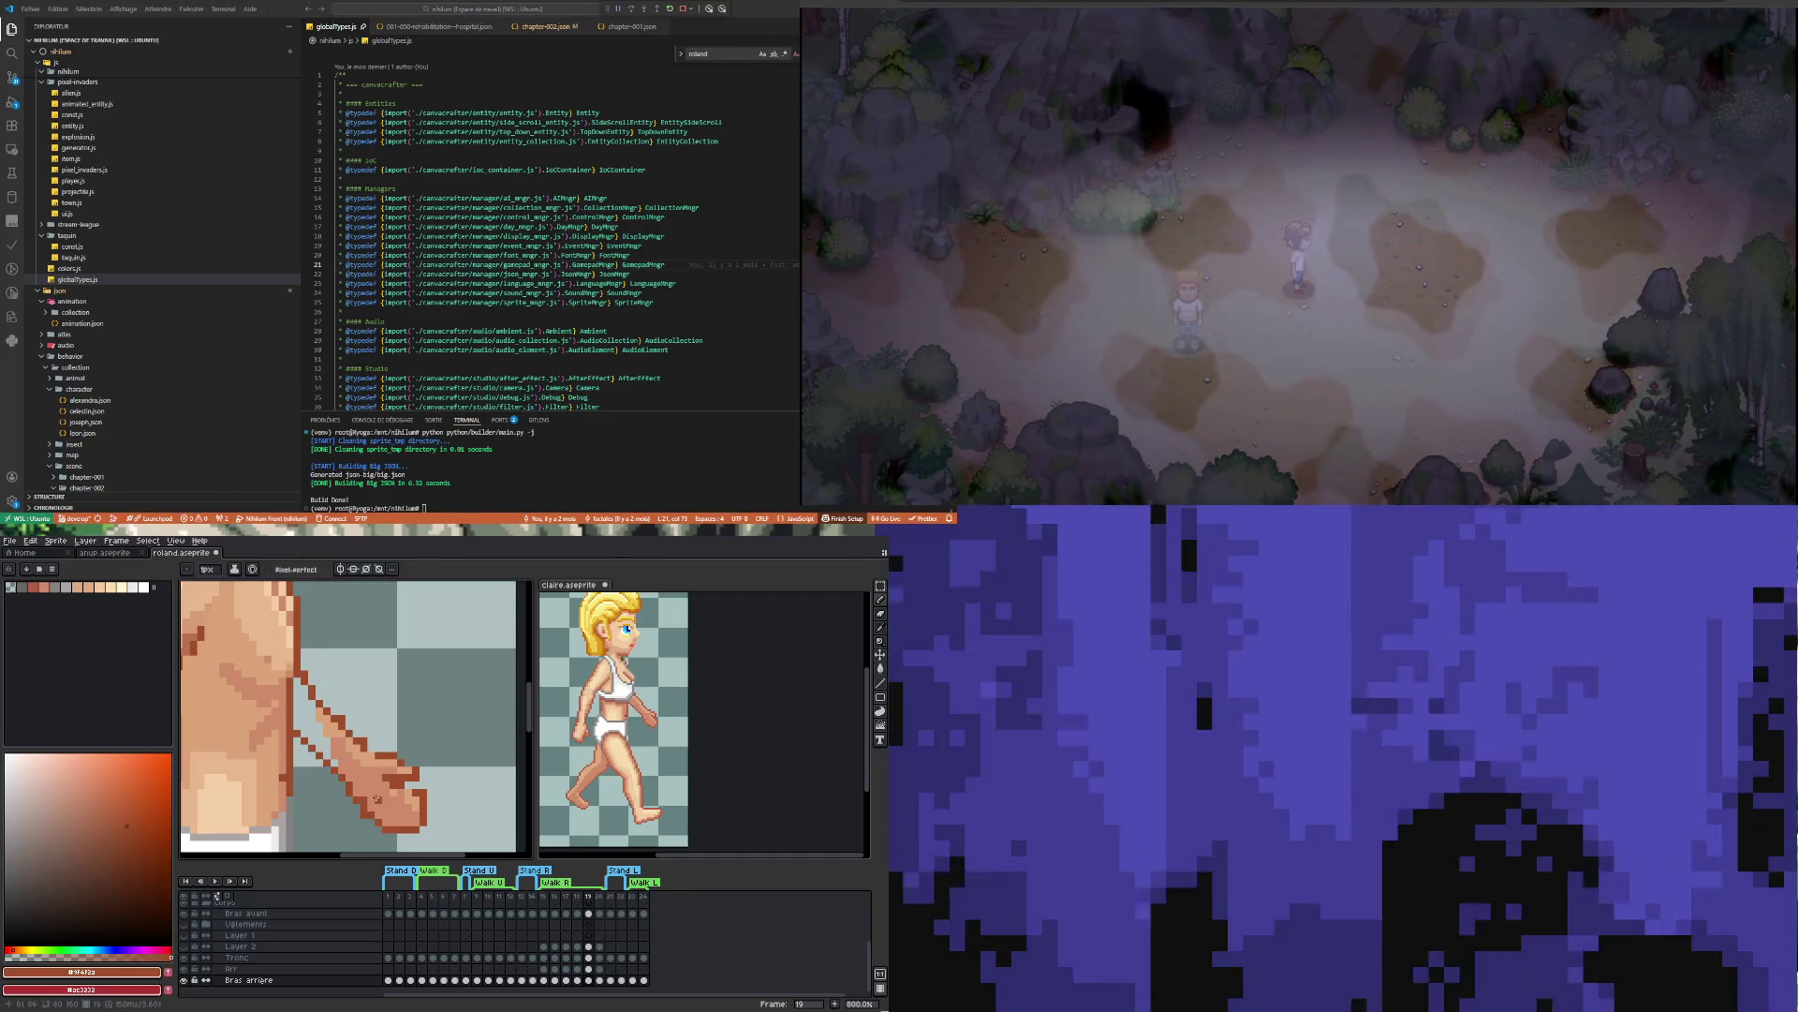
key("i")
left_click(368, 772)
key("b")
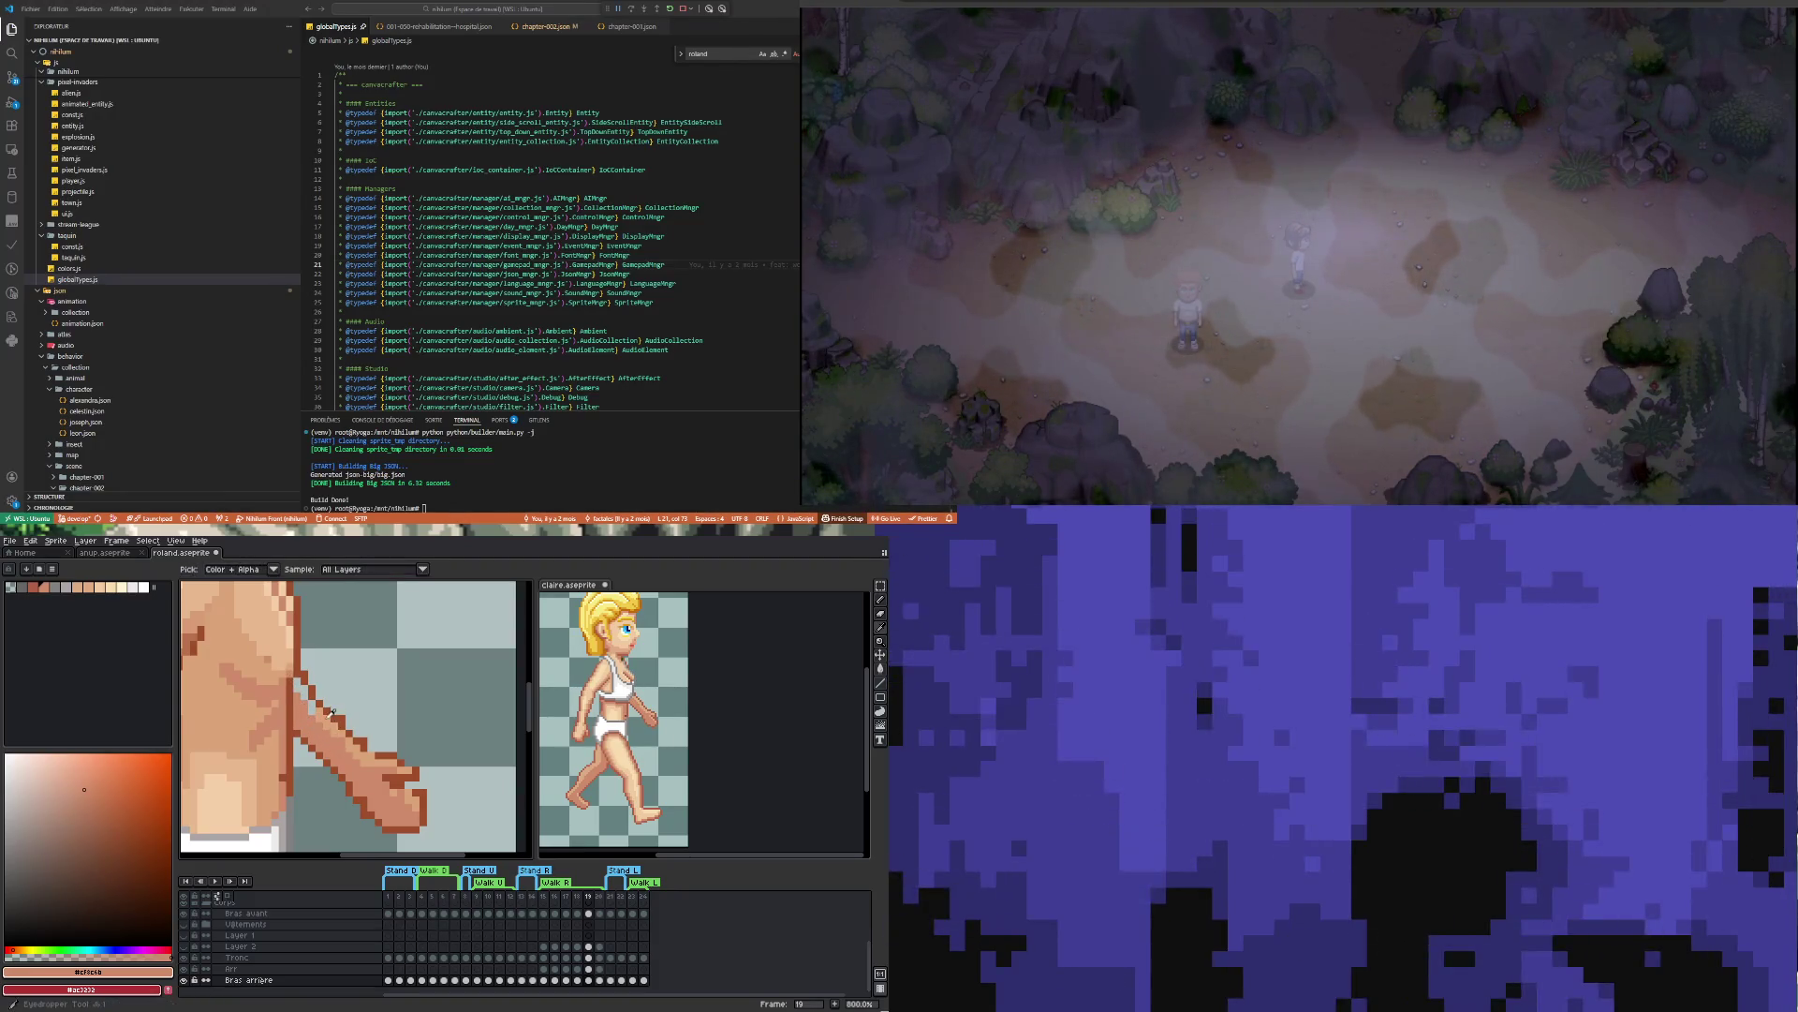
left_click(320, 713, "alt")
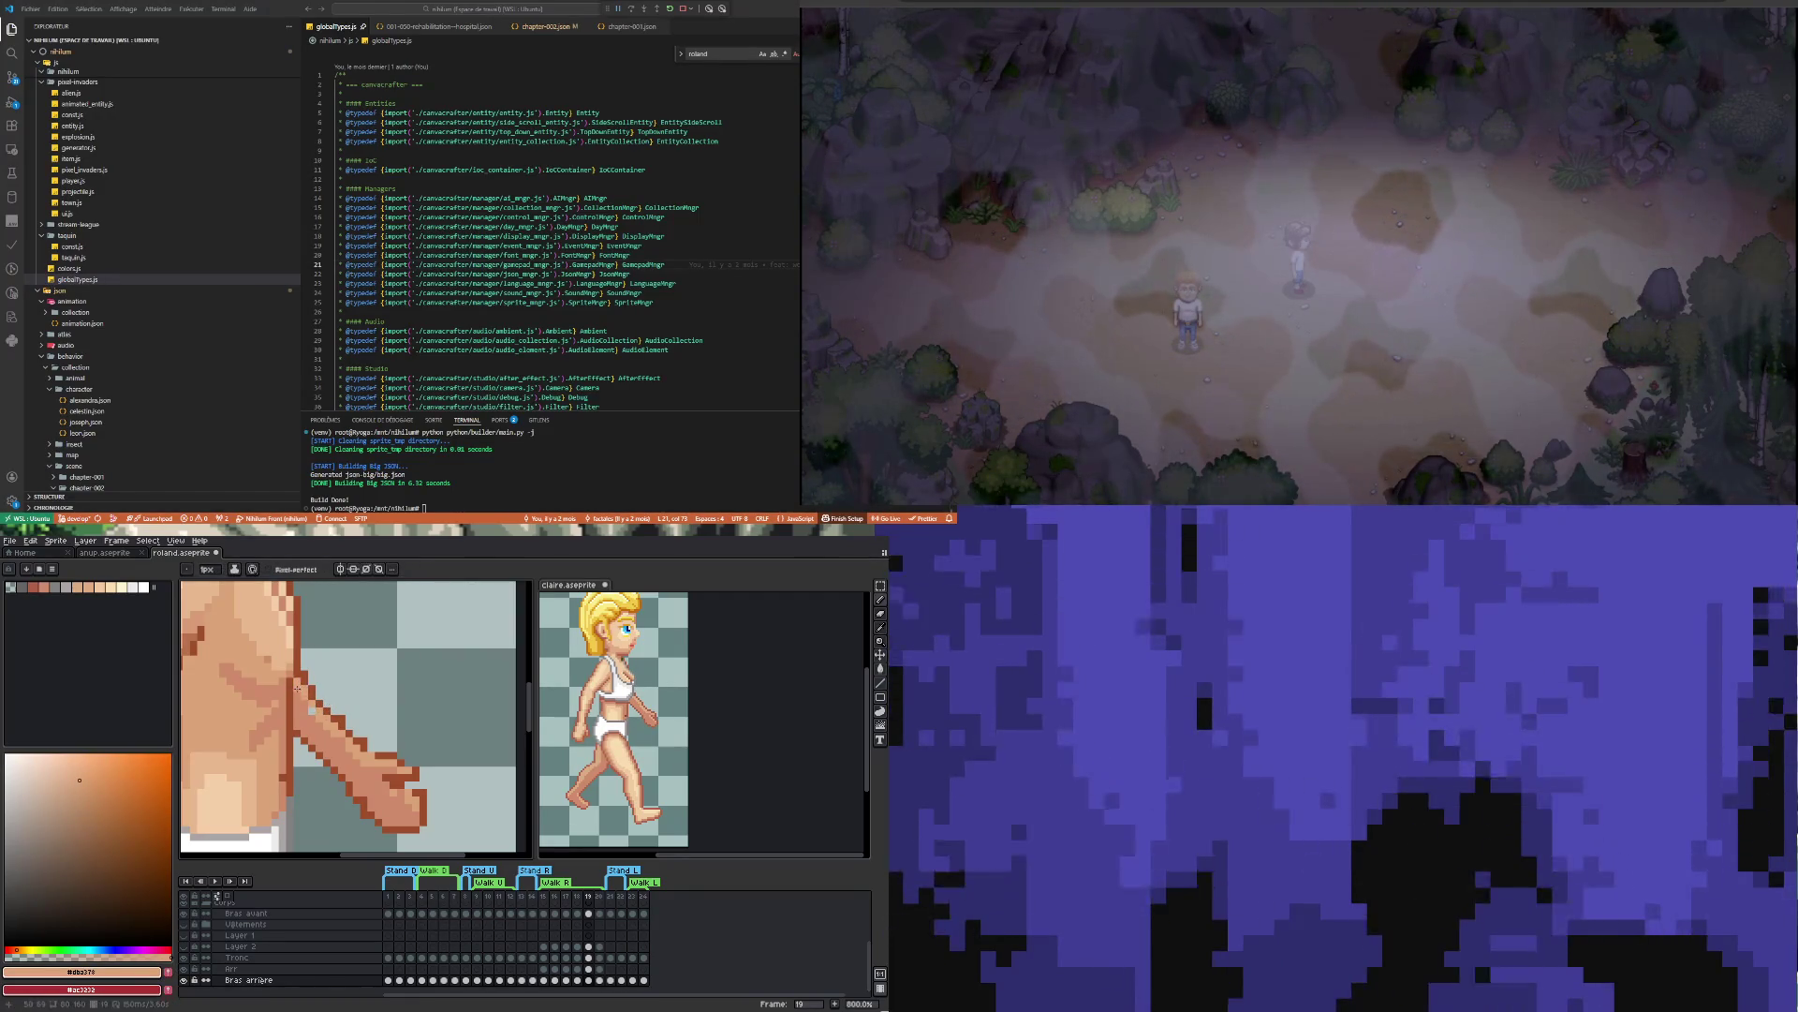
Draw a dark outline along the upper arm's edge using the sampled outline colour
scroll(319, 715, "down", 3)
scroll(361, 778, "up", 2)
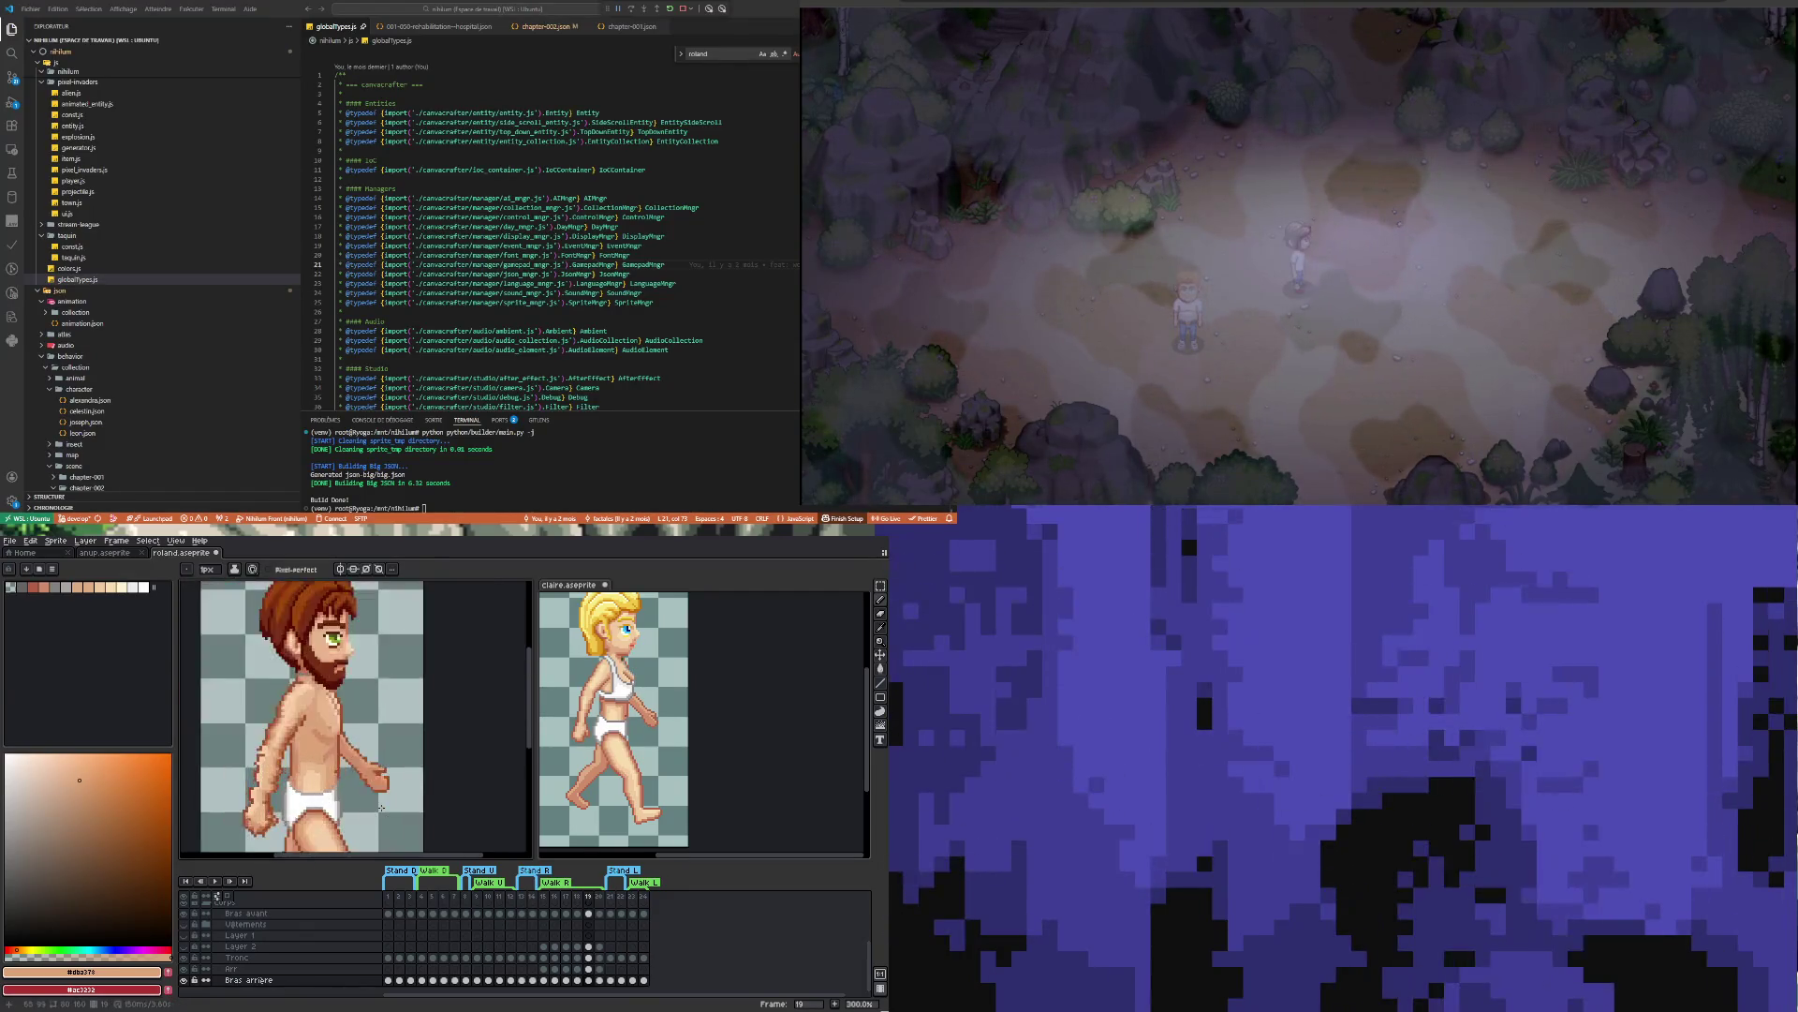
scroll(360, 775, "up", 1)
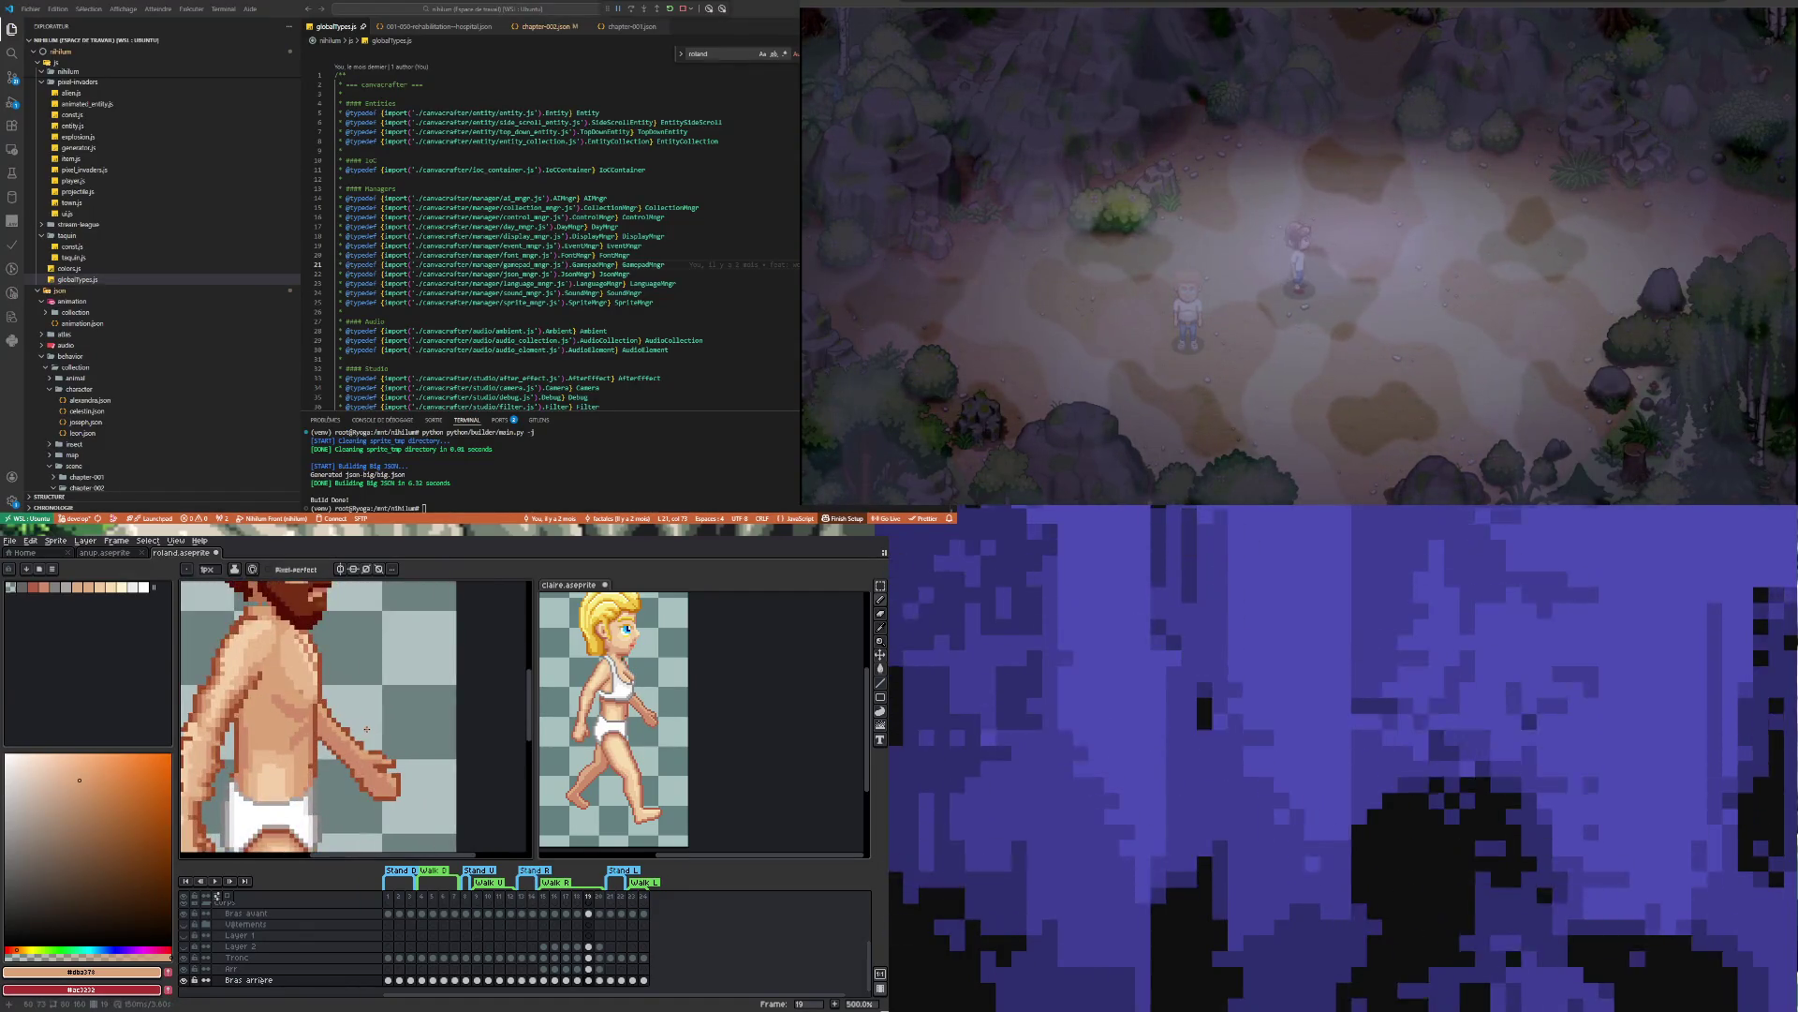
scroll(365, 726, "up", 1)
key("i")
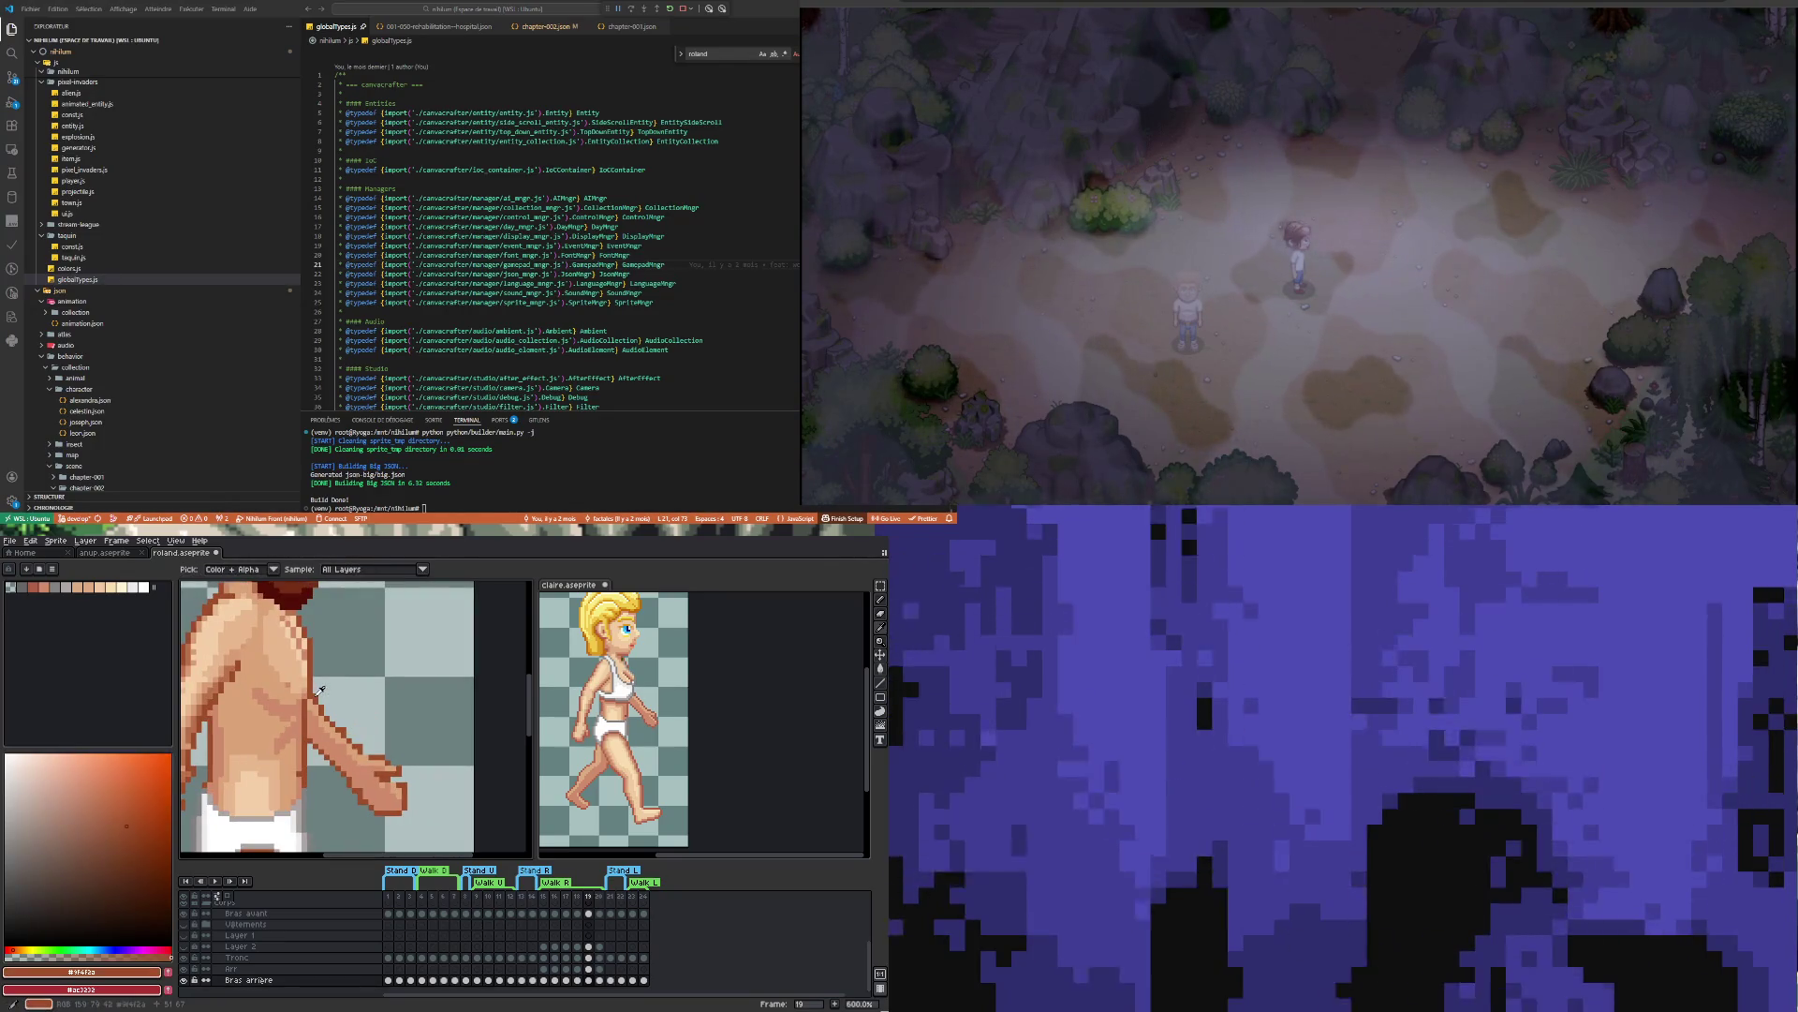
left_click(315, 687)
key("b")
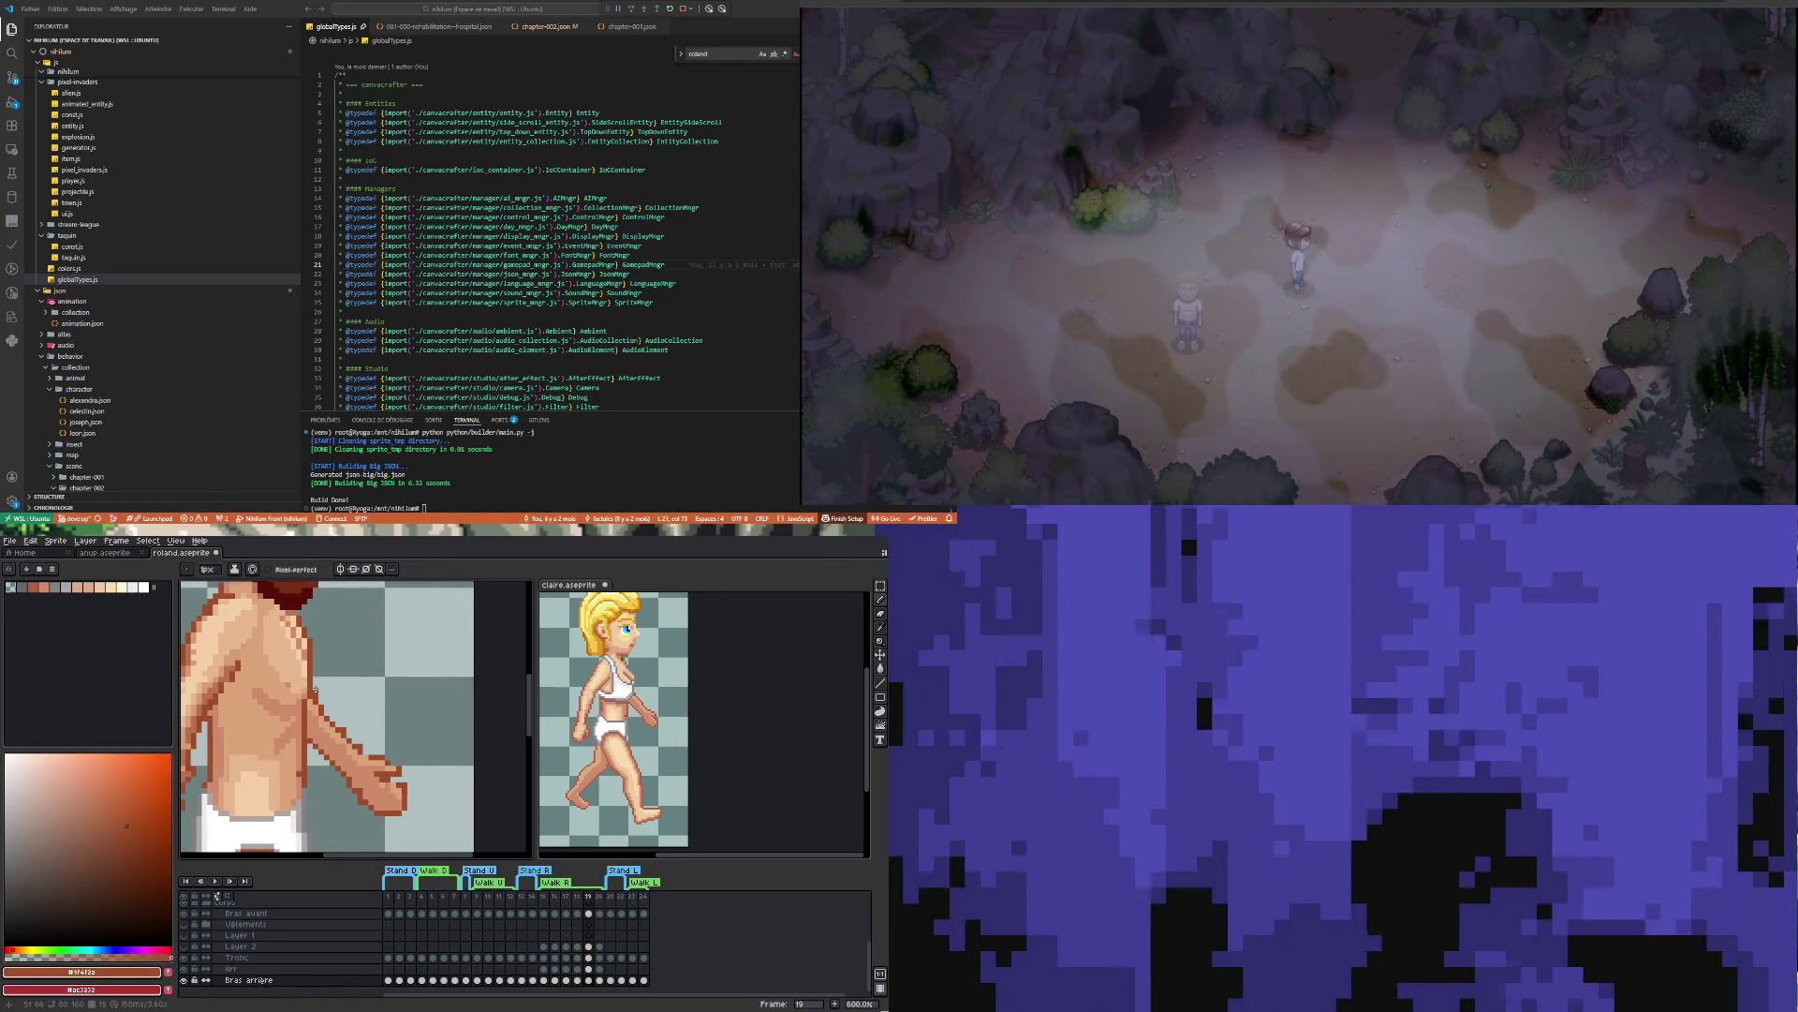
left_click_drag(315, 690, 347, 728)
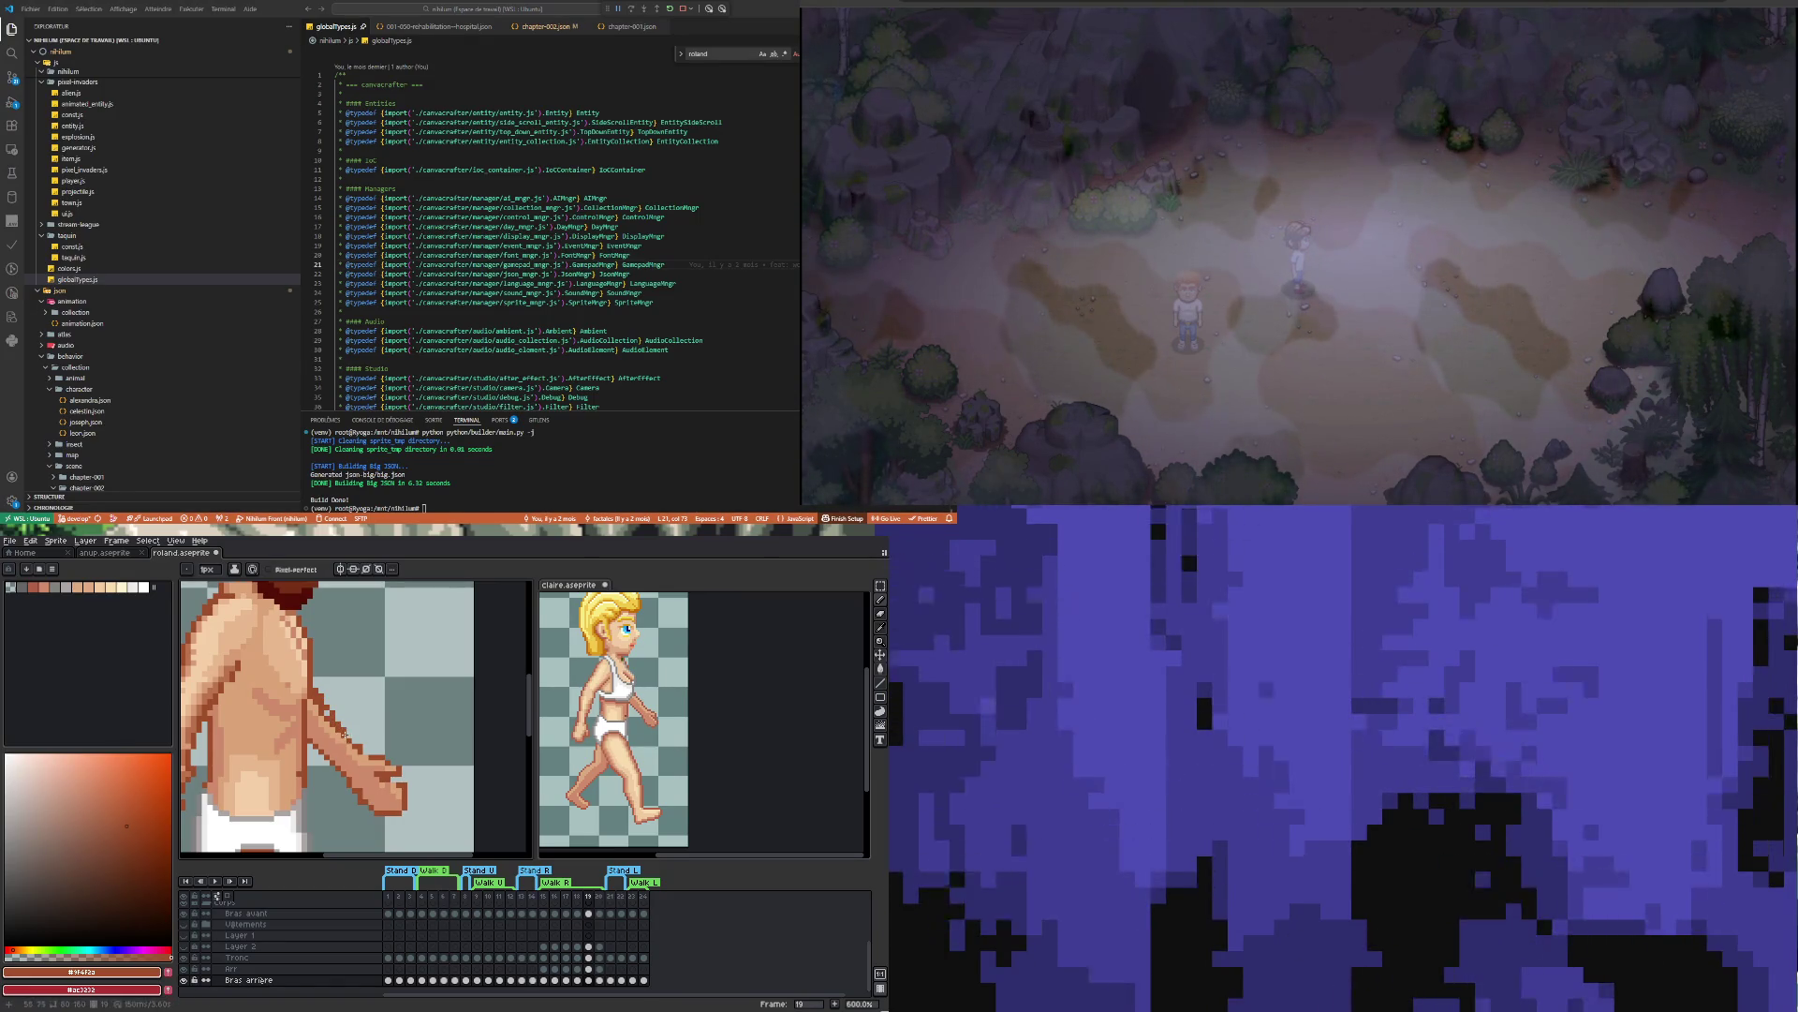
Sample the skin tone beside the new outline, then switch to the Eraser
left_click(322, 703, "alt")
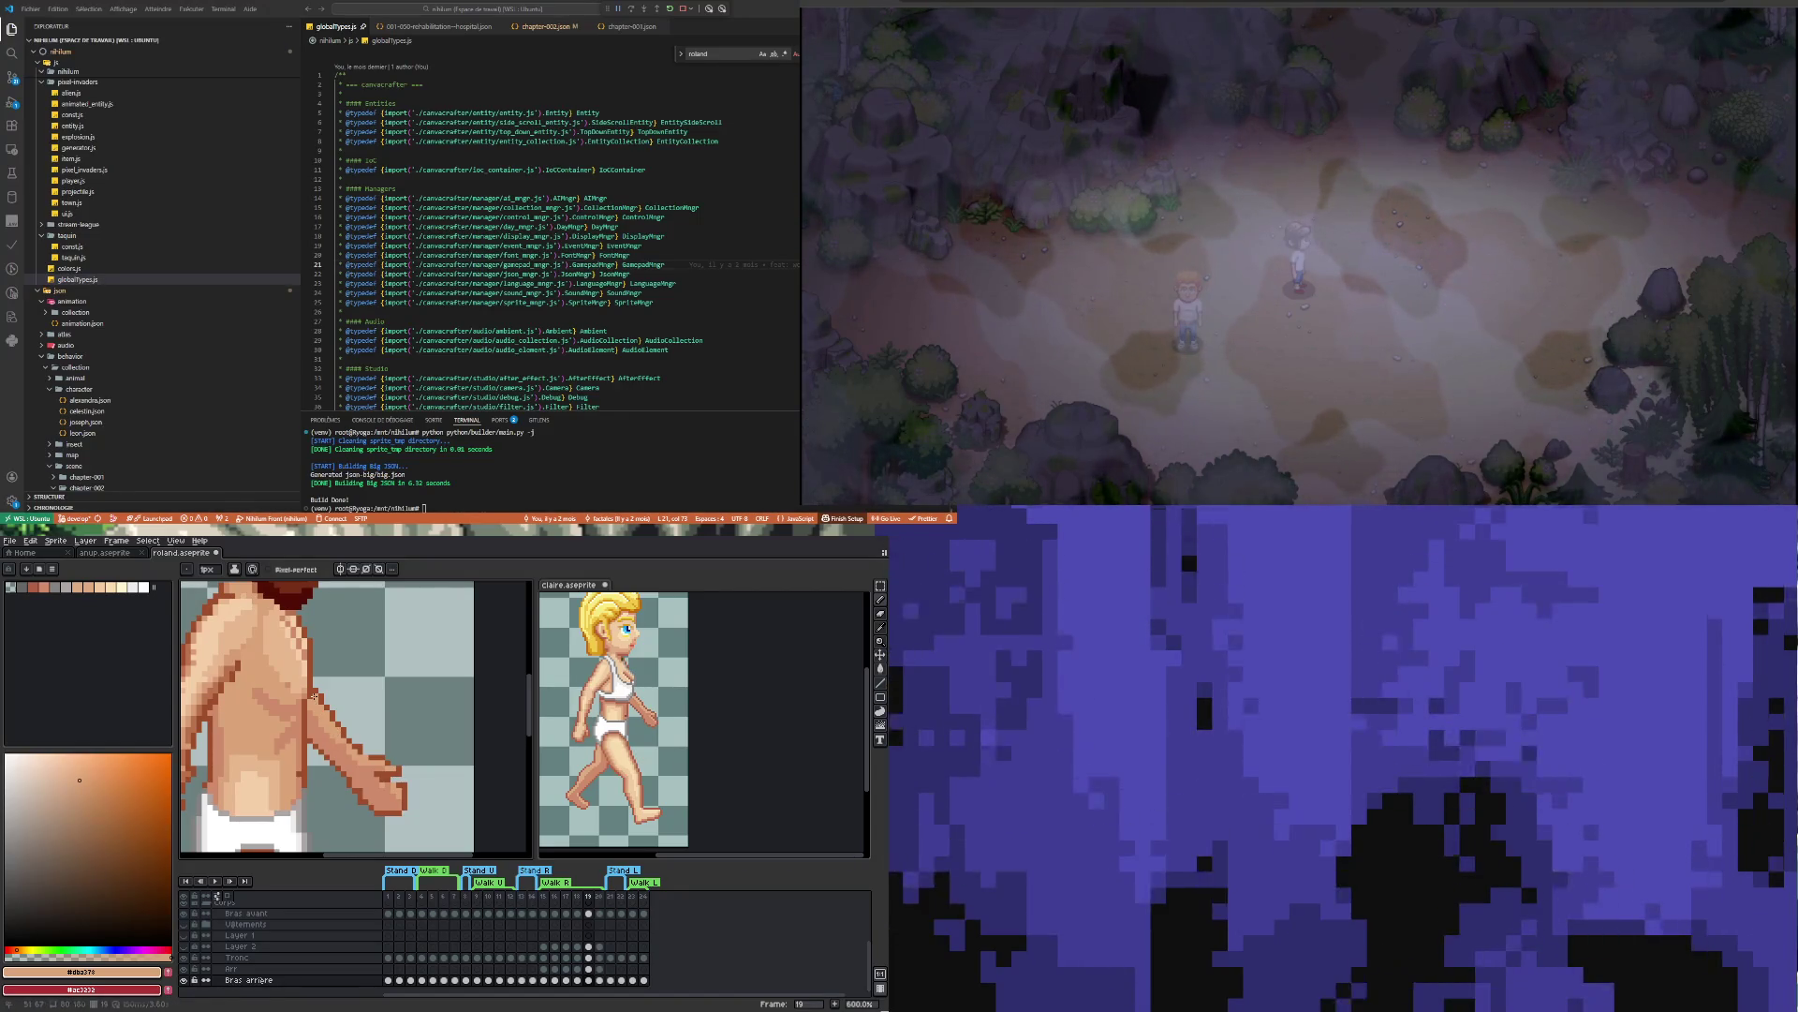
scroll(337, 737, "down", 3)
scroll(341, 742, "up", 4)
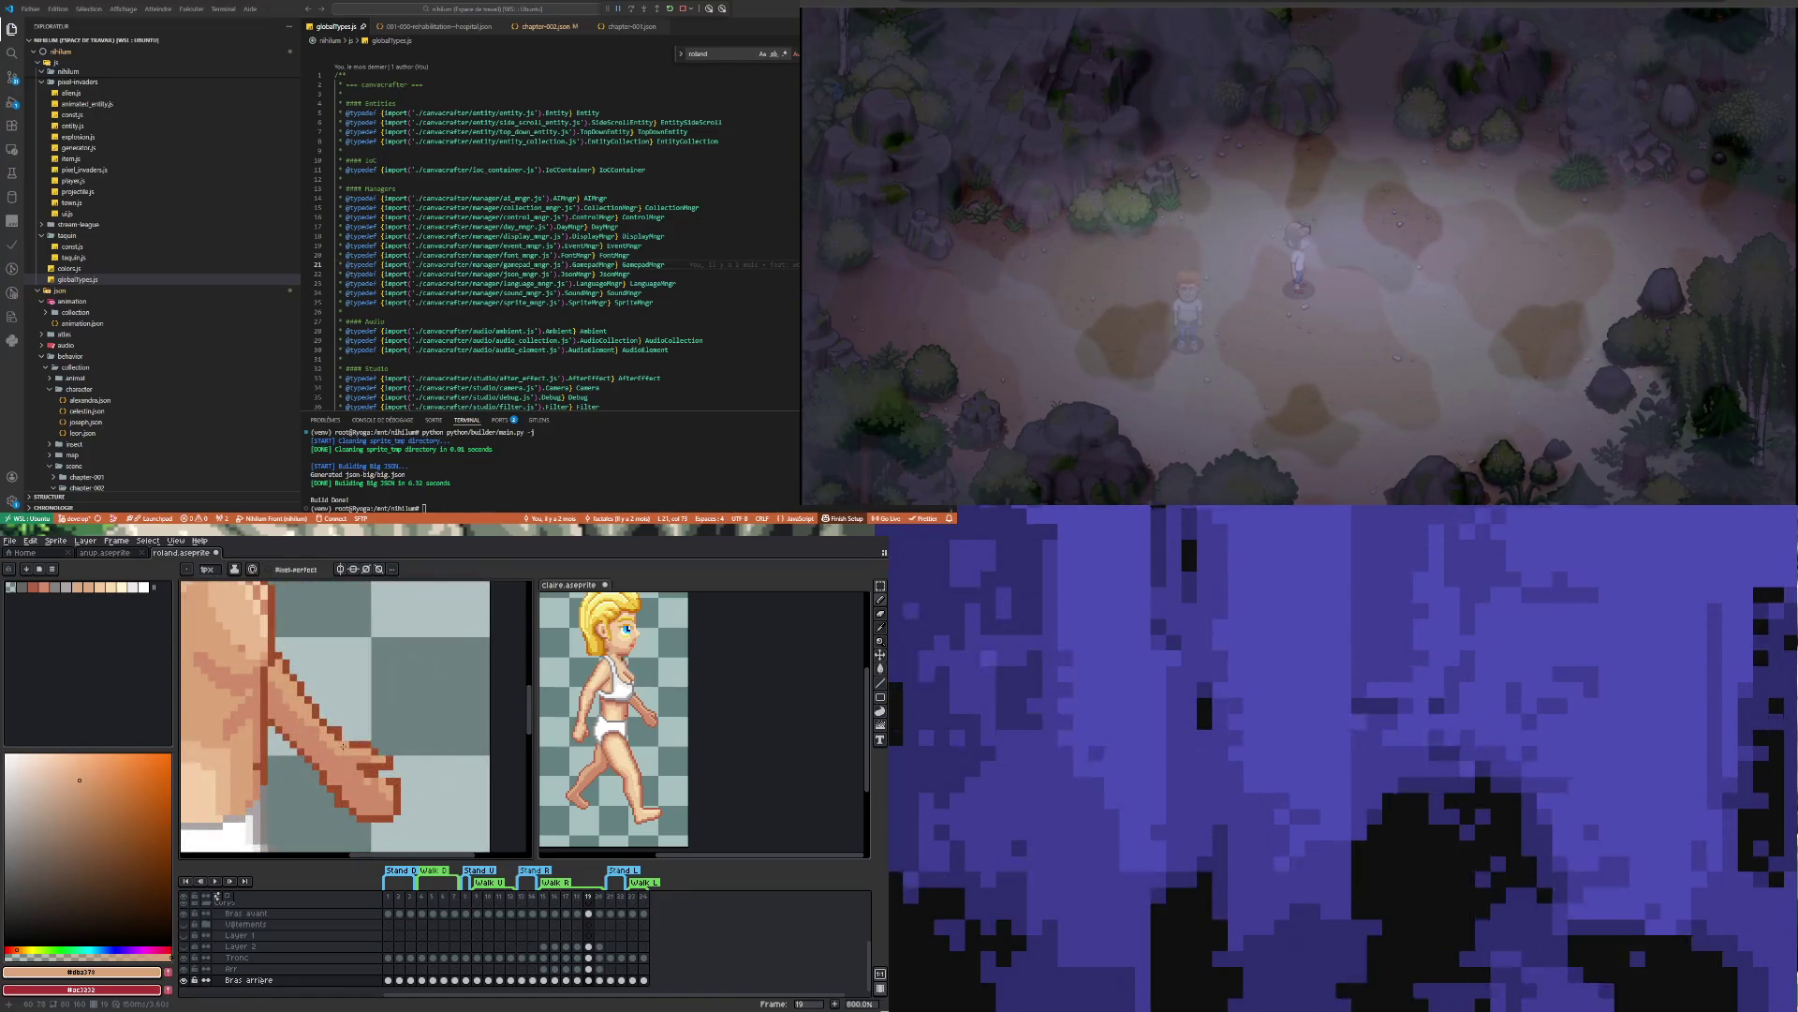
key("e")
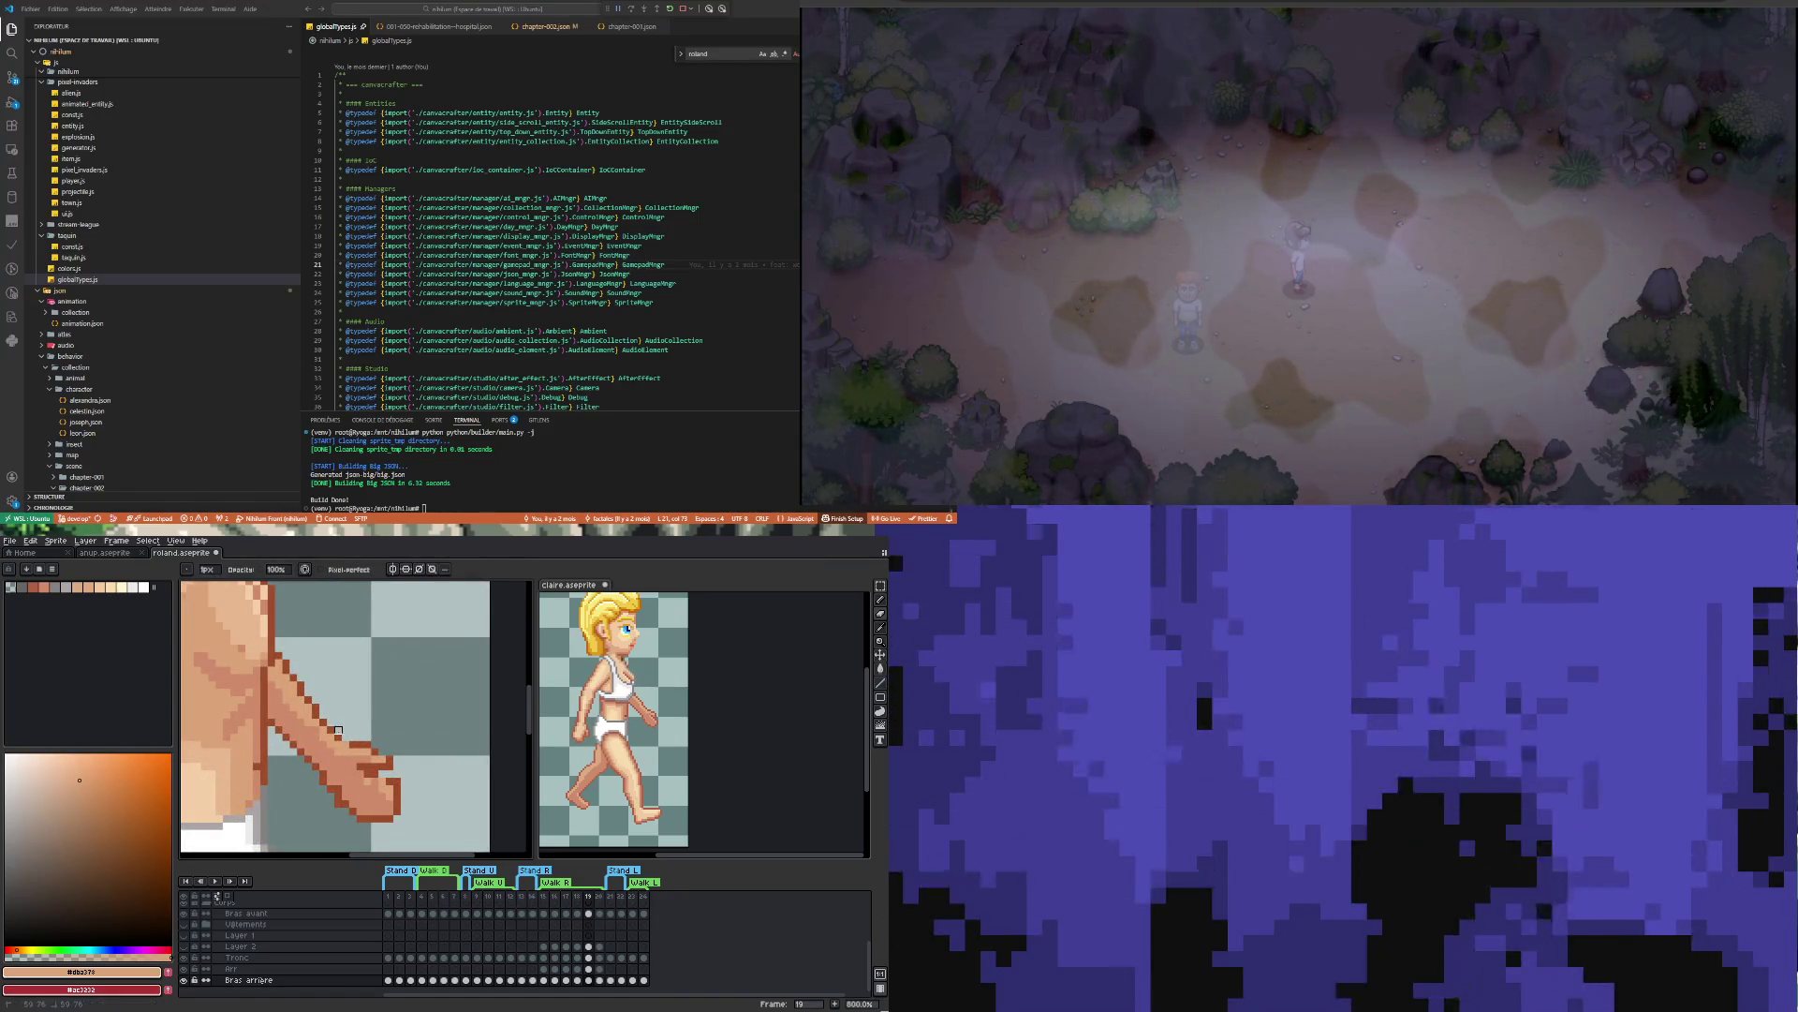
scroll(339, 730, "down", 5)
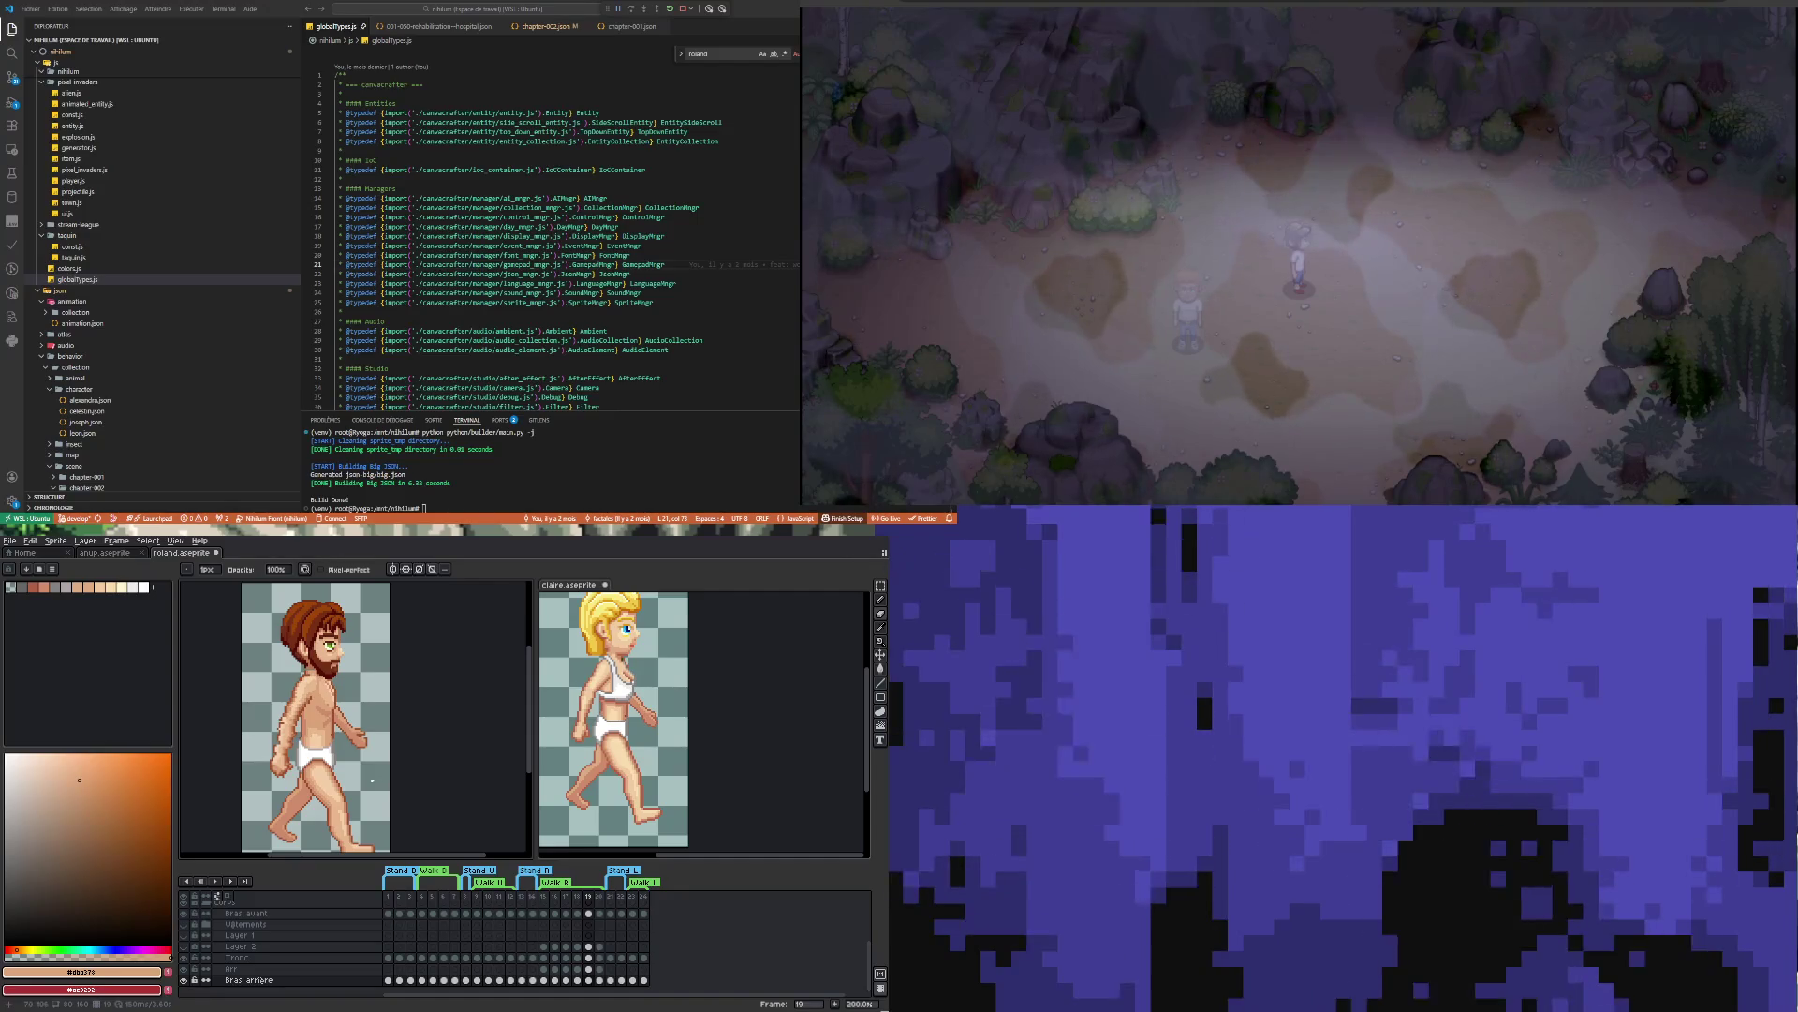
Check Roland's frames 19 and 20, then save the Roland sprite
left_click(600, 980)
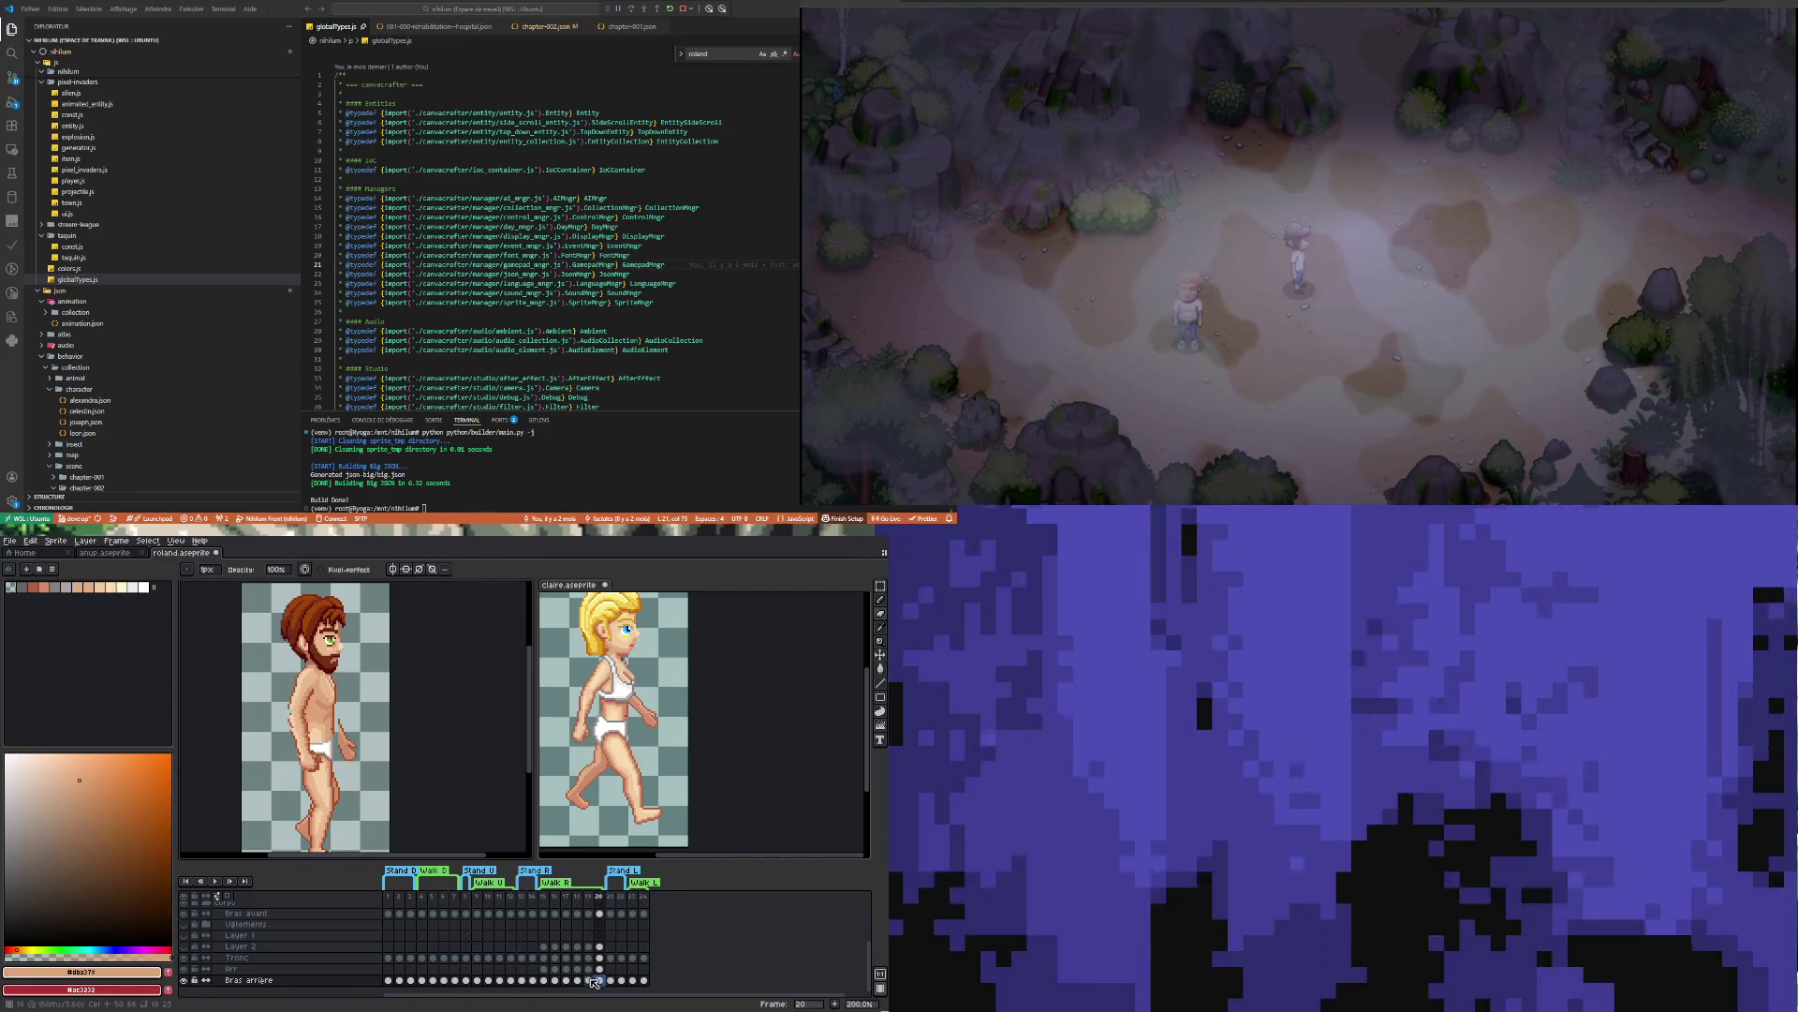
key("Left")
left_click(600, 980)
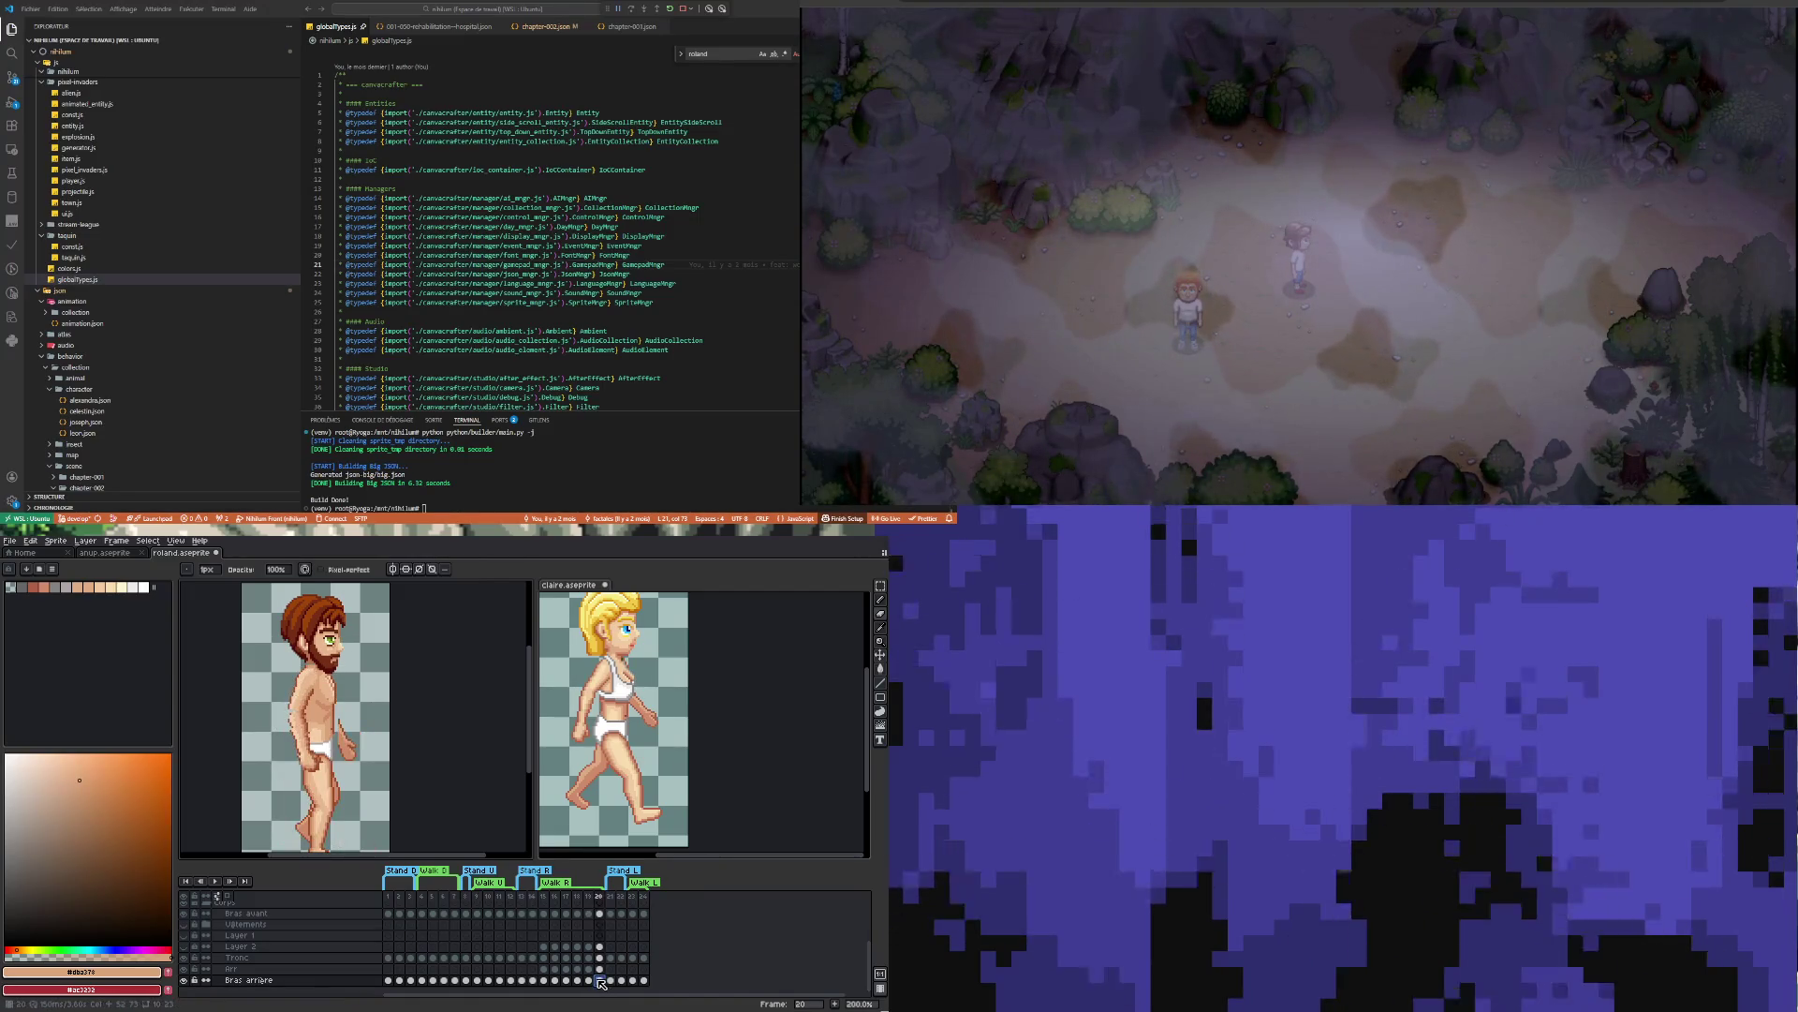
key("ctrl+s")
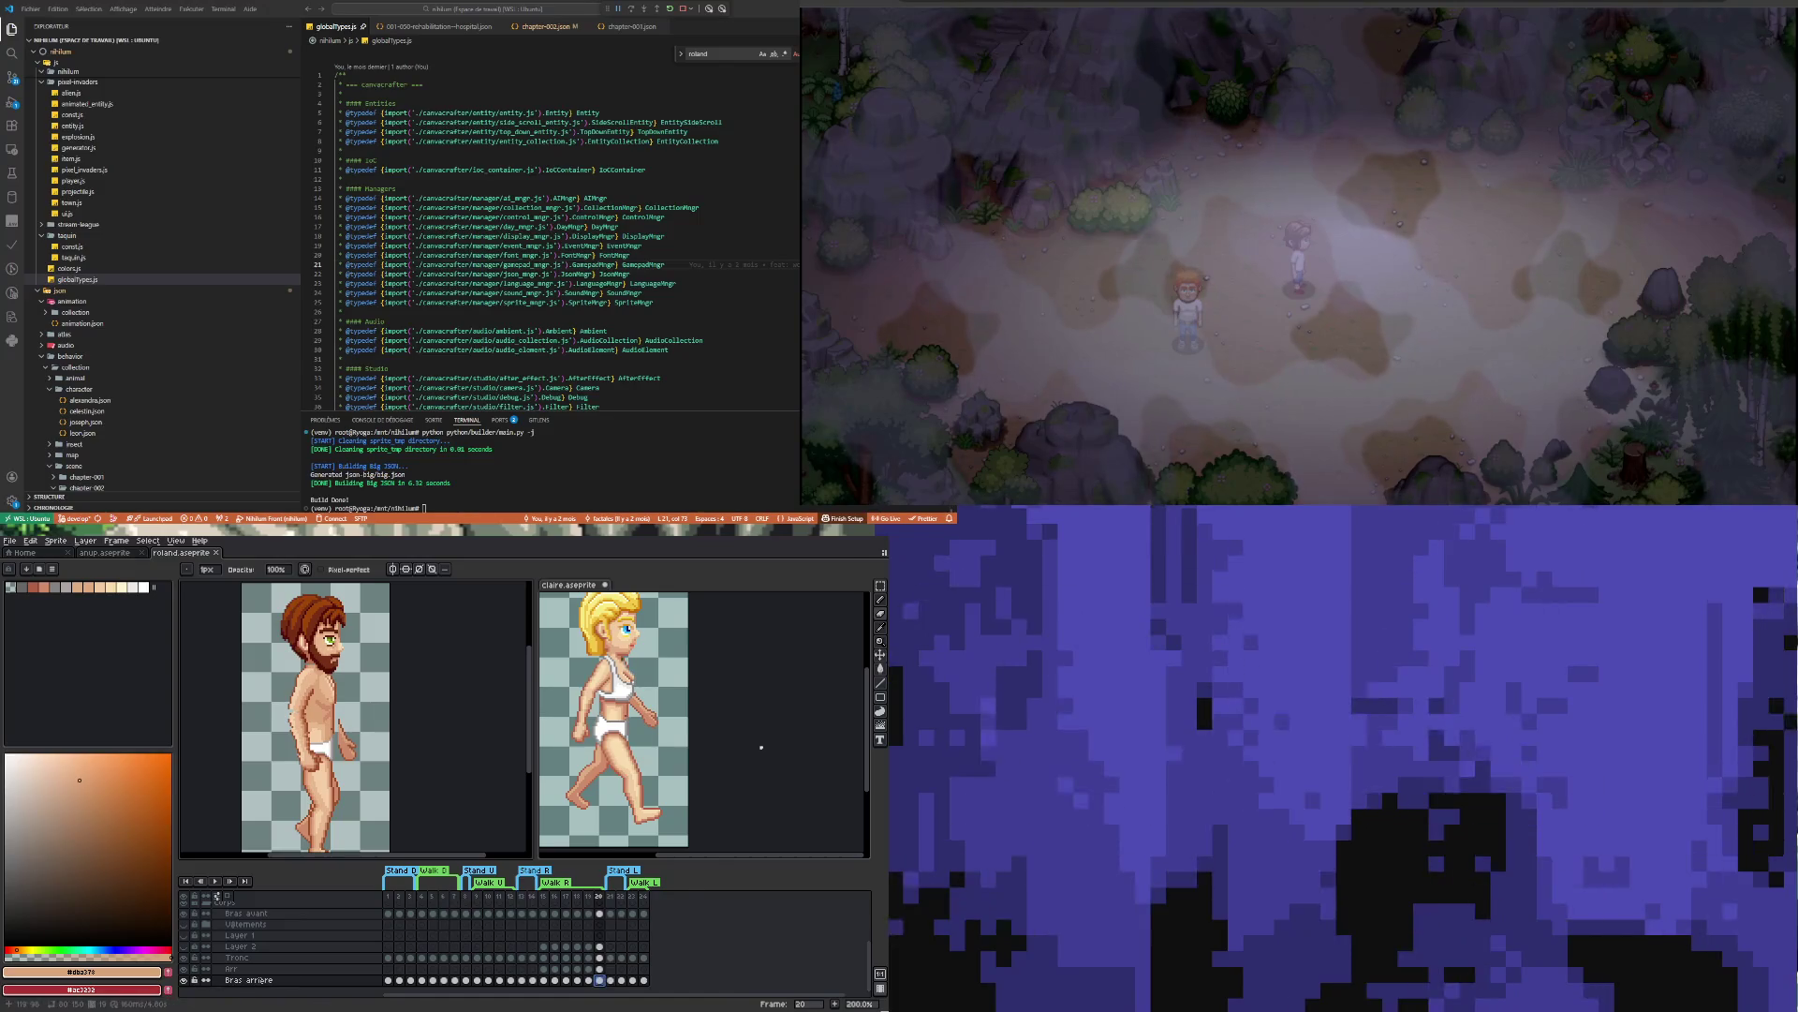
Show Claire's frame 20 for comparison, then return to Roland's timeline
left_click(761, 747)
left_click(600, 968)
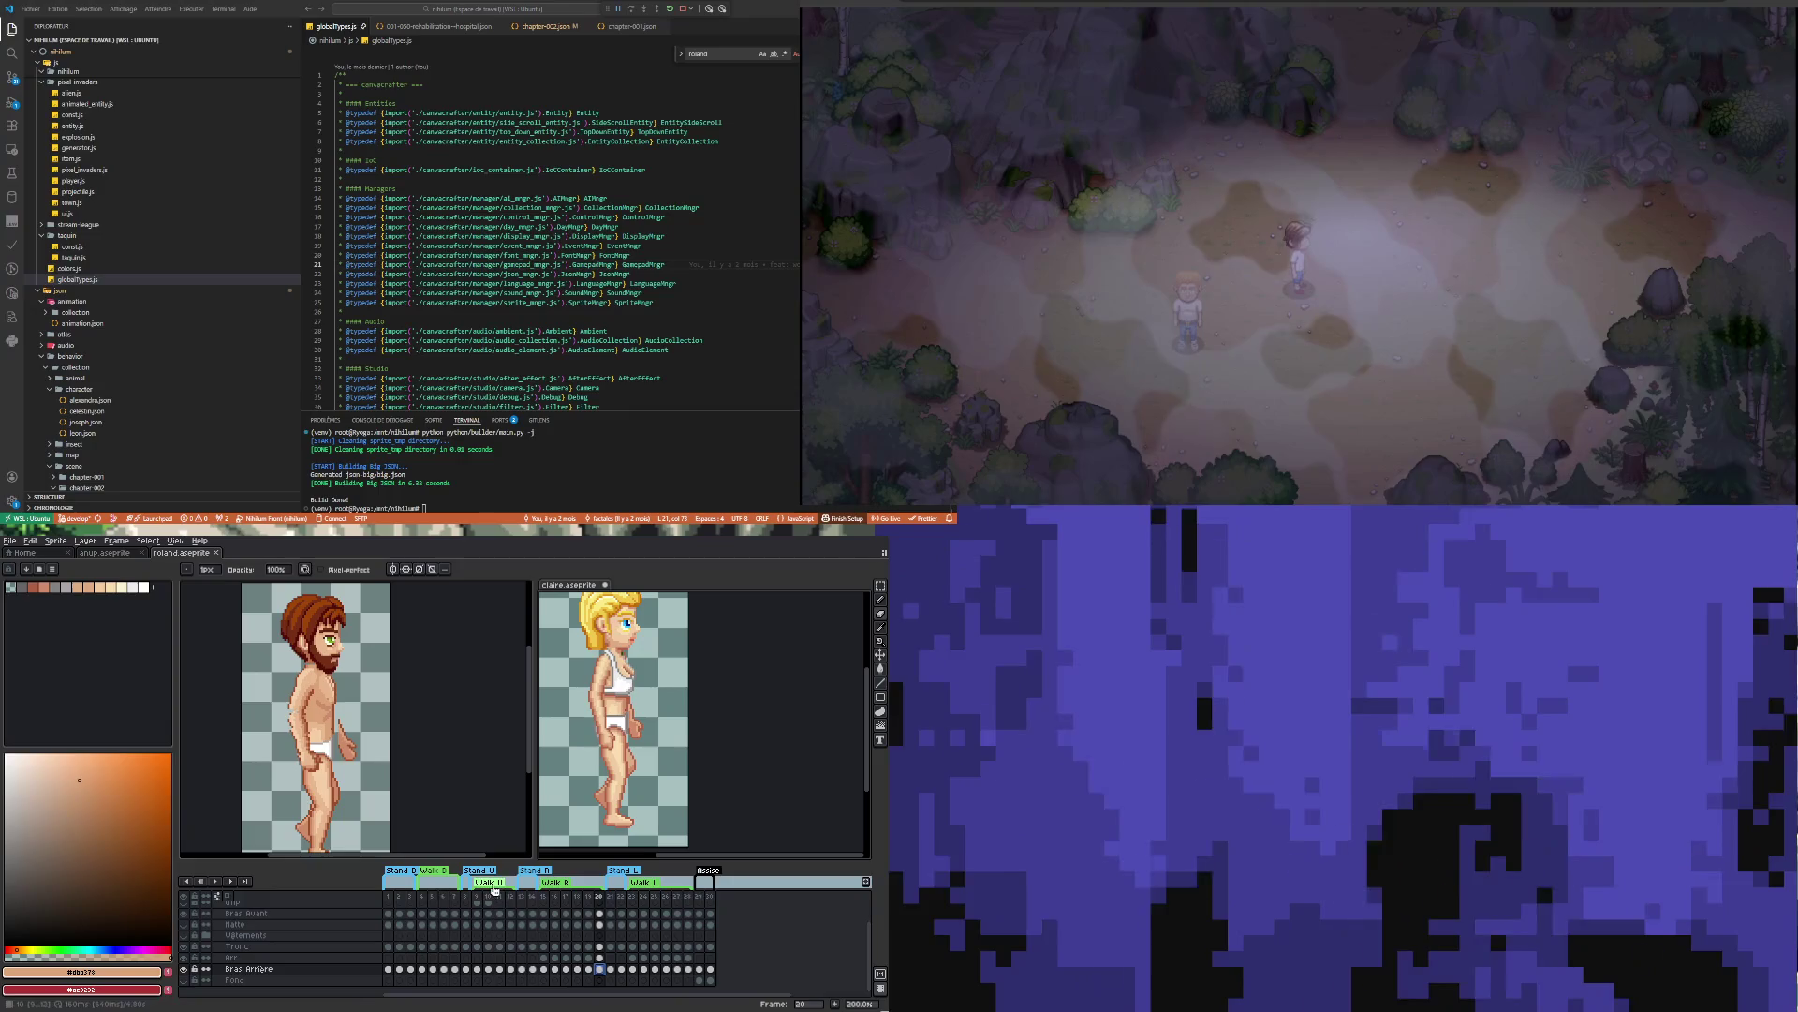
key("ctrl+z")
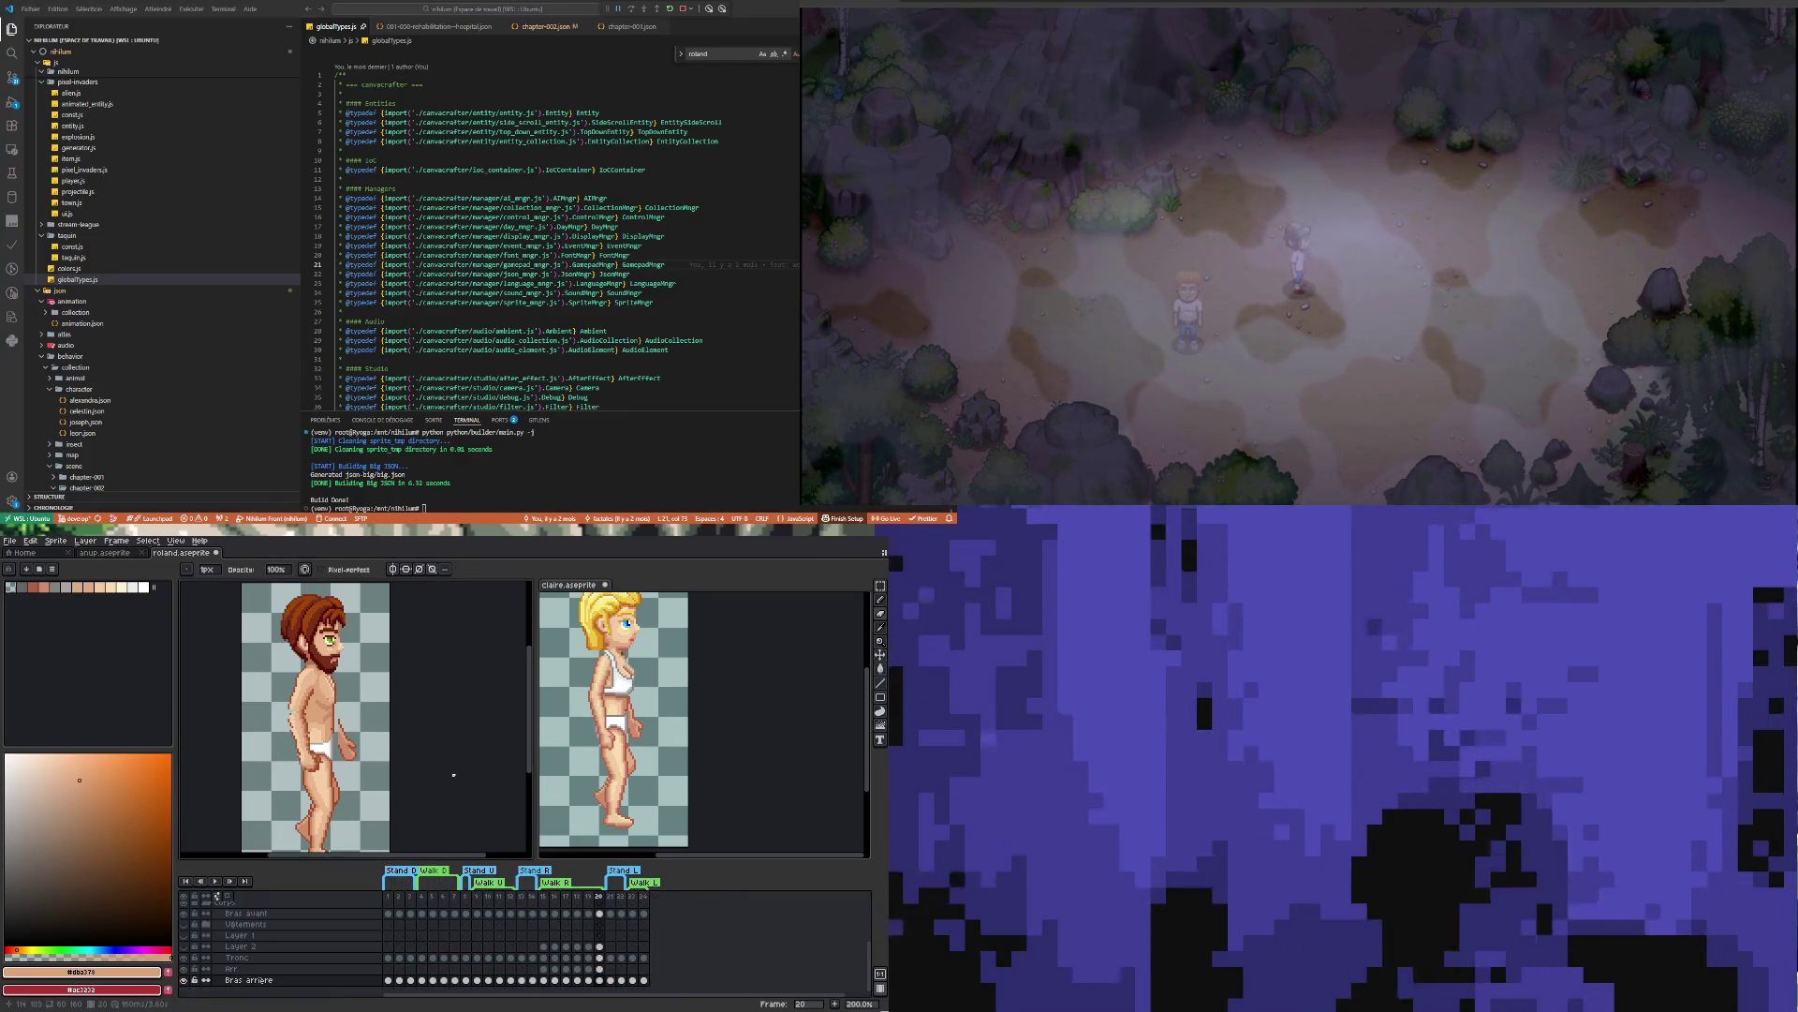
Select Roland's arm on frame 20, rotate it about 8 degrees, nudge it one pixel left, and apply
left_click(880, 585)
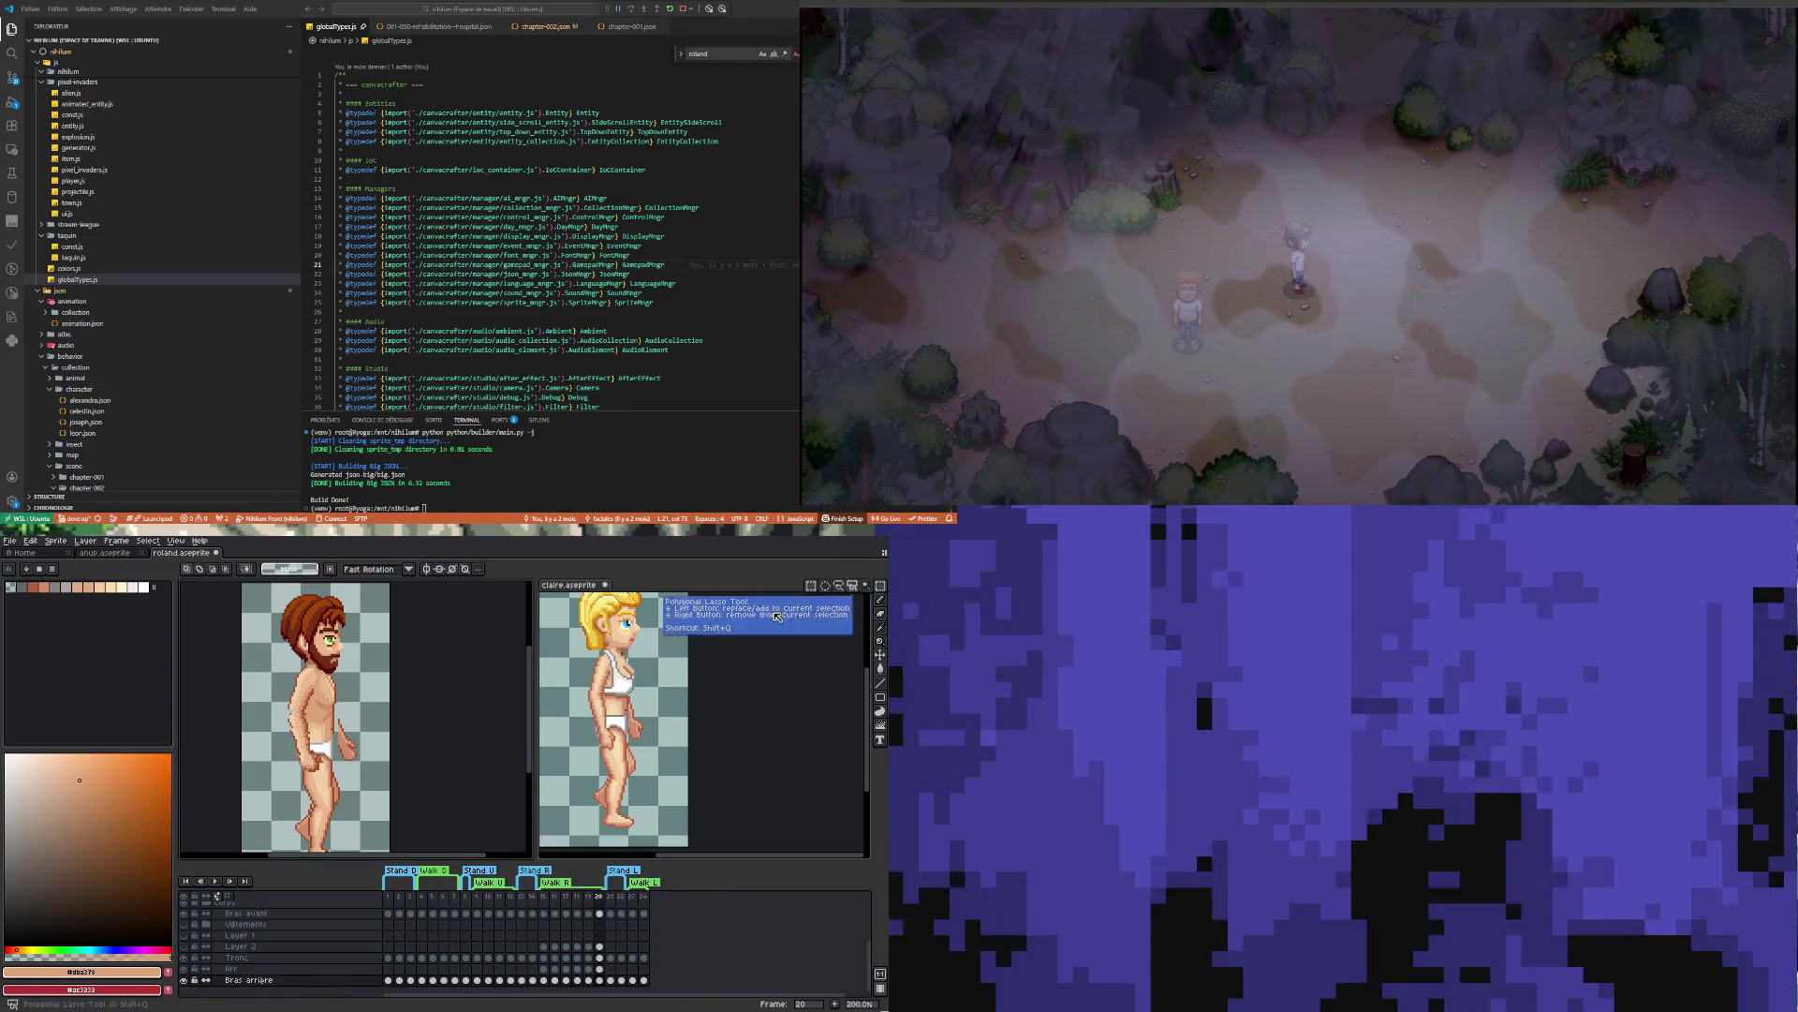
left_click_drag(333, 704, 377, 769)
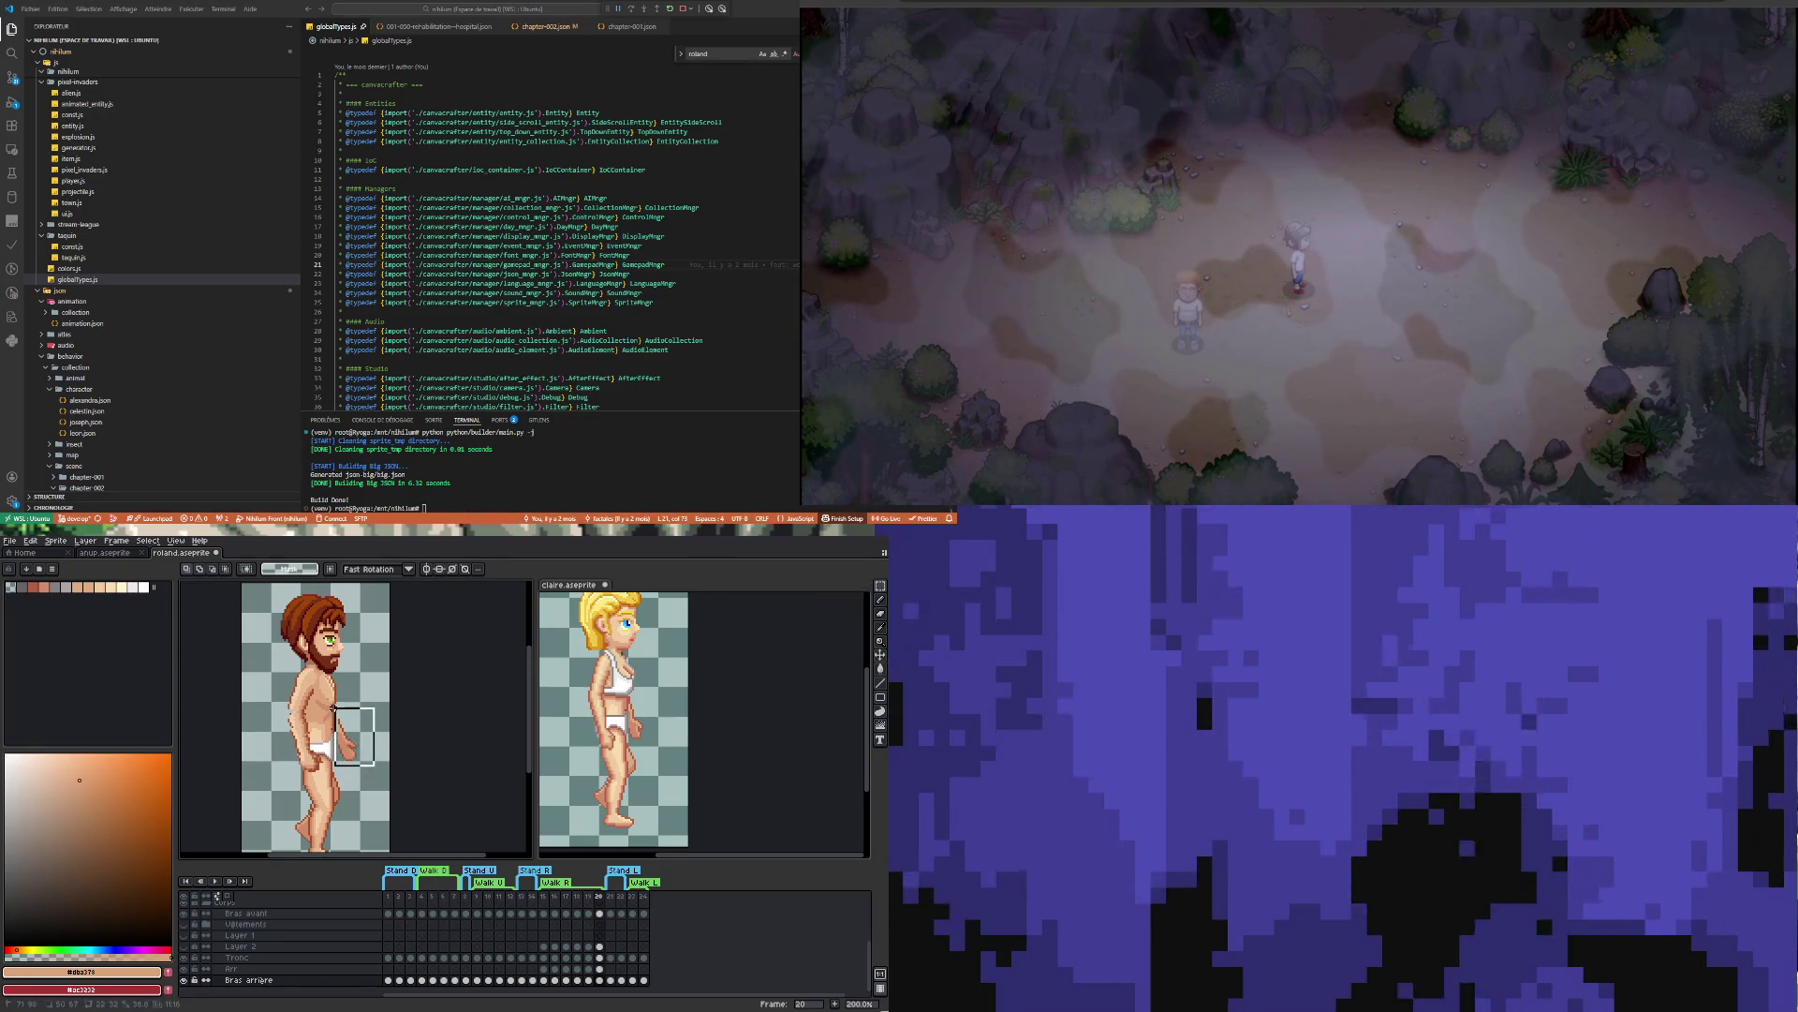
left_click(377, 769)
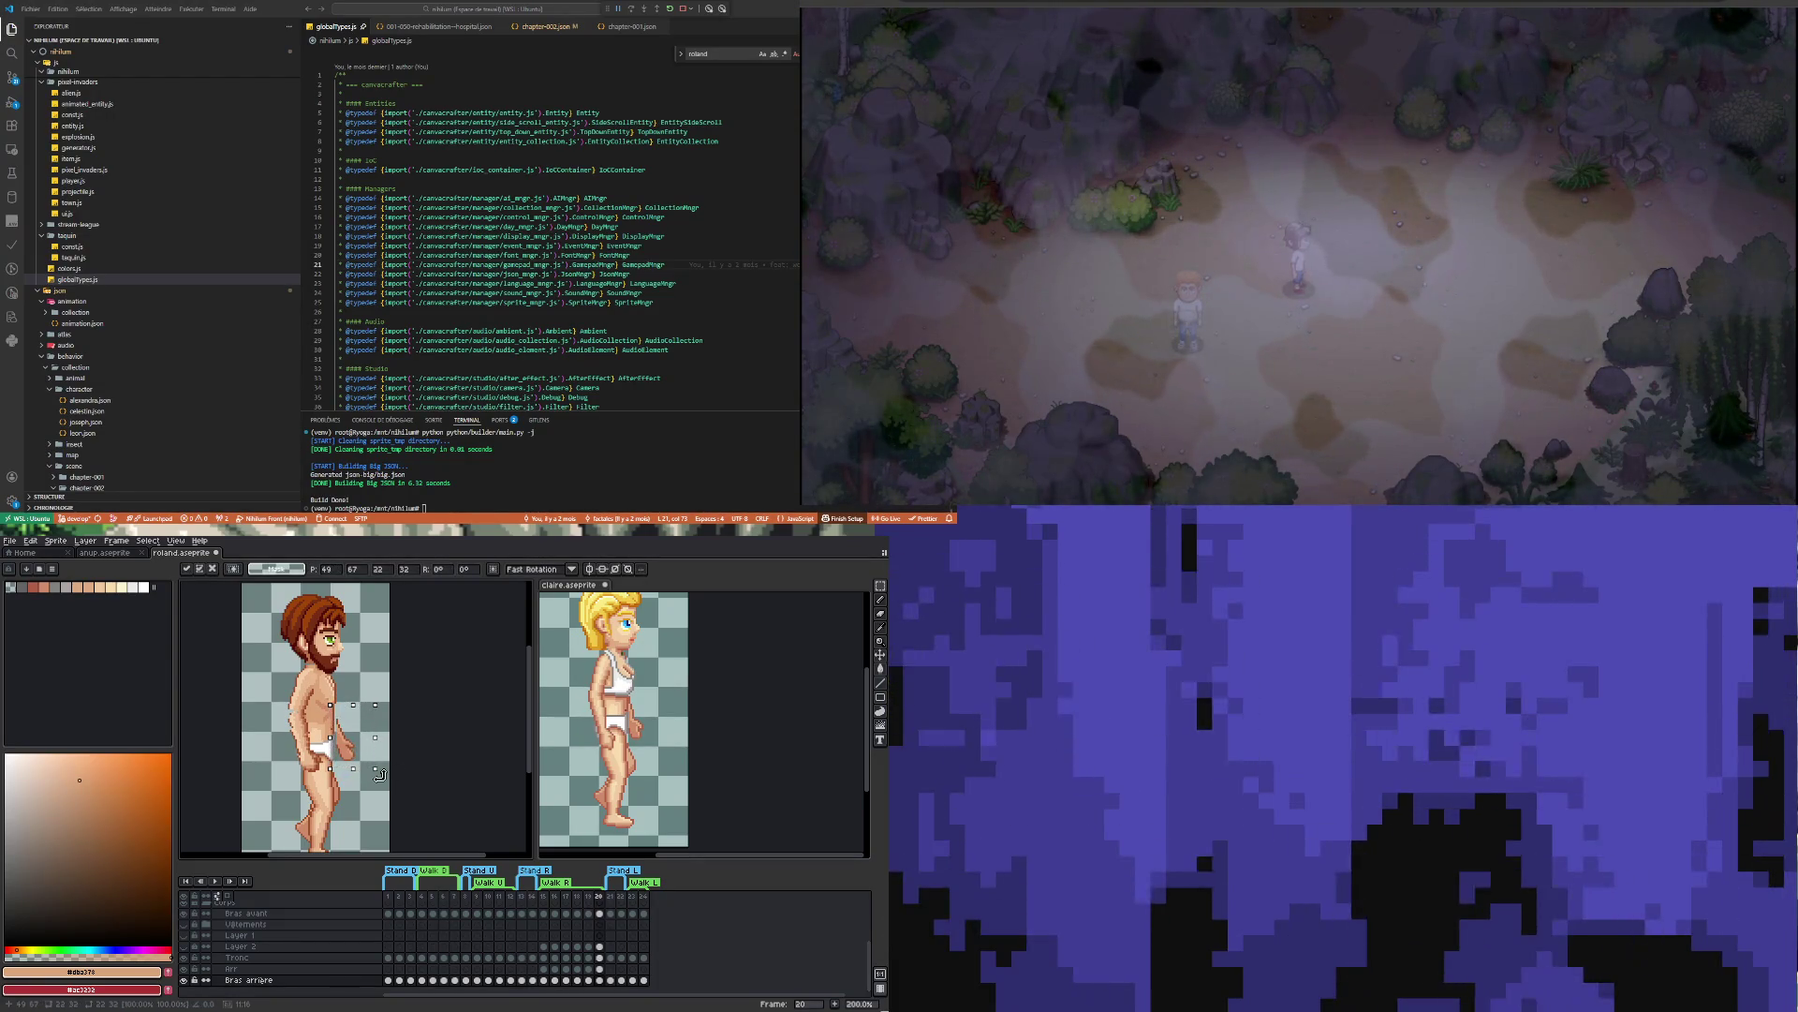
left_click_drag(377, 787, 386, 797)
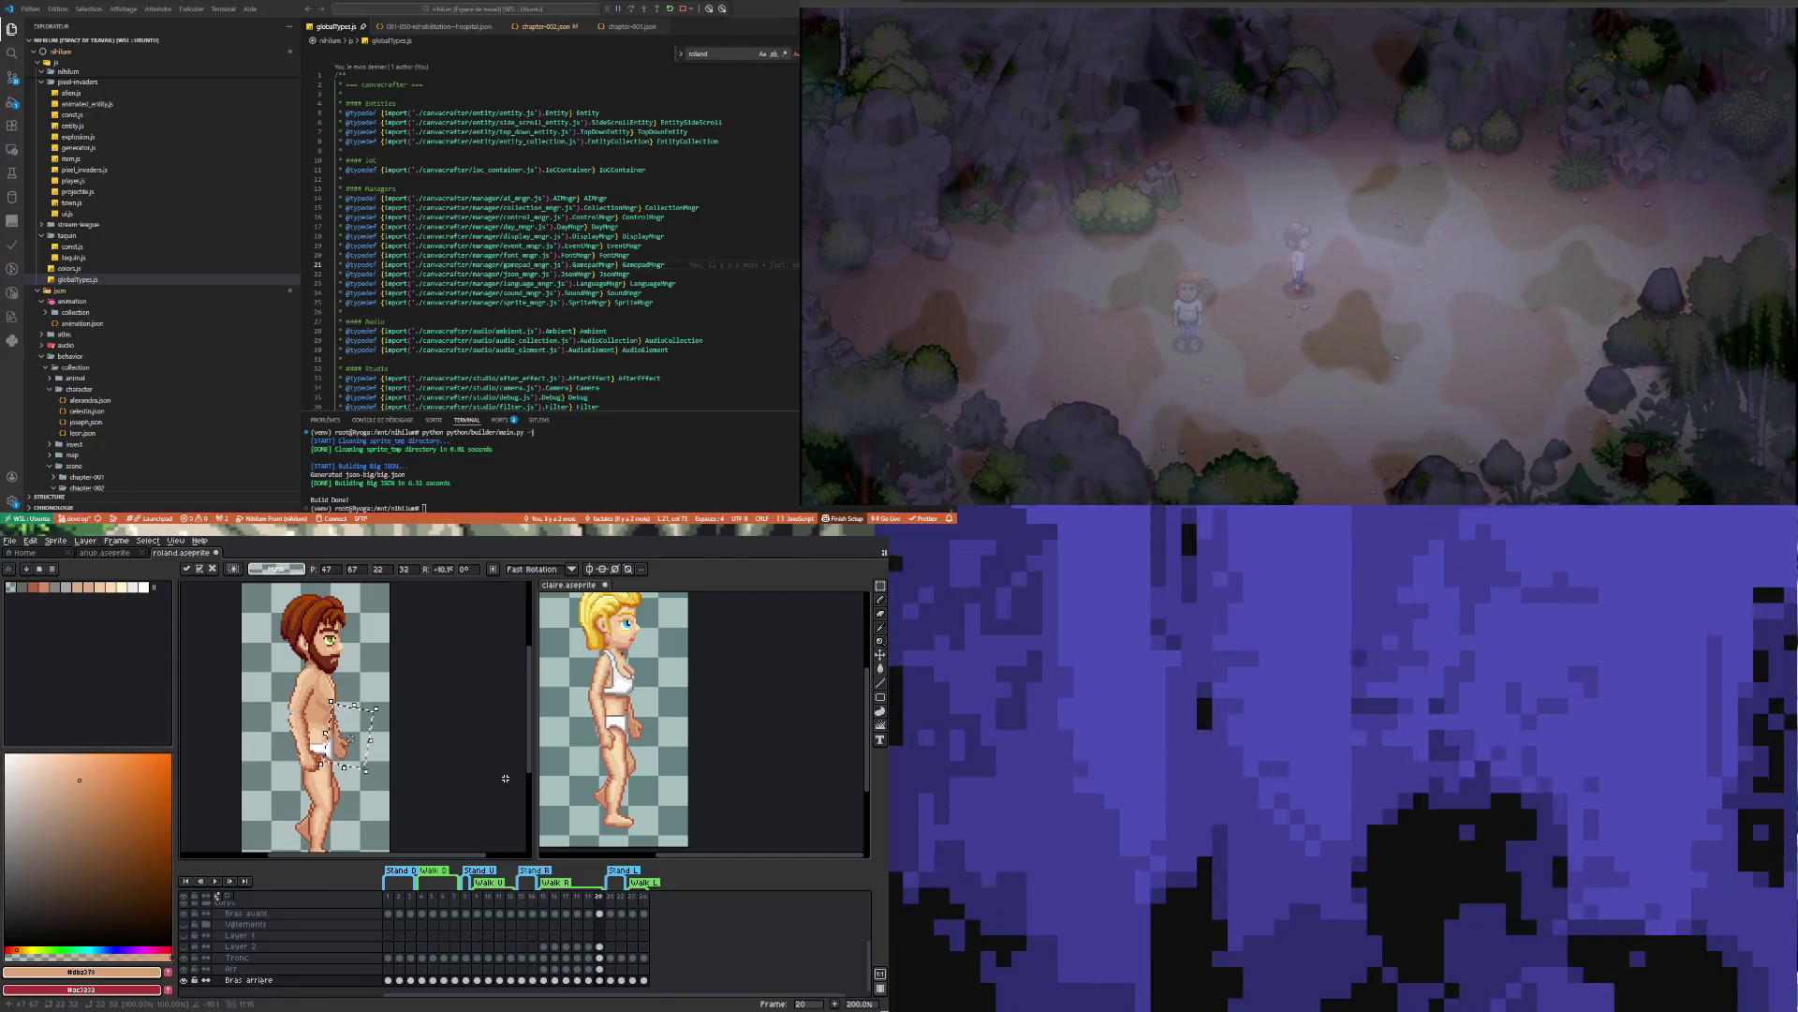
key("Left")
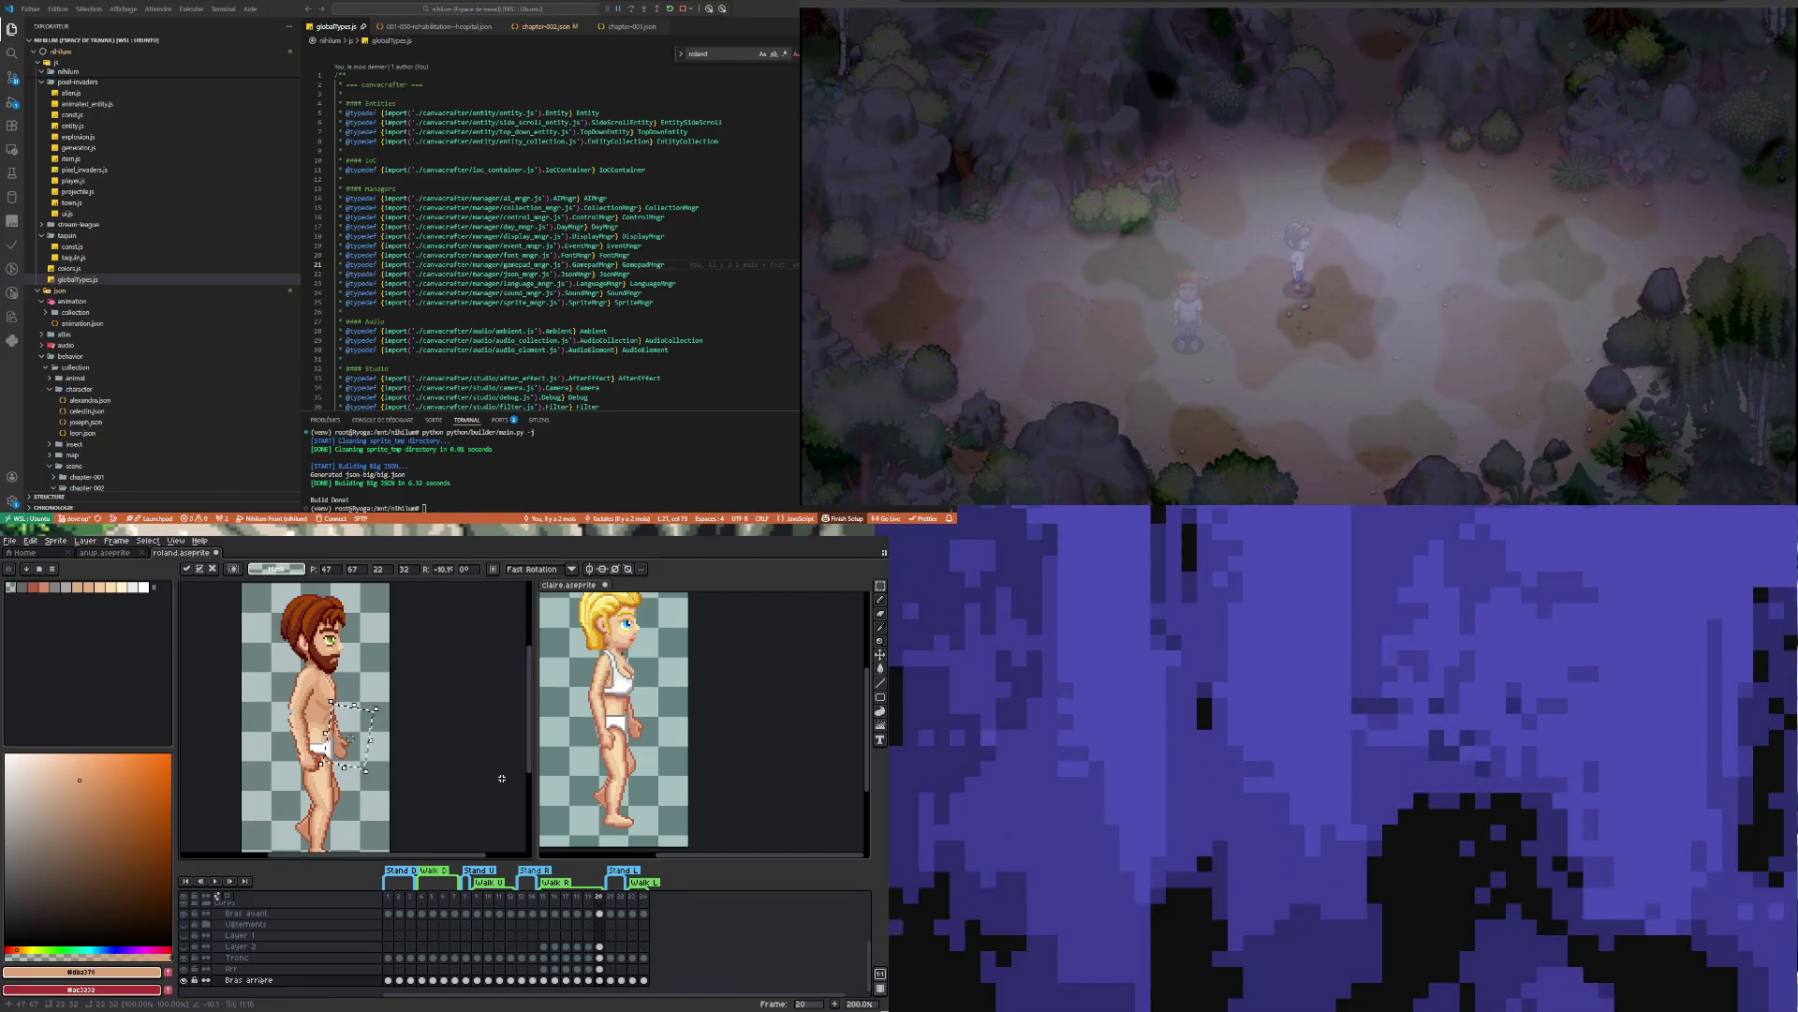
left_click(439, 756)
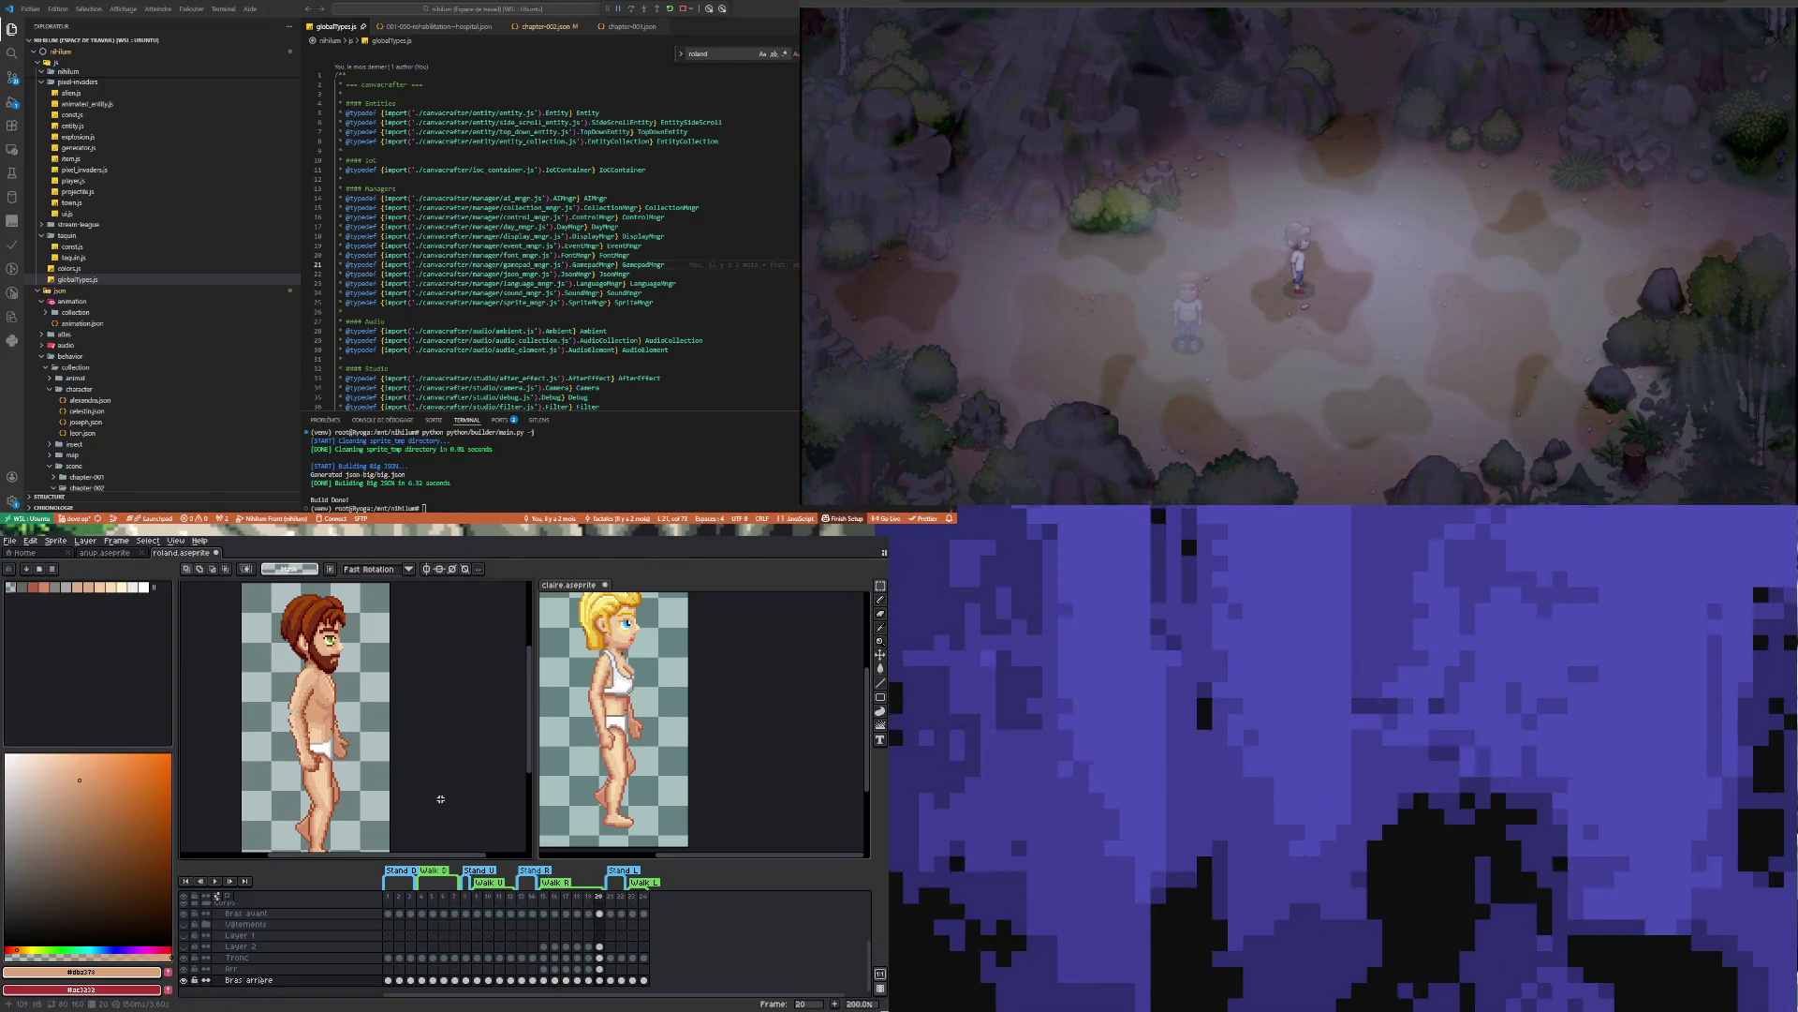
Play Roland's walk animation
left_click(216, 880)
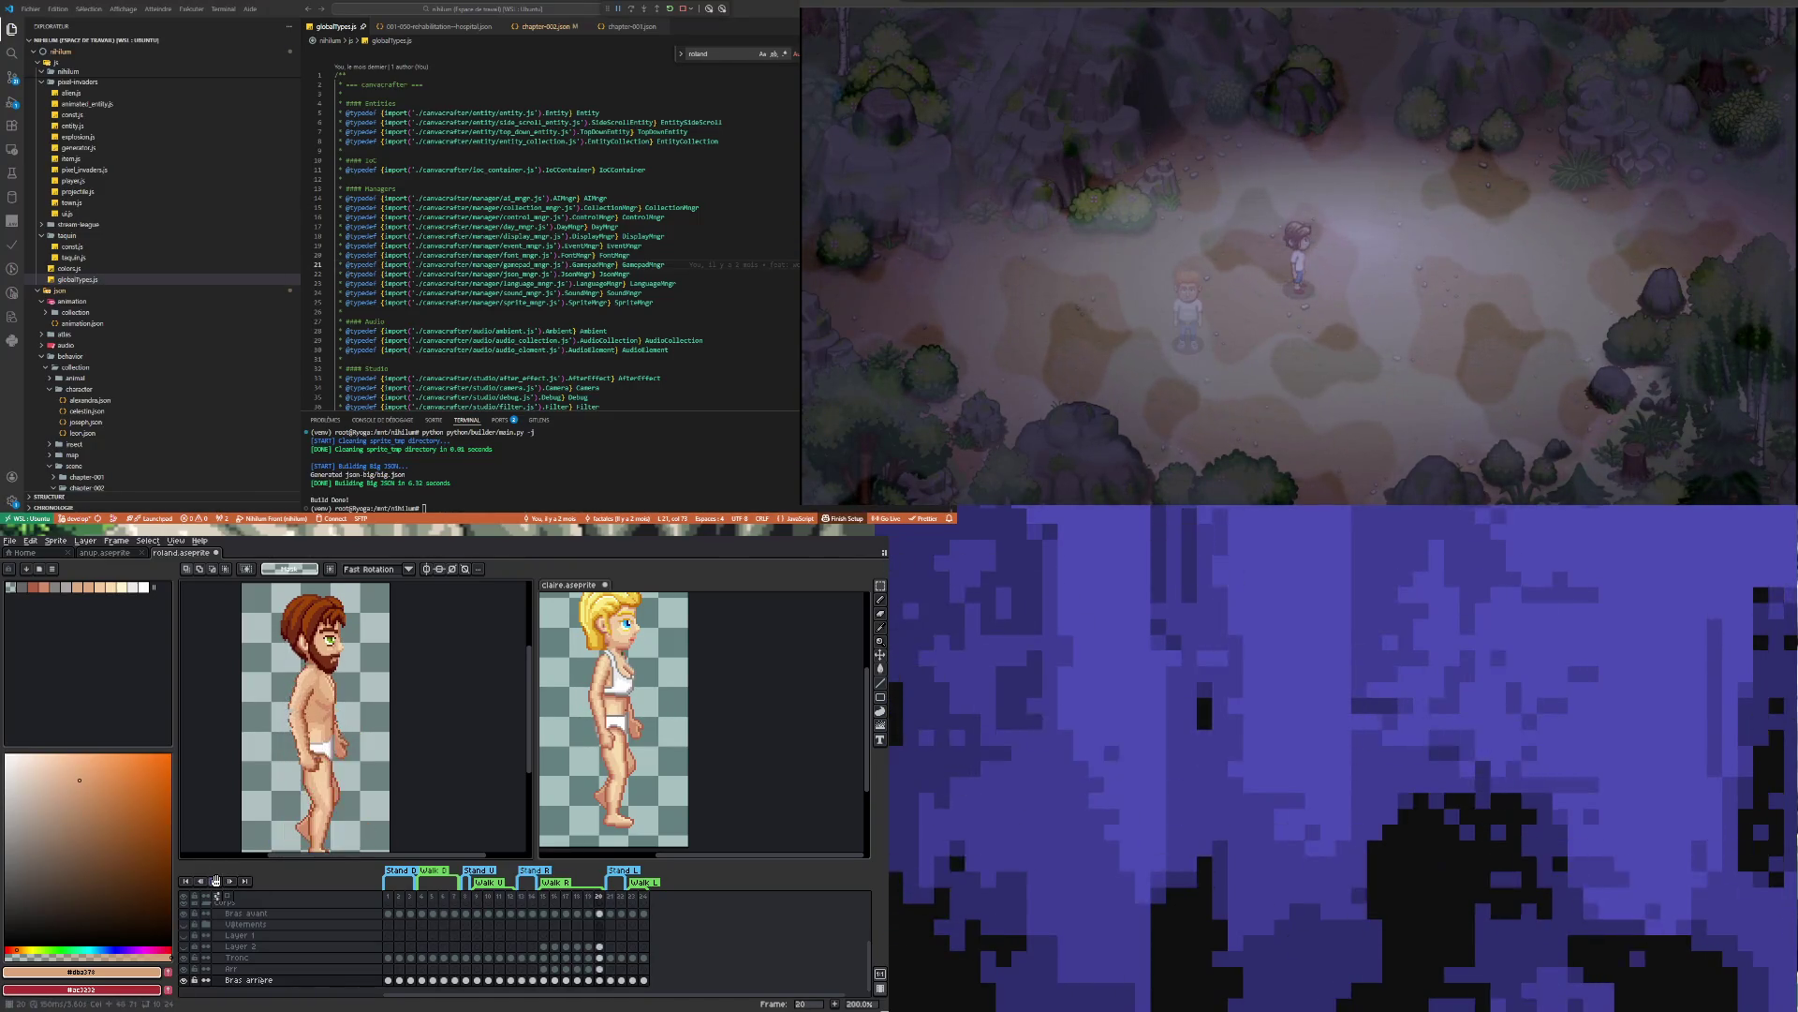
scroll(340, 721, "down", 2)
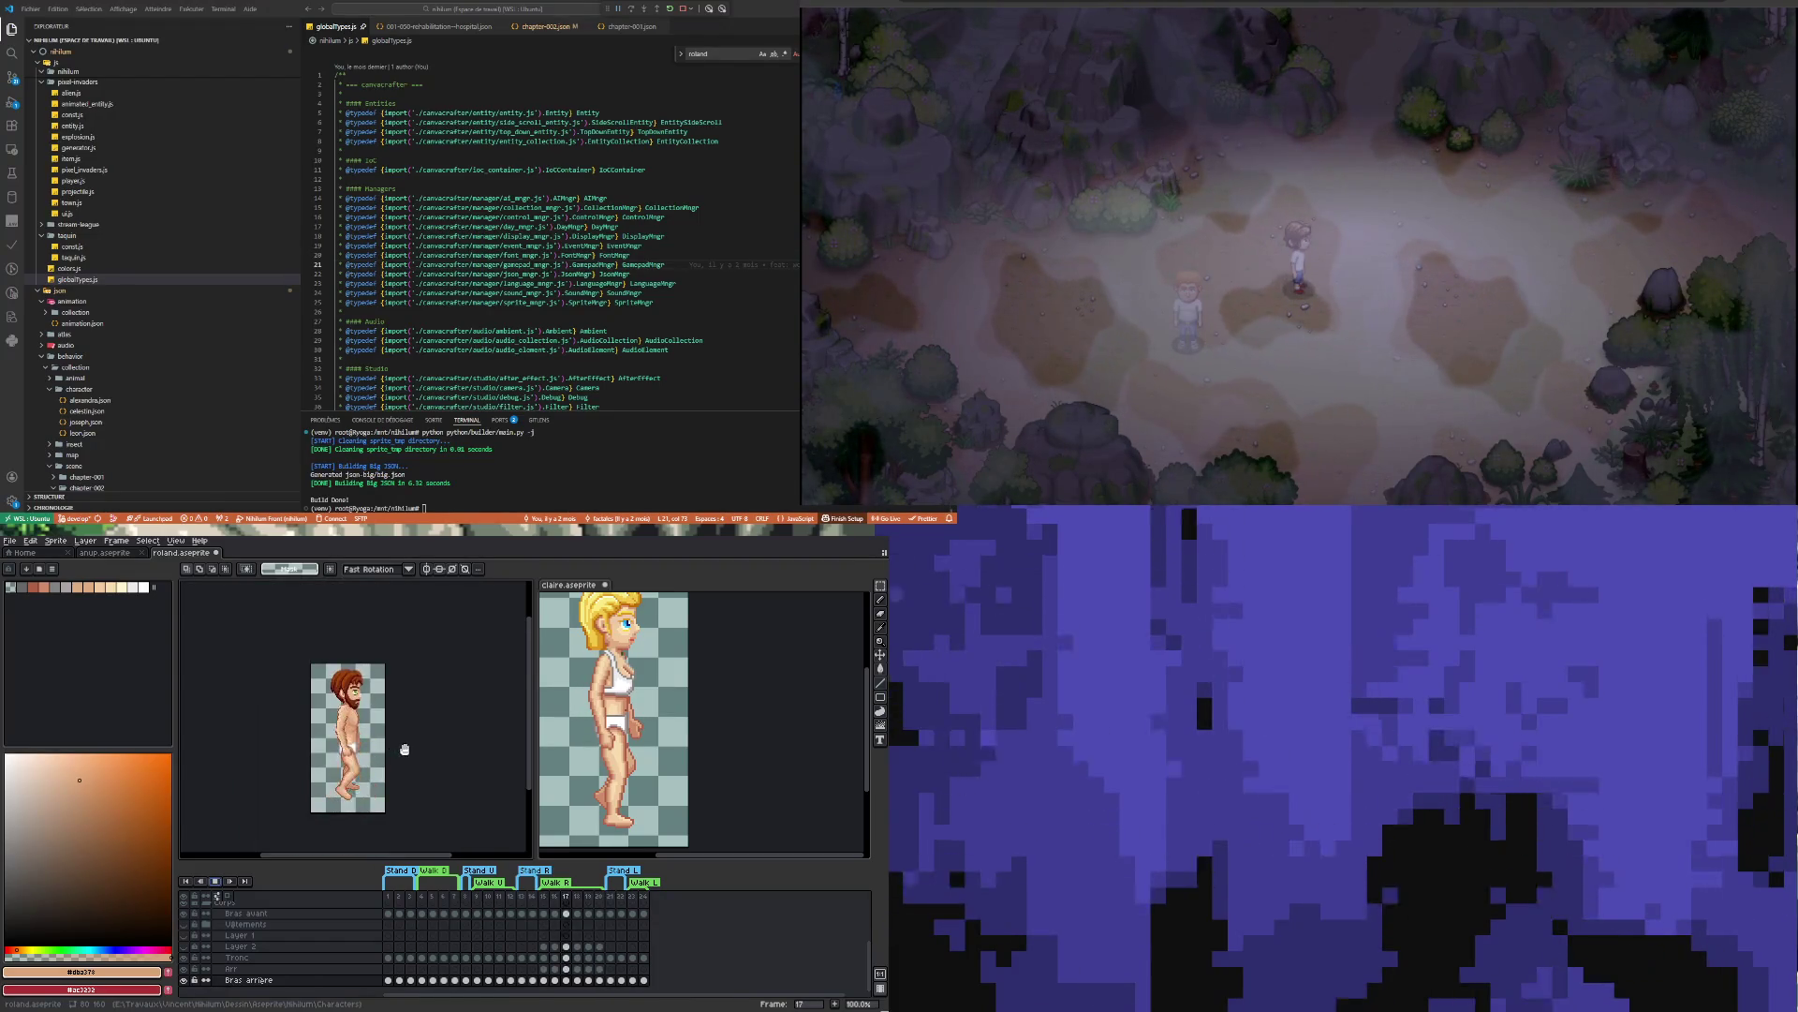
scroll(342, 757, "up", 2)
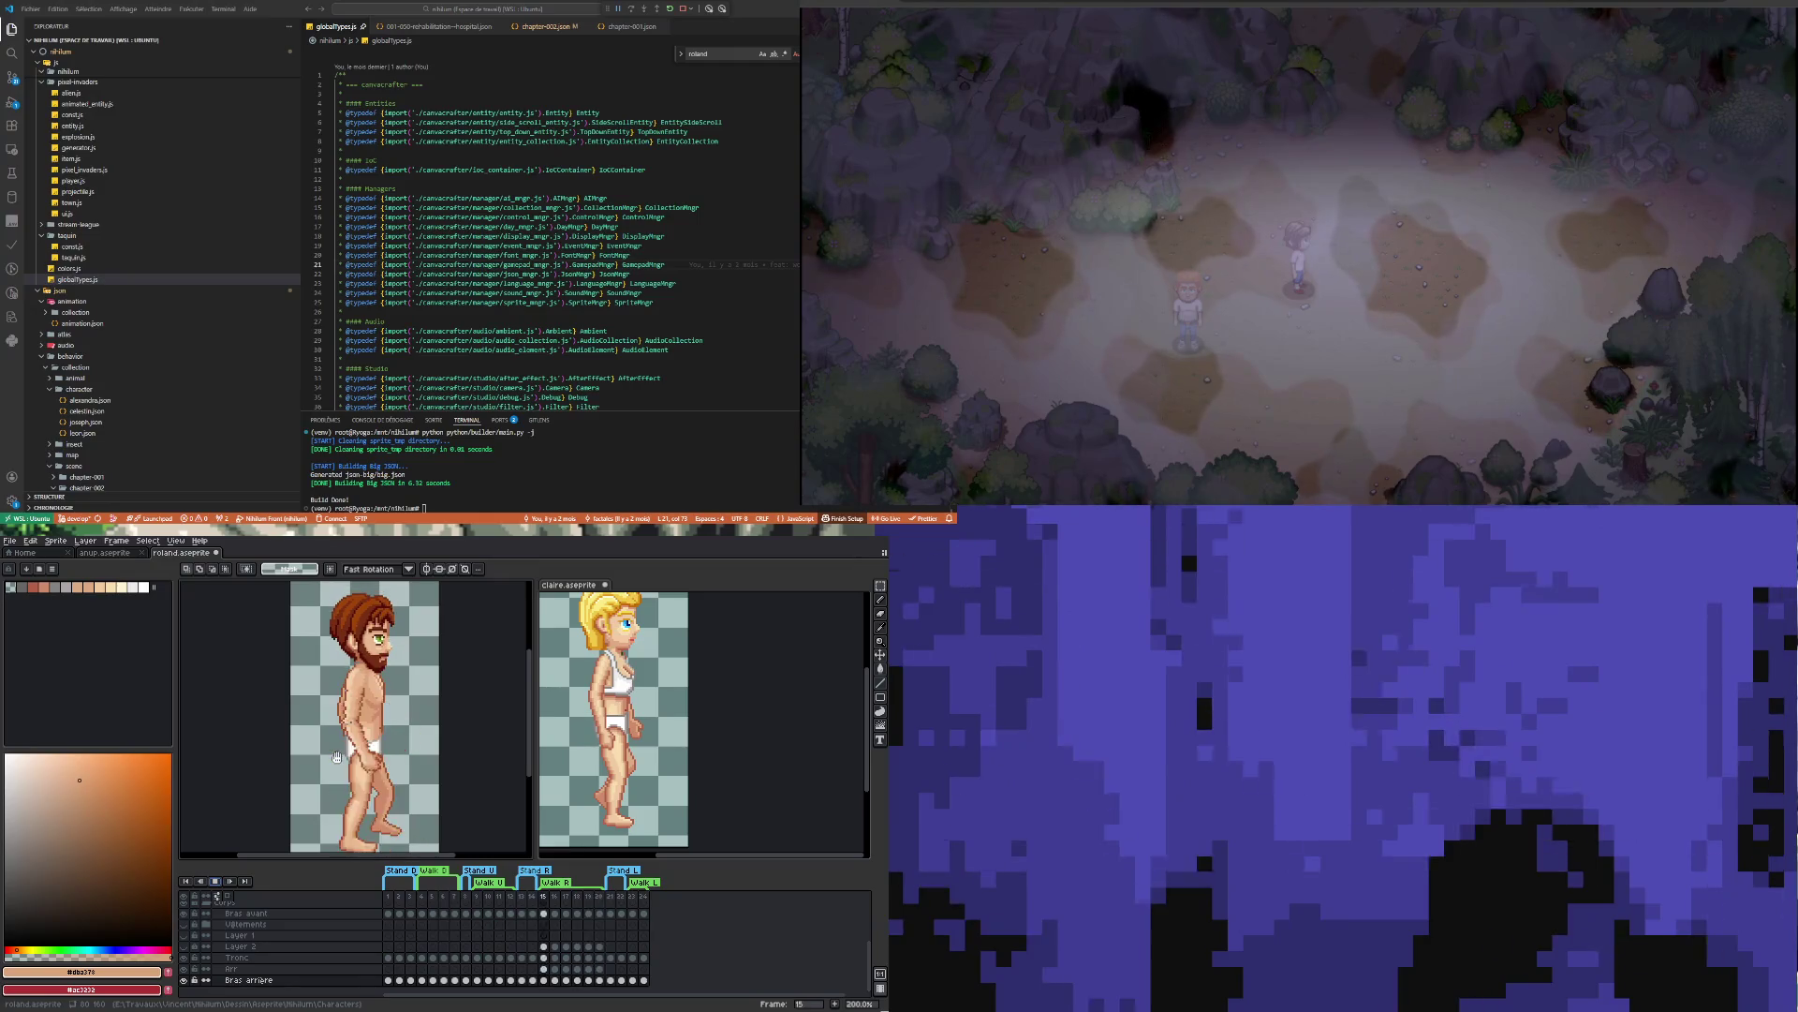
scroll(371, 749, "down", 2)
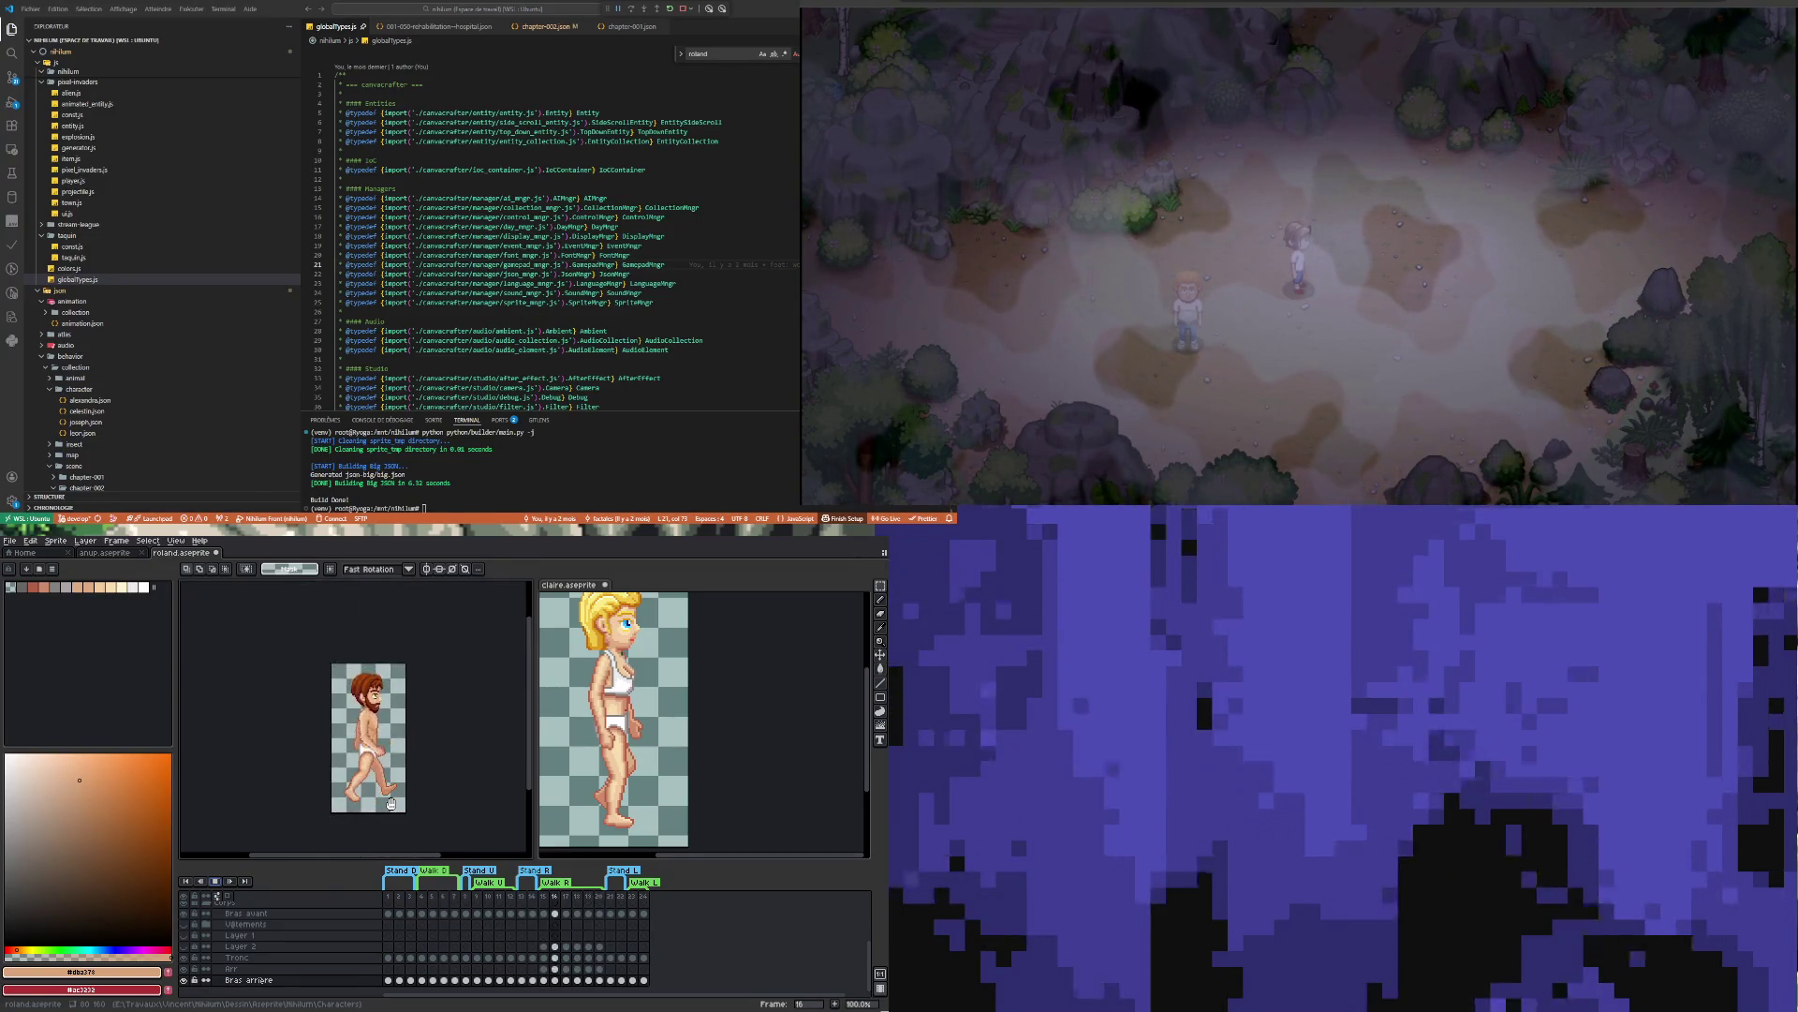
Jump Claire's sprite to frame 17 and start her walk animation
key("ctrl+Tab")
left_click(566, 935)
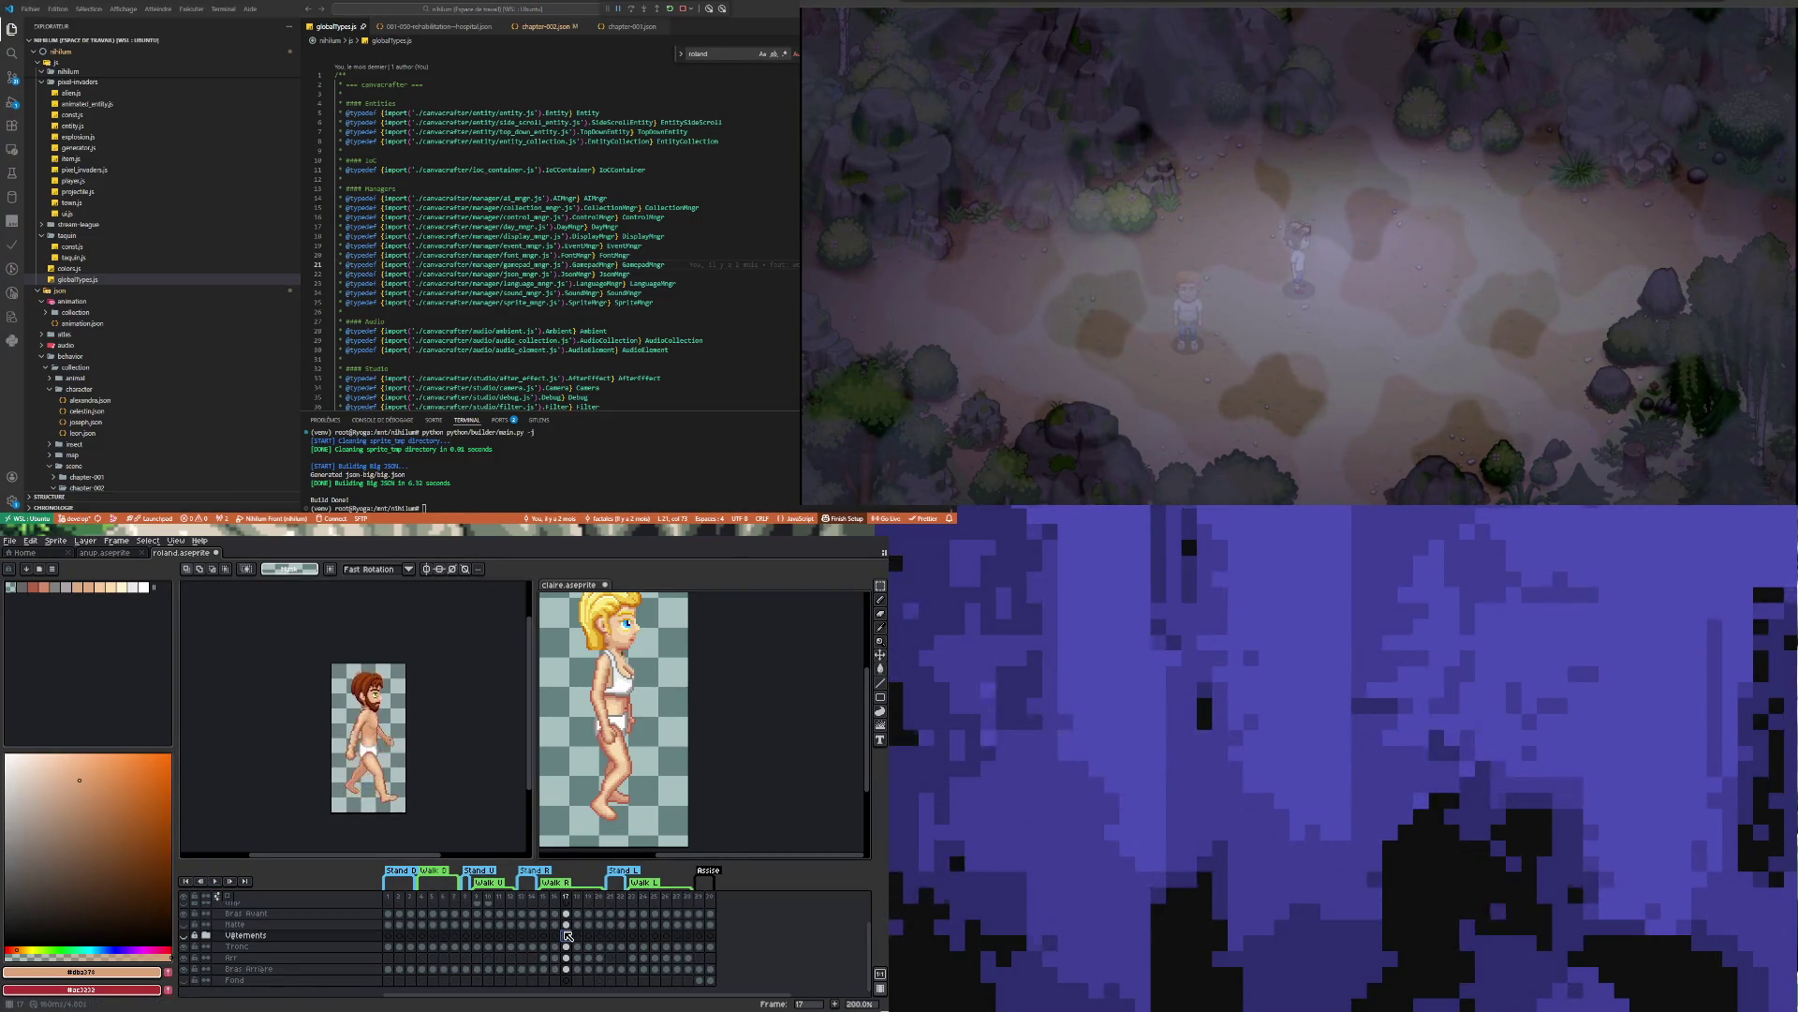
left_click(216, 880)
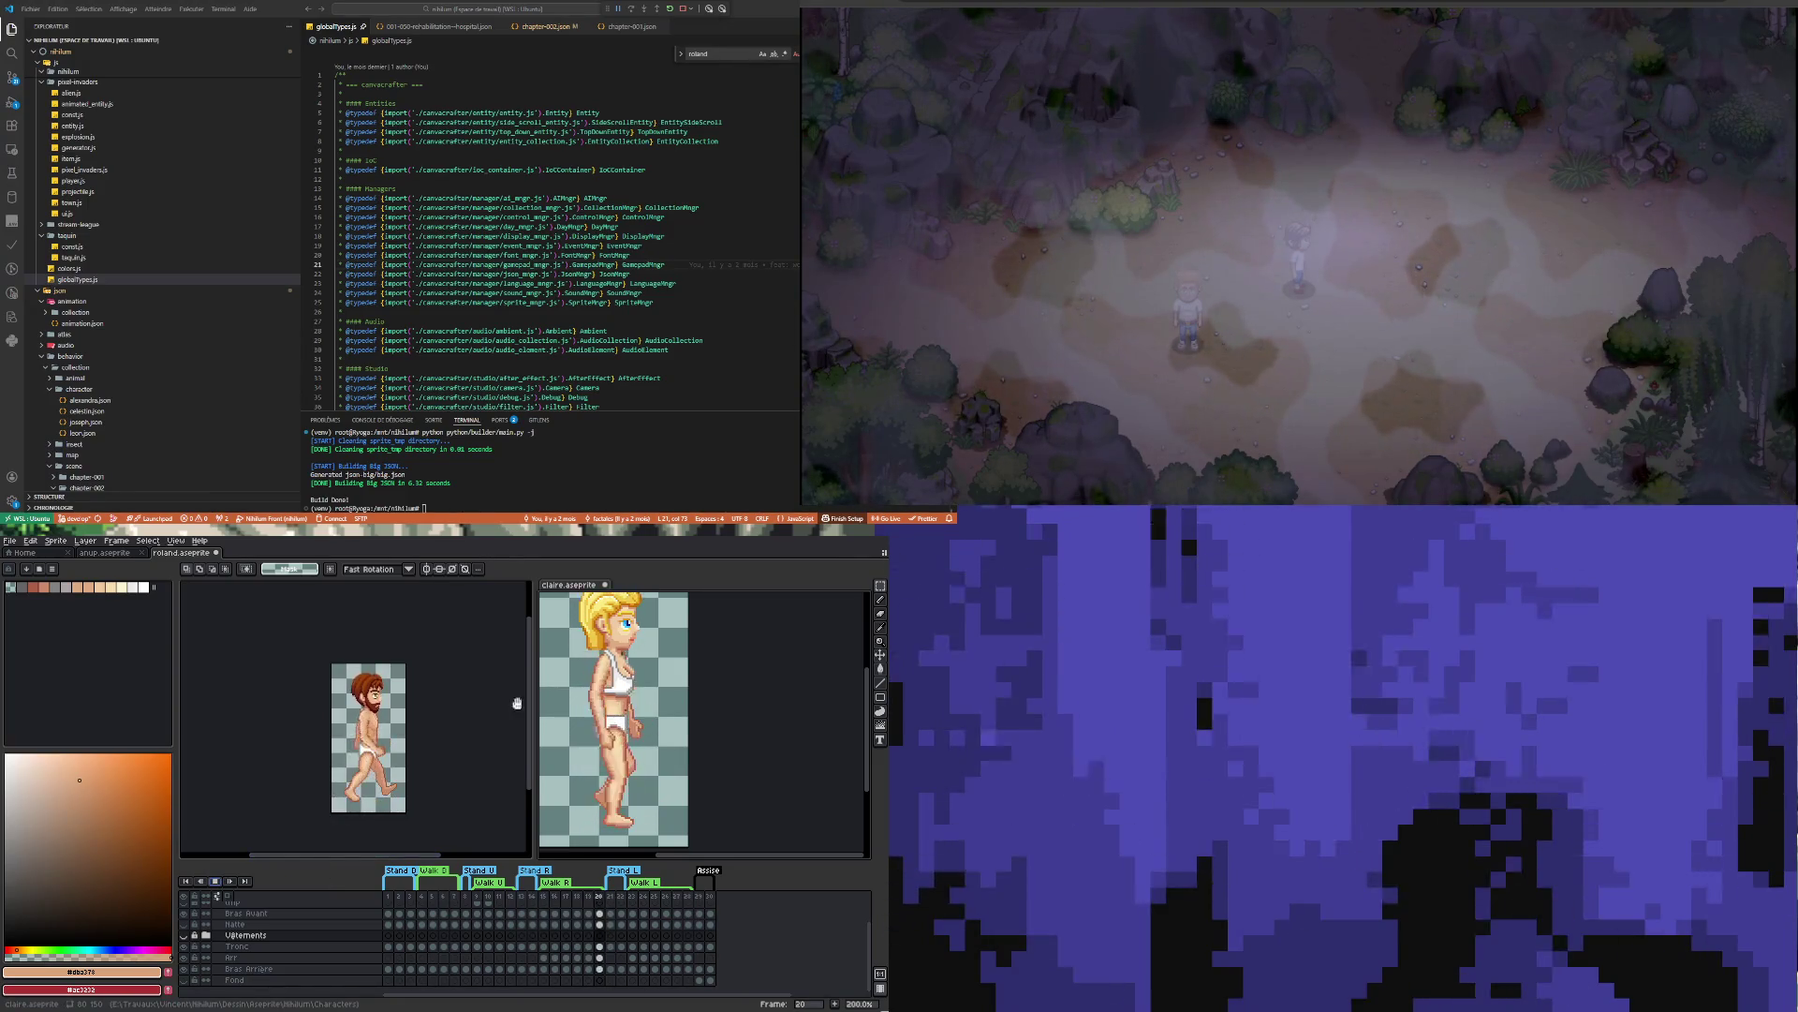
Zoom around Claire's sprite to study her walk up close
scroll(633, 675, "up", 3)
scroll(634, 674, "down", 4)
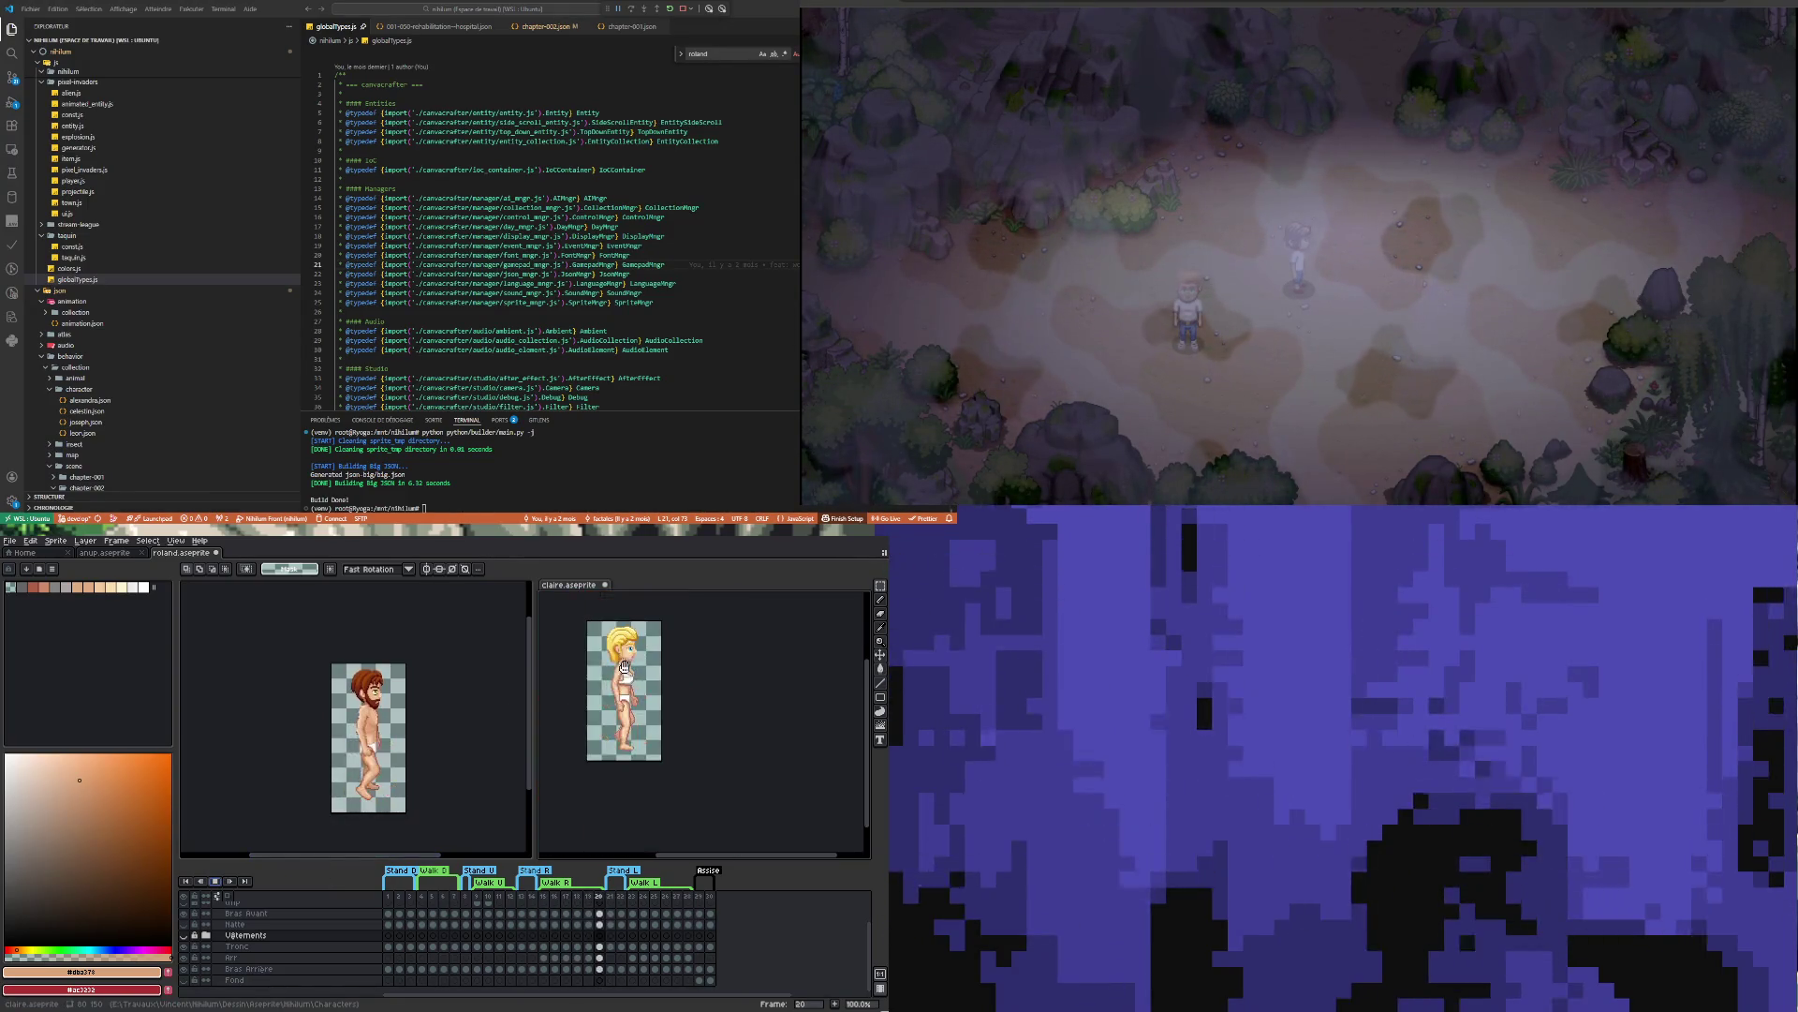
scroll(664, 749, "up", 3)
scroll(664, 750, "down", 3)
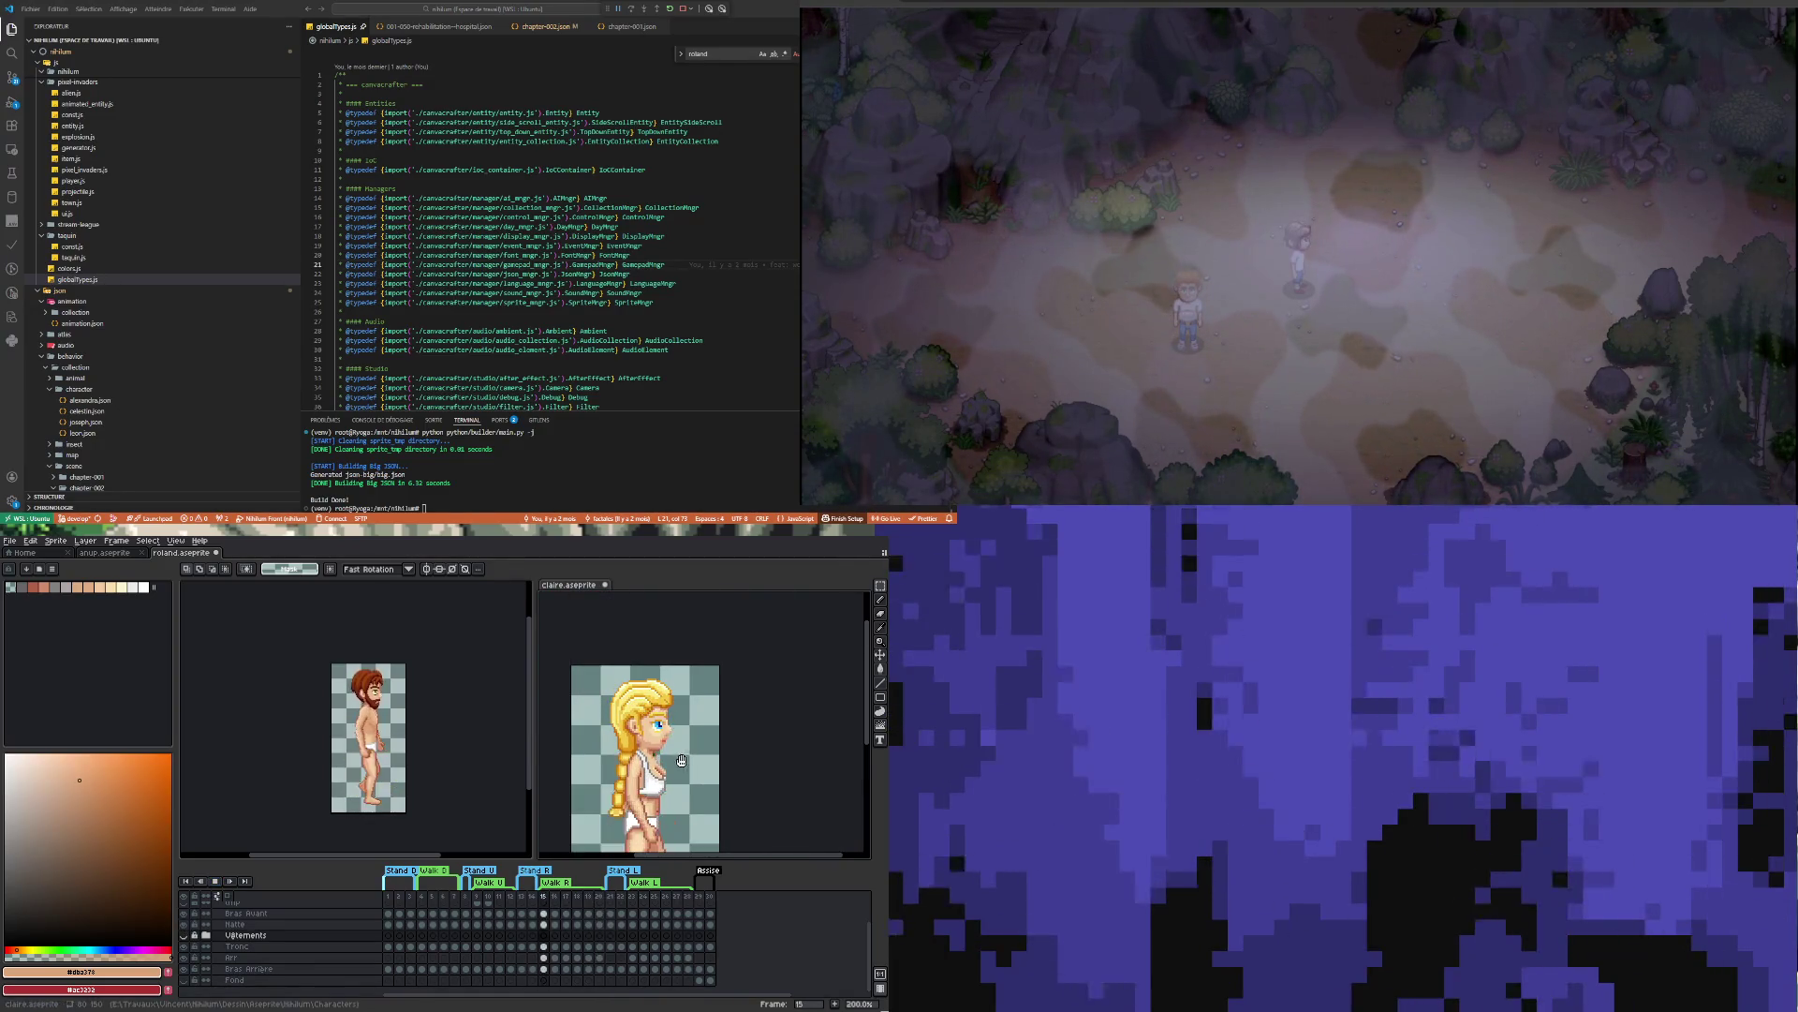
scroll(681, 761, "up", 4)
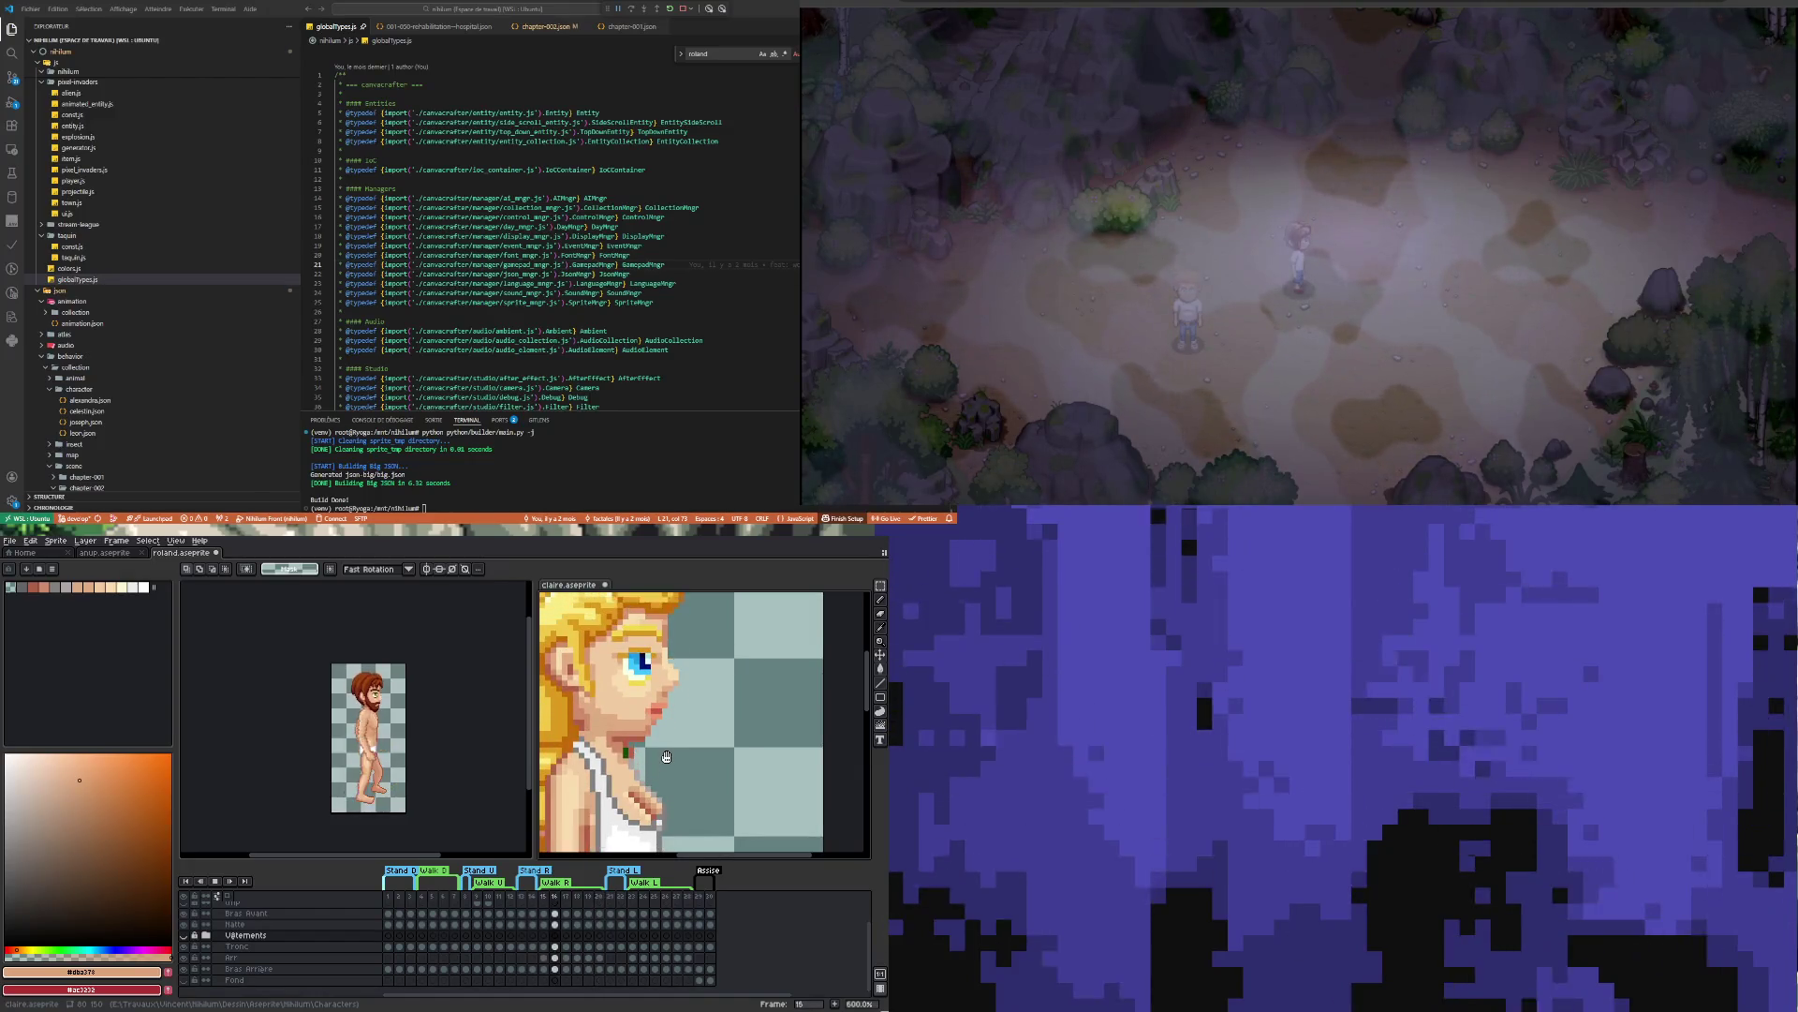
scroll(667, 756, "down", 3)
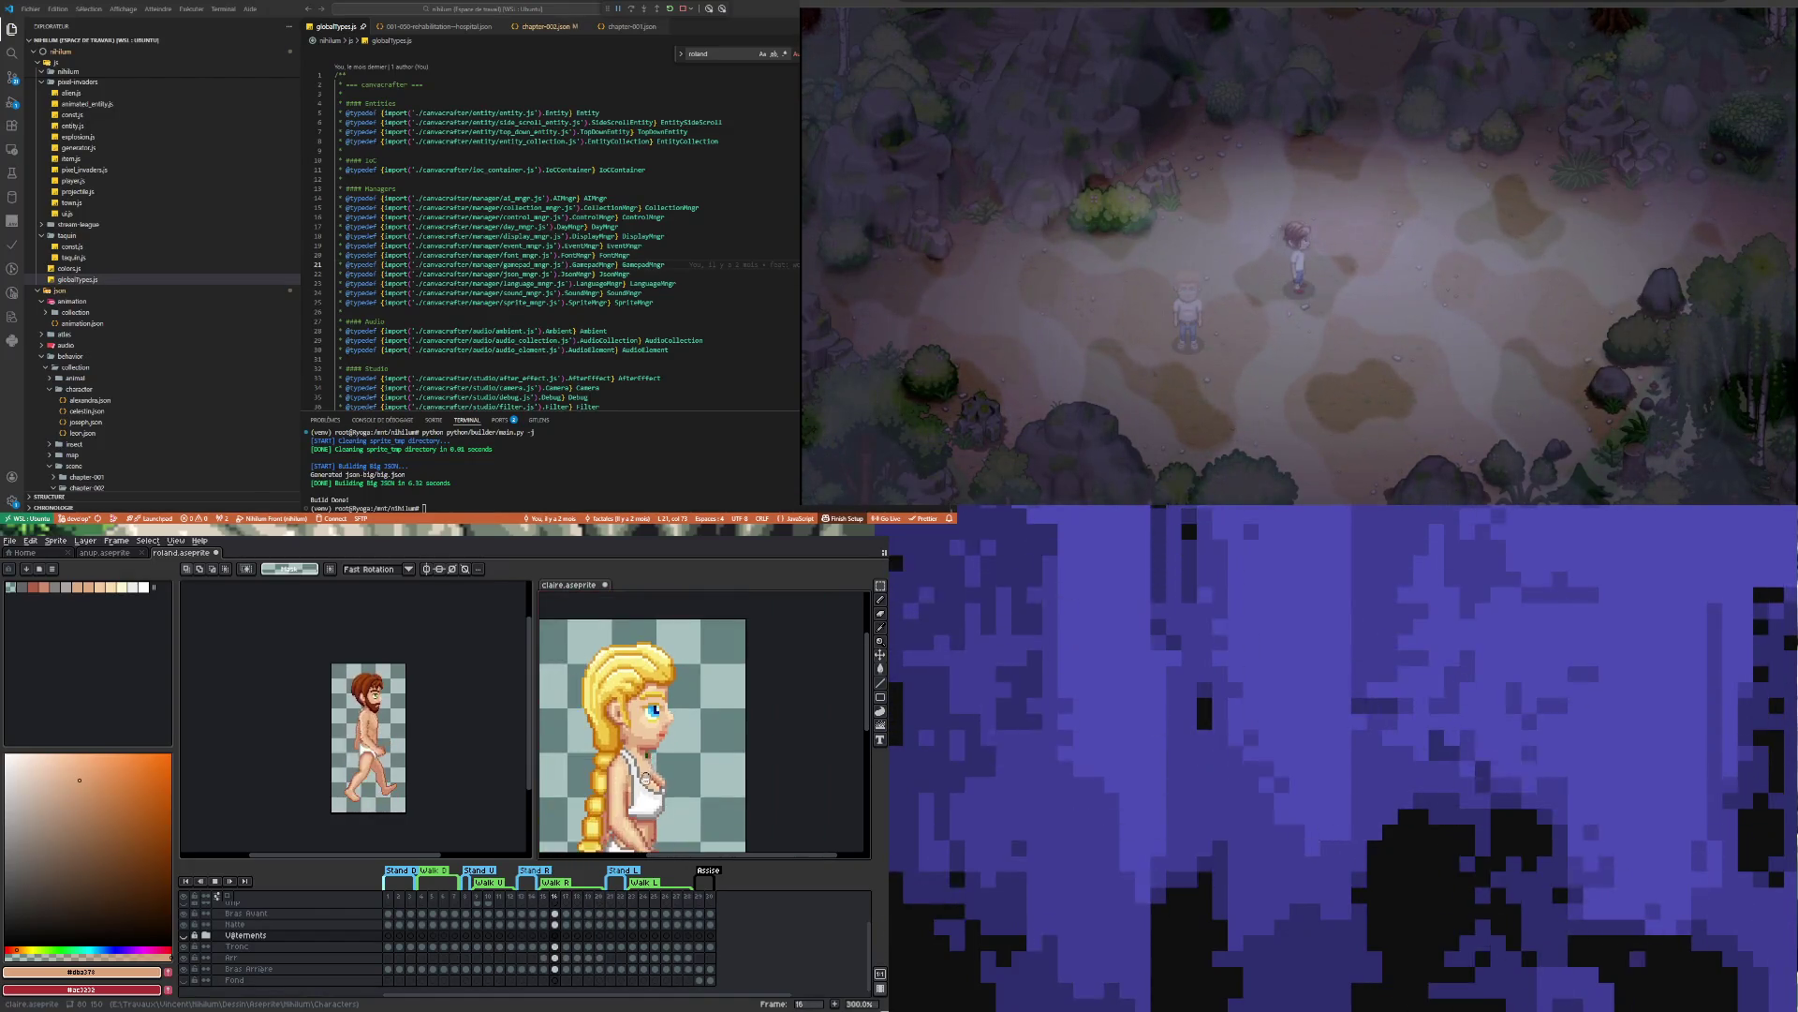
scroll(649, 761, "up", 3)
scroll(650, 763, "down", 3)
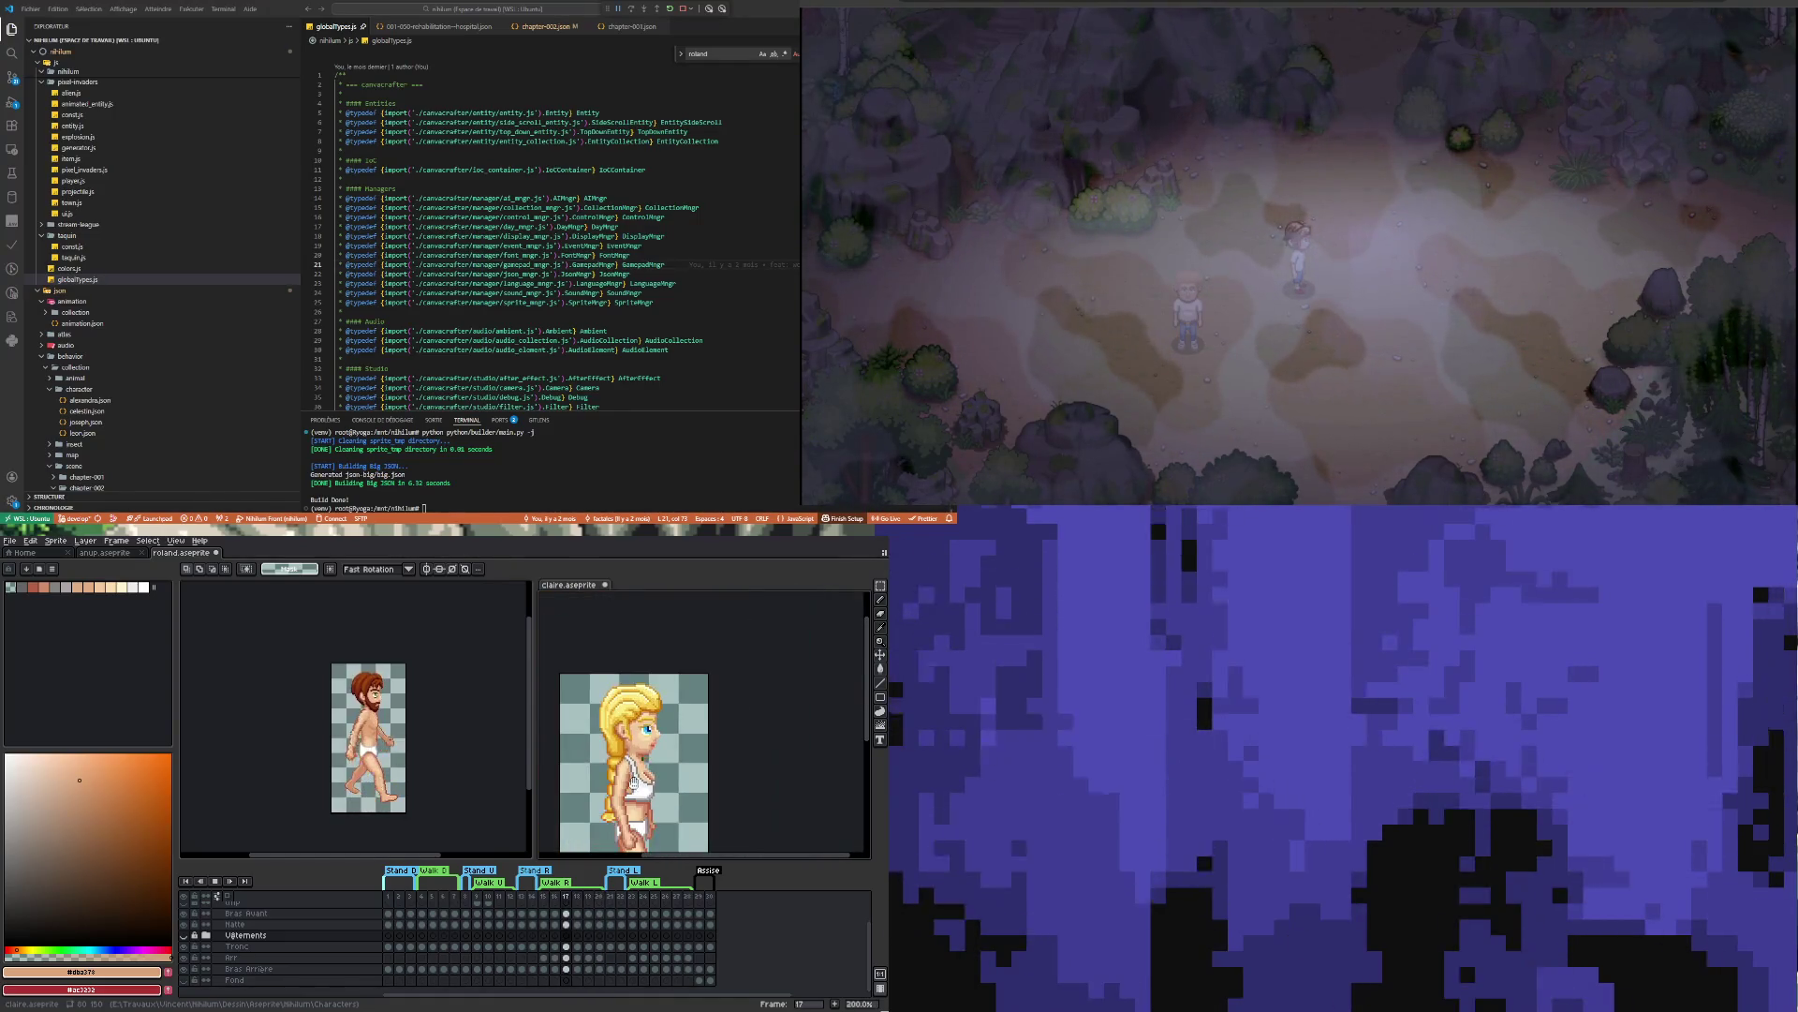
scroll(380, 757, "down", 2)
scroll(380, 757, "up", 2)
scroll(656, 778, "down", 1)
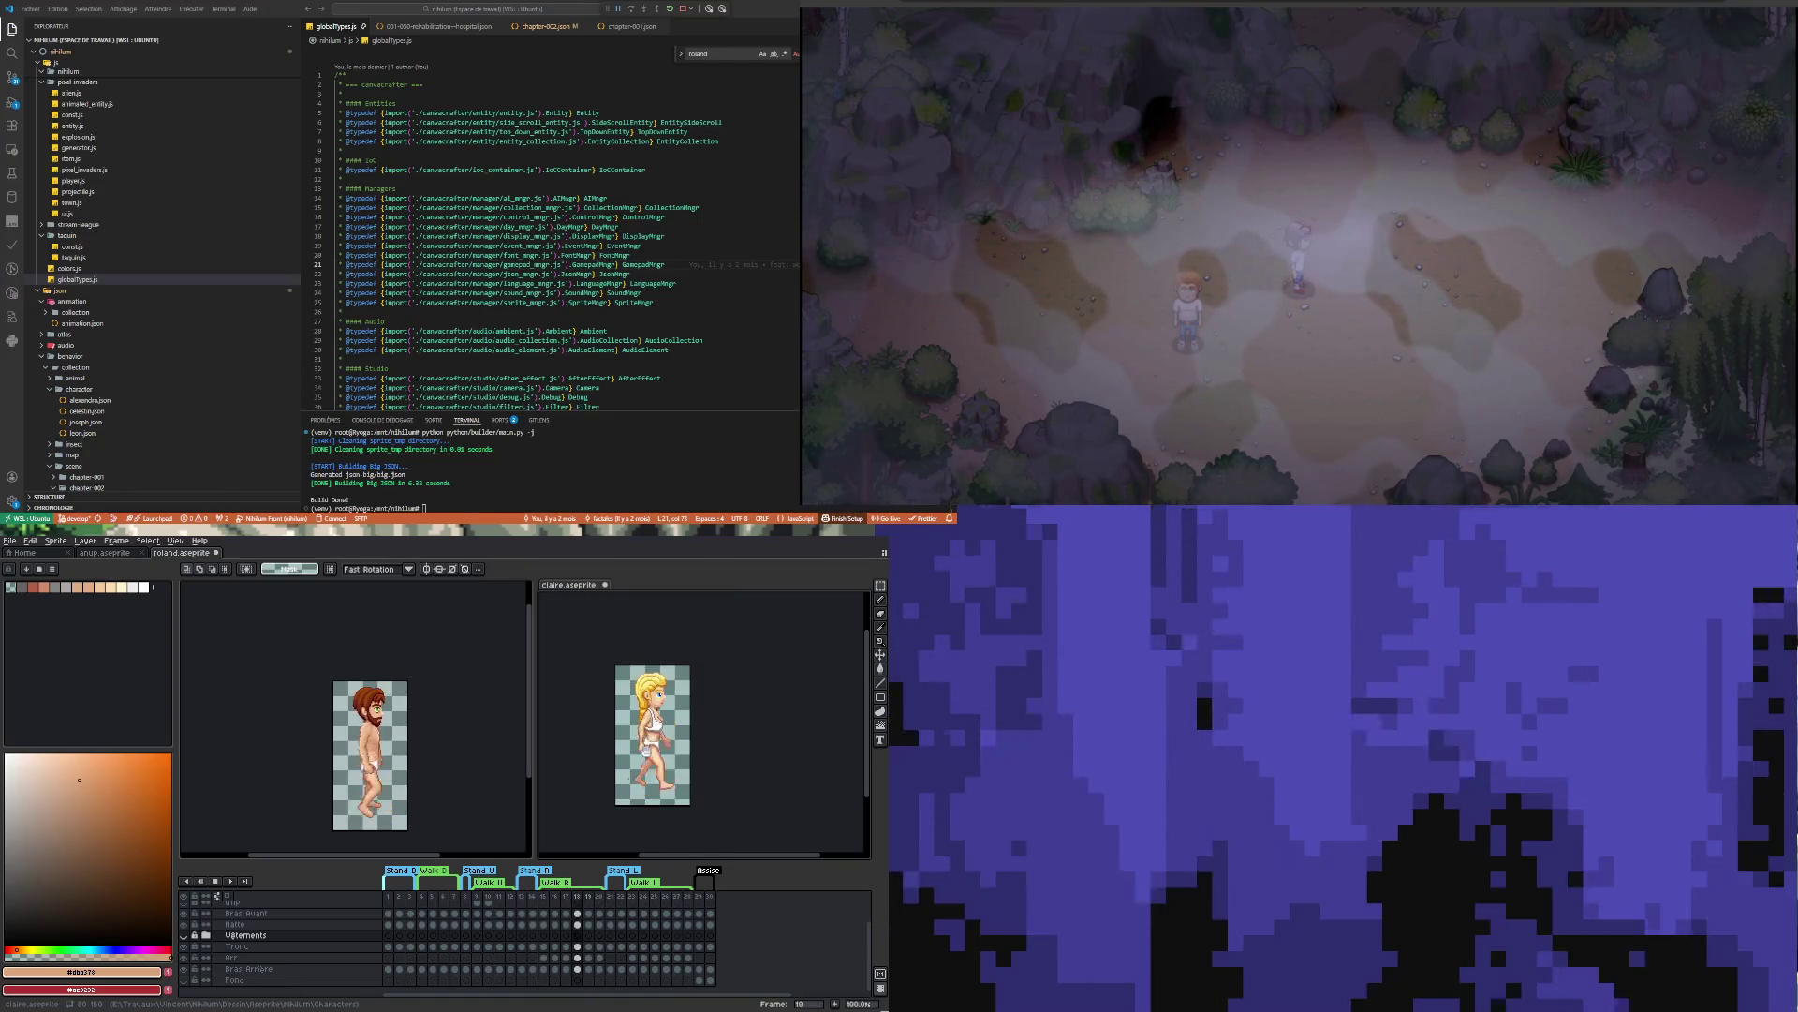
scroll(339, 770, "up", 1)
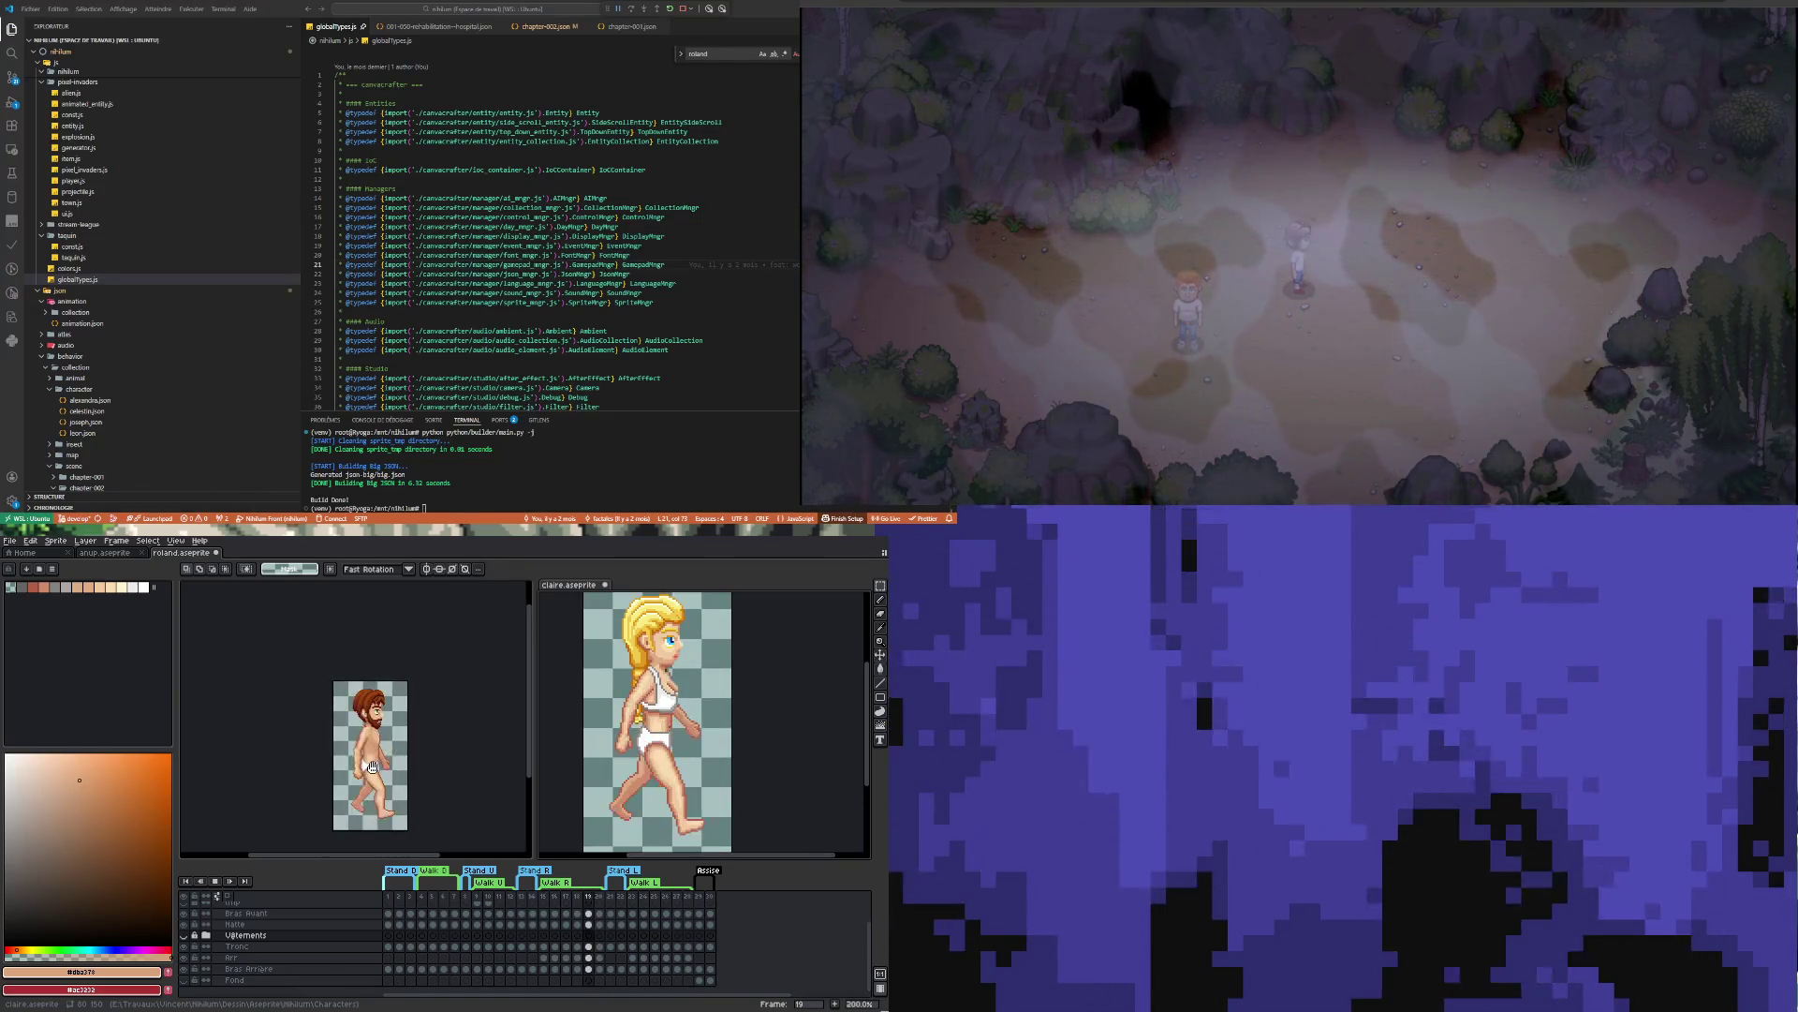
scroll(380, 769, "up", 1)
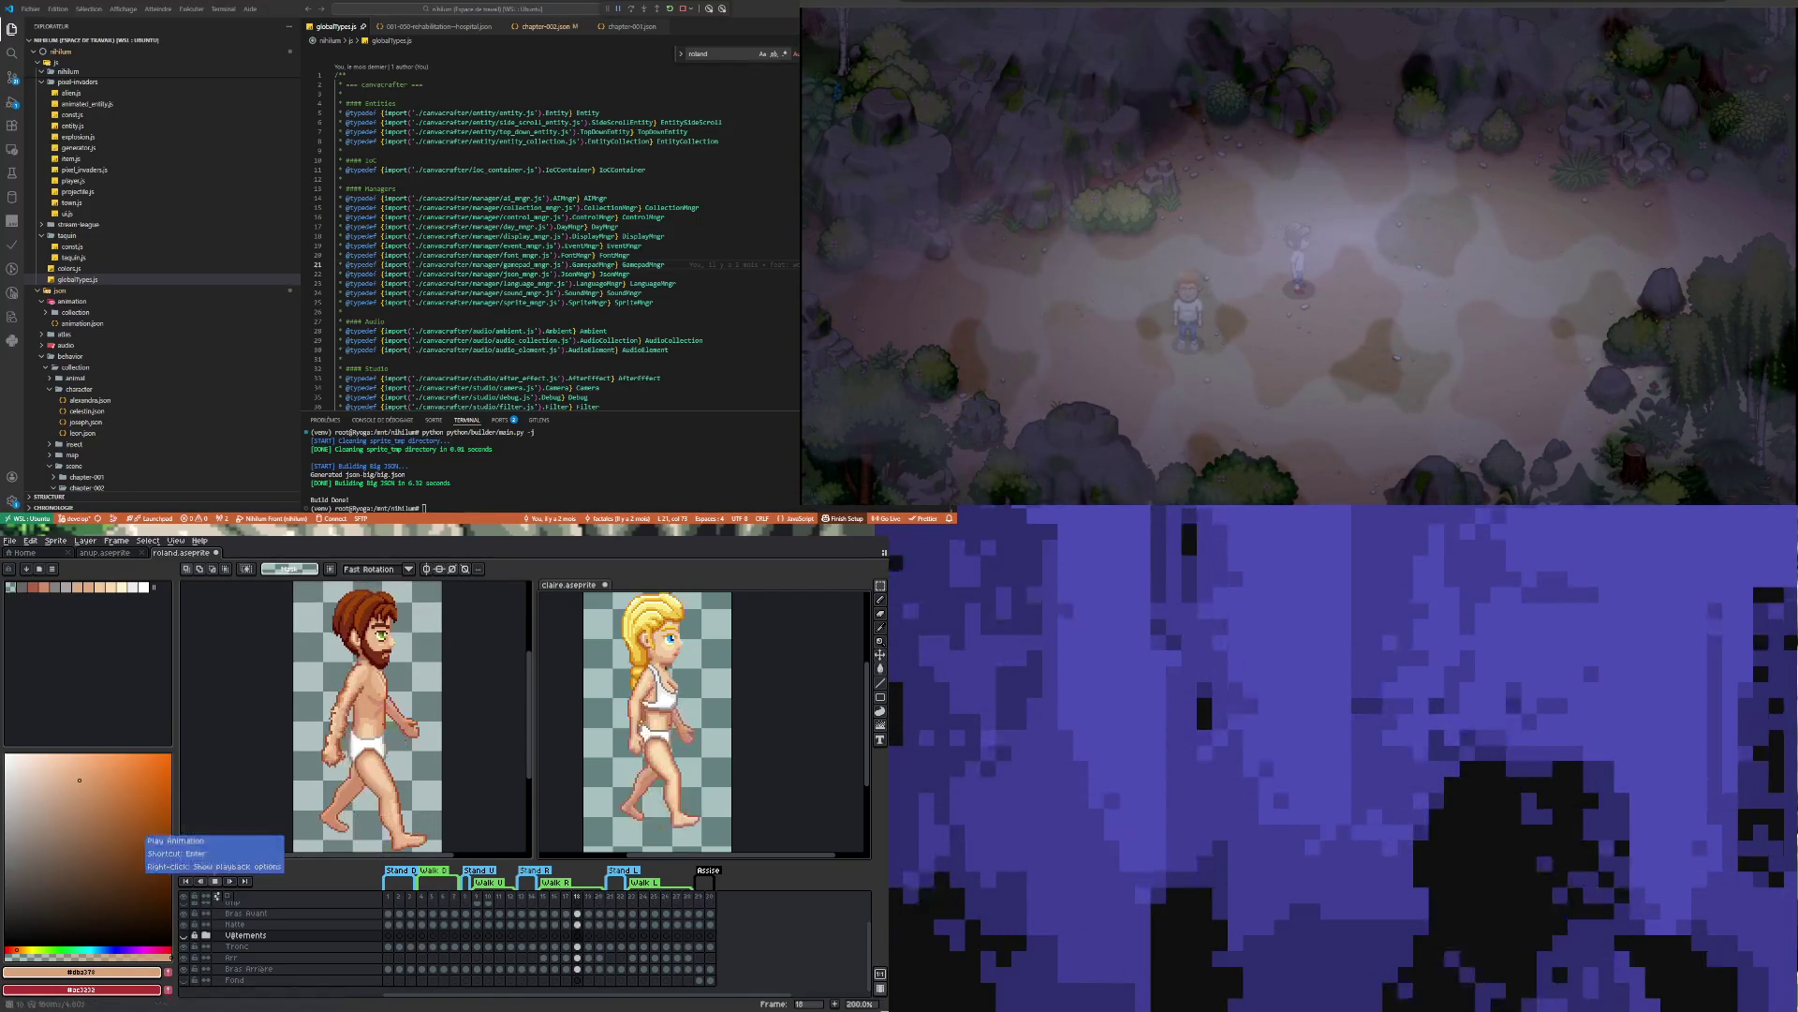
Play Claire's animation, stop Roland's mid-stride, and go to frame 15 on Bras avant
left_click(215, 882)
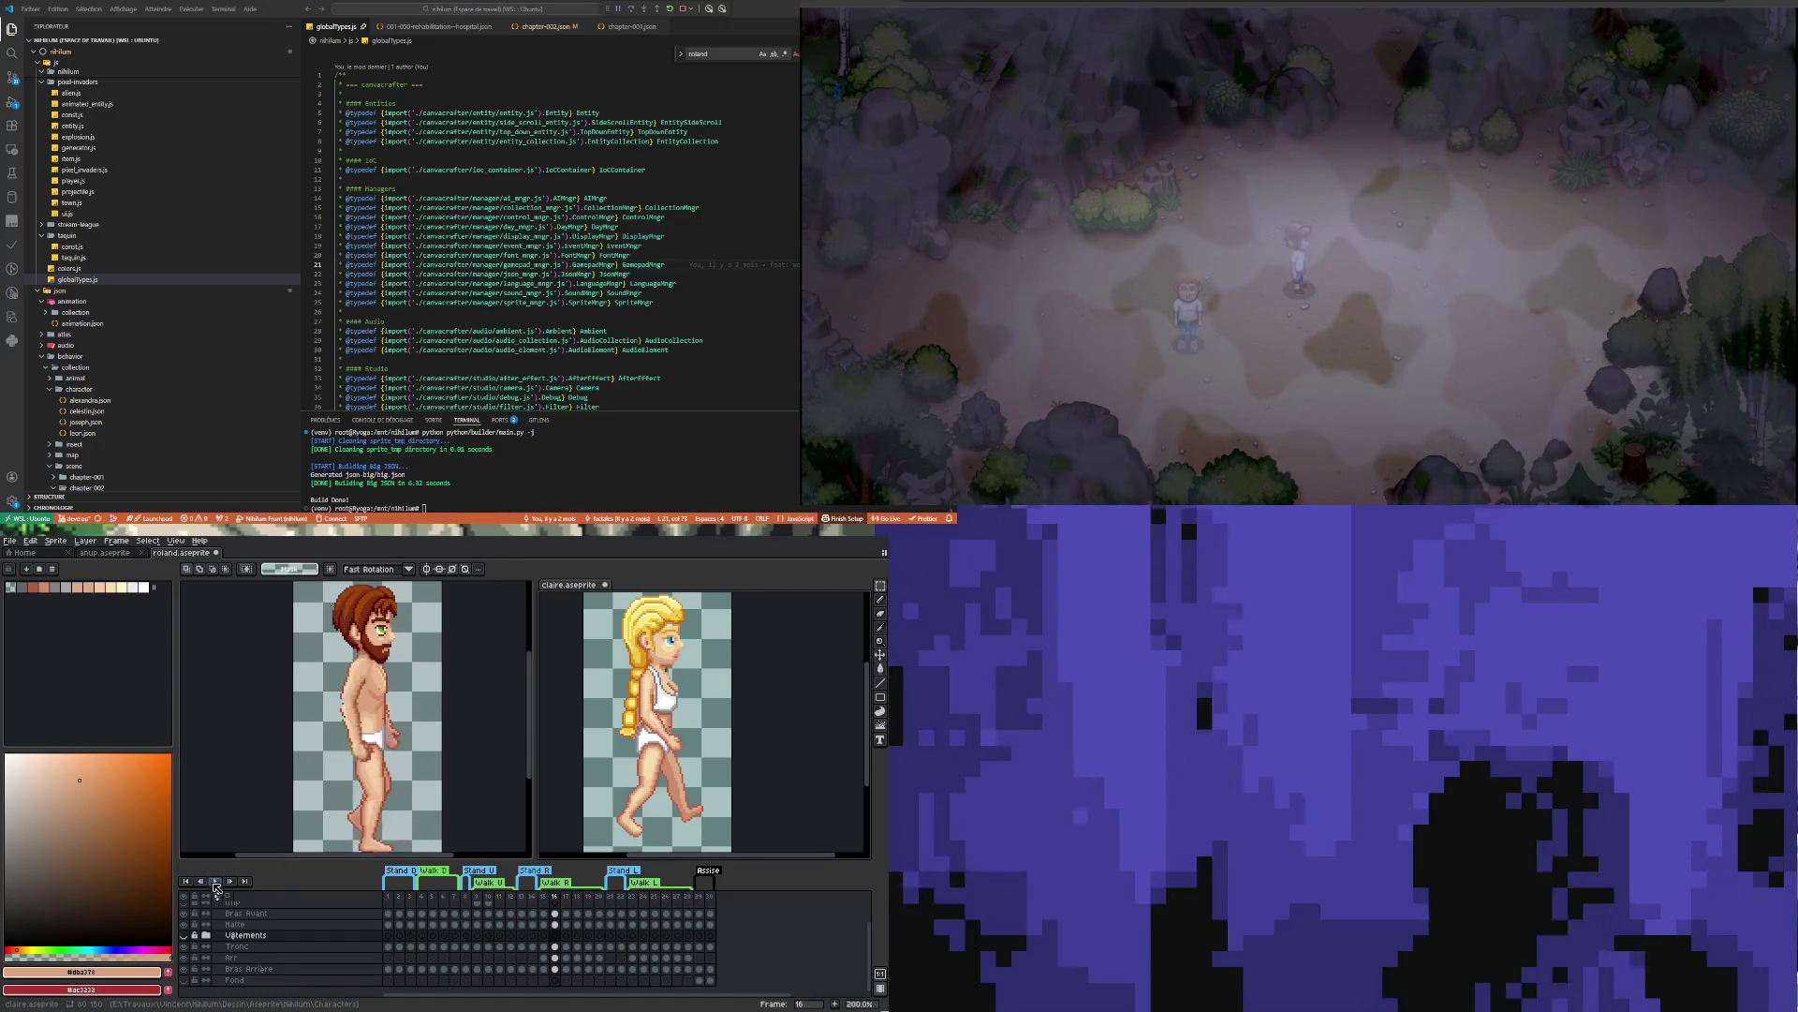
left_click(350, 840)
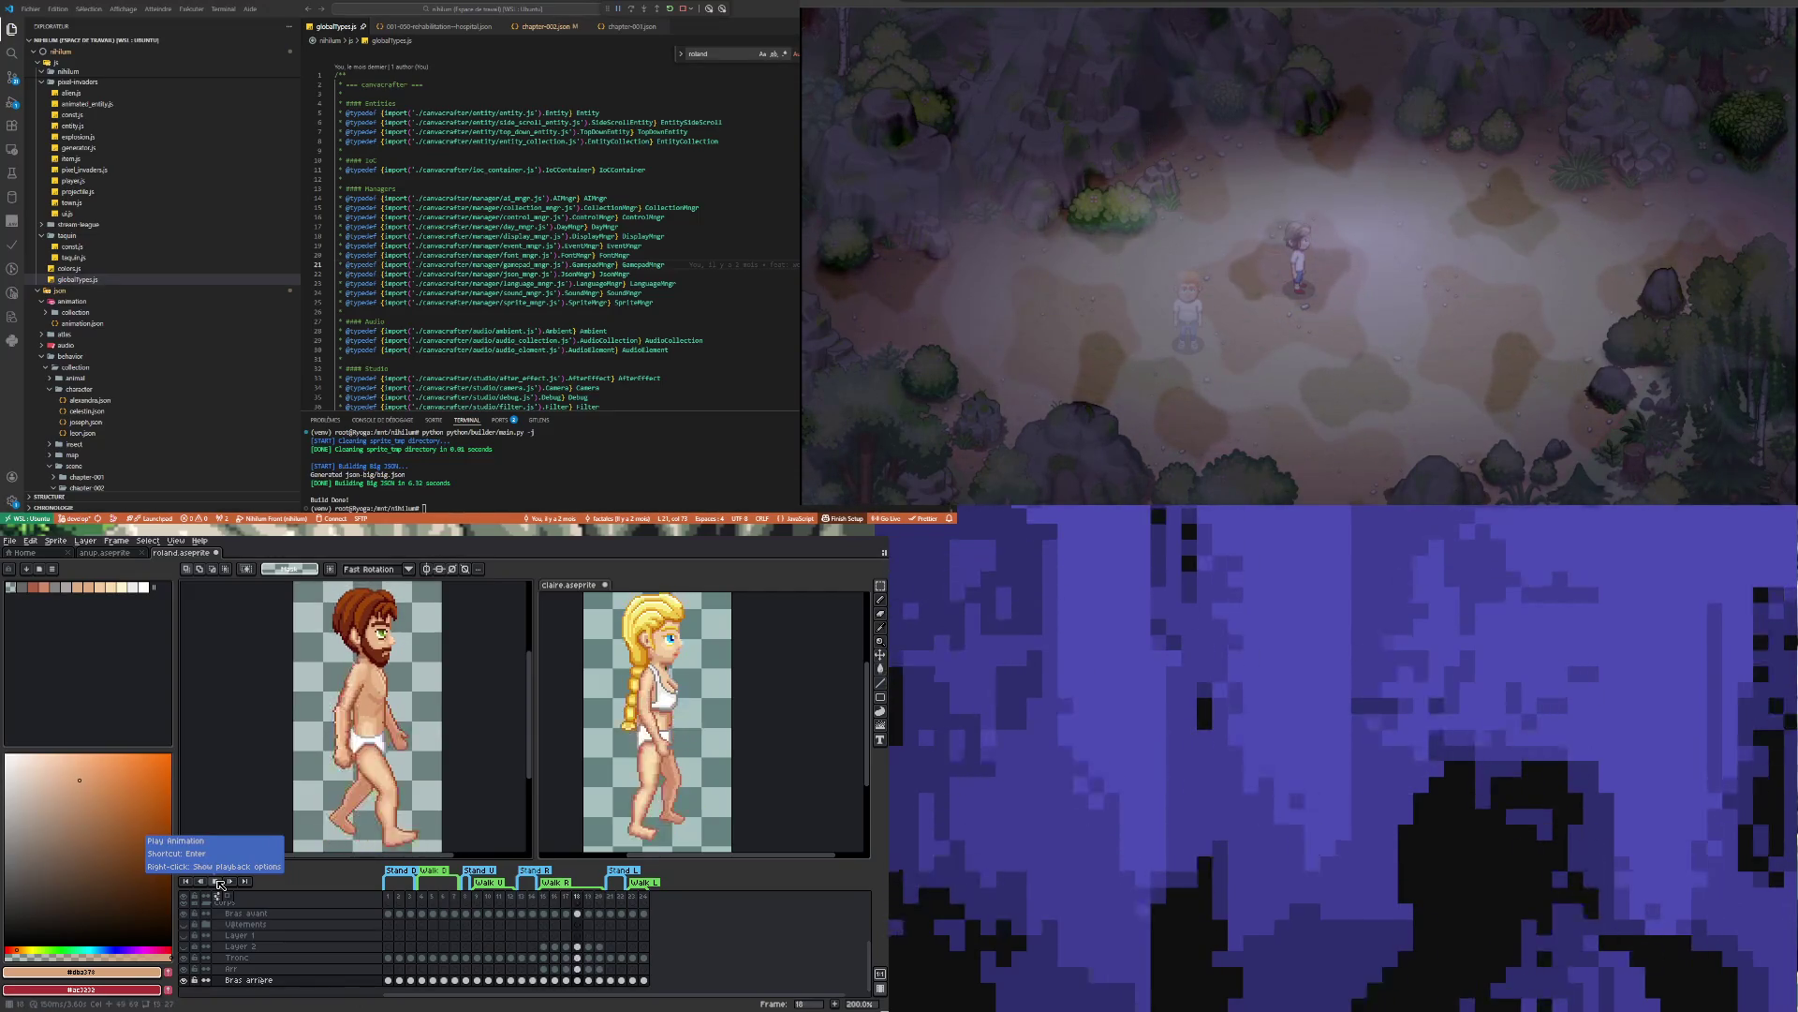
left_click(220, 884)
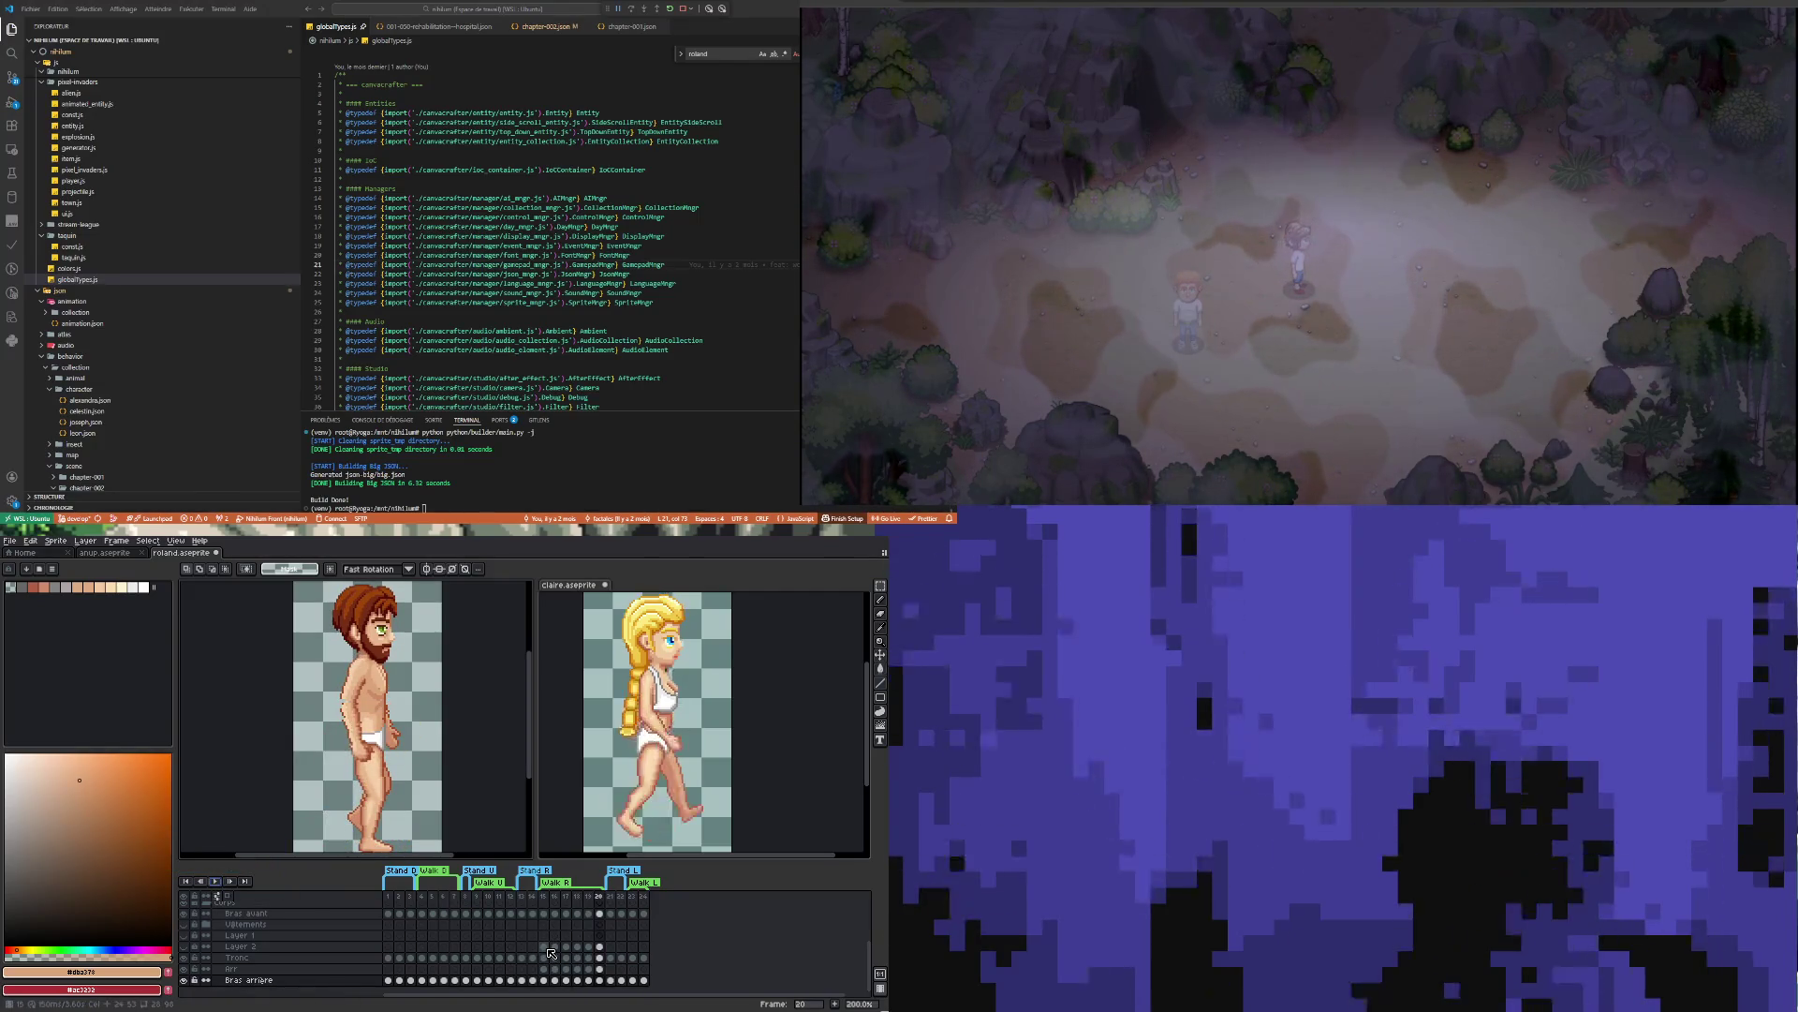
left_click(544, 915)
Zoom in and start Claire's walk animation playing
scroll(325, 733, "up", 3)
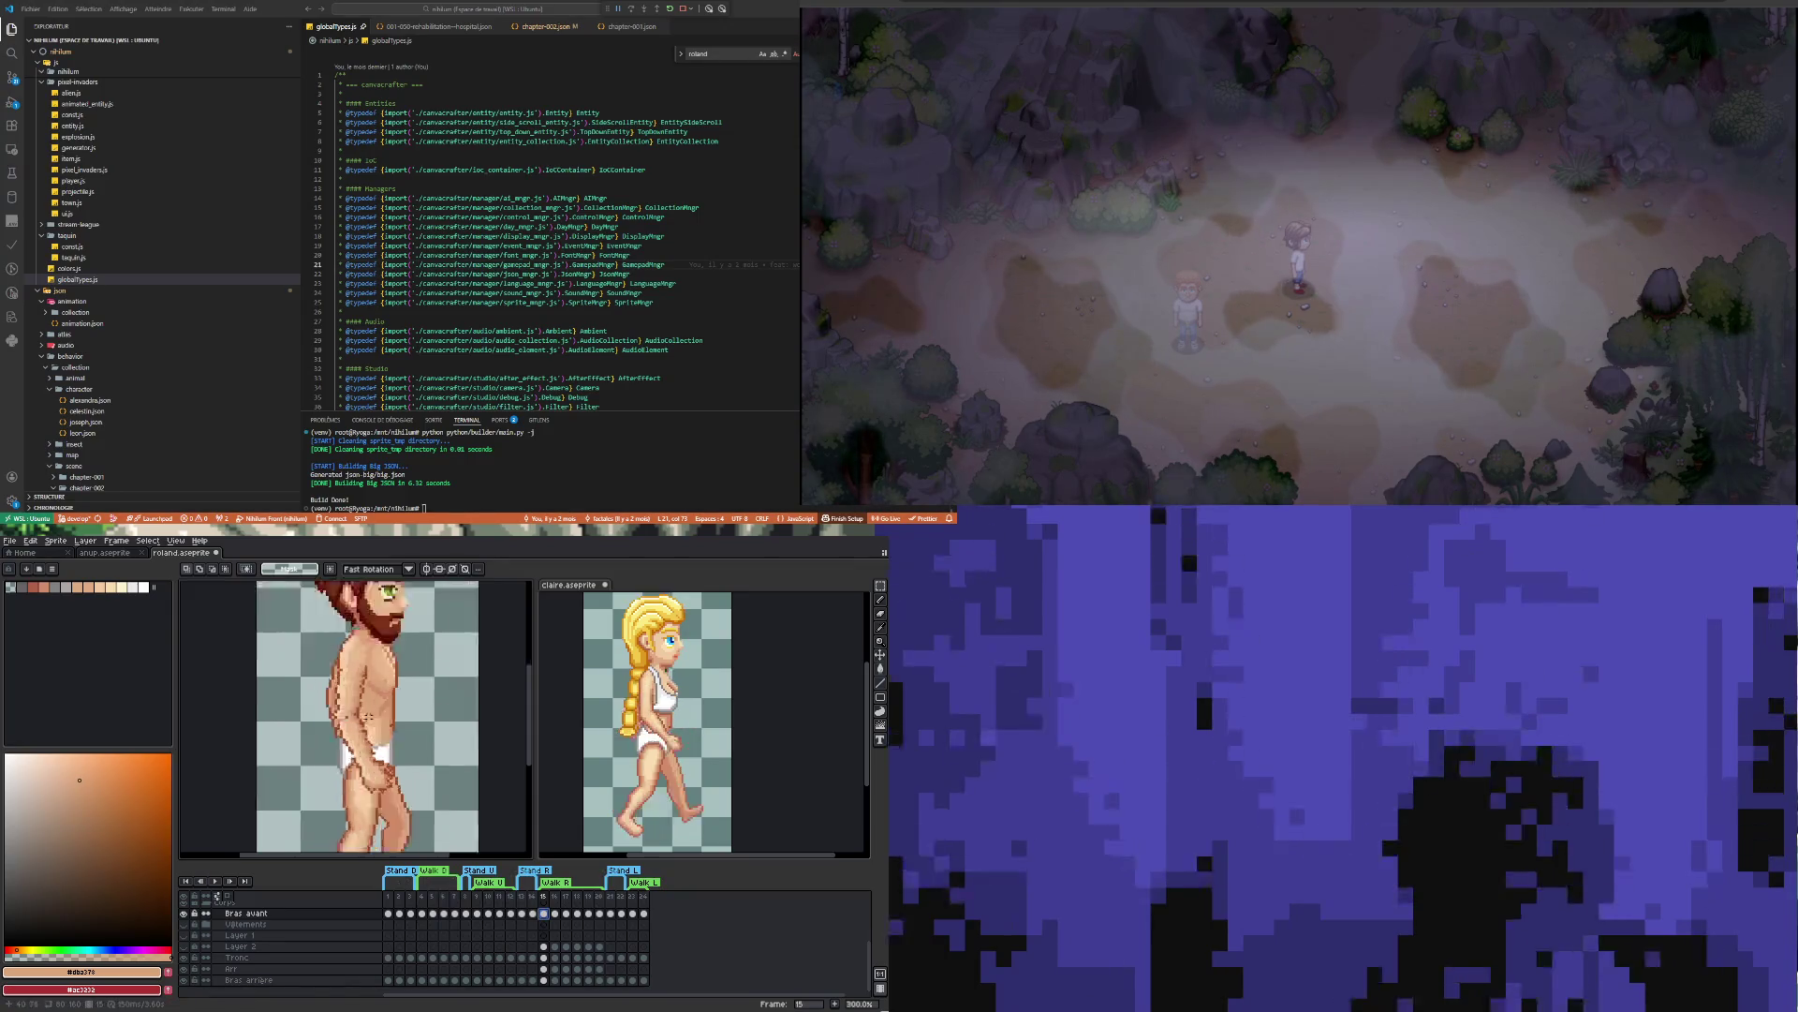
scroll(325, 732, "up", 1)
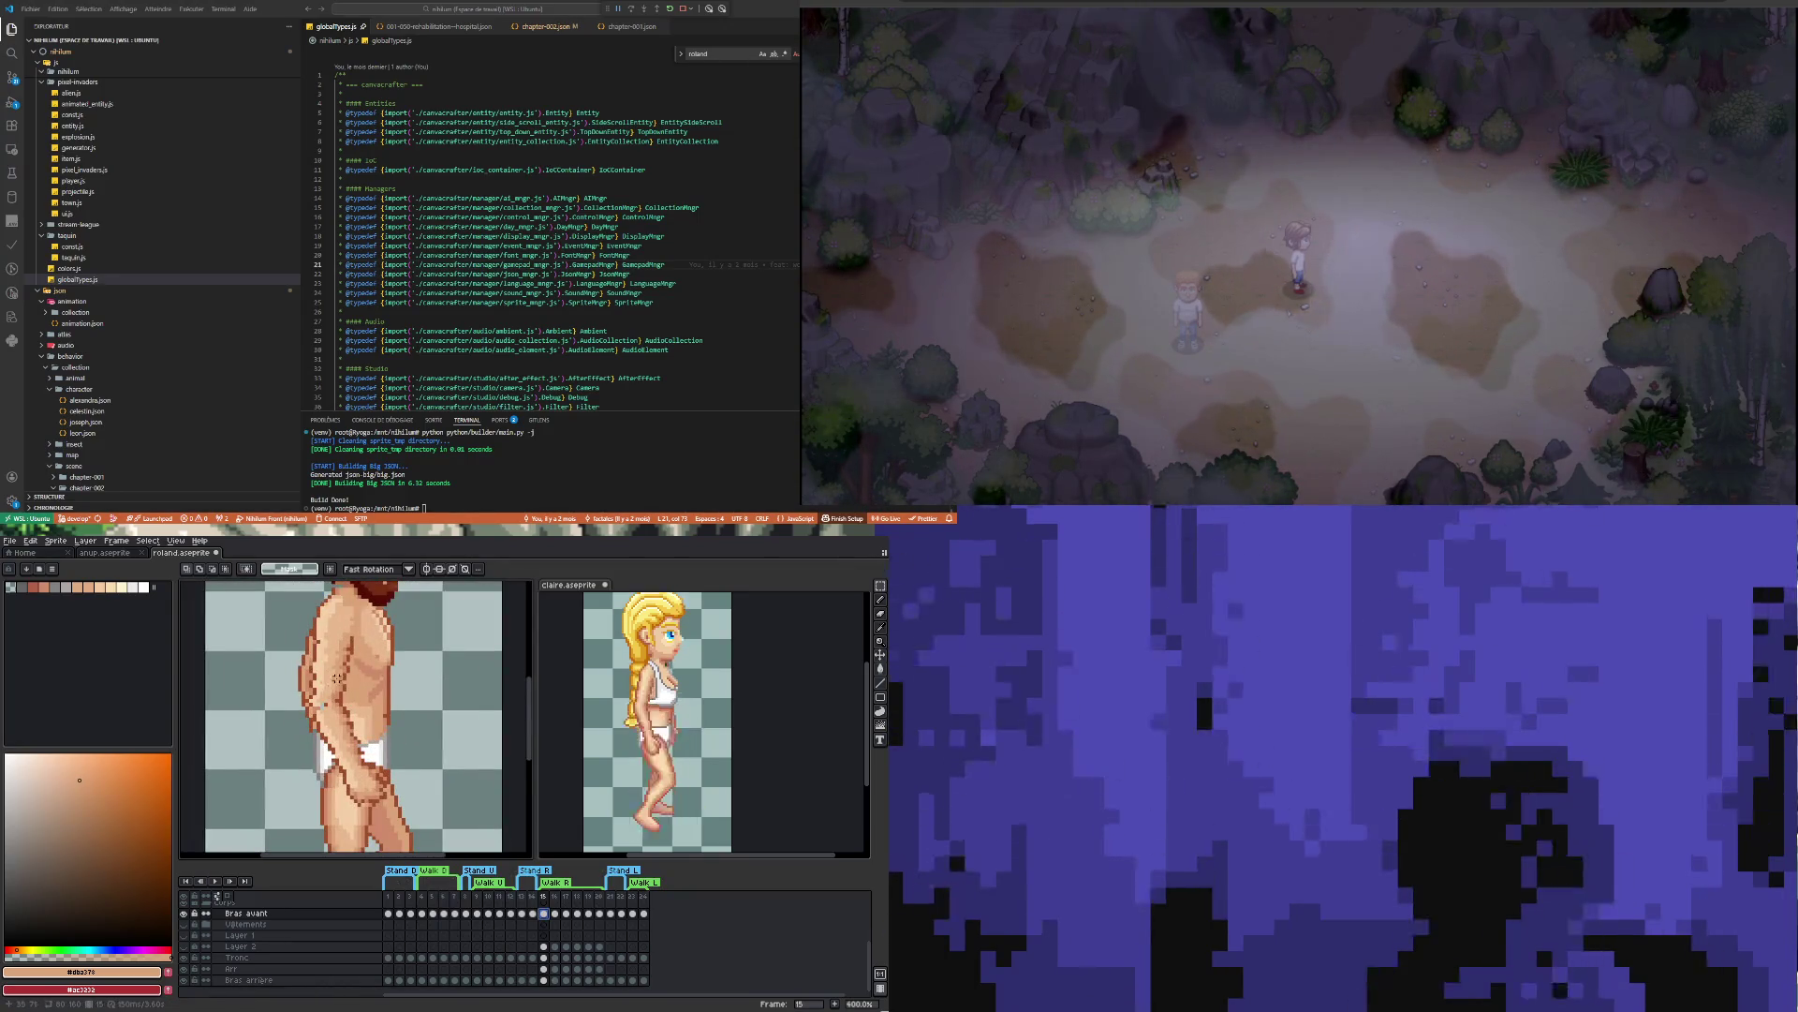
scroll(338, 677, "up", 1)
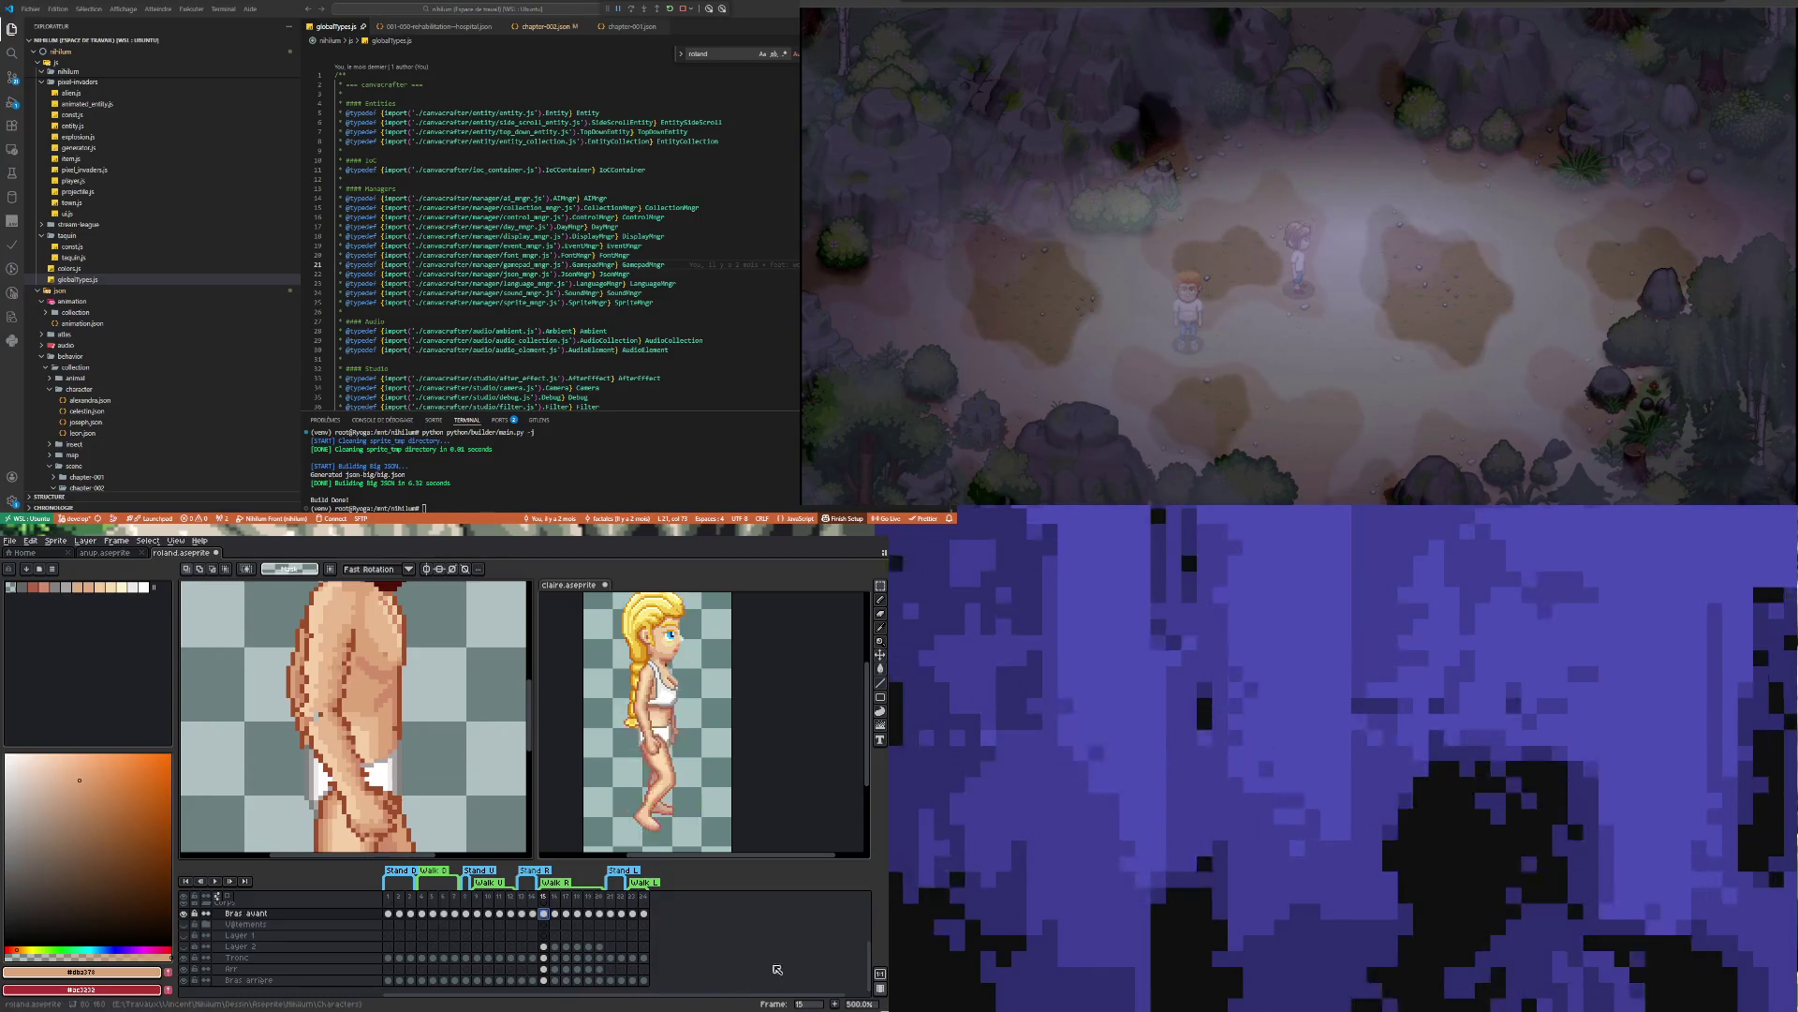
left_click(790, 776)
key("Return")
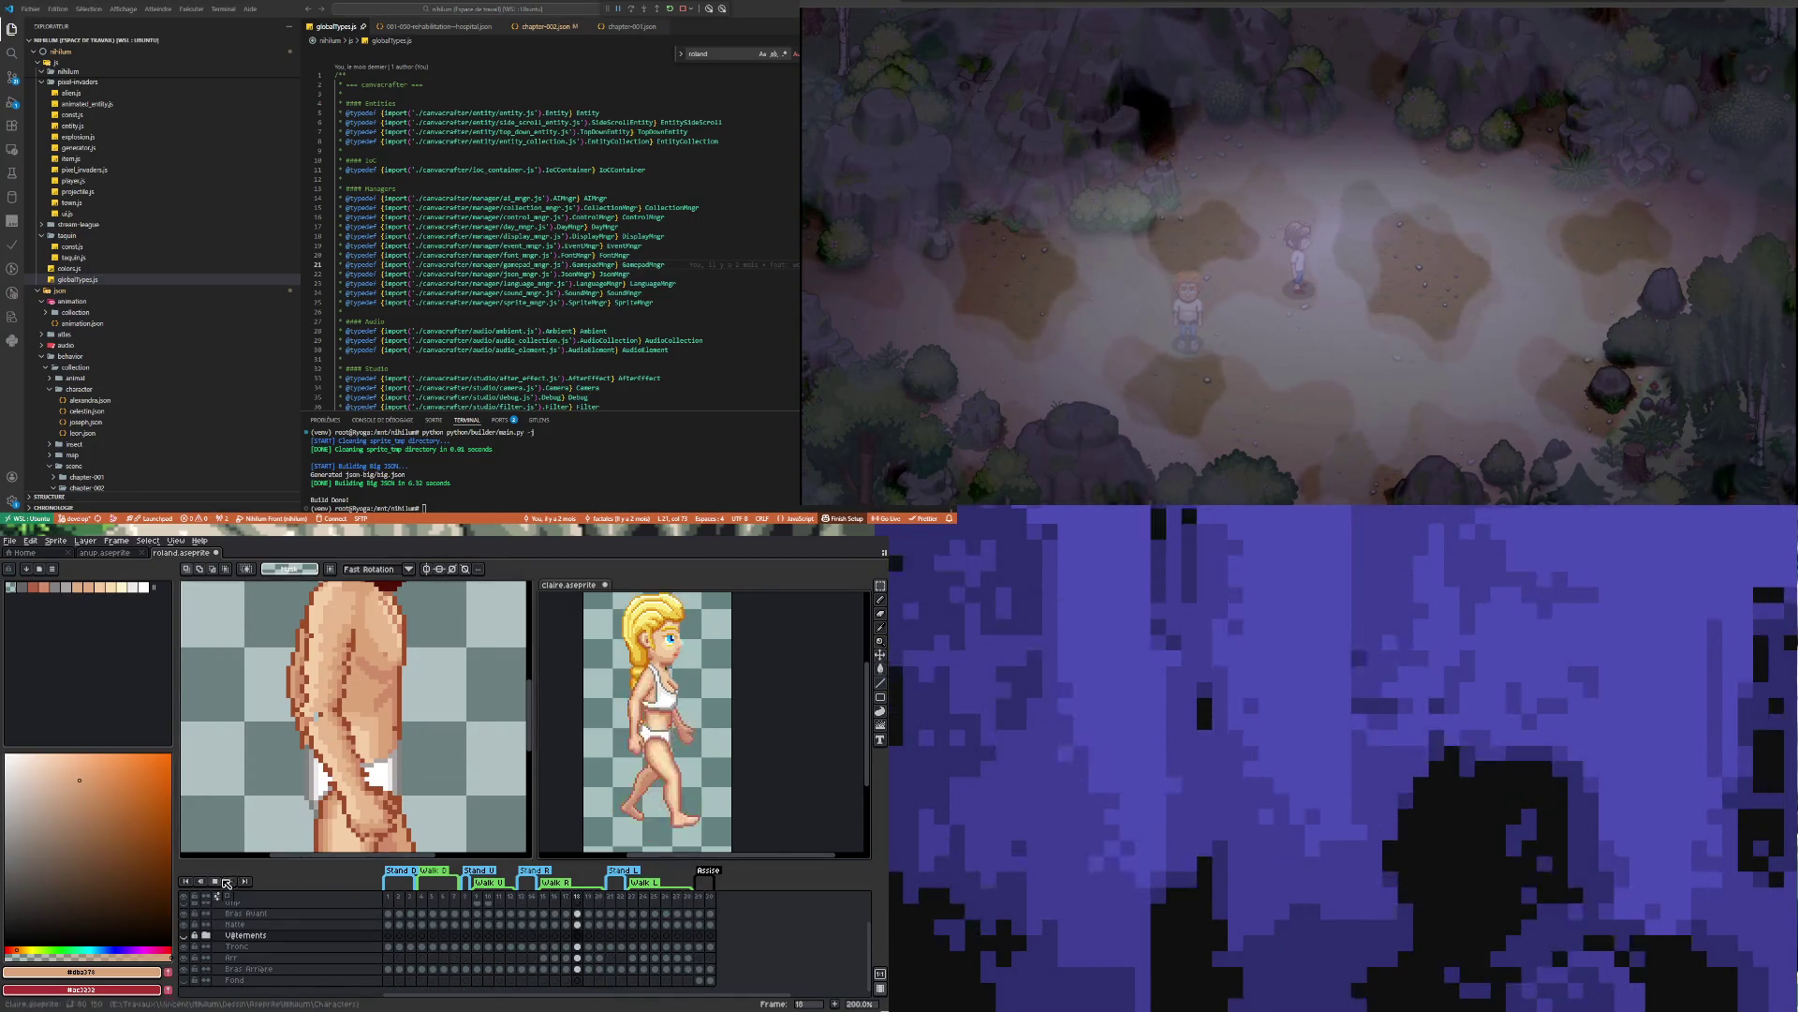
scroll(418, 739, "down", 2)
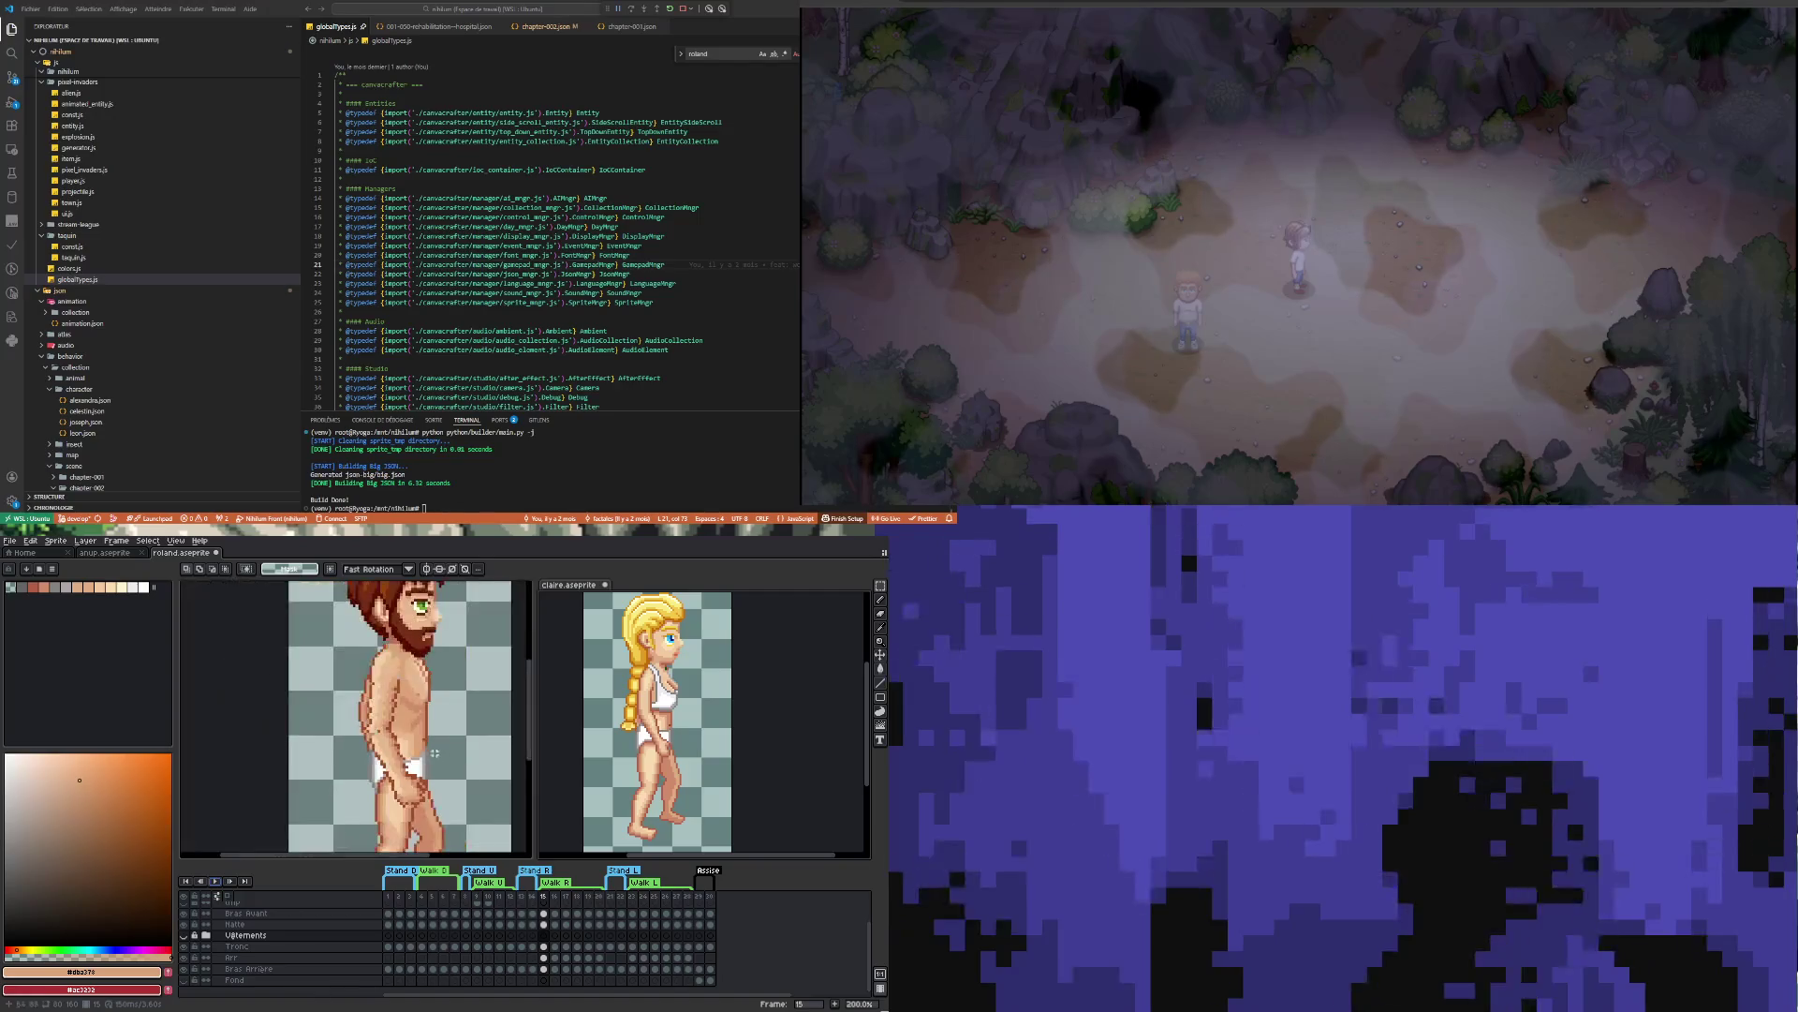
scroll(418, 739, "up", 1)
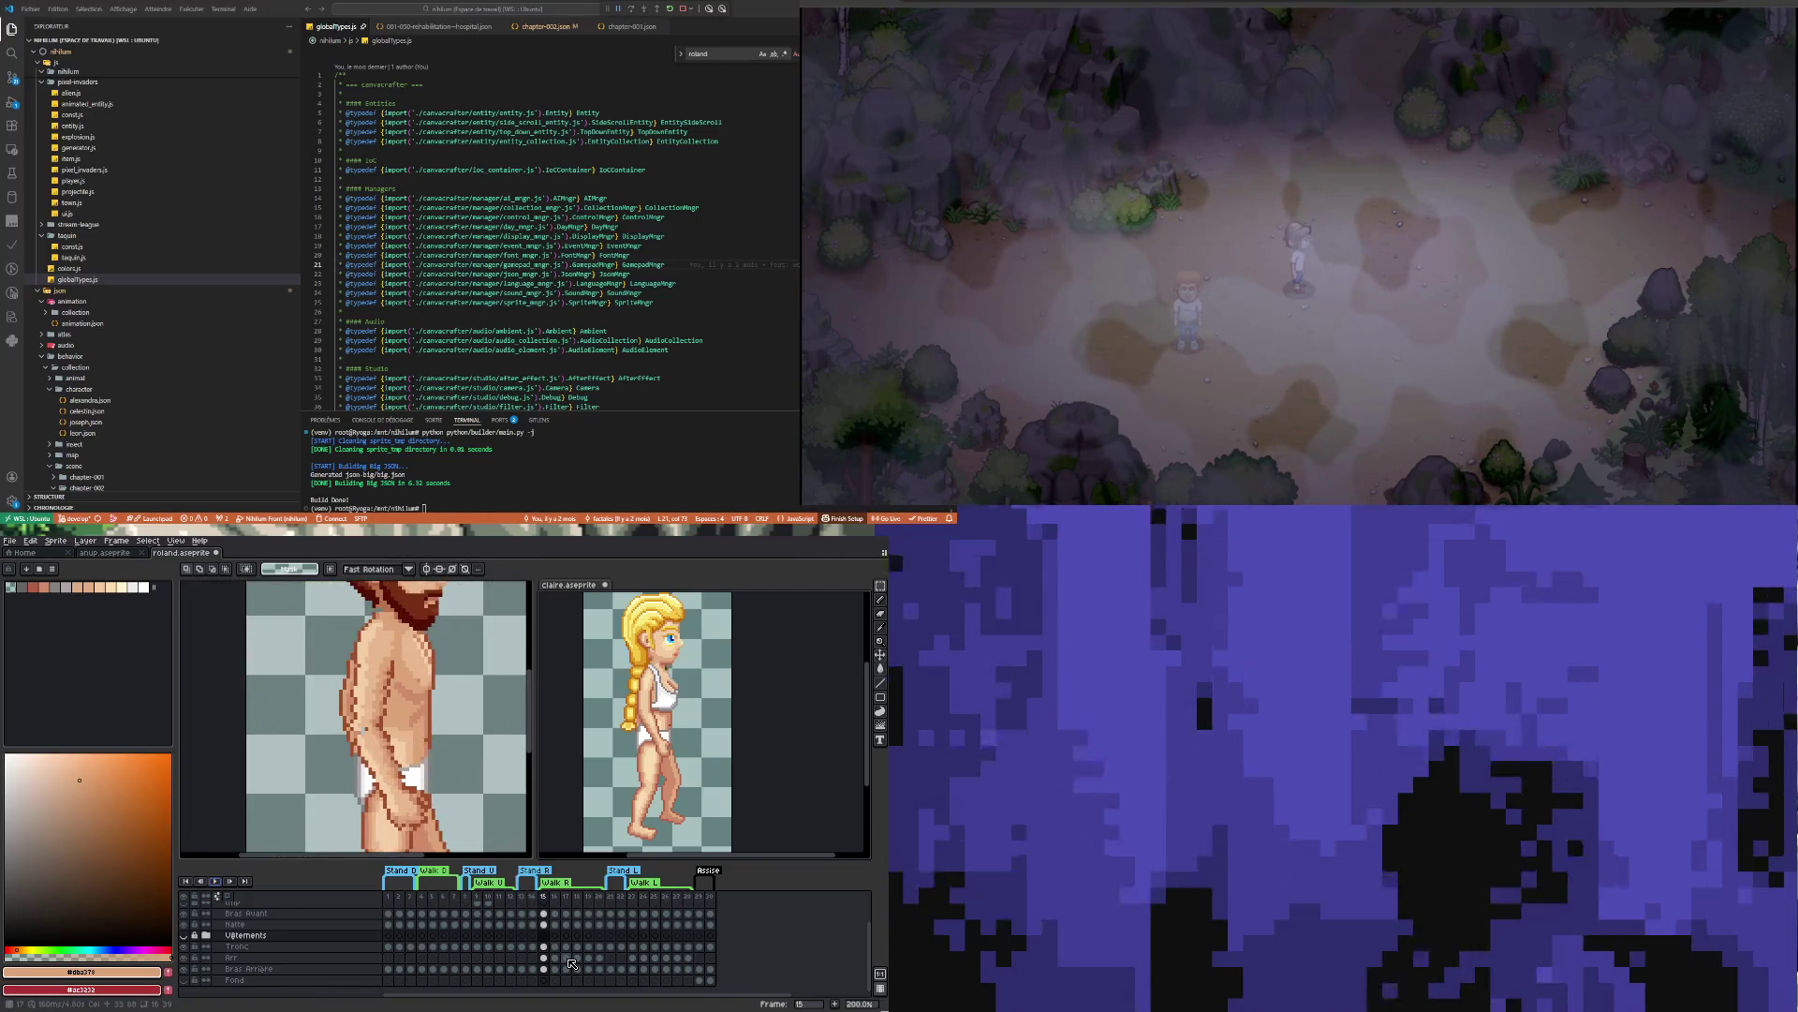
Back on Roland's sprite, sample the dark brown shade from his torso
left_click(234, 713)
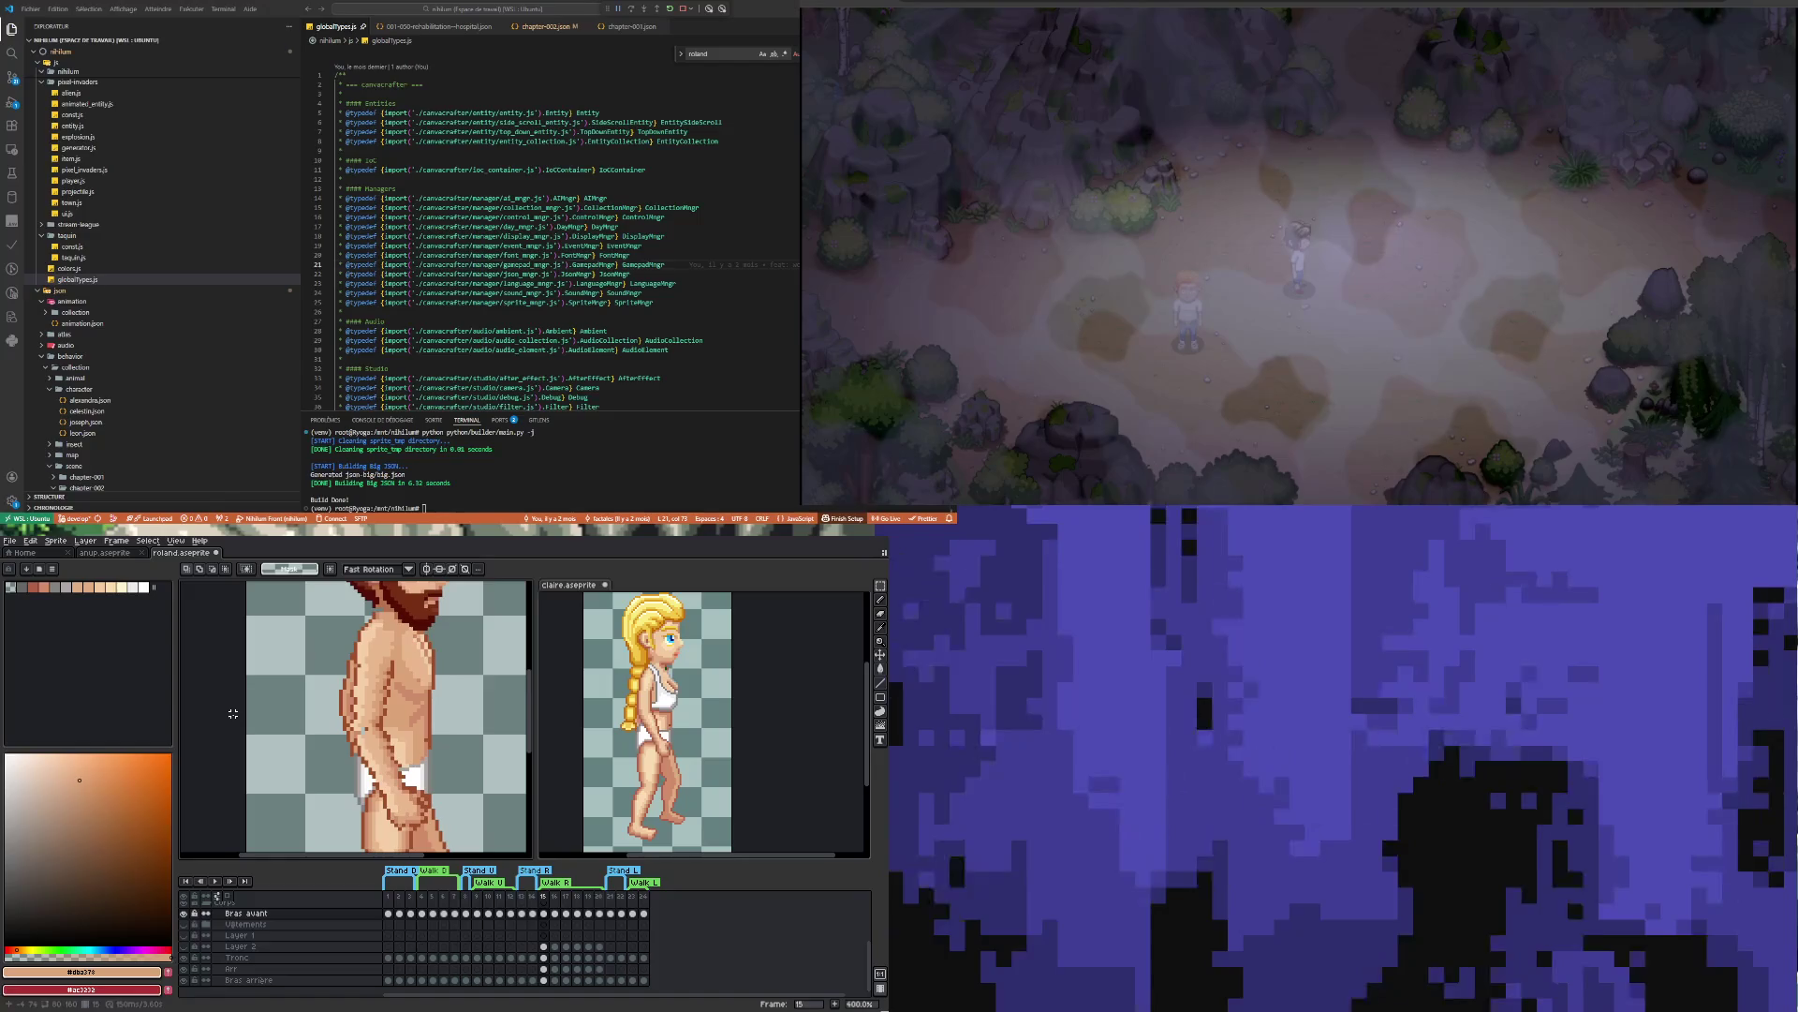
scroll(709, 754, "up", 1)
scroll(664, 754, "down", 1)
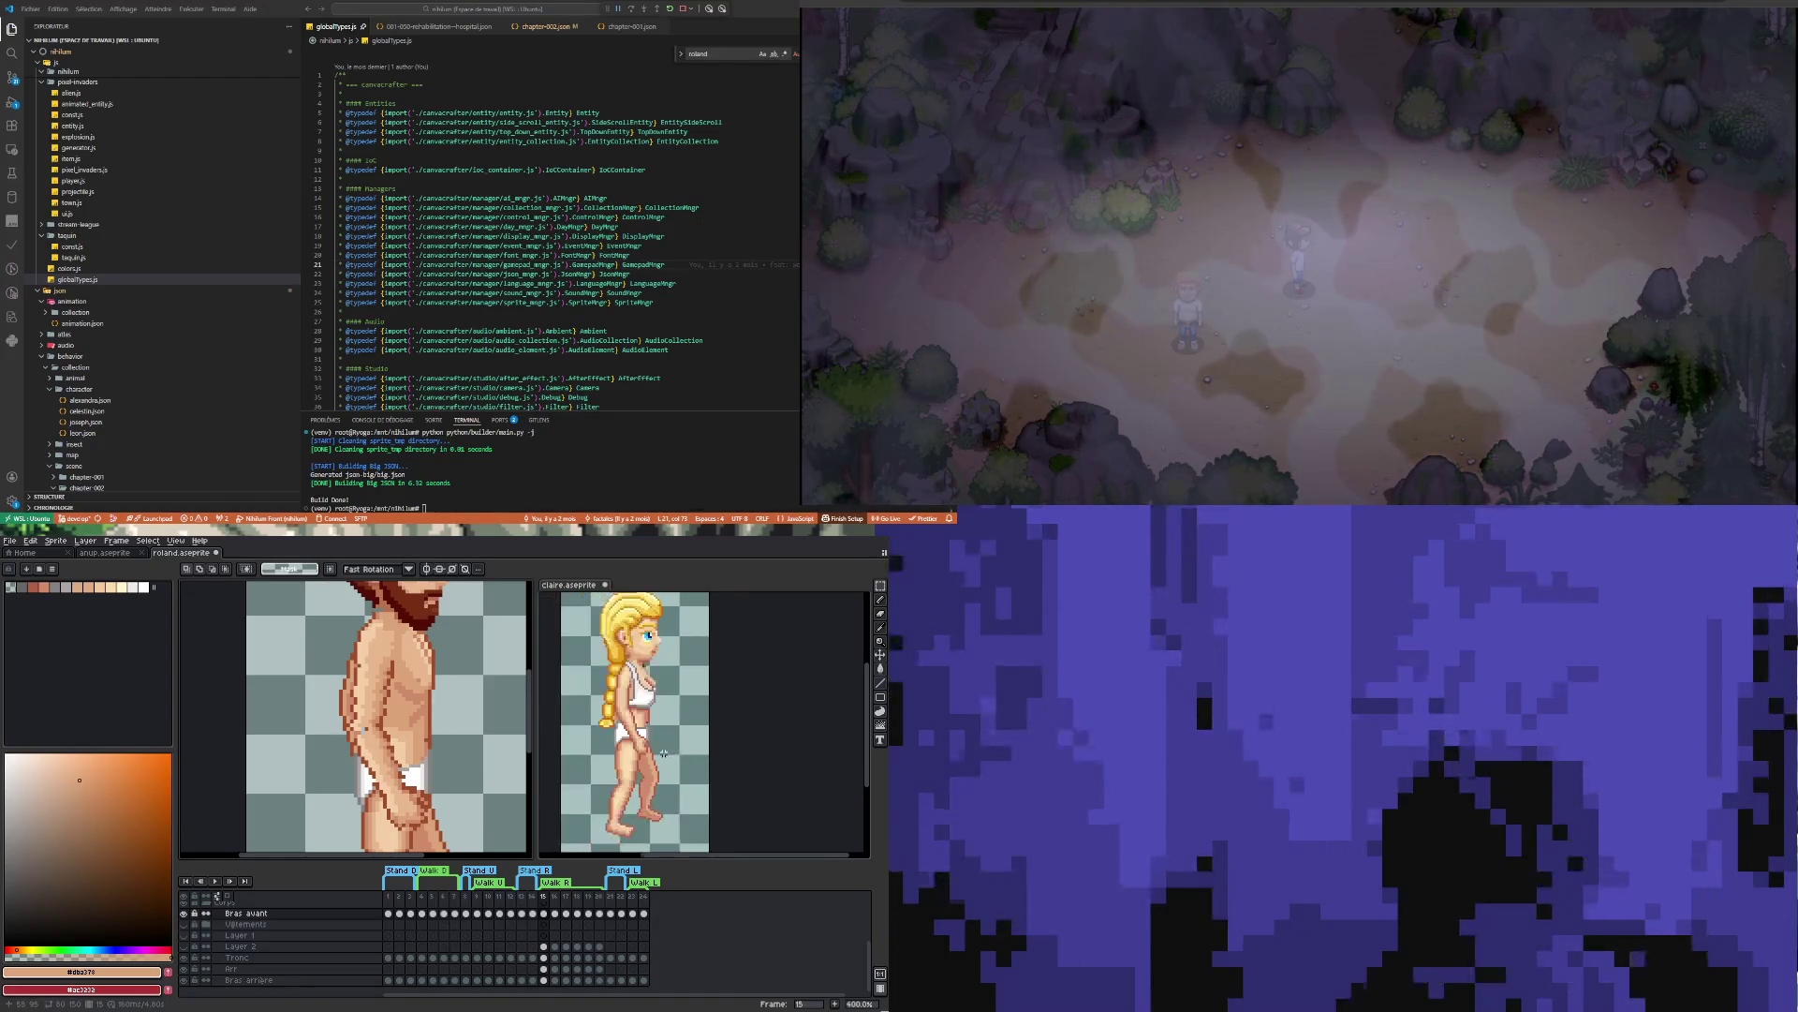
scroll(641, 661, "up", 1)
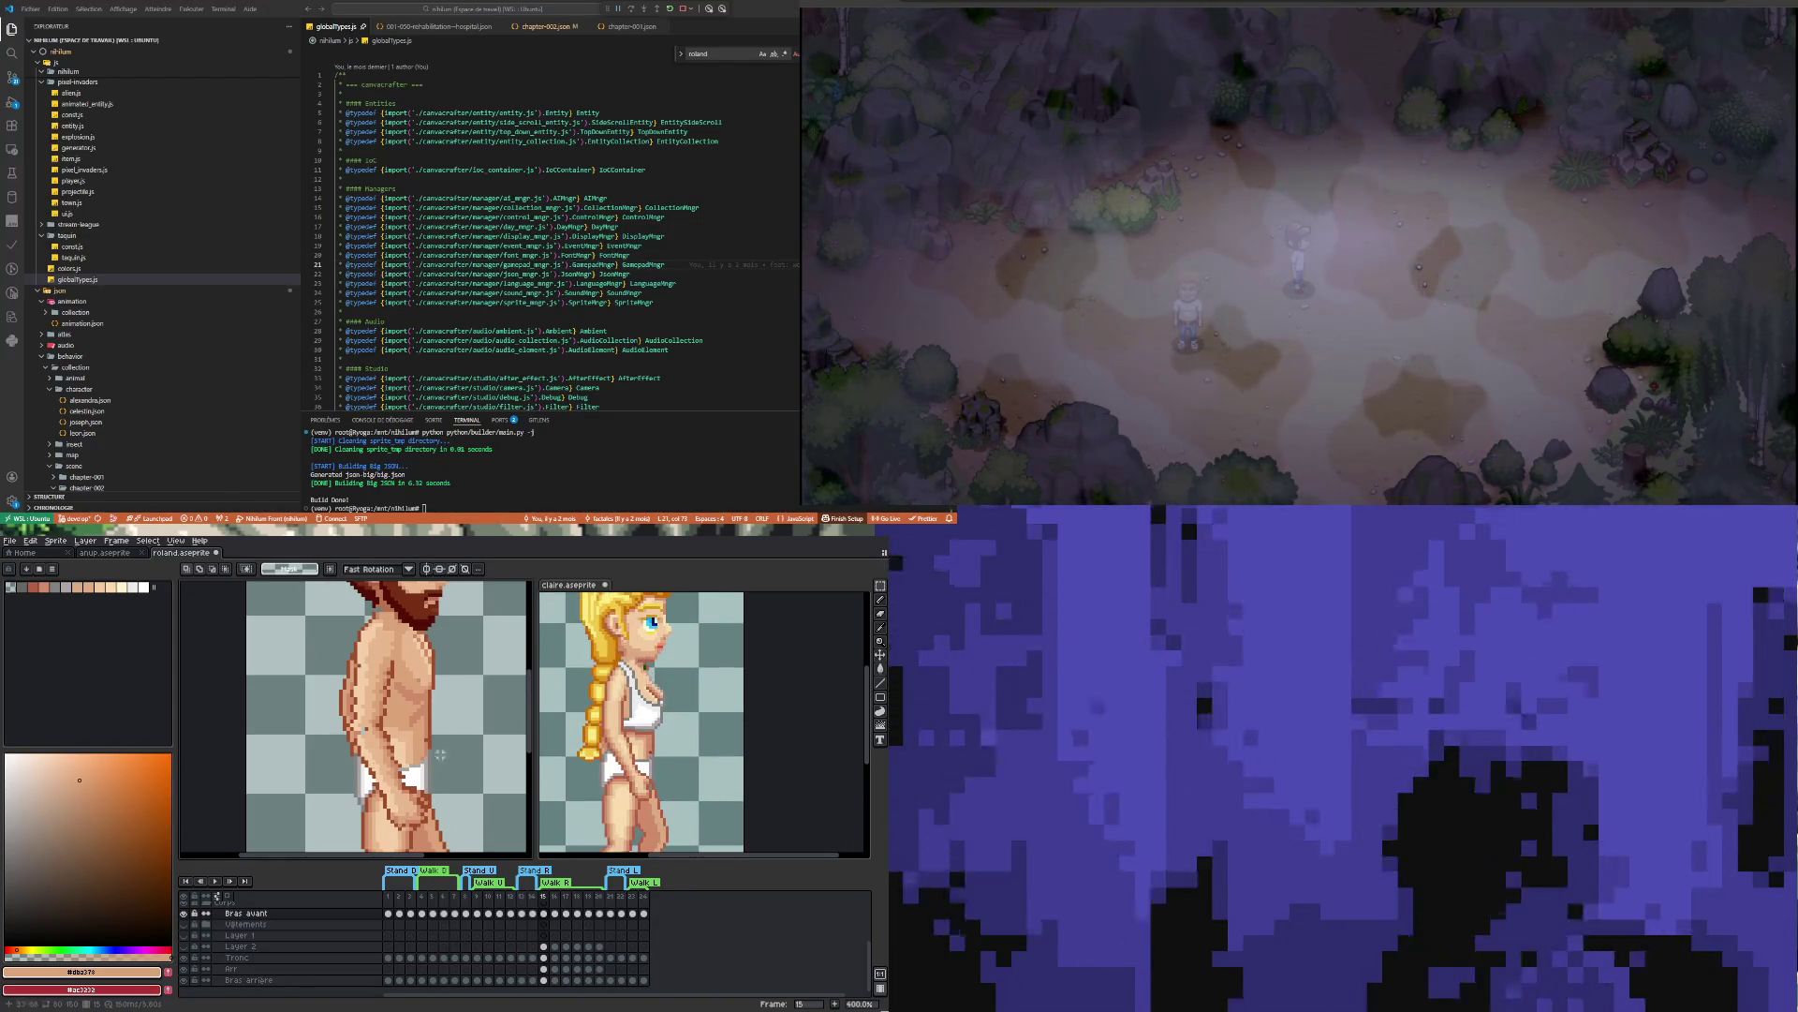
scroll(458, 751, "up", 1)
scroll(331, 754, "down", 1)
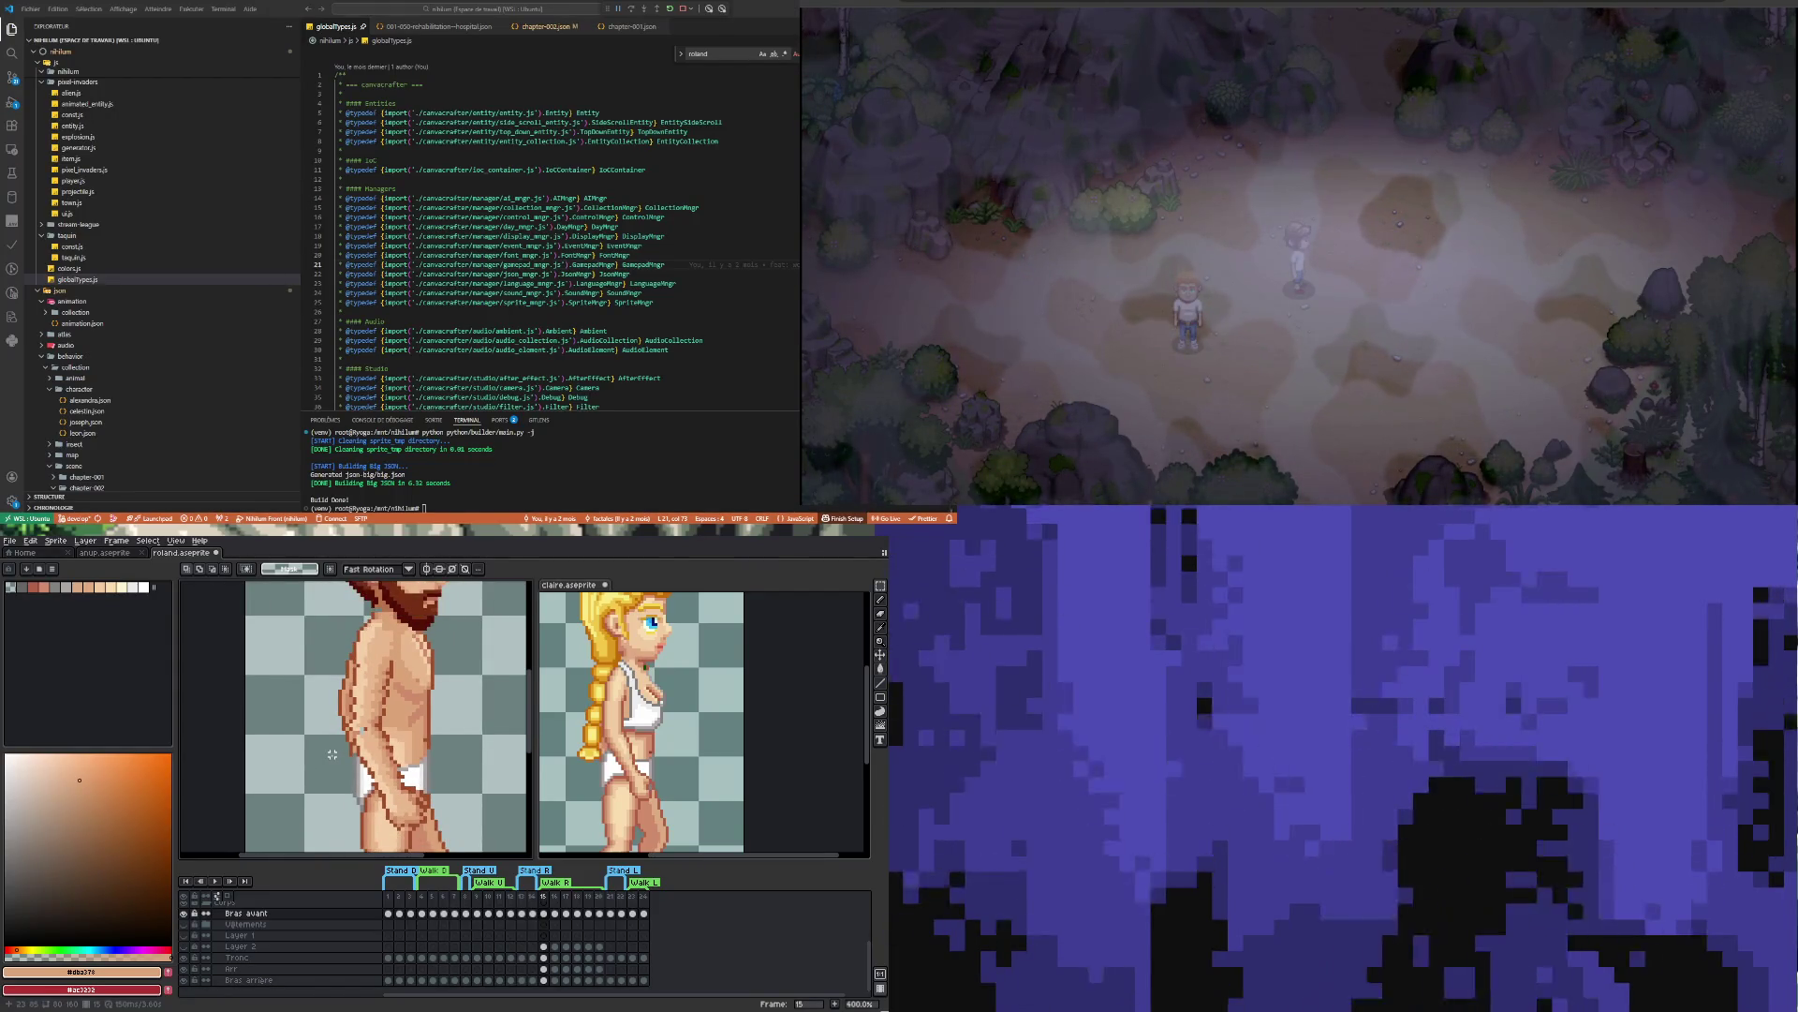
scroll(365, 777, "down", 1)
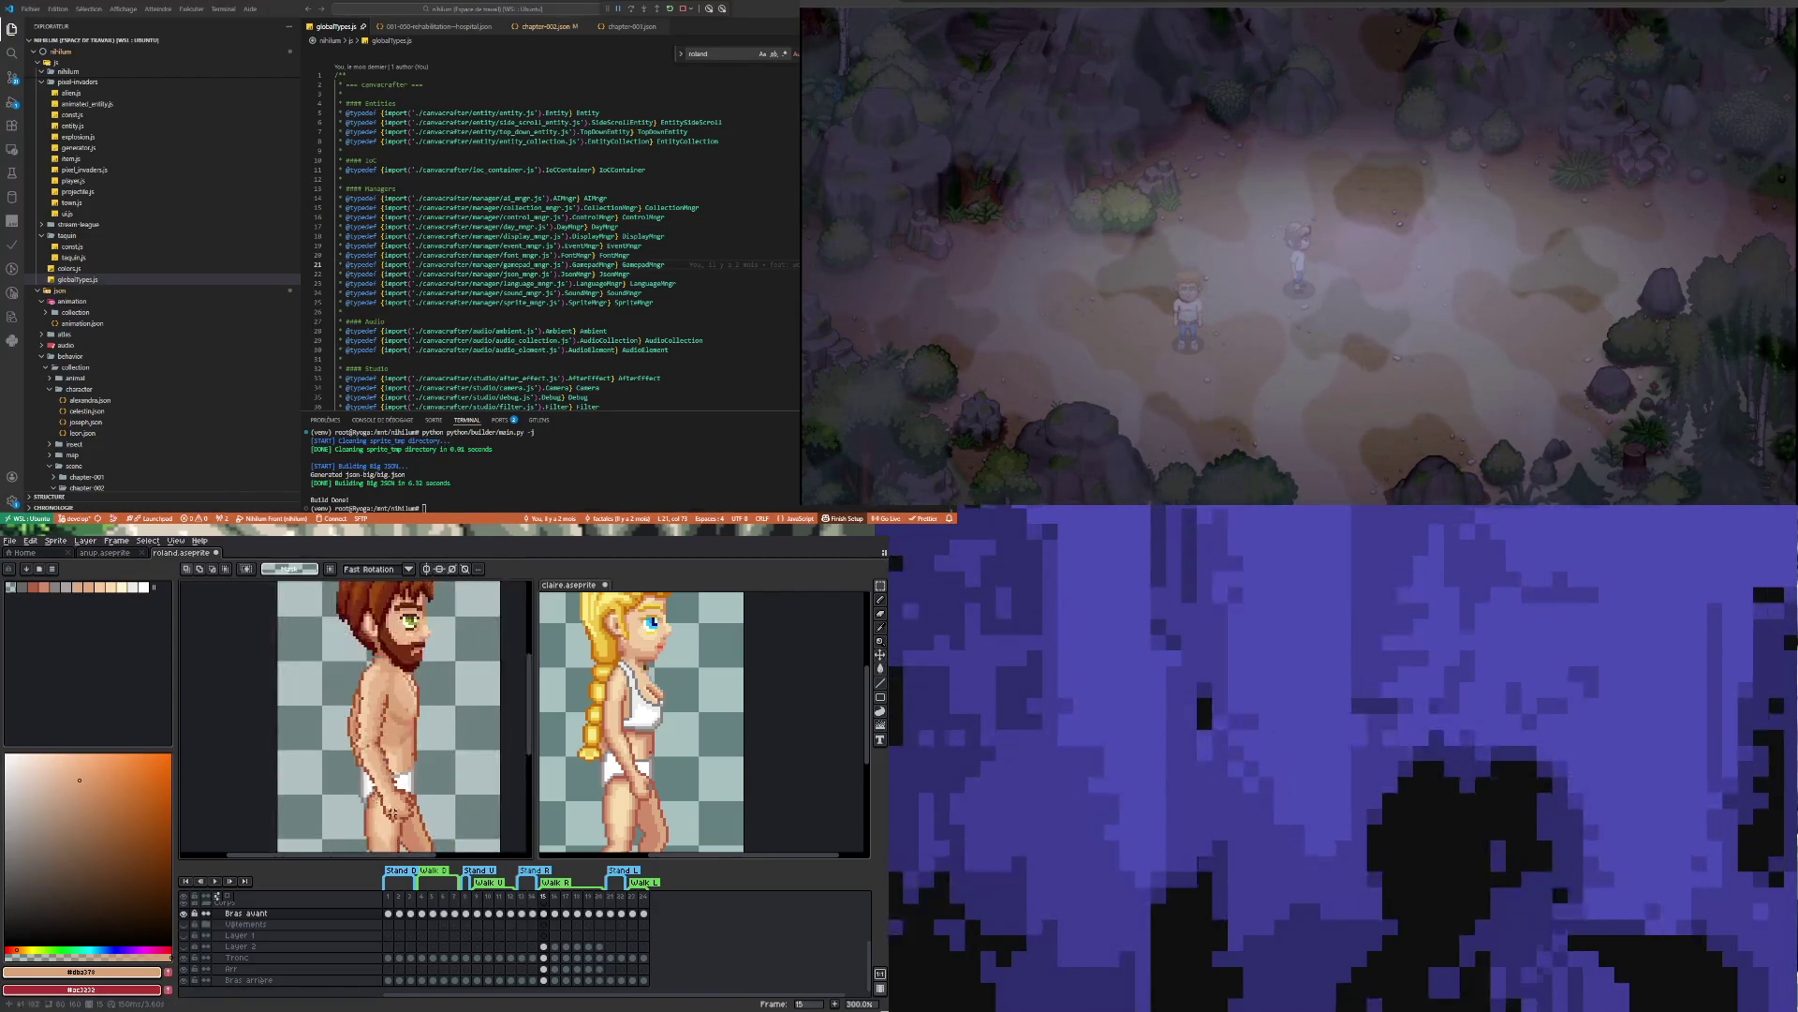
scroll(398, 803, "up", 1)
scroll(356, 723, "up", 1)
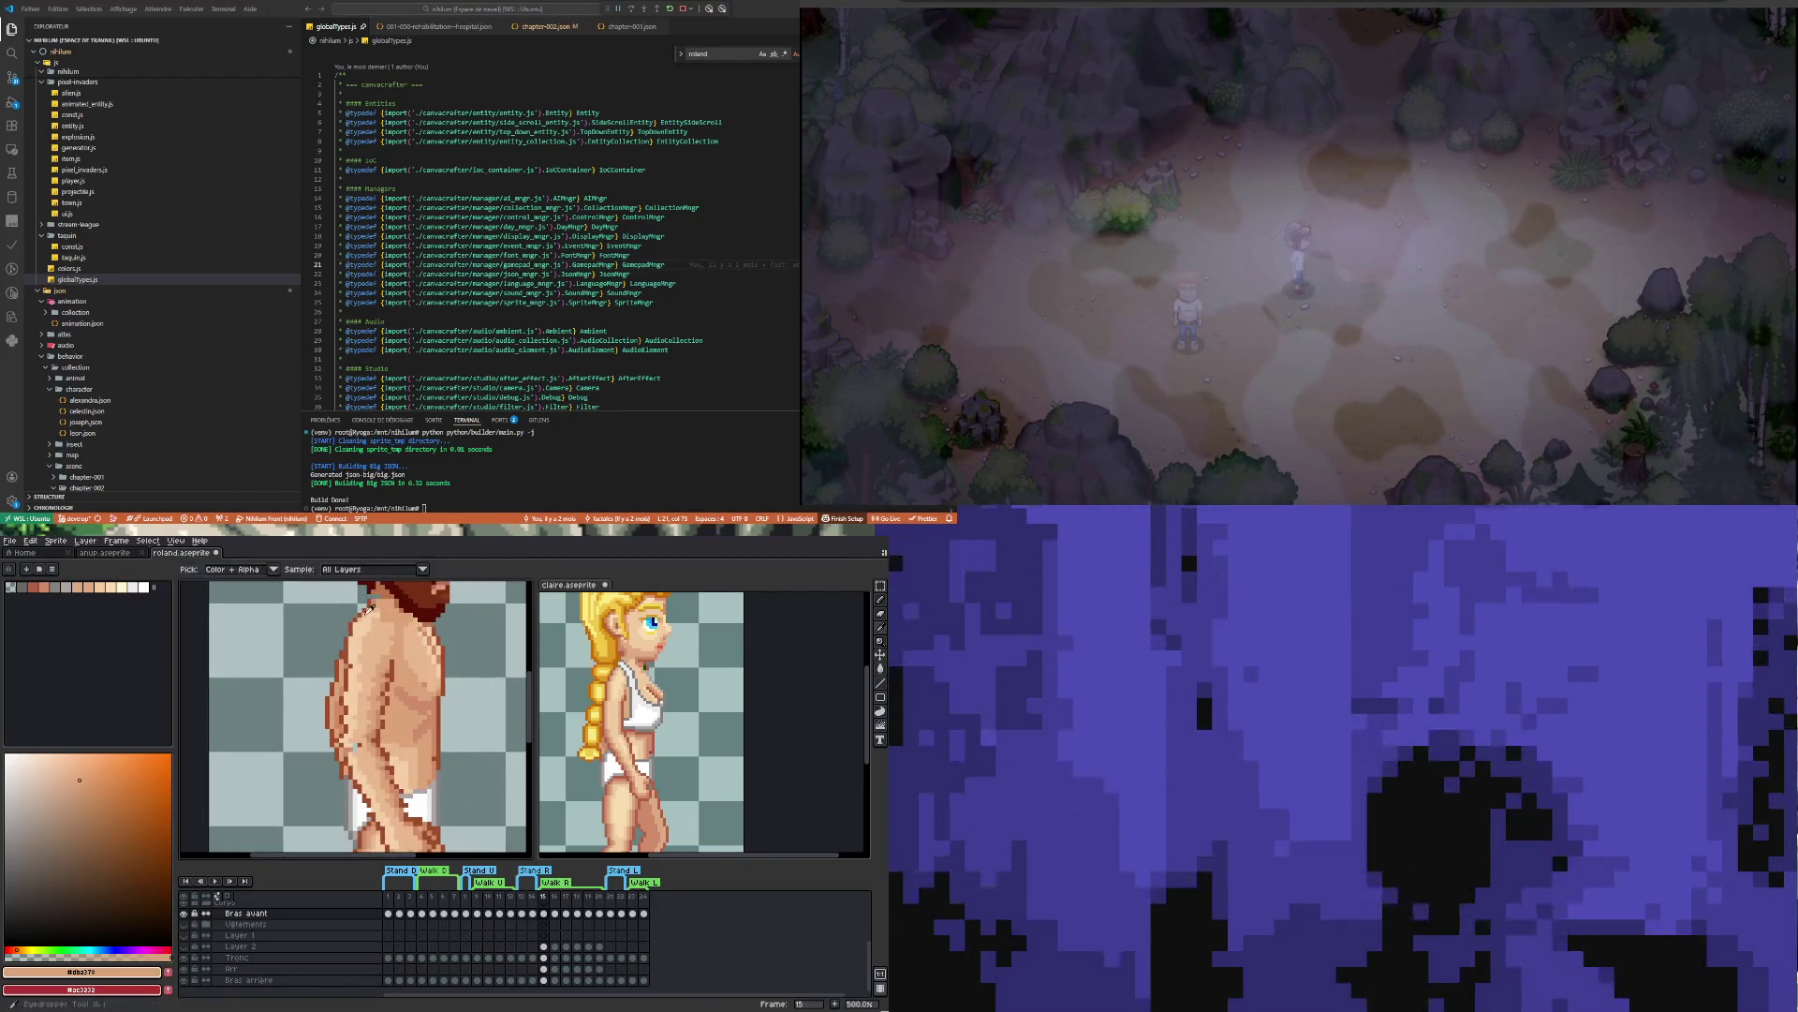
left_click(396, 665, "alt")
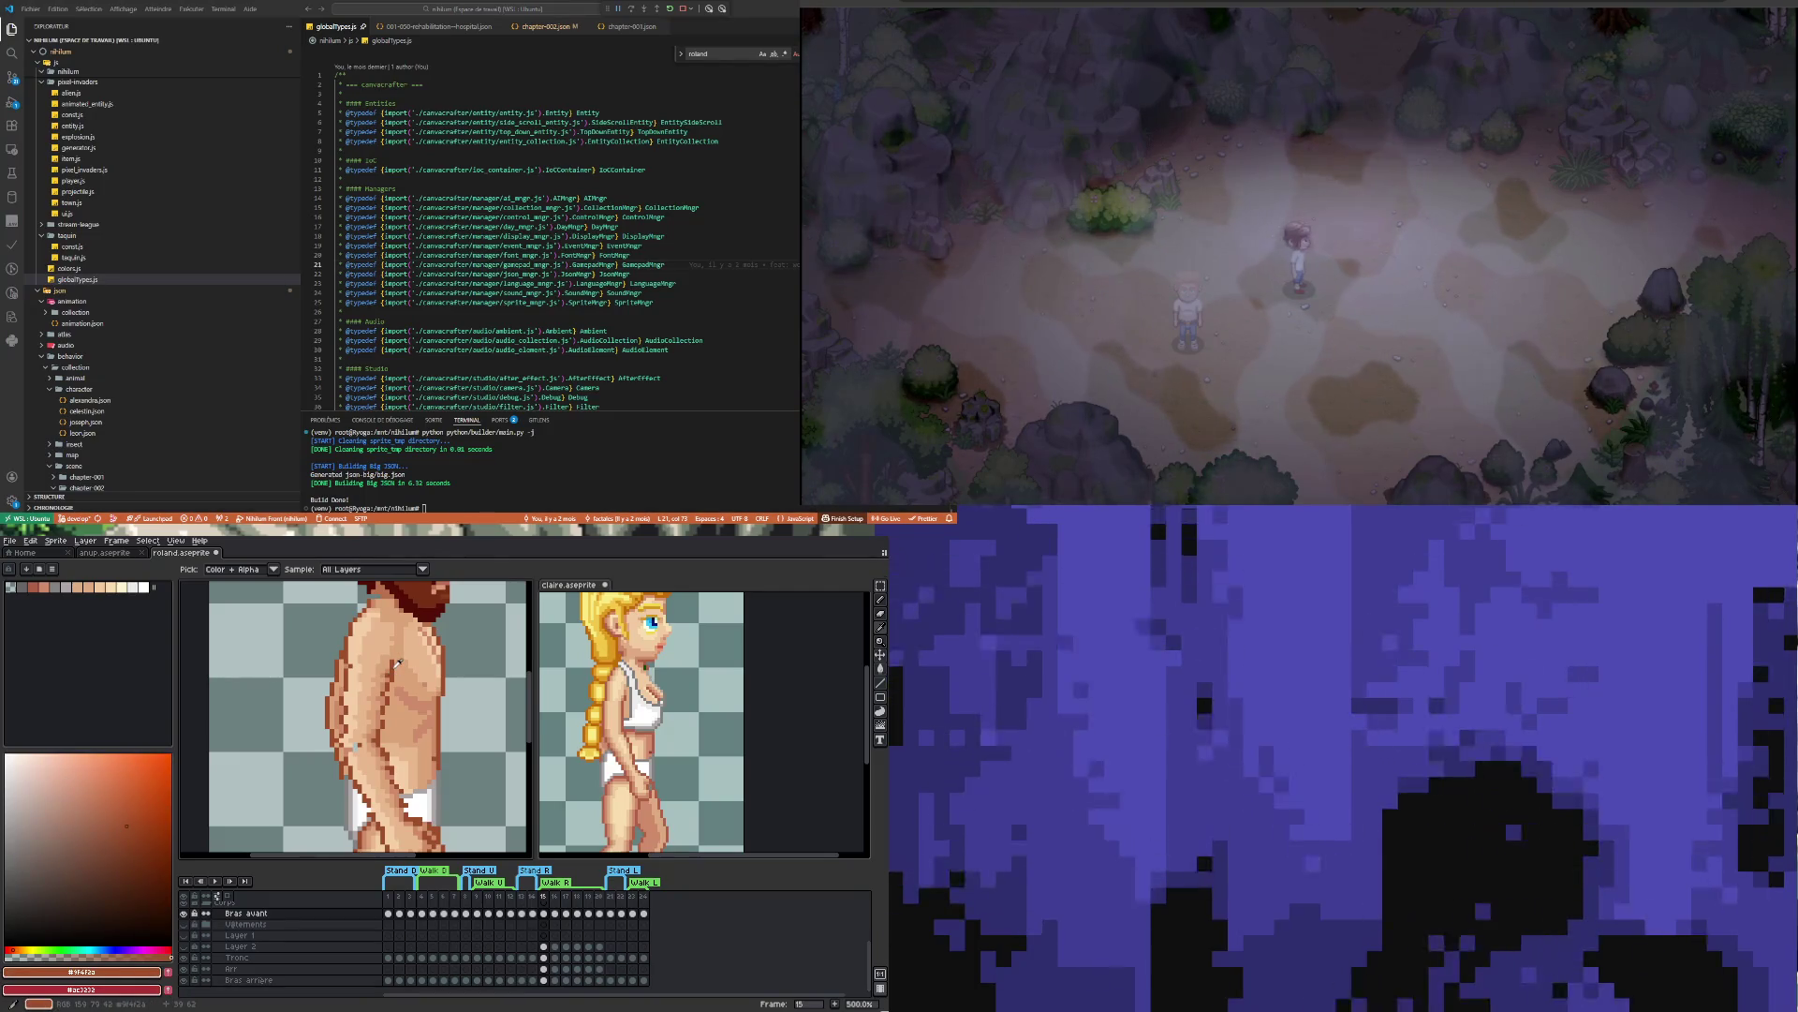
Draw a short vertical line along Roland's torso edge near the hip
scroll(391, 702, "up", 4)
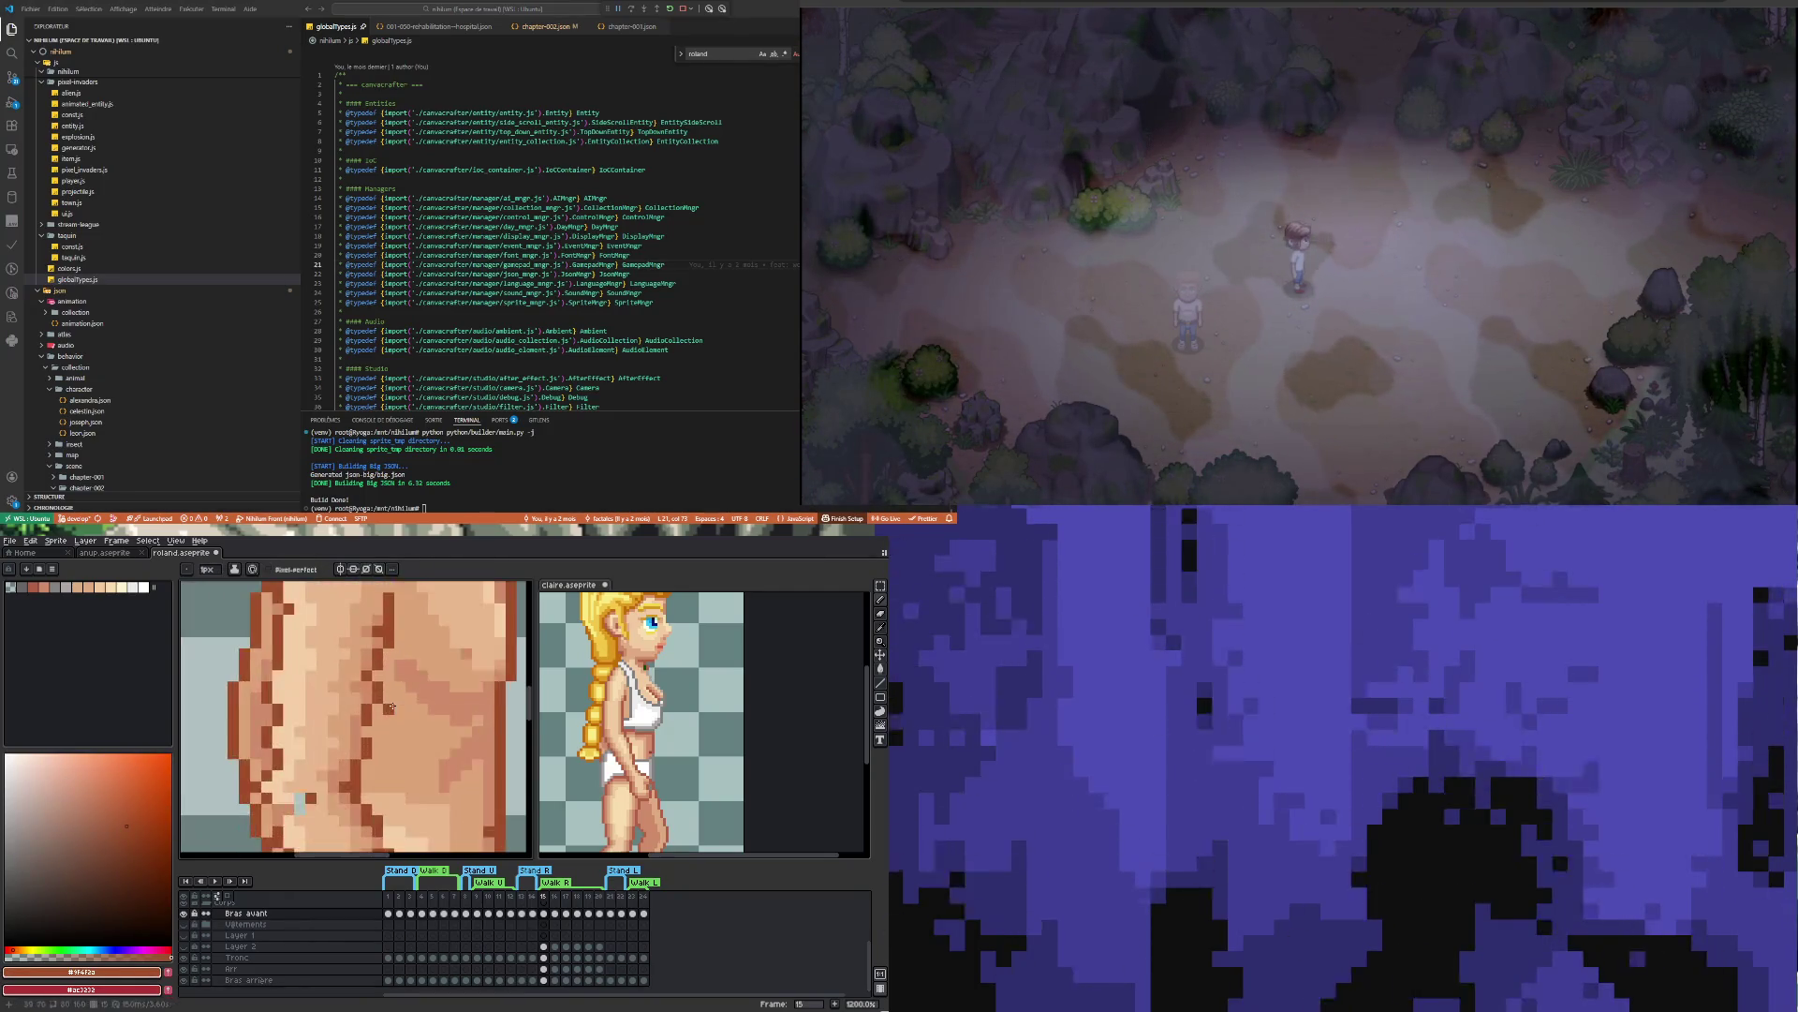
scroll(392, 707, "down", 4)
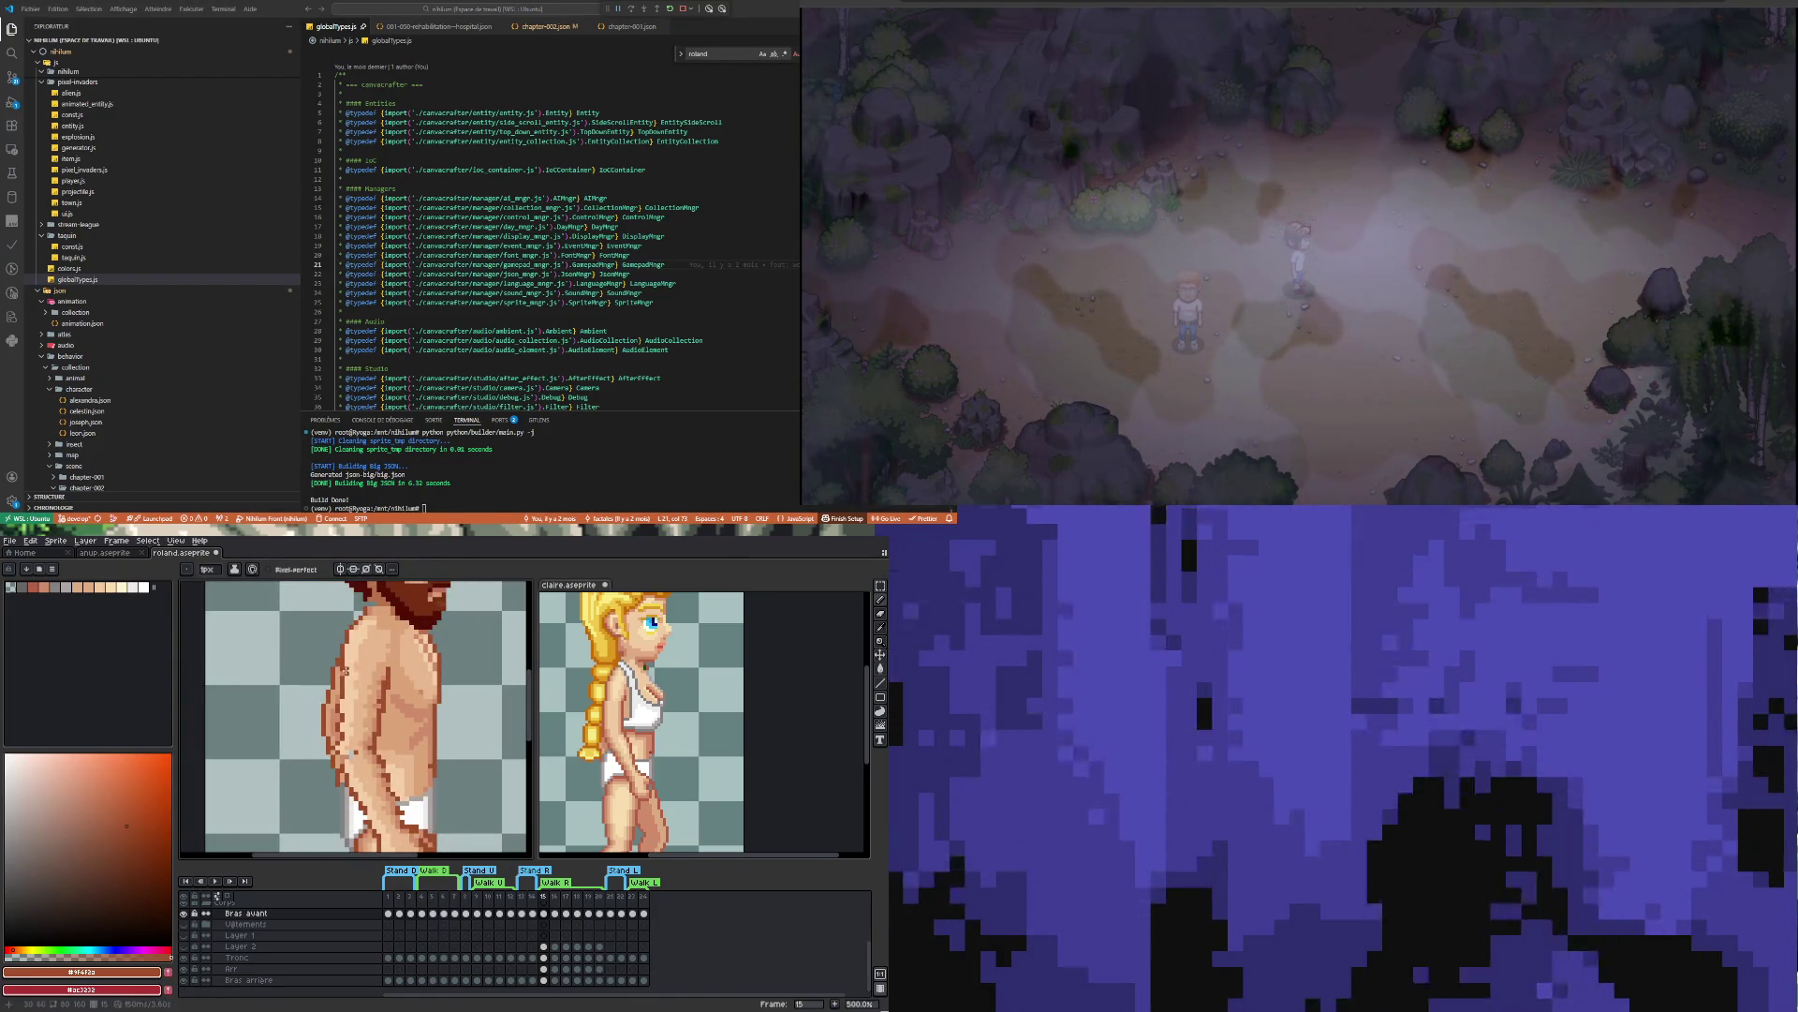
left_click_drag(343, 669, 339, 754)
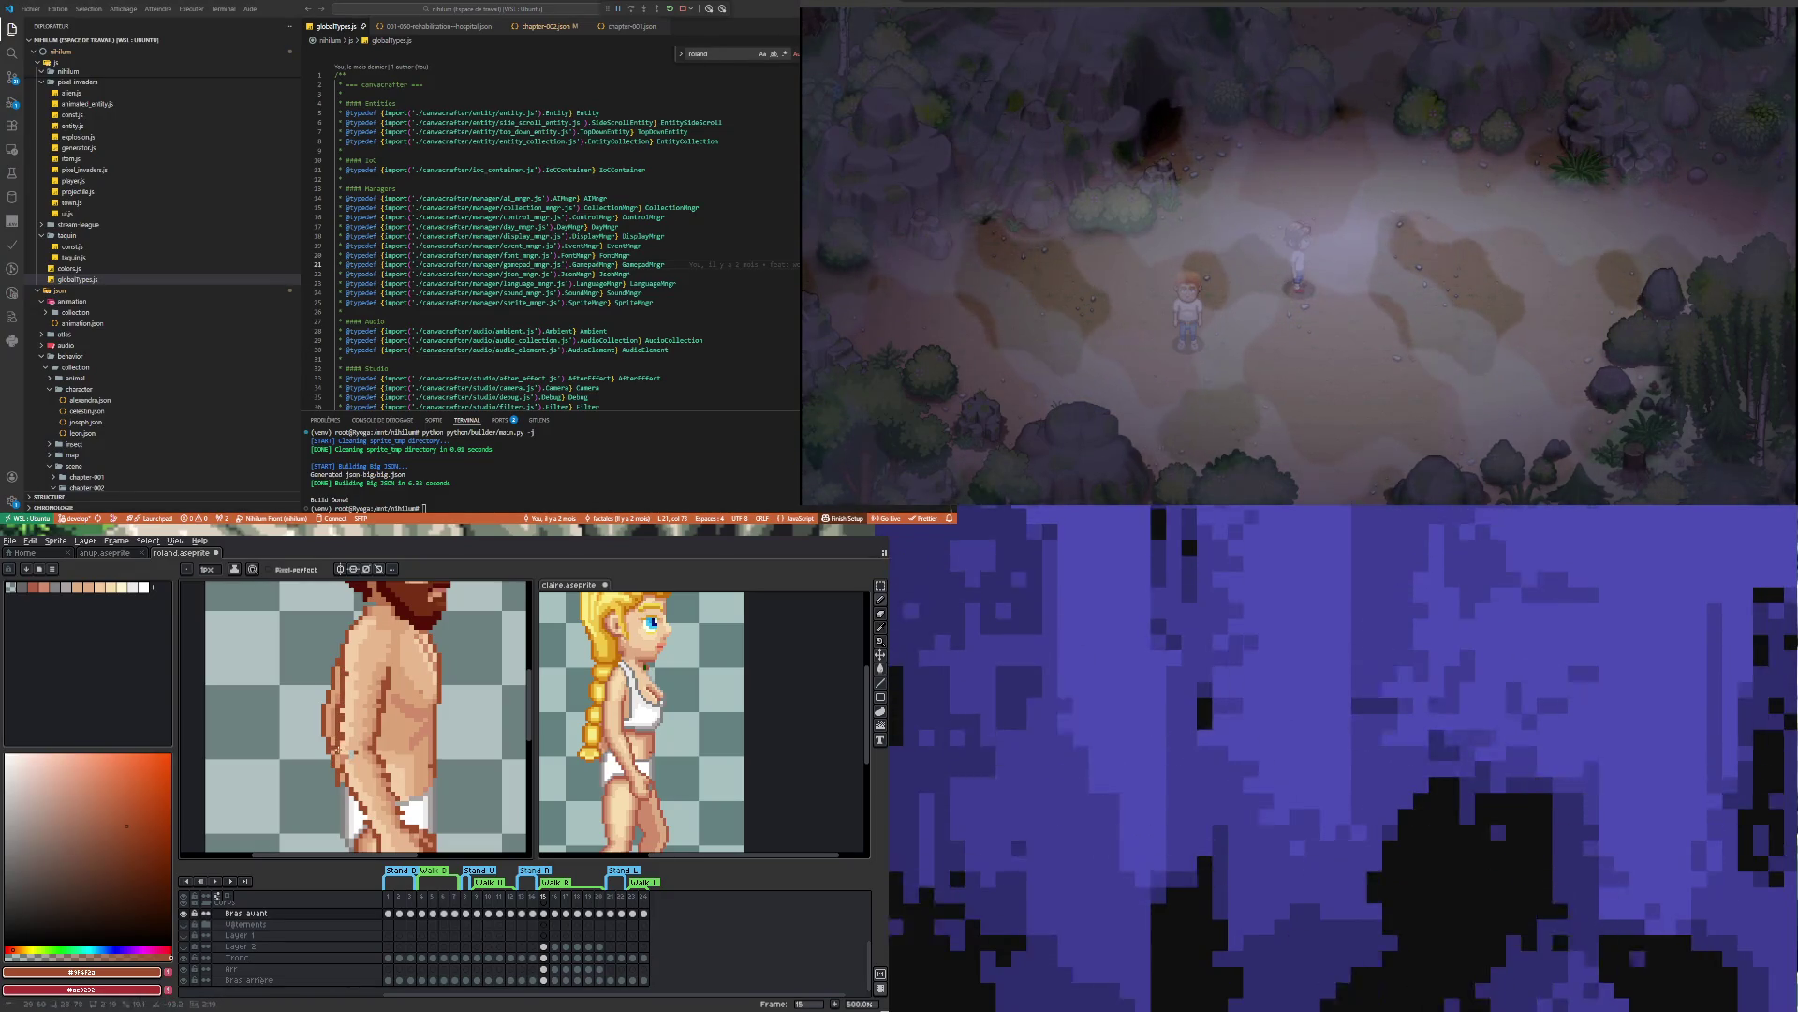
Make the Bras arrière layer visible, inspect the hip up close, and ready the Eraser
left_click(185, 980)
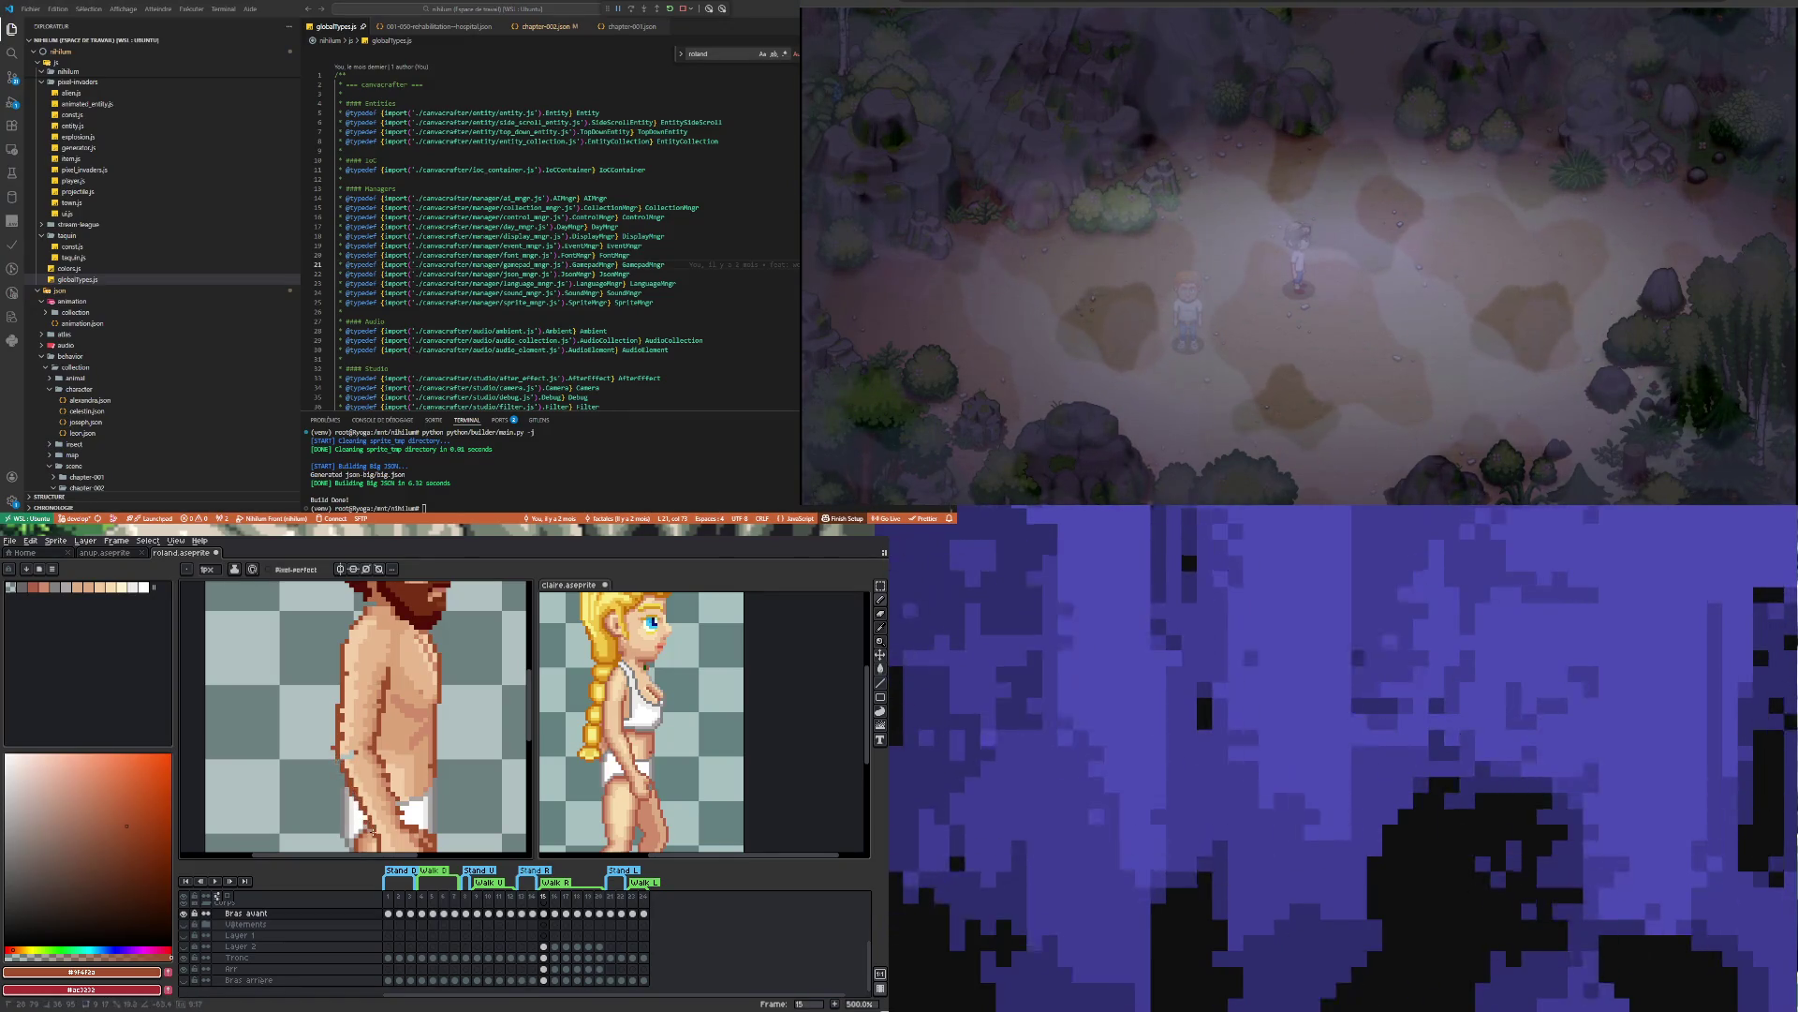
scroll(374, 815, "down", 2)
scroll(380, 787, "up", 4)
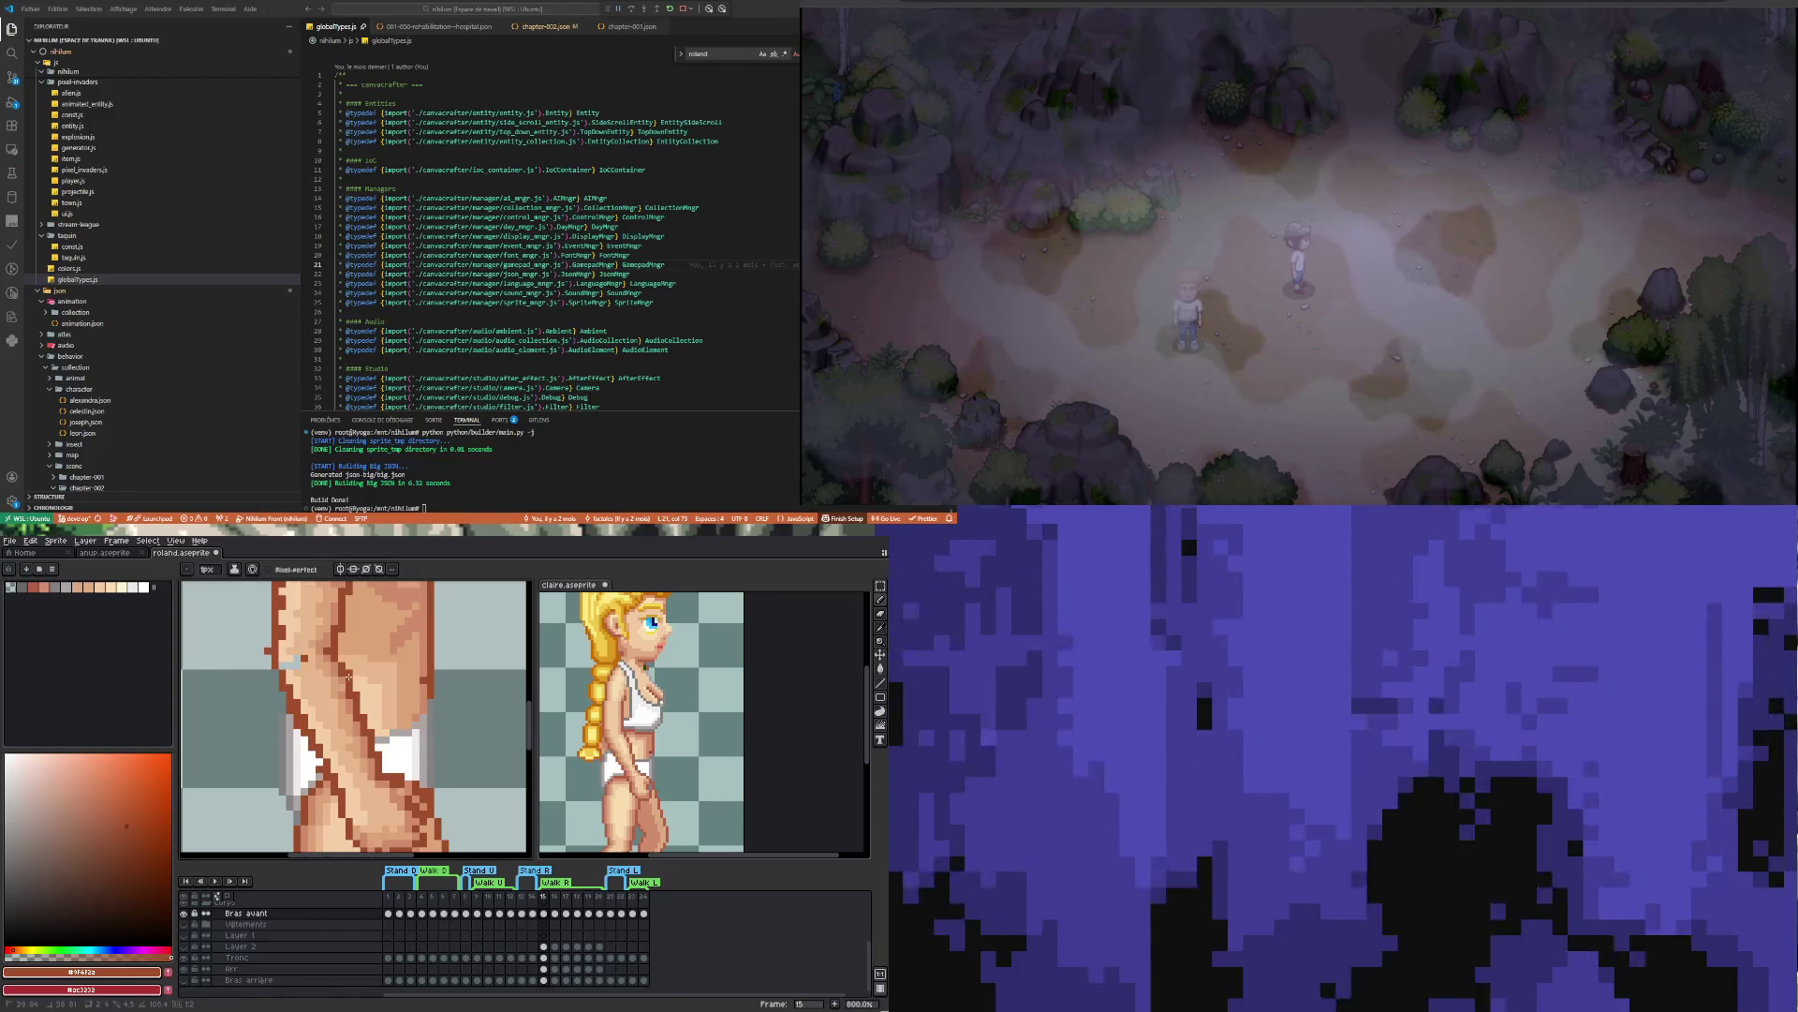
scroll(348, 680, "down", 2)
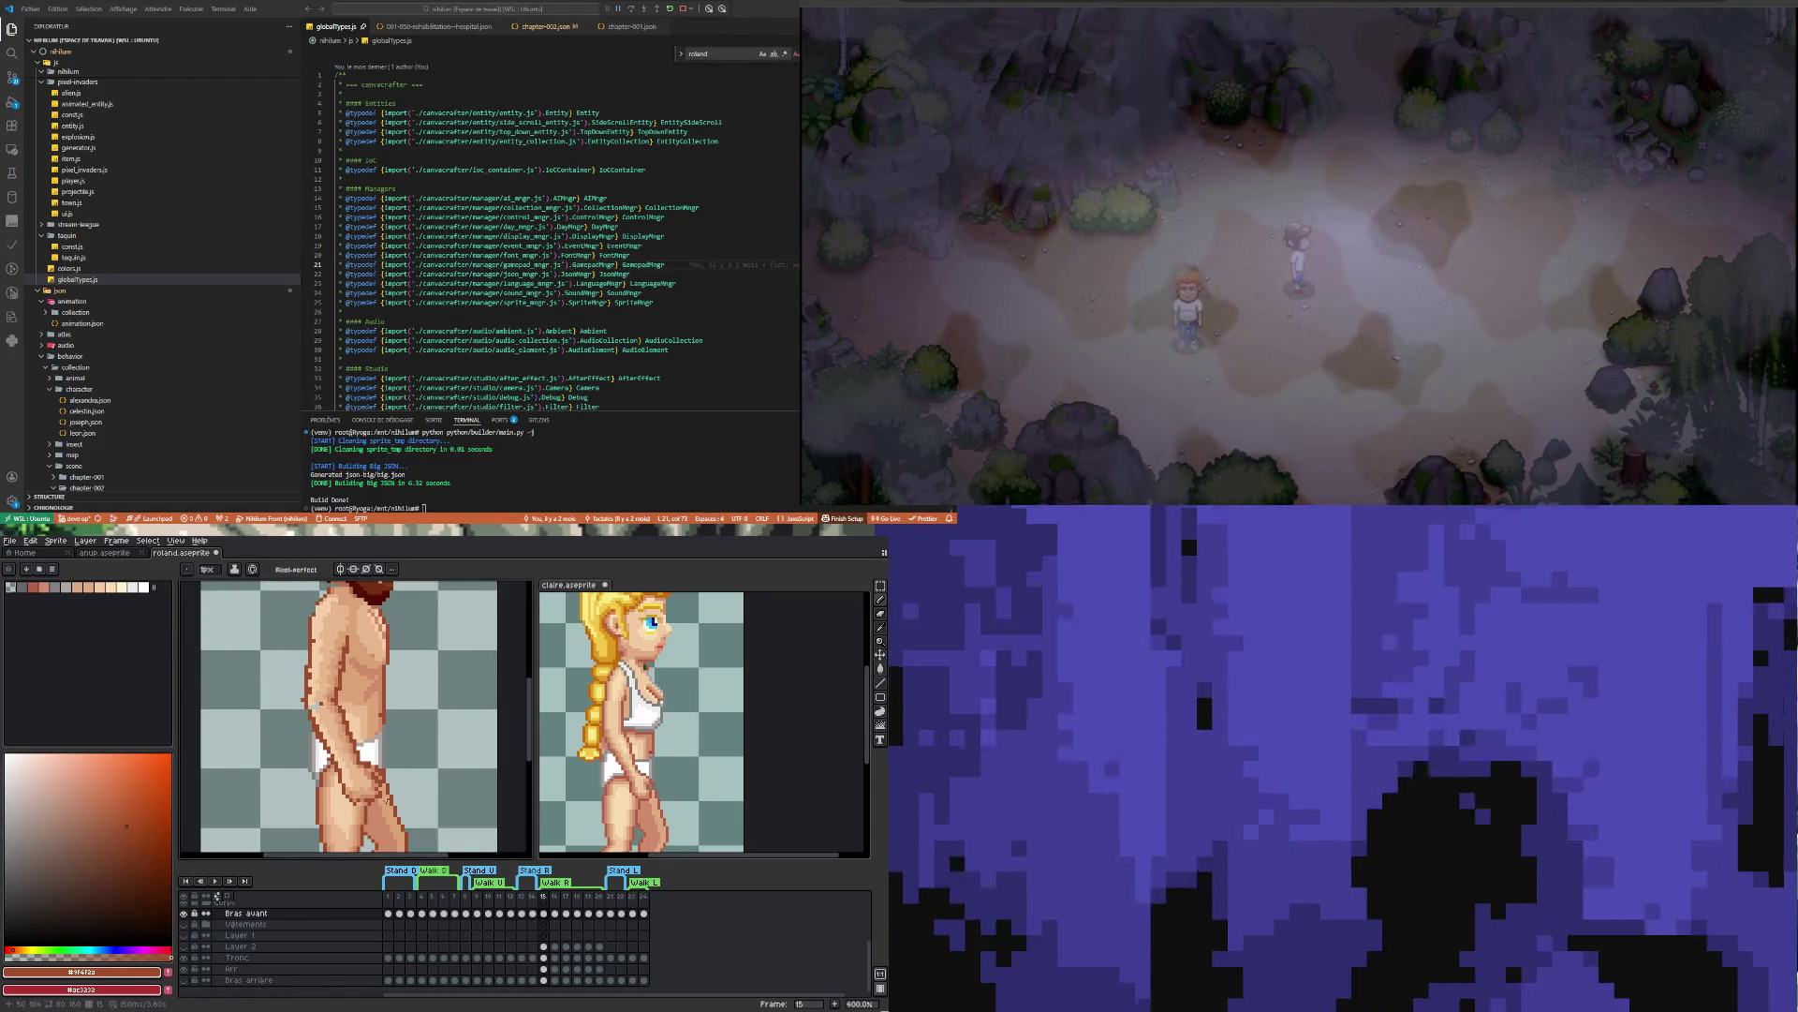
scroll(387, 801, "up", 2)
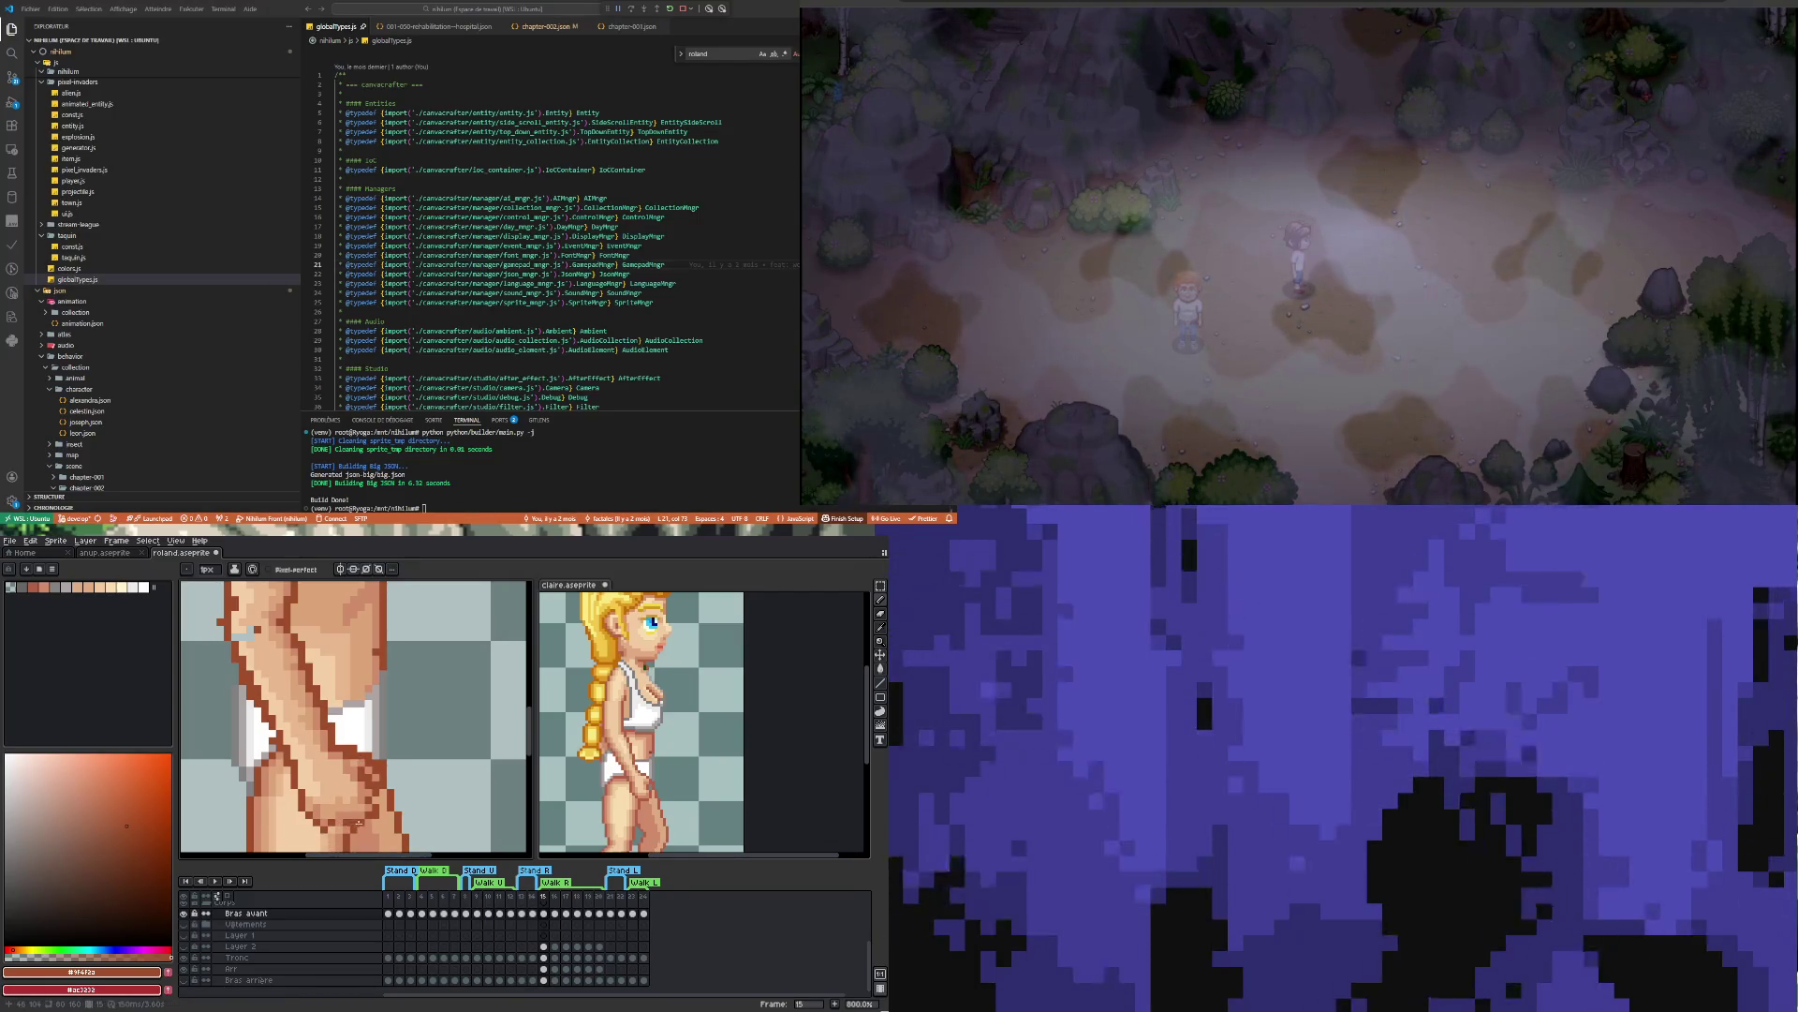
scroll(249, 634, "down", 5)
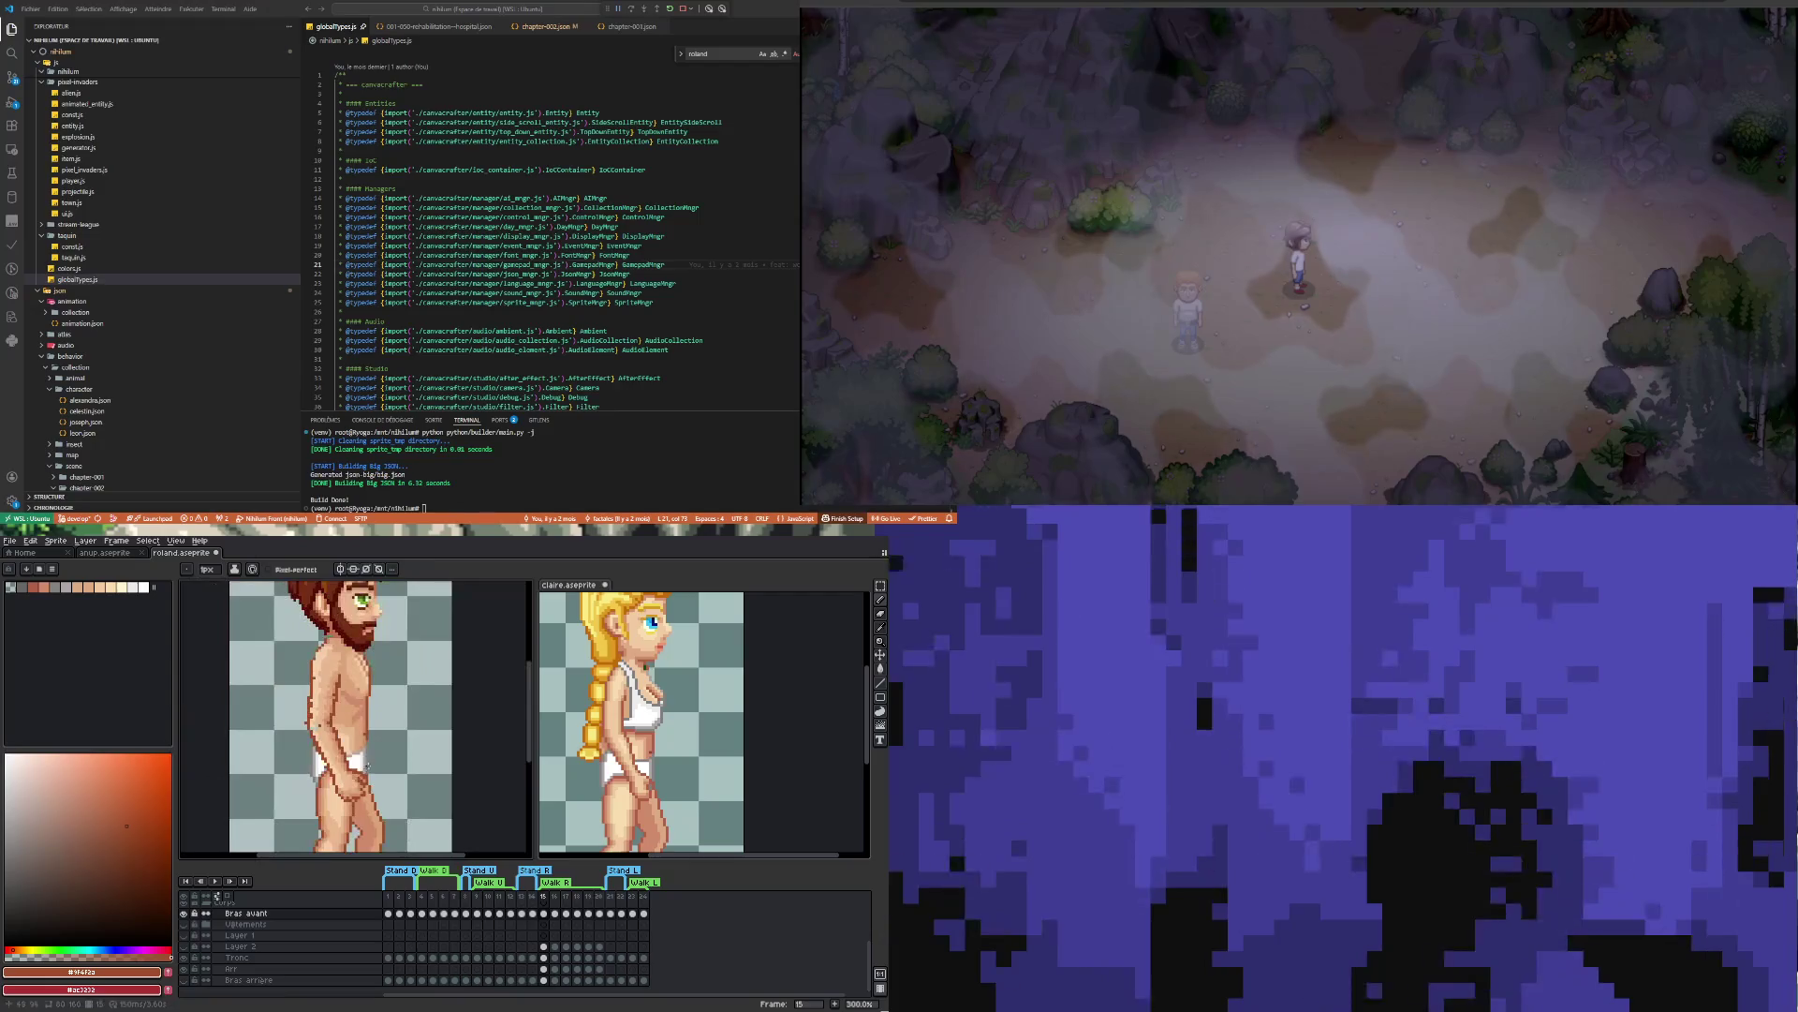
scroll(309, 707, "up", 4)
scroll(309, 709, "up", 1)
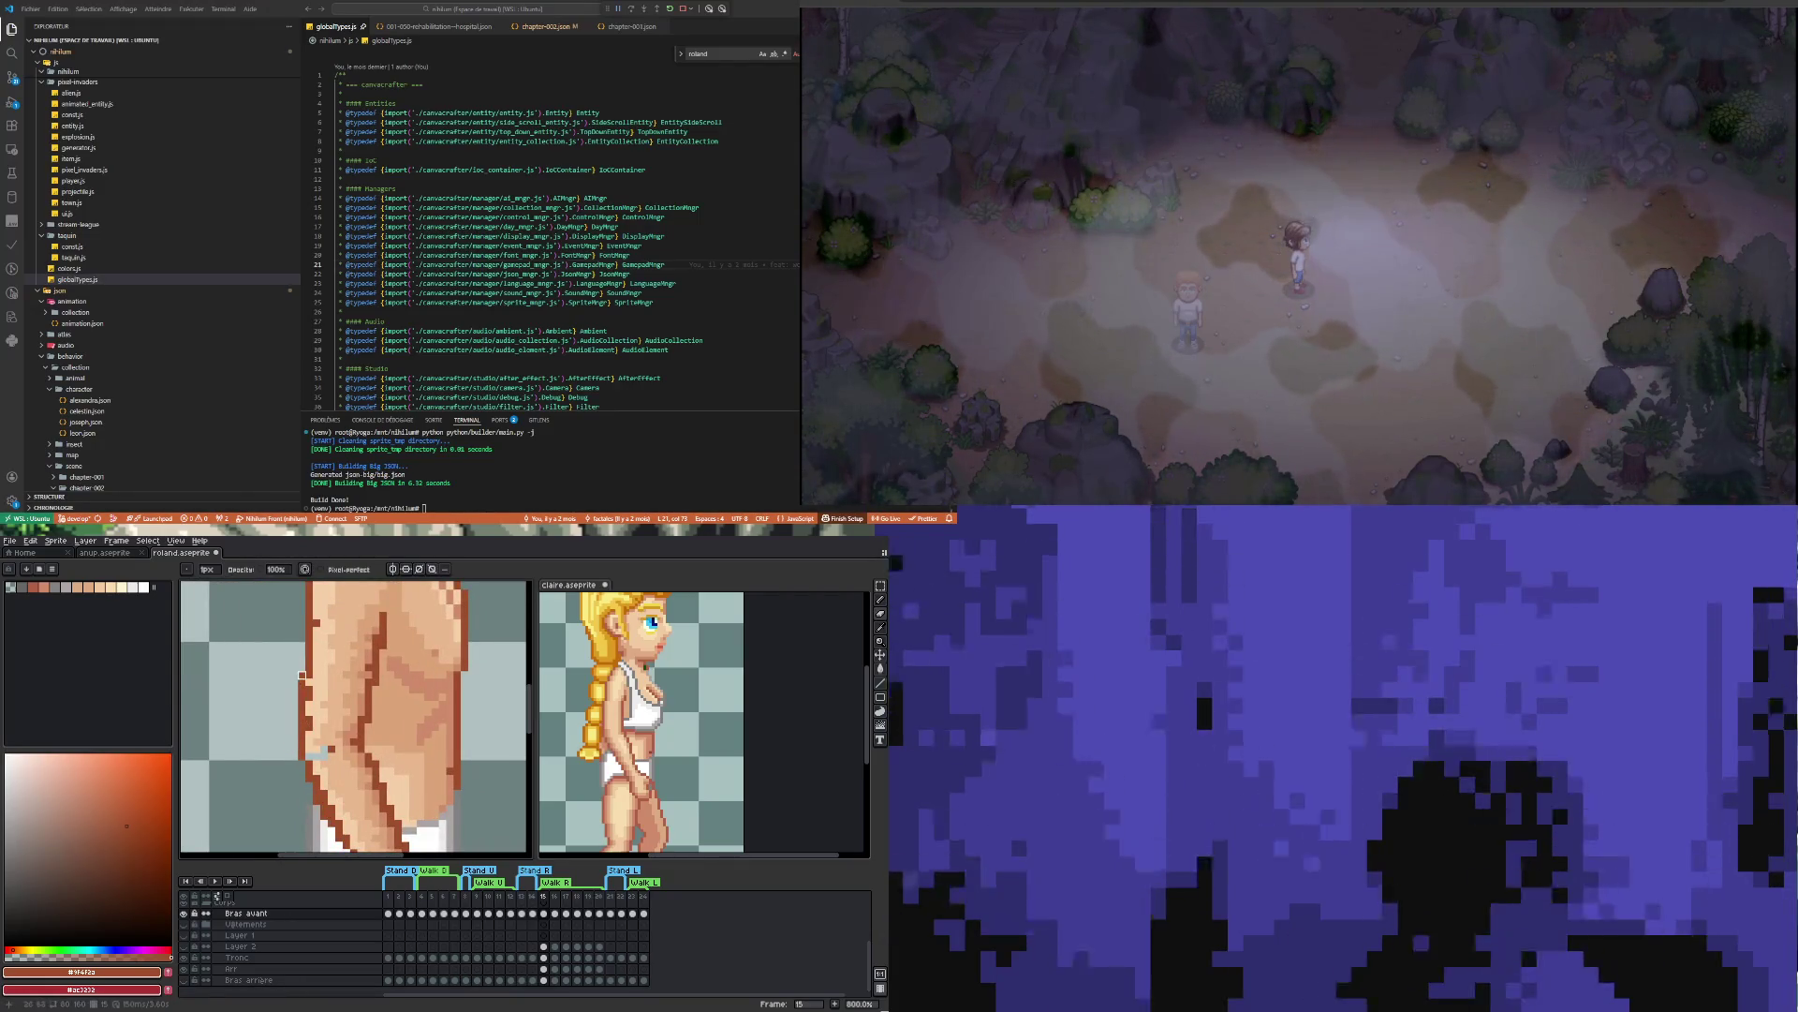
scroll(309, 712, "down", 4)
scroll(290, 718, "up", 3)
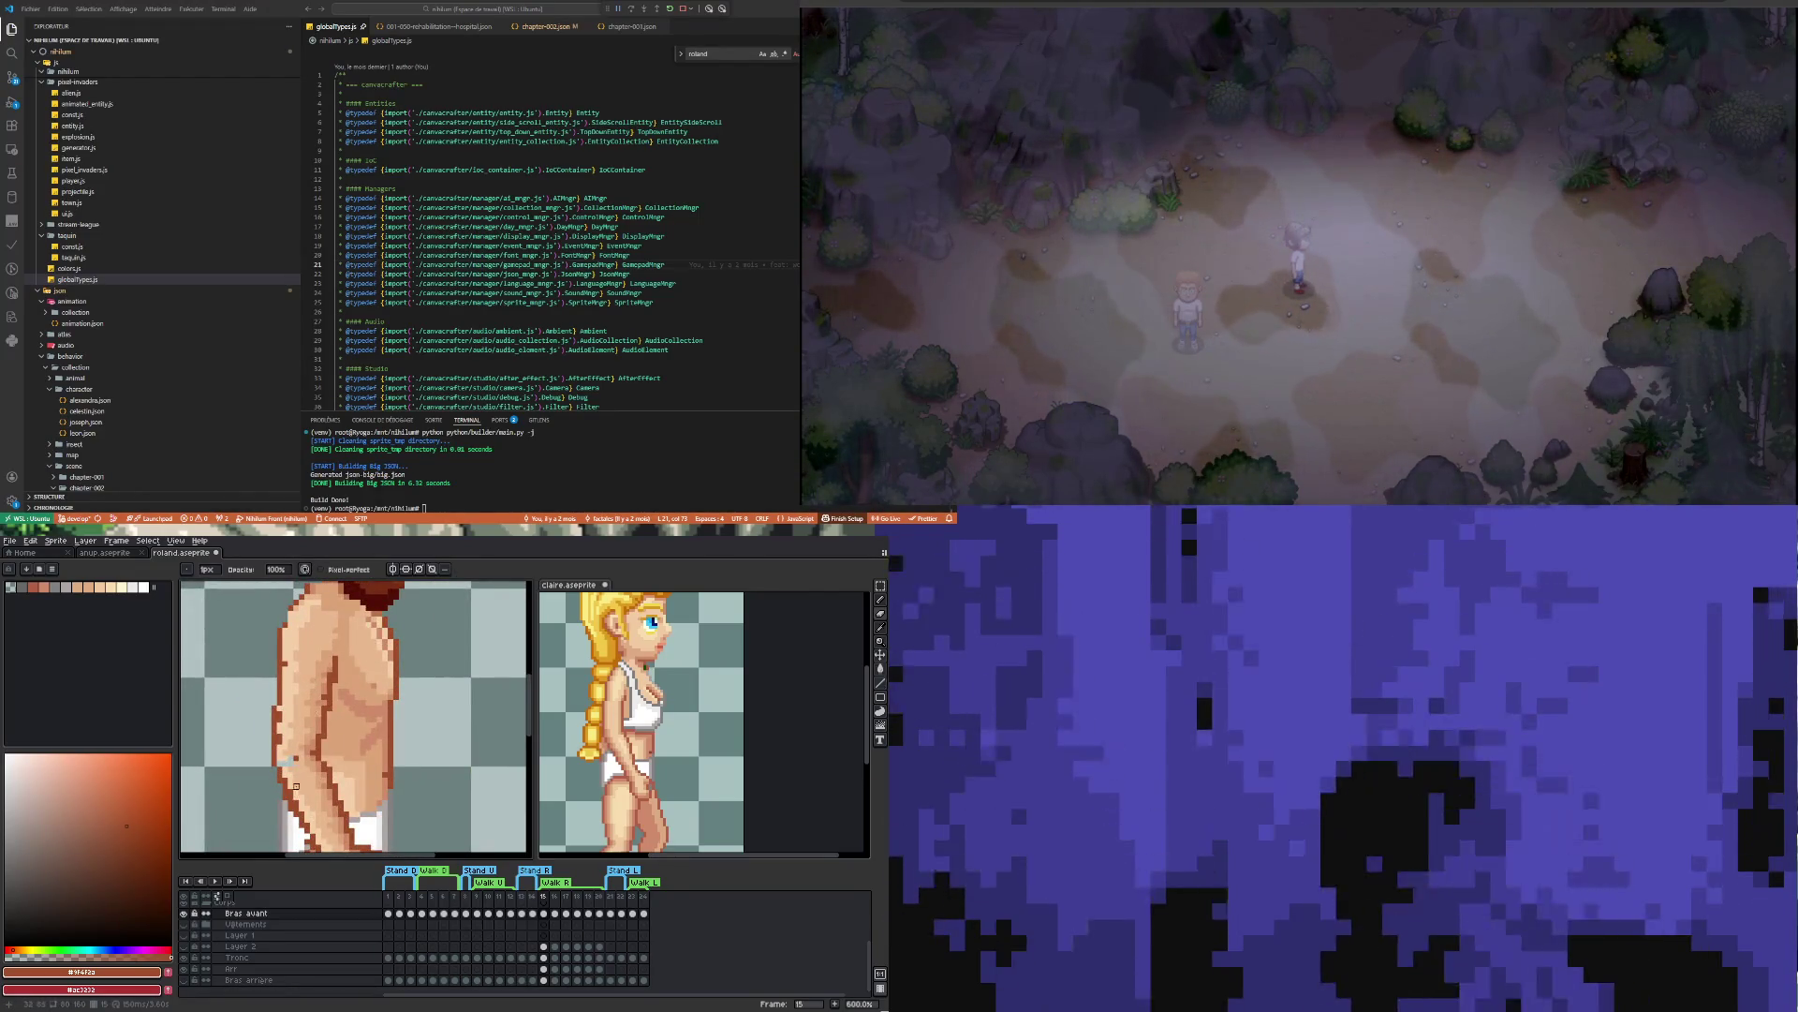
scroll(274, 674, "up", 3)
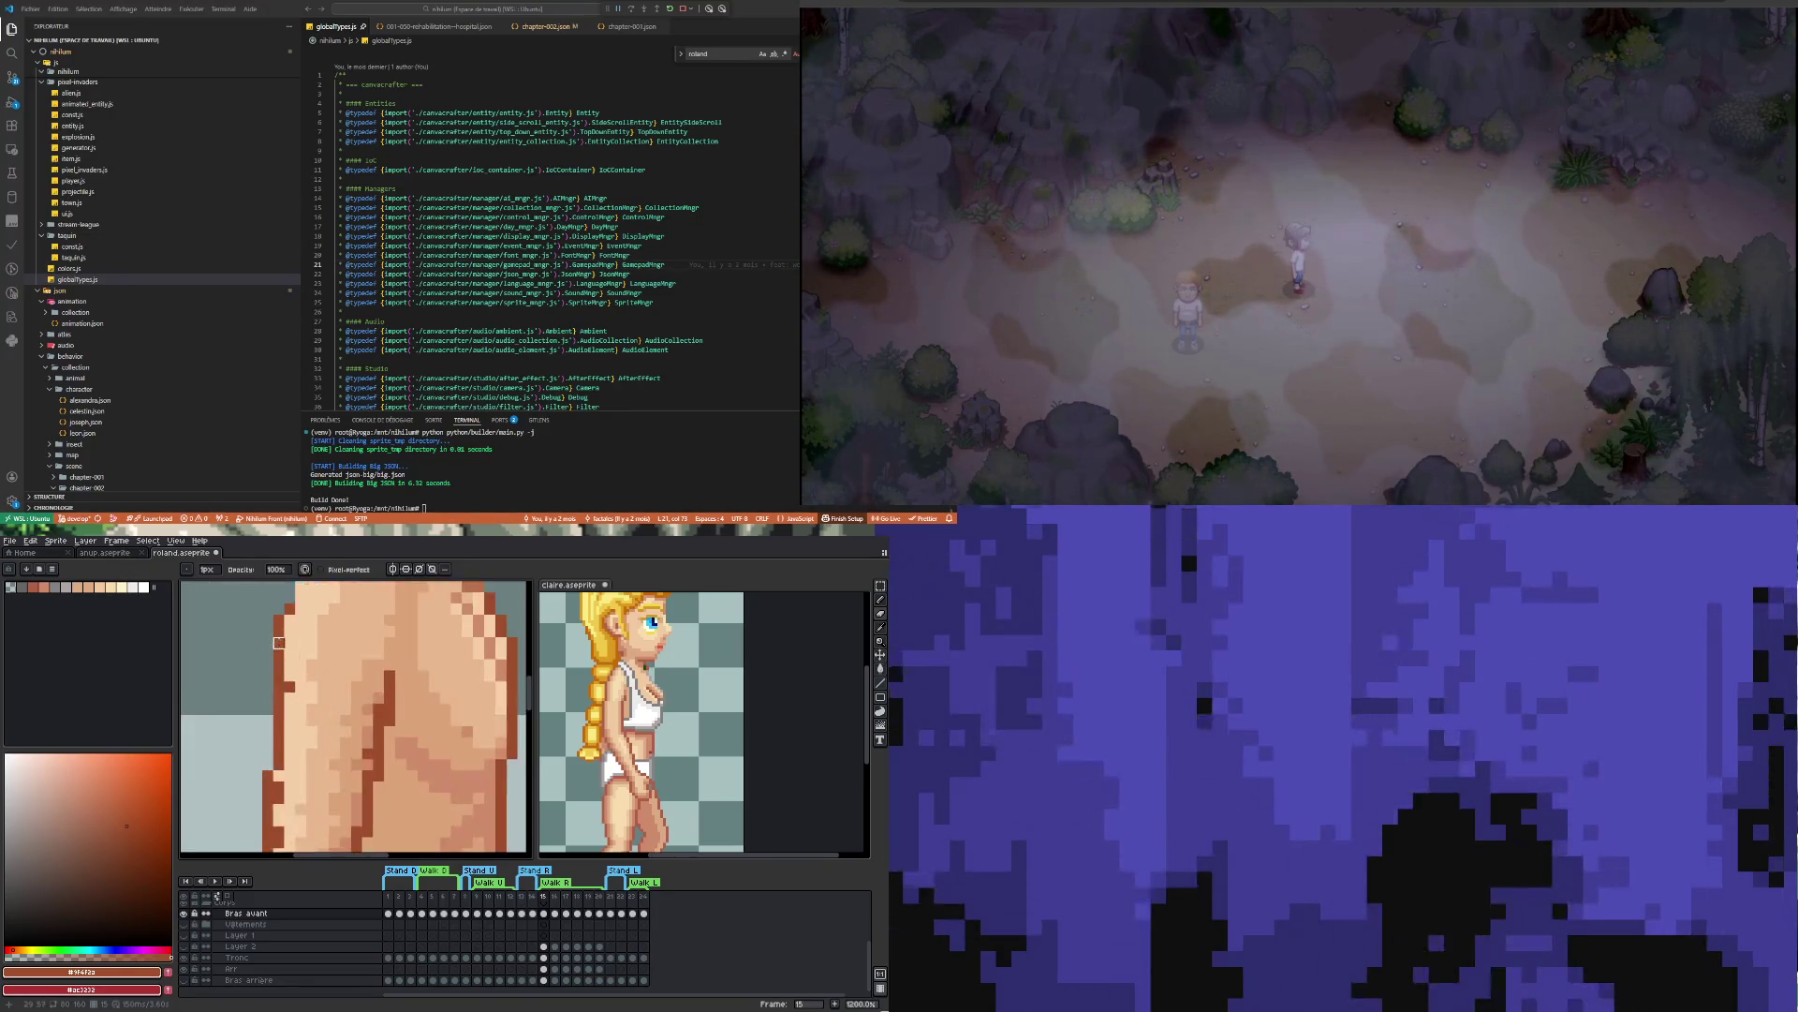
scroll(291, 712, "down", 2)
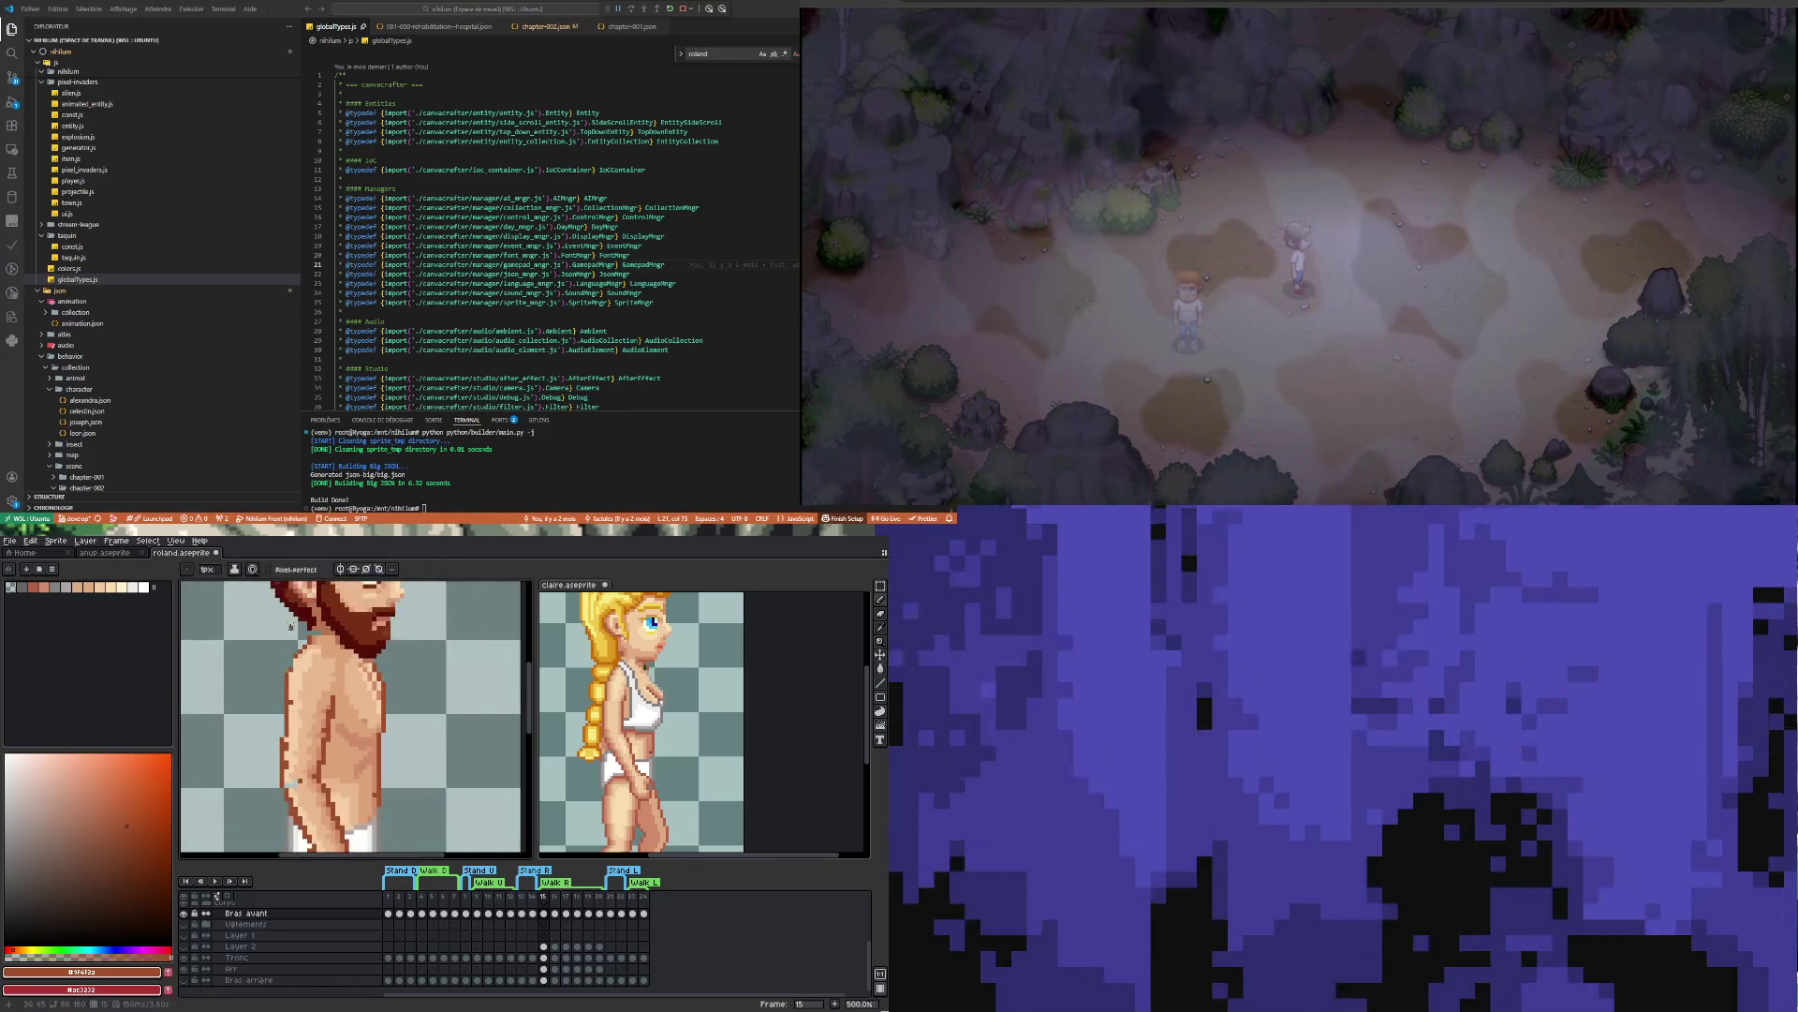
scroll(289, 717, "up", 2)
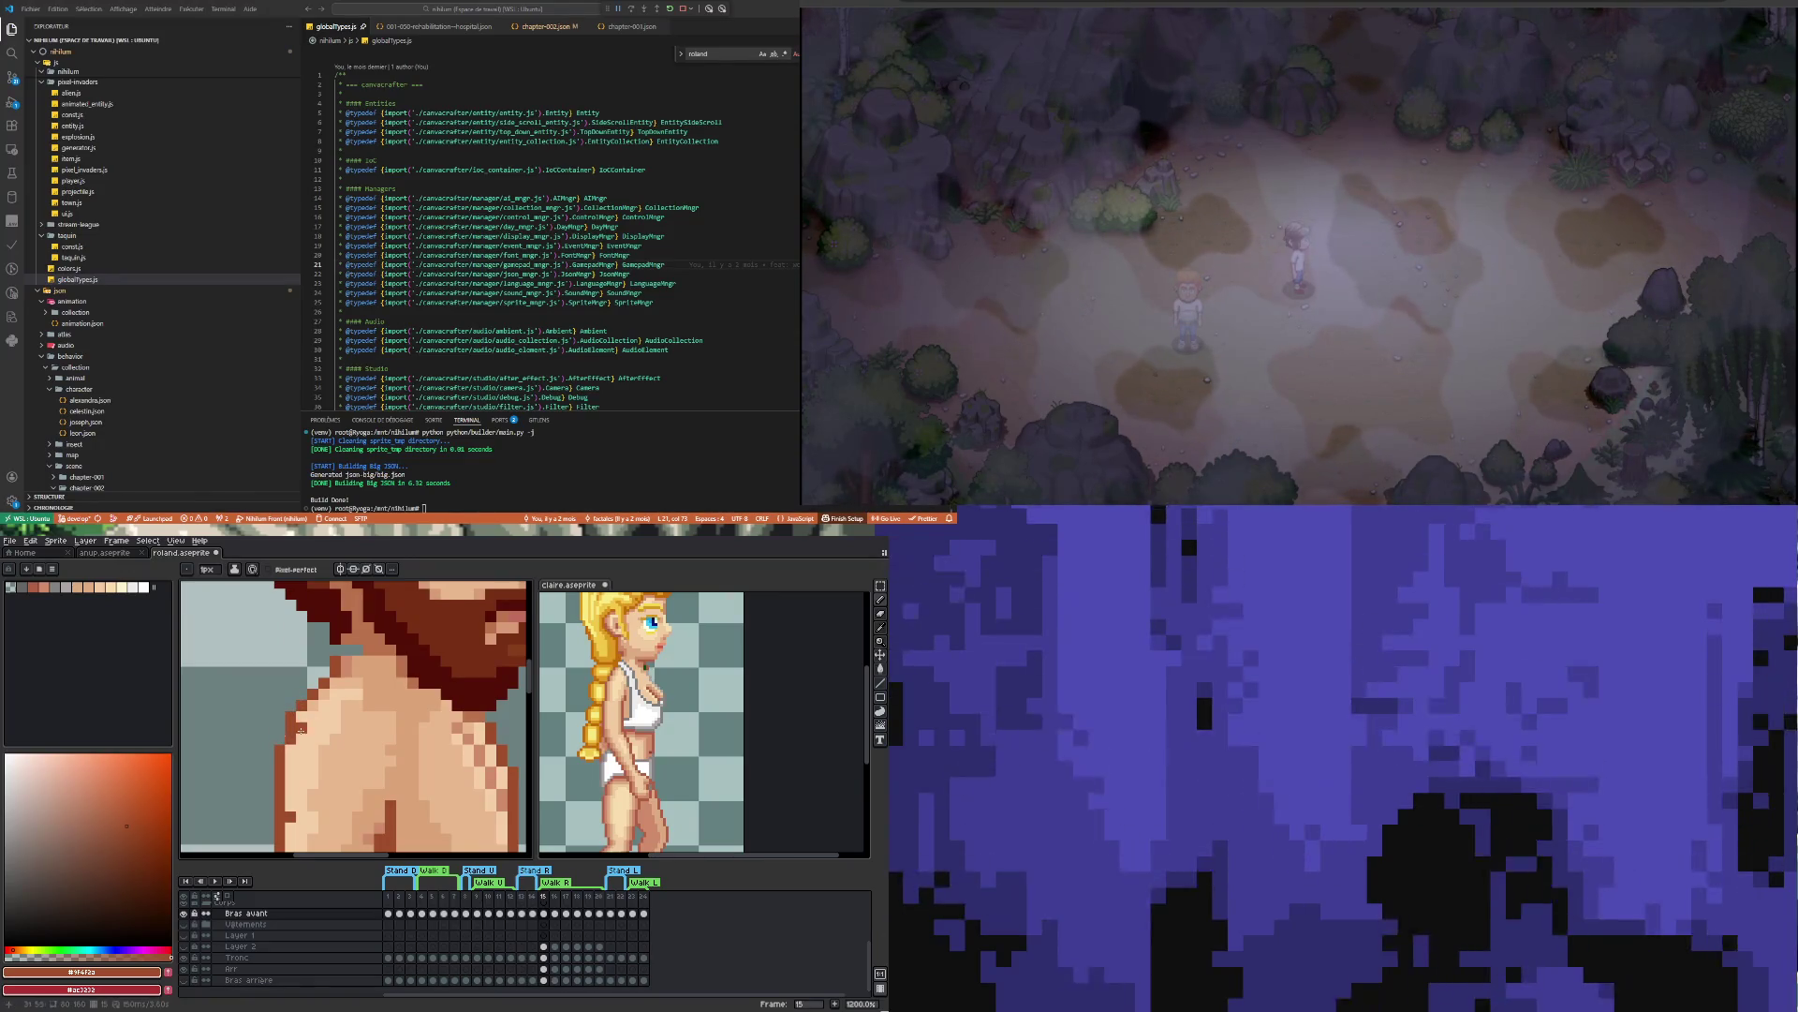
scroll(290, 739, "down", 3)
scroll(300, 738, "up", 2)
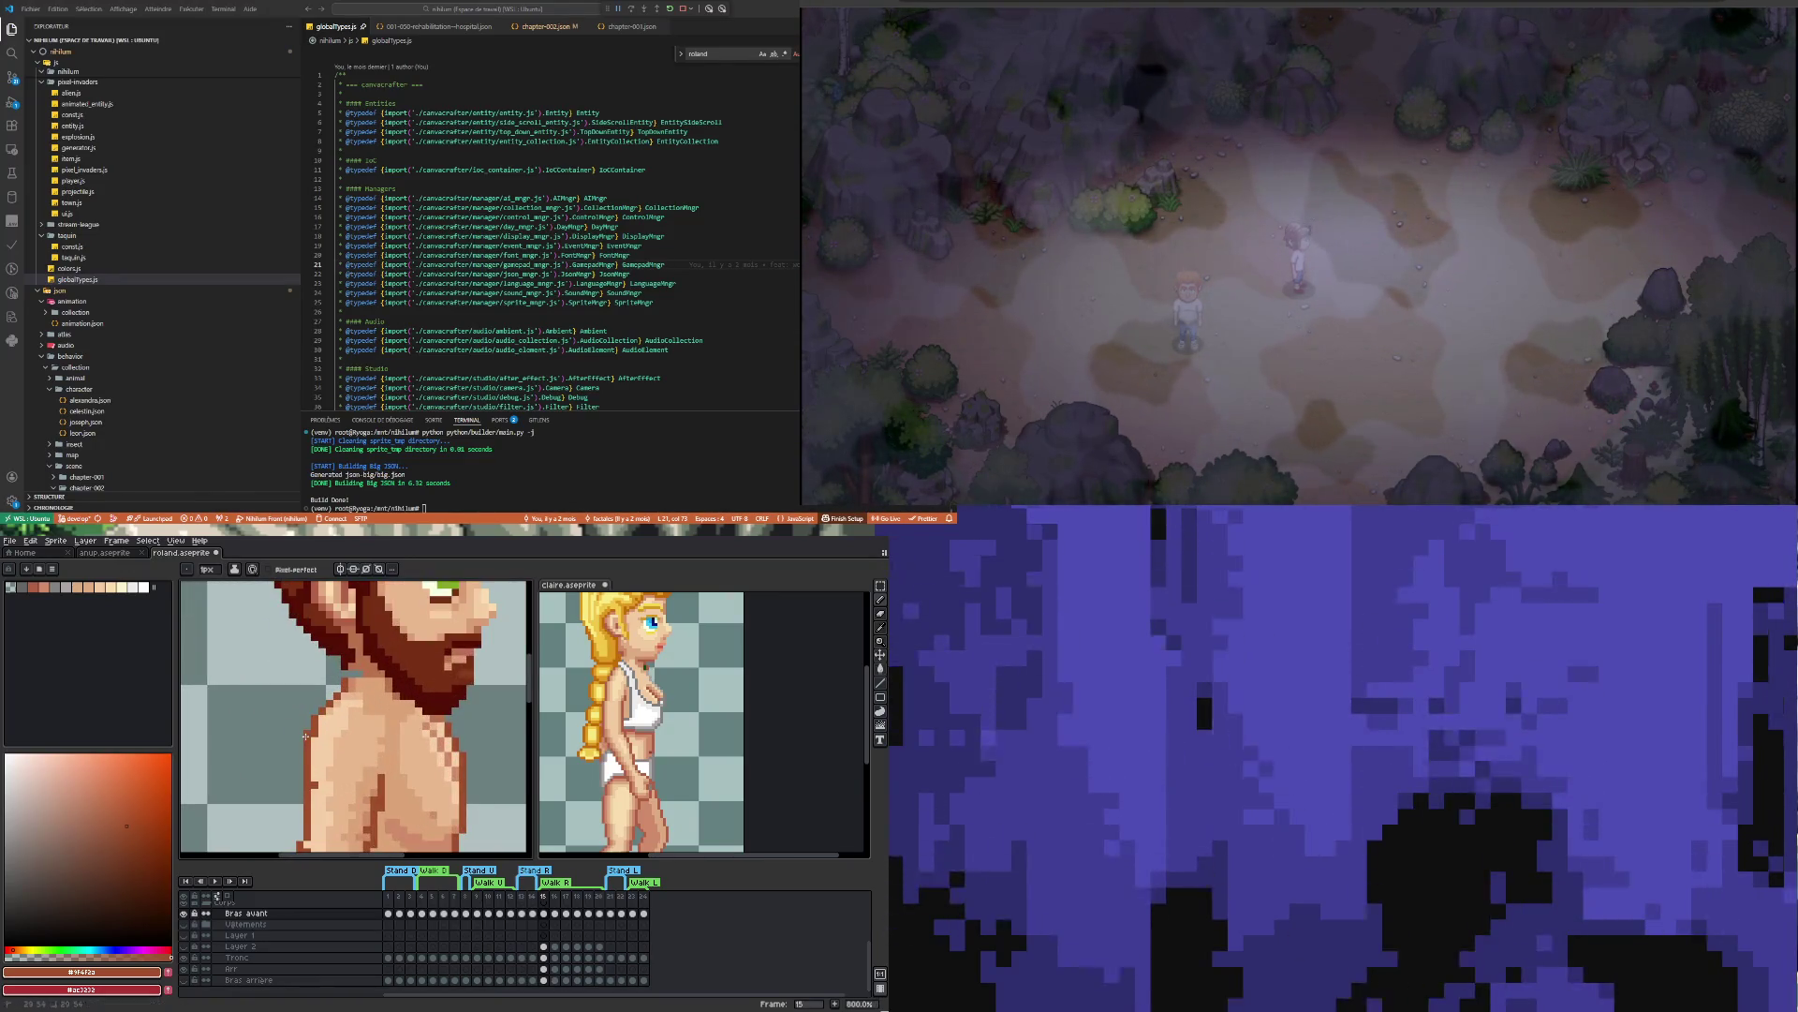
scroll(307, 750, "down", 4)
scroll(315, 795, "up", 2)
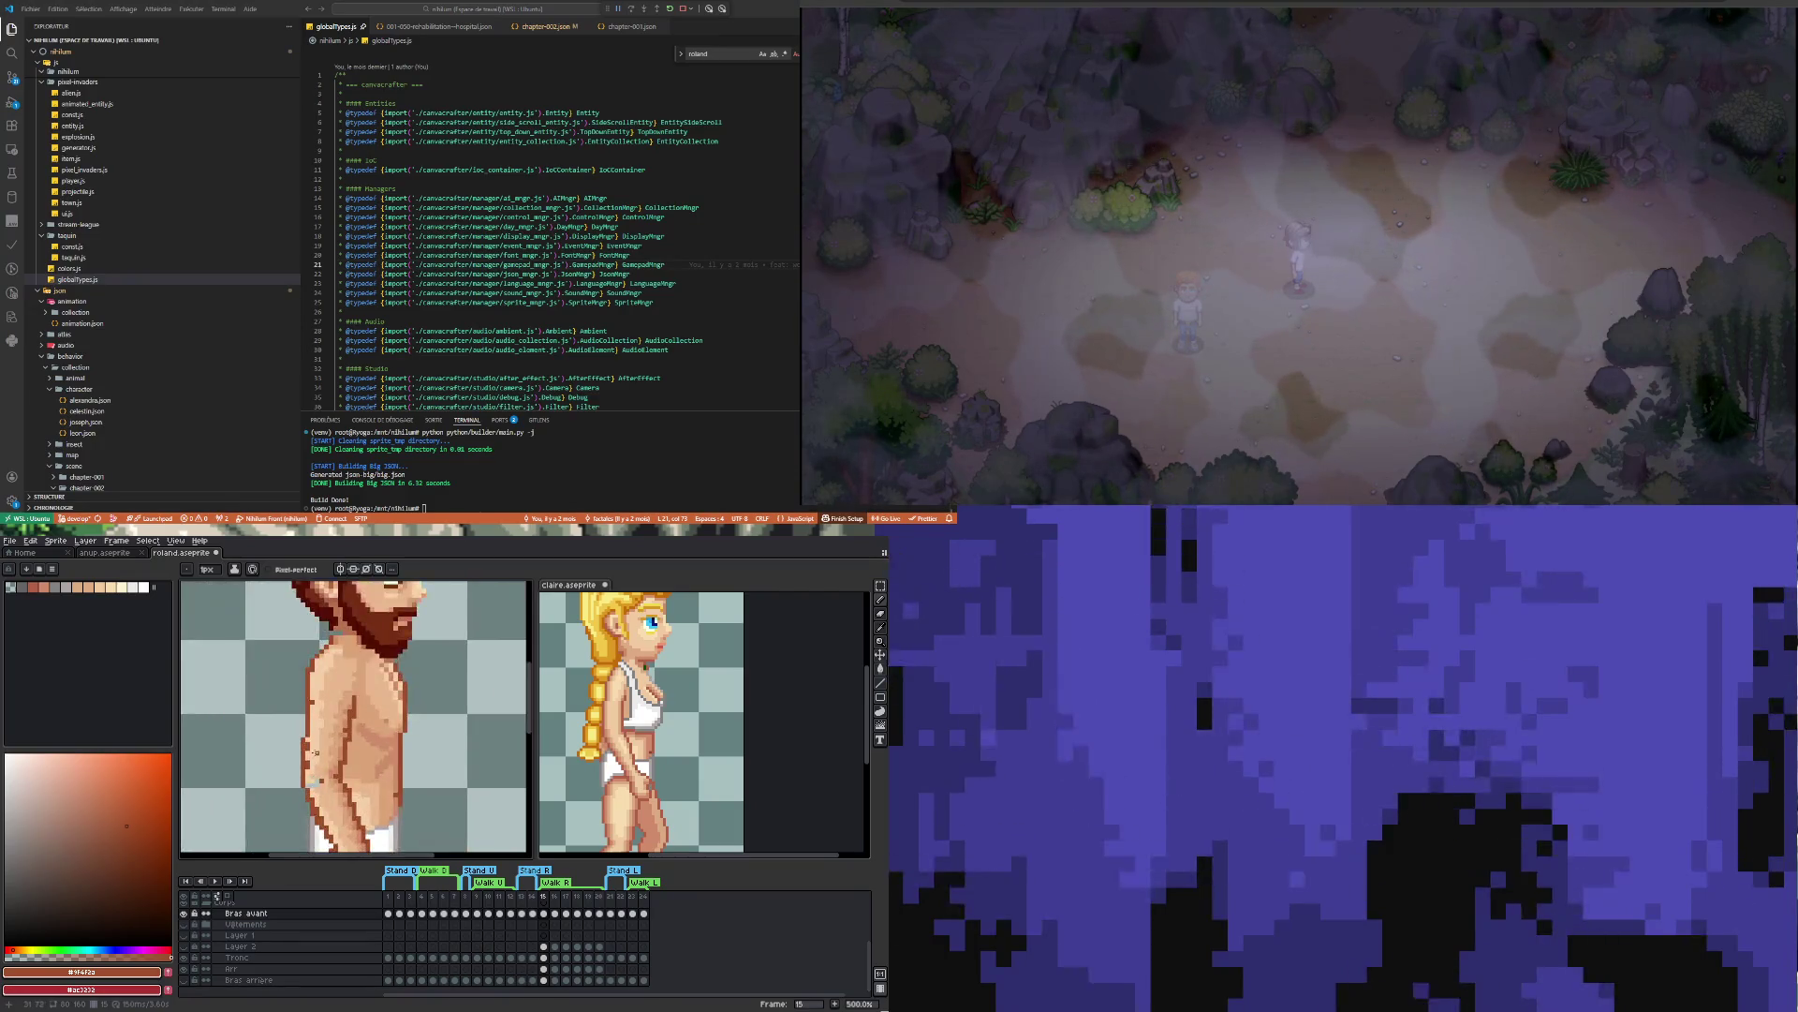
scroll(315, 796, "down", 2)
scroll(337, 740, "up", 2)
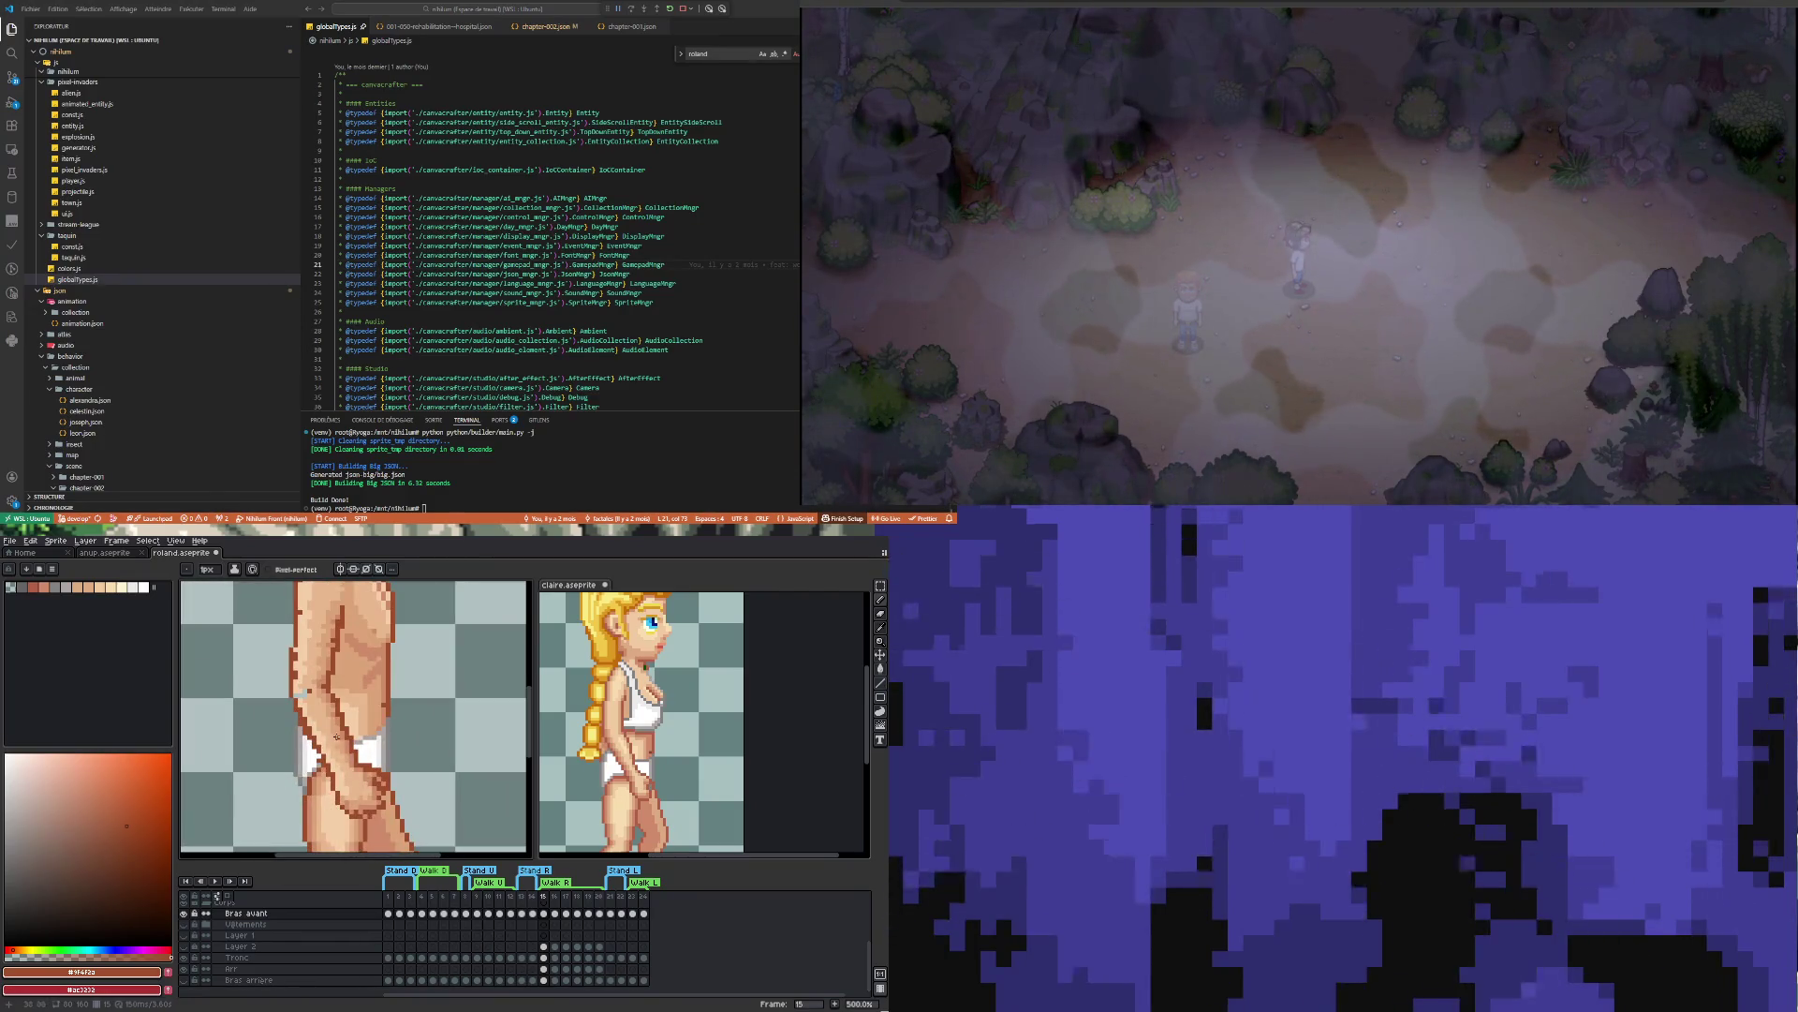
scroll(323, 810, "up", 1)
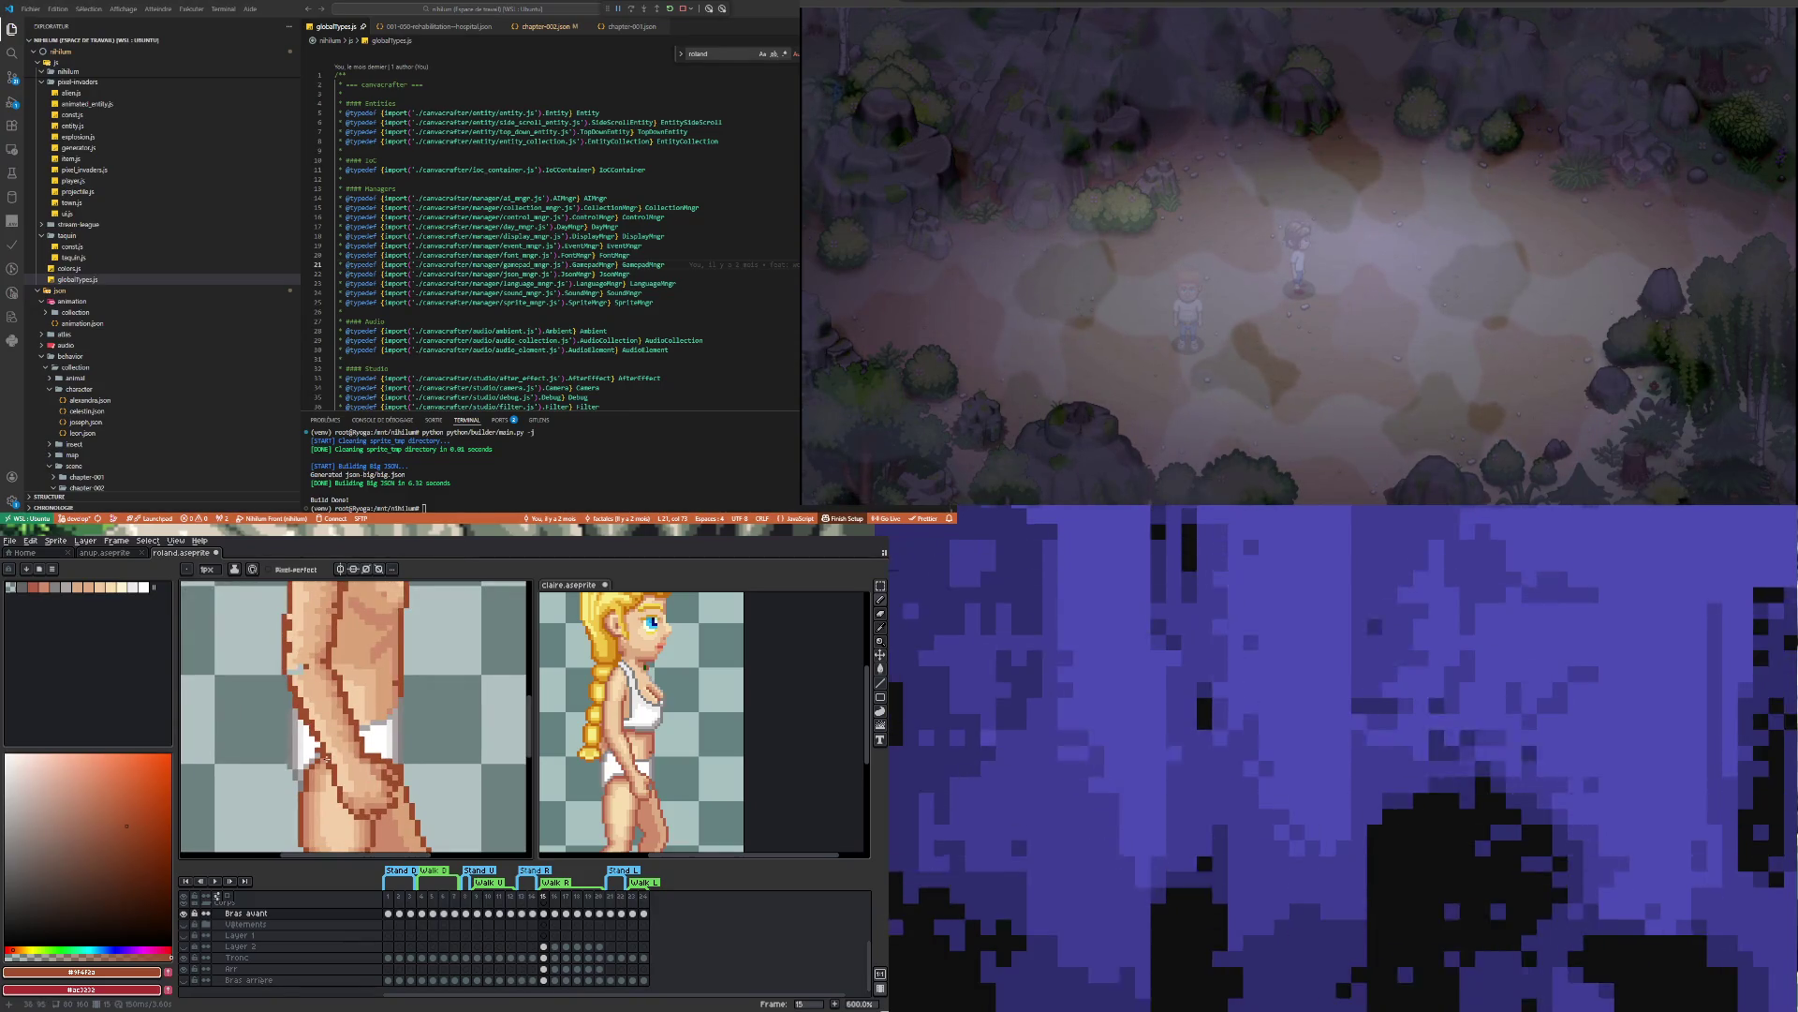
key("e")
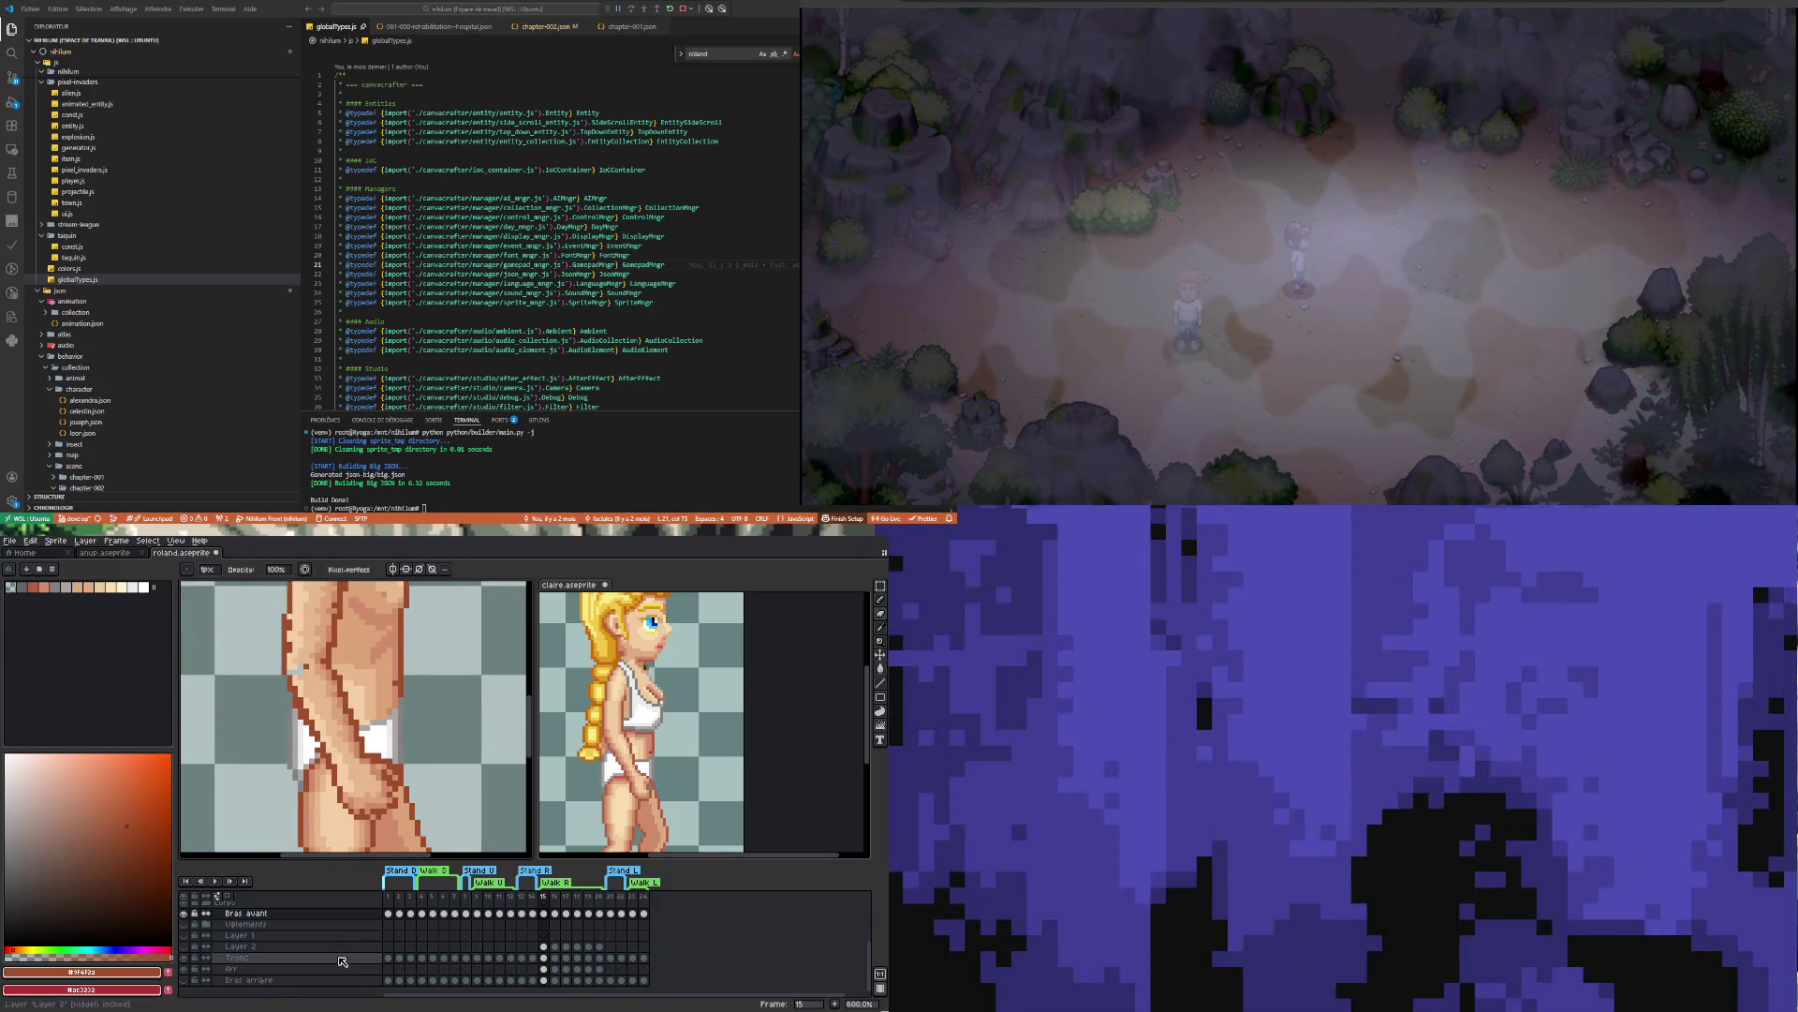
Set the Tronc layer opacity to 80% and the Arr layer opacity to 70%
double_click(246, 958)
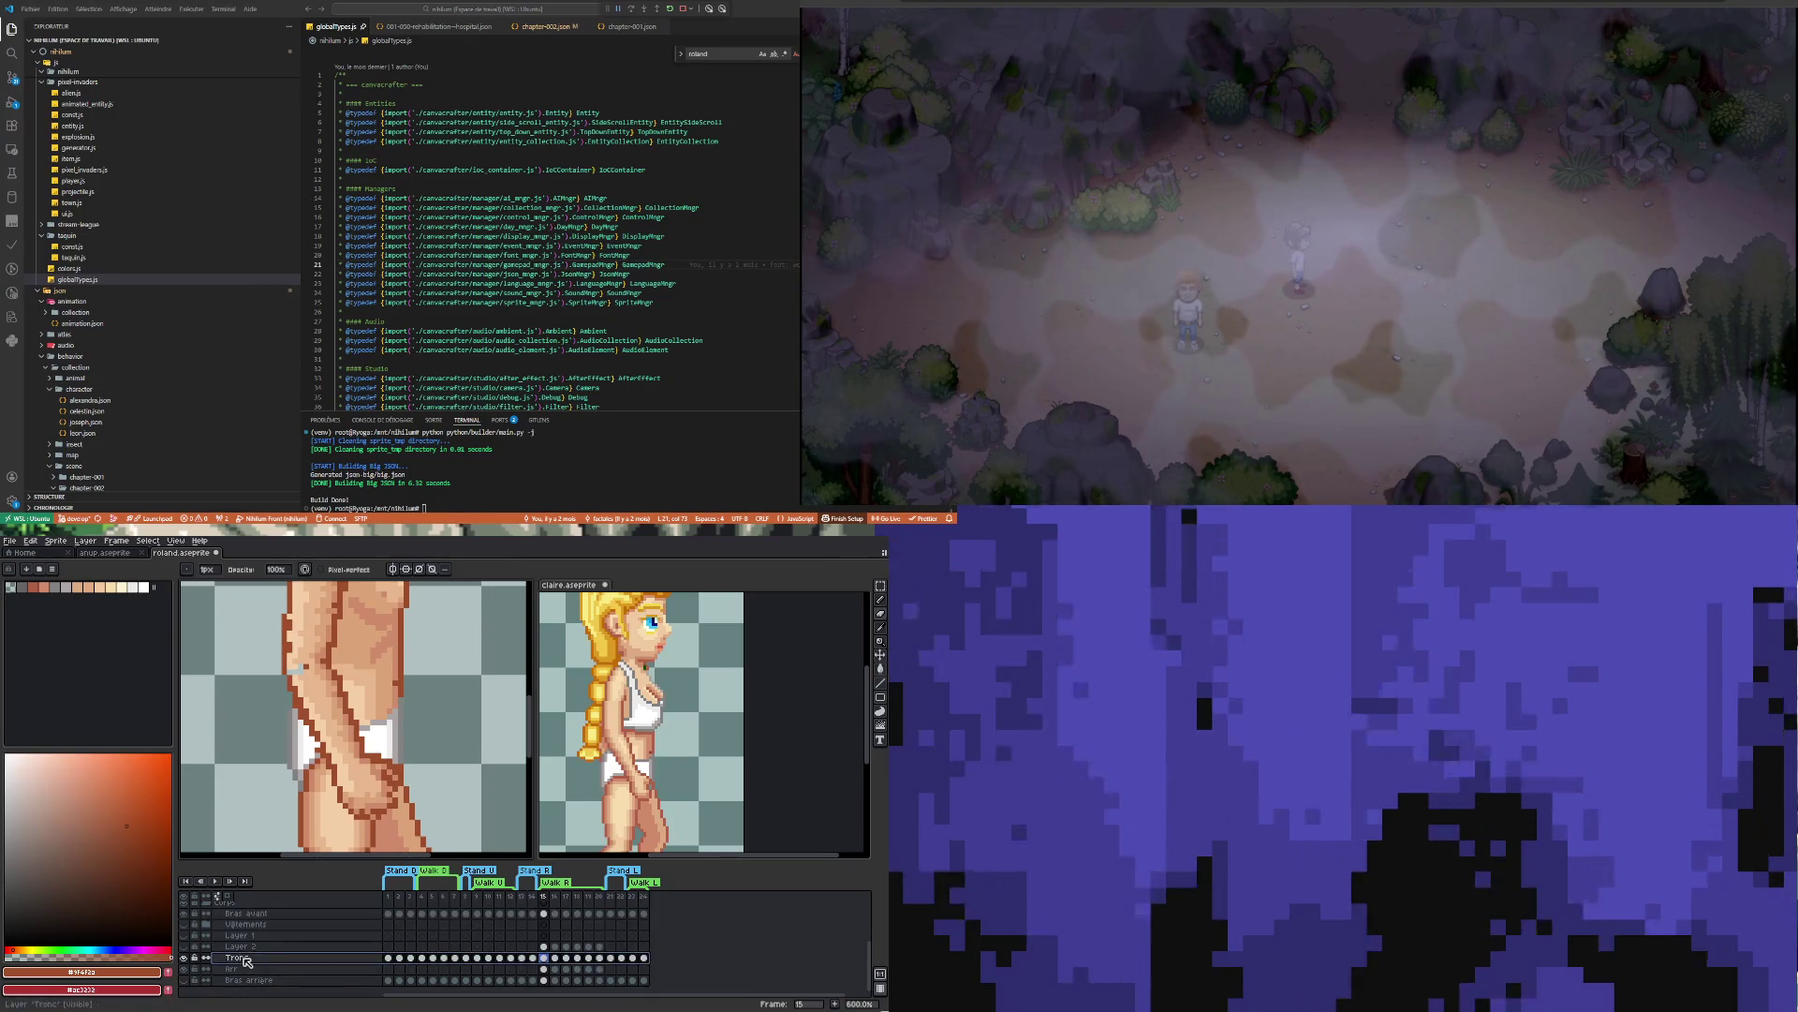
left_click(809, 839)
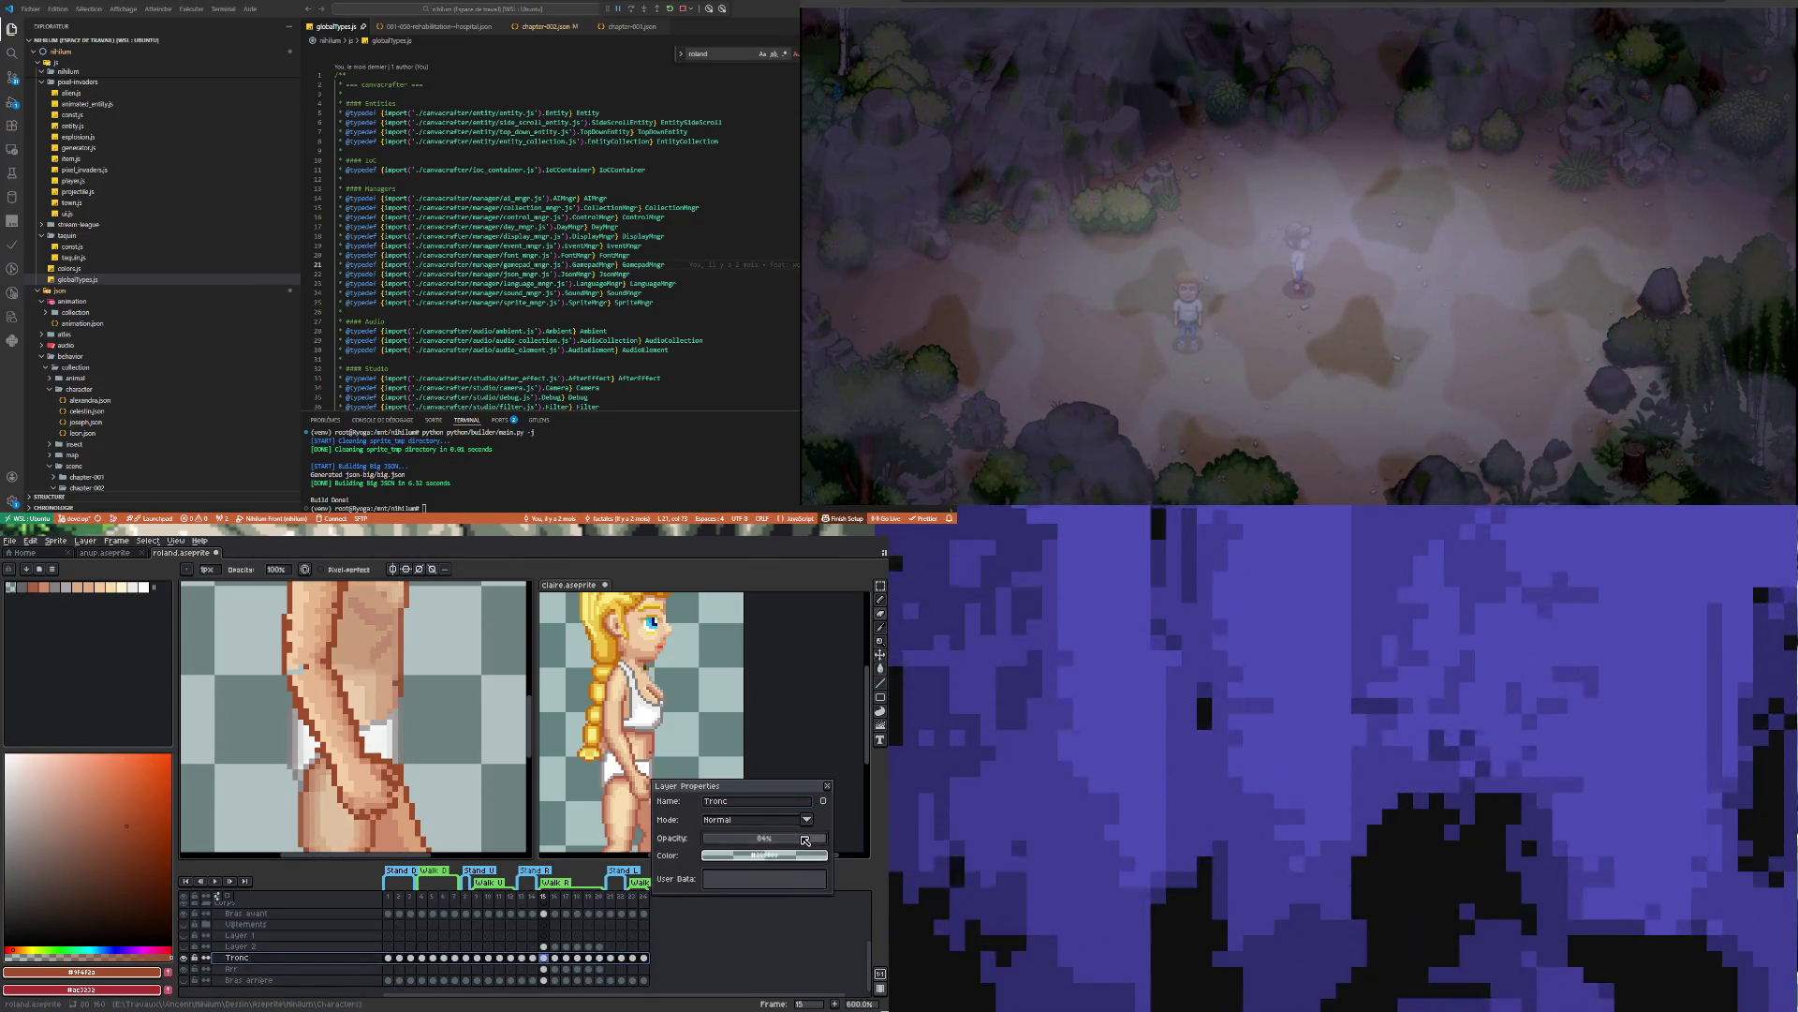
left_click(245, 968)
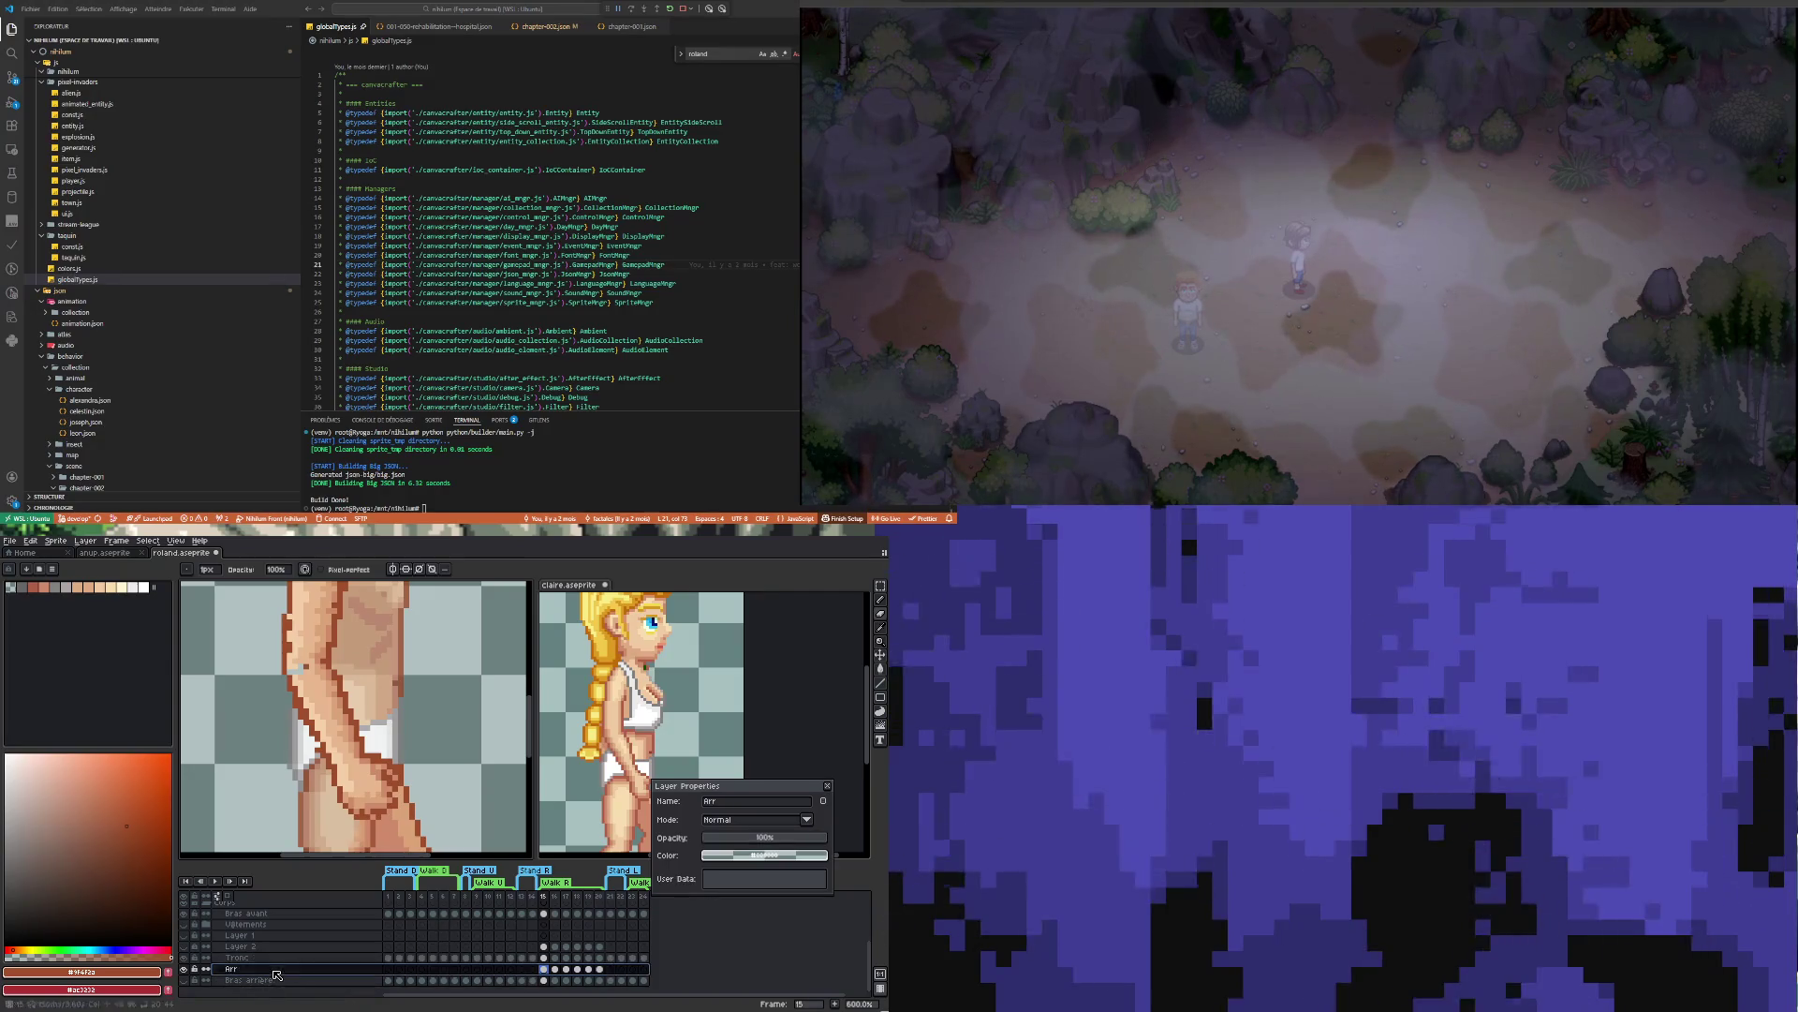
left_click(803, 842)
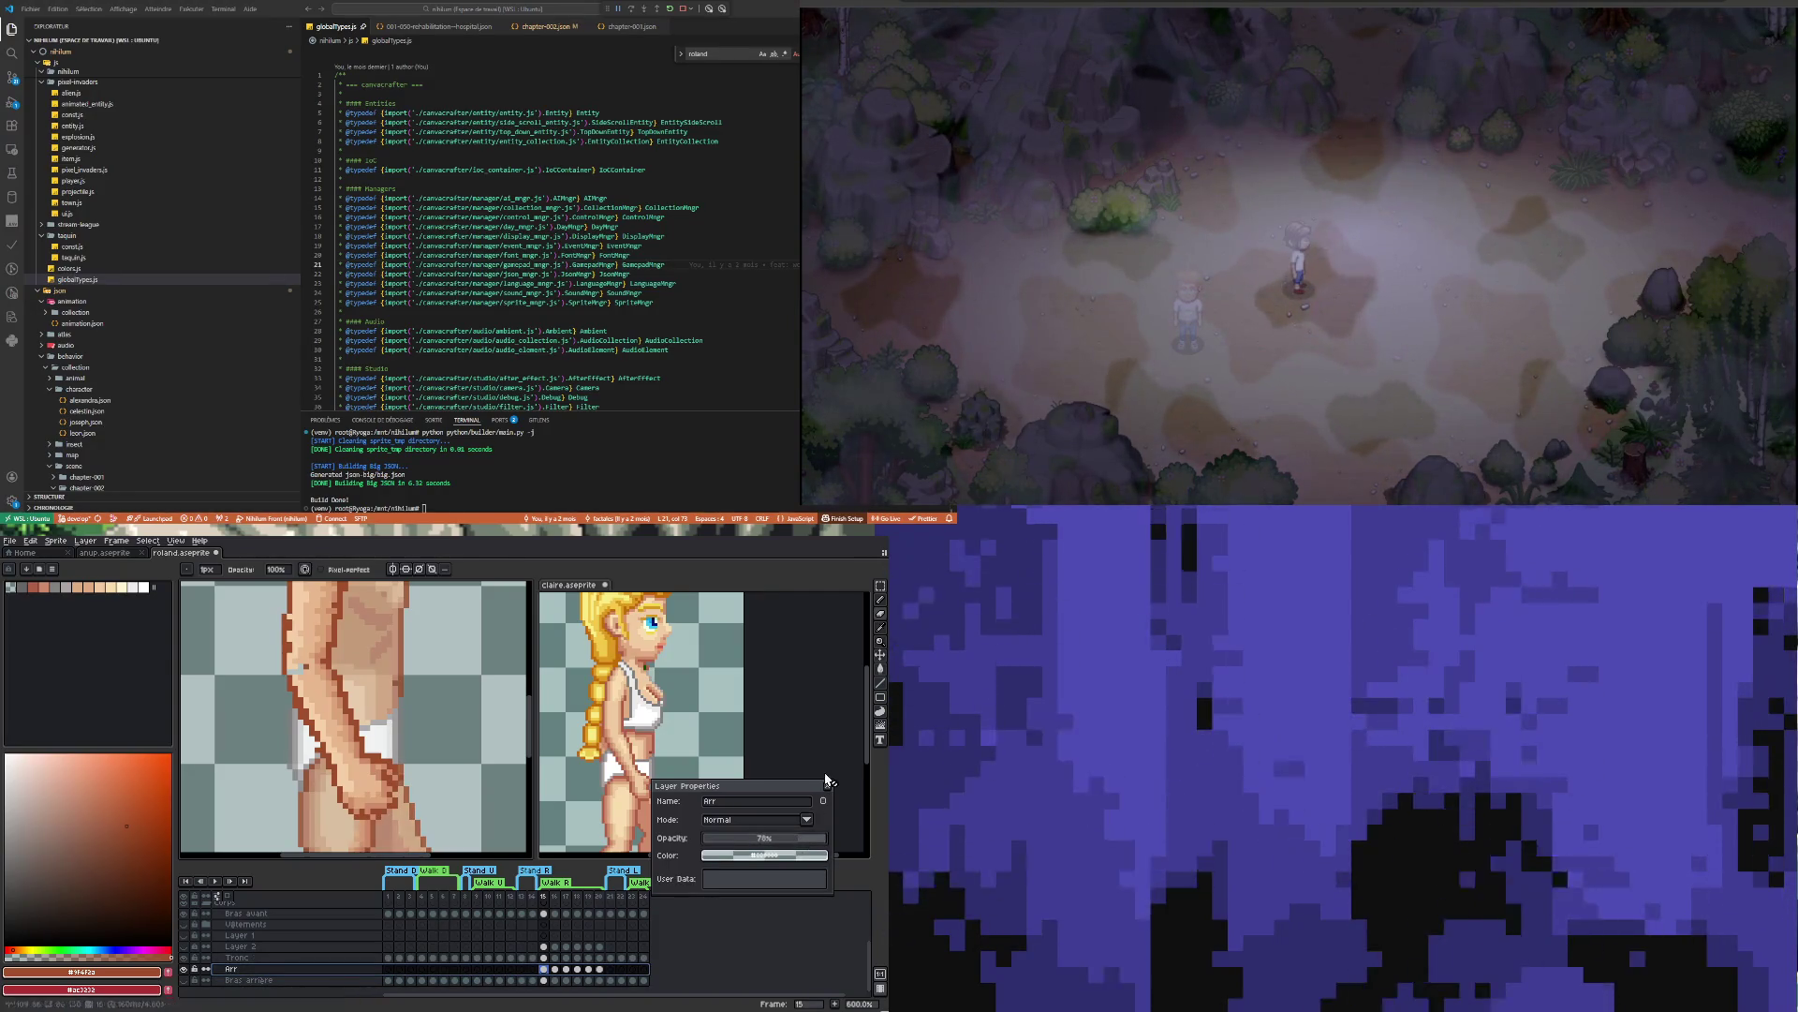
key("Return")
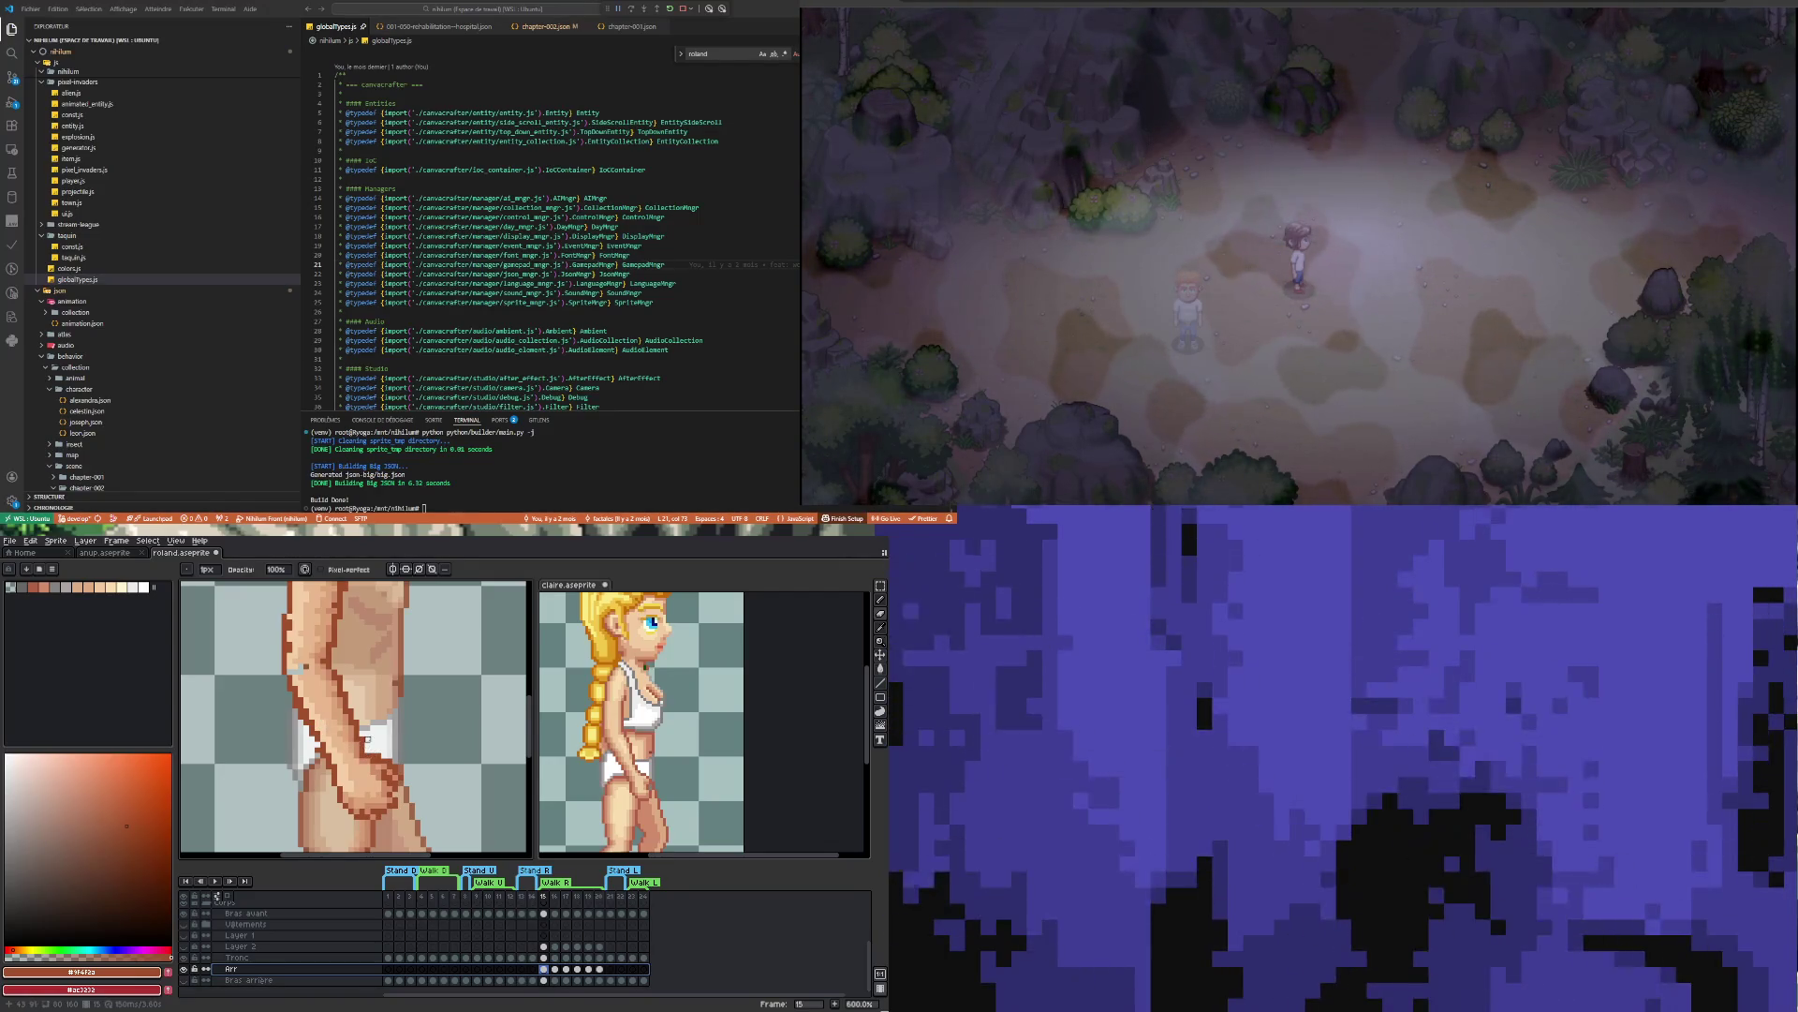
Sample the light skin tone #ef8c6b from Roland's torso as the drawing colour
scroll(350, 739, "down", 1)
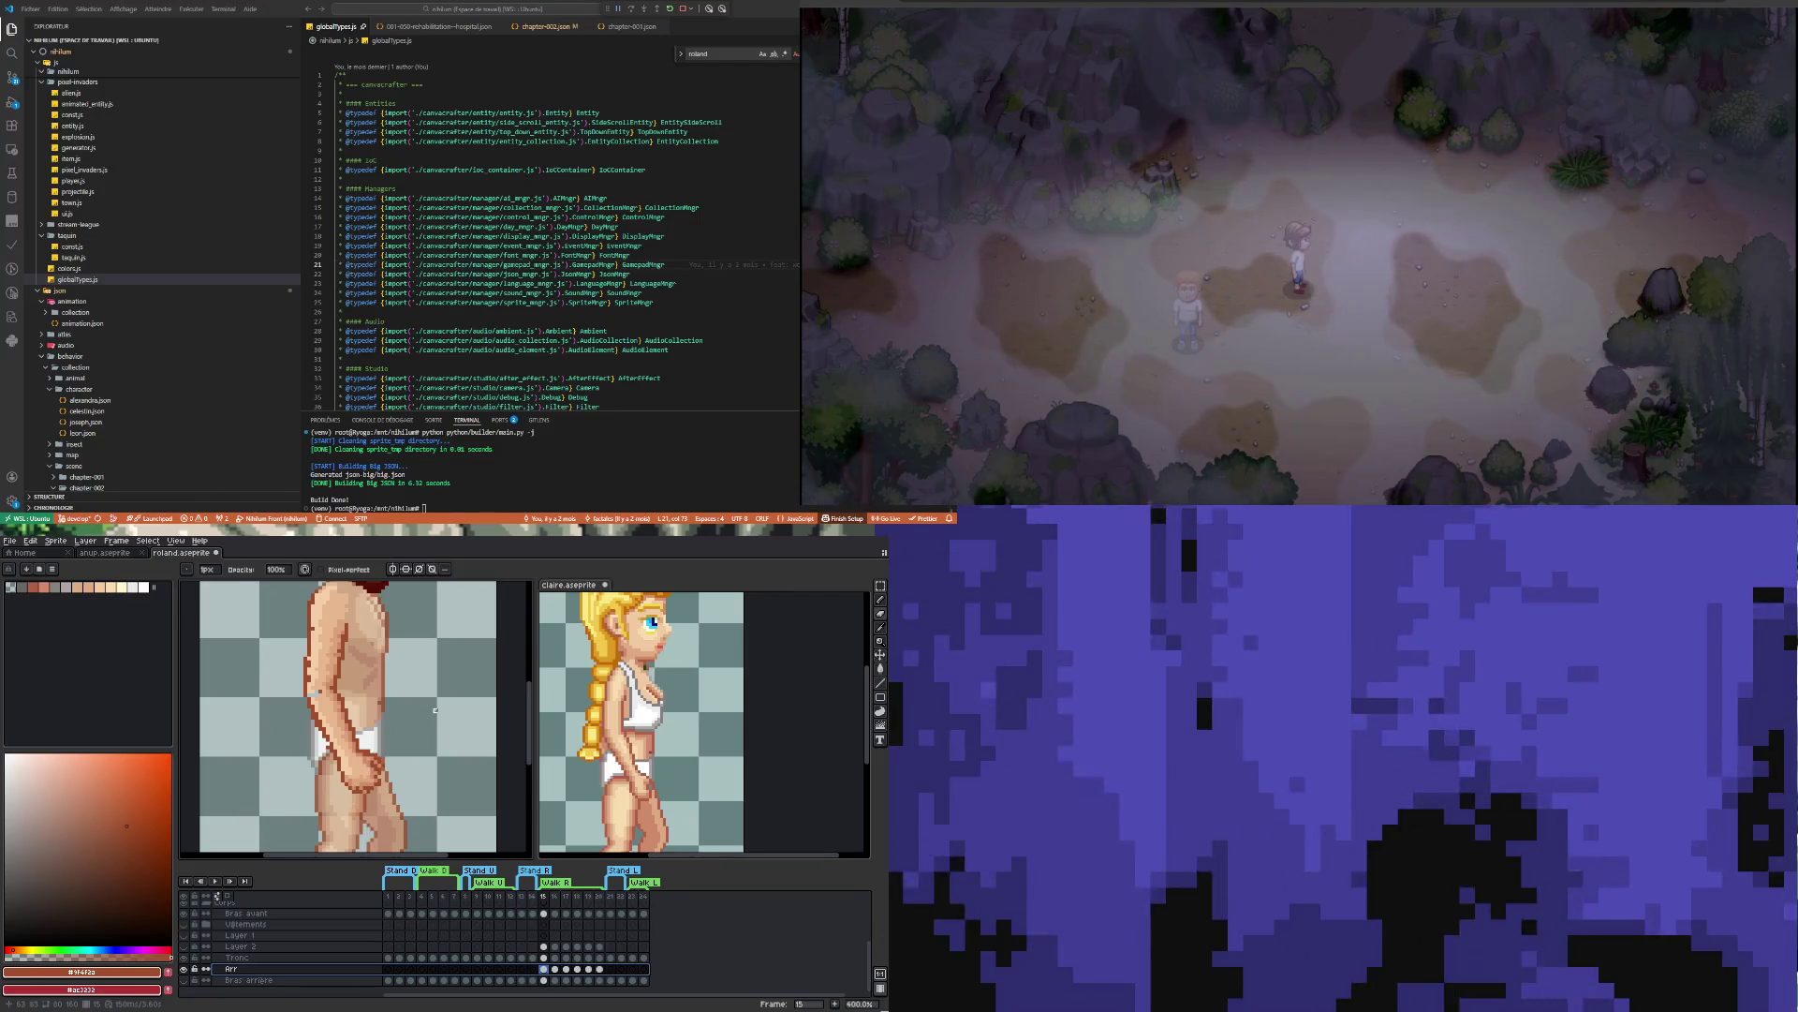
scroll(435, 710, "up", 5)
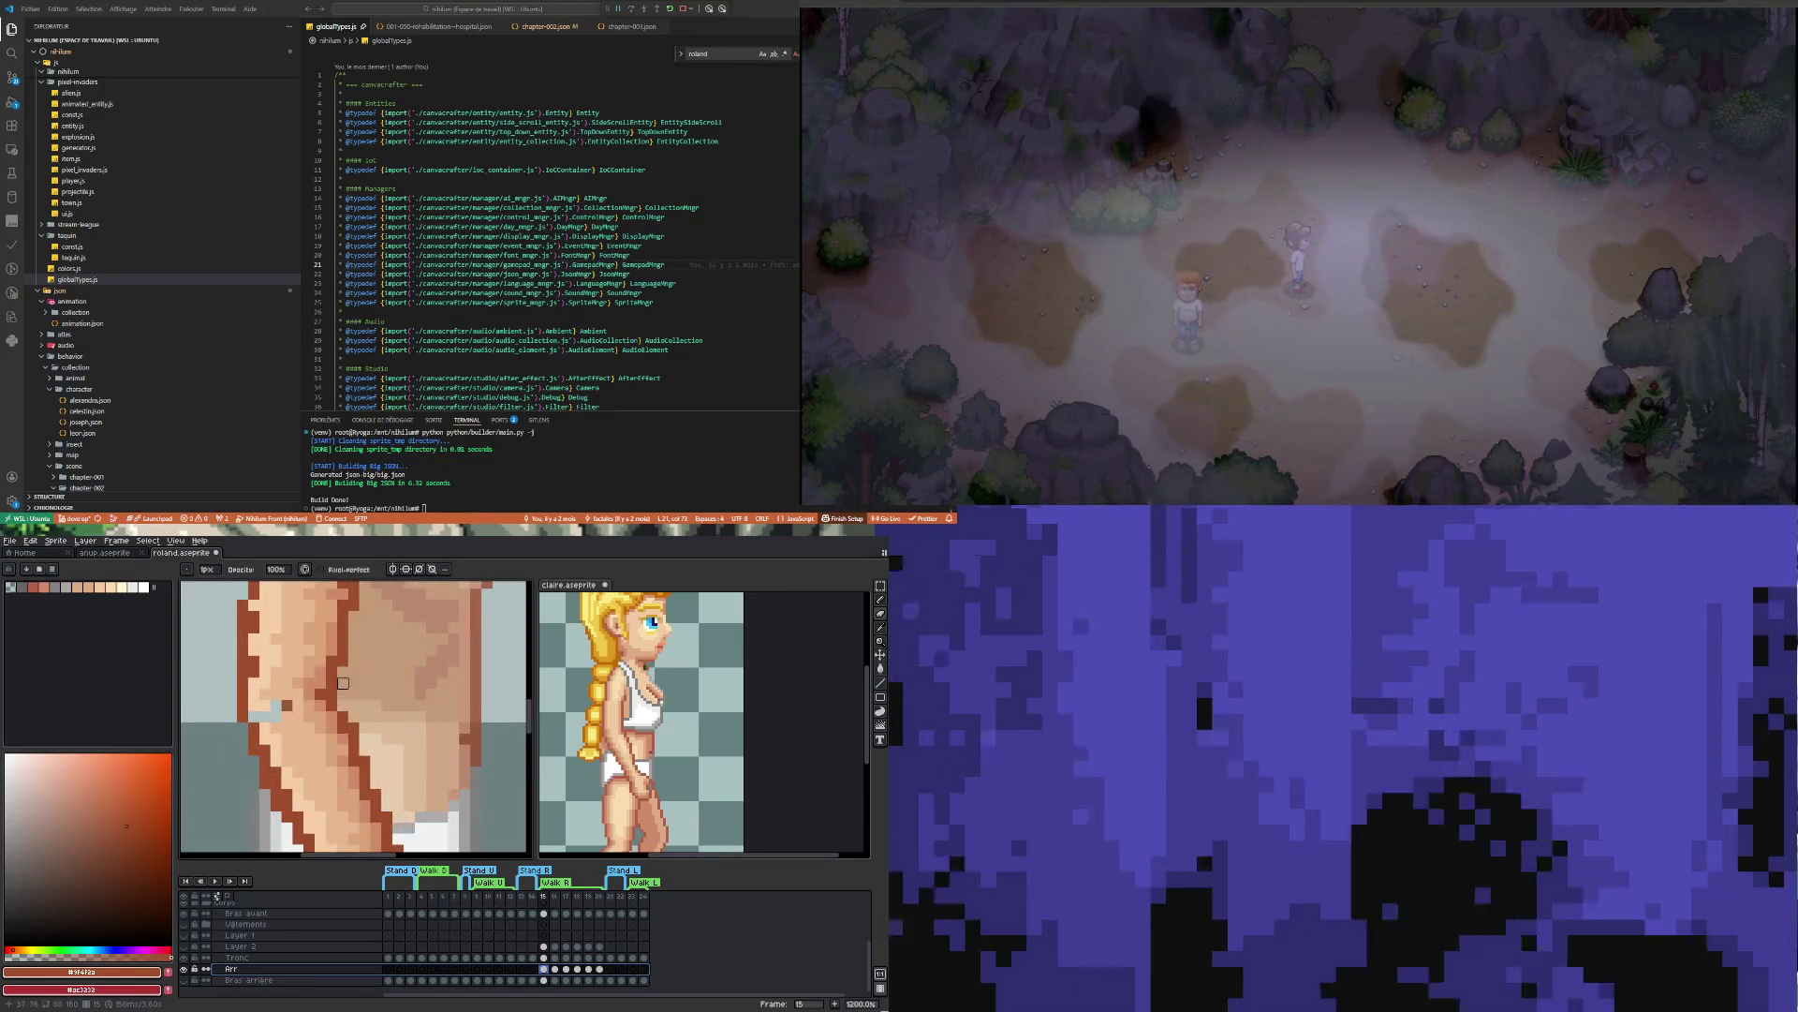
key("i")
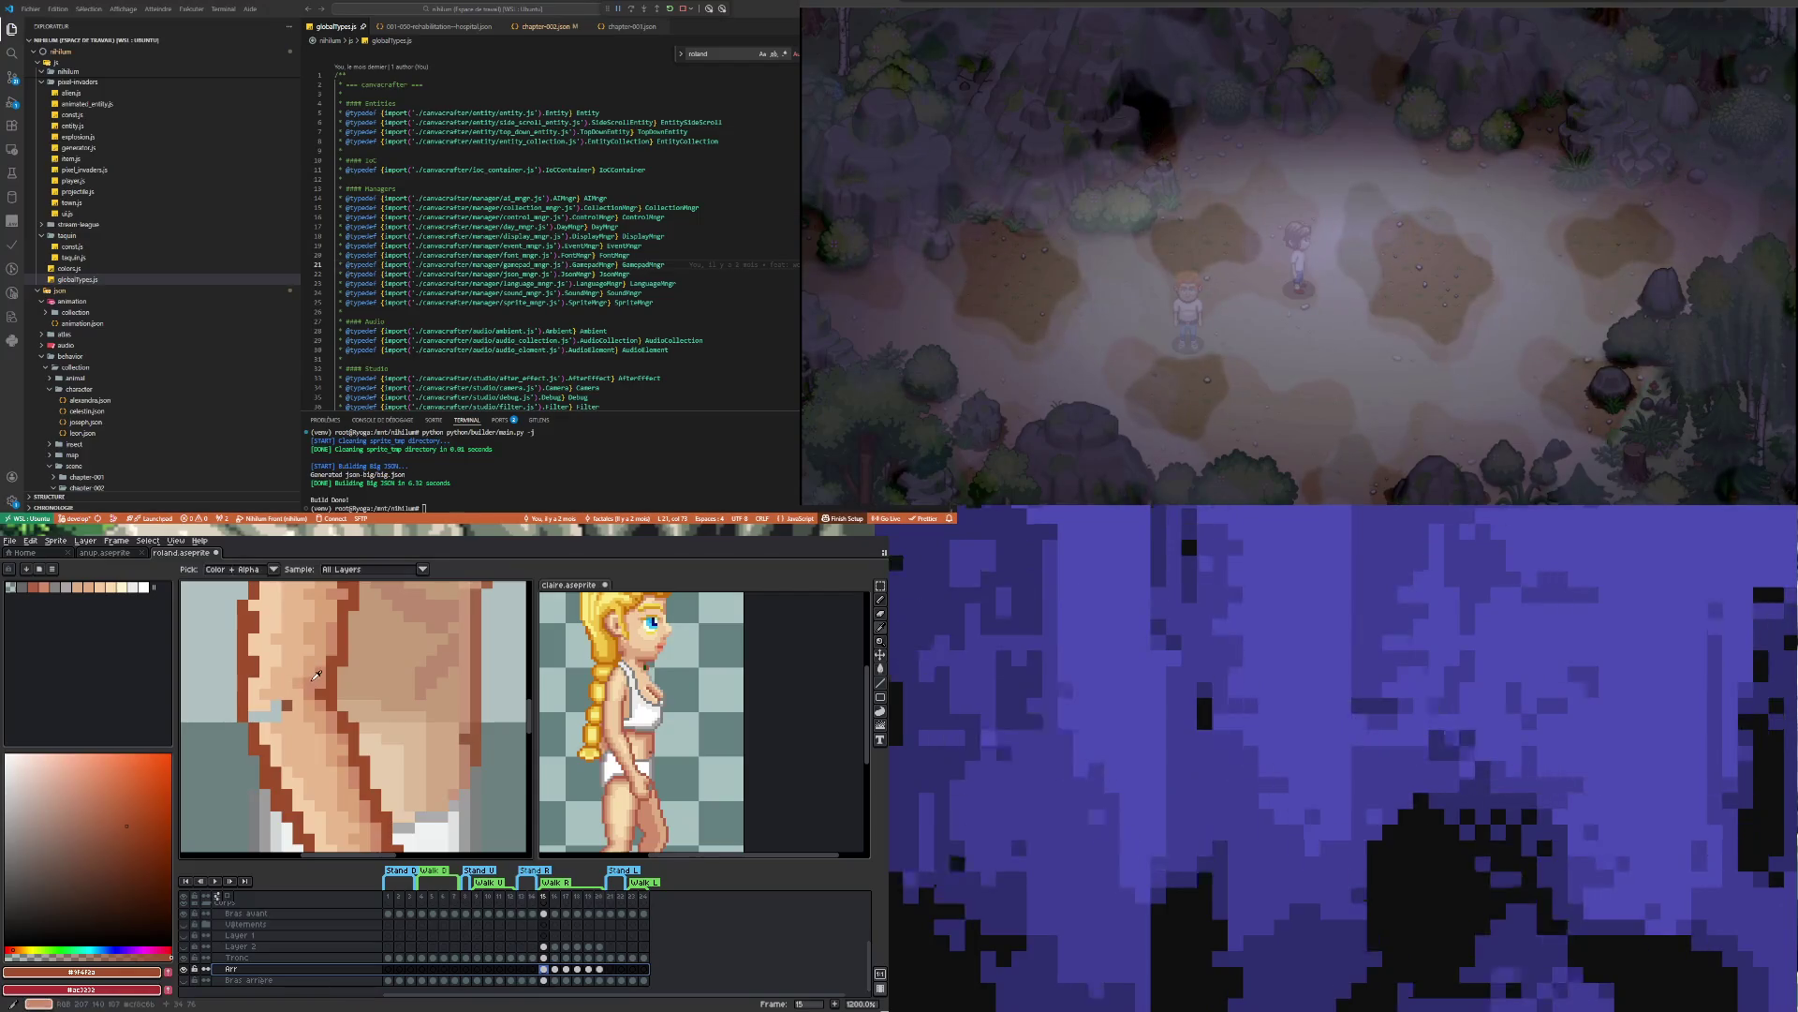
left_click(318, 675)
Return to the Pencil and select the Bras avant cel on frame 15
key("b")
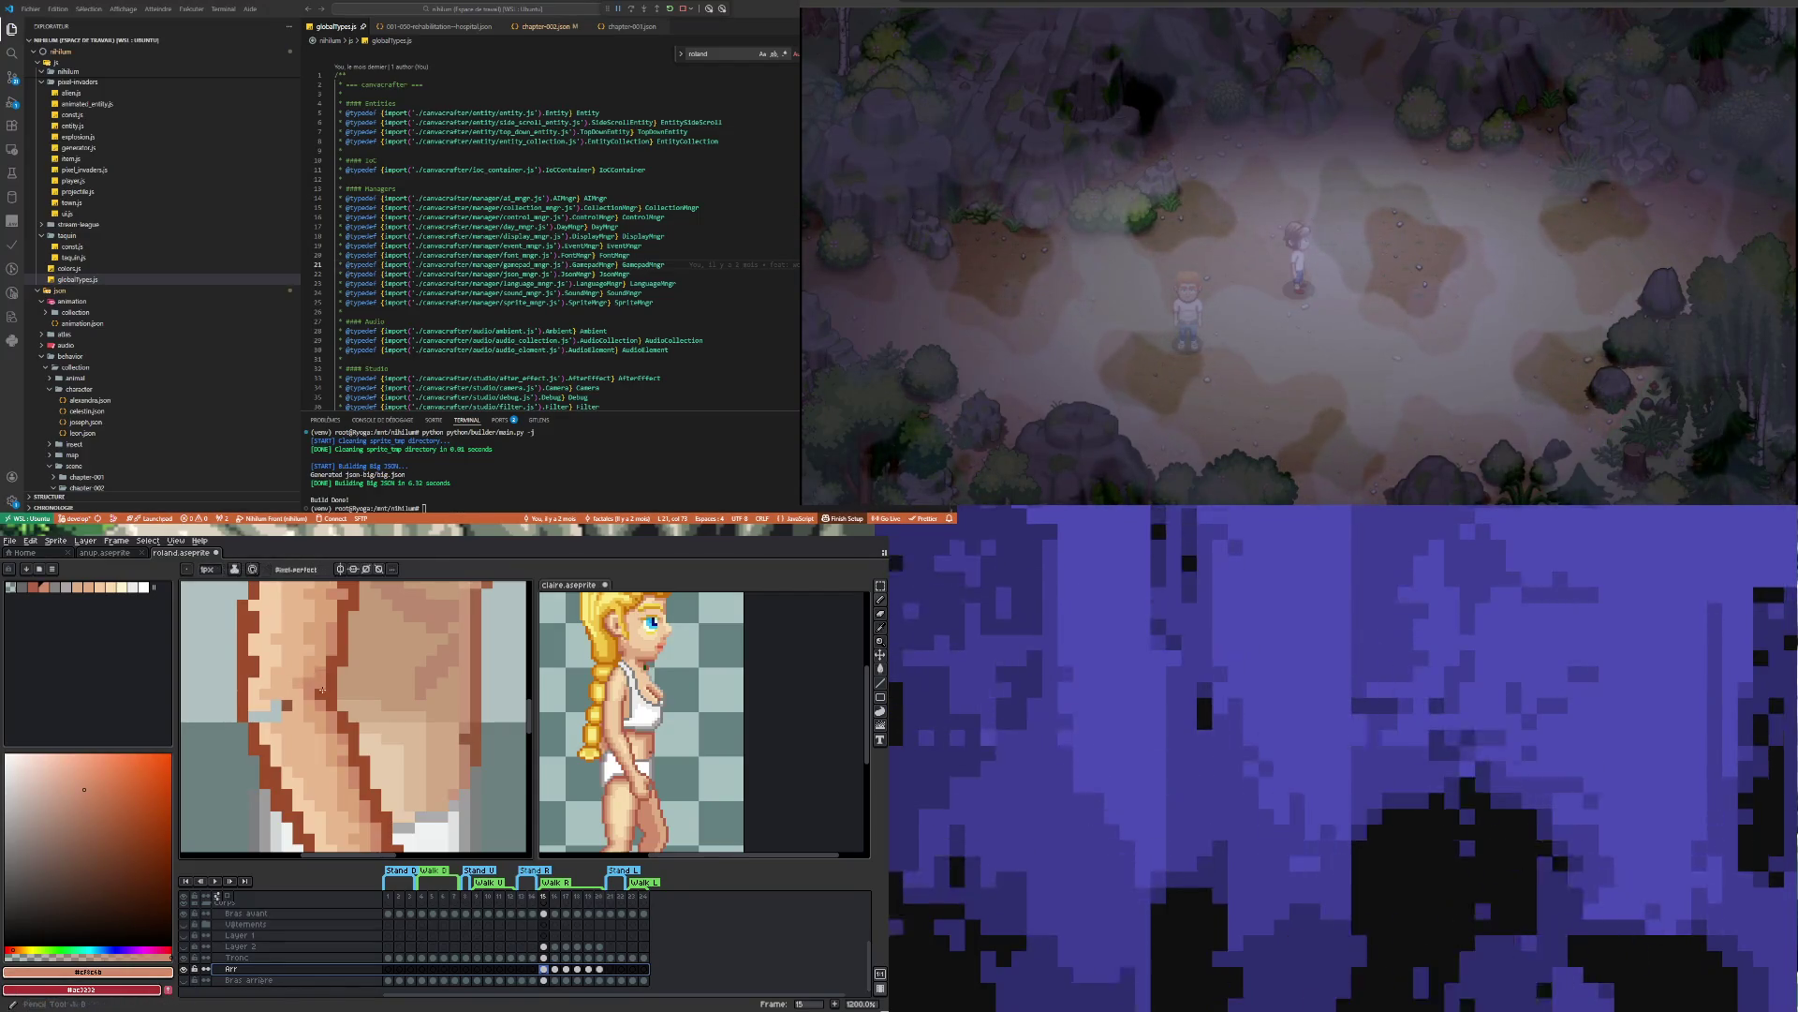
scroll(335, 698, "down", 1)
scroll(363, 780, "up", 1)
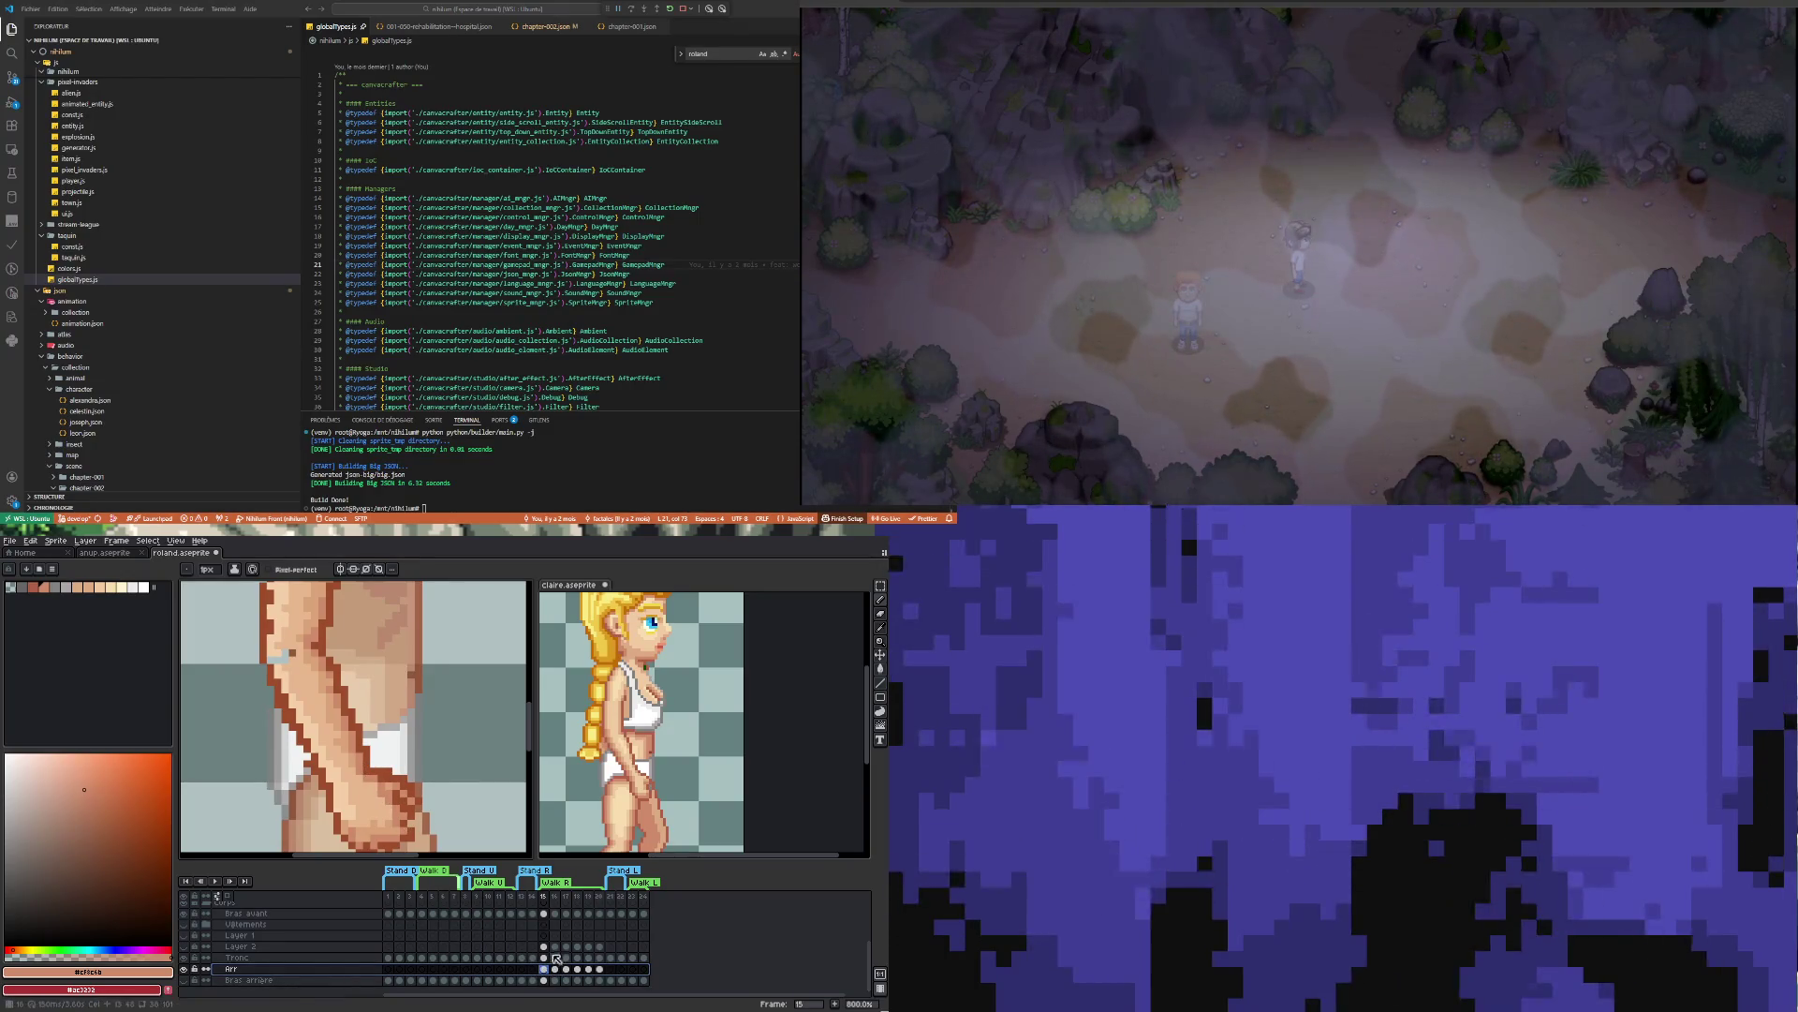
left_click(543, 913)
Zoom in on Roland's arm, torso and hip to inspect the shading
scroll(349, 741, "down", 2)
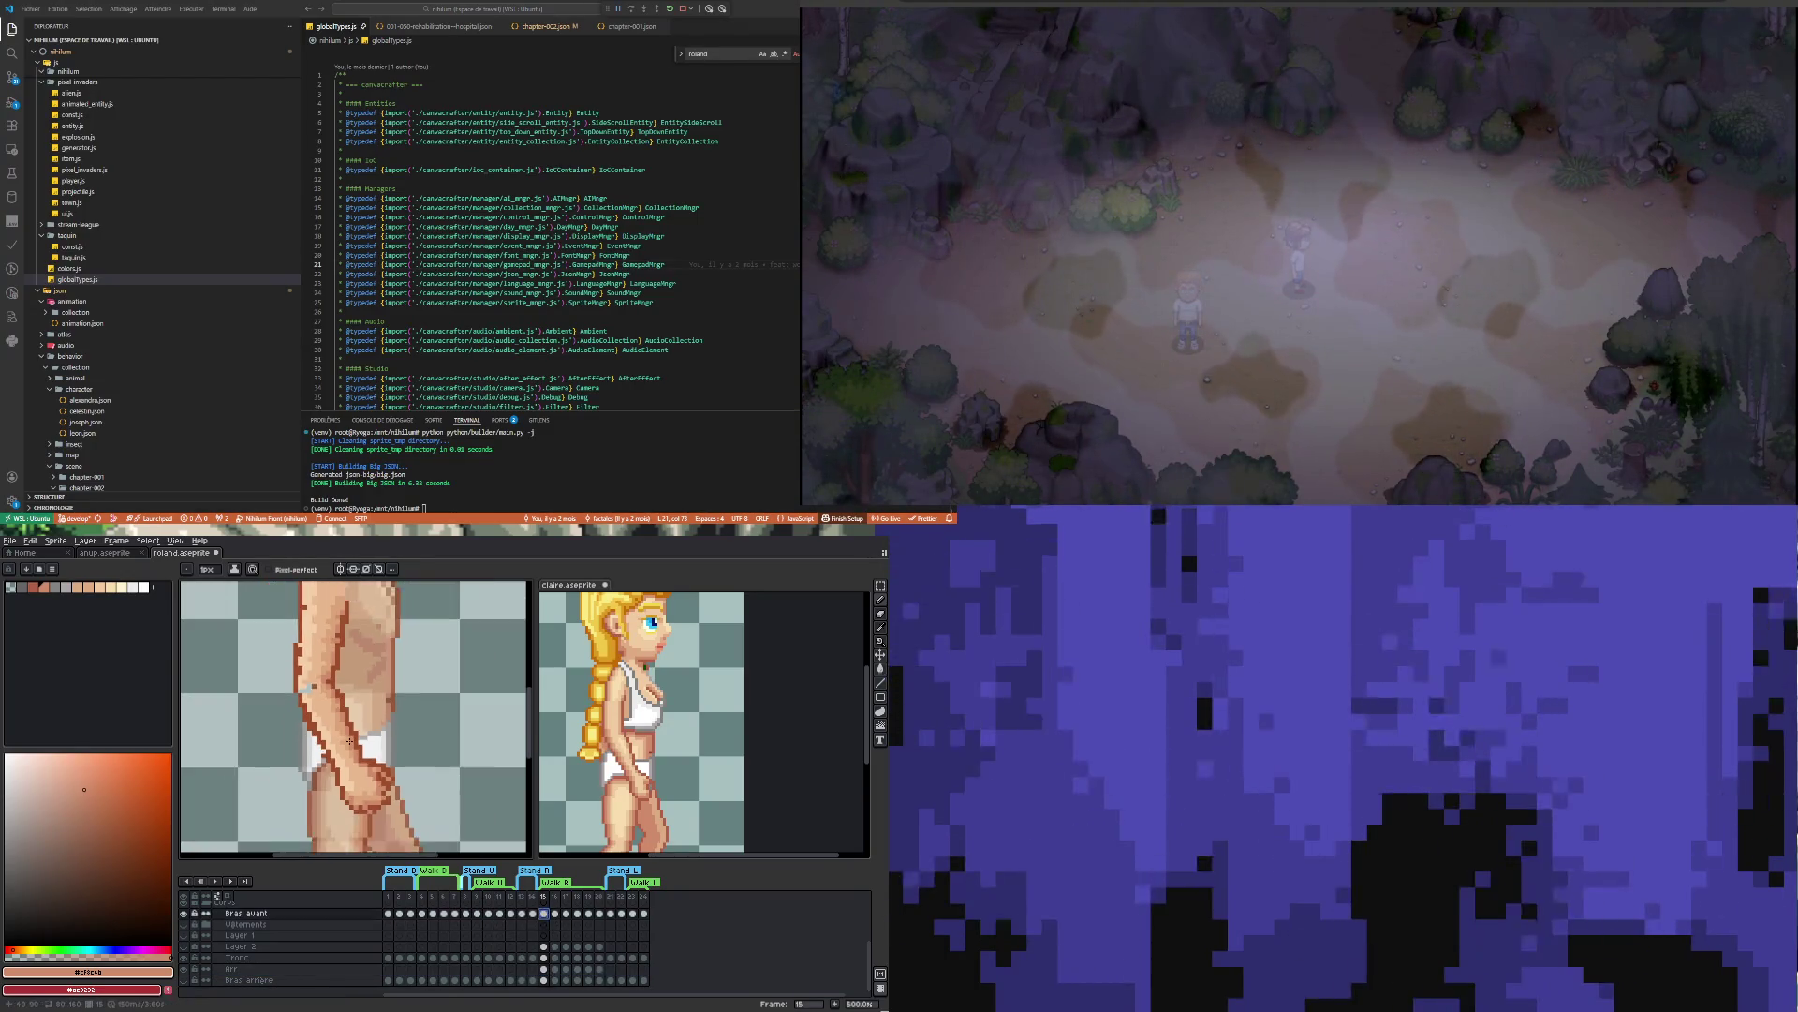
scroll(349, 741, "down", 2)
scroll(345, 669, "up", 4)
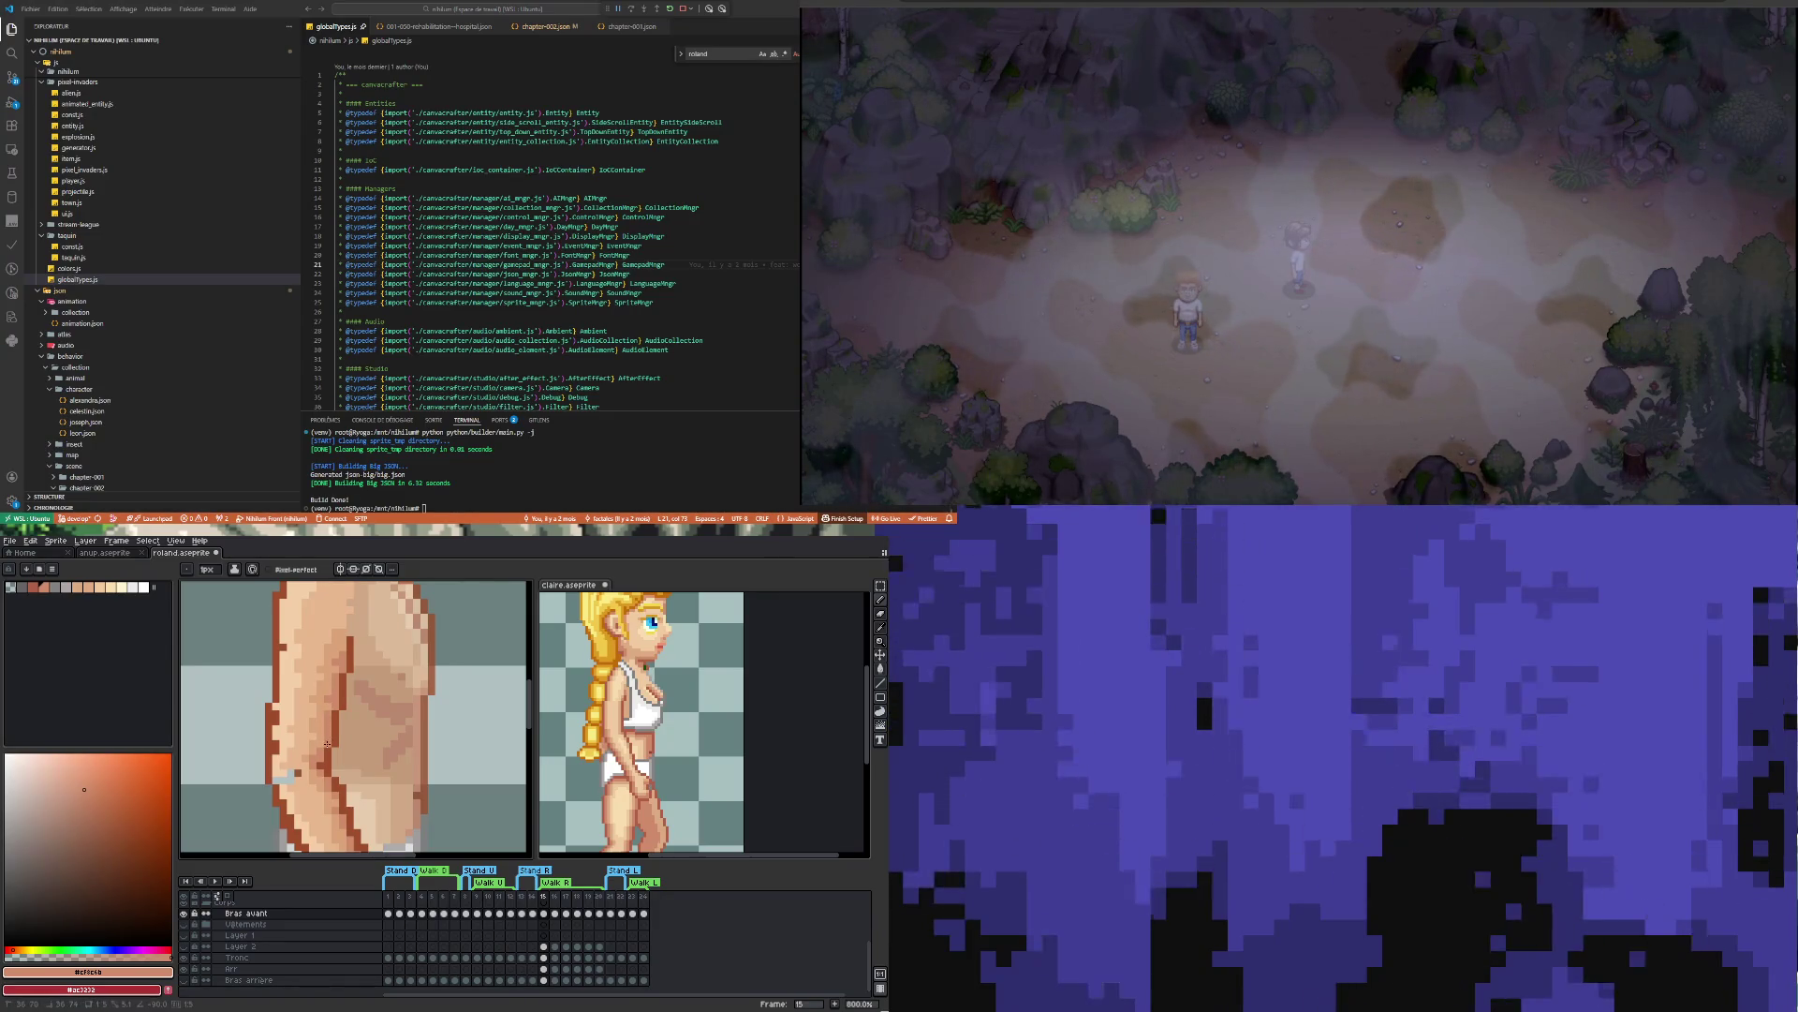
scroll(317, 756, "down", 5)
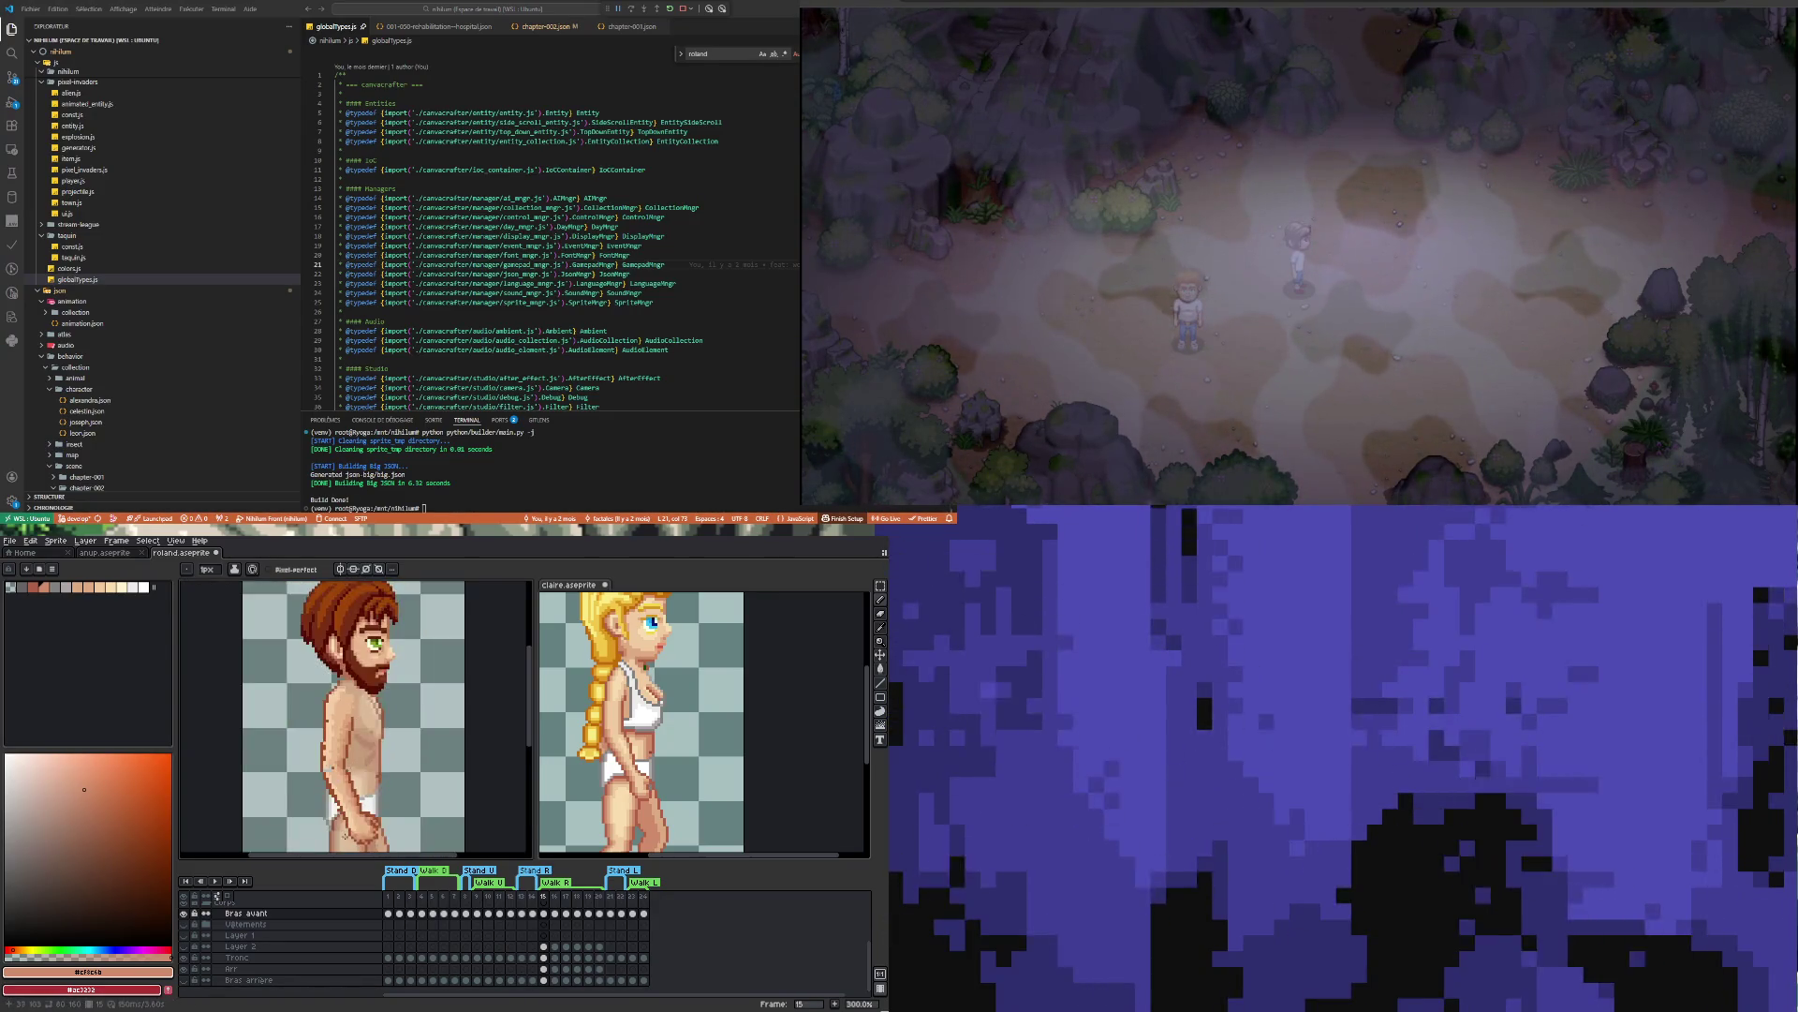
scroll(346, 717, "up", 5)
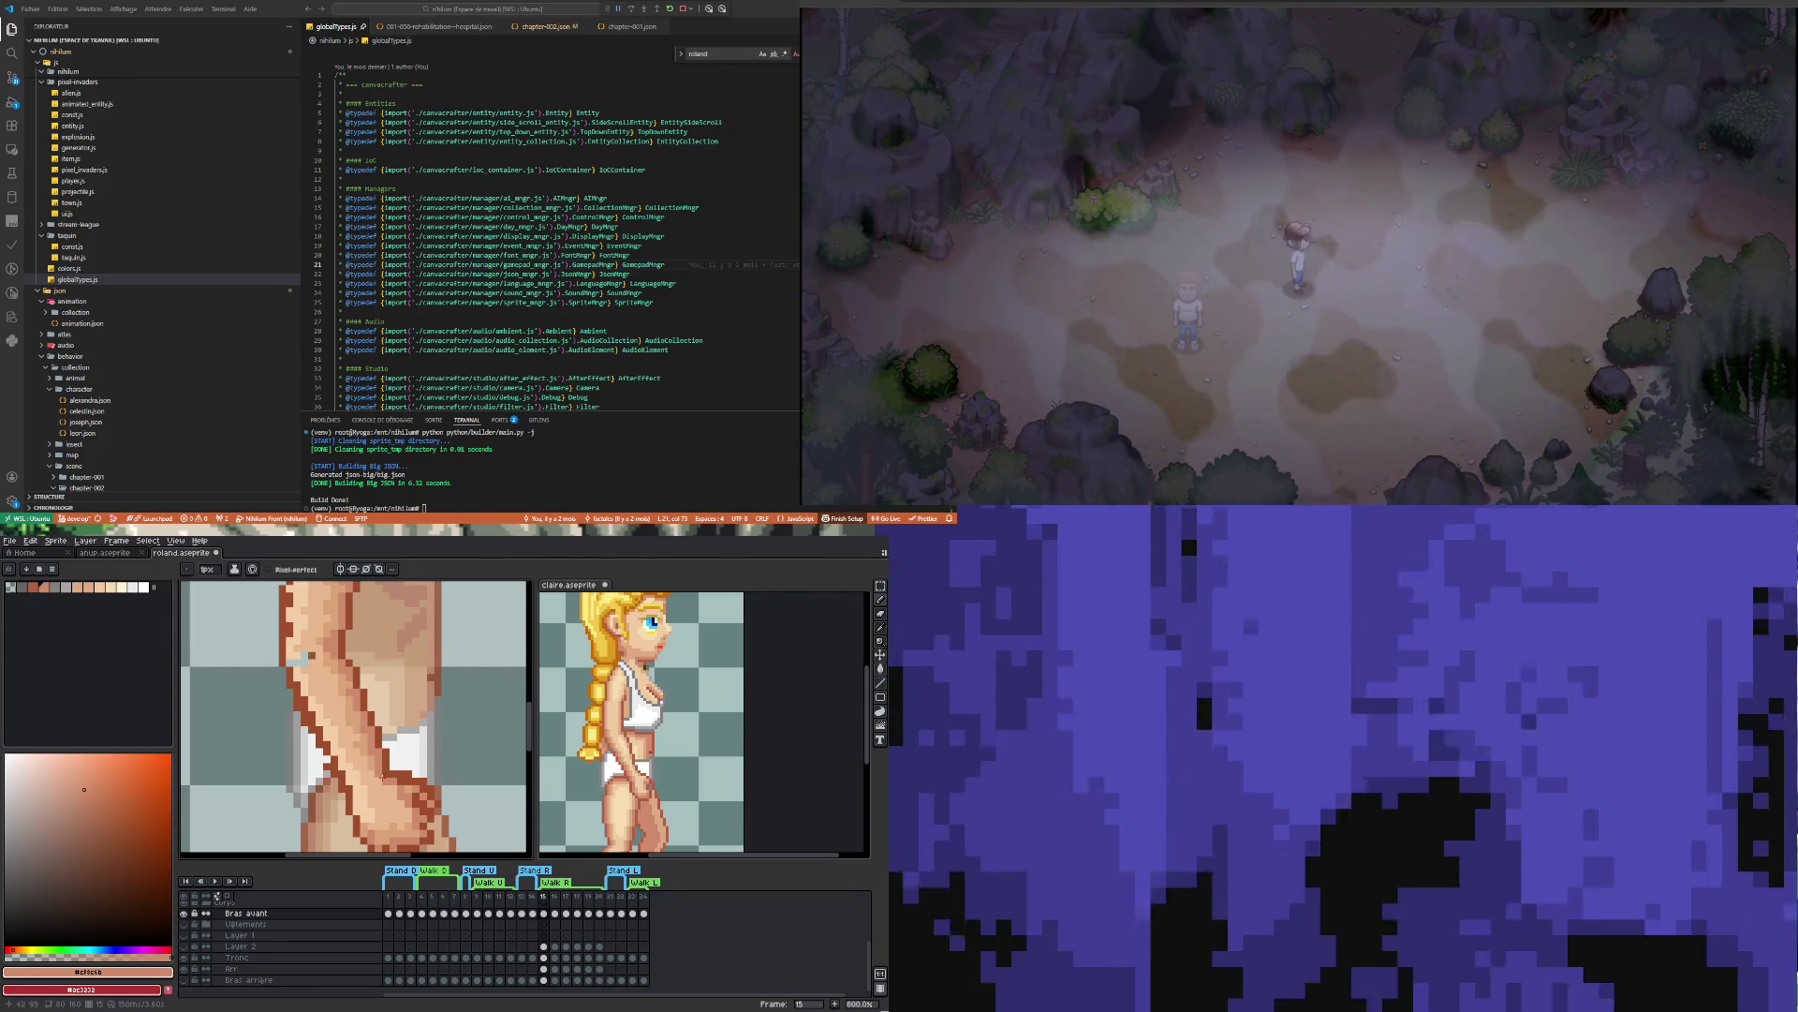
scroll(382, 776, "down", 2)
scroll(366, 754, "up", 2)
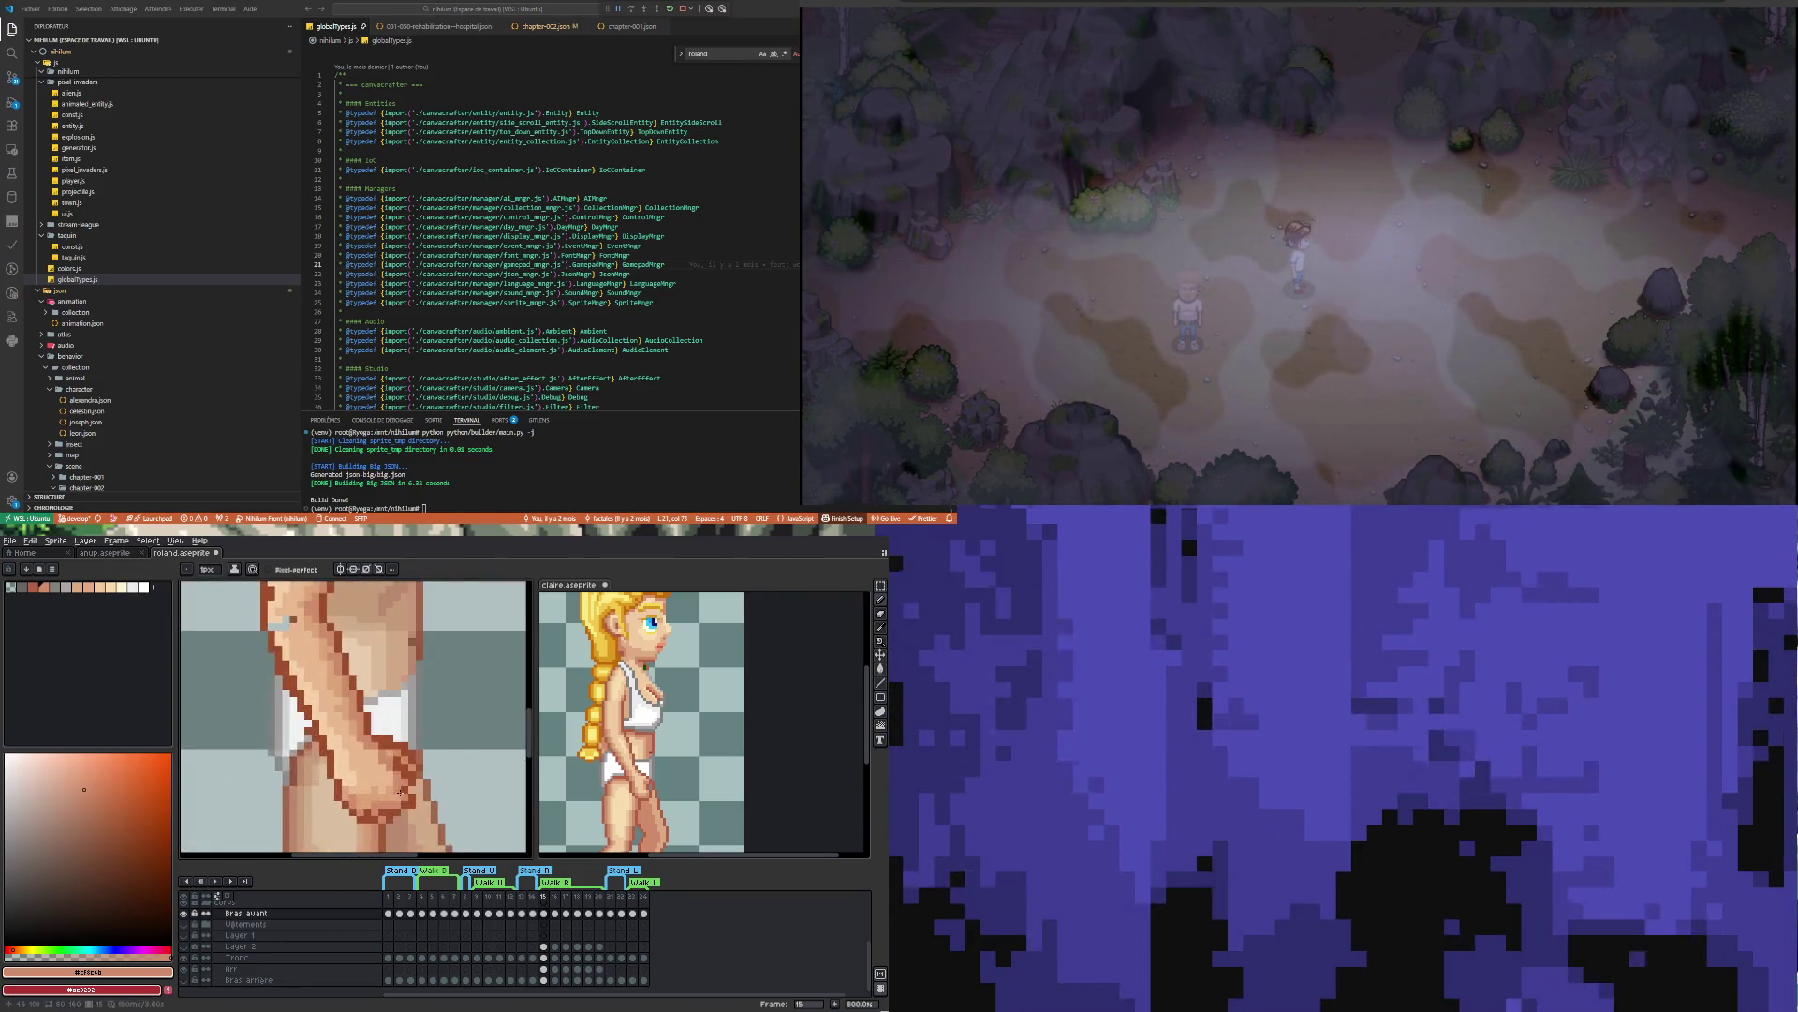
scroll(345, 734, "down", 1)
scroll(346, 733, "up", 1)
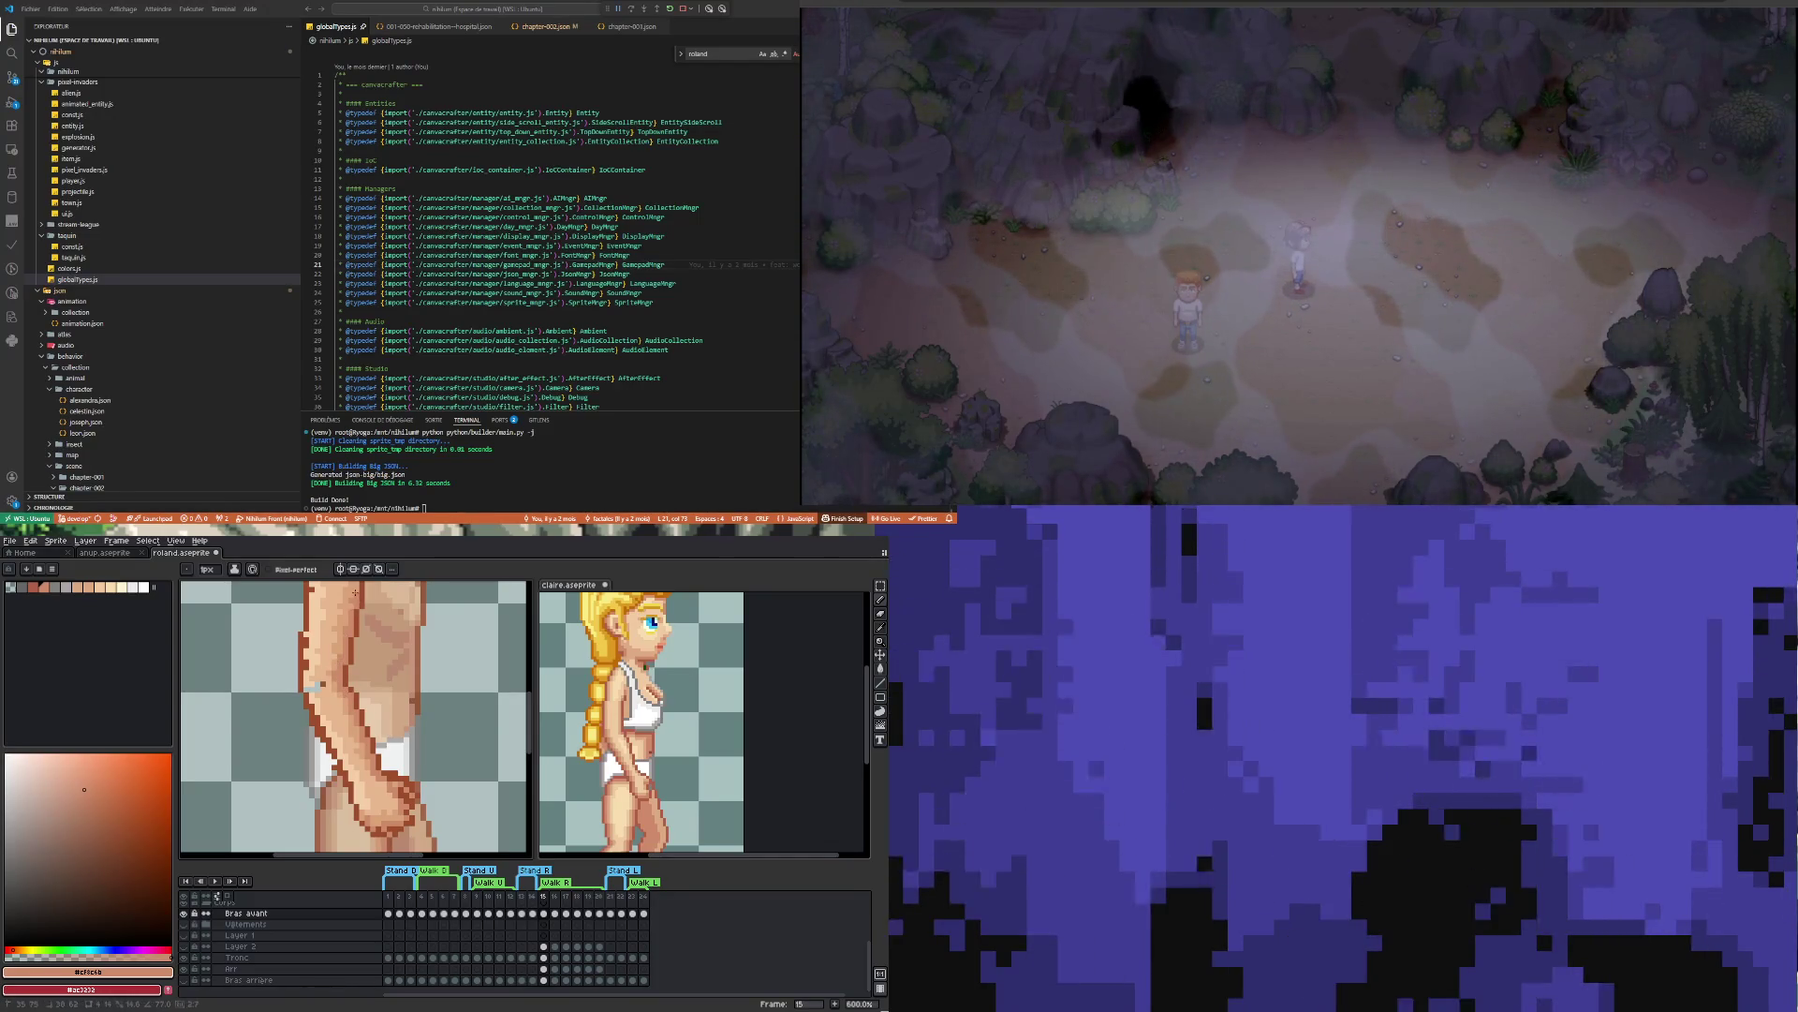
scroll(356, 646, "down", 2)
scroll(352, 682, "up", 2)
scroll(351, 681, "up", 3)
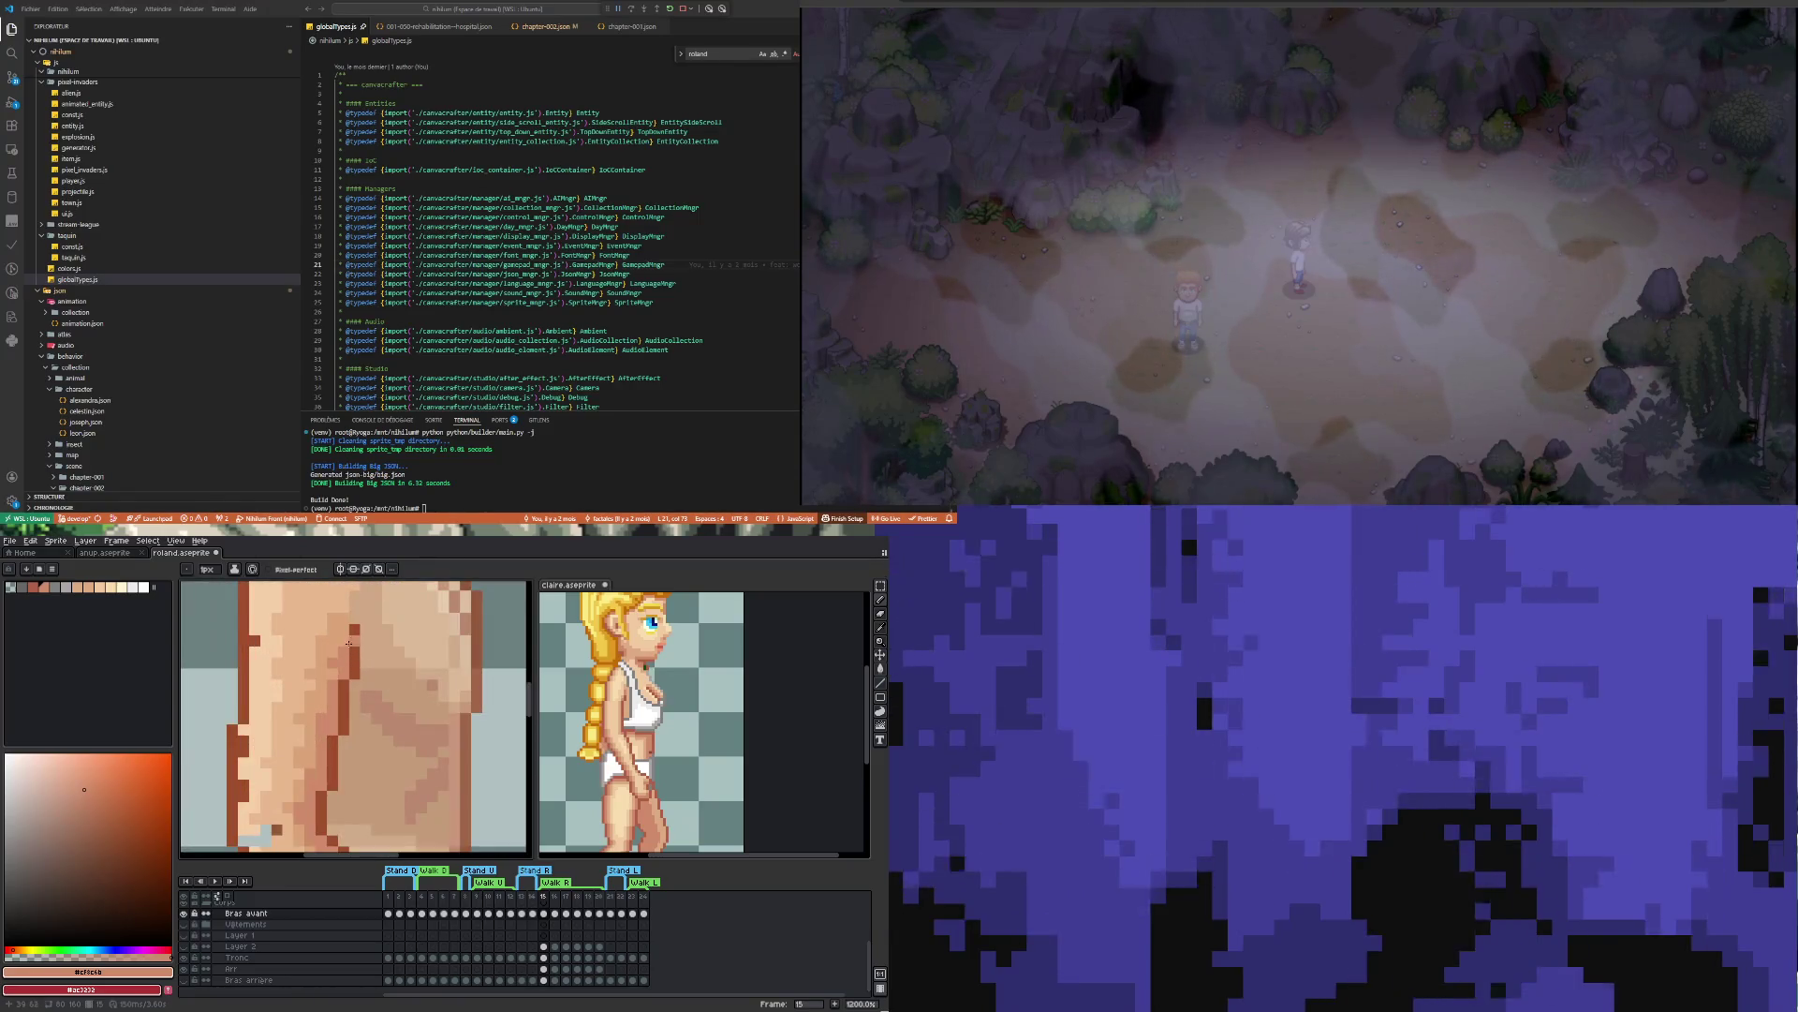
scroll(345, 701, "down", 3)
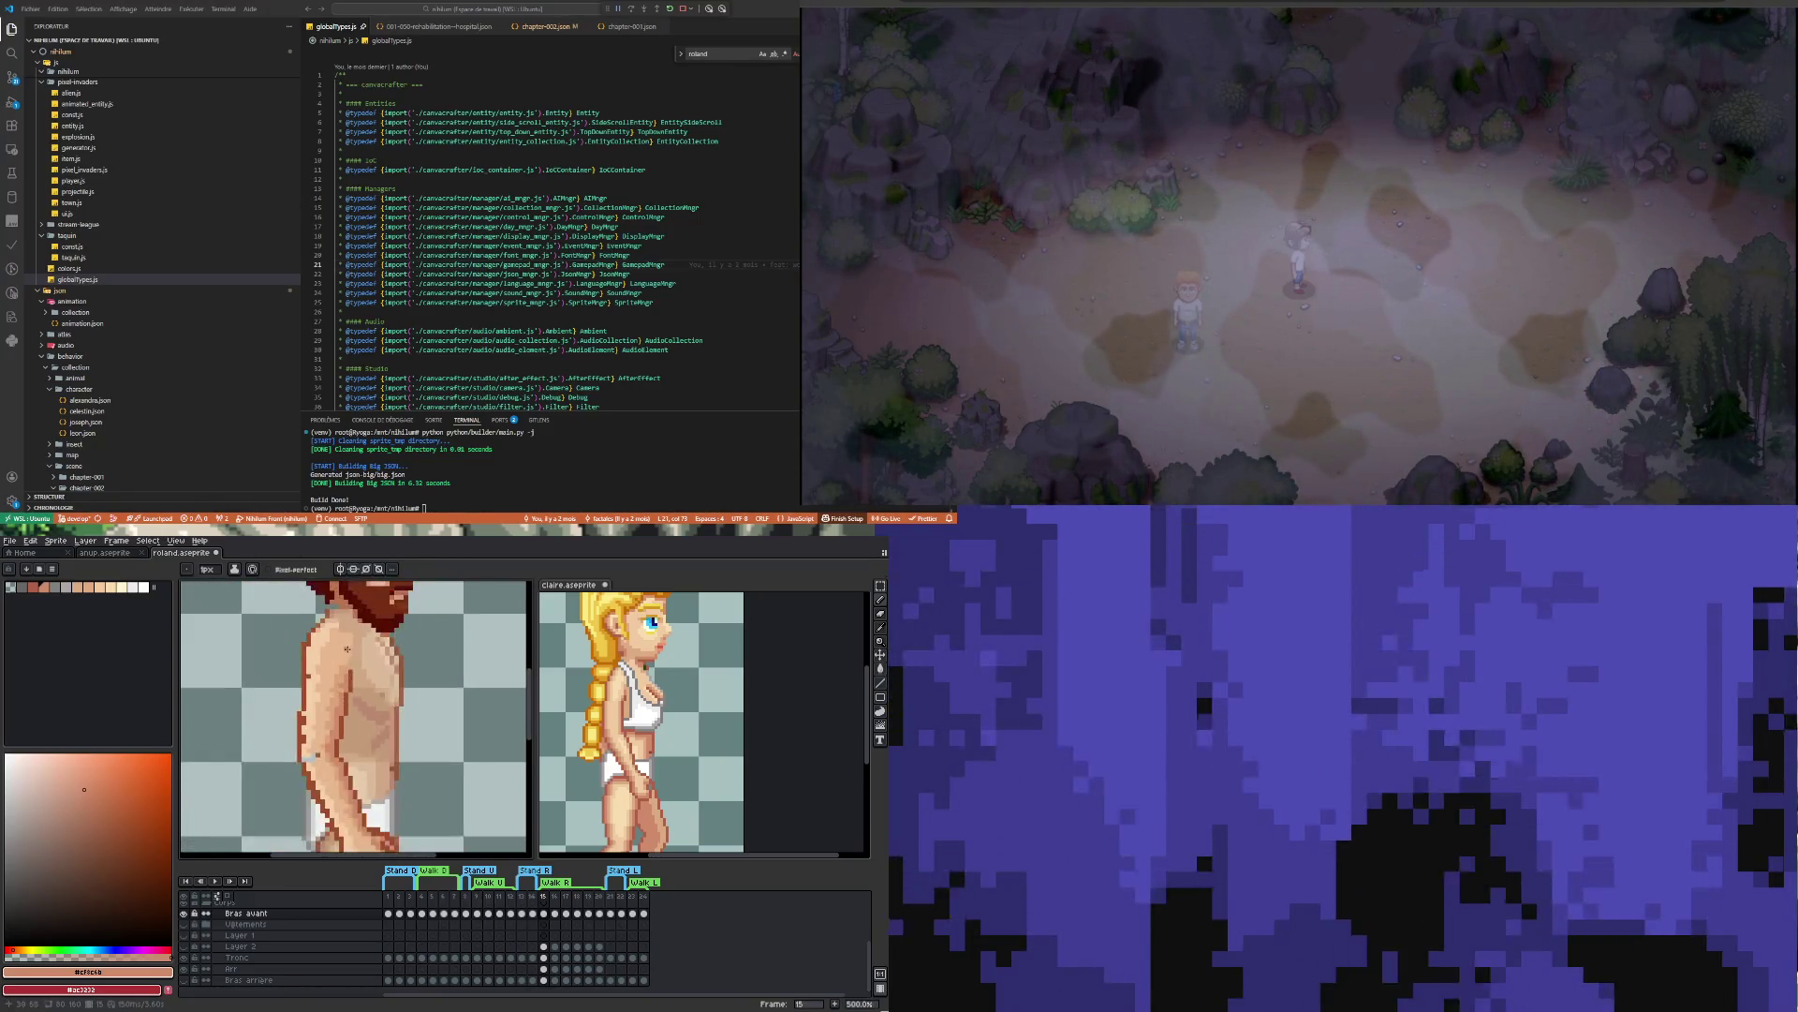
scroll(354, 681, "up", 3)
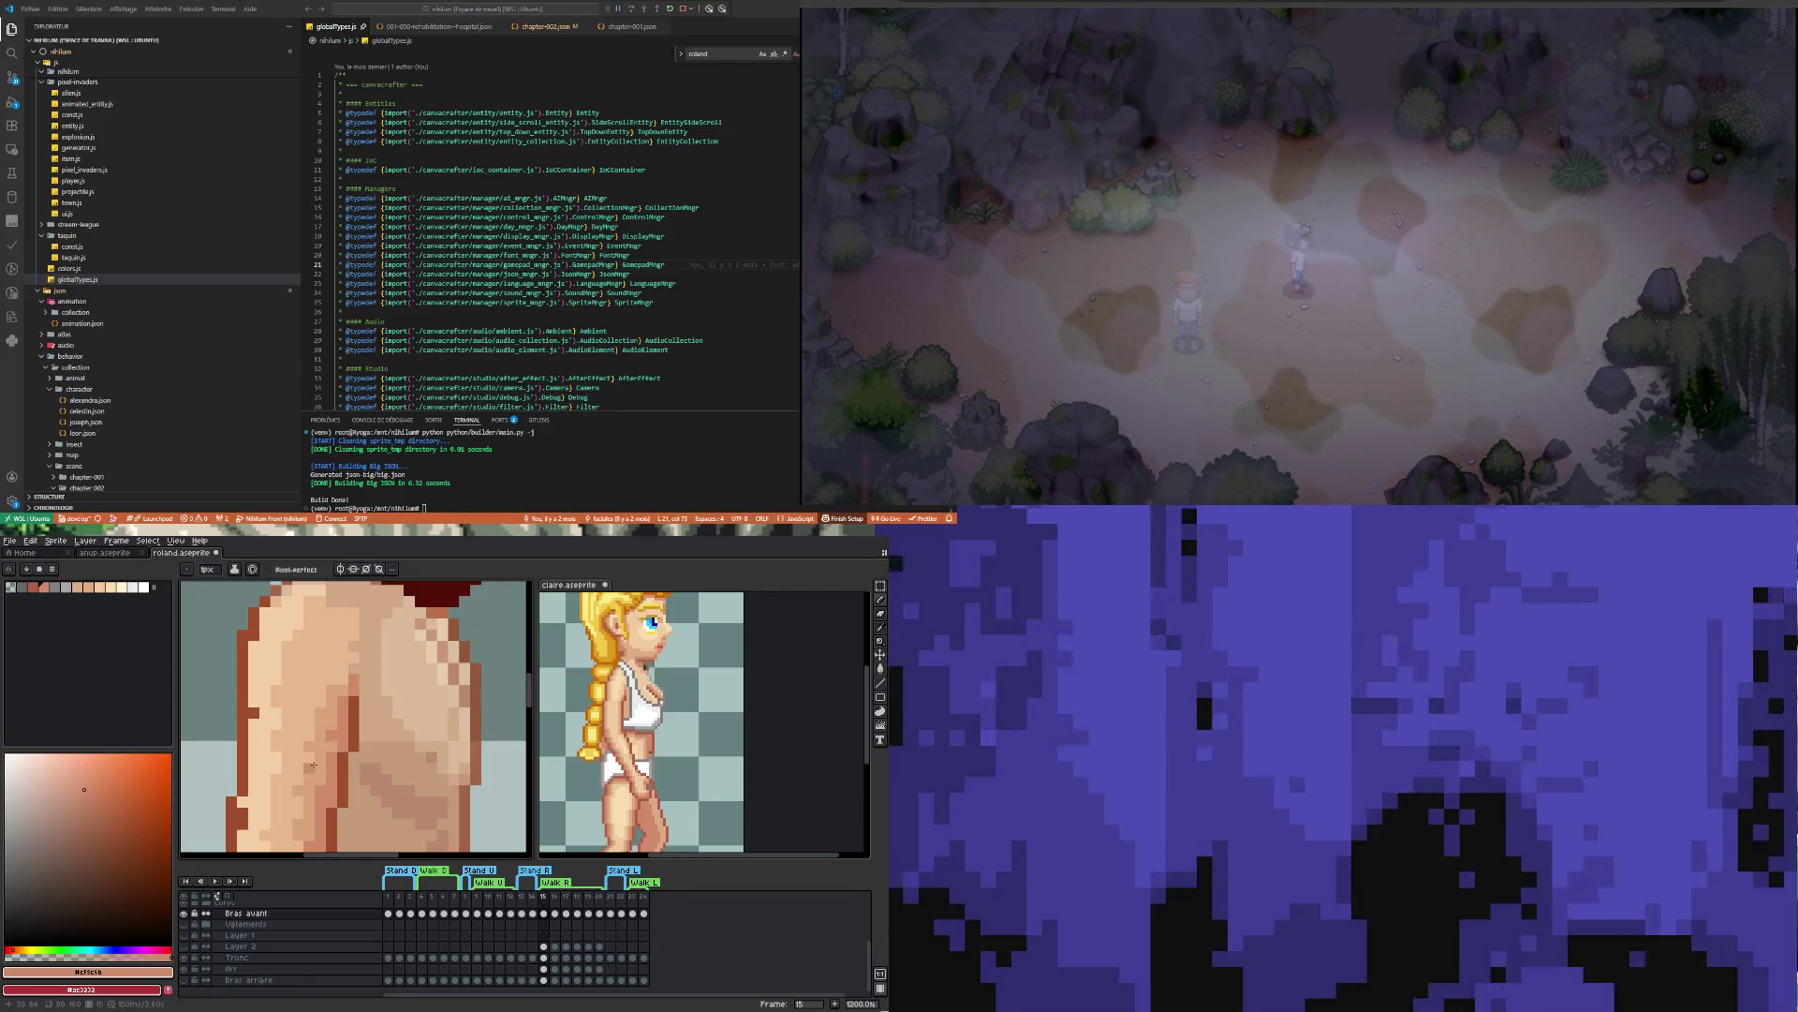
scroll(340, 727, "down", 6)
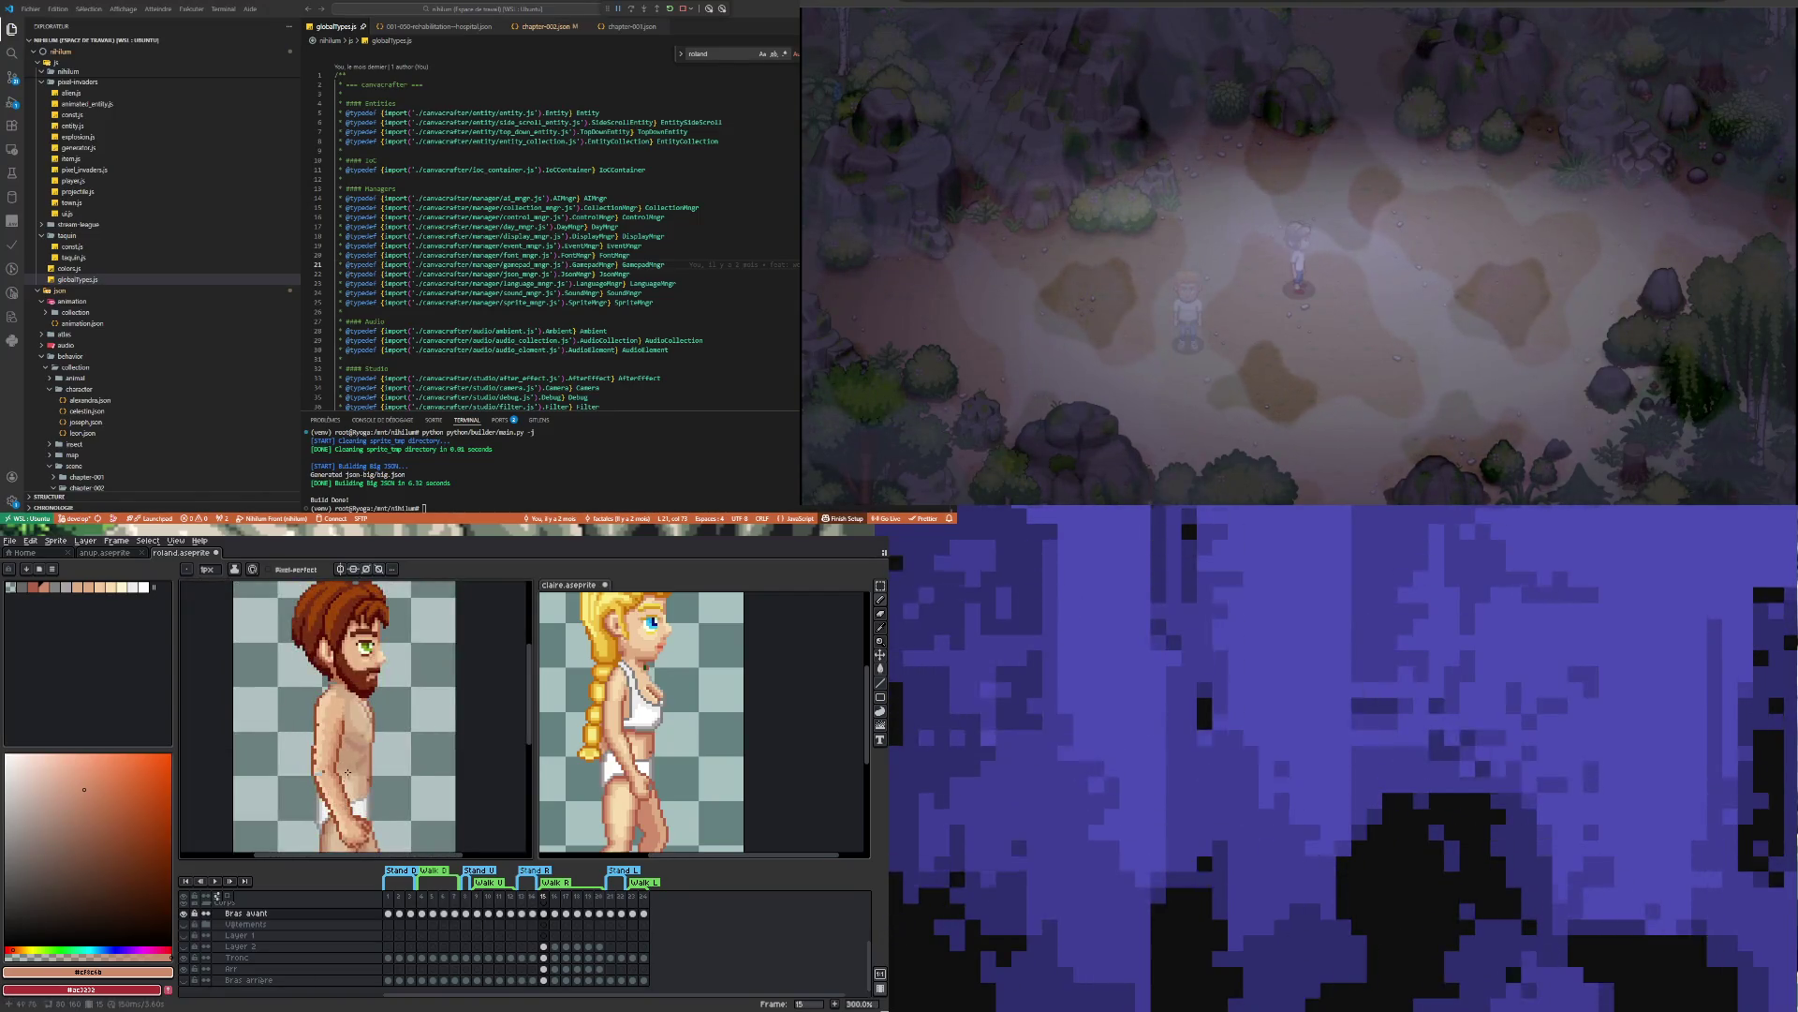
scroll(346, 779, "up", 9)
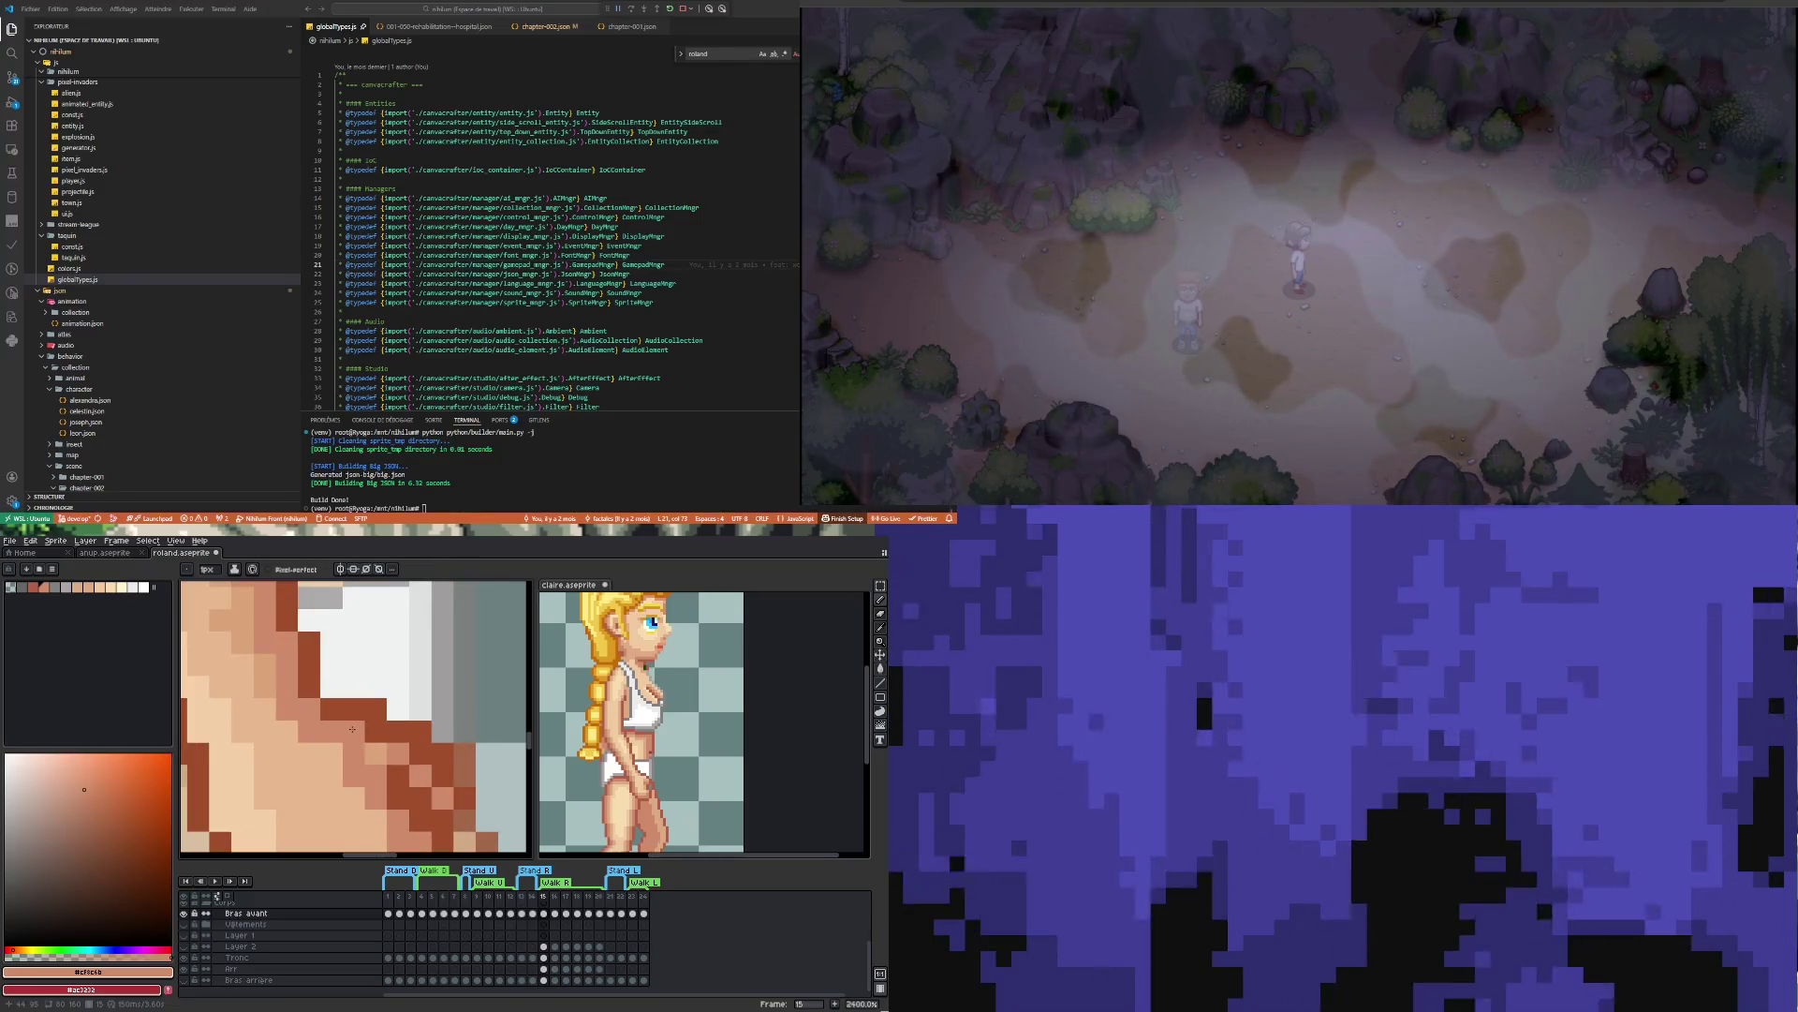
scroll(360, 768, "down", 5)
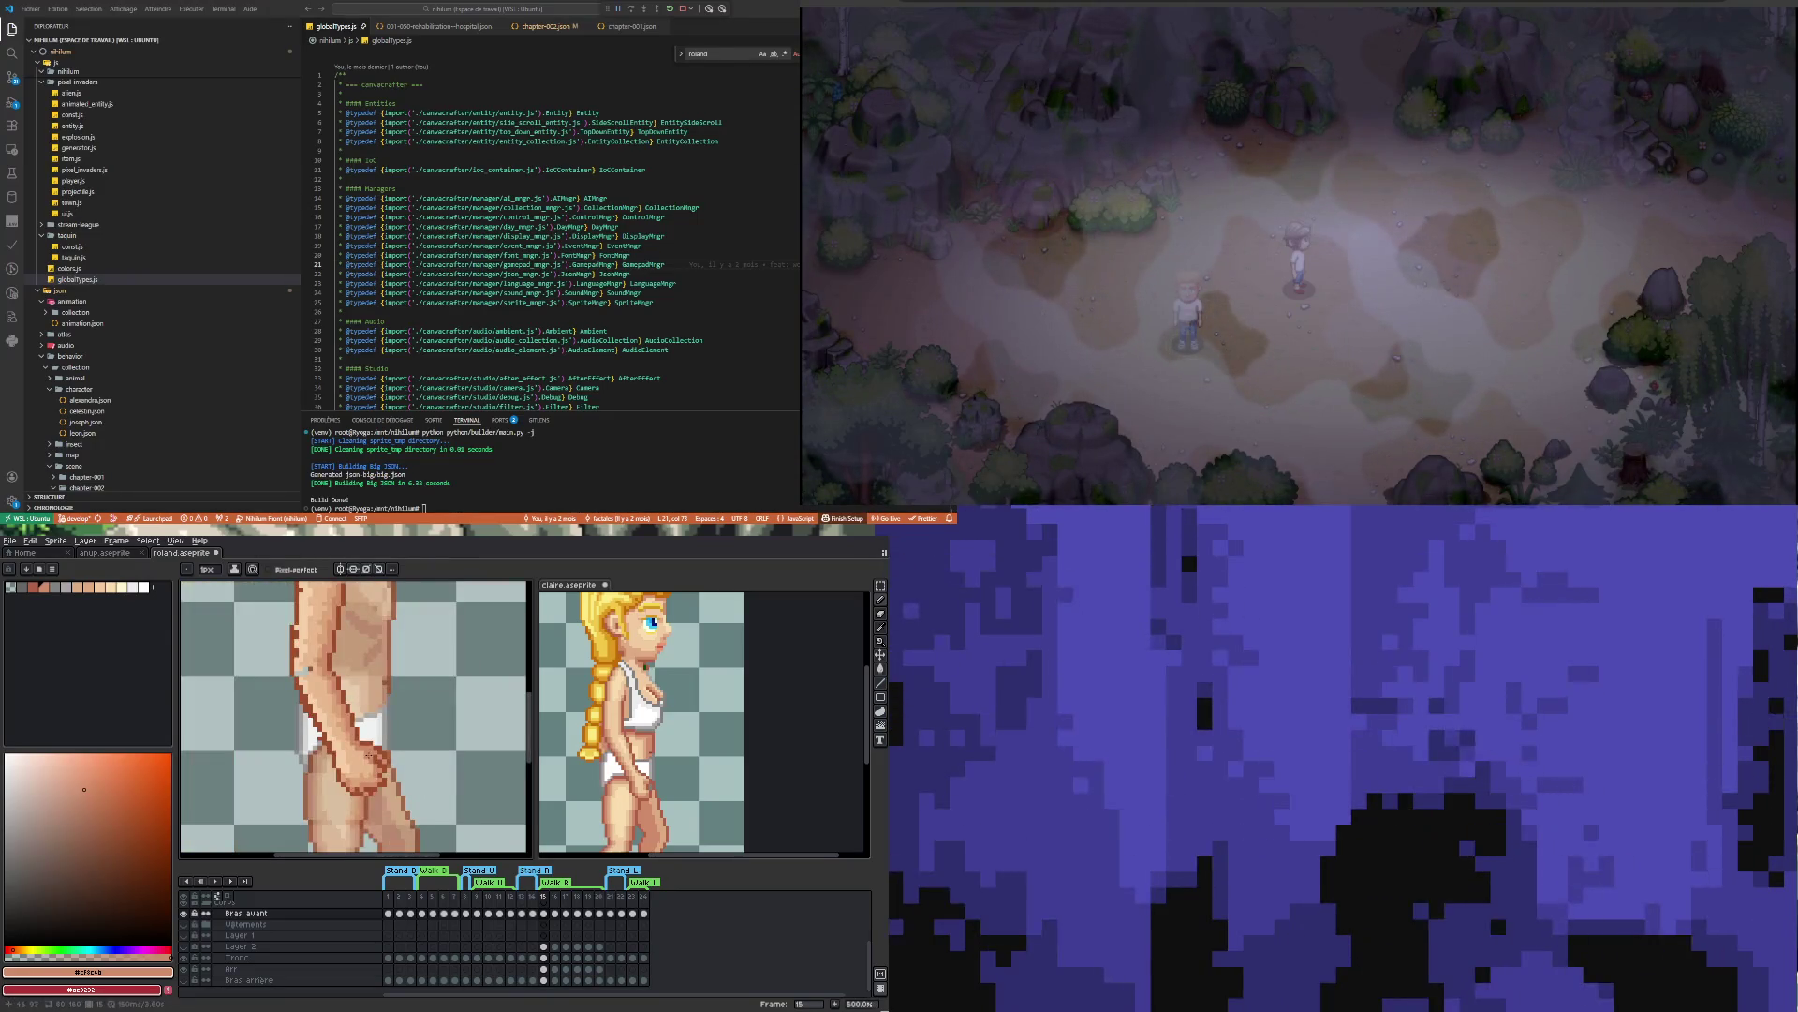
scroll(367, 796, "up", 3)
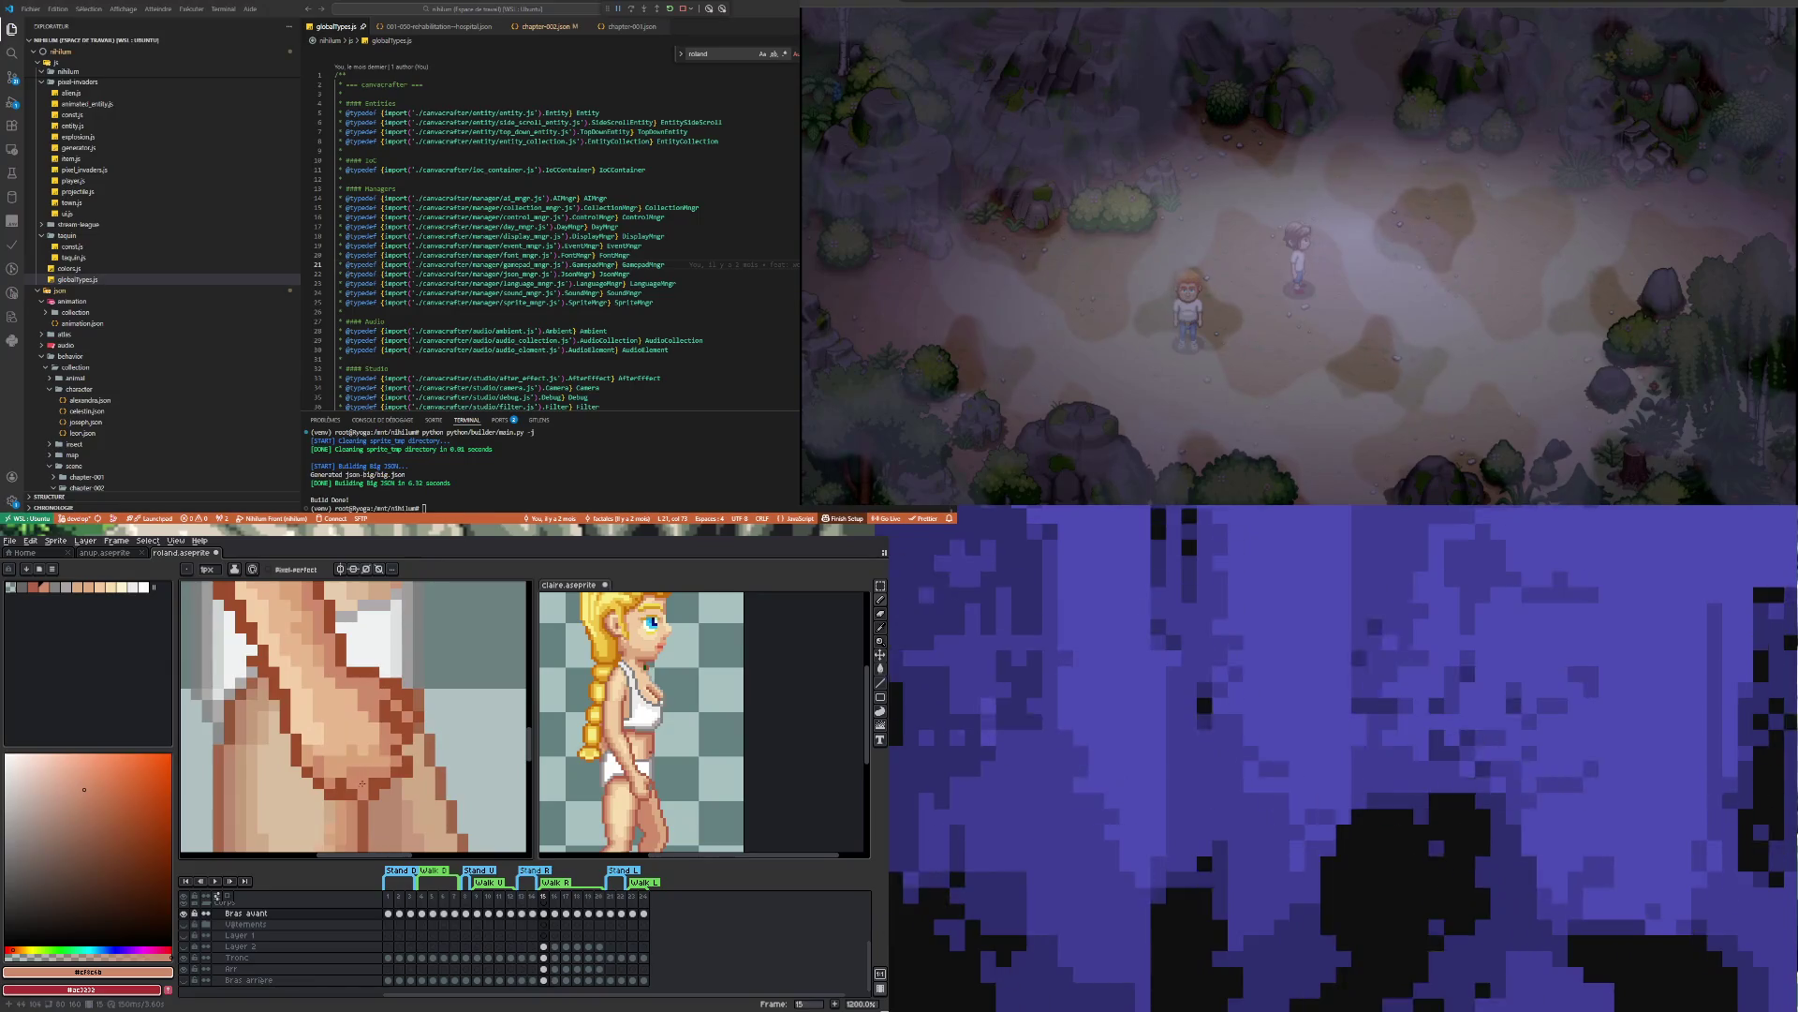
Retouch the hand's outline in the arm's dark brown and erase stray pixels
key("i")
left_click(367, 782)
key("b")
key("e")
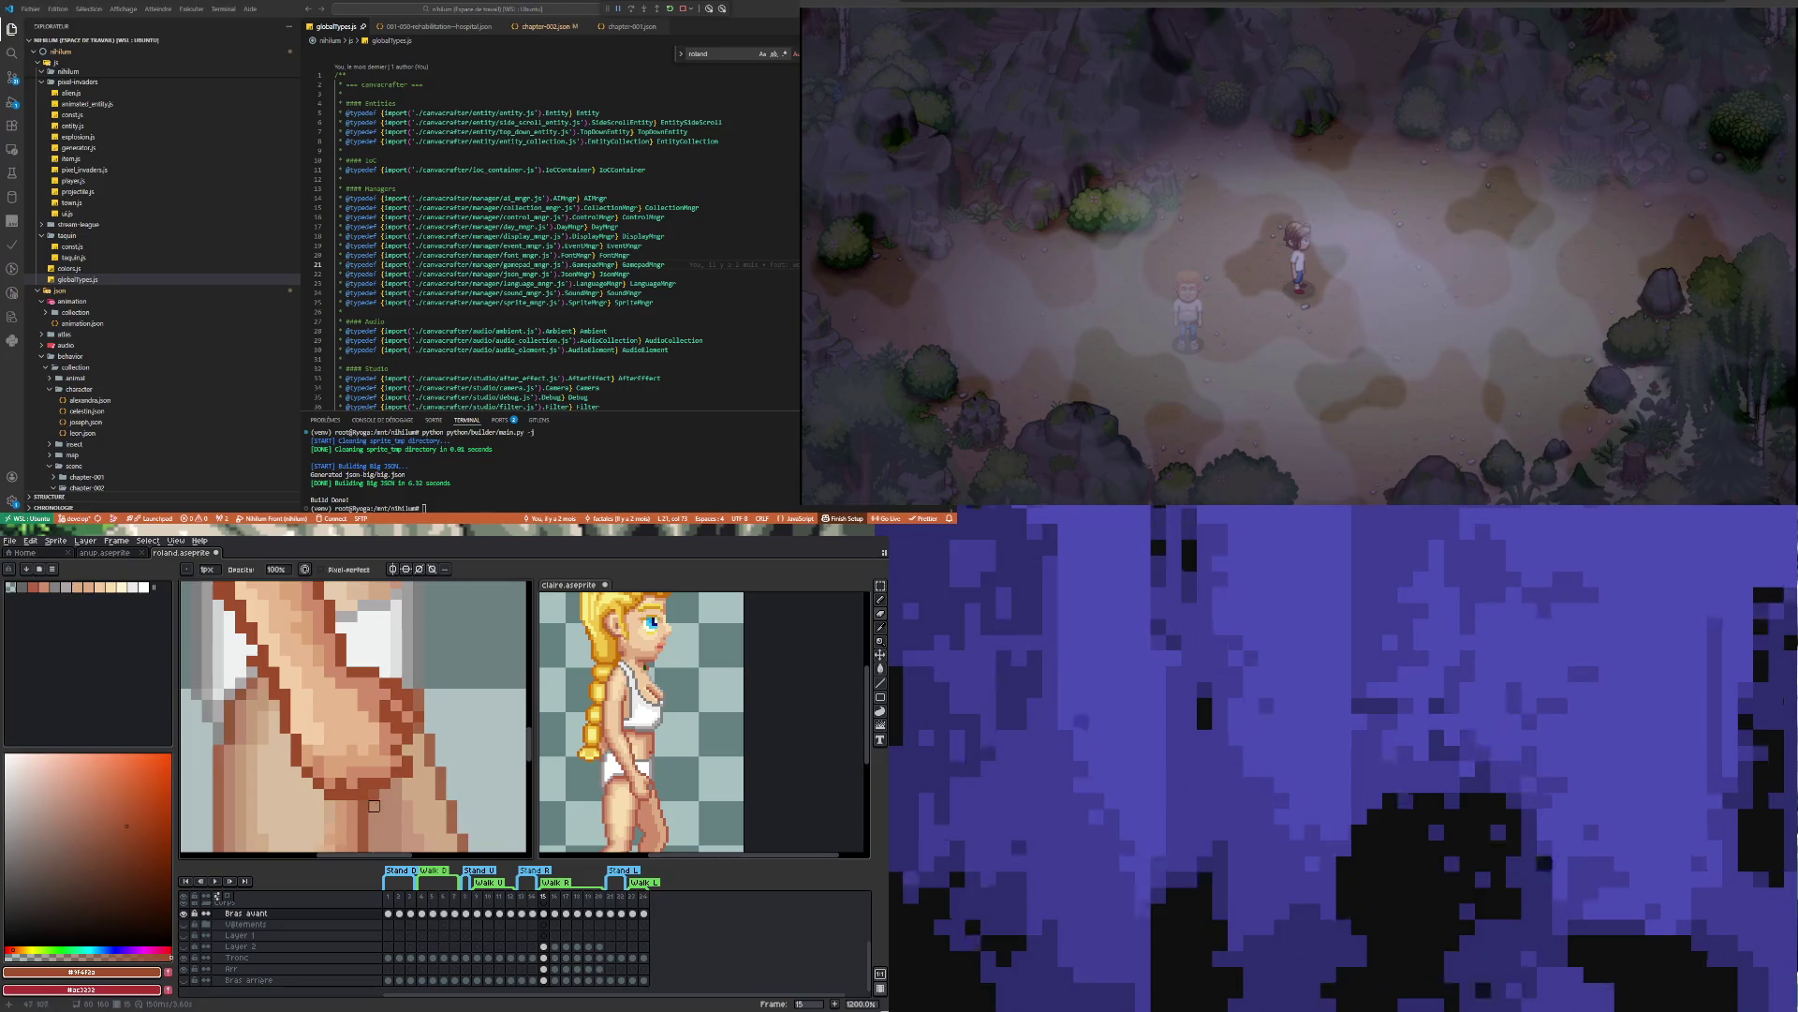
scroll(373, 801, "down", 1)
scroll(376, 787, "up", 2)
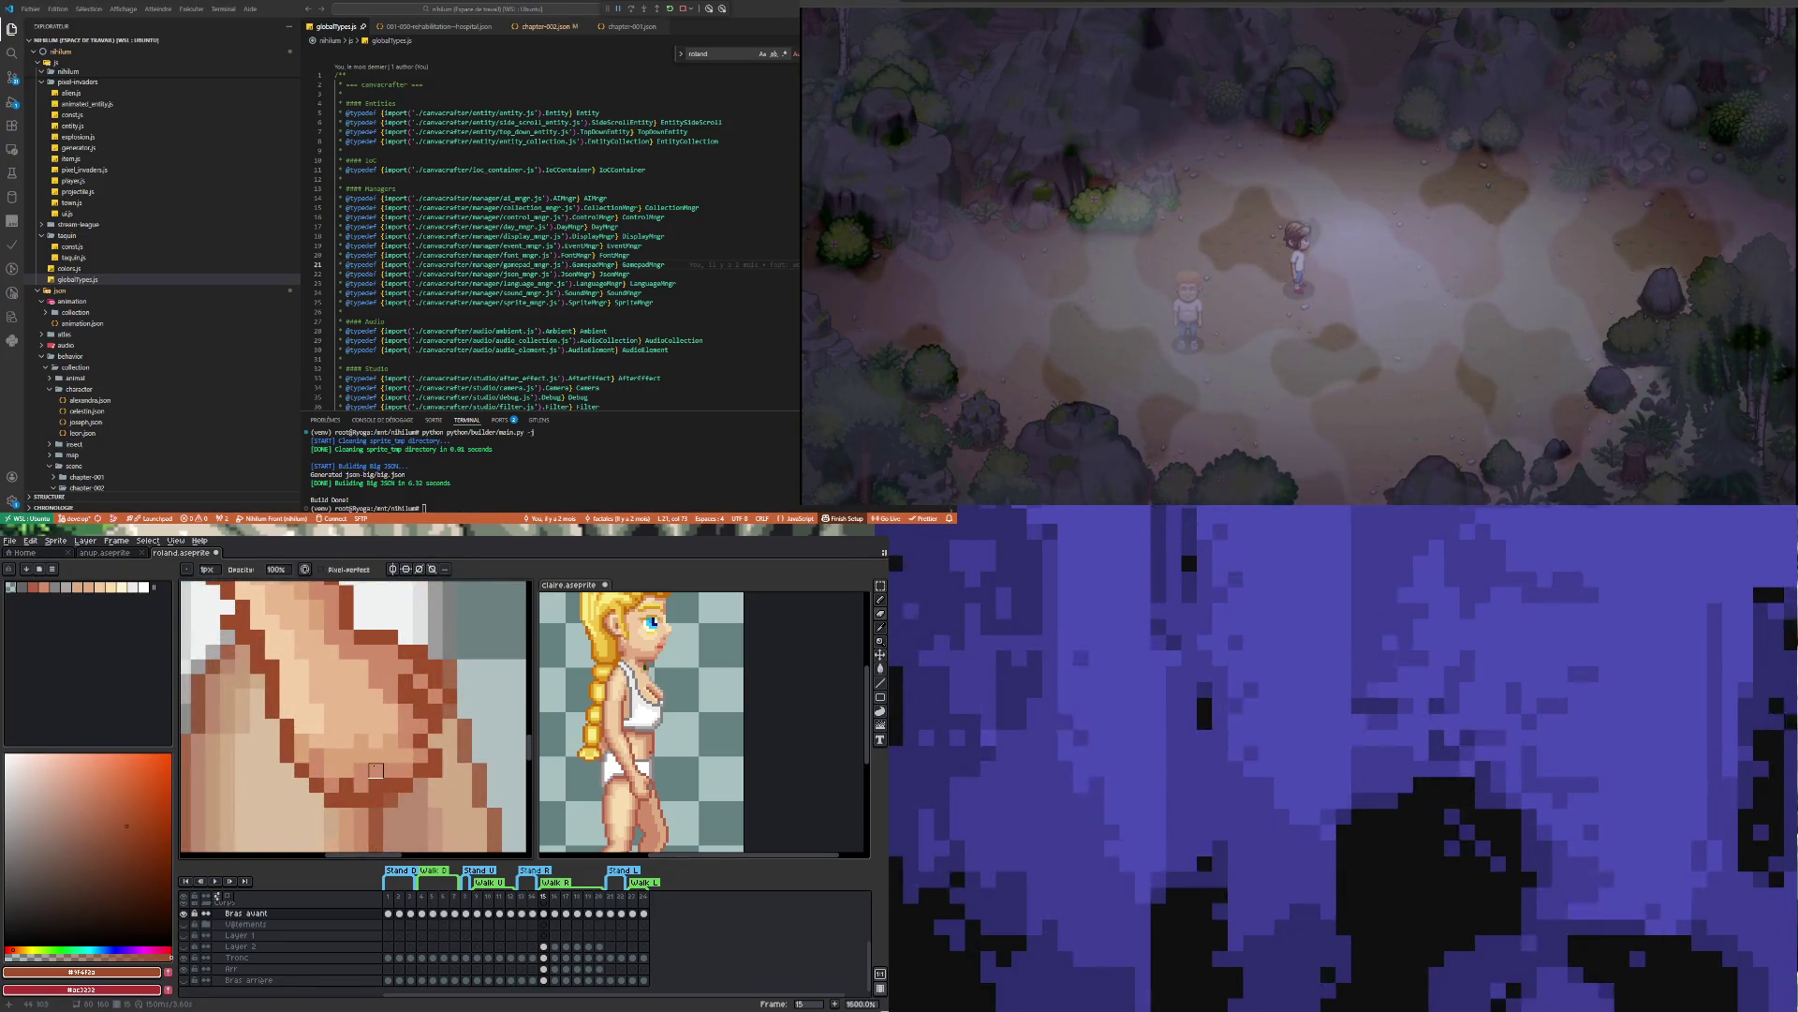
Repaint the hand's skin shading with light, highlight and mid skin tones sampled from the arm
key("i")
left_click(374, 766)
key("b")
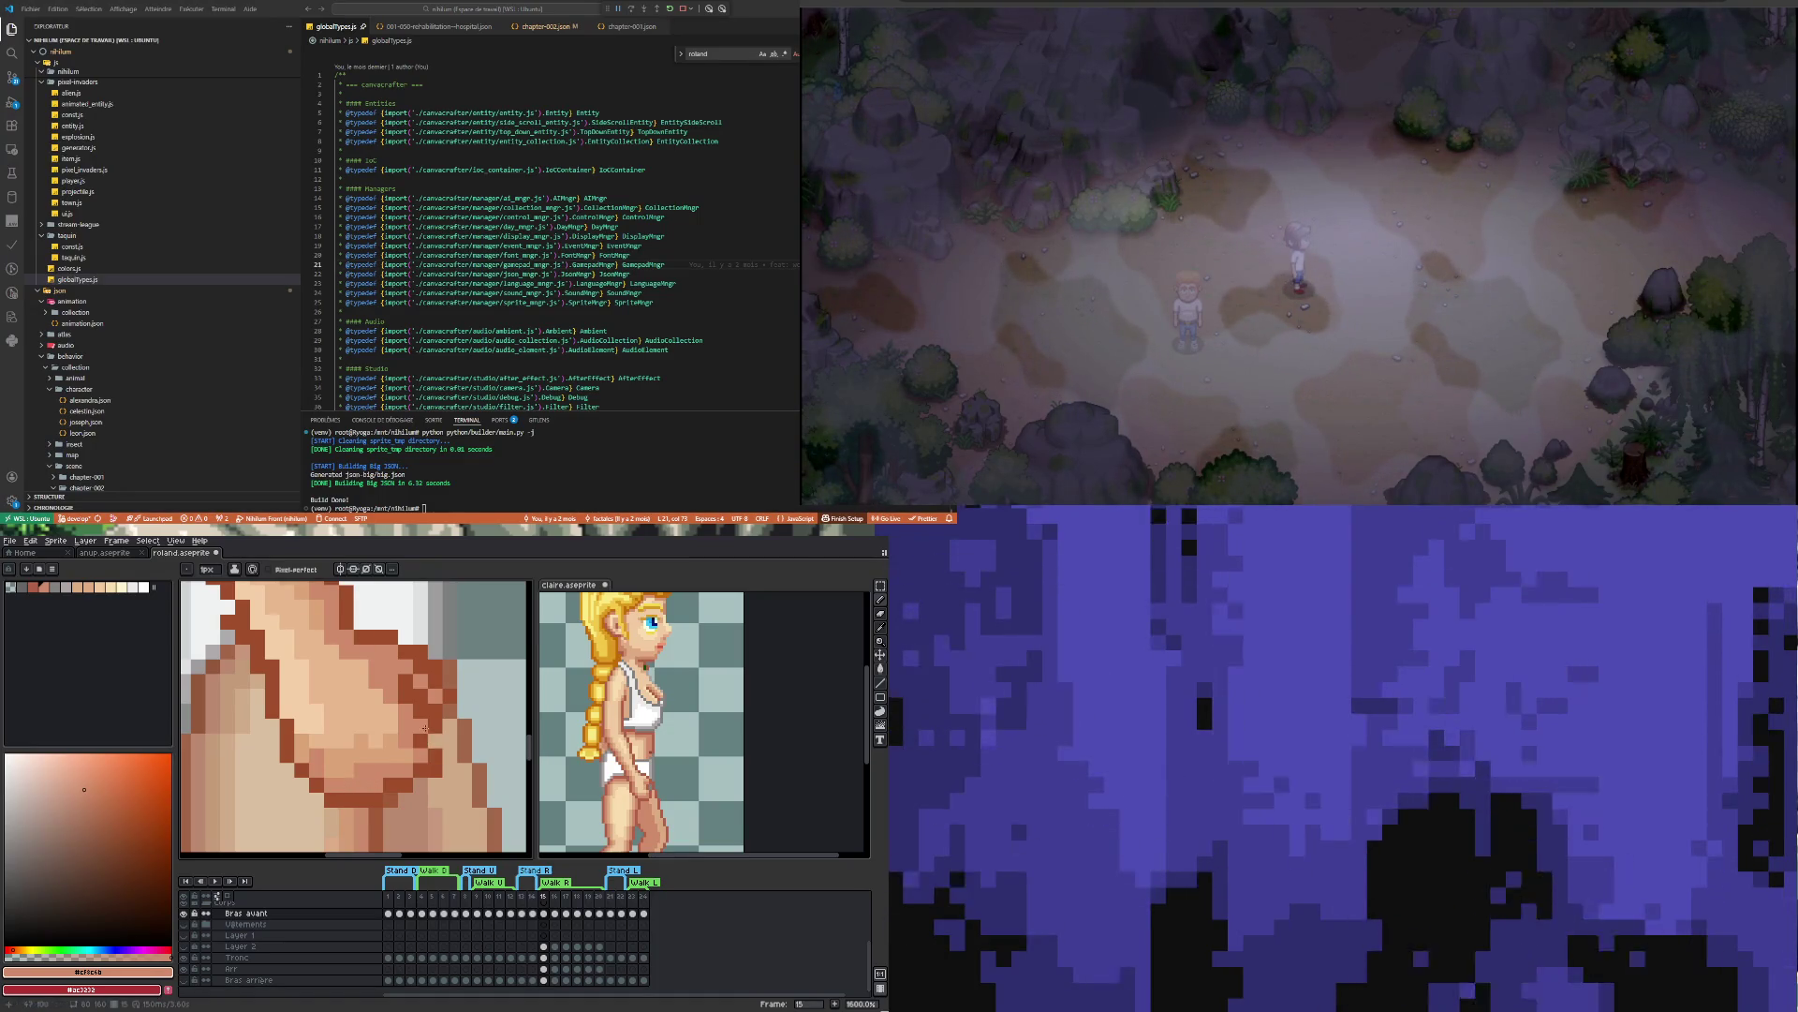
scroll(297, 757, "down", 3)
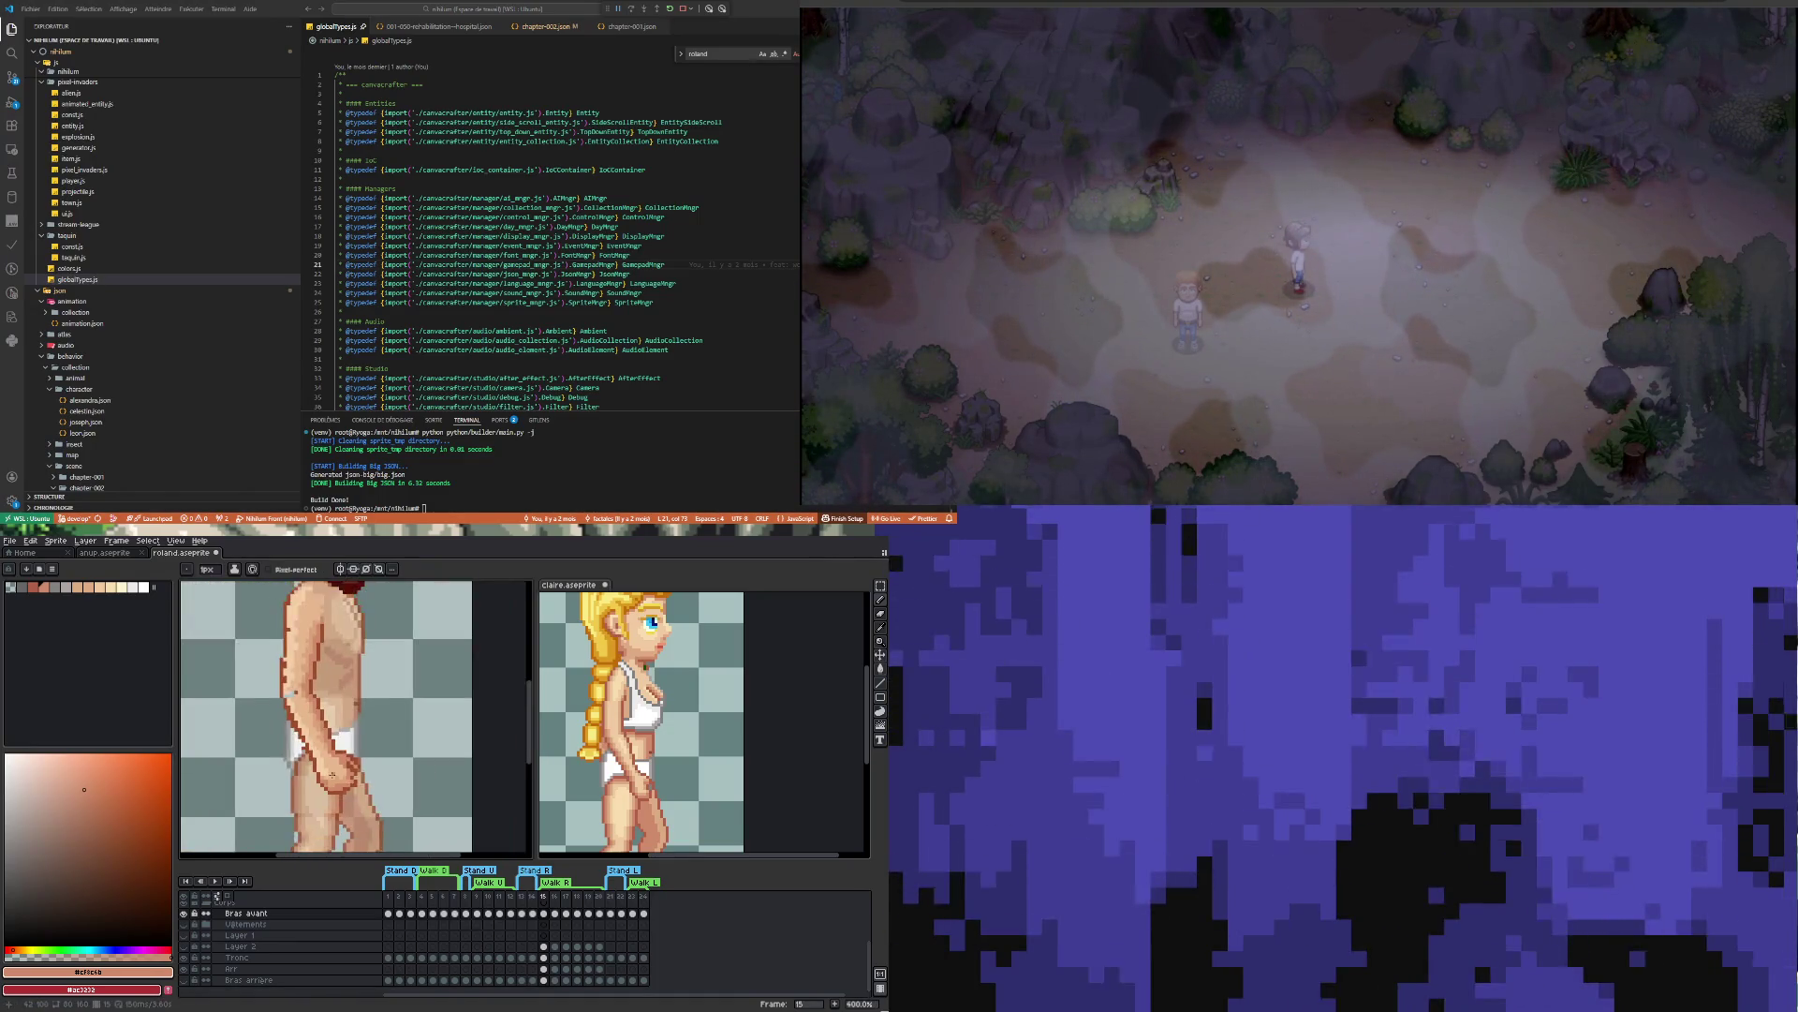
scroll(351, 757, "up", 2)
scroll(356, 756, "up", 2)
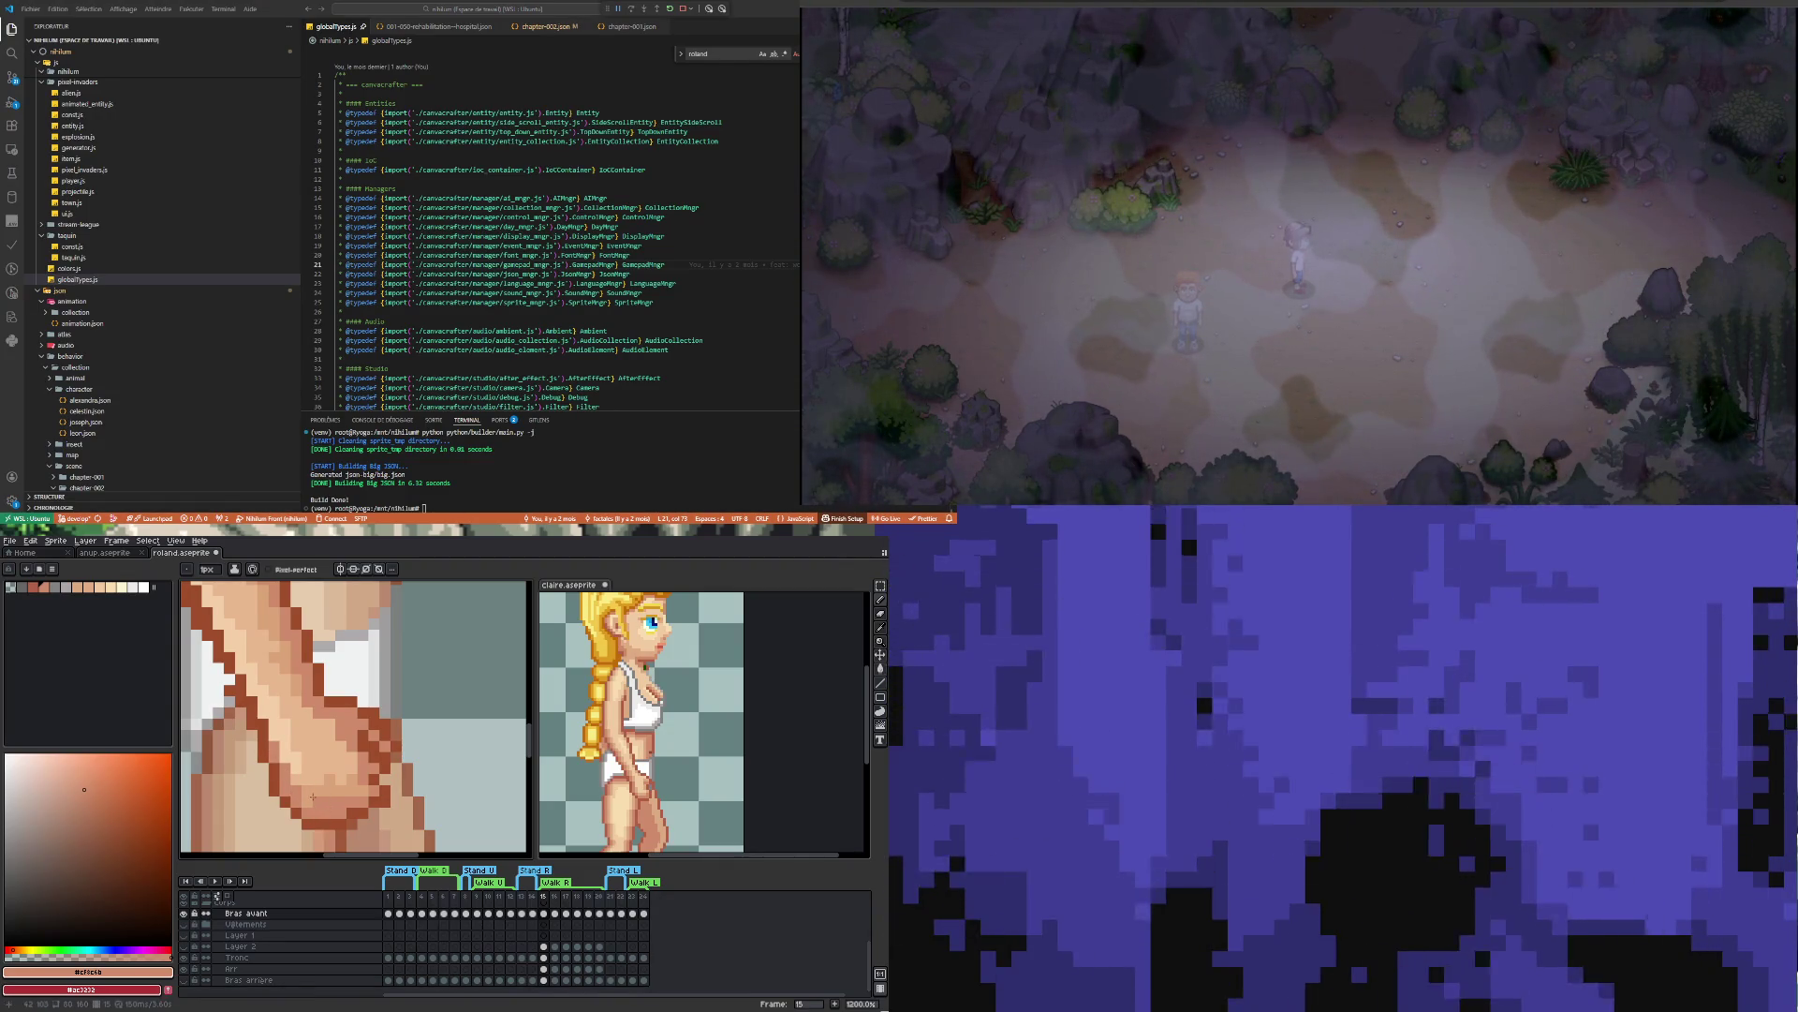
left_click(282, 737, "alt")
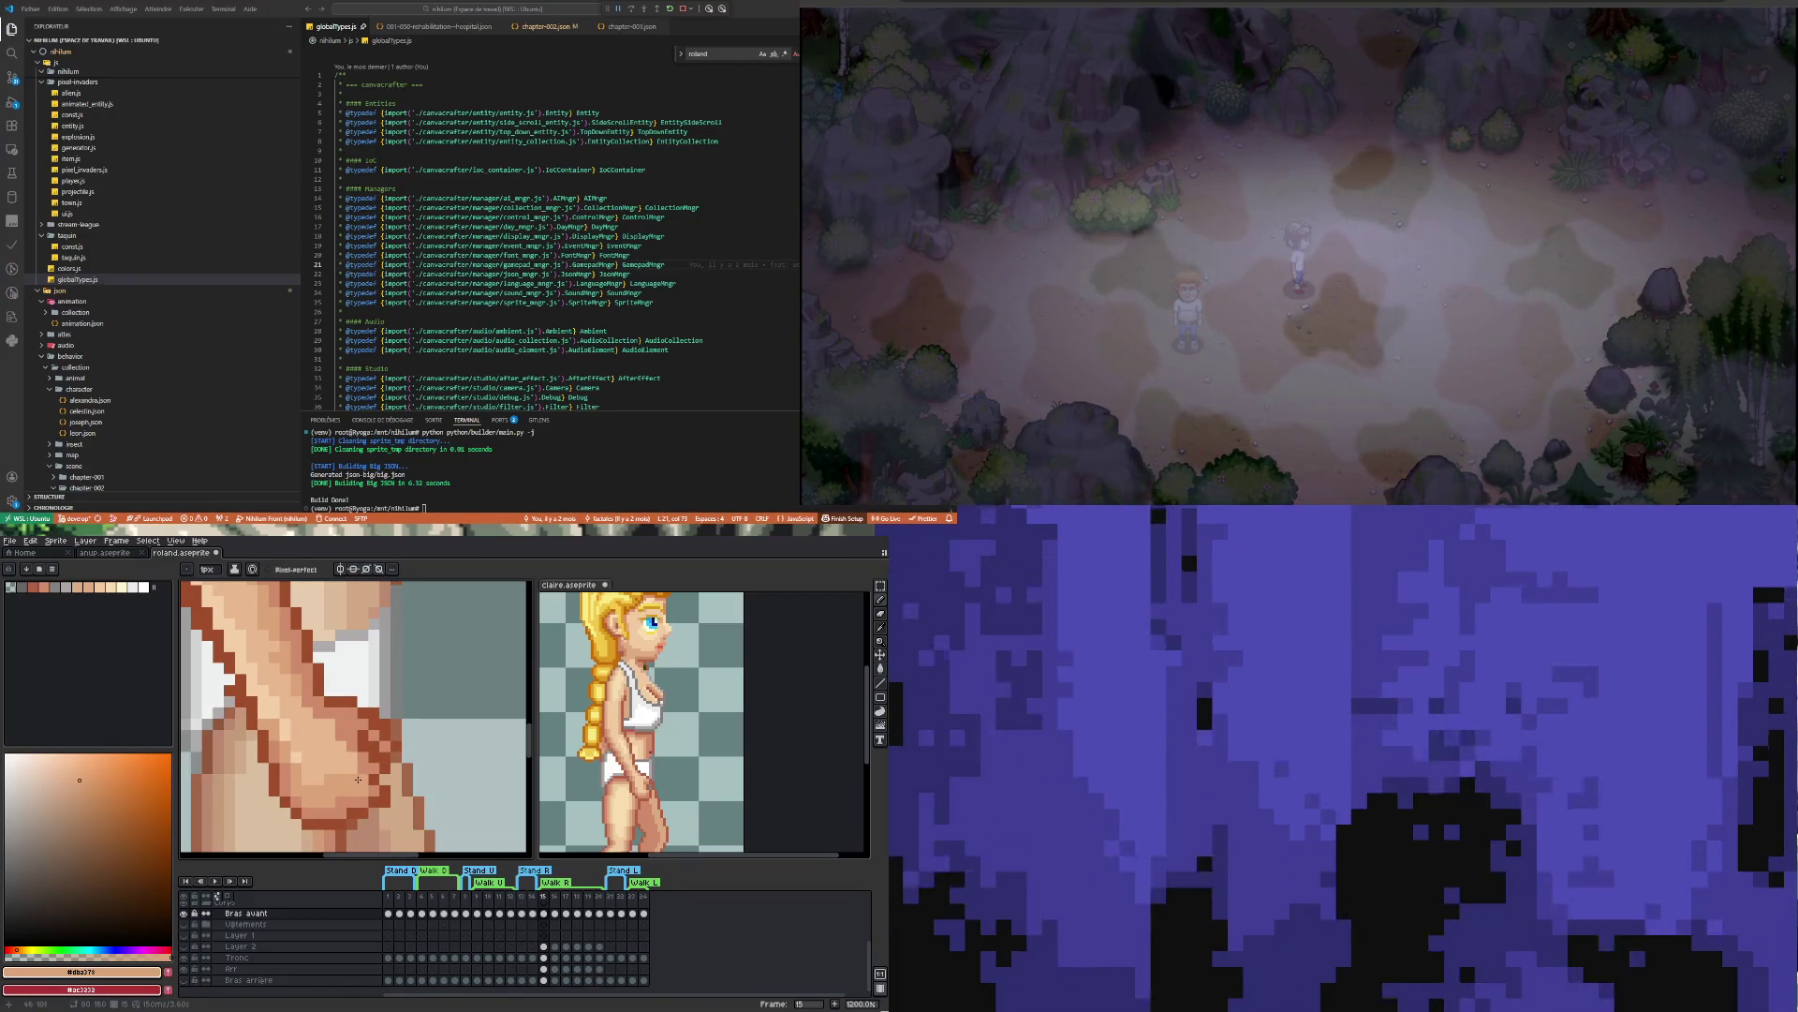
scroll(360, 771, "down", 4)
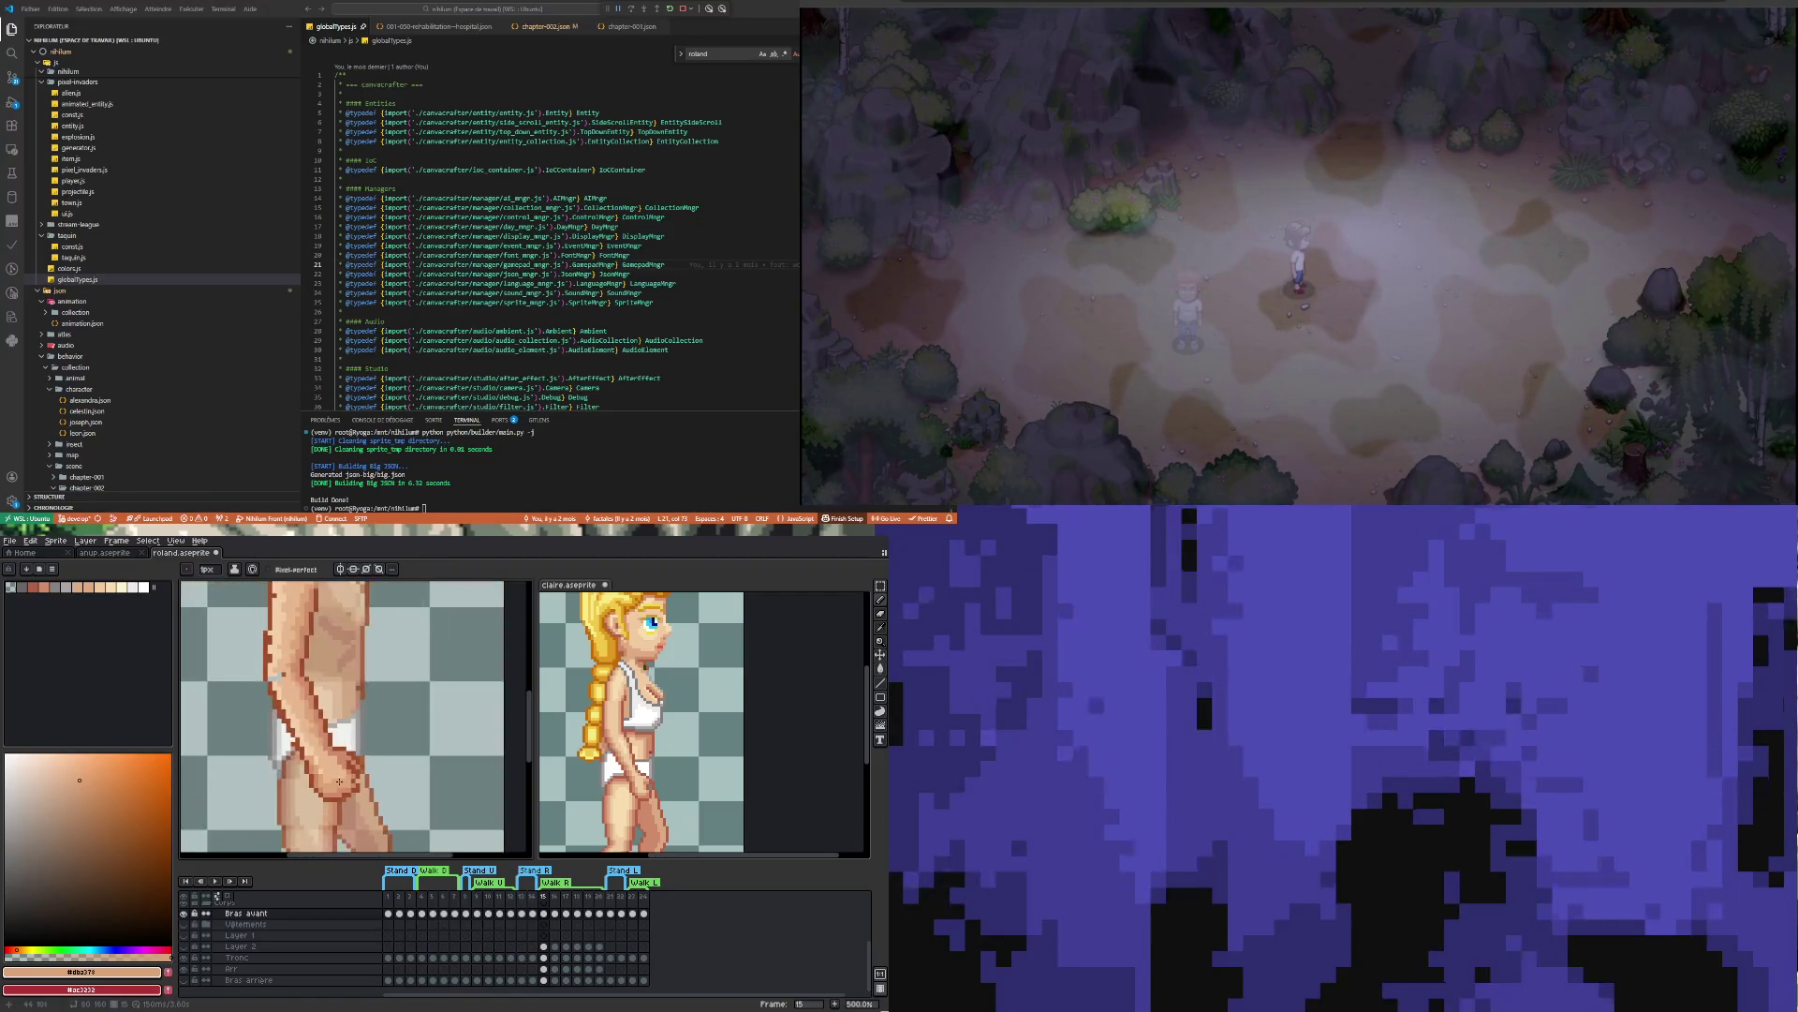
scroll(339, 783, "up", 4)
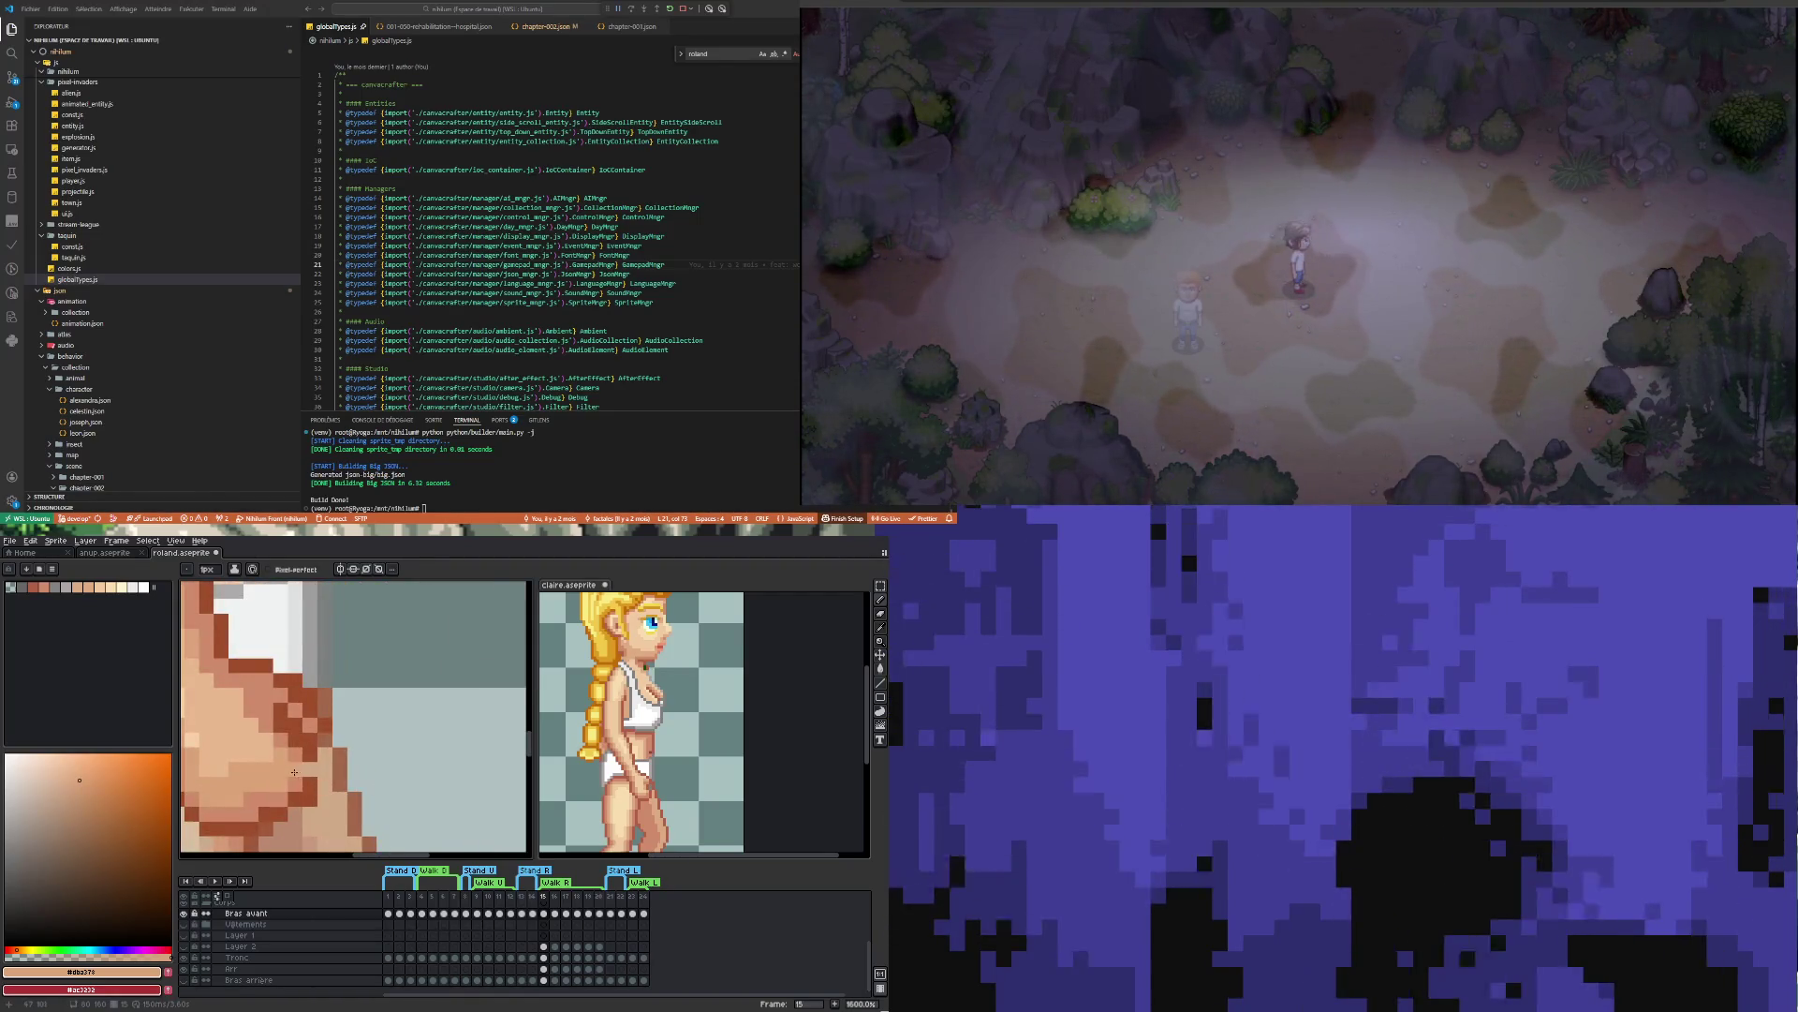
left_click(301, 753, "alt")
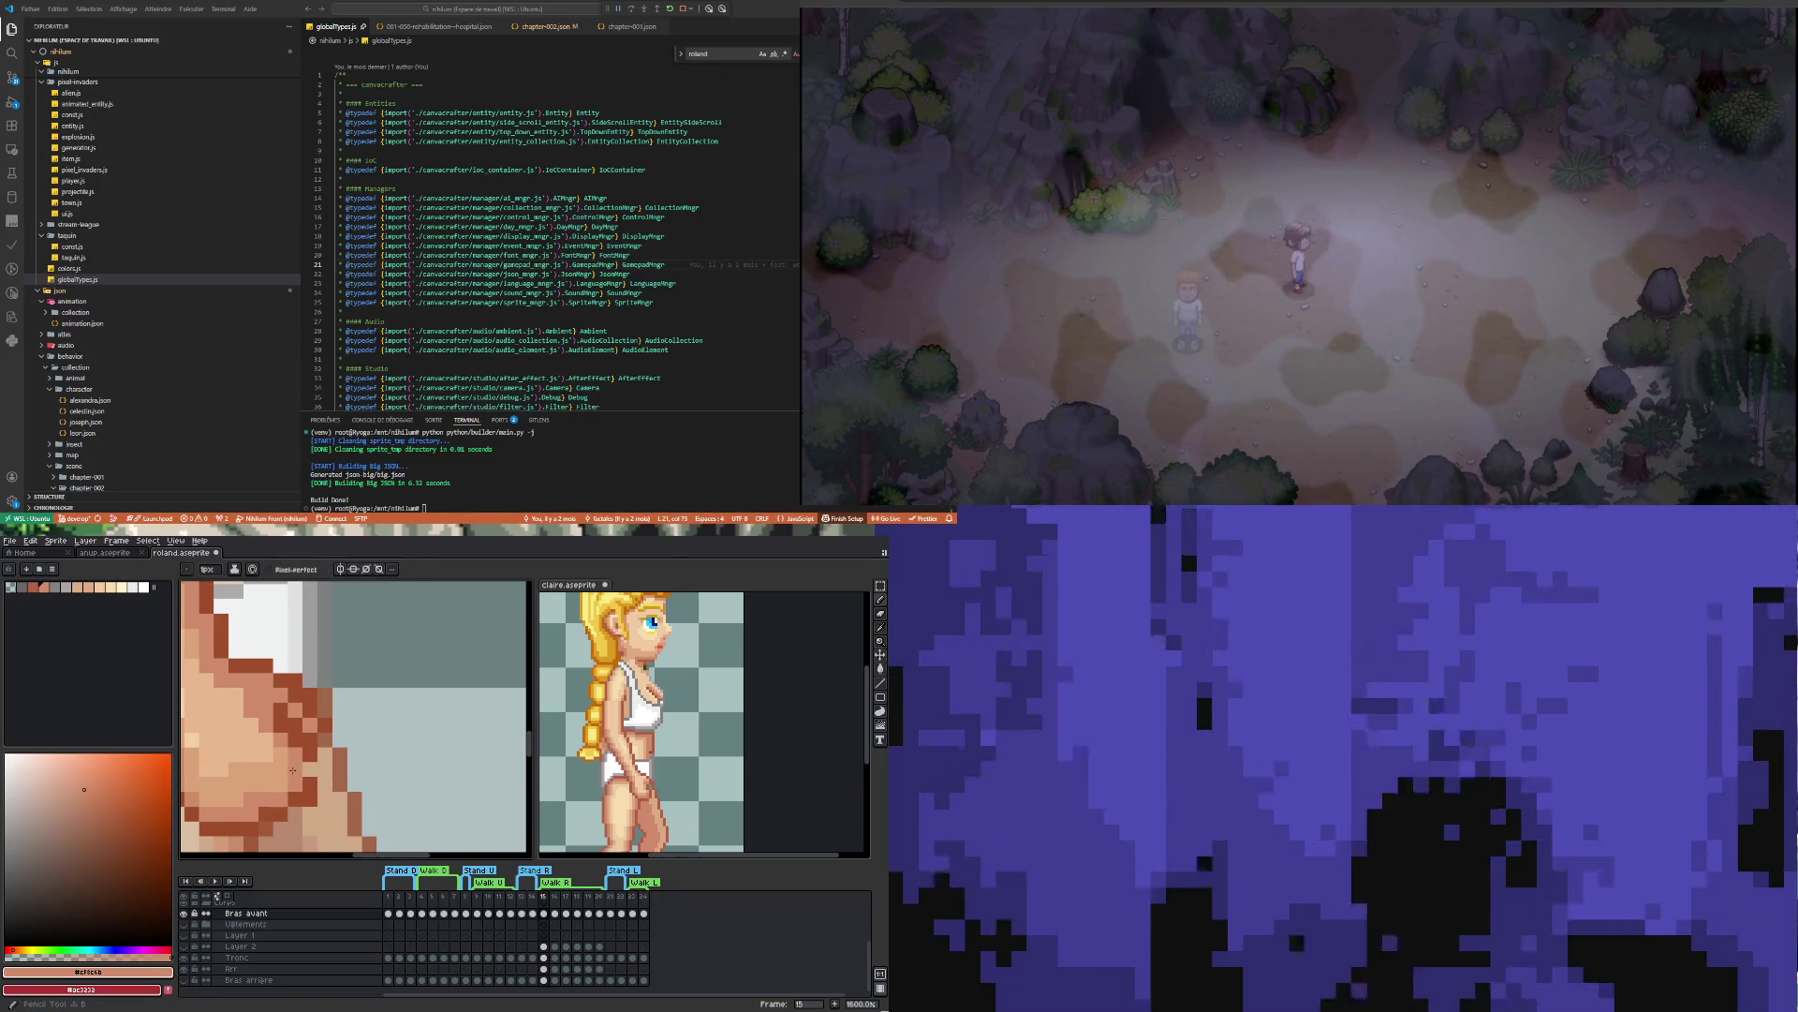
Sample the dark brown outline colour and zoom in on the forearm beside the hip
left_click(315, 740, "alt")
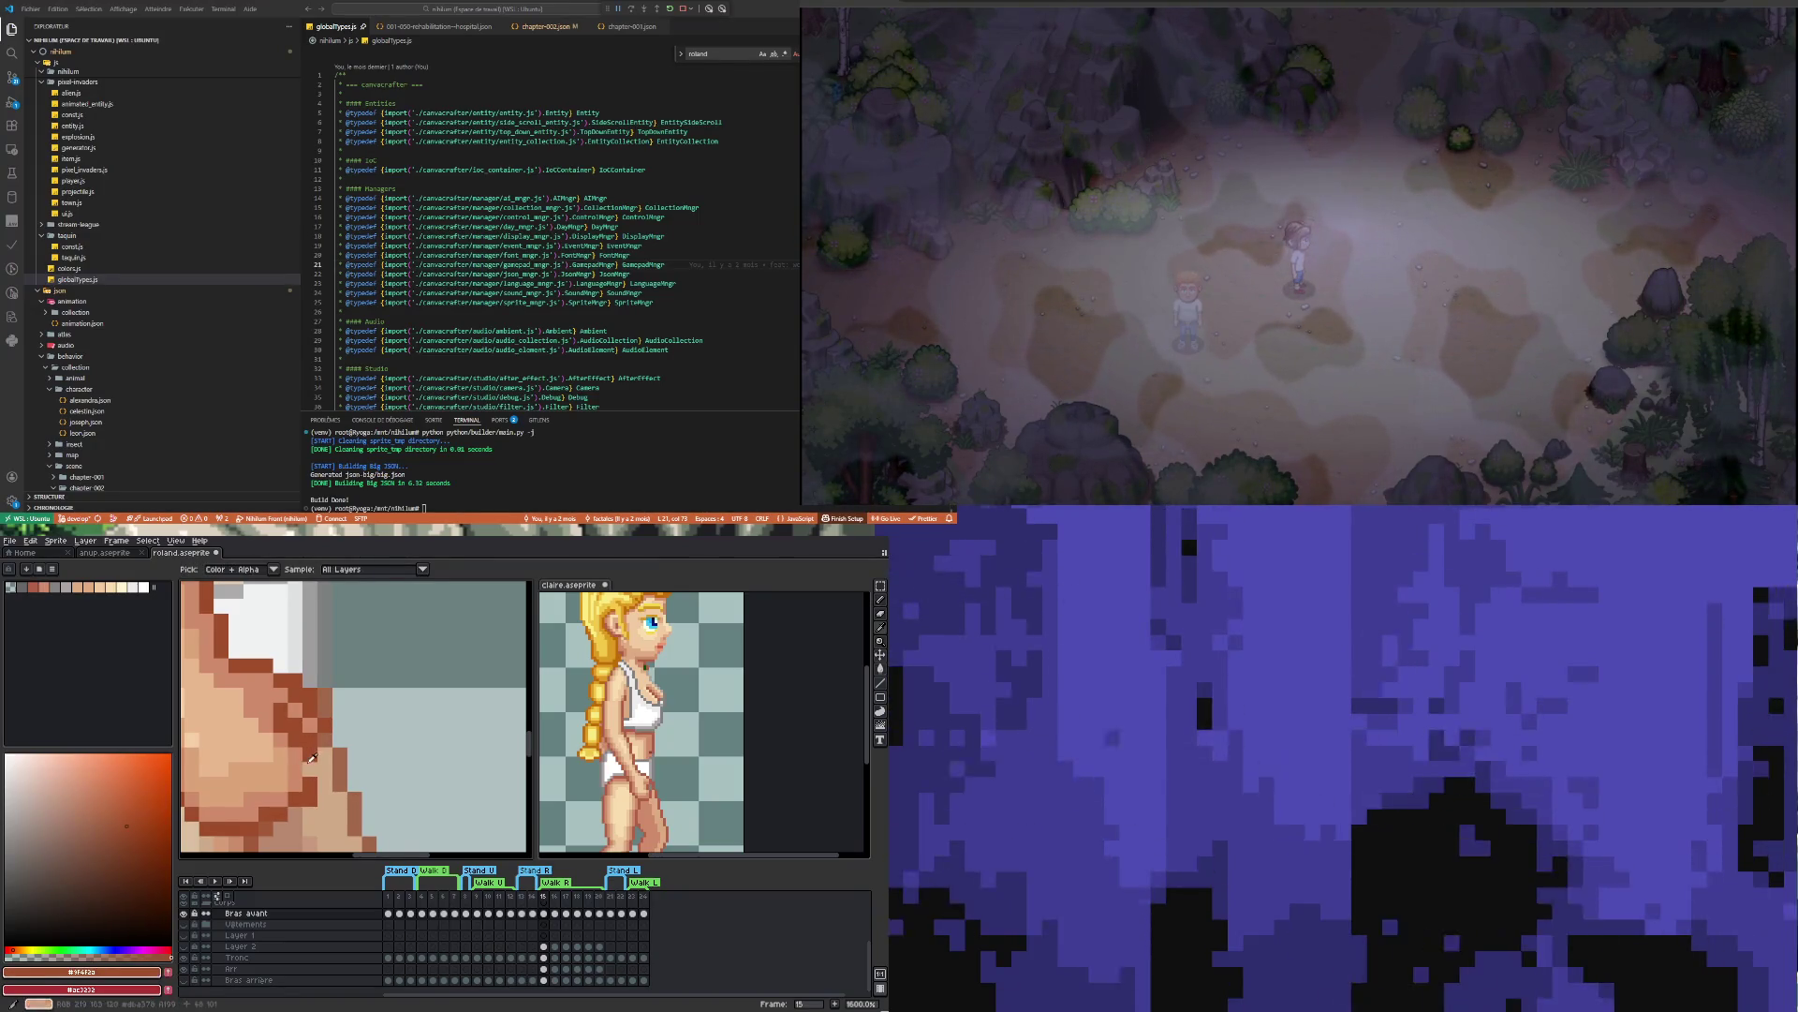
scroll(282, 787, "down", 4)
scroll(282, 787, "up", 2)
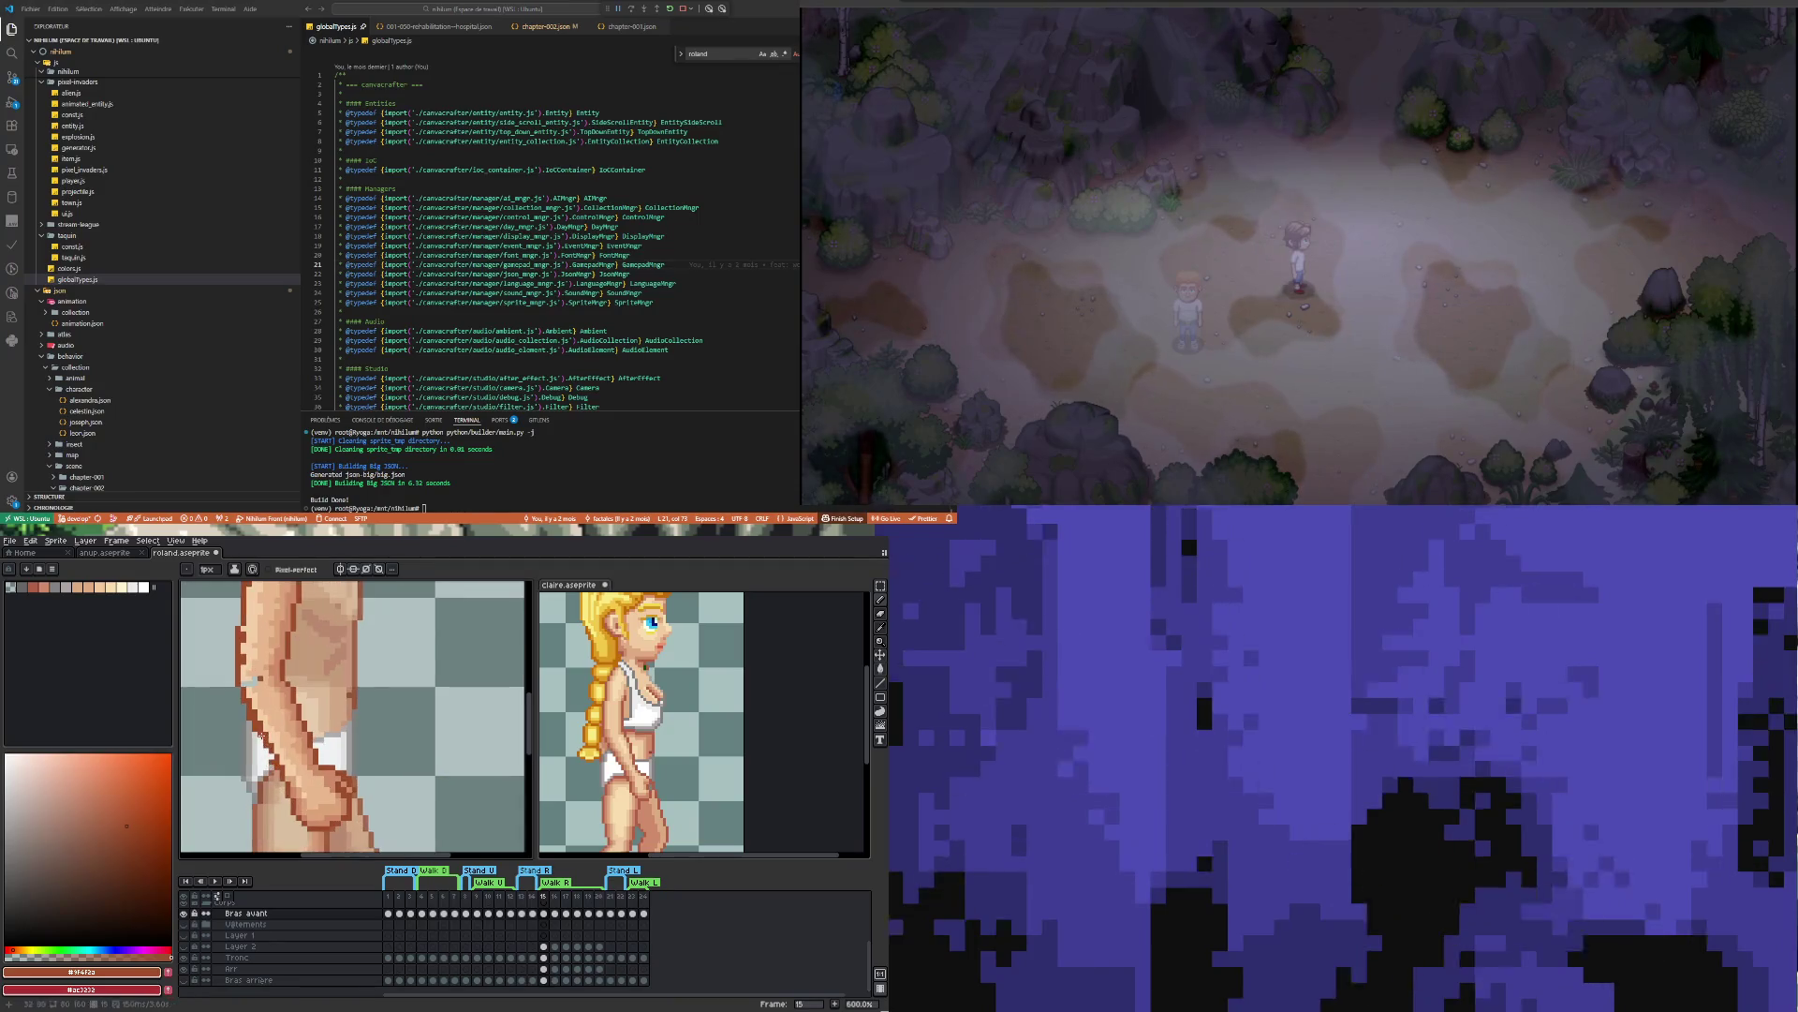
scroll(286, 792, "down", 2)
scroll(290, 796, "up", 2)
scroll(295, 797, "down", 1)
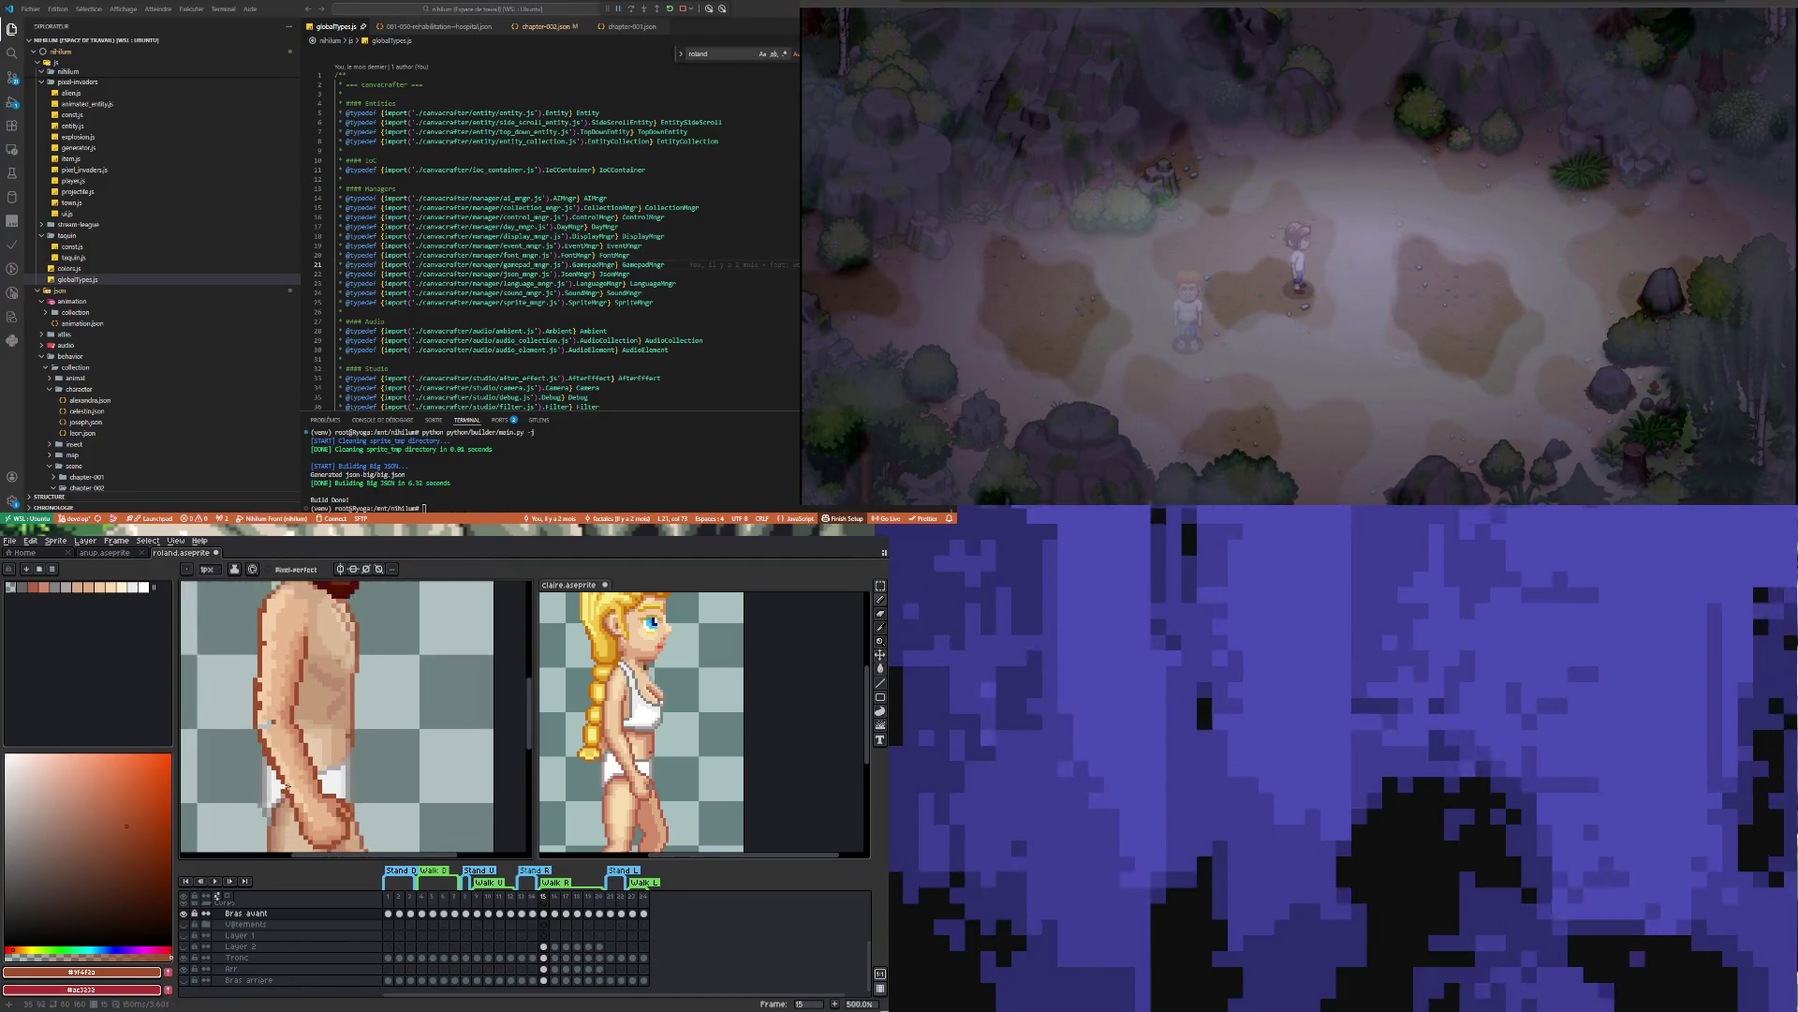
scroll(293, 793, "up", 2)
scroll(291, 789, "up", 1)
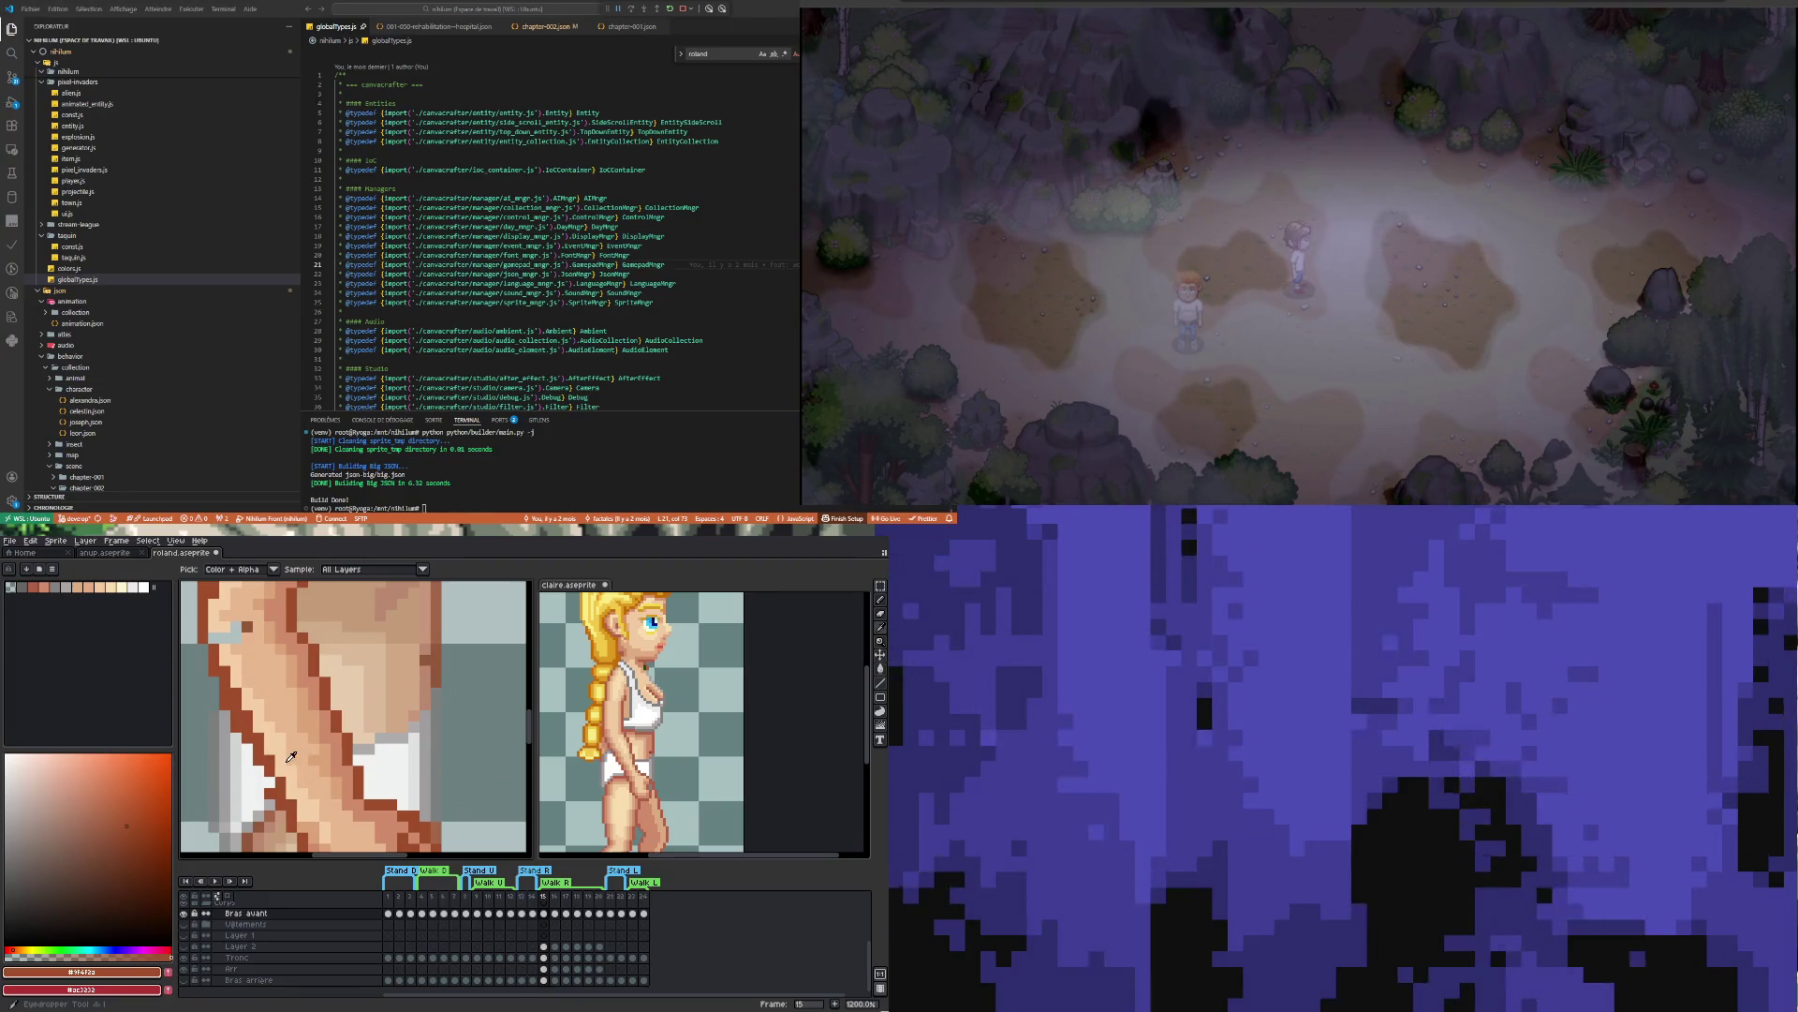
scroll(295, 785, "down", 3)
scroll(299, 777, "up", 1)
scroll(303, 773, "up", 1)
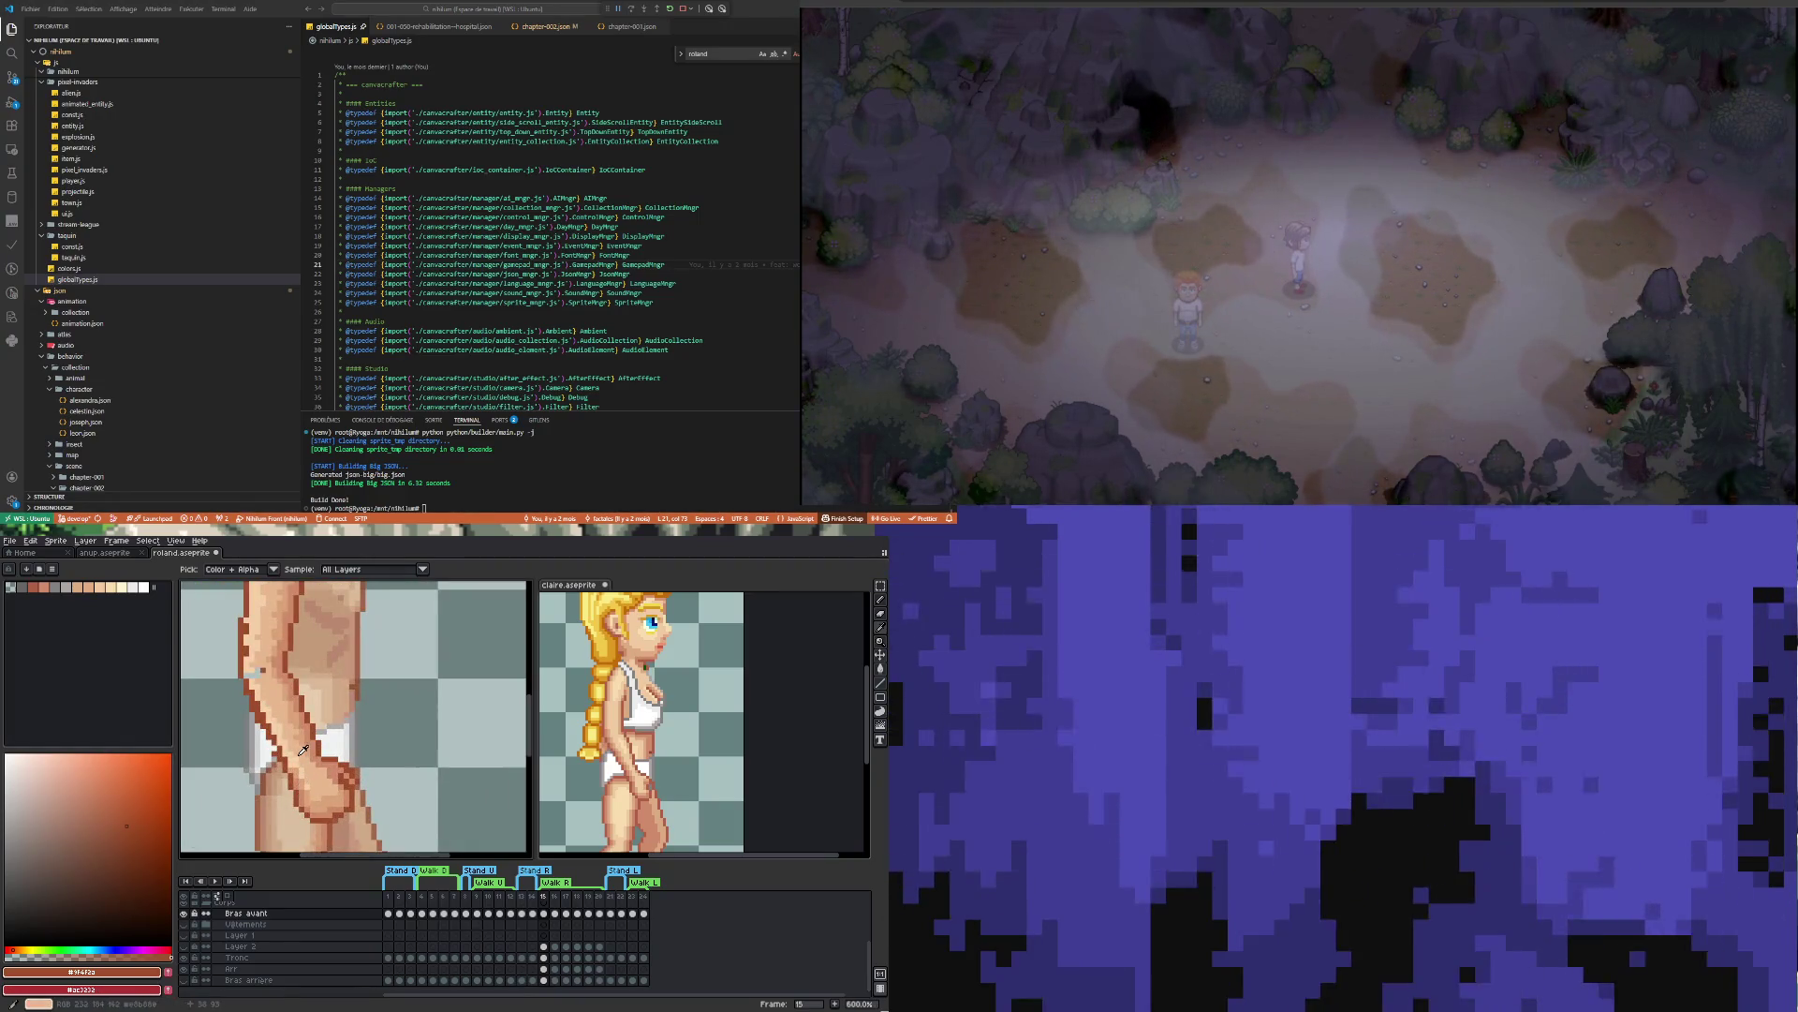
Touch up the forearm shading with the mid skin colour sampled from the leg
left_click(306, 719)
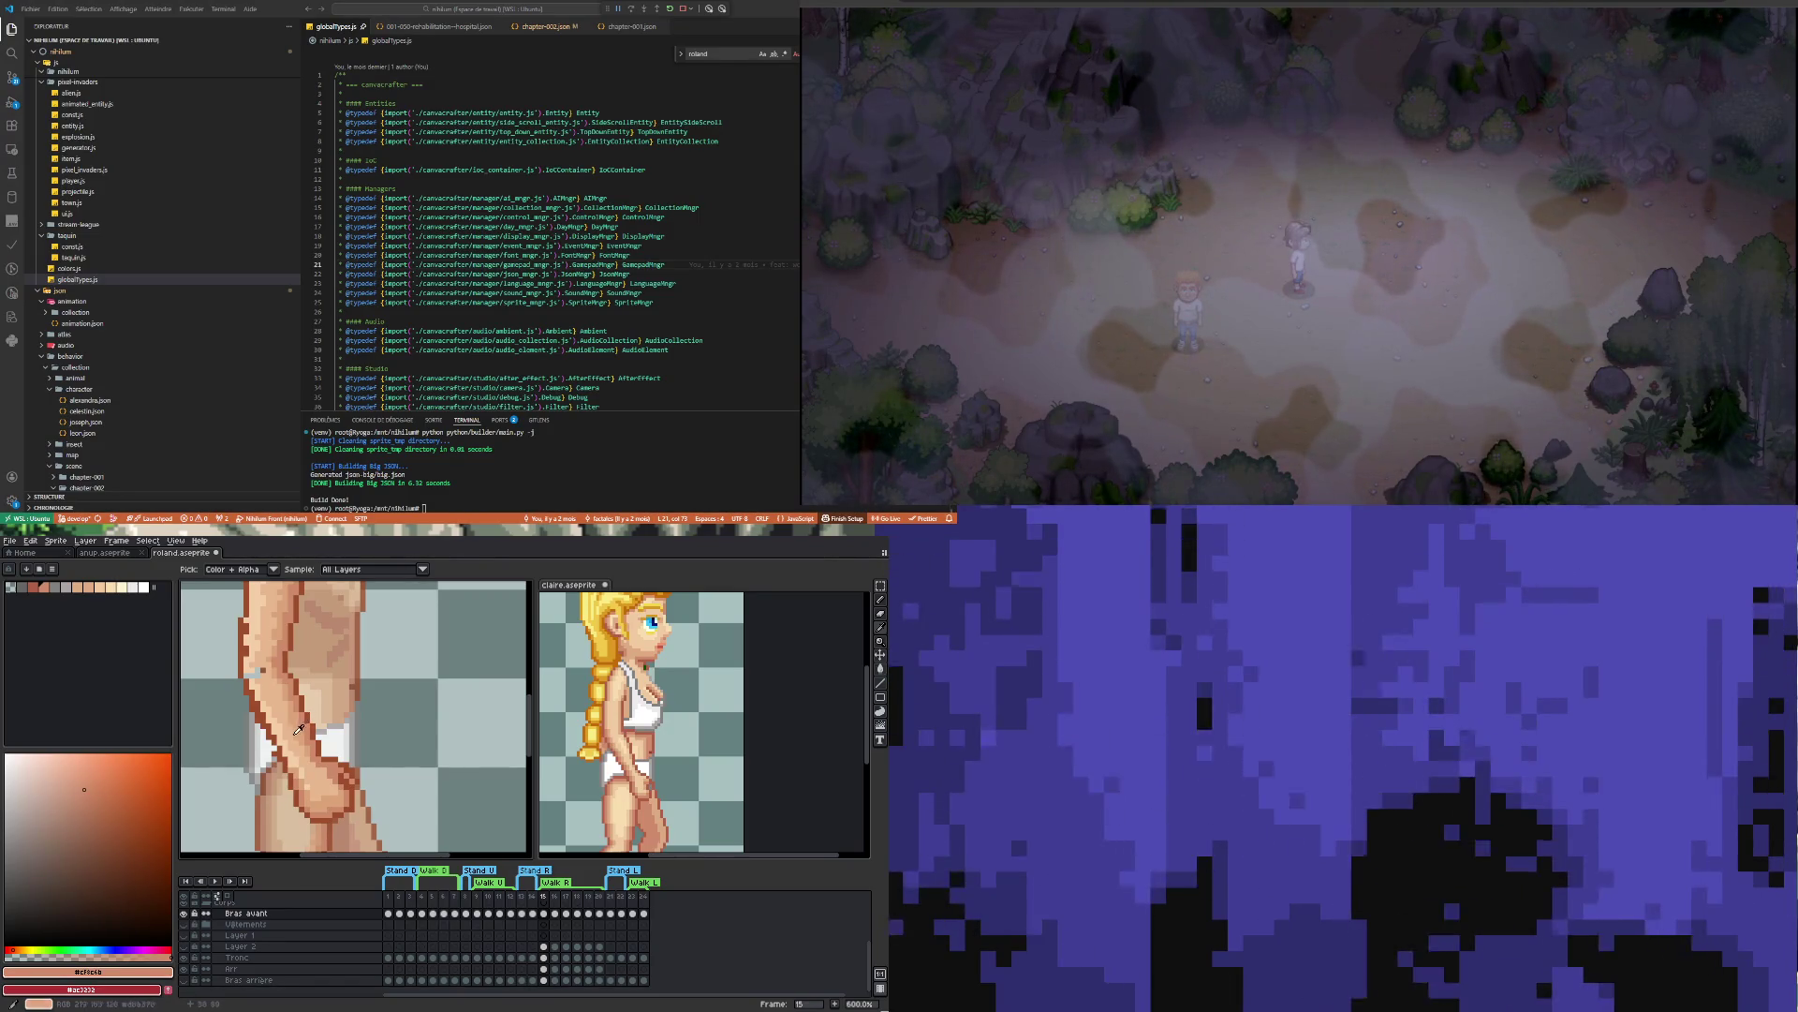
key("b")
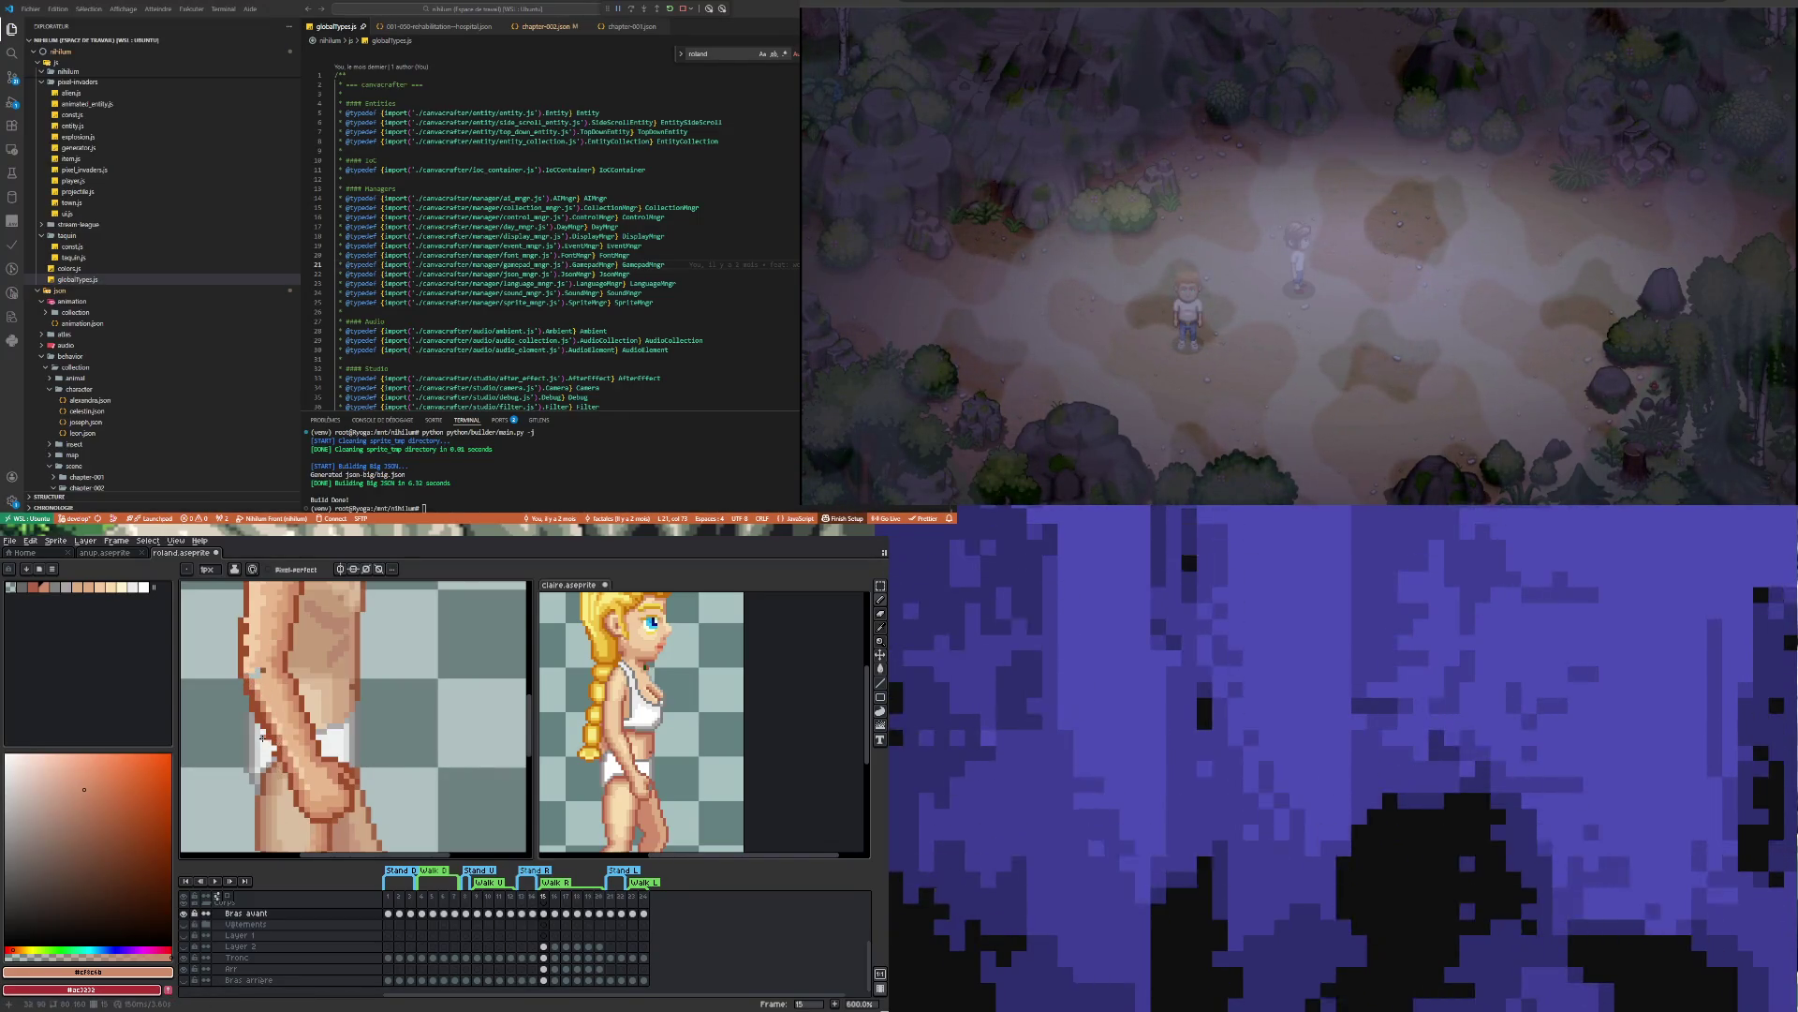
scroll(262, 742, "up", 3)
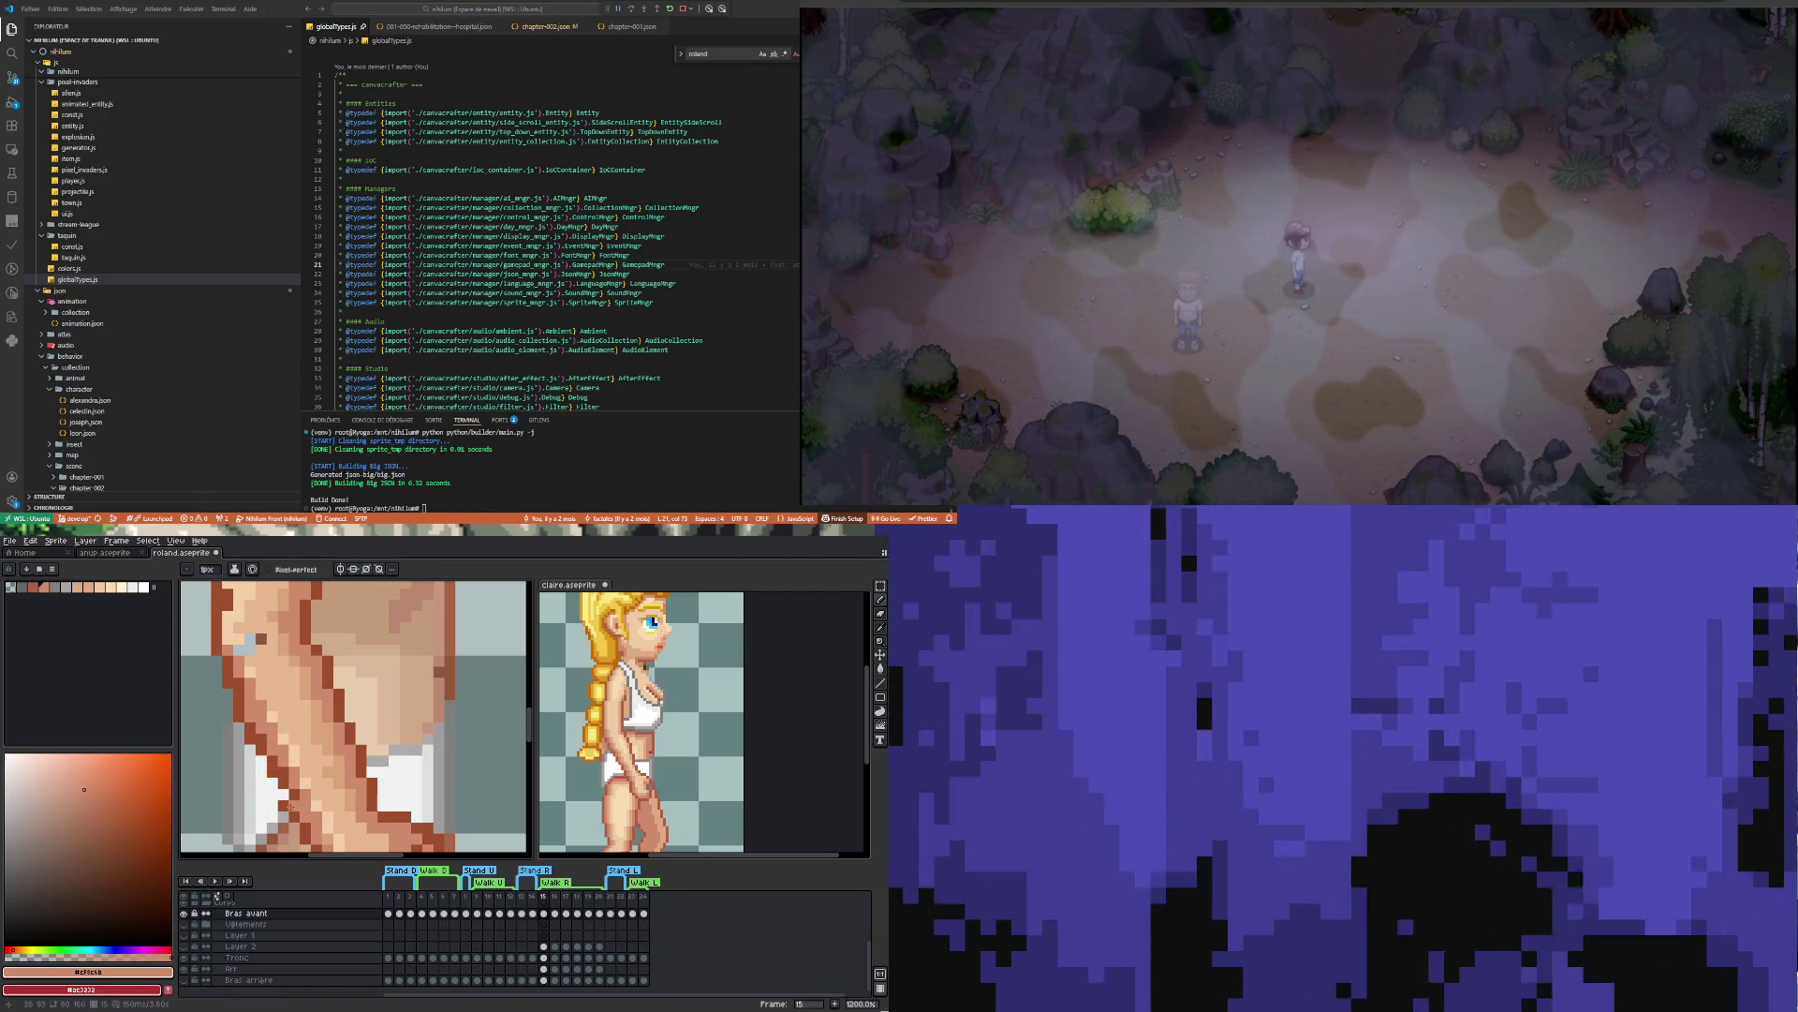
scroll(281, 818, "down", 4)
Sample the mid skin tone #dba378 and repaint the forearm's skin pixels
key("e")
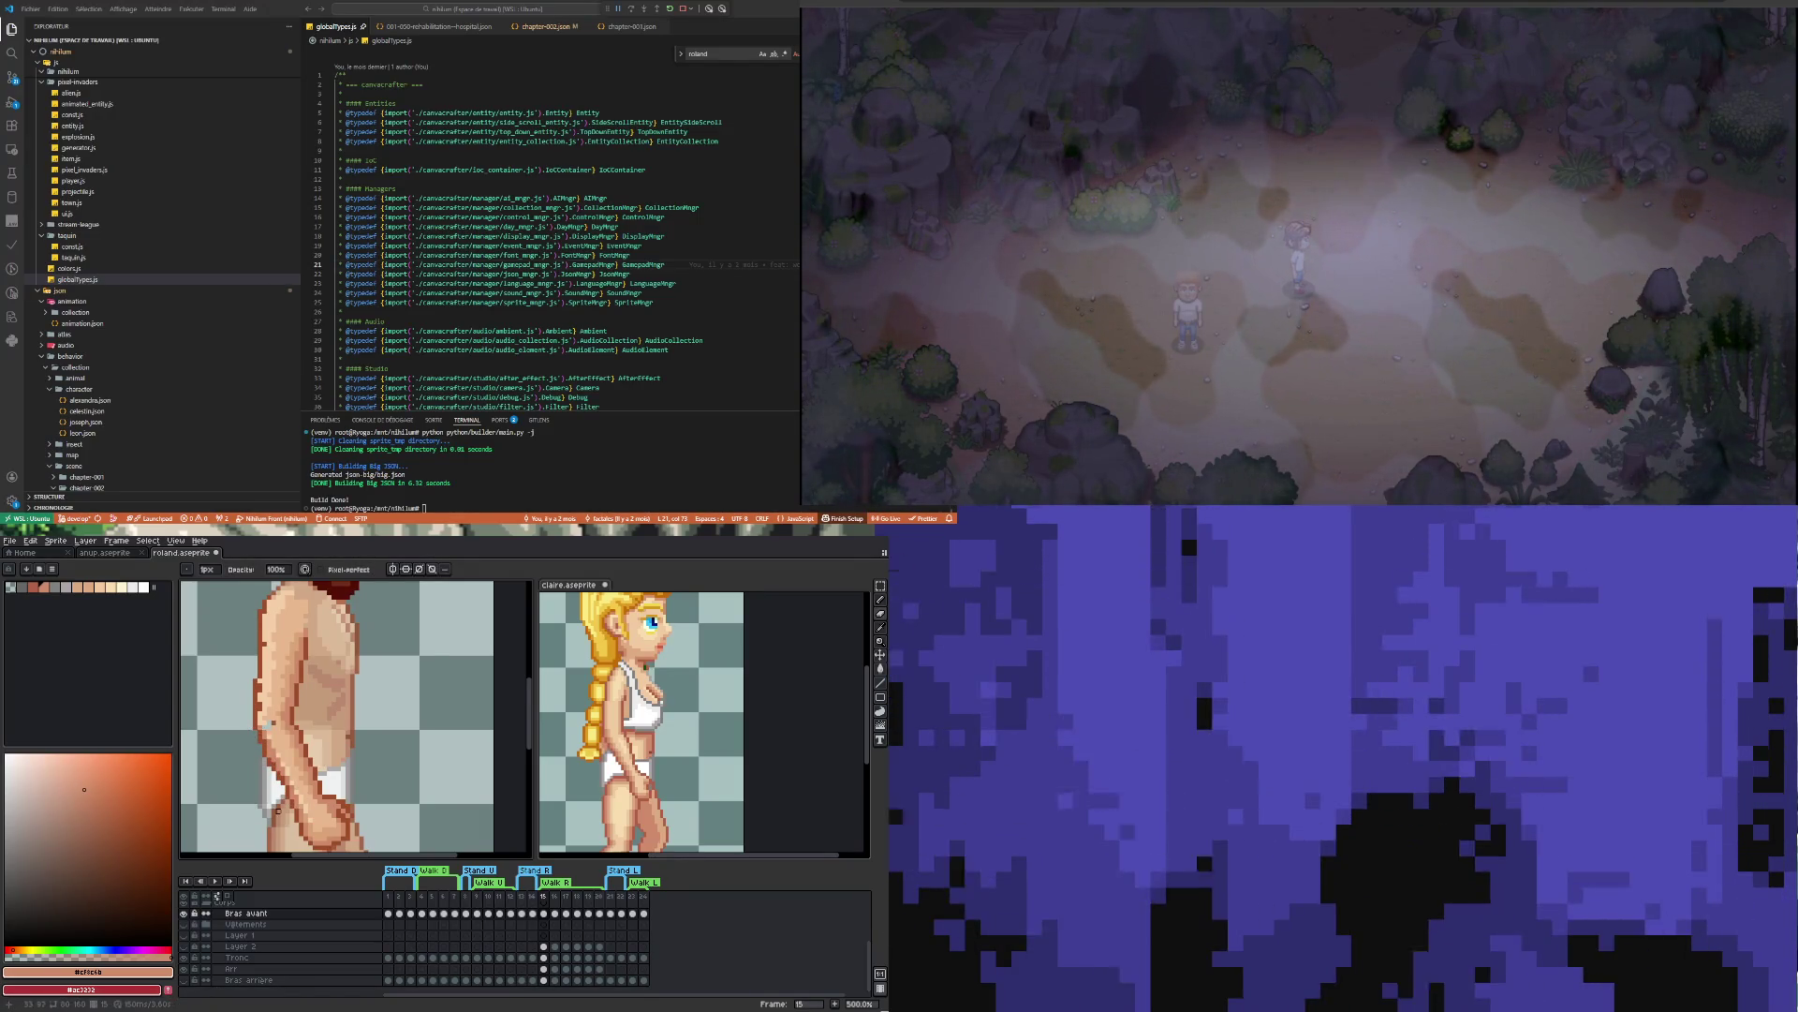
scroll(281, 777, "up", 5)
key("i")
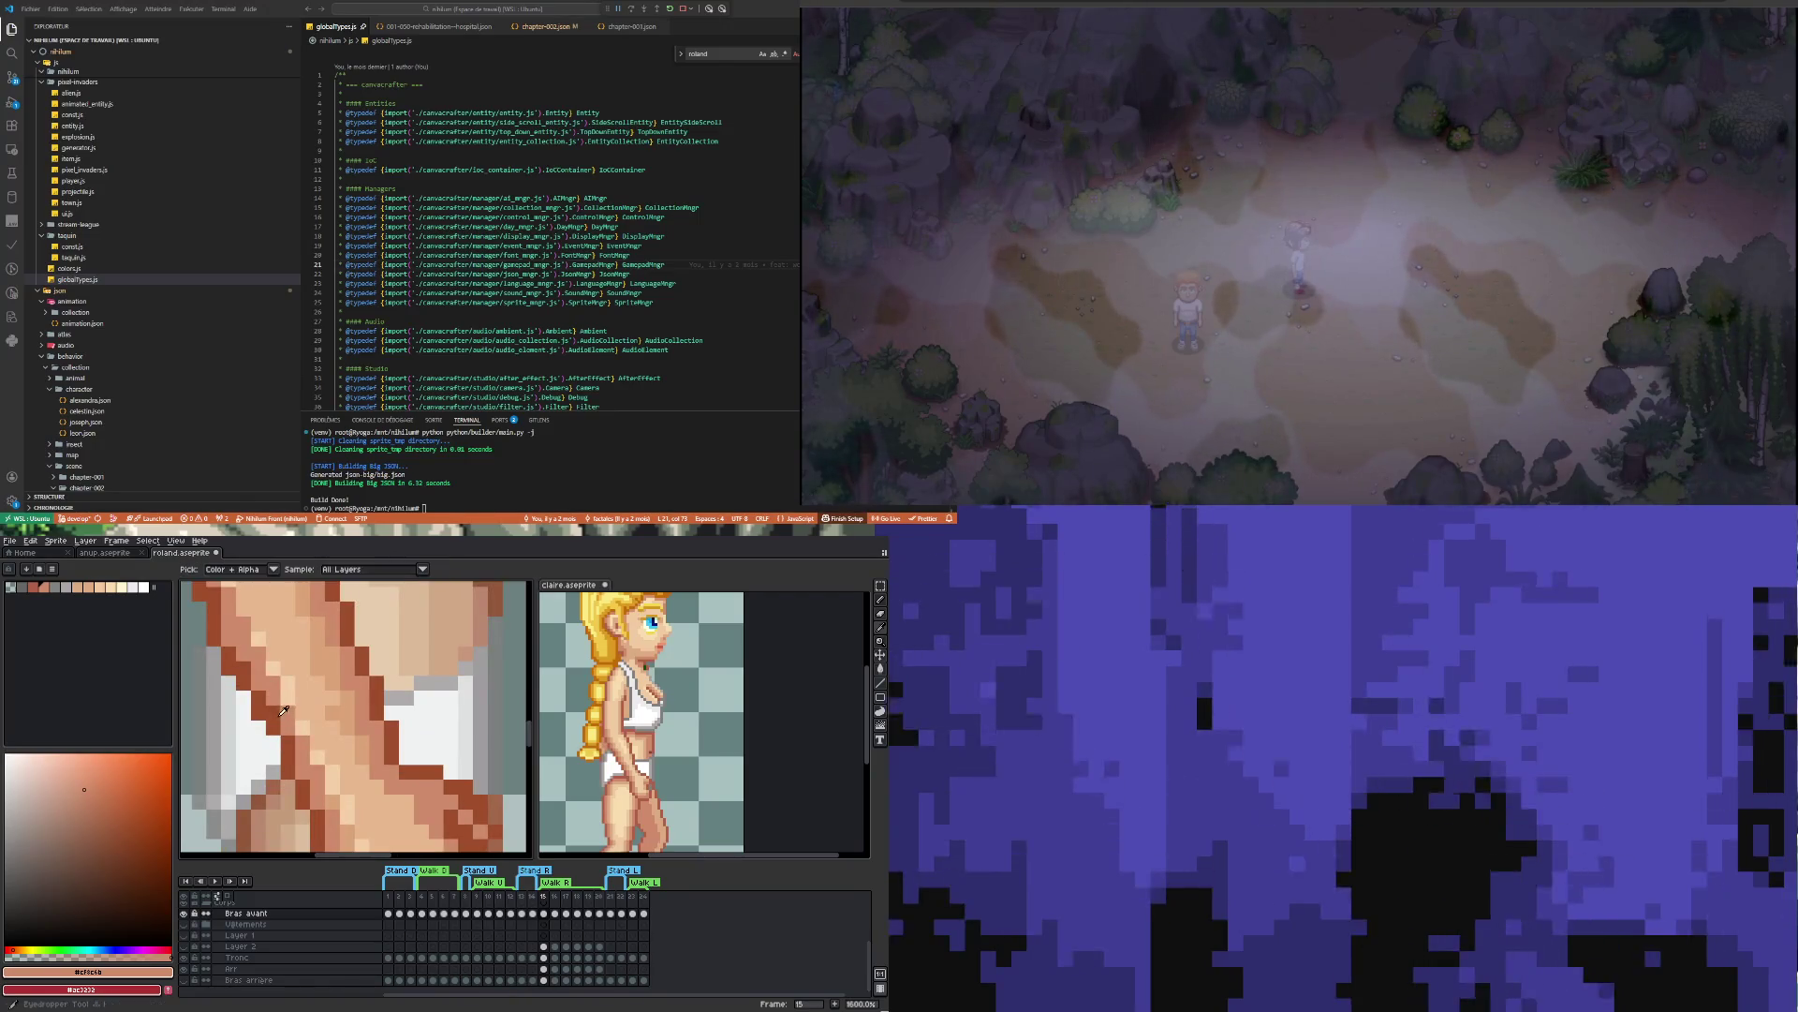
key("b")
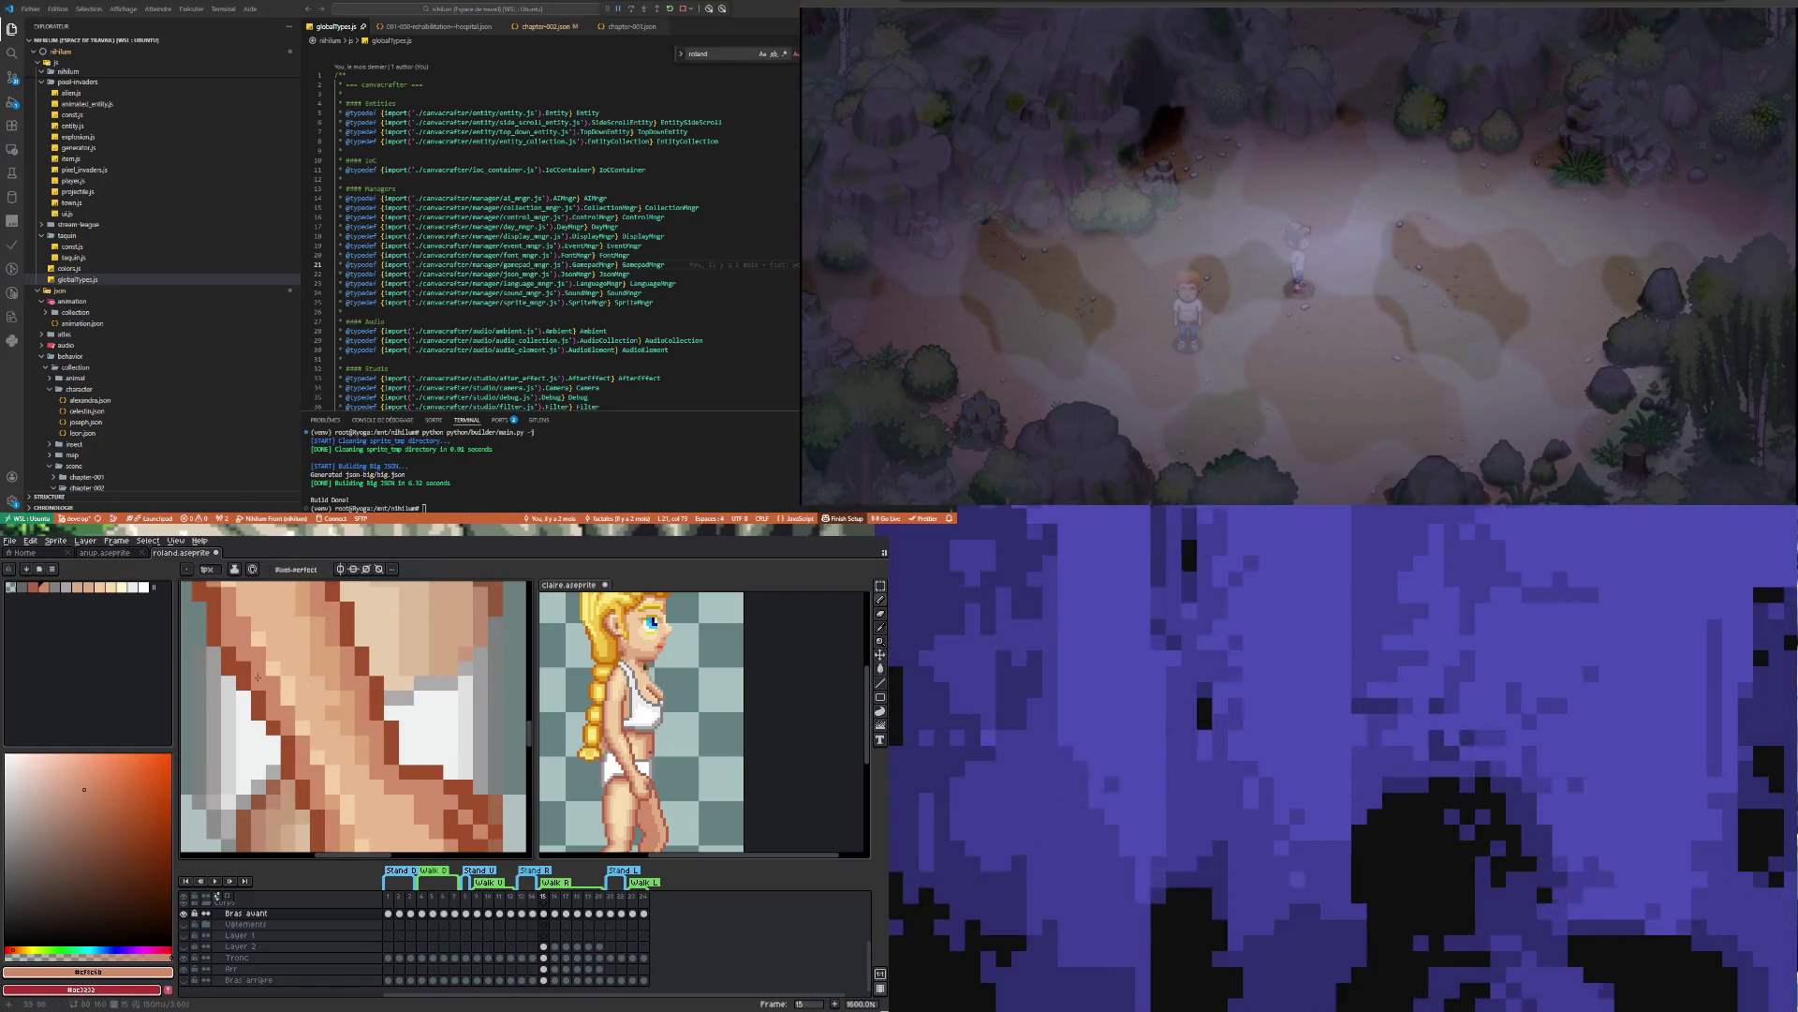
scroll(312, 770, "down", 5)
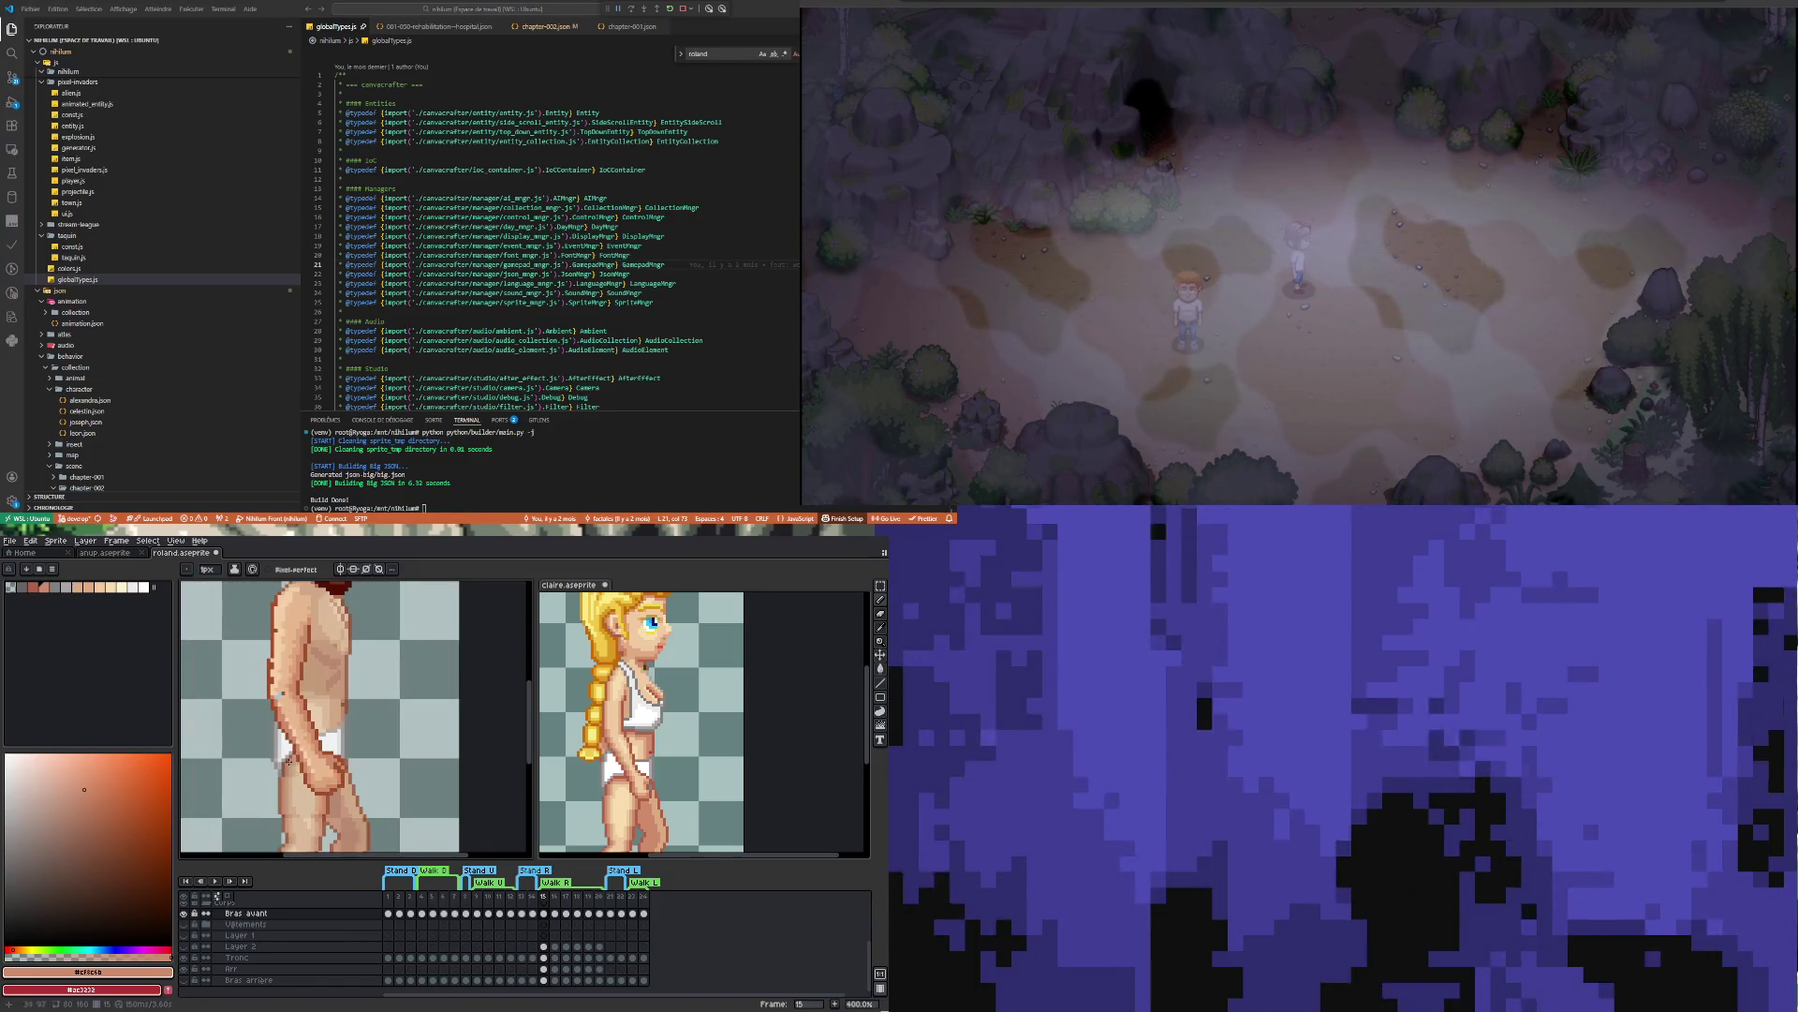
scroll(298, 759, "up", 3)
scroll(306, 770, "down", 2)
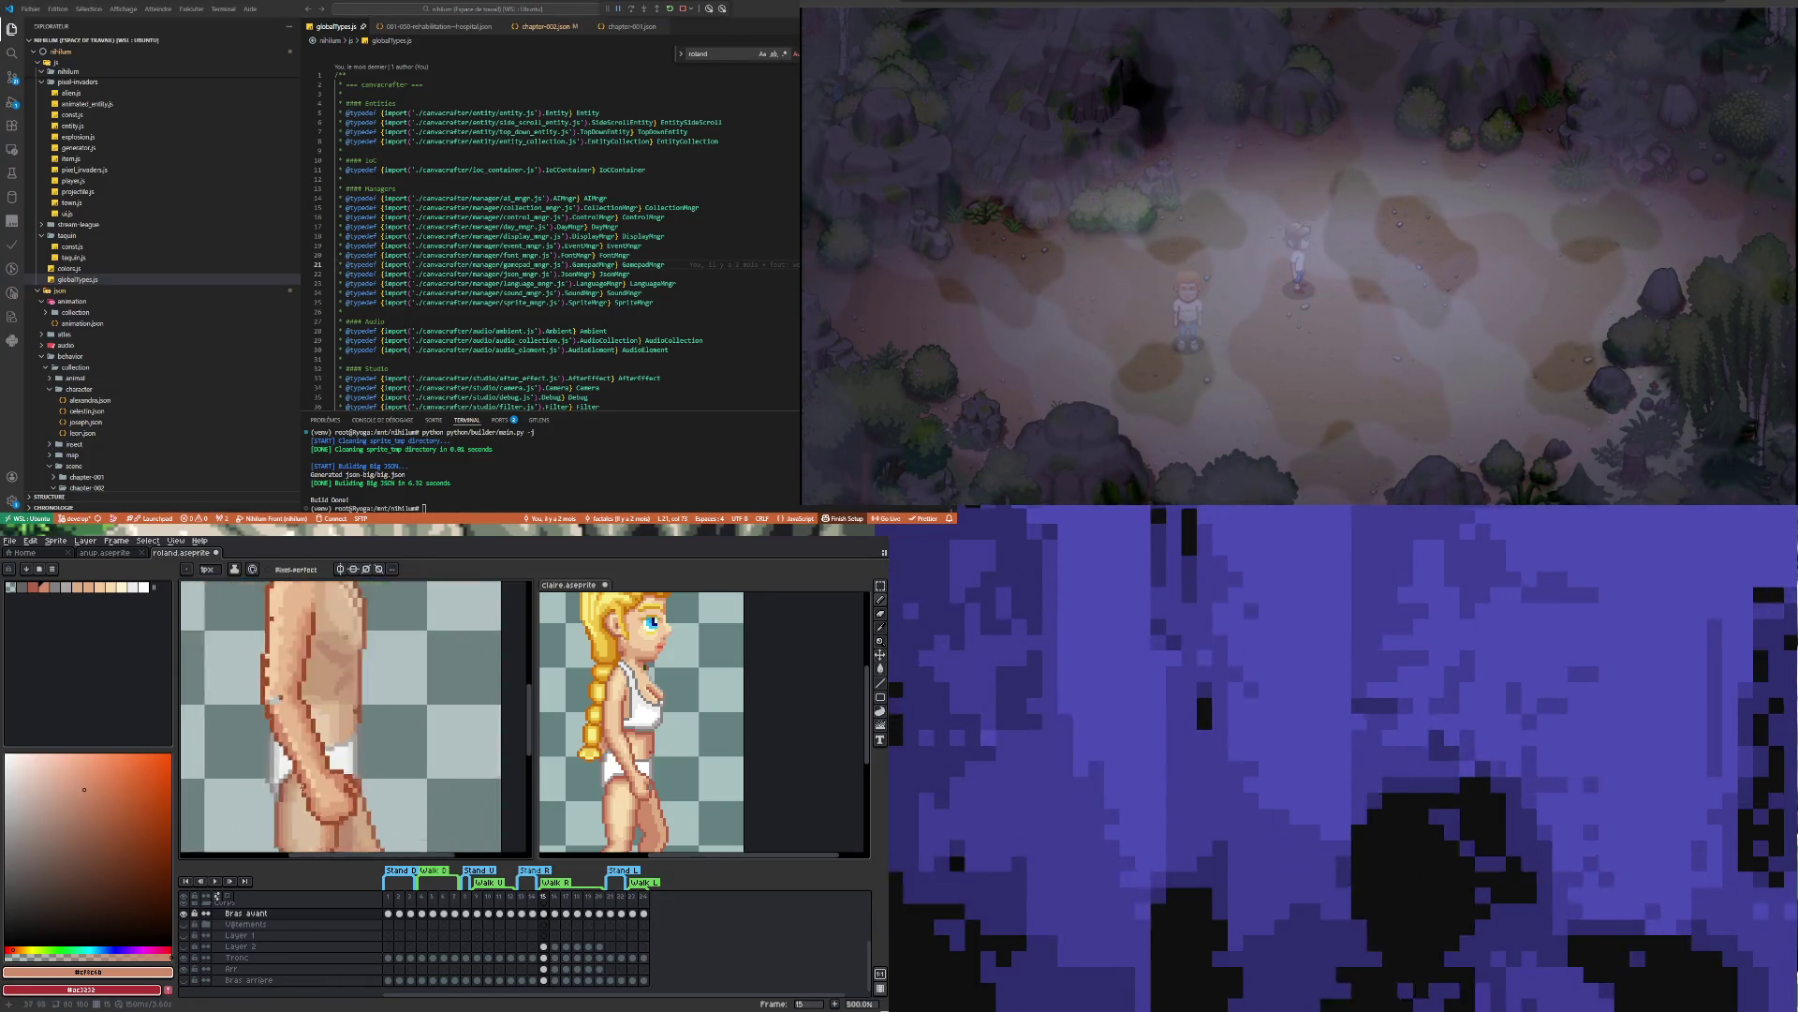
scroll(302, 775, "up", 4)
scroll(294, 752, "down", 2)
left_click(299, 739, "alt")
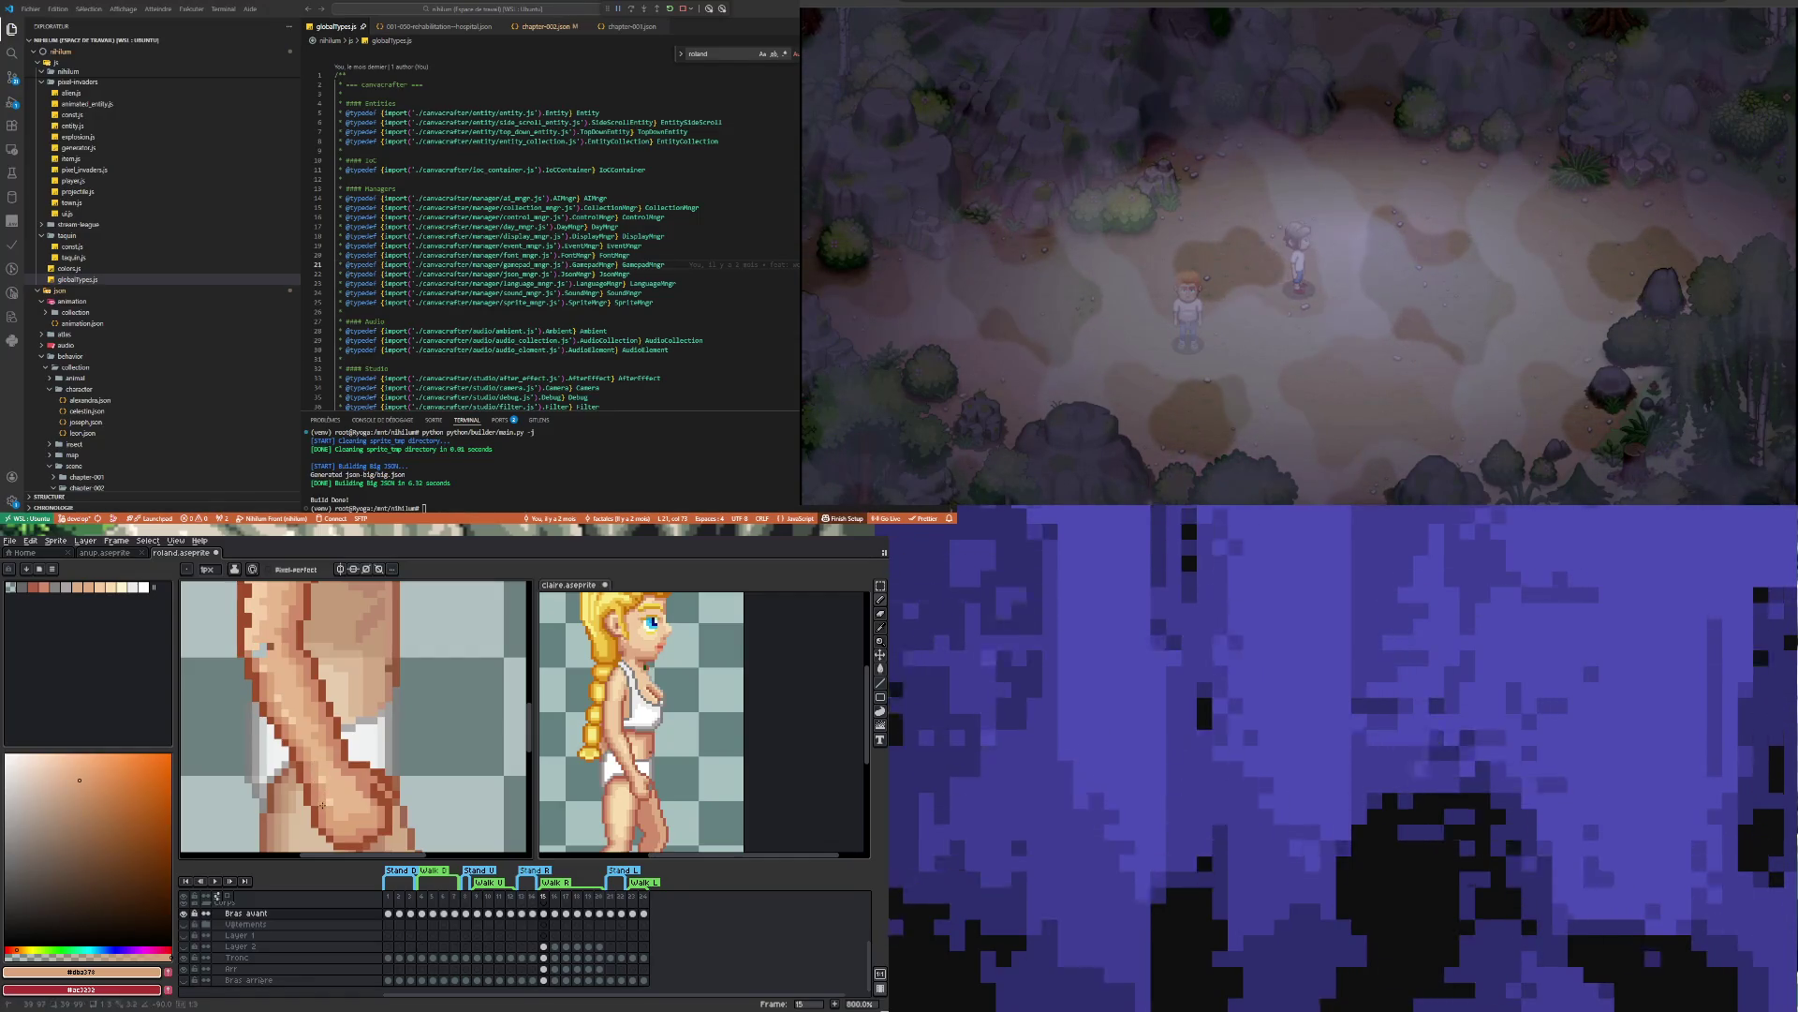
Retouch the arm shading at high zoom, then pick a lighter skin tone for highlights
scroll(340, 793, "down", 3)
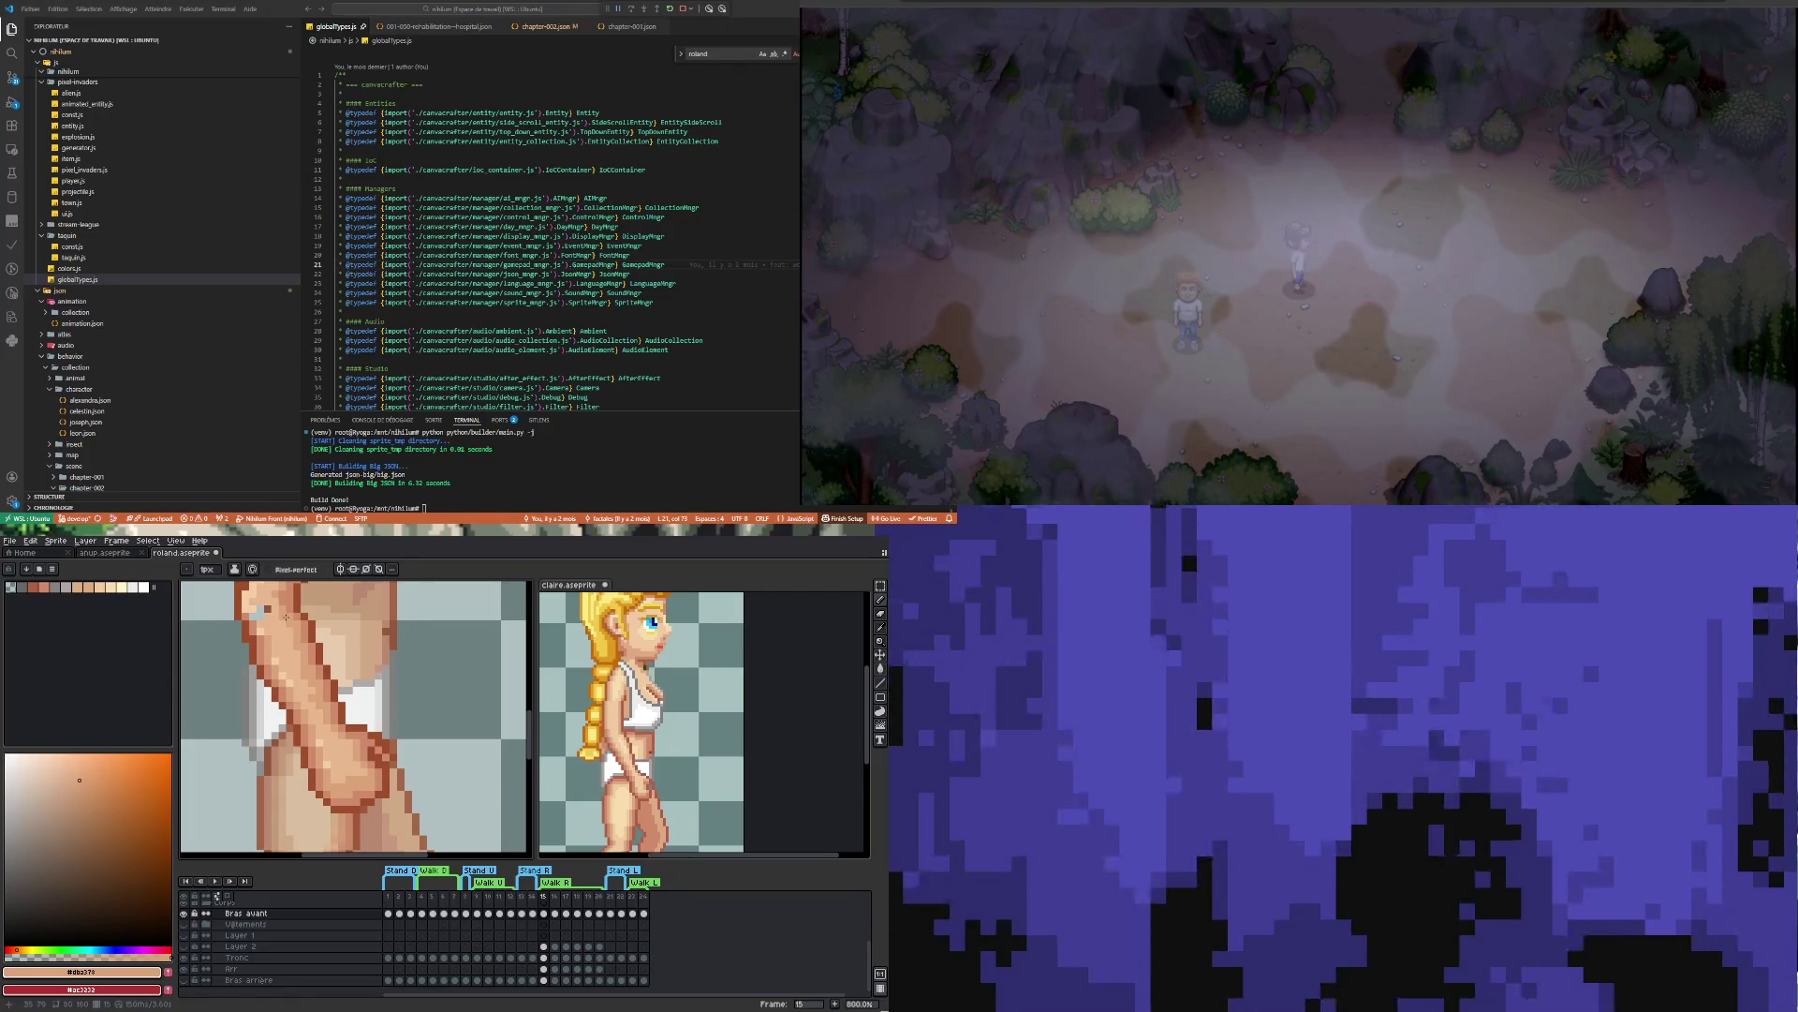
scroll(316, 705, "down", 1)
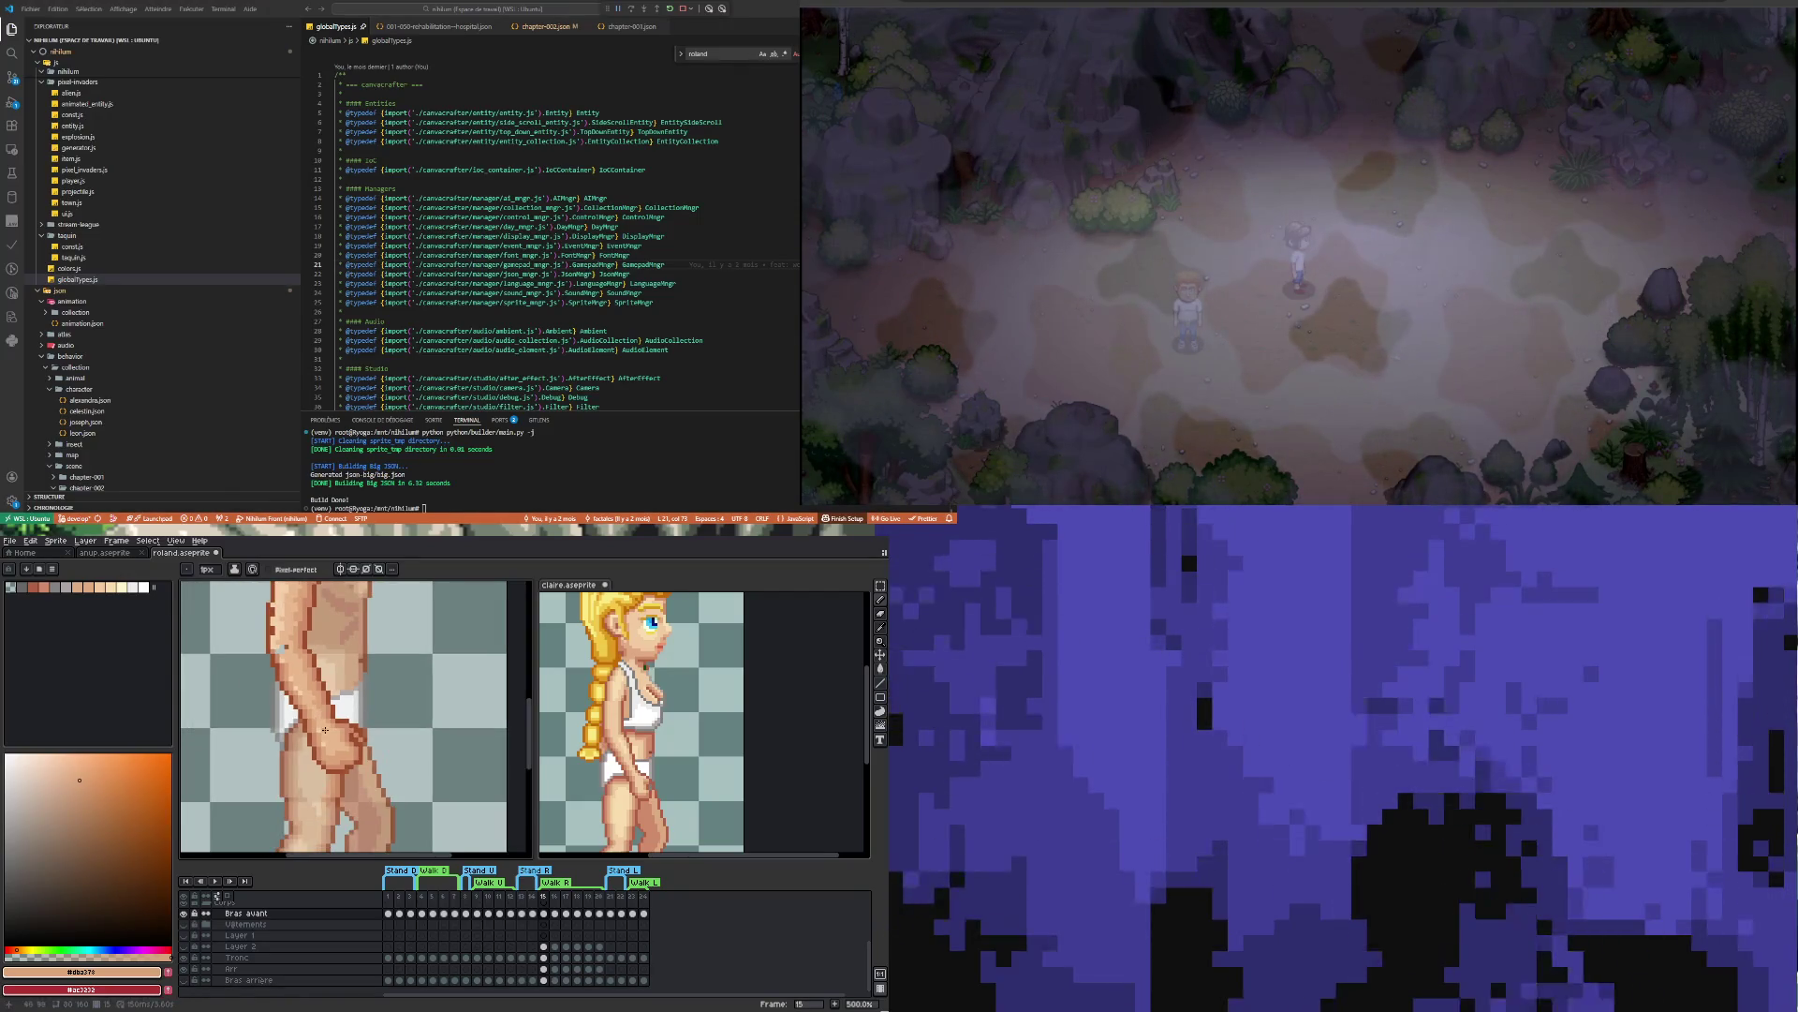
scroll(297, 653, "up", 1)
scroll(298, 653, "down", 2)
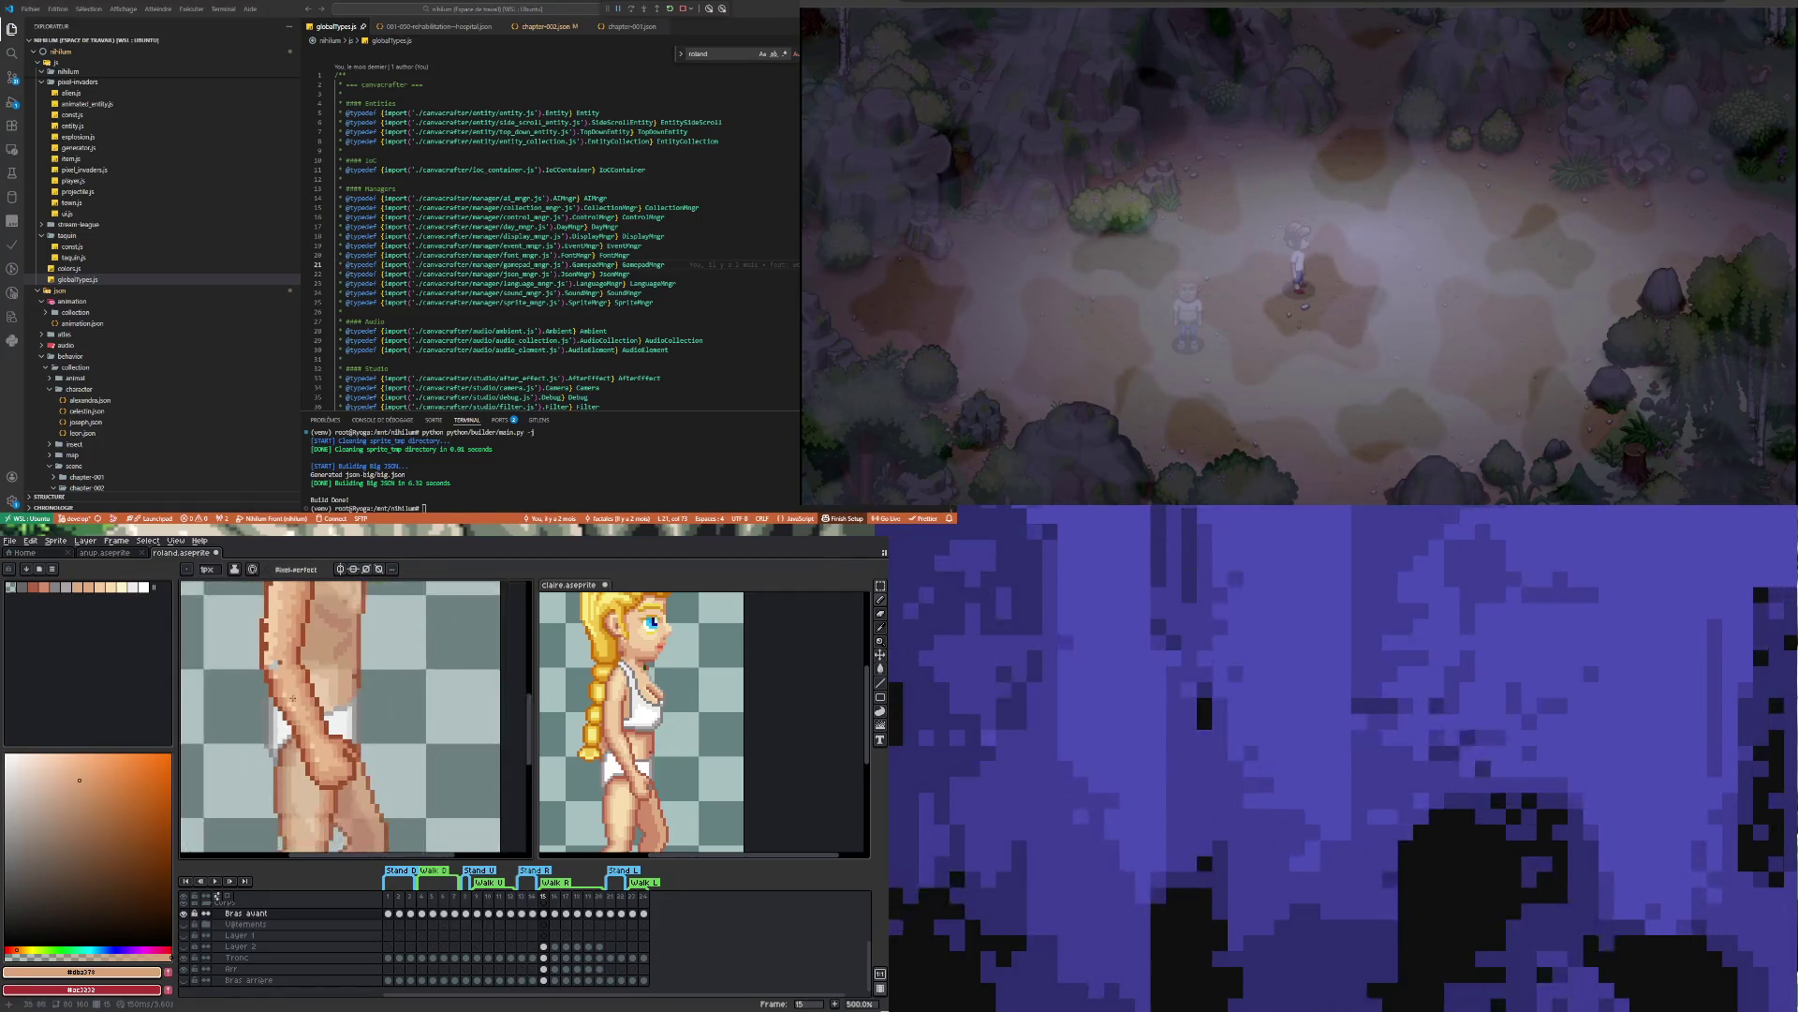
scroll(349, 767, "up", 3)
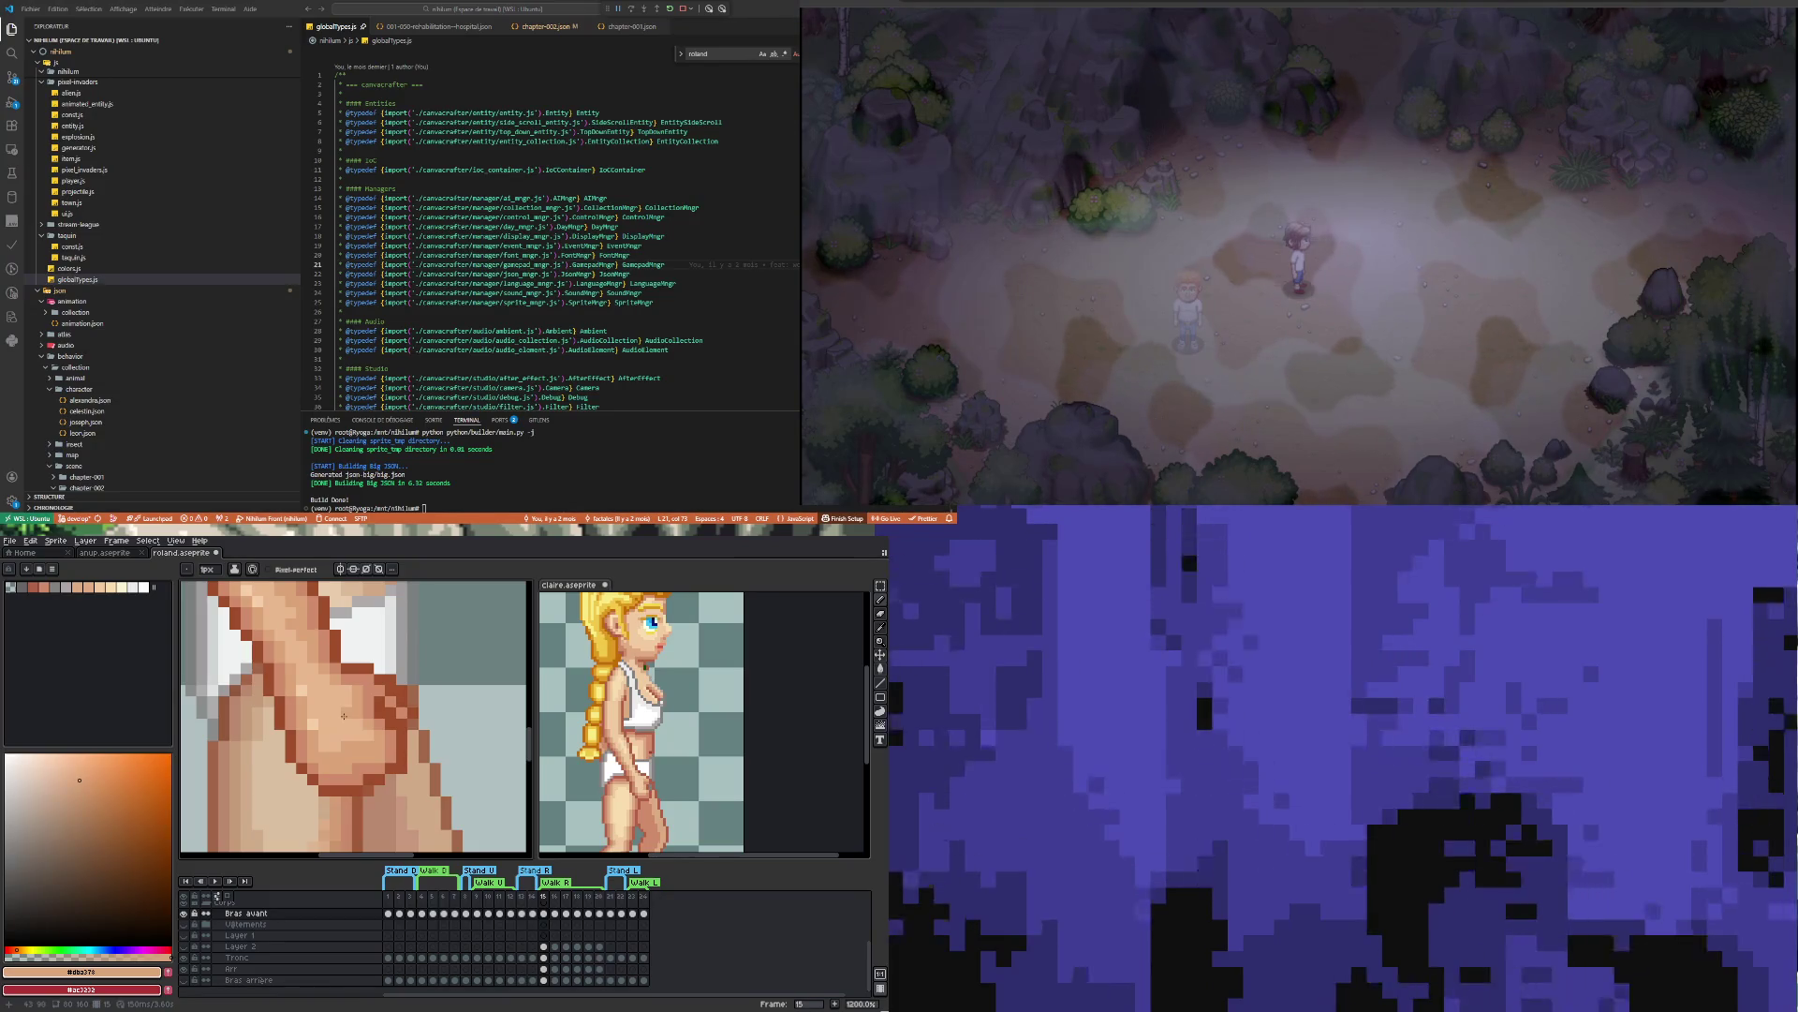
scroll(354, 721, "up", 1)
scroll(352, 710, "down", 3)
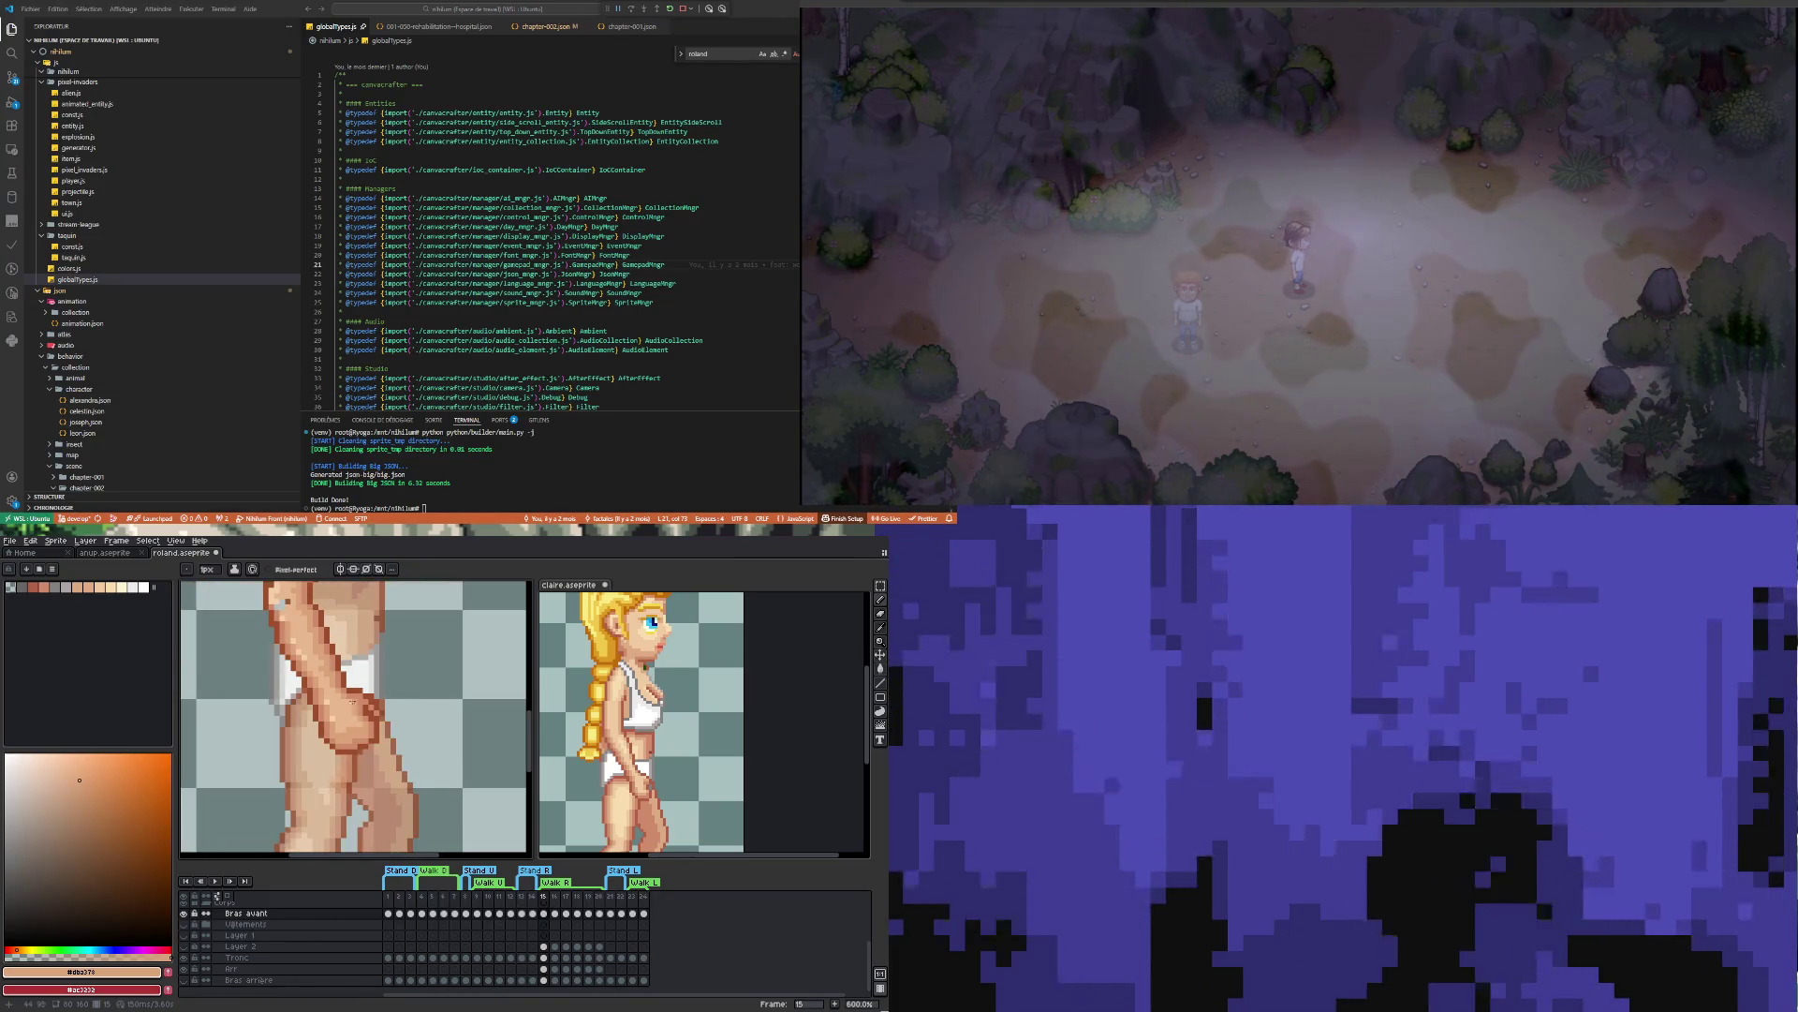
scroll(353, 703, "up", 2)
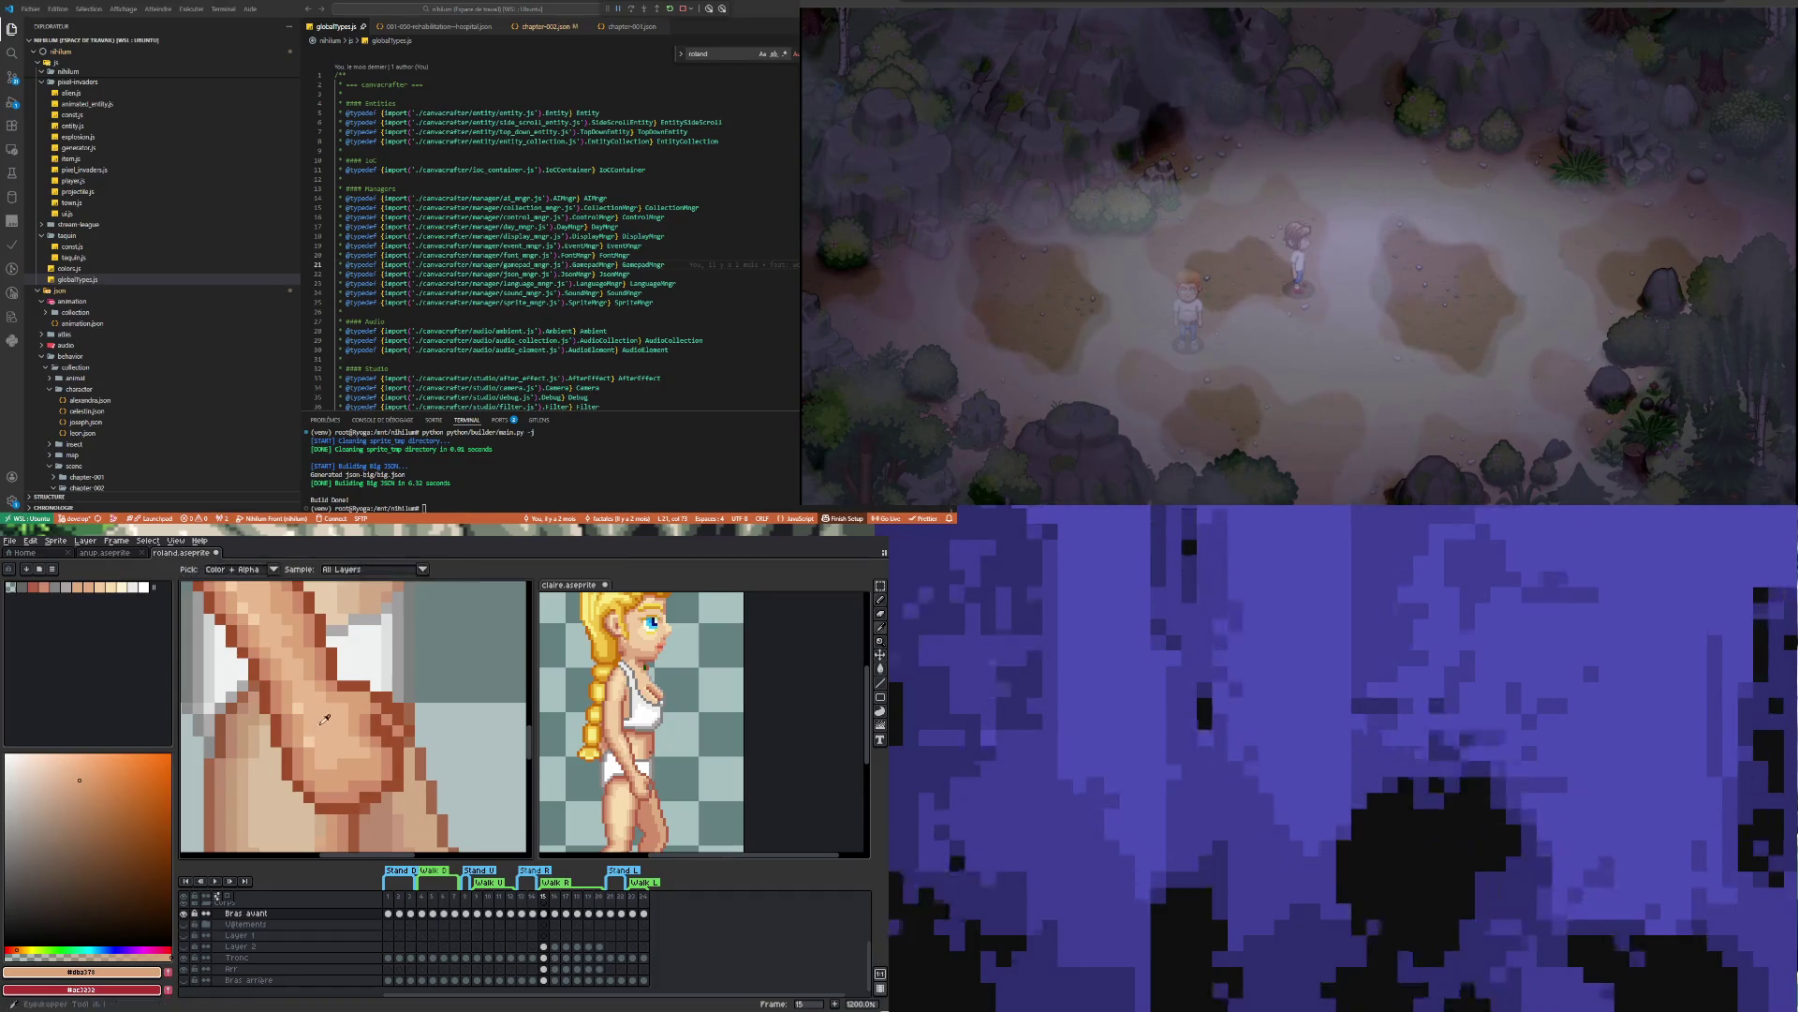
left_click(362, 704, "alt")
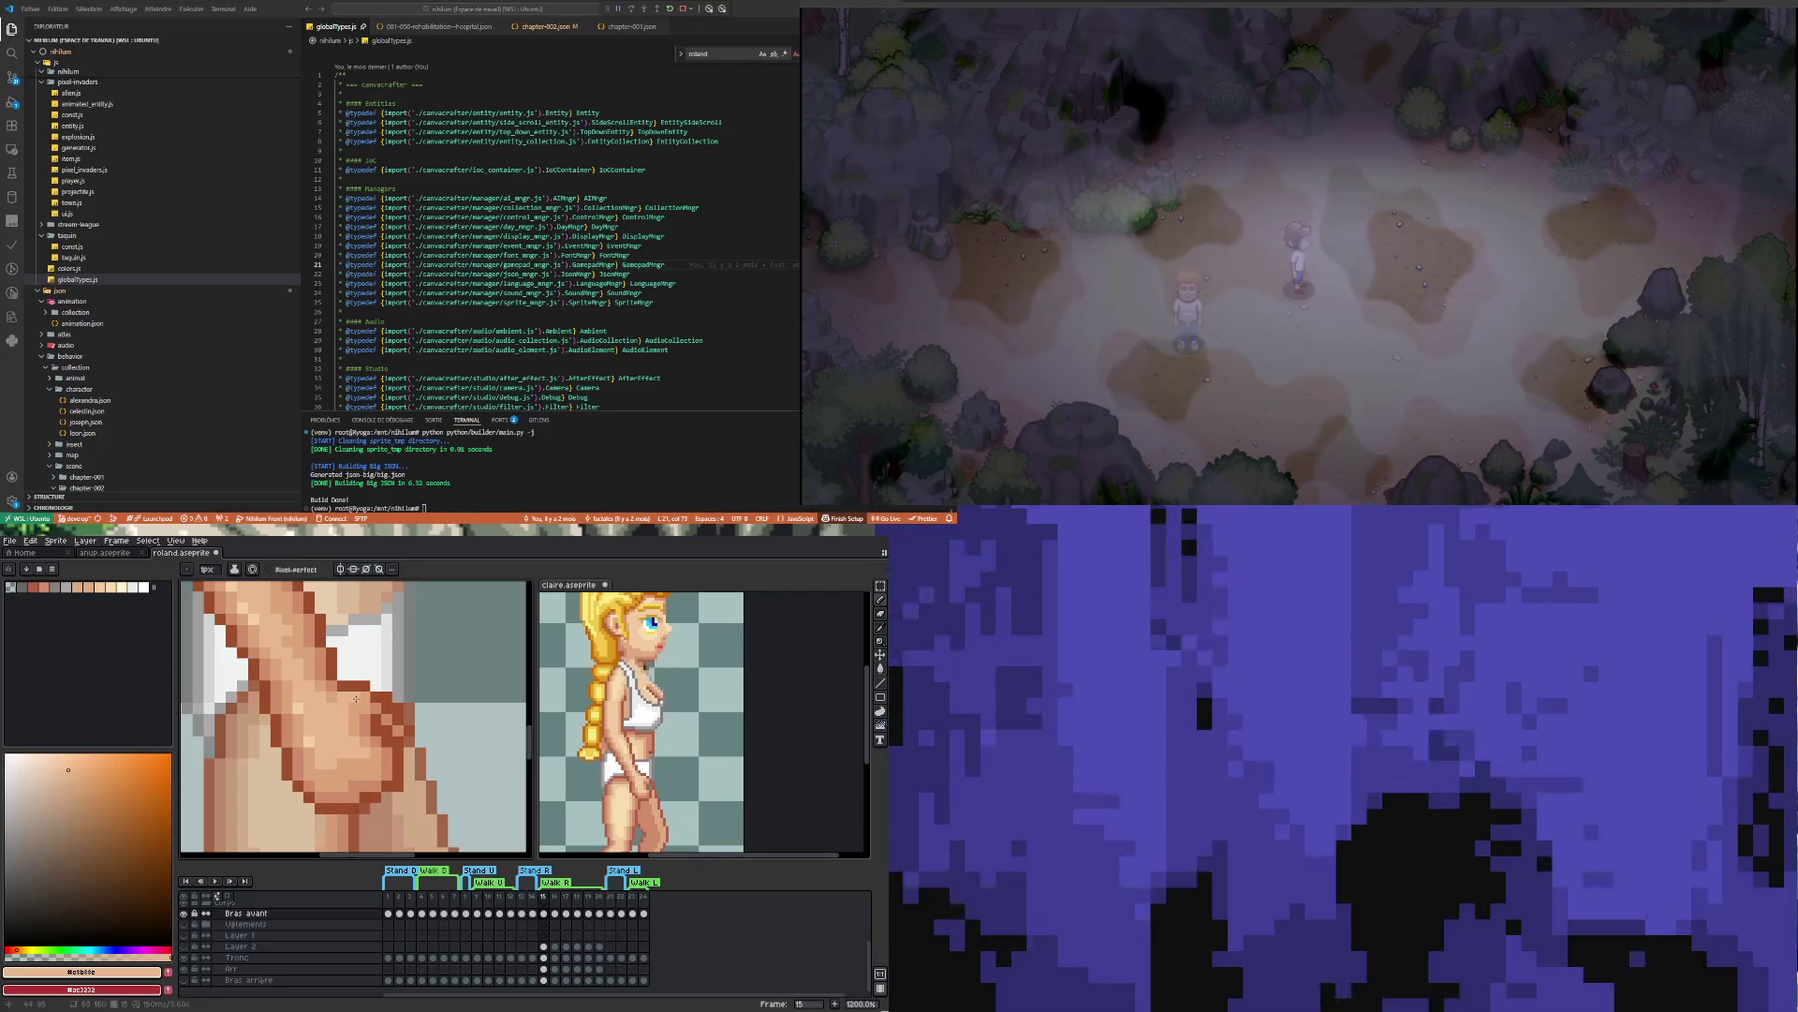
Paint the lighter highlight pixels along the hand and forearm beside the loincloth
scroll(339, 712, "down", 3)
scroll(334, 727, "up", 3)
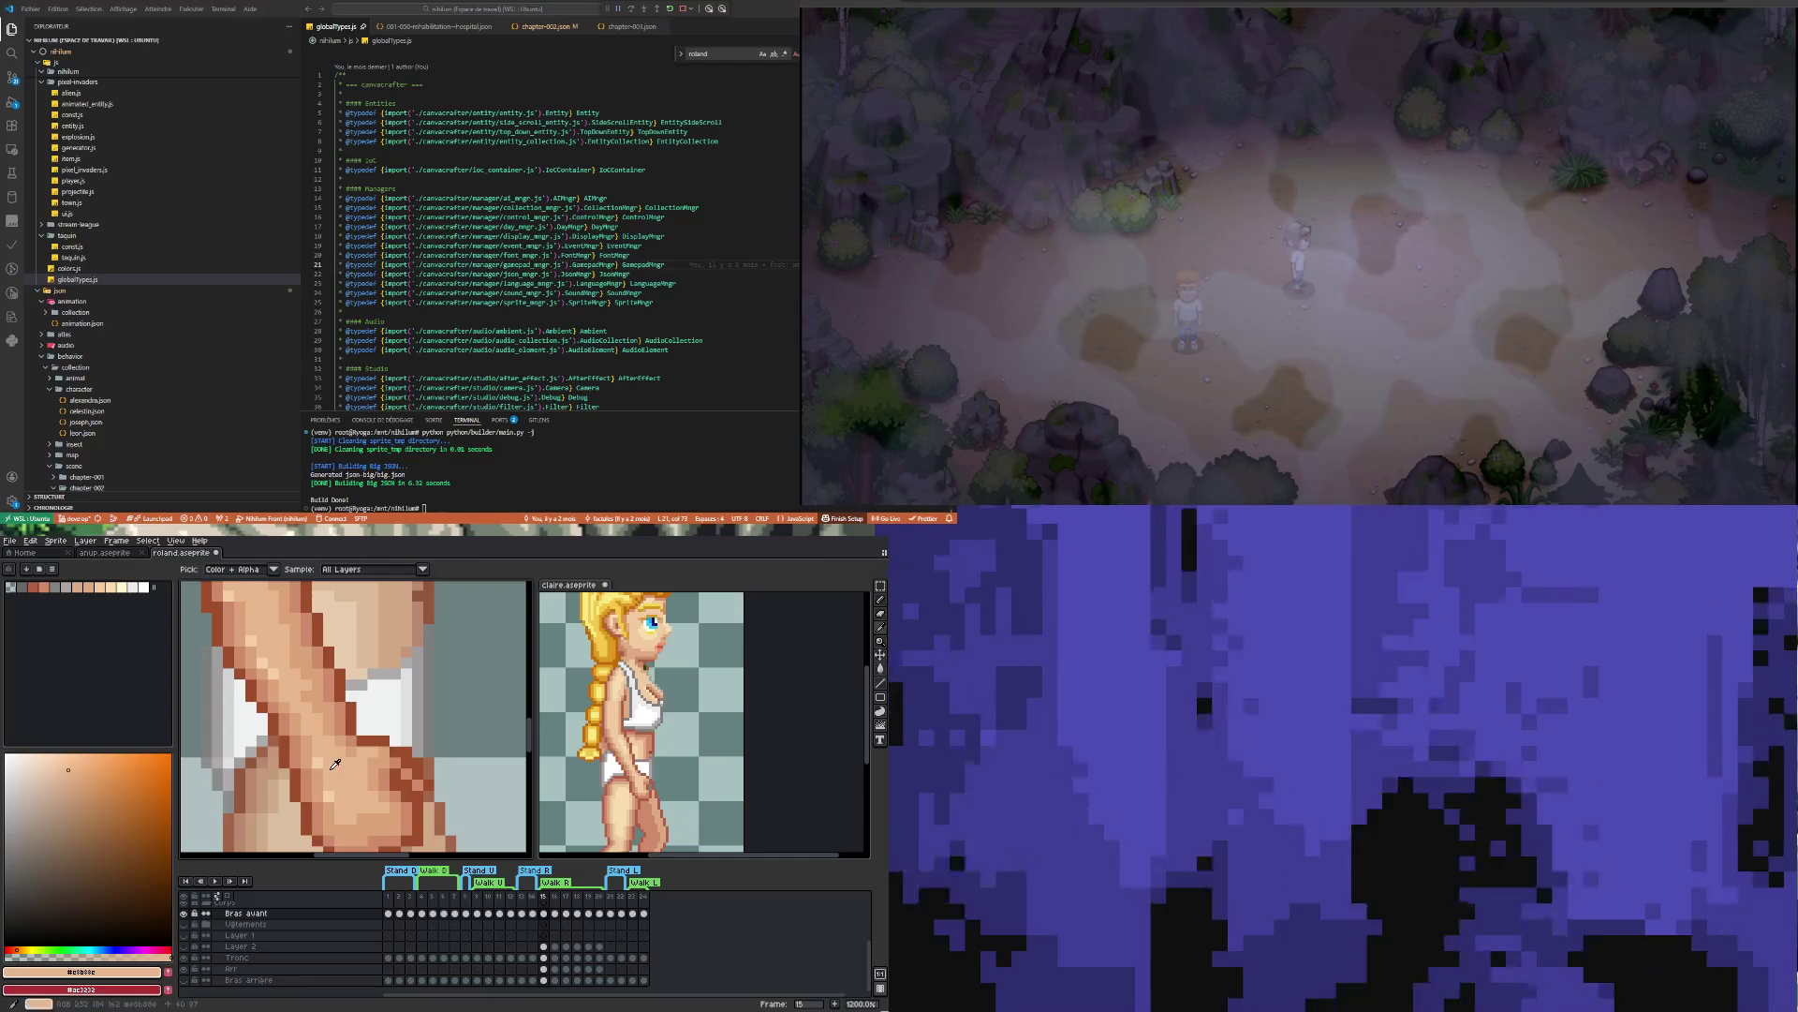
key("alt")
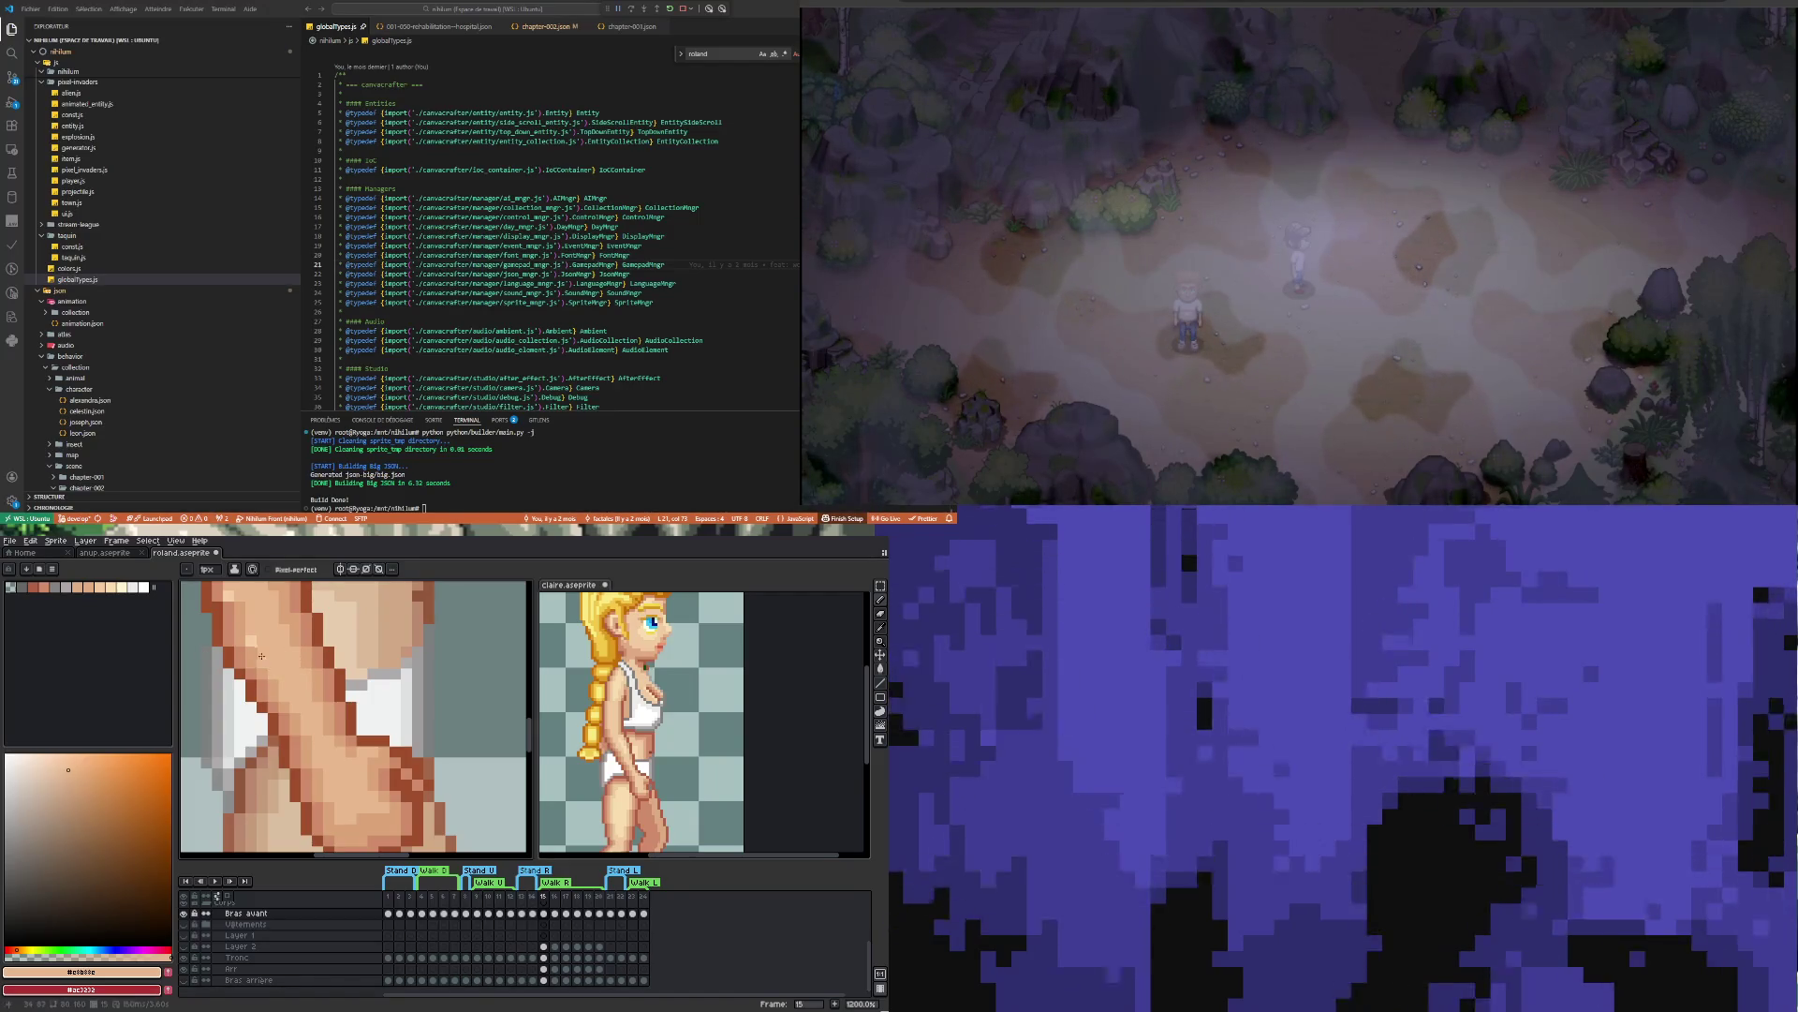
scroll(261, 656, "down", 3)
scroll(309, 667, "up", 3)
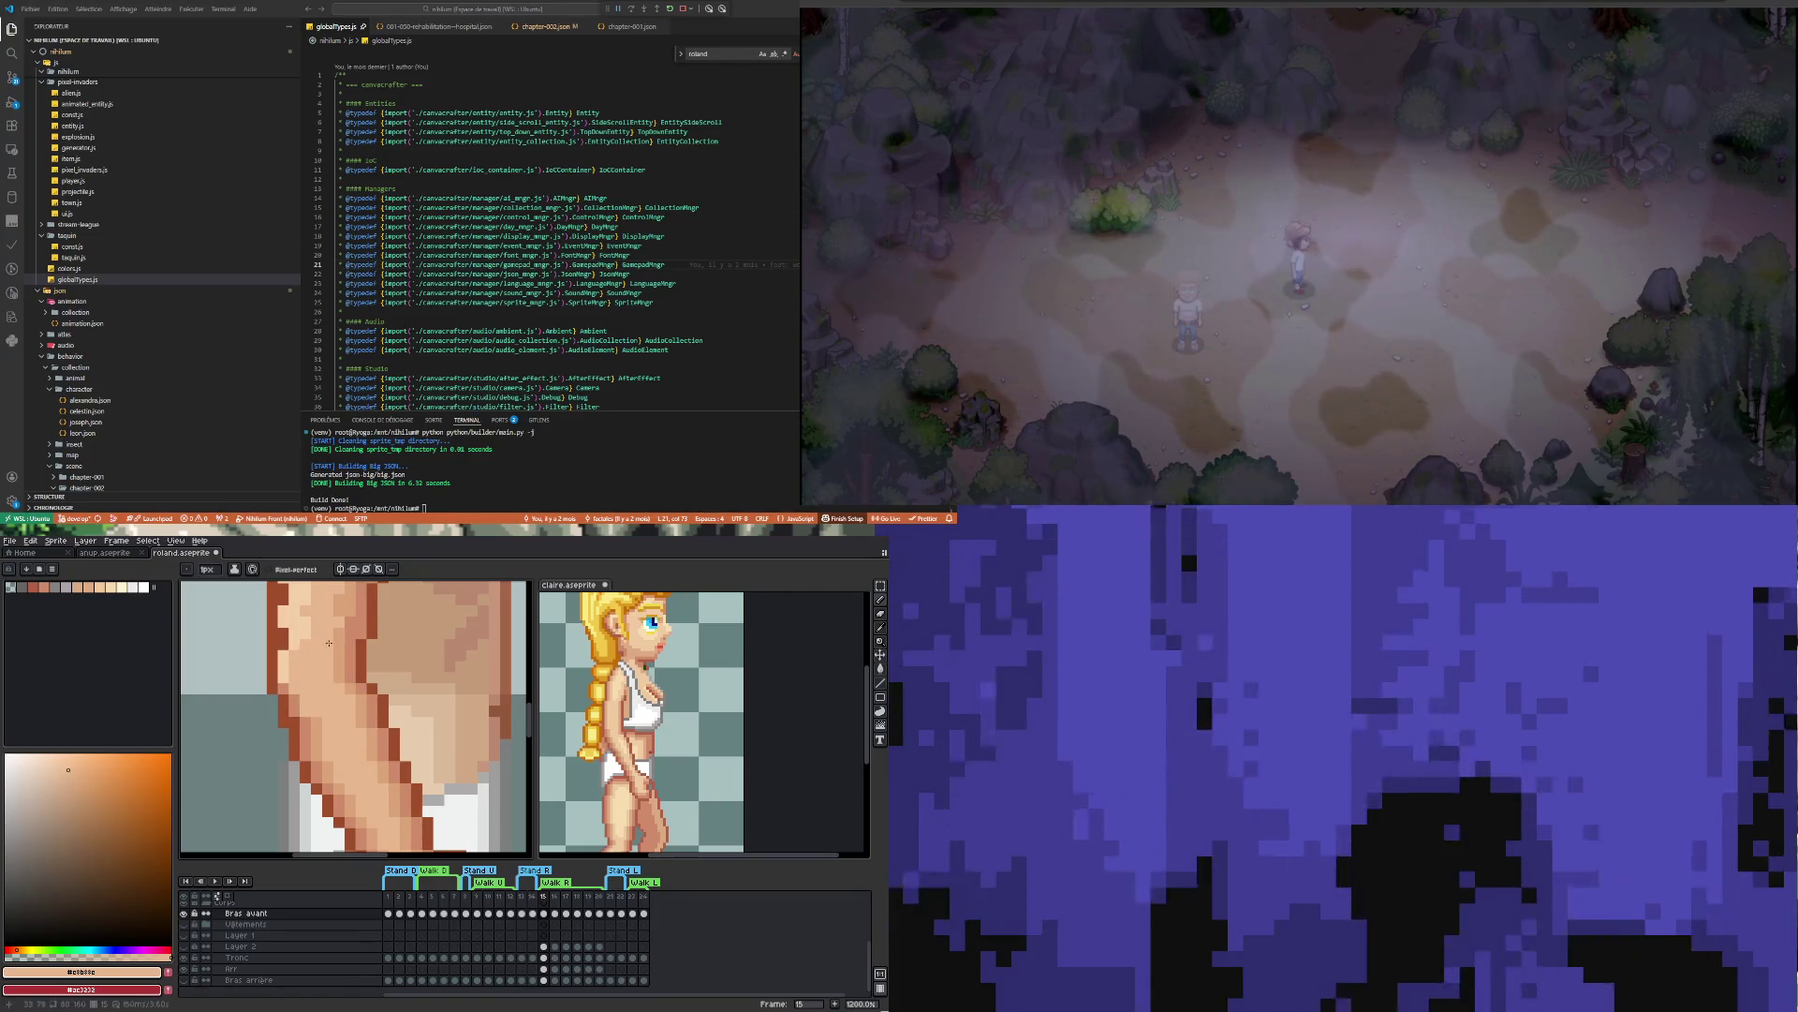
scroll(327, 638, "down", 4)
scroll(309, 719, "down", 1)
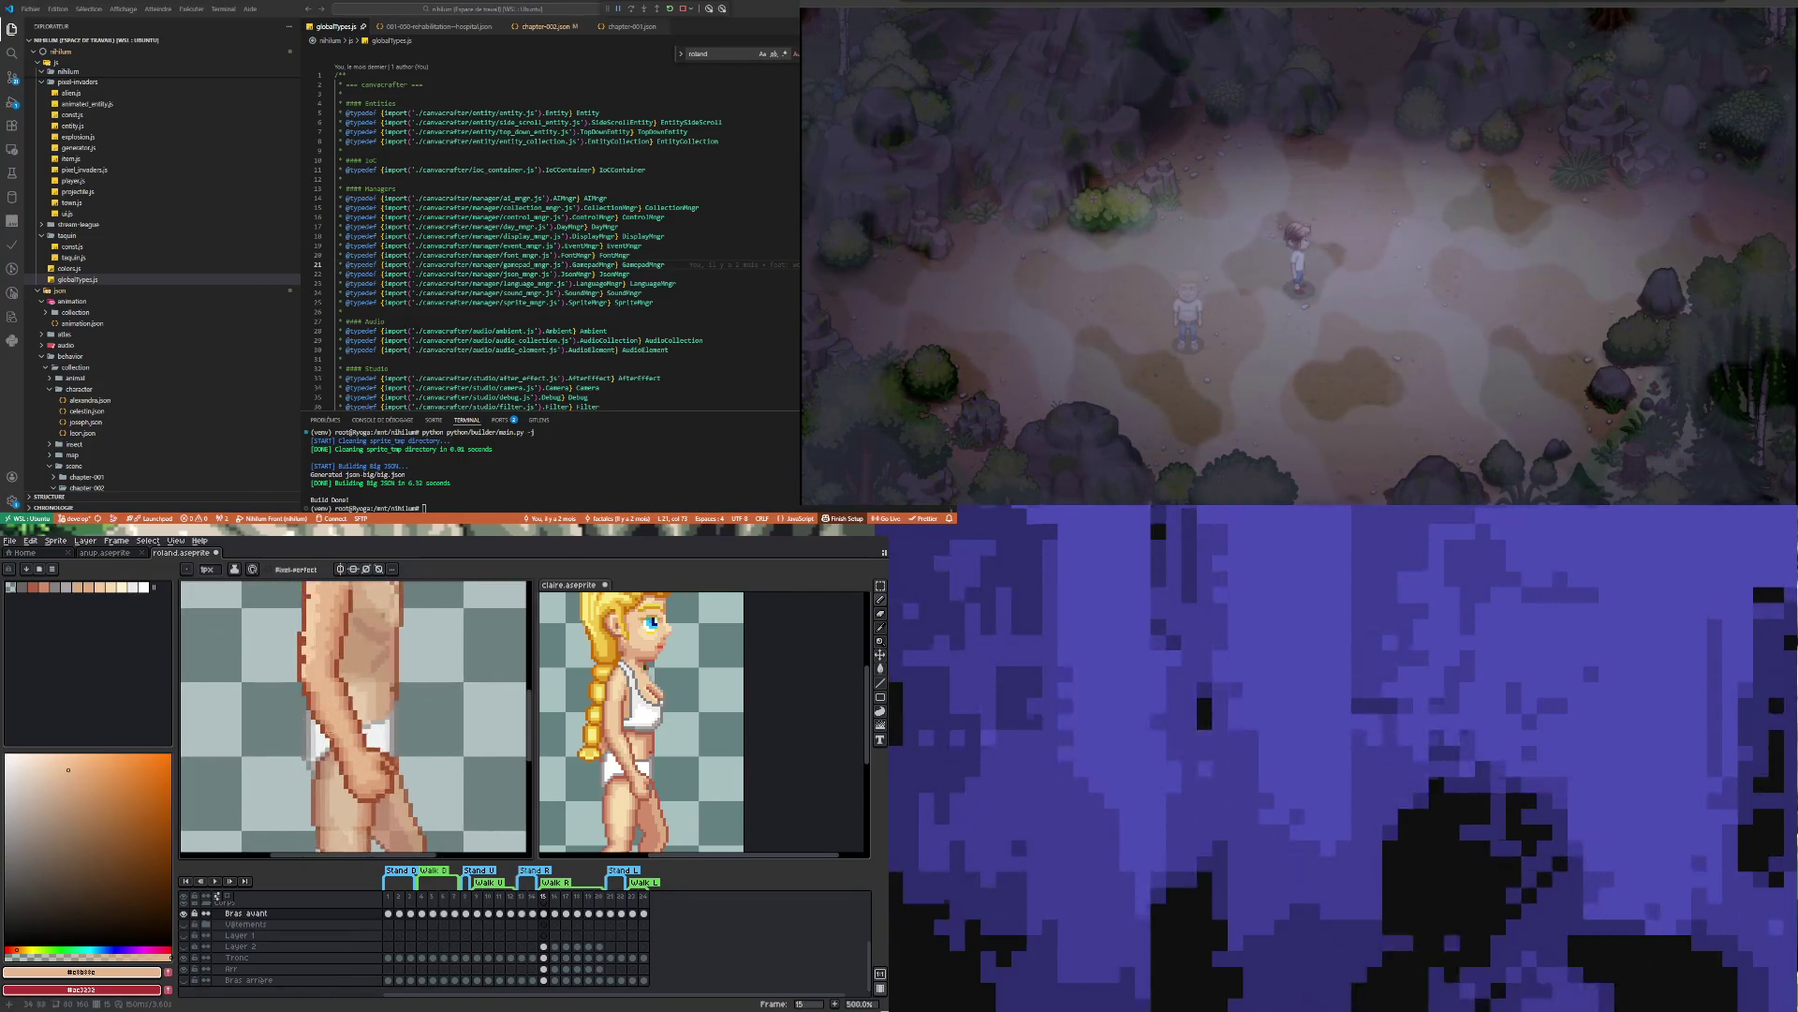
Repaint the shoulder shading below the beard with skin shades #cf8c6b and #dba378
scroll(295, 682, "up", 3)
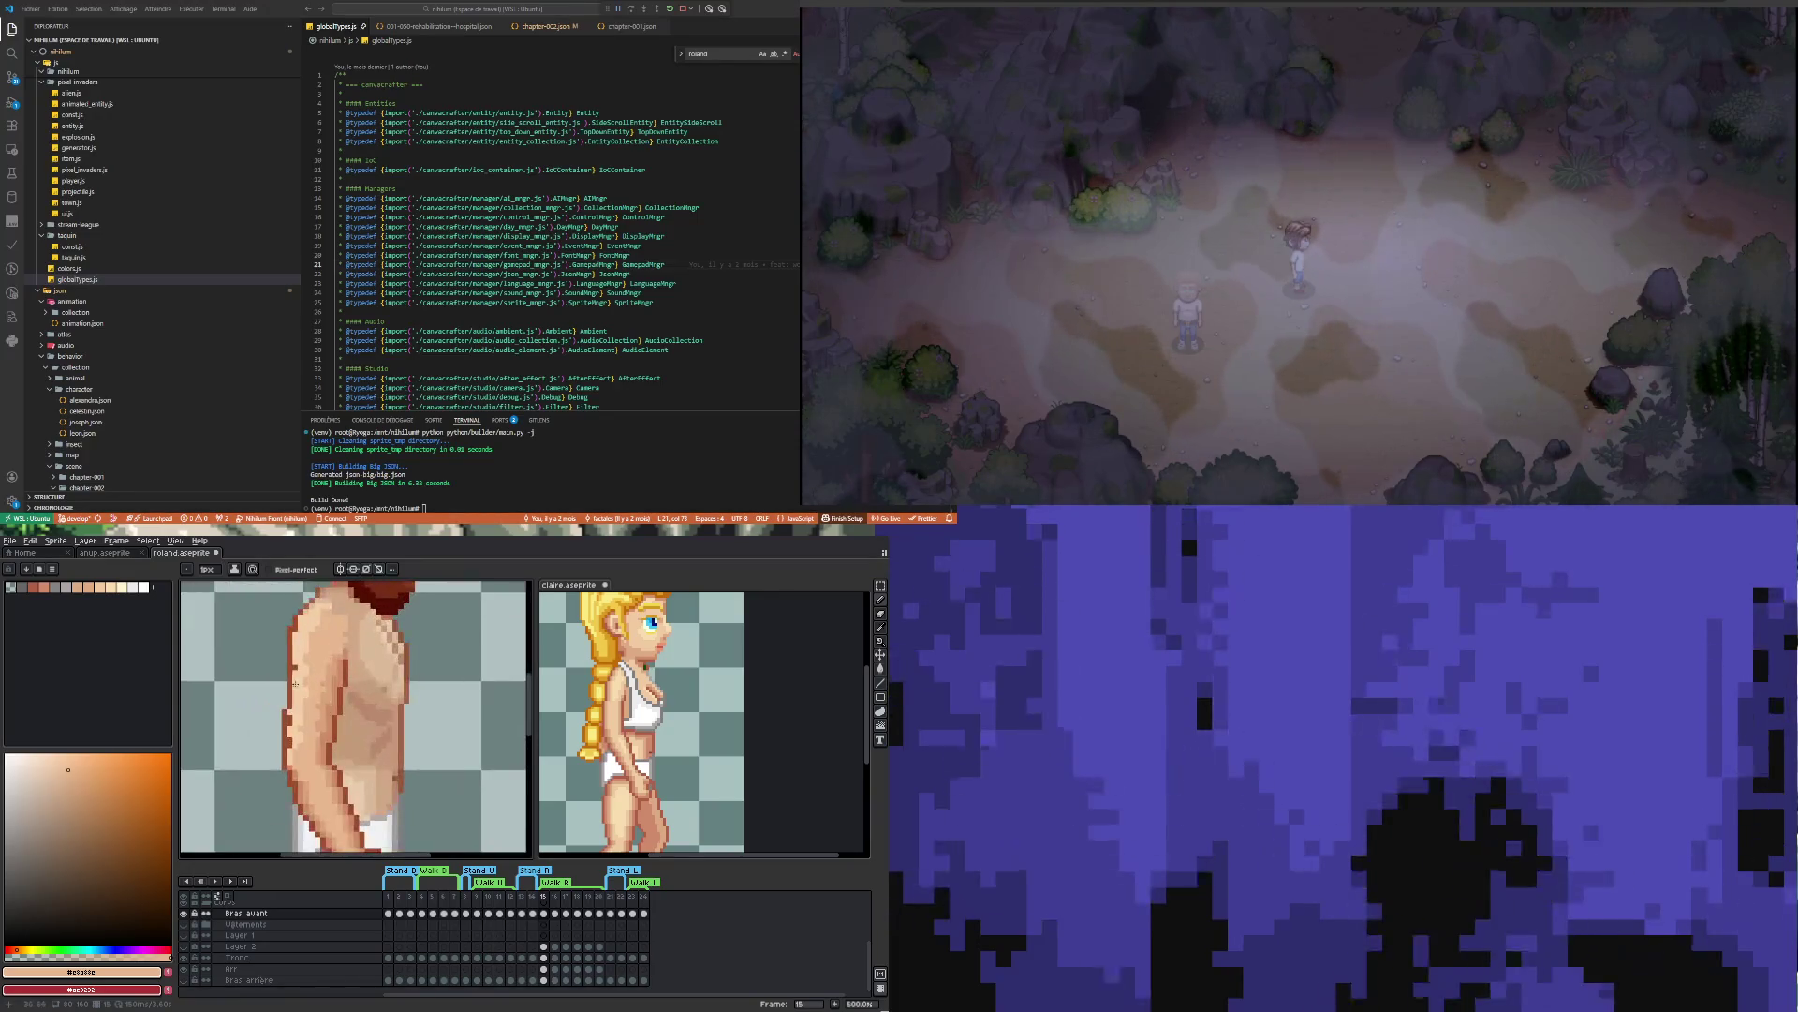
scroll(299, 762, "up", 3)
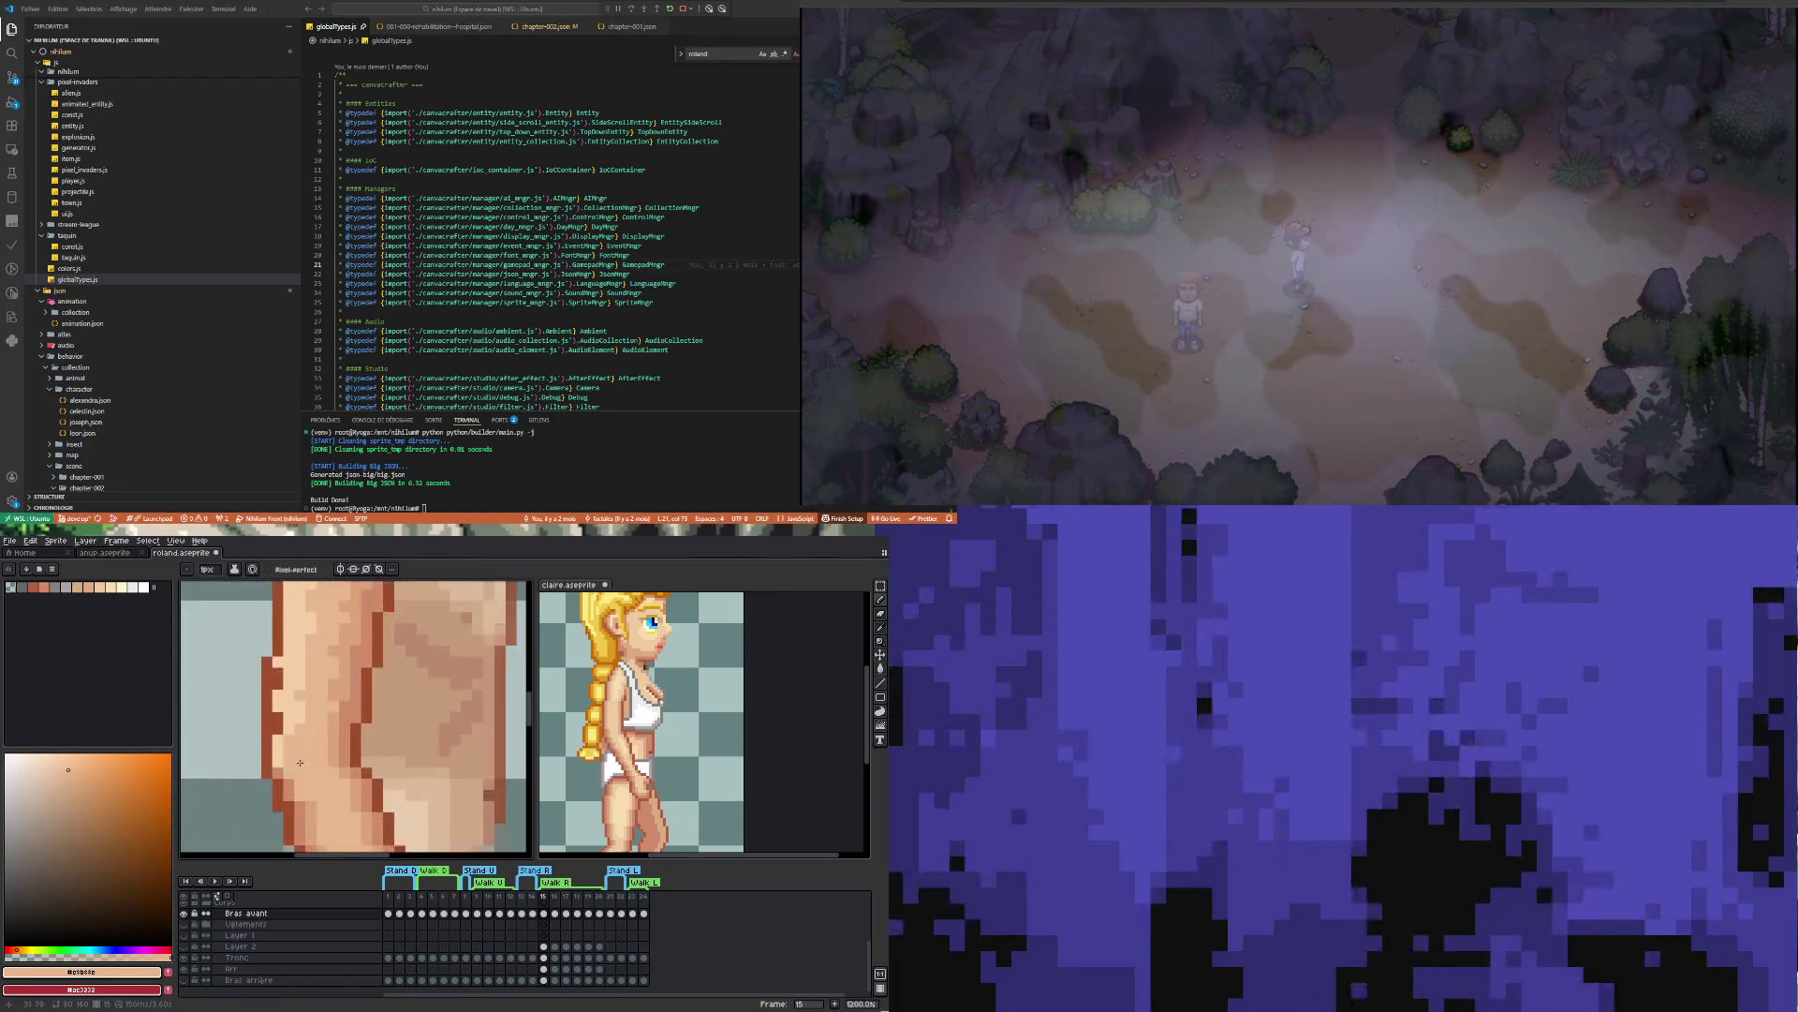
key("i")
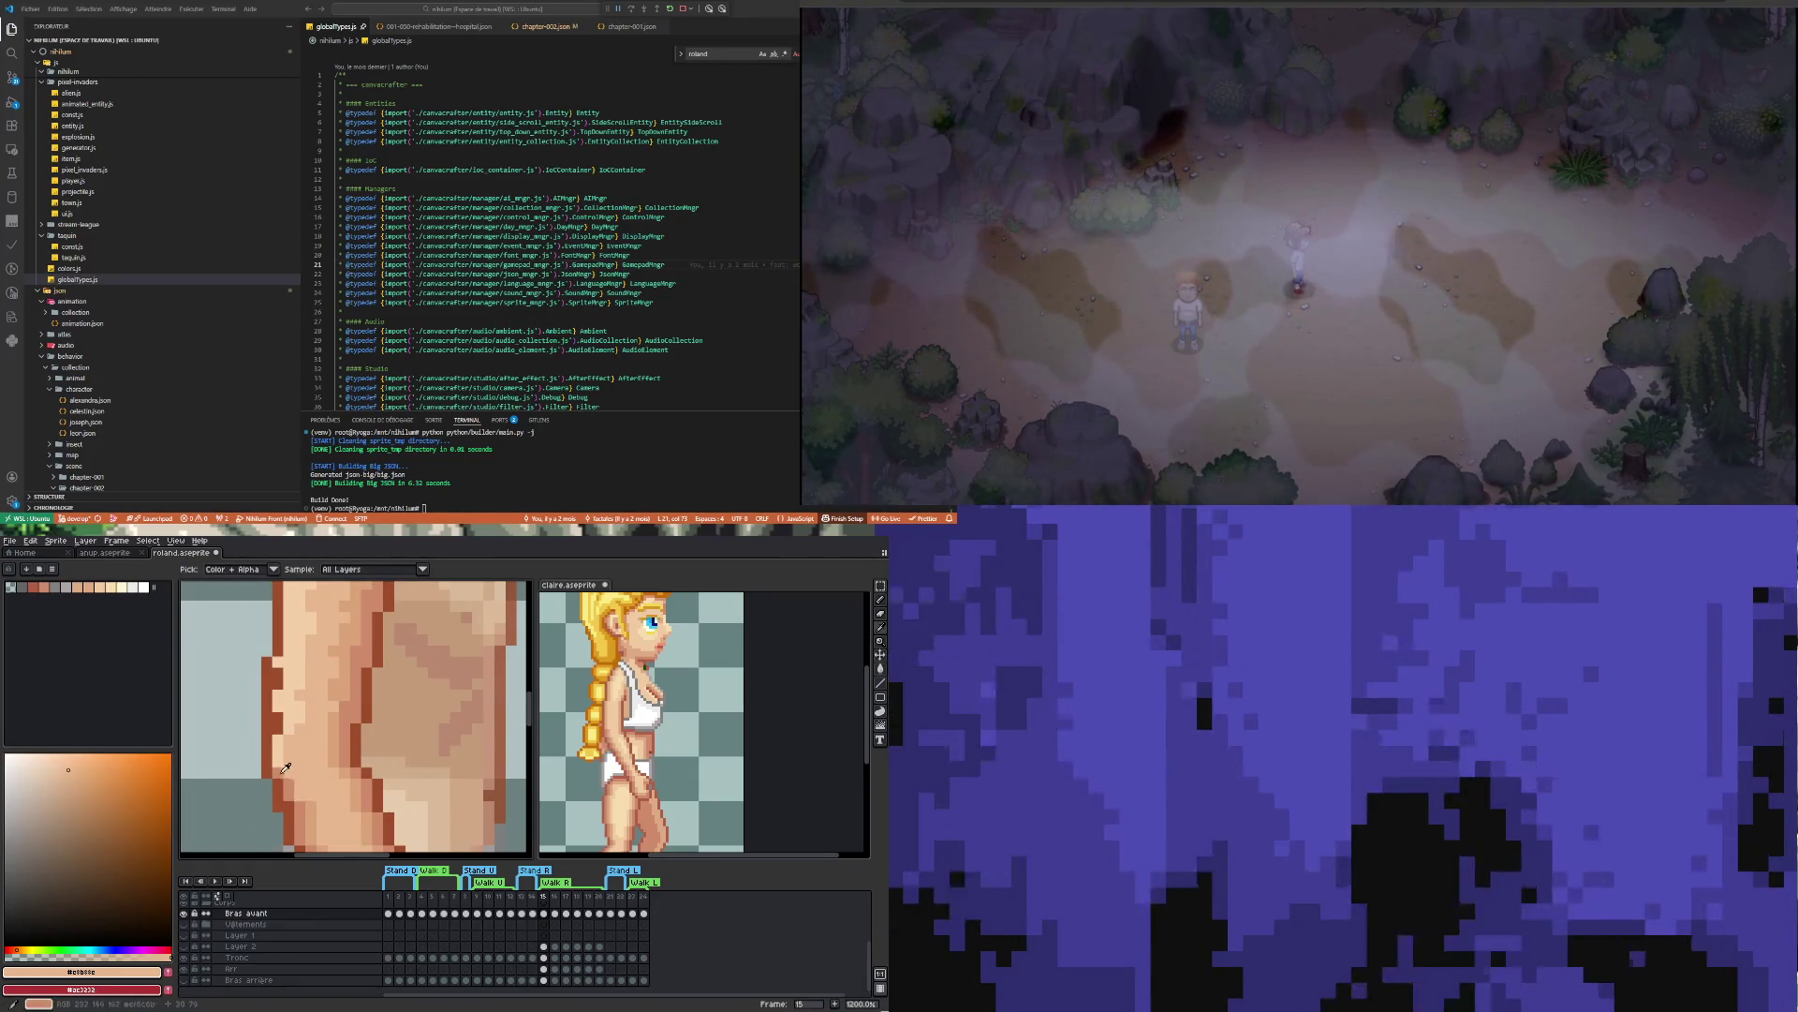
left_click(276, 763)
key("b")
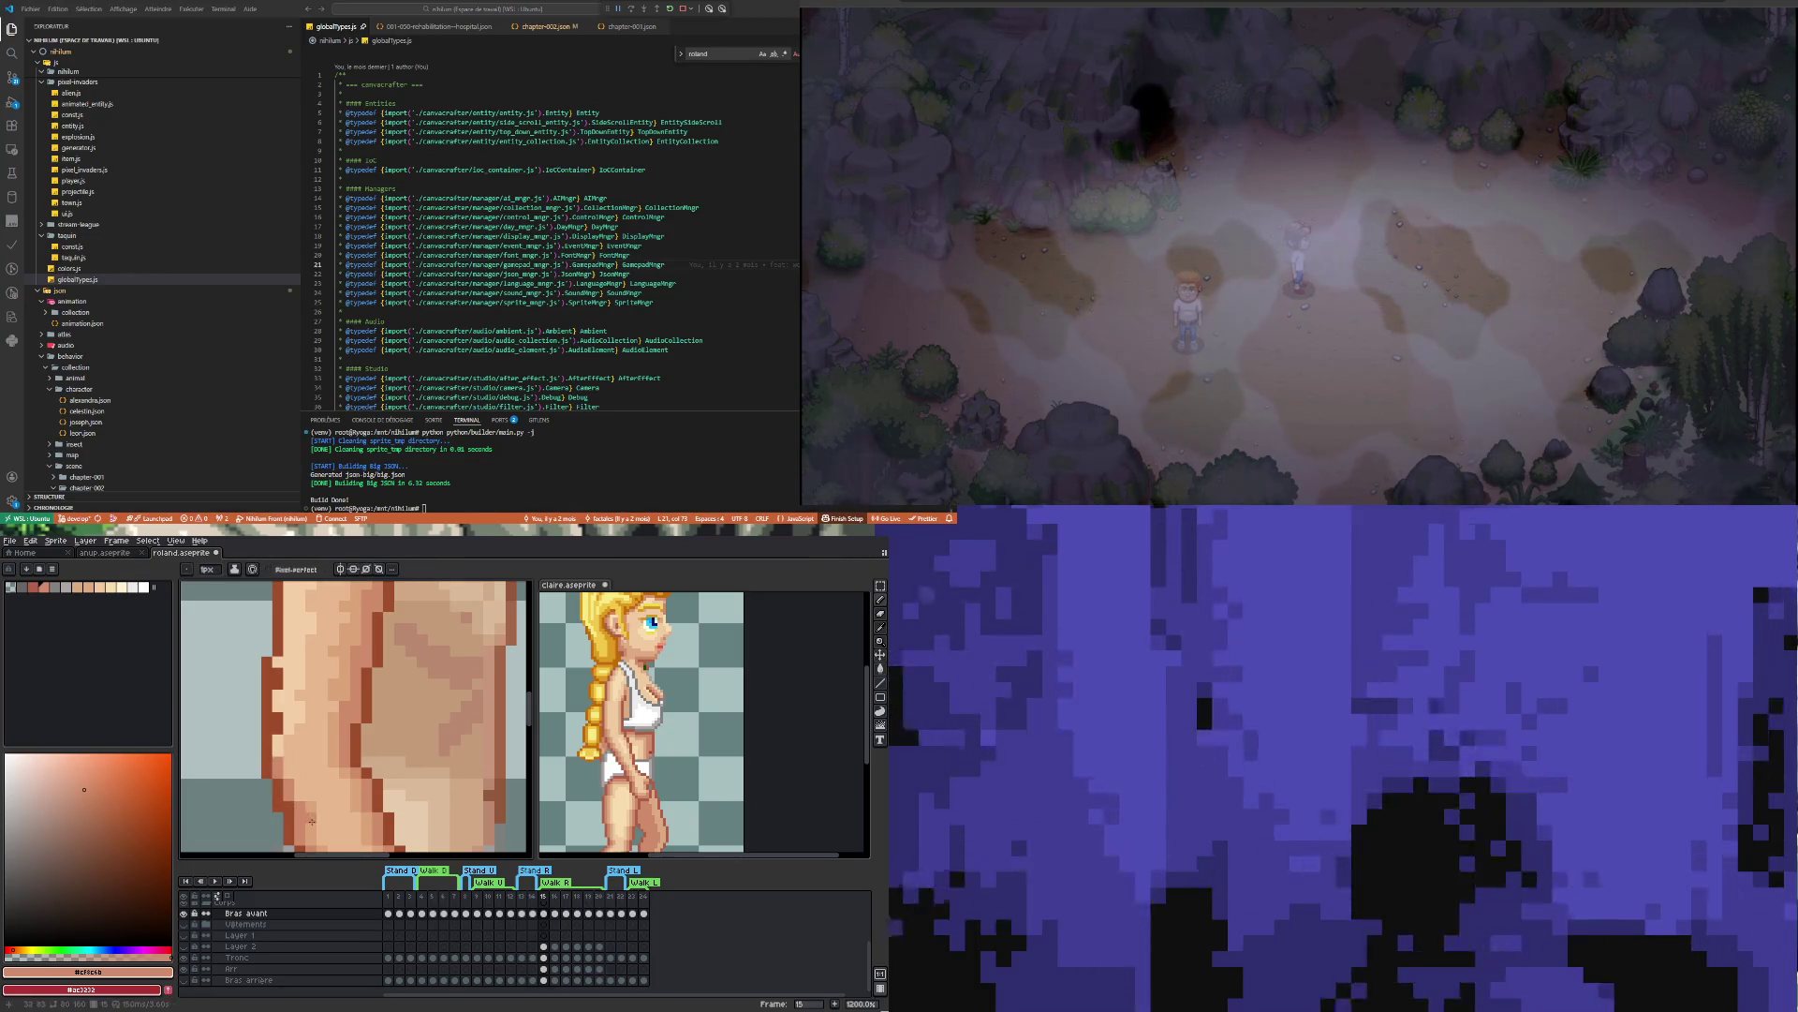
left_click(299, 770, "alt")
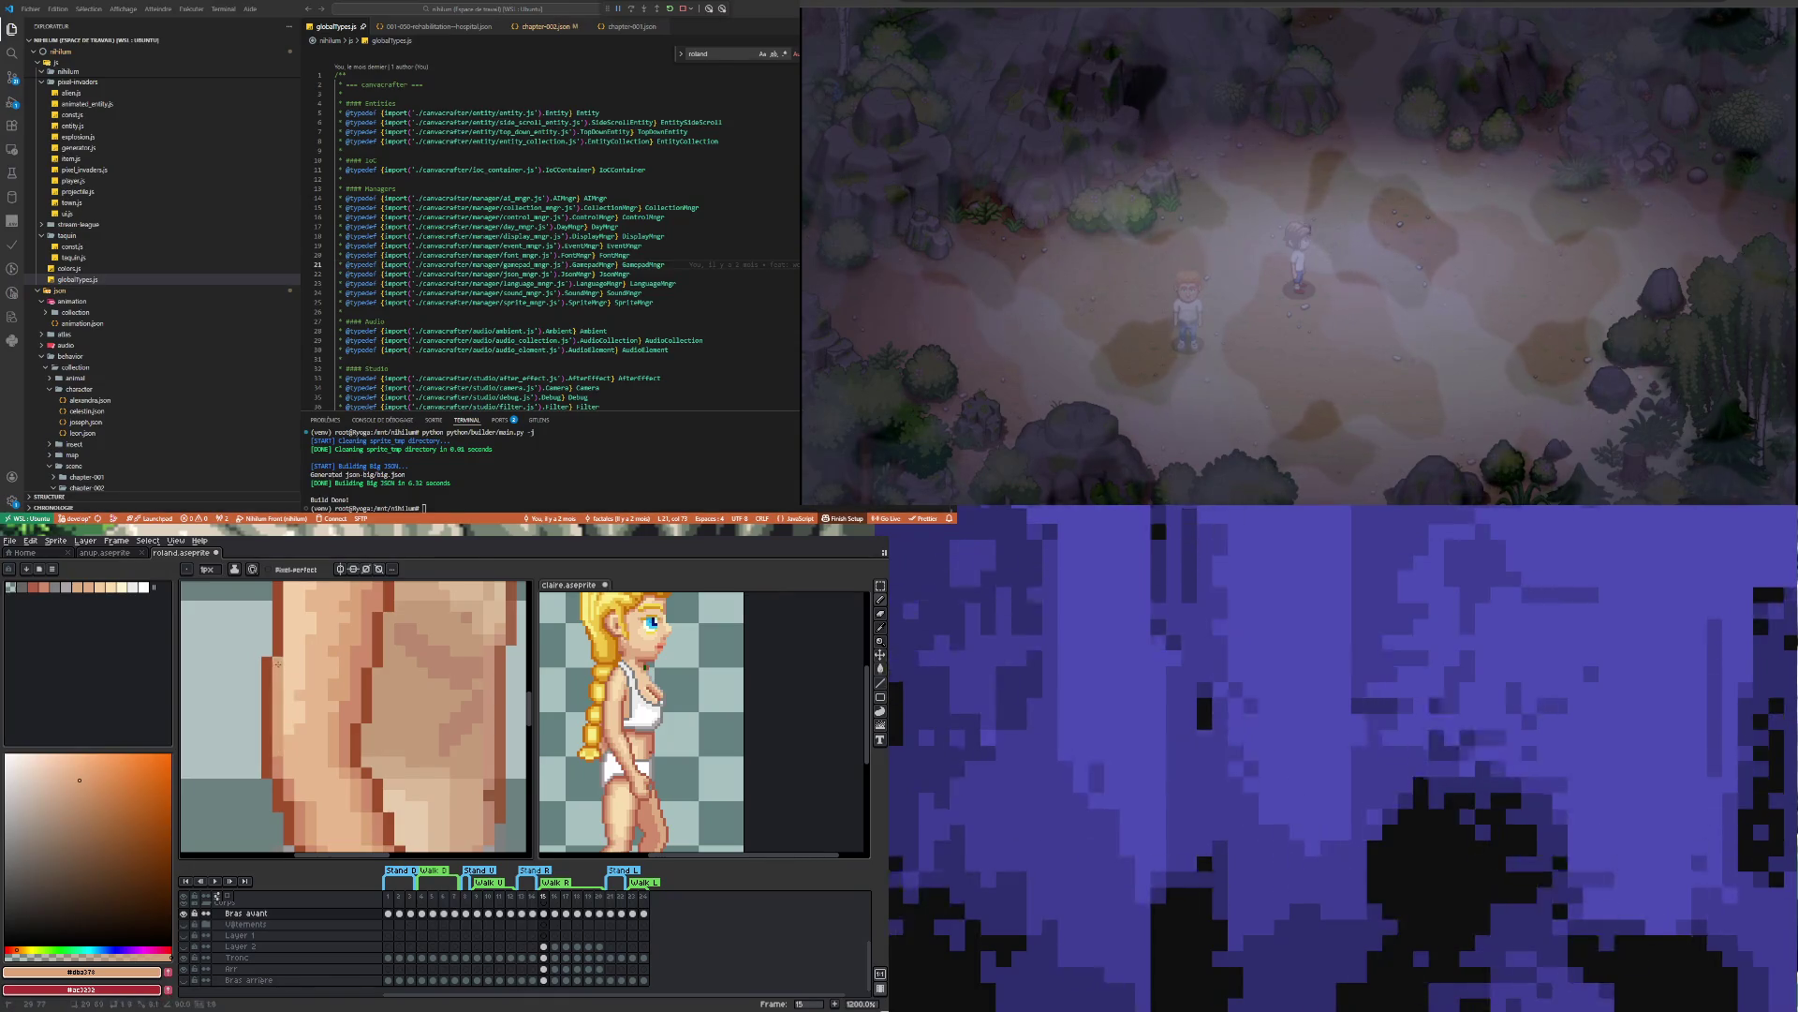
scroll(294, 757, "down", 3)
scroll(294, 756, "up", 1)
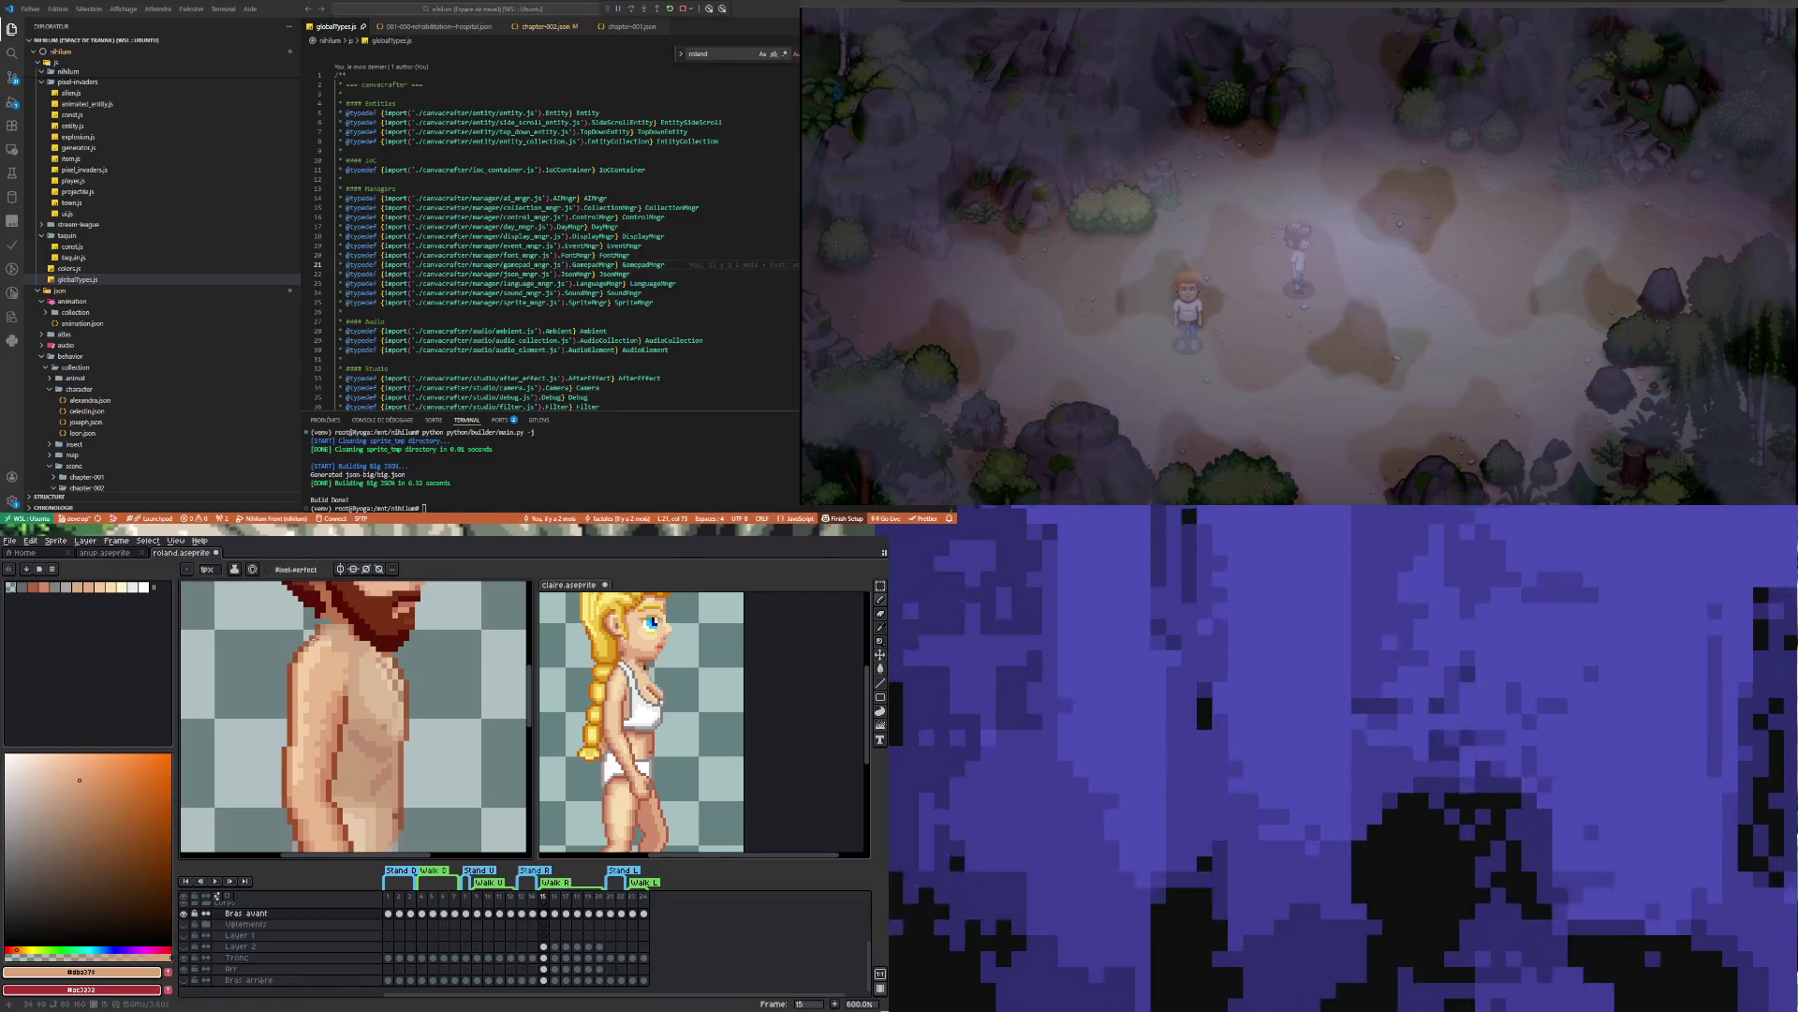
scroll(311, 673, "up", 1)
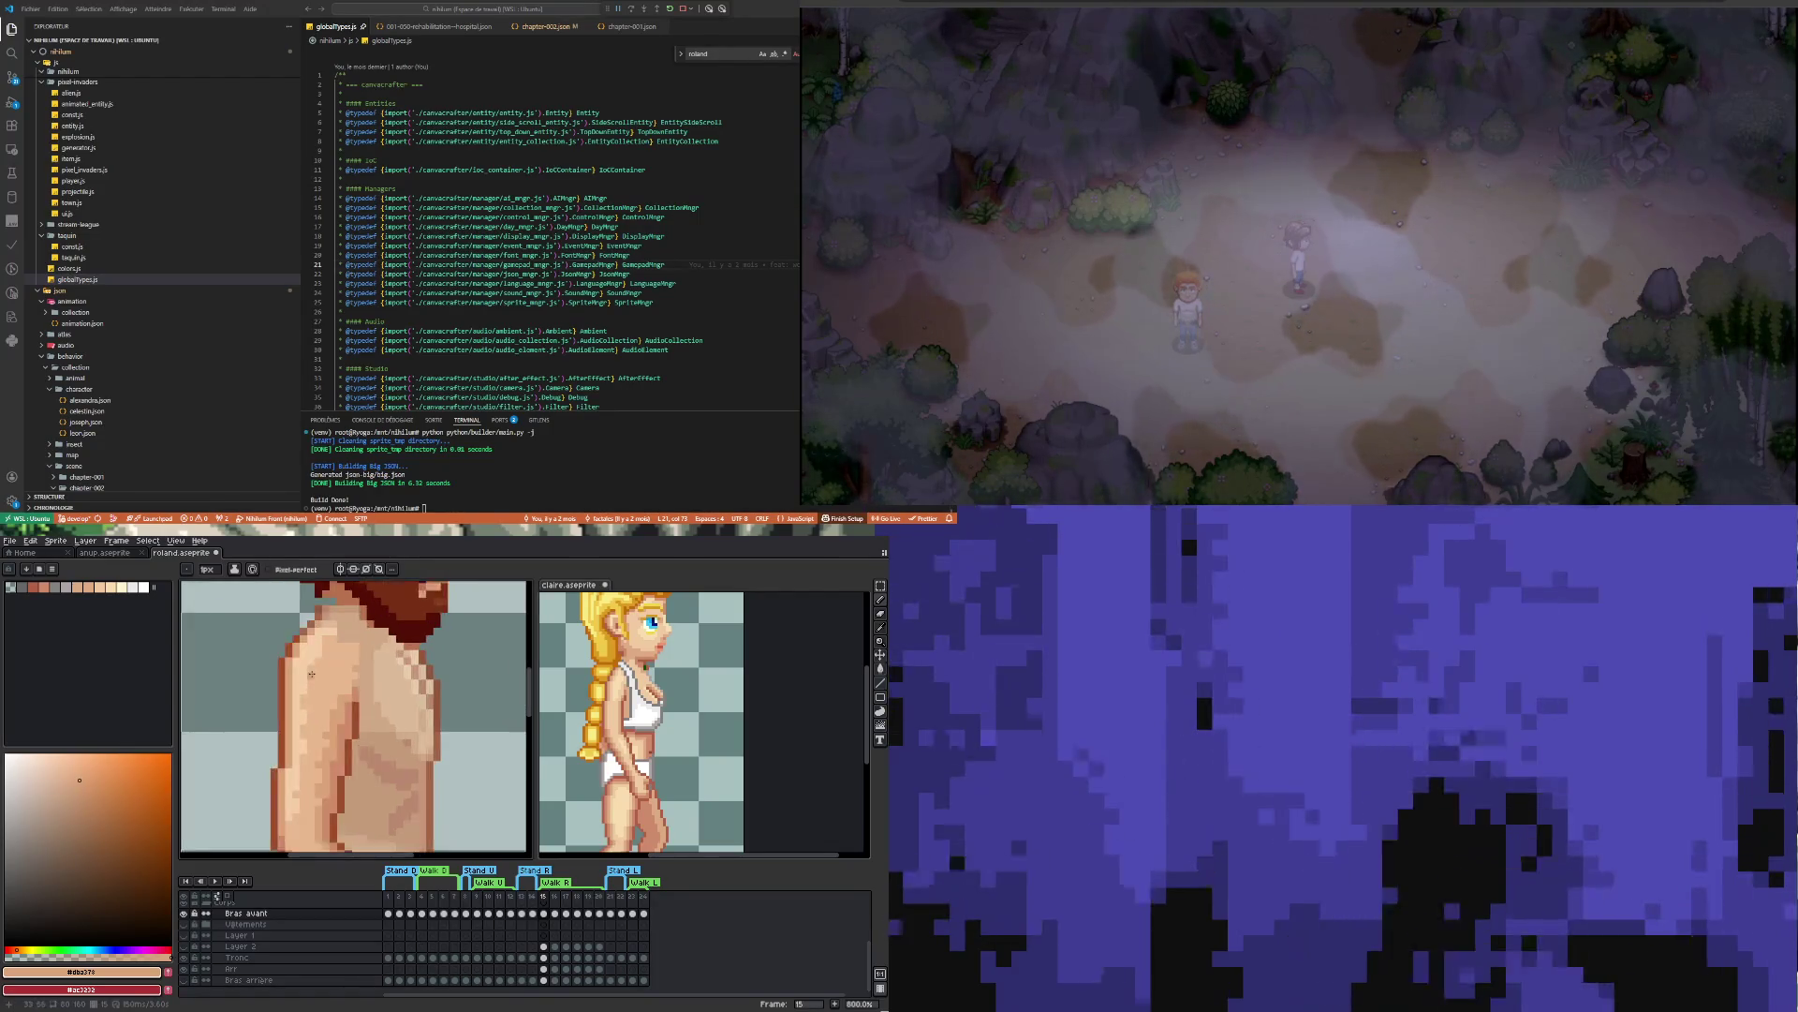
scroll(311, 673, "down", 2)
scroll(309, 694, "up", 2)
Redraw the shoulder and chest outline in dark brown #9f4f2a
key("i")
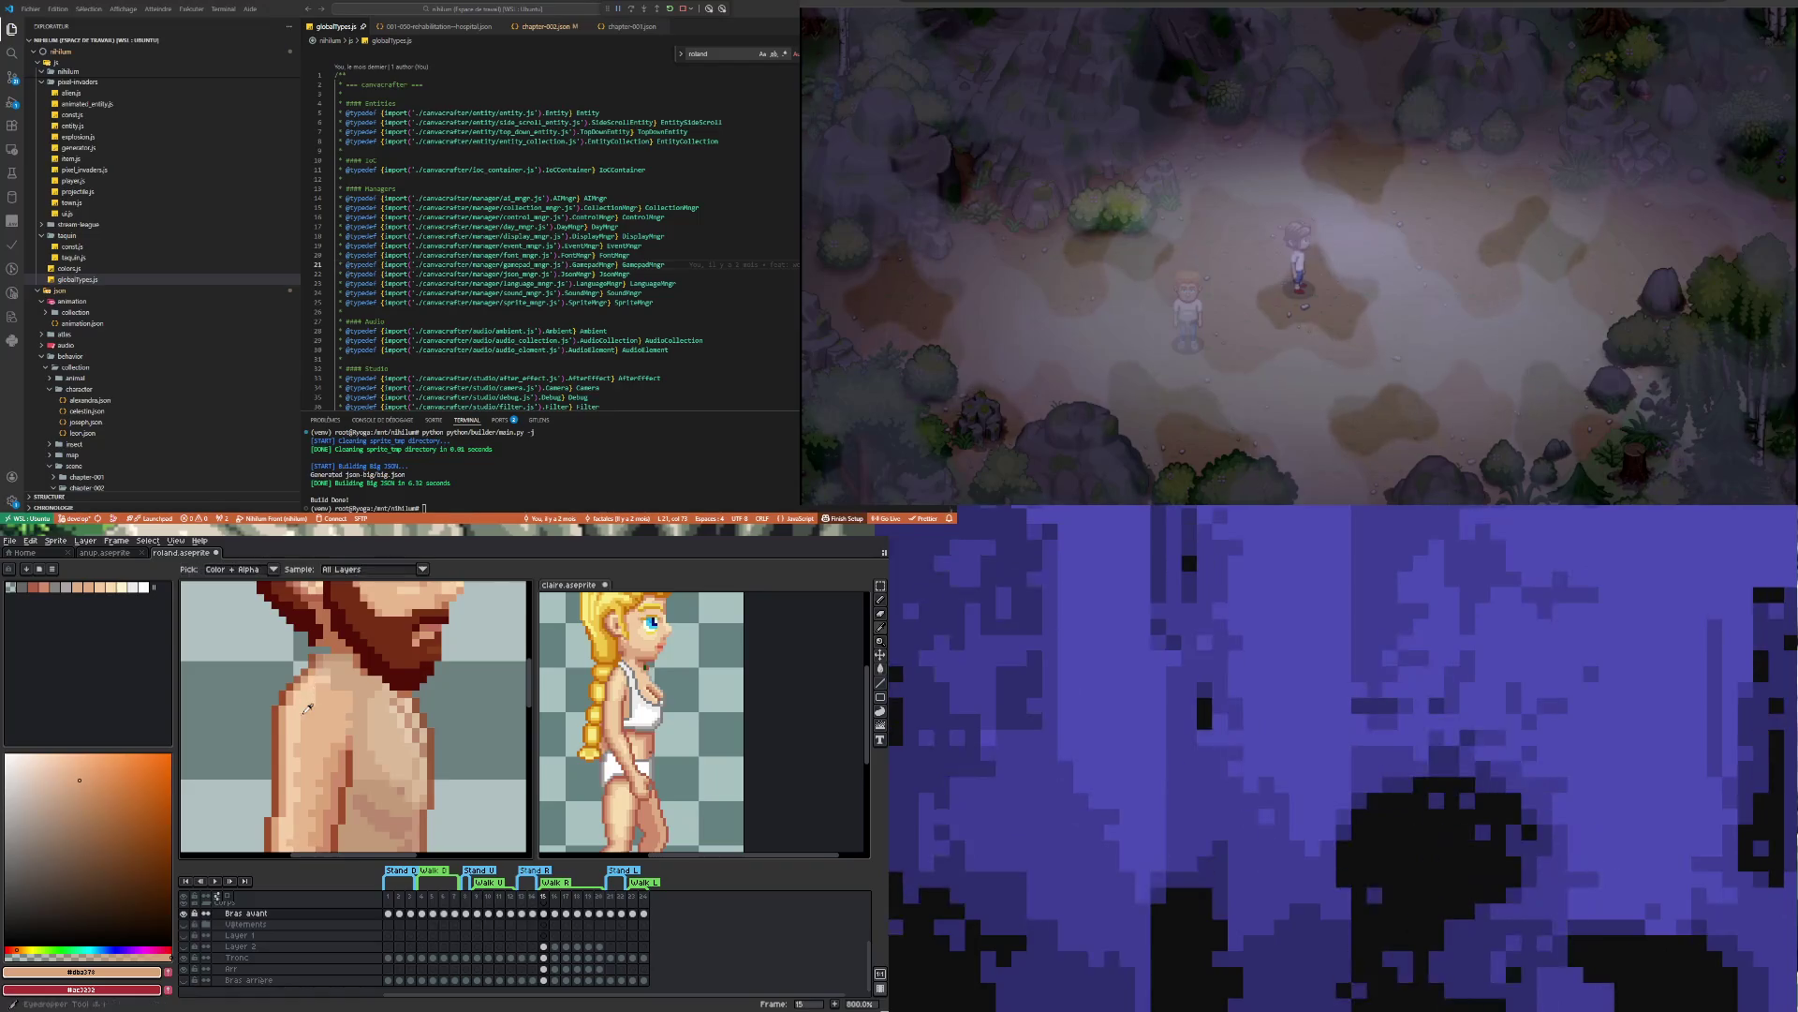
left_click(319, 688)
key("b")
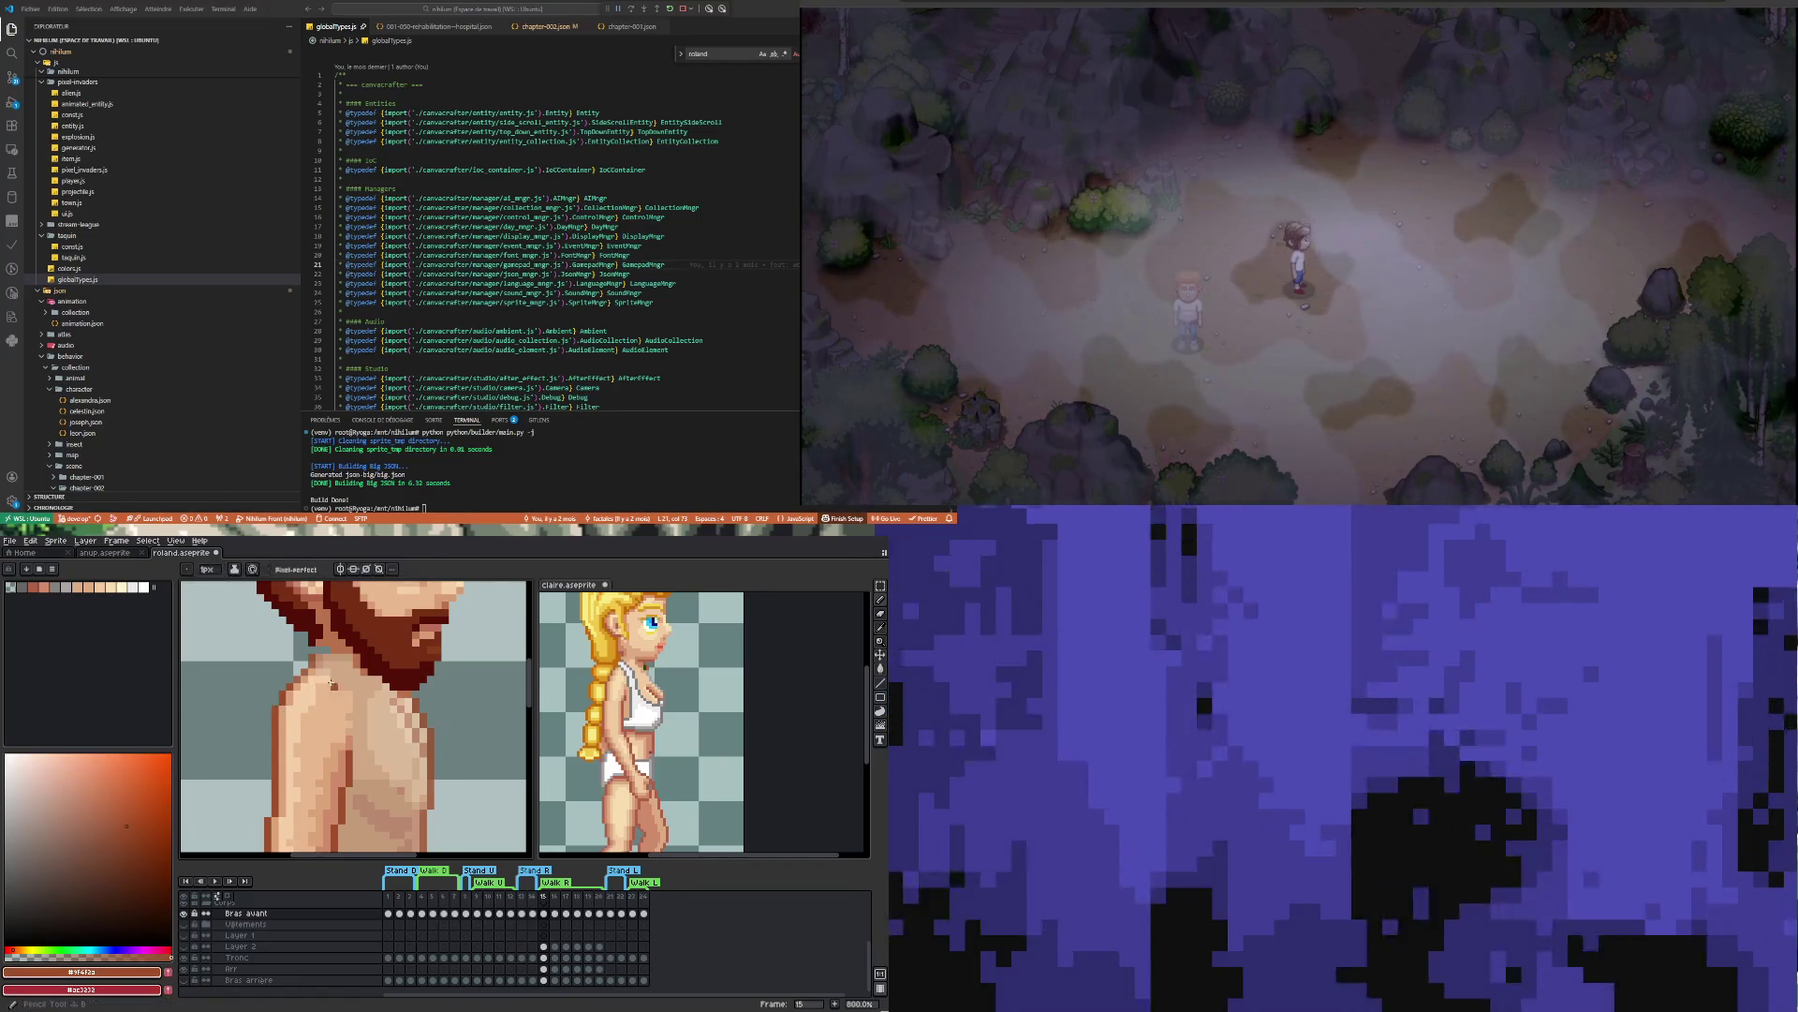
scroll(332, 685, "up", 3)
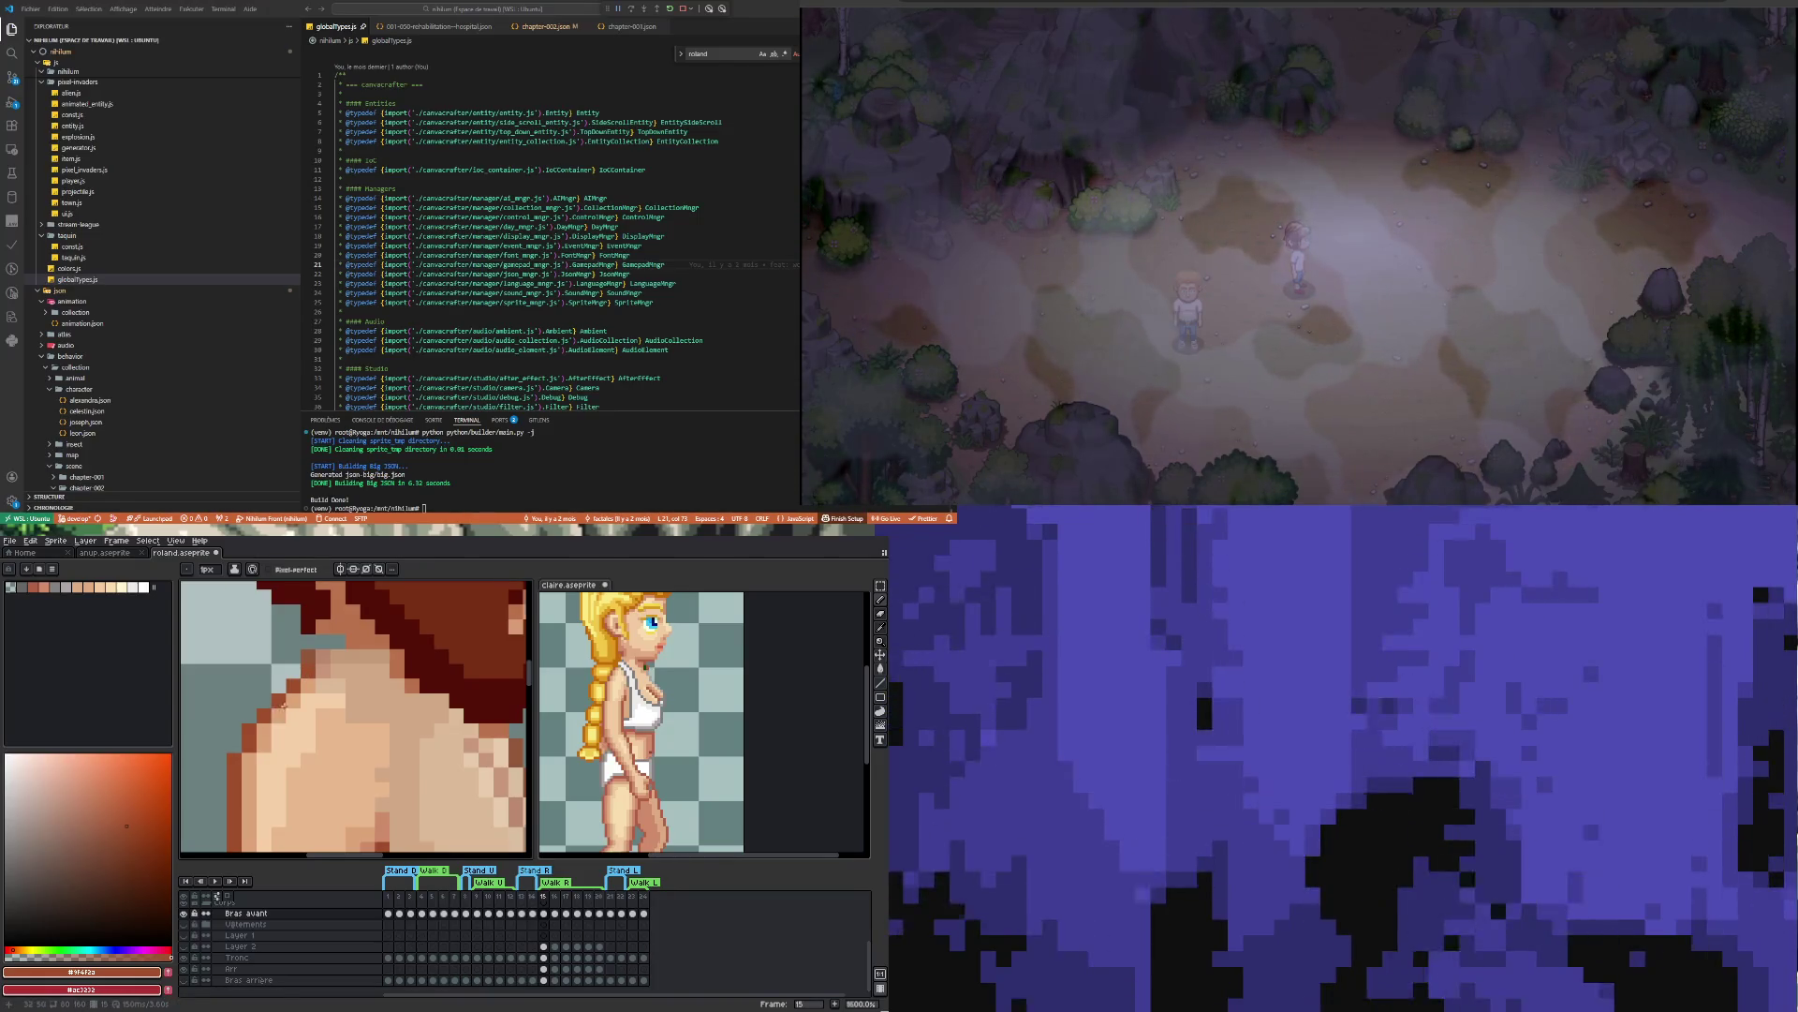
scroll(284, 701, "down", 4)
scroll(312, 759, "down", 2)
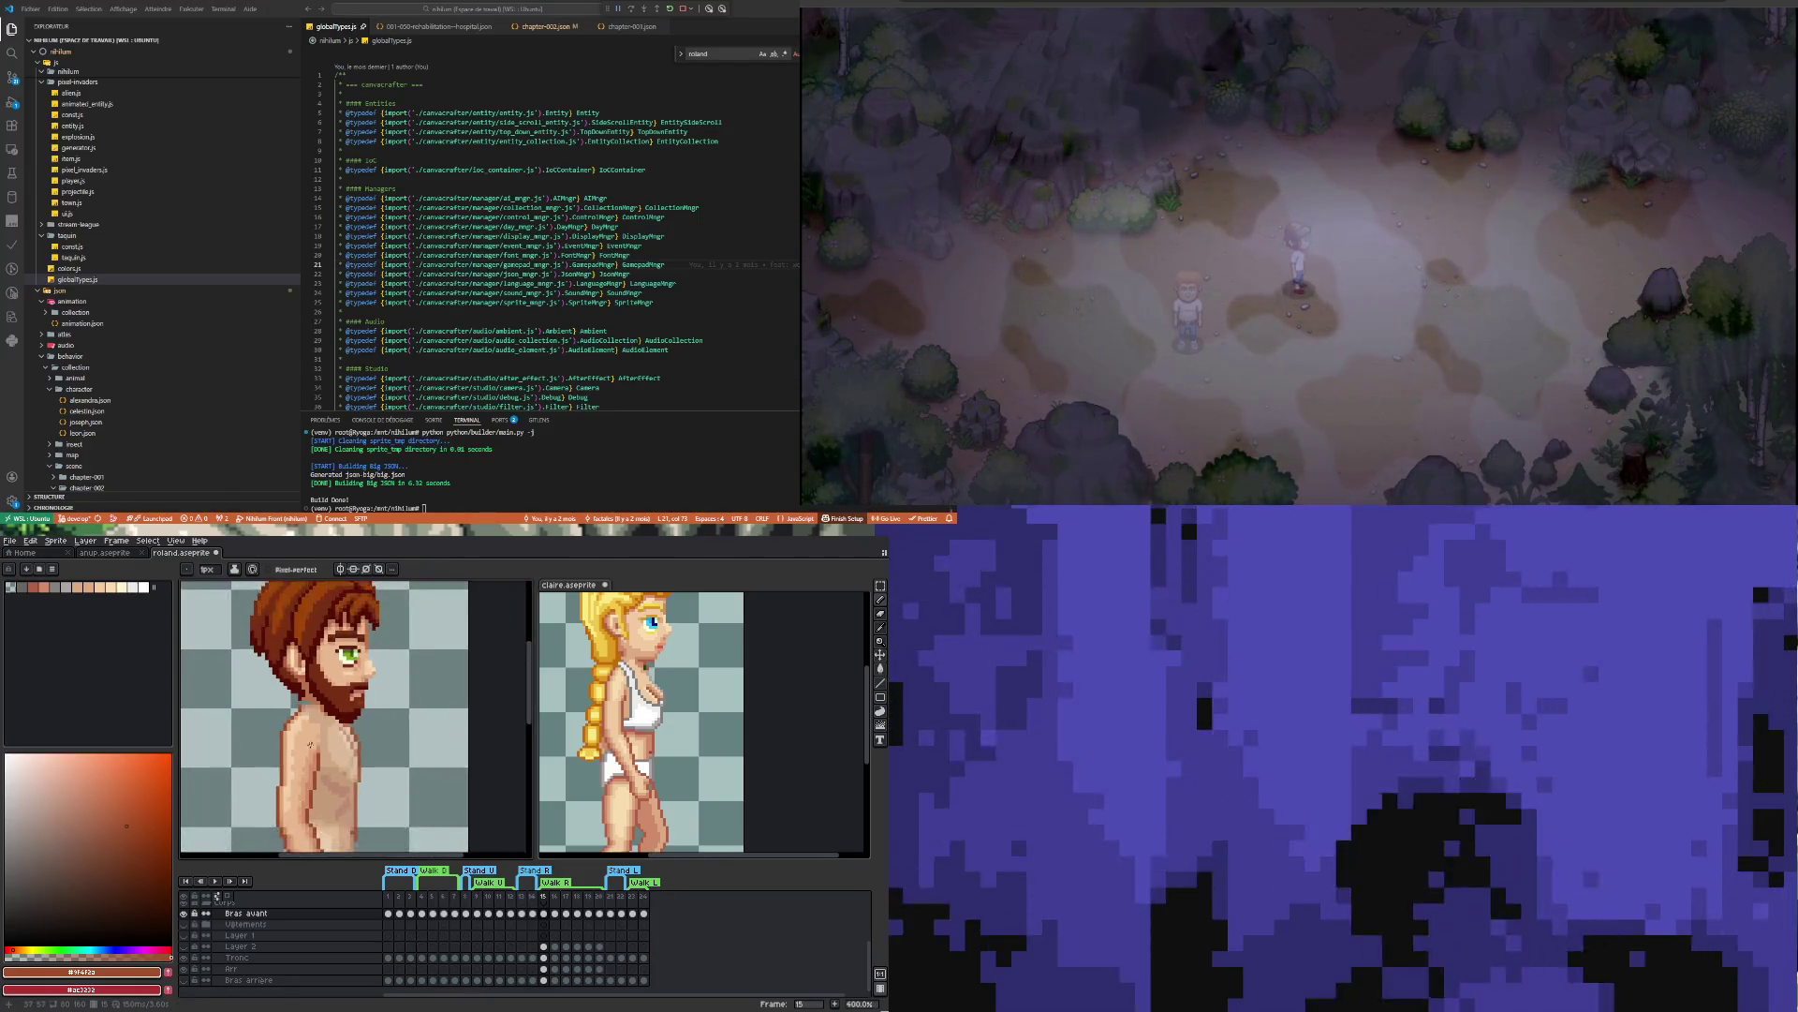
Retouch the torso shading using skin tones sampled from Roland's upper body and torso
scroll(304, 759, "down", 2)
scroll(305, 758, "up", 3)
key("i")
left_click(309, 709)
key("b")
scroll(305, 721, "down", 3)
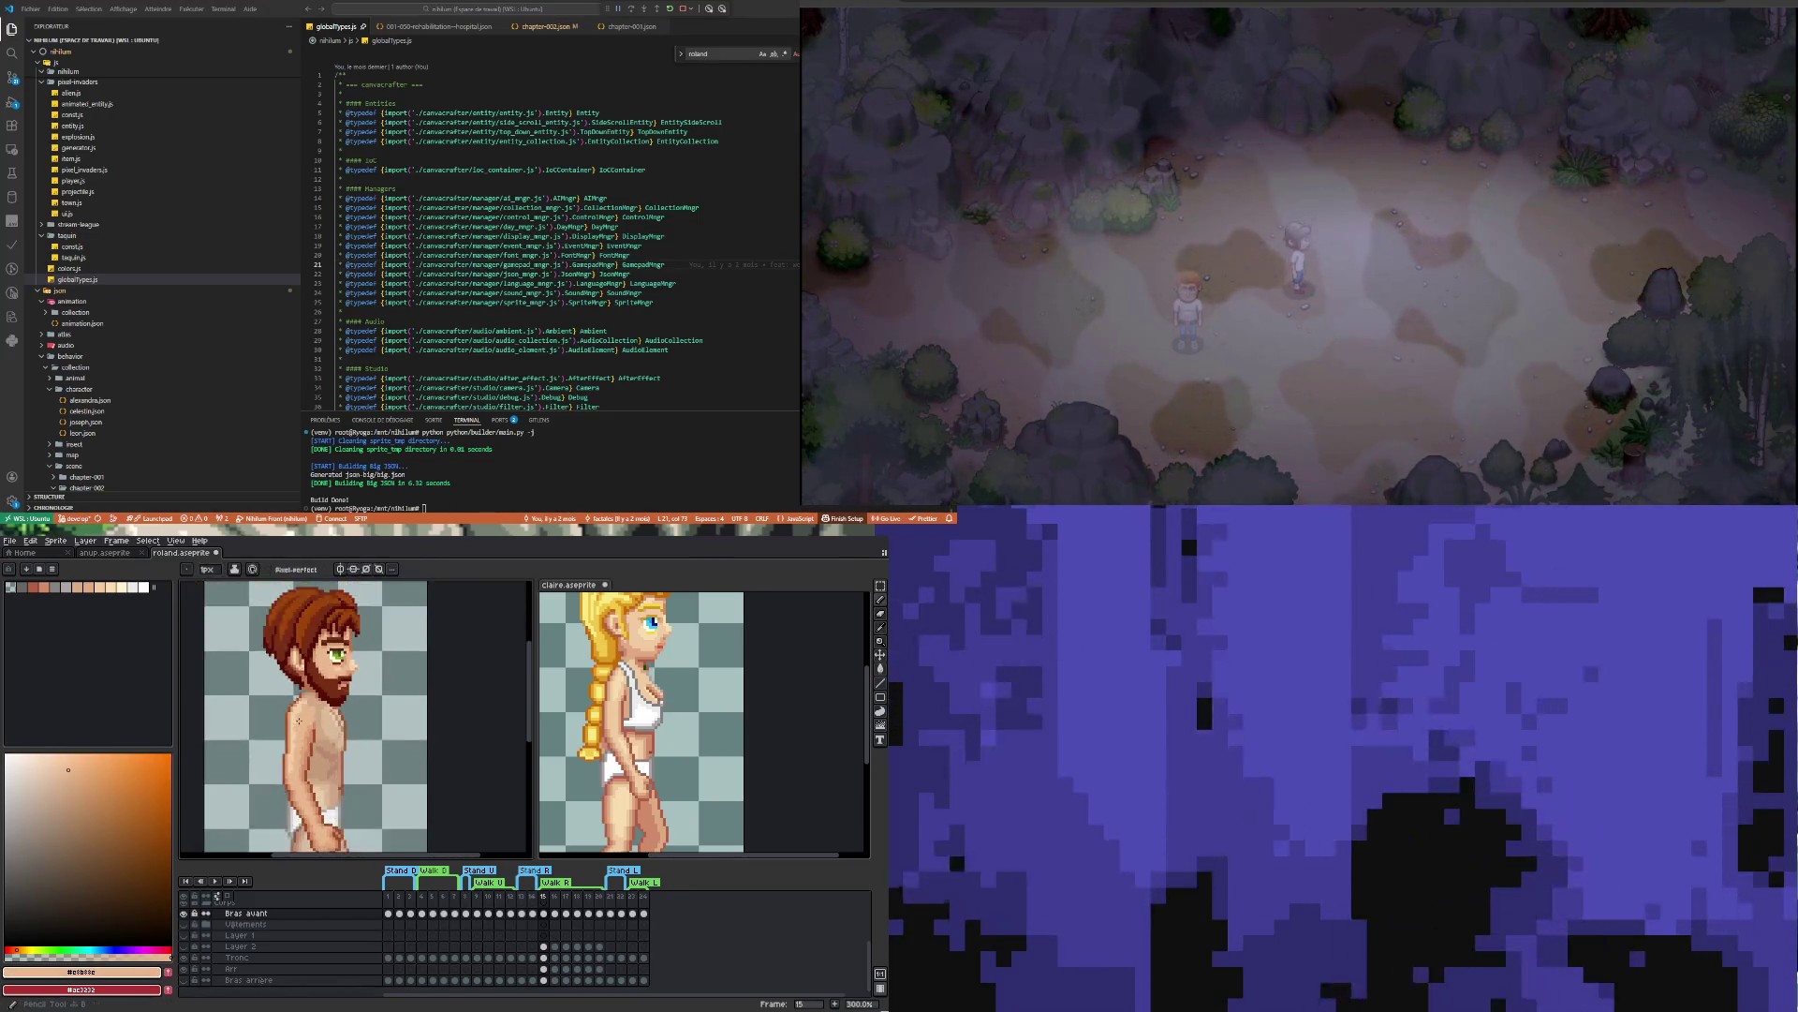
scroll(303, 754, "up", 3)
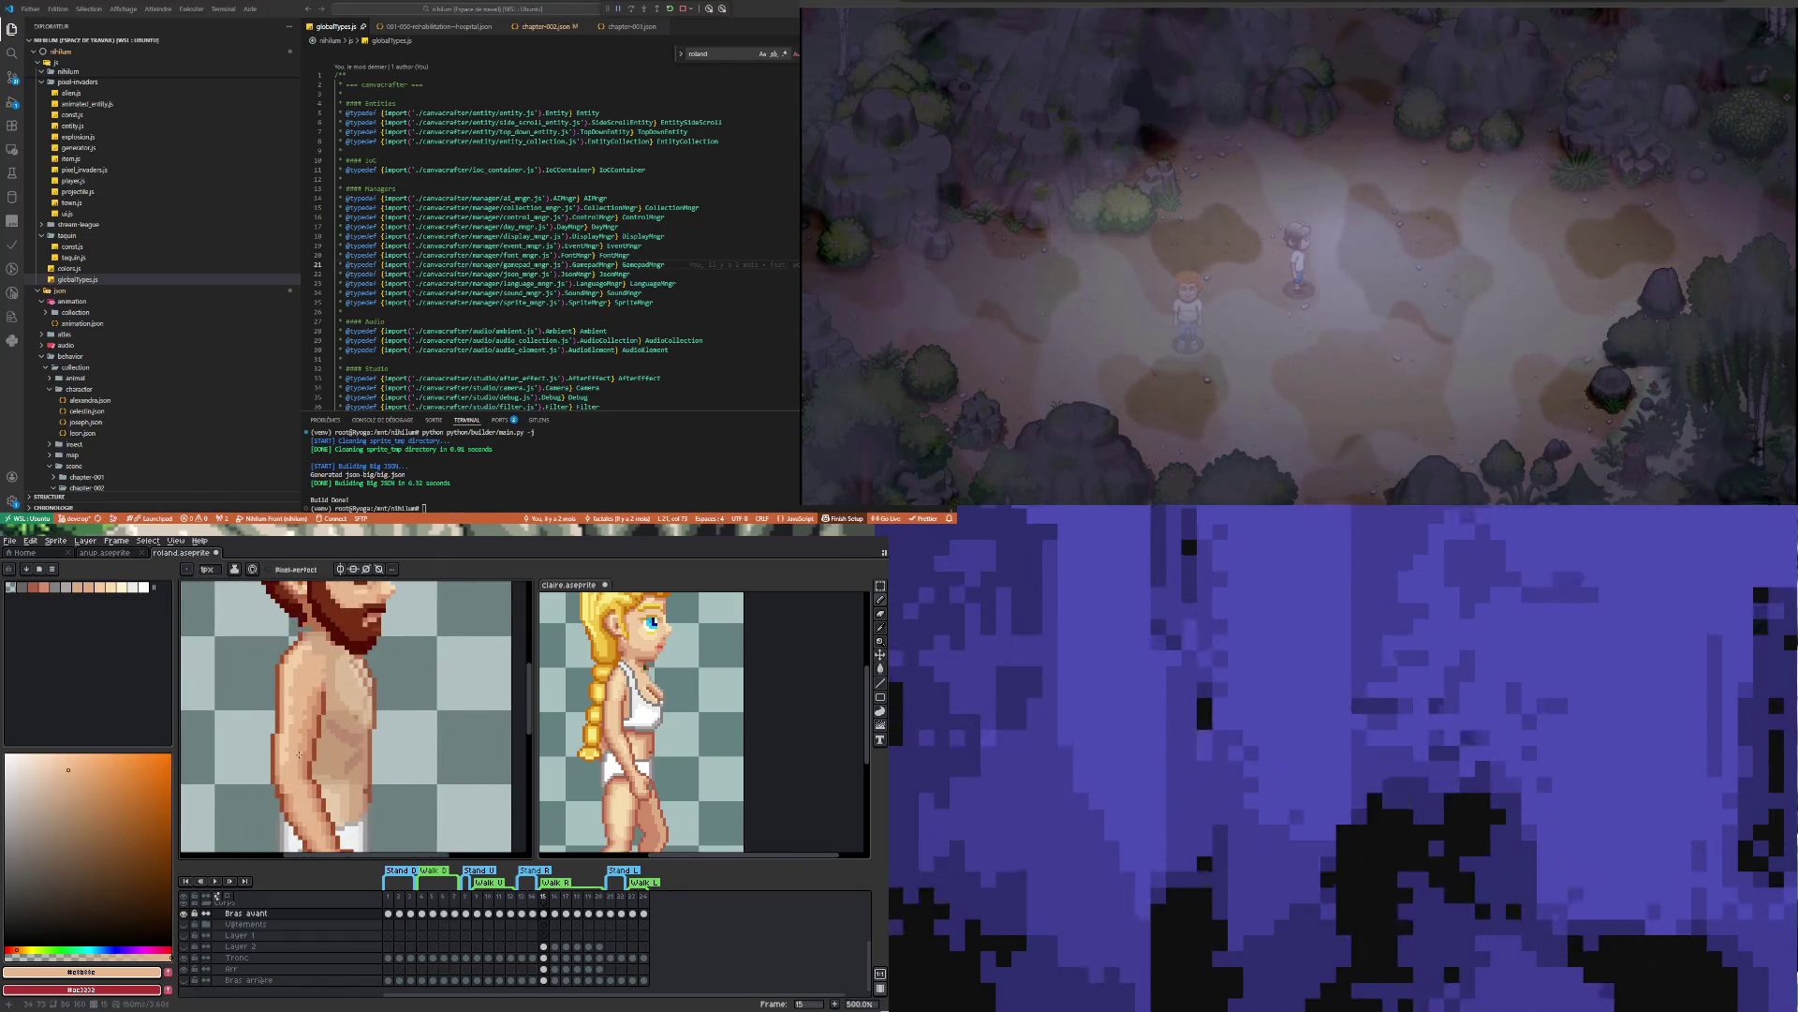
scroll(301, 755, "up", 1)
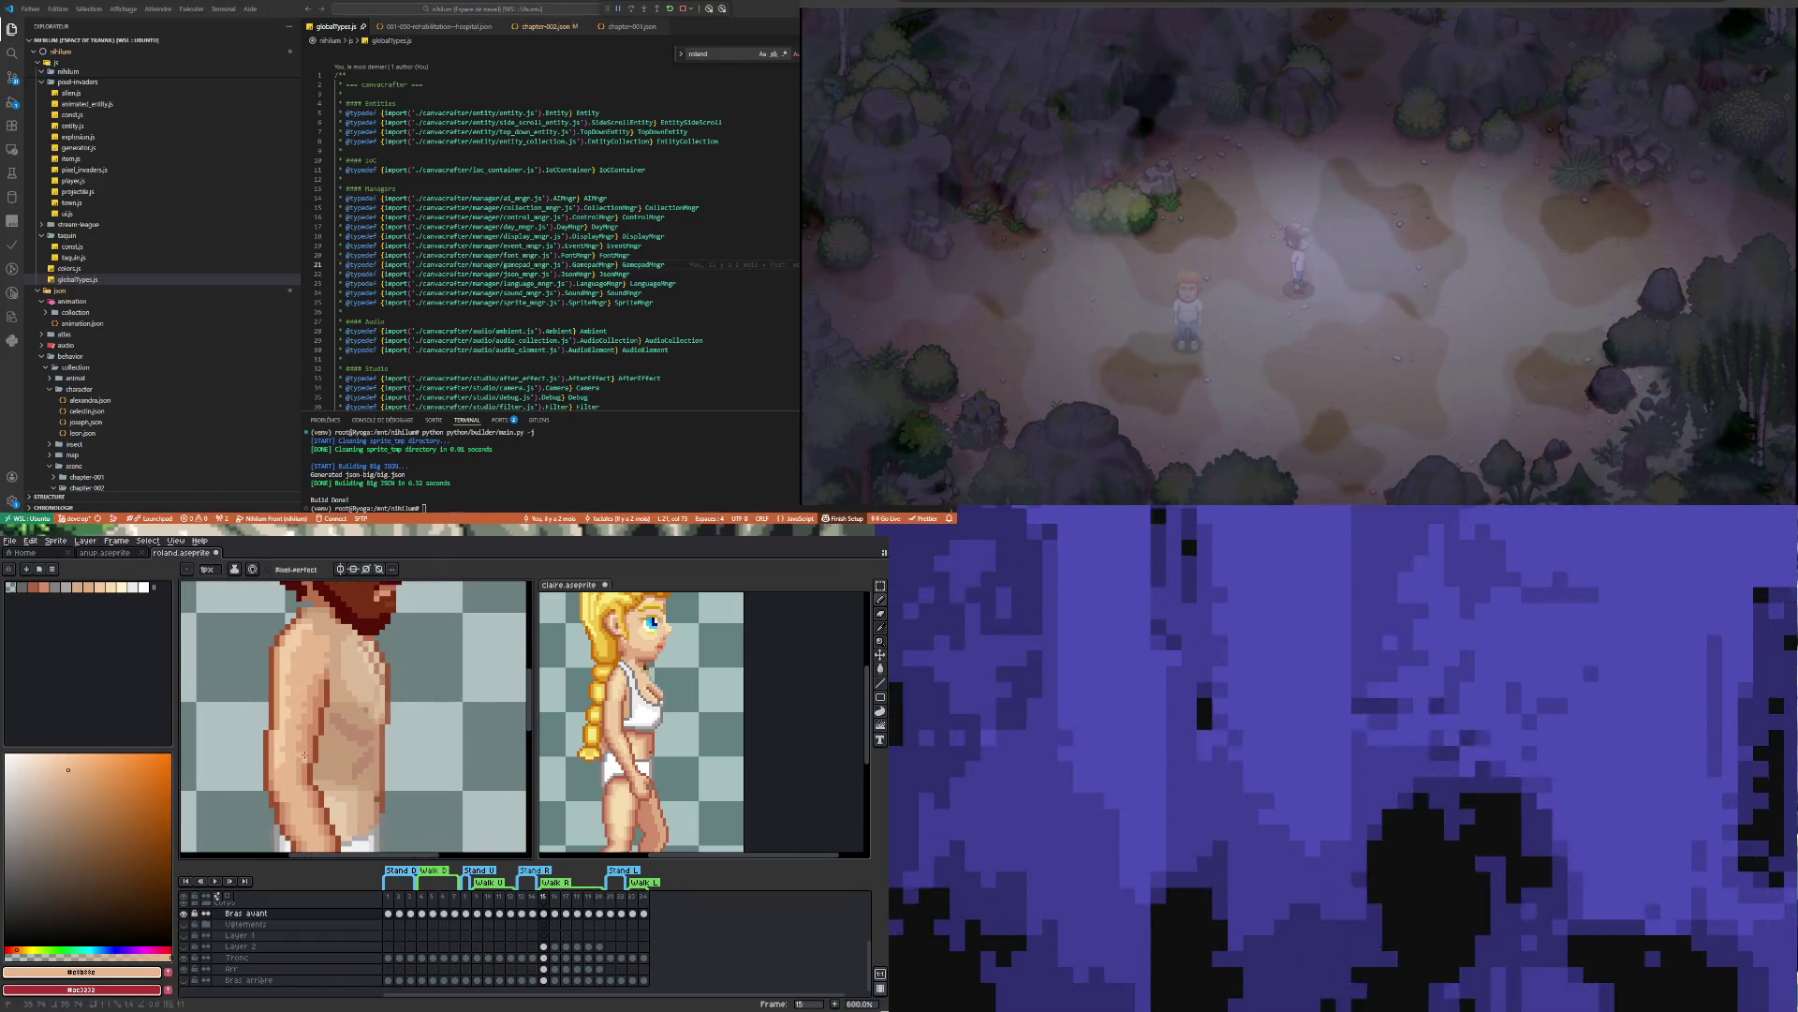
key("i")
left_click(308, 743)
key("b")
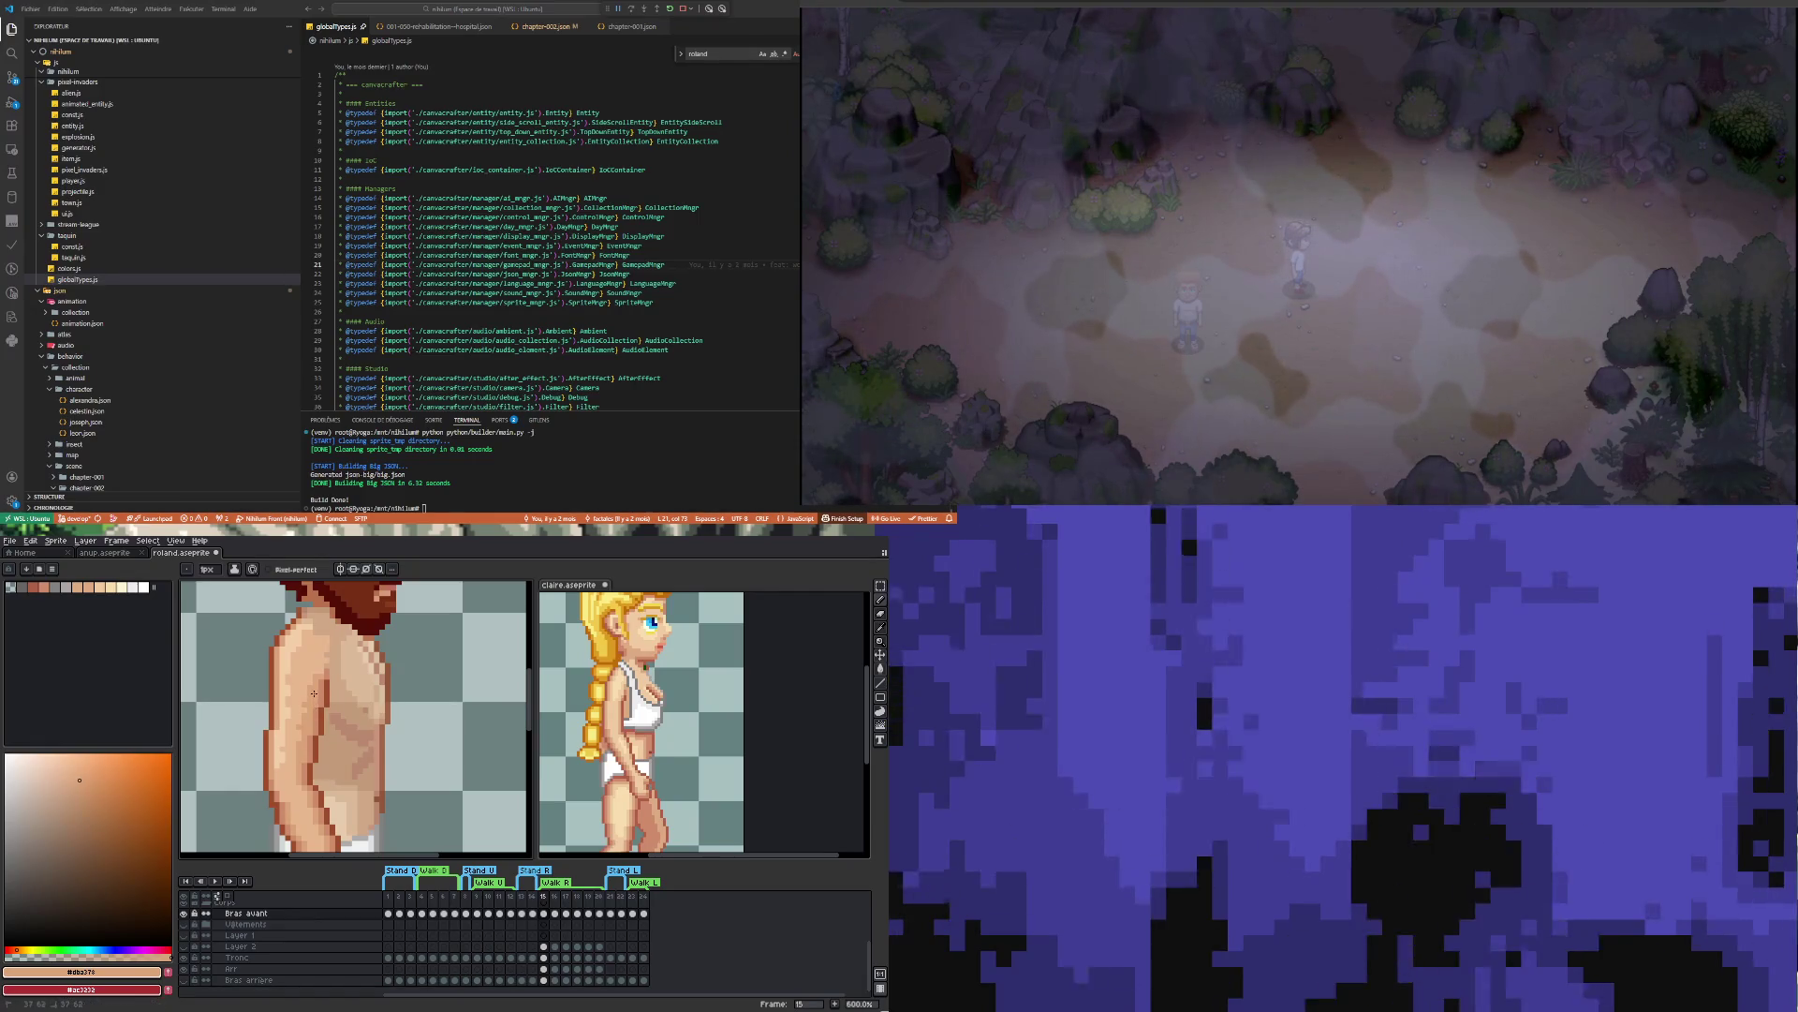
Pick the slightly lighter skin tone from Roland's shoulder for highlights
scroll(304, 707, "down", 3)
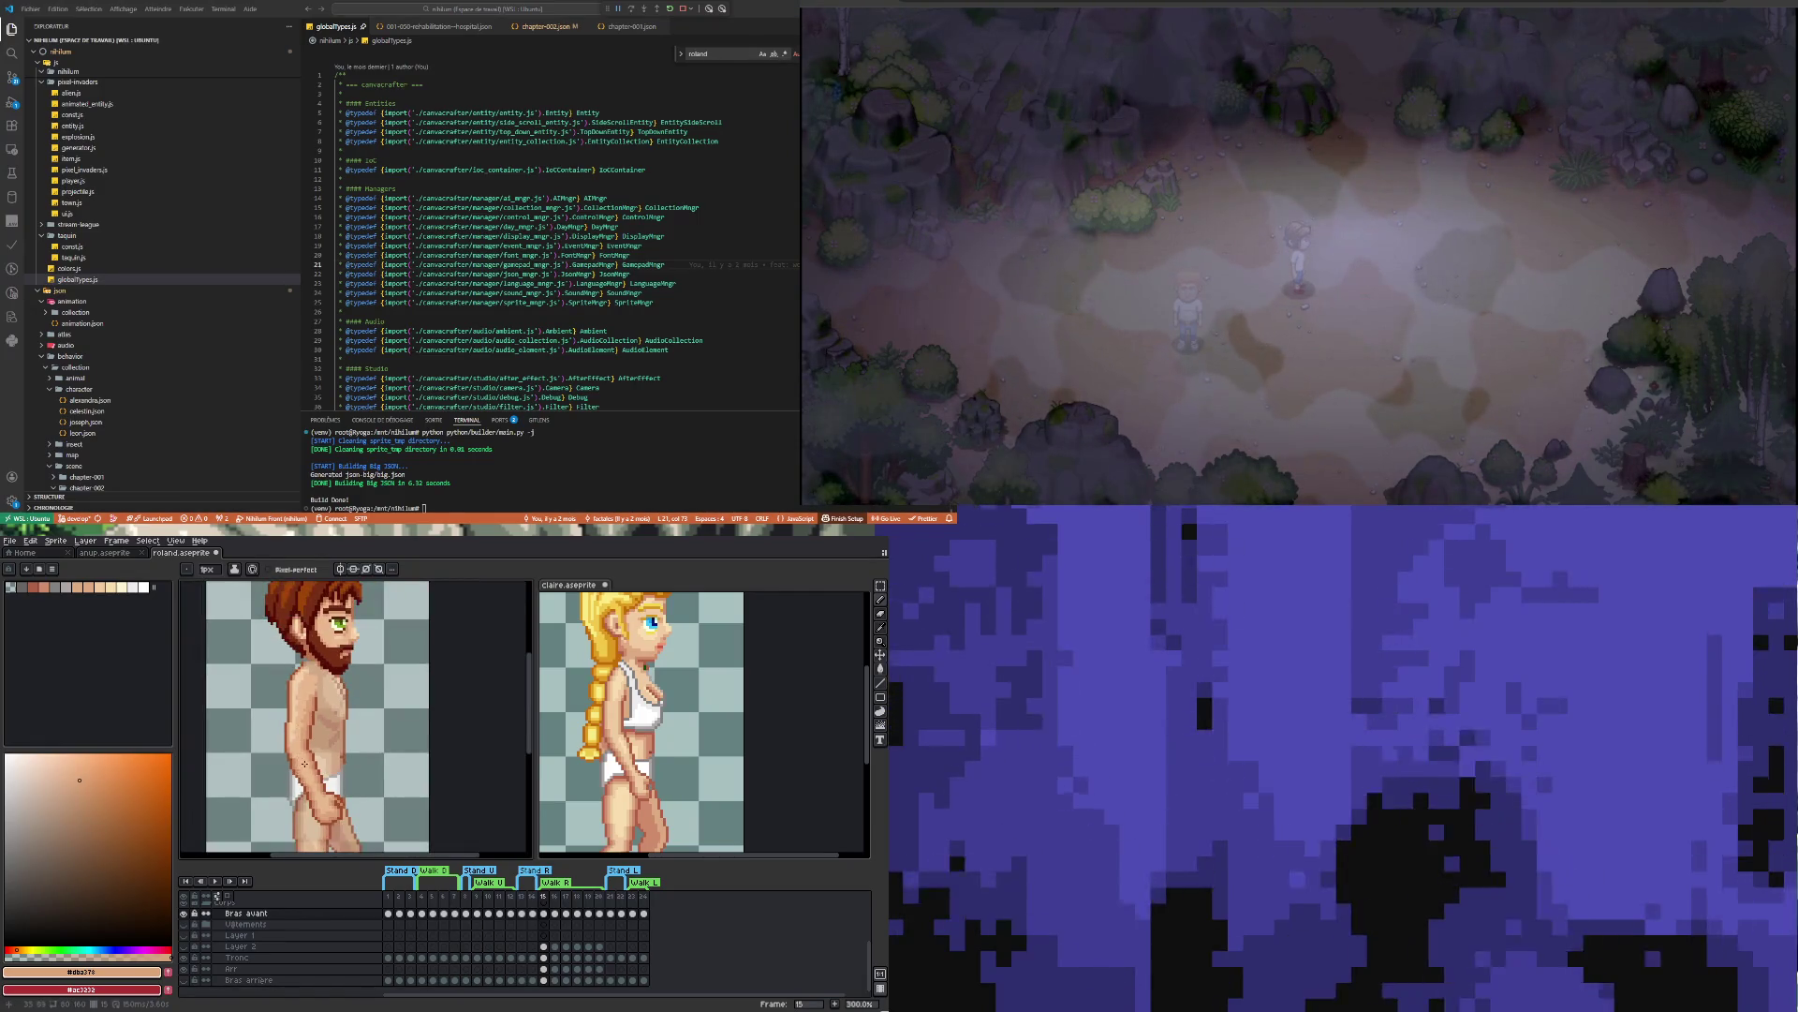
scroll(295, 770, "up", 4)
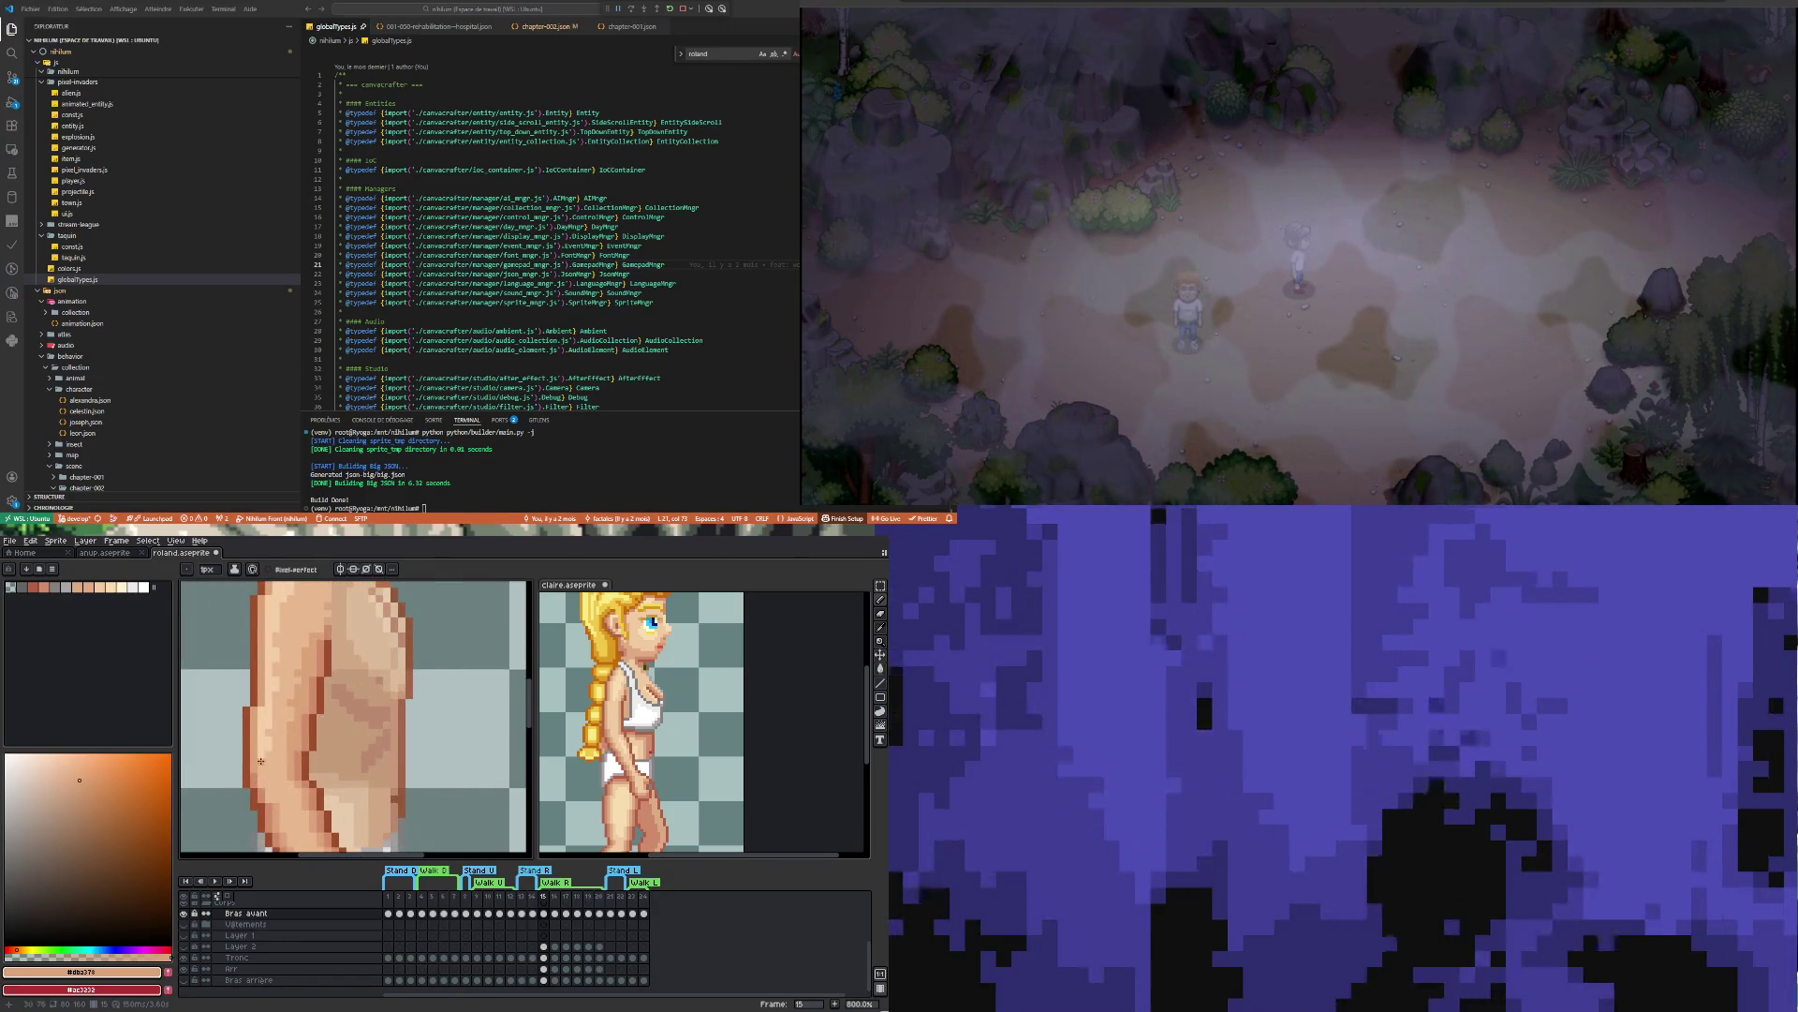
scroll(281, 745, "down", 2)
scroll(275, 743, "down", 2)
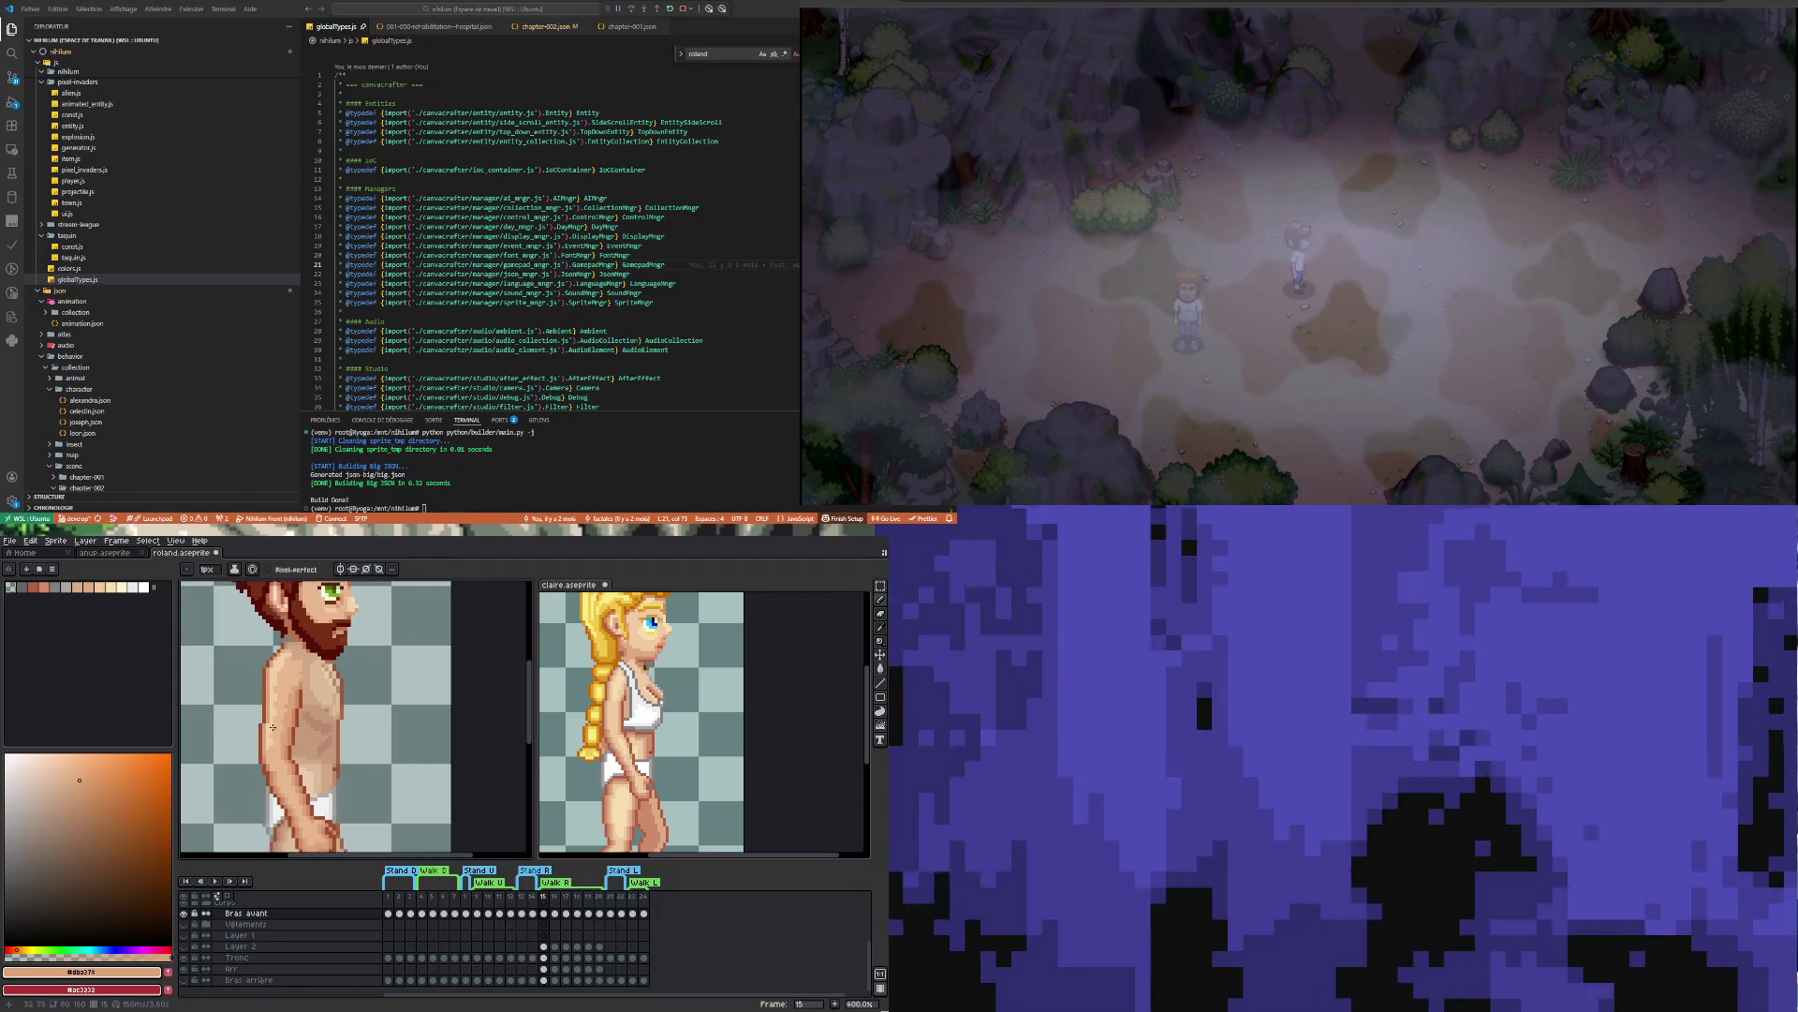
scroll(276, 683, "up", 3)
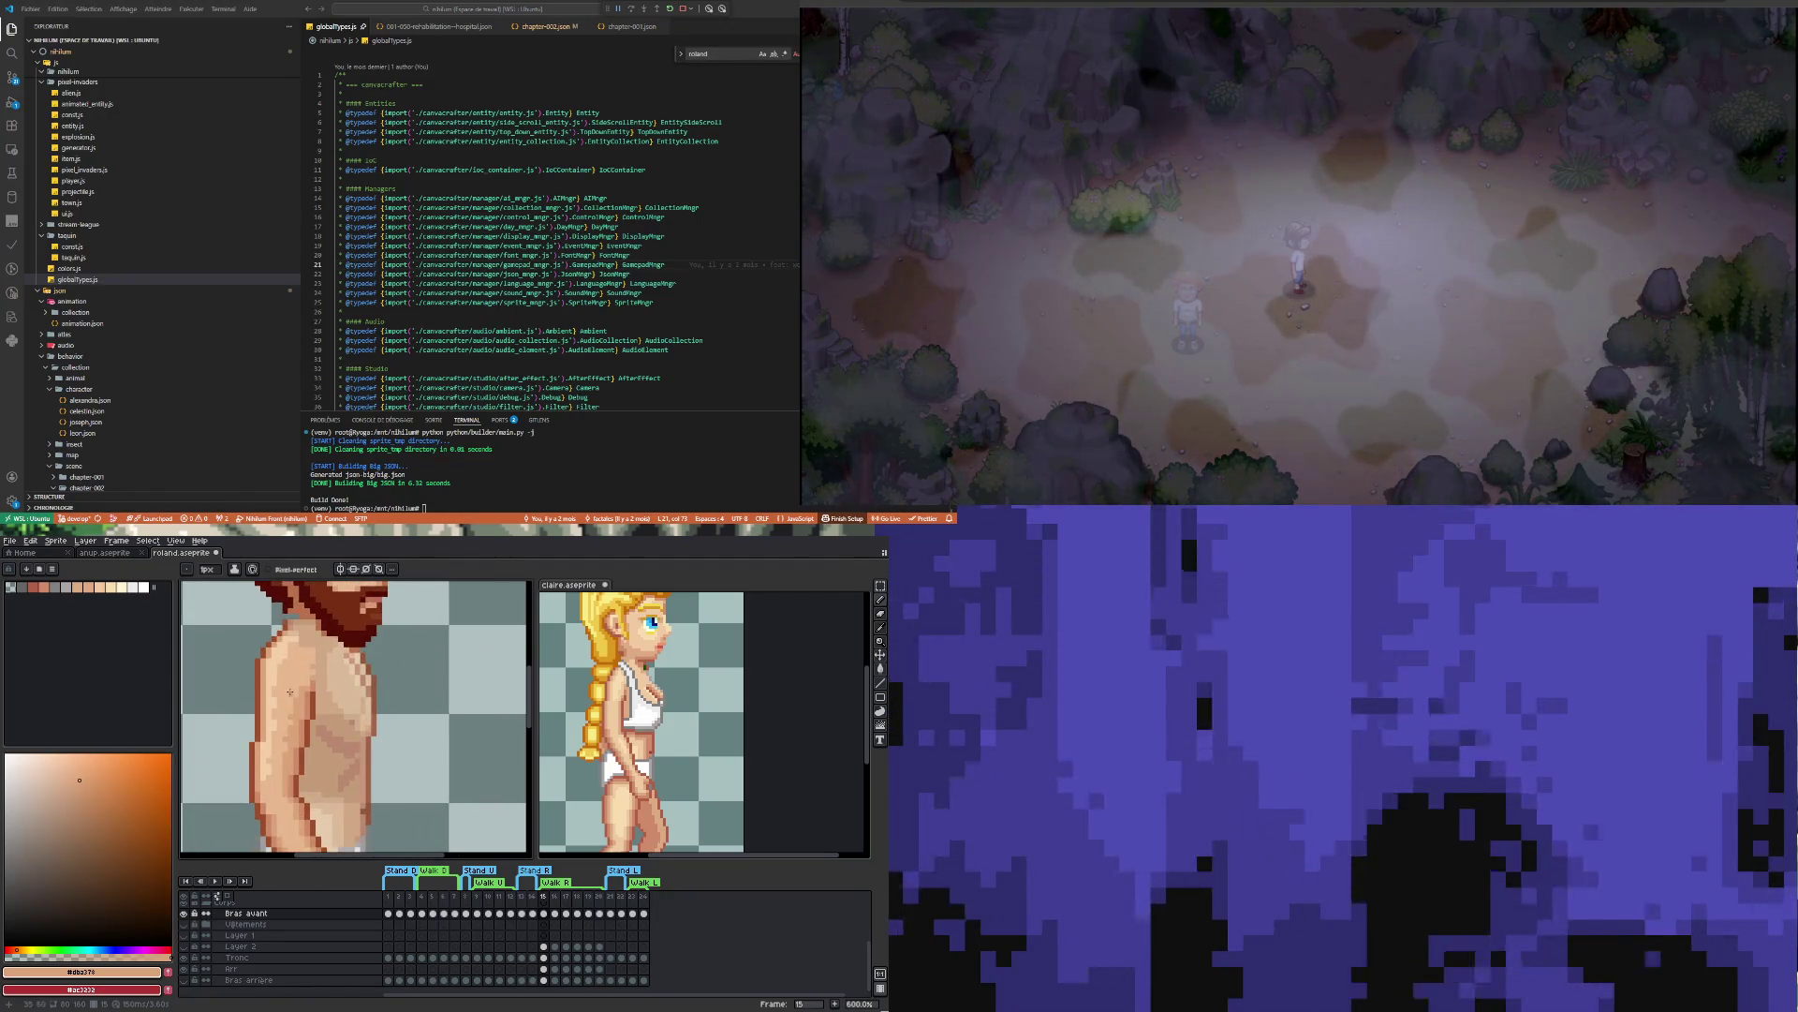
left_click(270, 662, "alt")
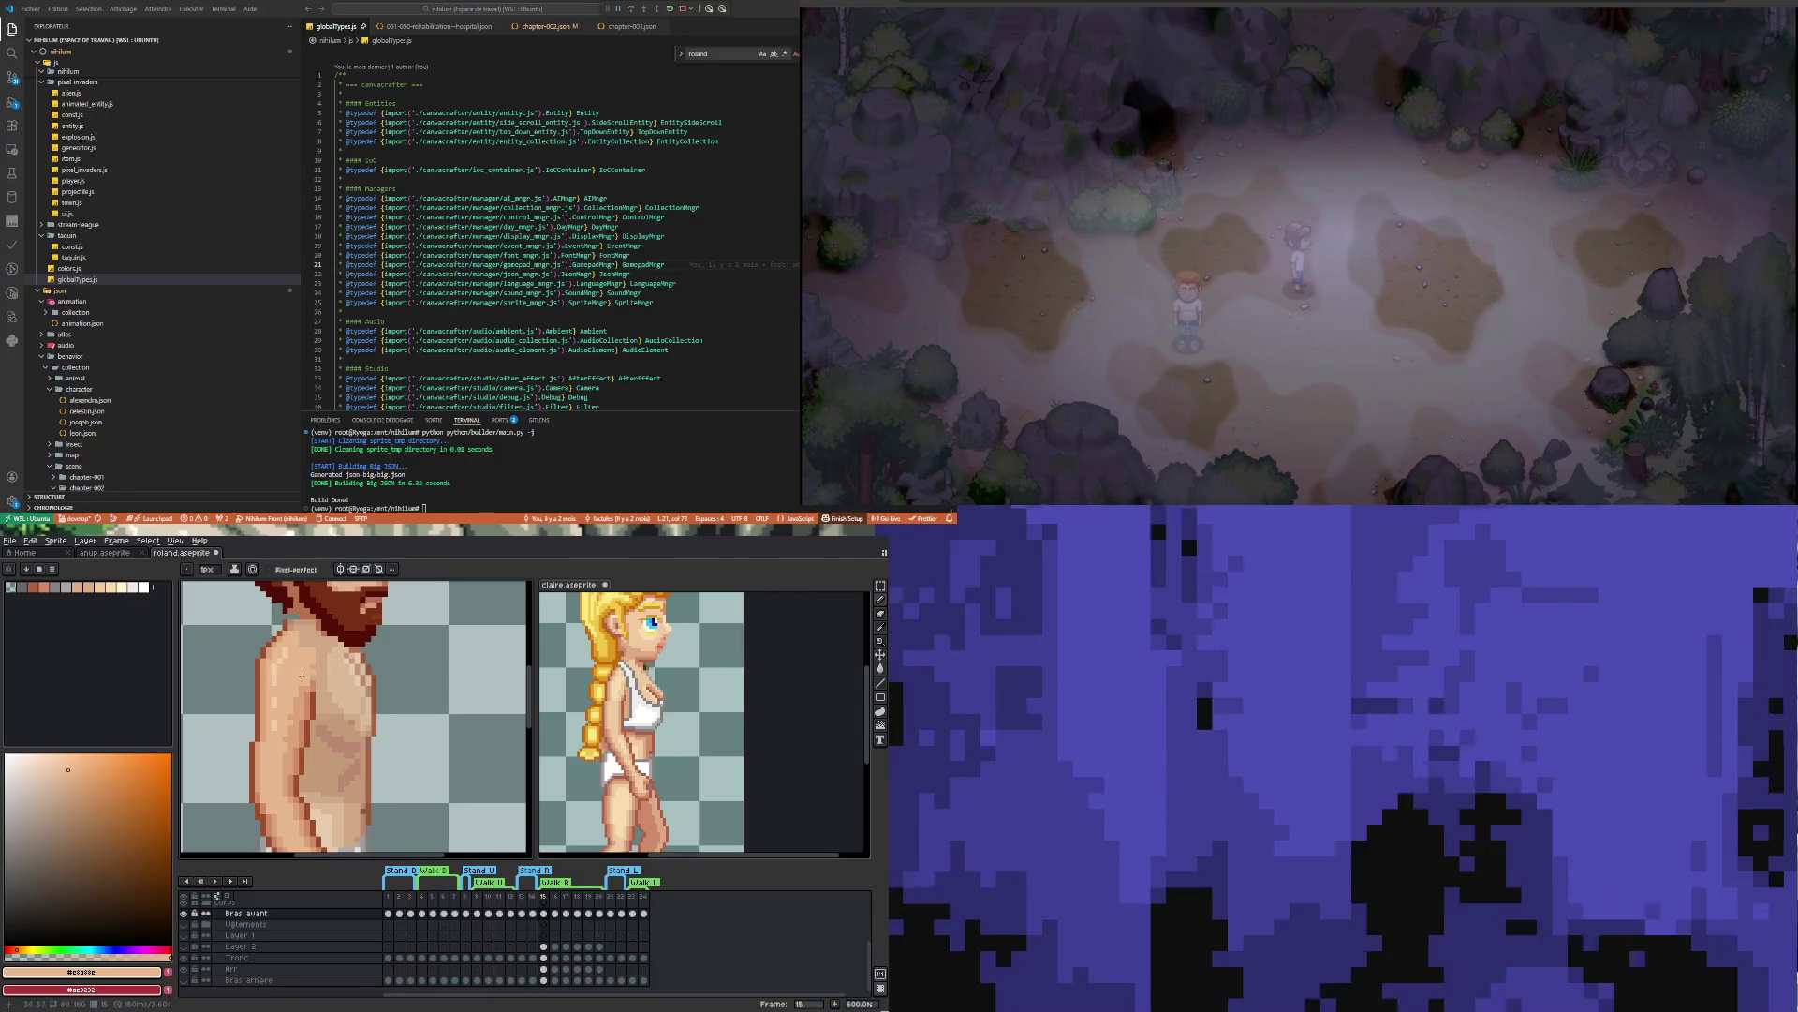
scroll(274, 670, "up", 3)
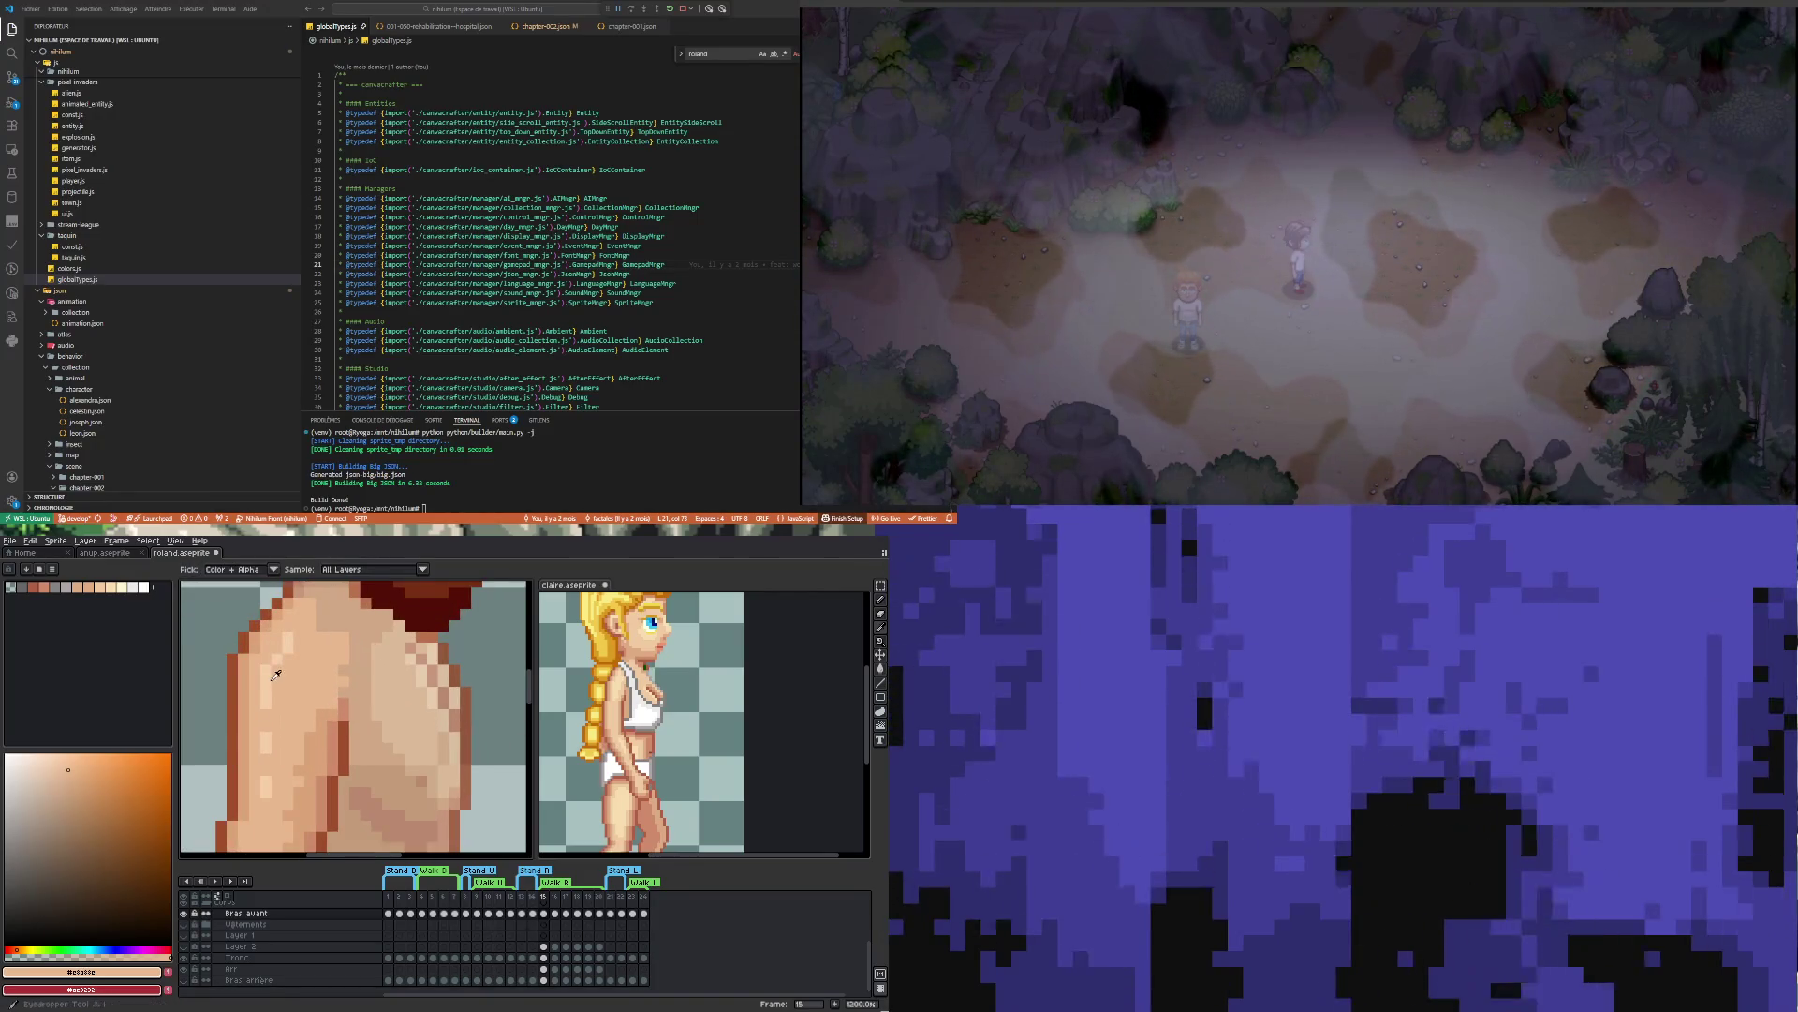
left_click(270, 662, "alt")
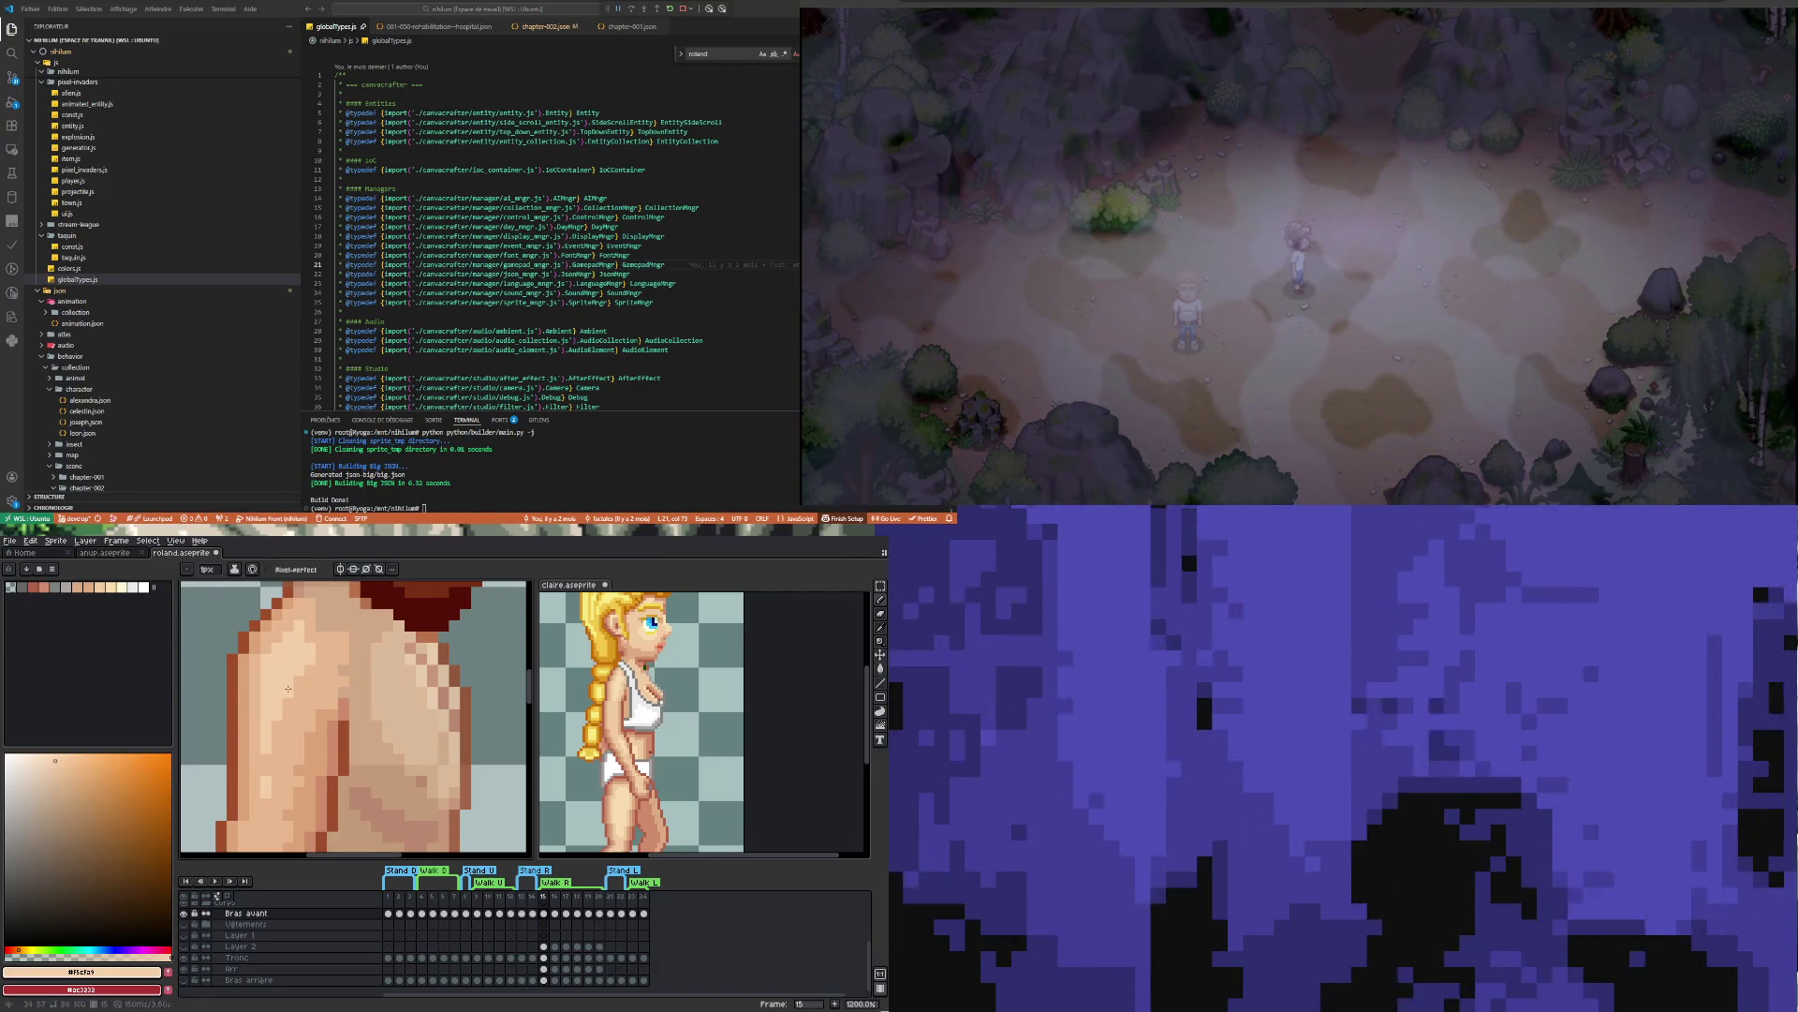
Resample the torso skin colour with the eyedropper
scroll(279, 740, "down", 3)
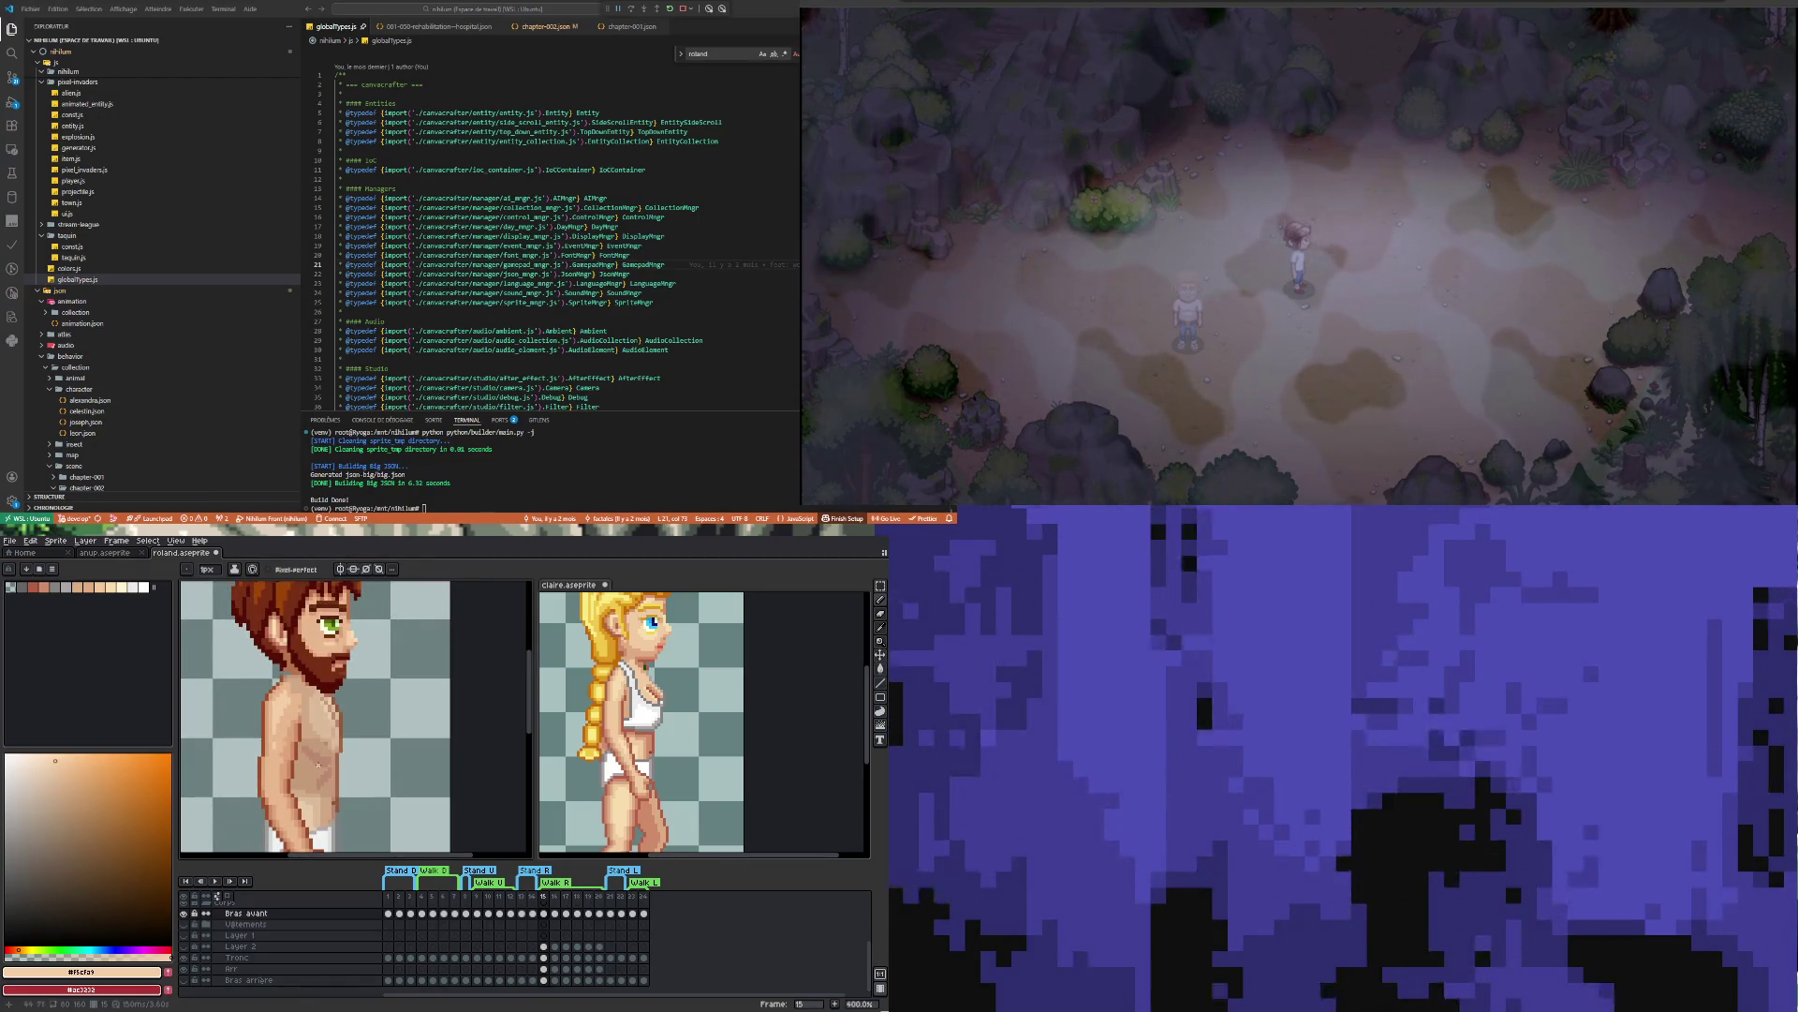
scroll(281, 749, "up", 3)
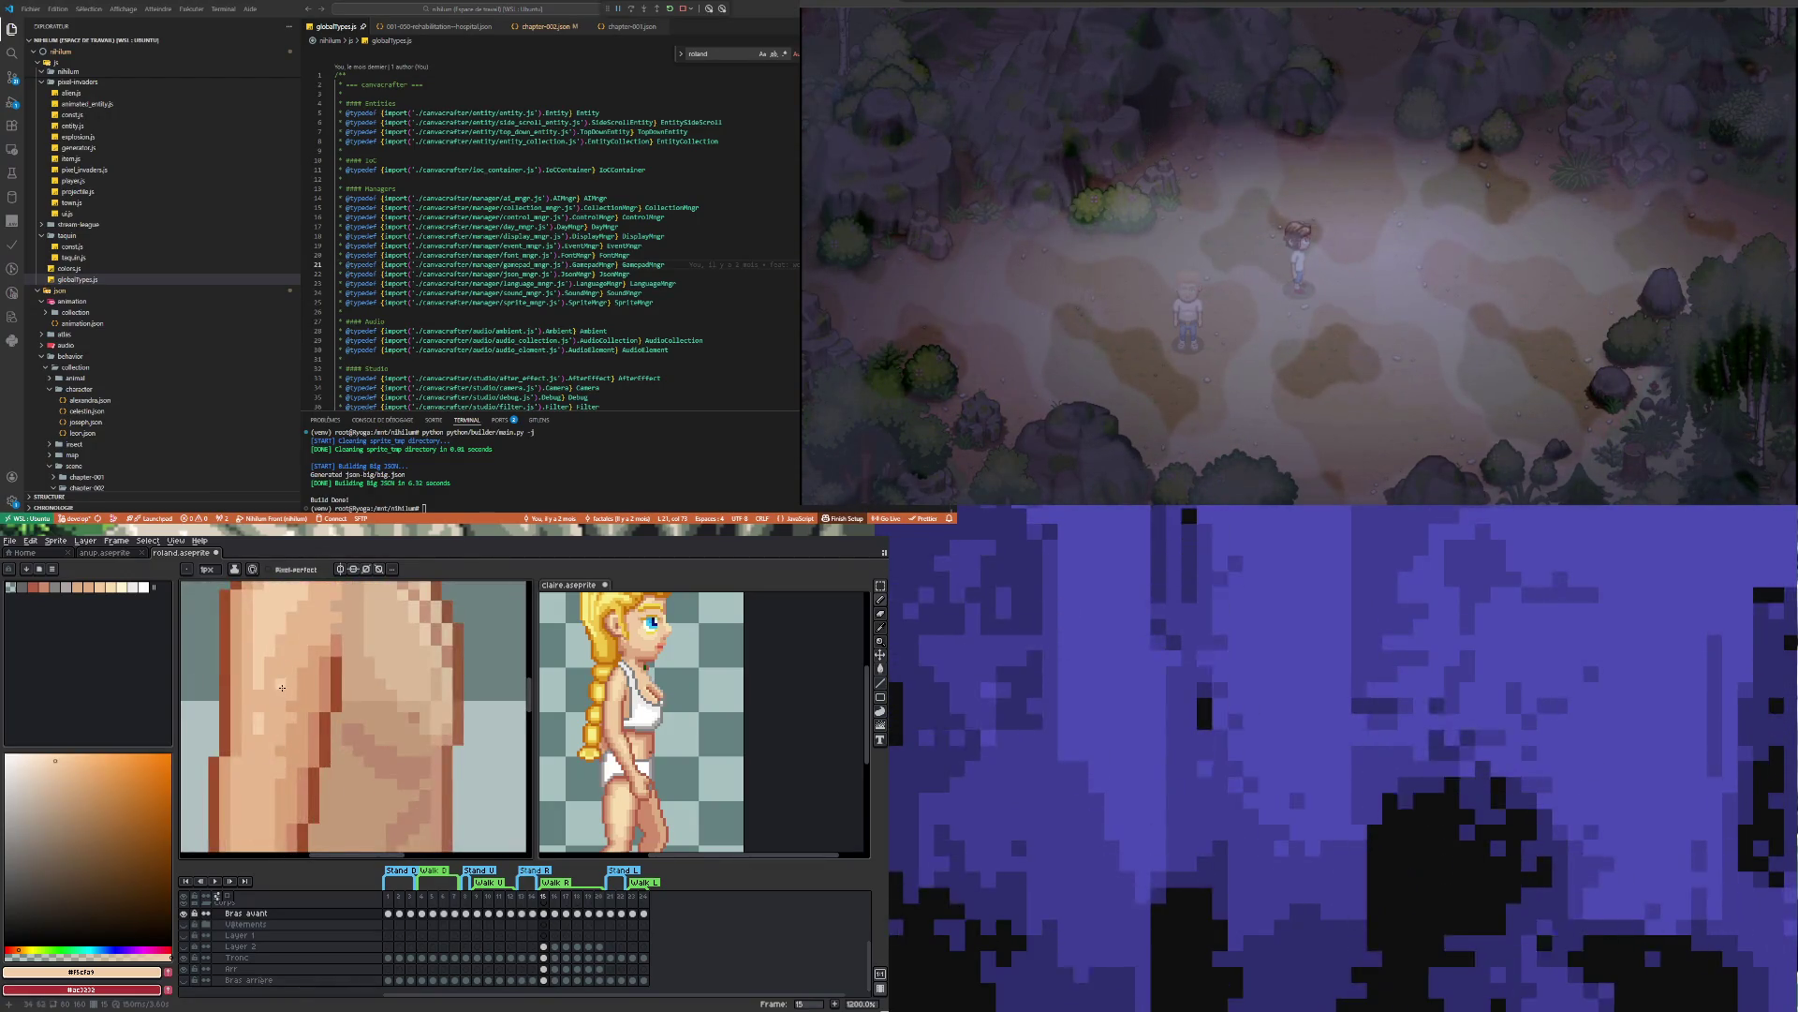
key("alt")
left_click(279, 682, "alt")
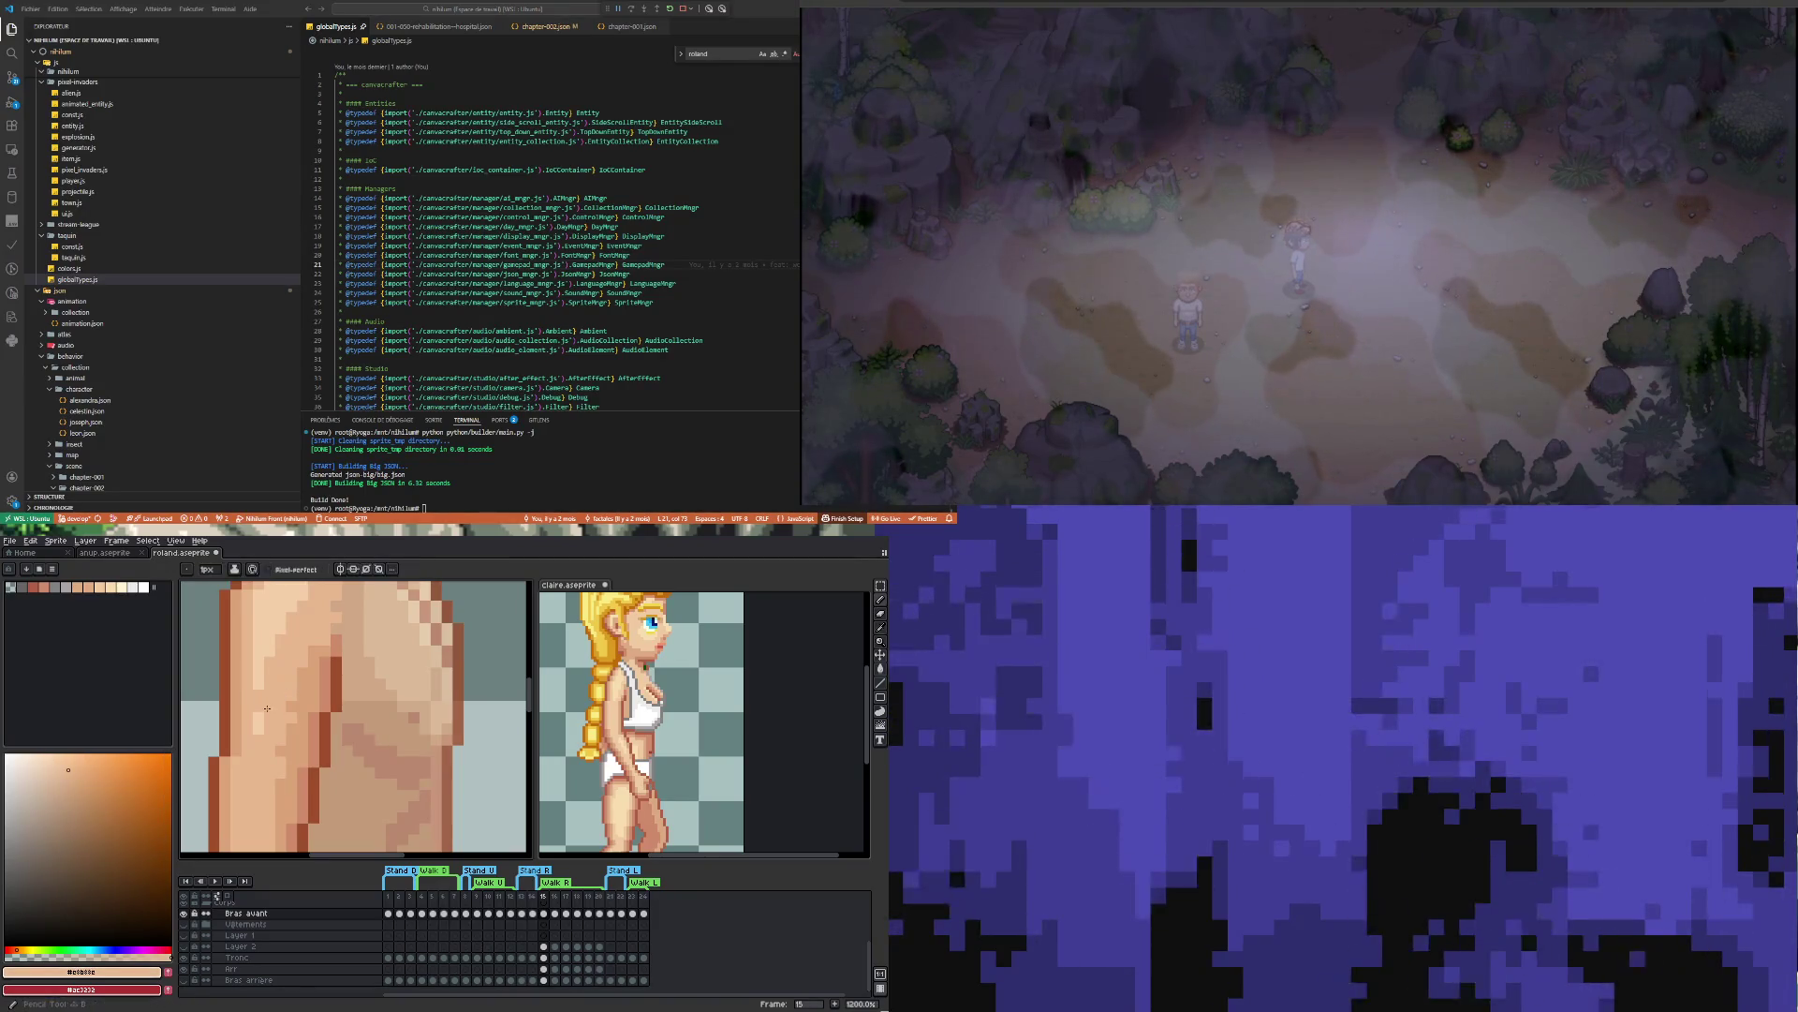
scroll(263, 735, "down", 5)
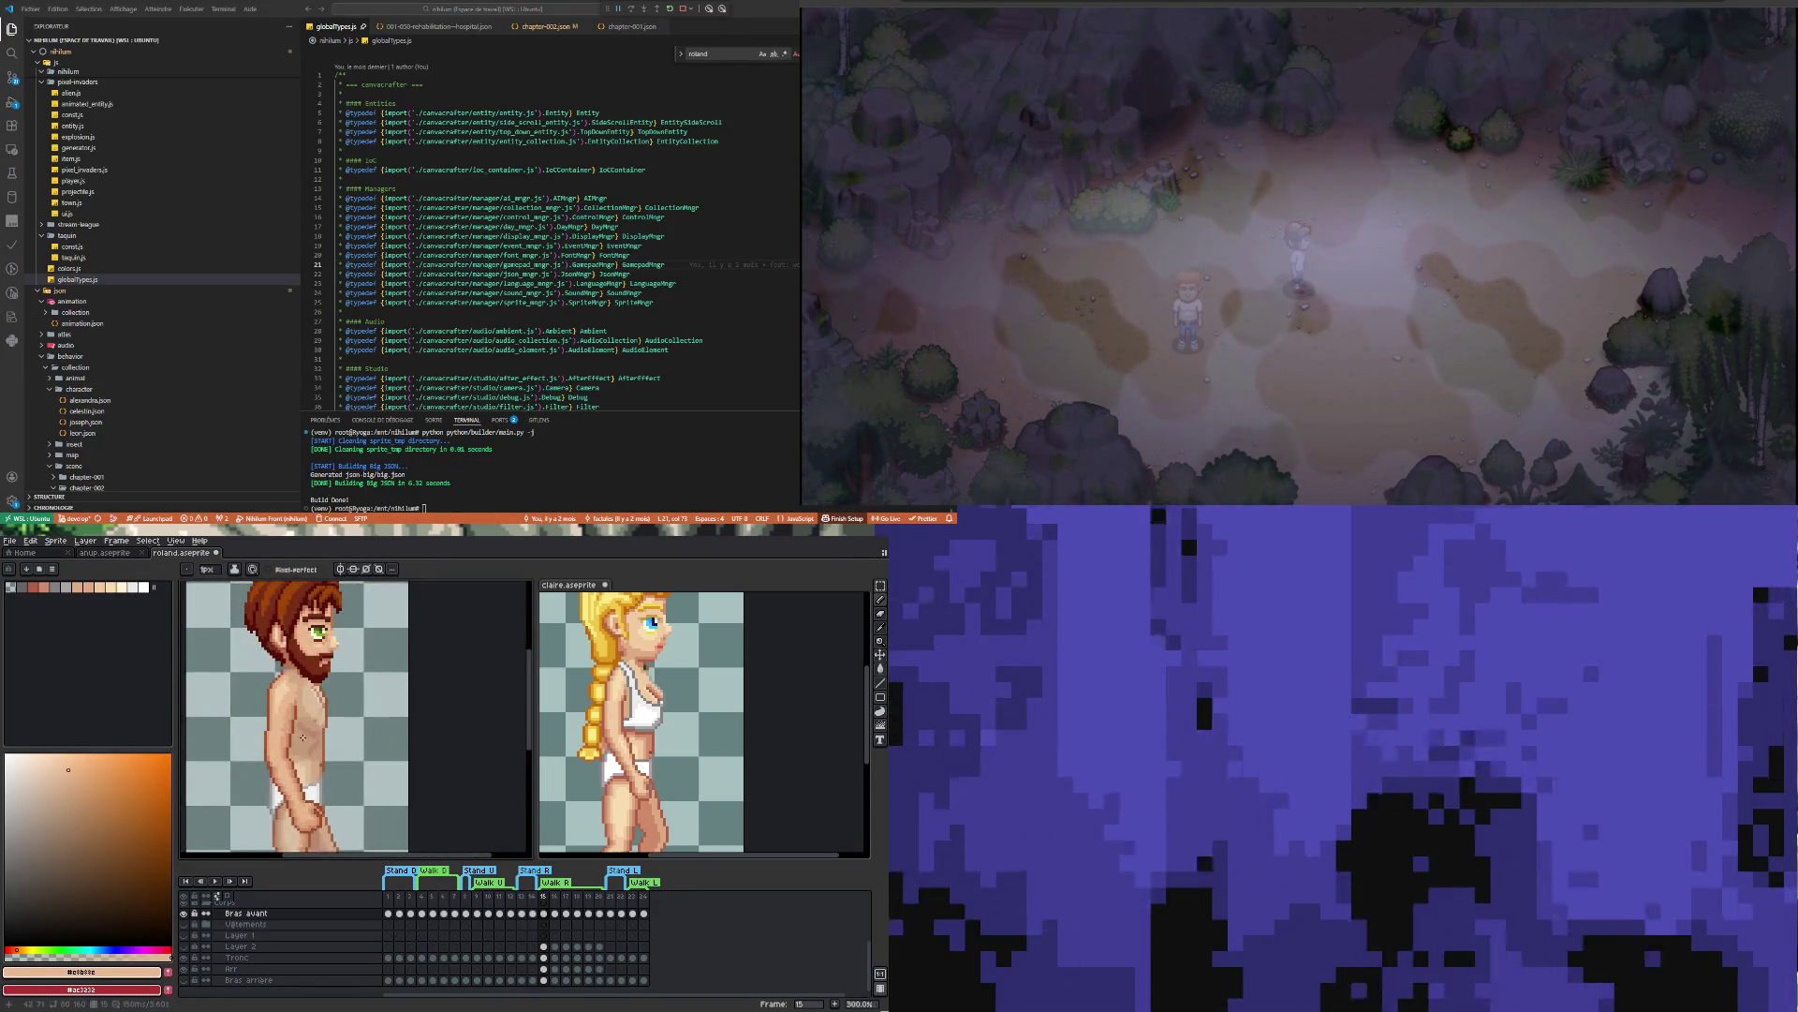
Sample the light skin tone and retouch the chest beneath the beard
scroll(307, 707, "up", 2)
left_click(307, 707, "alt")
scroll(300, 668, "down", 2)
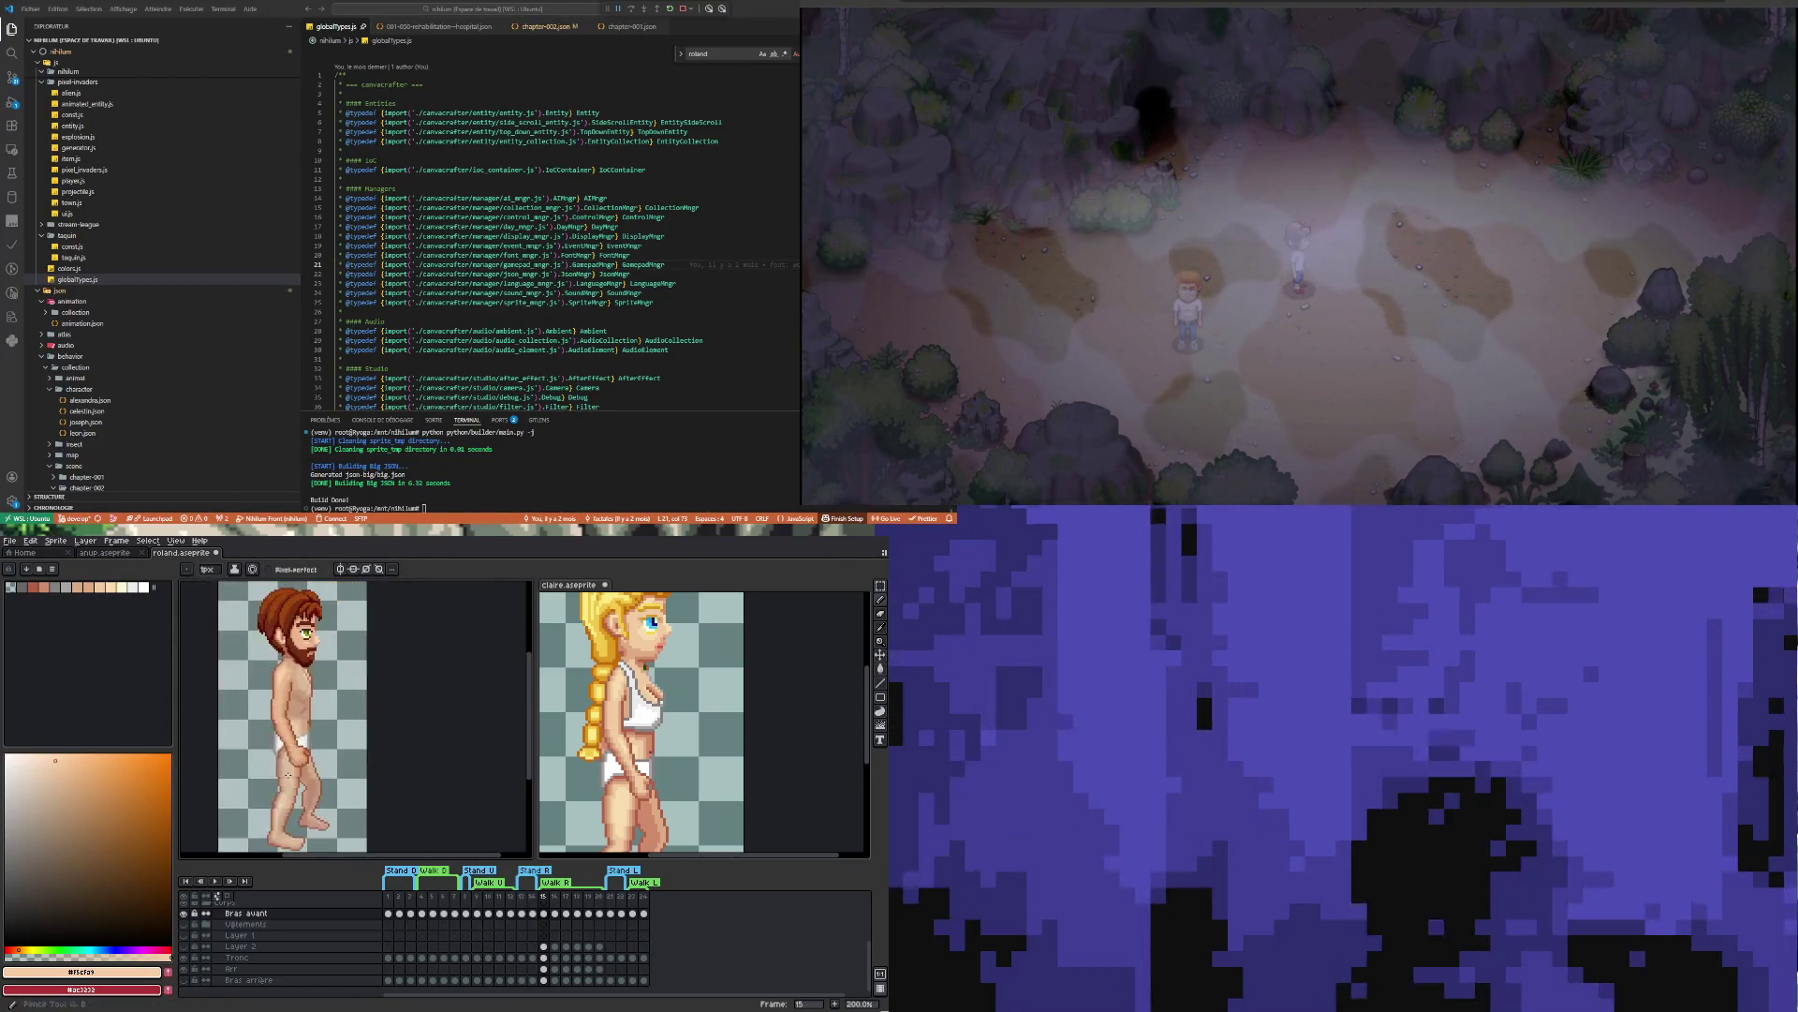
scroll(273, 711, "up", 4)
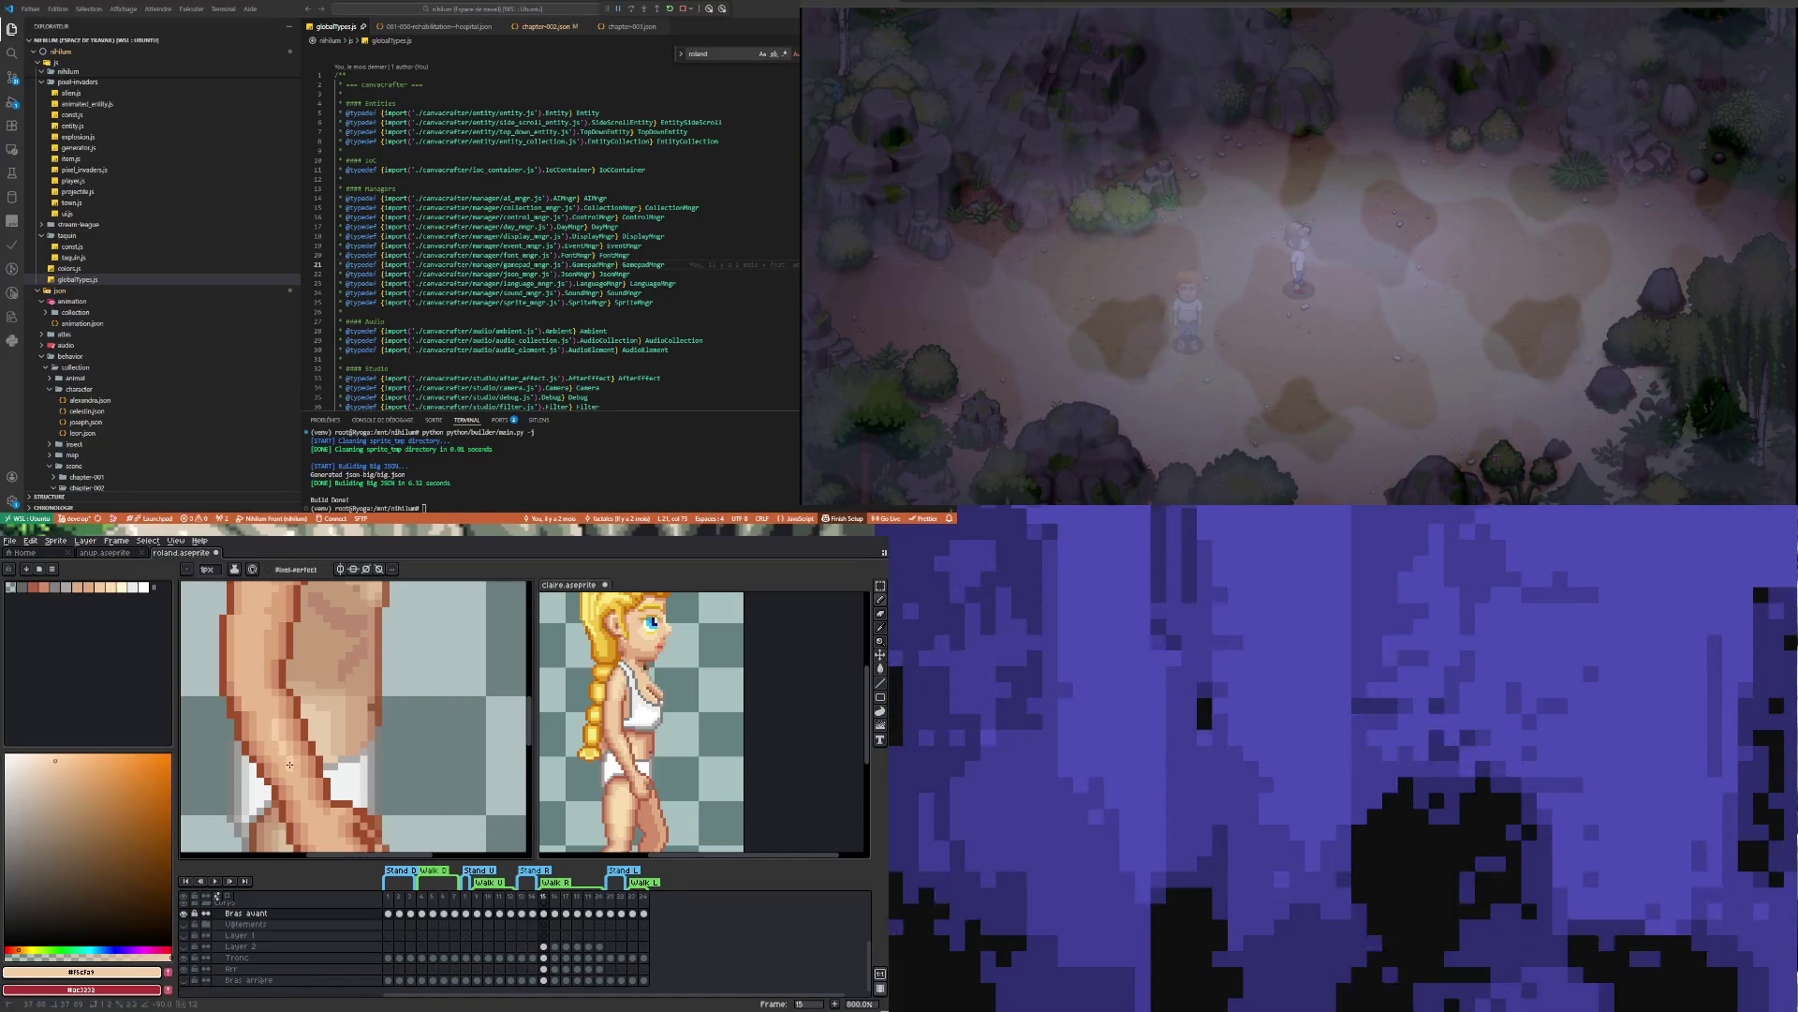
scroll(290, 766, "down", 2)
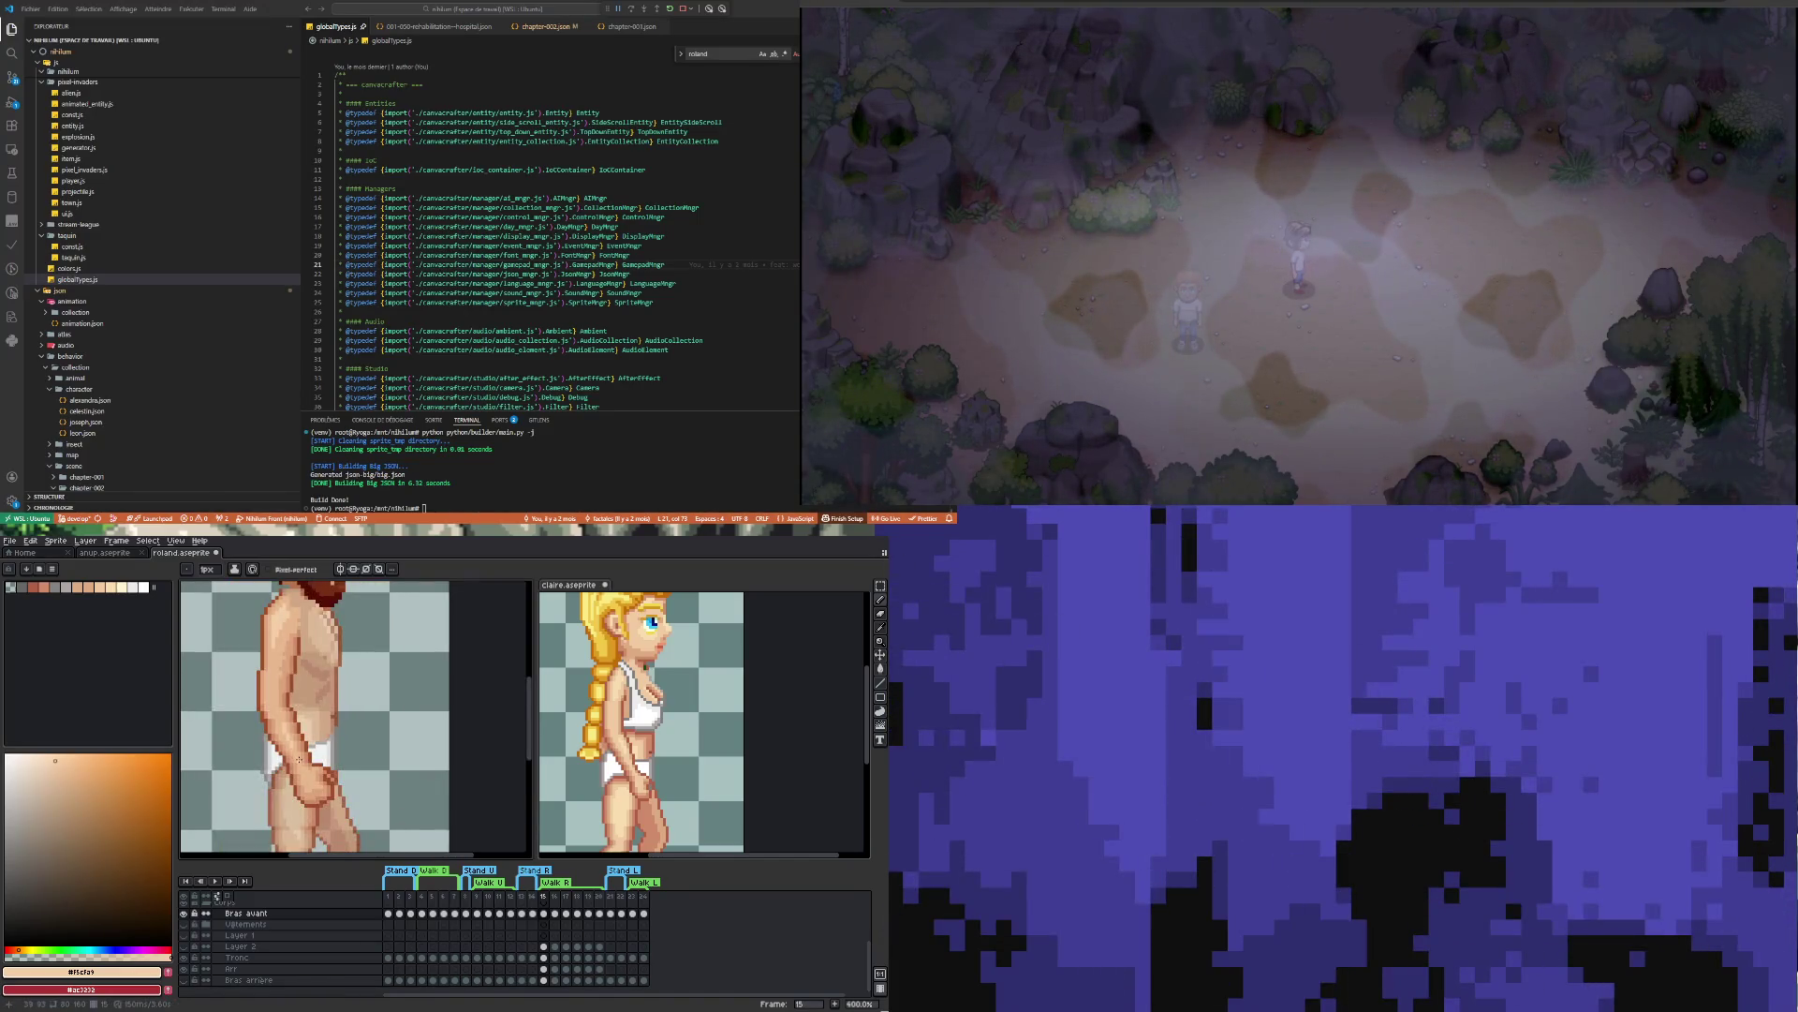
scroll(298, 759, "up", 2)
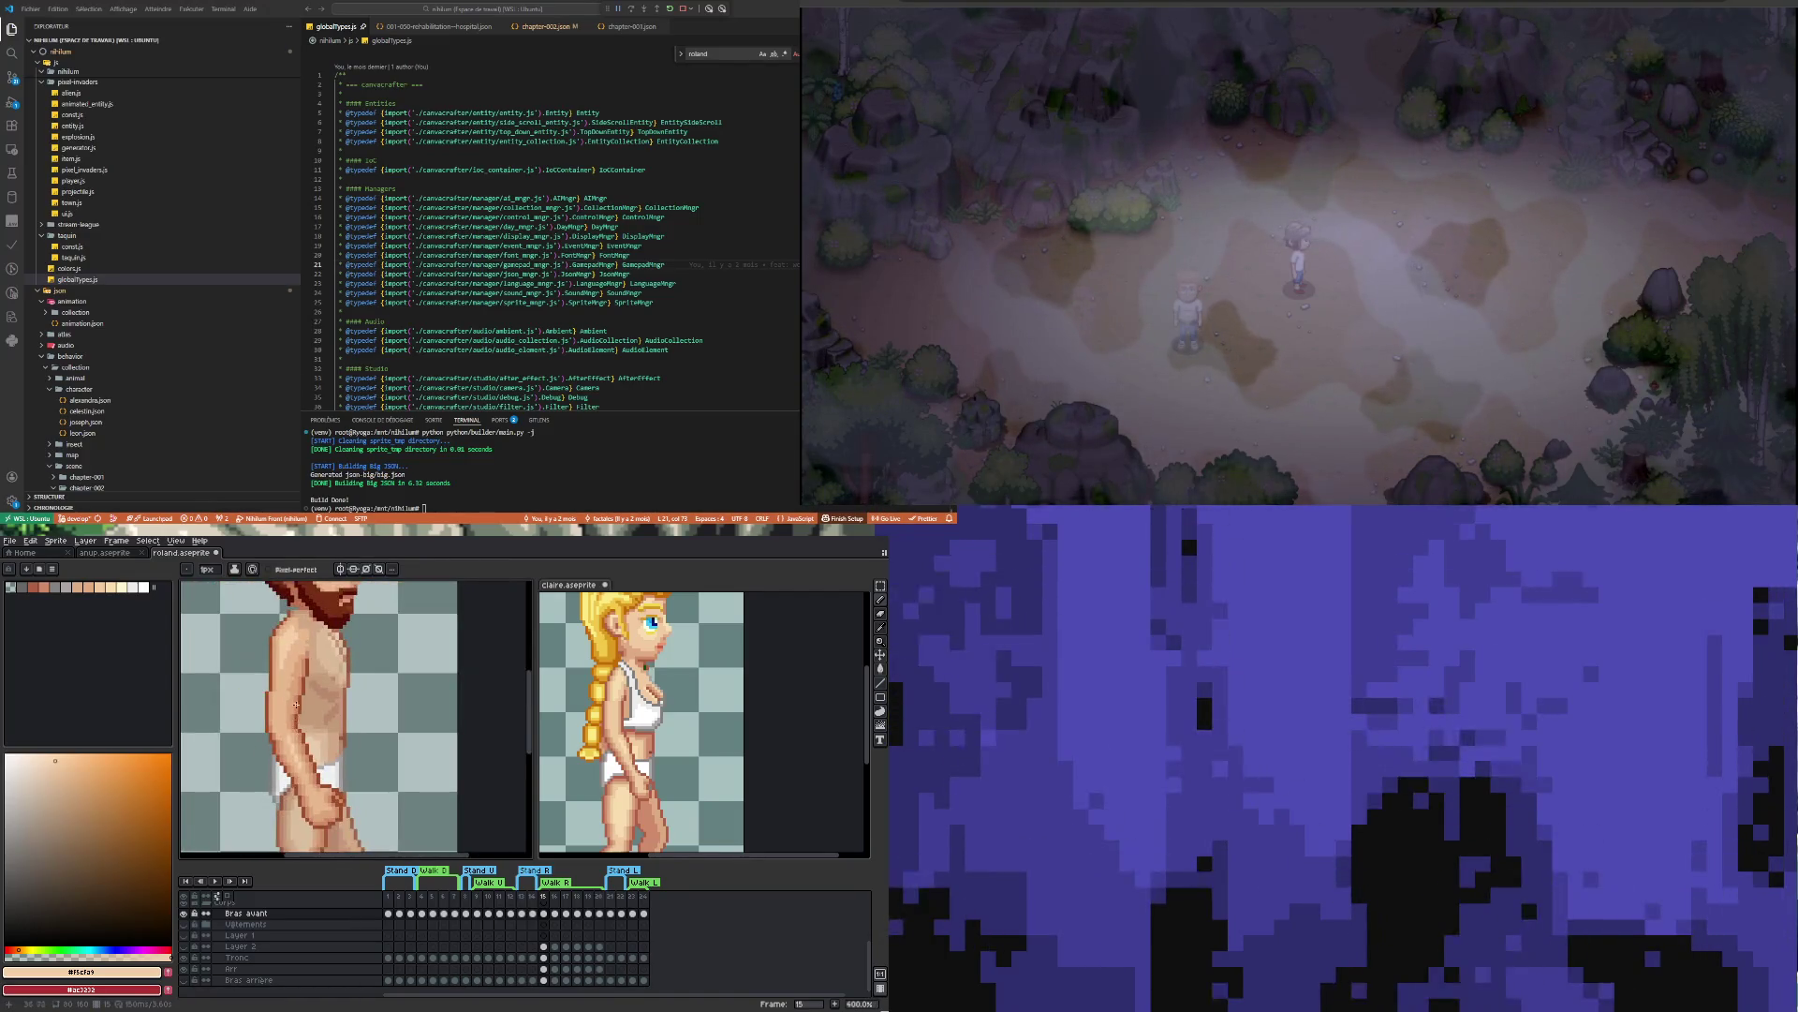
scroll(296, 703, "up", 1)
Shade with the arm's mid tone, then take the light torso tone as the drawing colour
left_click(286, 676, "alt")
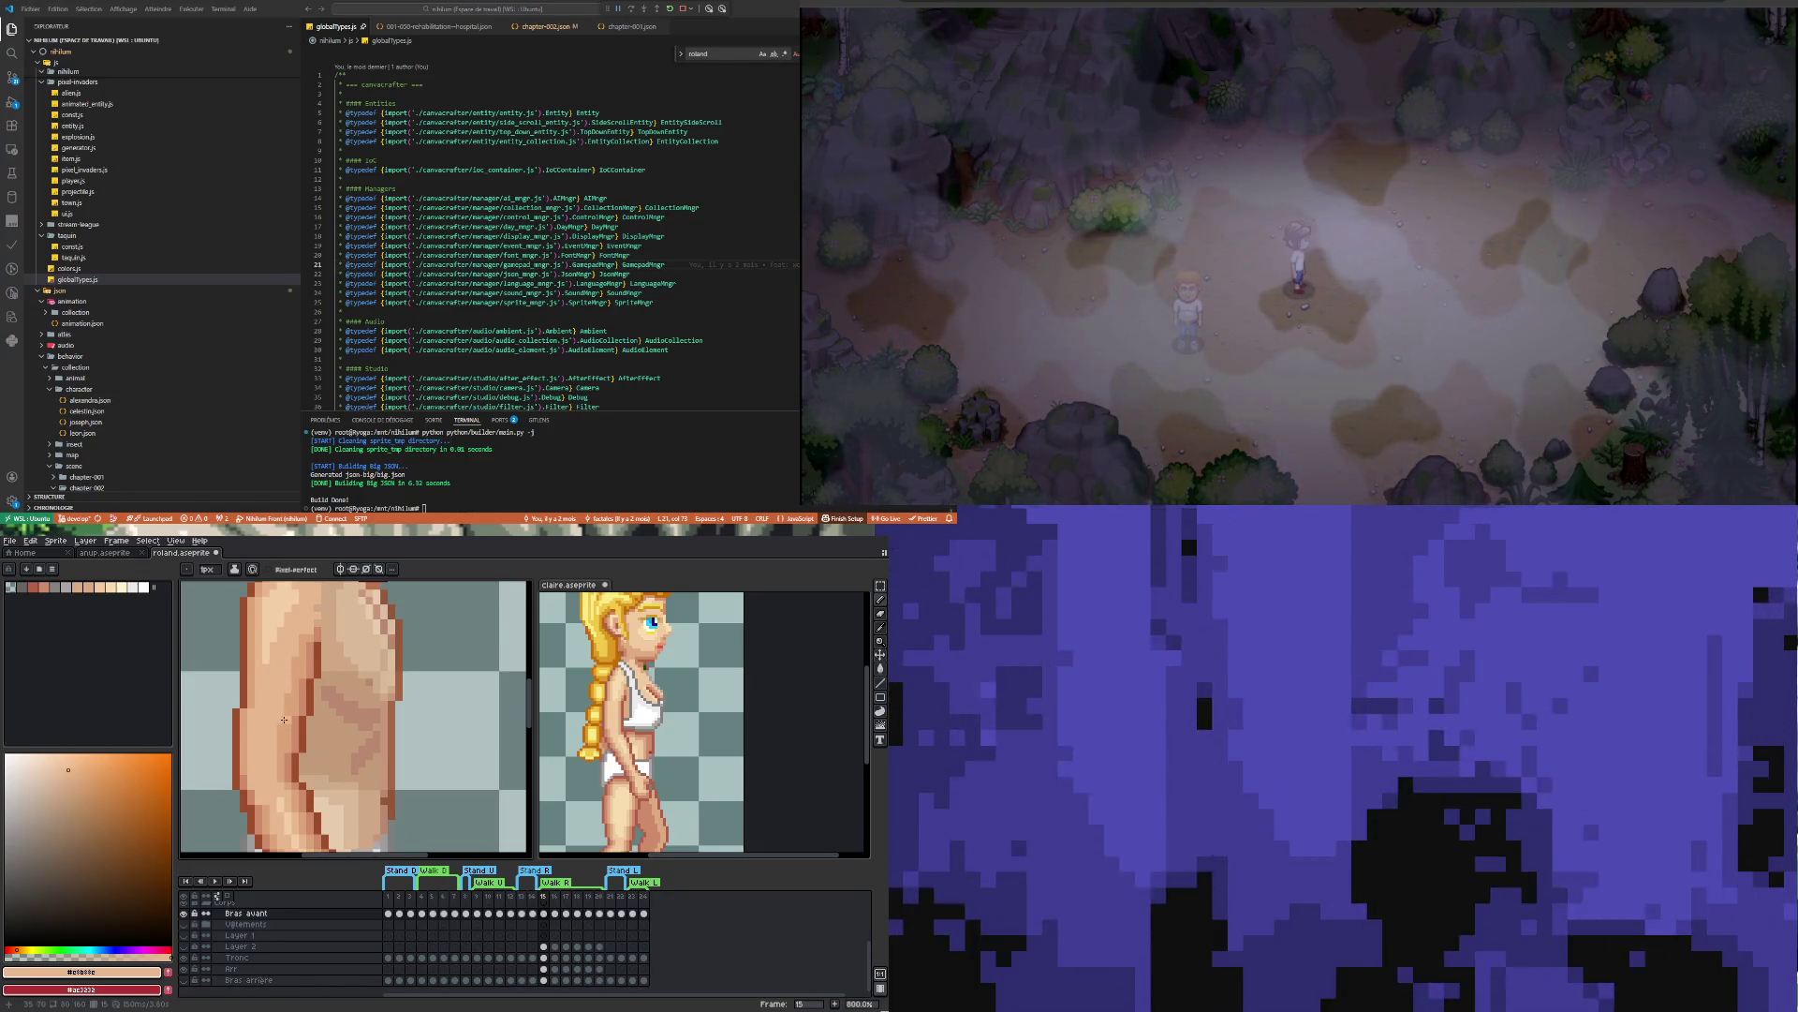
scroll(280, 725, "down", 4)
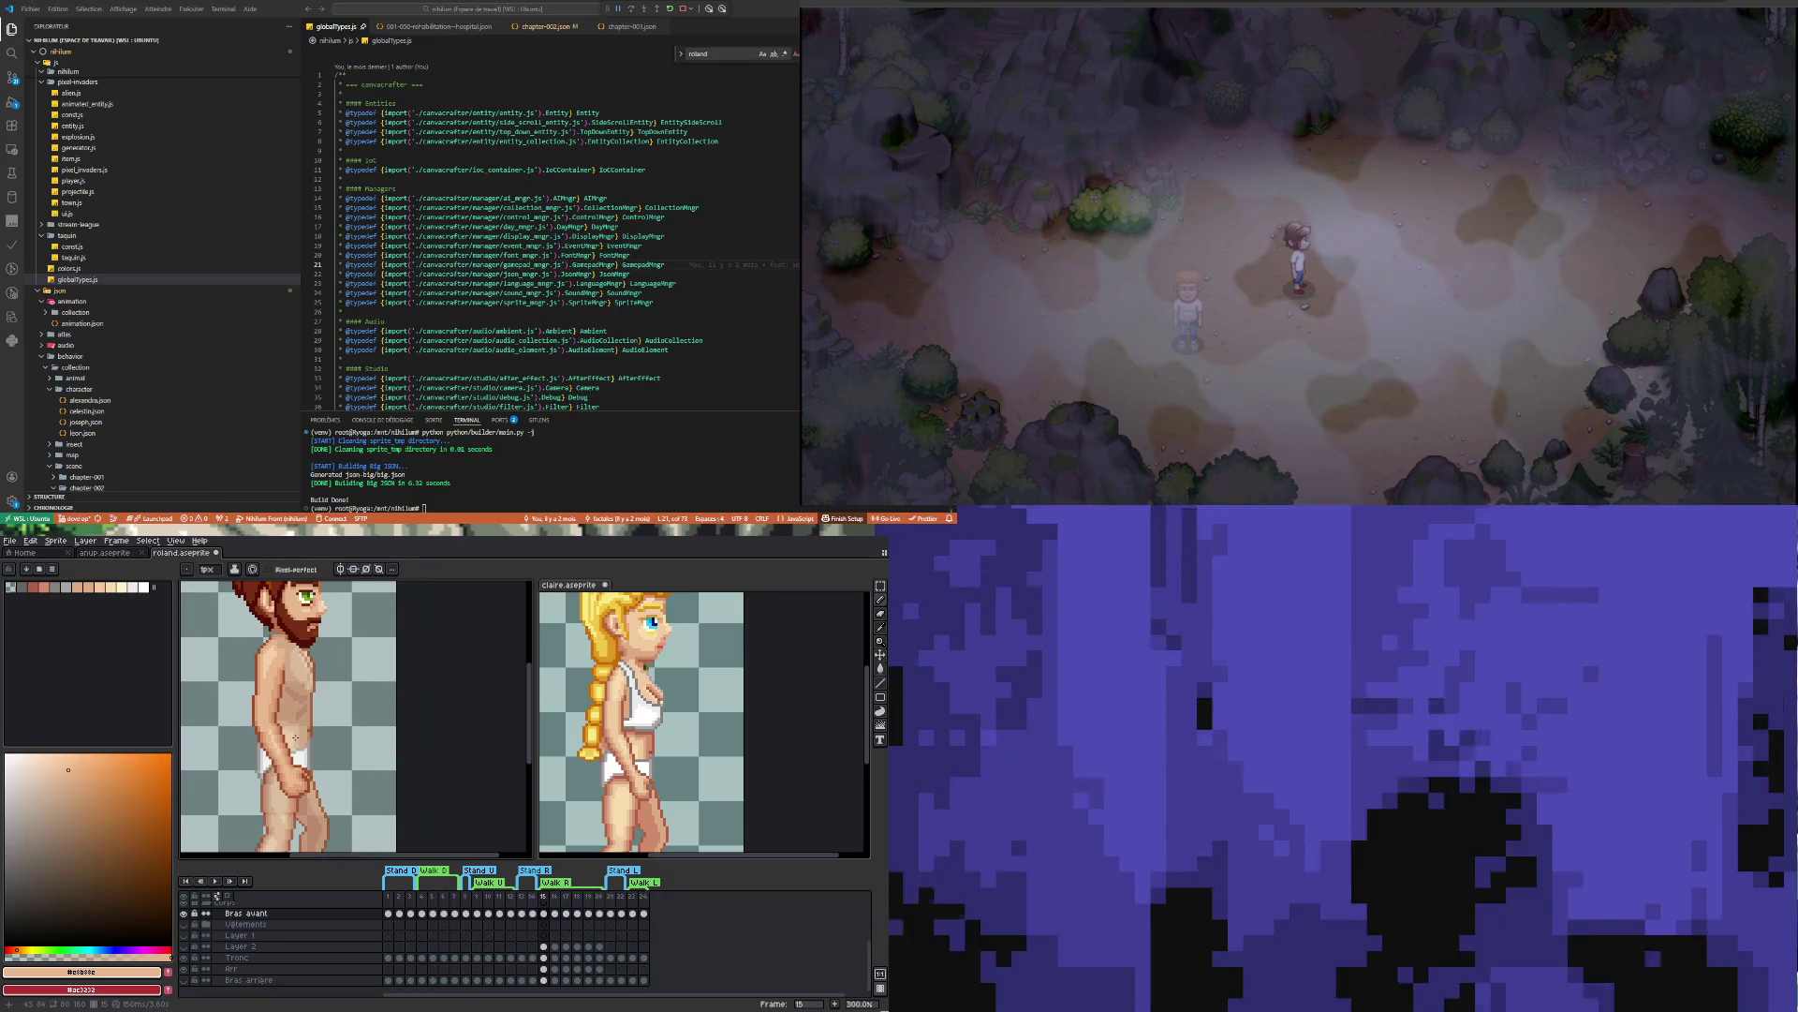
scroll(295, 738, "up", 4)
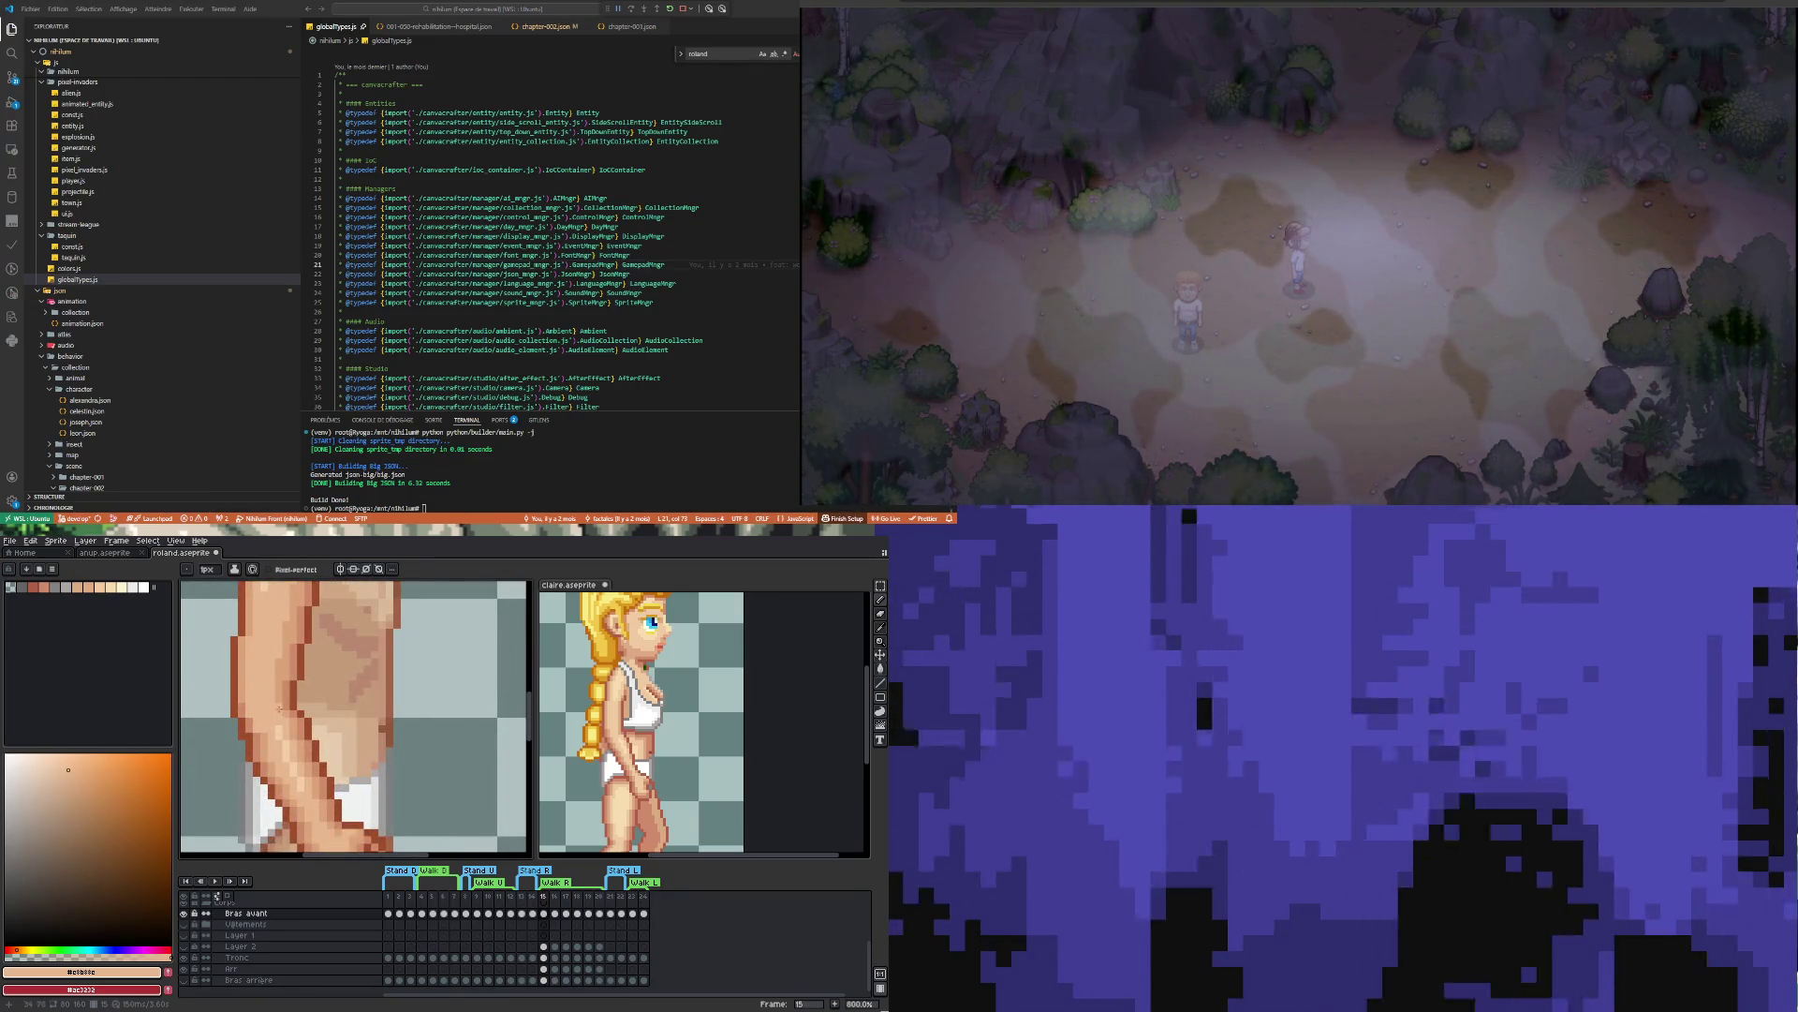
scroll(280, 709, "down", 5)
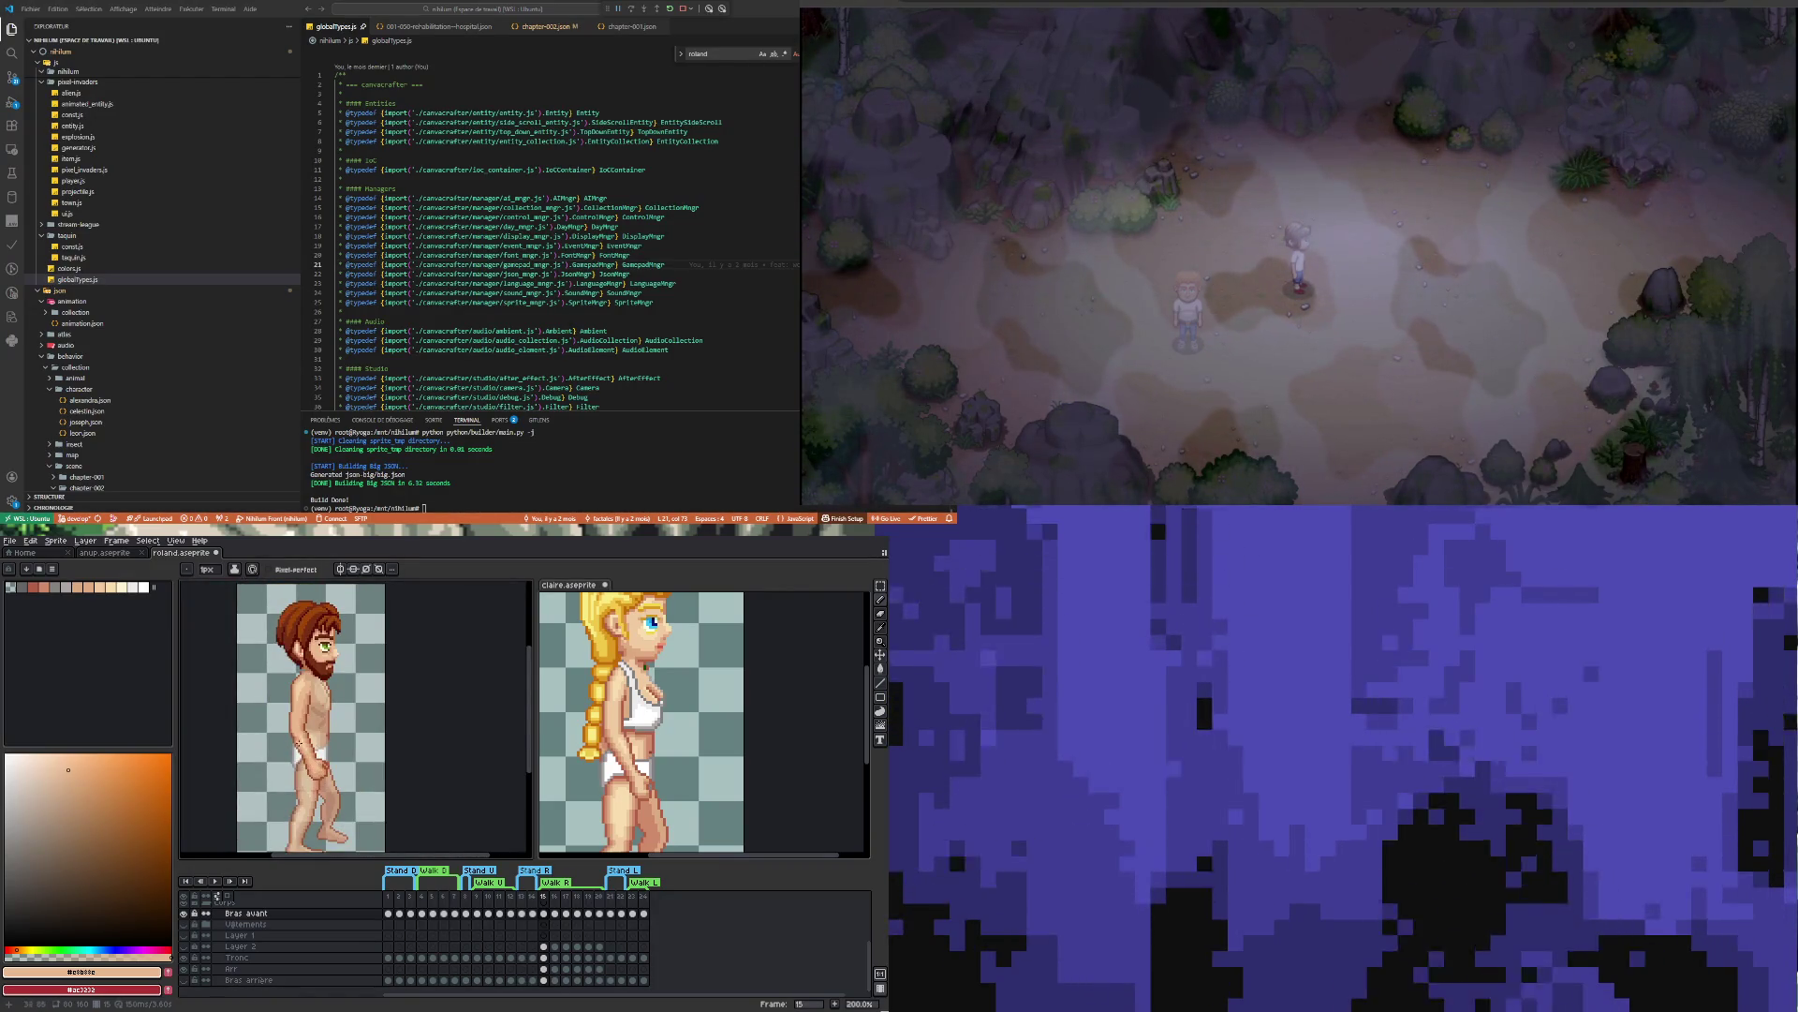
scroll(304, 732, "up", 2)
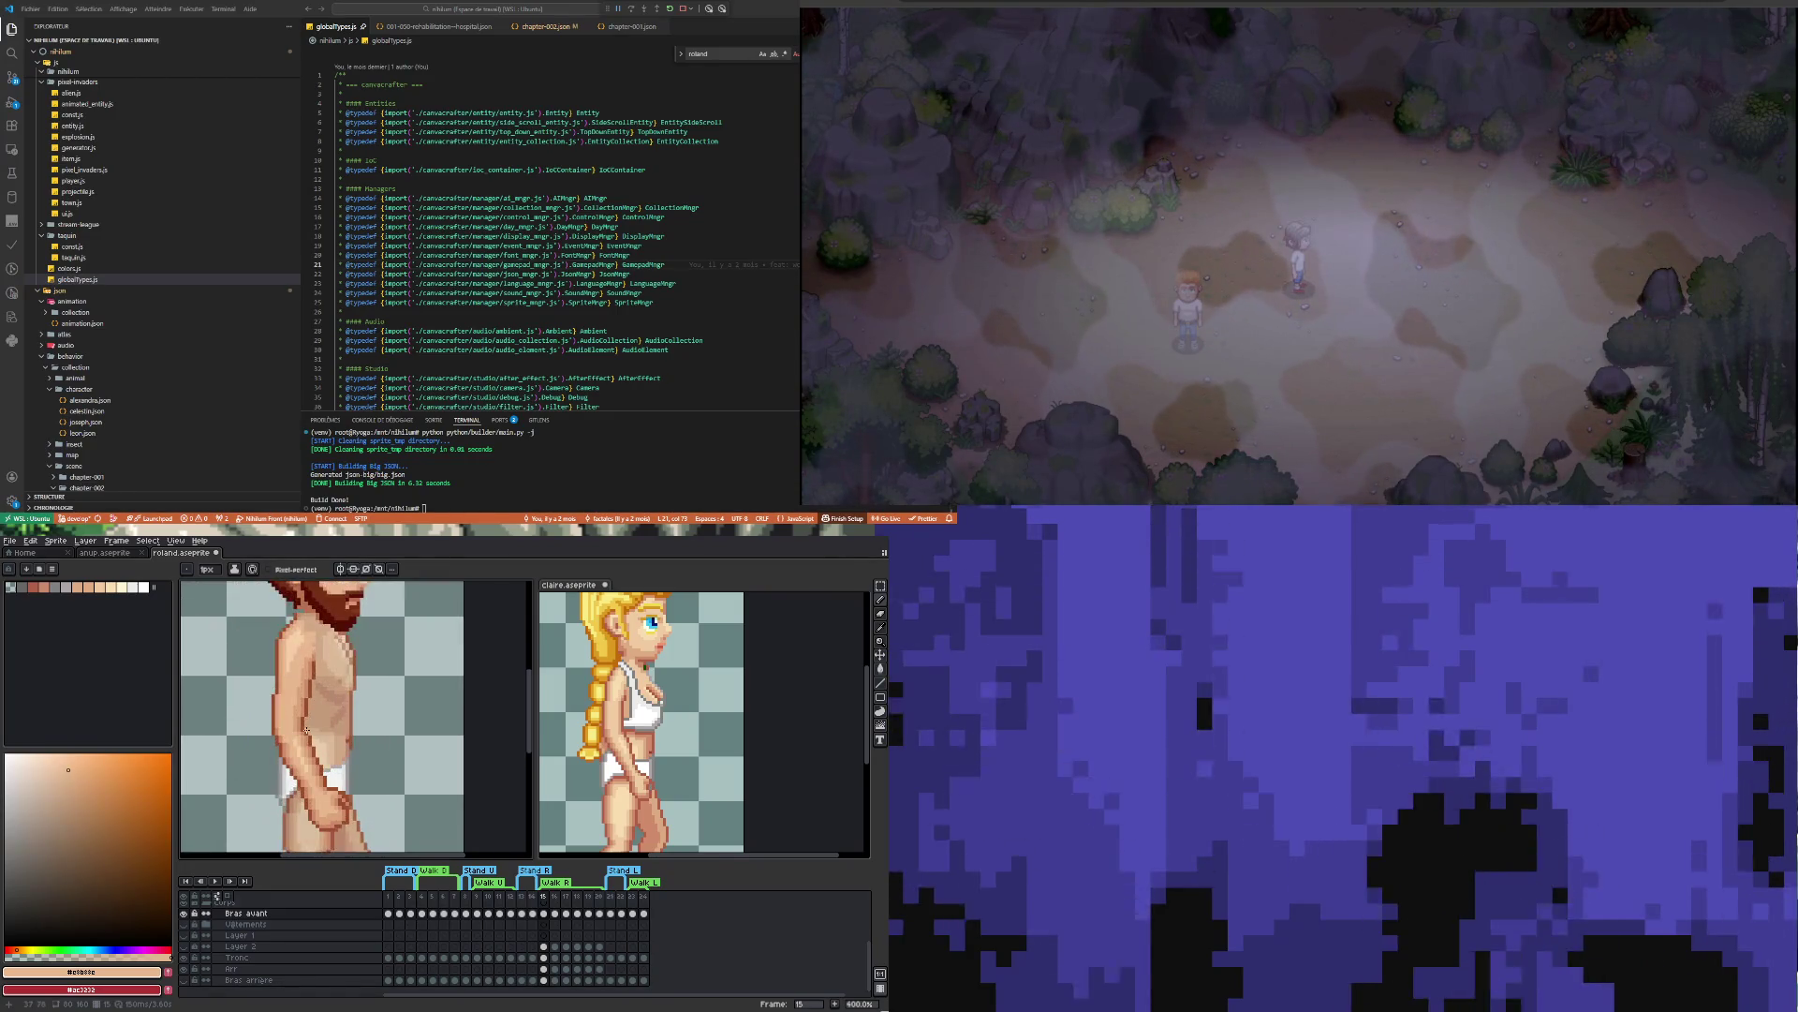
scroll(307, 730, "down", 3)
scroll(314, 767, "up", 3)
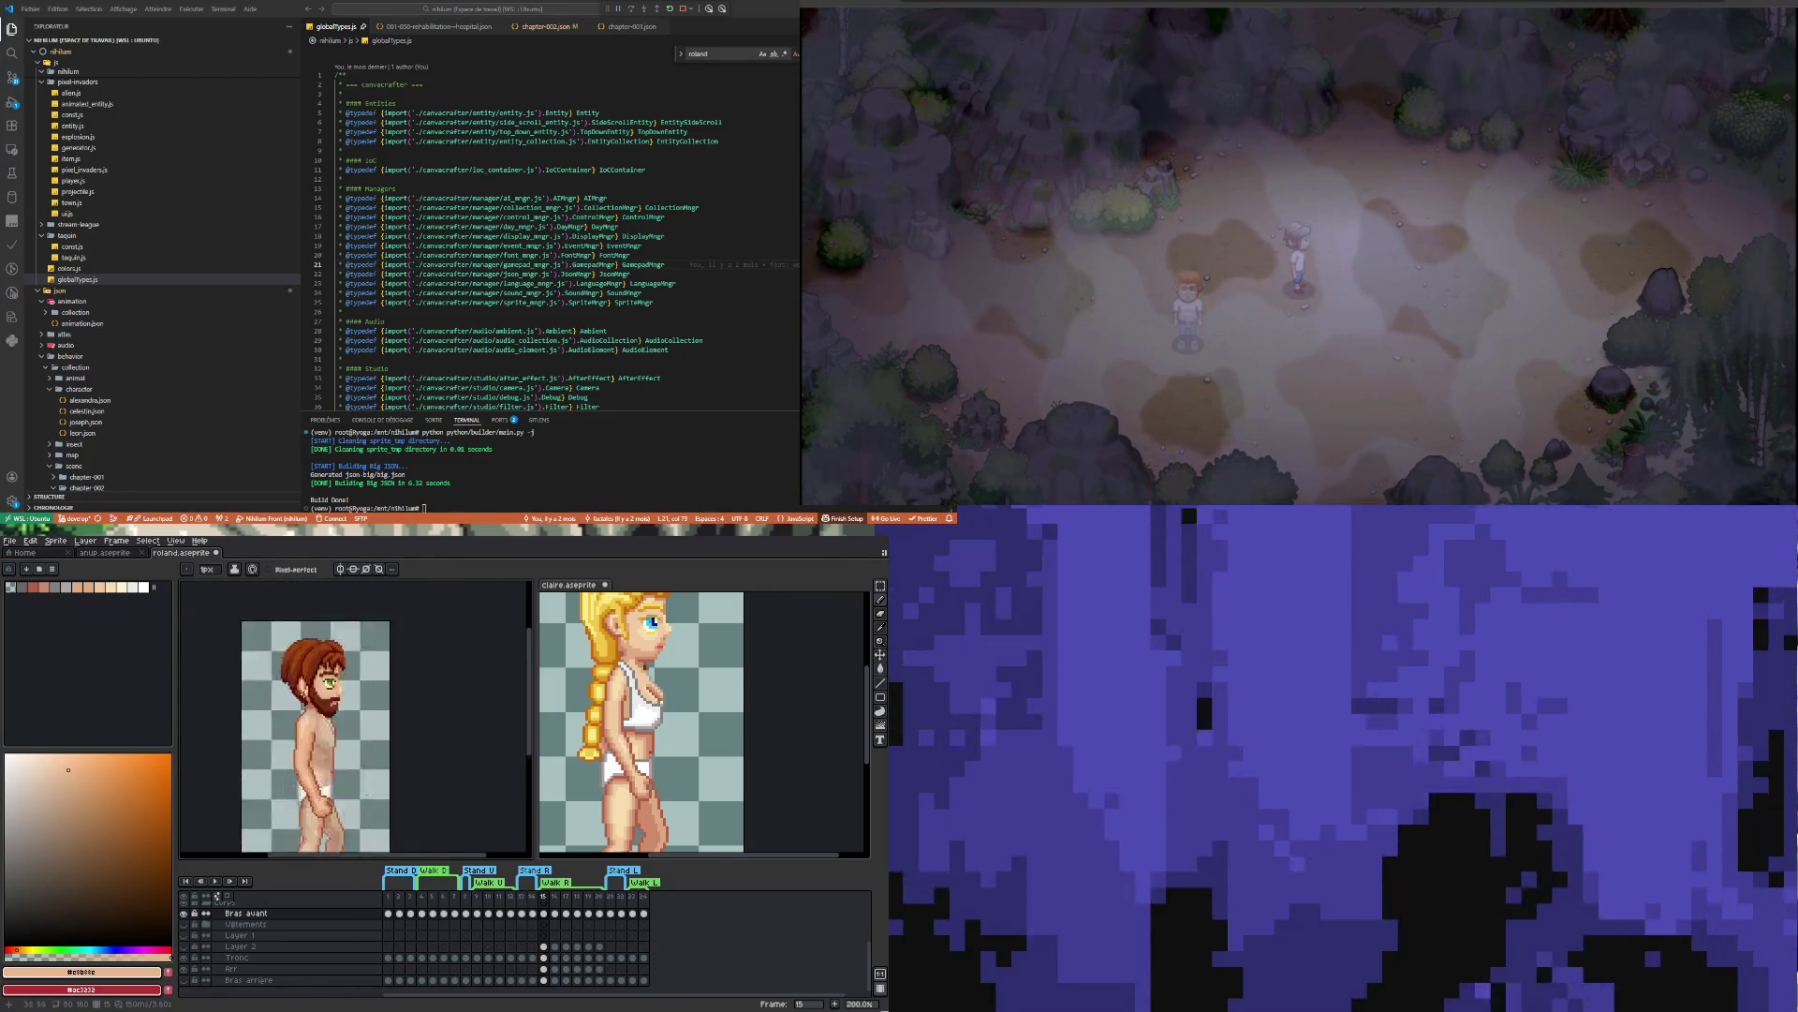
scroll(310, 764, "up", 2)
key("i")
left_click(304, 754)
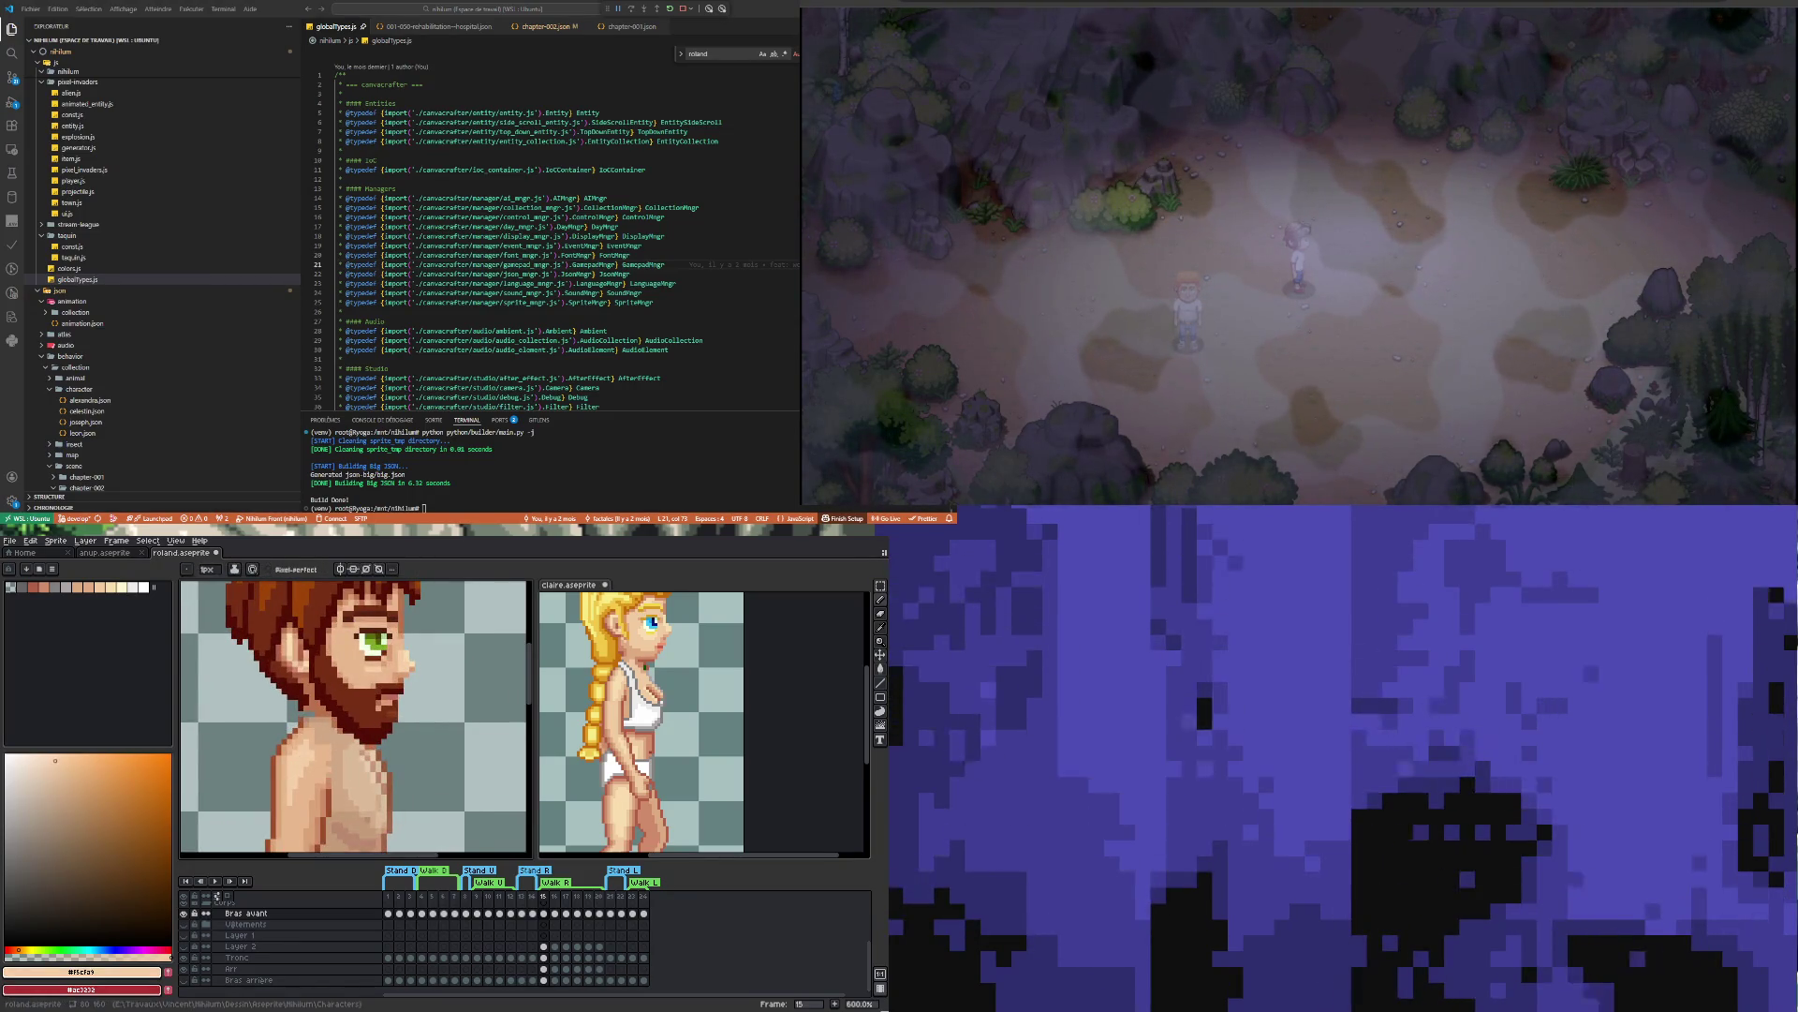
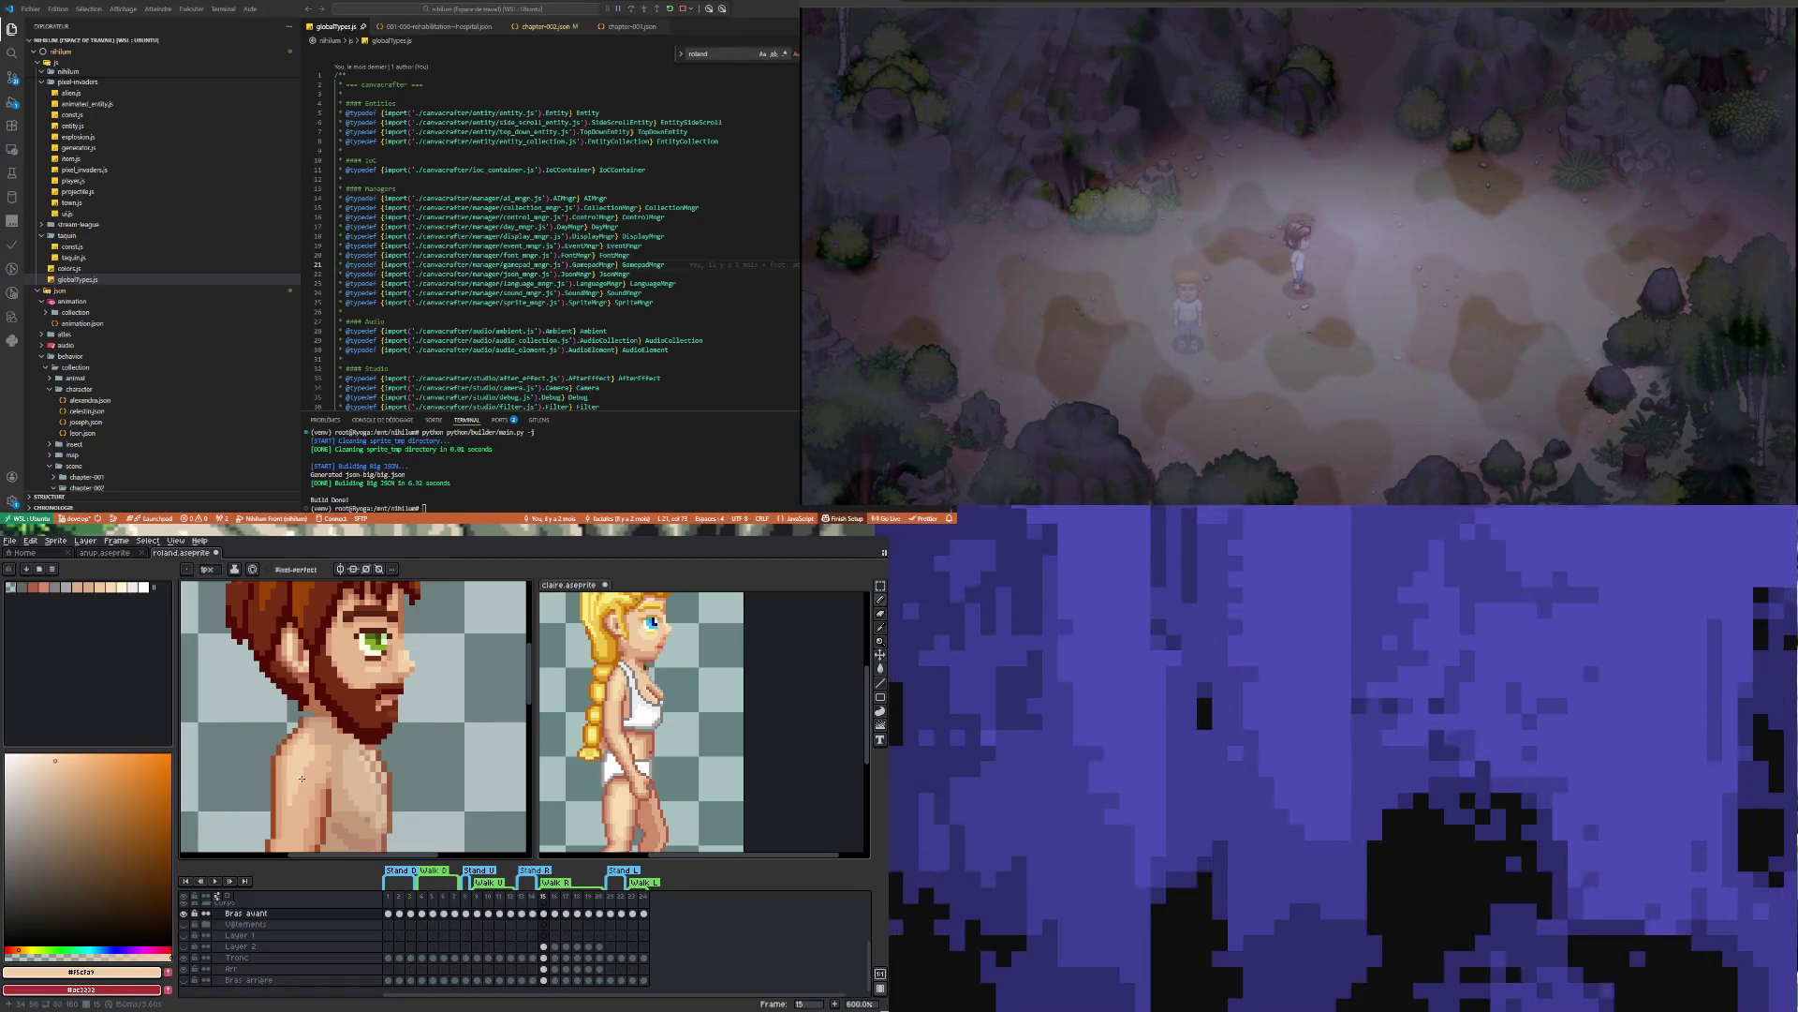
Compare frames 15 and 16 of the forward arm, play the walk cycle, and return to frame 16
scroll(374, 740, "down", 3)
scroll(361, 736, "up", 3)
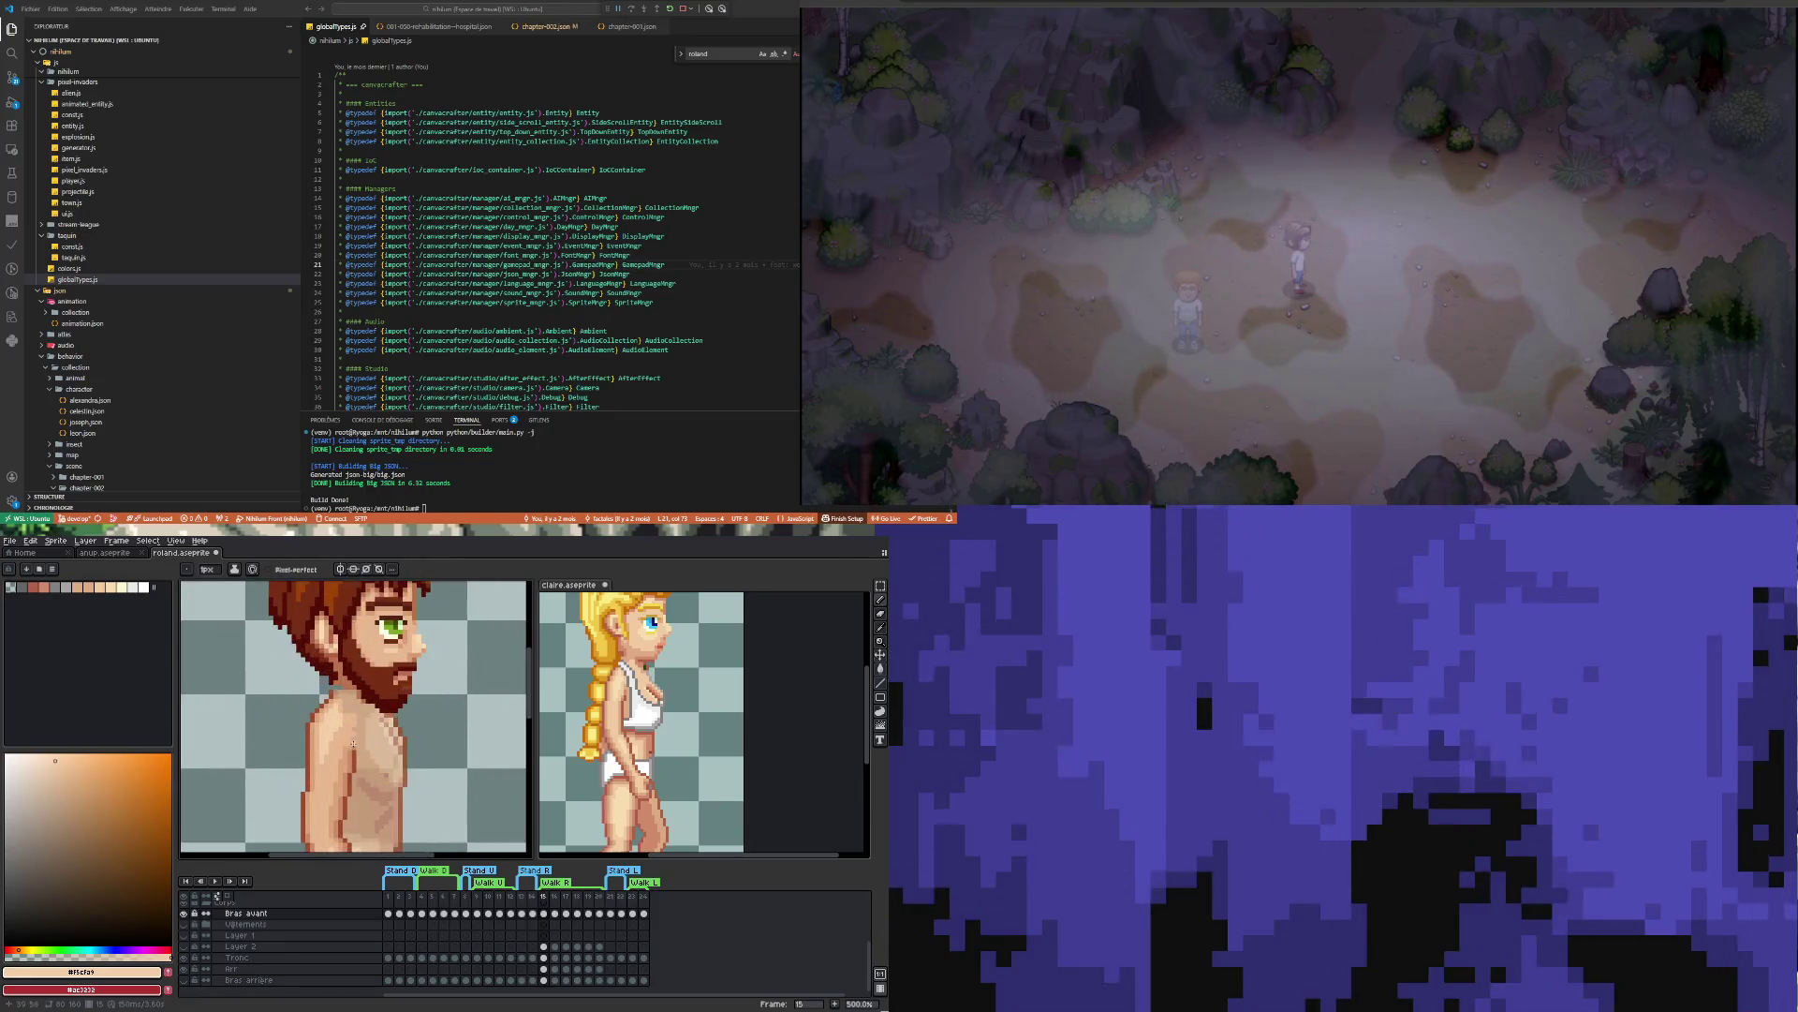
scroll(352, 735, "down", 2)
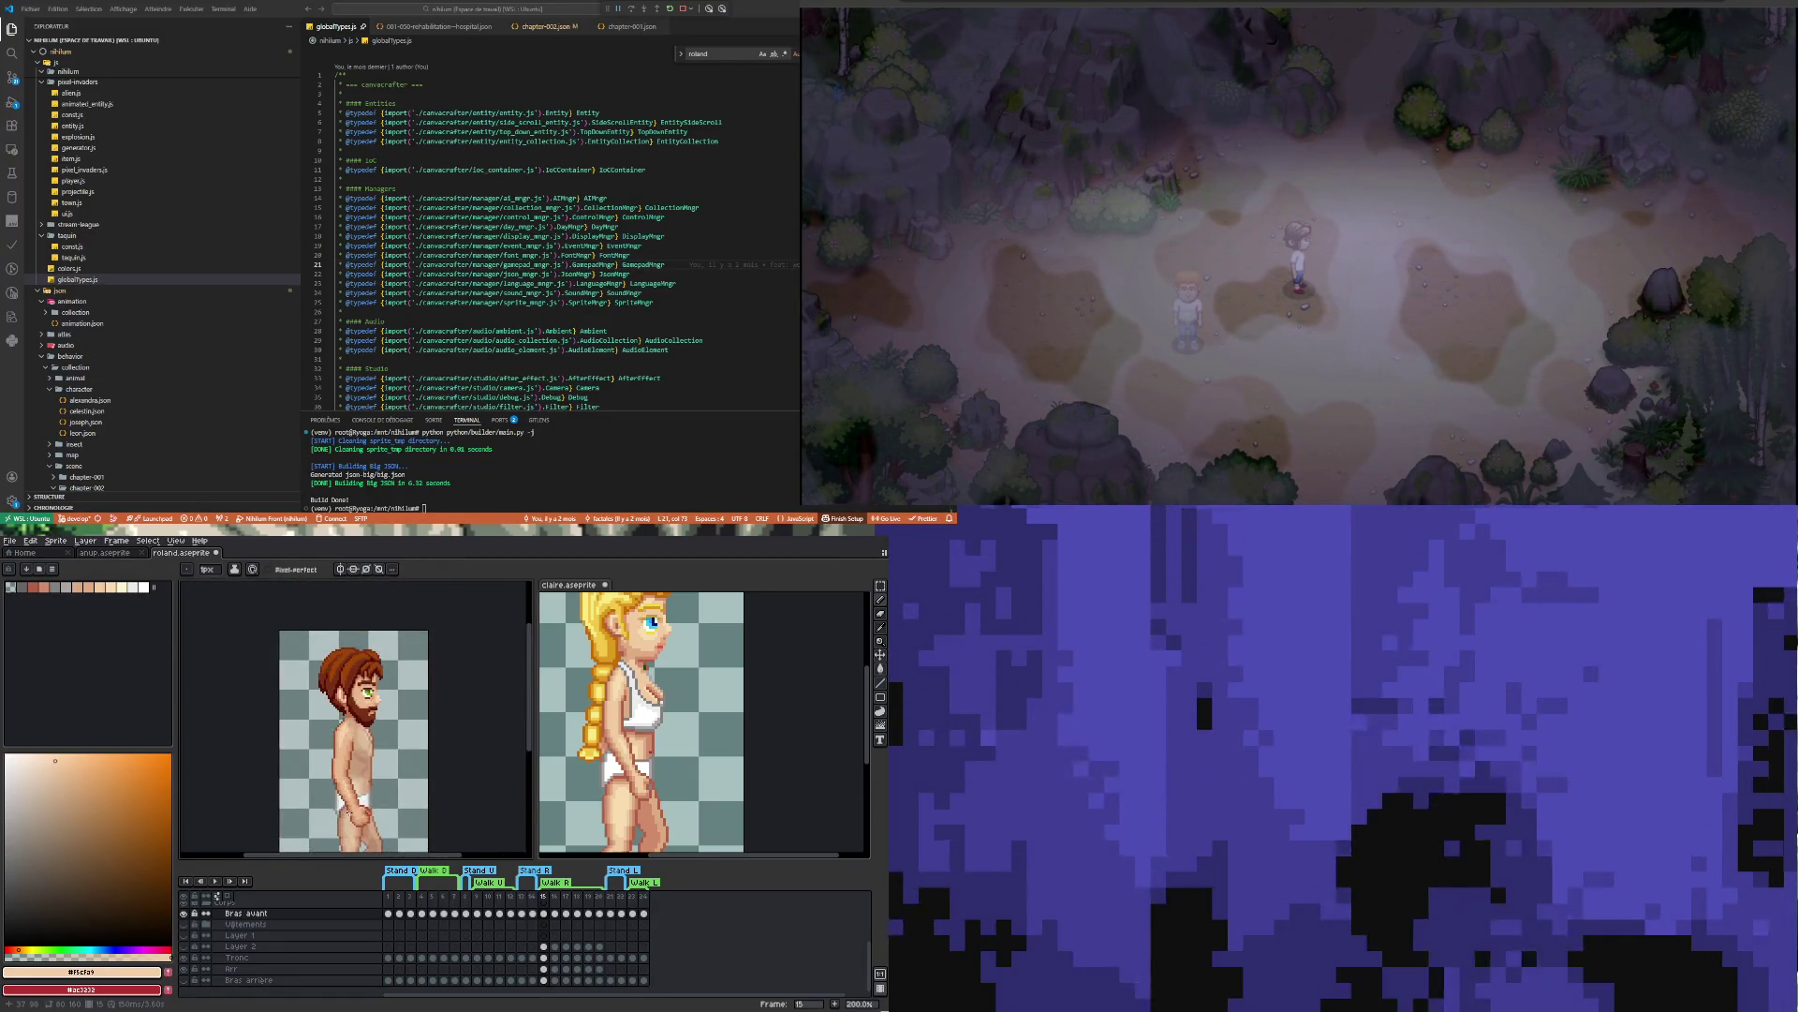
scroll(349, 809, "up", 3)
scroll(348, 811, "up", 4)
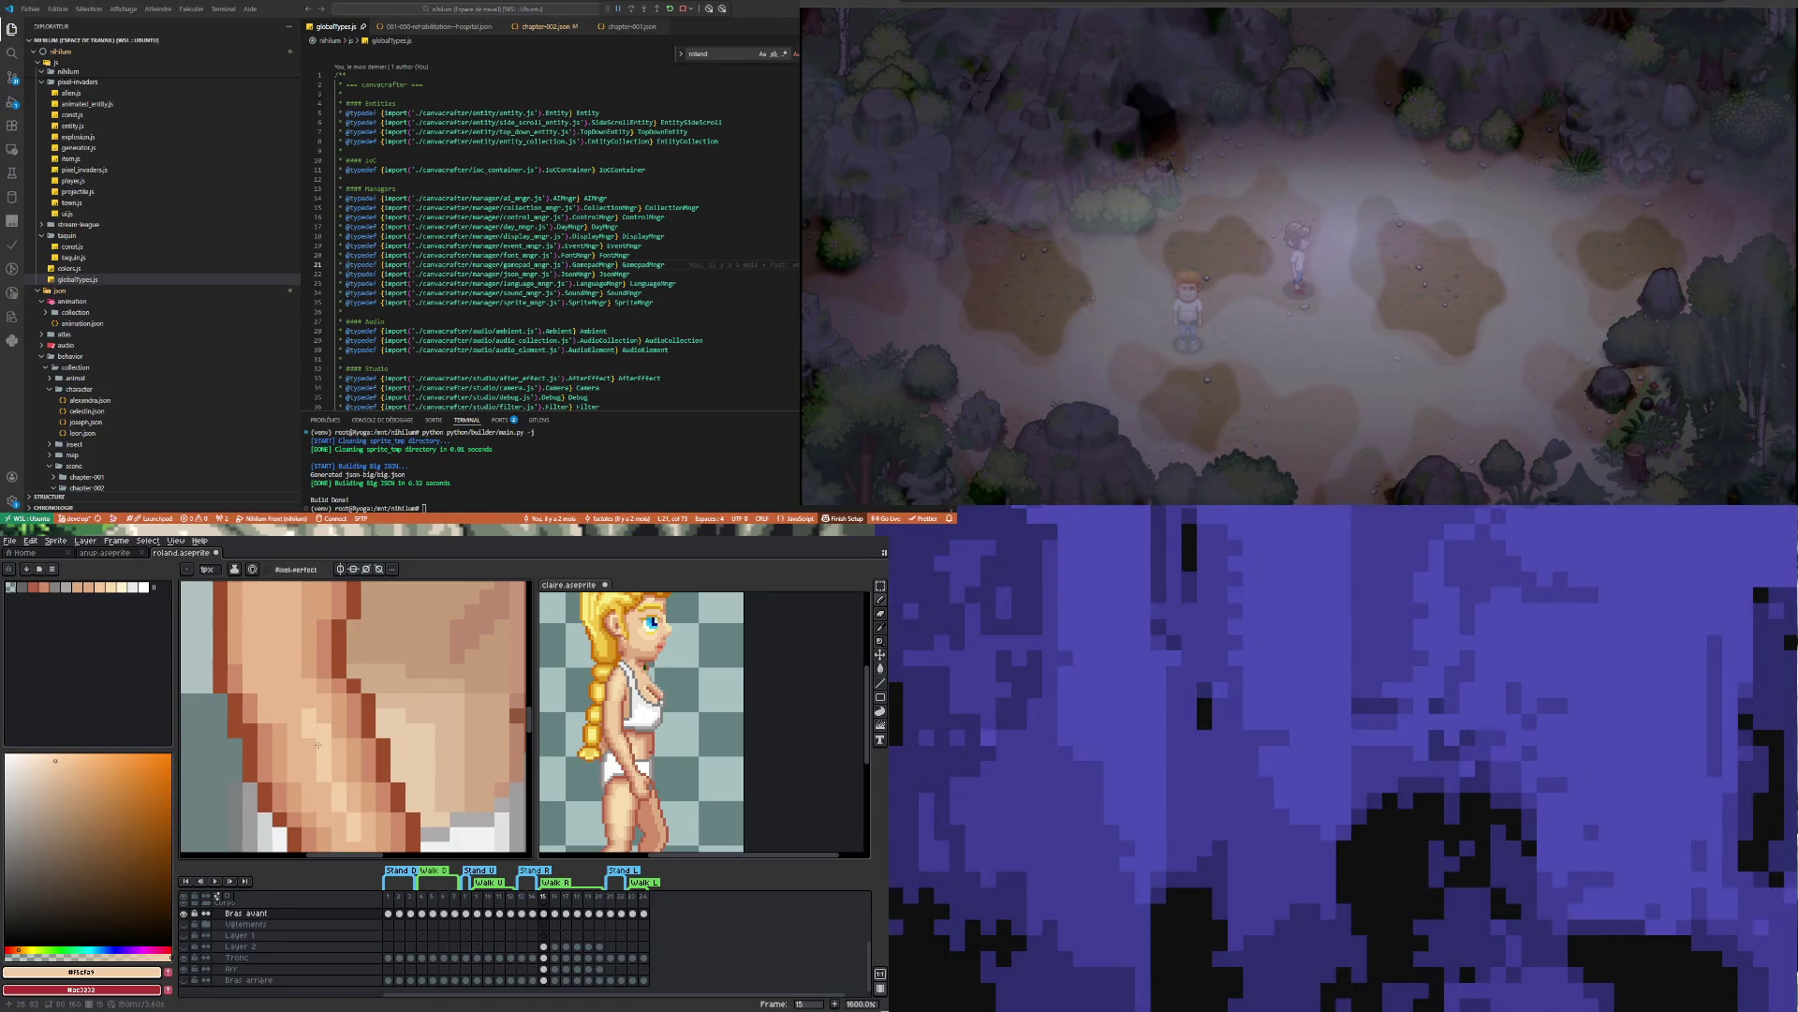
scroll(342, 759, "down", 5)
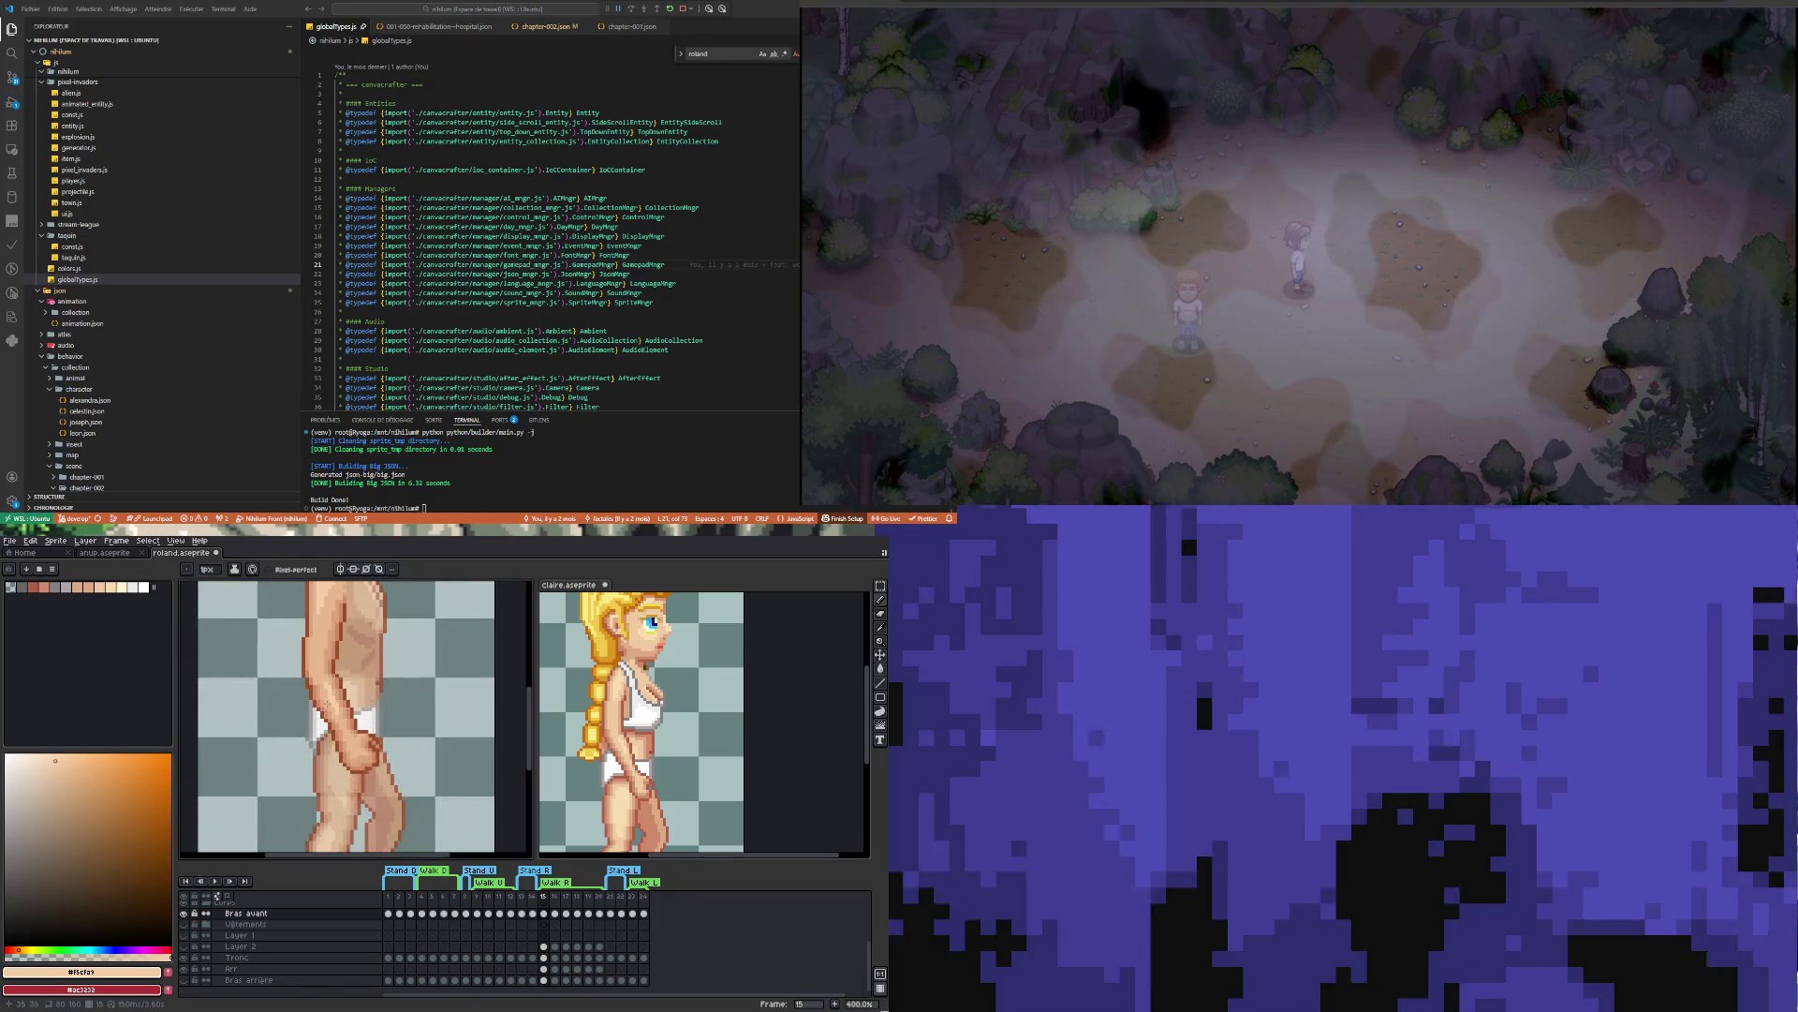
scroll(349, 738, "down", 3)
scroll(342, 749, "up", 2)
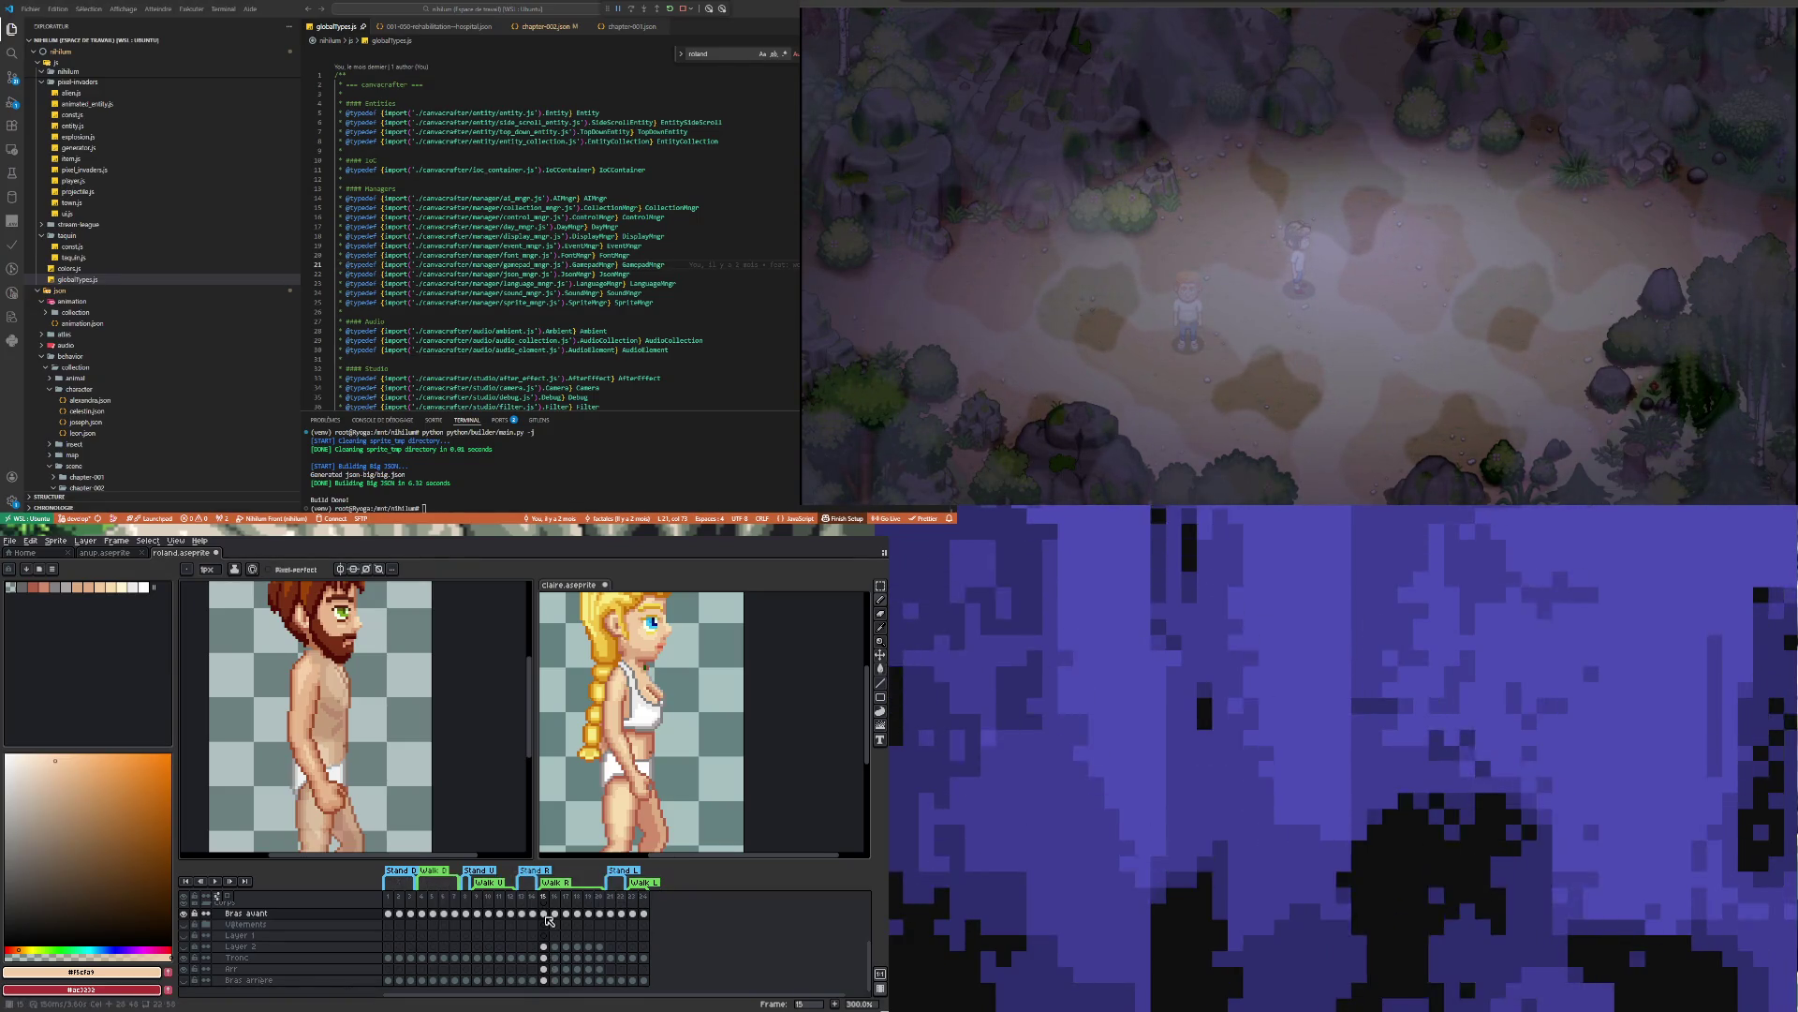
key("Right")
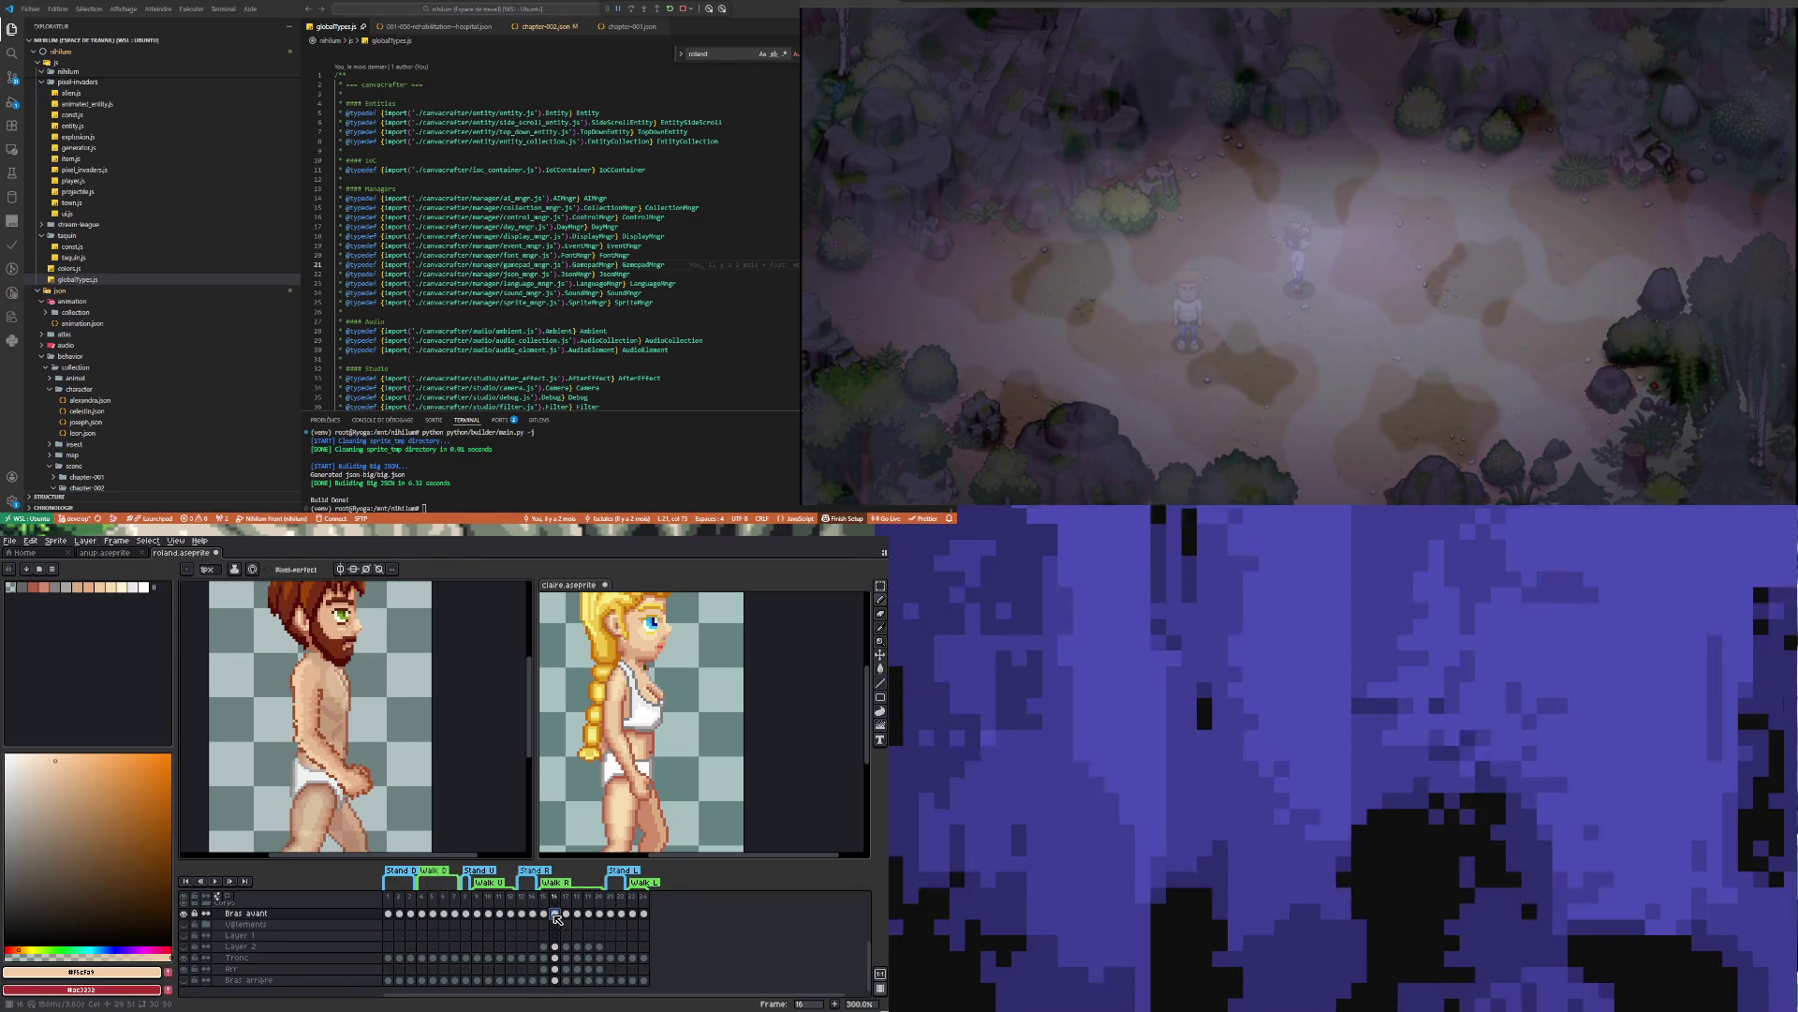
left_click(545, 913)
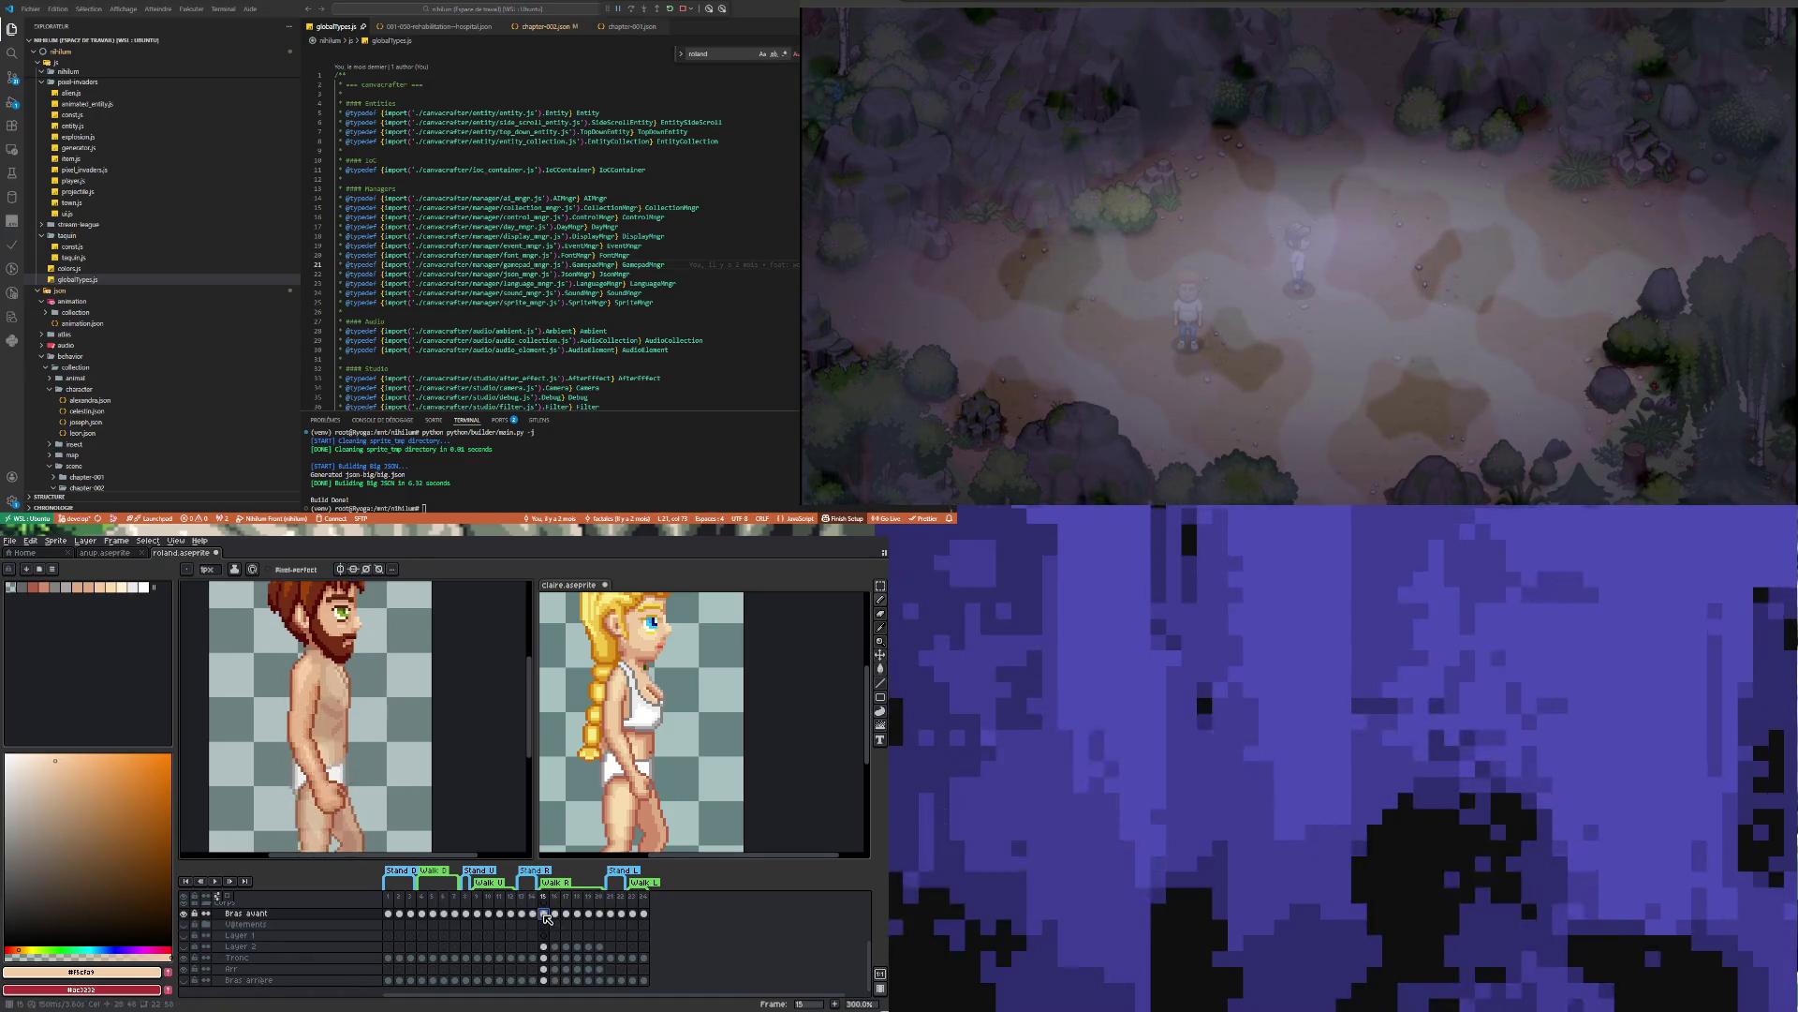
left_click(215, 880)
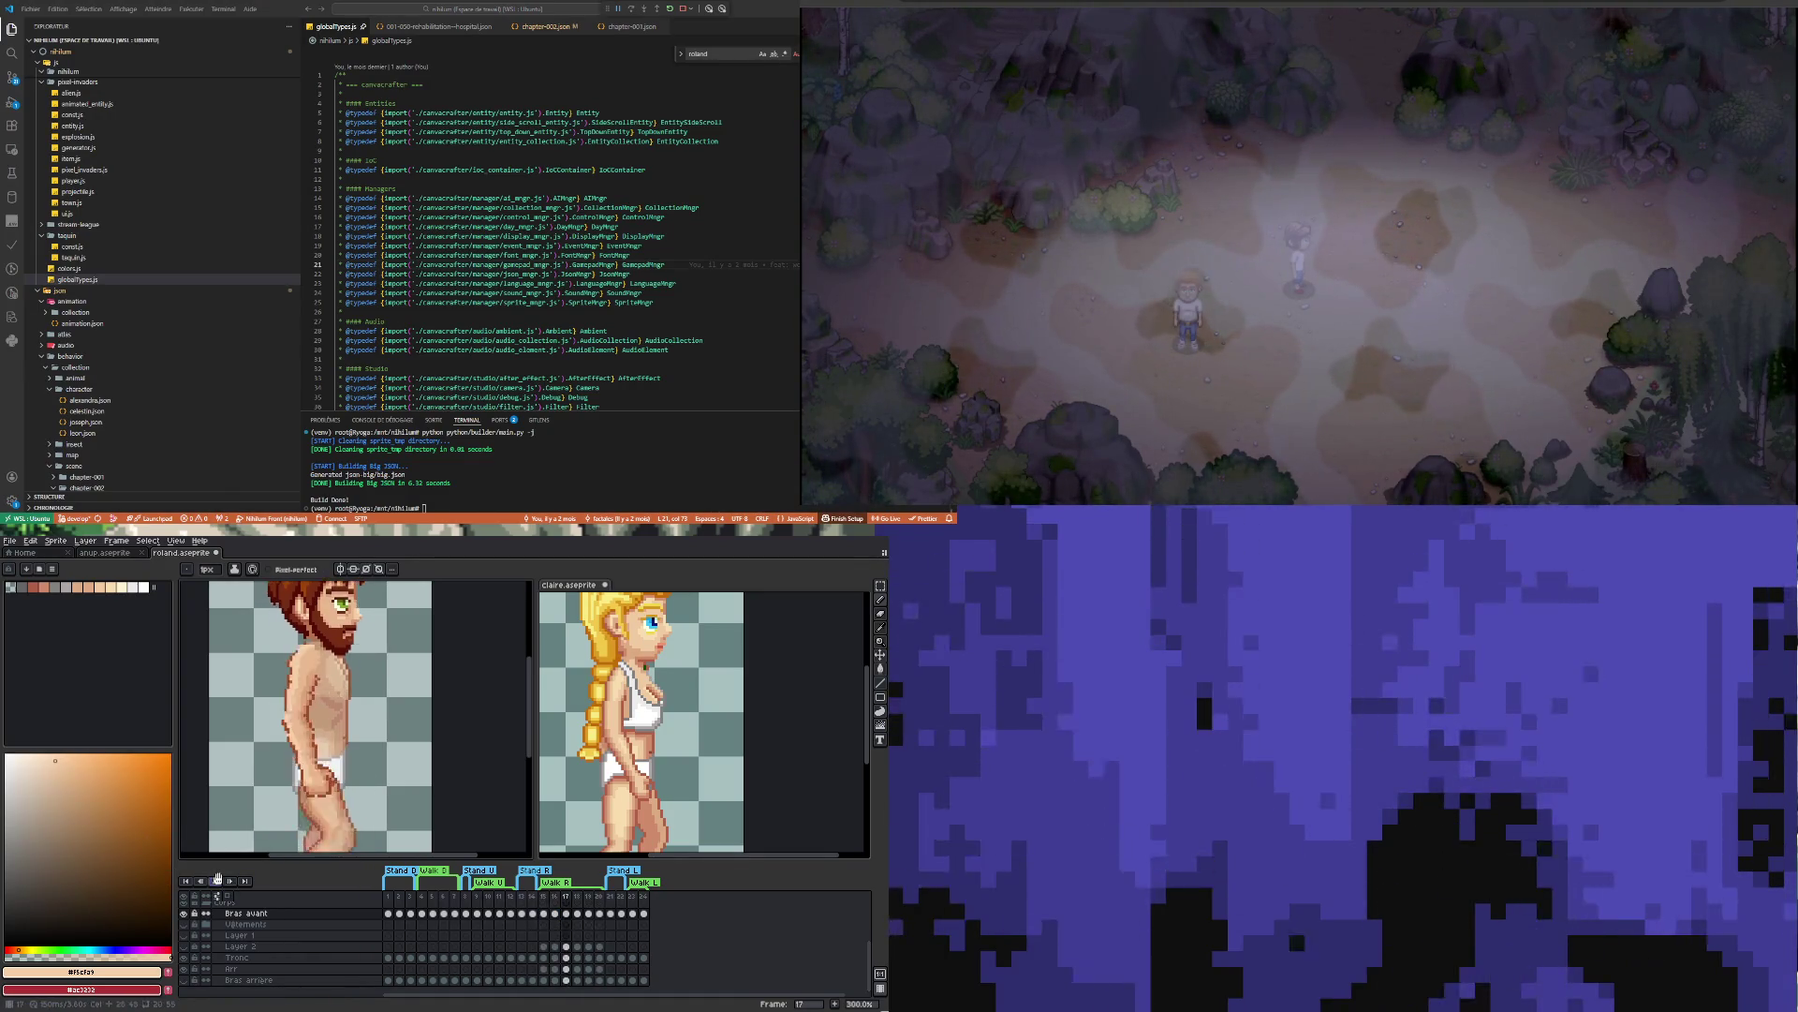
left_click(554, 913)
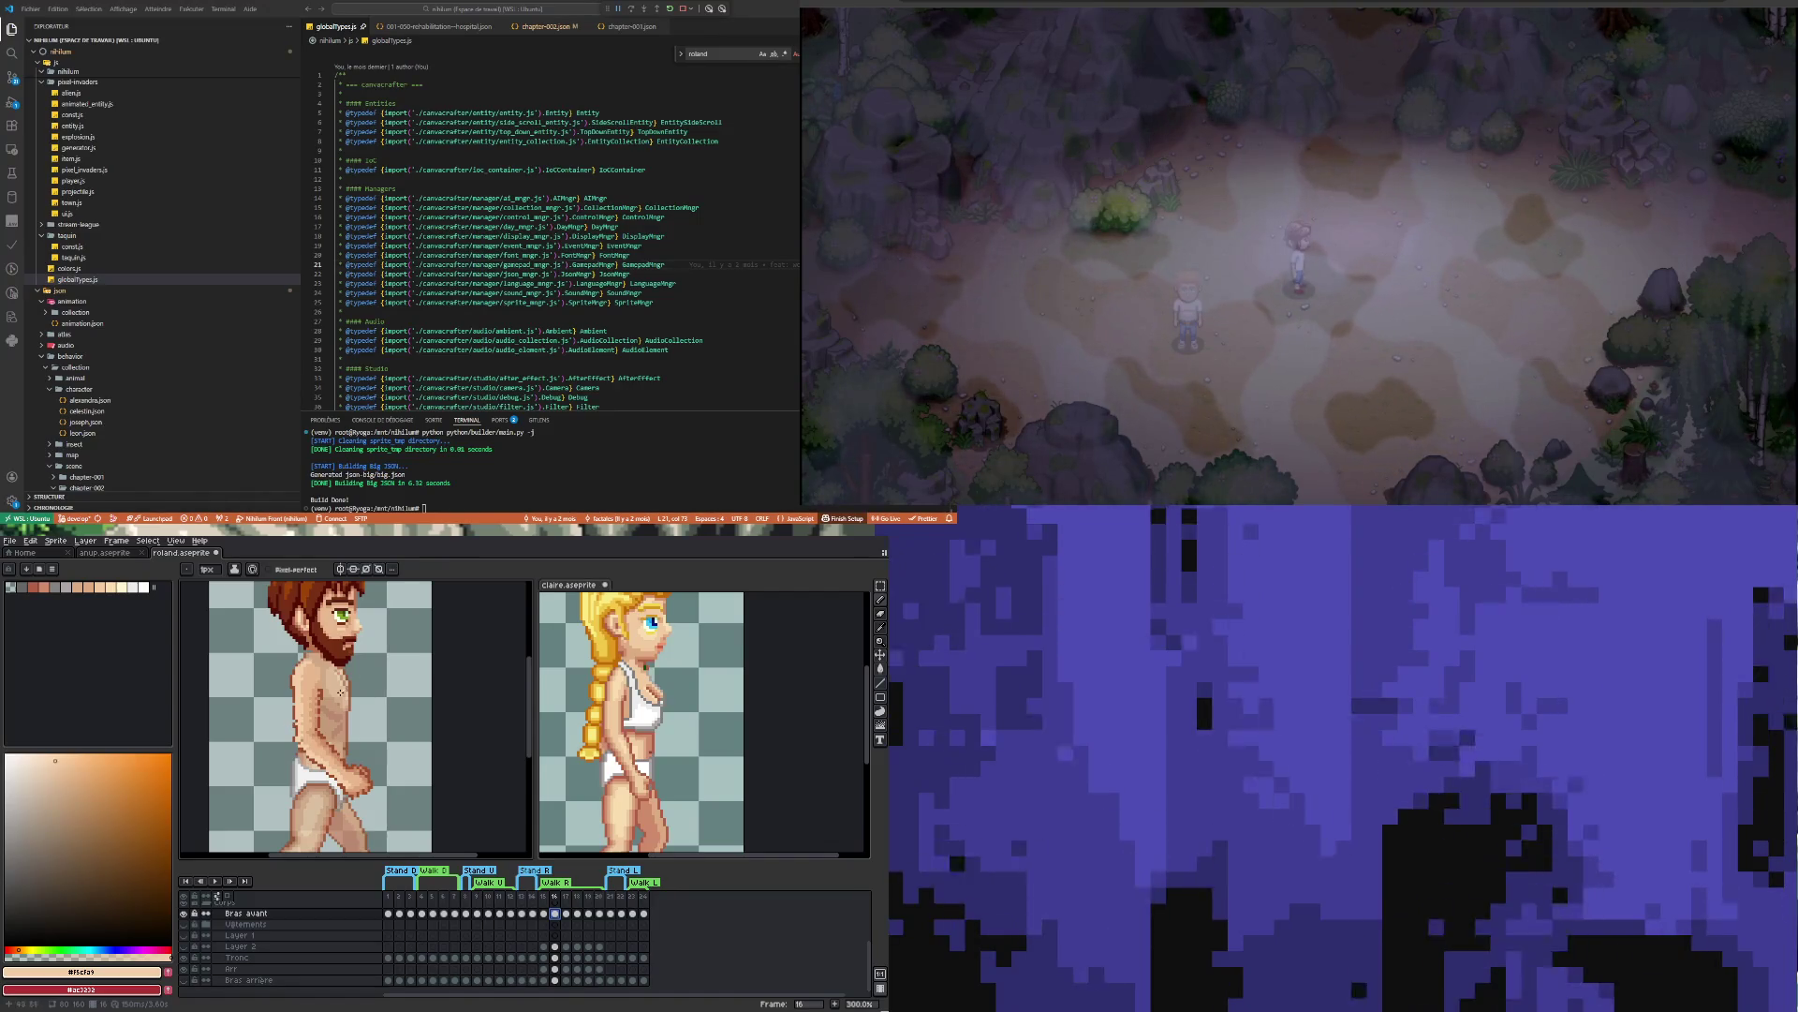
Eyedrop the arm's dark reddish-brown outline colour and go back to the Pencil
scroll(327, 684, "down", 1)
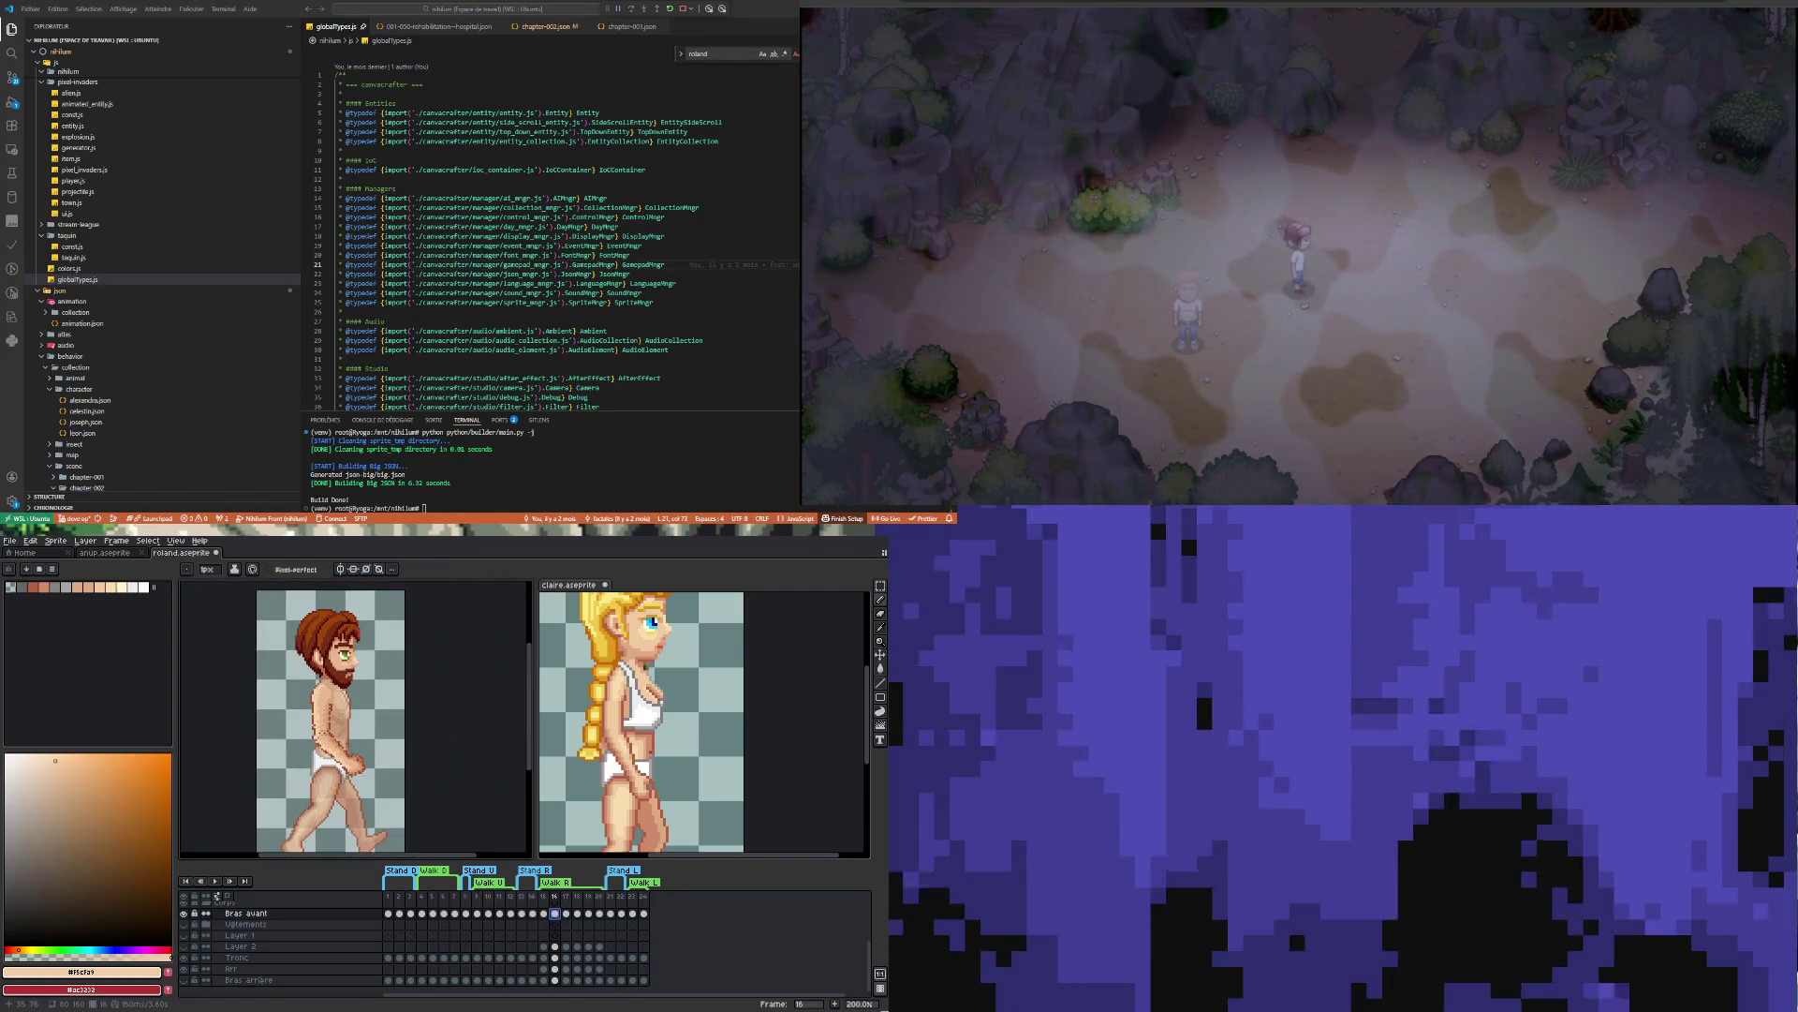
scroll(323, 712, "up", 1)
scroll(327, 743, "up", 1)
scroll(327, 743, "down", 1)
scroll(327, 743, "up", 1)
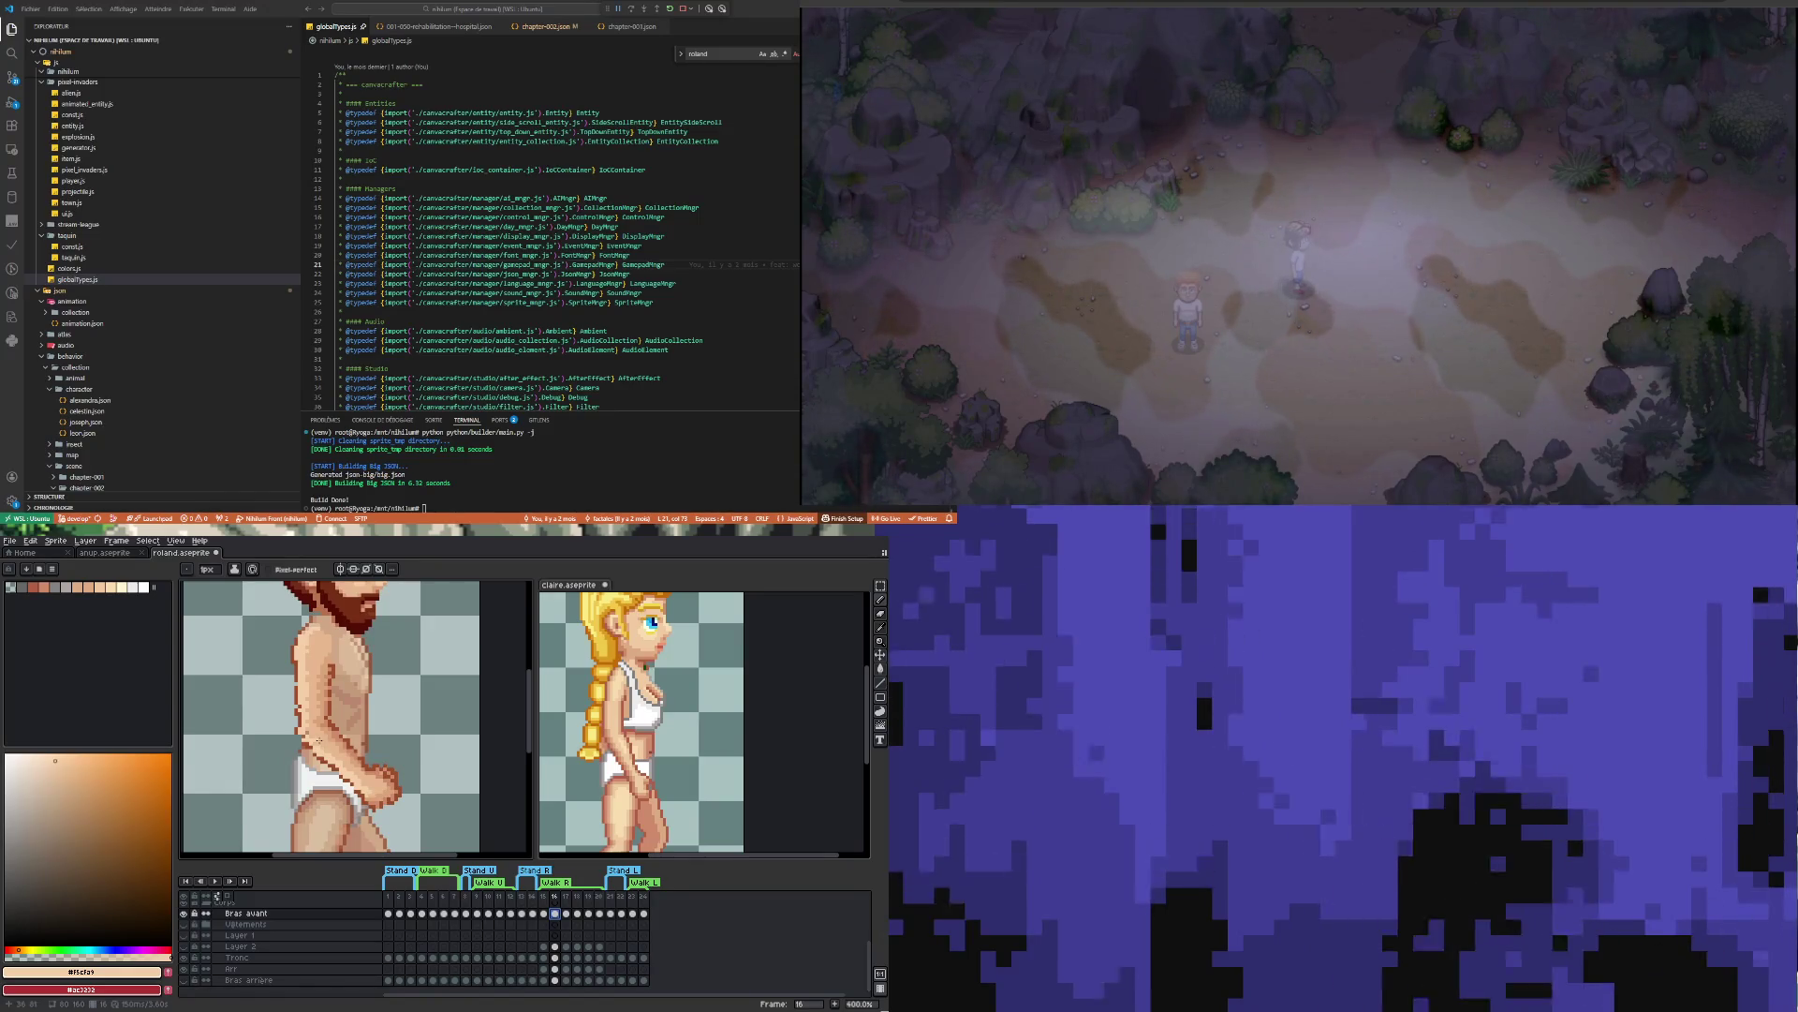
scroll(318, 740, "down", 2)
scroll(314, 731, "up", 3)
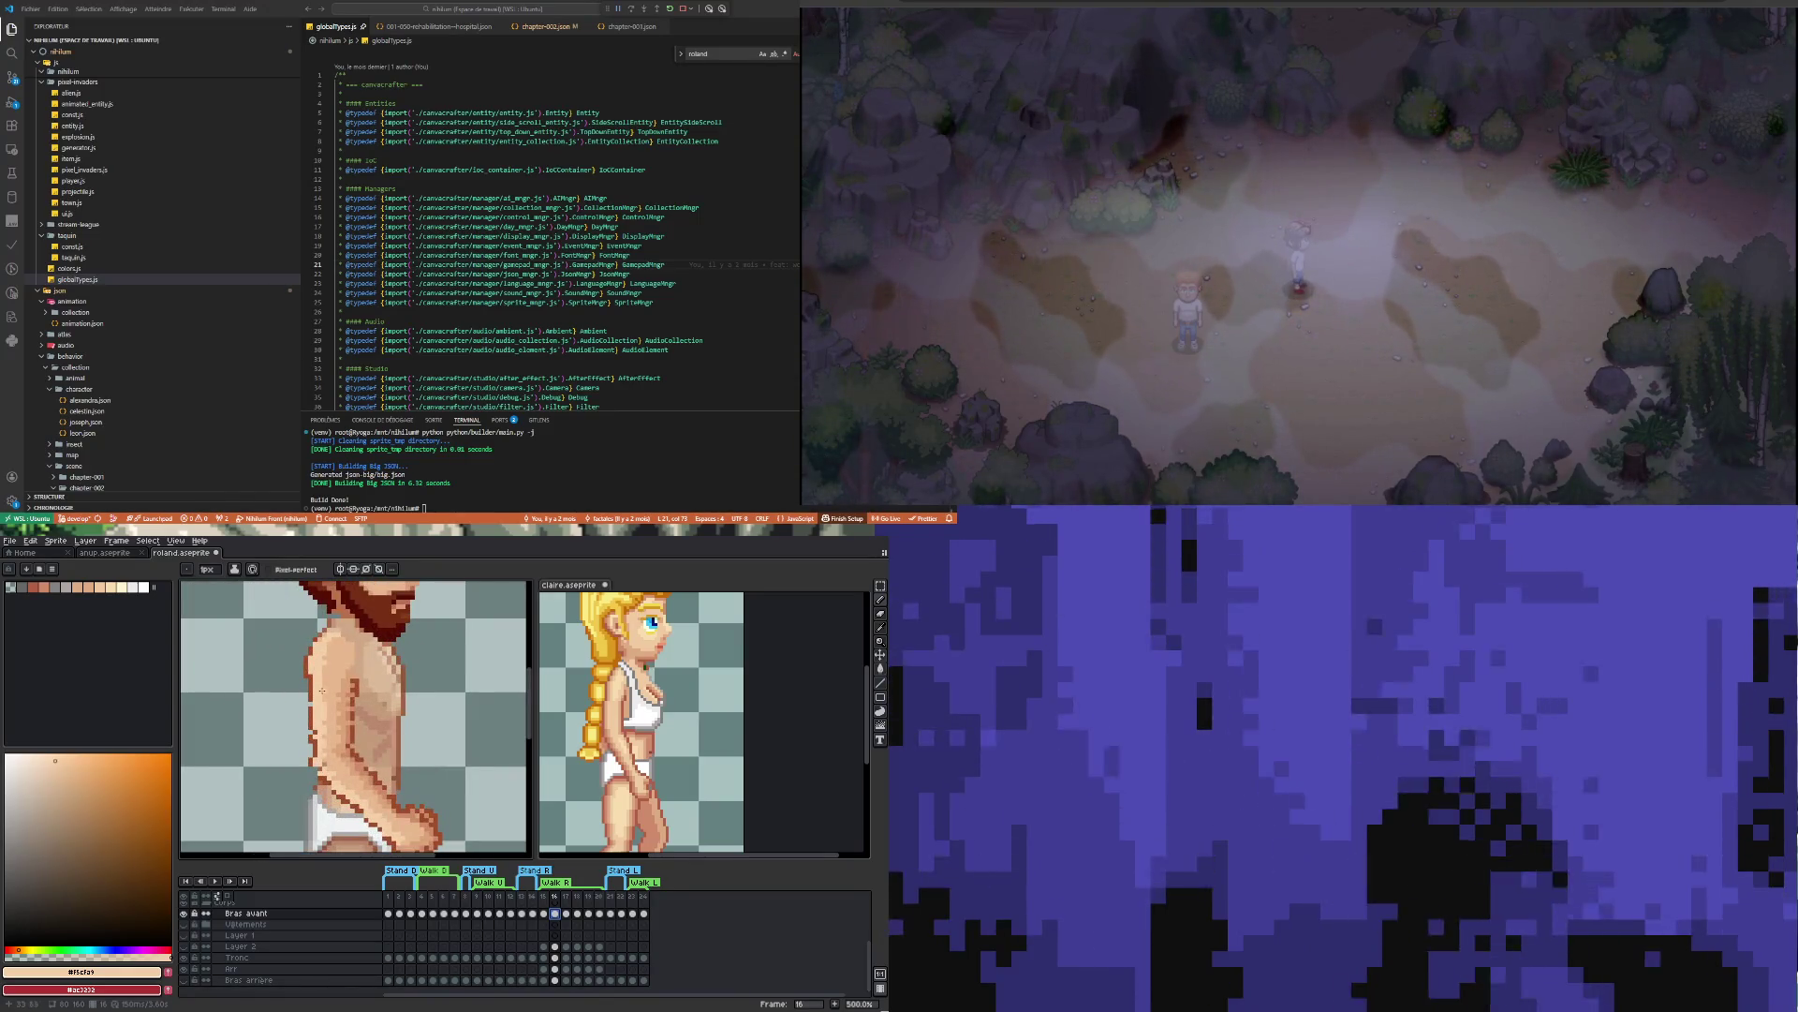
key("i")
left_click(313, 681)
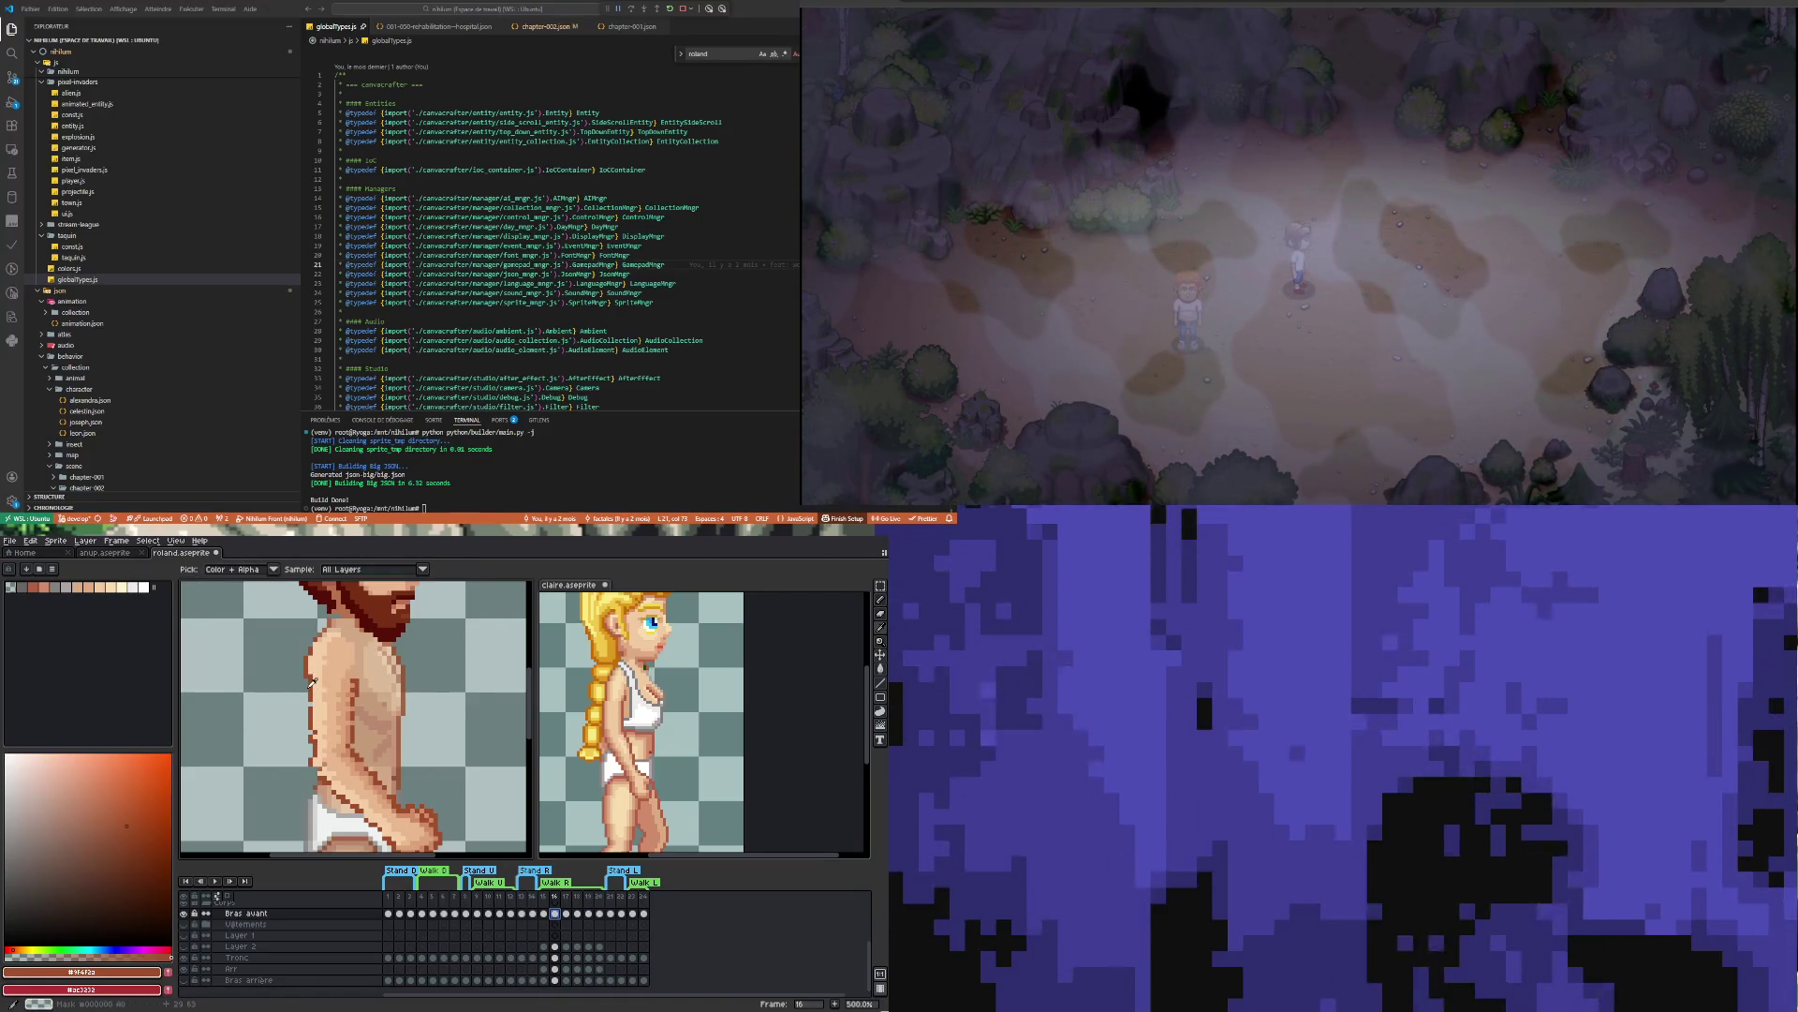
key("b")
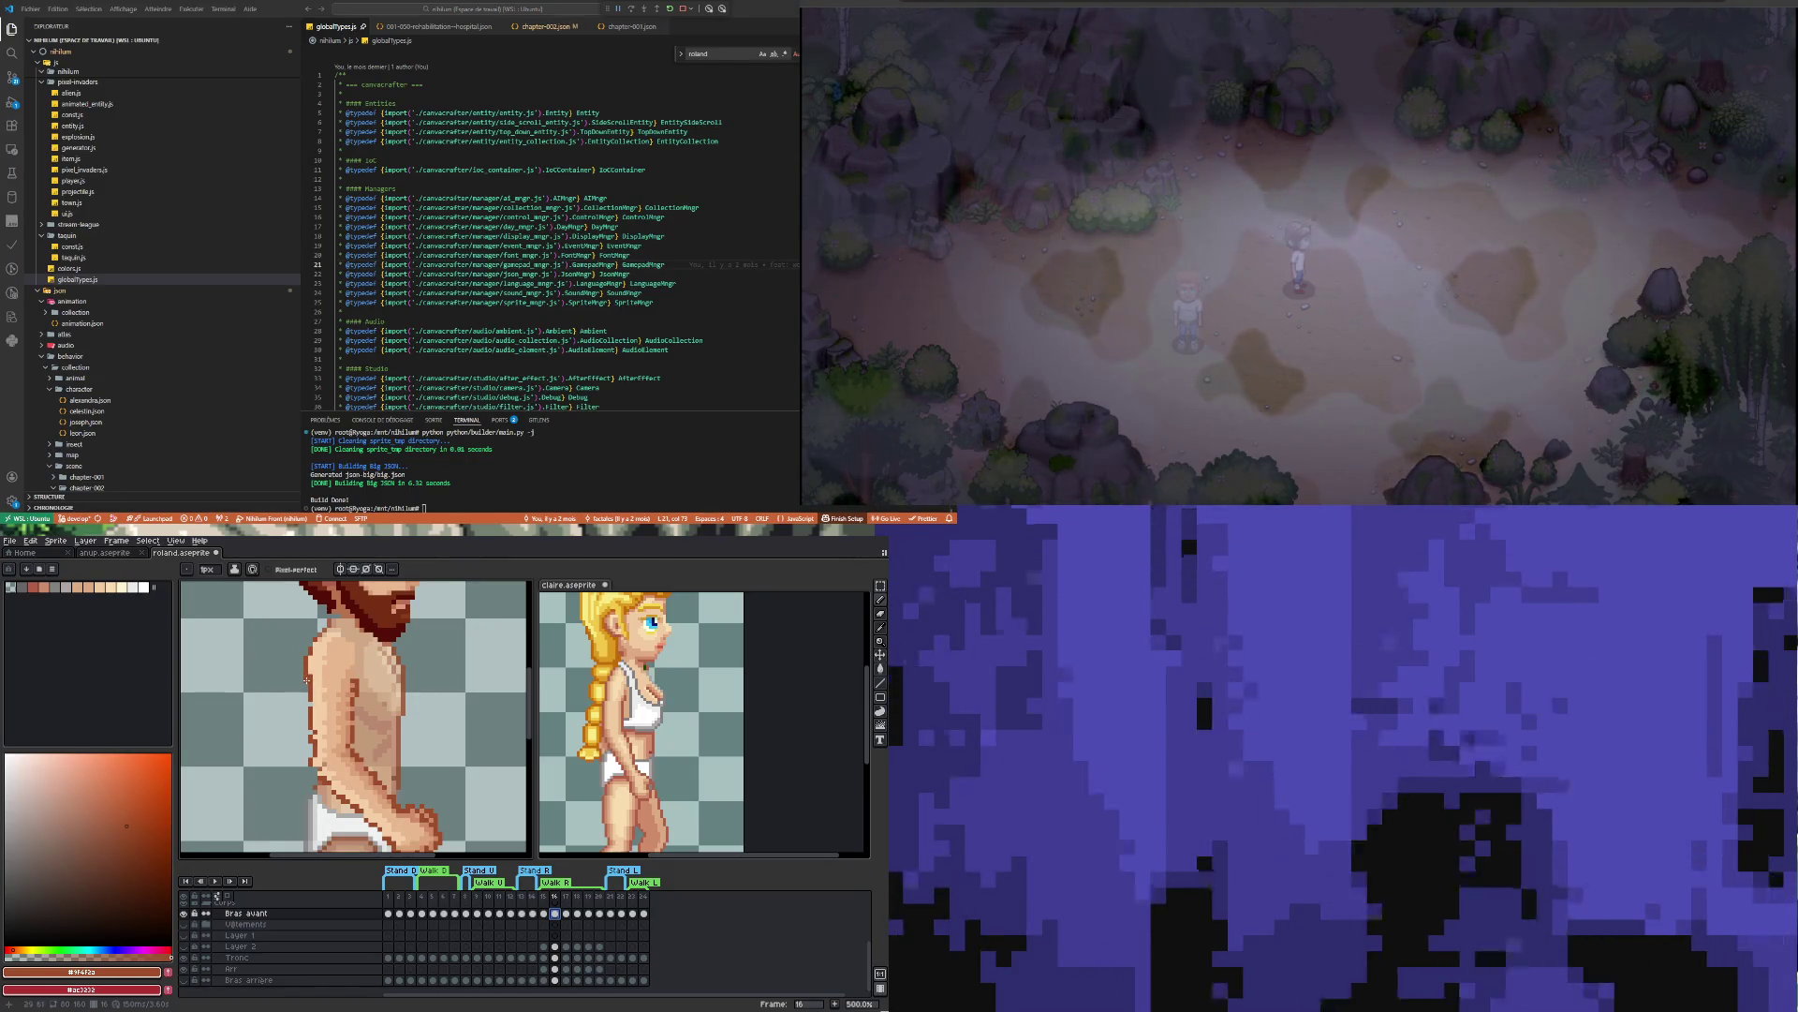
scroll(351, 674, "down", 2)
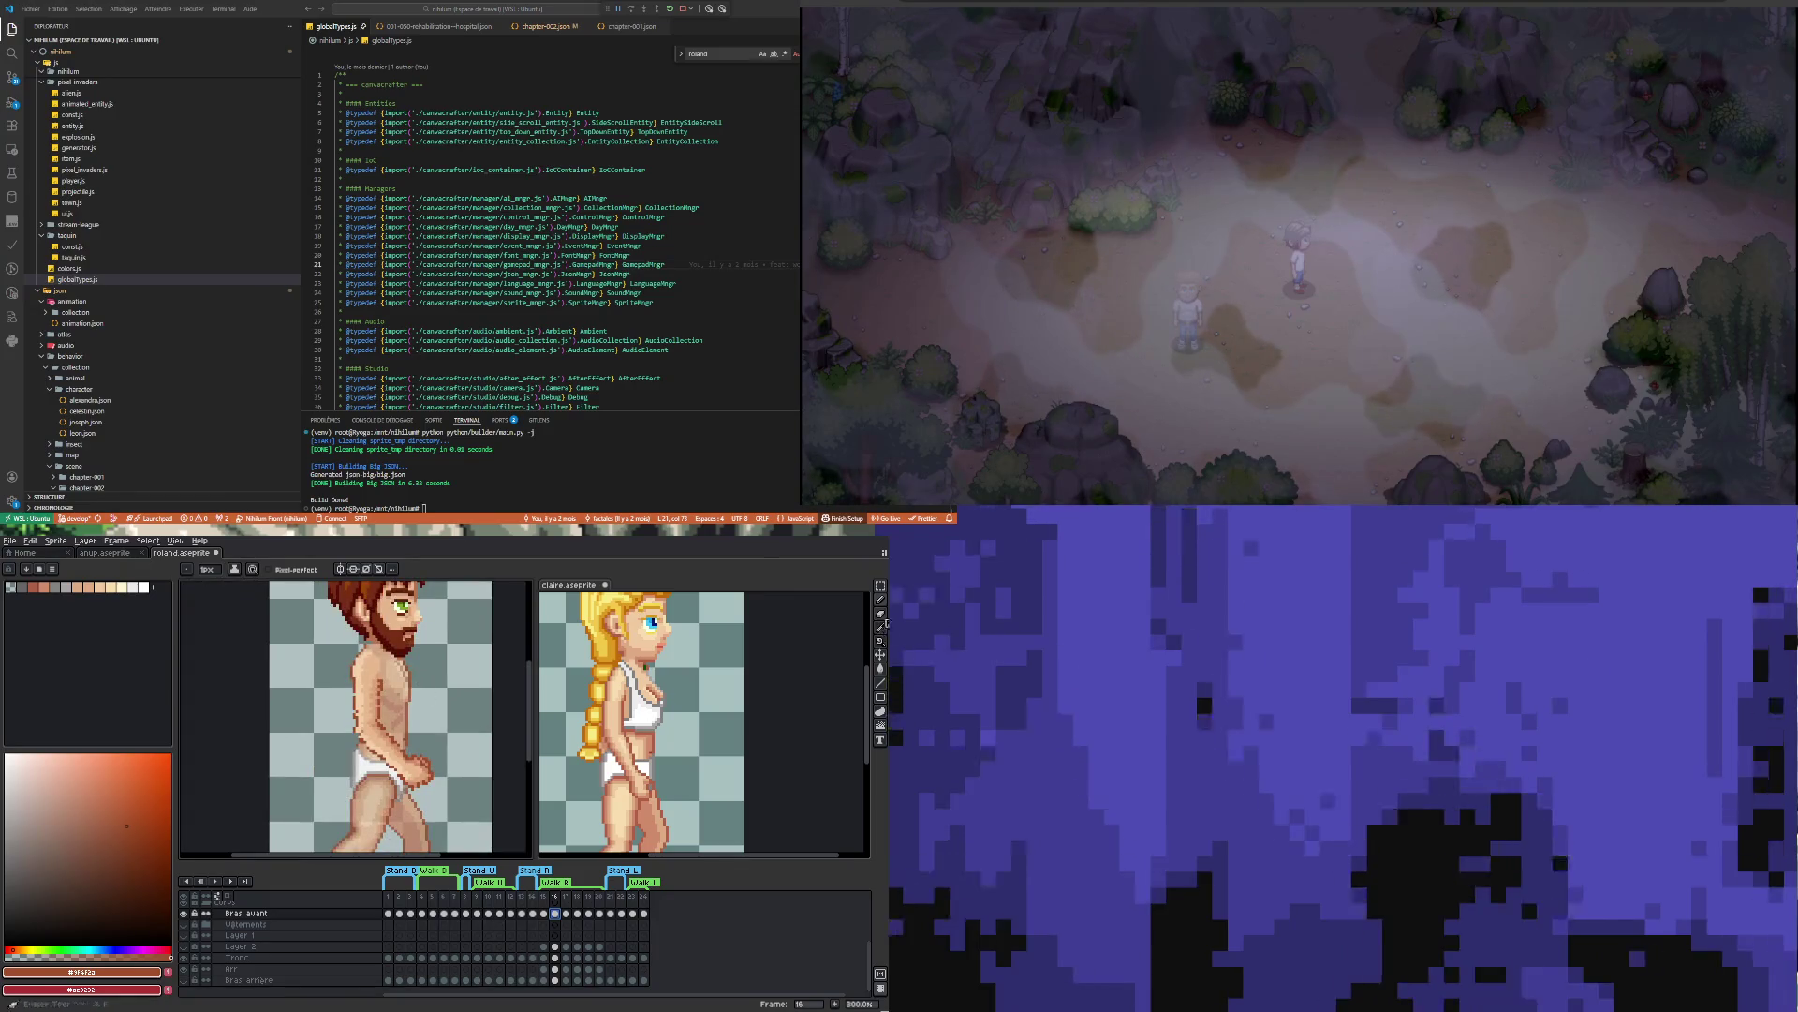
left_click(883, 586)
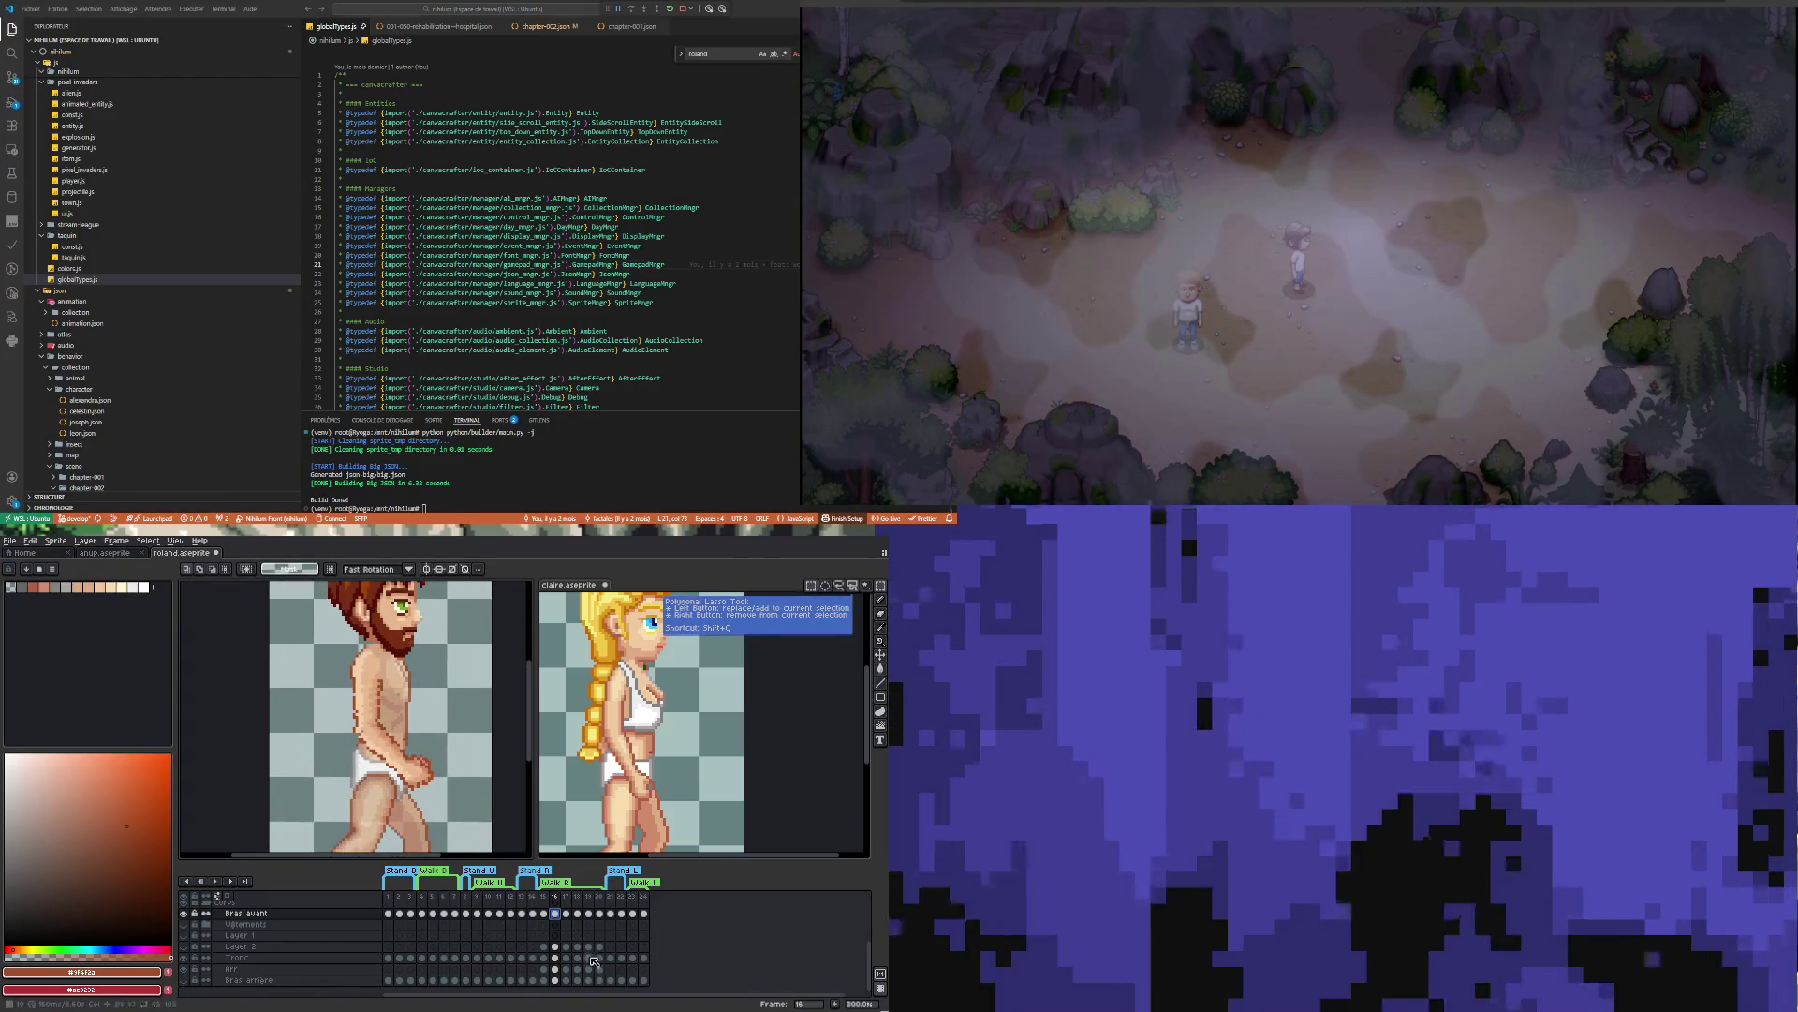
Try a rectangular selection around the shoulder, drop it, and compare frame 15 with frame 16
left_click_drag(337, 646, 390, 683)
left_click(409, 721)
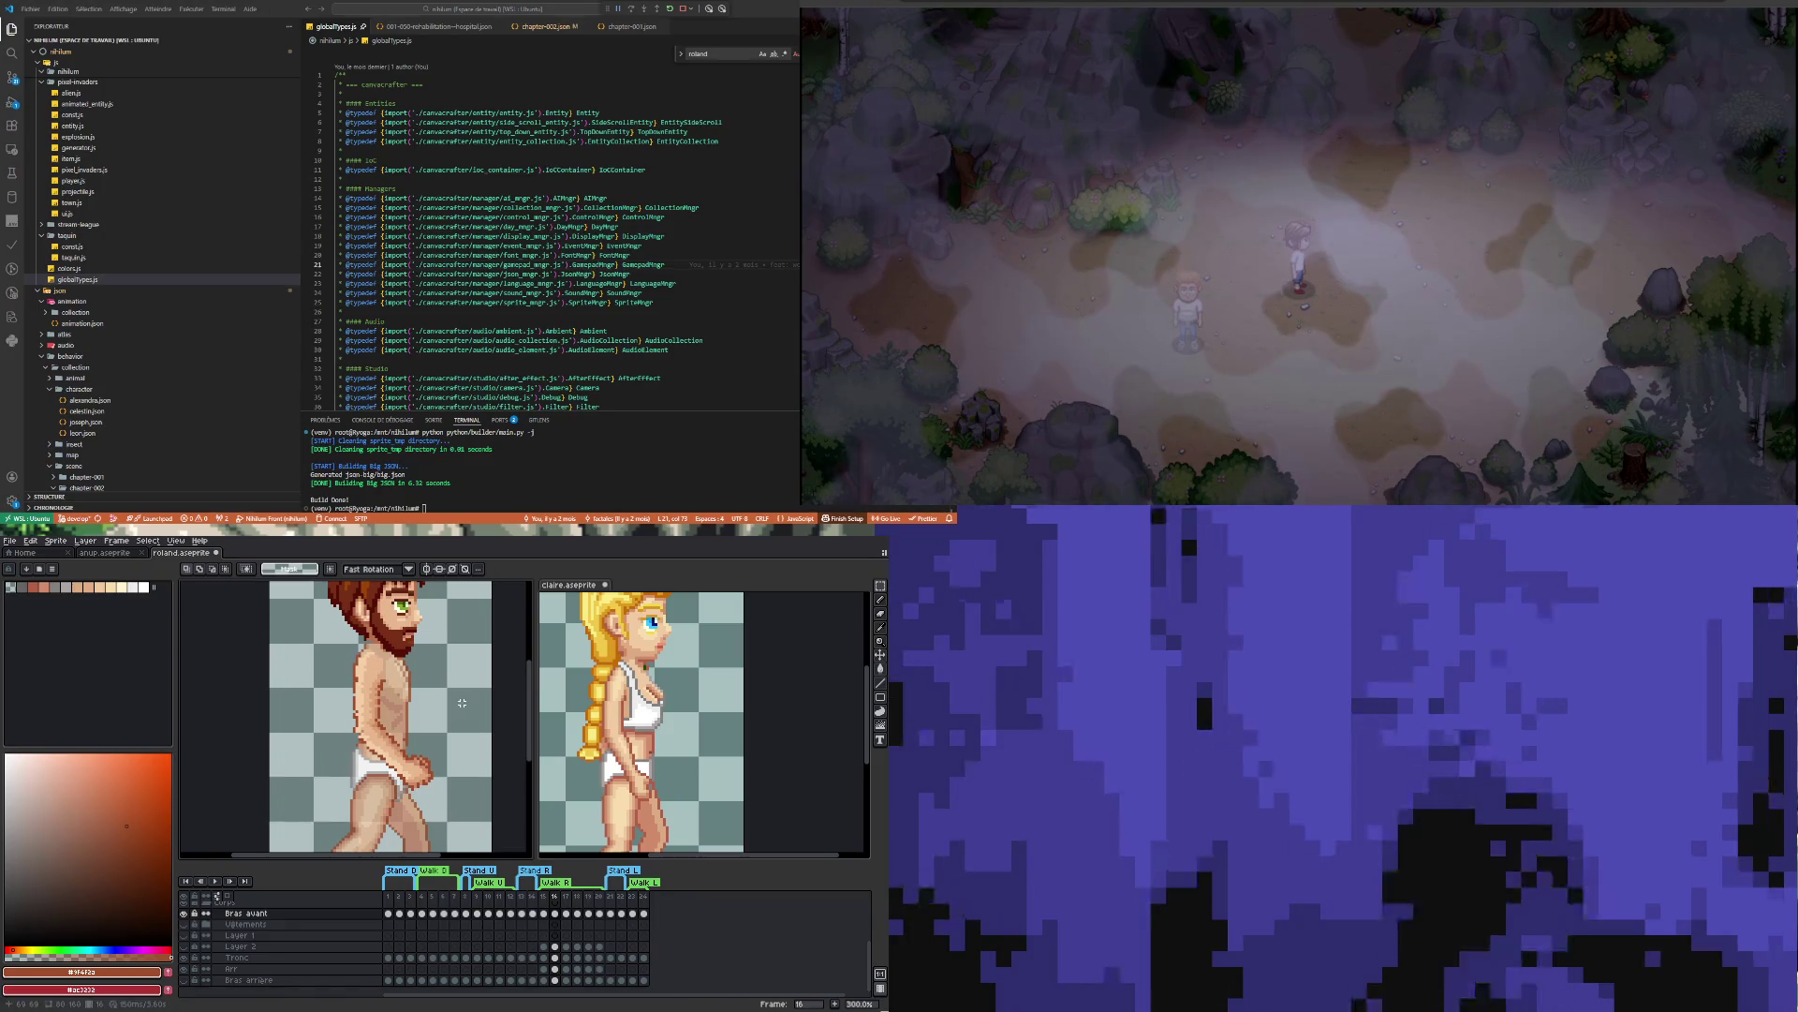
left_click(544, 914)
left_click(555, 915)
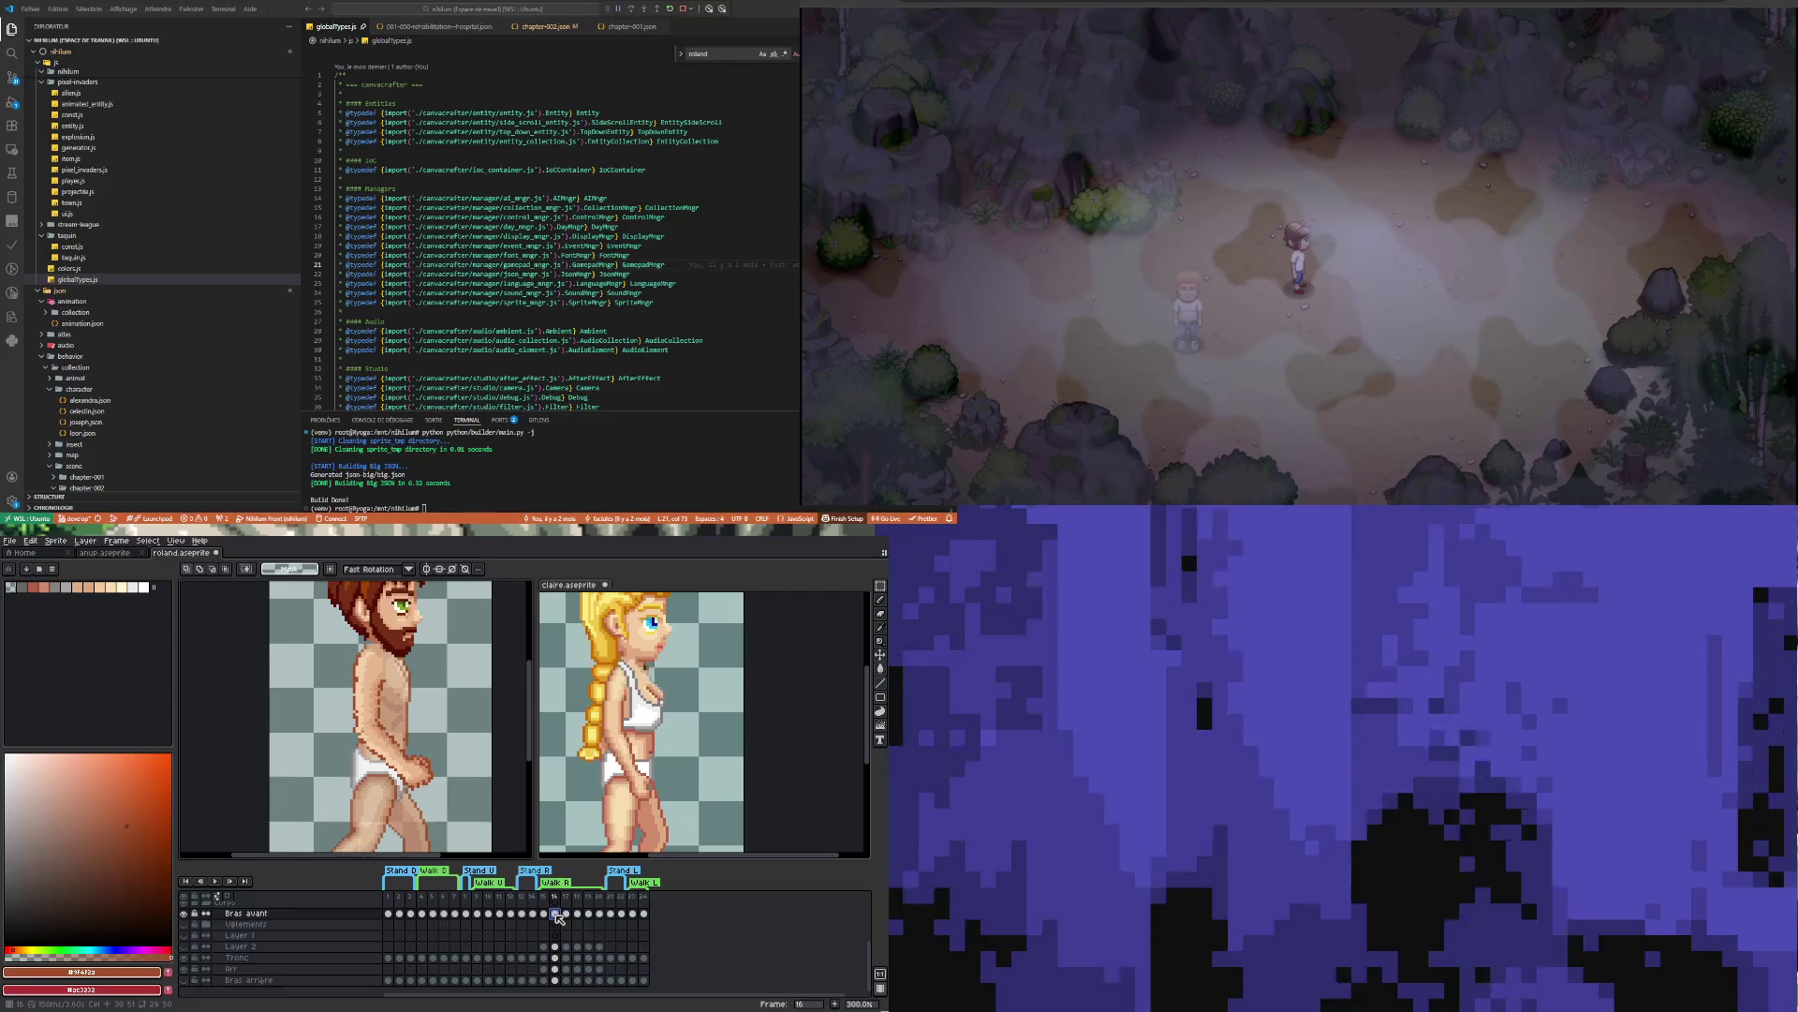
Switch to the Eyedropper and zoom in on the forward arm in frame 16
scroll(358, 715, "up", 3)
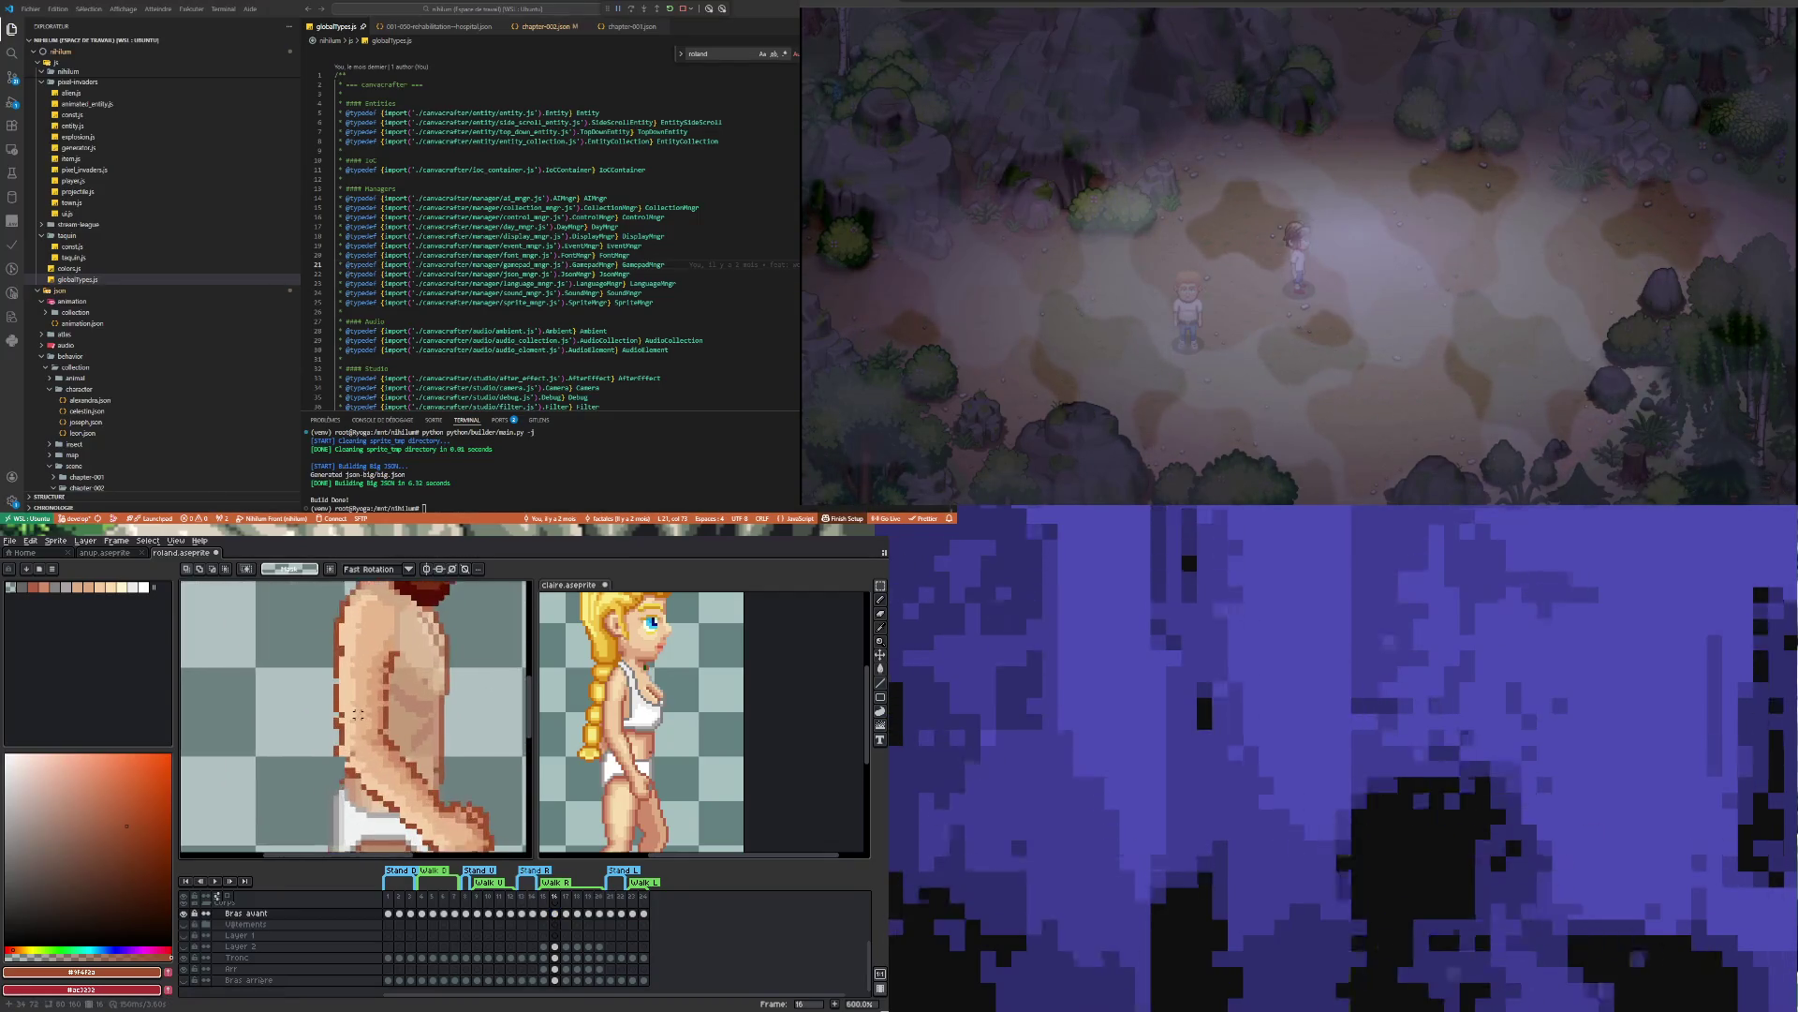
key("i")
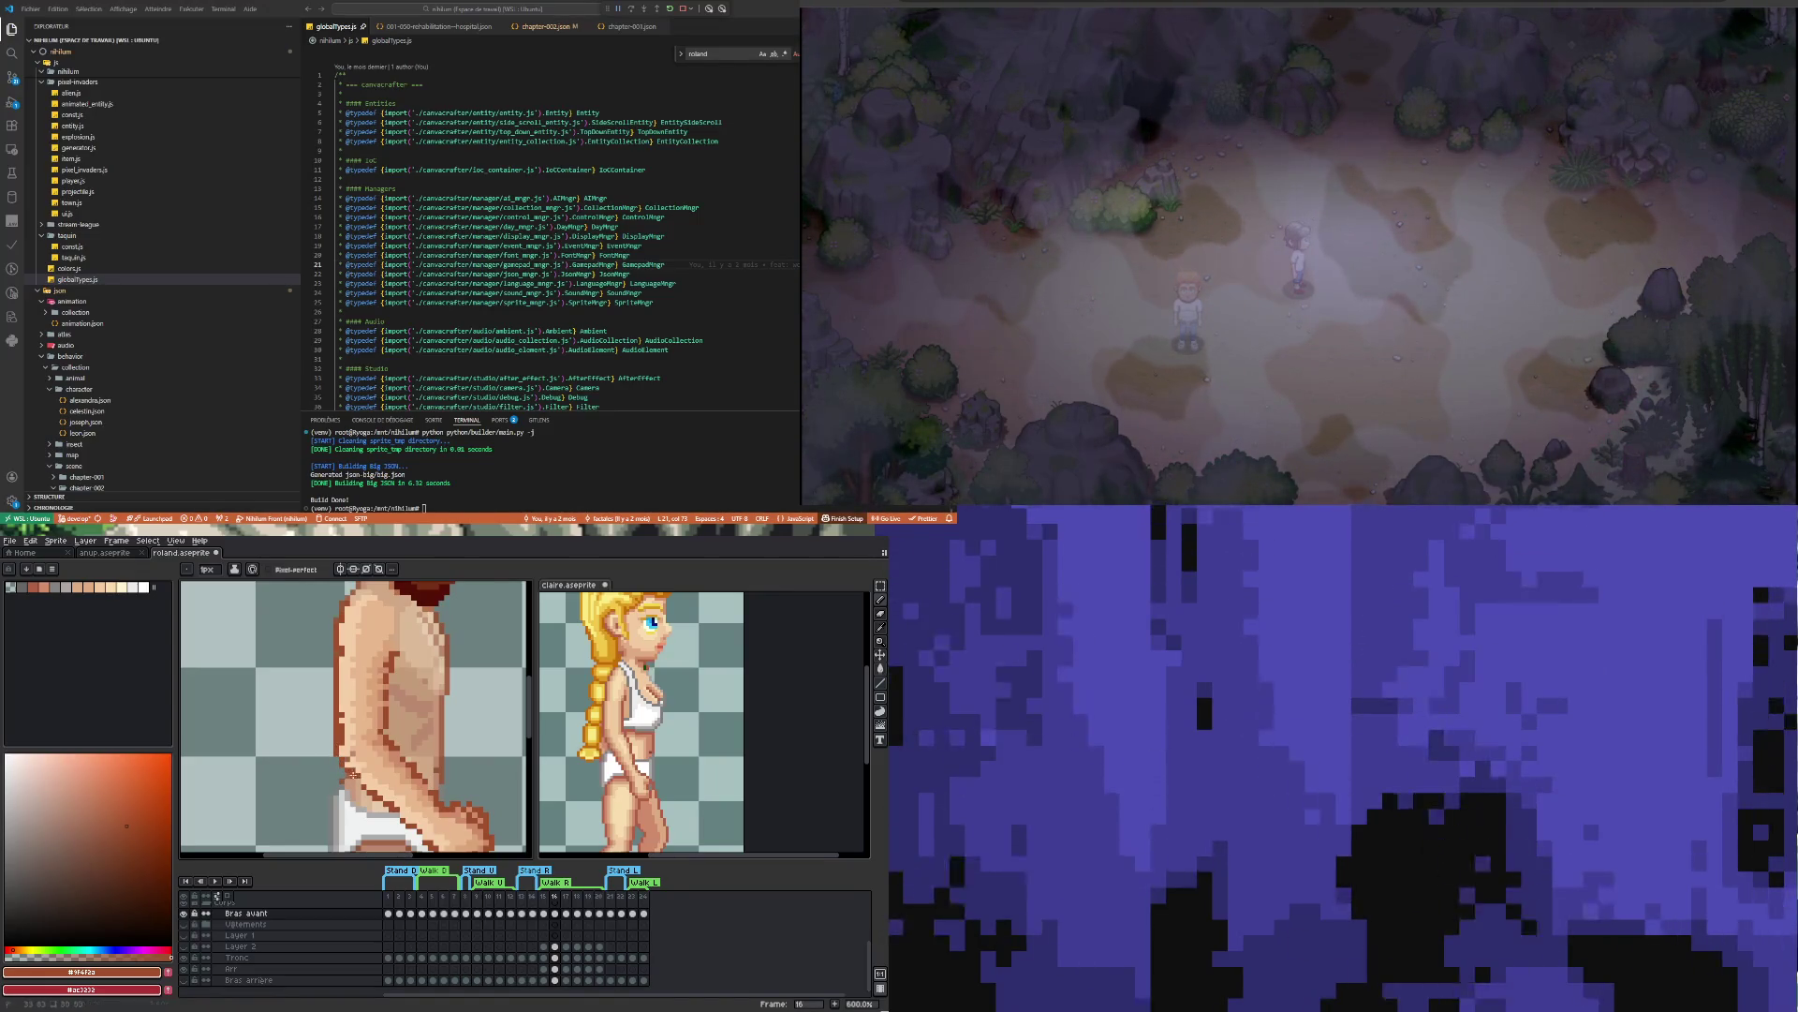
scroll(353, 773, "down", 4)
scroll(393, 802, "up", 3)
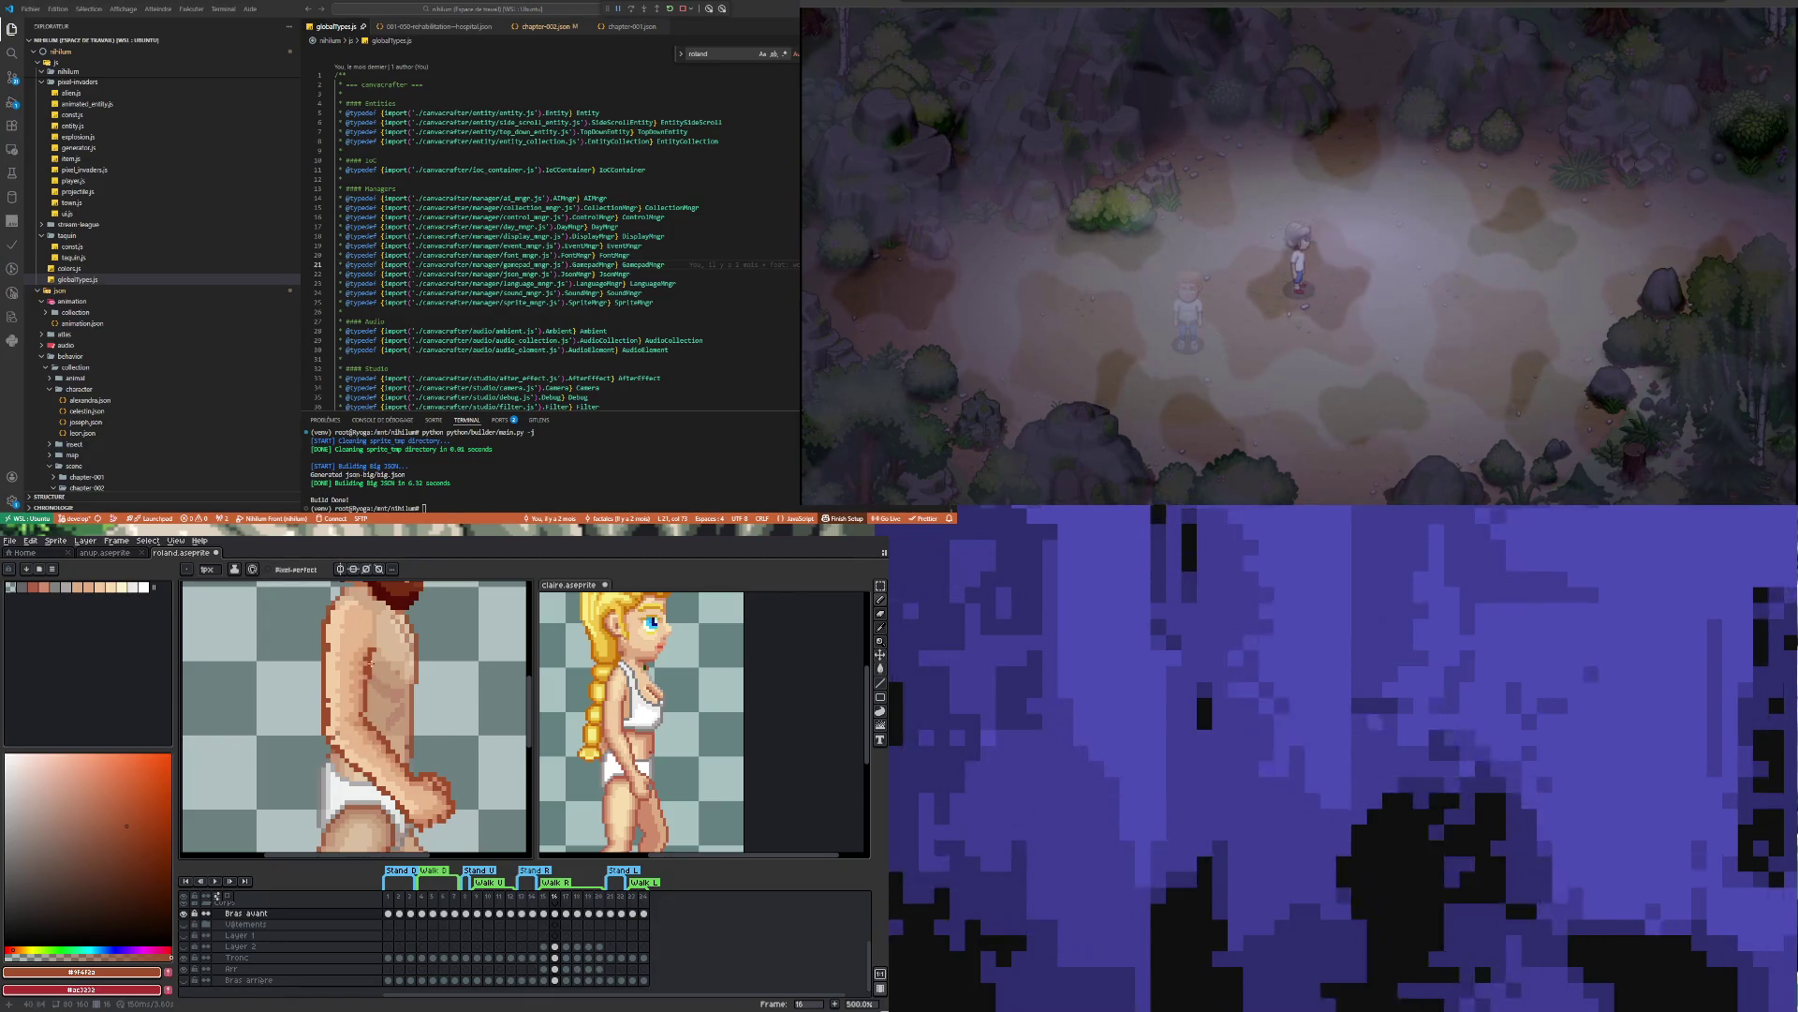
scroll(366, 670, "down", 2)
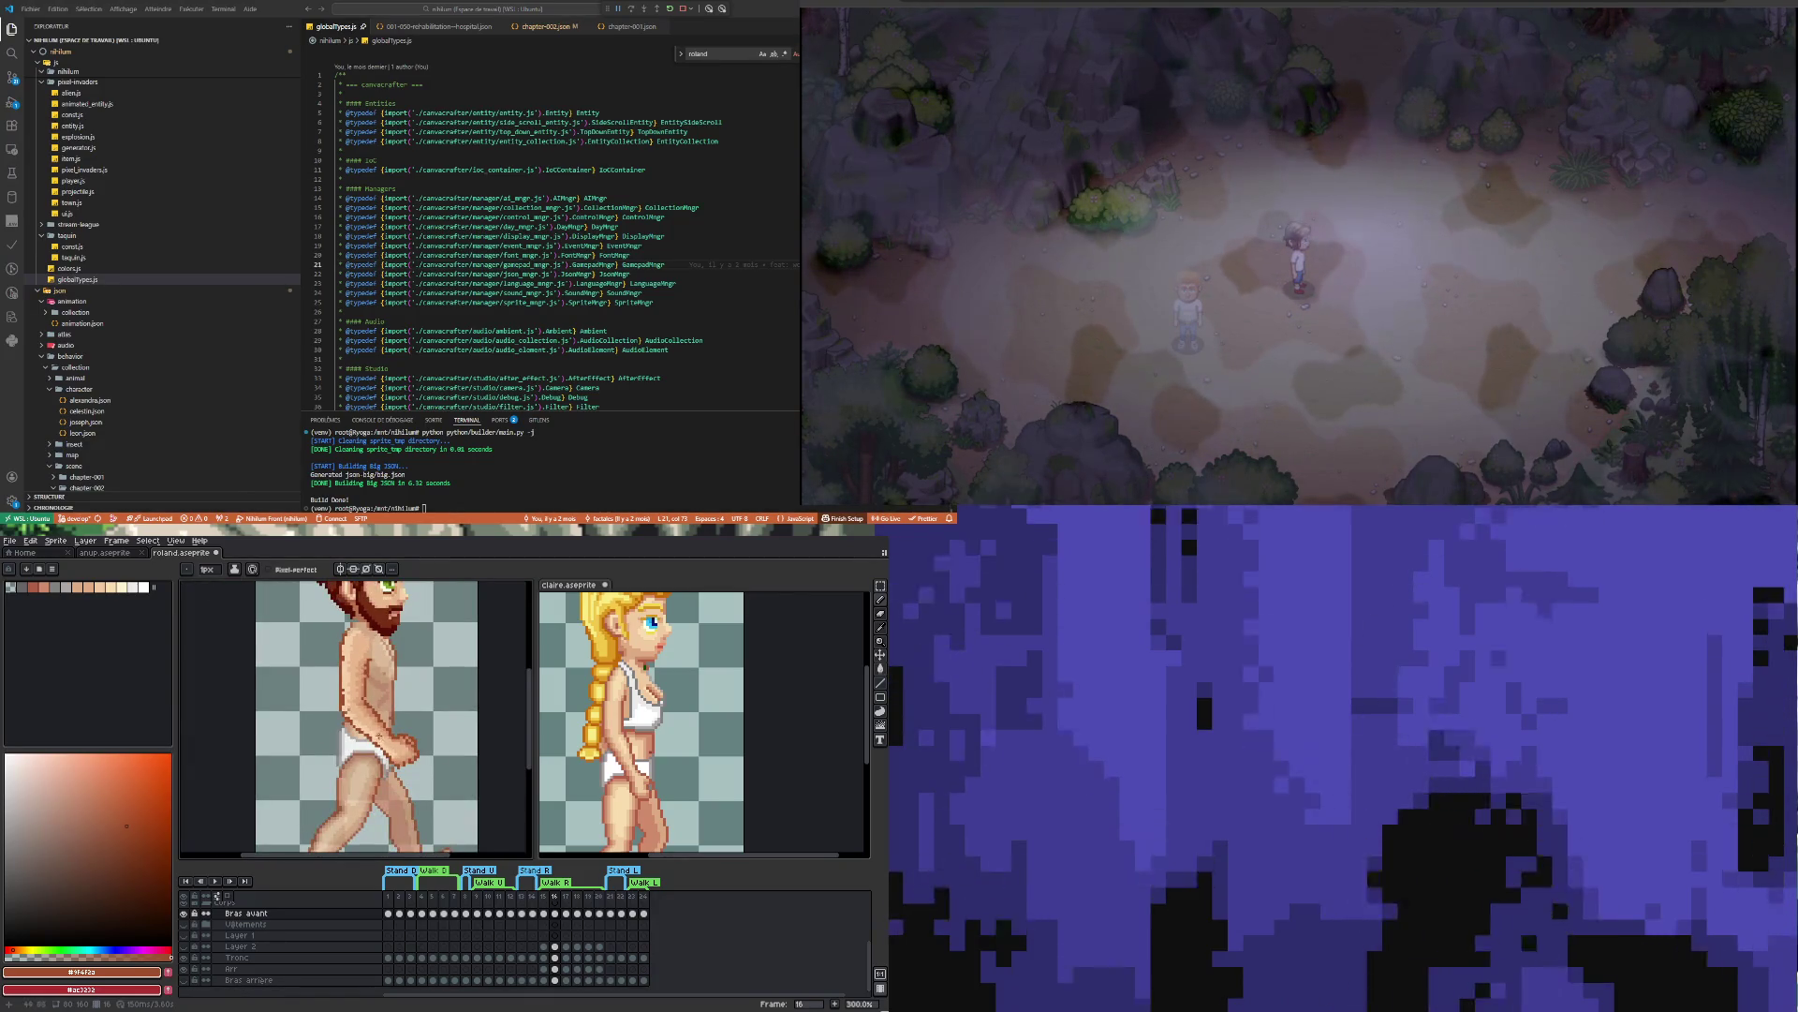
scroll(379, 720, "up", 3)
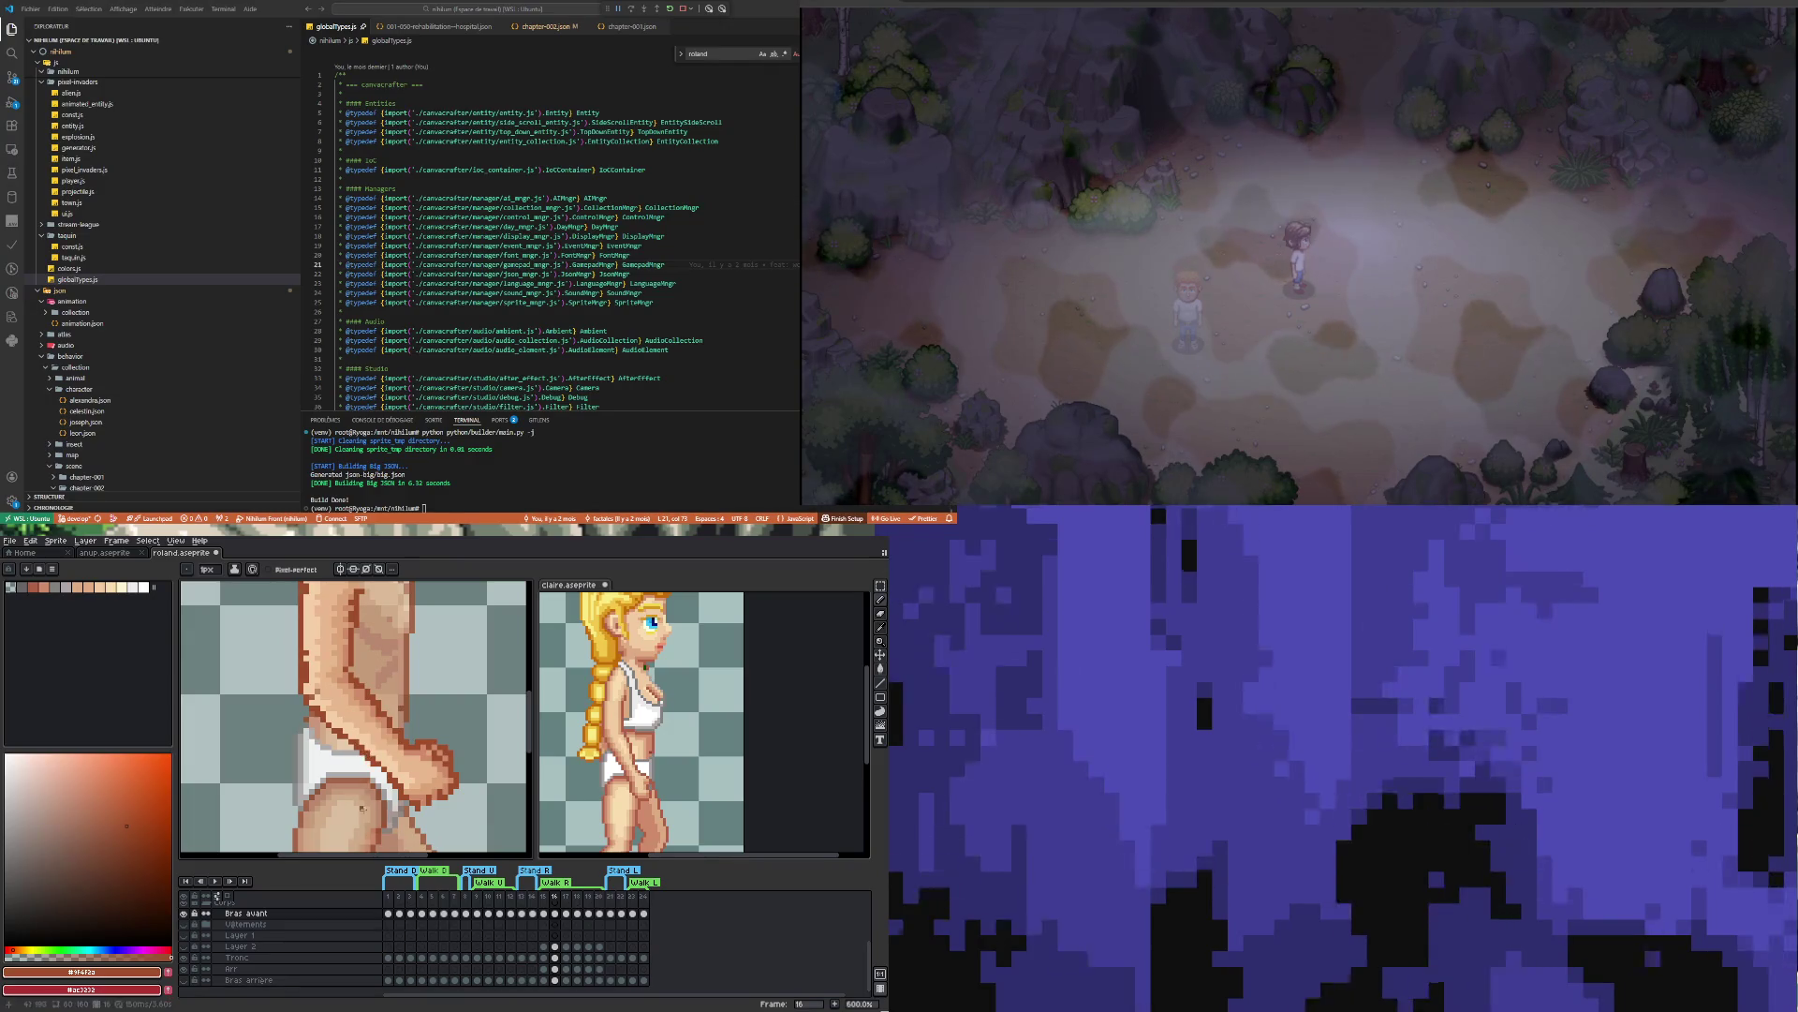
scroll(356, 697, "down", 1)
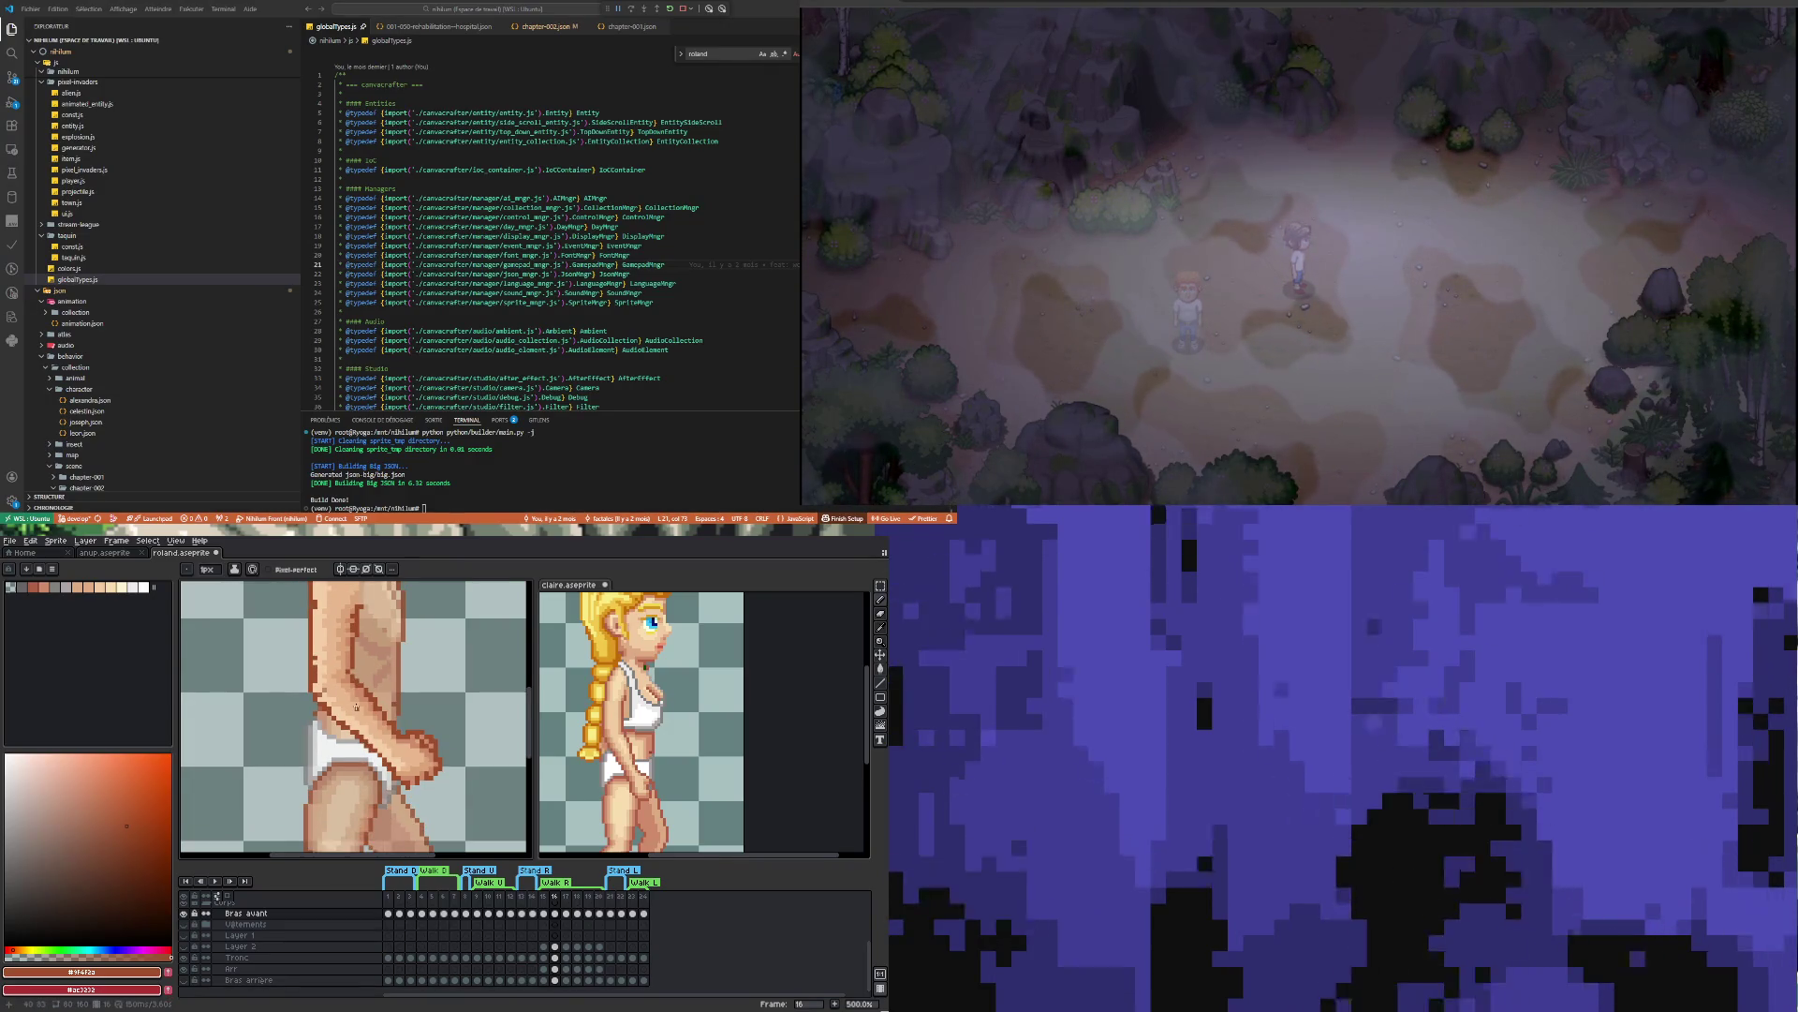
Check frame 16 of the Tronc layer in claire.aseprite, then return to roland.aseprite
left_click(646, 749)
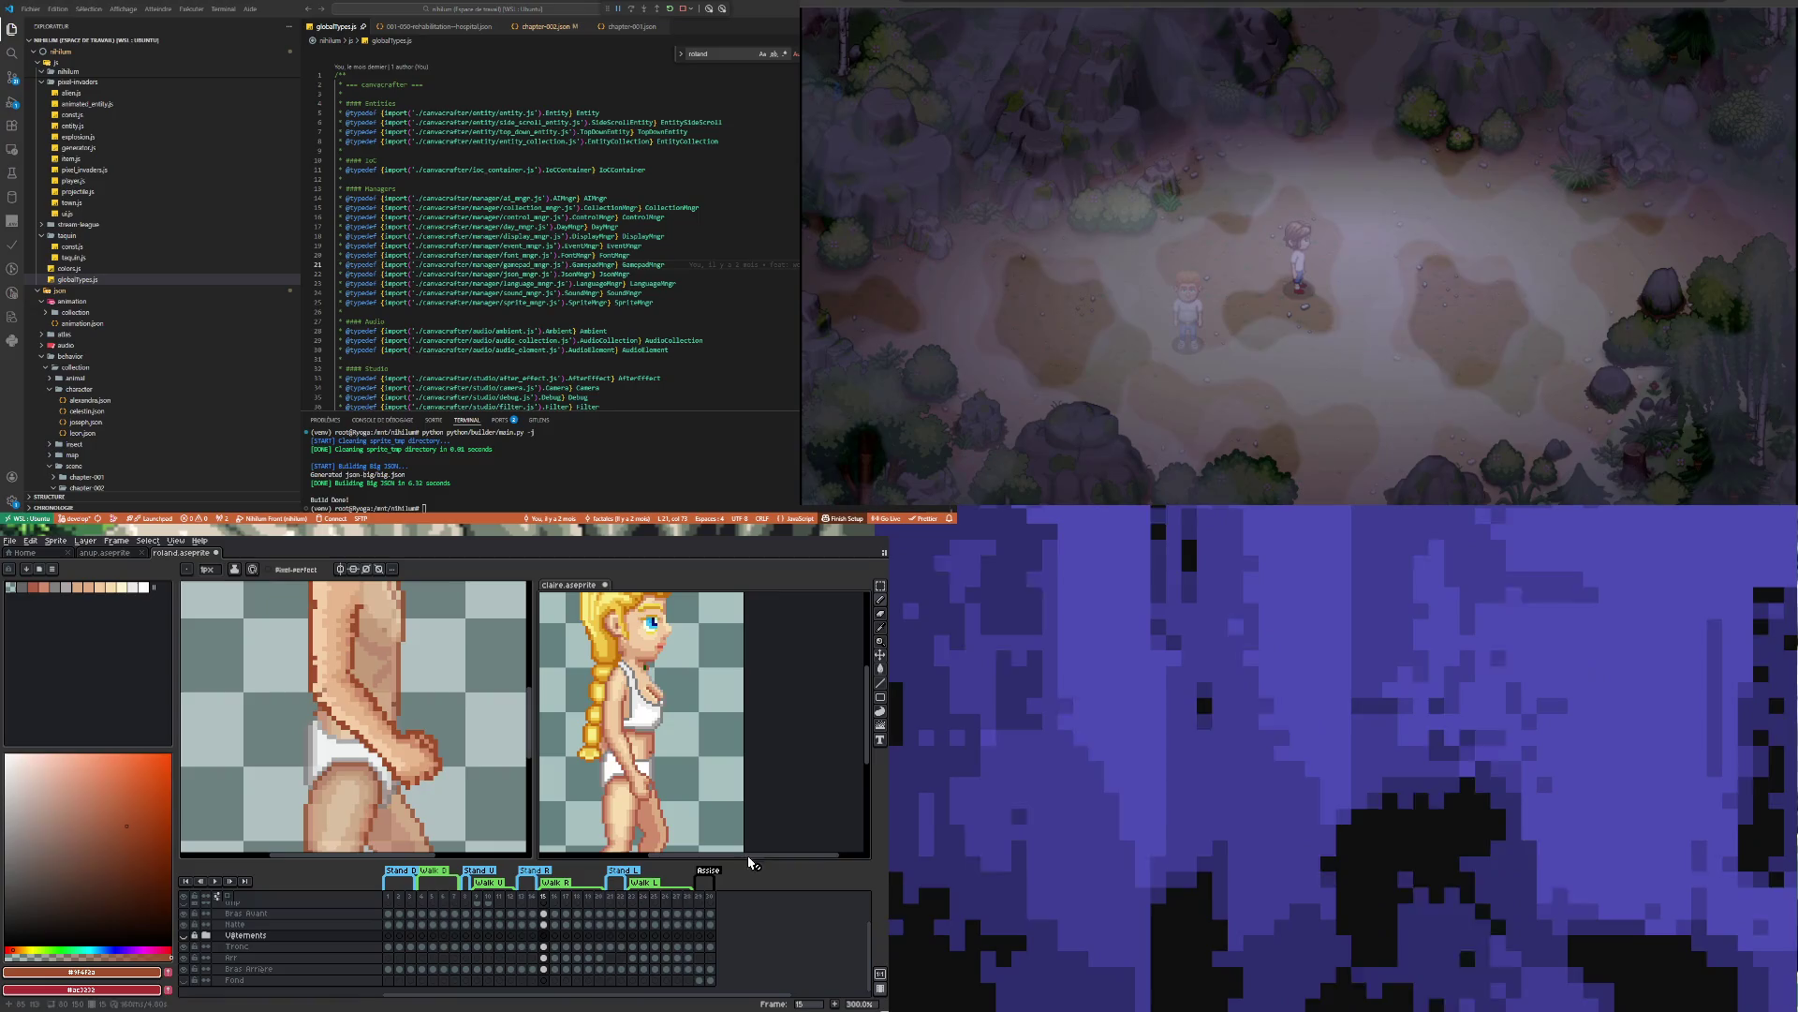
left_click(555, 947)
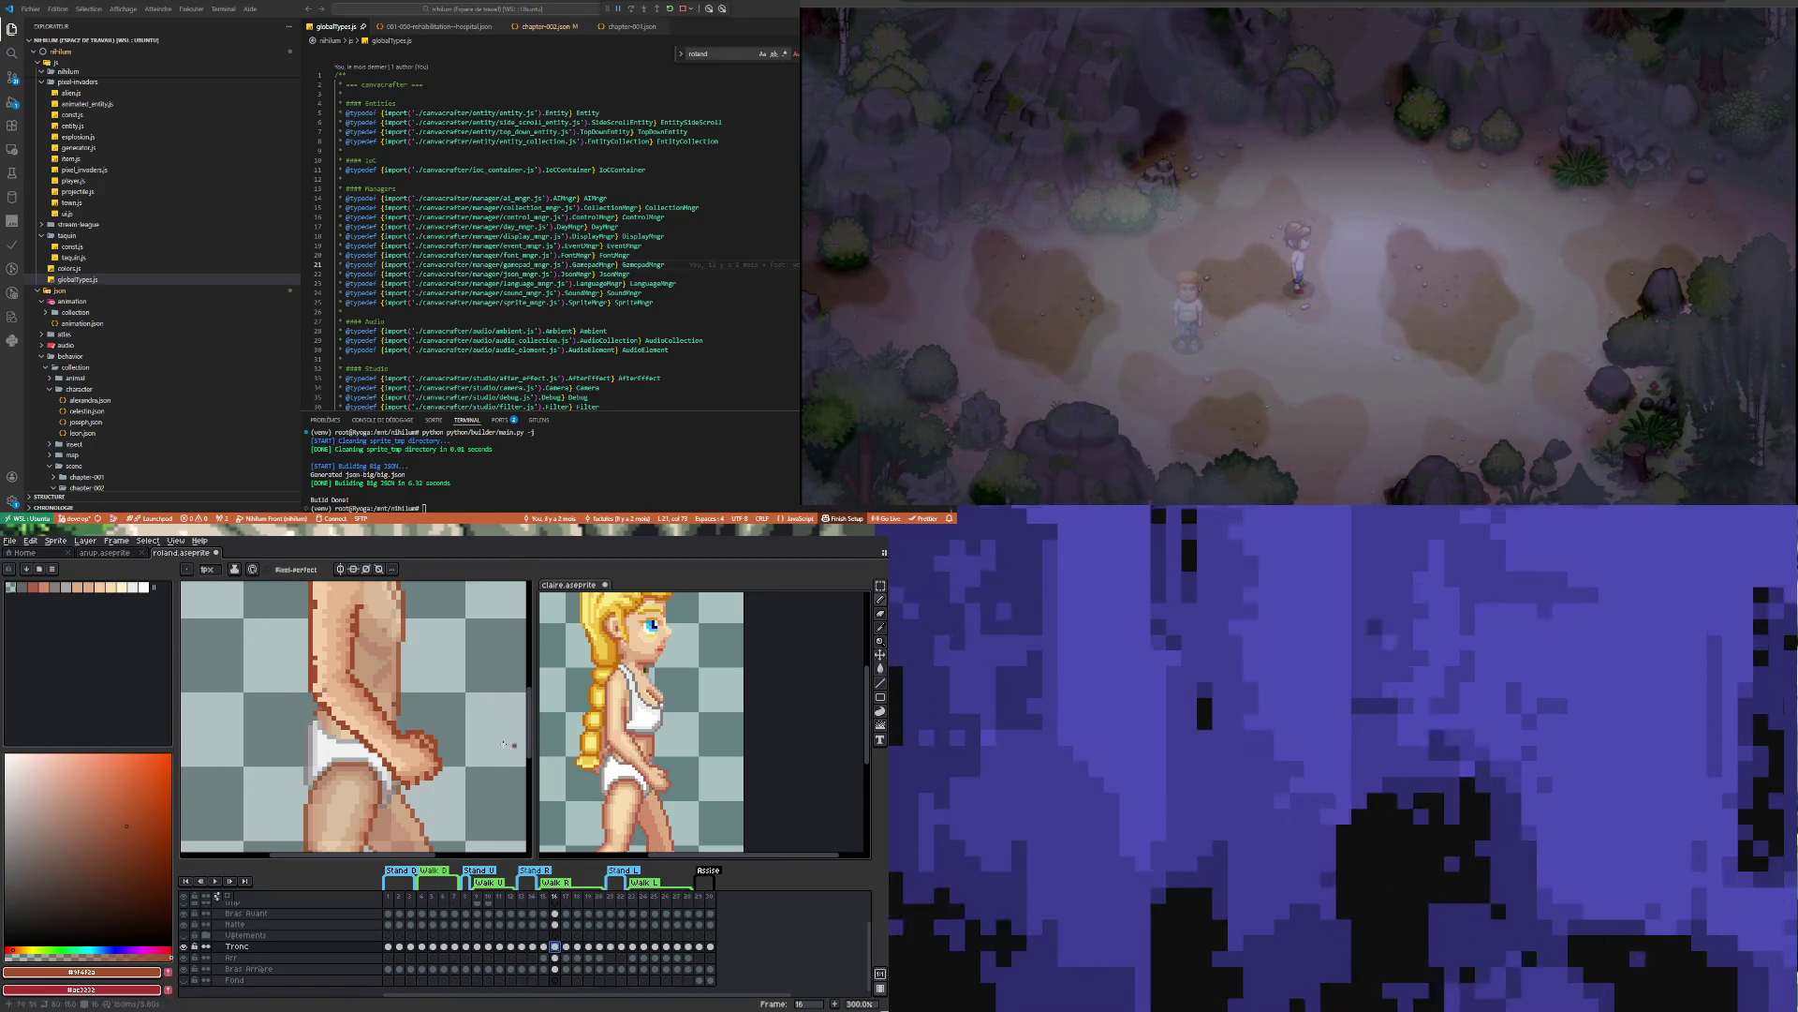
scroll(504, 743, "down", 2)
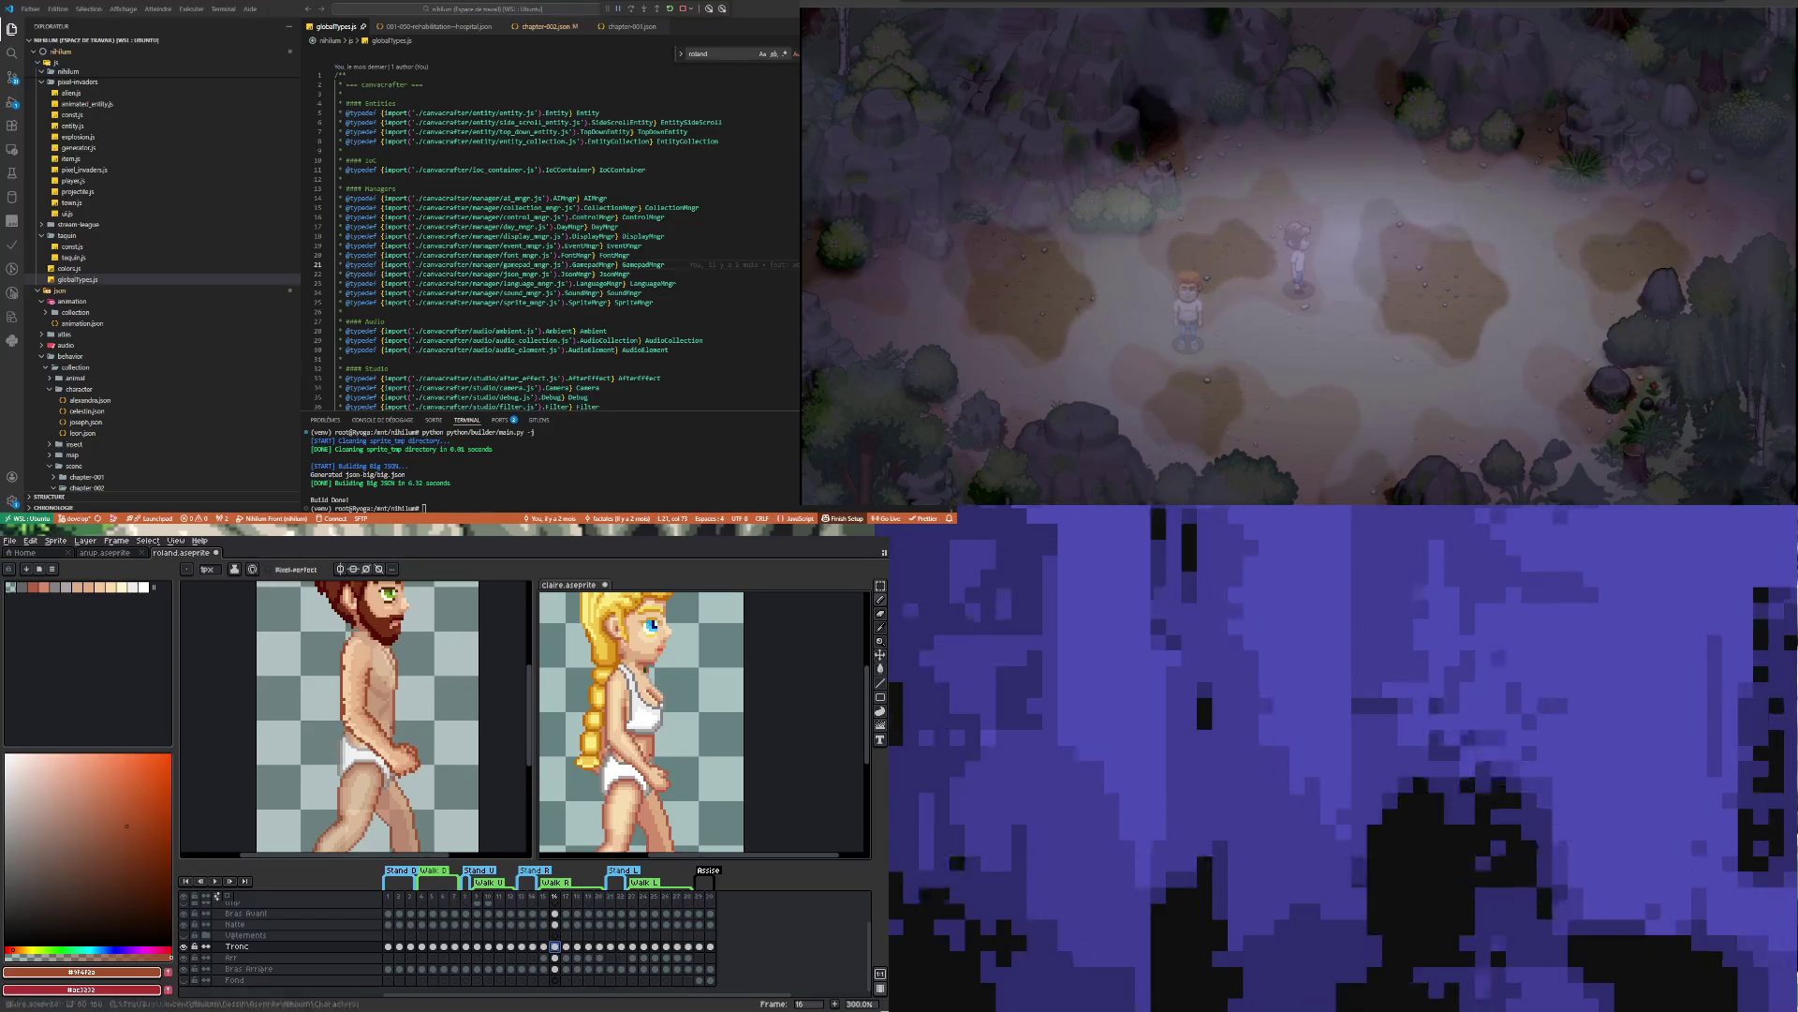
left_click(453, 743)
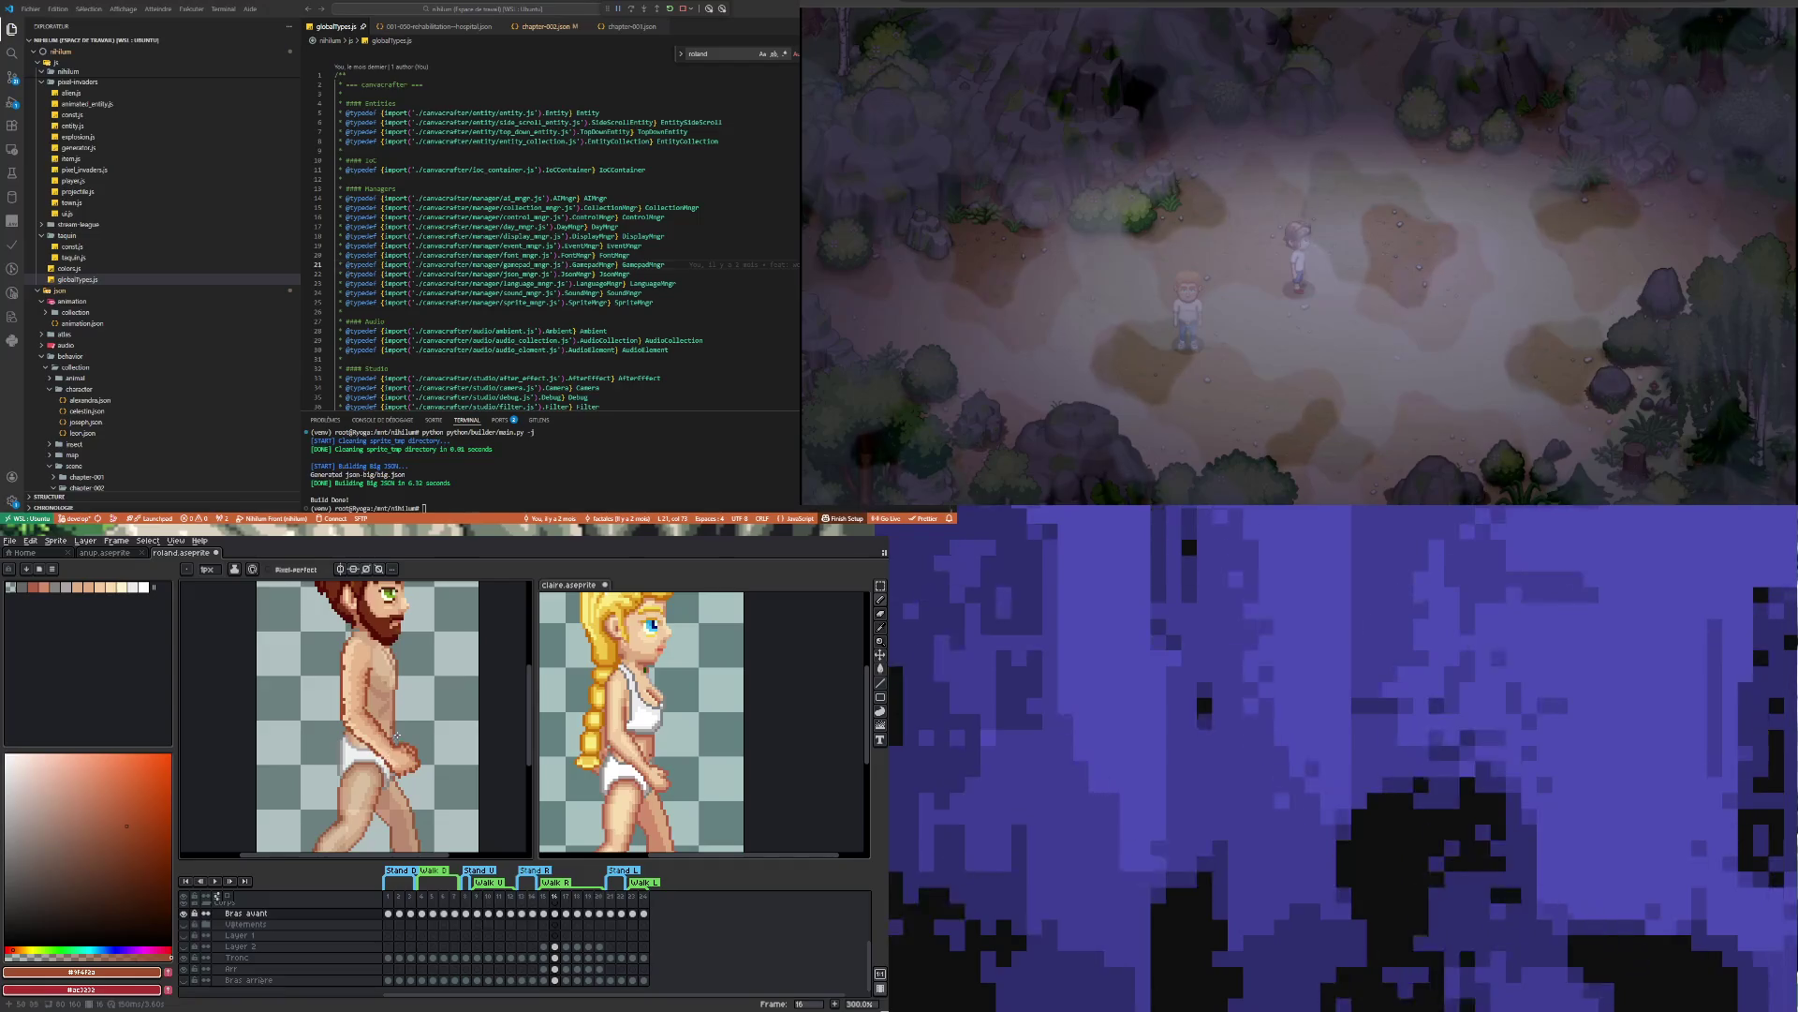
scroll(396, 735, "down", 1)
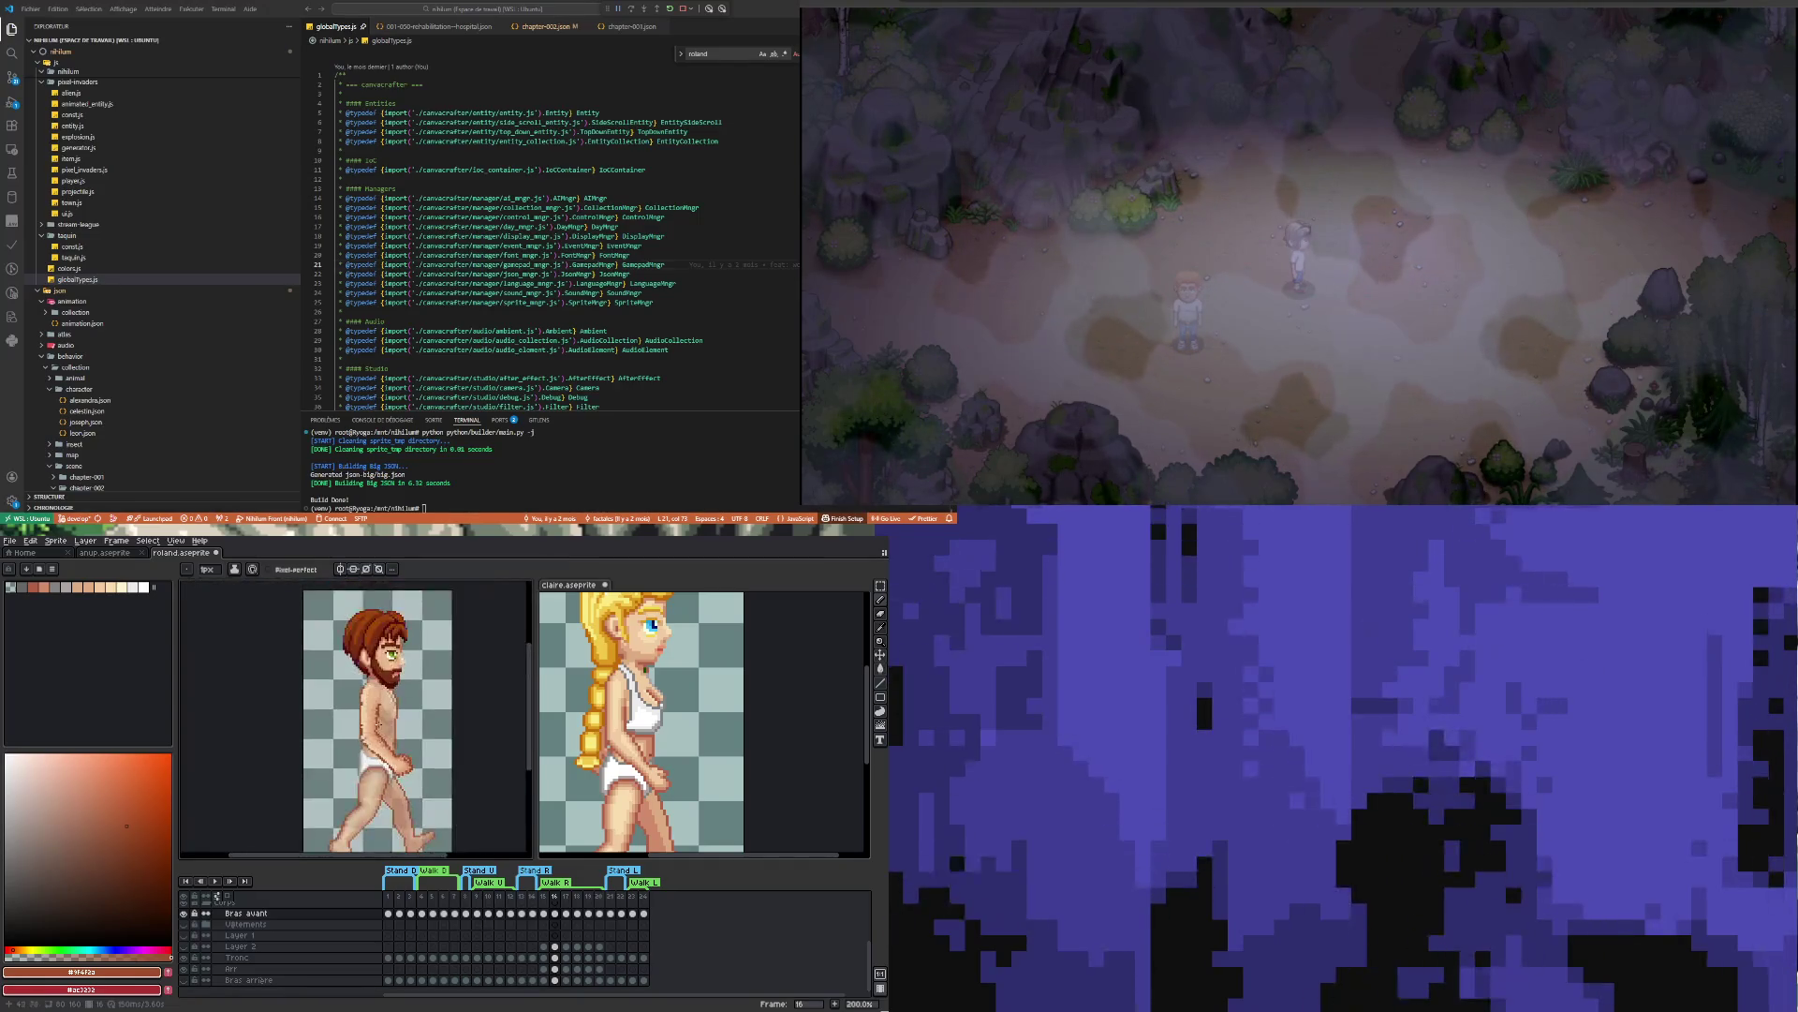
scroll(379, 737, "up", 3)
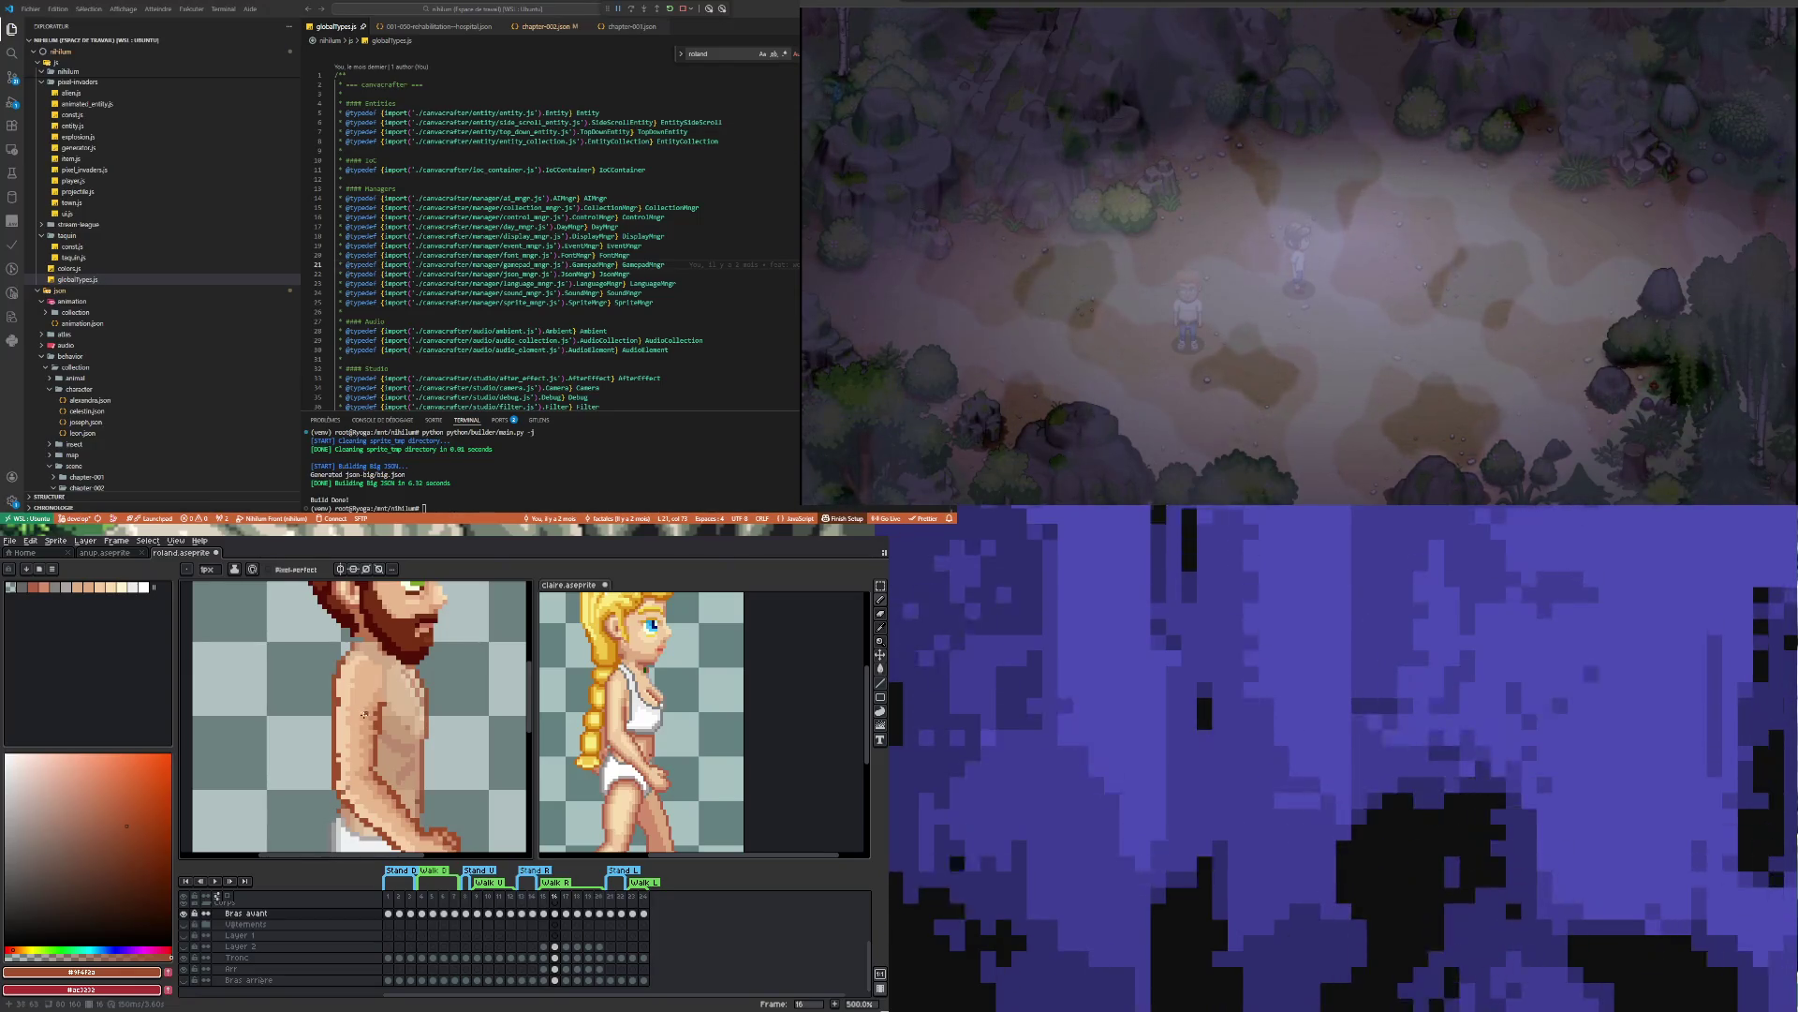
scroll(362, 713, "up", 1)
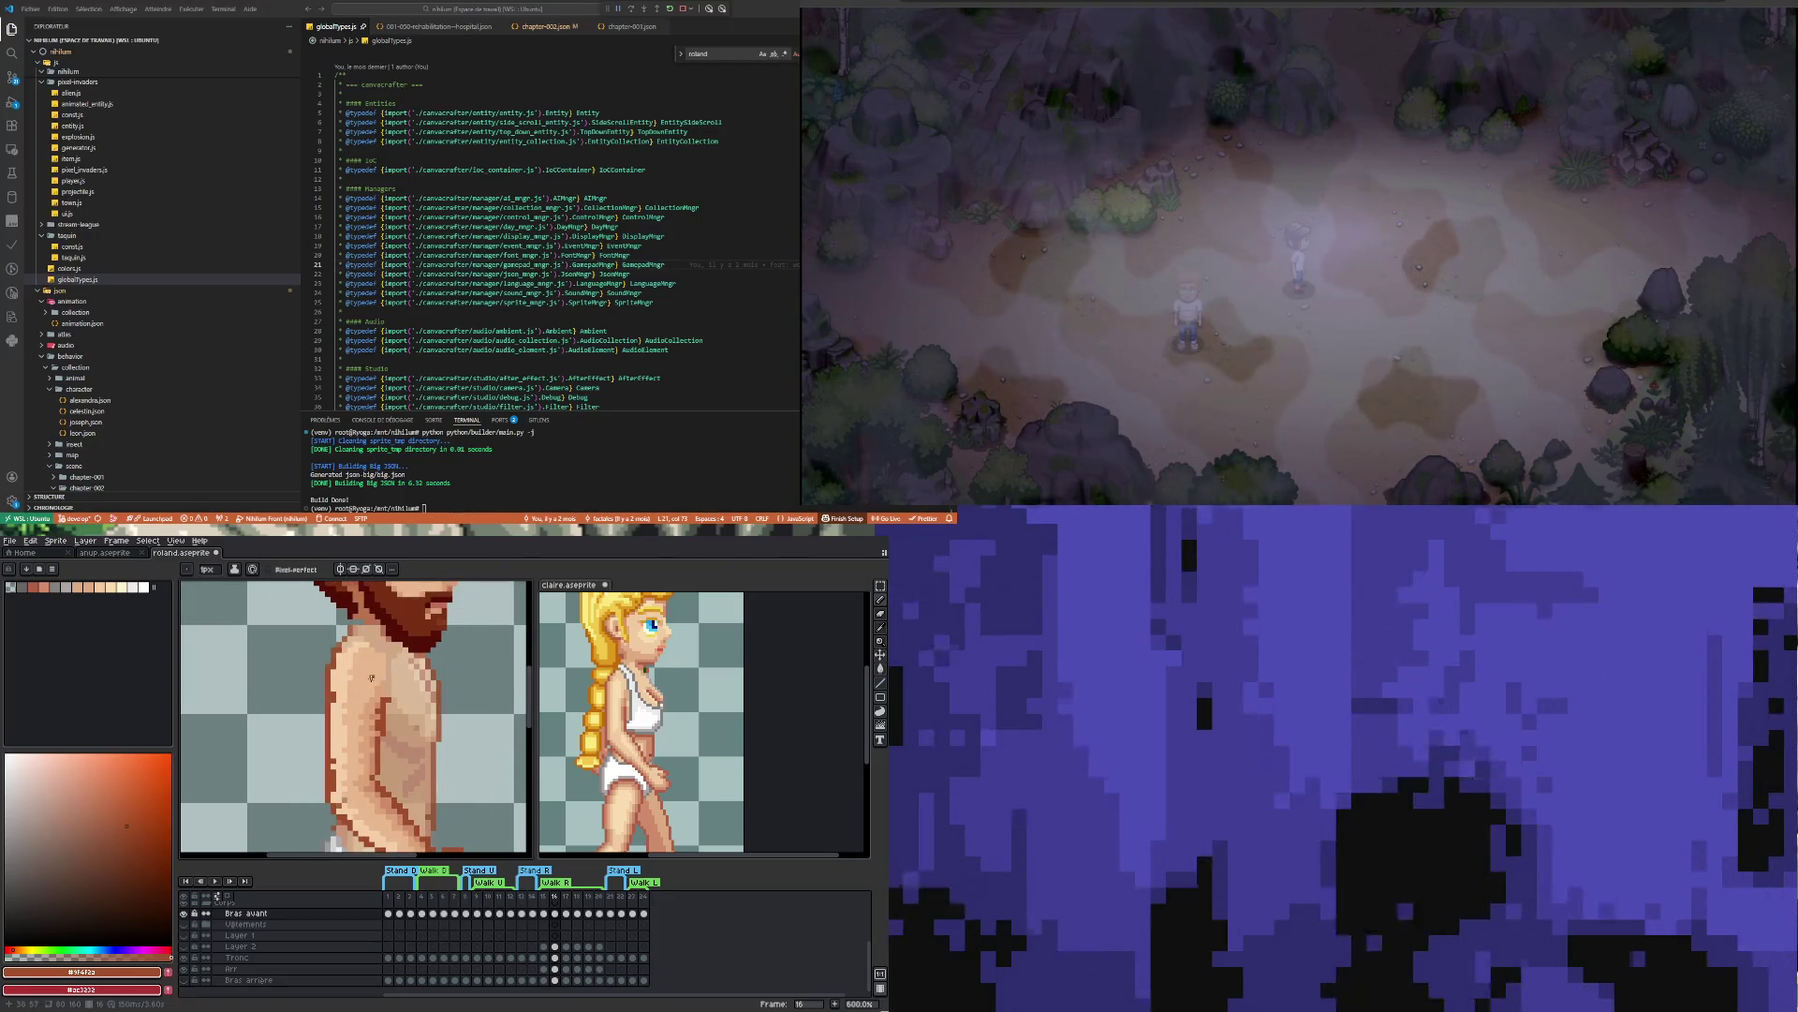
scroll(373, 740, "down", 2)
scroll(379, 754, "up", 2)
Eyedrop the torso's mid skin tone #dba378 as the drawing colour
key("i")
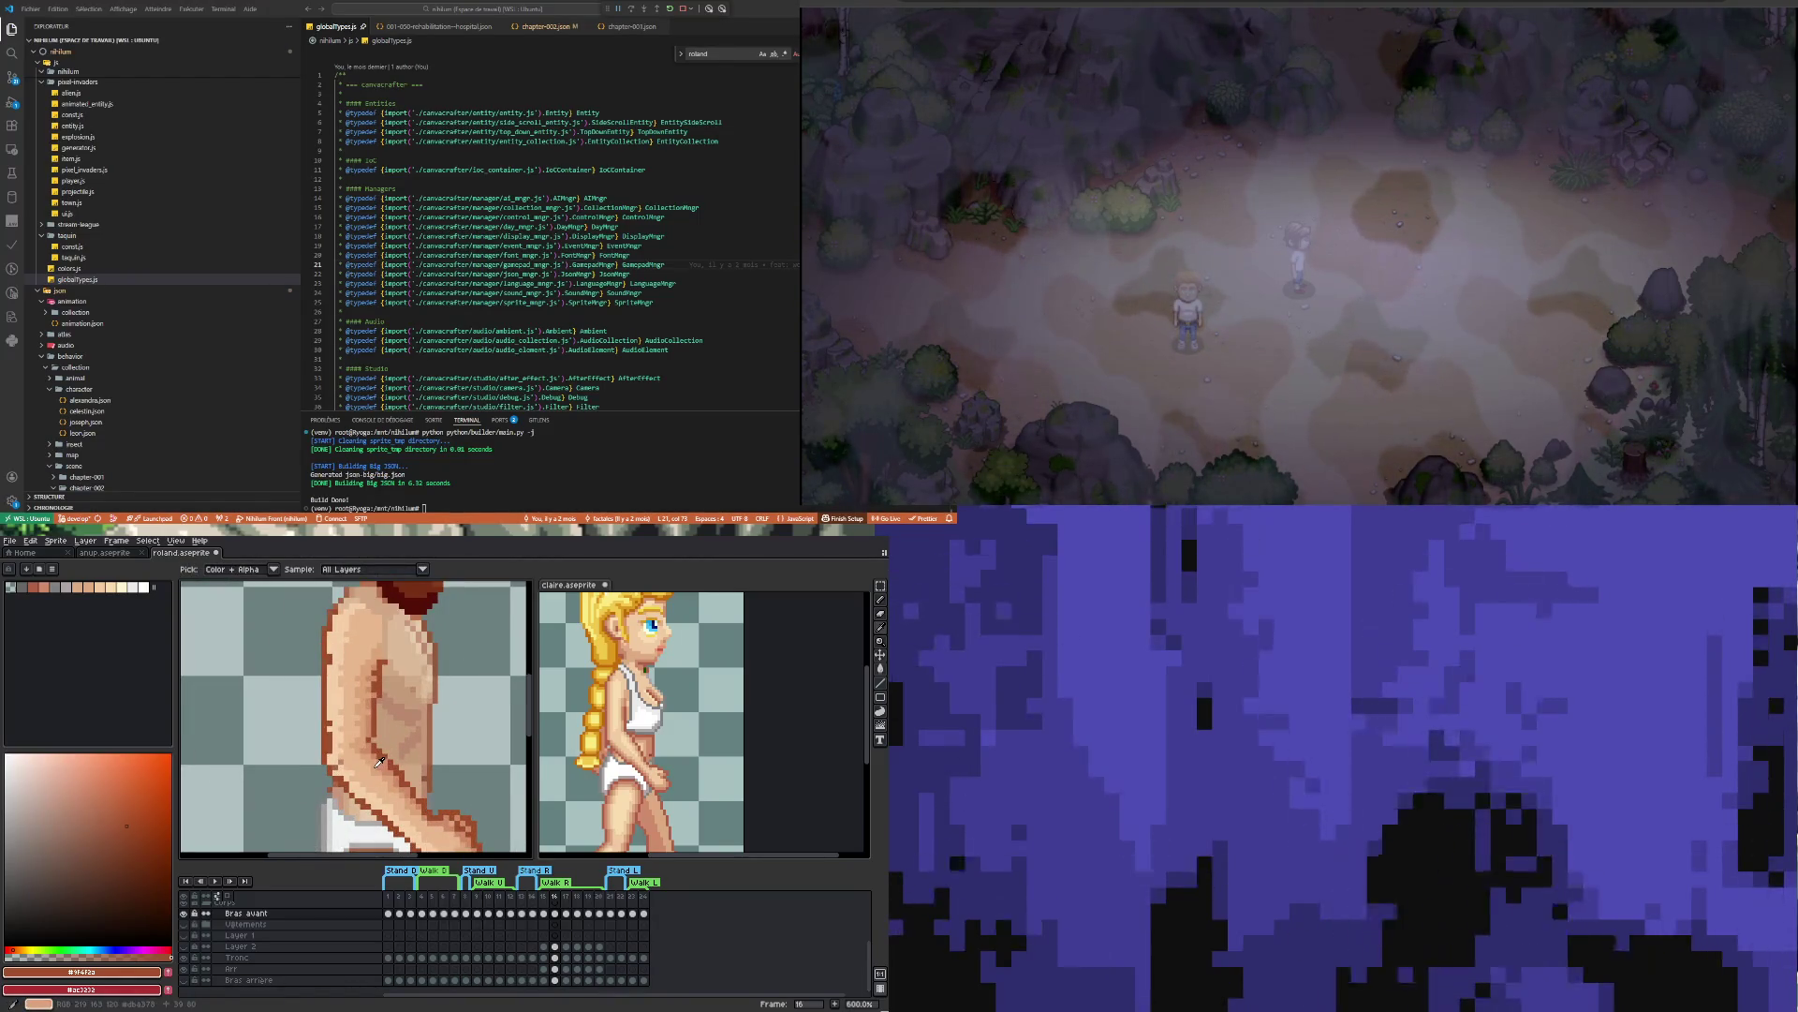
left_click(379, 761)
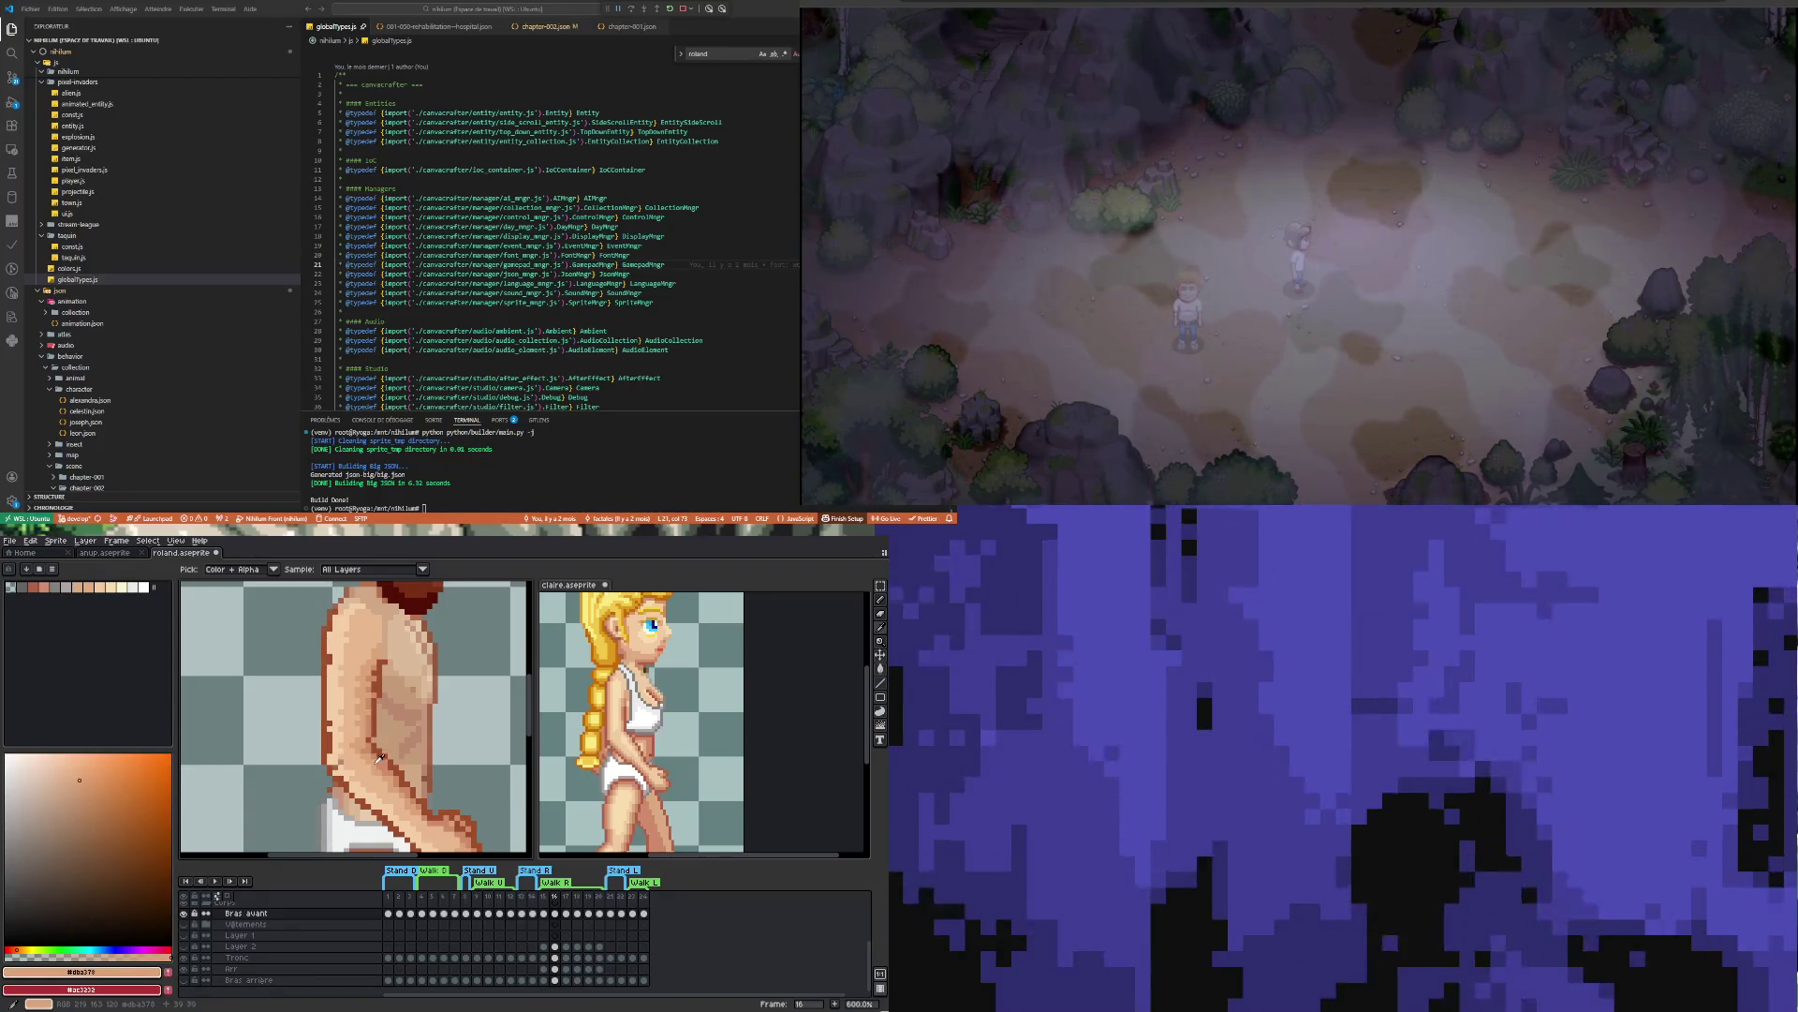
key("w")
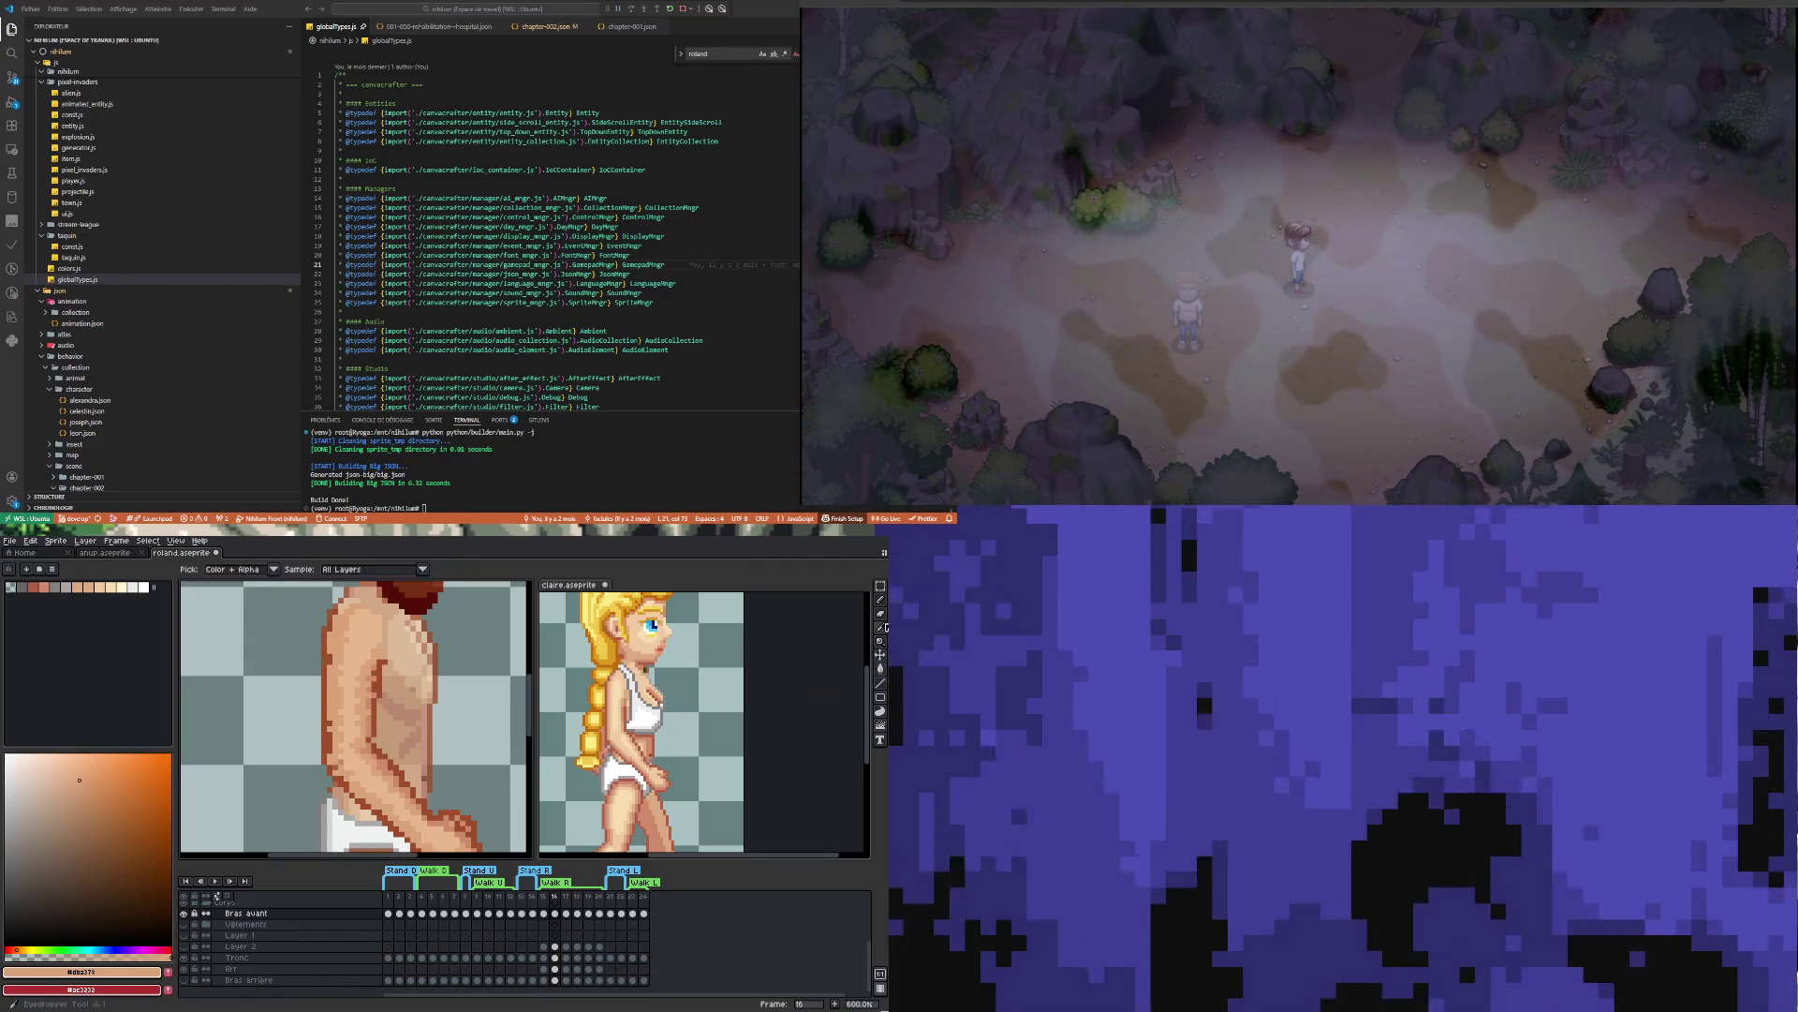
scroll(389, 717, "down", 3)
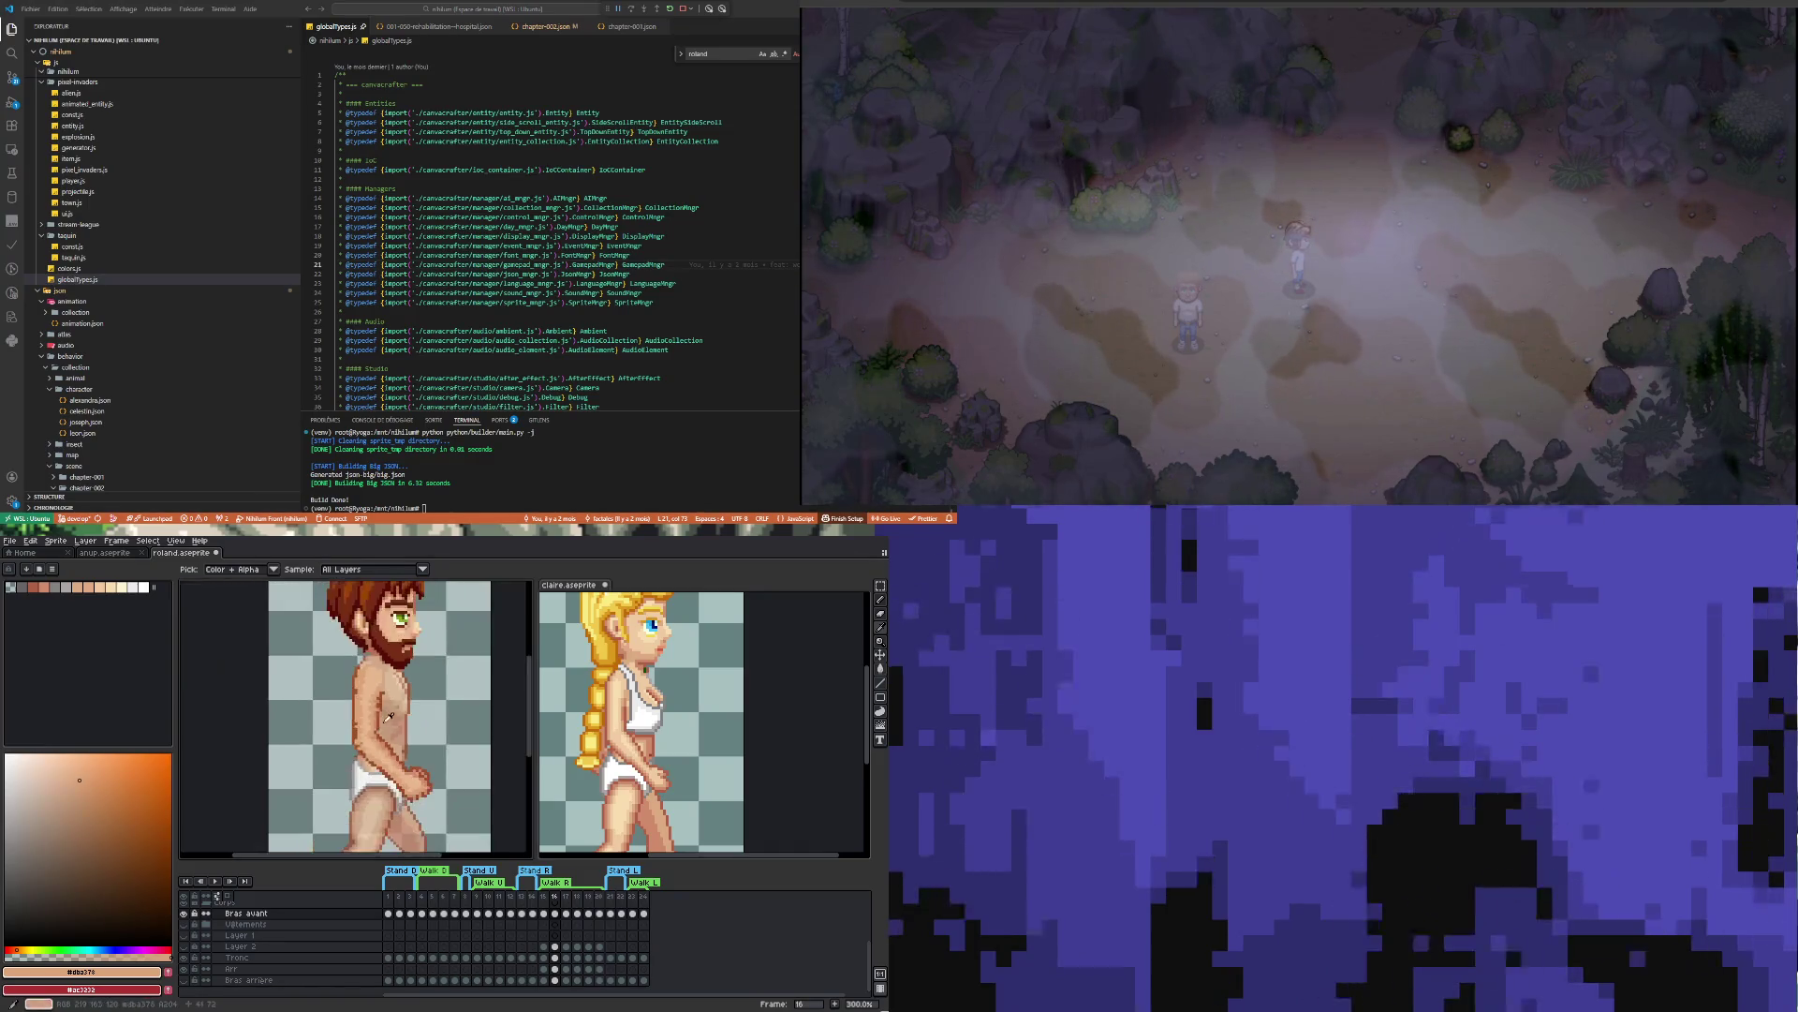
scroll(369, 752, "up", 3)
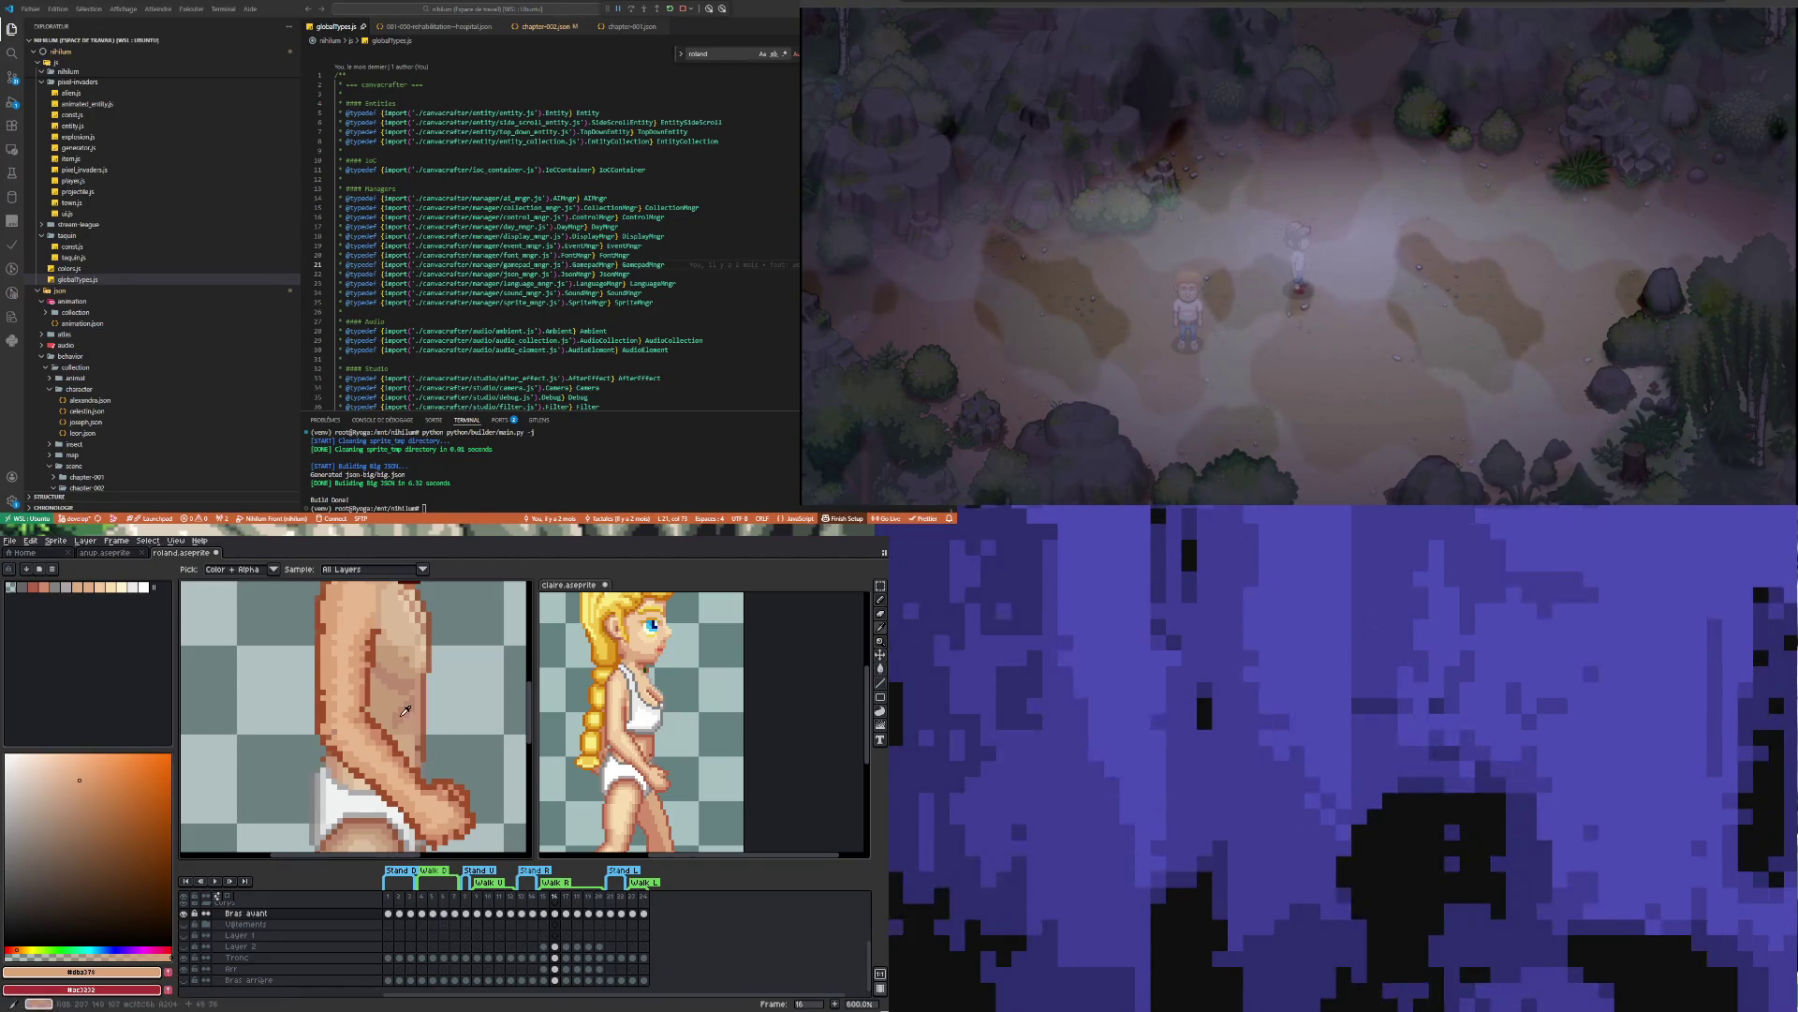
Sample frame 15's light skin tone, then return to frame 16 of the Bras avant layer
left_click(544, 958)
left_click(352, 749)
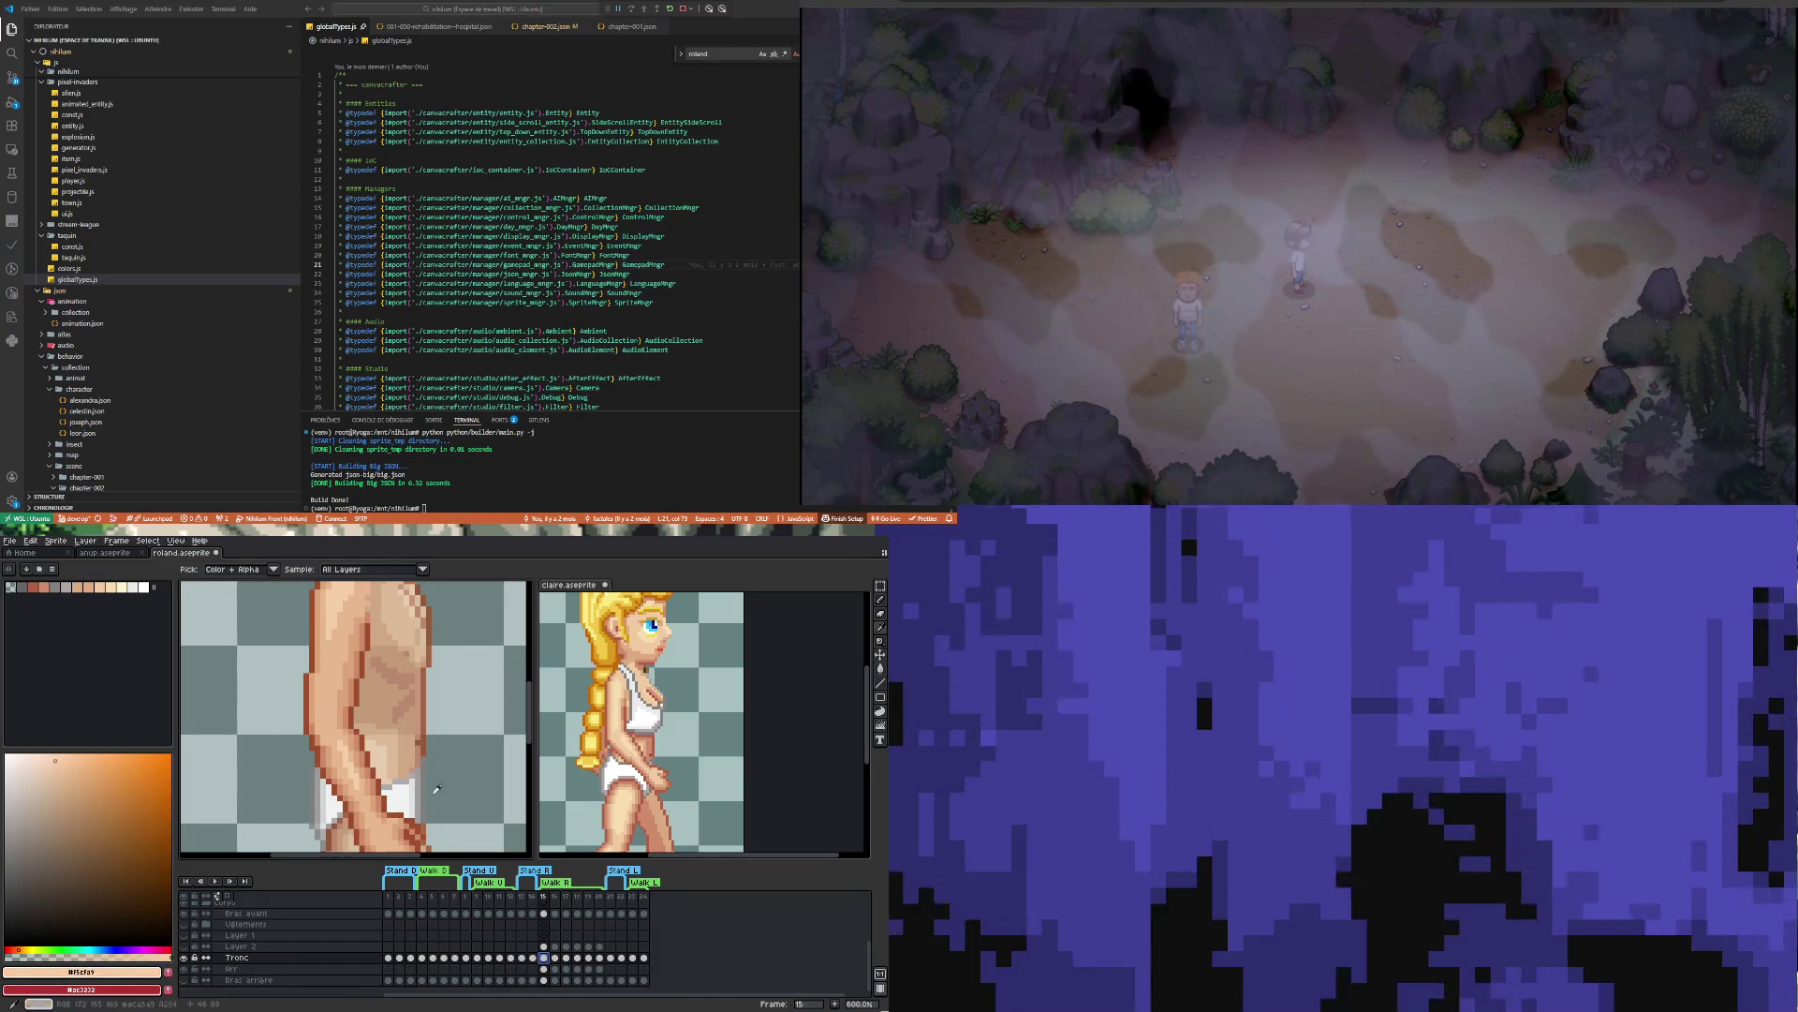
left_click(544, 913)
left_click(554, 915)
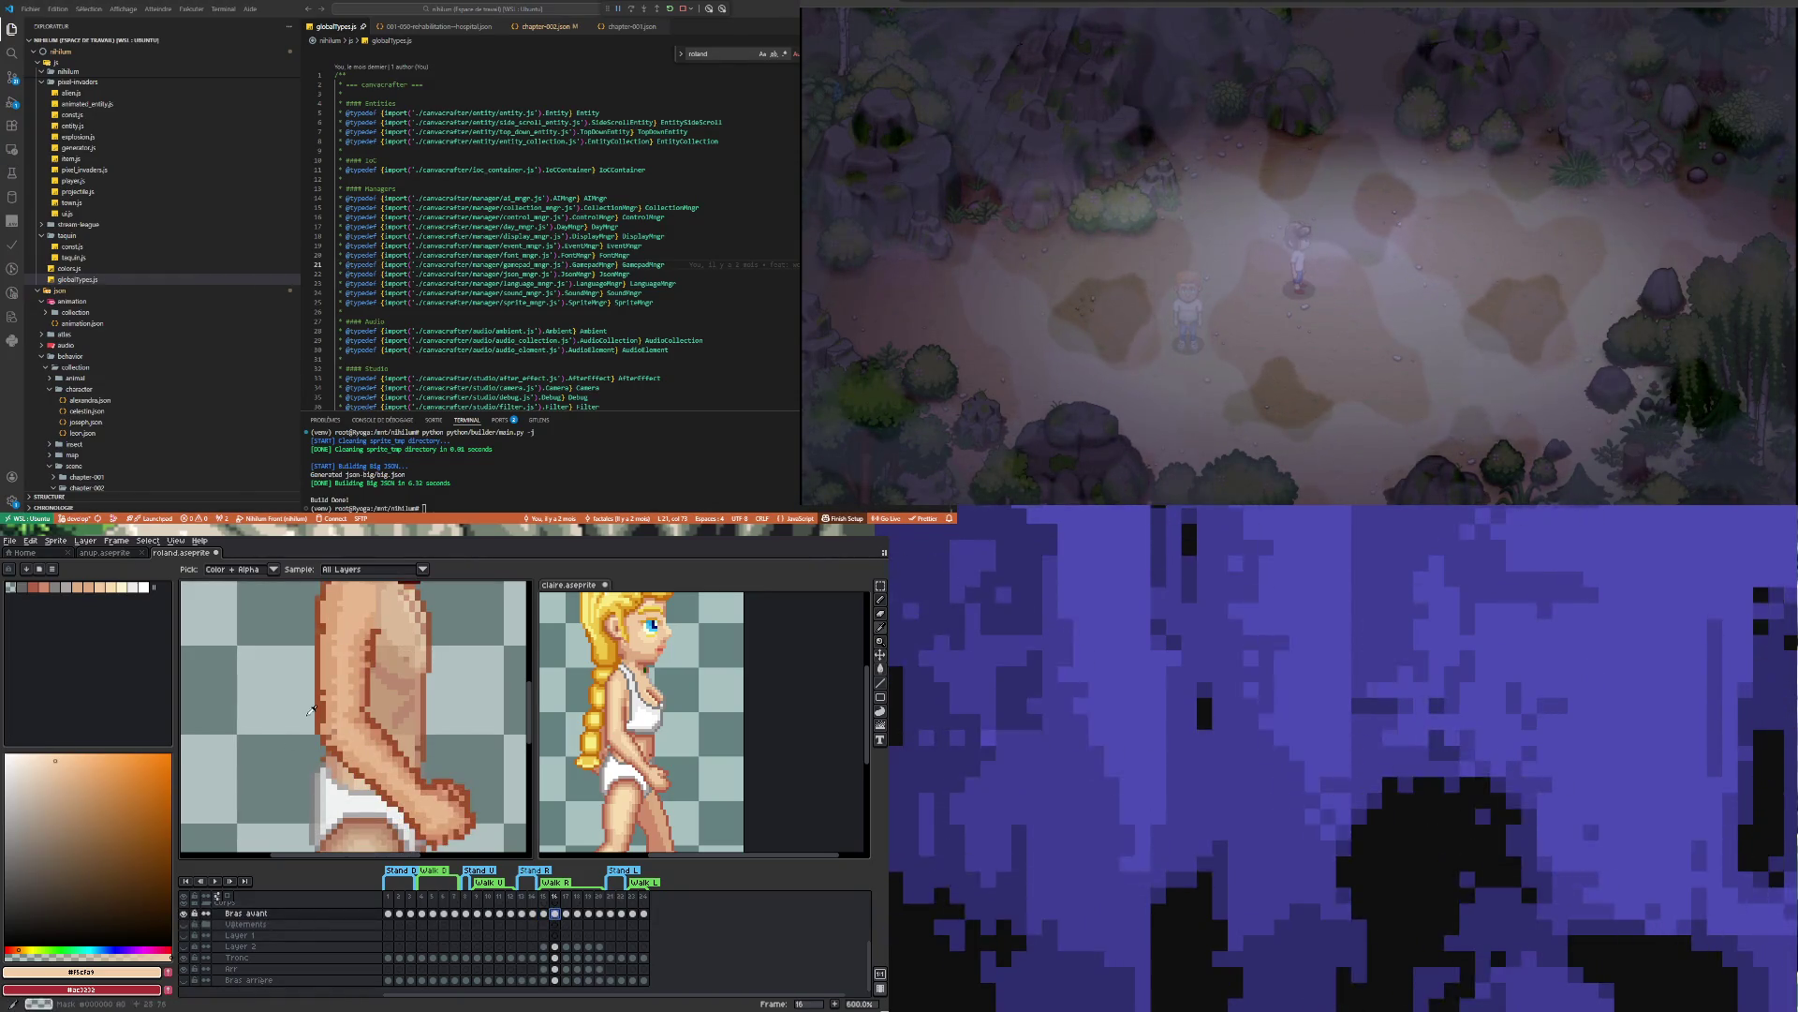
key("b")
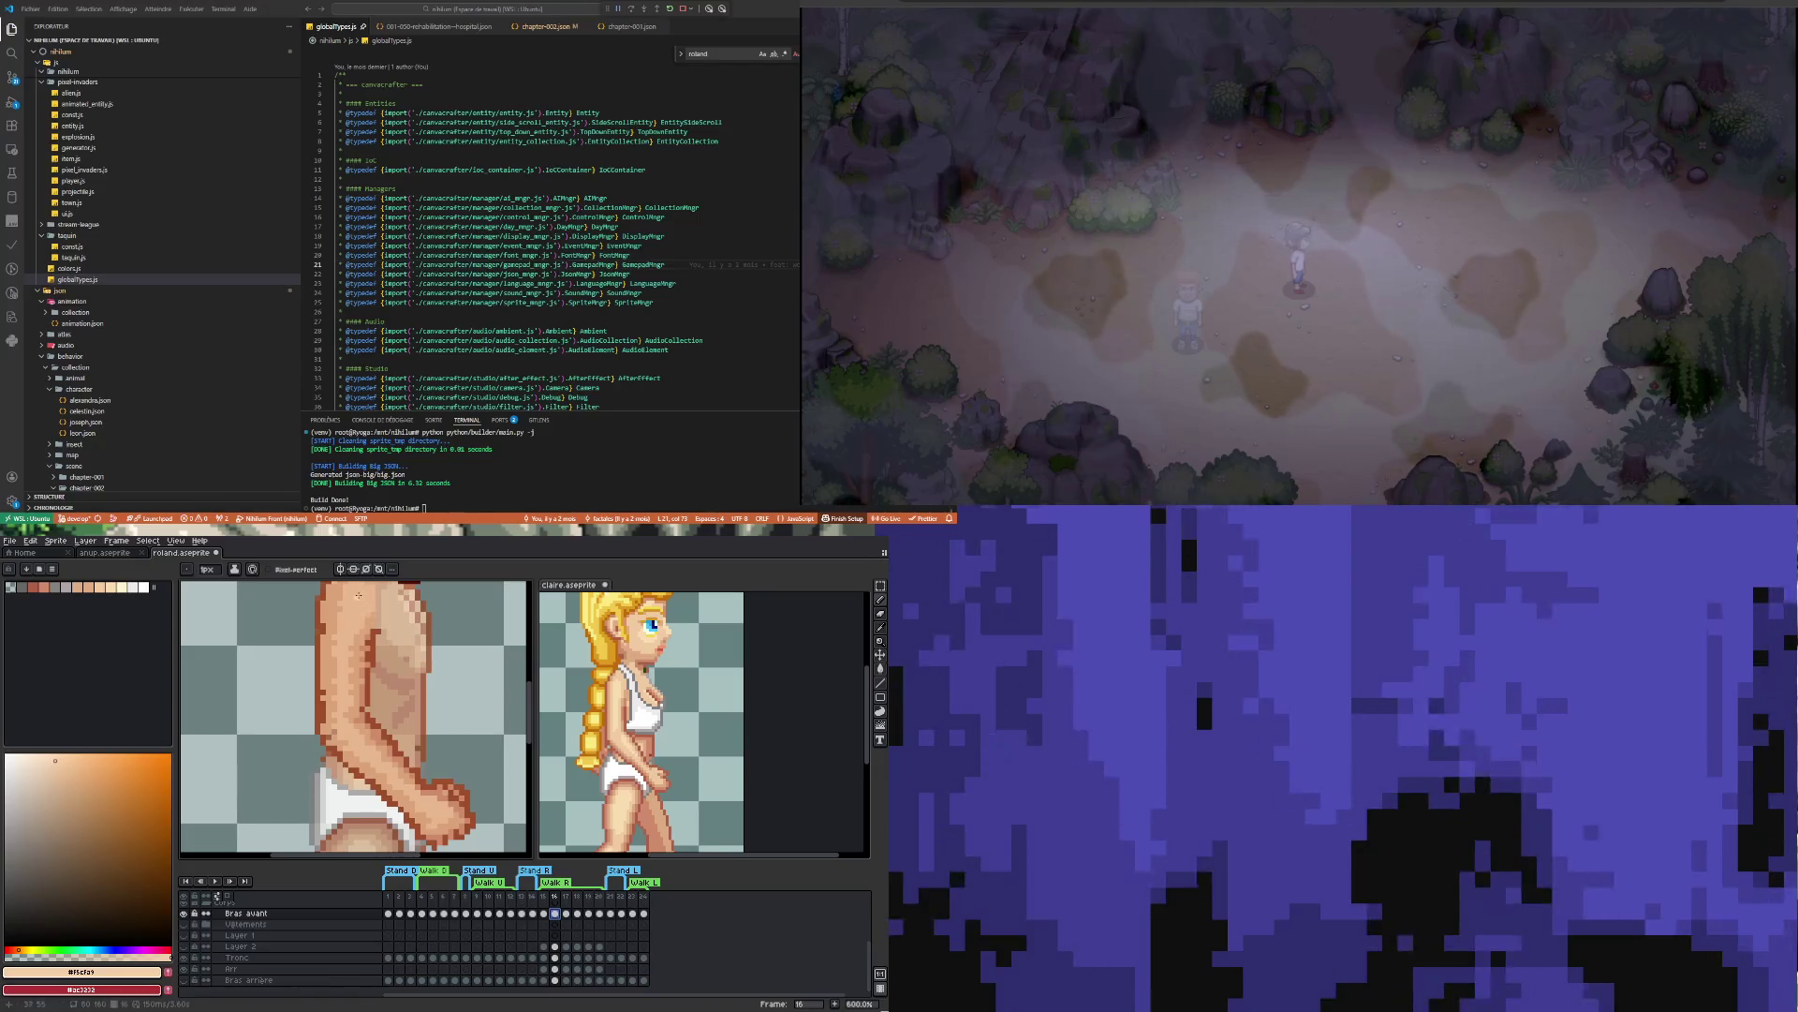
Eyedrop a darker skin tone from the arm for shading
key("i")
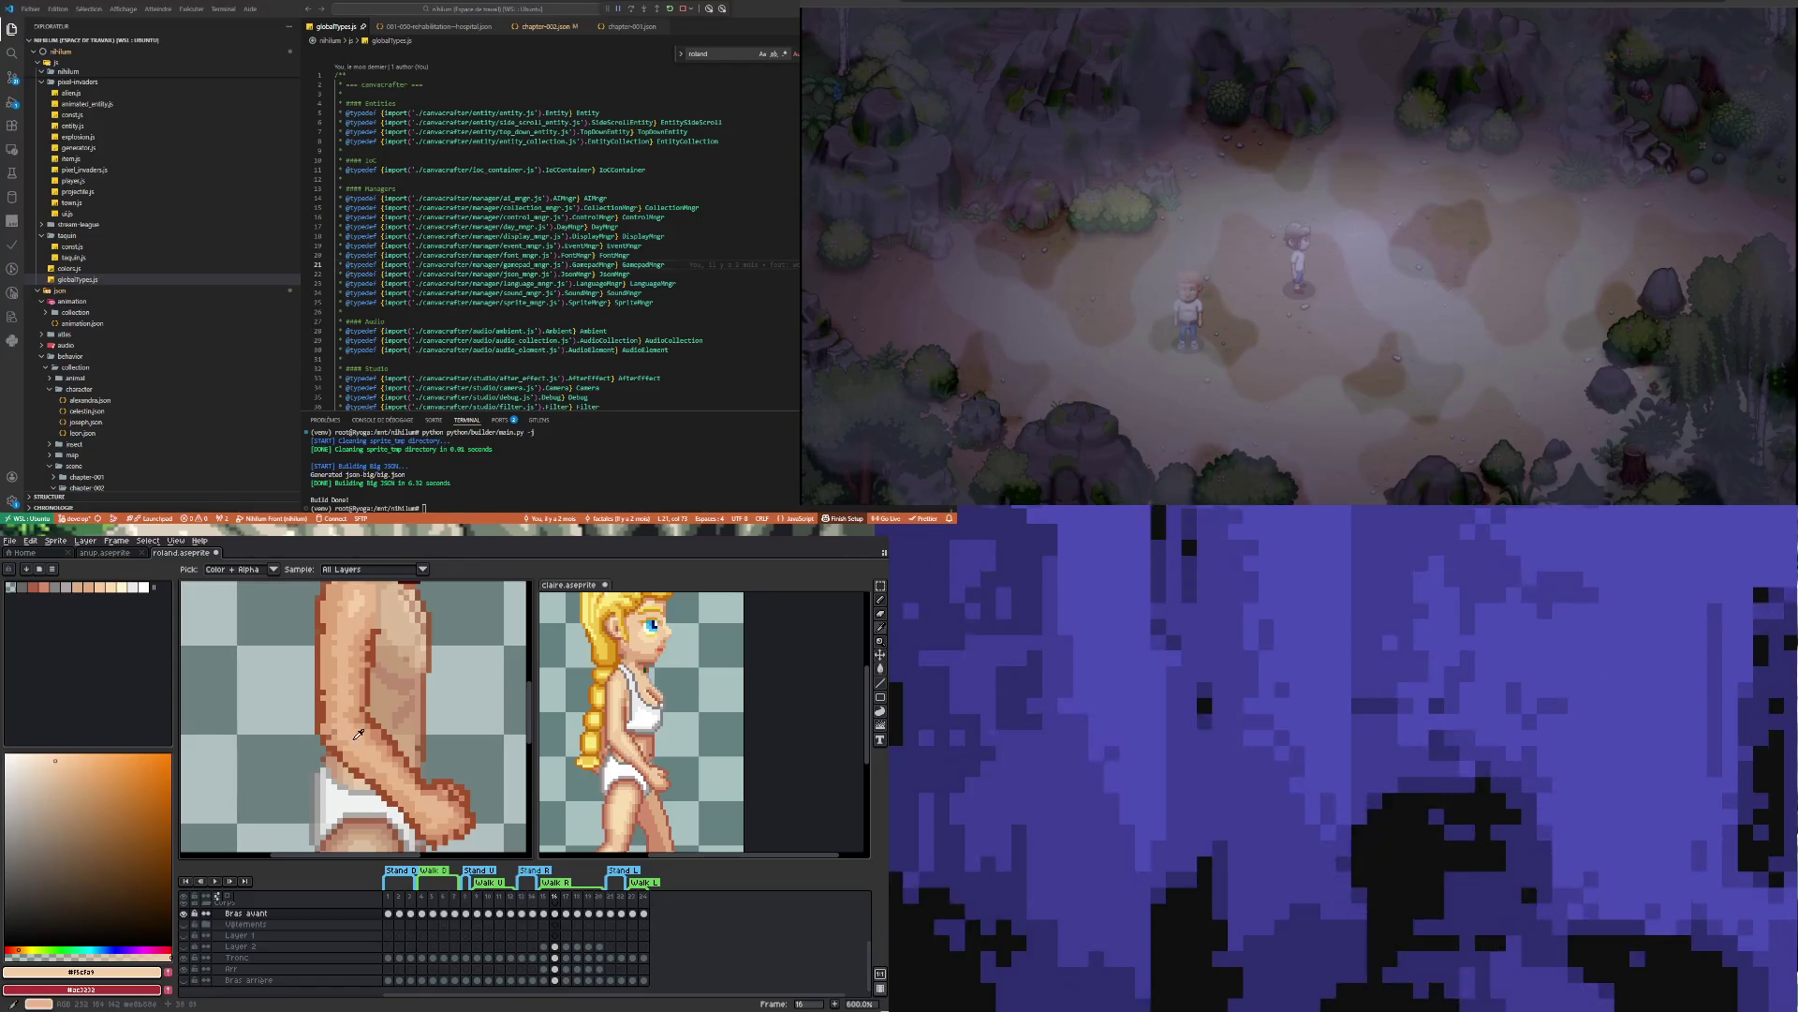
left_click(379, 732)
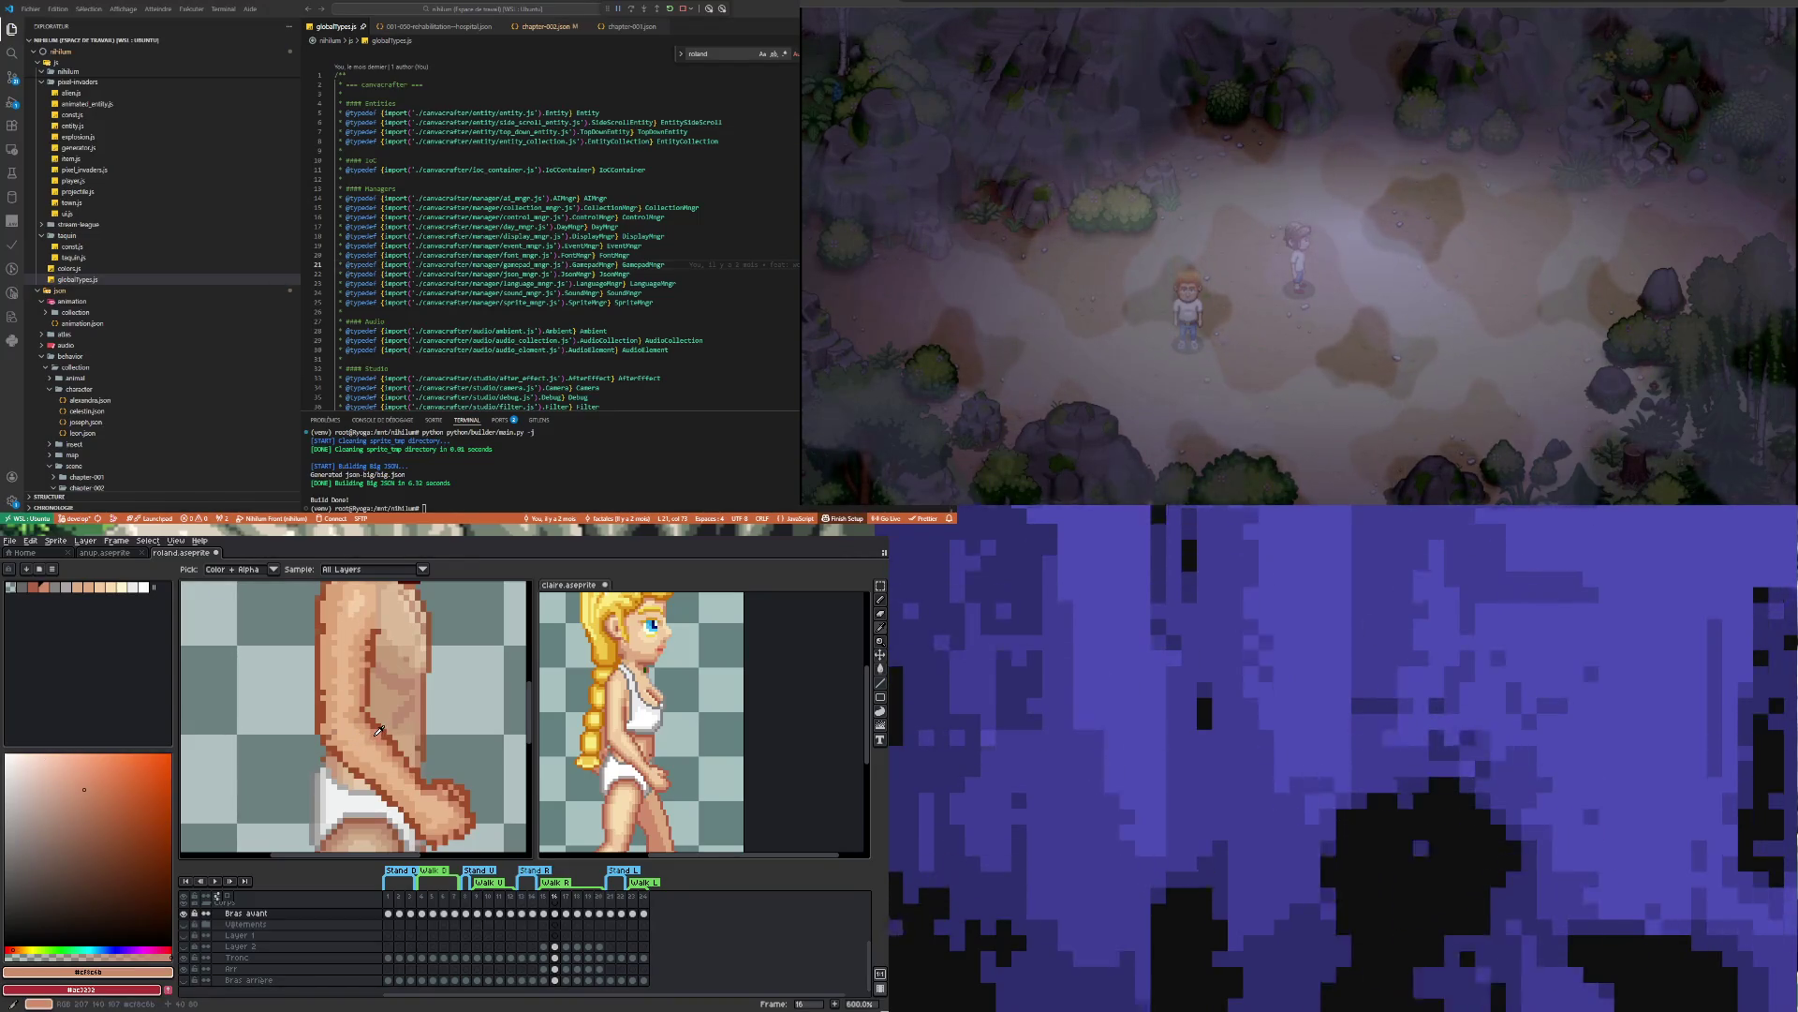
scroll(379, 729, "down", 1)
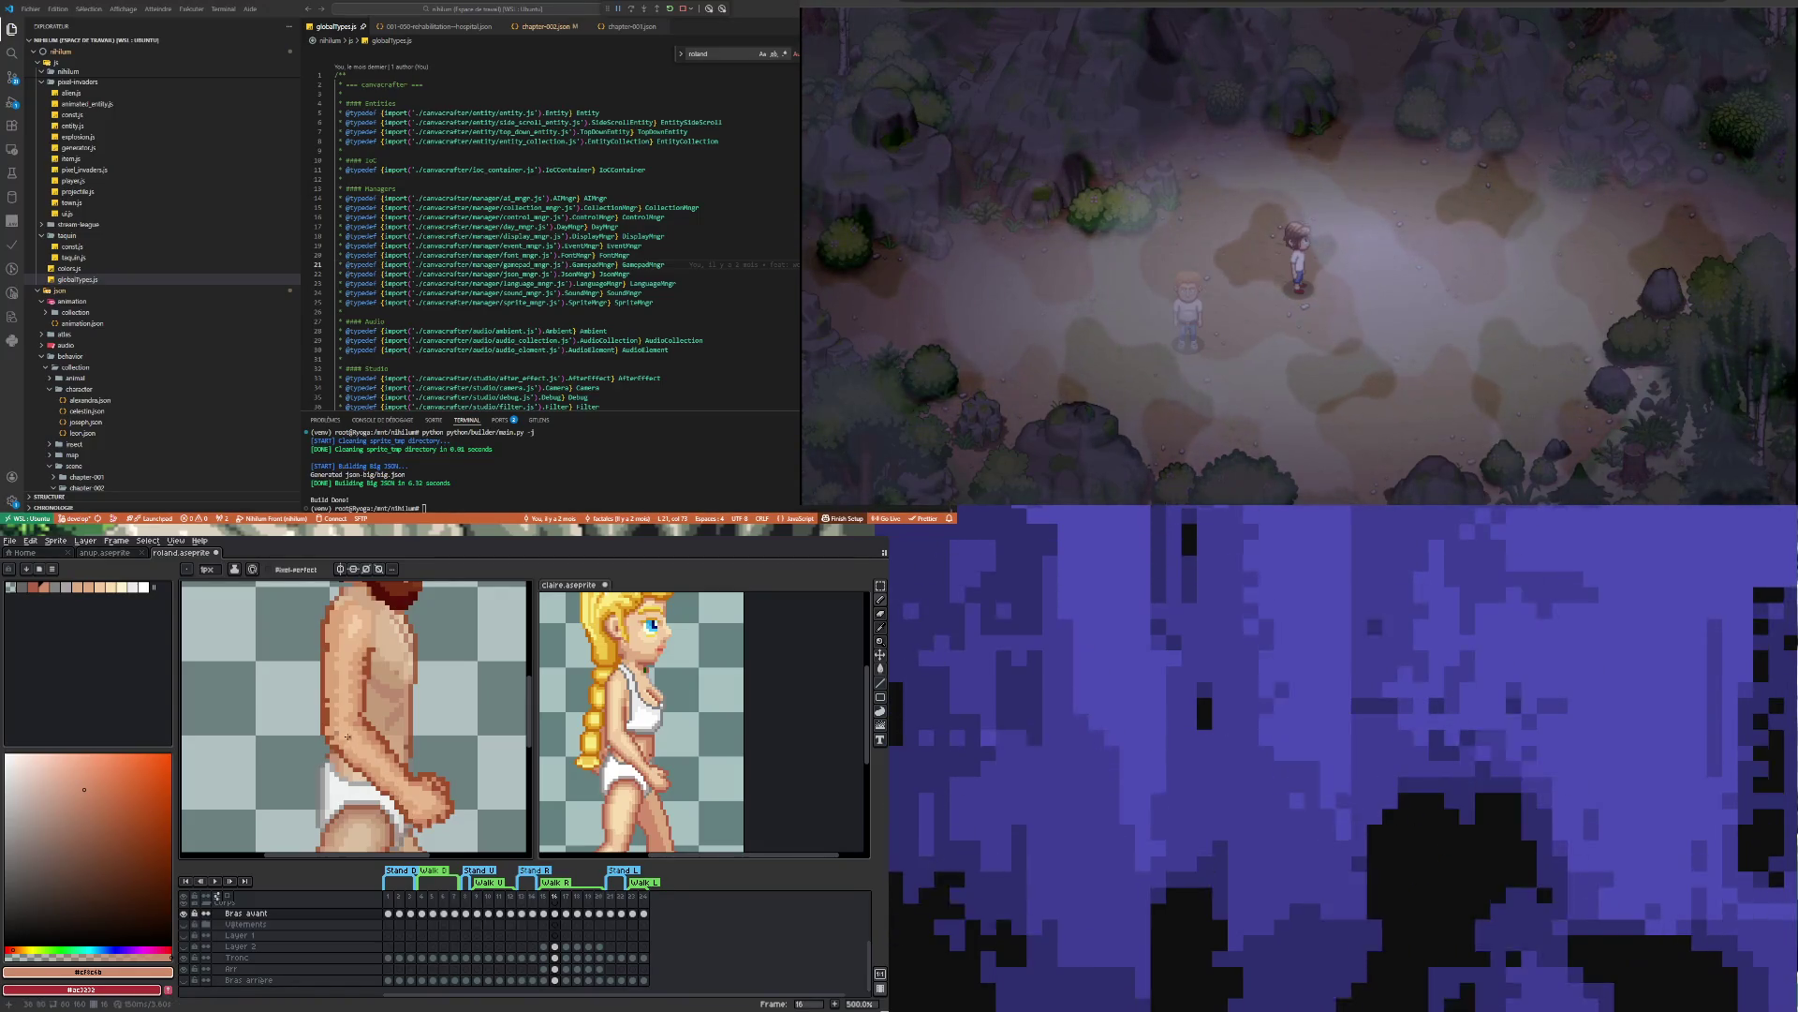
scroll(350, 737, "up", 3)
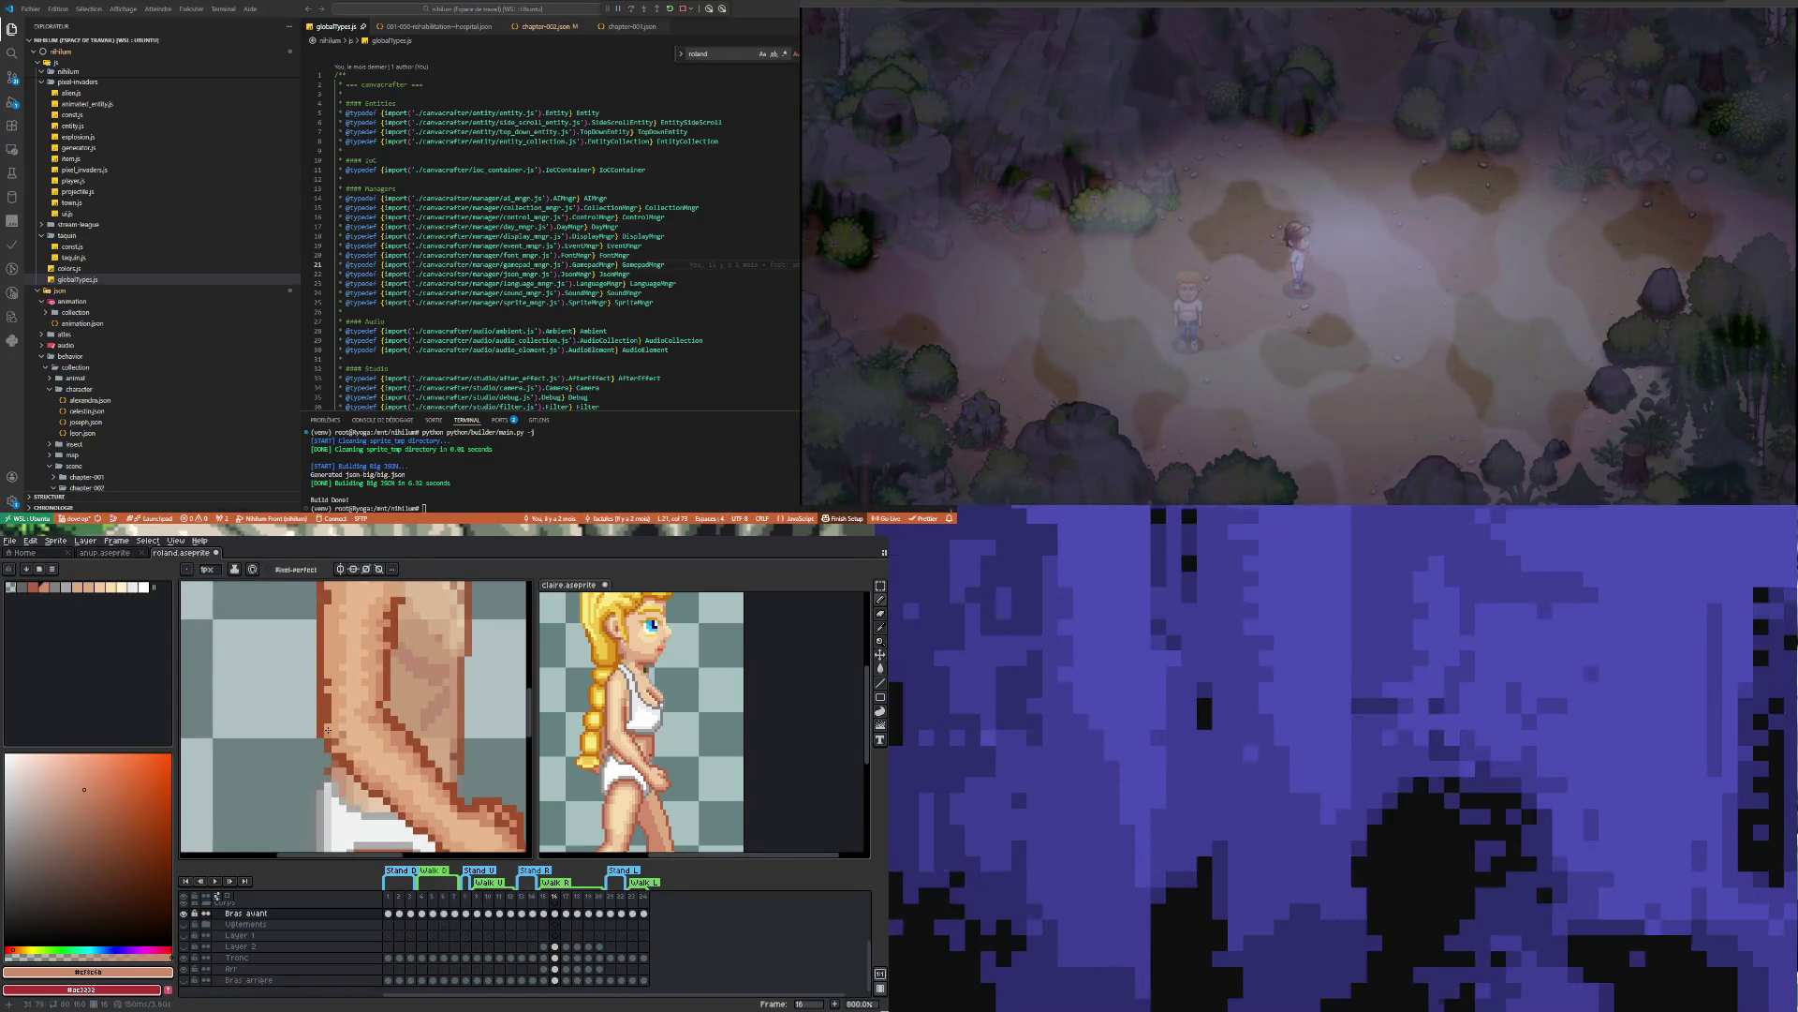
scroll(336, 655, "down", 1)
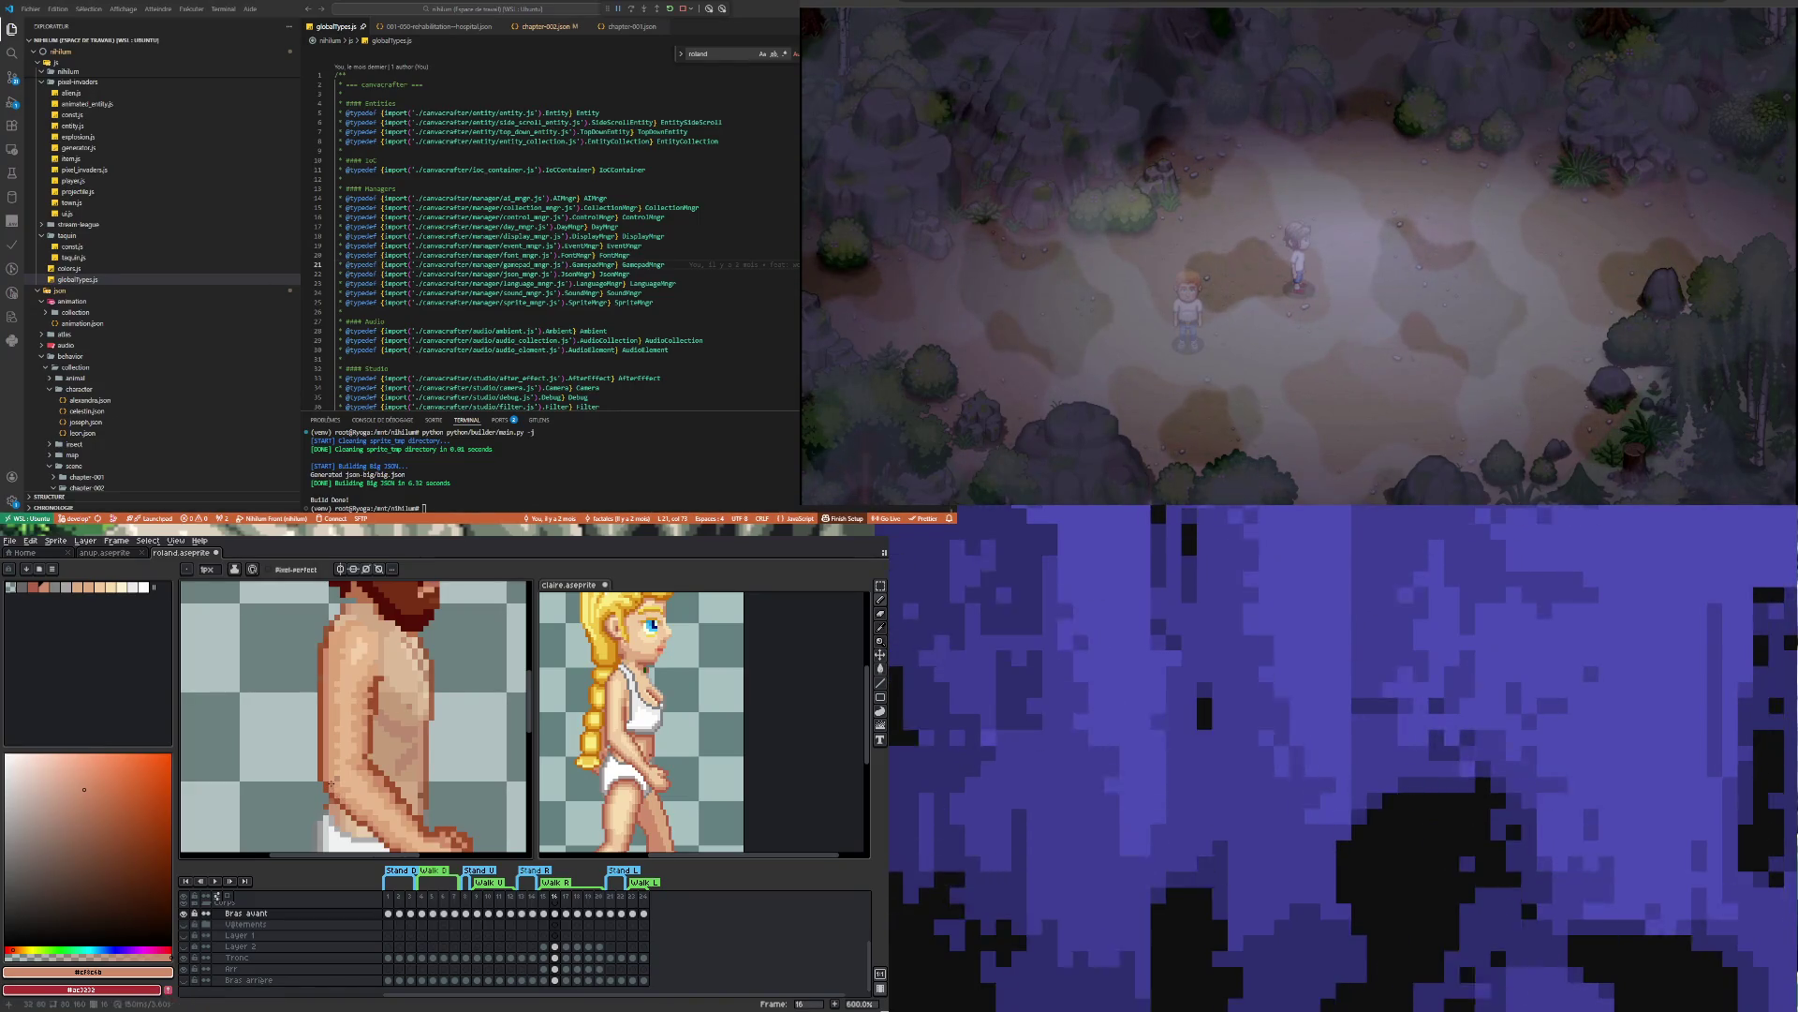
scroll(331, 783, "down", 1)
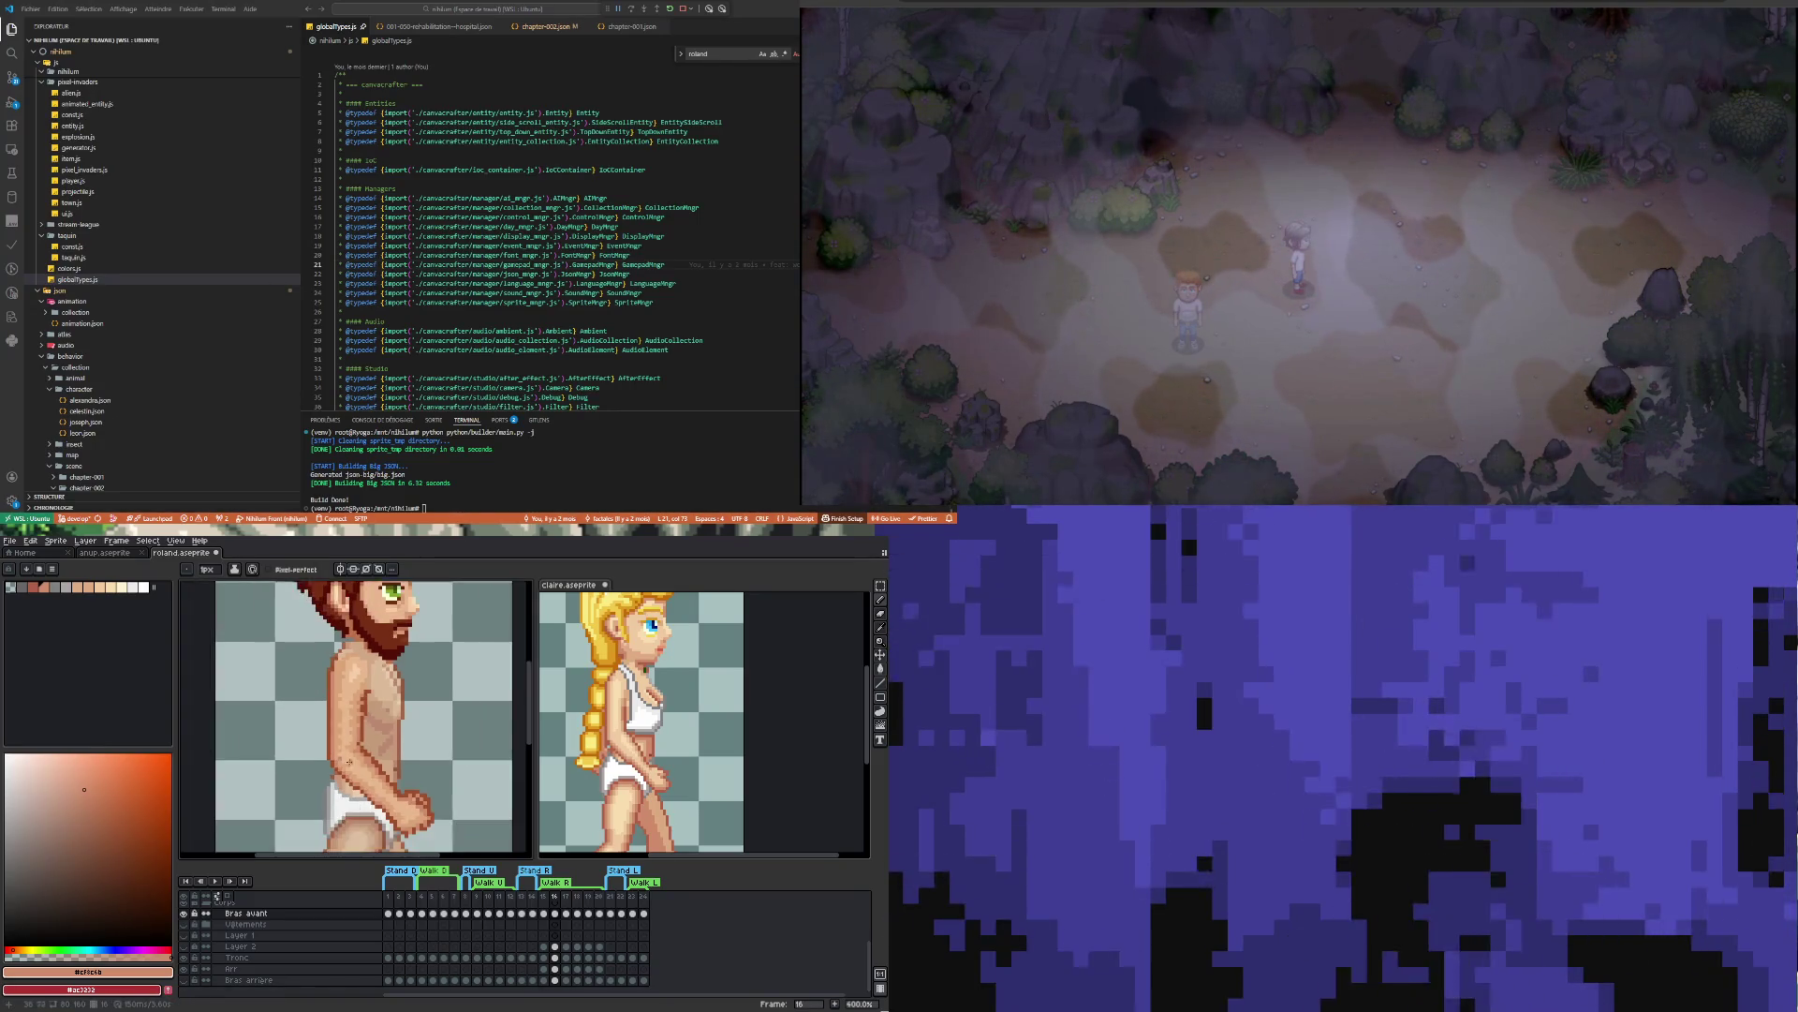
scroll(382, 817, "up", 1)
scroll(384, 811, "down", 1)
scroll(386, 804, "up", 1)
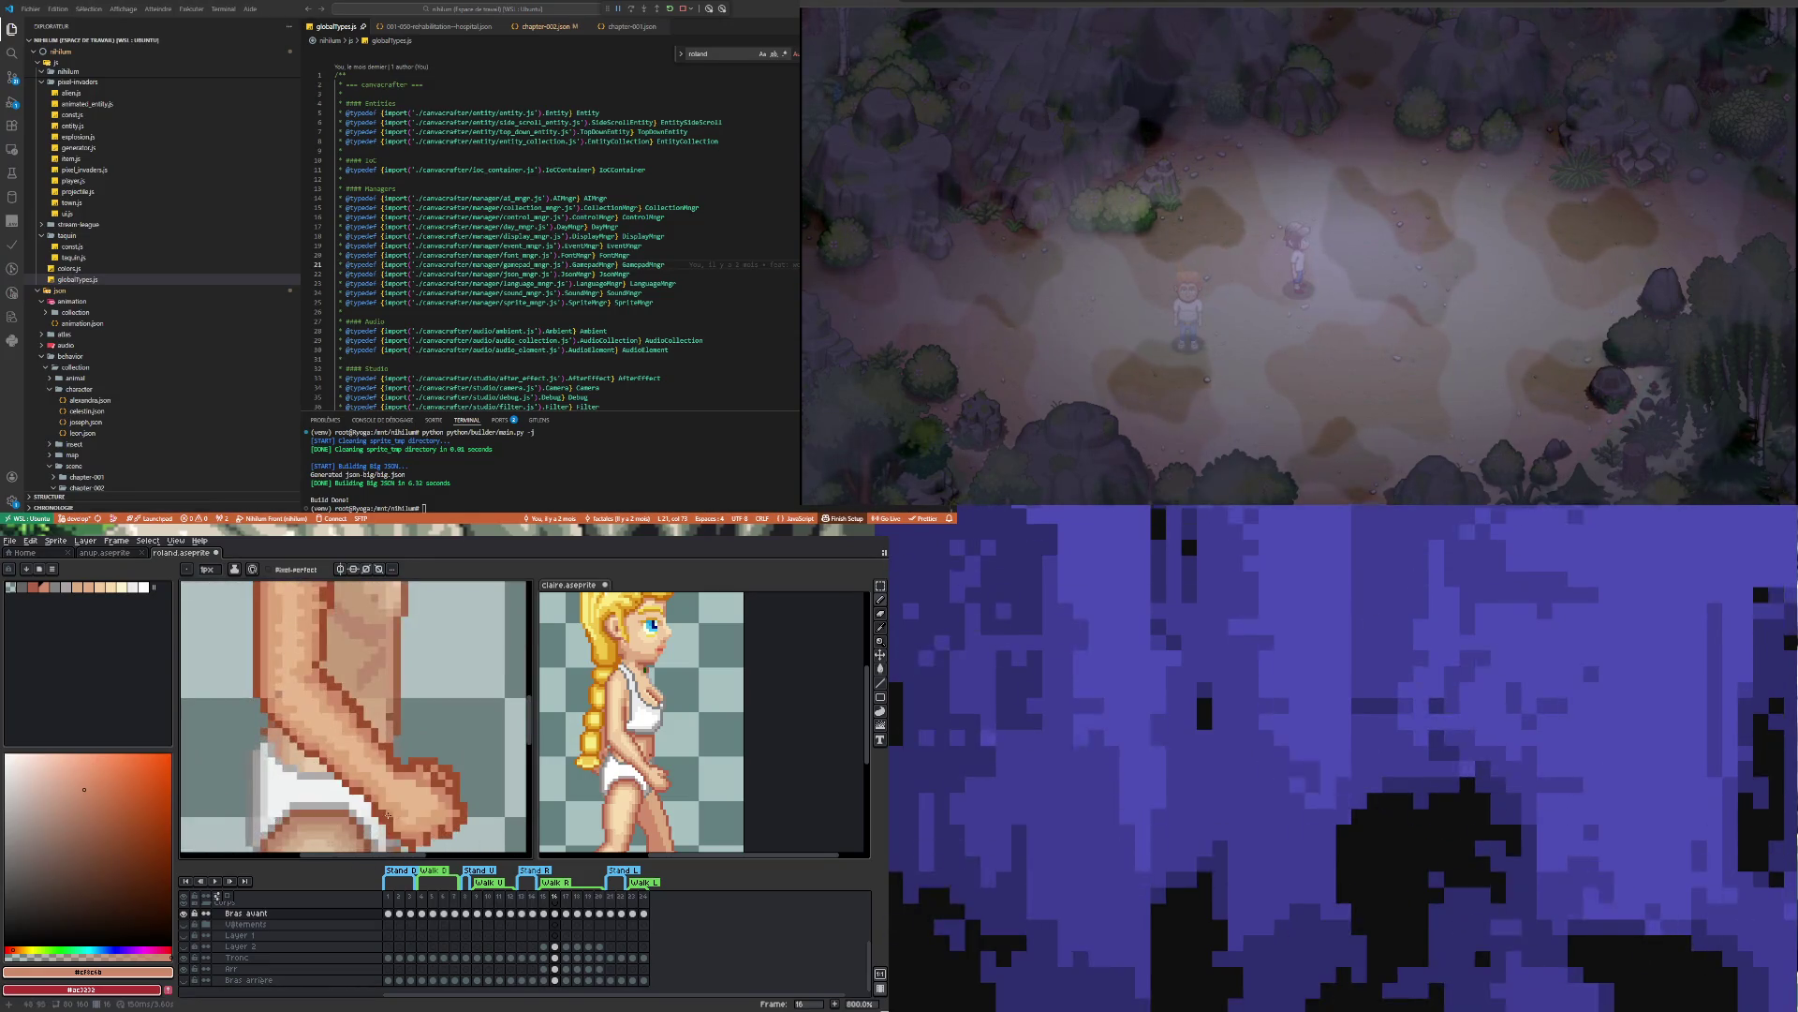
scroll(385, 791, "down", 1)
scroll(365, 754, "up", 2)
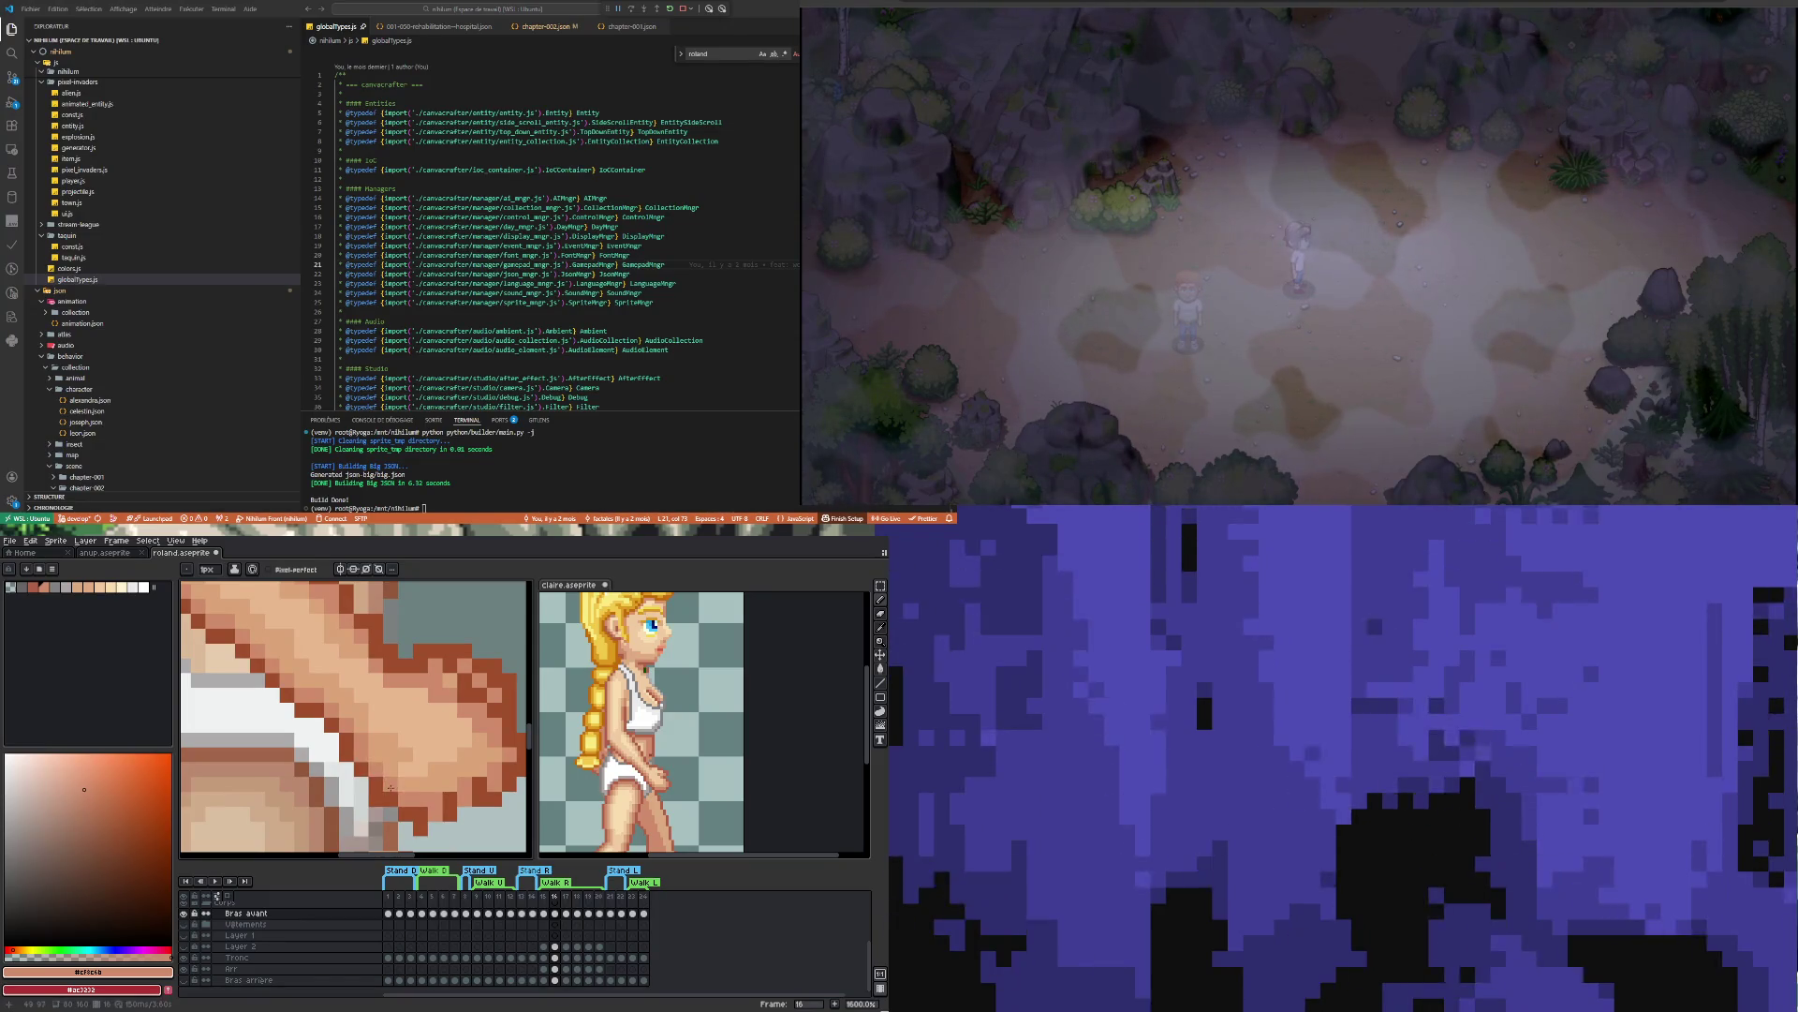
scroll(385, 784, "down", 3)
scroll(424, 806, "up", 2)
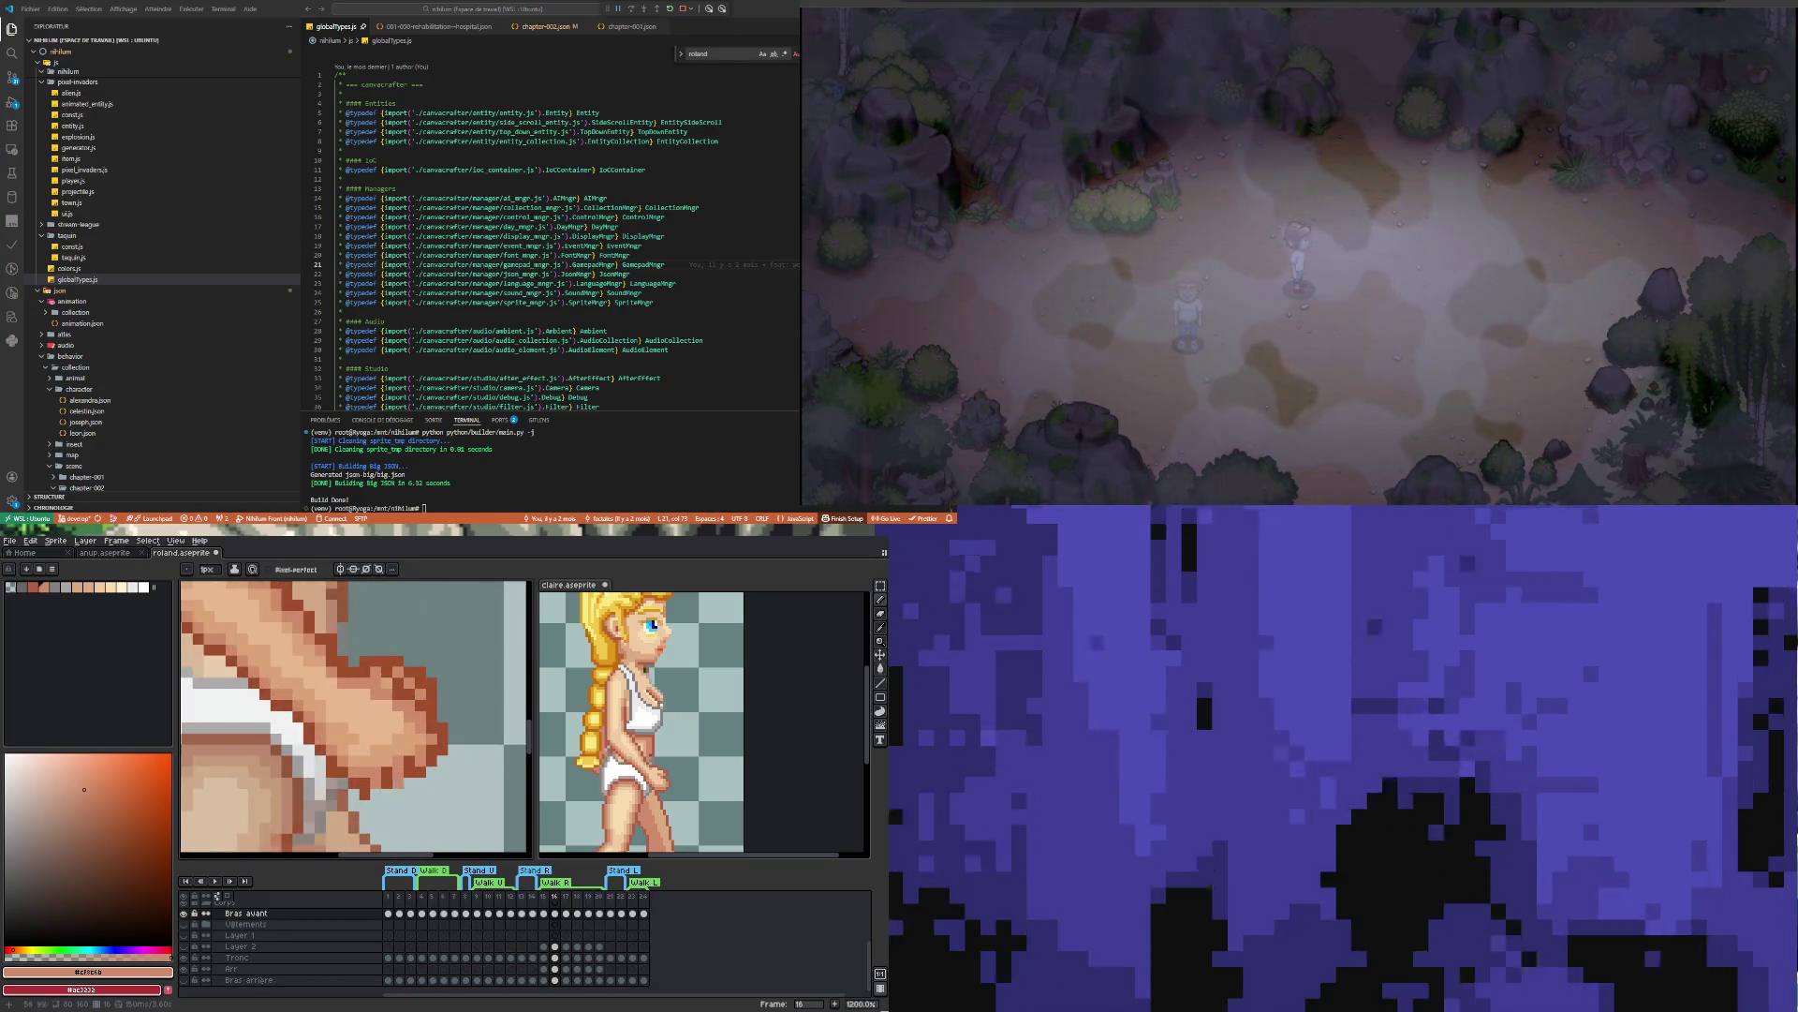
Sample the dark brown outline colour, then the arm's light skin tone
left_click(409, 774, "alt")
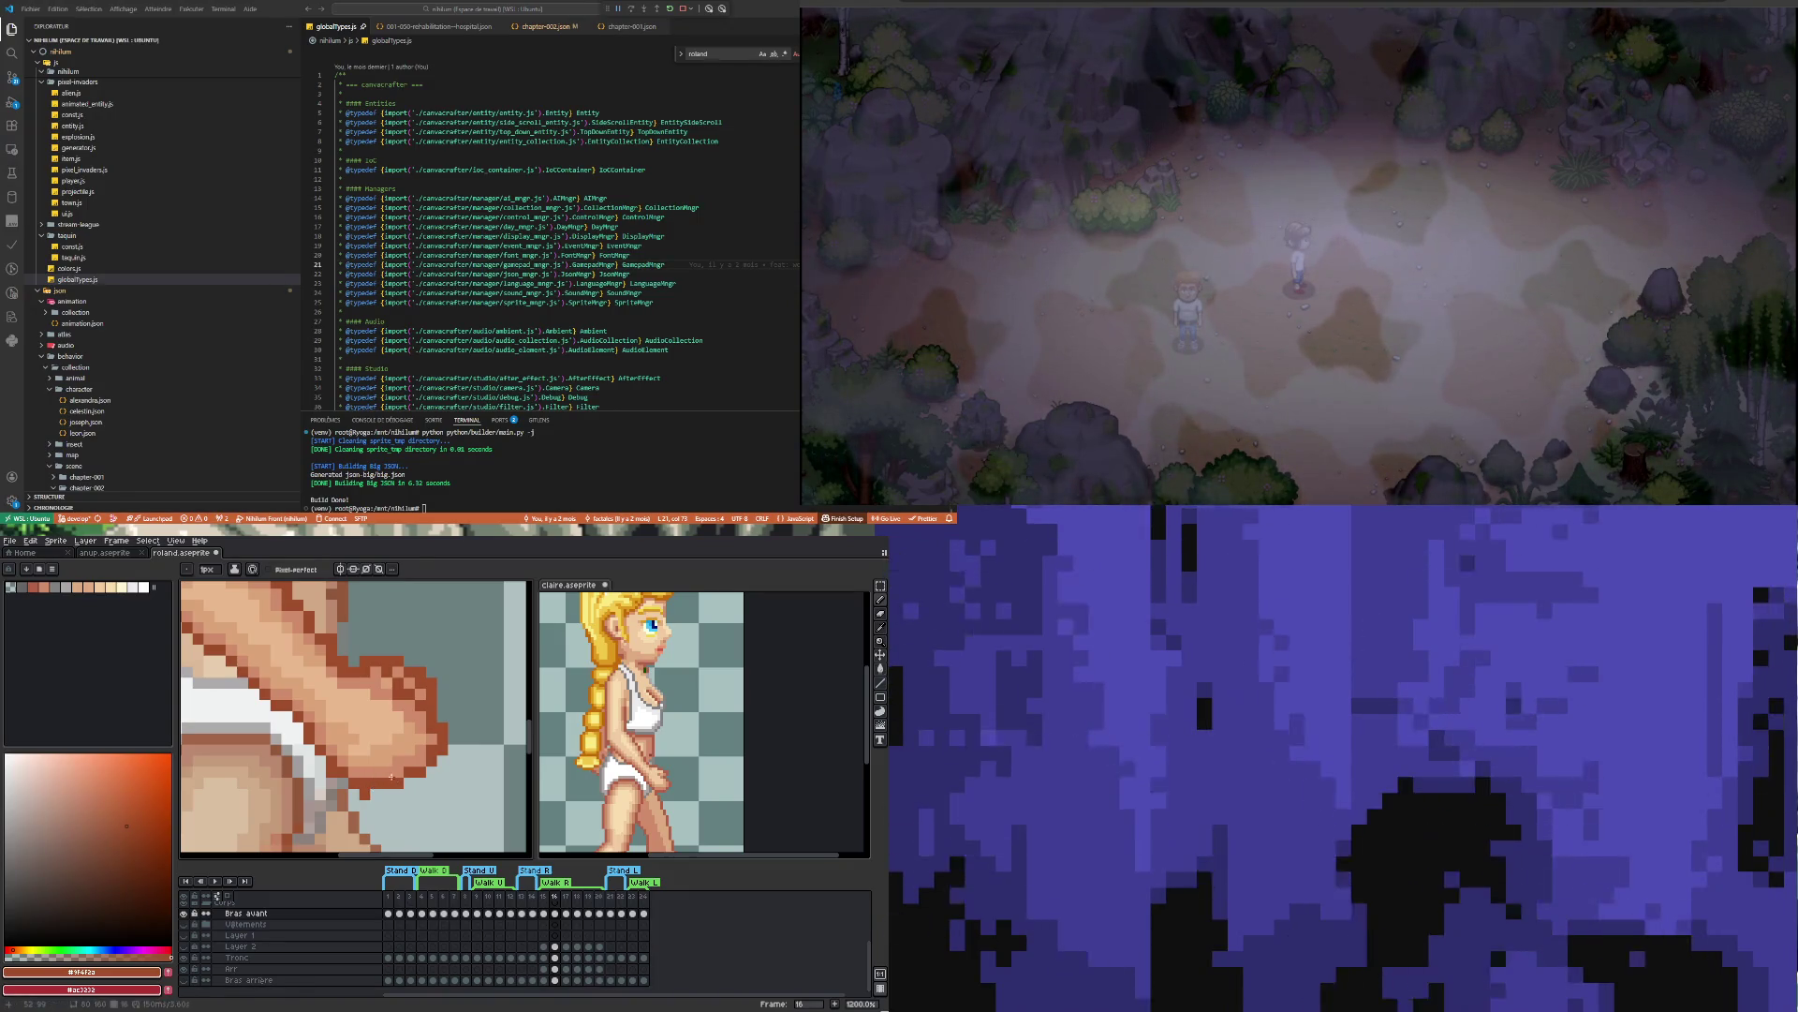
scroll(380, 768, "down", 3)
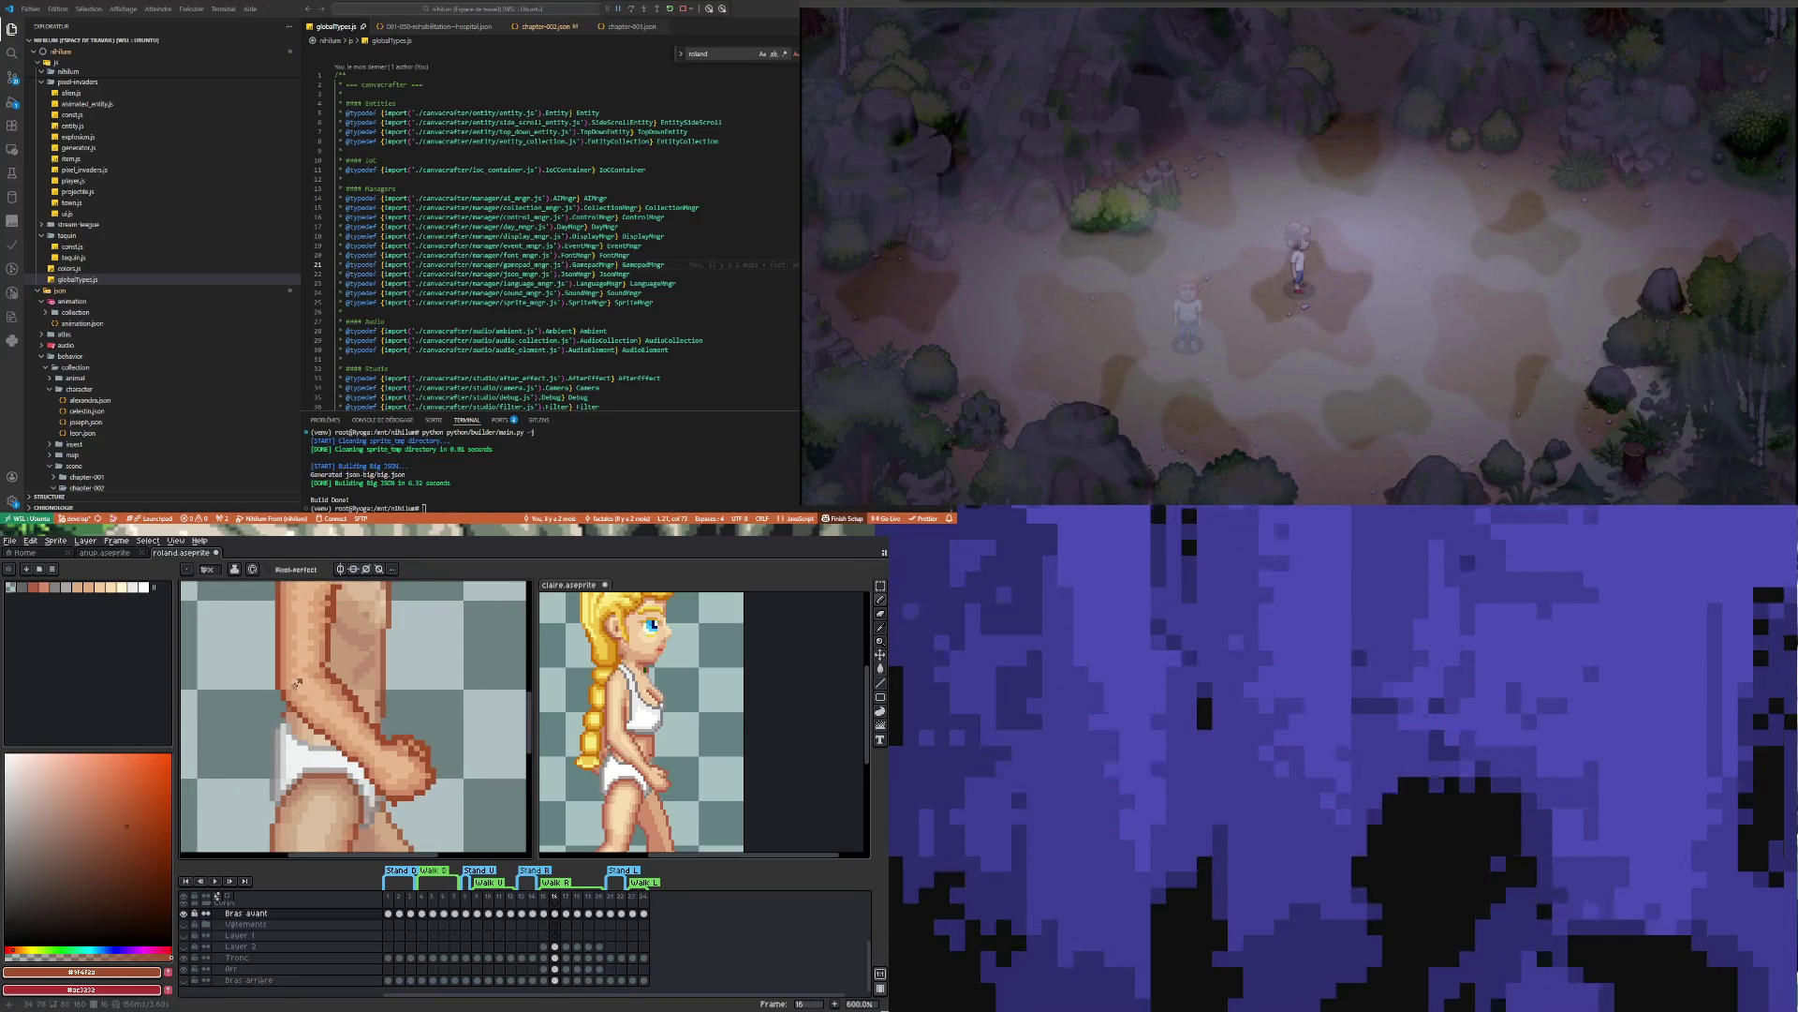
scroll(298, 682, "up", 3)
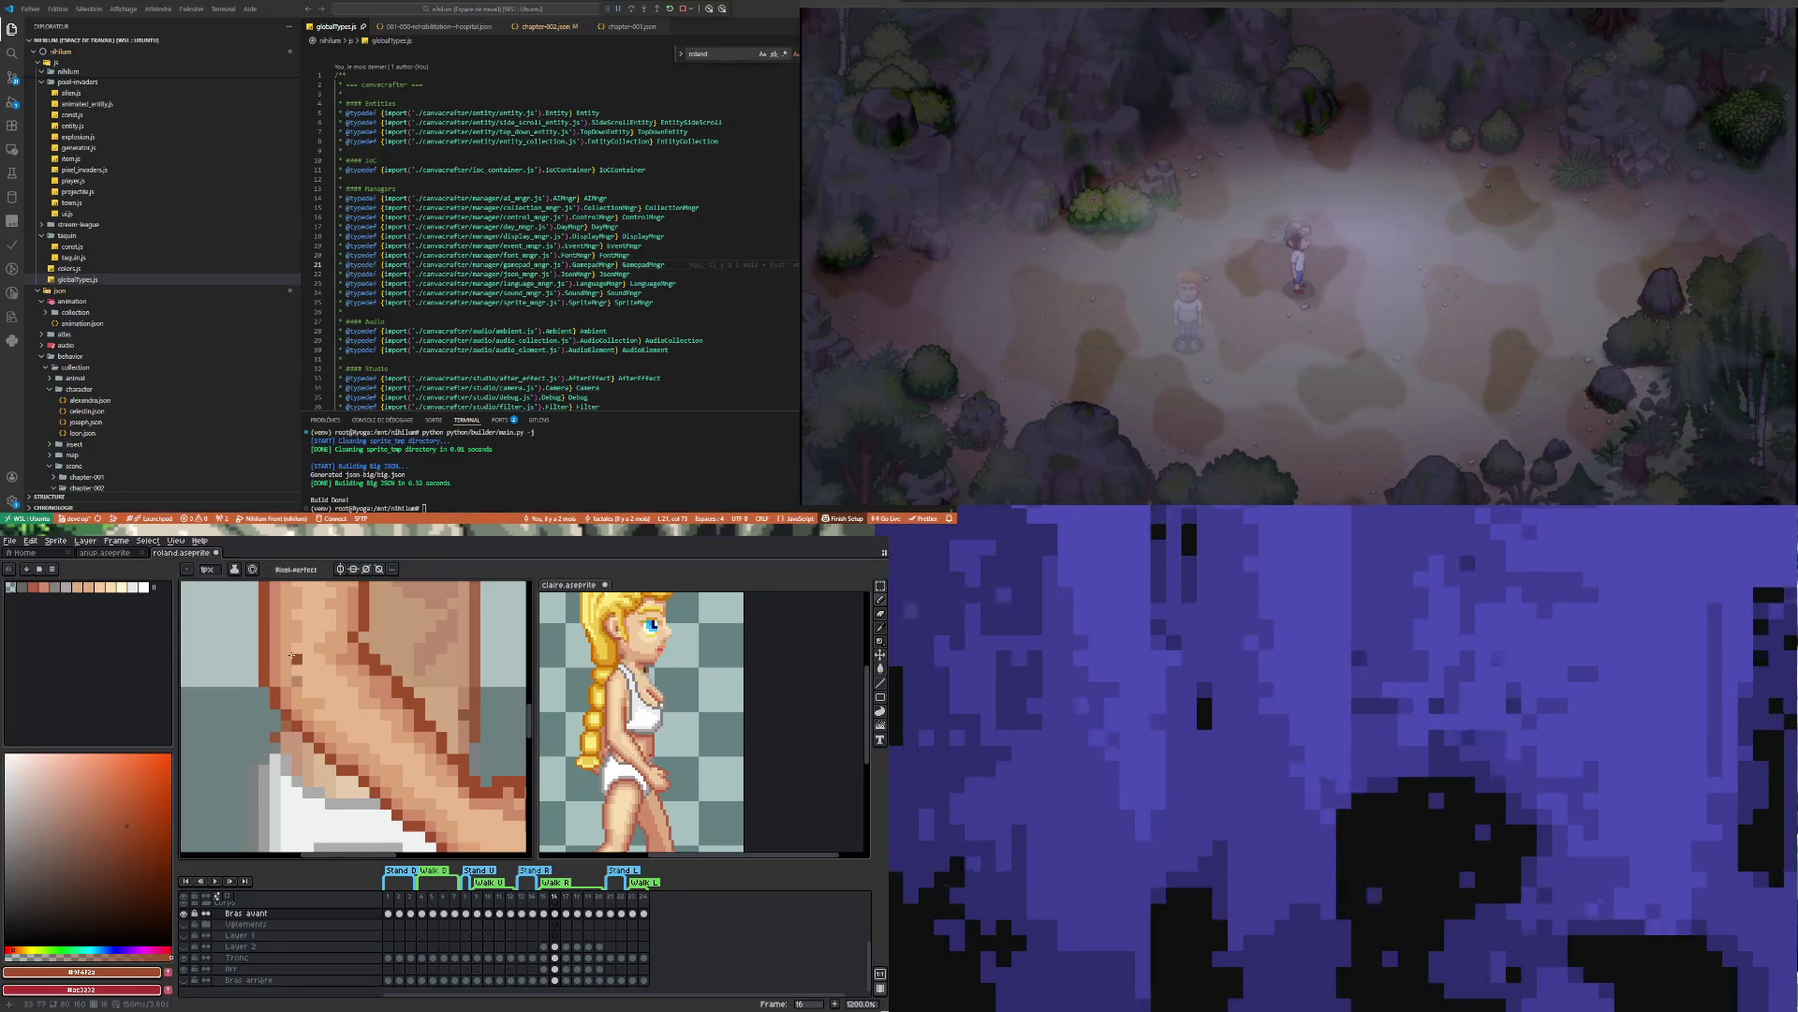
left_click(302, 683, "alt")
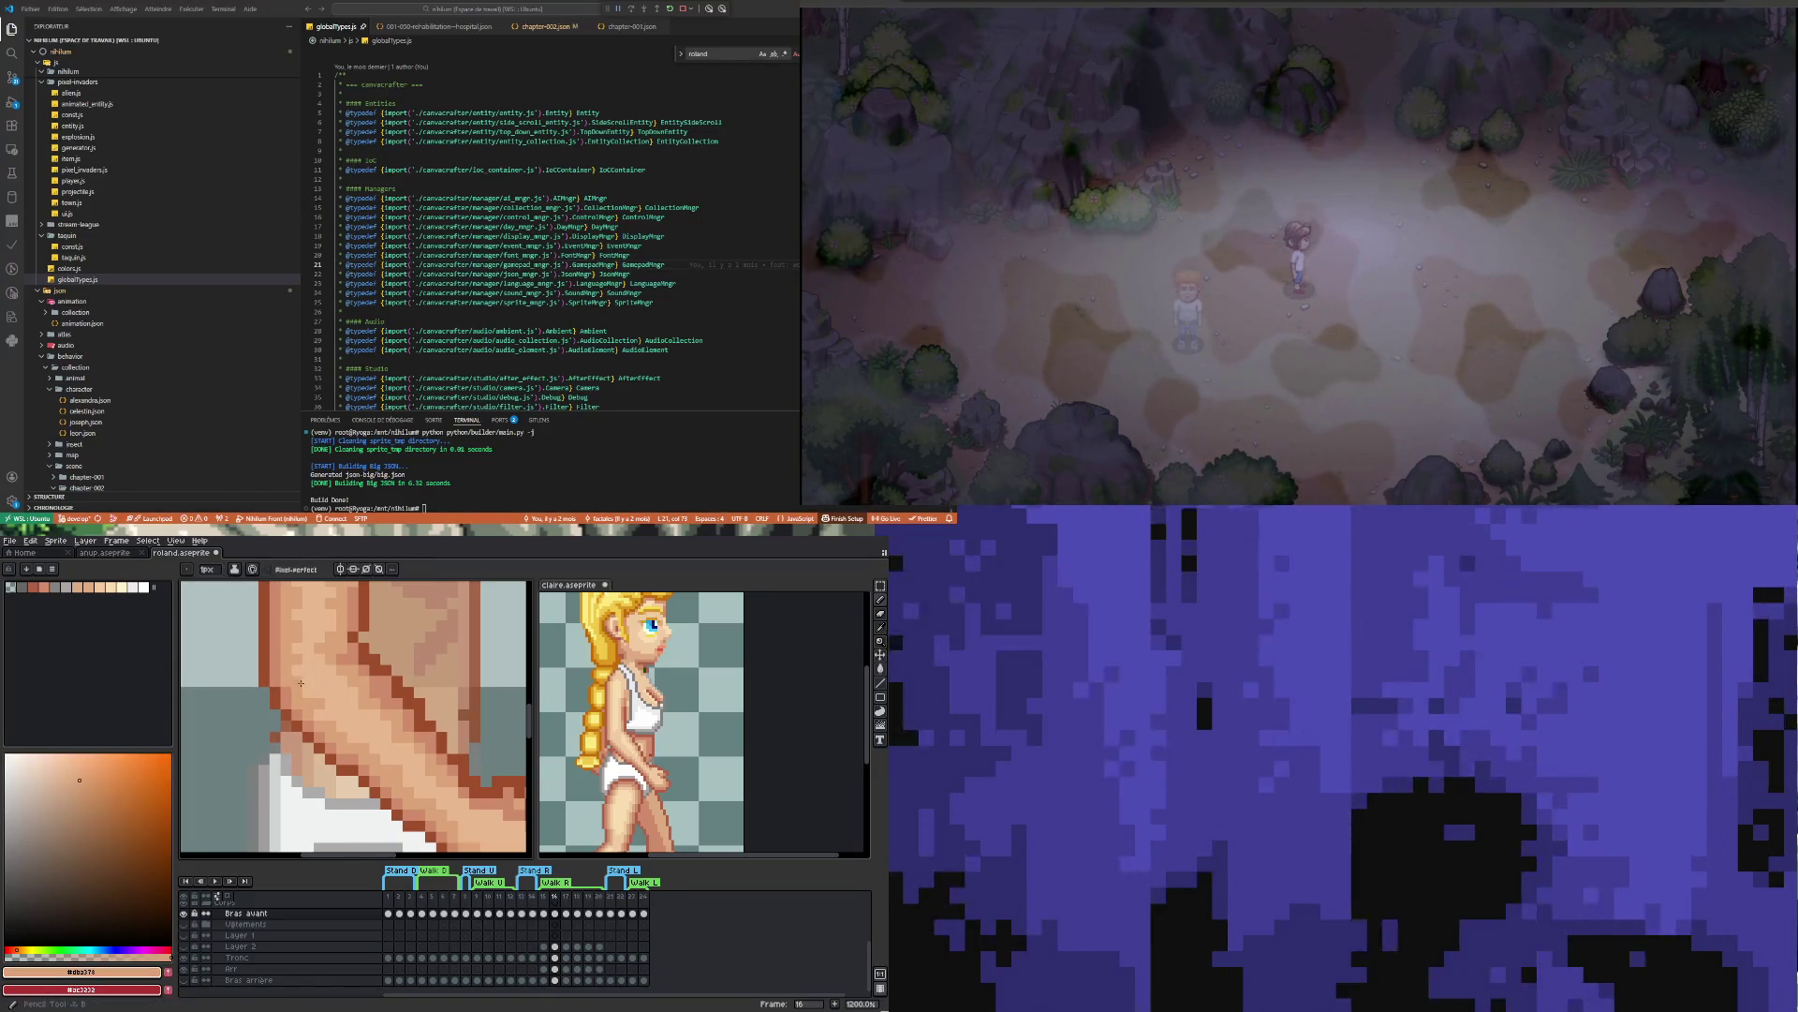
scroll(319, 717, "down", 3)
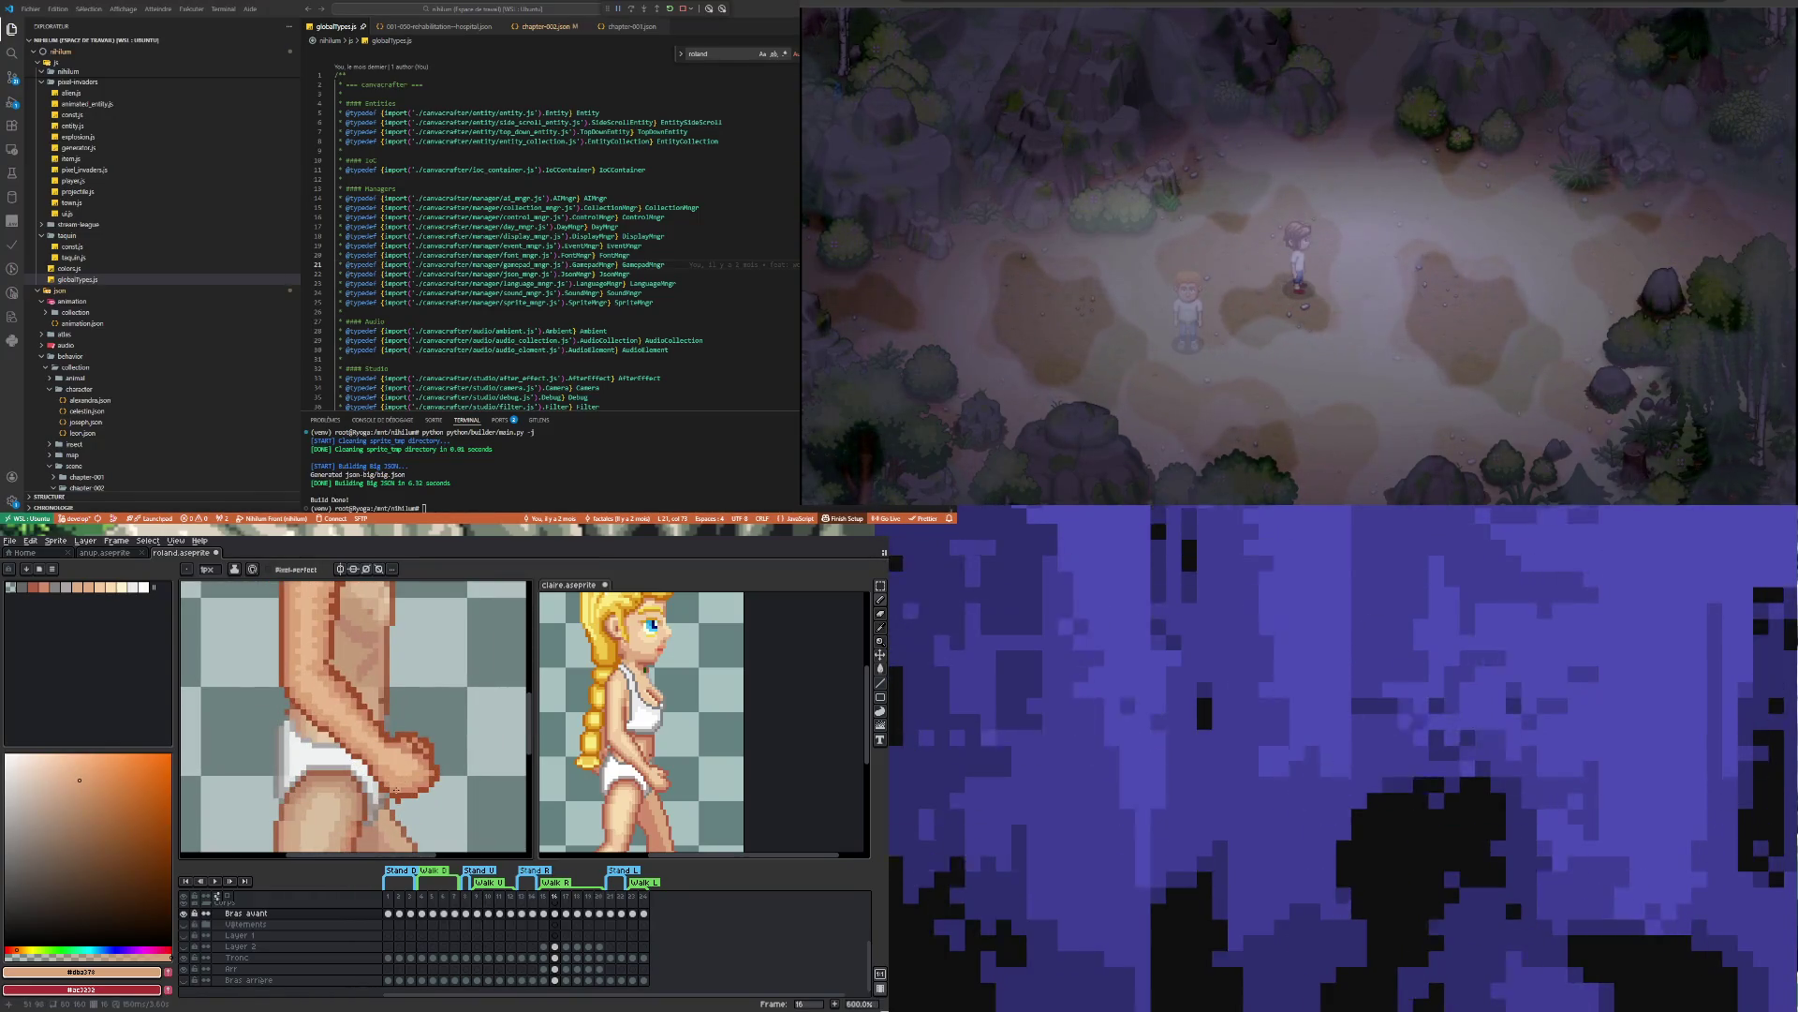
scroll(358, 743, "down", 4)
scroll(358, 743, "up", 4)
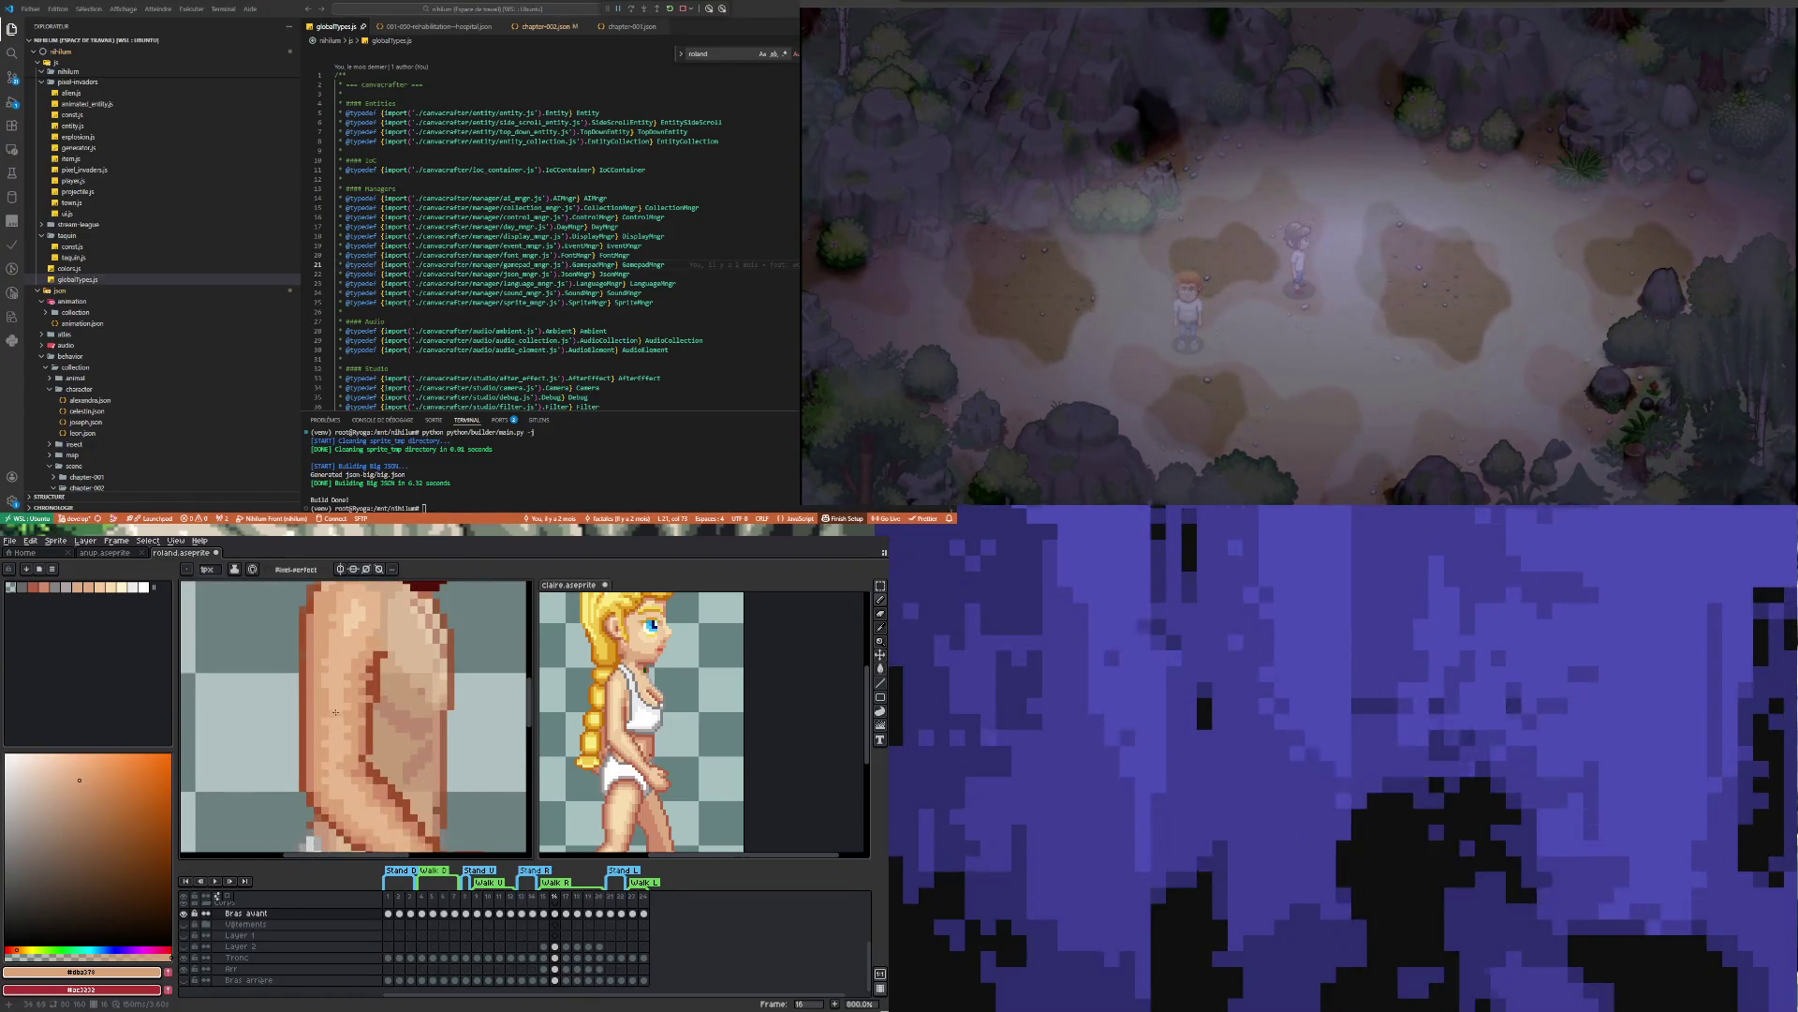
key("i")
left_click(354, 638)
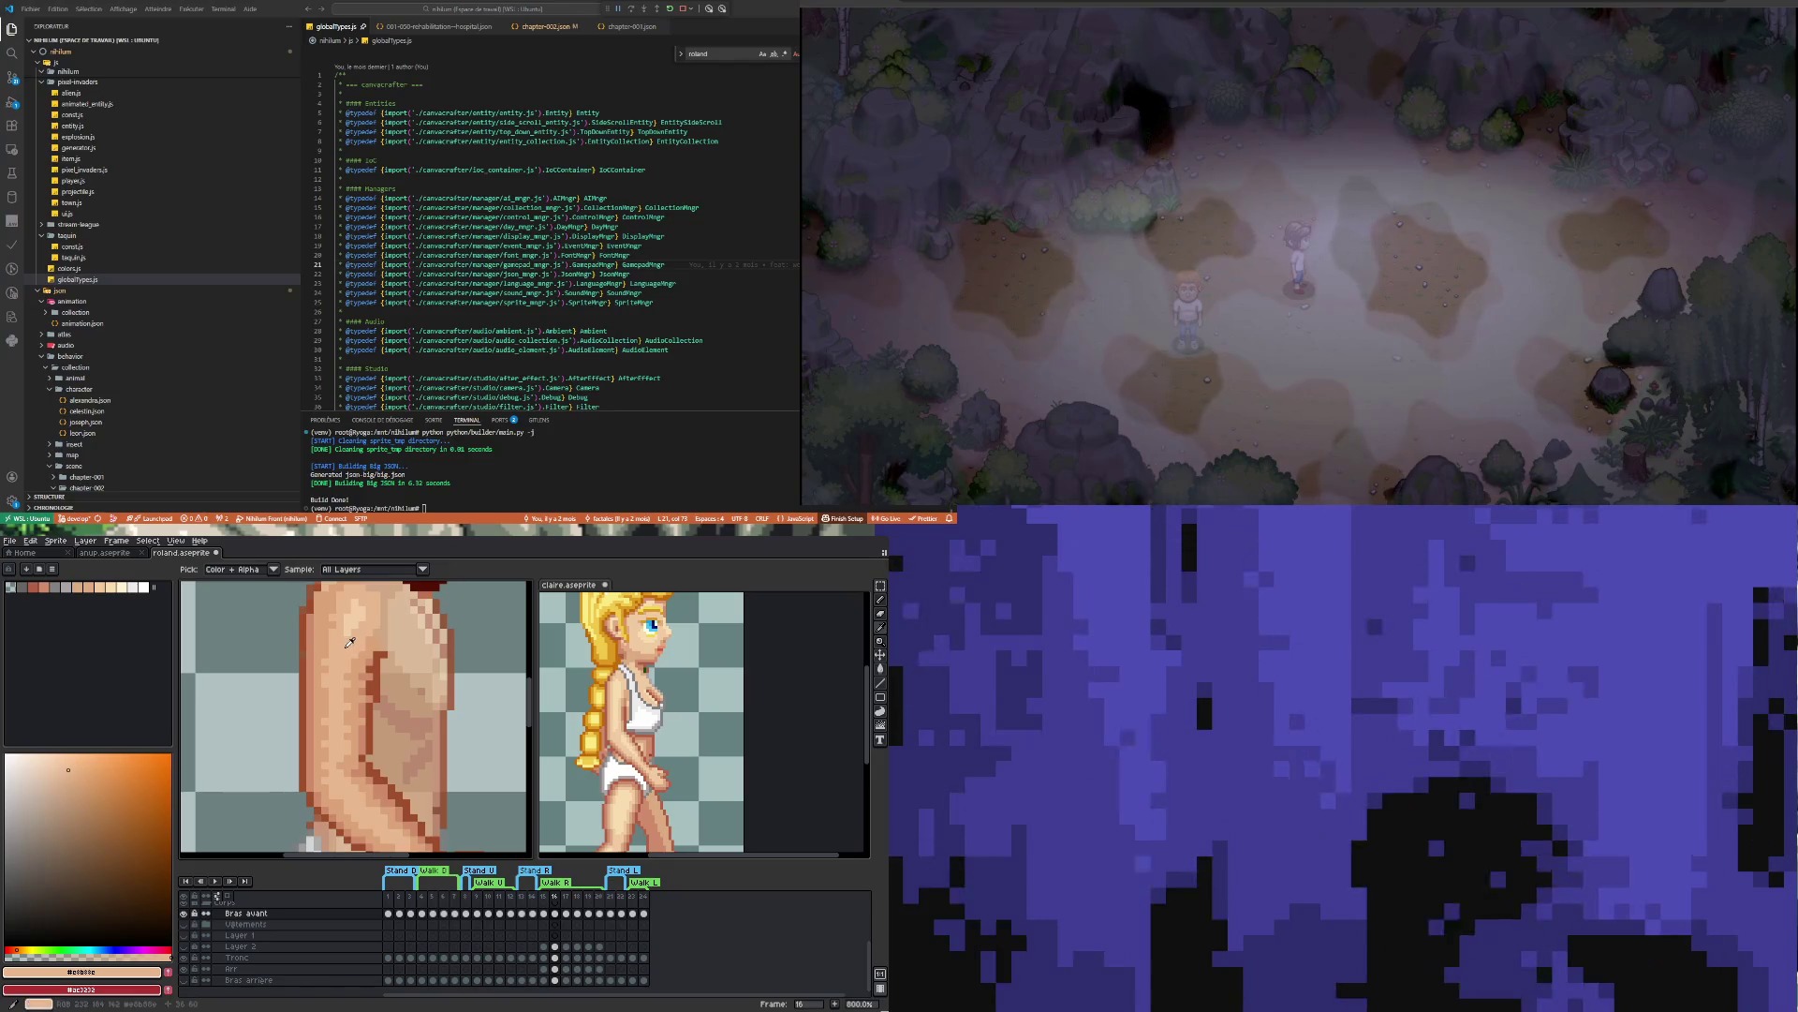
key("b")
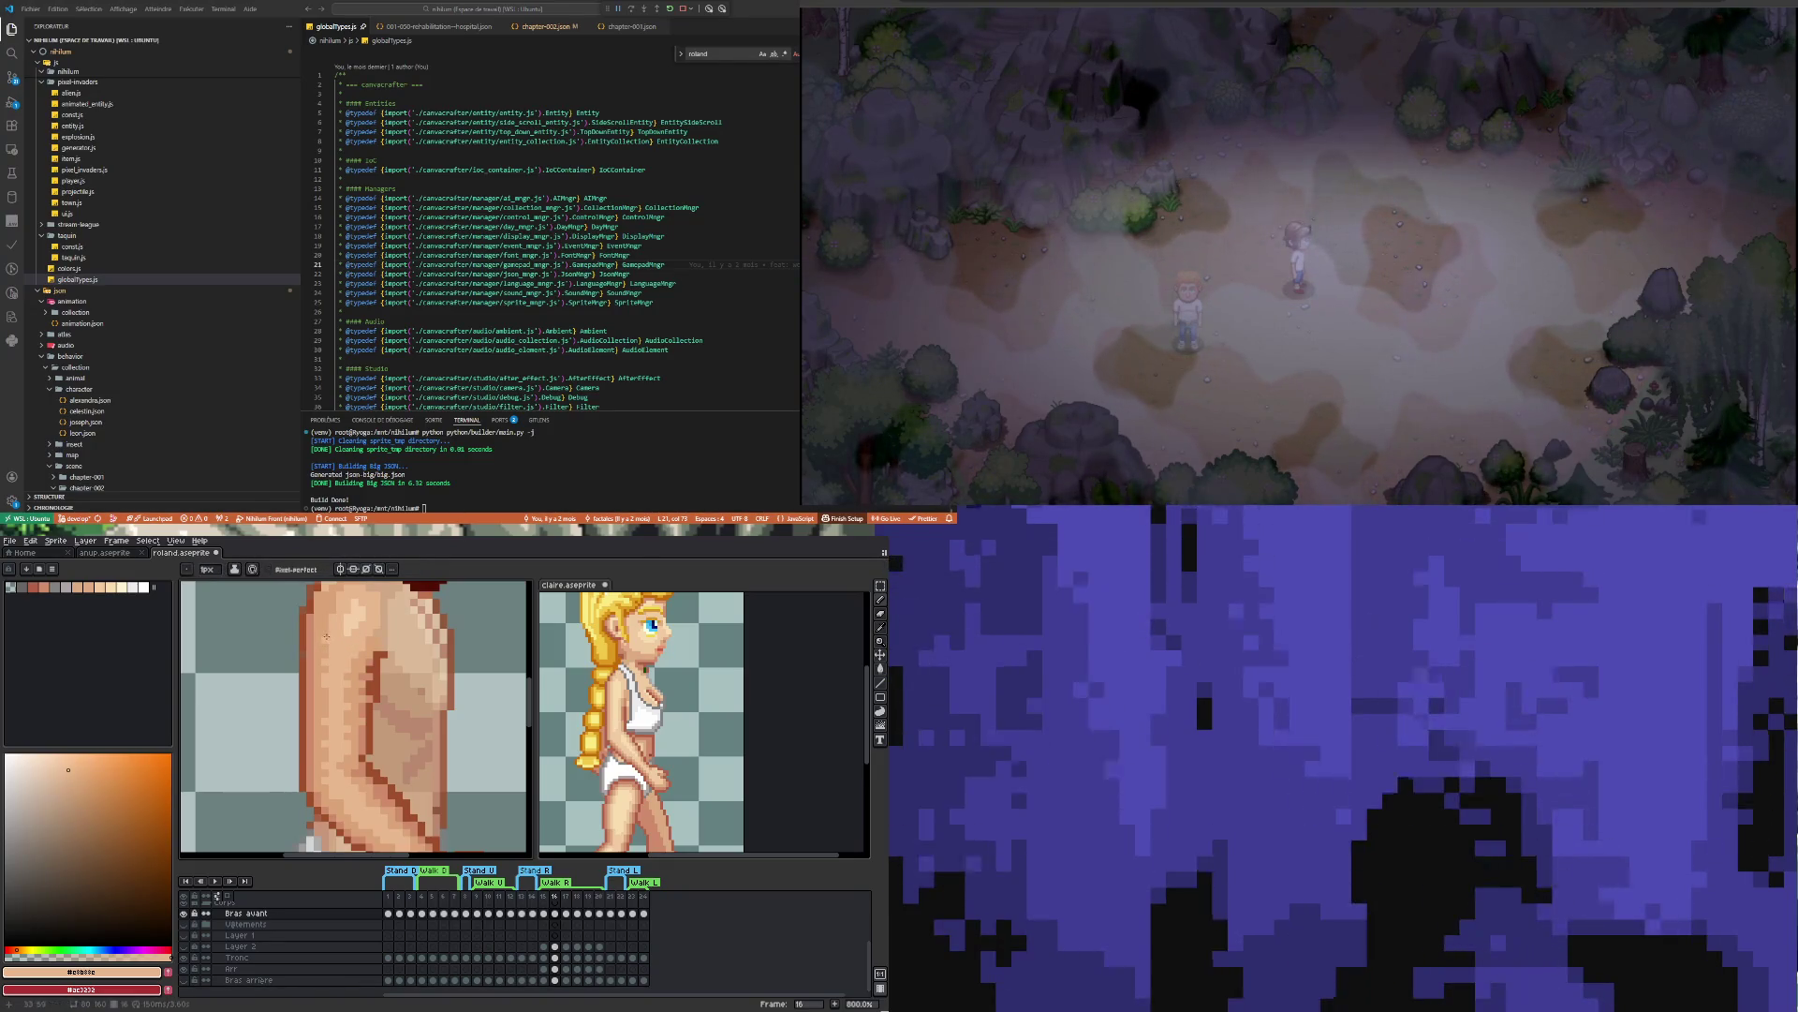
scroll(328, 771, "down", 2)
scroll(307, 694, "up", 5)
scroll(385, 759, "down", 2)
scroll(385, 759, "up", 1)
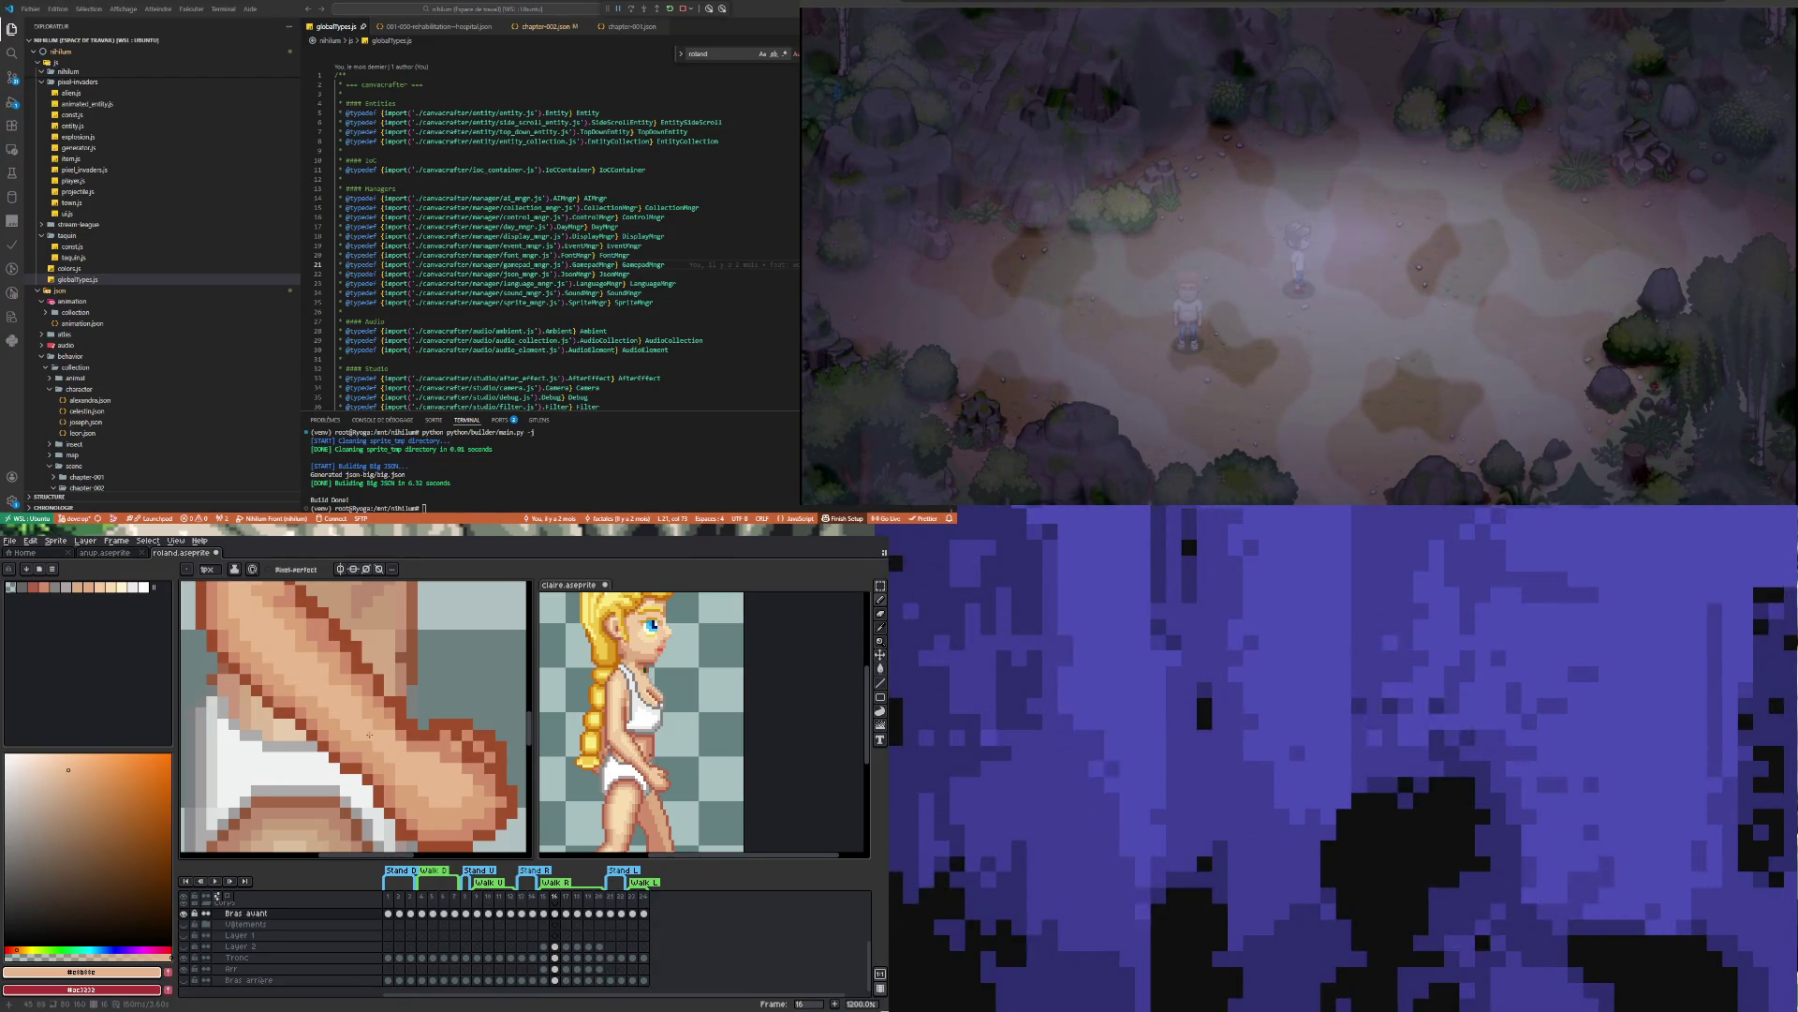
scroll(325, 690, "down", 2)
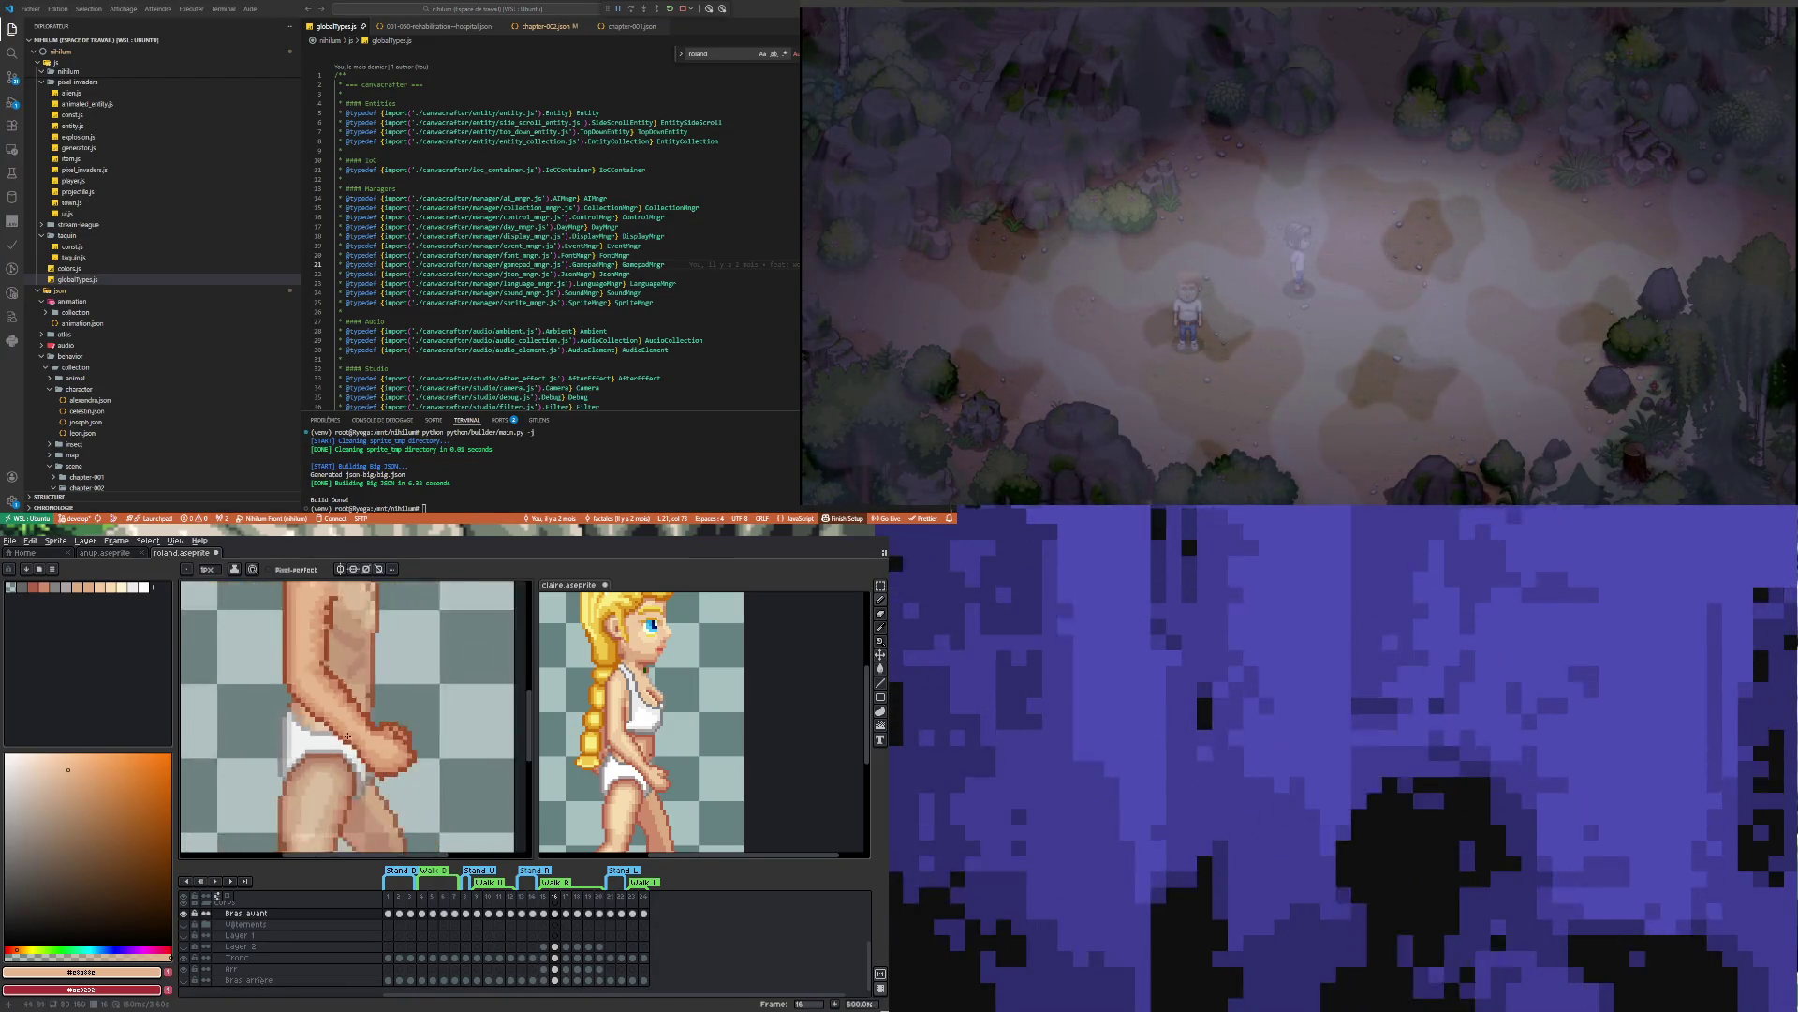
scroll(367, 757, "up", 2)
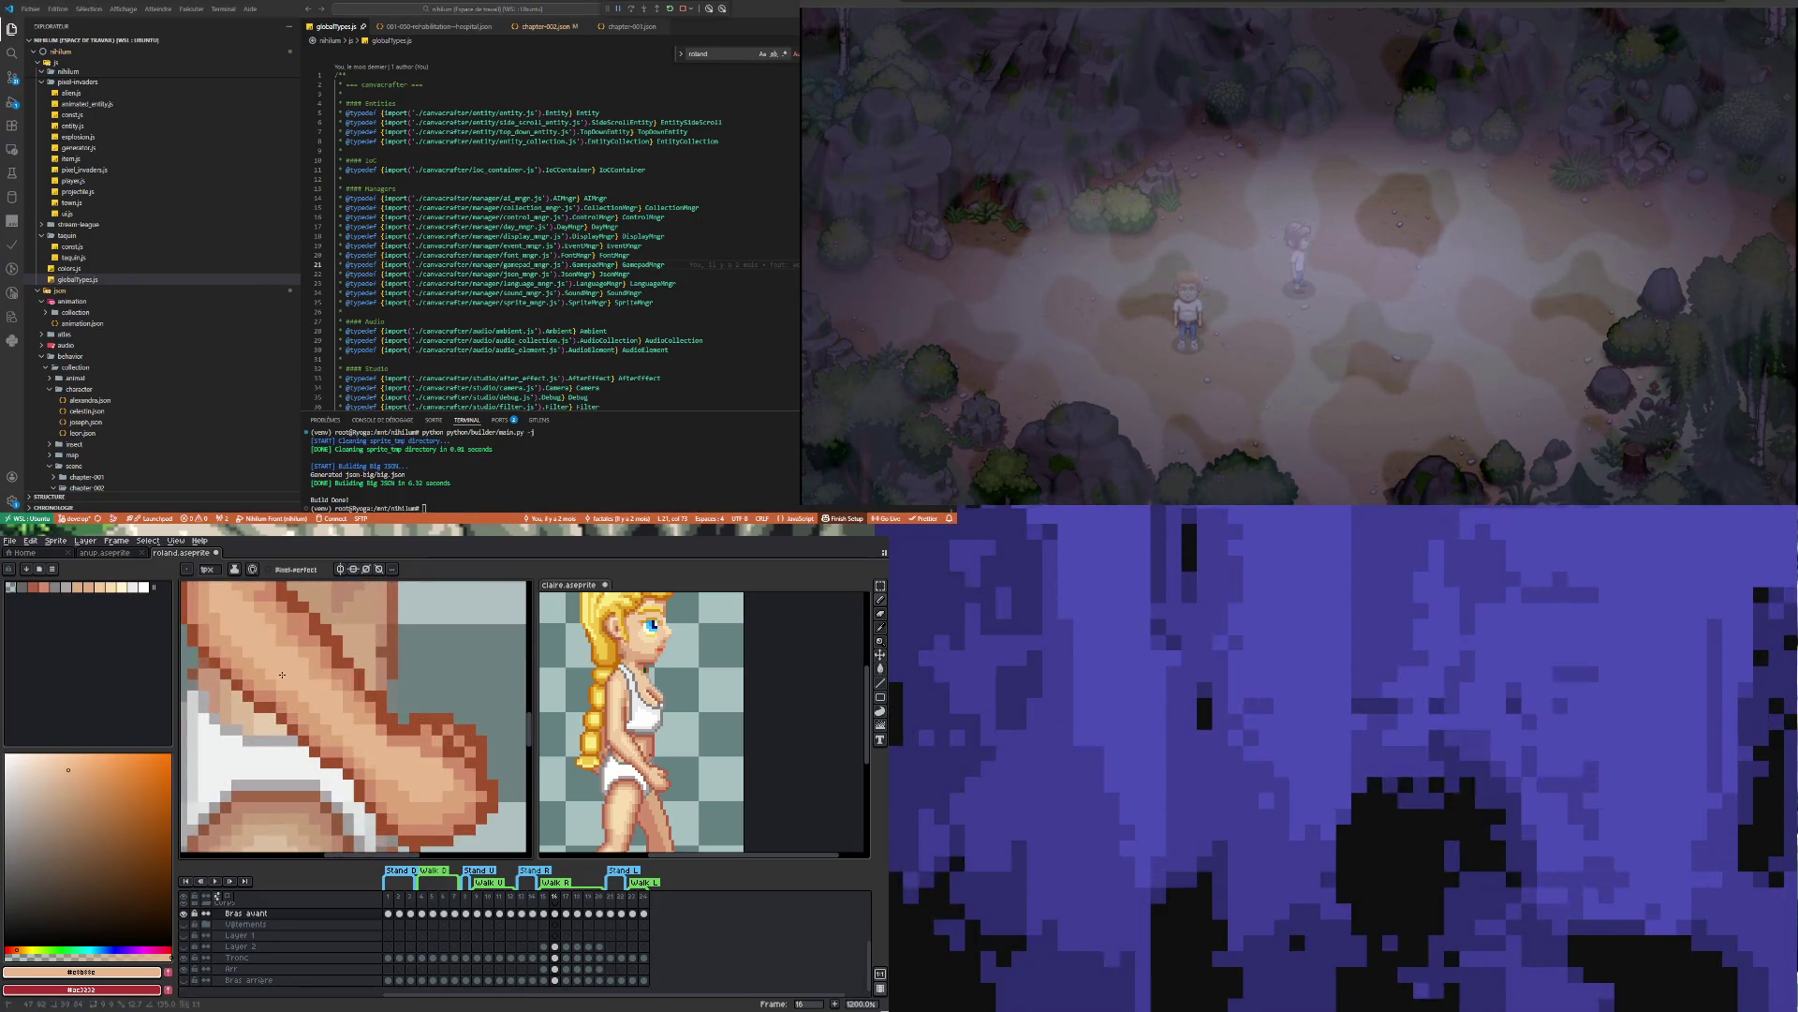
left_click_drag(372, 761, 297, 693)
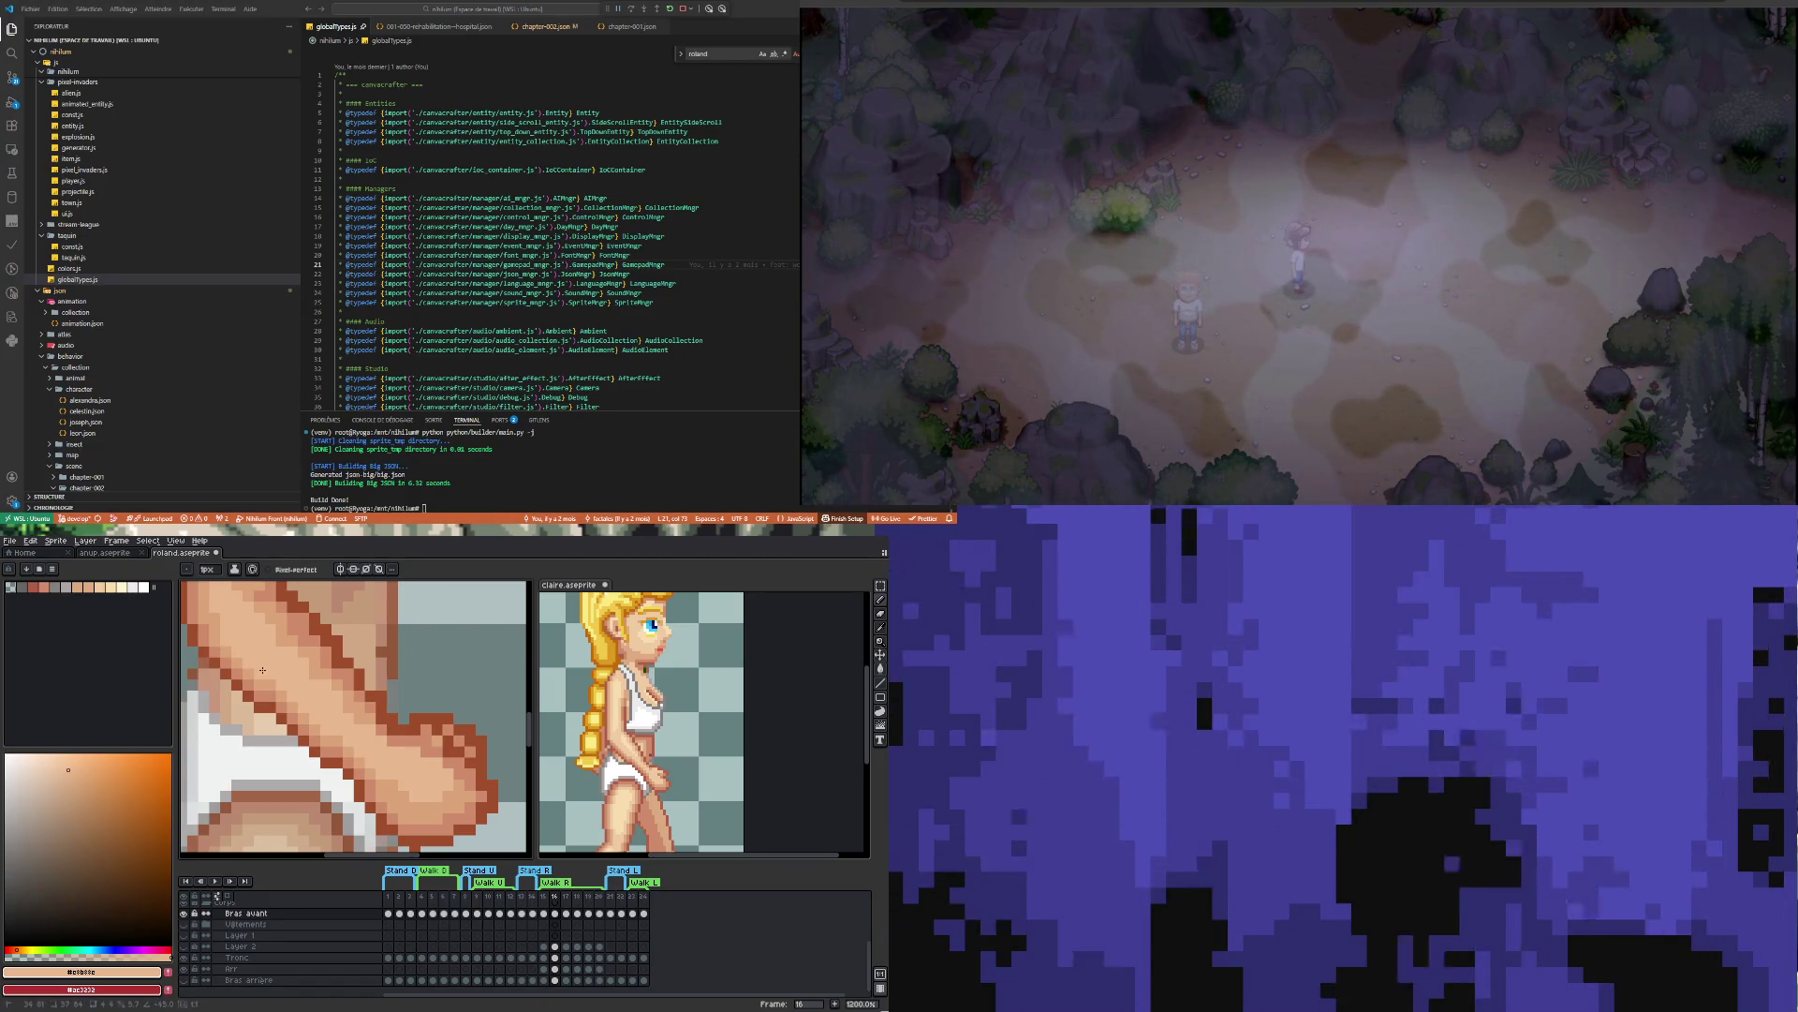
scroll(262, 670, "down", 3)
scroll(282, 691, "up", 1)
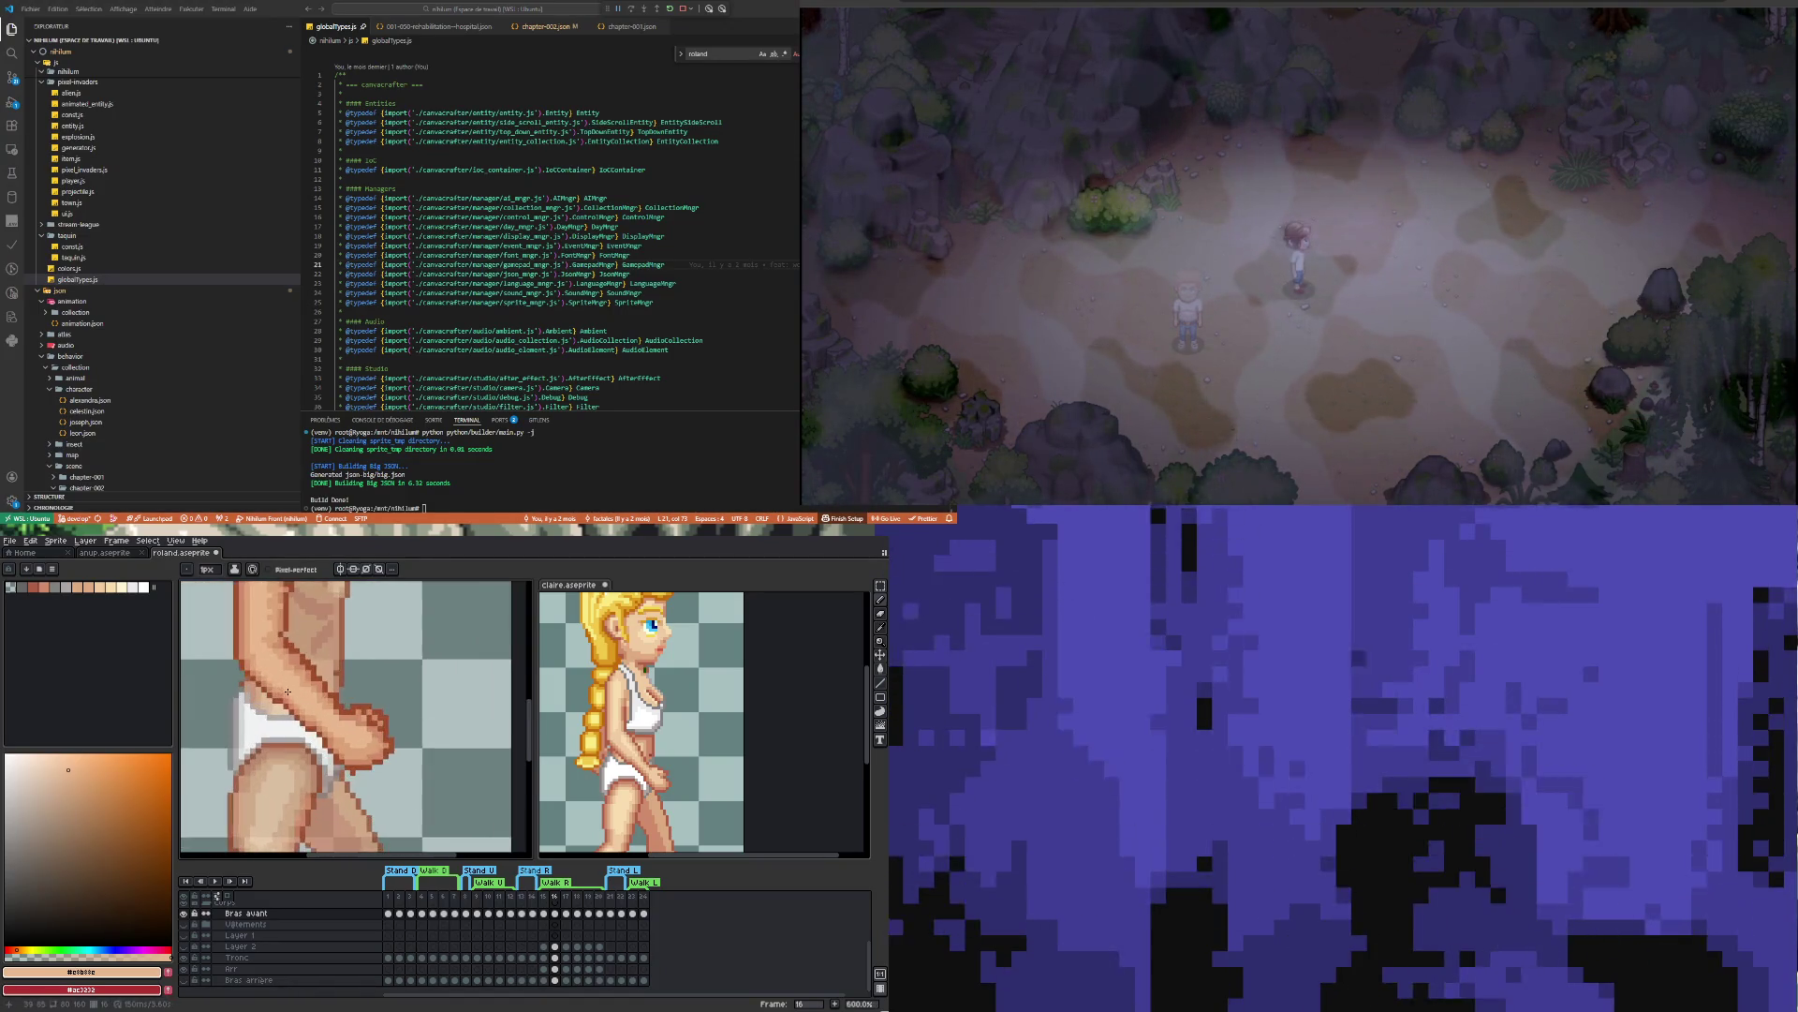
scroll(293, 692, "up", 3)
scroll(289, 679, "down", 5)
scroll(280, 662, "up", 1)
scroll(280, 661, "up", 2)
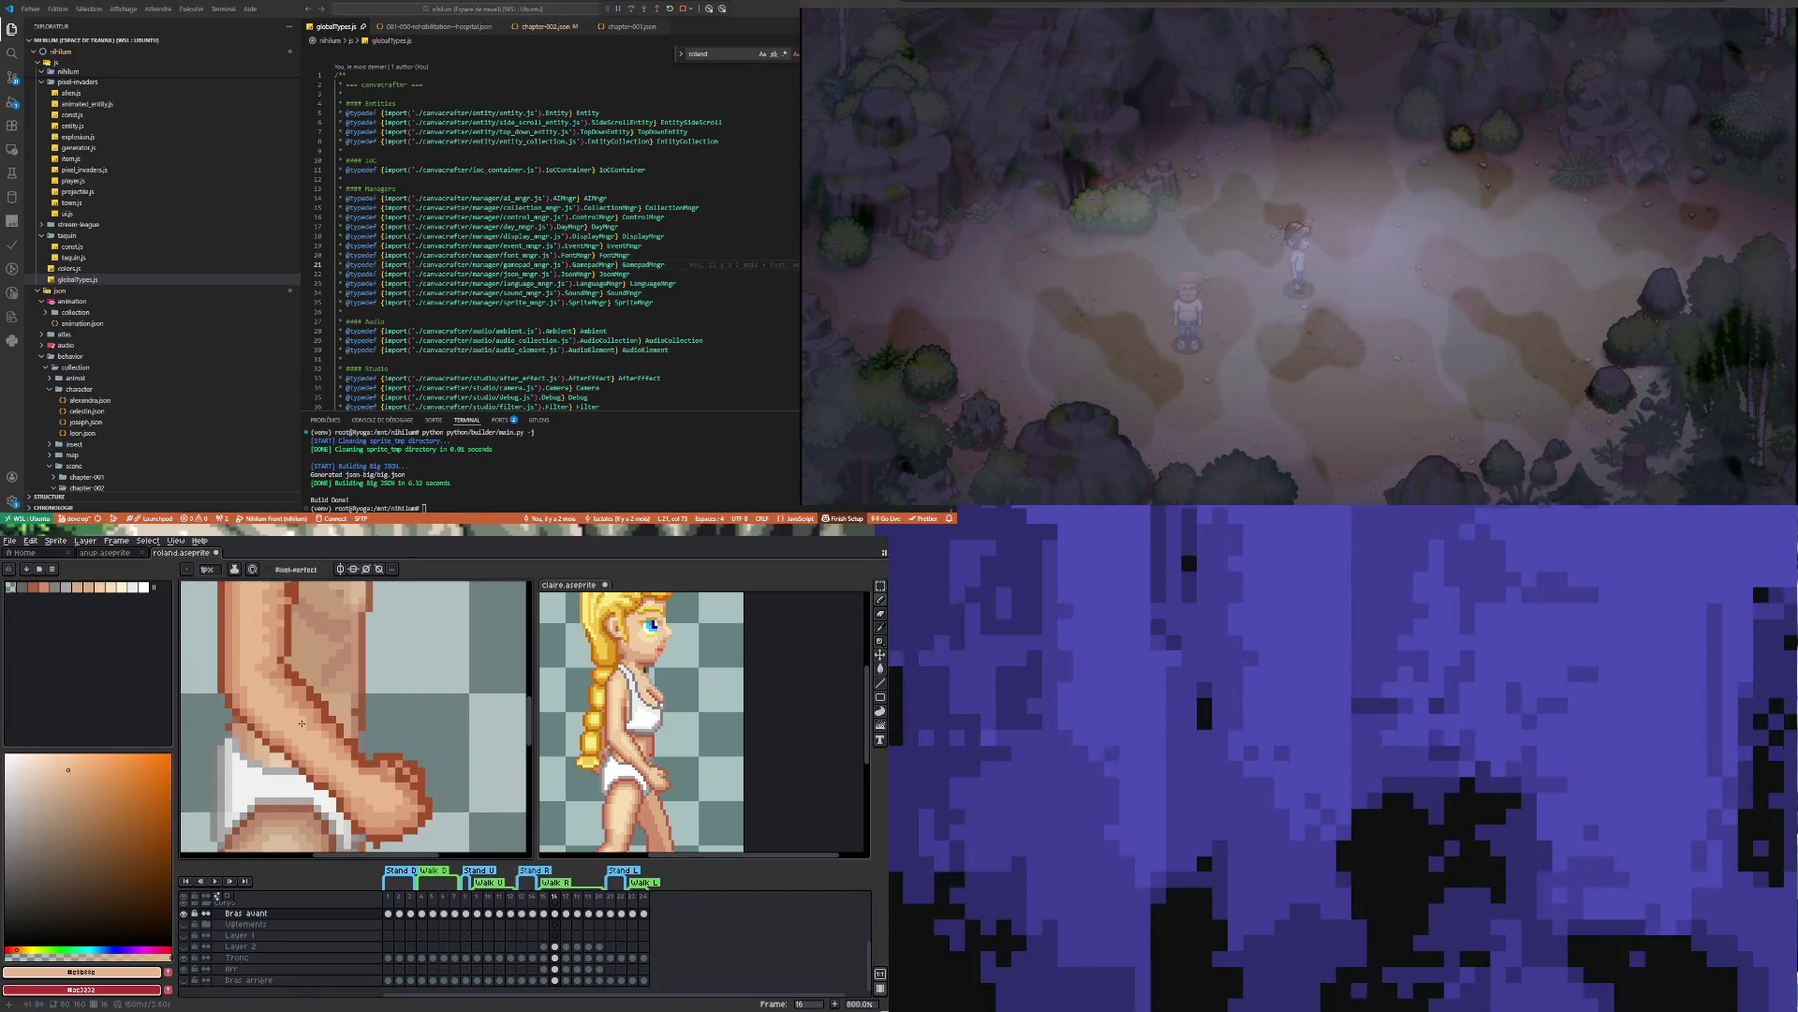
scroll(302, 723, "up", 3)
Sample the arm's mid skin tone #cf8c6b and touch up the fist with the Pencil
key("i")
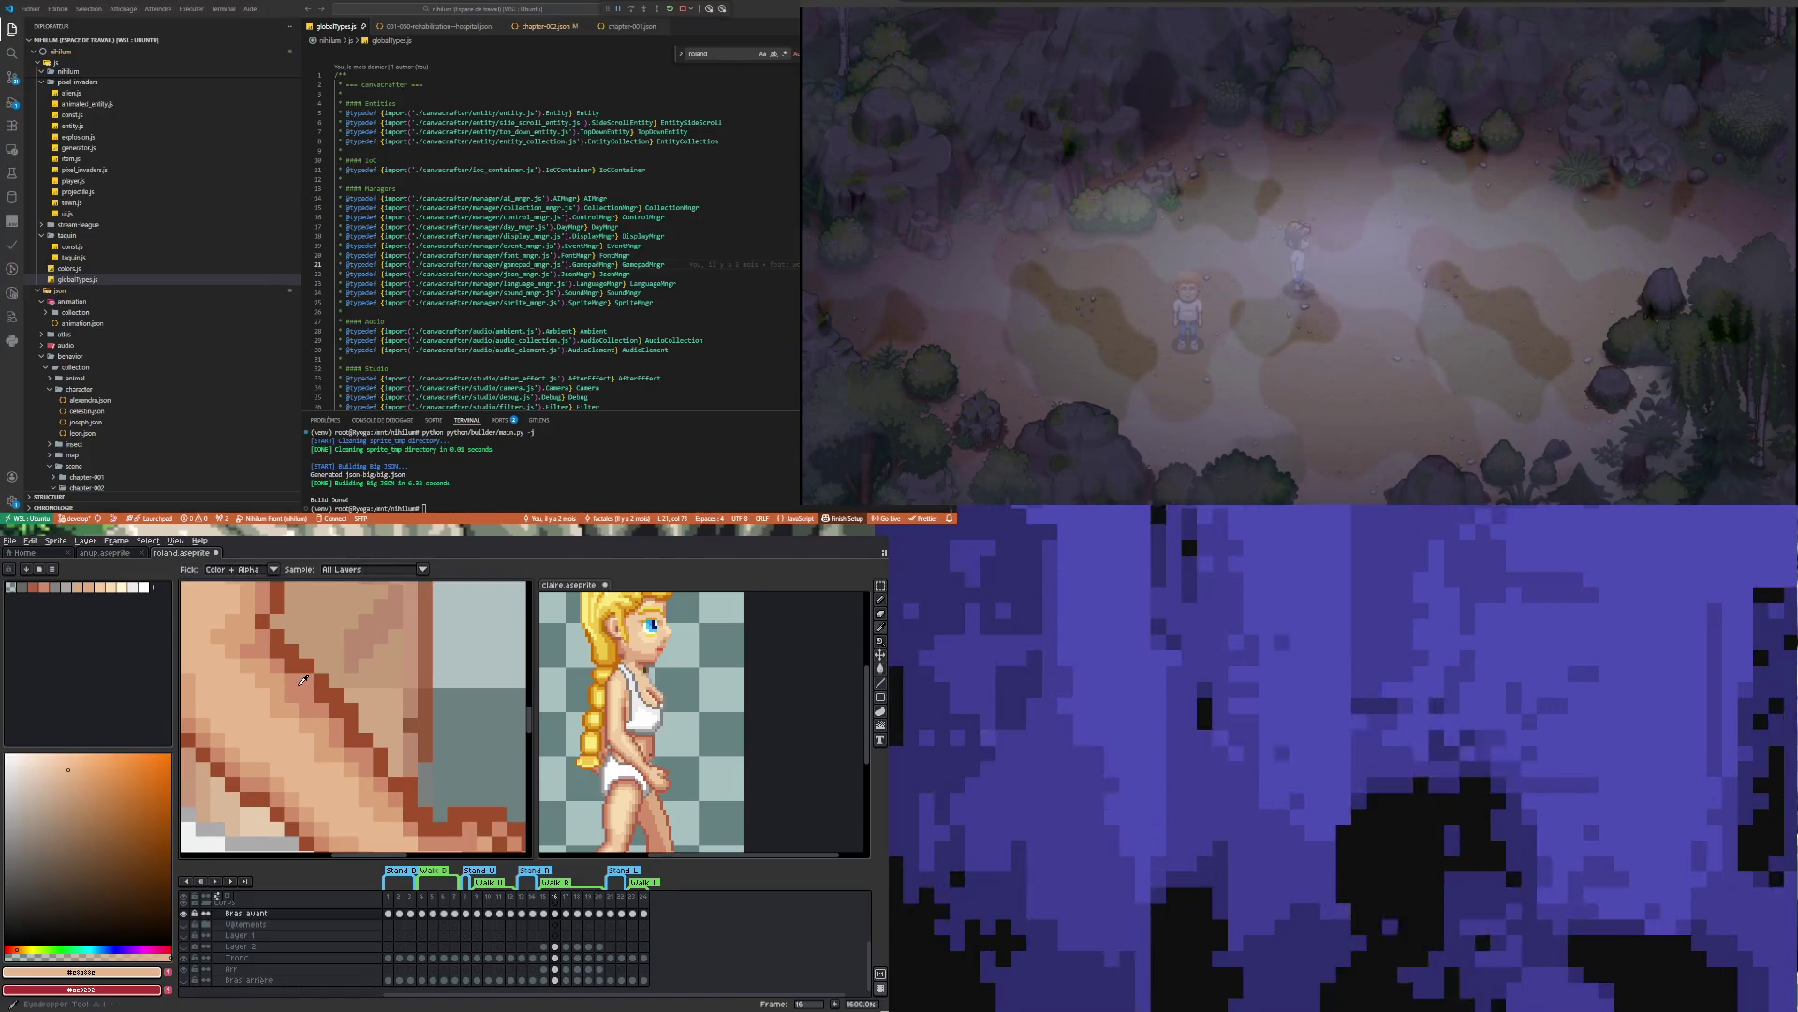
left_click(306, 662)
left_click(307, 680)
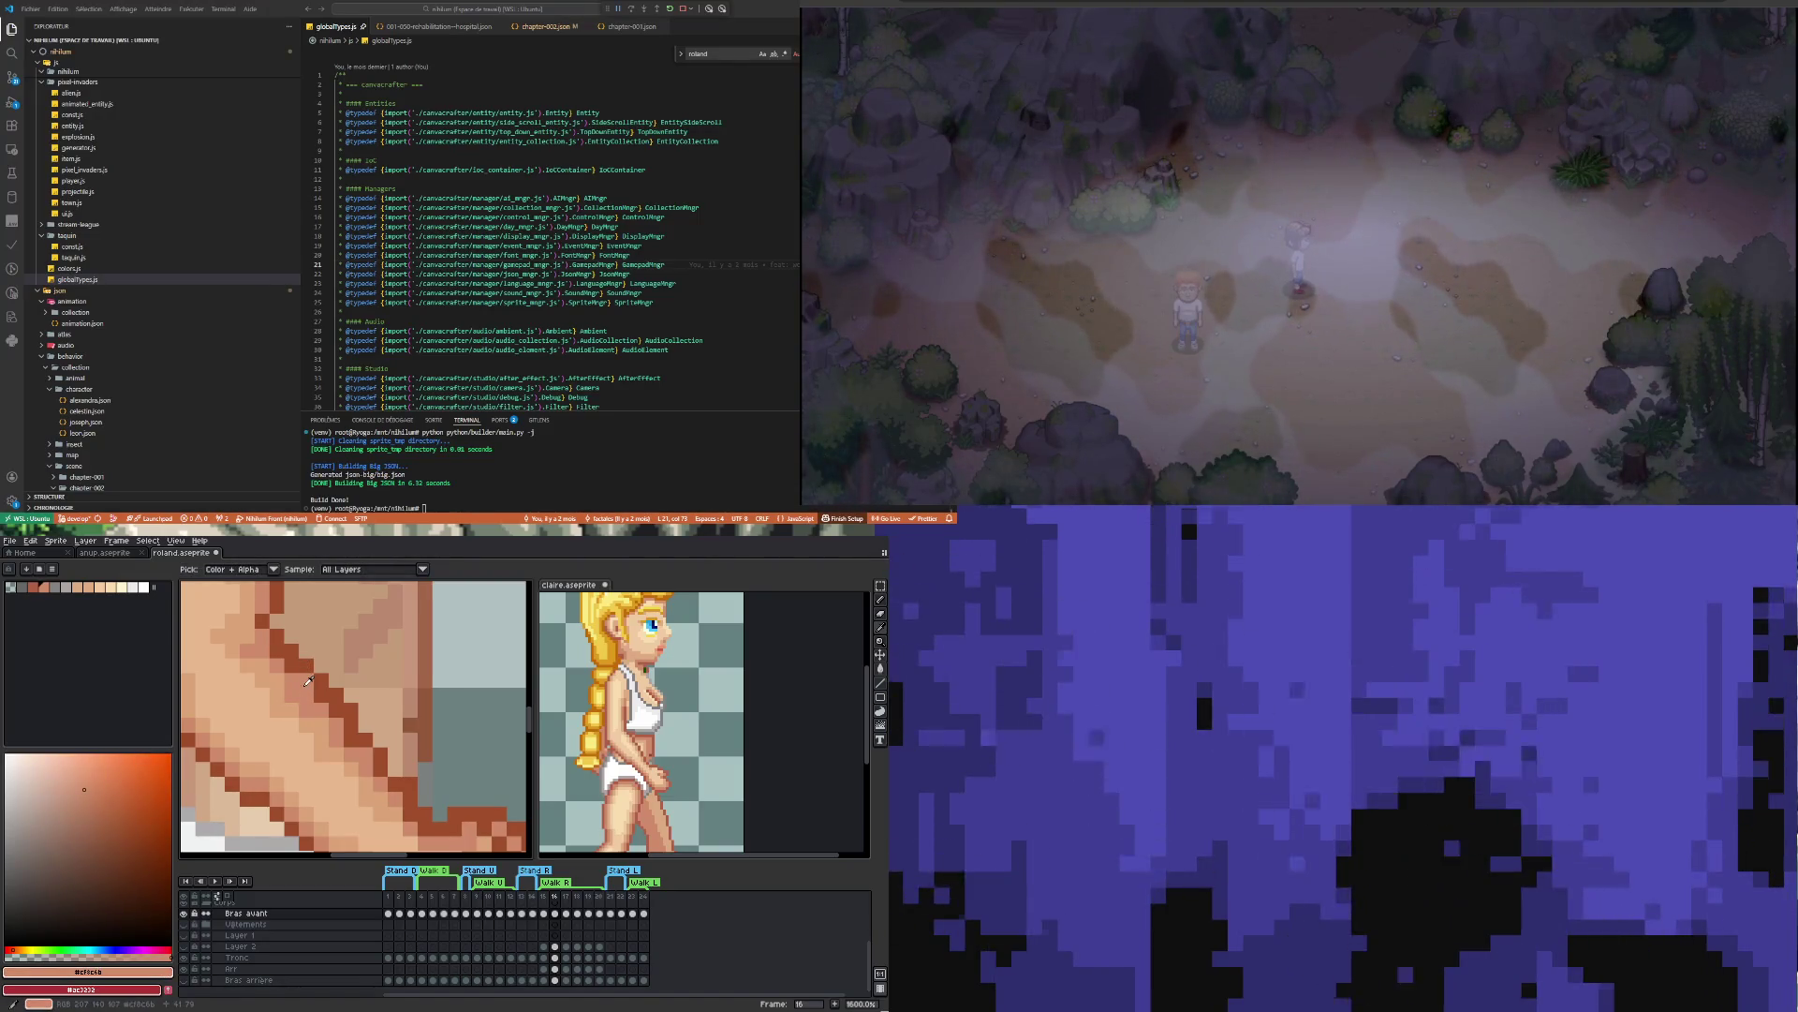
key("b")
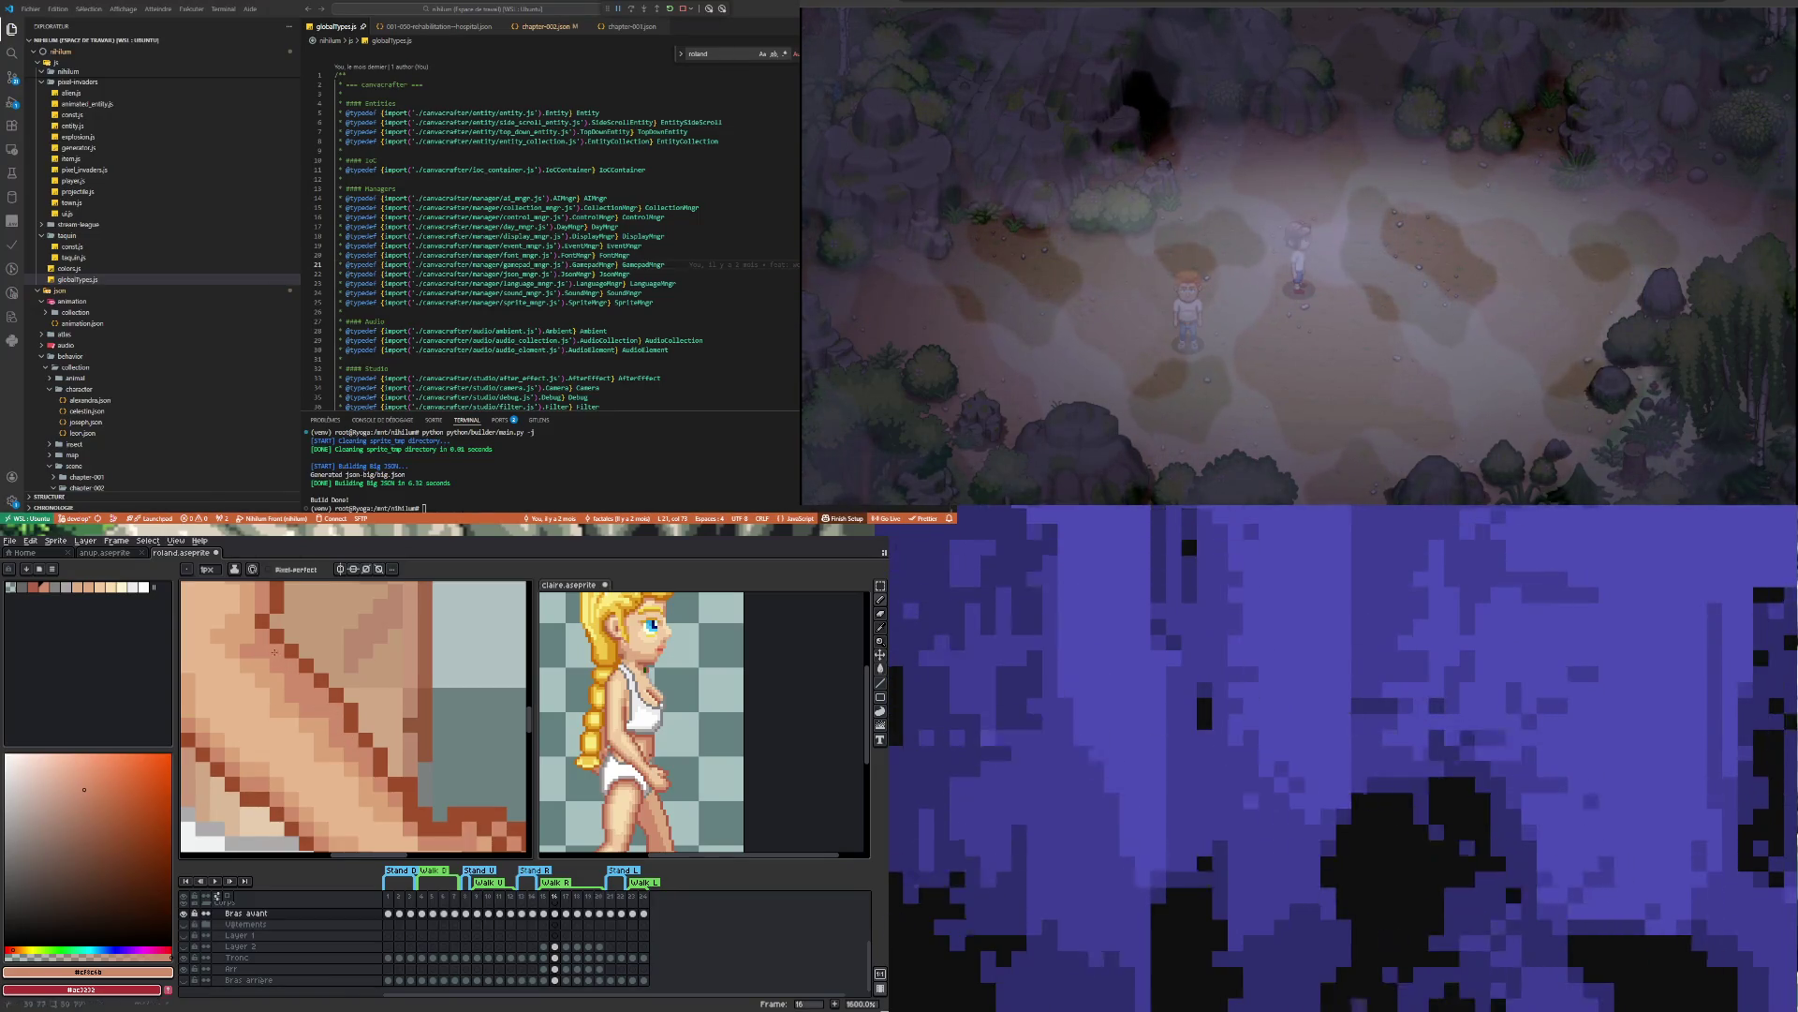
scroll(274, 651, "down", 5)
scroll(335, 765, "up", 4)
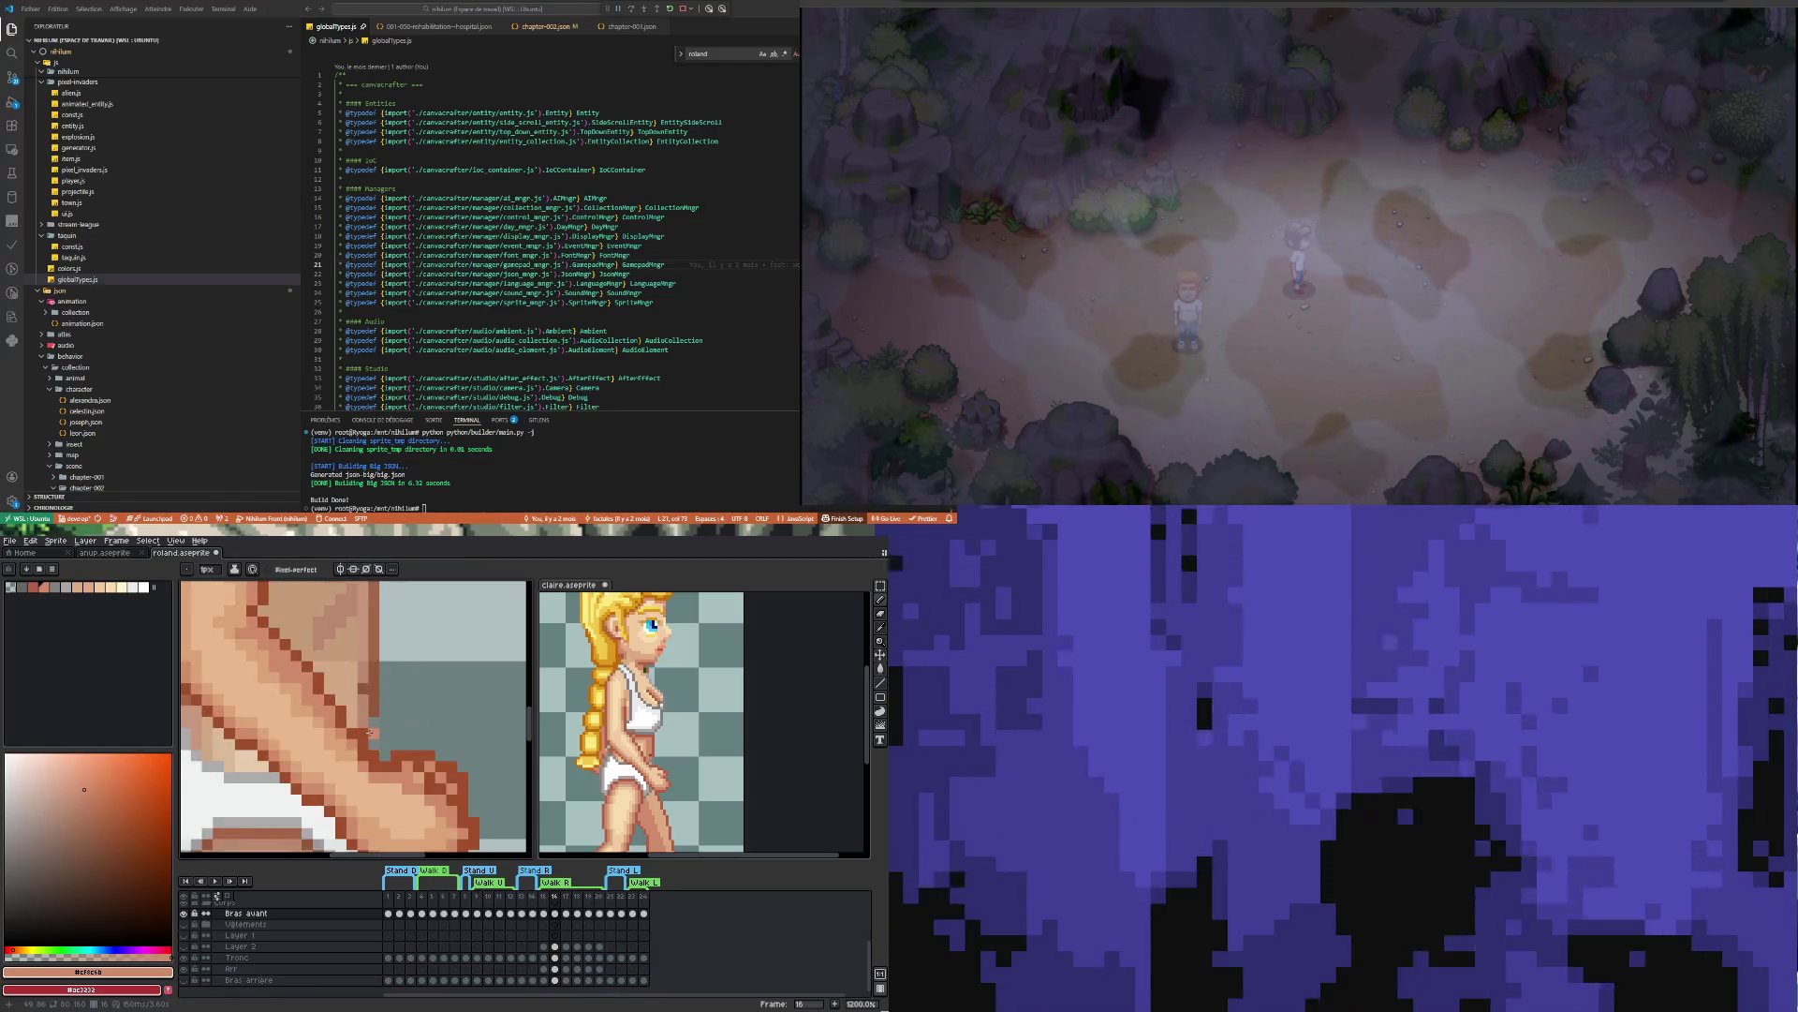
Try erasing pixels on the fist, undo the erase, and return to the Pencil
key("b")
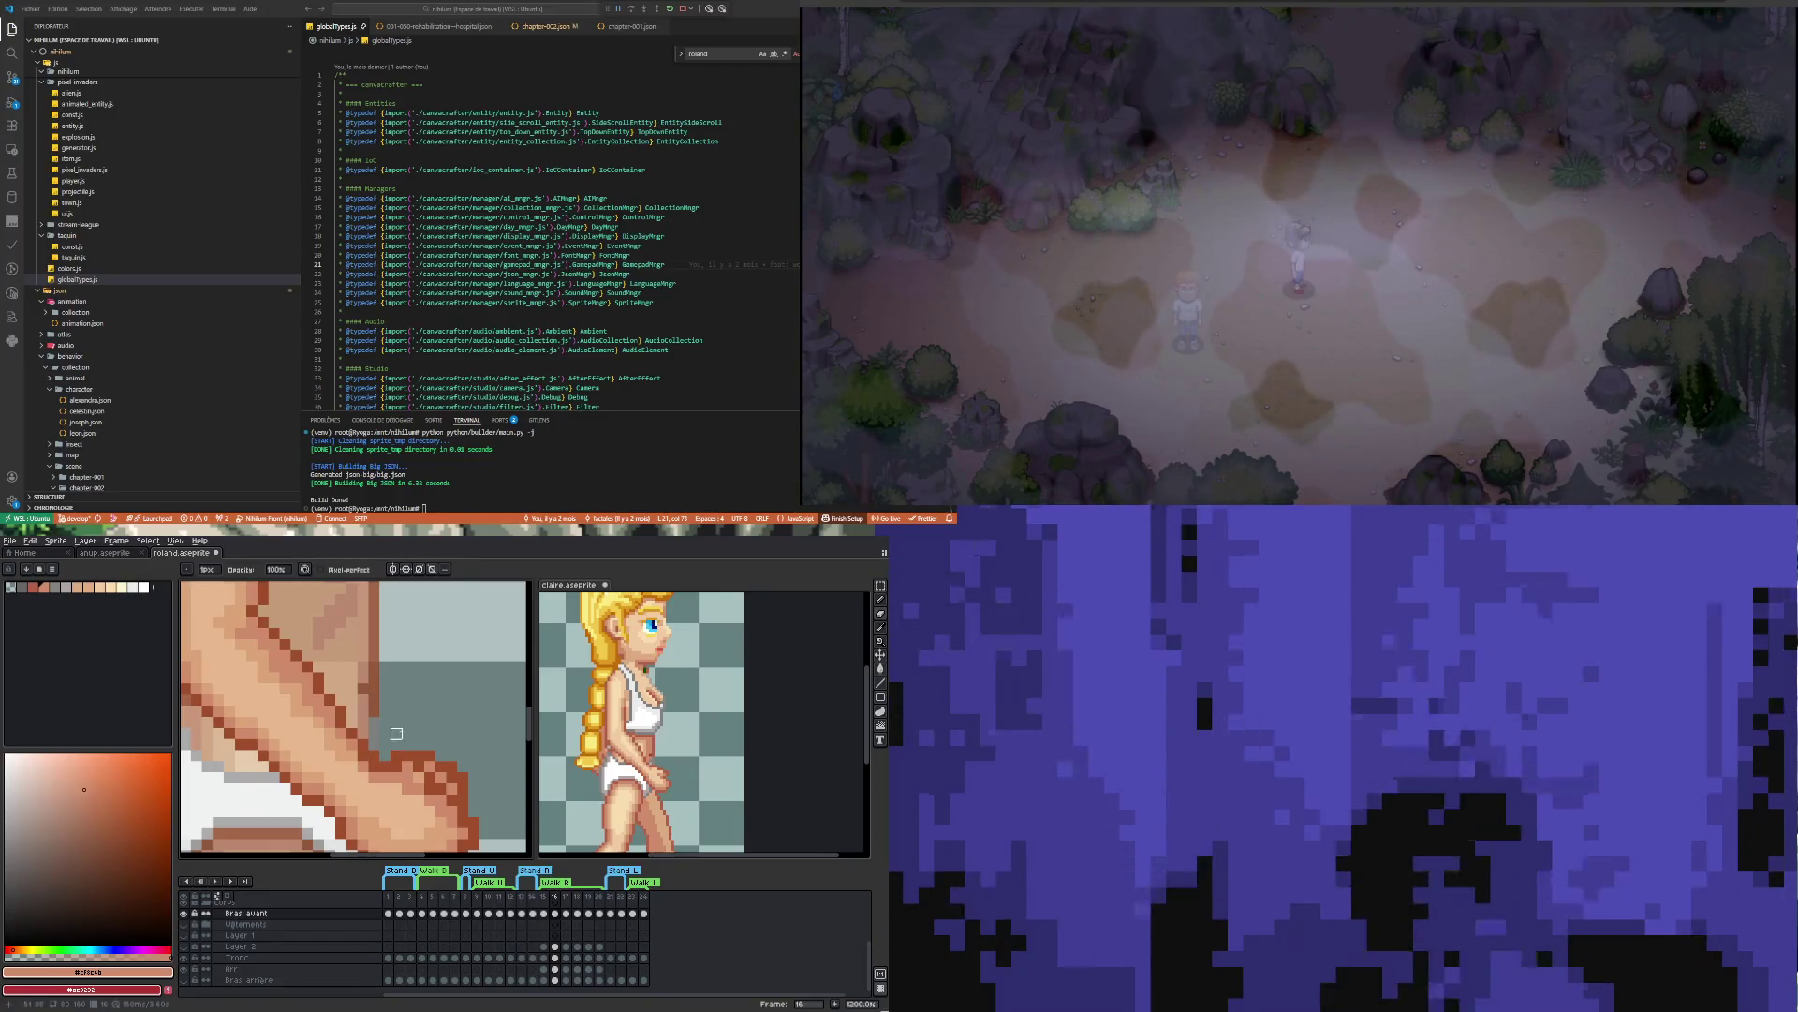
scroll(396, 745, "down", 4)
scroll(425, 829, "up", 3)
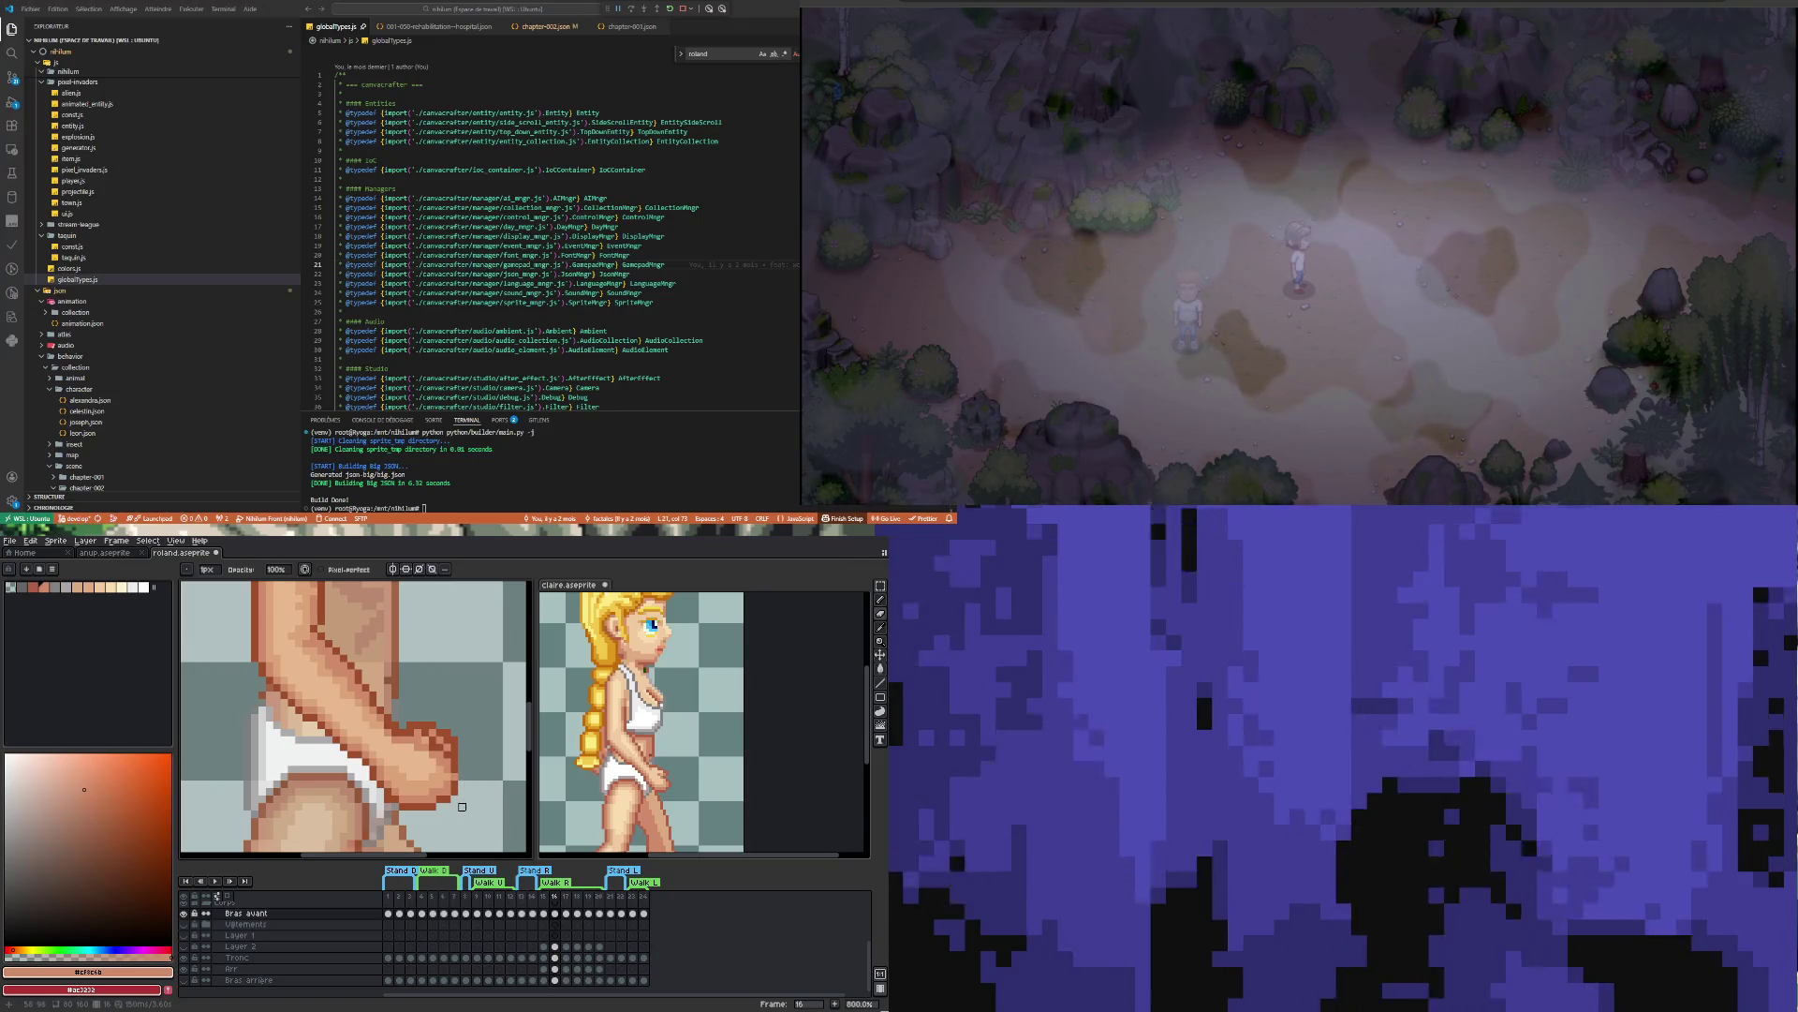
scroll(413, 706, "up", 3)
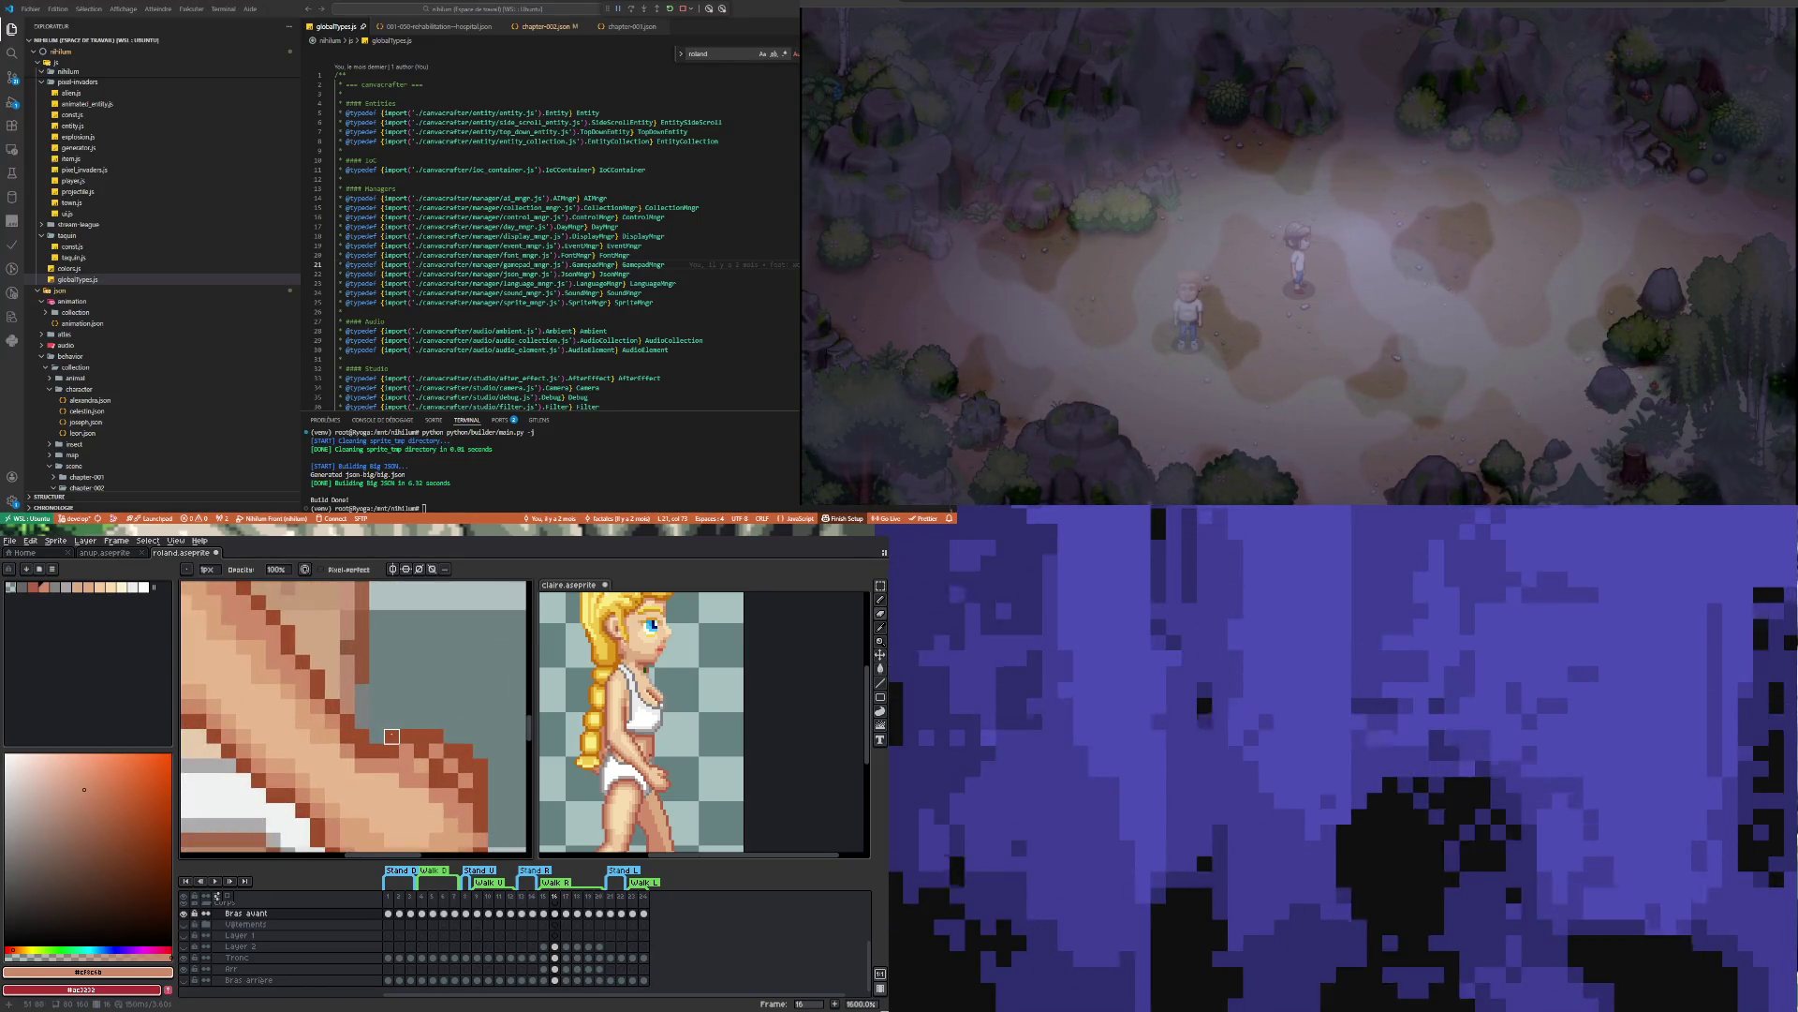
scroll(407, 706, "down", 3)
key("ctrl+z")
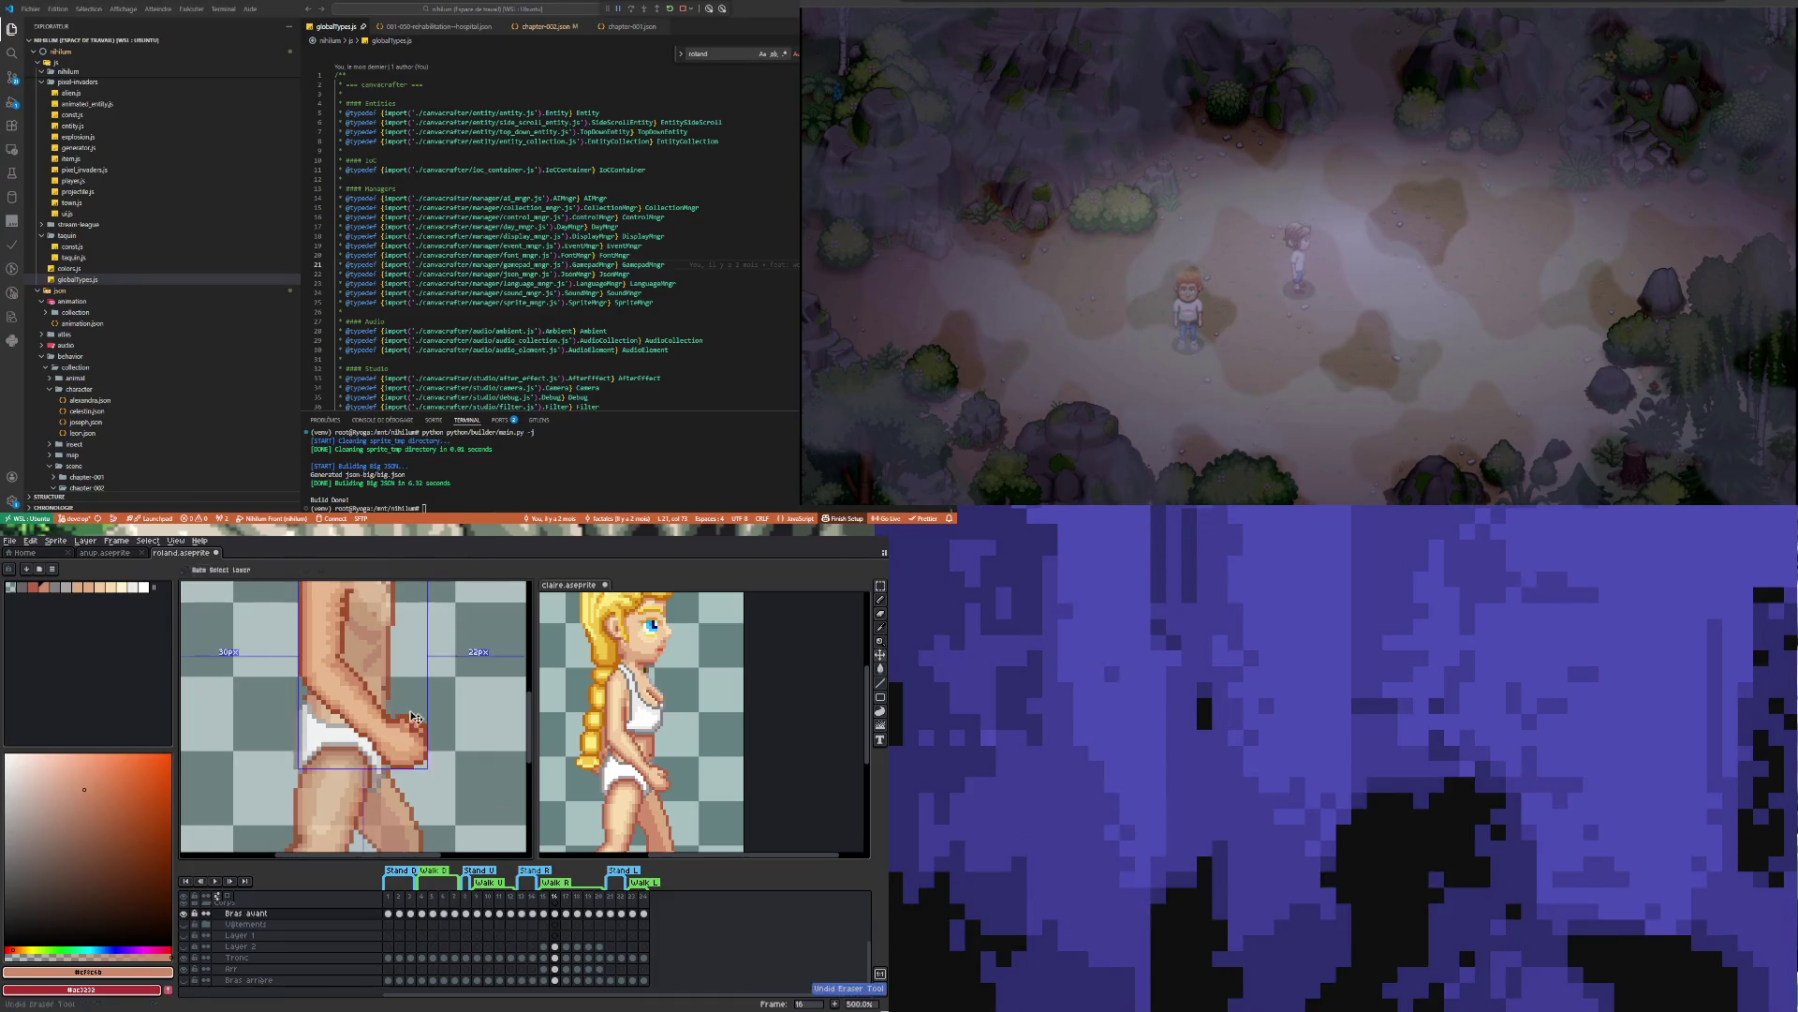
scroll(399, 722, "up", 2)
scroll(399, 722, "up", 1)
key("i")
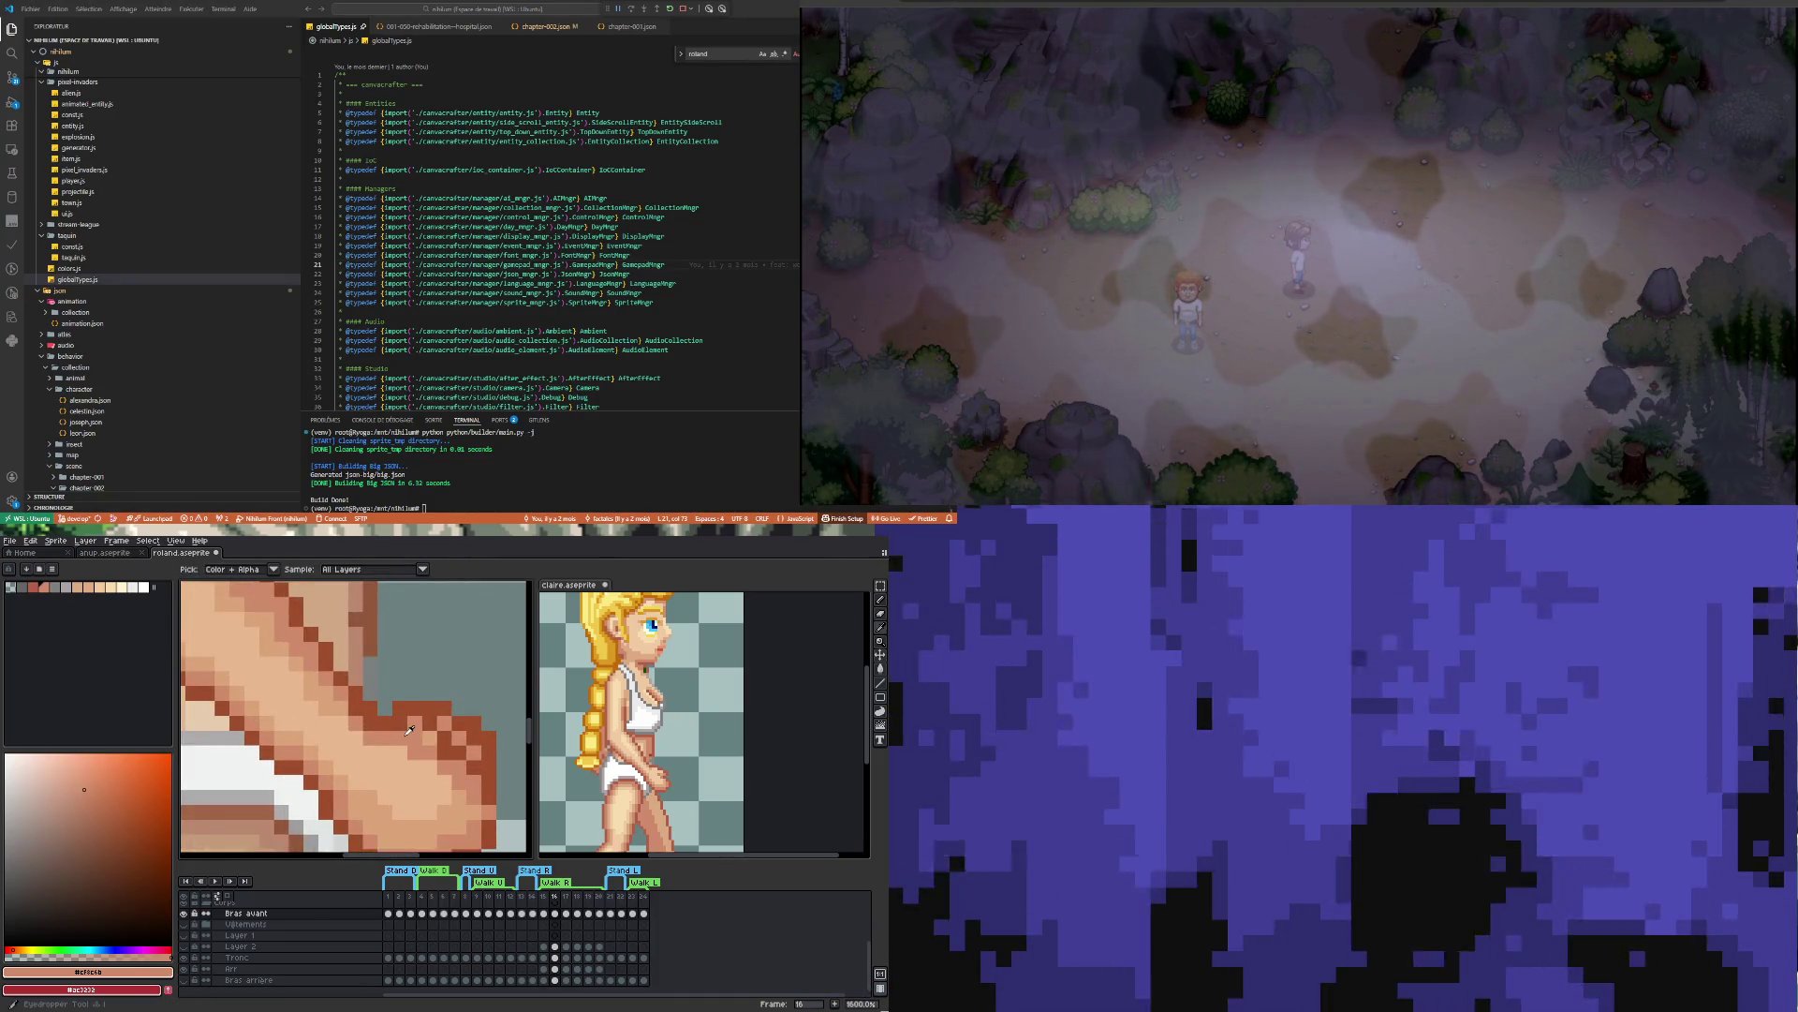
key("b")
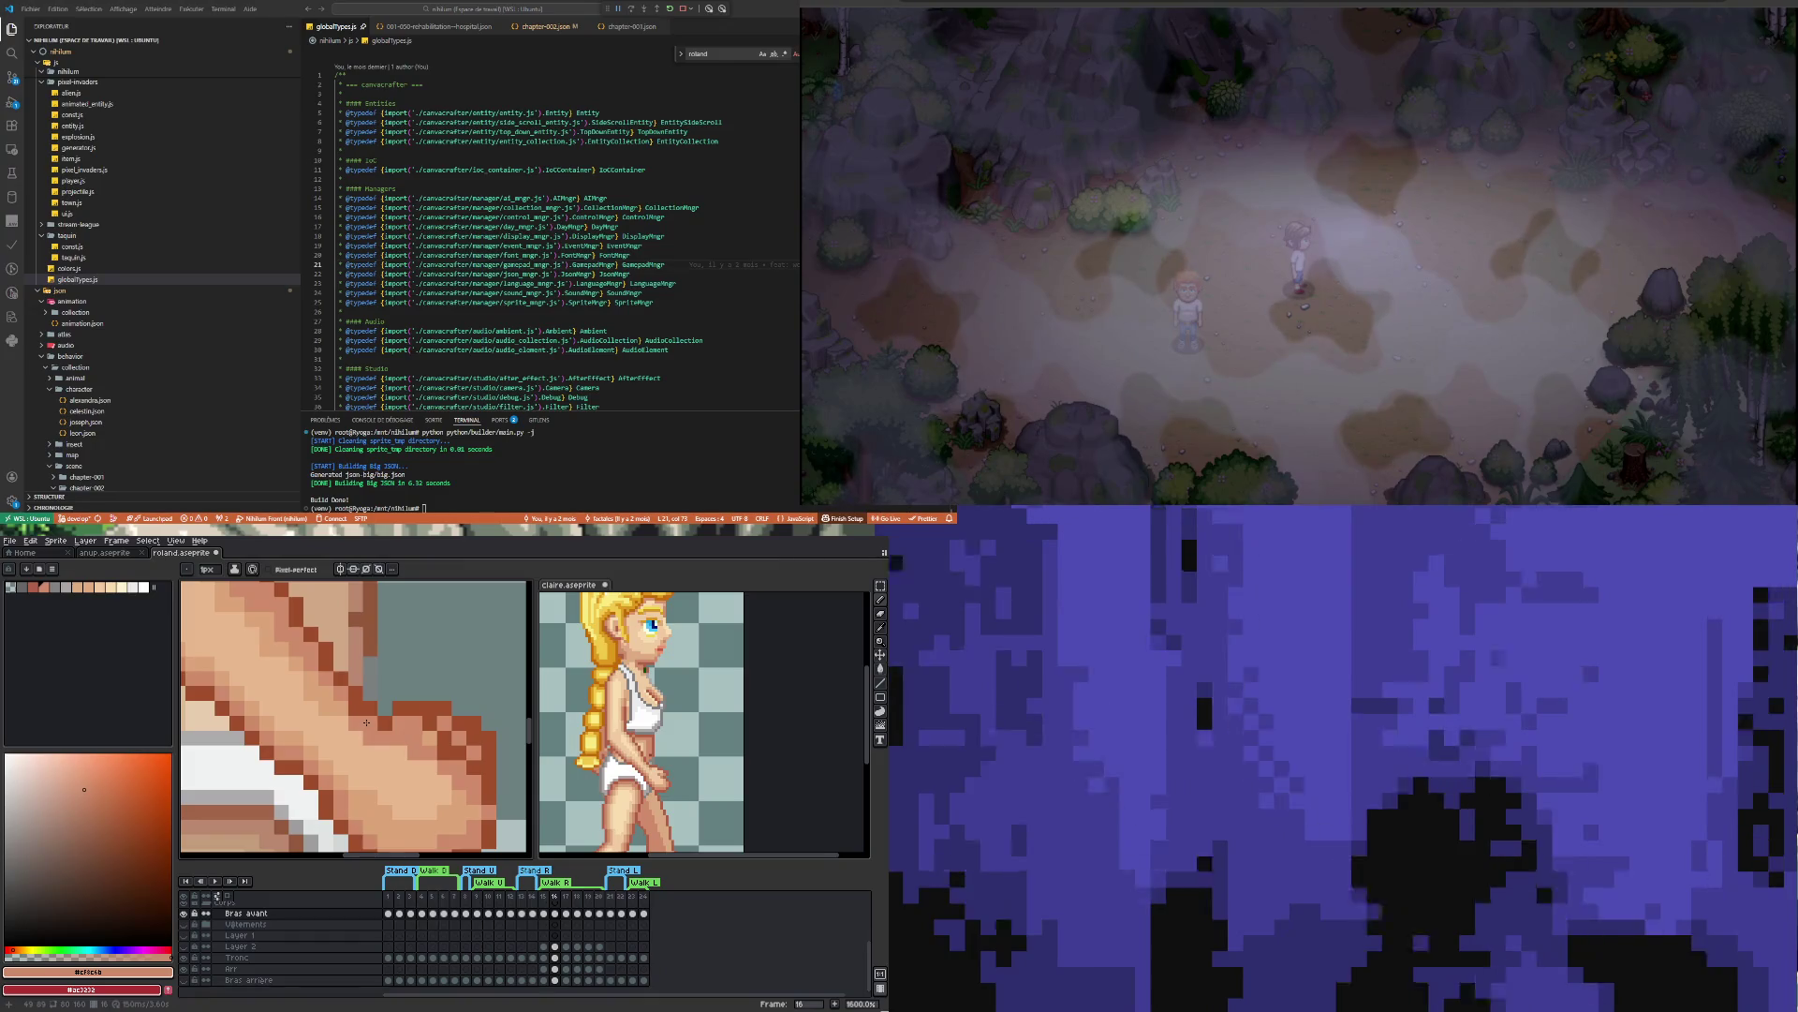
scroll(353, 706, "down", 3)
scroll(382, 768, "up", 1)
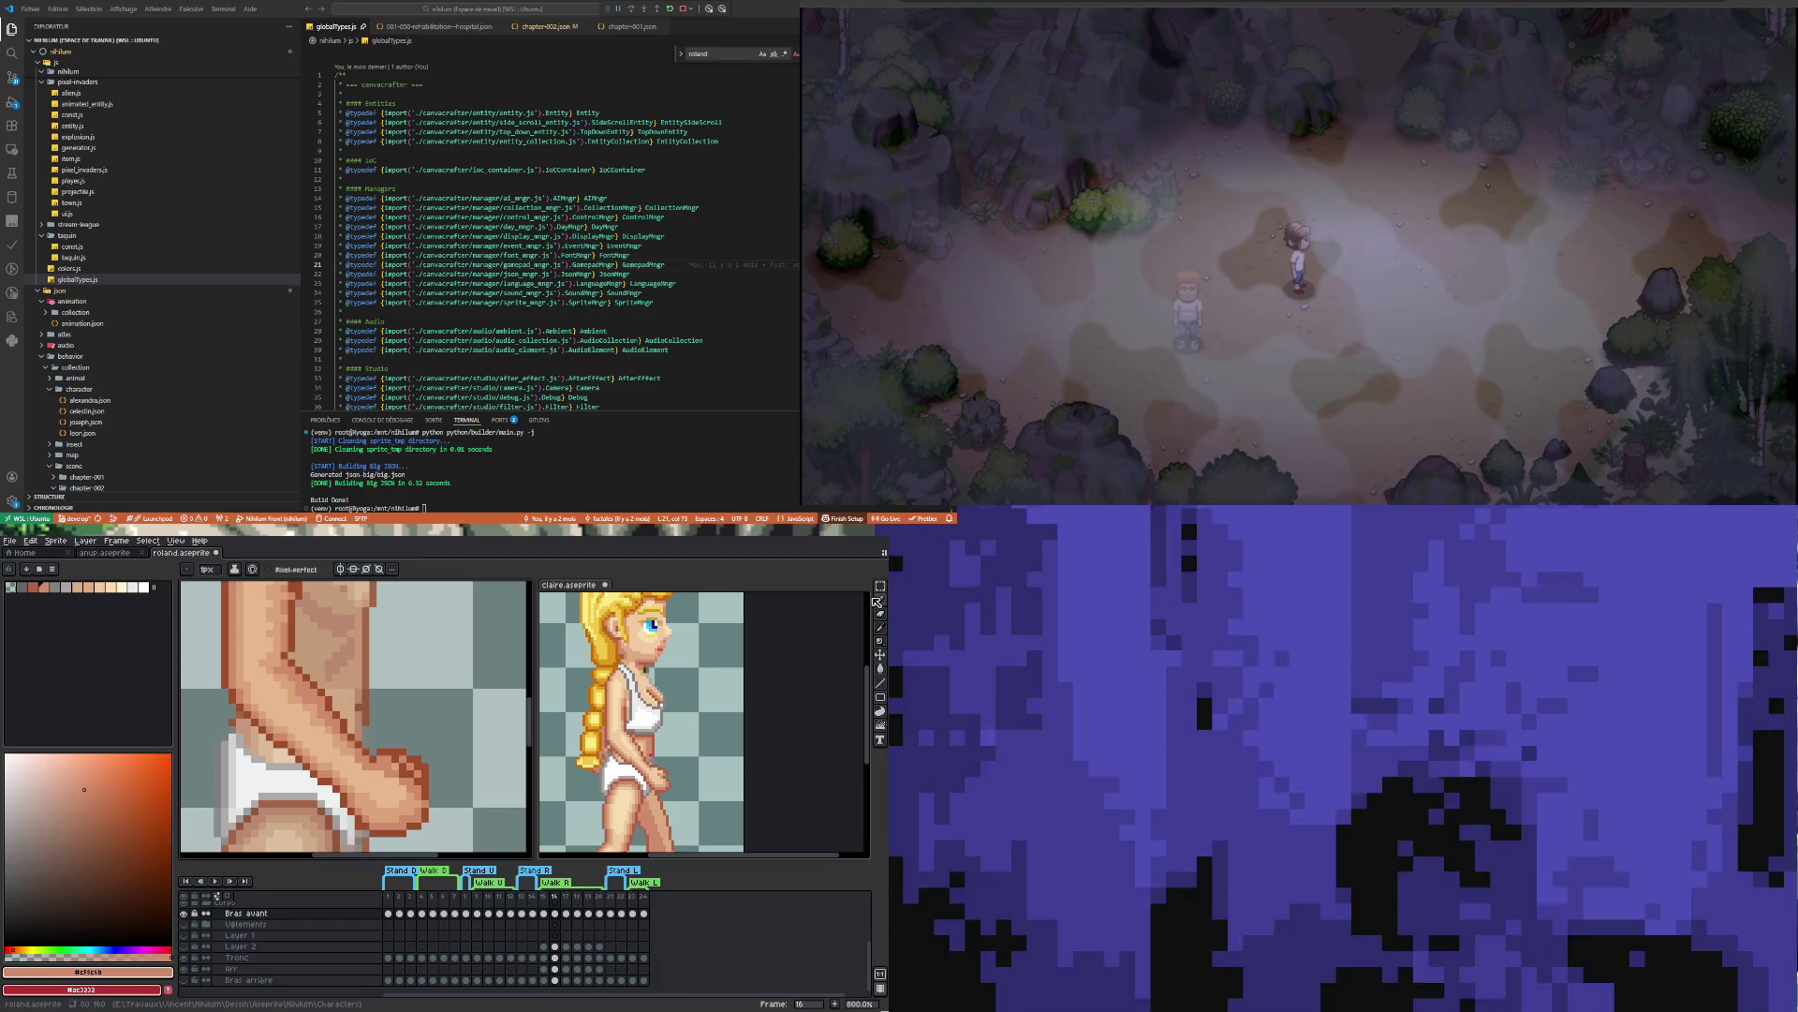
Outline a polygonal lasso selection around the fist, then discard it
key("shift+q")
left_click(378, 734)
left_click(449, 734)
left_click(449, 790)
left_click(378, 790)
key("Escape")
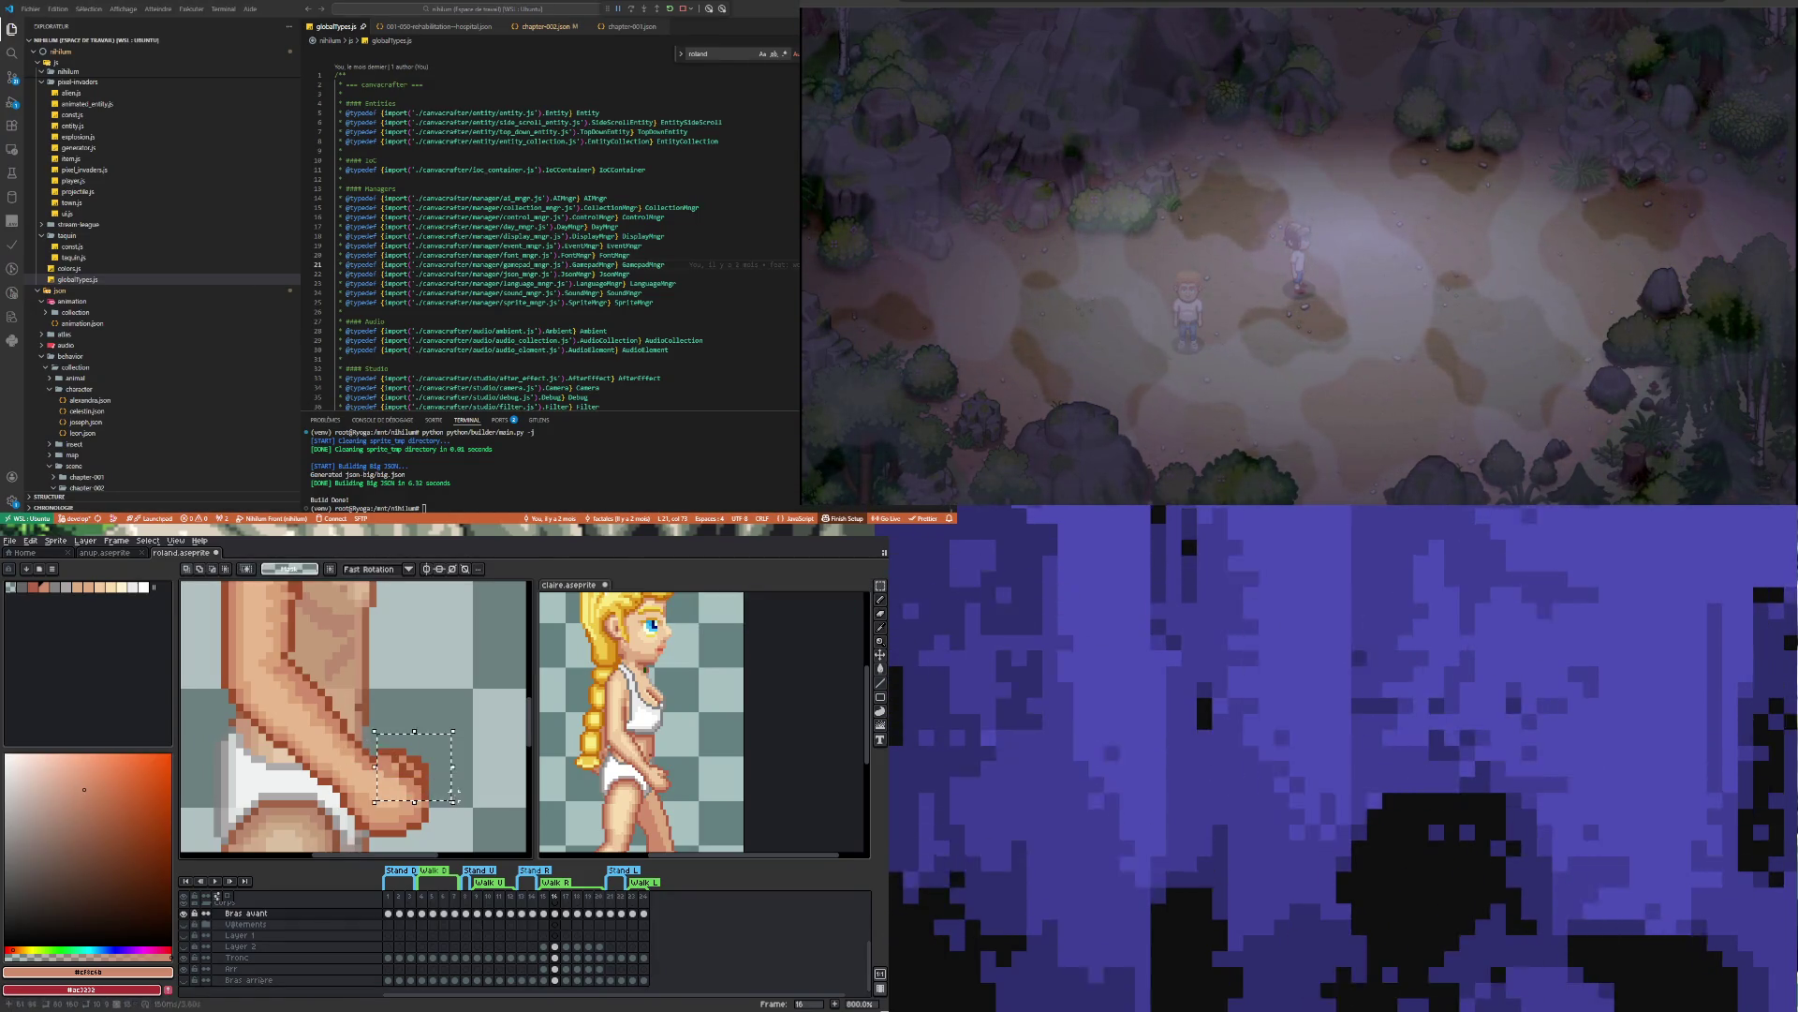
Eyedrop the light skin tone #dba378 from the middle of the fist
scroll(461, 691, "down", 4)
scroll(387, 783, "up", 3)
scroll(387, 783, "up", 2)
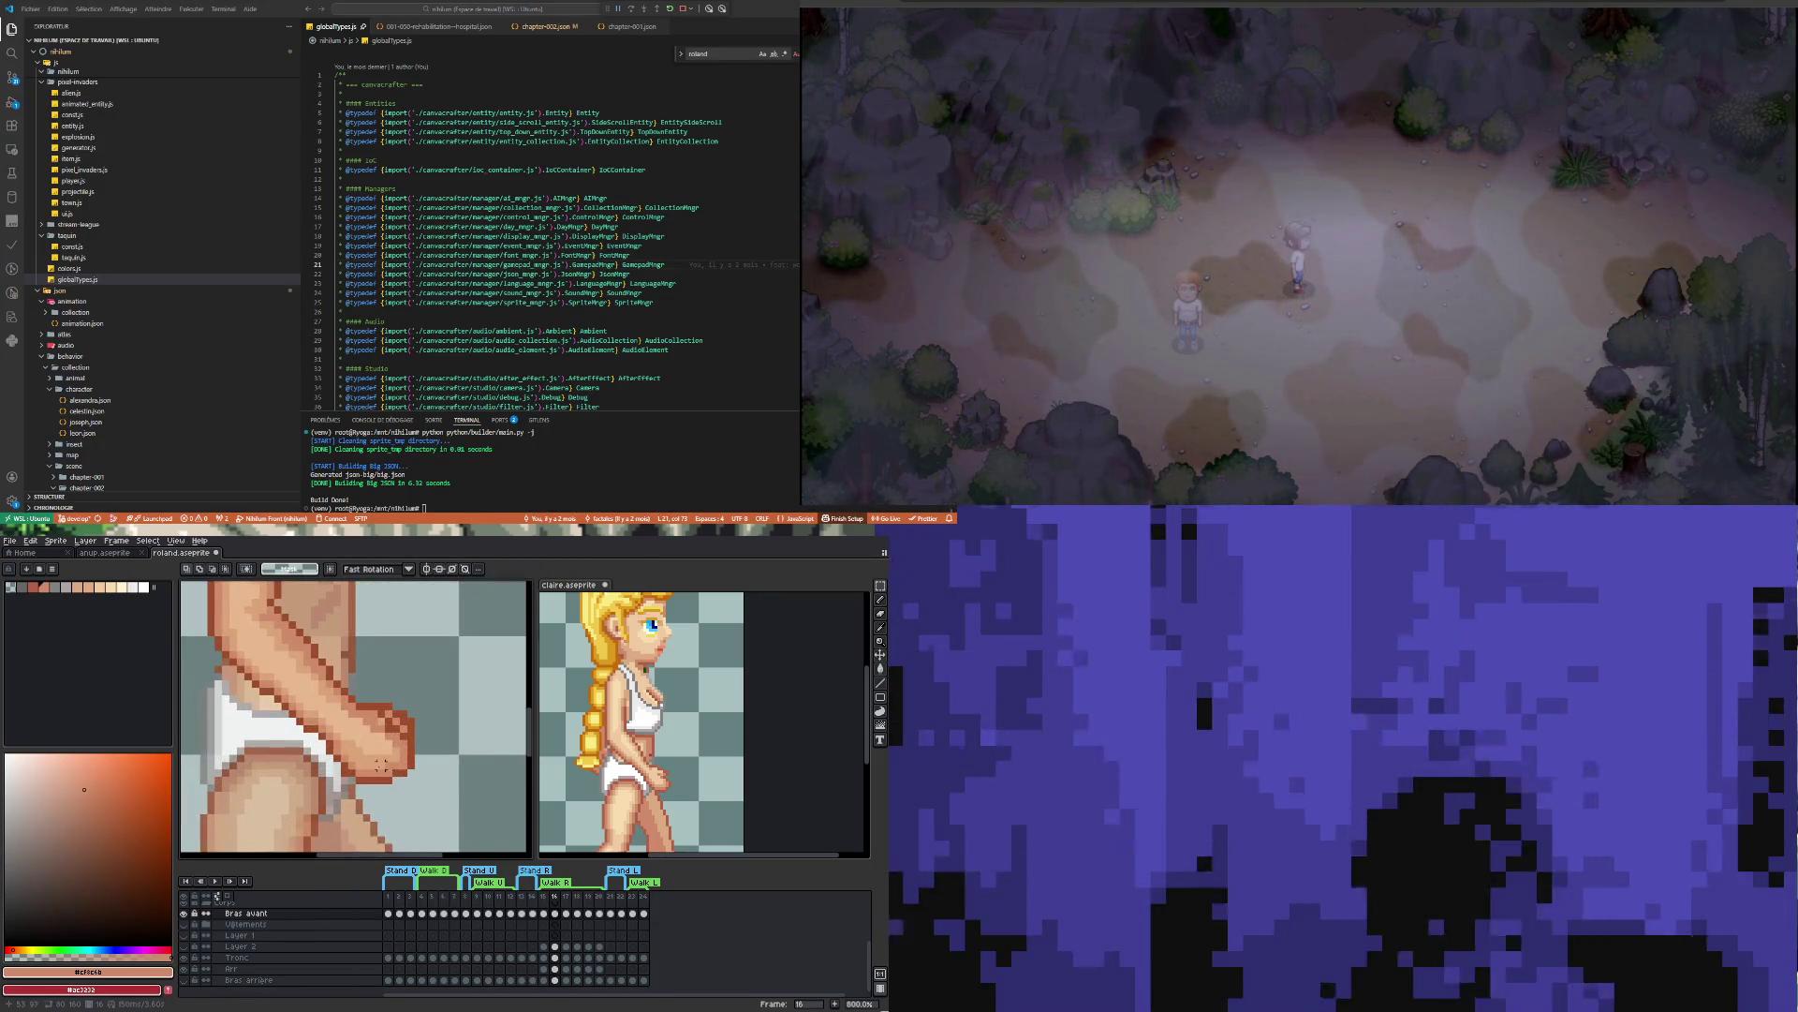
scroll(381, 765, "up", 2)
left_click(381, 759, "alt")
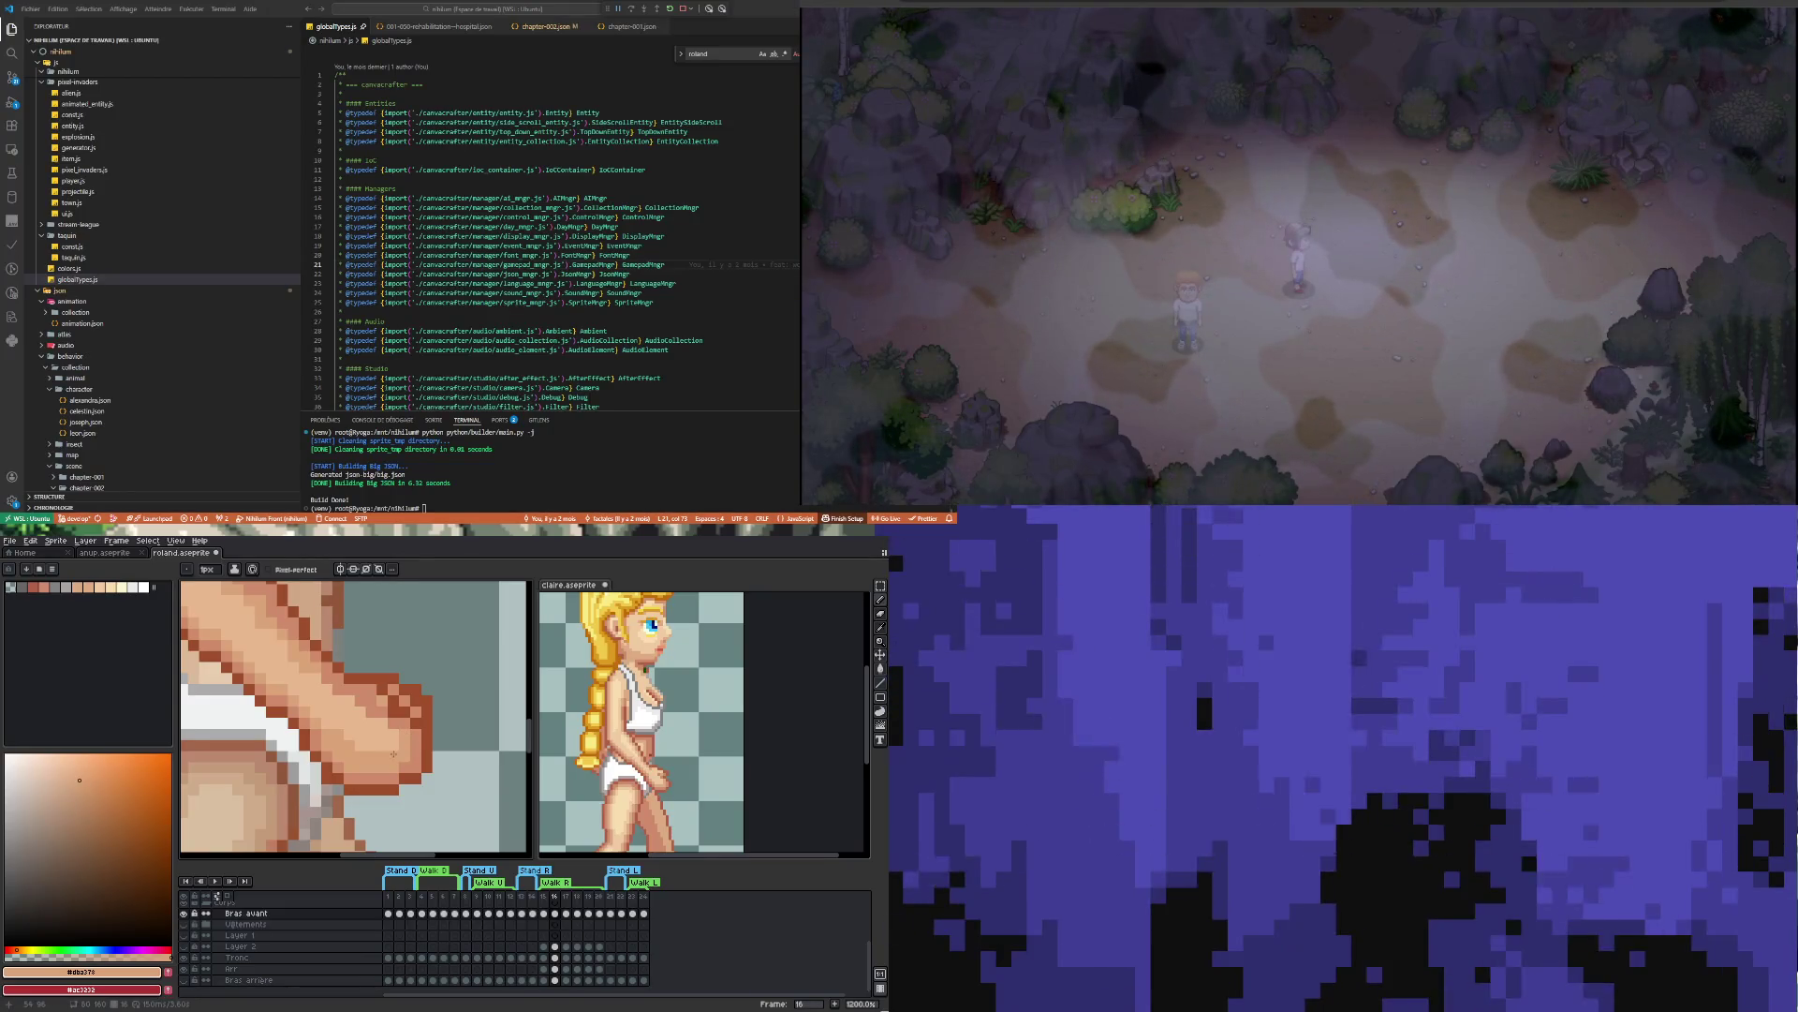
scroll(356, 726, "down", 2)
scroll(316, 698, "up", 1)
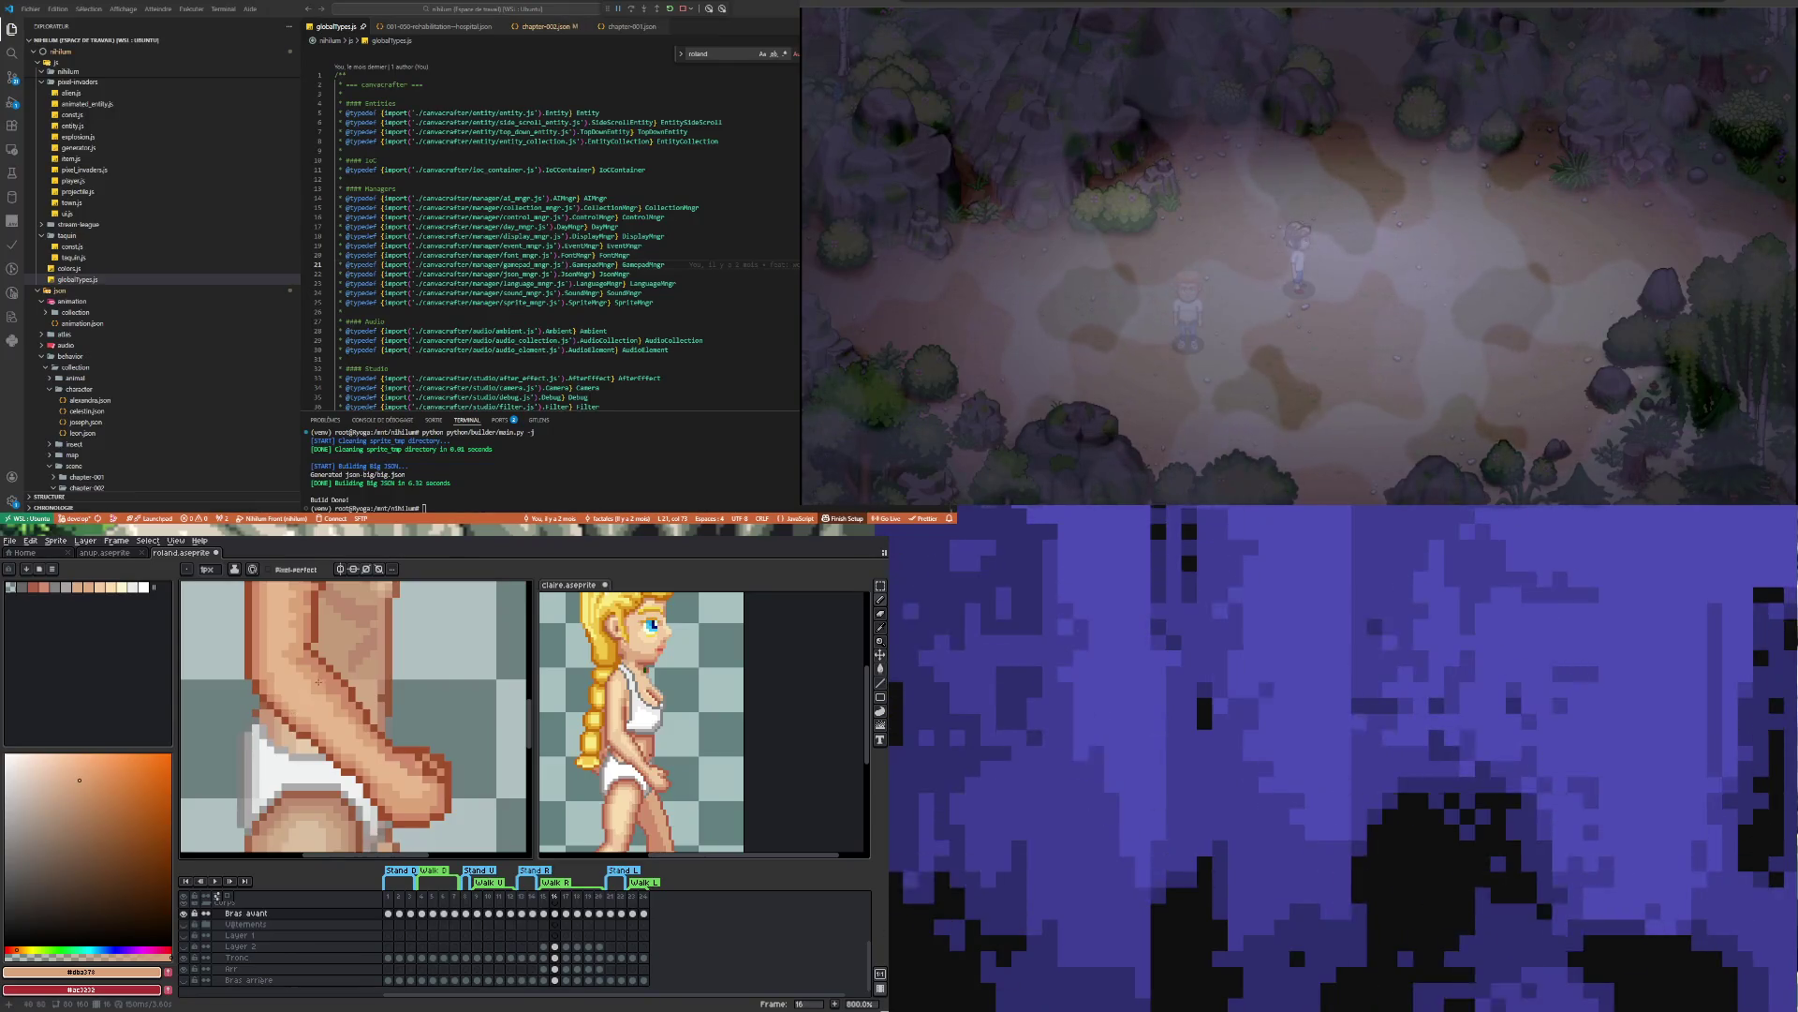
key("i")
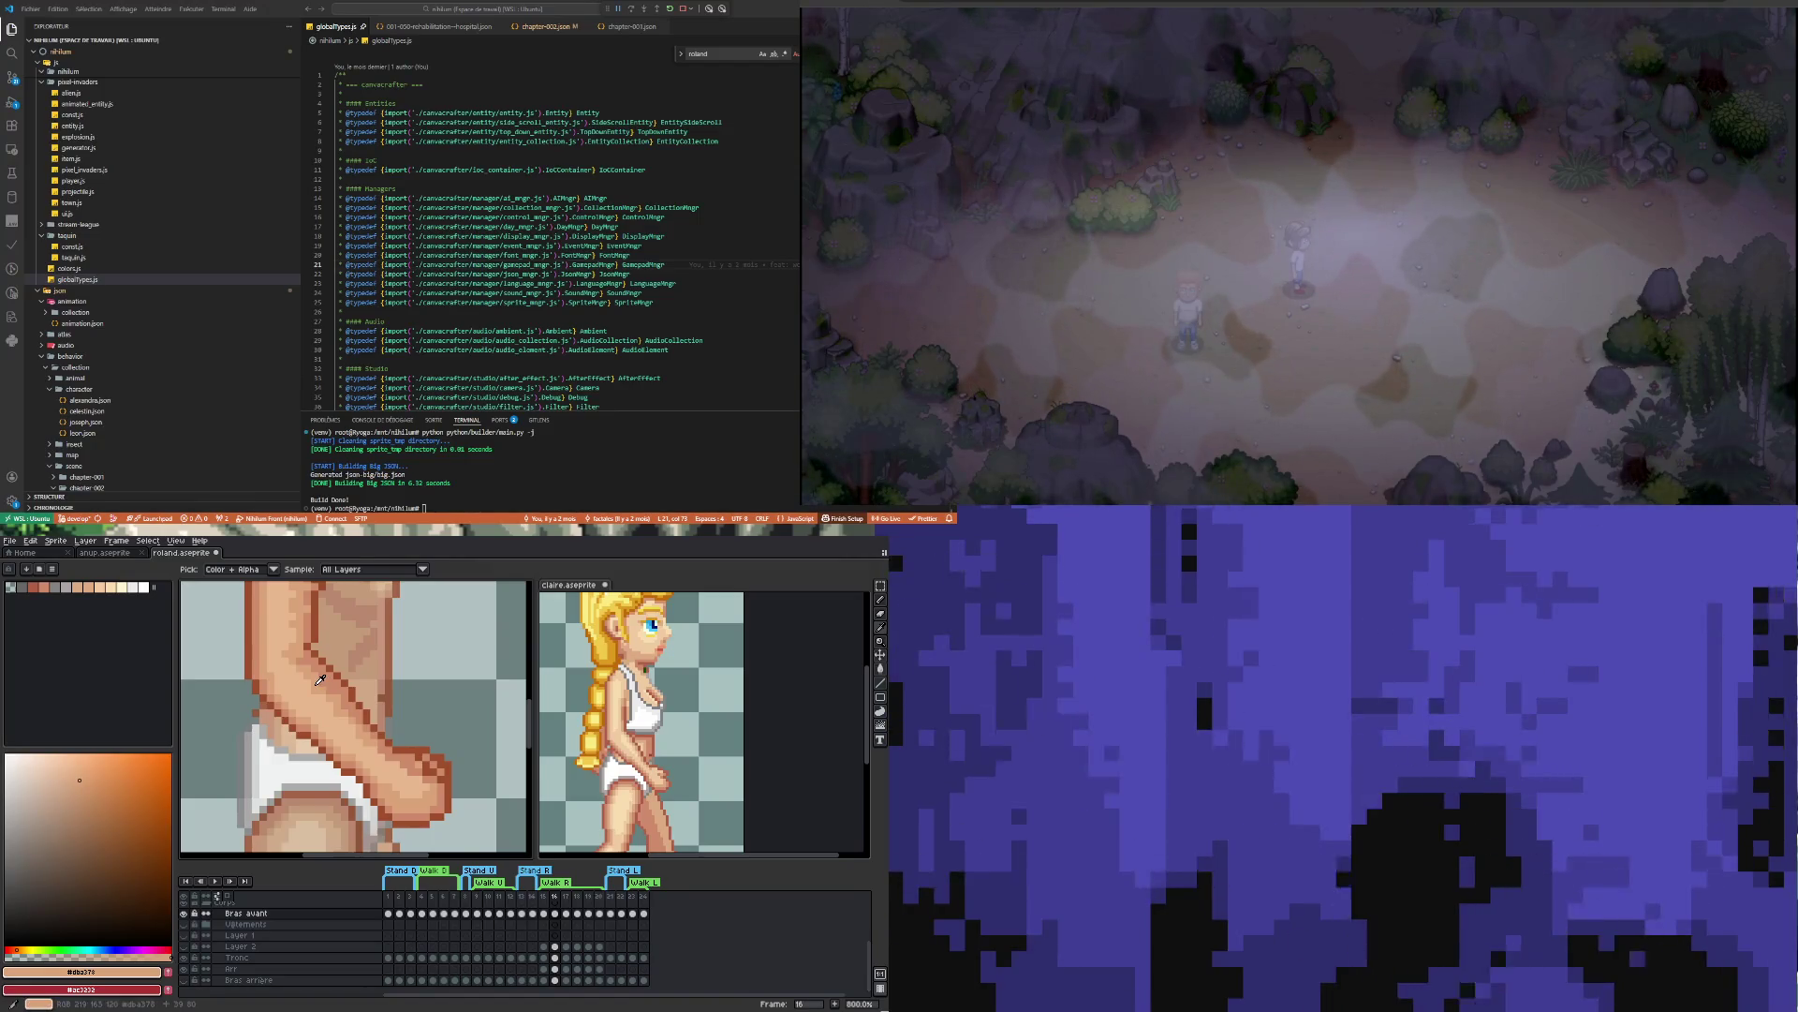
Zoom in and out on the forward arm and fist to inspect the current shading
key("b")
scroll(275, 638, "up", 3)
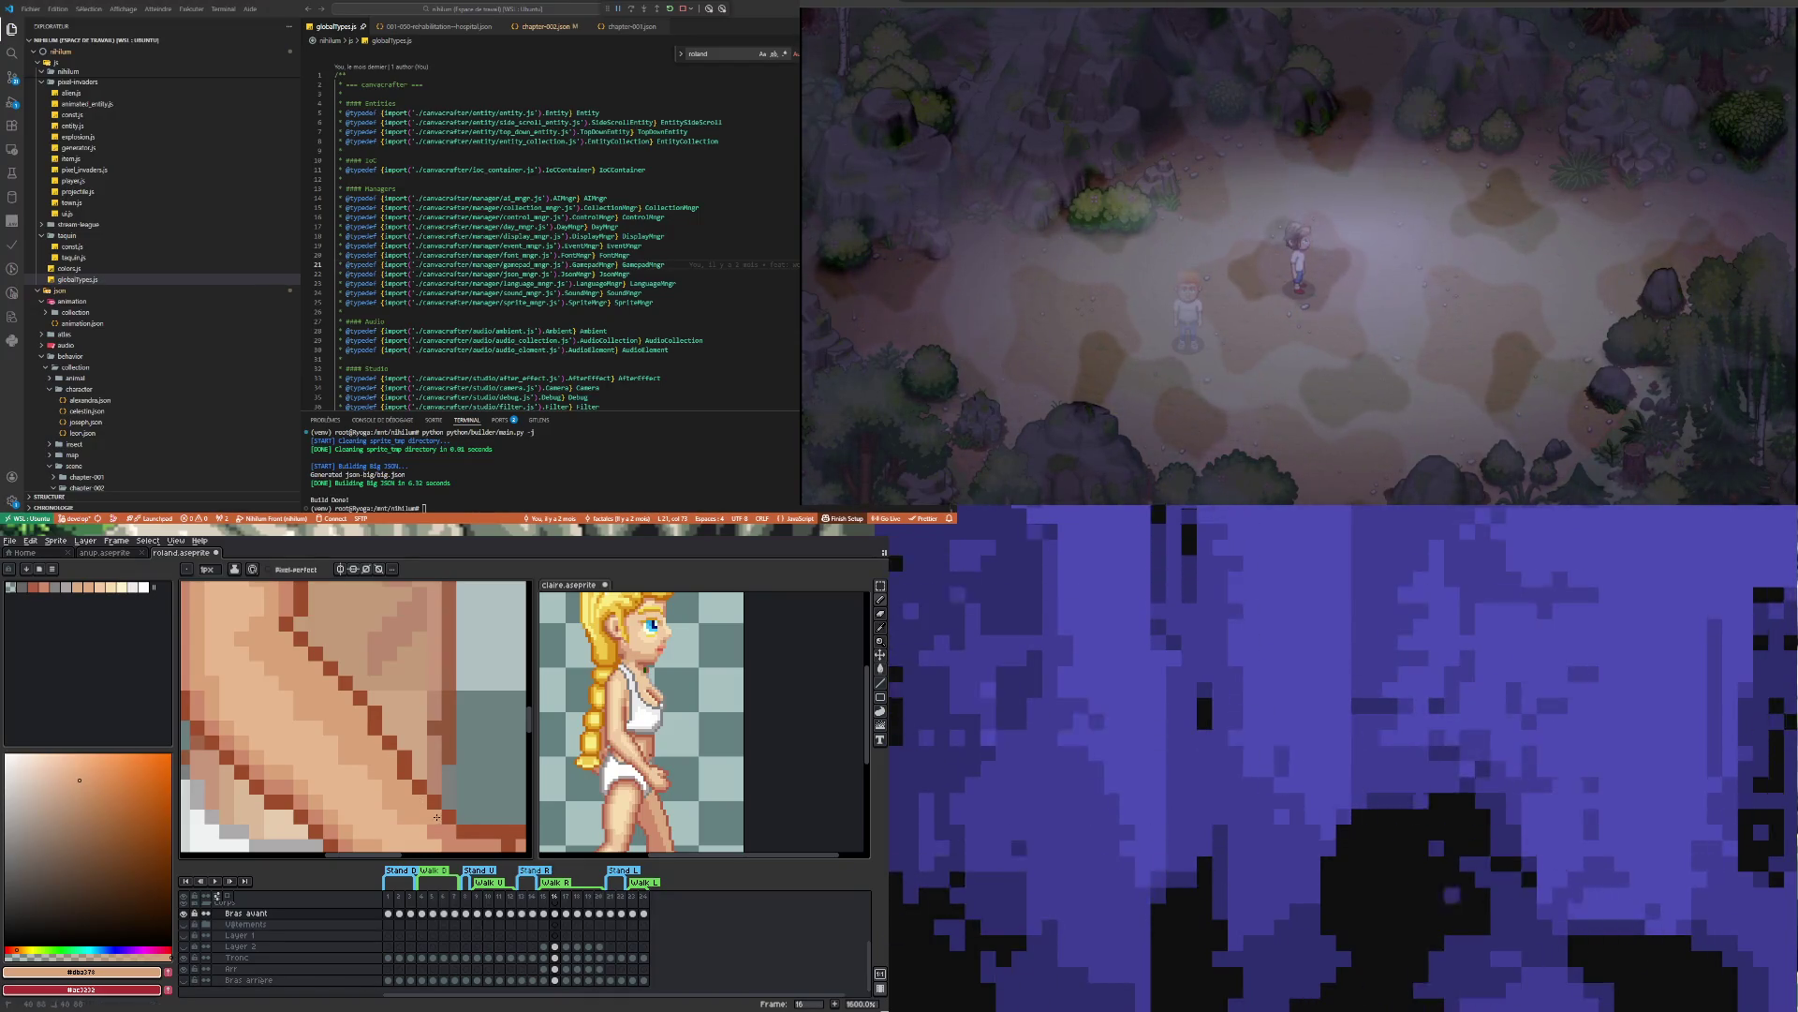
scroll(403, 773, "down", 4)
scroll(384, 749, "up", 2)
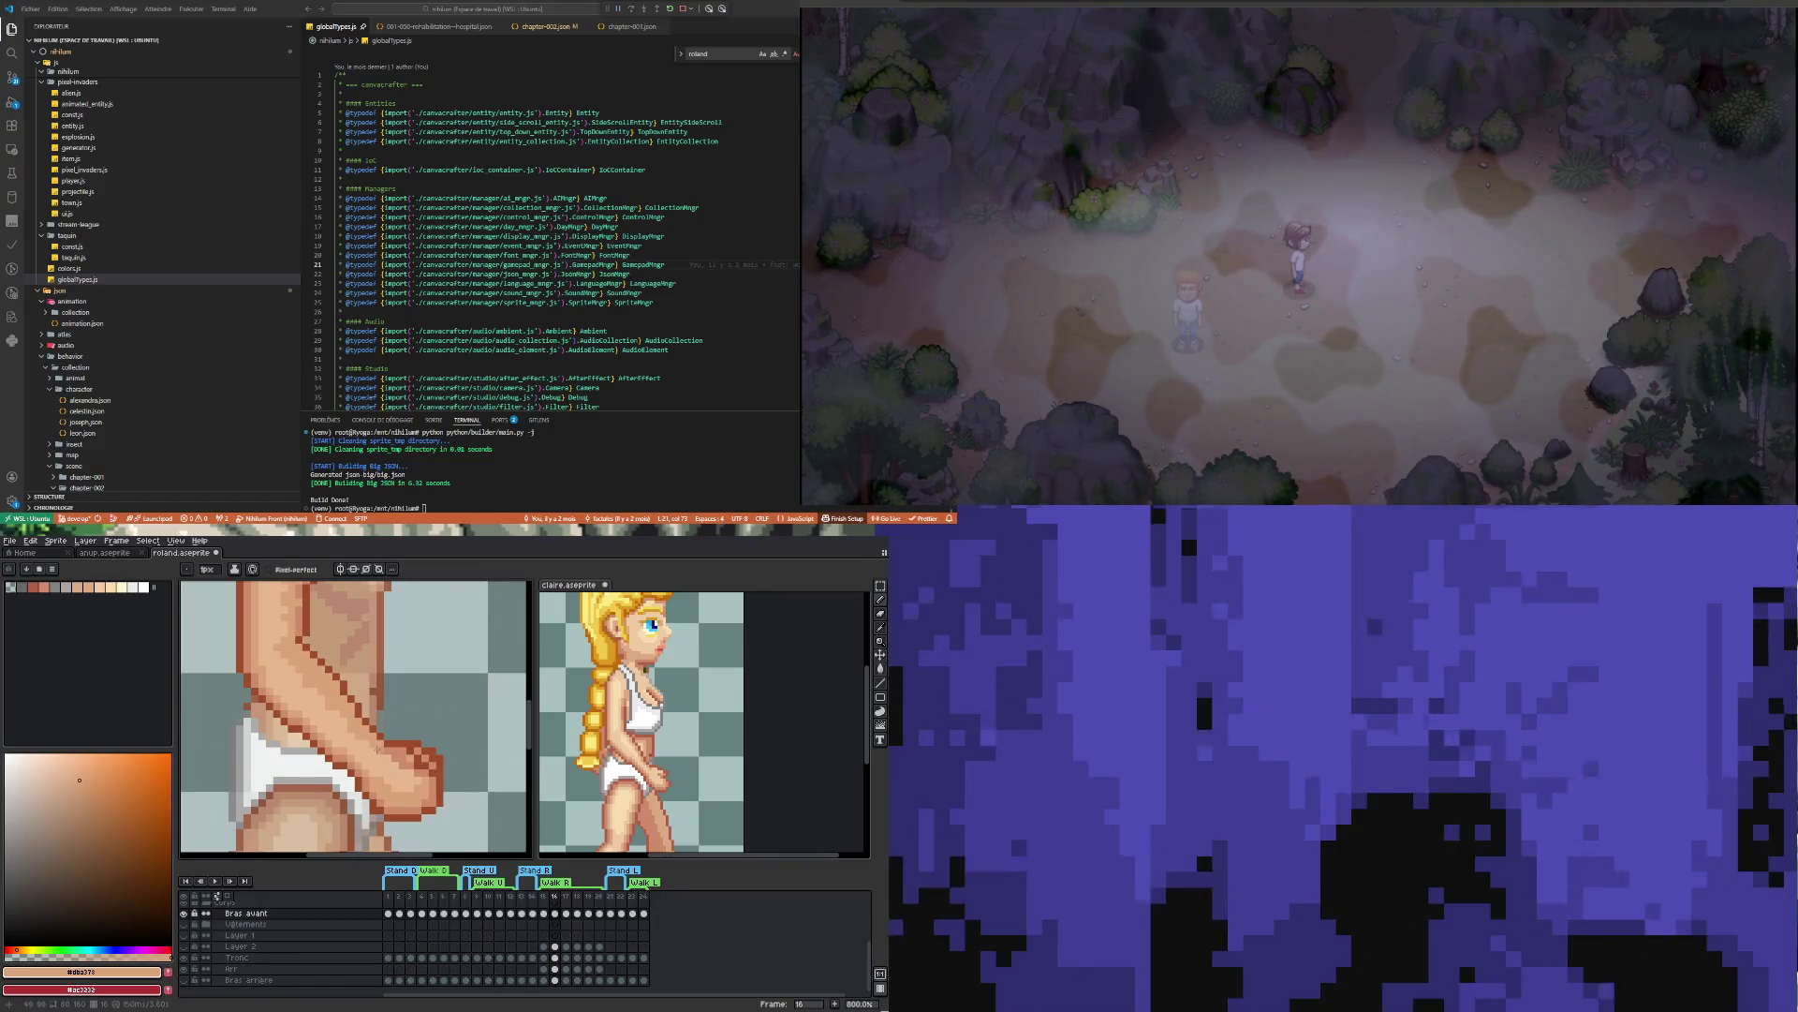
scroll(392, 757, "up", 2)
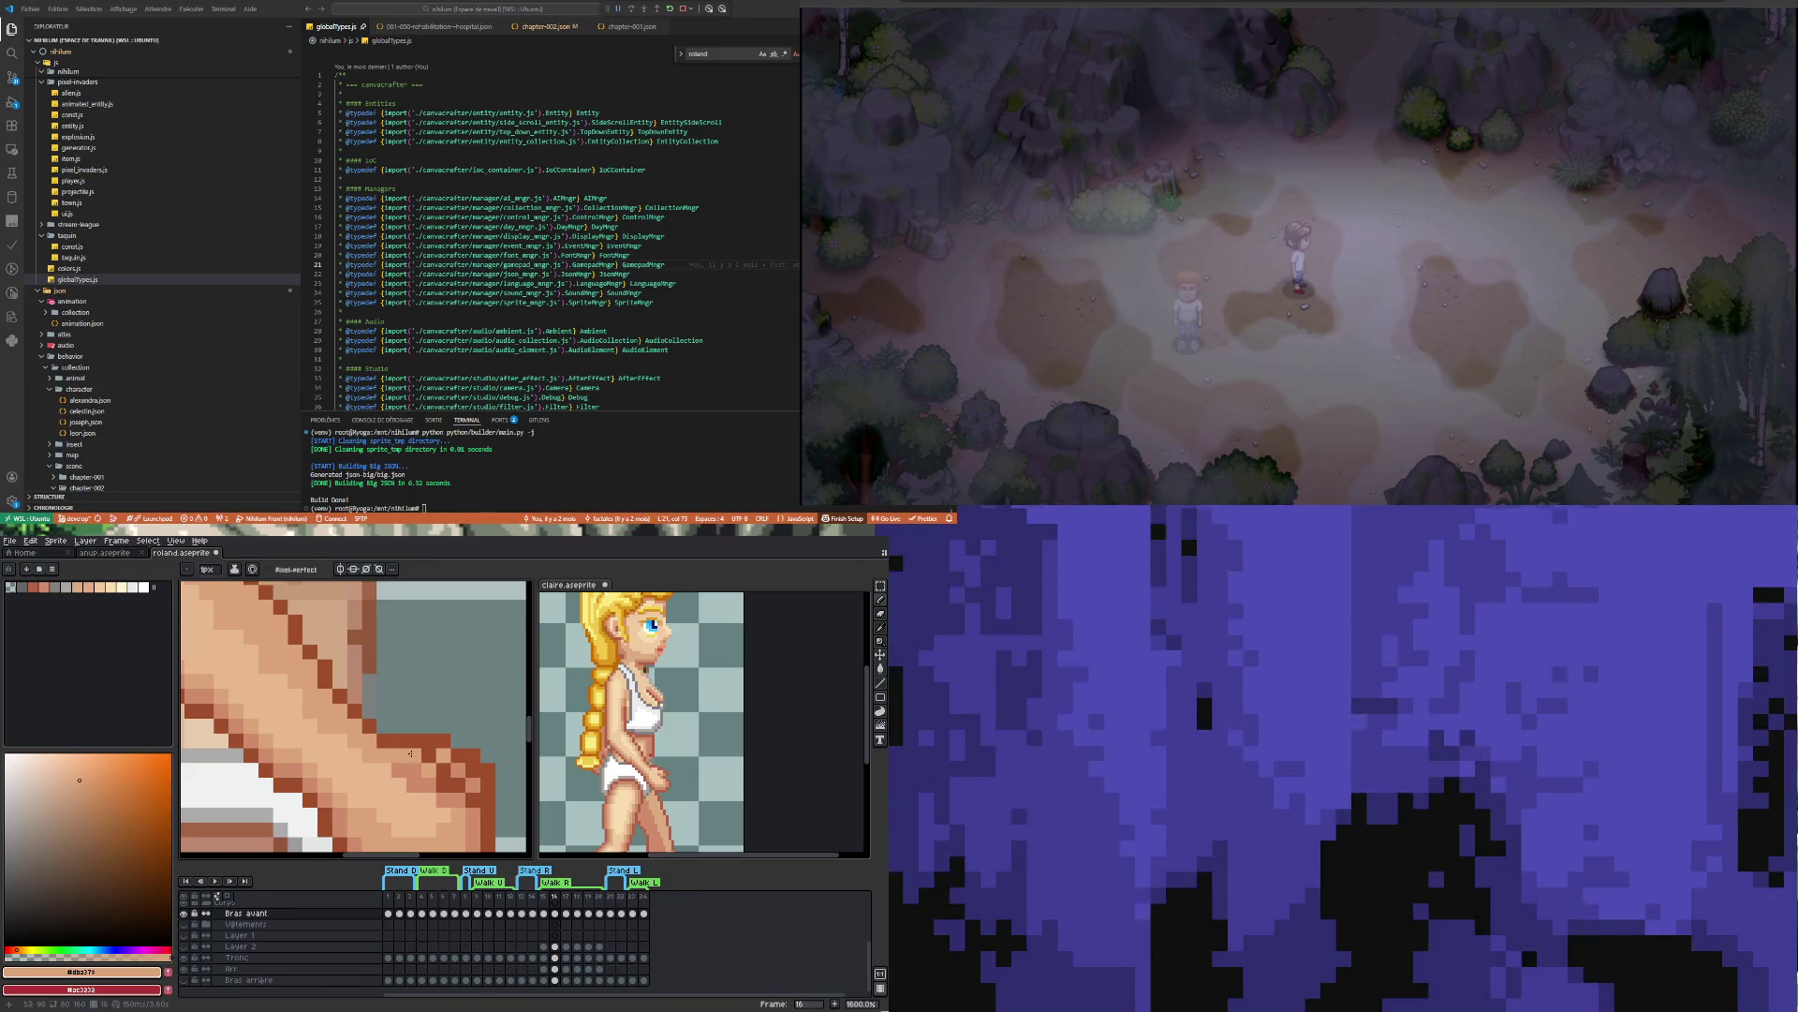
scroll(365, 744, "down", 4)
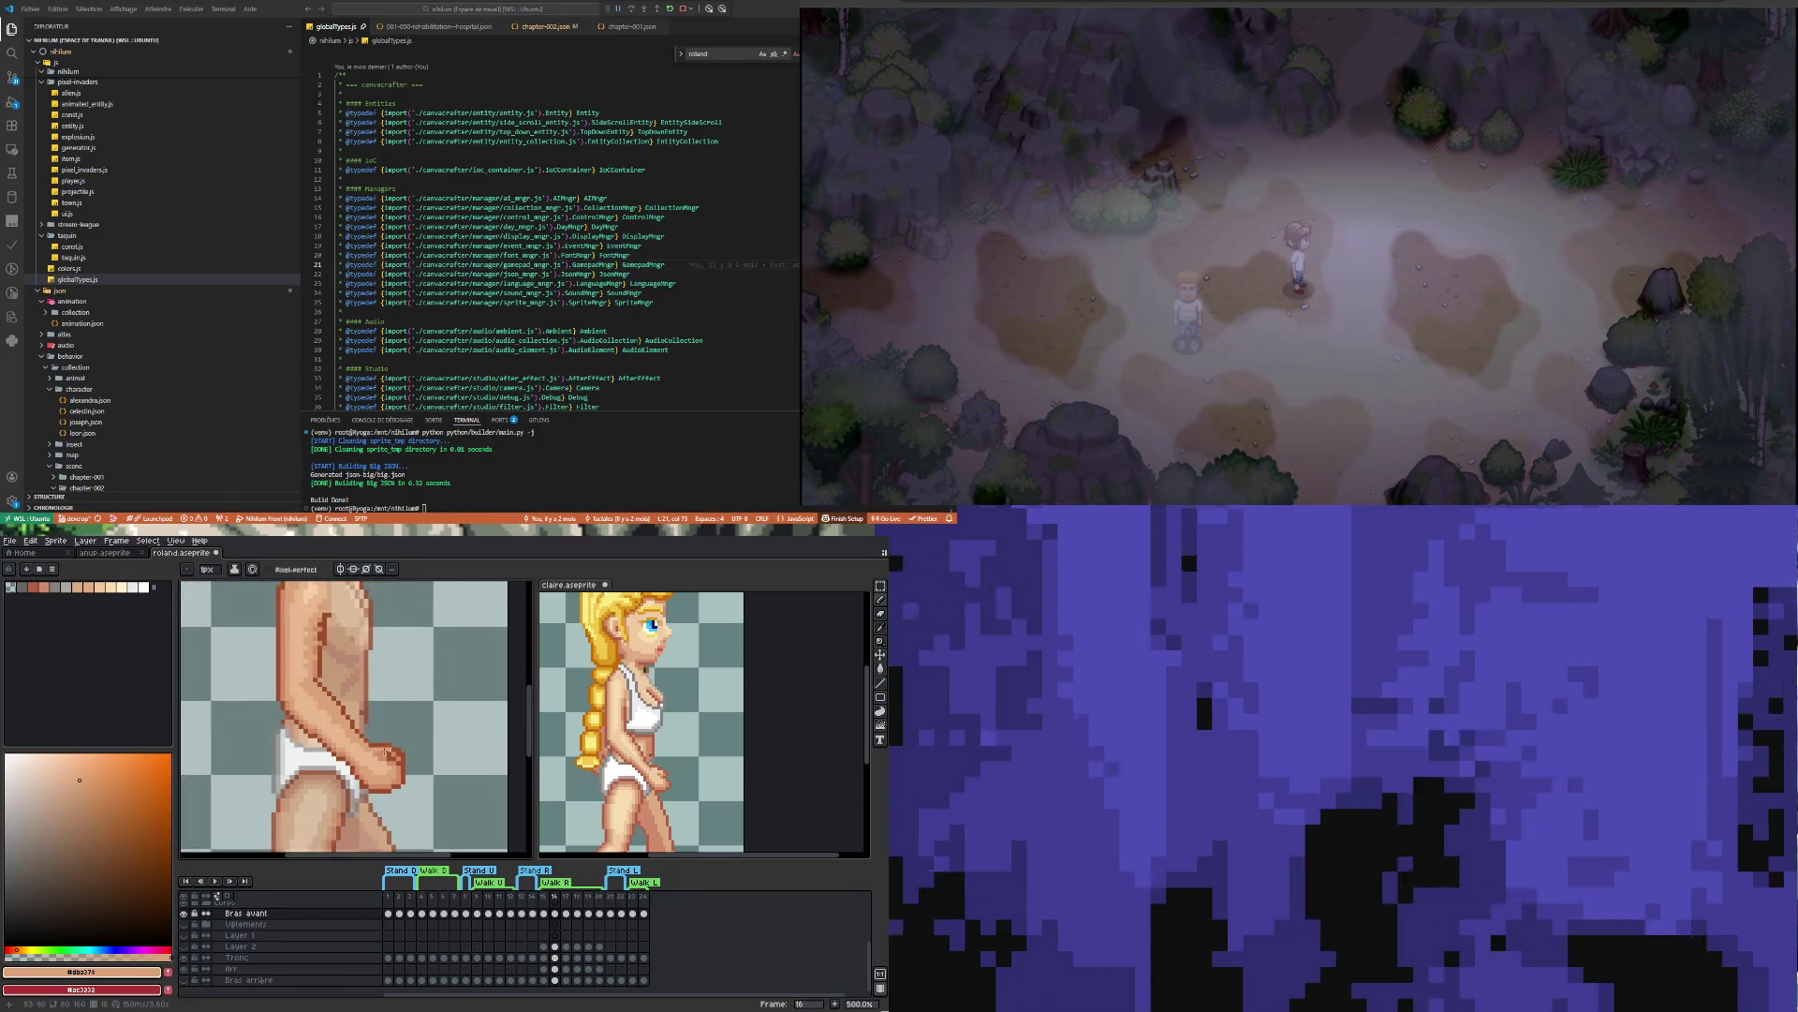
scroll(379, 740, "up", 2)
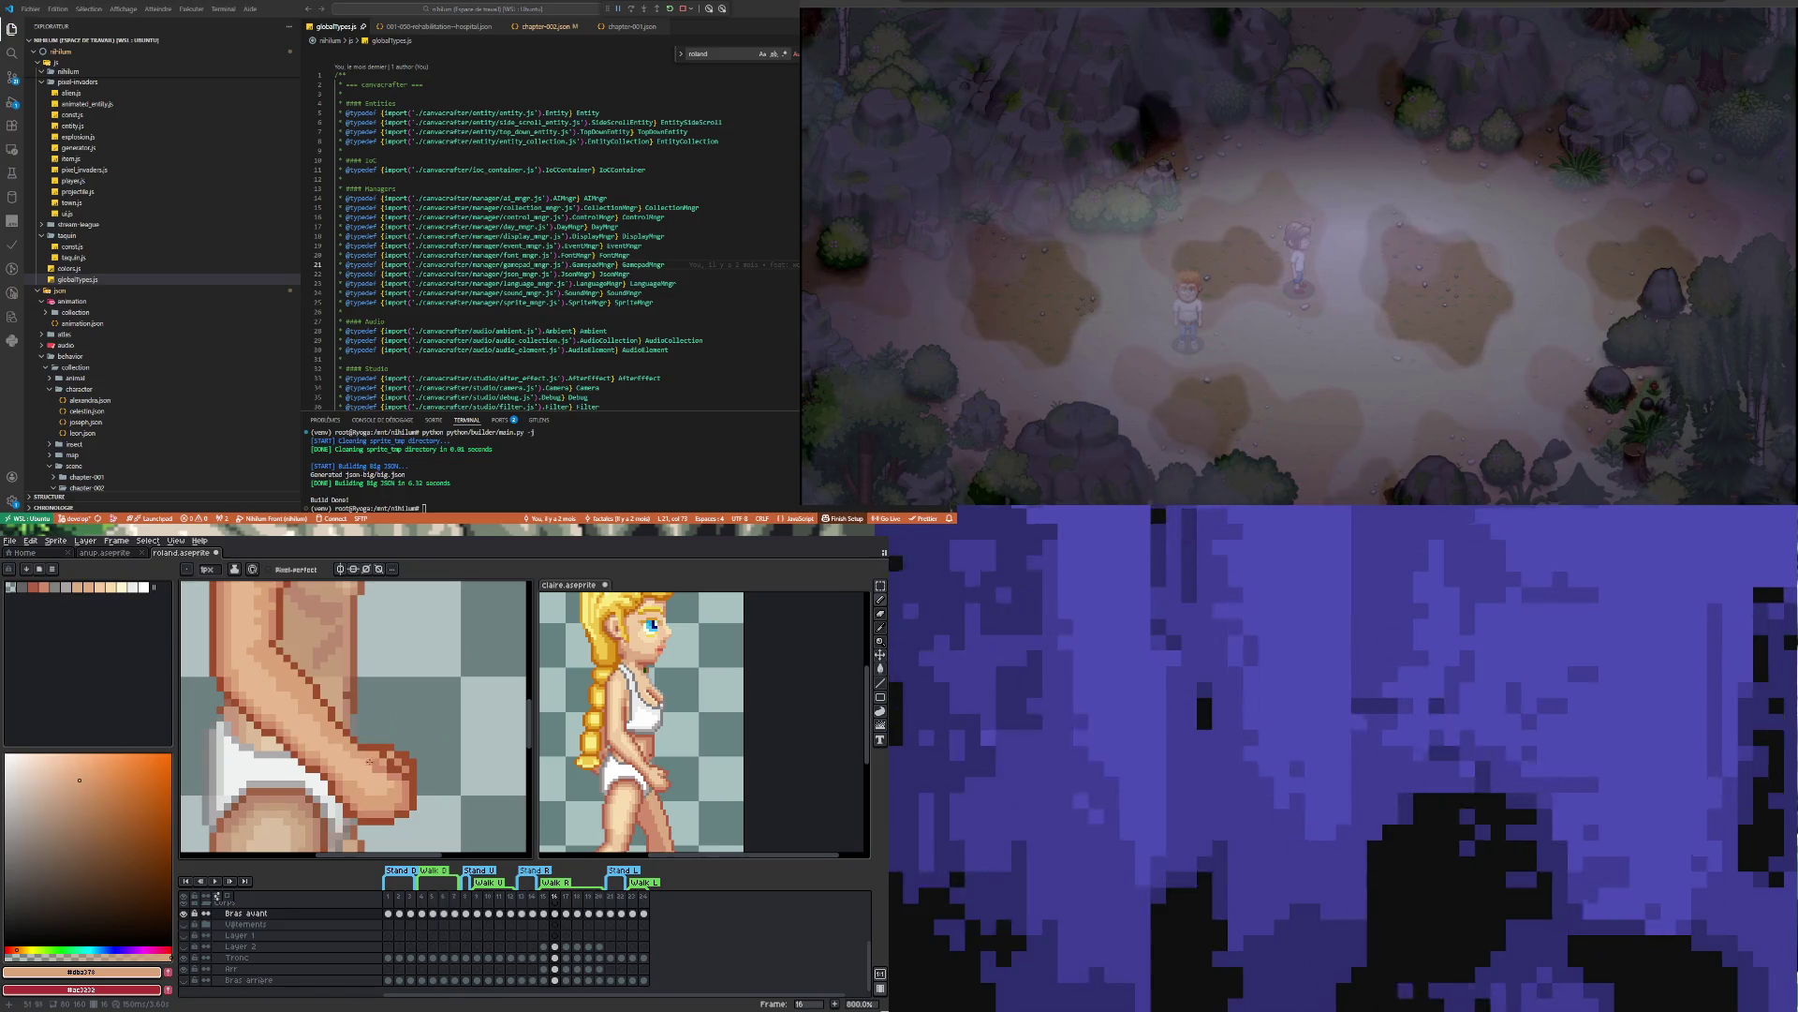
scroll(380, 769, "down", 4)
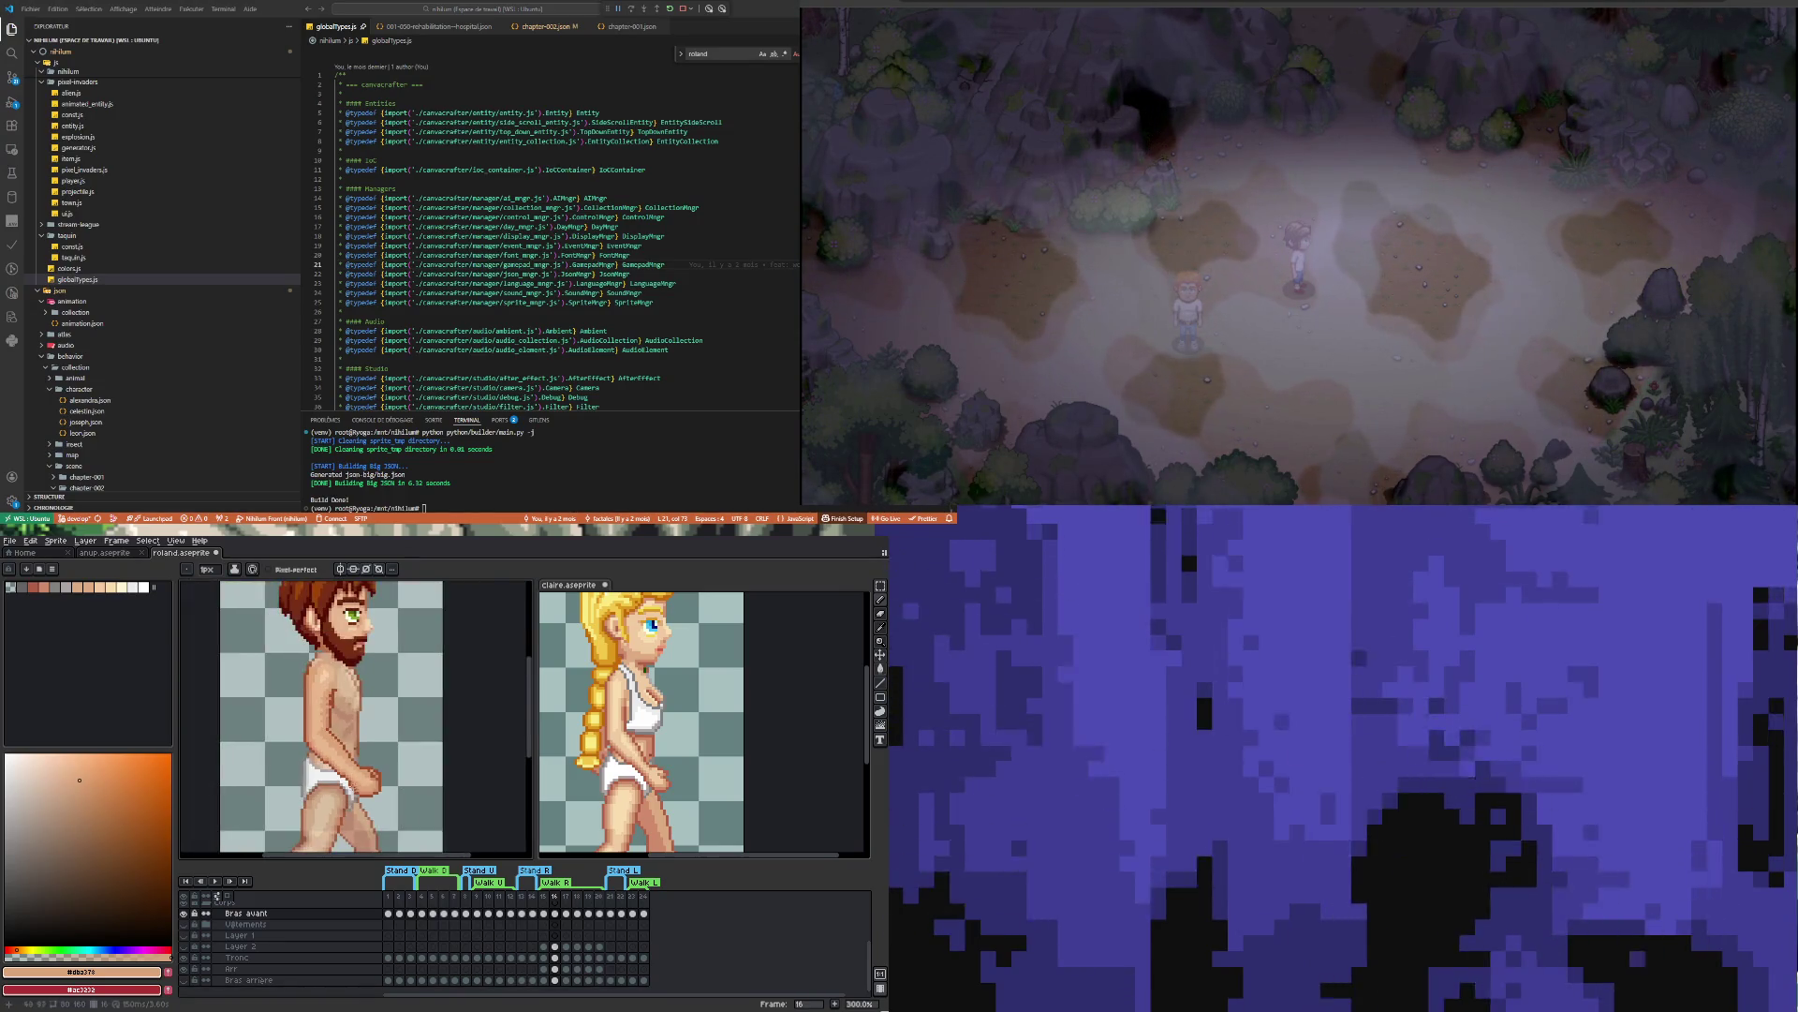
scroll(349, 756, "up", 1)
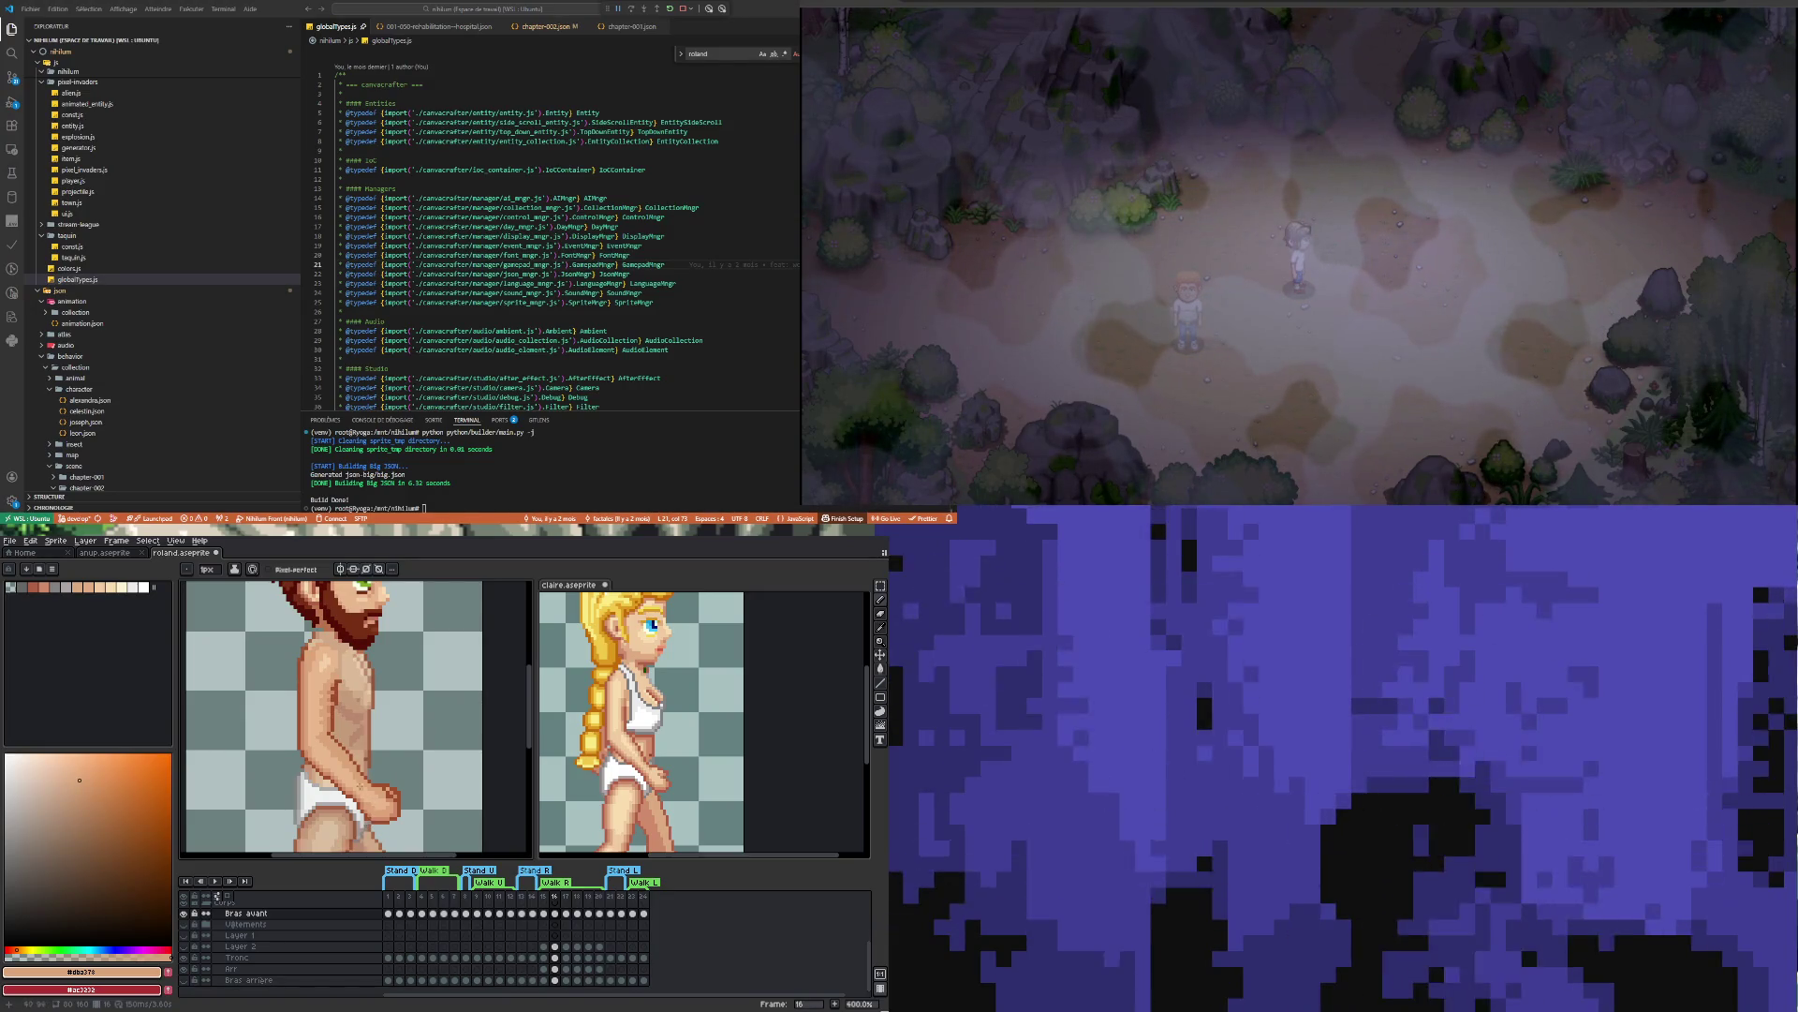
scroll(372, 804, "up", 1)
scroll(325, 755, "up", 1)
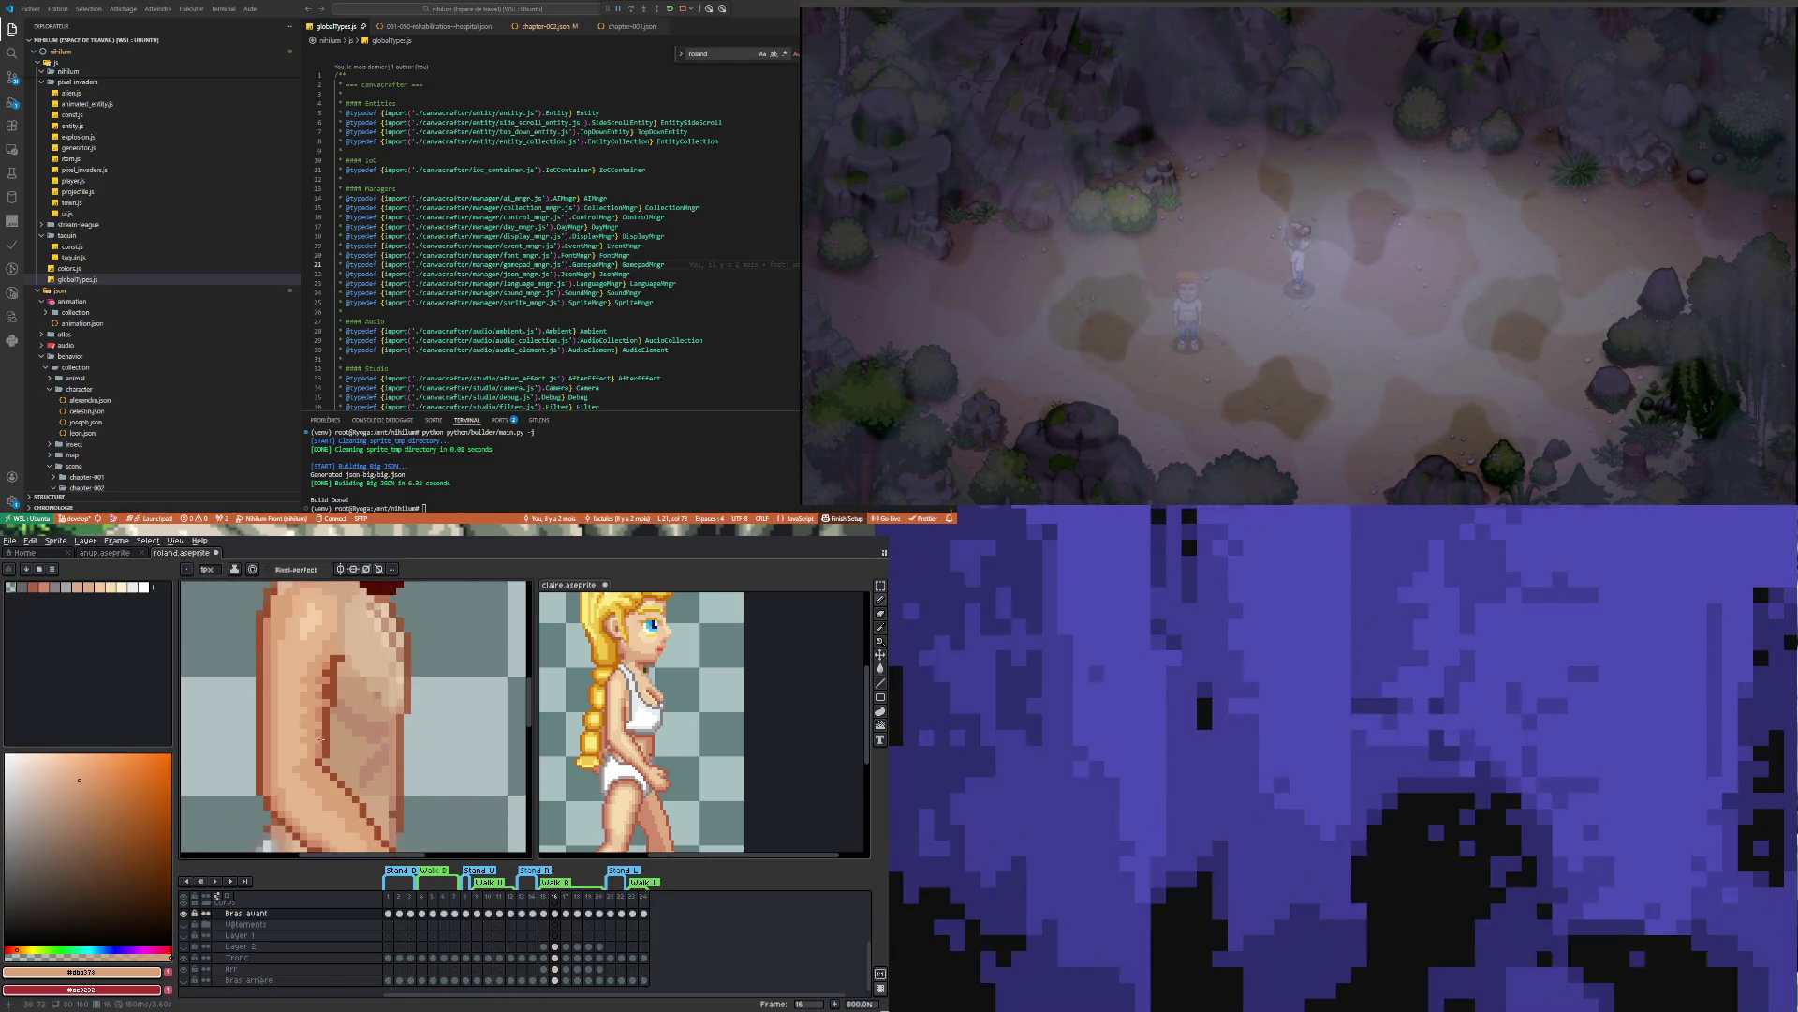
Sample the light skin tone #dba378 from the chest and shade the forearm with it
key("i")
left_click(323, 739)
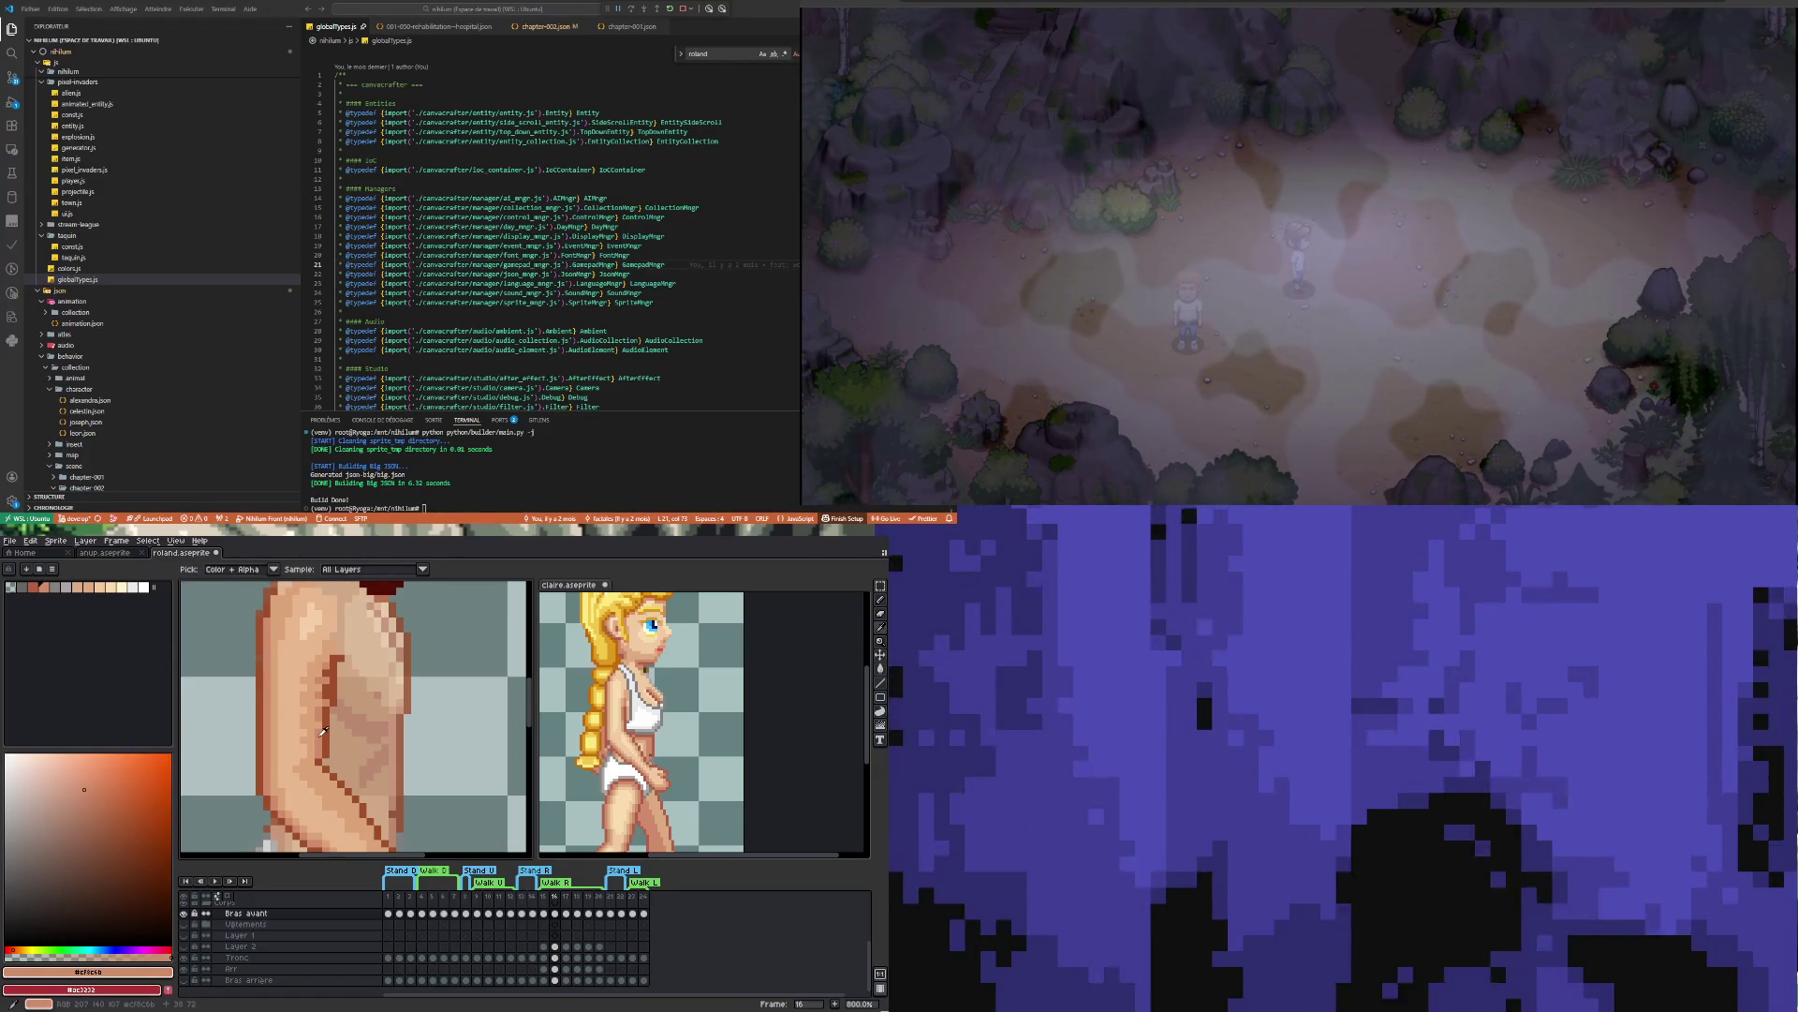
key("b")
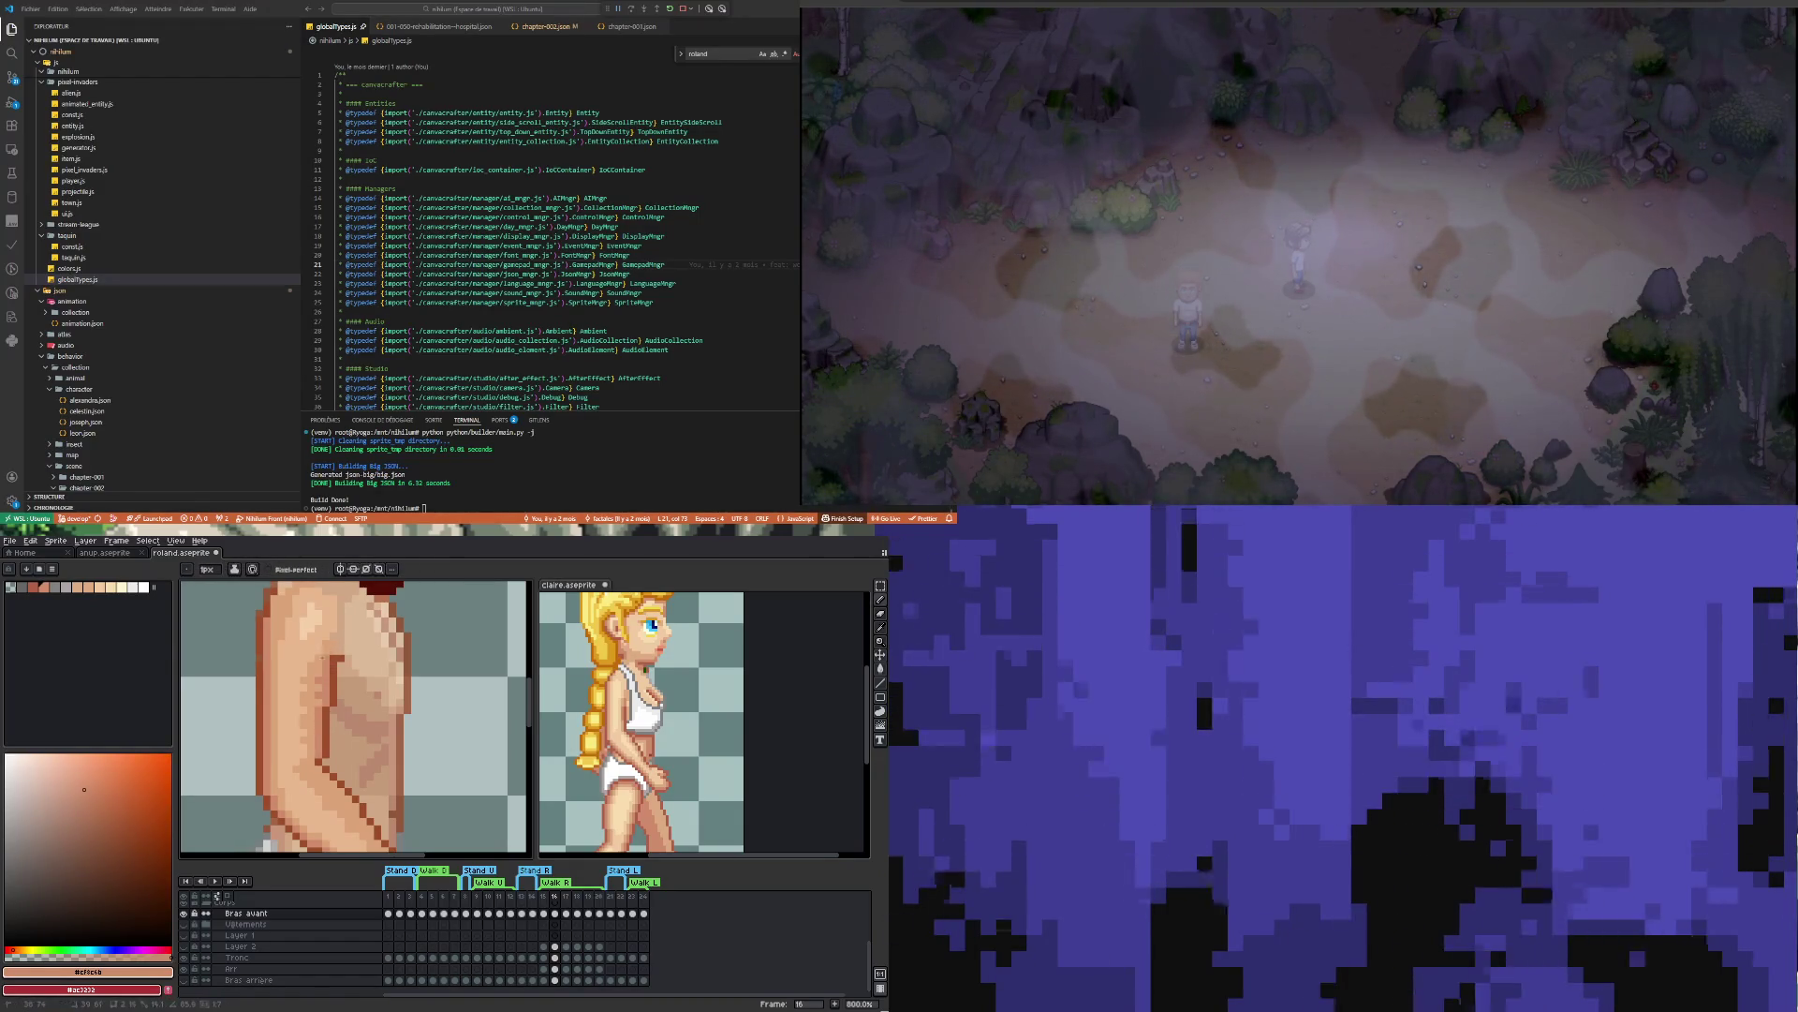
key("i")
left_click(318, 717)
key("b")
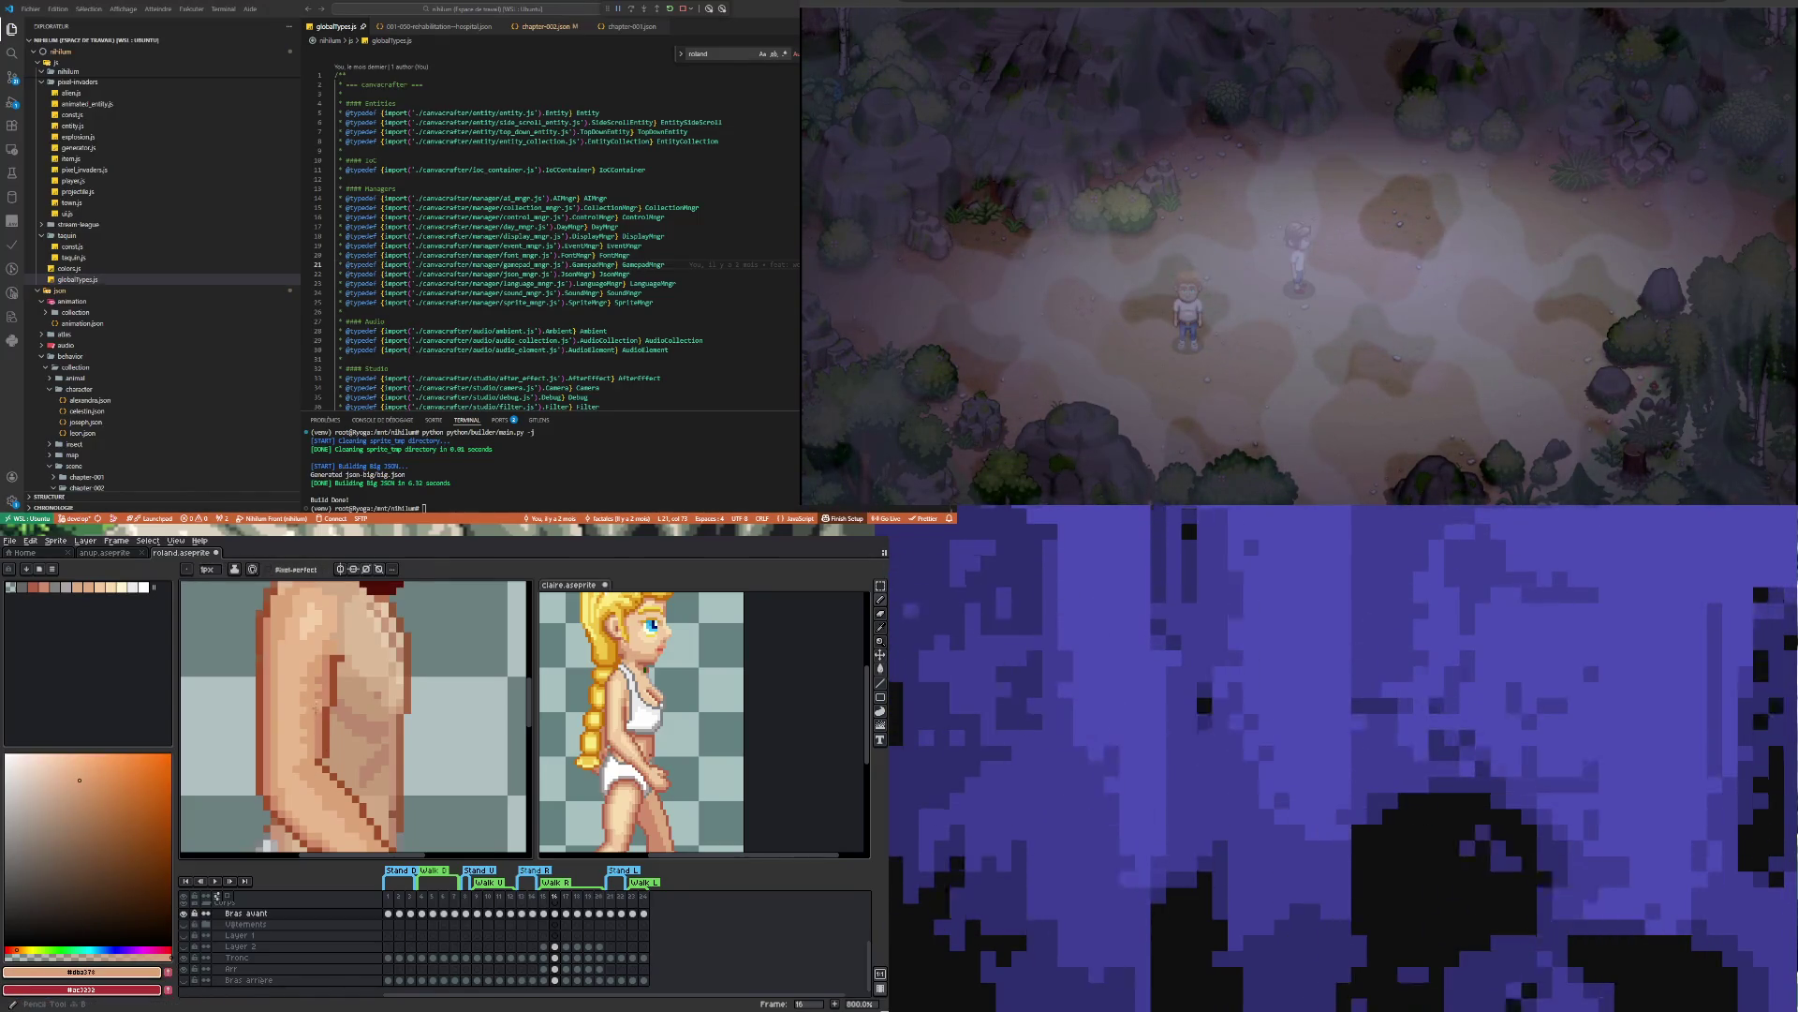
scroll(315, 675, "down", 1)
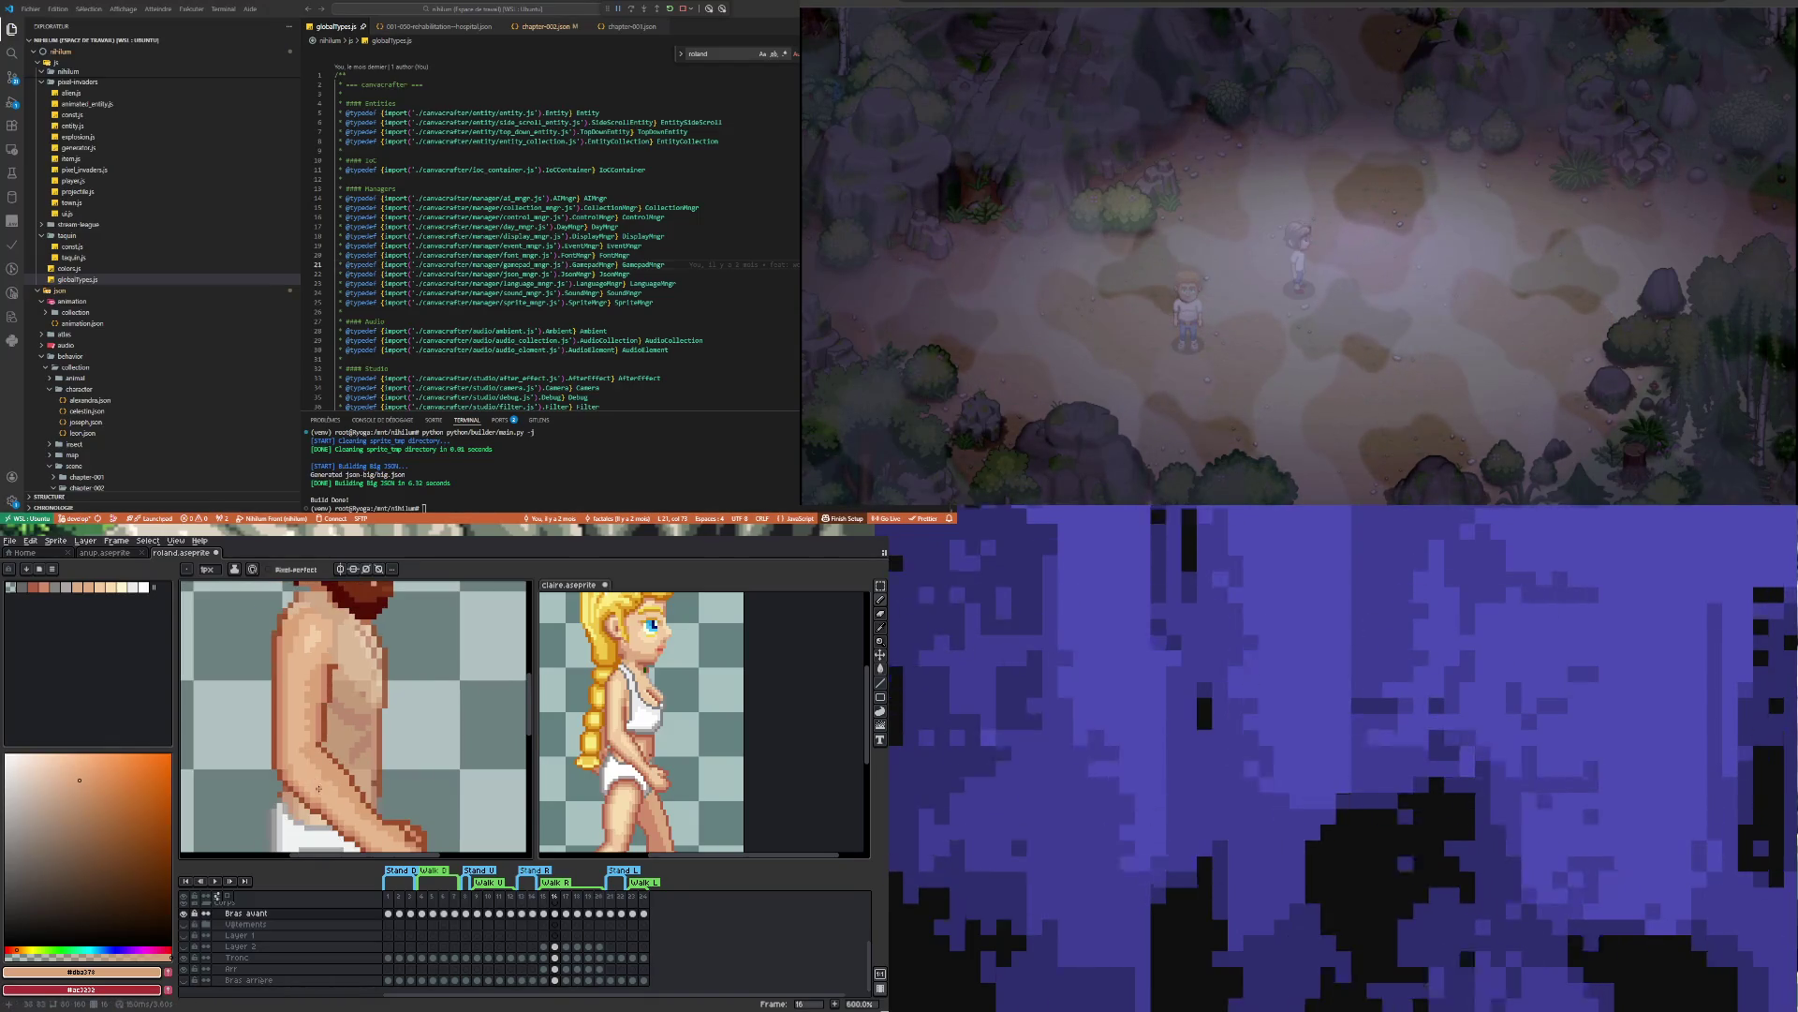
scroll(318, 789, "up", 1)
scroll(322, 750, "down", 1)
scroll(325, 715, "up", 1)
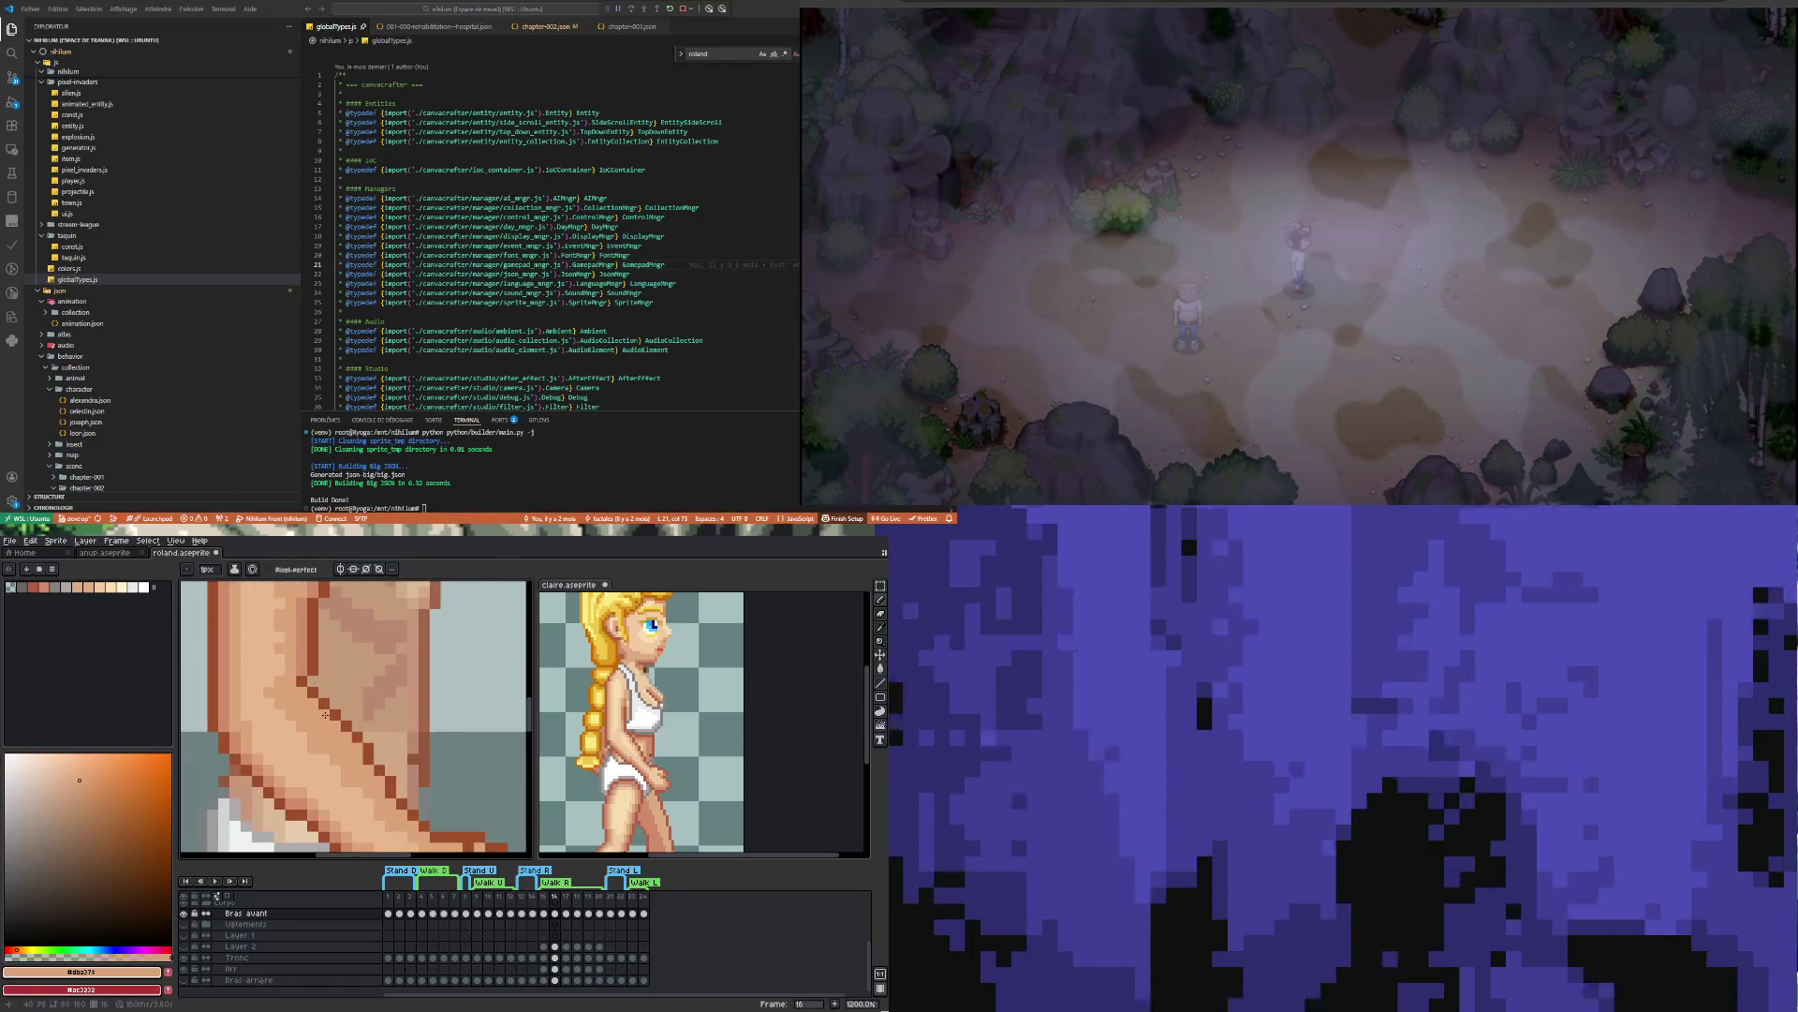
scroll(325, 716, "down", 2)
scroll(324, 718, "up", 1)
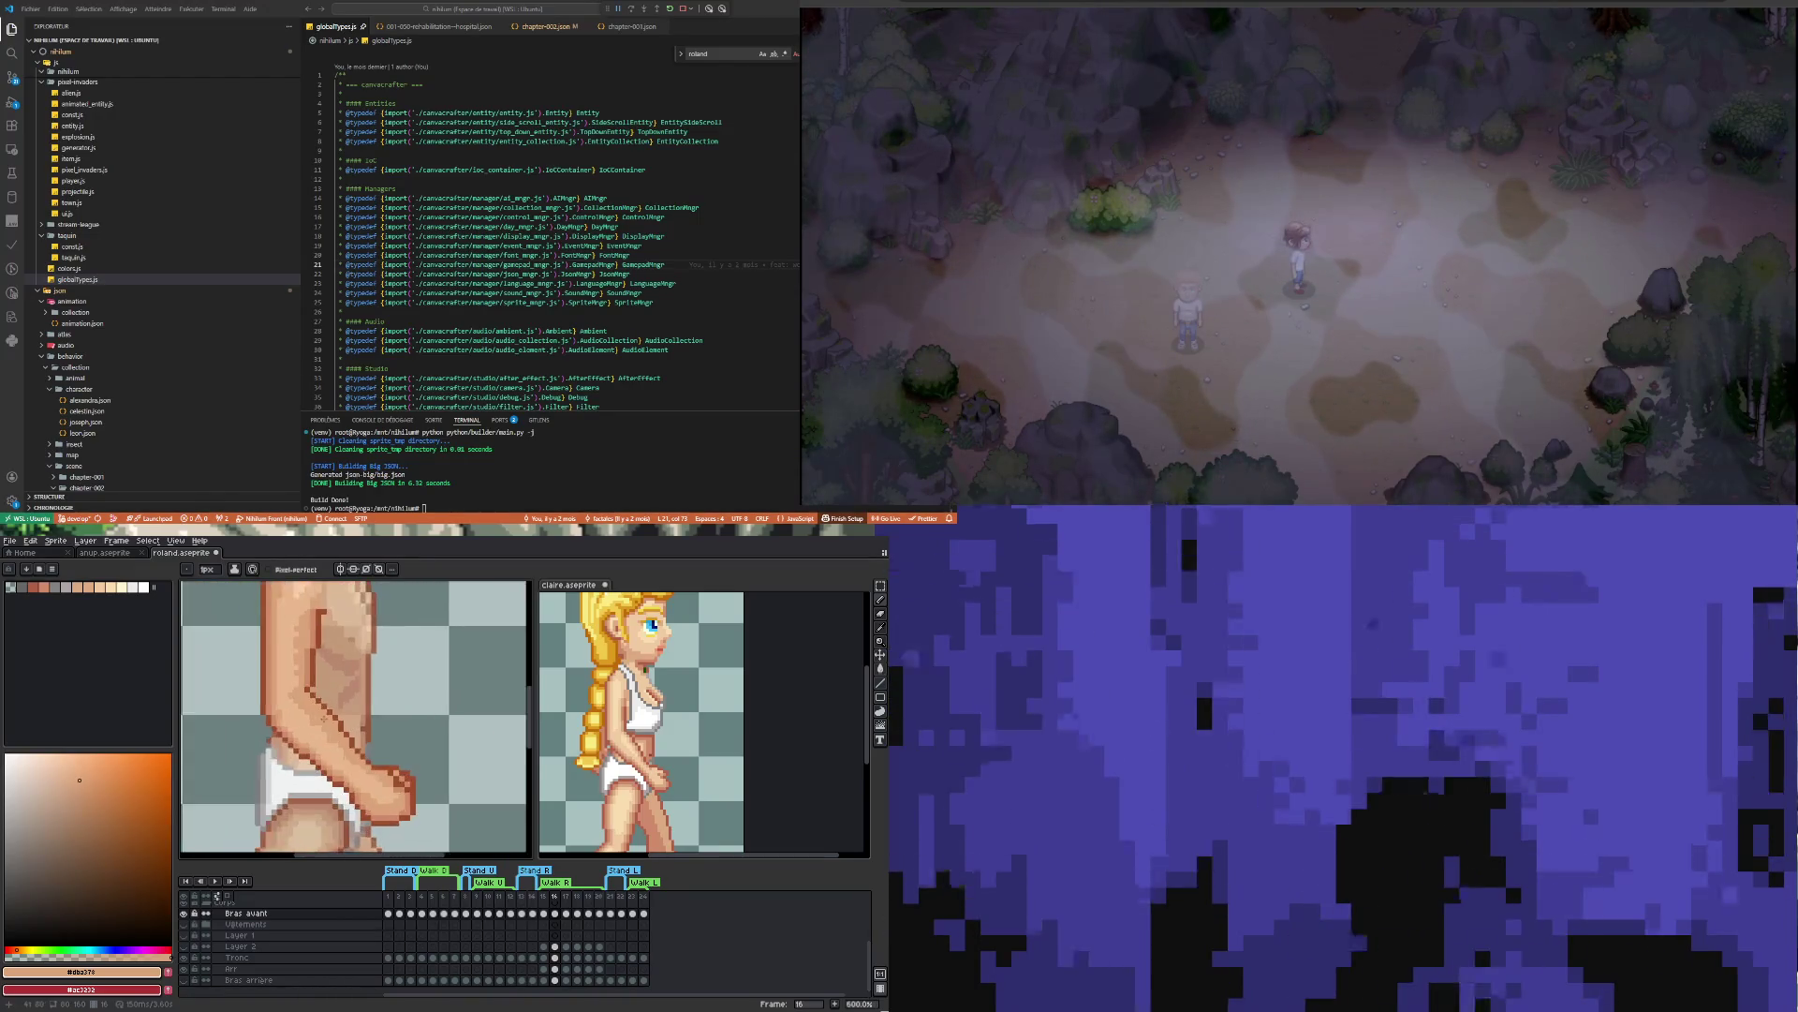
left_click(310, 721, "alt")
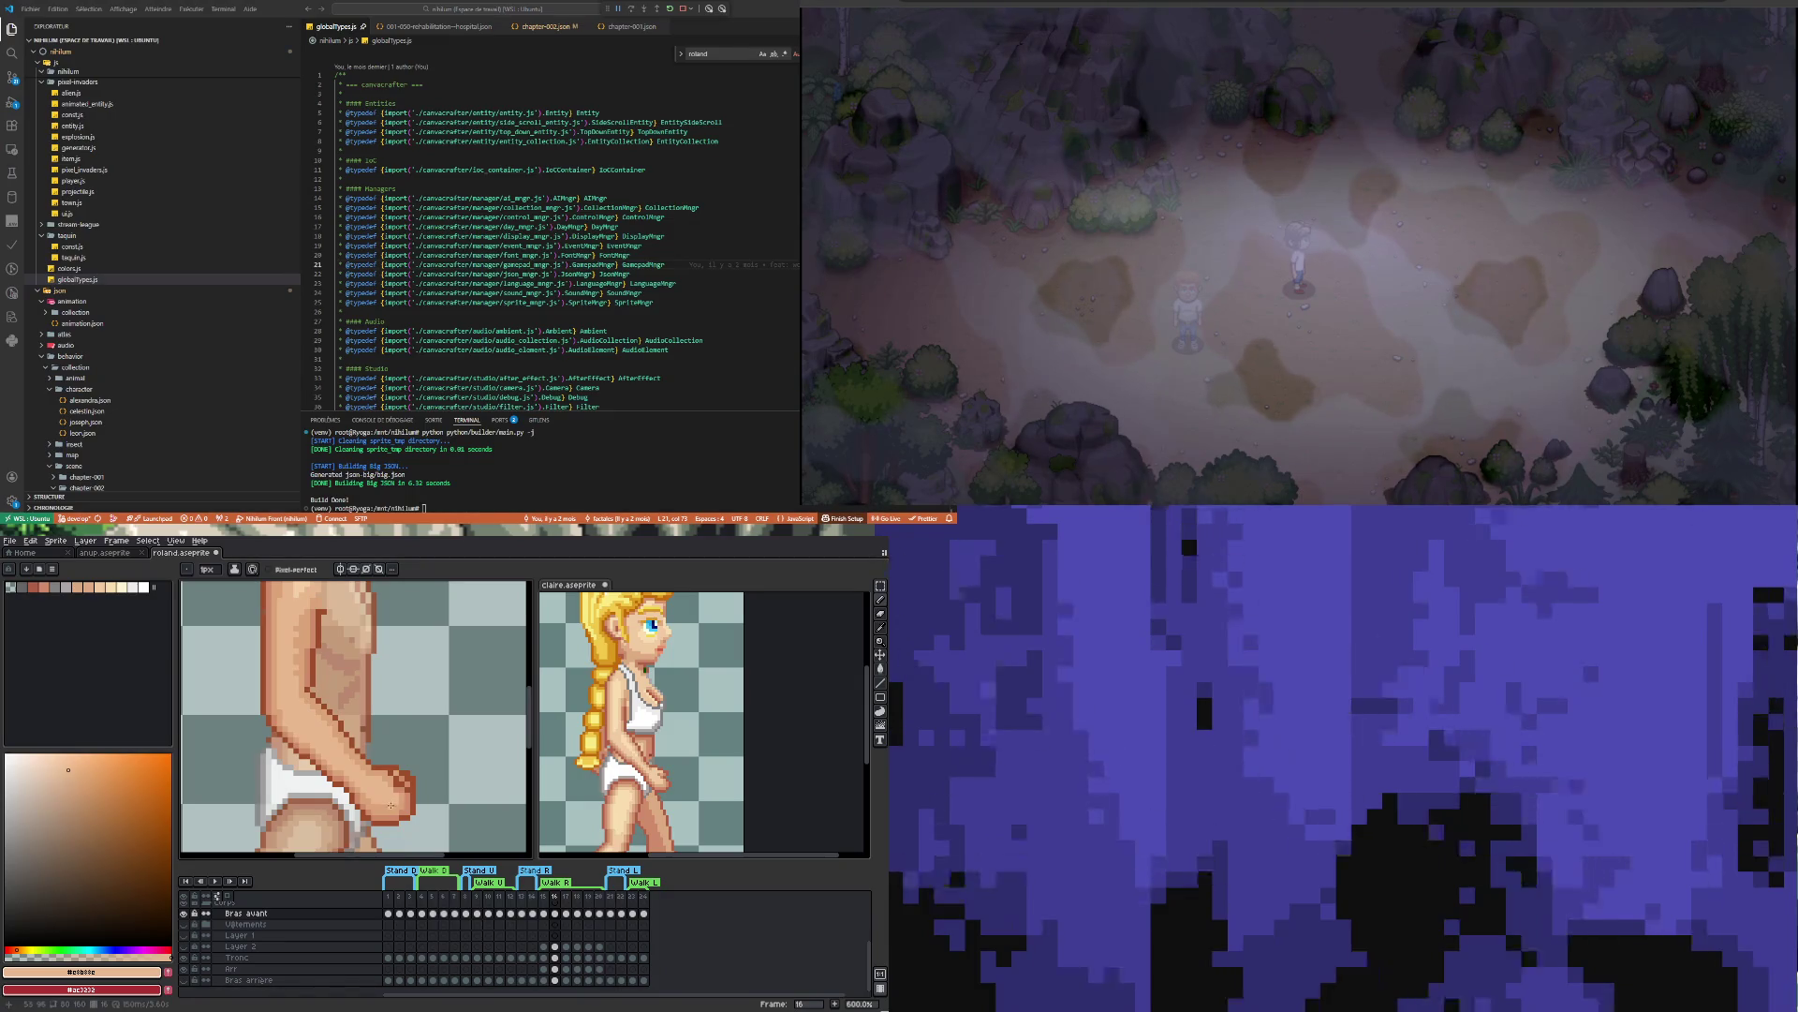
Zoom out and back in to check the forearm and fist shading
scroll(375, 770, "down", 3)
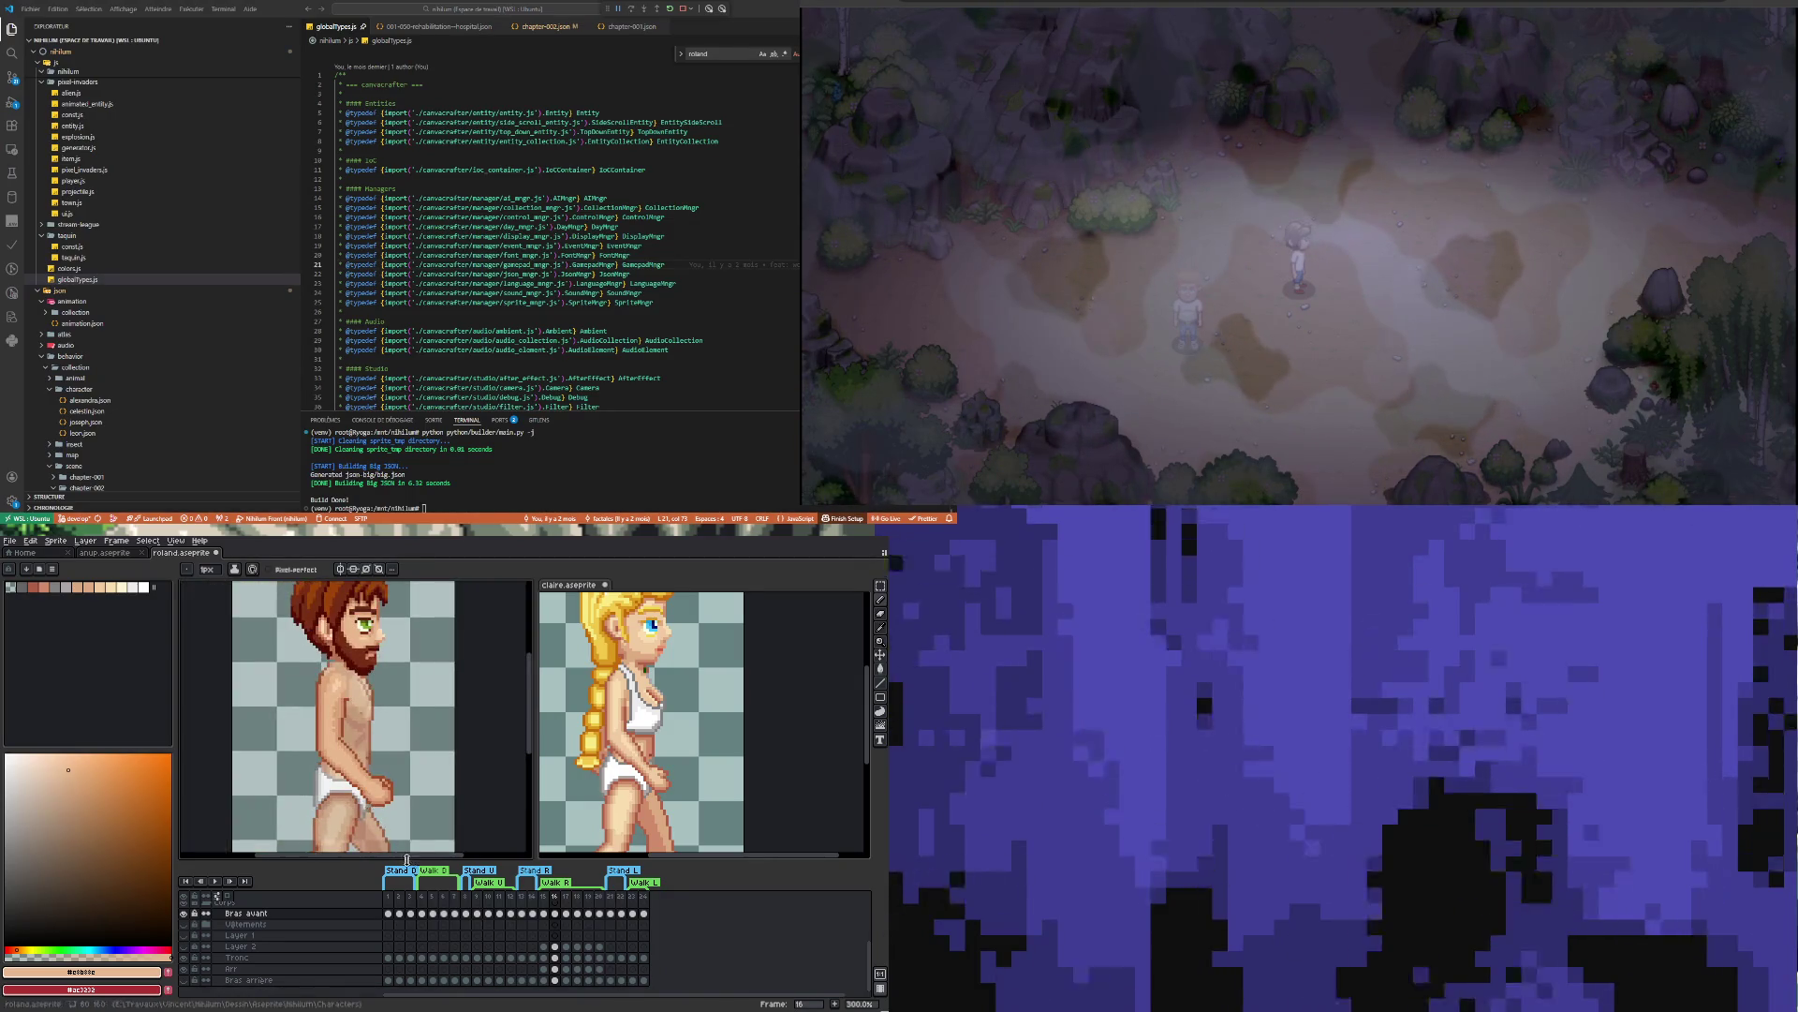
scroll(381, 781, "up", 3)
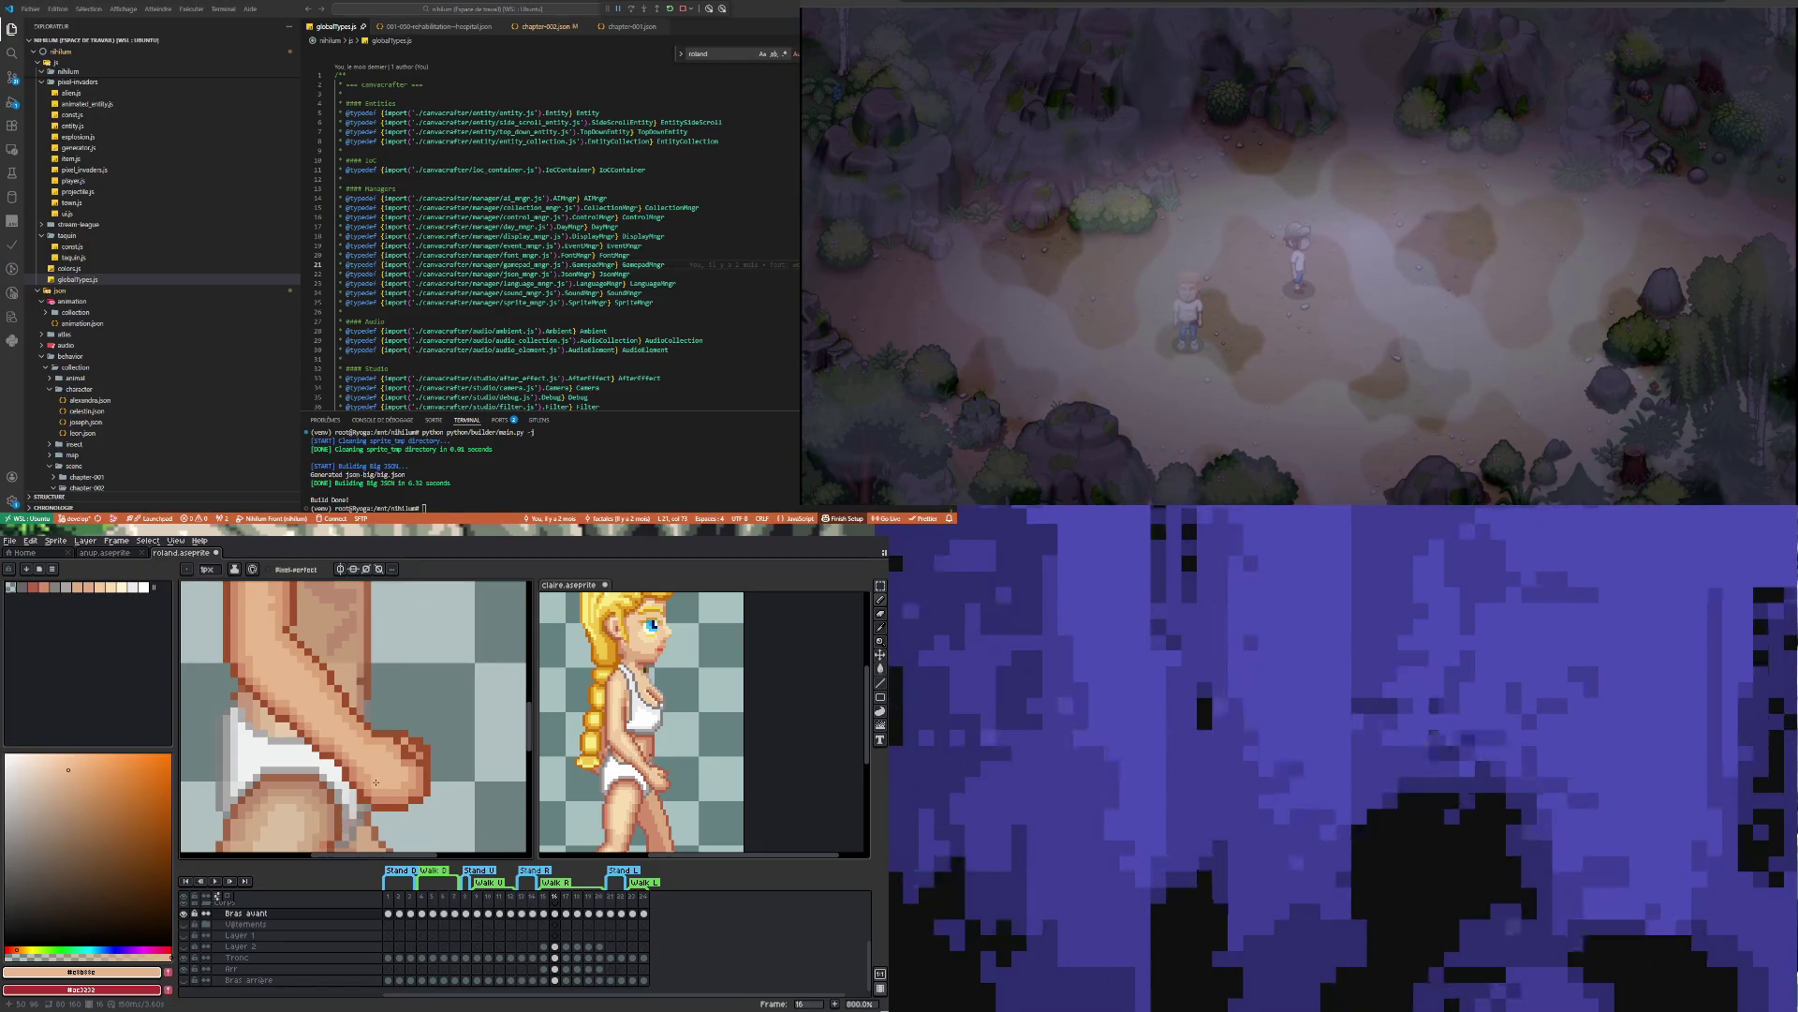
scroll(376, 781, "down", 3)
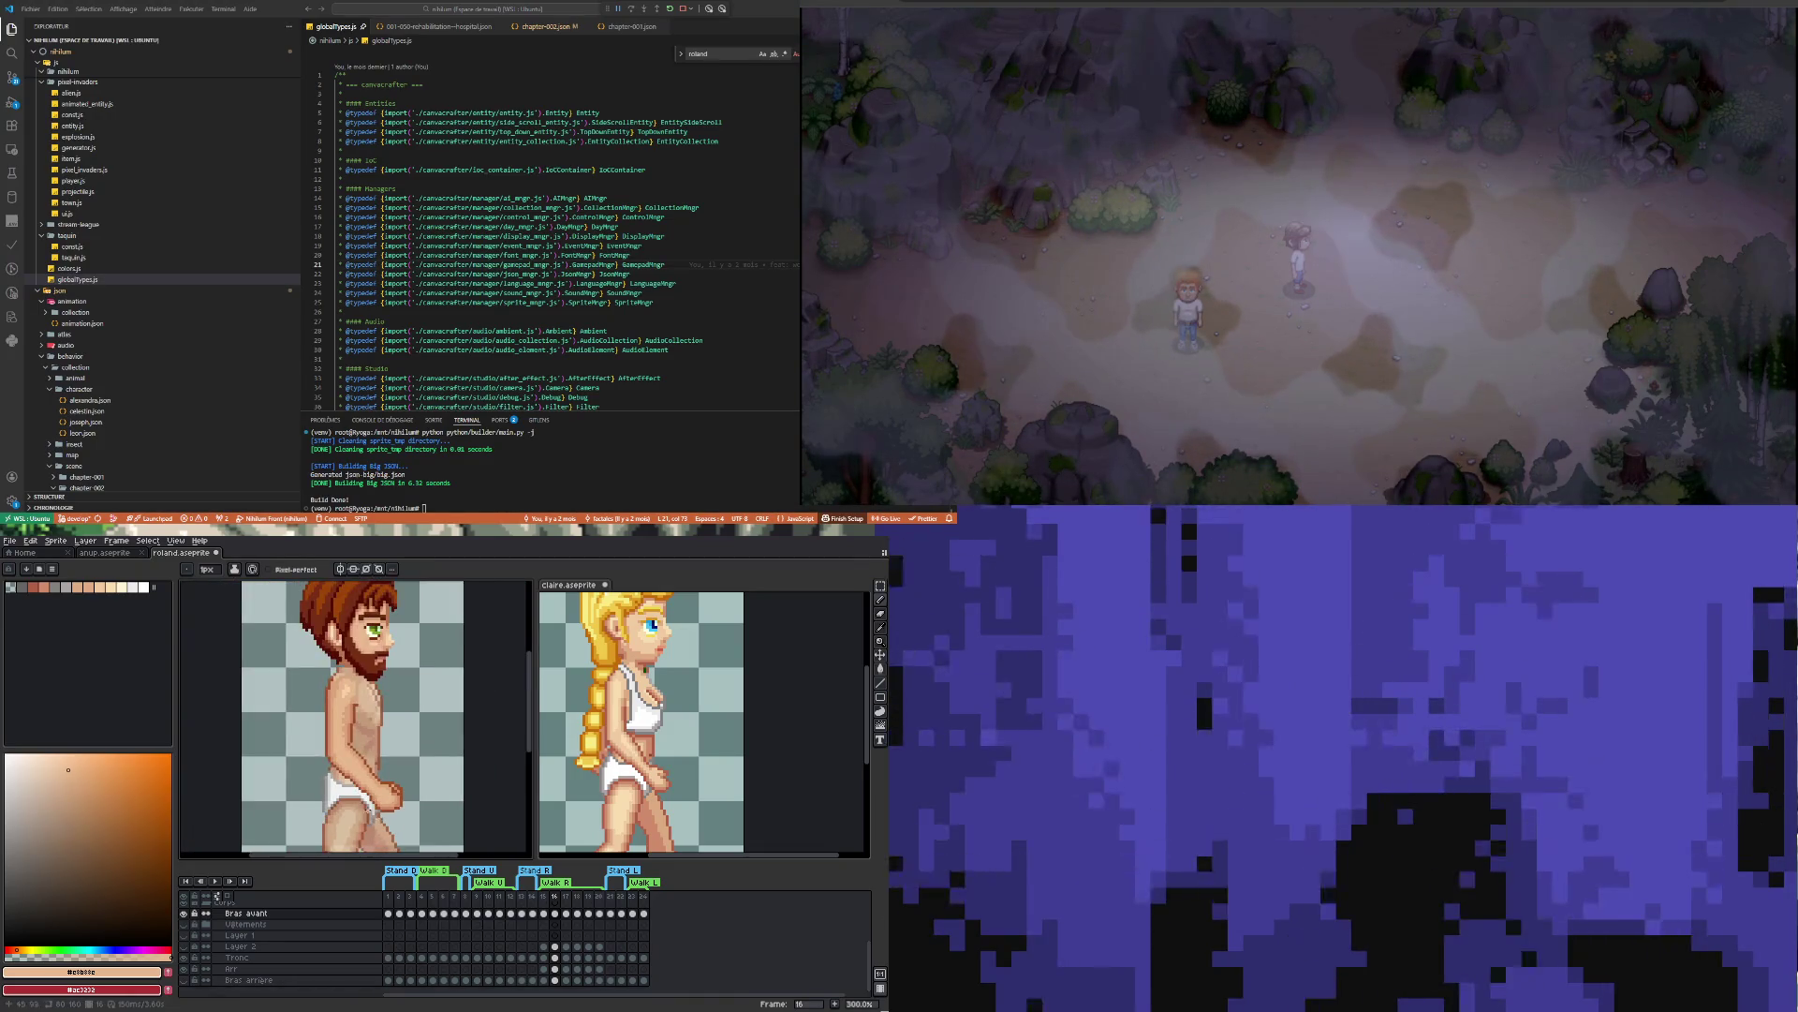
scroll(375, 781, "up", 1)
scroll(376, 781, "down", 3)
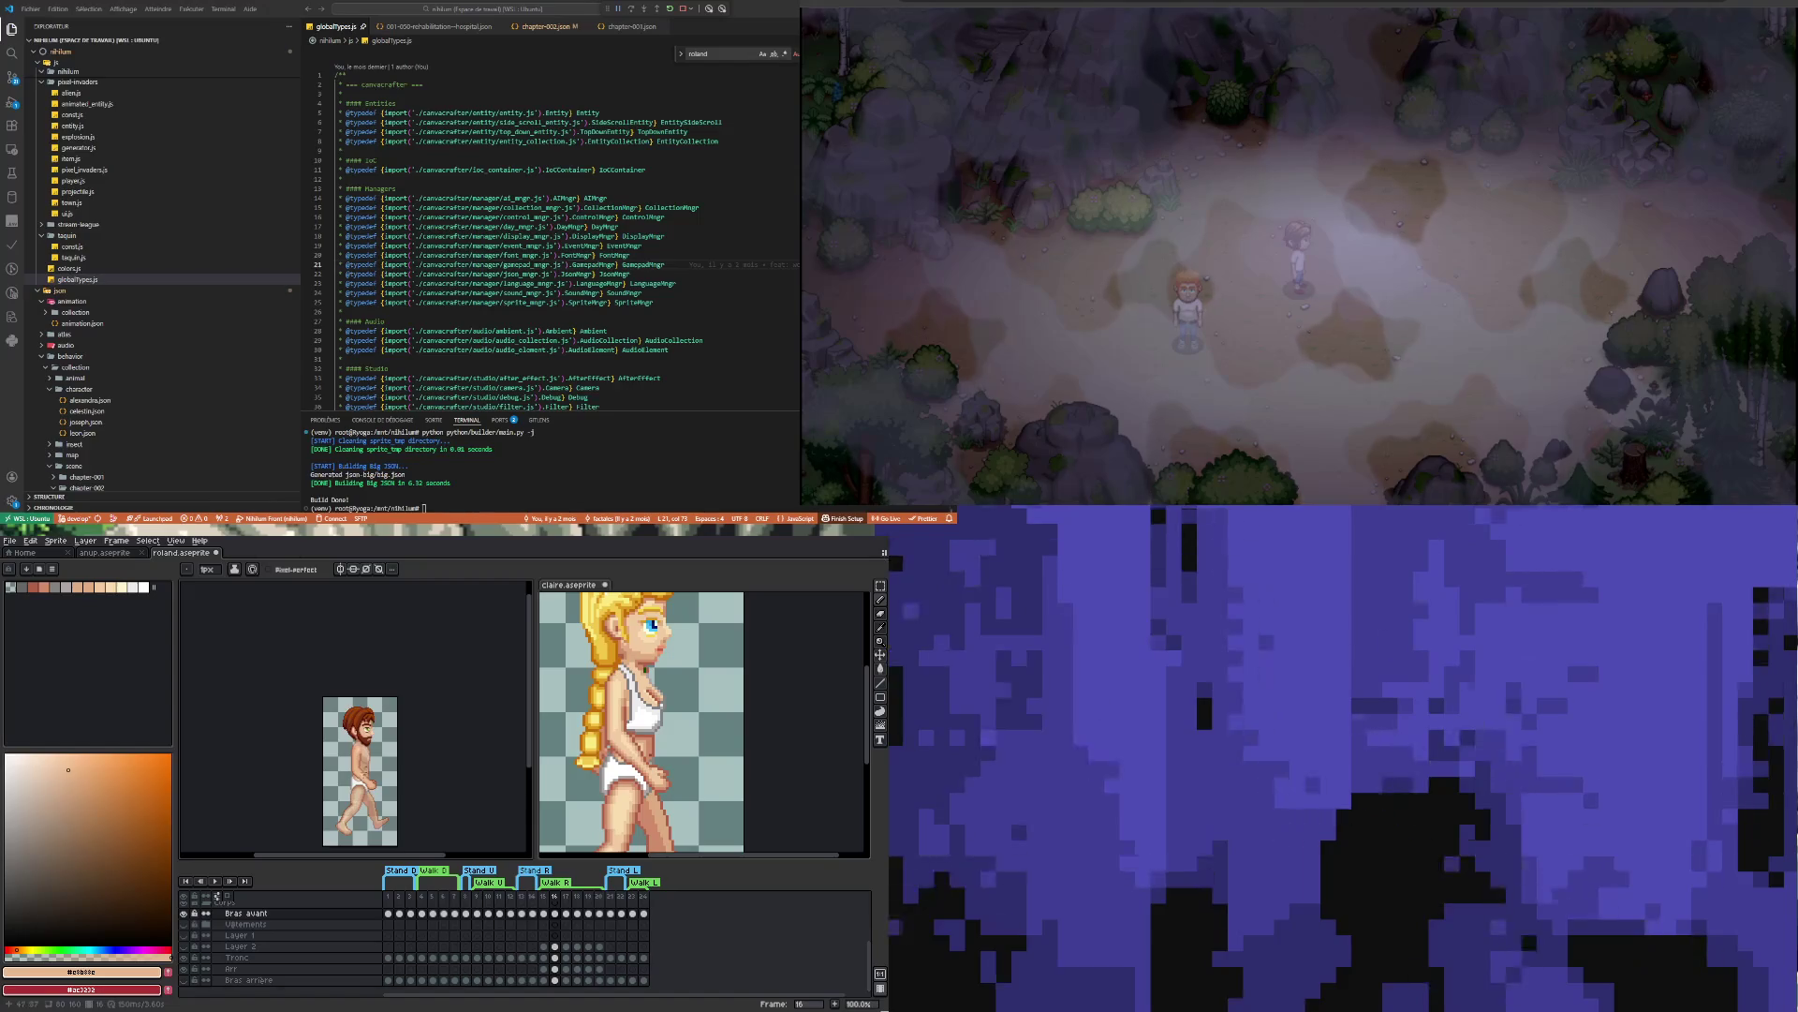
scroll(366, 810, "up", 5)
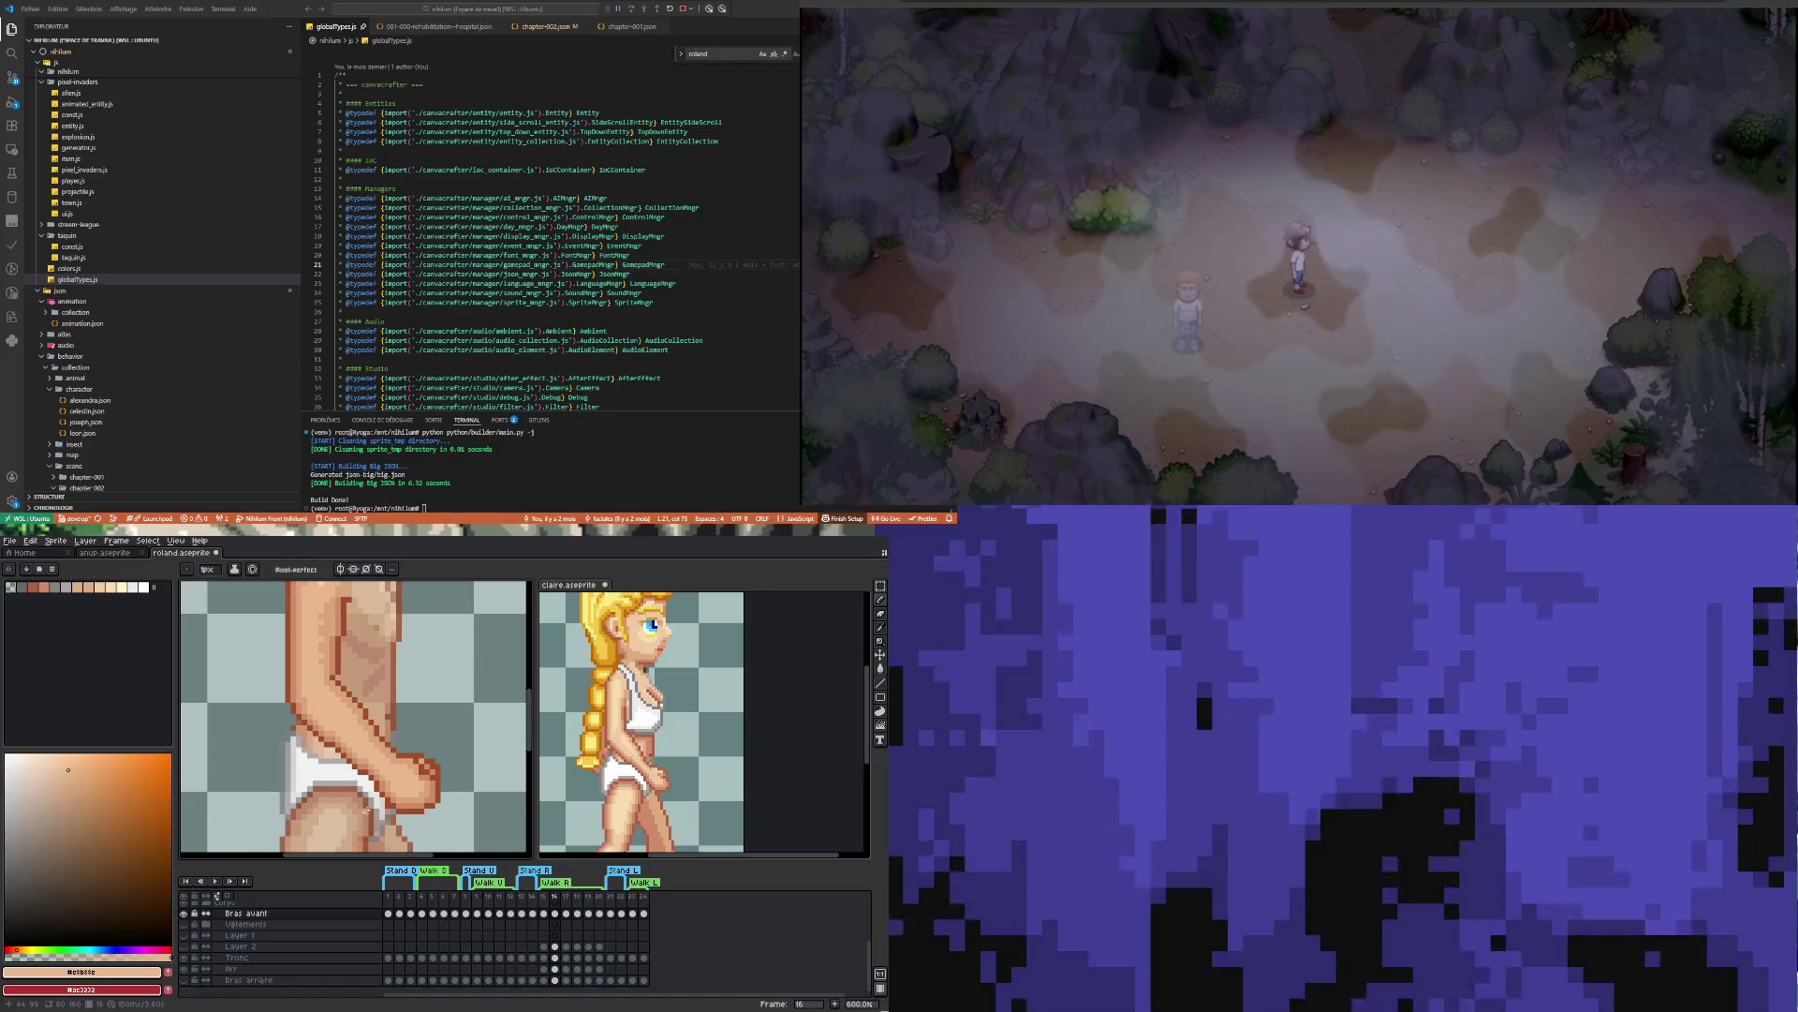
scroll(365, 776, "up", 1)
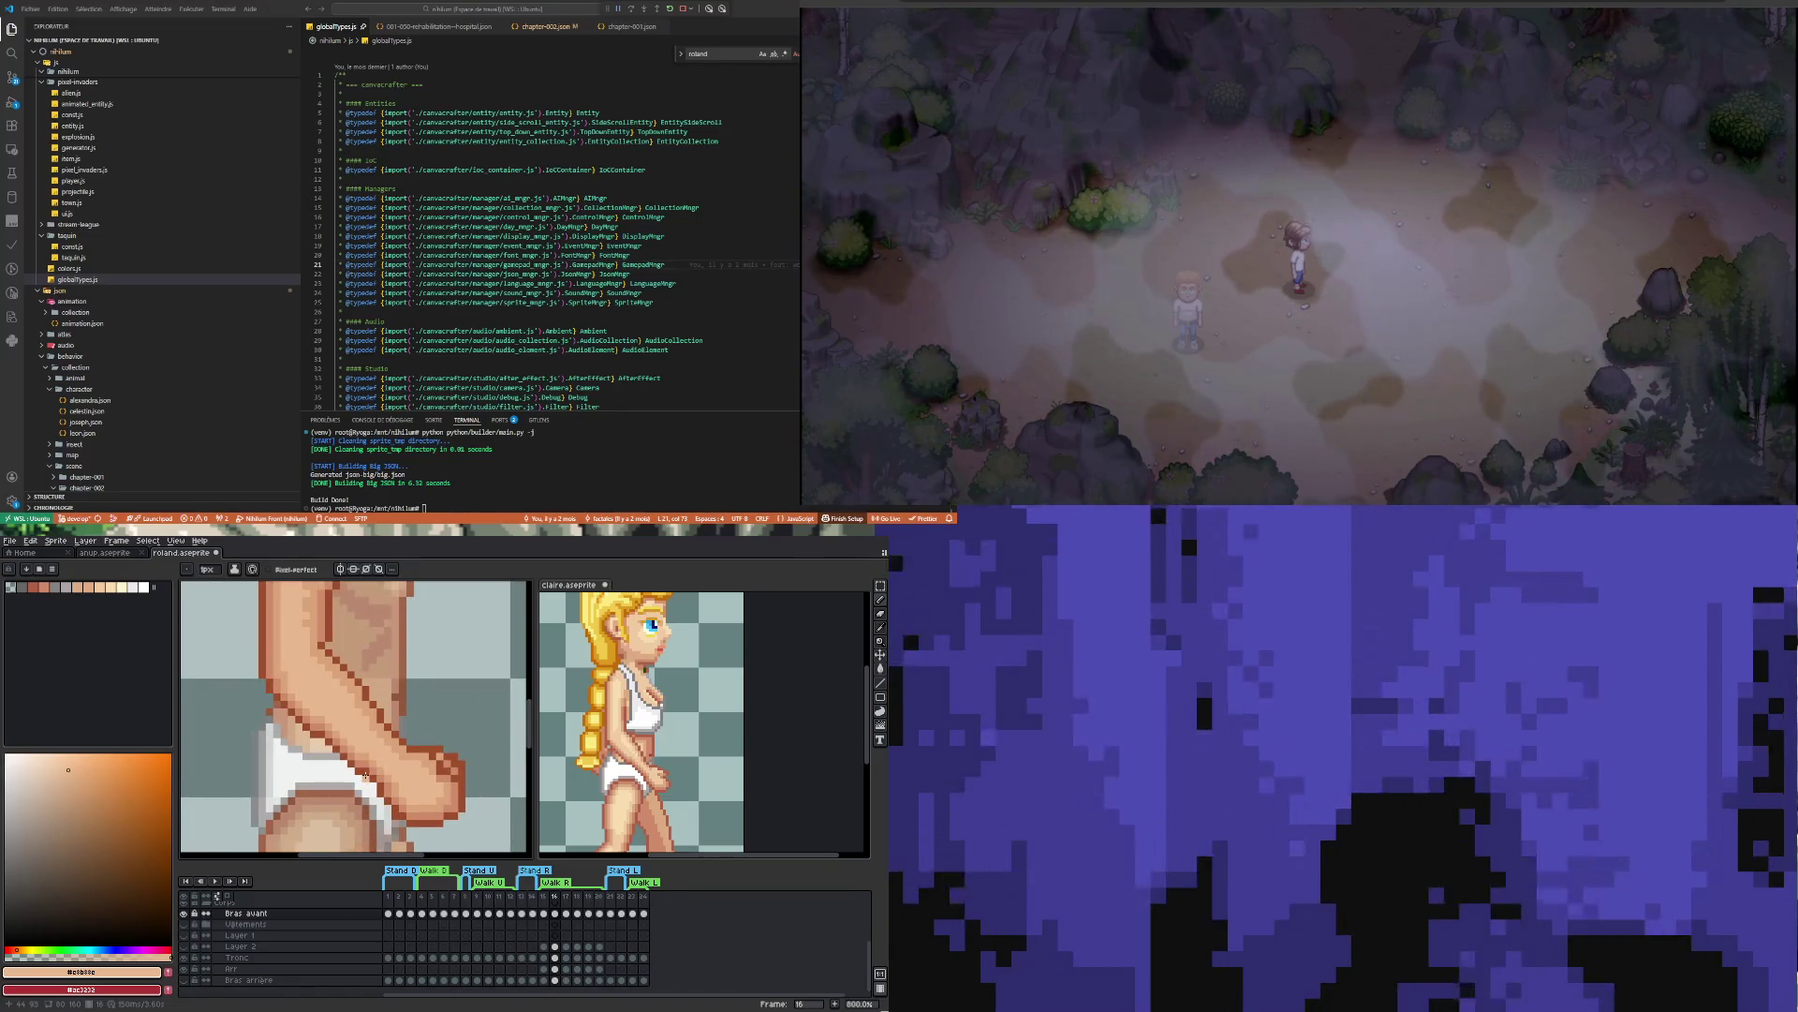
scroll(366, 775, "down", 6)
scroll(366, 776, "up", 6)
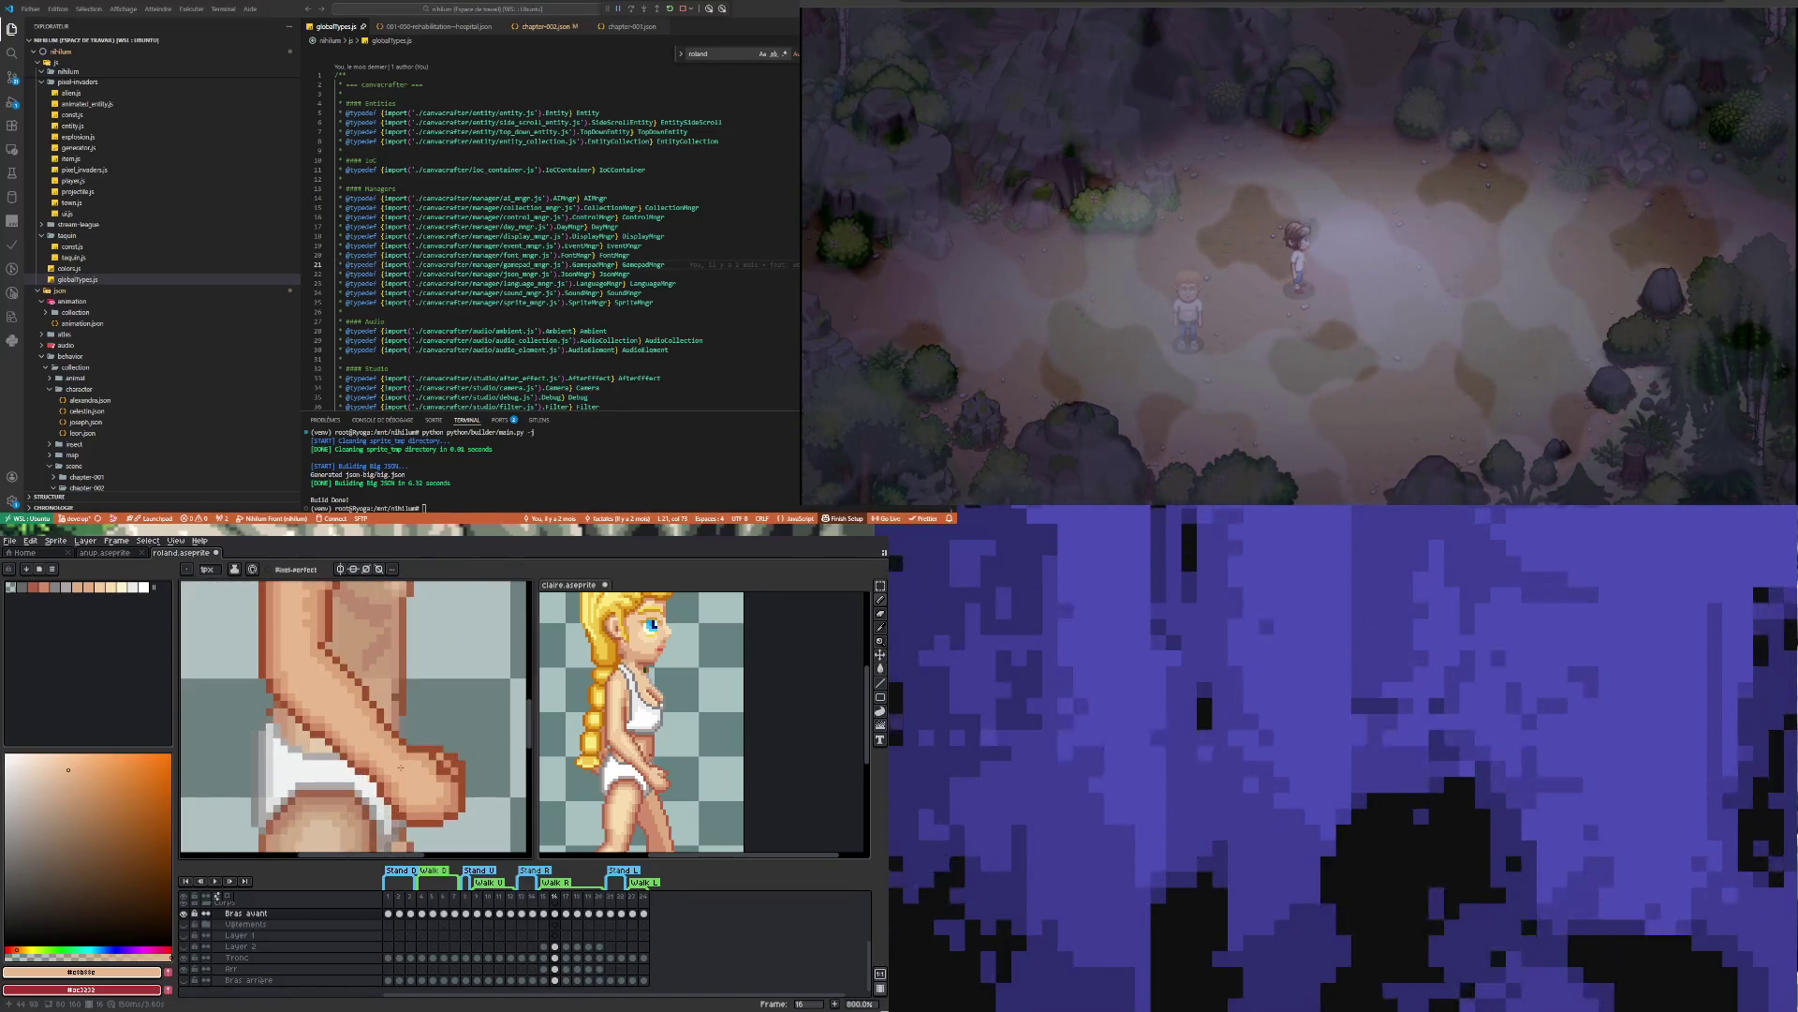
key("m")
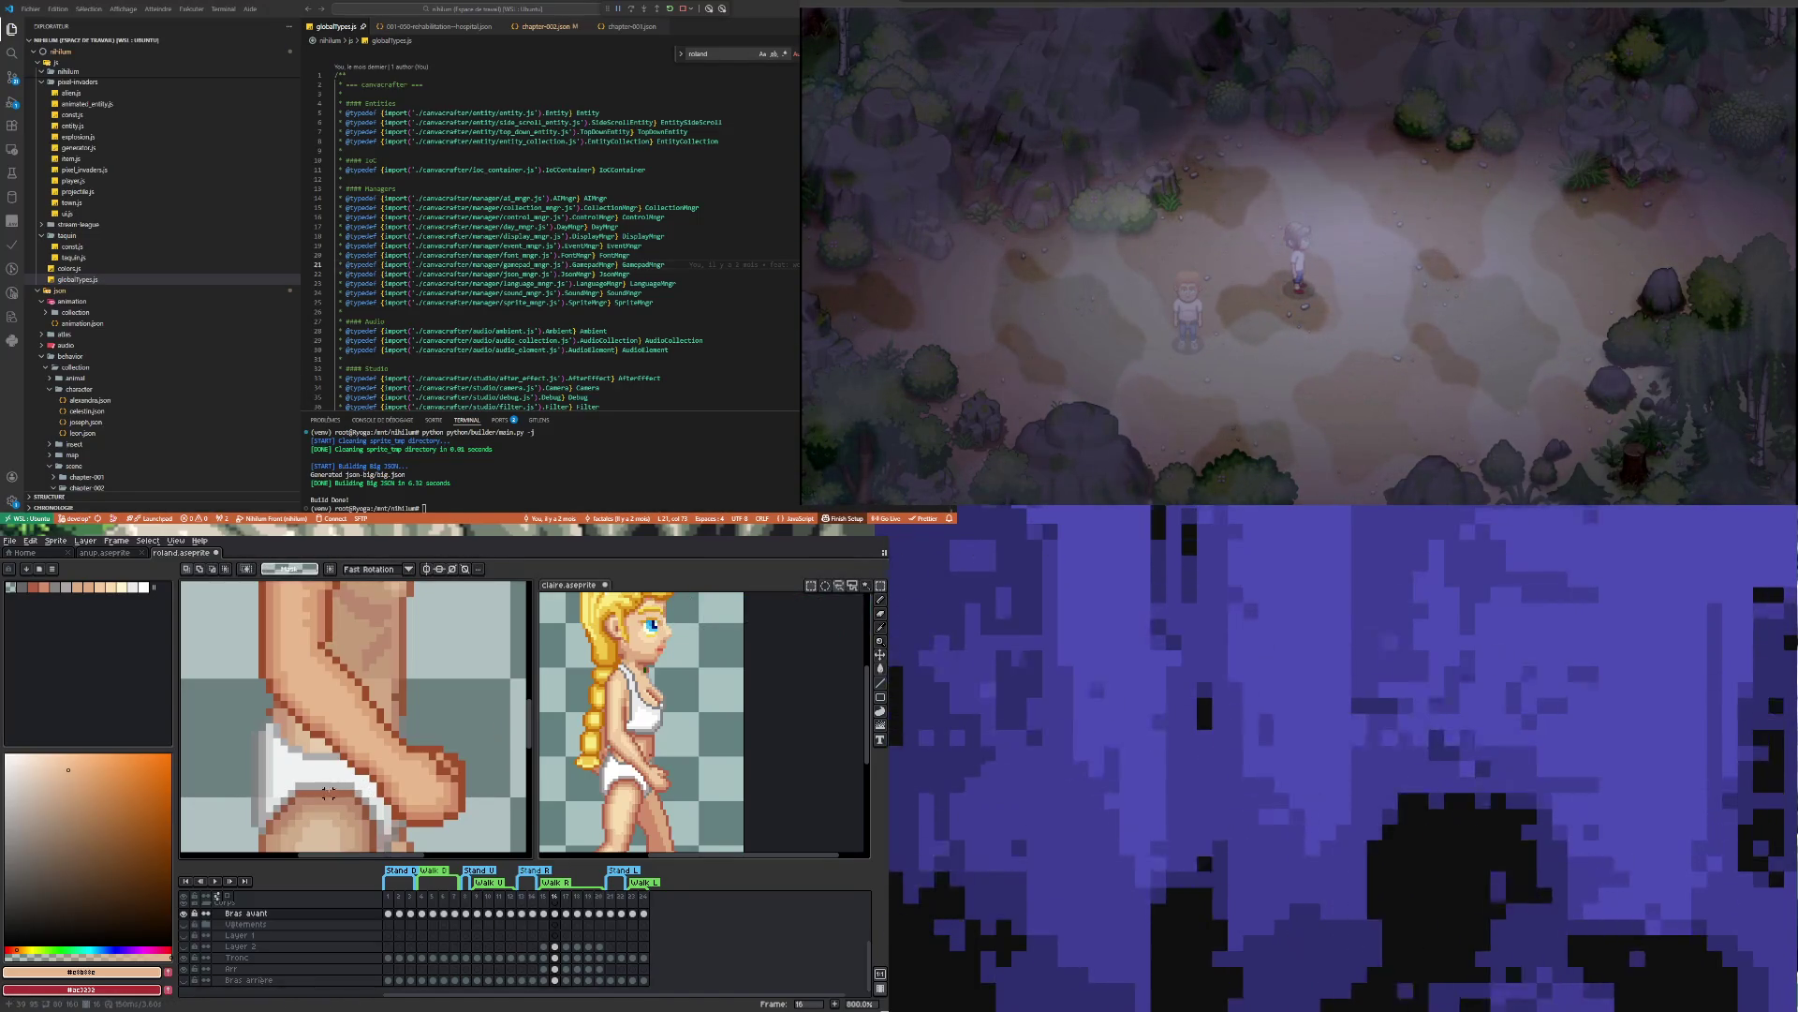
Shift a small patch of pixels where the fist meets the white shorts
left_click_drag(361, 754, 335, 787)
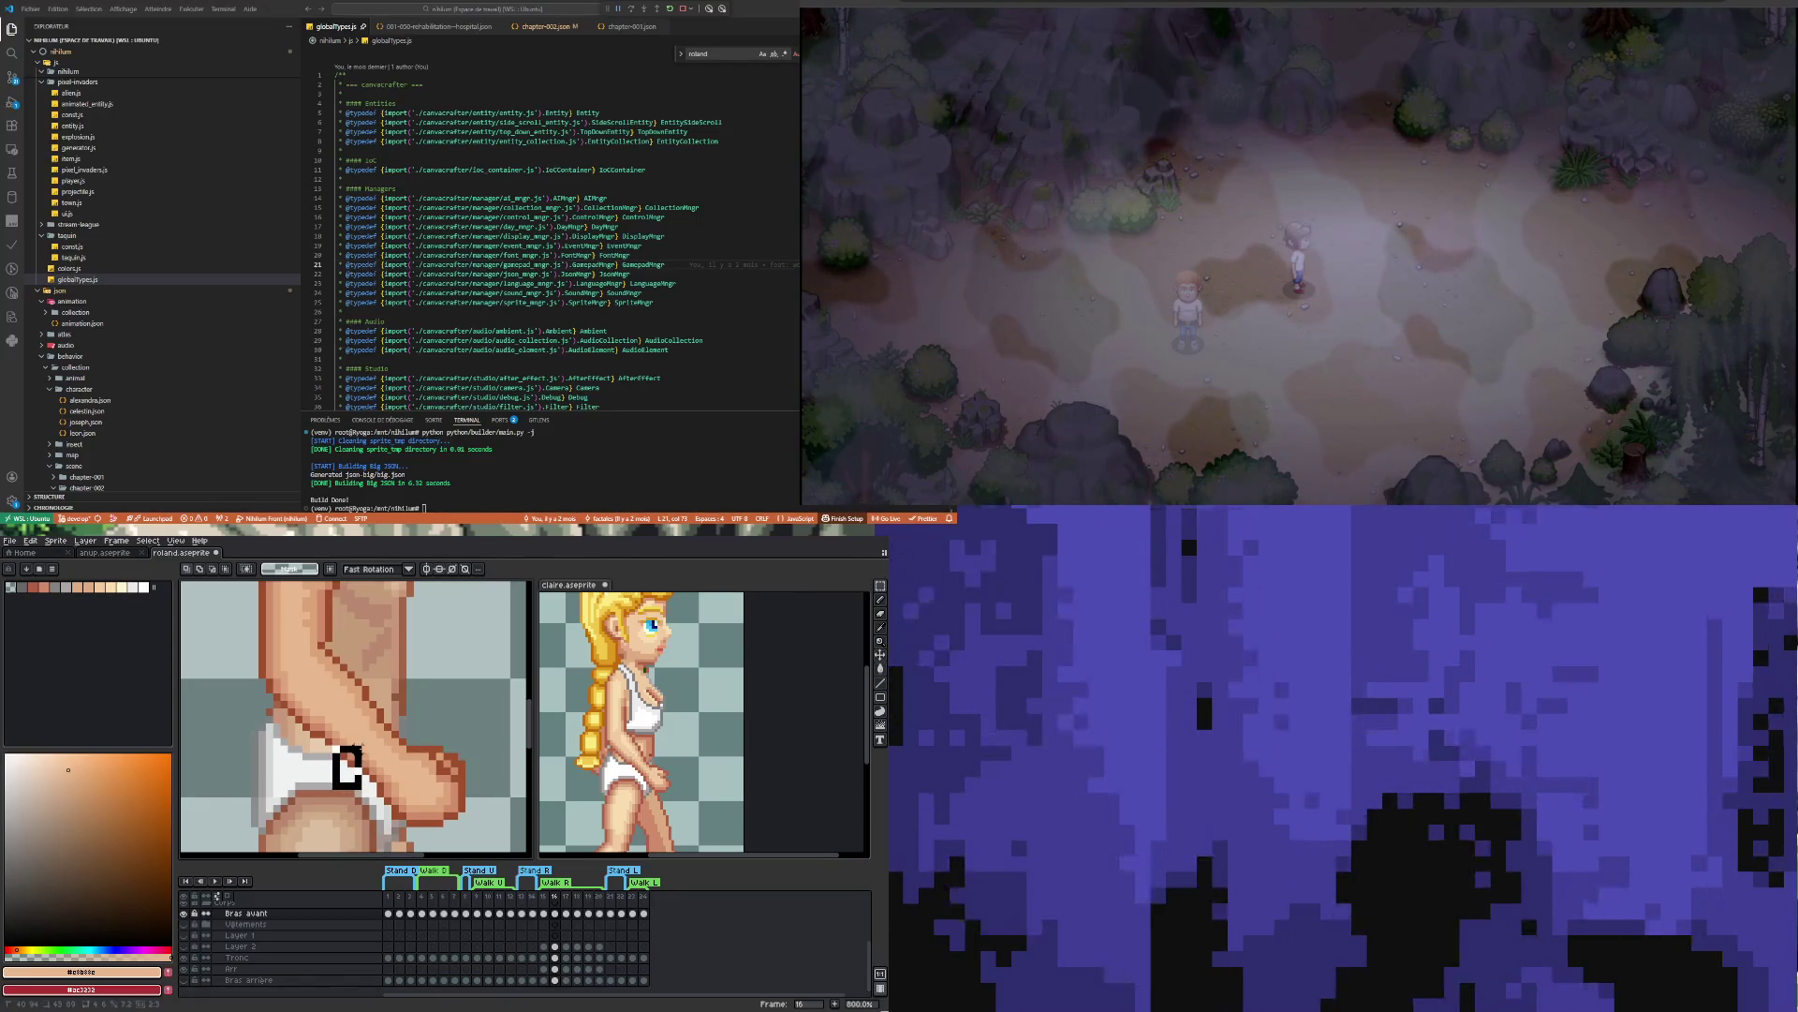
left_click(347, 767)
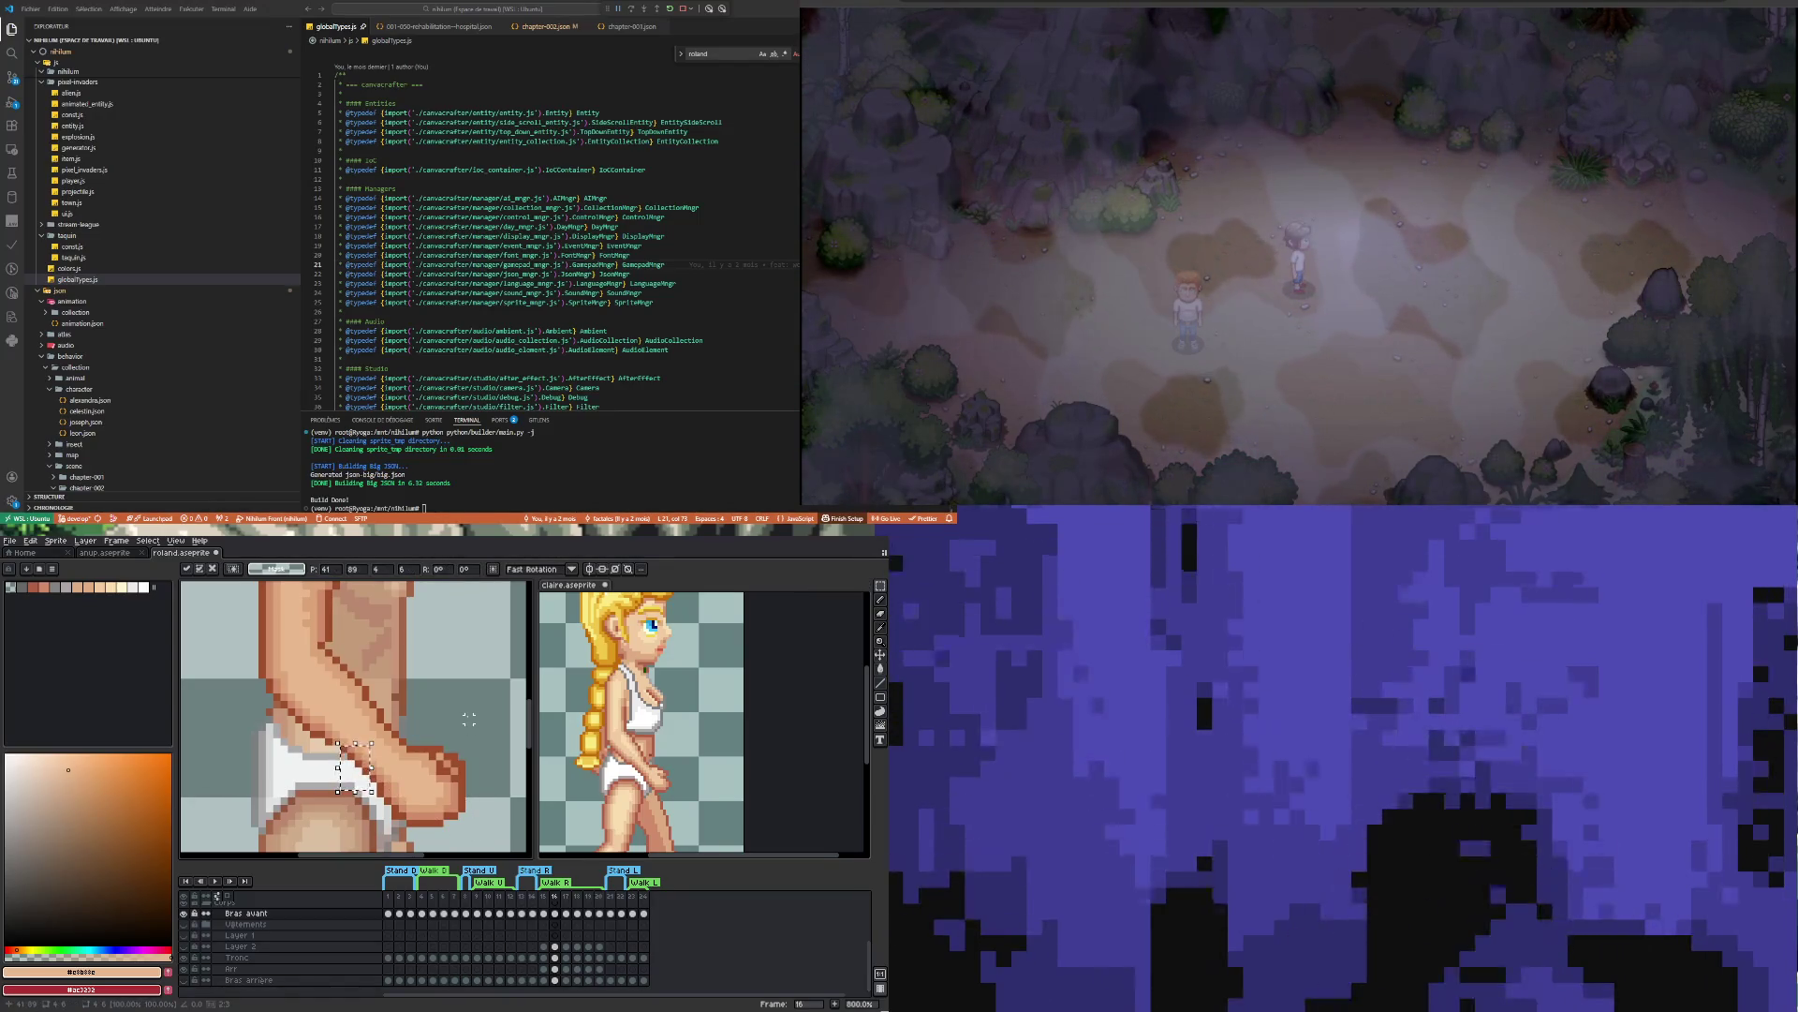
key("ctrl+d")
Pick the dark brown outline #9f4f2a and the mid skin tone #cf8c6b for touch-ups
key("i")
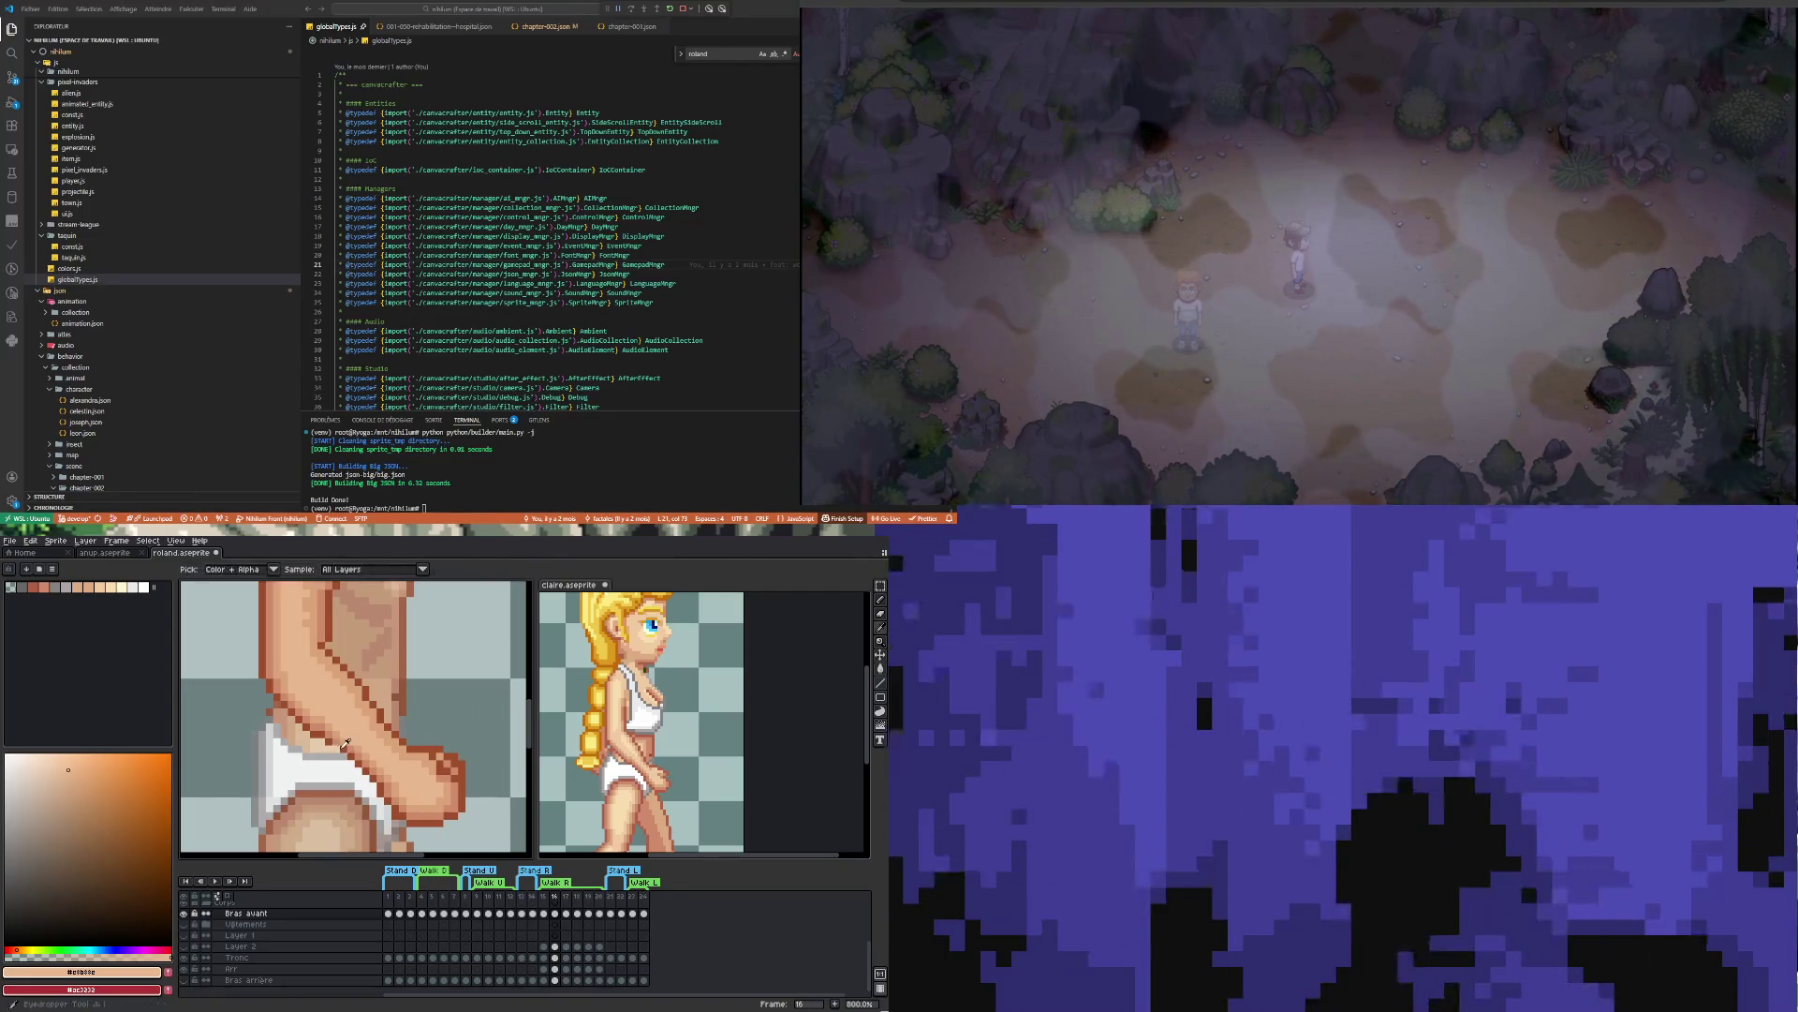
left_click(336, 738)
key("b")
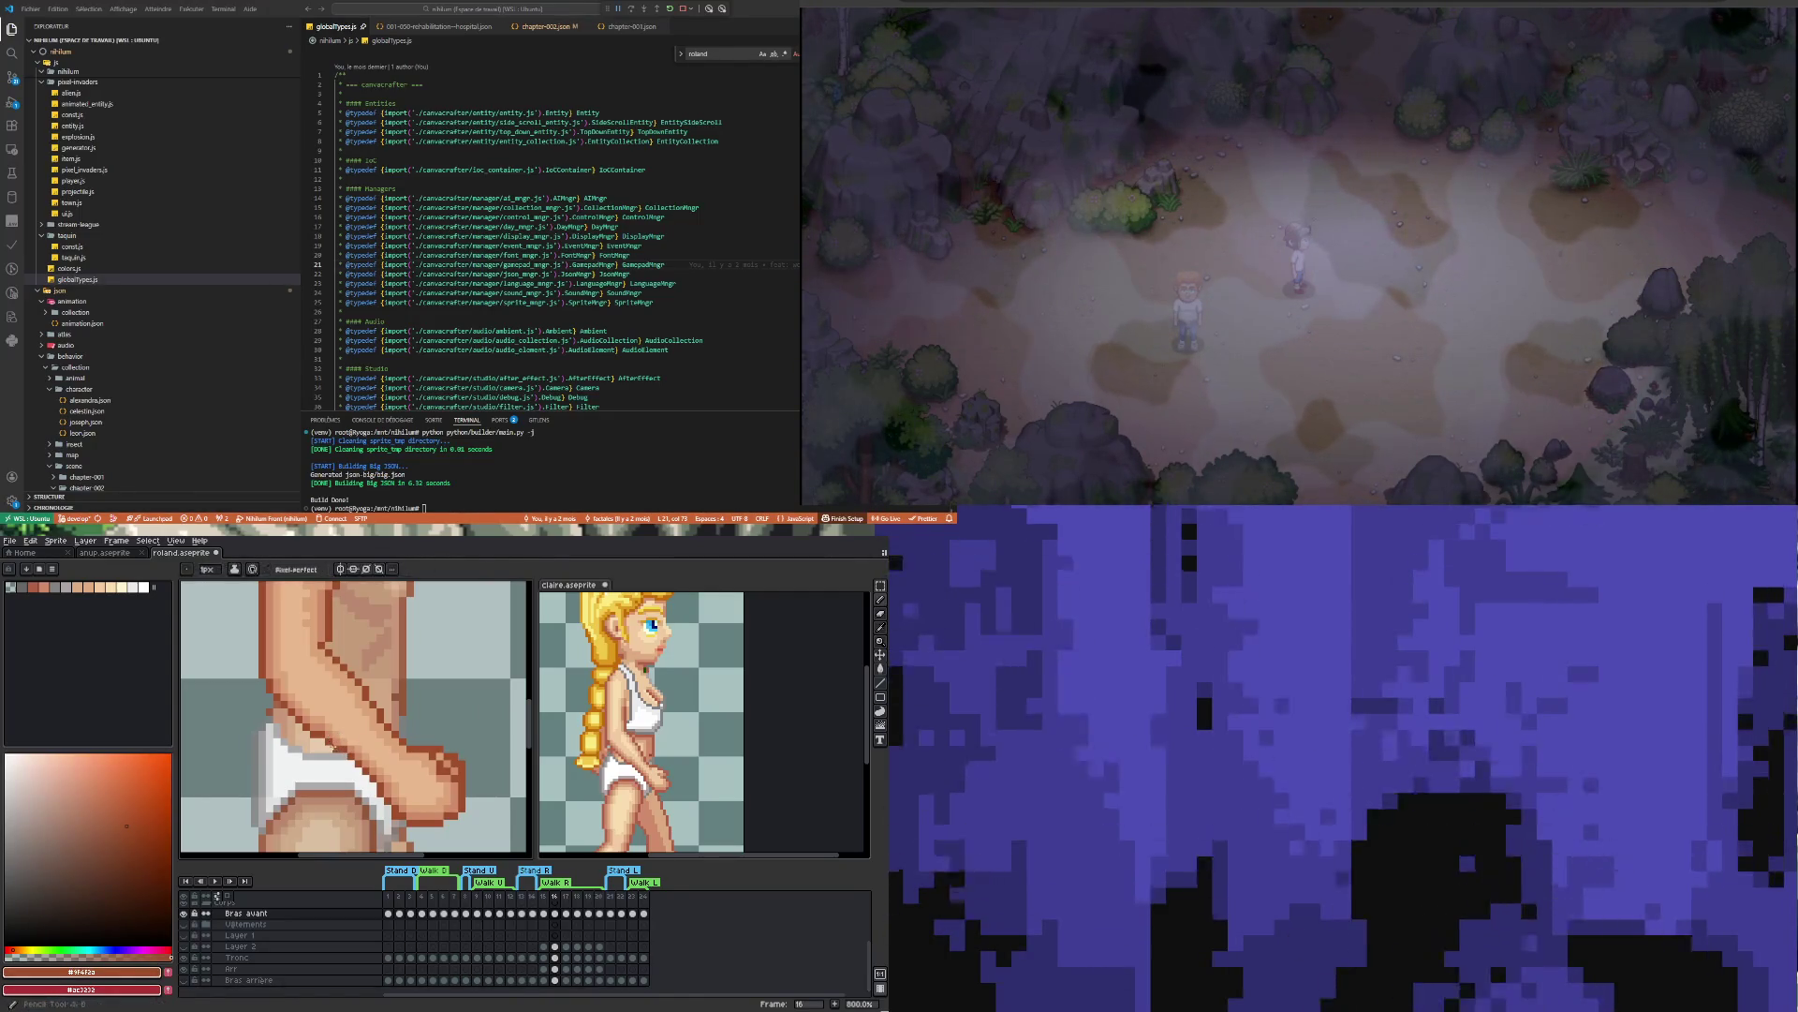
scroll(424, 827, "down", 3)
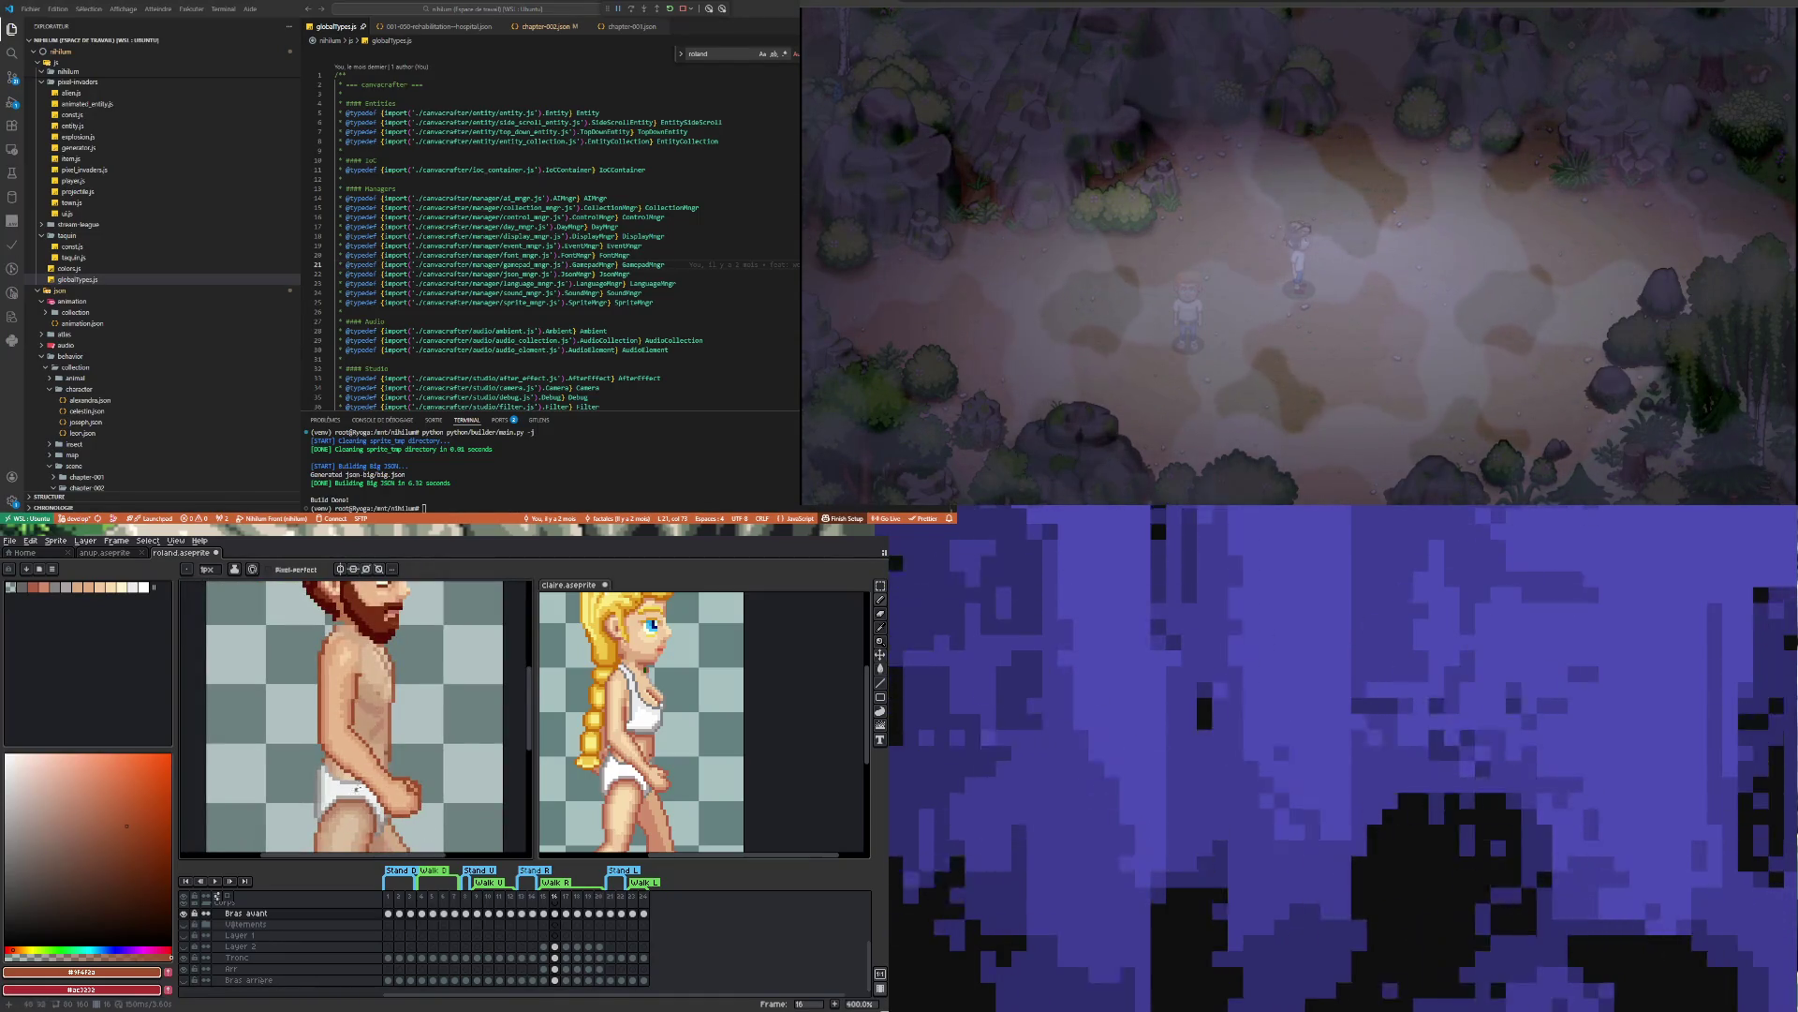
scroll(356, 786, "up", 3)
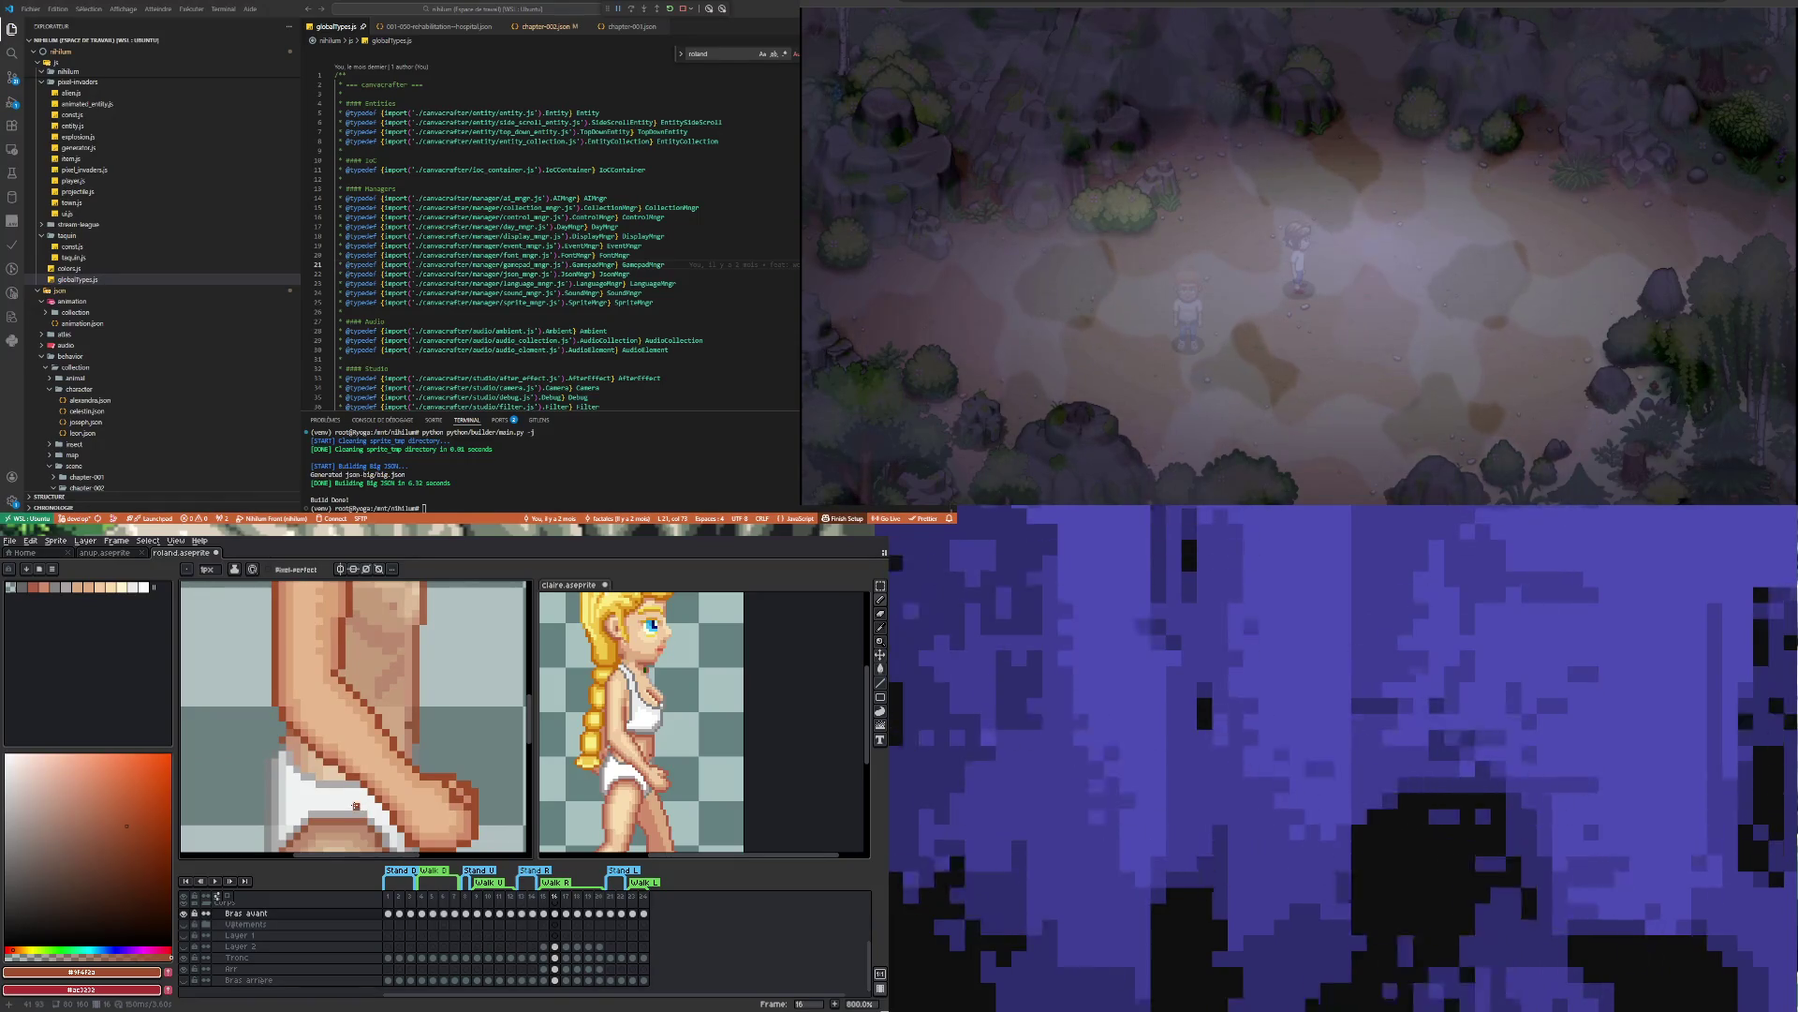
scroll(355, 804, "down", 3)
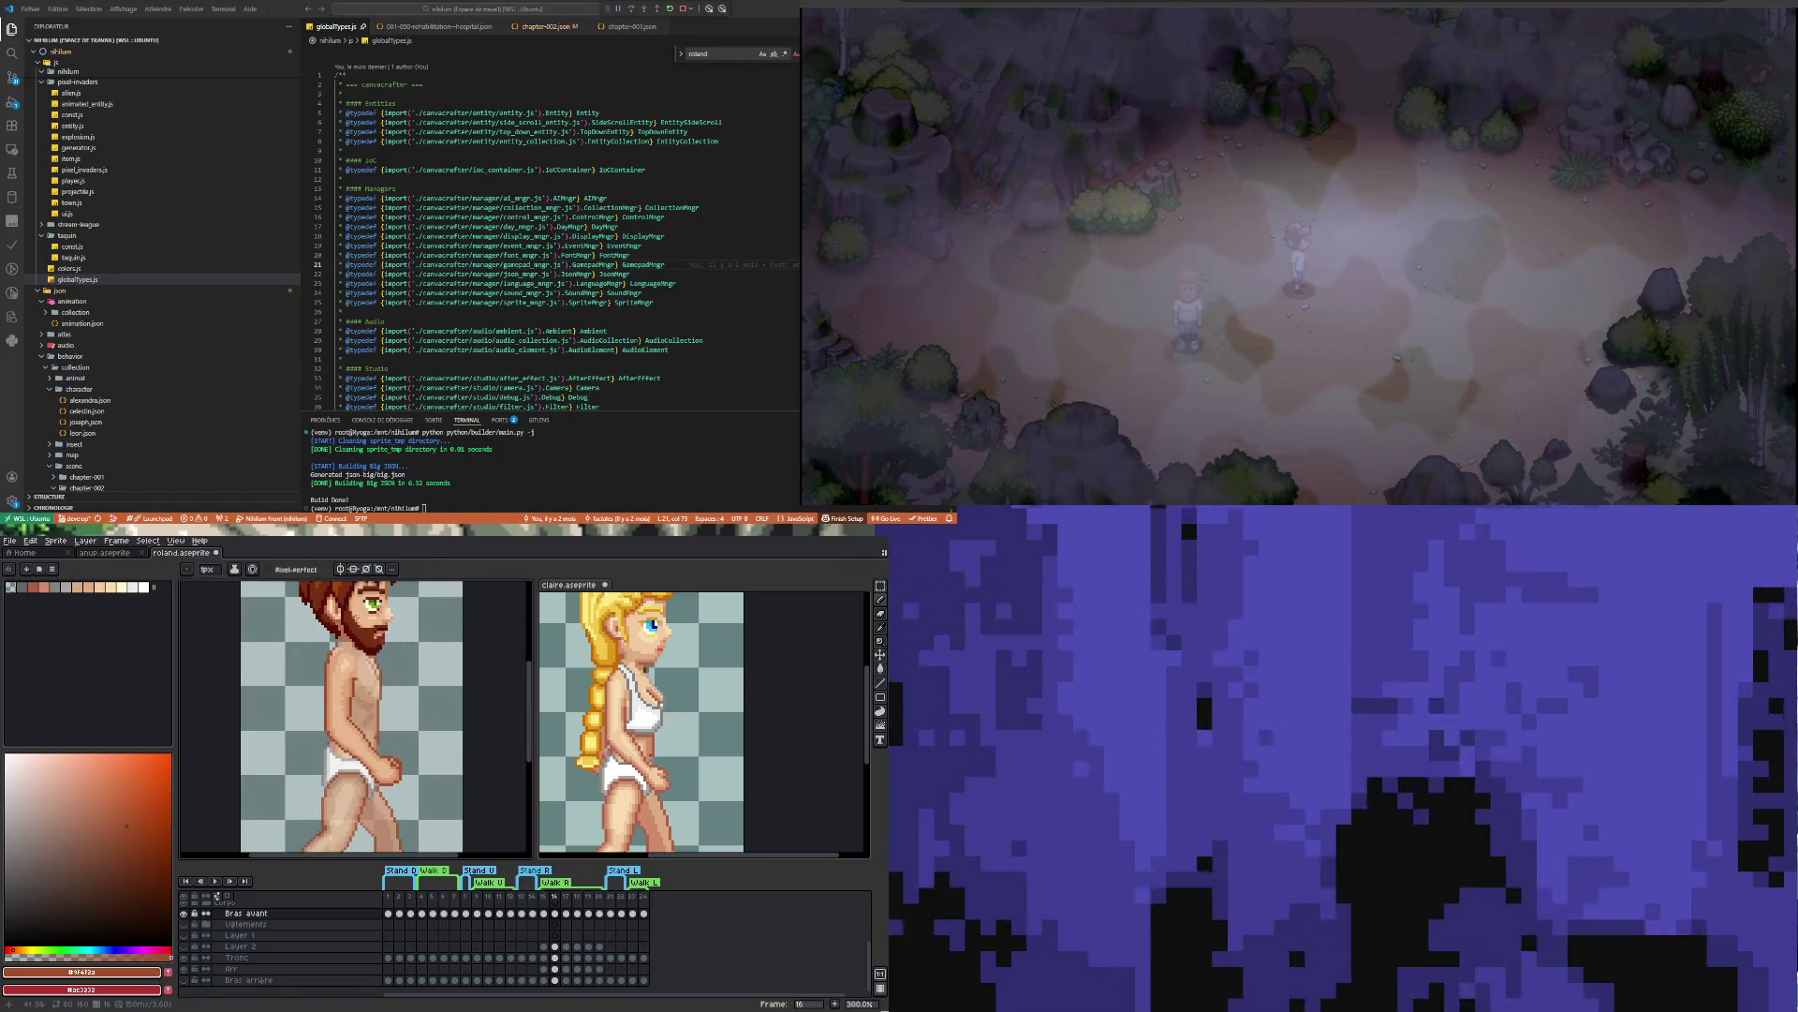
scroll(358, 756, "up", 3)
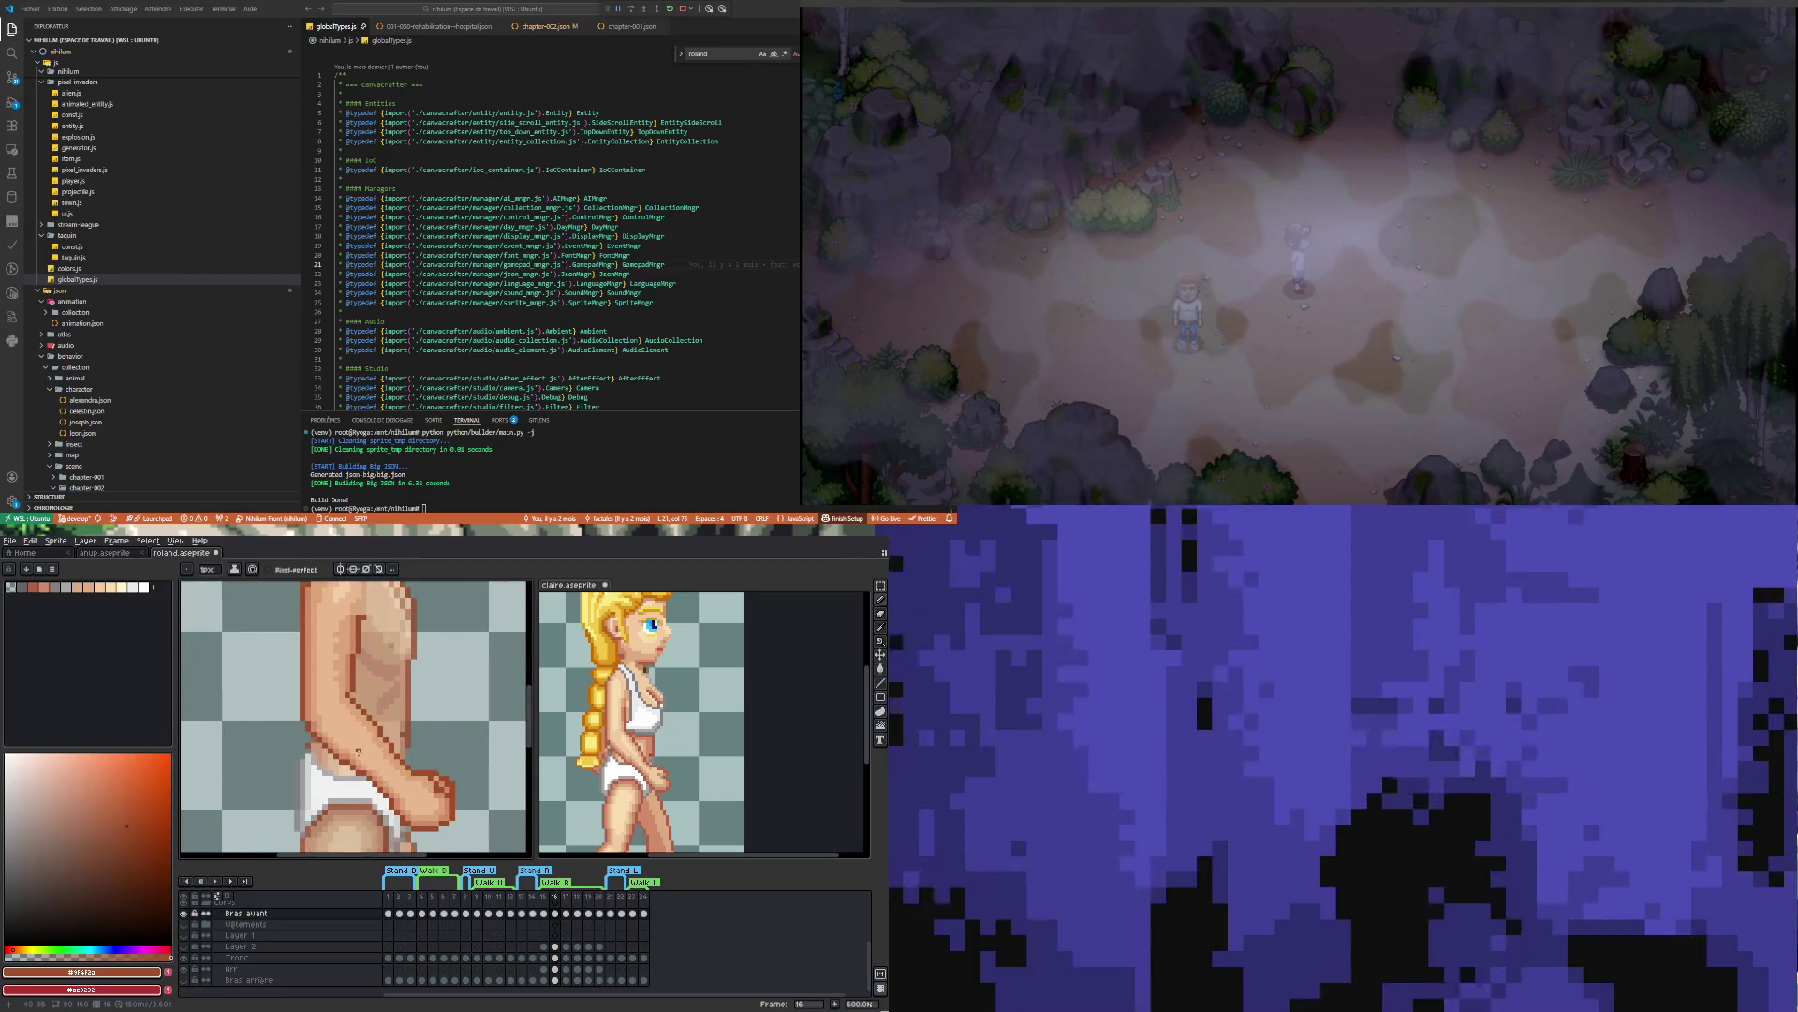
scroll(331, 757, "up", 2)
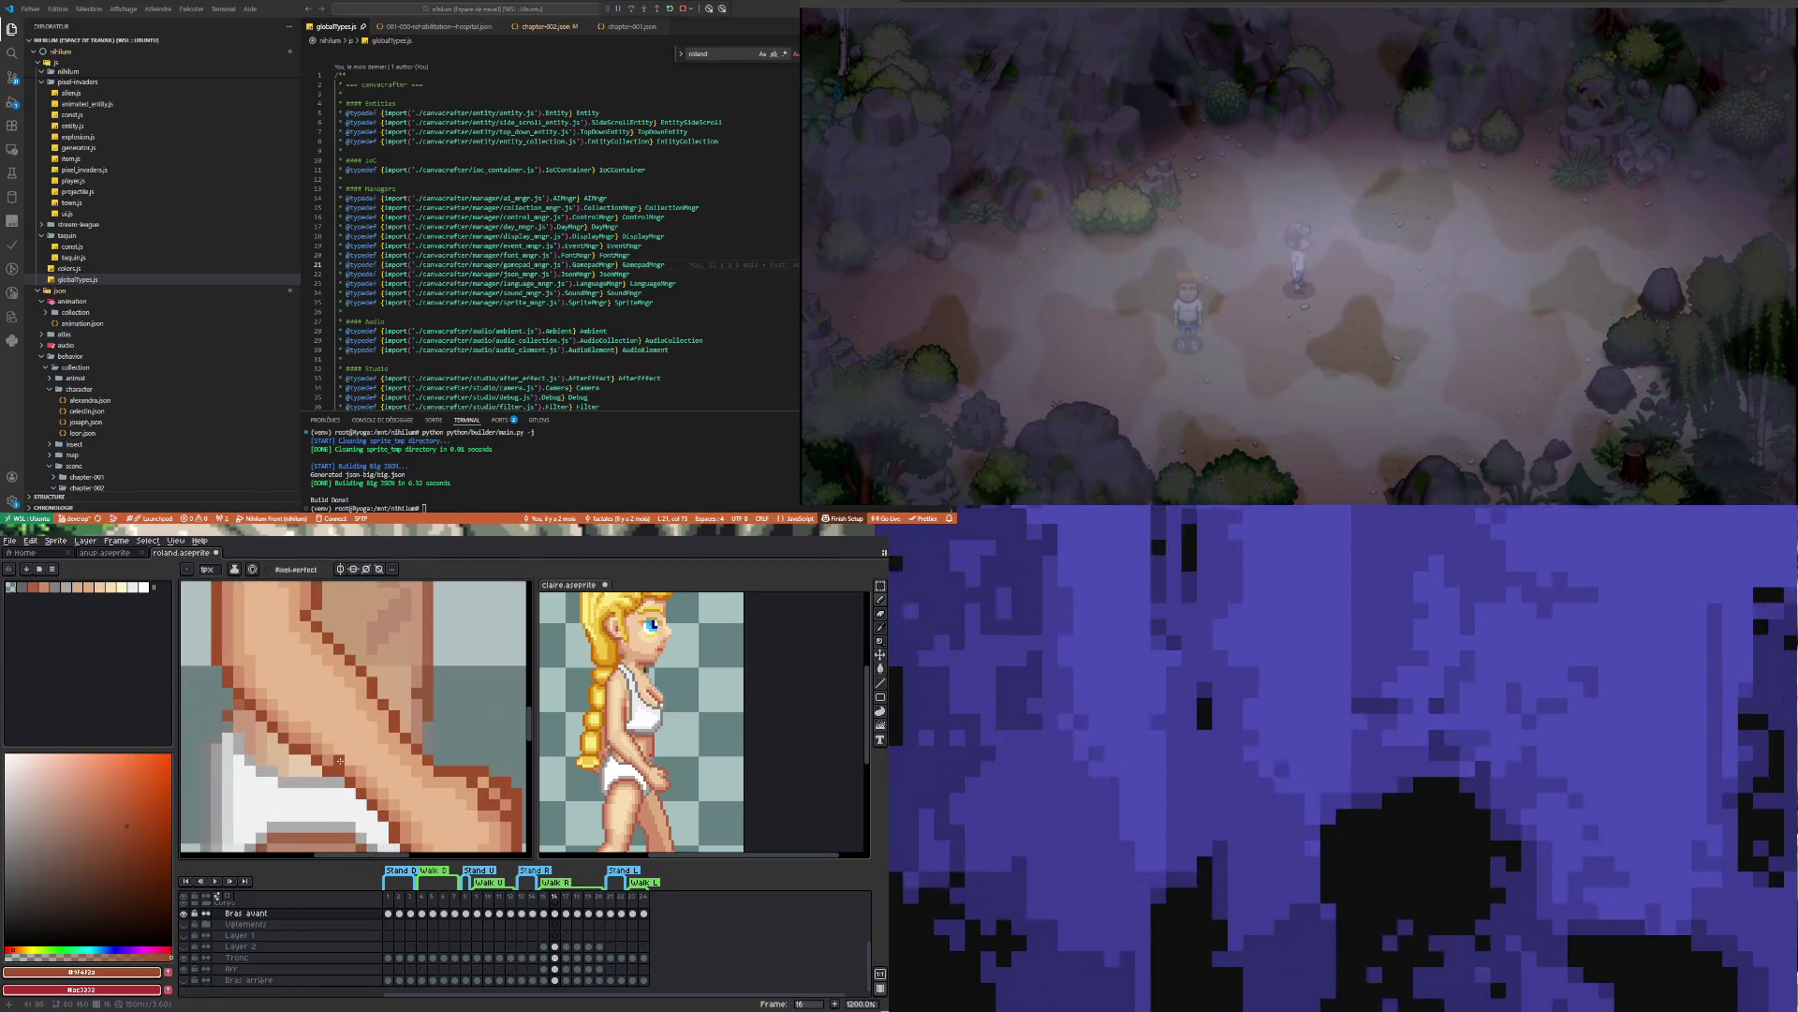
left_click(332, 757, "alt")
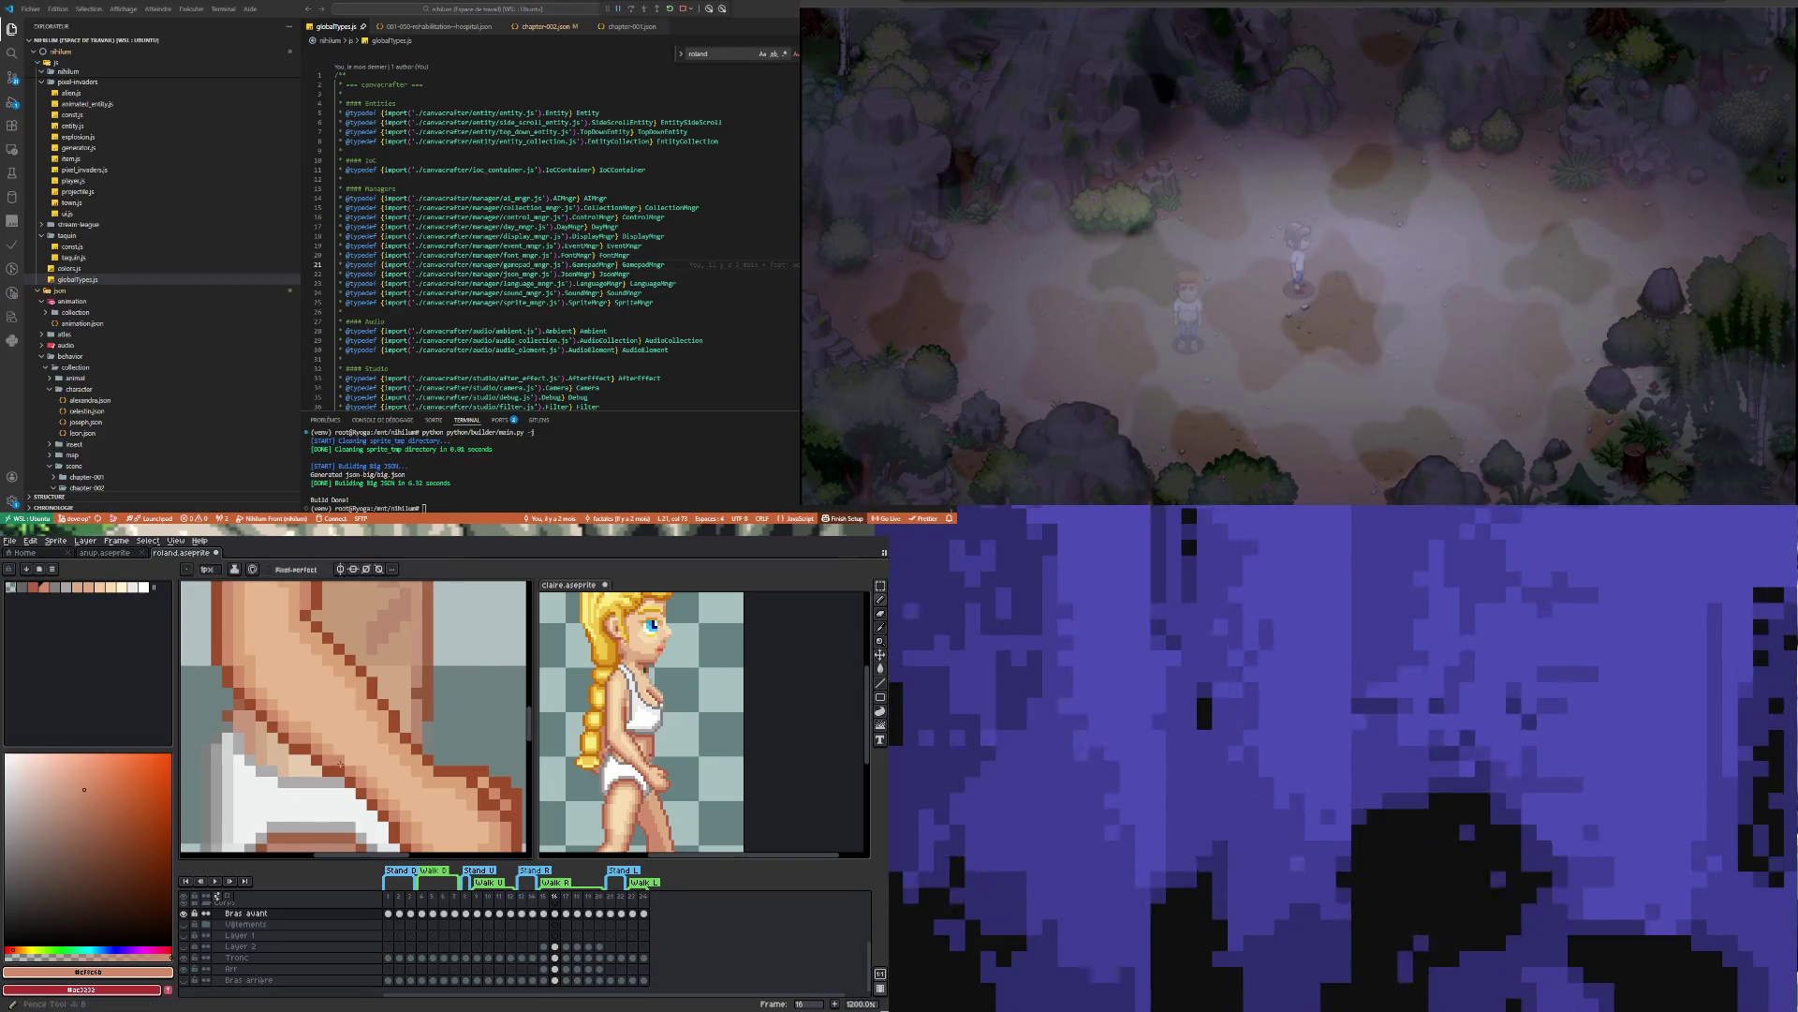
Sample skin tone #dba378 and the dark brown outline #9f4f2a from the arm
left_click(337, 743, "alt")
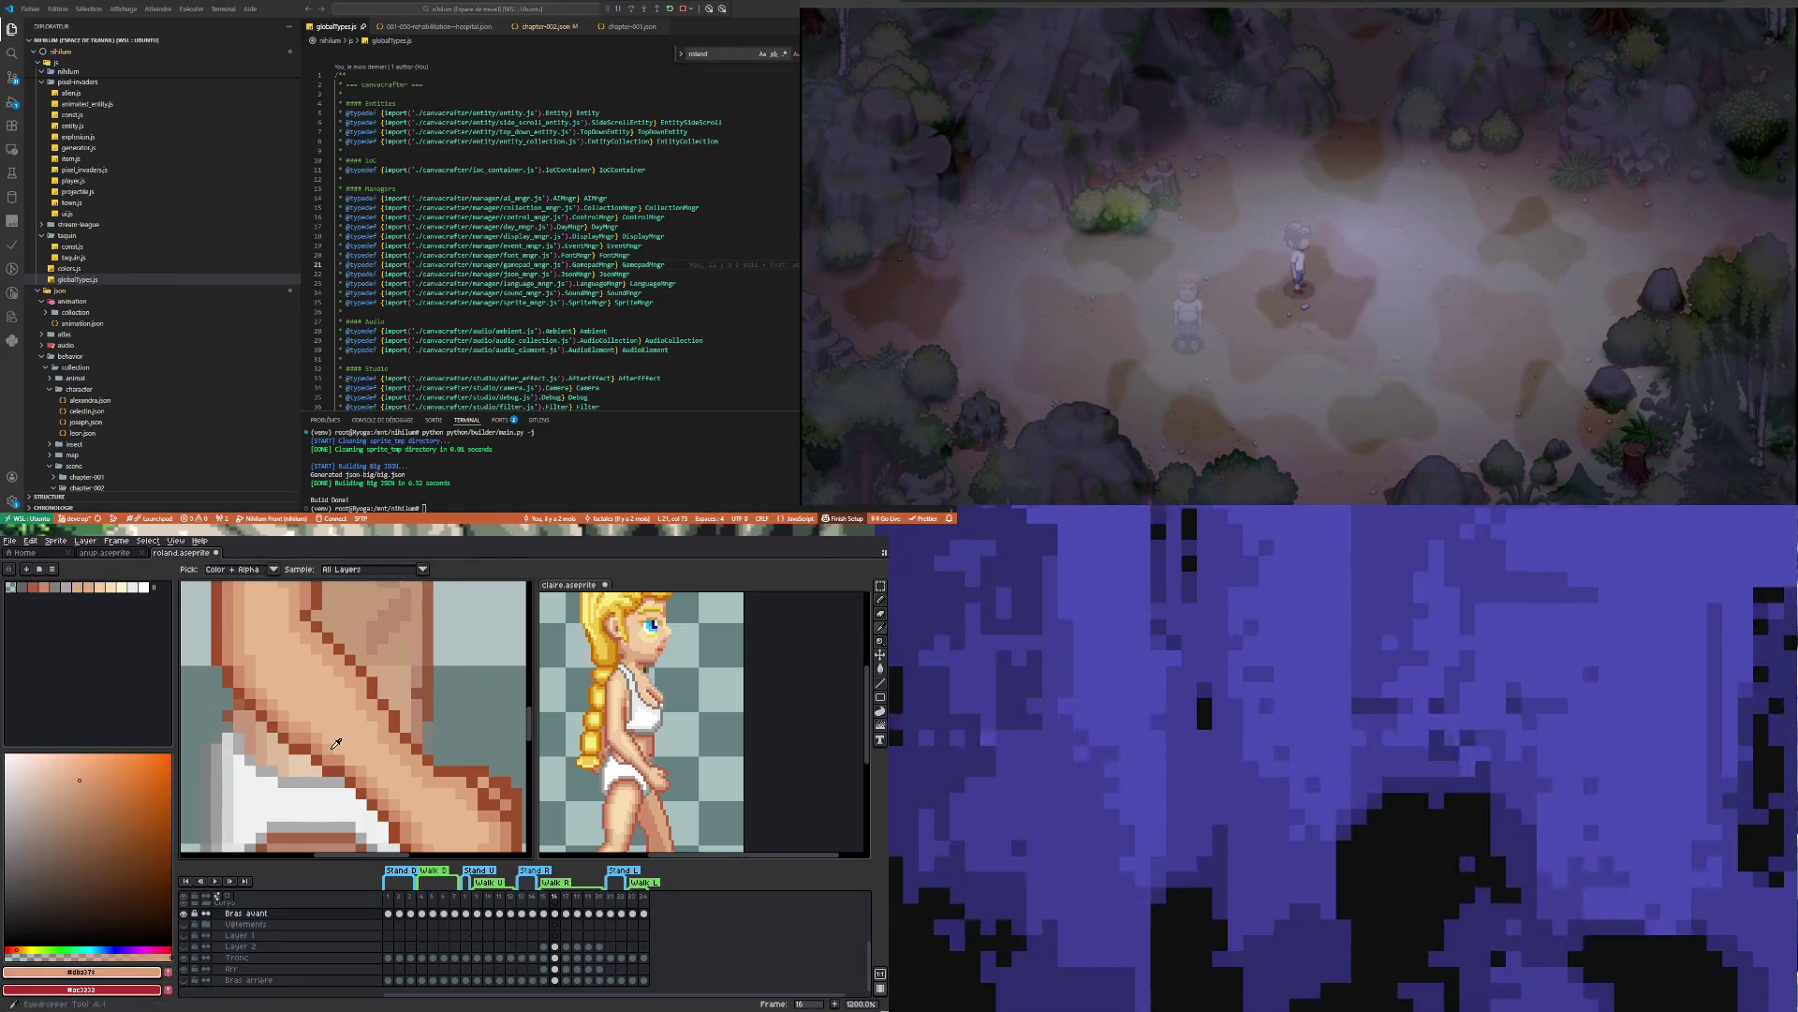
scroll(343, 745, "down", 6)
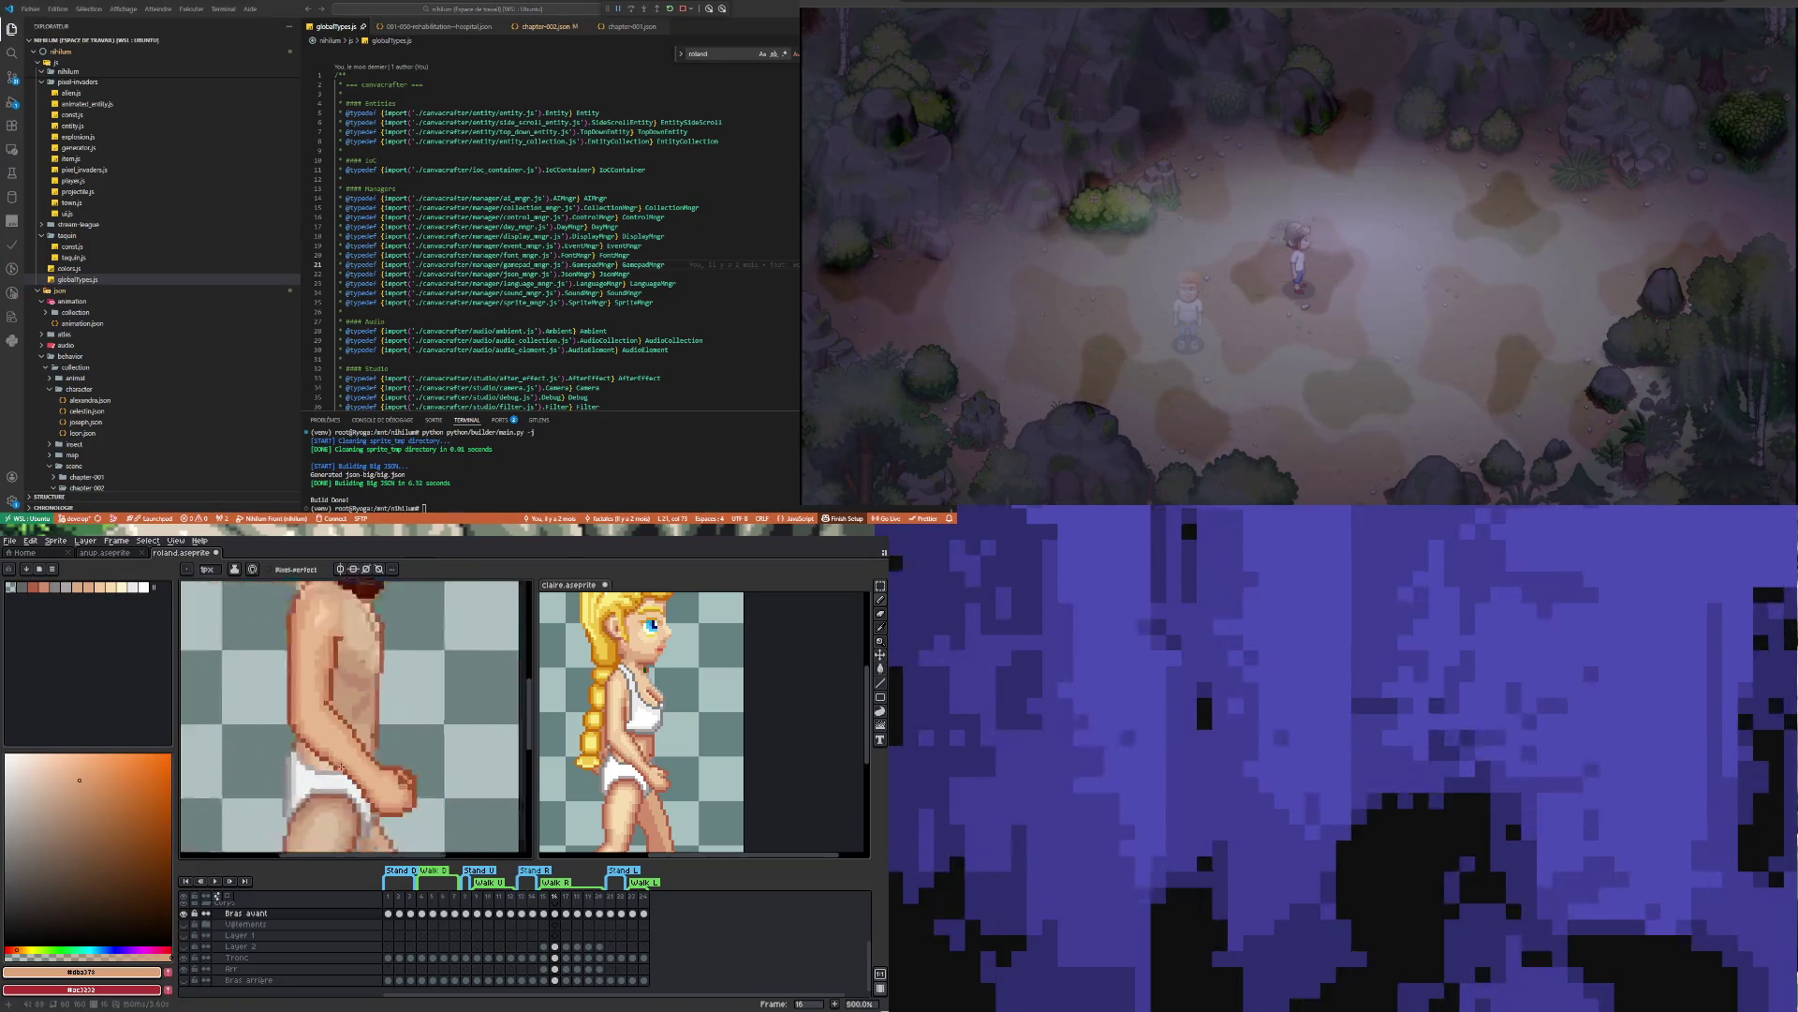
scroll(344, 761, "up", 3)
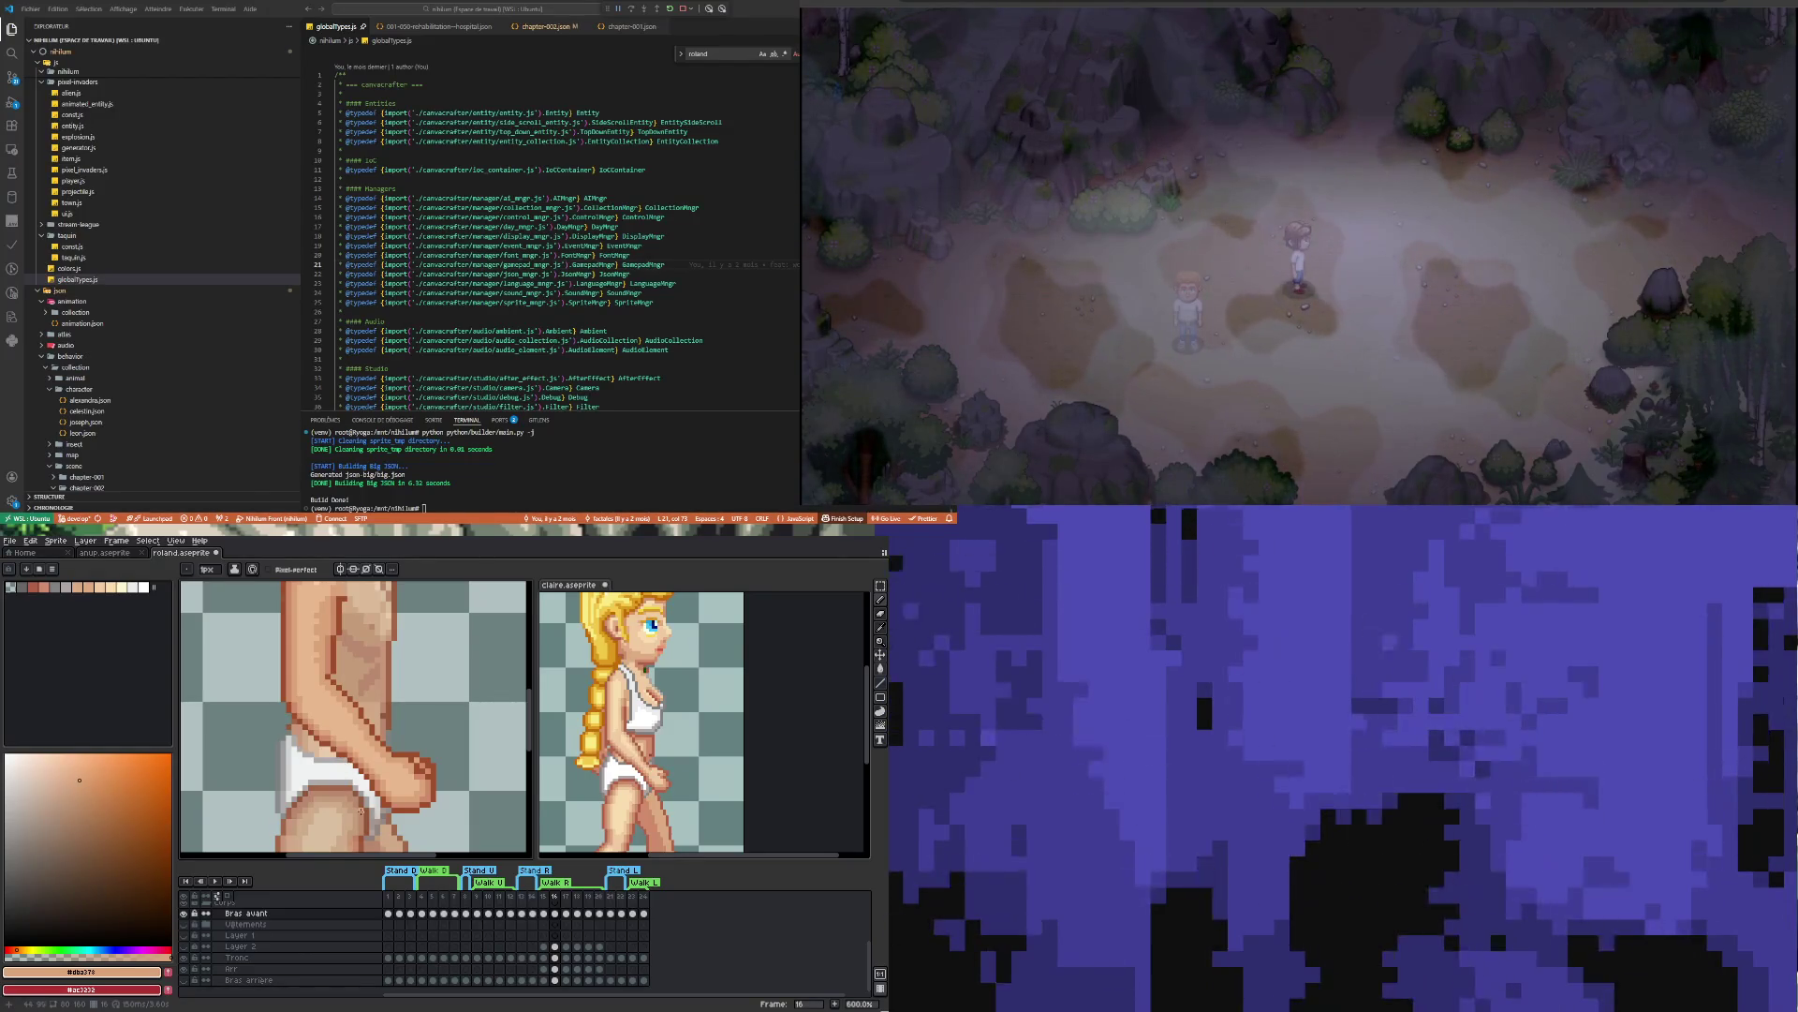
scroll(348, 775, "up", 1)
key("i")
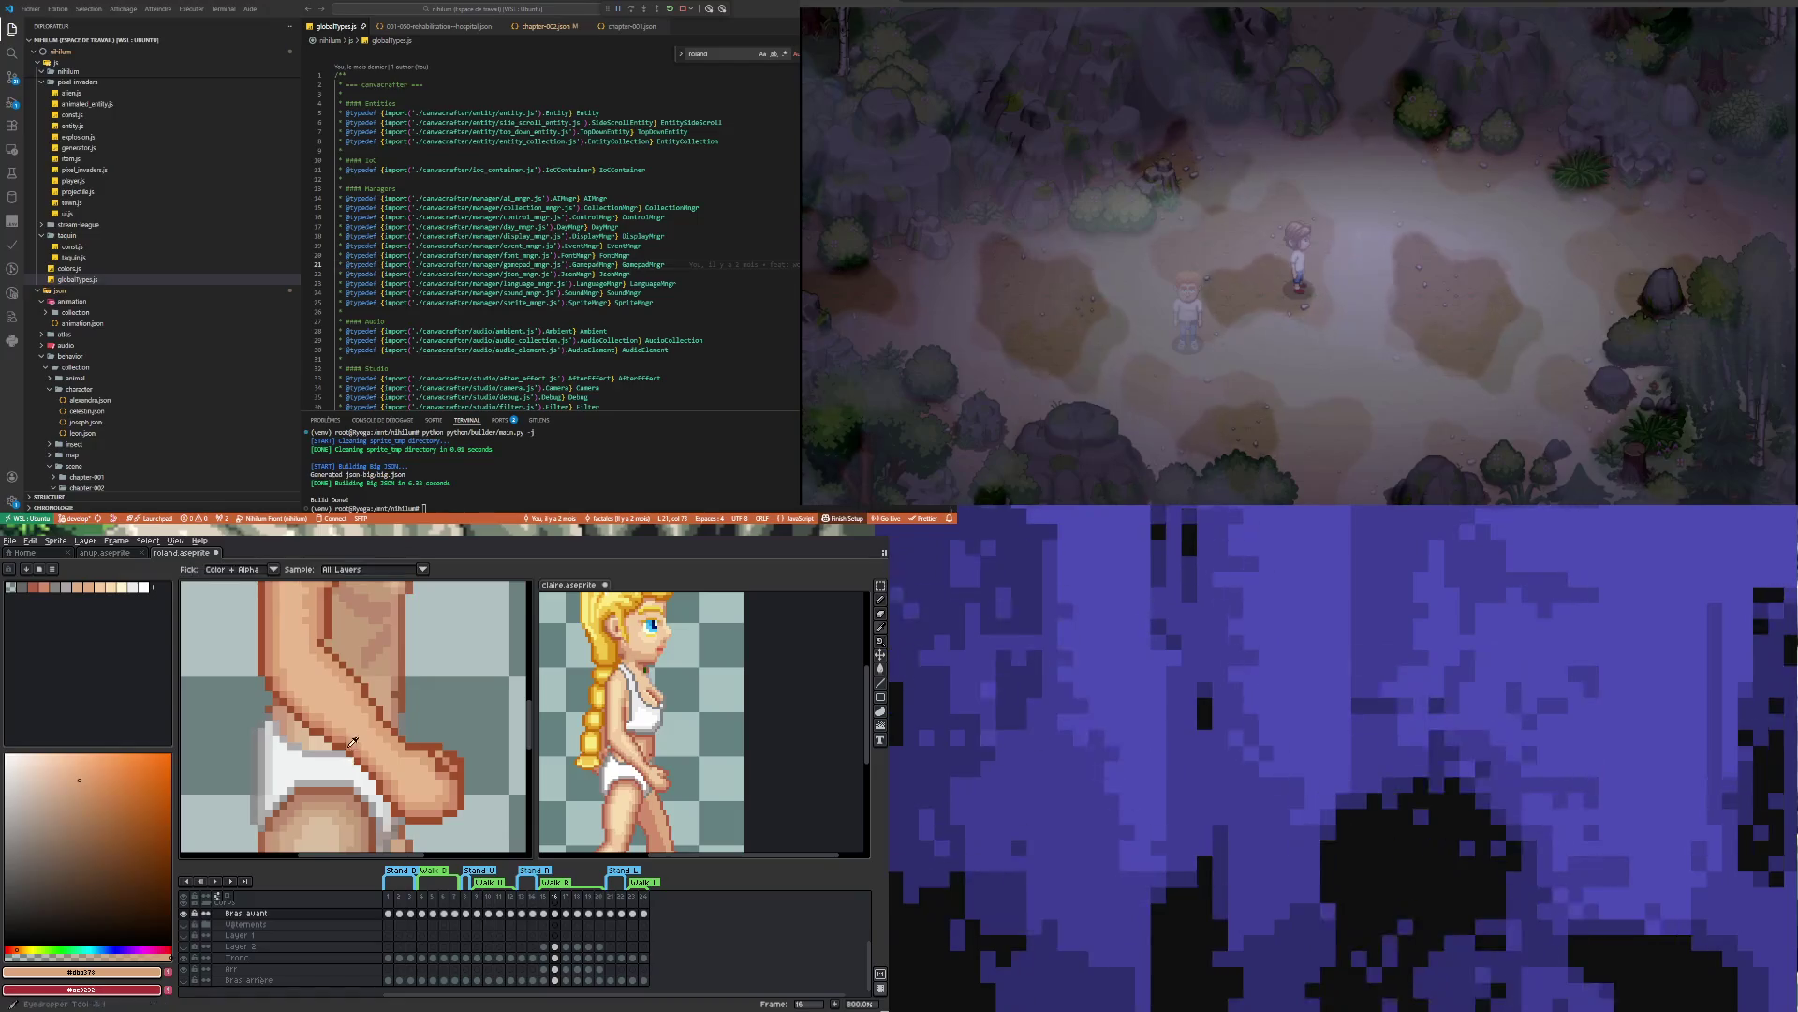
left_click(348, 741)
key("b")
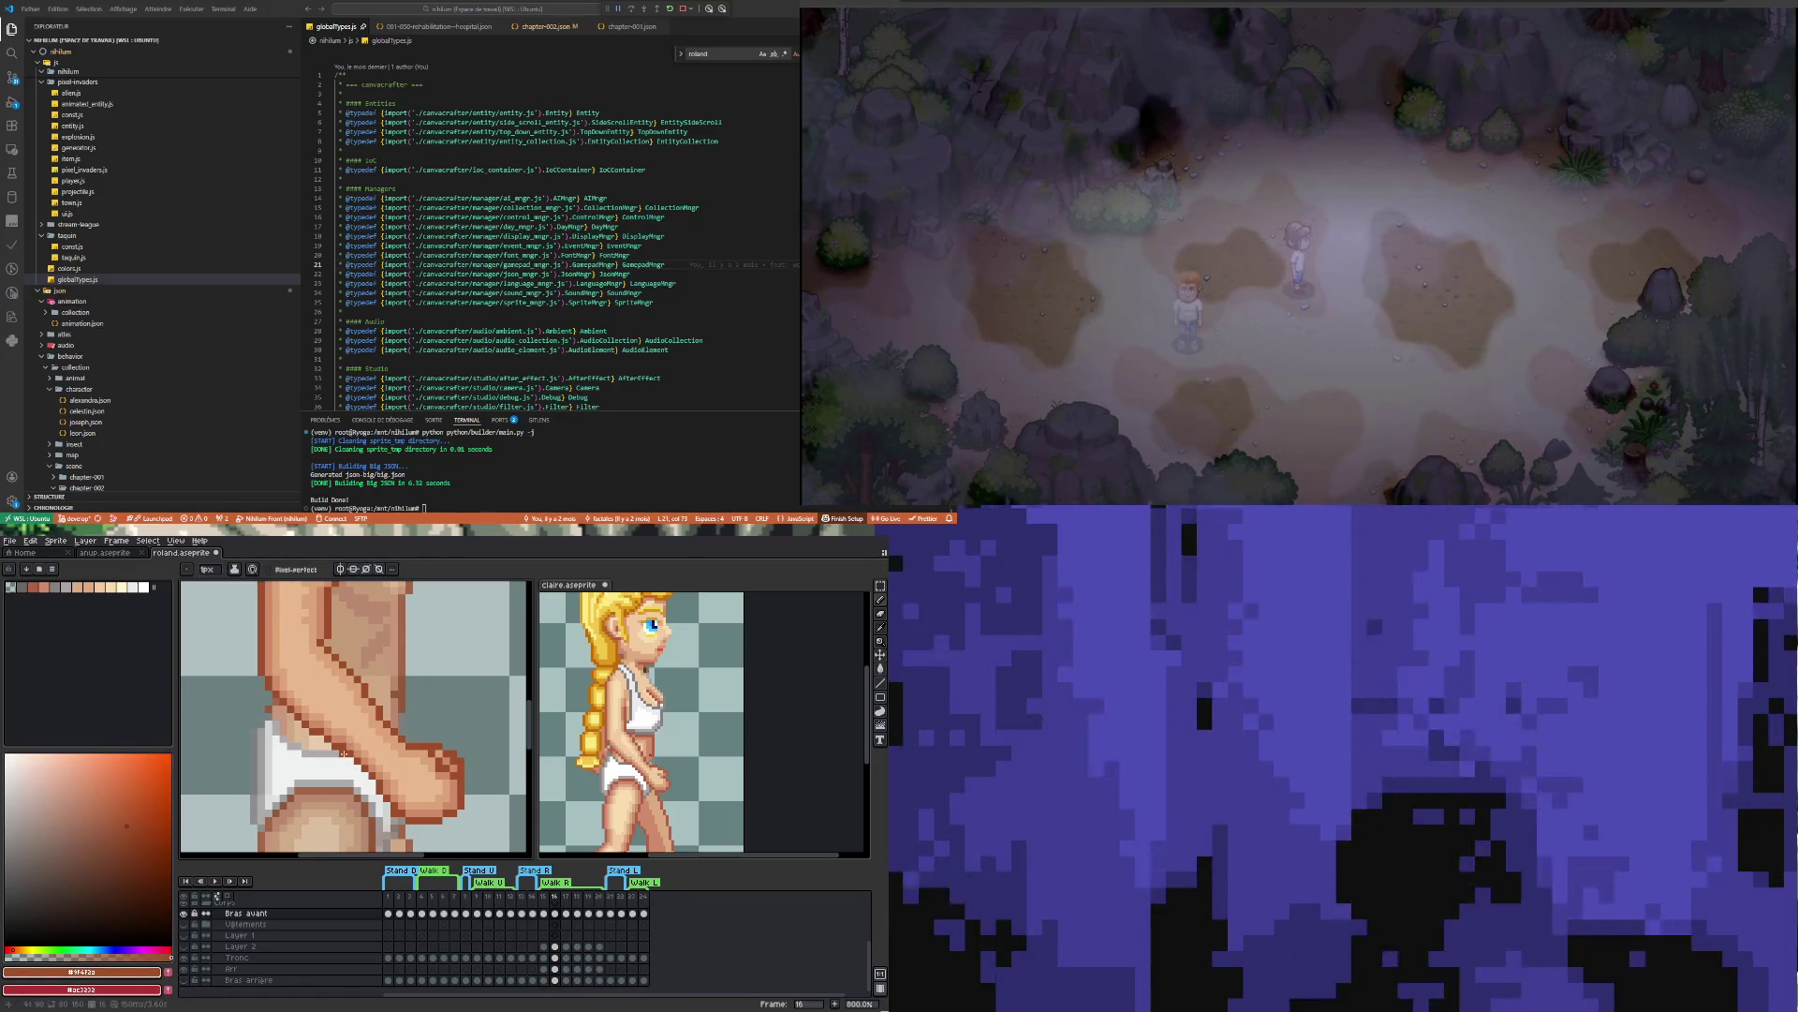
Highlight the arm with lighter skin tone #ef8c6b and an even lighter highlight
key("i")
left_click(347, 734)
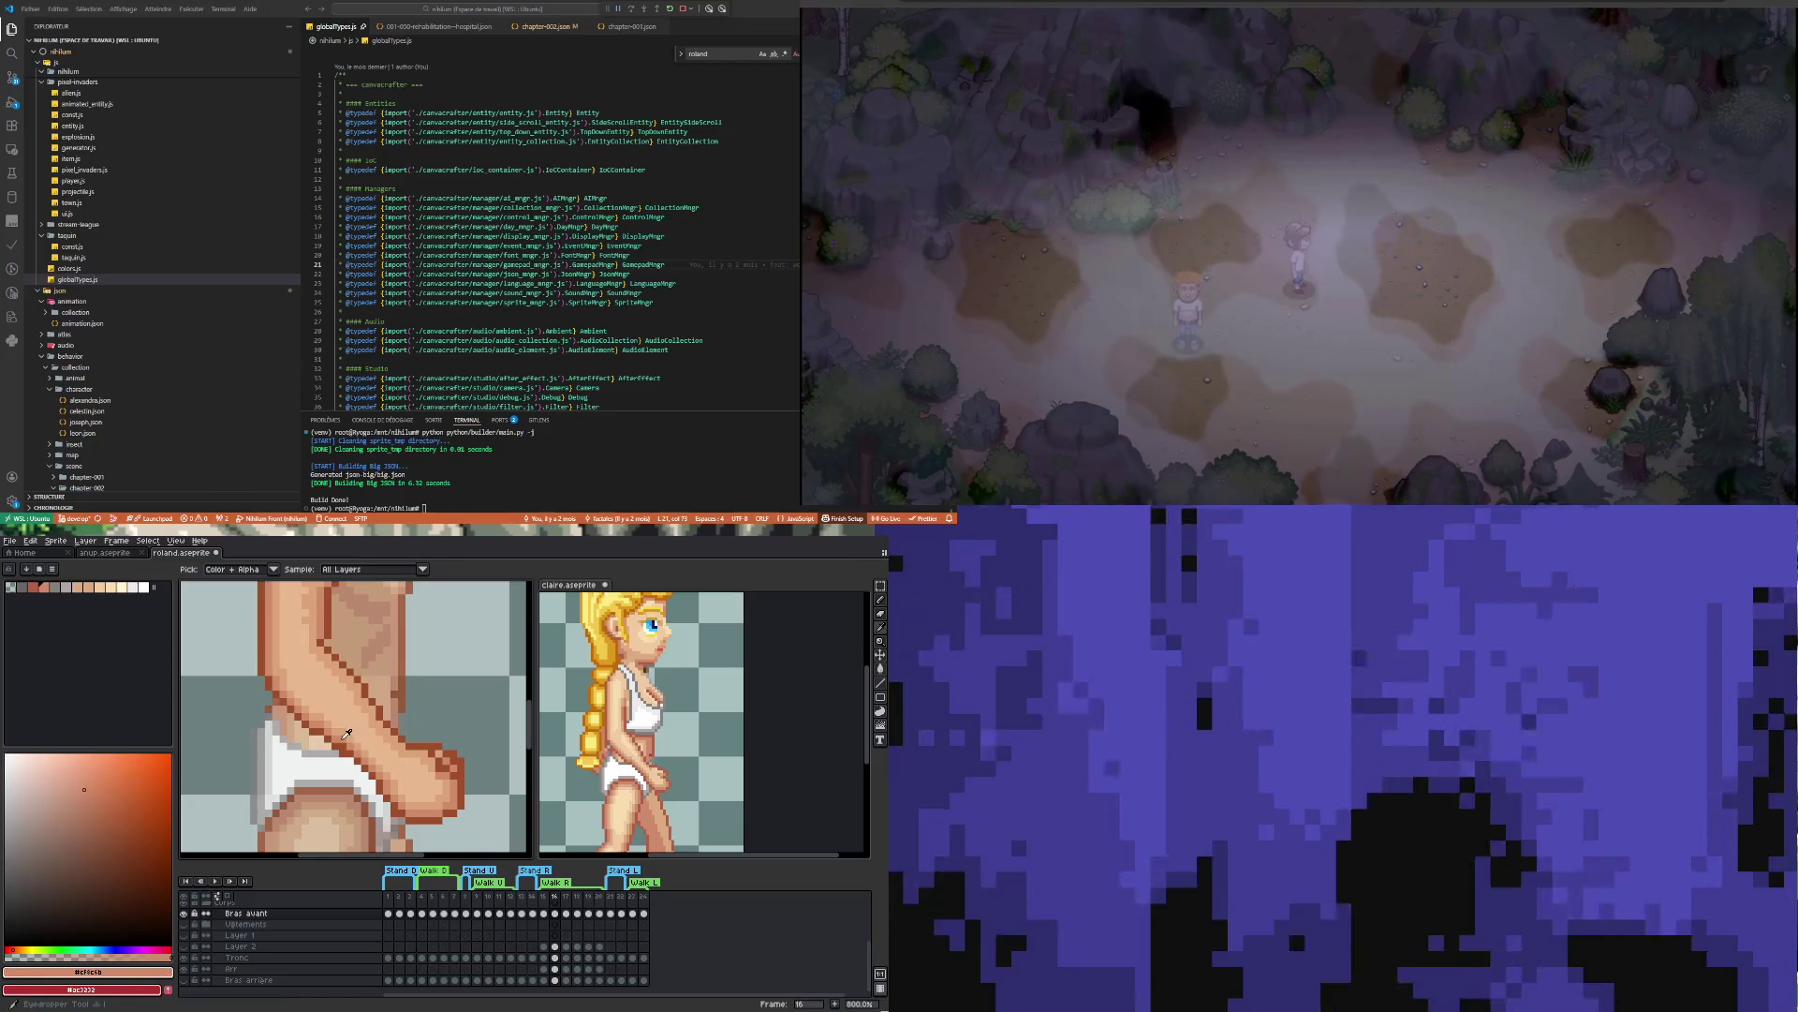
key("b")
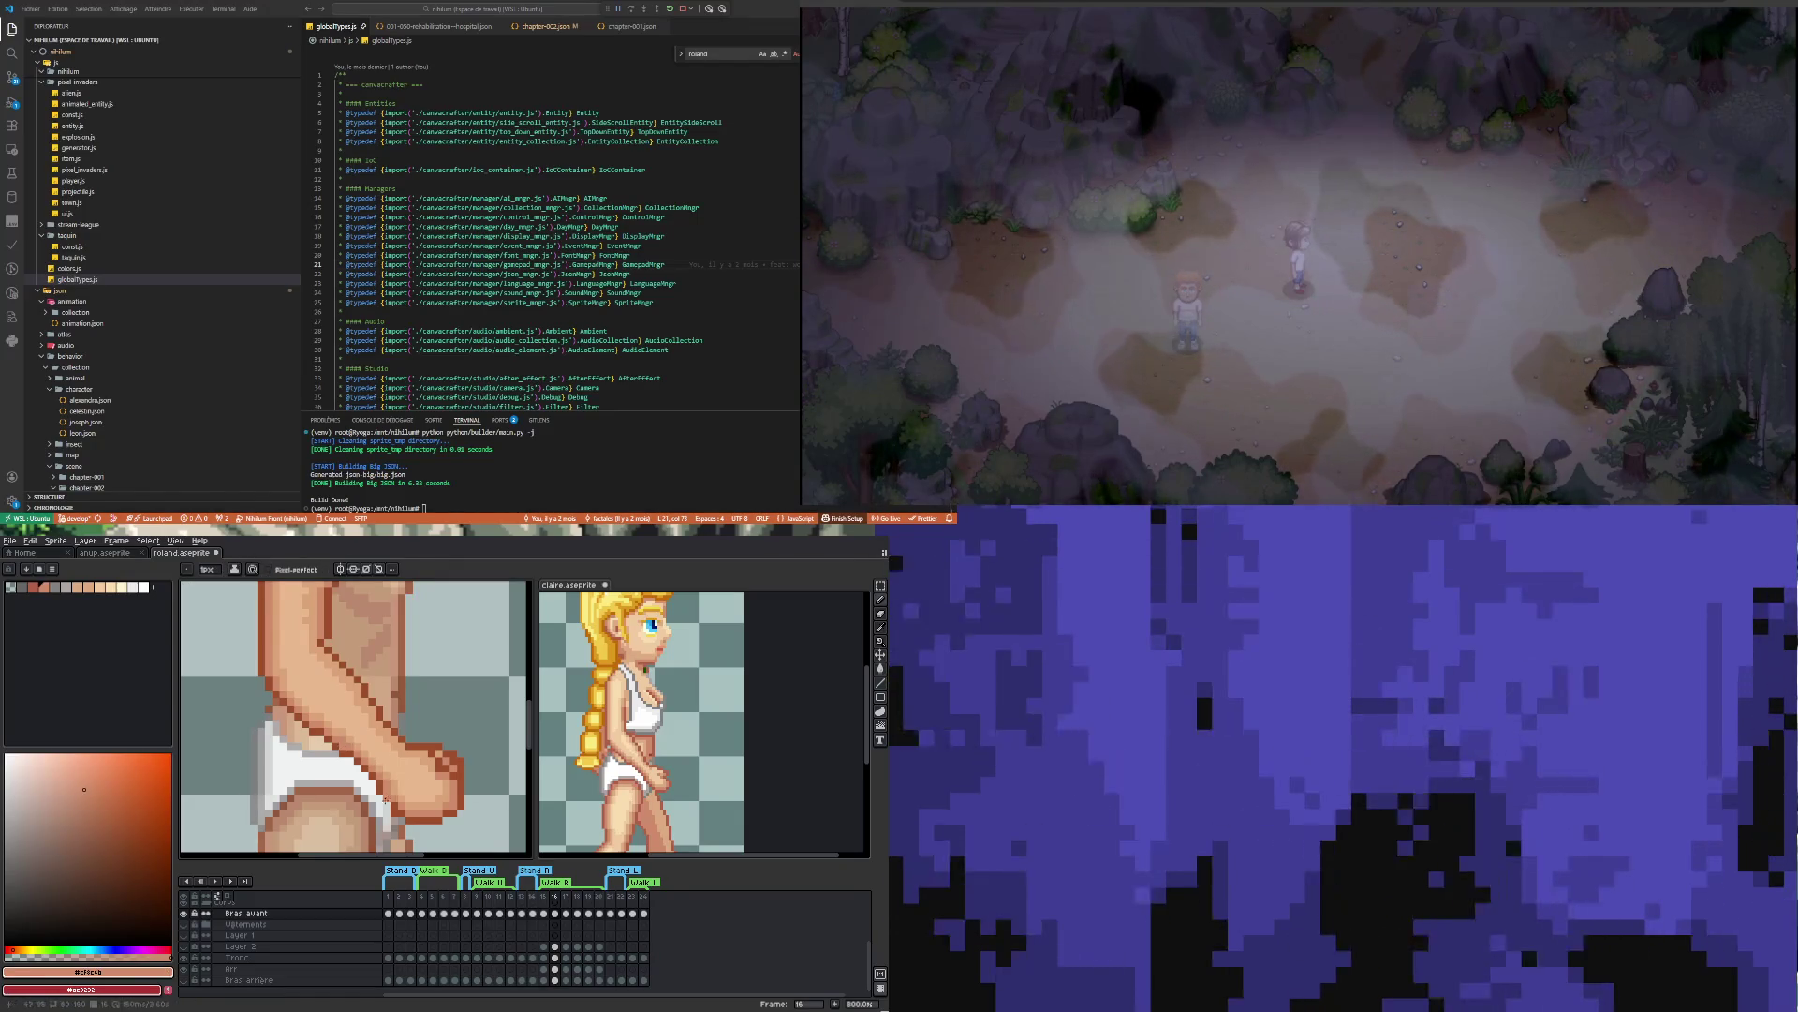
scroll(341, 790, "down", 4)
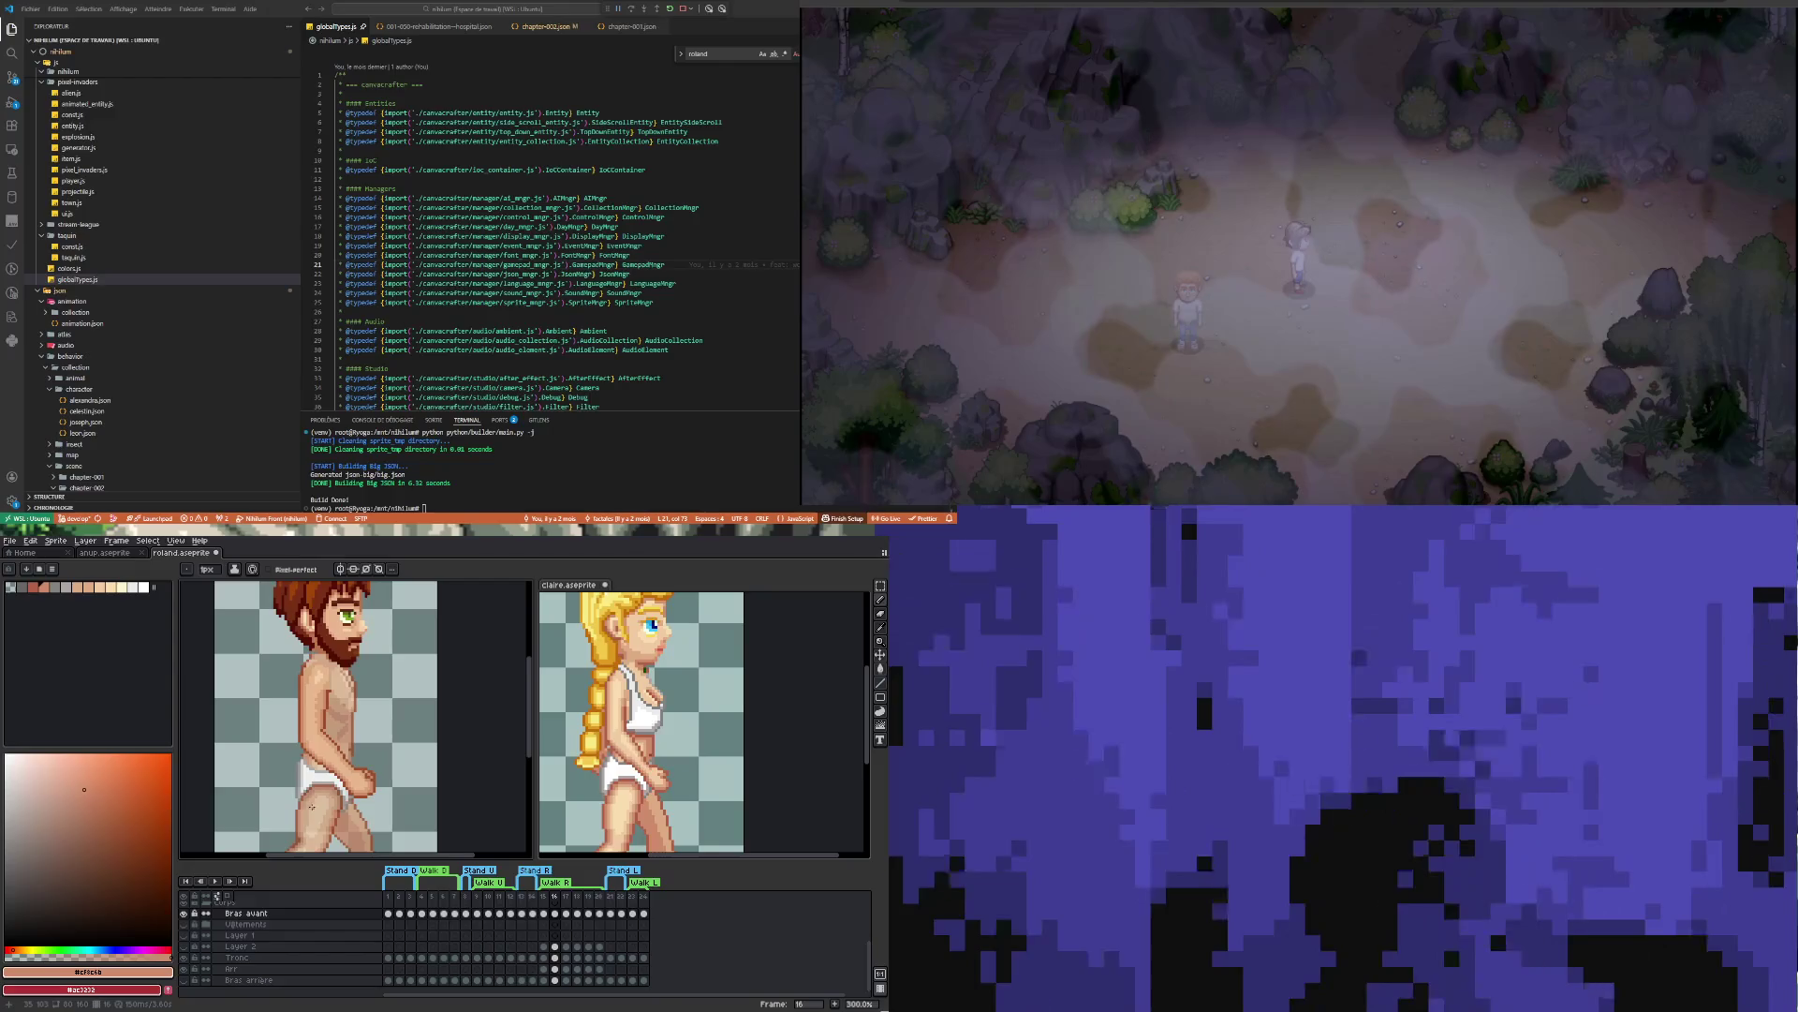
scroll(338, 777, "up", 4)
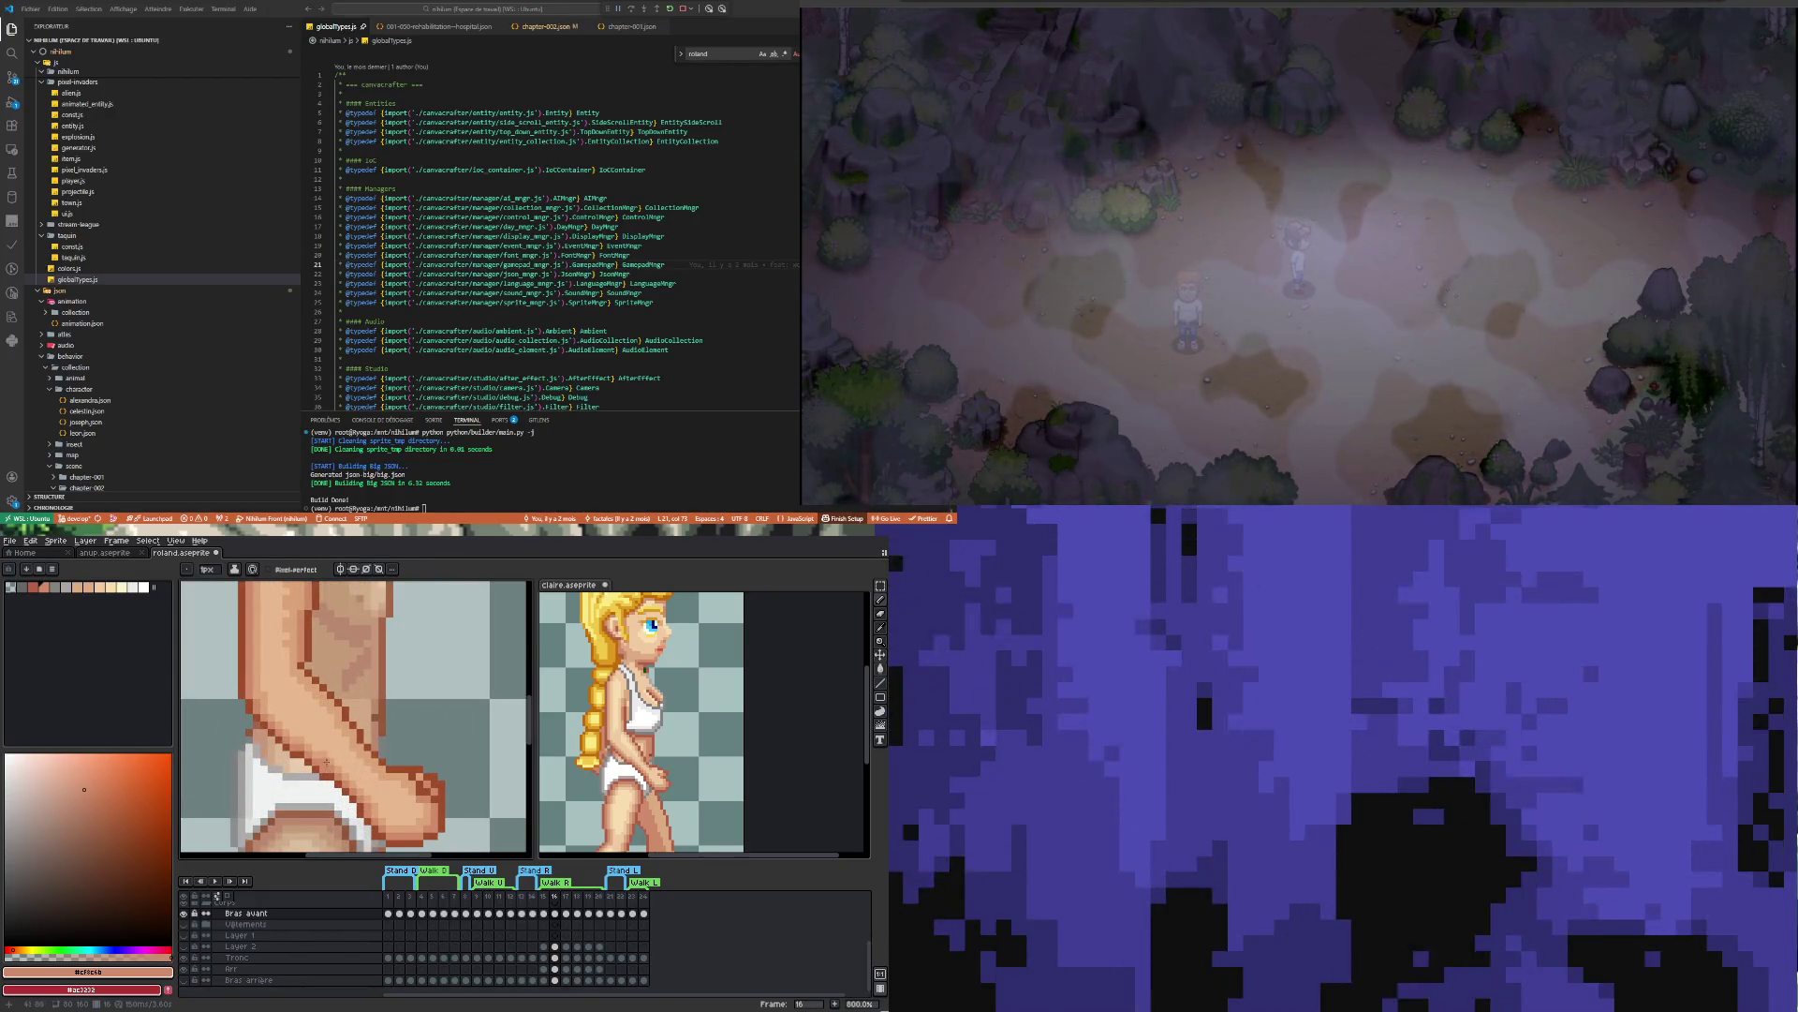
left_click(323, 766, "alt")
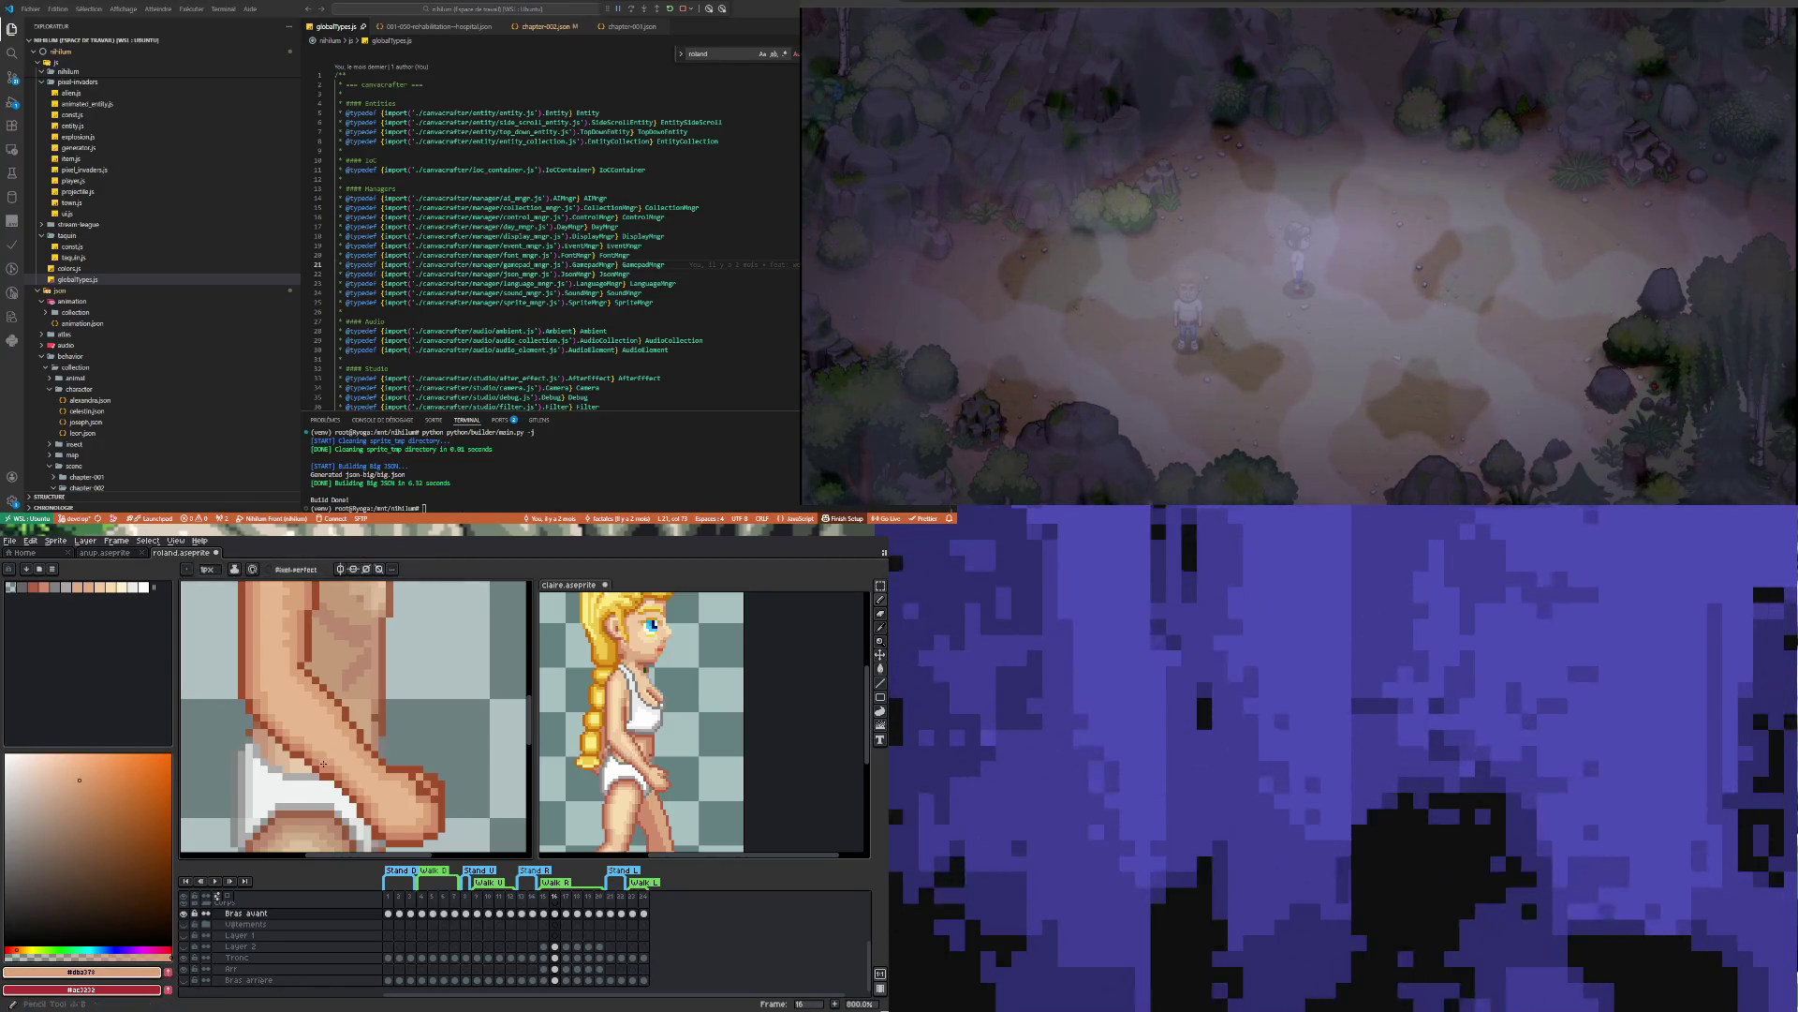
key("i")
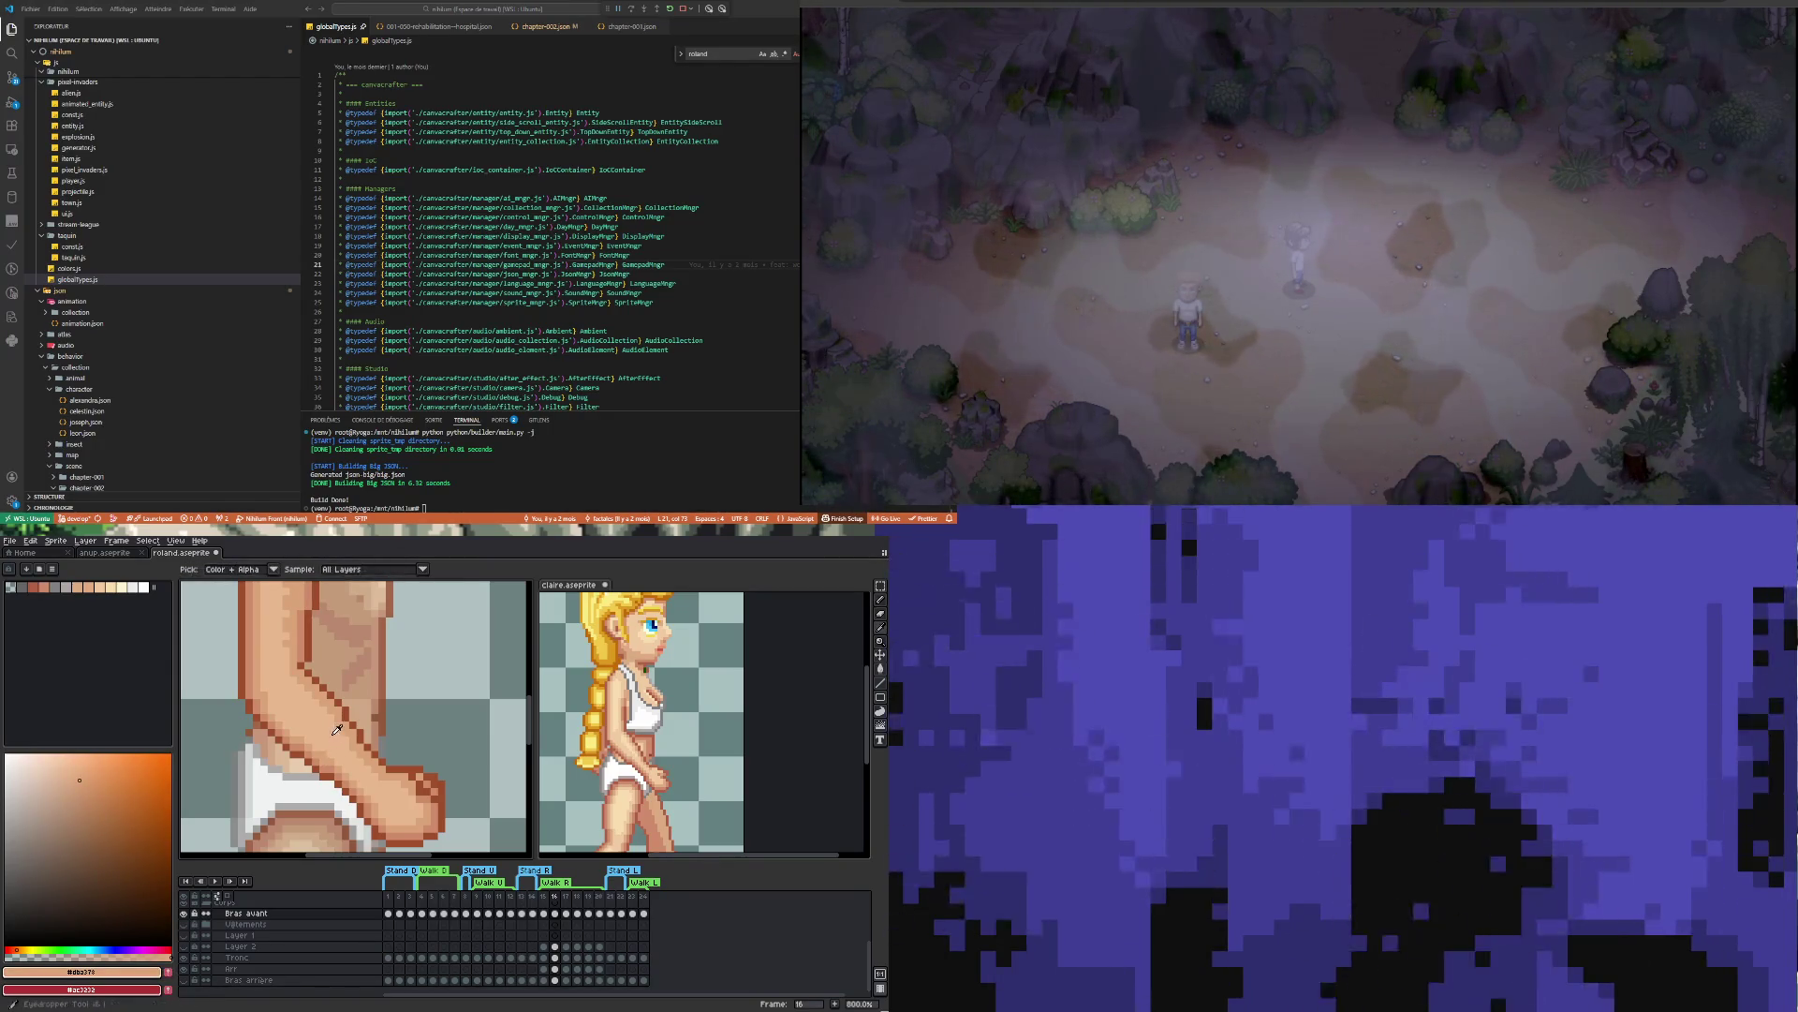
left_click(330, 737)
key("b")
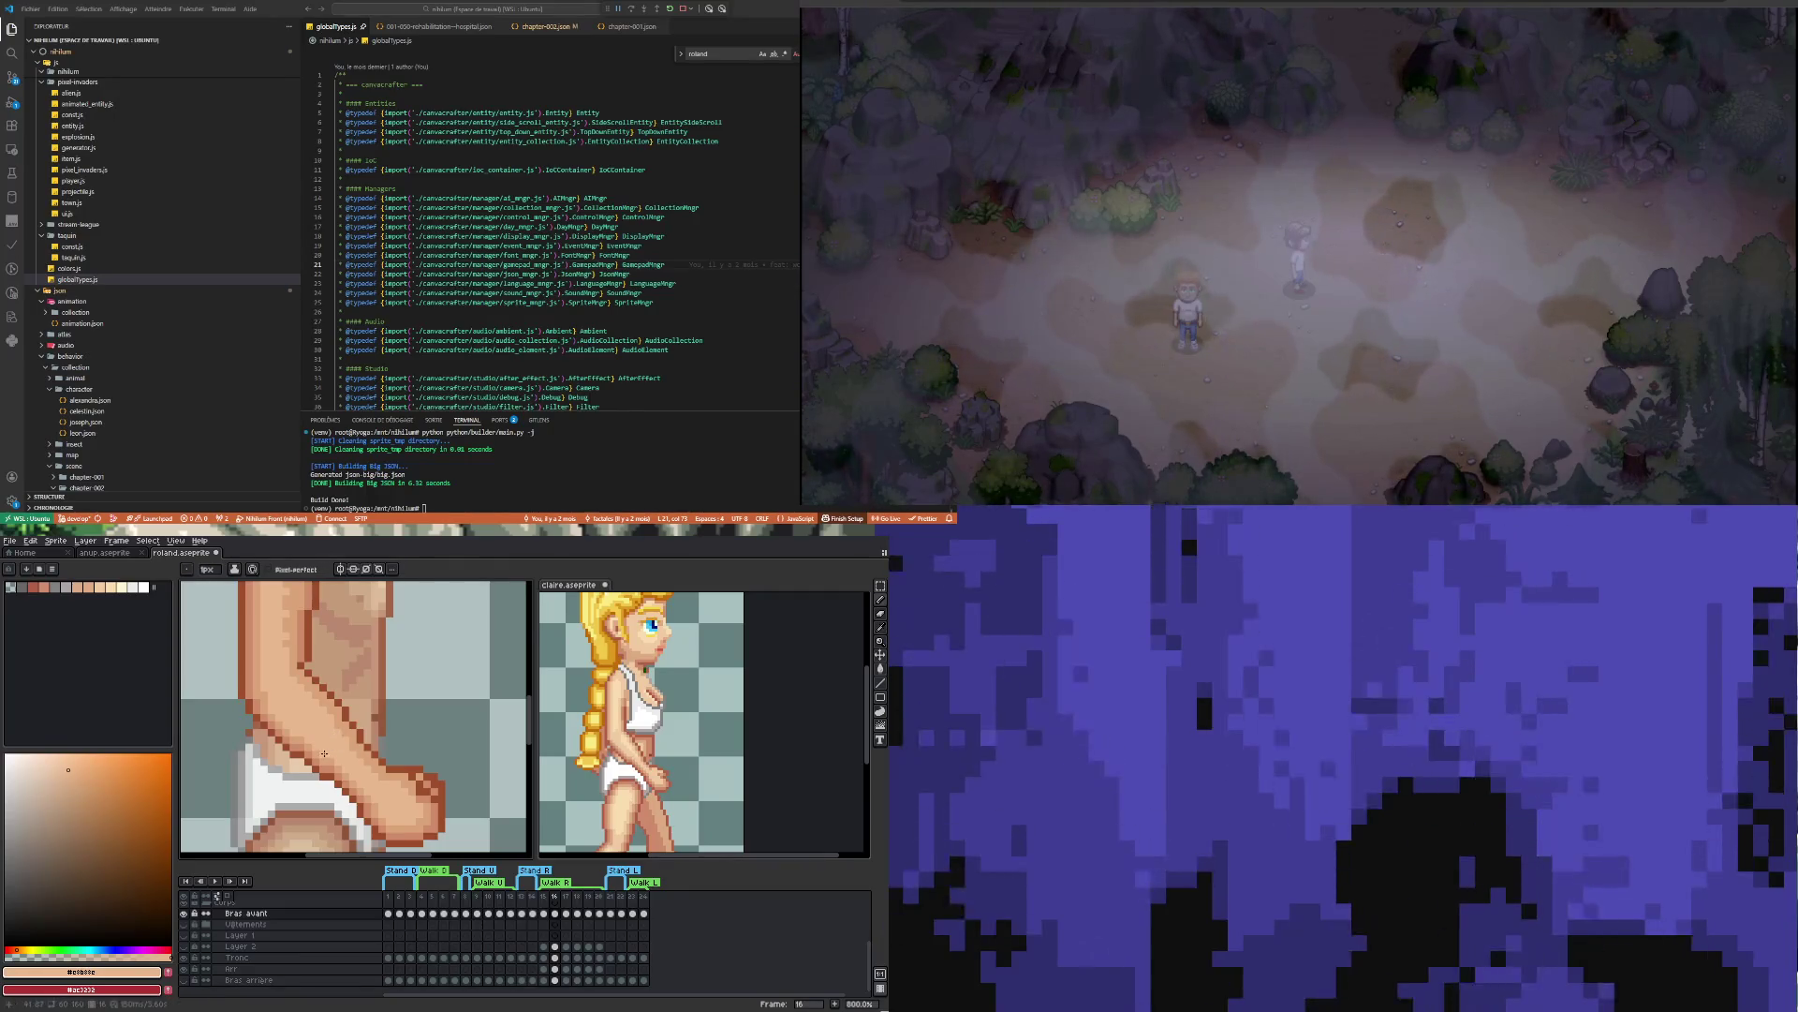
scroll(319, 747, "down", 3)
scroll(305, 745, "up", 3)
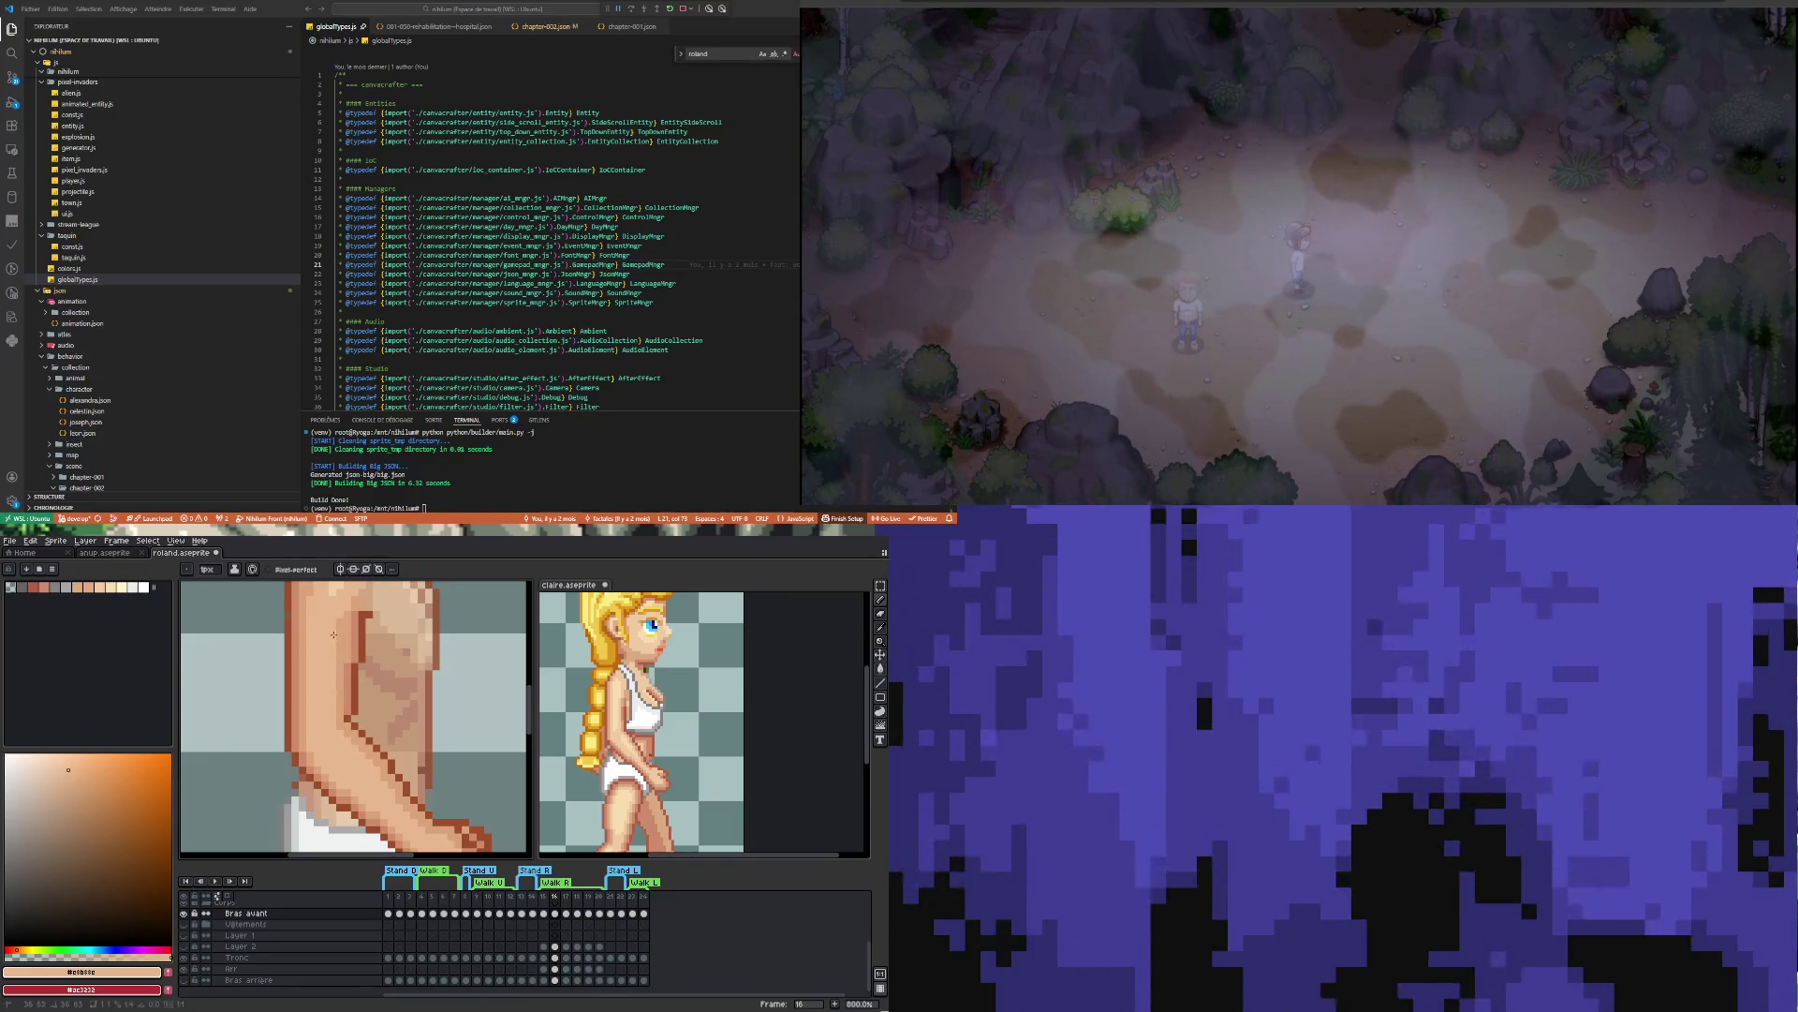
Paint dark brown outline pixels along the shoulder and arm edge
scroll(338, 657, "down", 4)
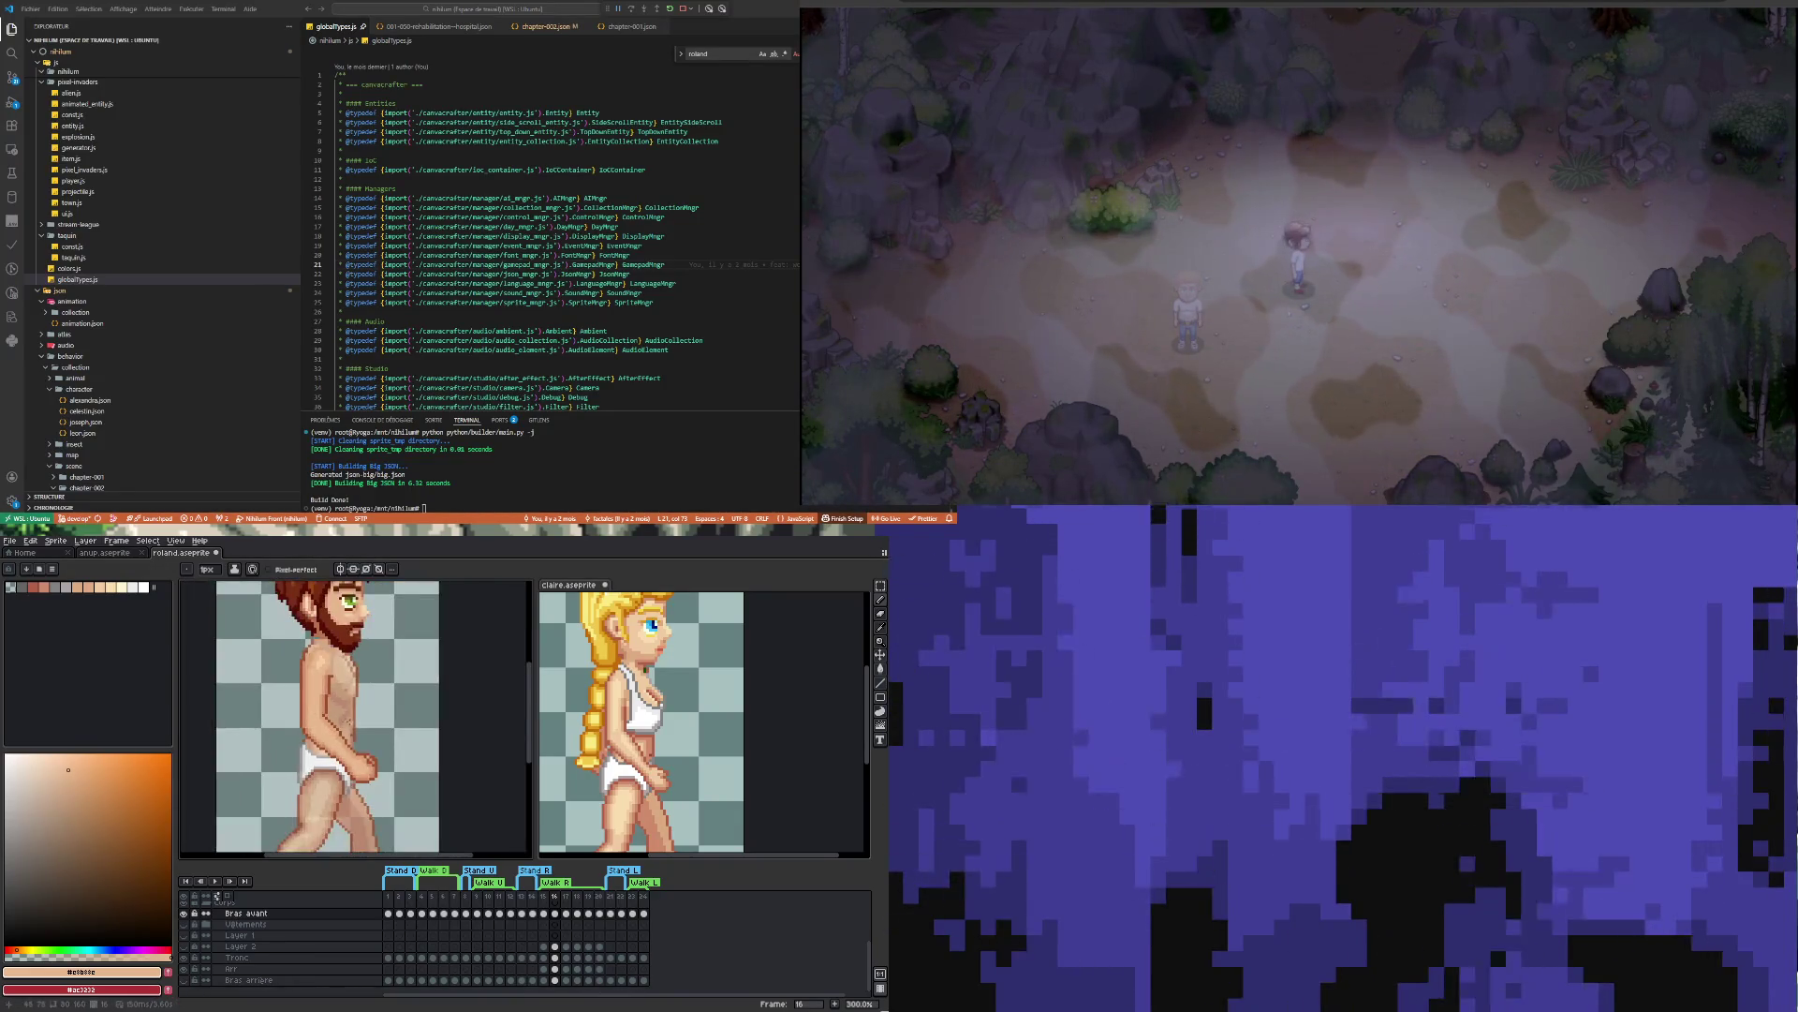
scroll(353, 723, "down", 1)
scroll(318, 719, "up", 3)
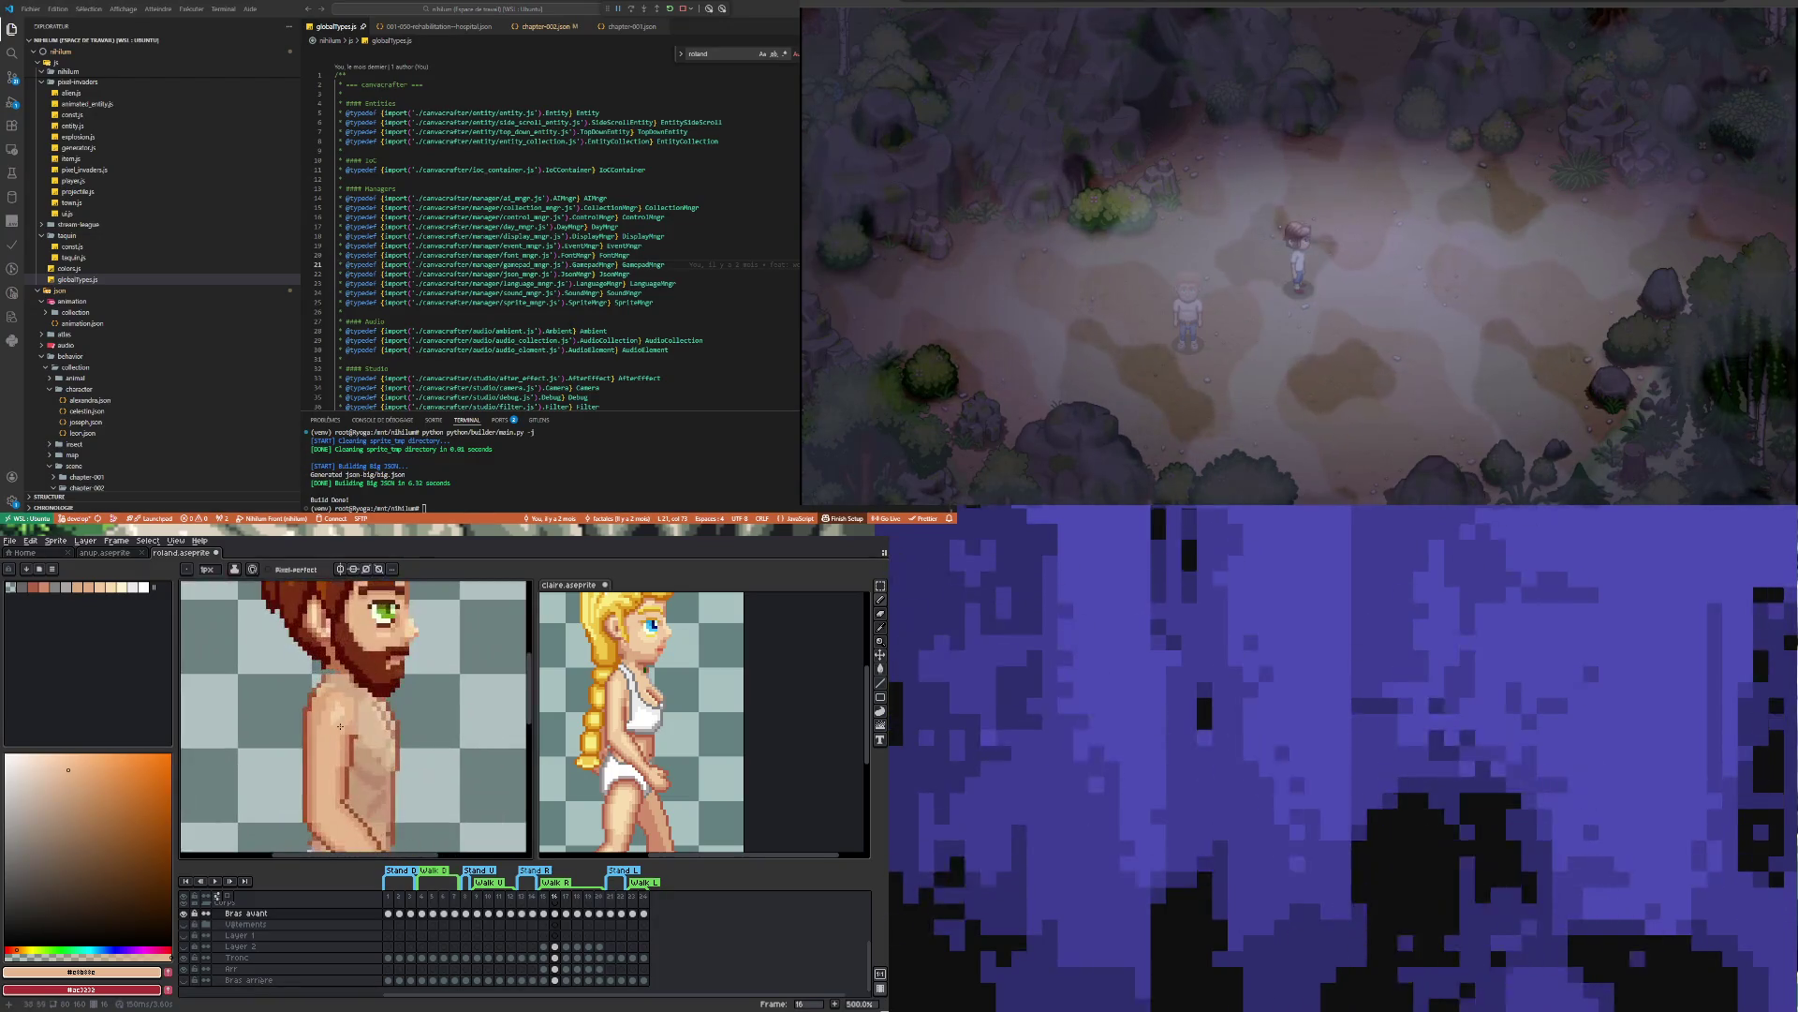
scroll(327, 697, "up", 2)
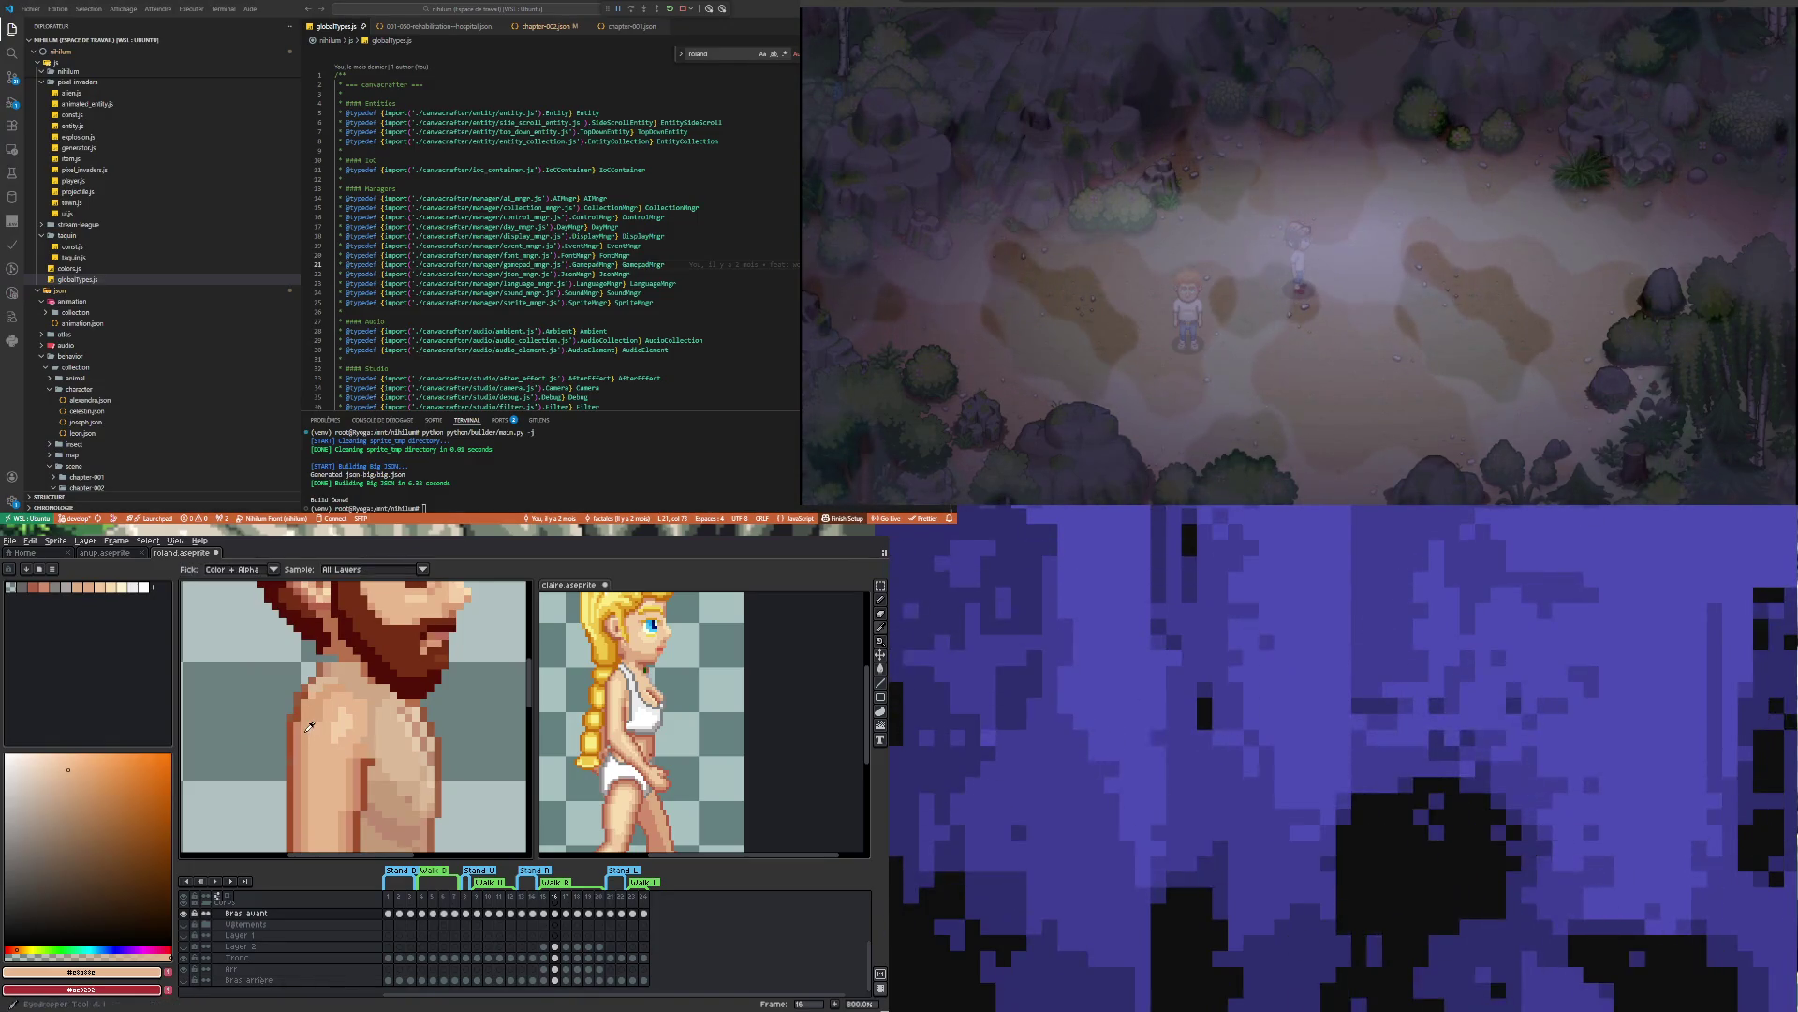
left_click(292, 726, "alt")
scroll(324, 662, "up", 5)
scroll(324, 693, "down", 5)
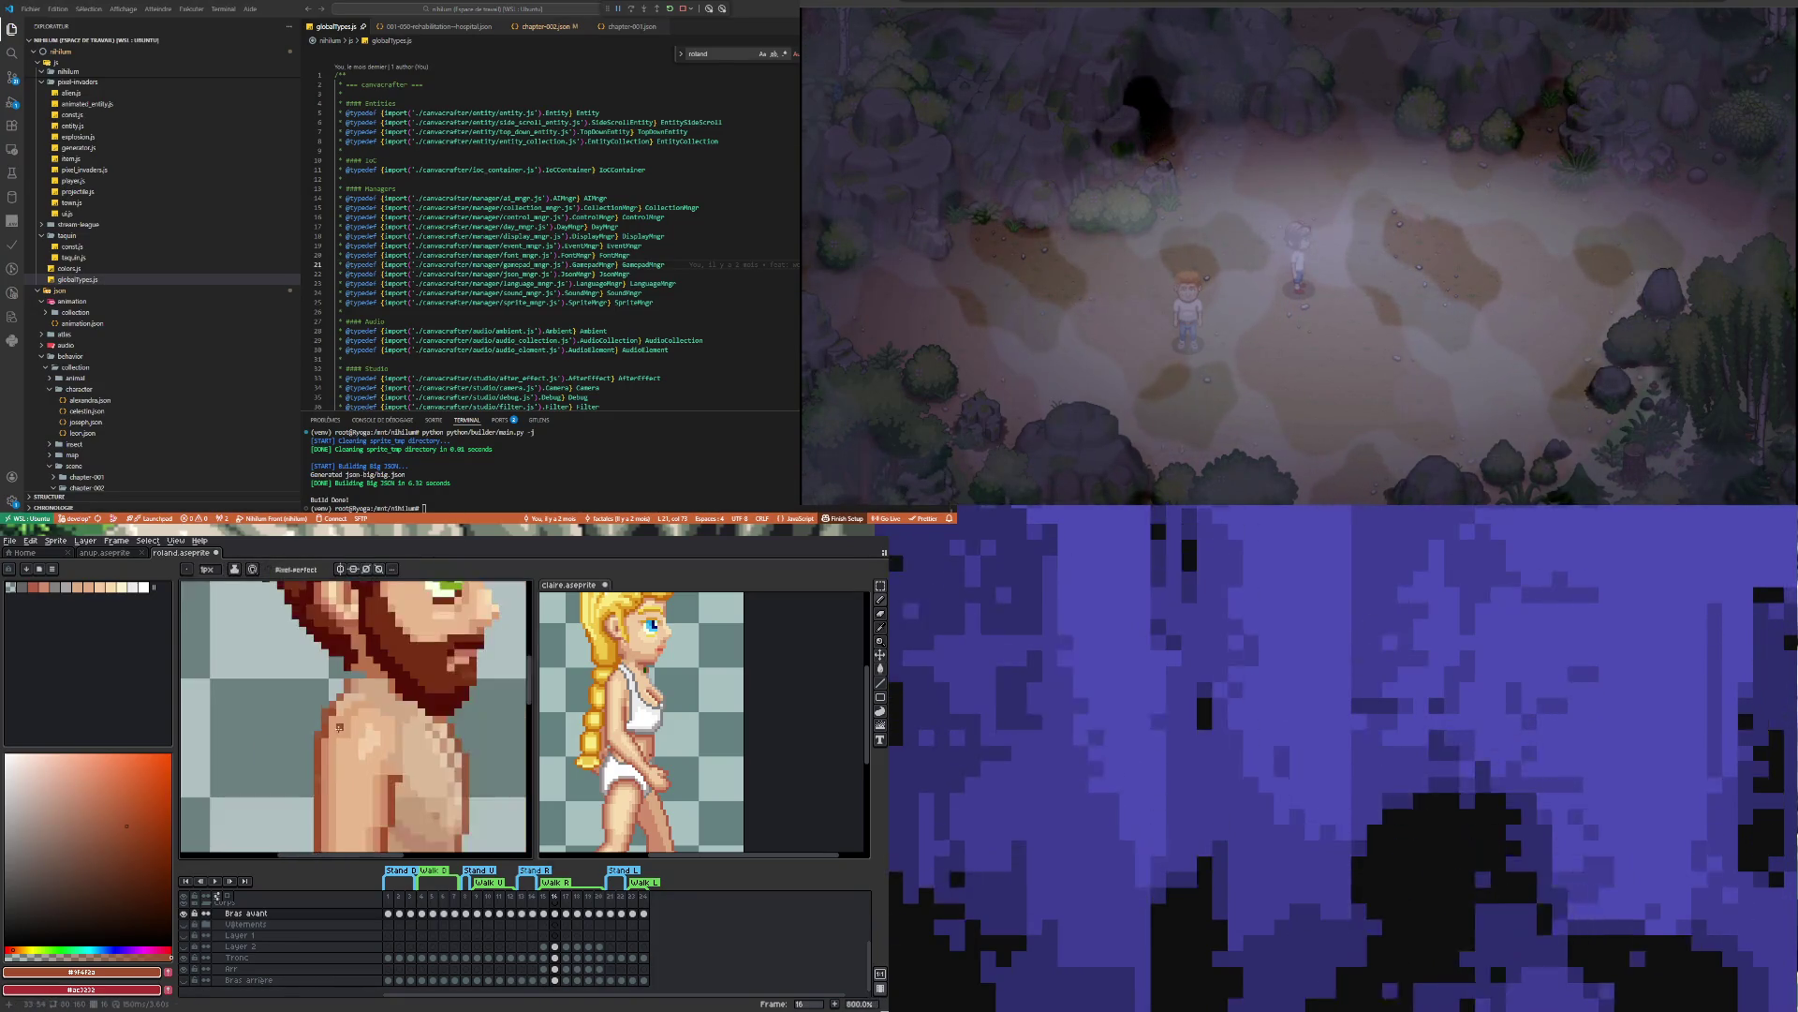
scroll(324, 731, "up", 5)
left_click_drag(324, 732, 331, 703)
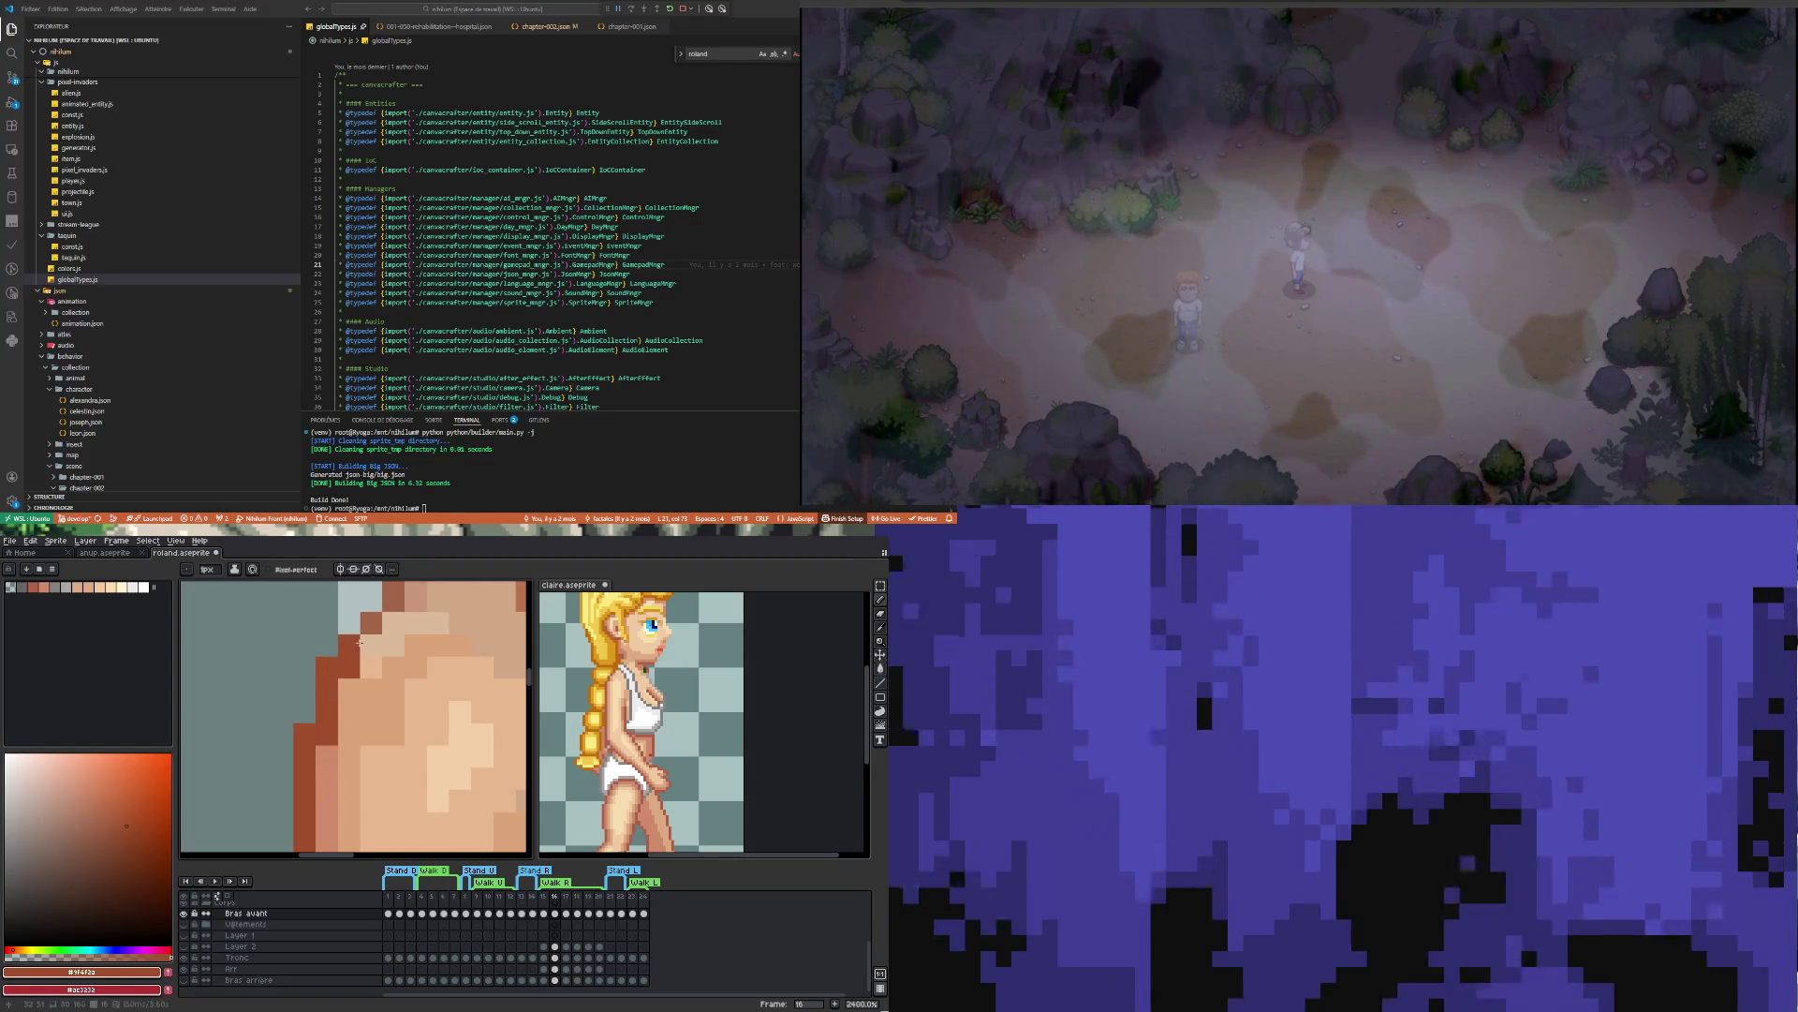
scroll(350, 745, "down", 5)
scroll(351, 745, "up", 3)
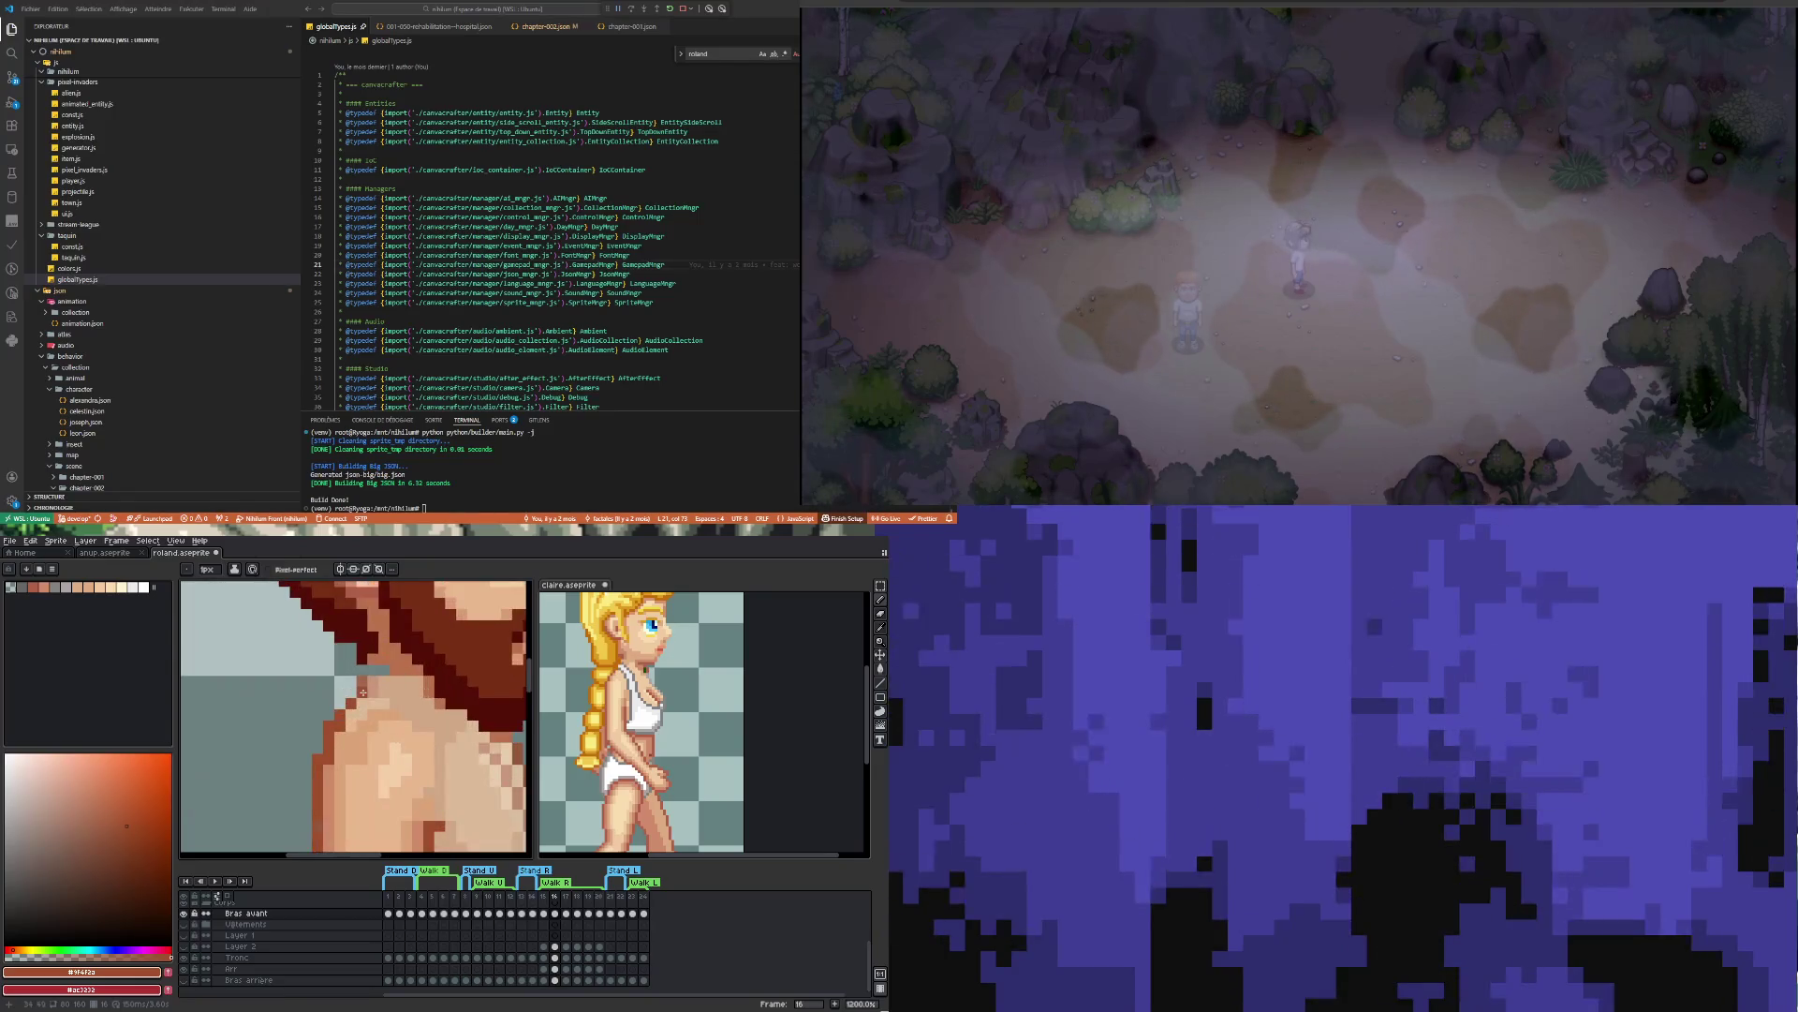
Sample the mid skin tone from the chest and a darker skin shade
left_click(351, 750, "alt")
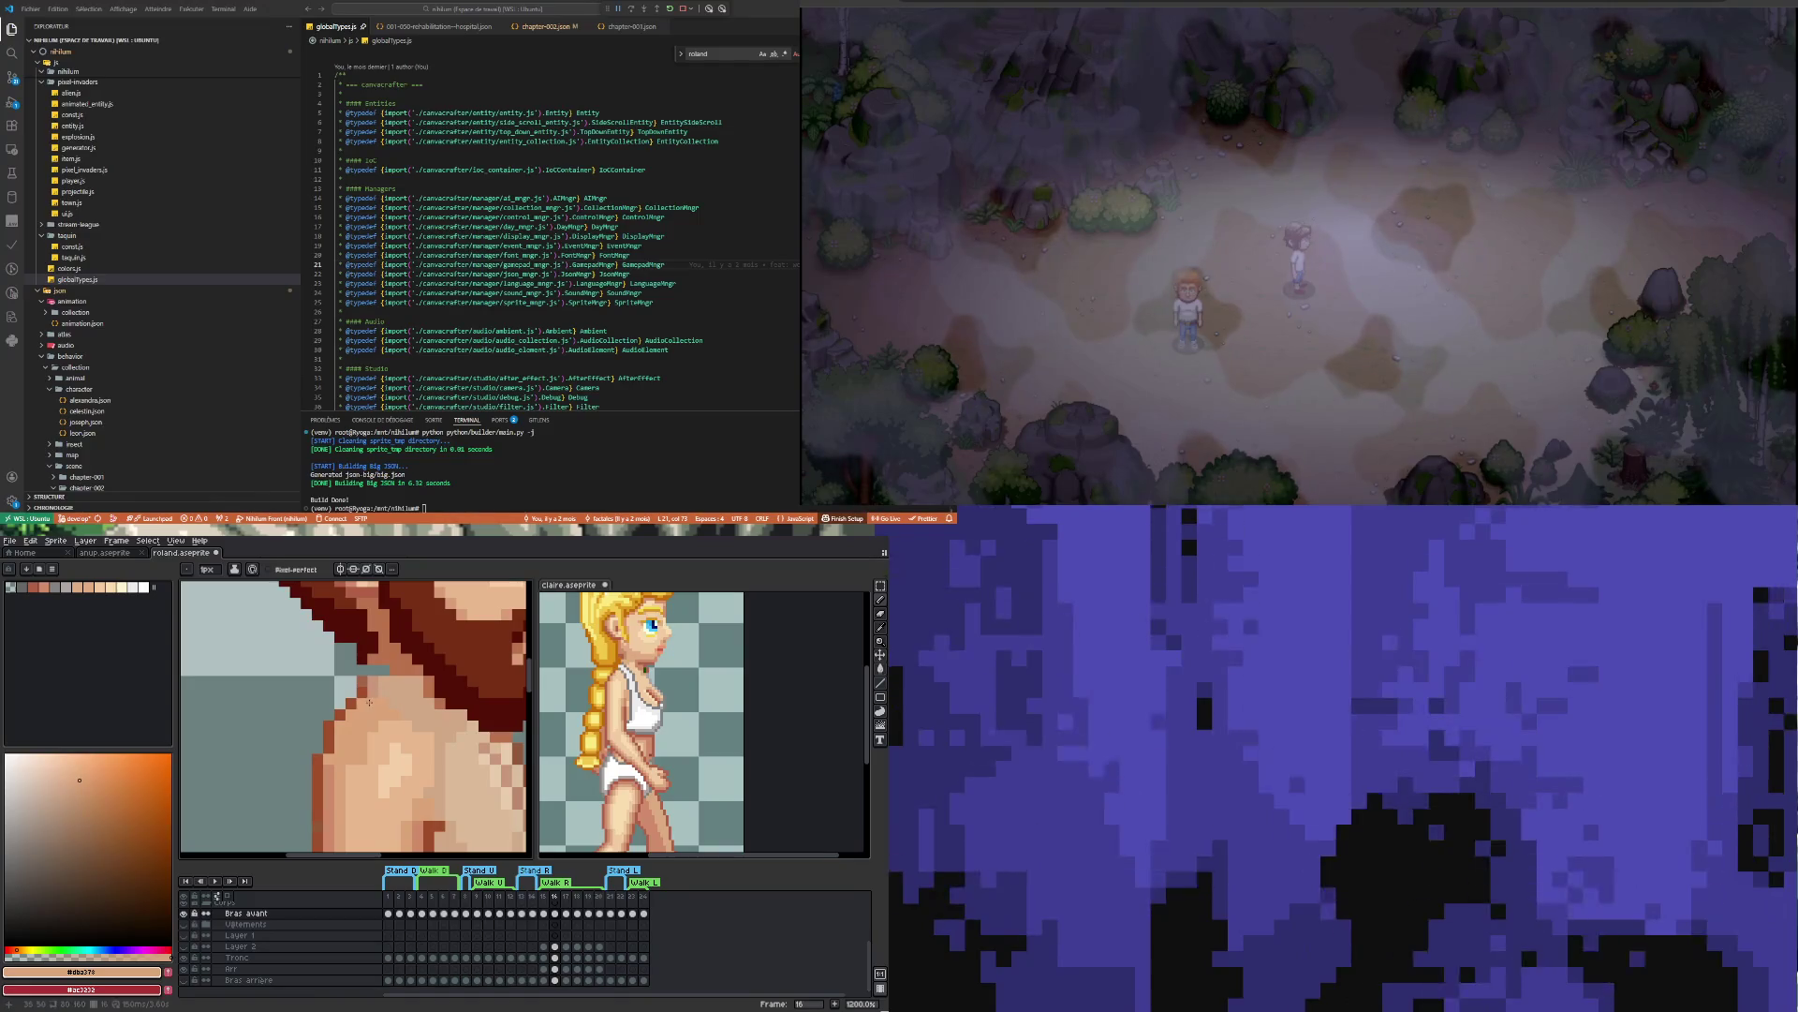
key("alt")
left_click(344, 767)
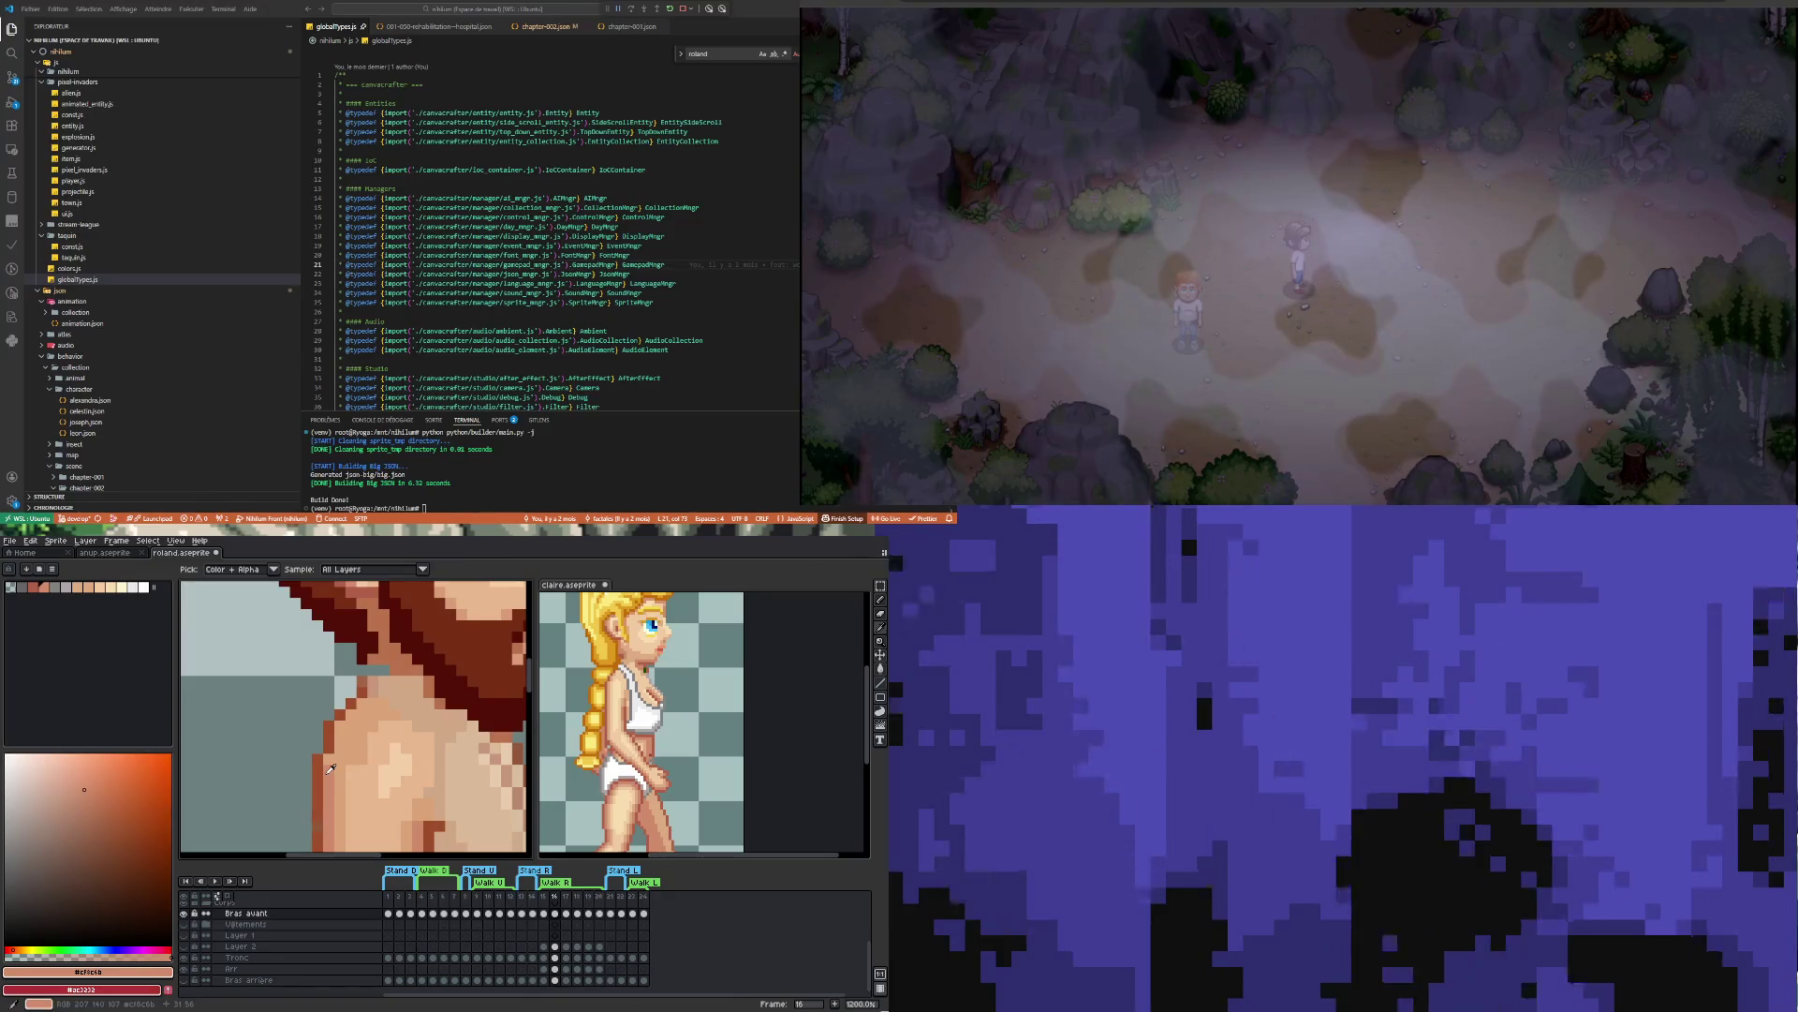
scroll(366, 757, "down", 2)
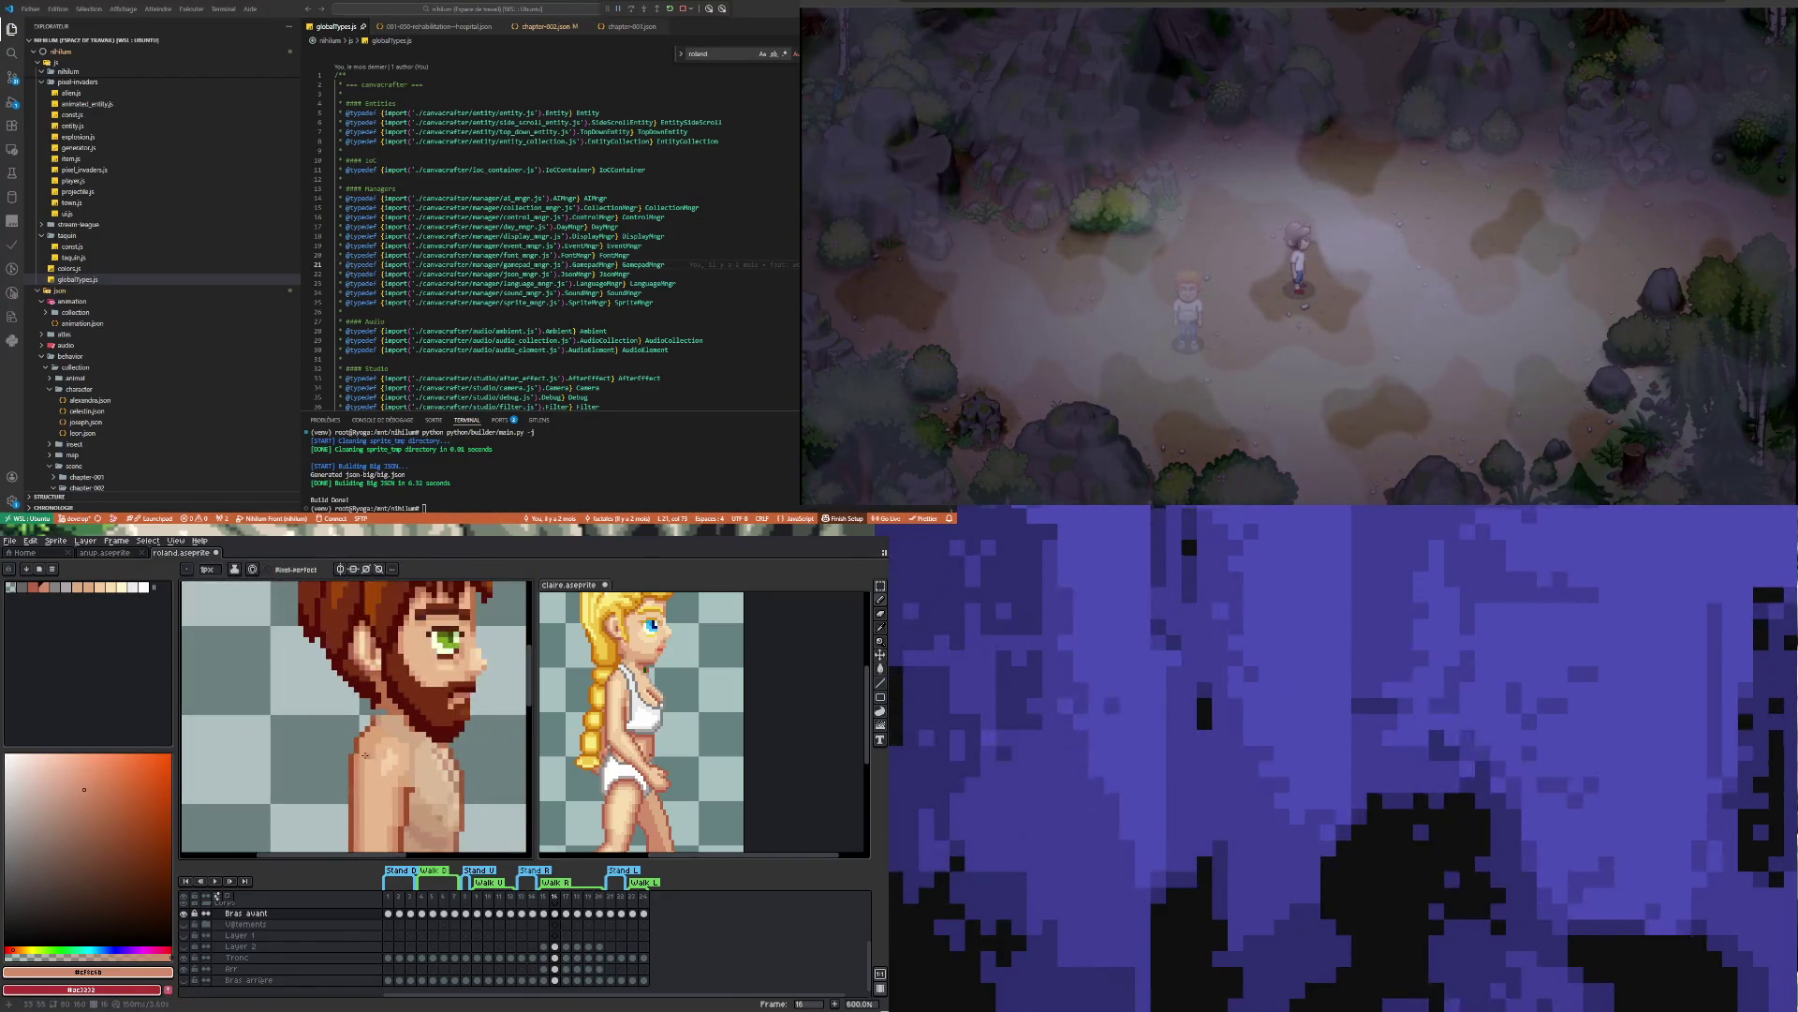
Sample the light shoulder tone and the darker torso shade for shading
key("alt")
left_click(374, 771)
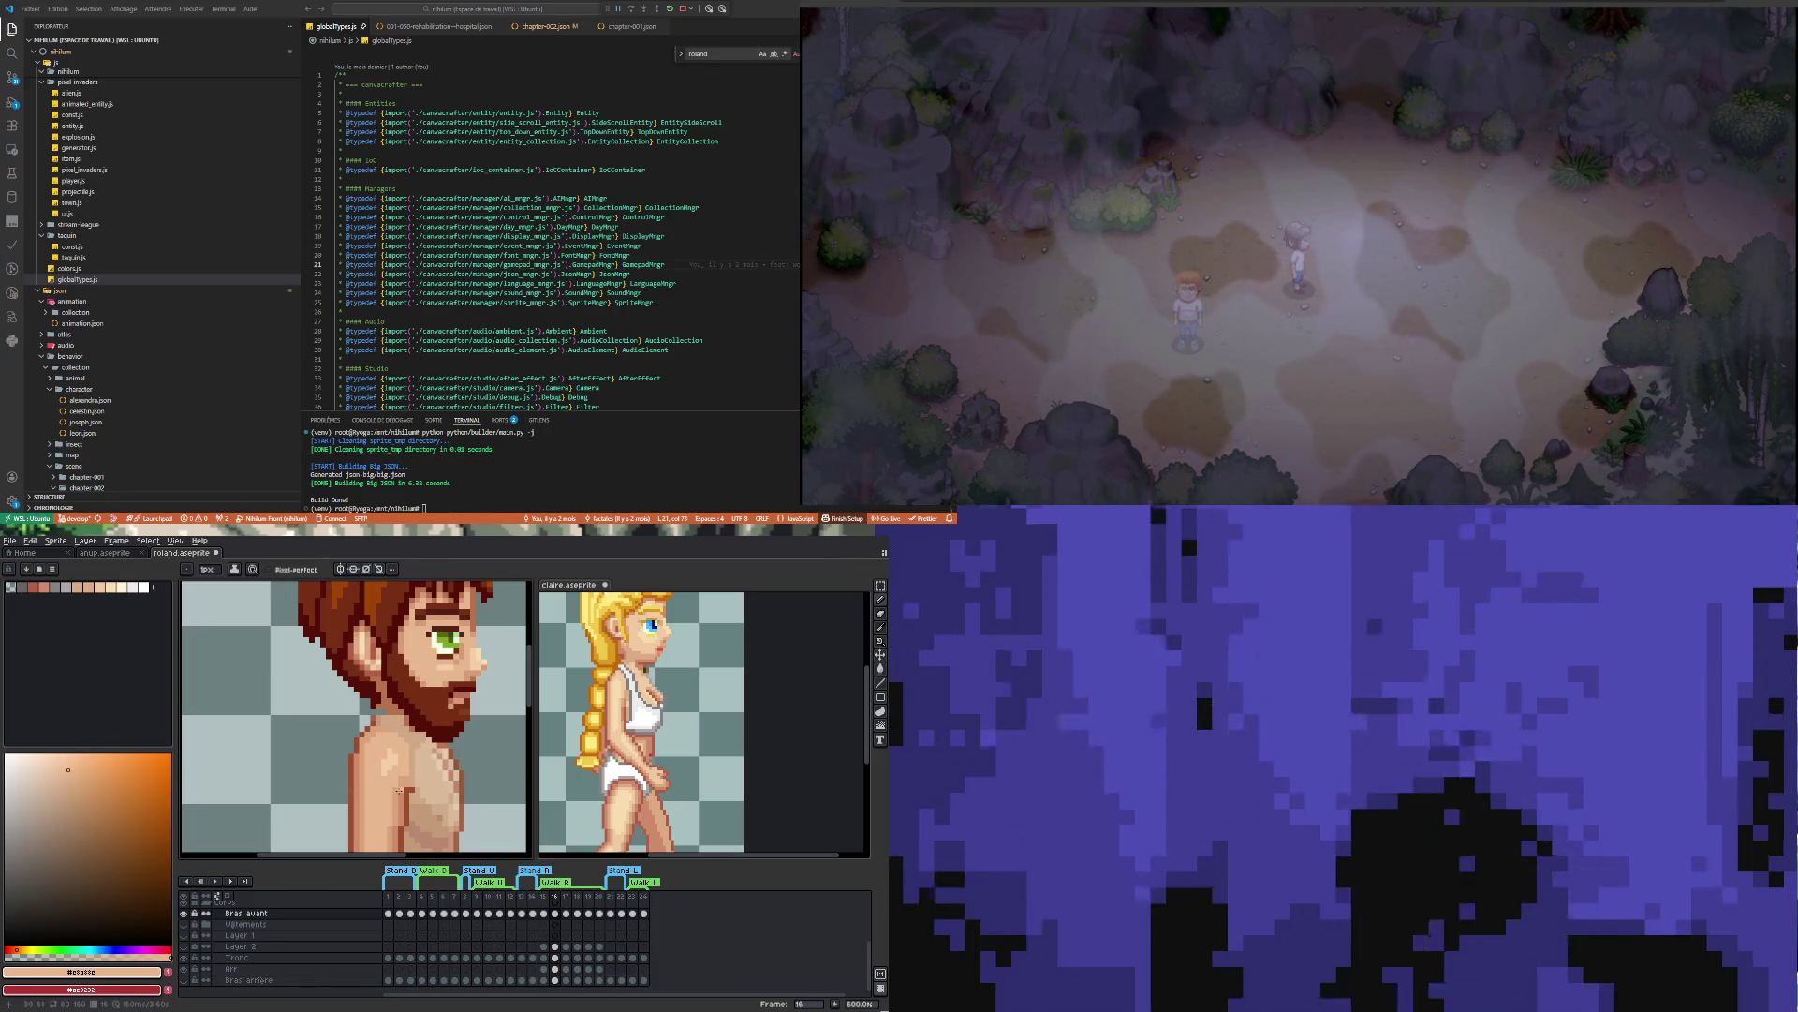
scroll(399, 790, "up", 1)
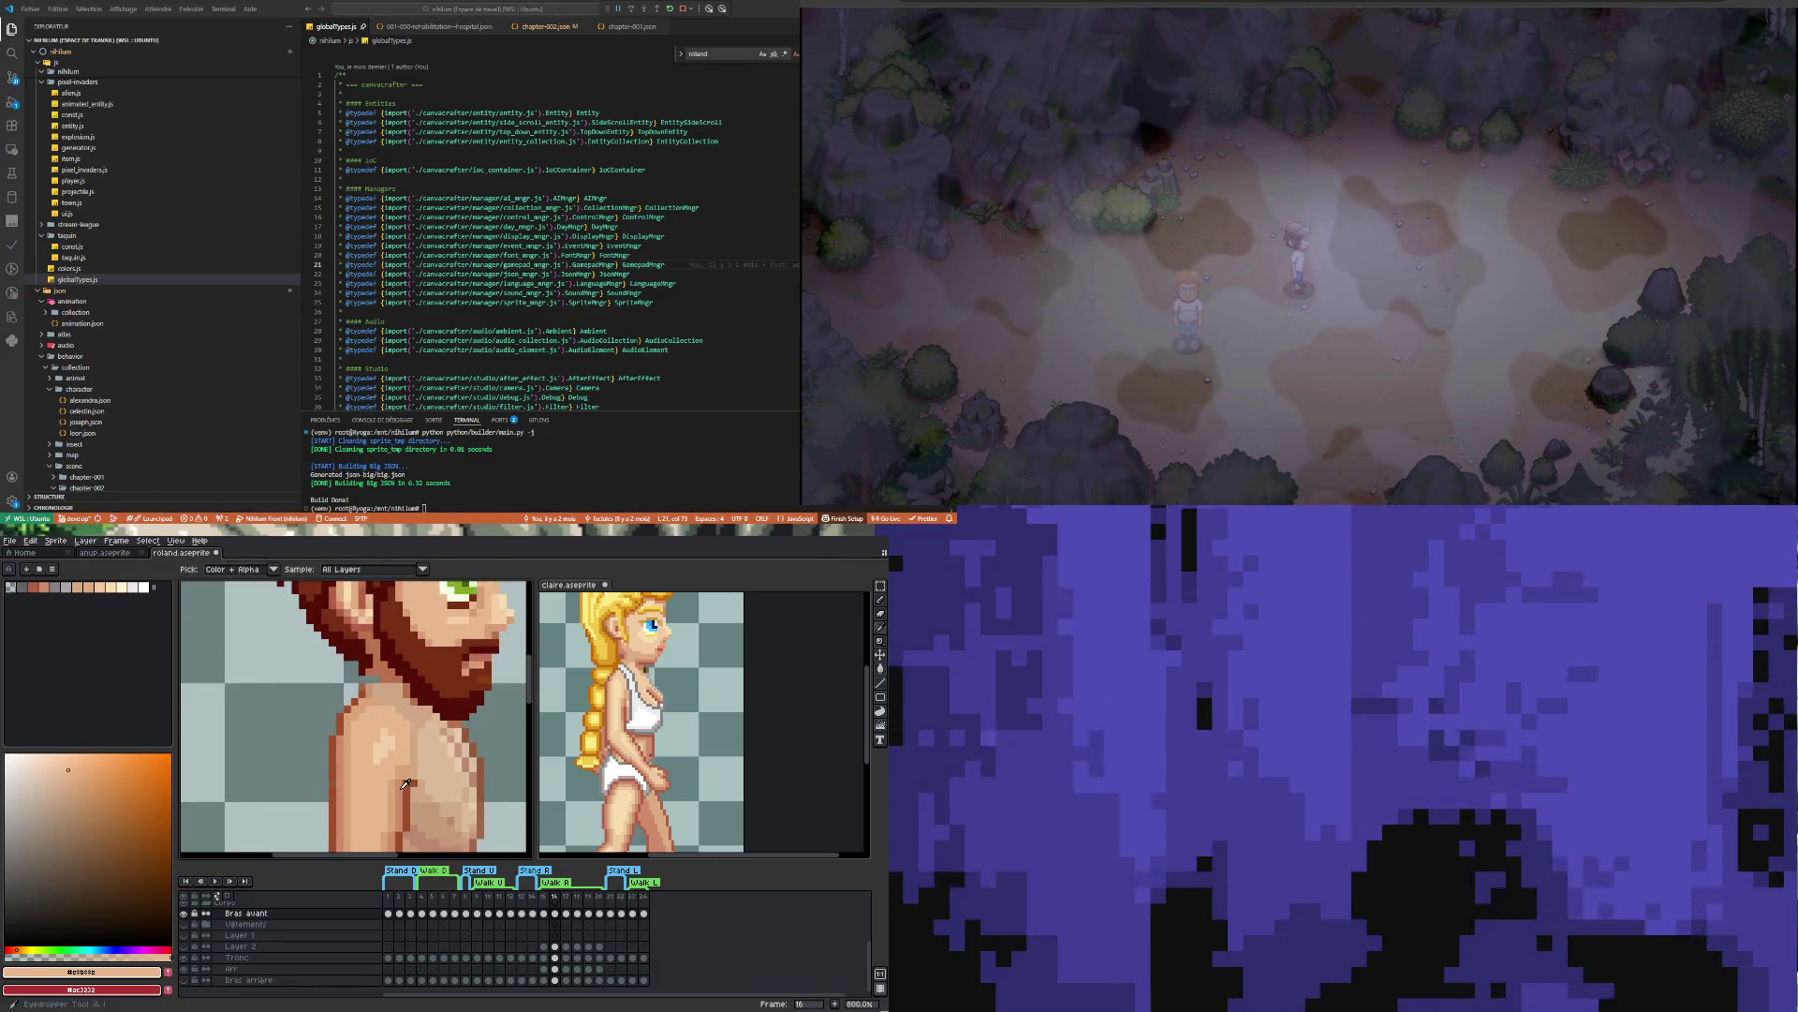
left_click(406, 782, "alt")
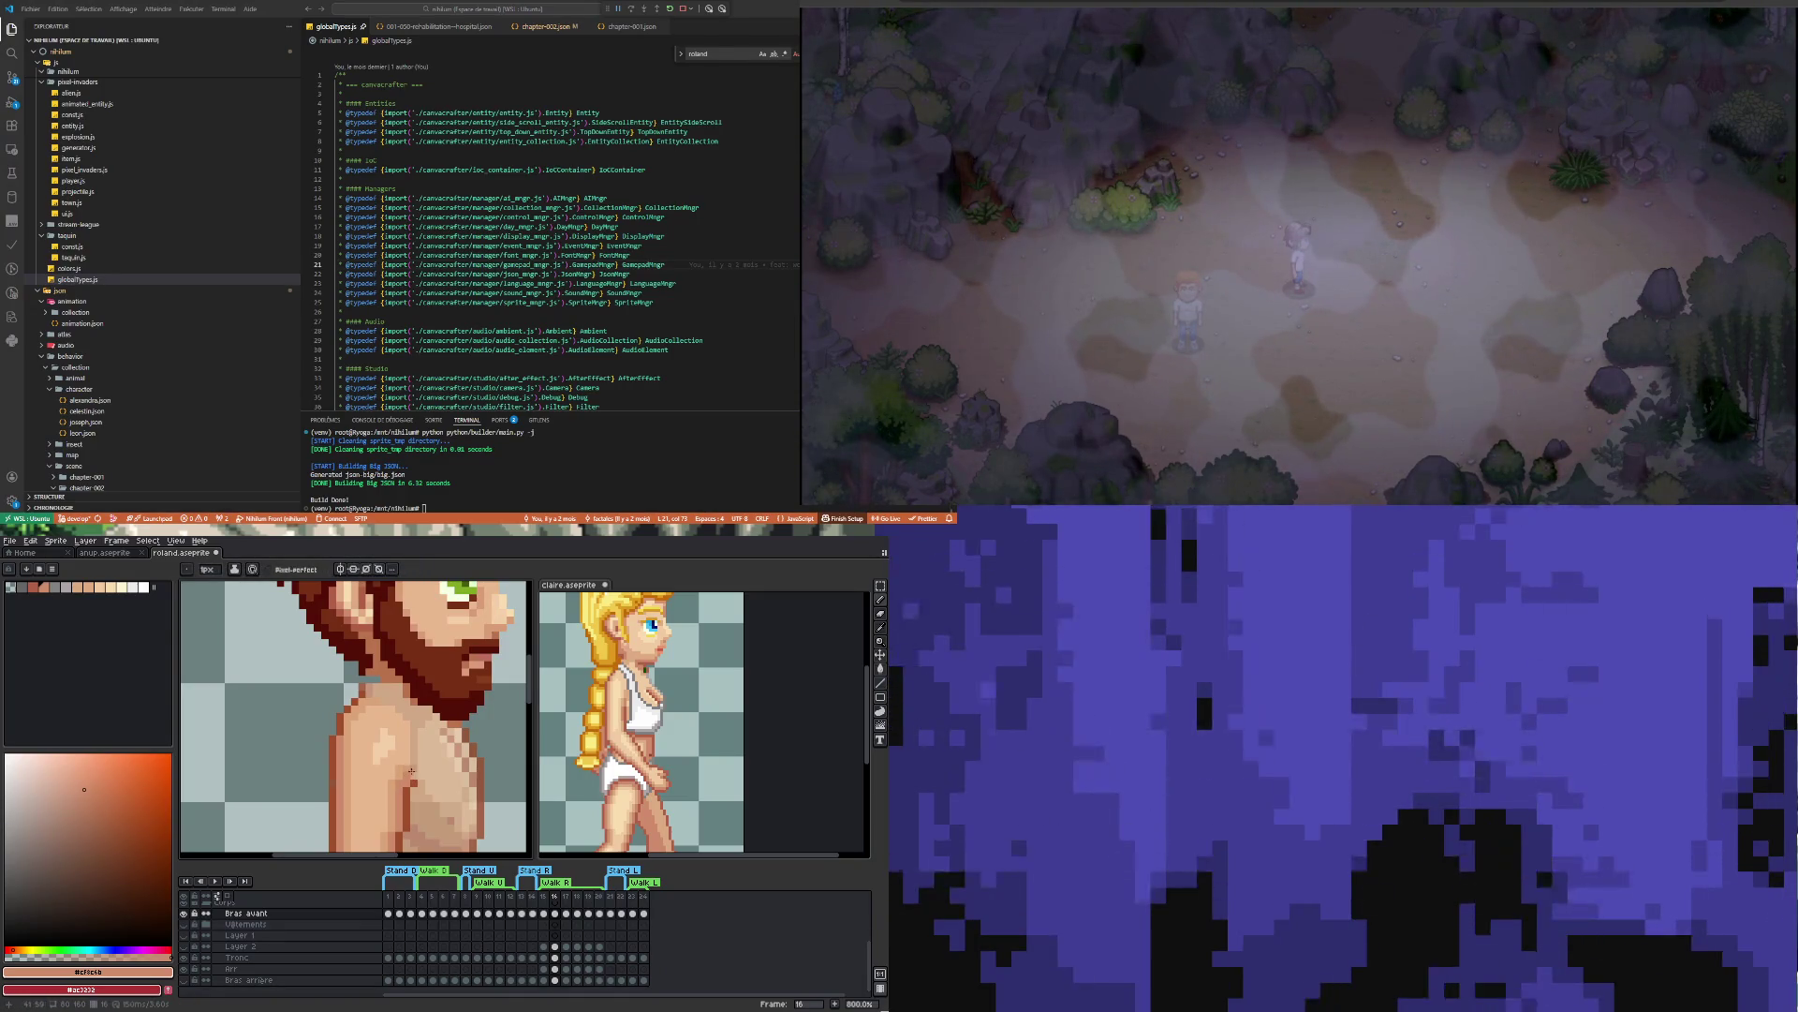
scroll(408, 799, "up", 3)
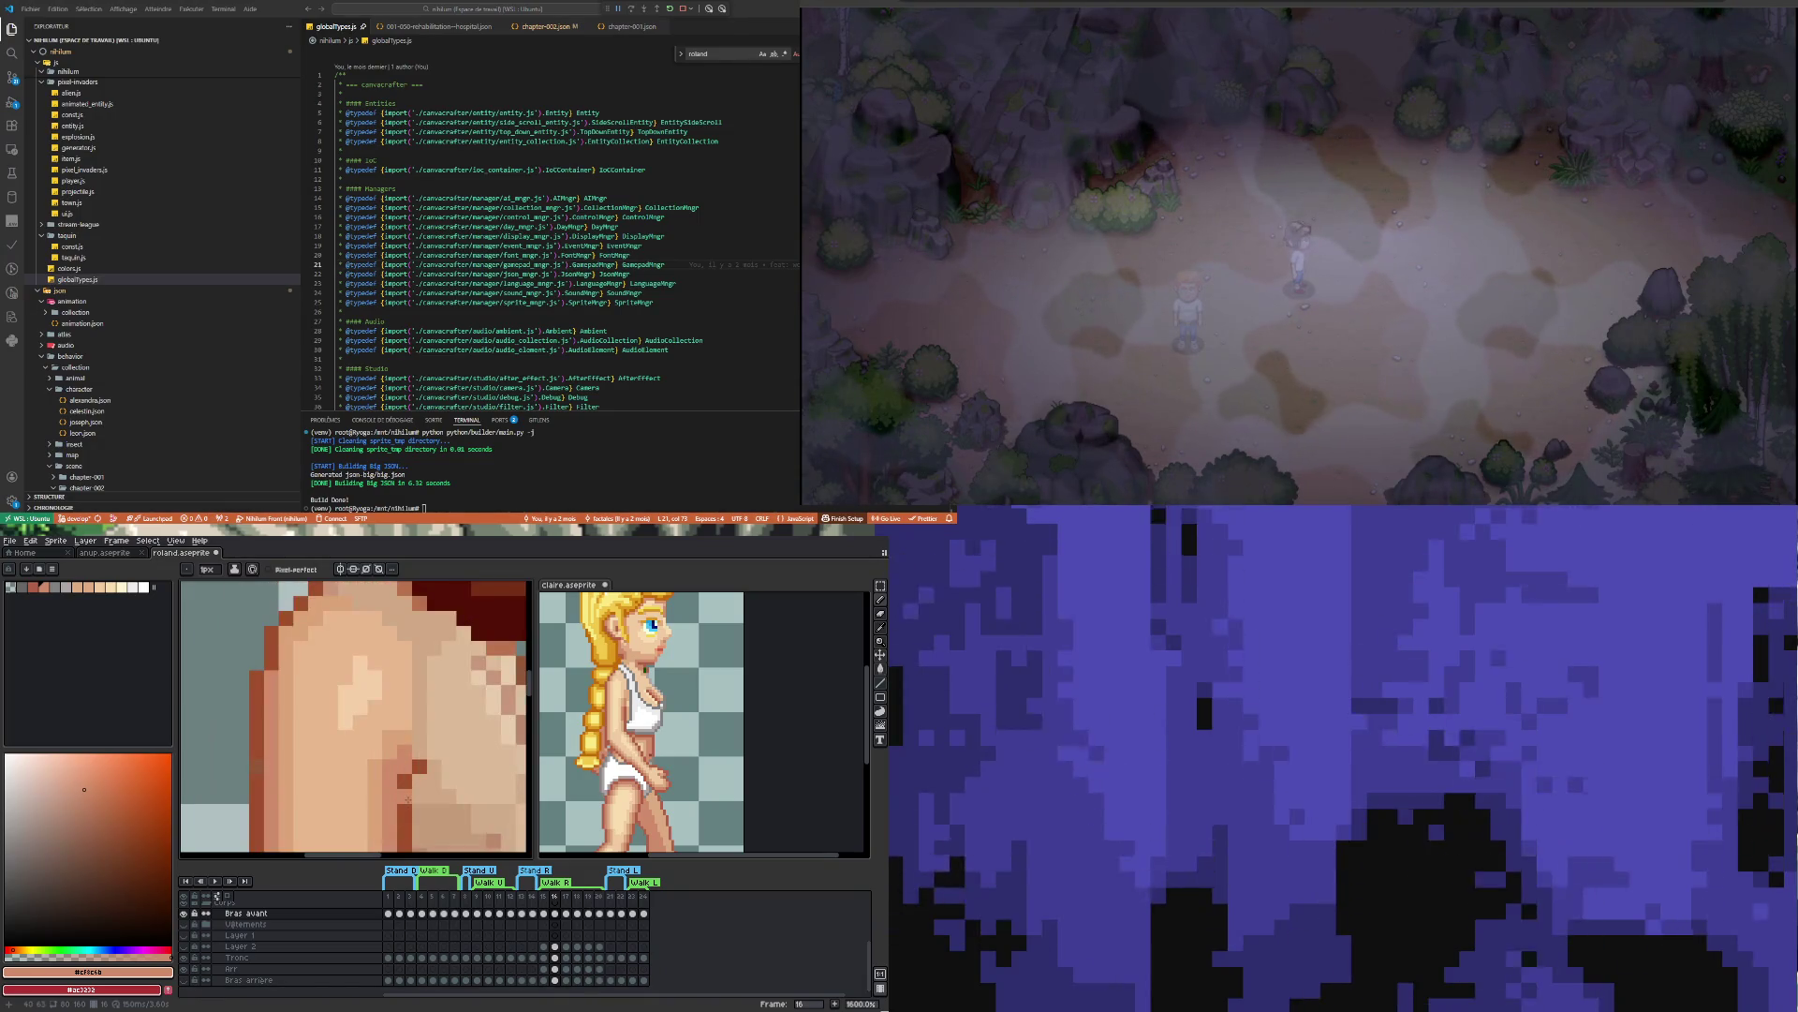
scroll(398, 801, "down", 6)
scroll(358, 806, "up", 3)
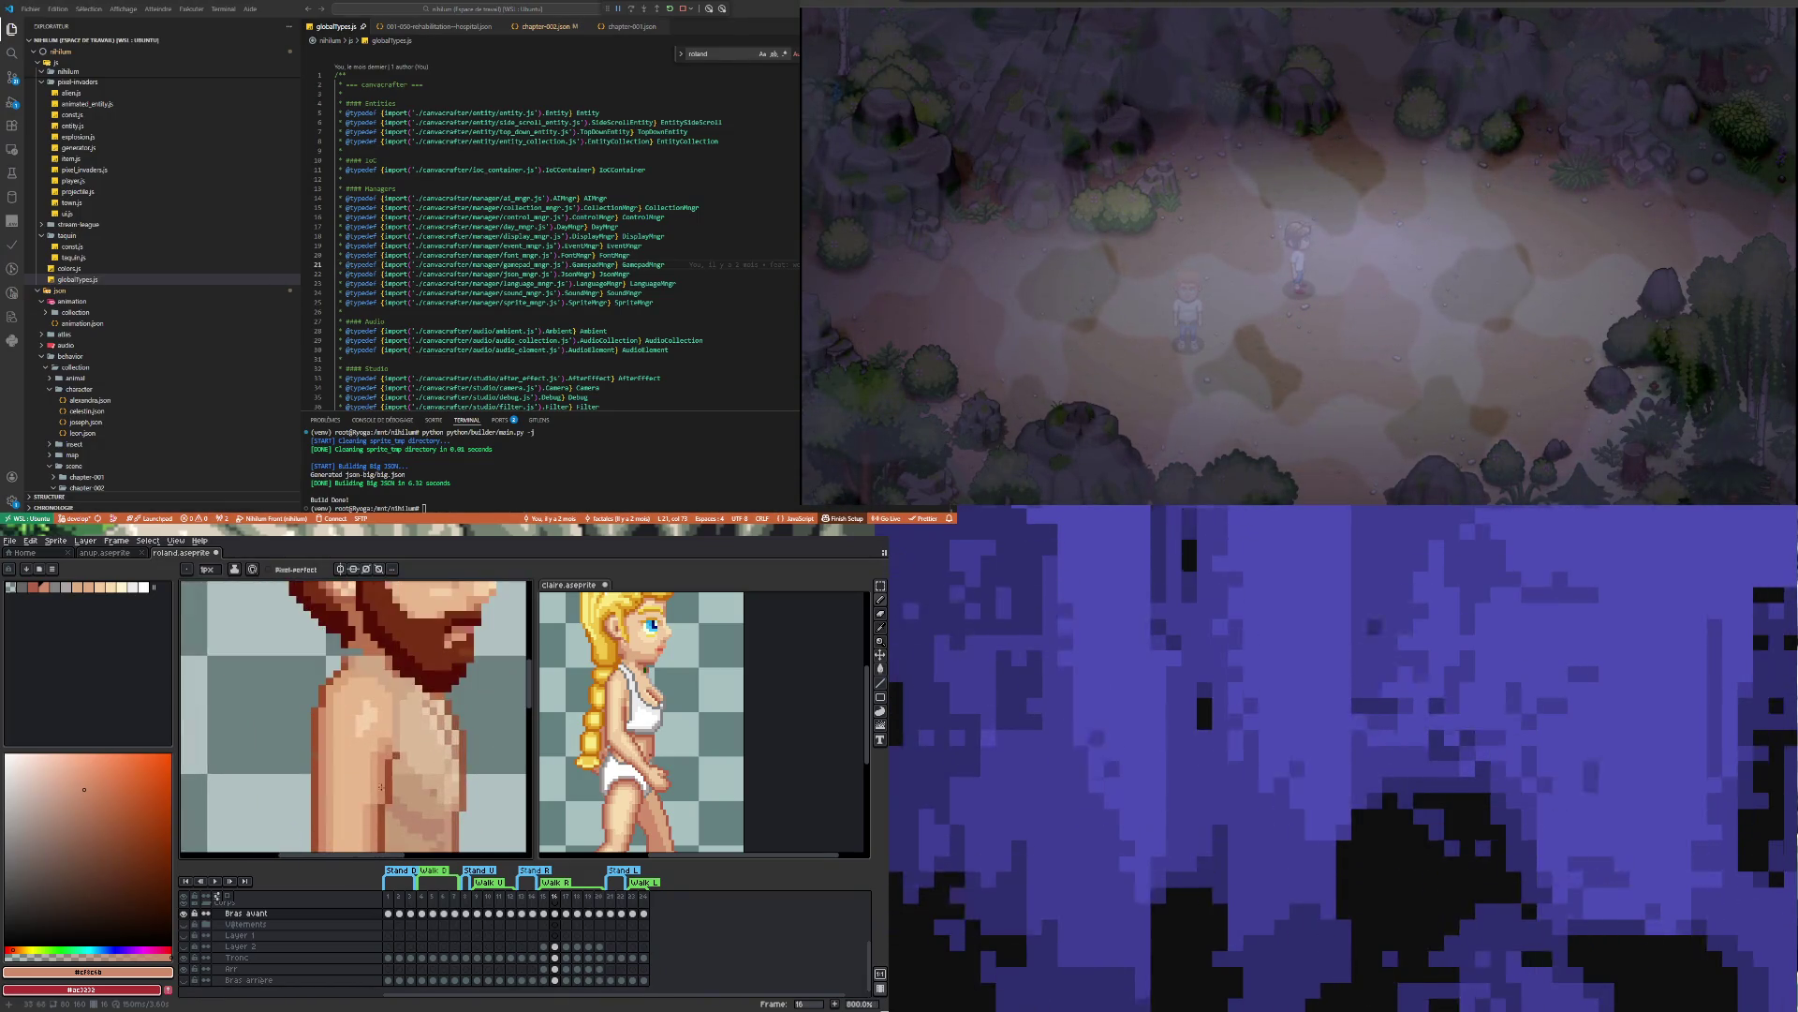
Paint the chest with light highlight #e9b88e and mid tone #dba378
key("i")
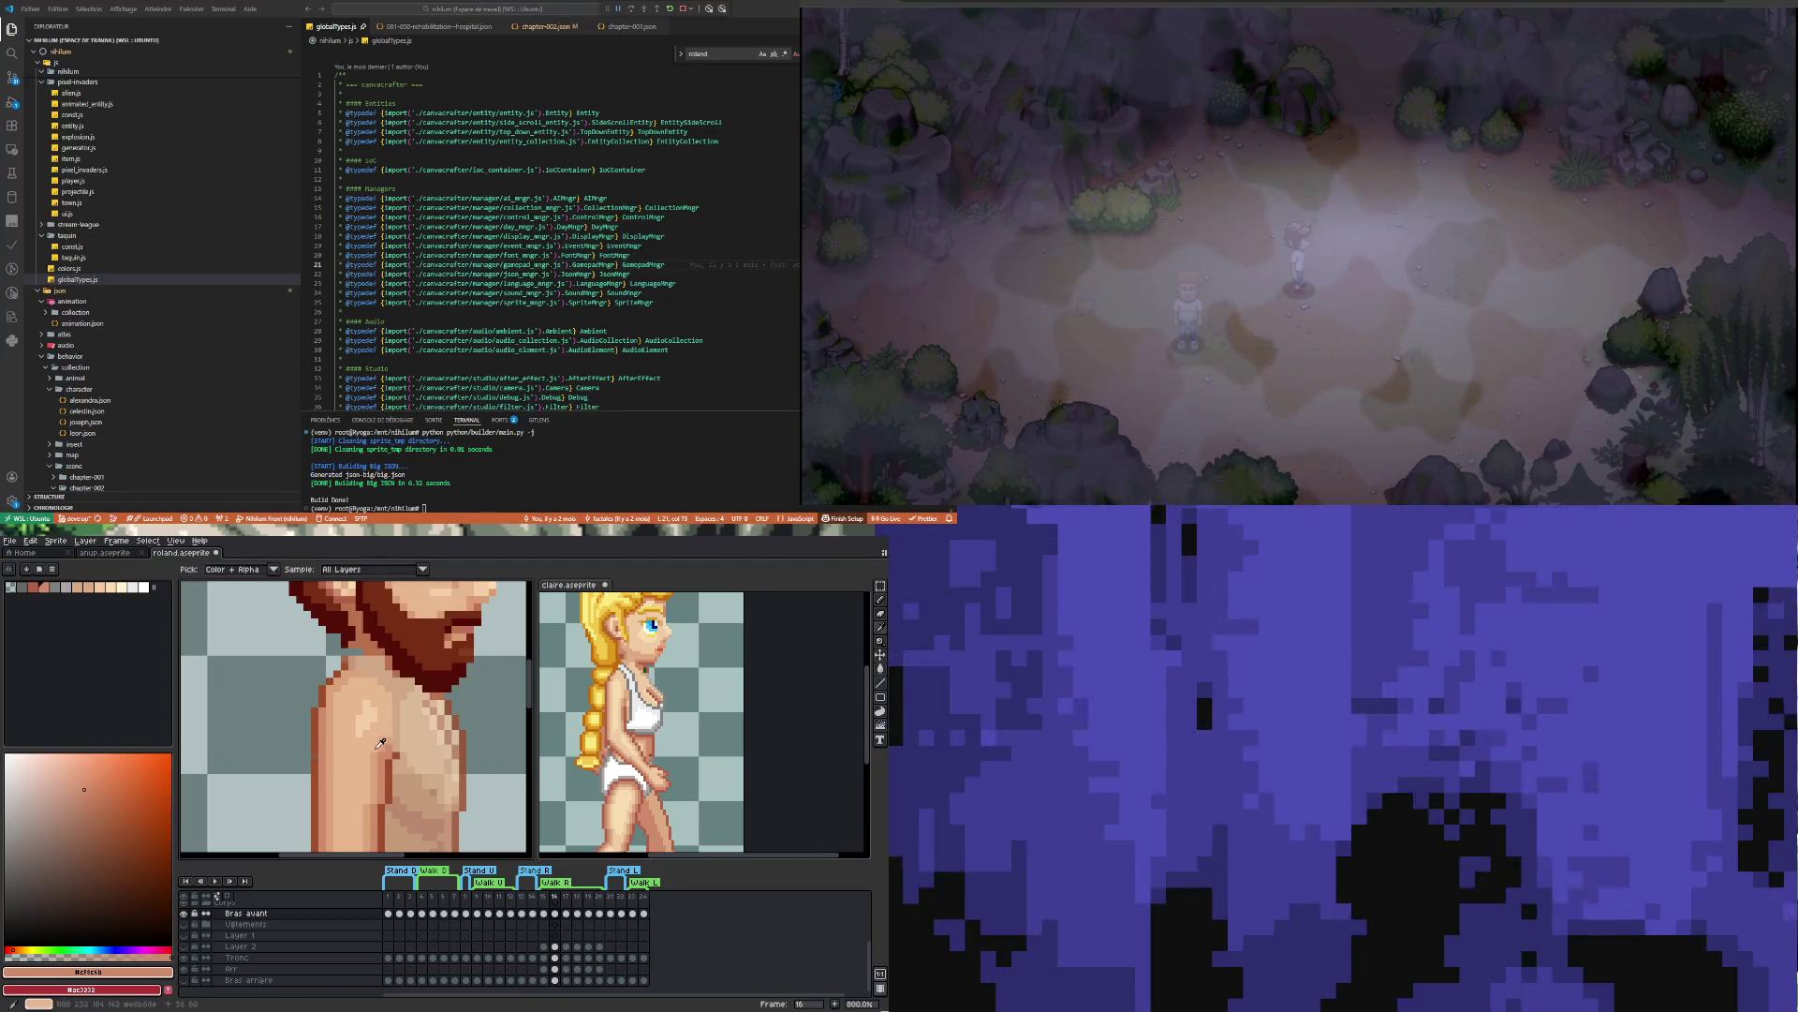
left_click(379, 738)
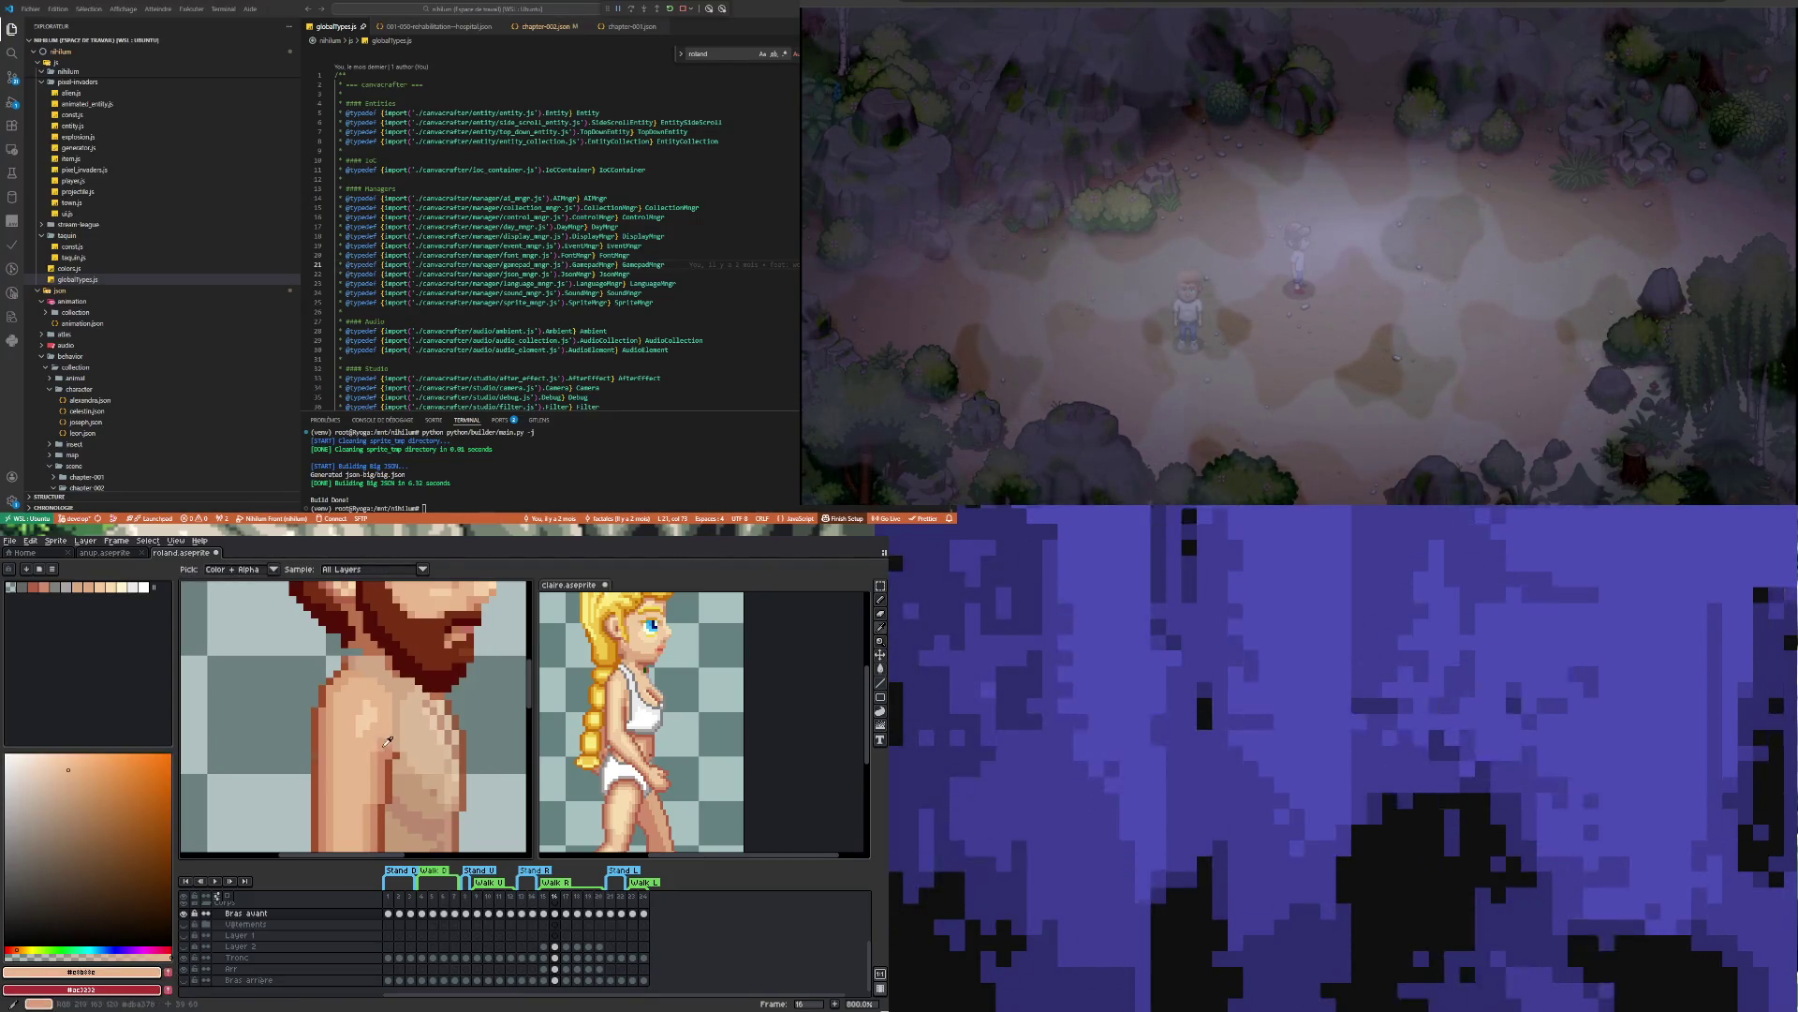
left_click(390, 739)
key("b")
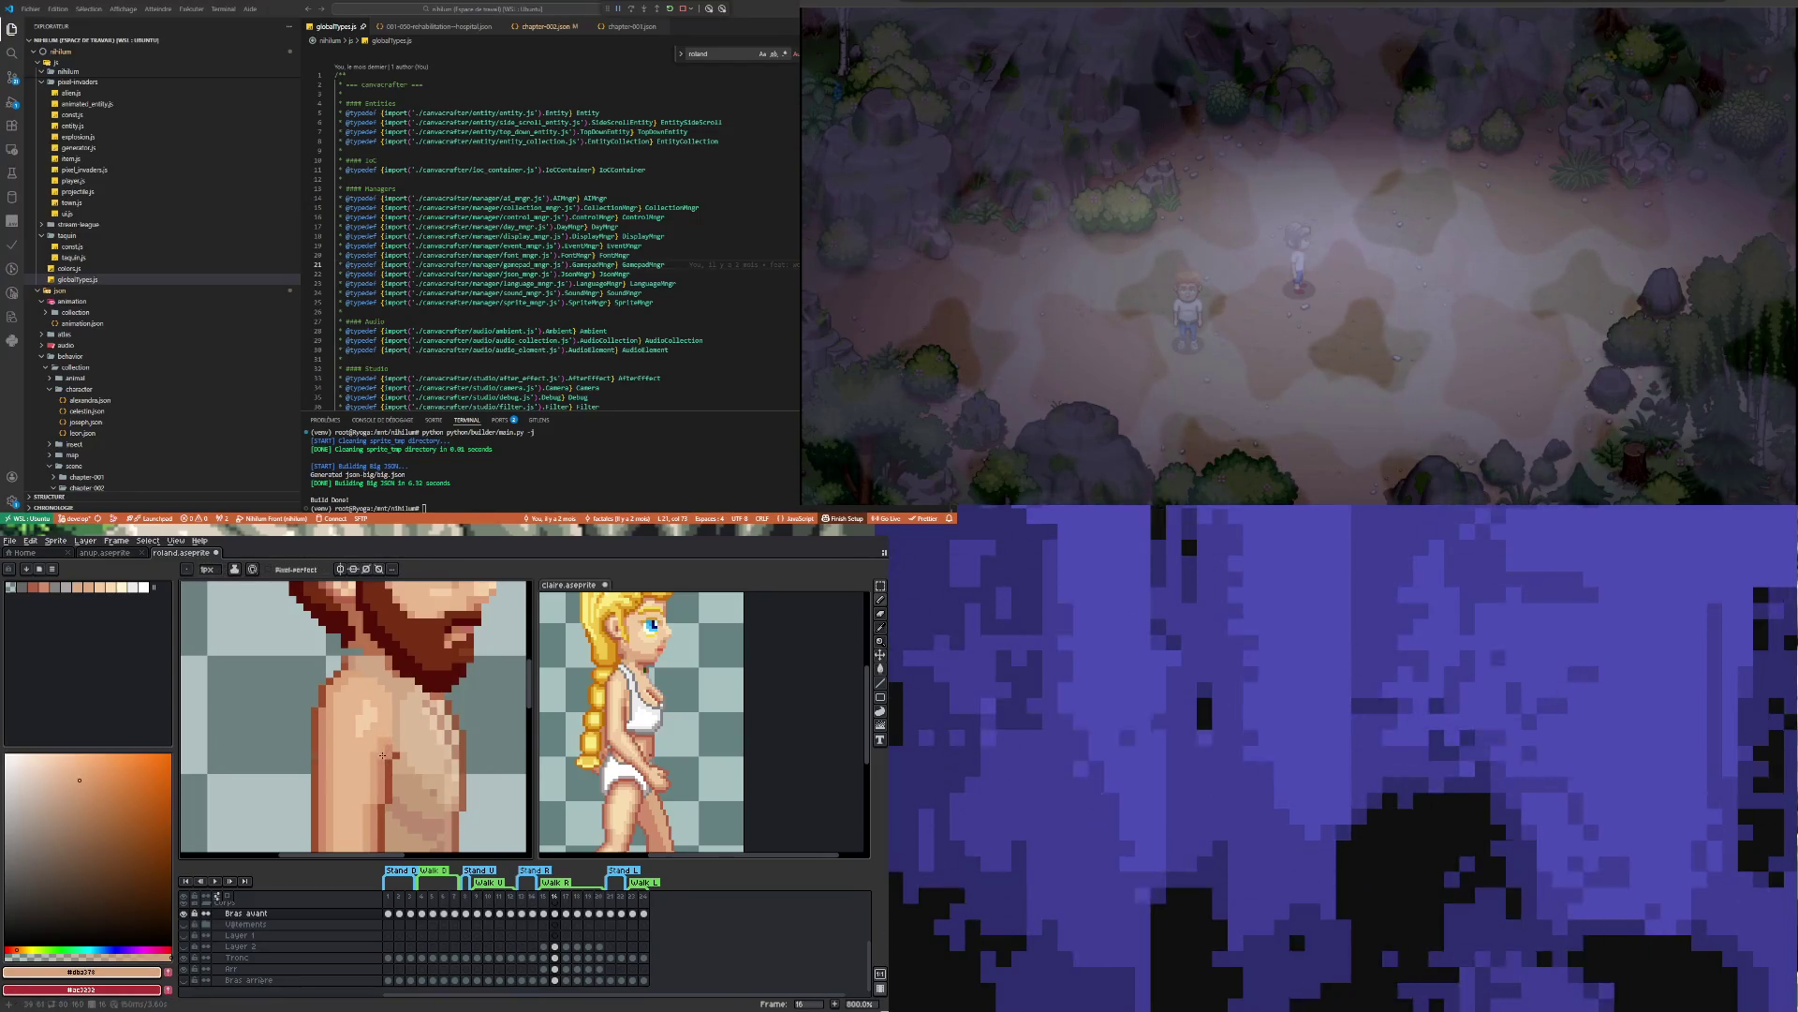
left_click(374, 754, "alt")
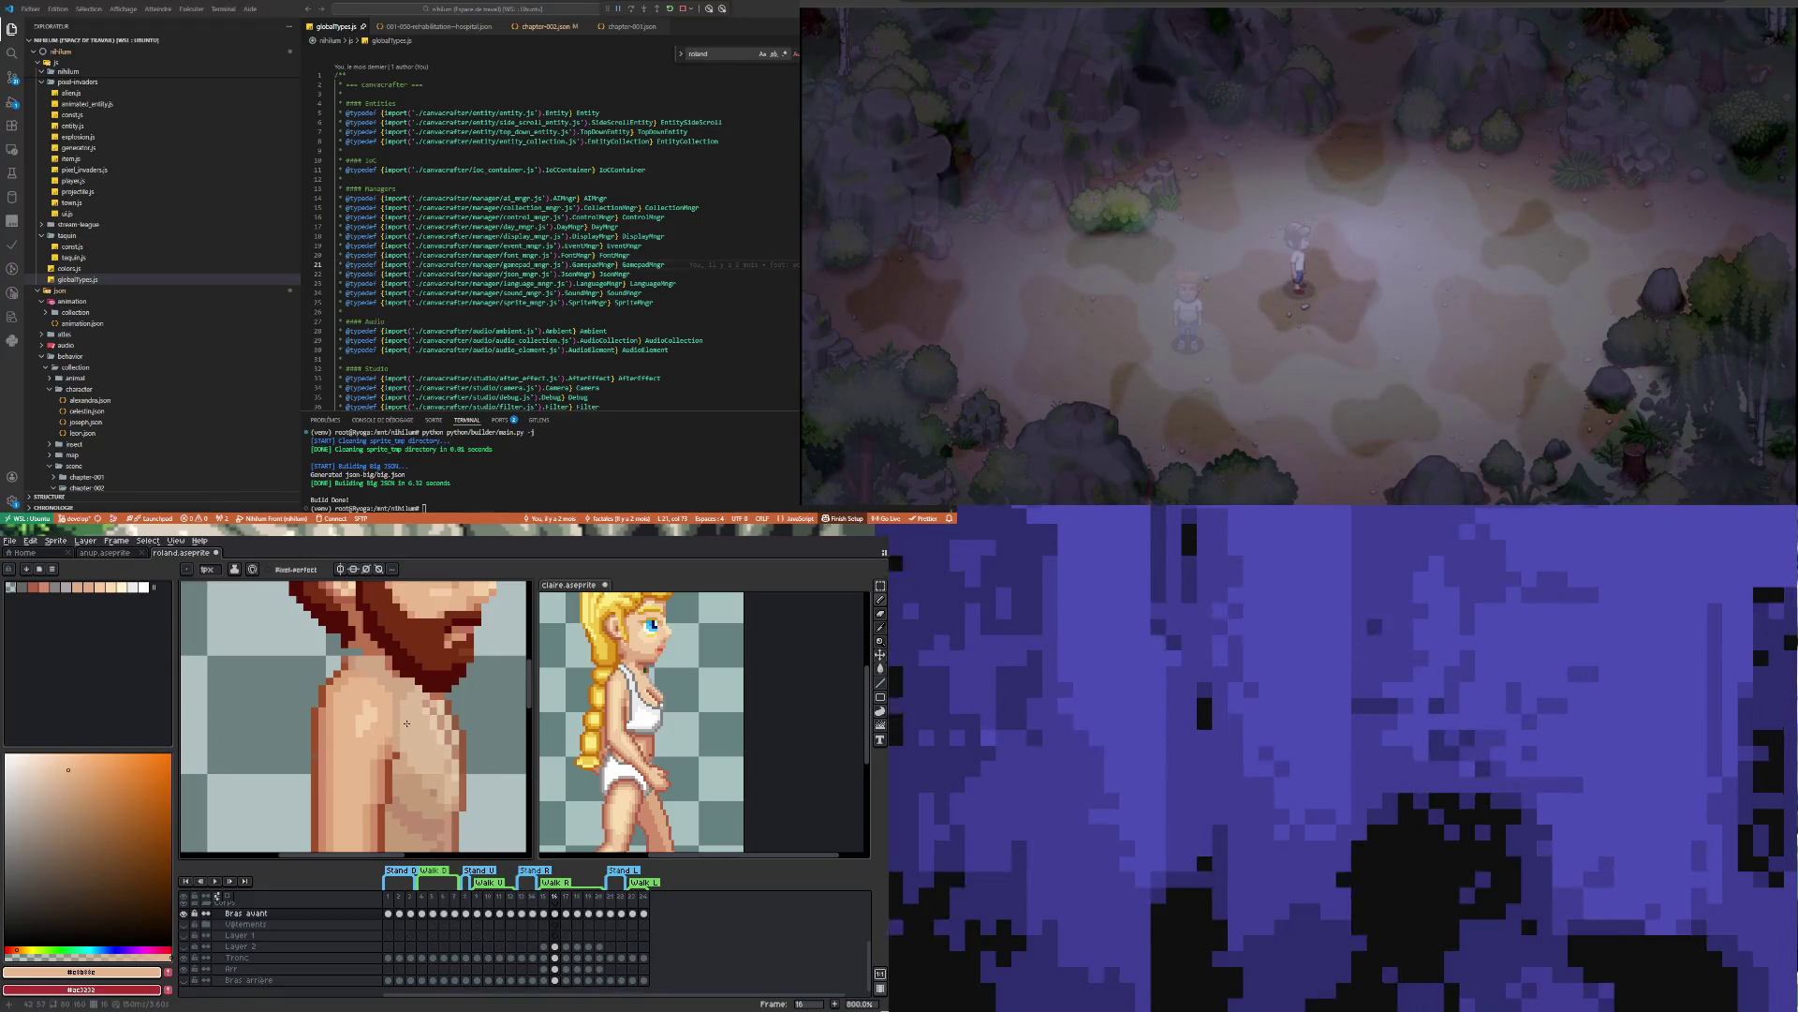
scroll(406, 723, "down", 4)
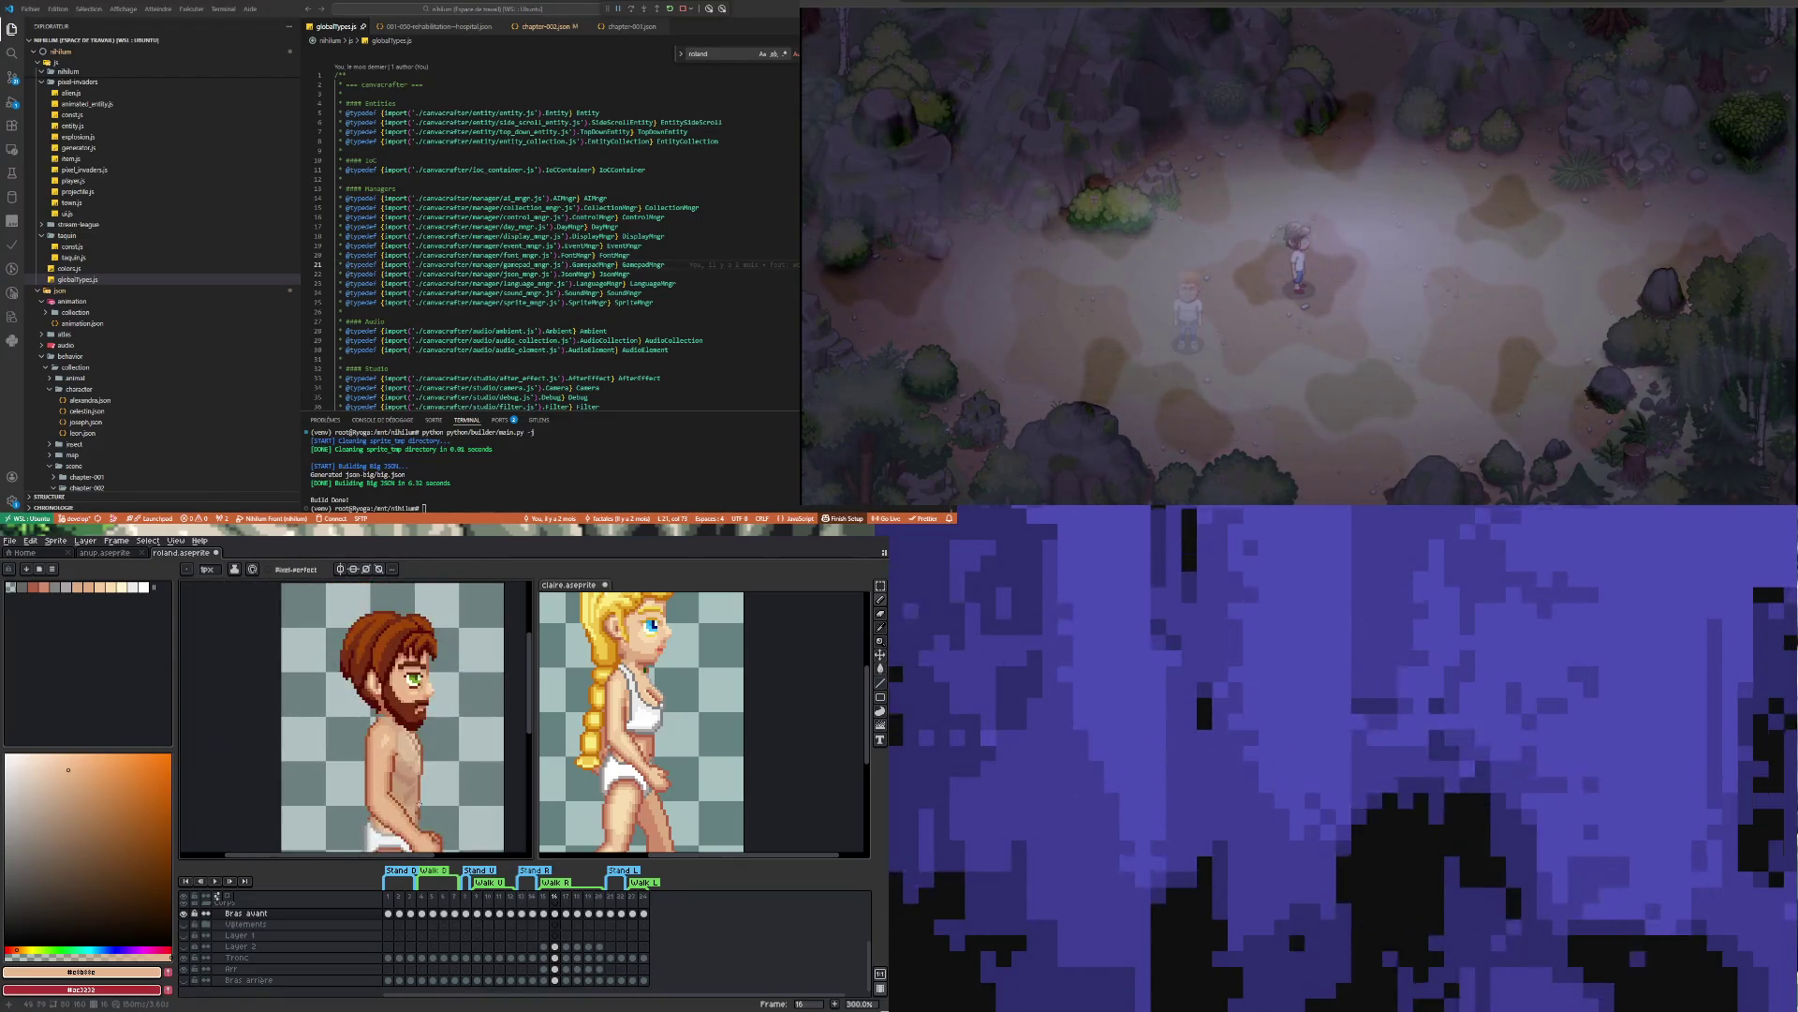
Pick the palest #f5cfa9 skin tone and pencil highlights onto the shoulder, zooming to check
scroll(382, 726, "up", 3)
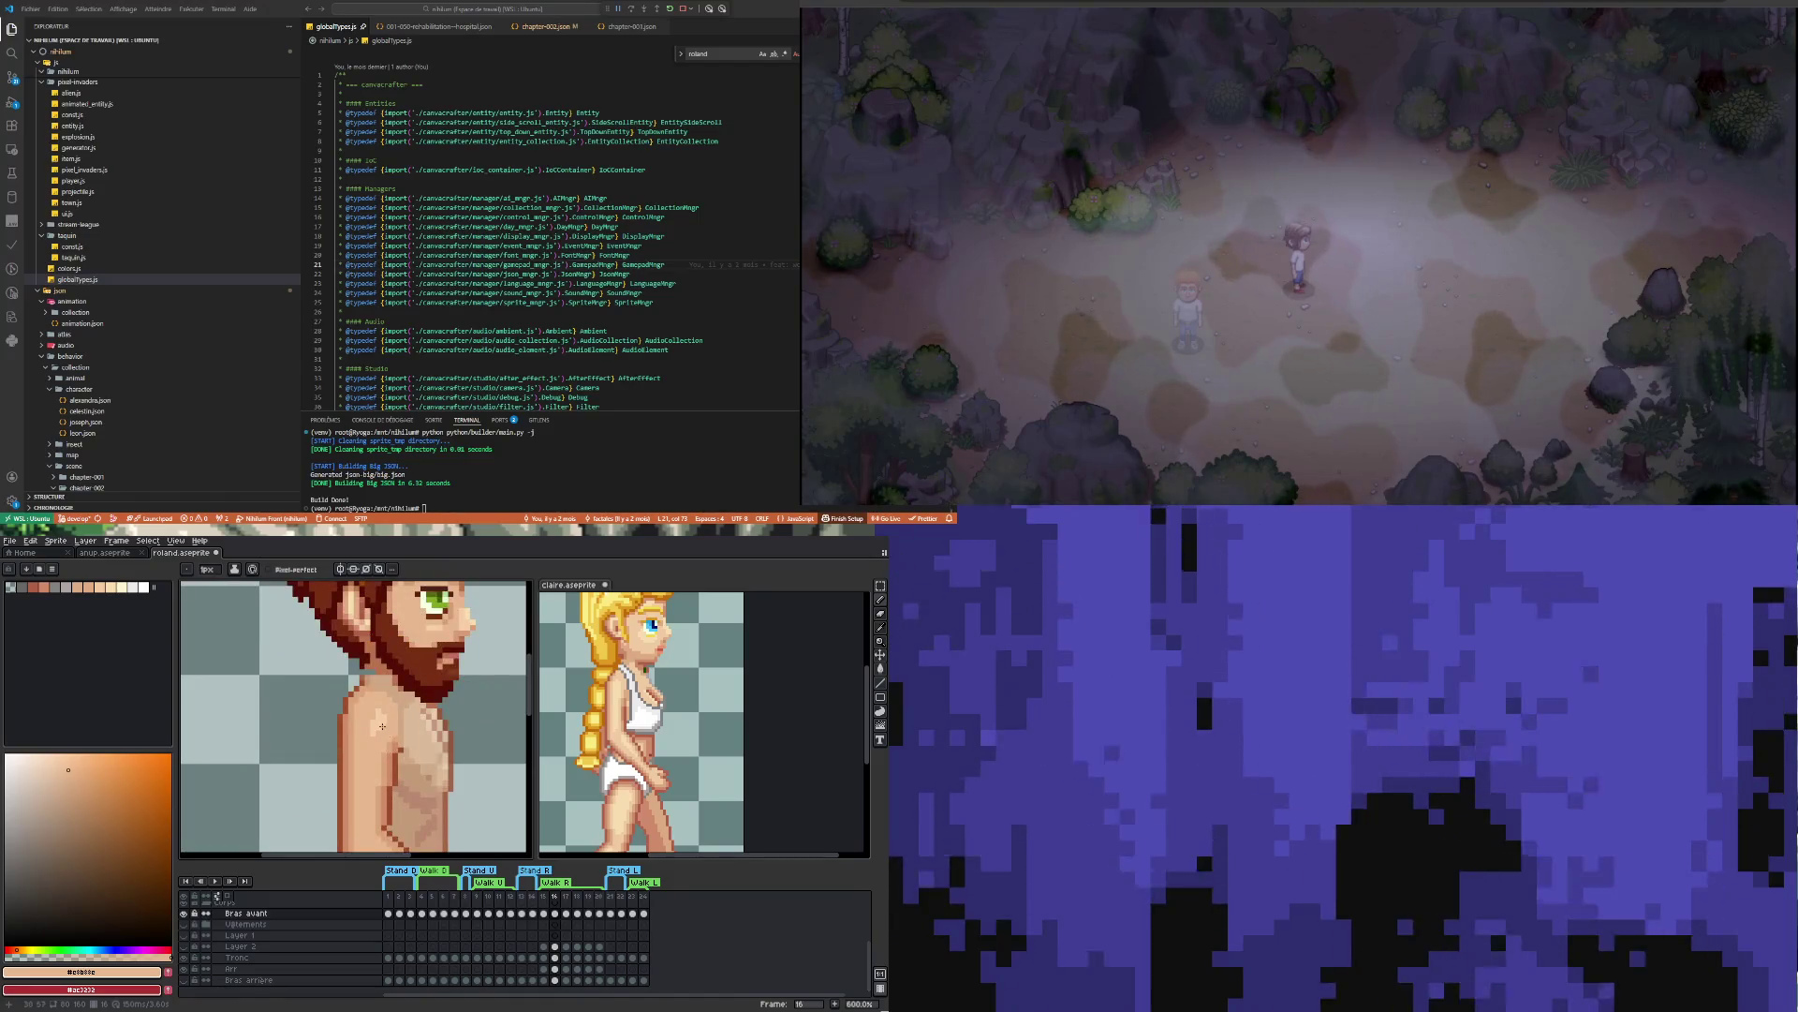
left_click(385, 717, "alt")
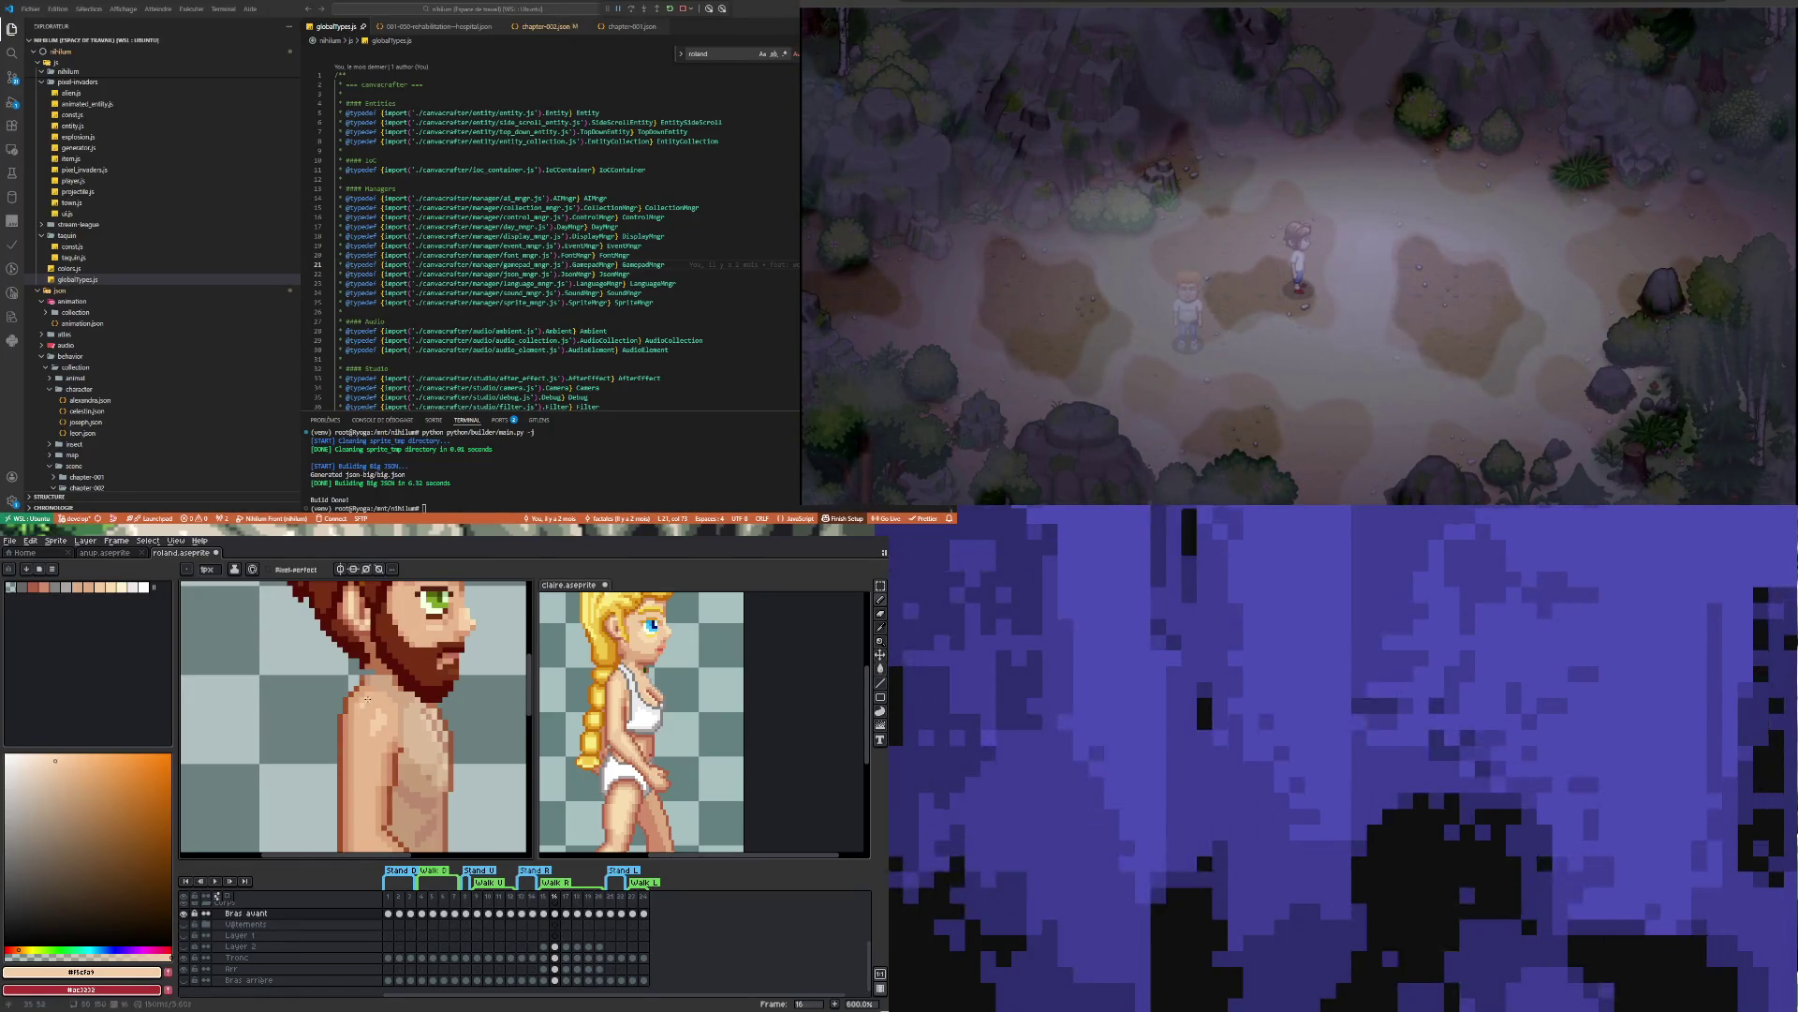
scroll(361, 709, "up", 3)
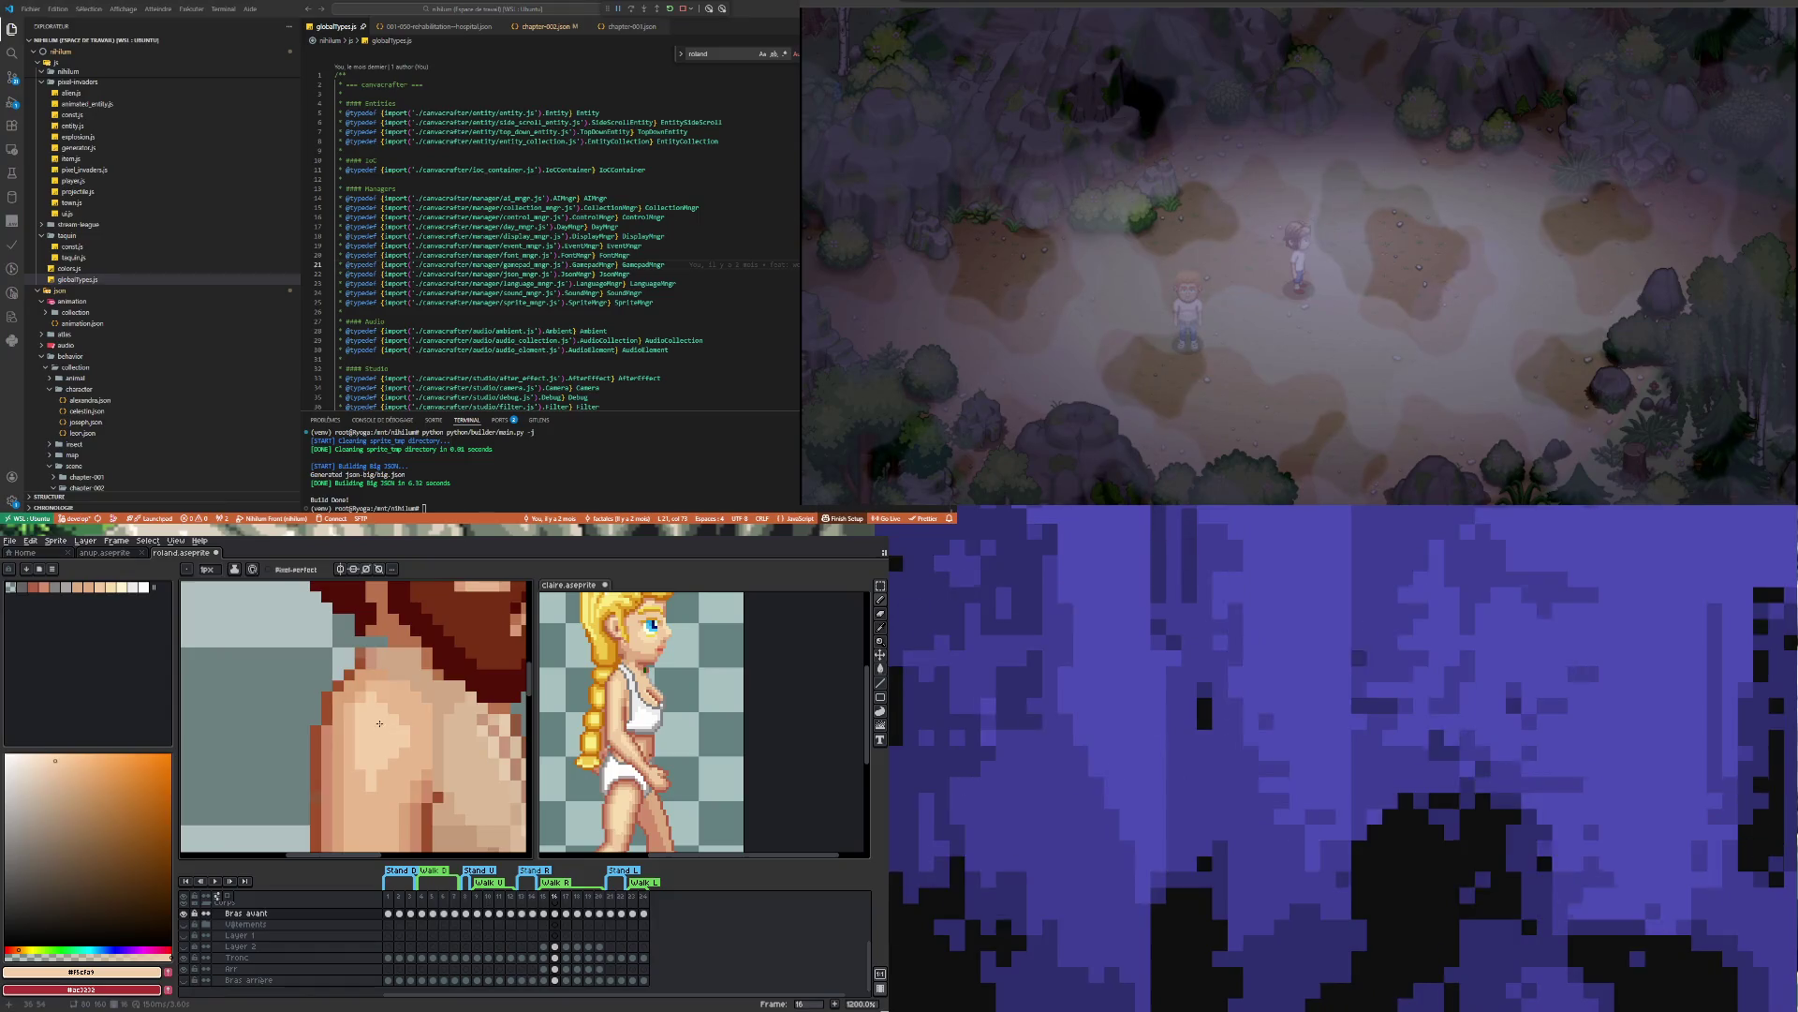
scroll(375, 744, "down", 6)
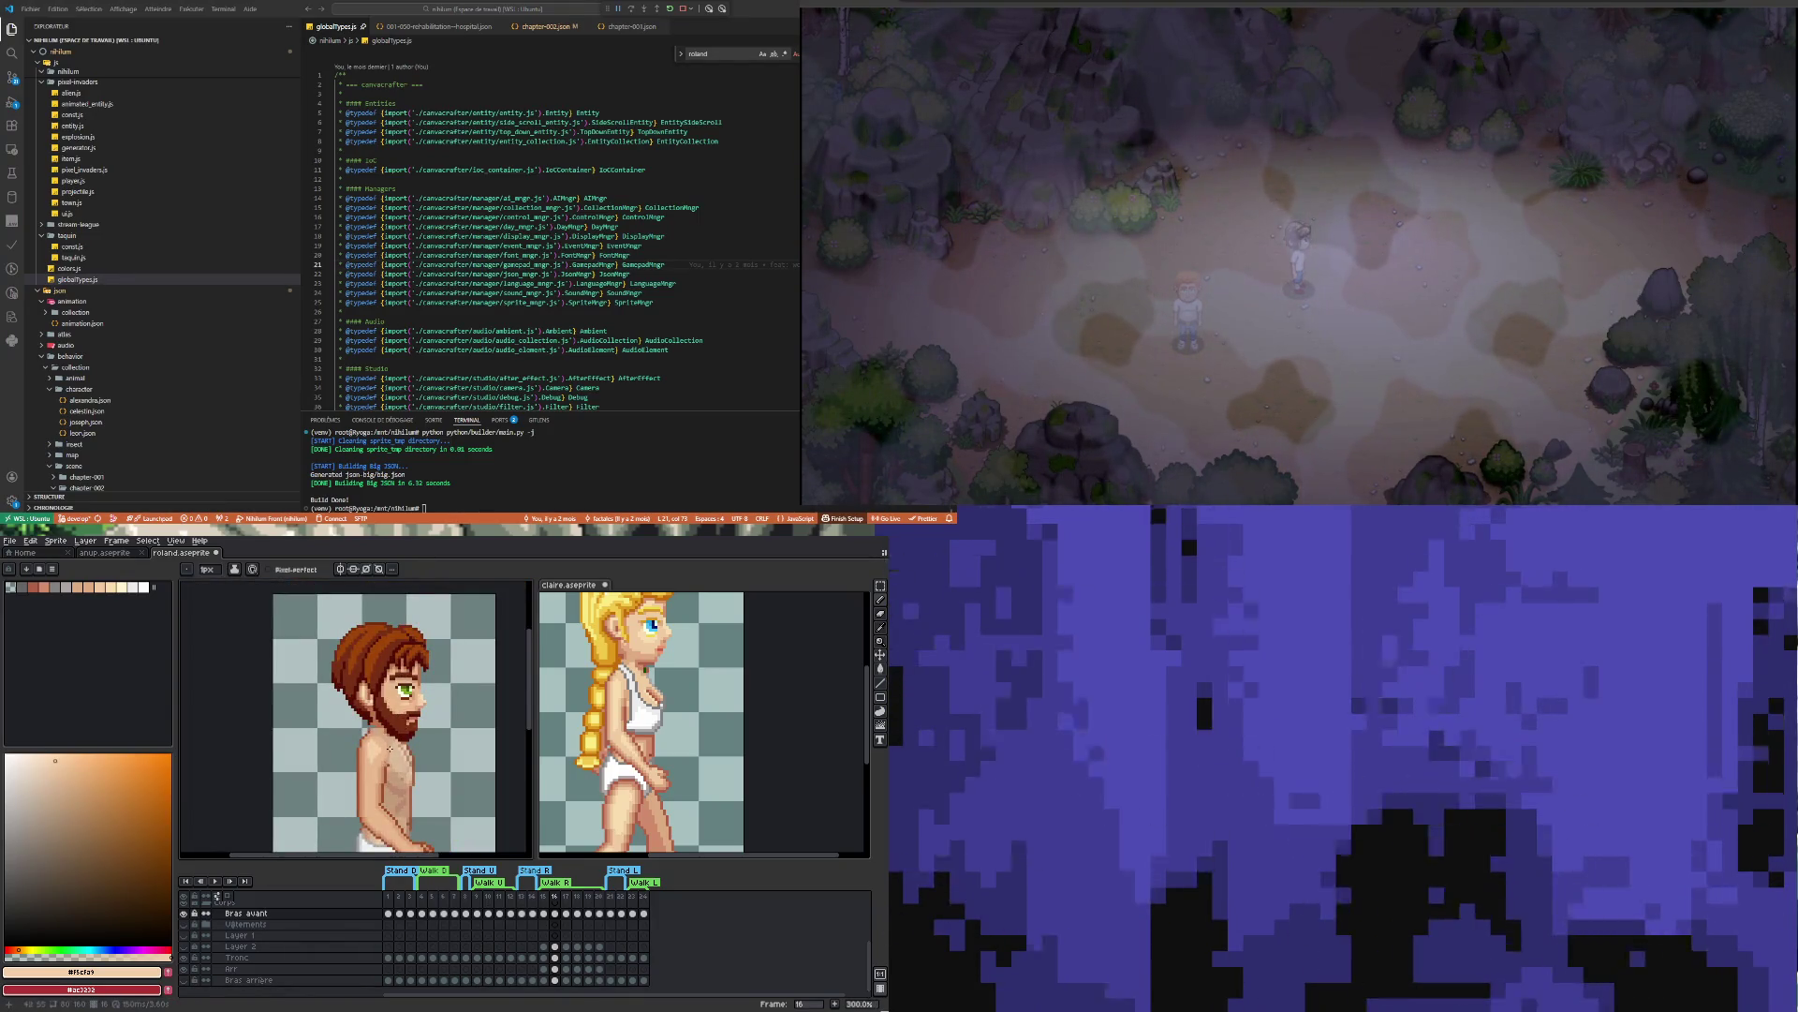
scroll(383, 806, "up", 1)
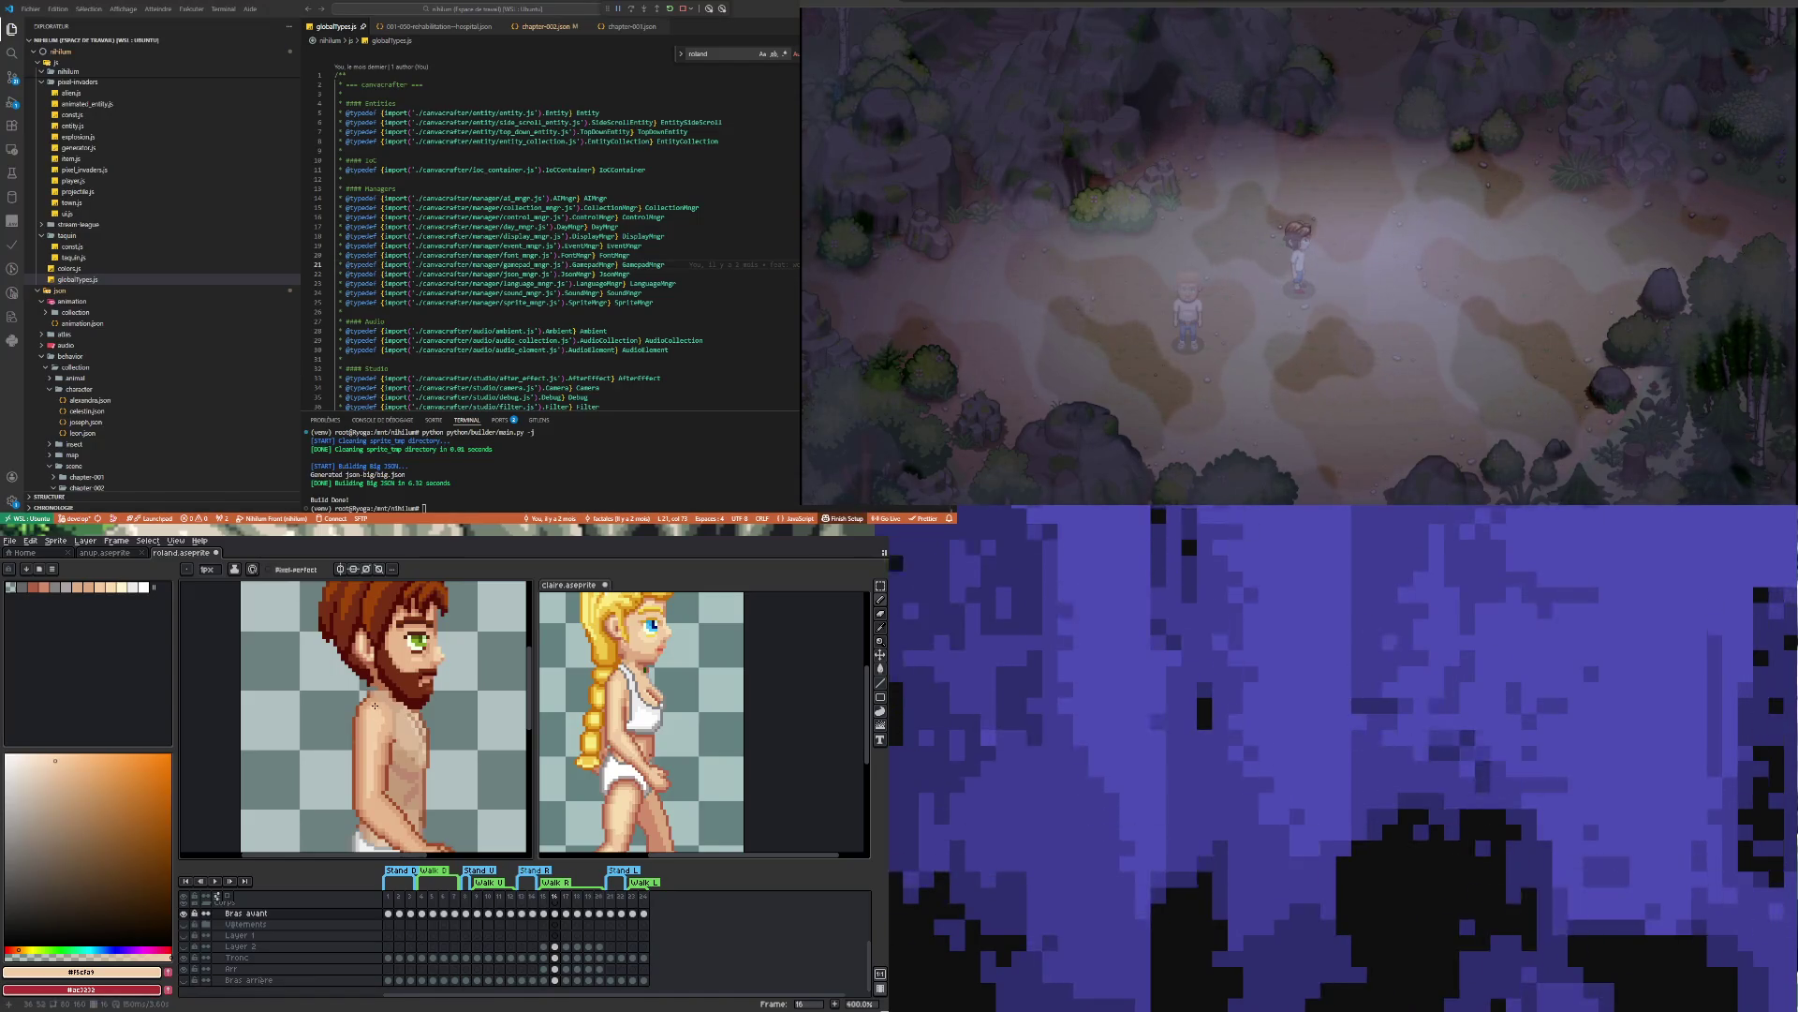
scroll(383, 718, "down", 4)
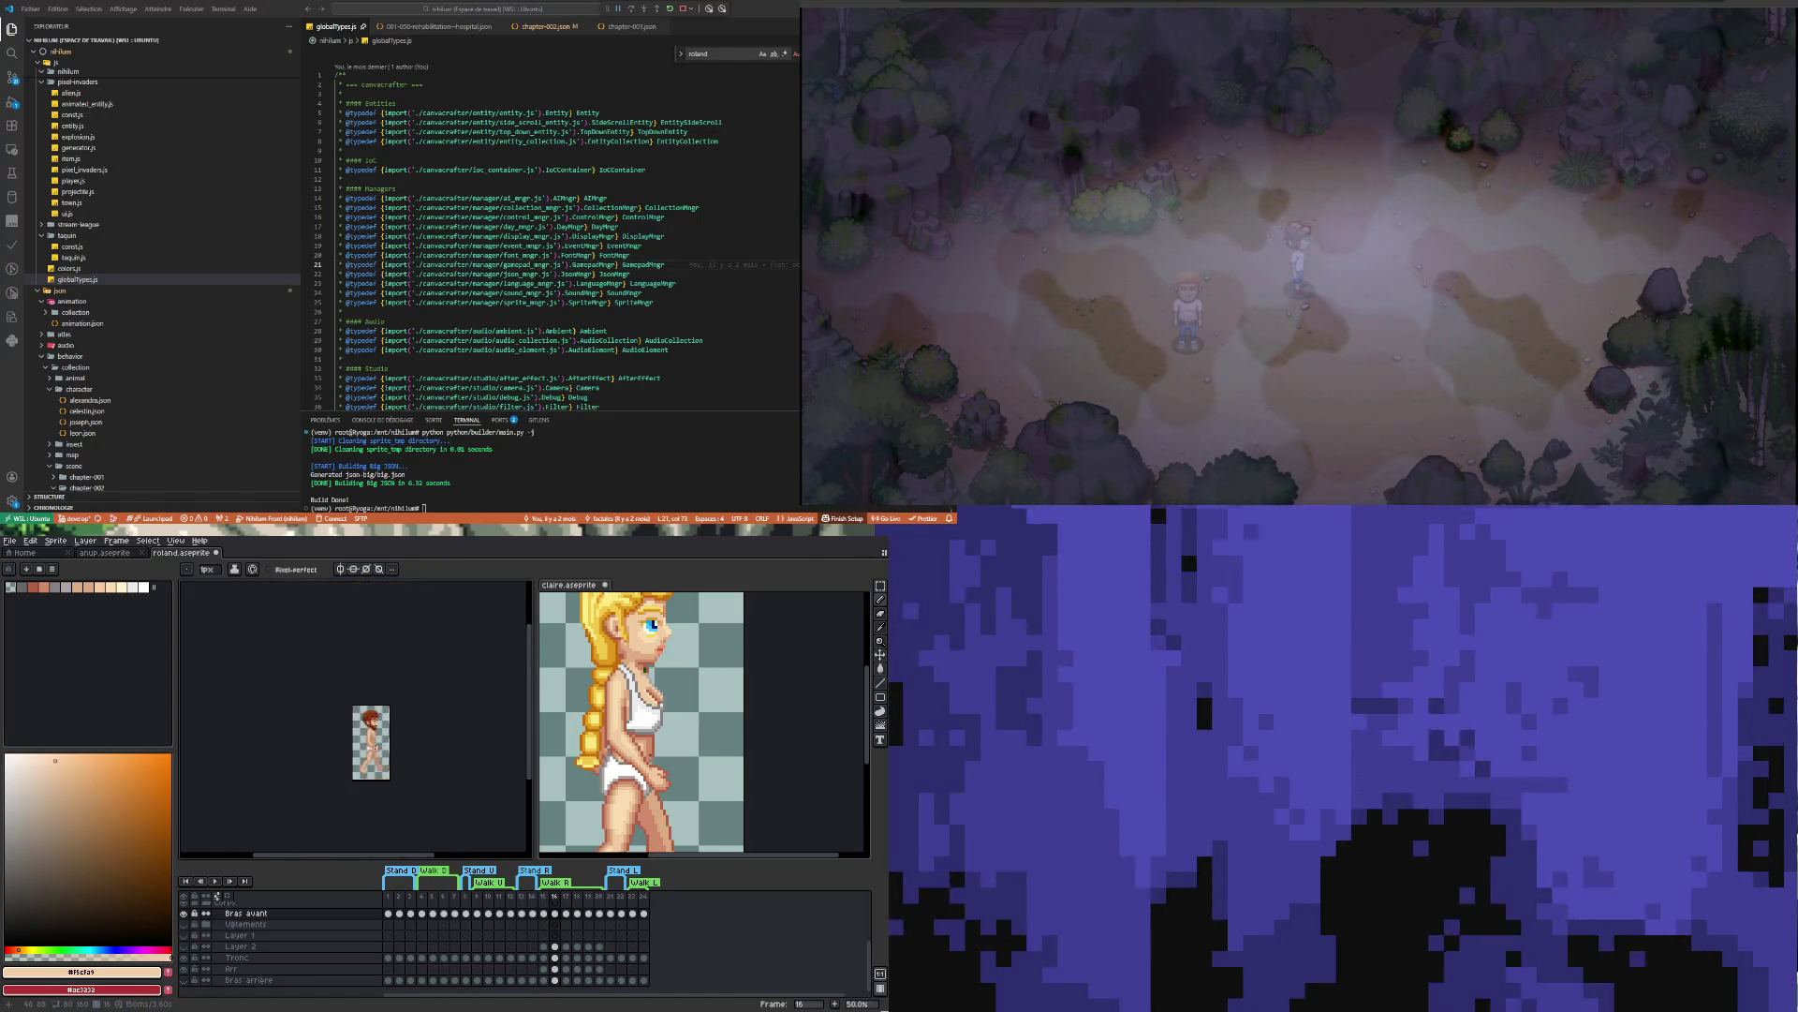
scroll(373, 736, "up", 3)
scroll(375, 759, "up", 2)
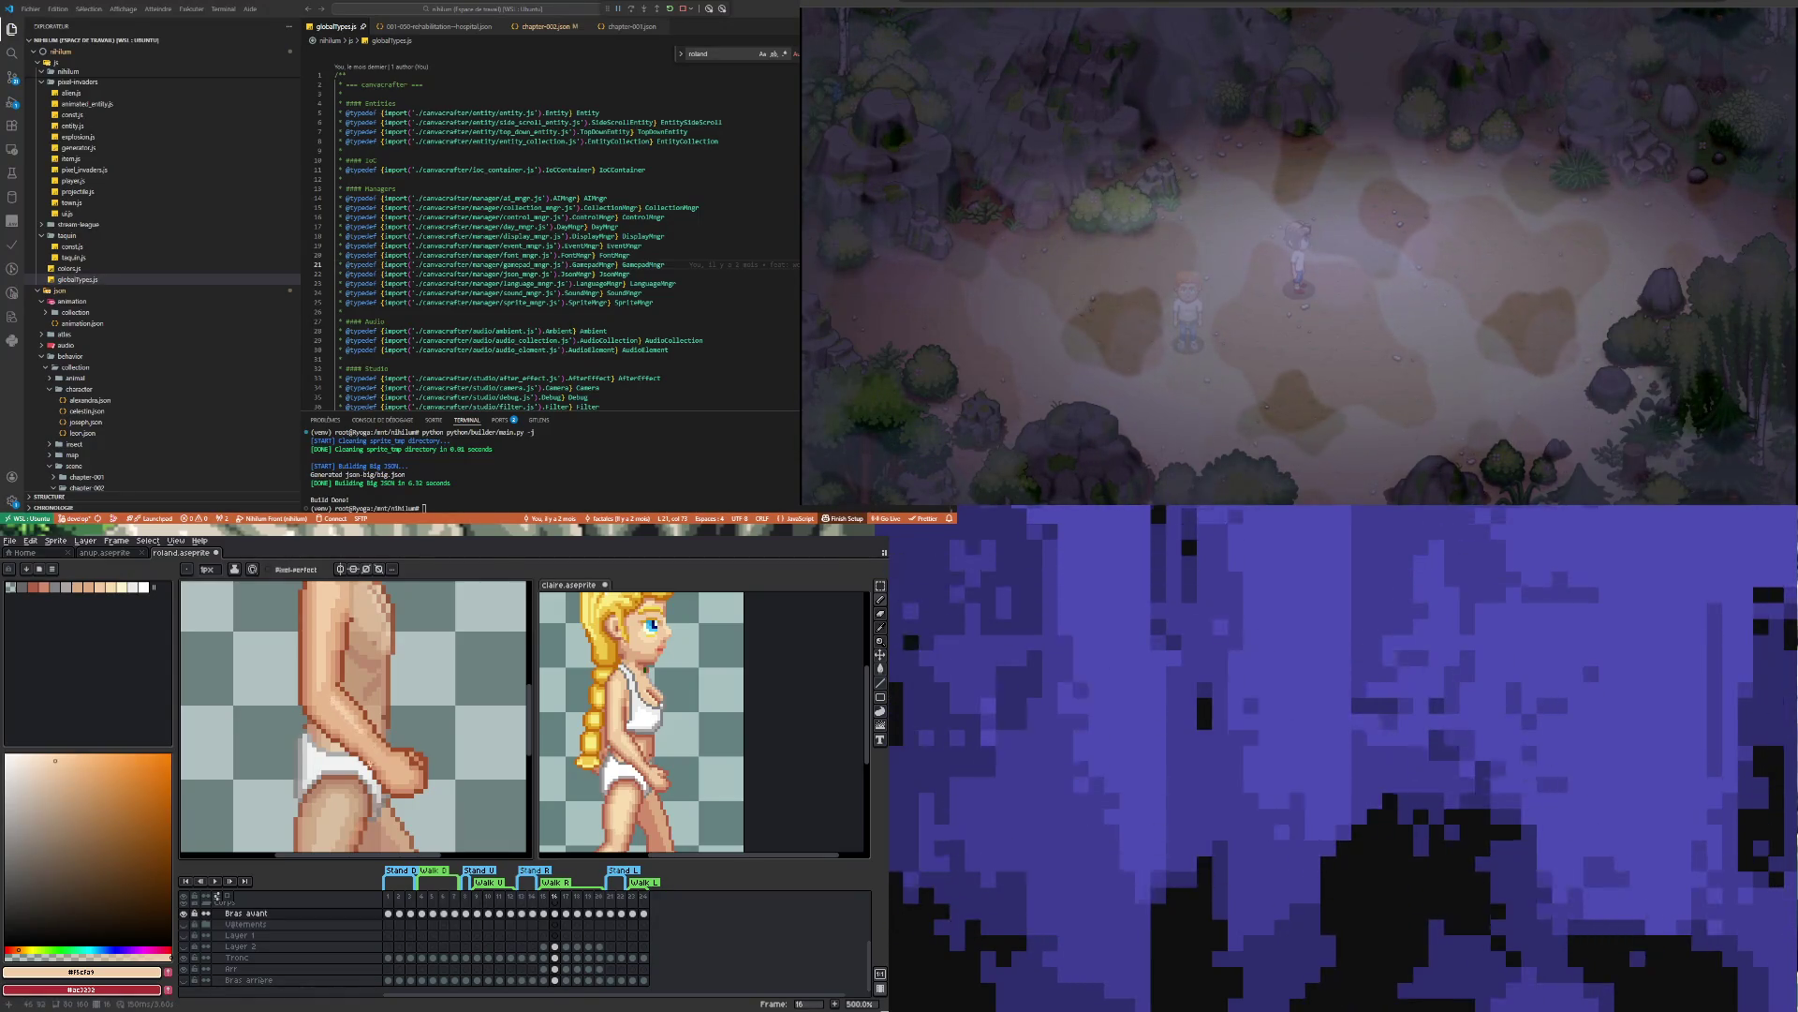
Zoom in and out to inspect Roland's torso and hand
scroll(353, 760, "down", 3)
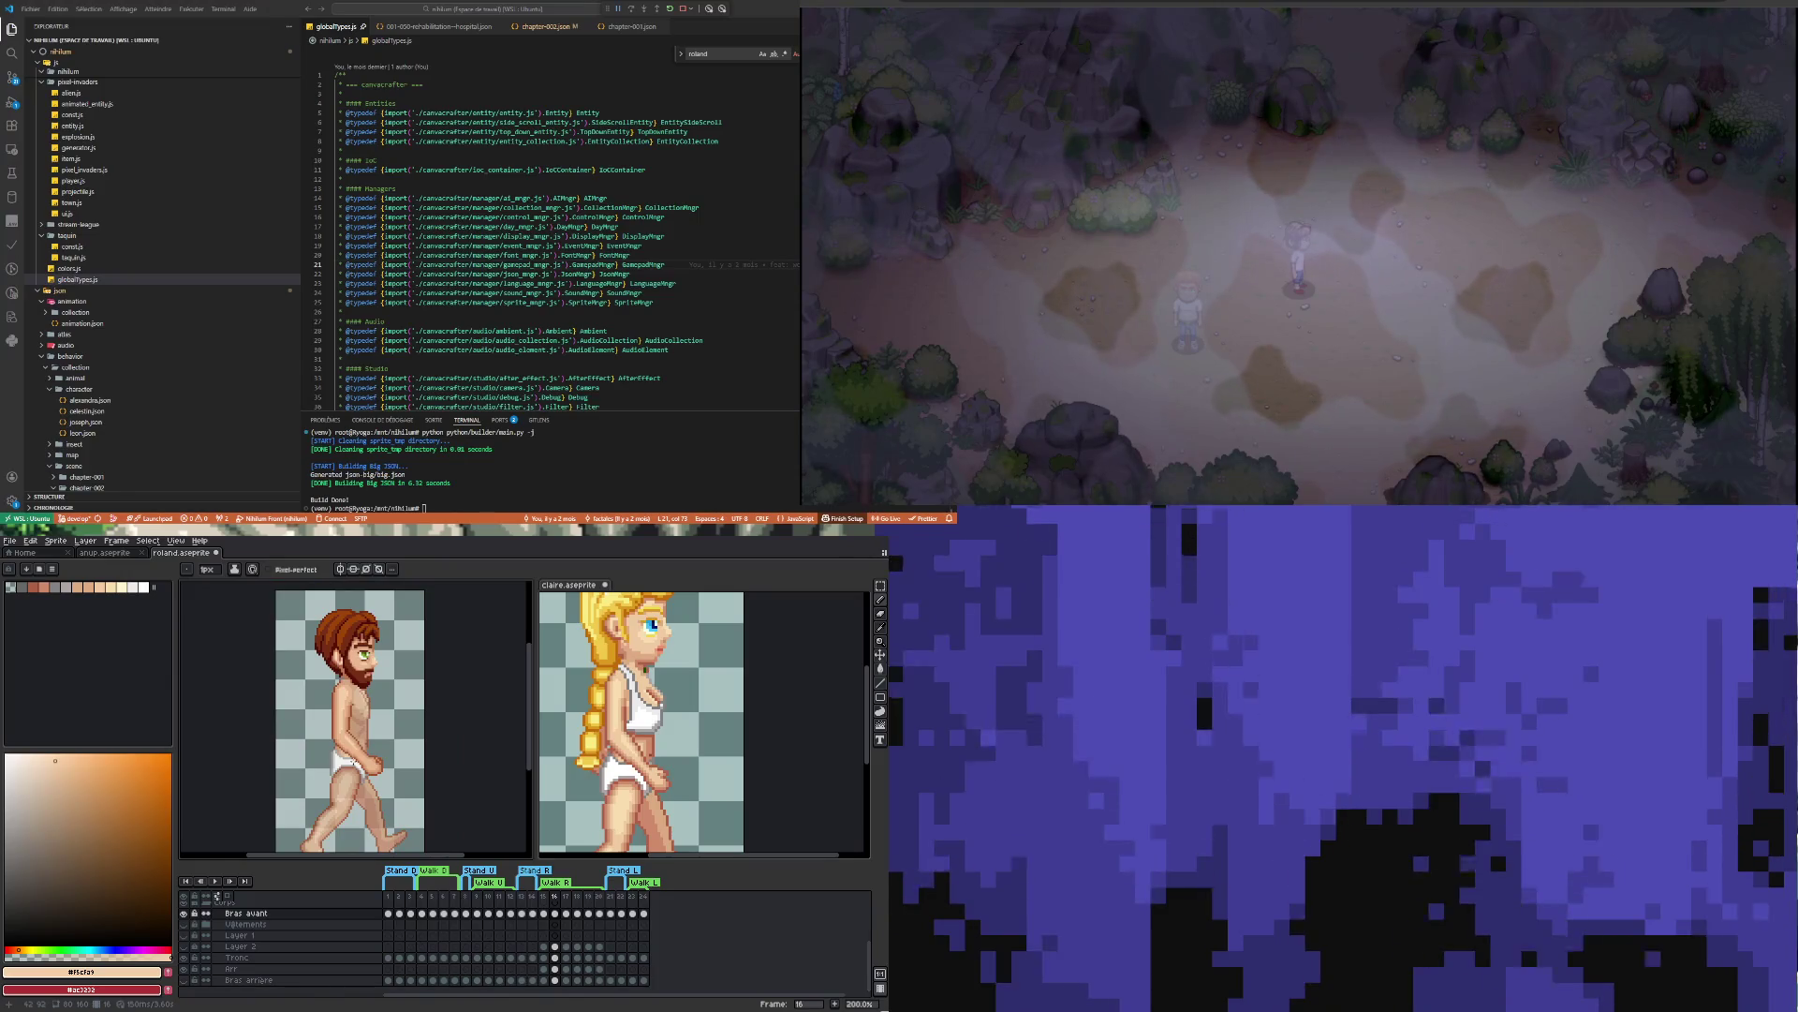
scroll(356, 748, "up", 5)
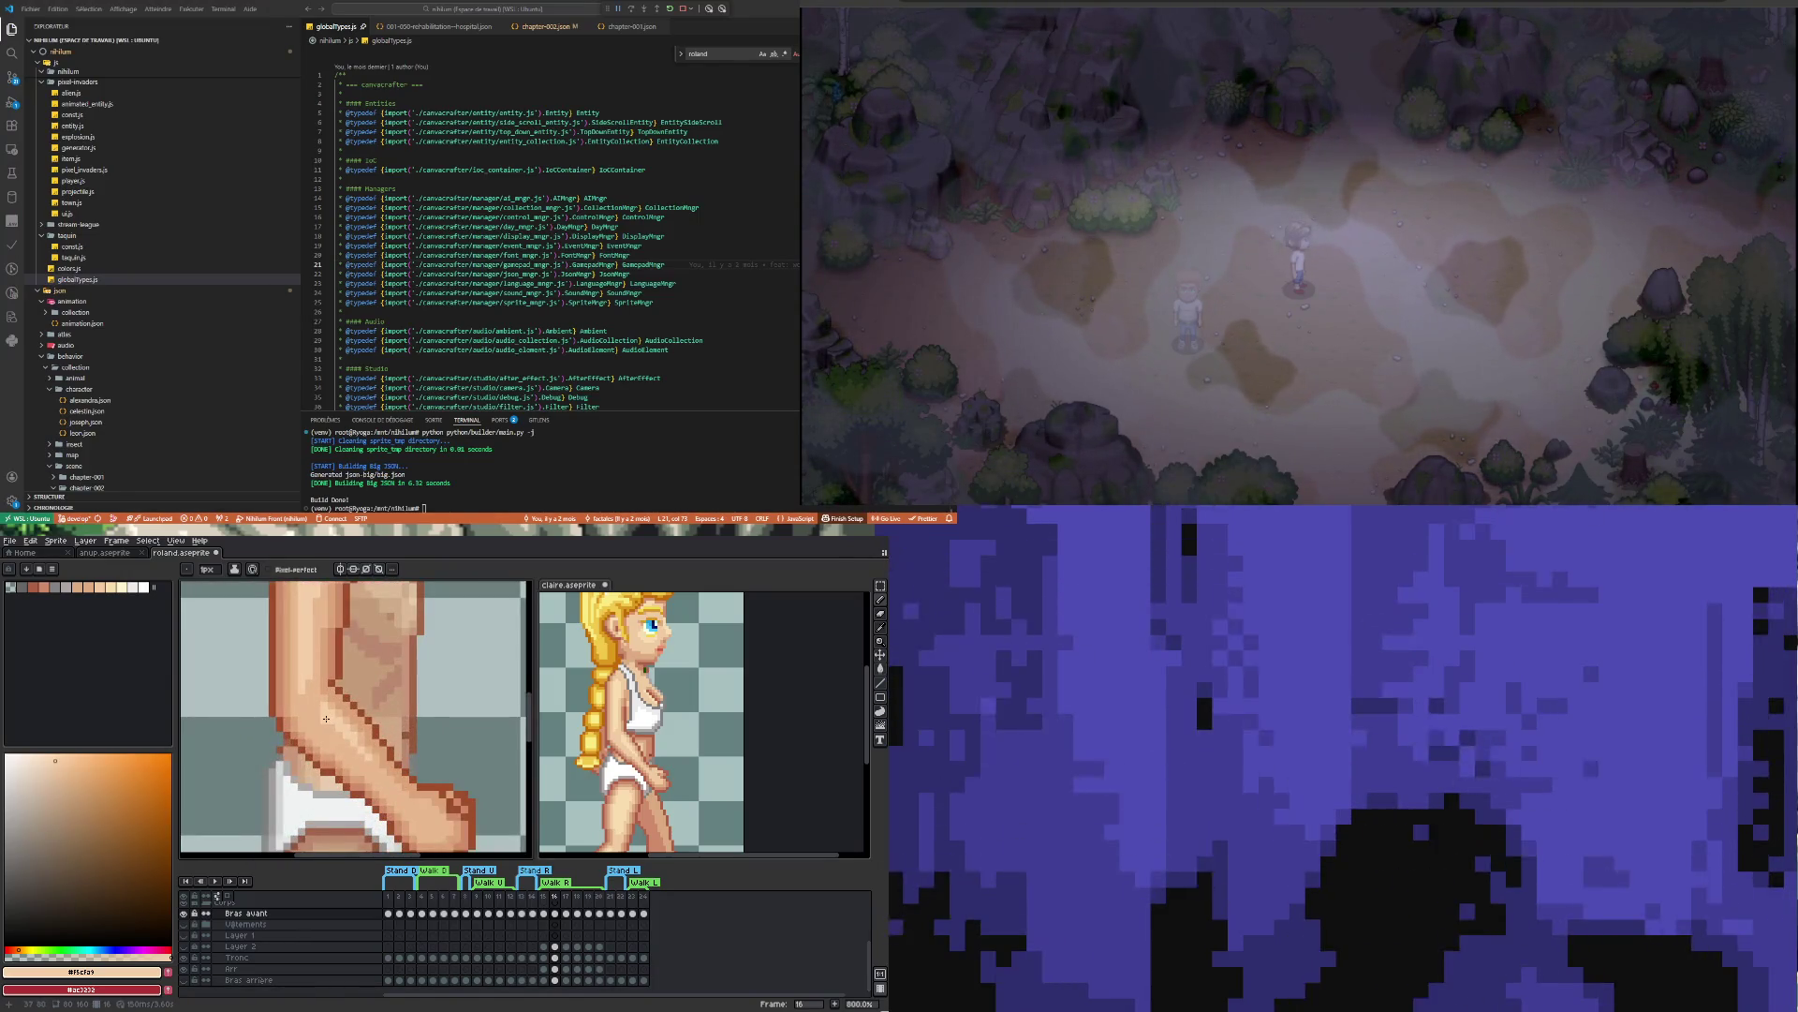
scroll(362, 755, "down", 2)
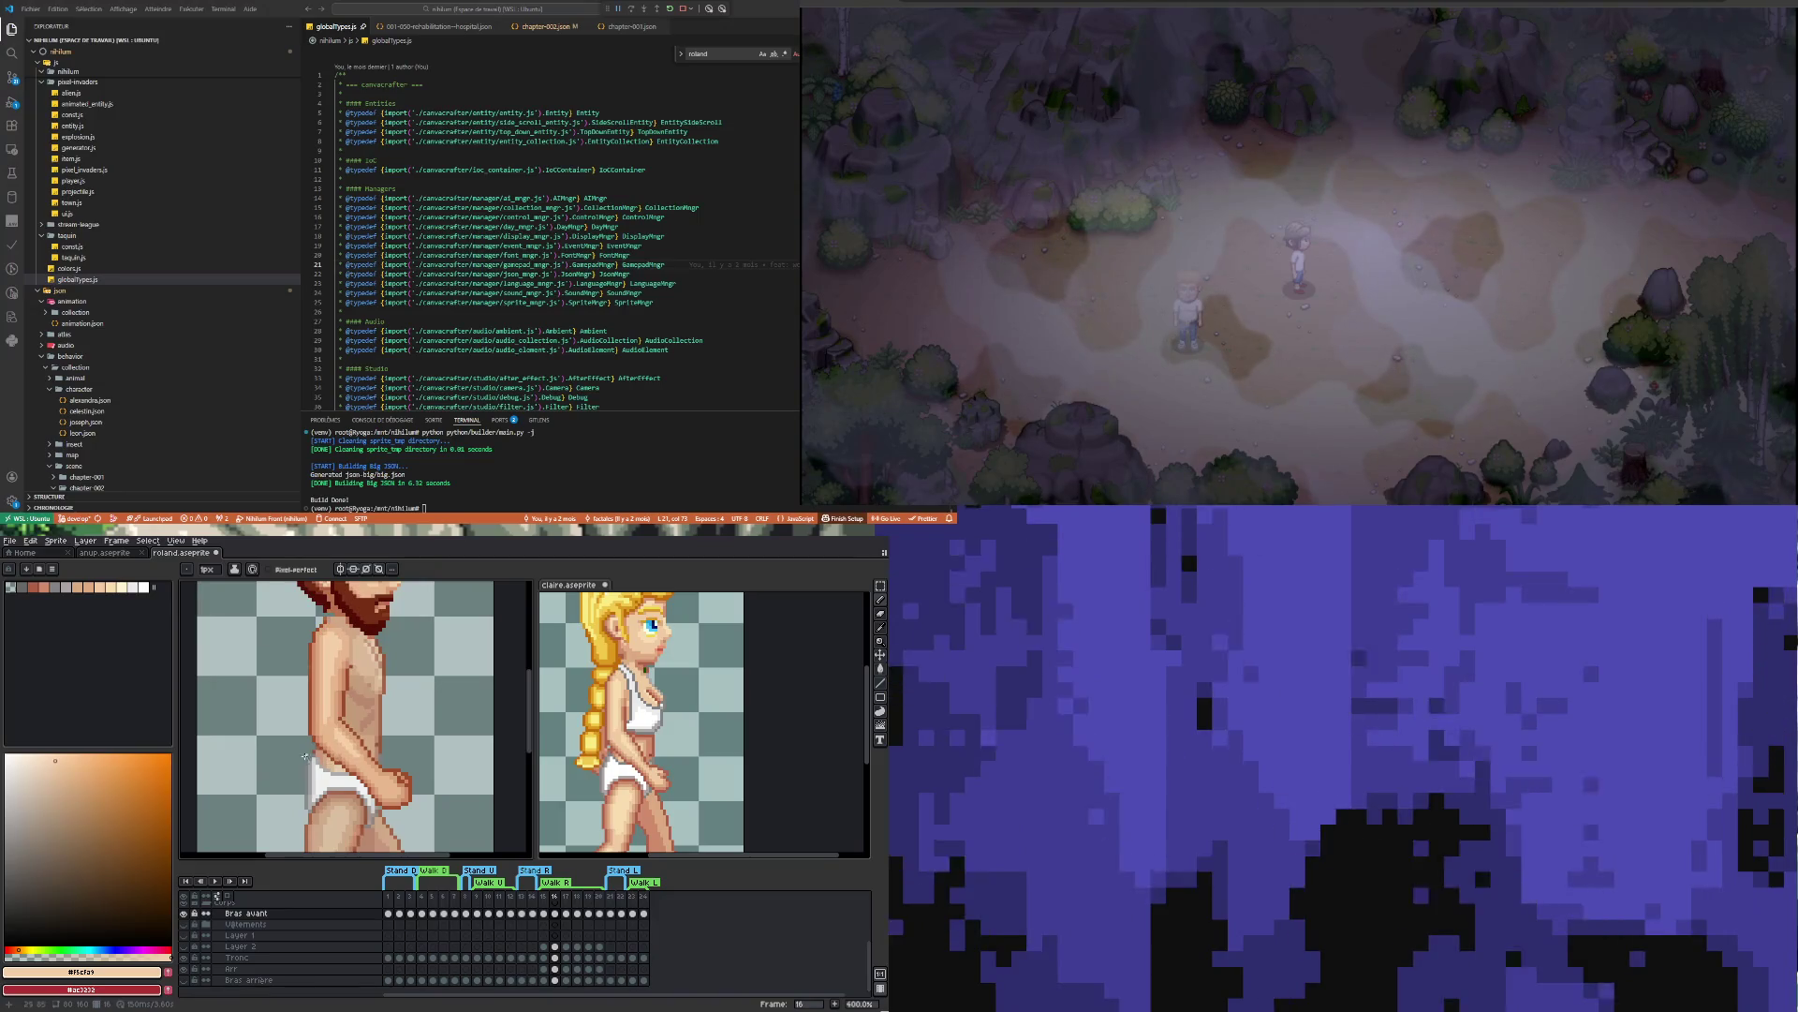
scroll(355, 761, "up", 1)
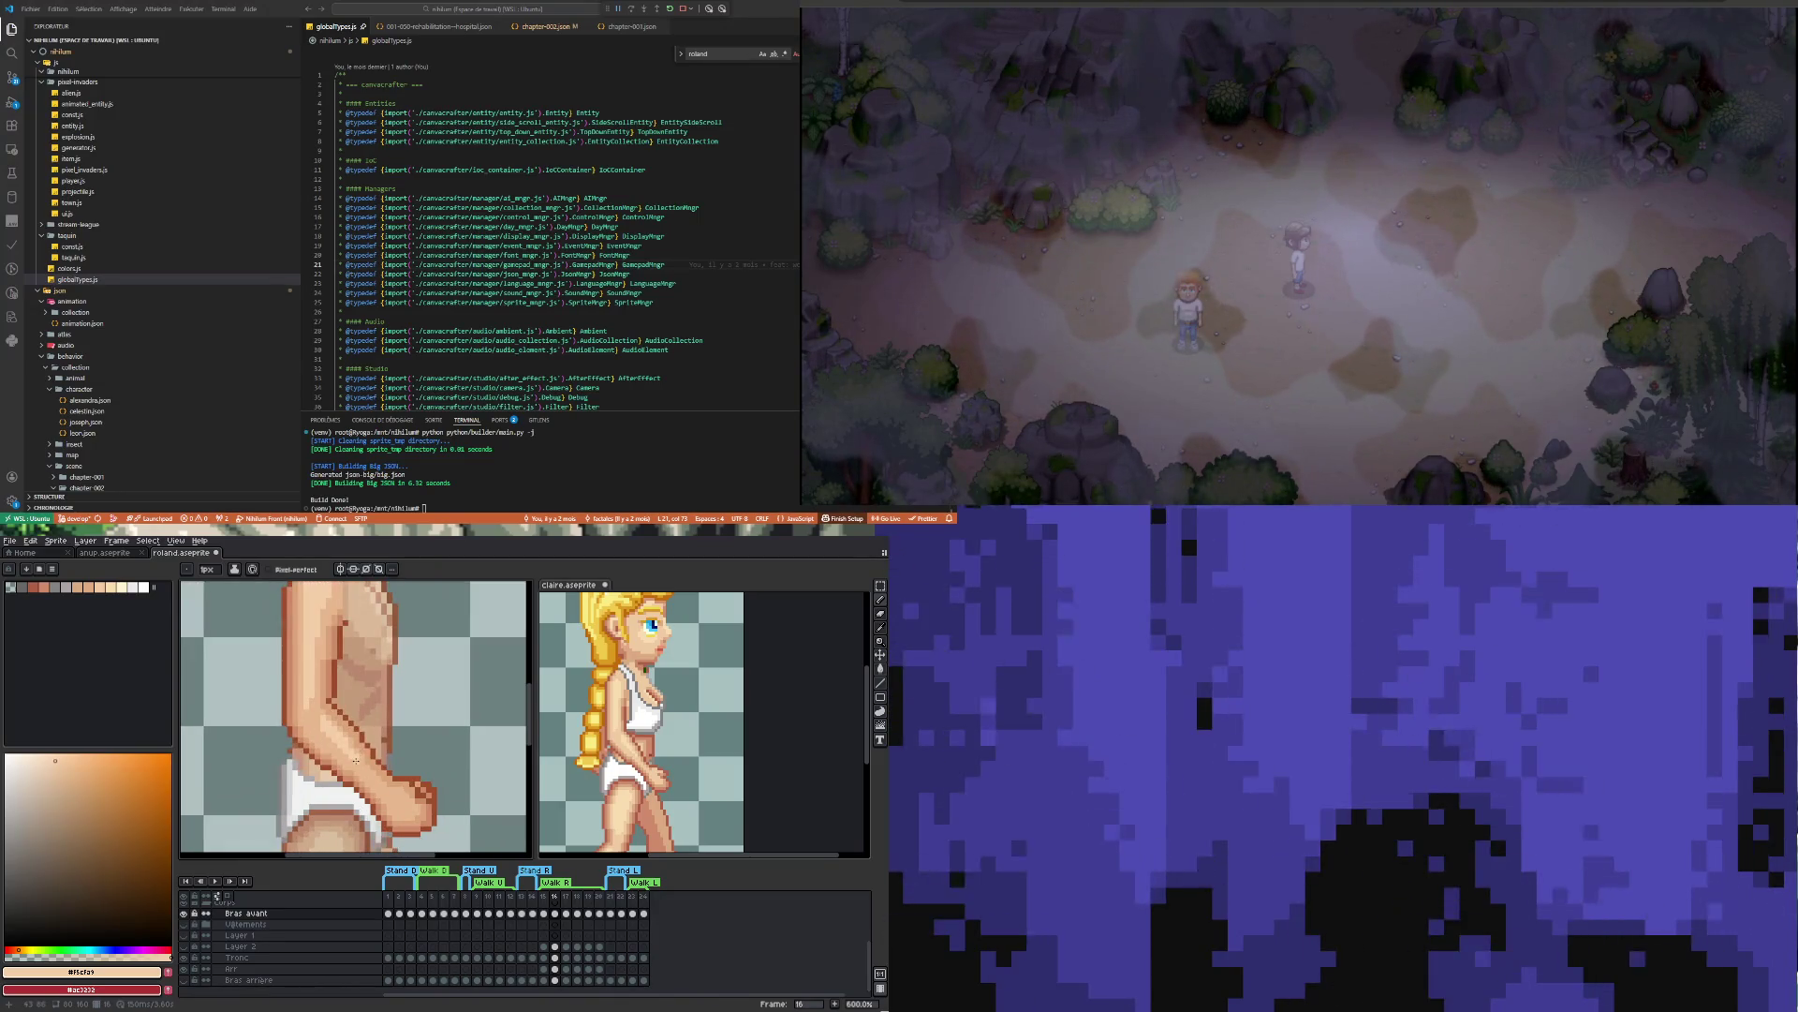
scroll(422, 741, "down", 3)
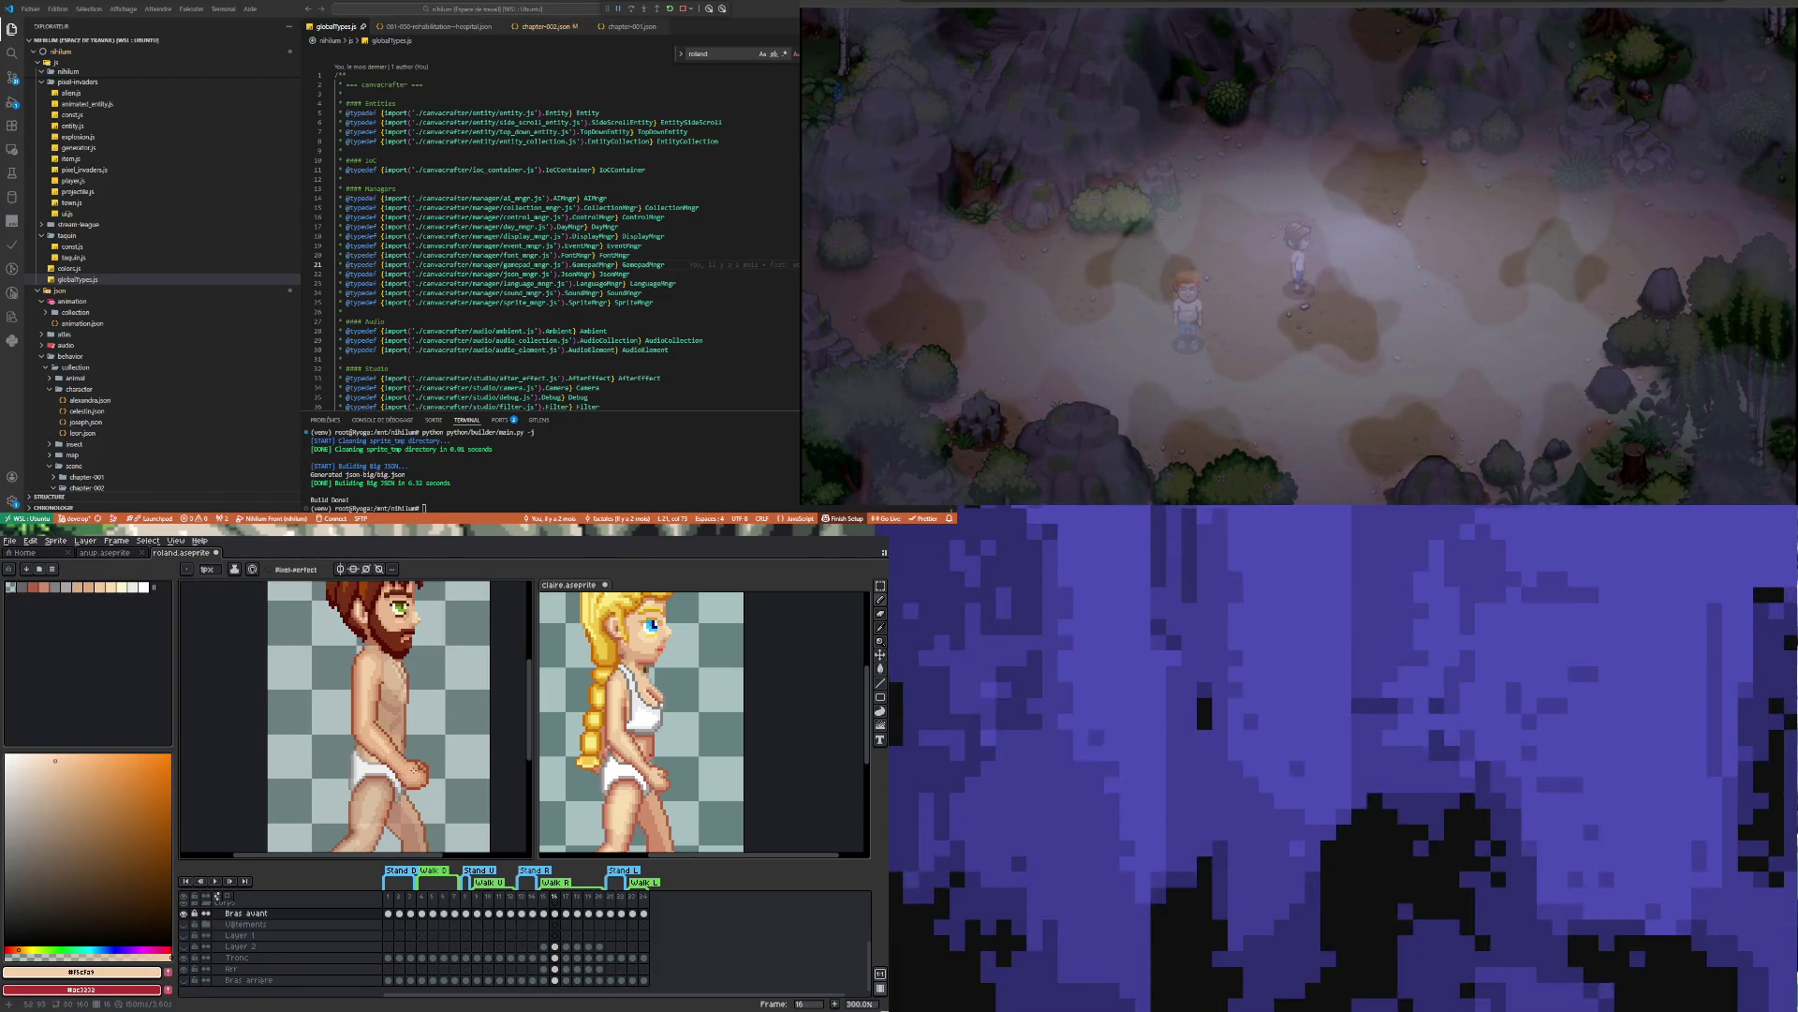
scroll(415, 770, "up", 3)
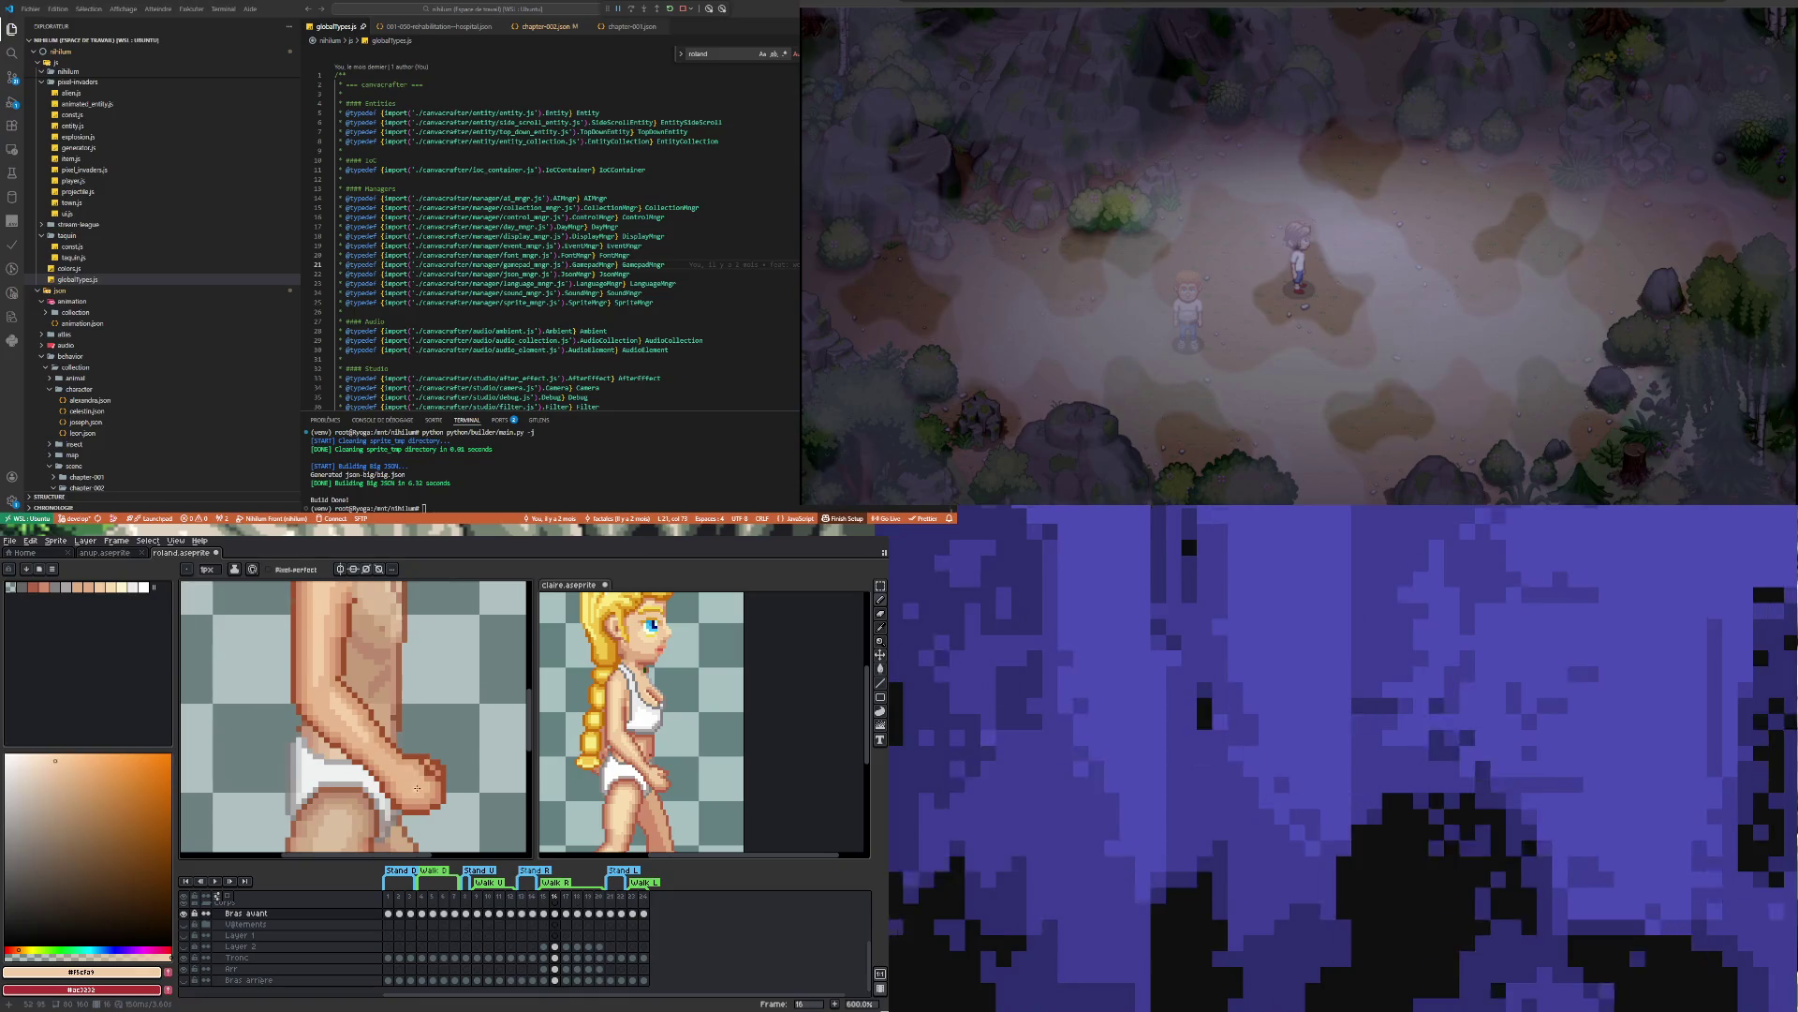
scroll(417, 788, "down", 4)
scroll(410, 780, "up", 4)
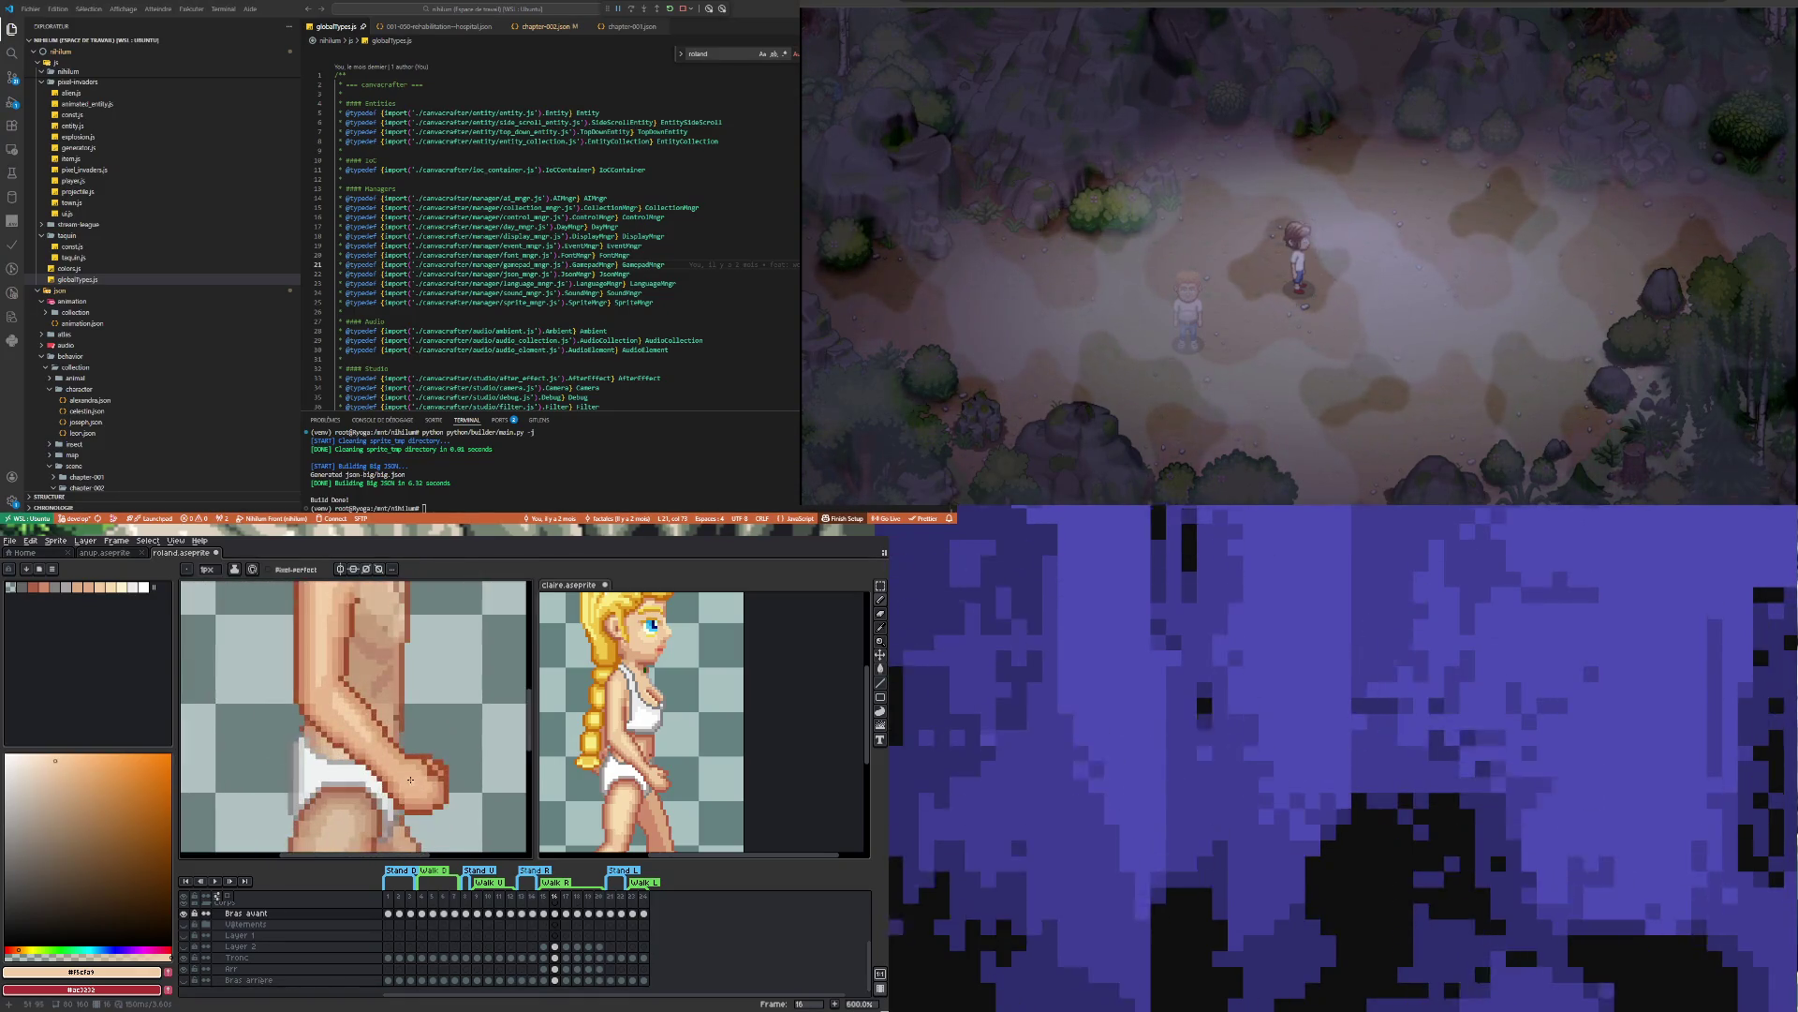
scroll(409, 776, "down", 4)
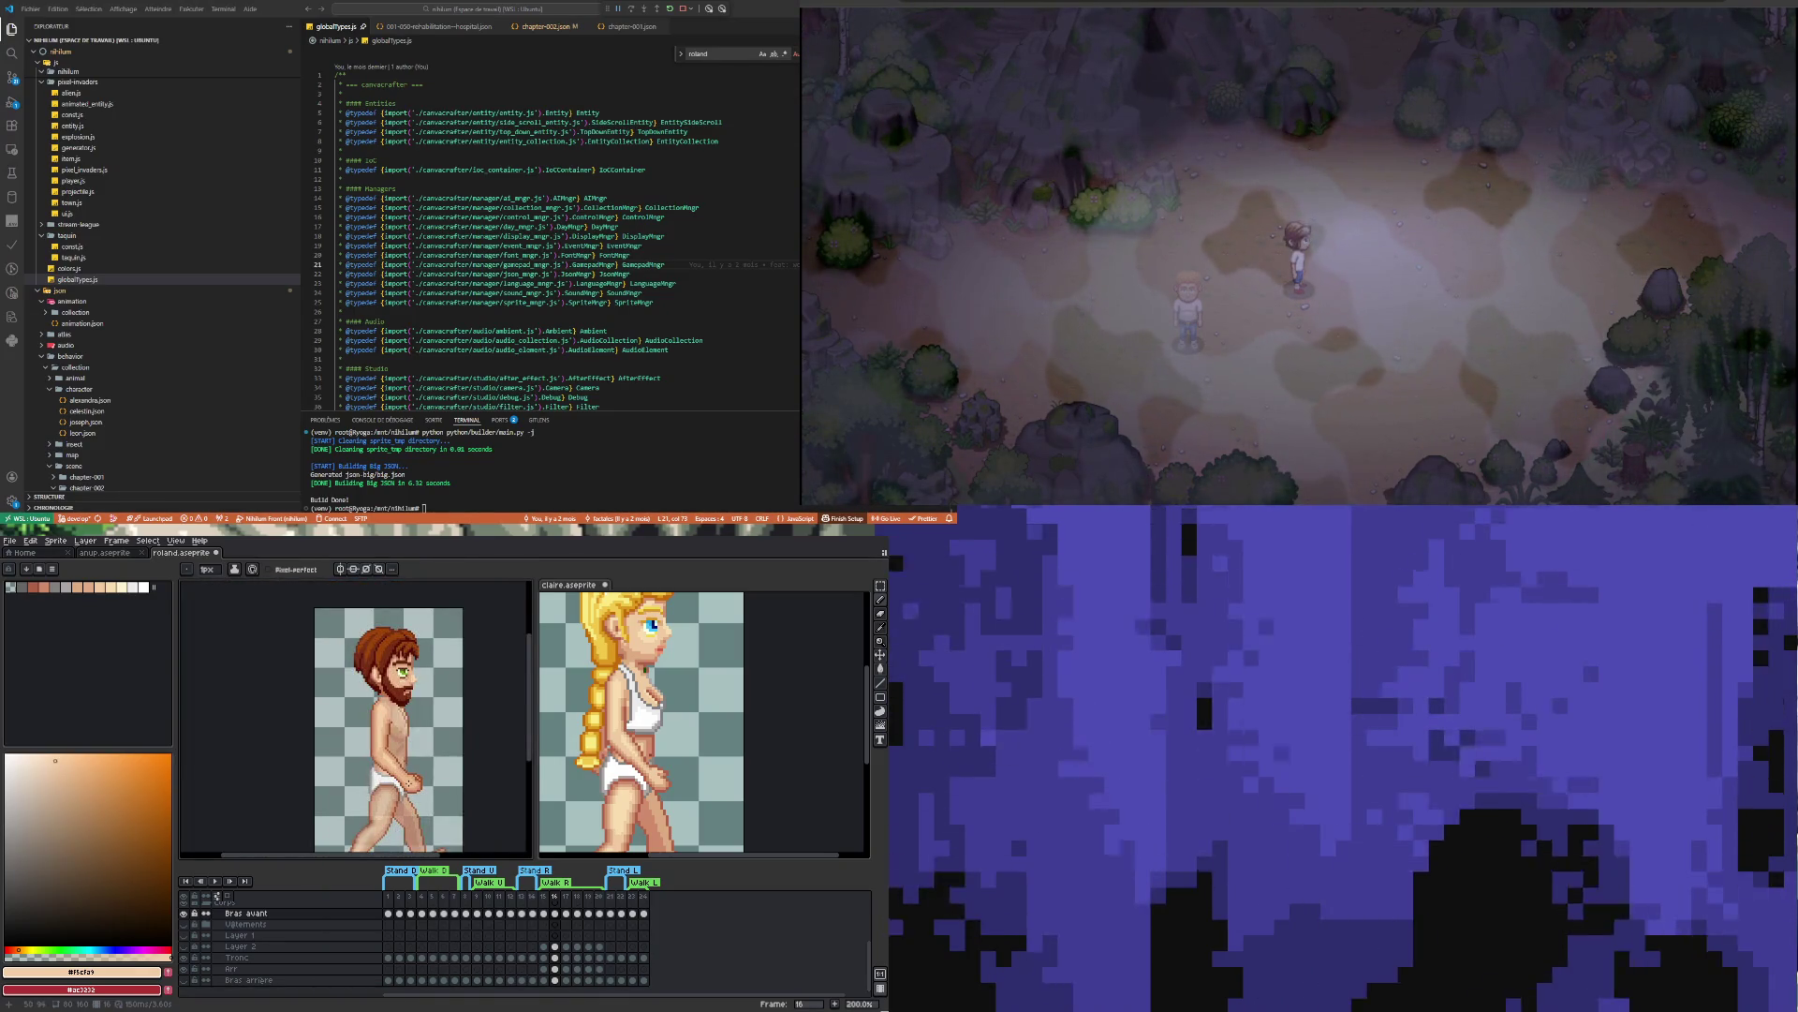
scroll(382, 748, "up", 4)
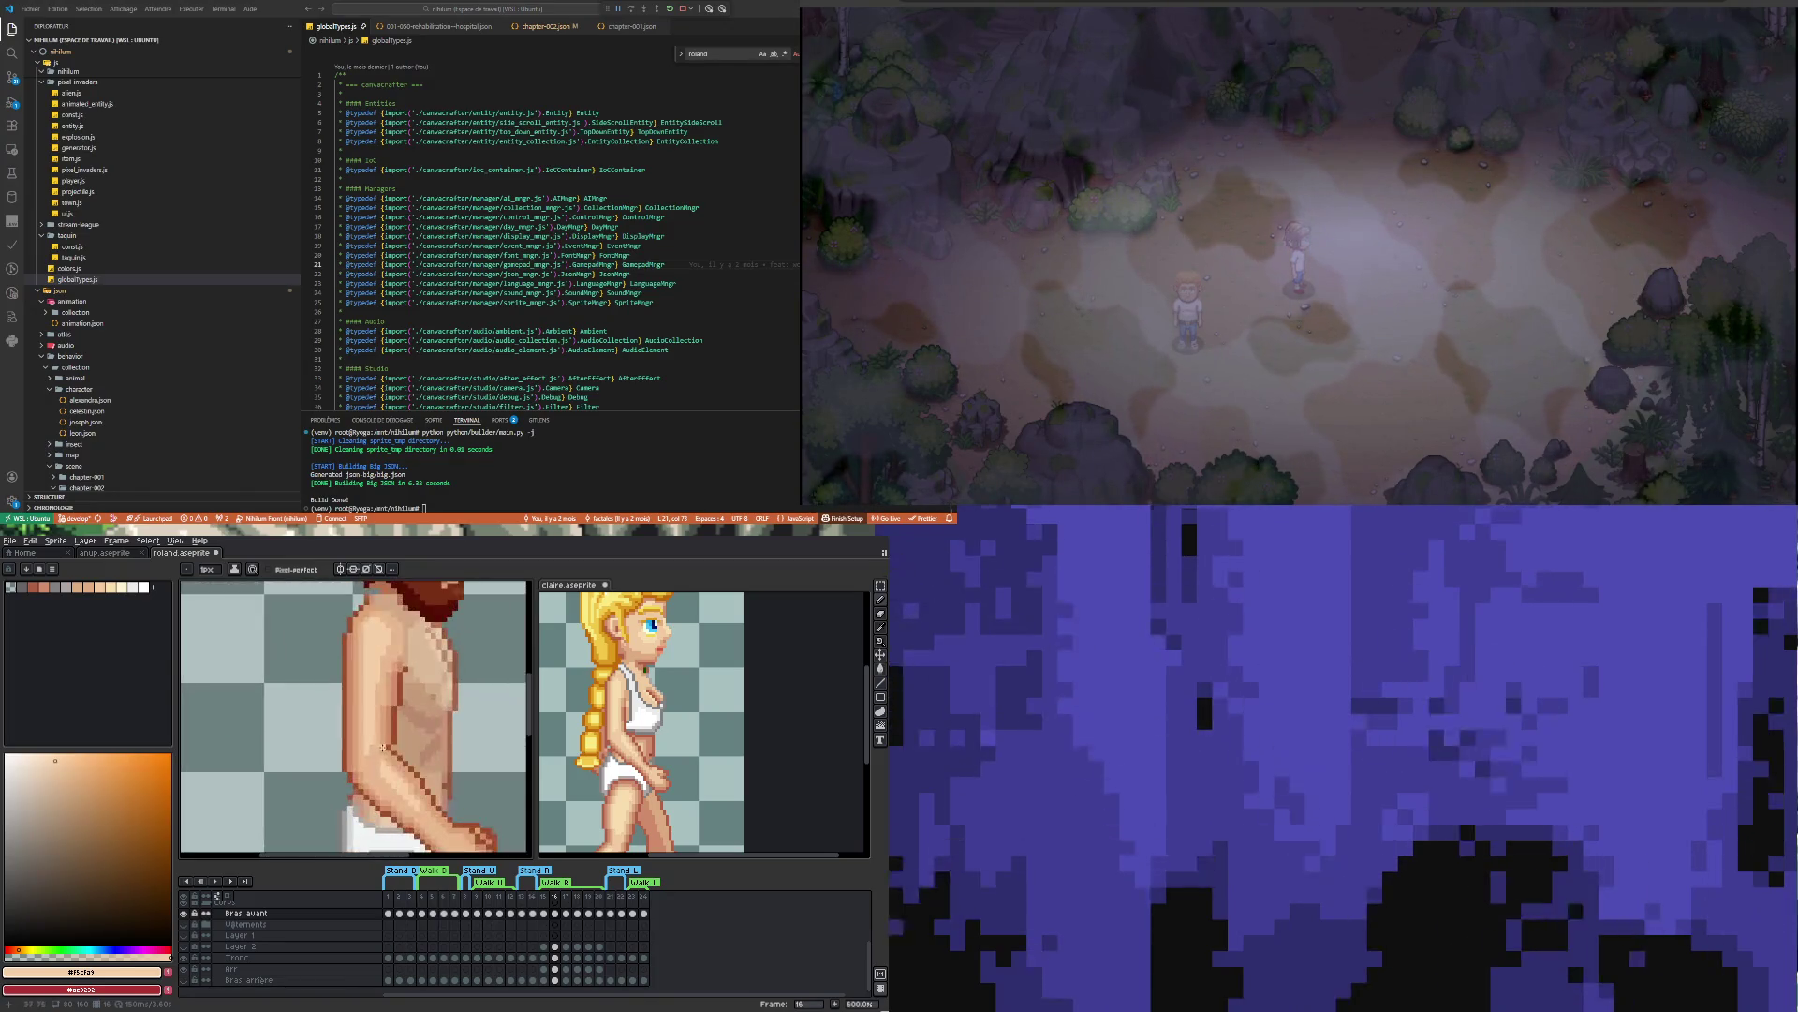
Sample the lighter skin tone from Roland's upper torso as the drawing colour
key("i")
key("b")
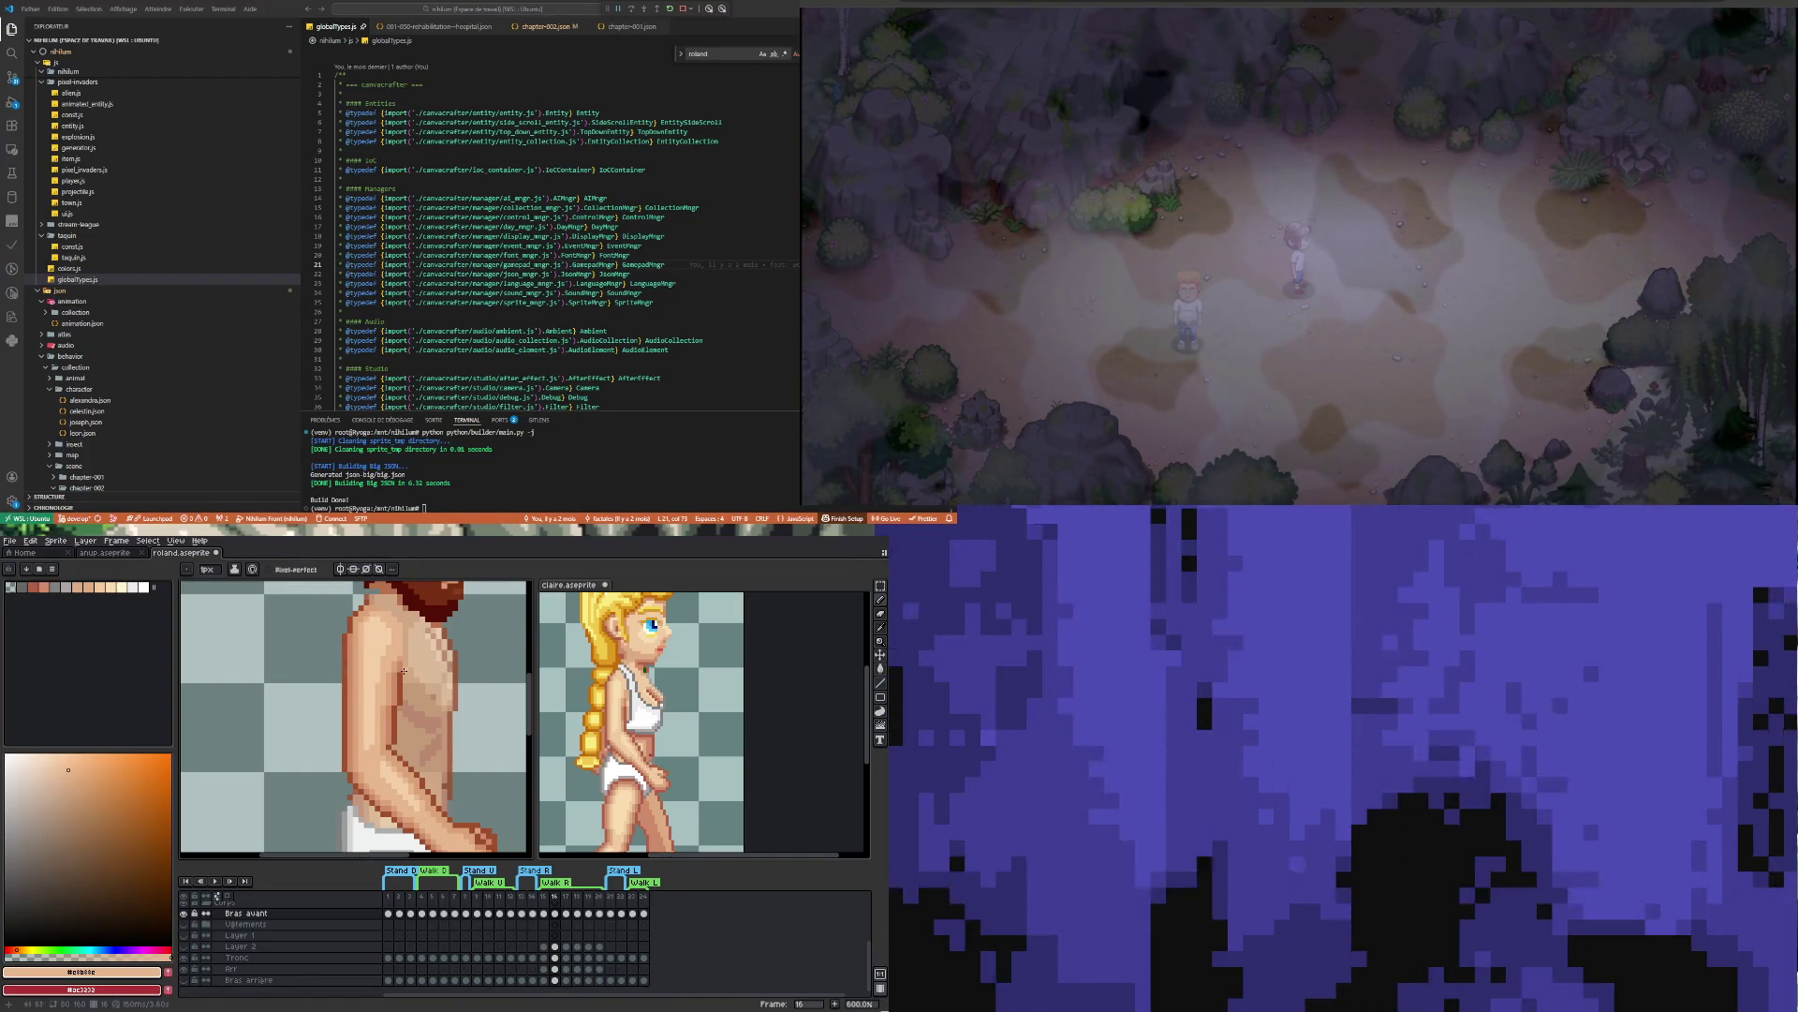
scroll(396, 669, "down", 3)
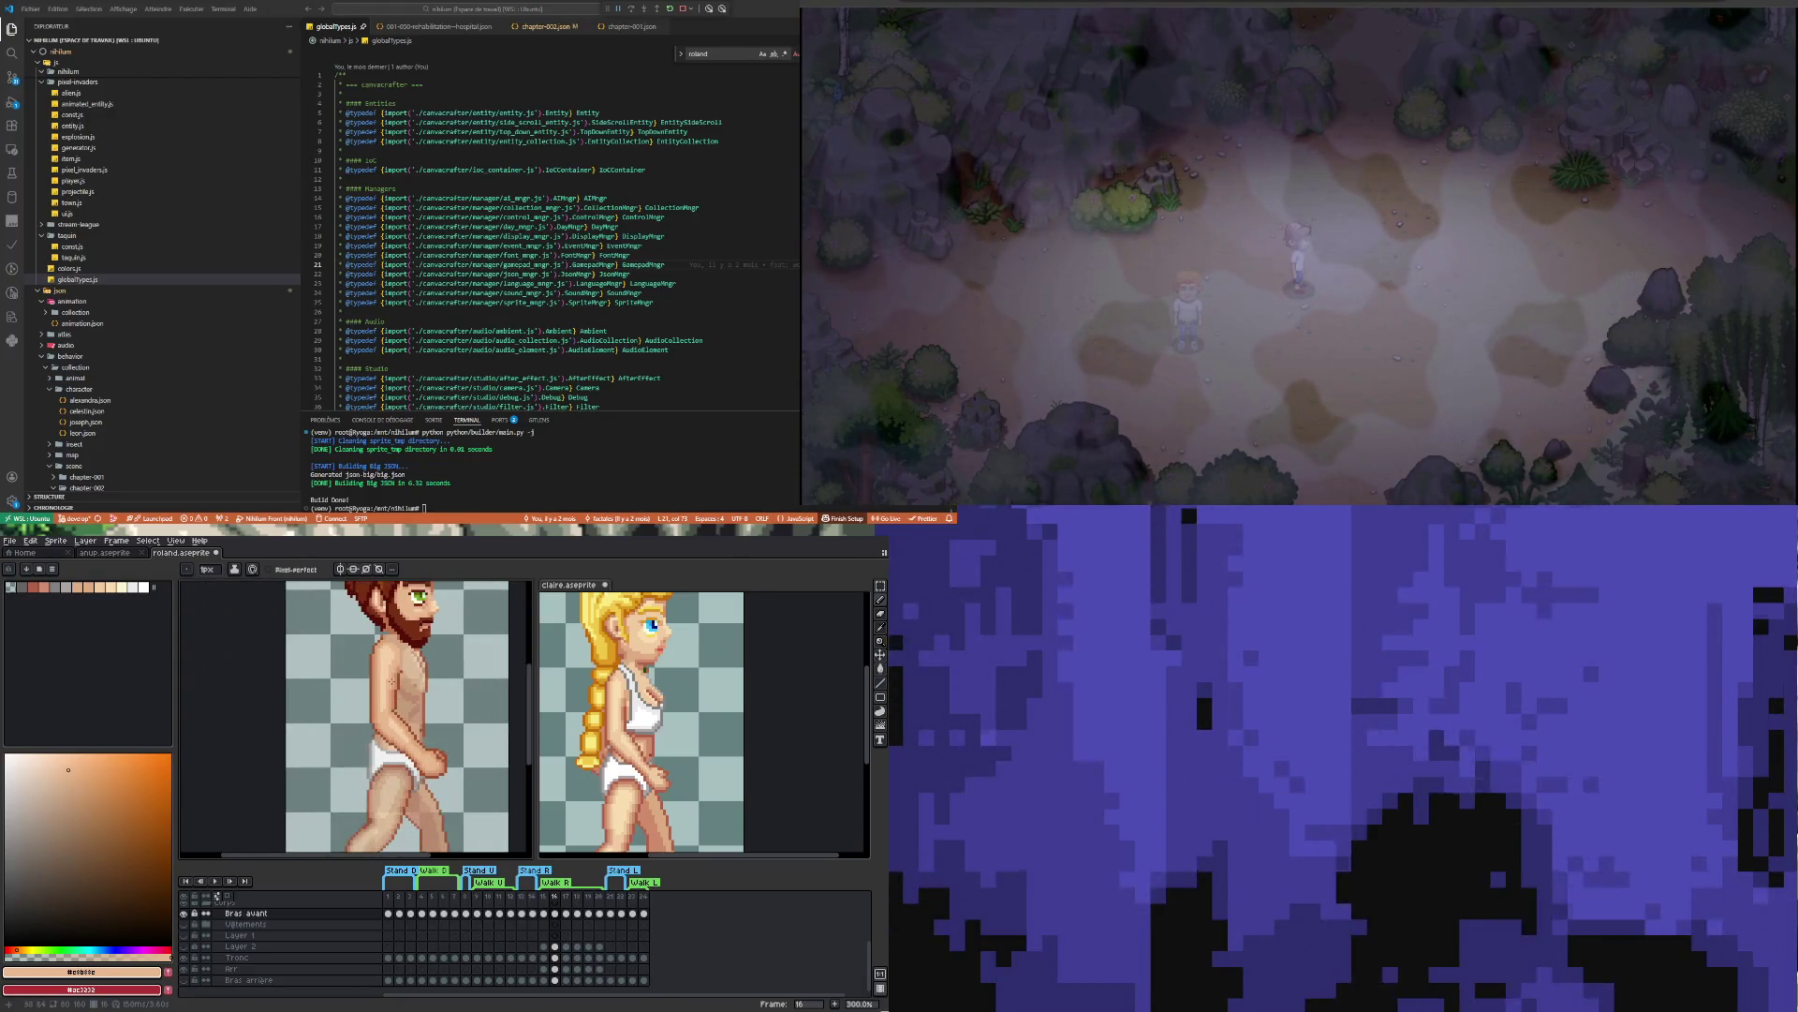
scroll(391, 681, "up", 4)
left_click(386, 667, "alt")
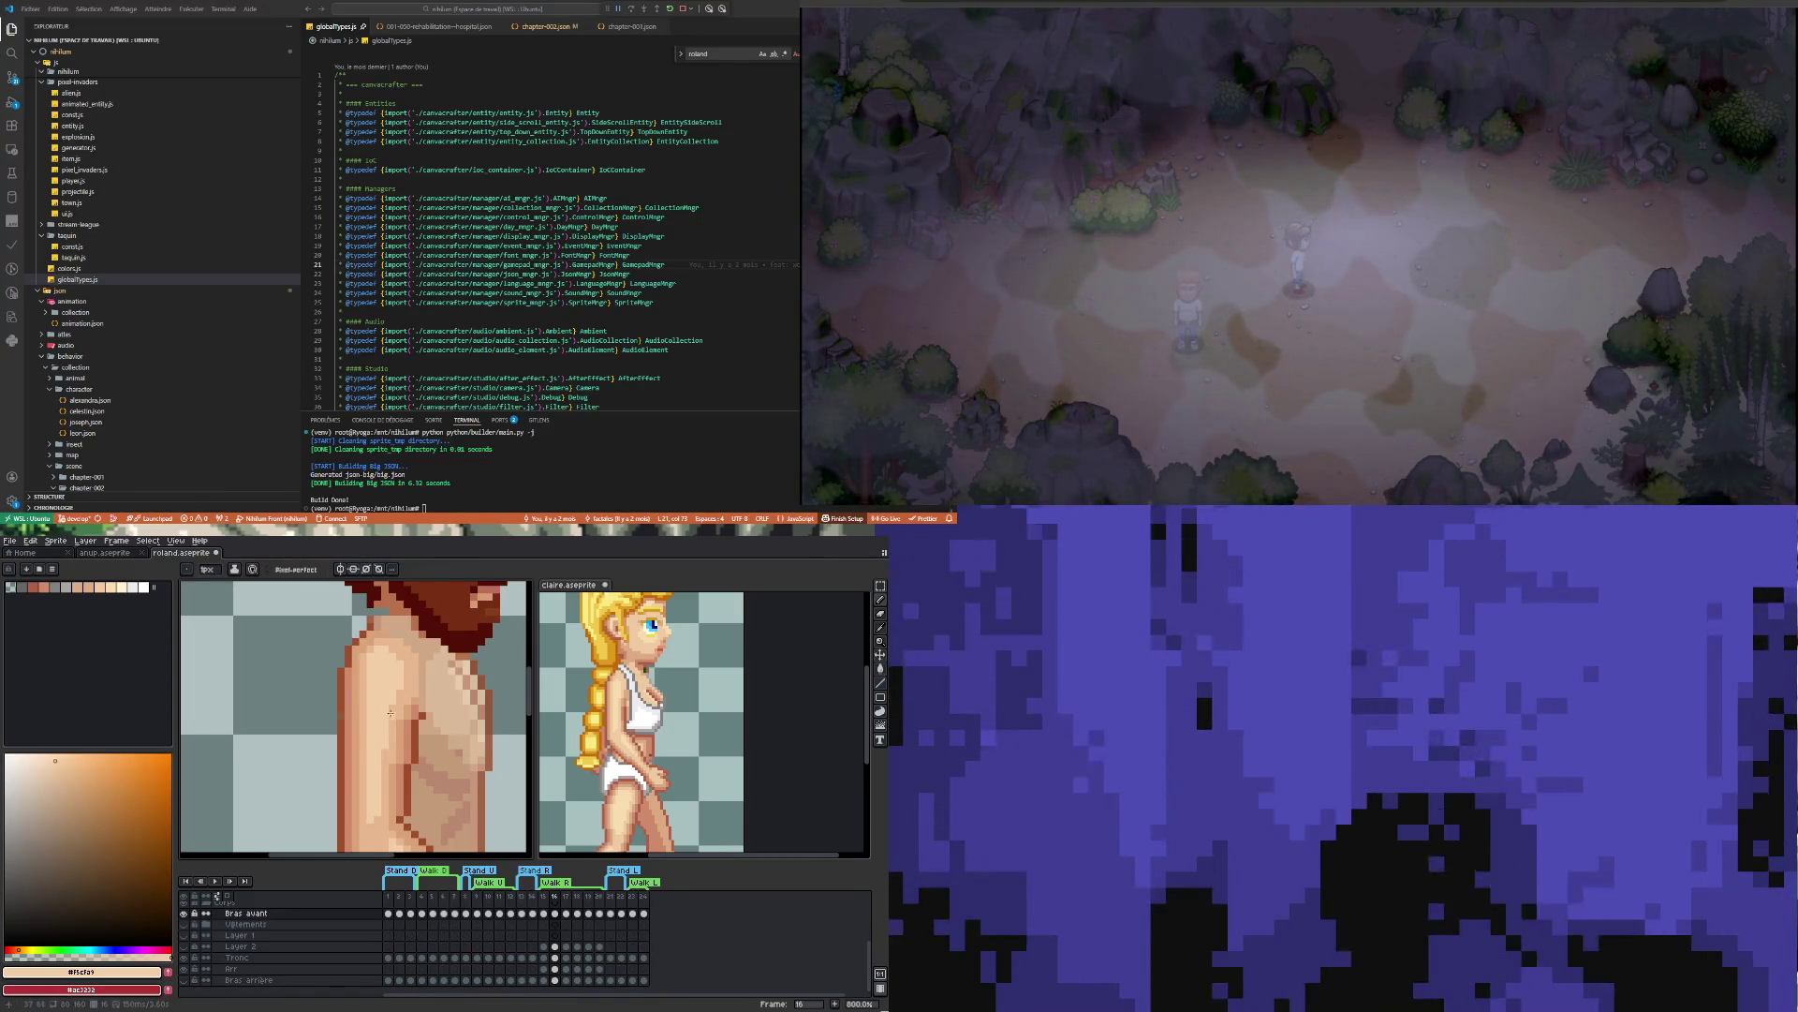
scroll(413, 731, "down", 5)
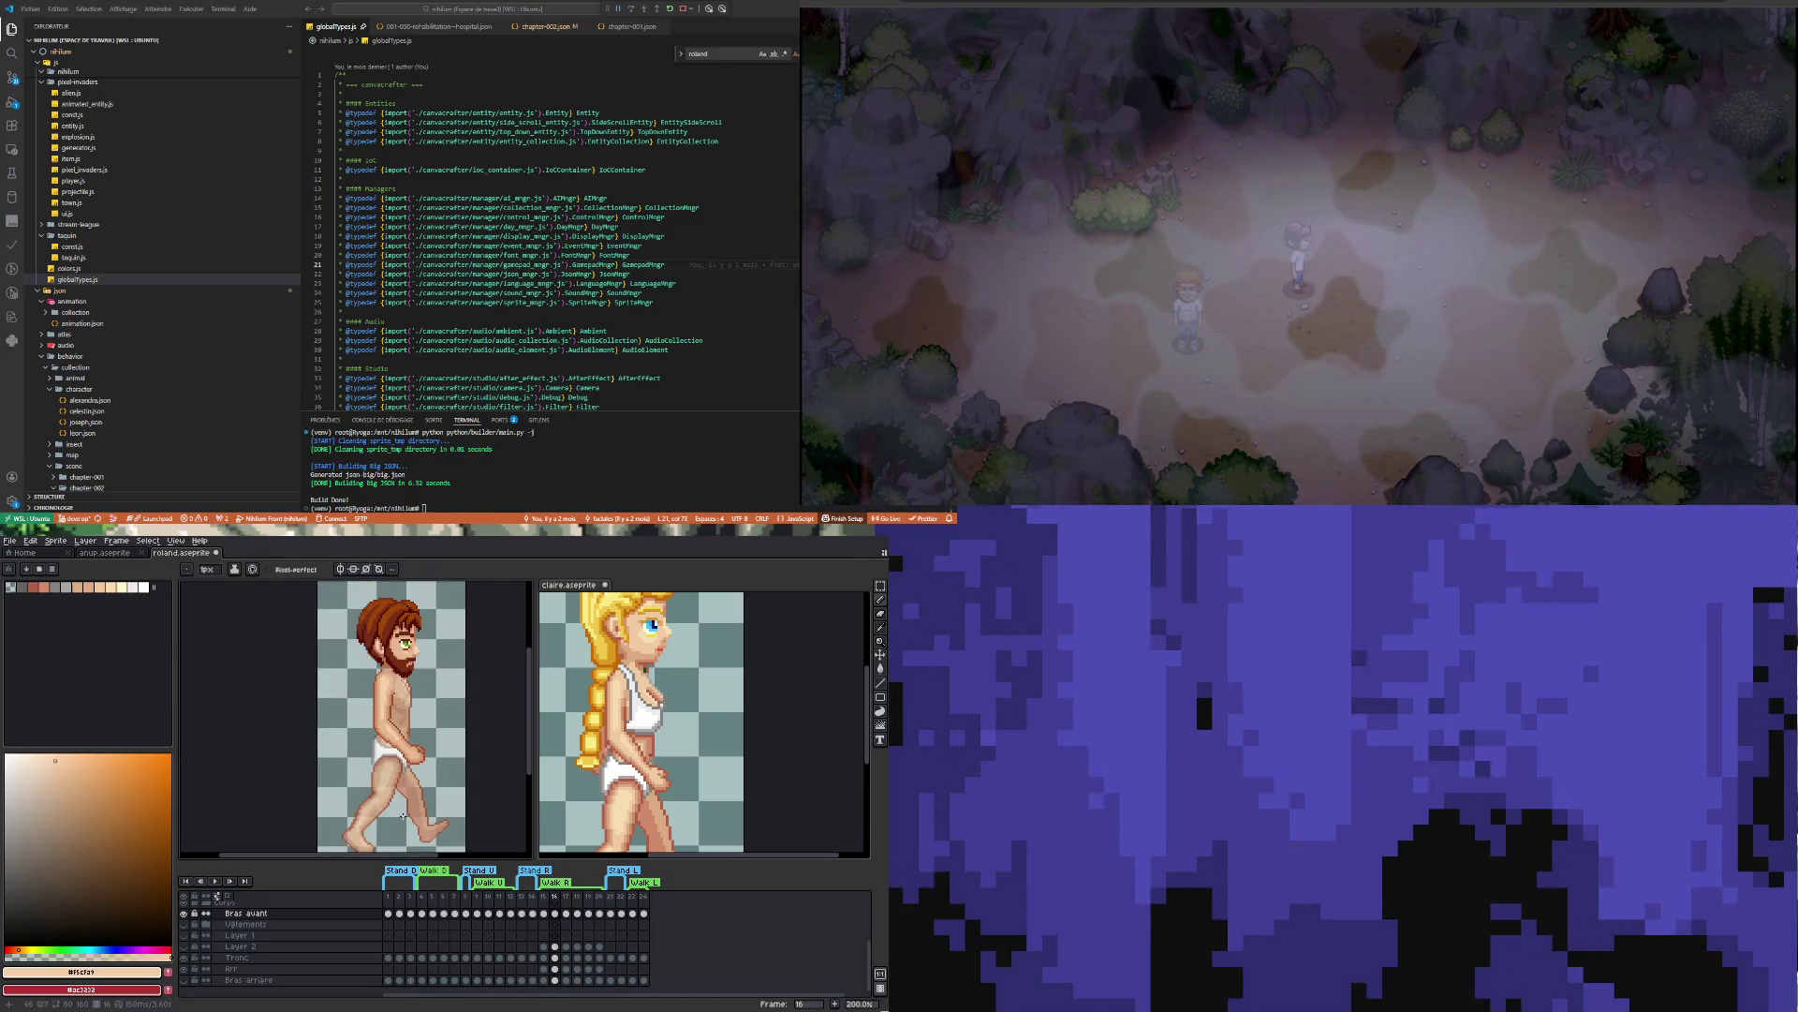
scroll(406, 735, "up", 1)
scroll(411, 738, "down", 1)
scroll(418, 740, "up", 1)
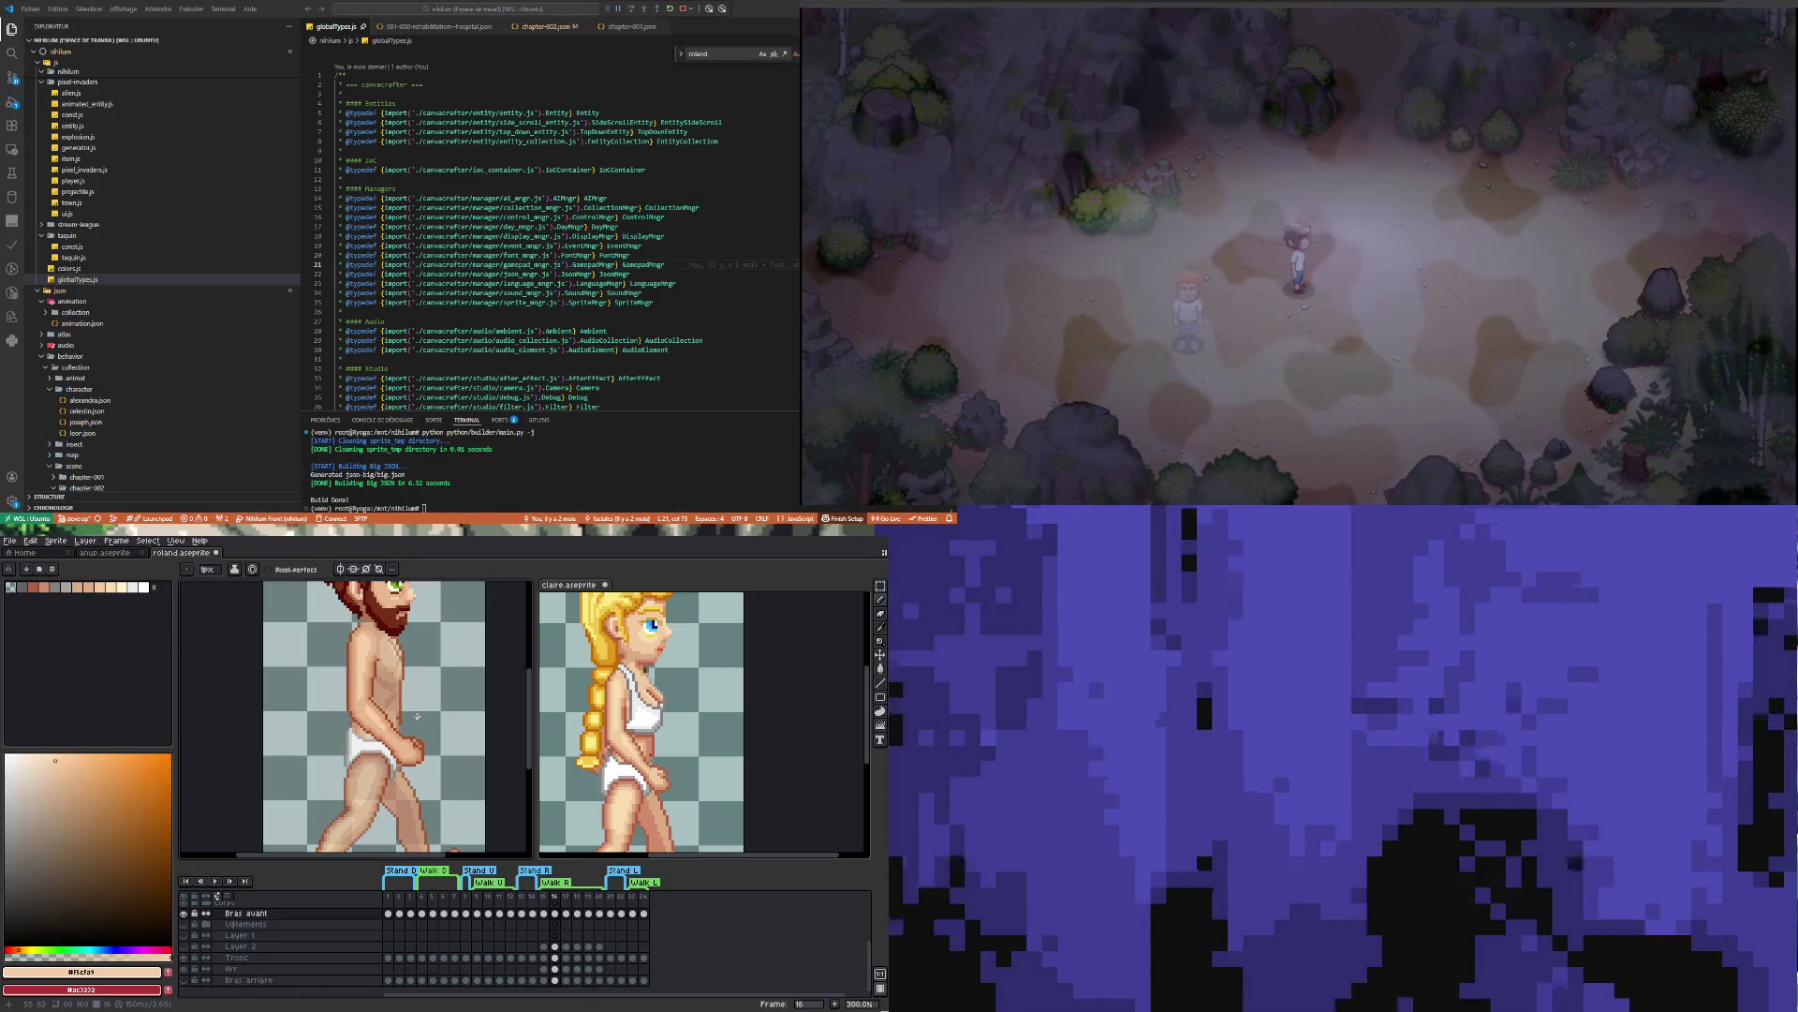
Select the Tronc layer and advance both Roland's and Claire's sprites to frame 17
left_click(553, 959)
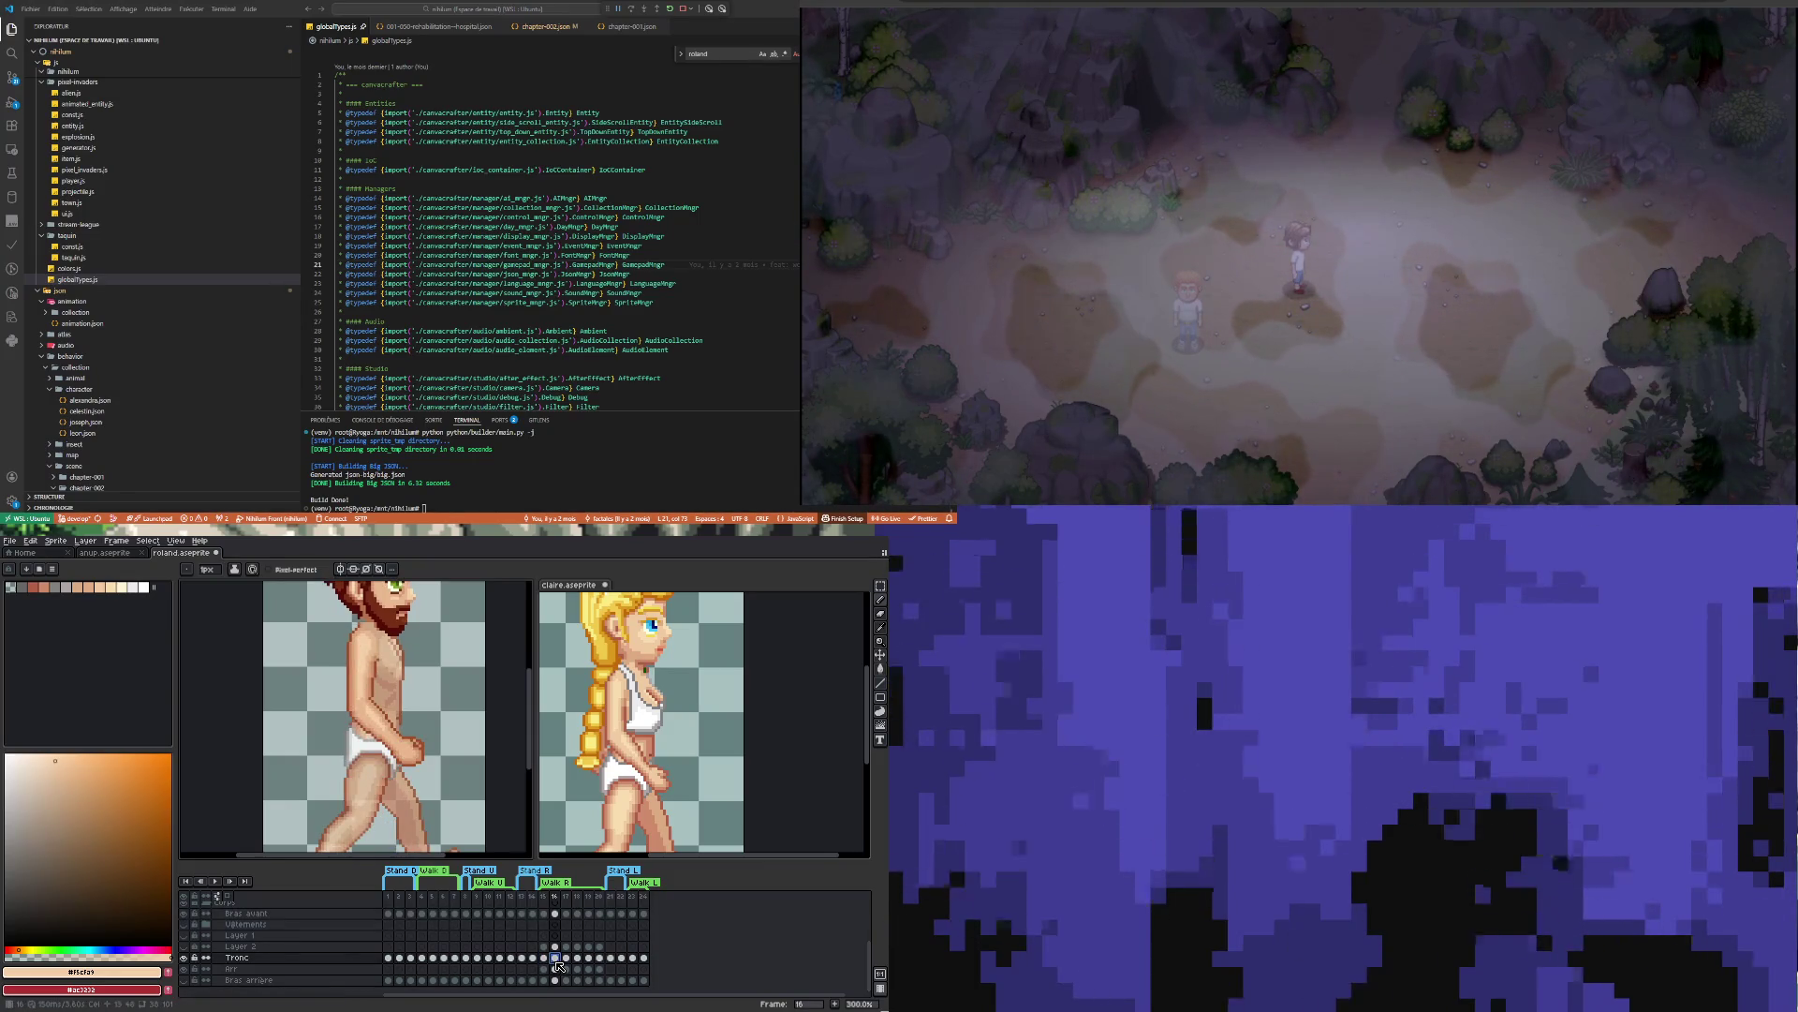
left_click(566, 957)
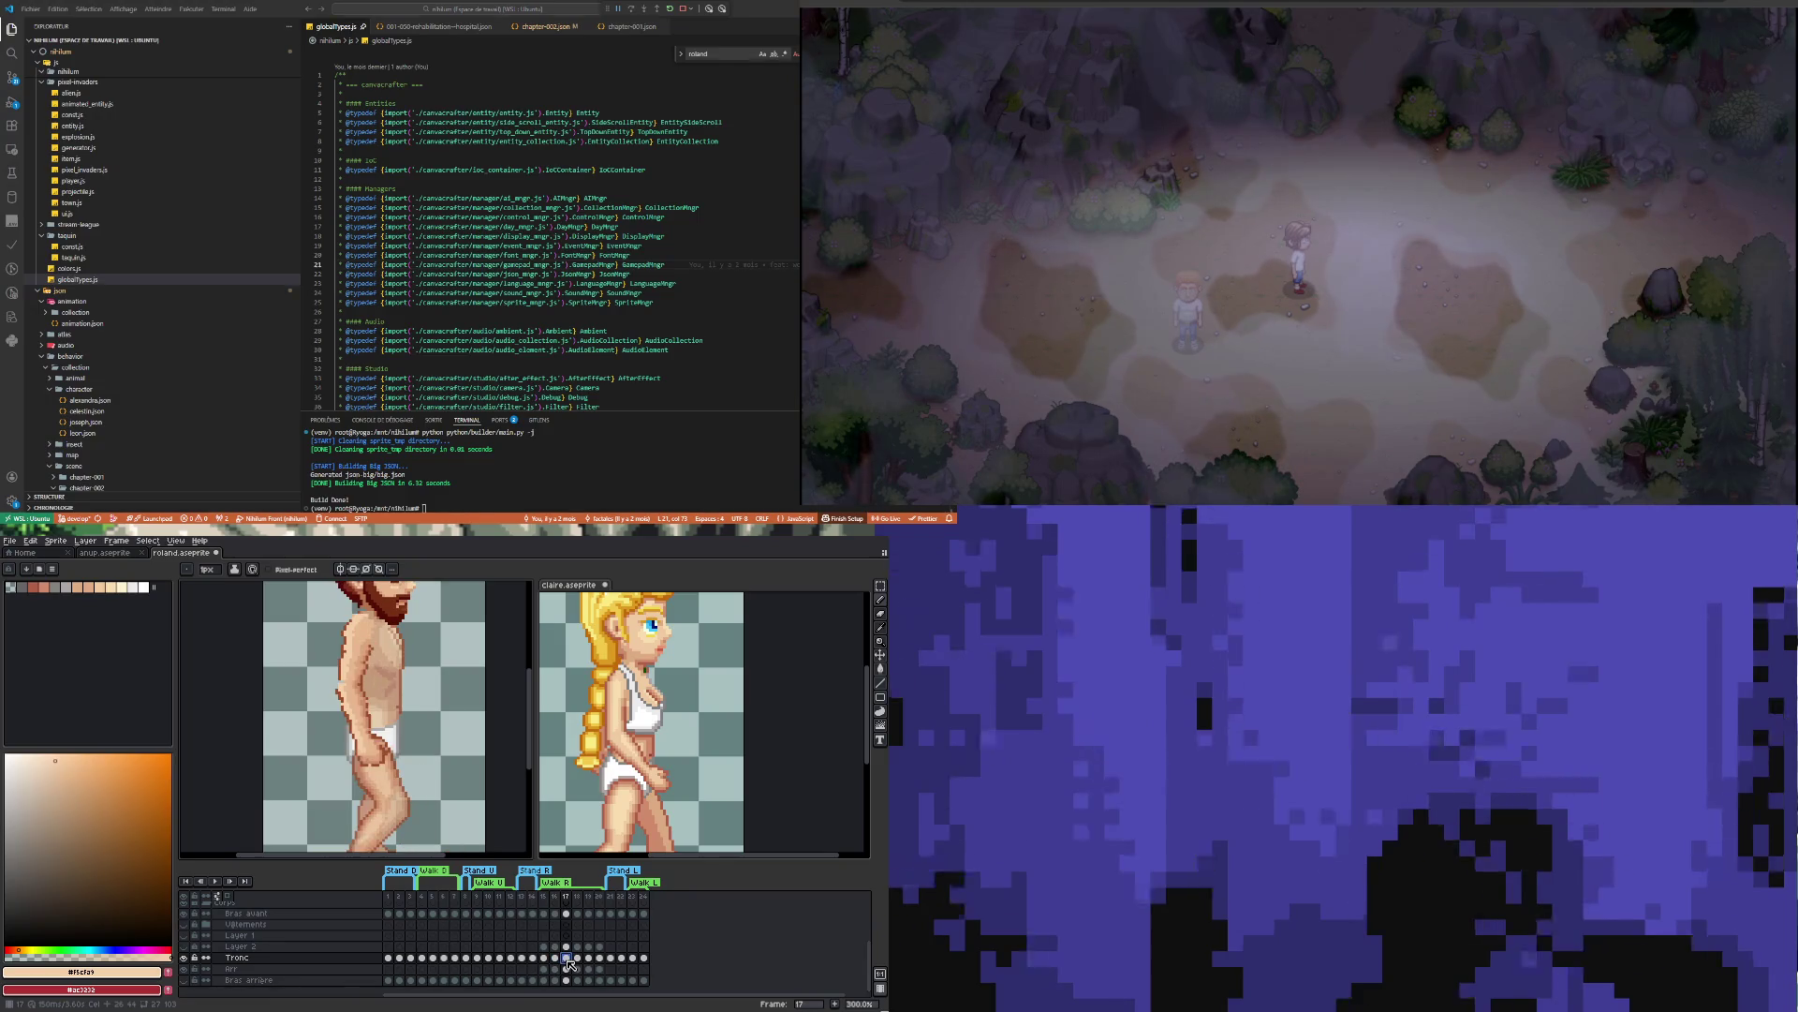
left_click(793, 701)
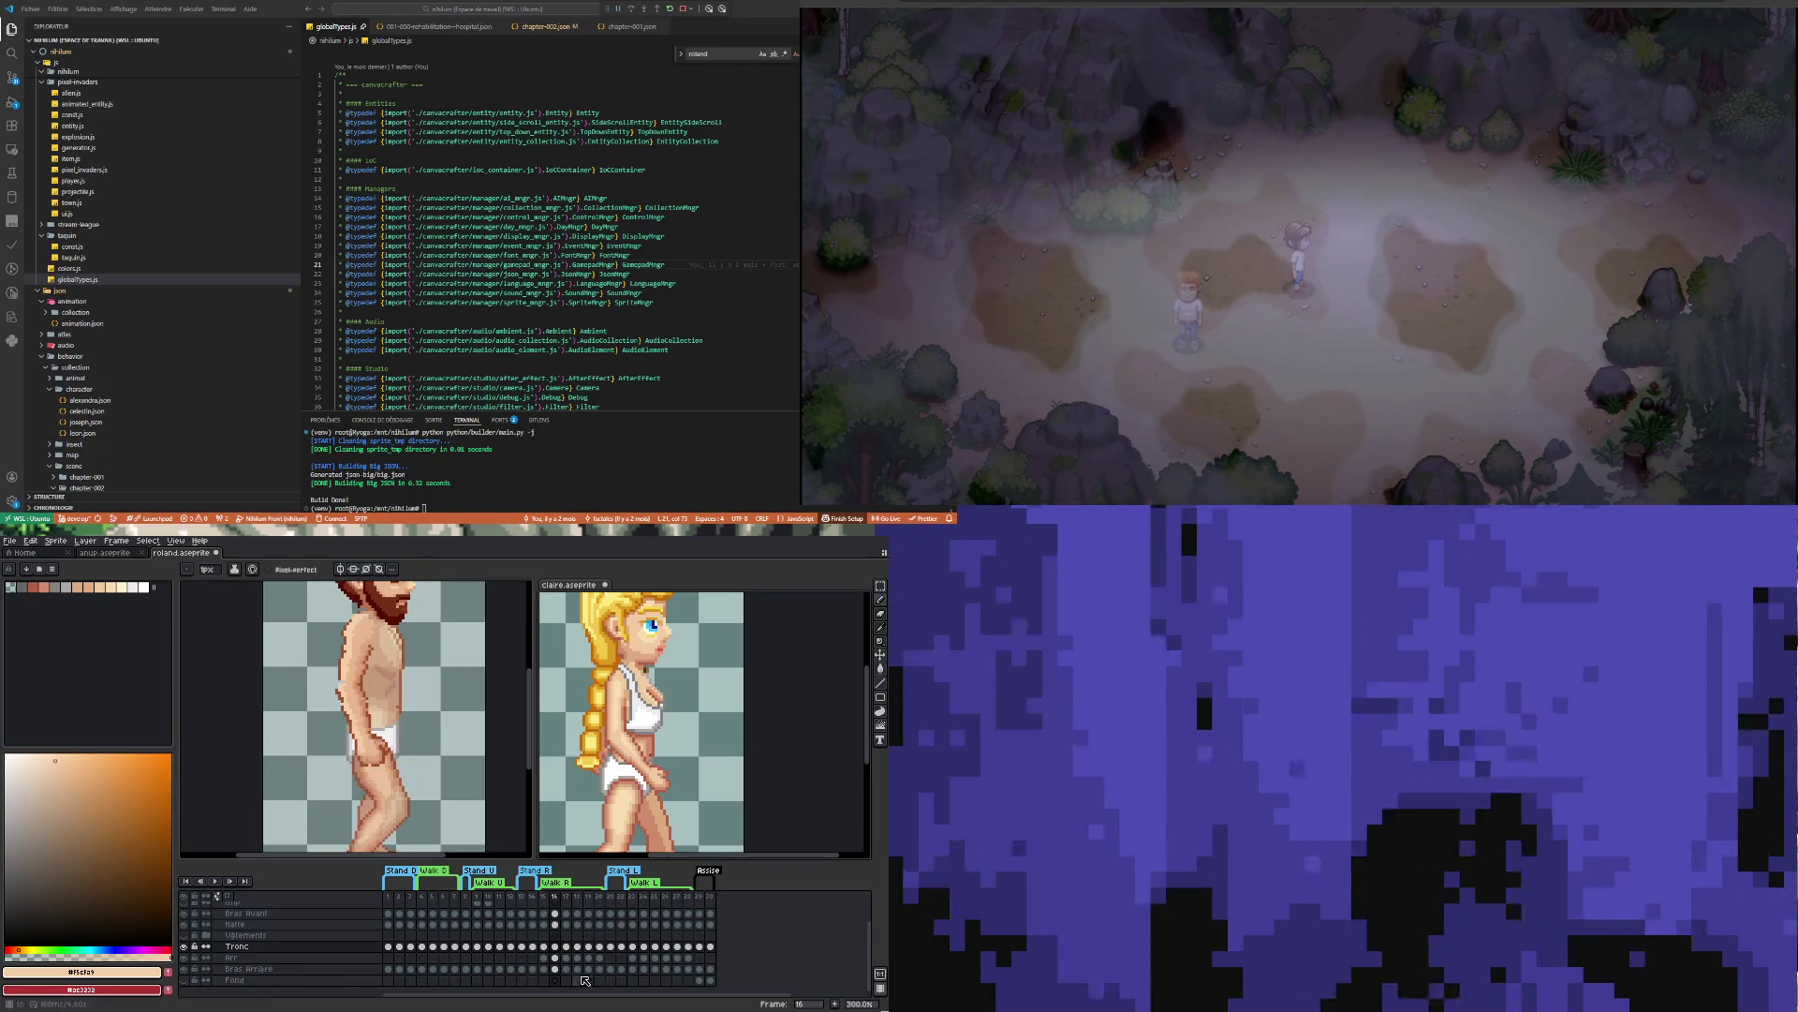
left_click(565, 947)
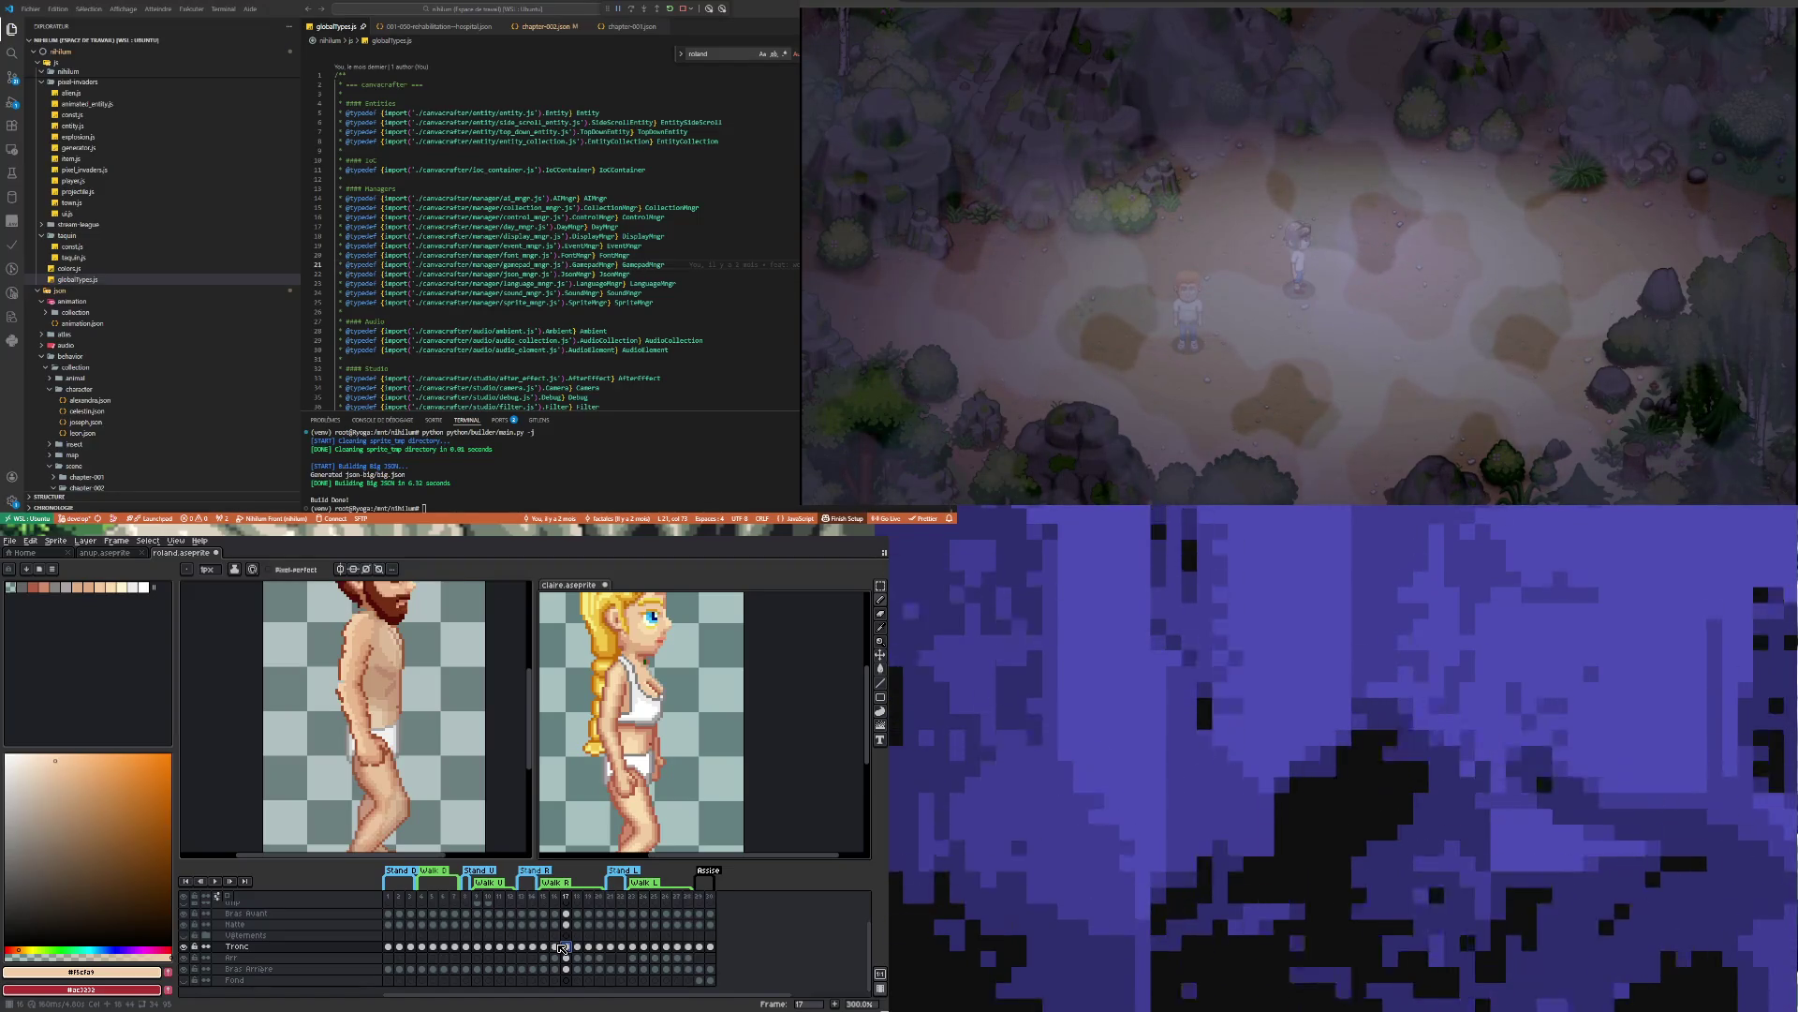
left_click(562, 947)
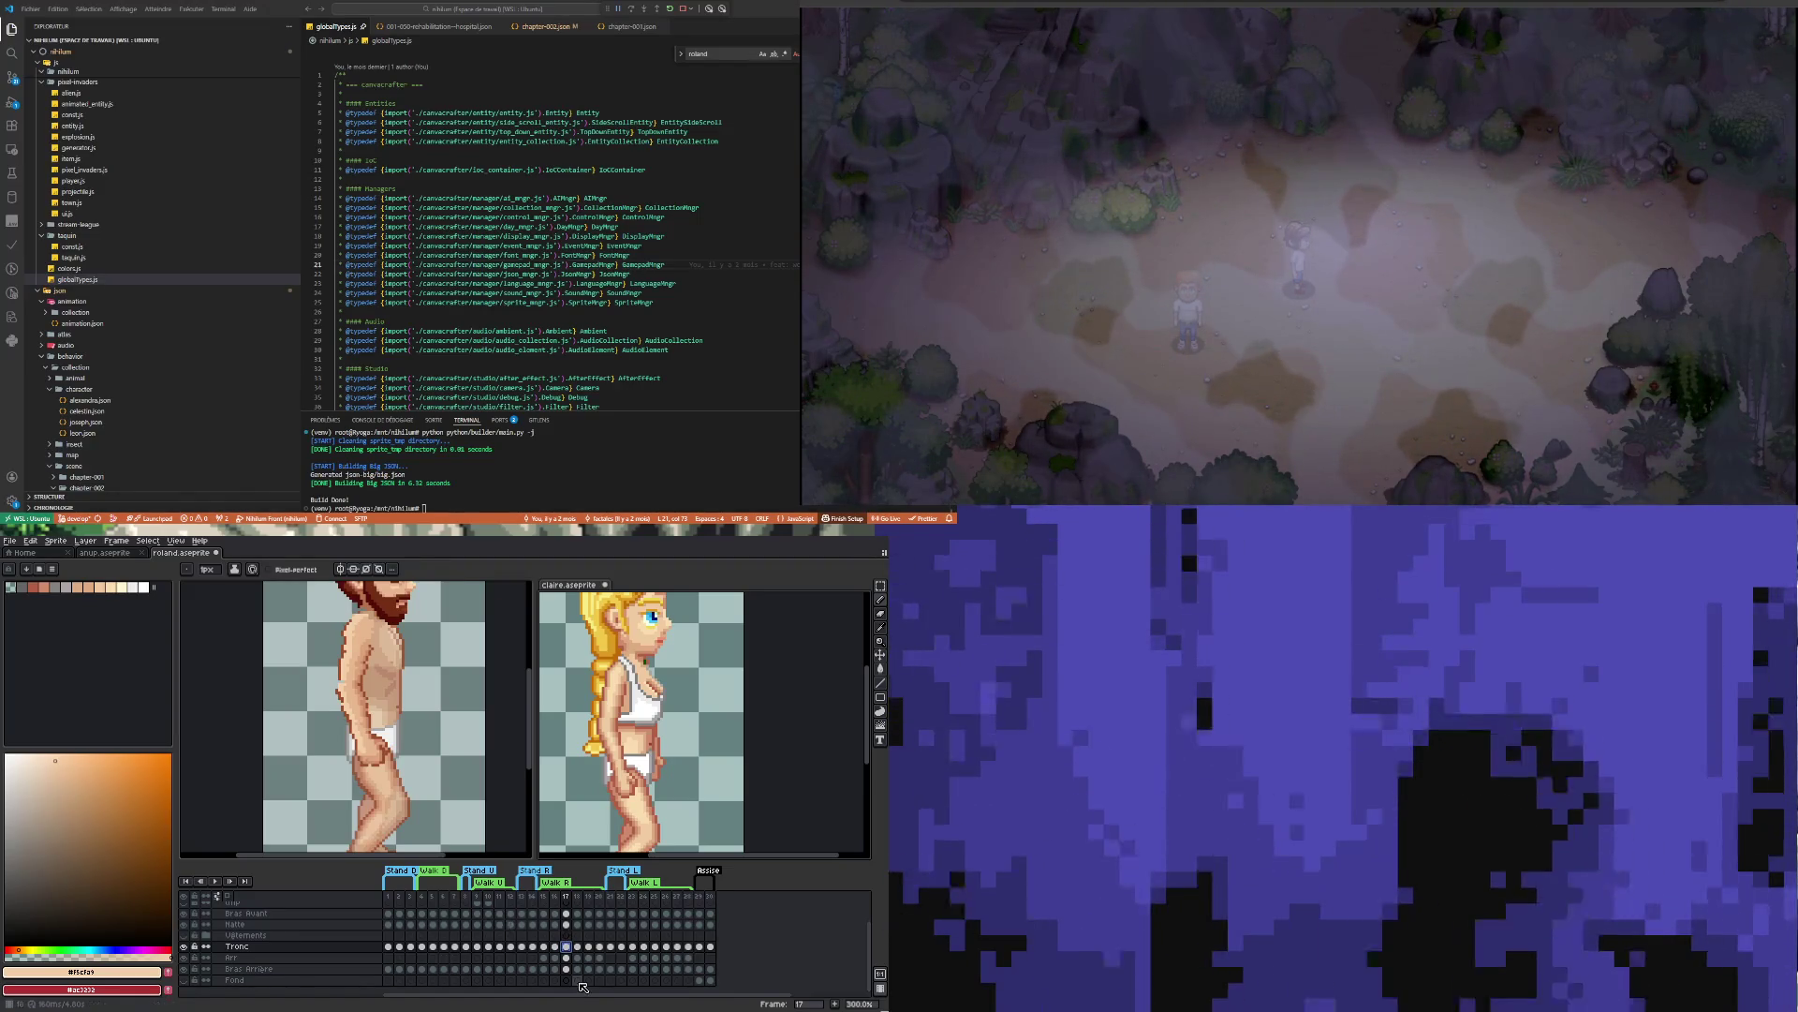
scroll(356, 608, "up", 1)
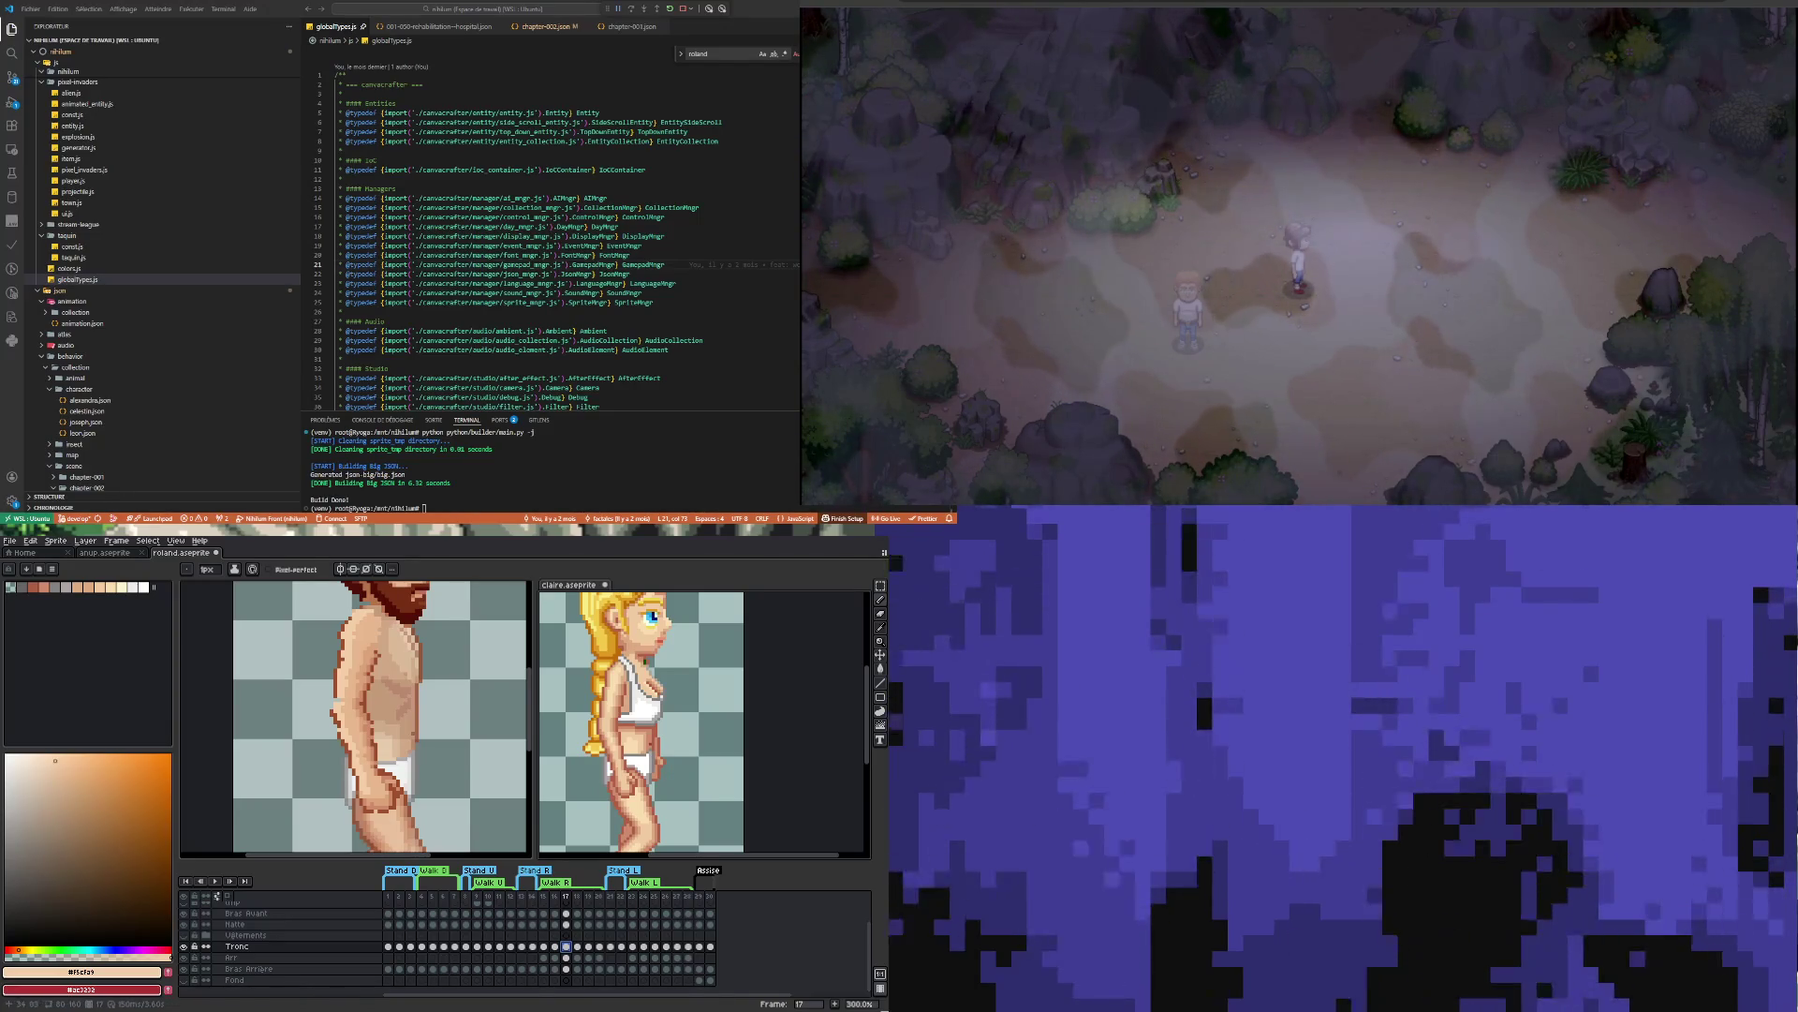
Zoom in on Roland's frame 17 and sample the arm's dark brown outline colour
scroll(365, 717, "up", 1)
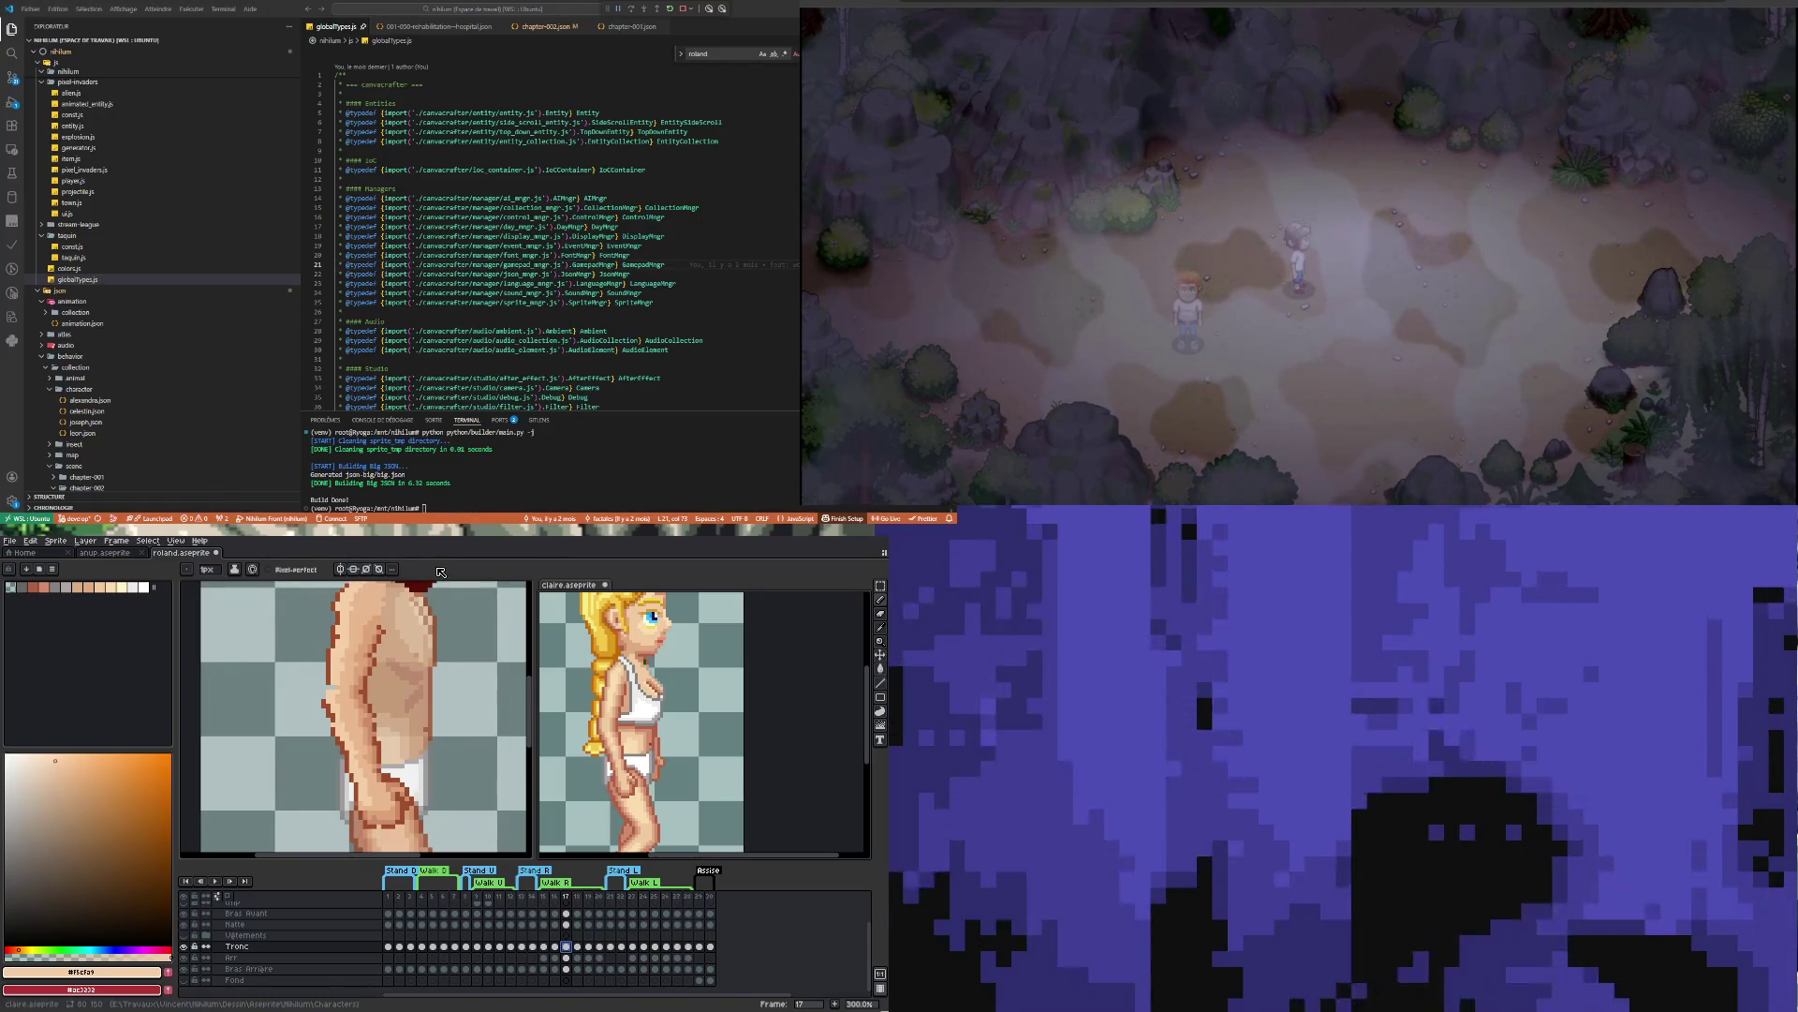
key("i")
left_click(335, 618)
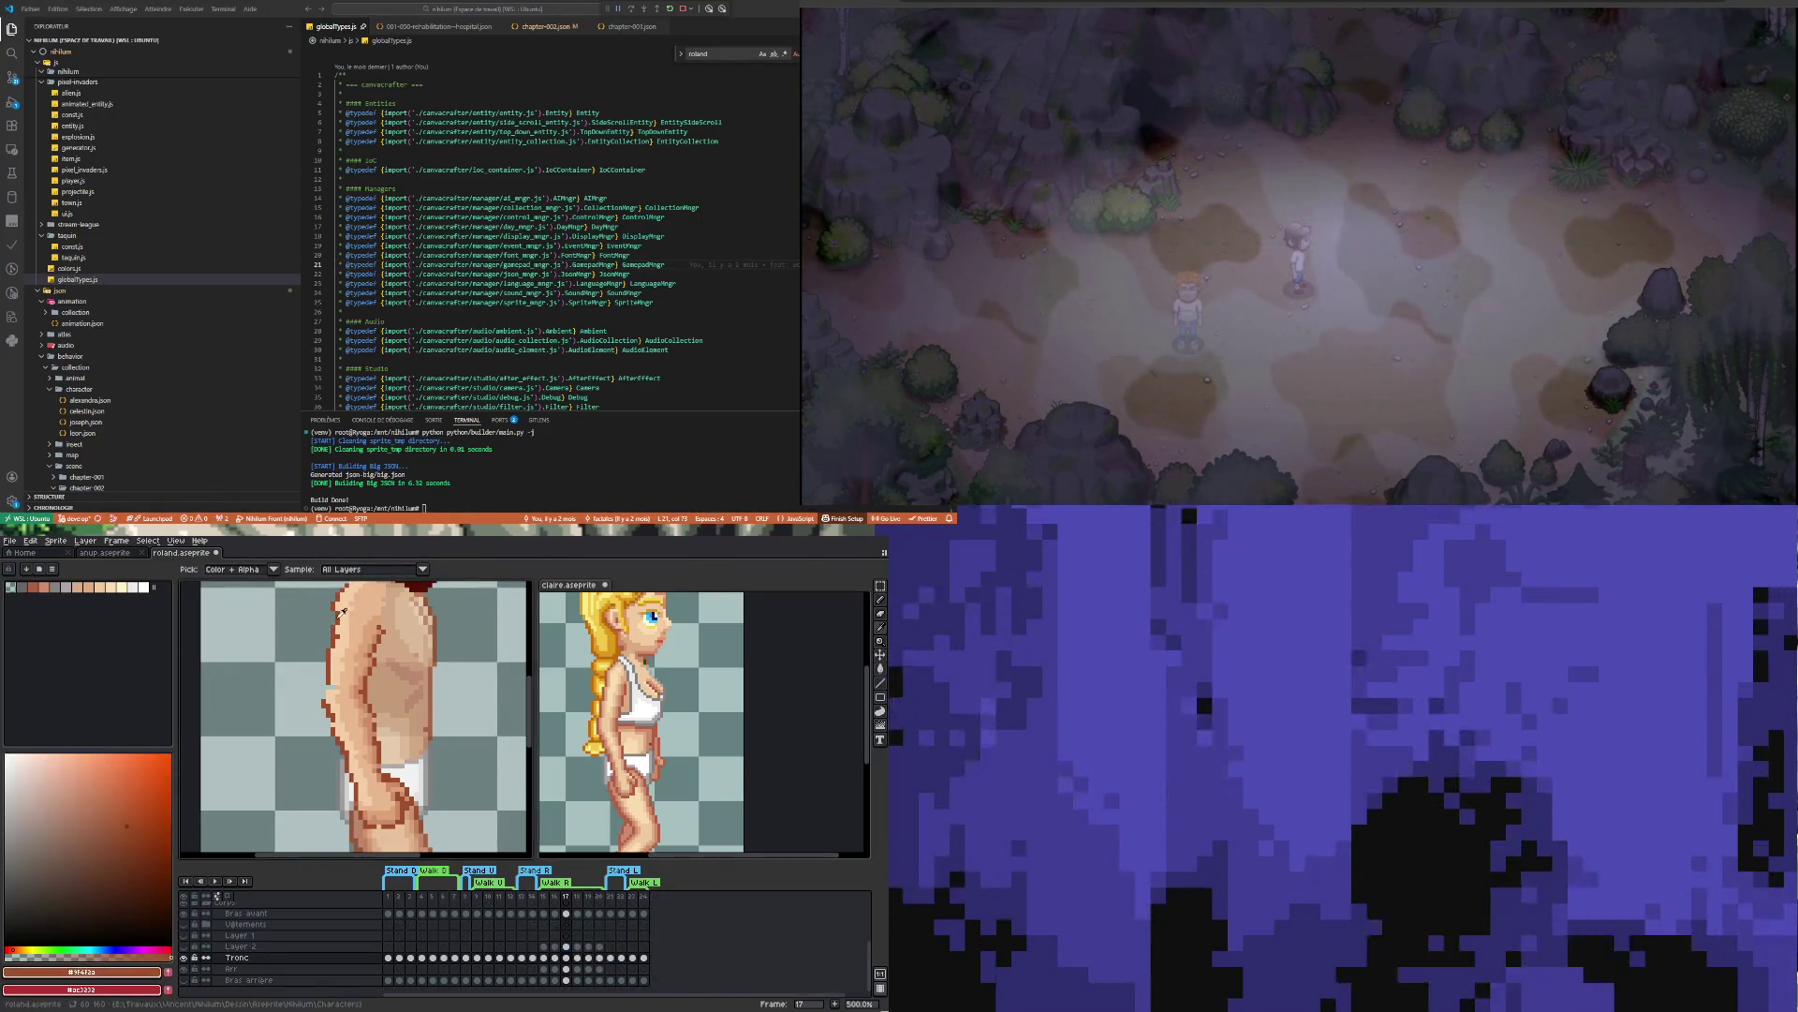
Draw dark brown outline lines along the forward arm's edge on the Bras avant layer
key("b")
left_click_drag(335, 618, 322, 701)
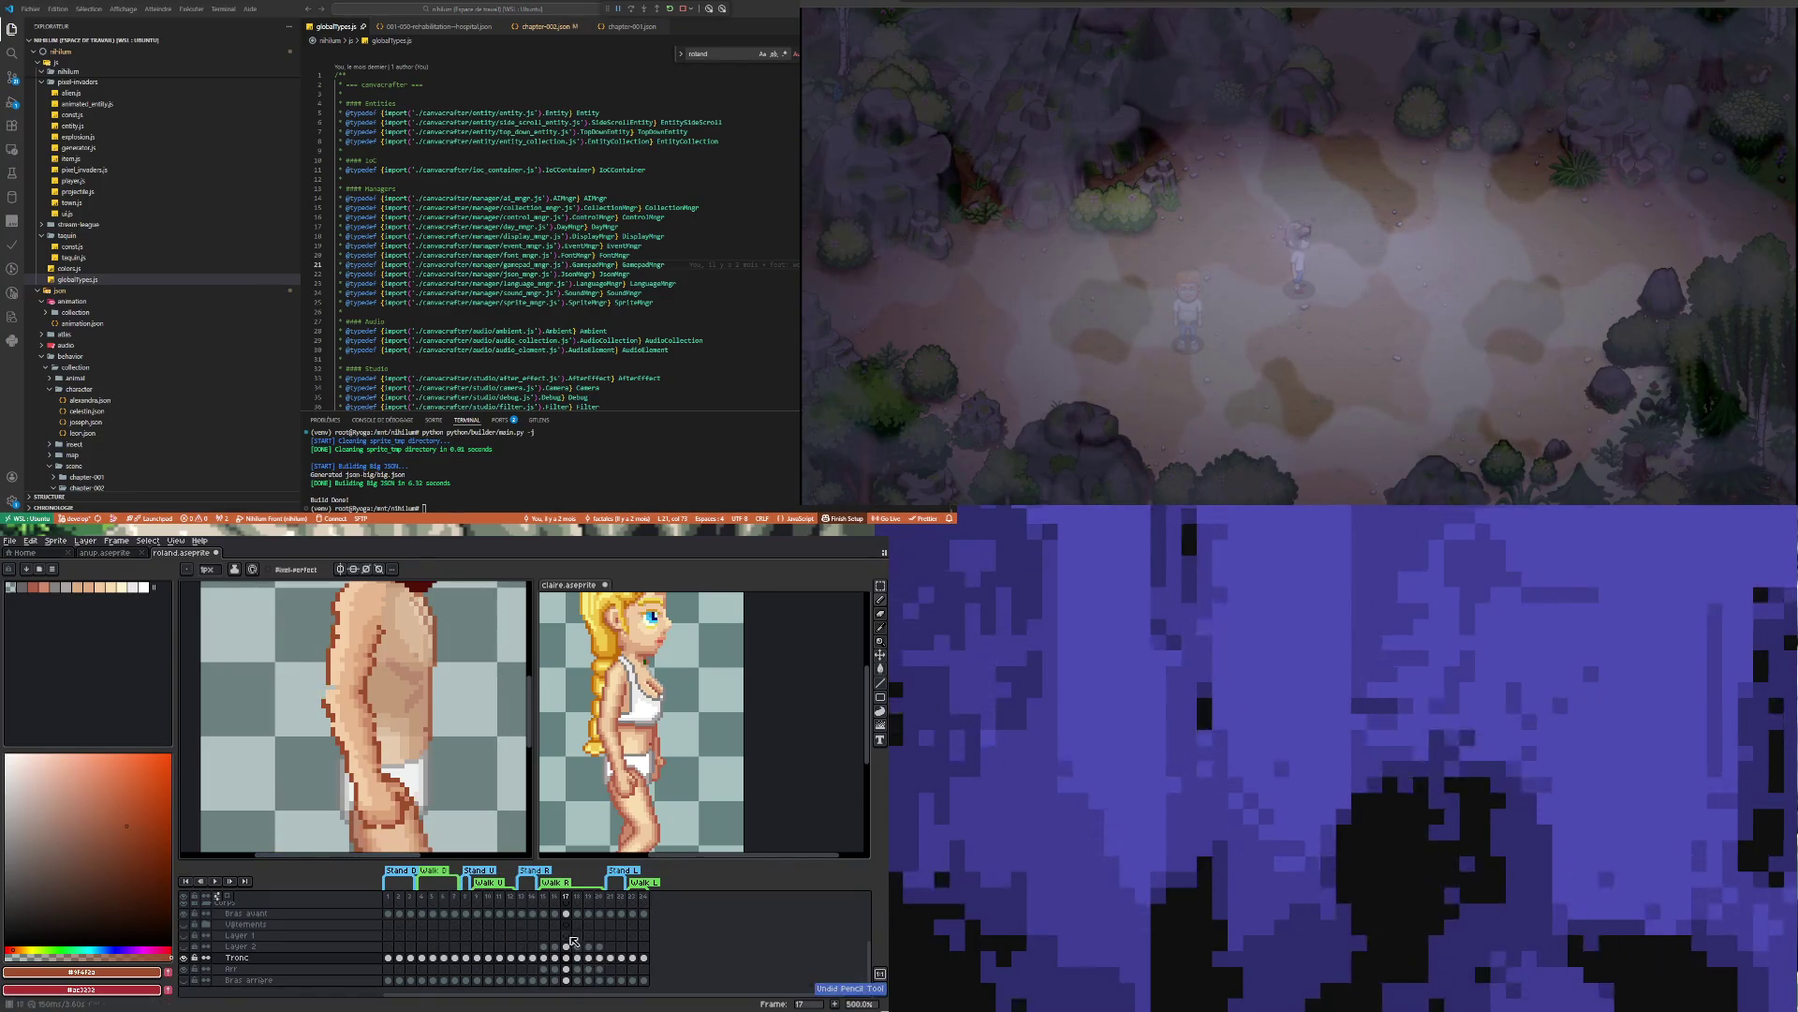
left_click(245, 913)
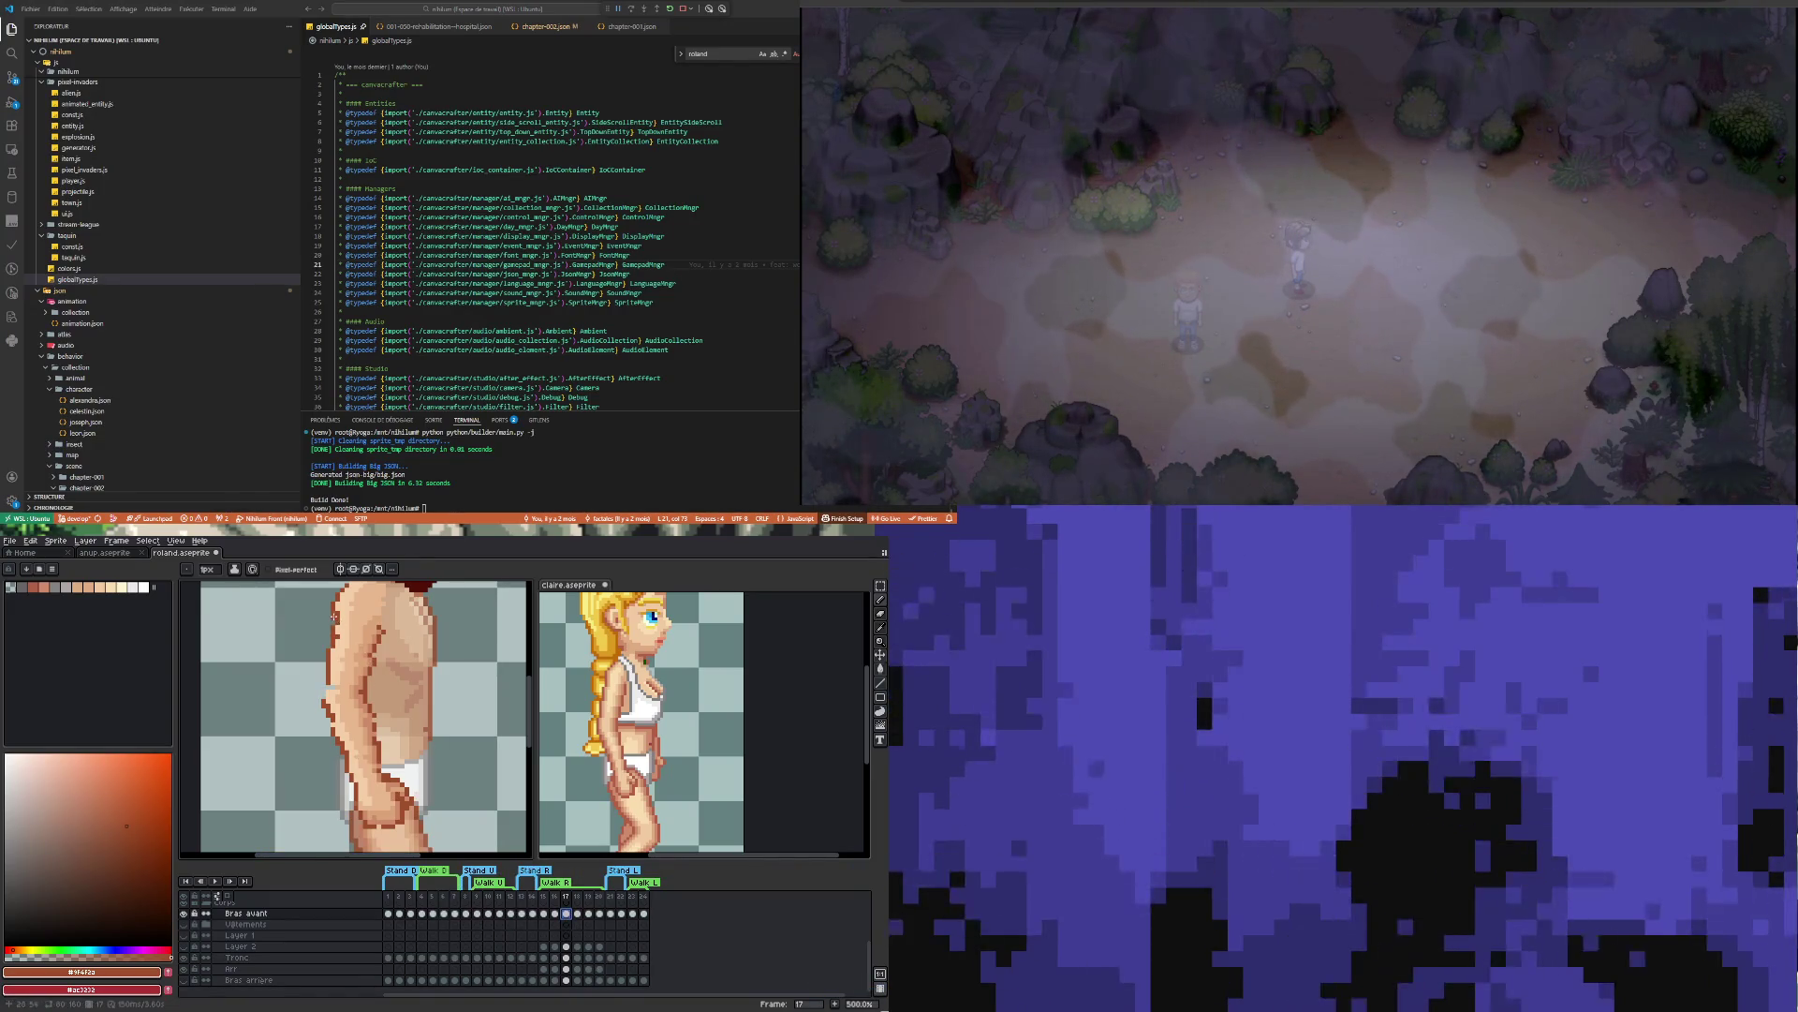
left_click_drag(334, 615, 327, 697)
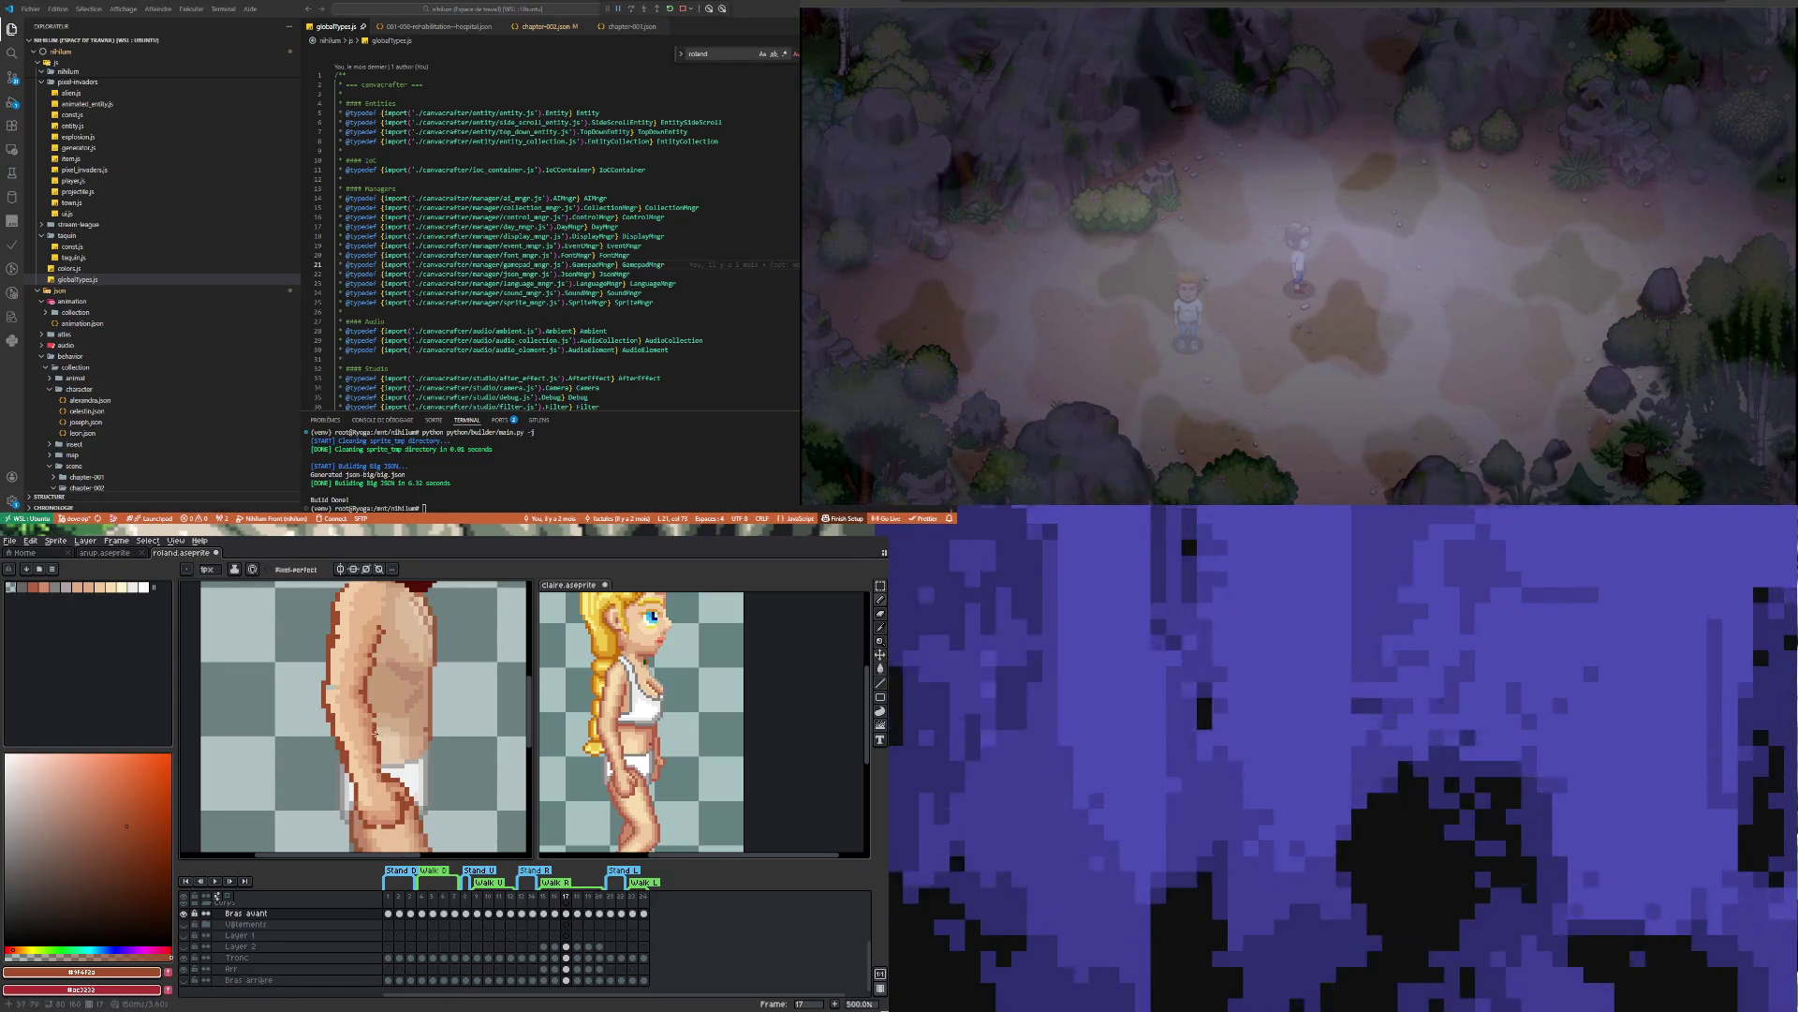
left_click_drag(376, 736, 373, 660)
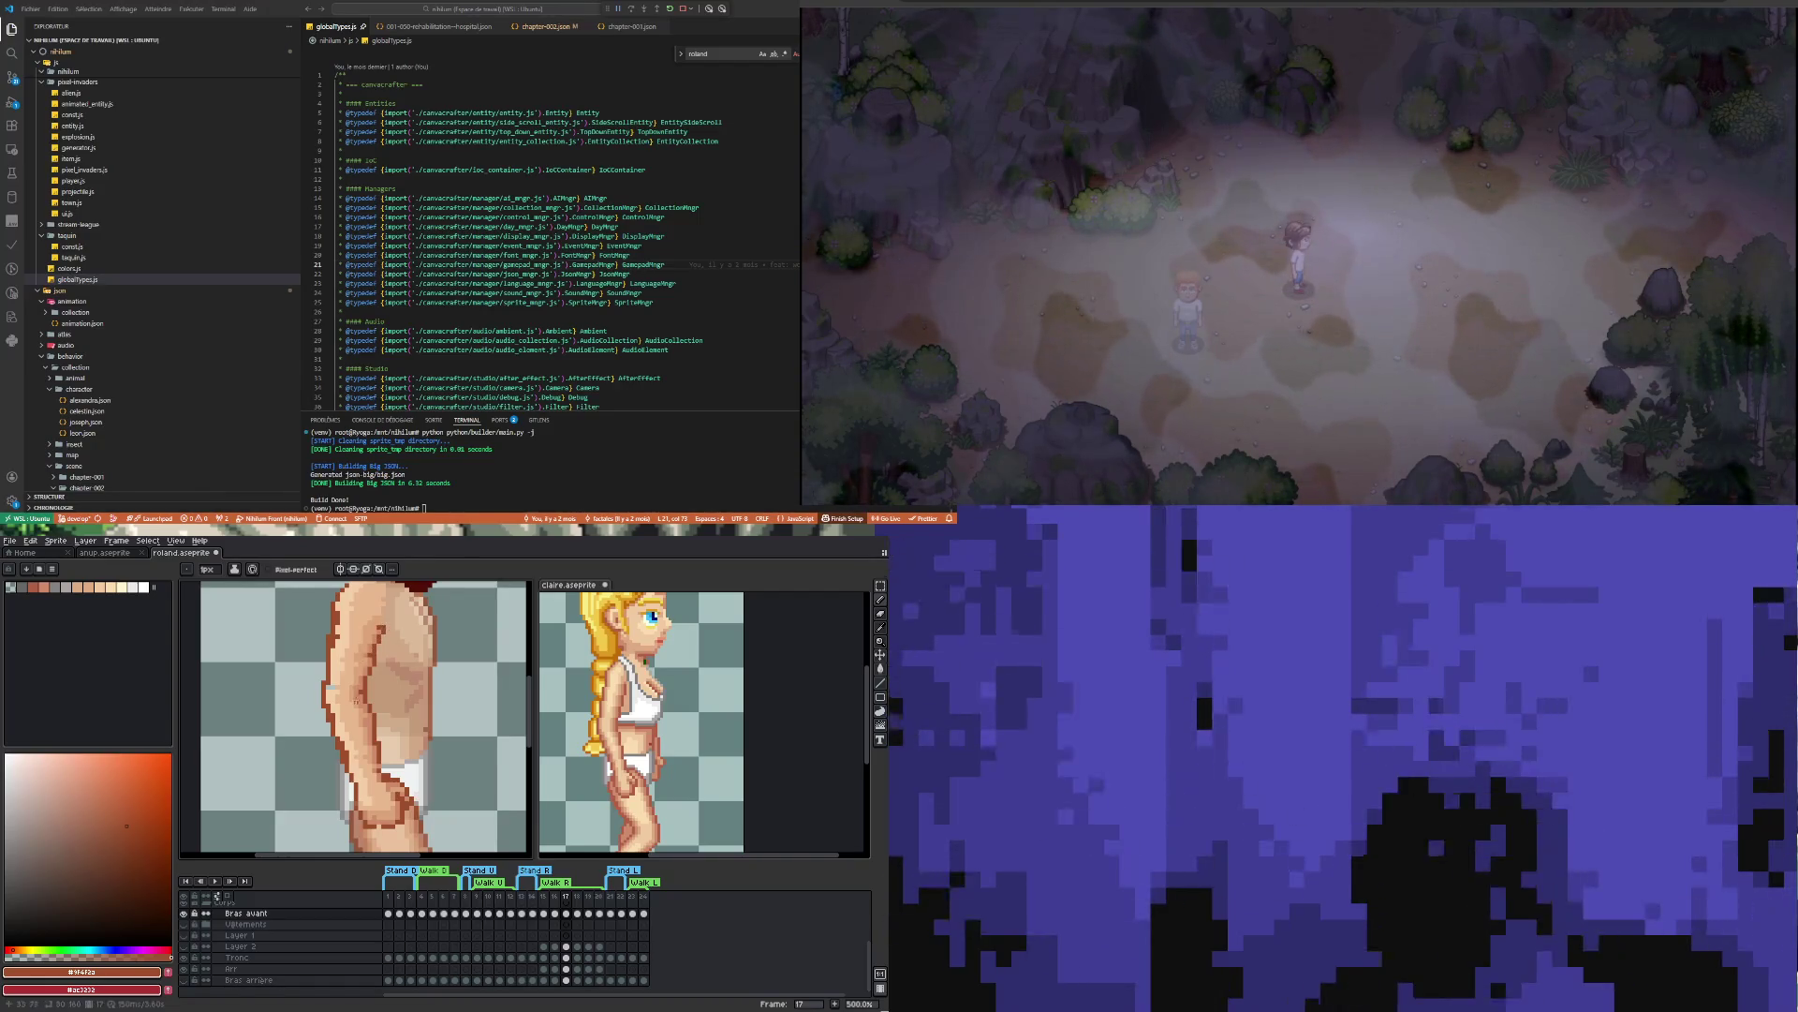
Zoom in on the shoulder and adjust its pixels with the Pencil and Eraser
scroll(396, 701, "down", 2)
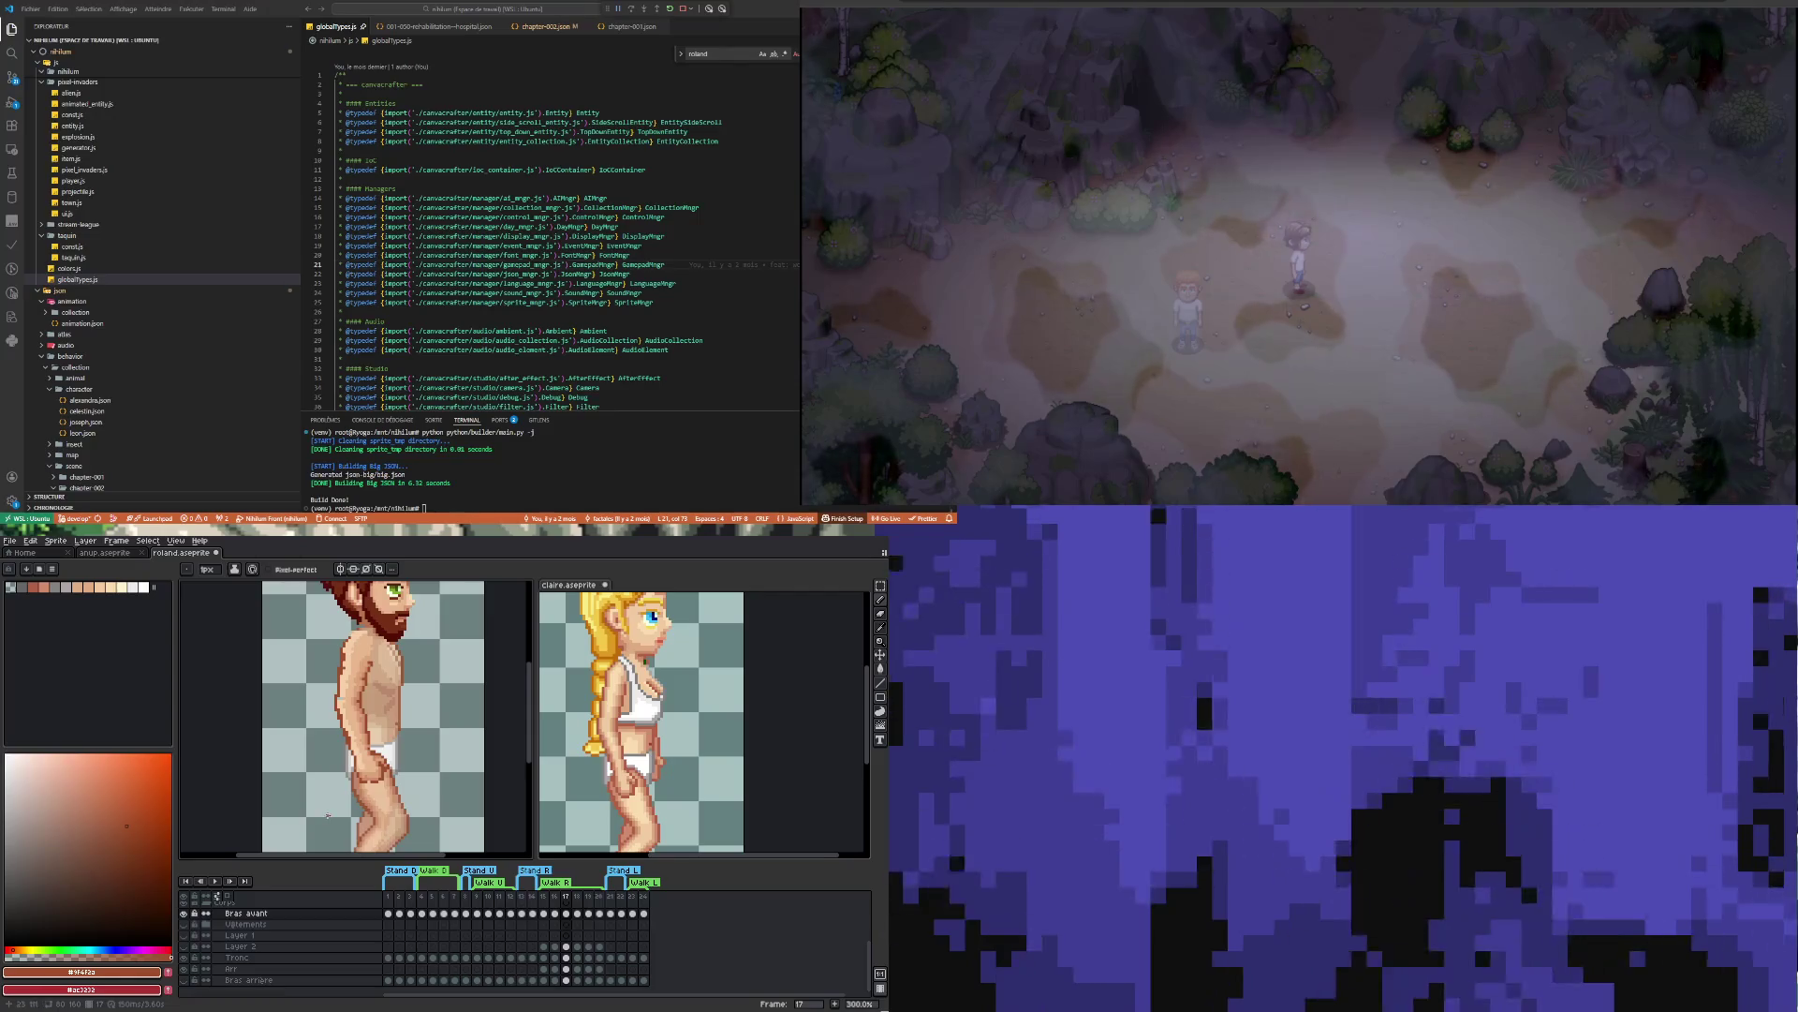
scroll(351, 784, "up", 3)
scroll(319, 773, "up", 4)
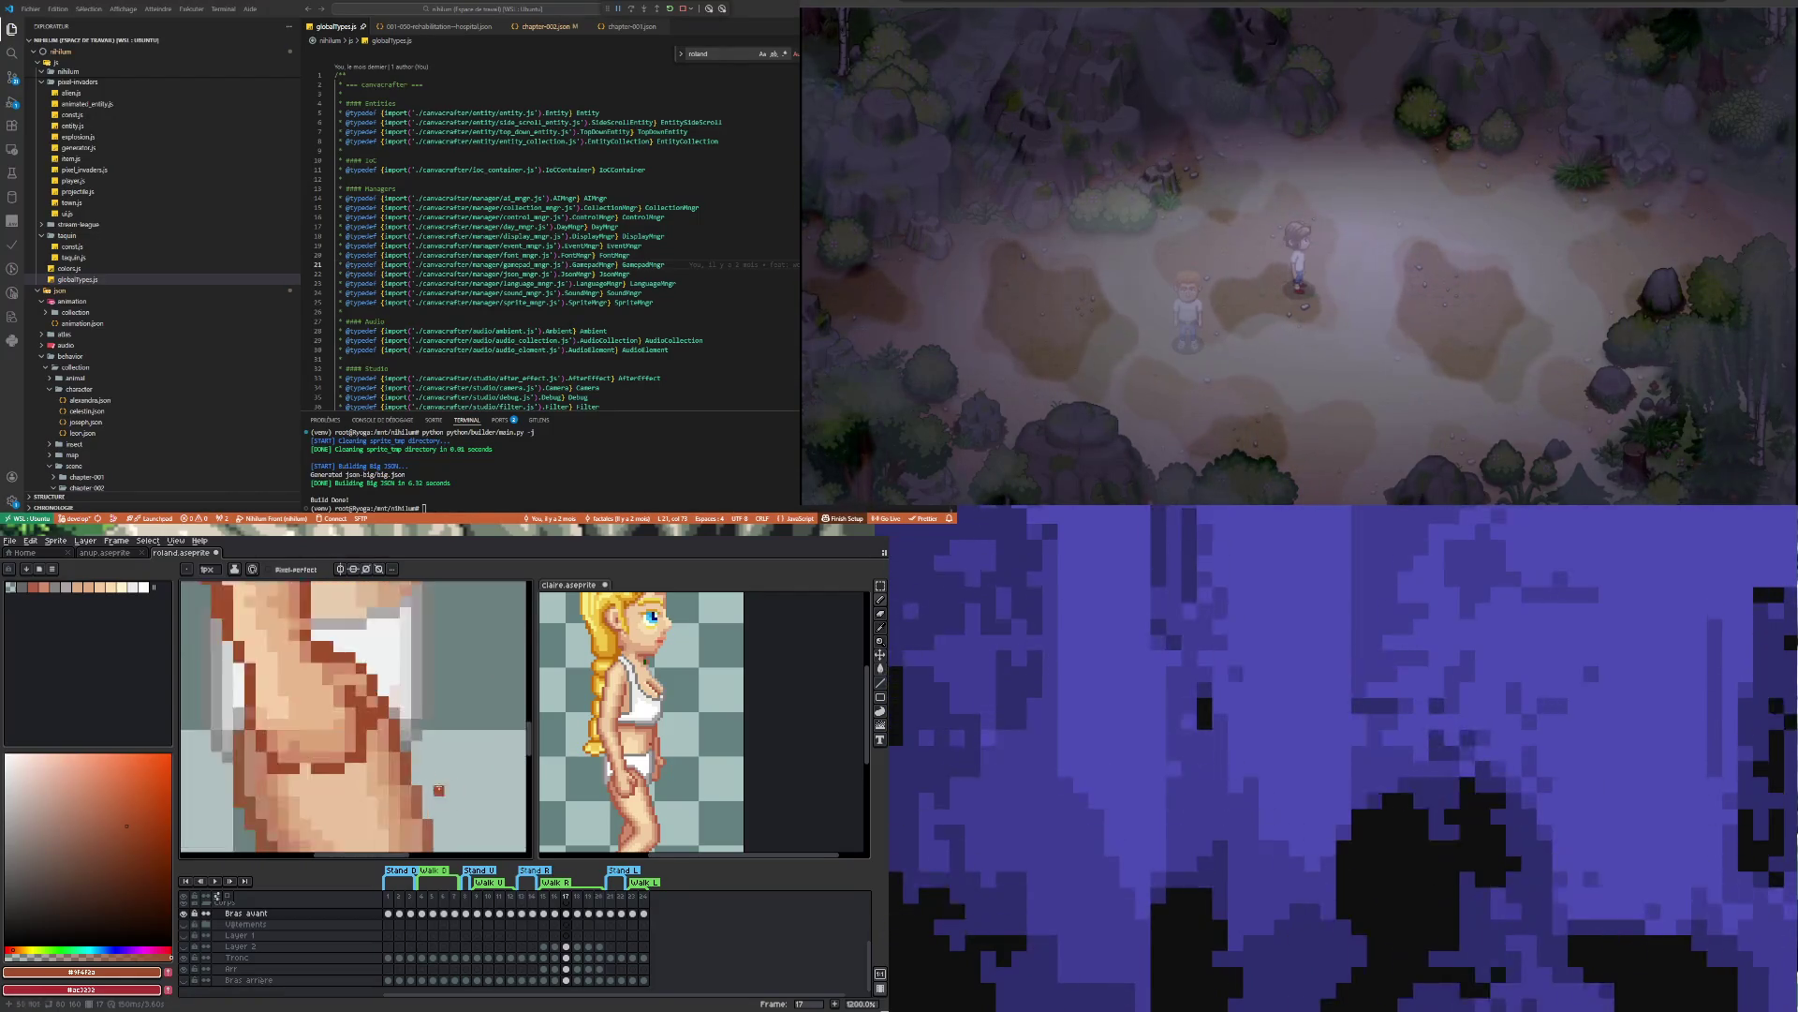
scroll(245, 710, "down", 4)
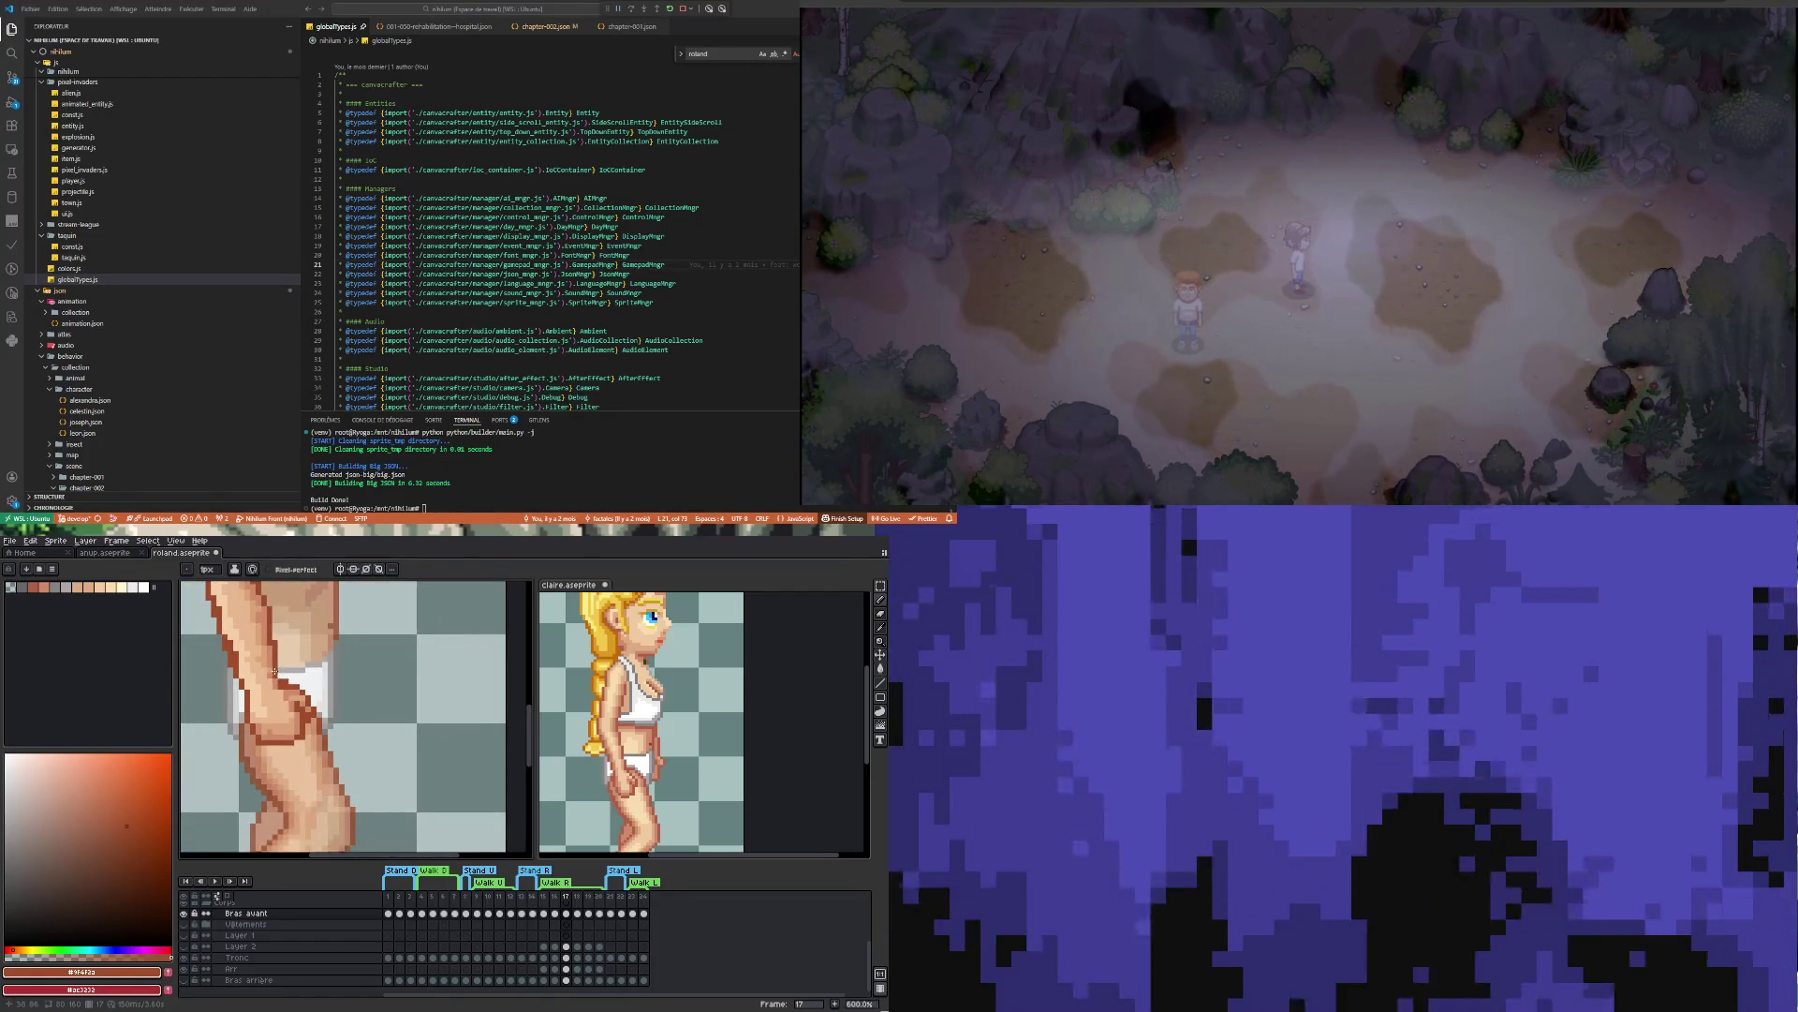
scroll(271, 665, "down", 3)
scroll(260, 653, "up", 2)
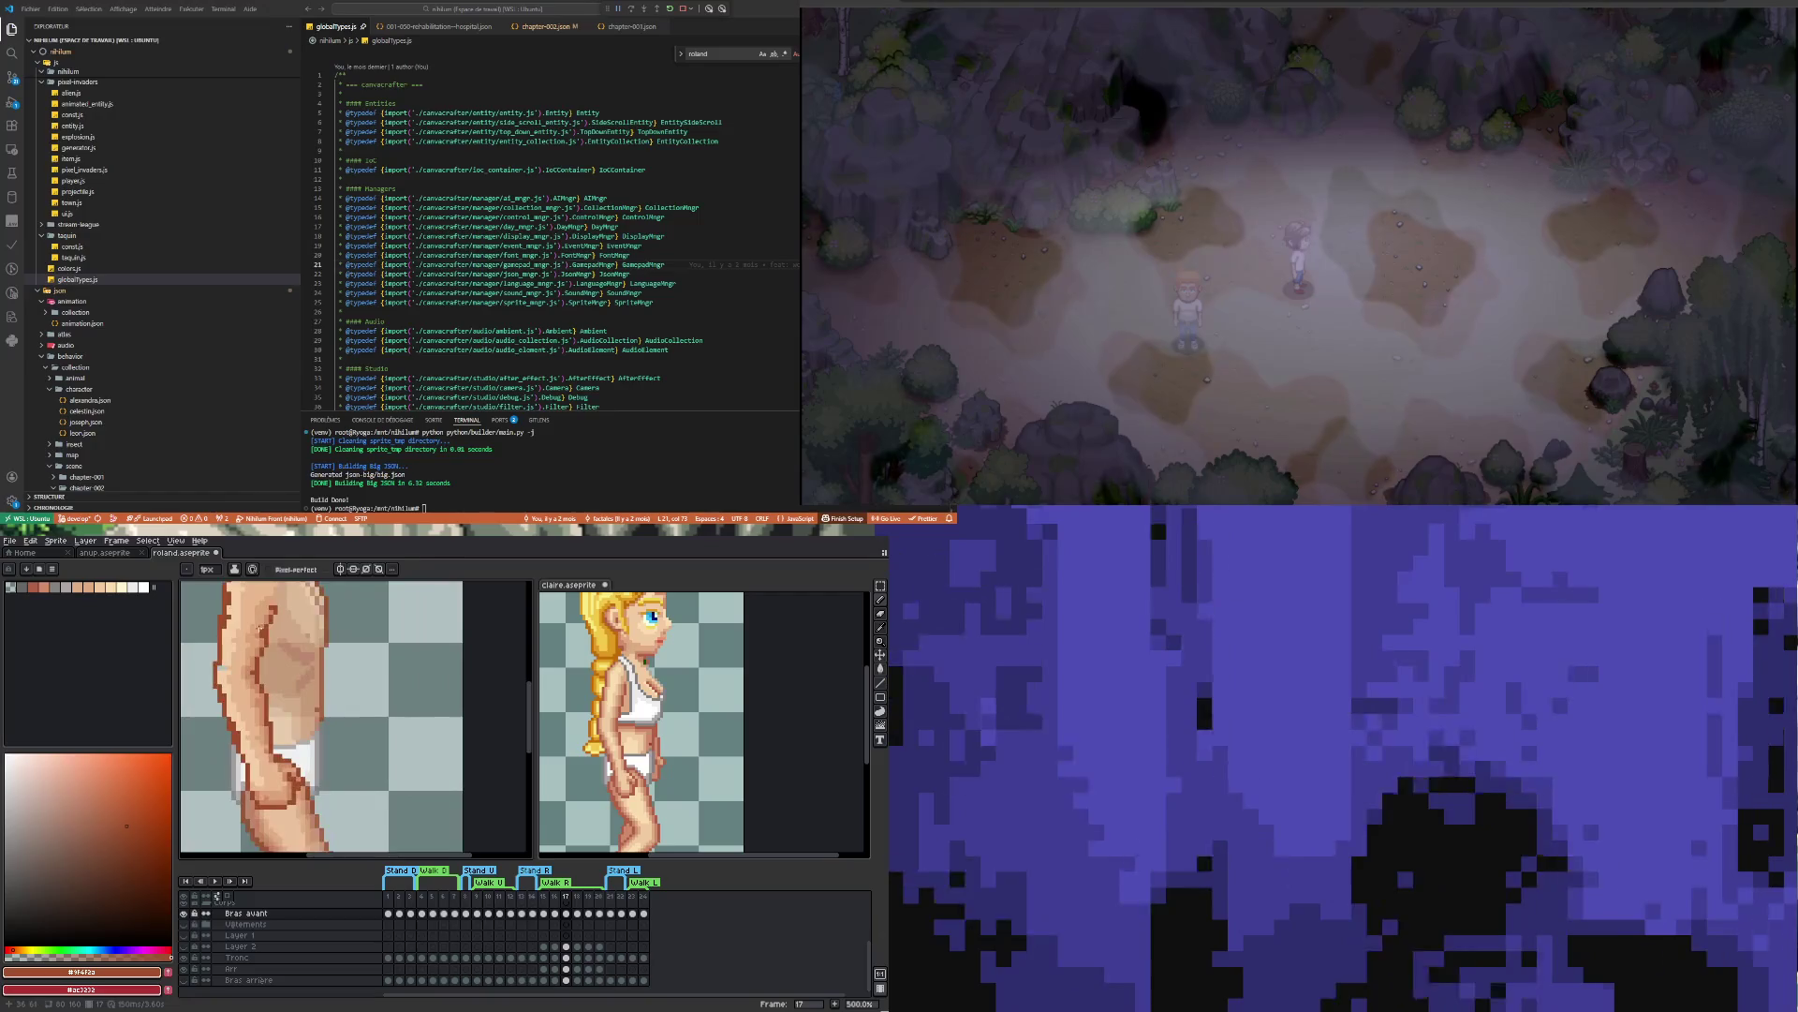
scroll(258, 646, "down", 3)
scroll(255, 623, "up", 3)
scroll(253, 619, "up", 4)
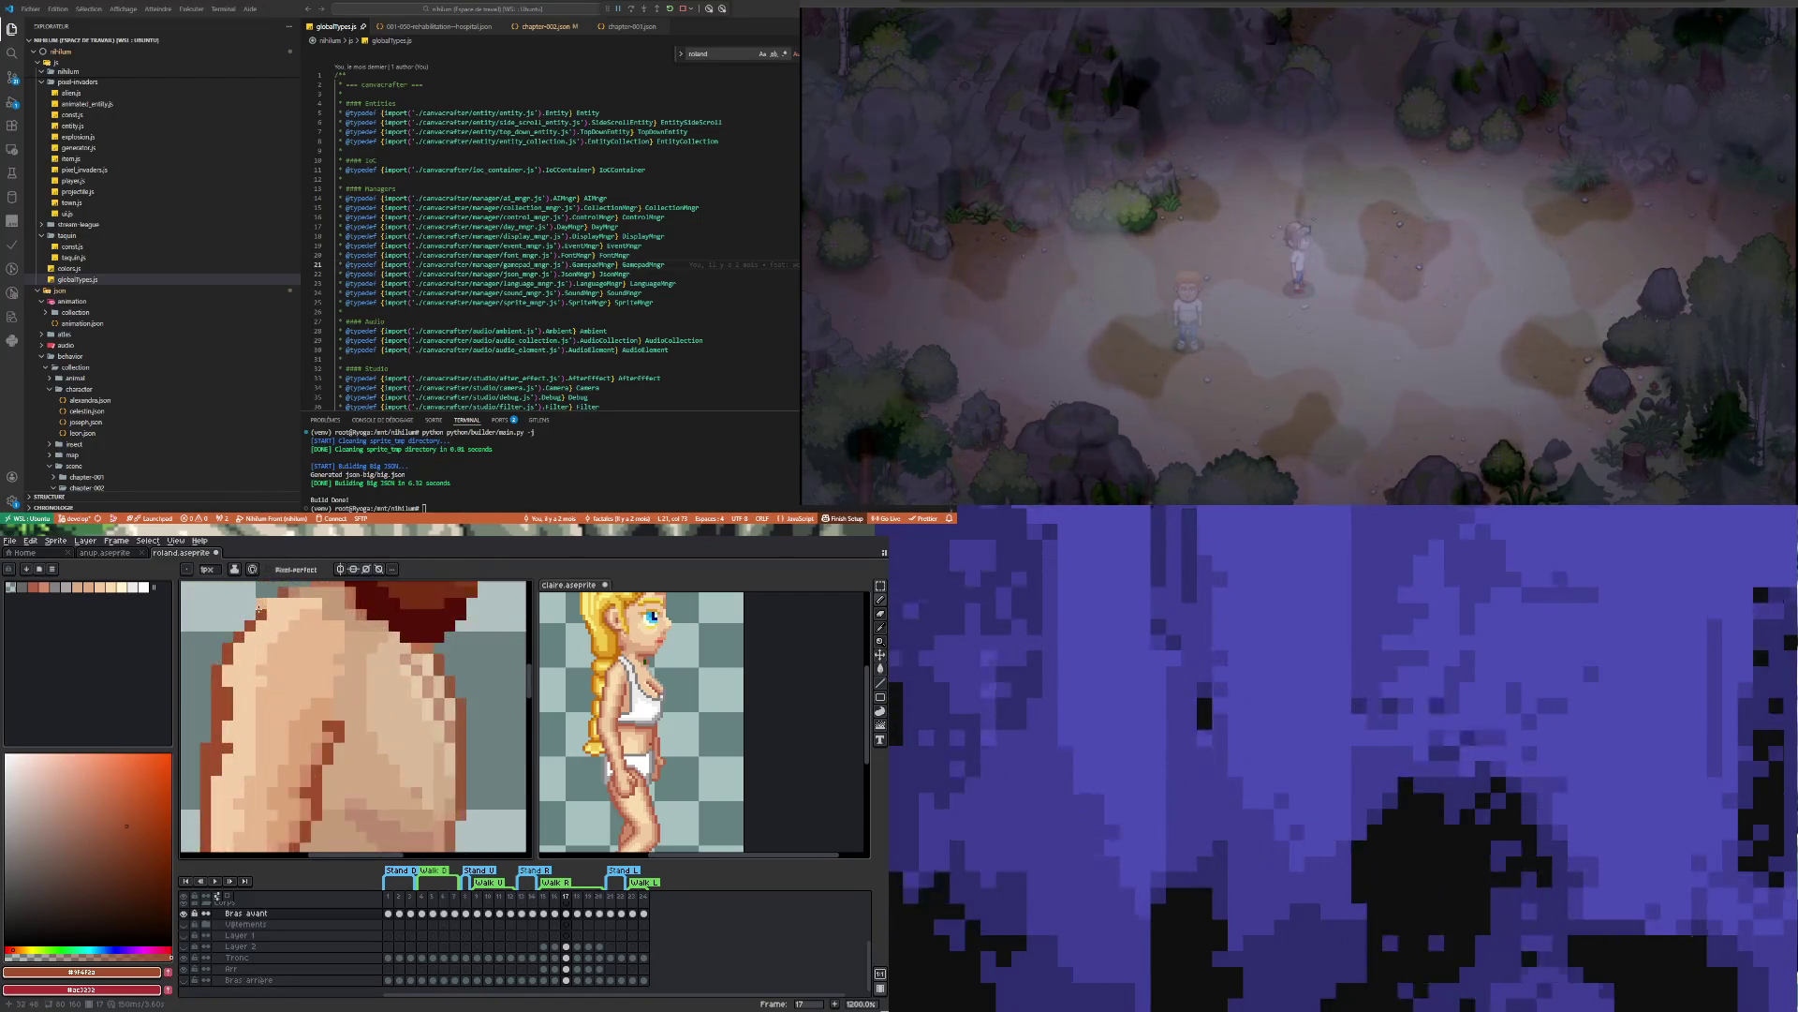
key("b")
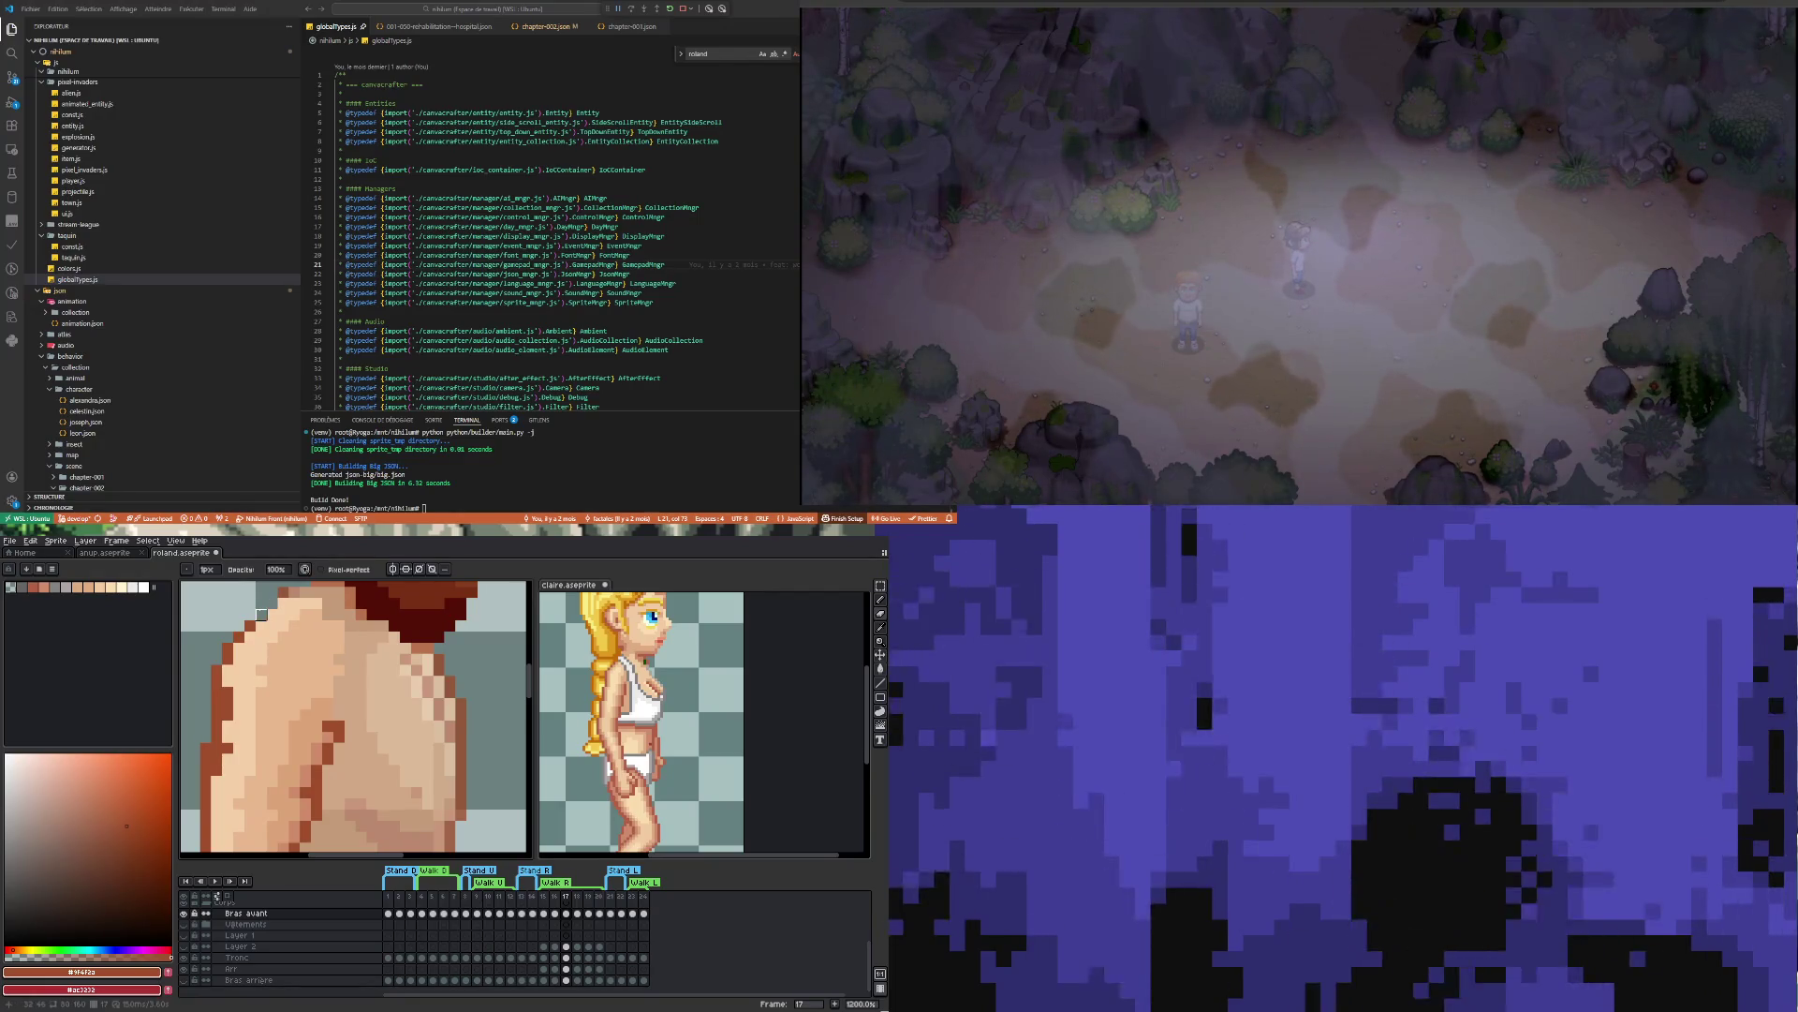
key("e")
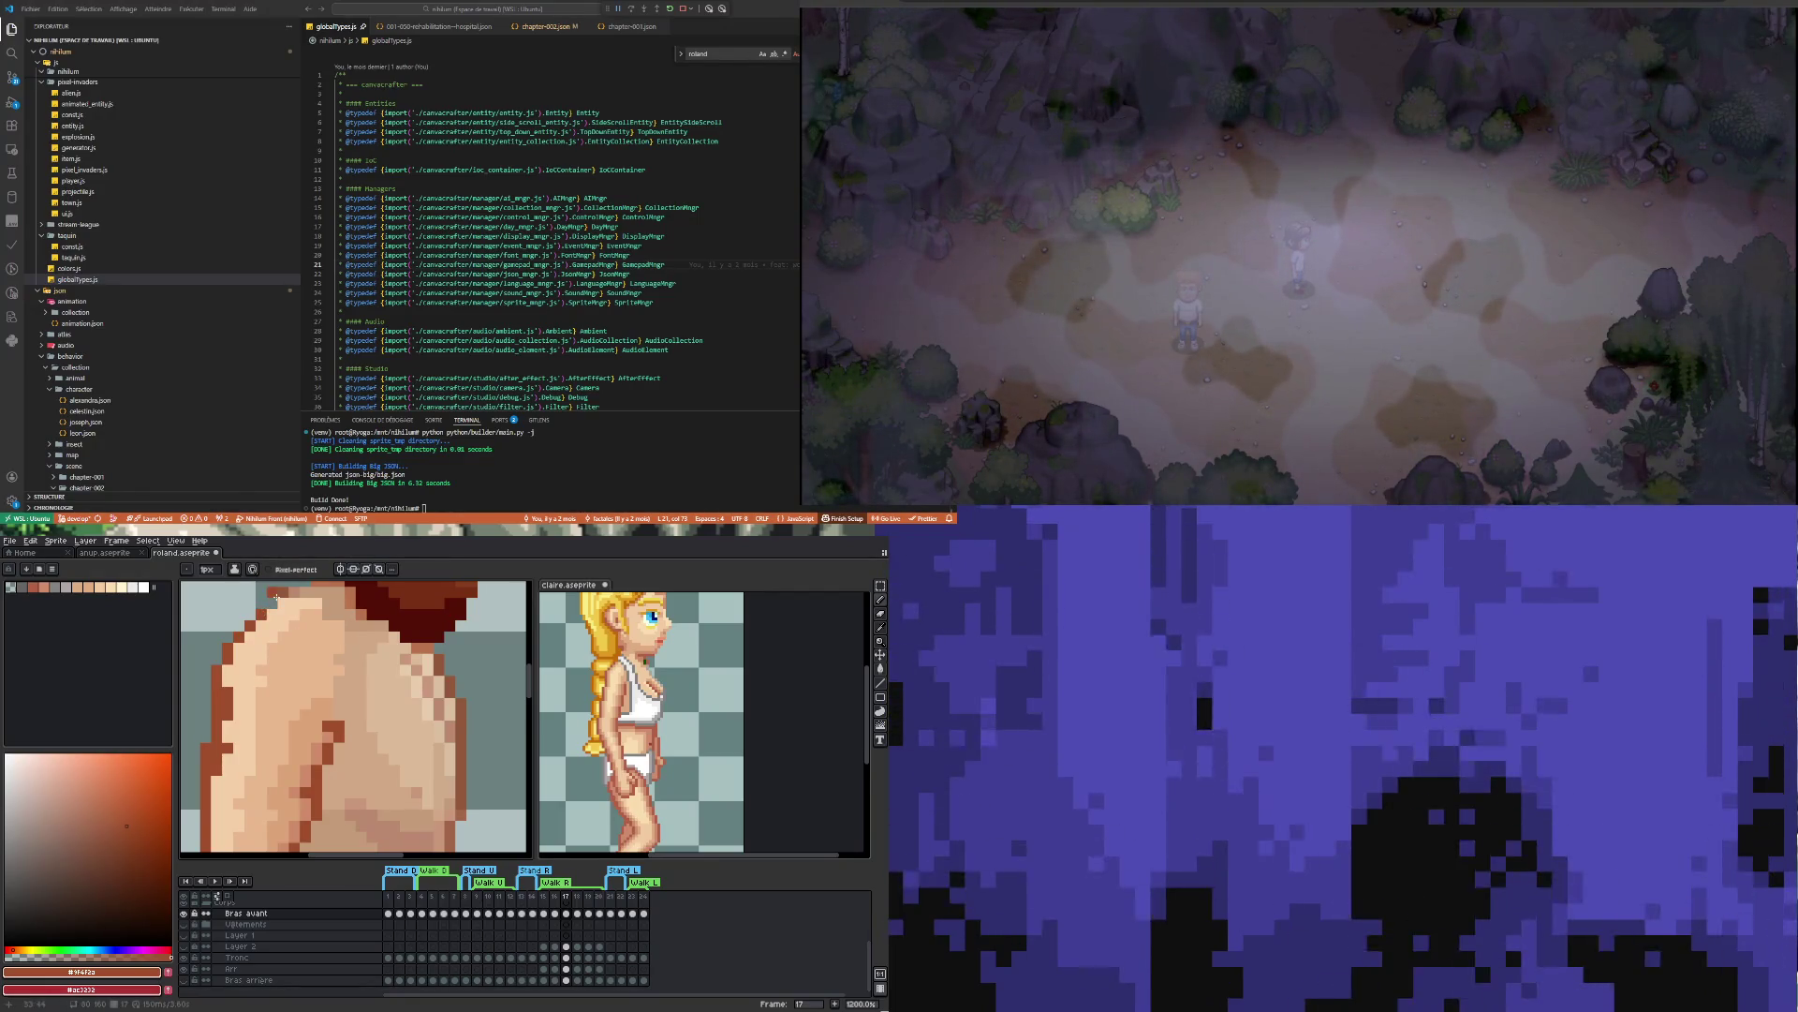
Sample a light skin tone from the forward arm with the Eyedropper
scroll(285, 595, "down", 3)
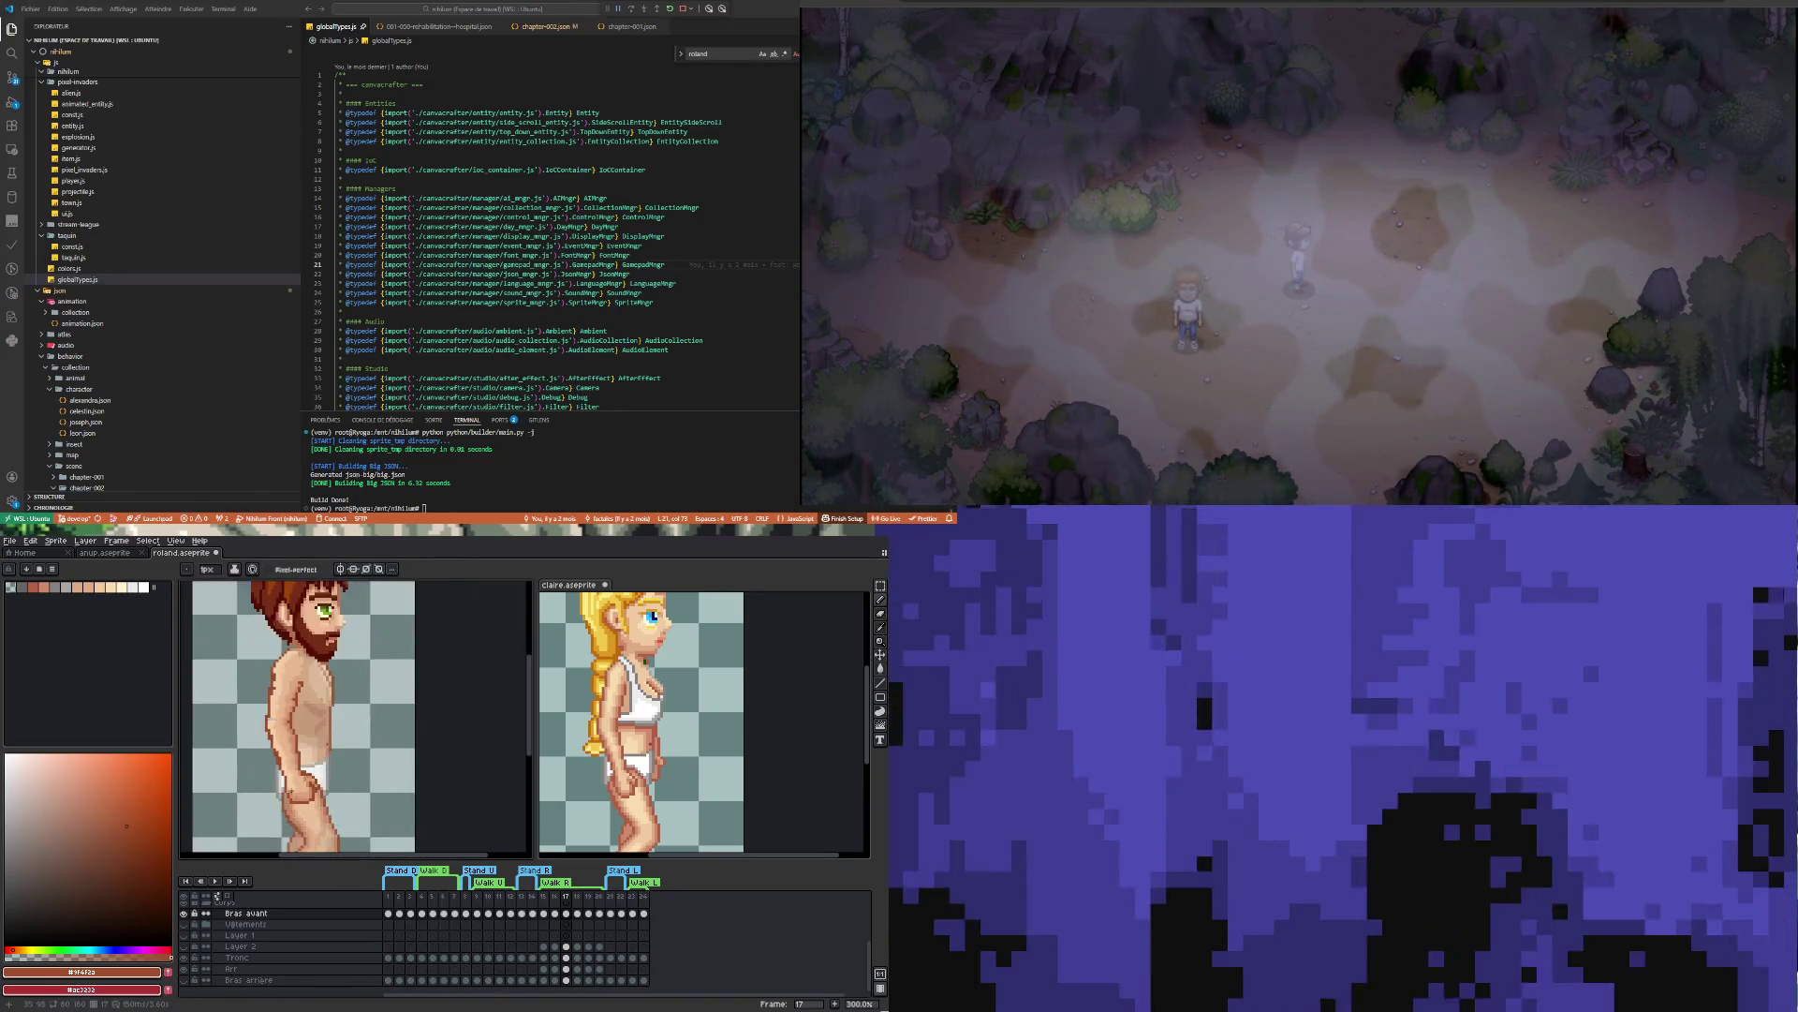
scroll(295, 736, "up", 3)
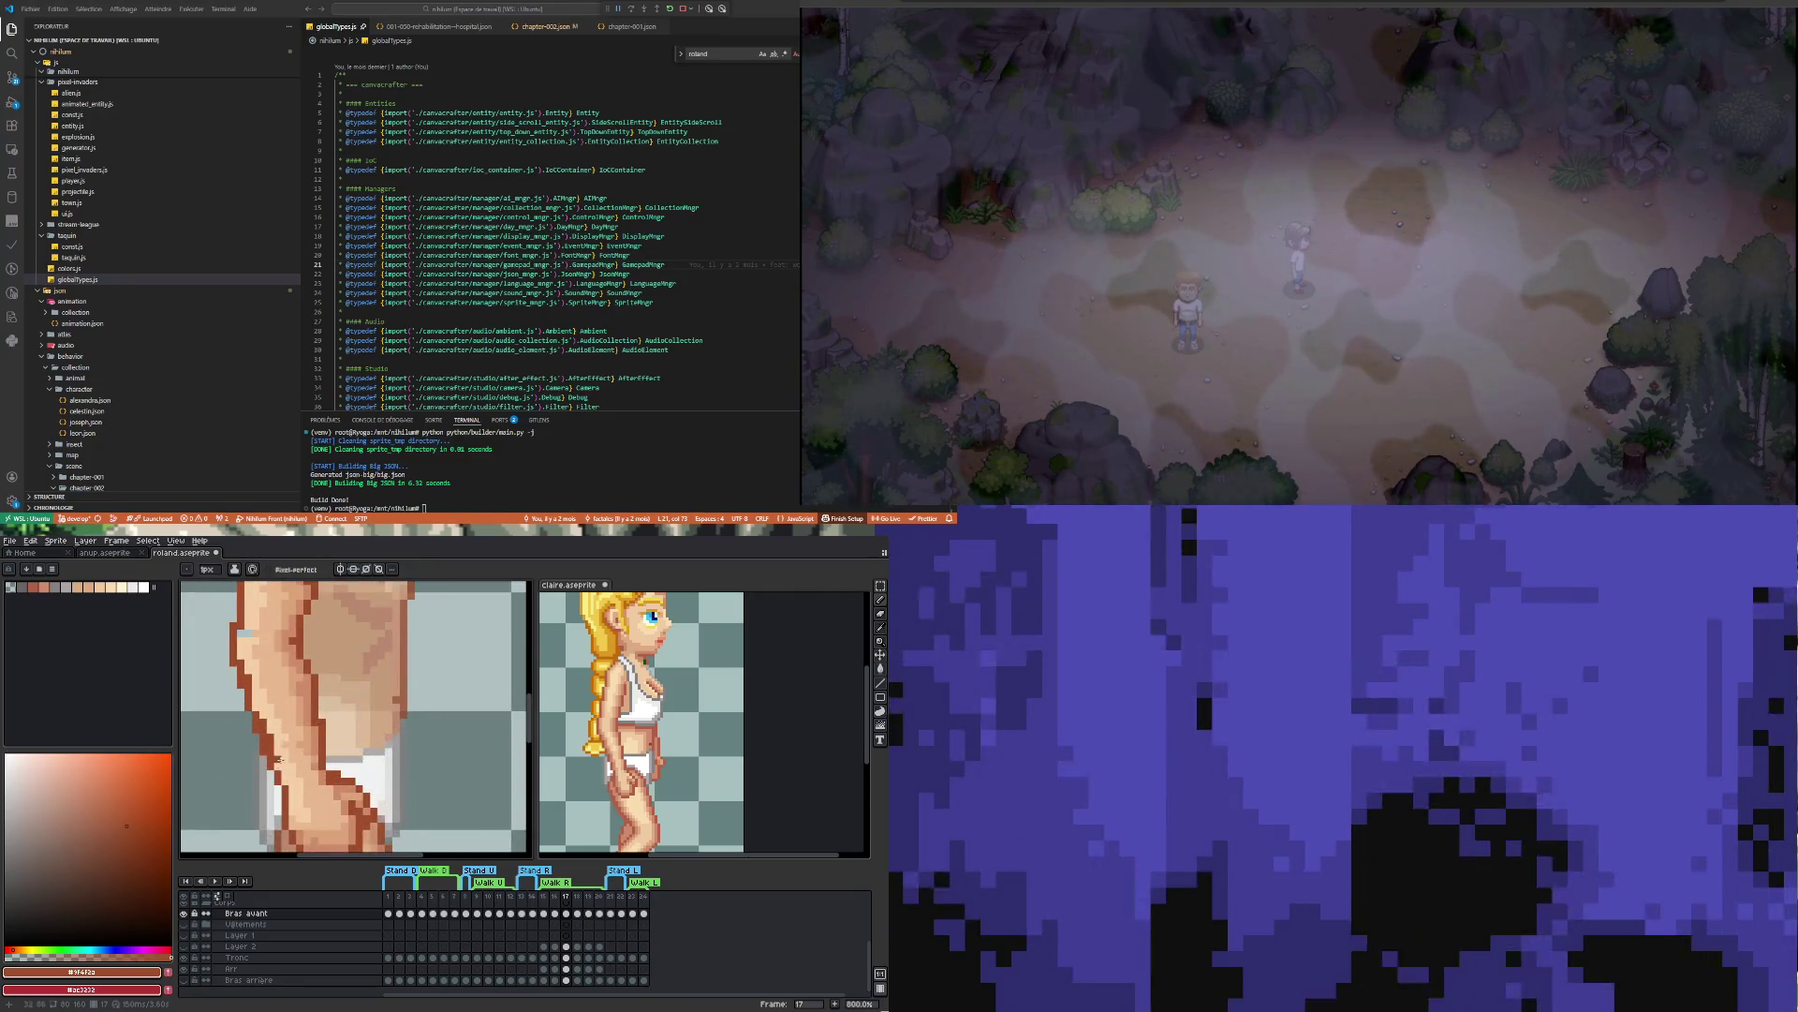
key("i")
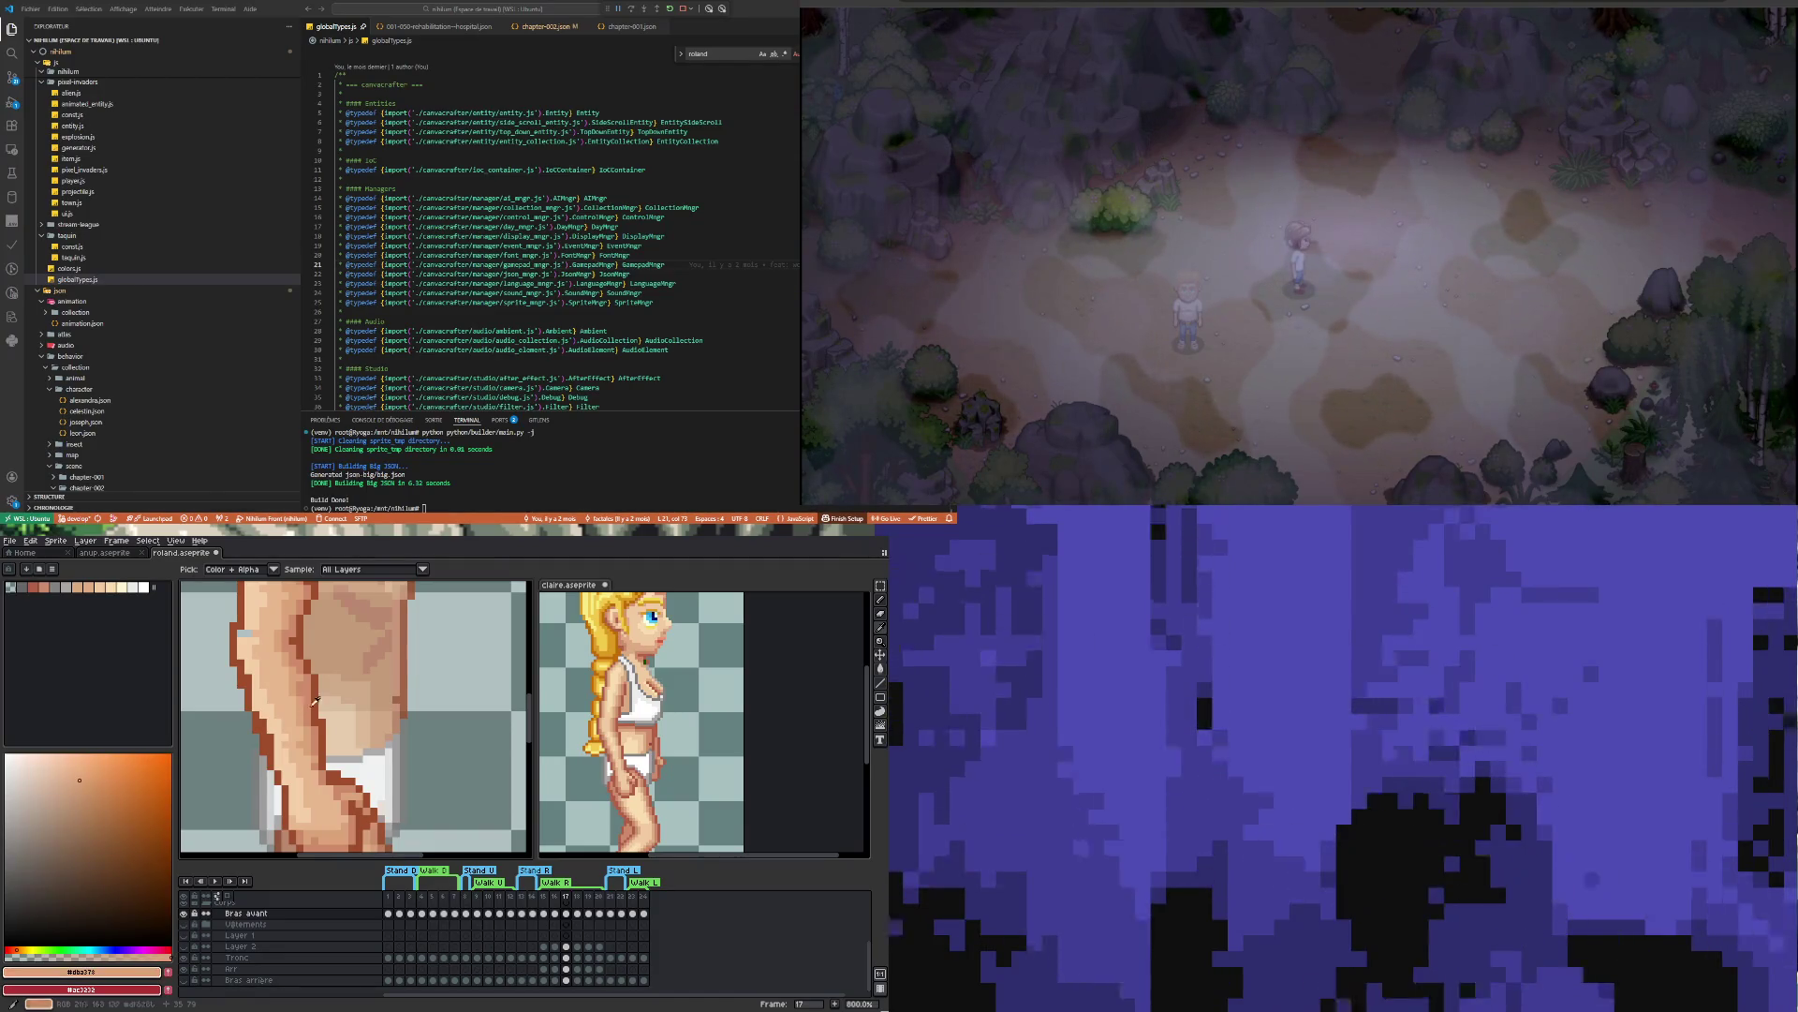
Fill the light patch on the forward arm with mid skin tone #dba378 using Paint Bucket
left_click(304, 705)
left_click(880, 668)
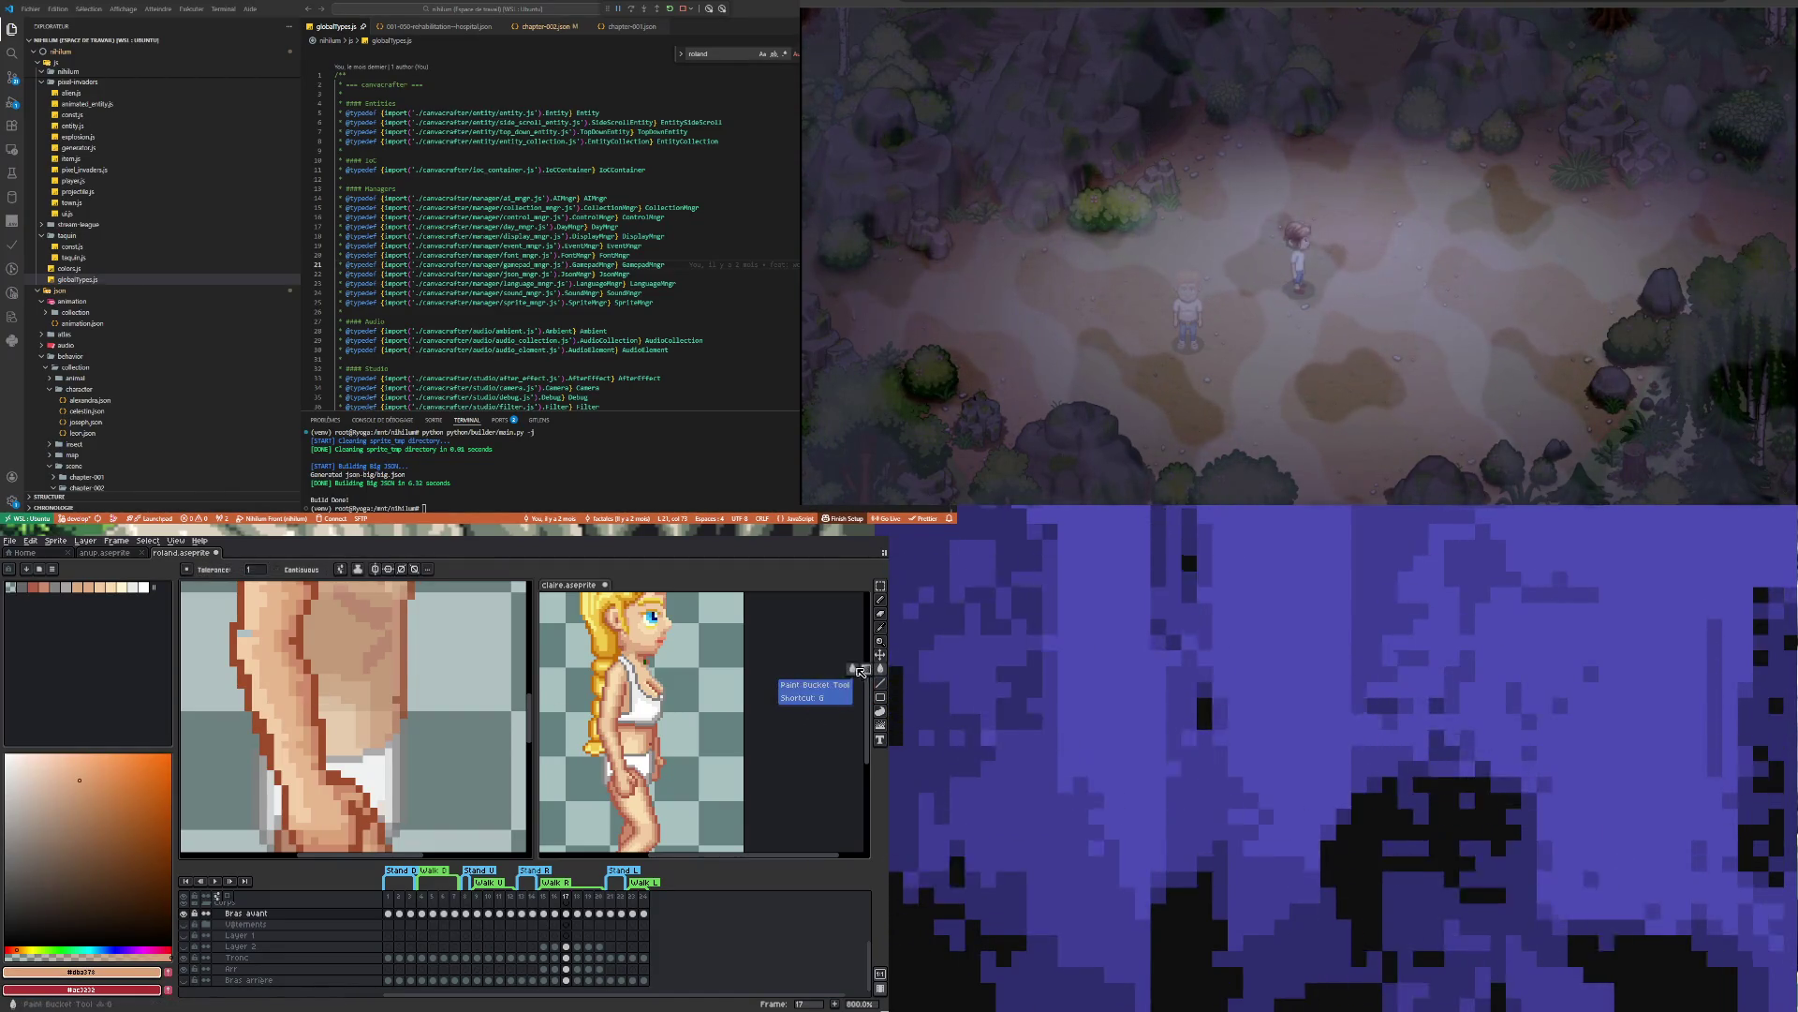
left_click(262, 699)
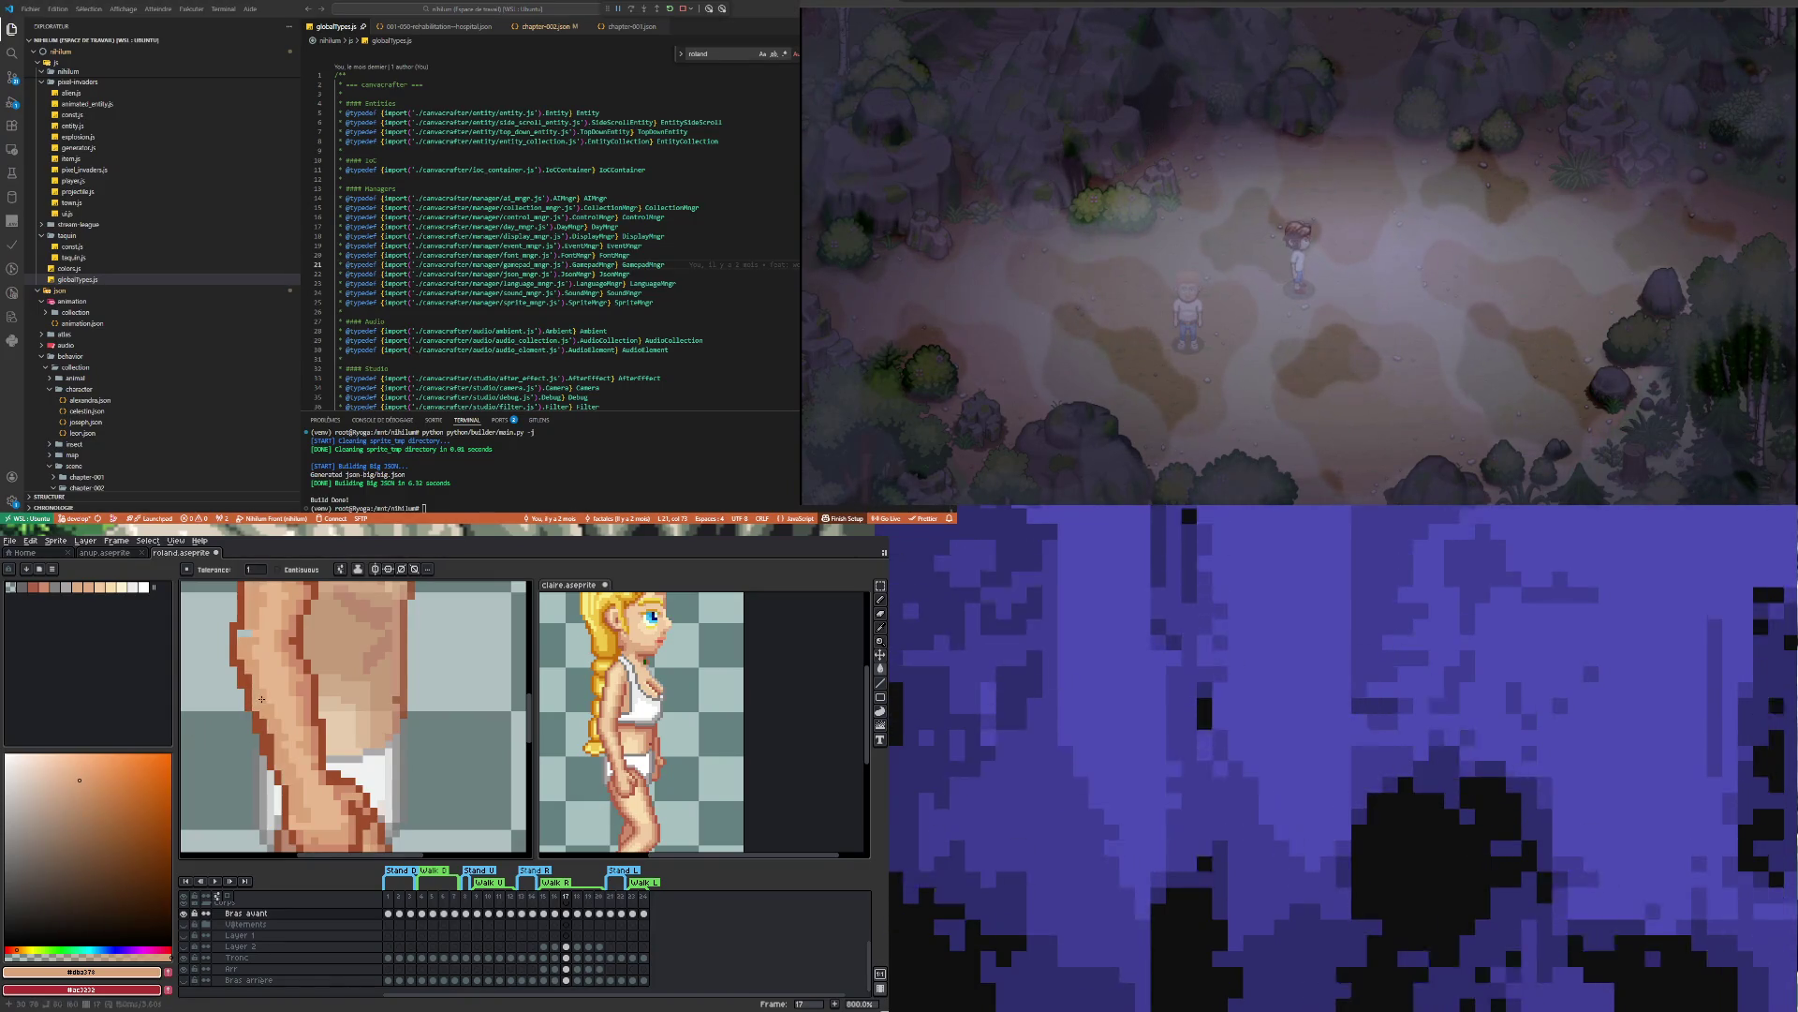
scroll(288, 740, "down", 2)
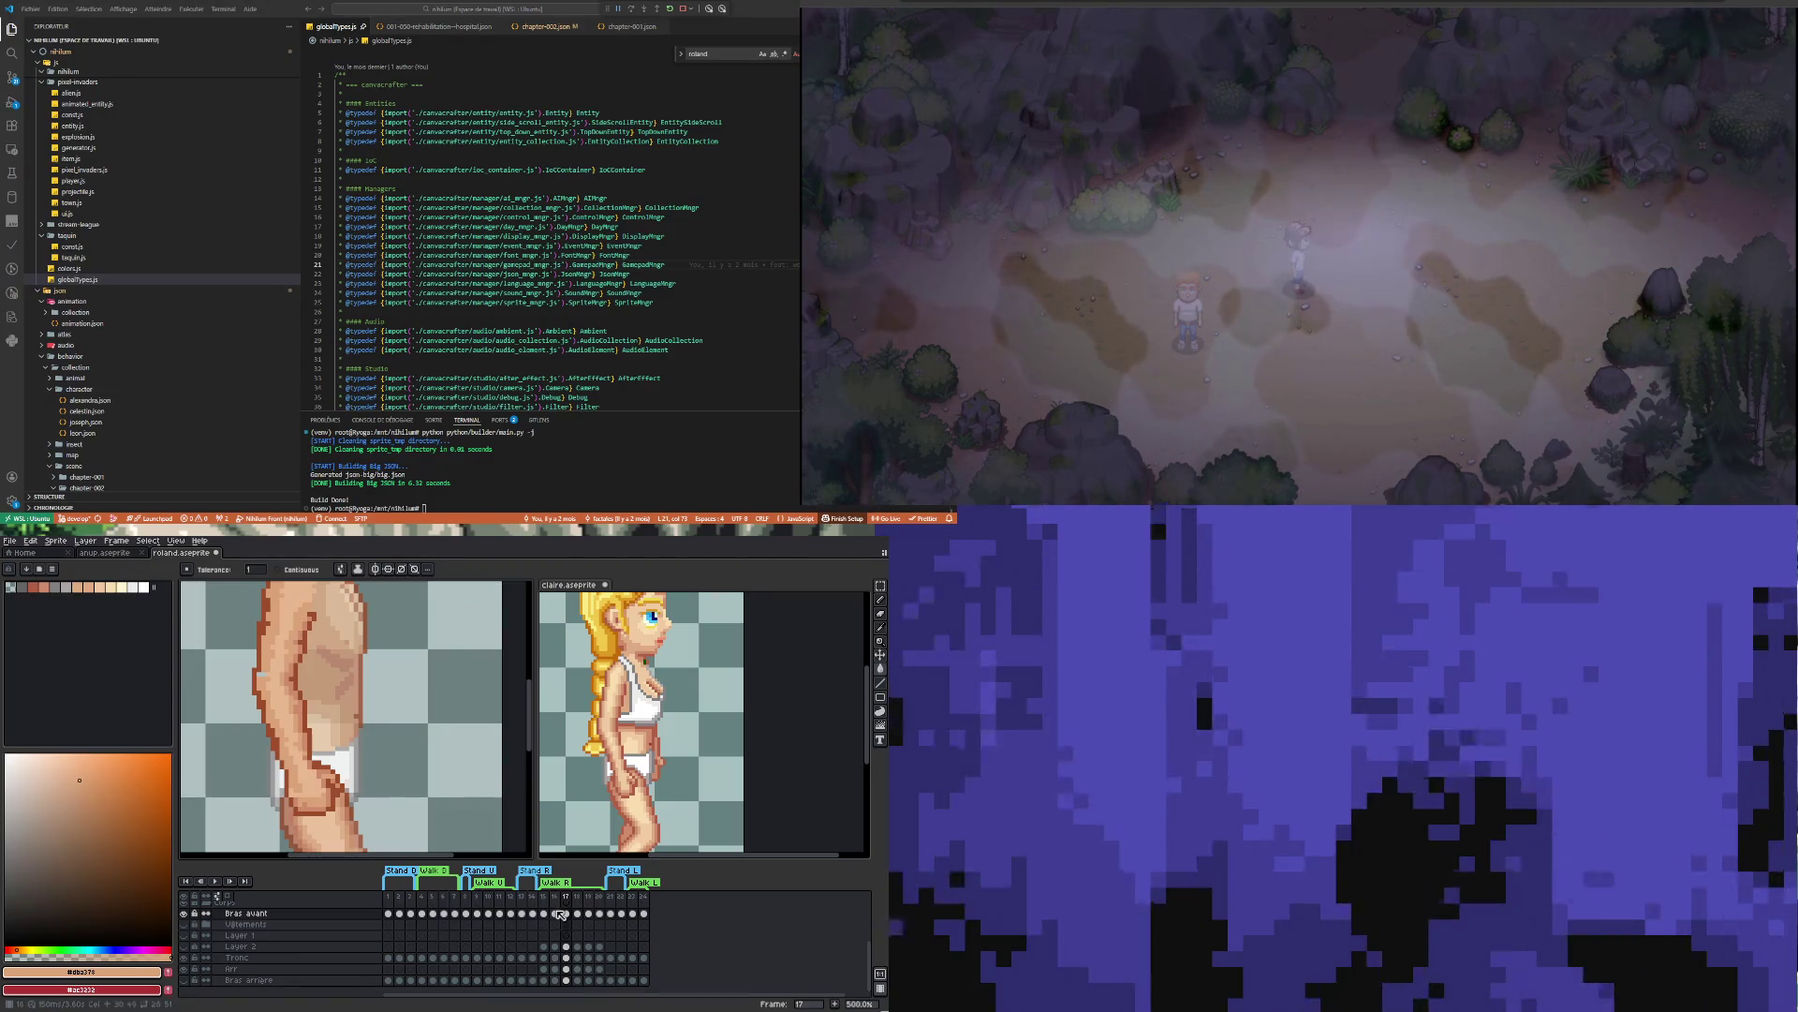
Compare with frame 16, sample light tone #f5cfa9, and return to frame 17 with the Pencil
left_click(554, 912)
key("i")
left_click(389, 782)
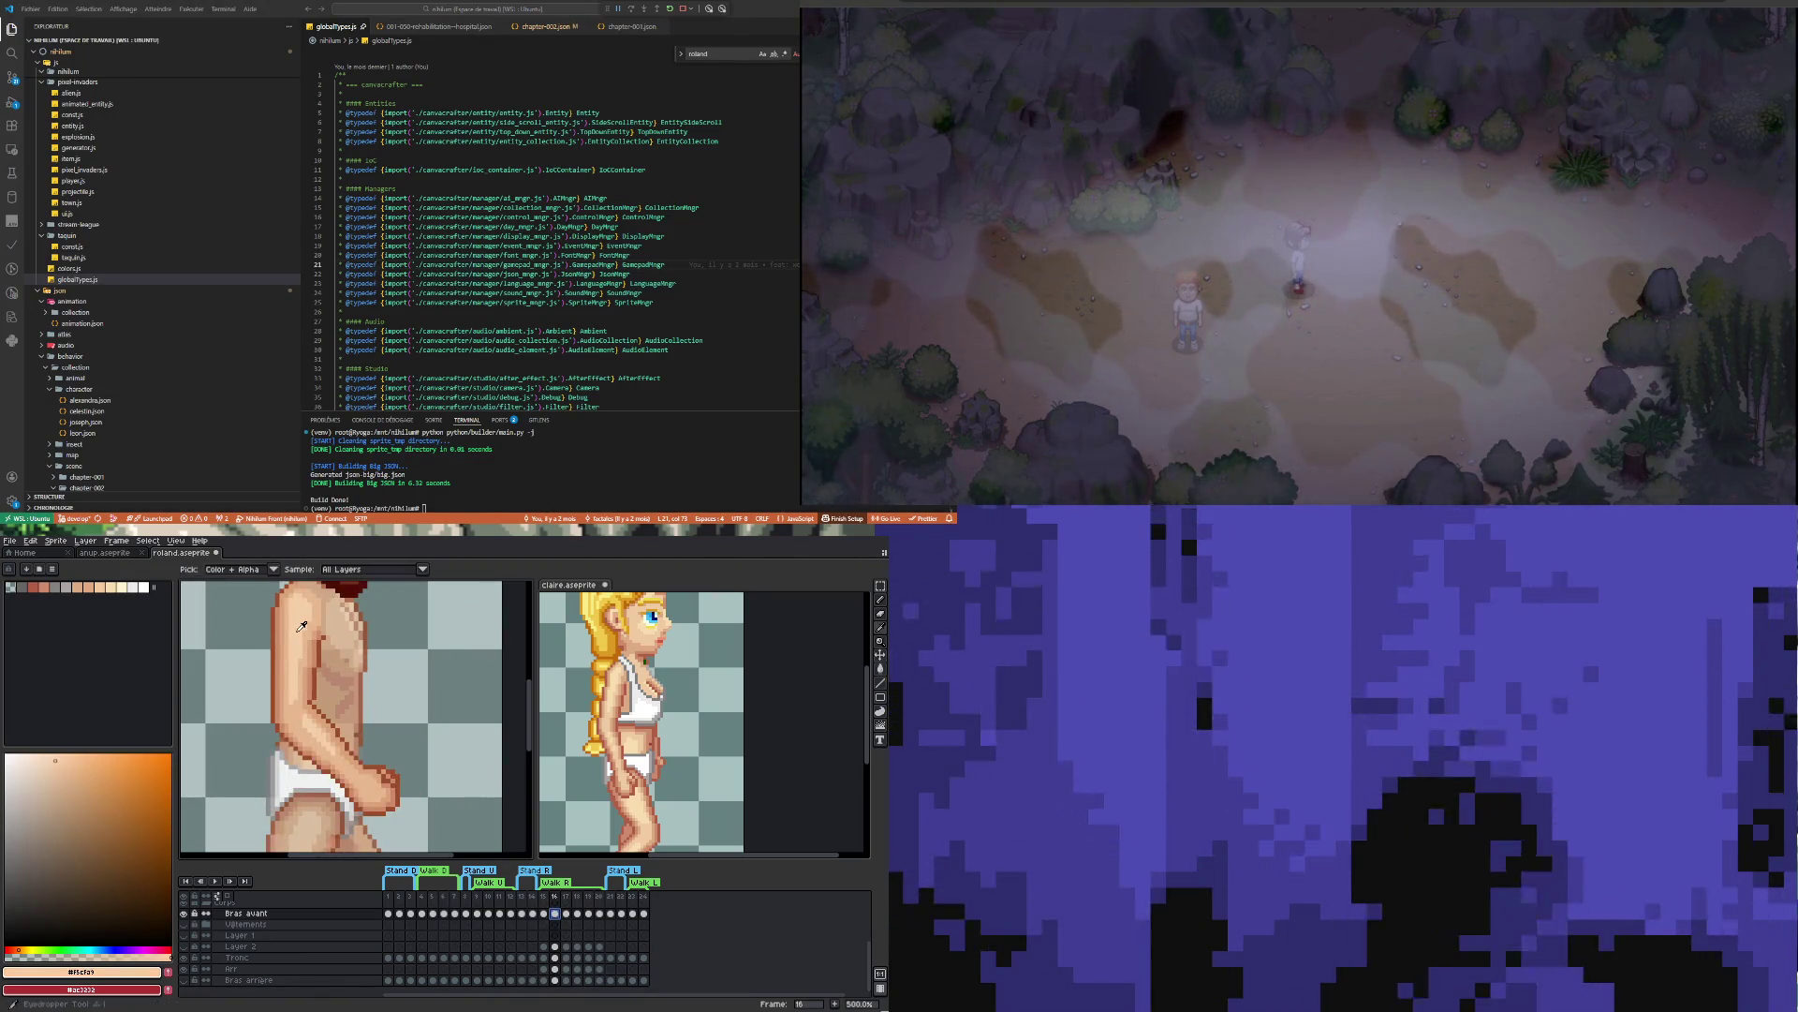
left_click(566, 913)
key("b")
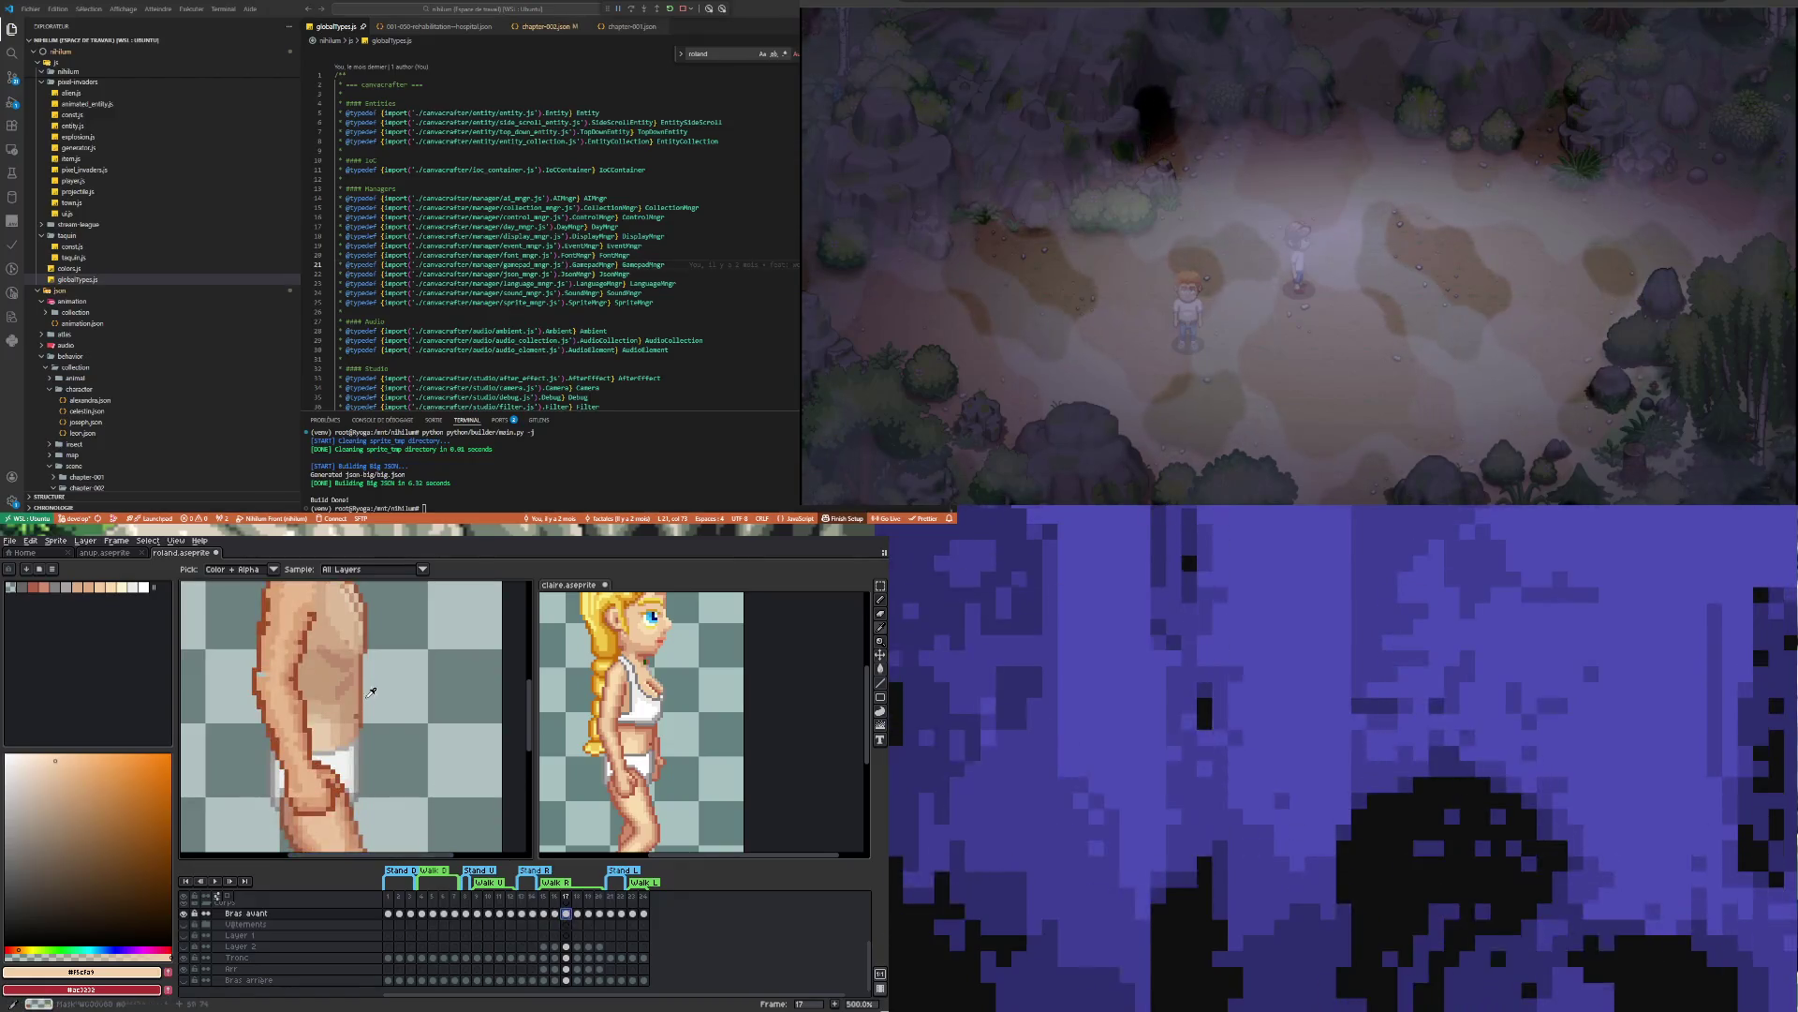
scroll(369, 696, "down", 3)
scroll(320, 623, "up", 4)
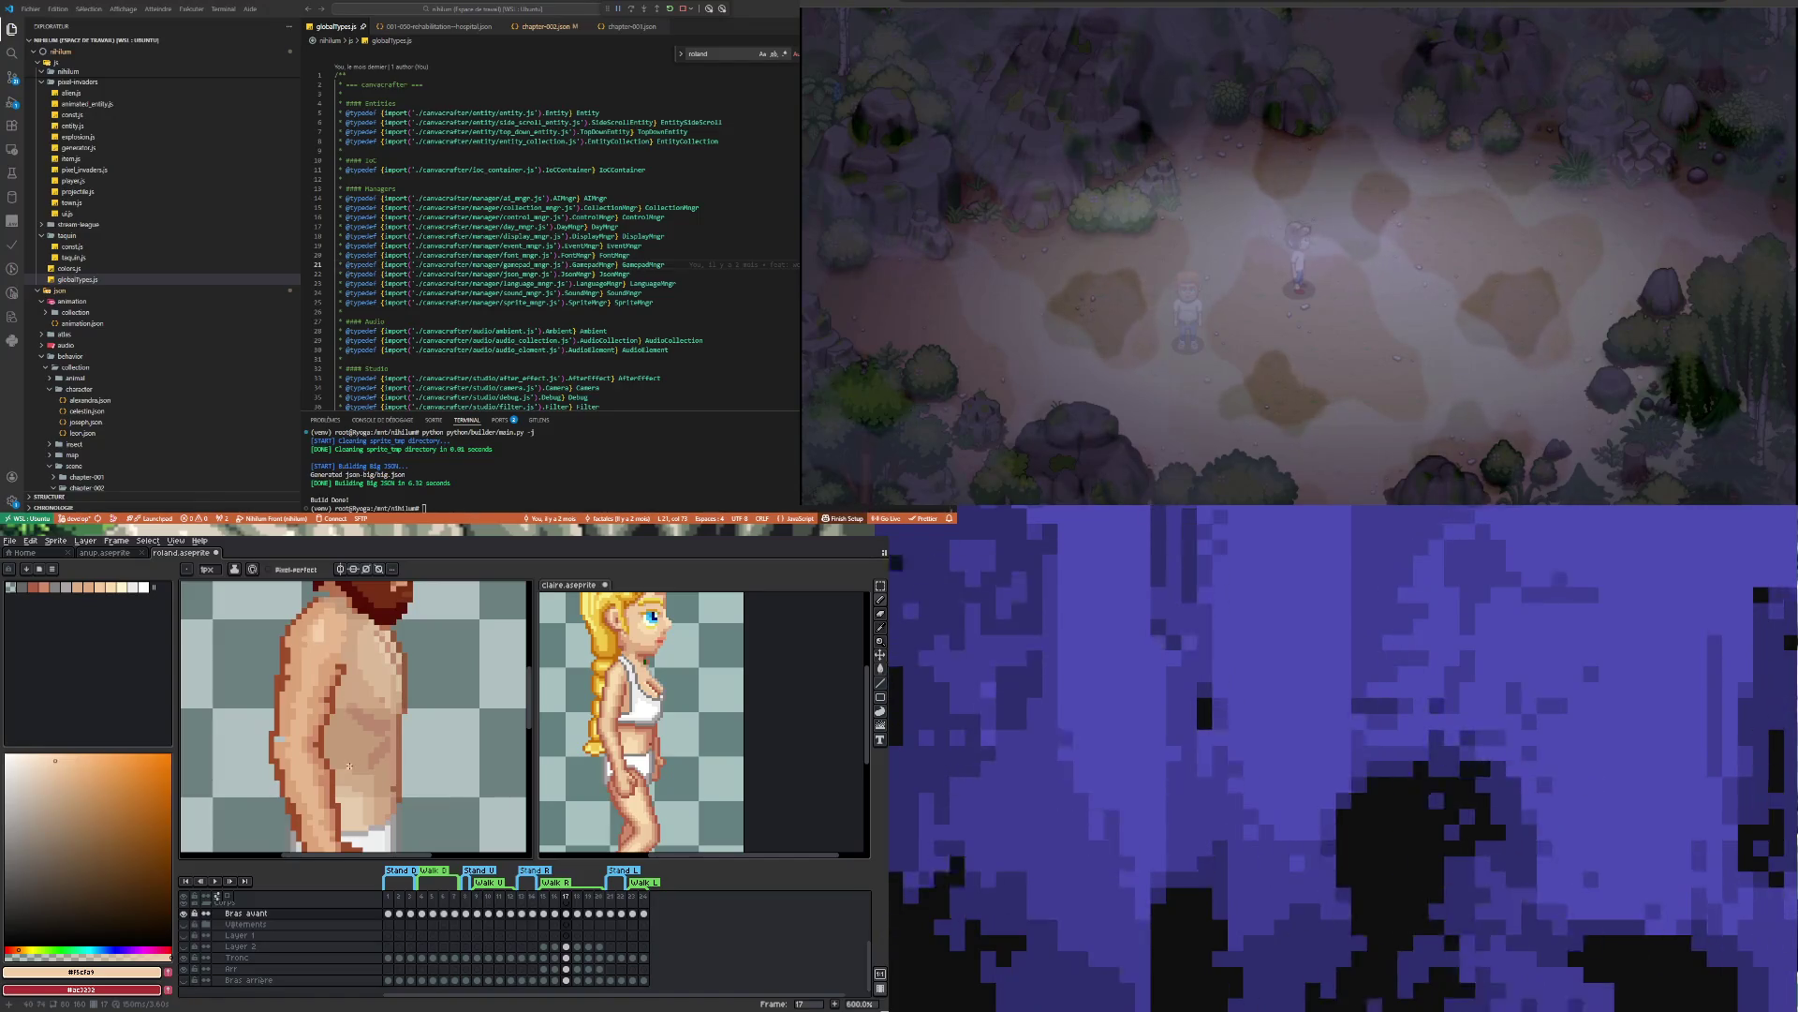
Pick the darker skin tone #cf8c6b and shade the chest with the Pencil
key("i")
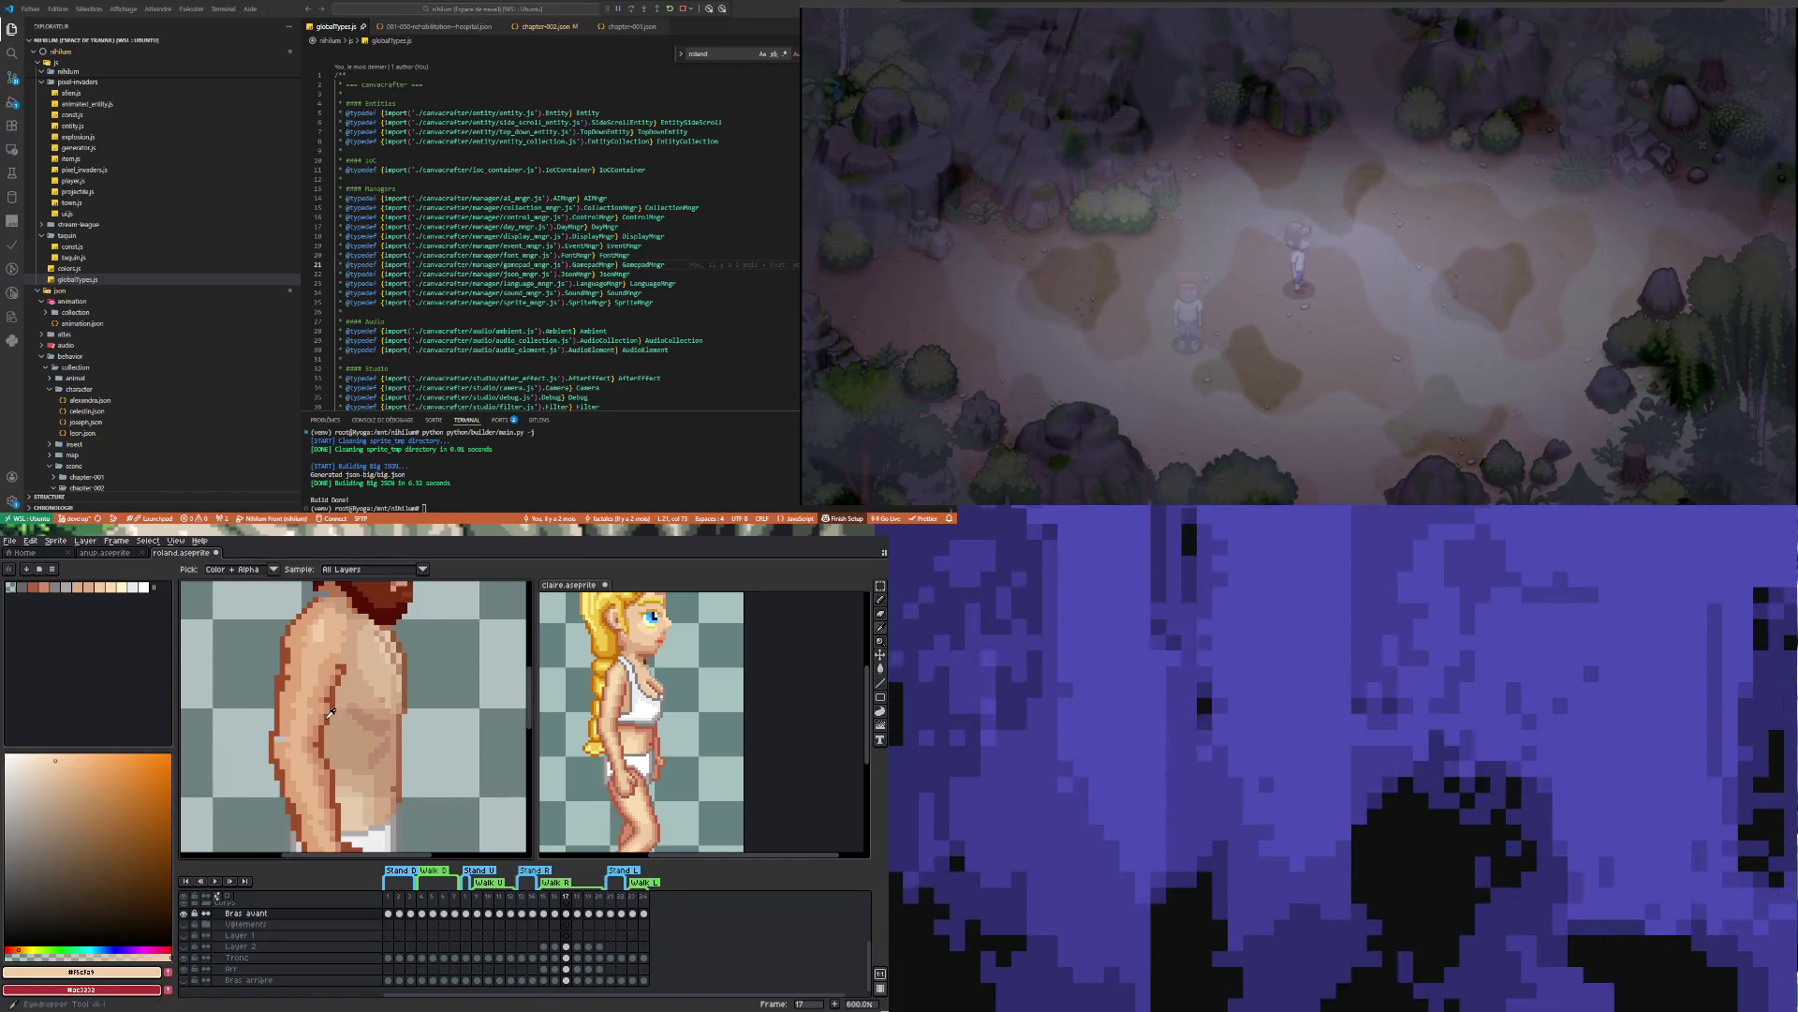
left_click(326, 713)
key("b")
scroll(288, 641, "up", 1)
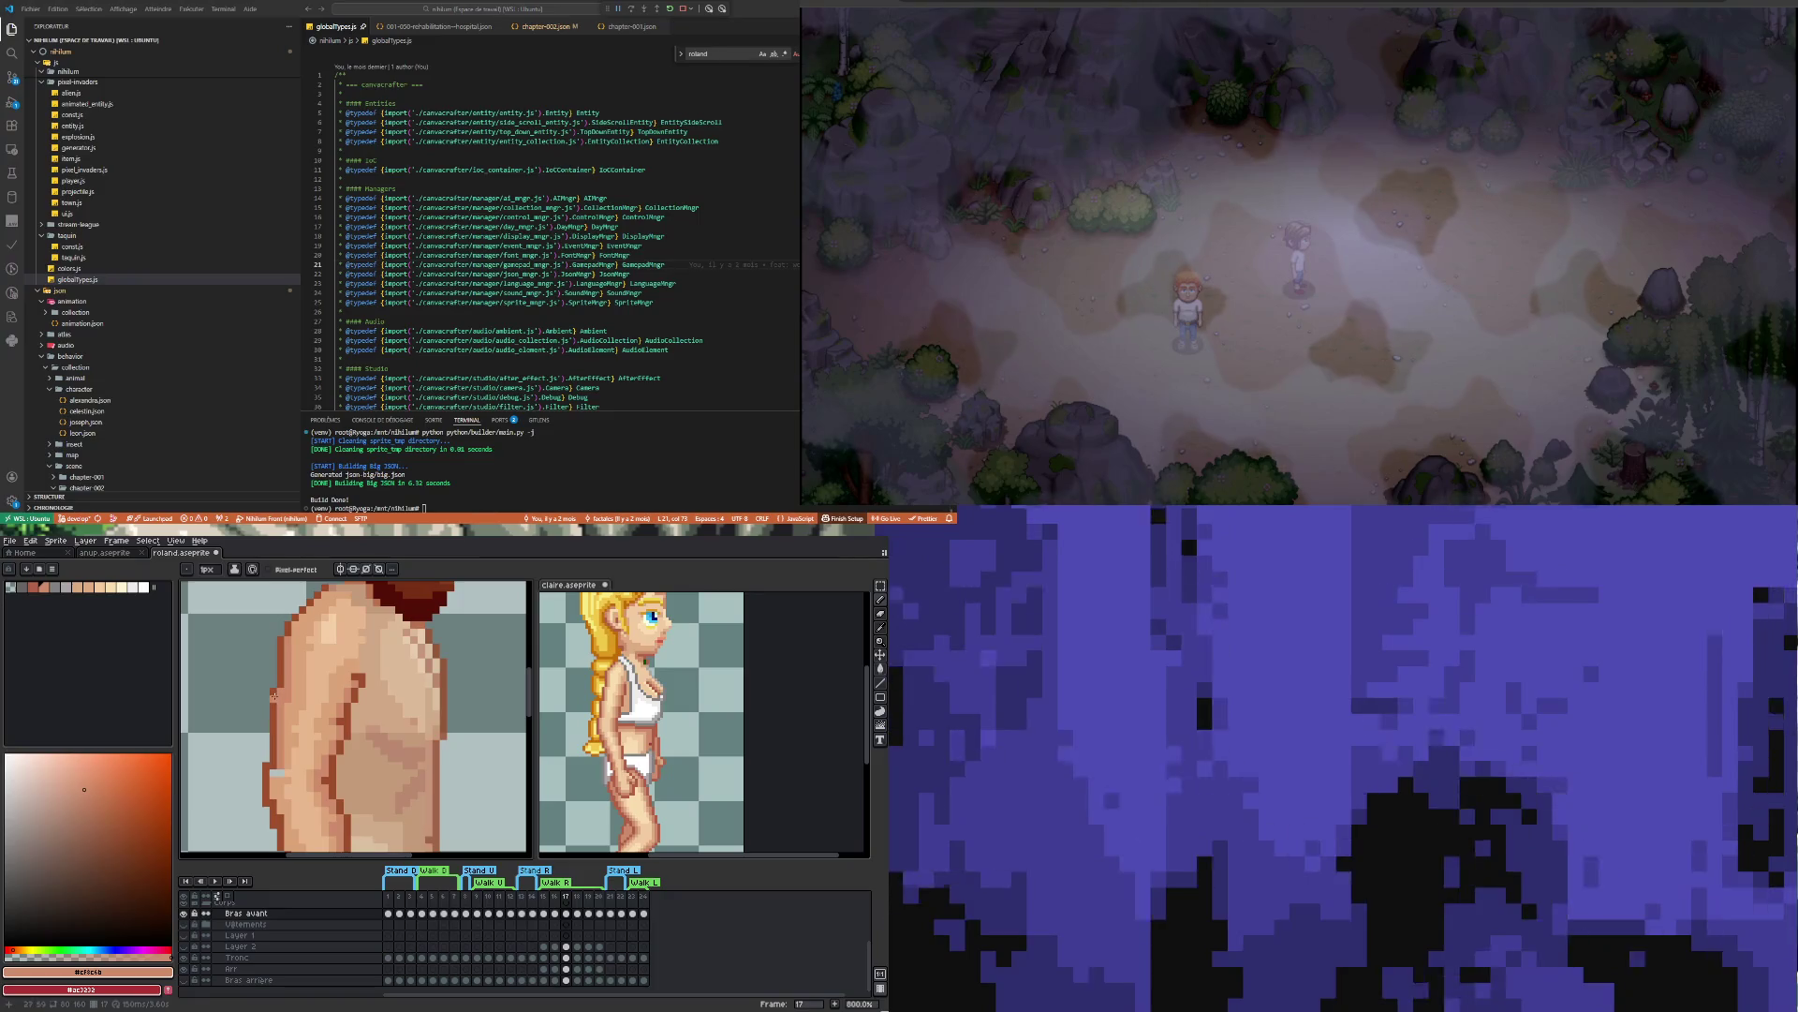
scroll(281, 722, "down", 2)
scroll(280, 722, "up", 4)
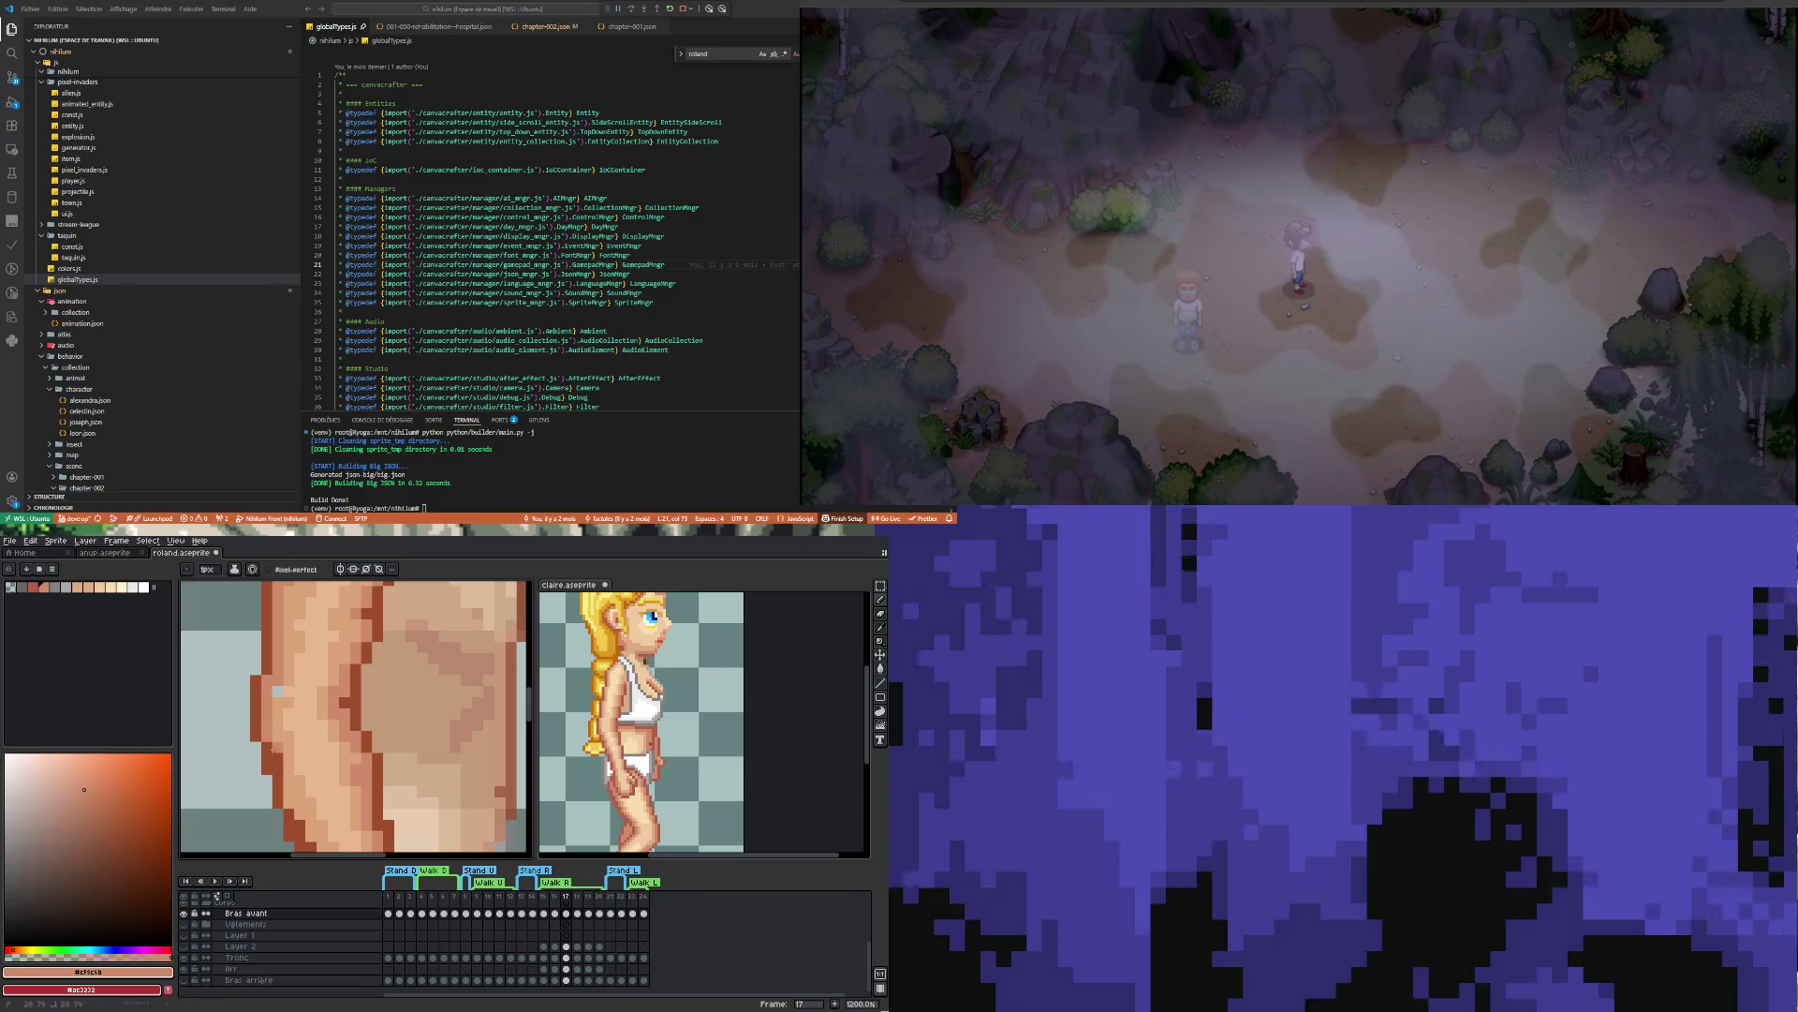
scroll(285, 750, "down", 3)
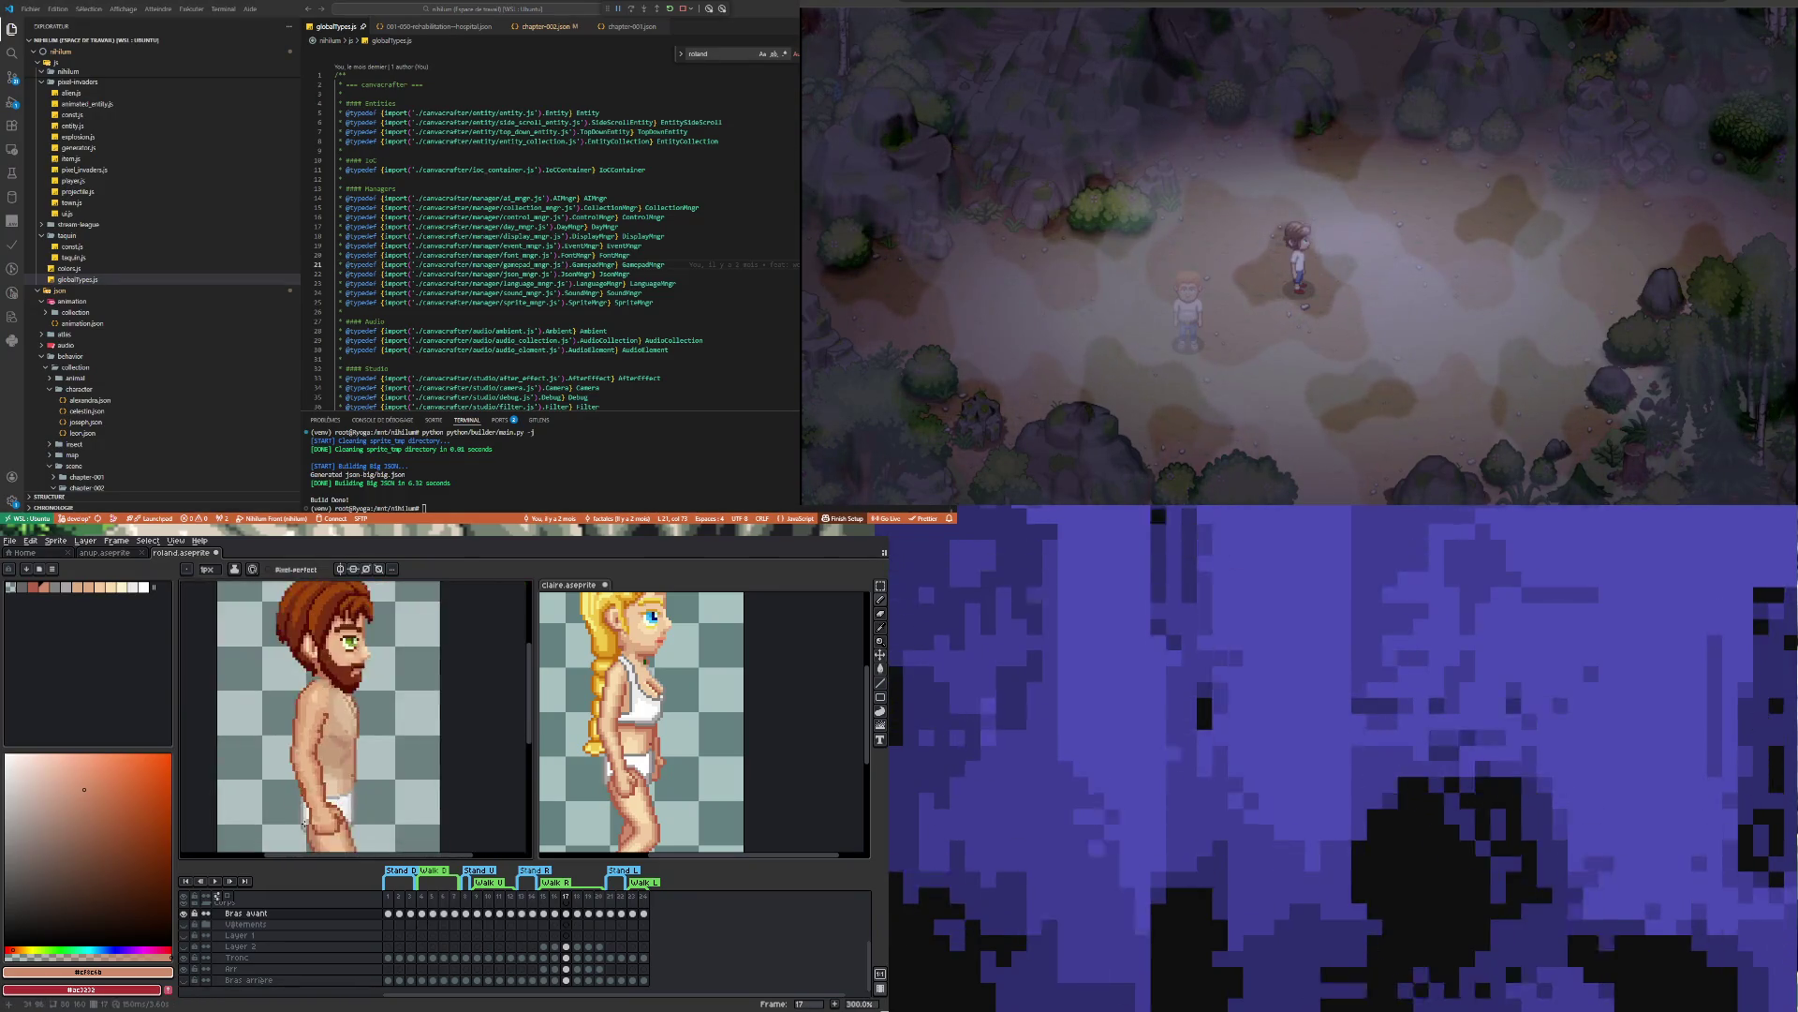
scroll(303, 727, "up", 2)
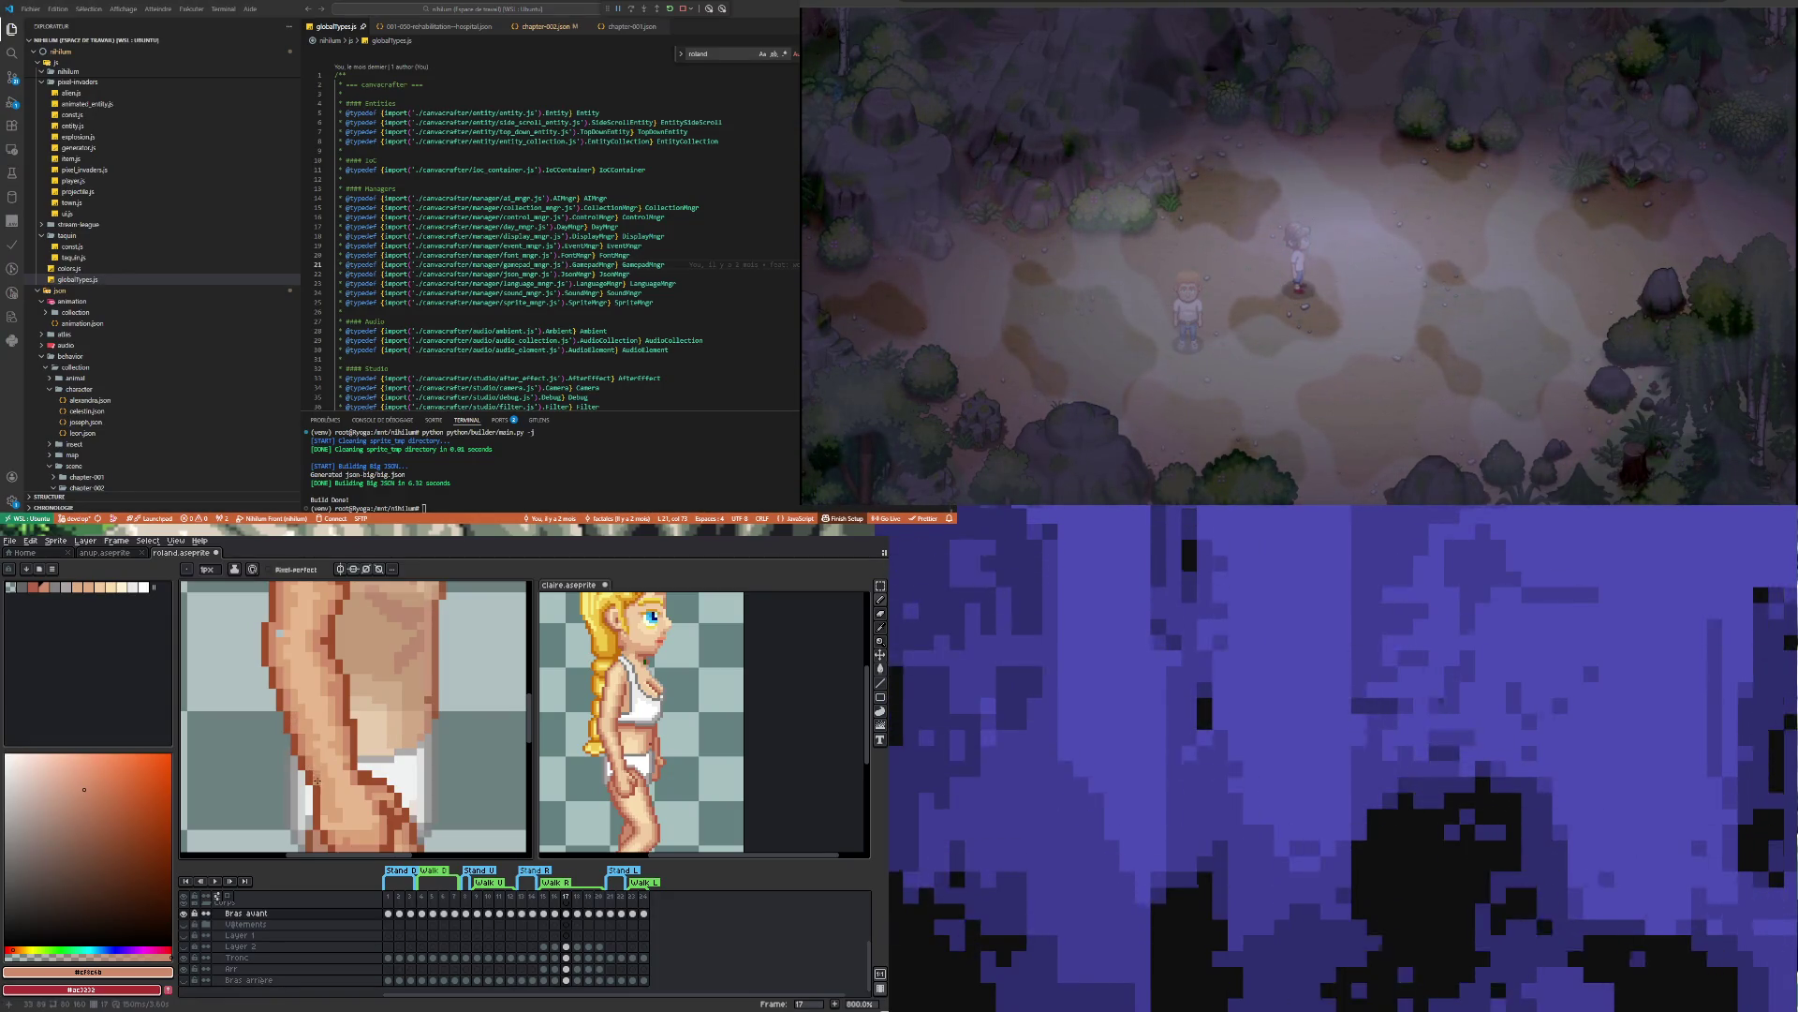
Extend the #cf8c6b shading down the forward arm and fist
scroll(316, 780, "down", 3)
scroll(323, 783, "up", 3)
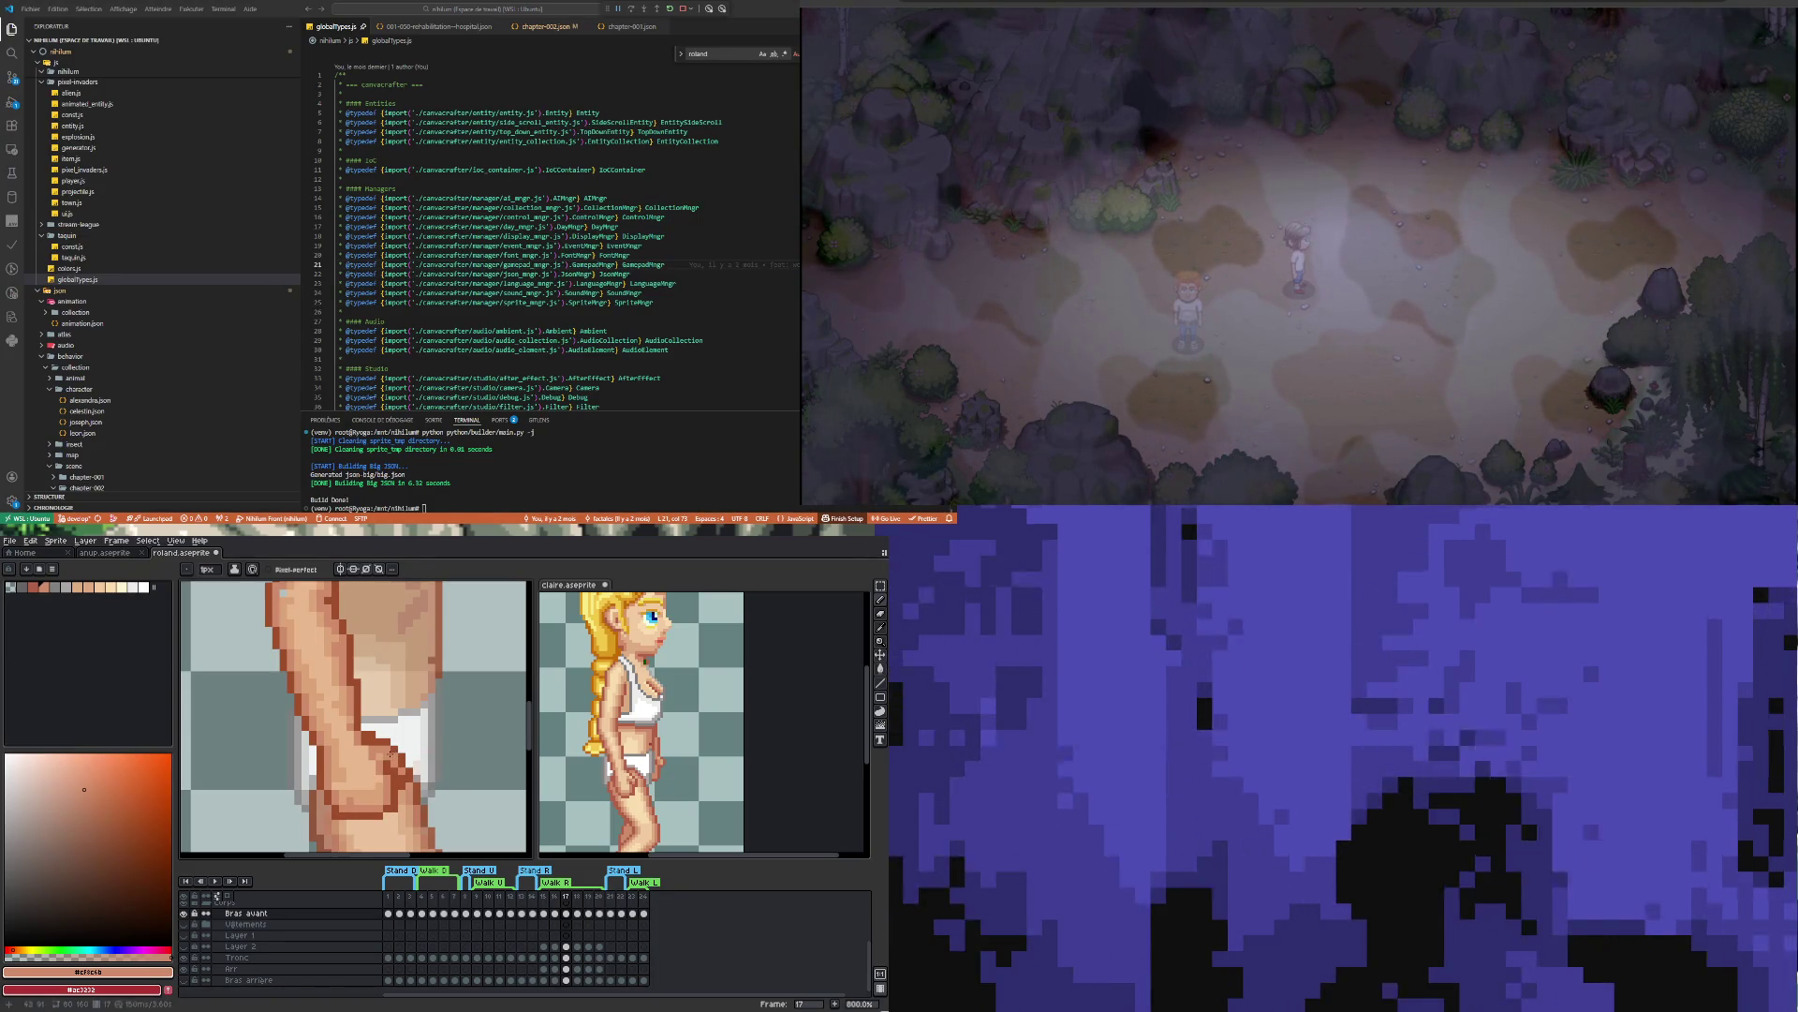
scroll(420, 802, "down", 1)
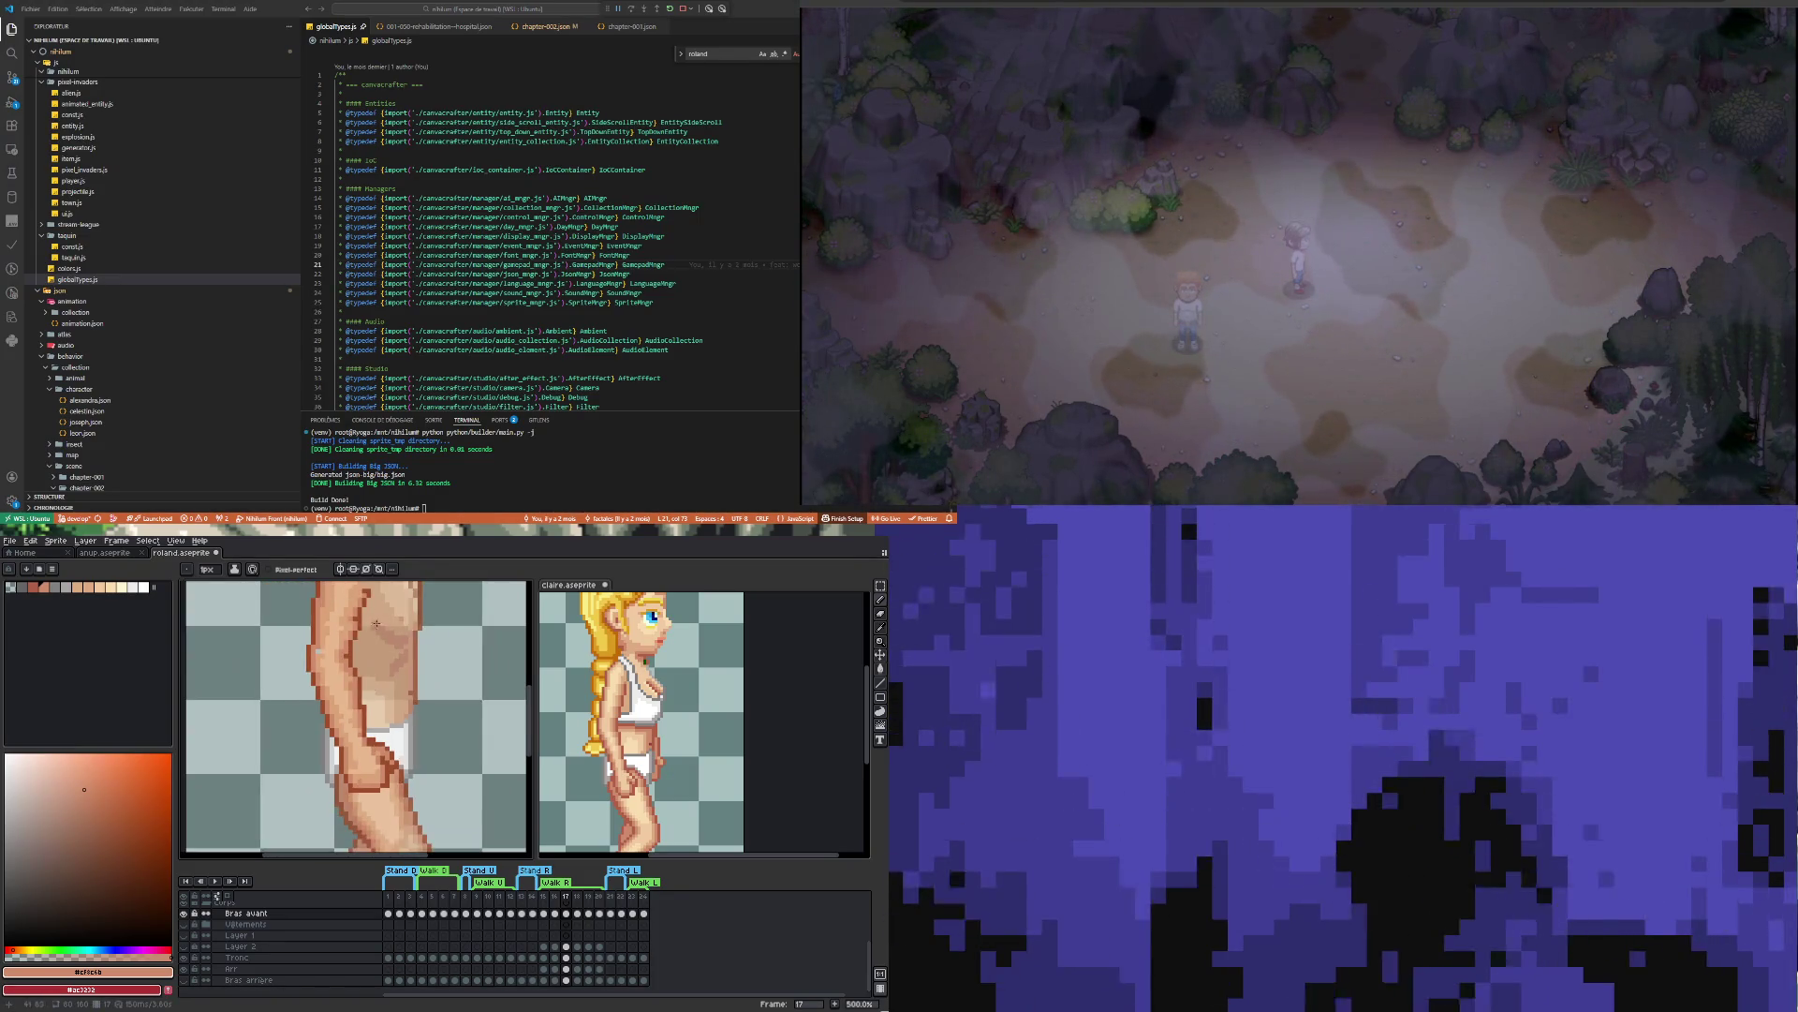
scroll(370, 730, "up", 1)
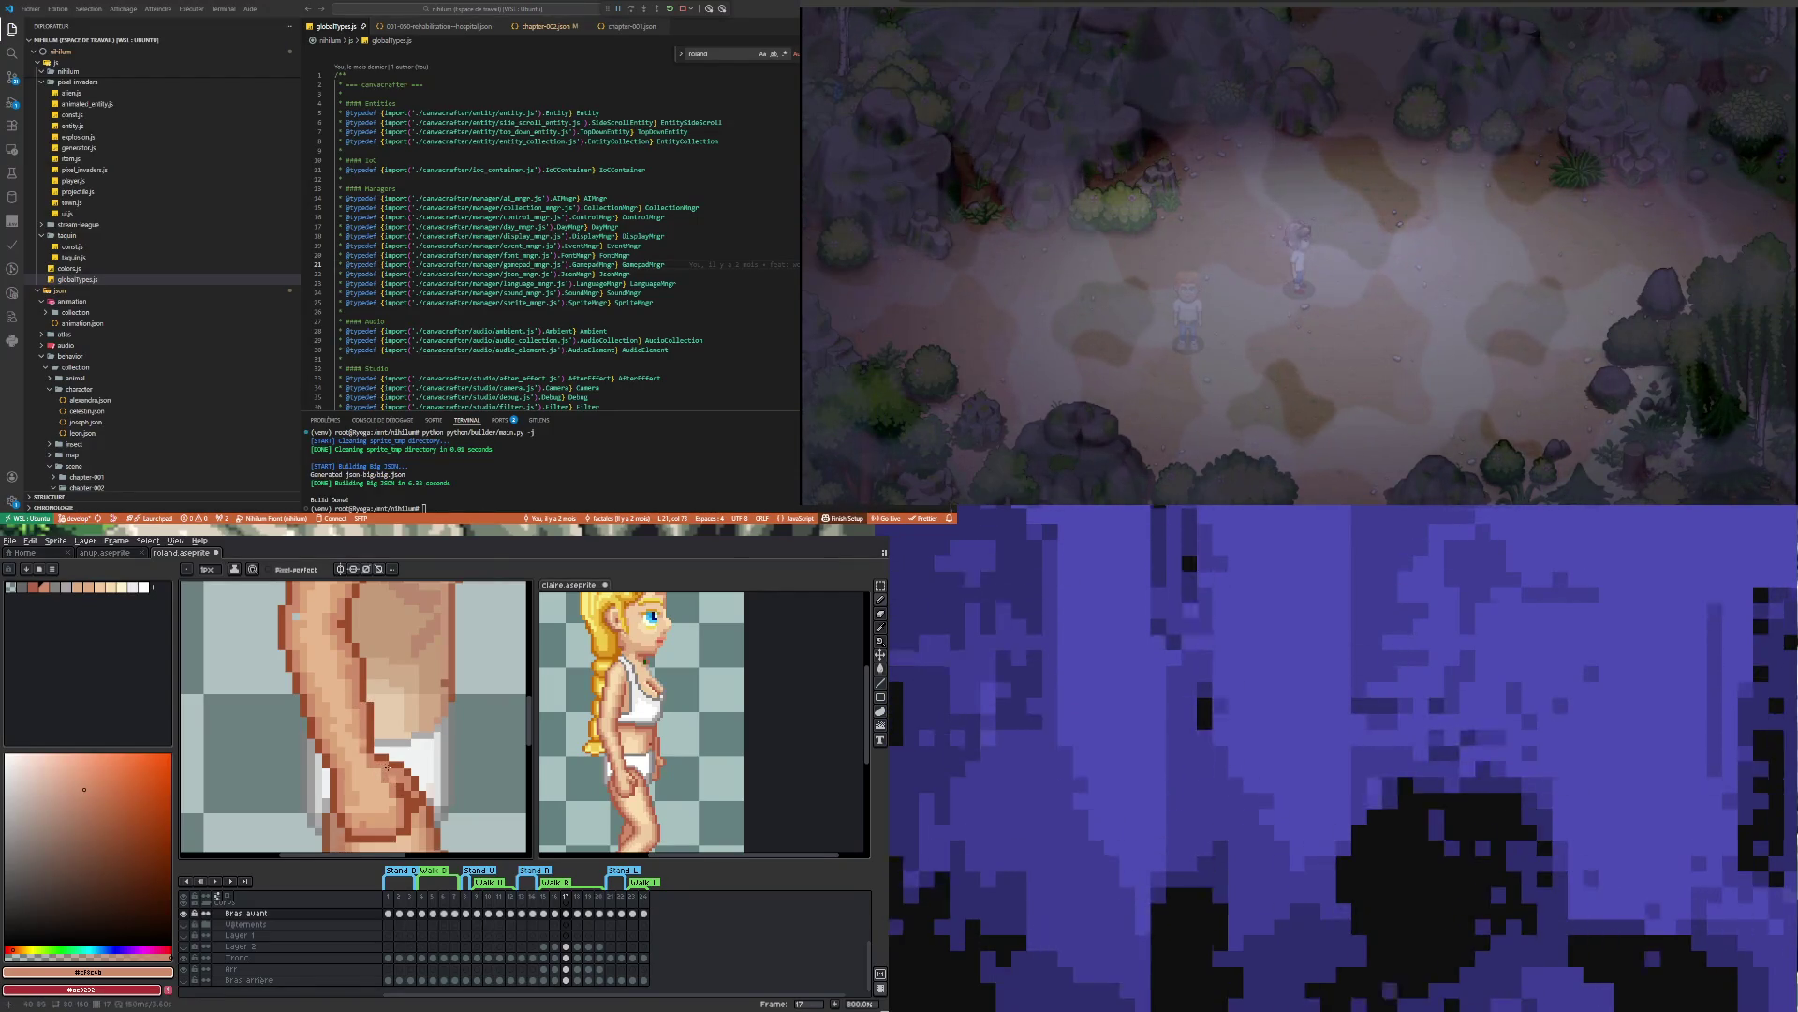
scroll(387, 767, "down", 3)
scroll(385, 737, "up", 3)
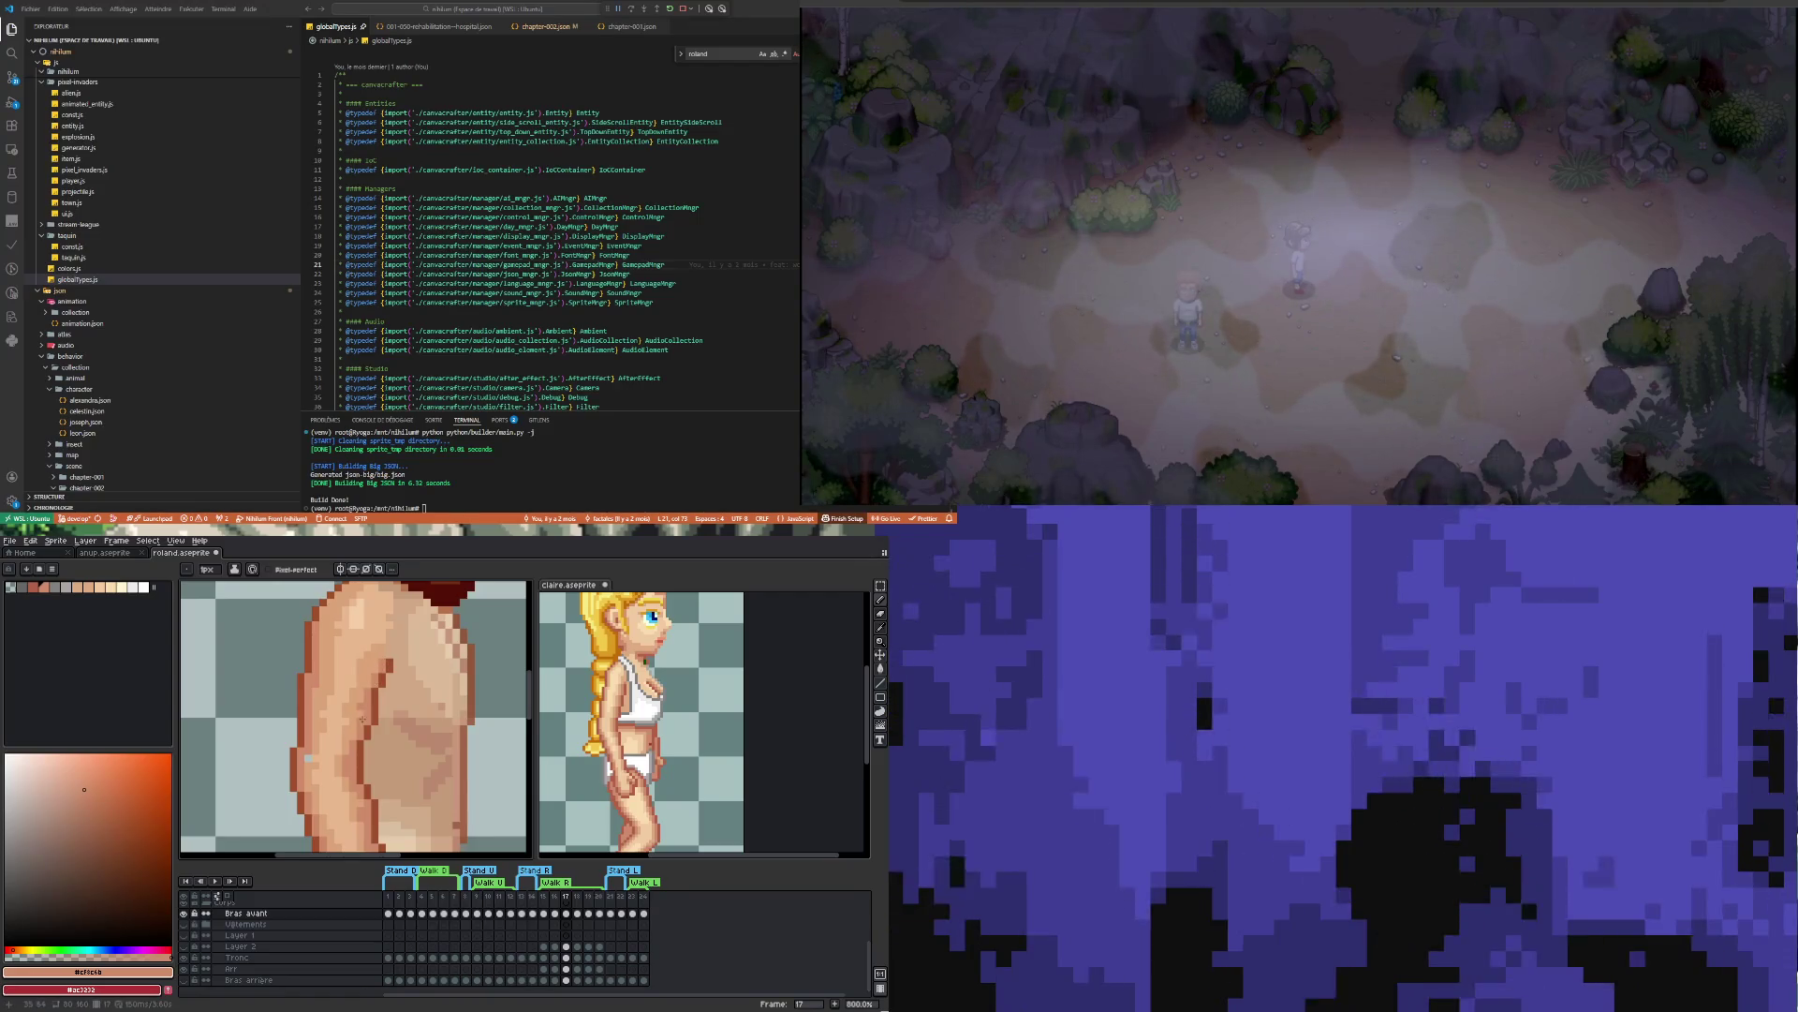
scroll(379, 644, "down", 2)
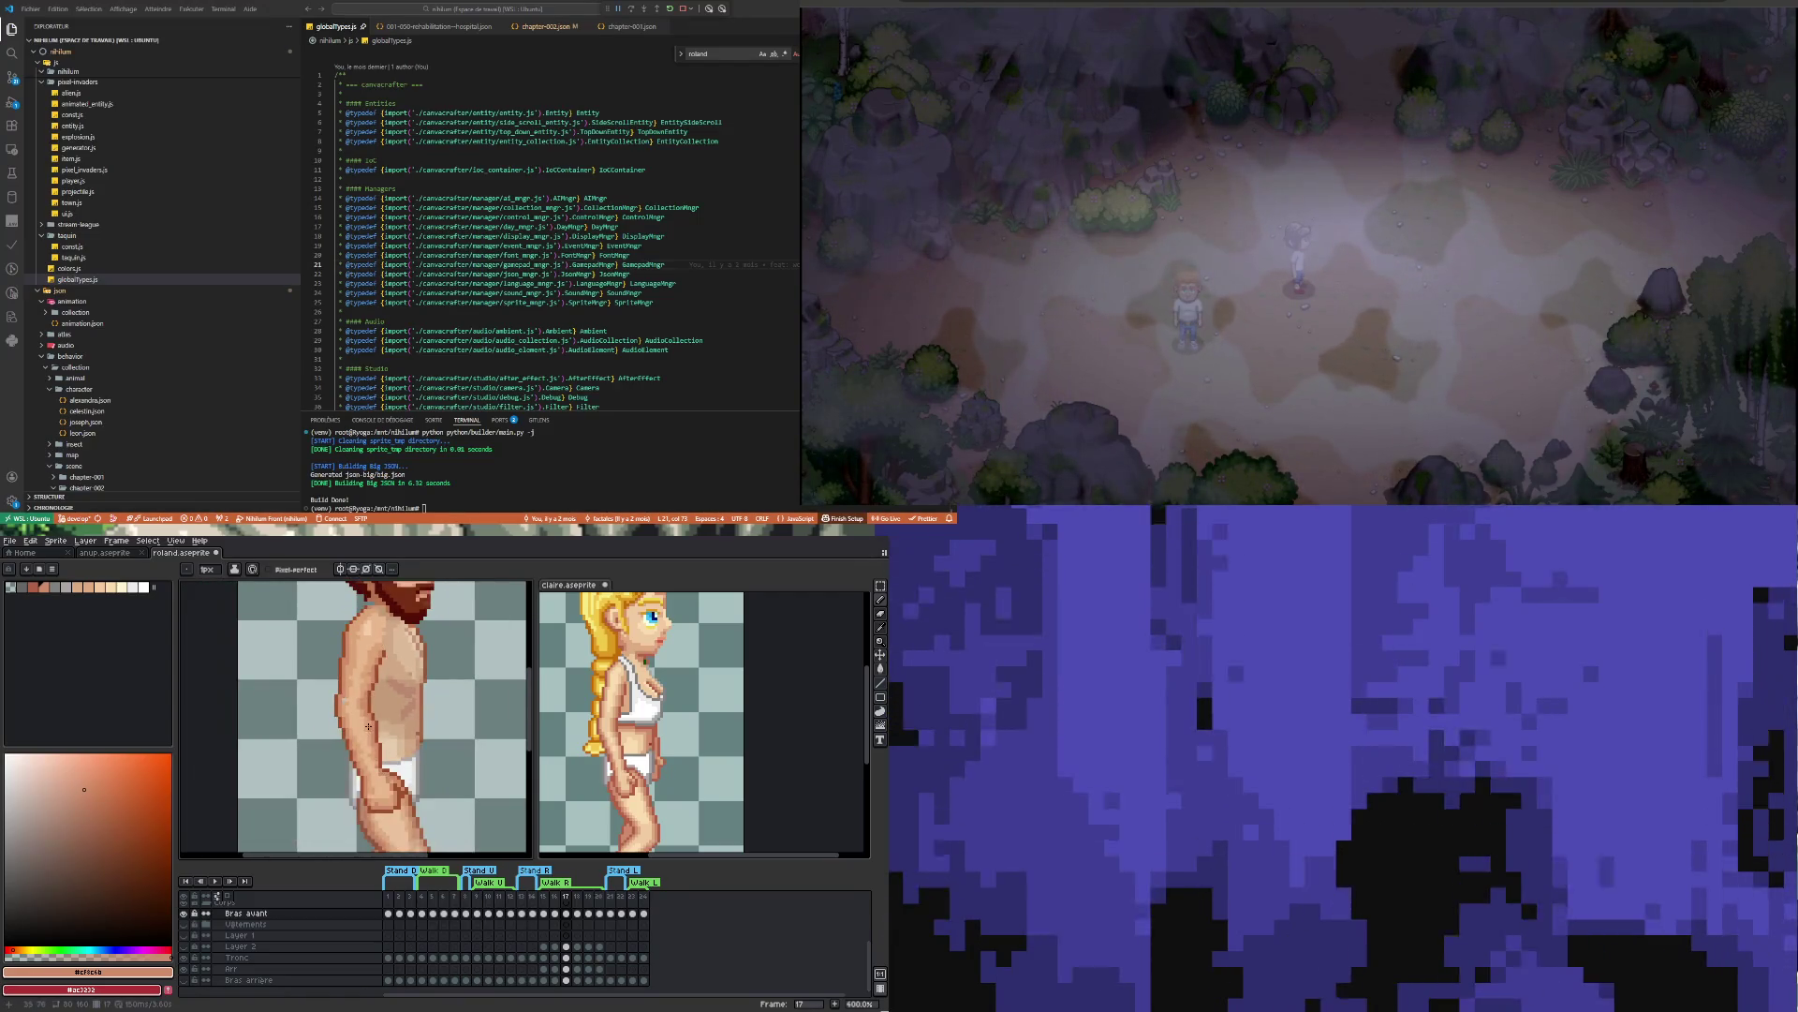
scroll(380, 649, "up", 1)
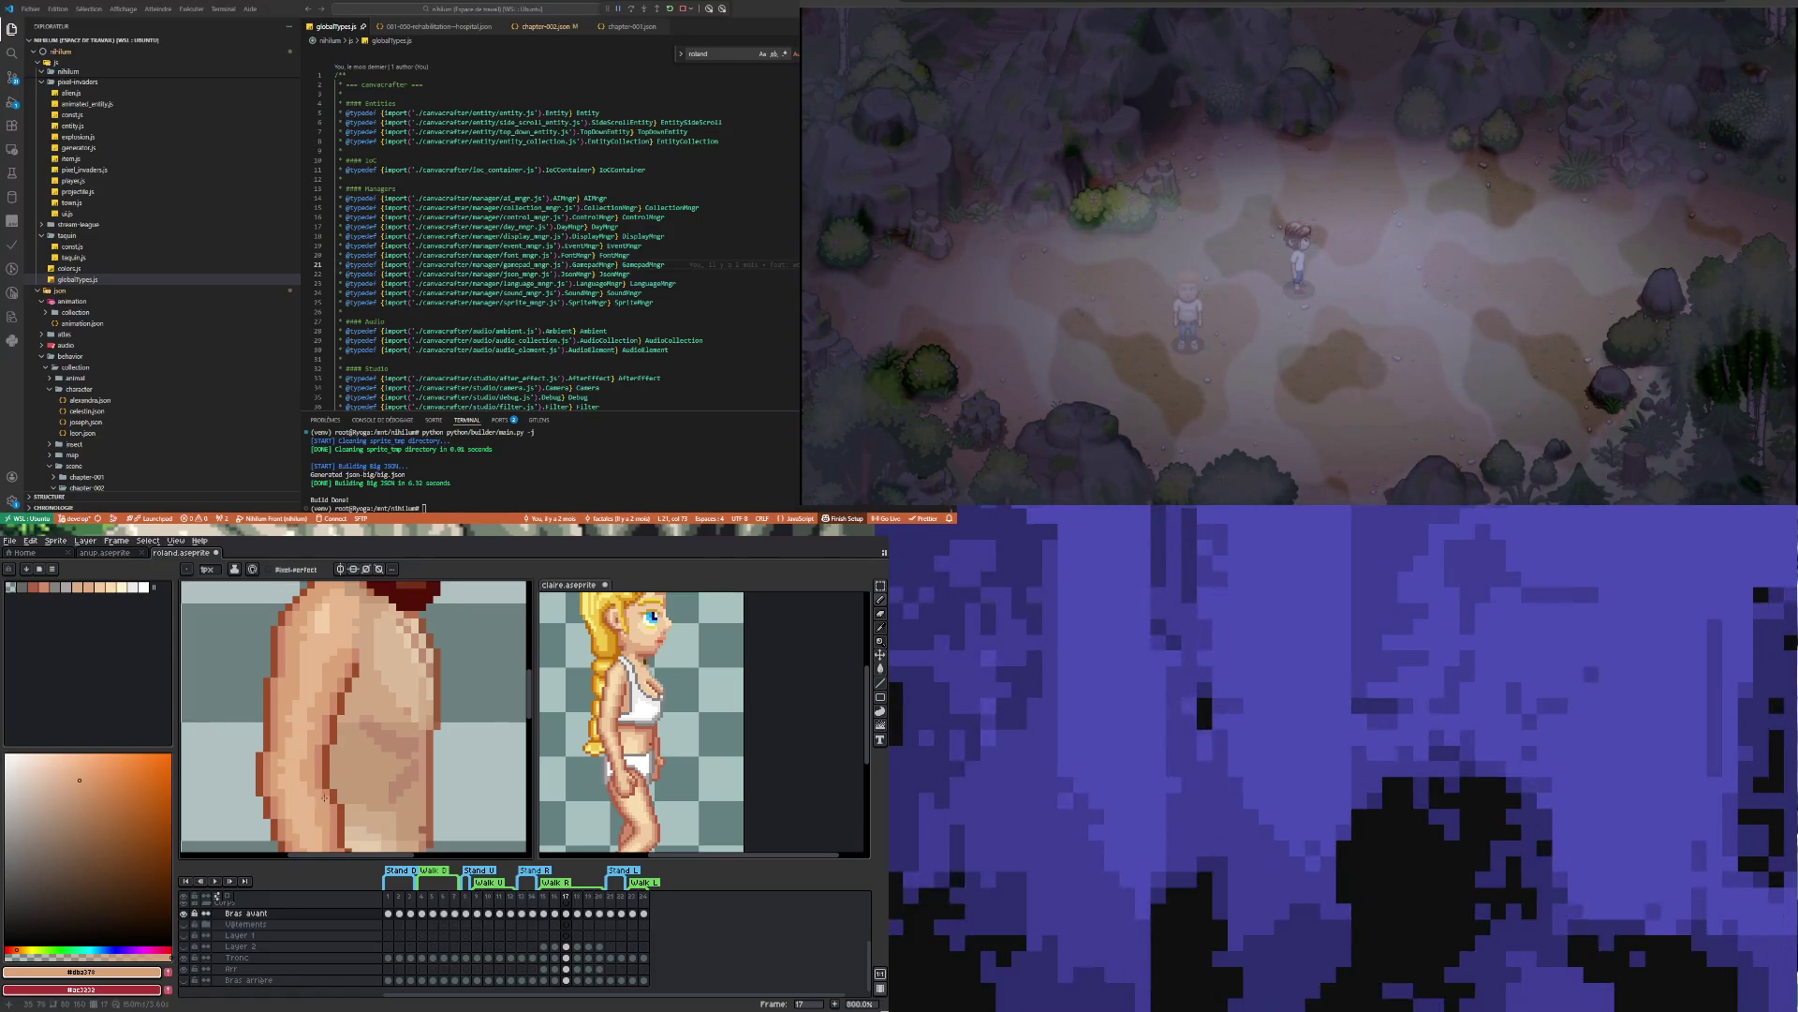
scroll(324, 797, "down", 3)
scroll(316, 757, "up", 3)
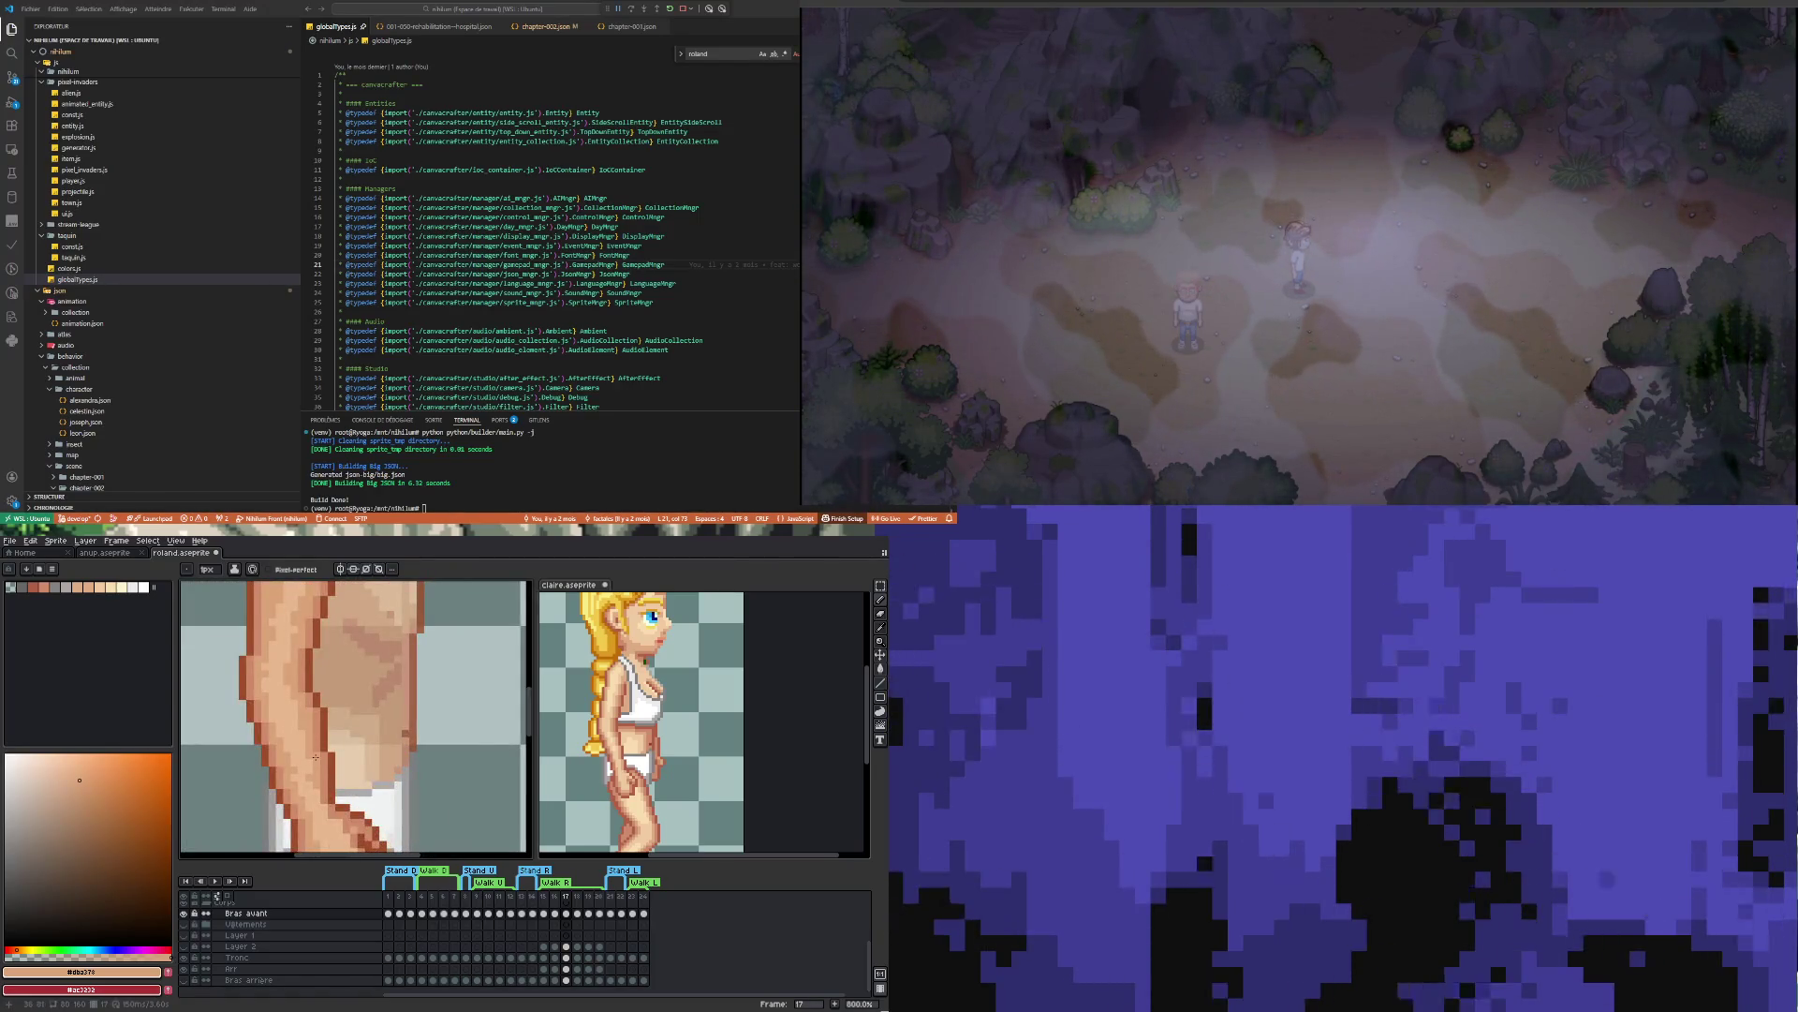
scroll(318, 763, "down", 2)
scroll(326, 773, "up", 3)
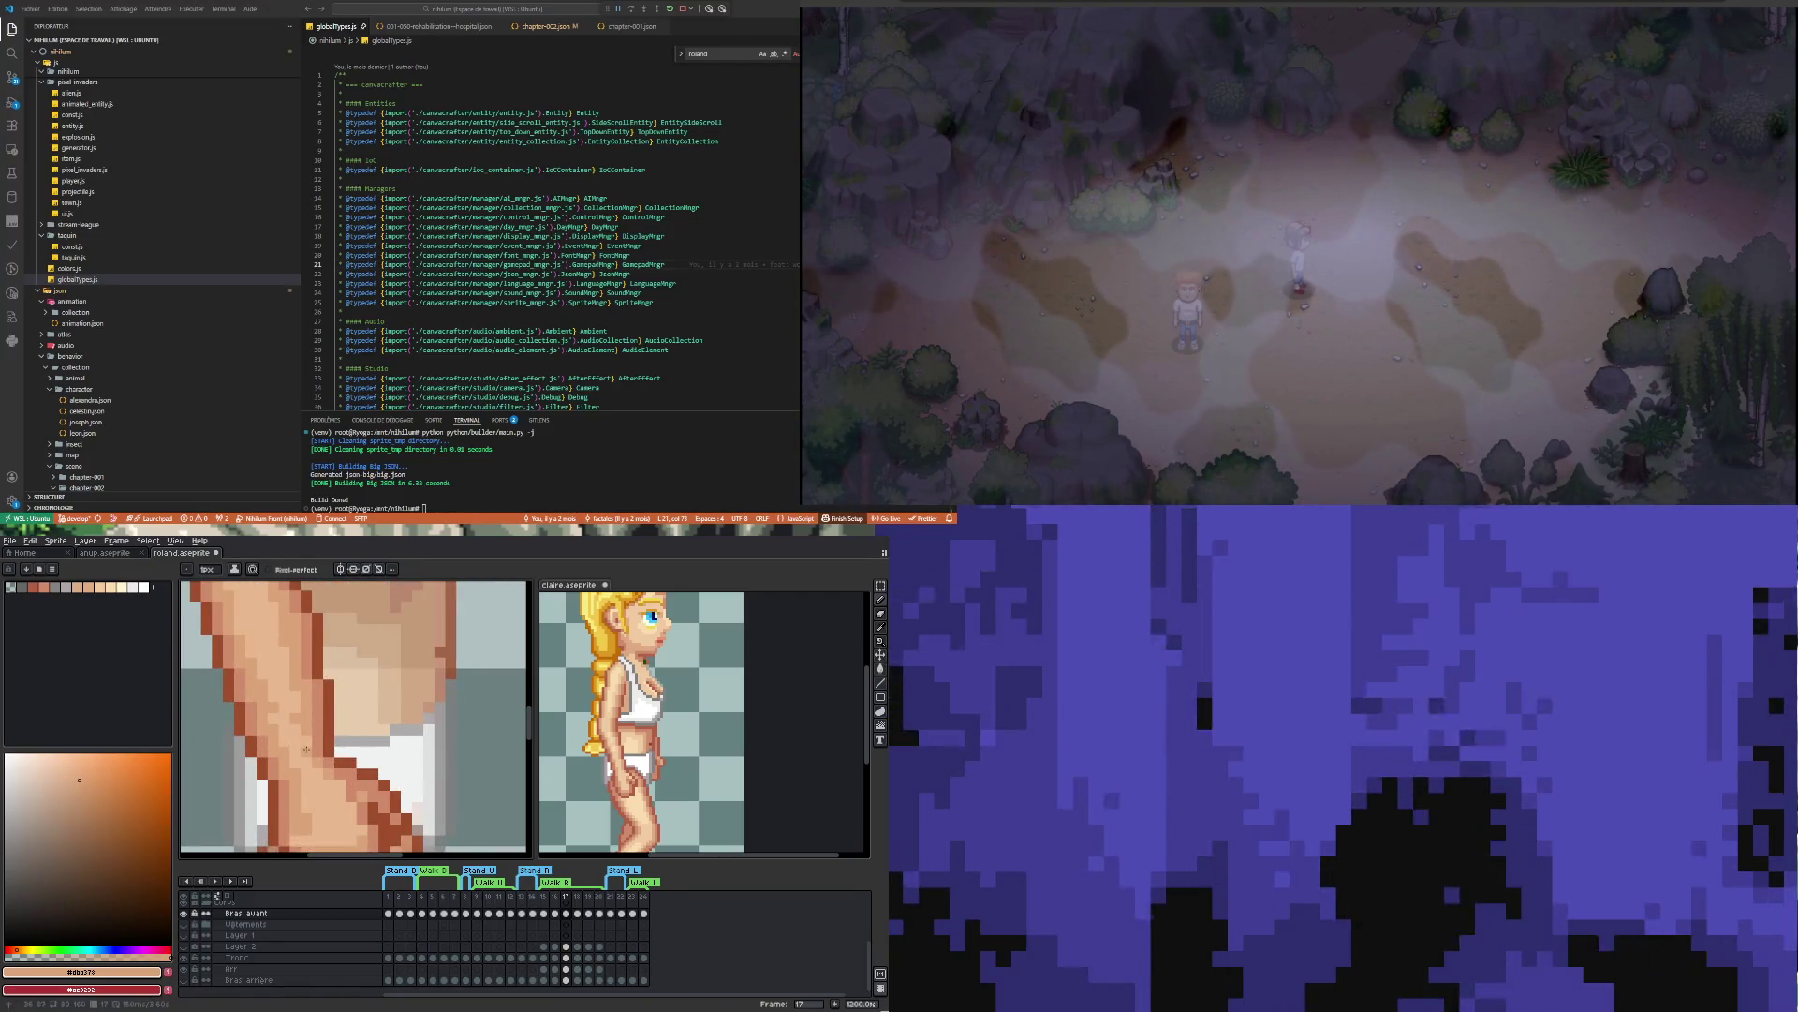
scroll(370, 826, "down", 3)
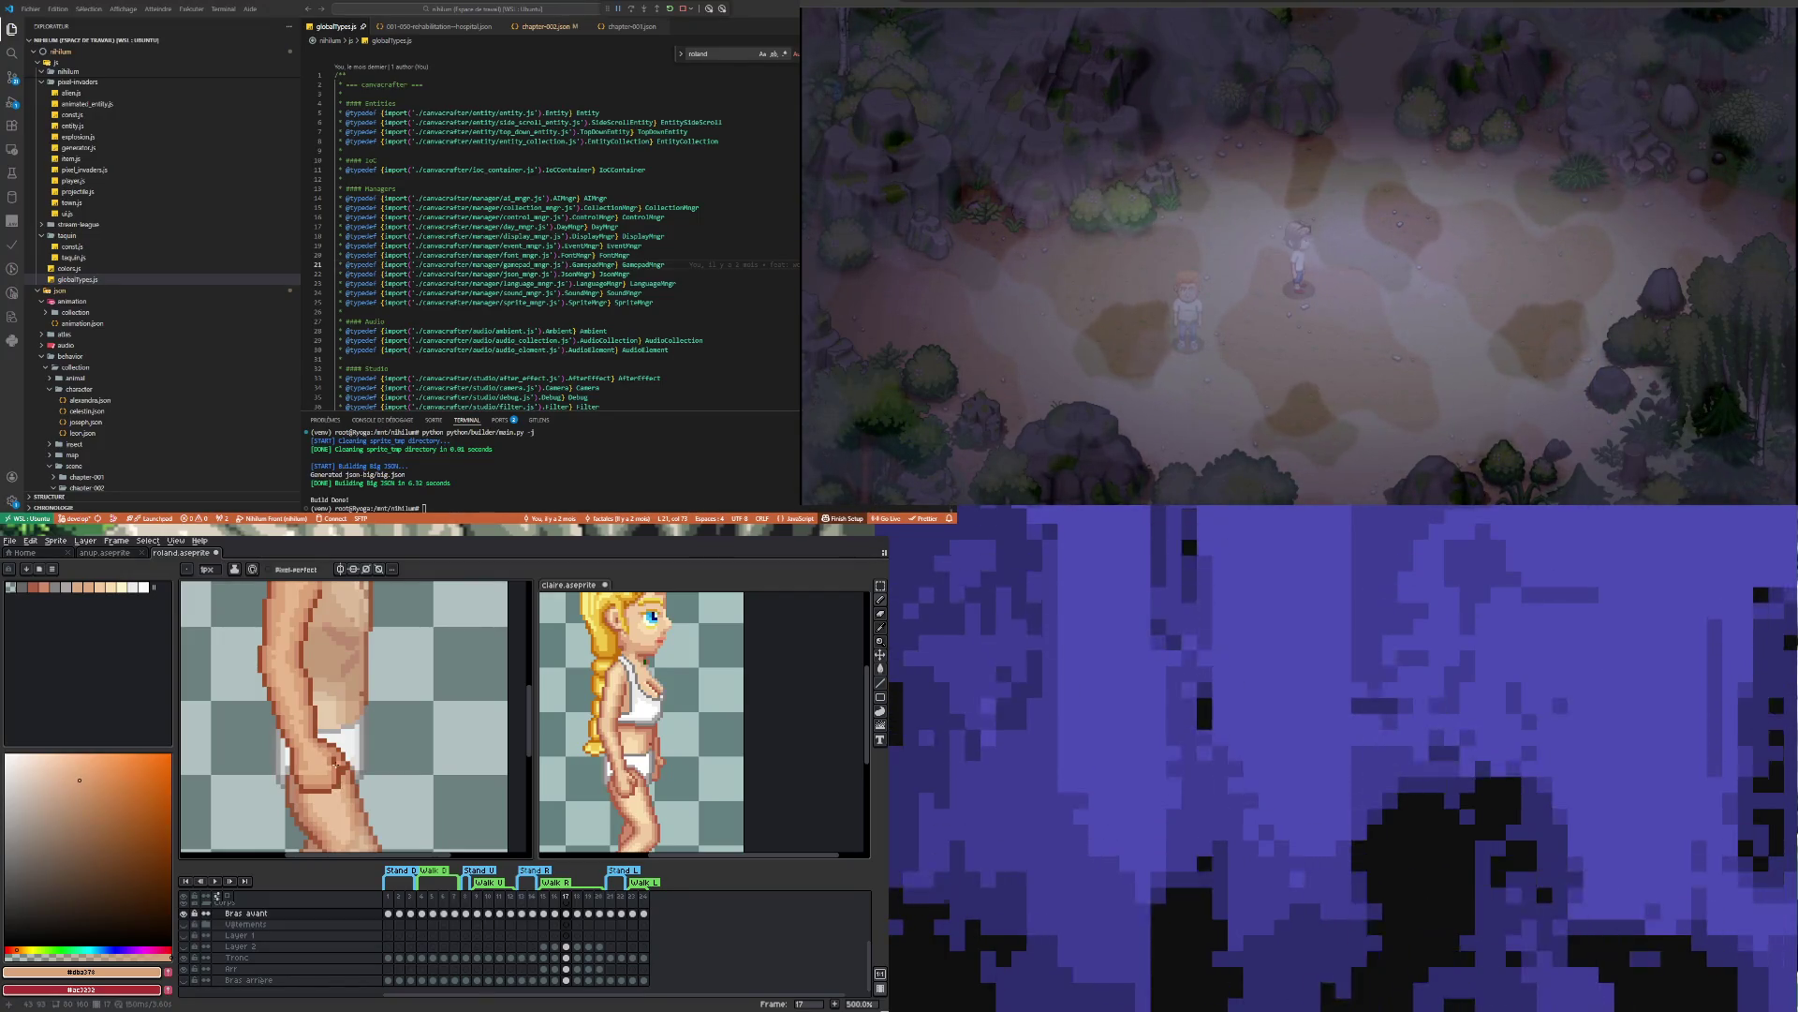
scroll(332, 761, "down", 2)
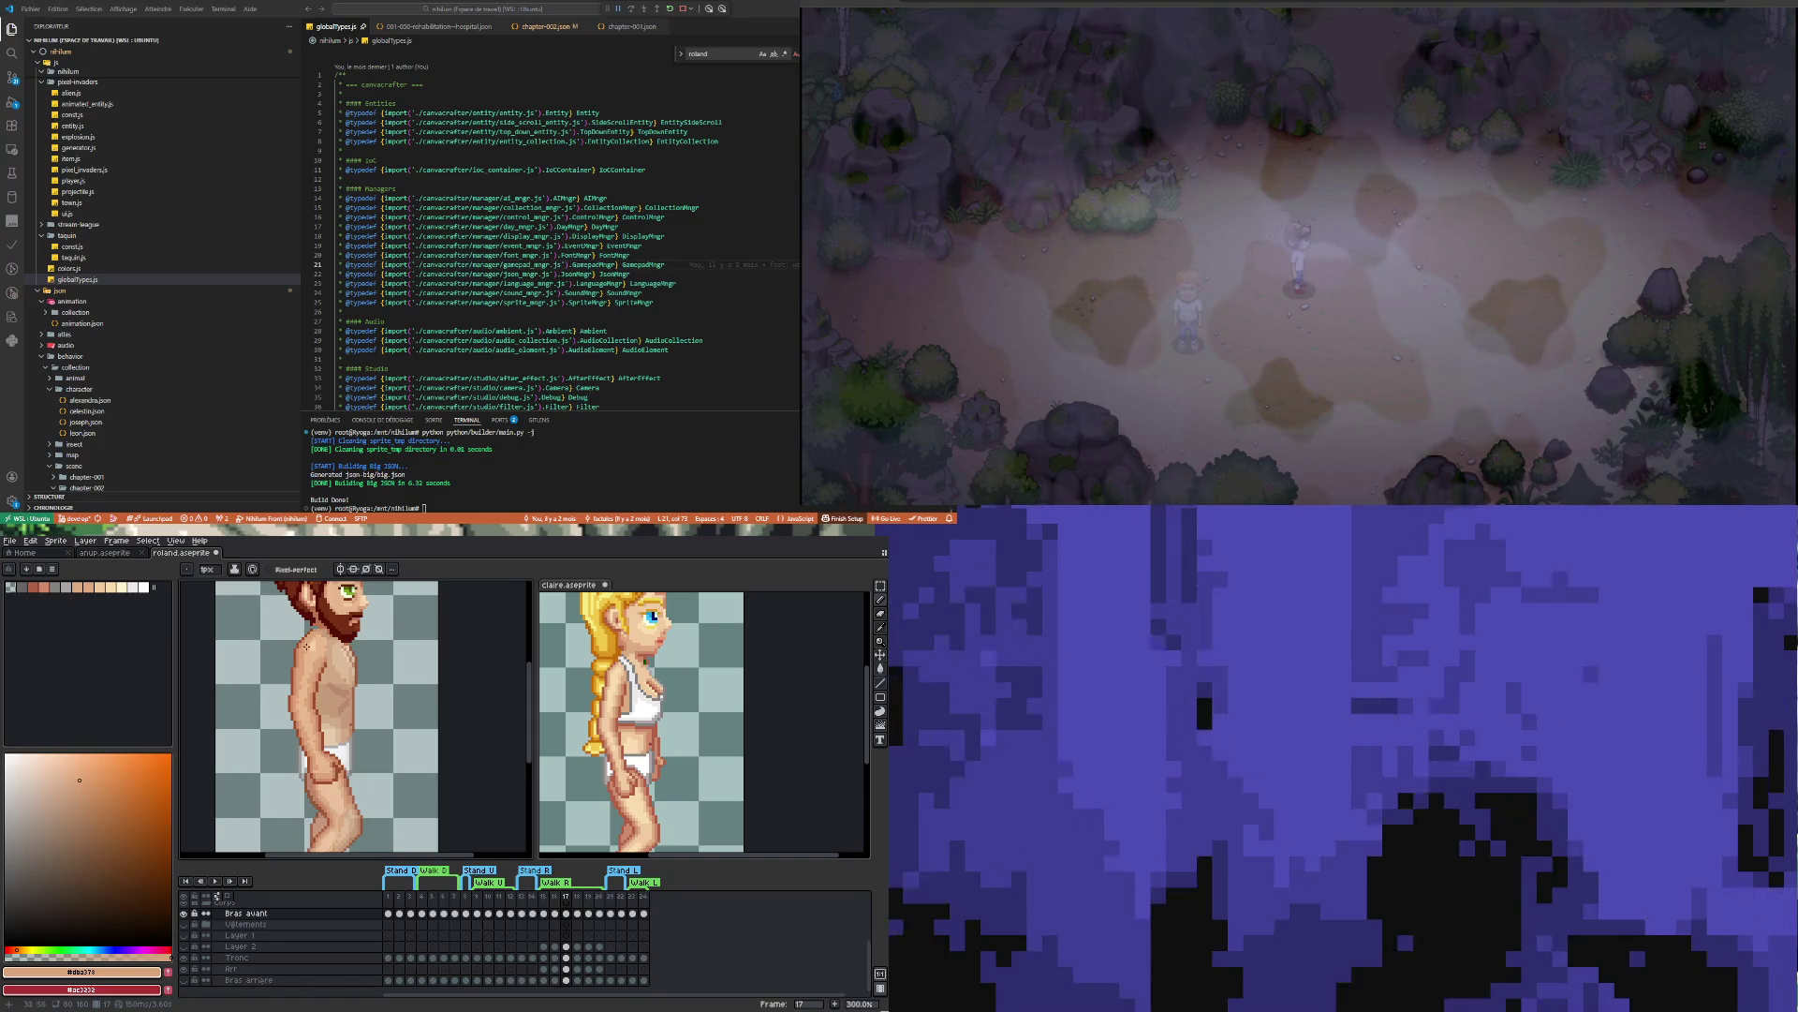
Sample shoulder skin tone #e8b88e and repaint the shoulder shading with the Pencil
scroll(306, 645, "up", 5)
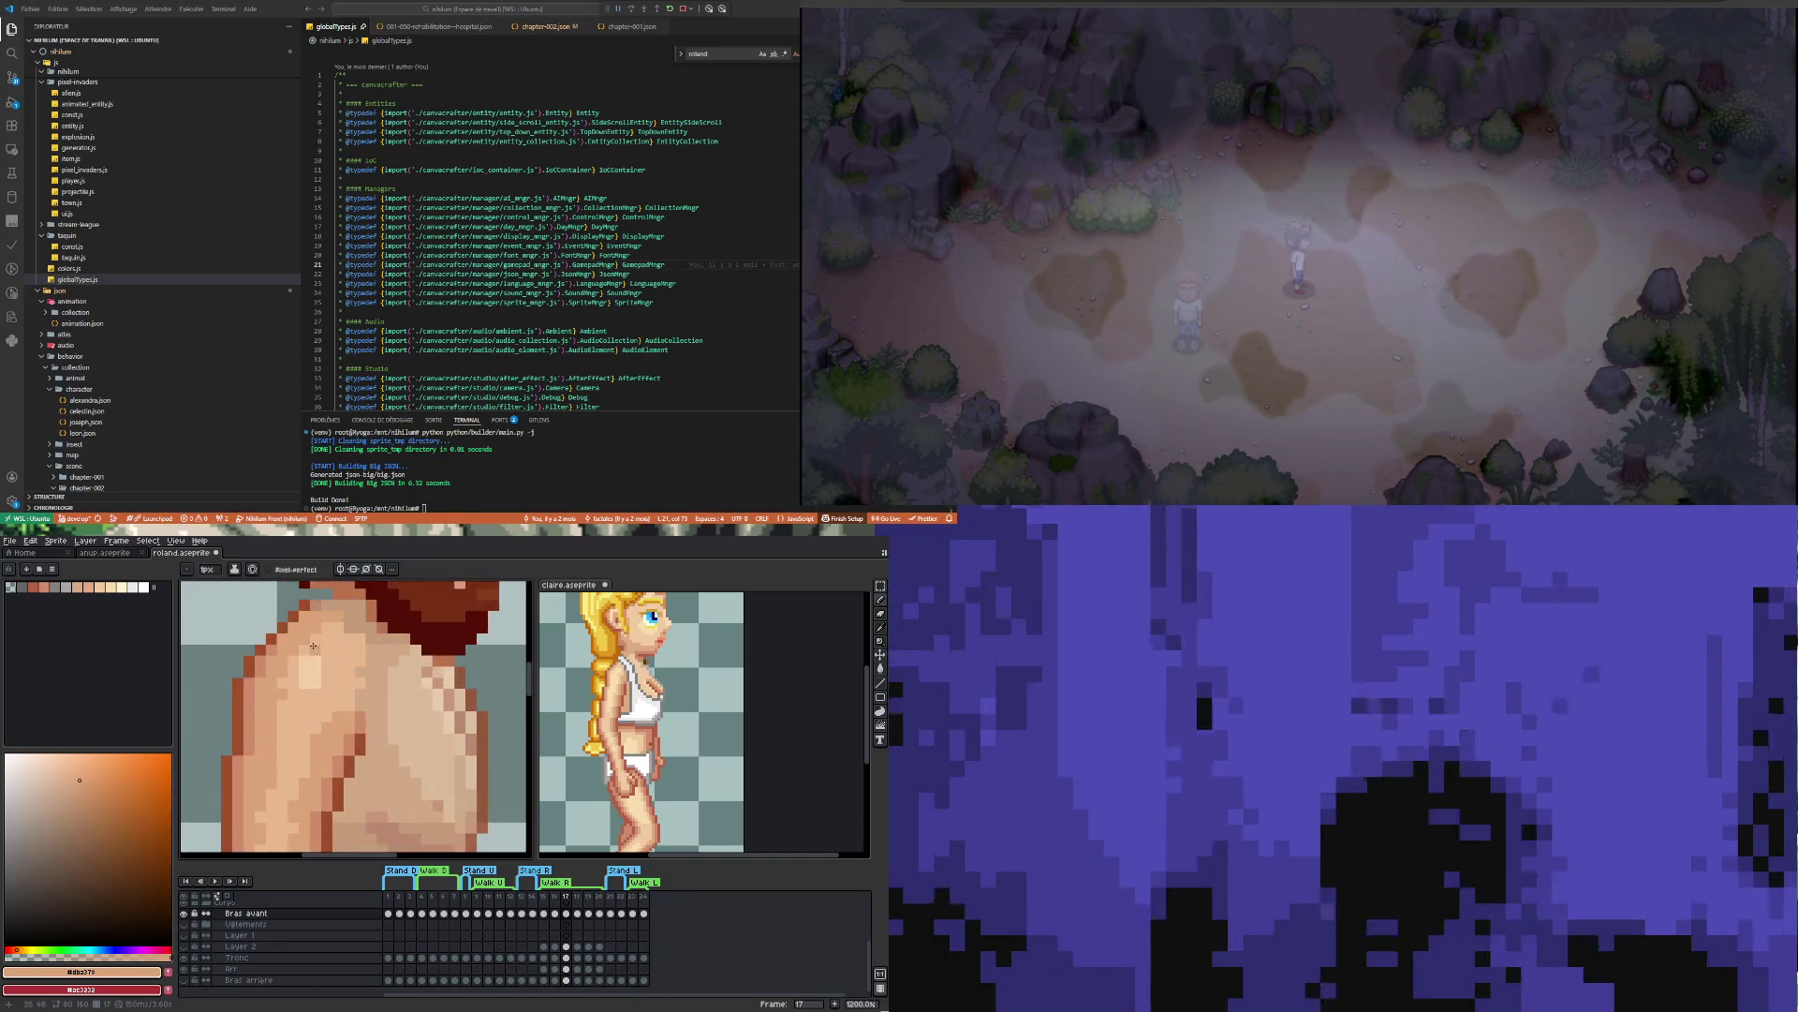
key("i")
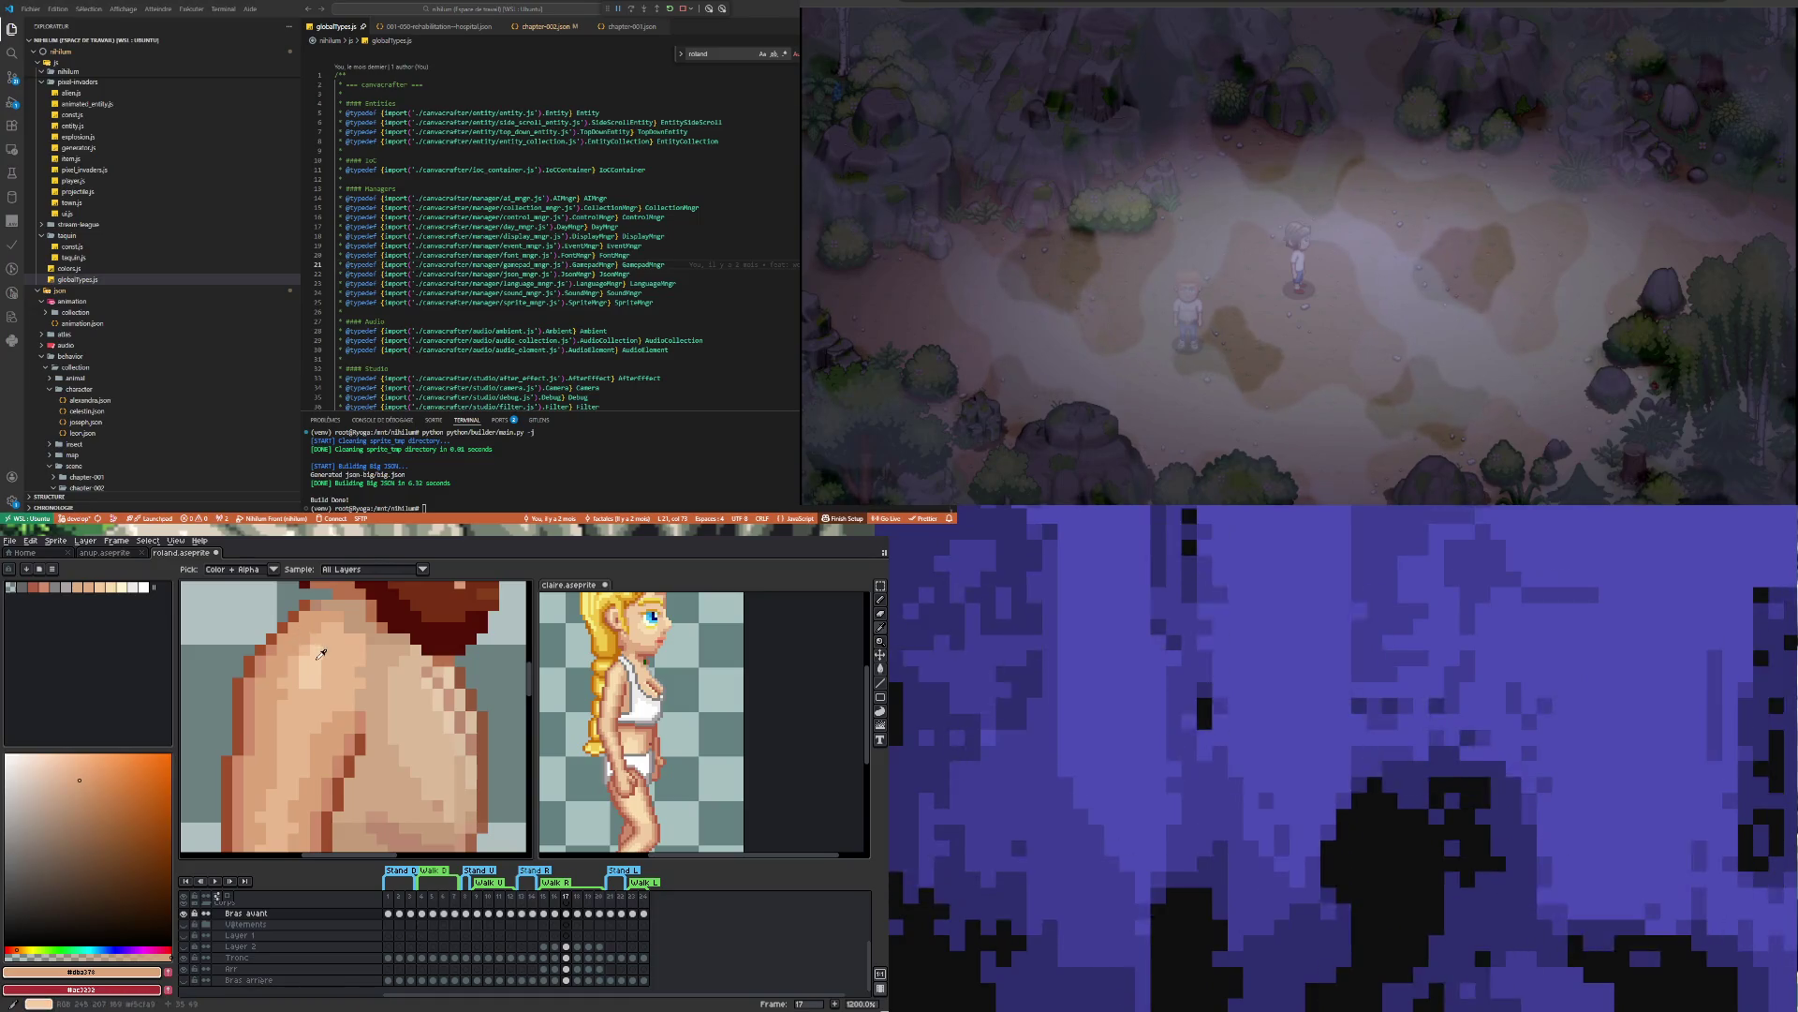
left_click(342, 644)
key("b")
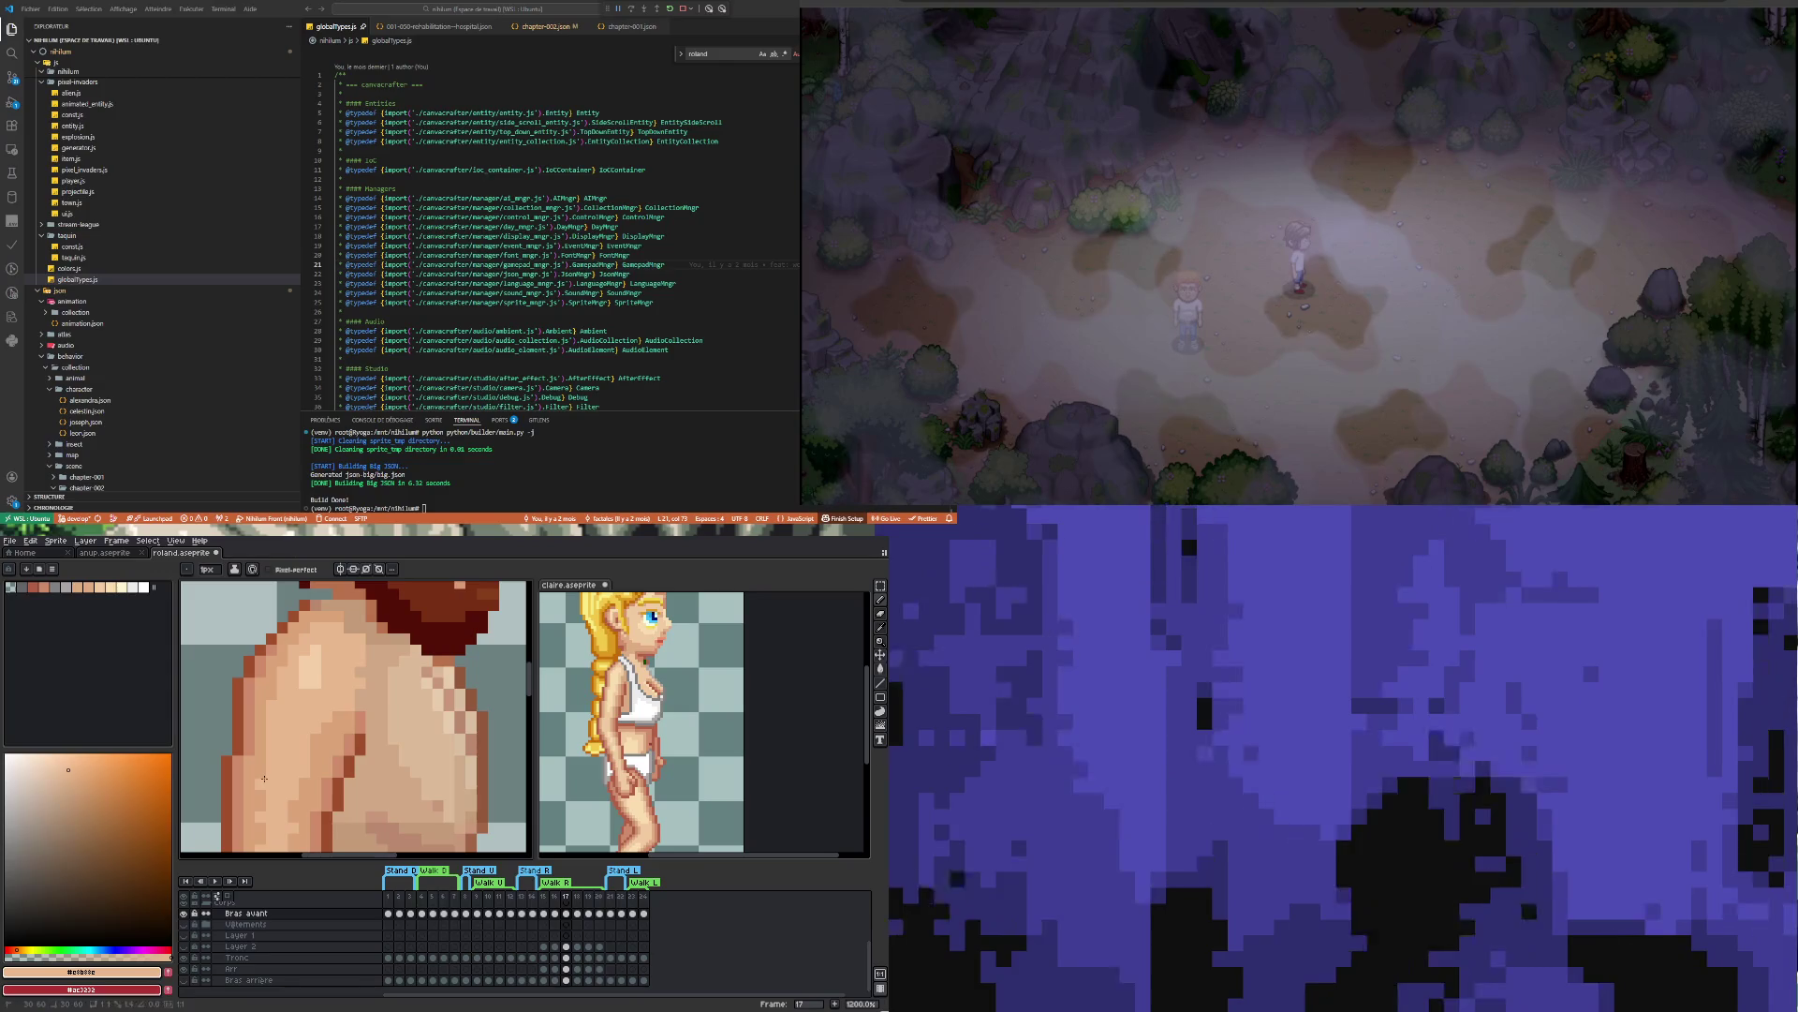
scroll(297, 776, "down", 3)
scroll(297, 777, "up", 3)
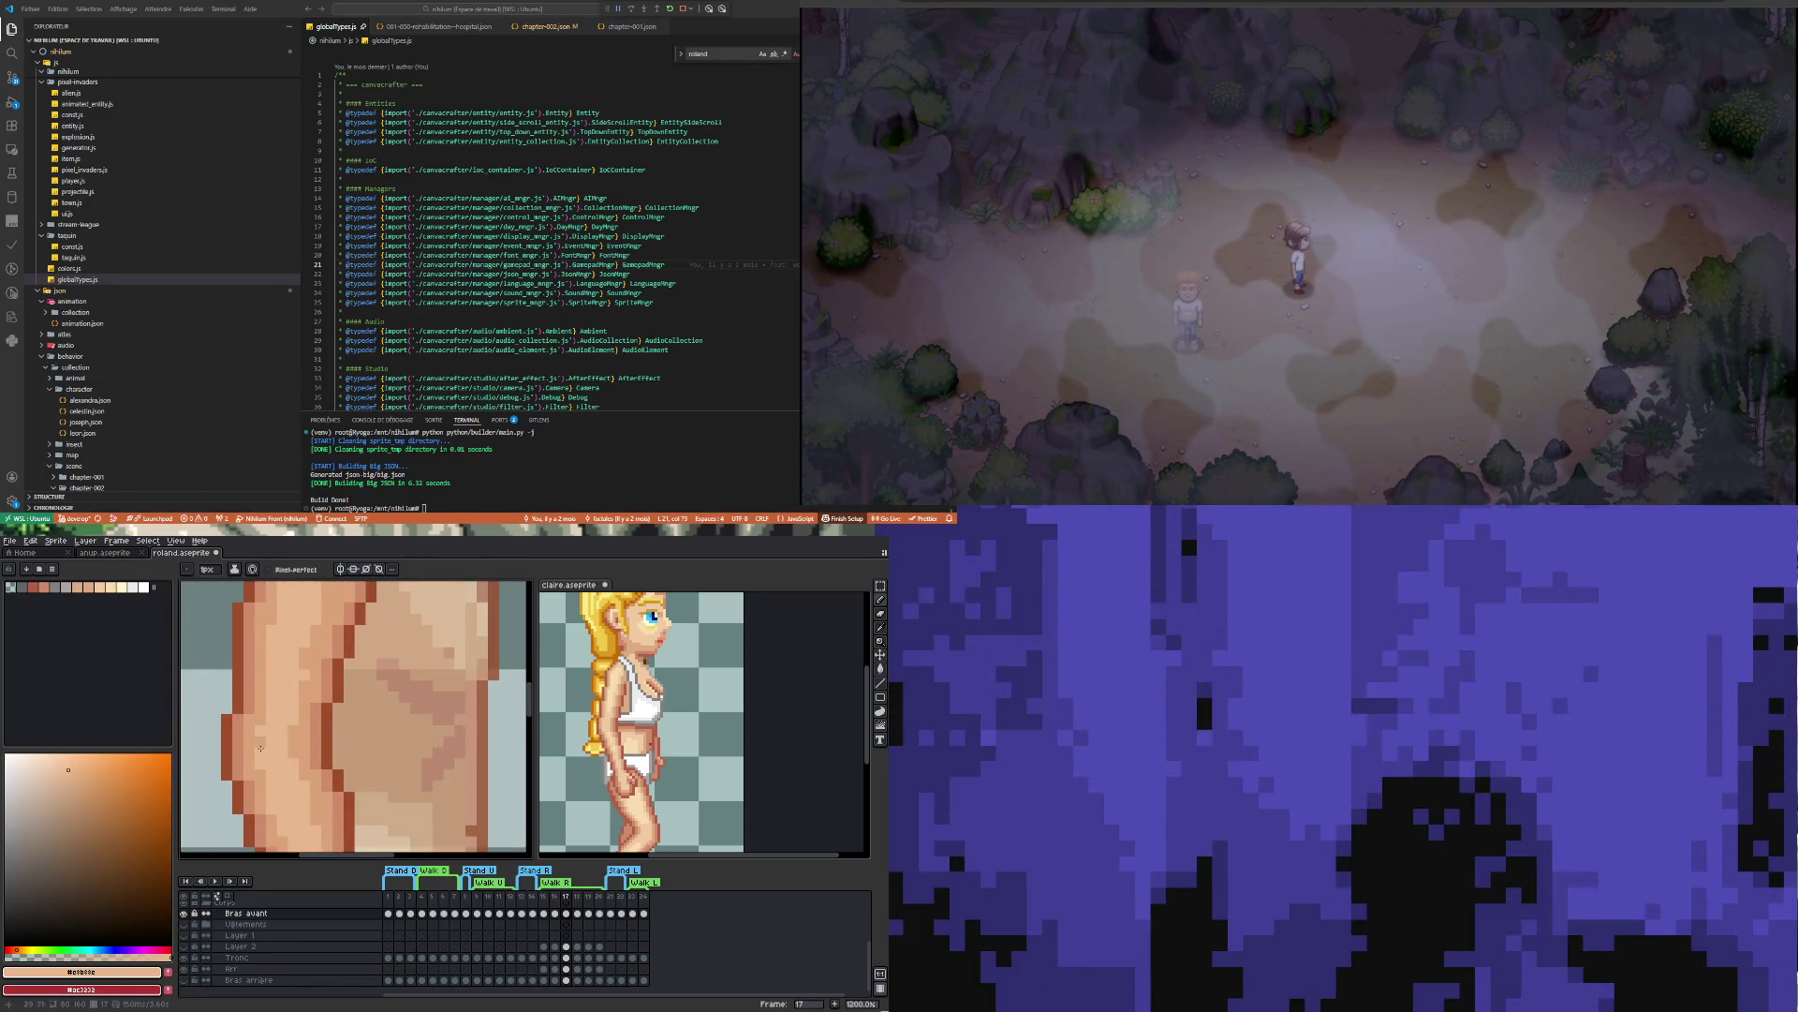
scroll(276, 684, "down", 5)
scroll(296, 705, "up", 3)
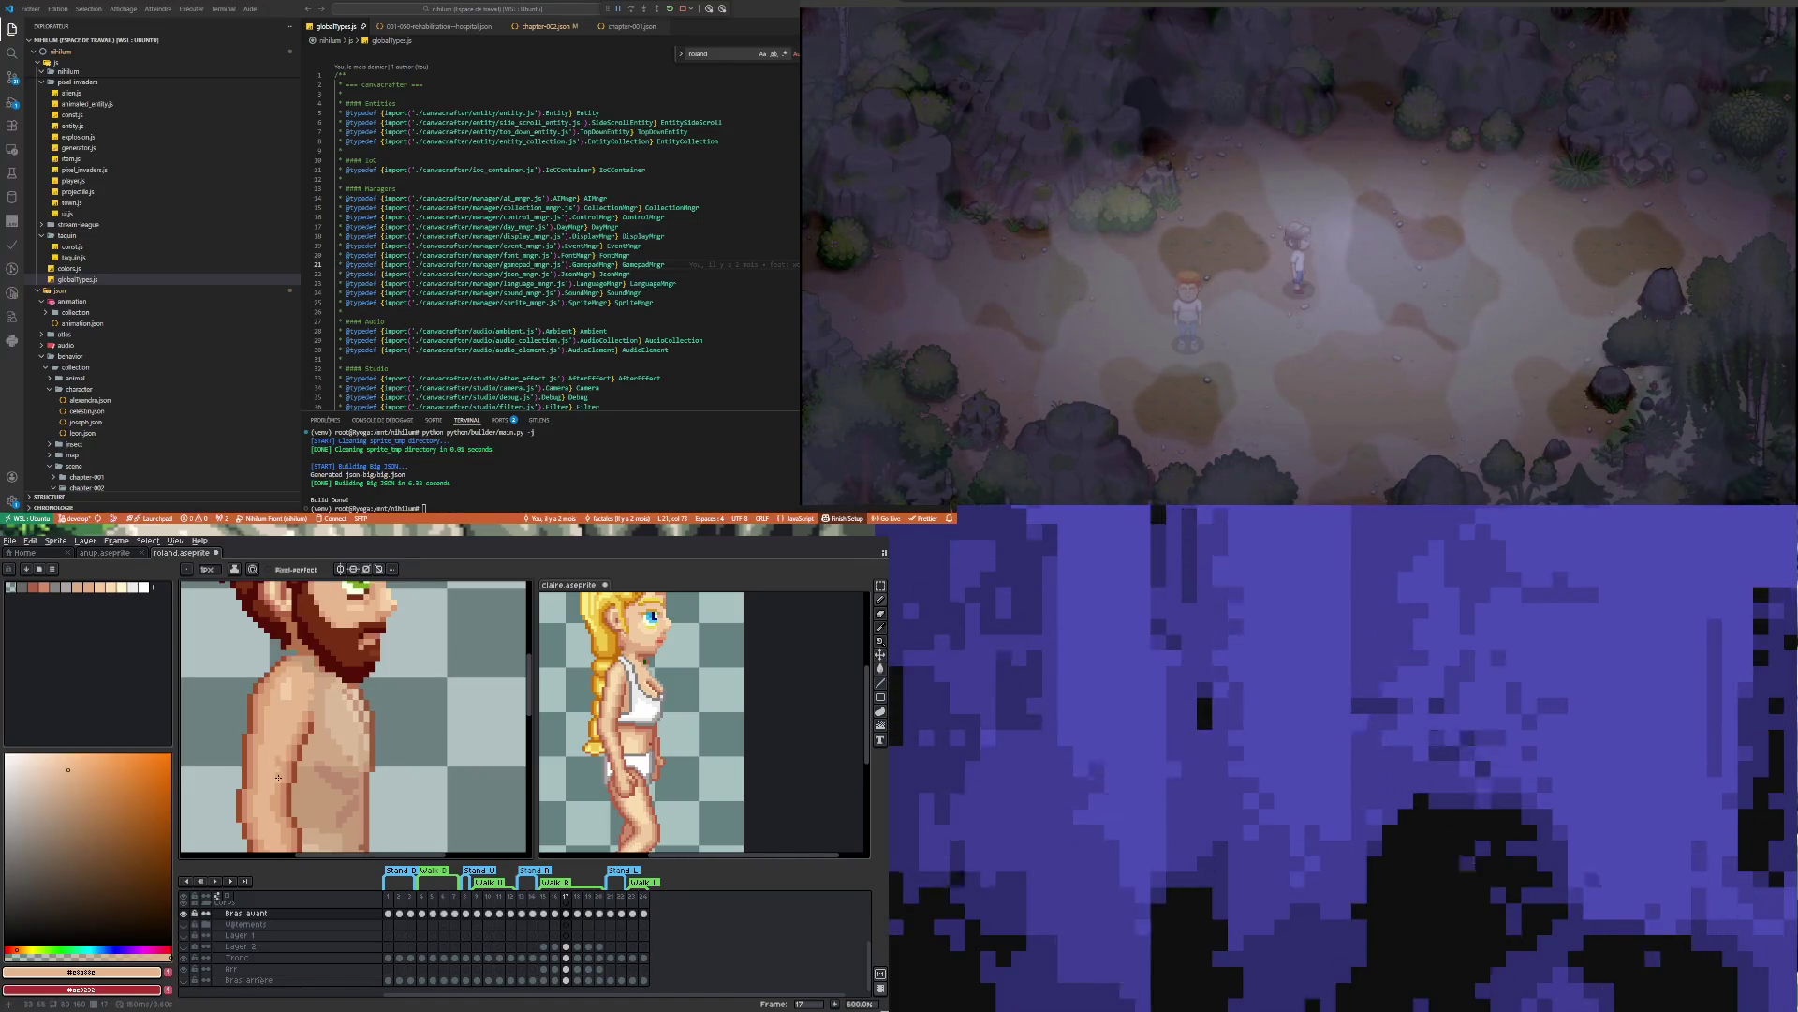
scroll(277, 750, "down", 3)
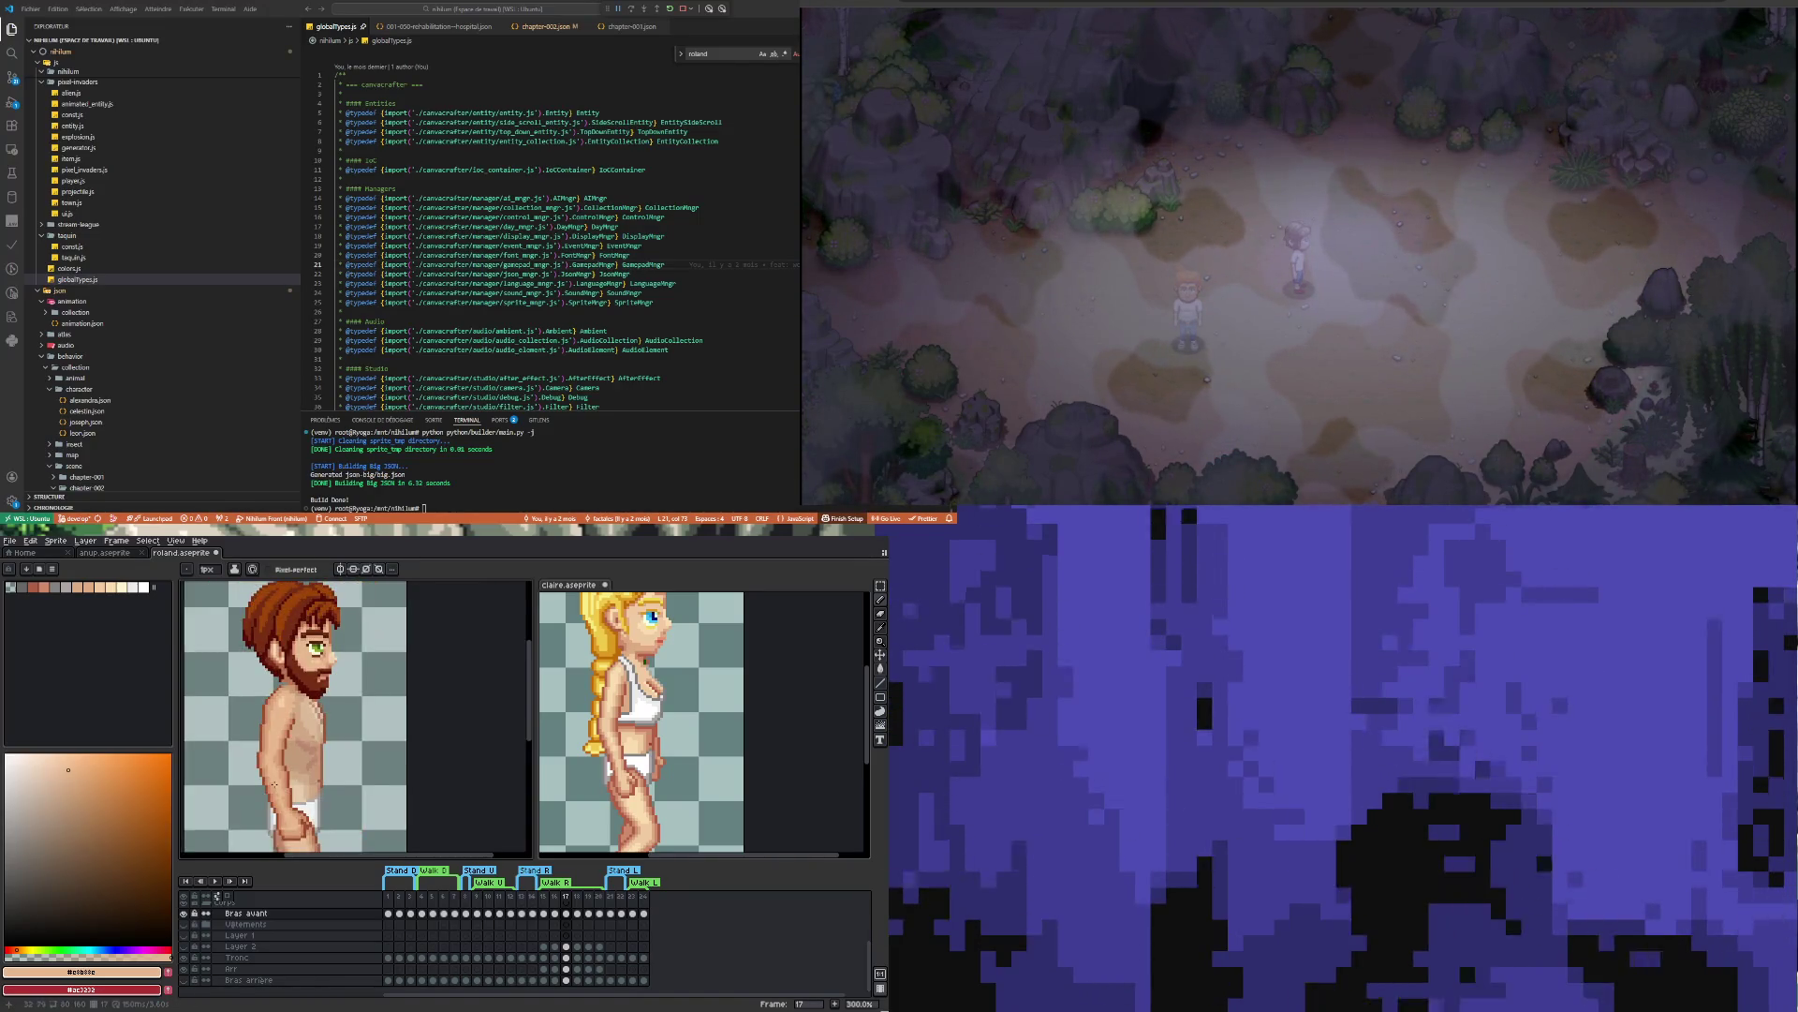
scroll(264, 750, "up", 4)
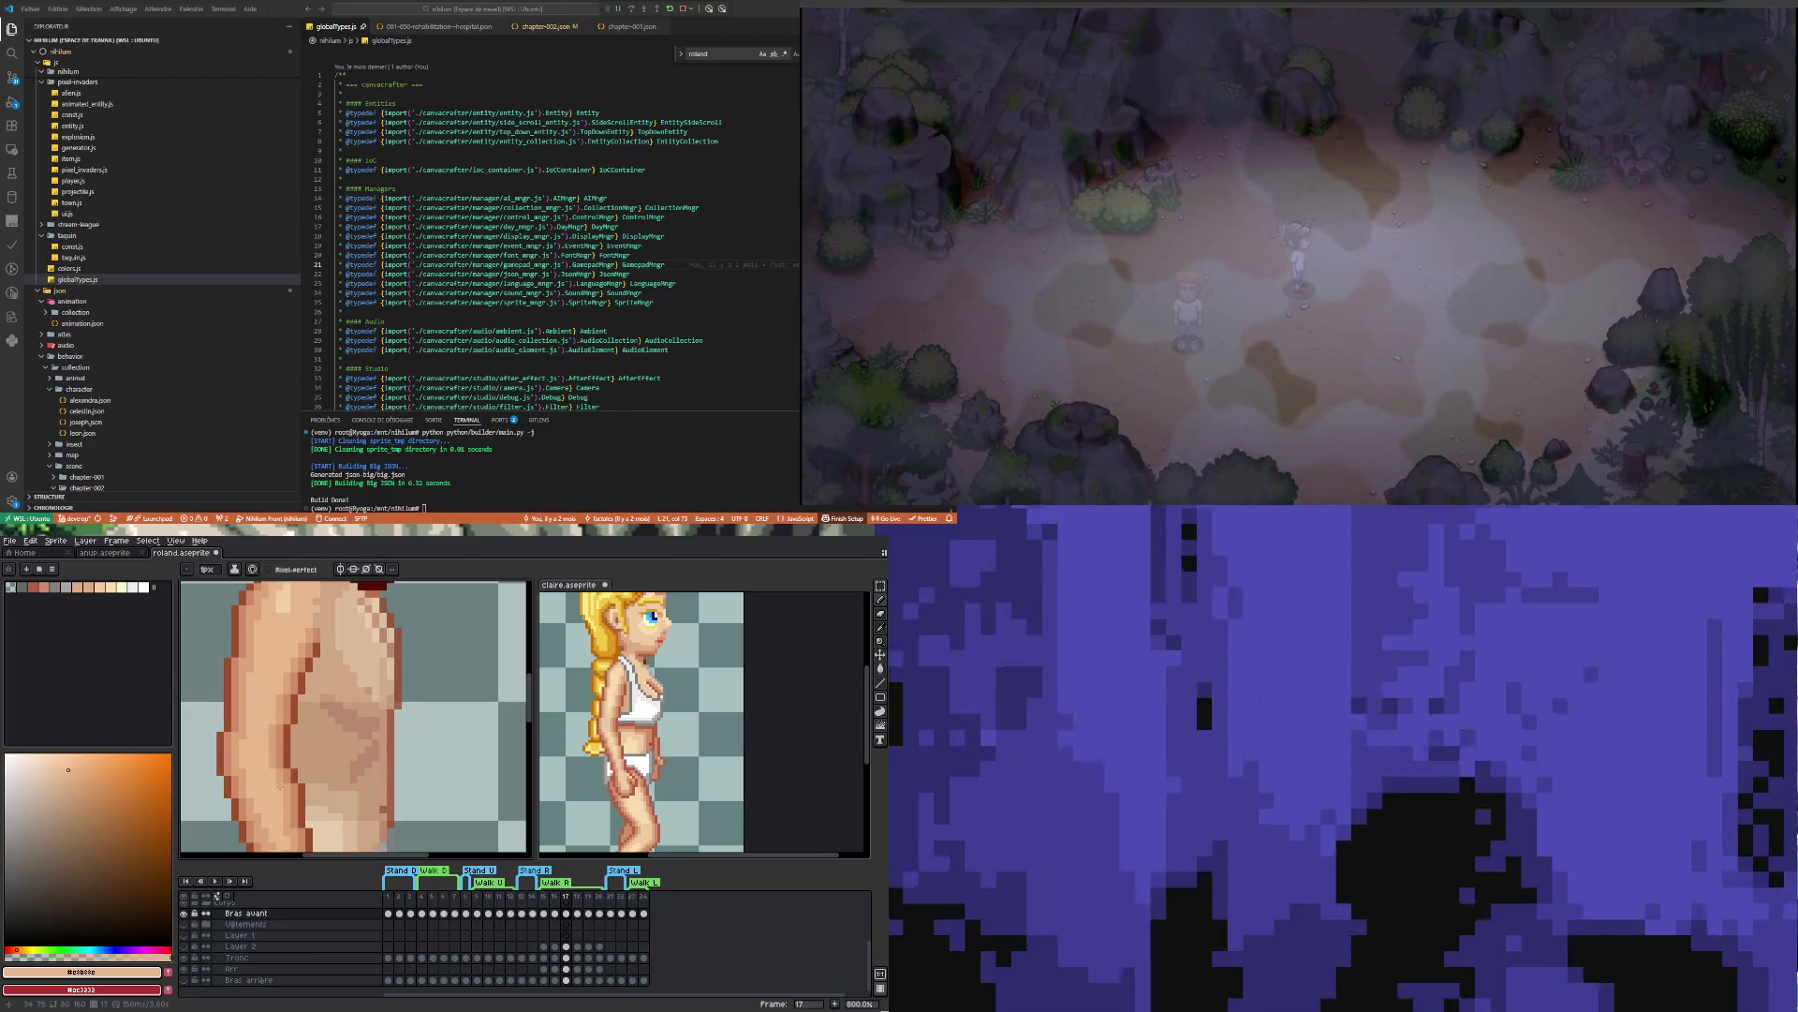
Continue repainting the chest and shoulder shading in #e8b88e
scroll(280, 788, "down", 4)
scroll(282, 719, "up", 4)
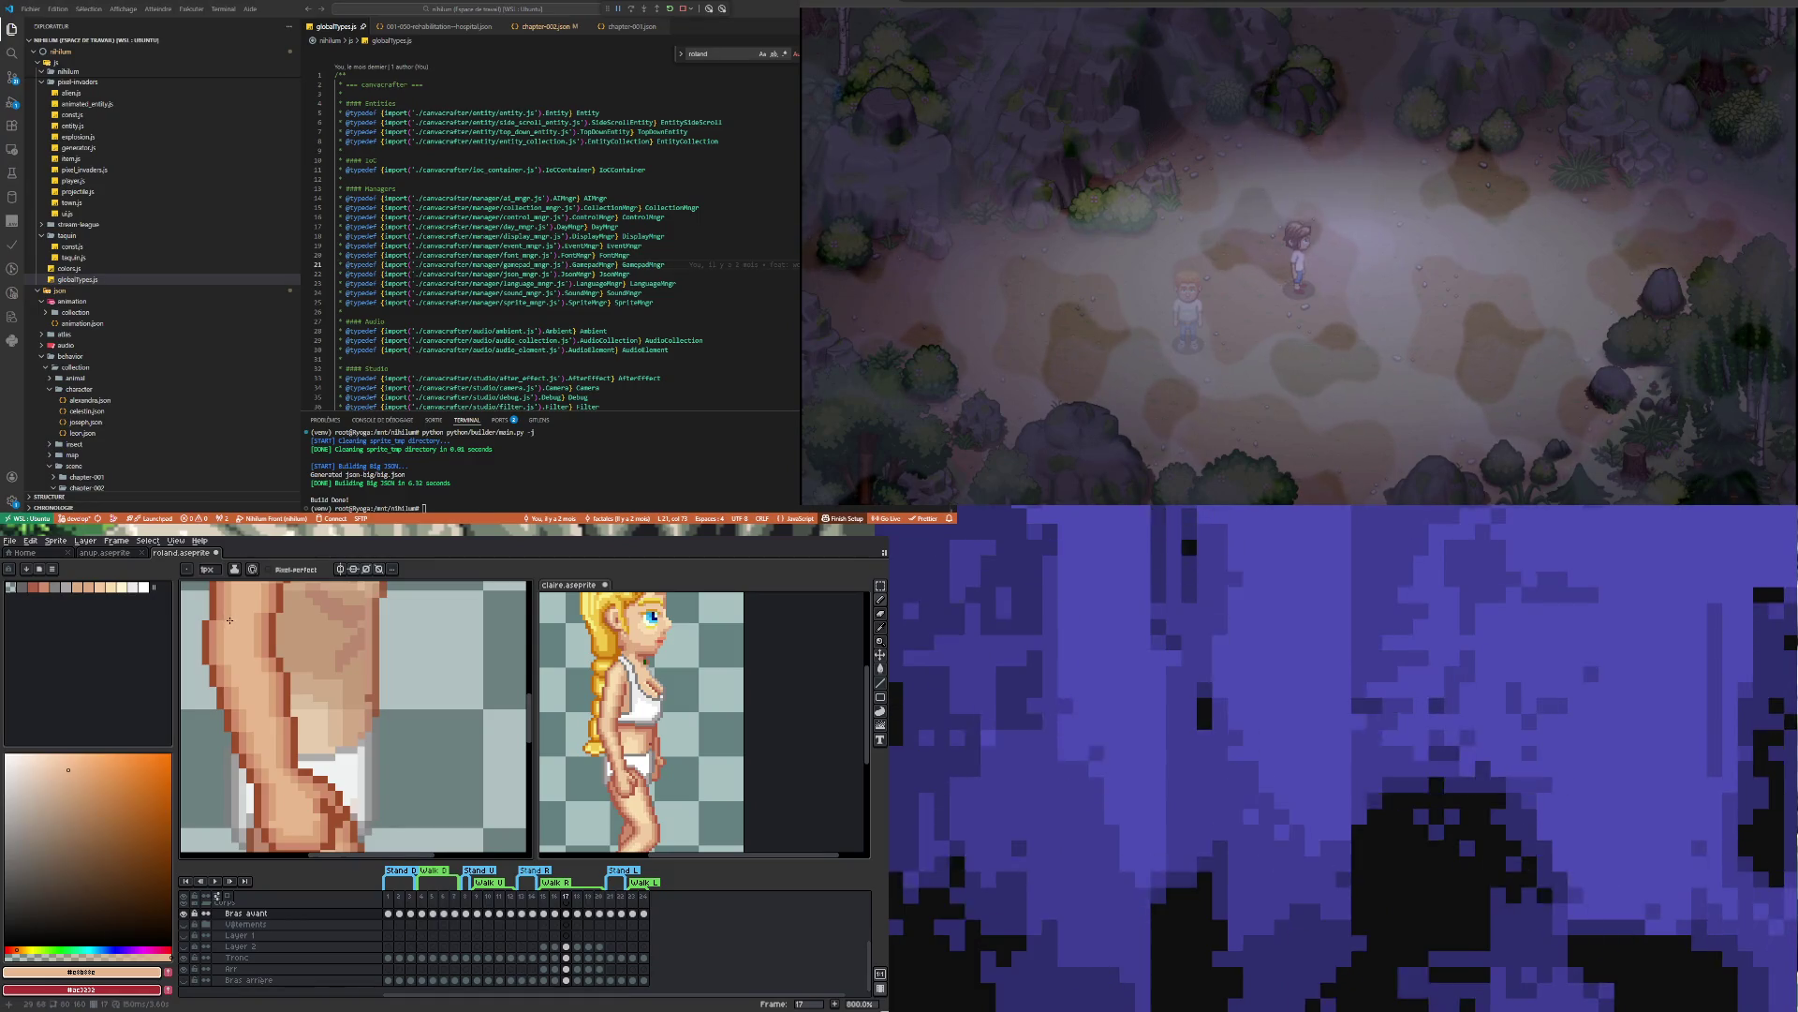
scroll(258, 679, "down", 1)
scroll(257, 651, "up", 3)
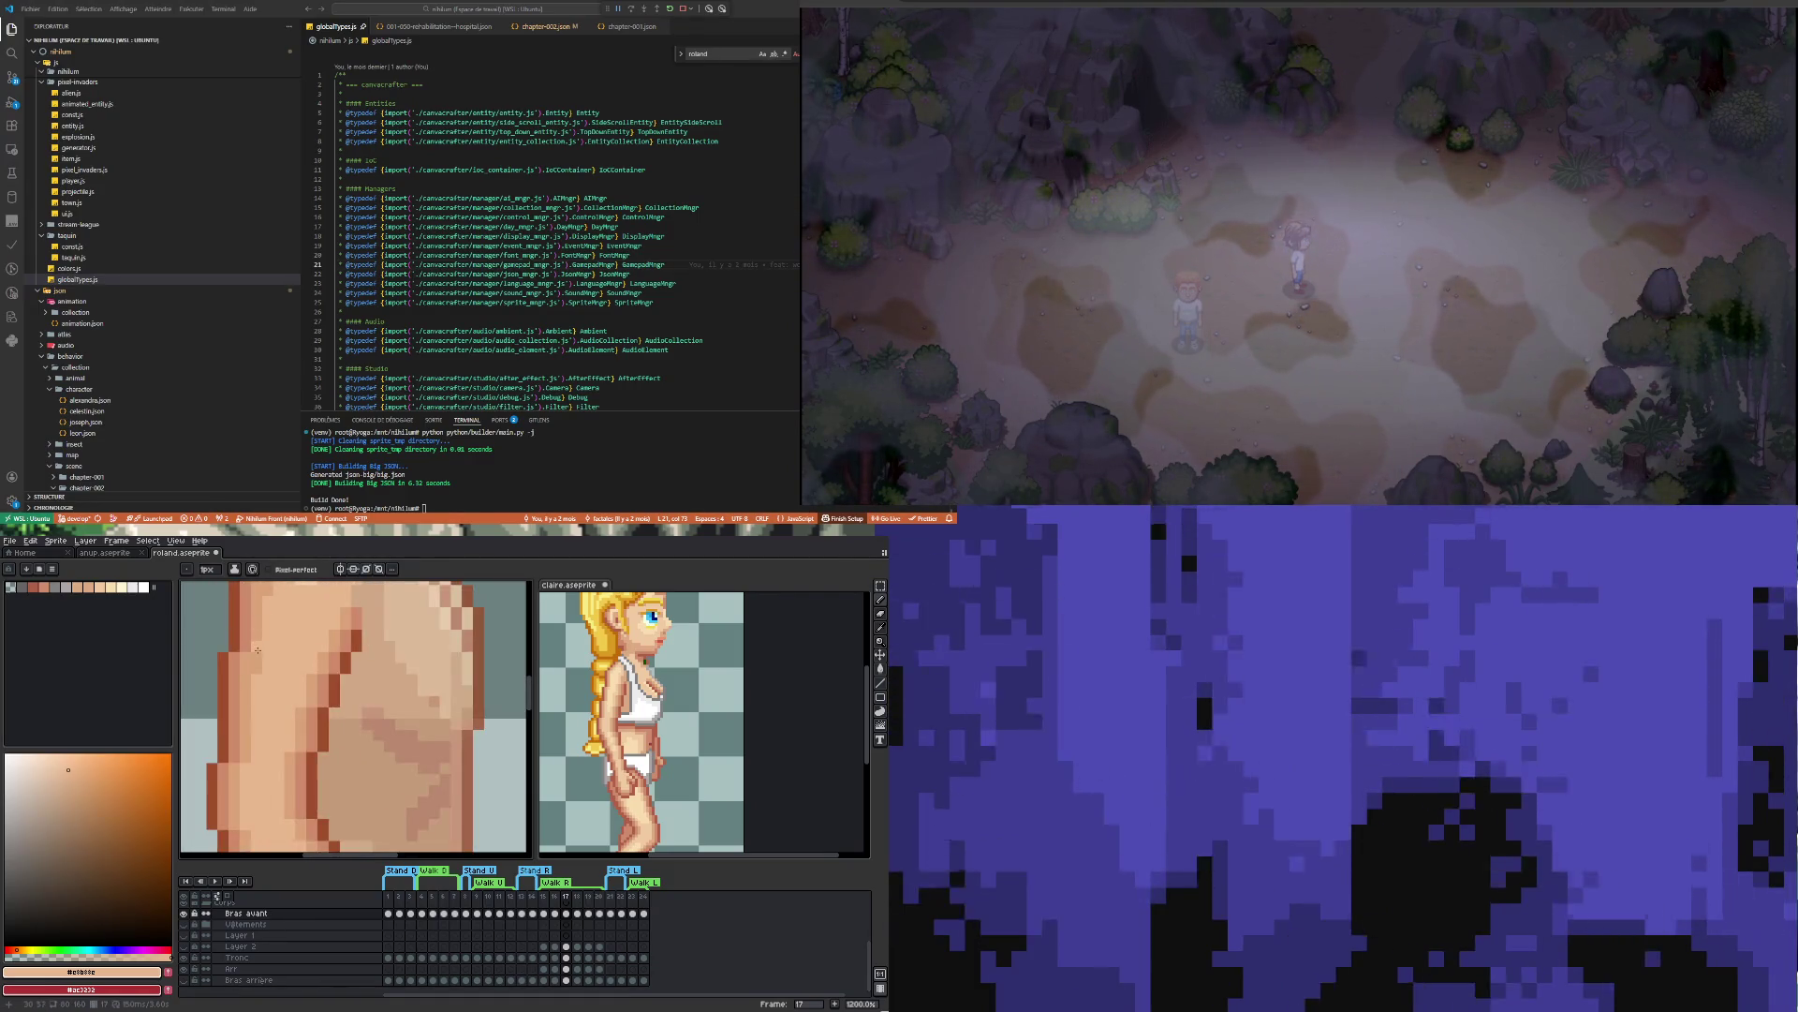
scroll(257, 658, "down", 4)
scroll(260, 702, "up", 6)
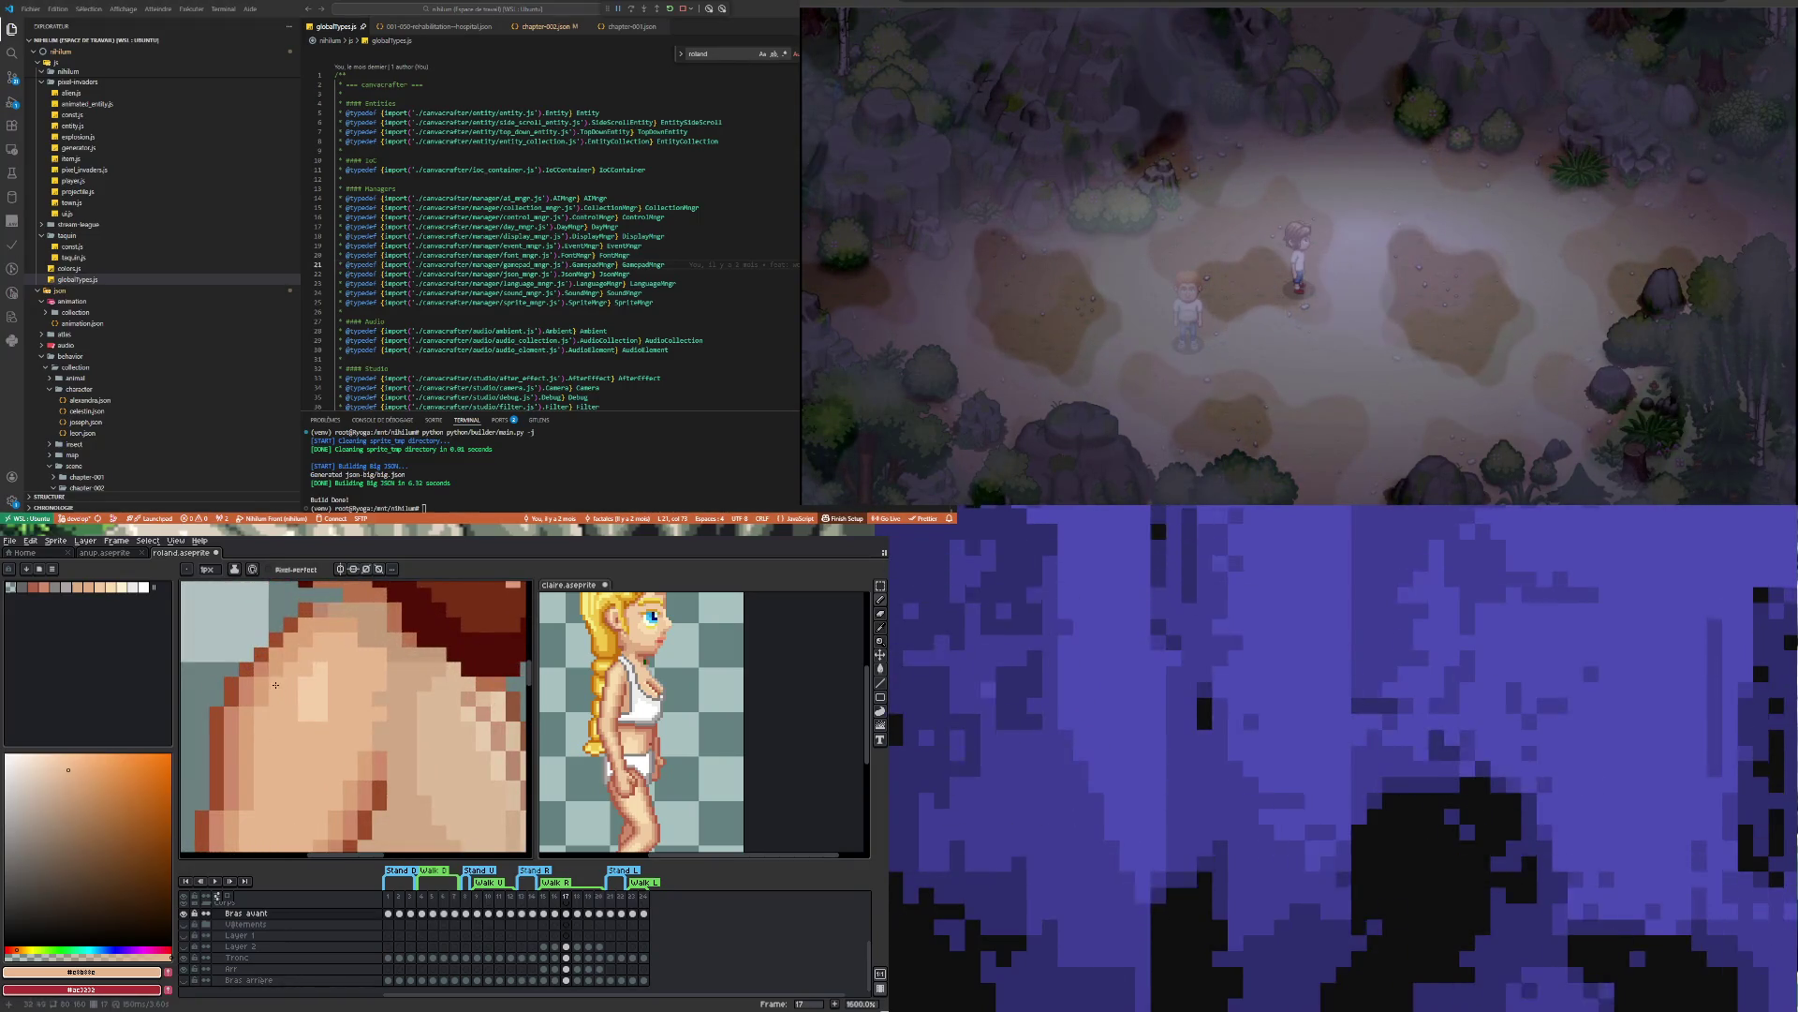
scroll(319, 686, "down", 4)
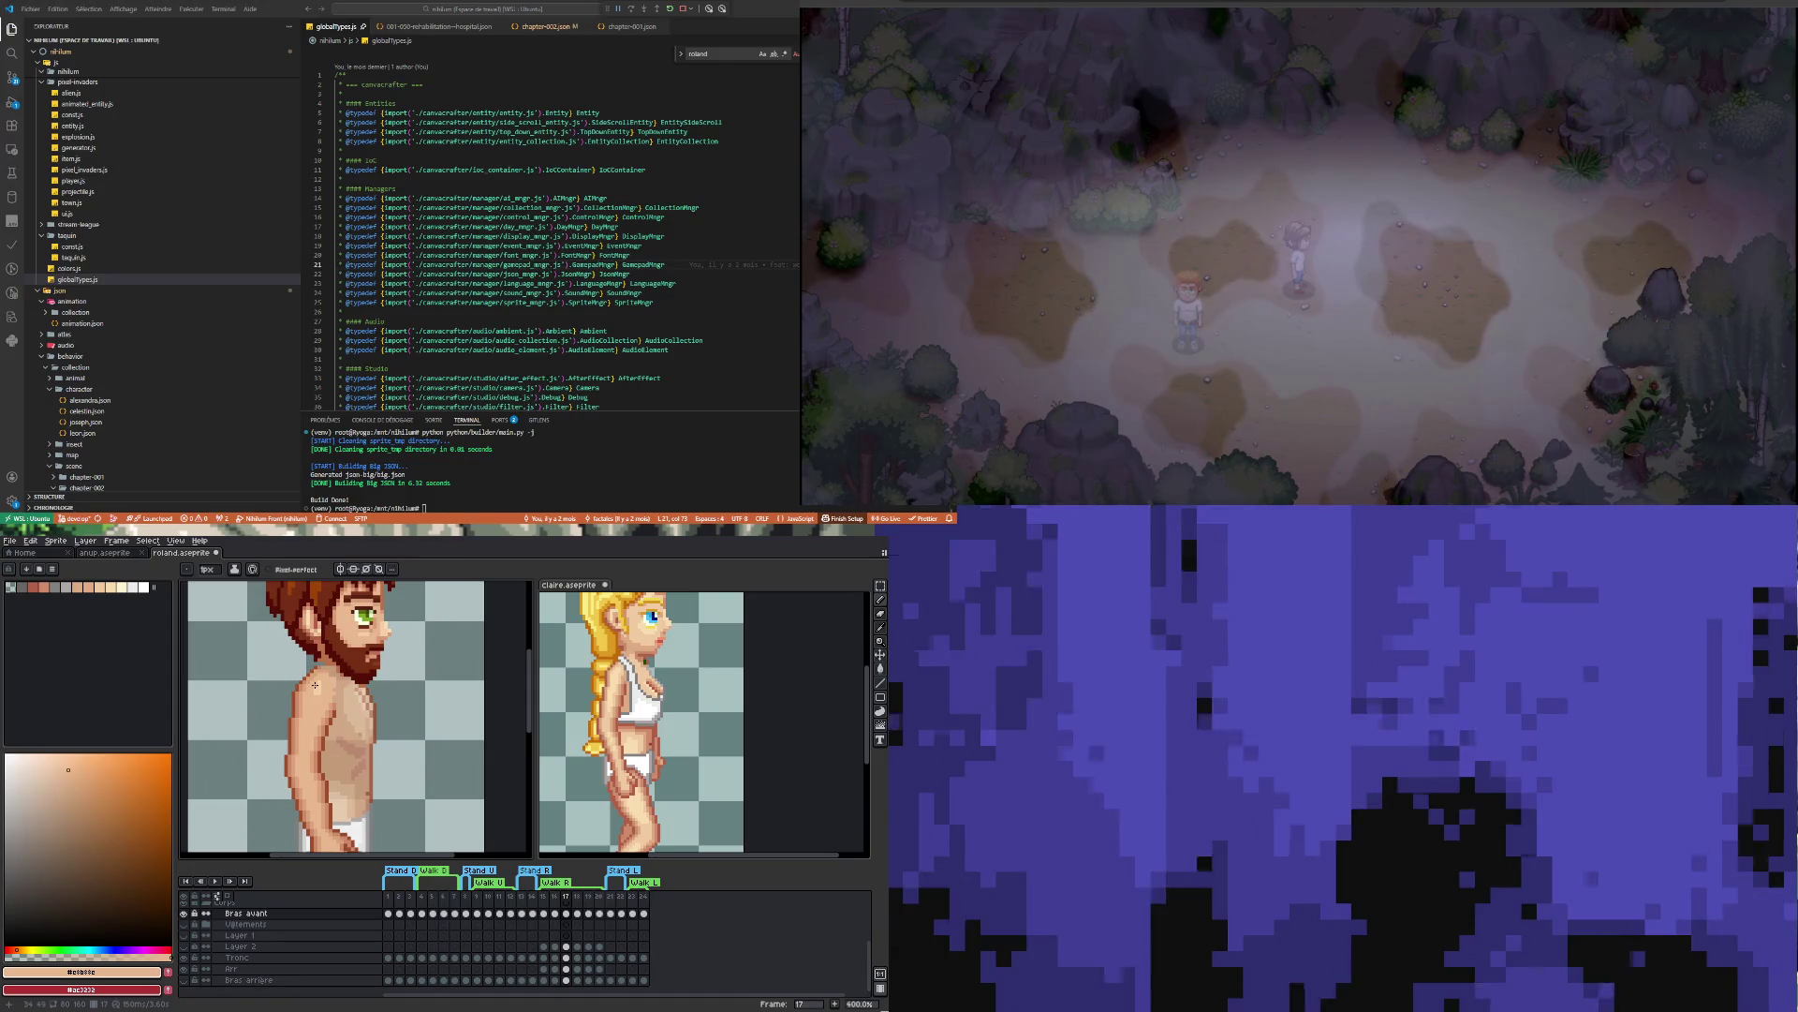
scroll(311, 740, "down", 2)
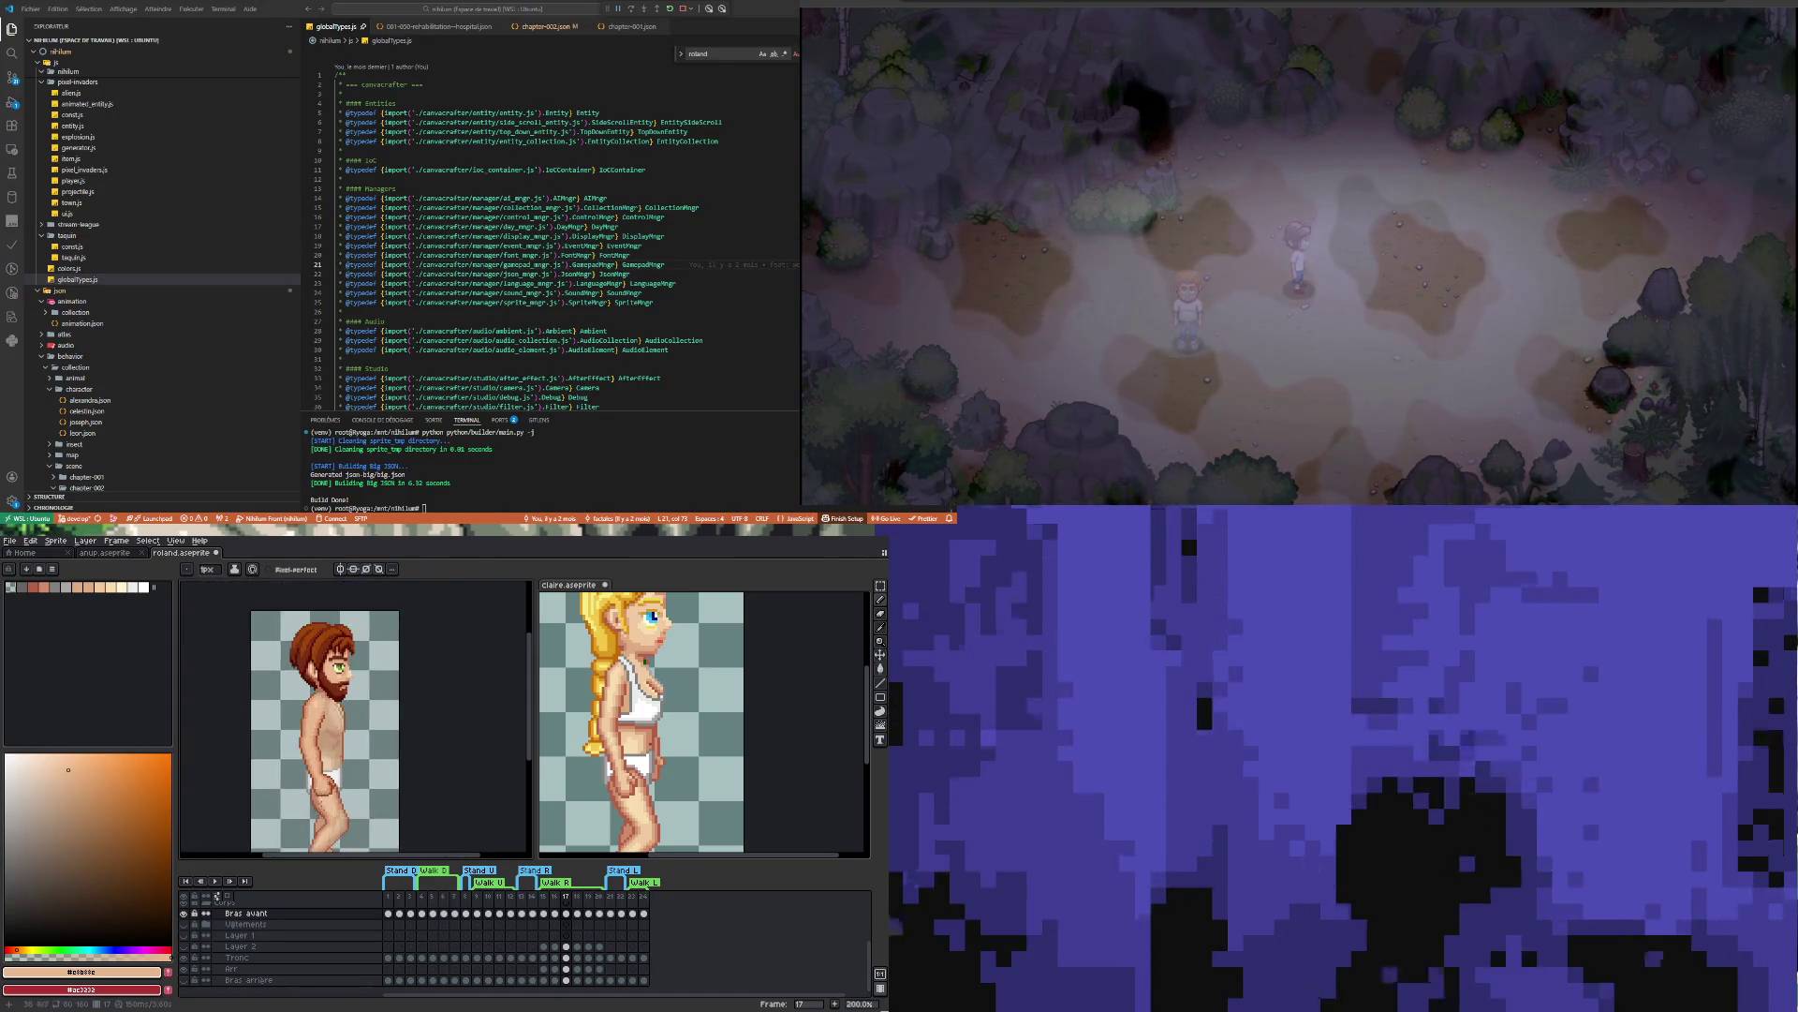
scroll(314, 758, "up", 6)
Sample the torso's mid tone, compare with frame 16, then sample the chest's light tone on frame 17
key("i")
left_click(305, 741)
key("b")
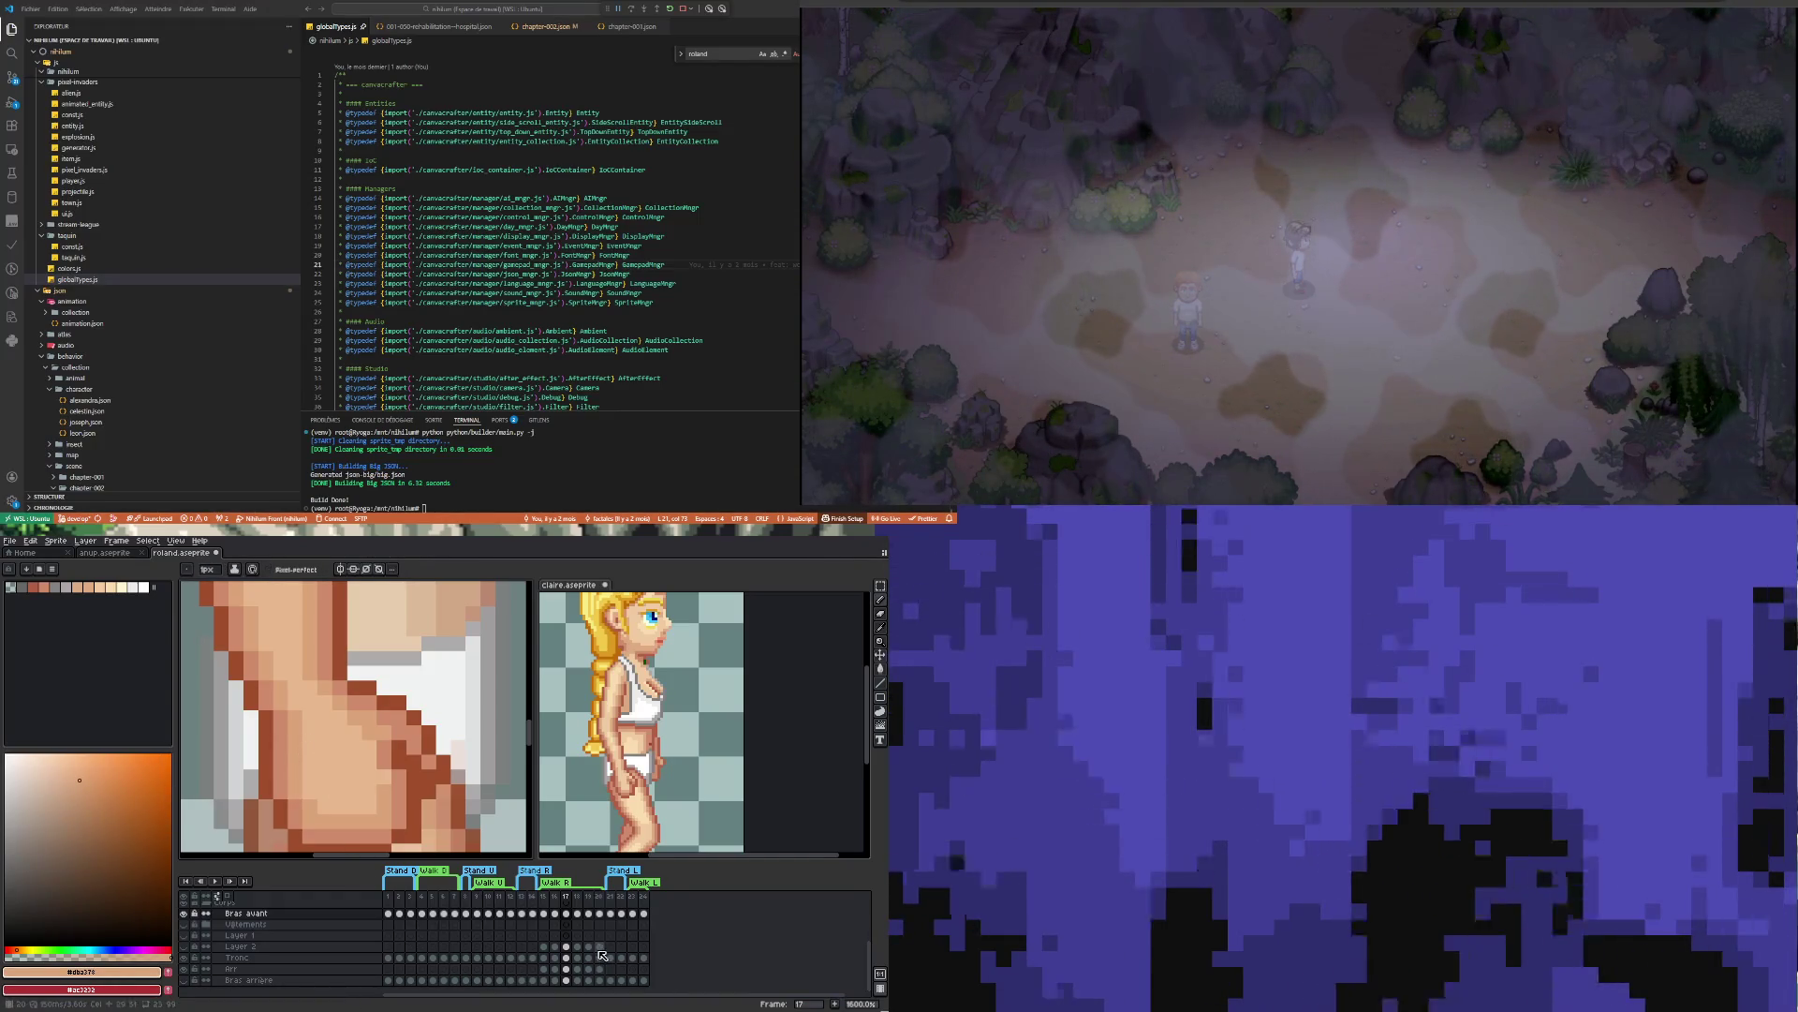
left_click(554, 913)
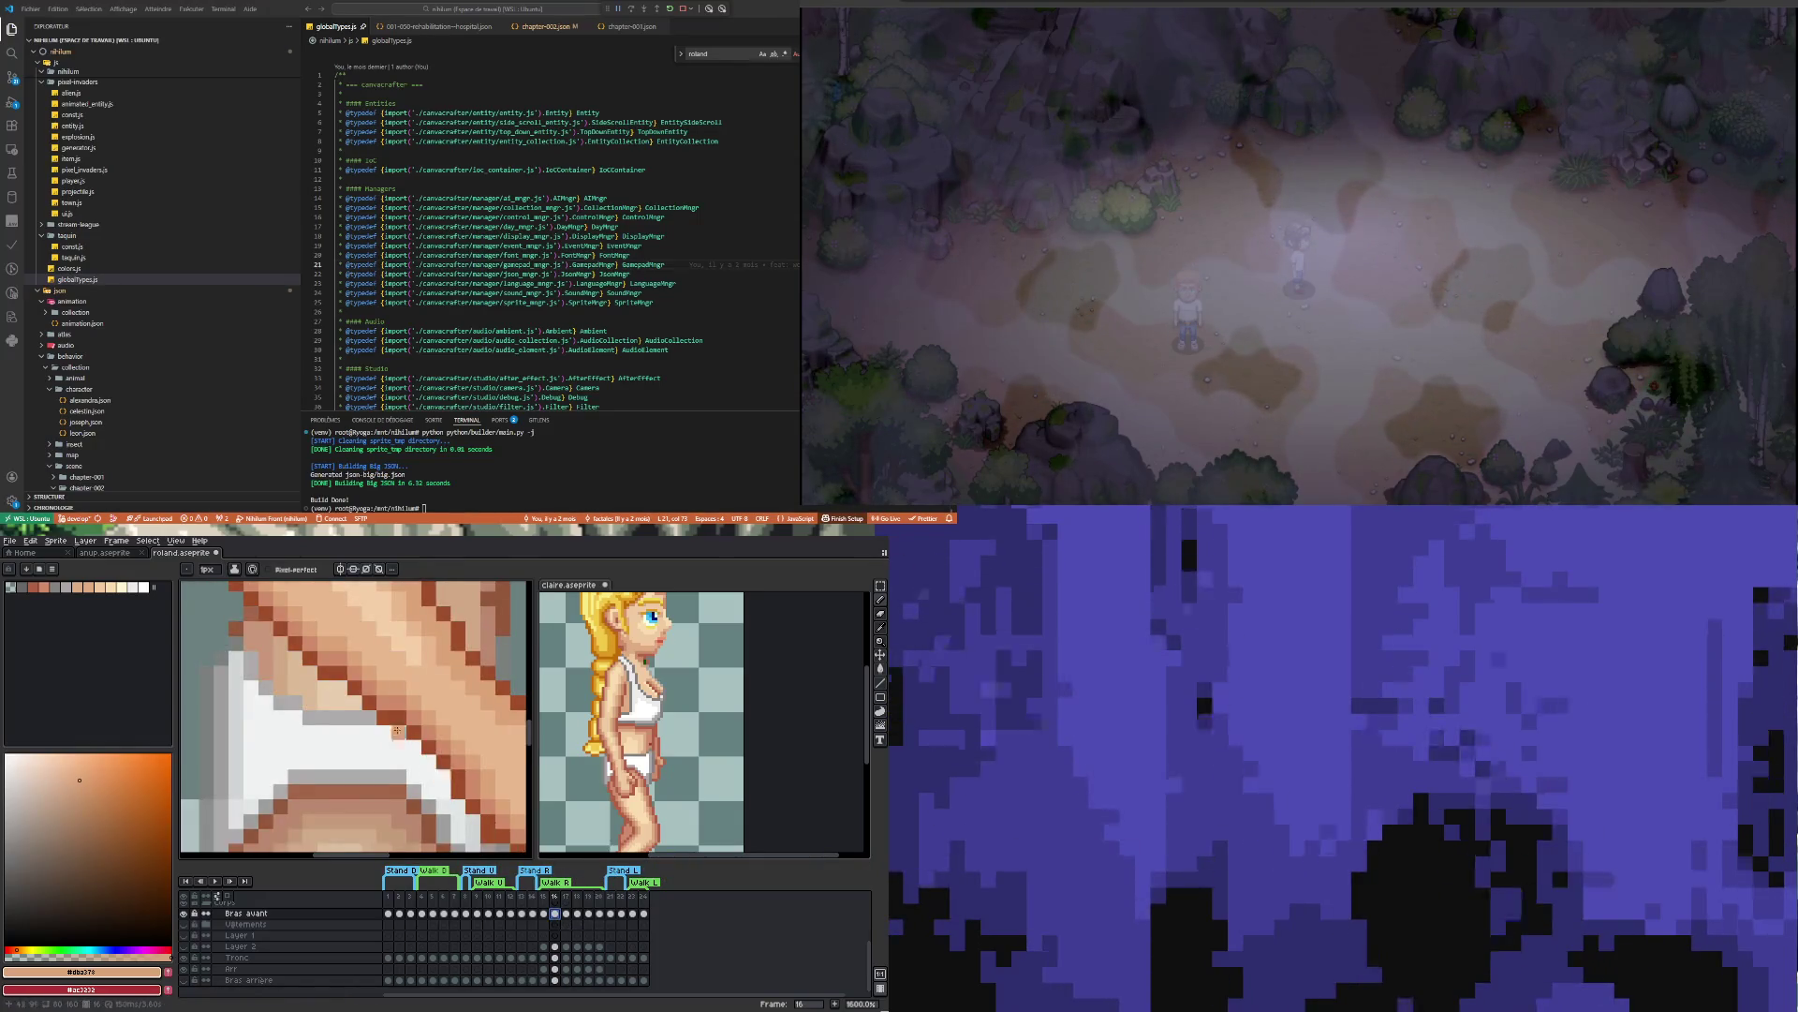
scroll(397, 731, "down", 3)
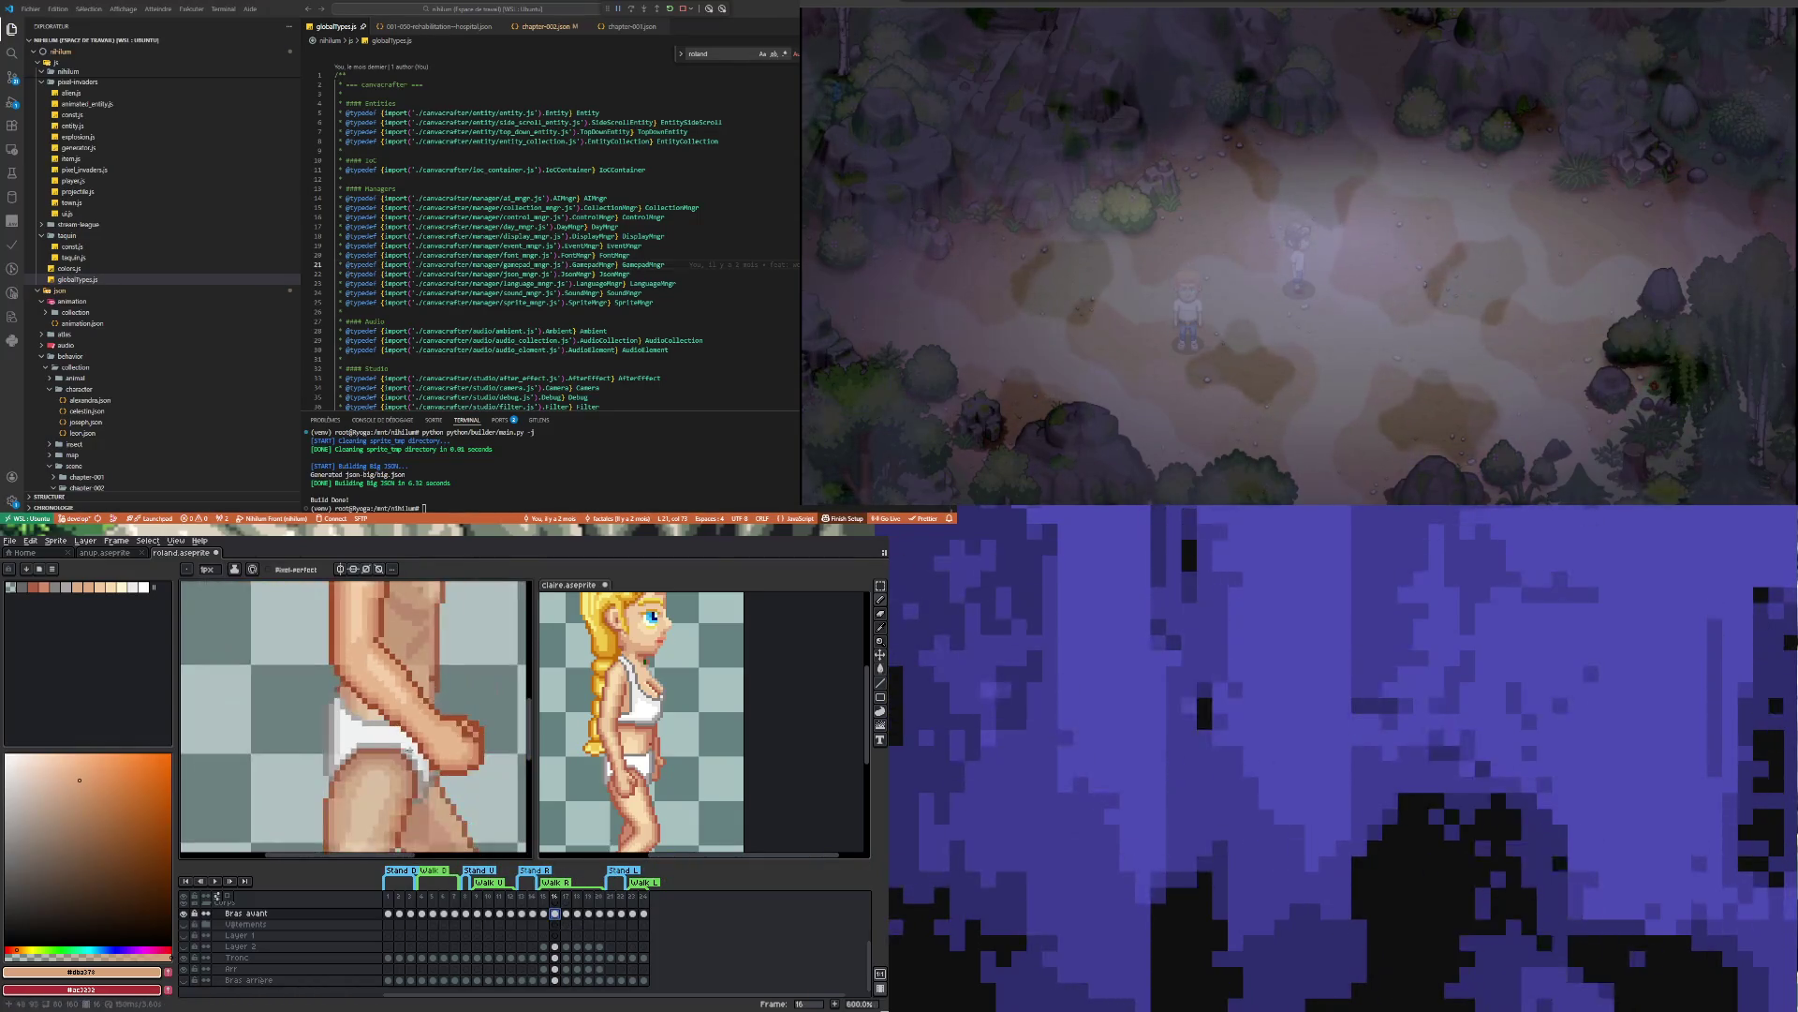
left_click(566, 914)
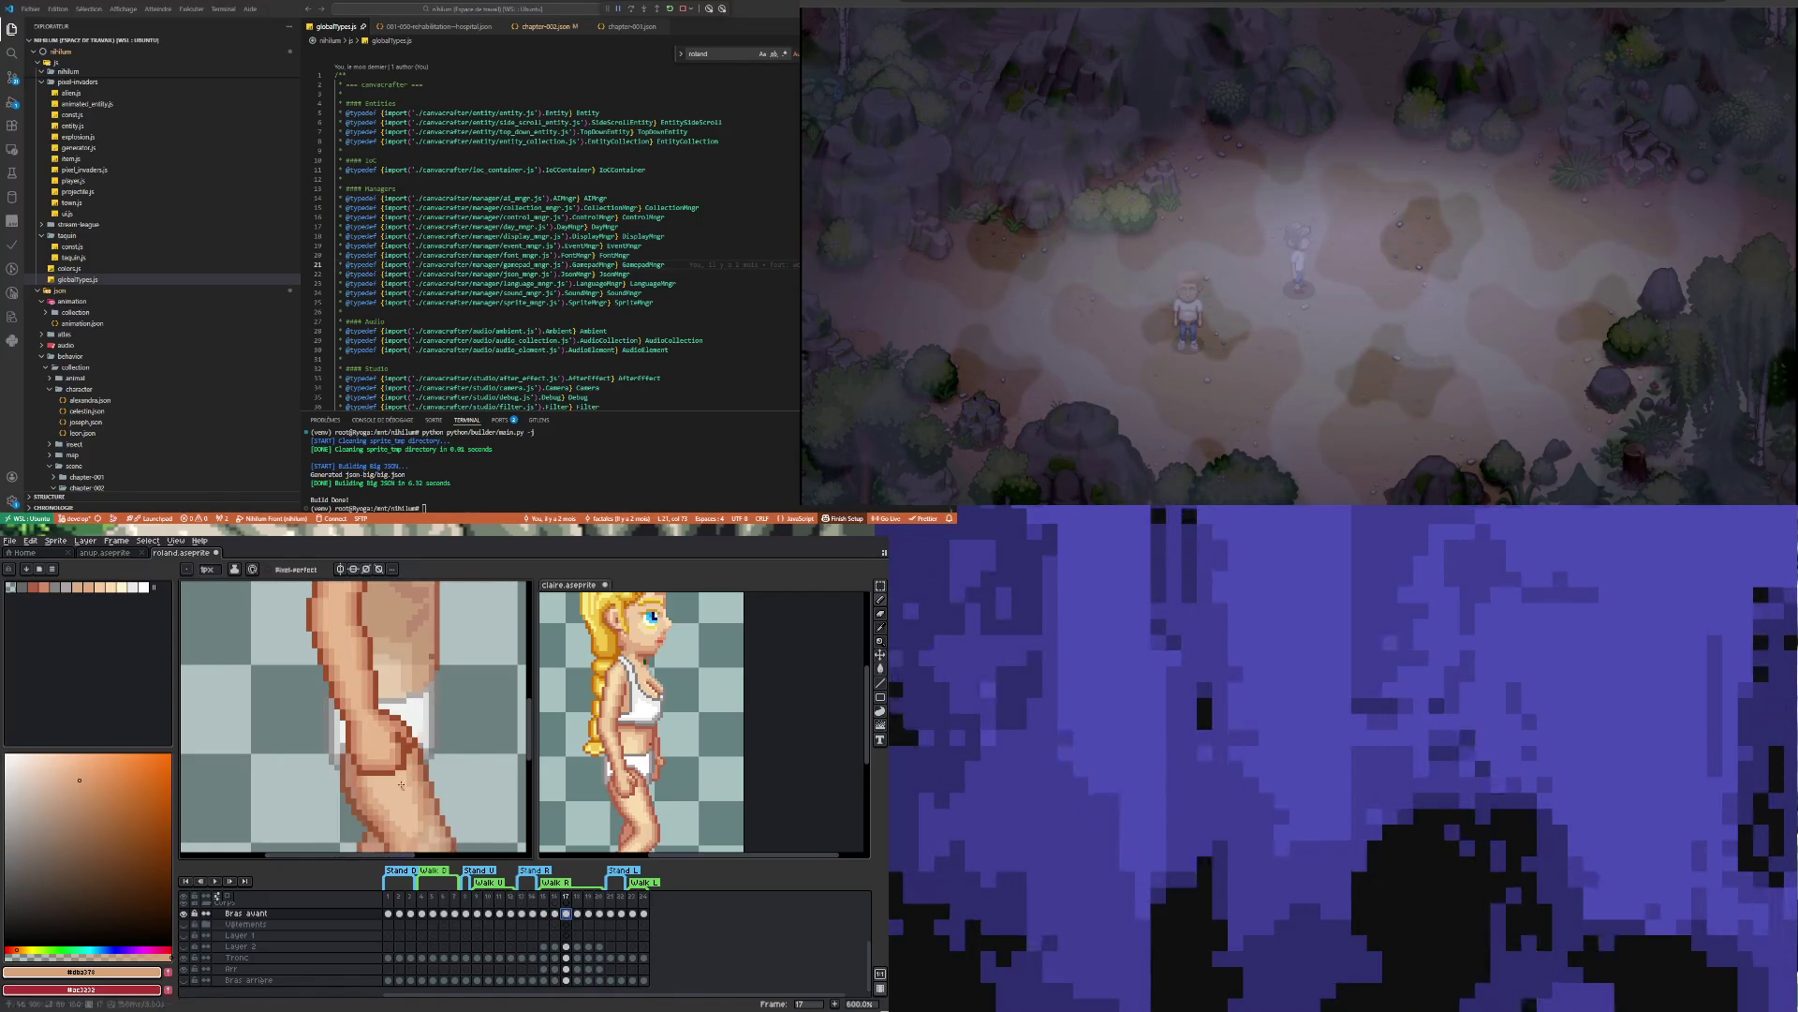
scroll(355, 712, "down", 4)
scroll(340, 695, "up", 4)
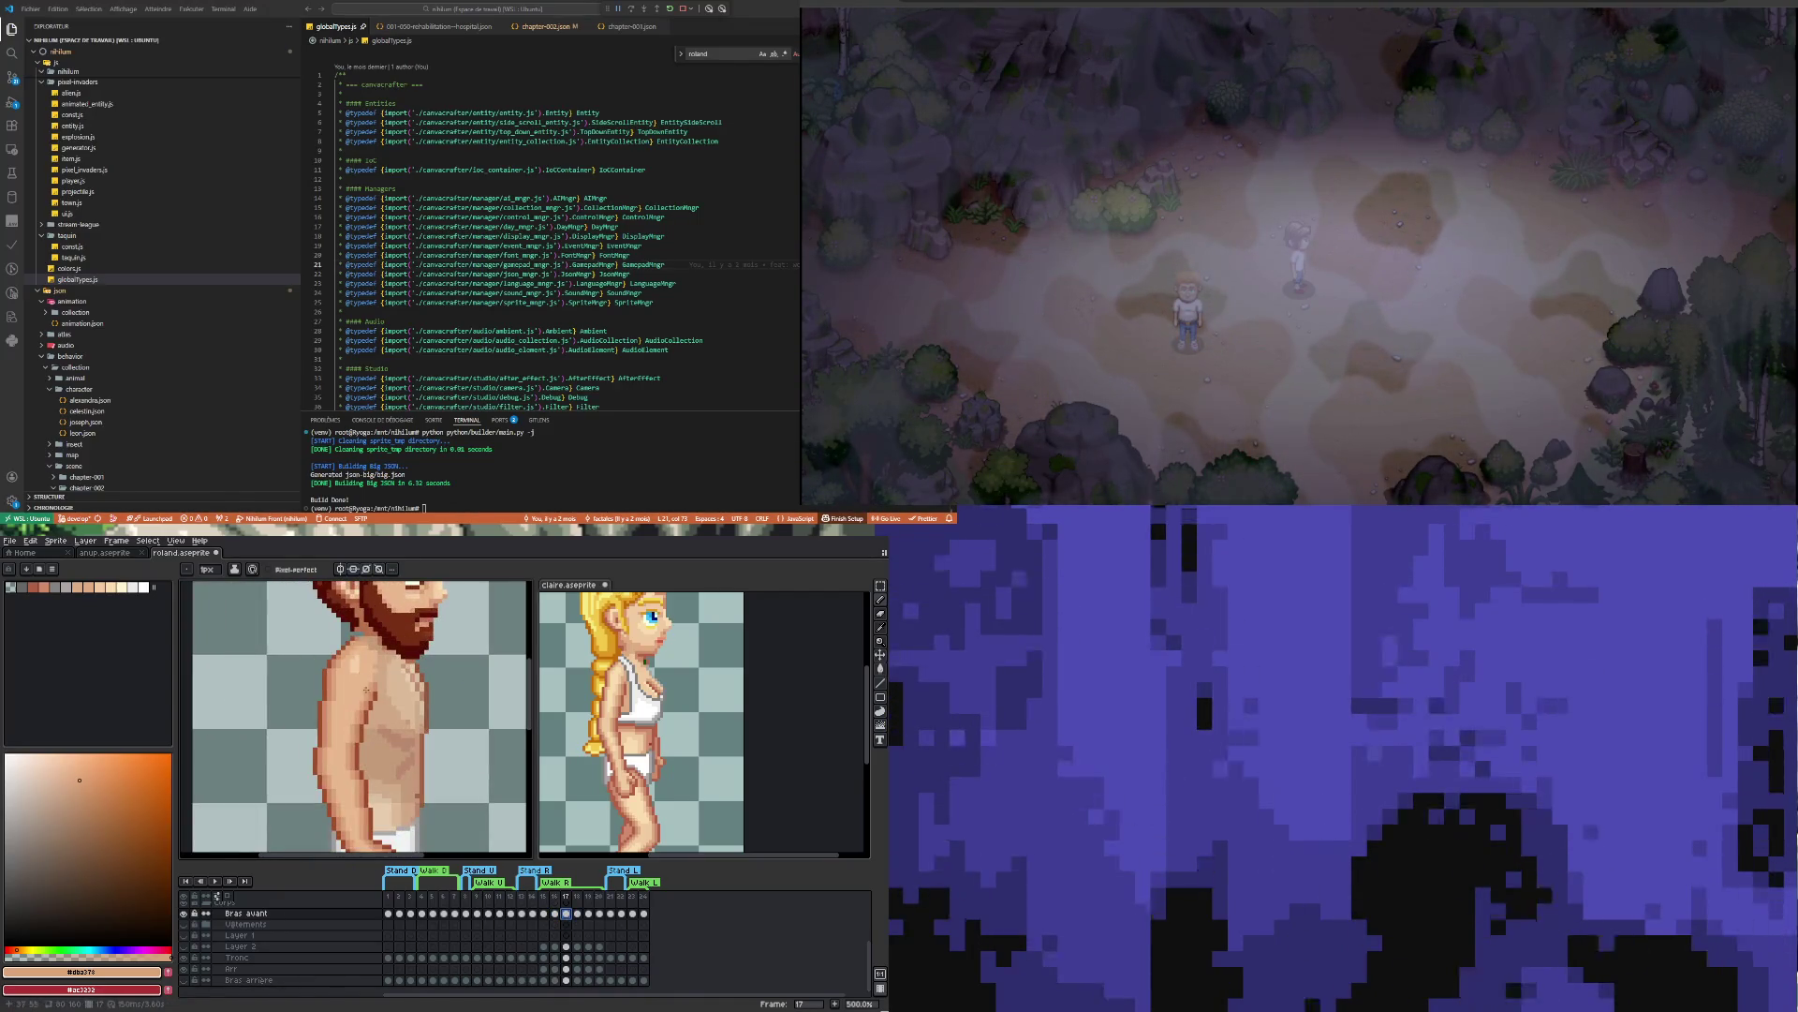
left_click(351, 646, "alt")
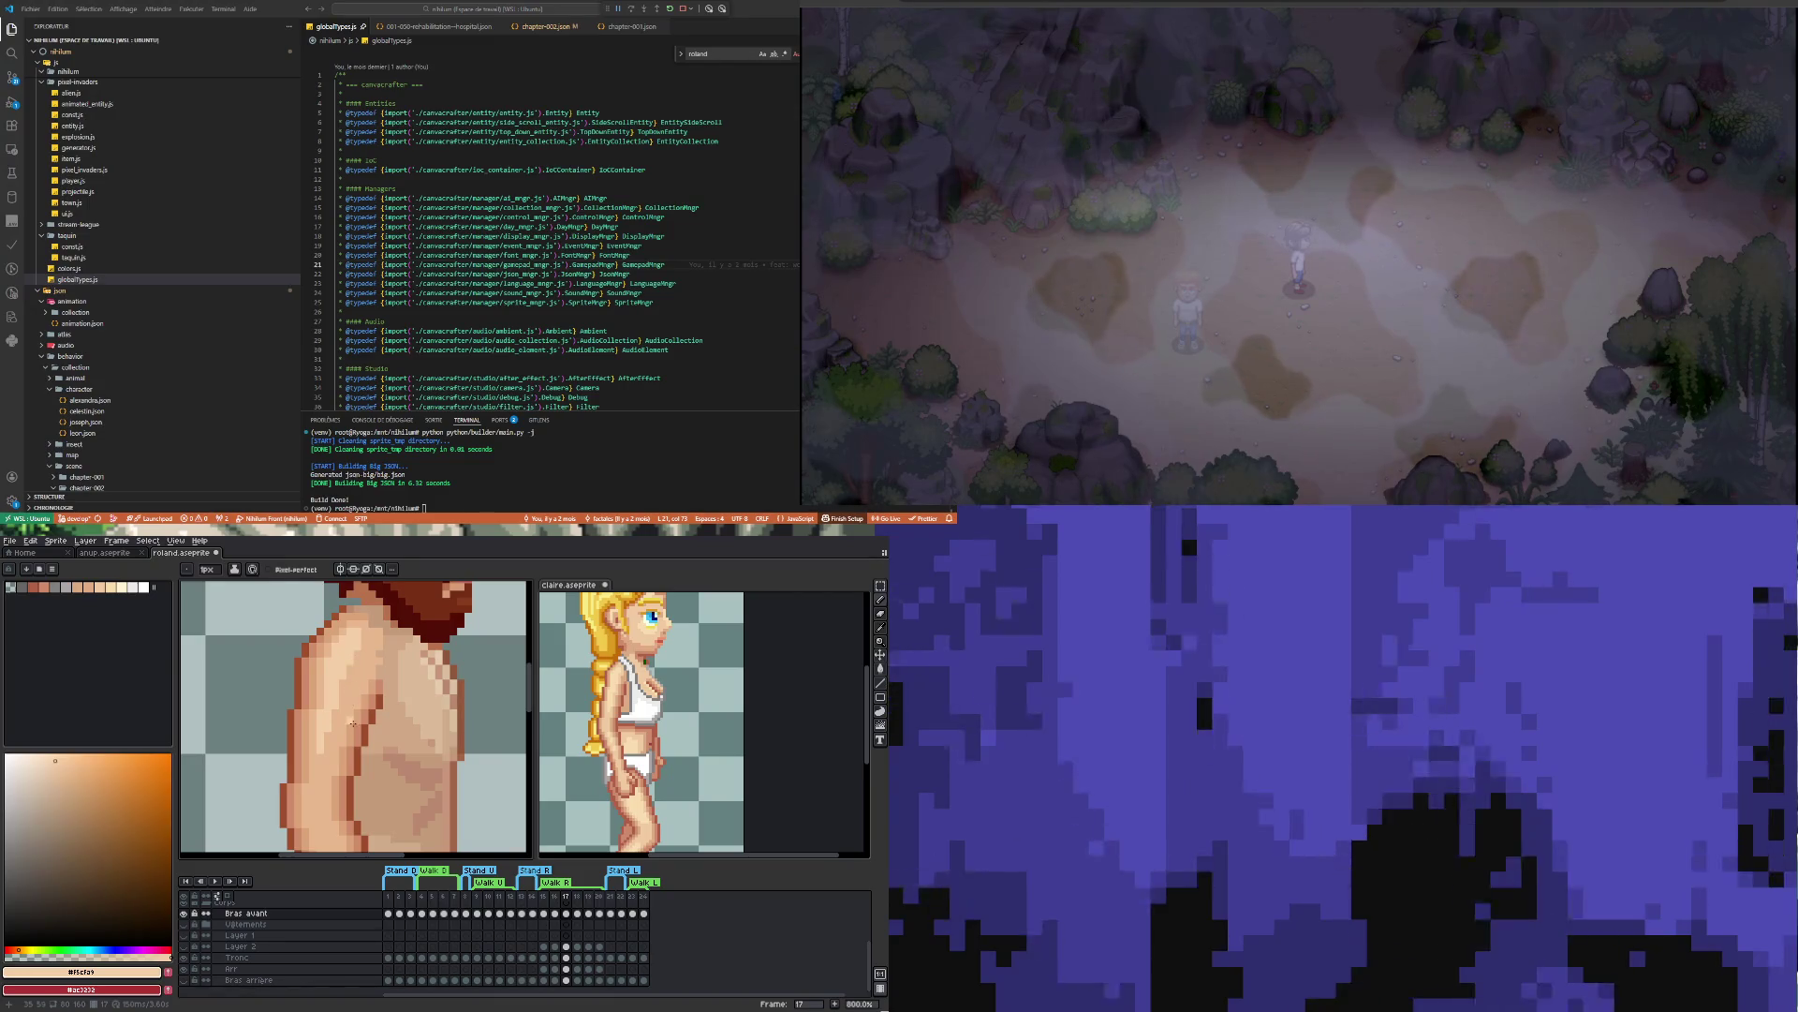
Zoom to the fist at the hip and erase outline pixels, undoing the last erase
scroll(352, 722, "down", 4)
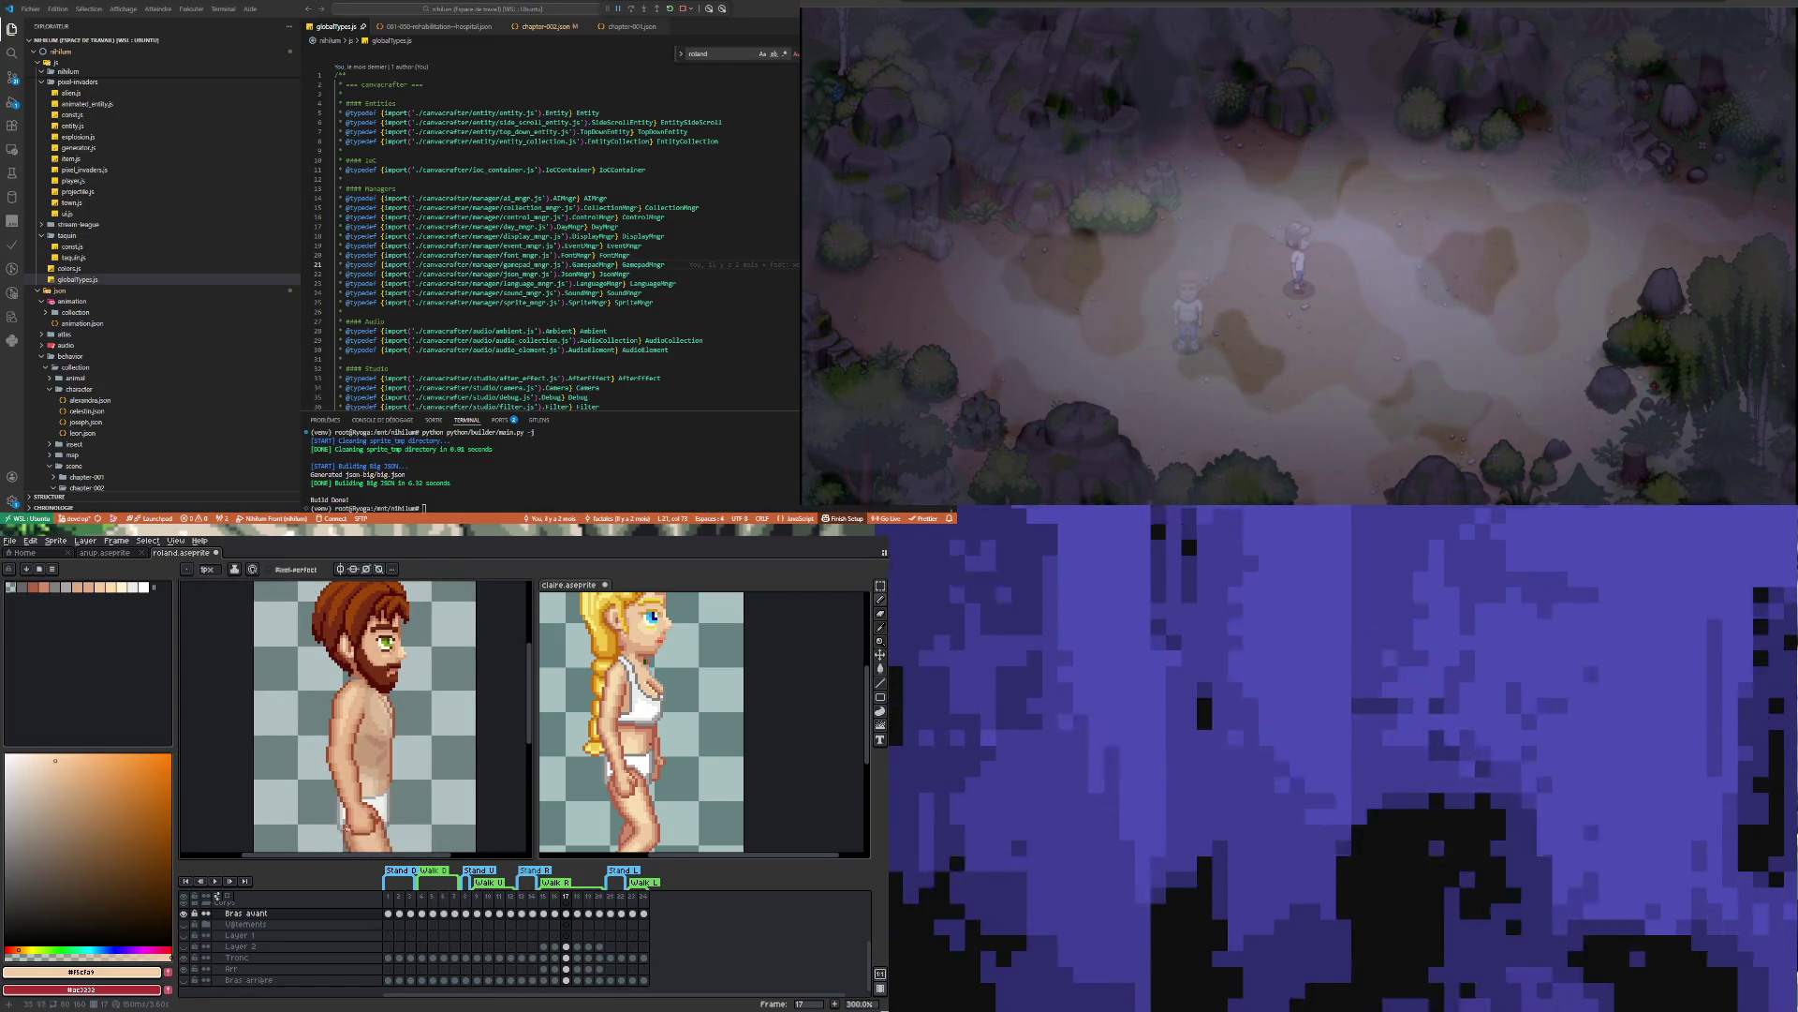
scroll(344, 828, "up", 2)
scroll(341, 712, "up", 2)
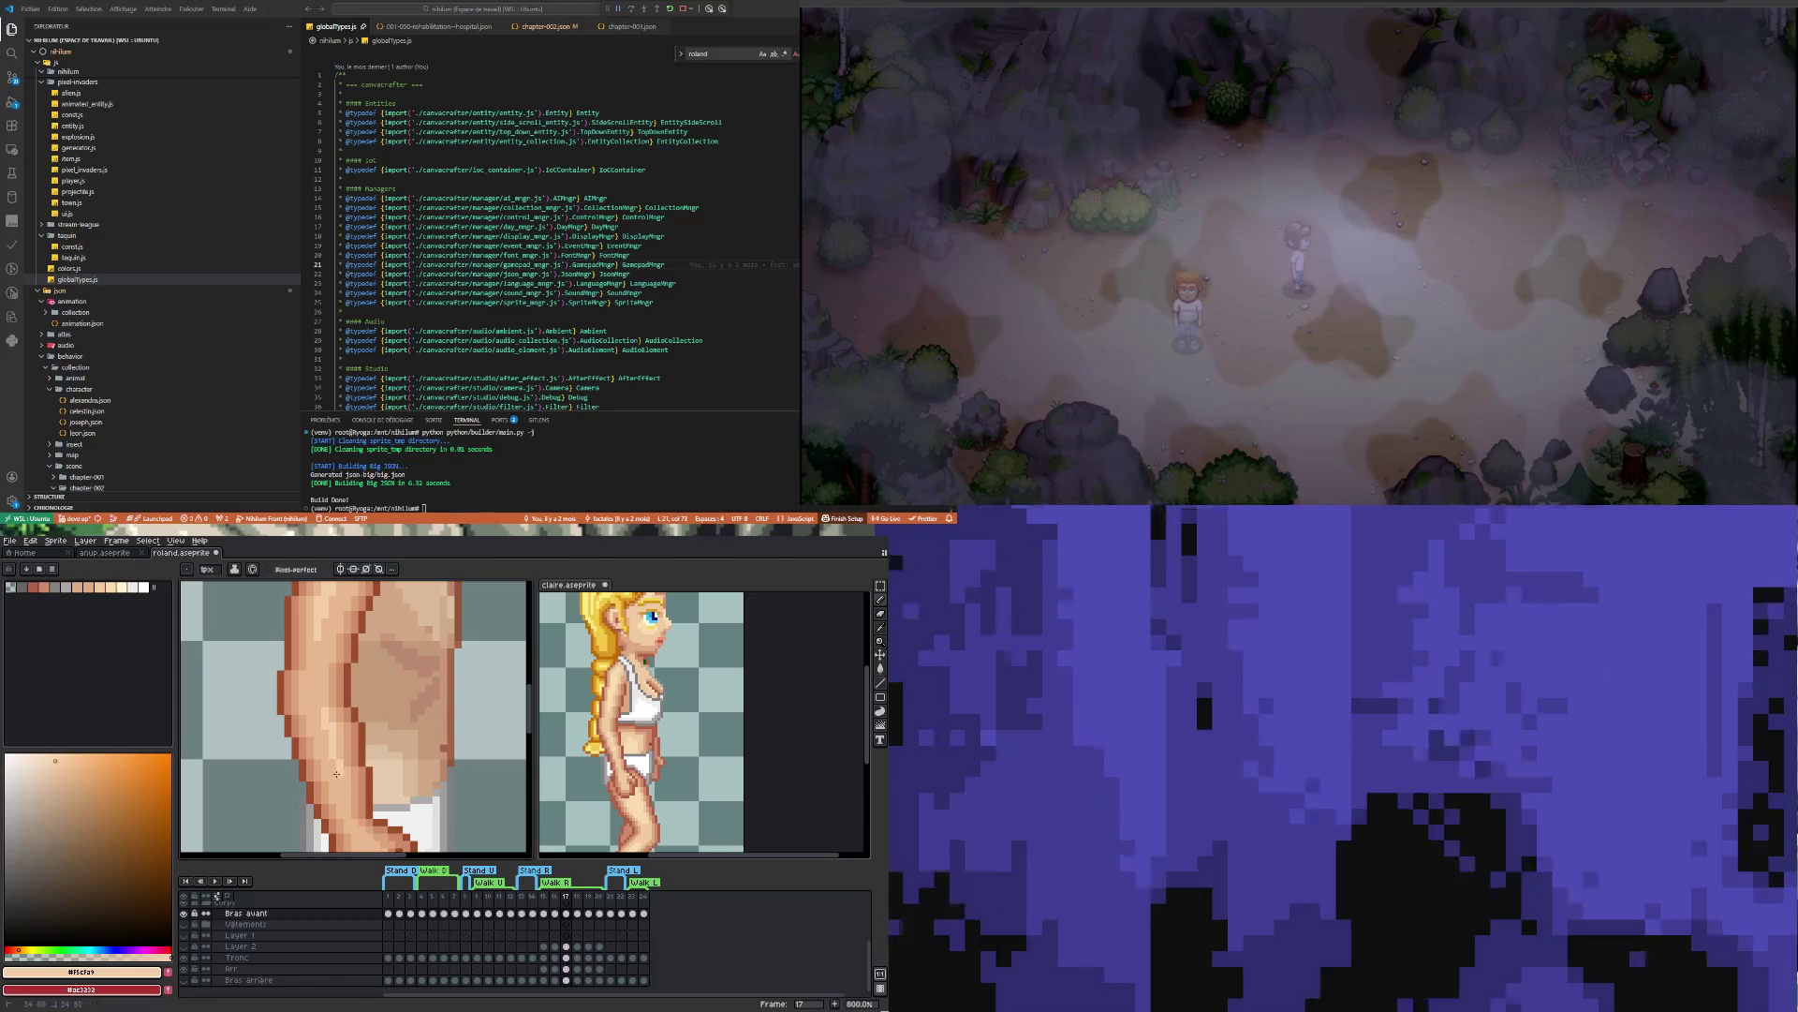
scroll(379, 783, "down", 3)
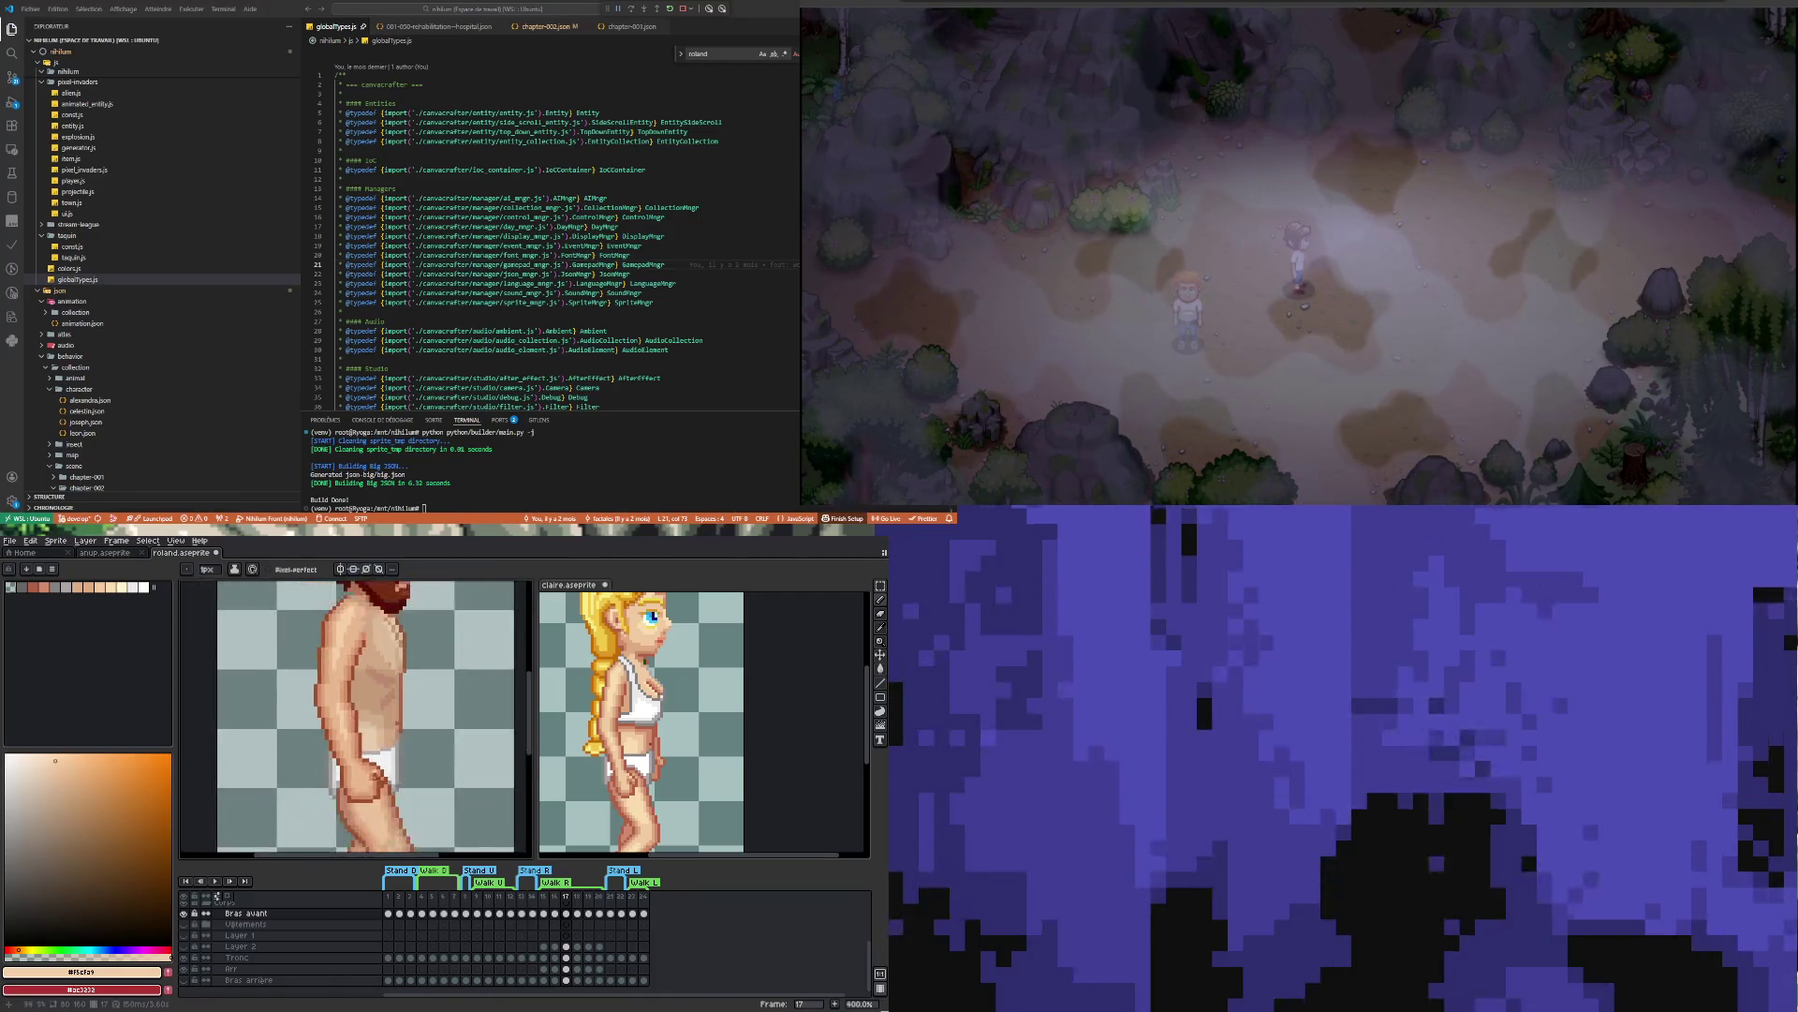
scroll(379, 785, "up", 3)
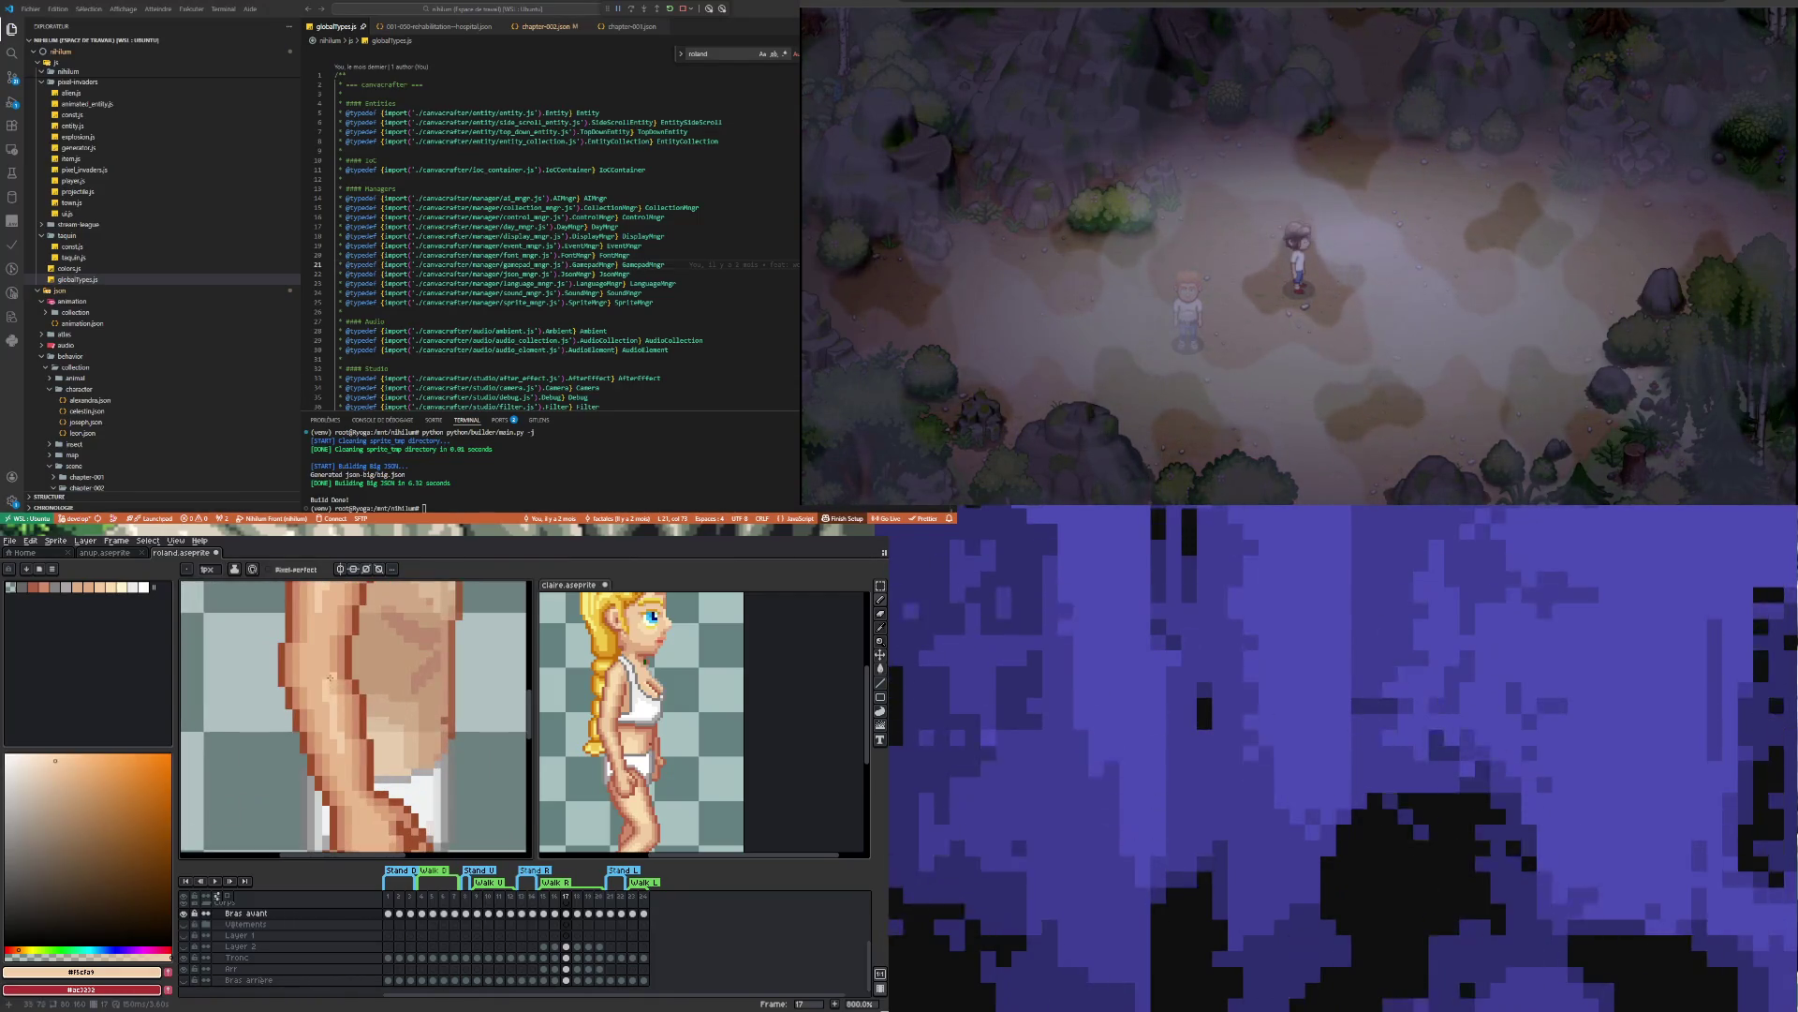
scroll(336, 736, "down", 5)
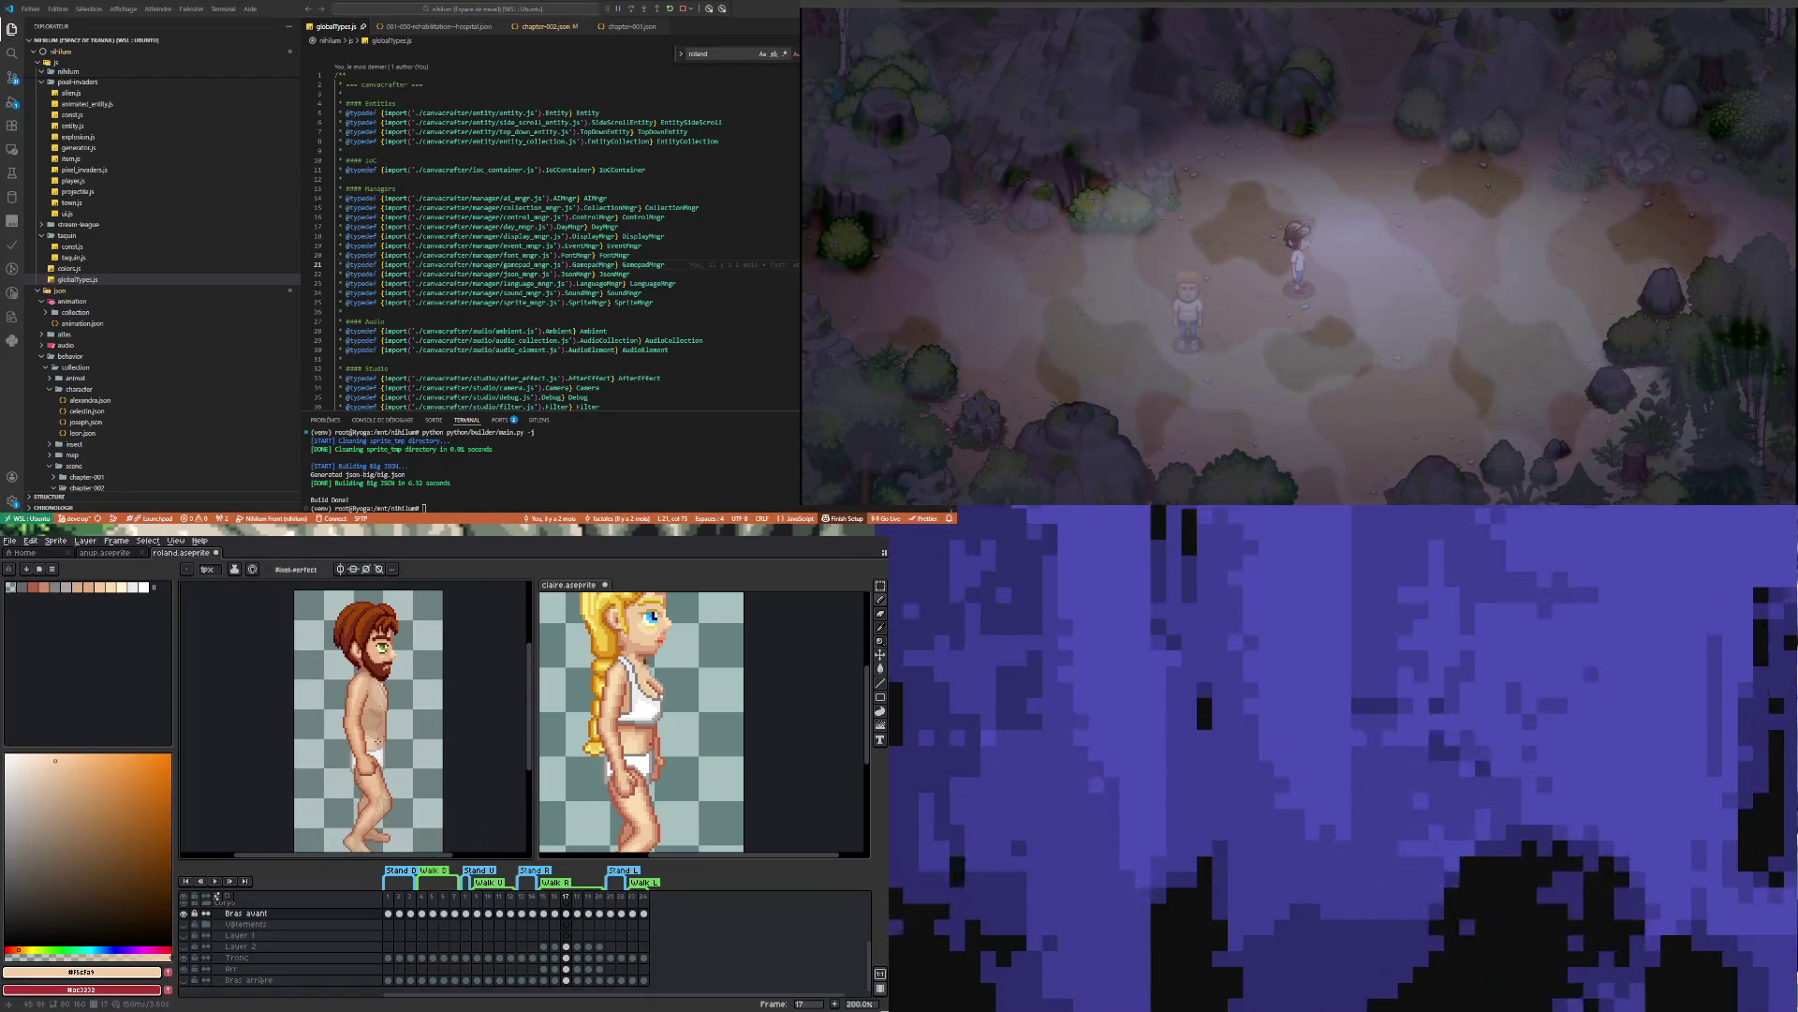
scroll(378, 742, "up", 7)
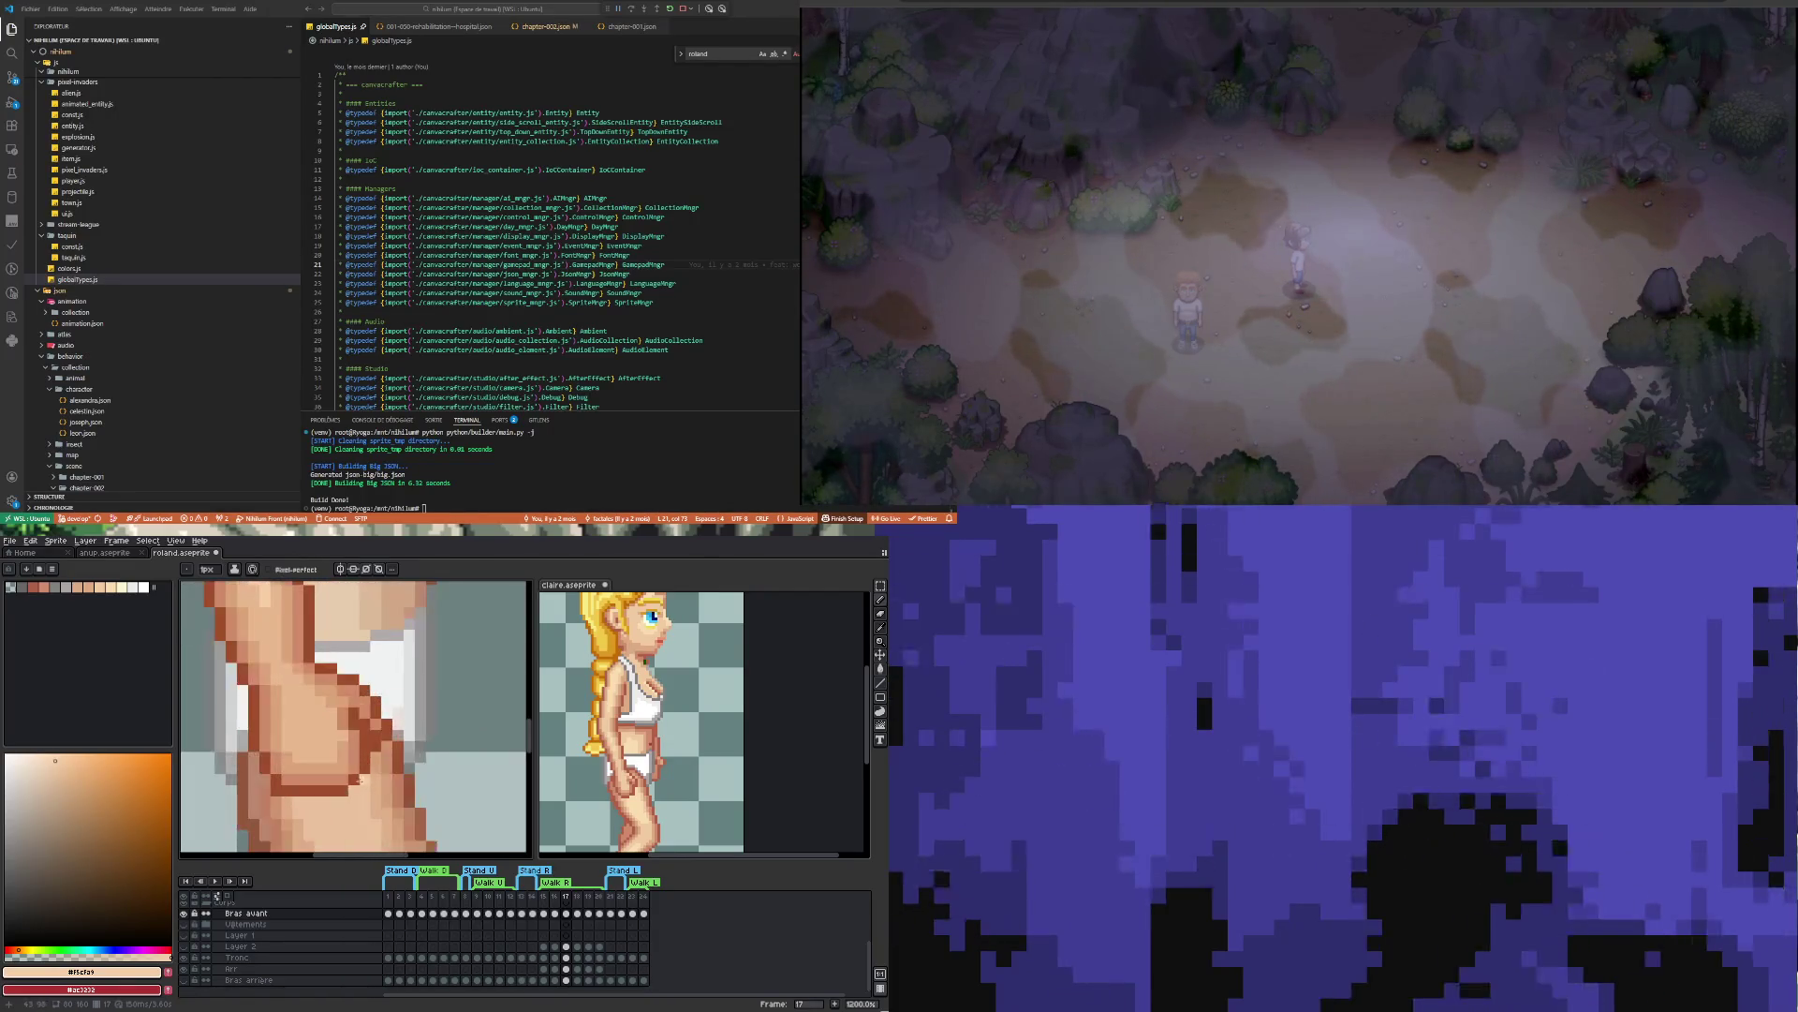
key("e")
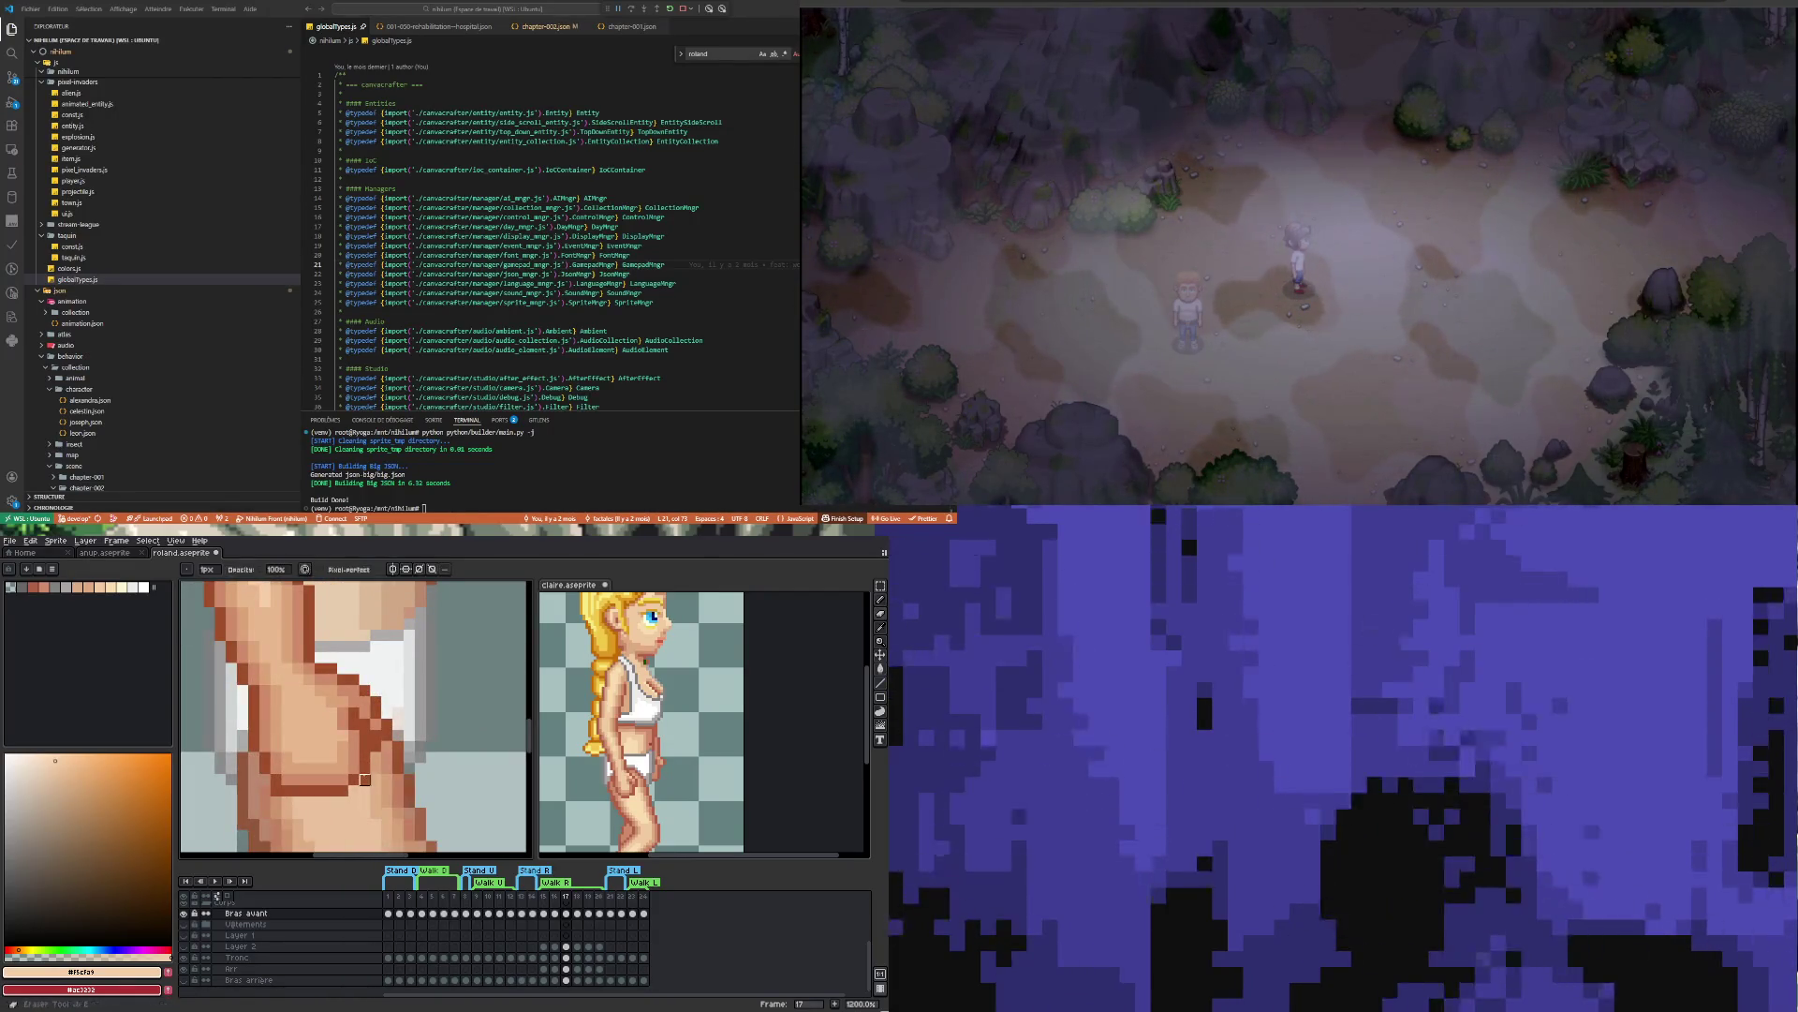
scroll(376, 790, "down", 5)
scroll(377, 764, "up", 3)
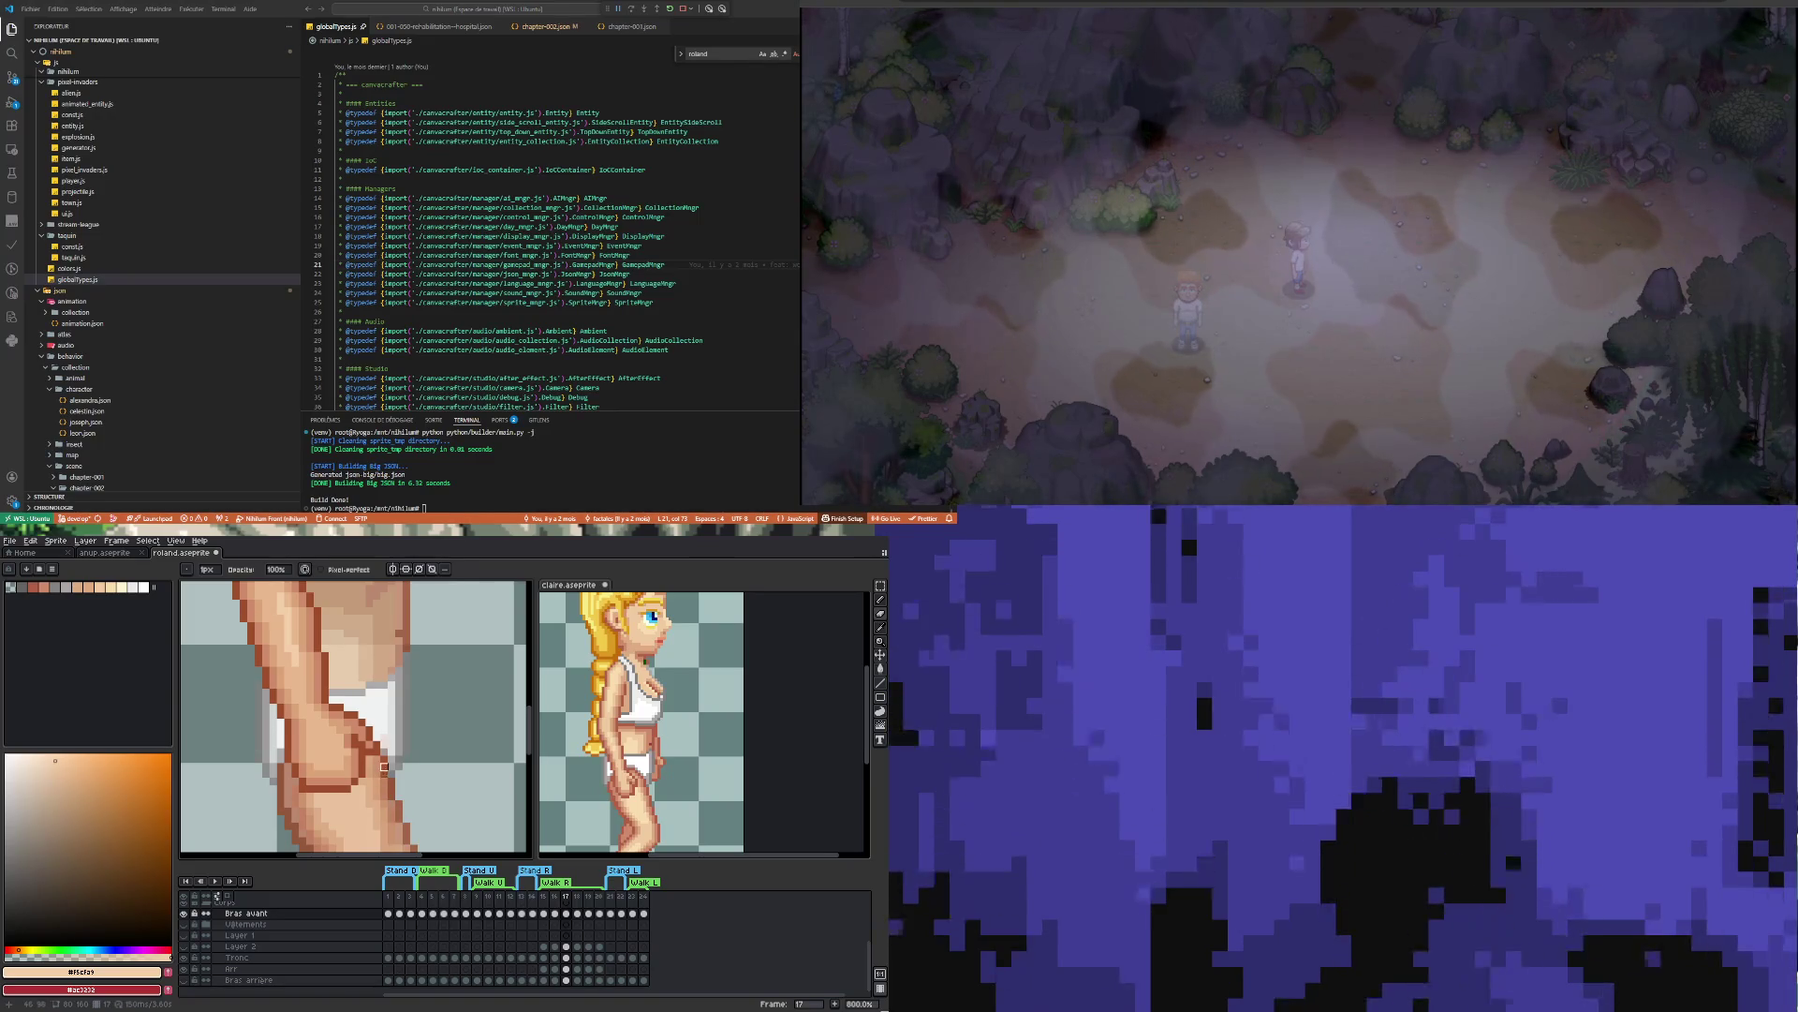
key("ctrl+z")
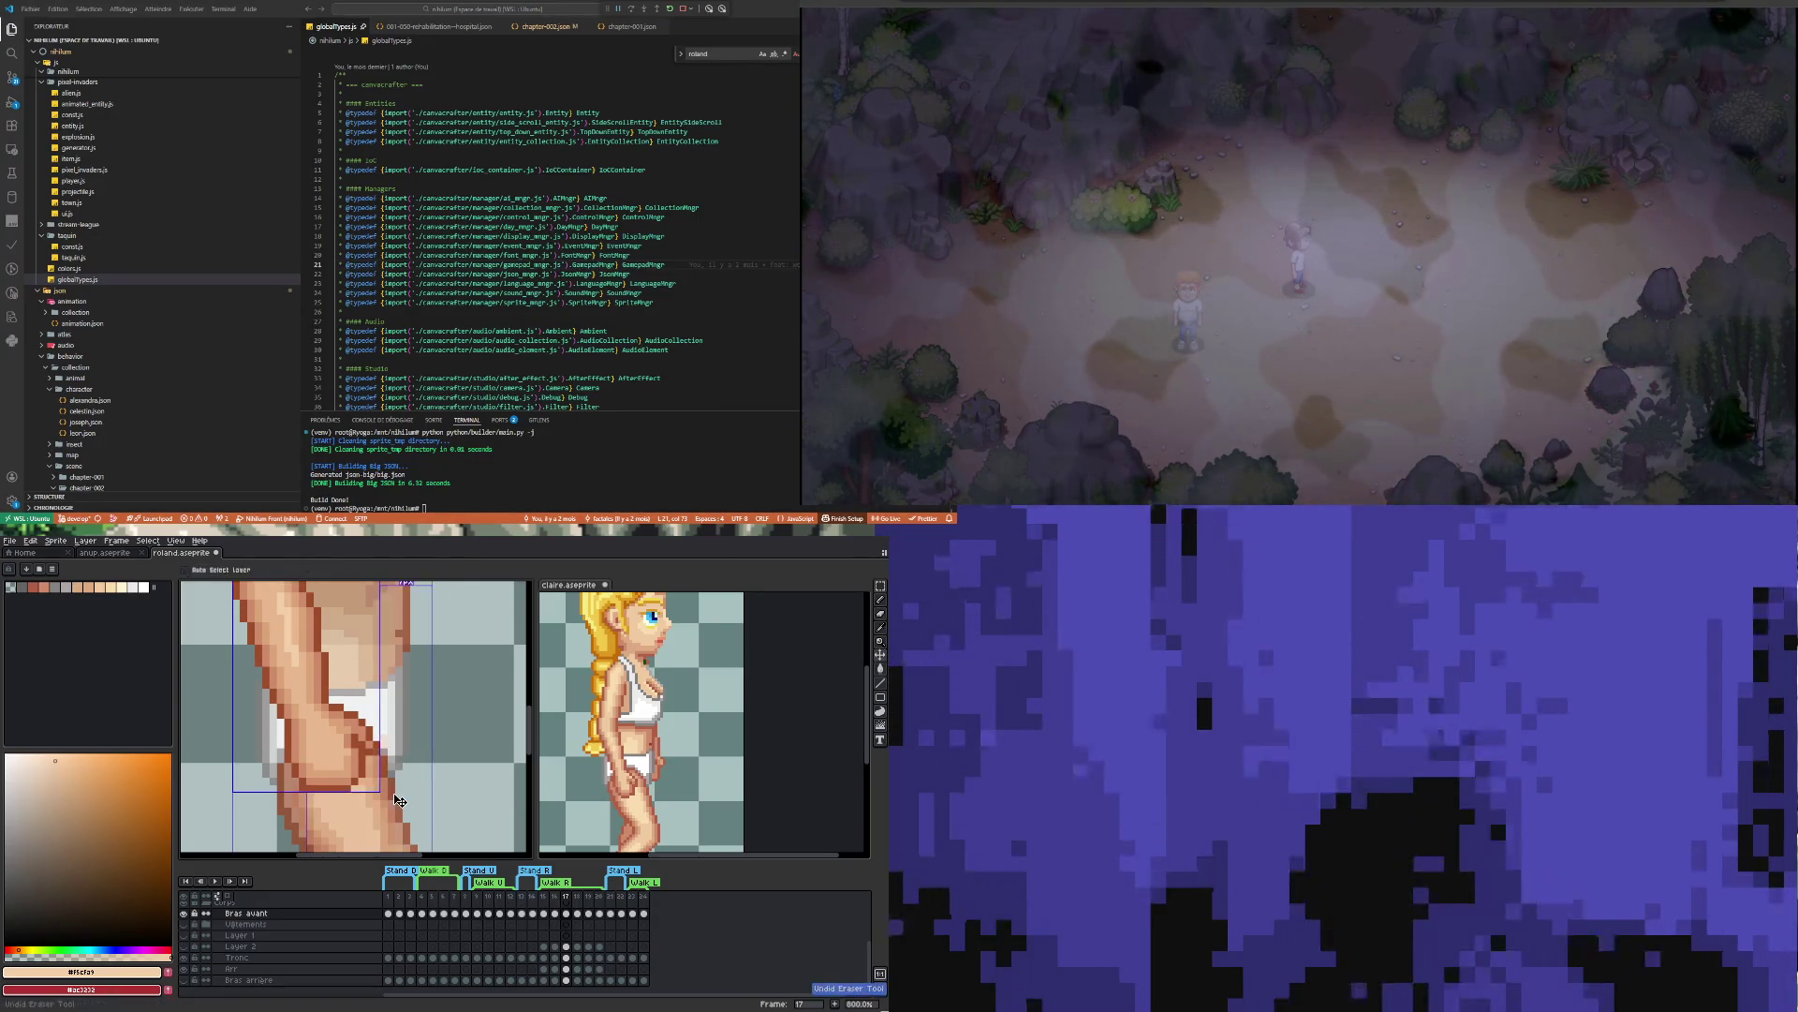
Sample the darker skin tone at the knee and repaint the fist edges, undoing one stroke
scroll(378, 787, "down", 1)
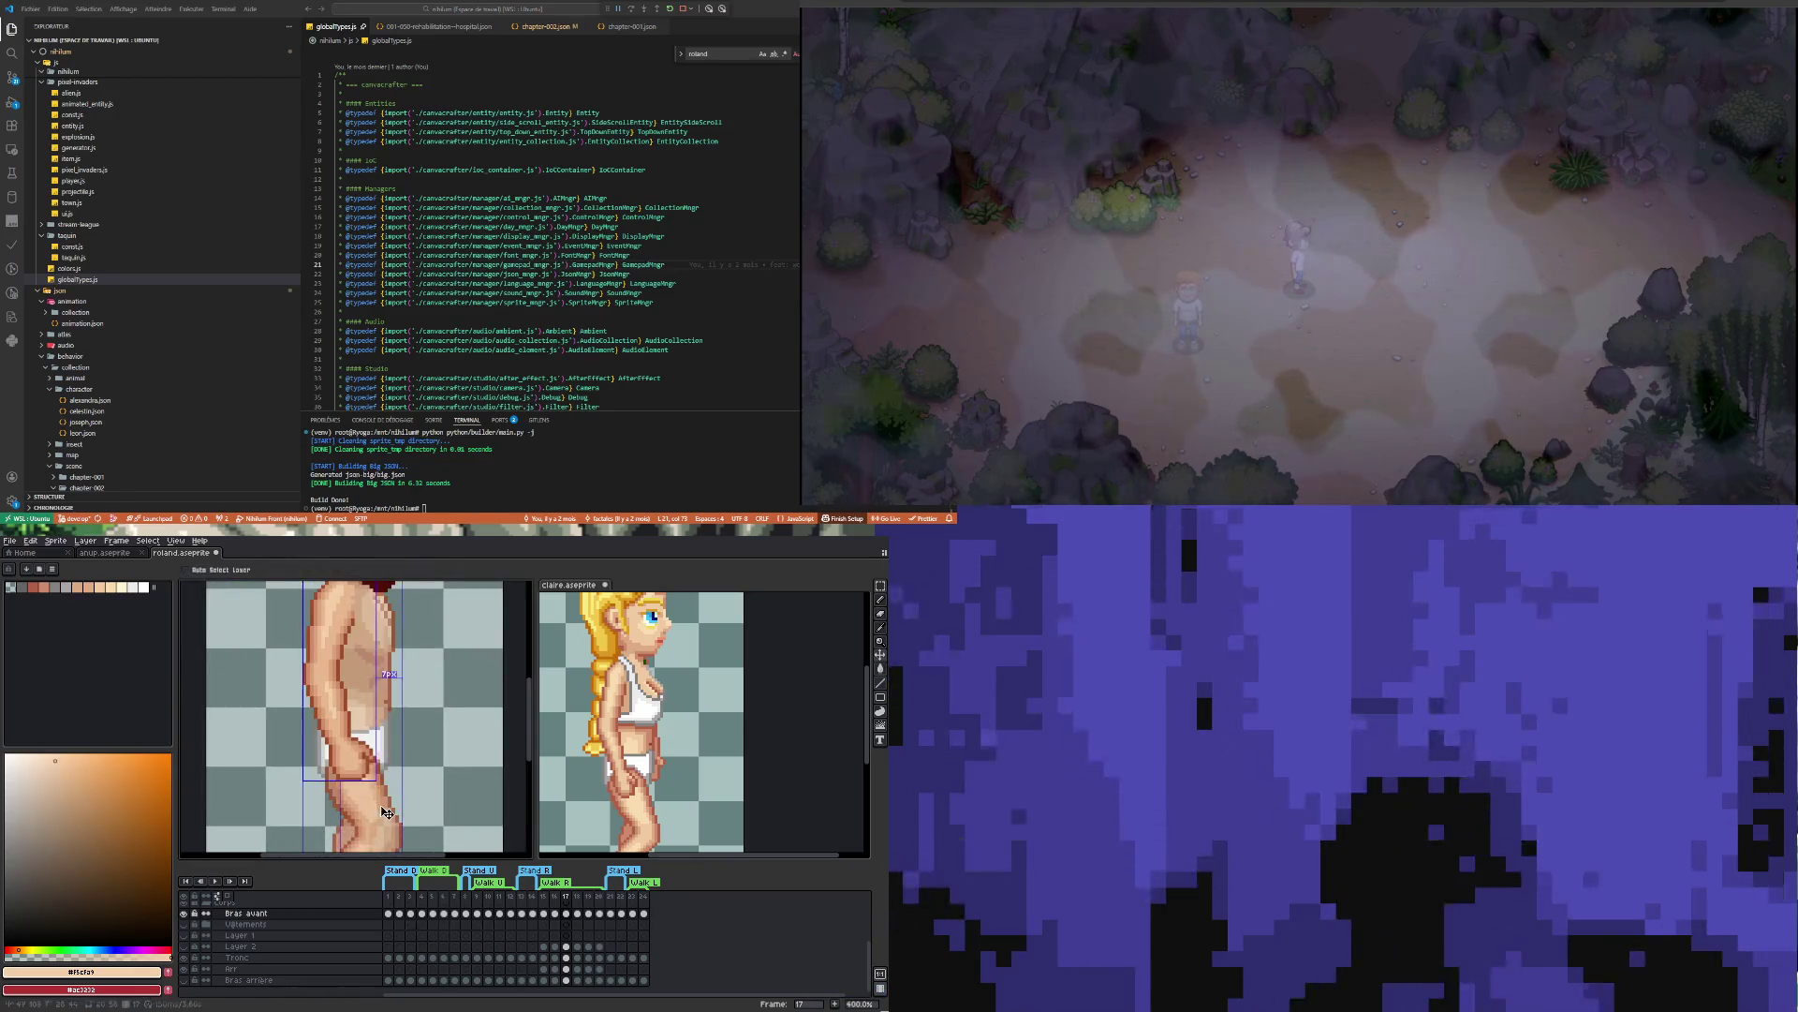
scroll(386, 754, "up", 3)
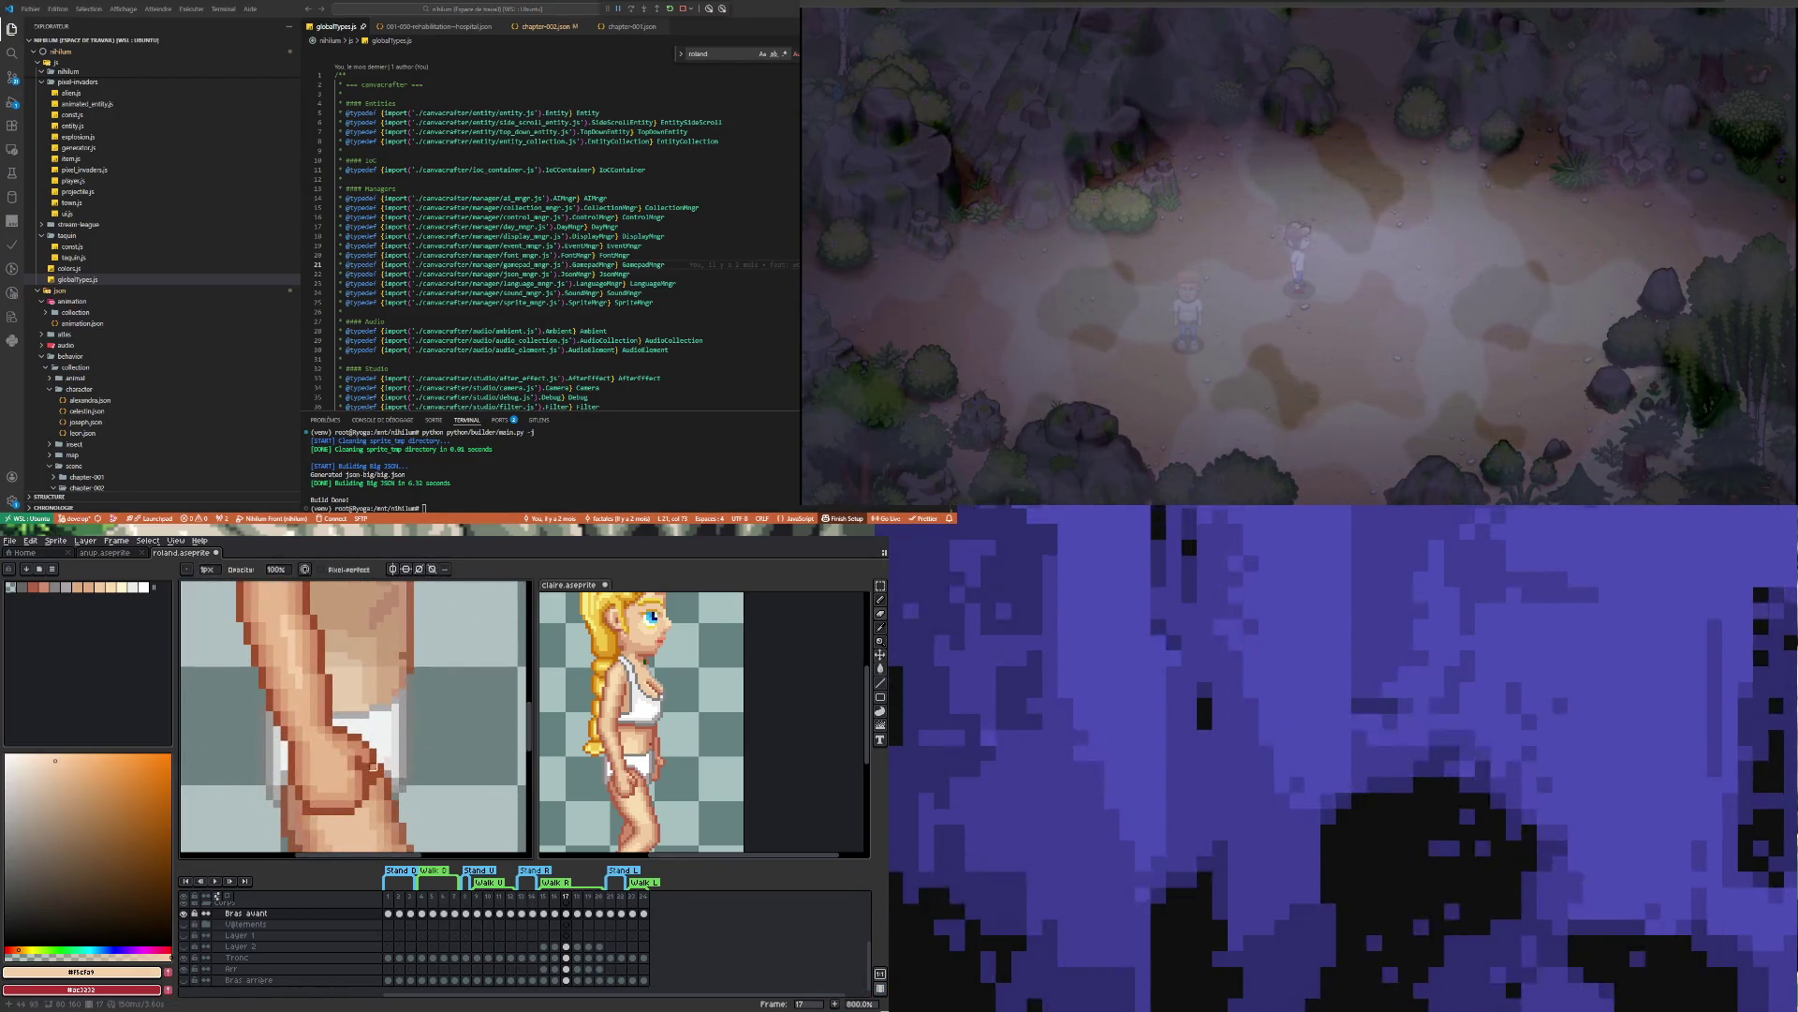
left_click(374, 767, "alt")
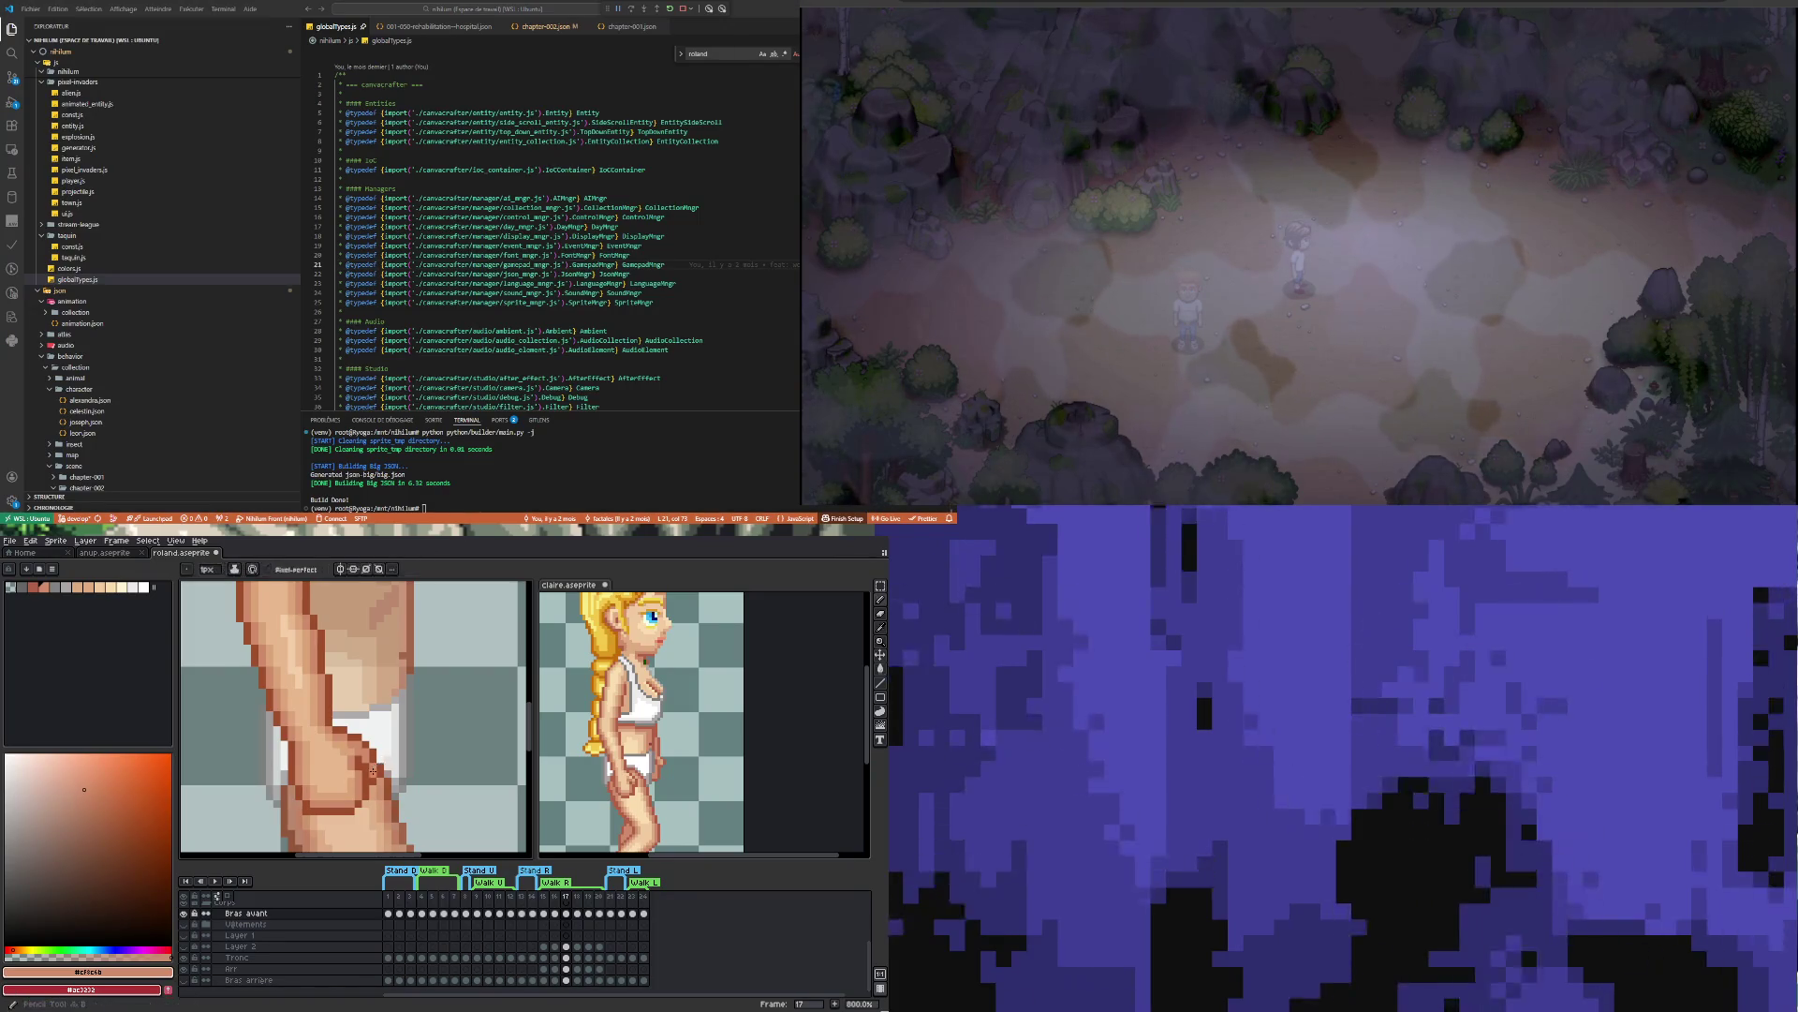
scroll(395, 769, "down", 4)
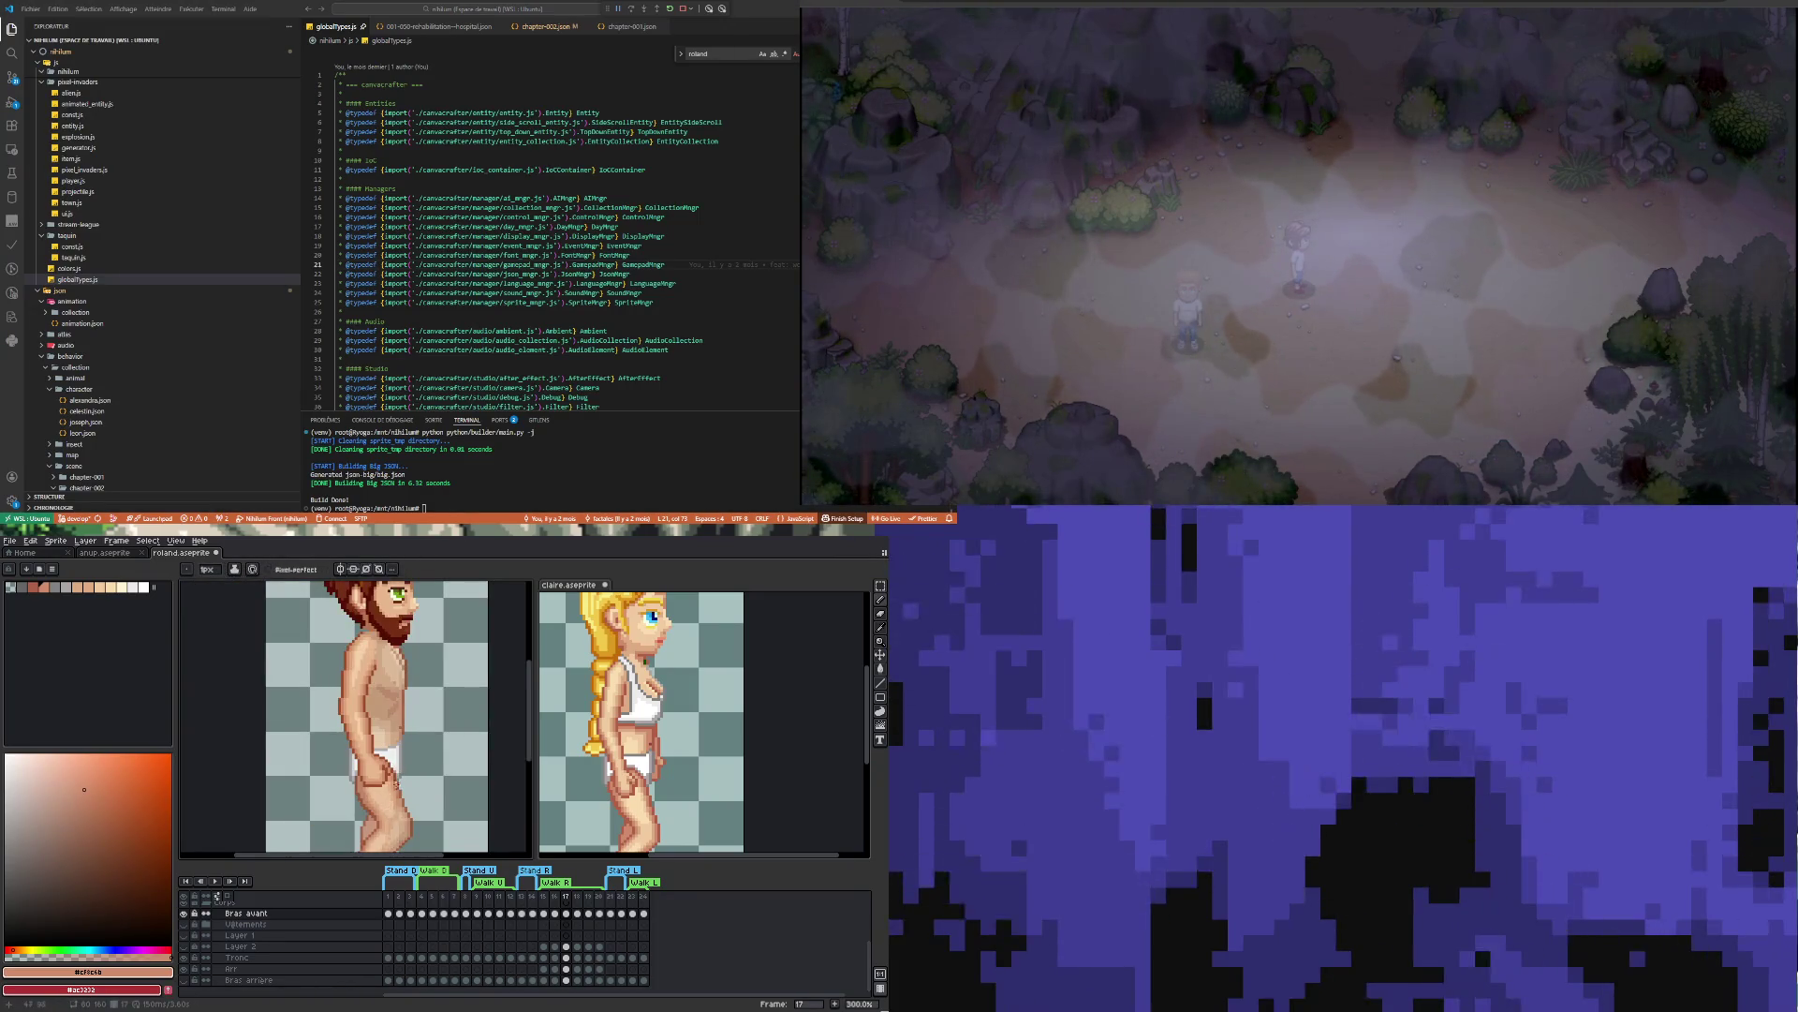
scroll(394, 768, "up", 4)
key("ctrl+z")
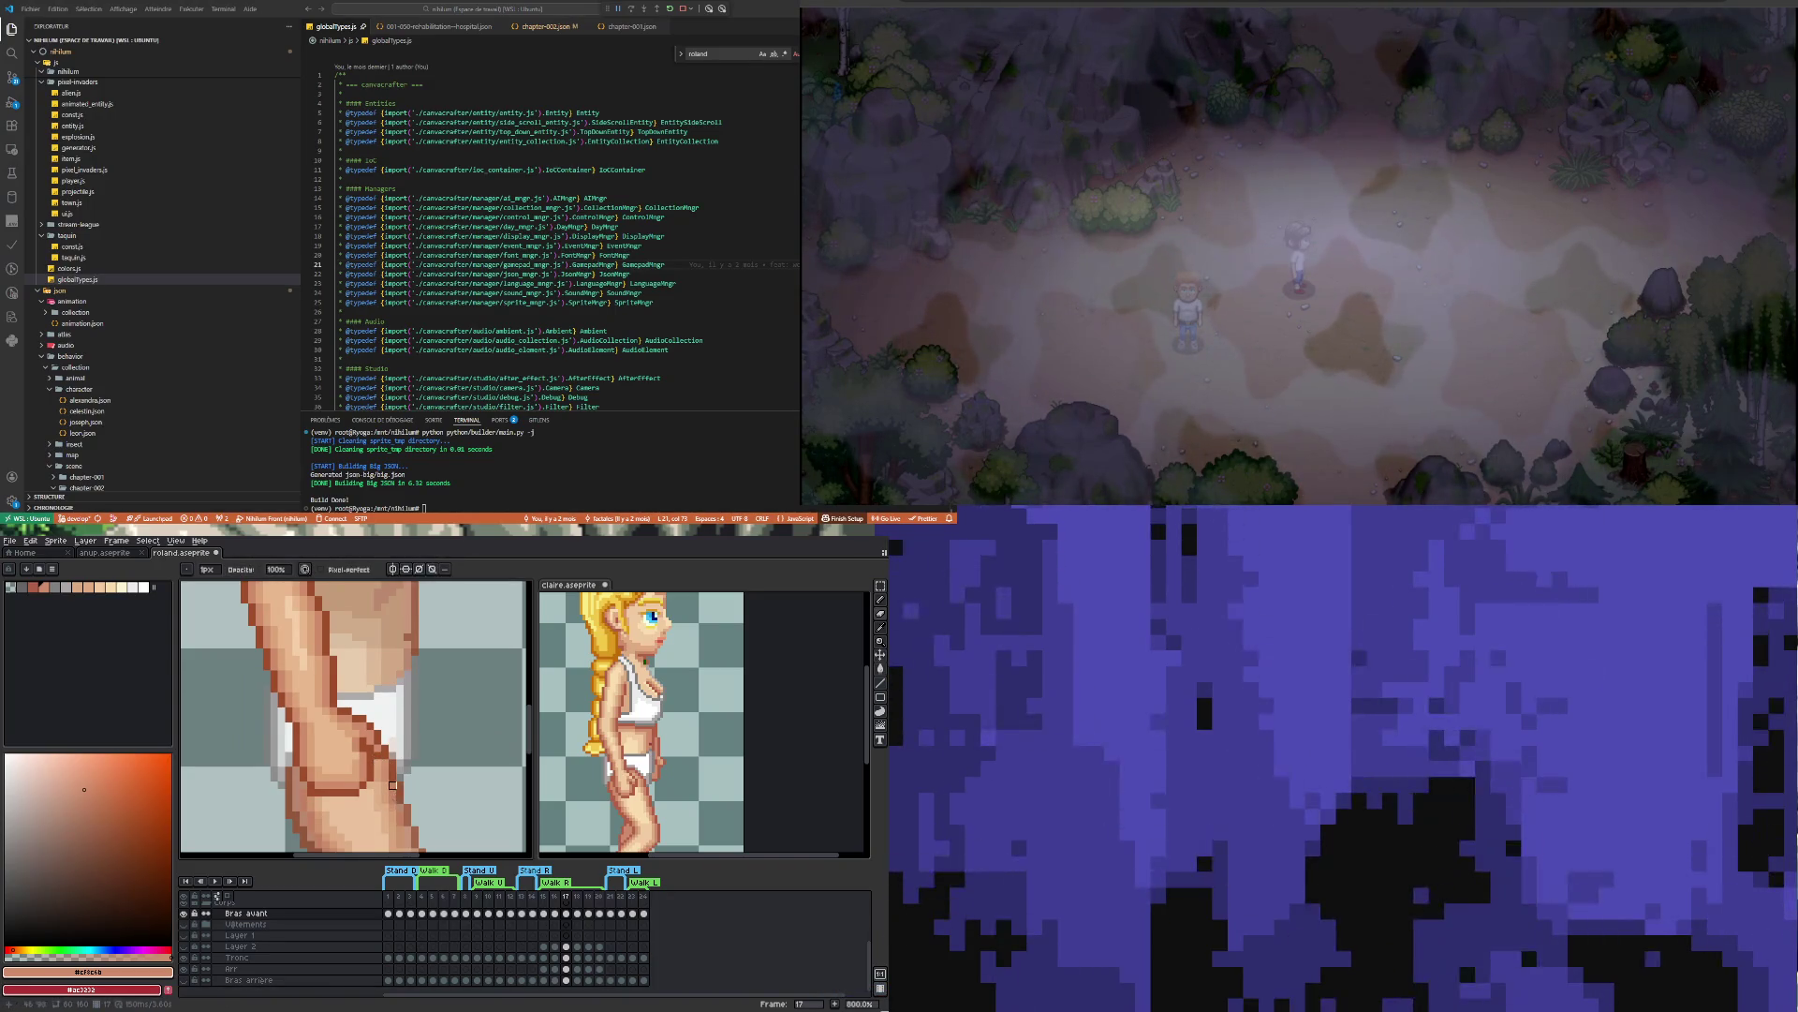
scroll(394, 792, "down", 5)
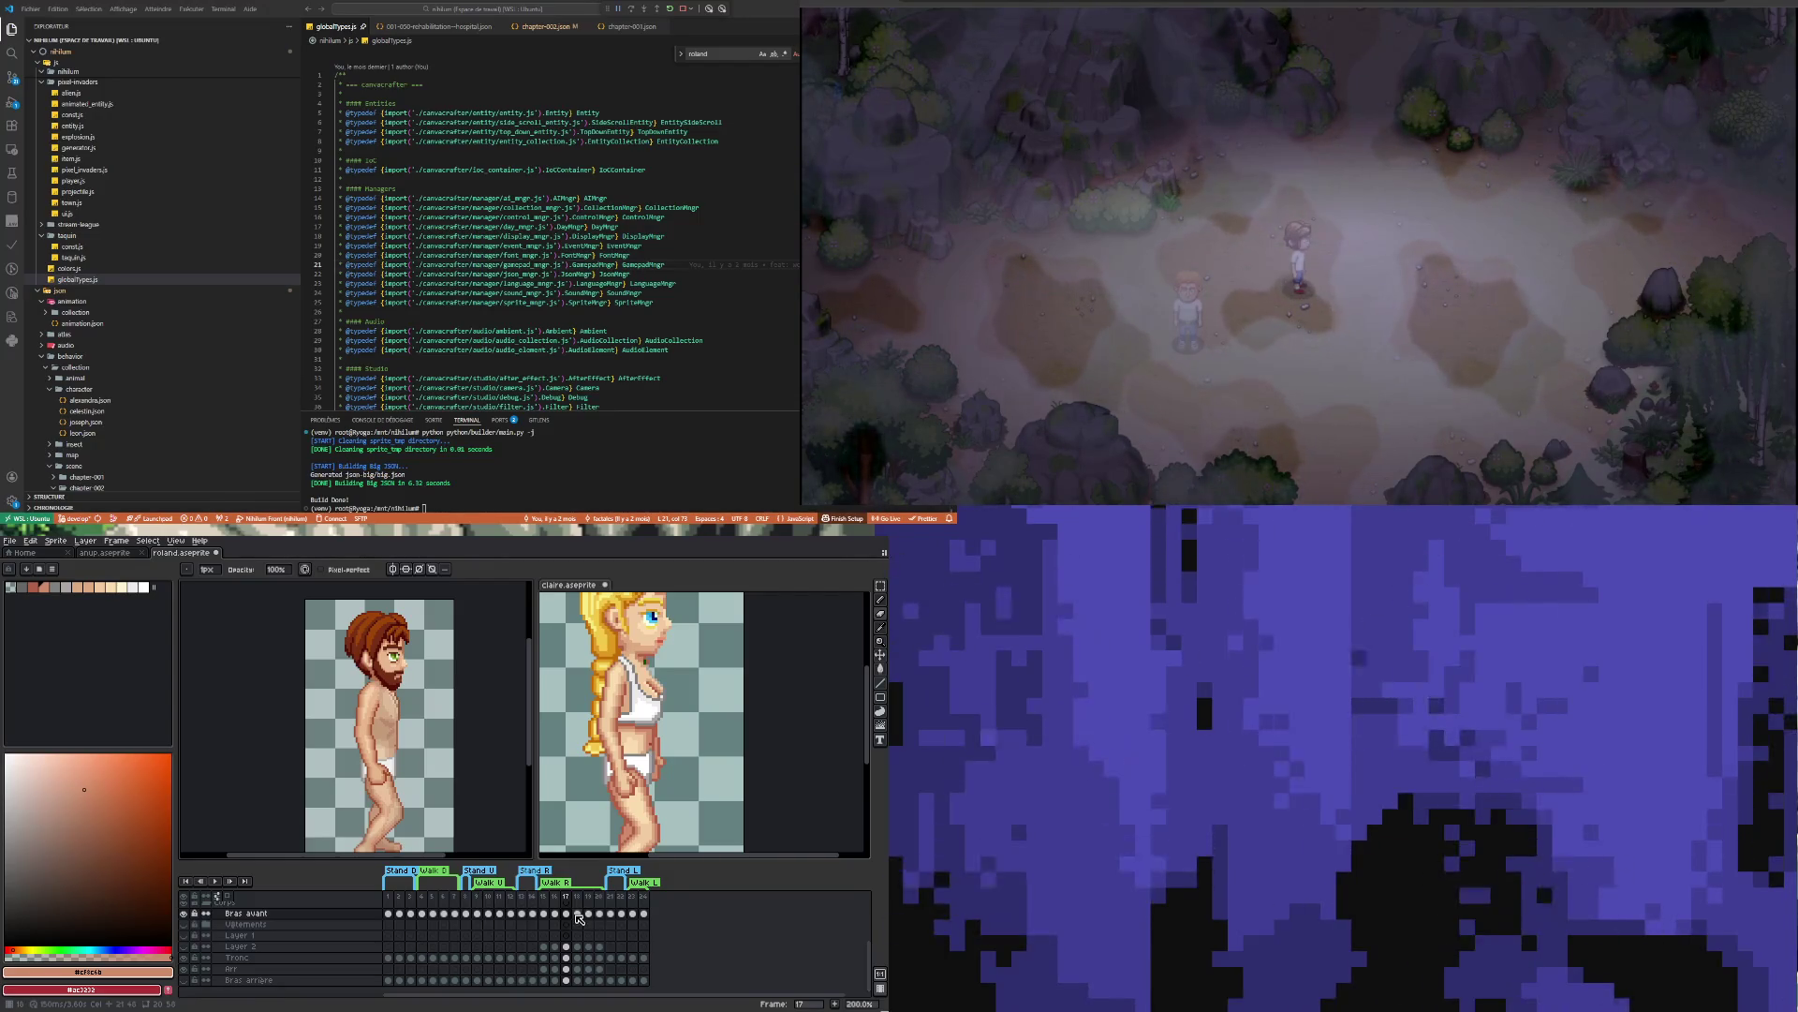
Move to frame 18 and advance the claire reference sprite to its next walk pose
left_click(577, 914)
left_click(806, 787)
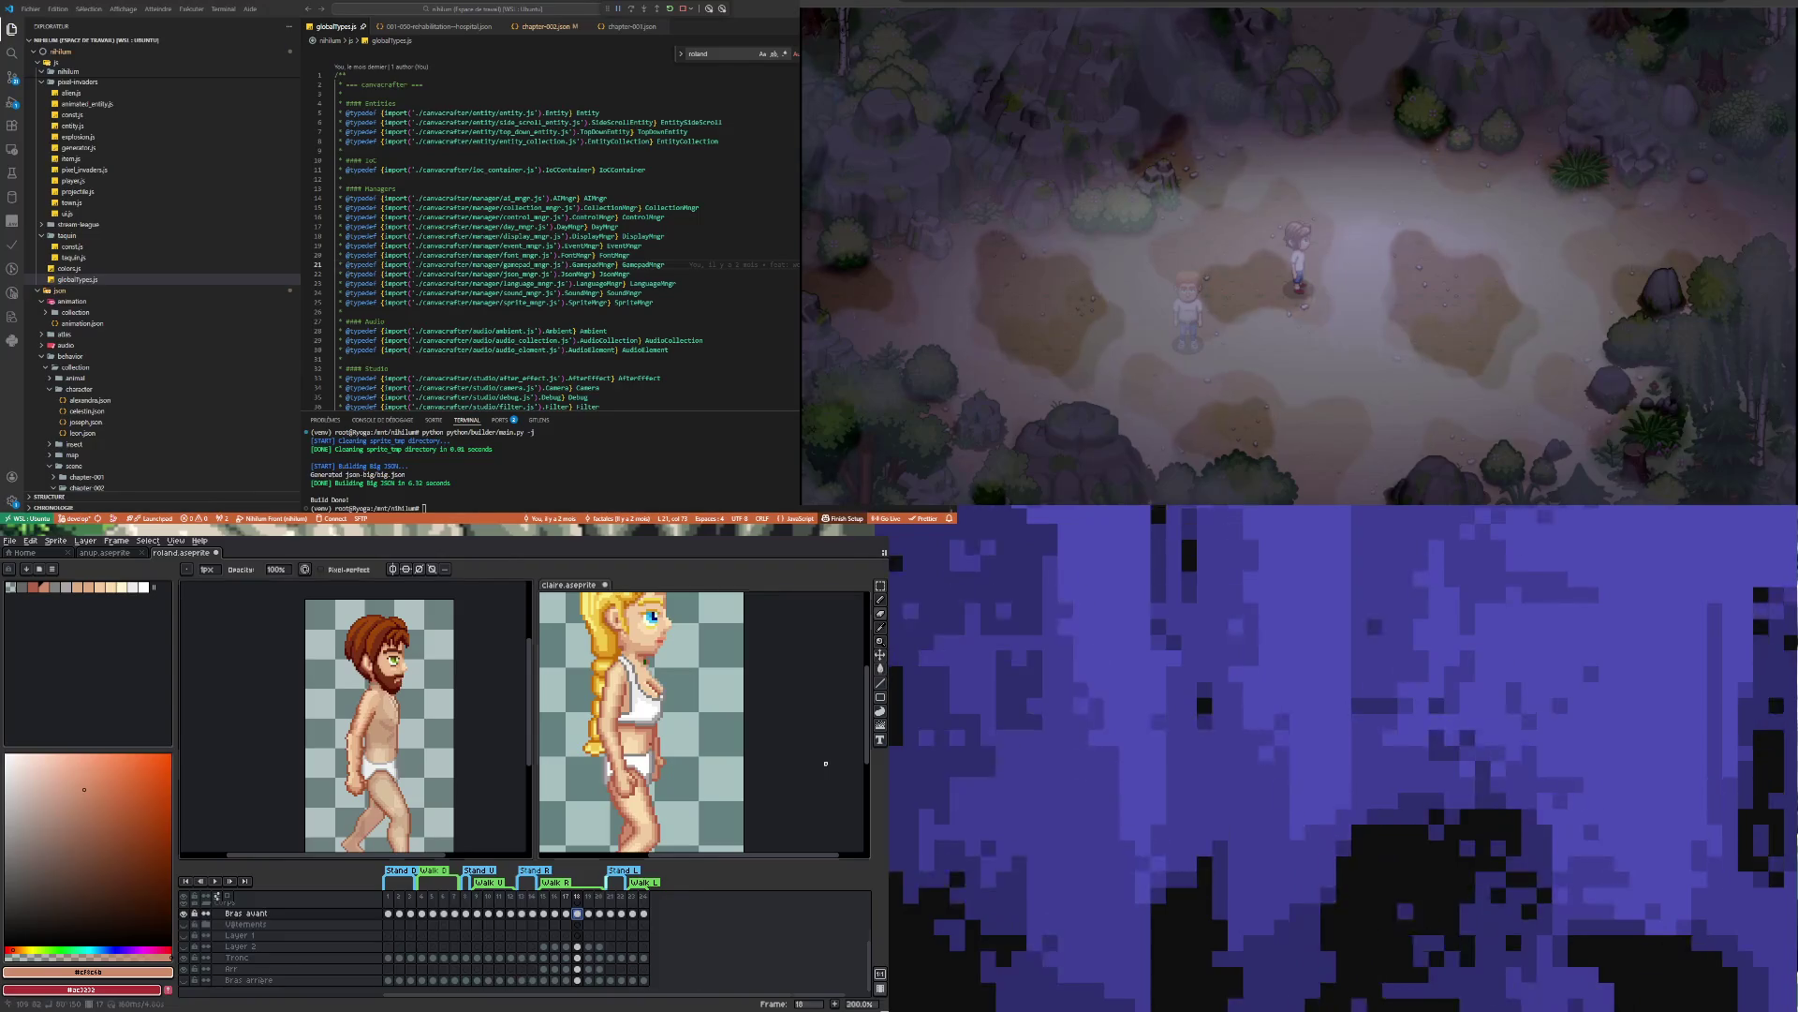
left_click(577, 946)
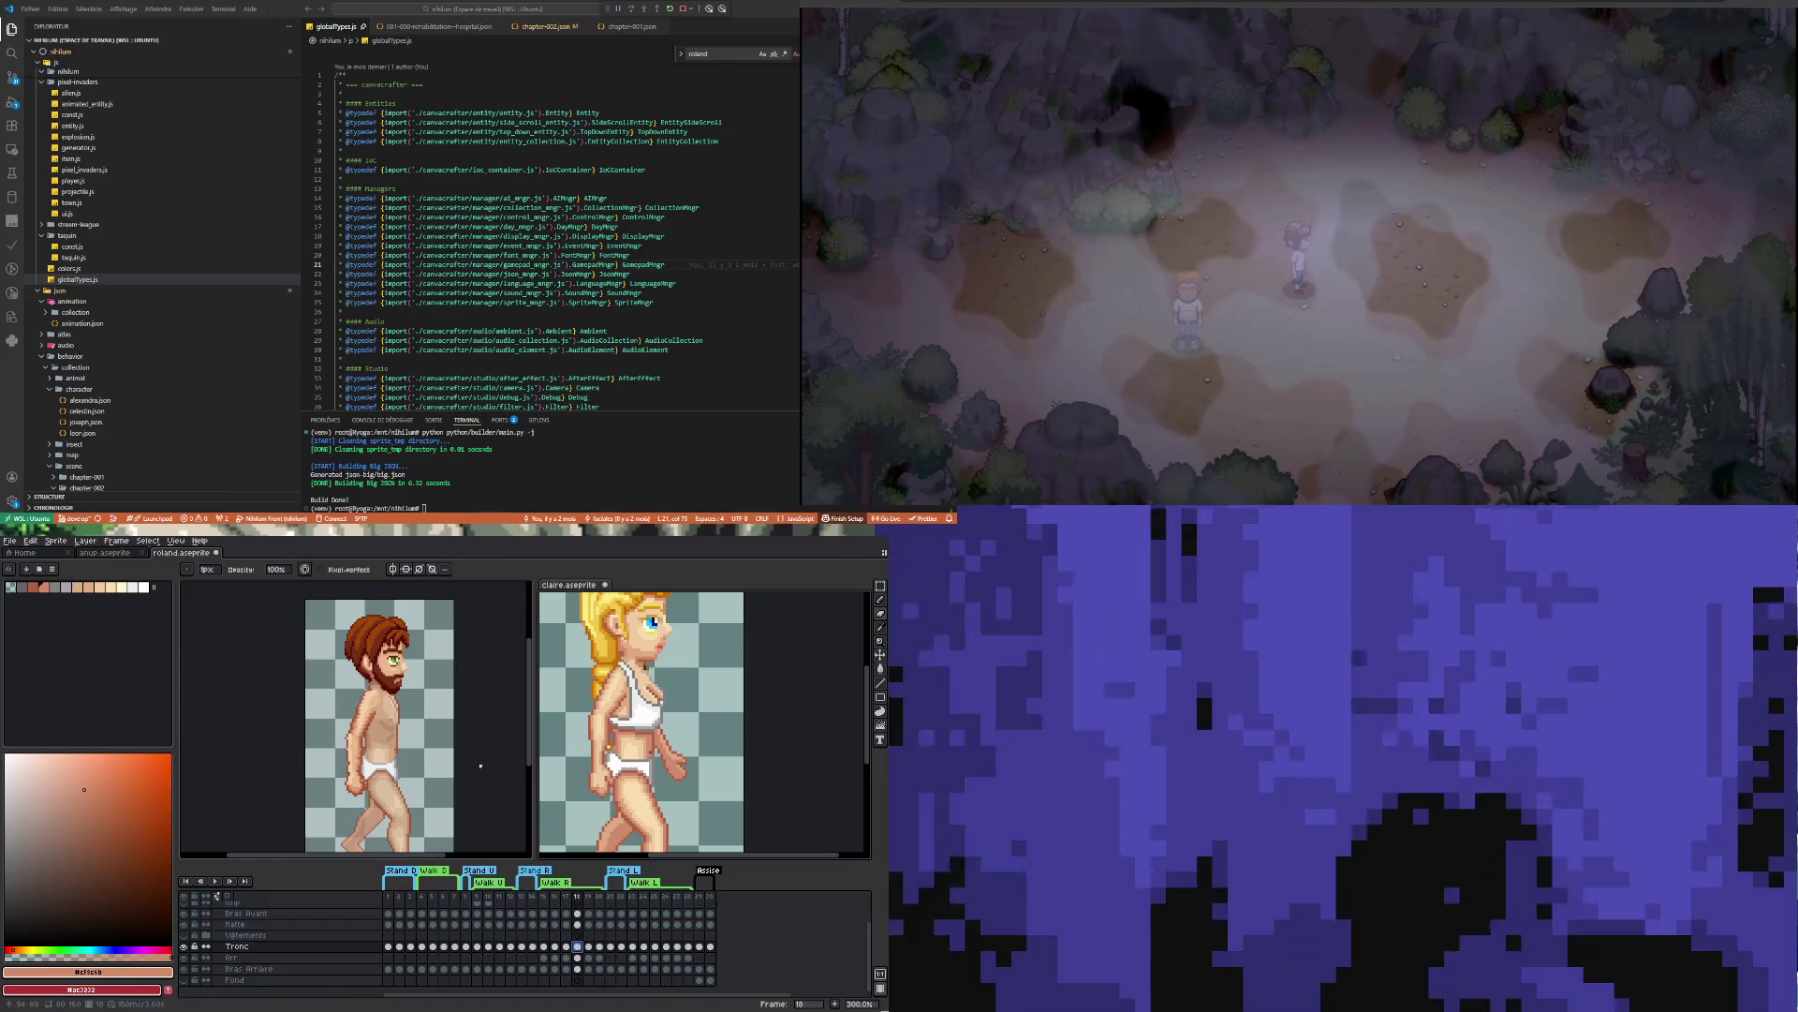
key("ctrl+Tab")
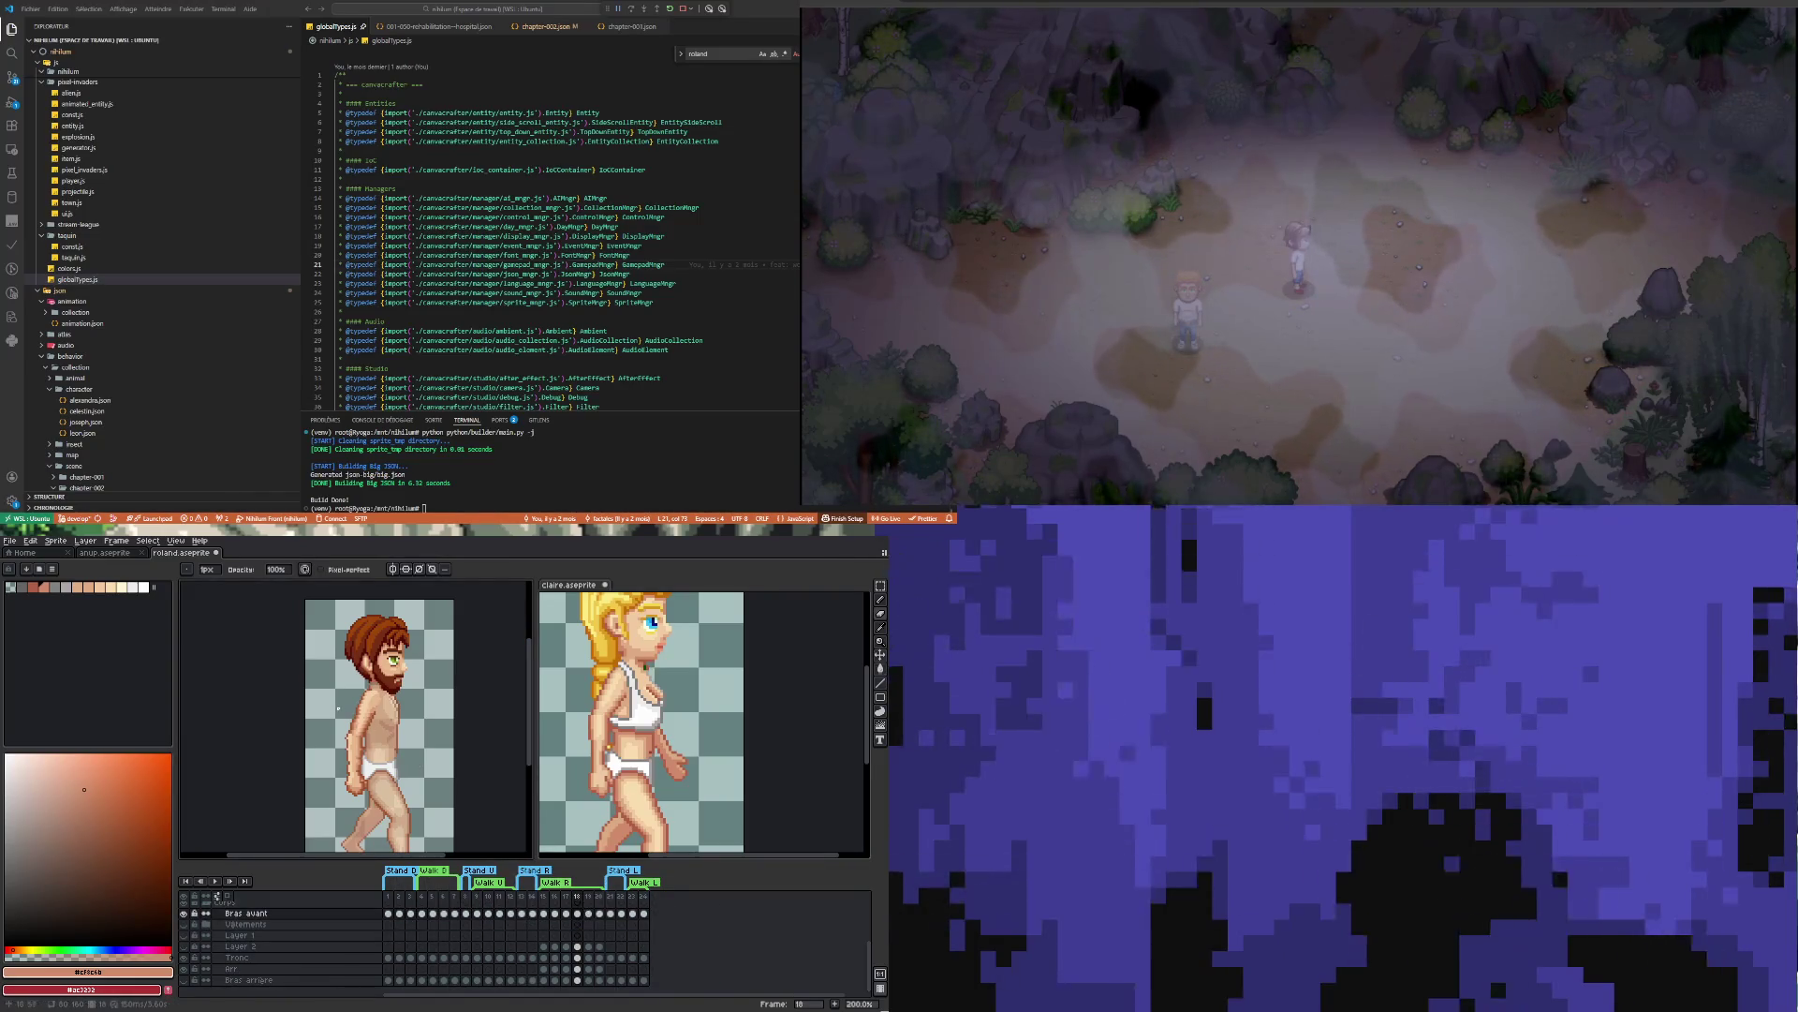
scroll(360, 702, "up", 3)
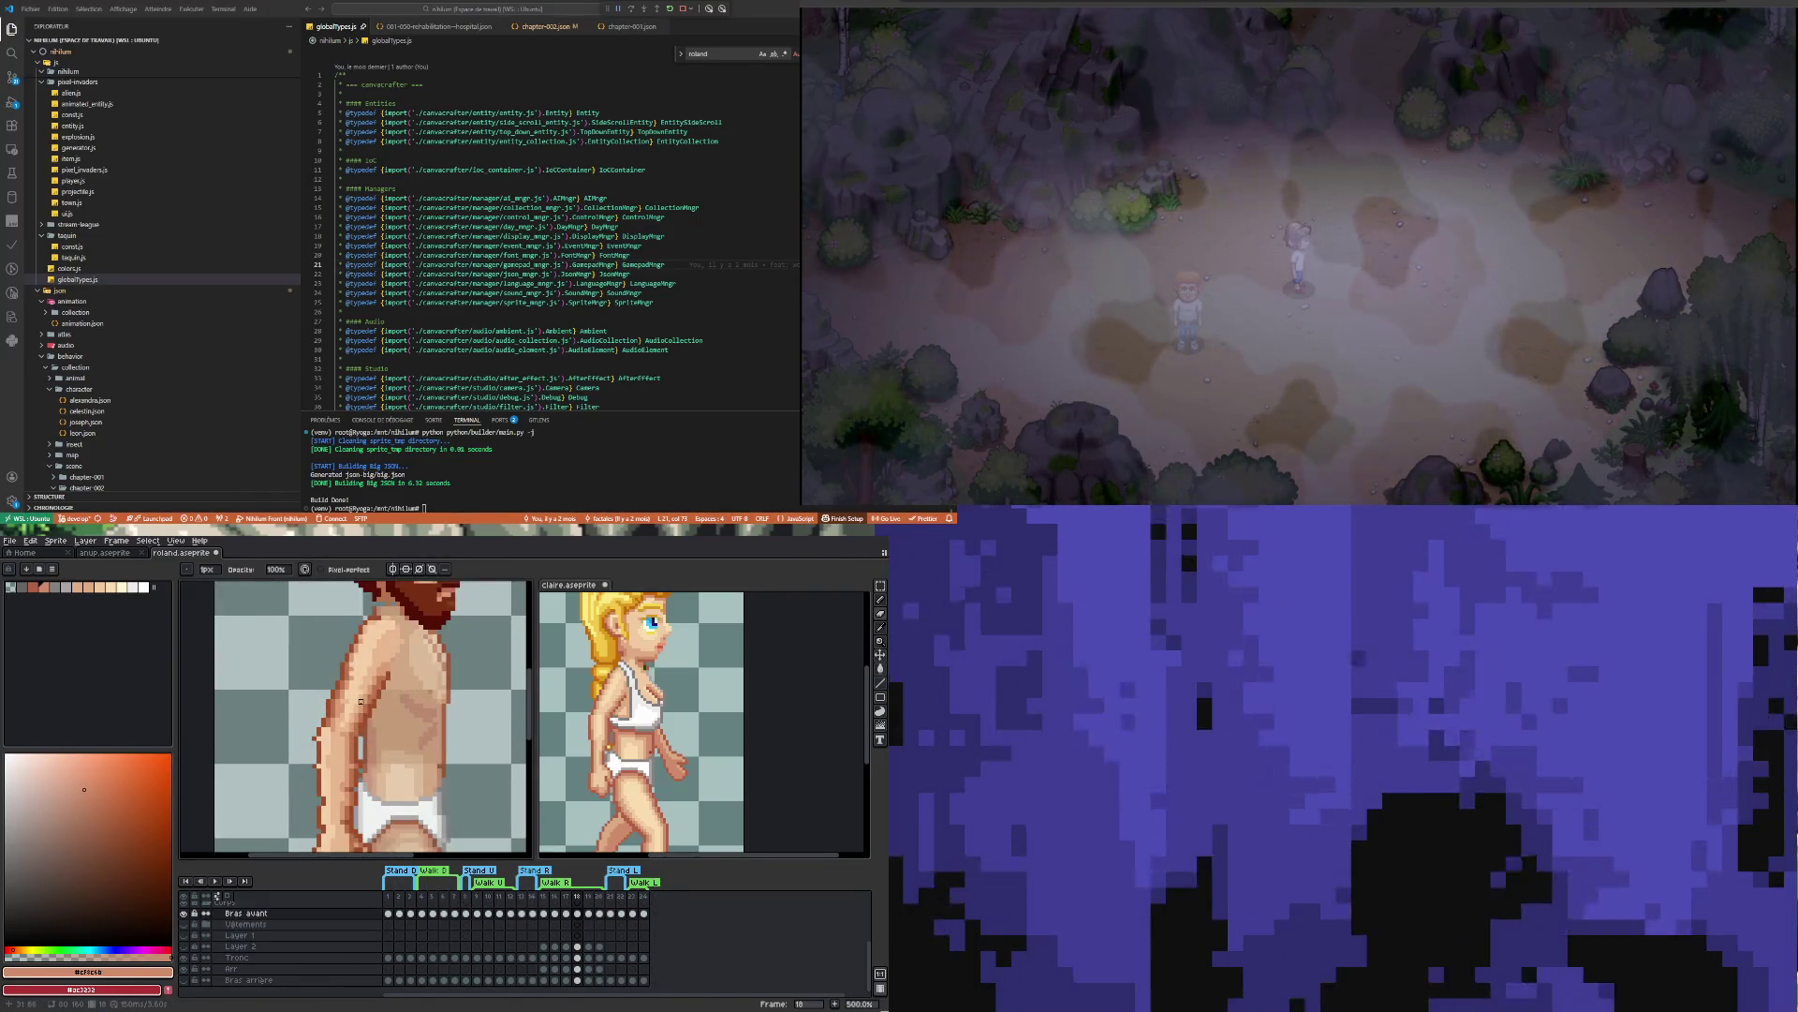
Sample dark reddish-brown #9f4f2a from frame 17's arm and carry it to frame 18
key("i")
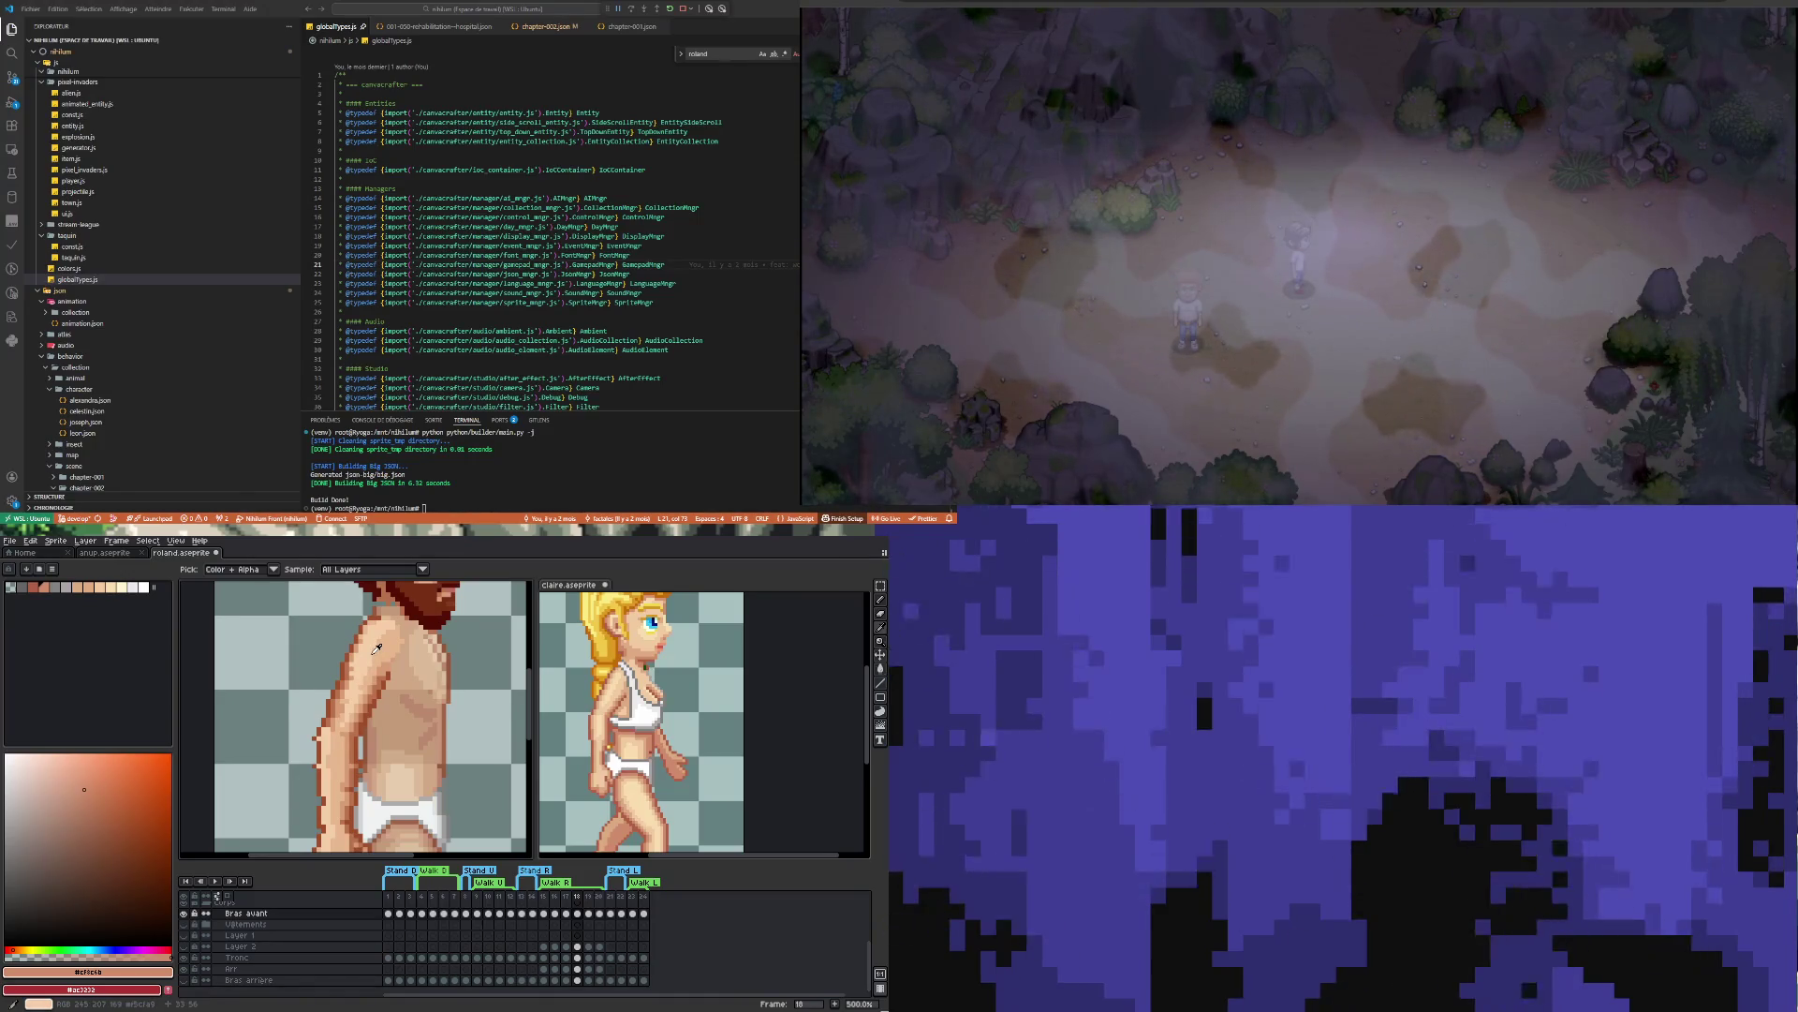
left_click(567, 913)
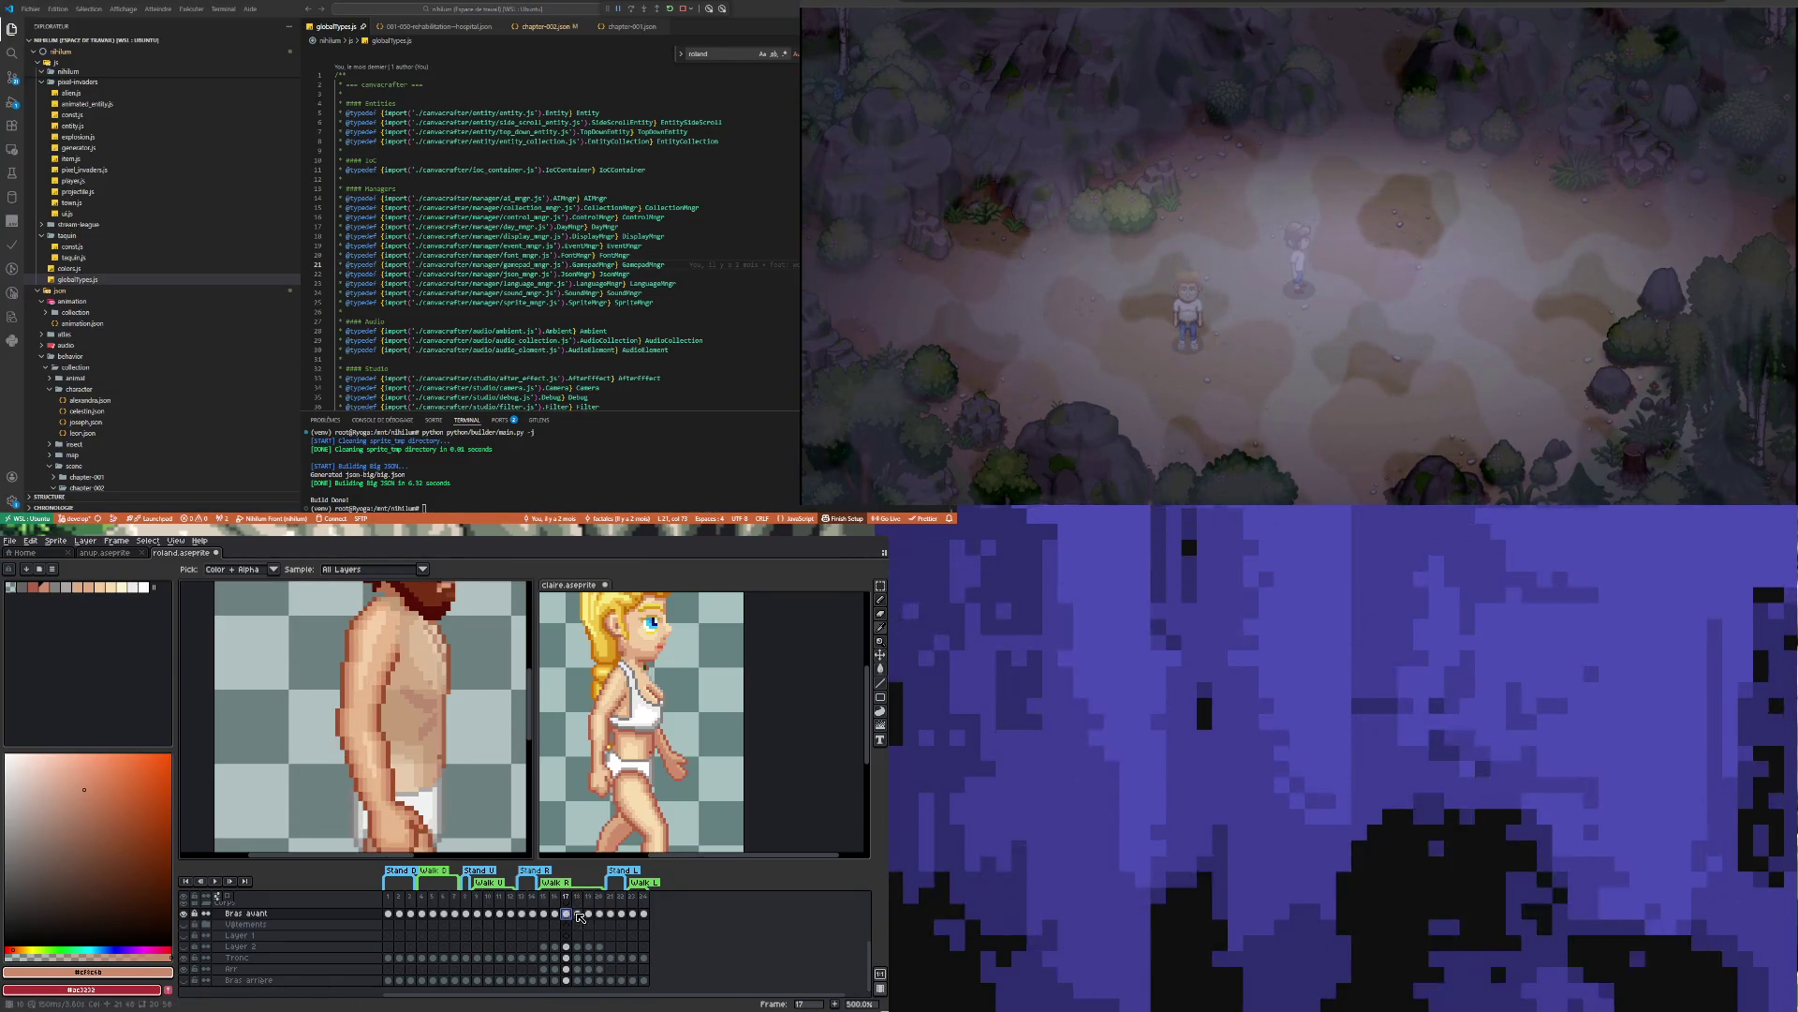
left_click(578, 913)
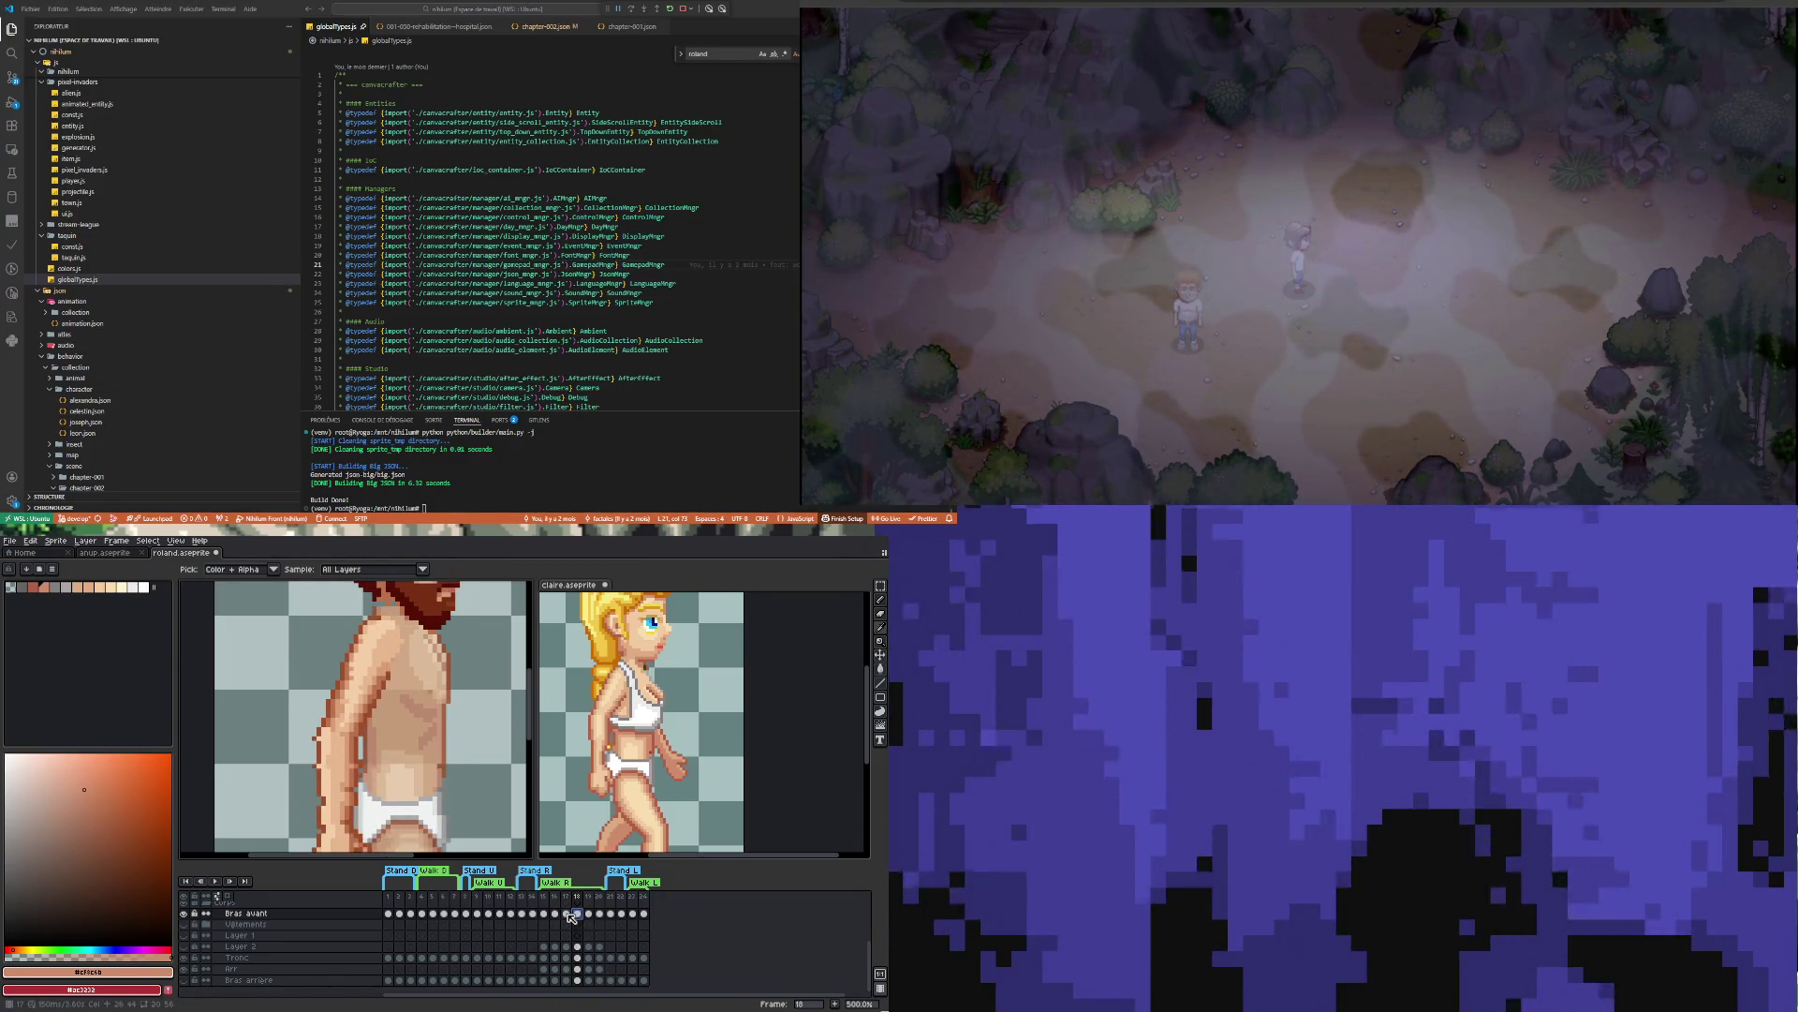
left_click(566, 913)
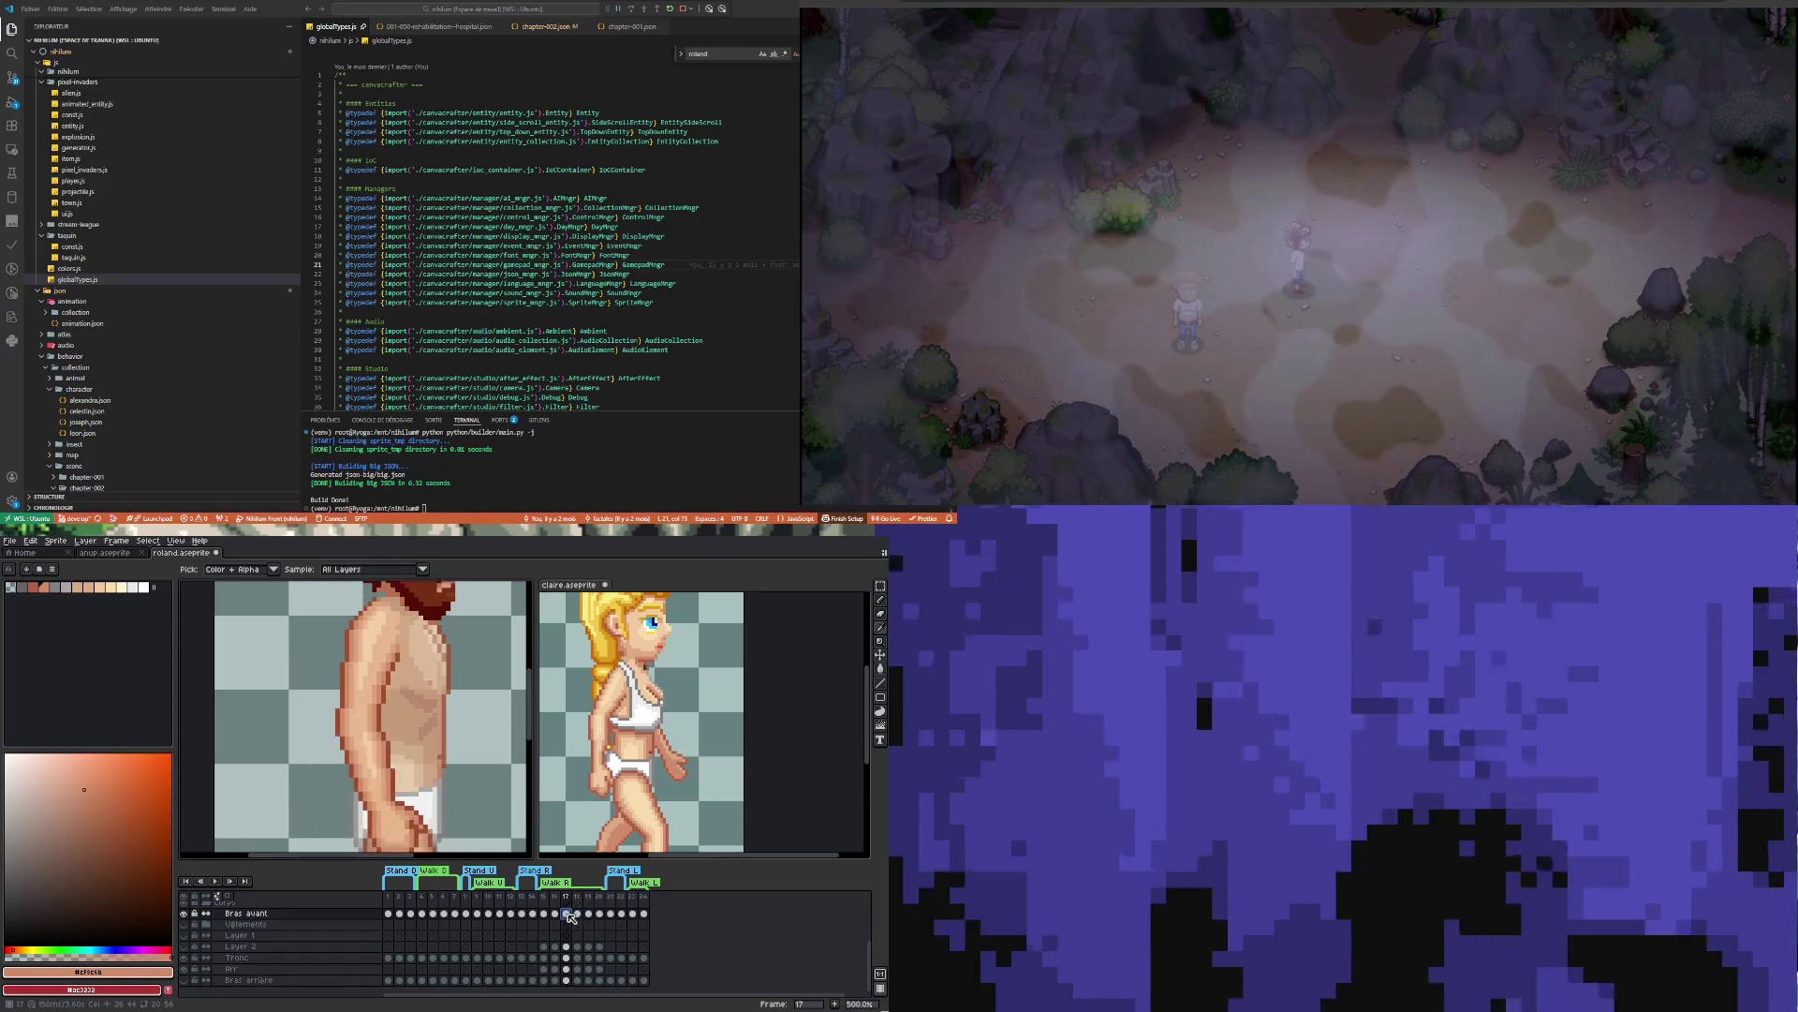
left_click(881, 640)
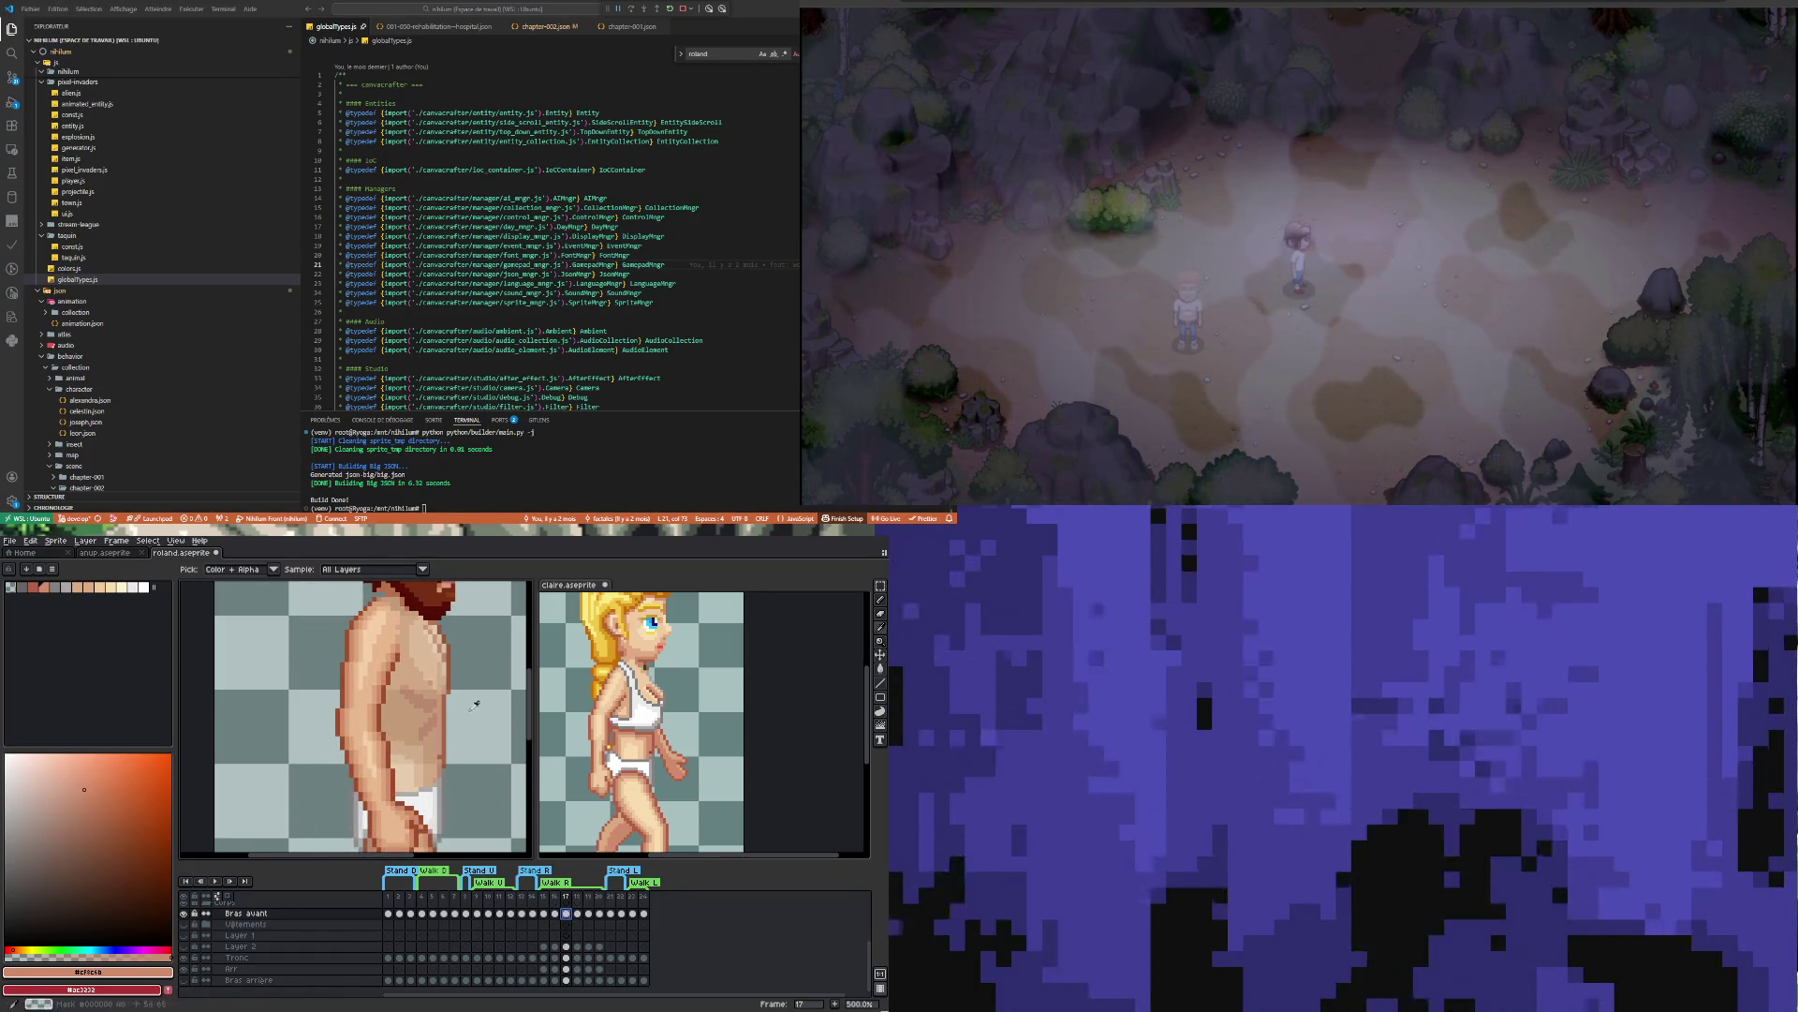
left_click(388, 689)
key(".")
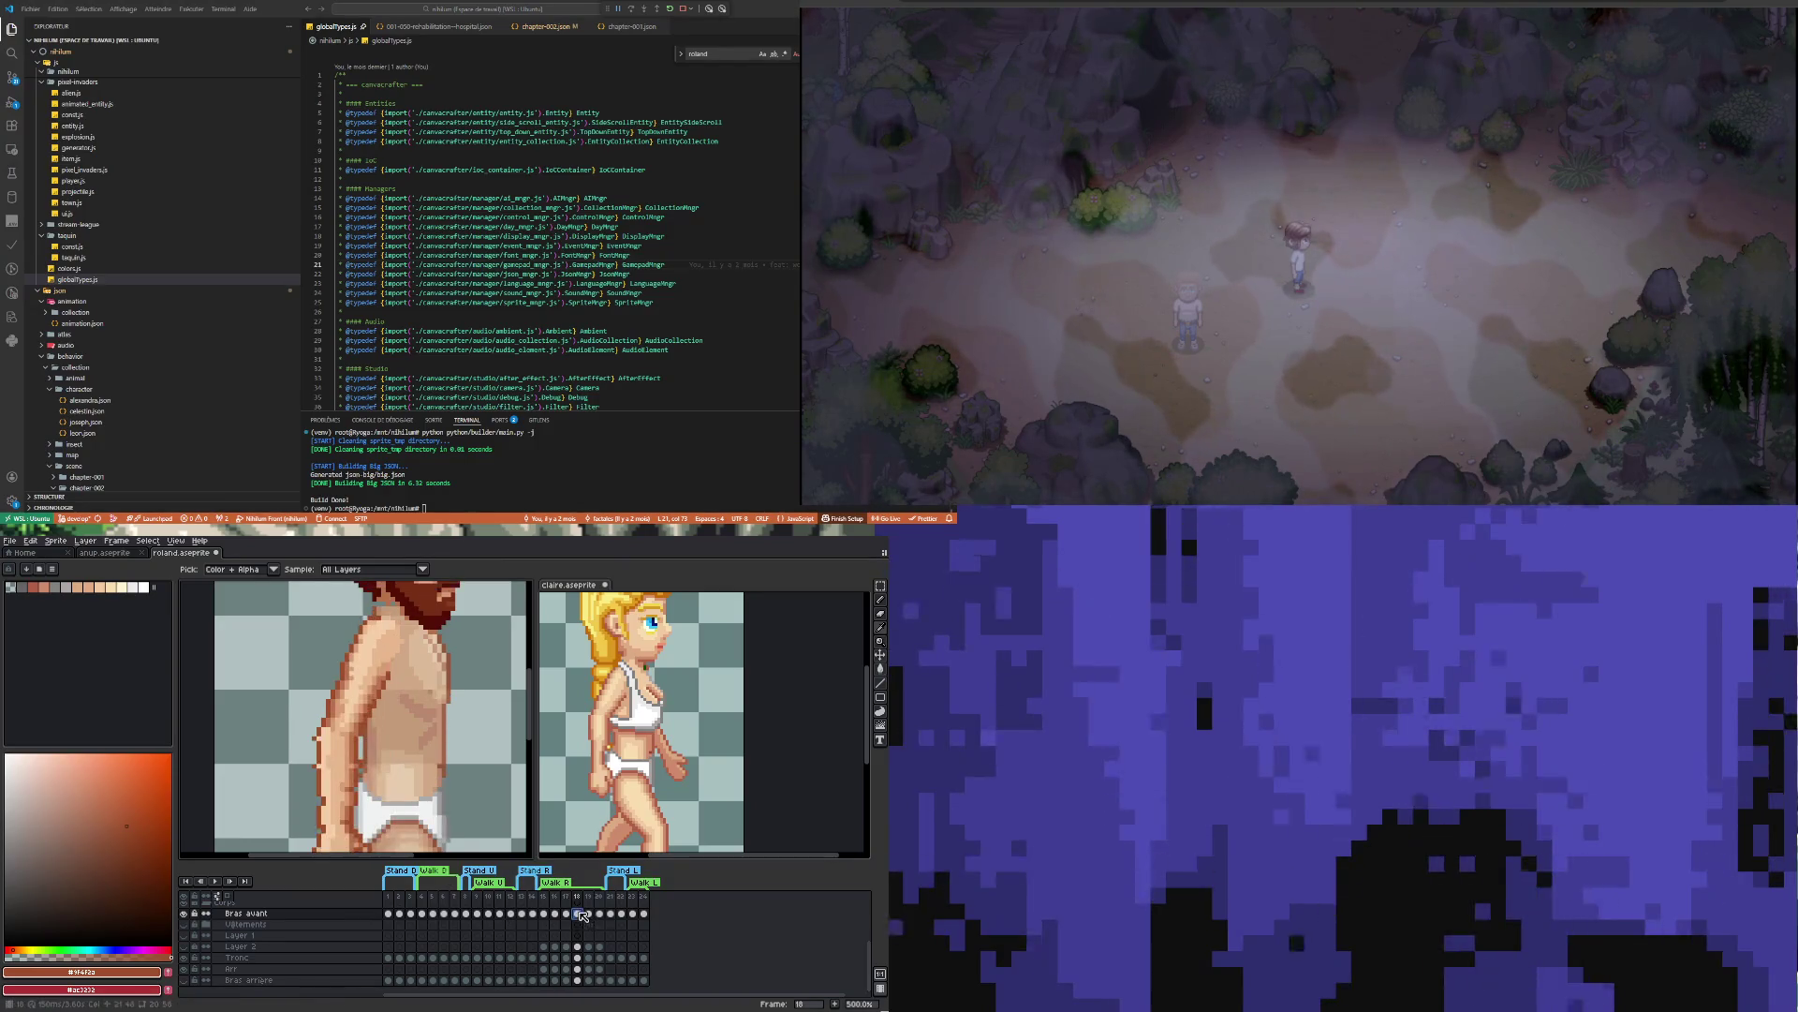
left_click(880, 667)
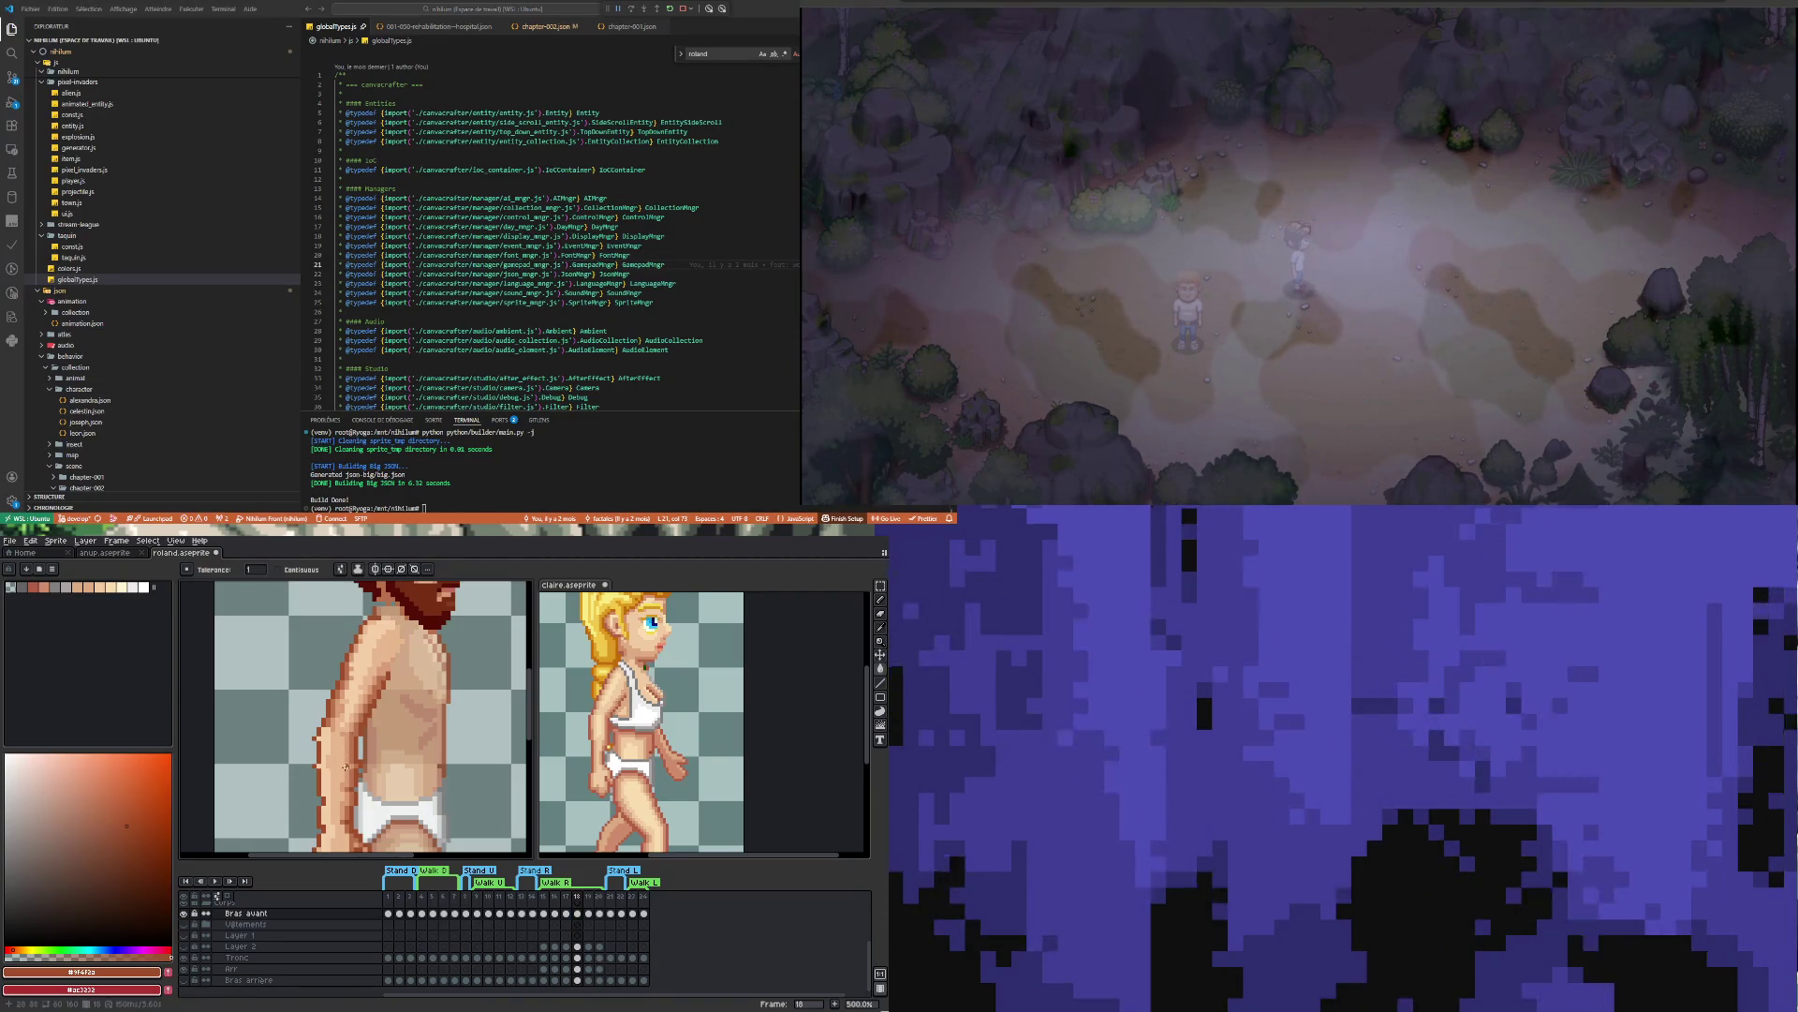
Review the arm poses in frames 19 and 20, returning to frame 17
scroll(318, 747, "up", 2)
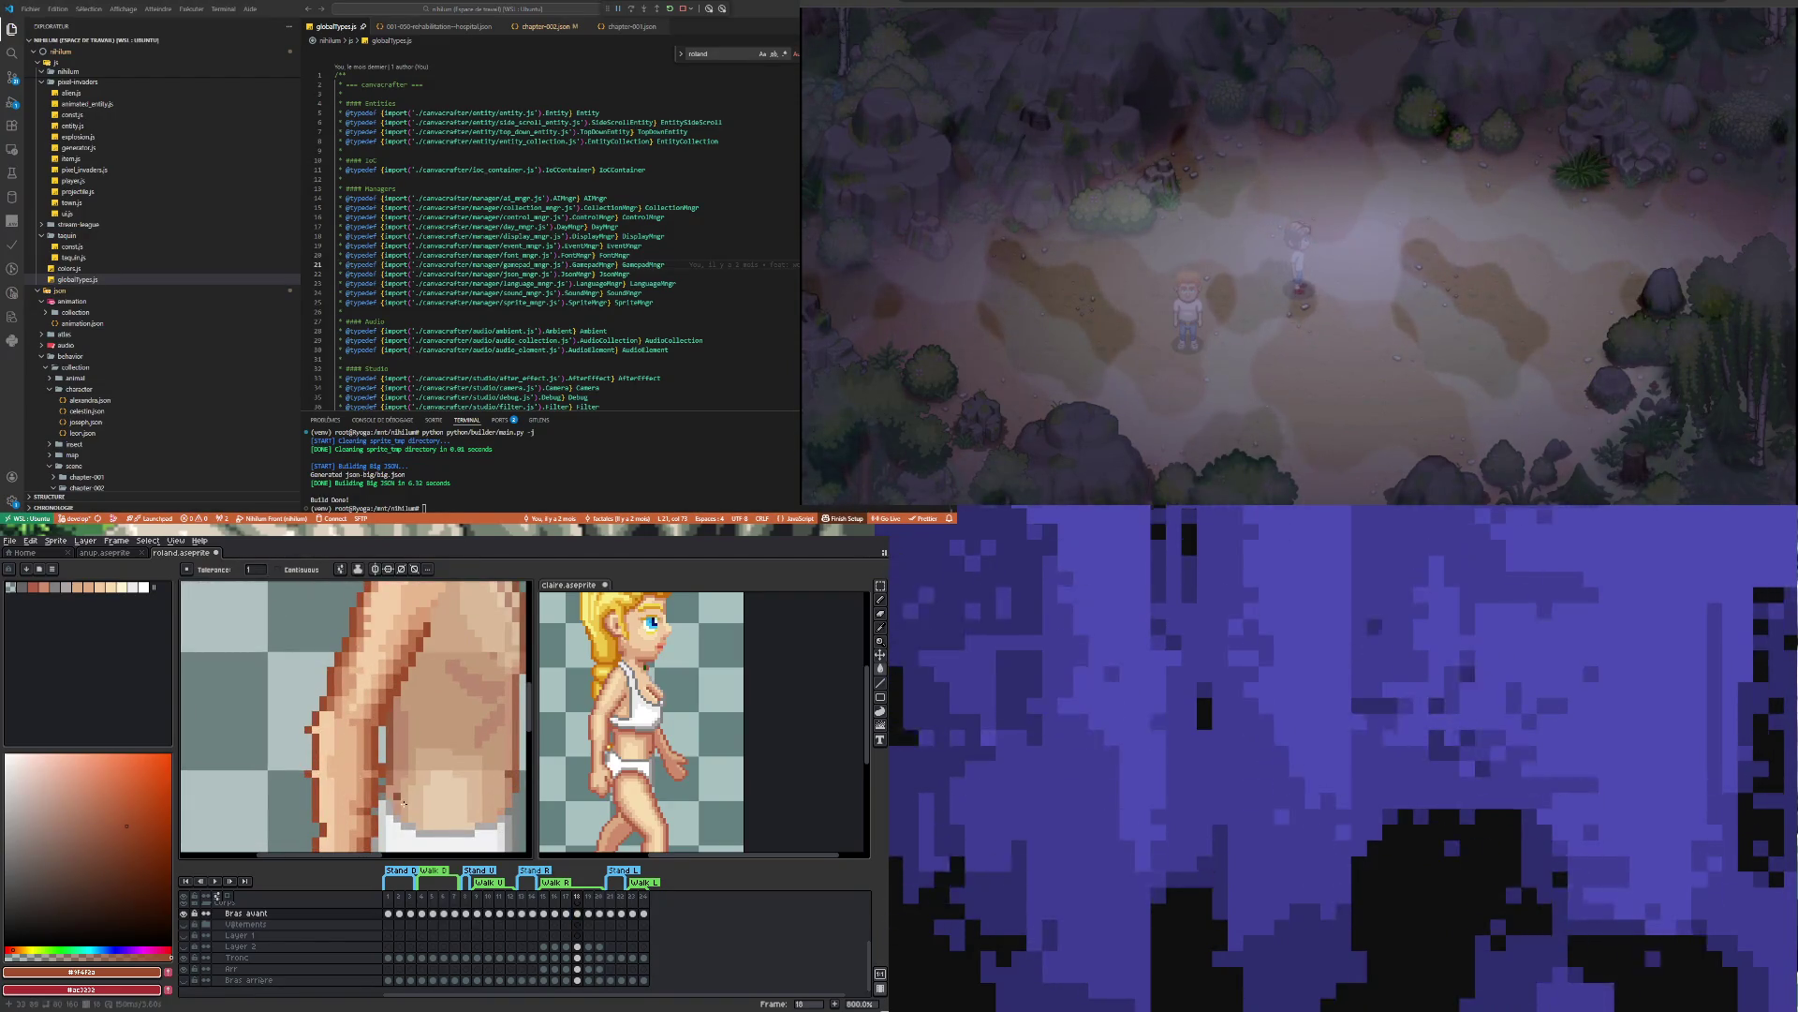
left_click(590, 914)
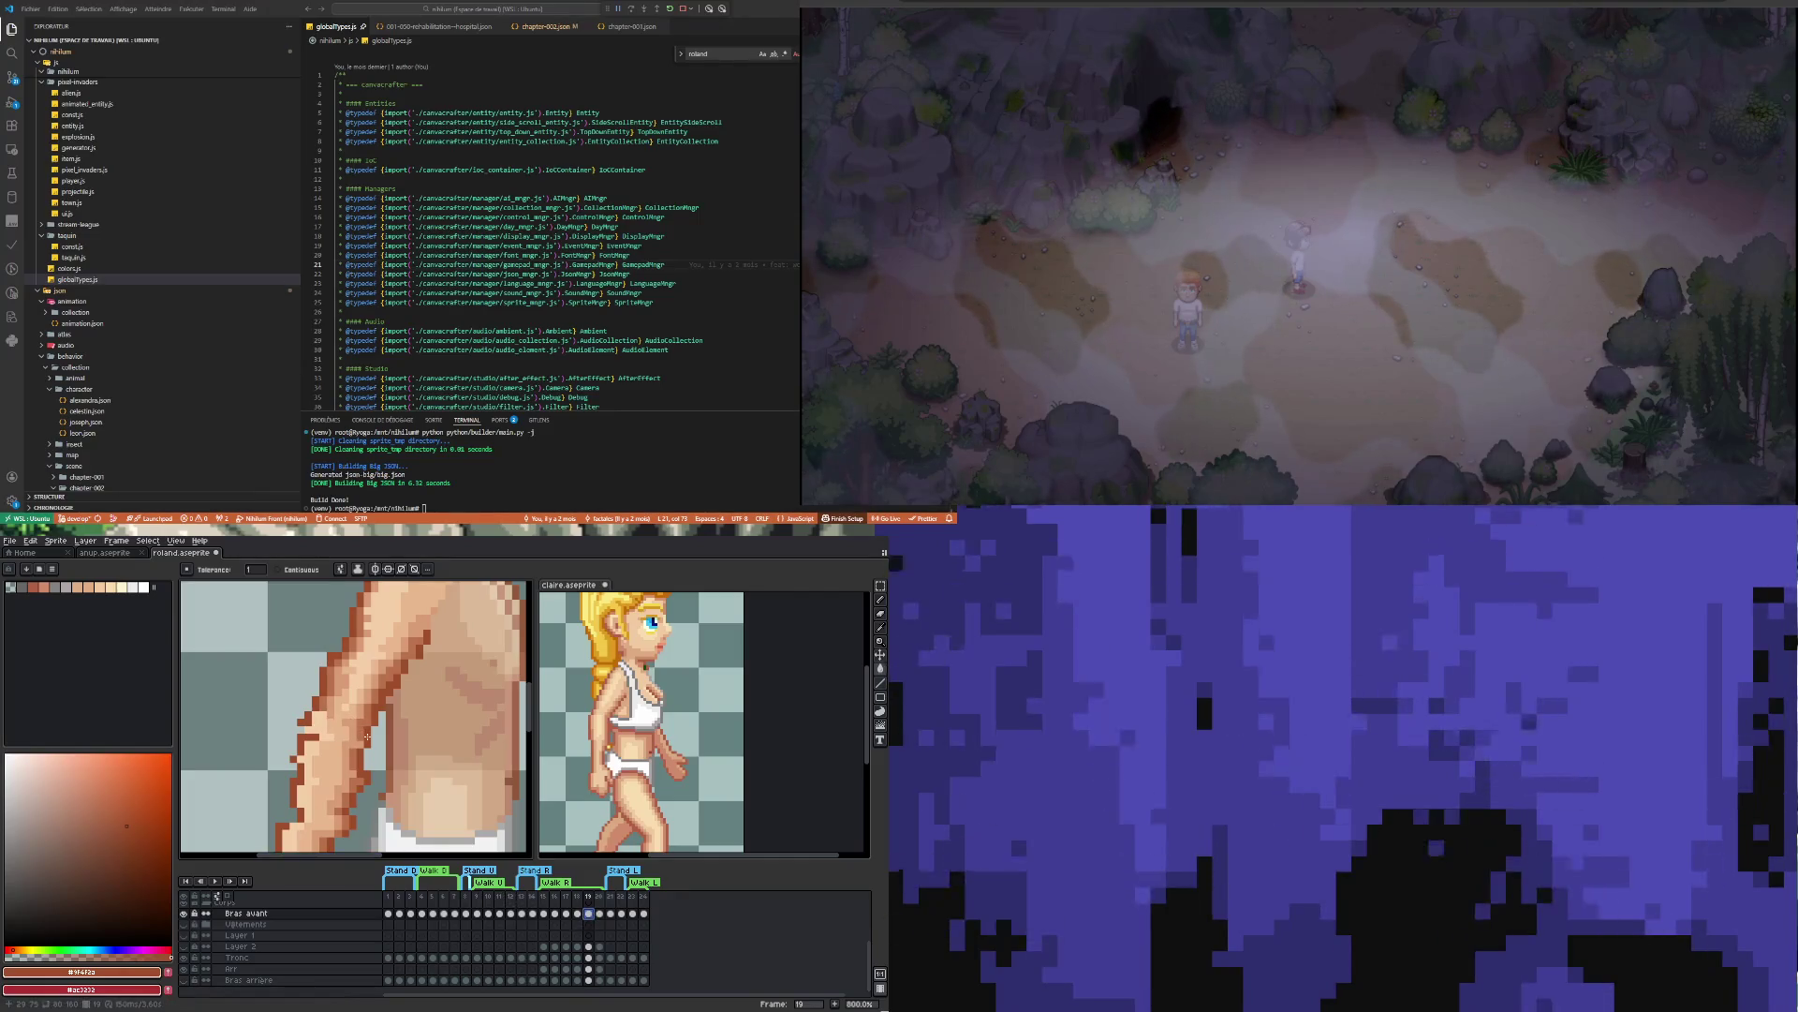
left_click(601, 914)
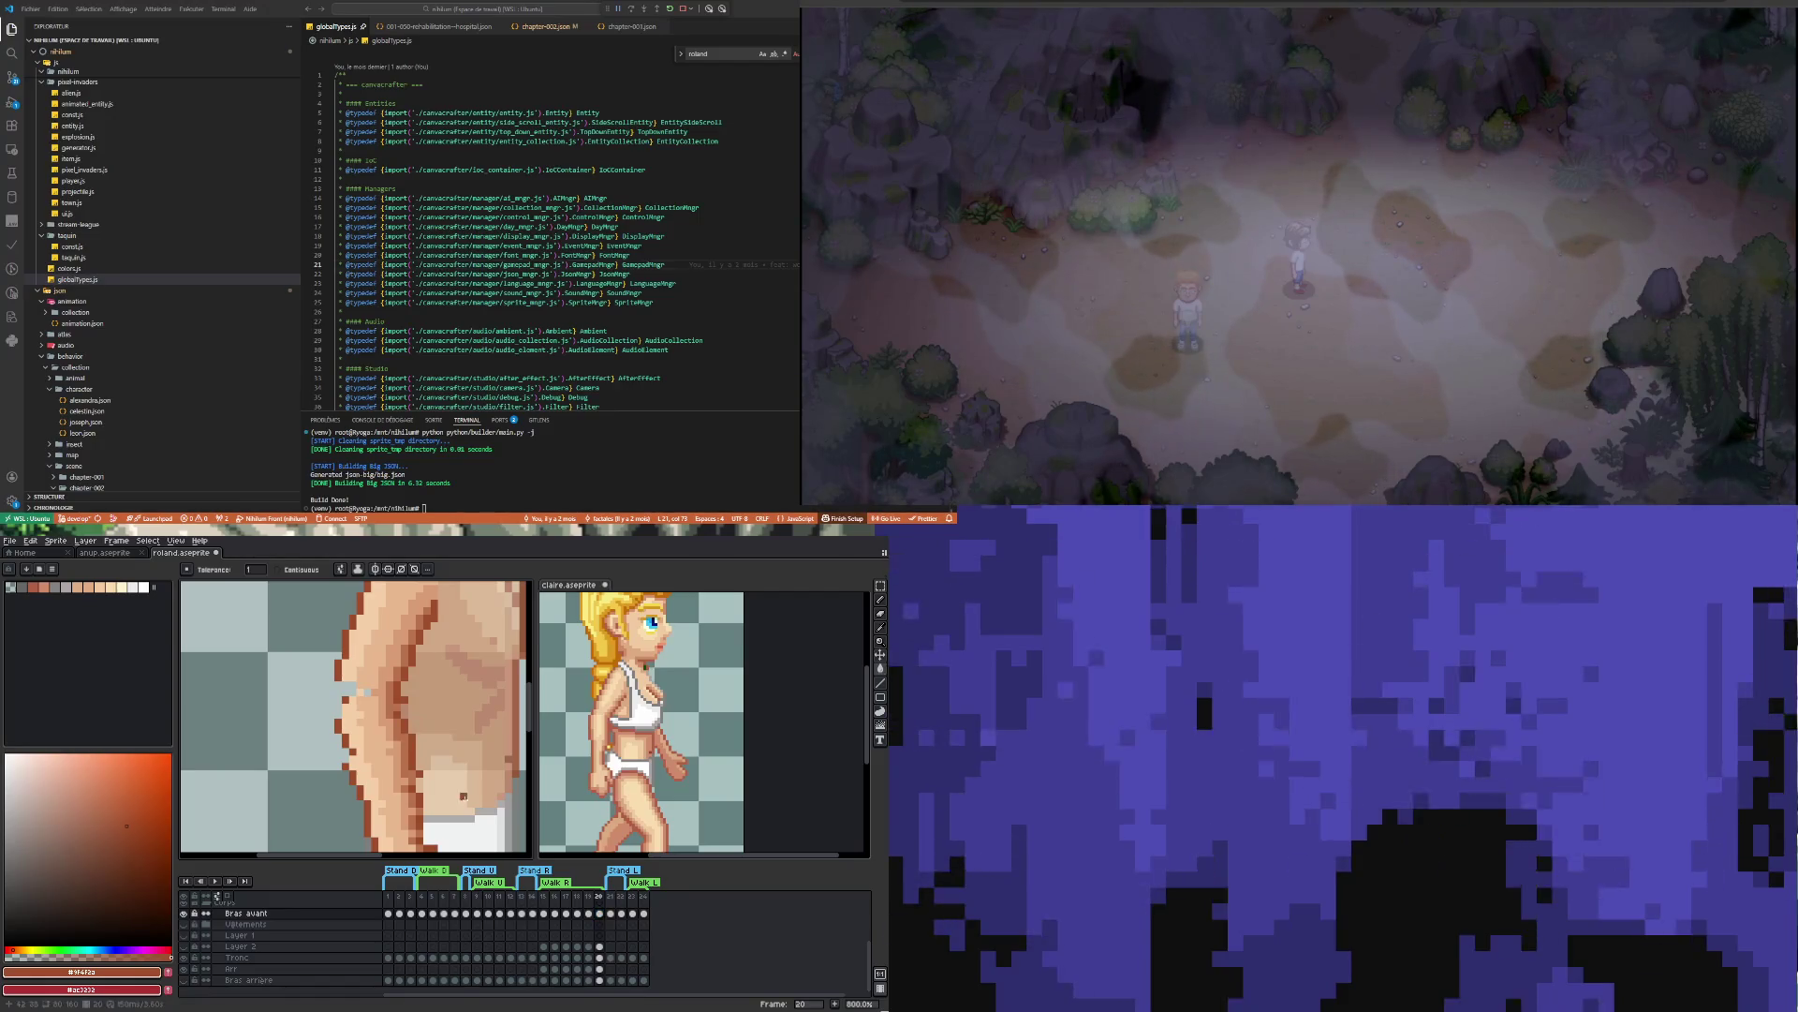
left_click(588, 913)
left_click(577, 913)
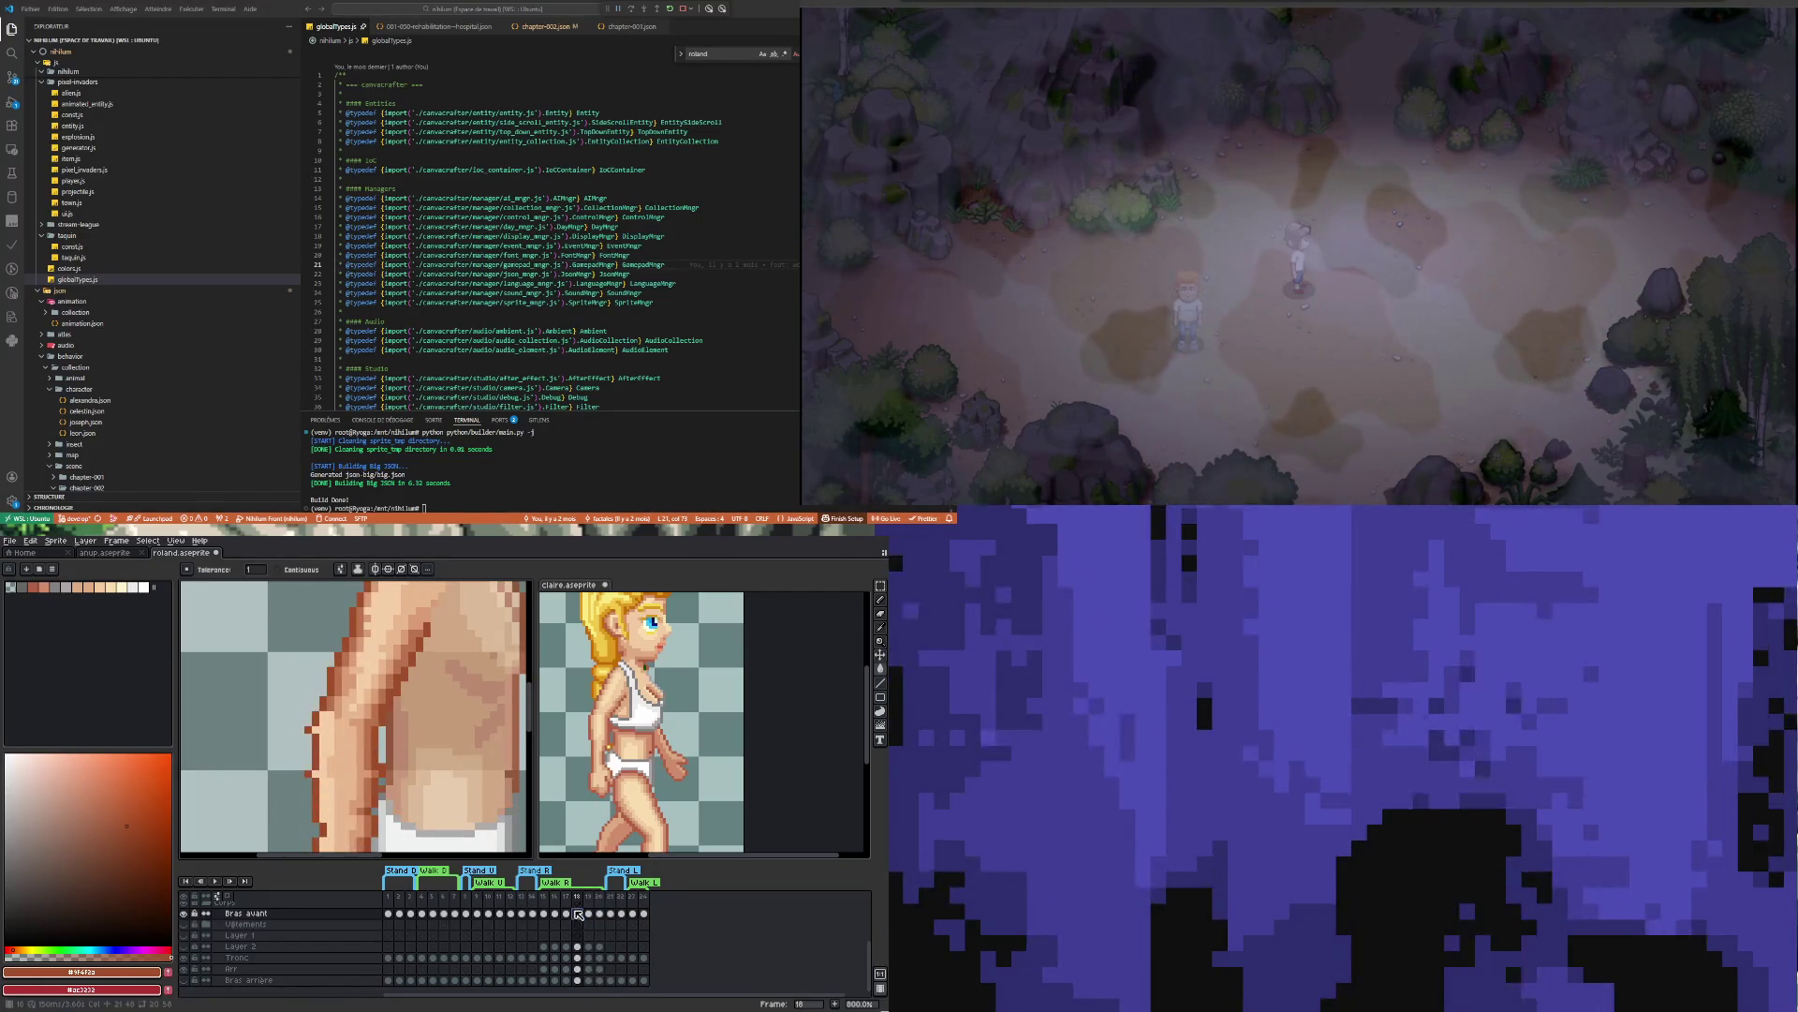
left_click(566, 914)
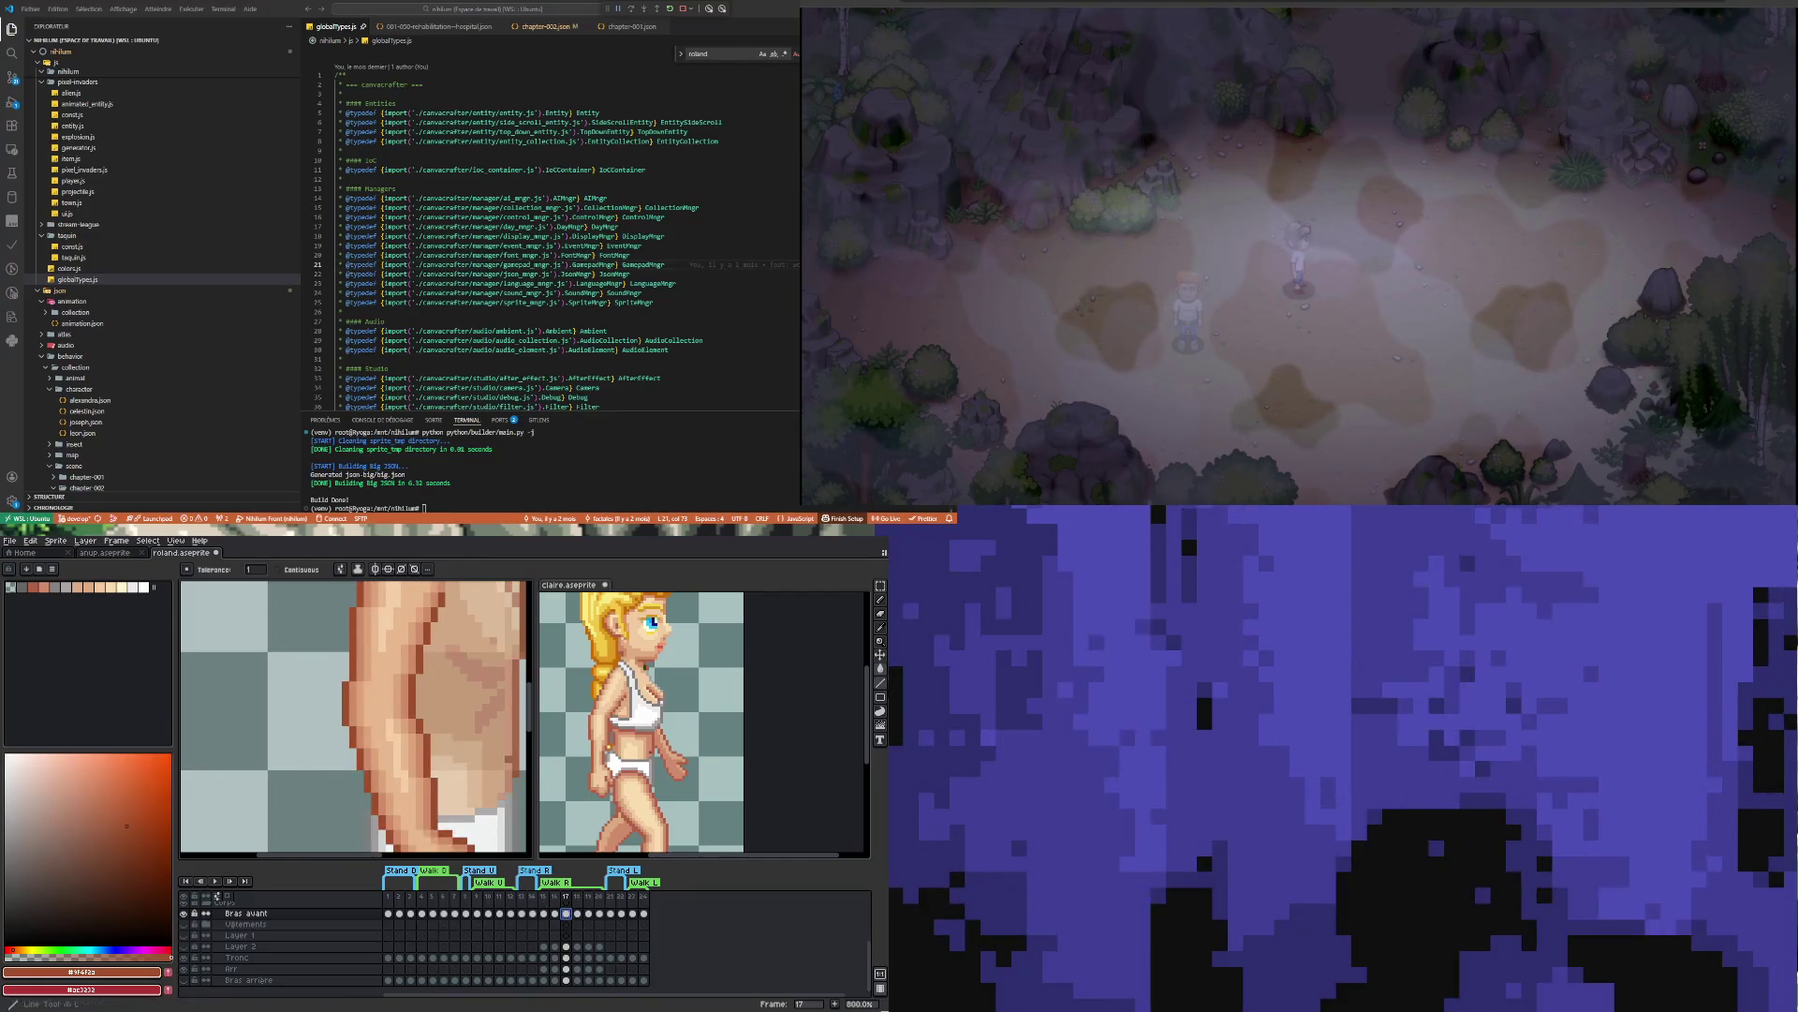
Fill a strip of the frame 18 arm with skin tone #cf8c6b sampled from frame 17
key("i")
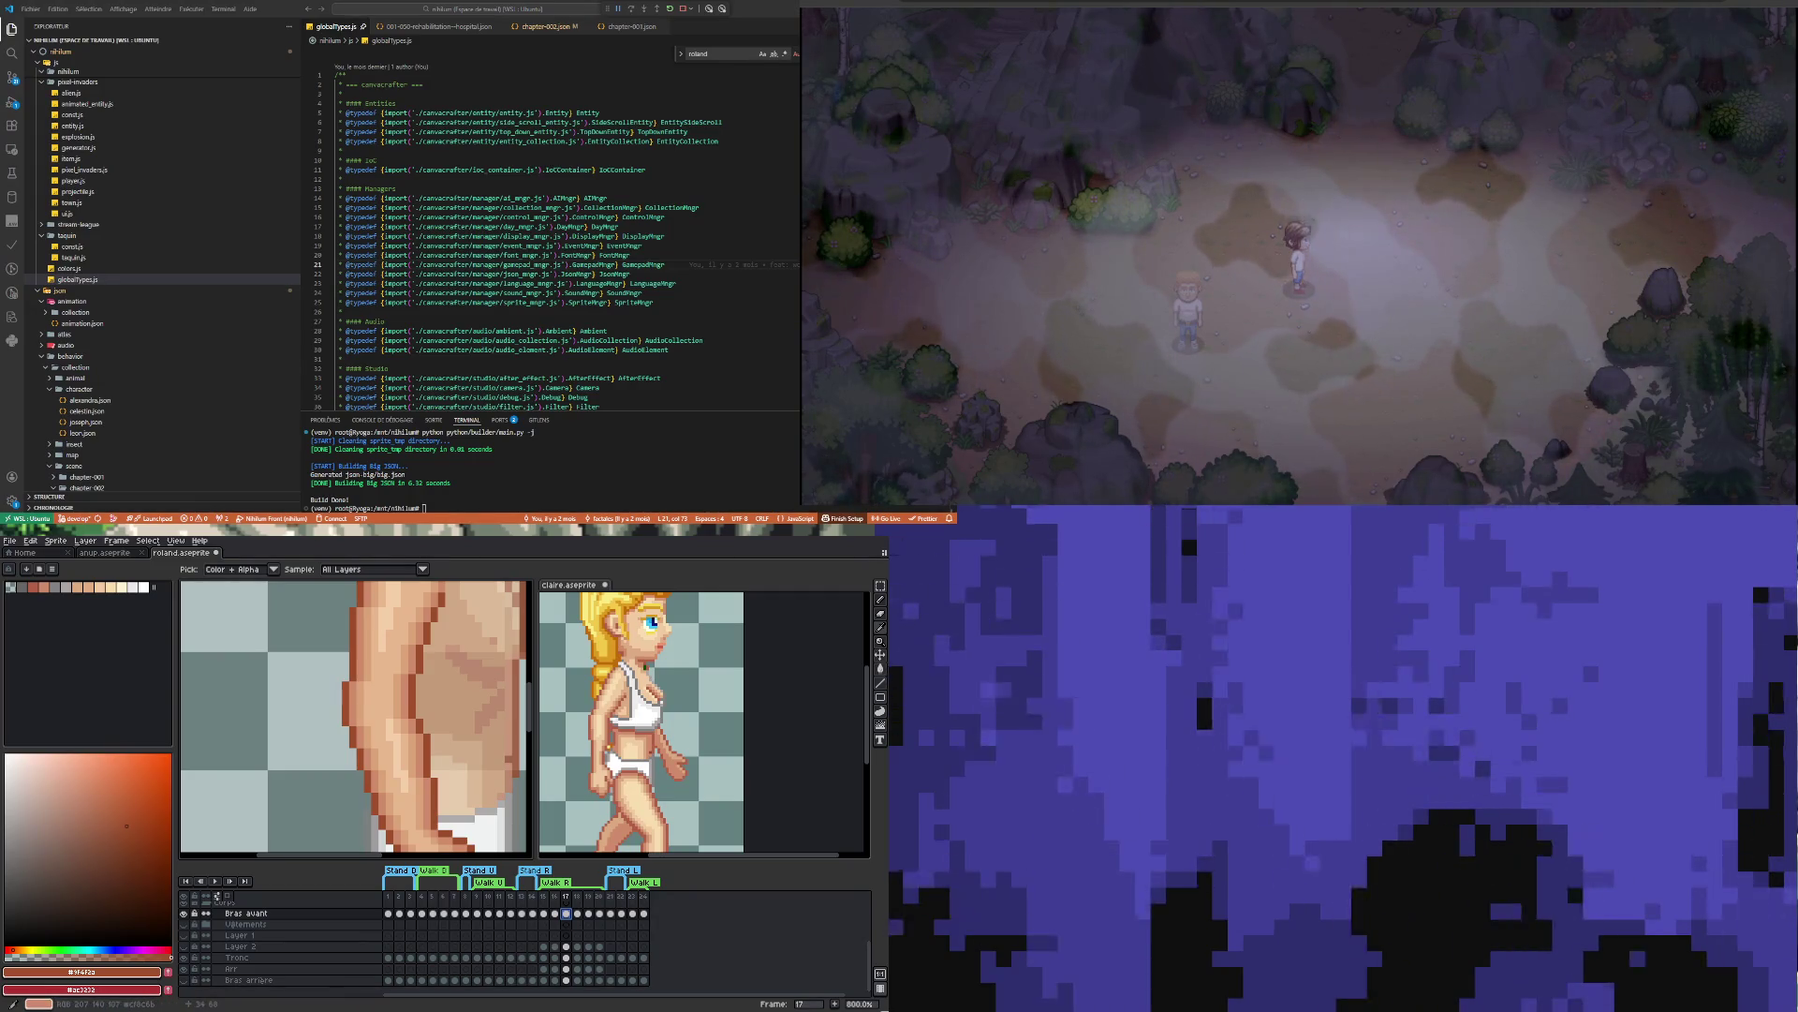
left_click(369, 766)
key("Right")
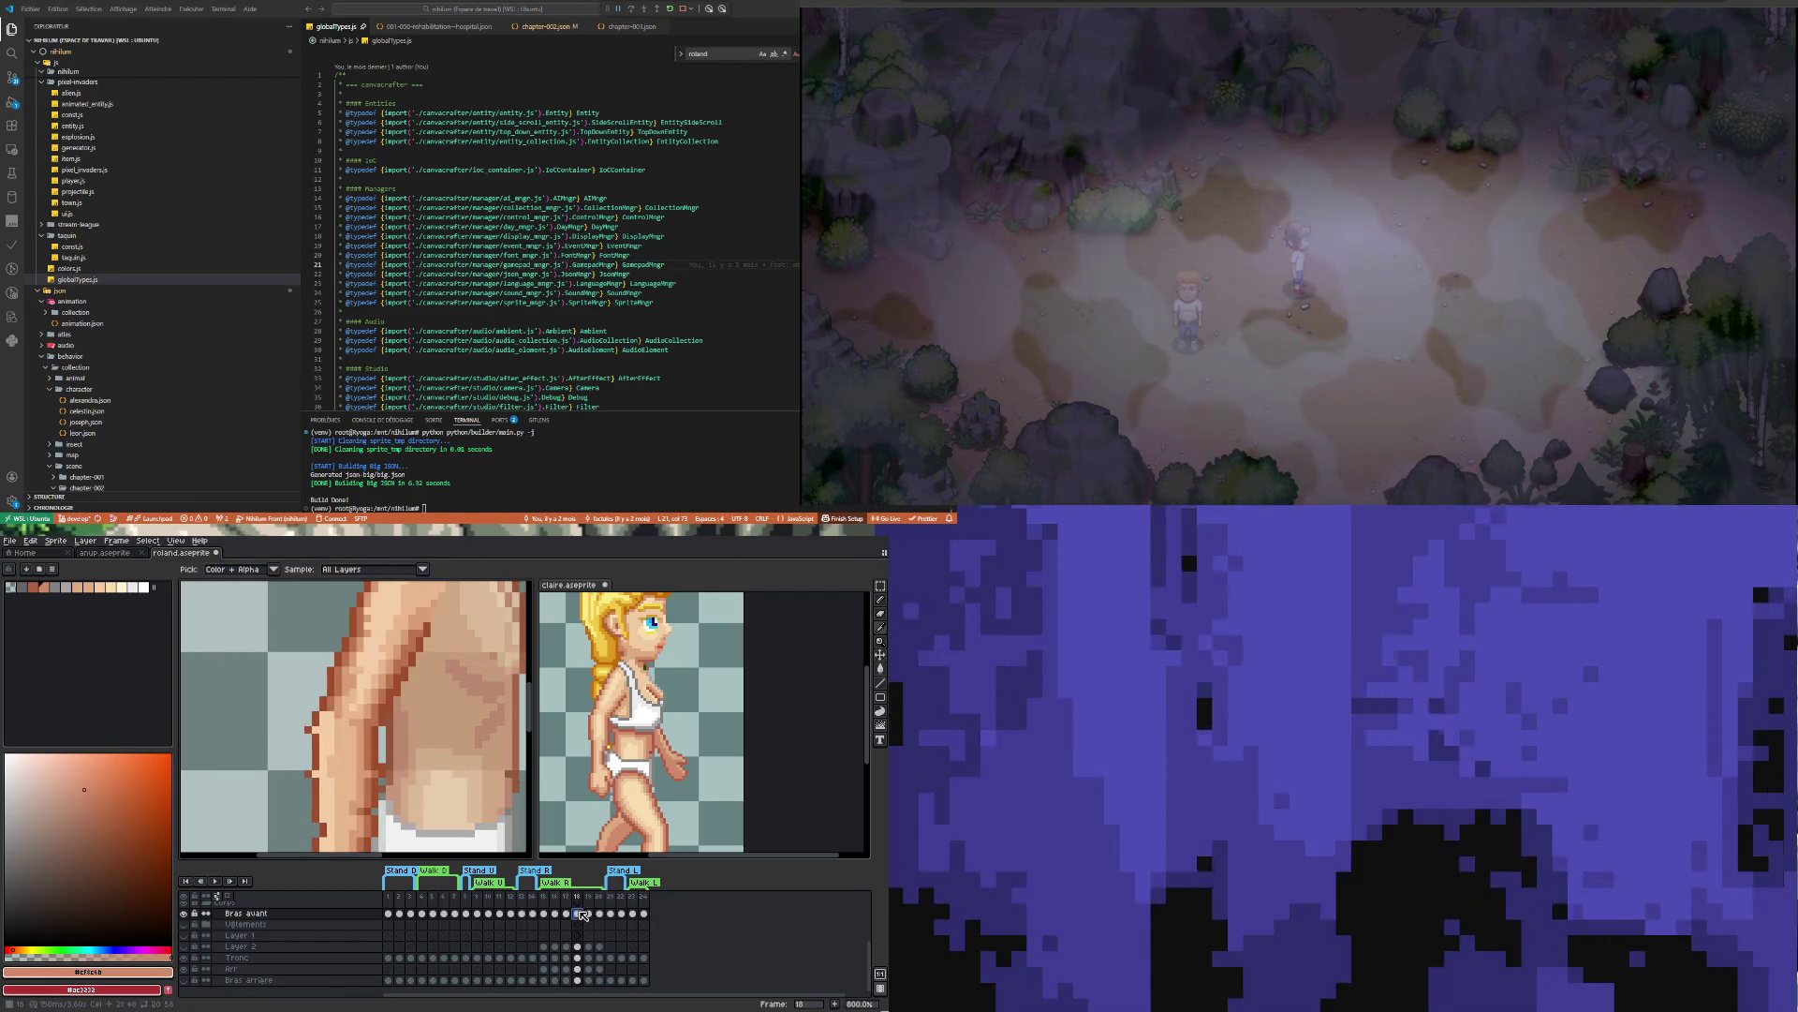
left_click(880, 668)
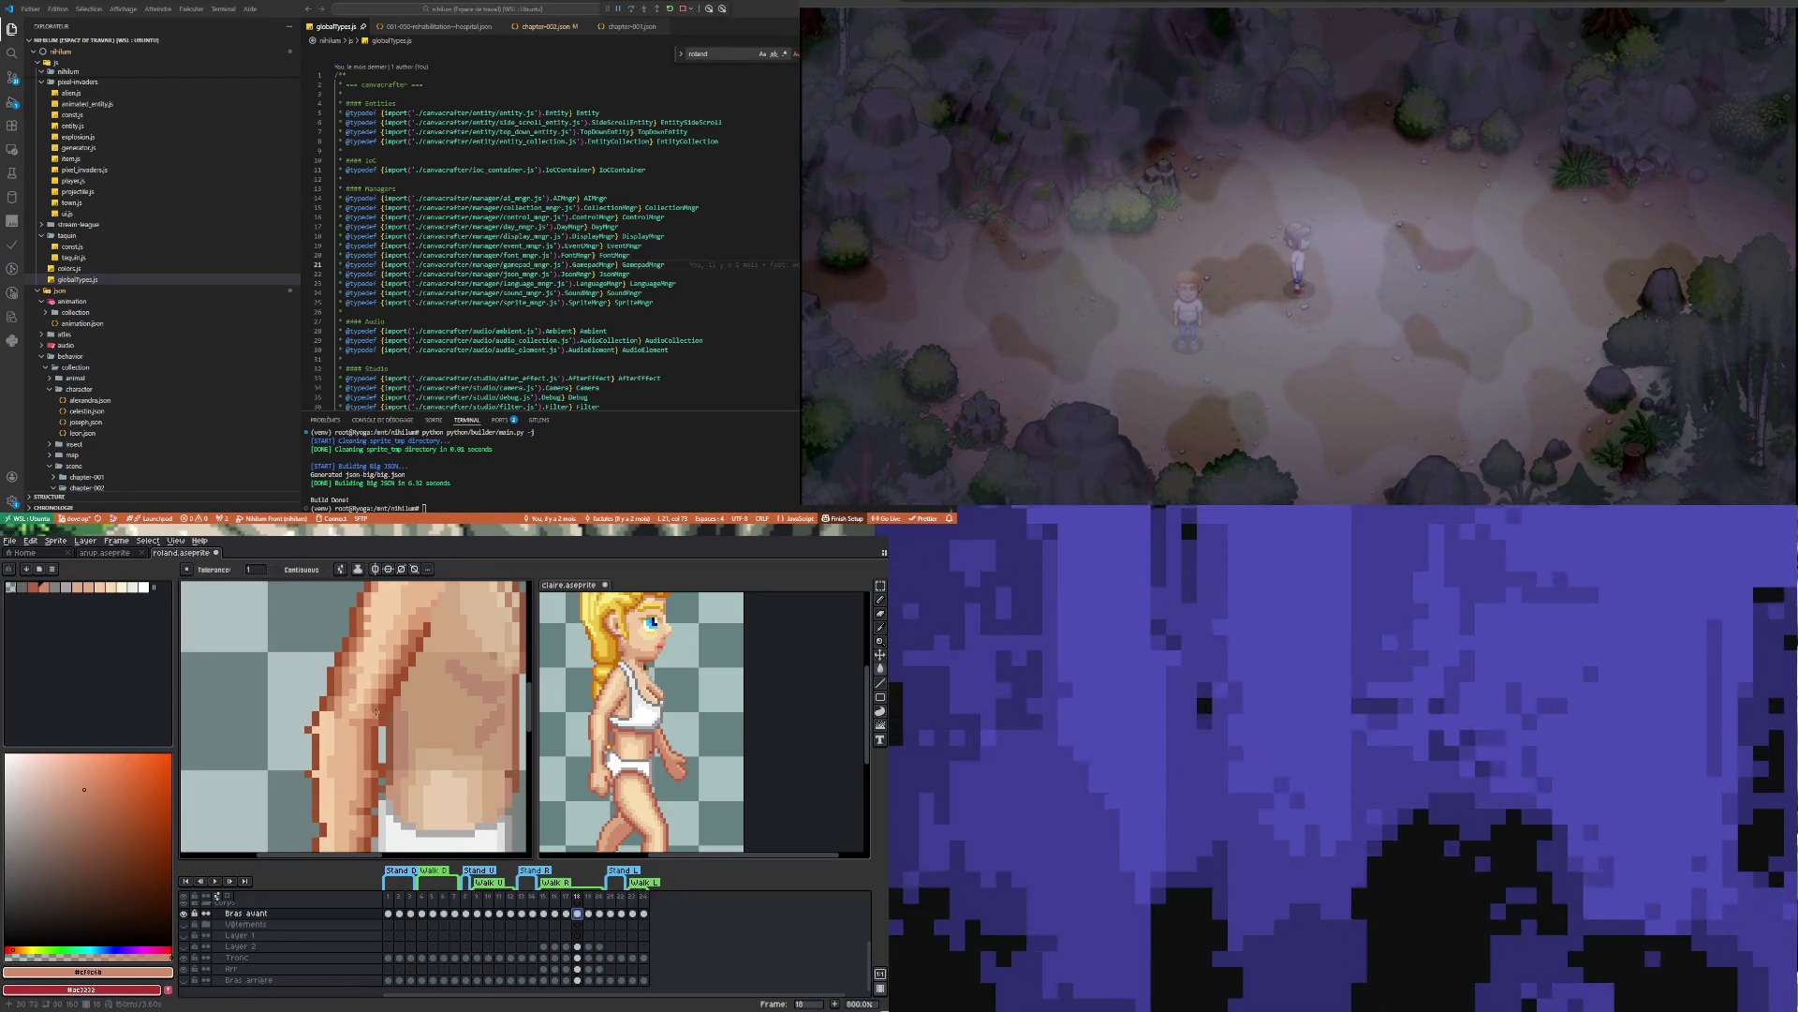
left_click(377, 712)
scroll(376, 712, "down", 3)
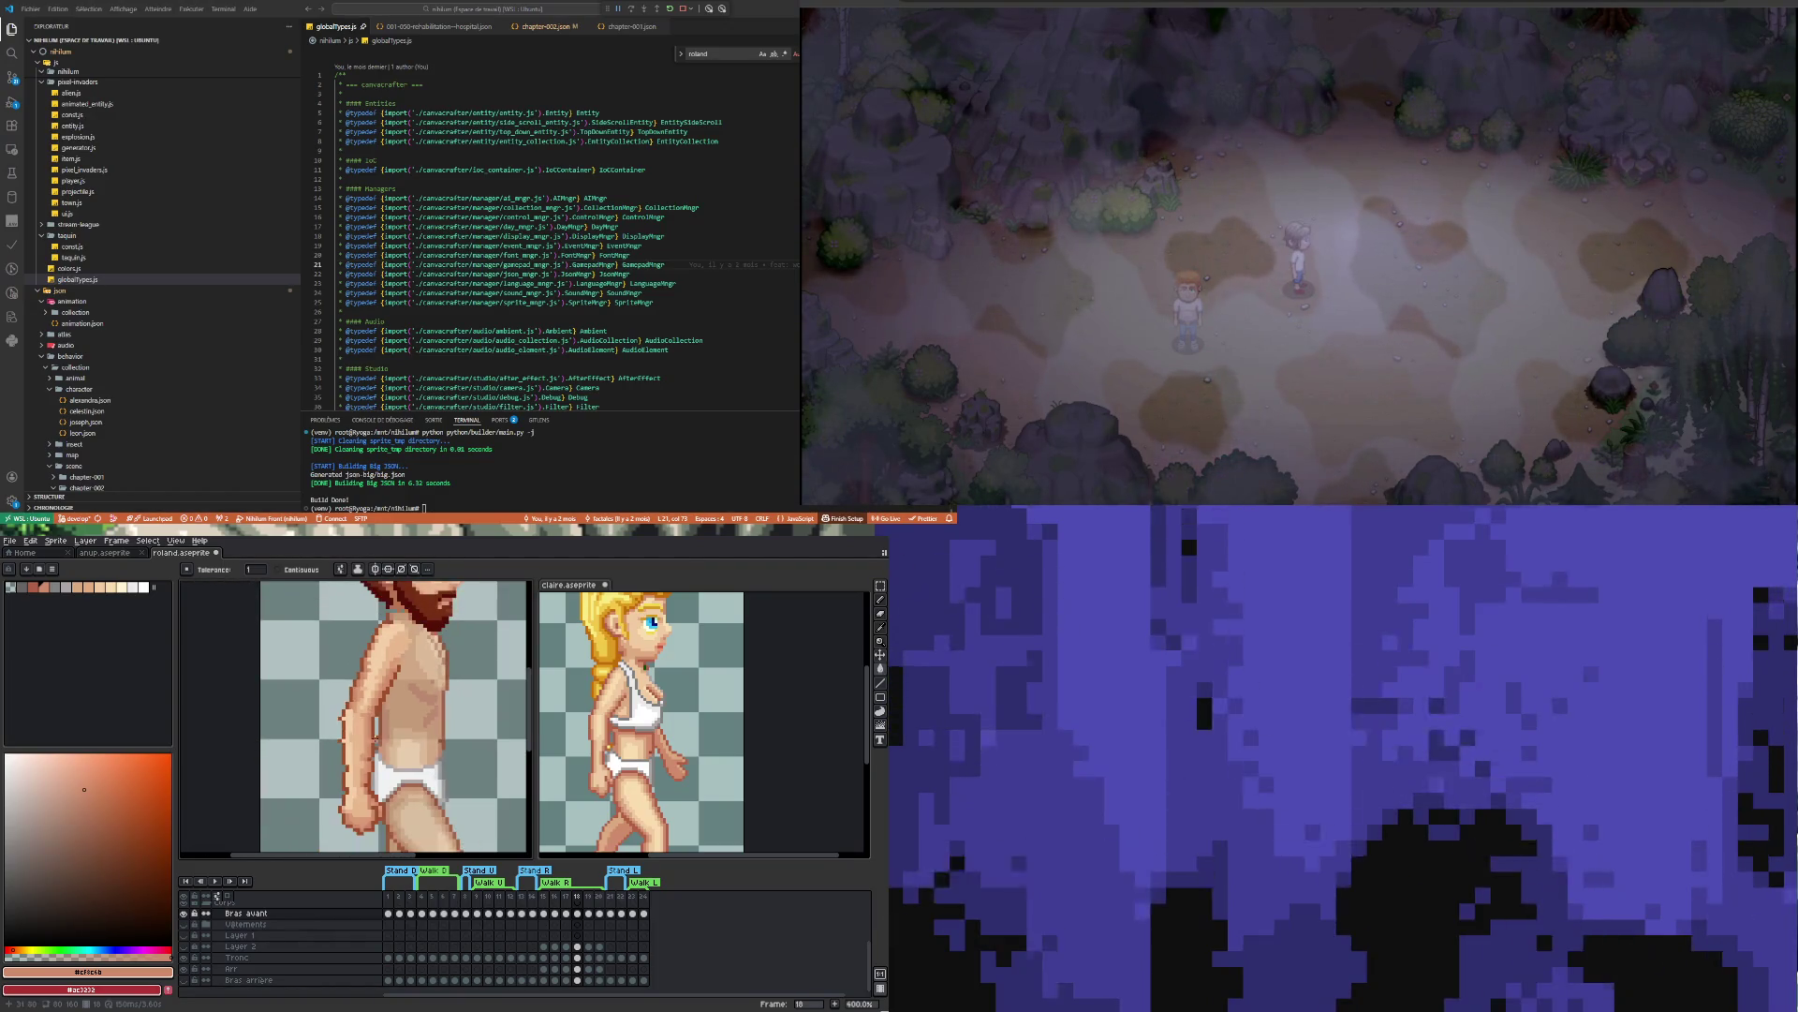
Step through frames 19 and 20 to check the arm, then go back to frame 17
left_click(588, 914)
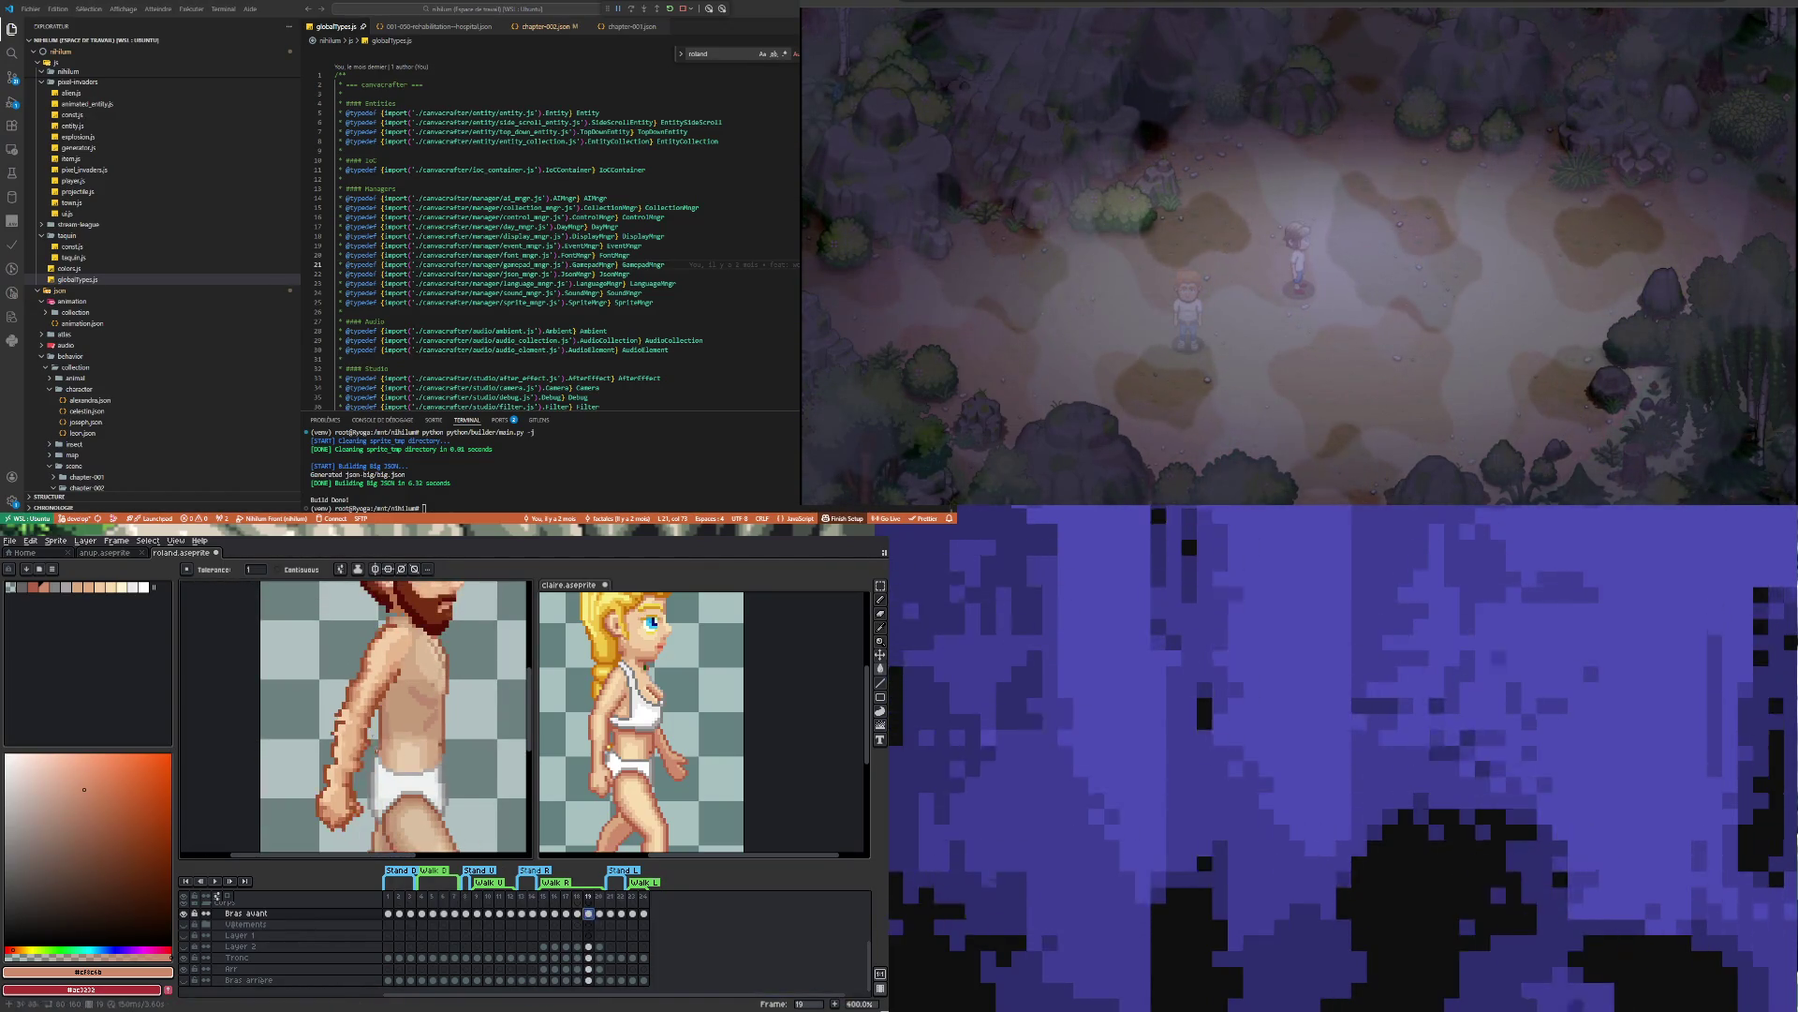
scroll(372, 719, "up", 2)
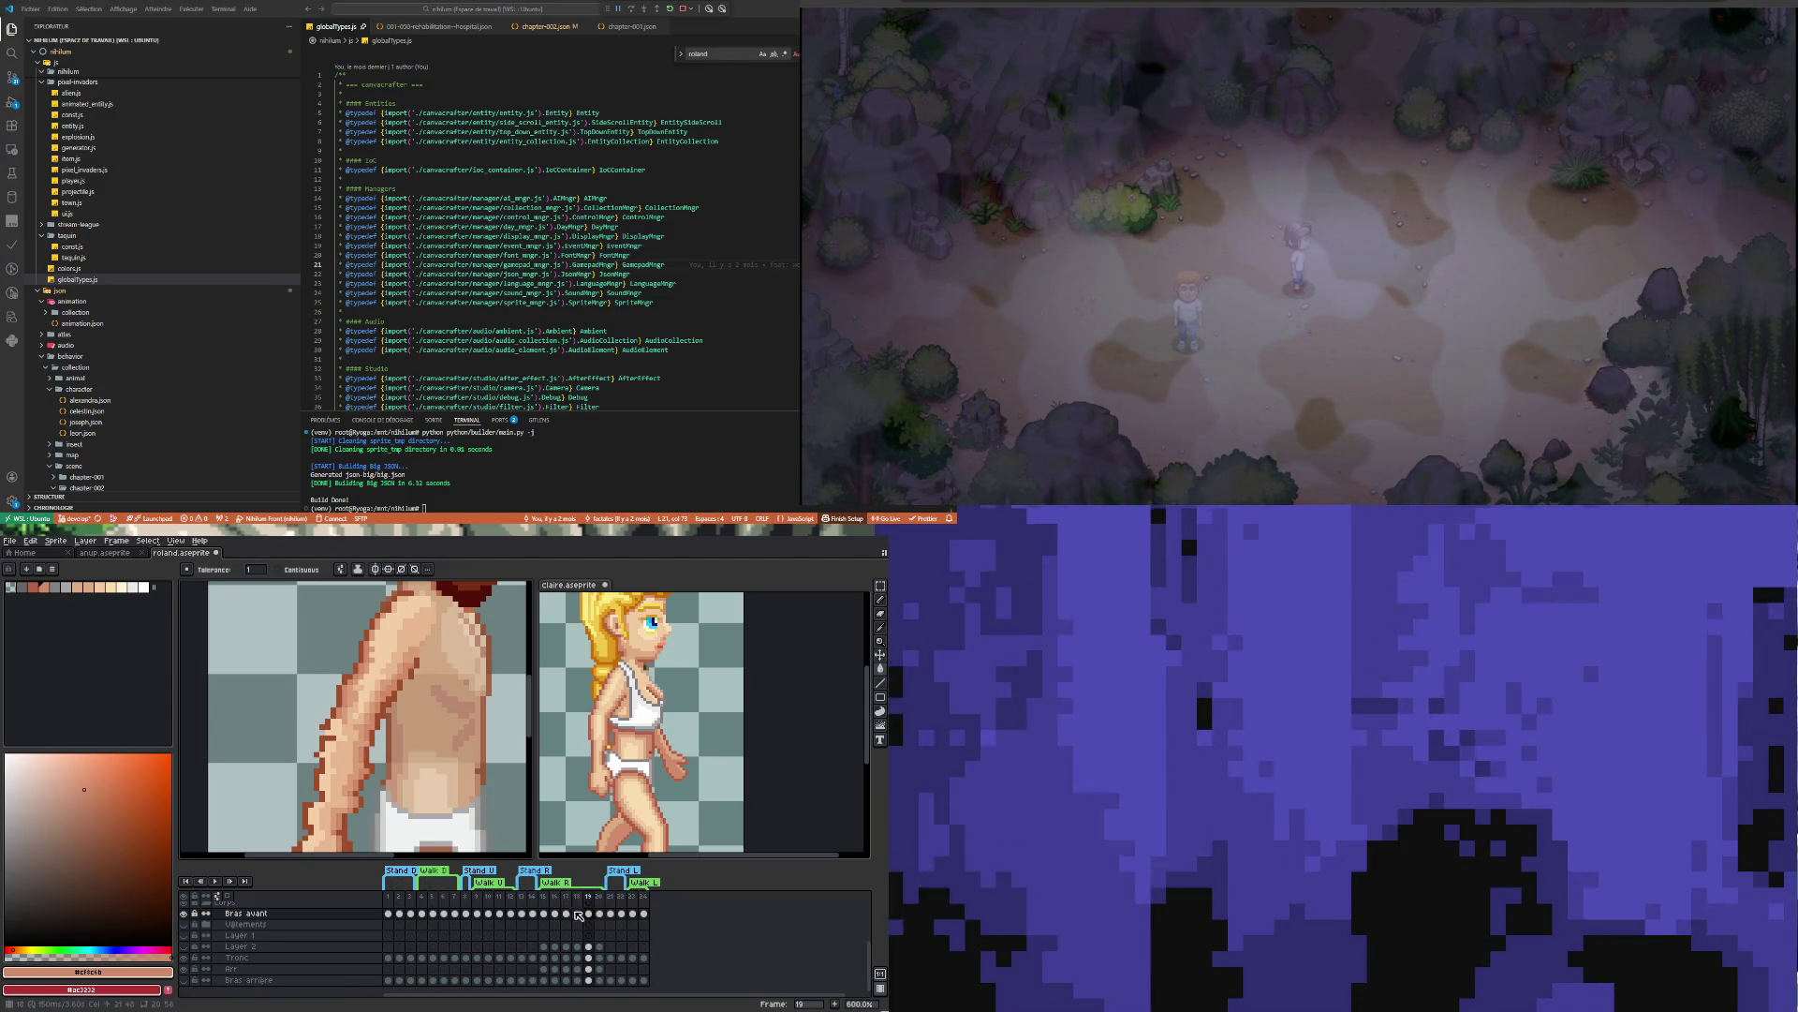
key("Right")
scroll(378, 710, "down", 1)
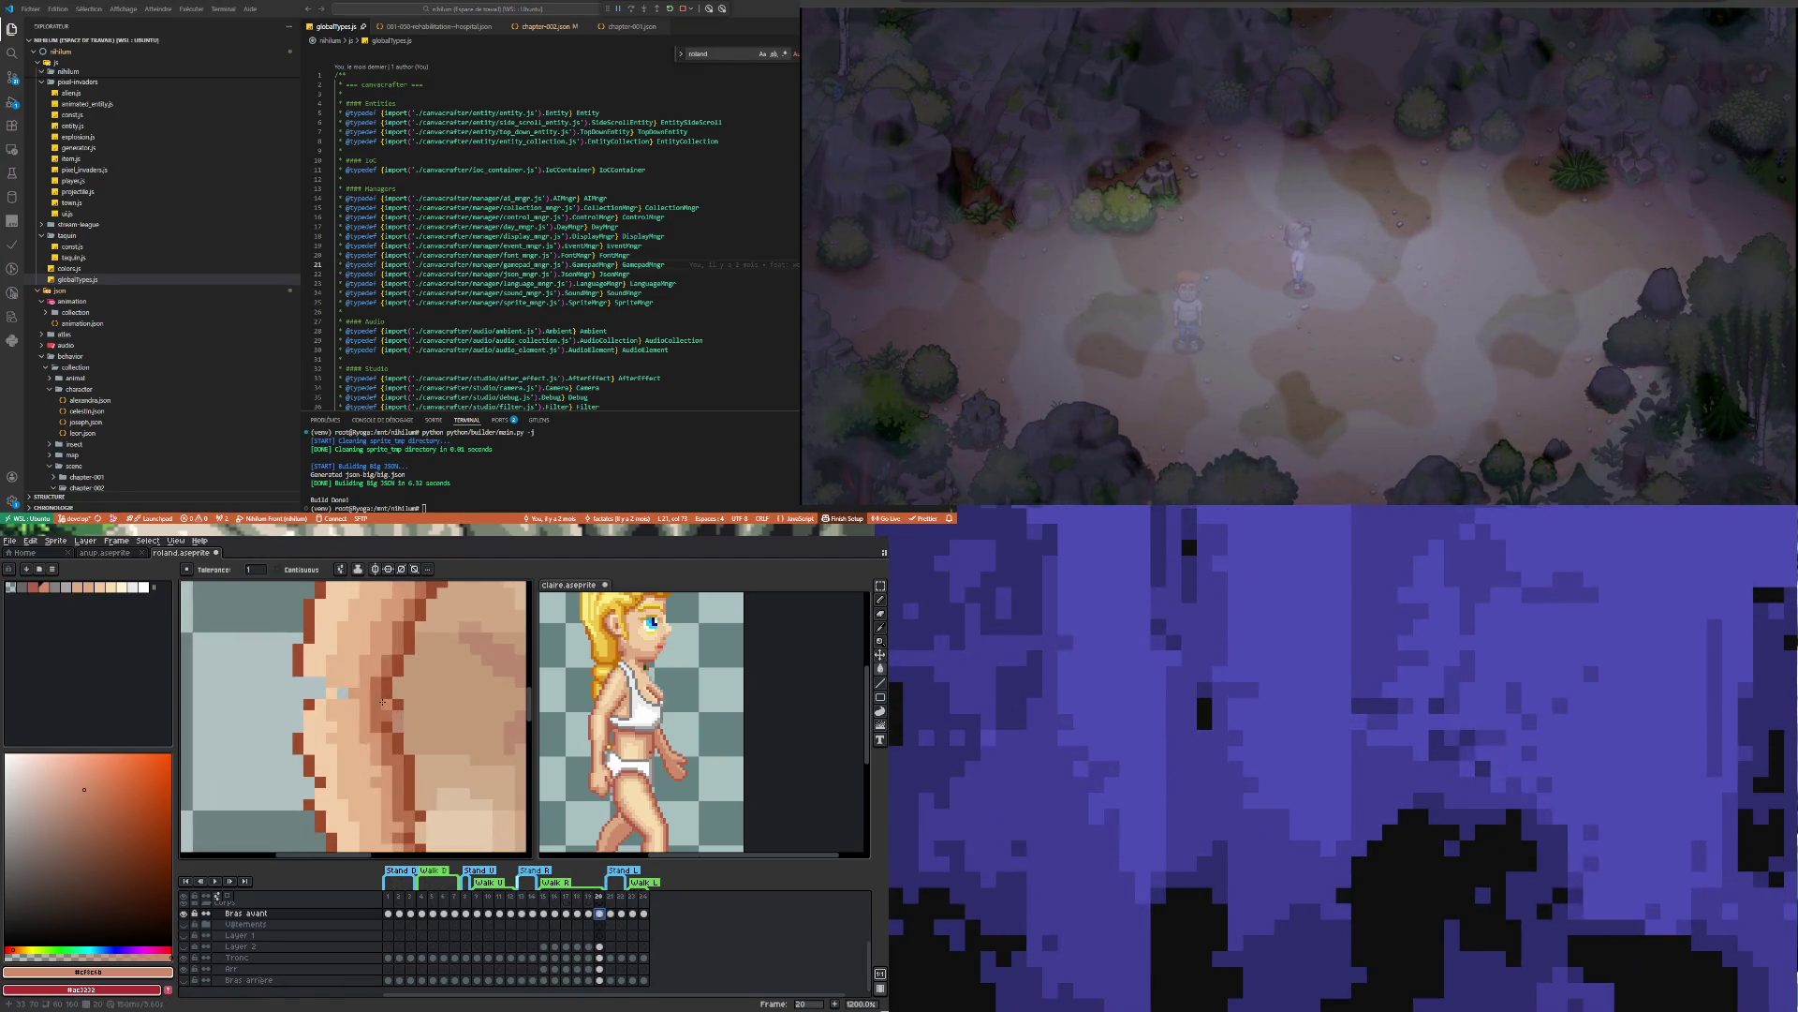
scroll(379, 710, "down", 2)
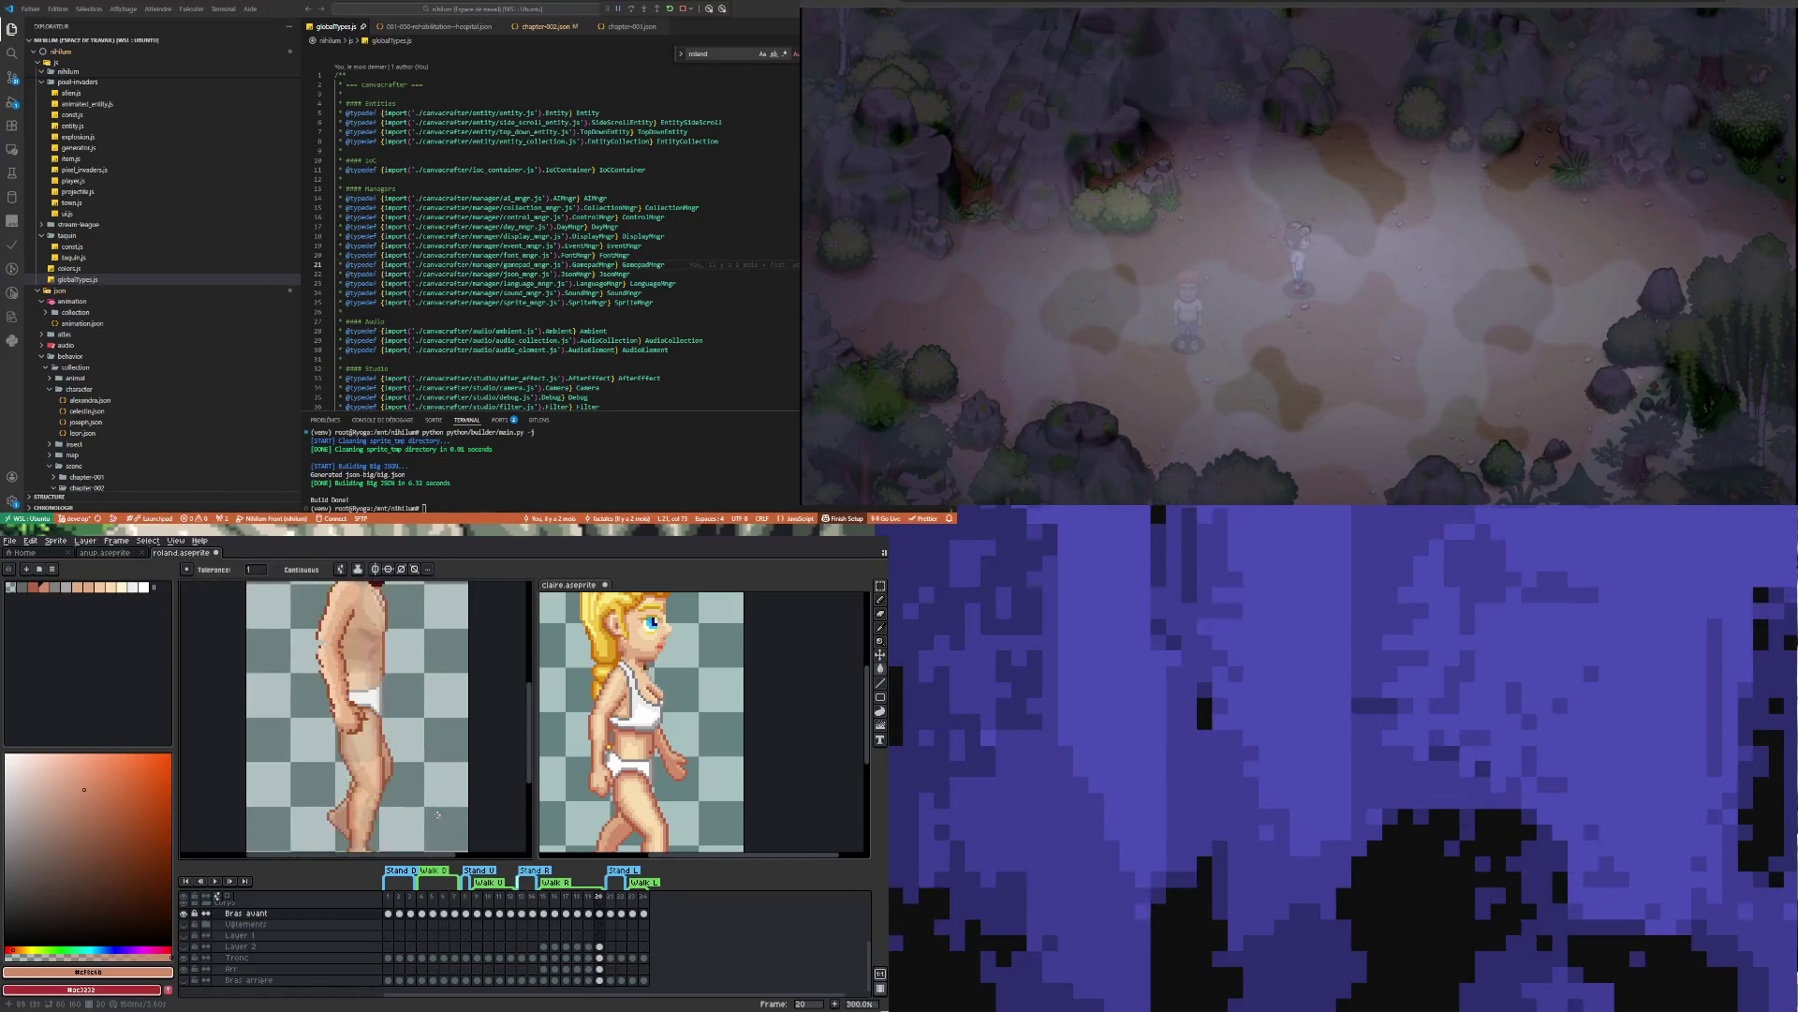
scroll(378, 710, "up", 3)
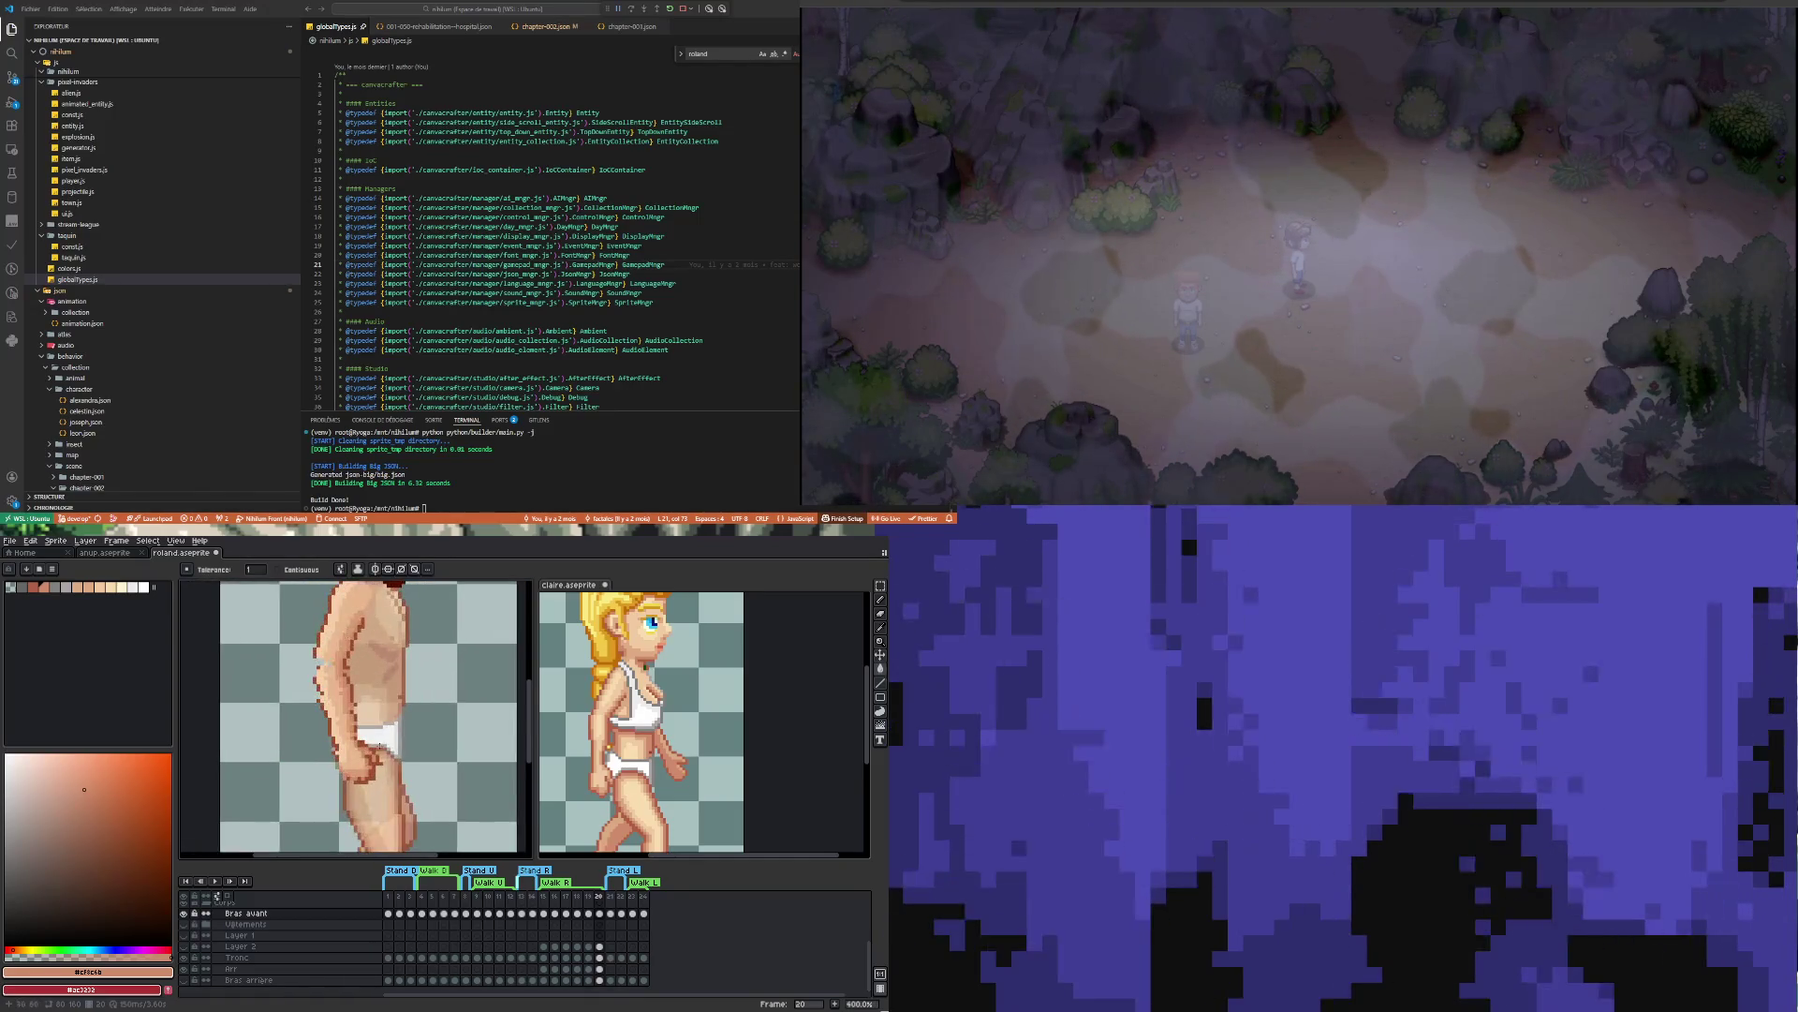
left_click(590, 914)
left_click(577, 914)
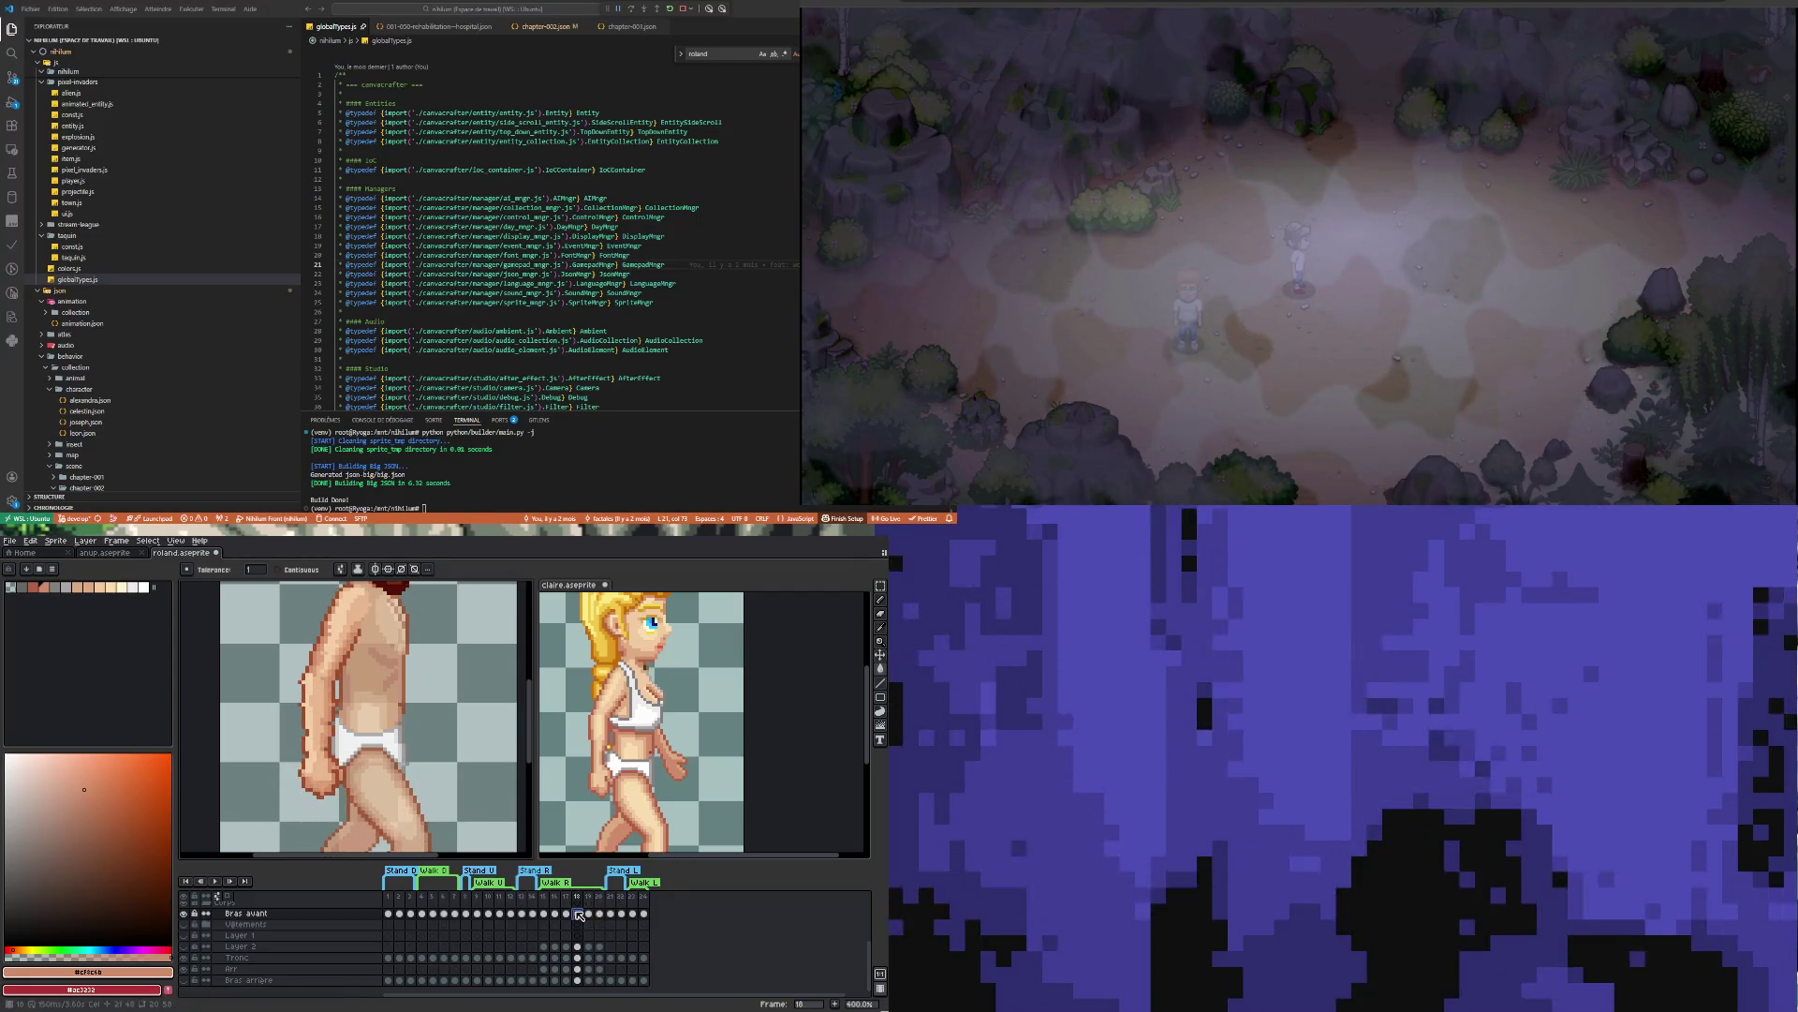
left_click(567, 913)
scroll(376, 705, "up", 6)
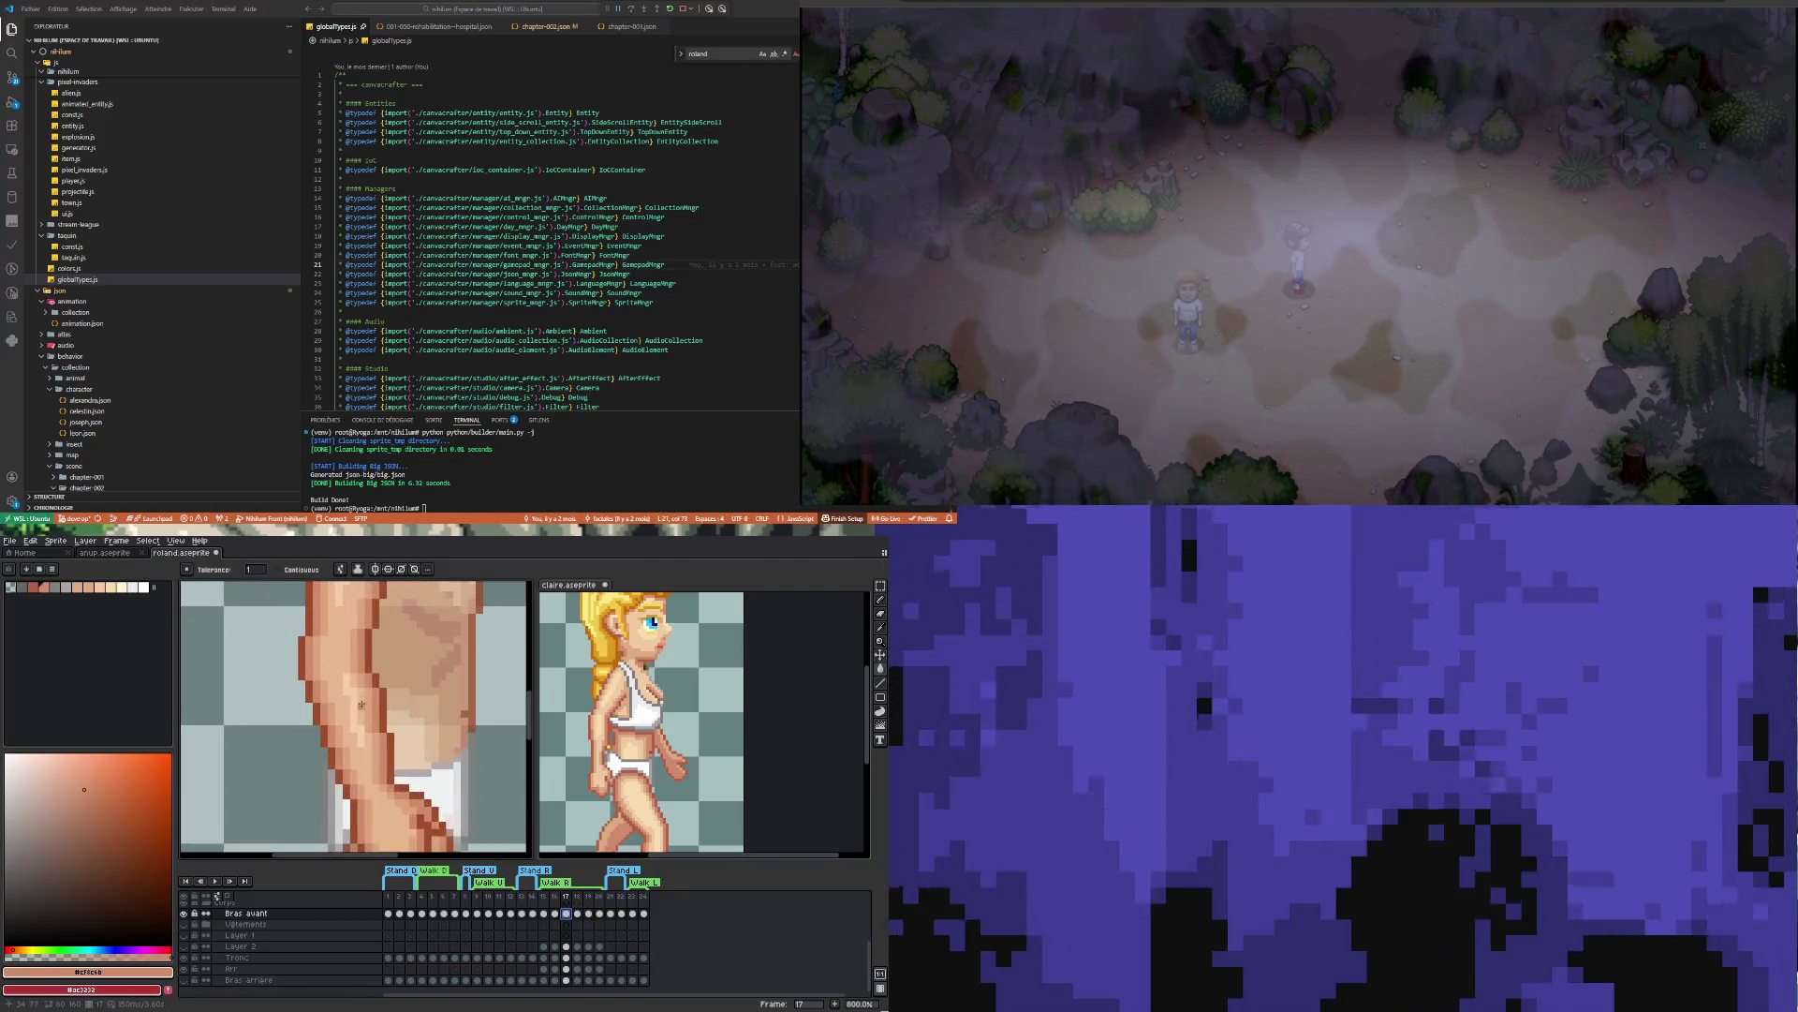
Sample lighter skin tone #dba378 from frame 17 to fill frame 18's arm with it
key("i")
left_click(376, 705)
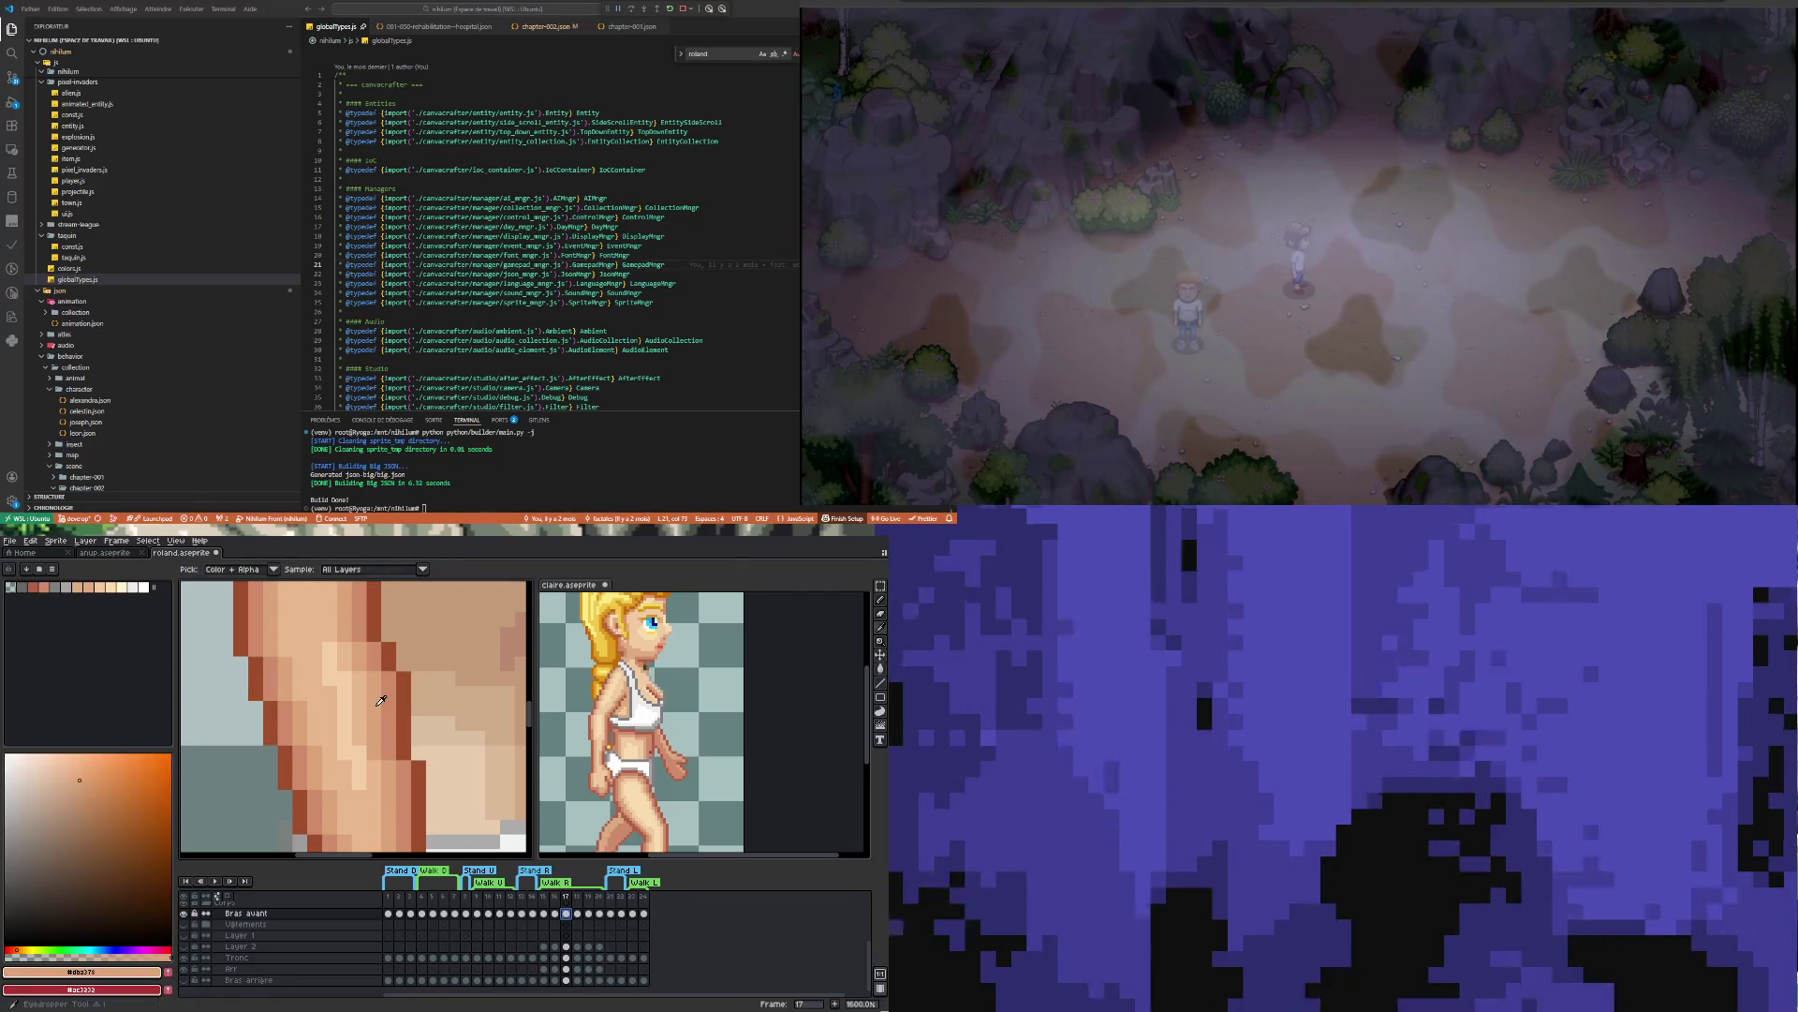
left_click(577, 914)
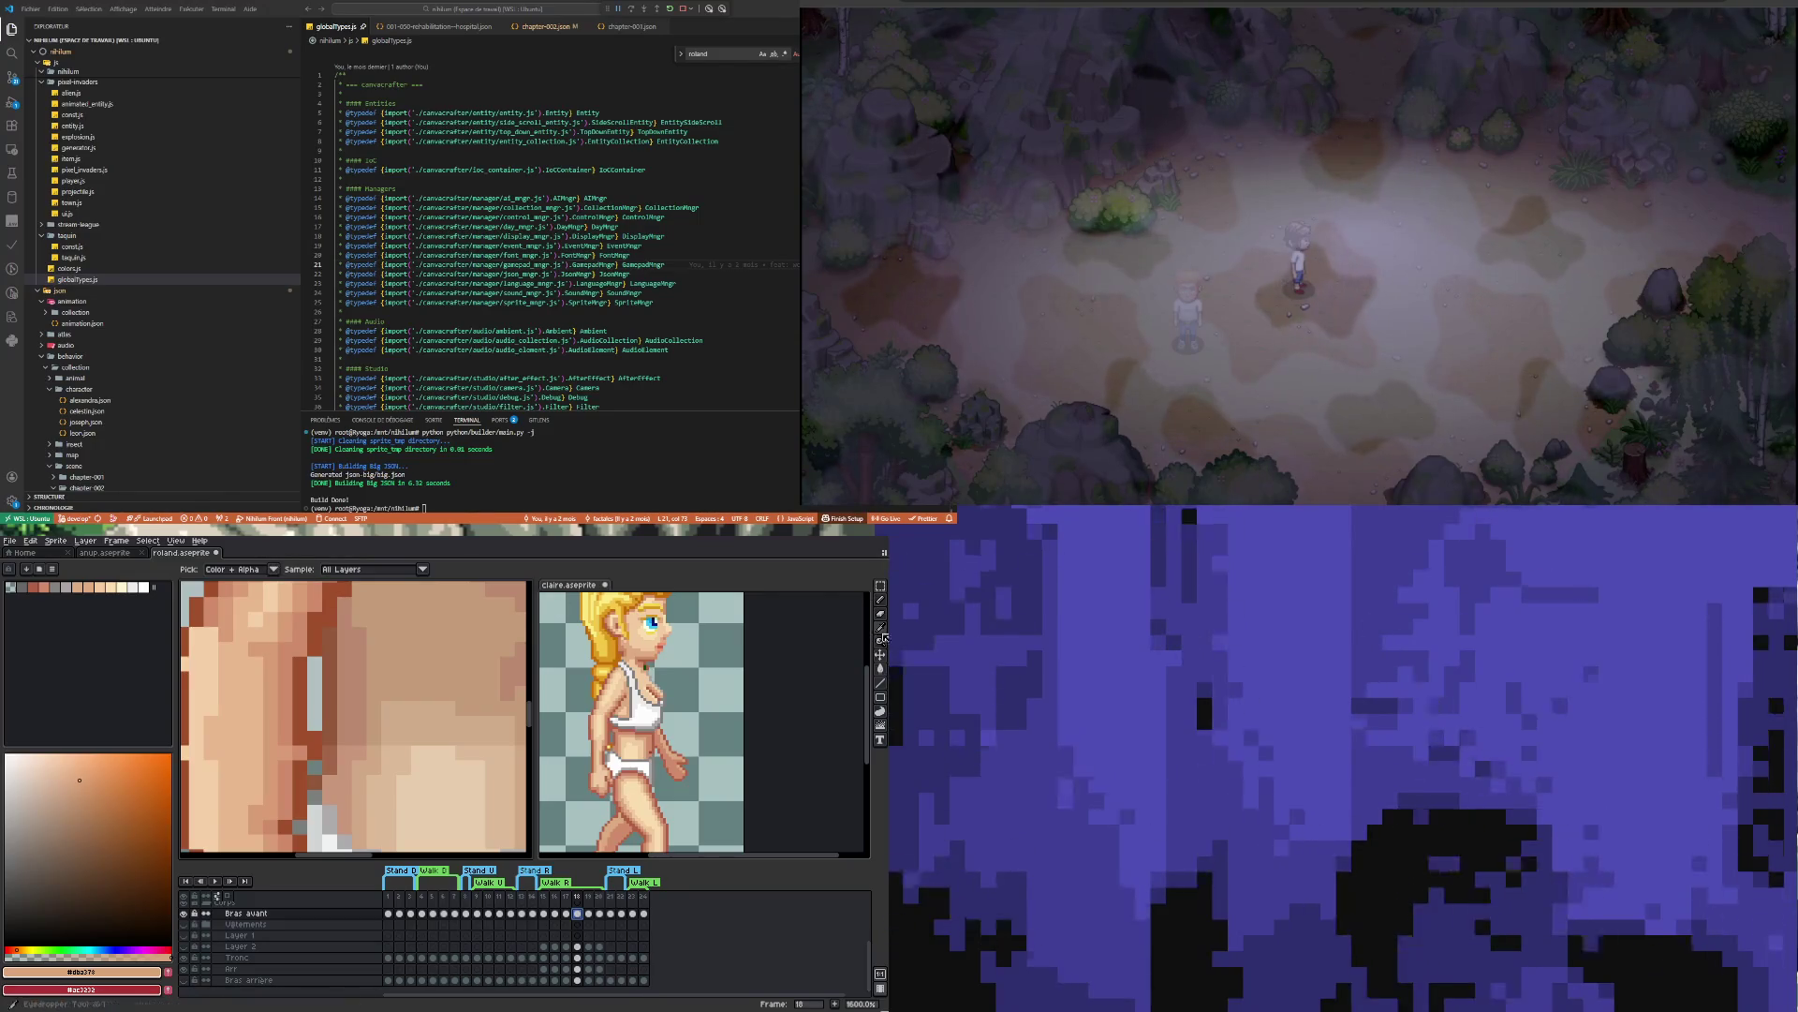
left_click(879, 669)
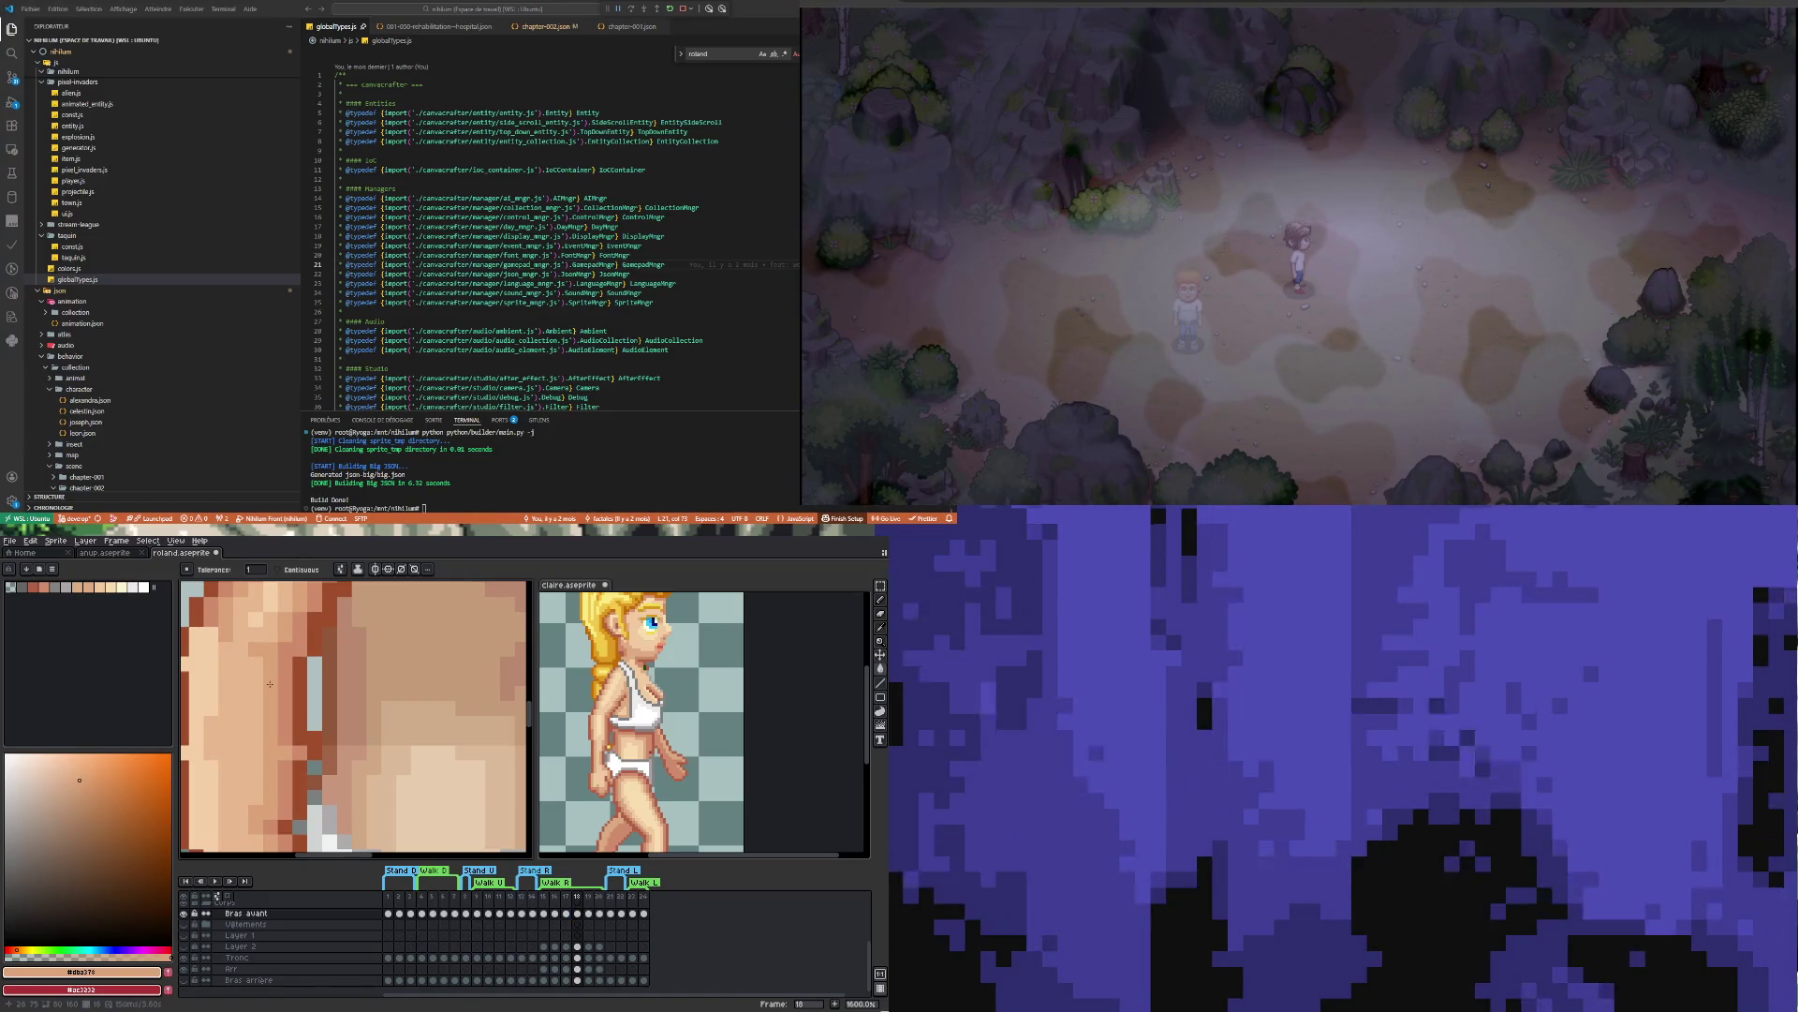
scroll(270, 683, "down", 4)
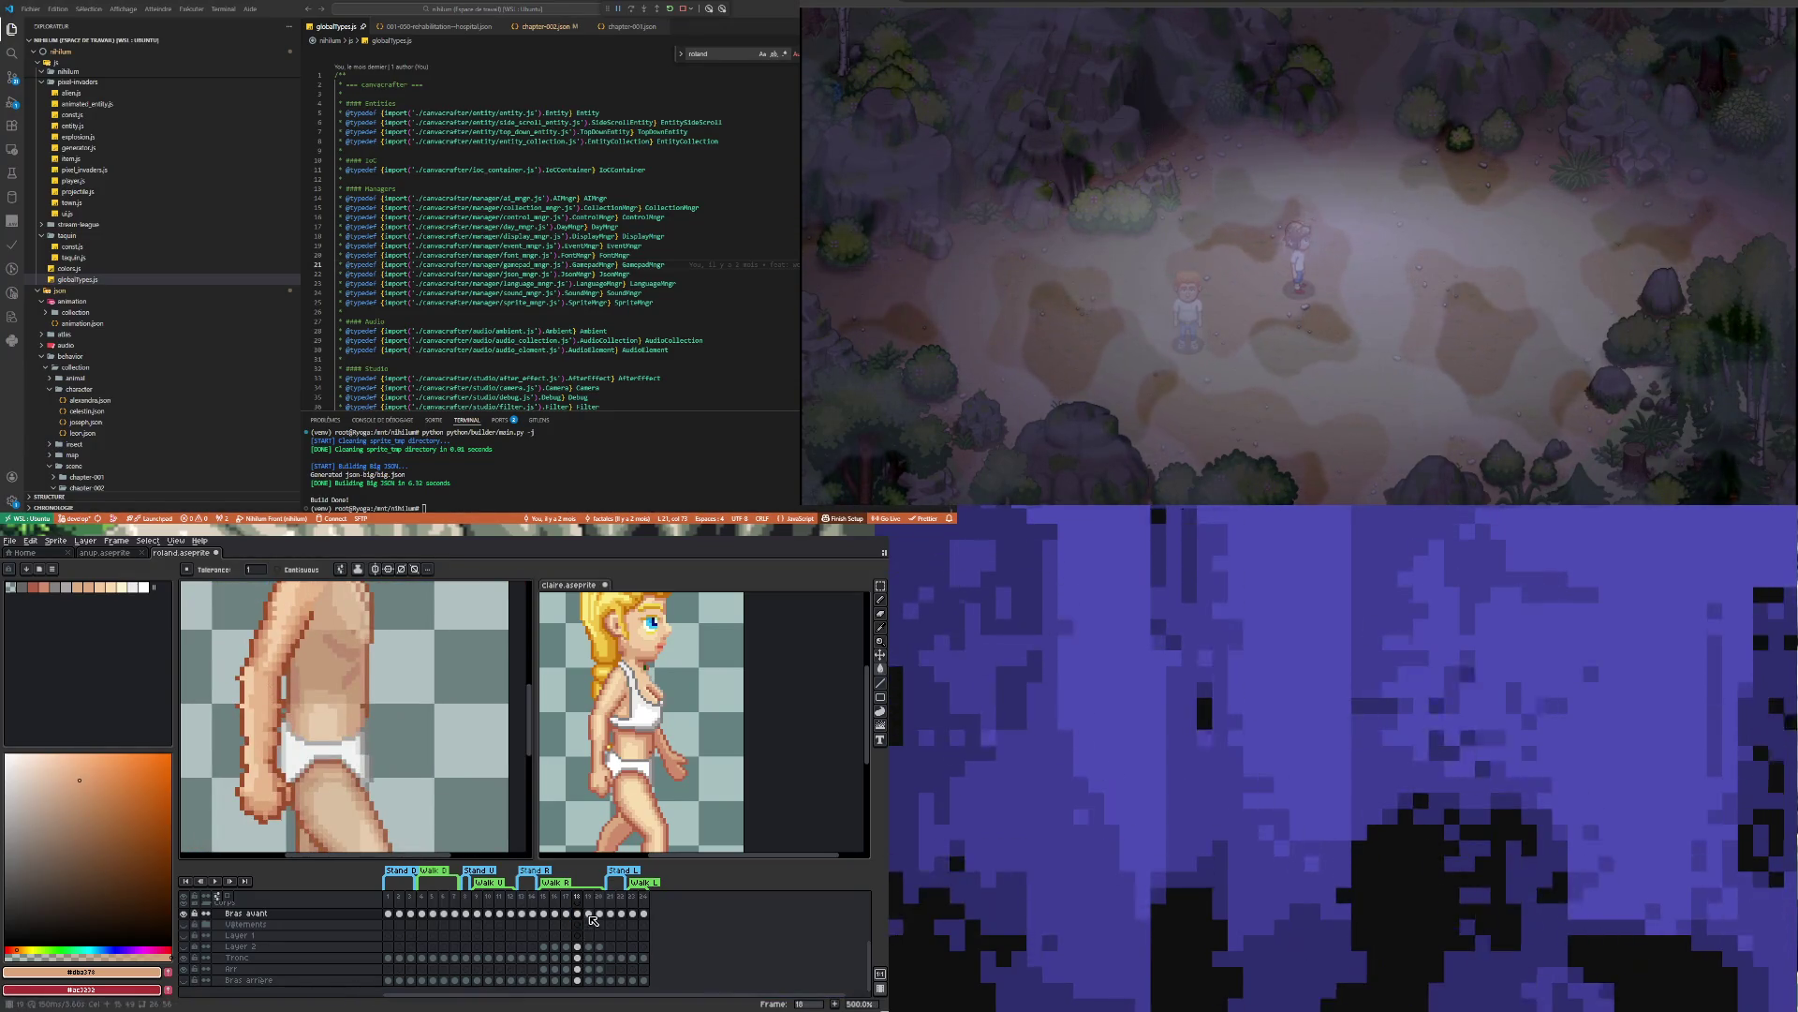
Compare the forward arm poses across walk frames 17 to 20, ending on frame 17
key("Right")
scroll(275, 695, "up", 2)
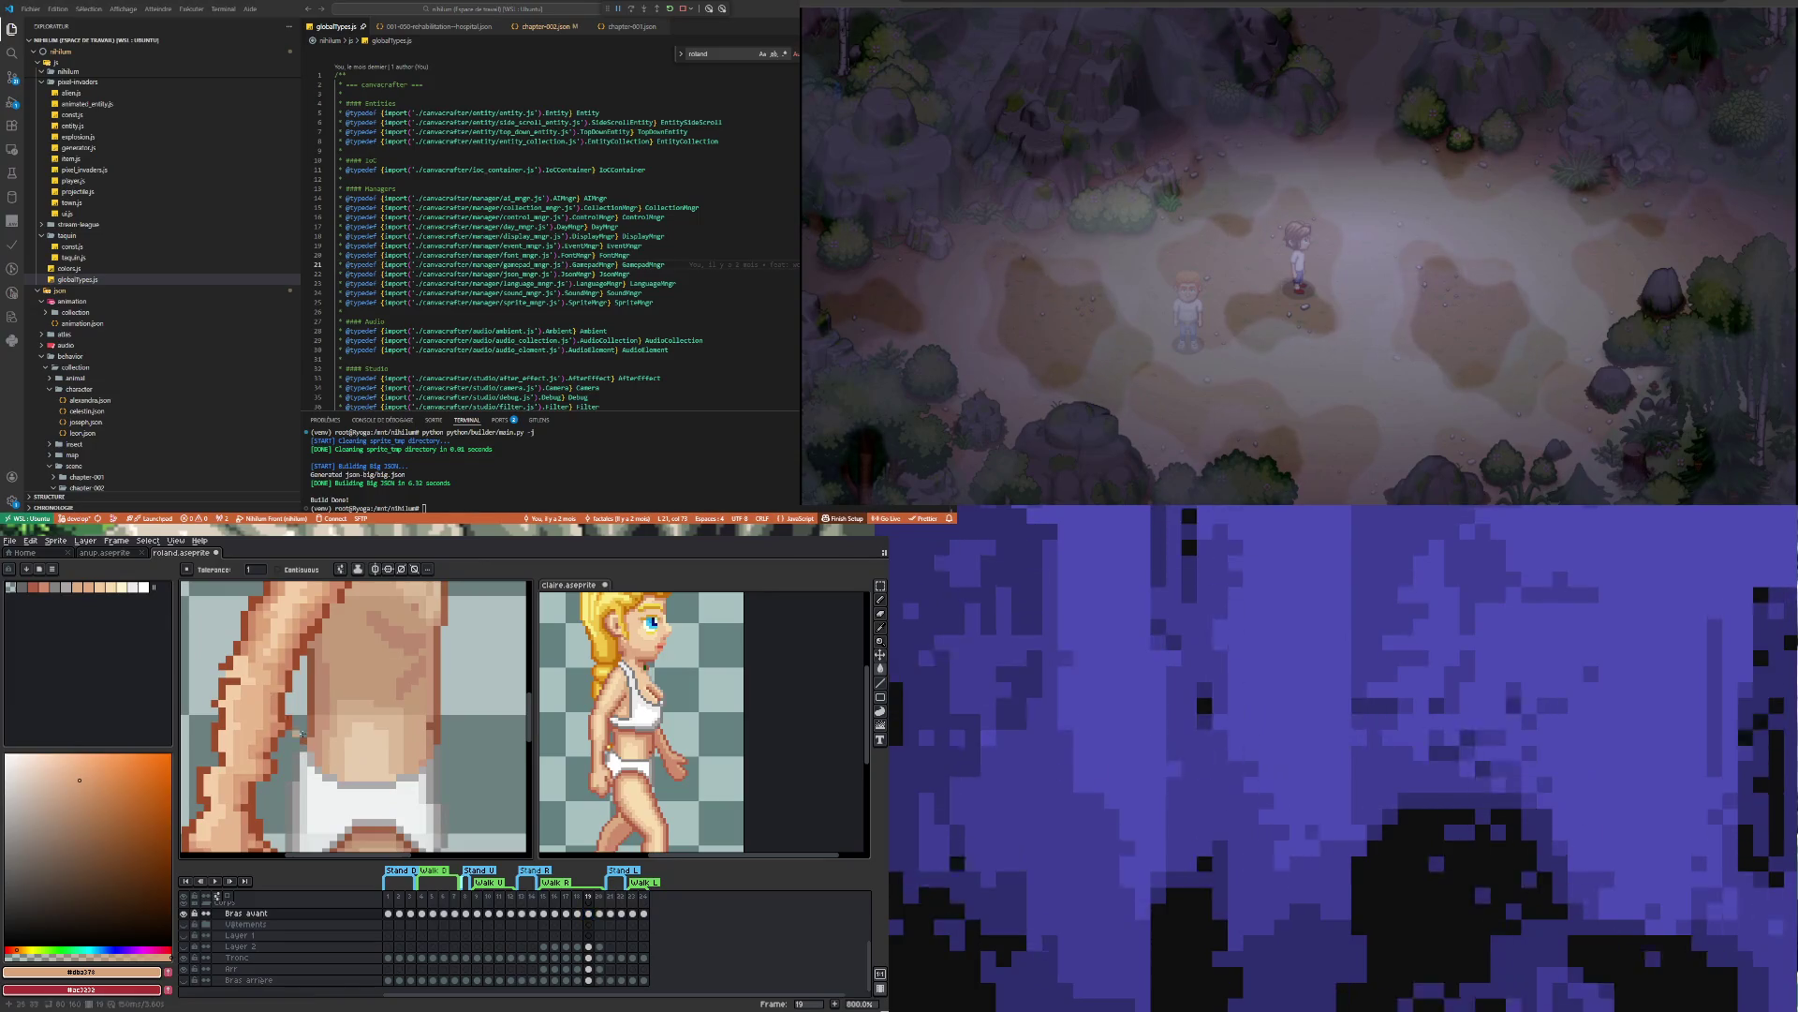
left_click(600, 915)
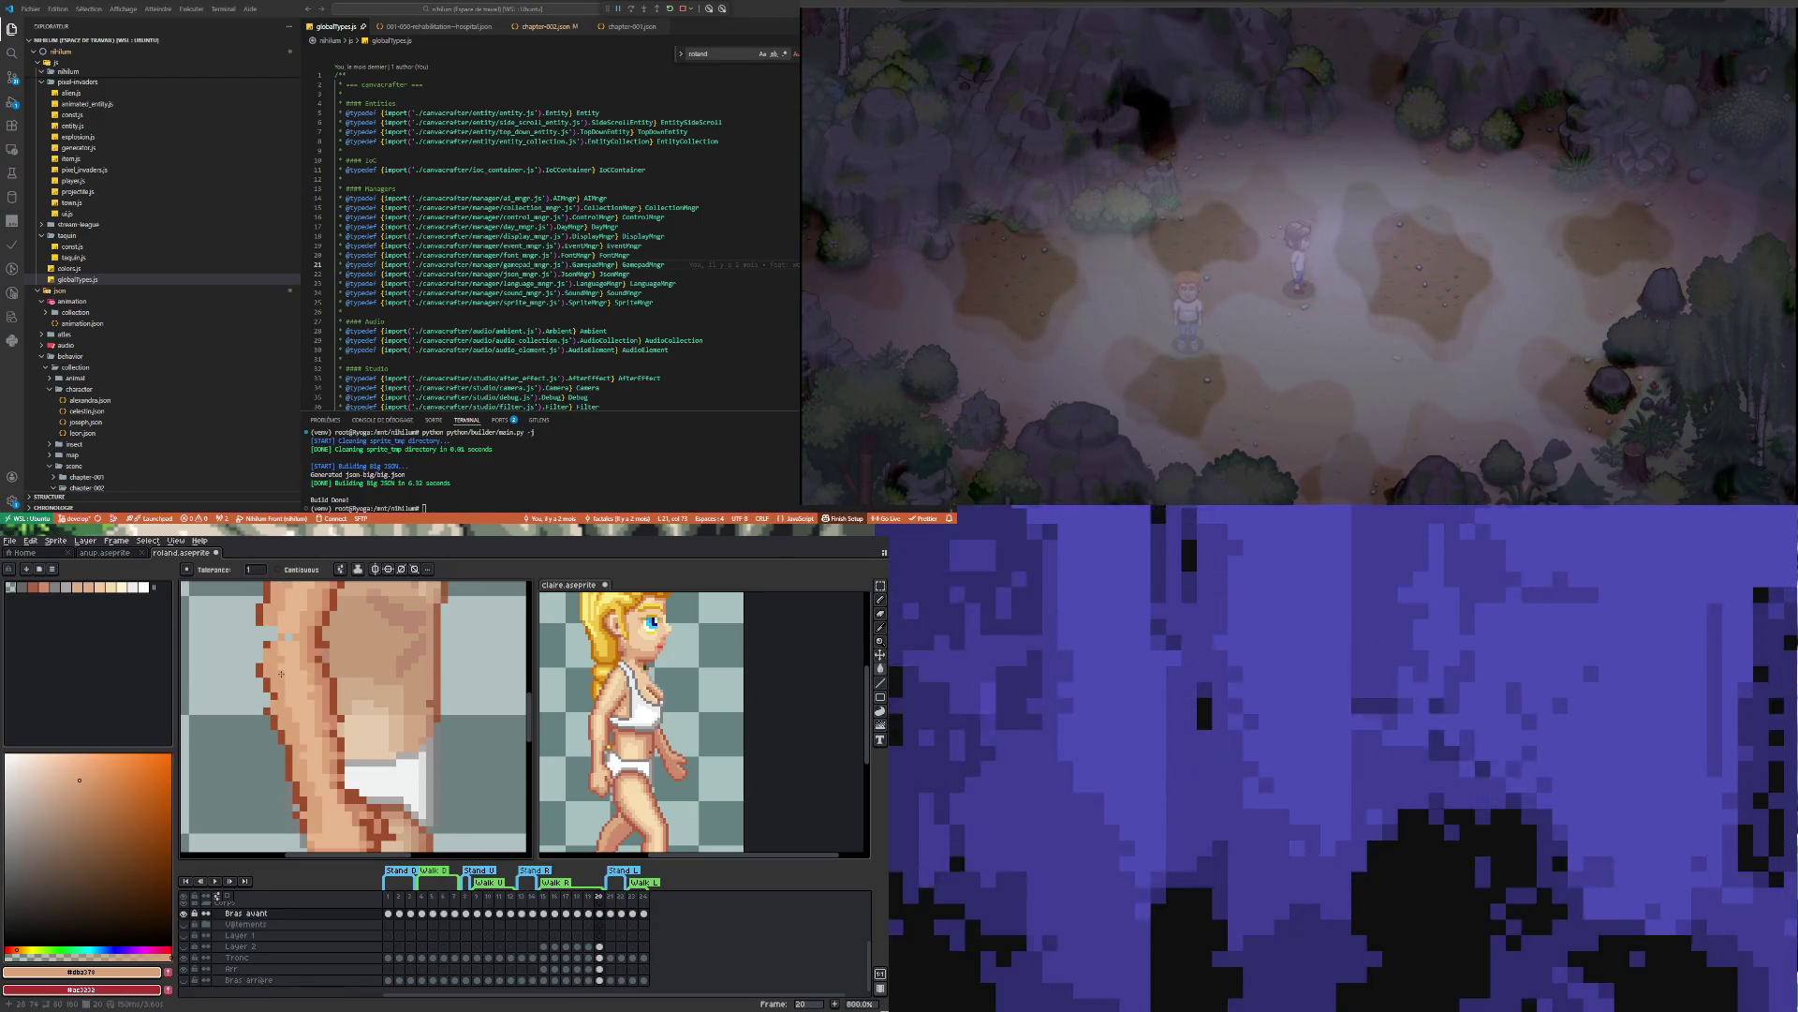
left_click(590, 914)
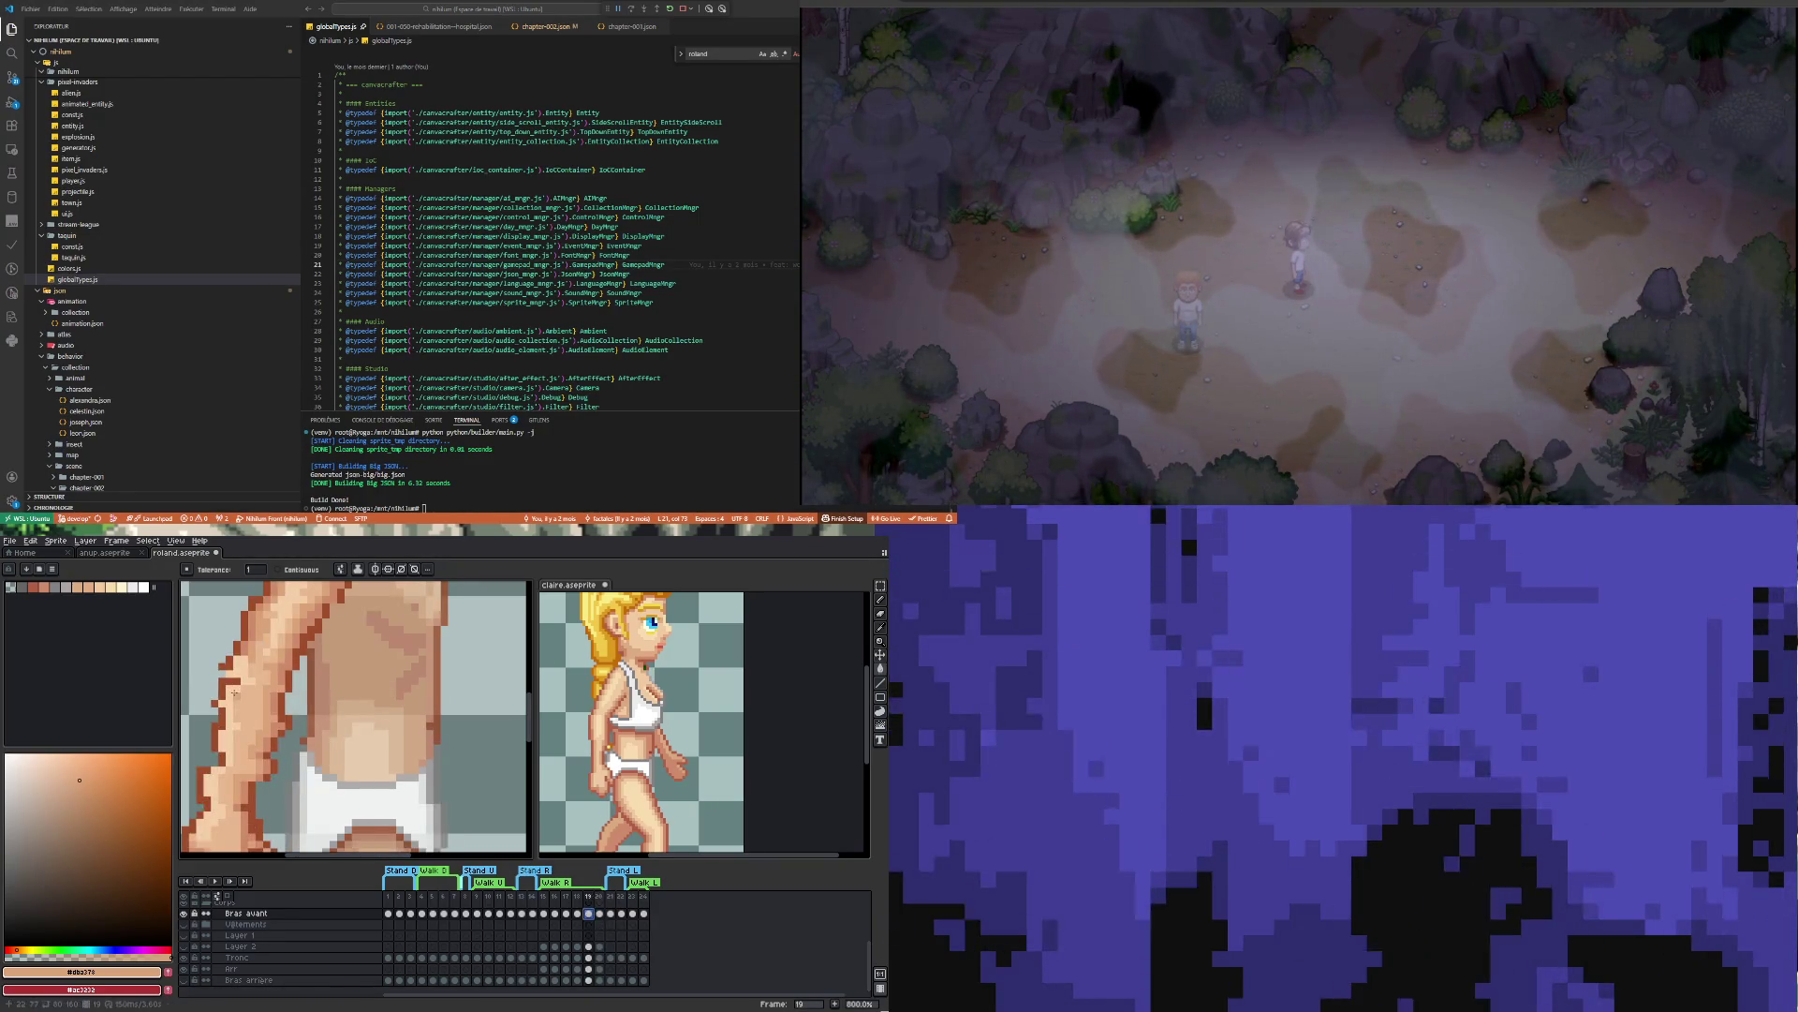
key("Left")
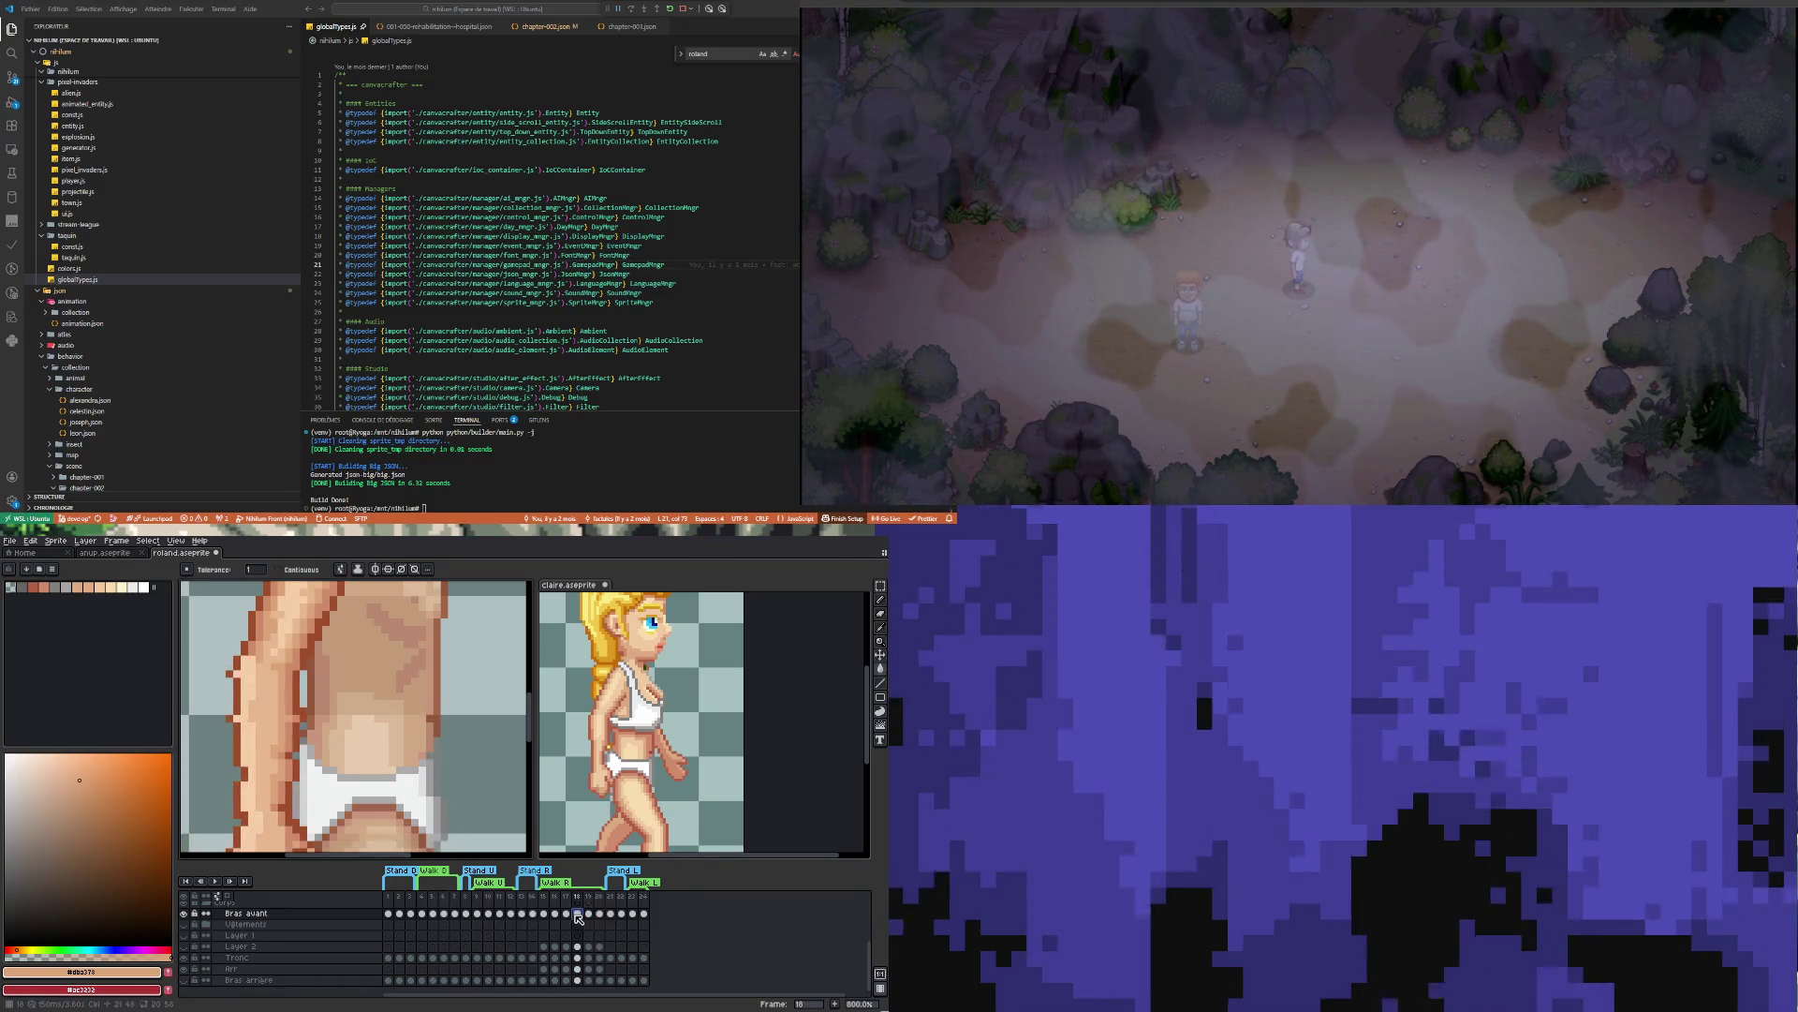
scroll(355, 712, "down", 4)
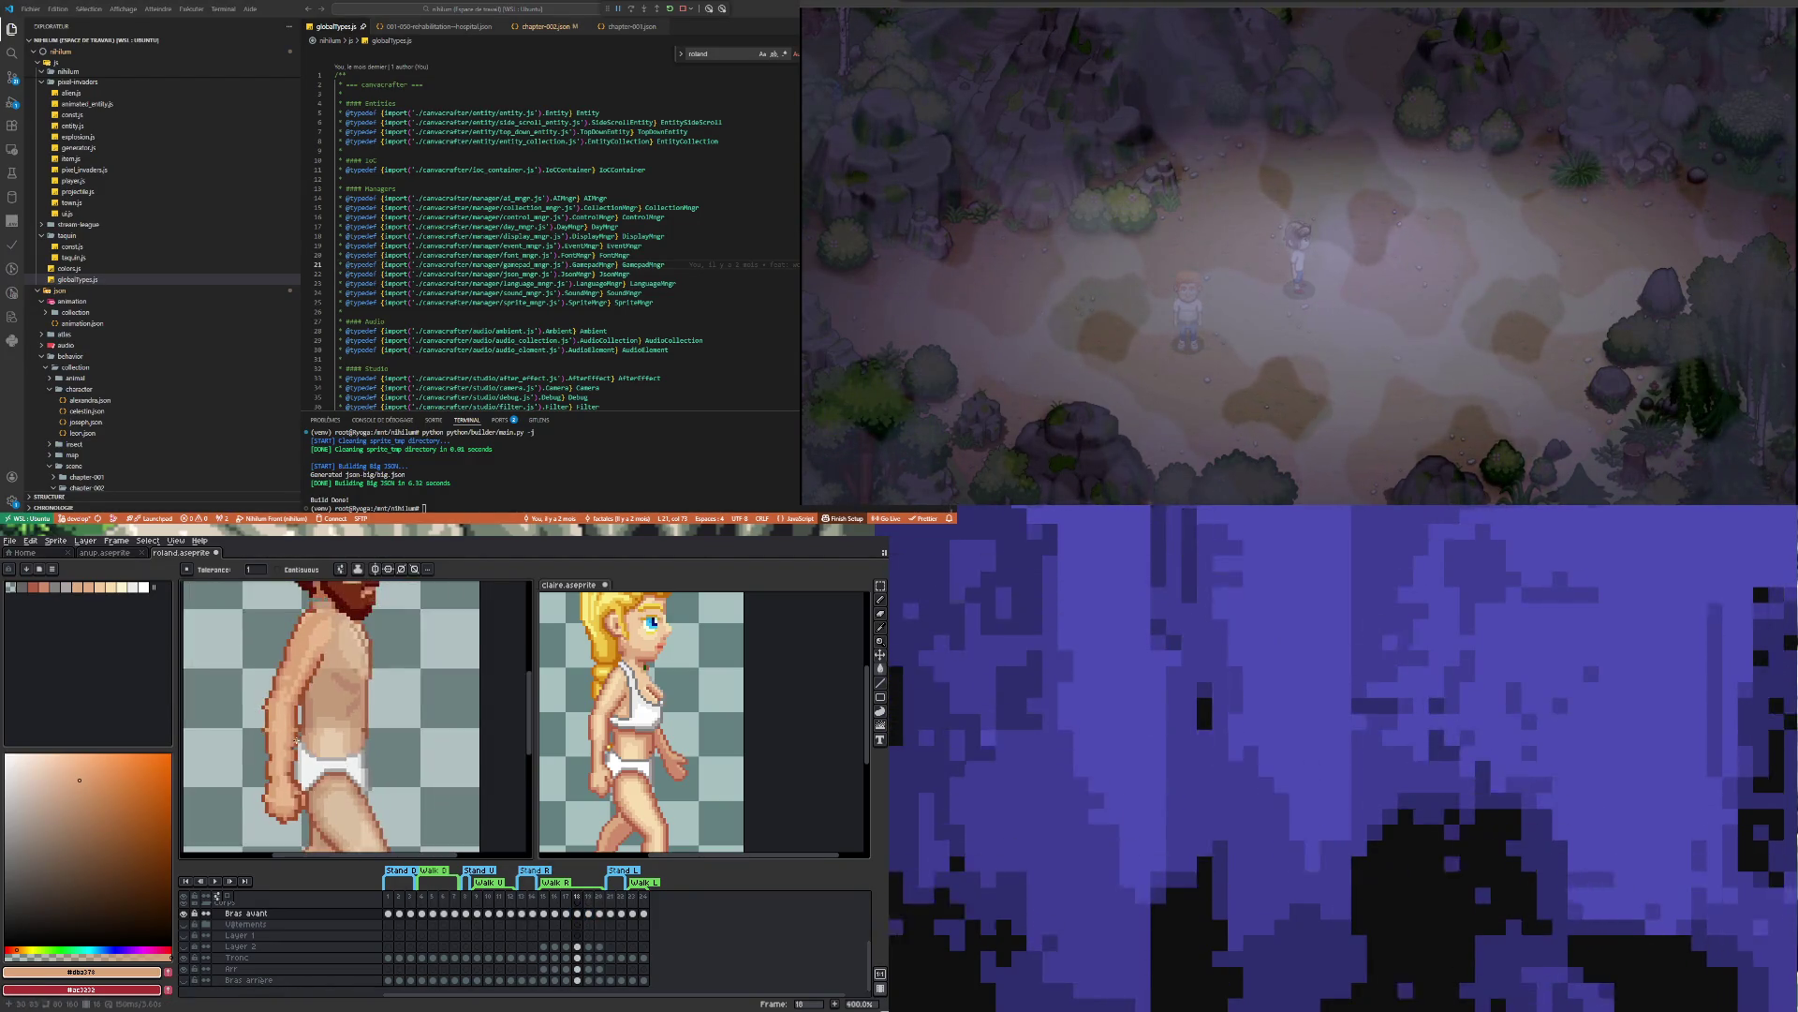
scroll(356, 712, "up", 2)
key("Left")
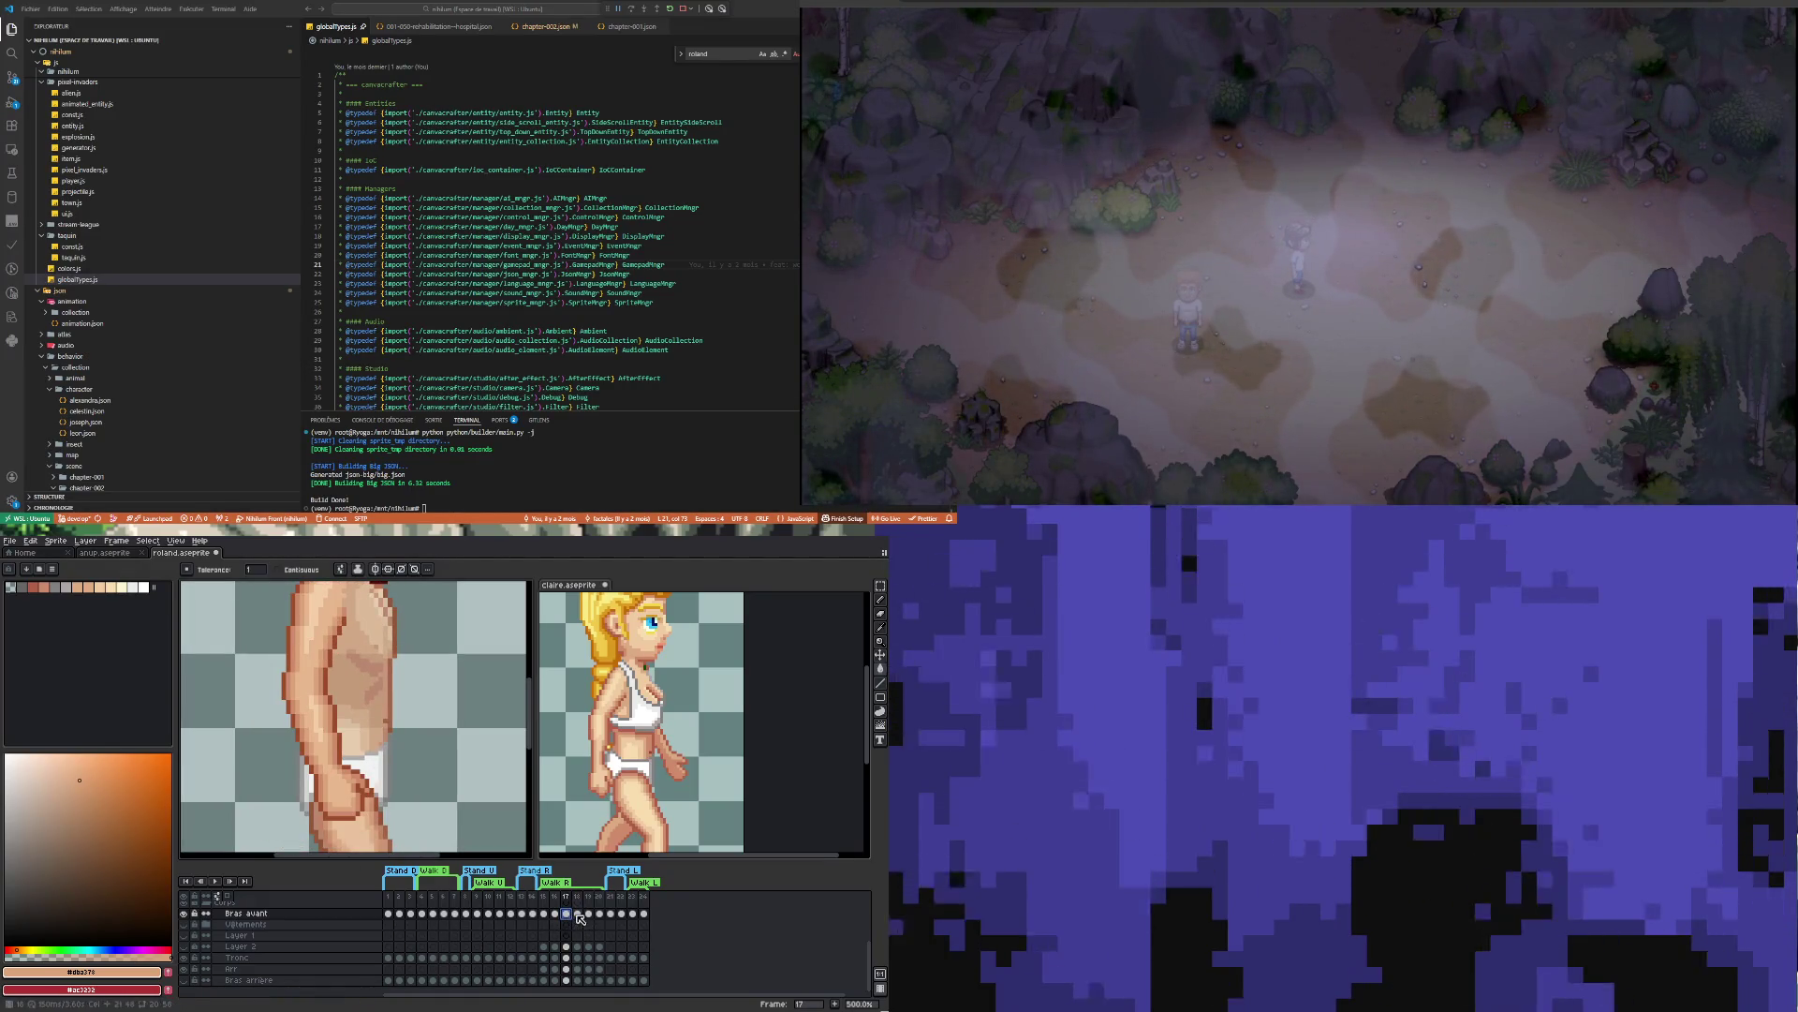
Pick the light skin tone #e8b88e from the arm and return to the Paint Bucket
left_click(578, 914)
left_click(566, 914)
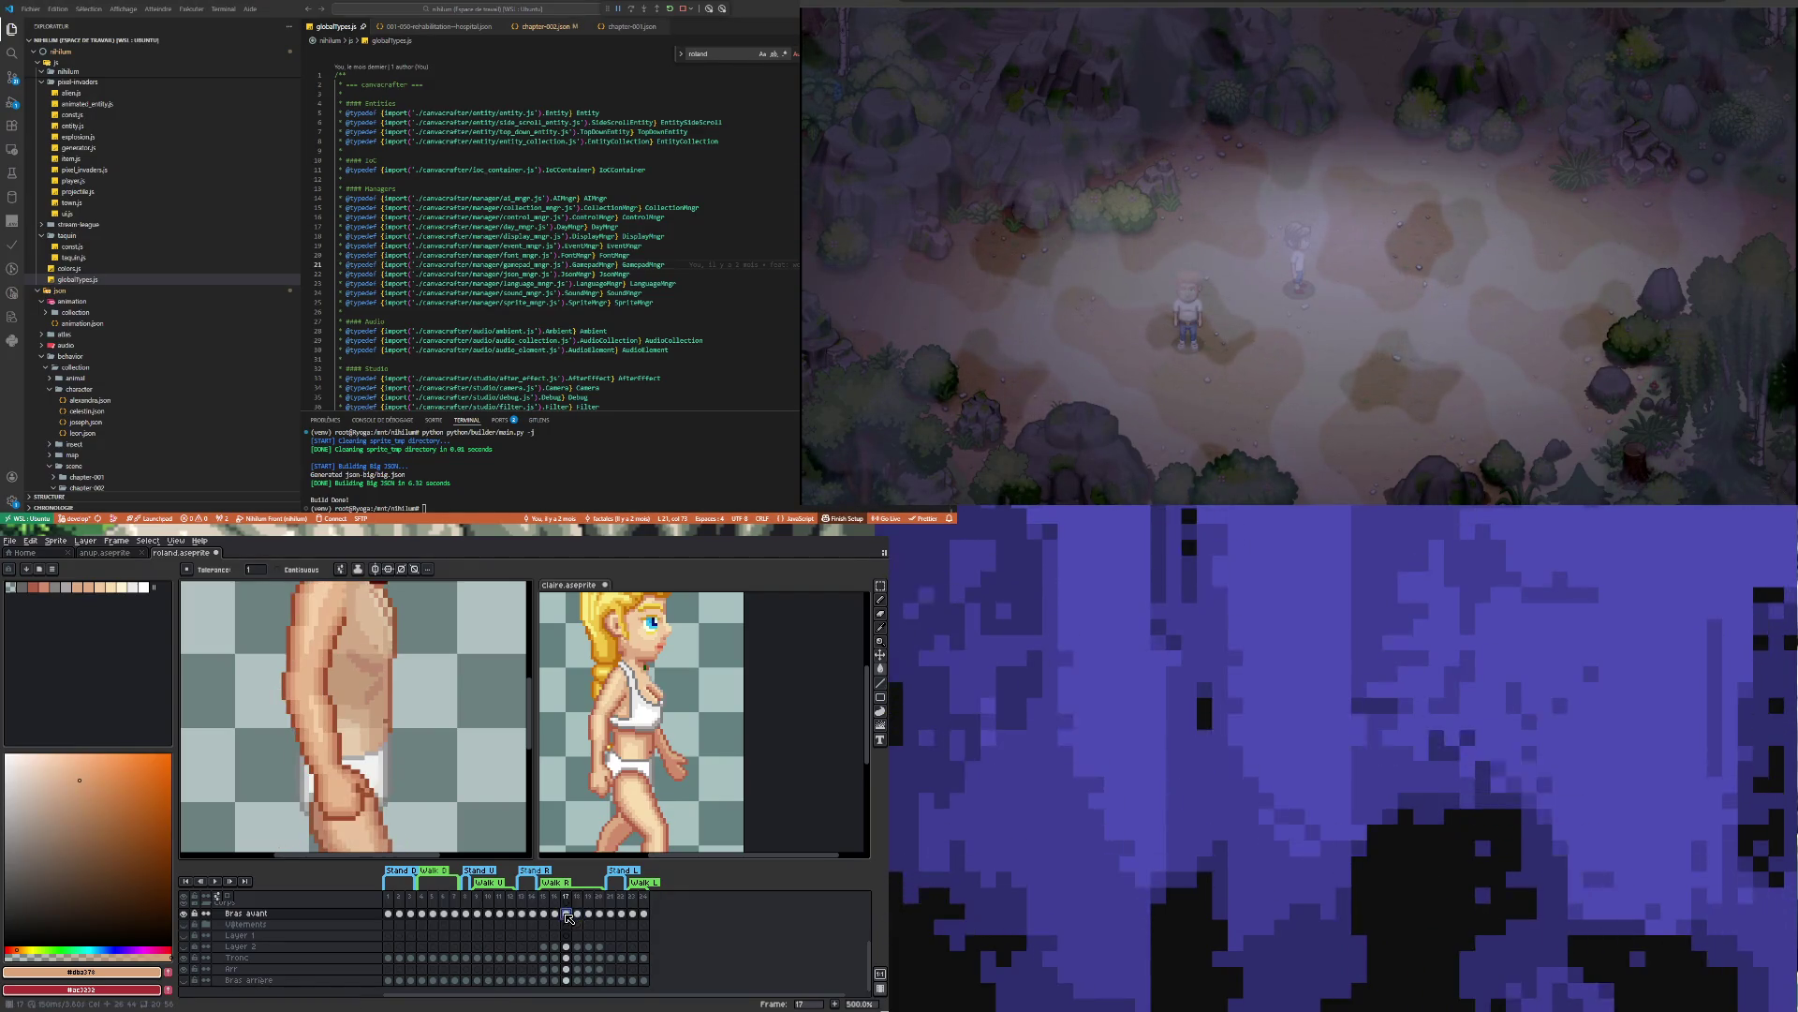
key("i")
left_click(314, 678)
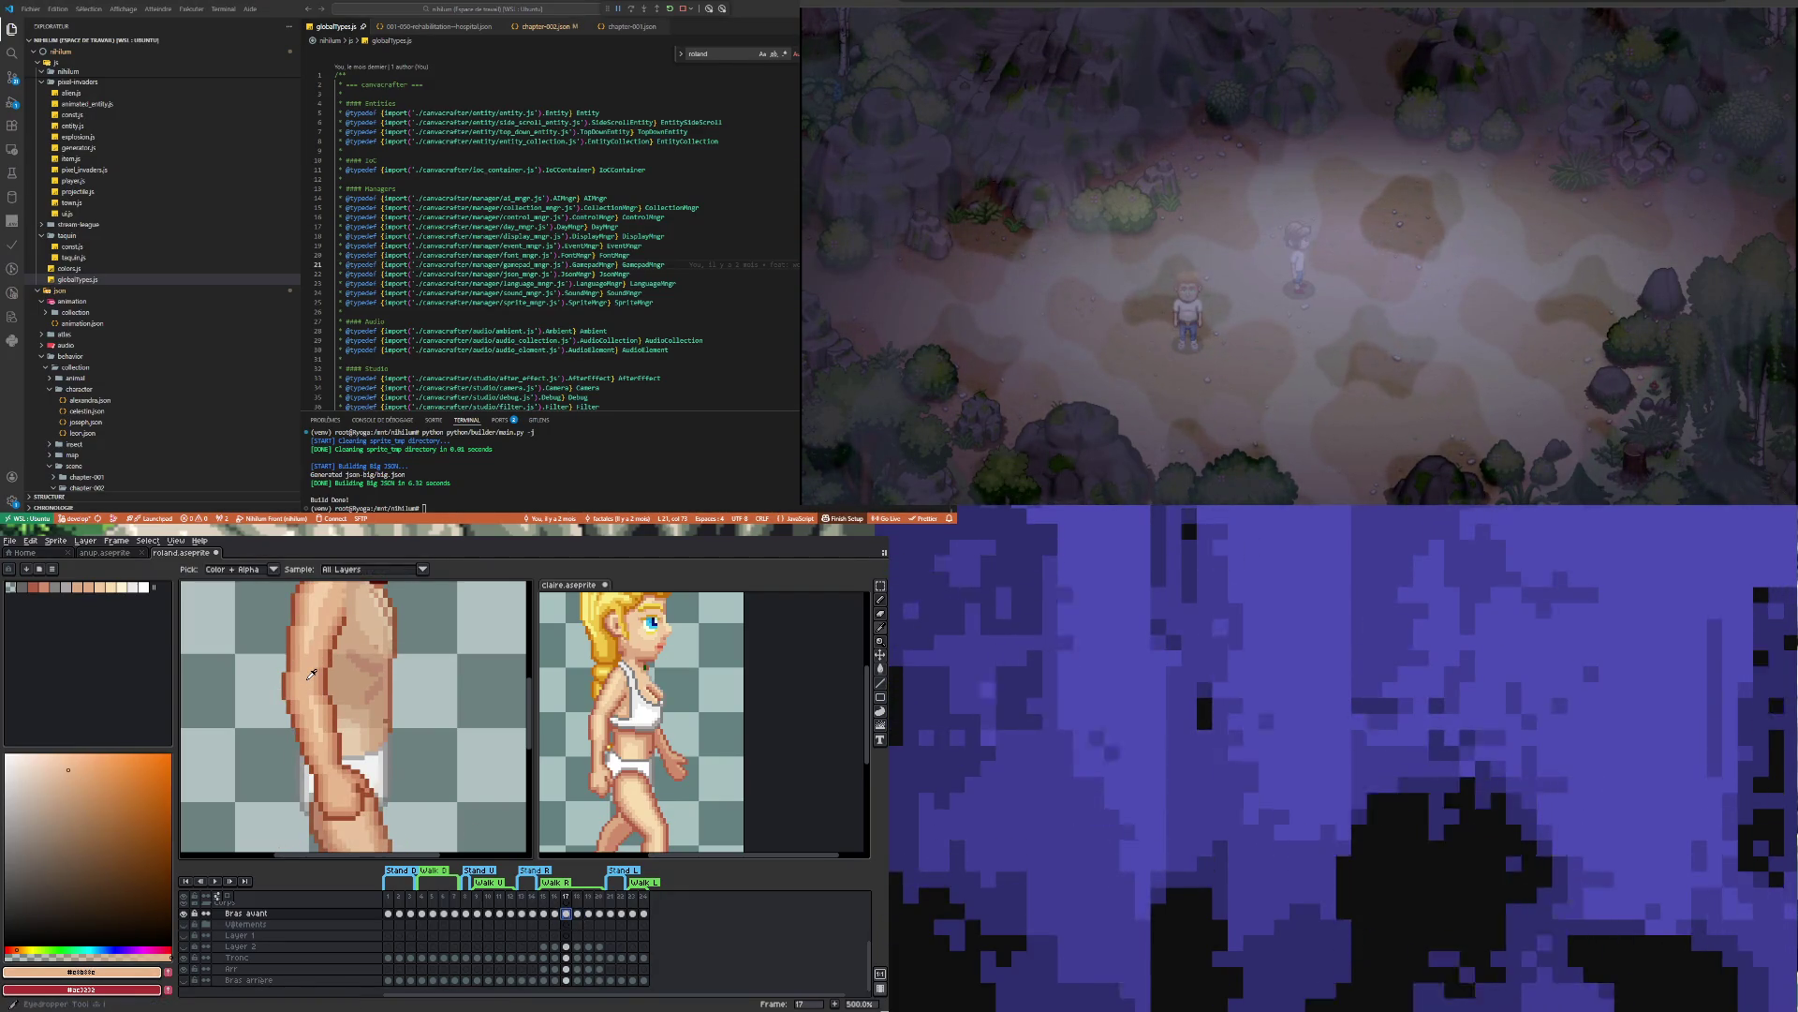
left_click(578, 914)
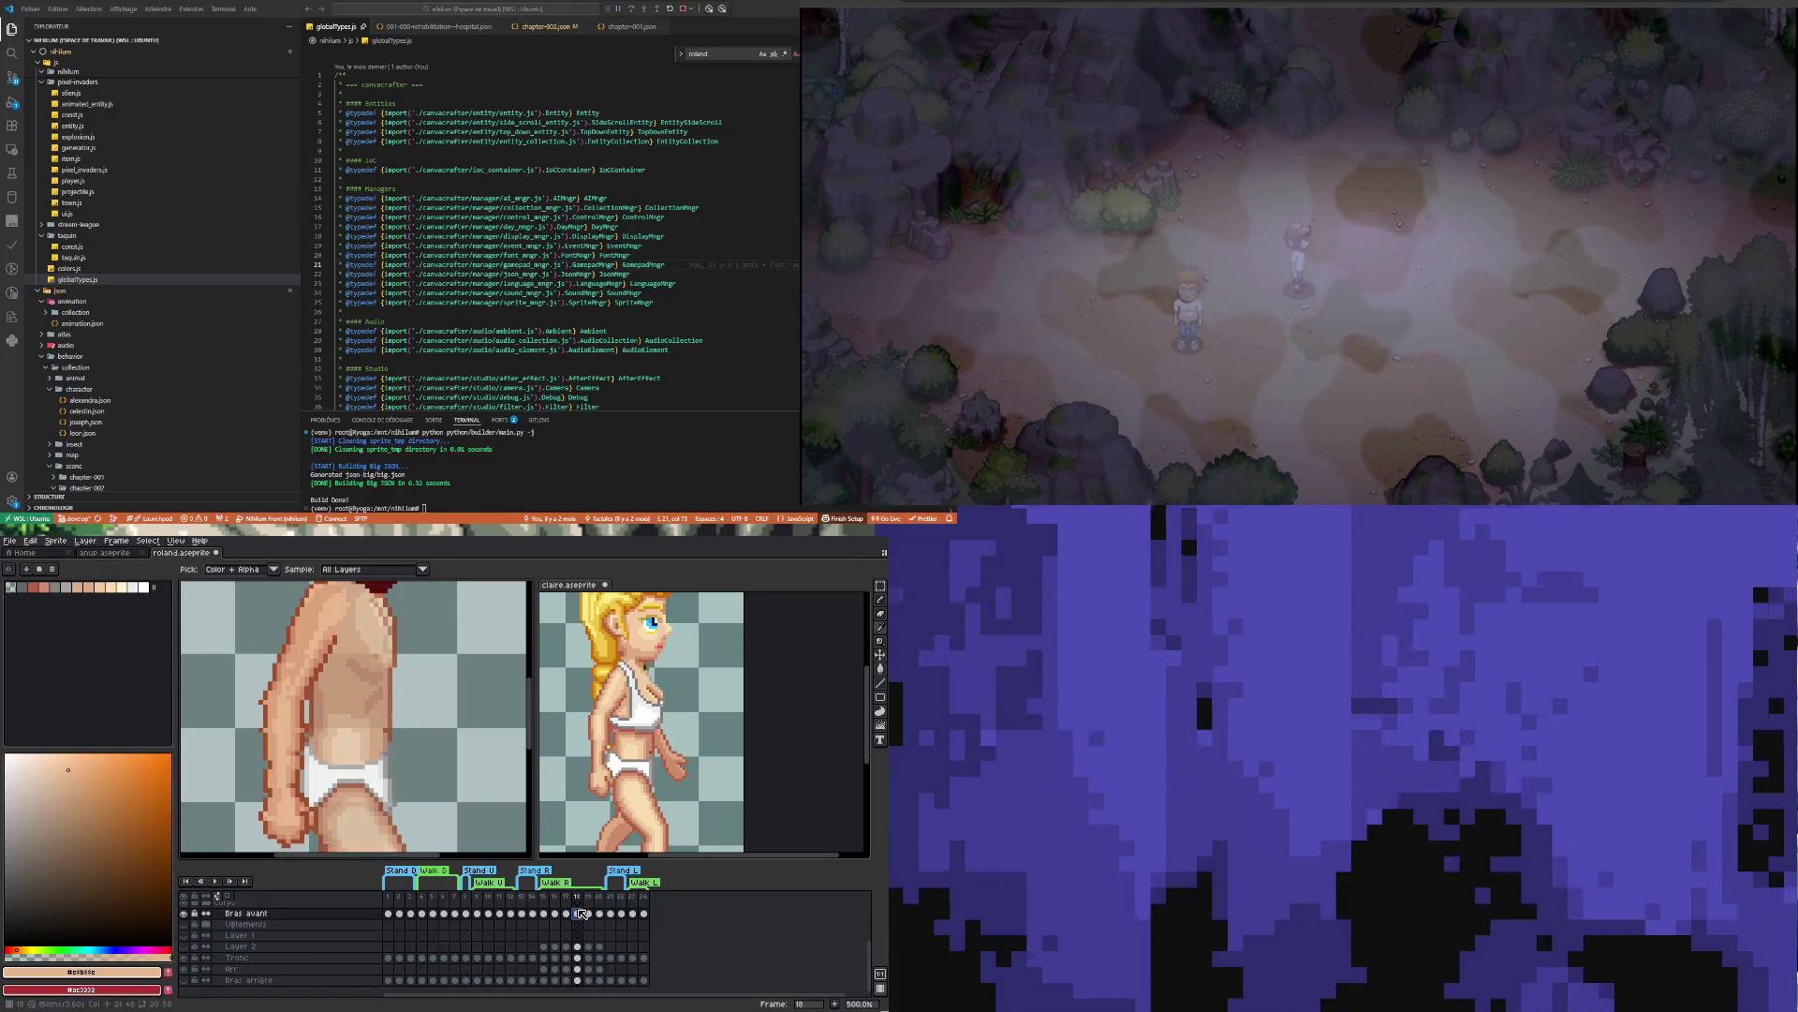
left_click(879, 668)
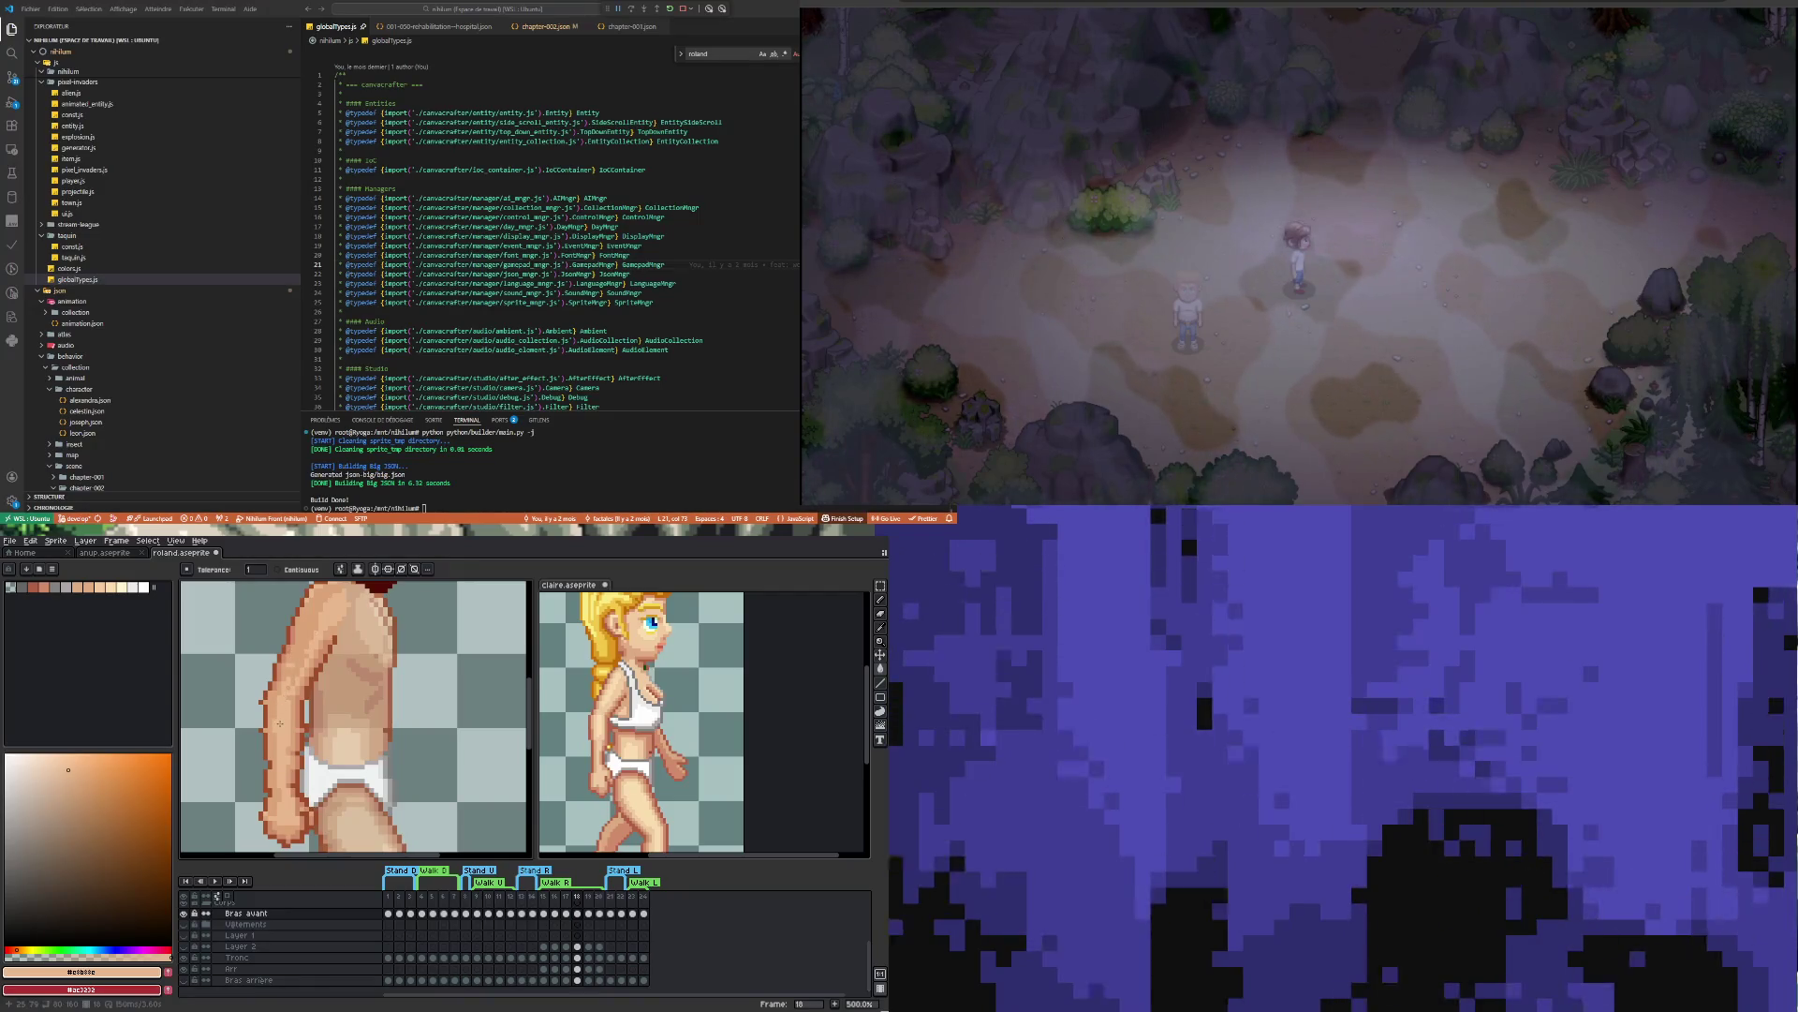
Flip between walk frames 17–20 to compare the forward arm poses, ending on frame 17
key("Right")
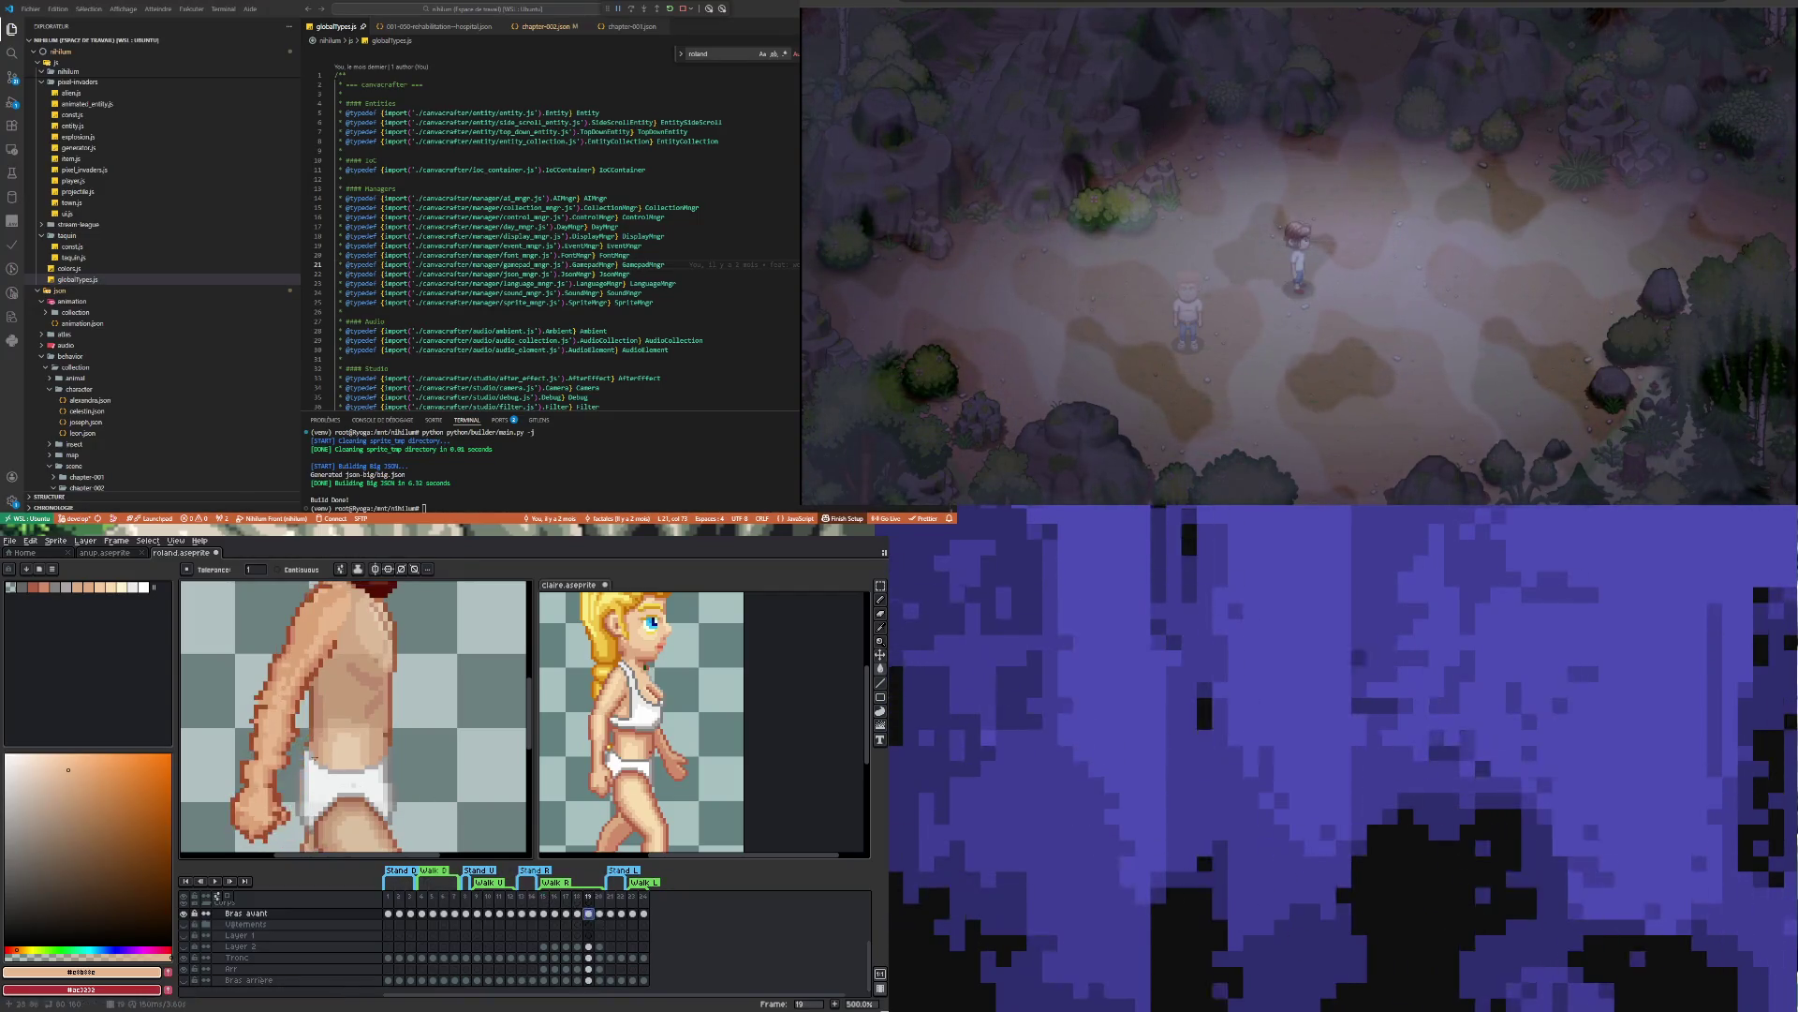
left_click(539, 899)
key("Right")
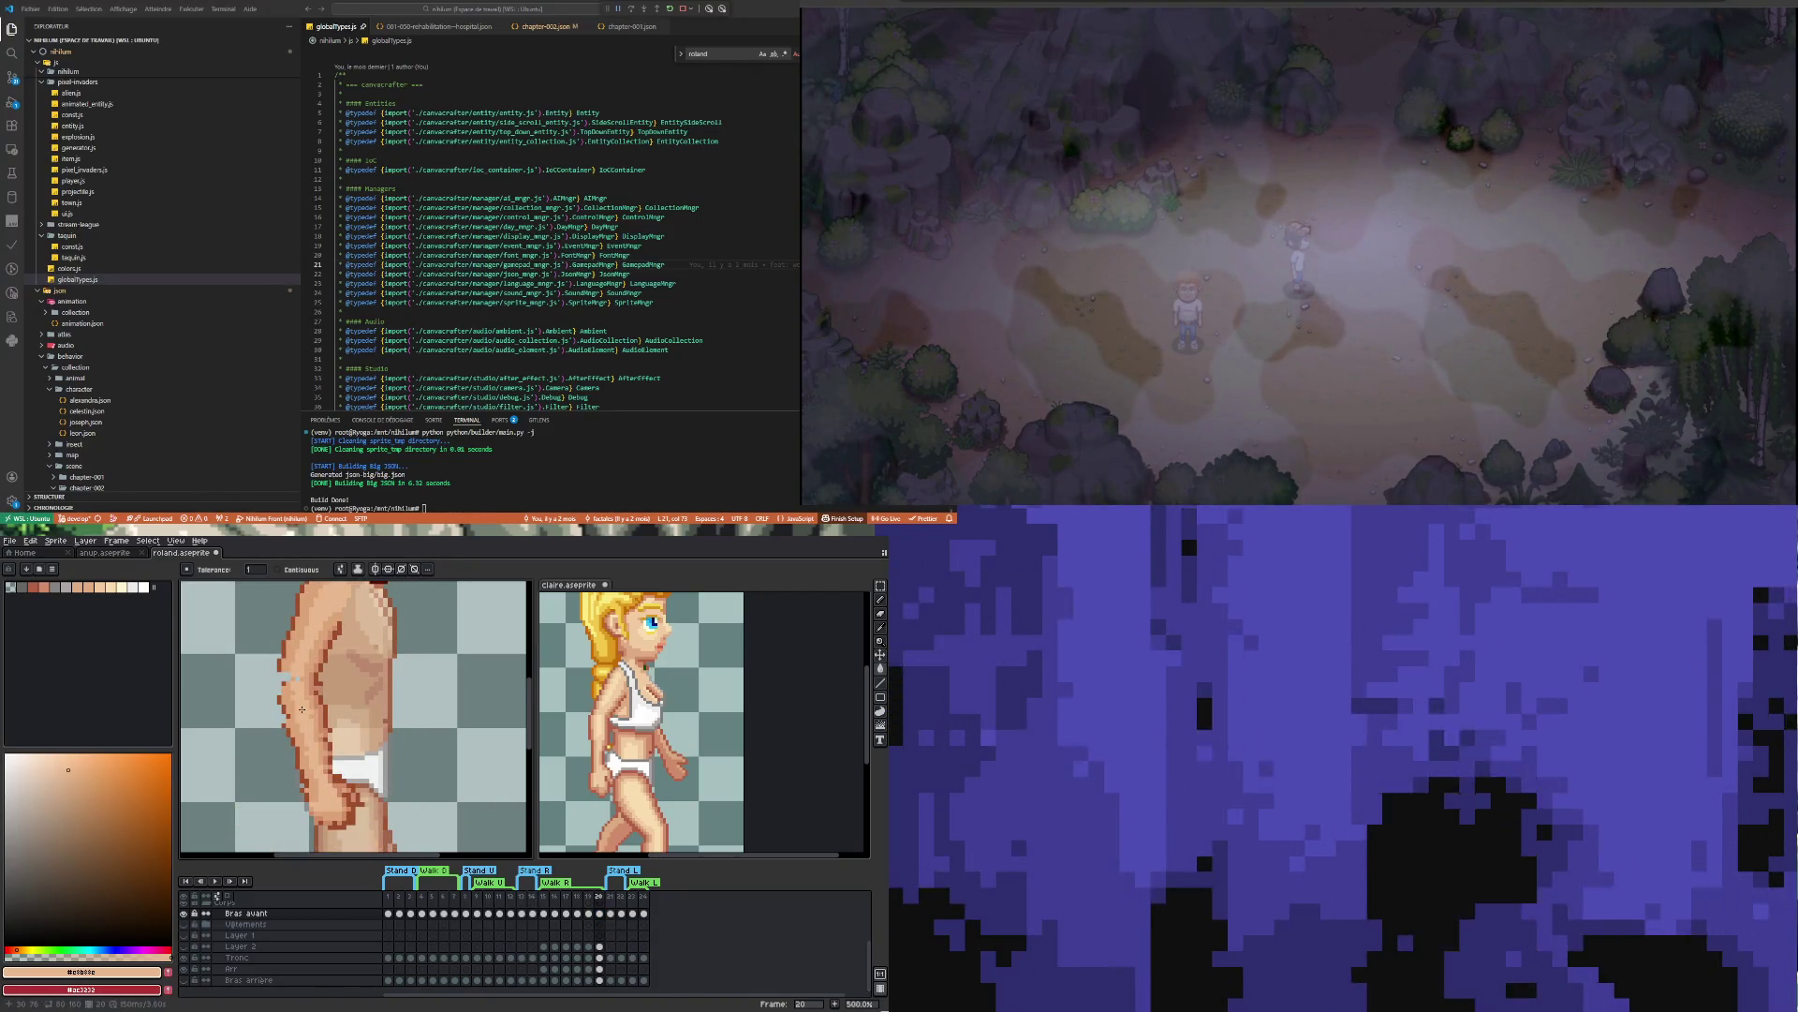
key("Left")
key("Right")
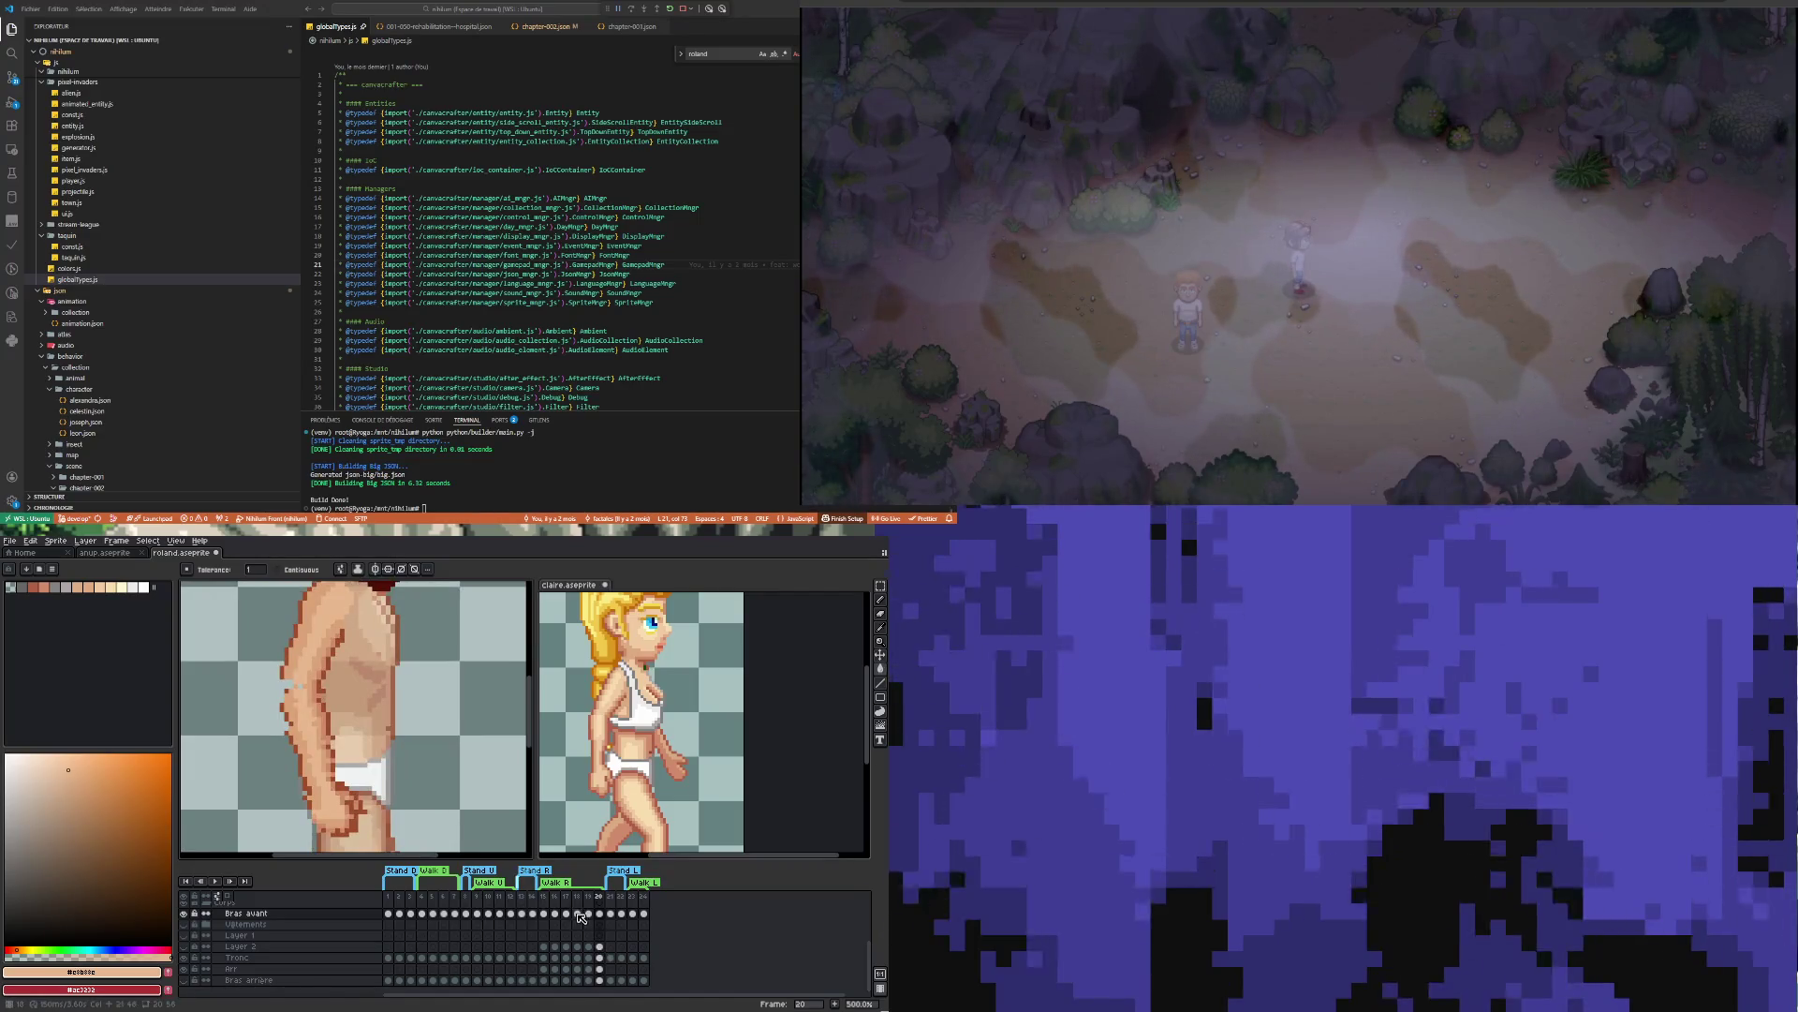
left_click(578, 913)
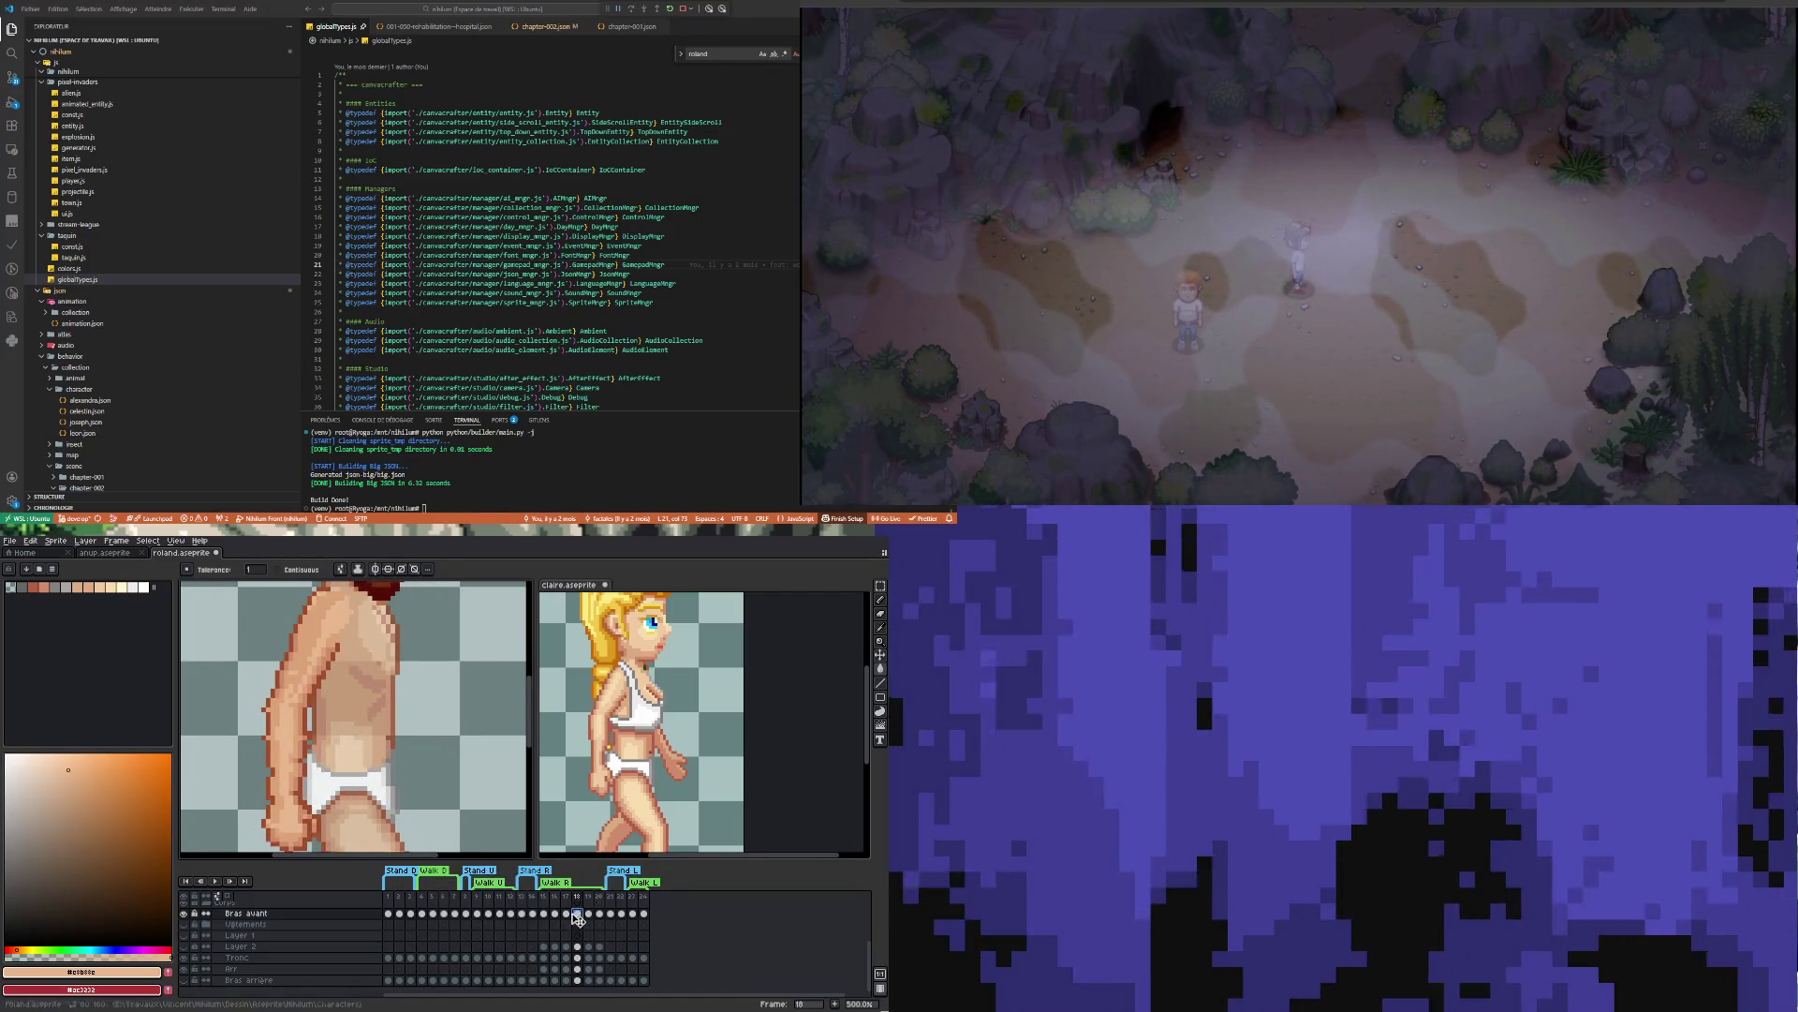
key("Left")
scroll(336, 717, "up", 2)
Pick the dark brown outline colour #9f4f2a and return to the Paint Bucket on frame 18
key("i")
left_click(270, 715)
left_click(578, 914)
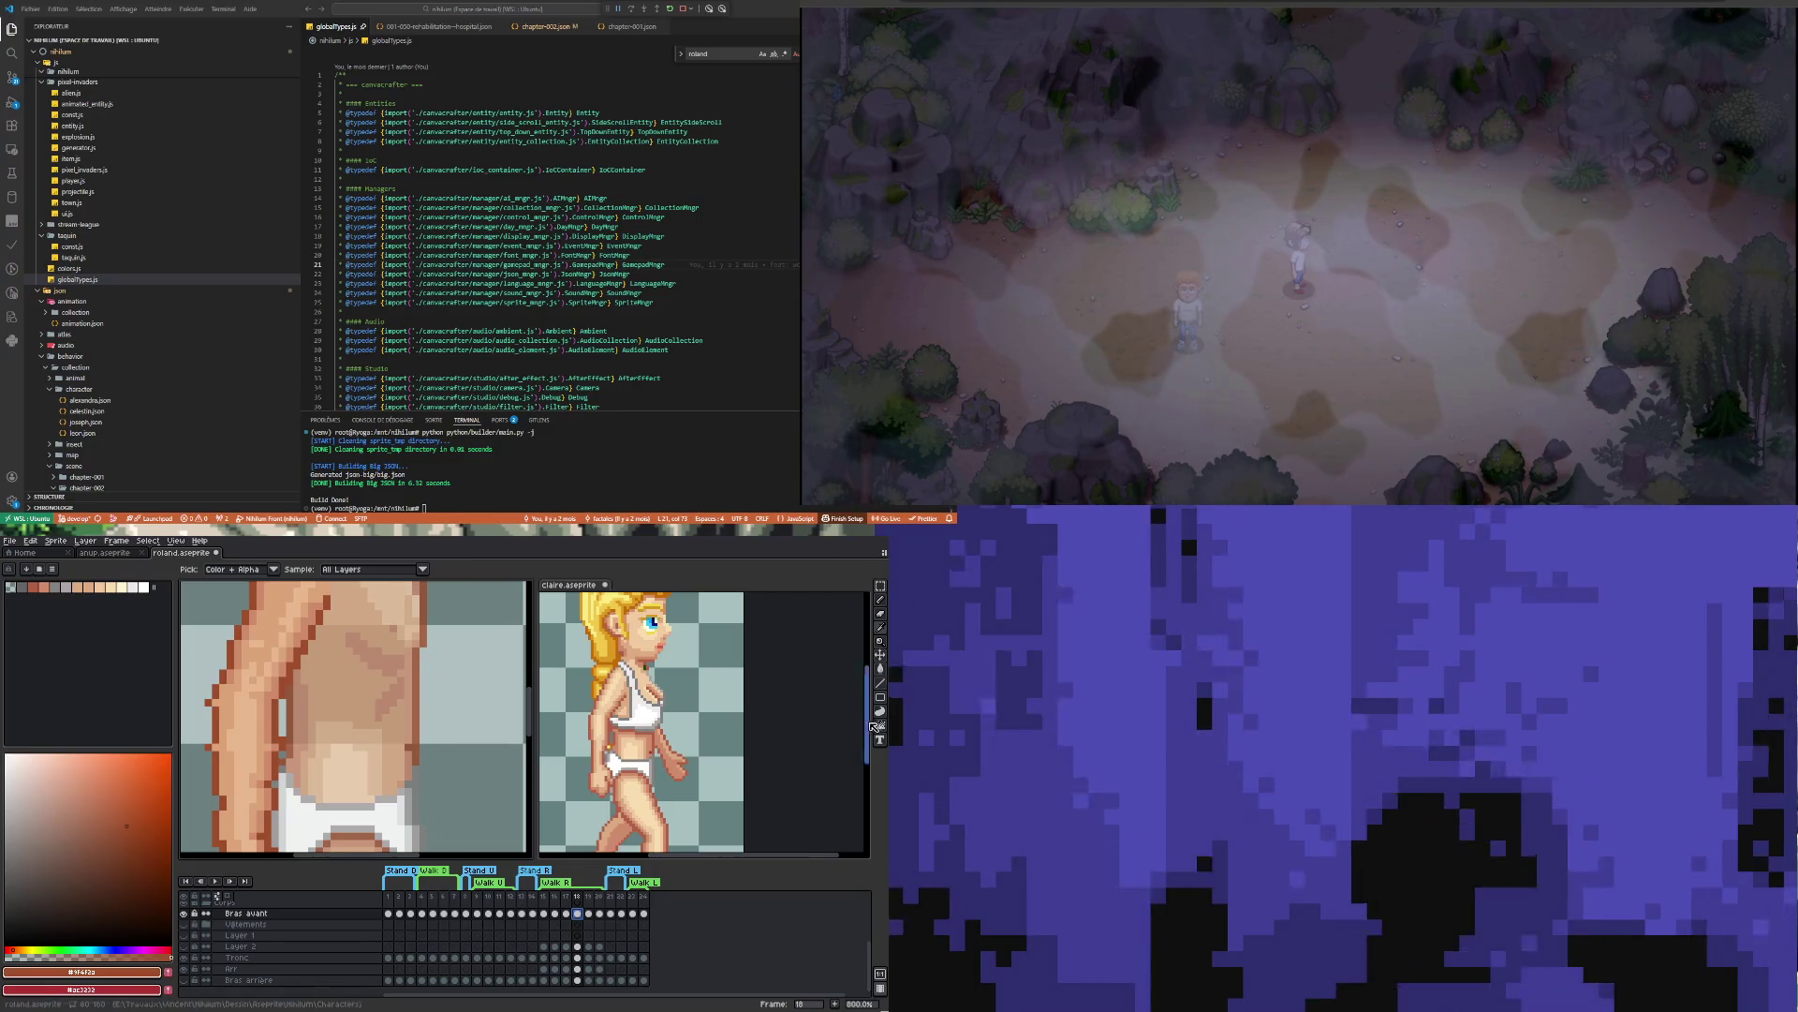
left_click(881, 670)
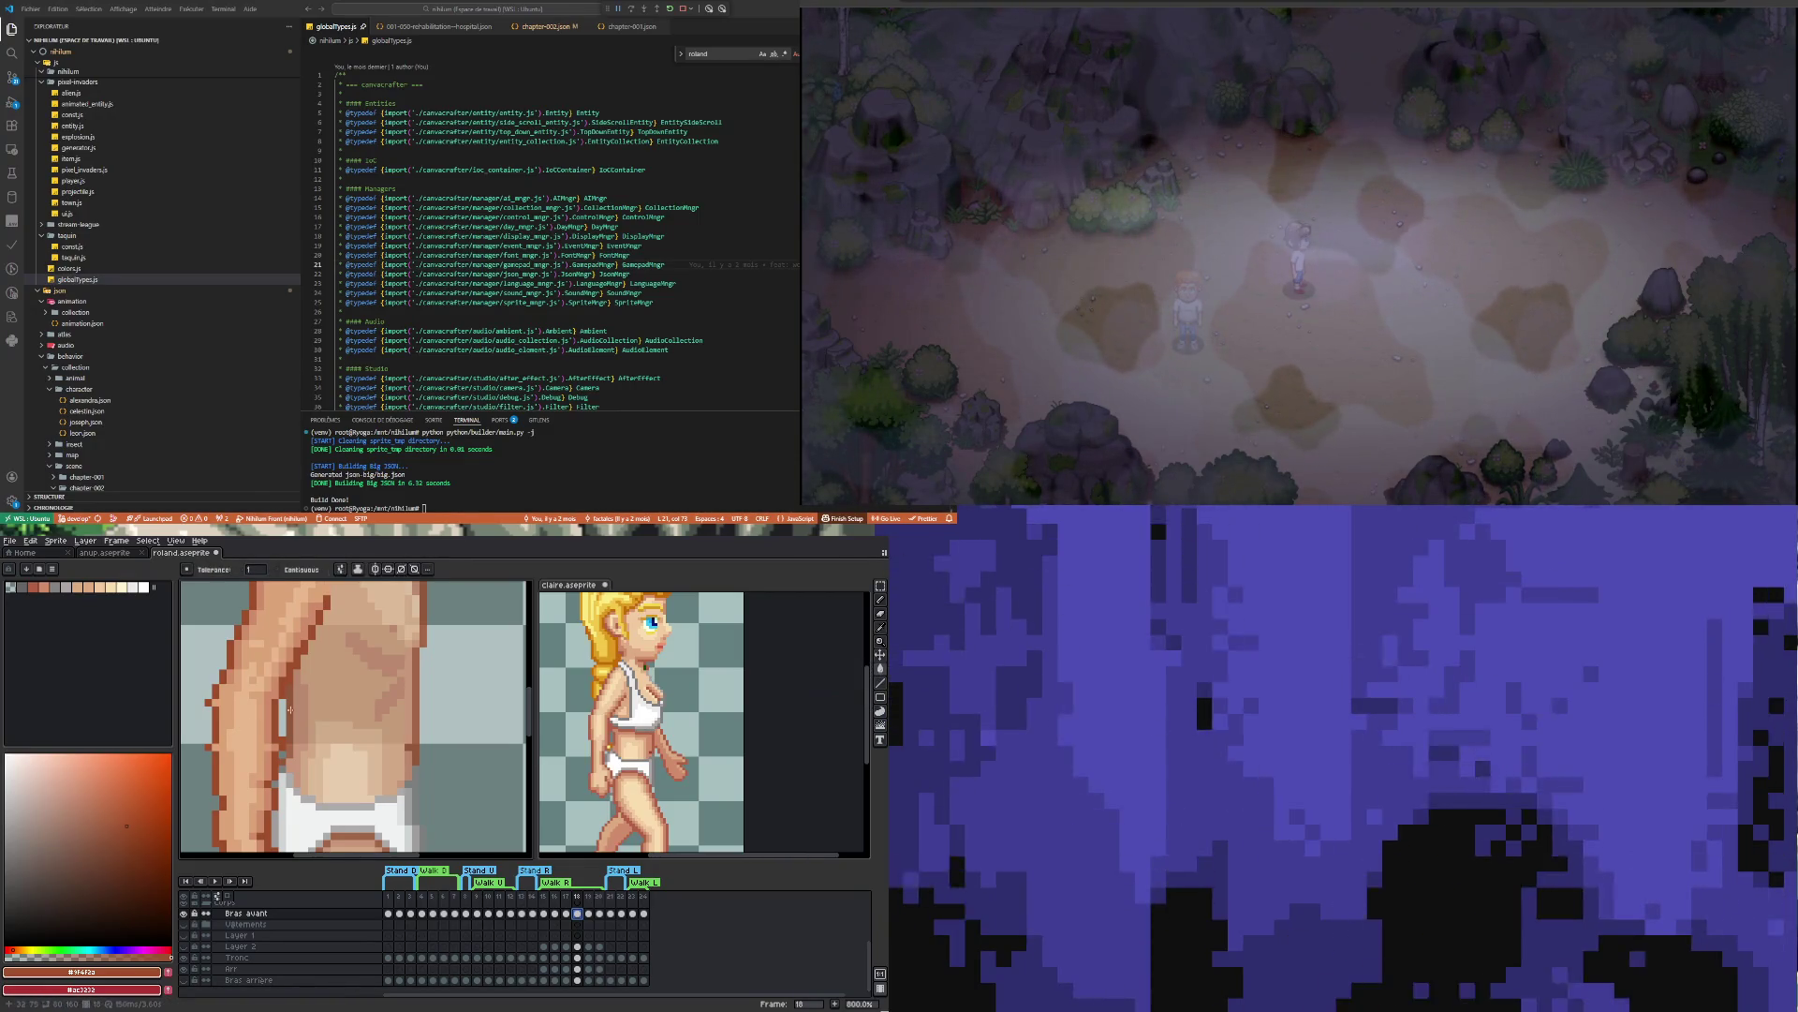
scroll(277, 708, "down", 1)
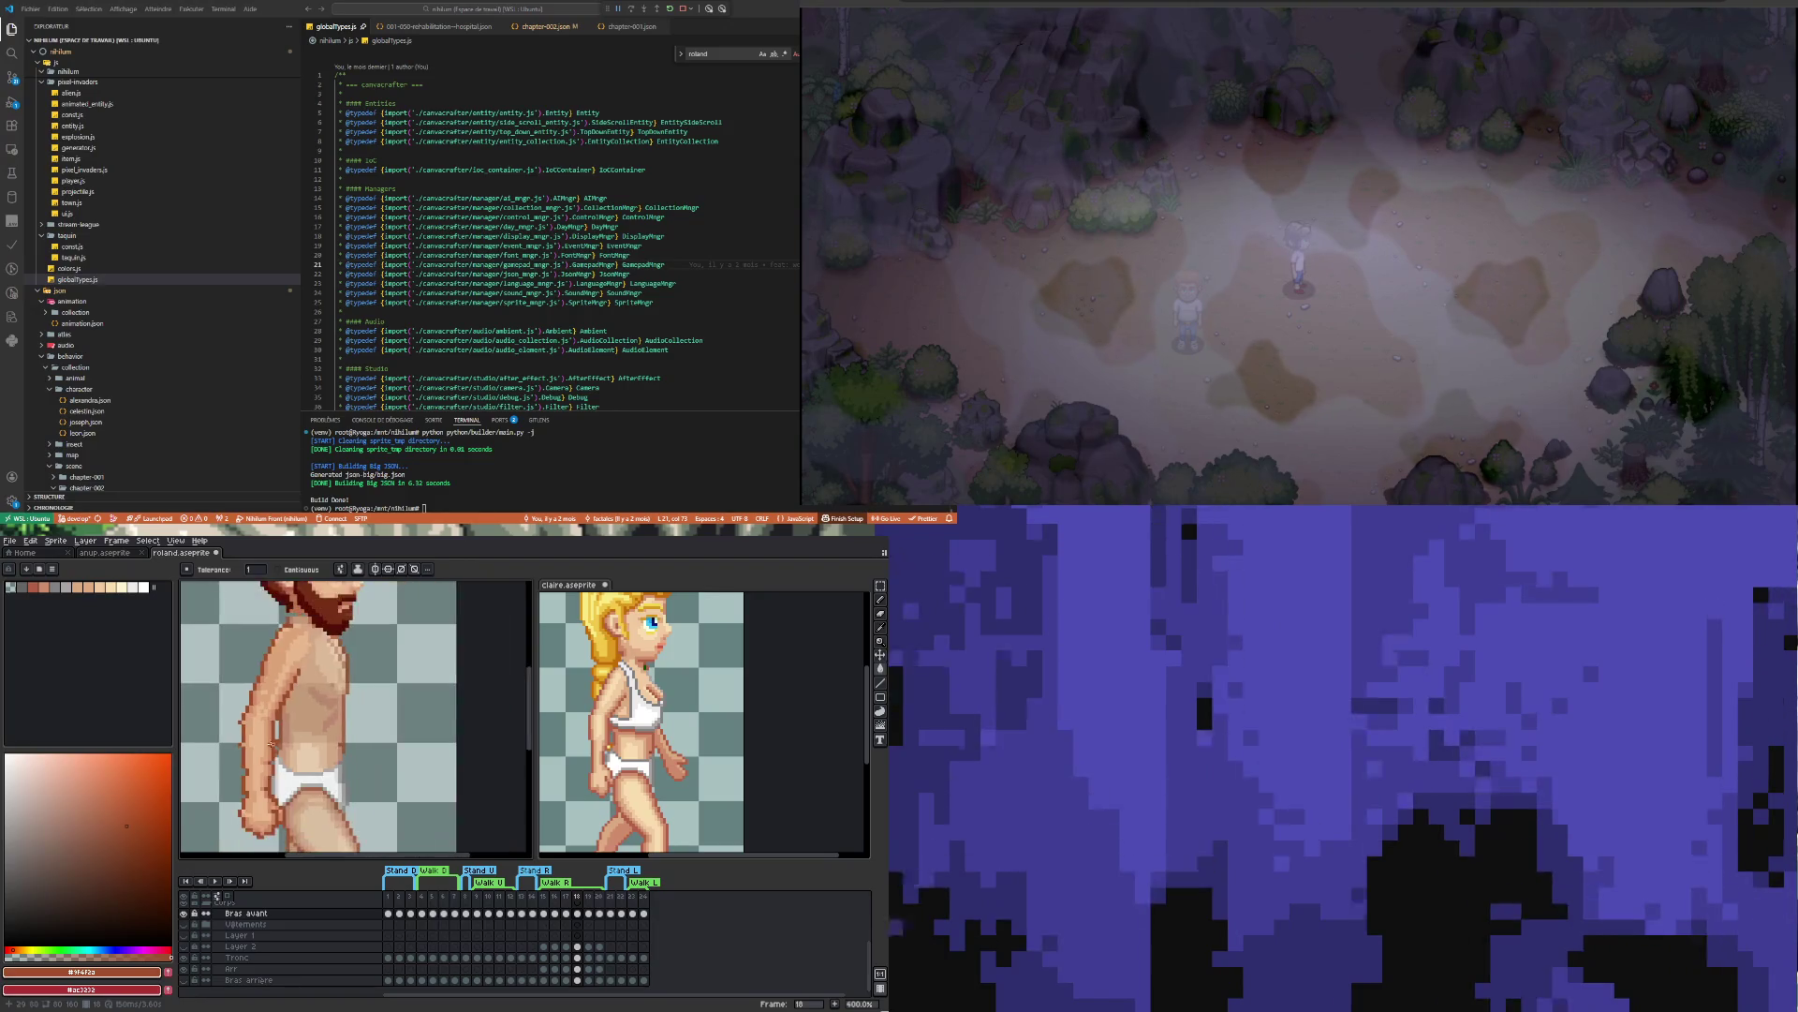
scroll(362, 806, "down", 2)
scroll(349, 829, "up", 2)
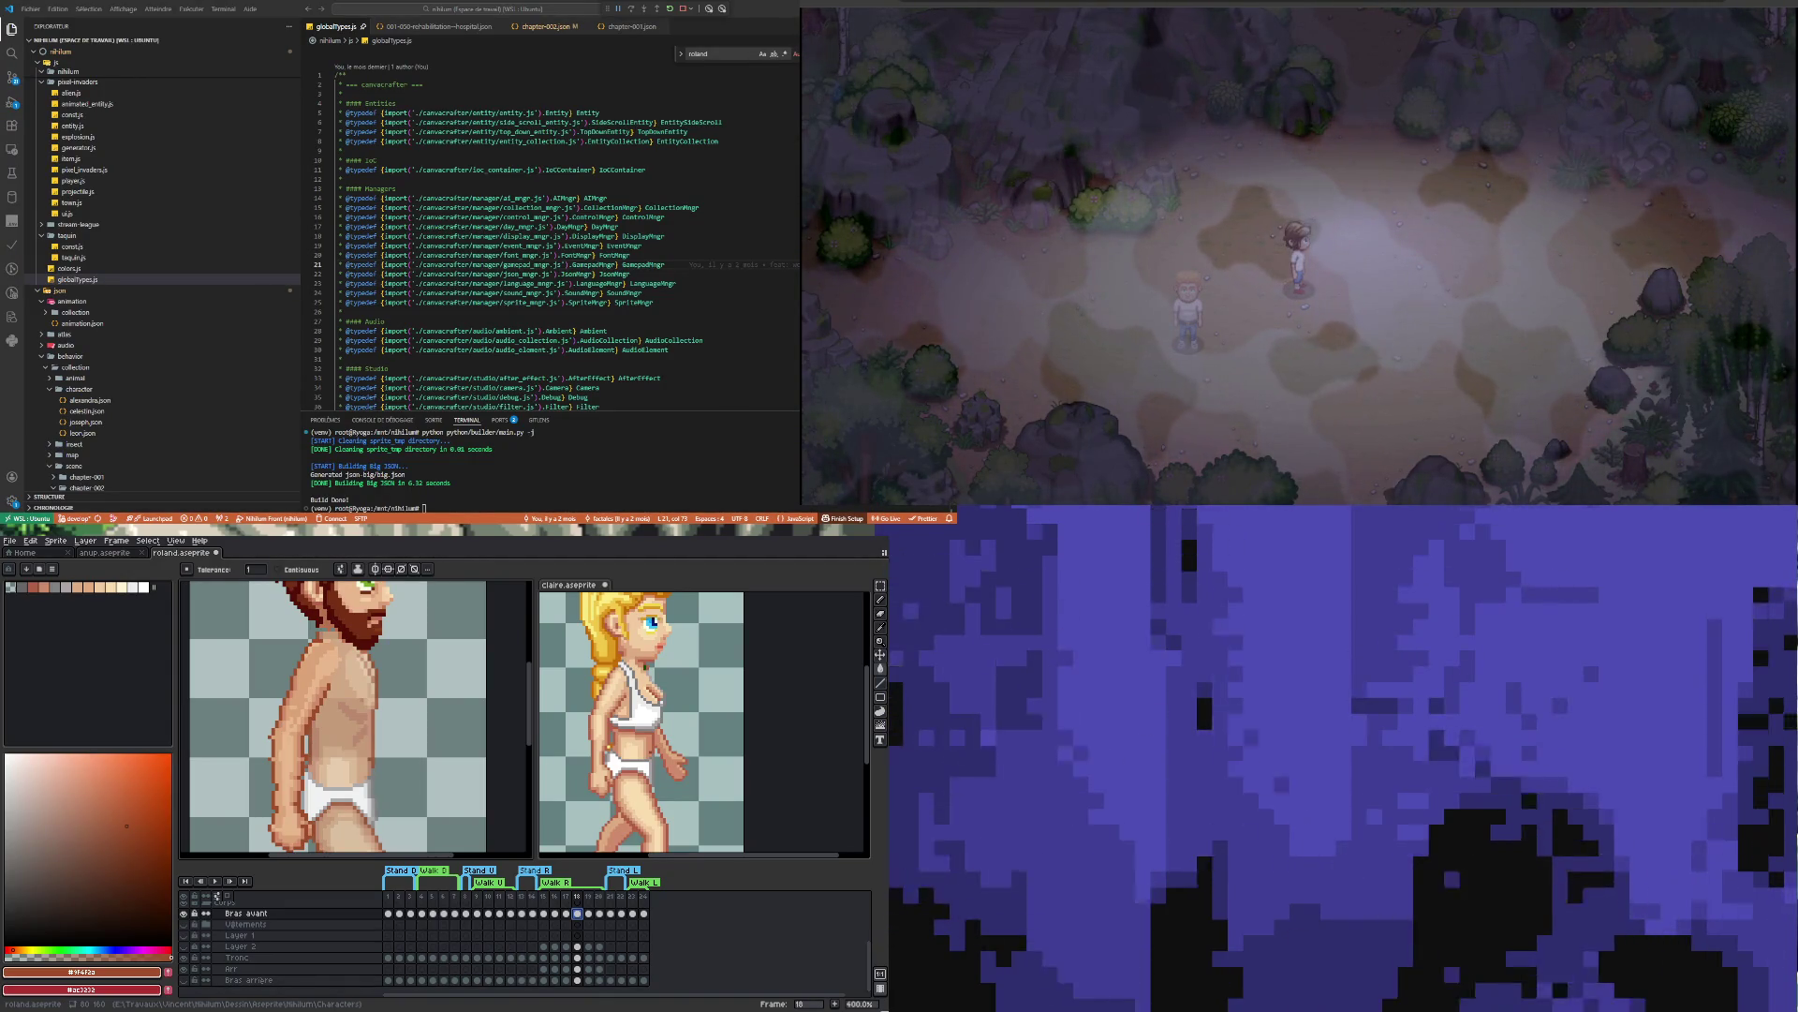
scroll(340, 693, "down", 3)
scroll(340, 694, "up", 3)
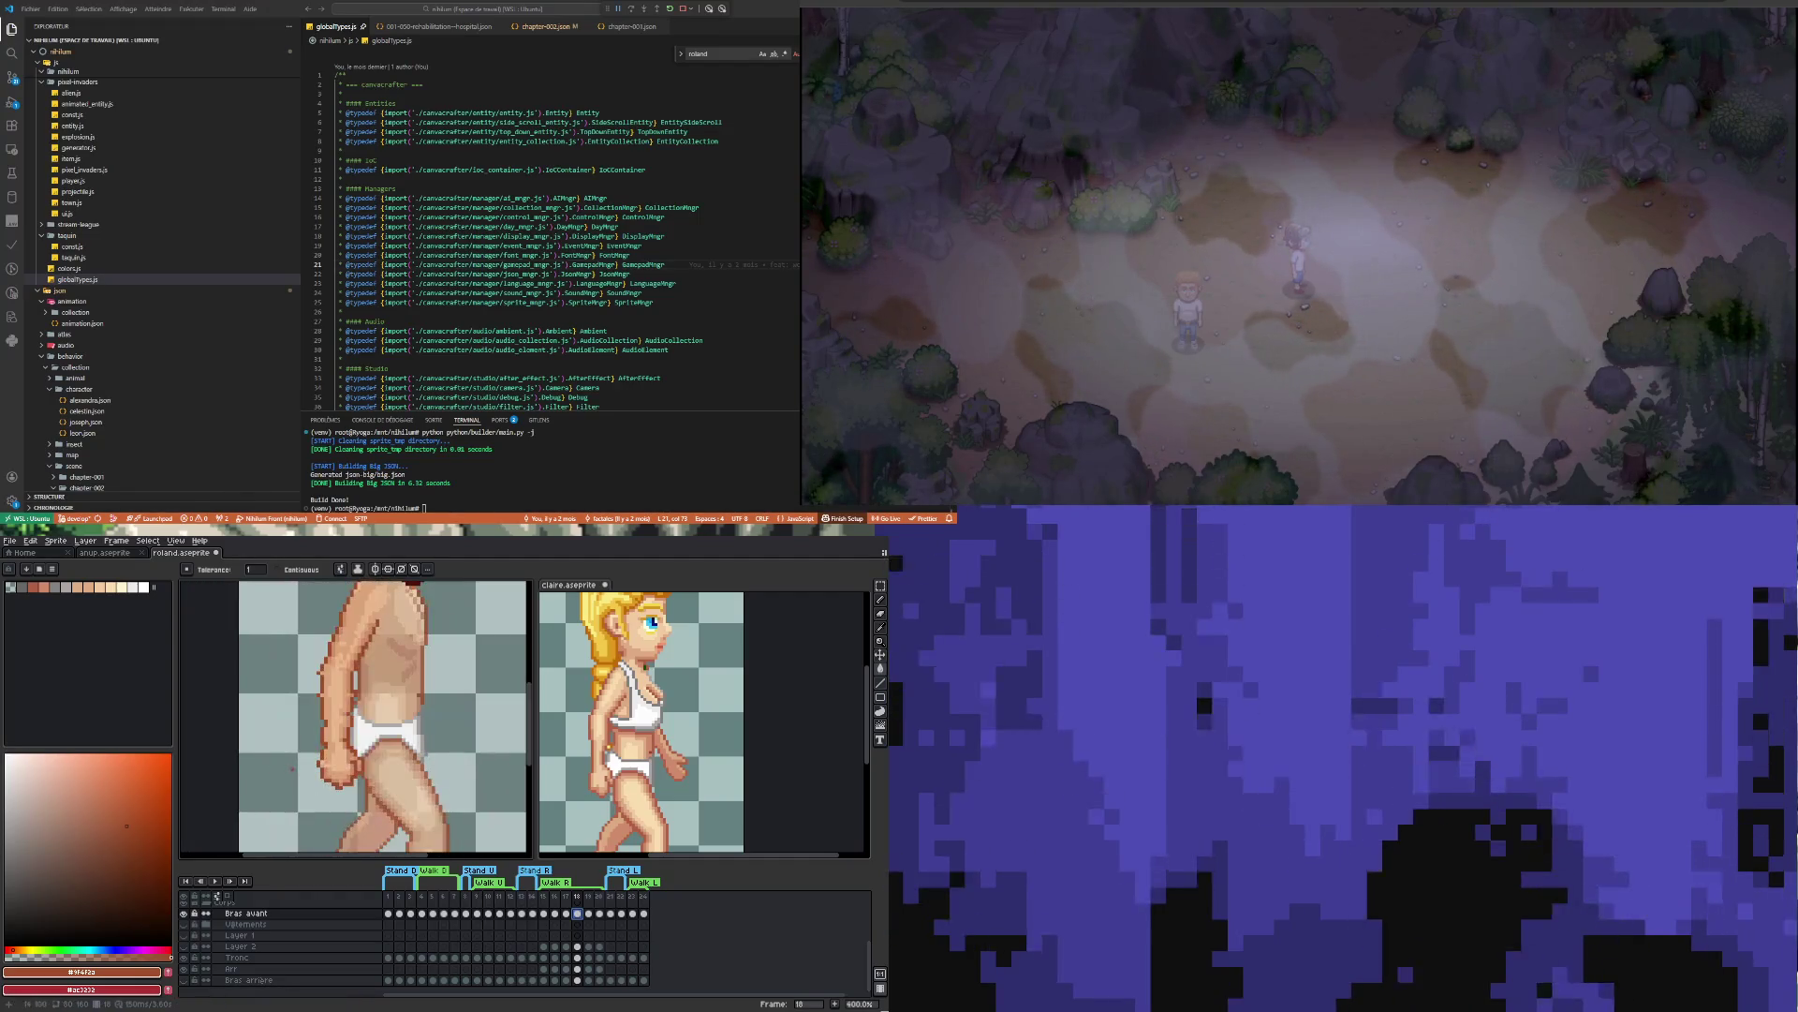
scroll(342, 717, "up", 1)
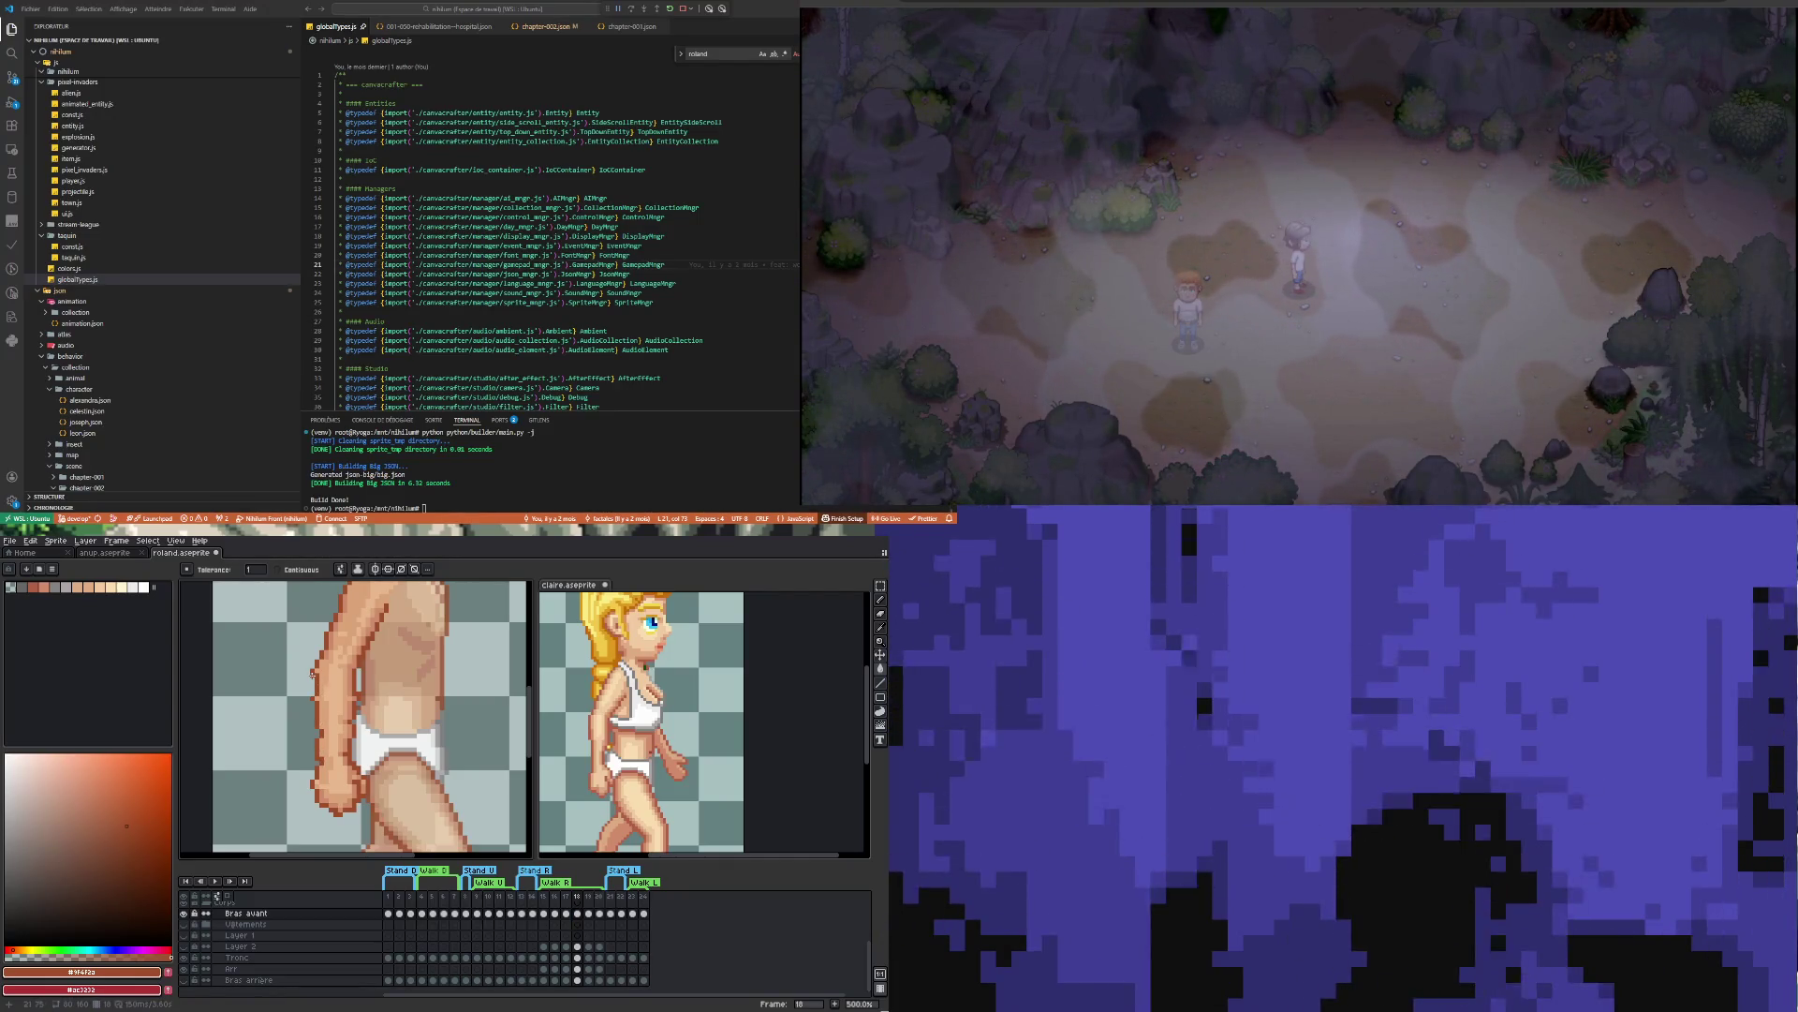
Undo the accidental orange background fill, then switch to the Pencil and zoom out
left_click(313, 676)
key("ctrl+z")
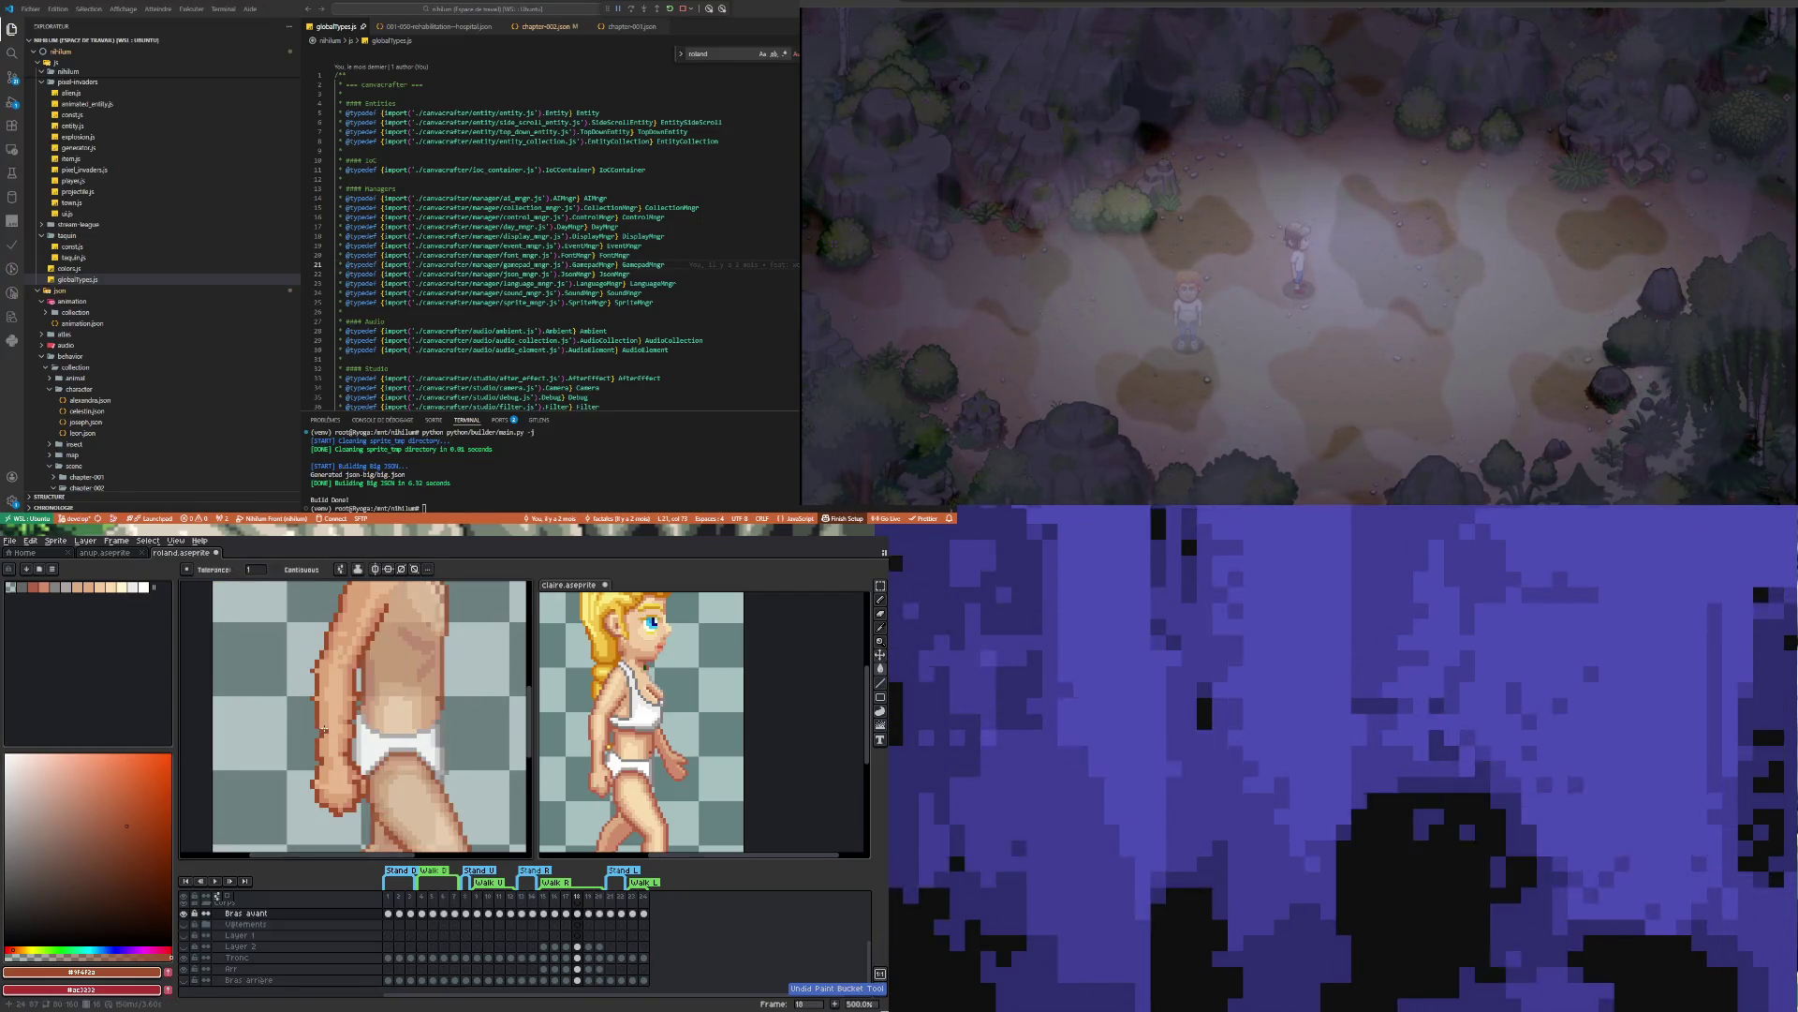
key("b")
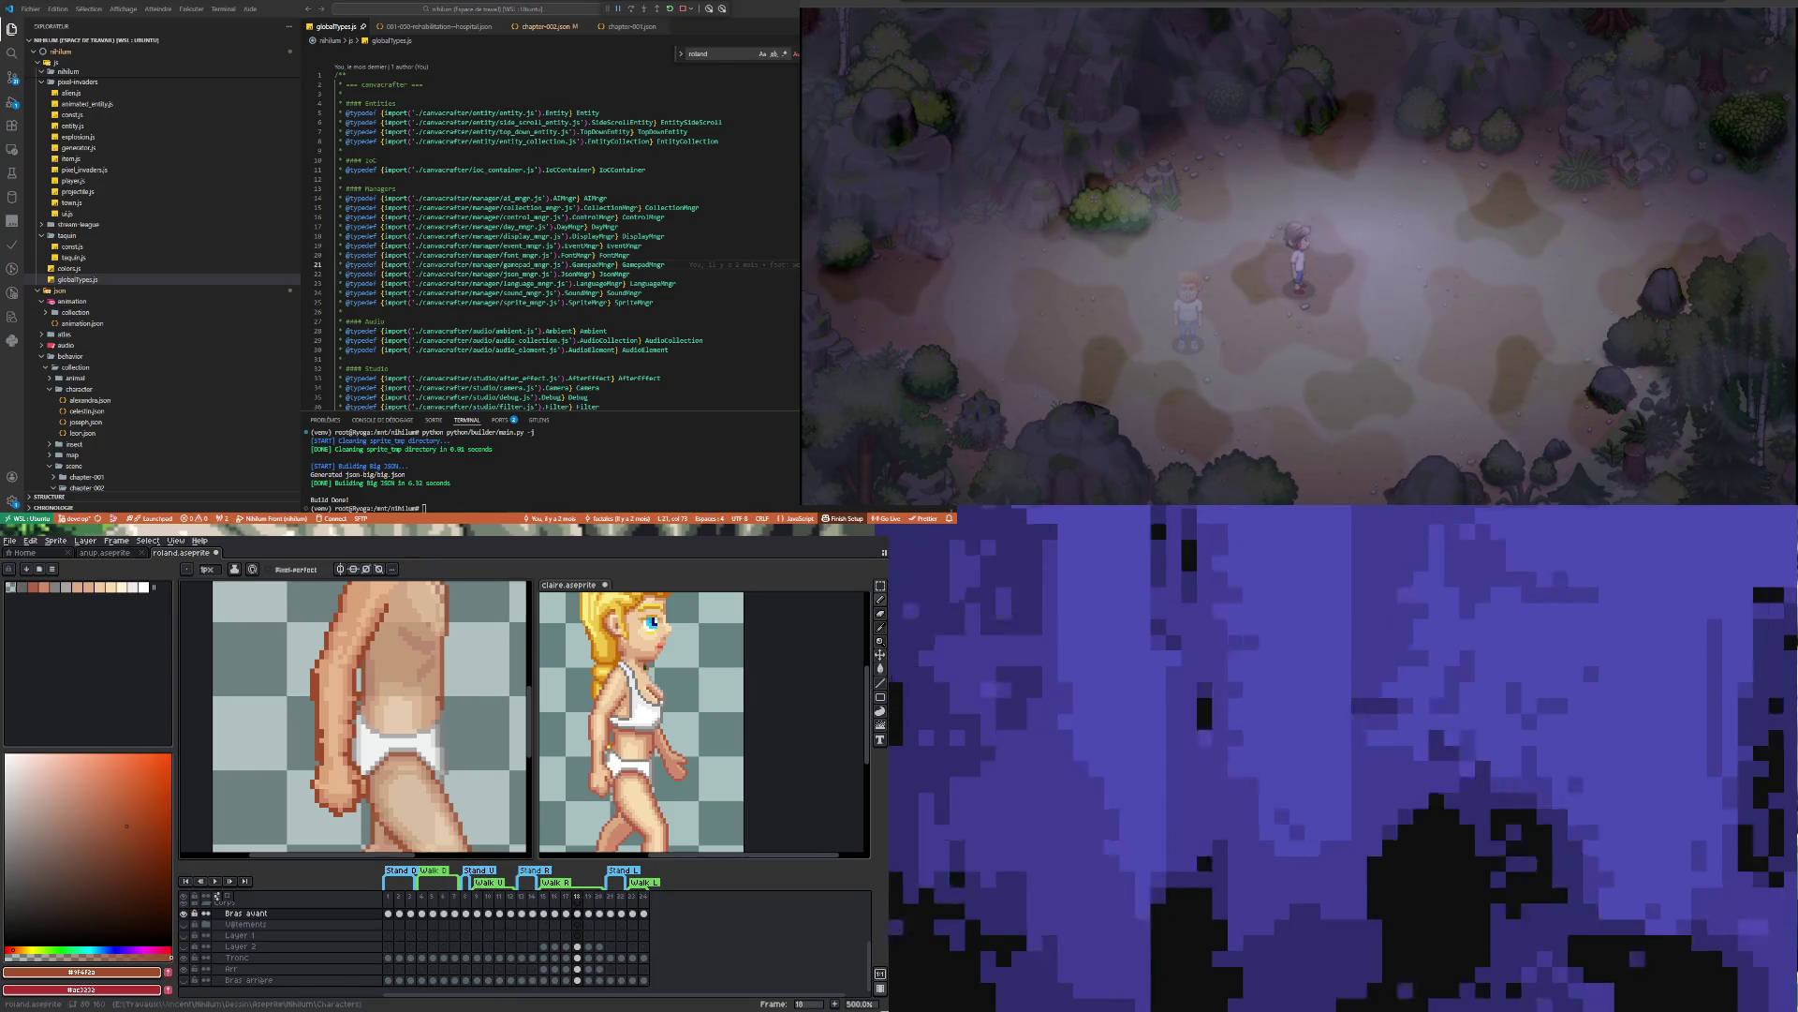
scroll(479, 731, "down", 1)
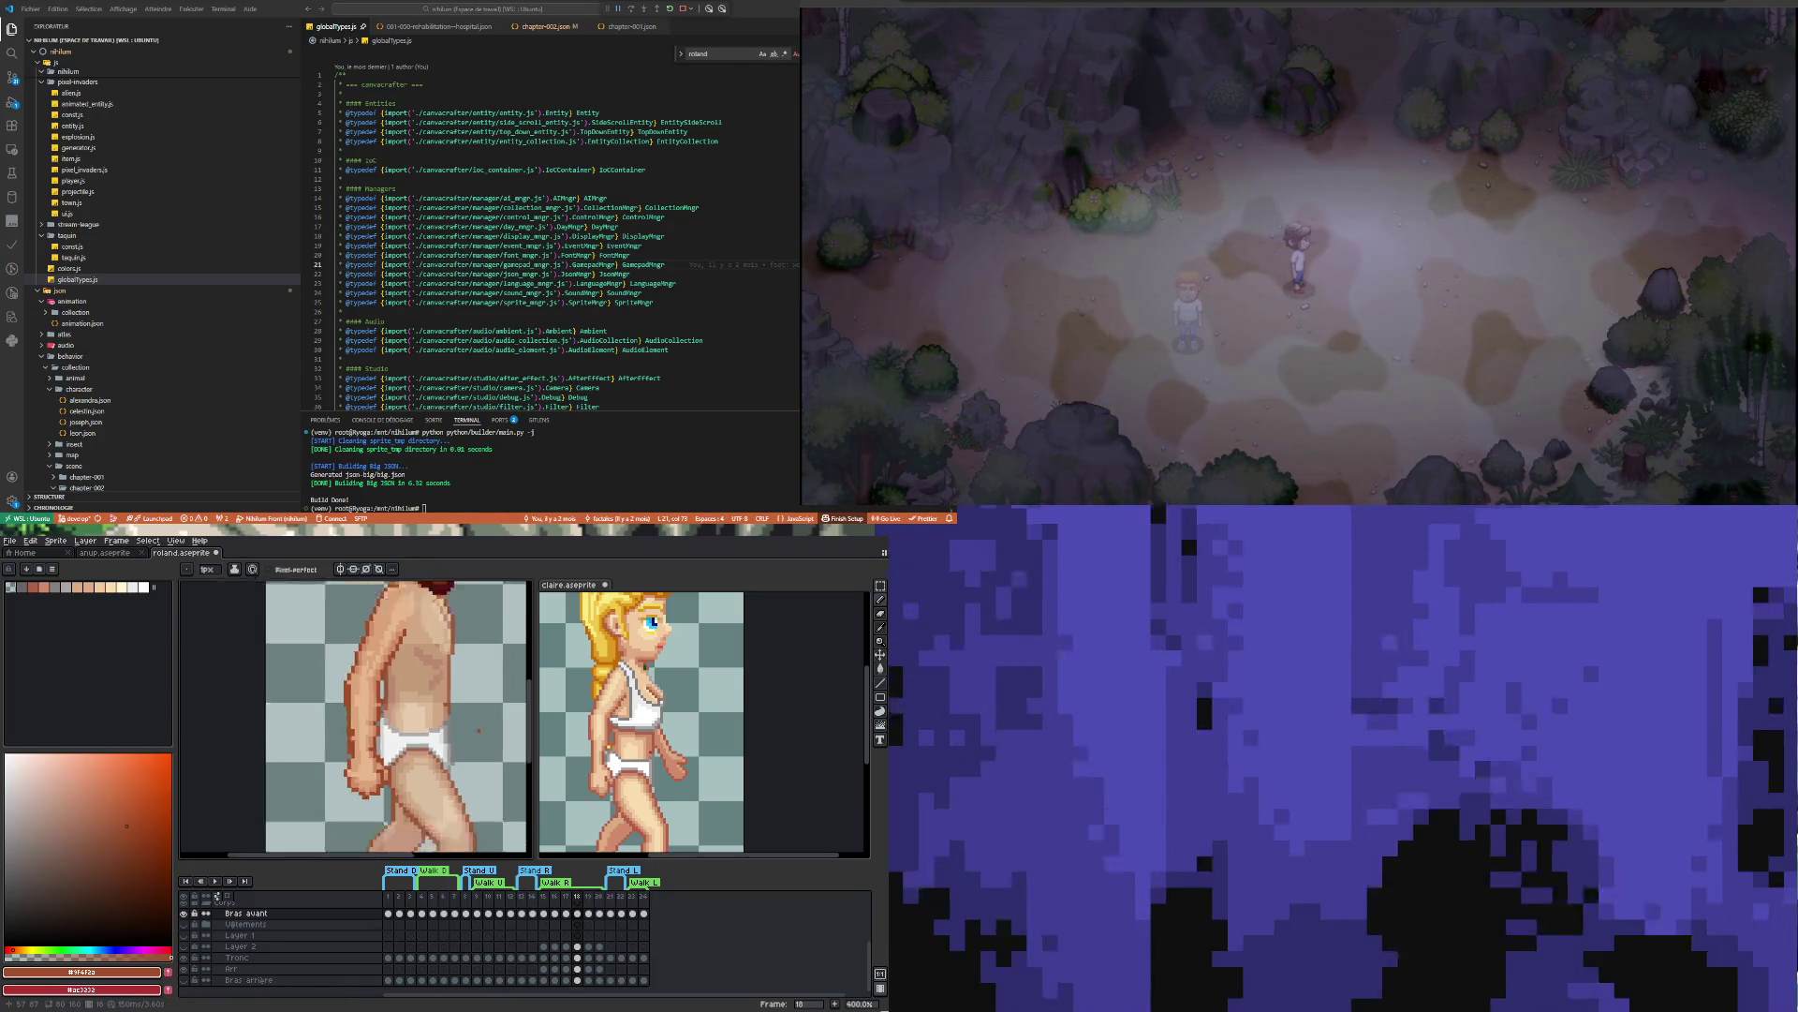
scroll(479, 731, "down", 1)
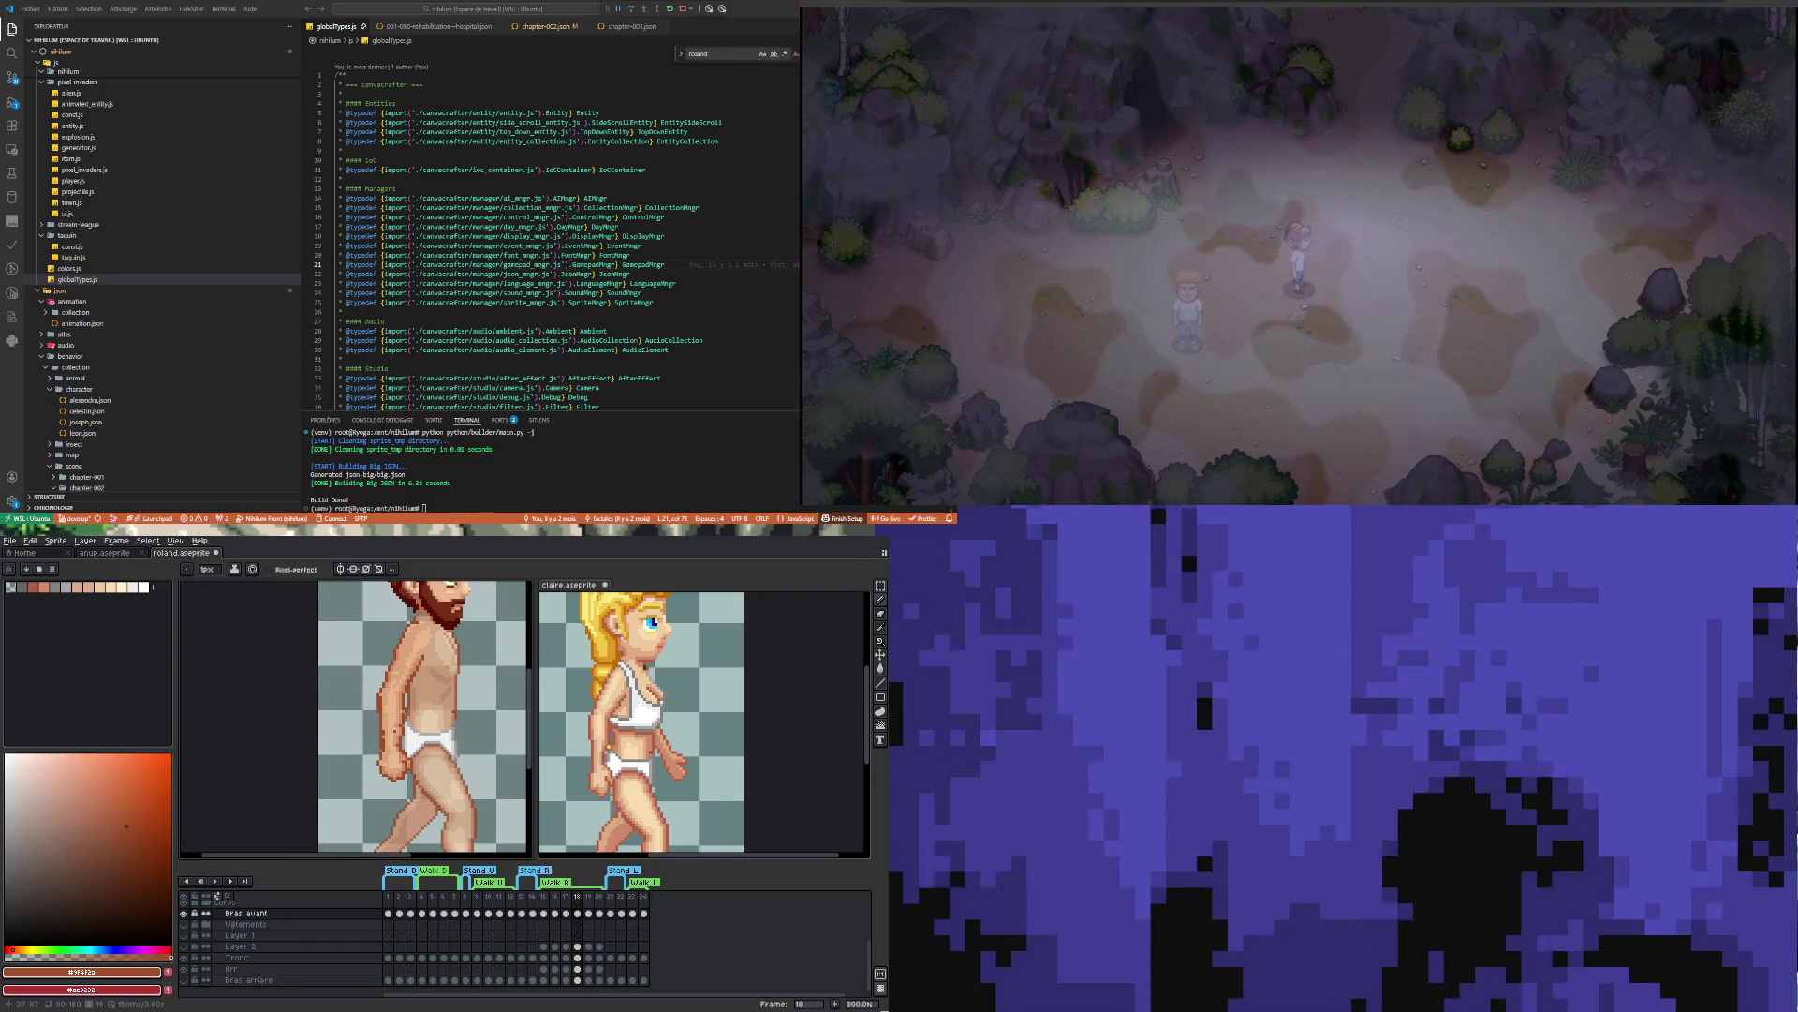
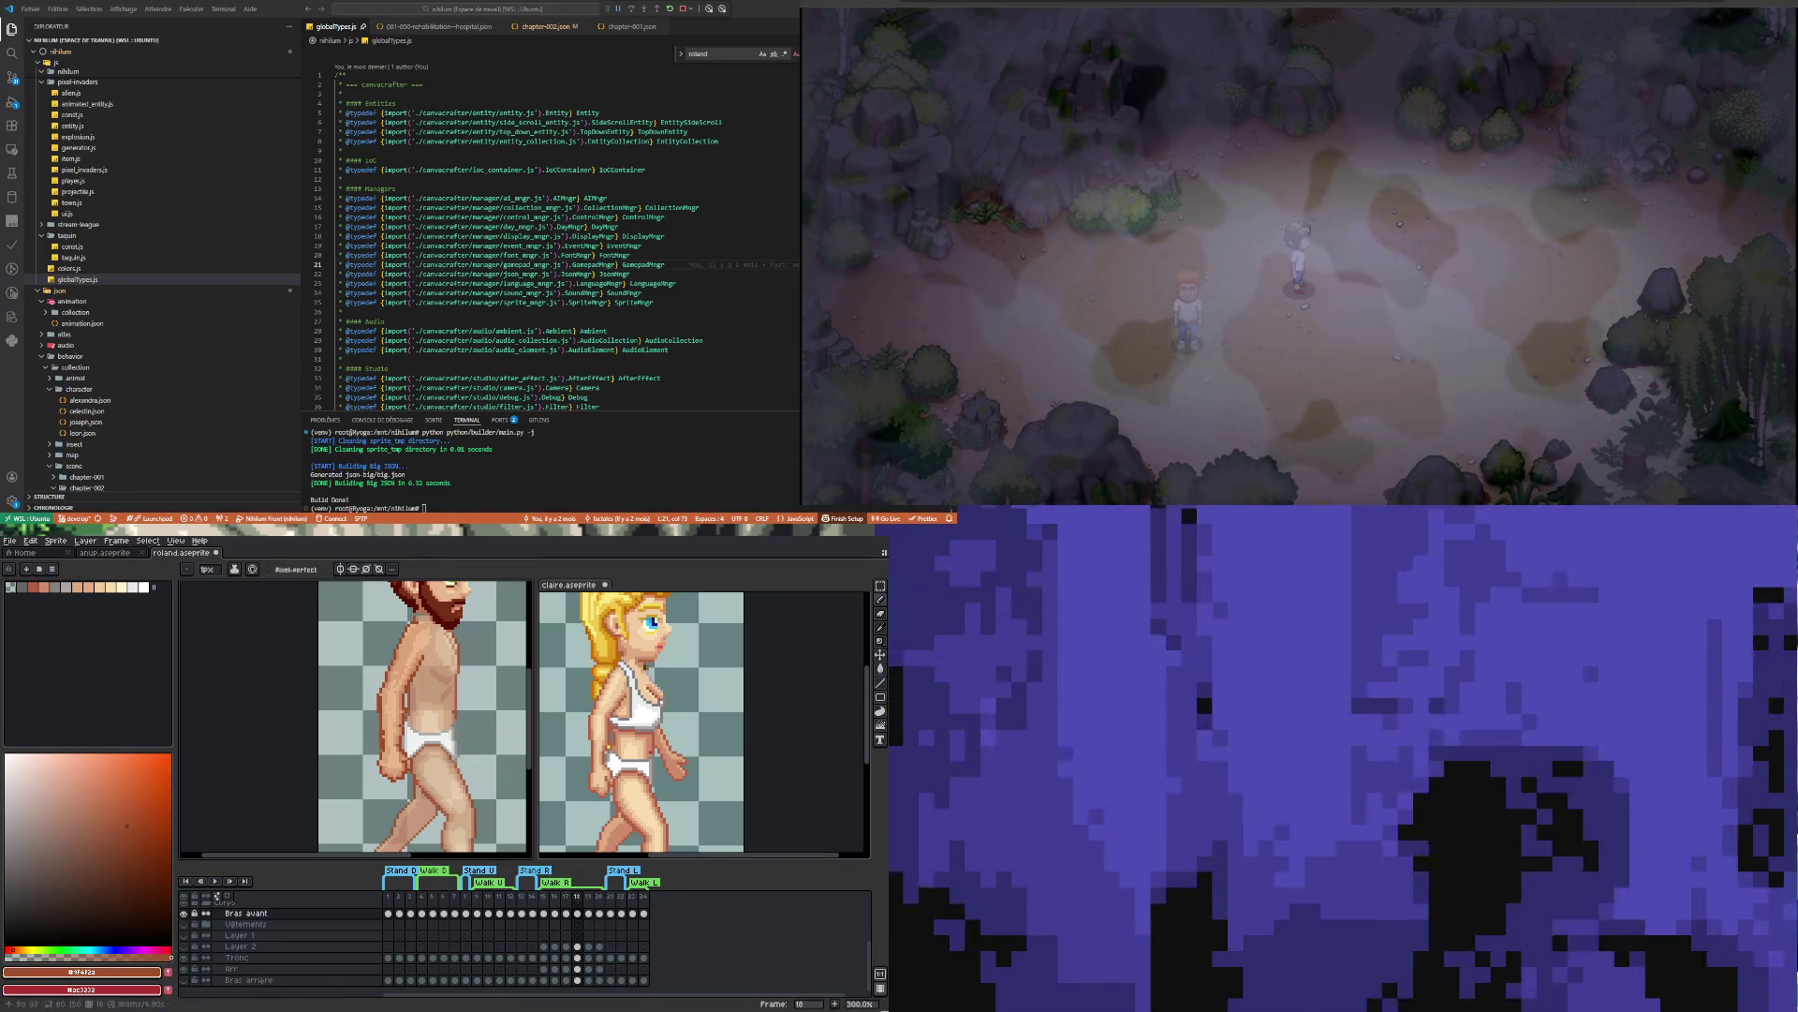
Take the light skin tone from the previous frame and paint shoulder highlights on frame 18
scroll(476, 607, "up", 3)
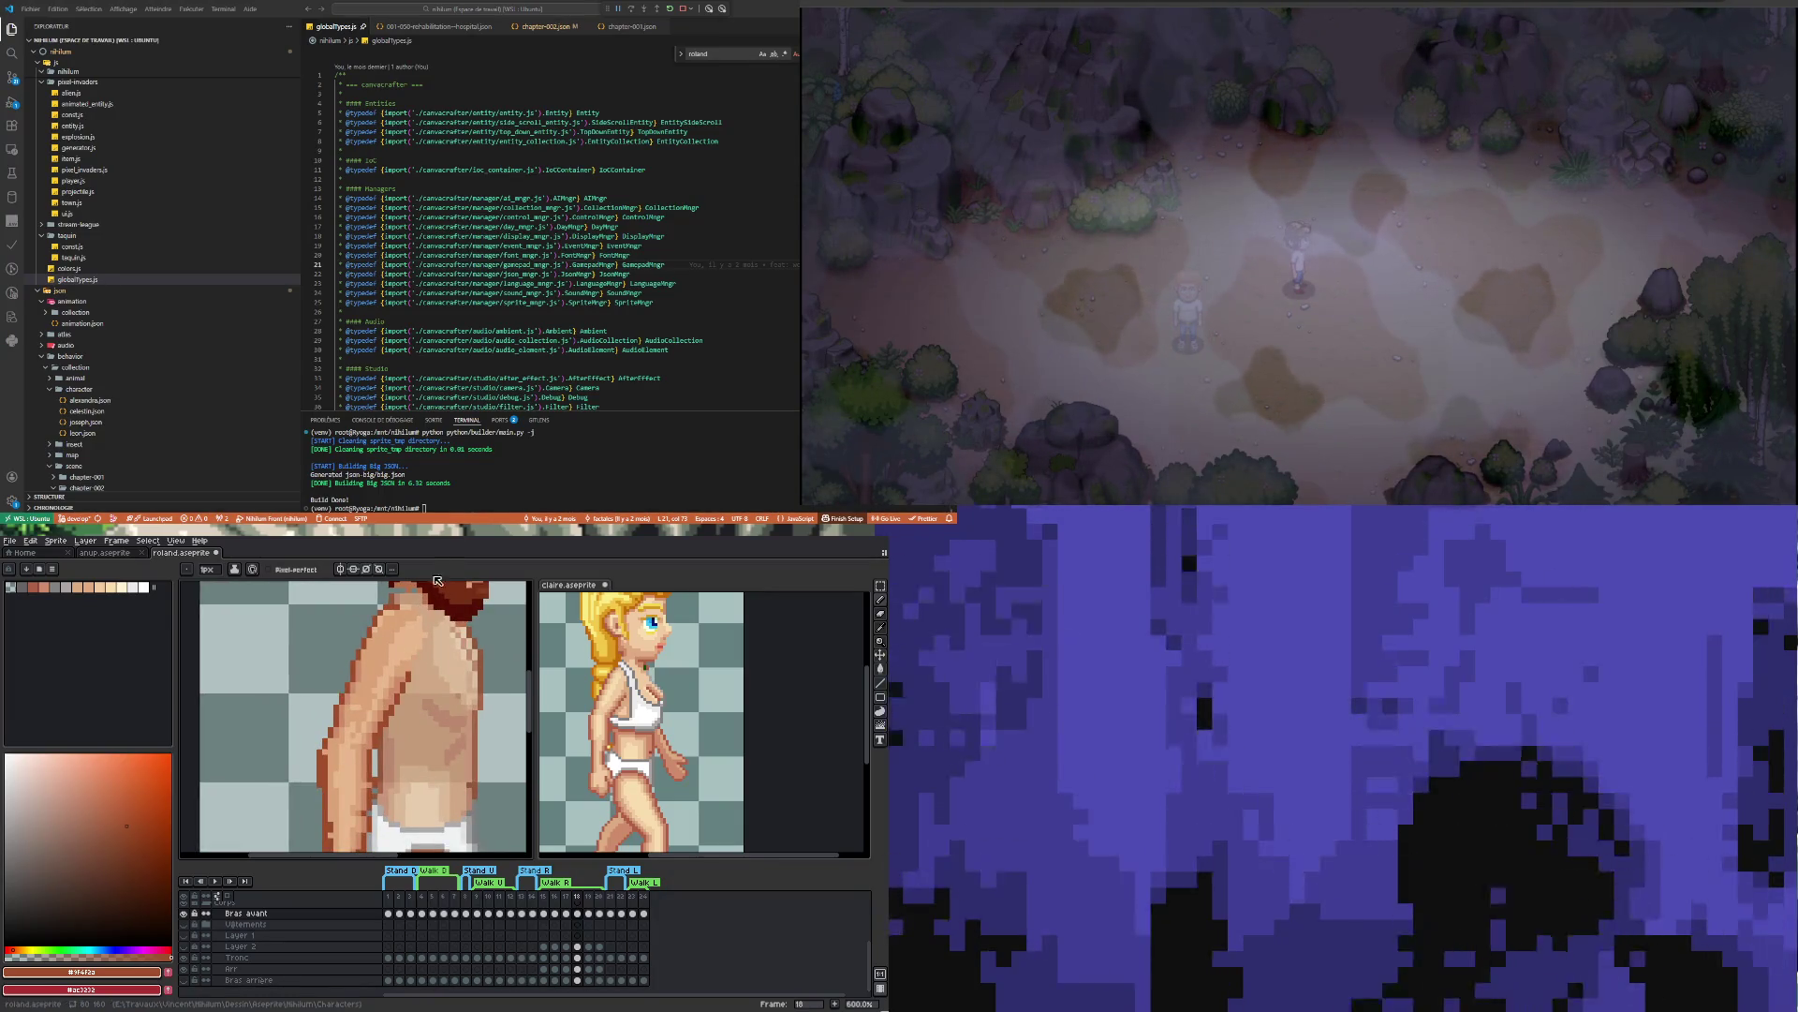
key("Left")
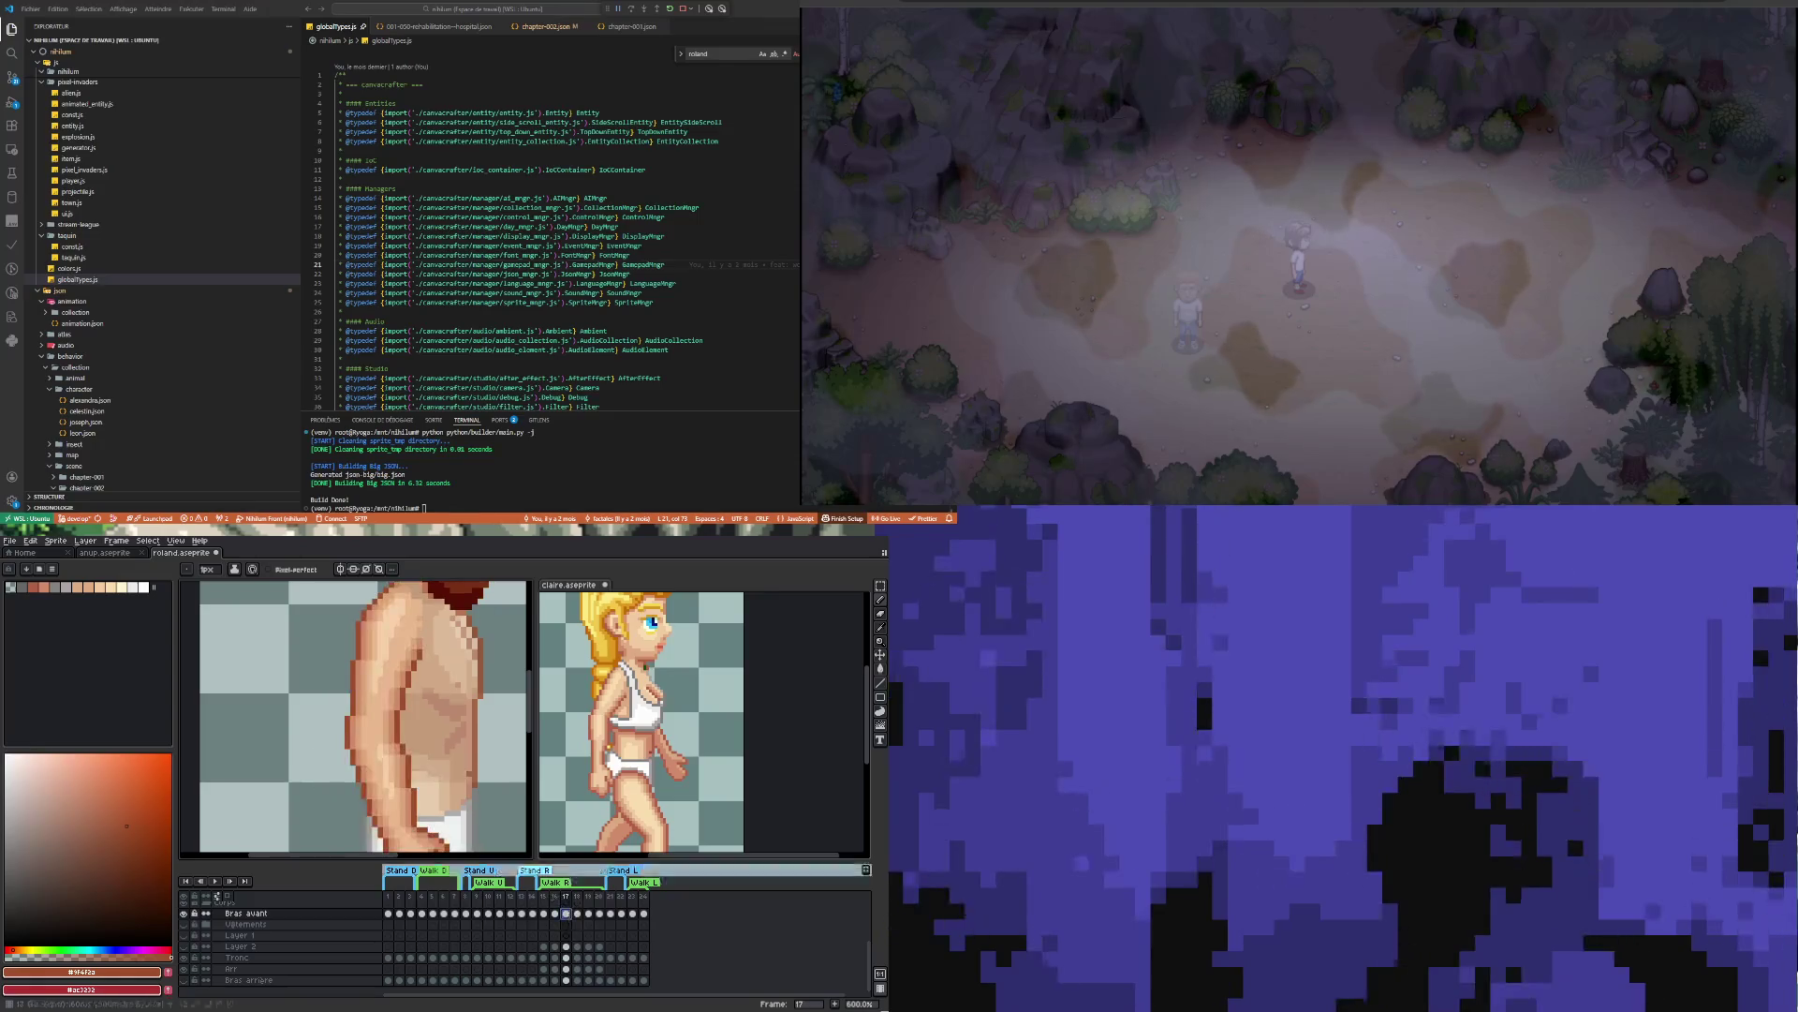
key("i")
left_click(392, 621)
key("b")
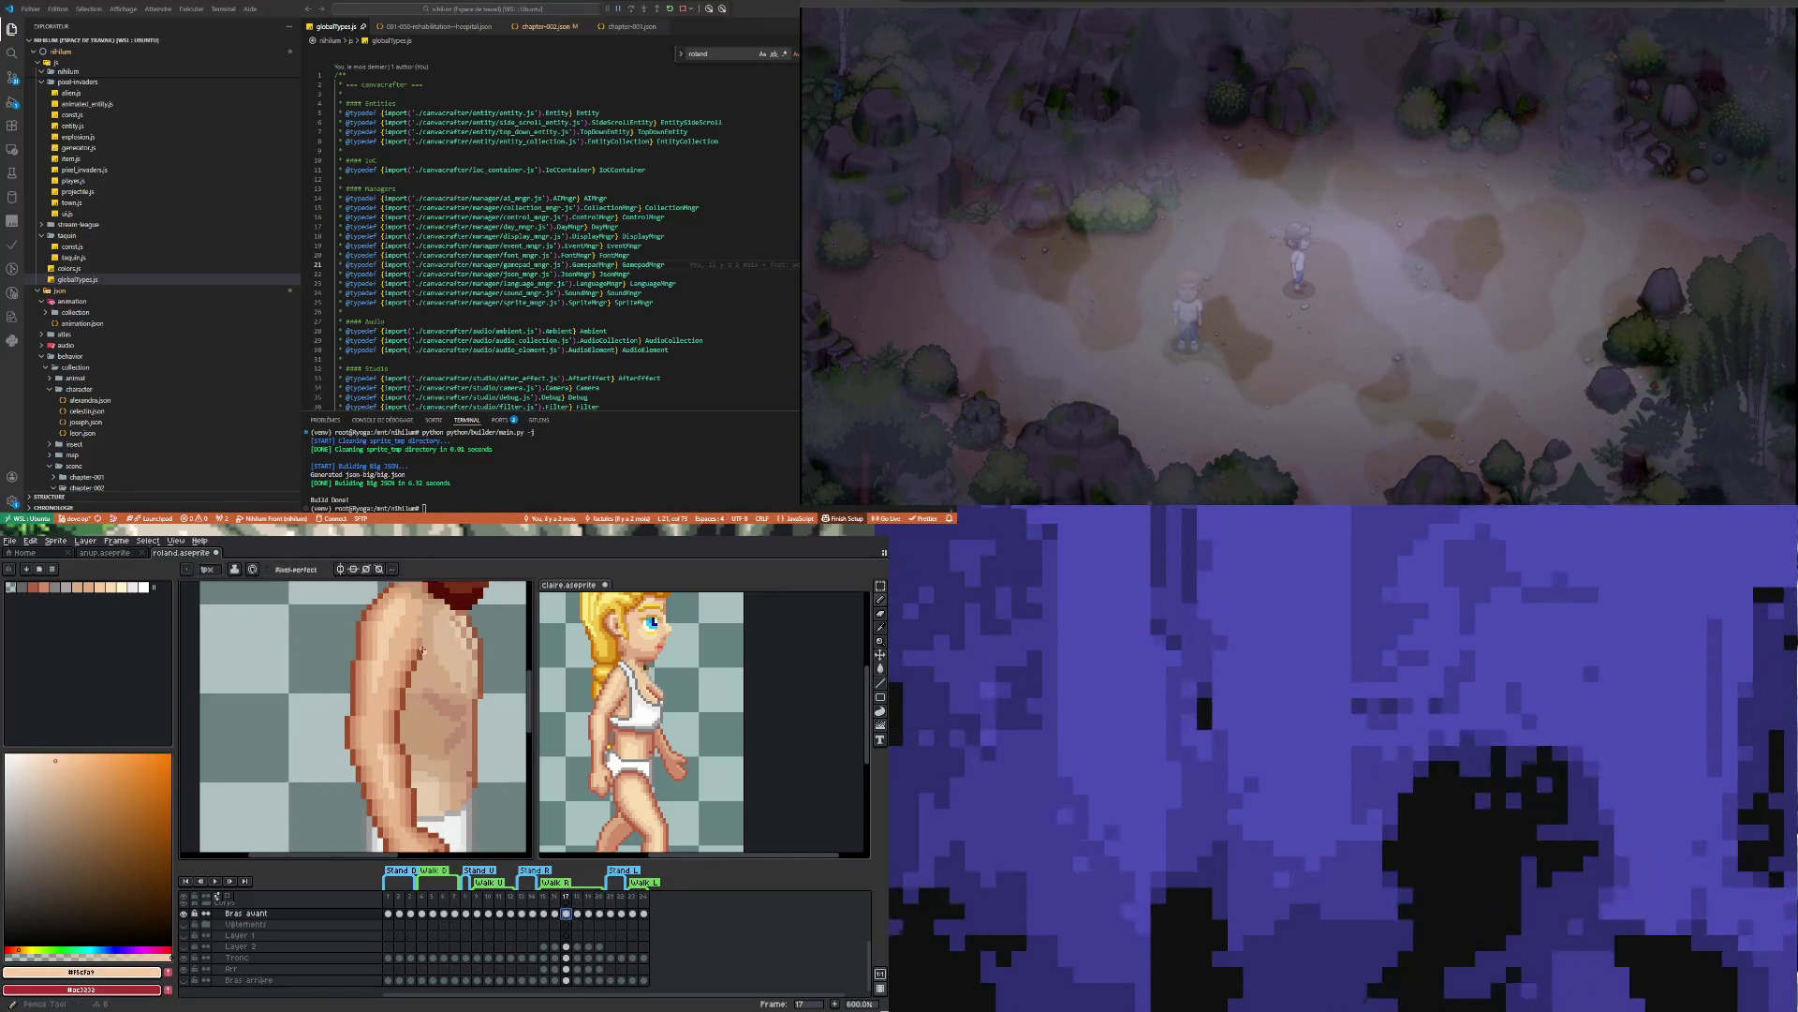
key("Right")
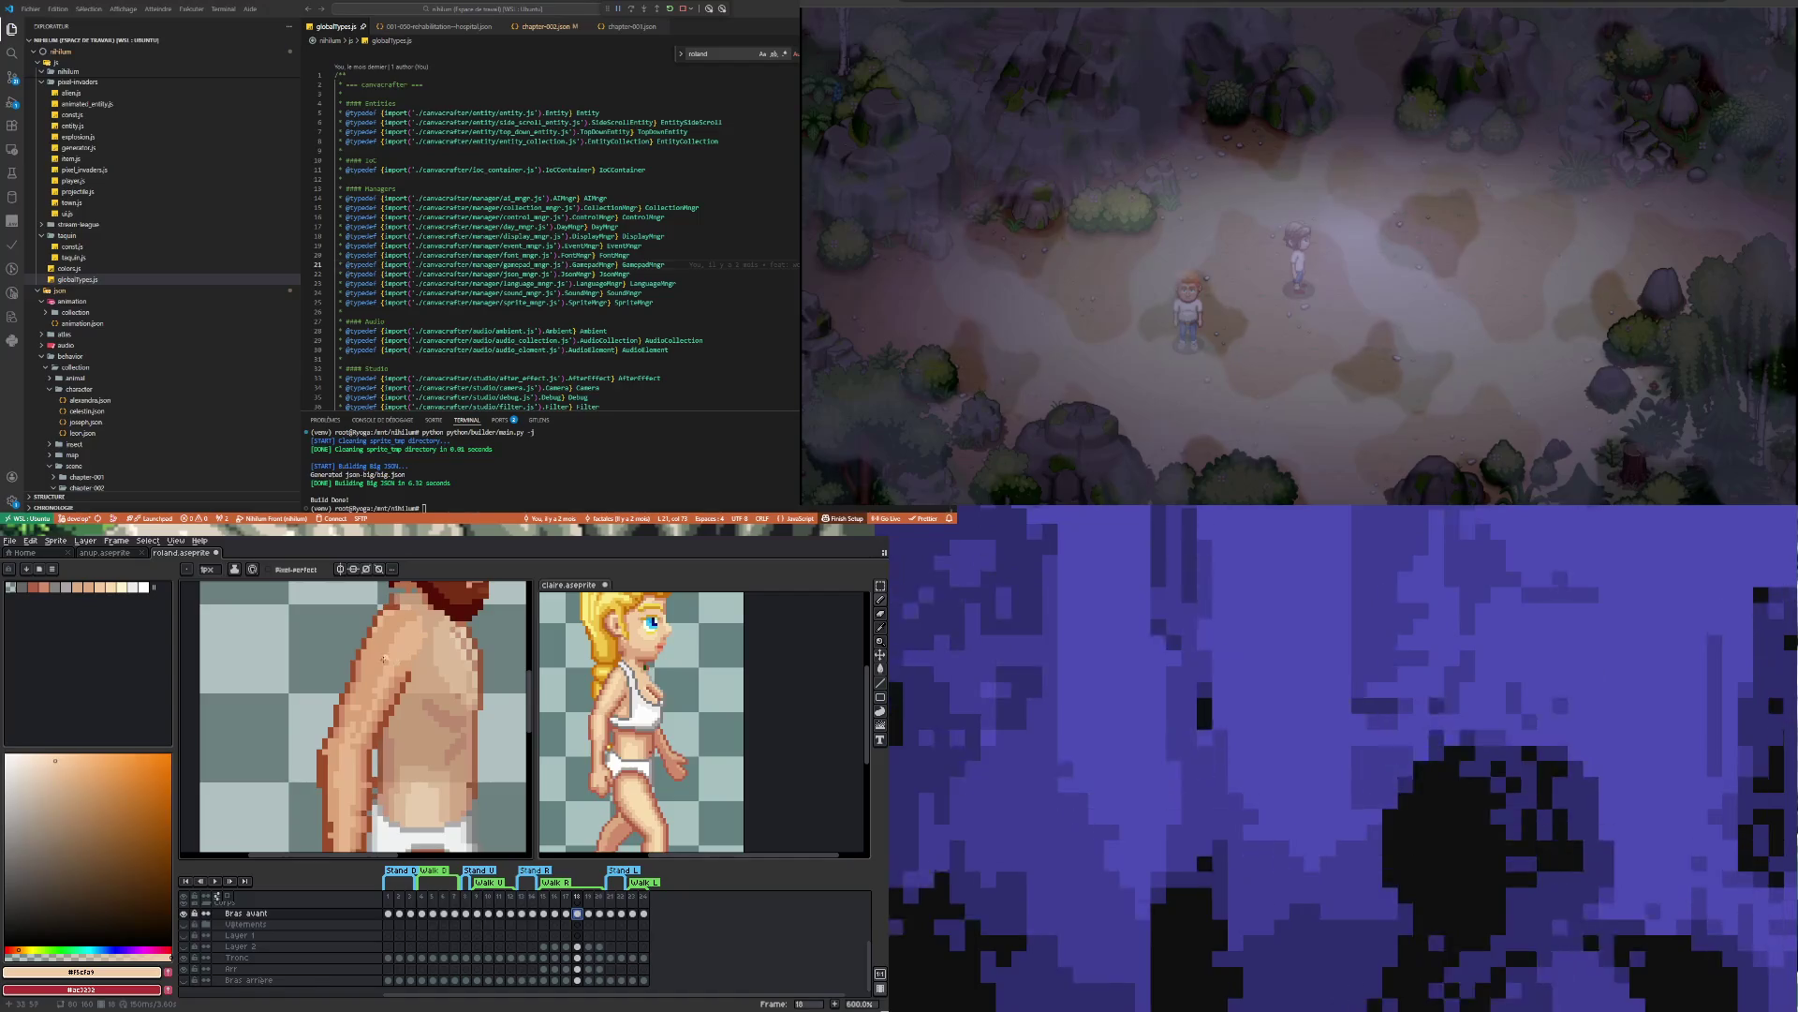
left_click_drag(384, 660, 398, 641)
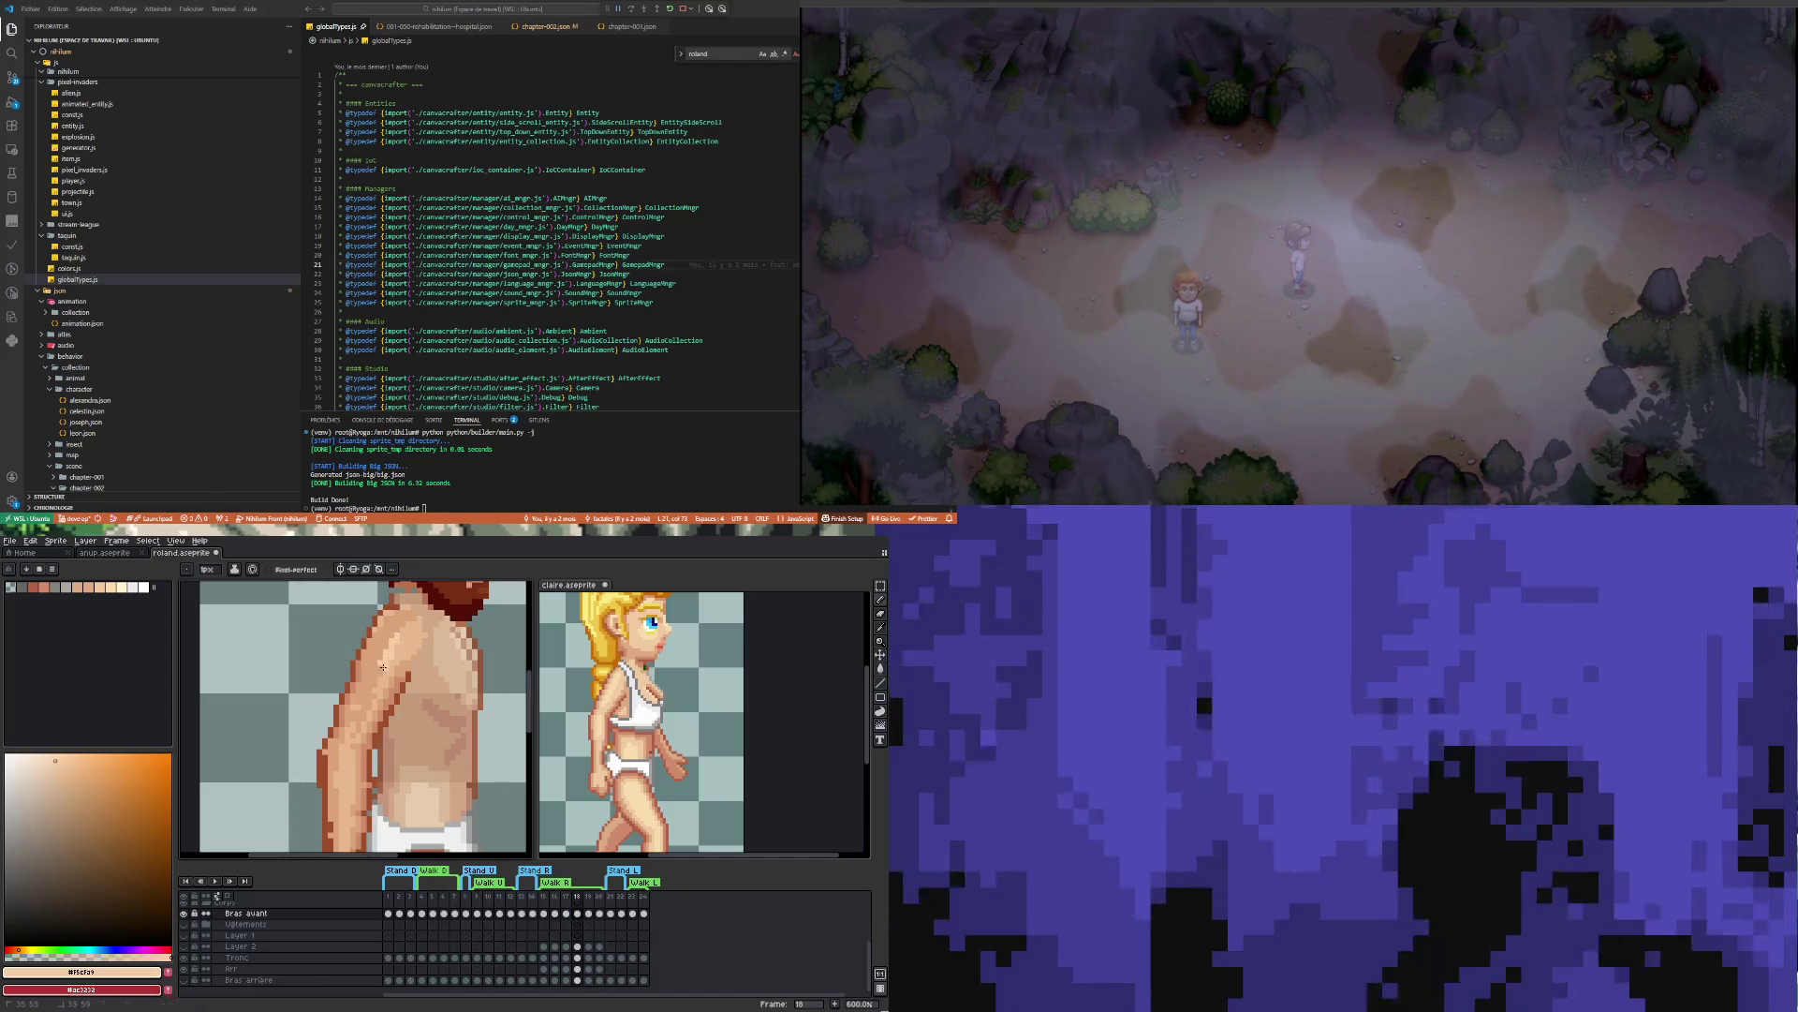
Compare frames 19 and 20, then return to frame 18 and sample a darker torso skin tone
left_click(590, 923)
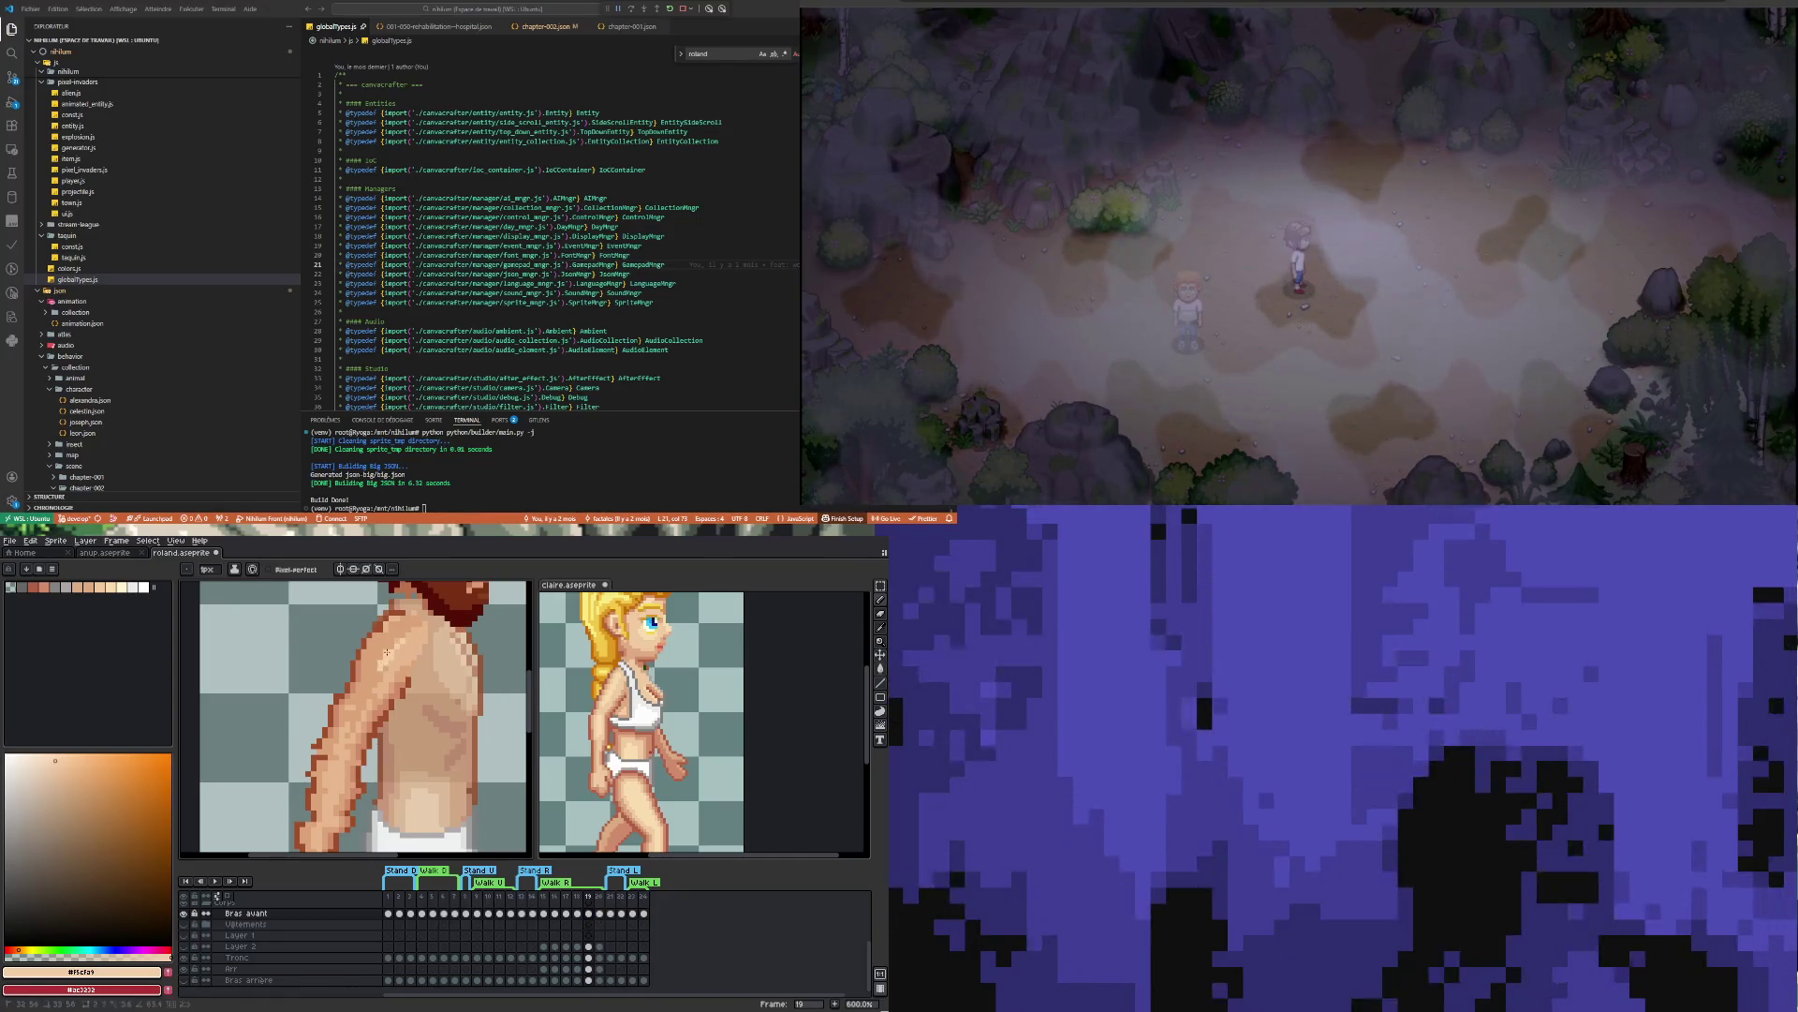
left_click(600, 928)
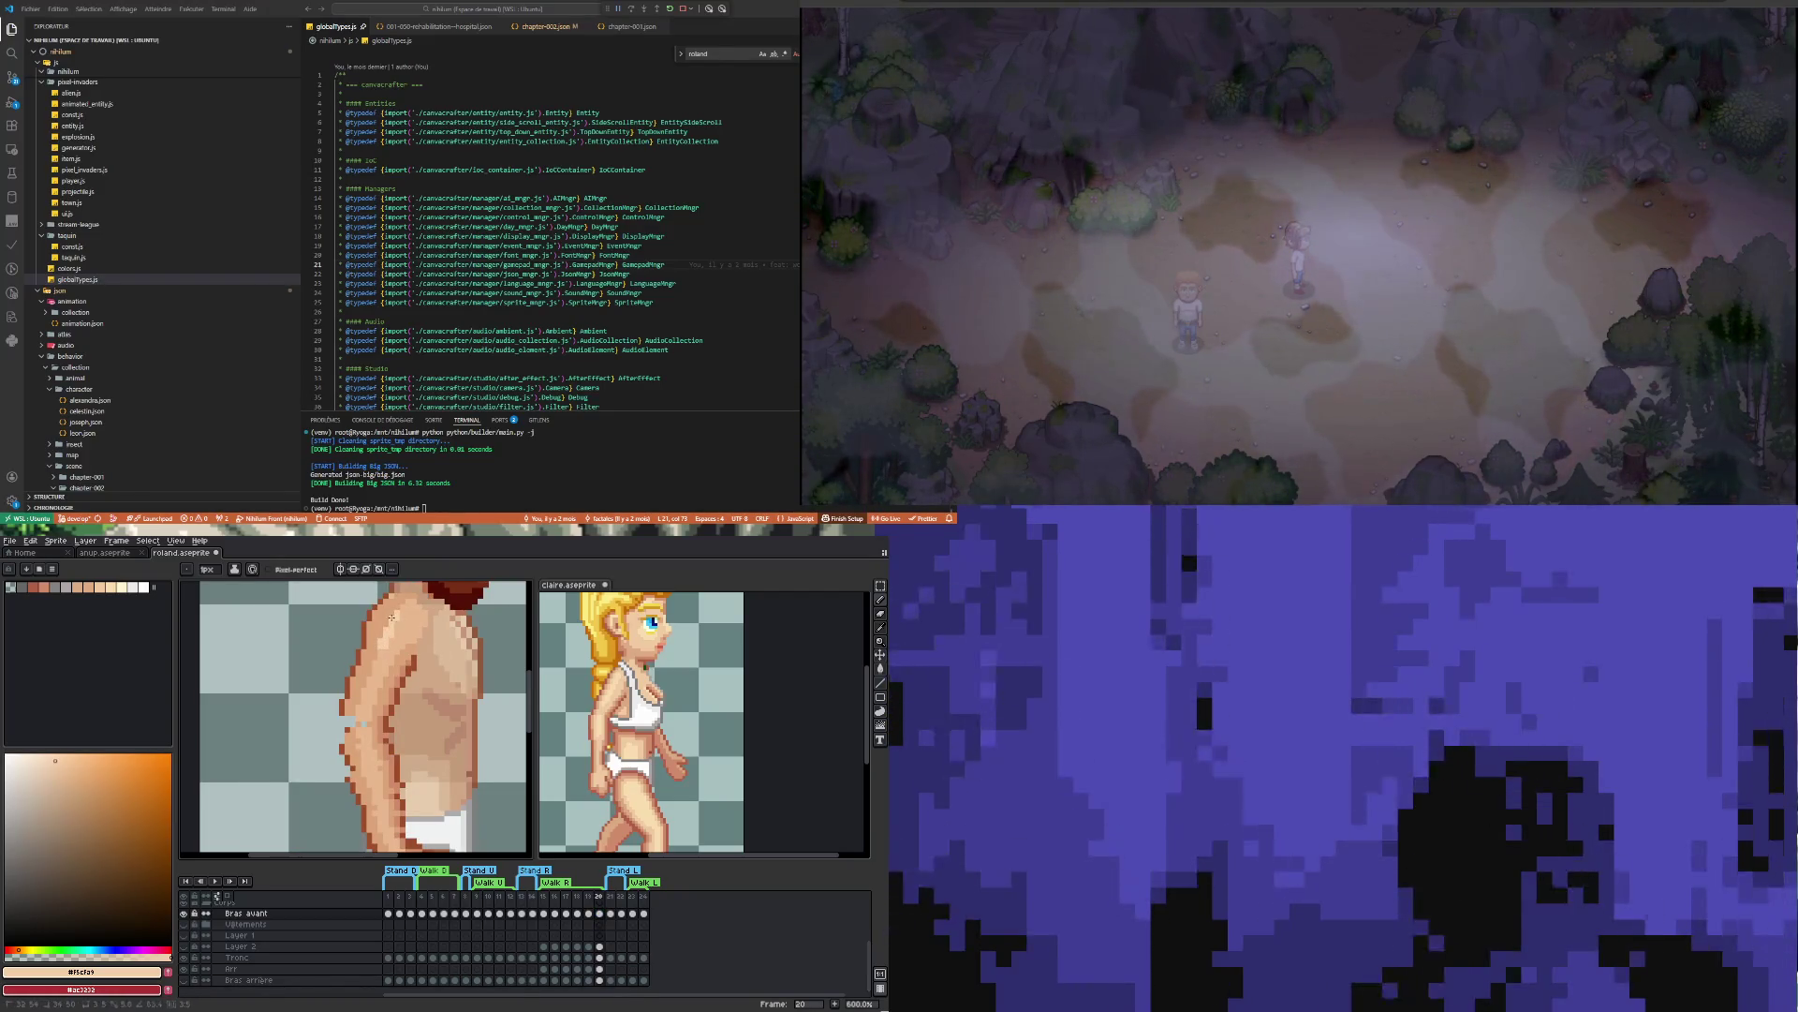
left_click(577, 913)
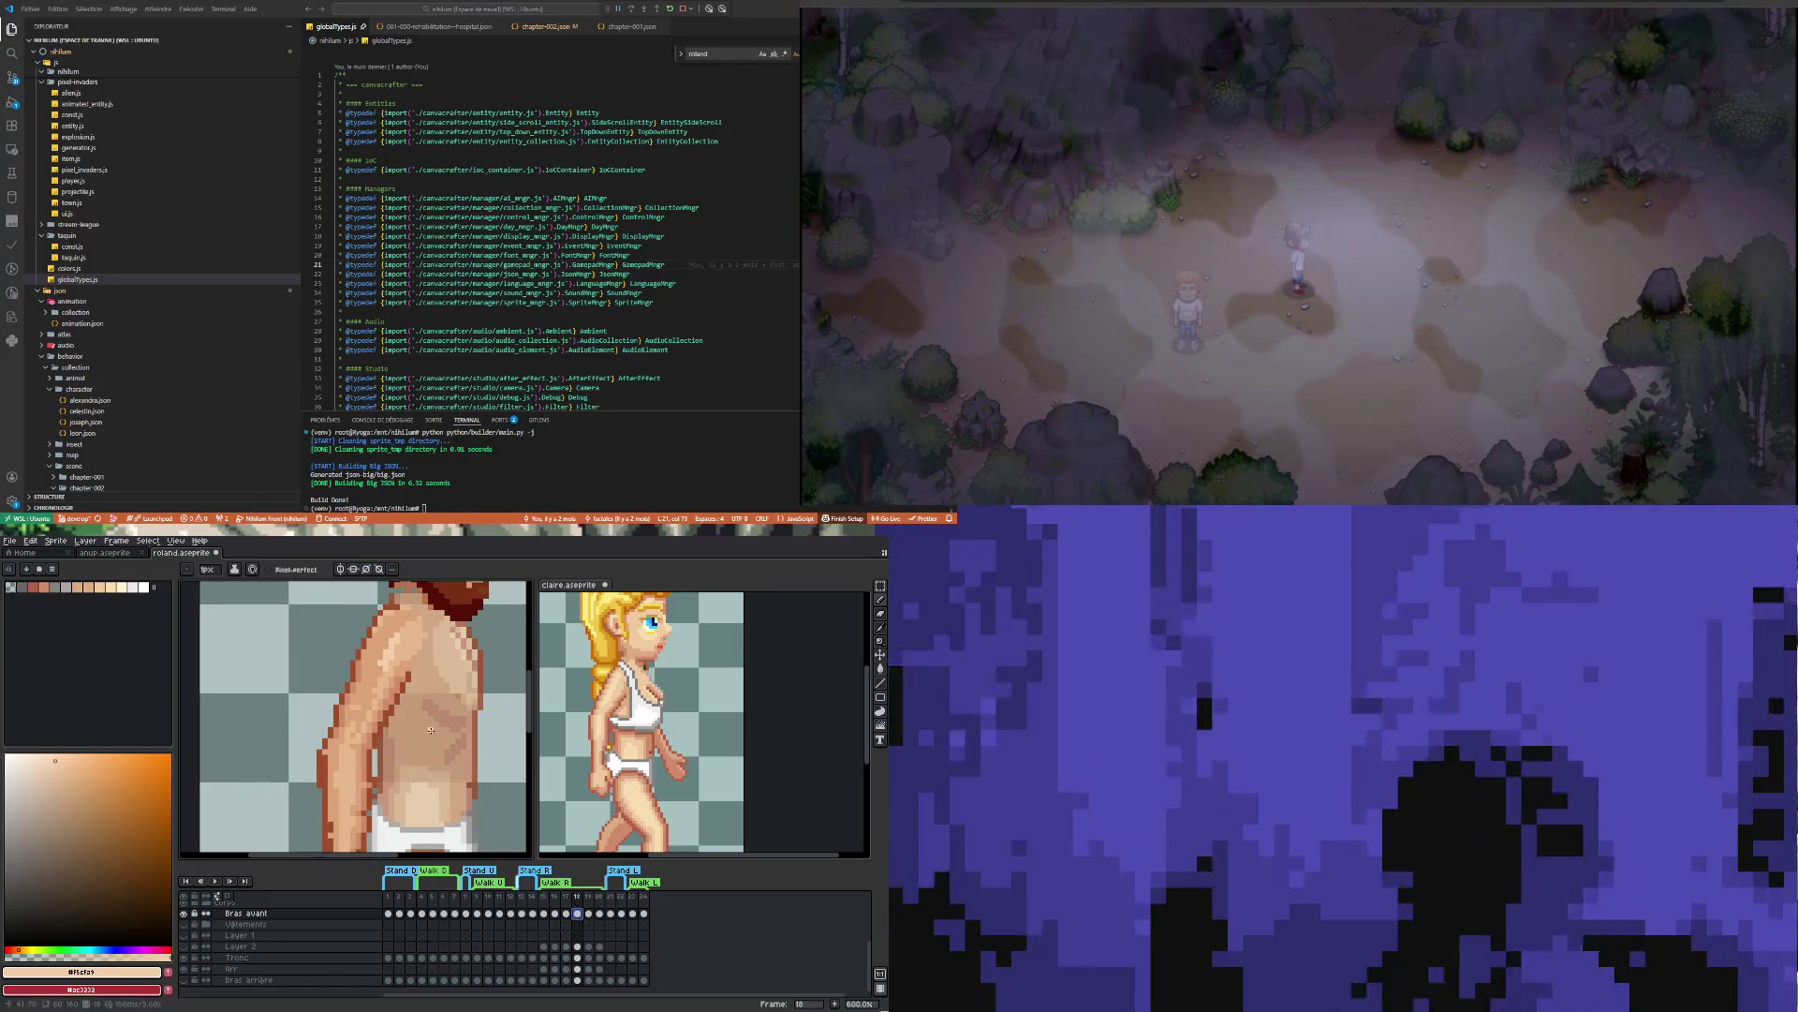
key("i")
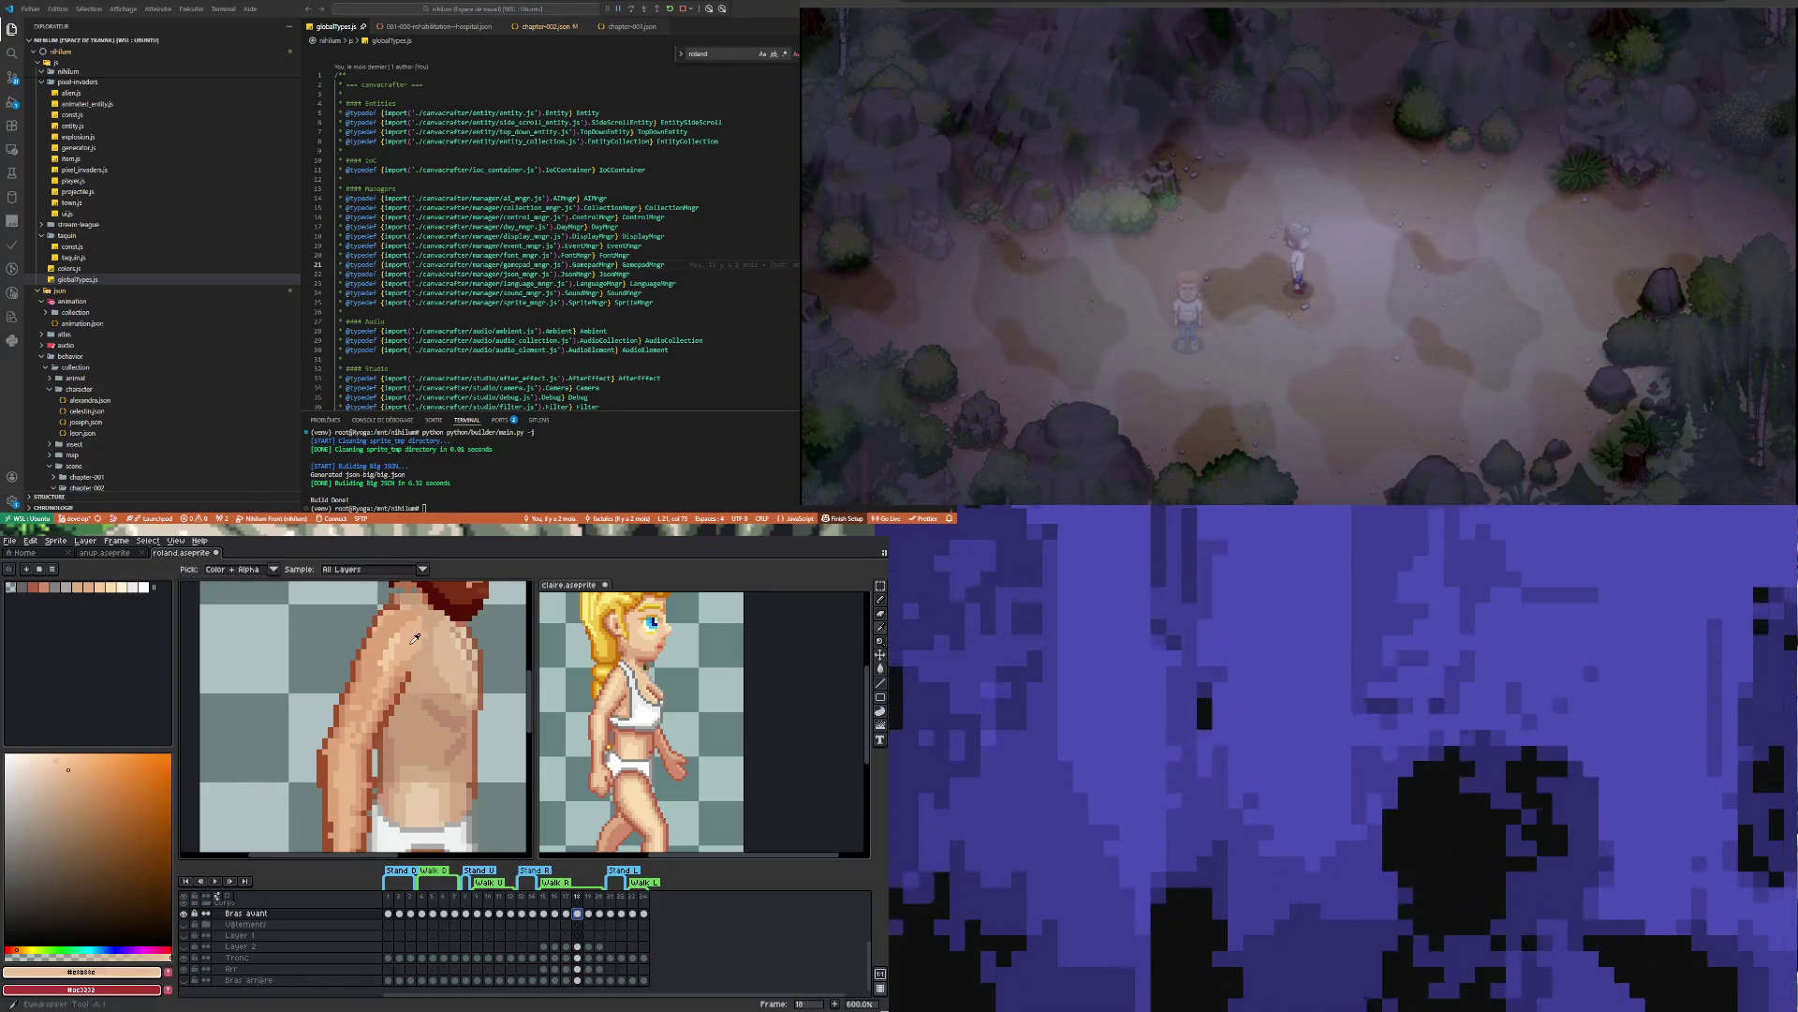
left_click(396, 649, "alt")
scroll(395, 649, "down", 3)
scroll(374, 693, "up", 3)
scroll(365, 721, "down", 3)
scroll(351, 744, "up", 3)
scroll(351, 743, "up", 3)
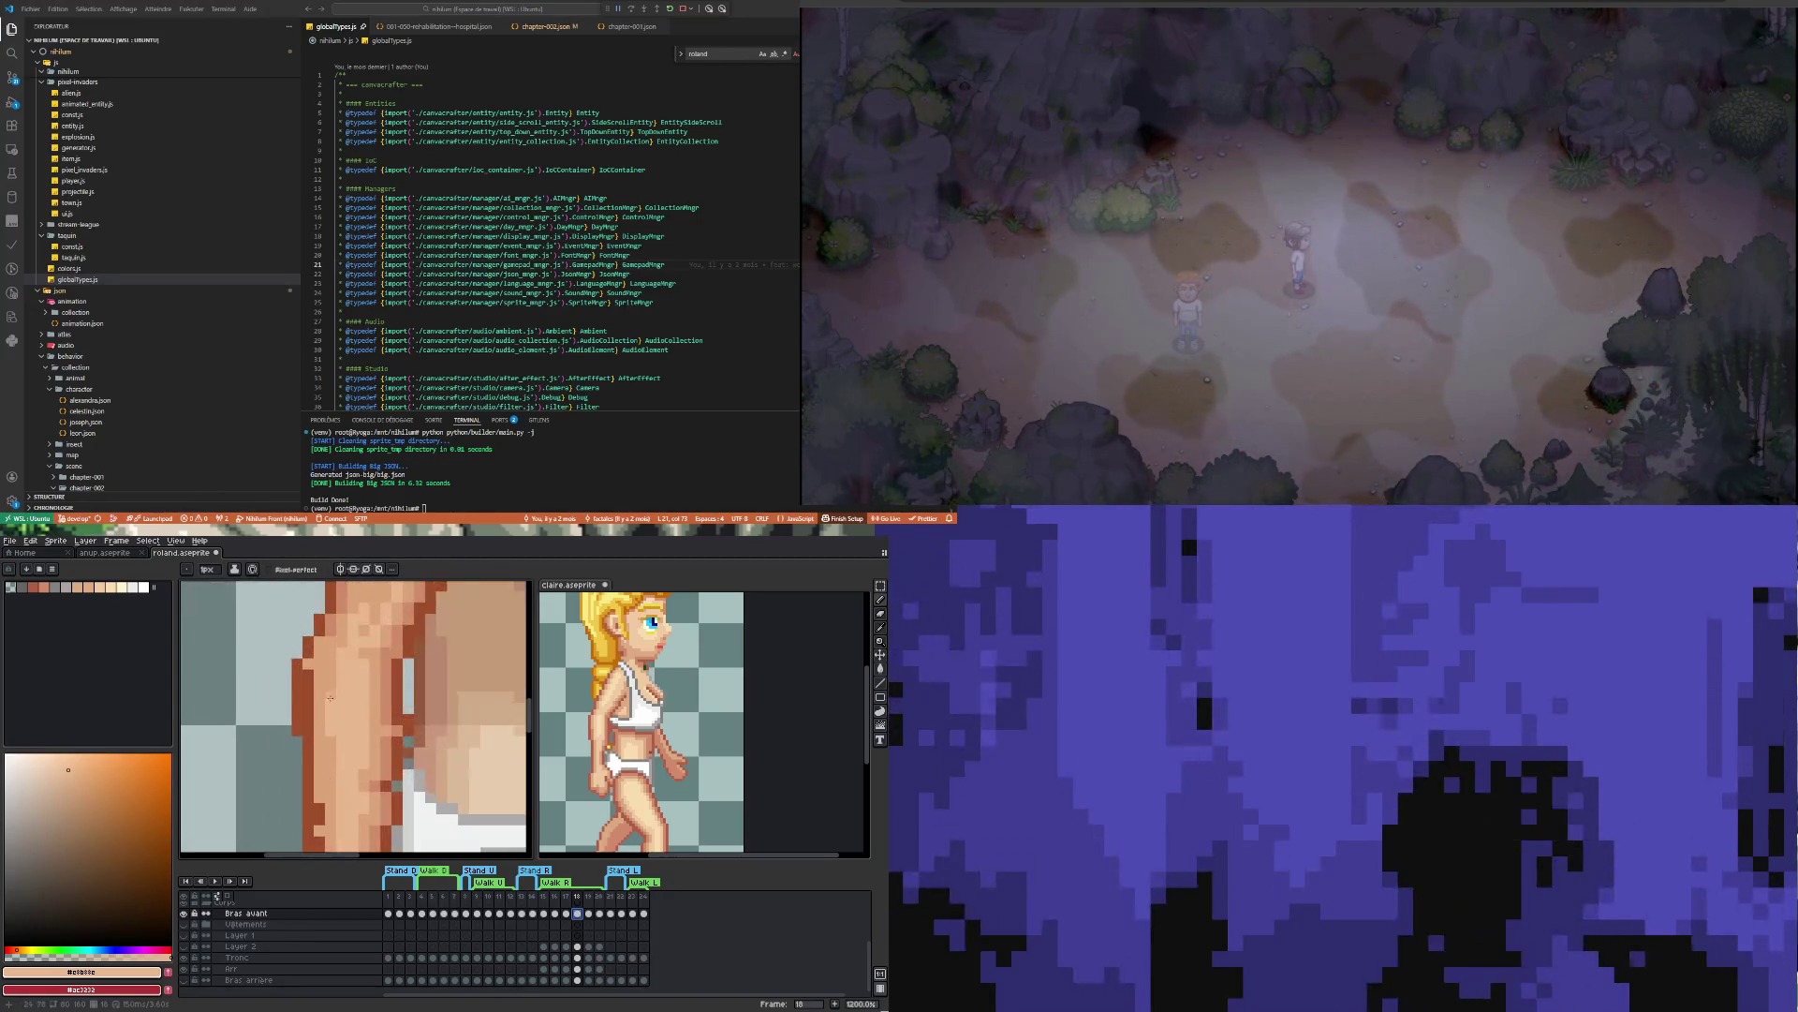
Draw a short four-pixel shading stroke on the lower arm near the hip in frame 18
scroll(329, 769, "down", 5)
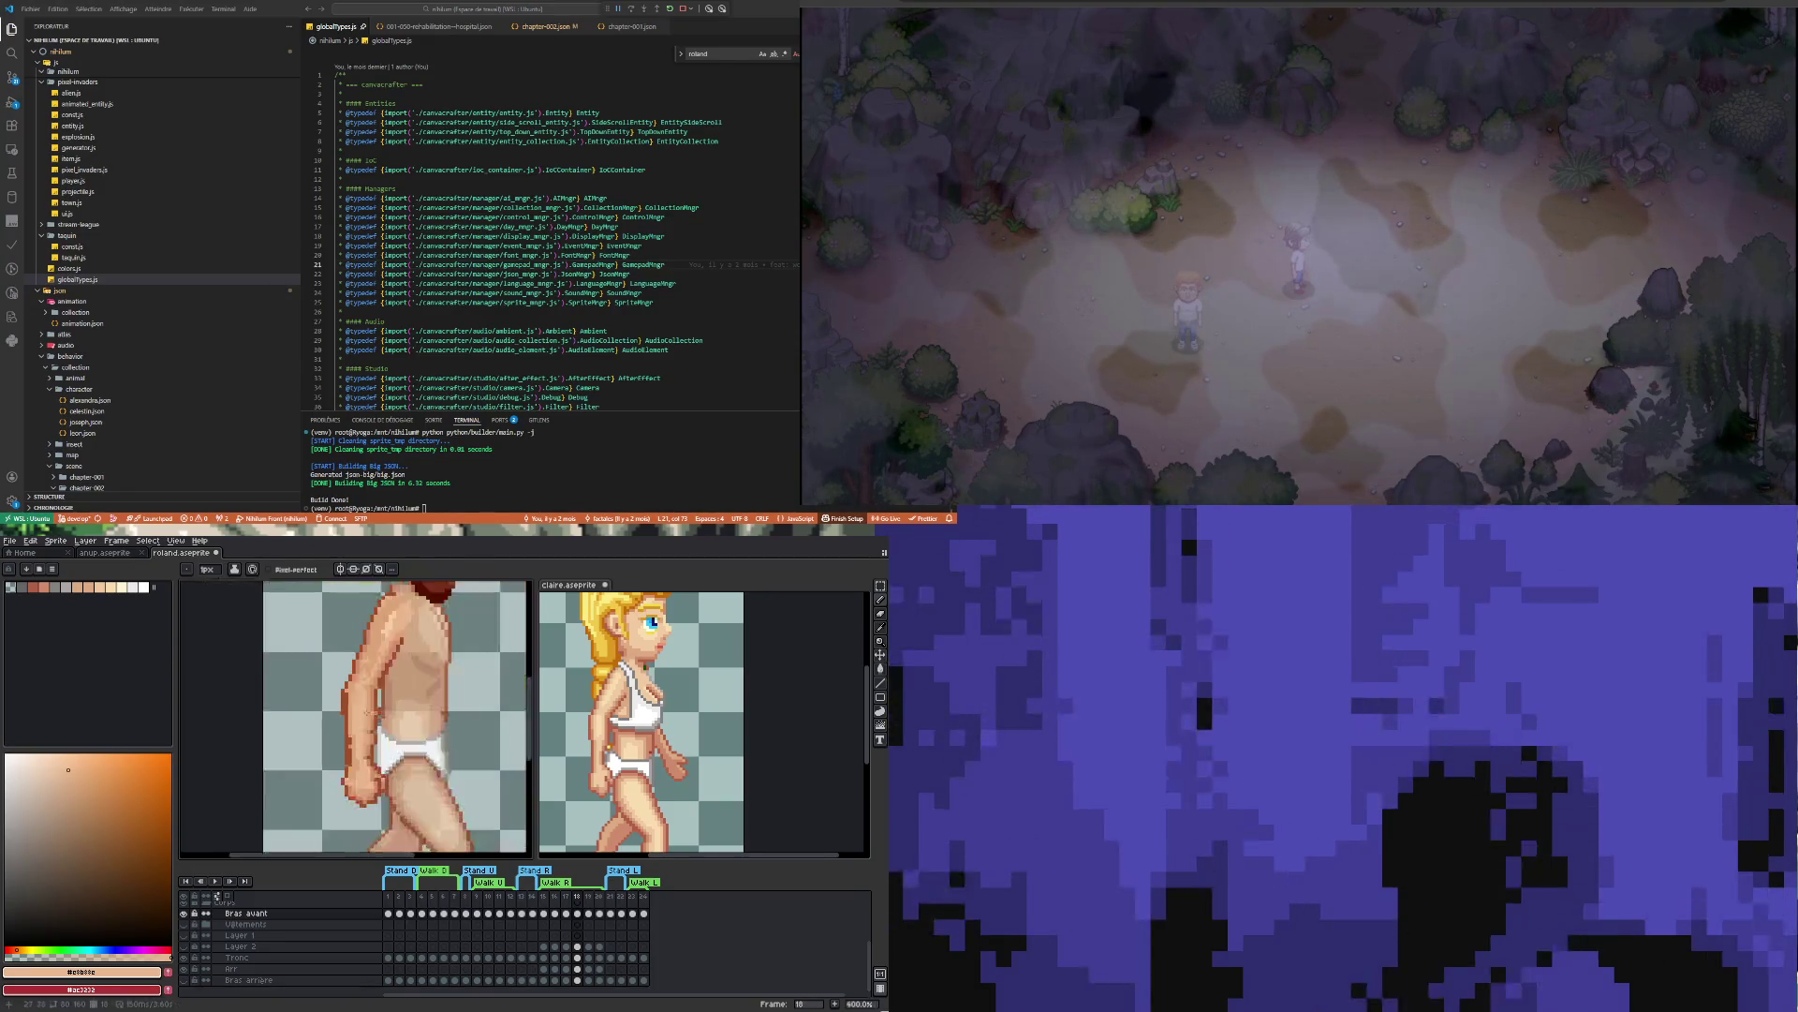
scroll(342, 758, "up", 1)
scroll(353, 749, "up", 2)
scroll(353, 750, "up", 1)
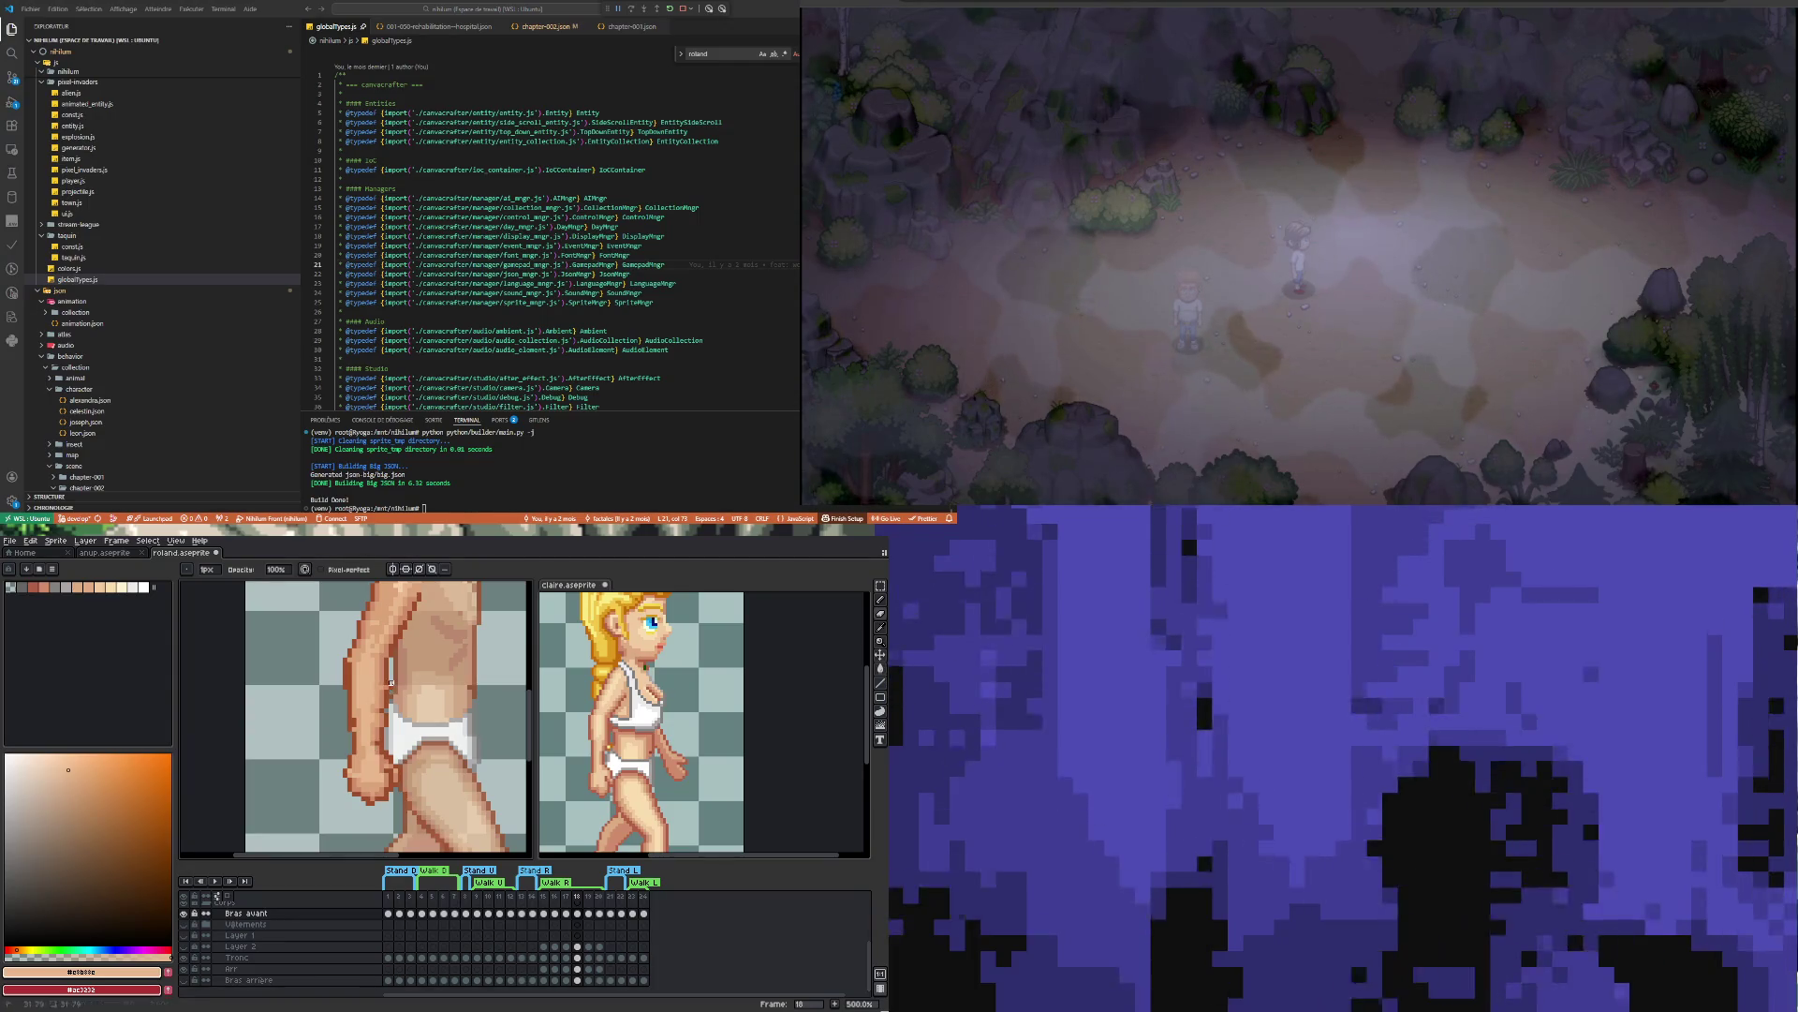
left_click_drag(391, 688, 390, 696)
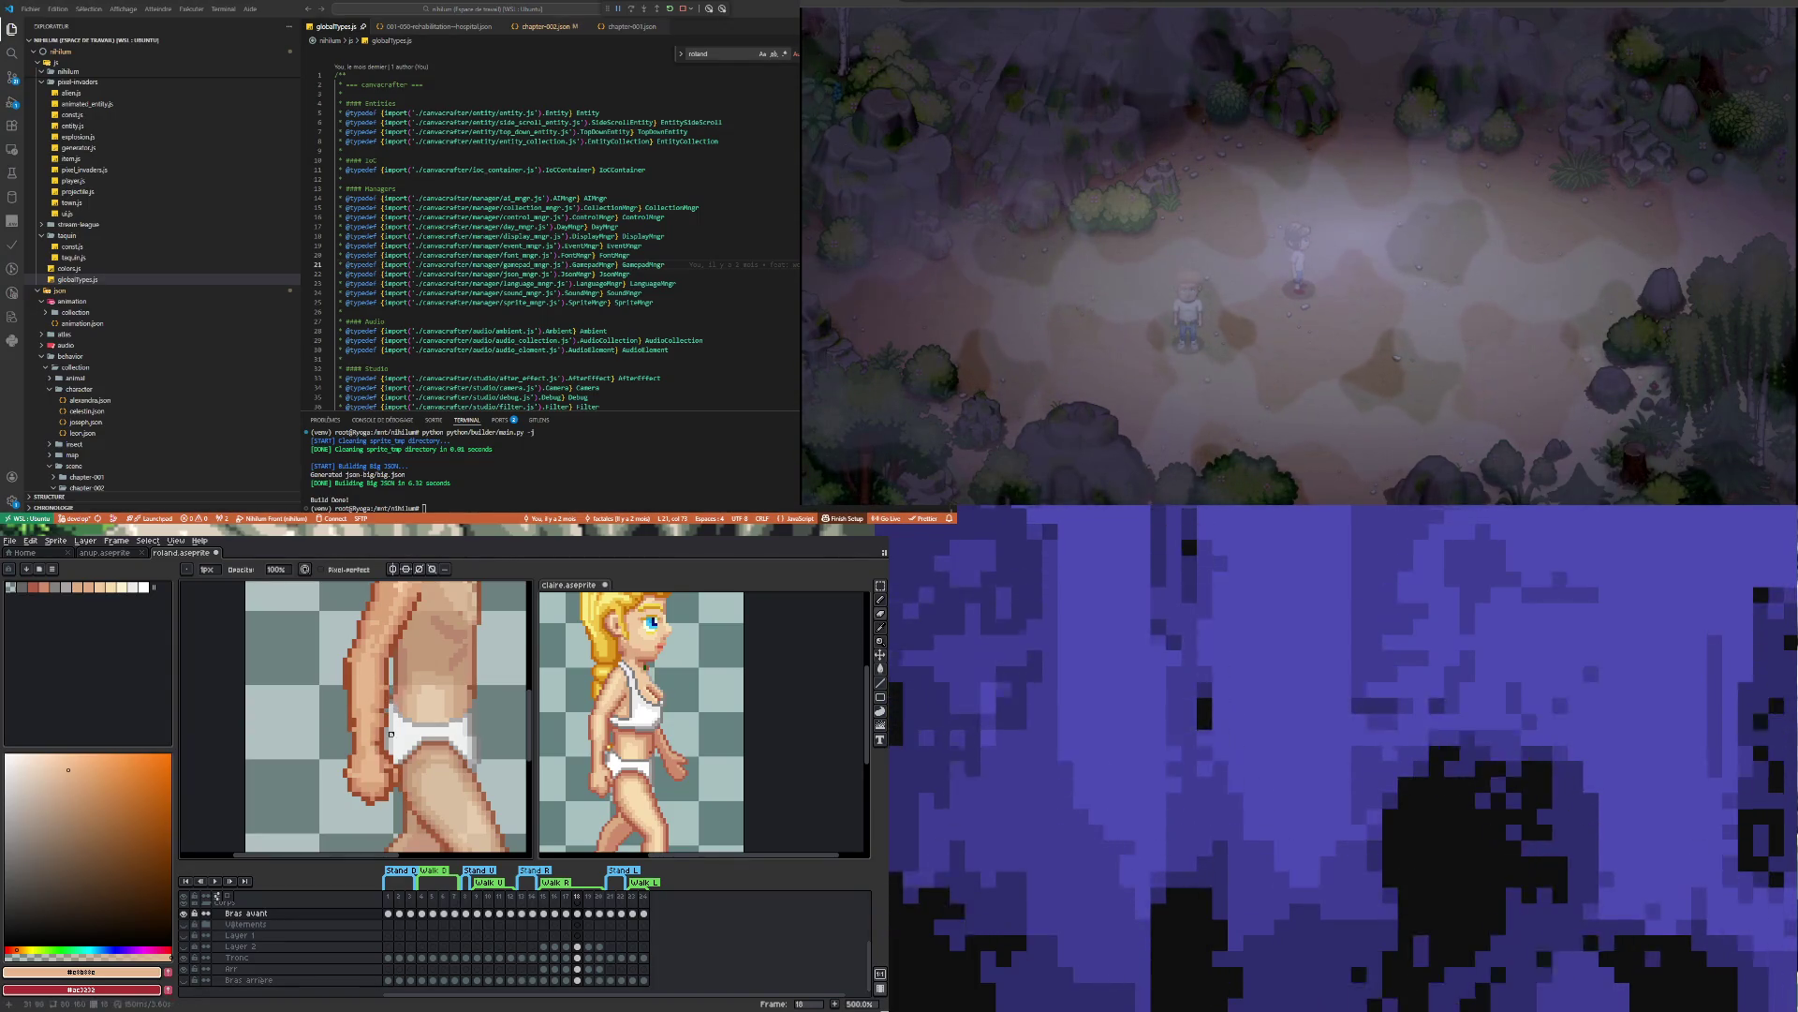
scroll(425, 794, "down", 2)
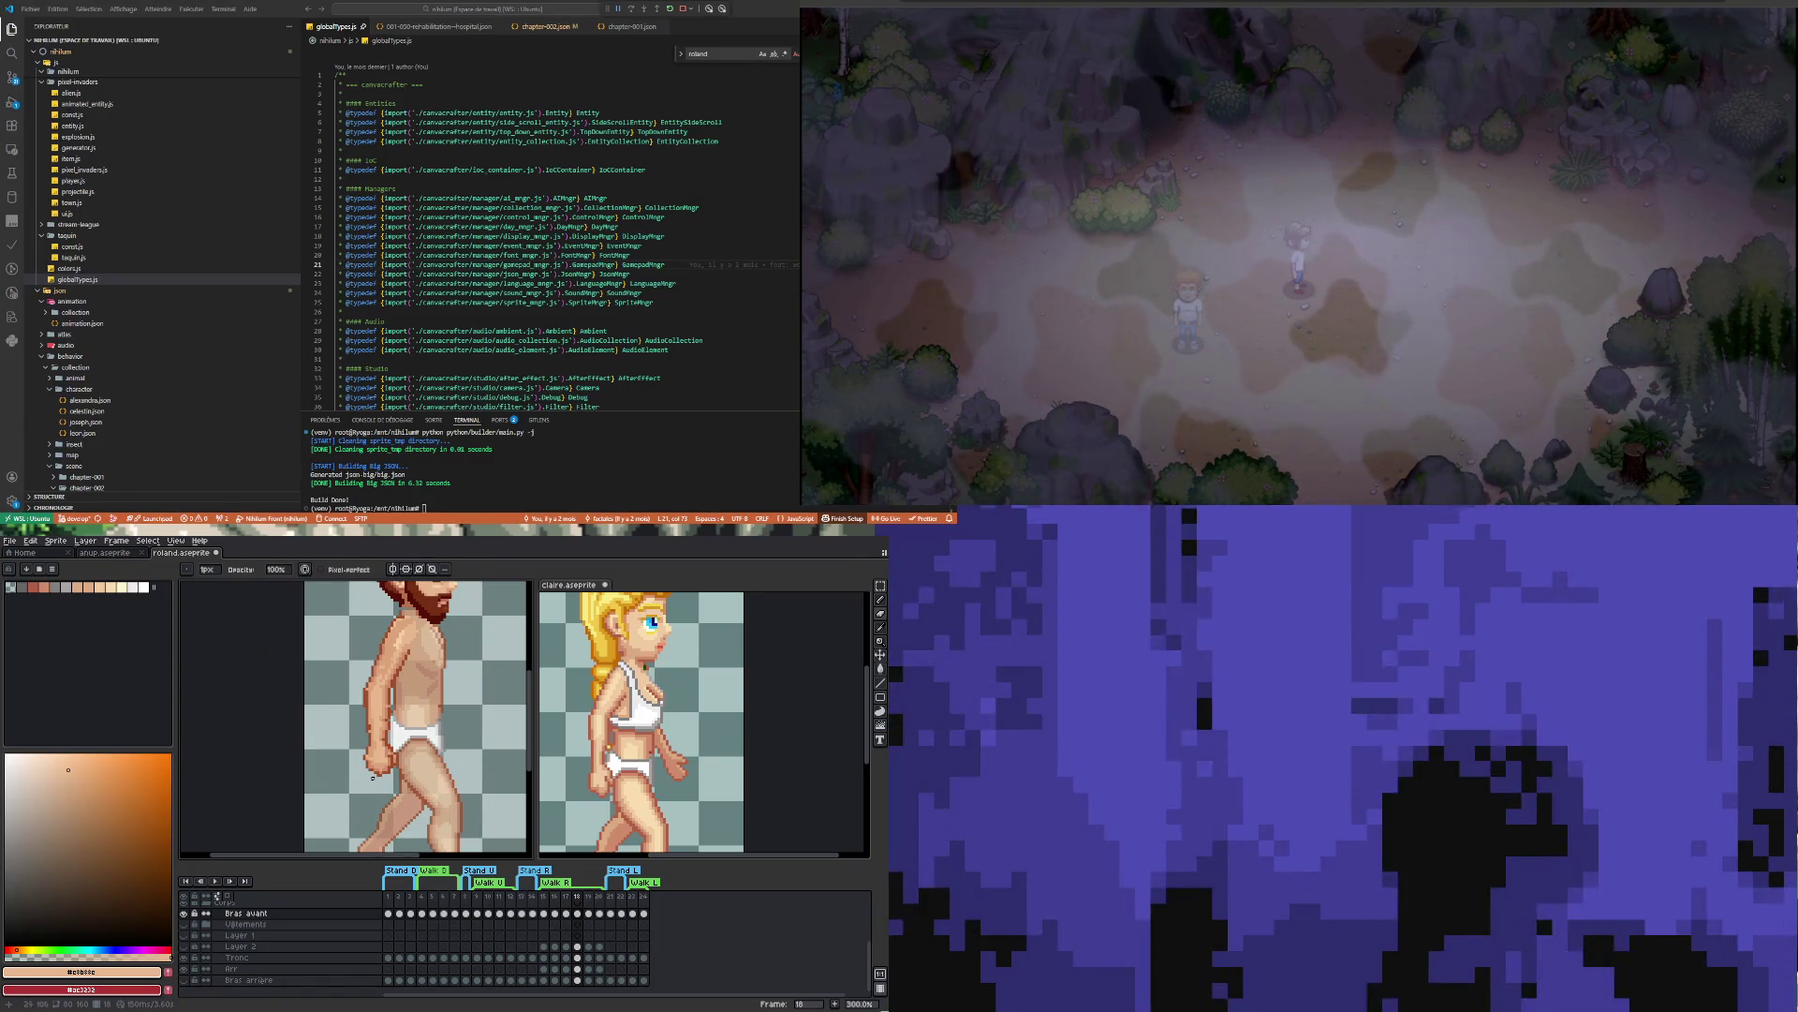
Move to frame 19 on the Bras avant layer and sample the dark brown outline colour
left_click(585, 946)
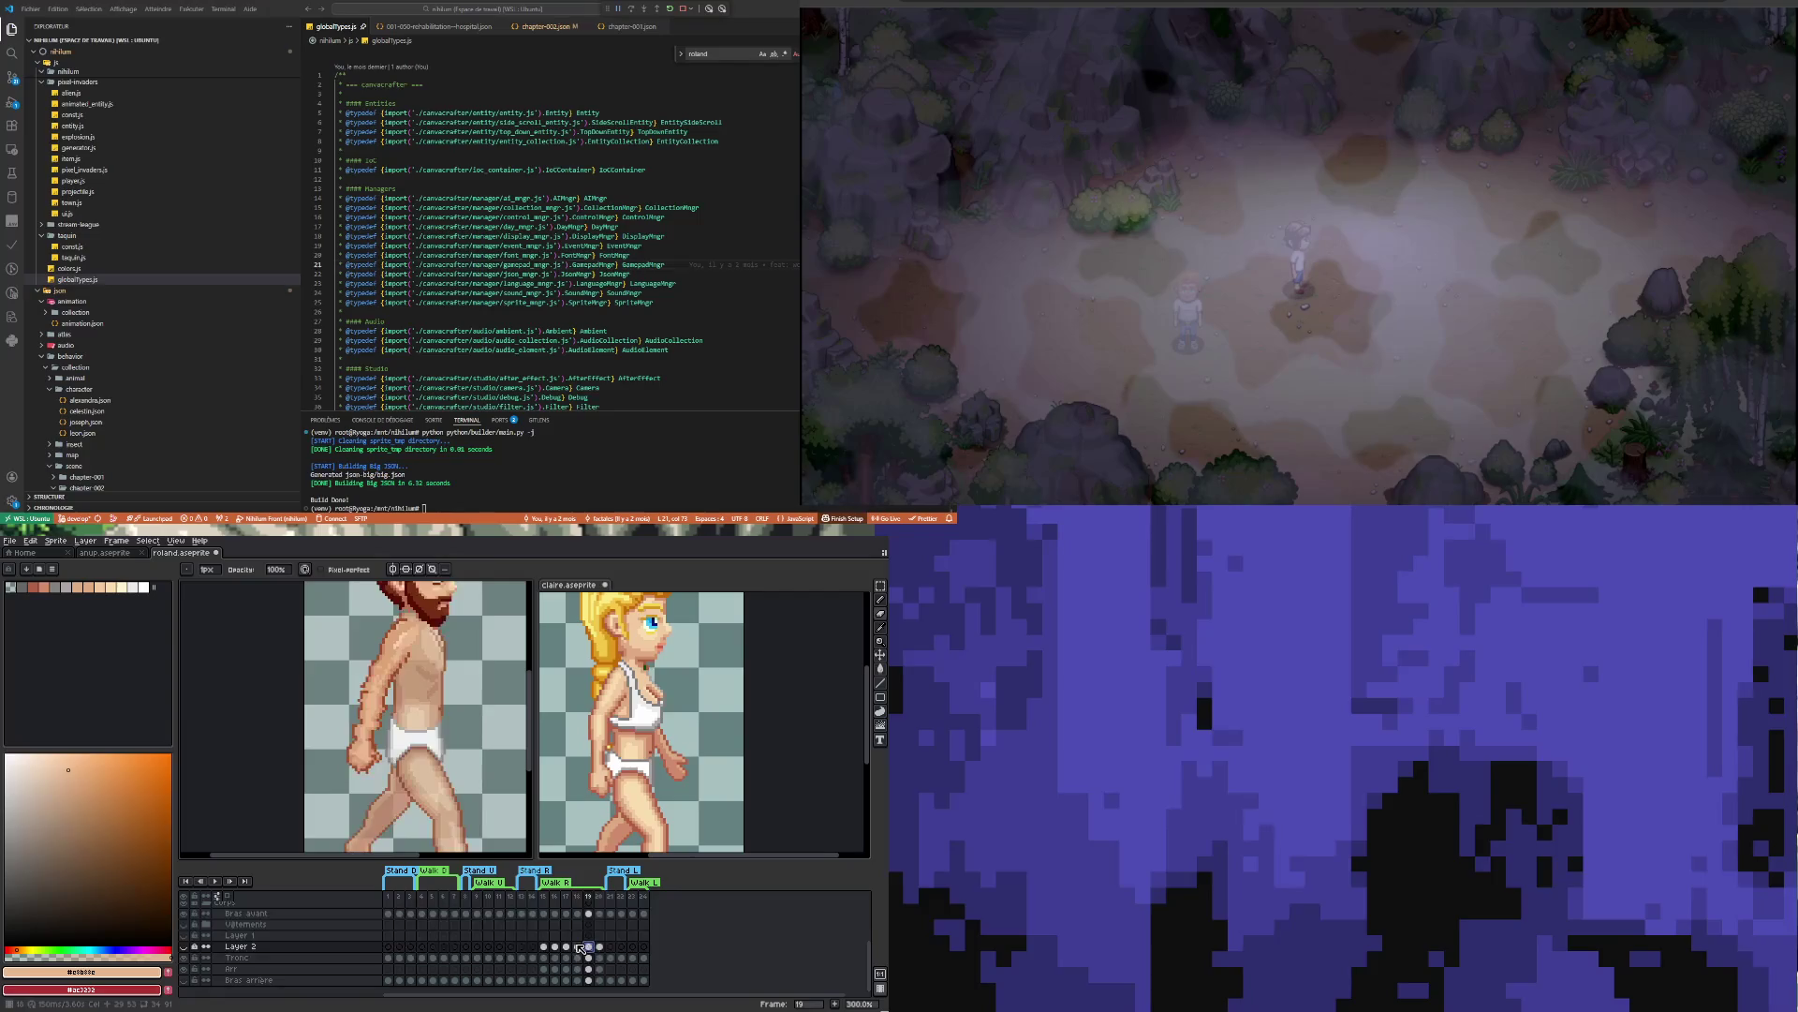
scroll(360, 778, "up", 3)
left_click(354, 772, "ctrl")
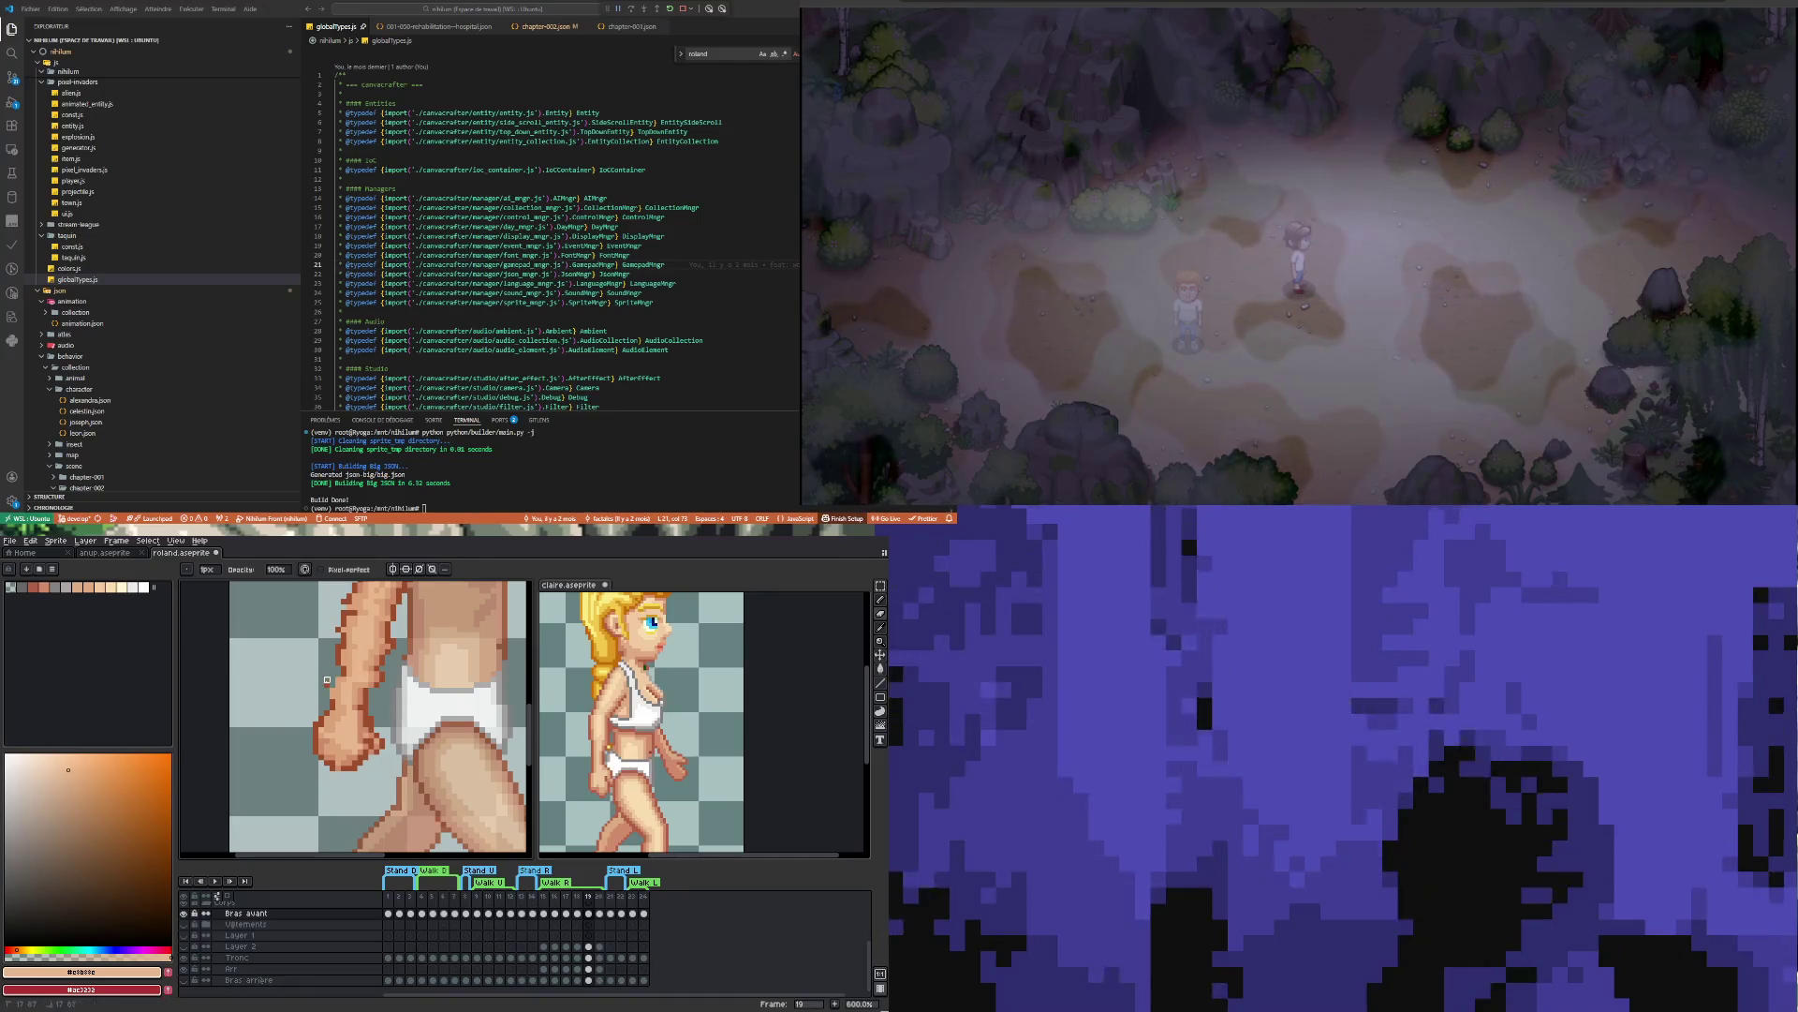
scroll(327, 679, "down", 4)
scroll(345, 646, "up", 3)
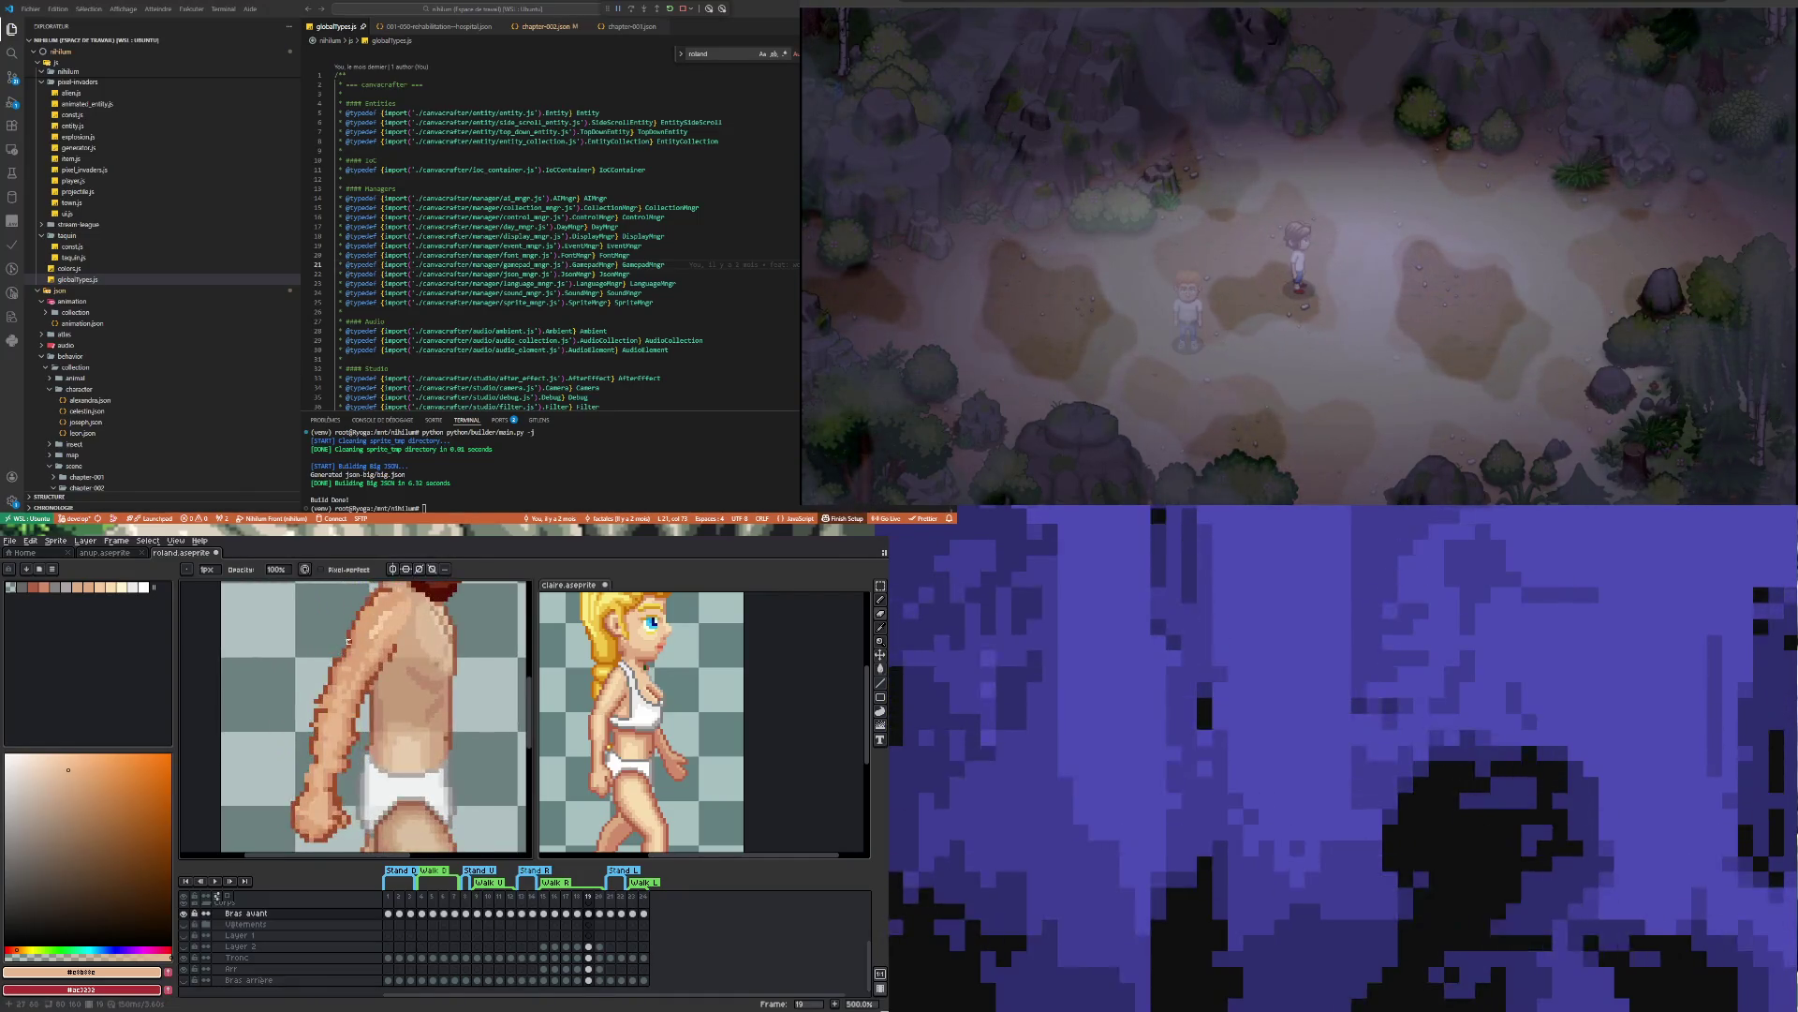
key("i")
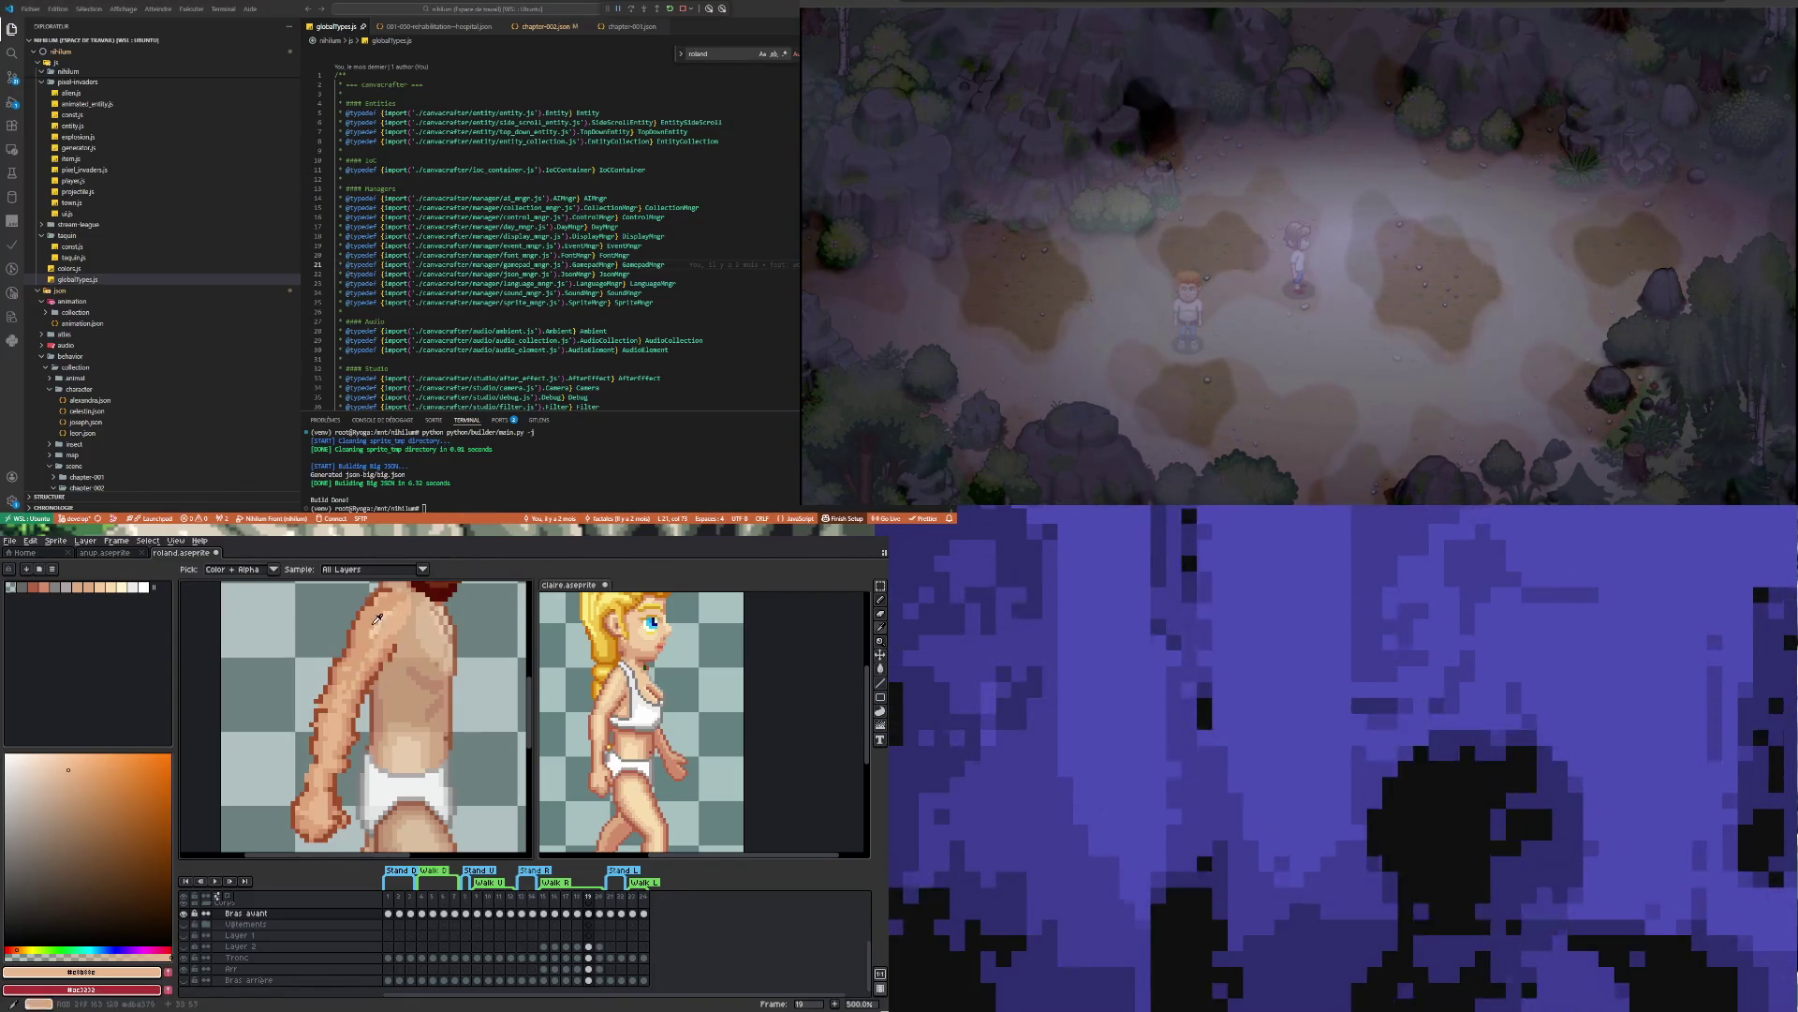
left_click(359, 620)
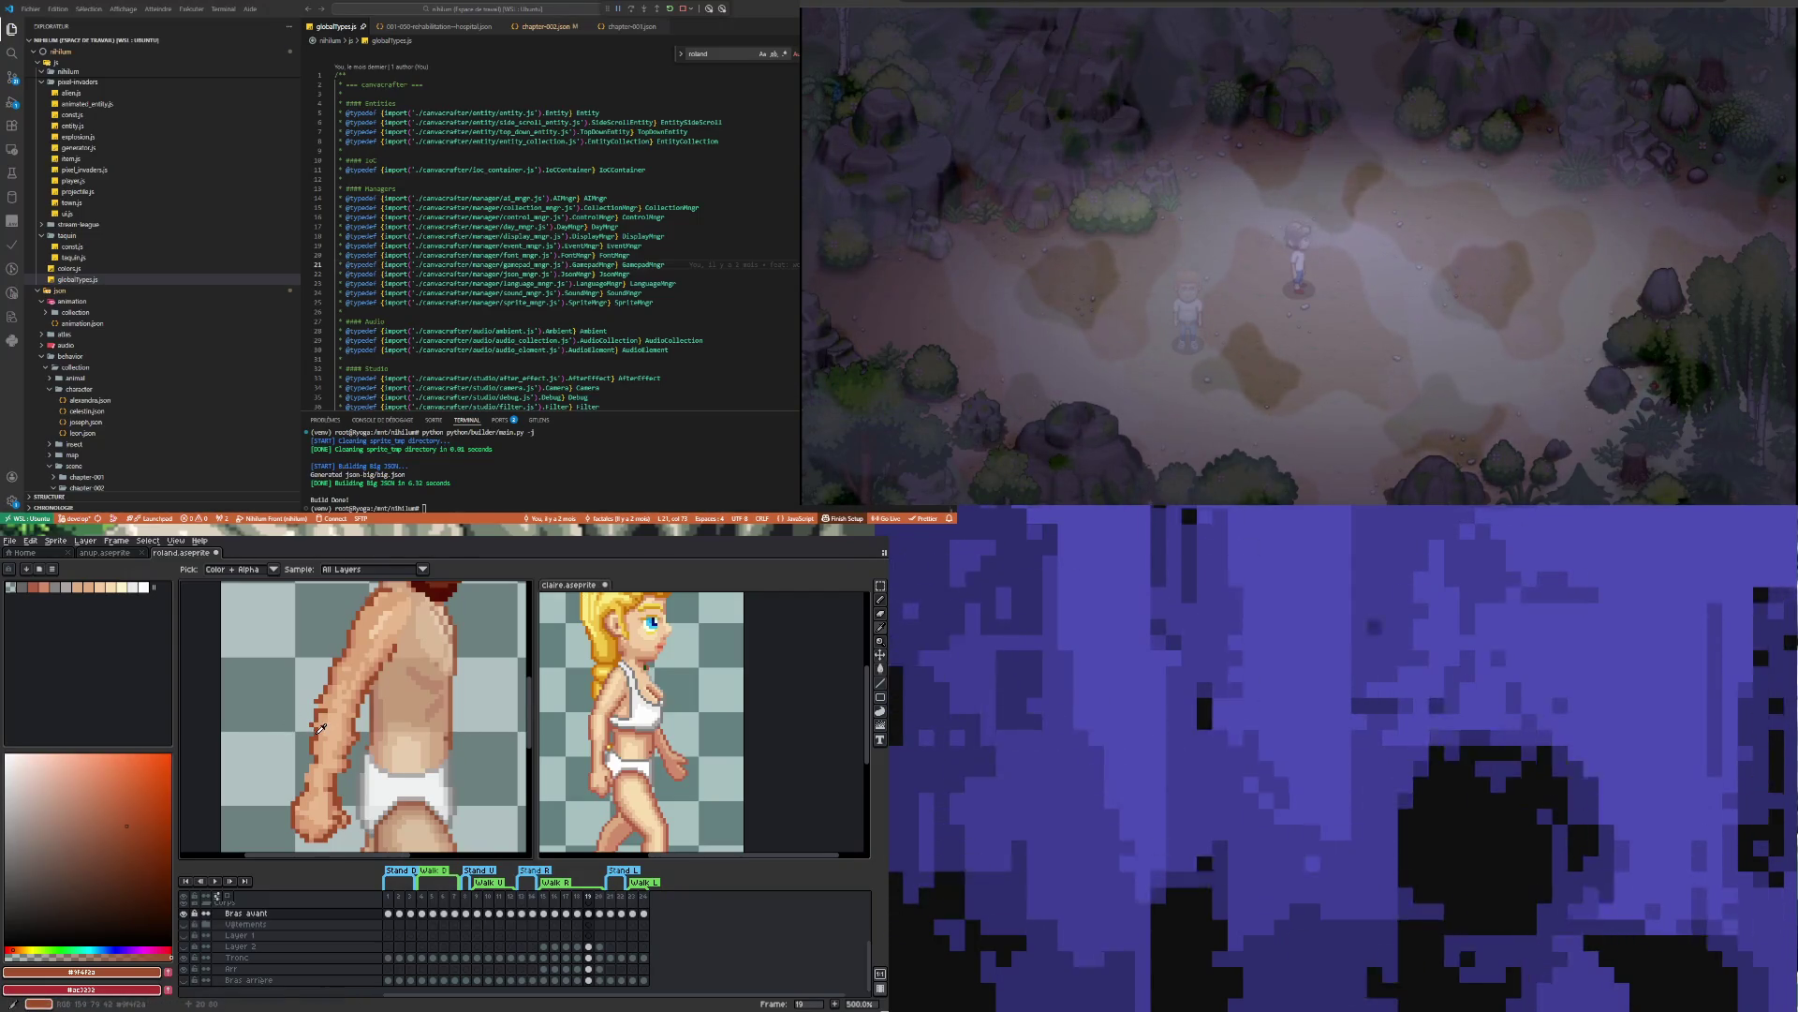
Redraw the dark brown outline pixels along the front forearm in frame 19 at close zoom
key("b")
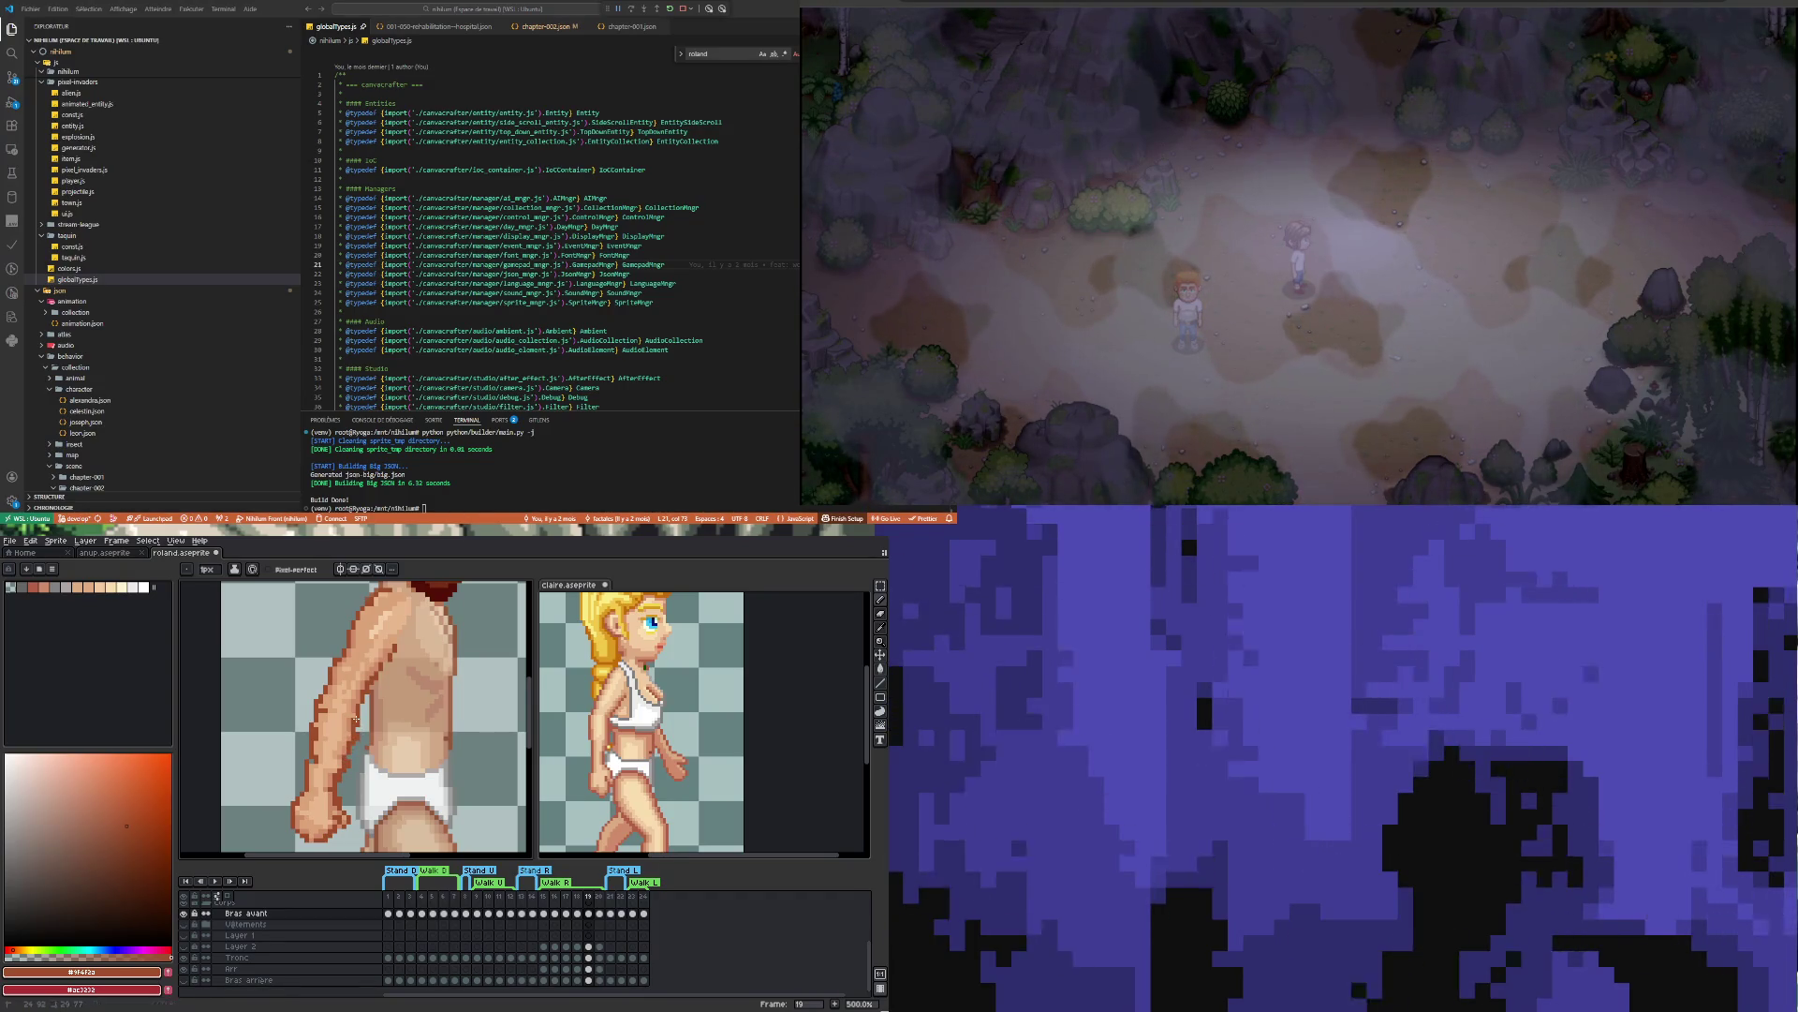
scroll(347, 740, "up", 2)
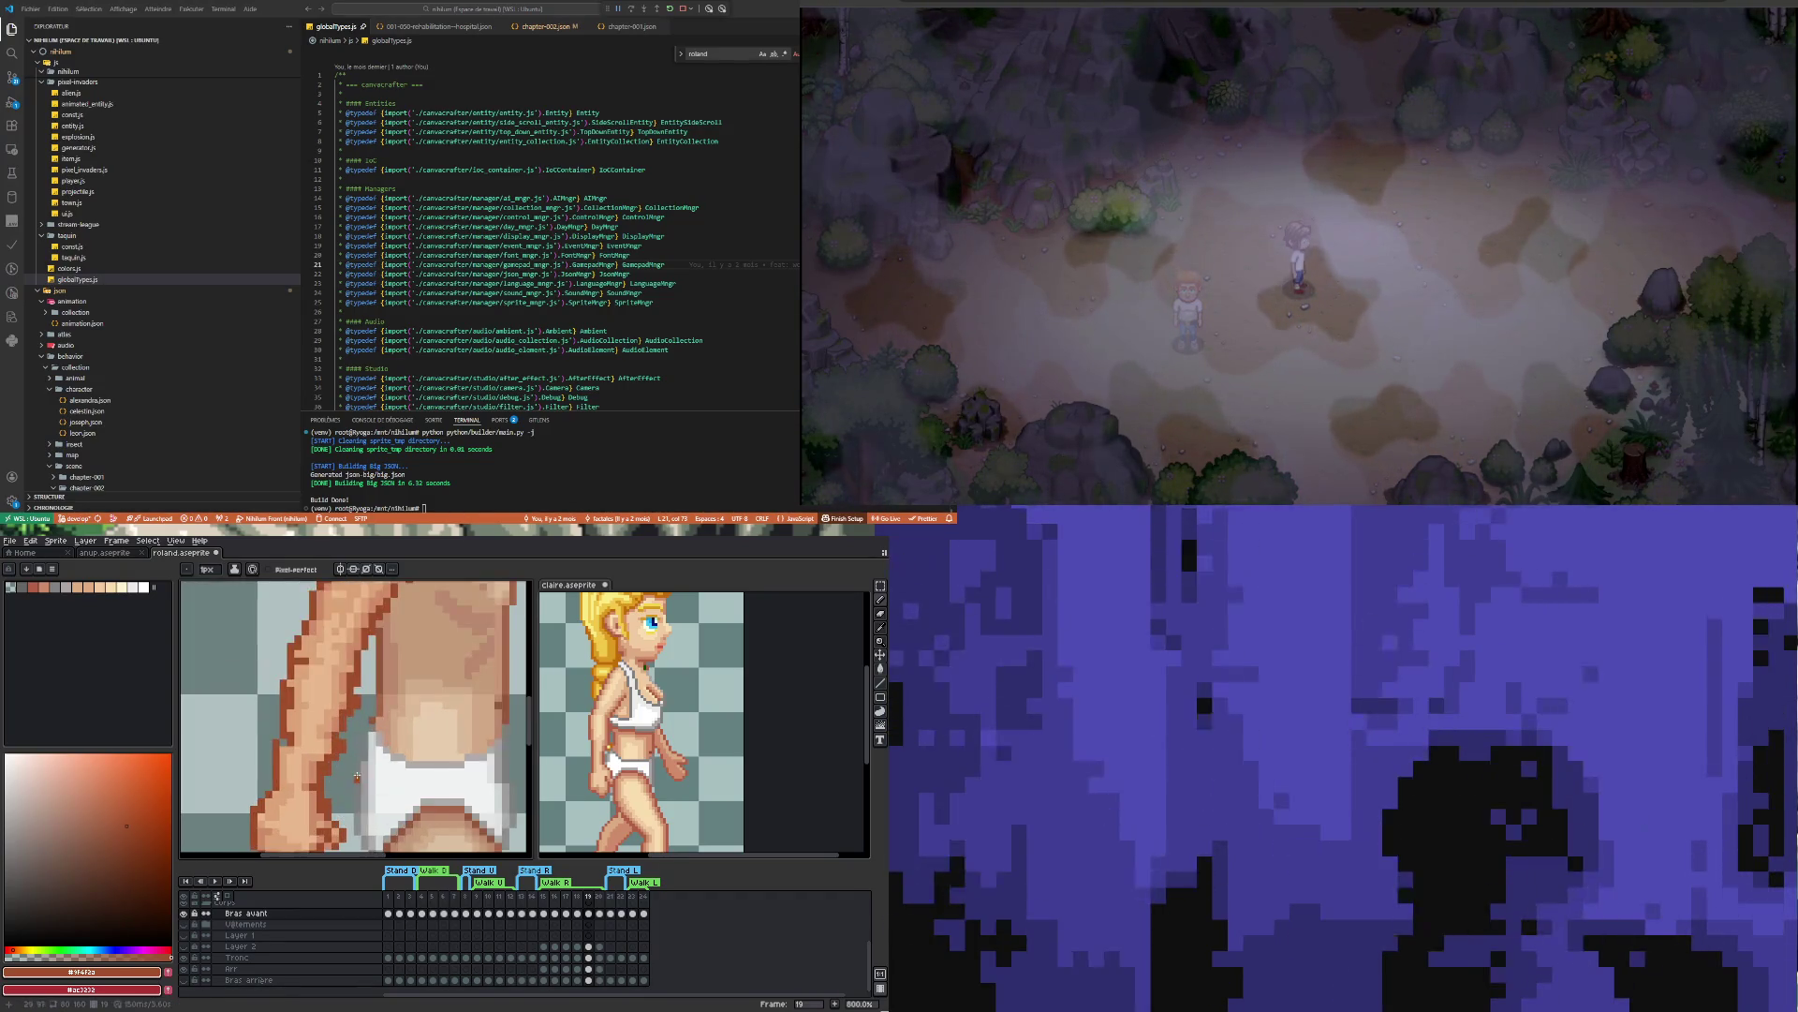
key("b")
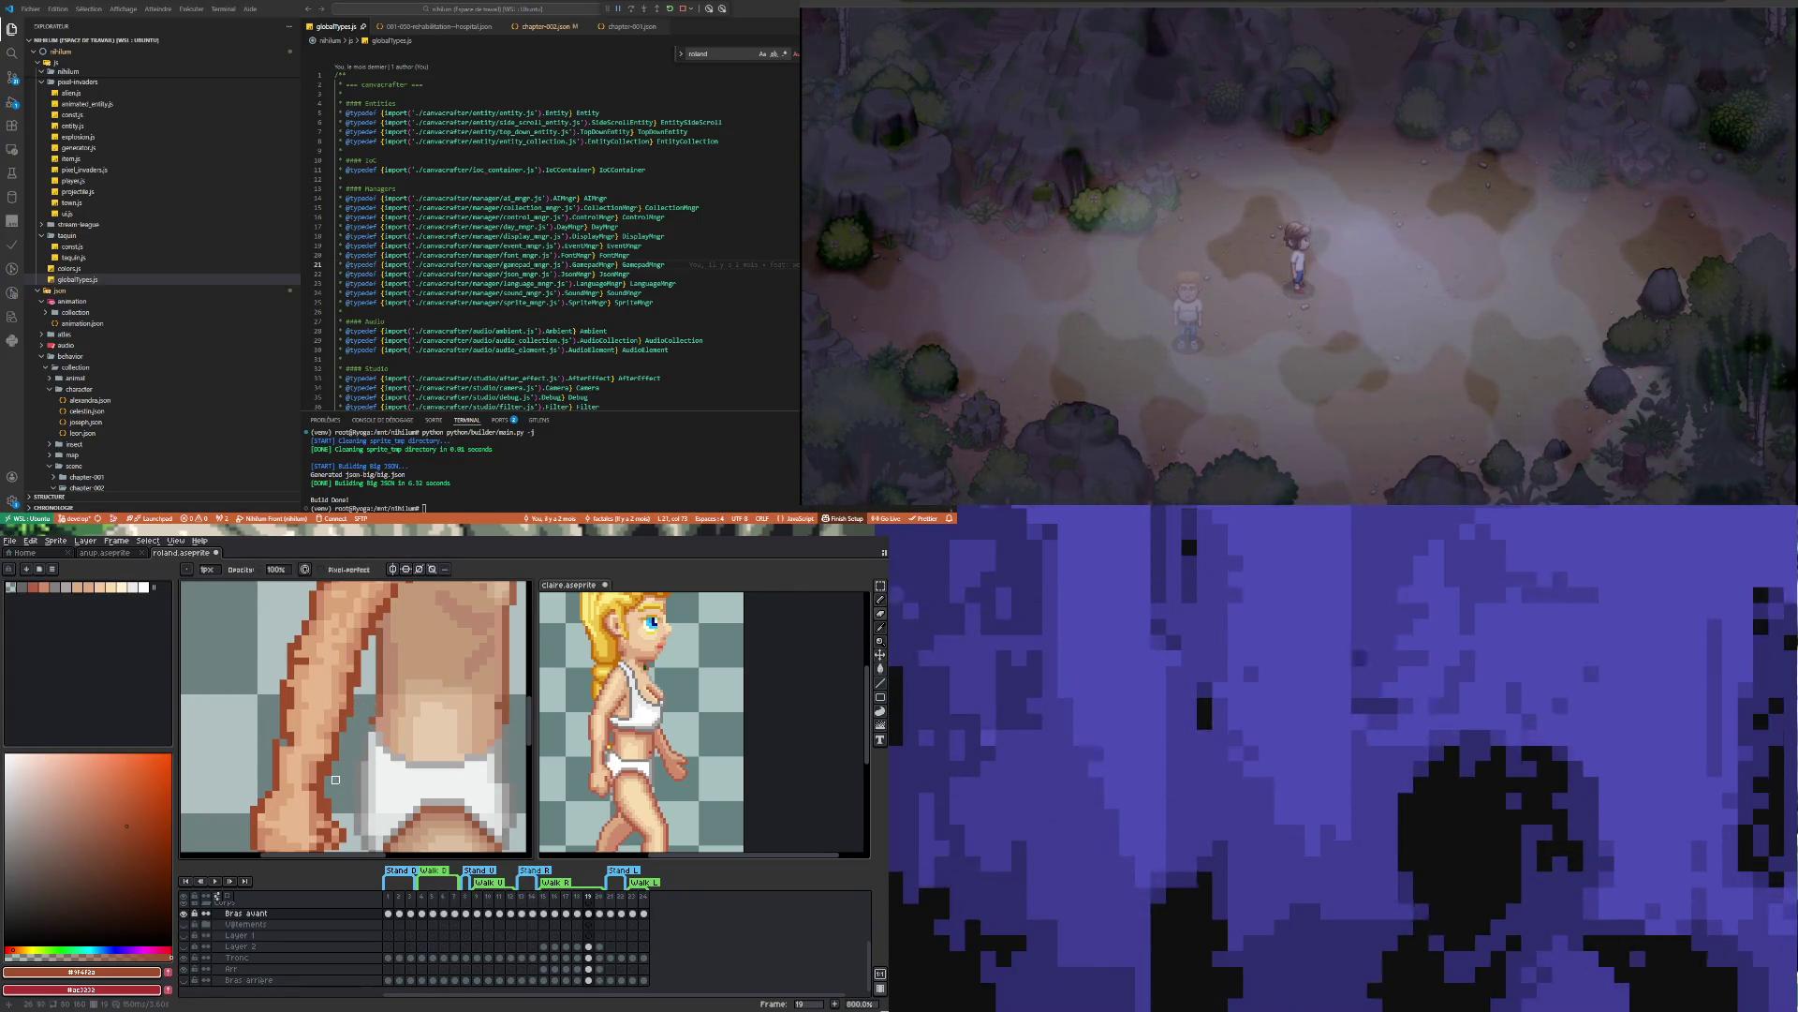
scroll(335, 772, "down", 3)
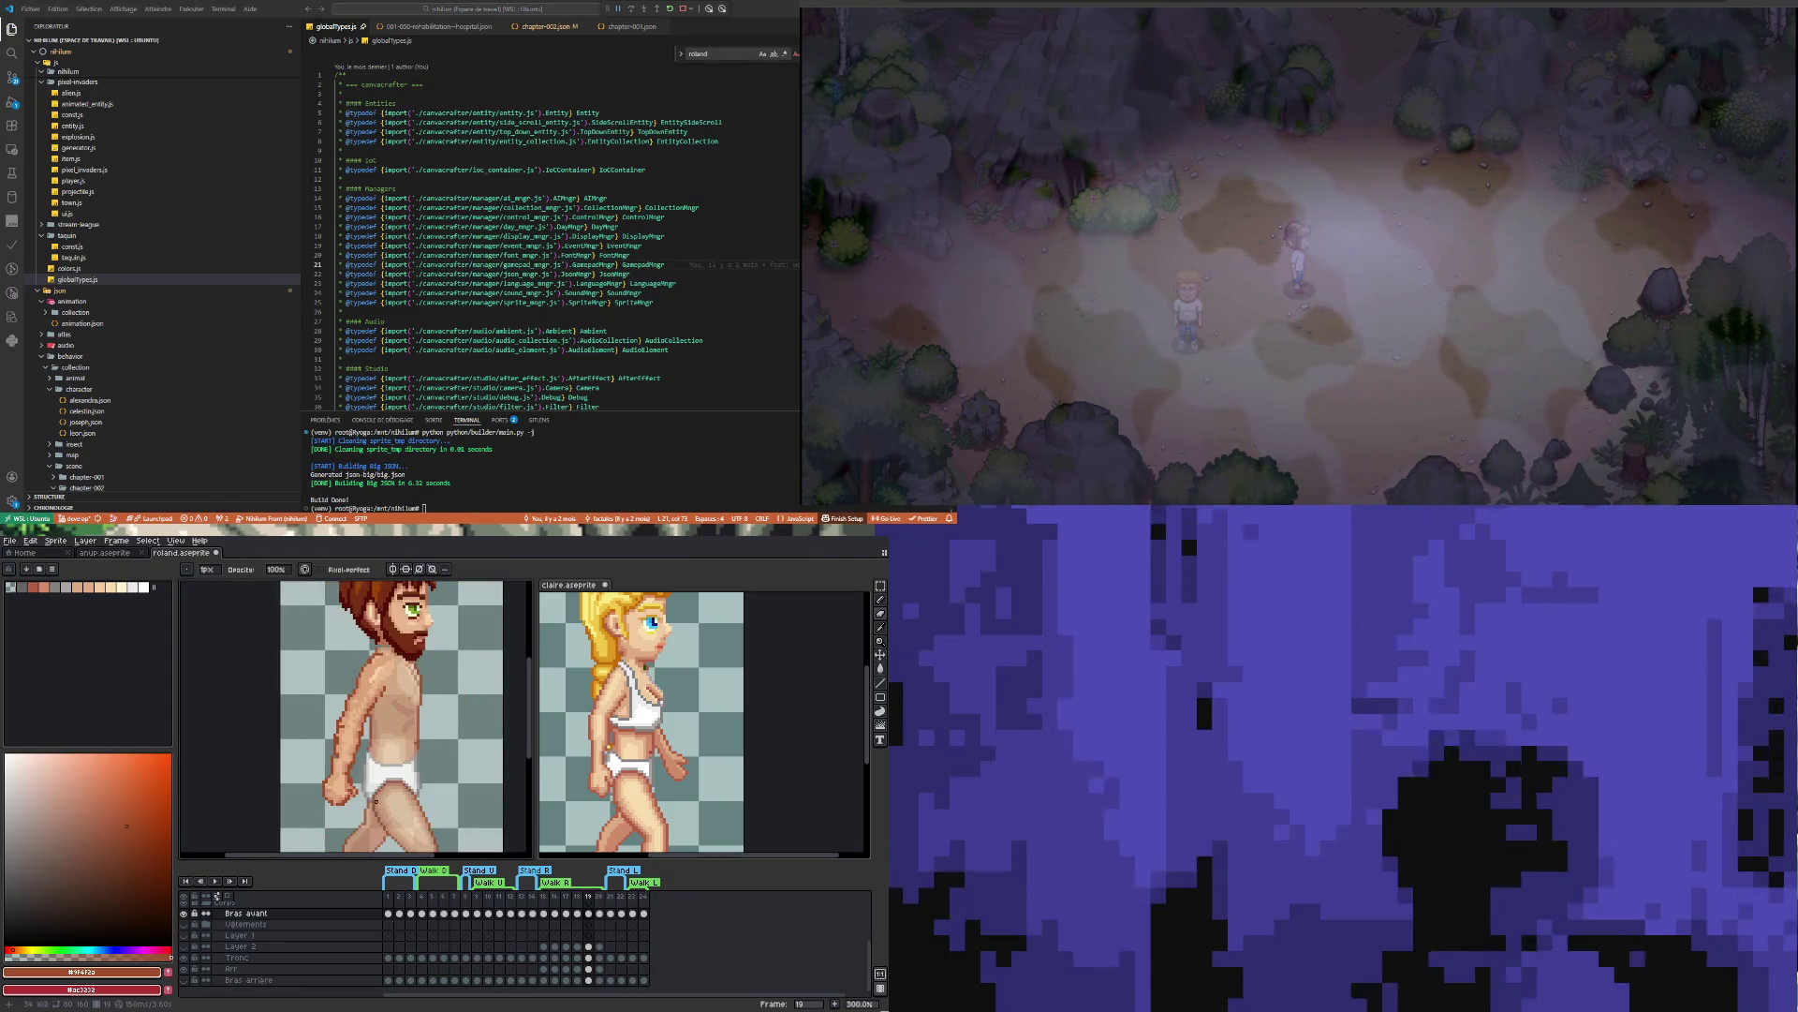
Sample skin tones and repaint the chest and arm shading, adding fist outline and knuckle pixels
scroll(335, 772, "up", 1)
scroll(367, 668, "up", 1)
key("i")
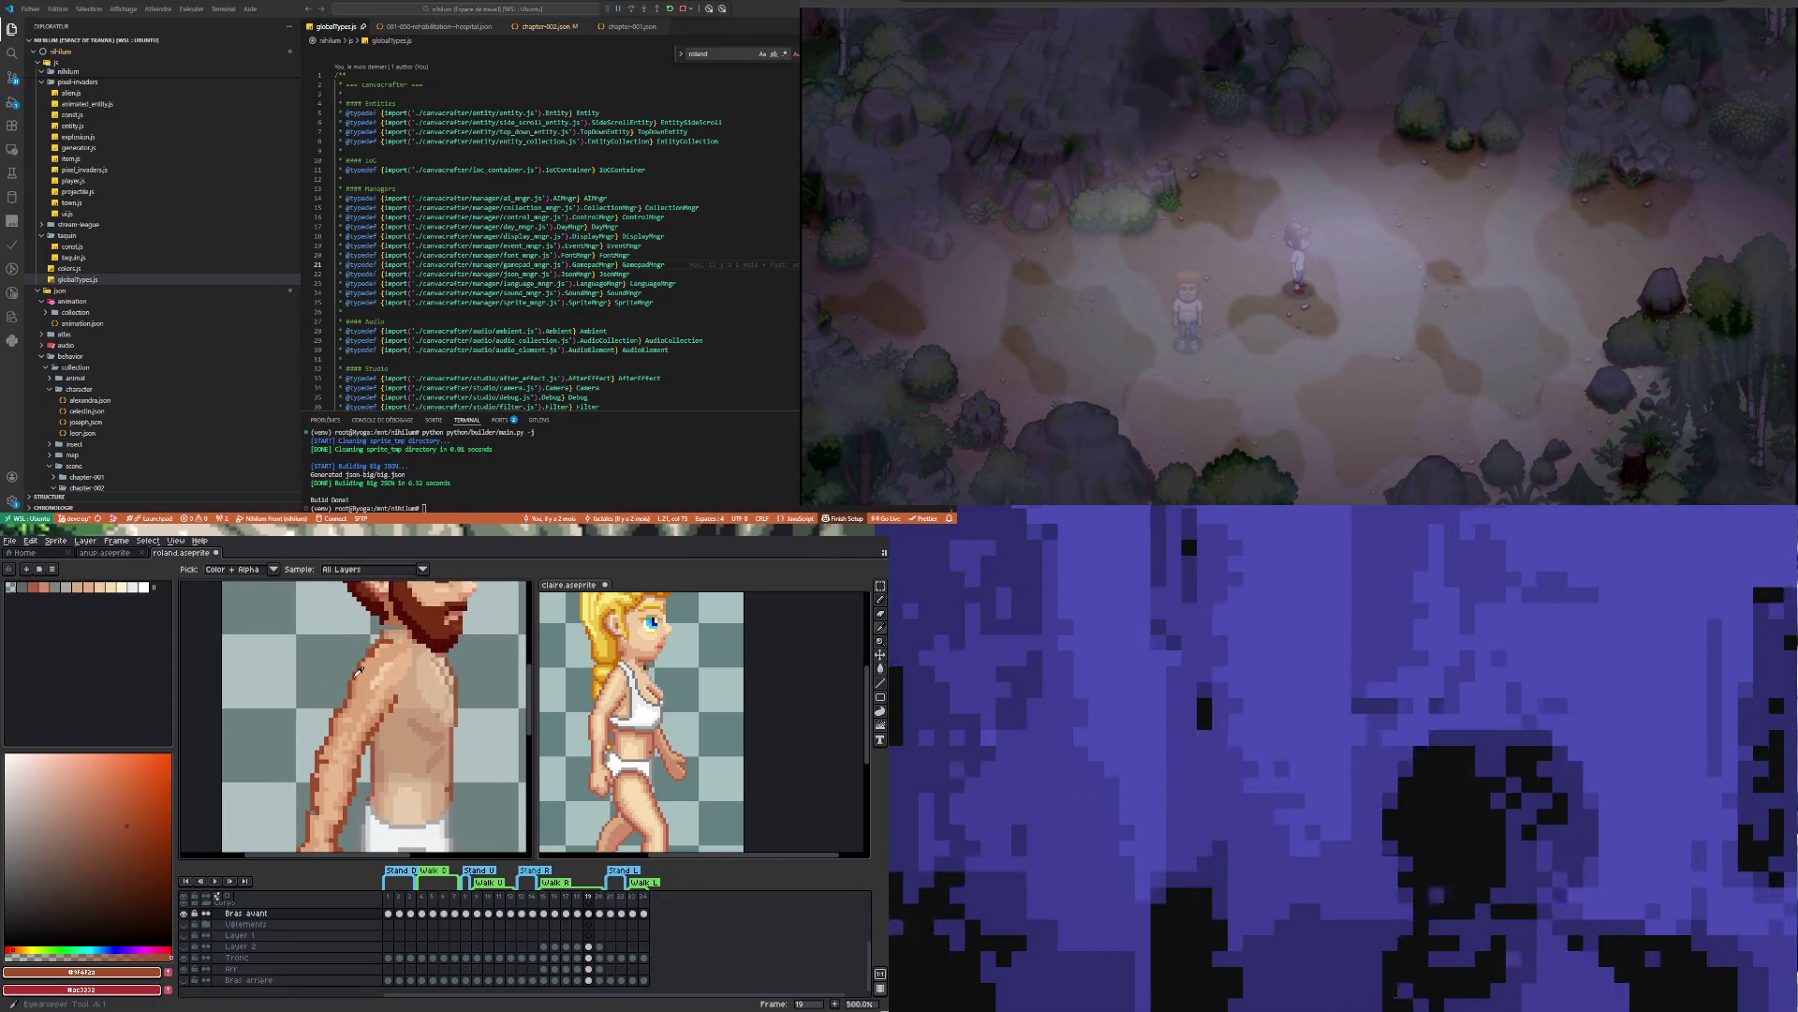
key("b")
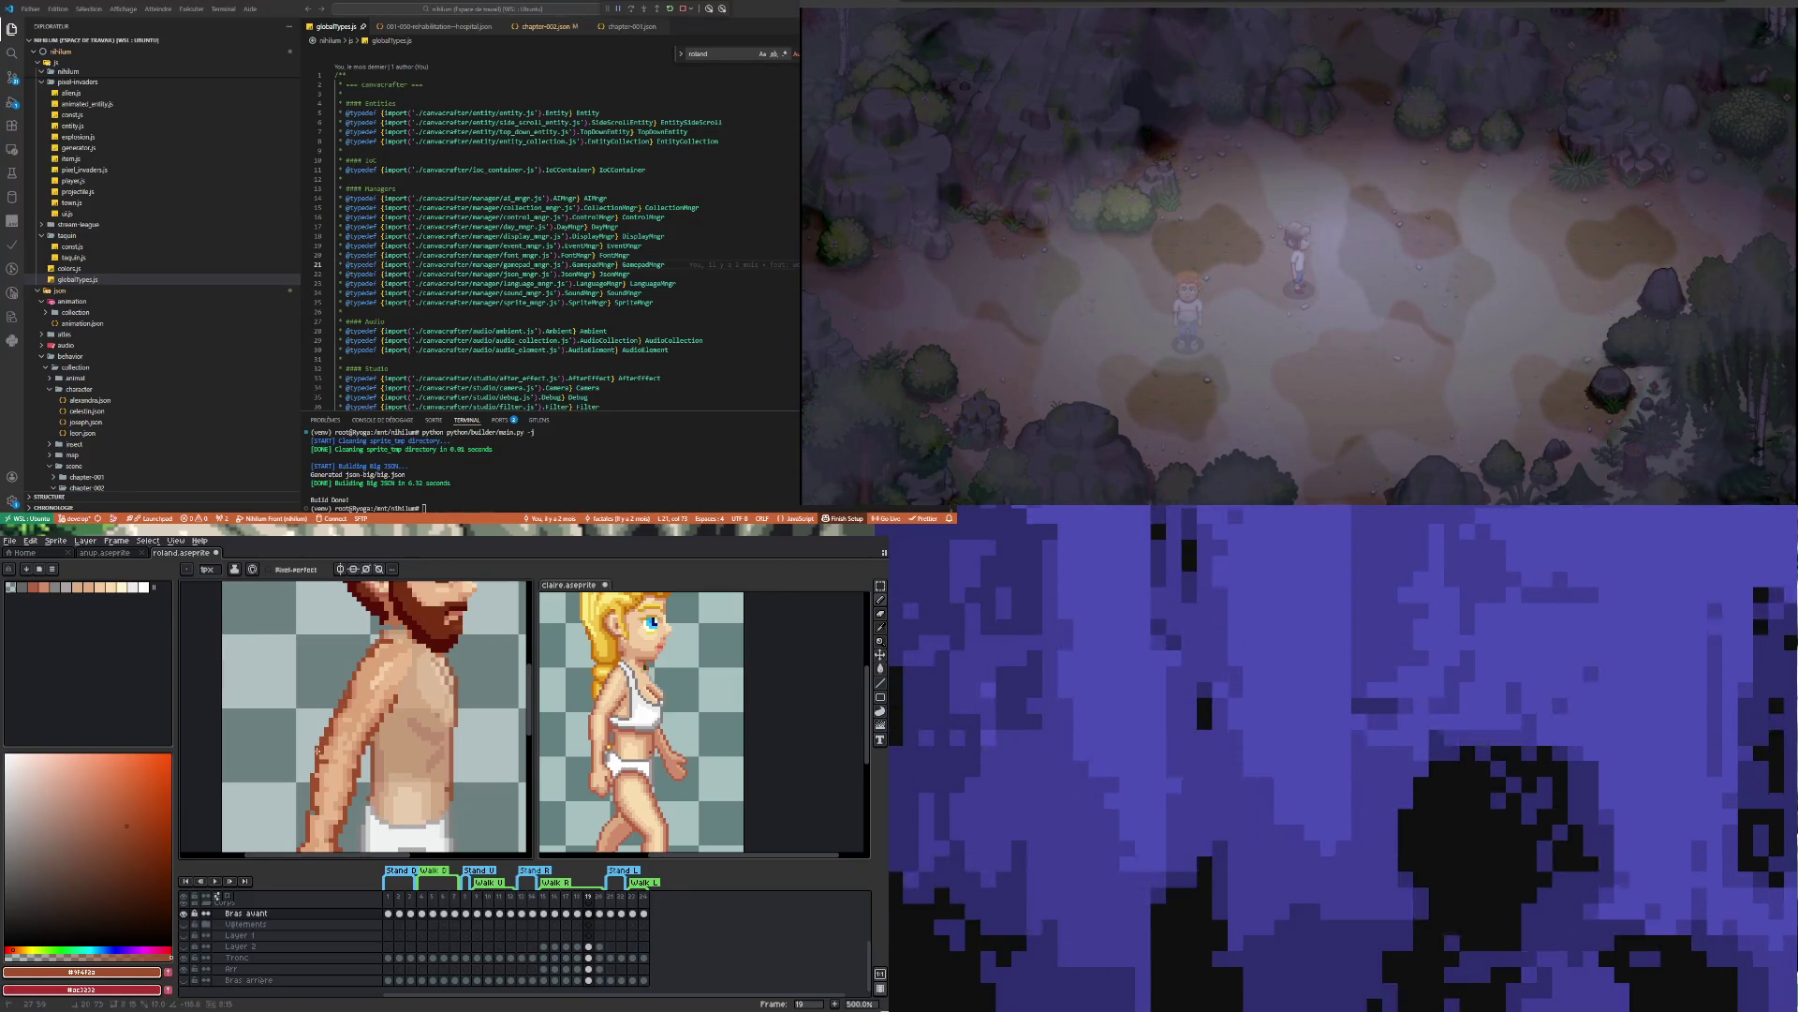
scroll(339, 730, "down", 3)
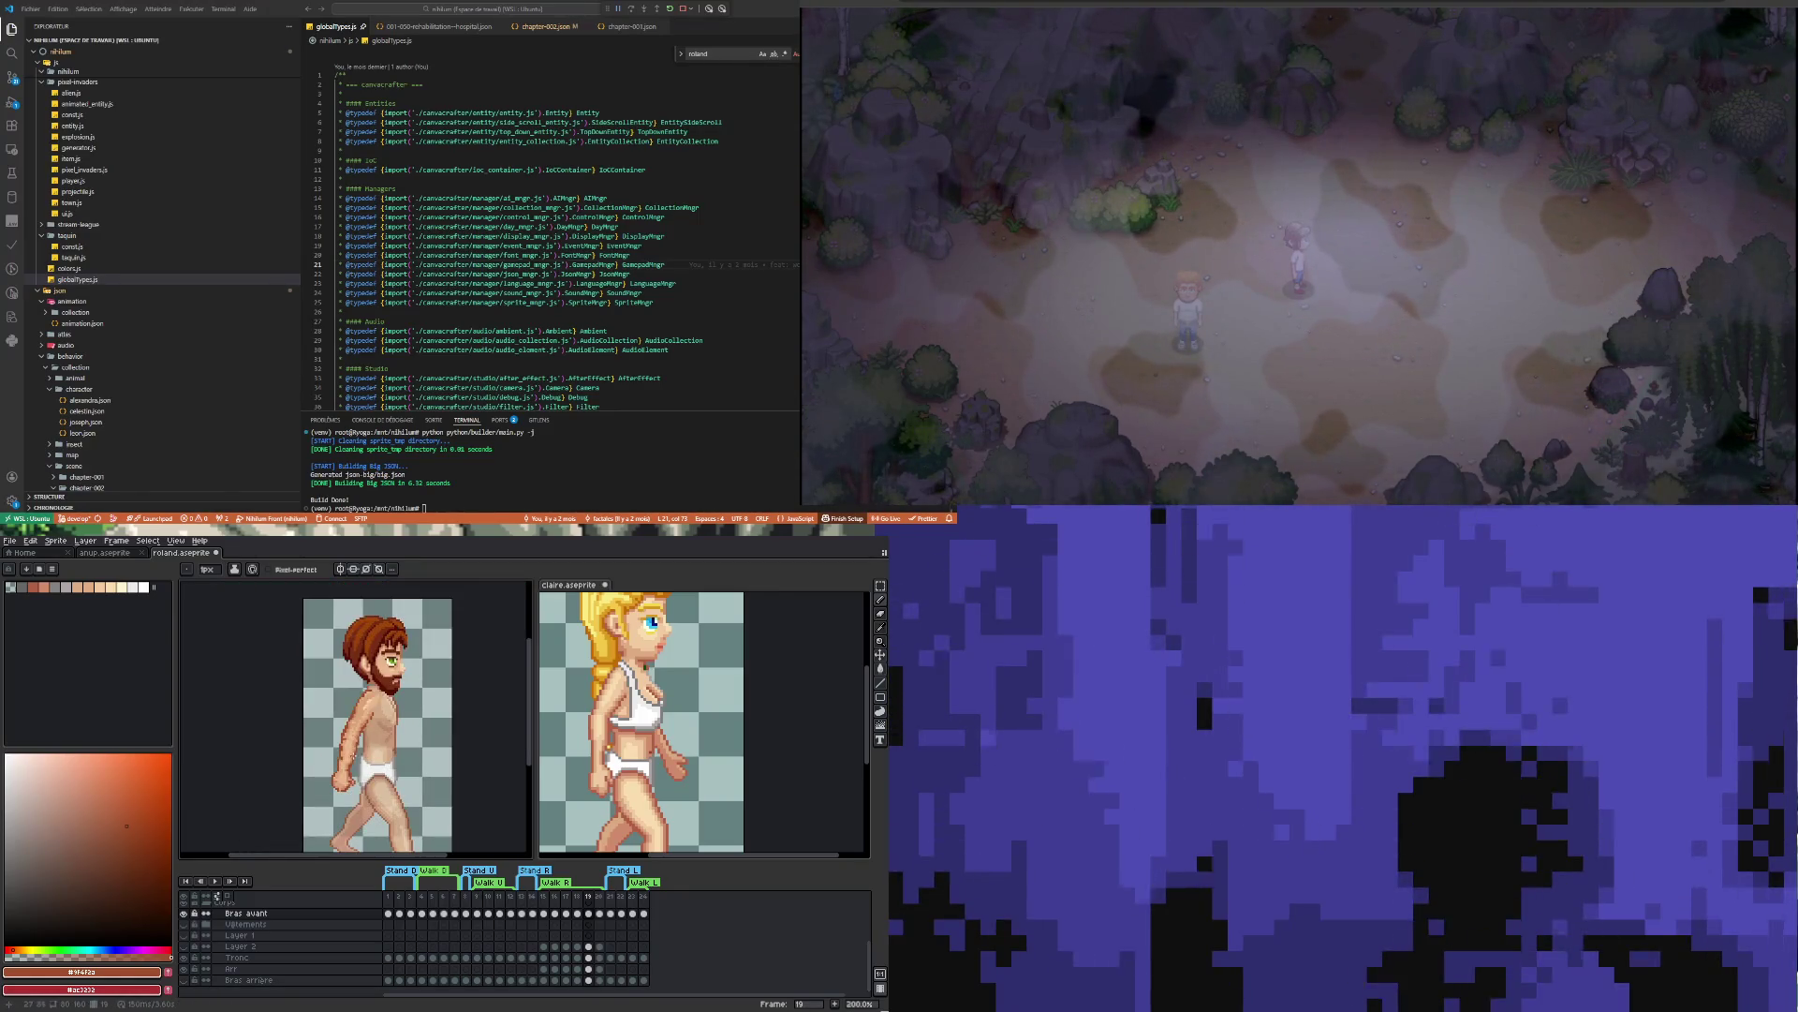
scroll(420, 635, "up", 4)
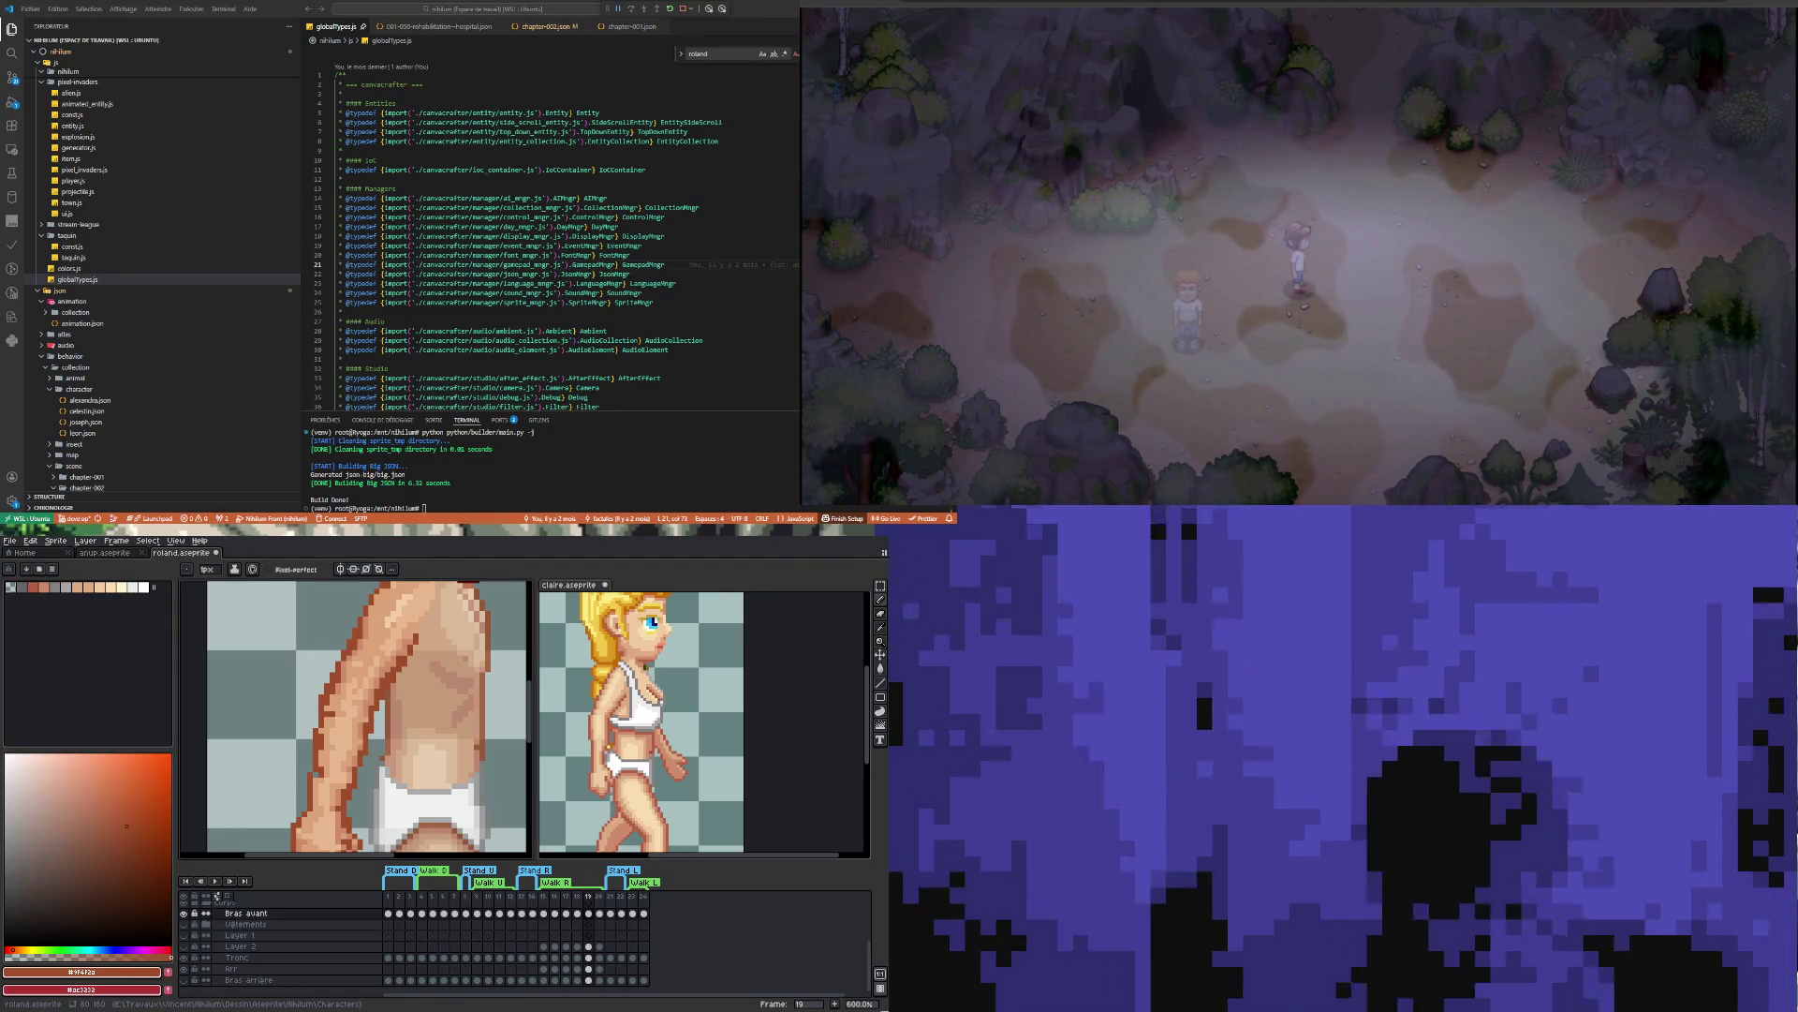
scroll(496, 796, "down", 1)
scroll(497, 796, "down", 3)
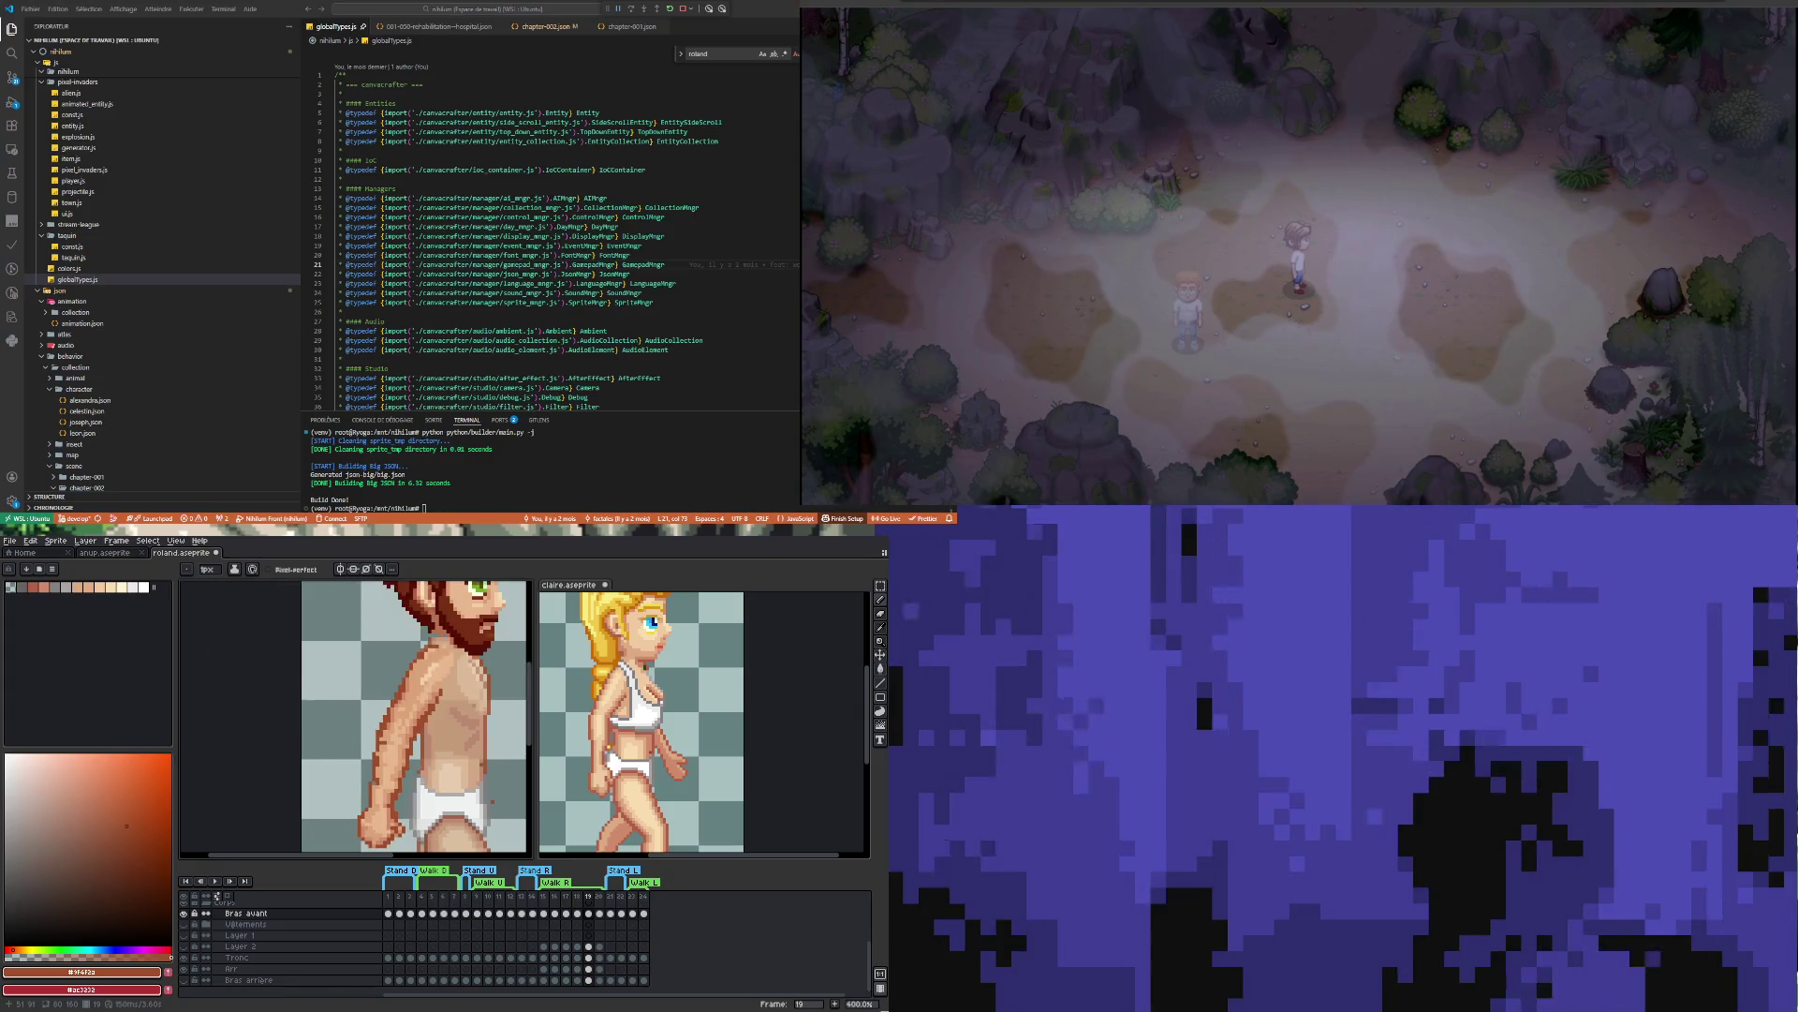
scroll(406, 801, "up", 3)
scroll(407, 797, "up", 1)
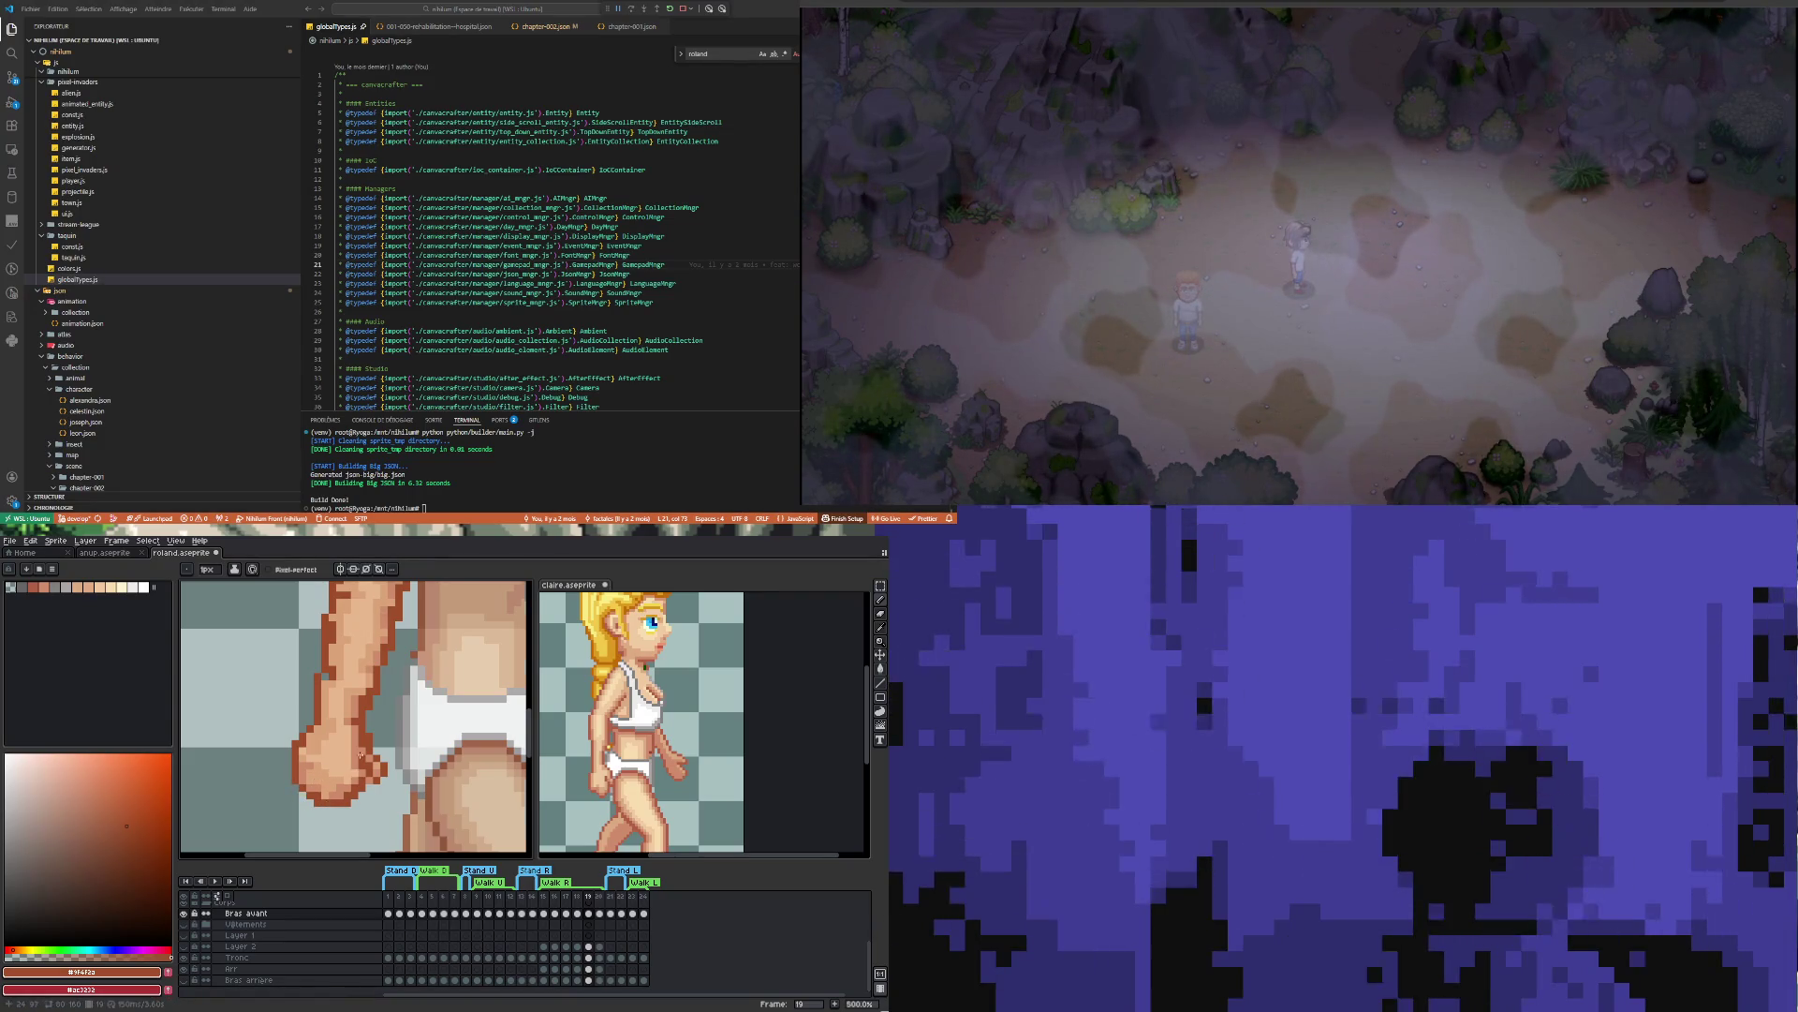
Sample the mid skin tone from the arm and paint darker shading below the shoulder
scroll(361, 755, "down", 1)
scroll(365, 716, "up", 5)
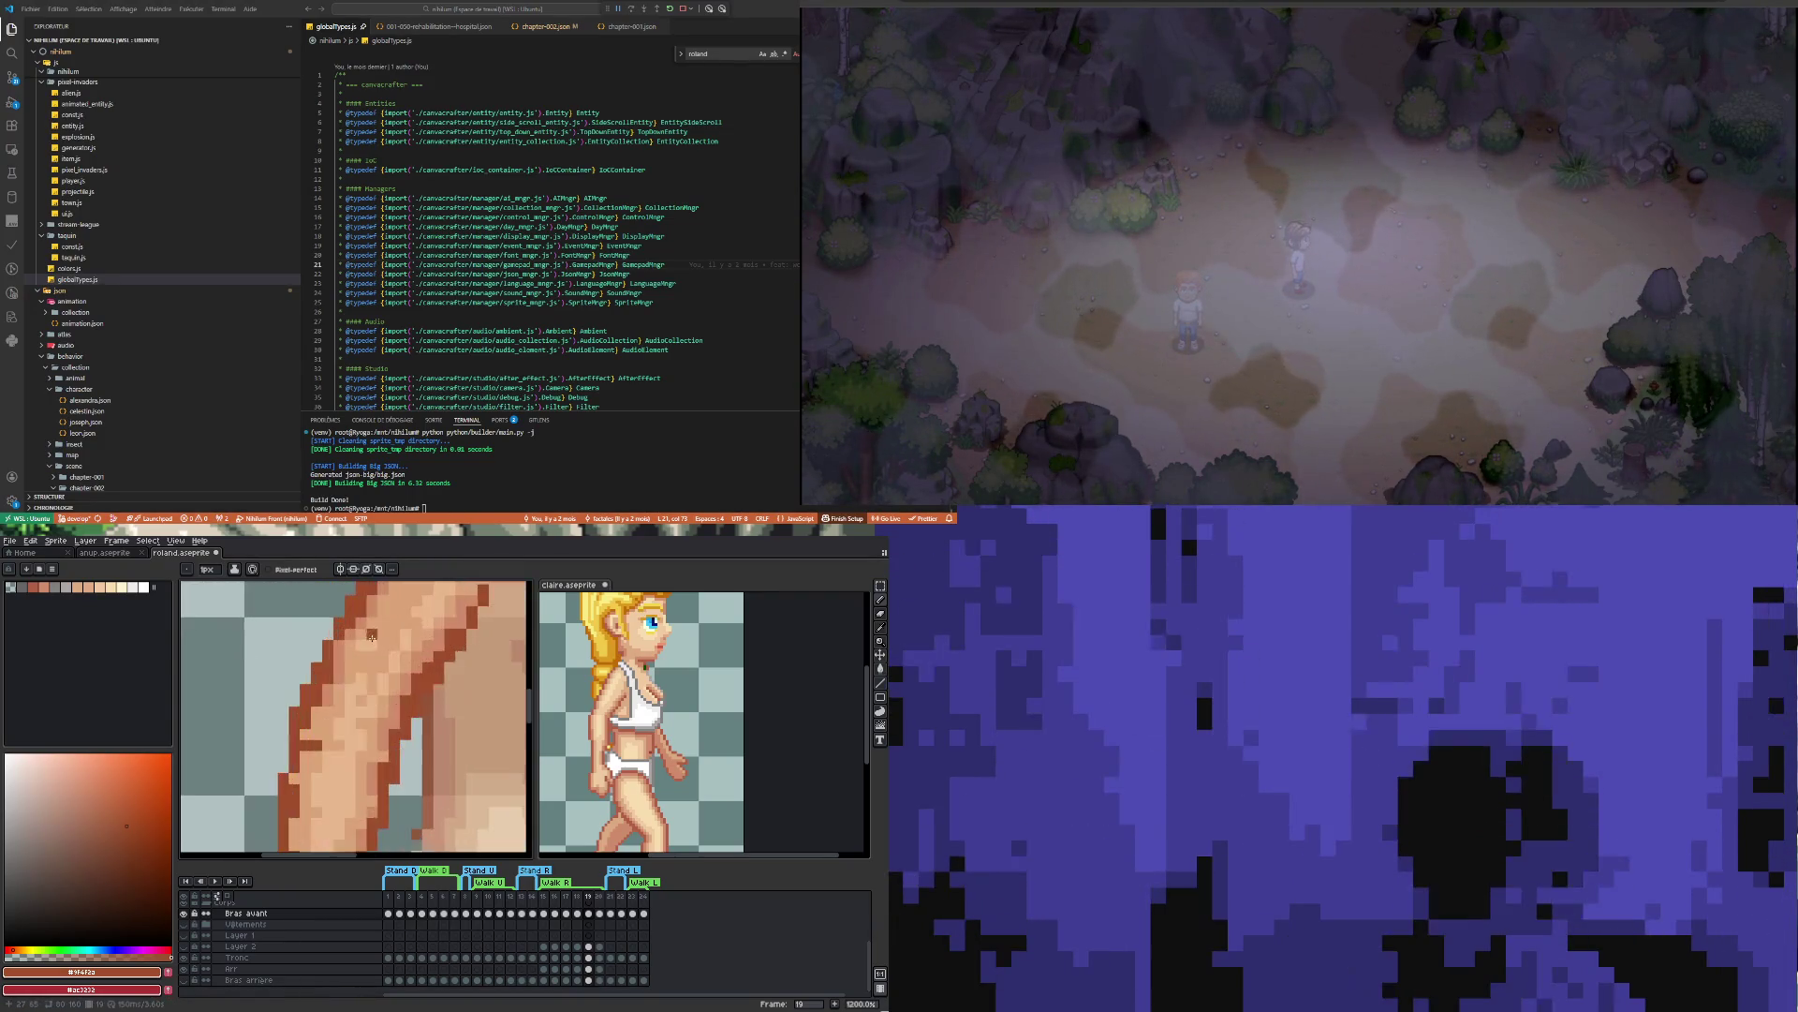
key("i")
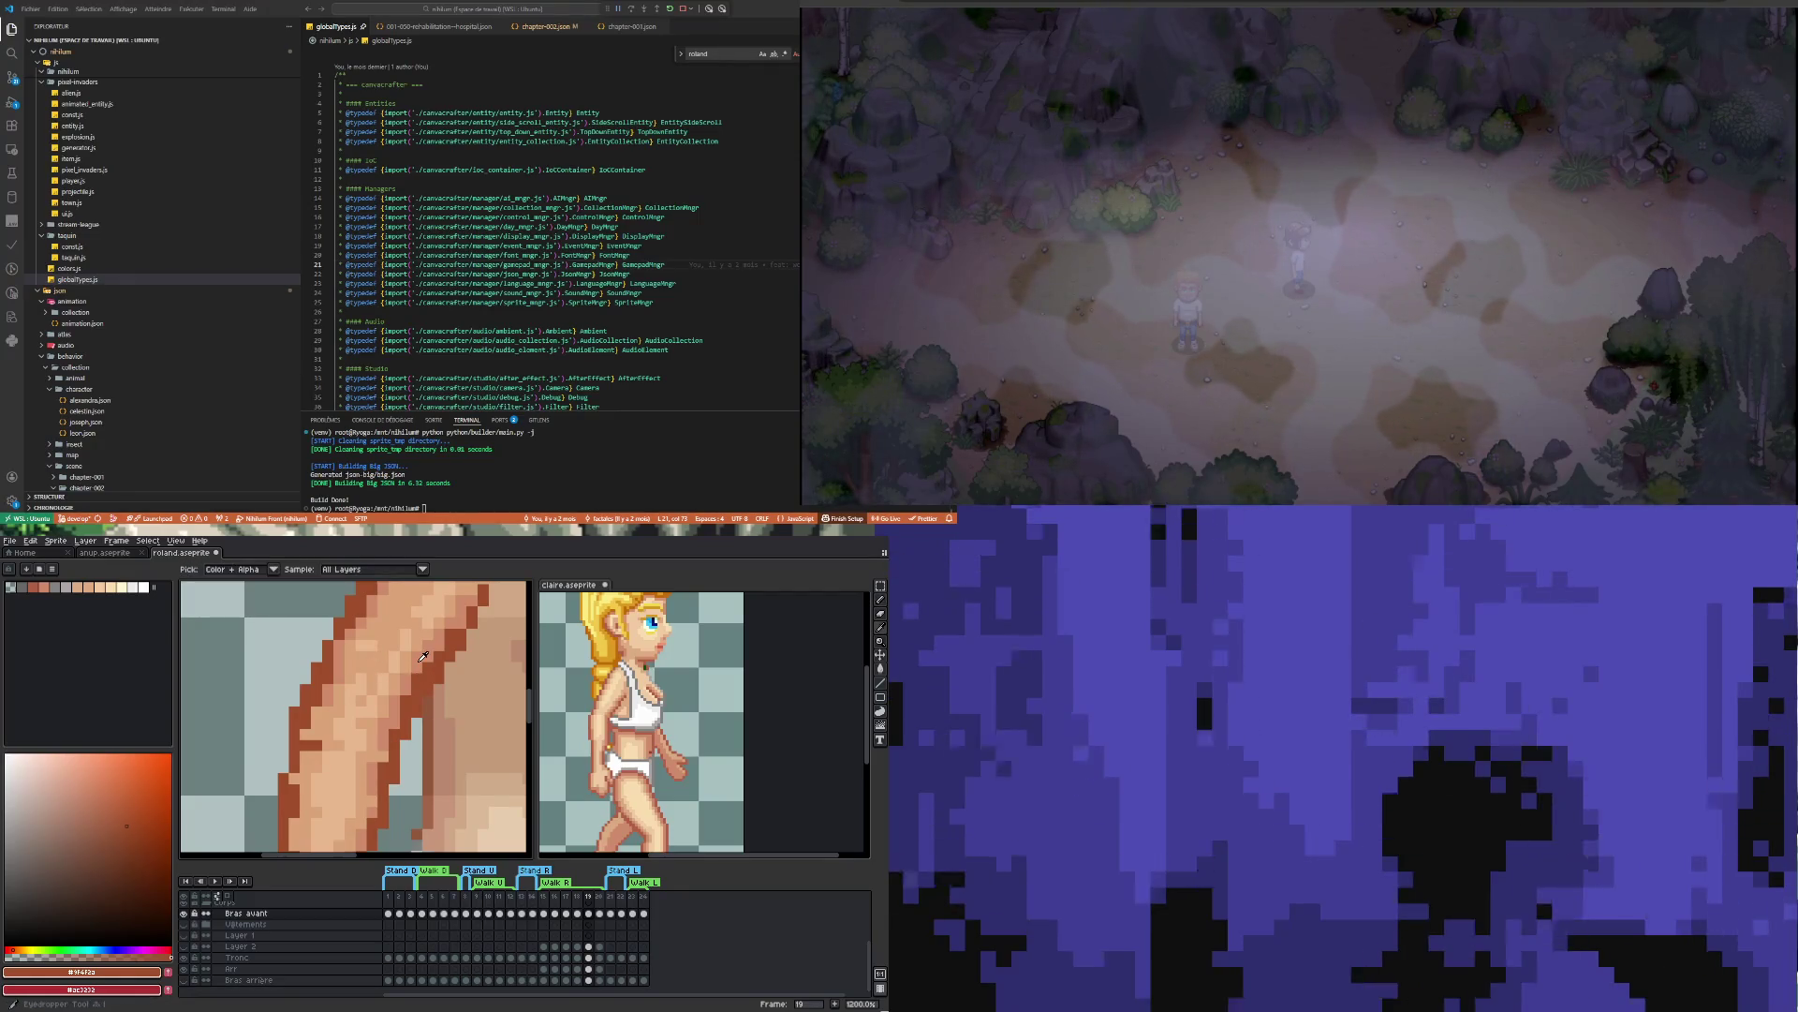
left_click(424, 656)
key("b")
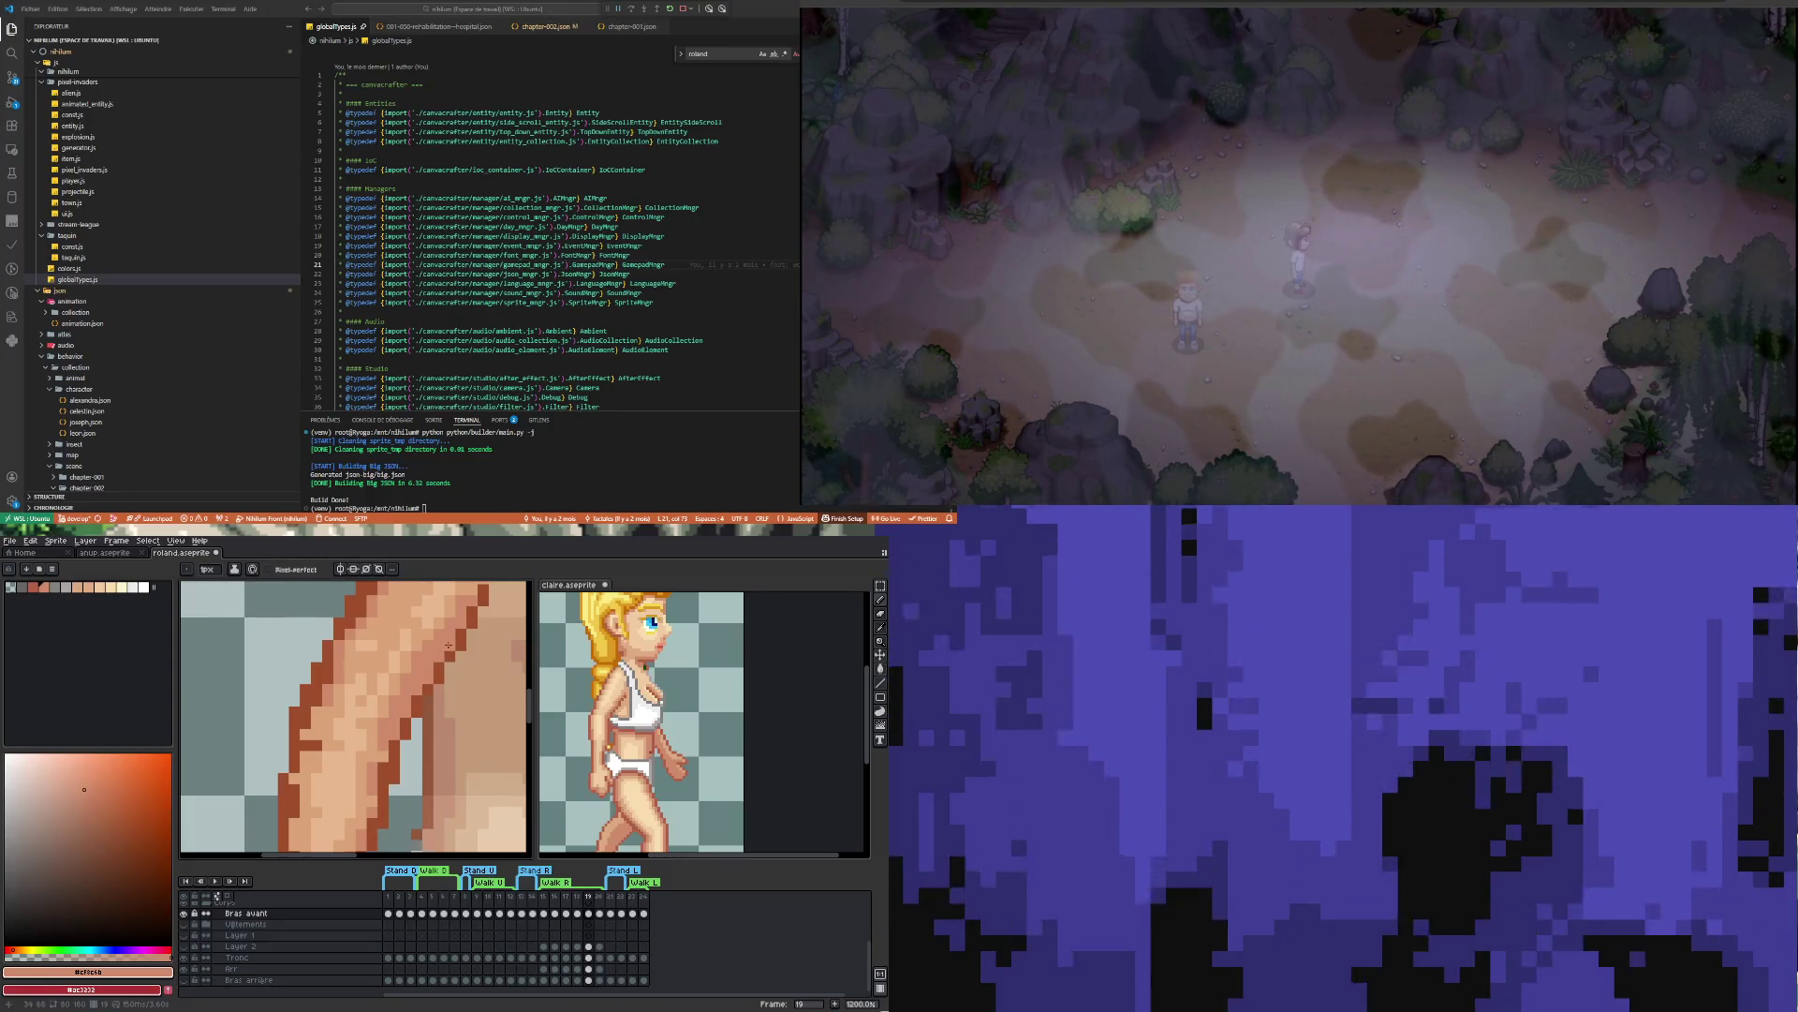
scroll(447, 637, "down", 2)
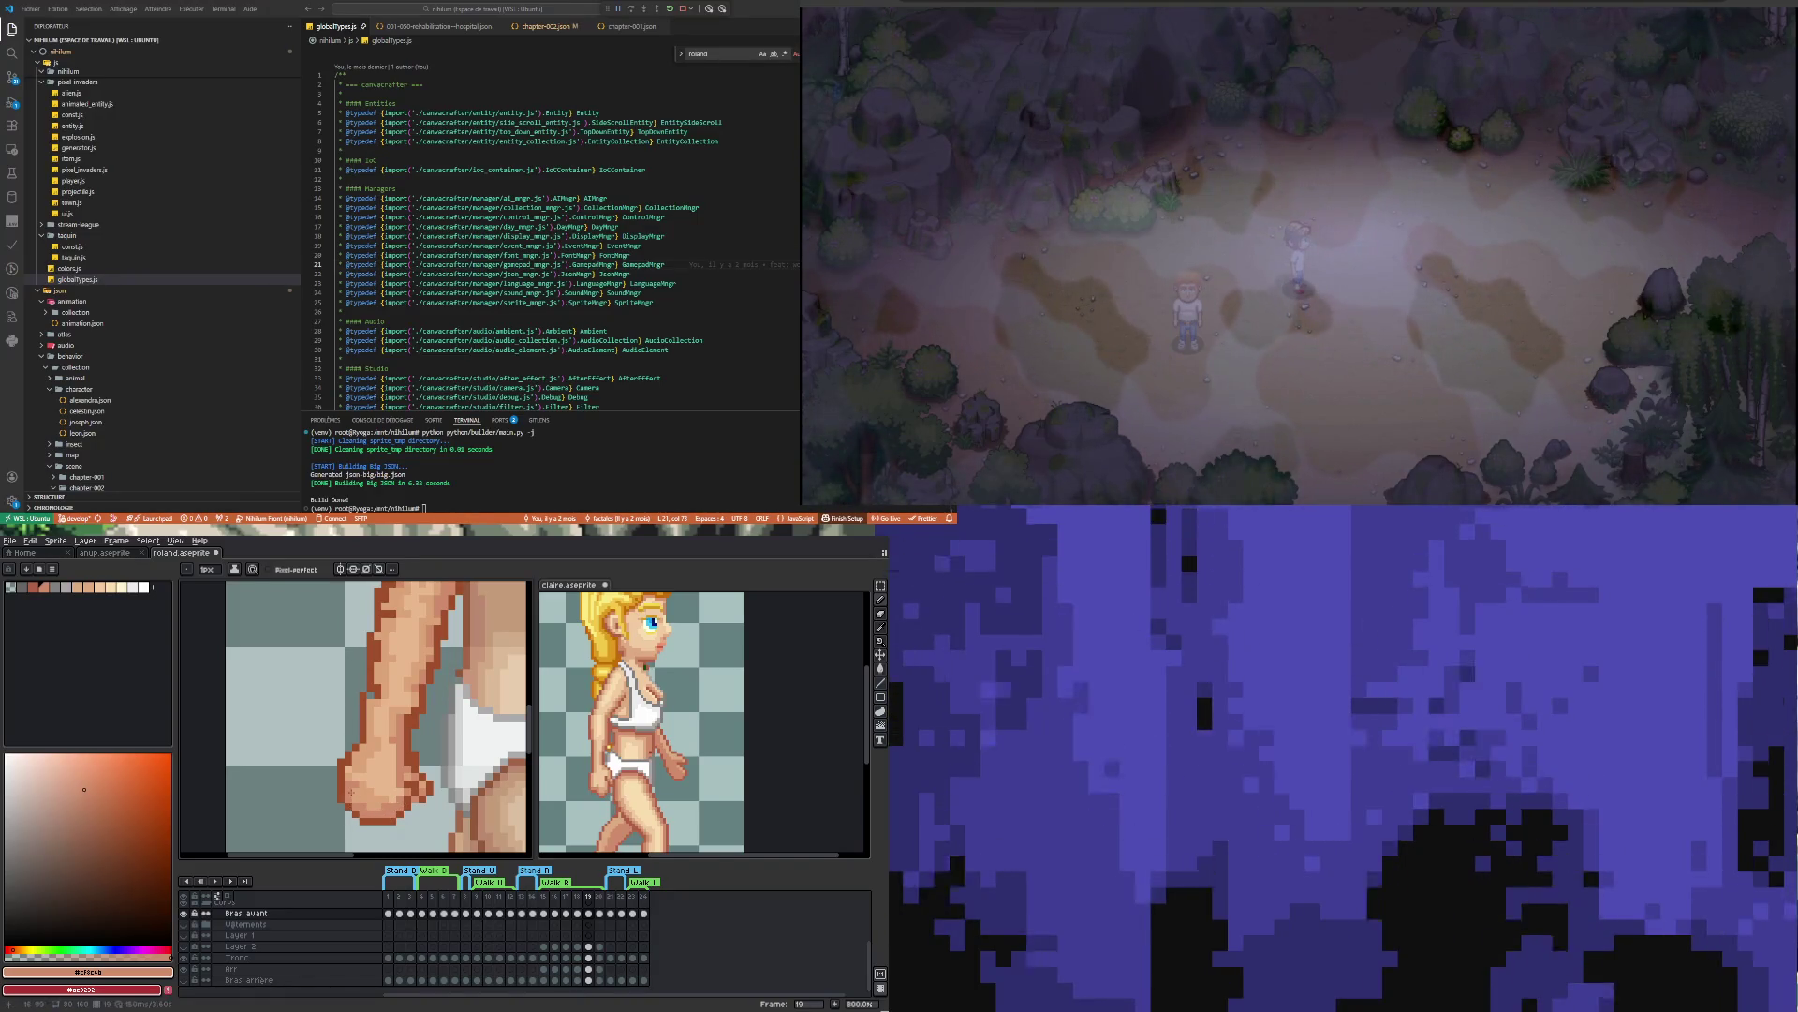
scroll(357, 767, "up", 3)
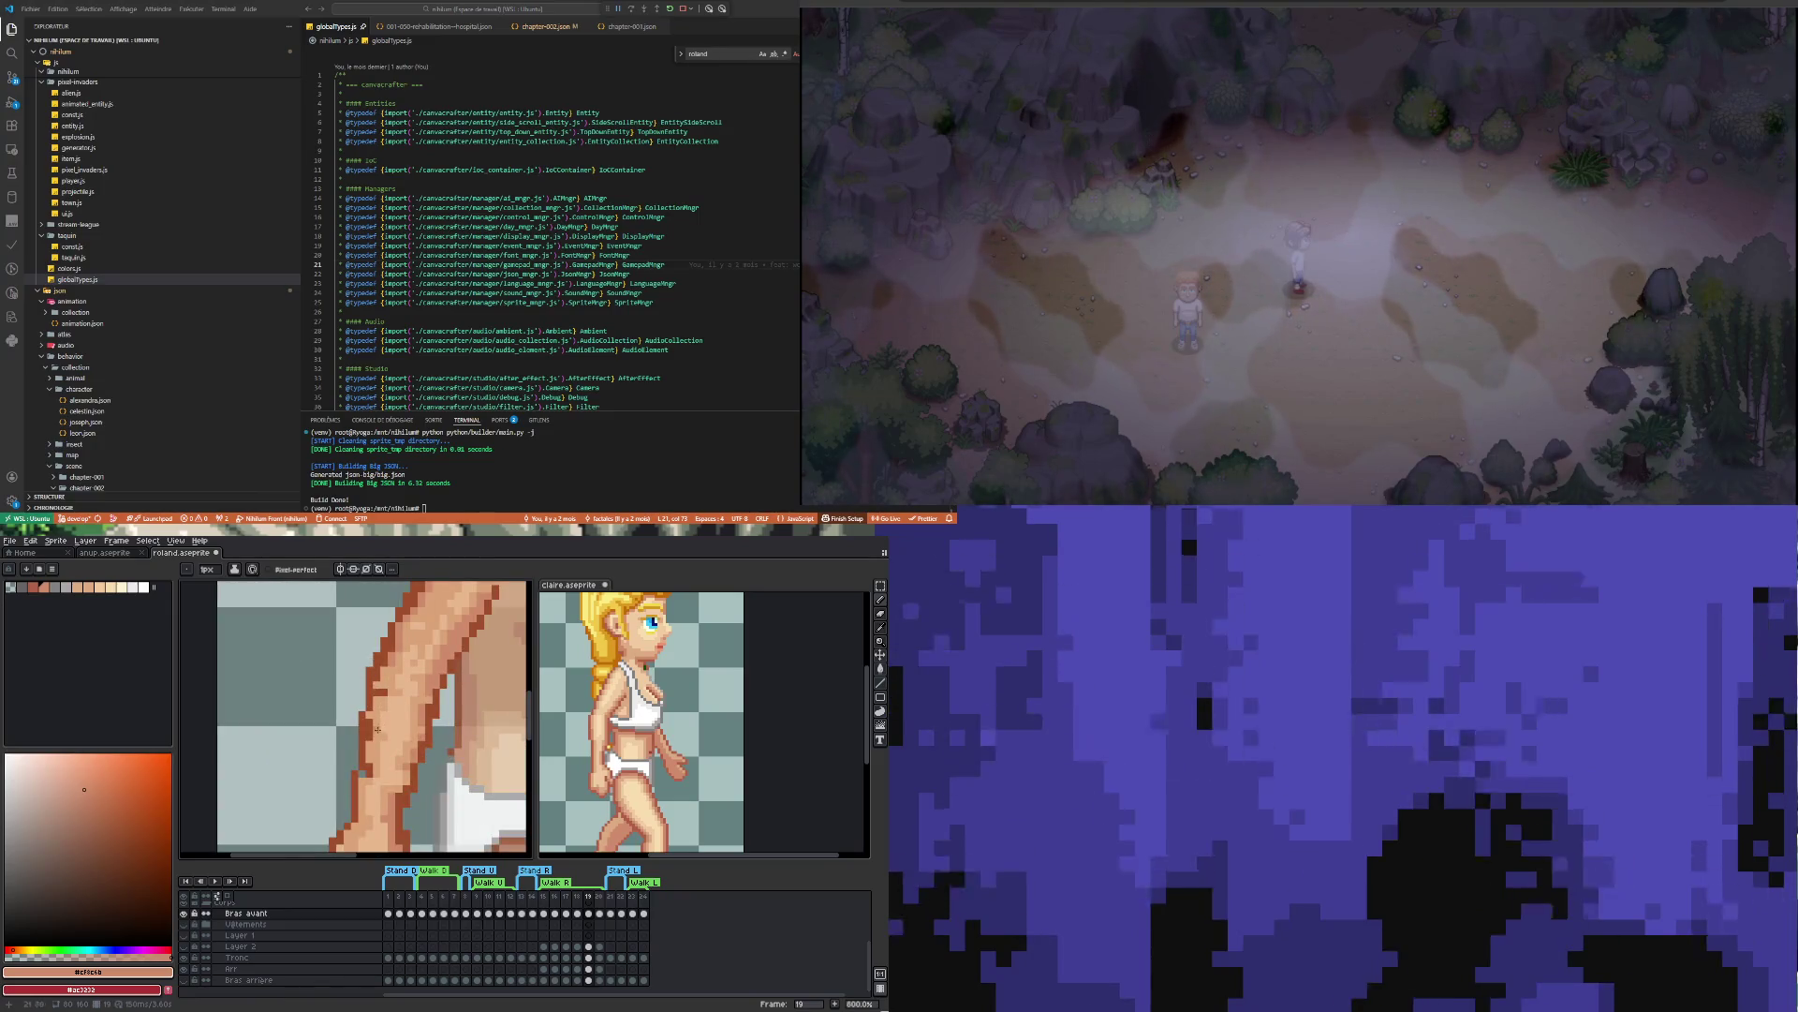
scroll(377, 728, "down", 3)
scroll(394, 681, "up", 2)
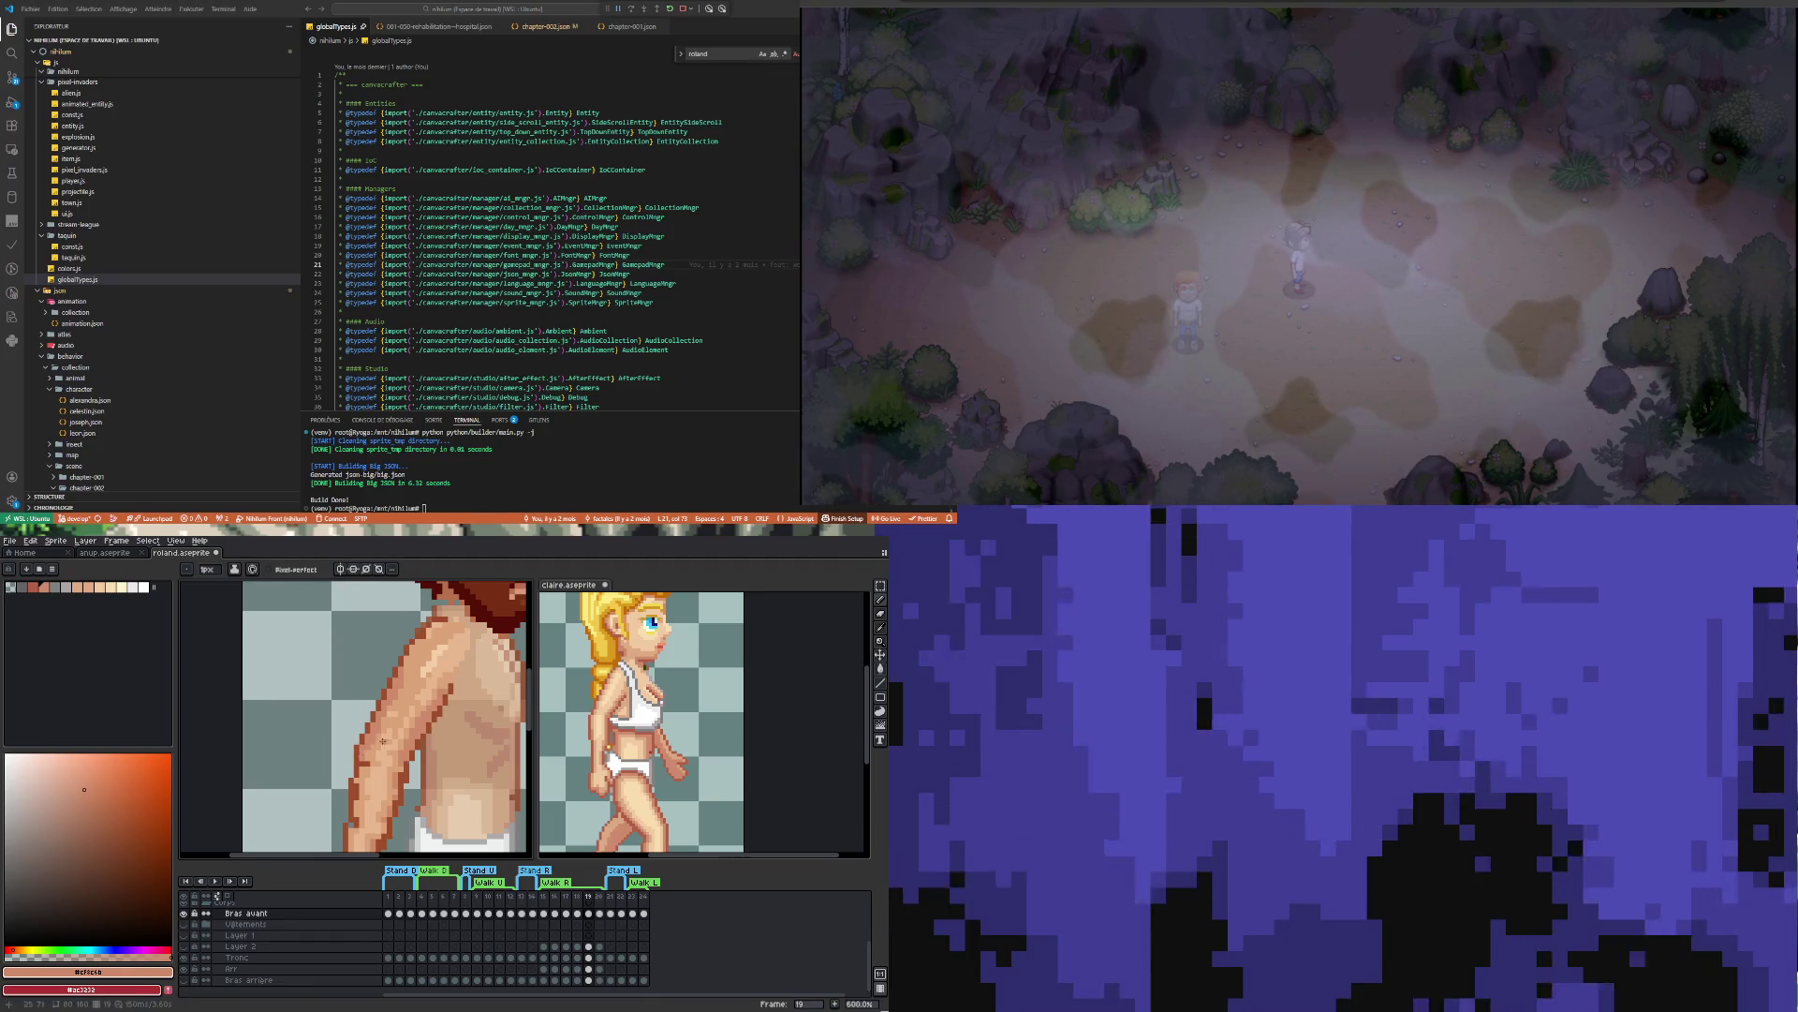
Sample light and mid skin tones from the upper arm and paint highlights there
key("i")
left_click(417, 661)
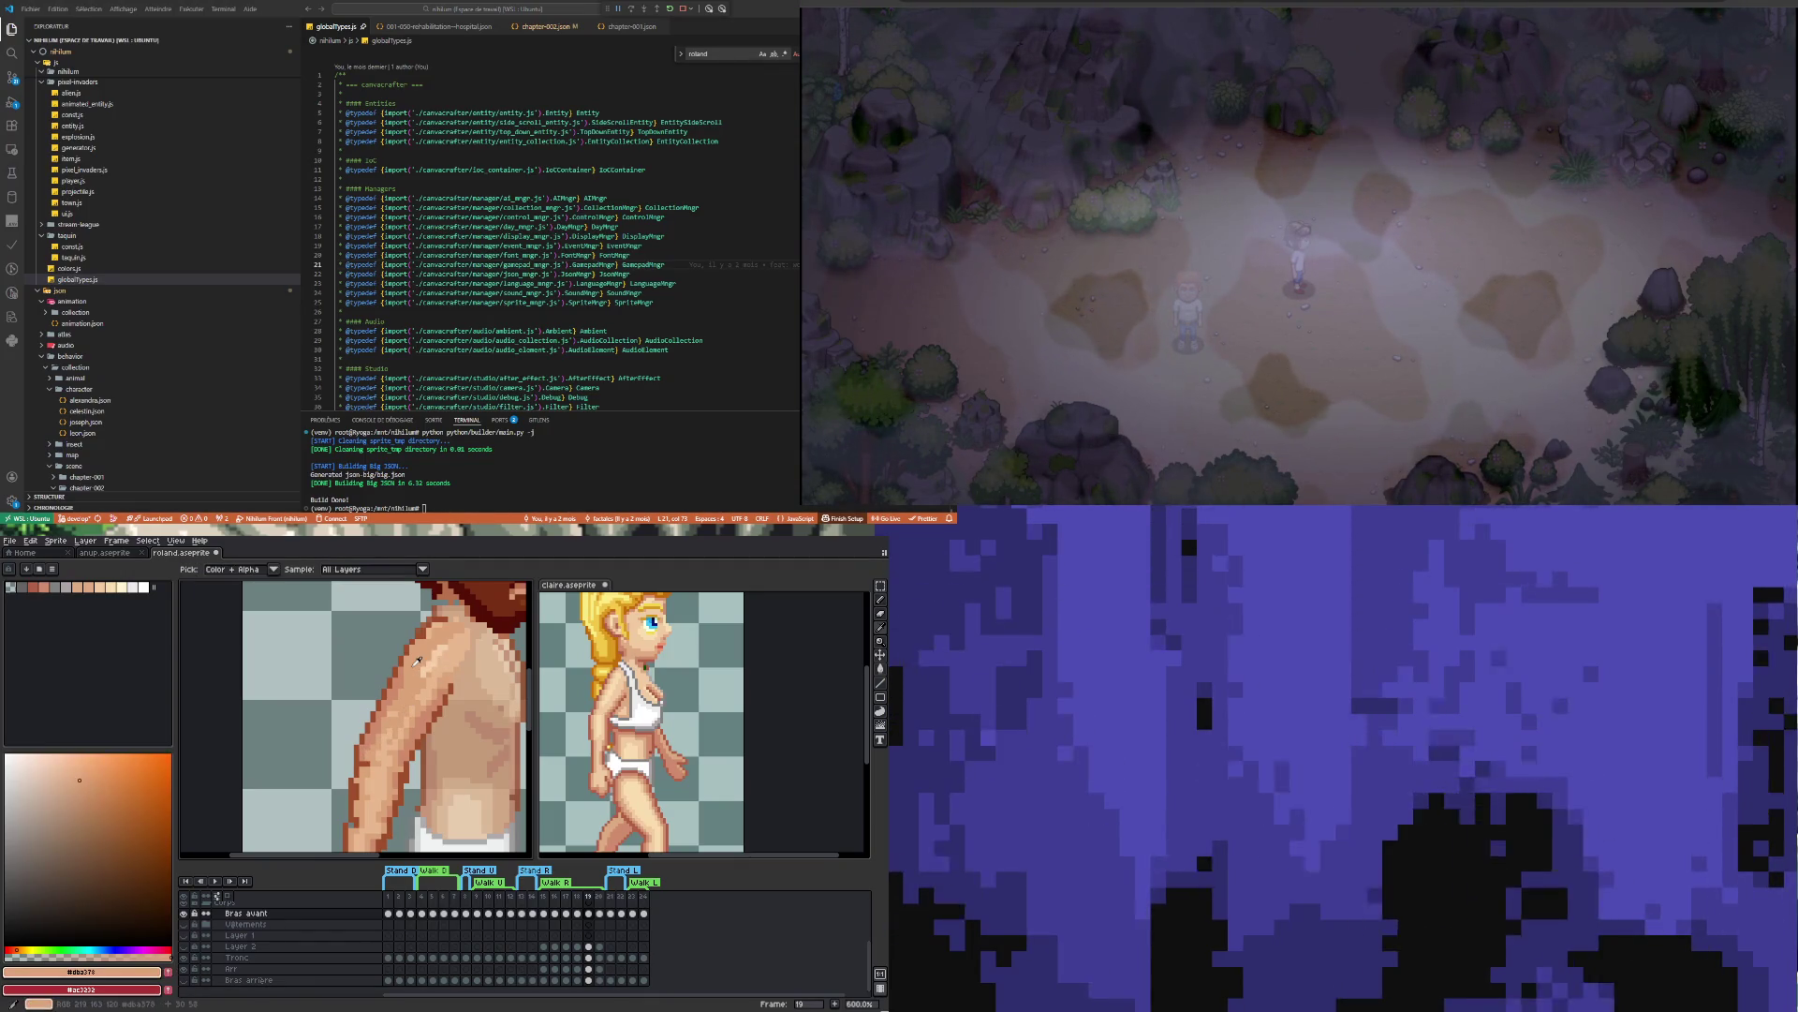
key("b")
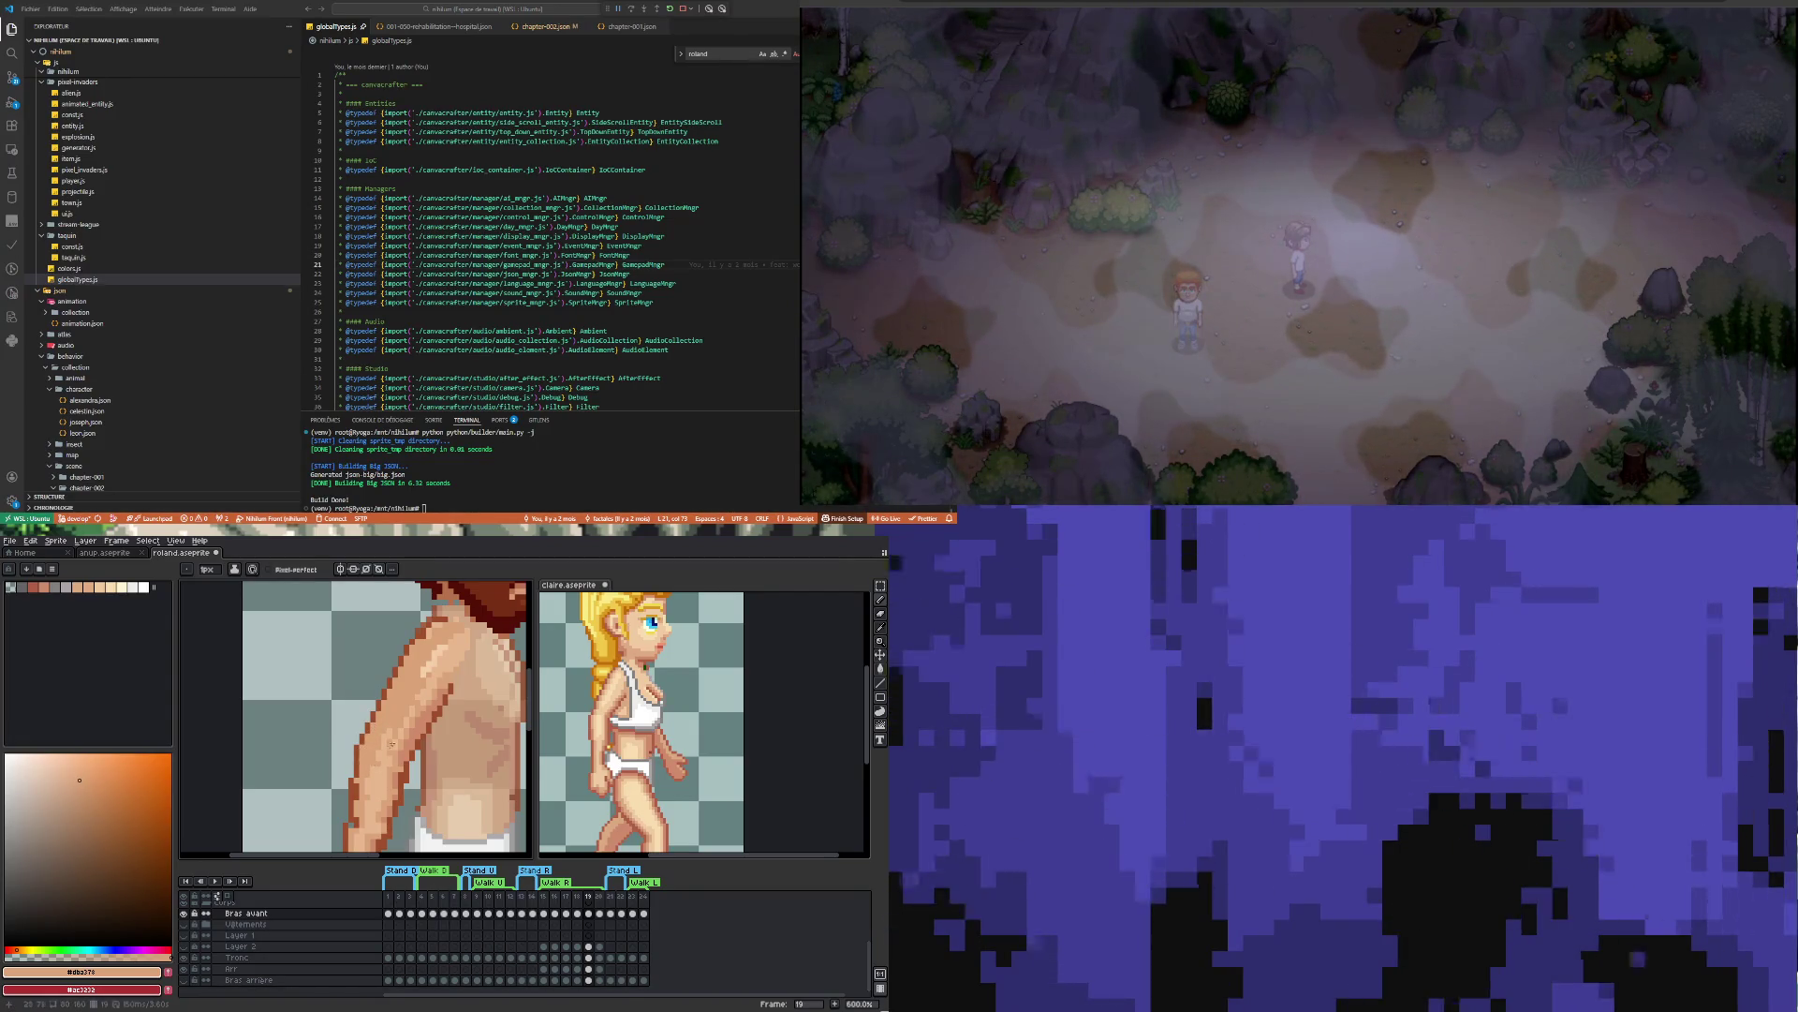
scroll(390, 745, "down", 4)
scroll(407, 693, "up", 4)
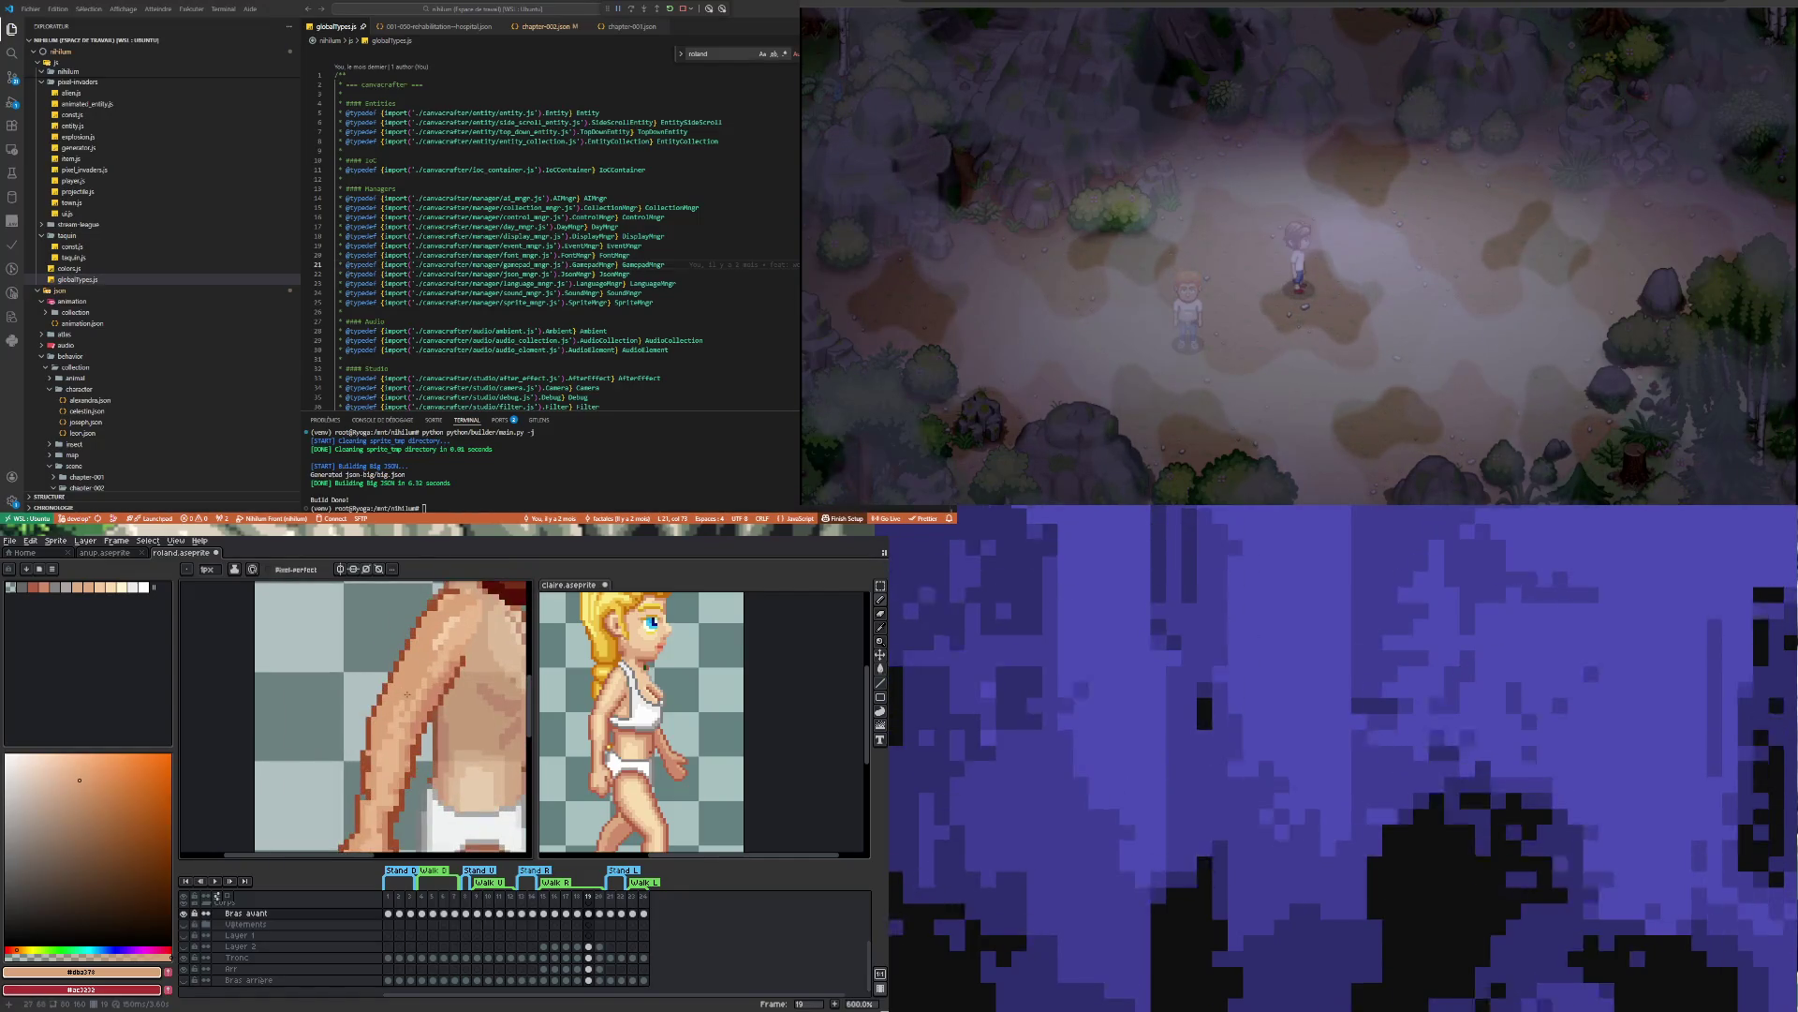
key("alt")
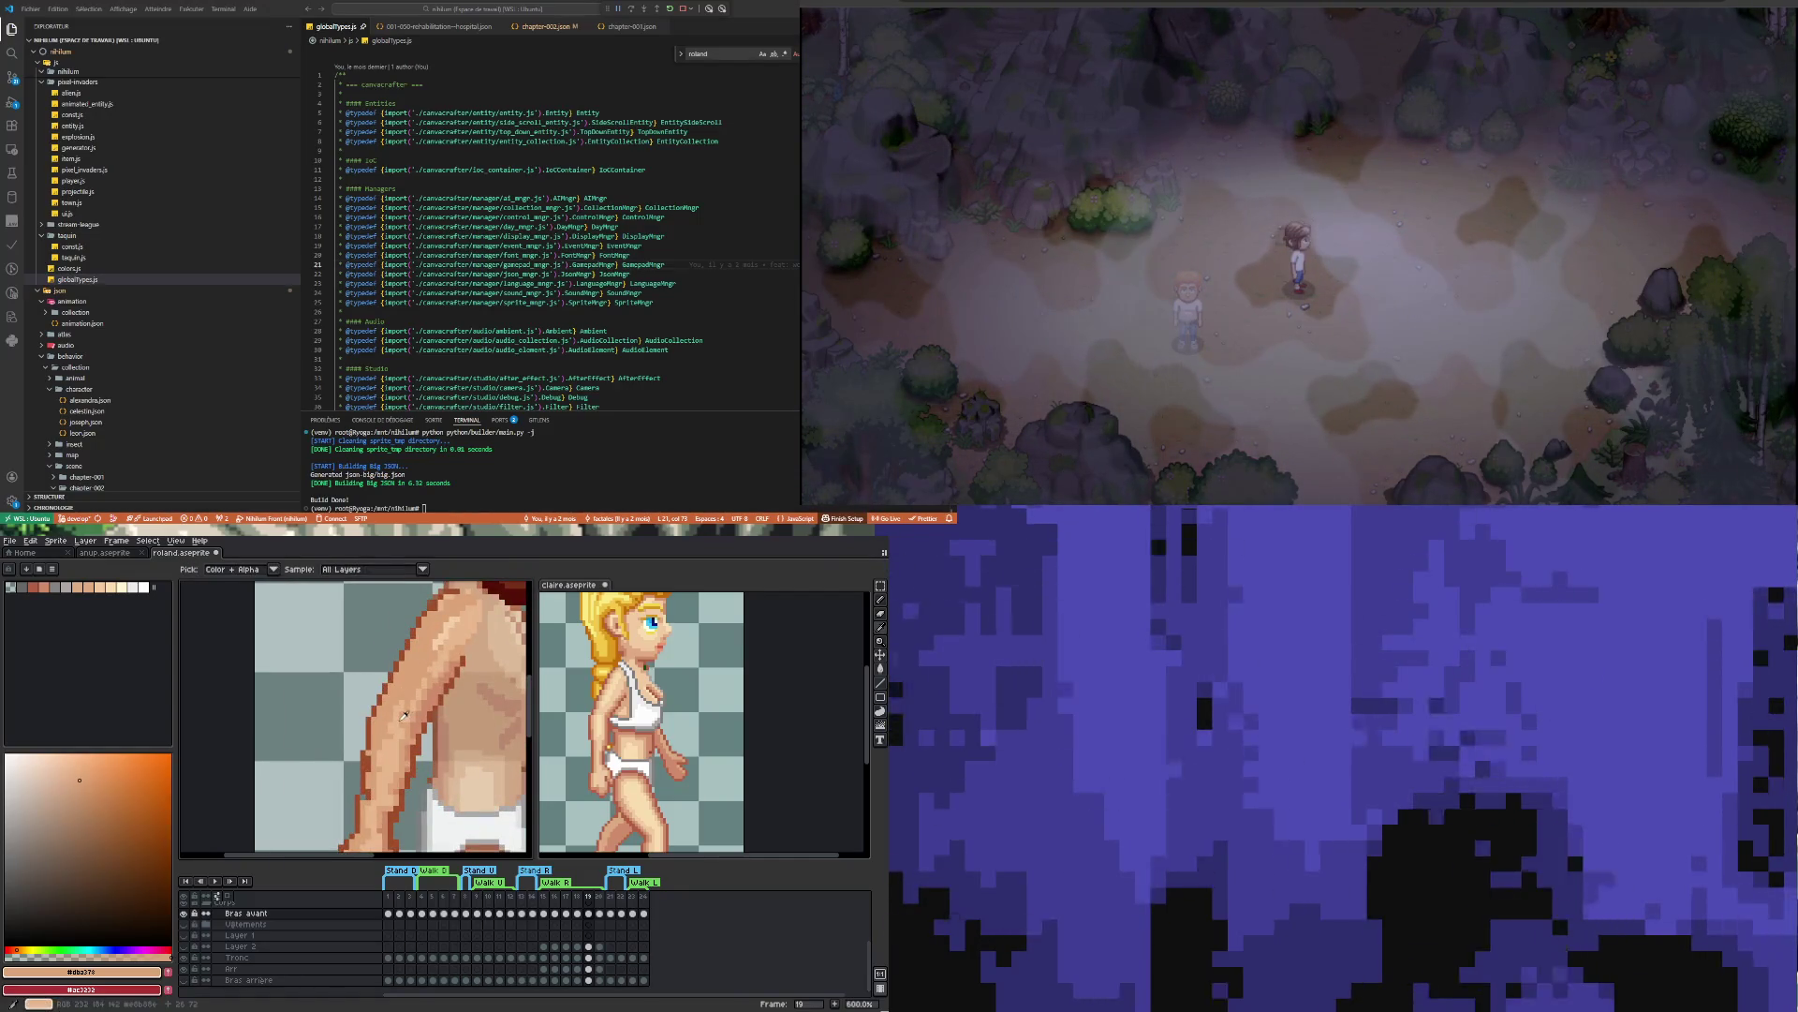
left_click(404, 716, "alt")
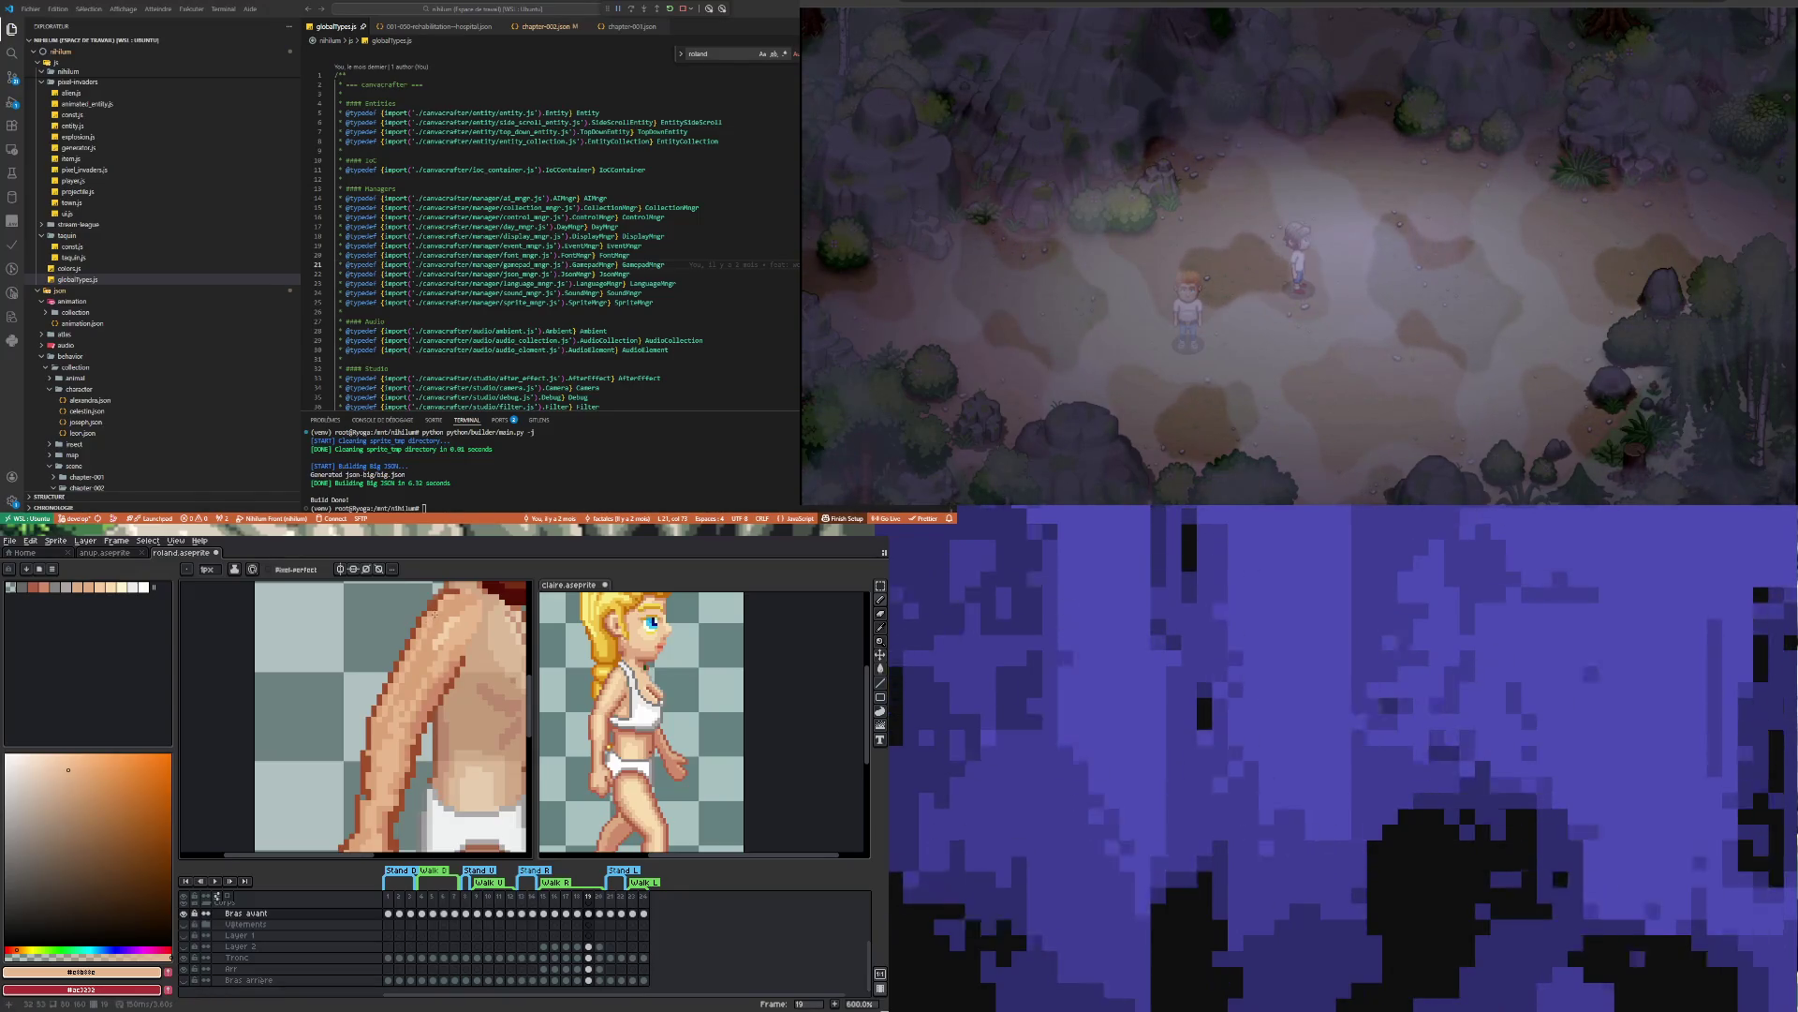
scroll(439, 624, "down", 2)
scroll(432, 624, "up", 4)
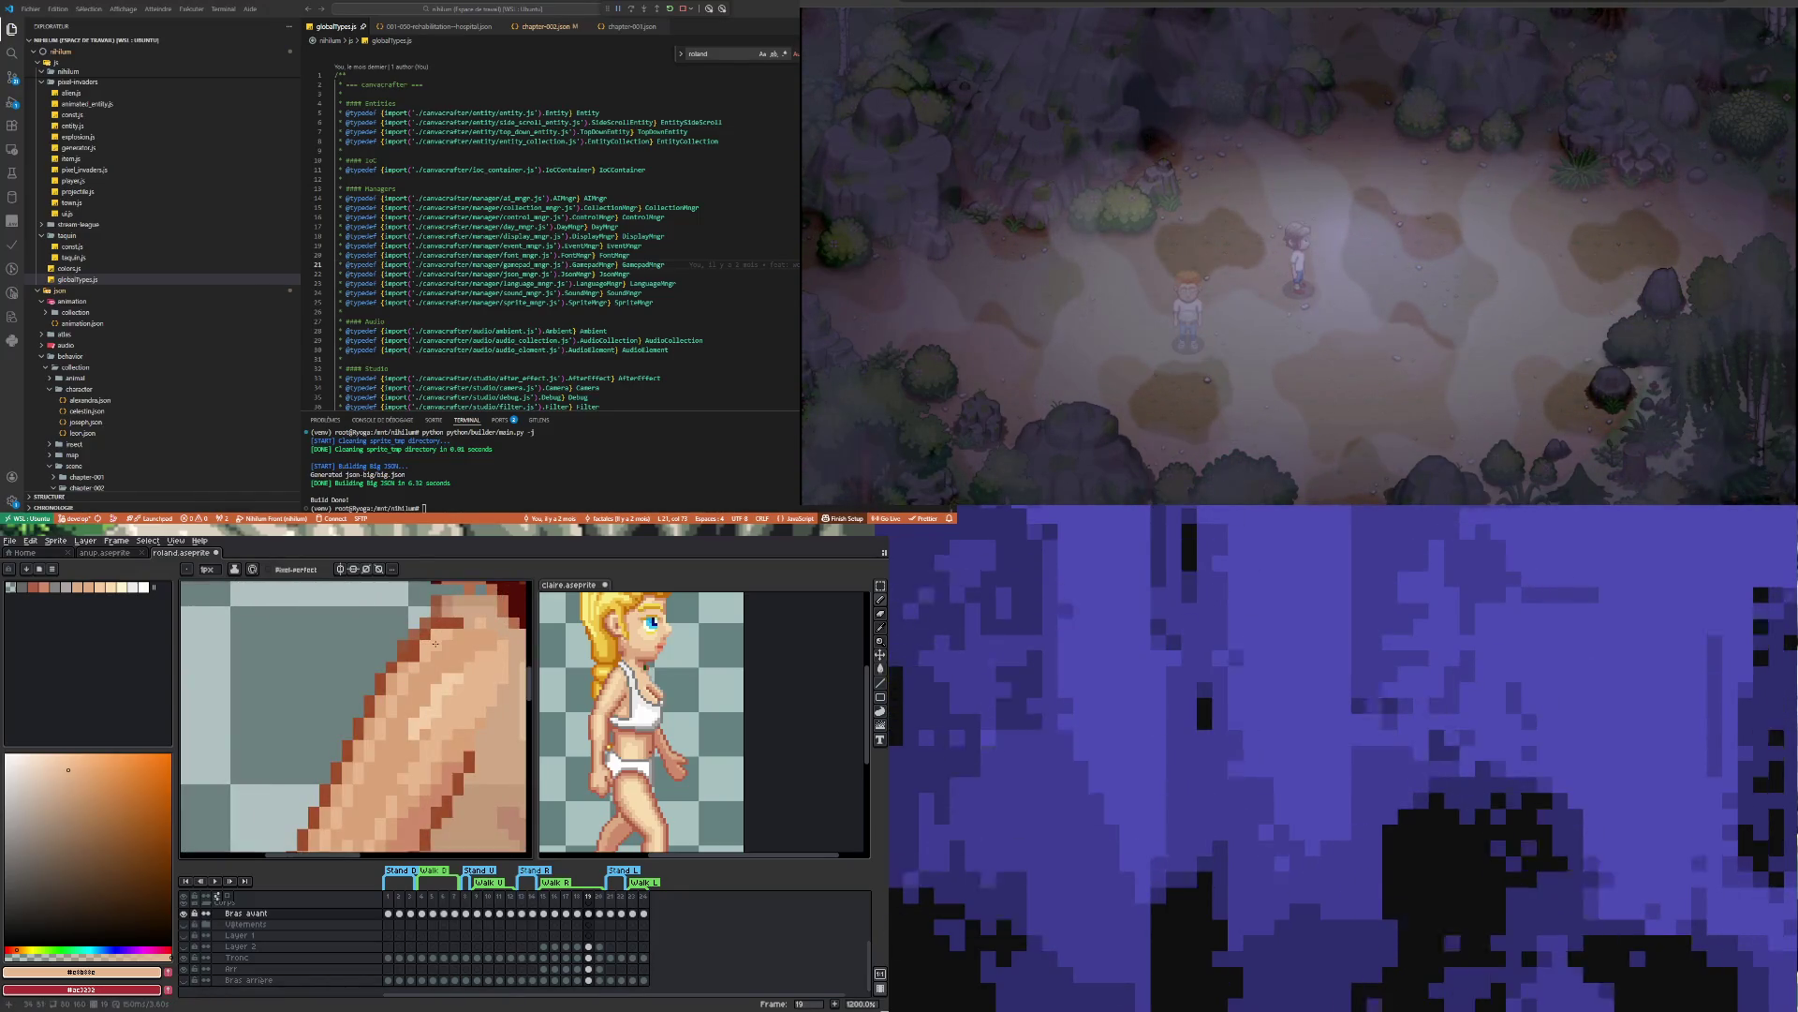
Paint light skin highlights across the shoulder using the shoulder's own tone
key("i")
left_click(440, 669)
key("b")
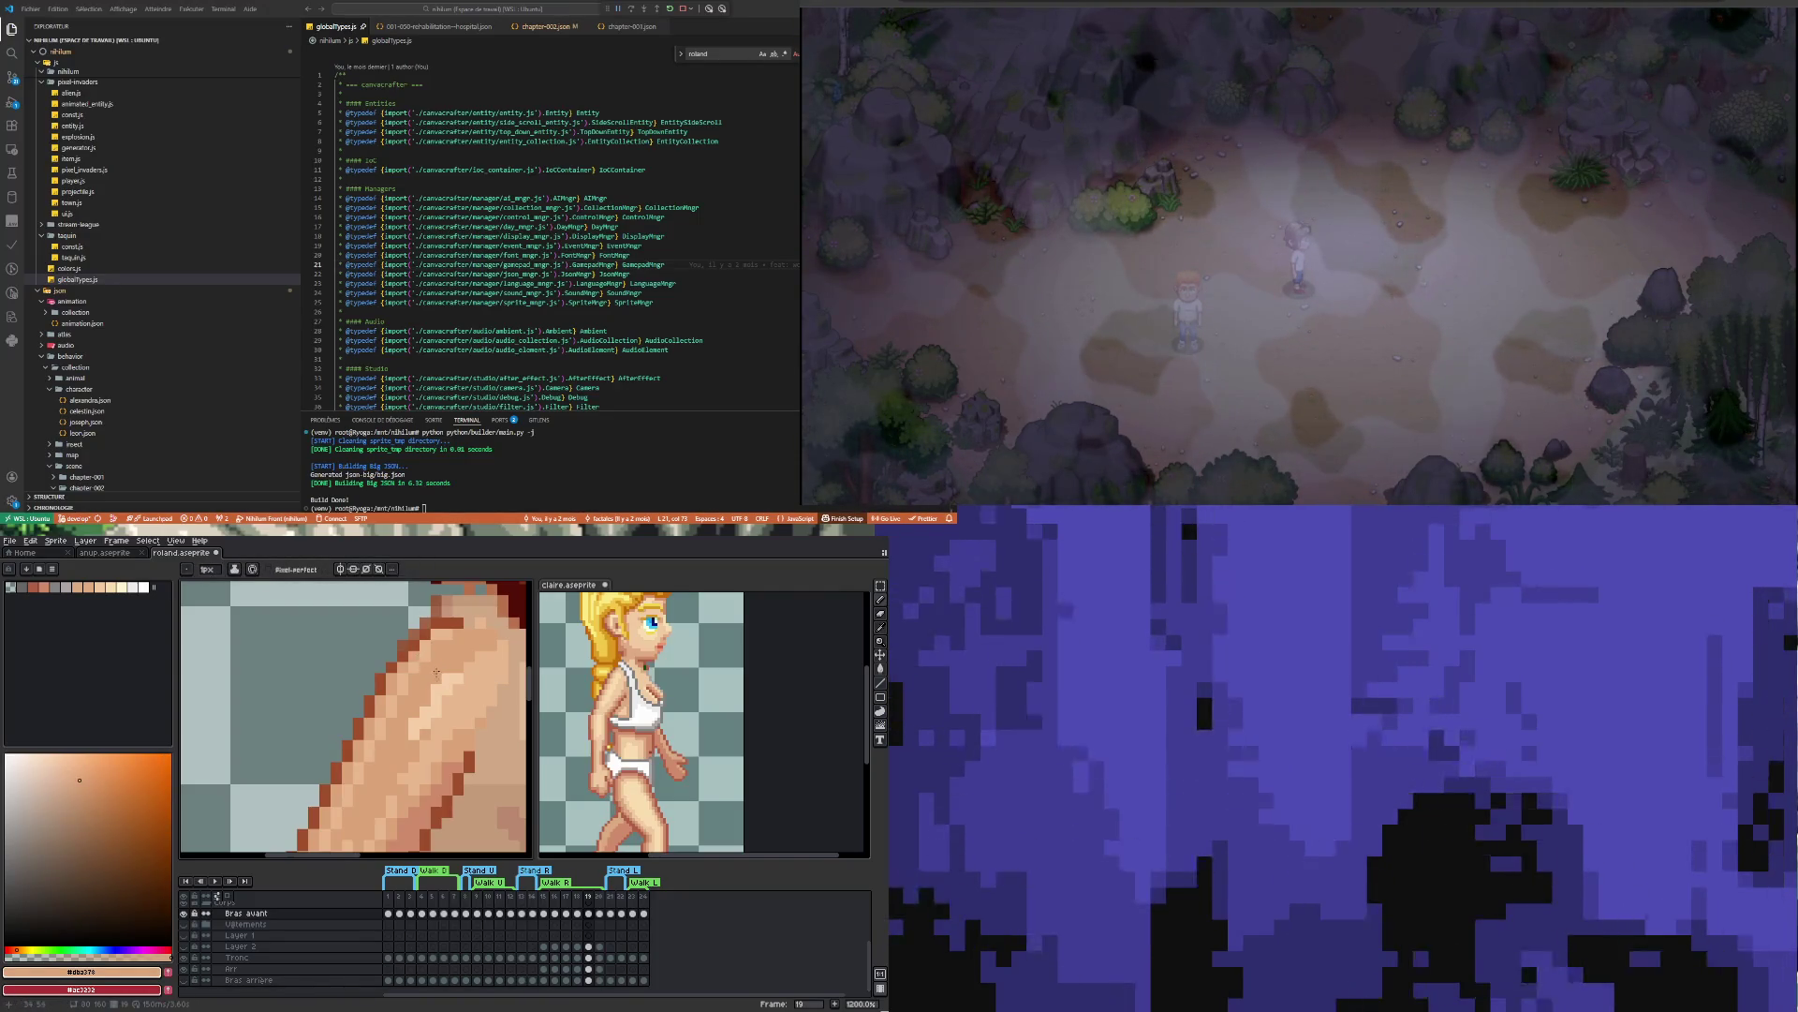
scroll(432, 695, "down", 3)
scroll(425, 677, "up", 3)
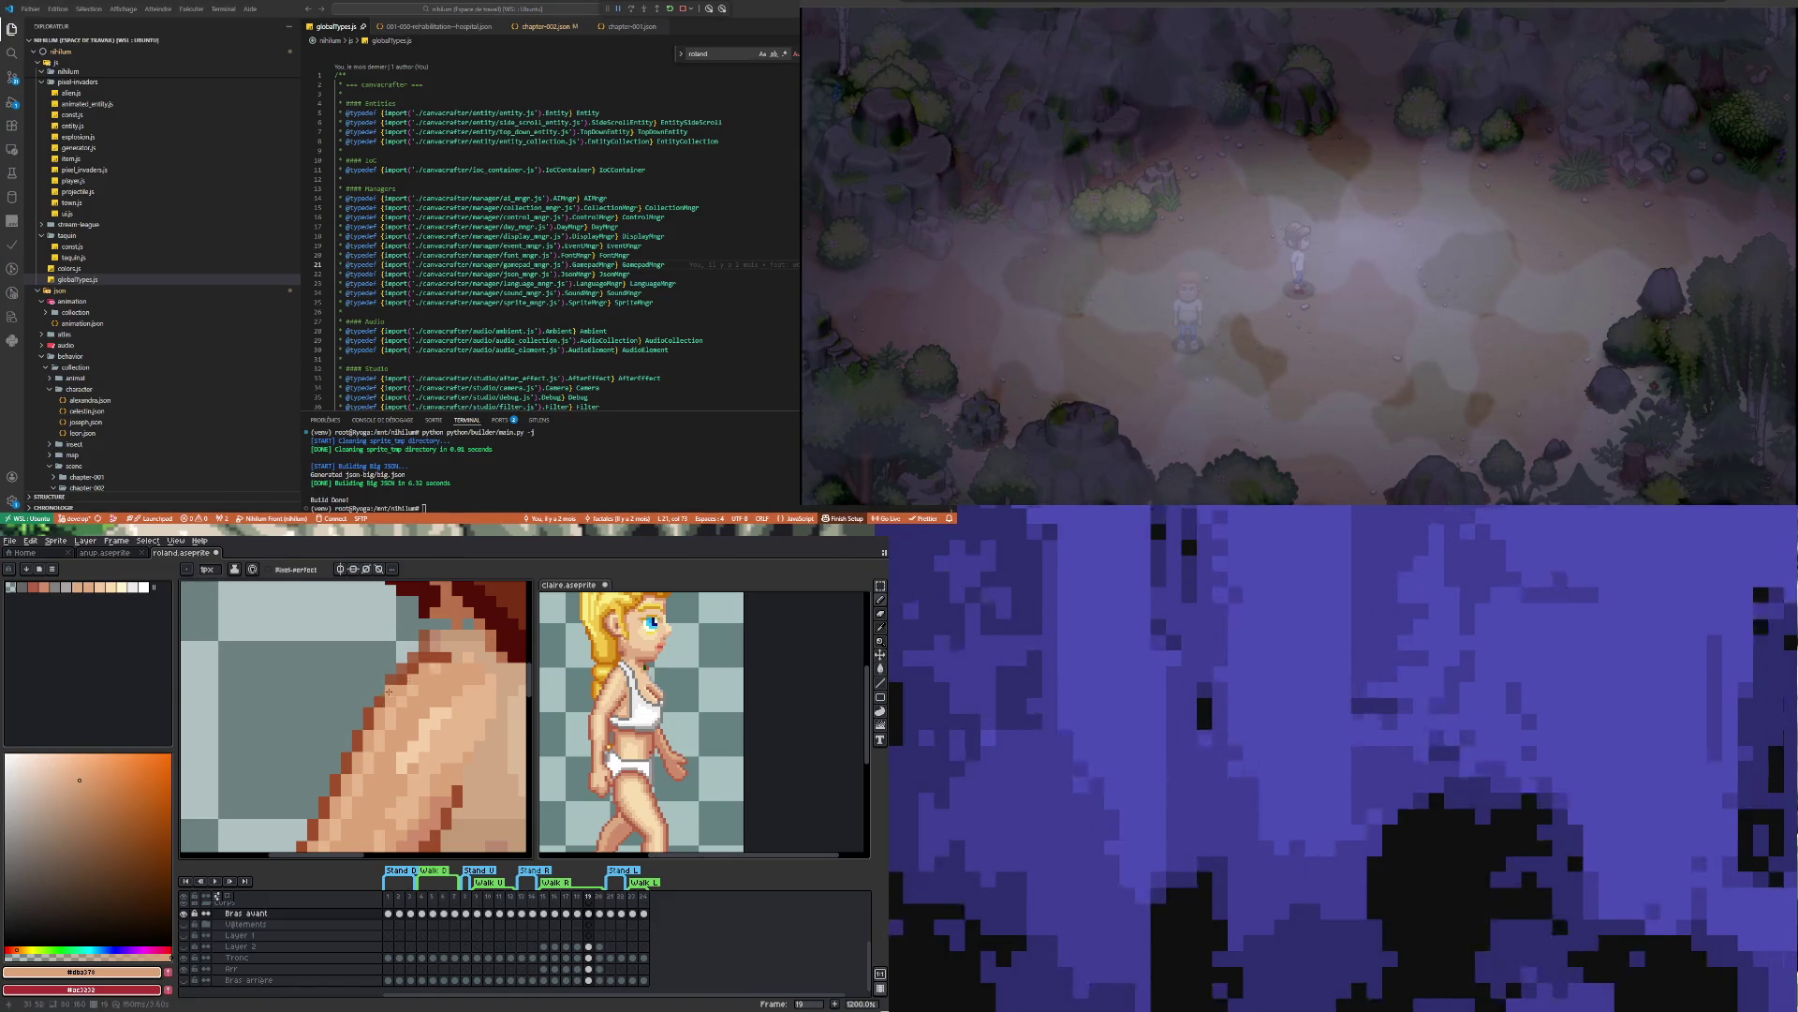
scroll(389, 692, "down", 1)
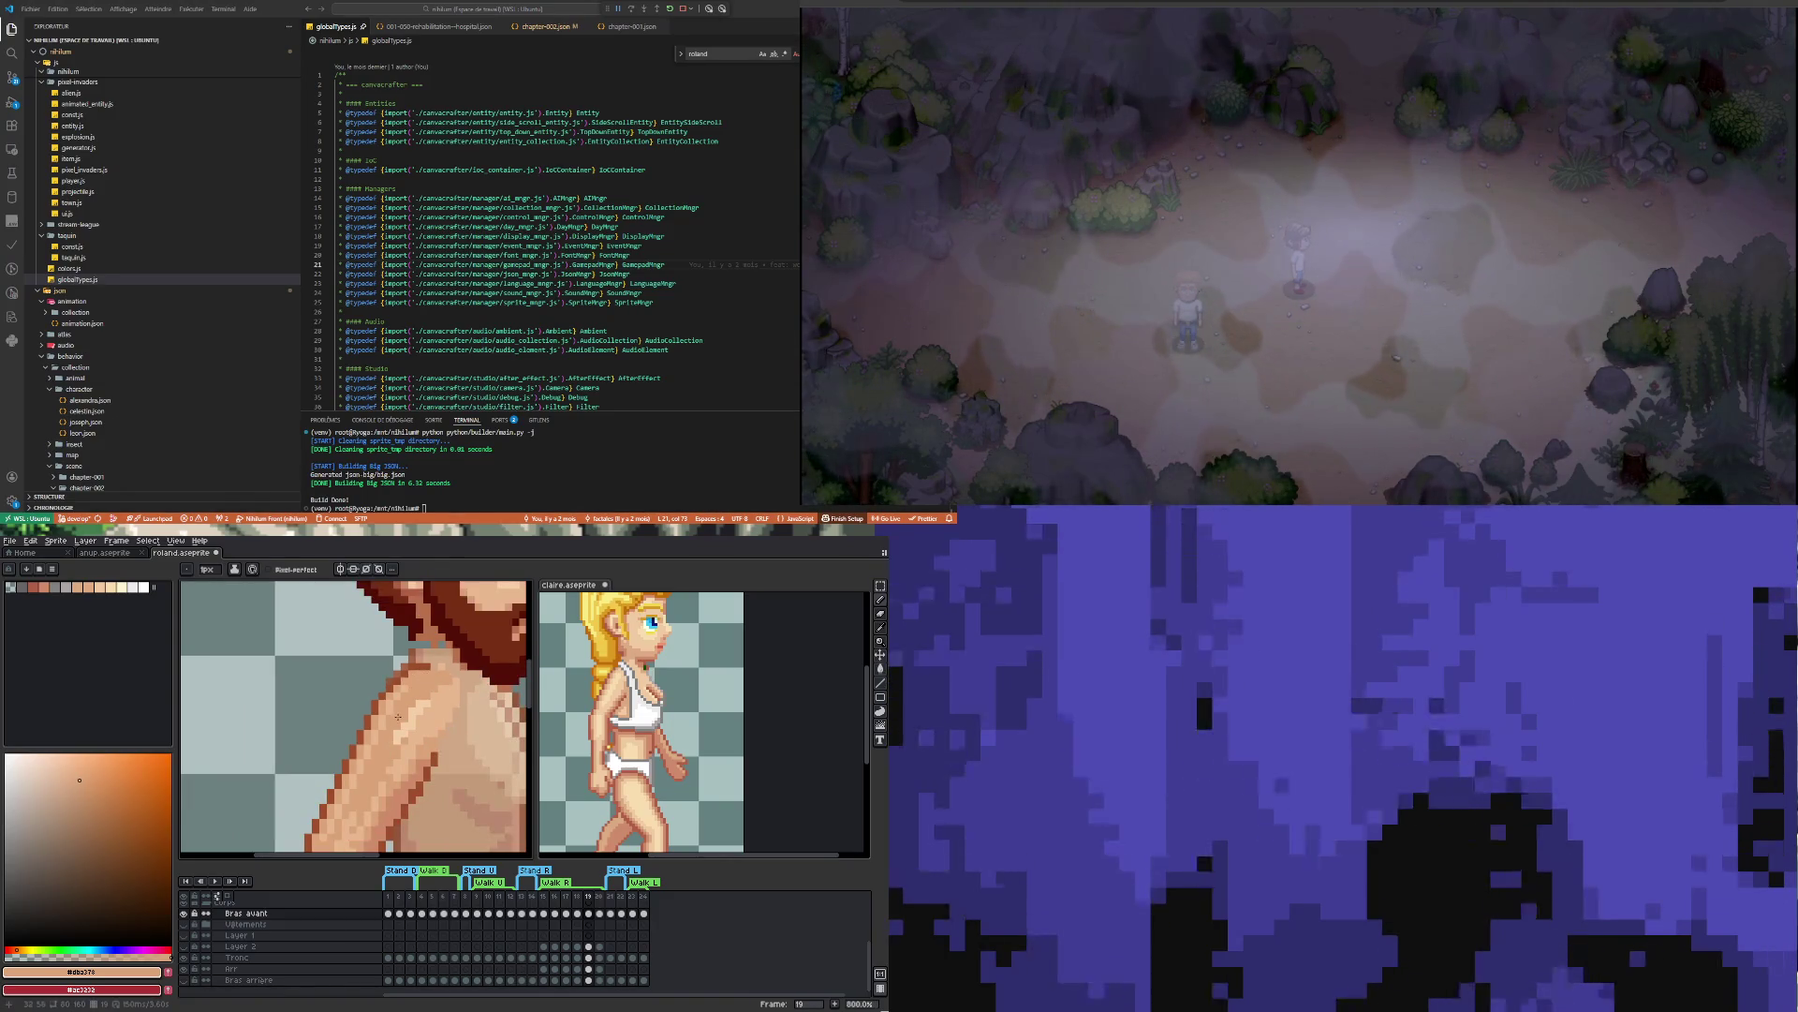
Shade the chest below the beard, alternating light skin, dark brown and brighter highlight tones
key("i")
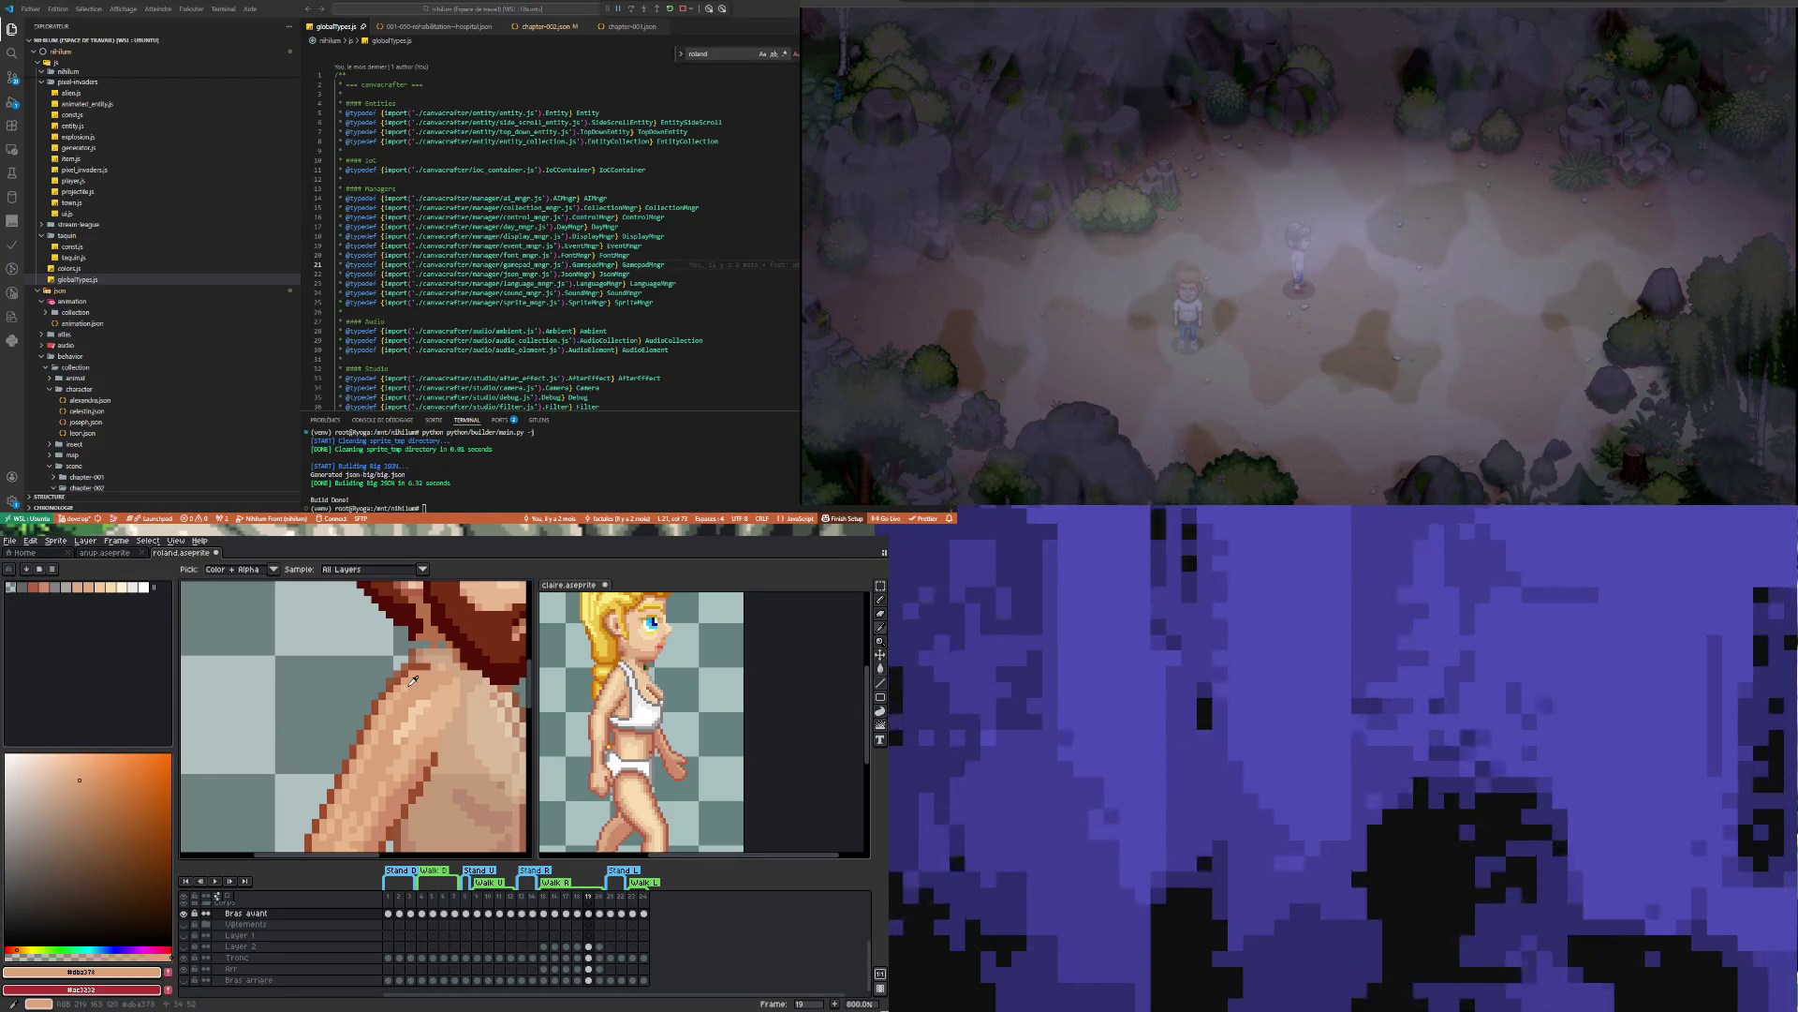
key("b")
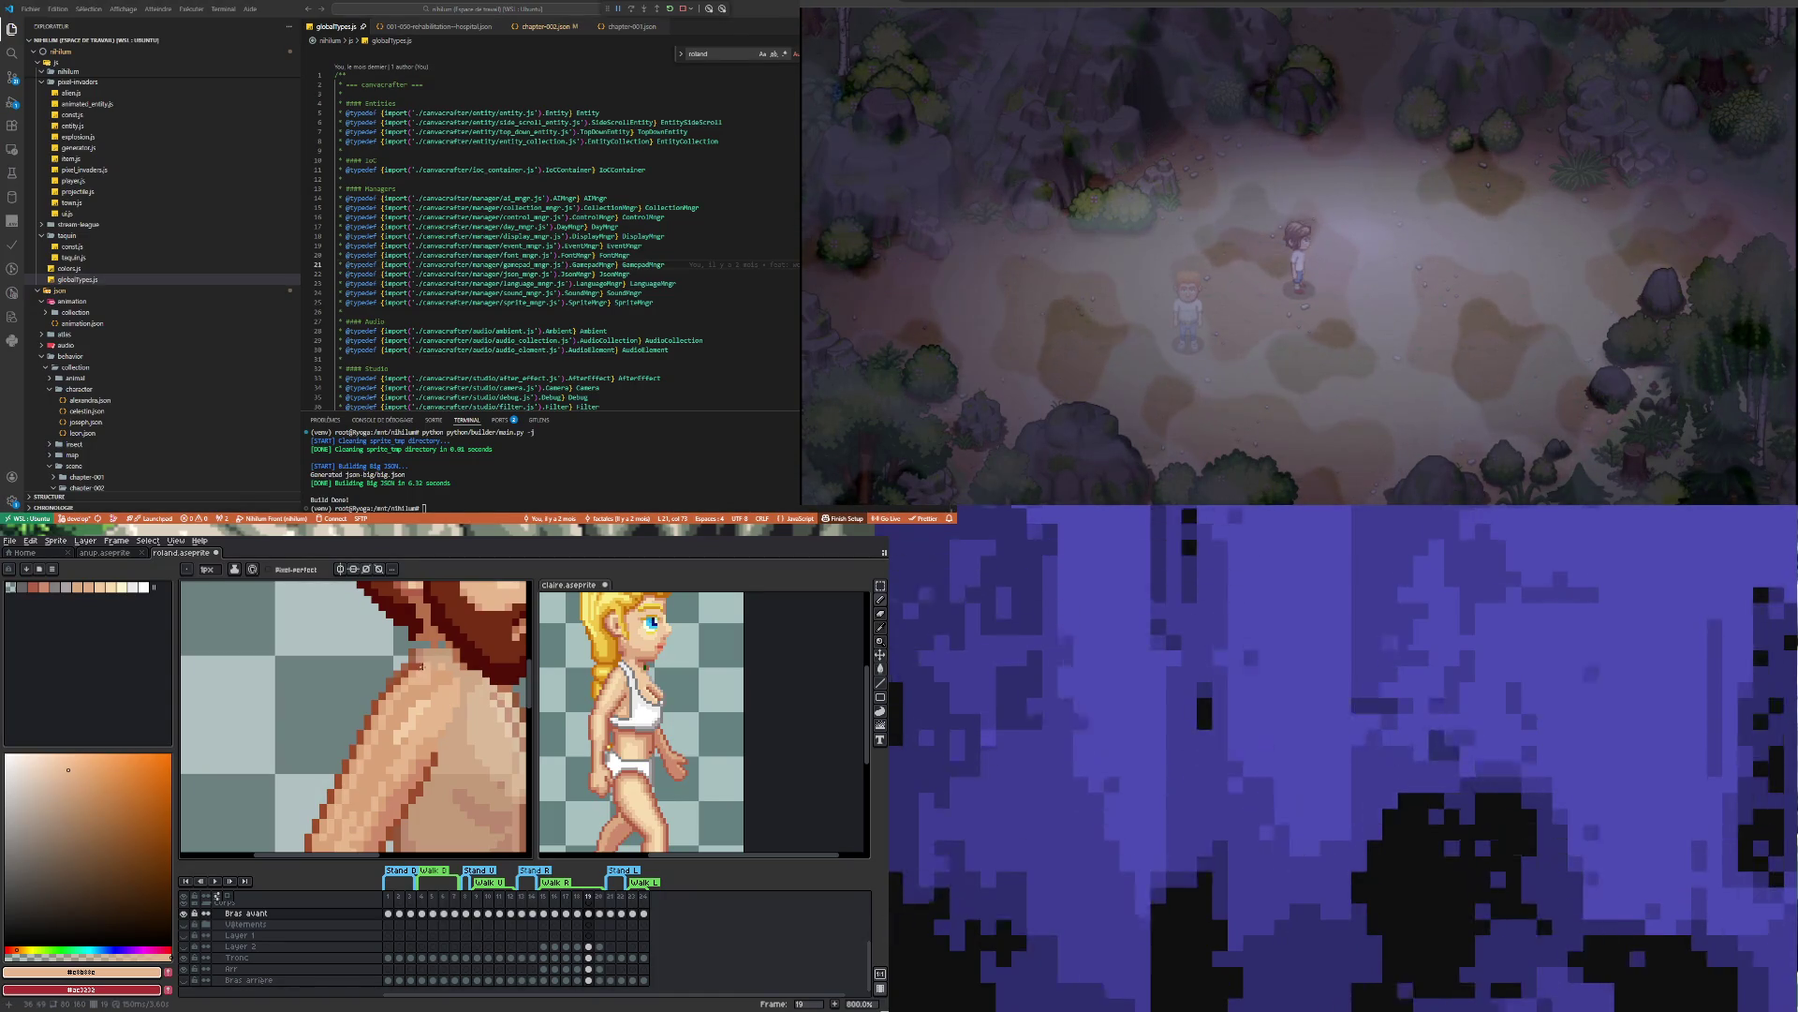
left_click(419, 666, "alt")
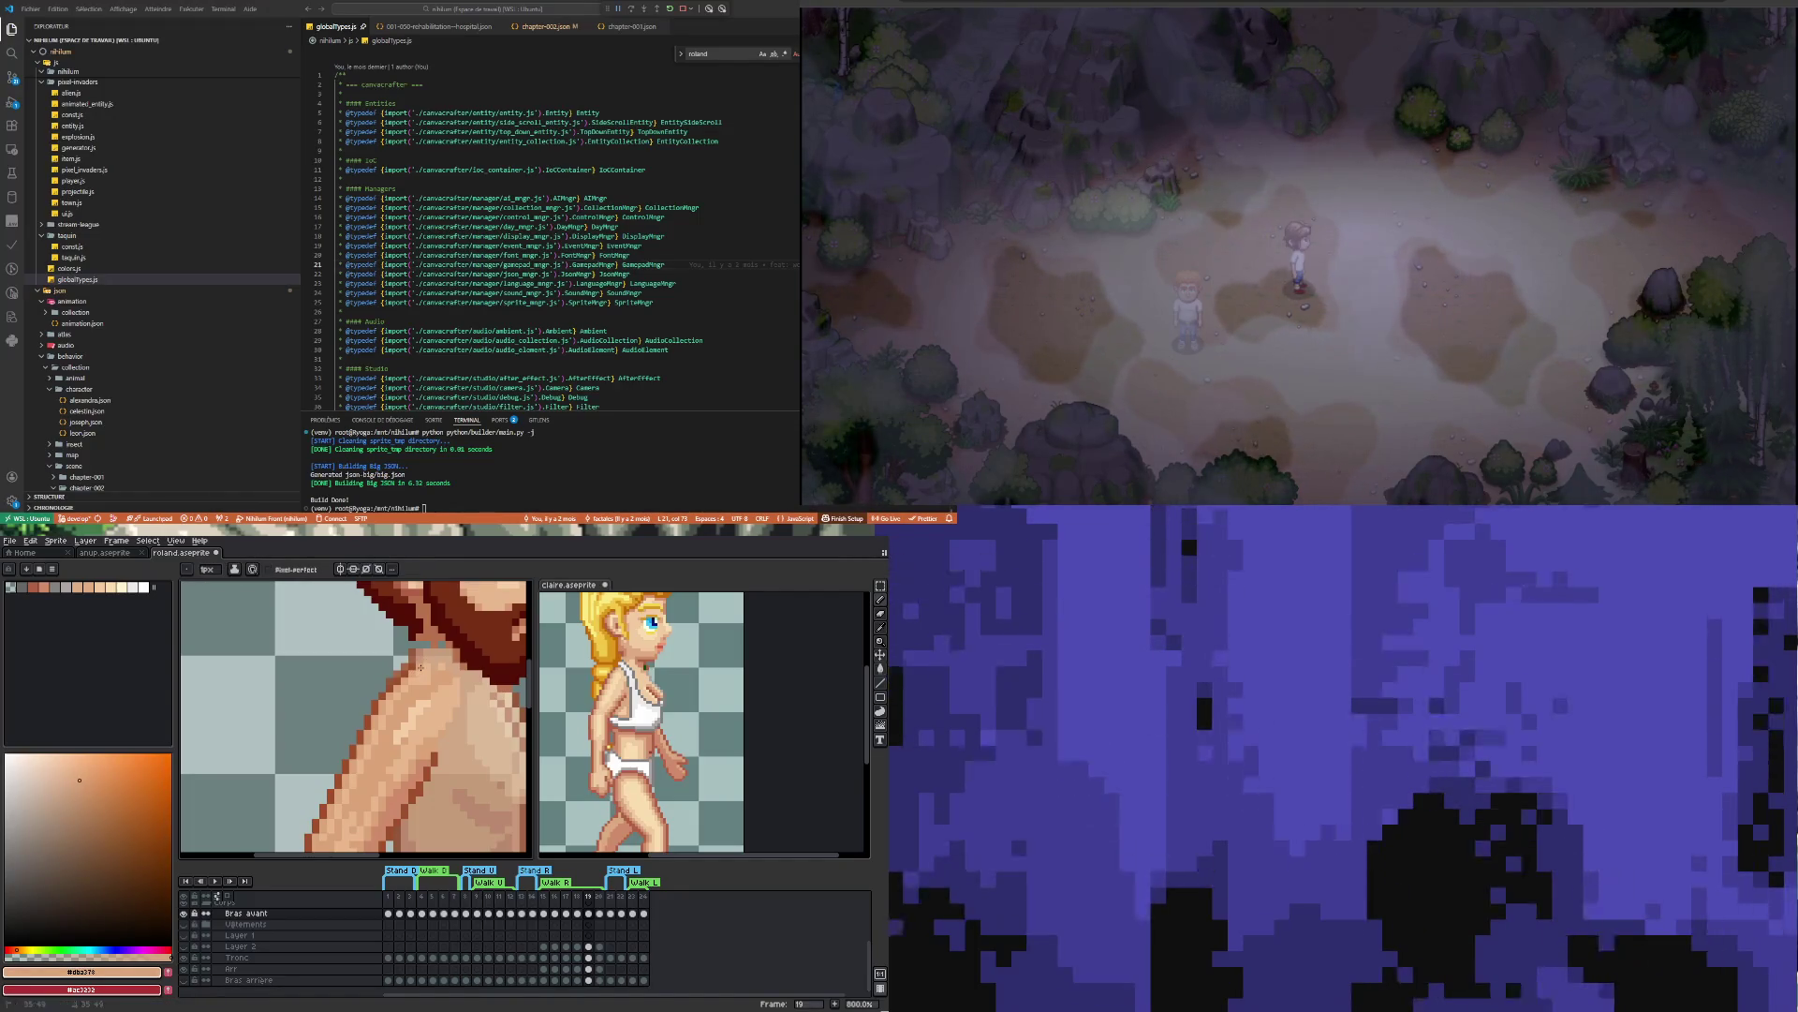
left_click(388, 692, "alt")
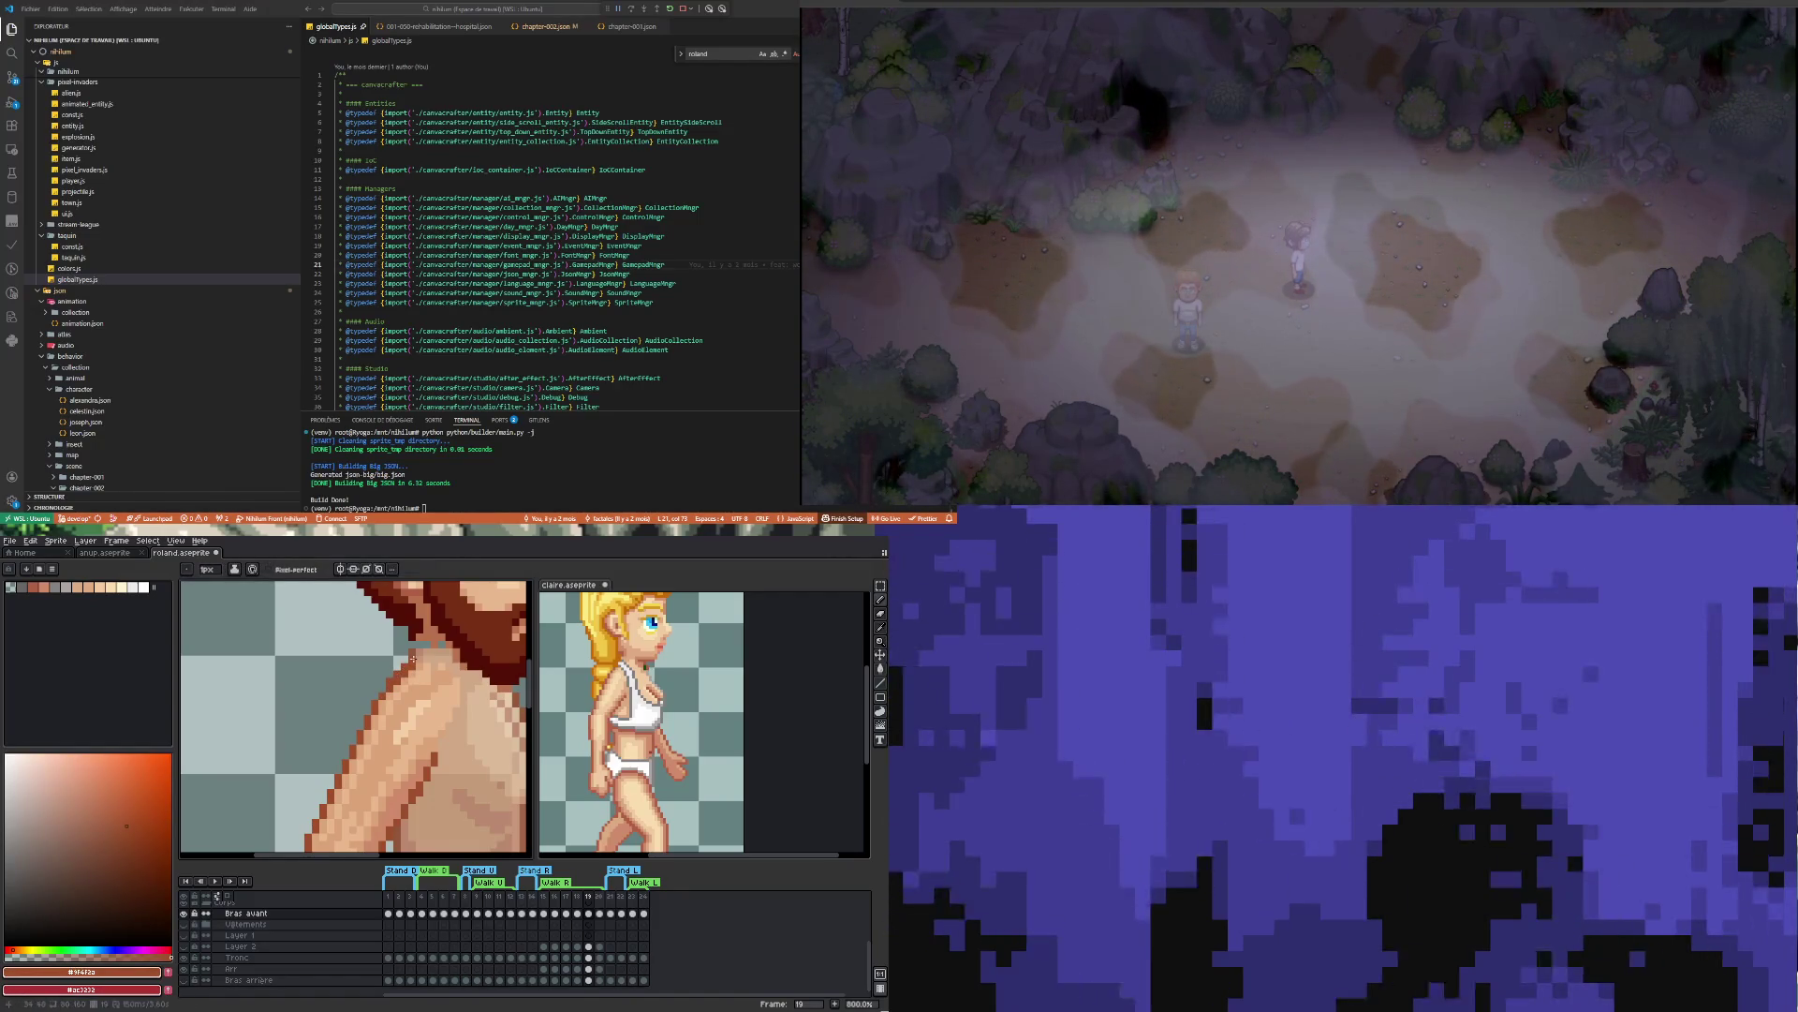
scroll(413, 659, "up", 1)
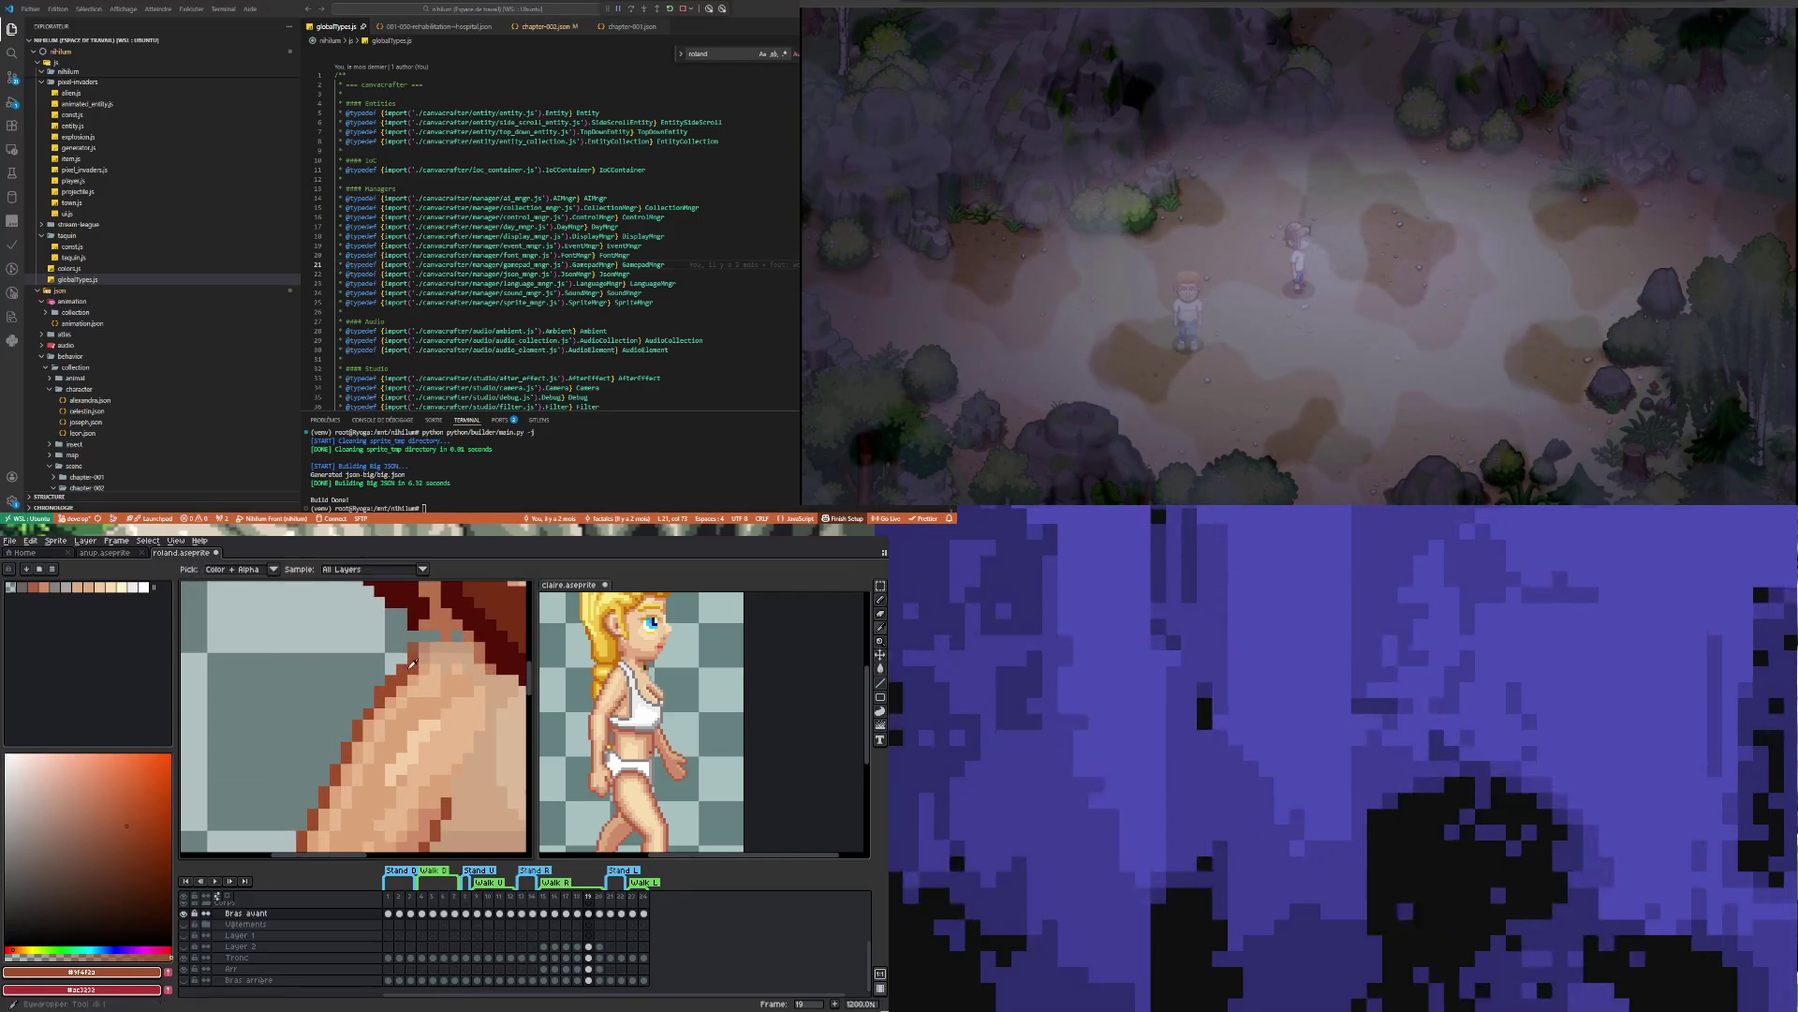
left_click(413, 674, "alt")
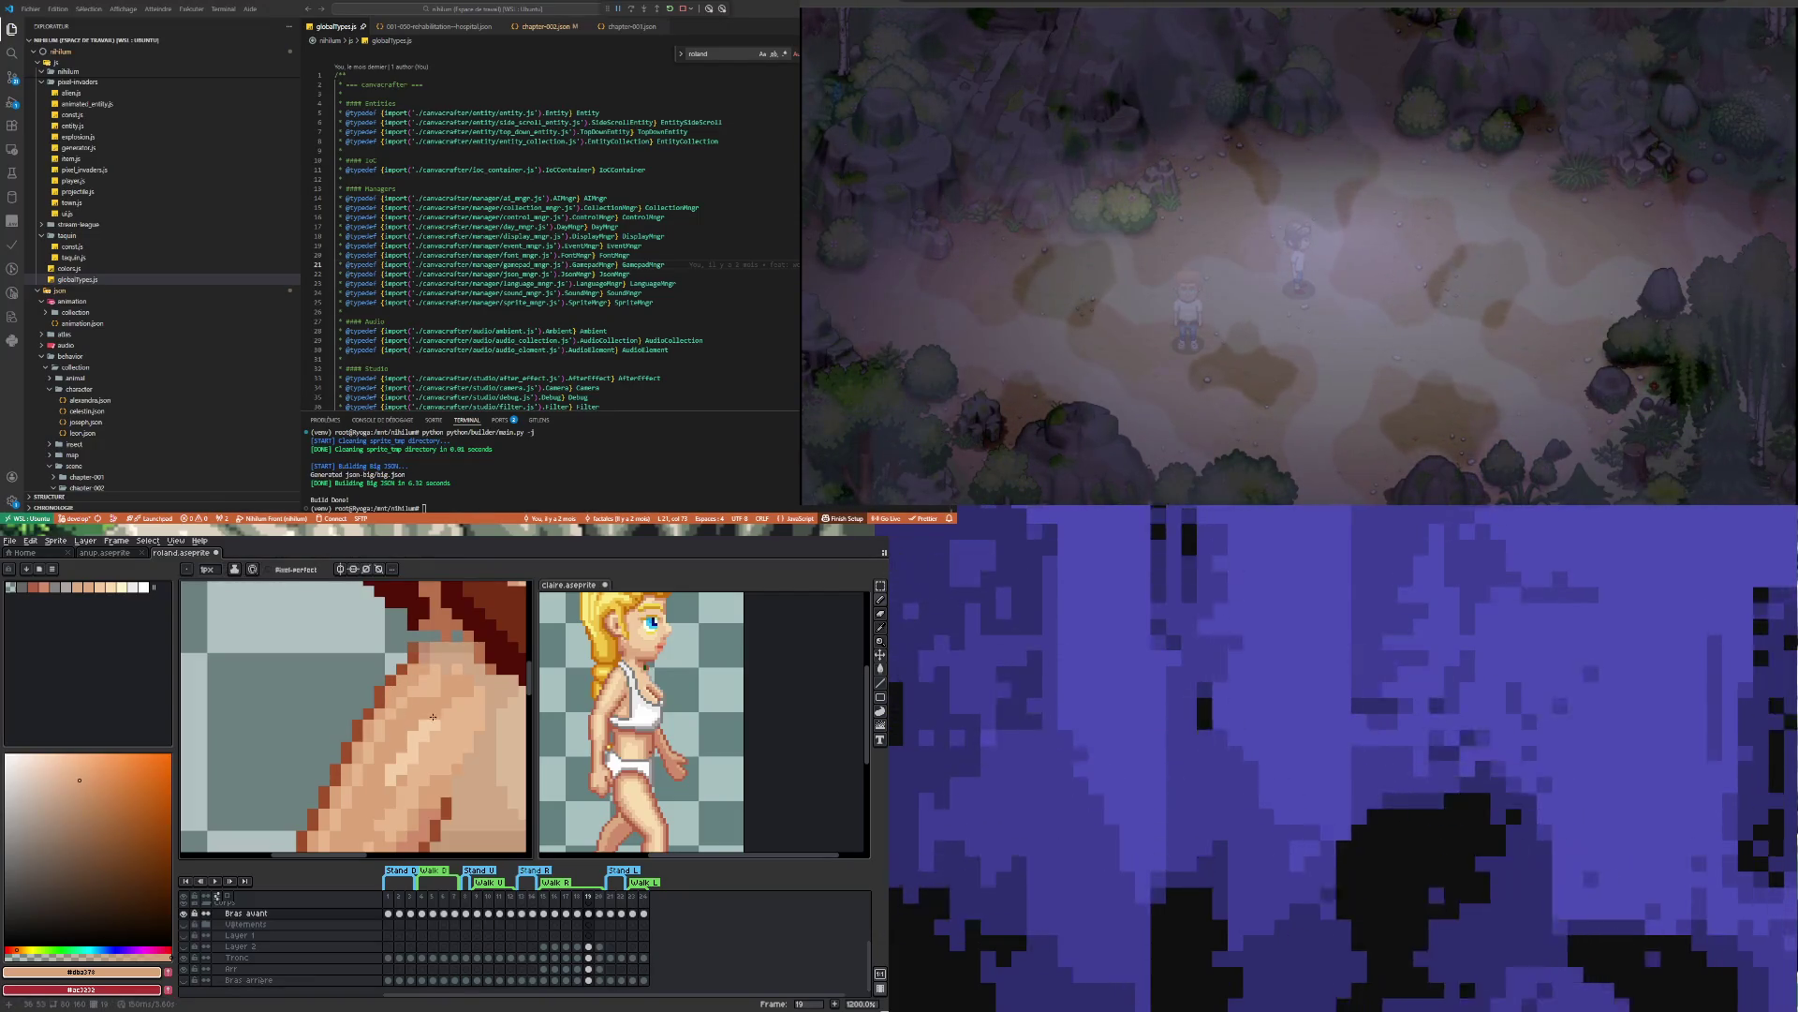
left_click(422, 686, "alt")
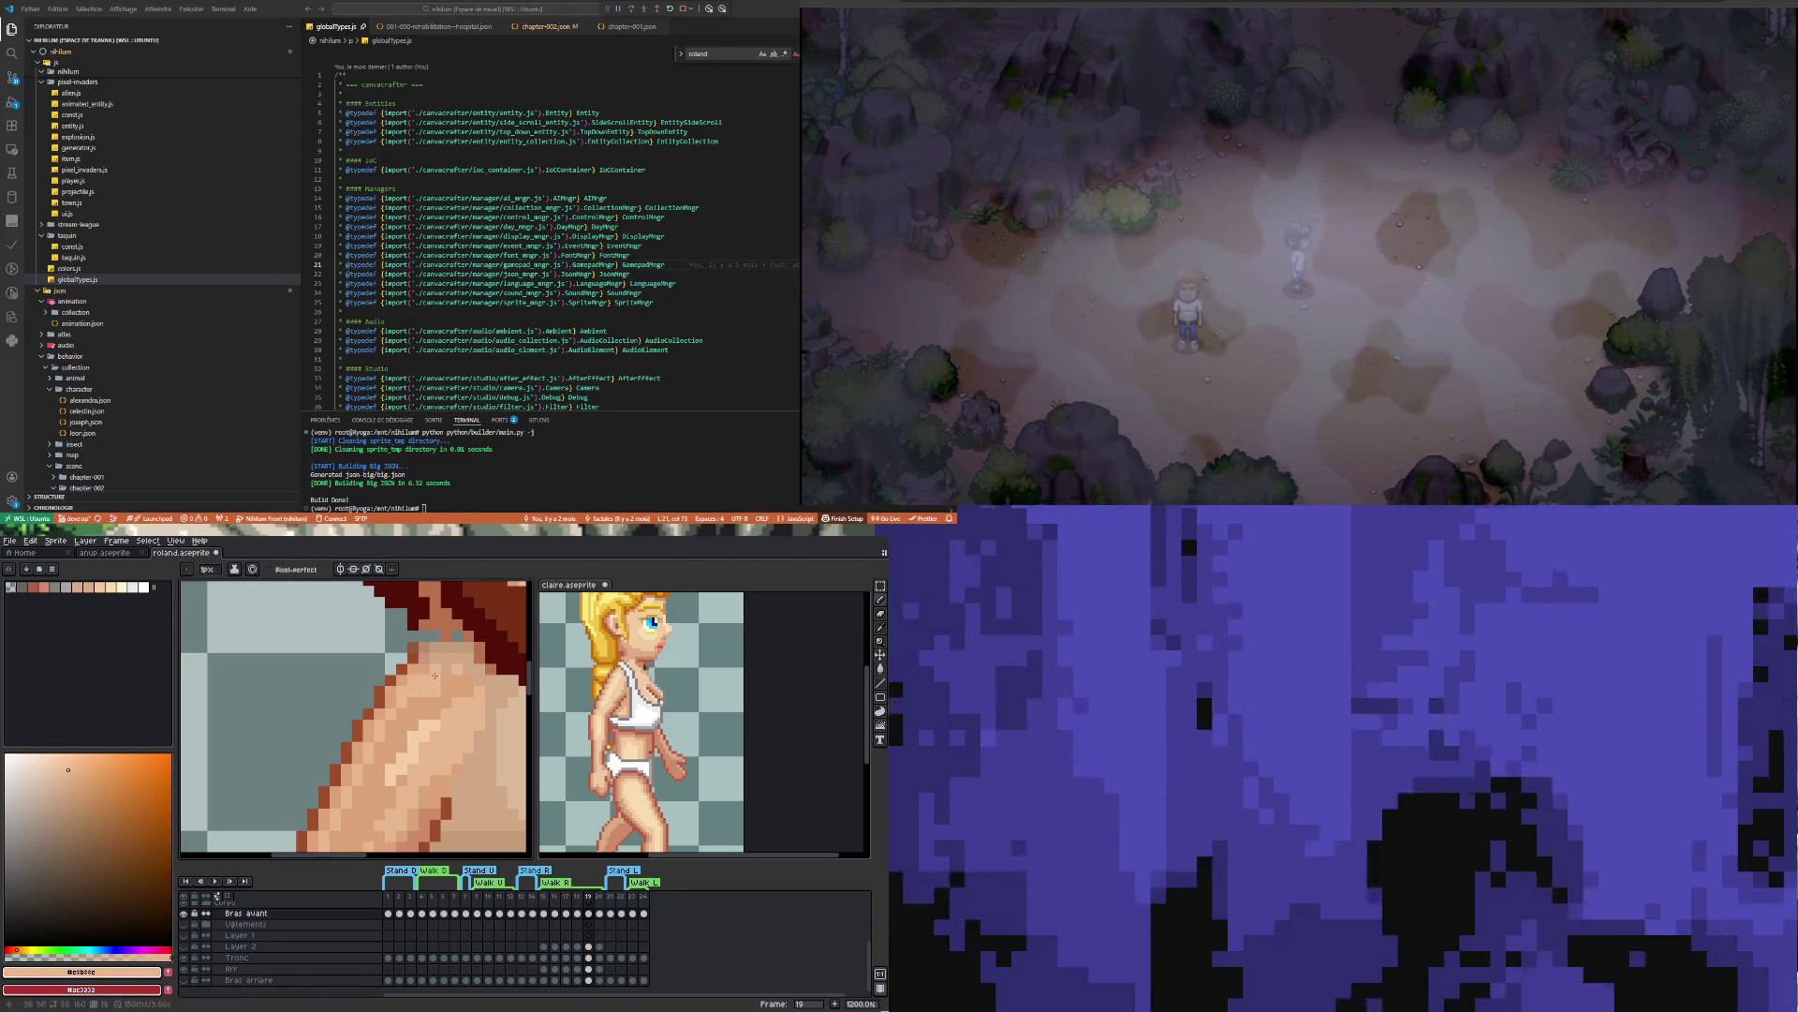
scroll(398, 782, "down", 3)
scroll(399, 780, "up", 1)
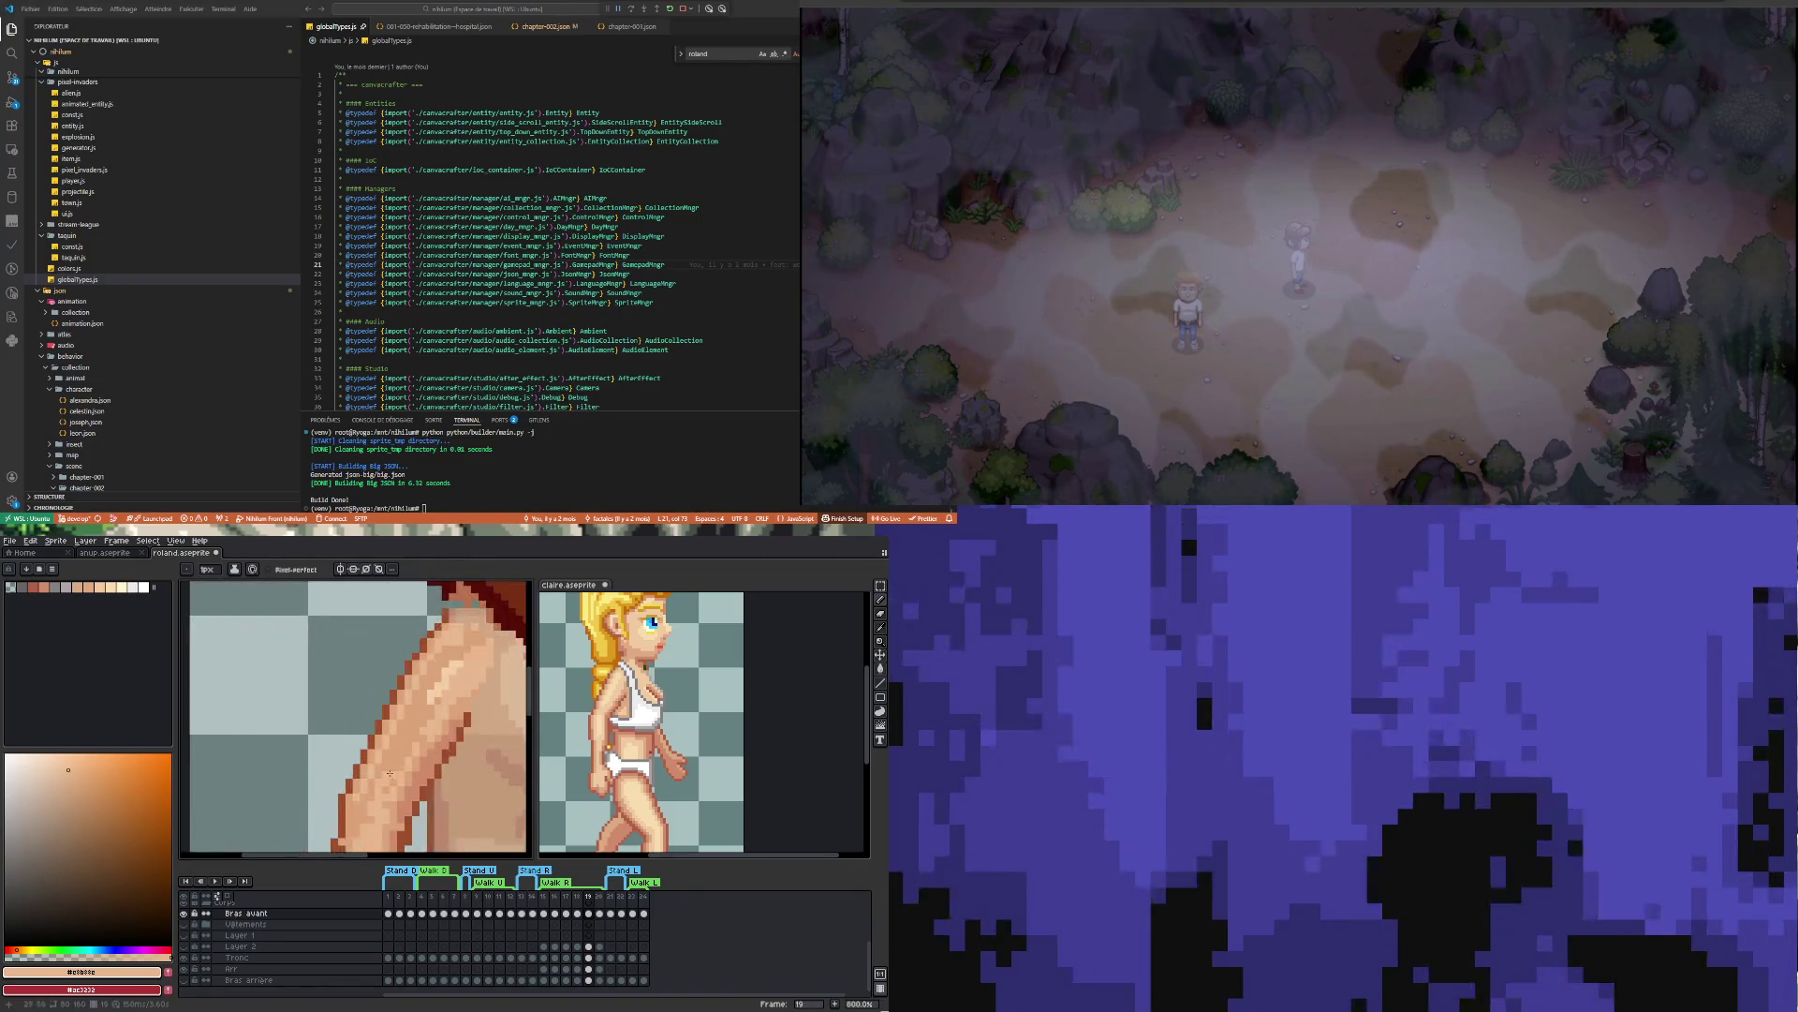
Pick the light skin tone from the arm and rework the fist's outline and knuckle shading
scroll(359, 799, "down", 2)
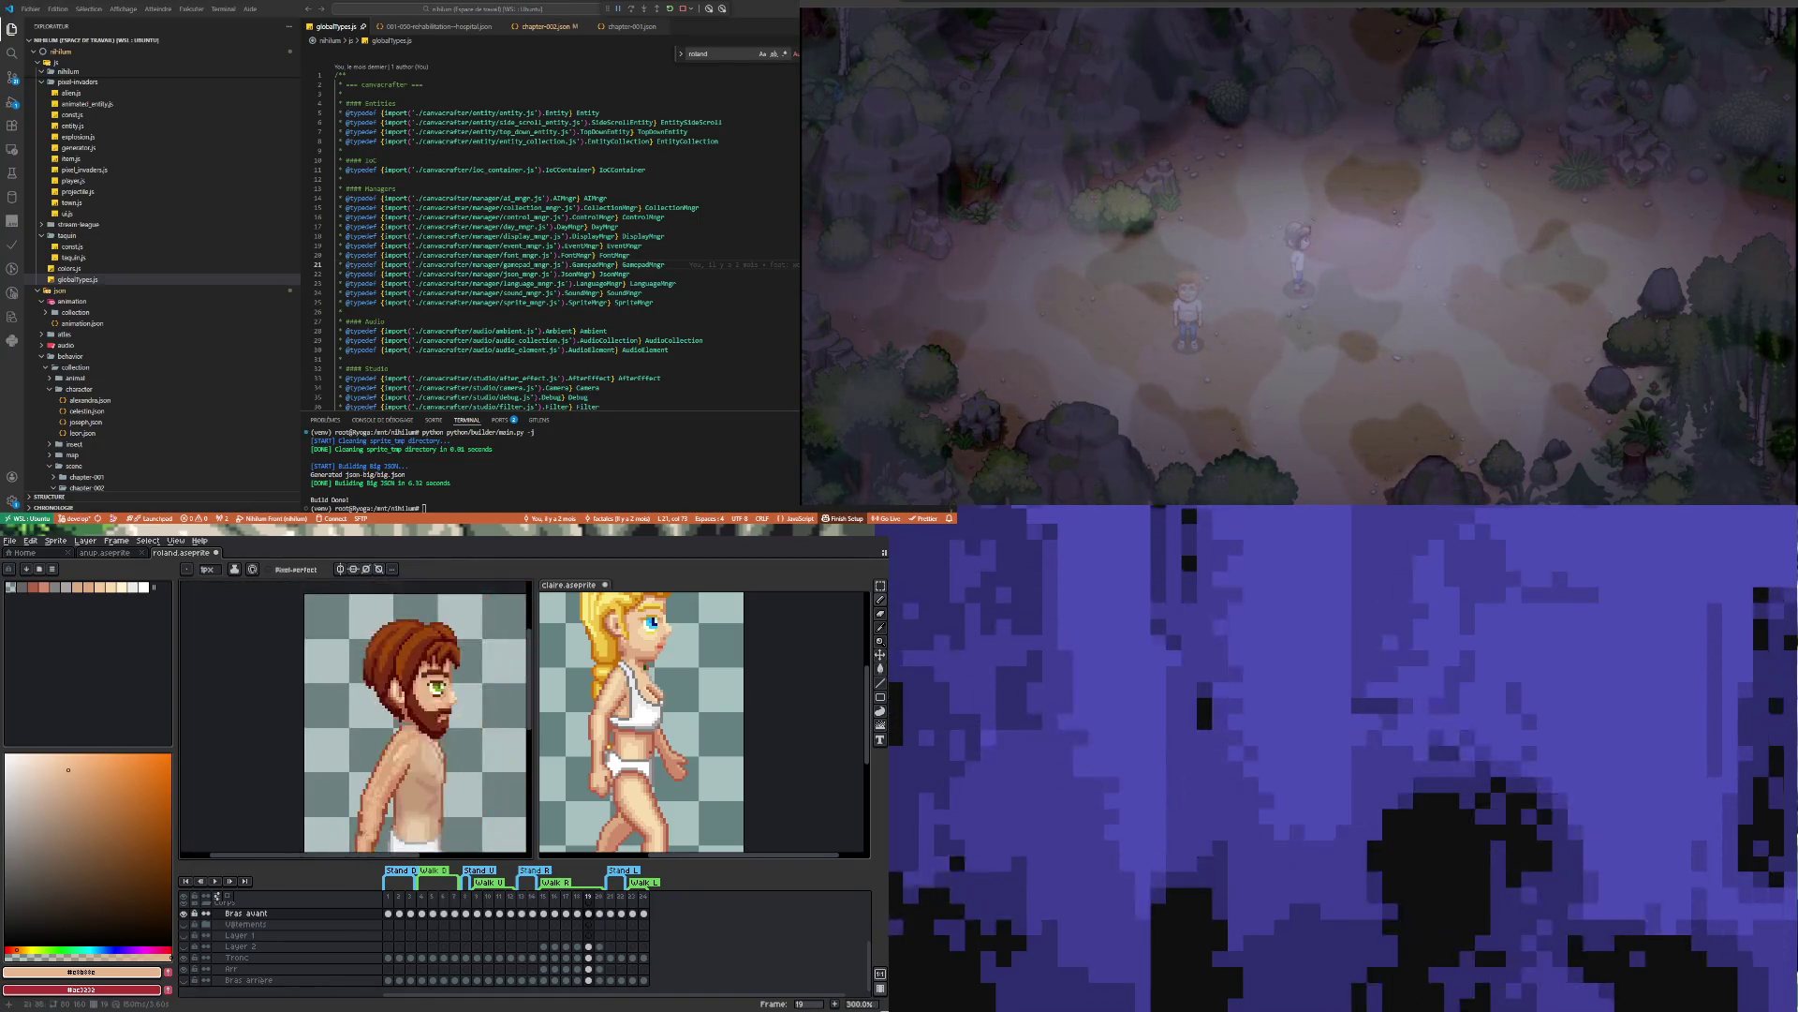
scroll(366, 783, "up", 2)
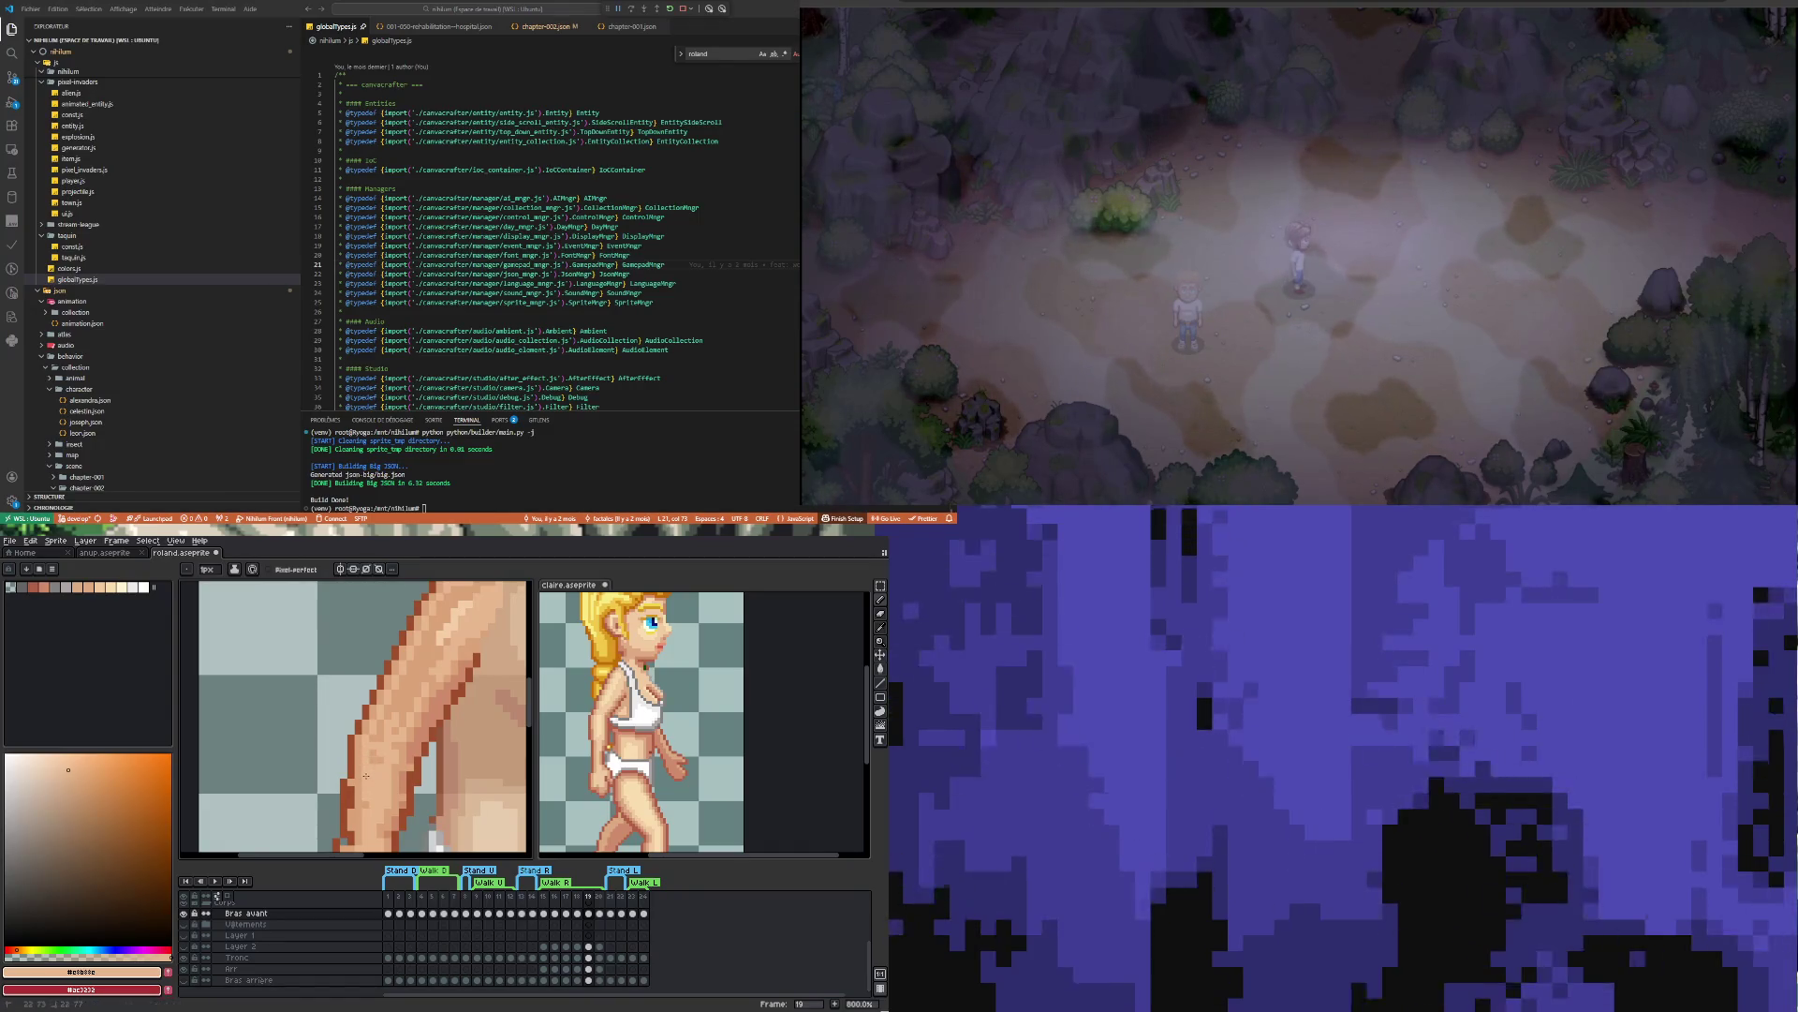
scroll(355, 847, "down", 3)
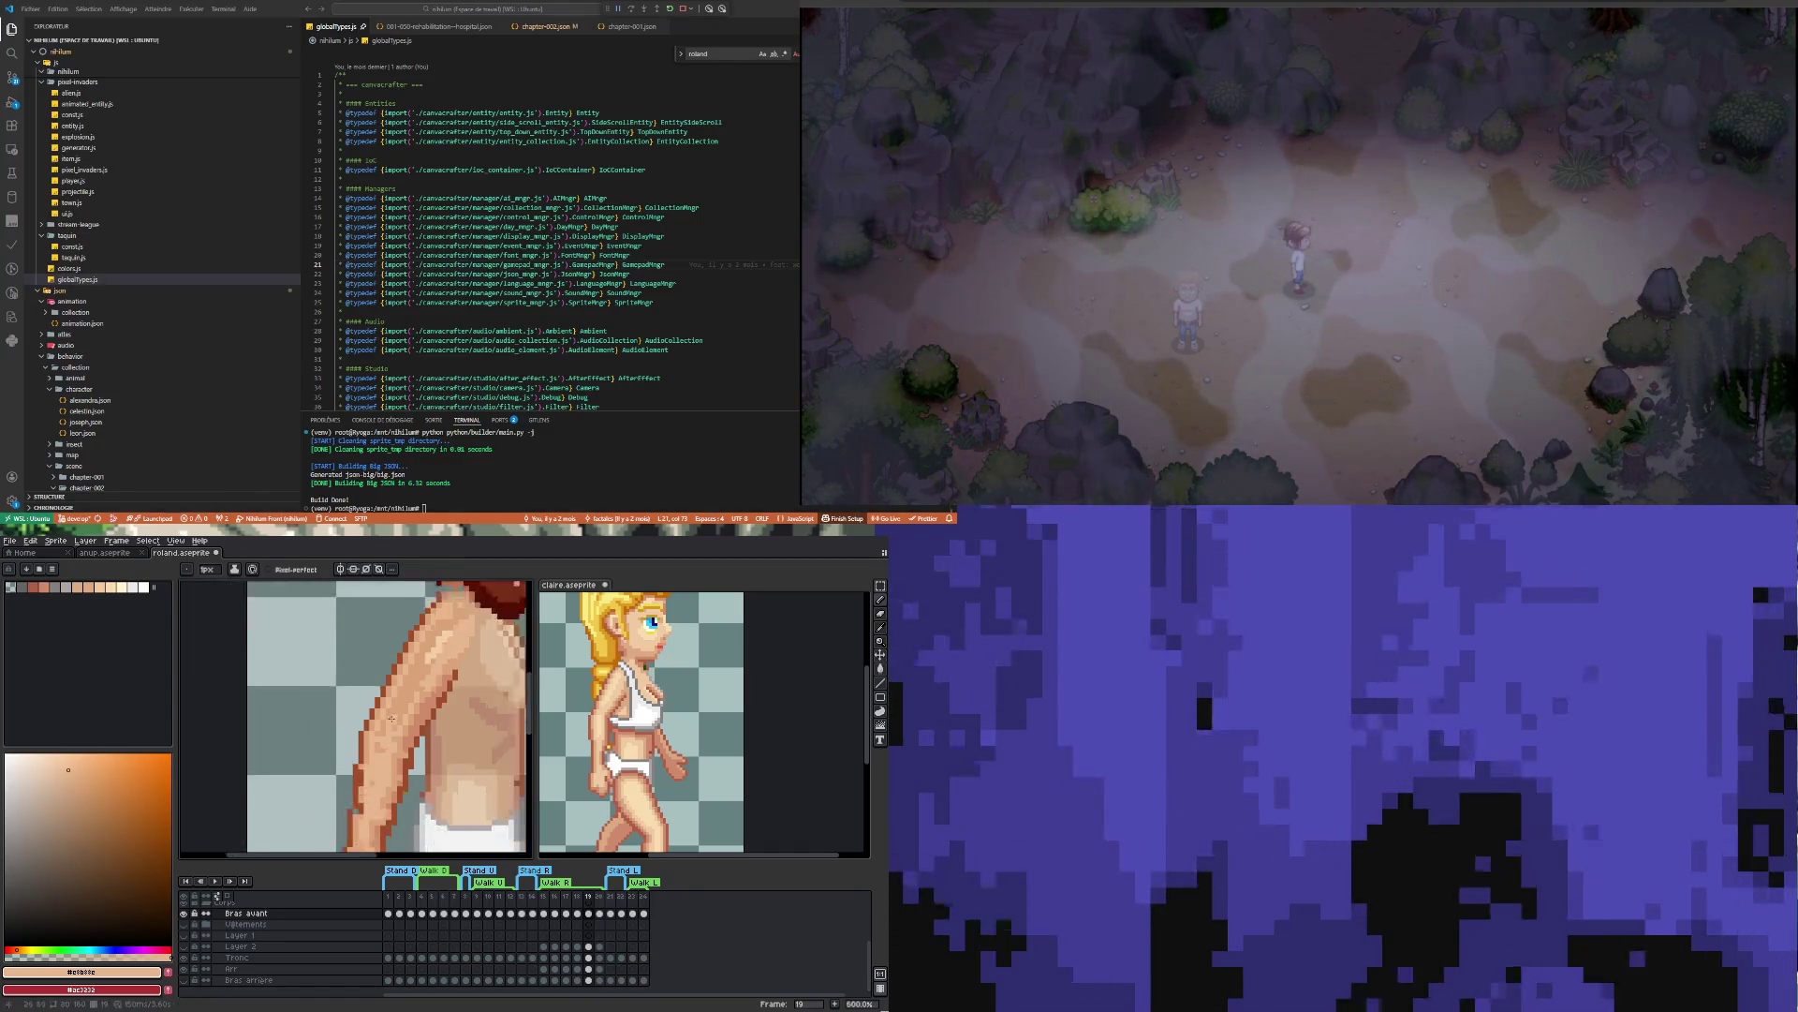
scroll(361, 762, "up", 5)
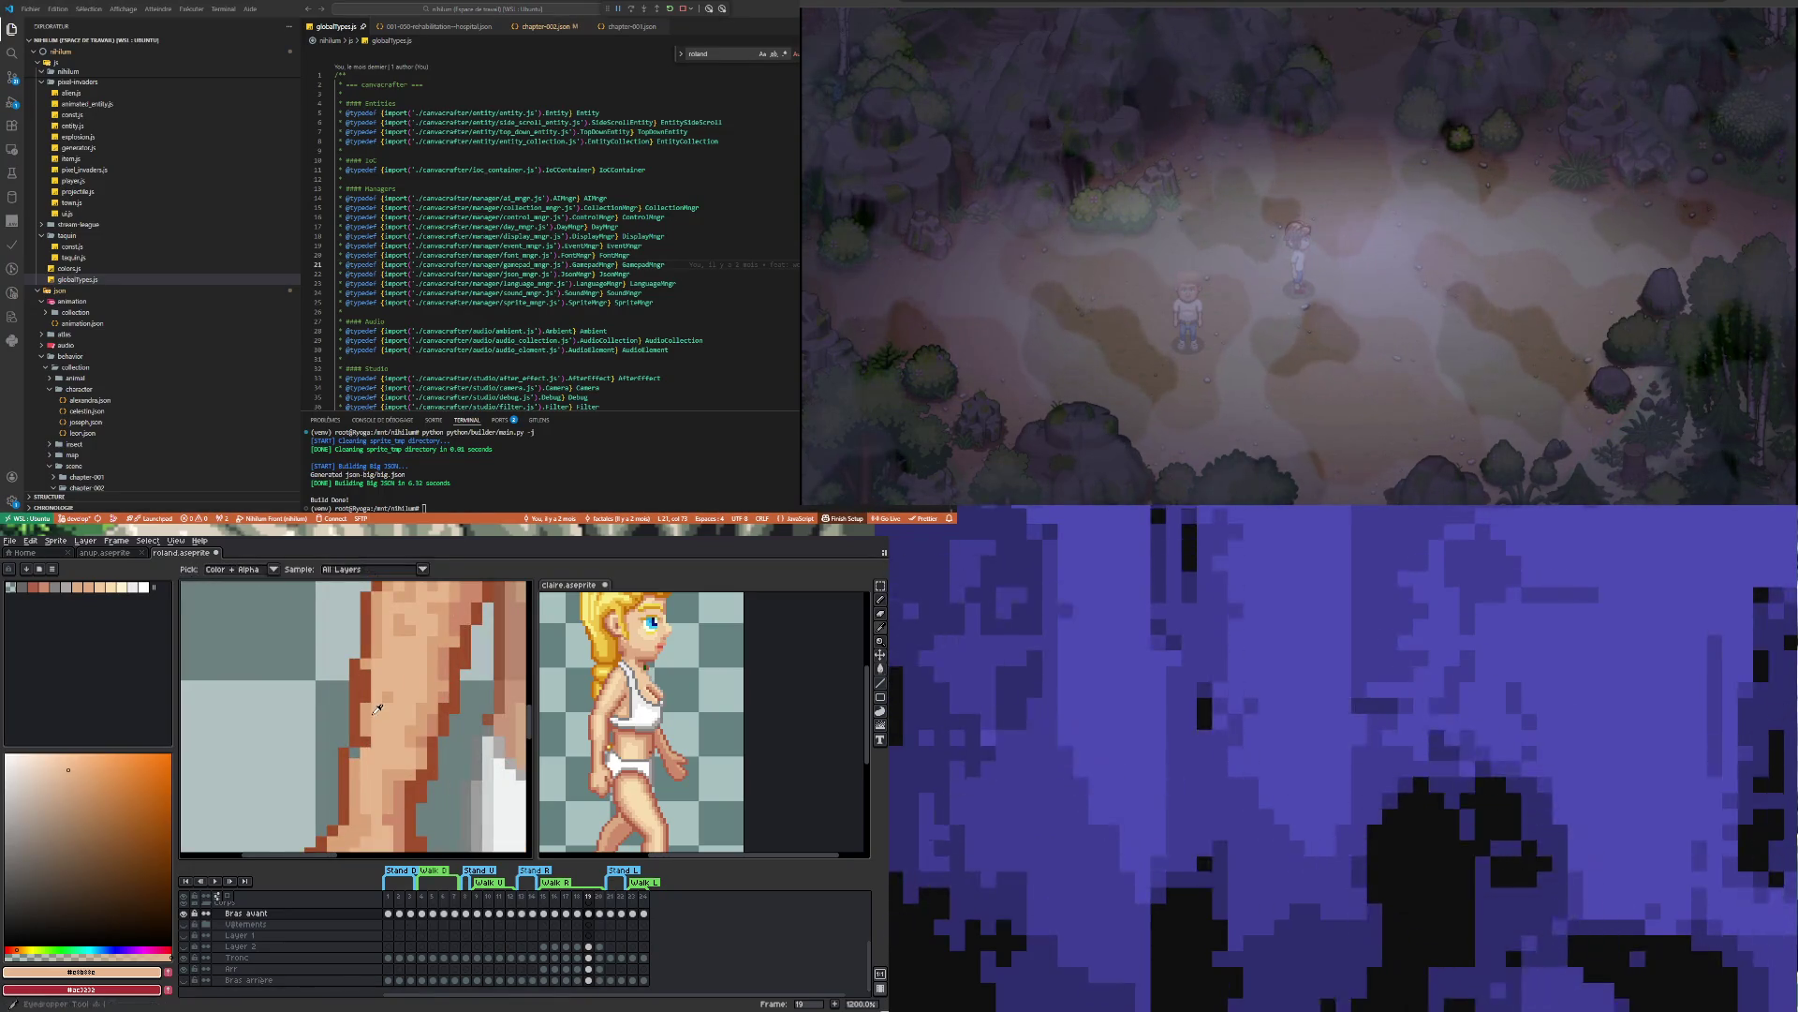
left_click(351, 750, "alt")
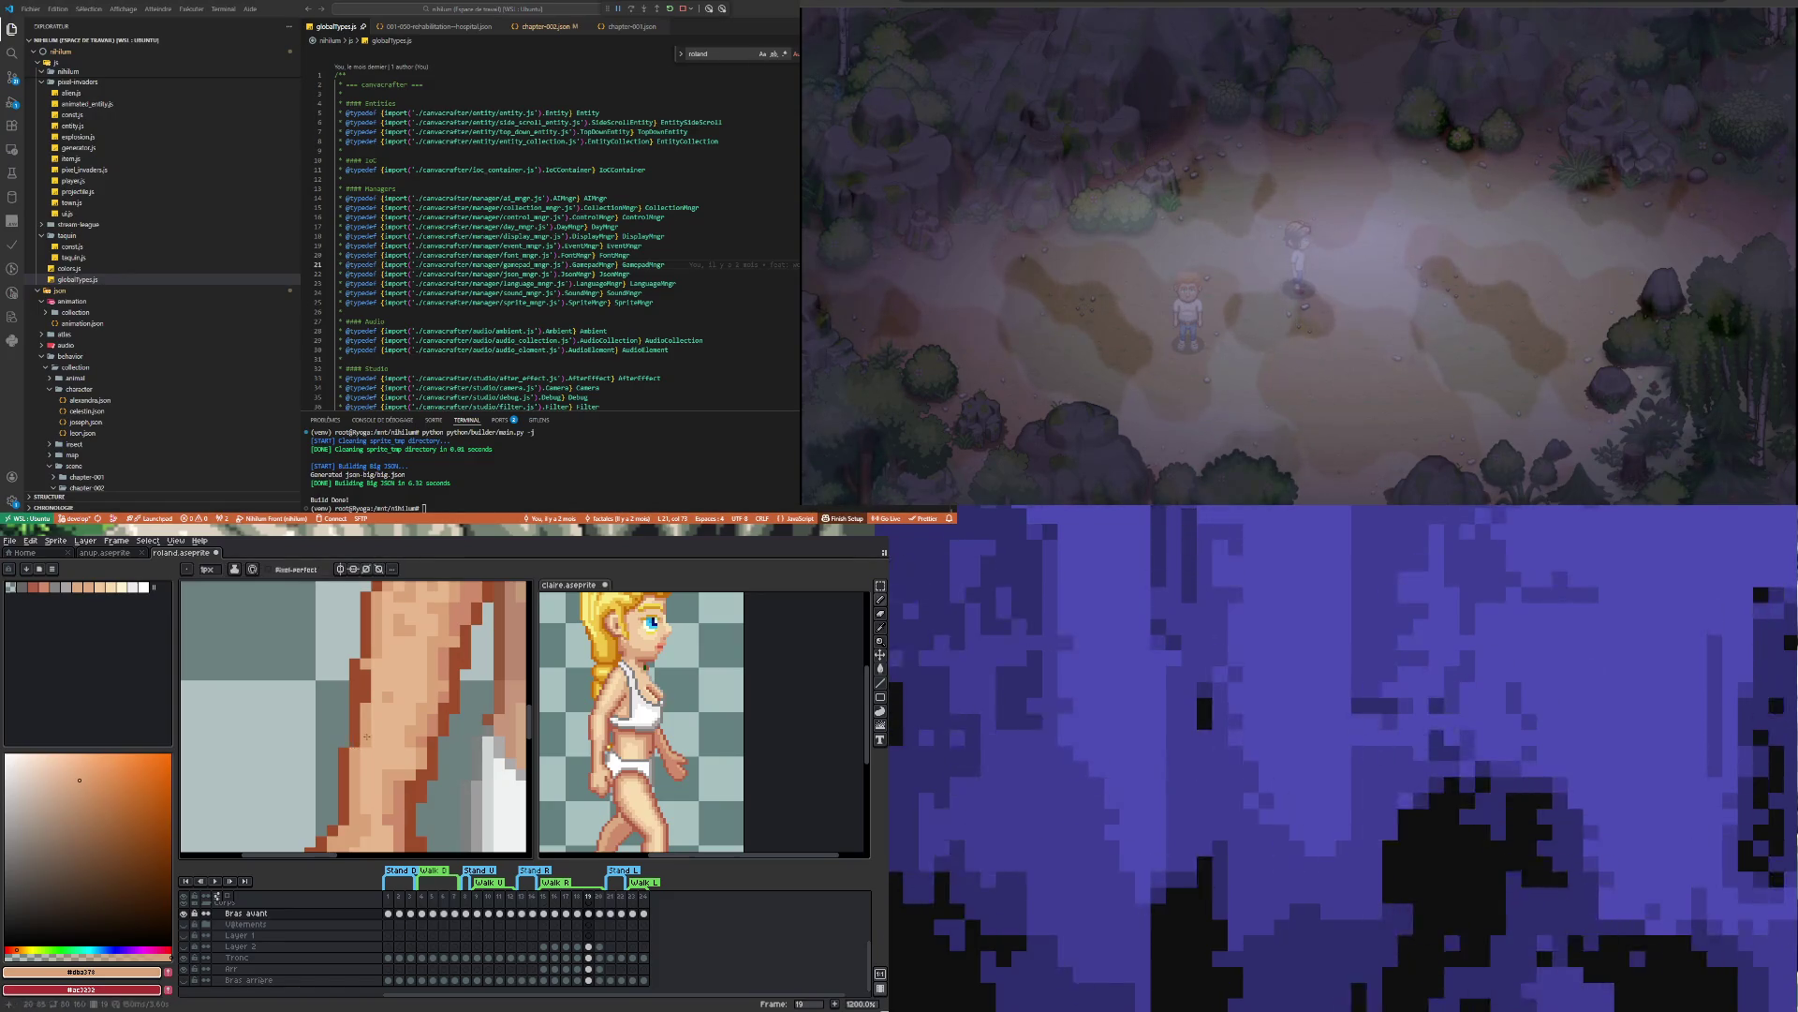
scroll(403, 737, "down", 3)
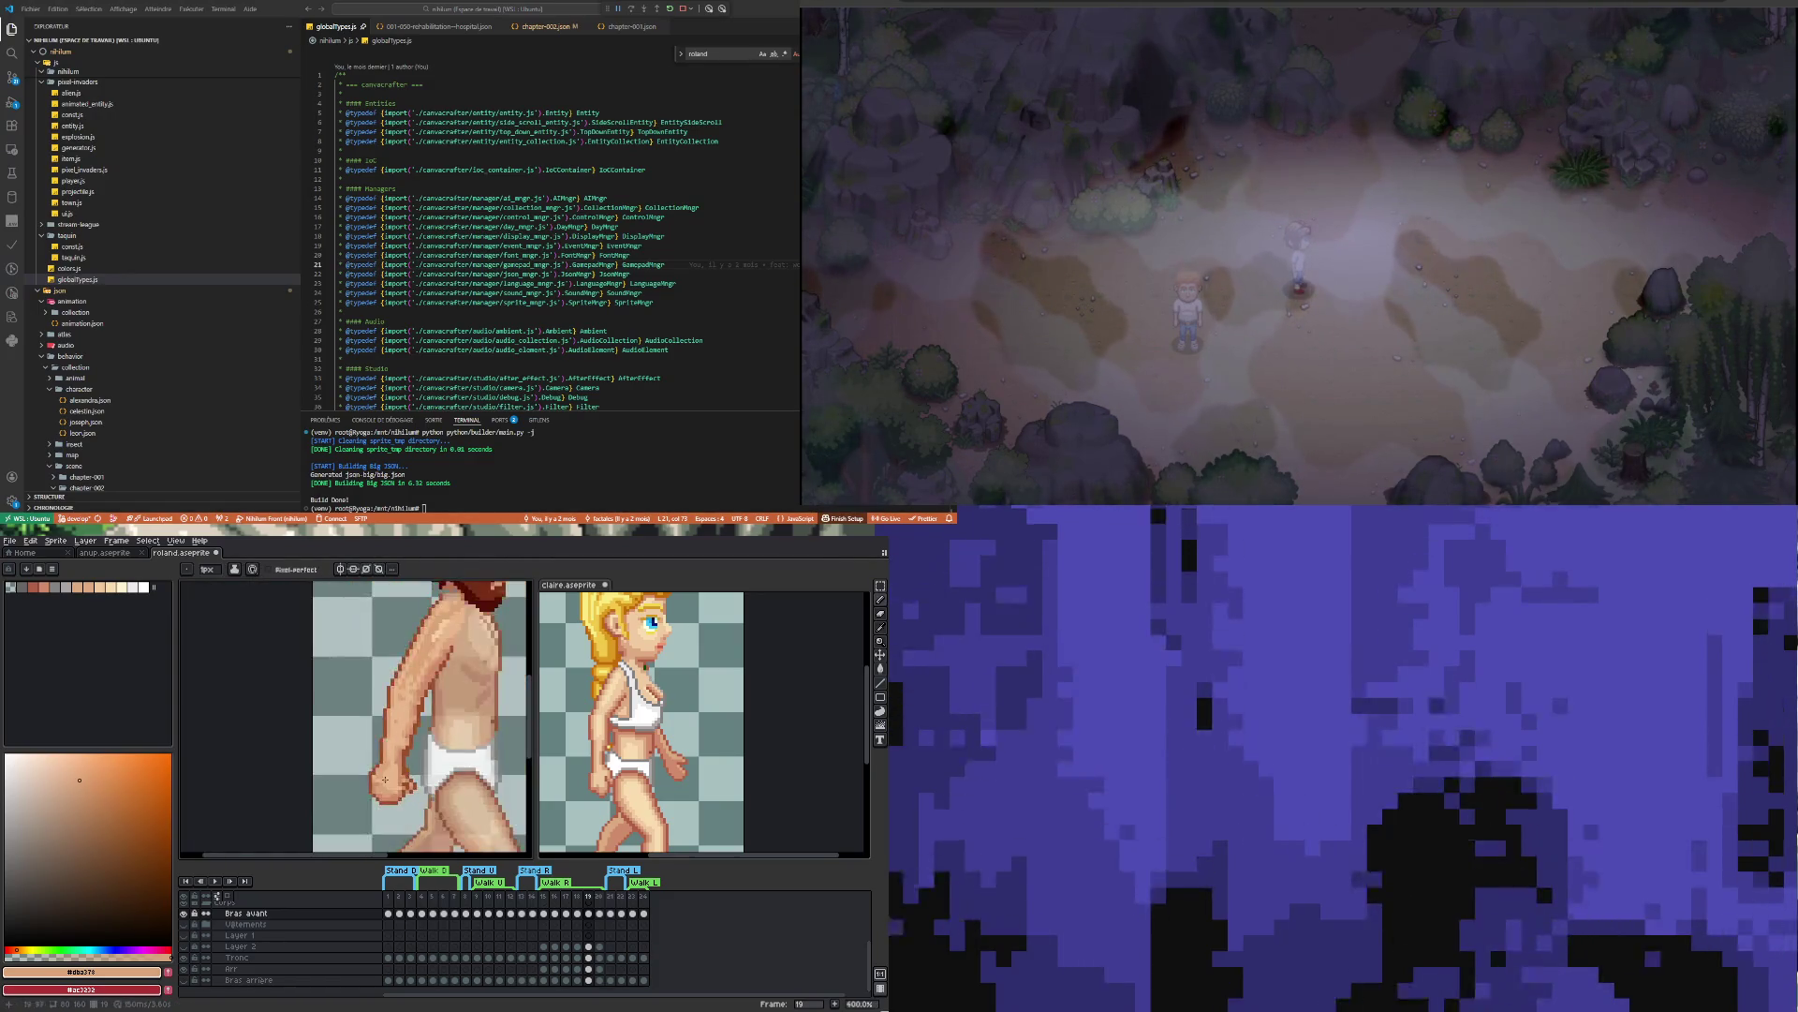
scroll(429, 617, "down", 1)
scroll(429, 616, "up", 1)
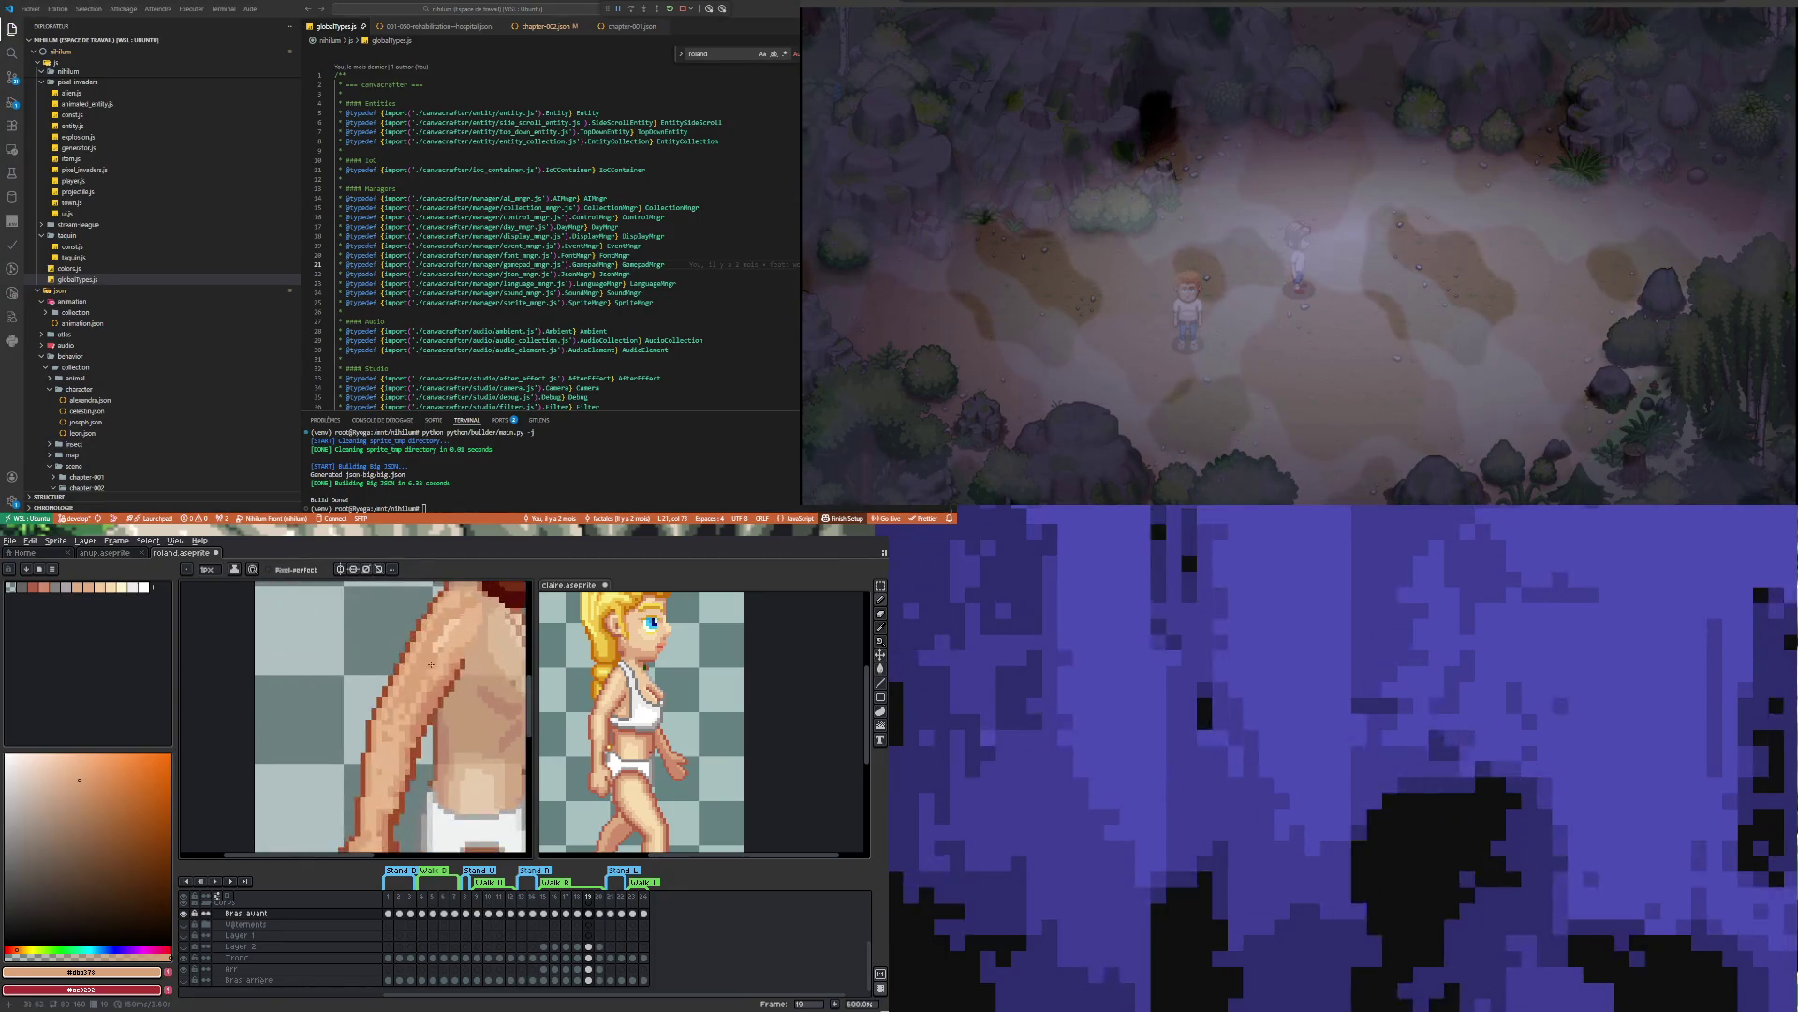
scroll(417, 670, "down", 3)
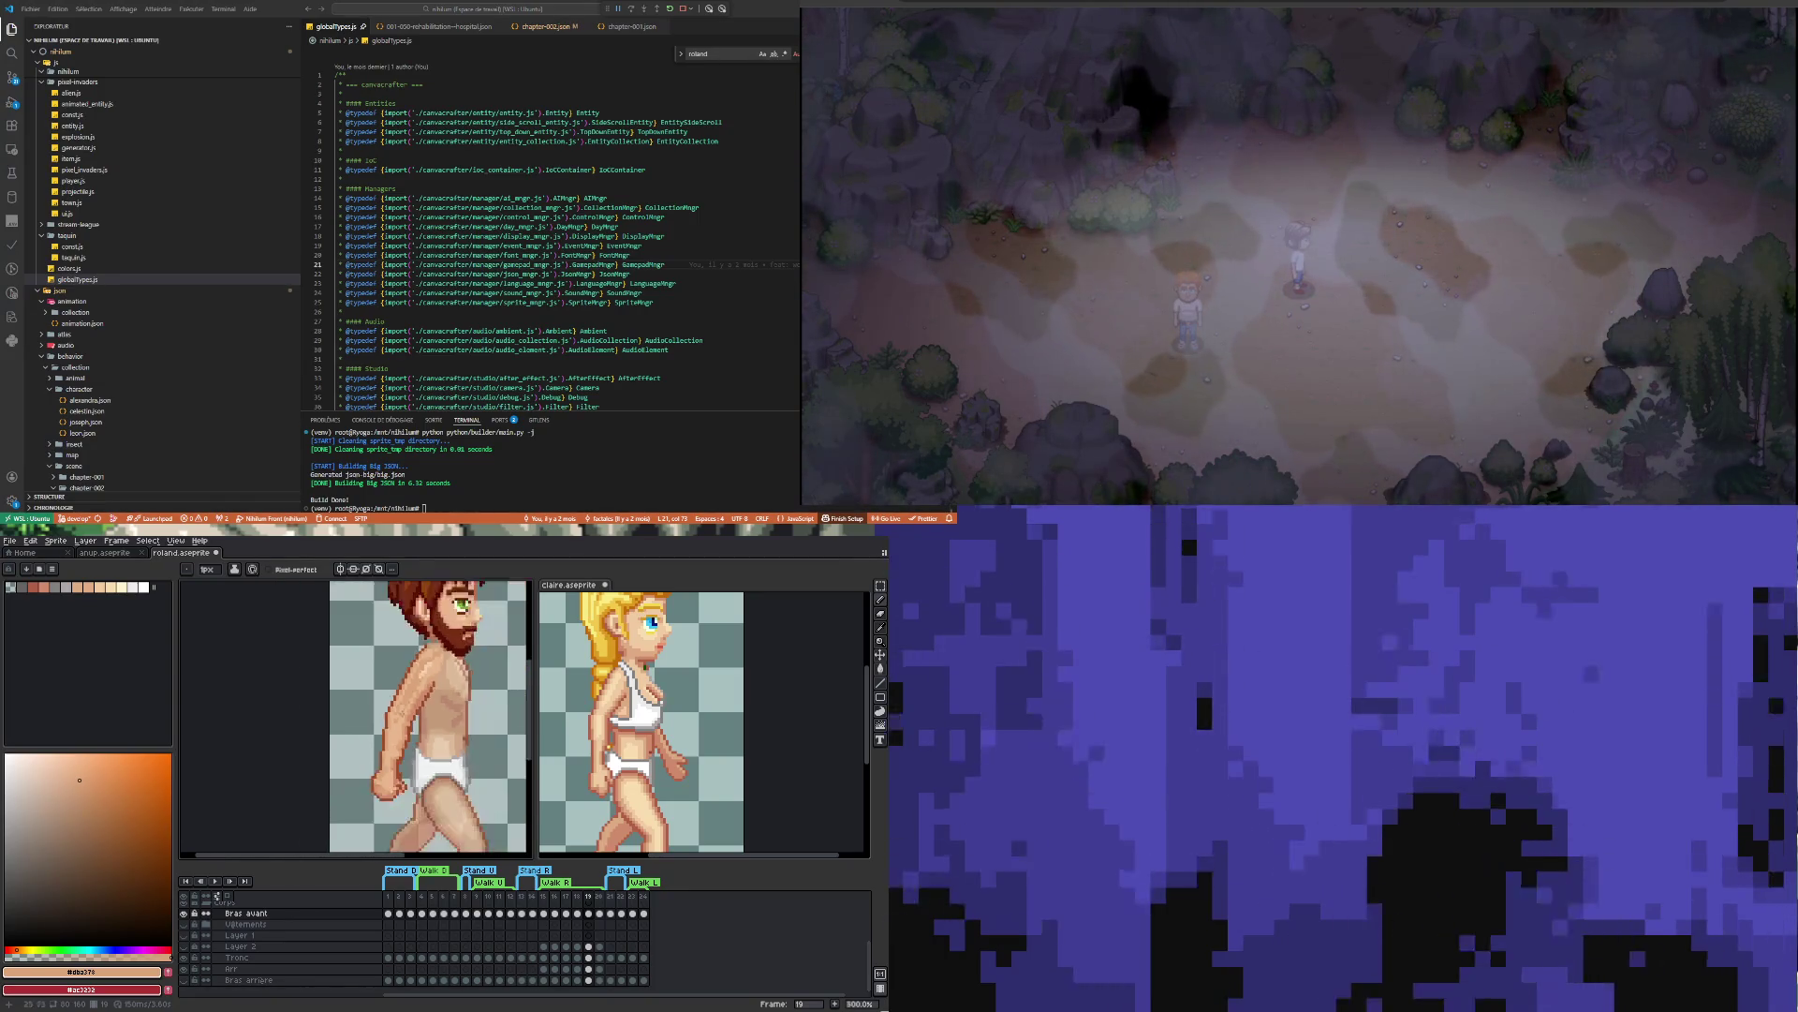
scroll(382, 785, "up", 2)
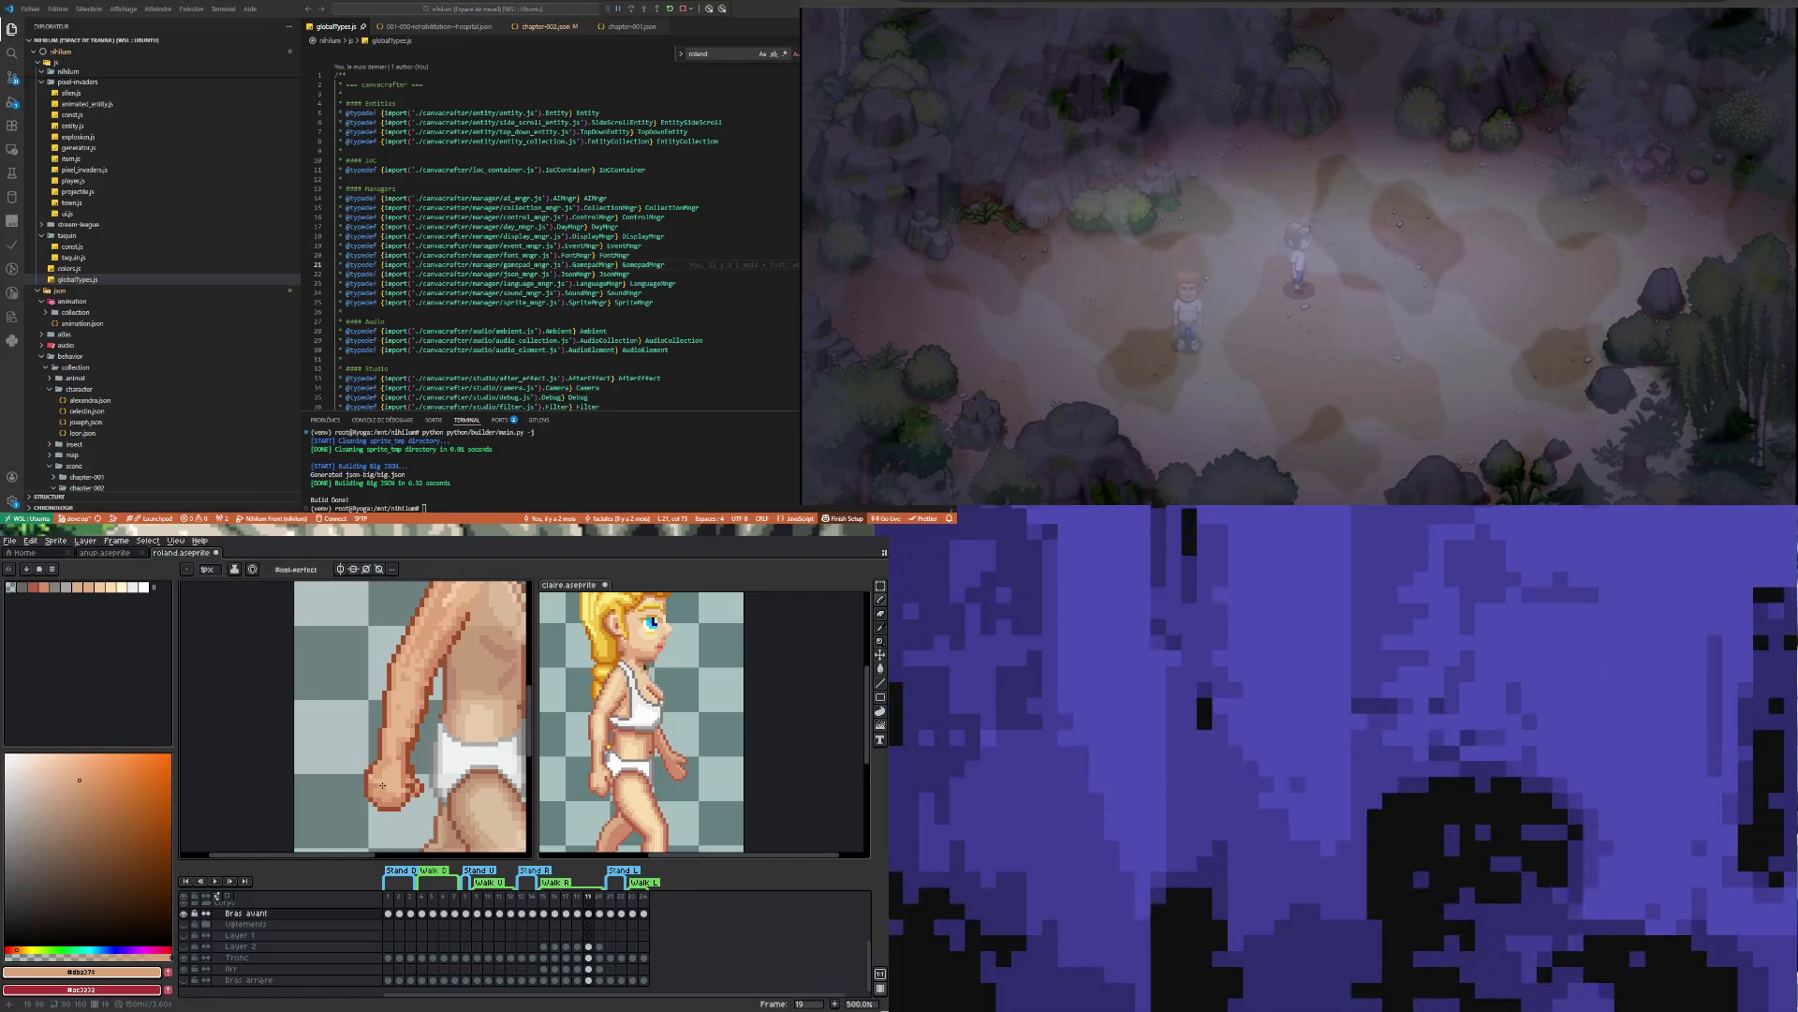
scroll(381, 778, "up", 2)
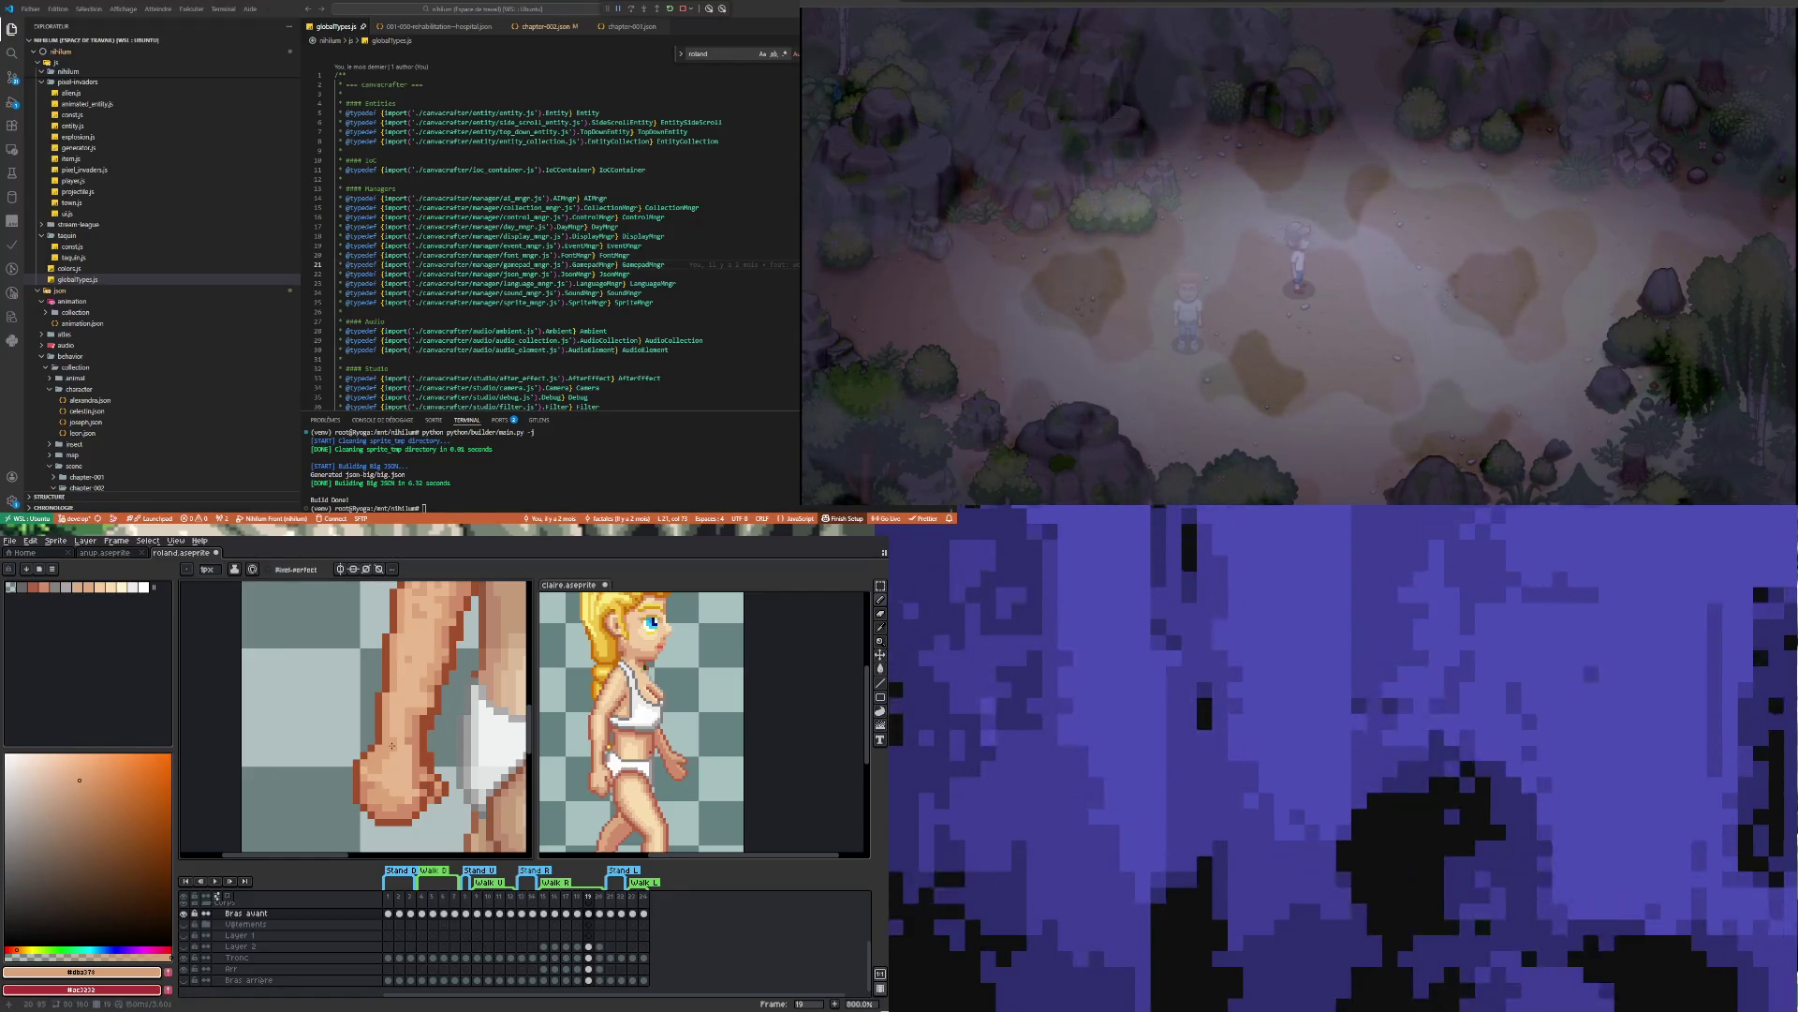
scroll(391, 792, "down", 4)
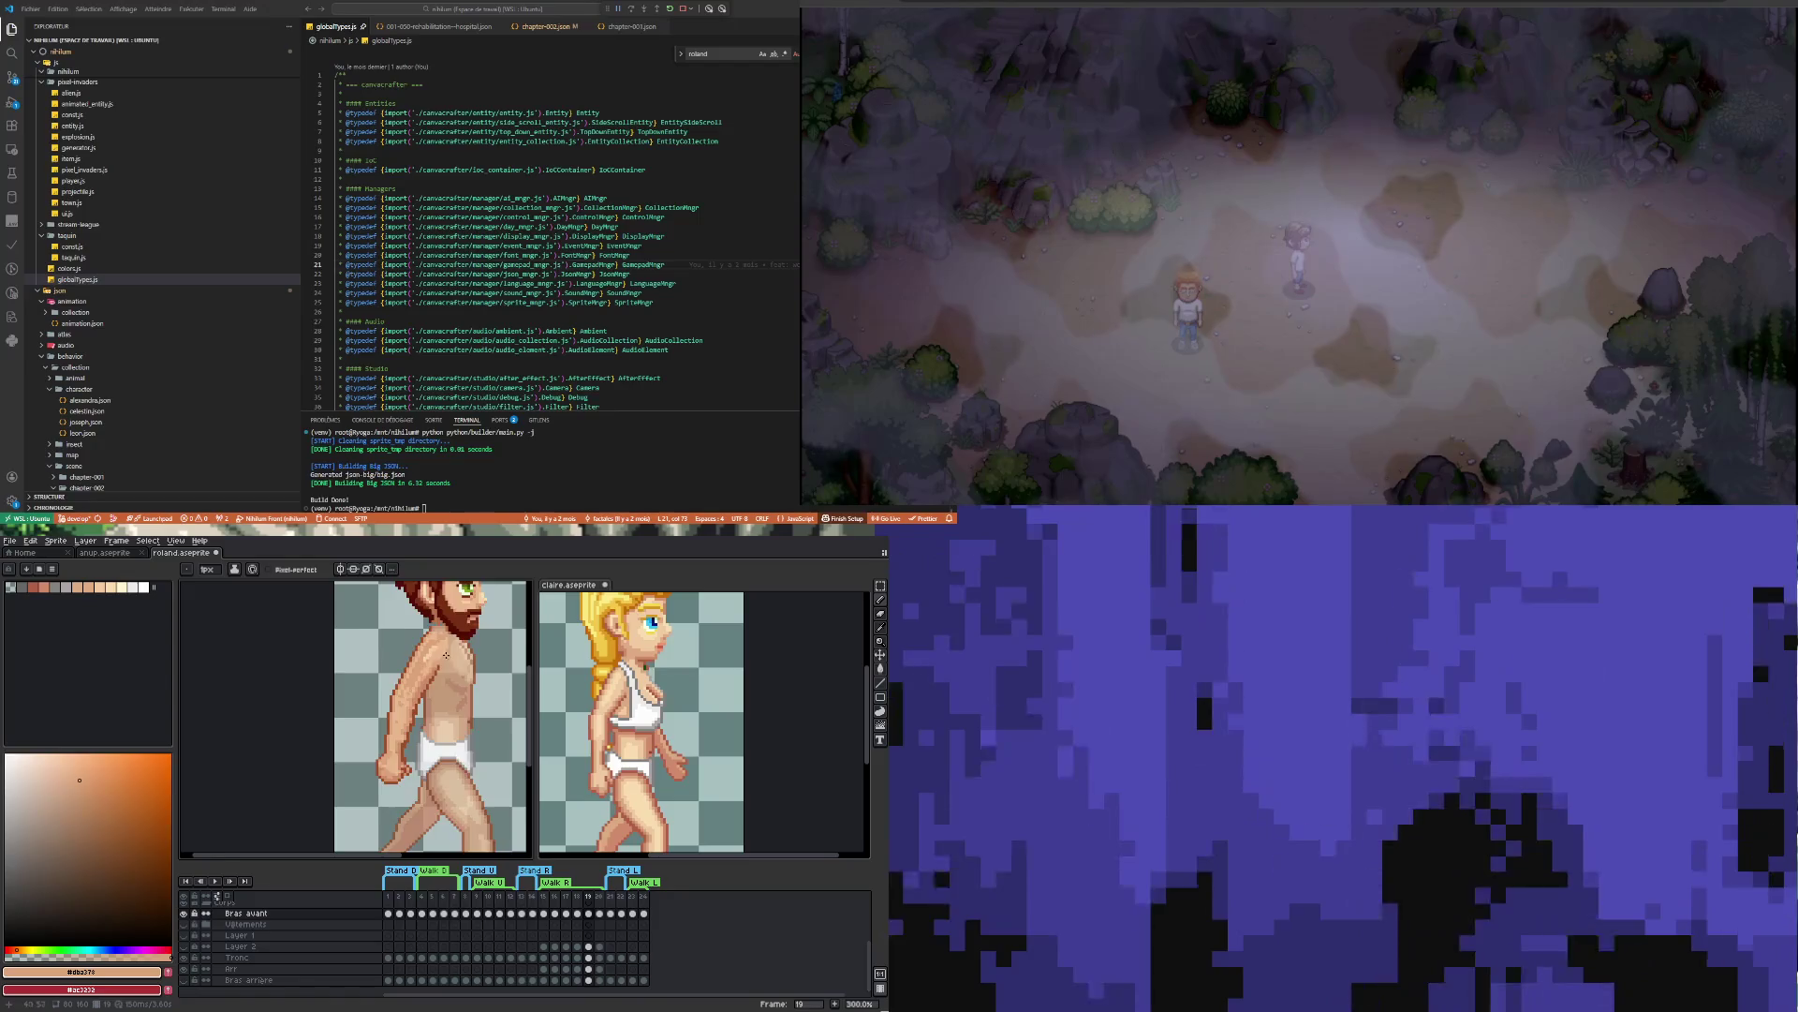
scroll(447, 654, "up", 2)
scroll(349, 824, "down", 2)
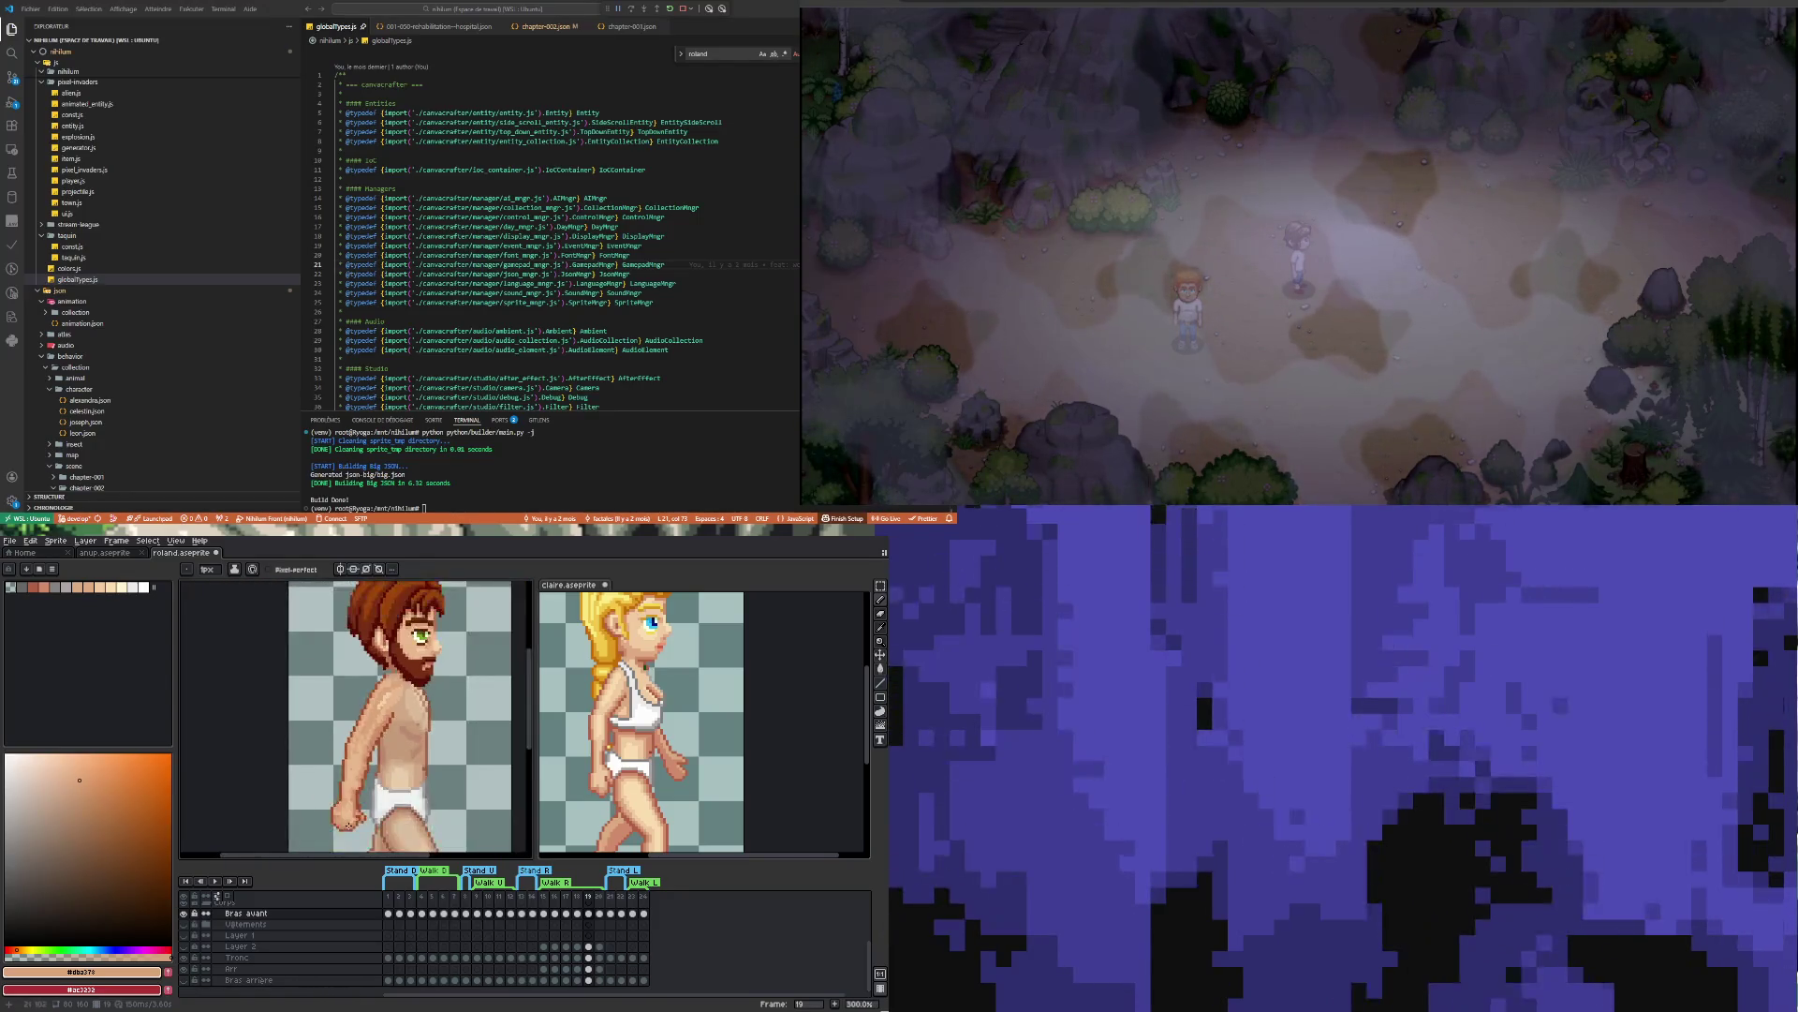
scroll(349, 825, "up", 3)
Sample a lighter hand colour, then set the drawing colour to the fist's skin tone #cf8c6b
key("i")
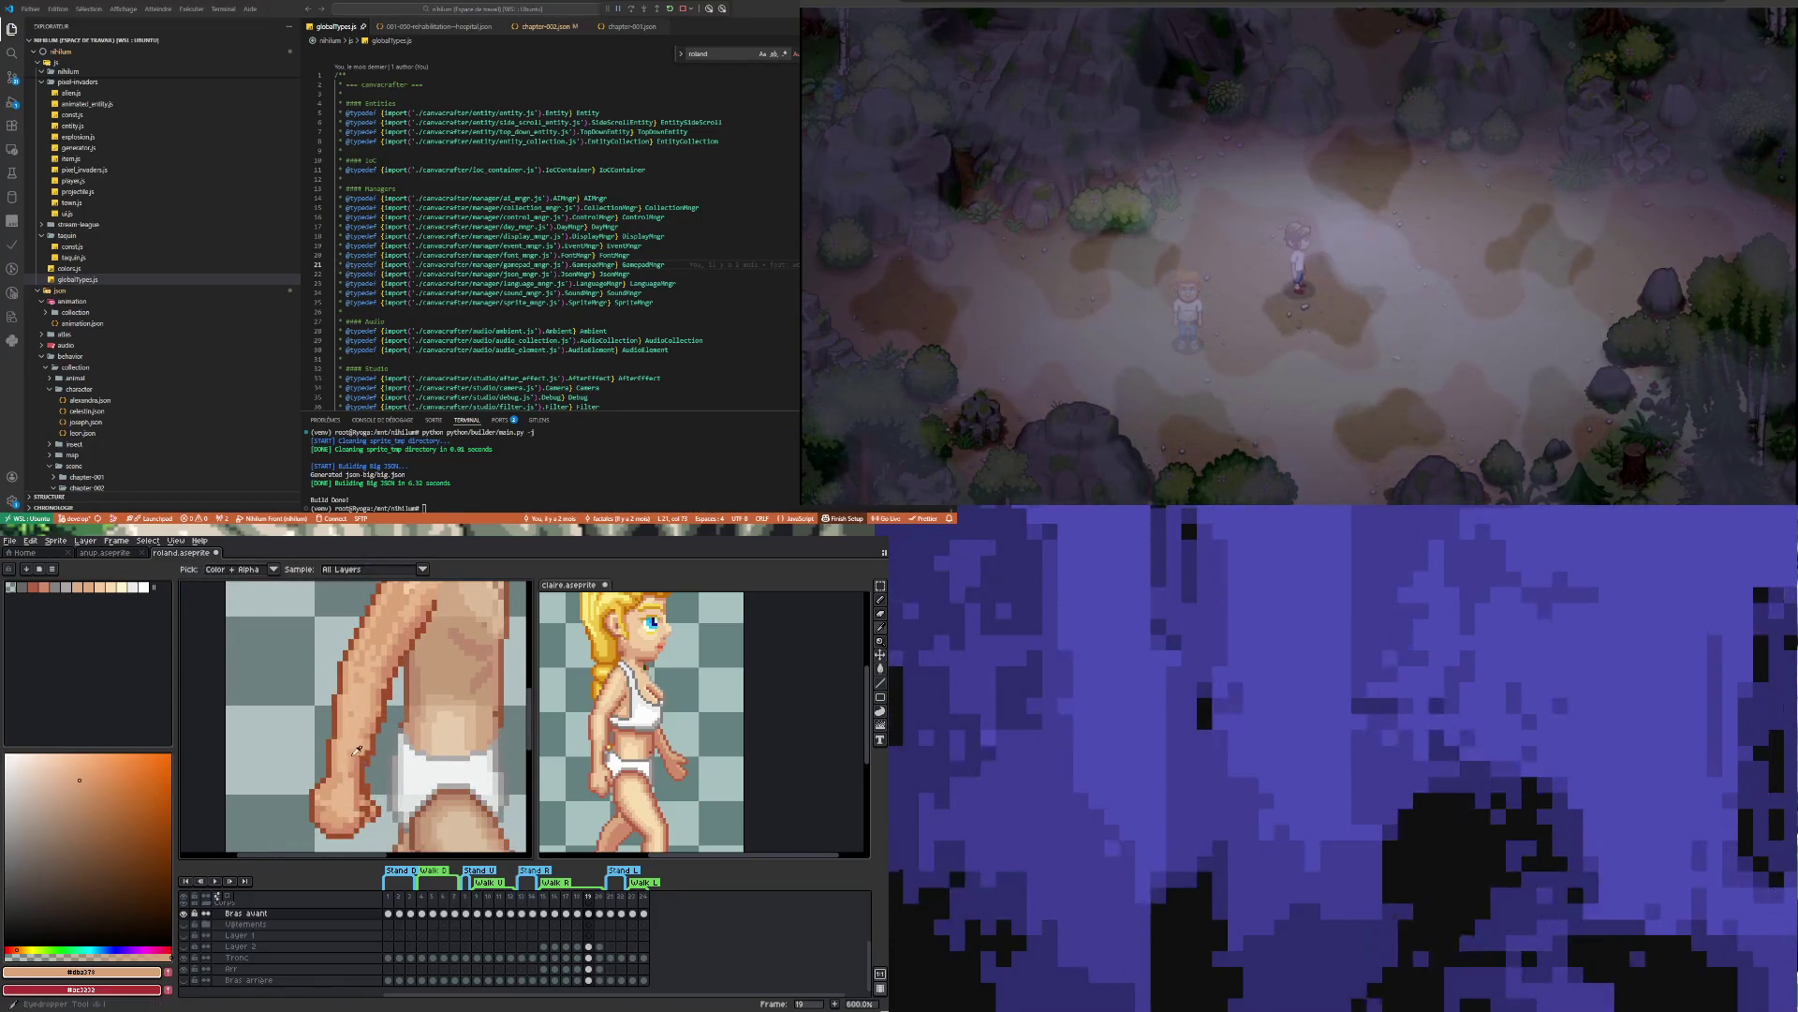
left_click(356, 752)
key("b")
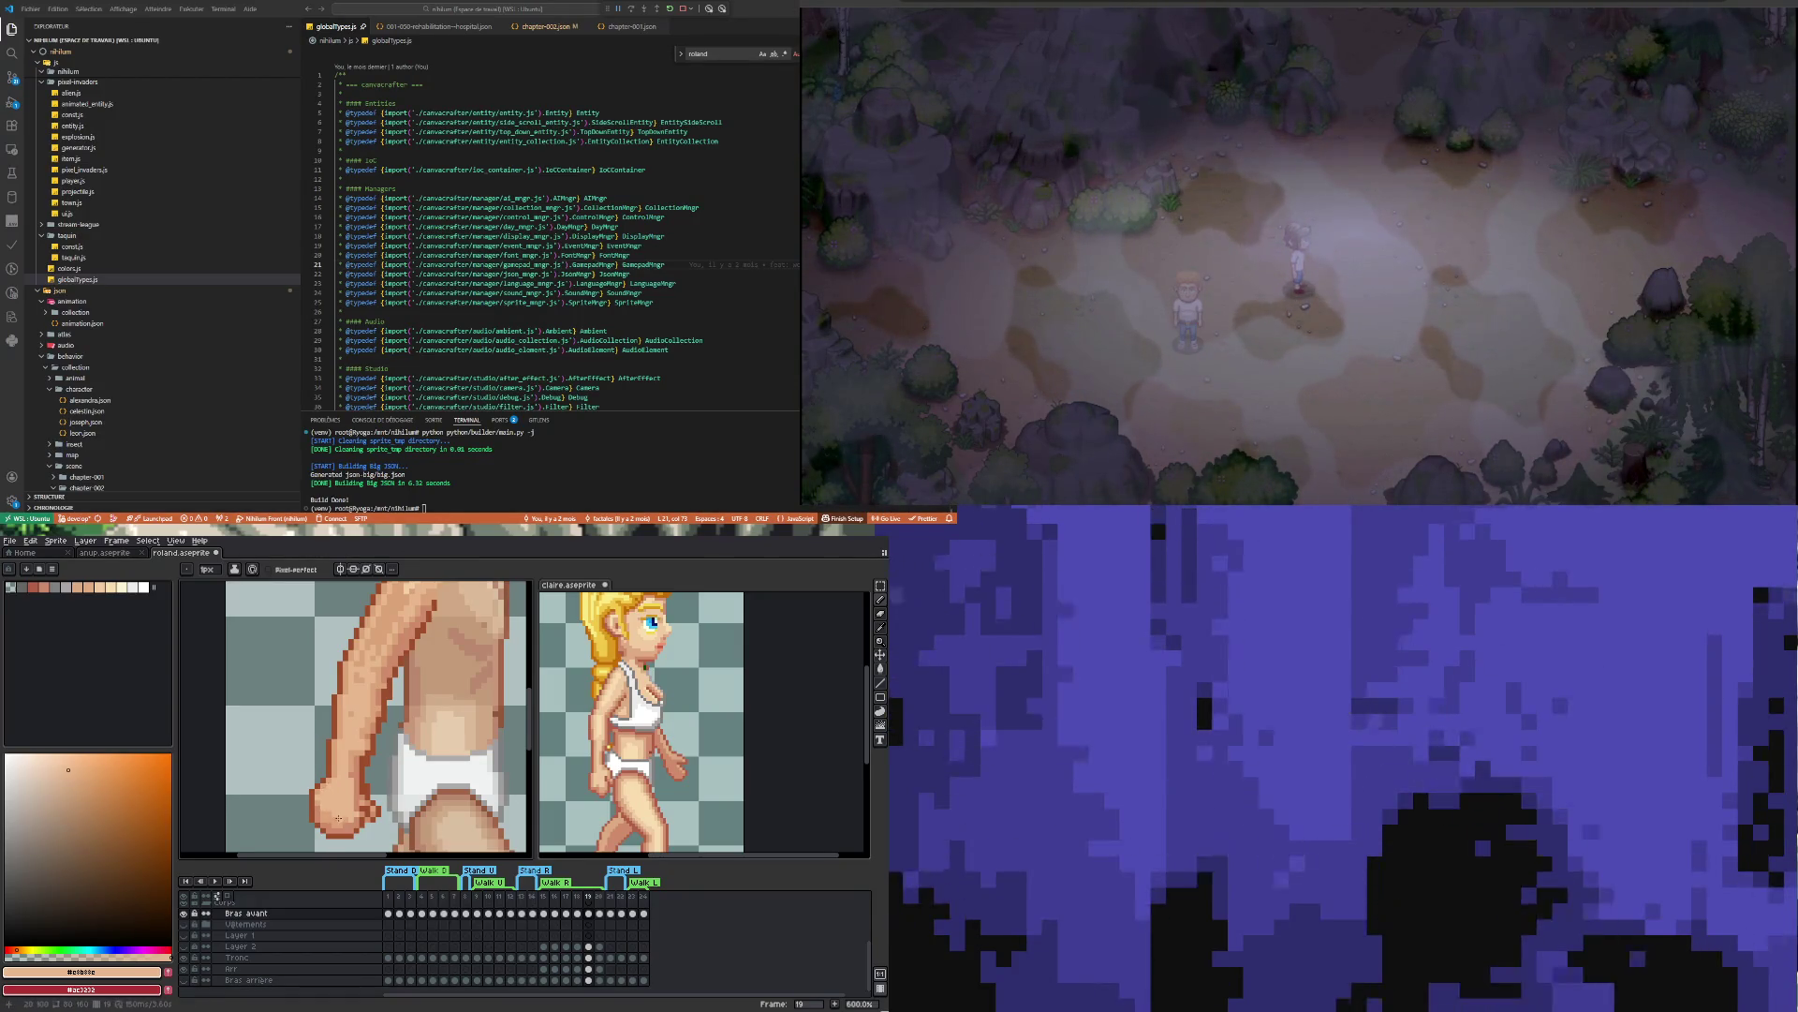
scroll(326, 803, "up", 1)
key("i")
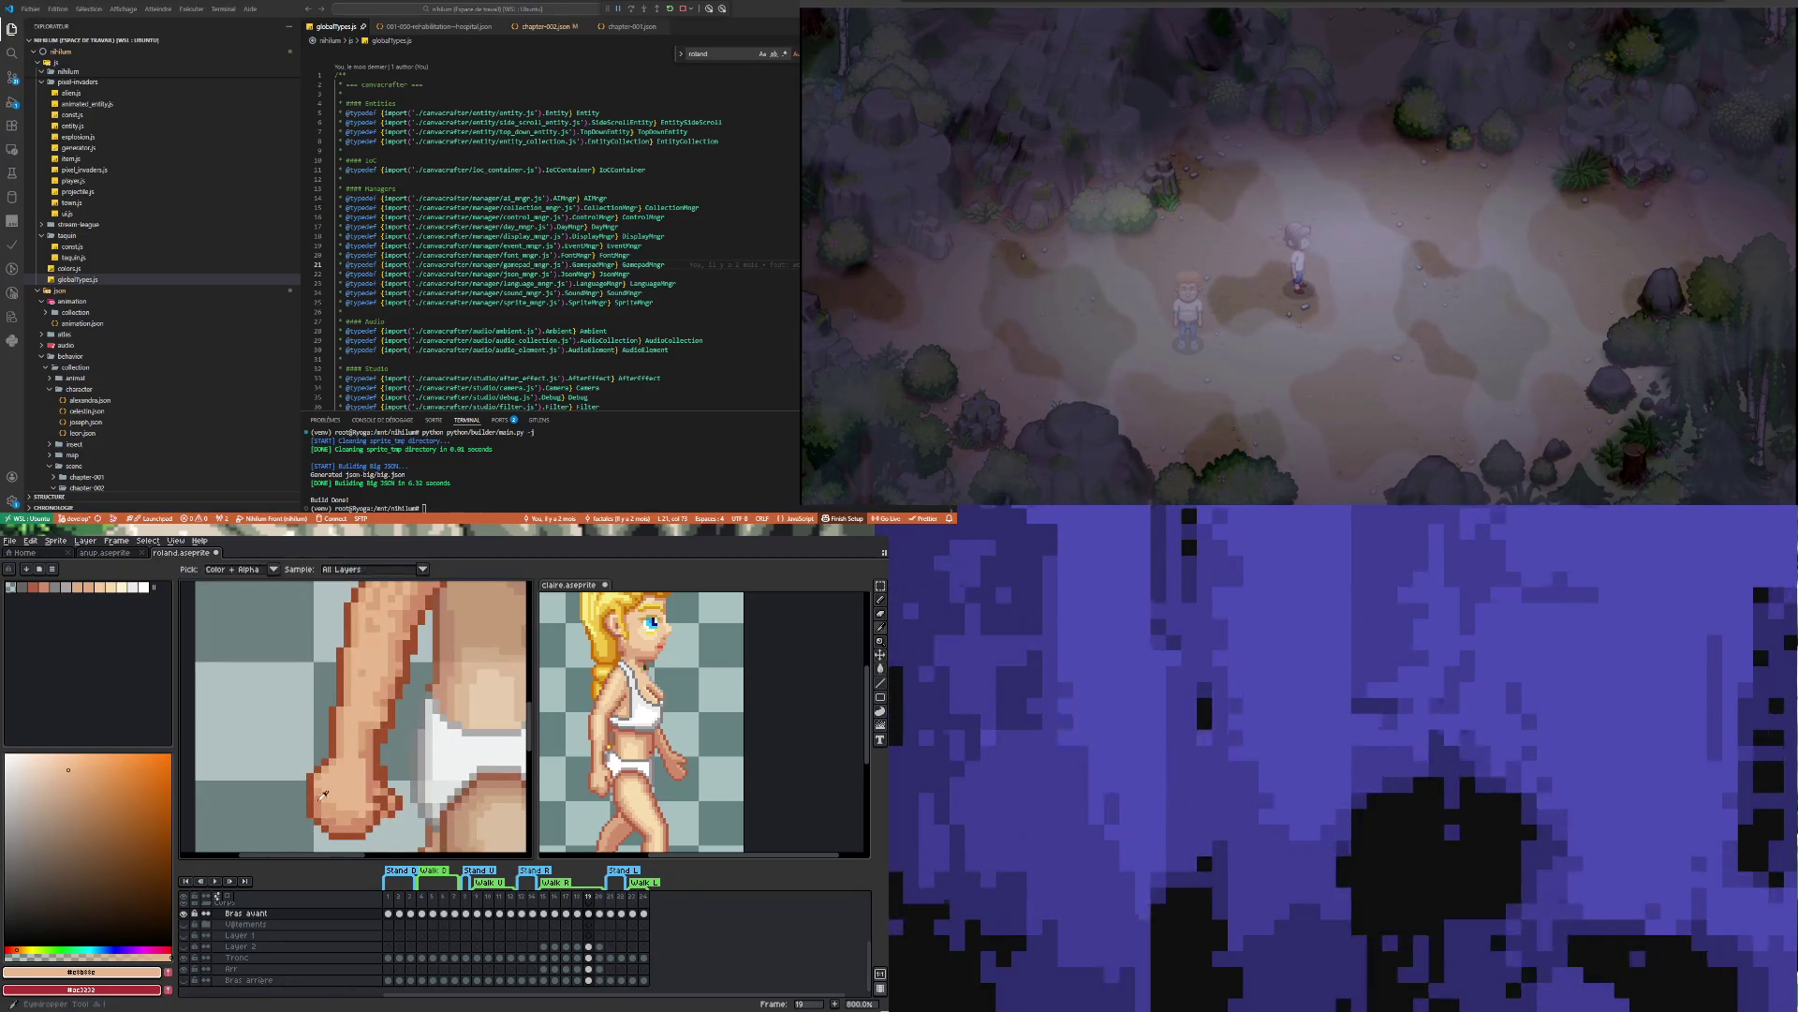
left_click(324, 802)
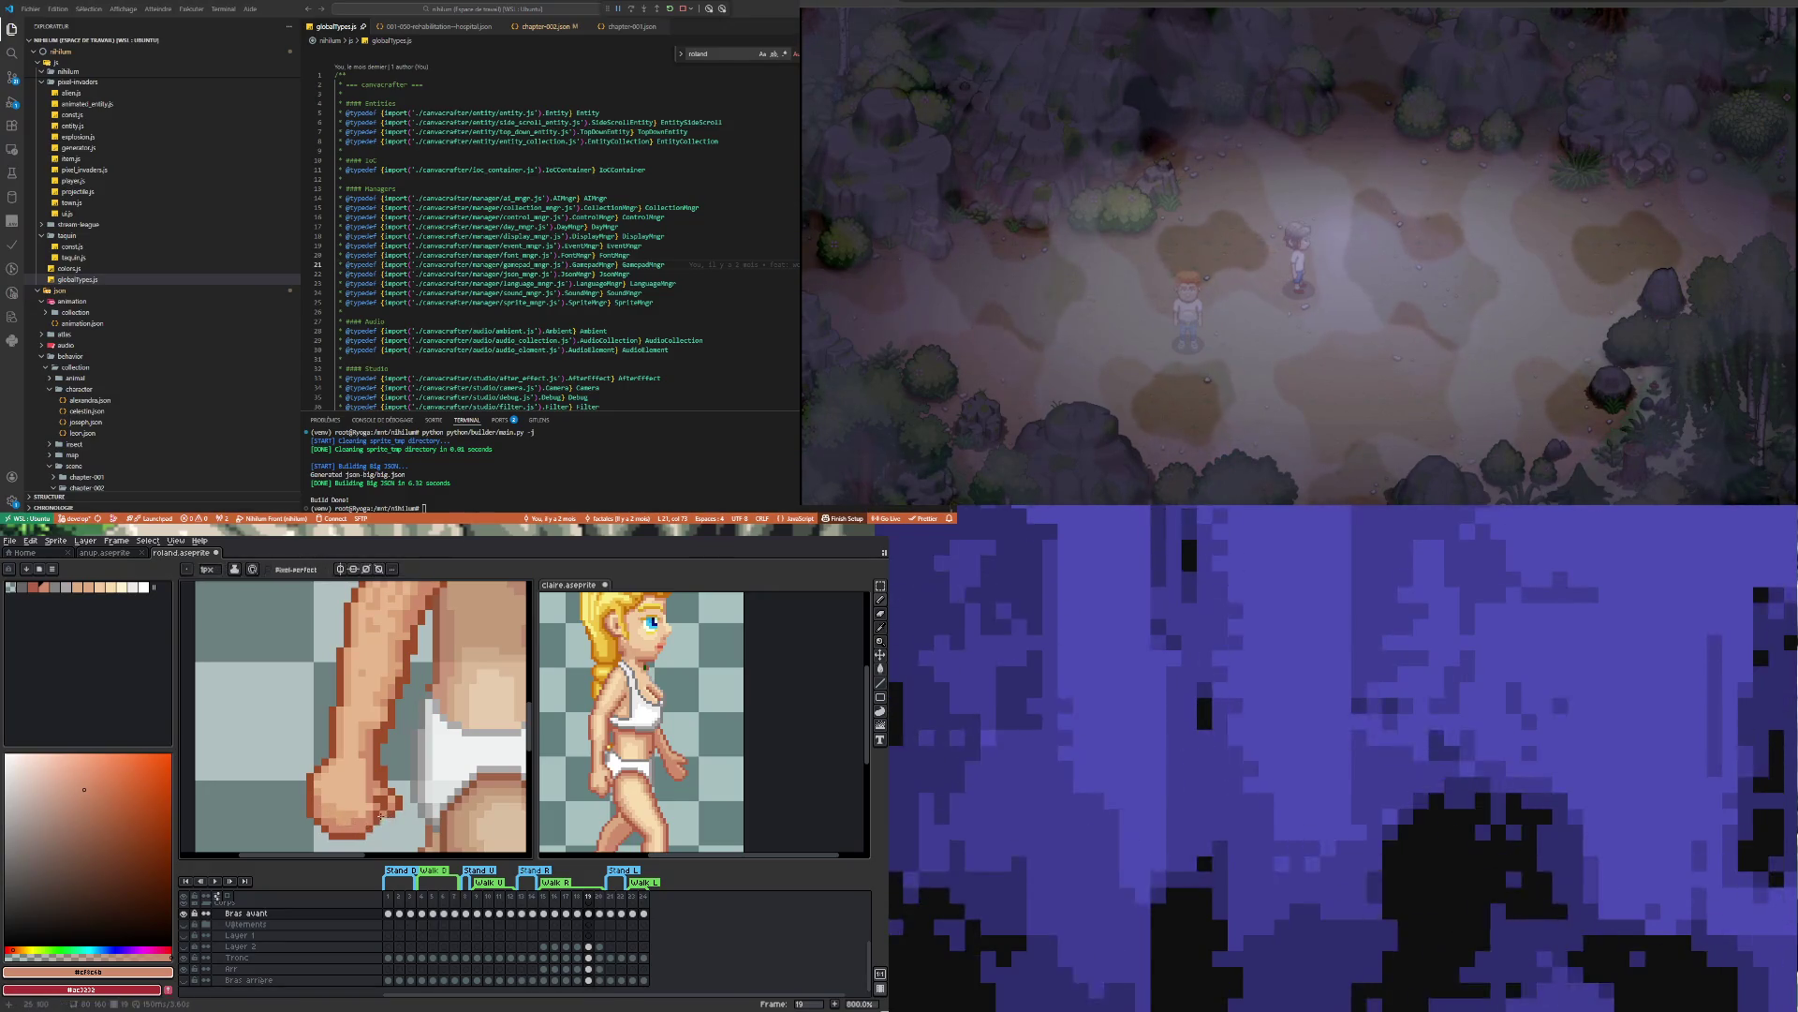
scroll(375, 773, "up", 2)
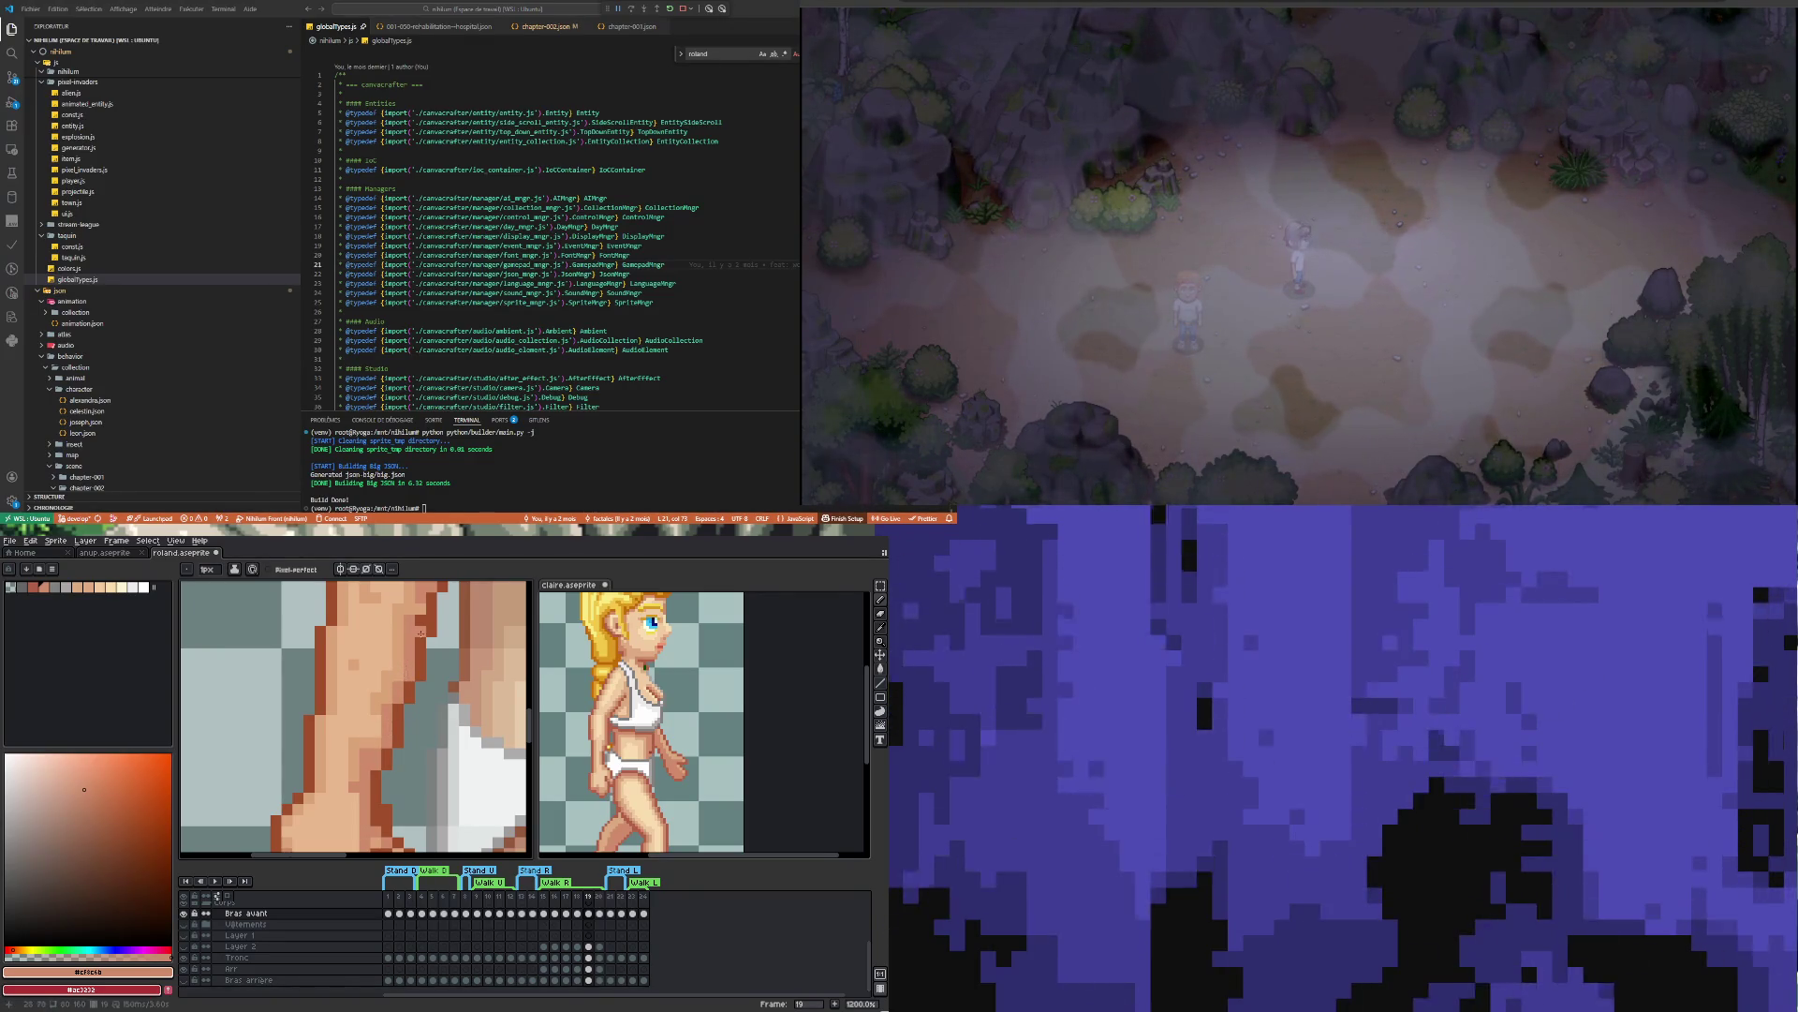
scroll(420, 610, "down", 5)
Zoom in on the arm and pick the torso skin tone #dba378 for the pencil
scroll(406, 700, "up", 3)
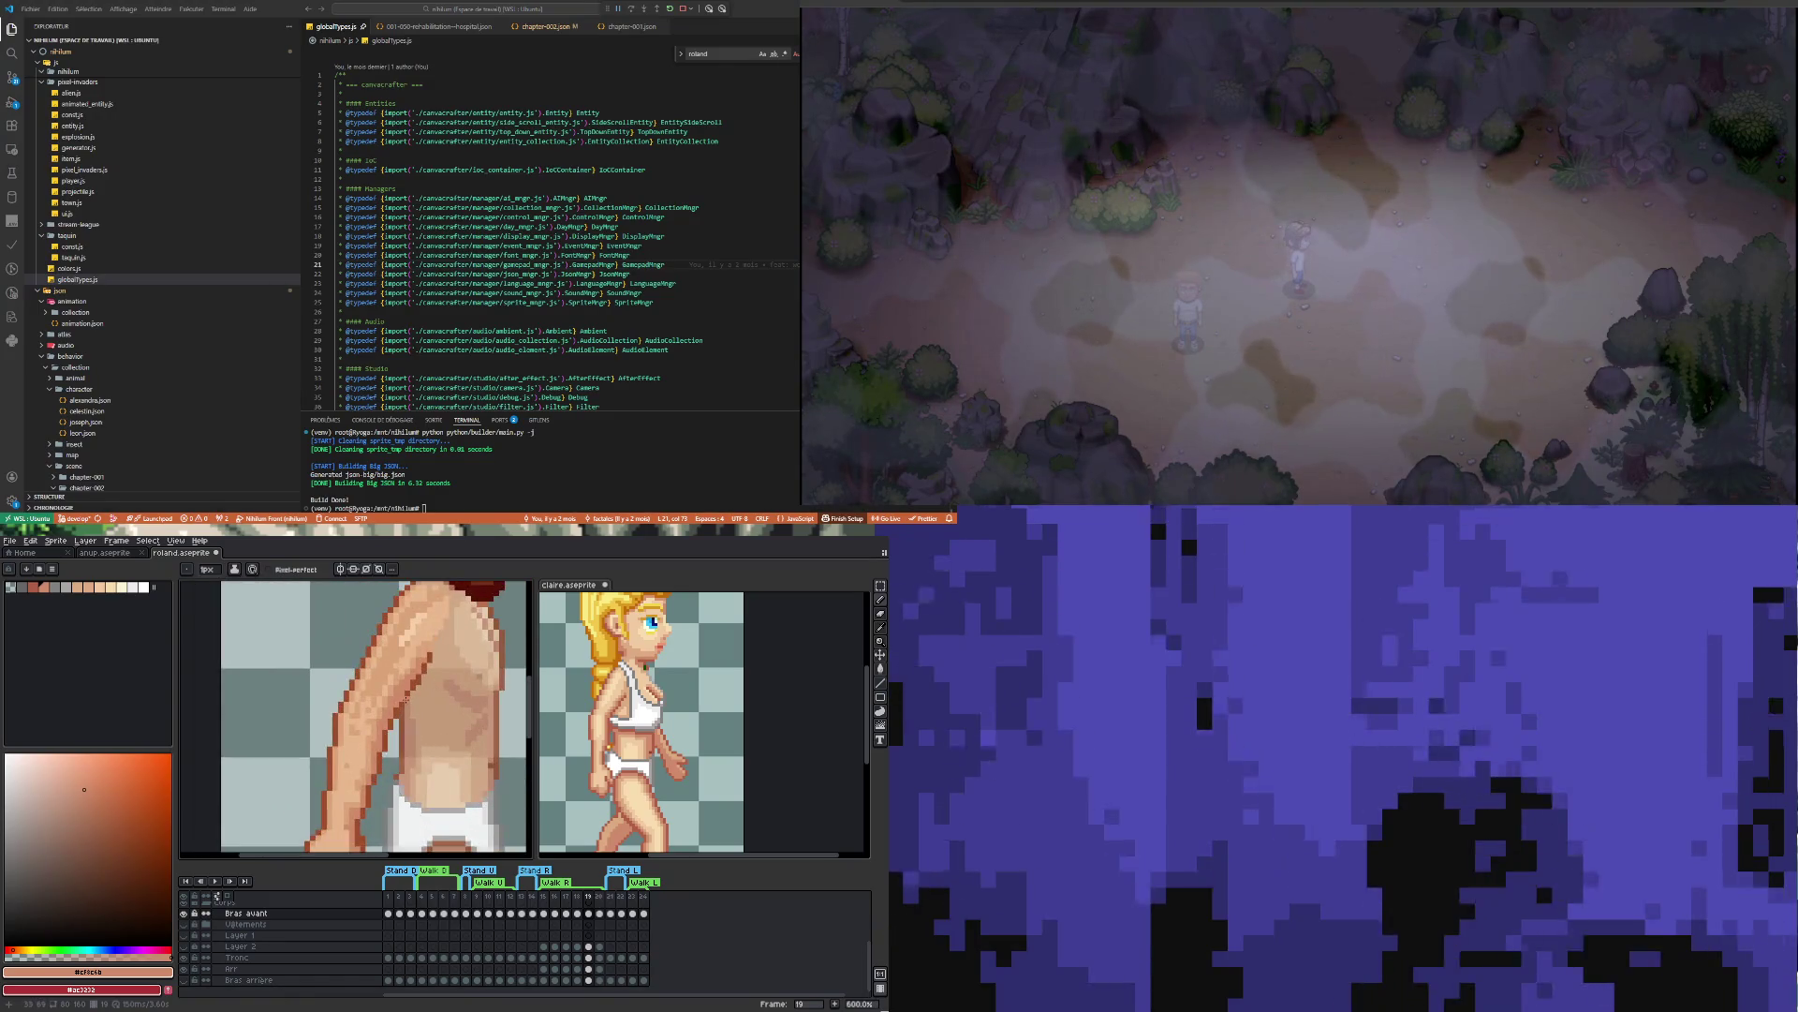
scroll(426, 651, "up", 4)
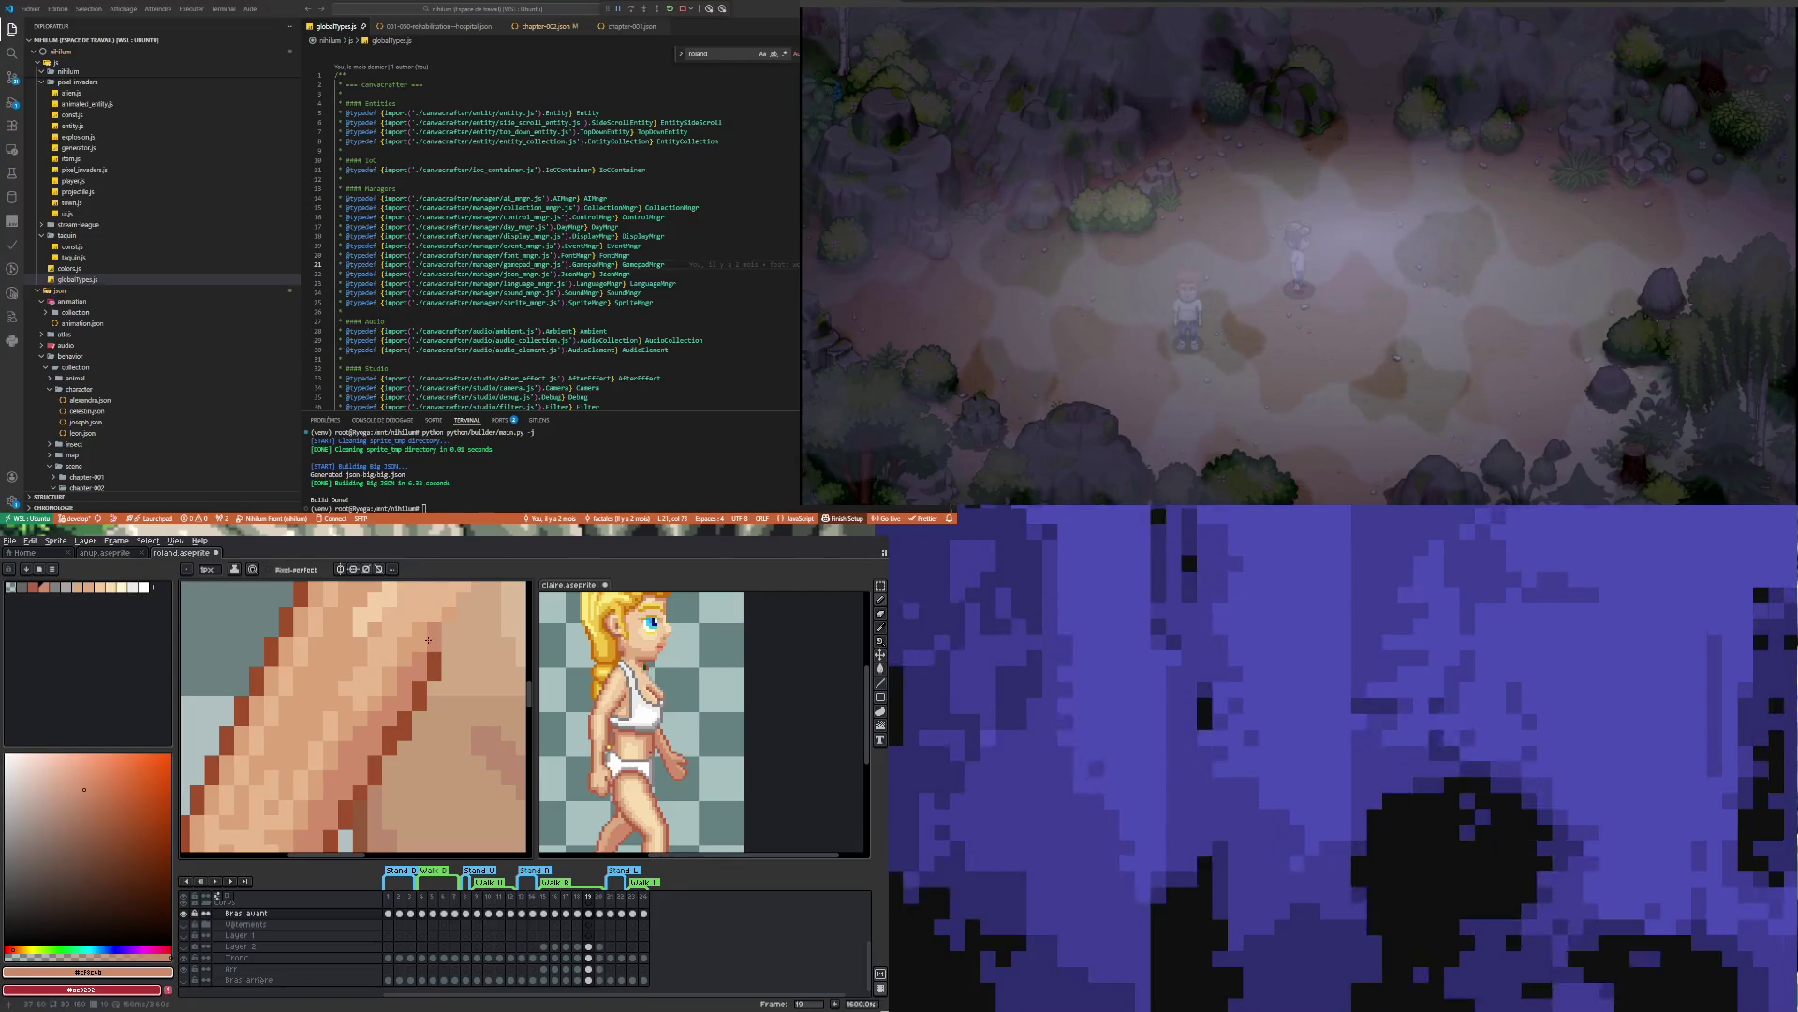
scroll(428, 639, "down", 3)
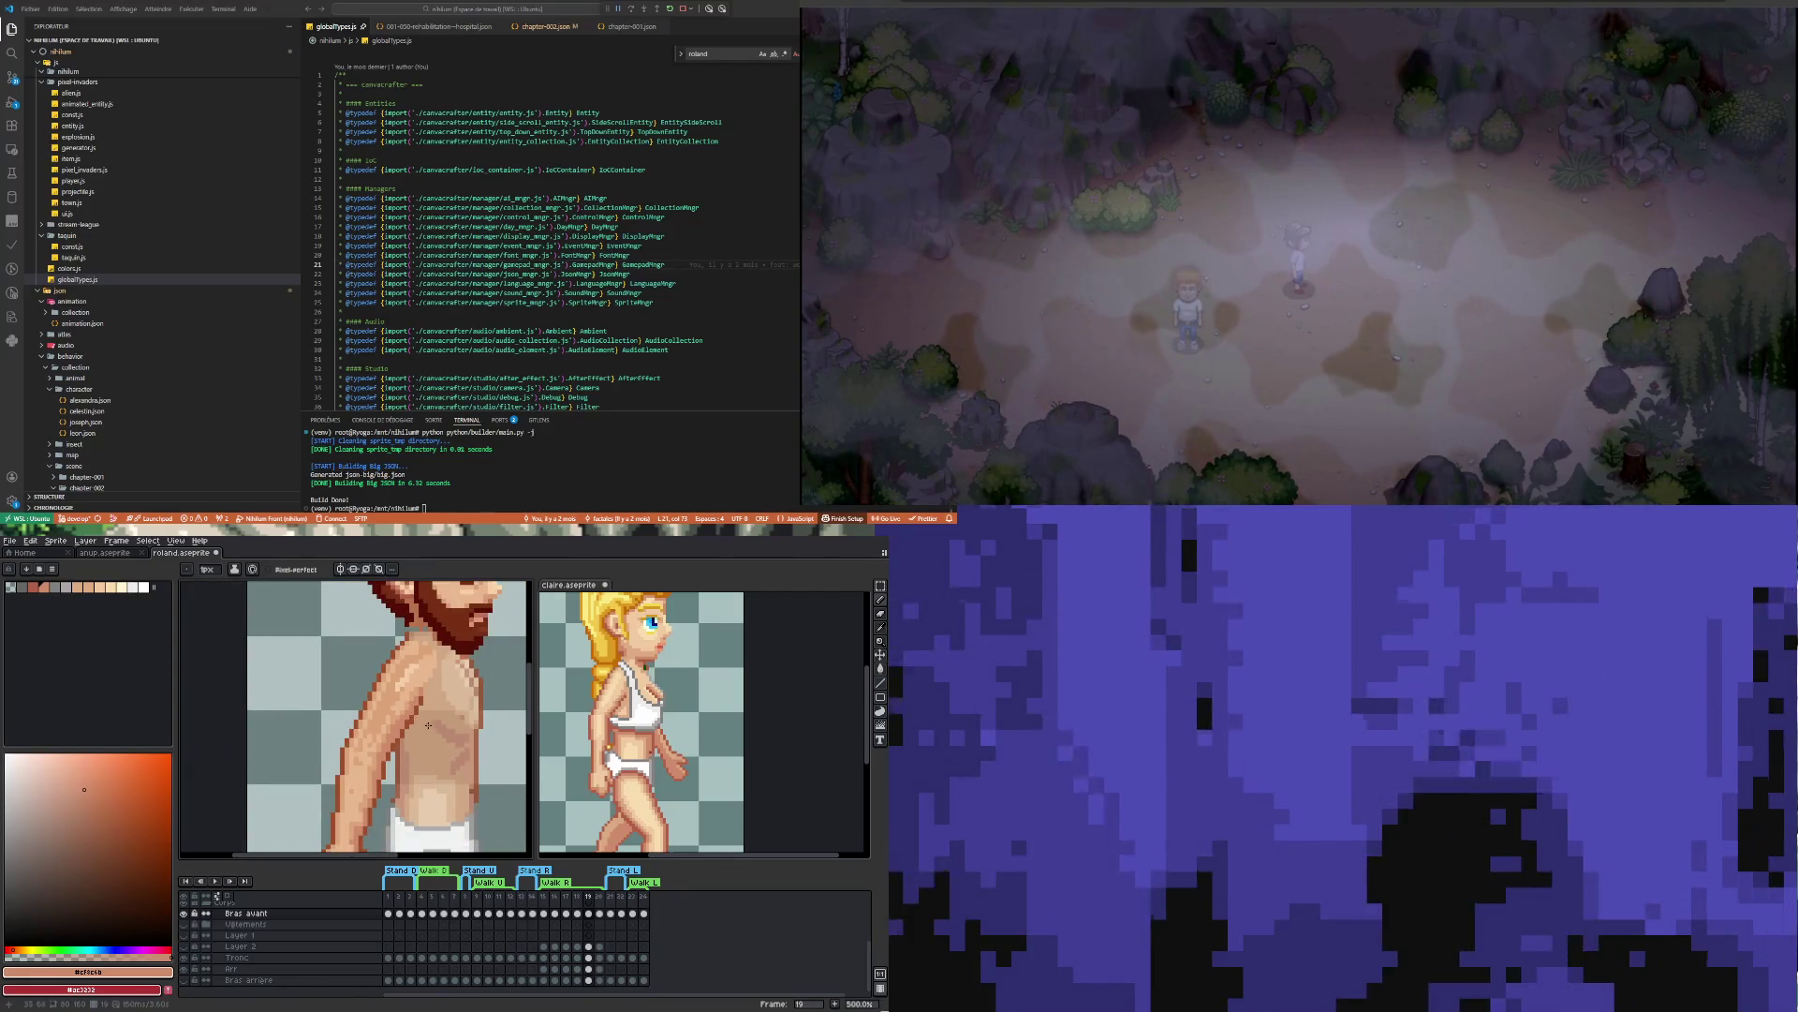
scroll(426, 722, "up", 4)
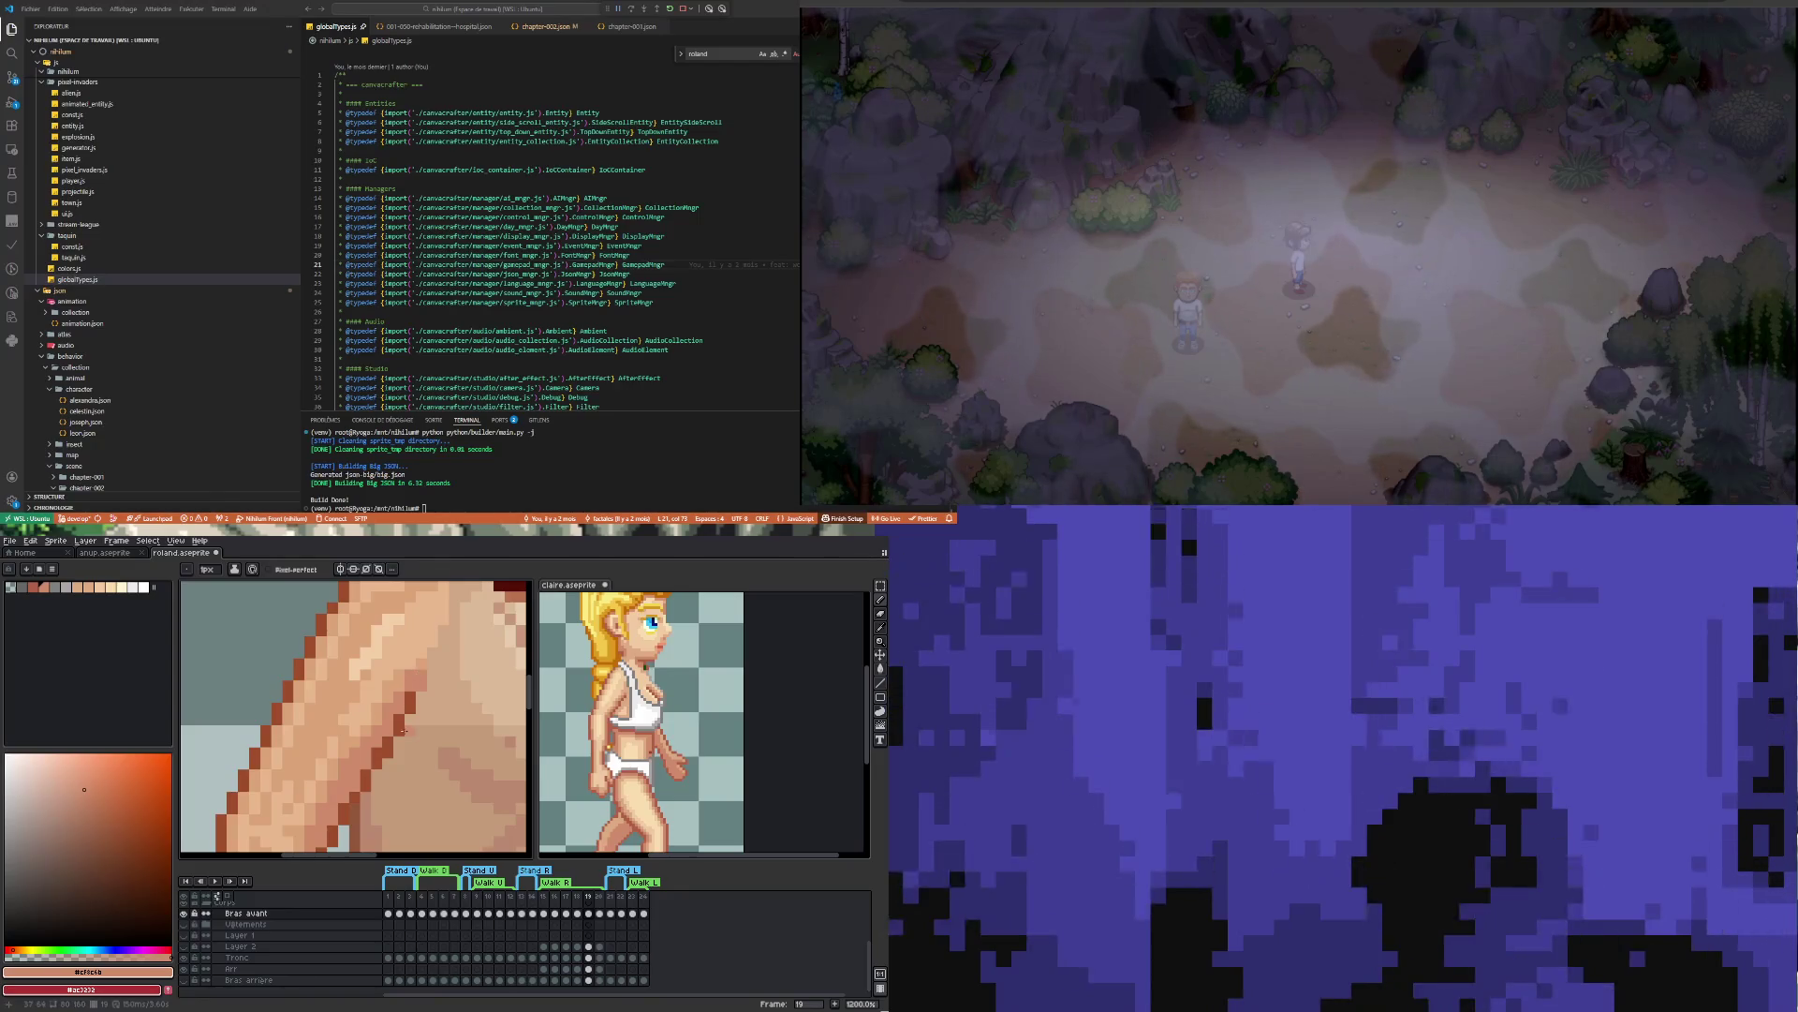
scroll(403, 730, "down", 4)
scroll(405, 706, "up", 3)
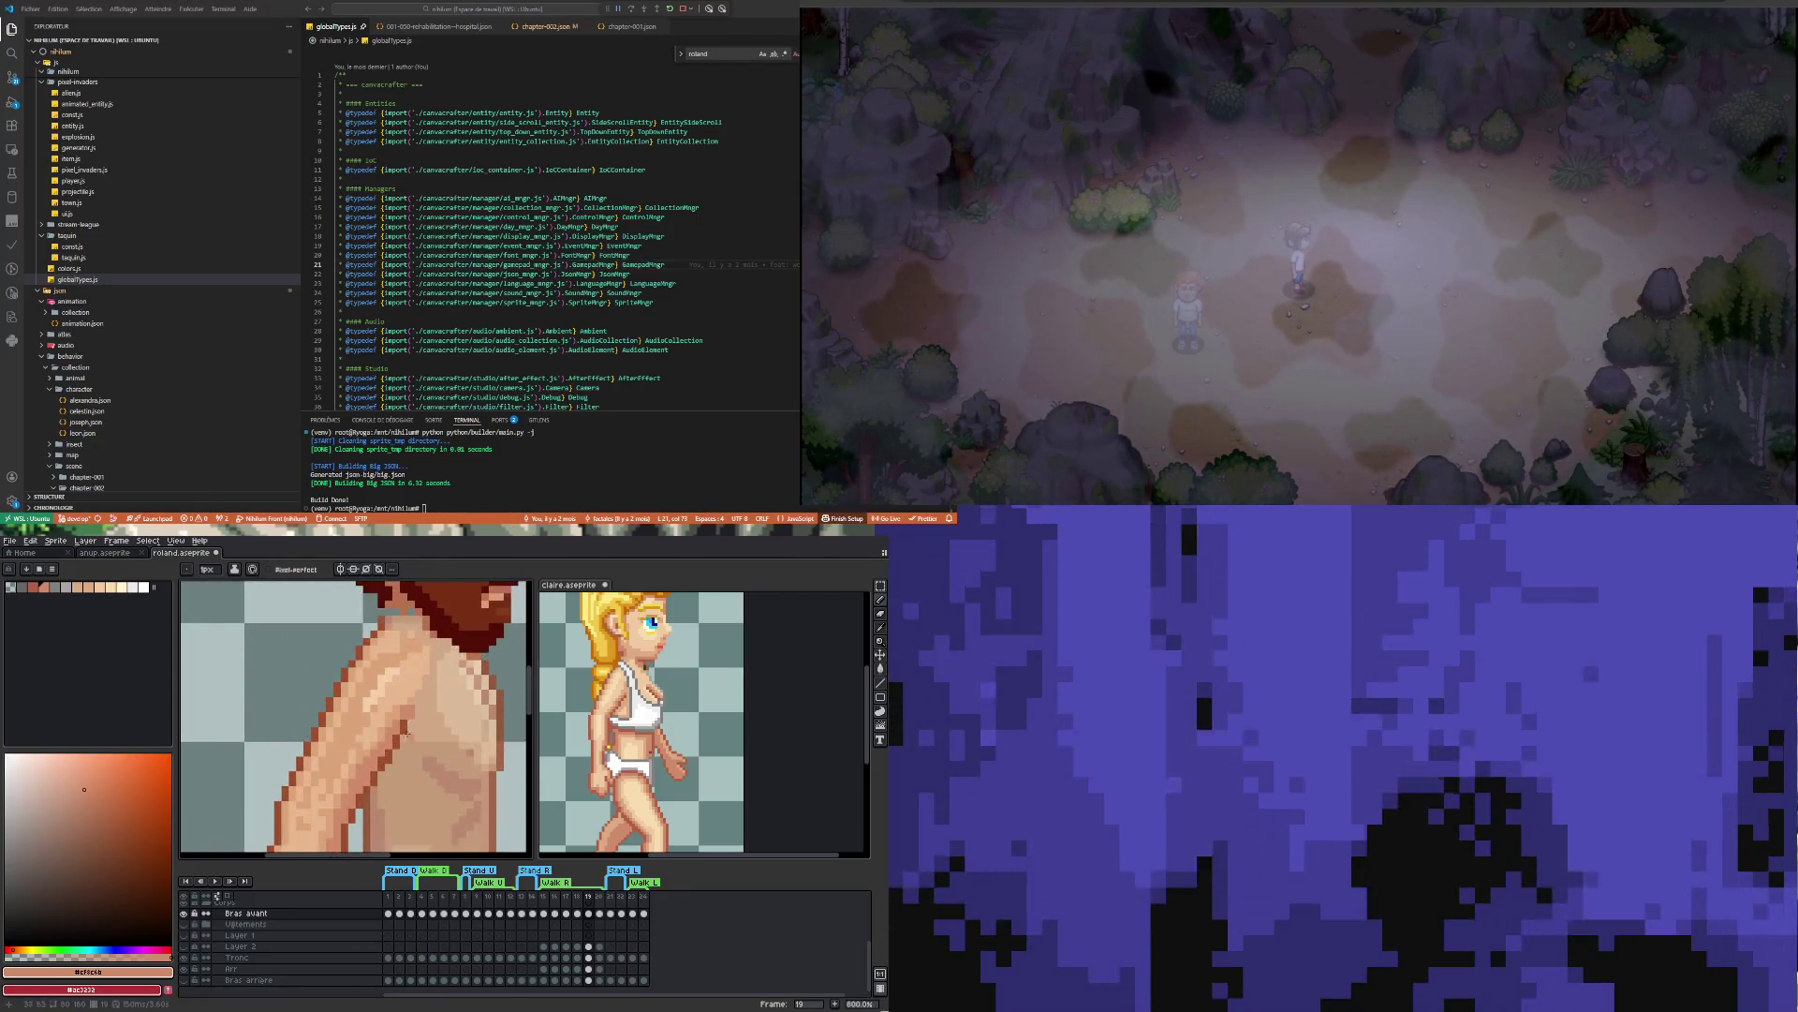
key("i")
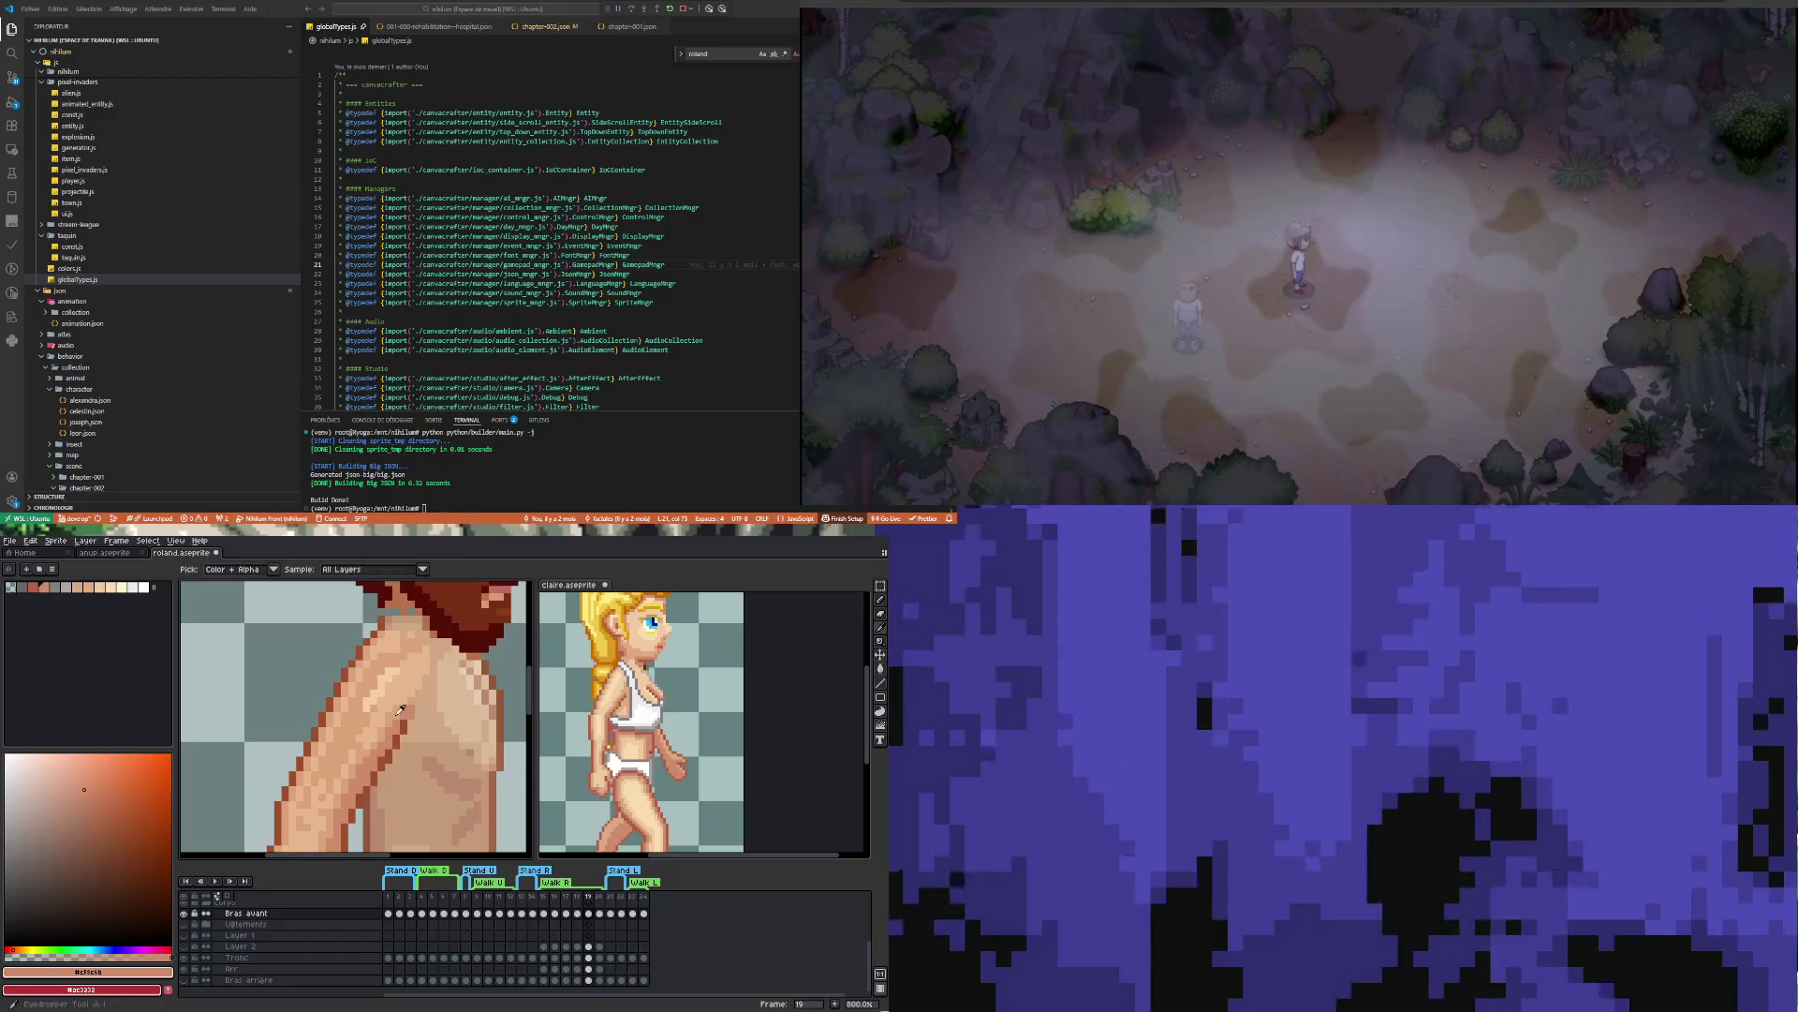
left_click(400, 709)
key("b")
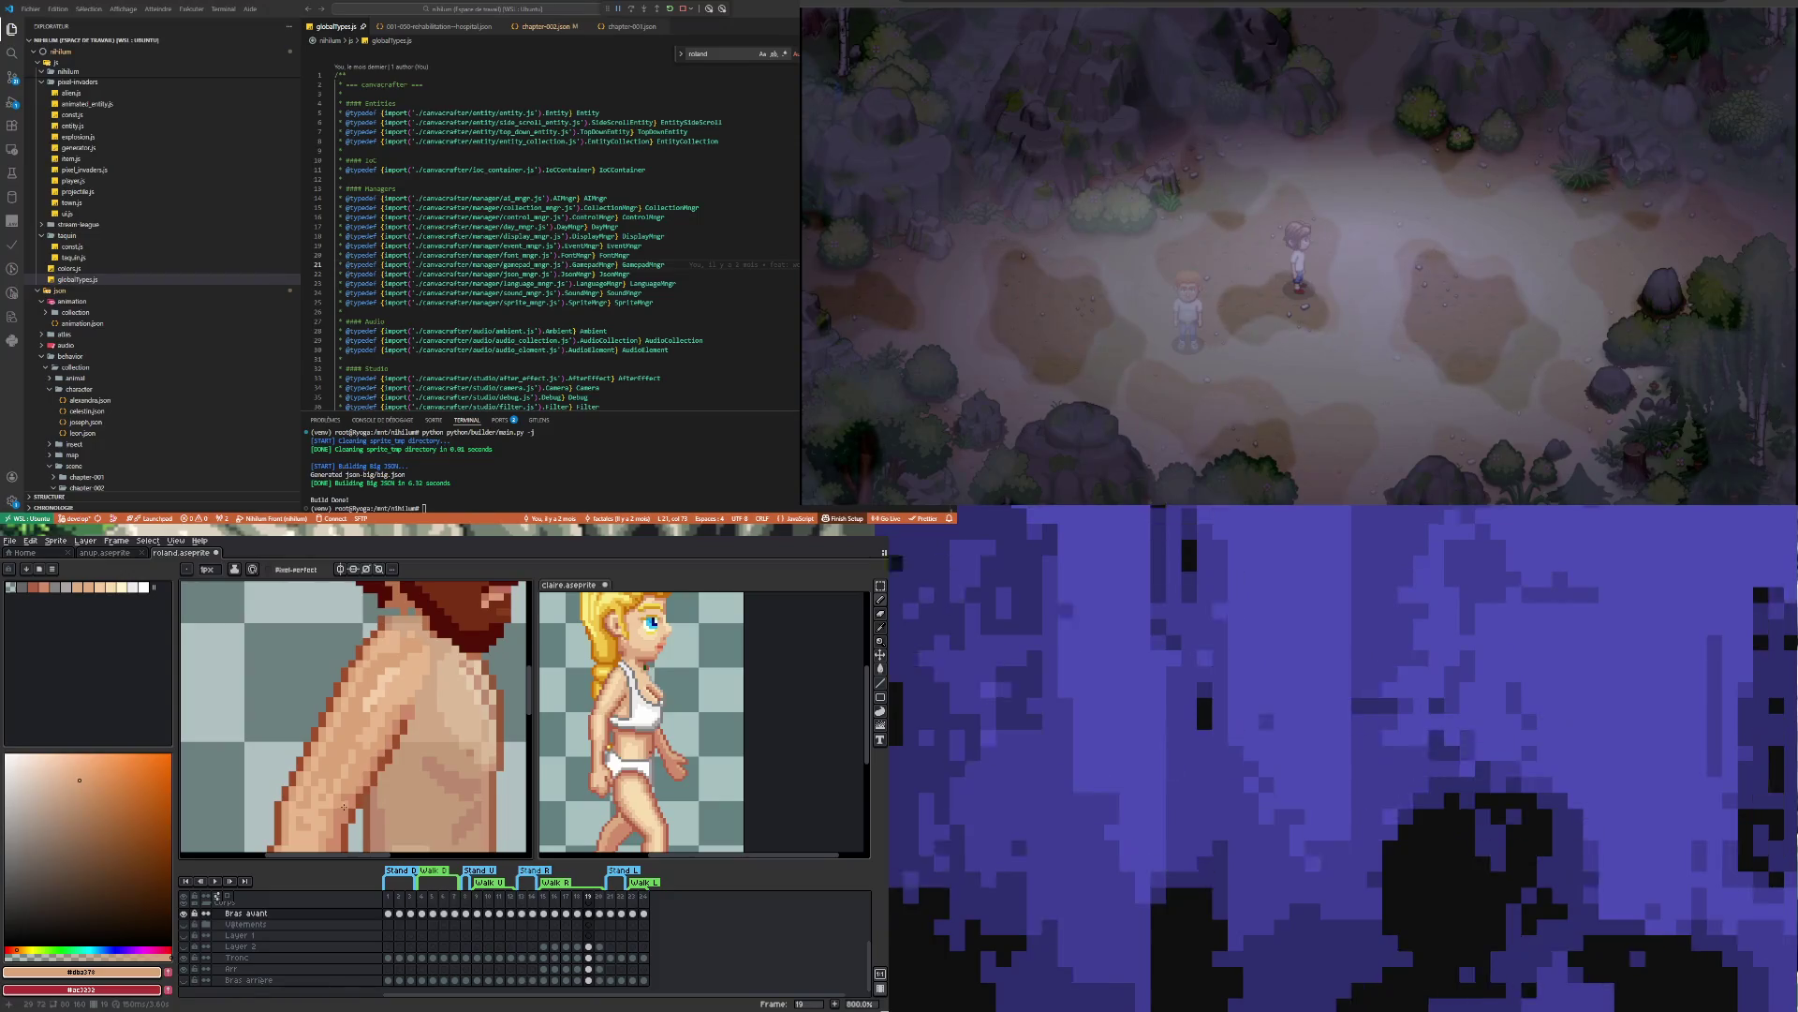
Sample the lighter shoulder skin tone #e8b88e as the pencil colour
scroll(346, 791, "down", 1)
scroll(342, 763, "up", 3)
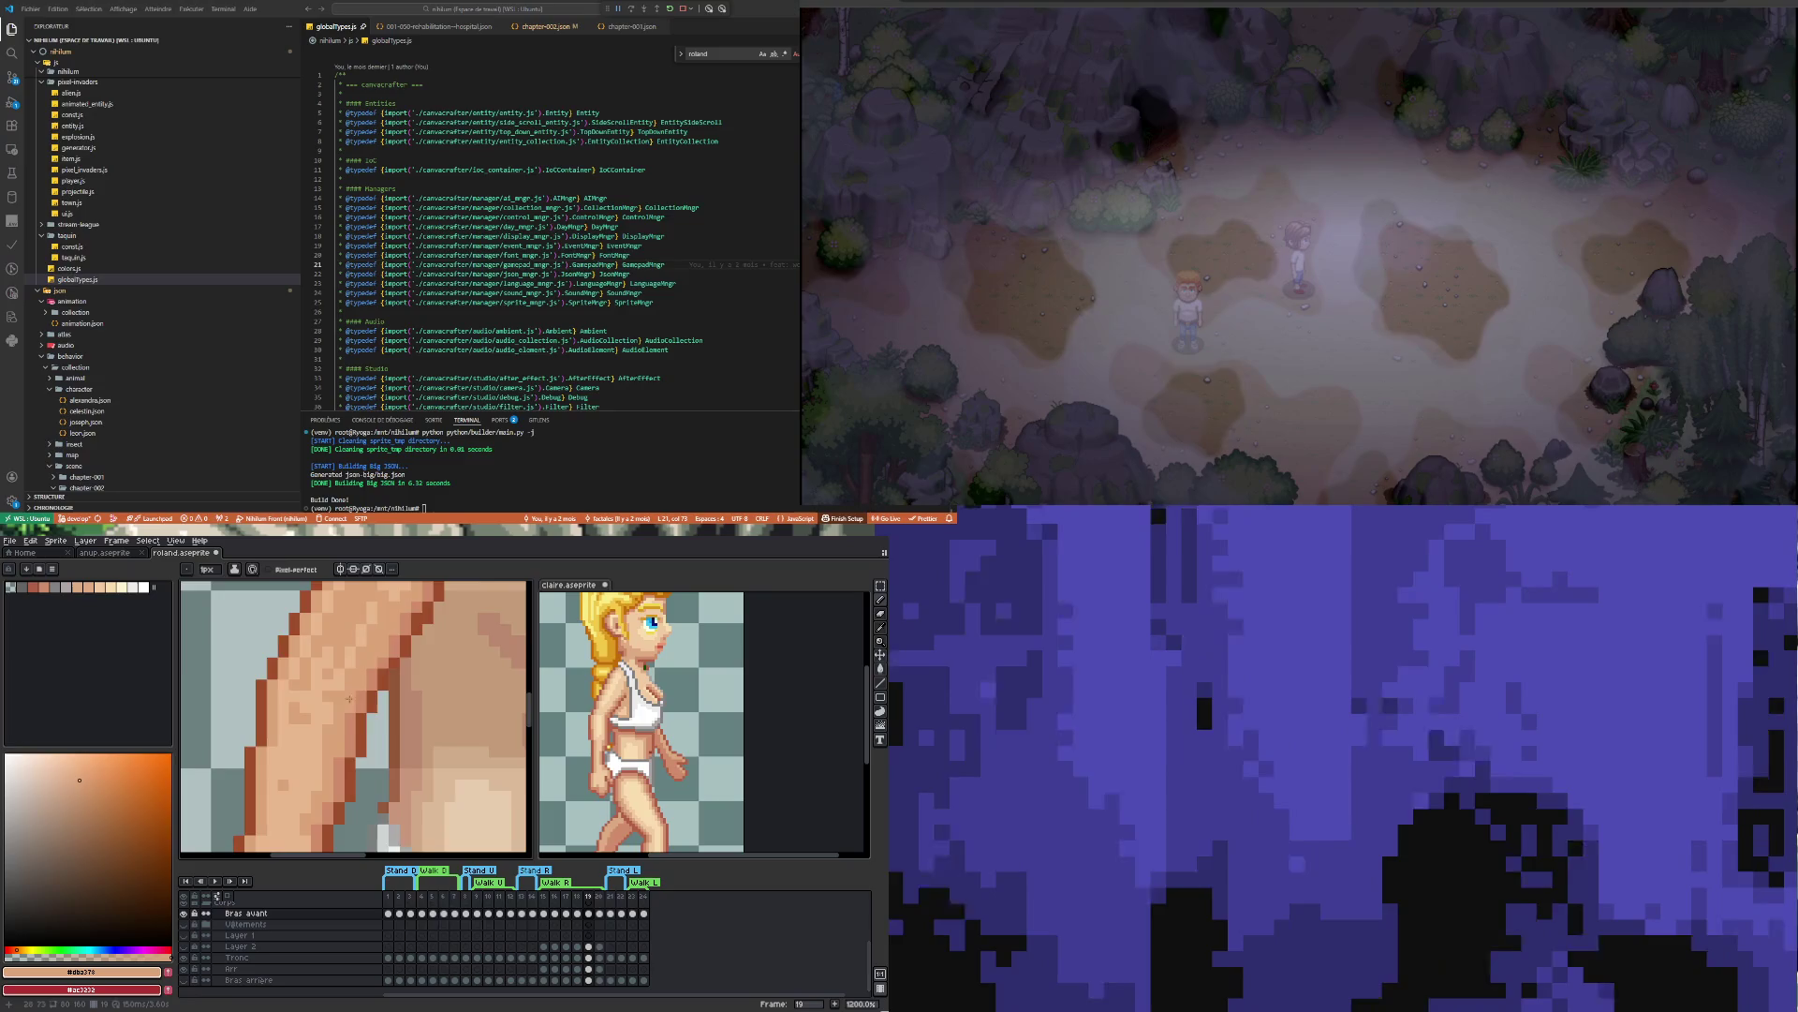
scroll(352, 705, "down", 4)
scroll(366, 708, "up", 6)
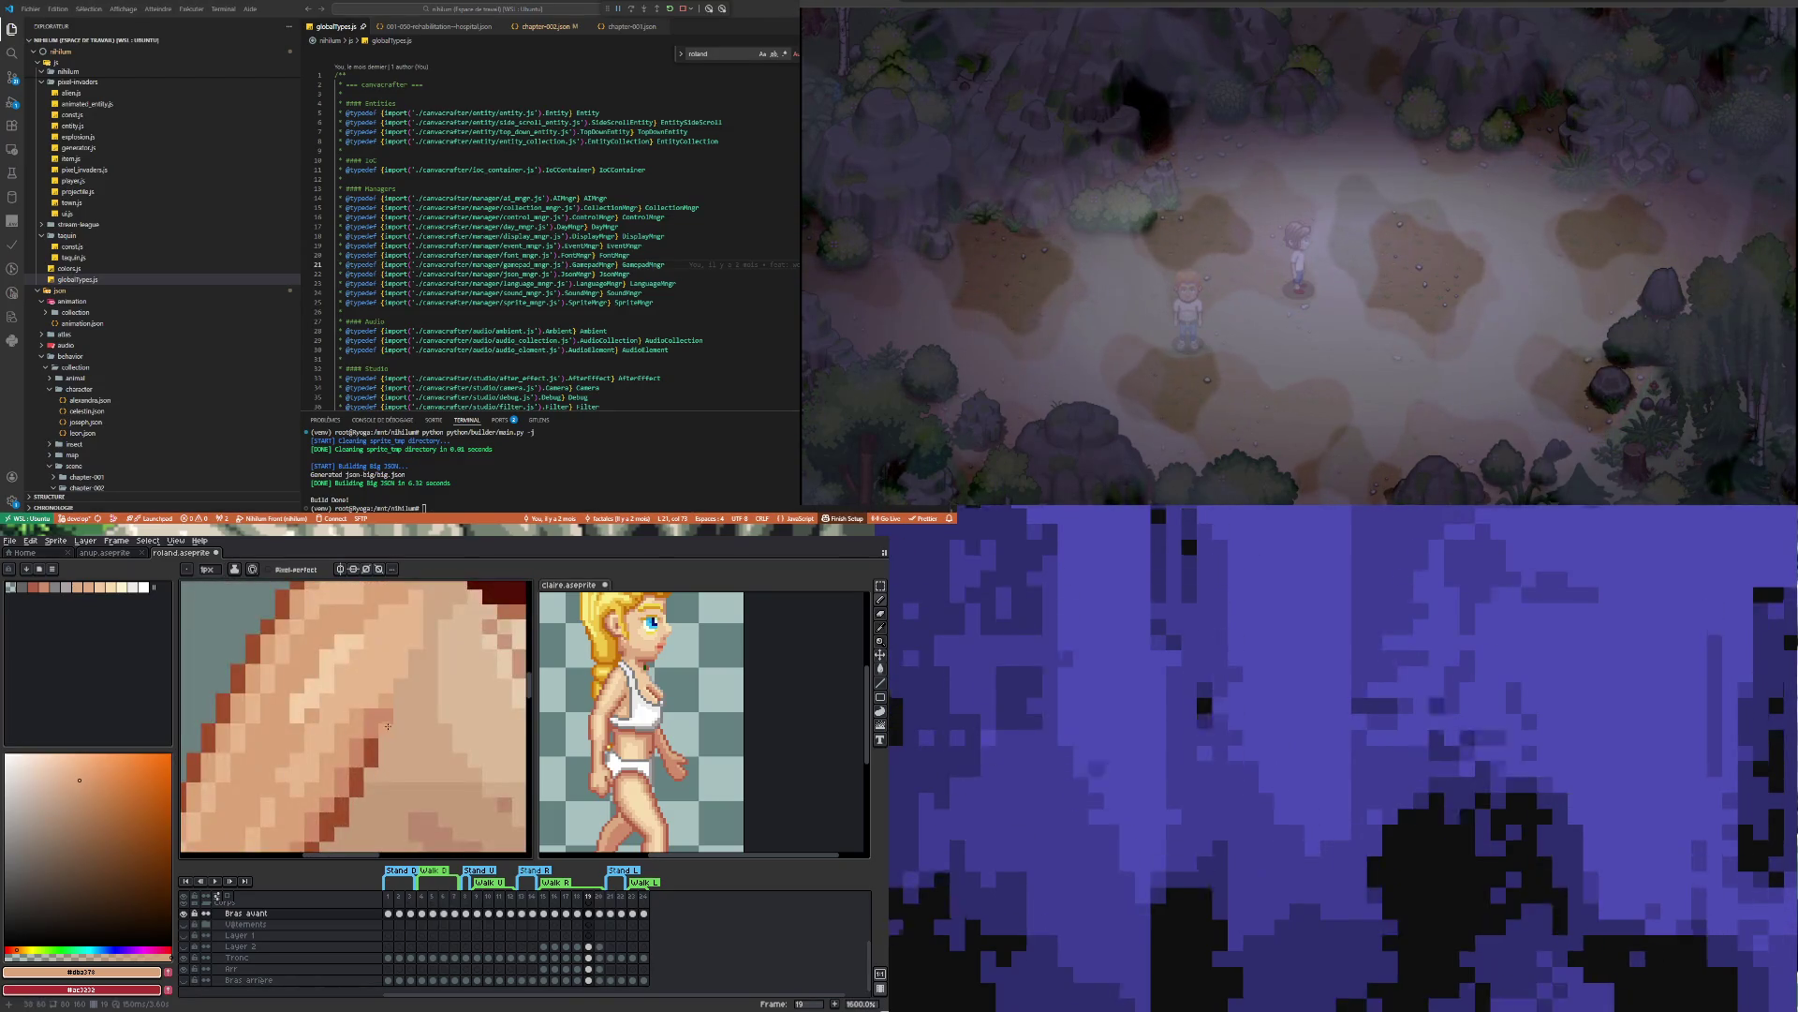
scroll(377, 762, "down", 1)
scroll(378, 762, "down", 4)
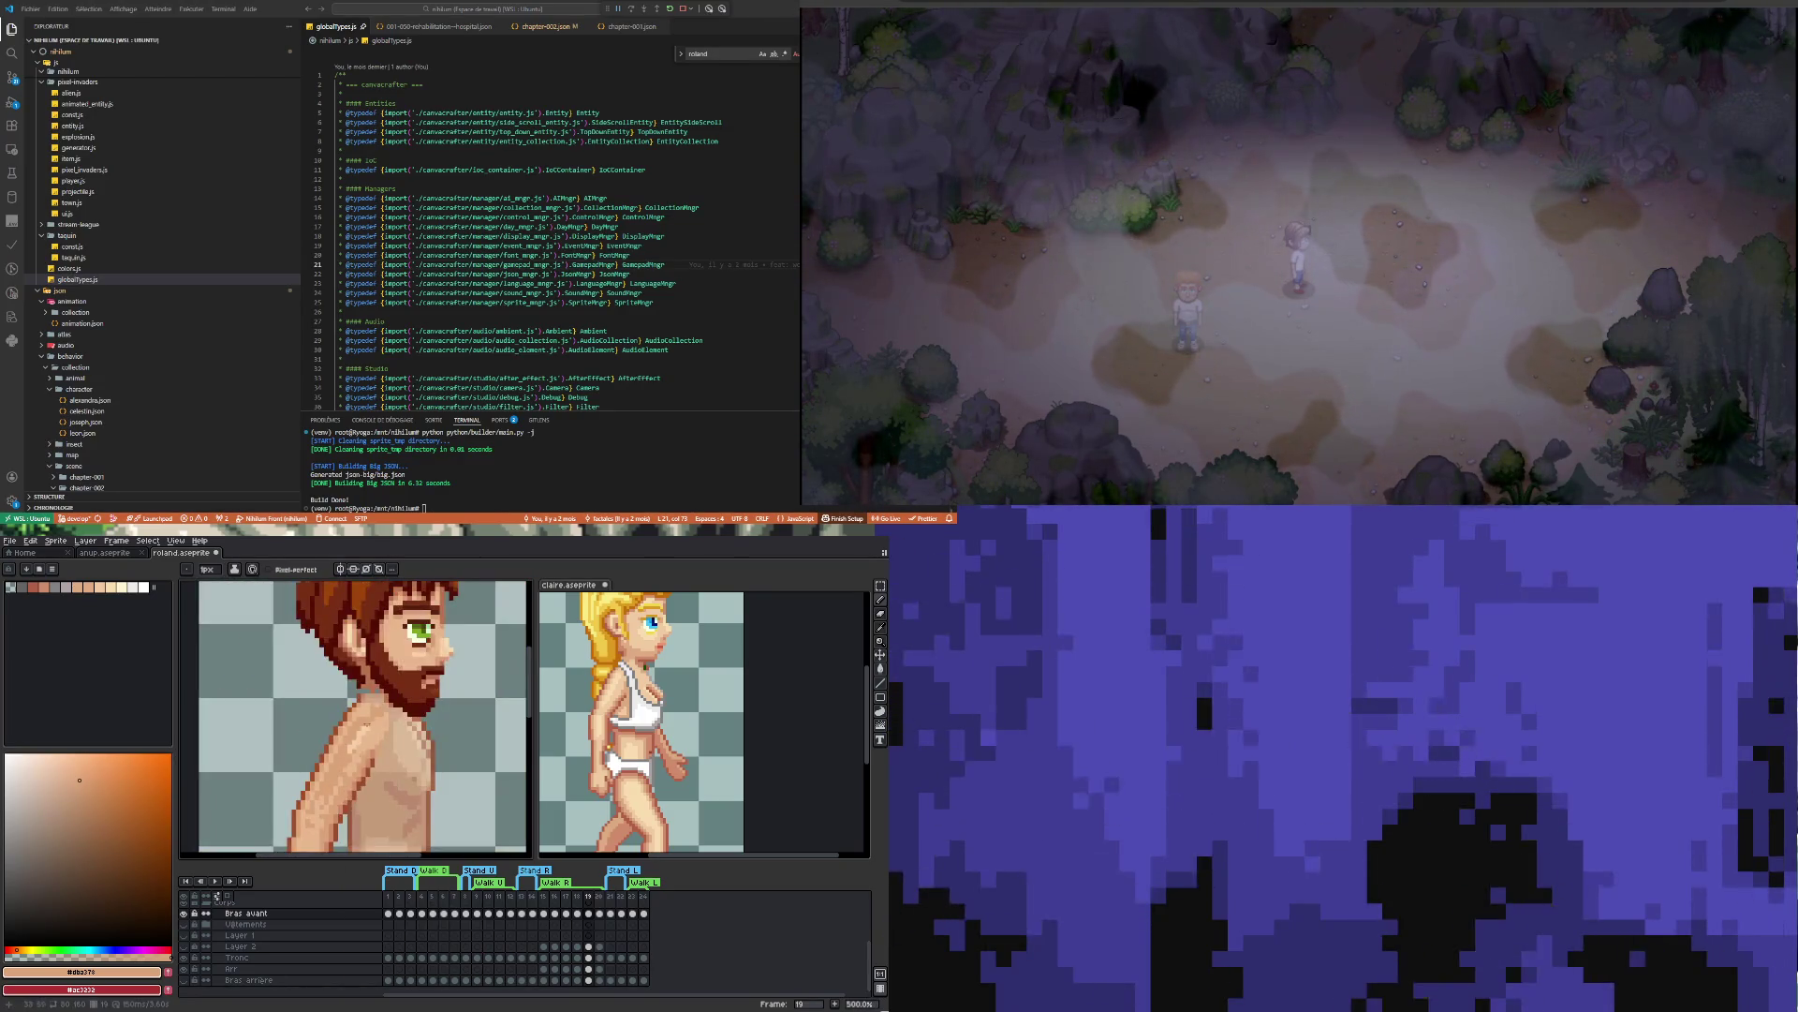
scroll(369, 753, "up", 1)
scroll(363, 737, "down", 4)
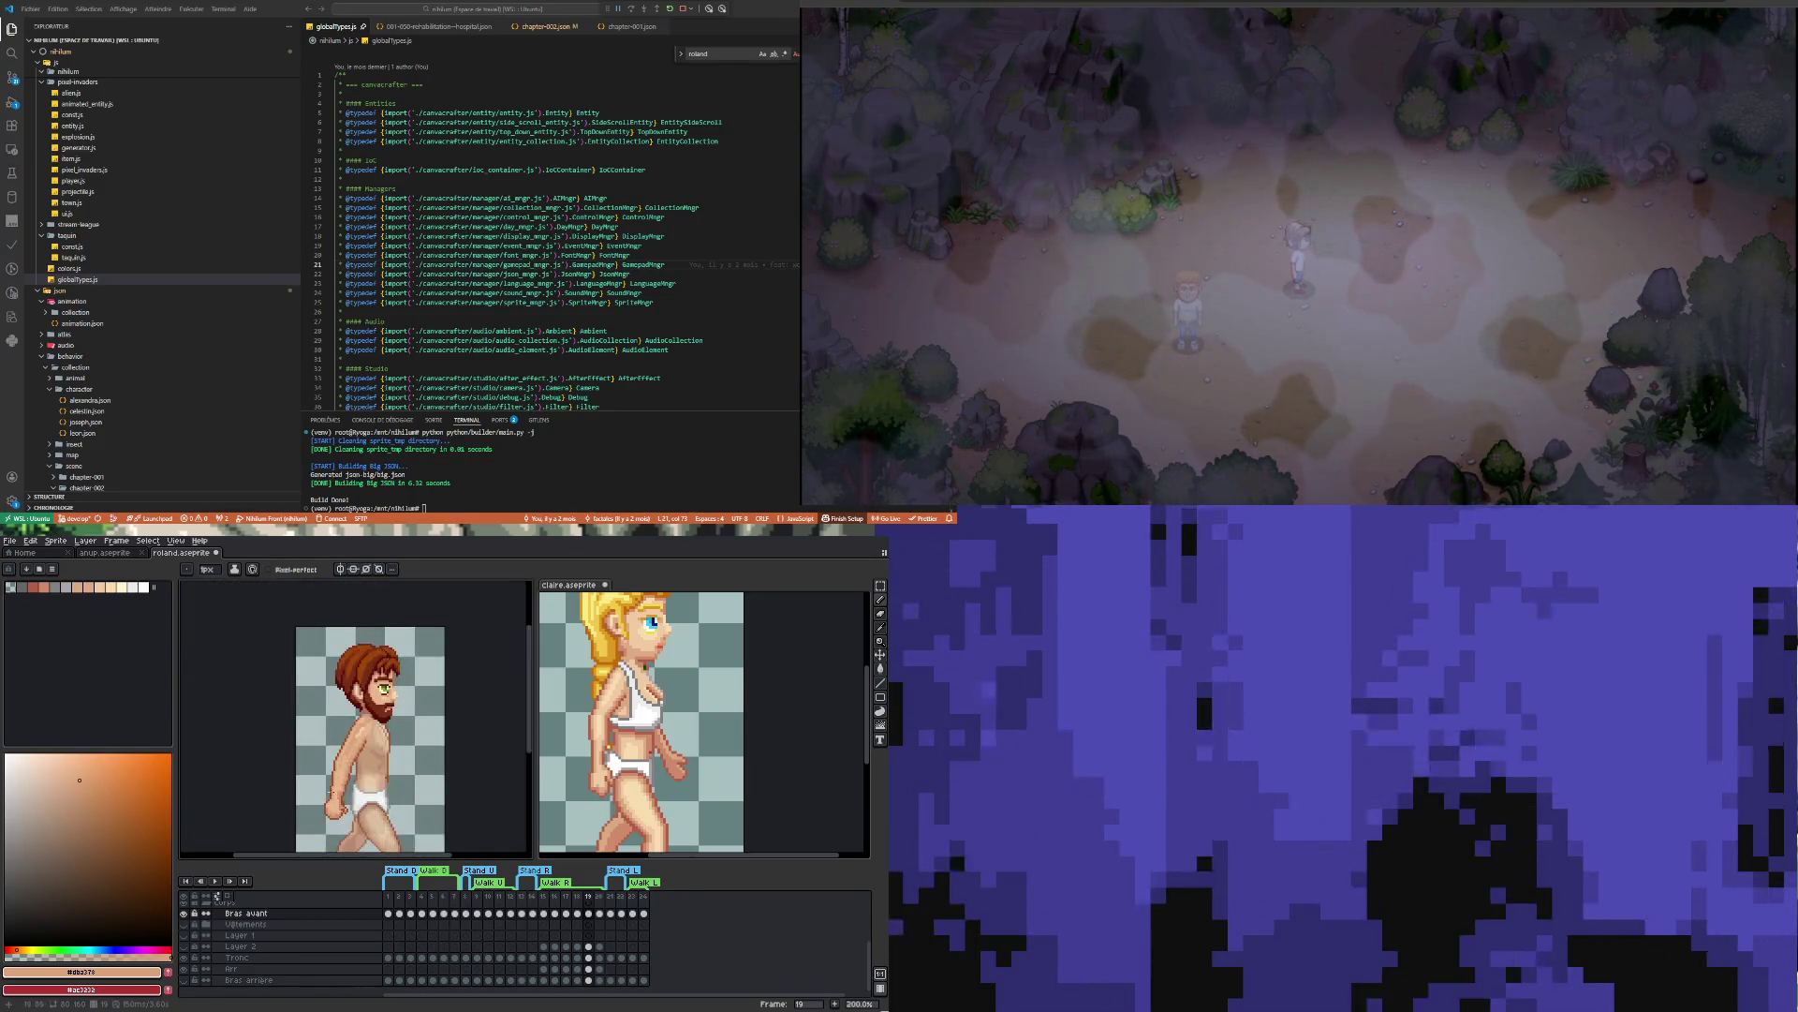
scroll(353, 794, "up", 3)
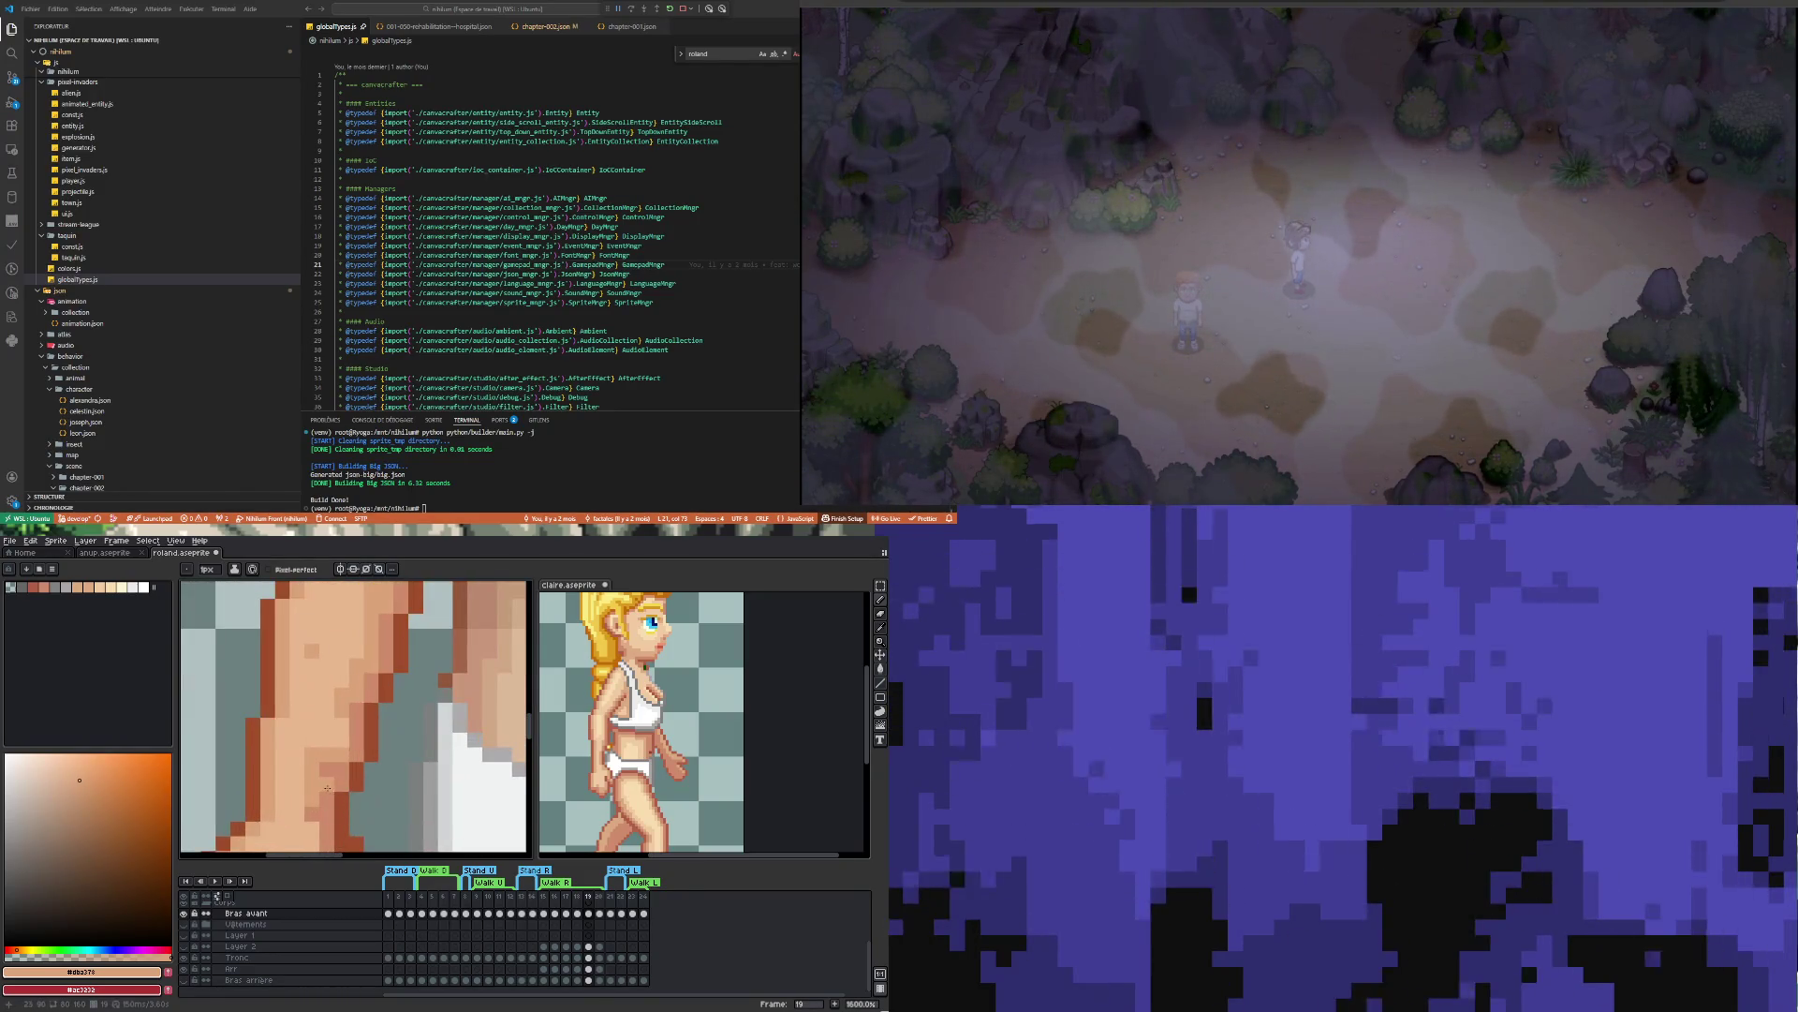
scroll(341, 803, "down", 4)
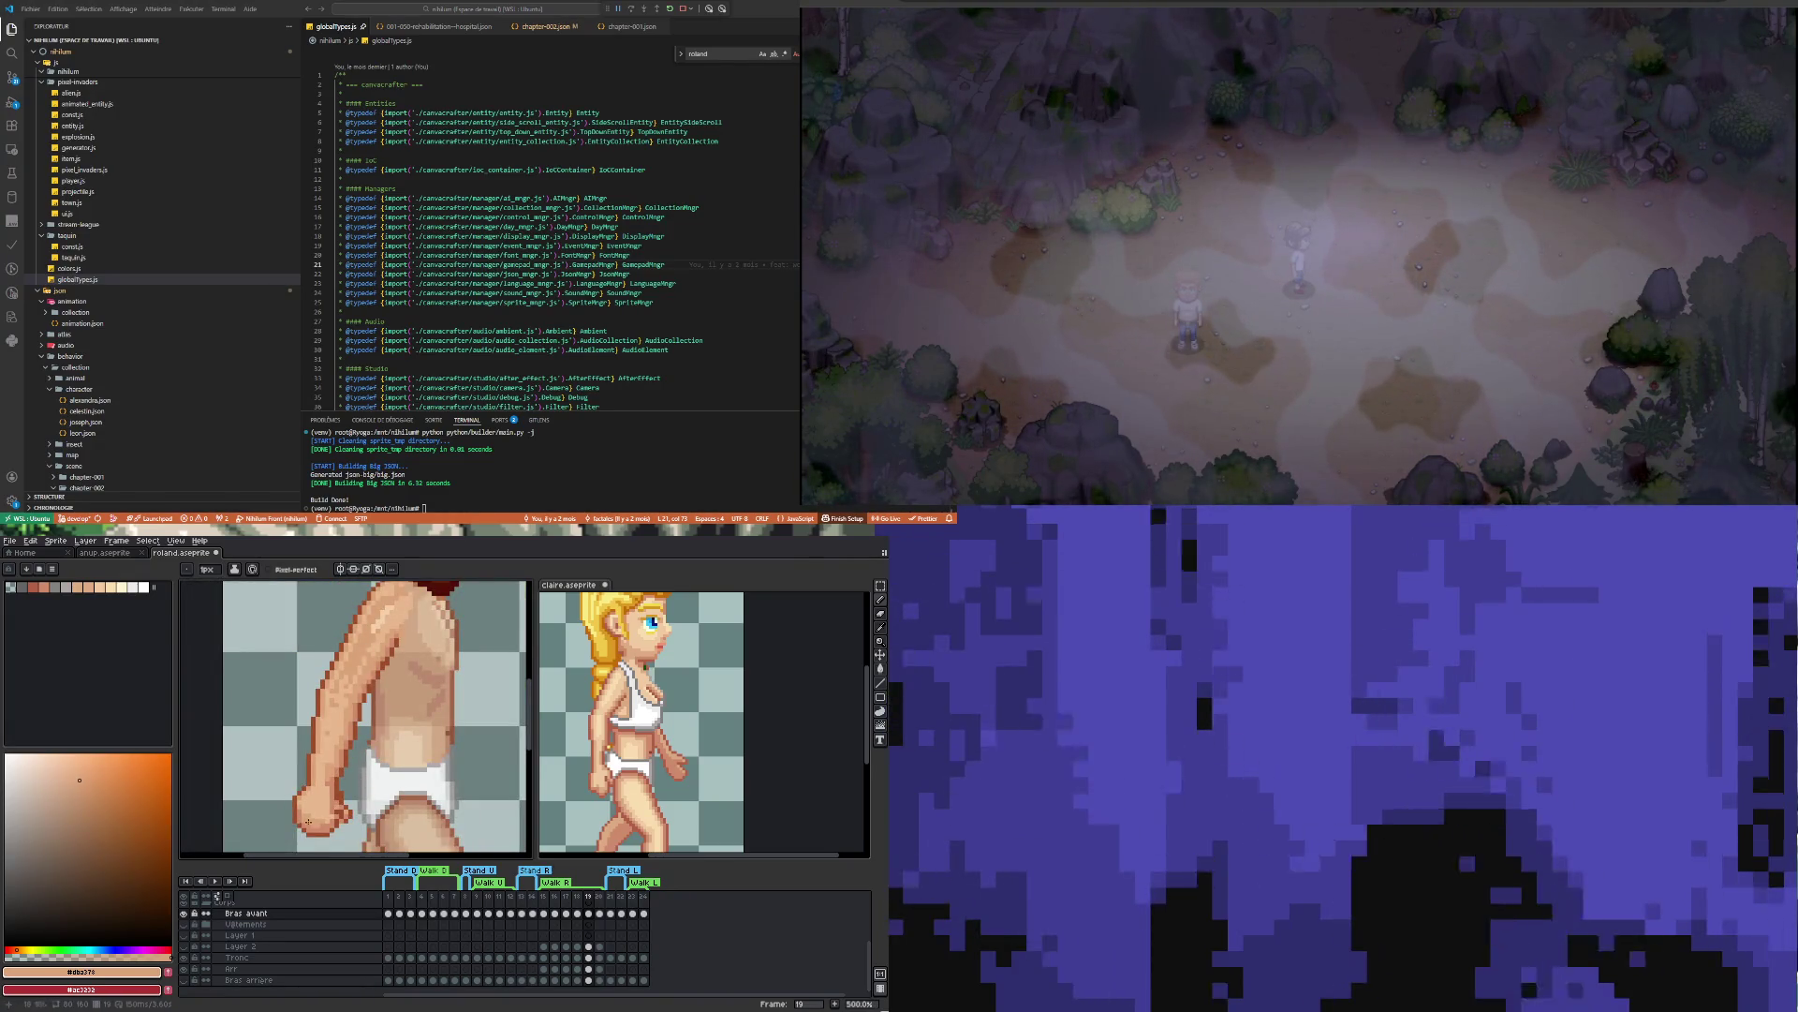
scroll(337, 778, "up", 2)
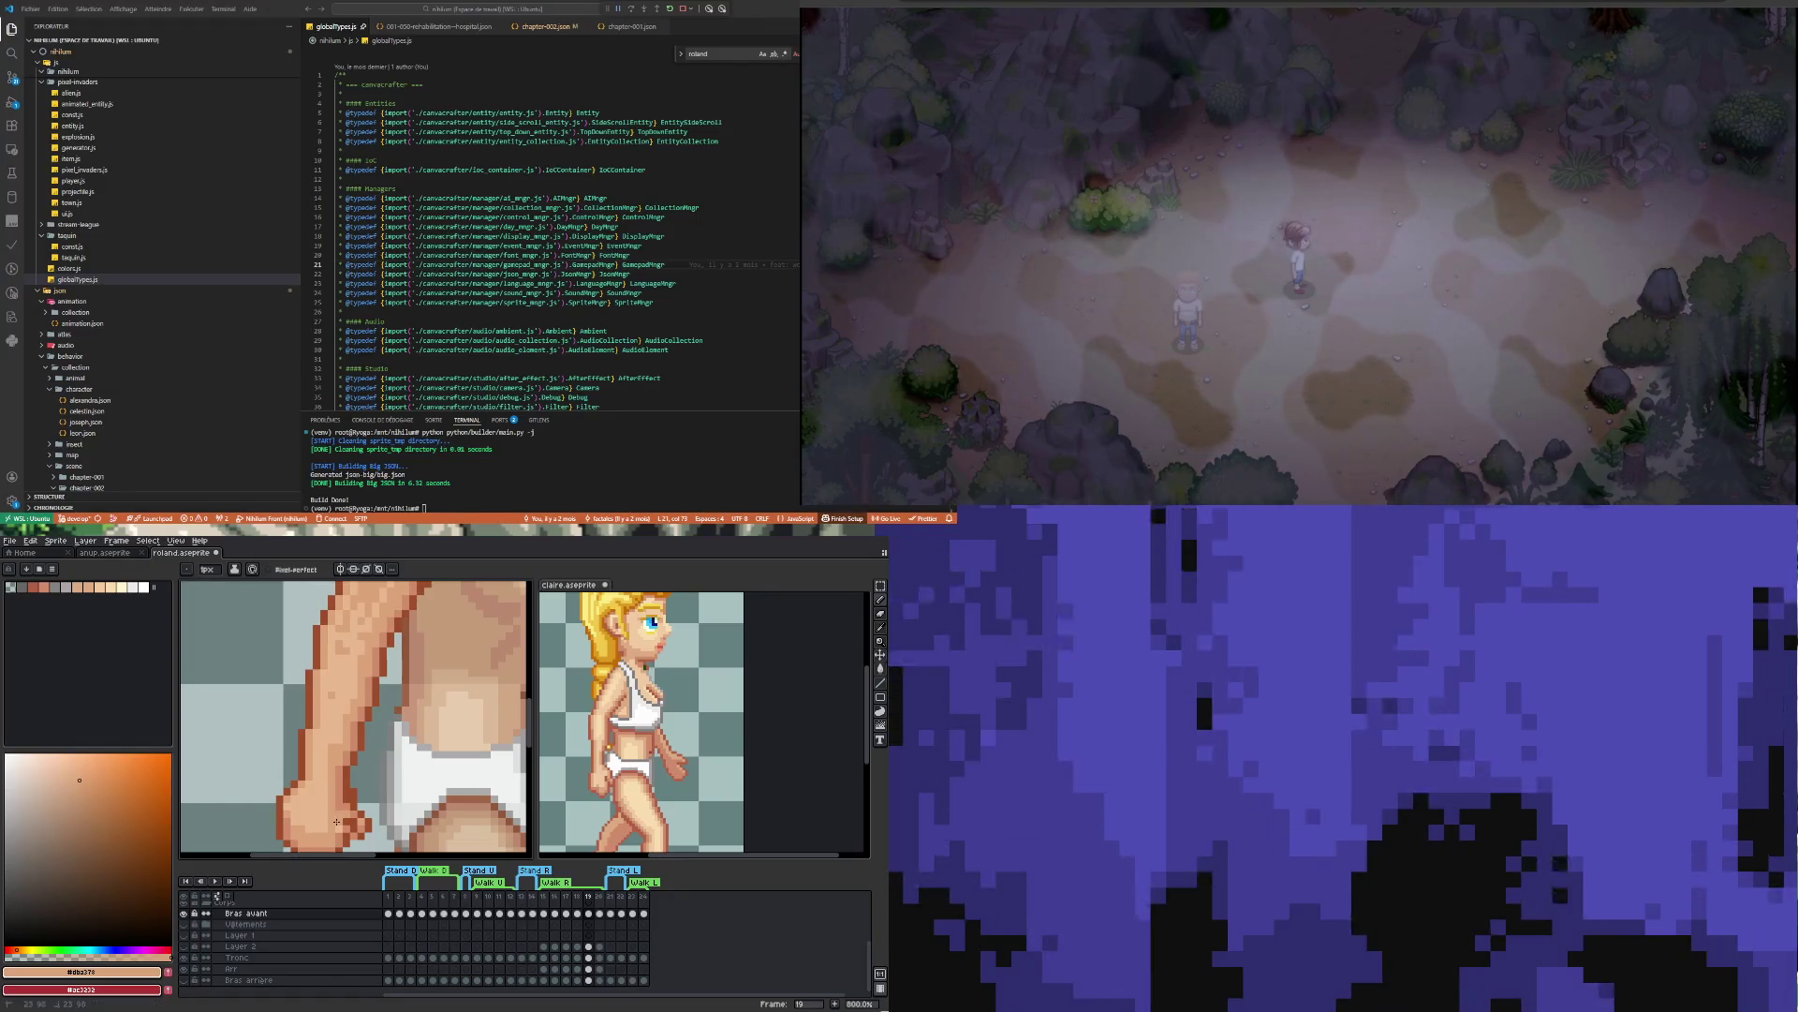
scroll(324, 840, "down", 4)
scroll(324, 840, "up", 4)
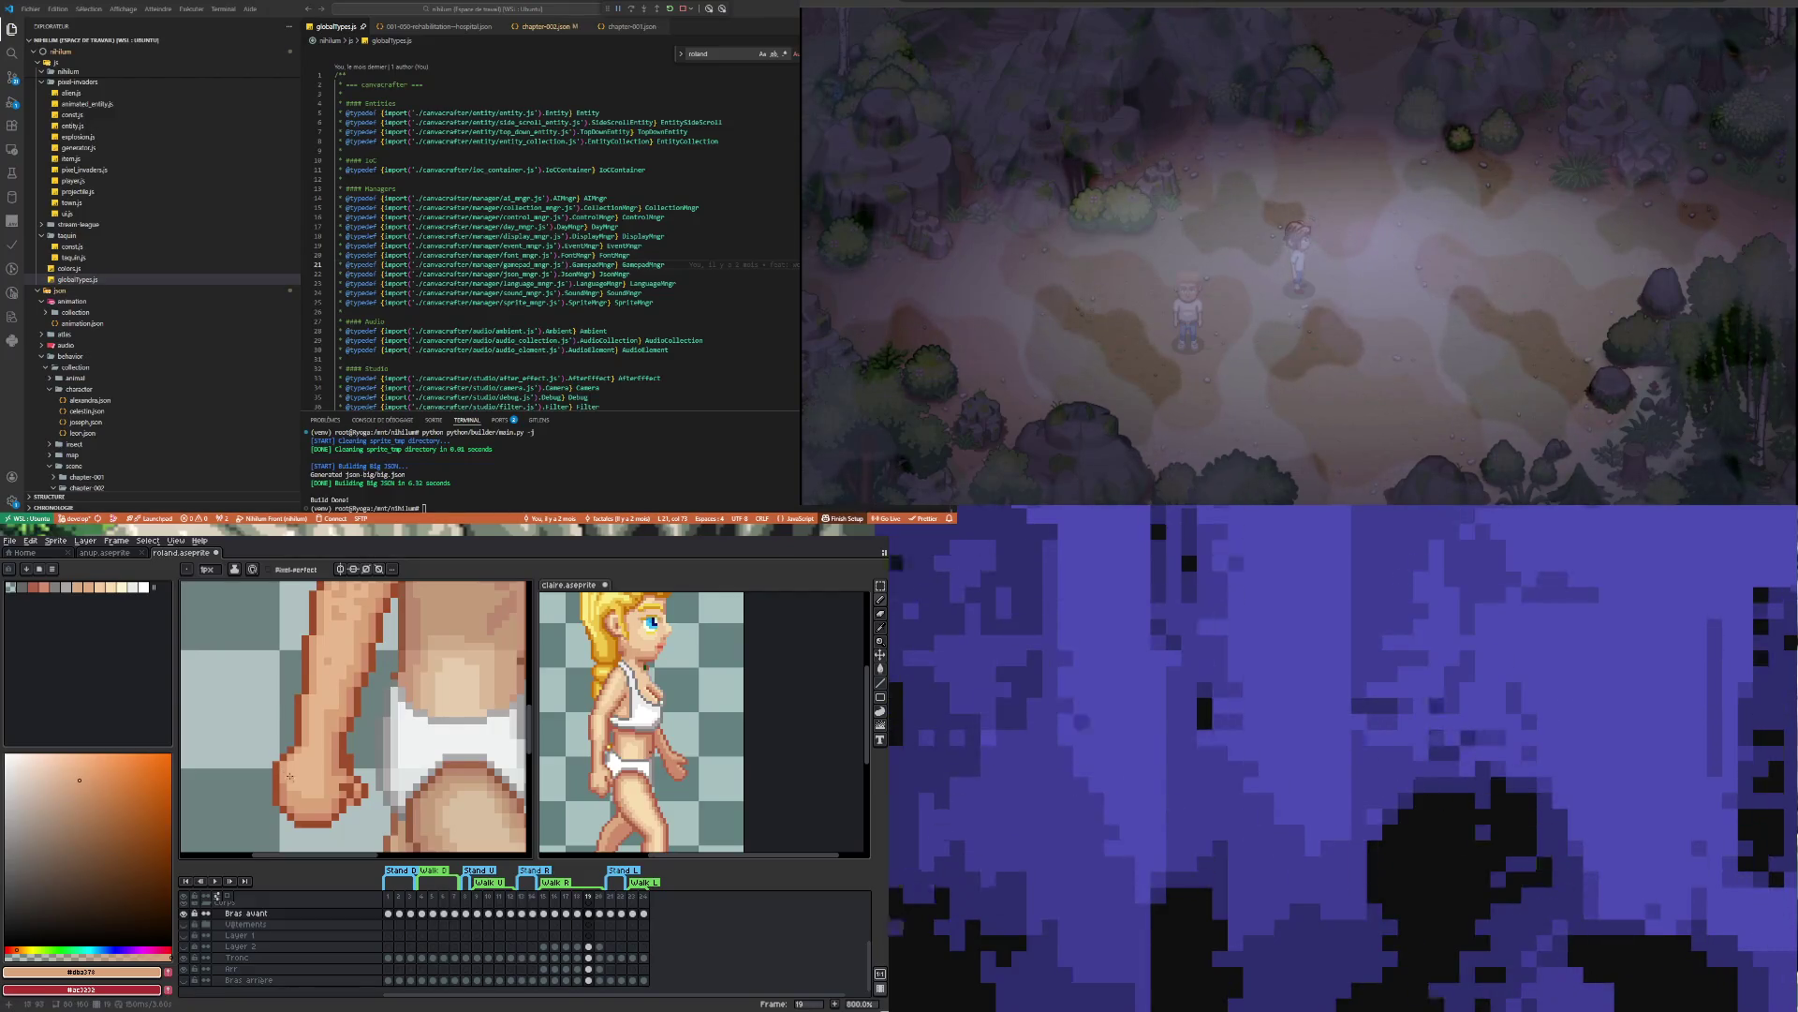
scroll(284, 770, "down", 4)
scroll(331, 701, "up", 4)
scroll(331, 701, "down", 4)
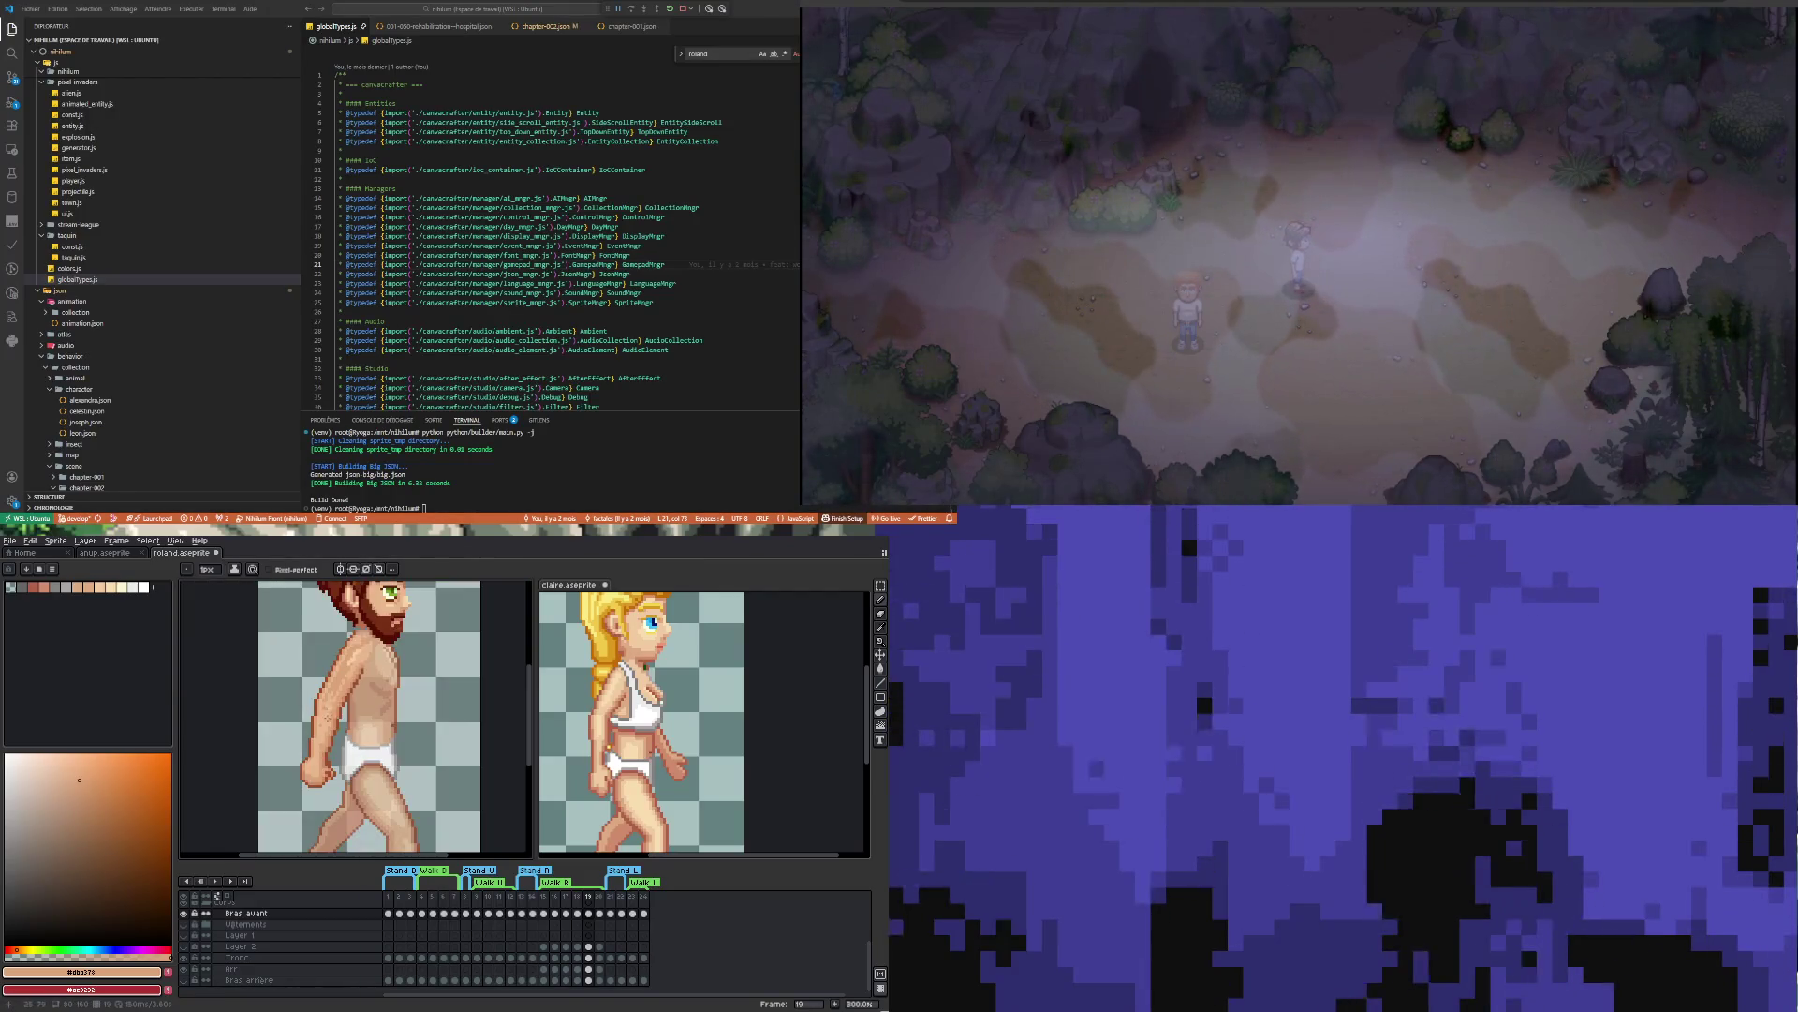
scroll(359, 658, "up", 4)
key("i")
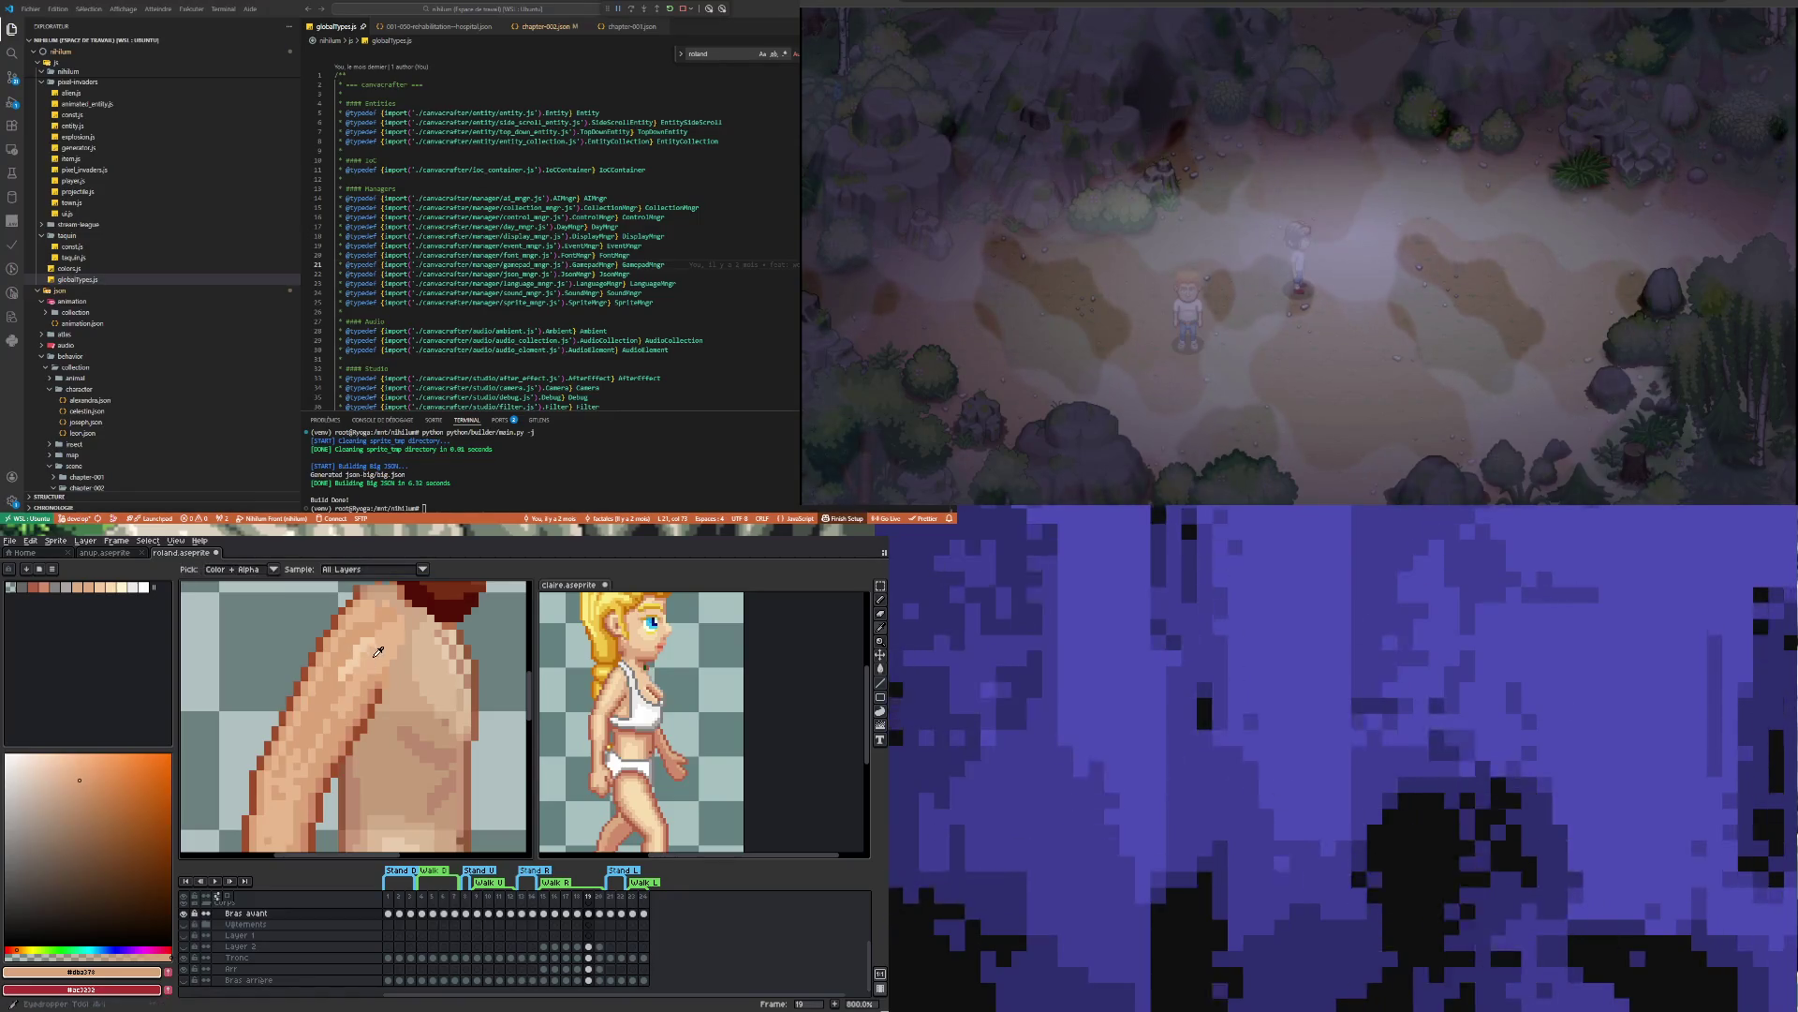
left_click(379, 652)
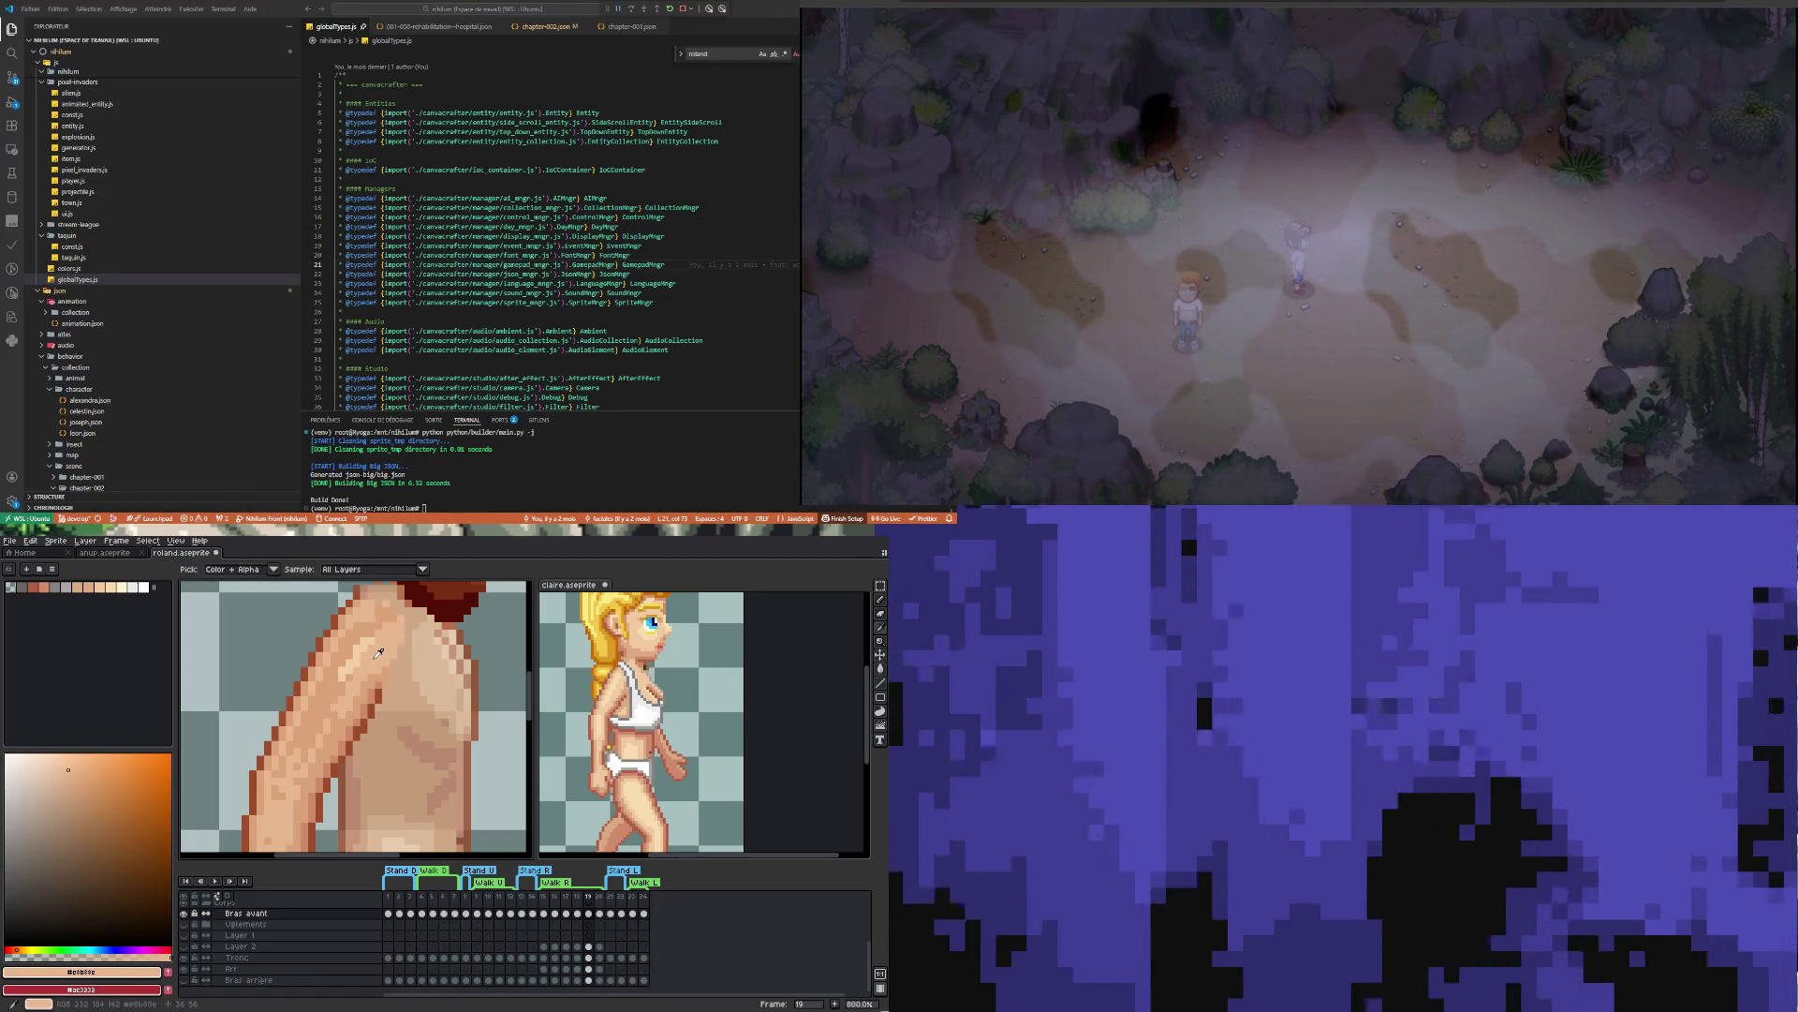
scroll(378, 652, "down", 3)
scroll(384, 609, "up", 5)
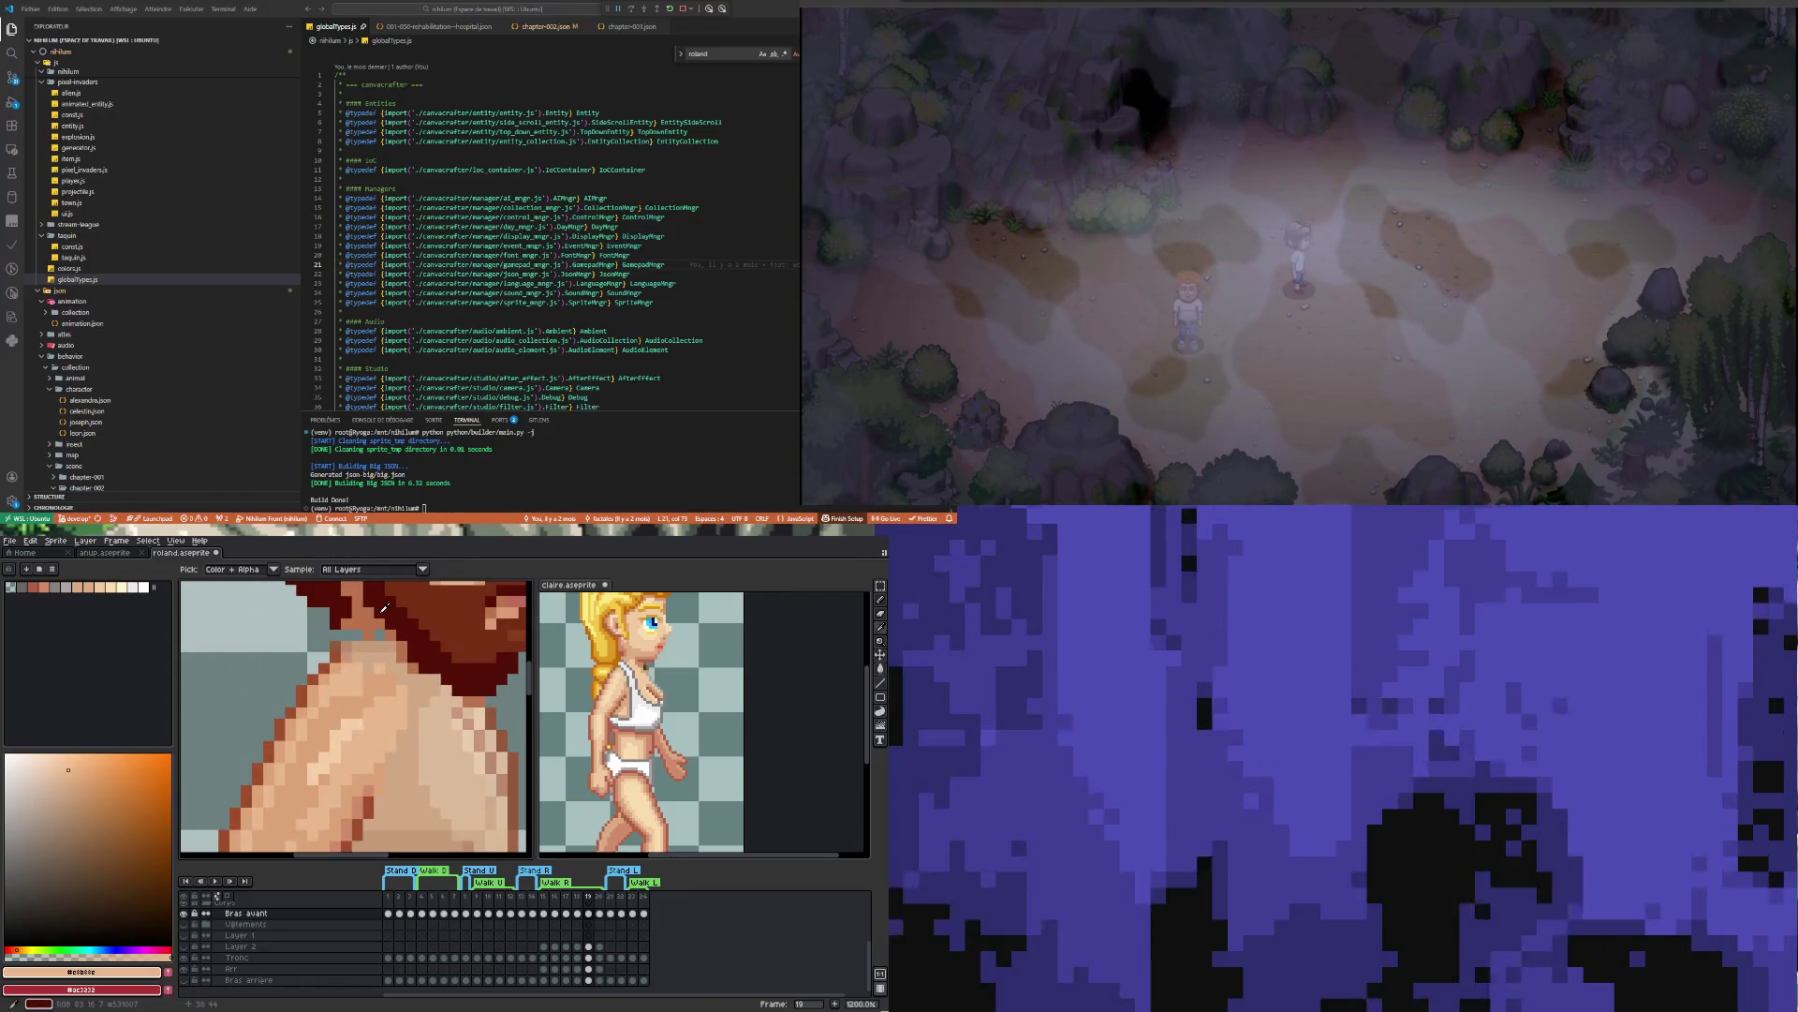
scroll(365, 727, "down", 5)
key("b")
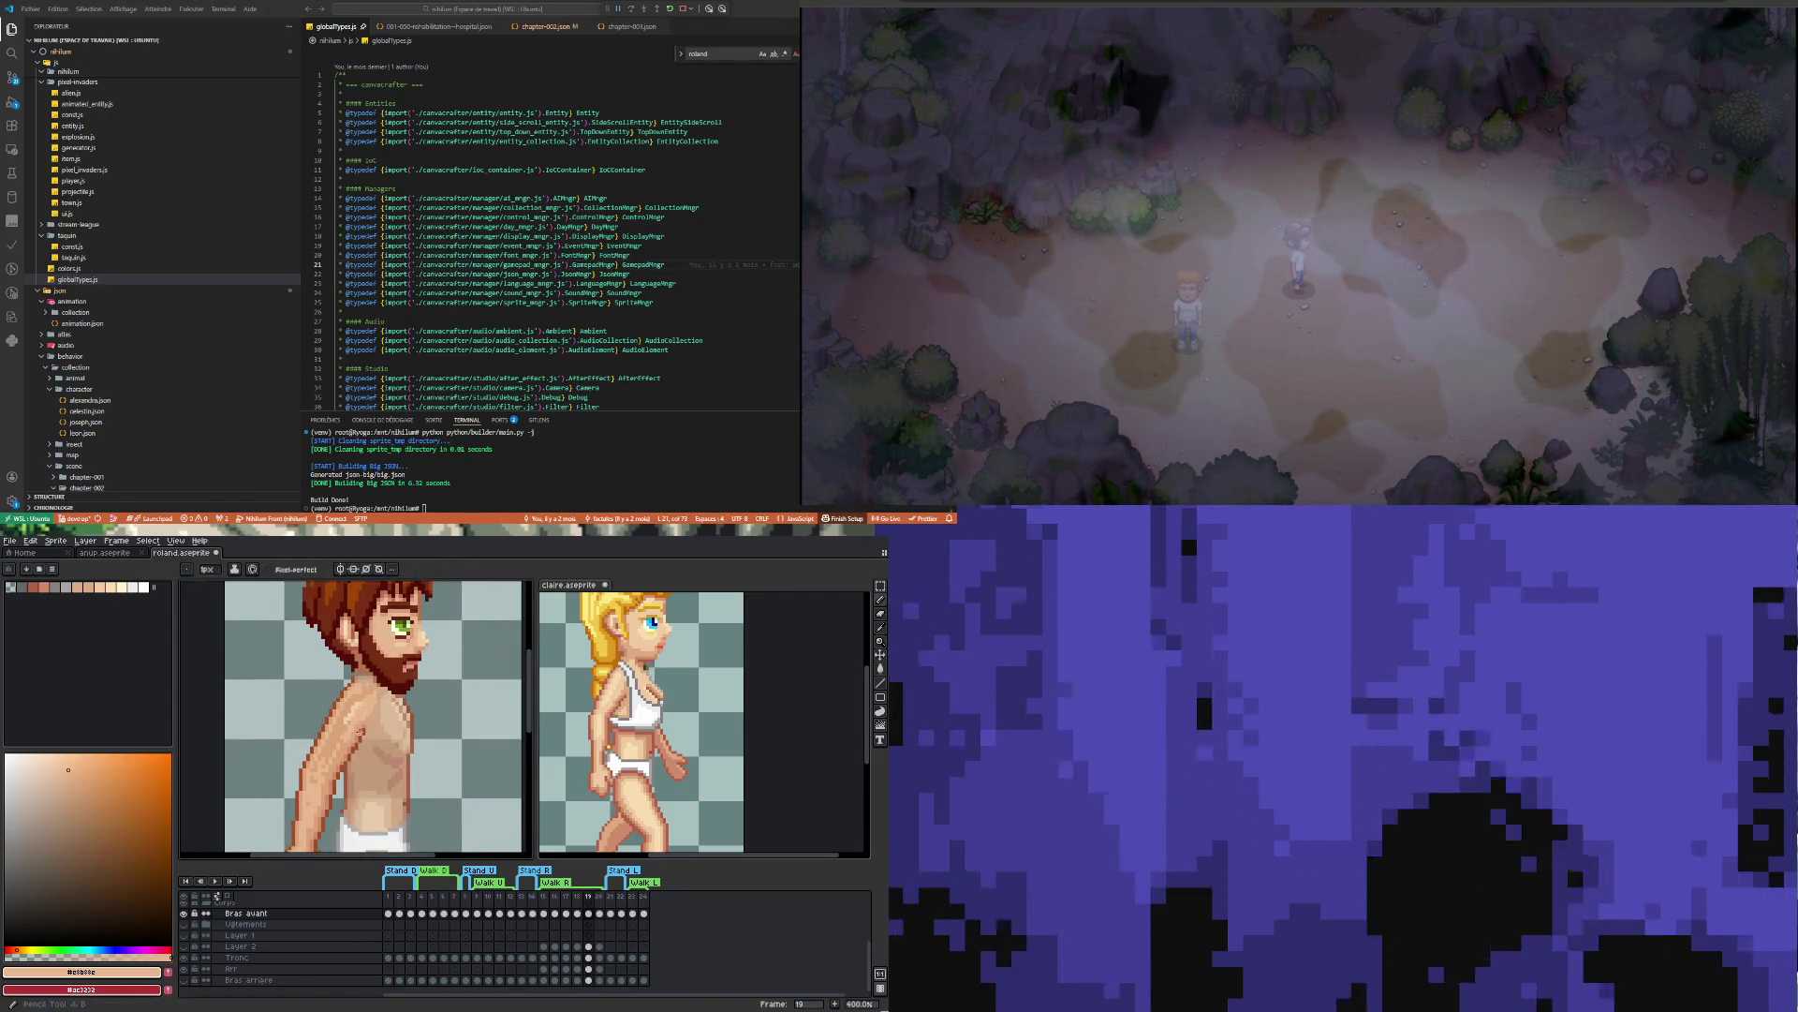
scroll(359, 674, "down", 1)
scroll(317, 826, "up", 3)
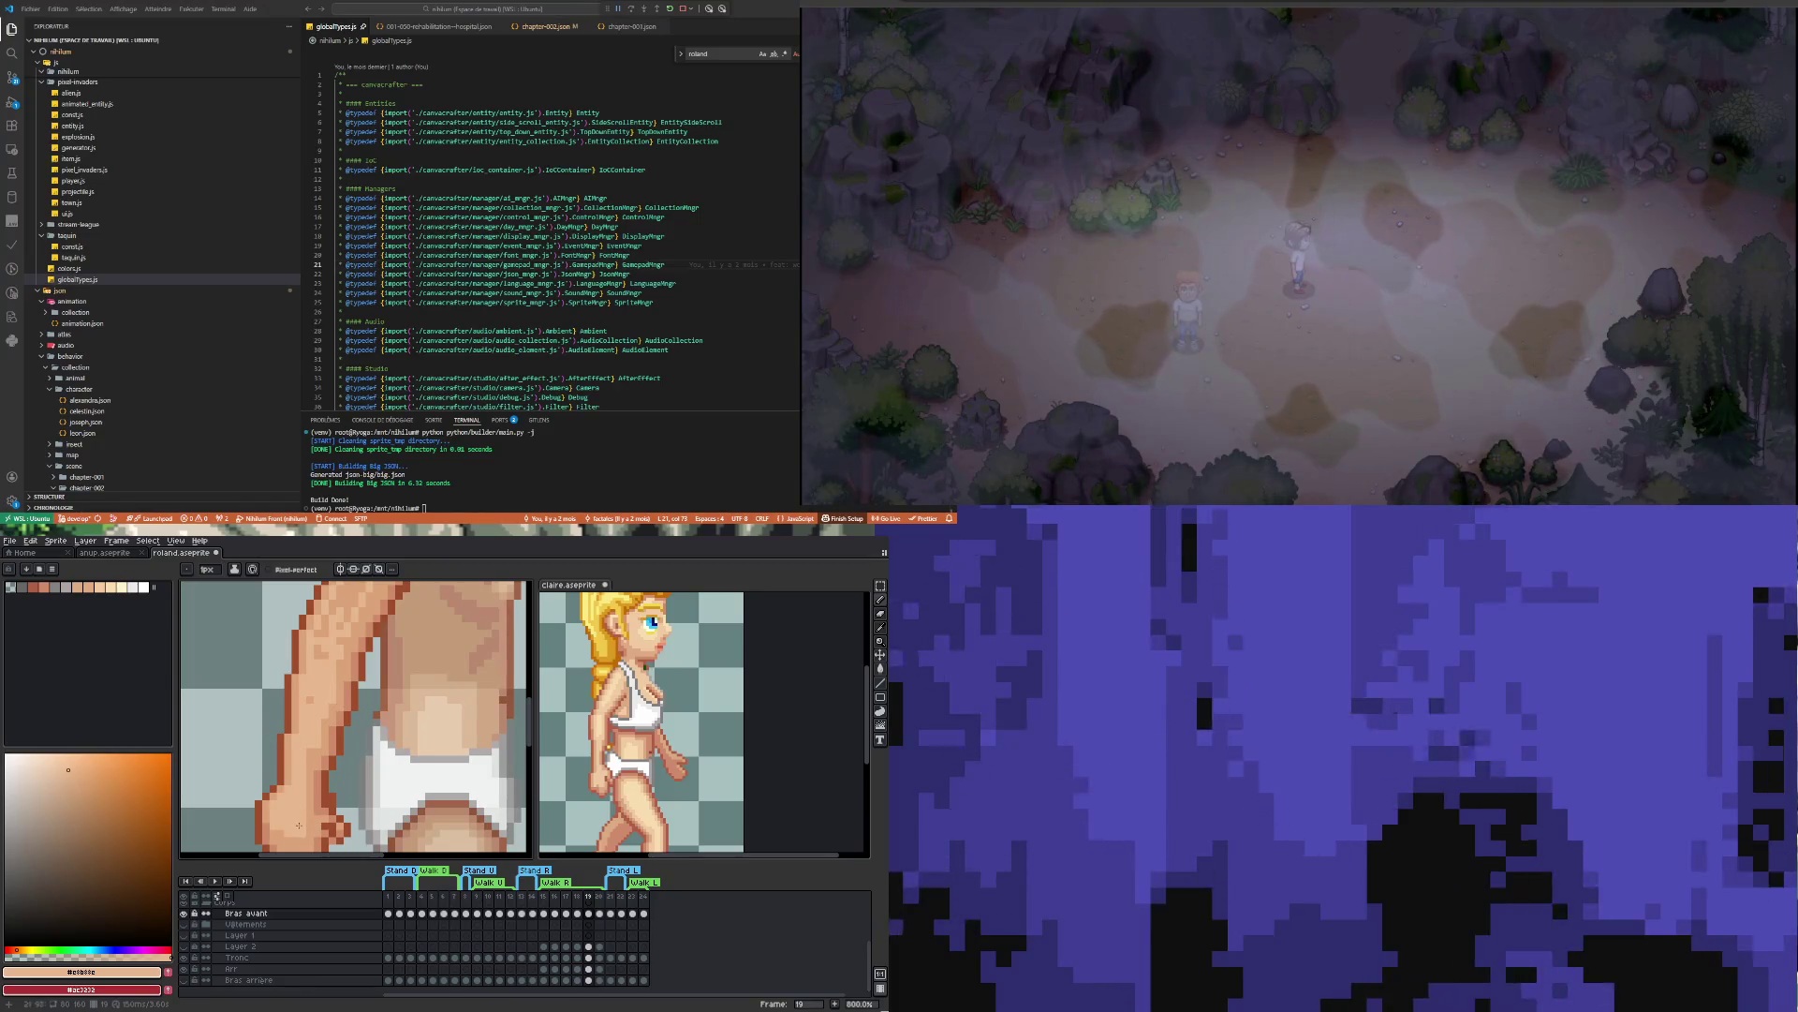
scroll(299, 824, "up", 3)
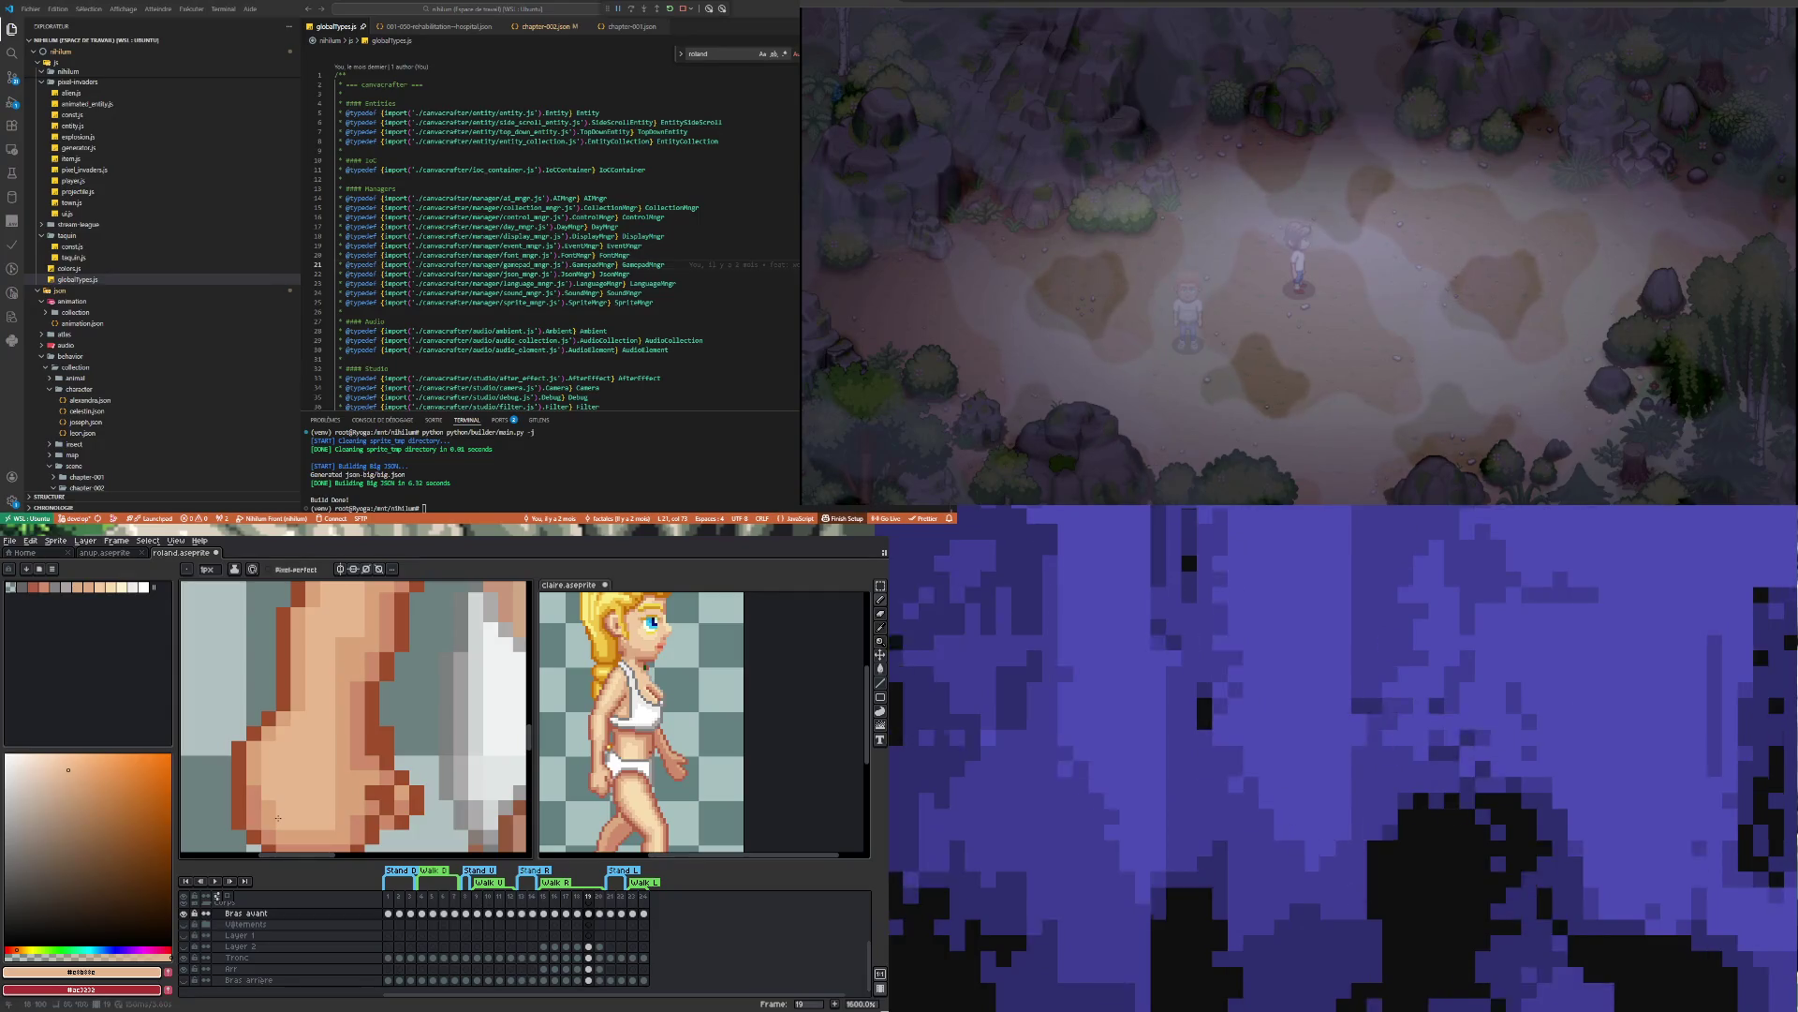
Pick the light skin tone from the hand as the drawing colour
key("i")
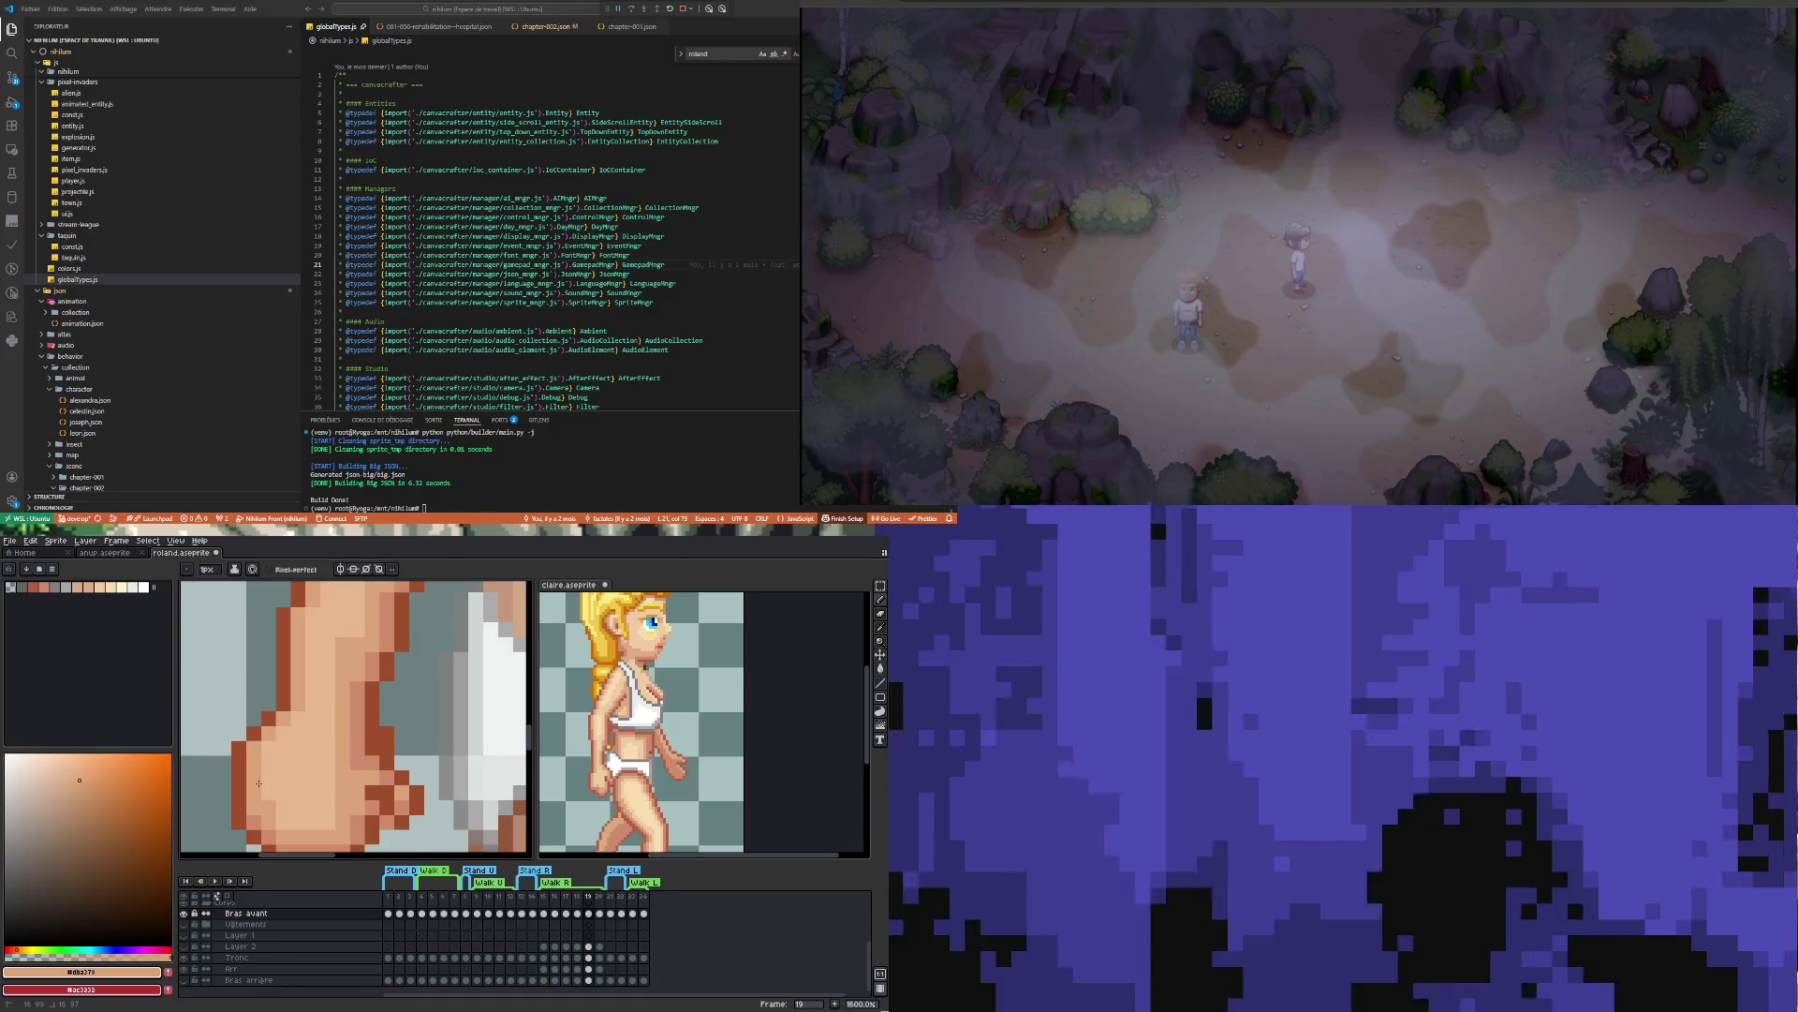
scroll(303, 744, "up", 3)
key("i")
left_click(298, 705)
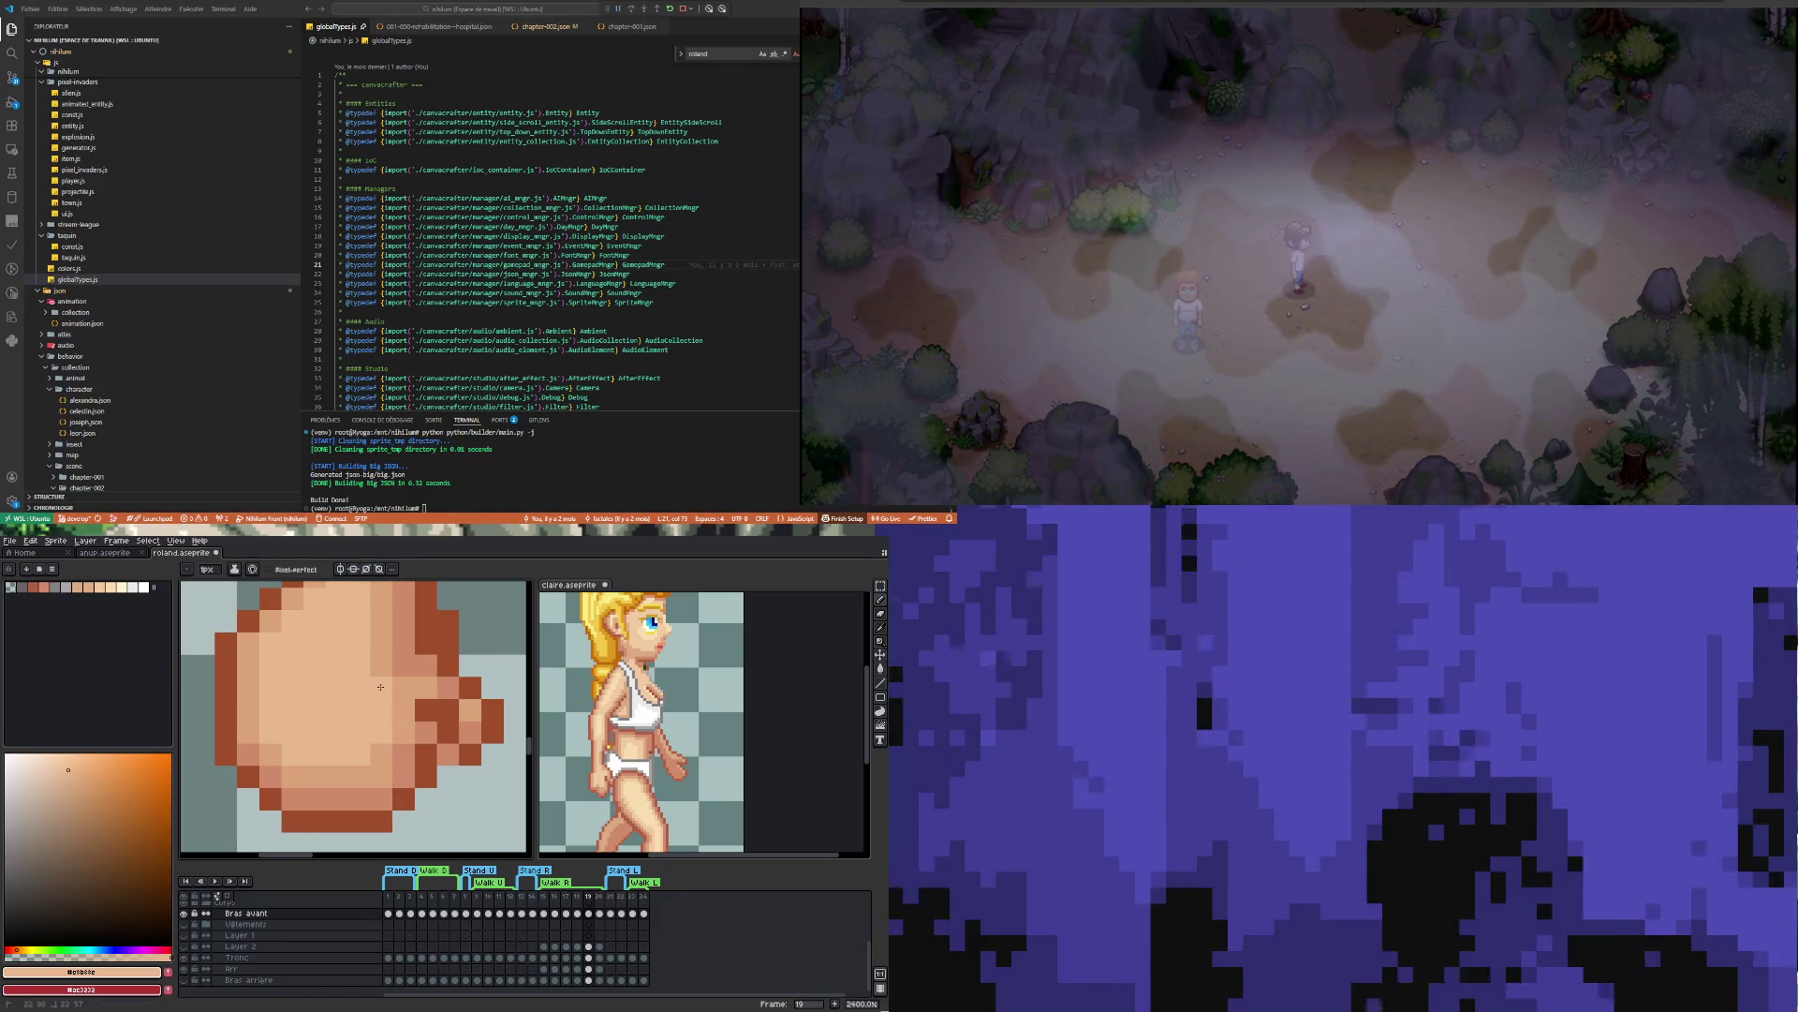
scroll(378, 710, "down", 3)
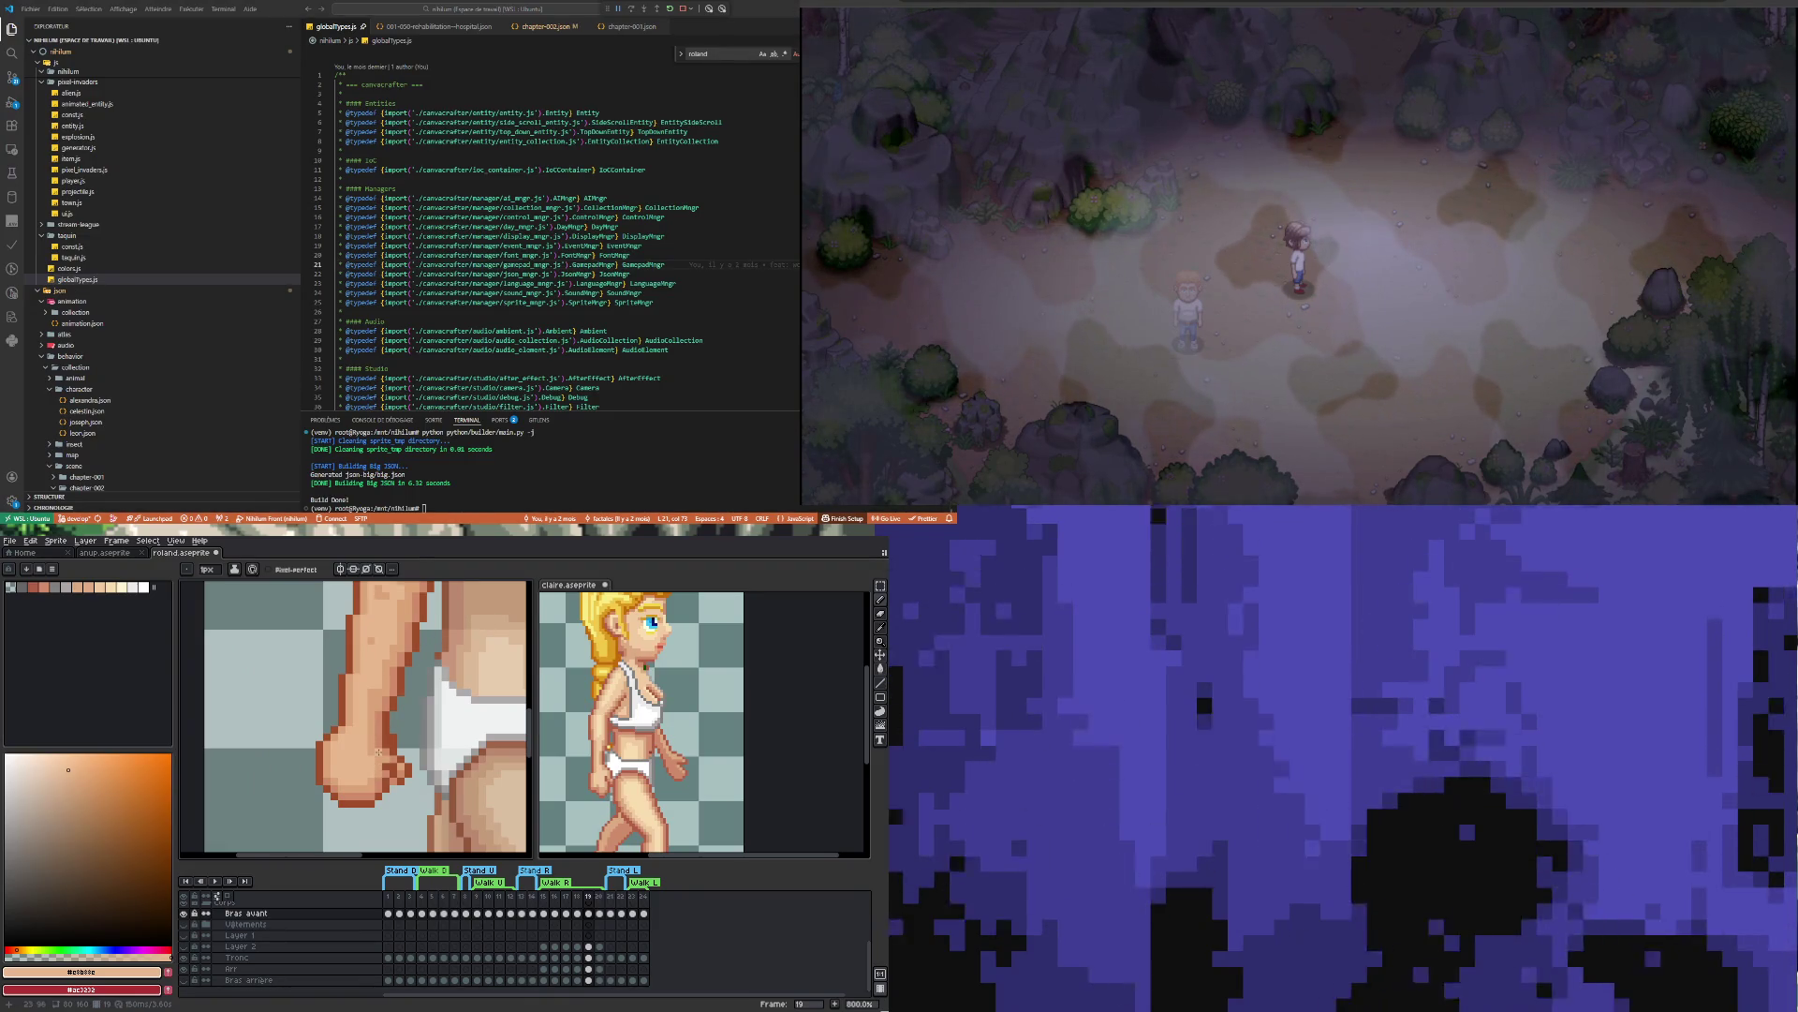
key("i")
key("b")
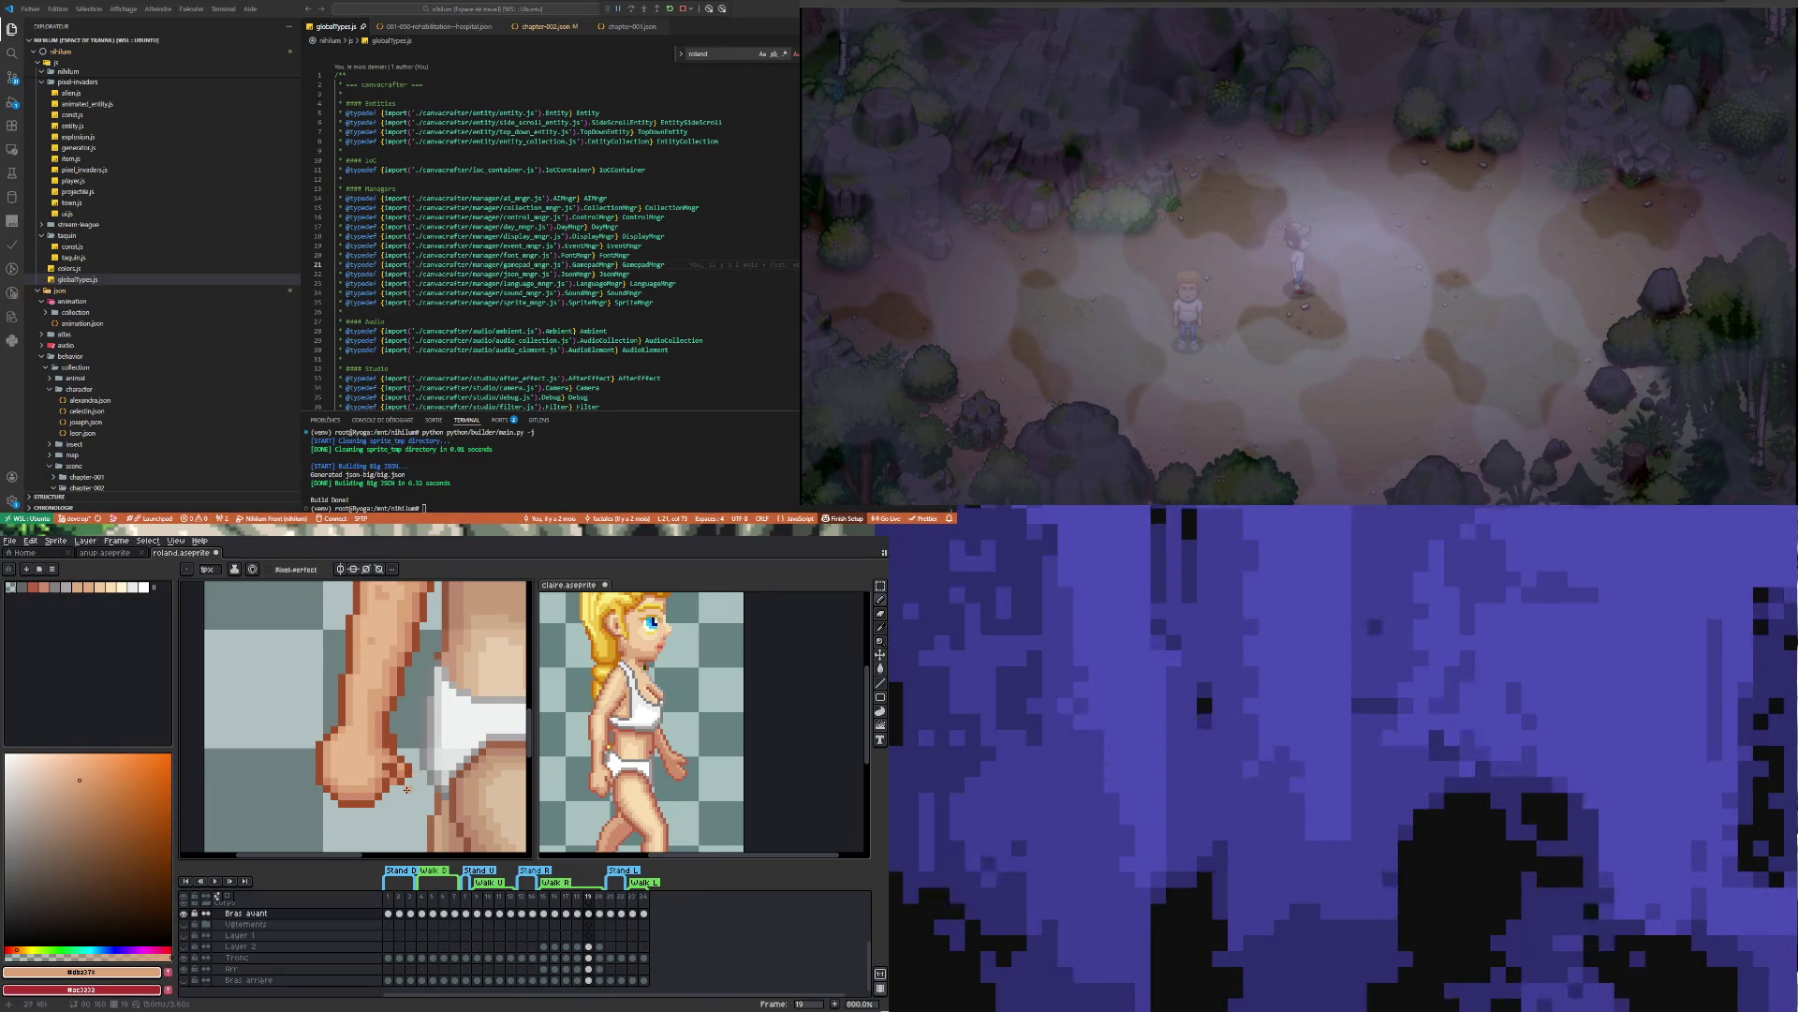
scroll(415, 730, "down", 2)
scroll(401, 770, "up", 2)
Pick the dark brown outline colour and redraw the fist's outline over the underwear
key("i")
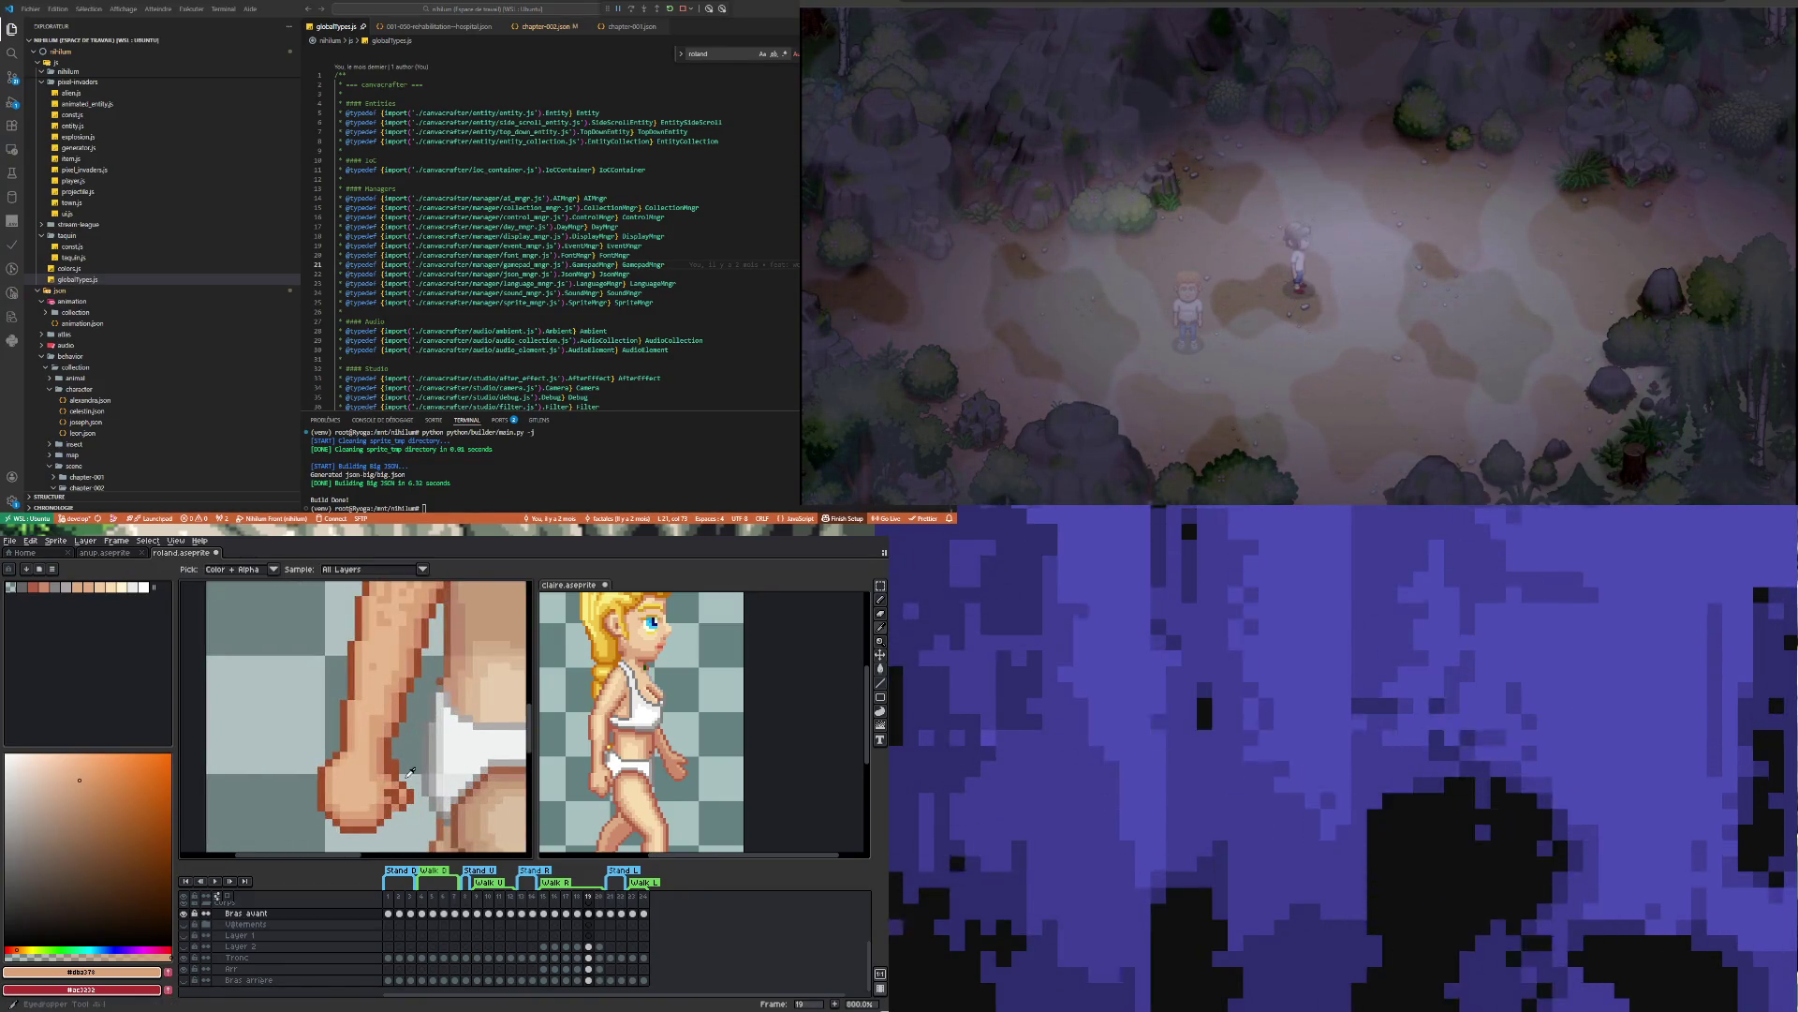
left_click(408, 771)
key("b")
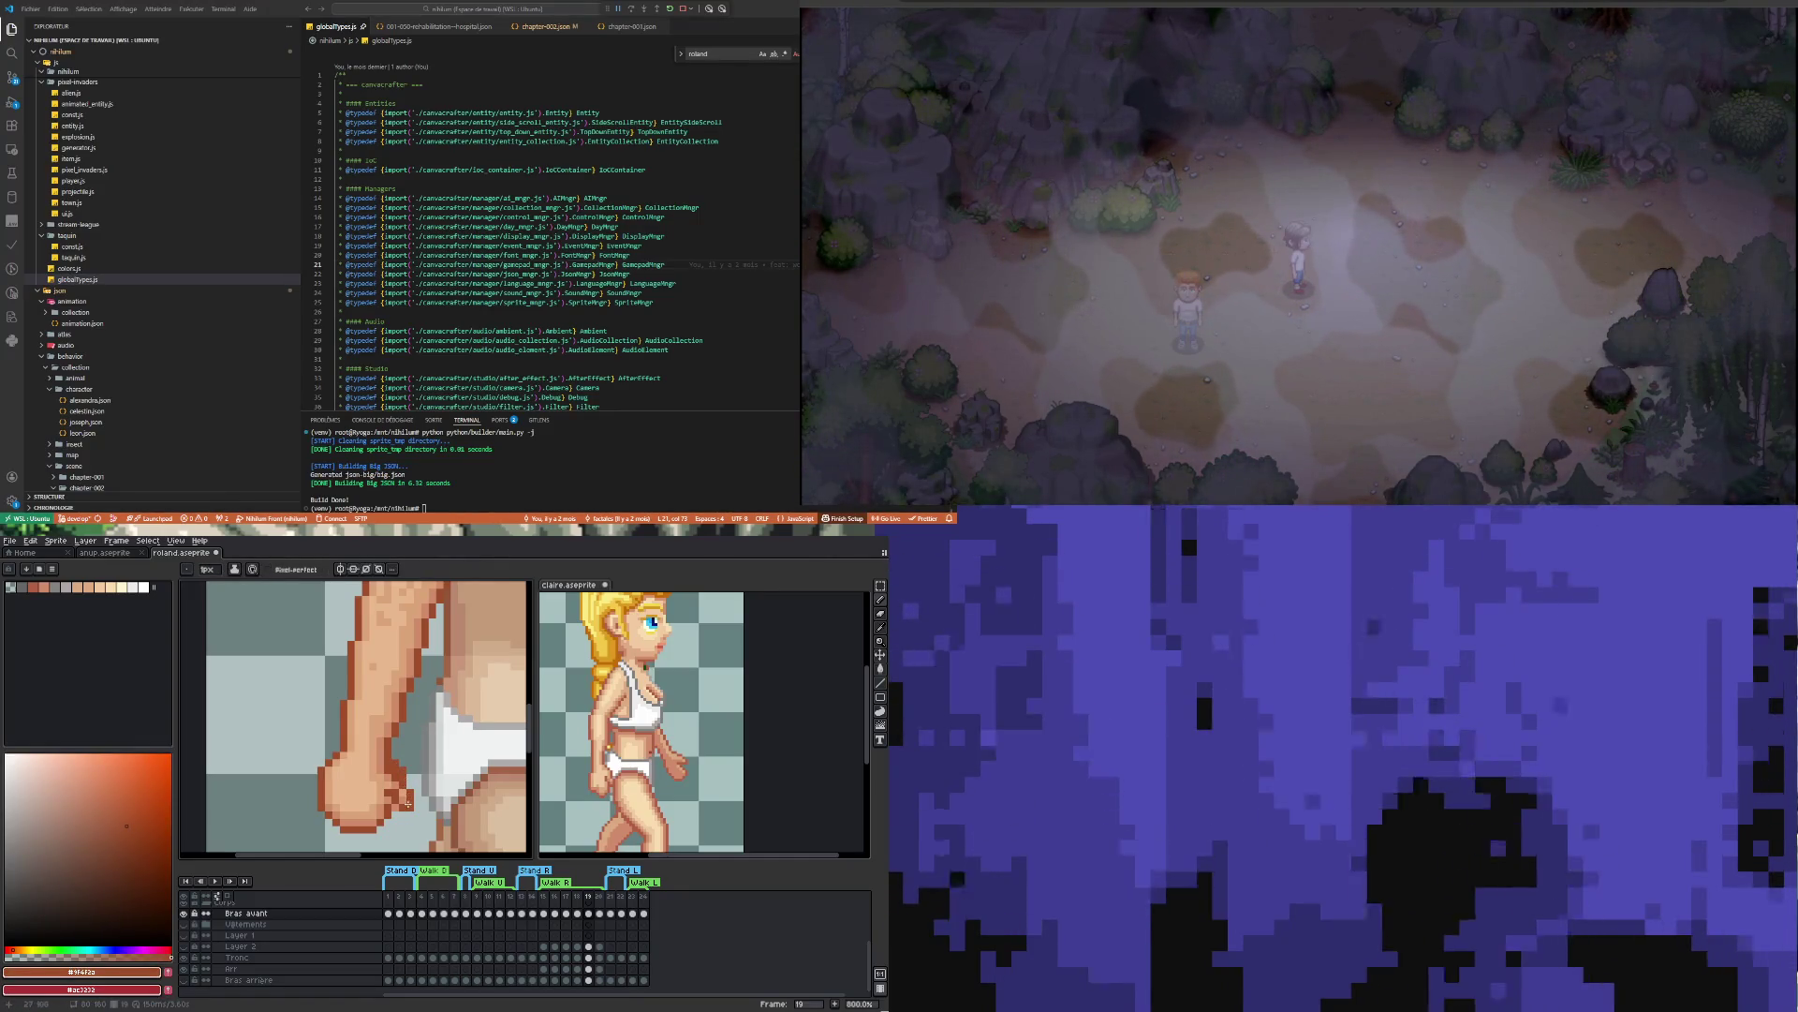
left_click_drag(406, 784, 408, 796)
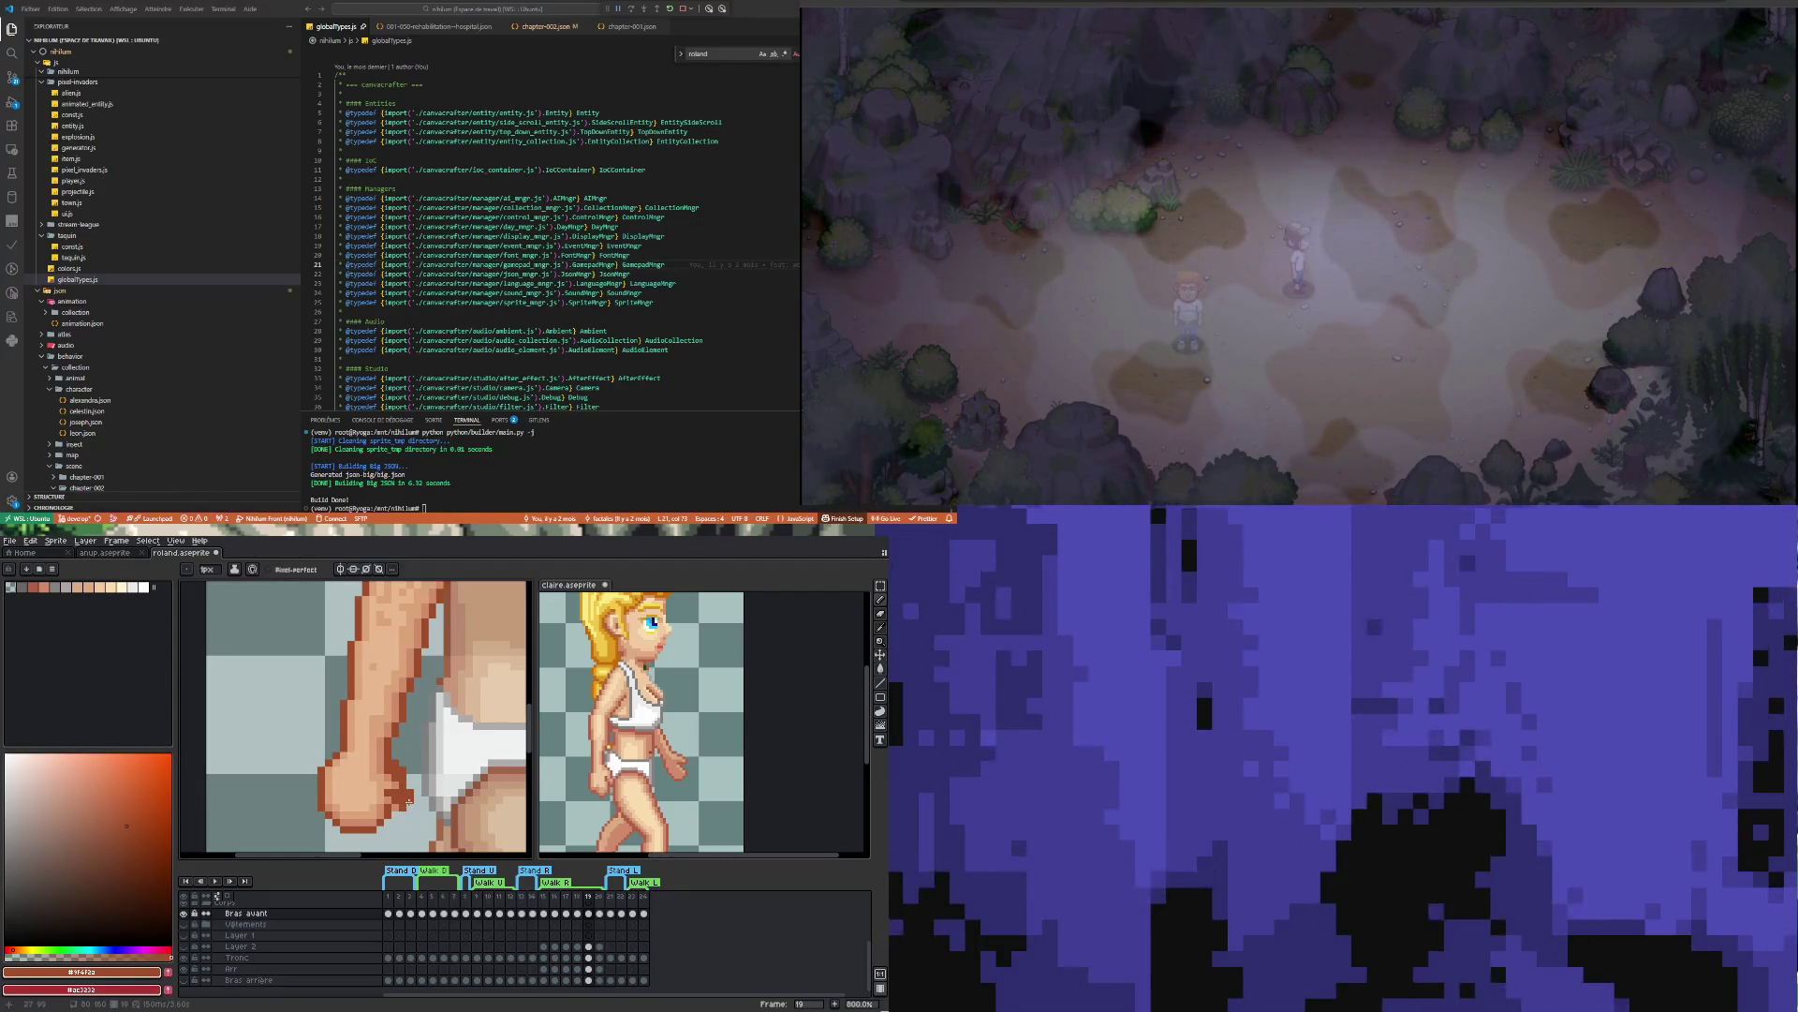
key("e")
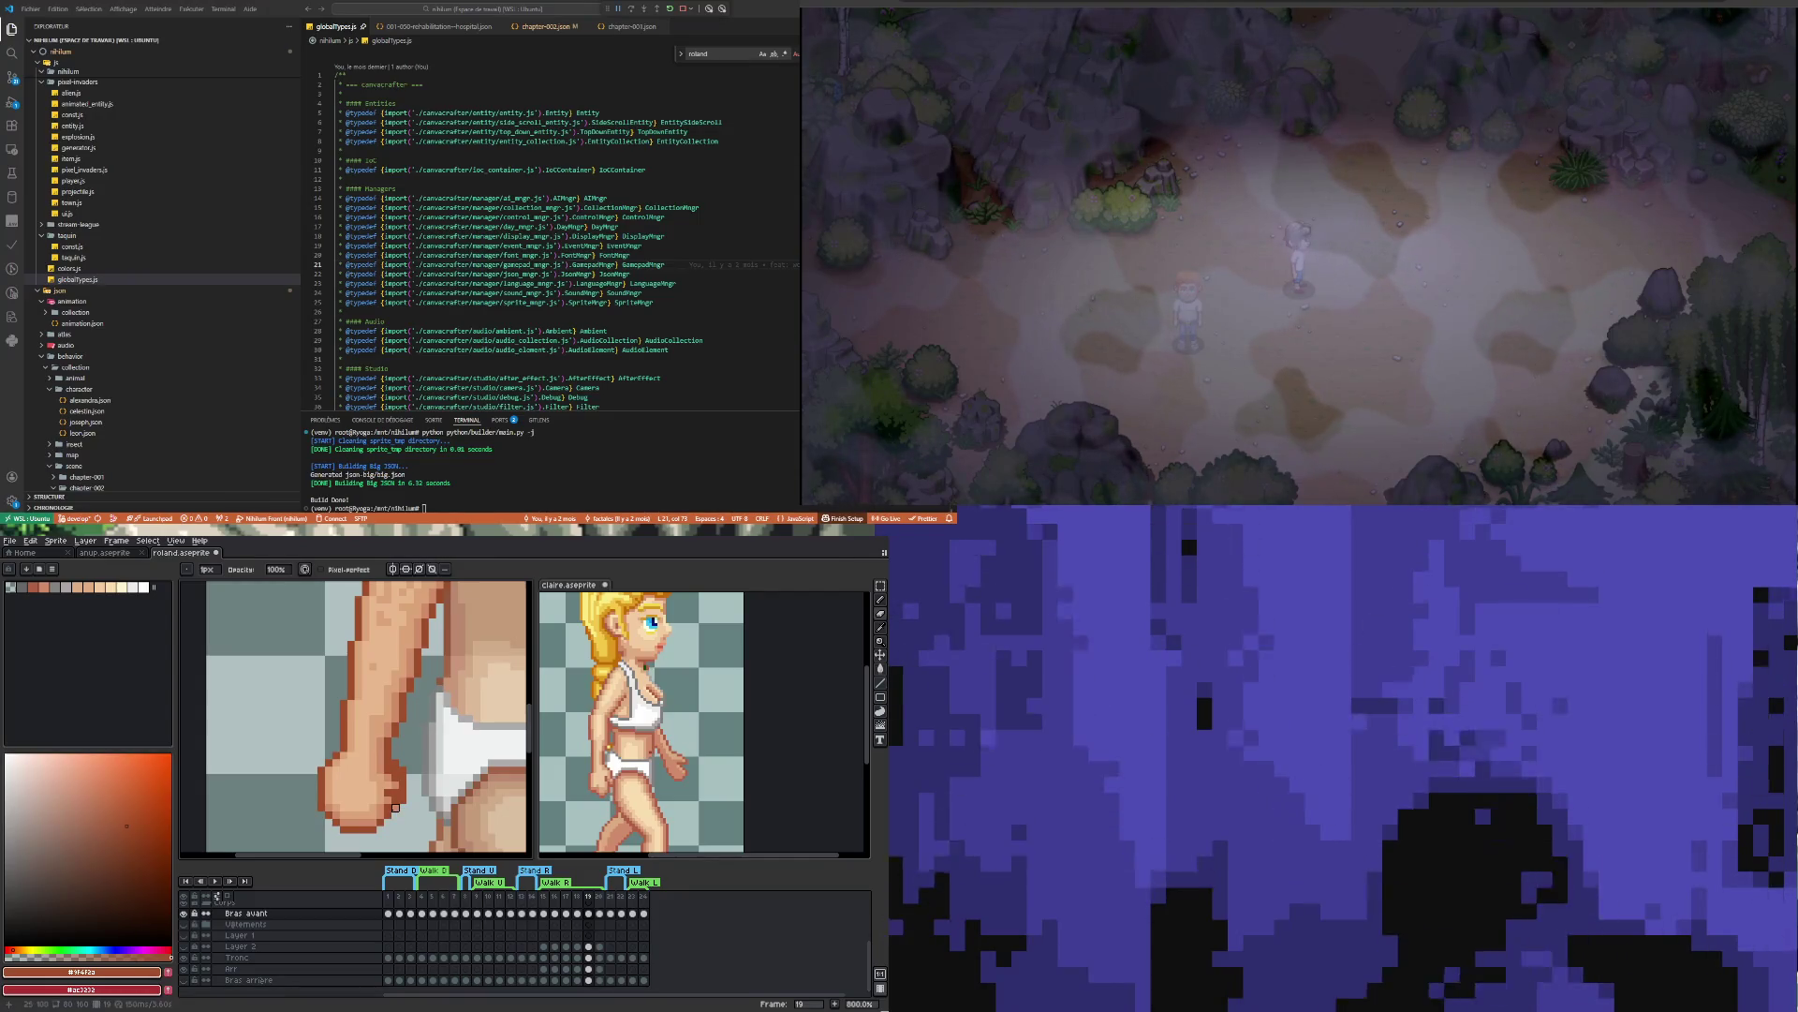
key("i")
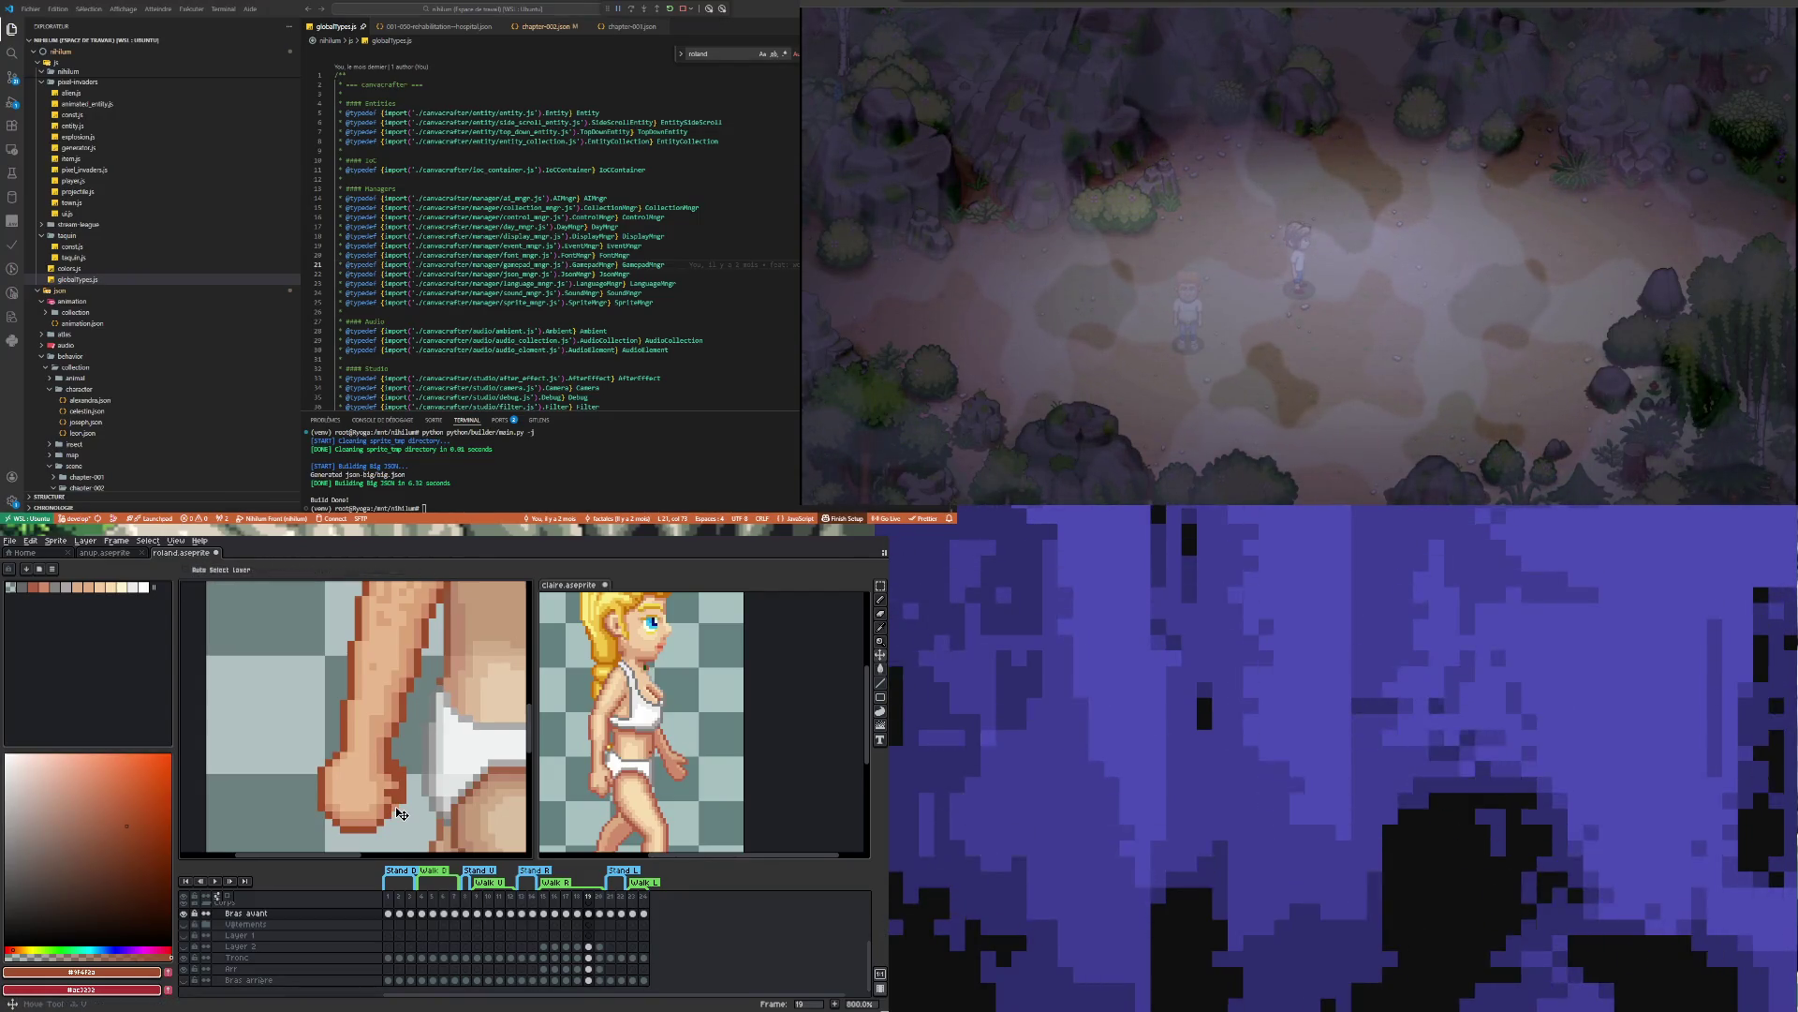
scroll(418, 746, "down", 4)
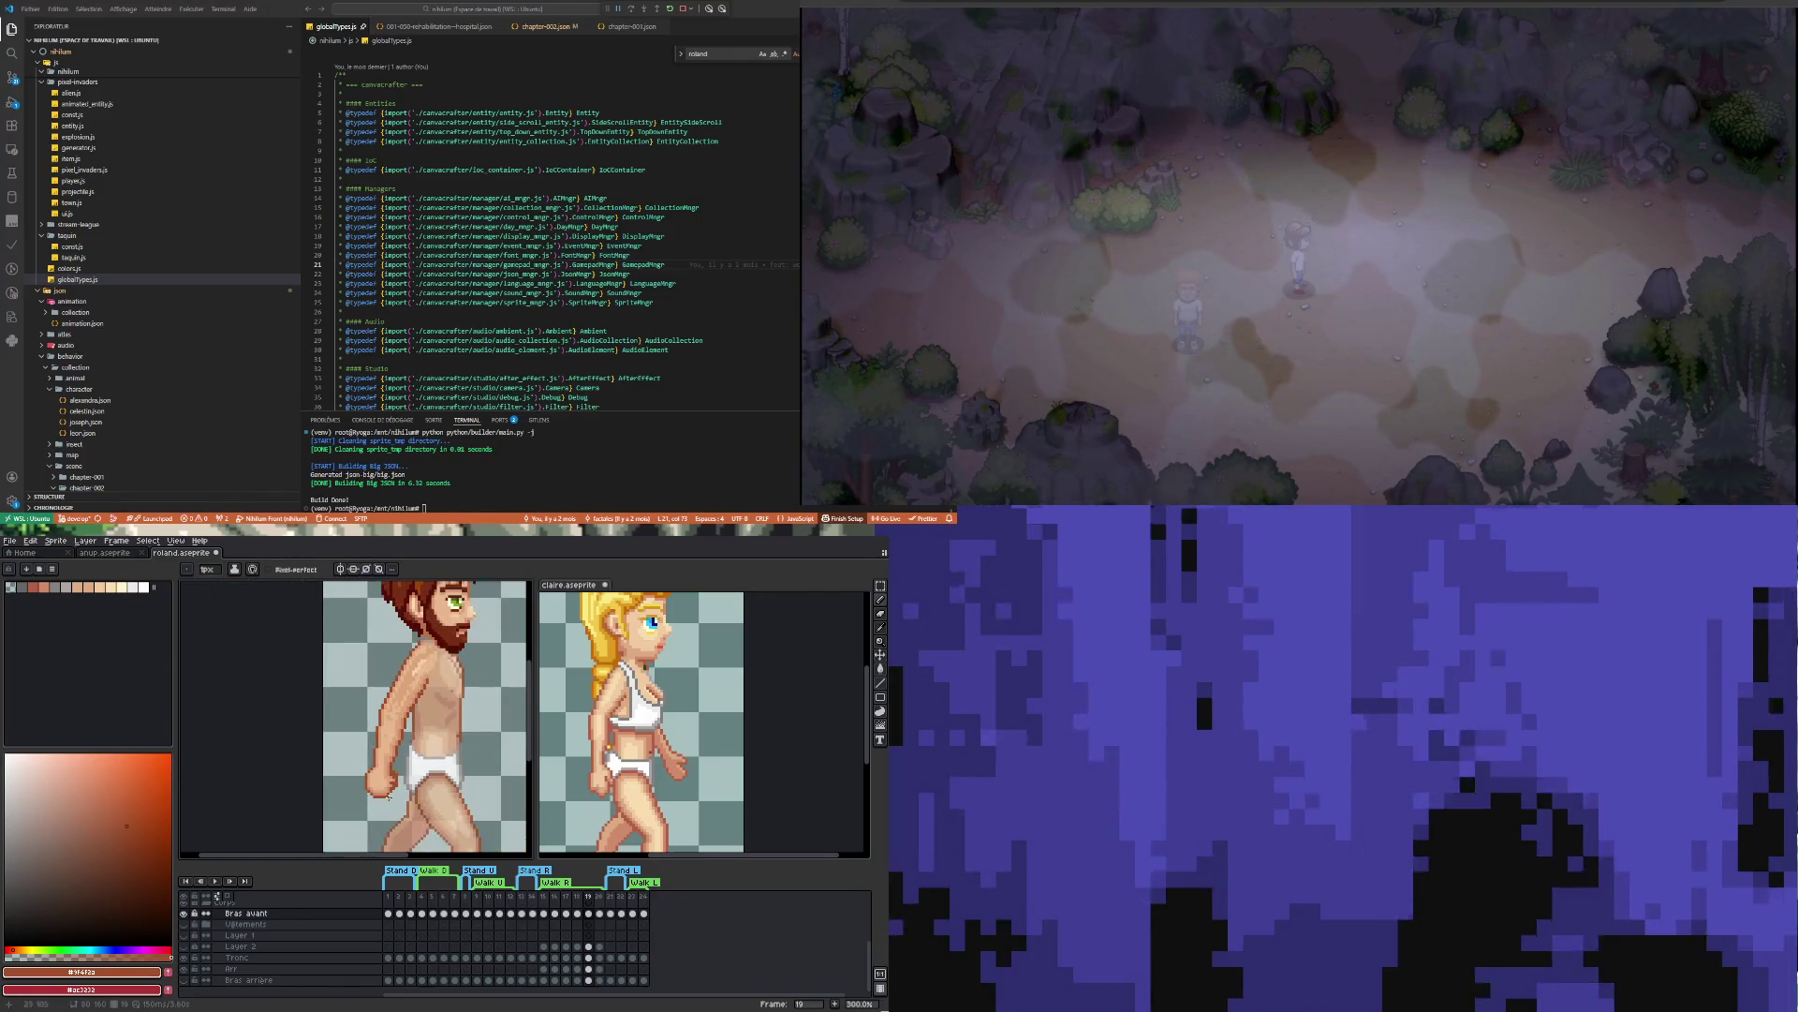
Sample the hand's mid skin tone and the fist's outline brown for touch-ups
scroll(394, 783, "up", 6)
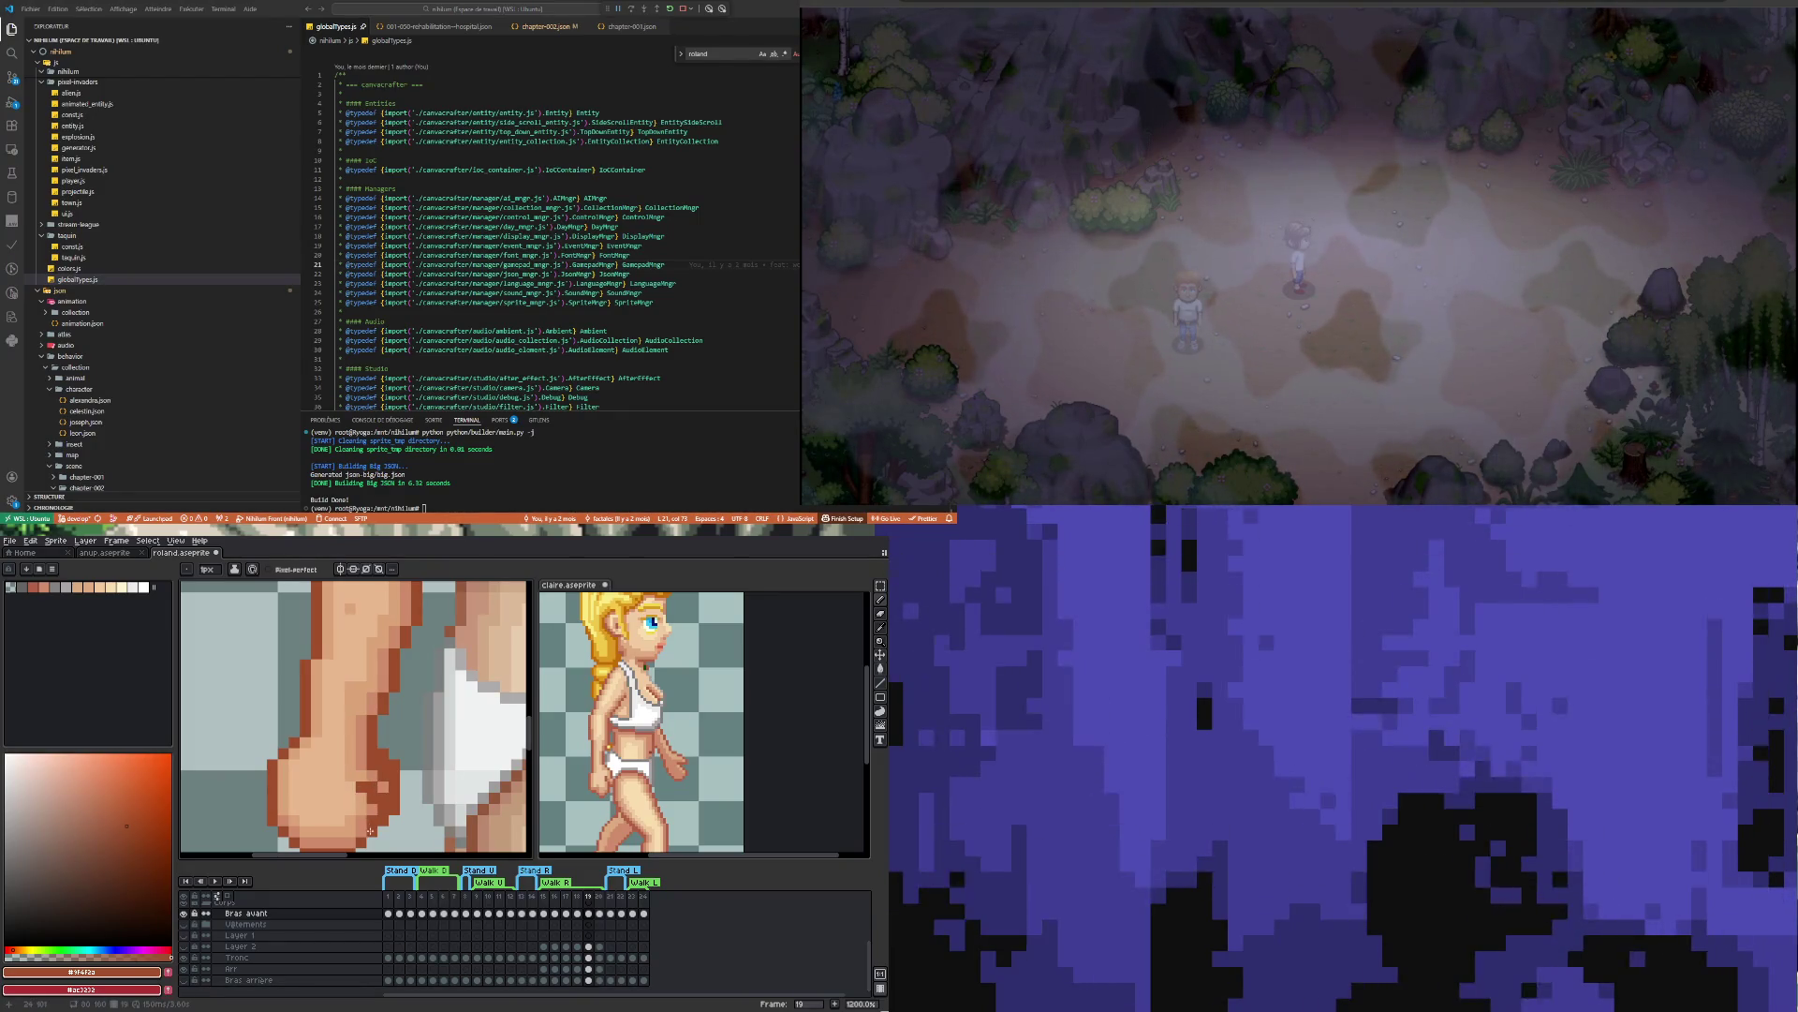
key("i")
left_click(371, 809)
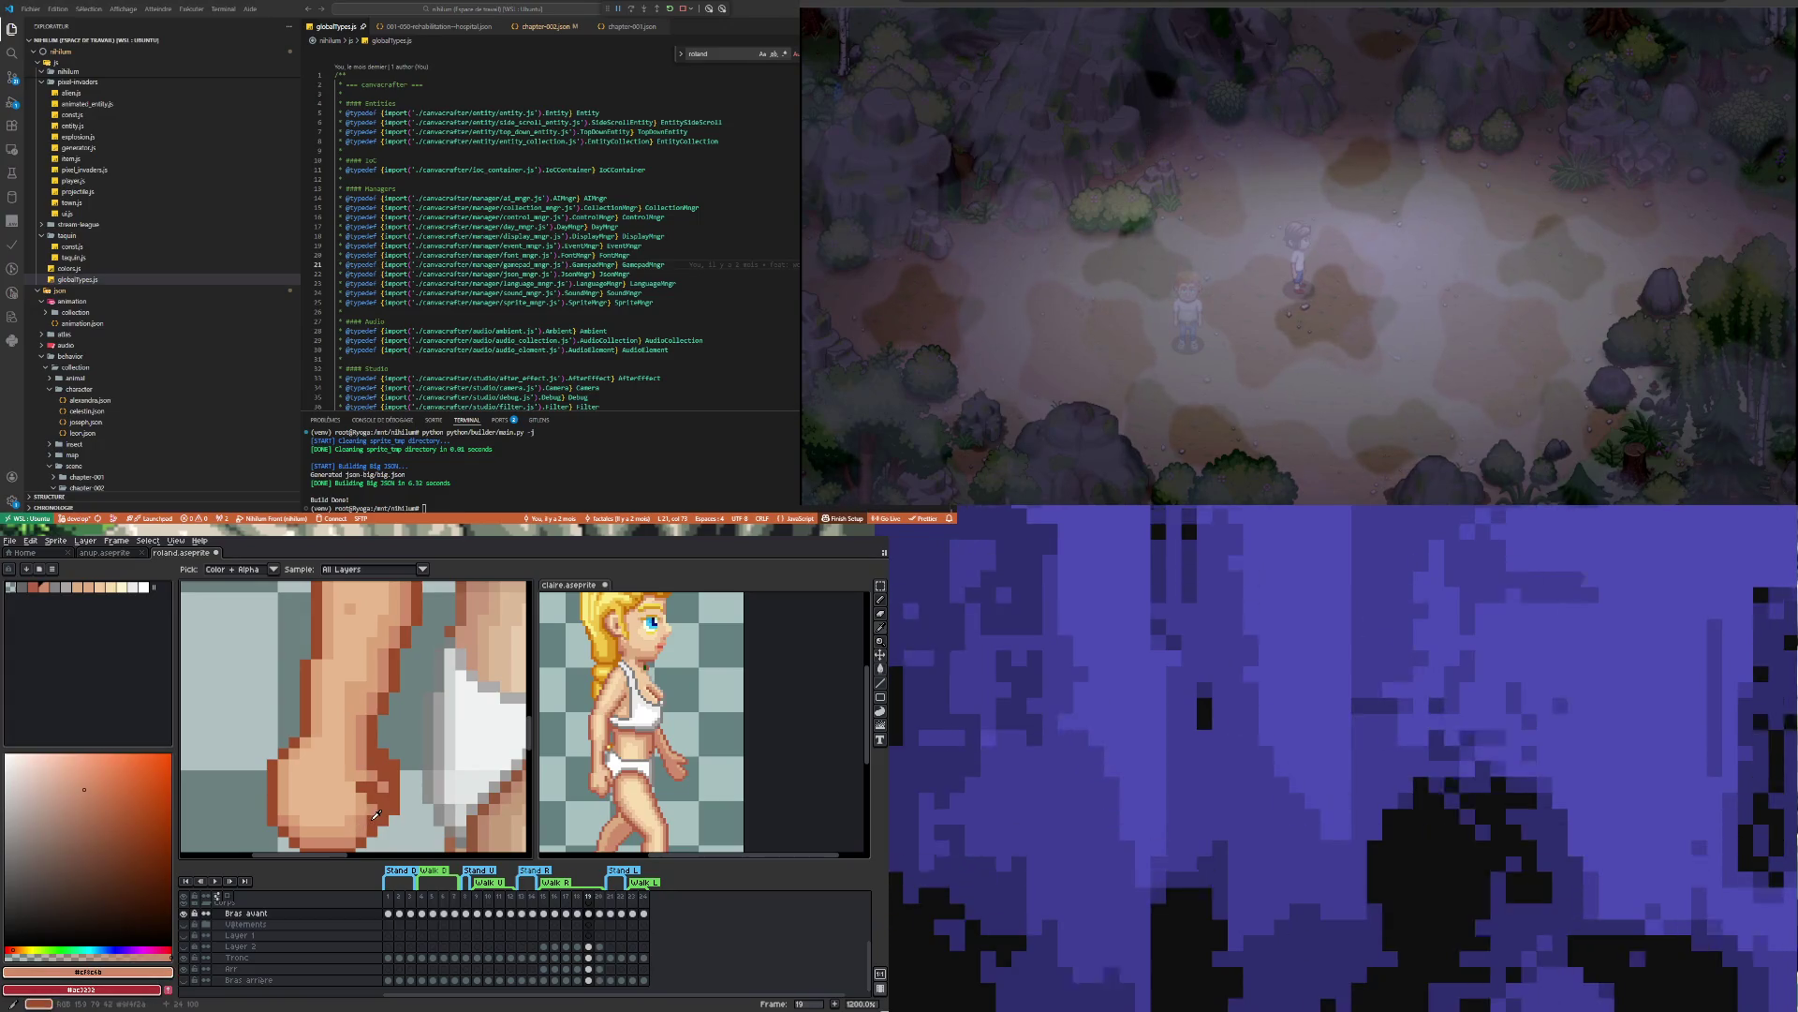
left_click(376, 815)
left_click(371, 820)
key("b")
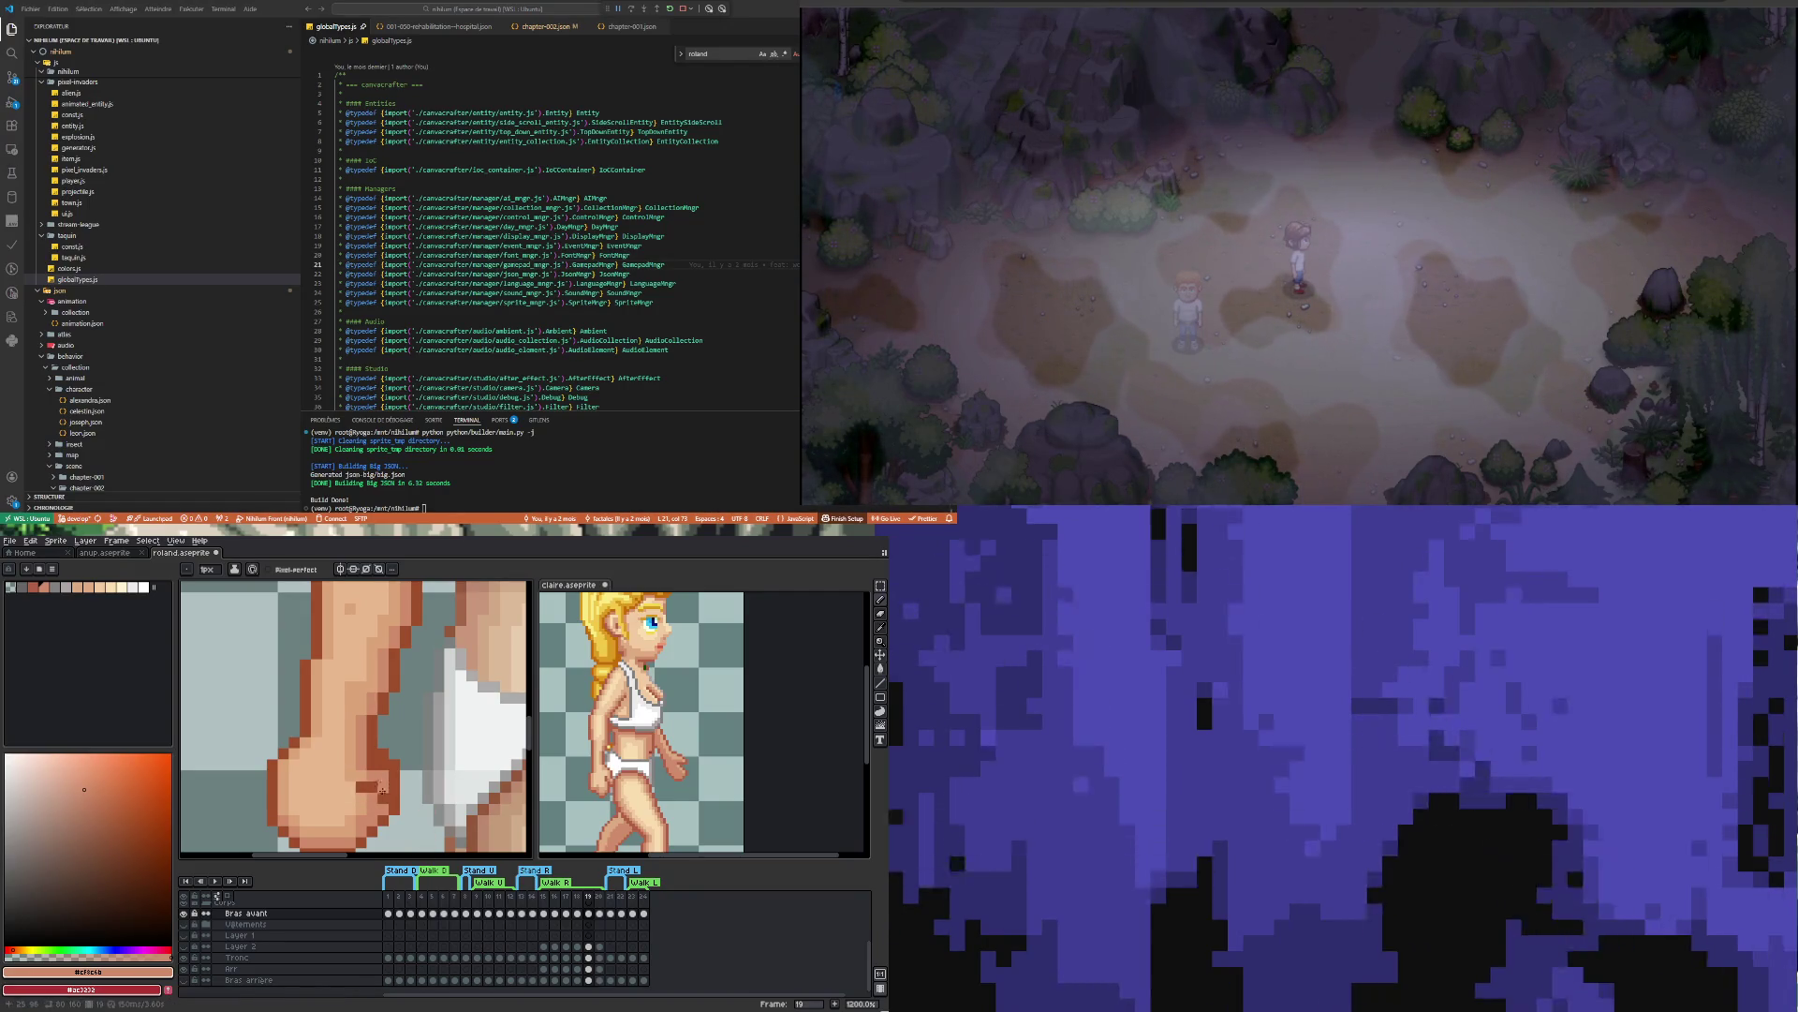
scroll(379, 787, "down", 6)
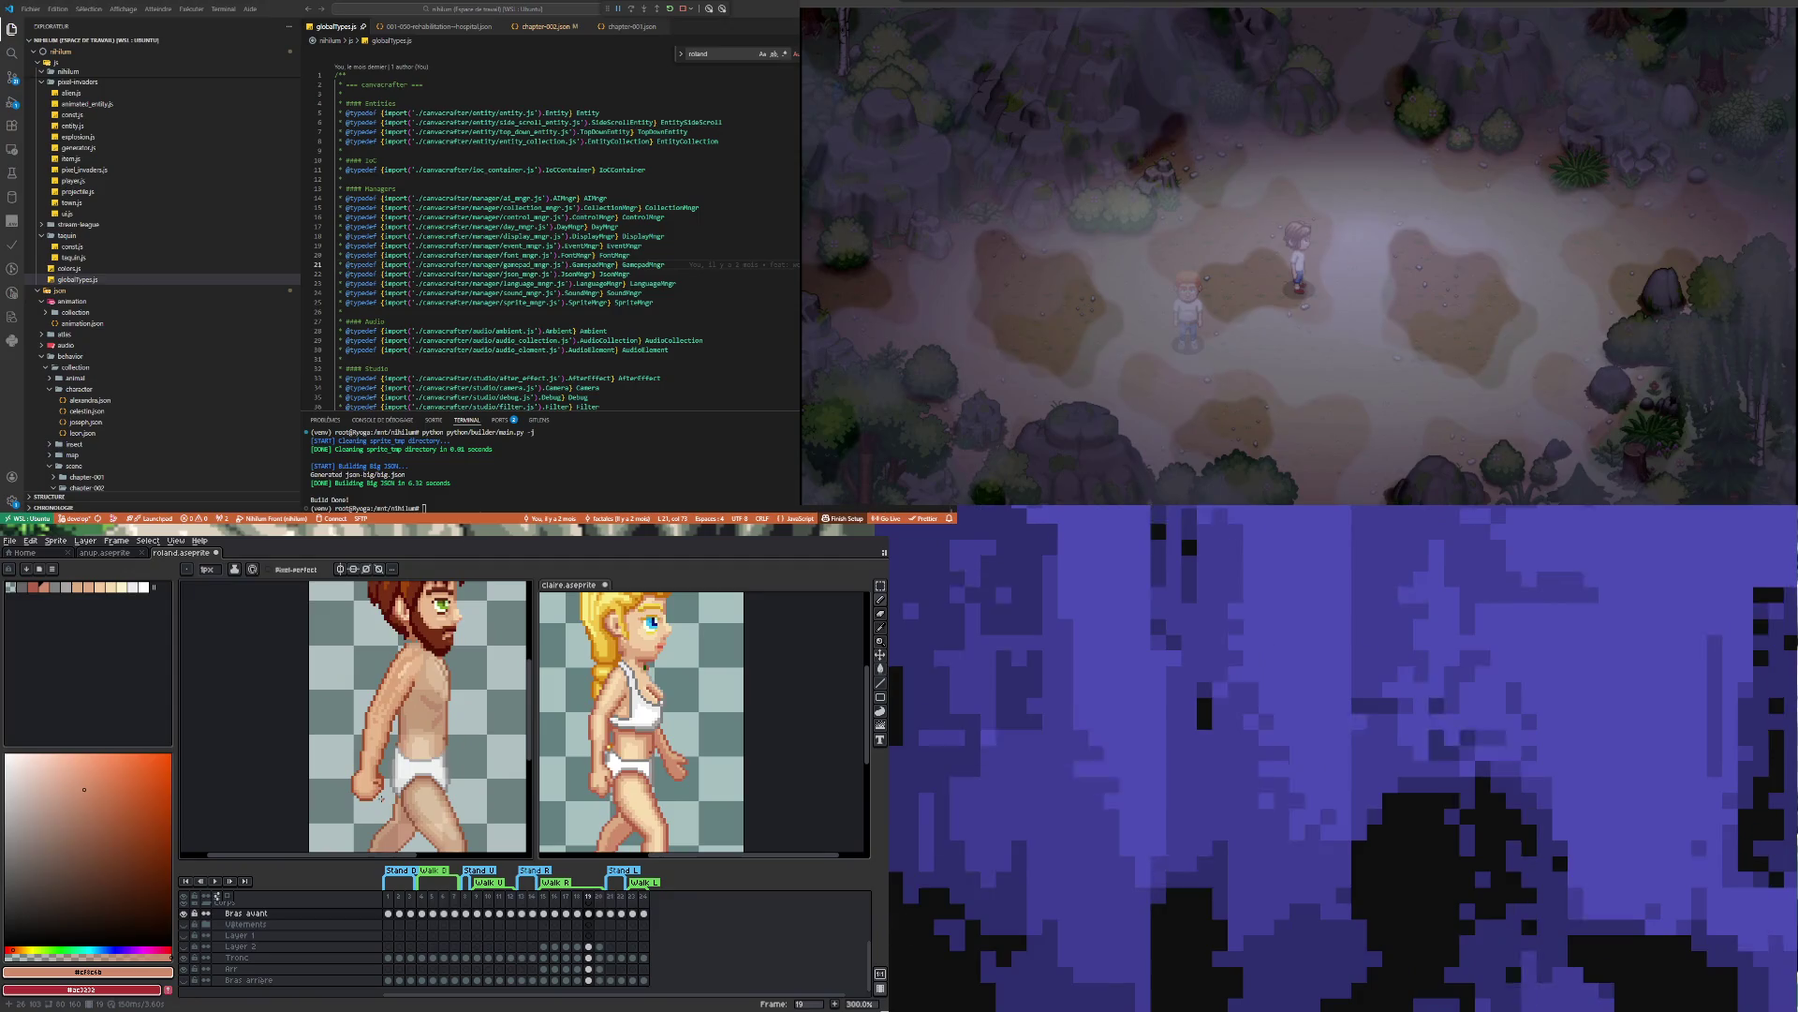
Undo the unwanted pencil stroke and pick up the fist's dark outline brown
key("ctrl+z")
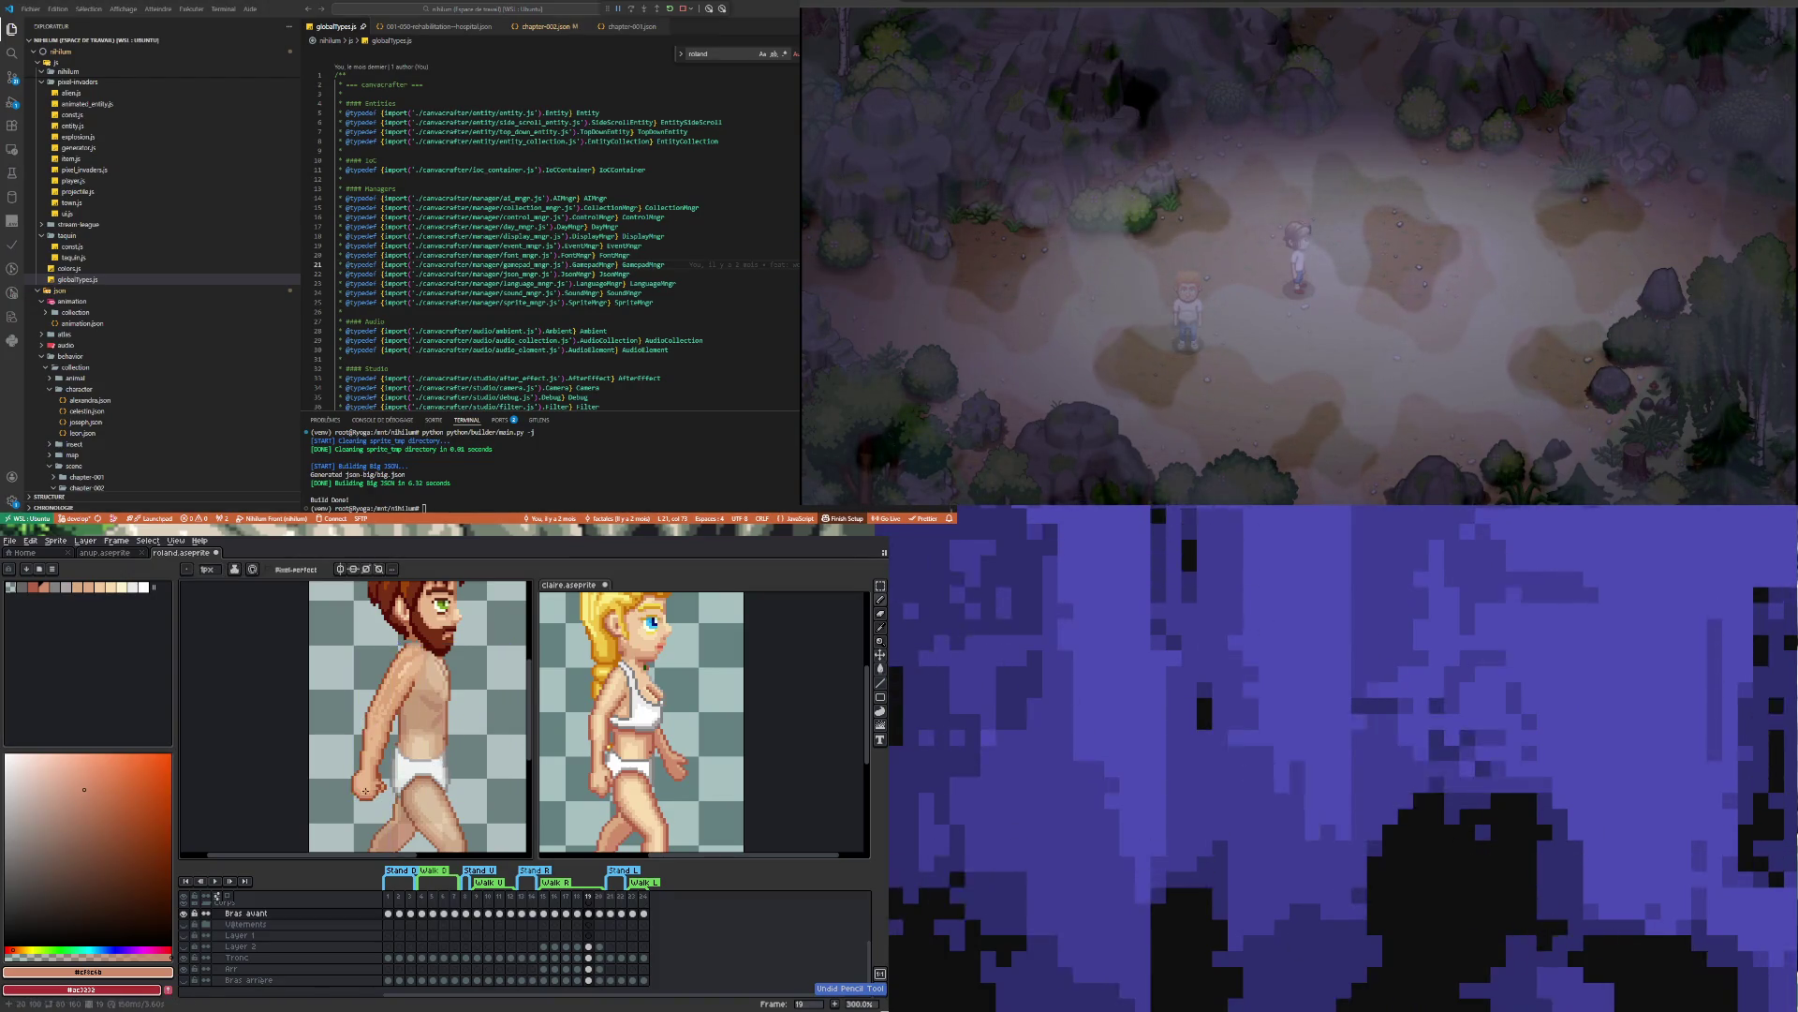
key("b")
scroll(391, 768, "up", 4)
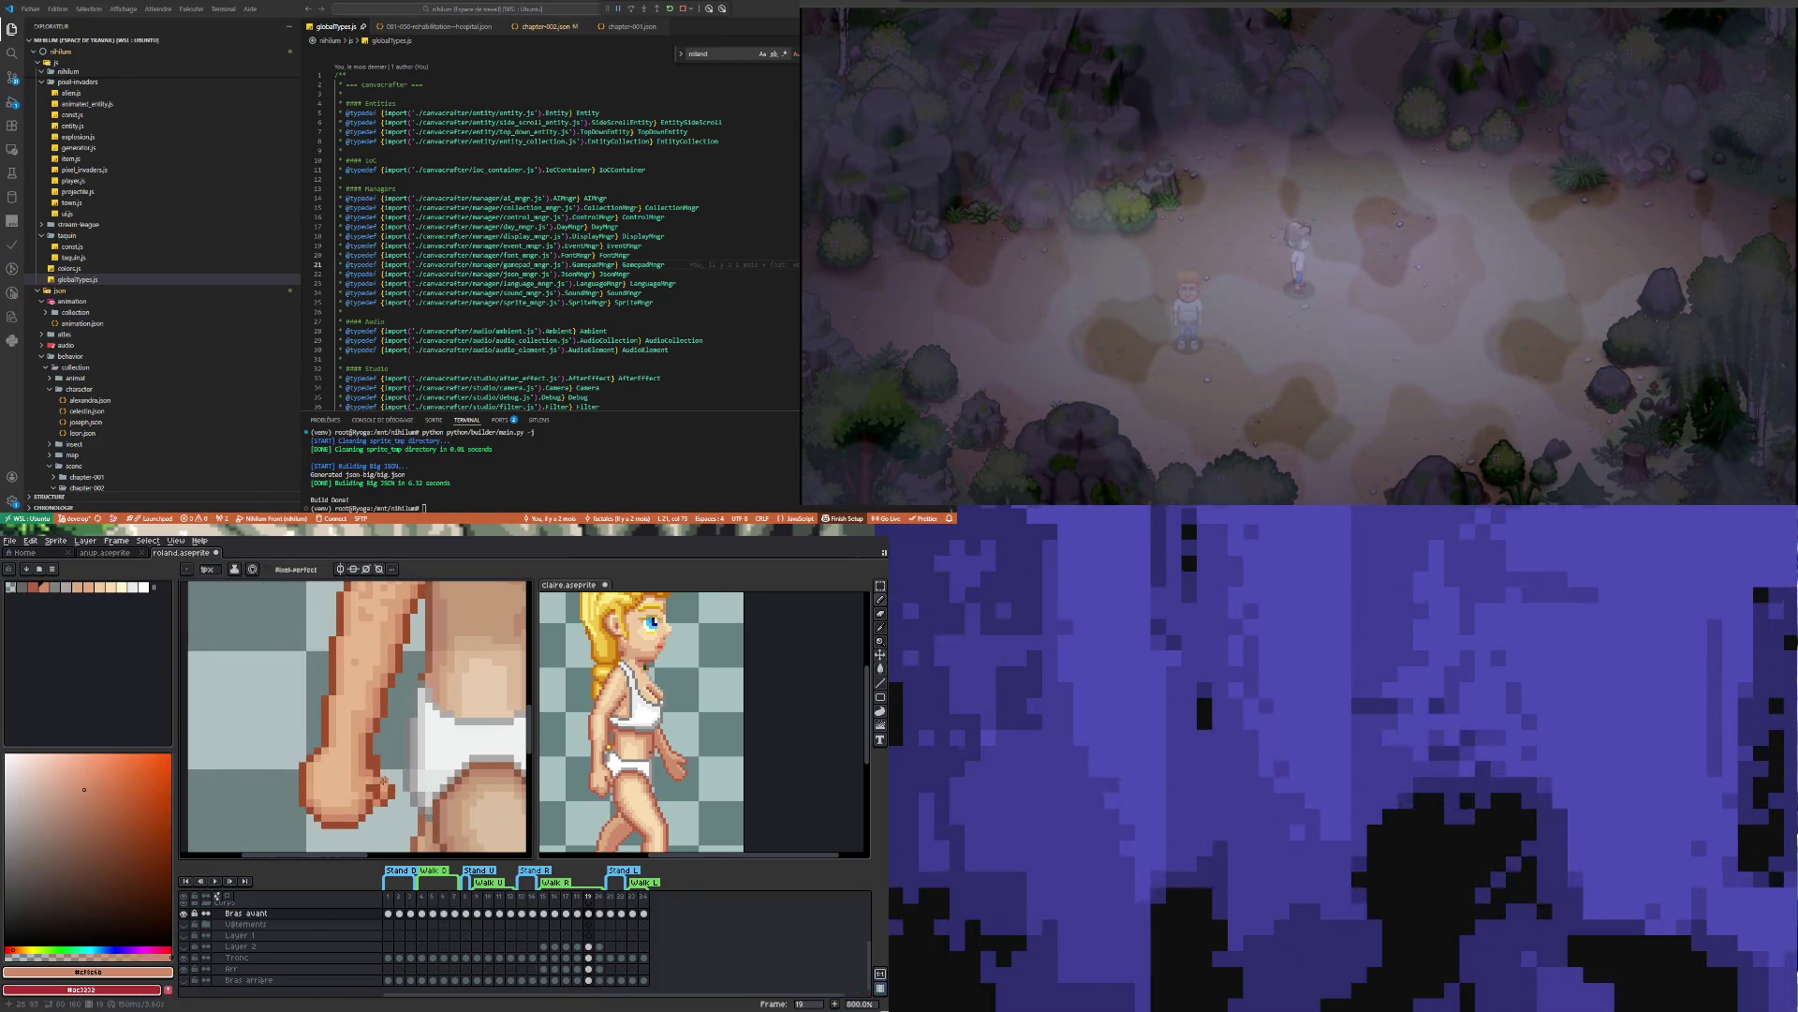
key("i")
left_click(378, 754)
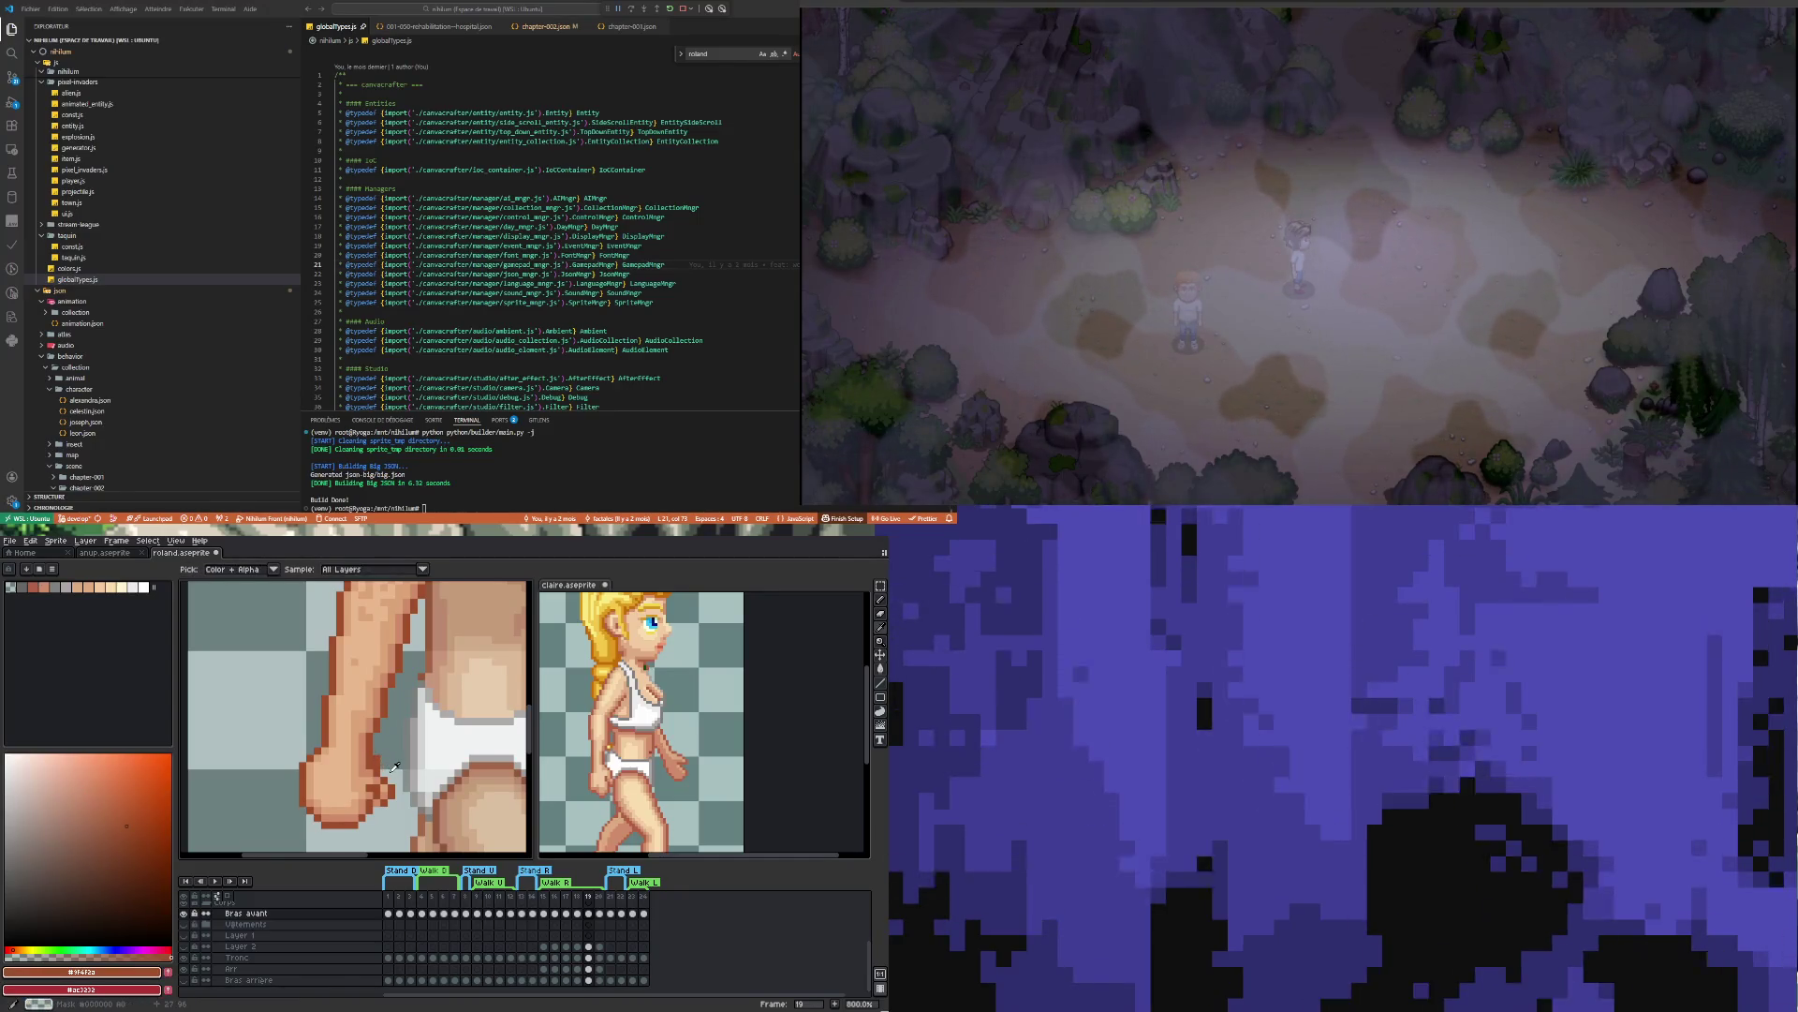
key("b")
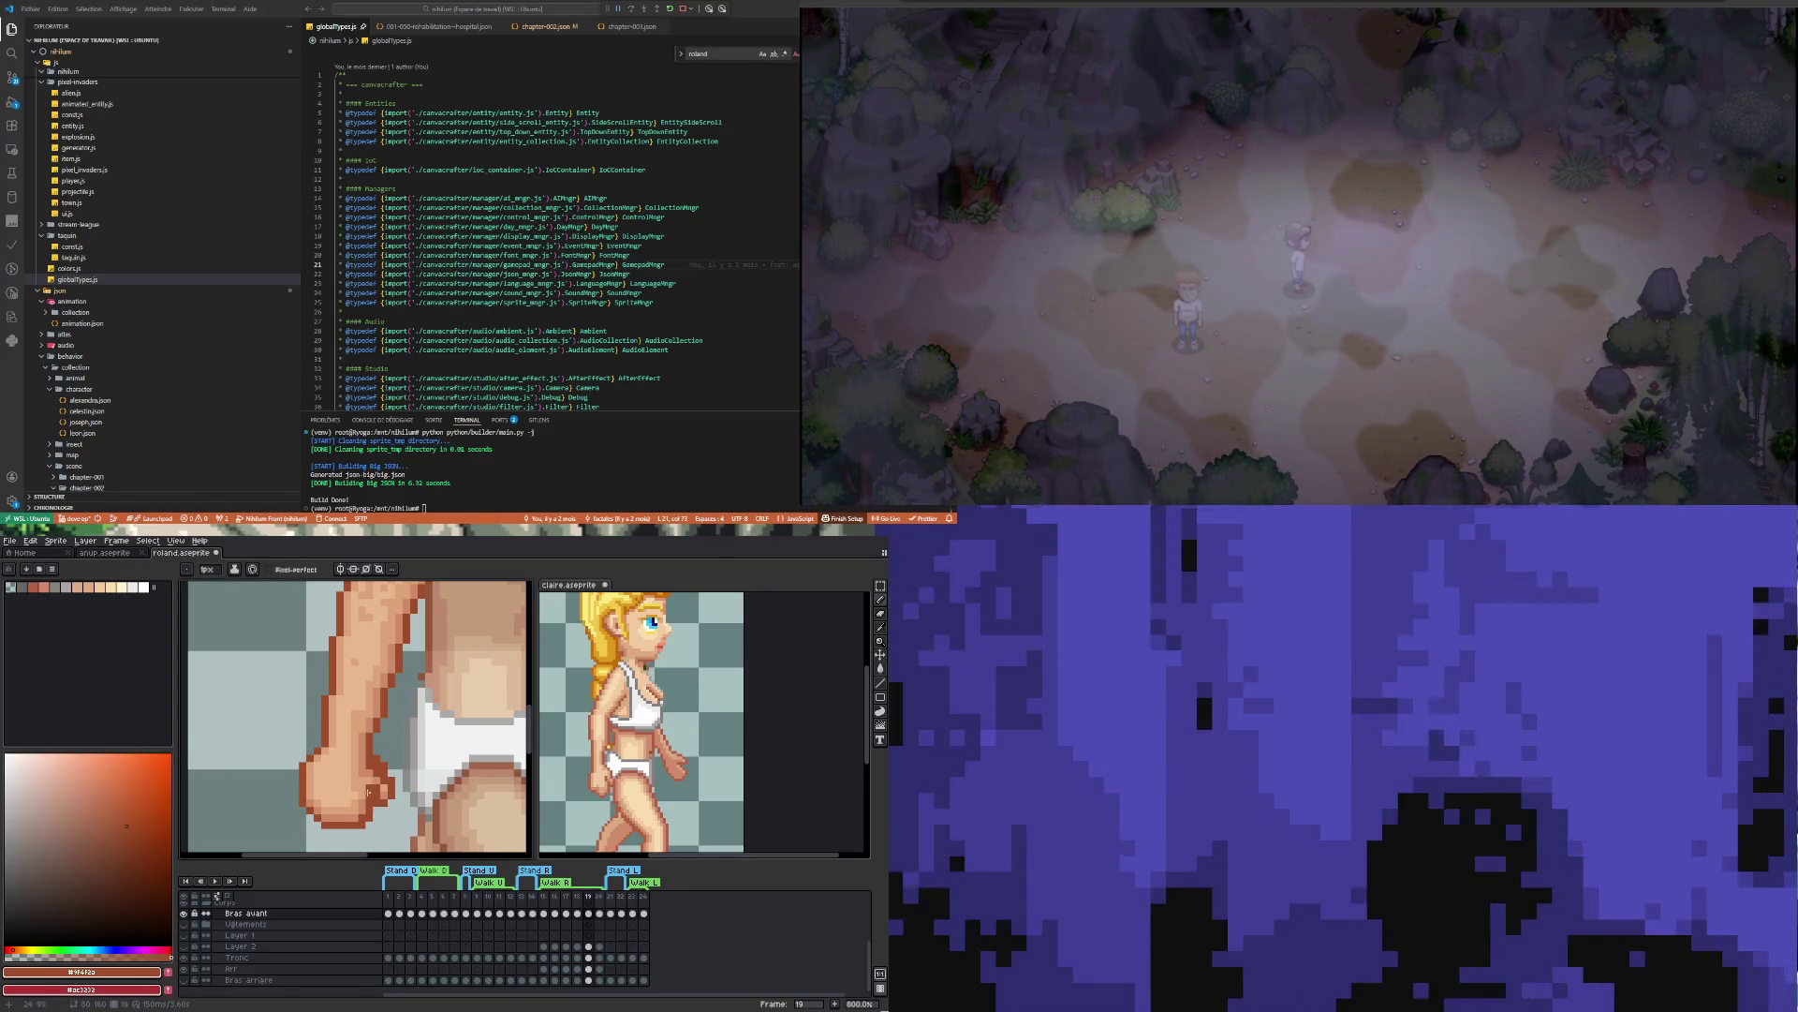
Pick the fist's skin tone and erase stray pixels along the fist's edge
key("i")
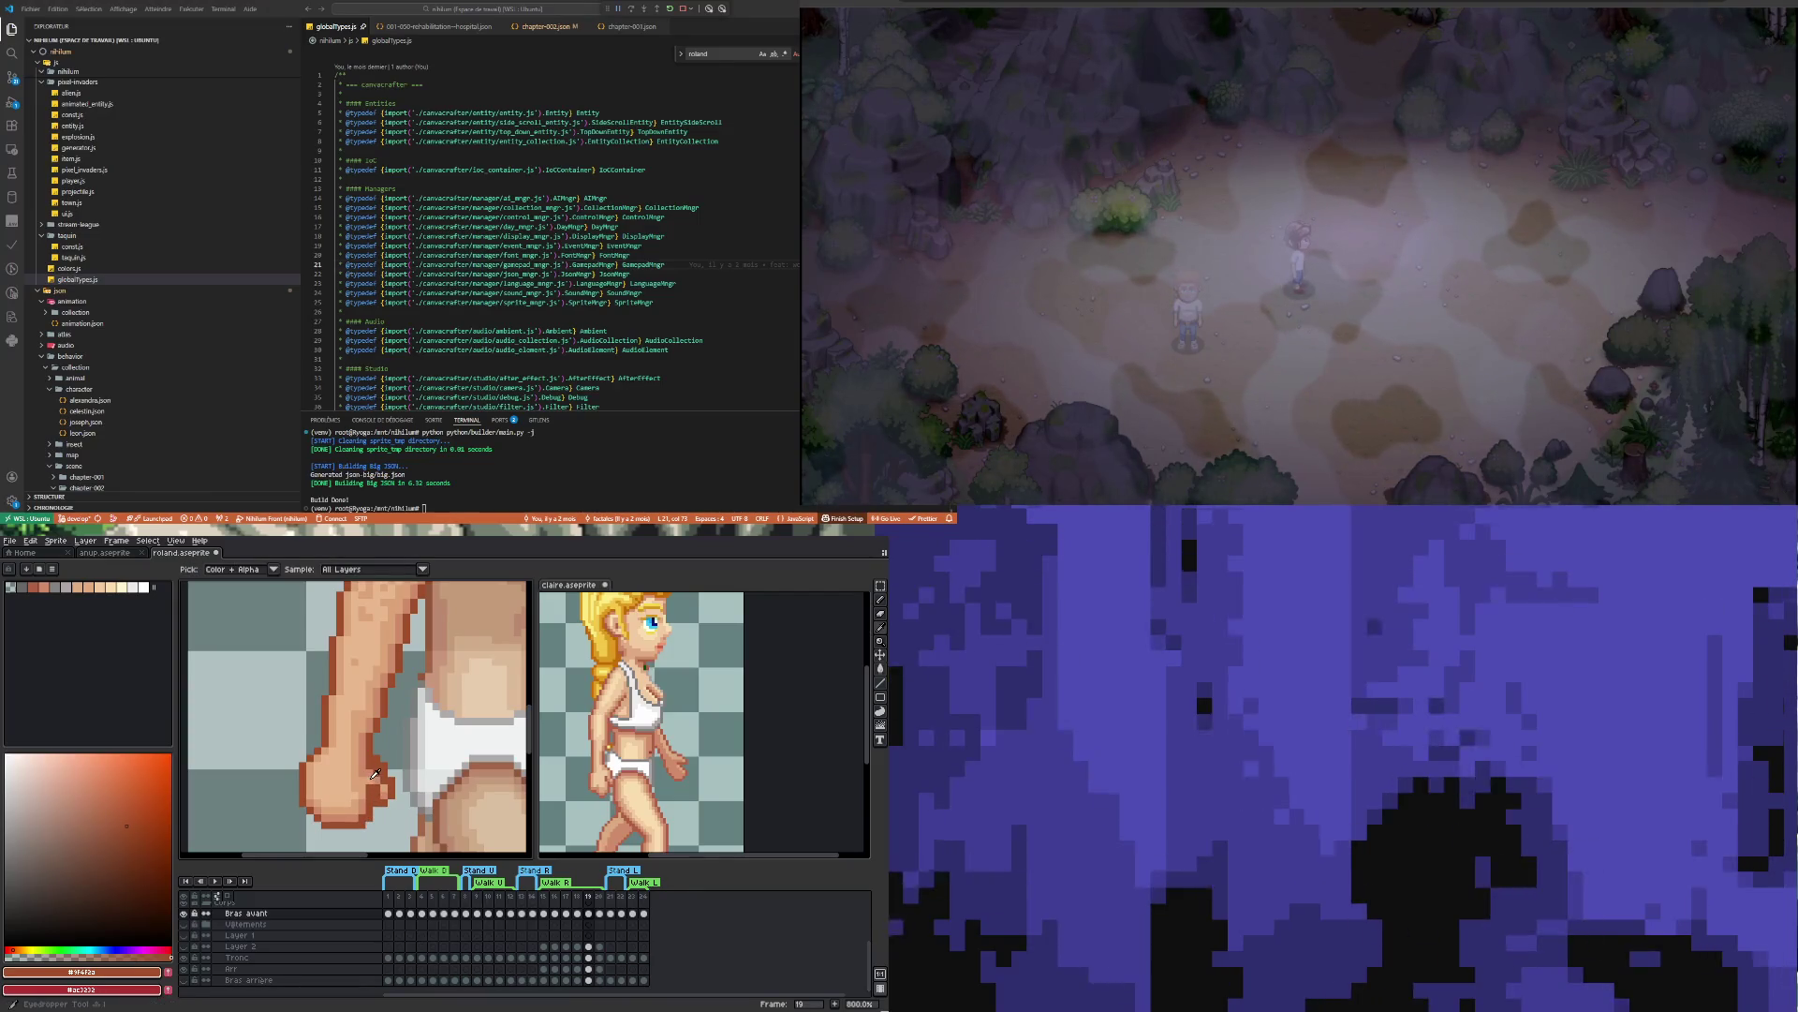
left_click(380, 796)
key("b")
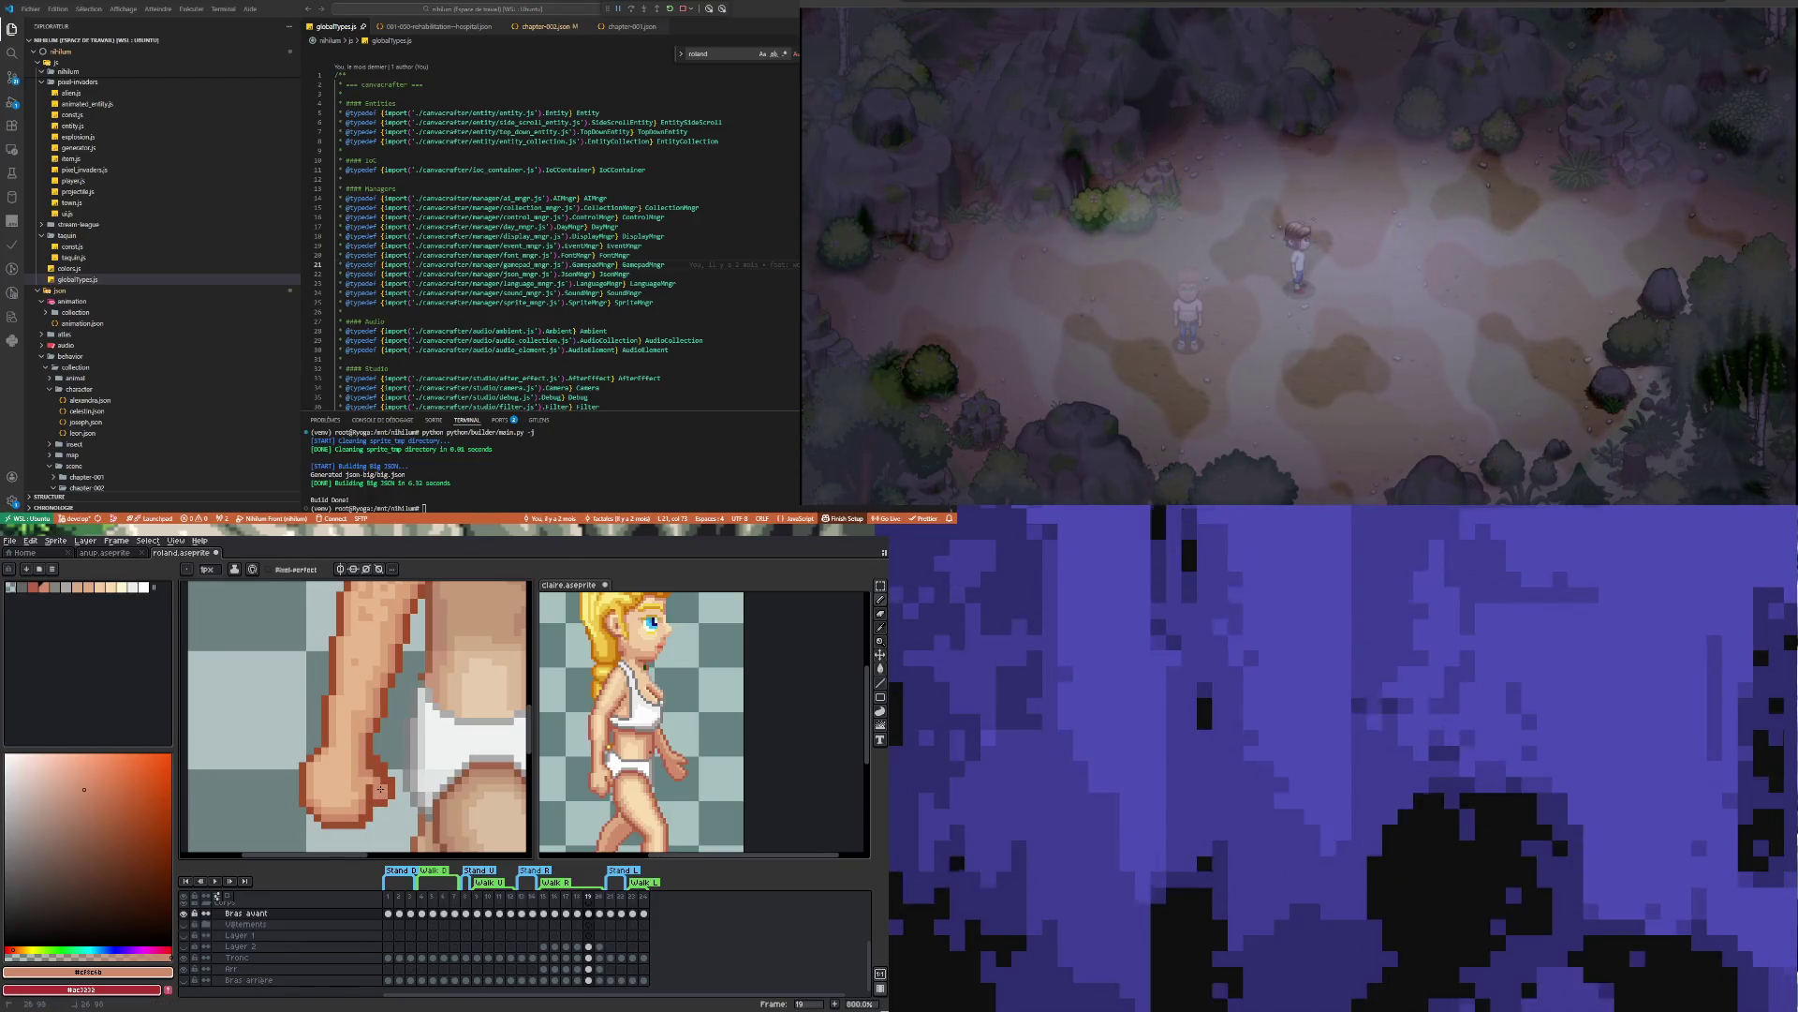
scroll(381, 790, "down", 5)
scroll(384, 809, "up", 5)
key("e")
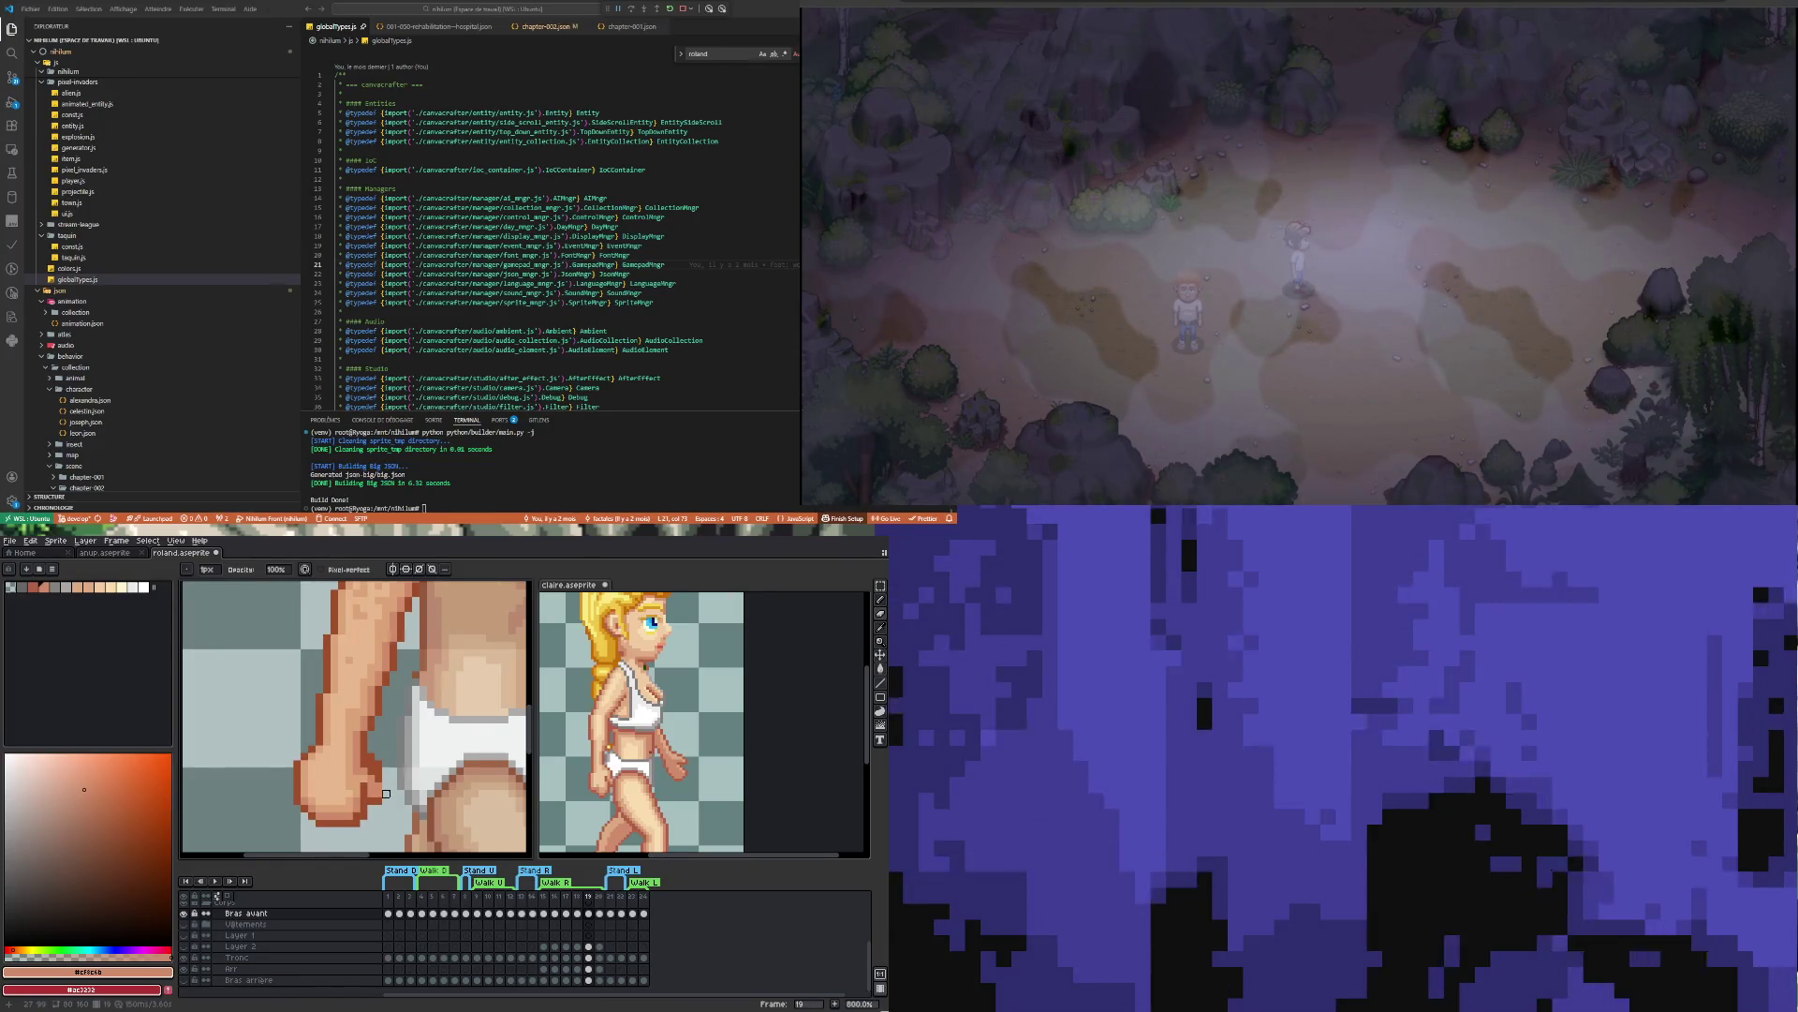
left_click(384, 777, "alt")
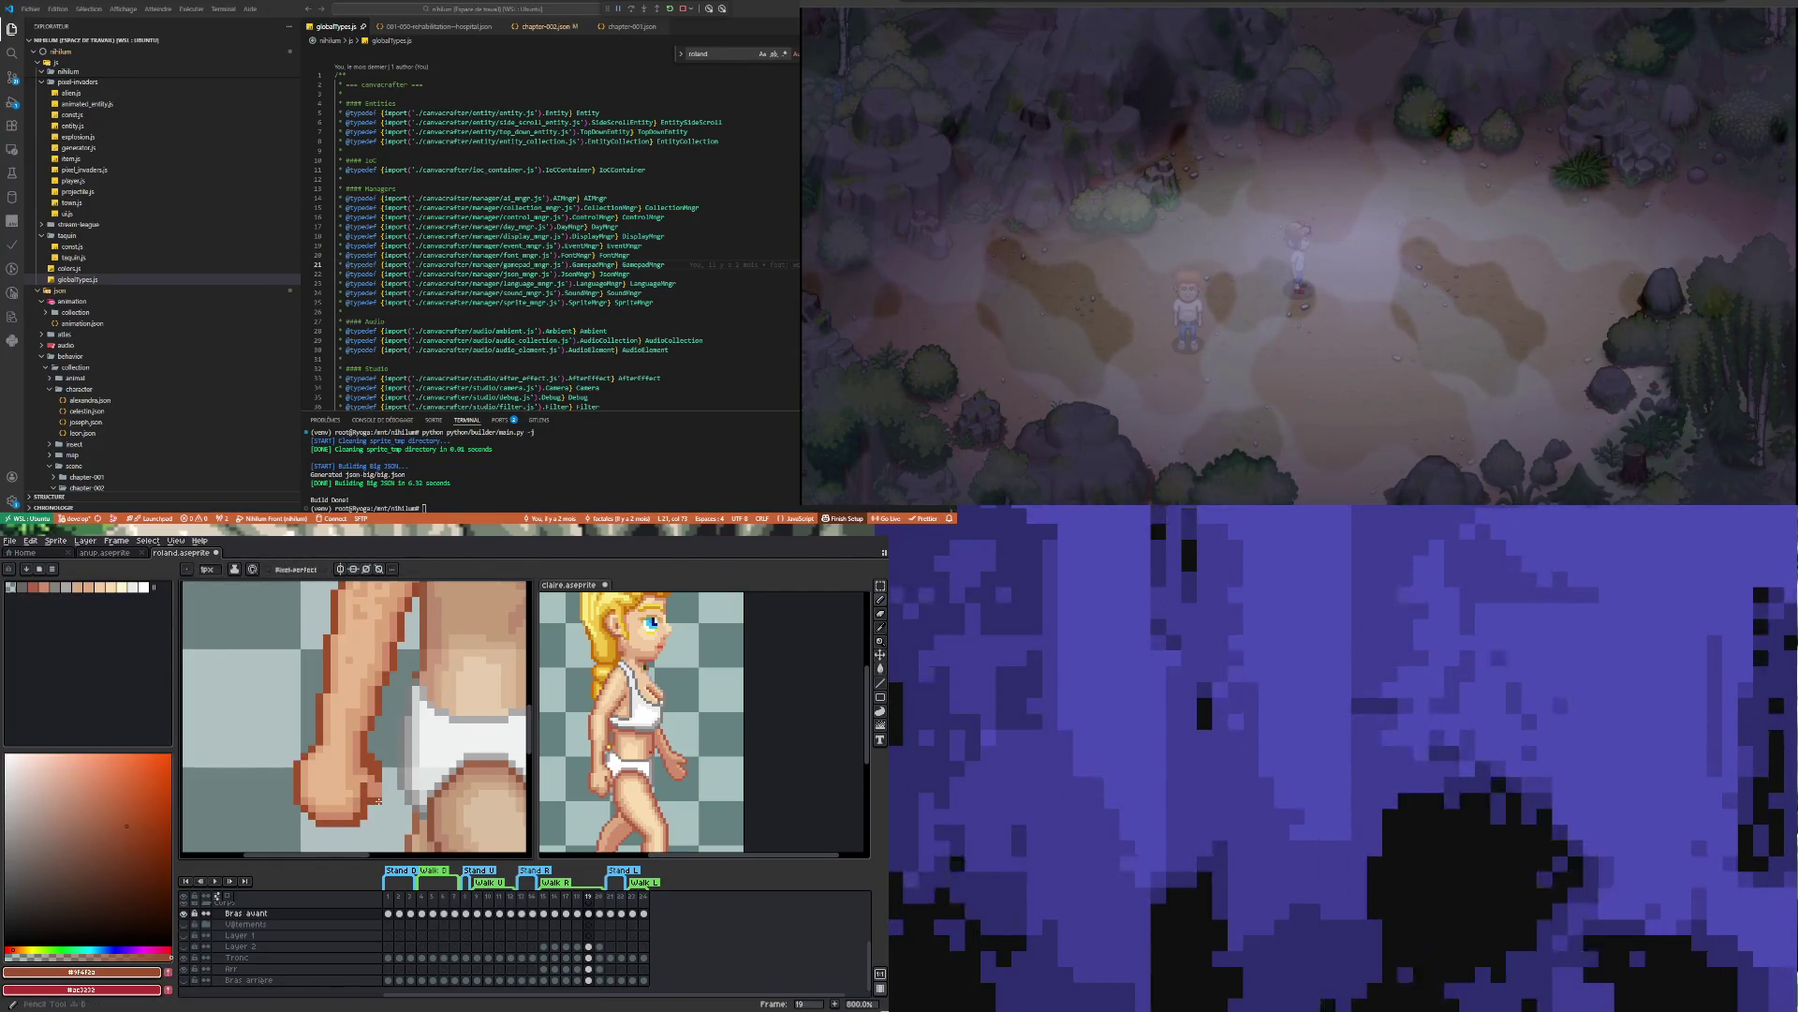
scroll(377, 794, "down", 3)
scroll(378, 807, "up", 2)
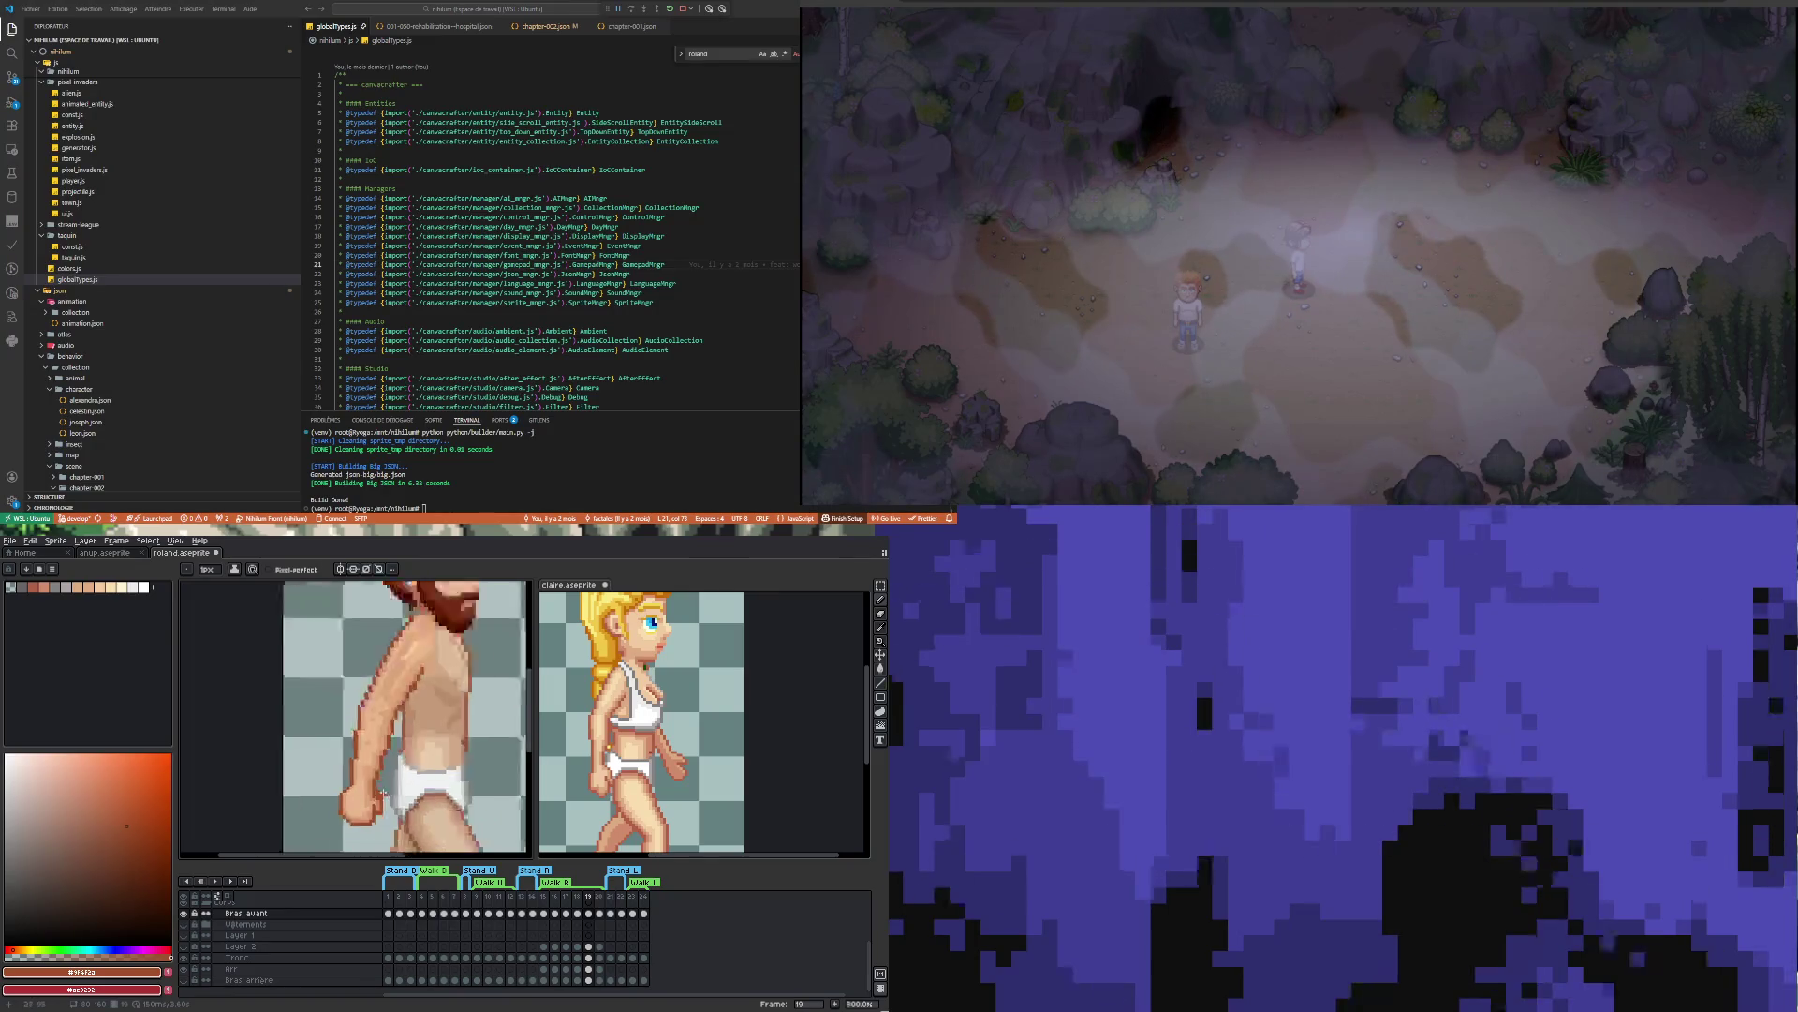
Sample the fist's skin tone and the arm's dark brown shade for shading
key("alt")
left_click(383, 795, "alt")
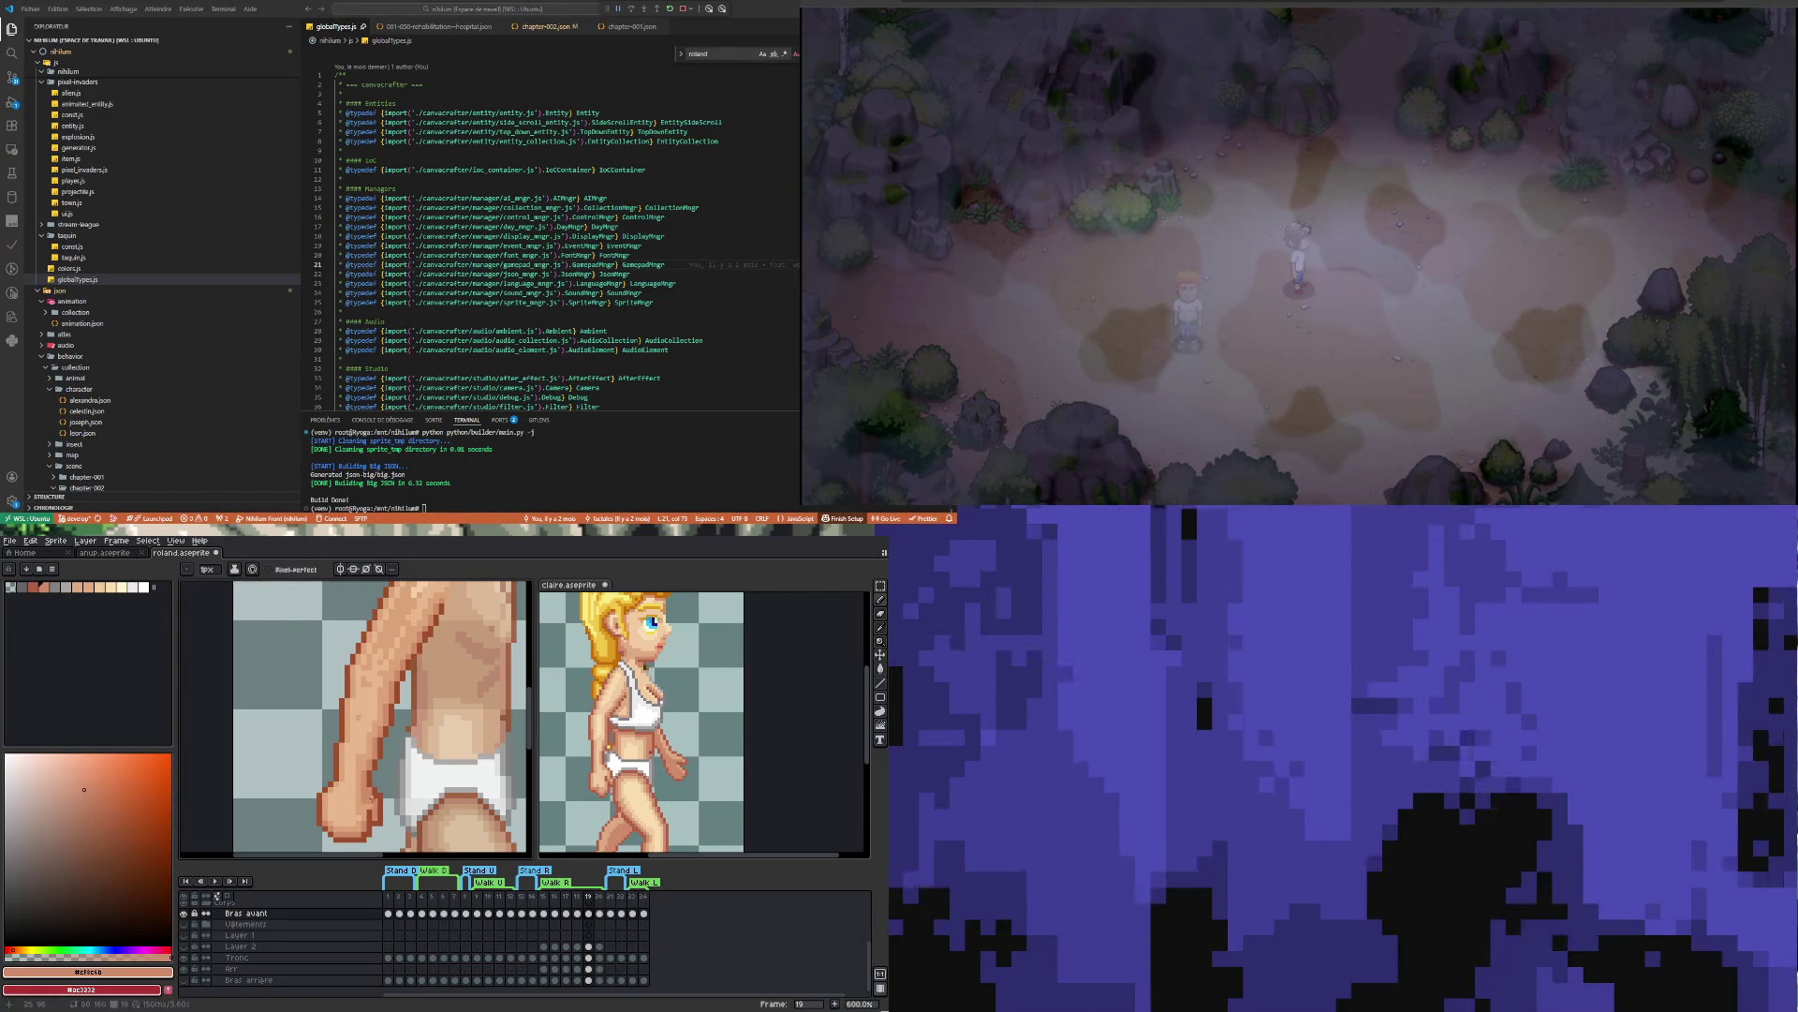
scroll(372, 795, "down", 2)
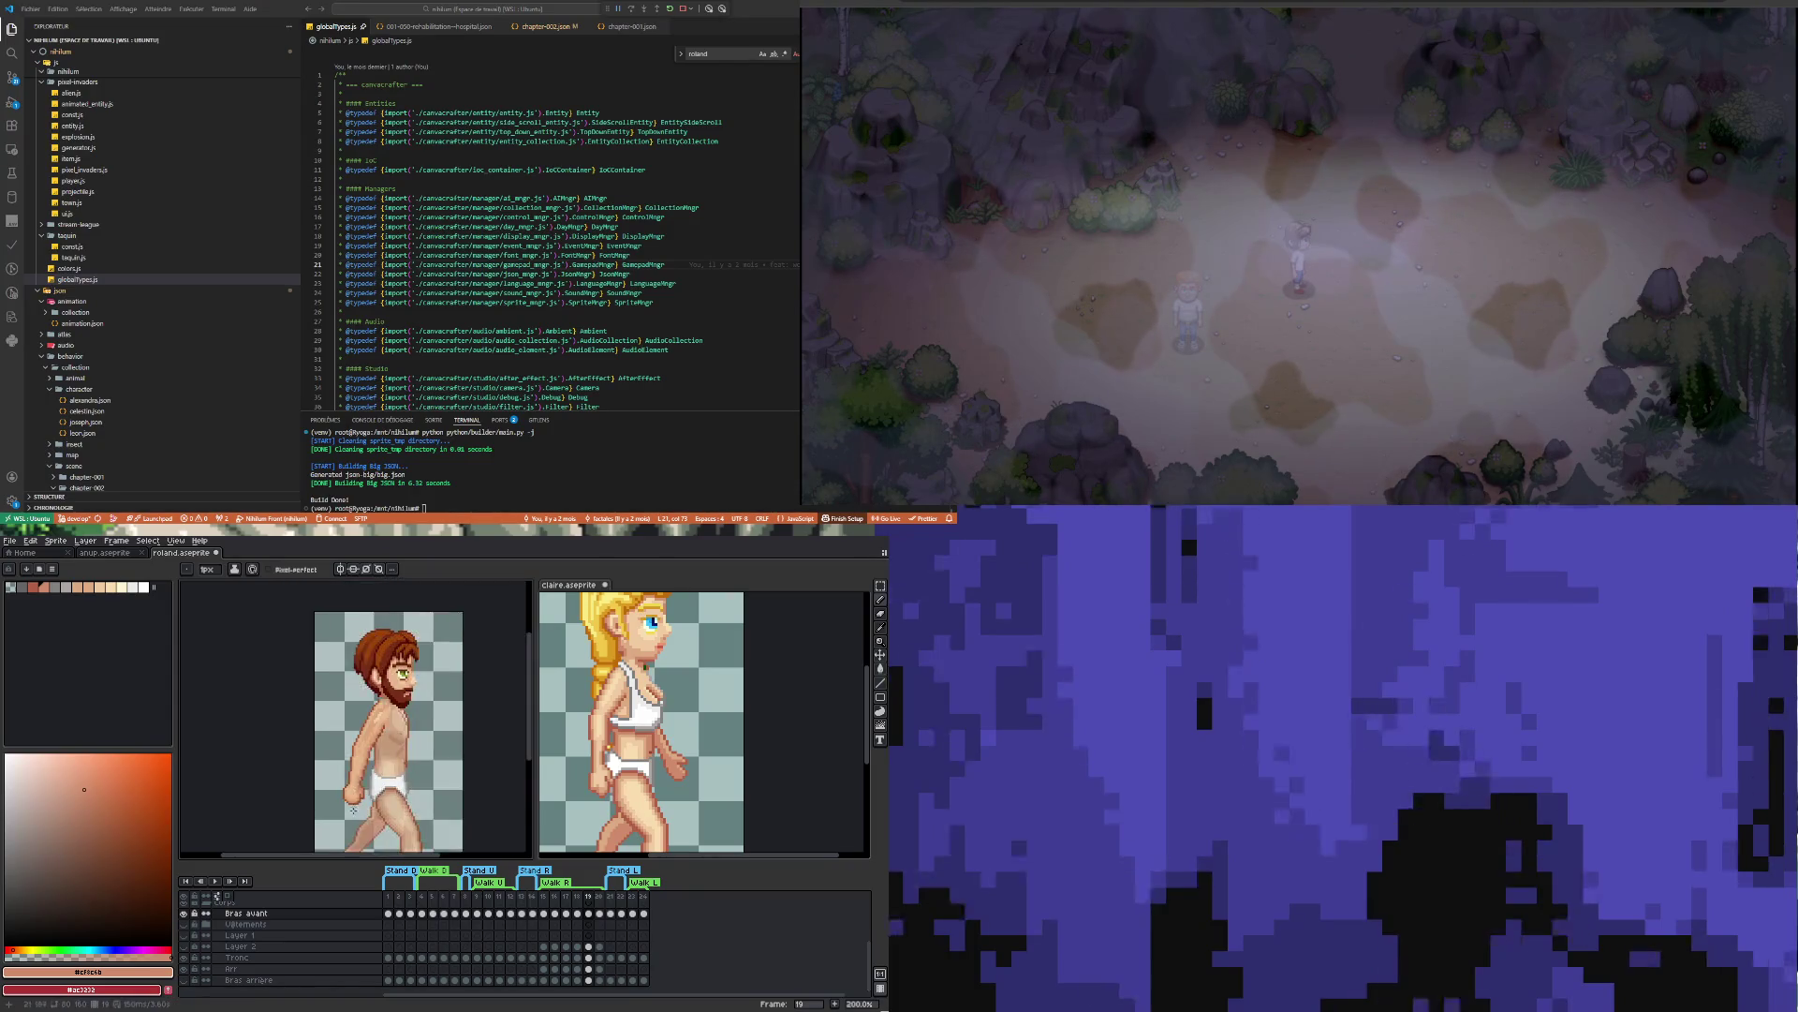
scroll(362, 767, "up", 2)
left_click(363, 766, "alt")
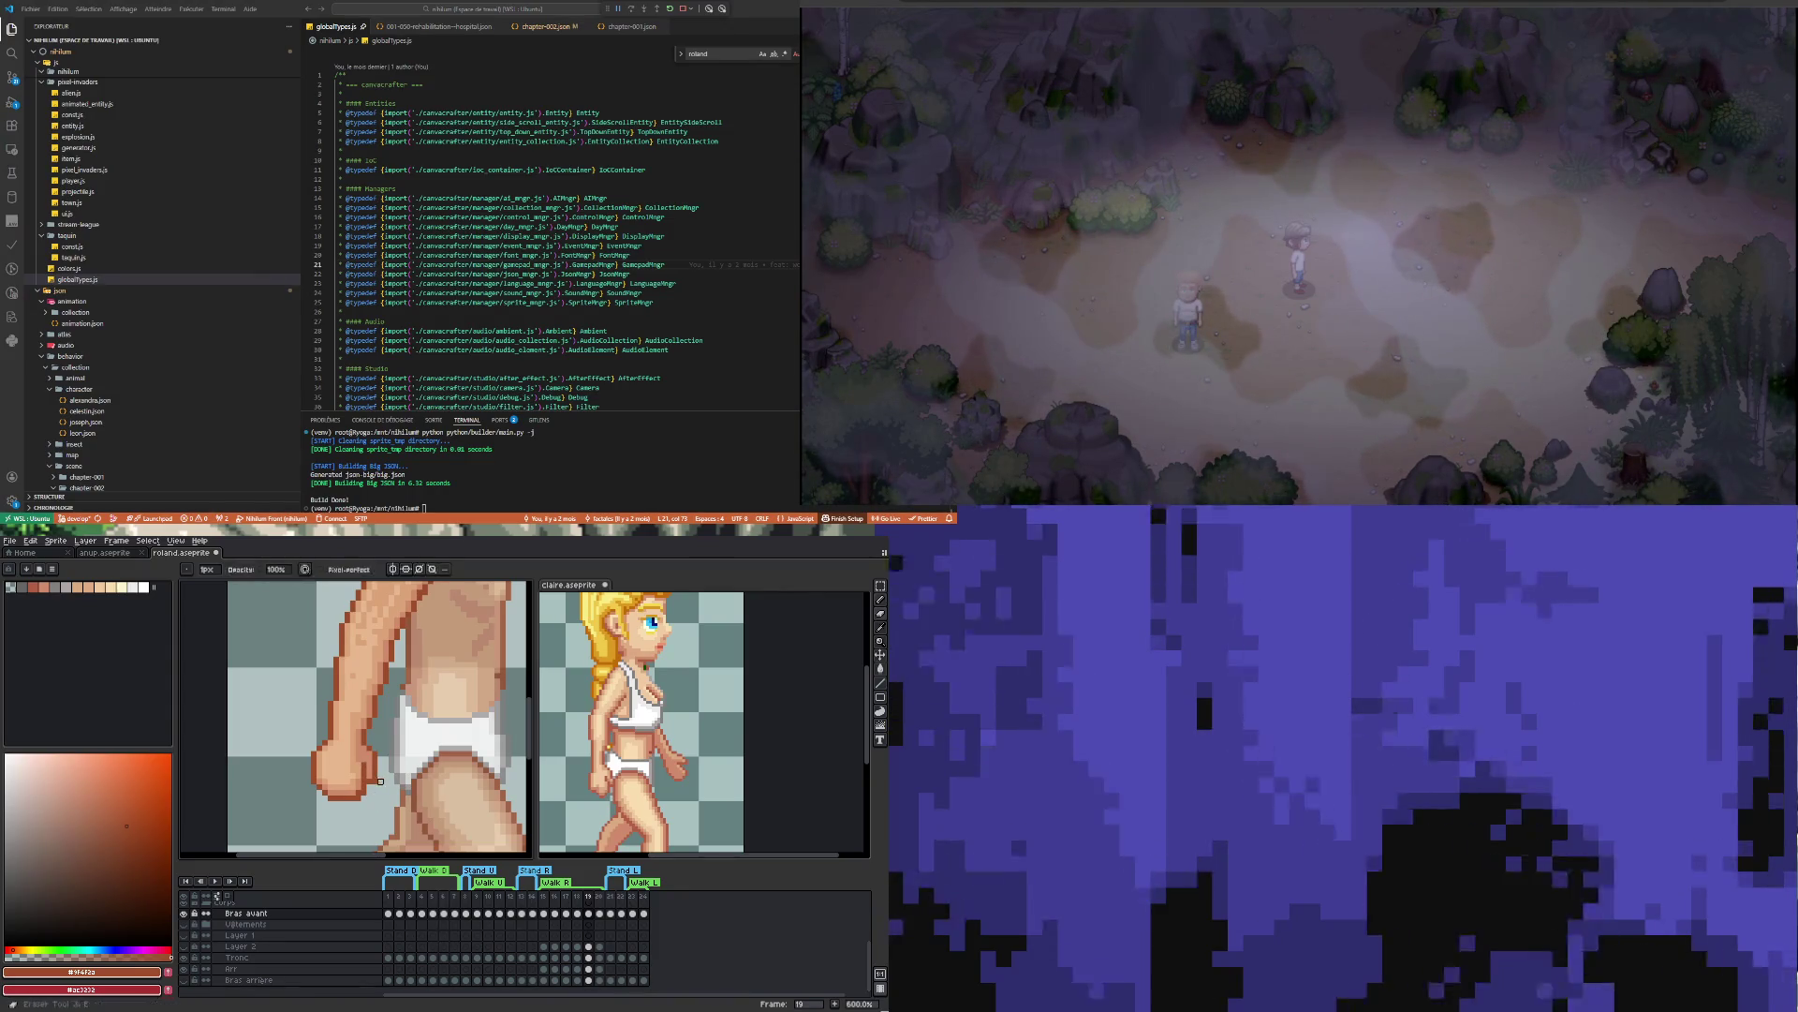
scroll(386, 809, "down", 3)
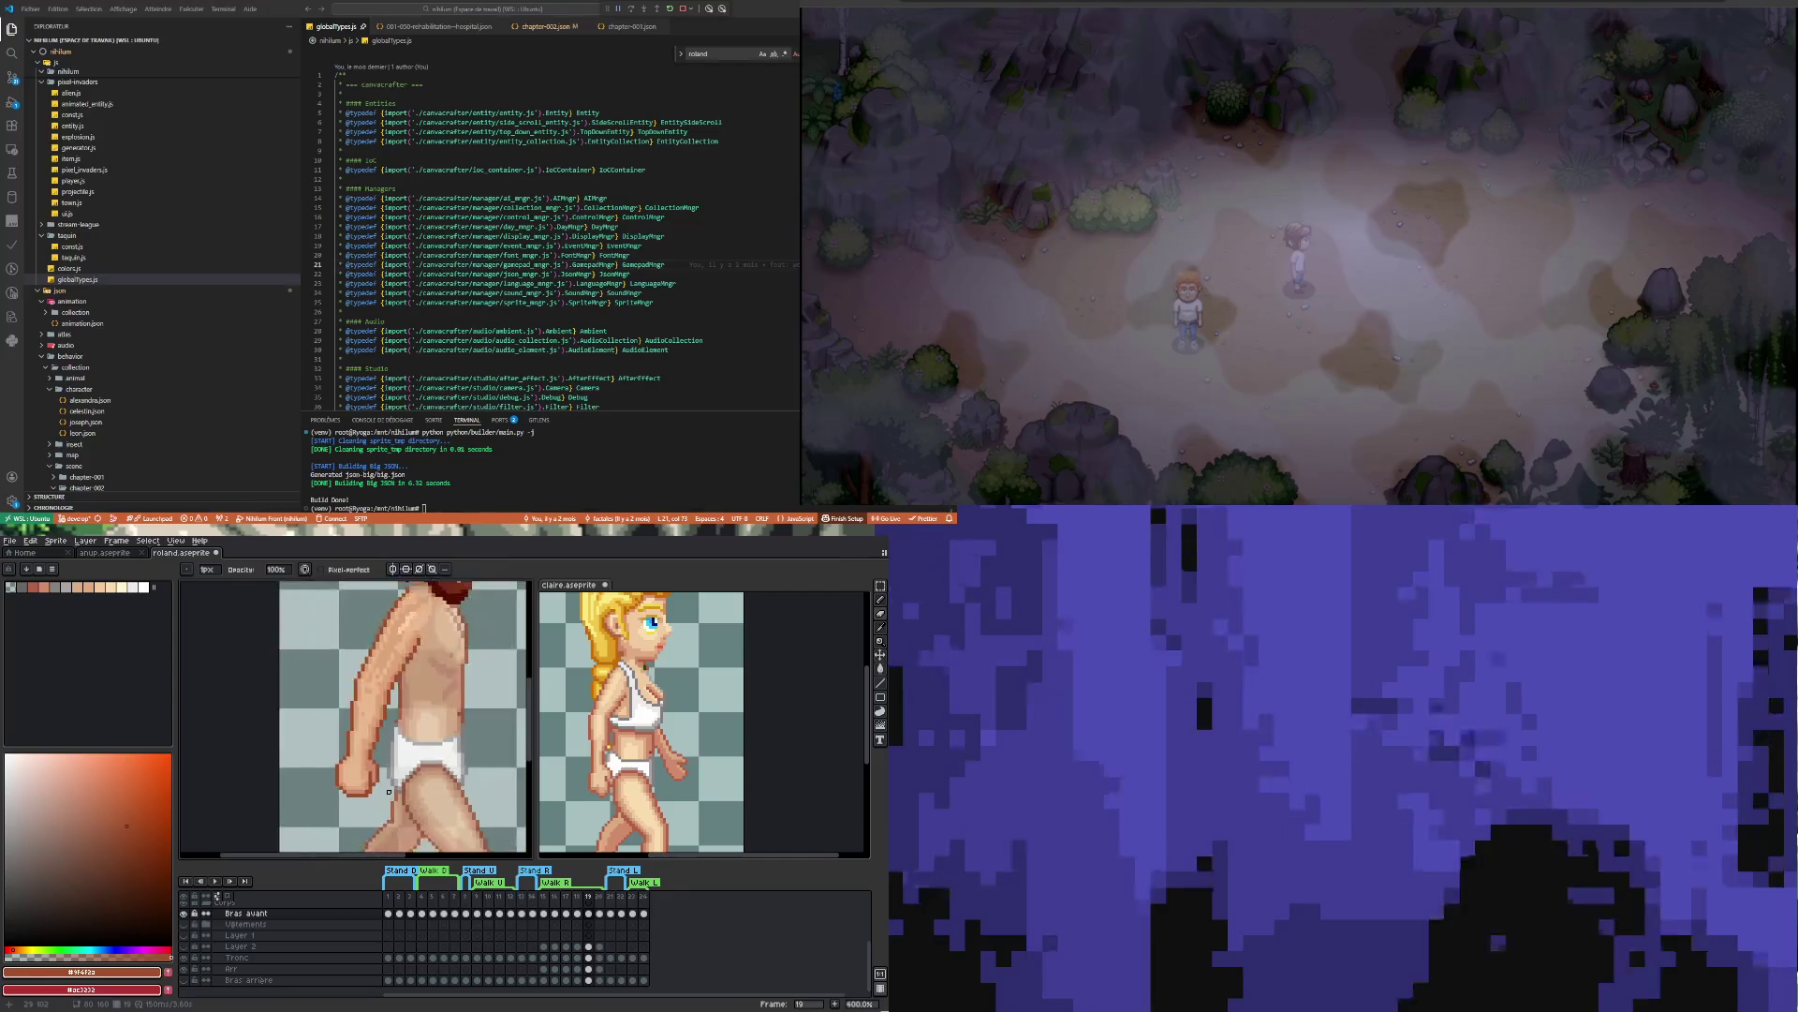
scroll(375, 782, "up", 3)
scroll(375, 782, "up", 3)
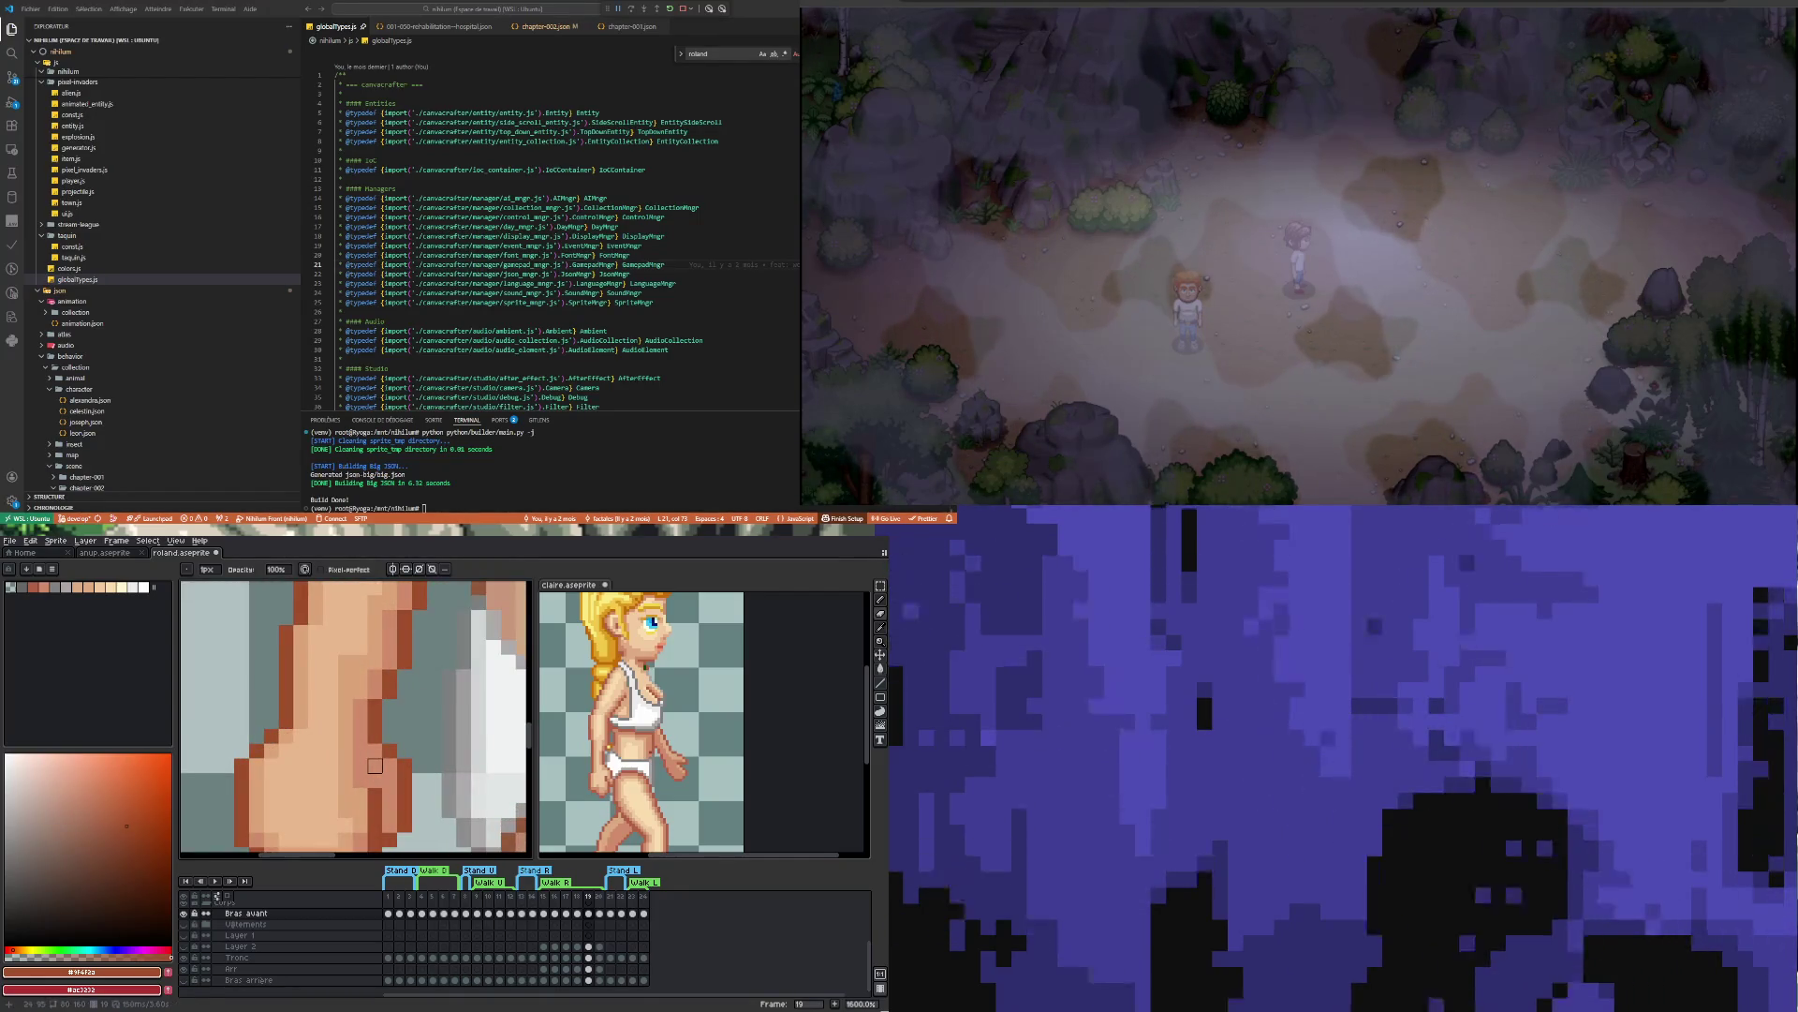
Using the forearm's mid tone and the fist's lighter tone, add highlights across shoulder and upper arm
left_click(352, 765, "alt")
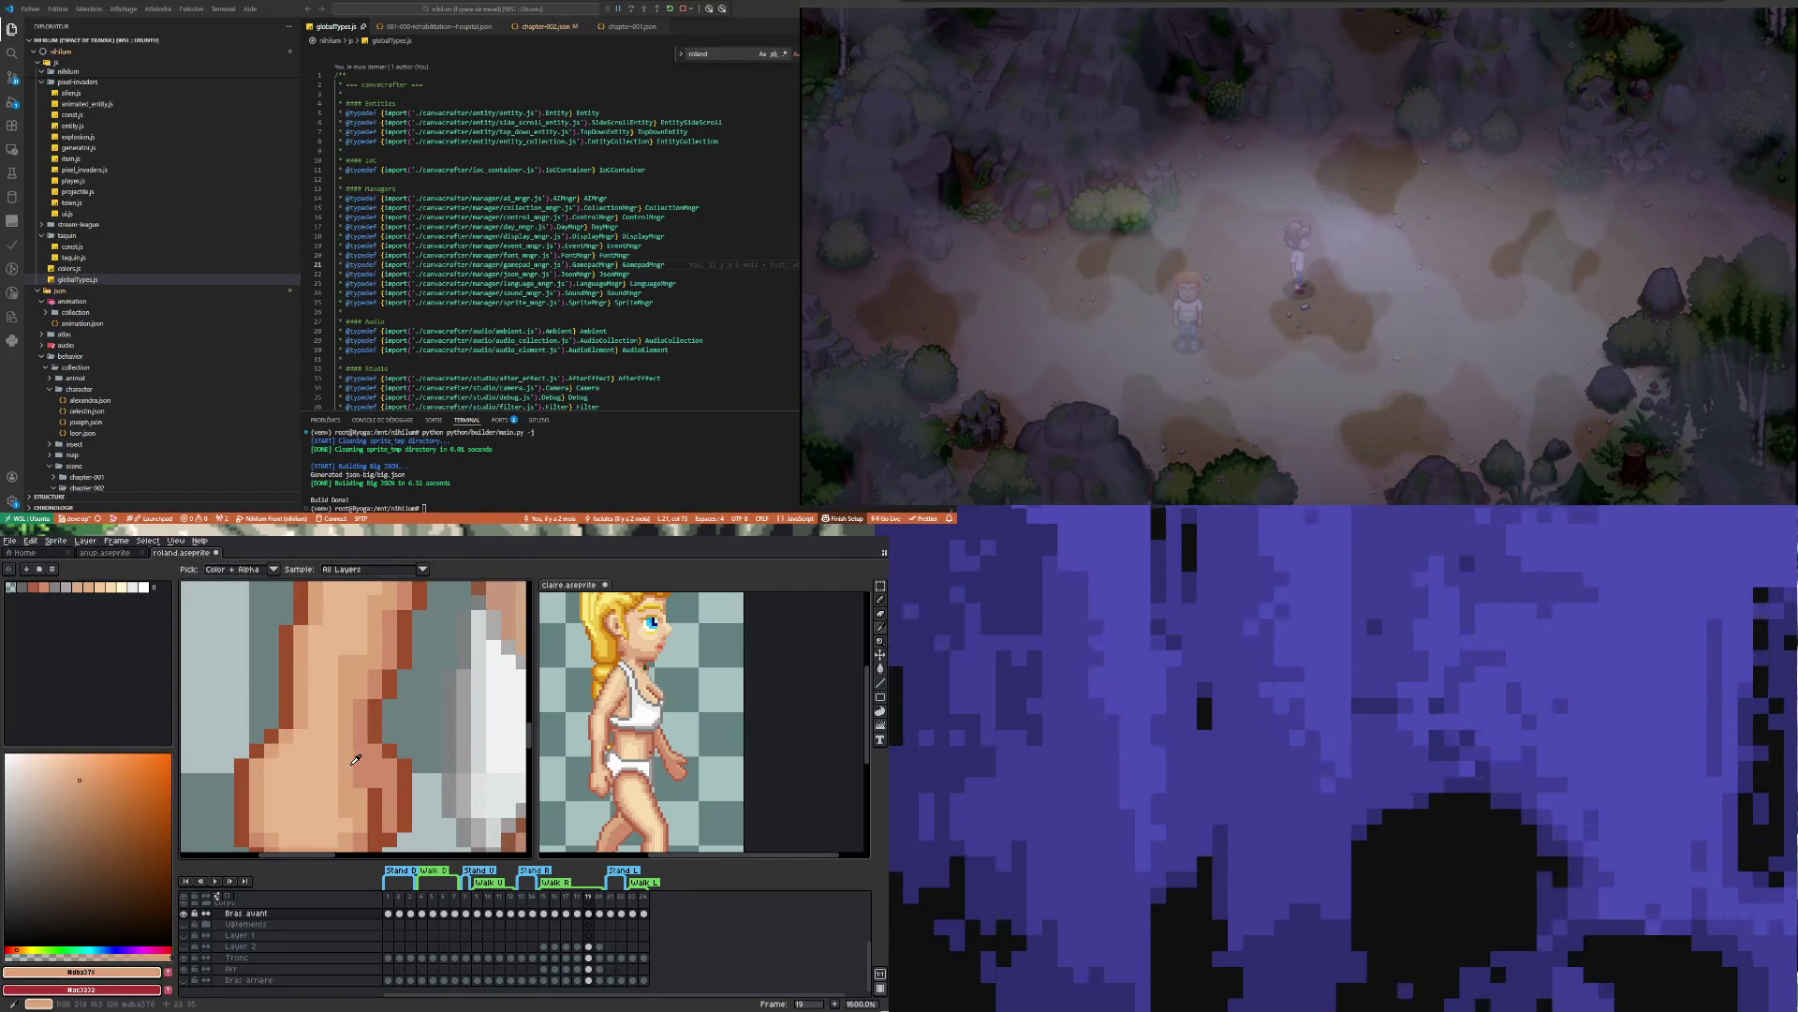
scroll(352, 777, "down", 3)
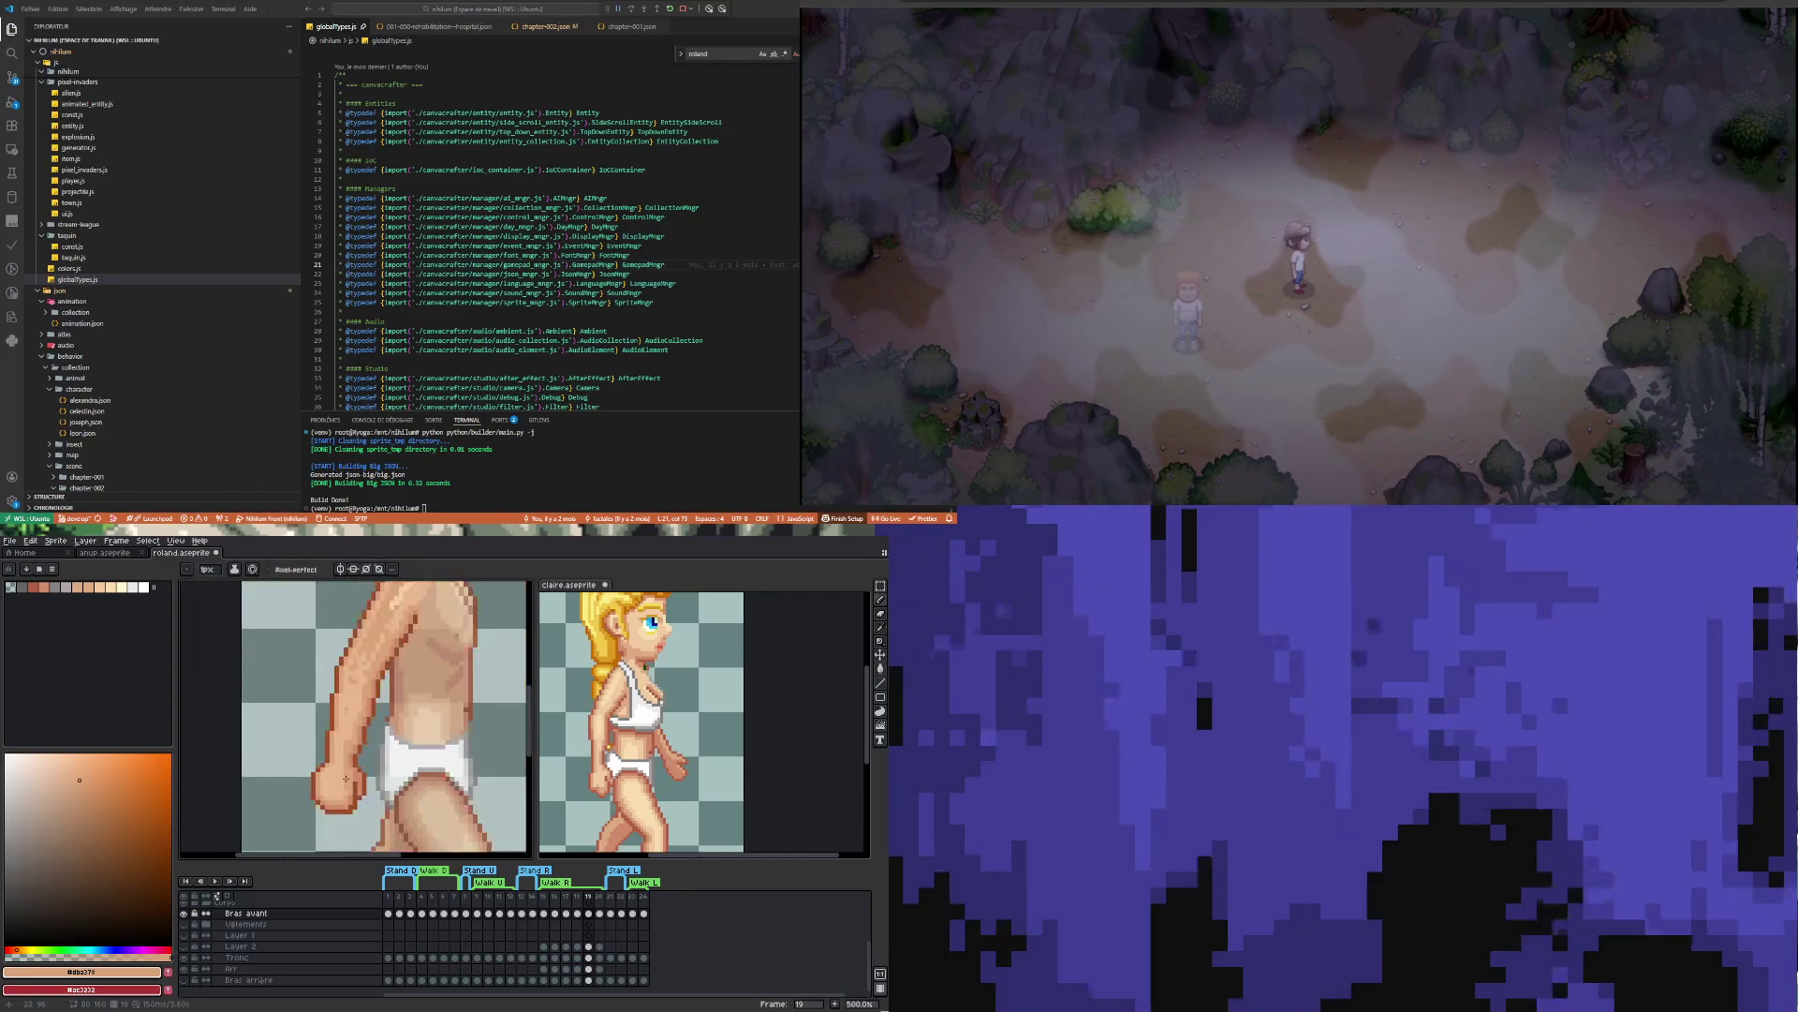
scroll(340, 795, "up", 3)
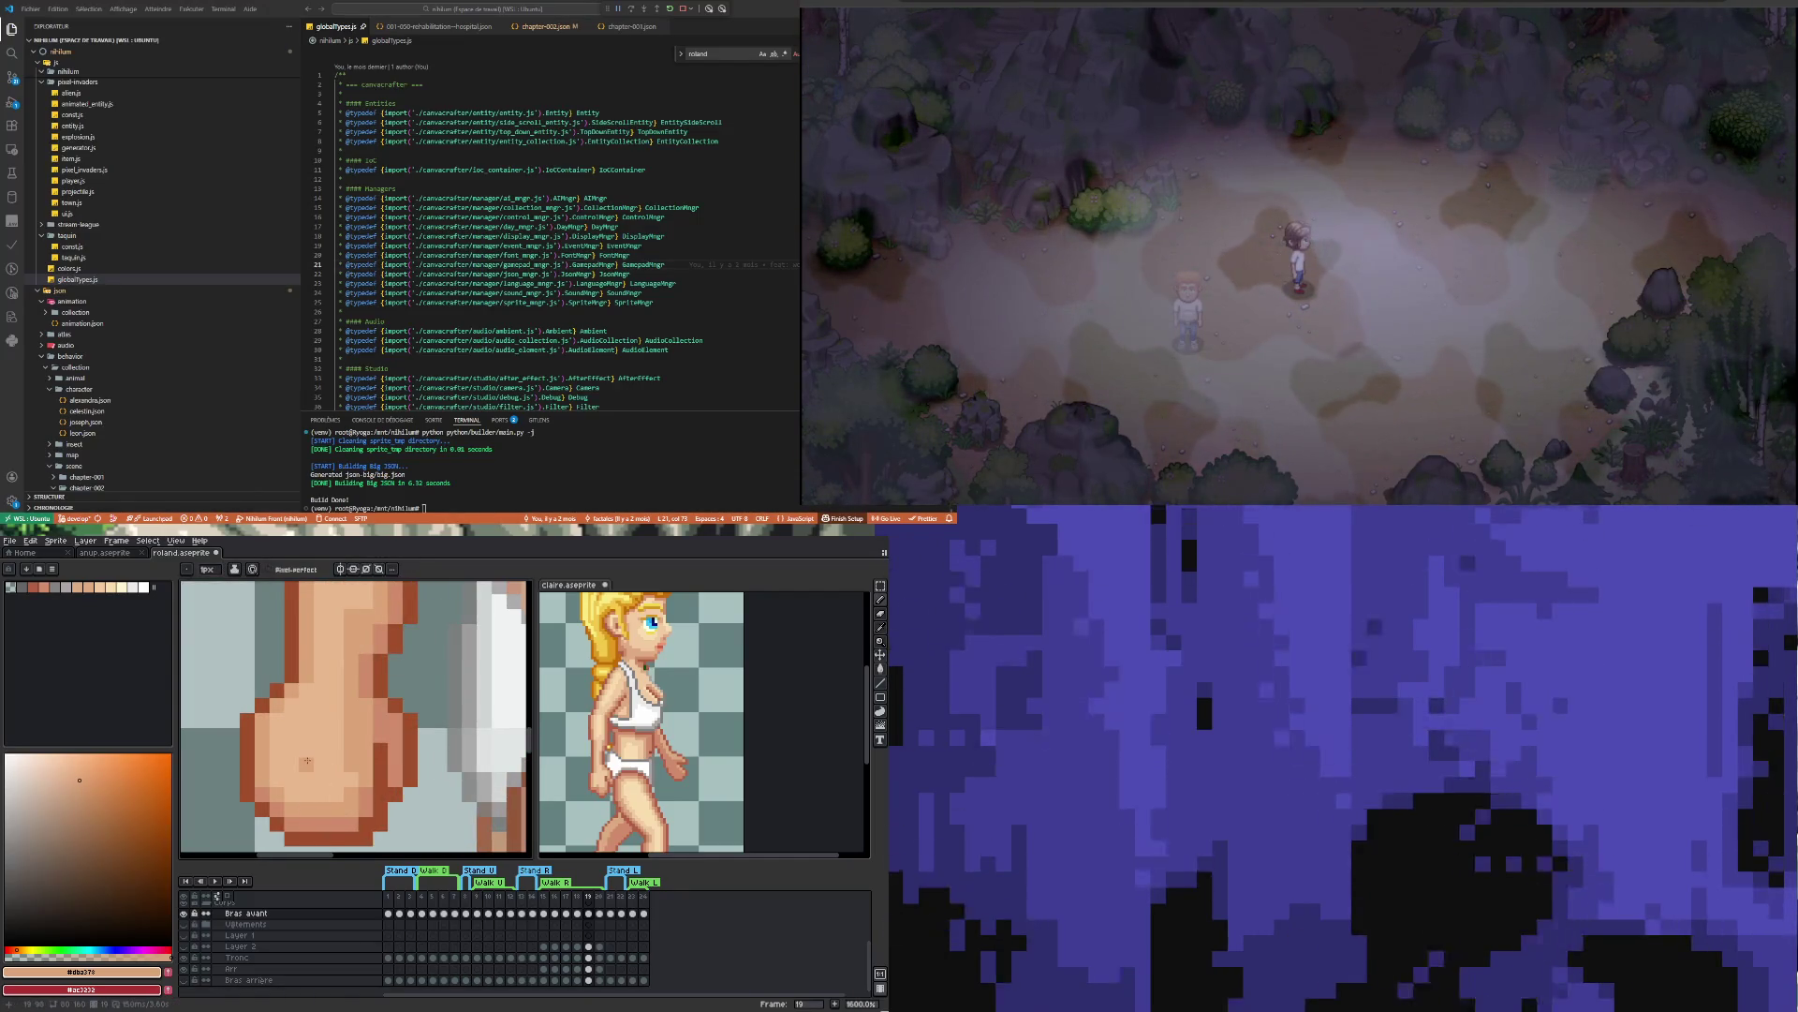
left_click(379, 720, "alt")
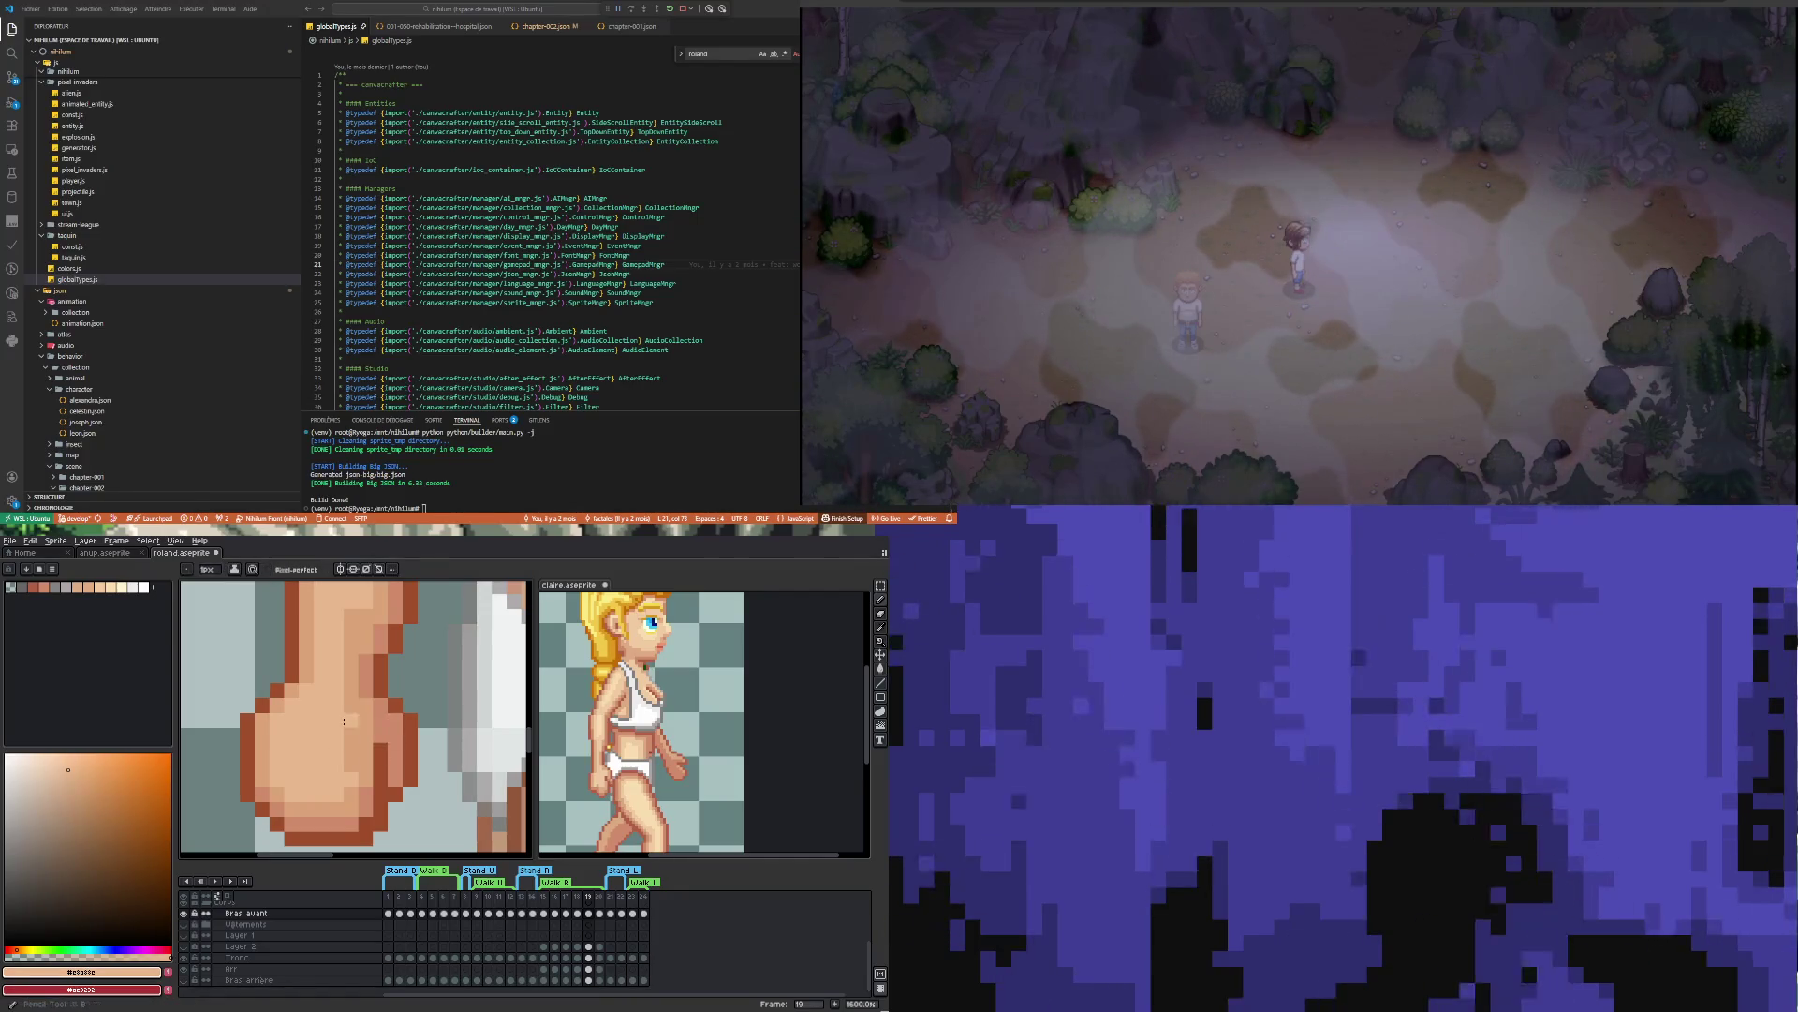
scroll(355, 768, "down", 3)
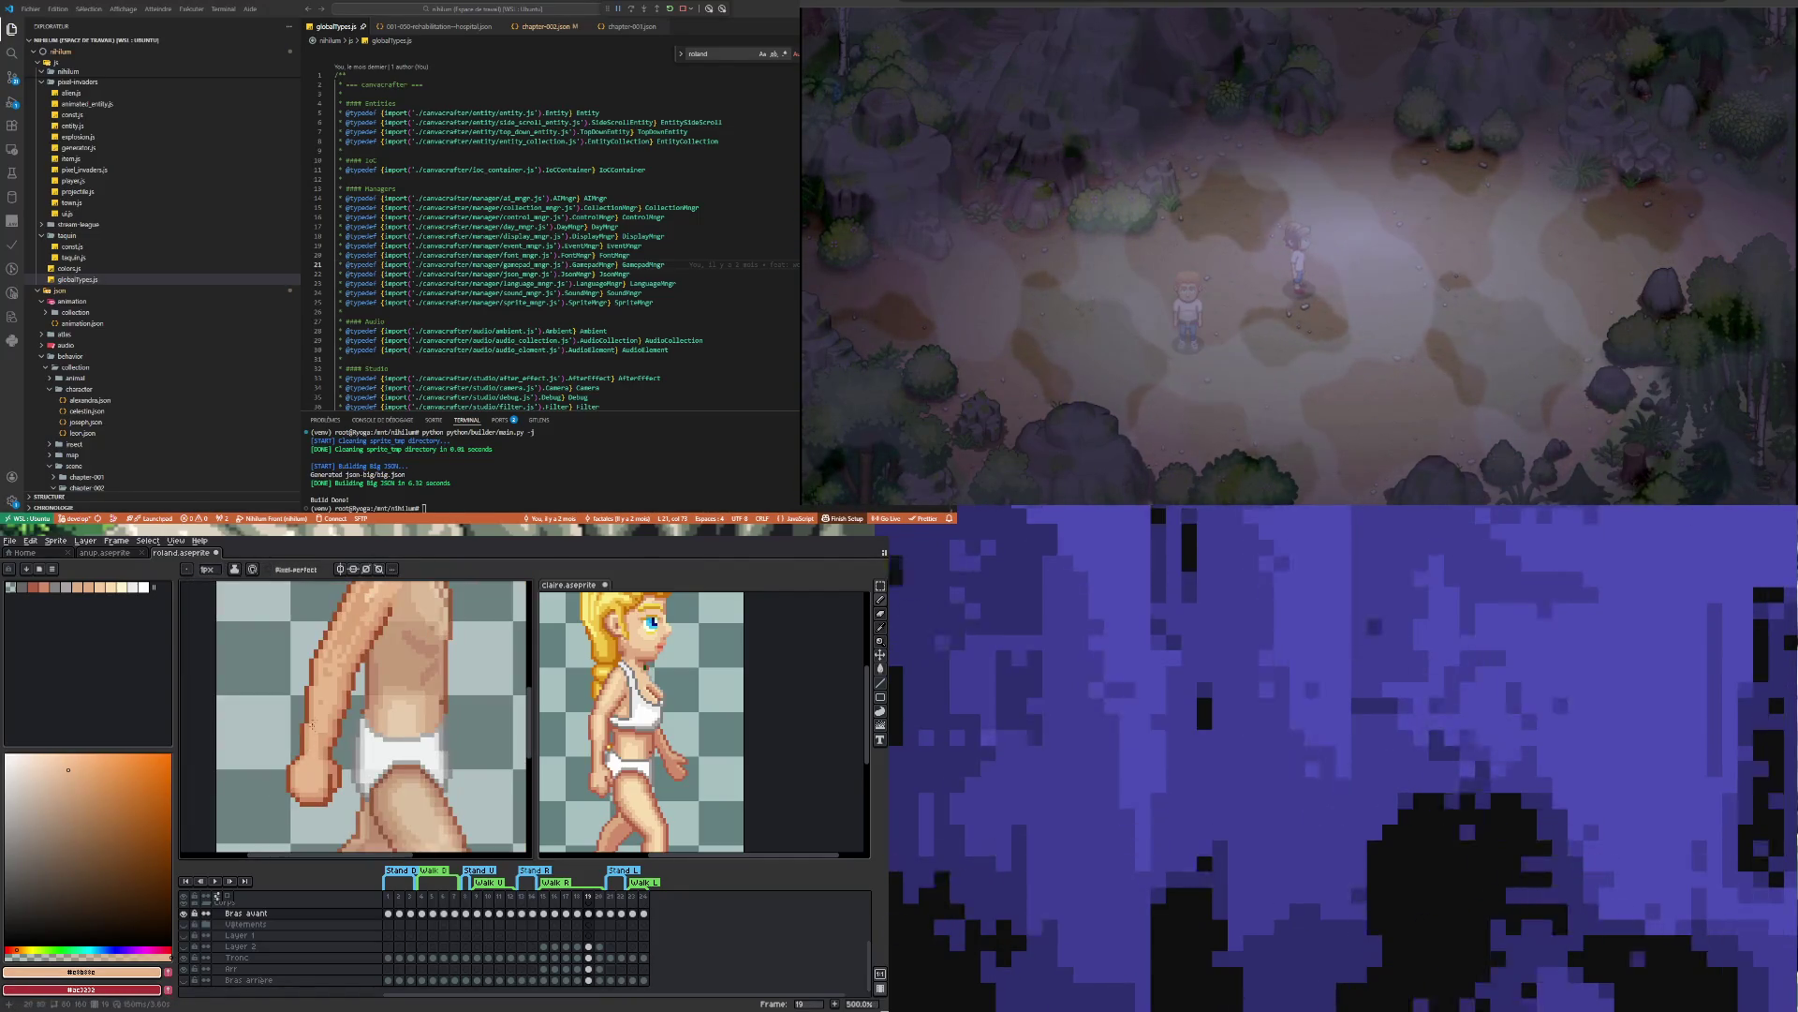
scroll(320, 790, "up", 3)
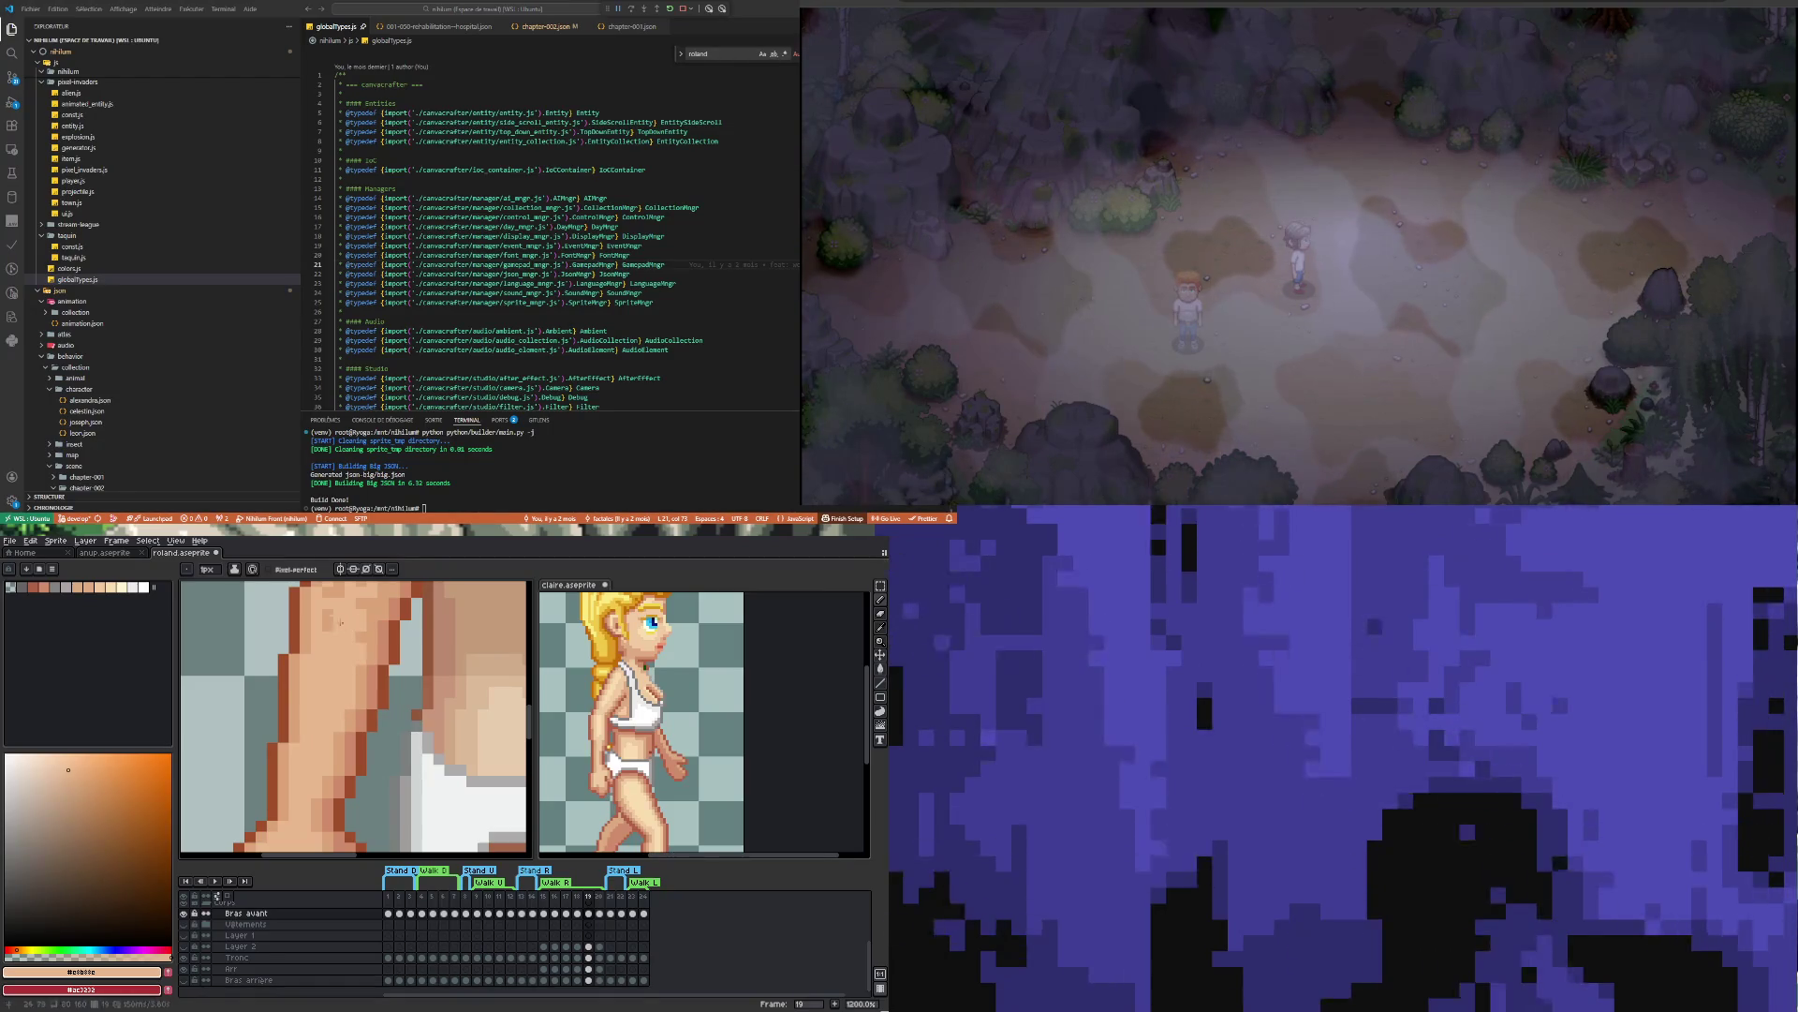
scroll(318, 728, "down", 6)
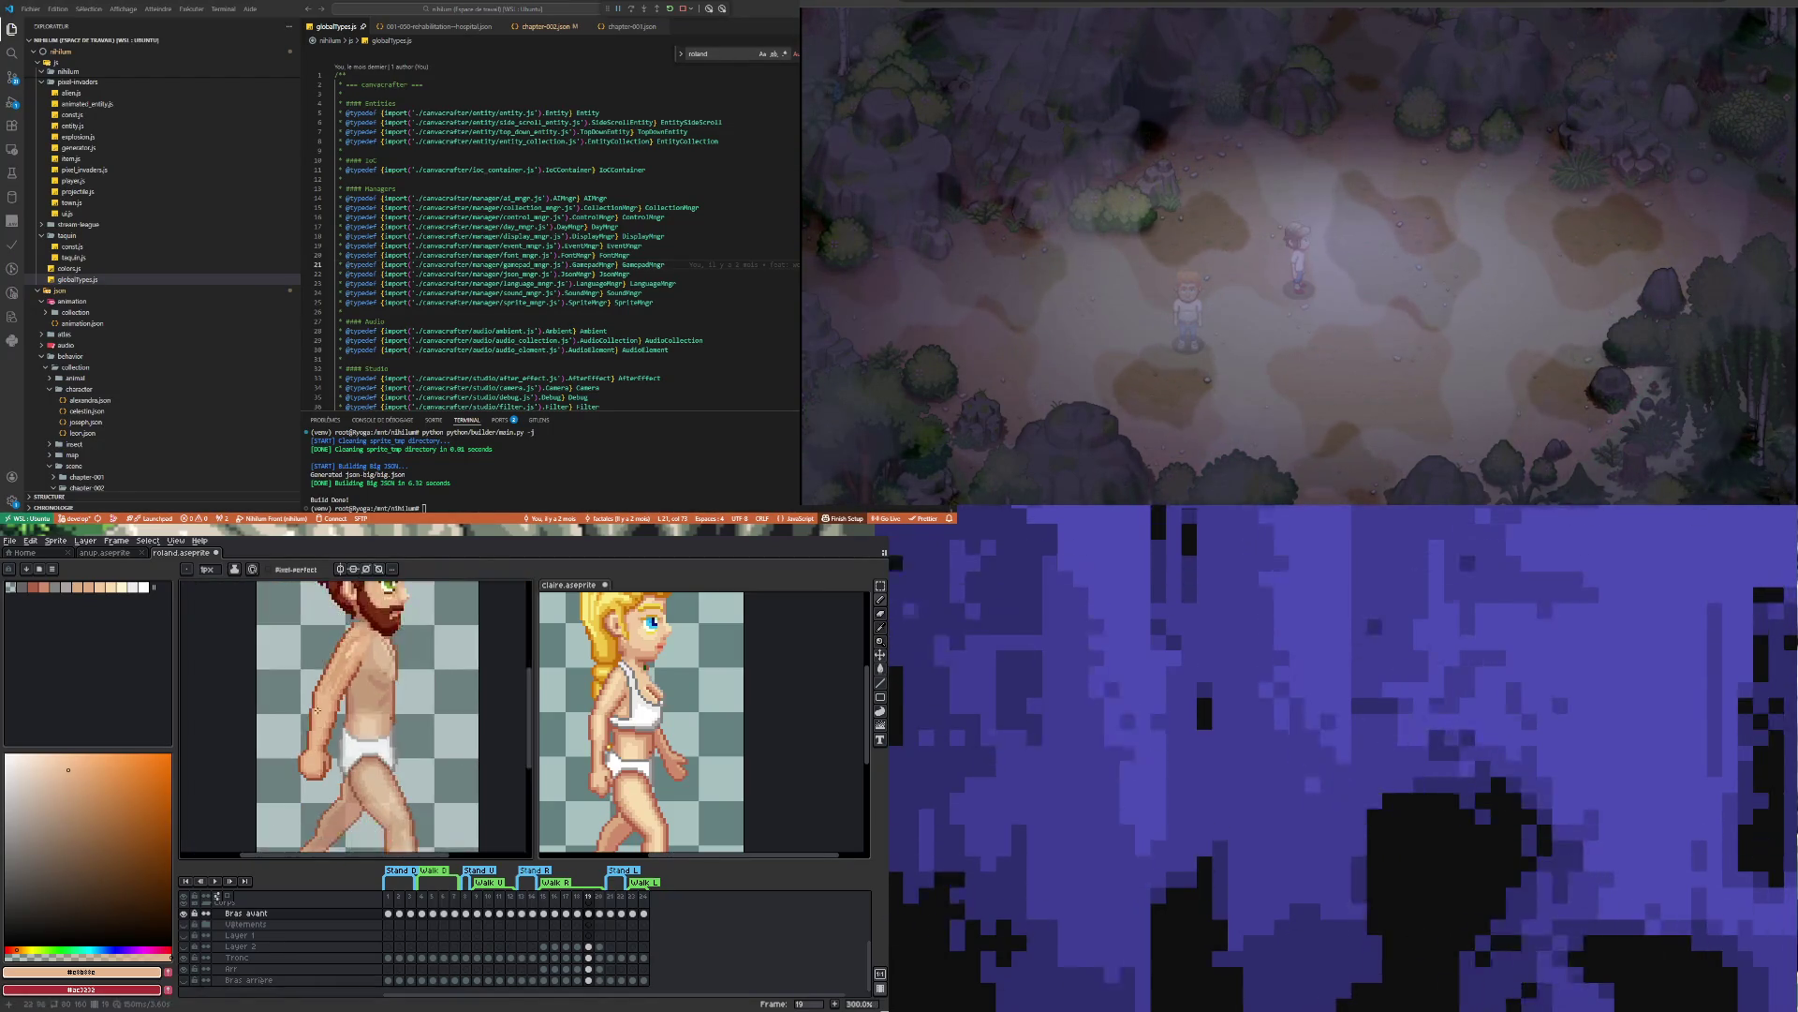
scroll(318, 728, "up", 6)
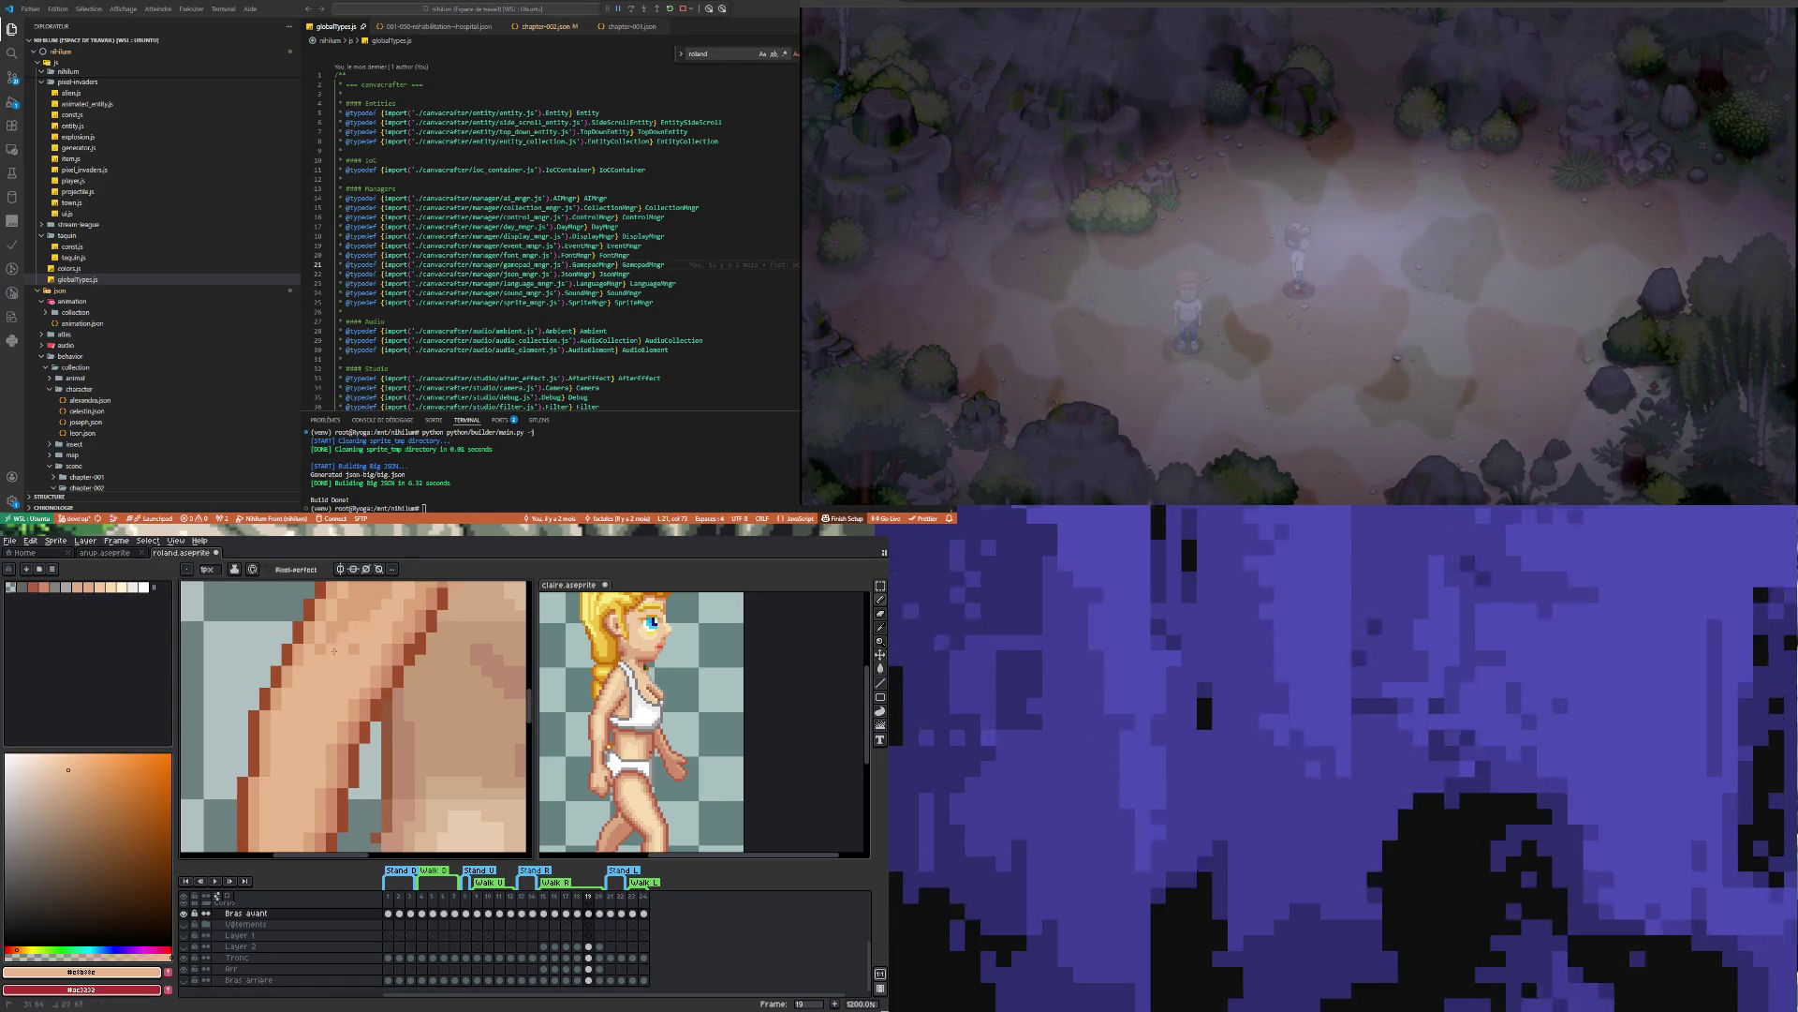
scroll(328, 656, "down", 3)
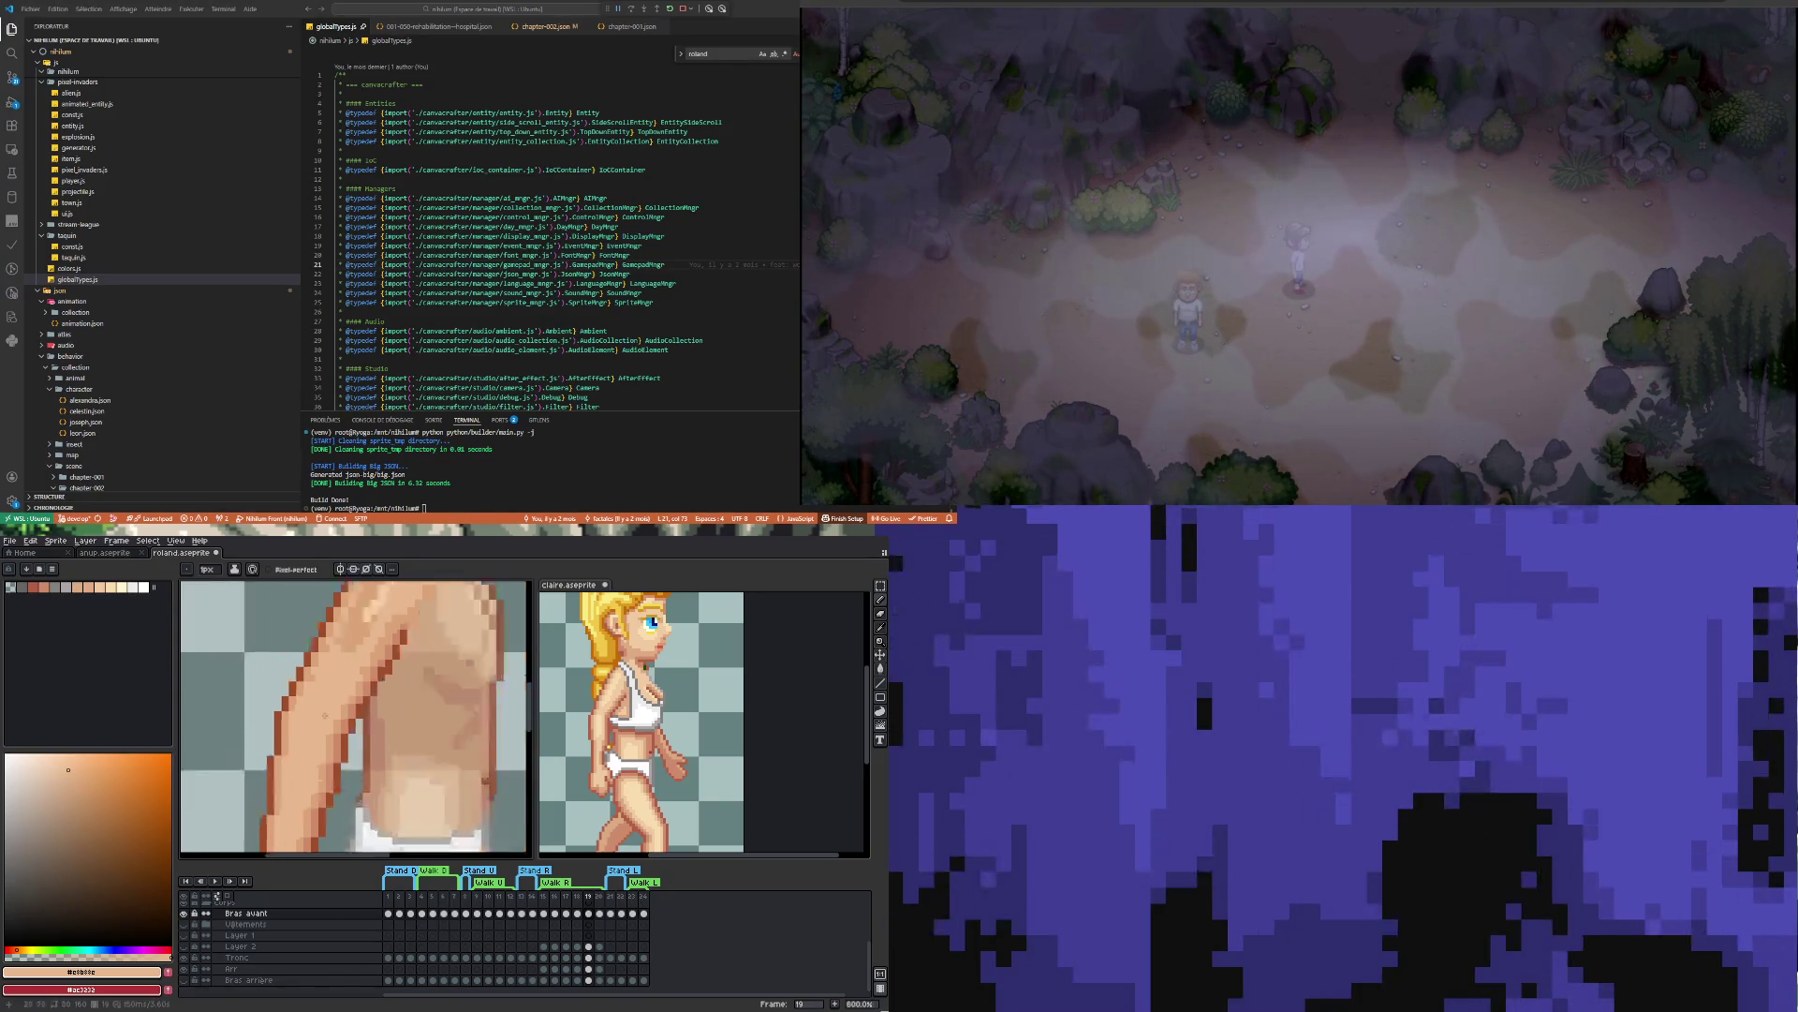
scroll(356, 704, "up", 3)
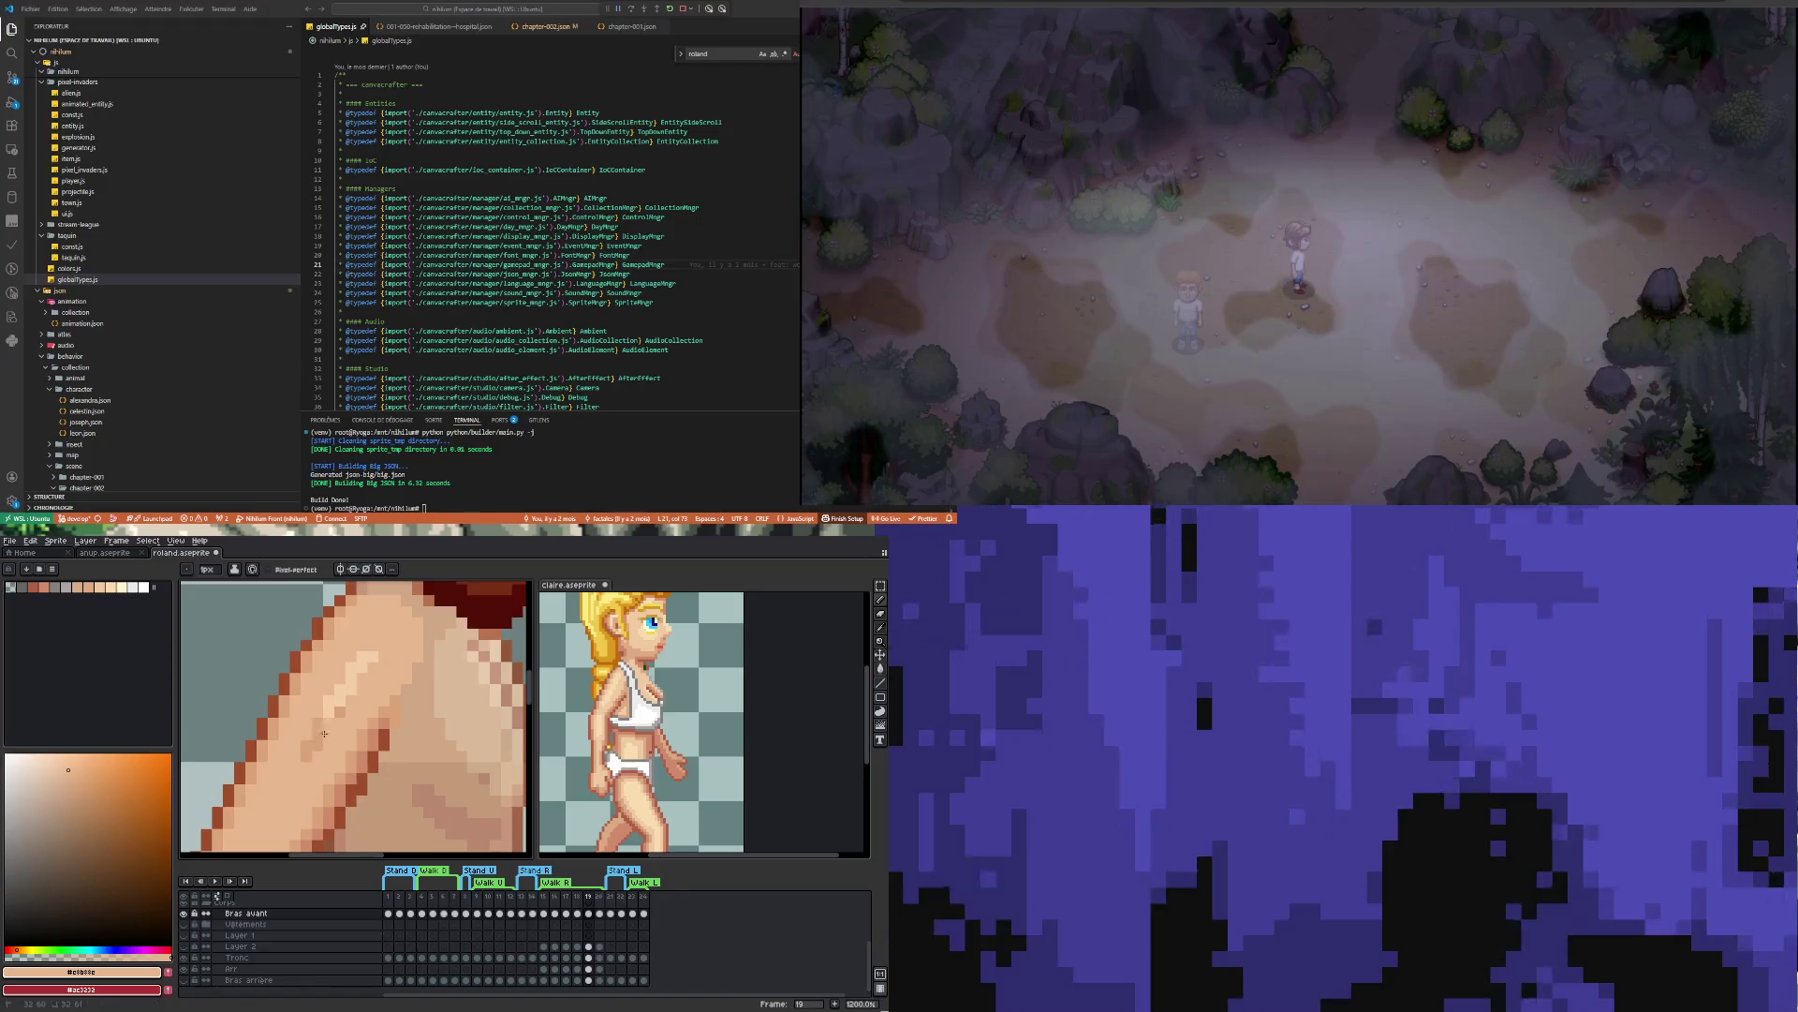
scroll(337, 718, "down", 6)
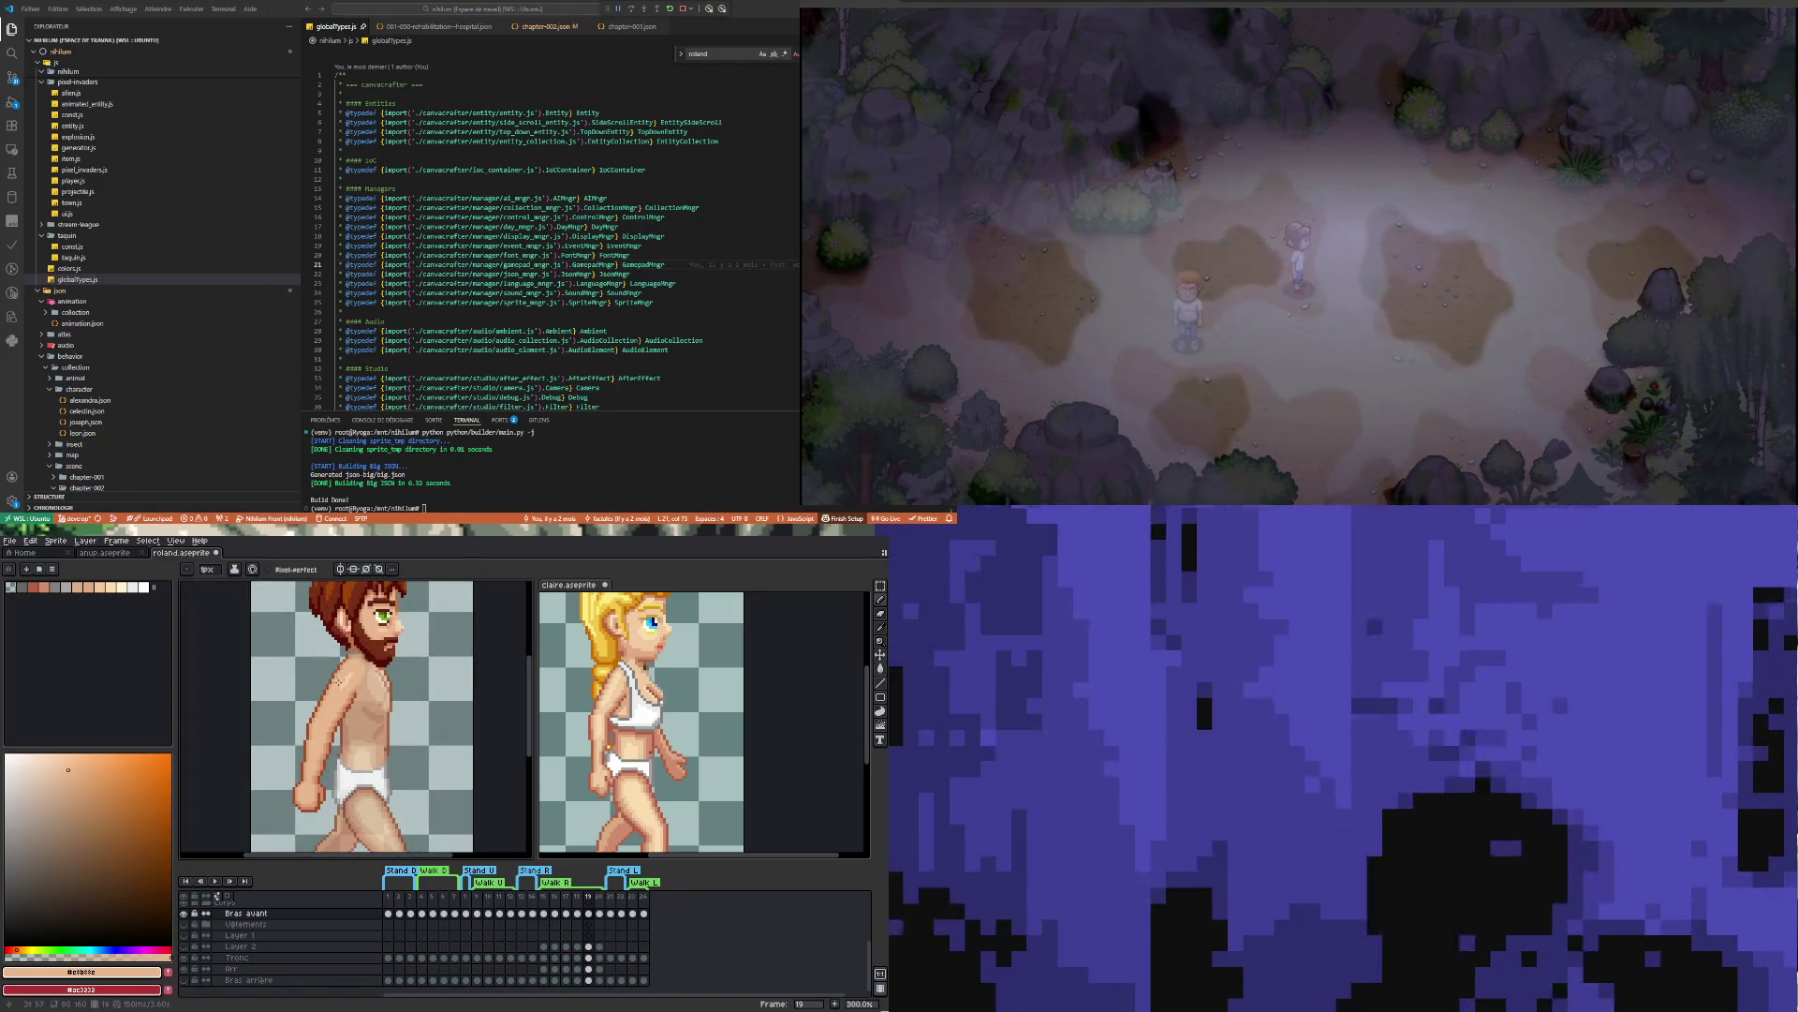
Sample the chest's light skin tone and paint highlights on the chest and upper arm
scroll(338, 681, "up", 2)
key("i")
left_click(349, 661)
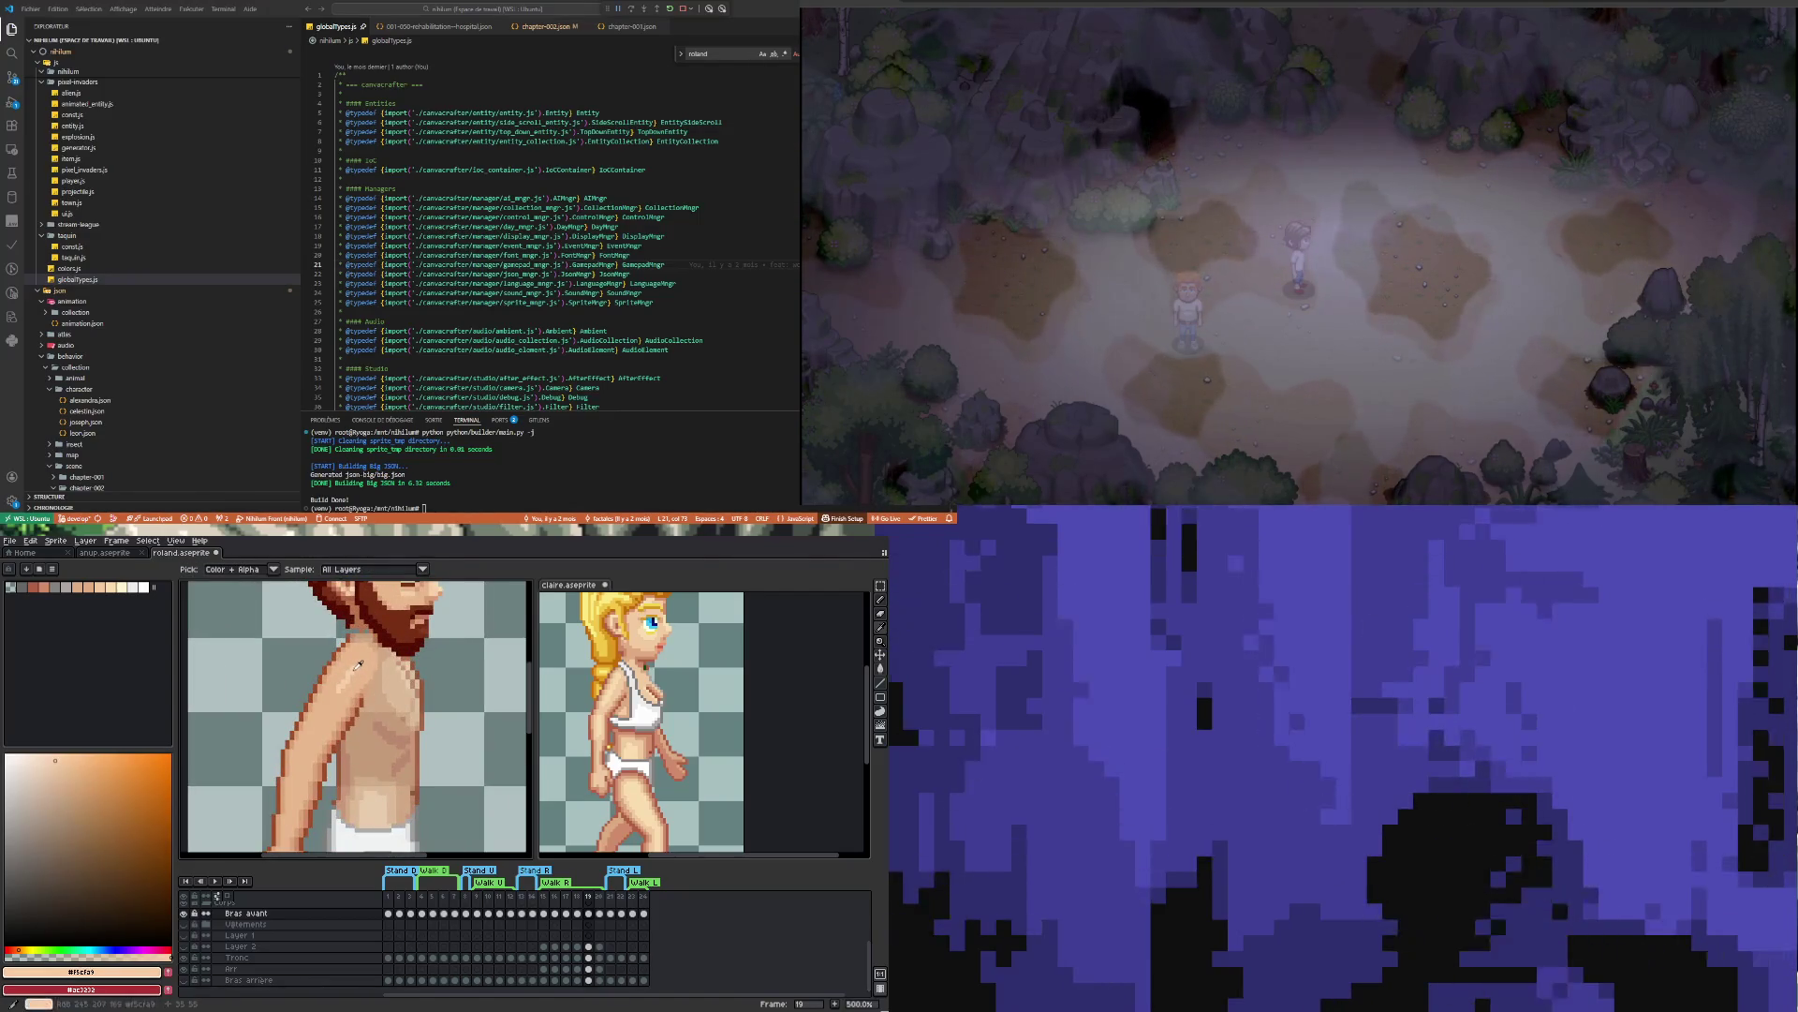
key("b")
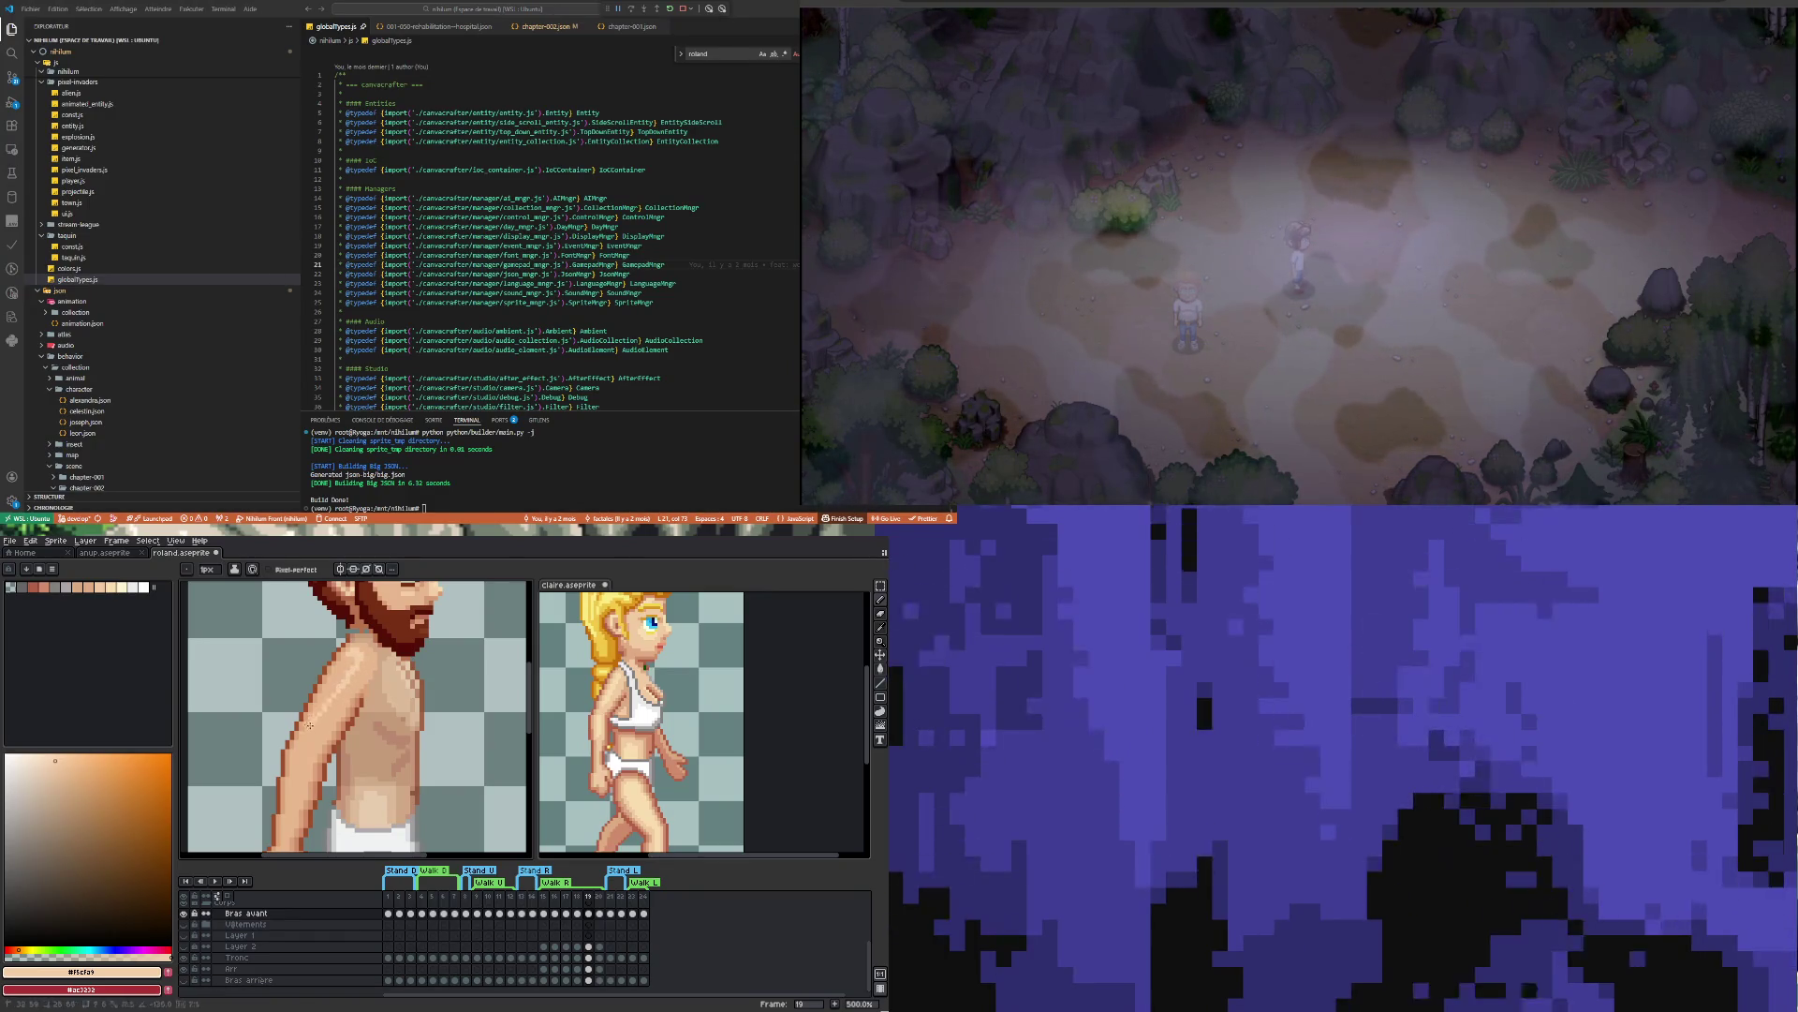
scroll(349, 700, "up", 1)
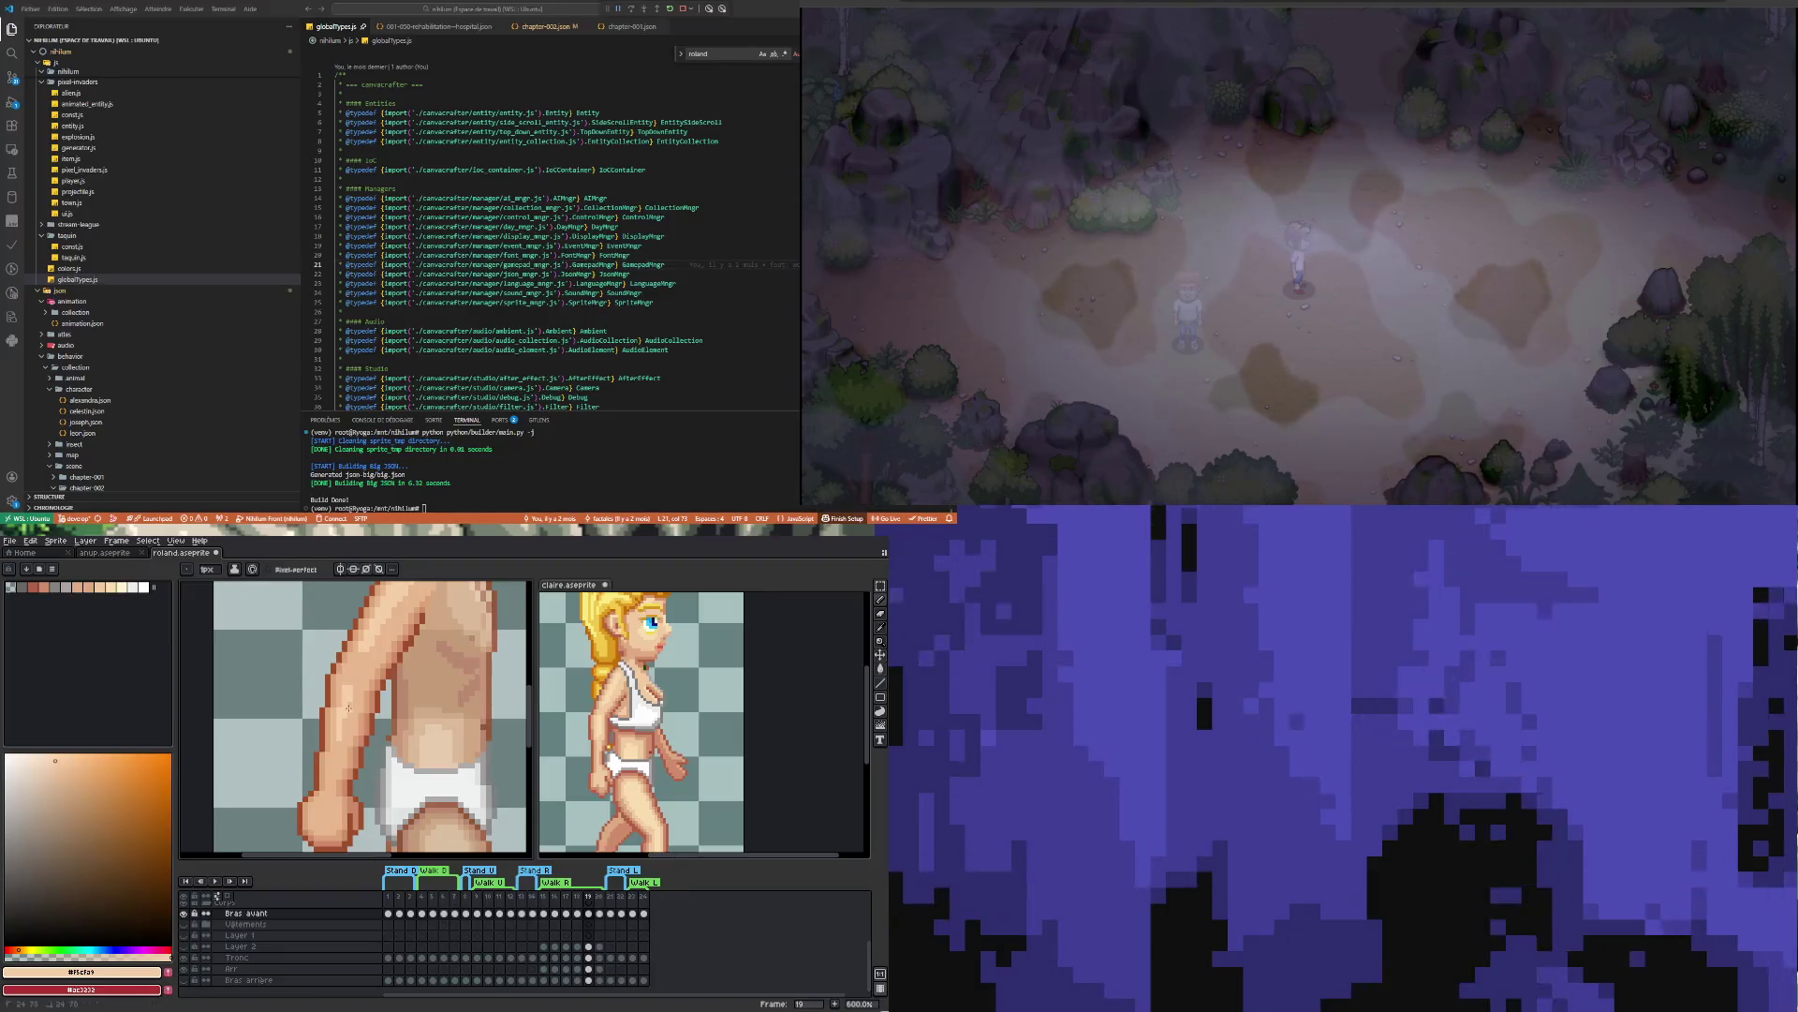
scroll(342, 727, "down", 4)
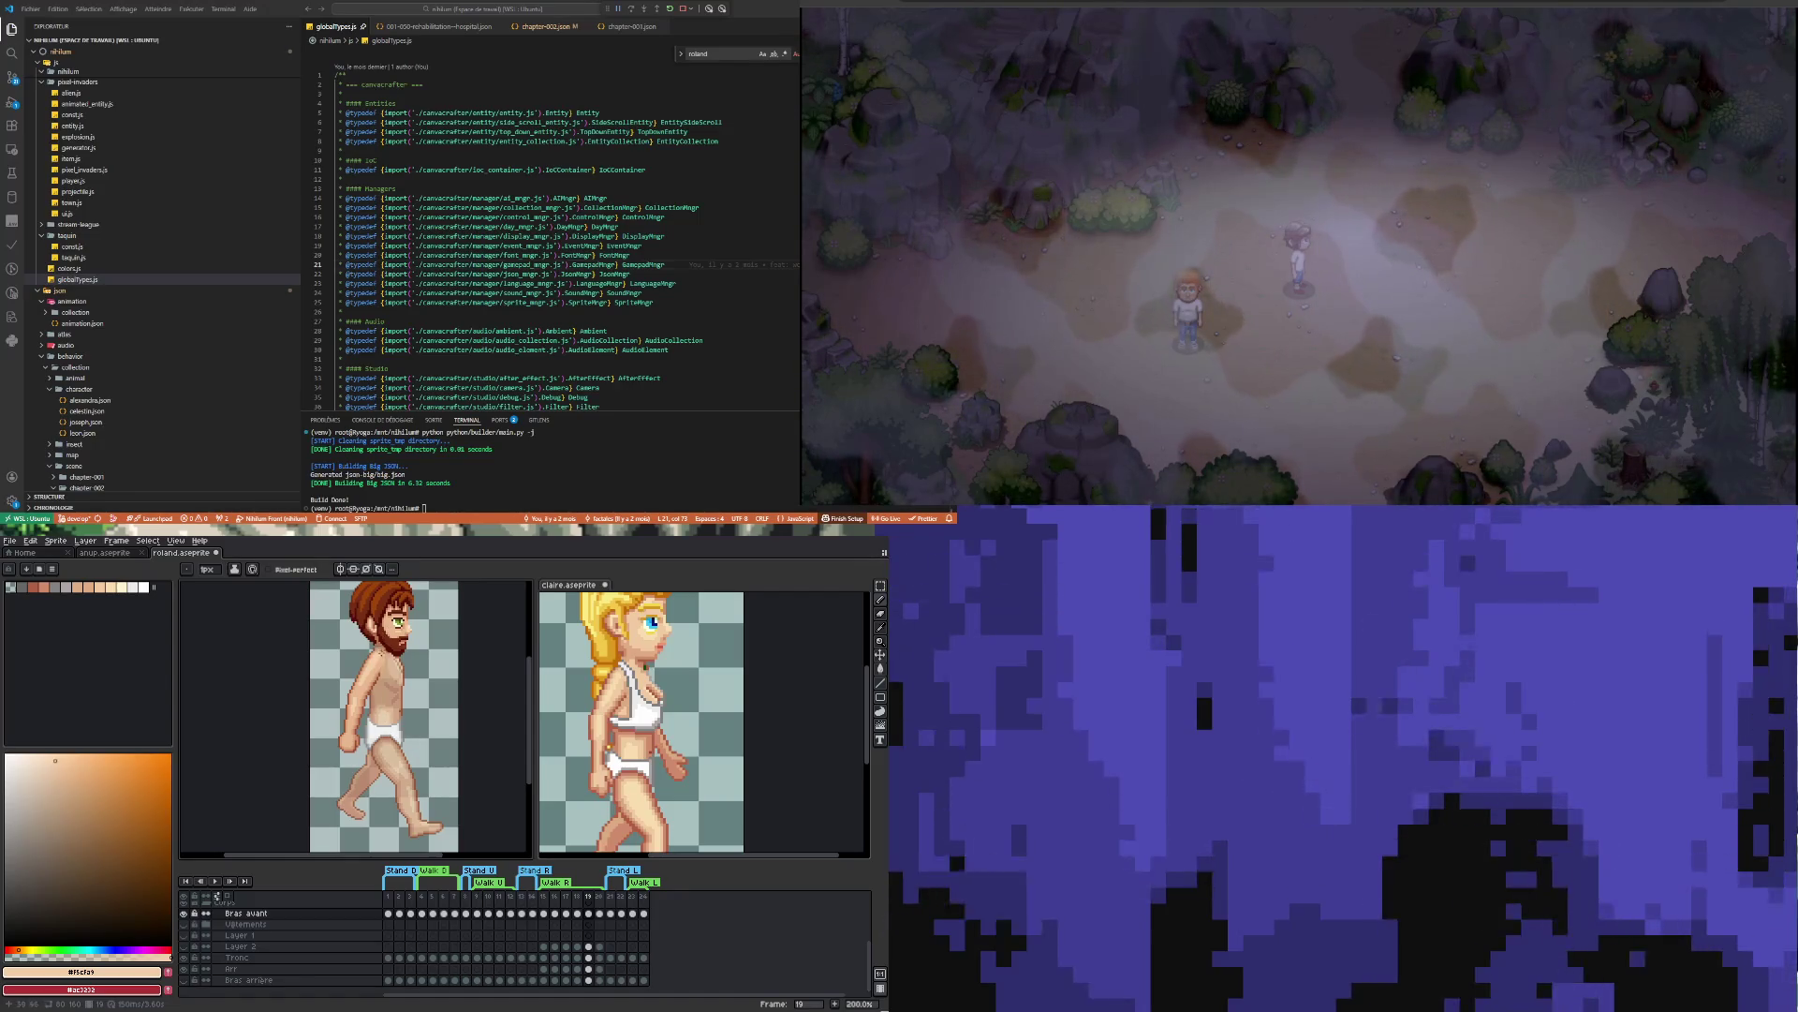
Pick the dark brown near the shoulder and pencil a shadow line along shoulder and armpit
scroll(382, 687, "up", 3)
scroll(372, 689, "down", 1)
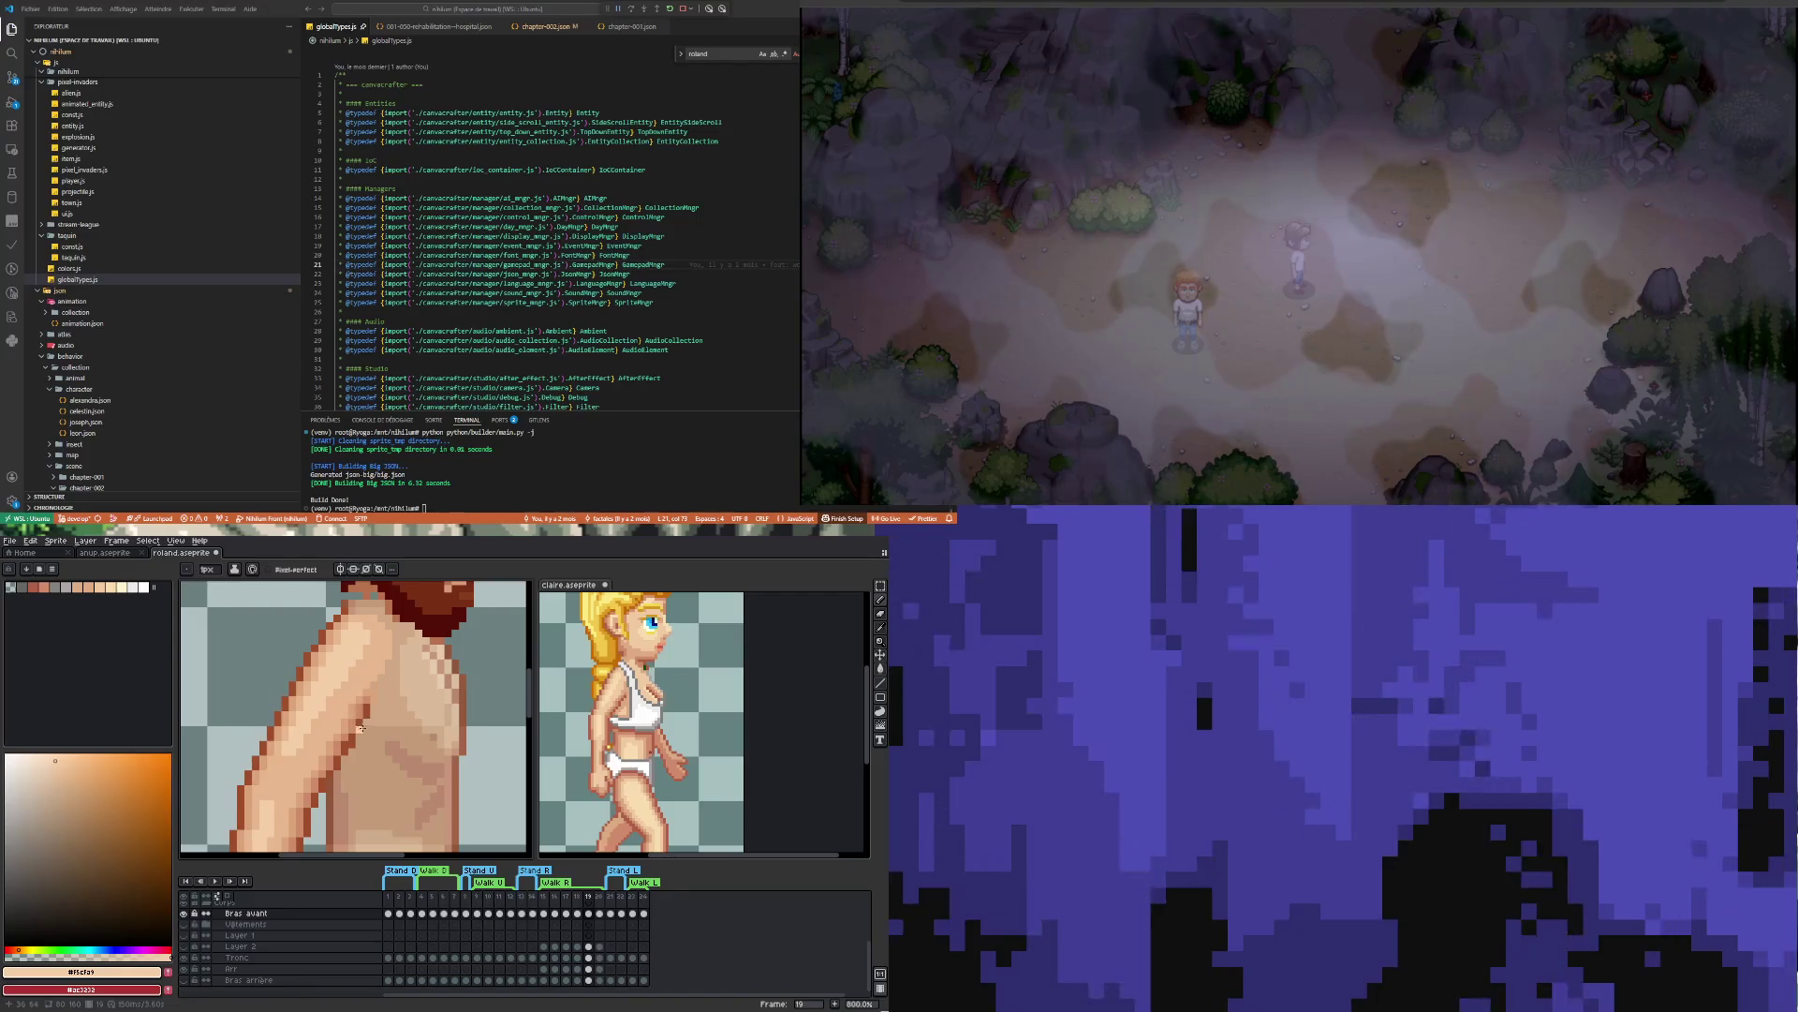
scroll(358, 776, "down", 1)
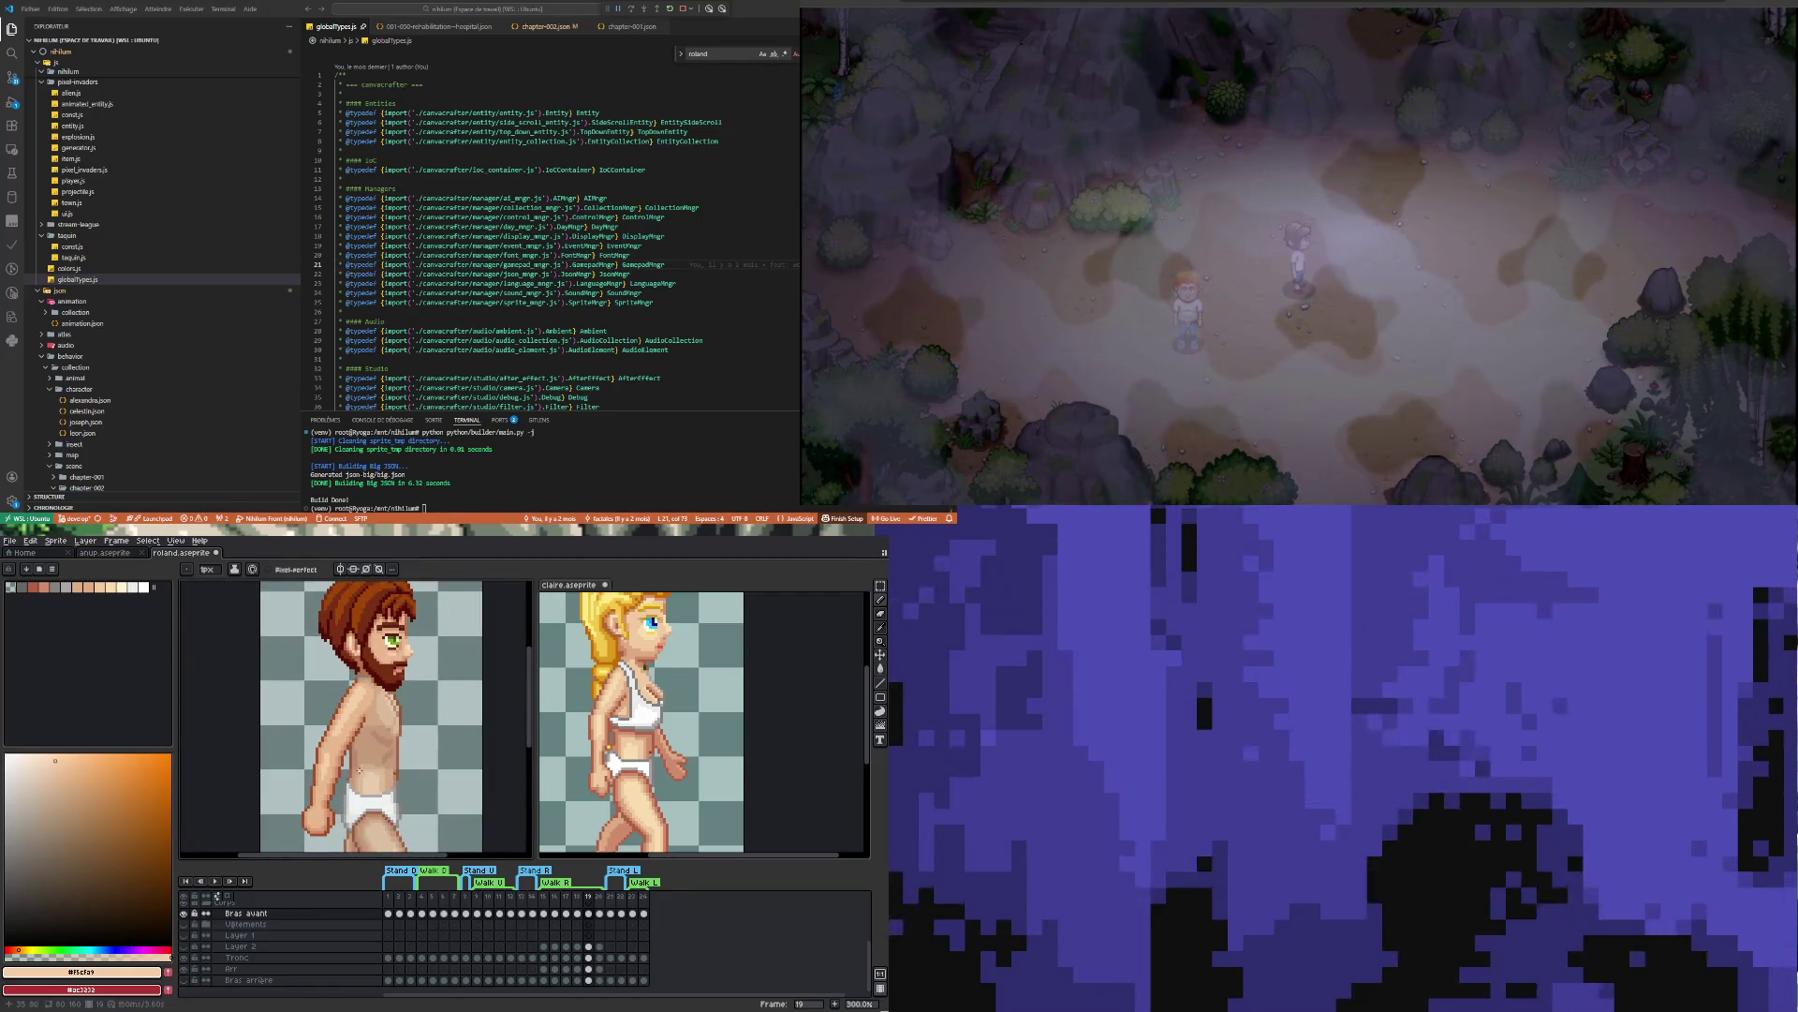
scroll(363, 743, "up", 6)
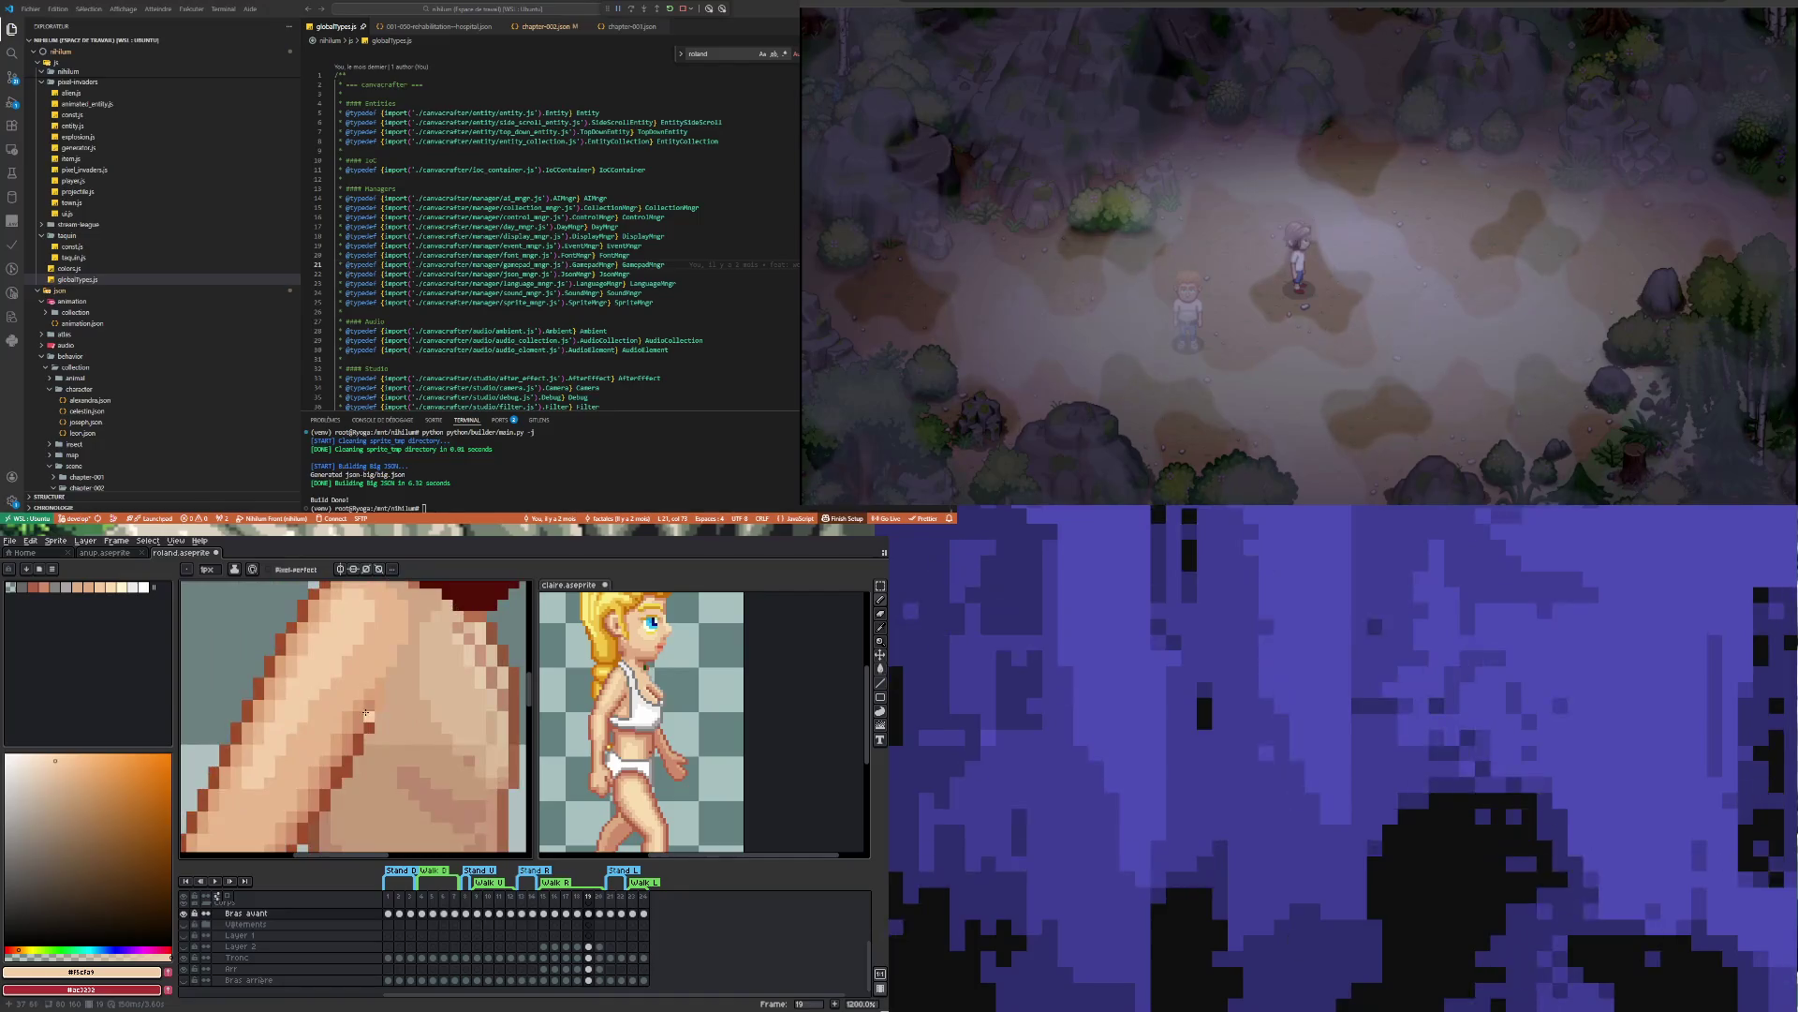
key("i")
left_click(377, 714, "alt")
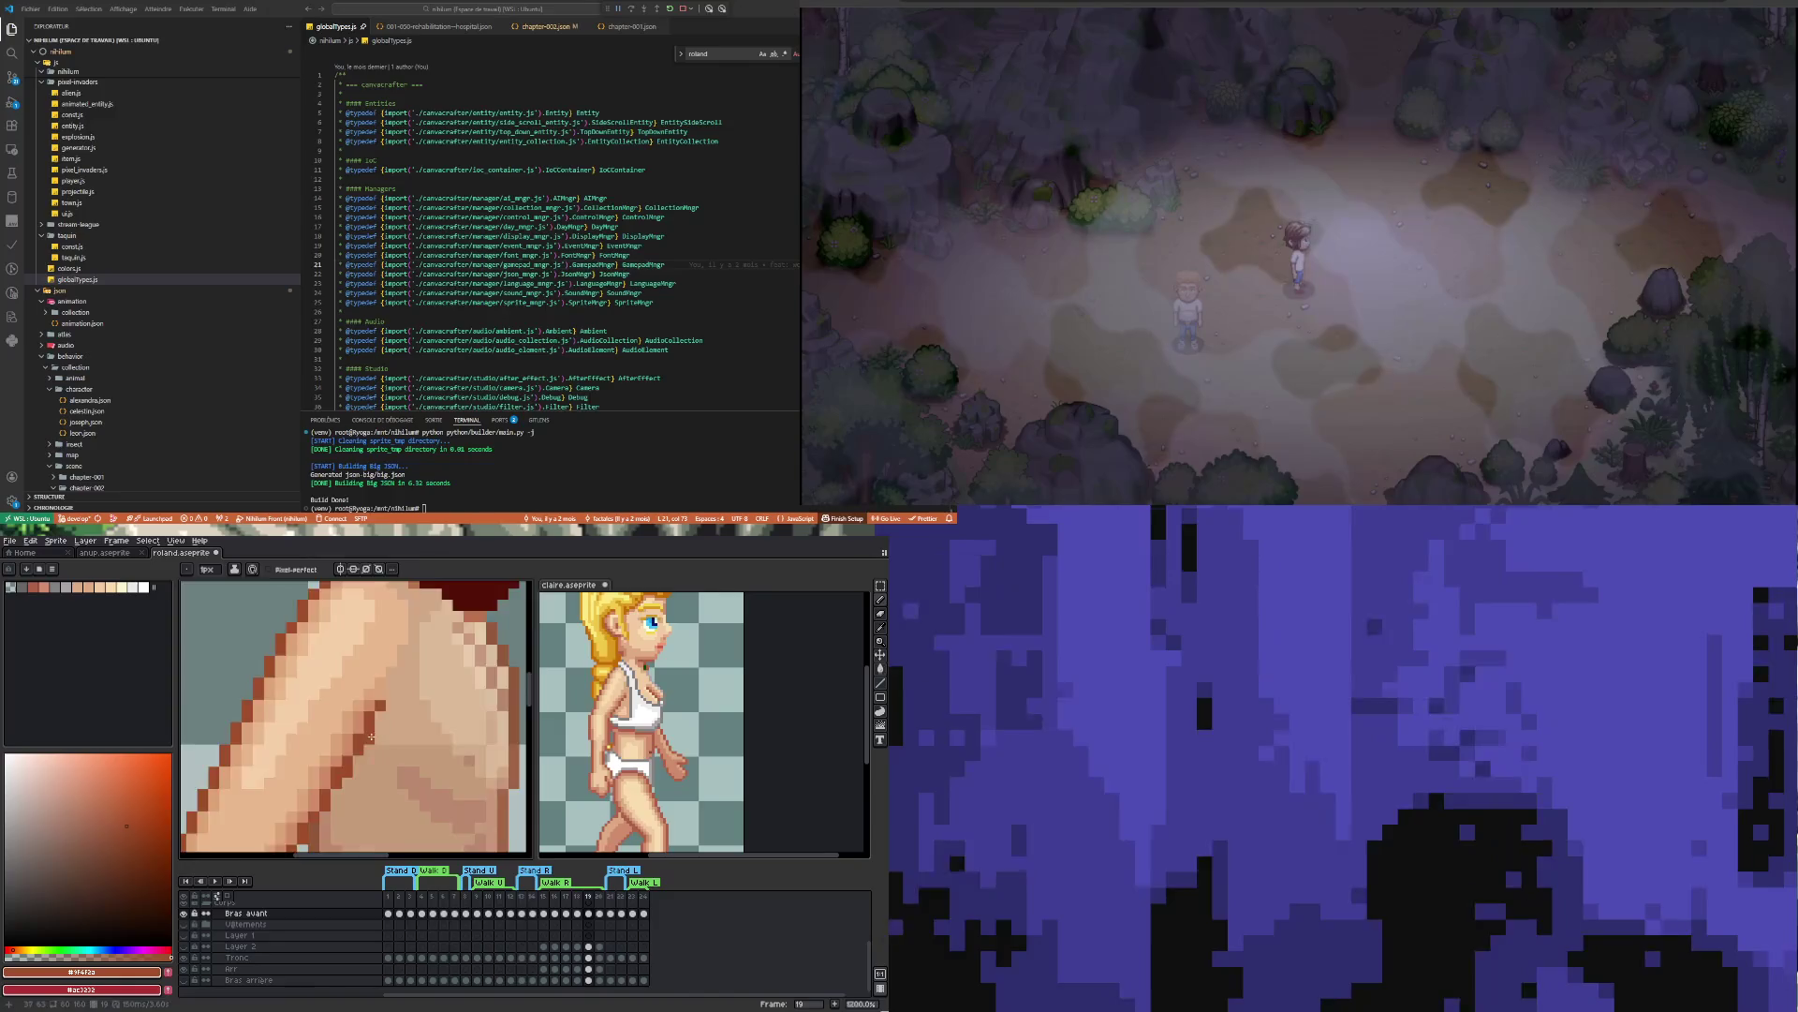
scroll(352, 803, "down", 6)
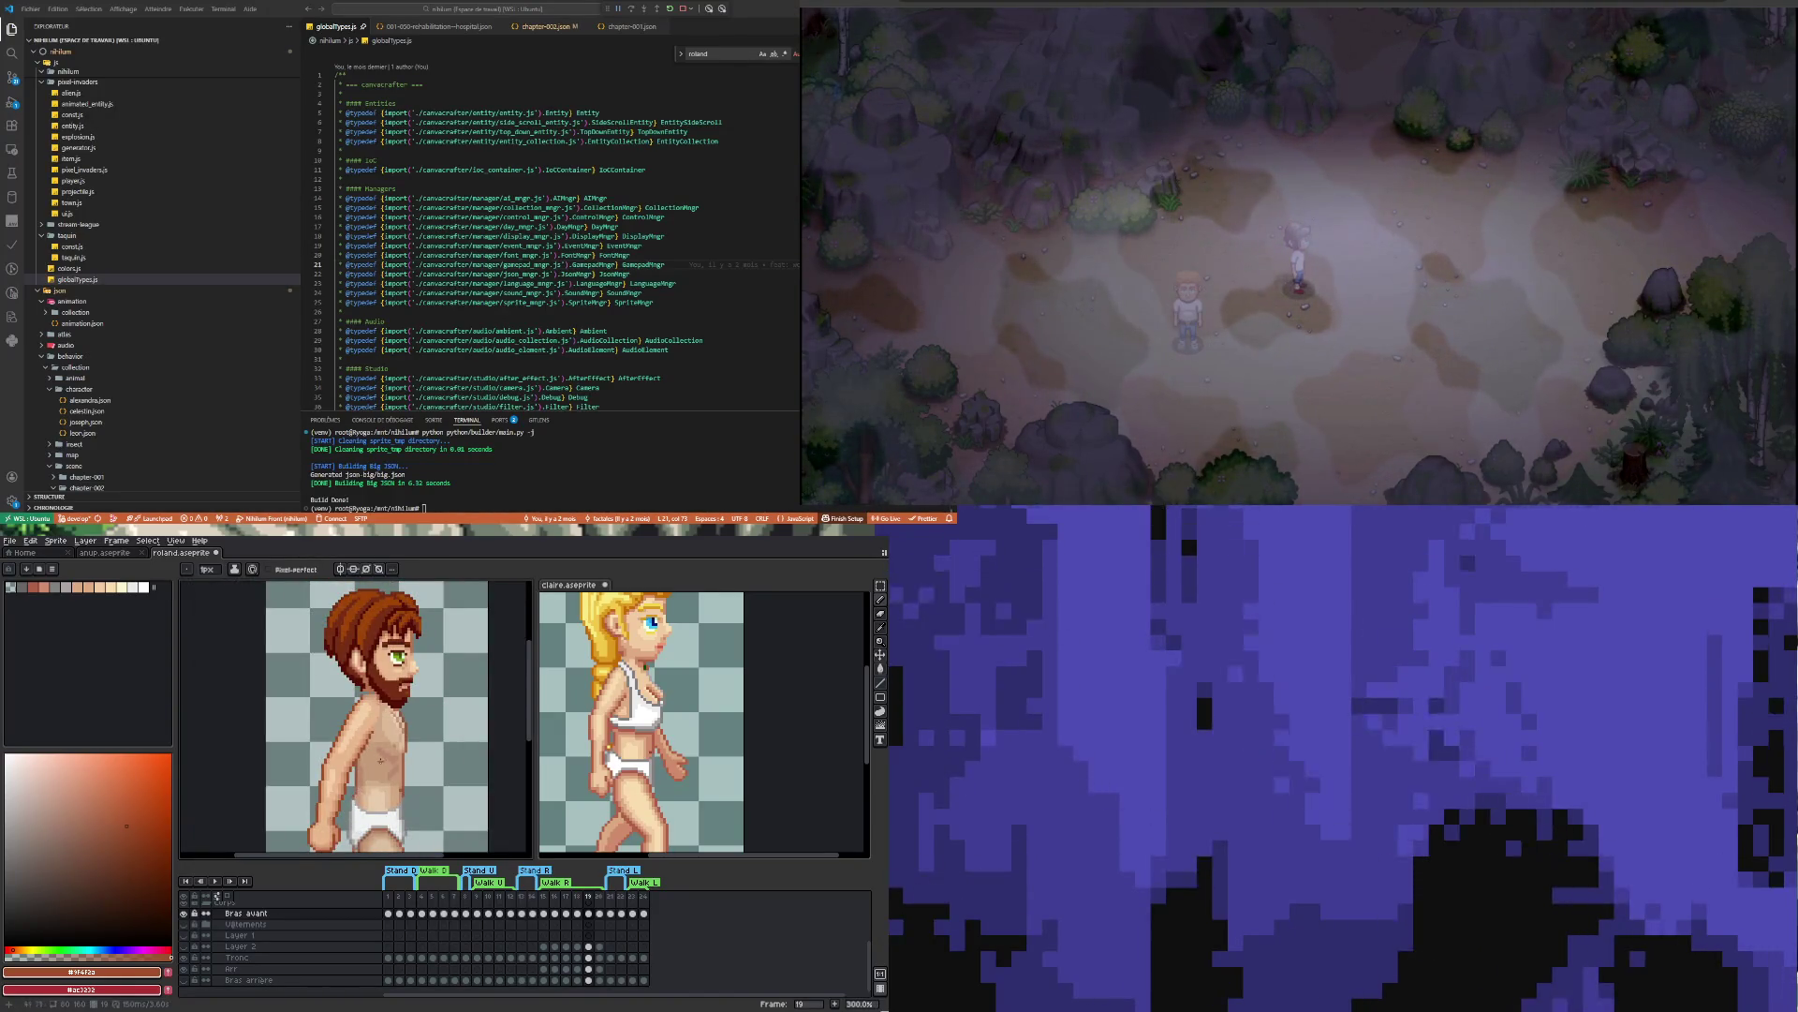
scroll(345, 736, "down", 2)
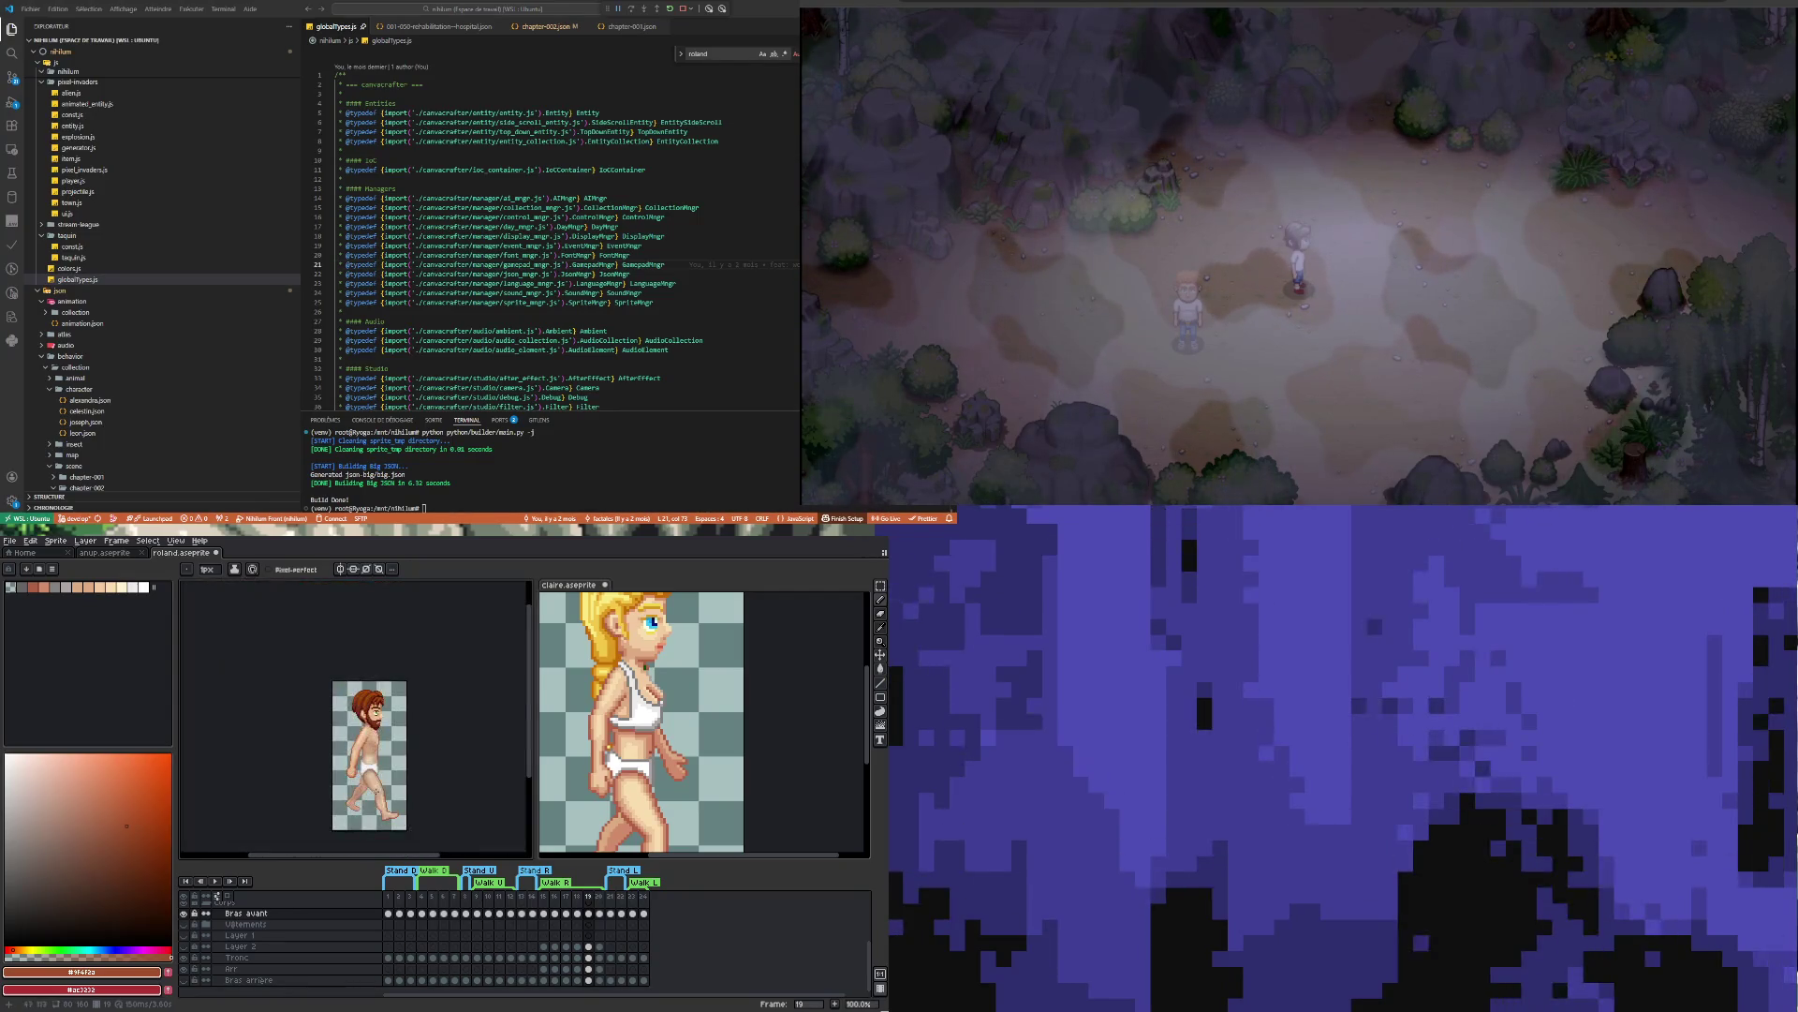
scroll(352, 771, "up", 2)
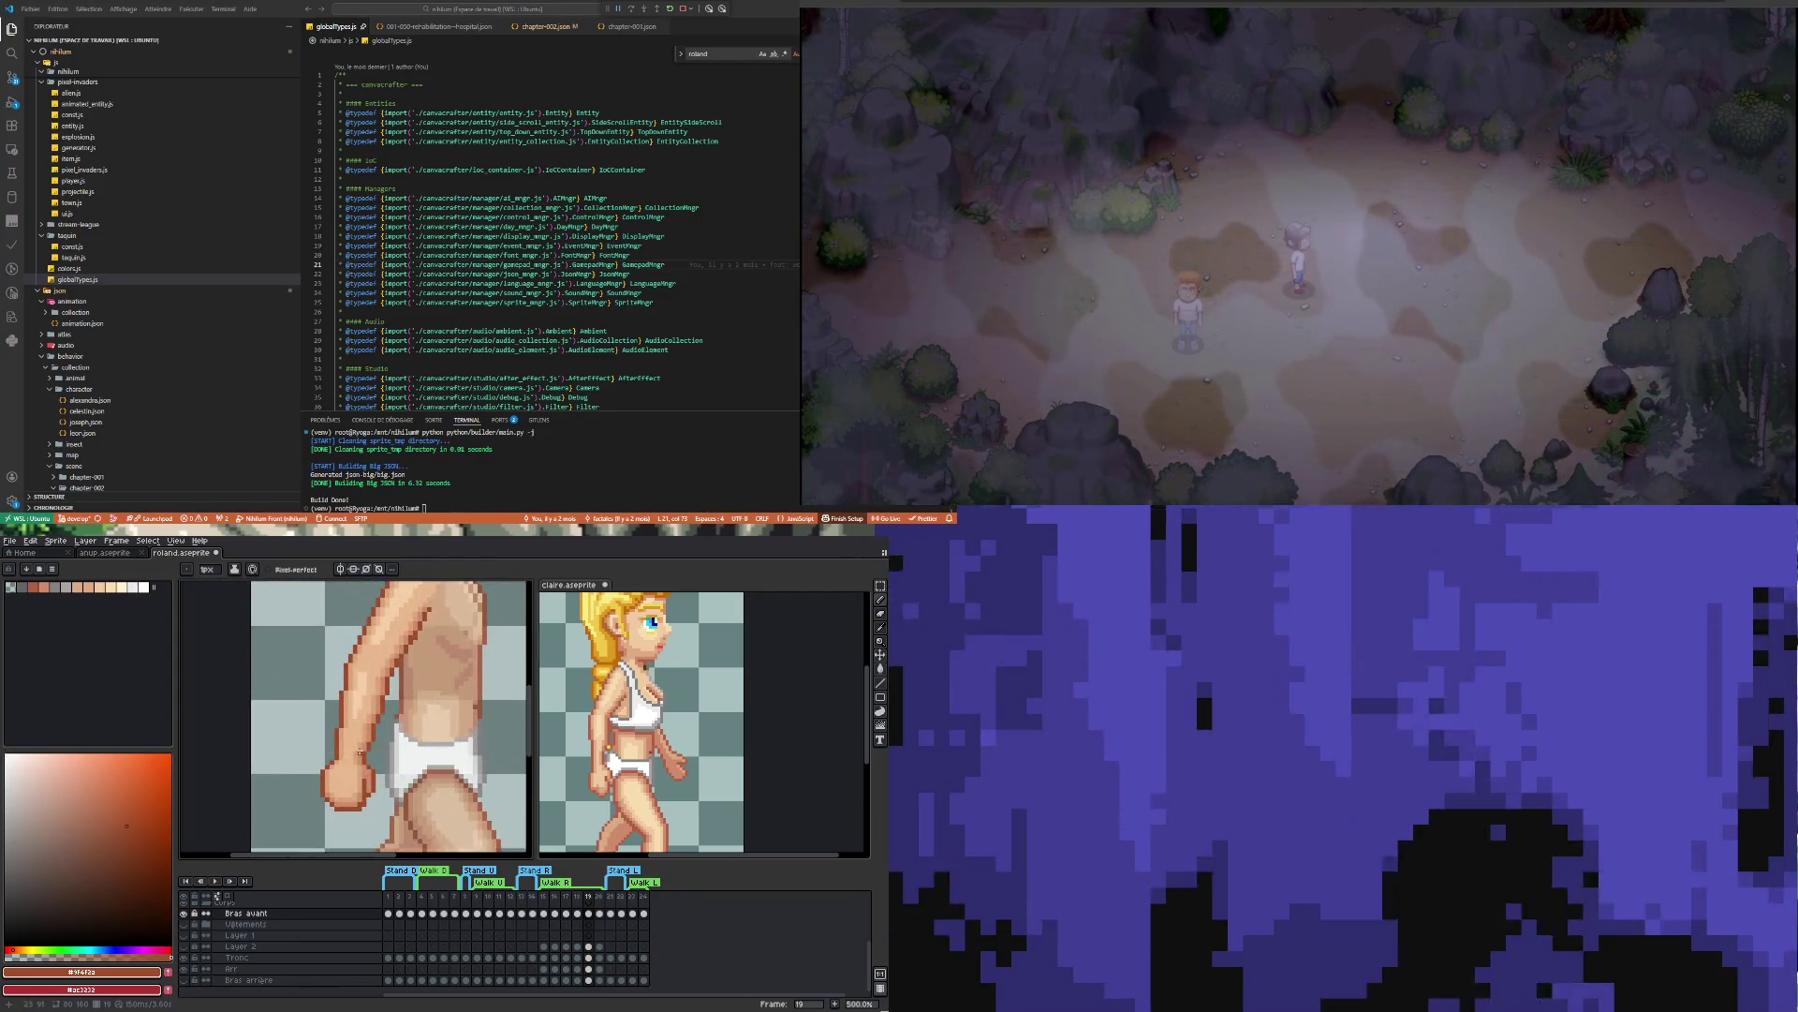
scroll(375, 803, "down", 2)
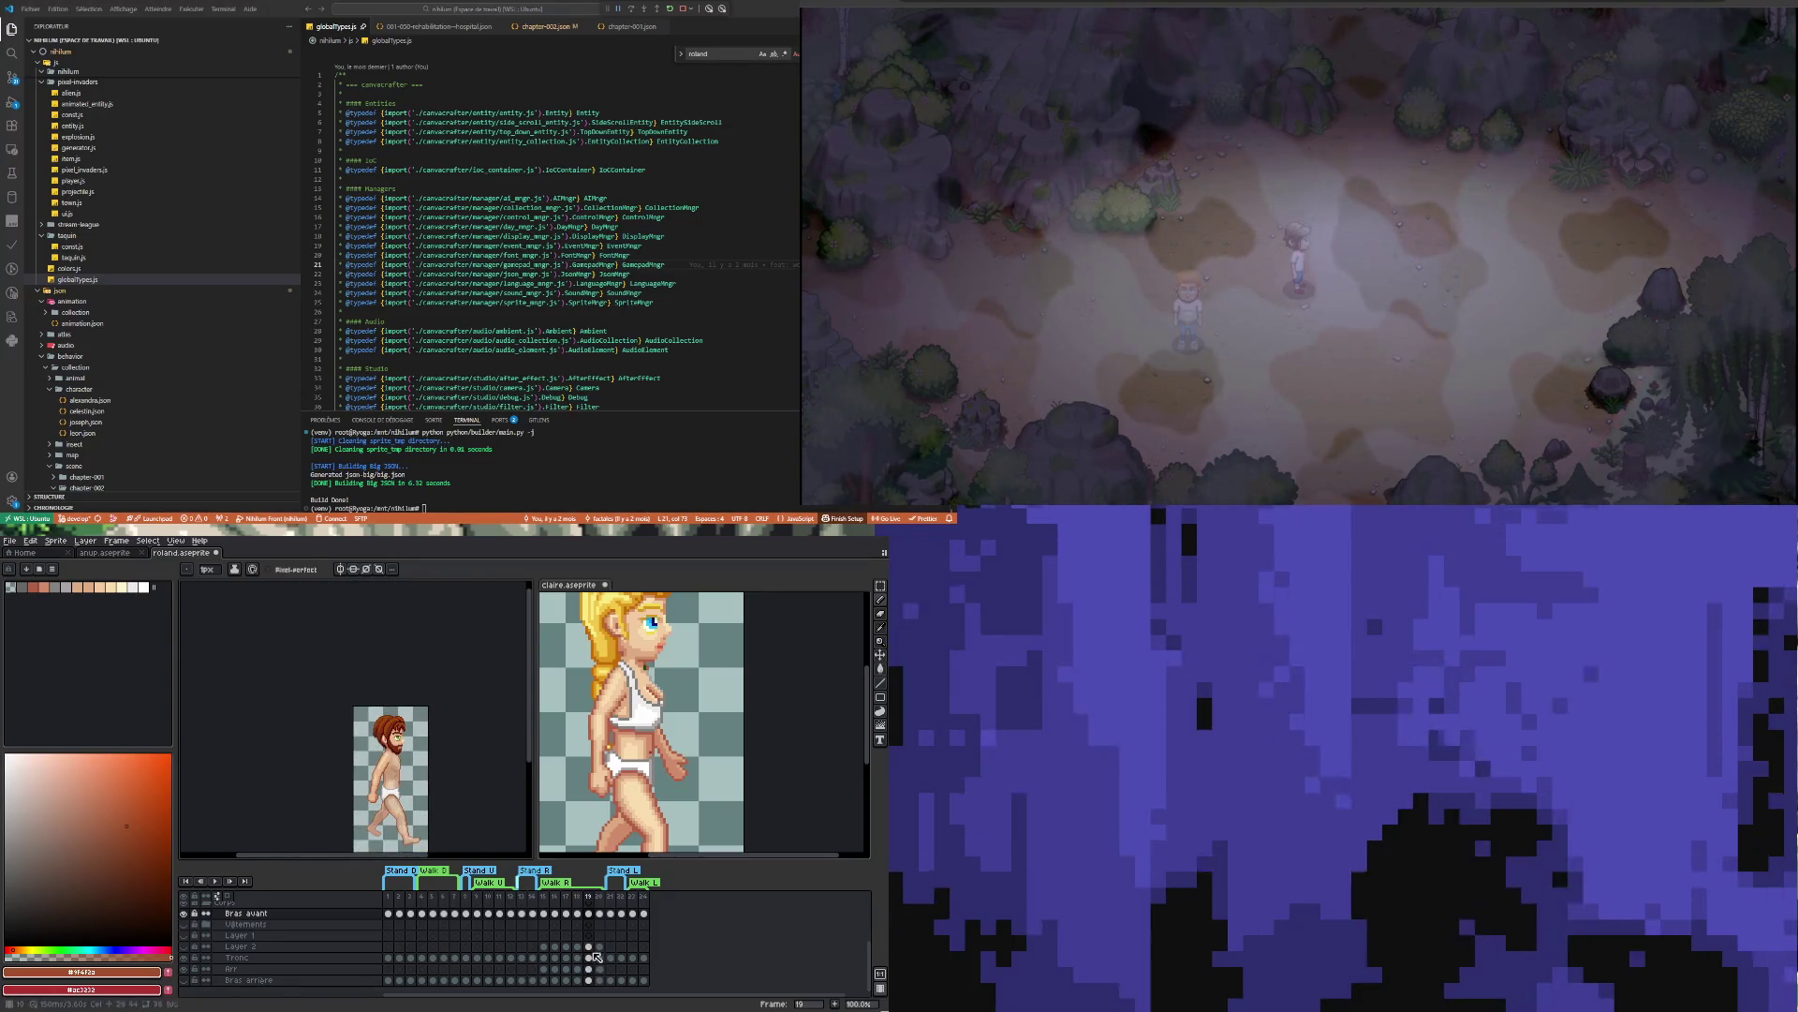
left_click(578, 946)
Step through walk frames 15 to 19, enlarging the sprite to inspect them
left_click(570, 946)
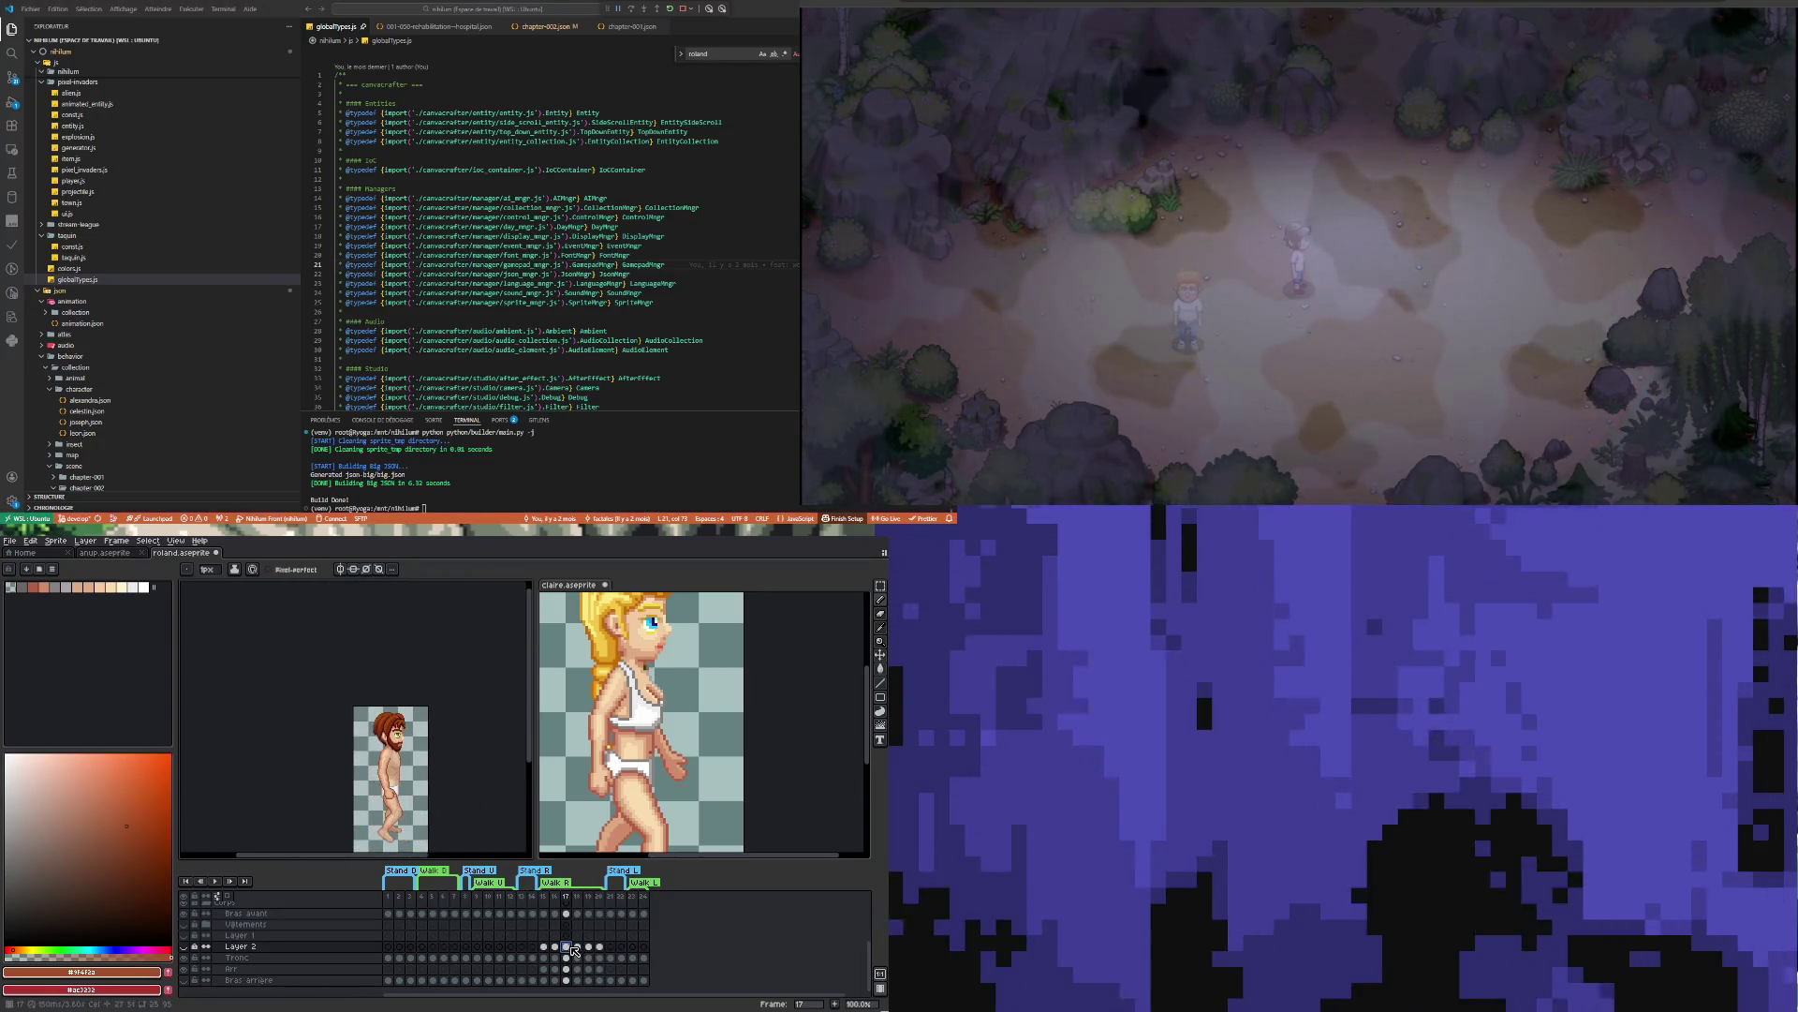
left_click(559, 947)
key("Left")
key("plus")
key("plus")
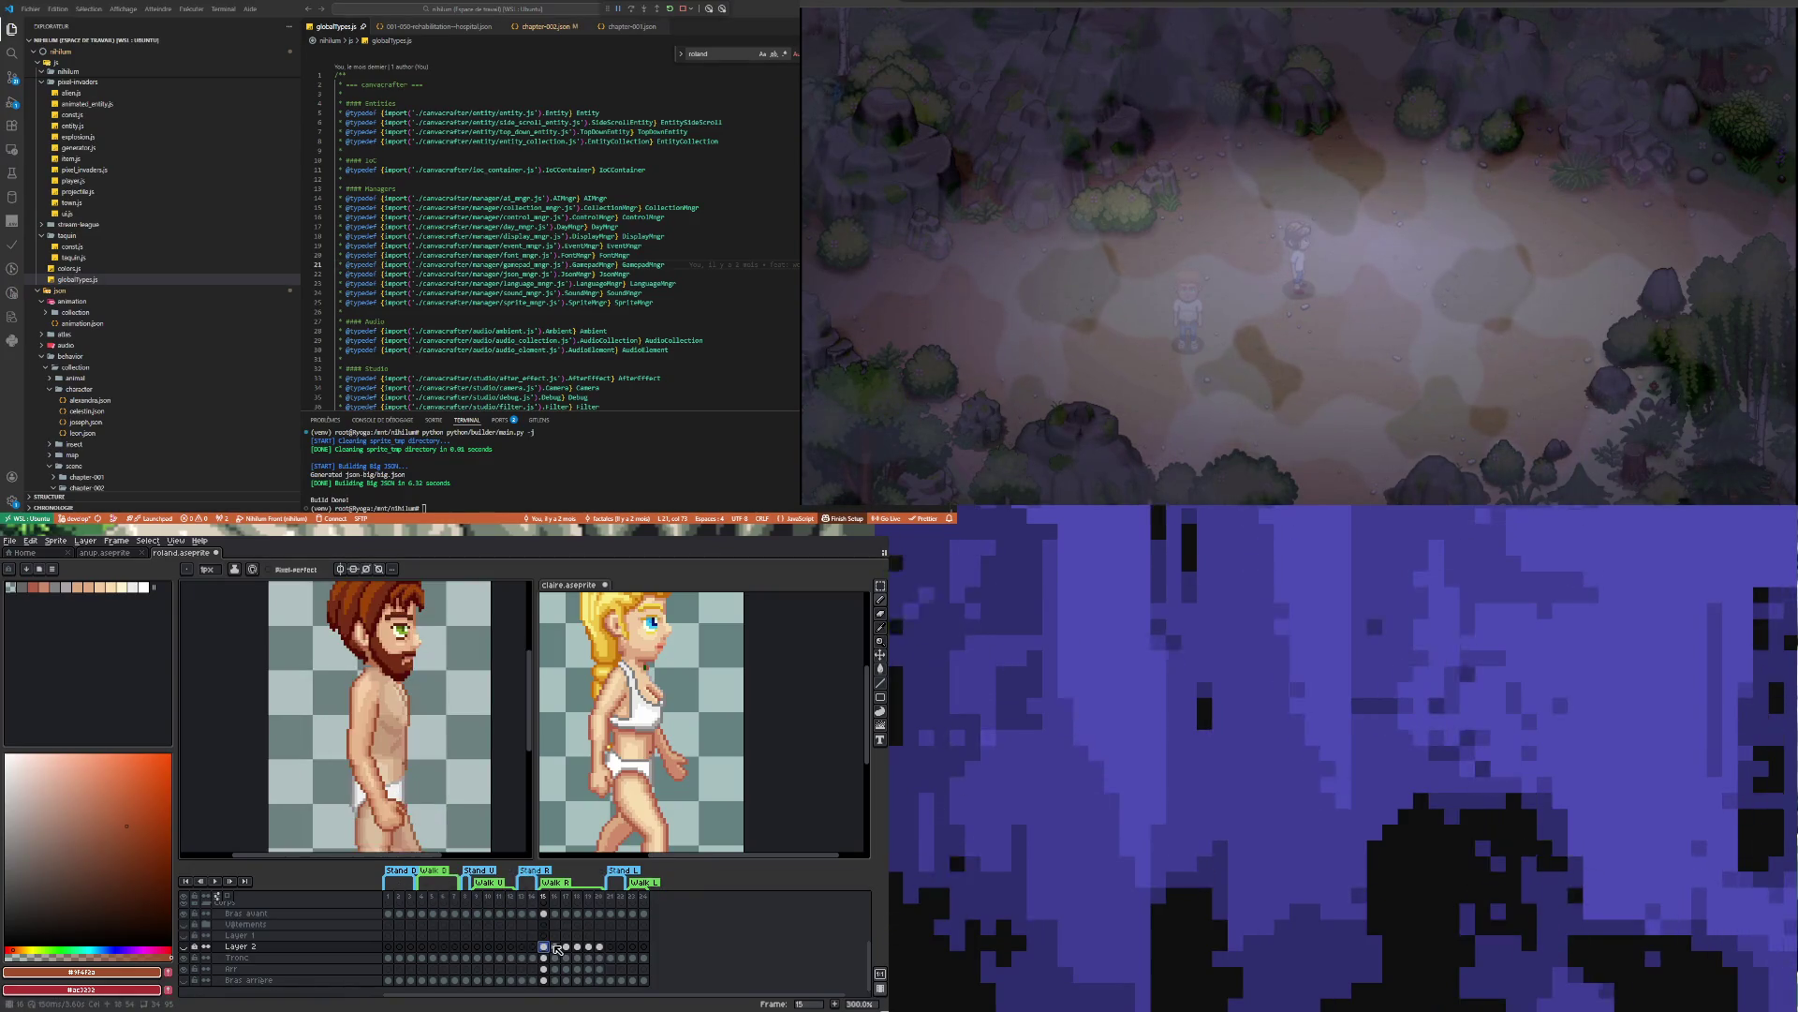
left_click(555, 947)
left_click(567, 947)
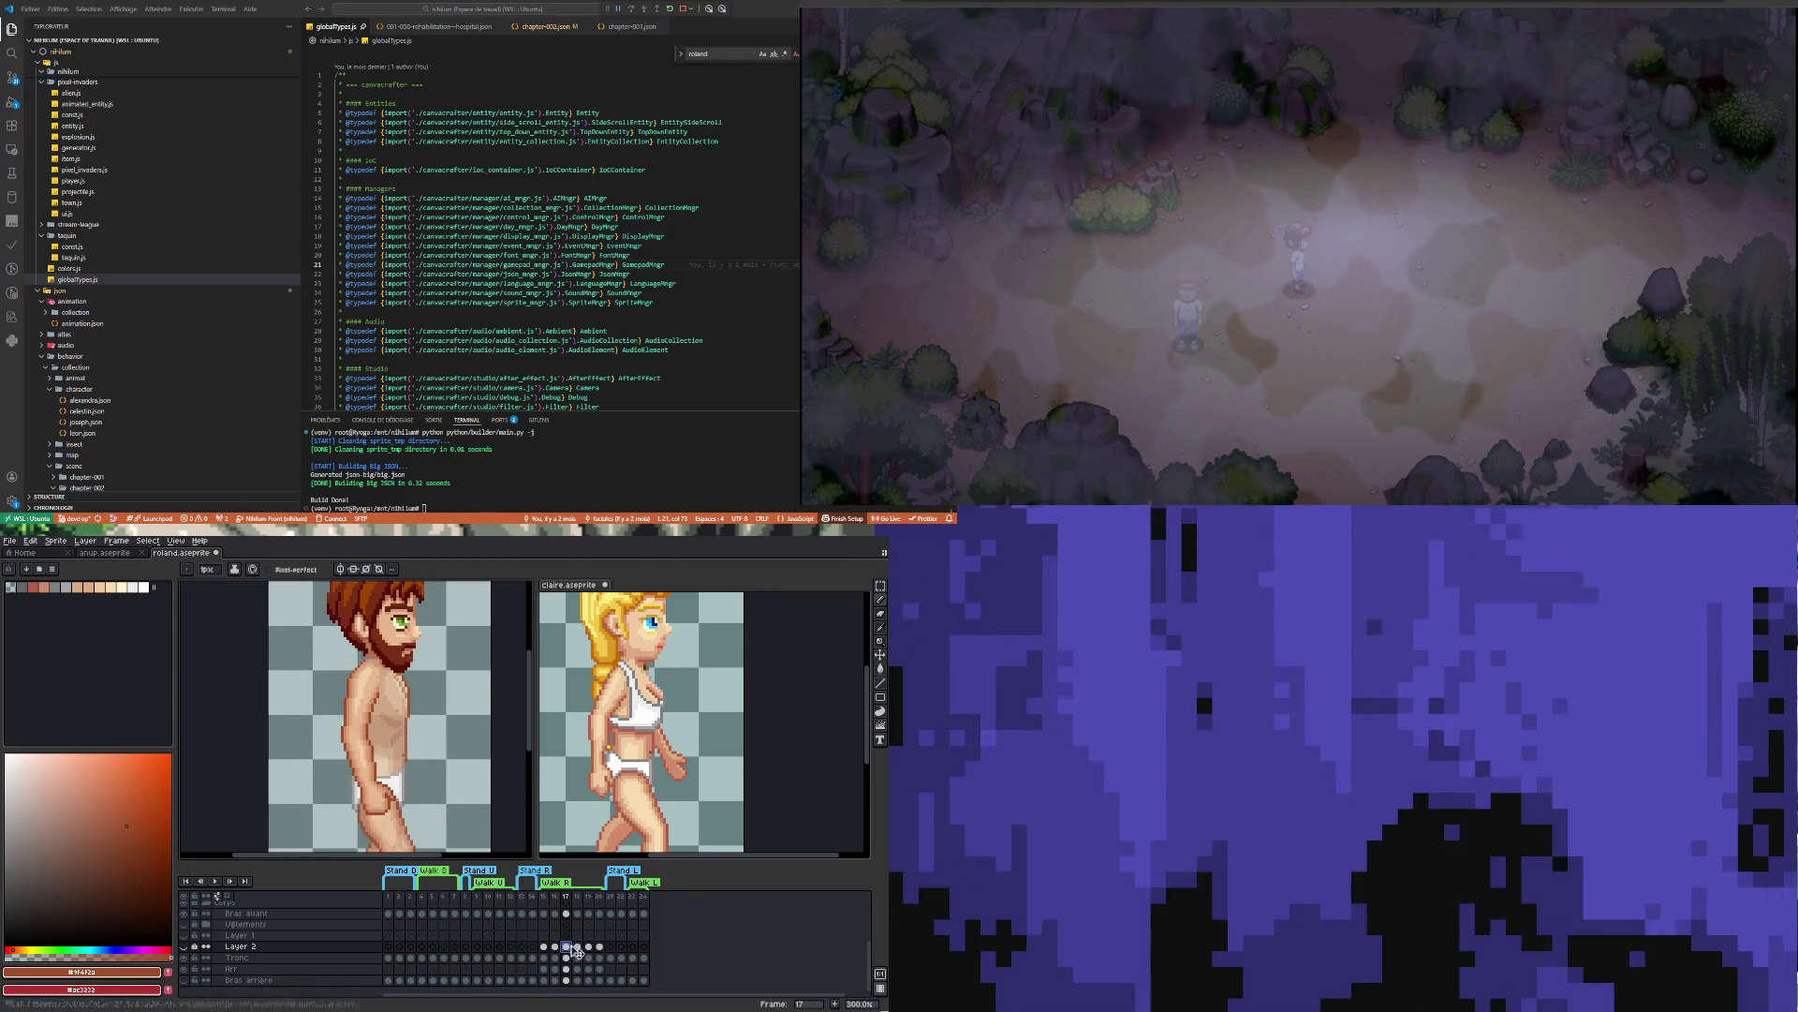
left_click(577, 947)
left_click(589, 947)
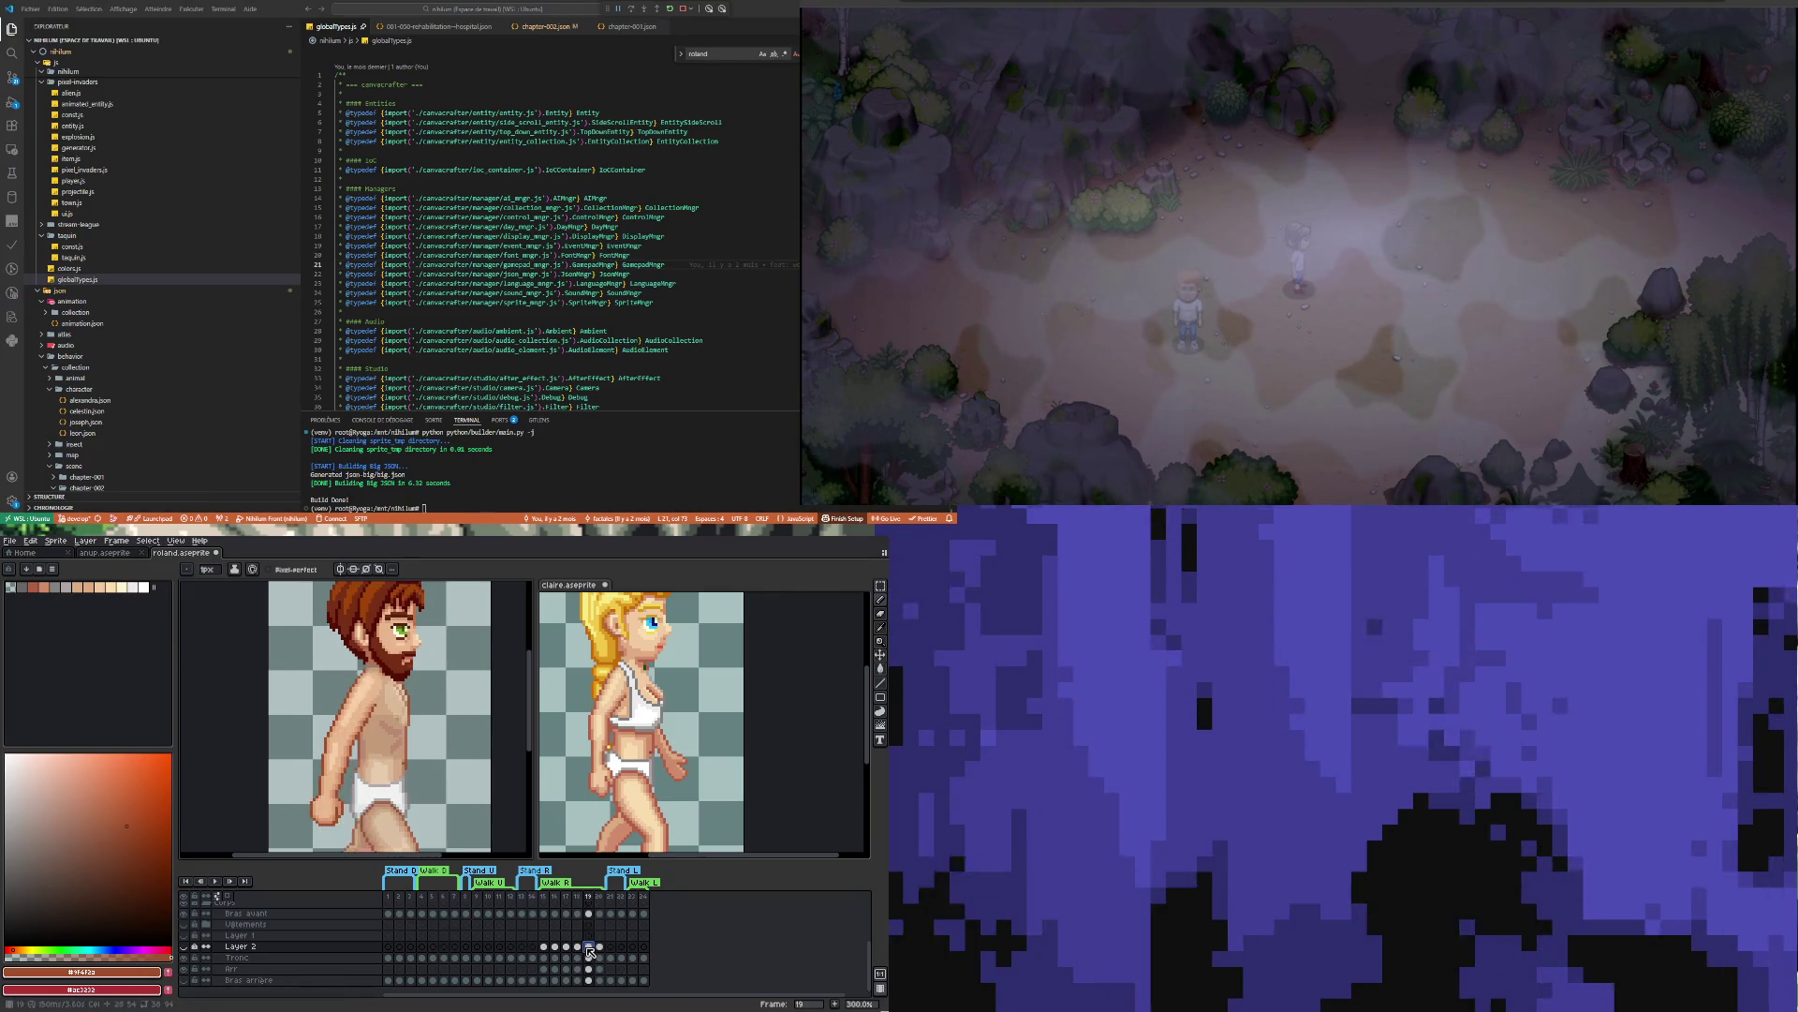
key("Left")
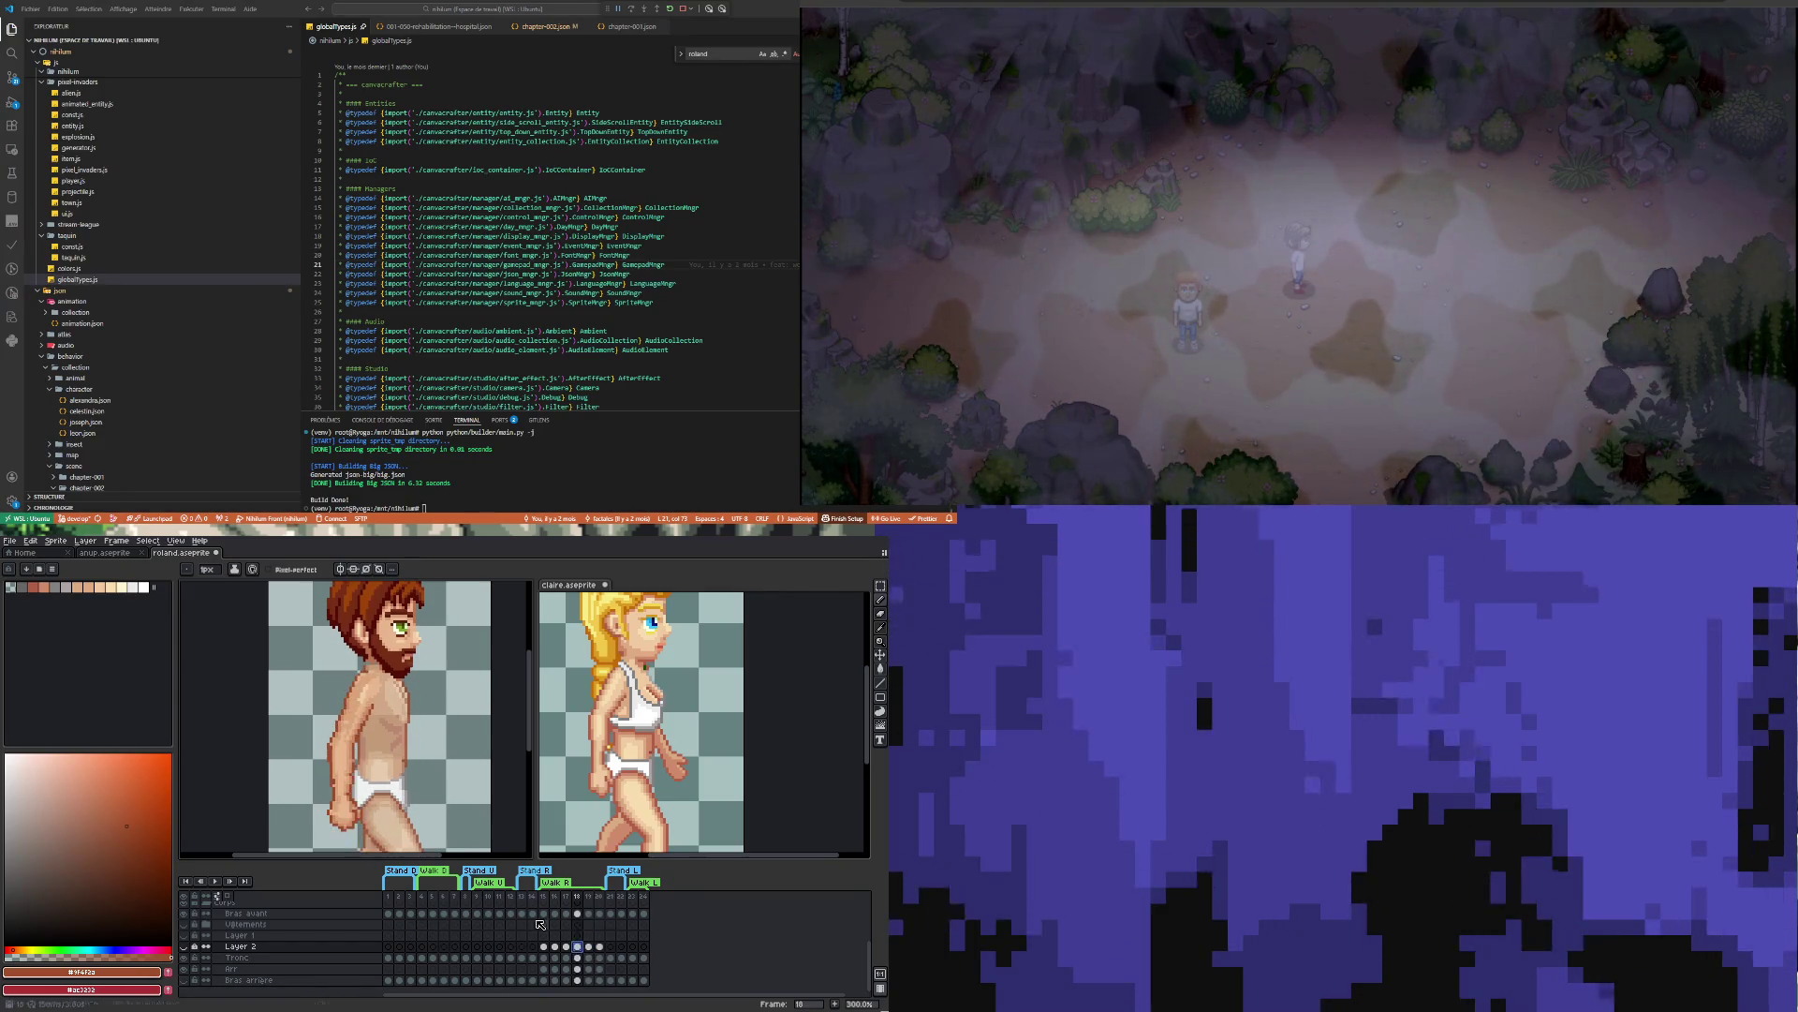
Play the walk animation, then stop it and settle on frame 17
scroll(362, 724, "up", 2)
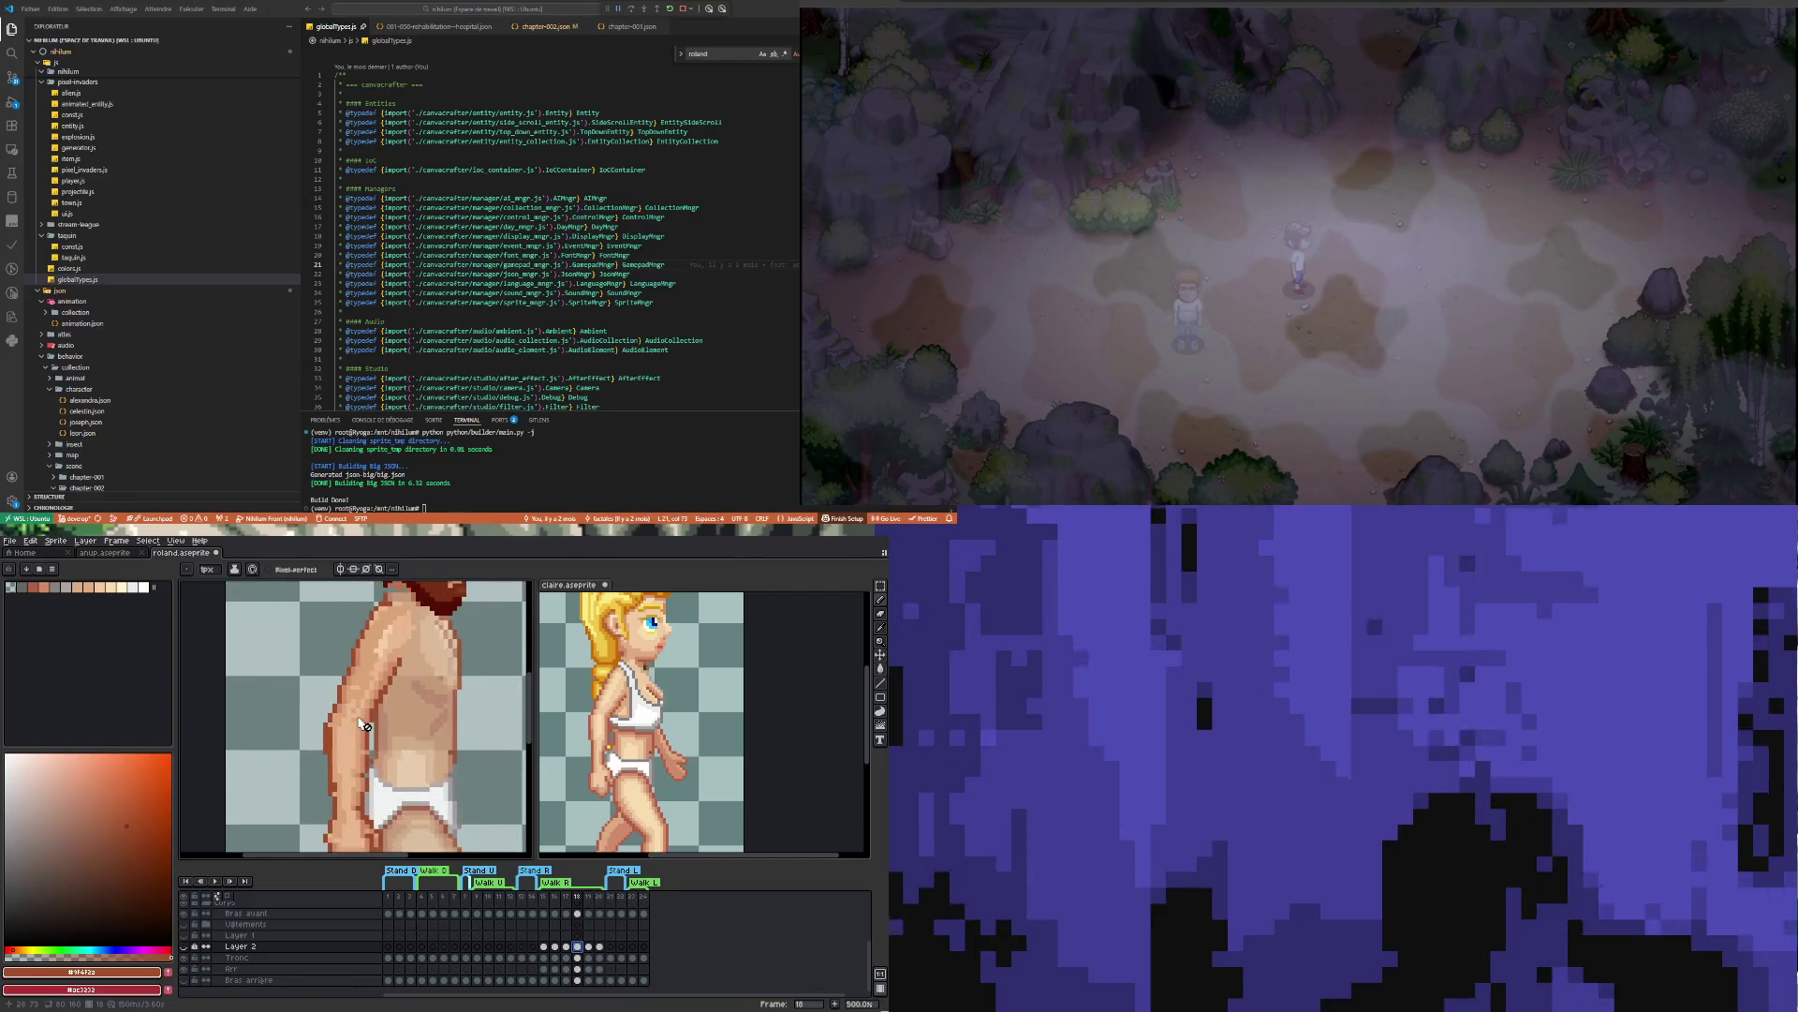
scroll(363, 724, "down", 3)
left_click(567, 949)
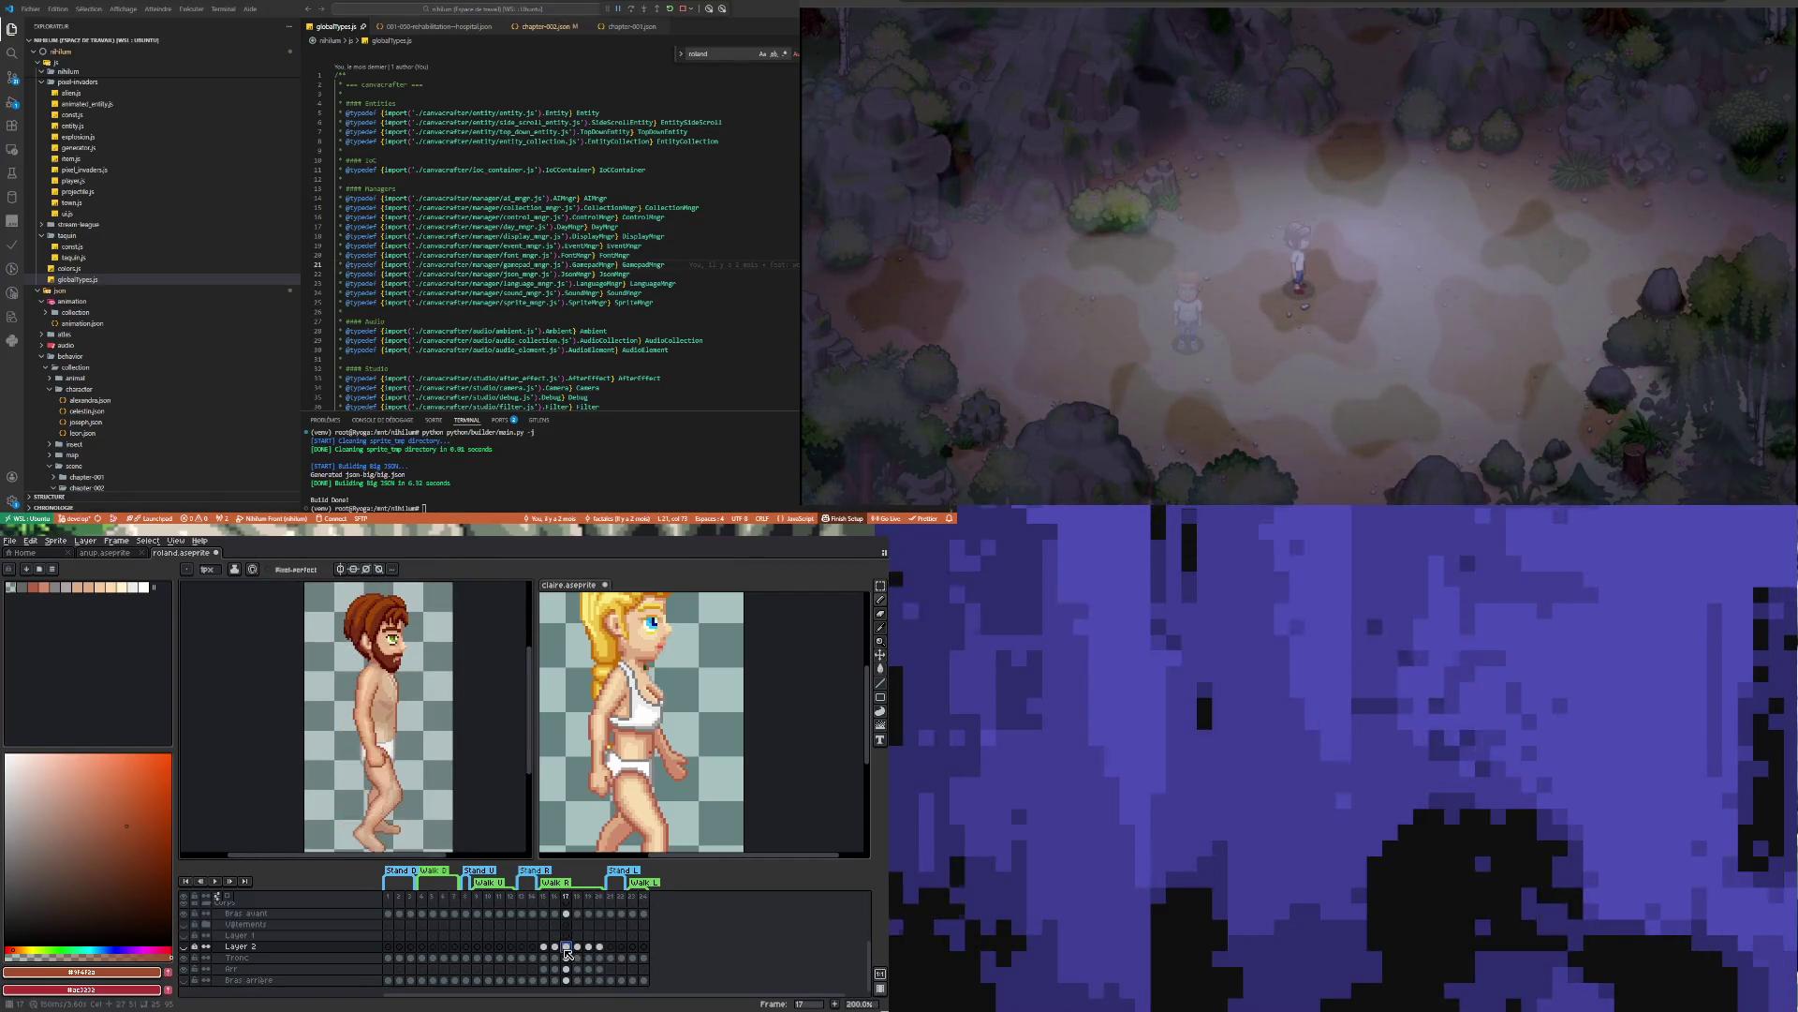
key("Right")
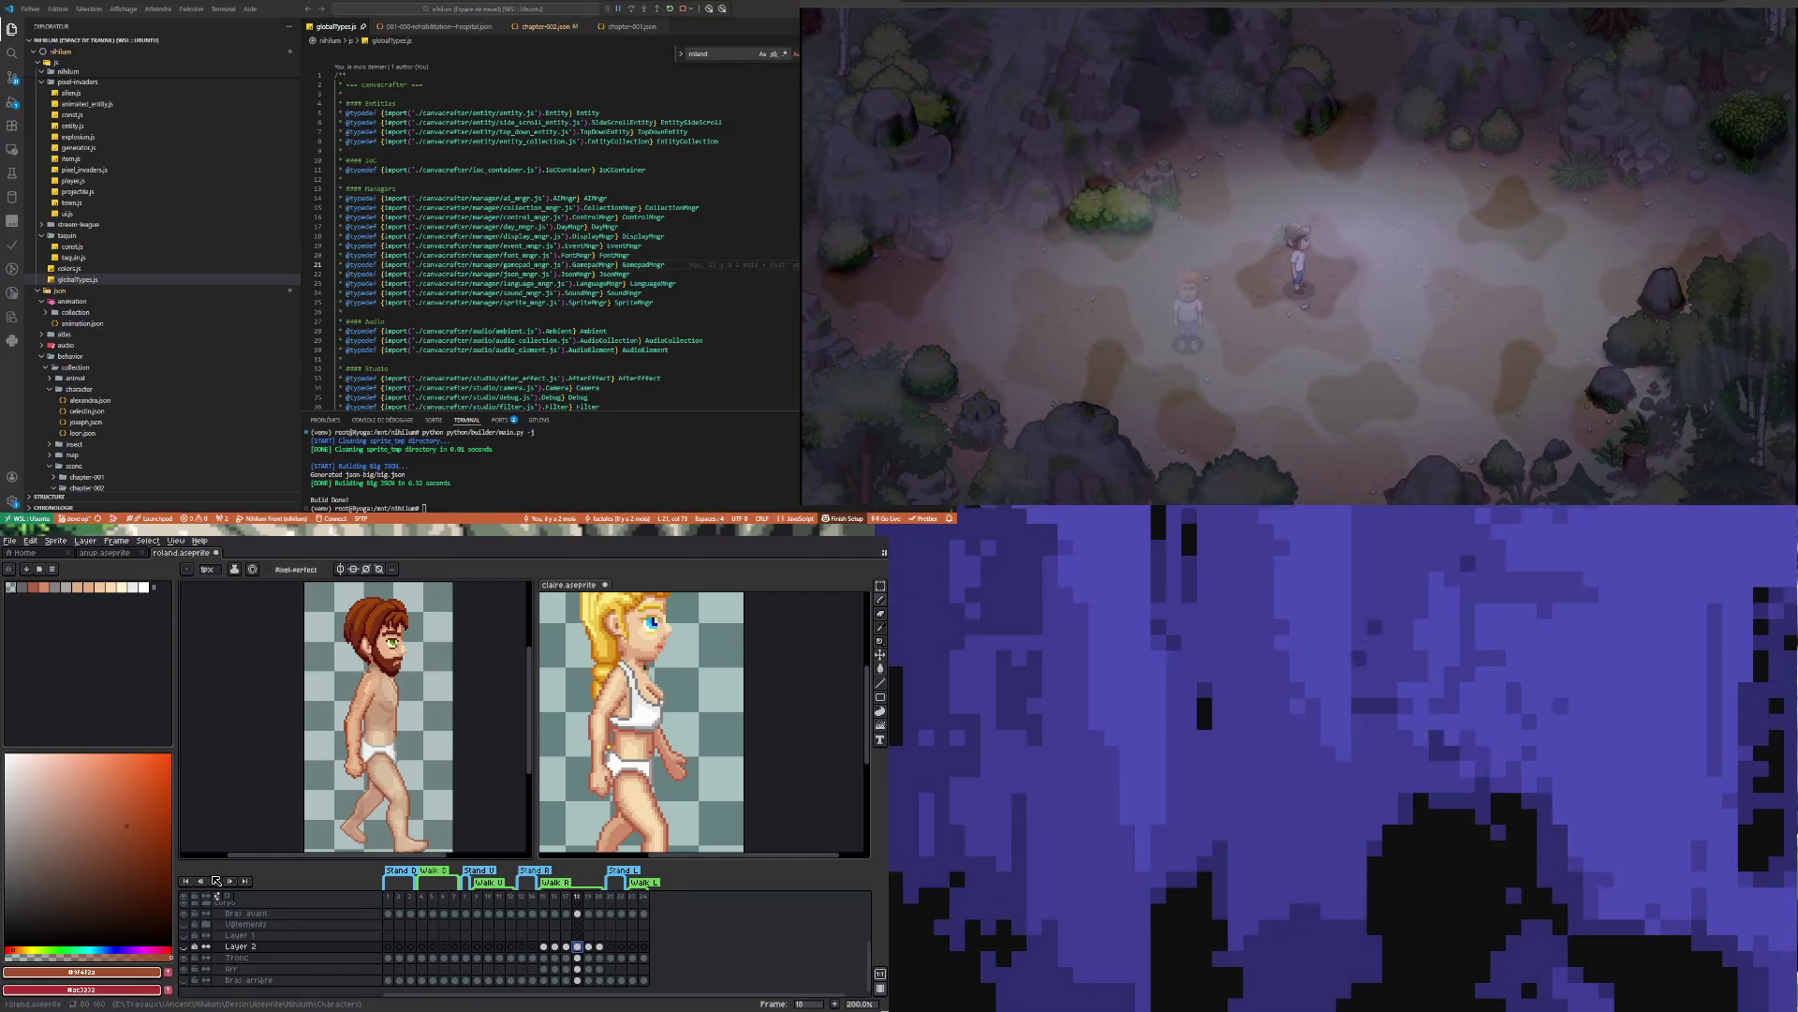
left_click(215, 881)
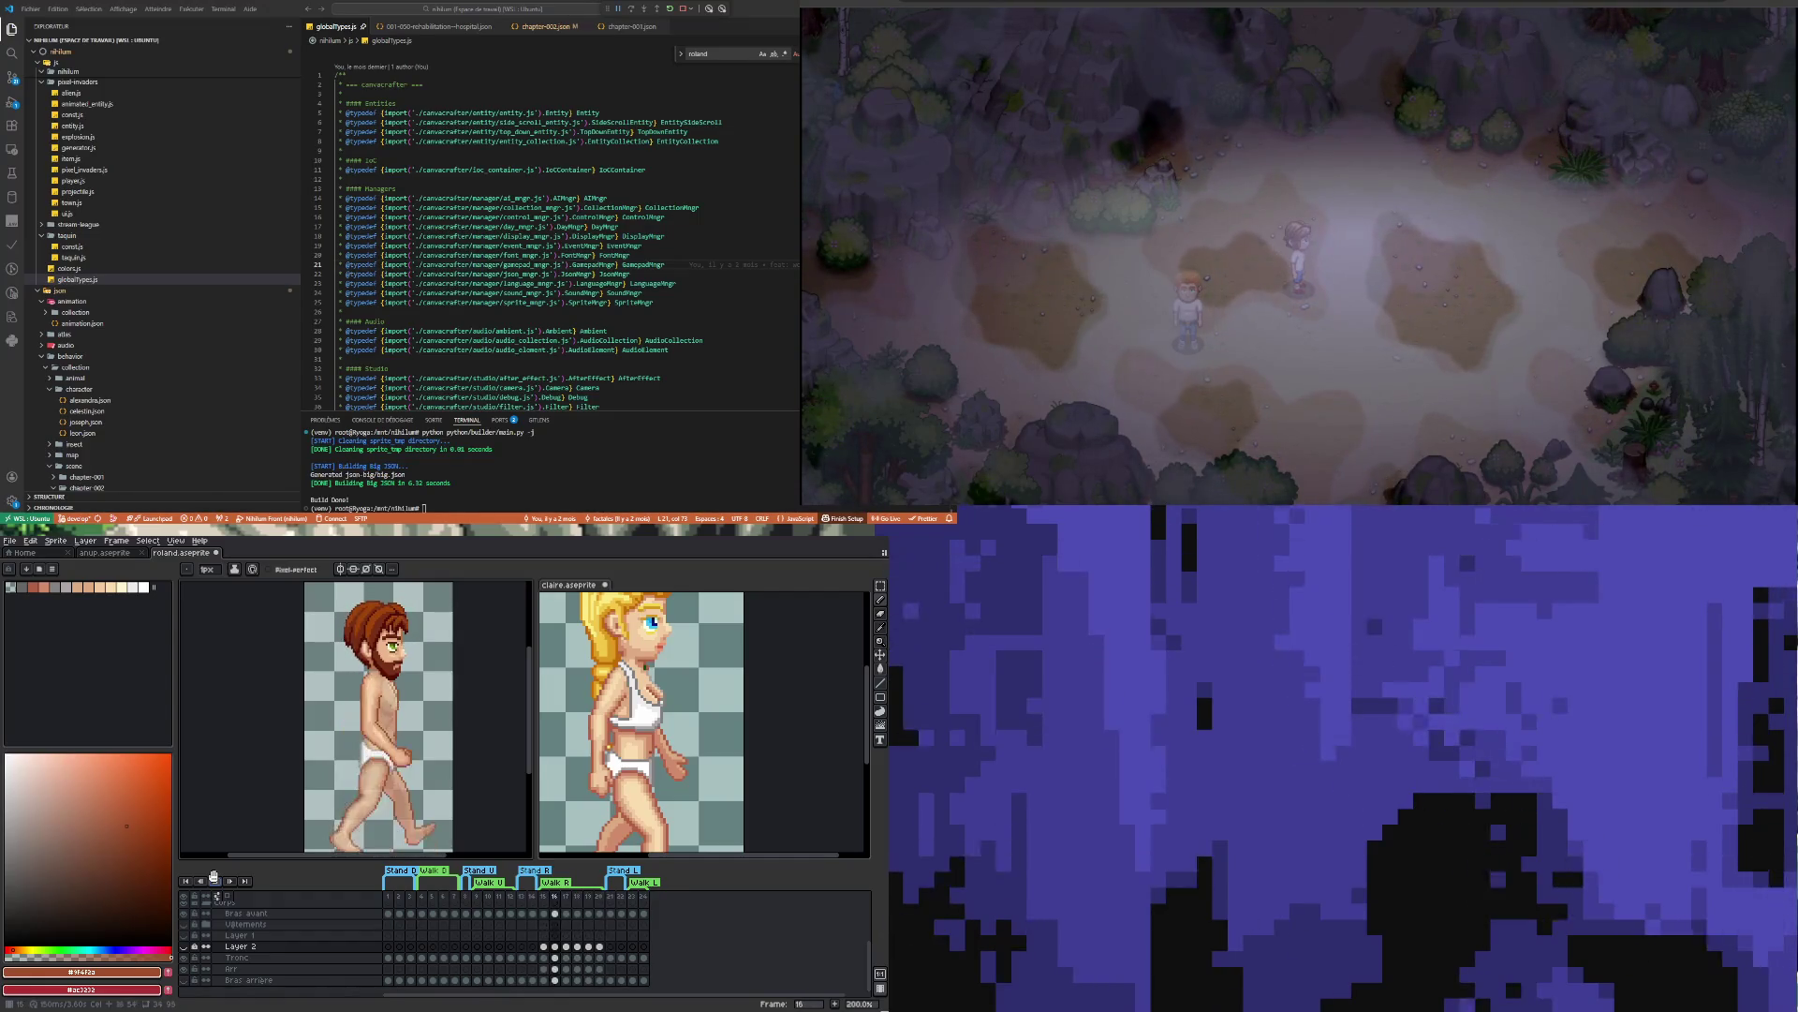
left_click(554, 948)
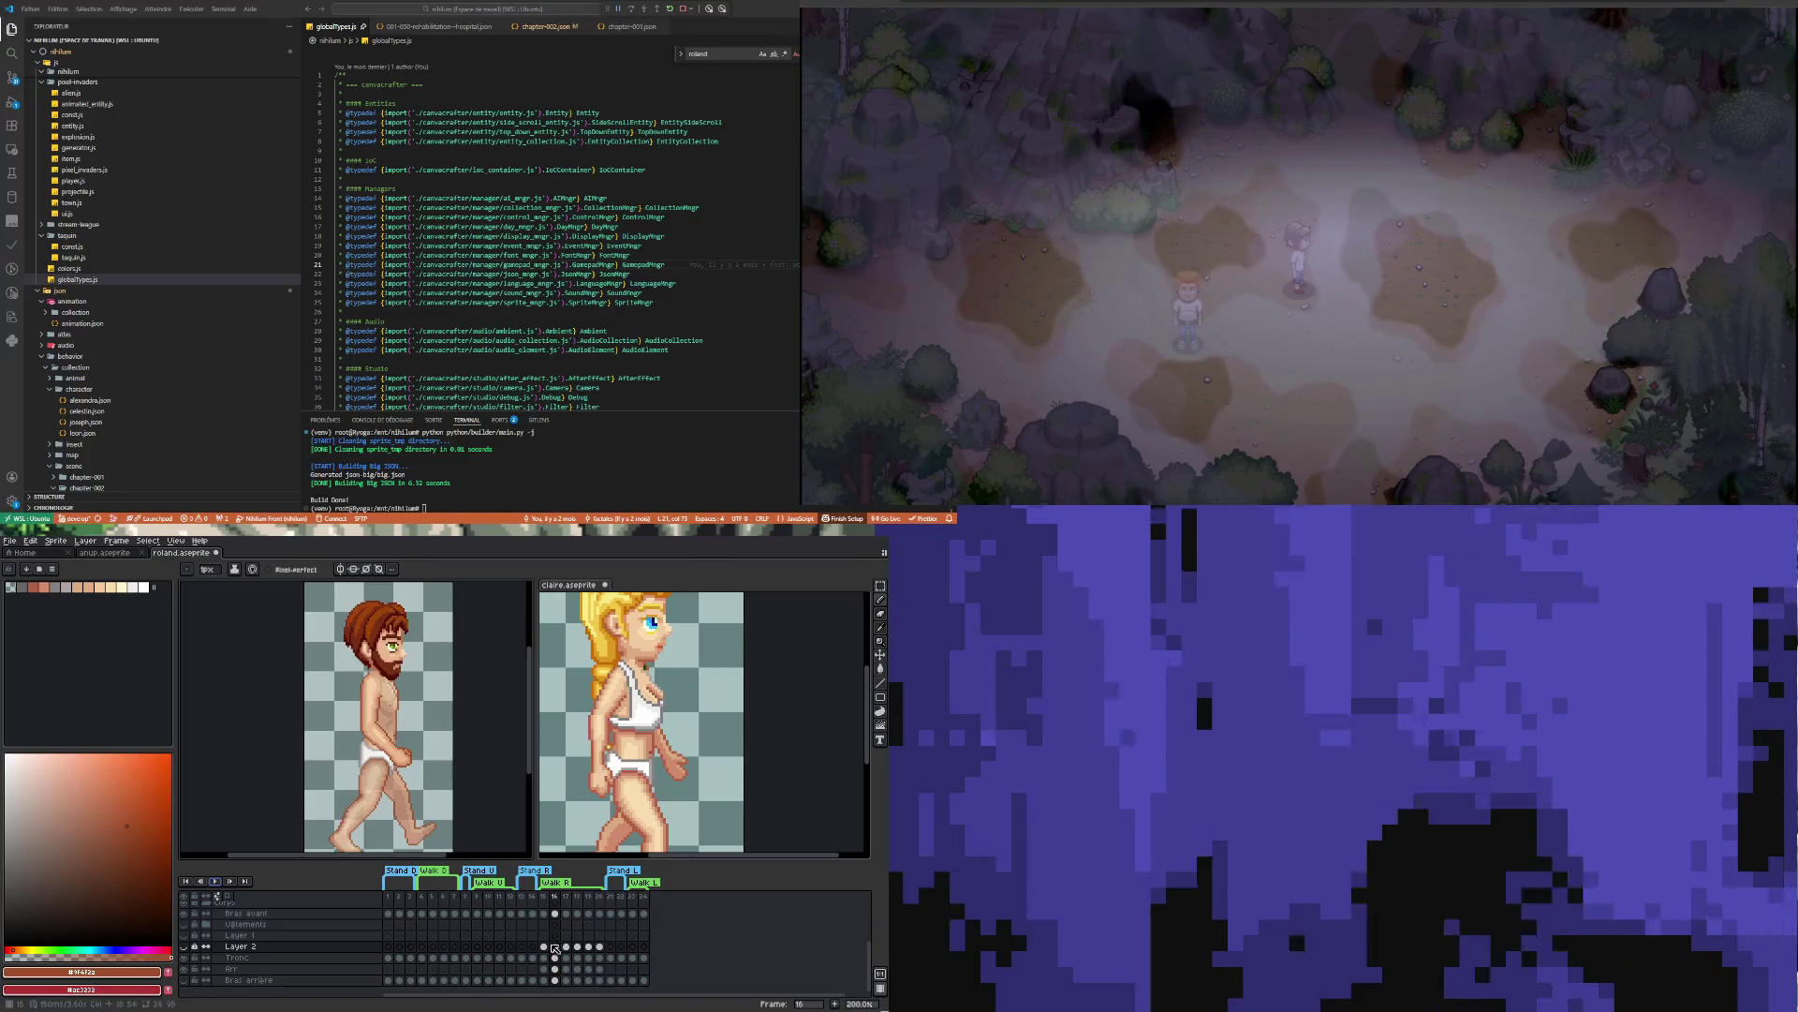
left_click(566, 946)
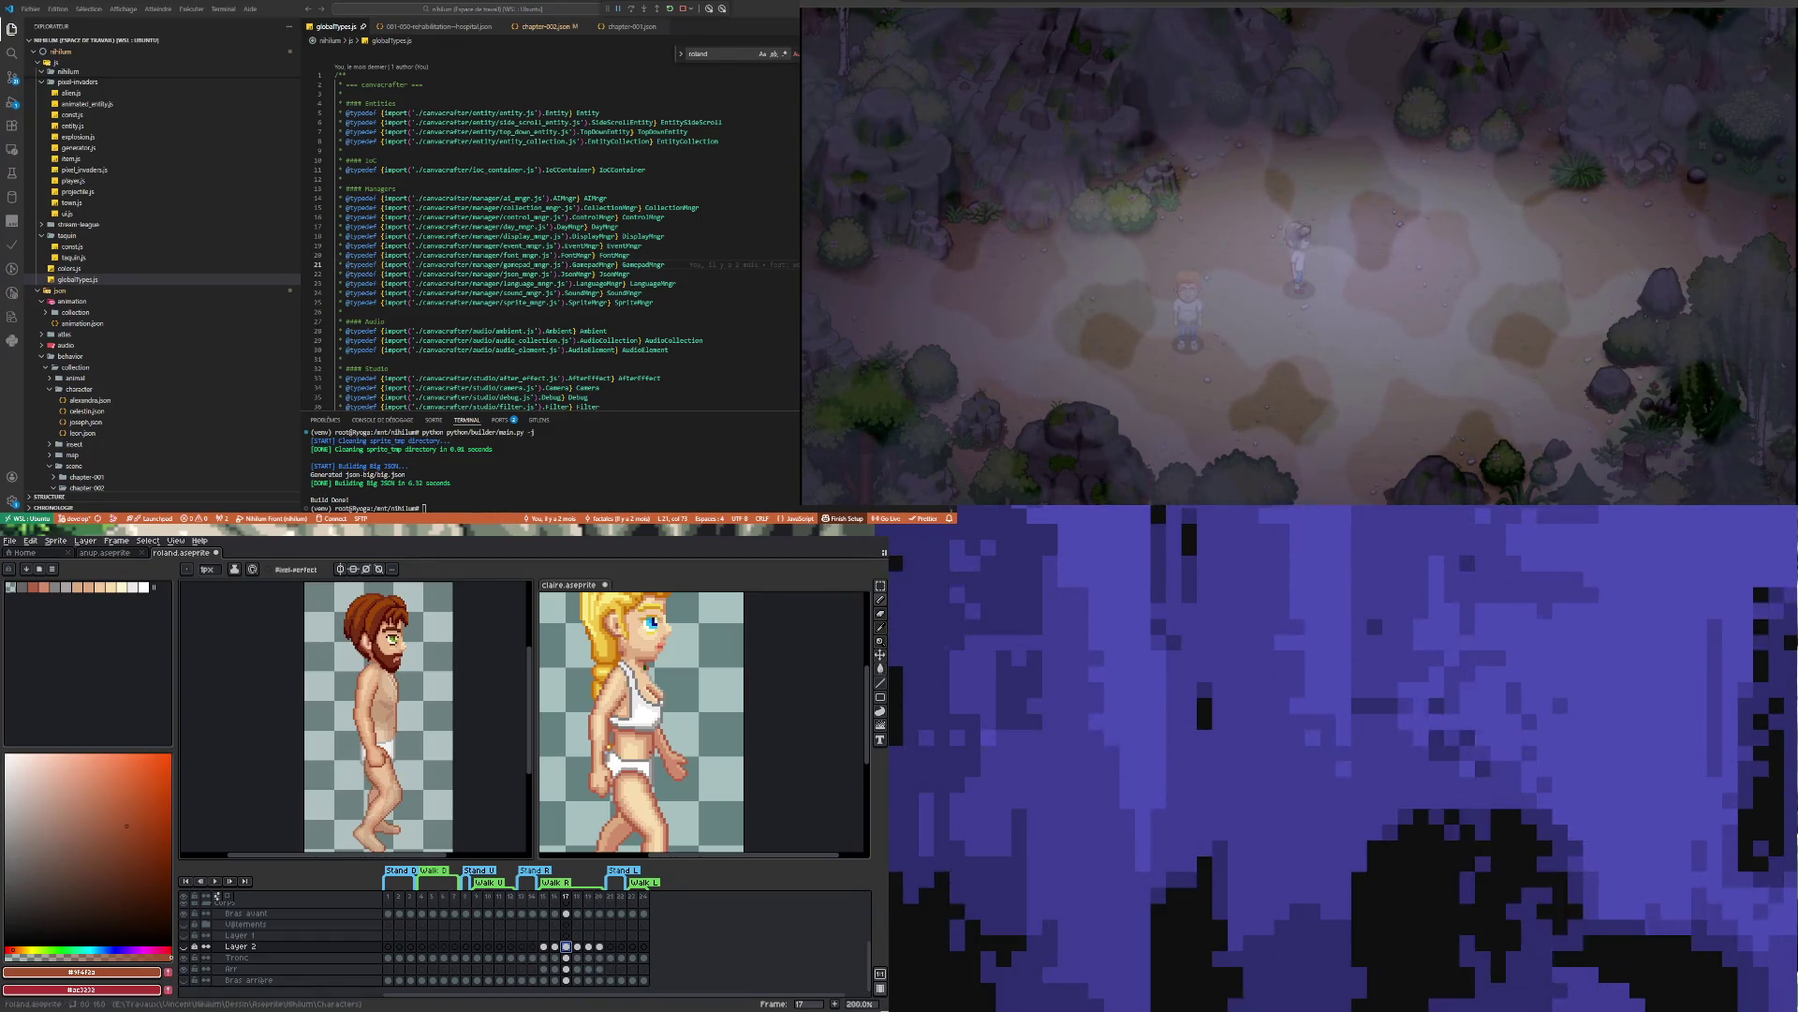
On frame 18, sample the arm's skin tone then its outline brown, working on the Bras avant layer
left_click(577, 946)
scroll(456, 644, "up", 2)
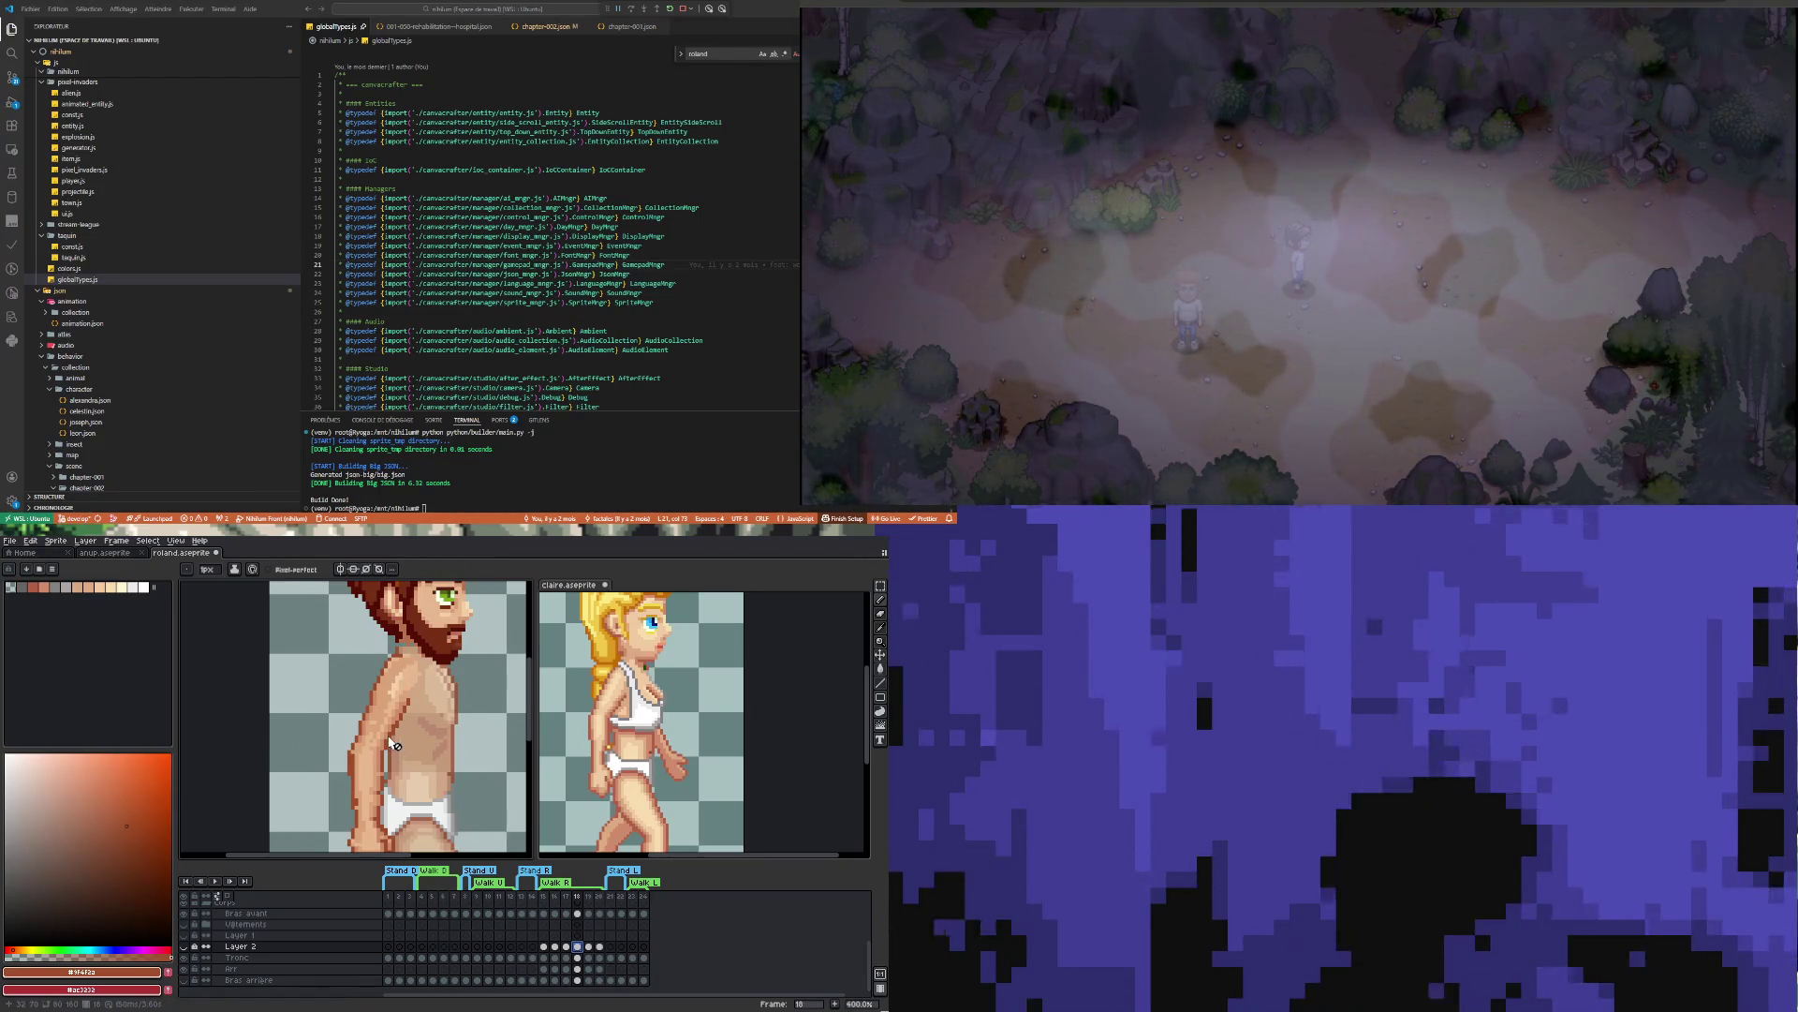
key("i")
scroll(387, 640, "up", 2)
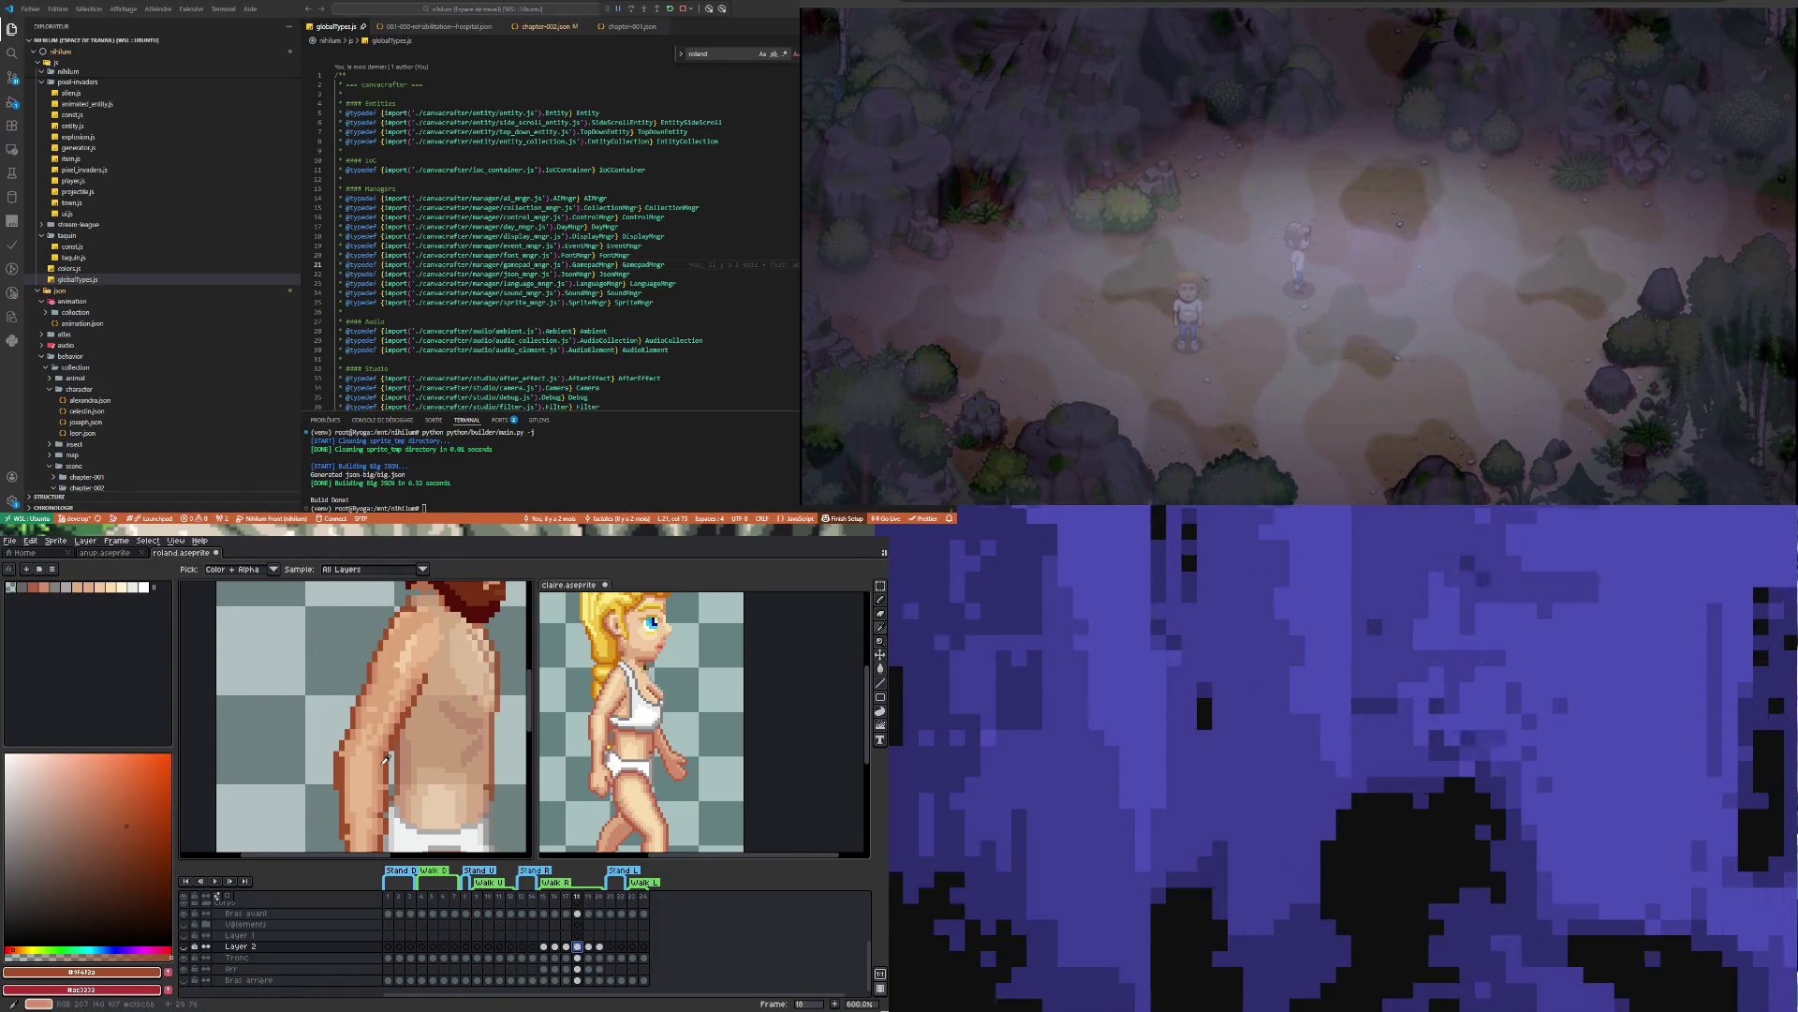
left_click(374, 709)
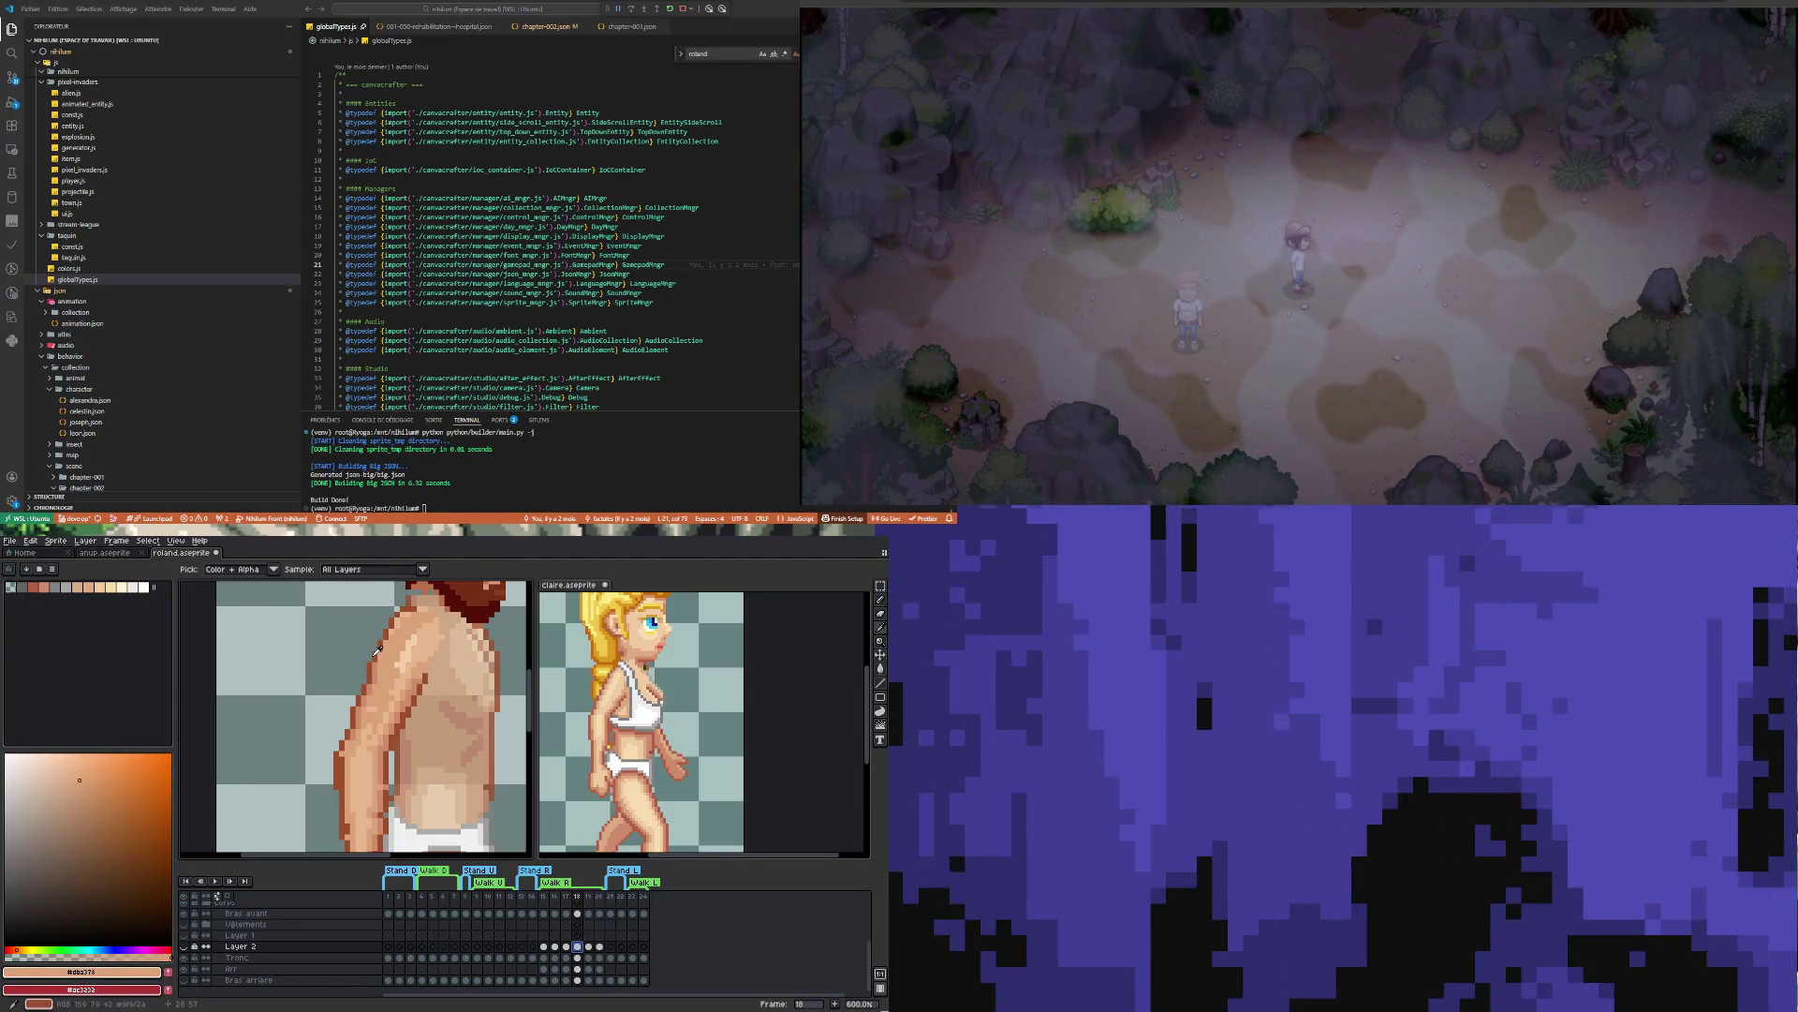
scroll(356, 761, "down", 4)
scroll(372, 750, "up", 4)
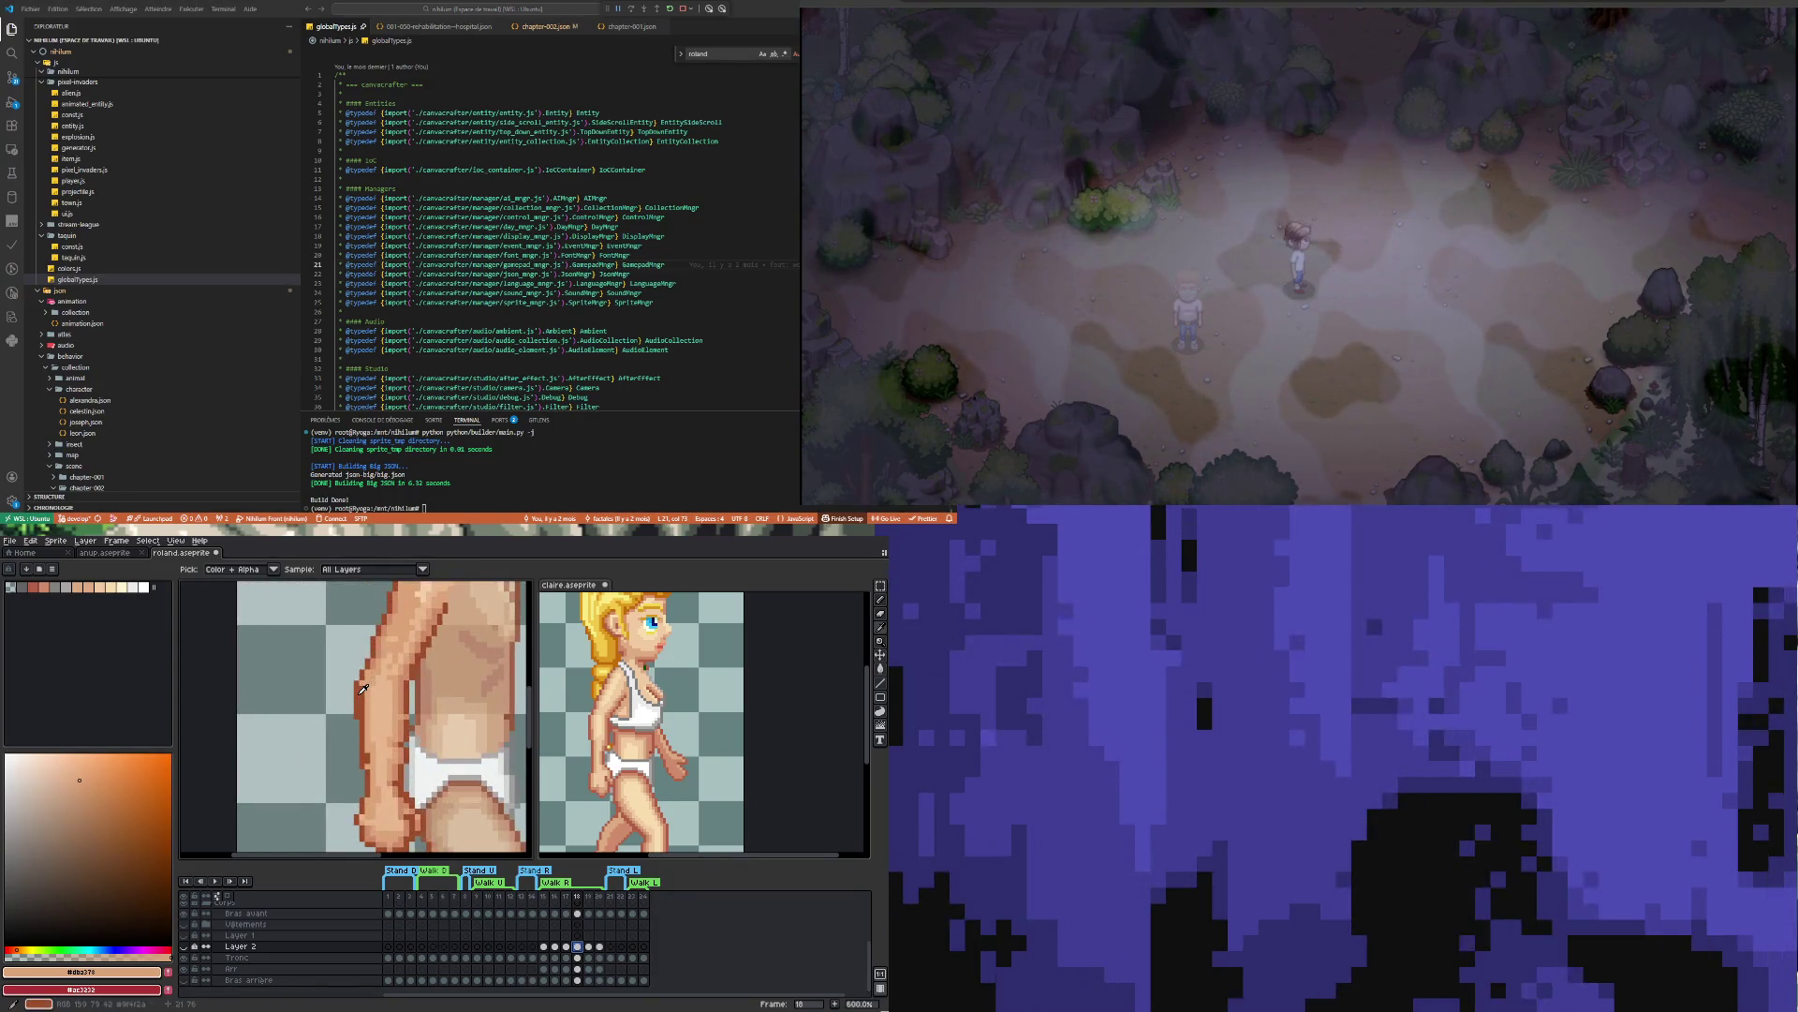
left_click(363, 690)
key("b")
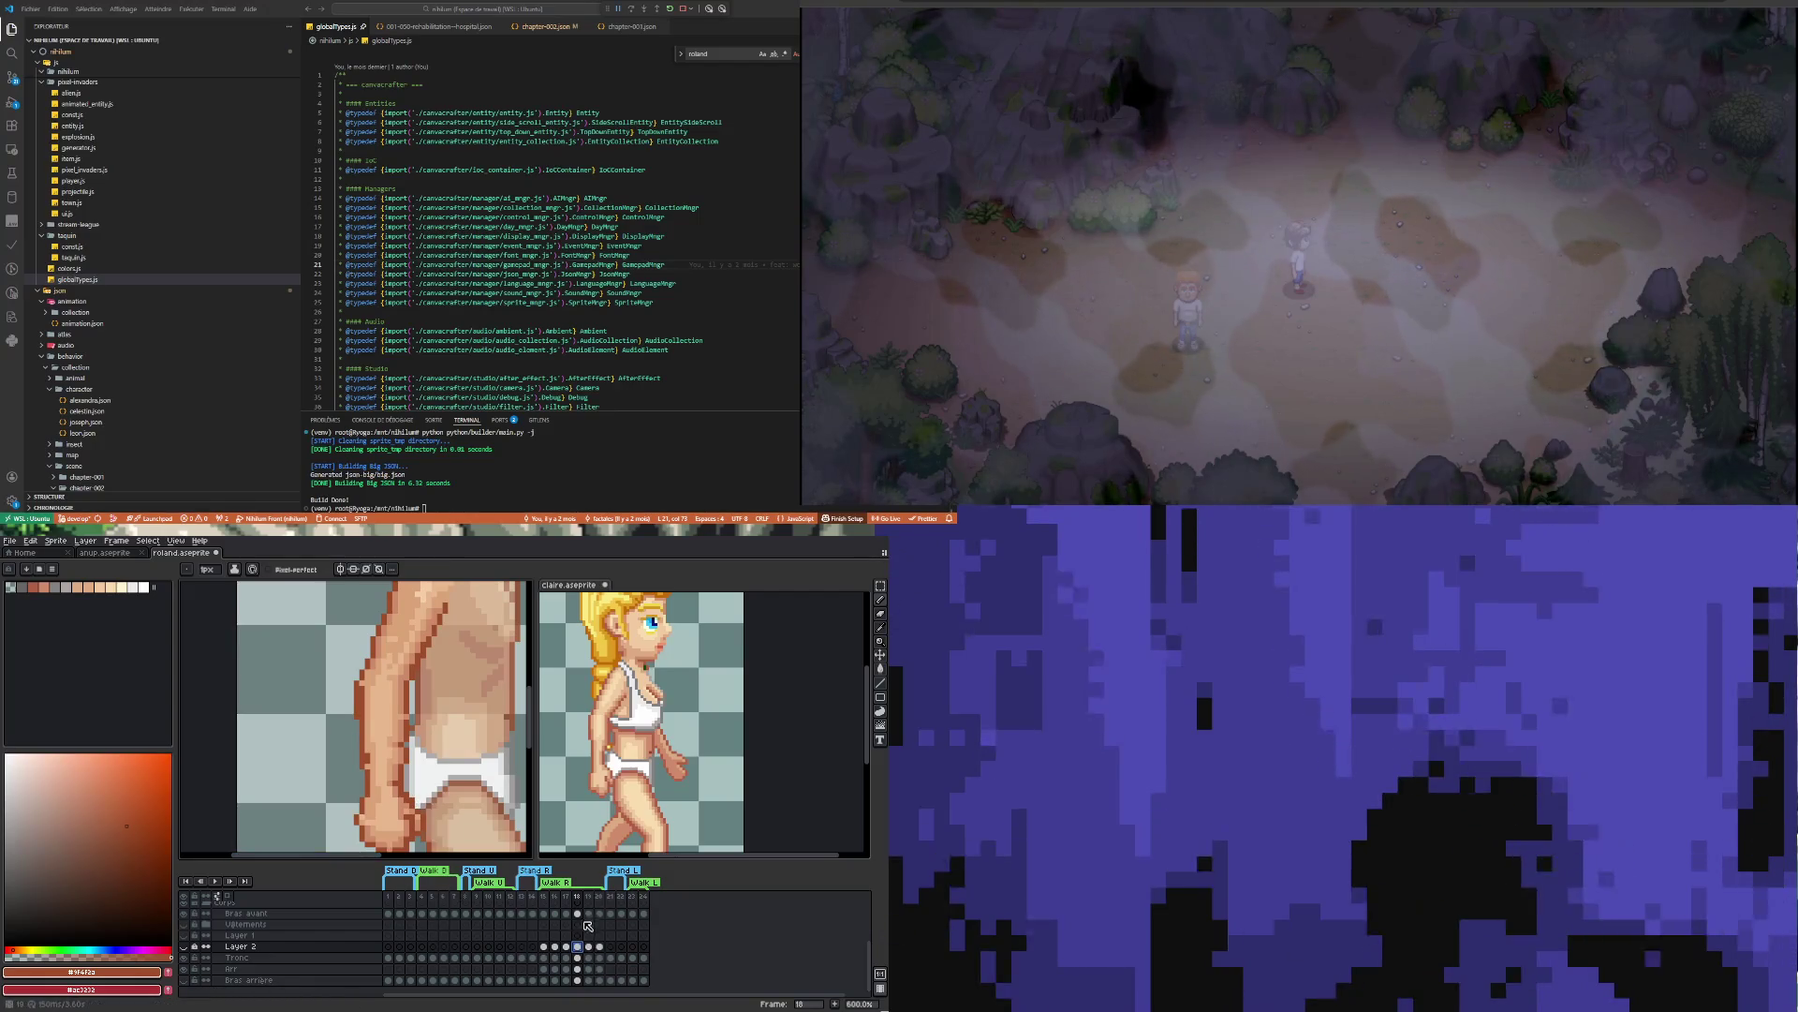
left_click(340, 709, "ctrl")
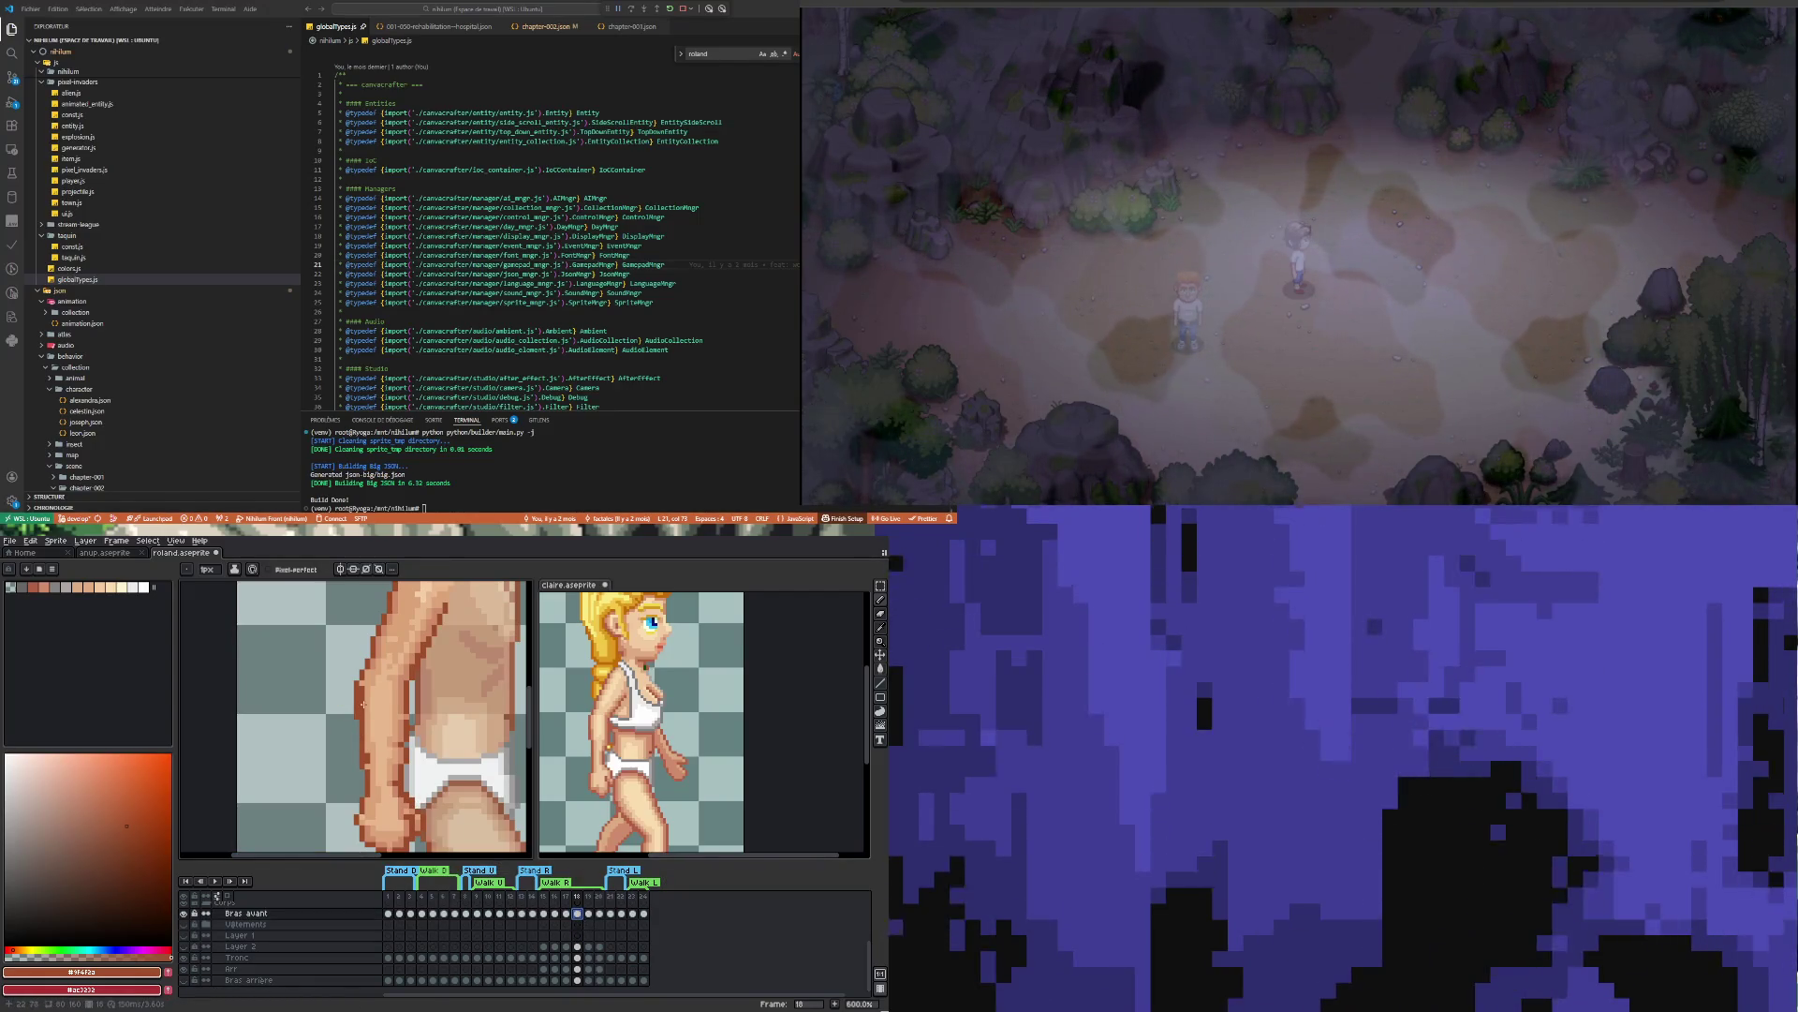
Erase and repaint stray pixels where the fist meets the underwear, using the fist's skin tone
key("i")
key("b")
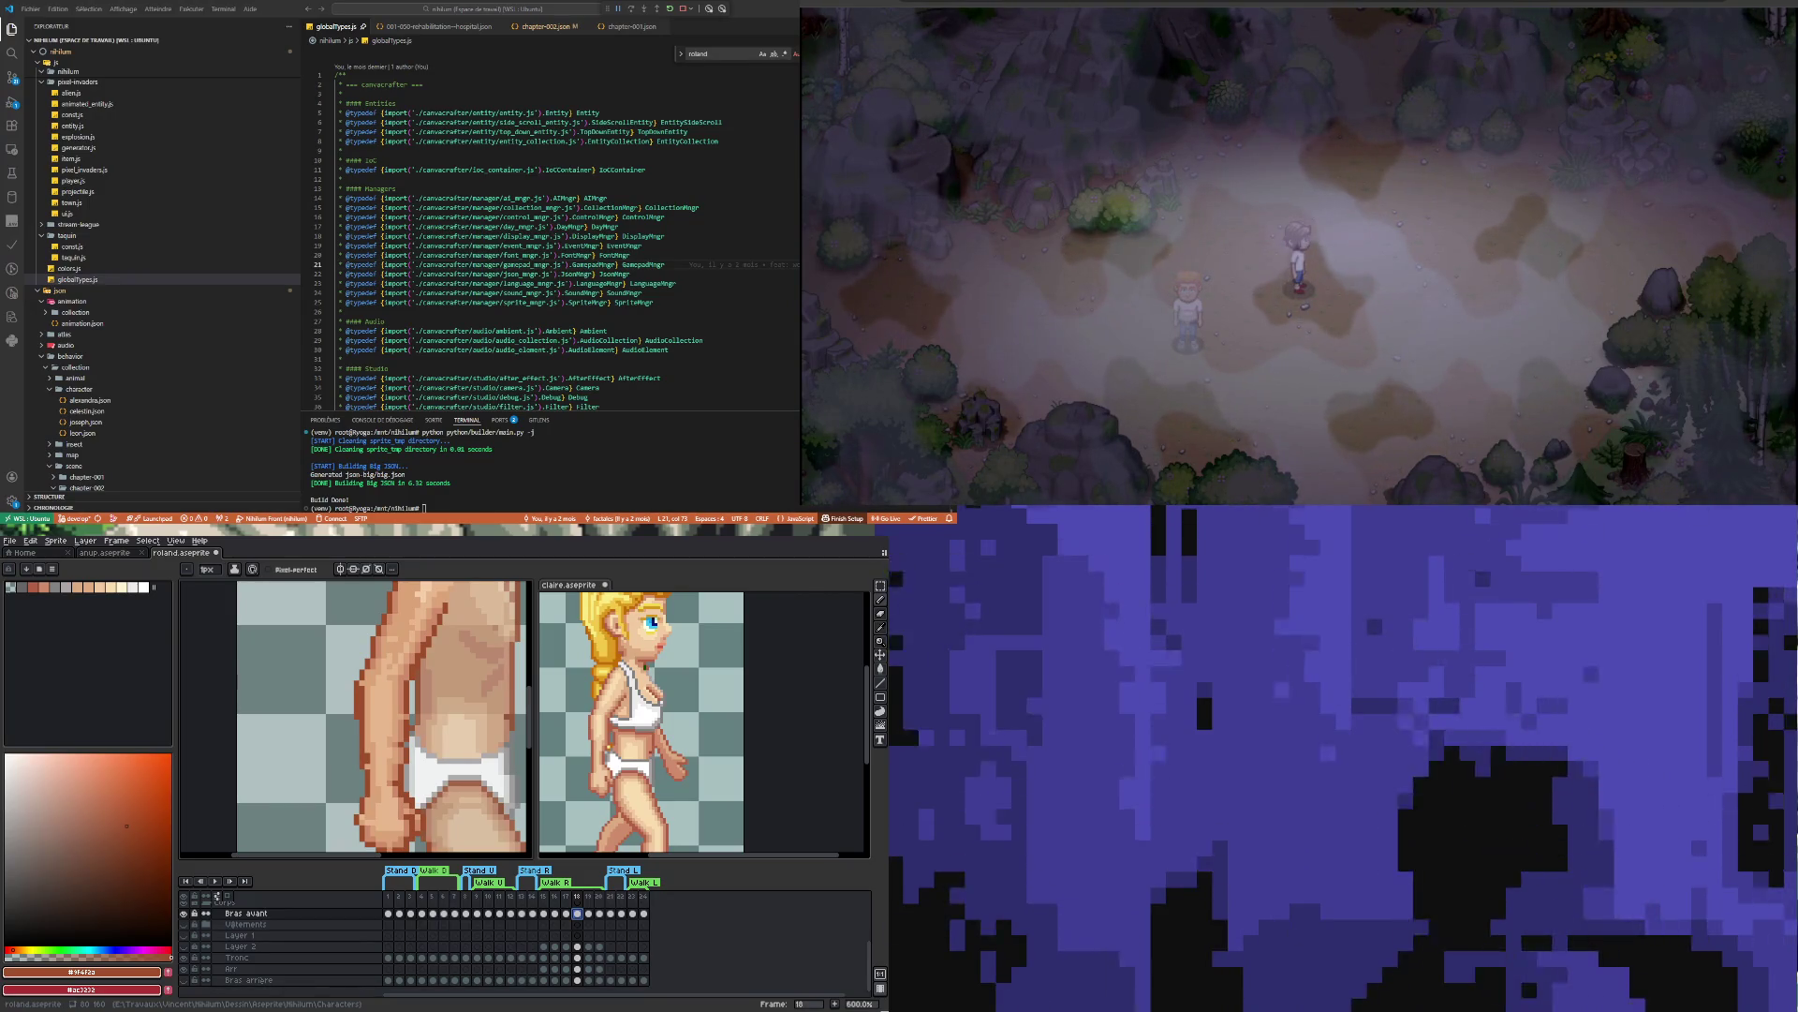
scroll(404, 792, "up", 6)
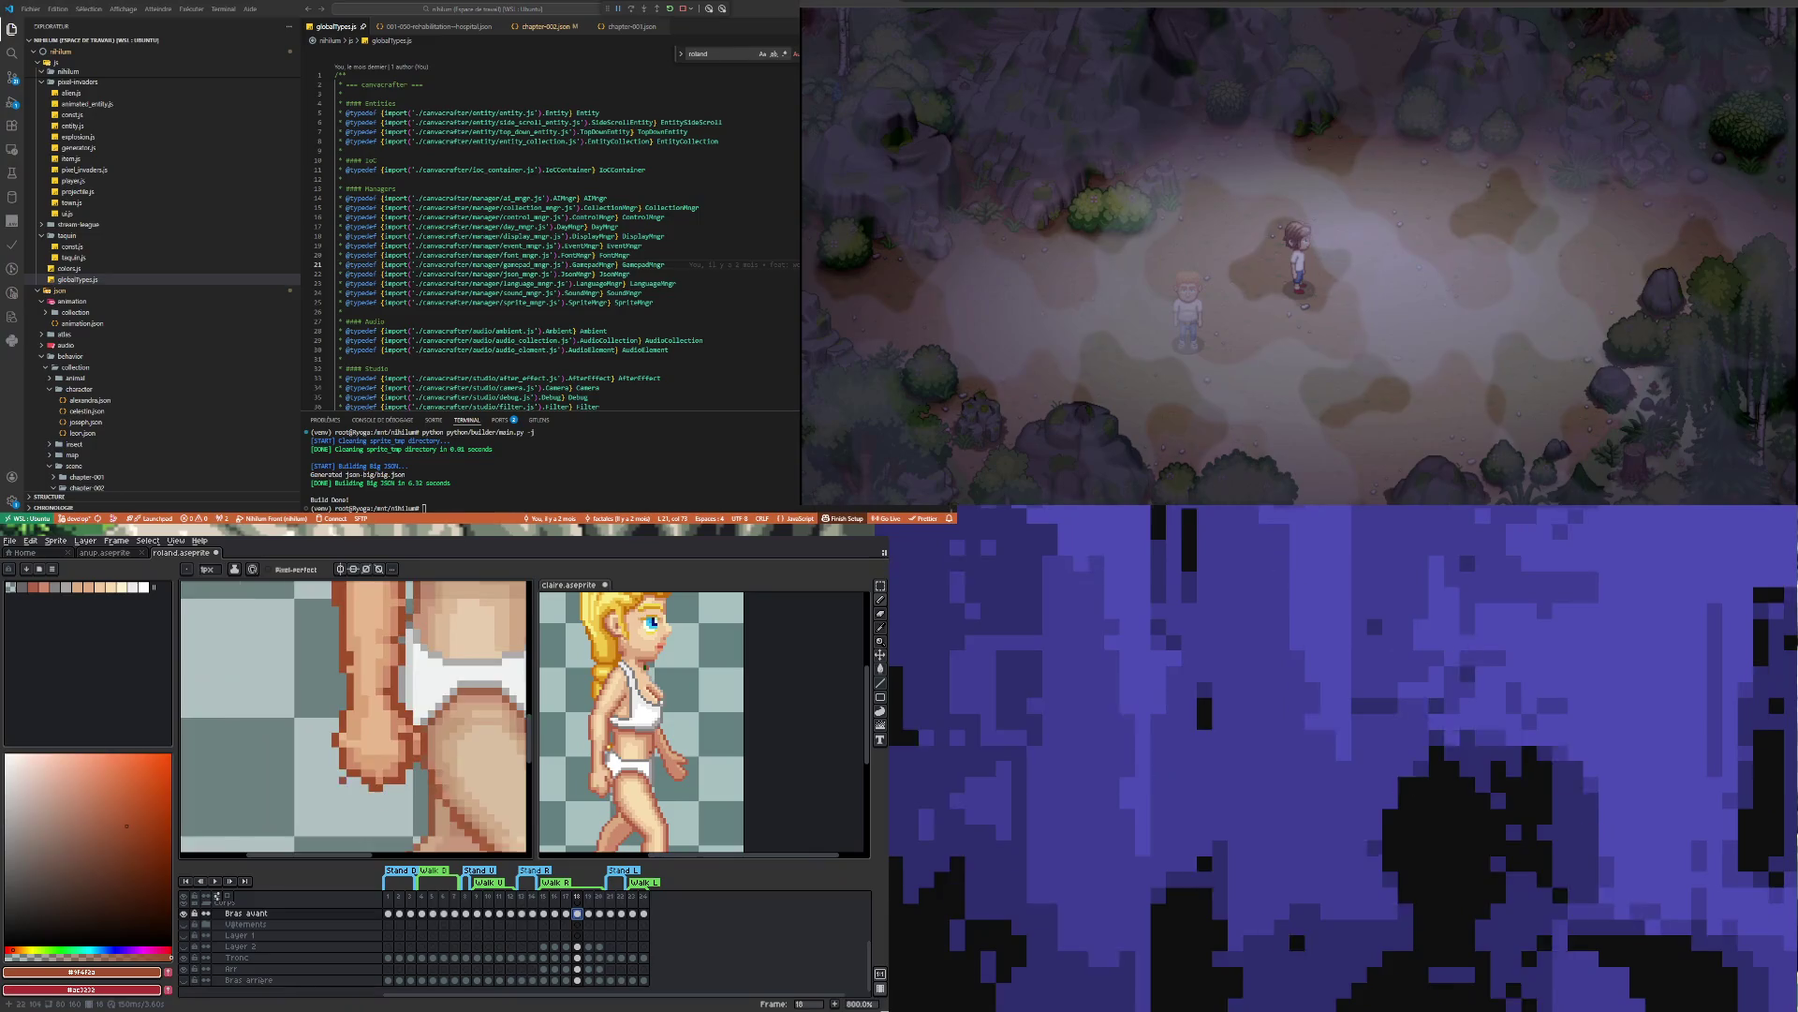
scroll(405, 792, "down", 5)
scroll(366, 799, "up", 2)
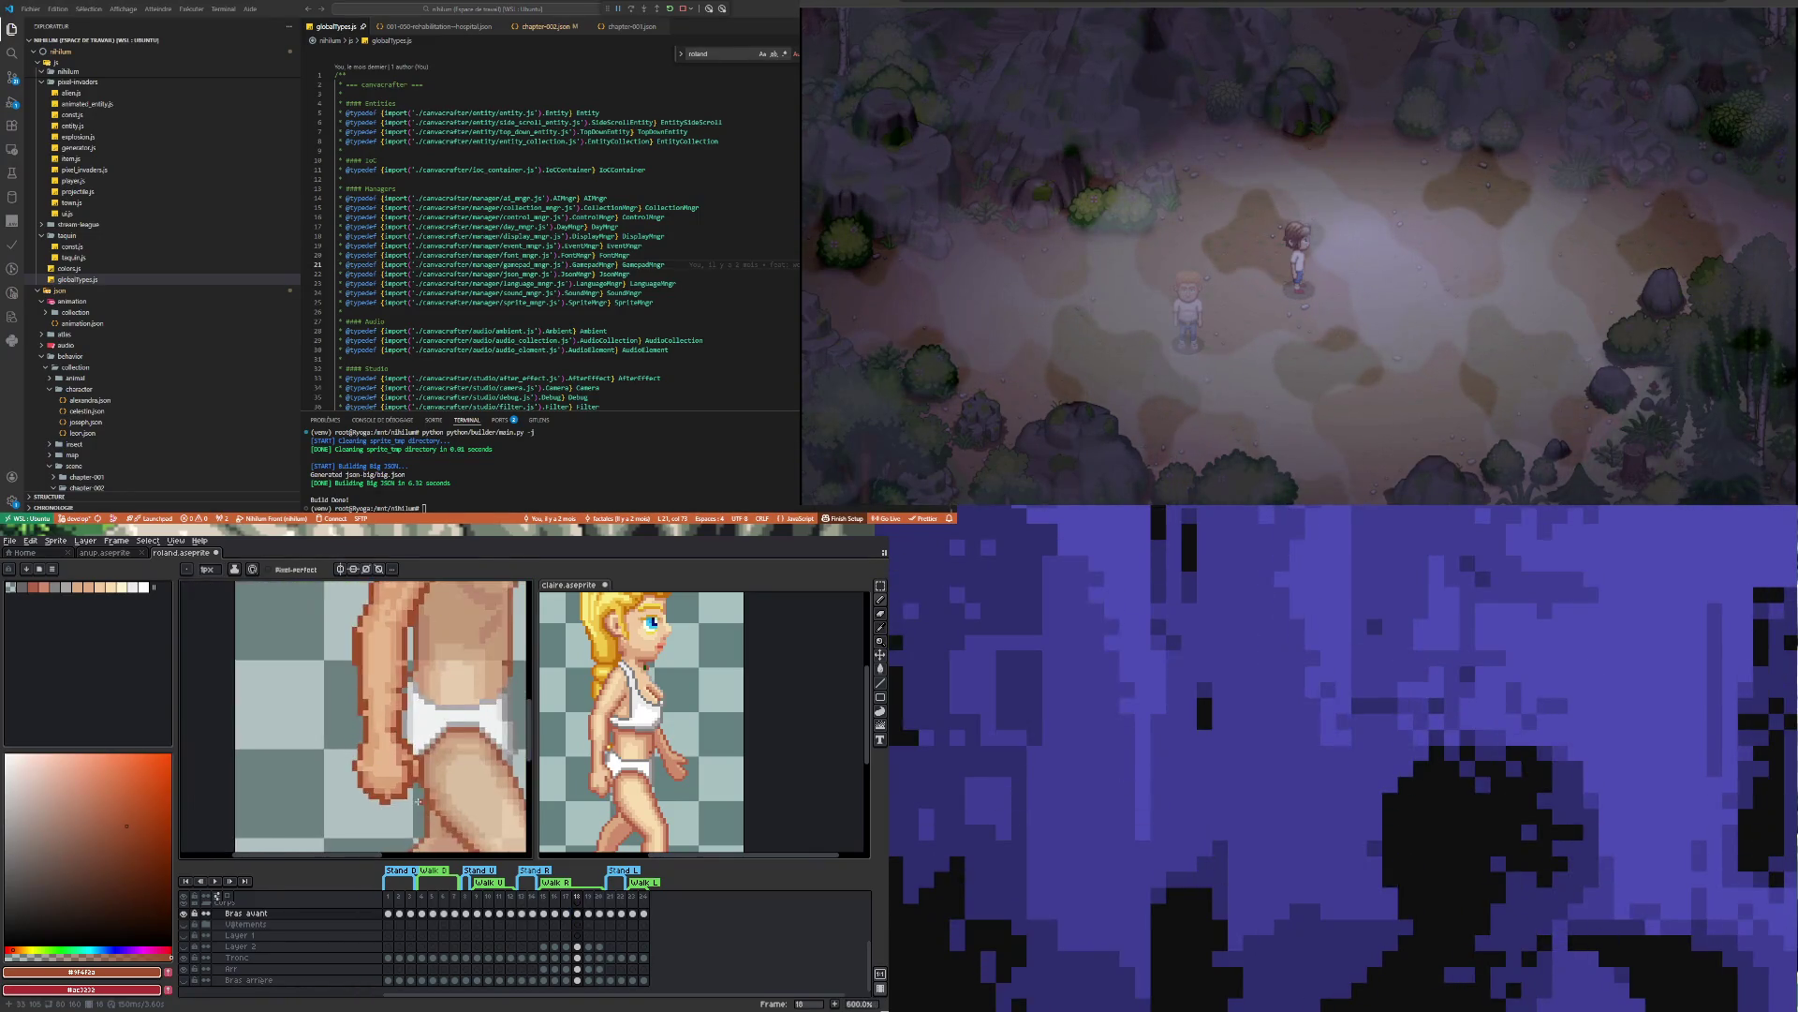
key("e")
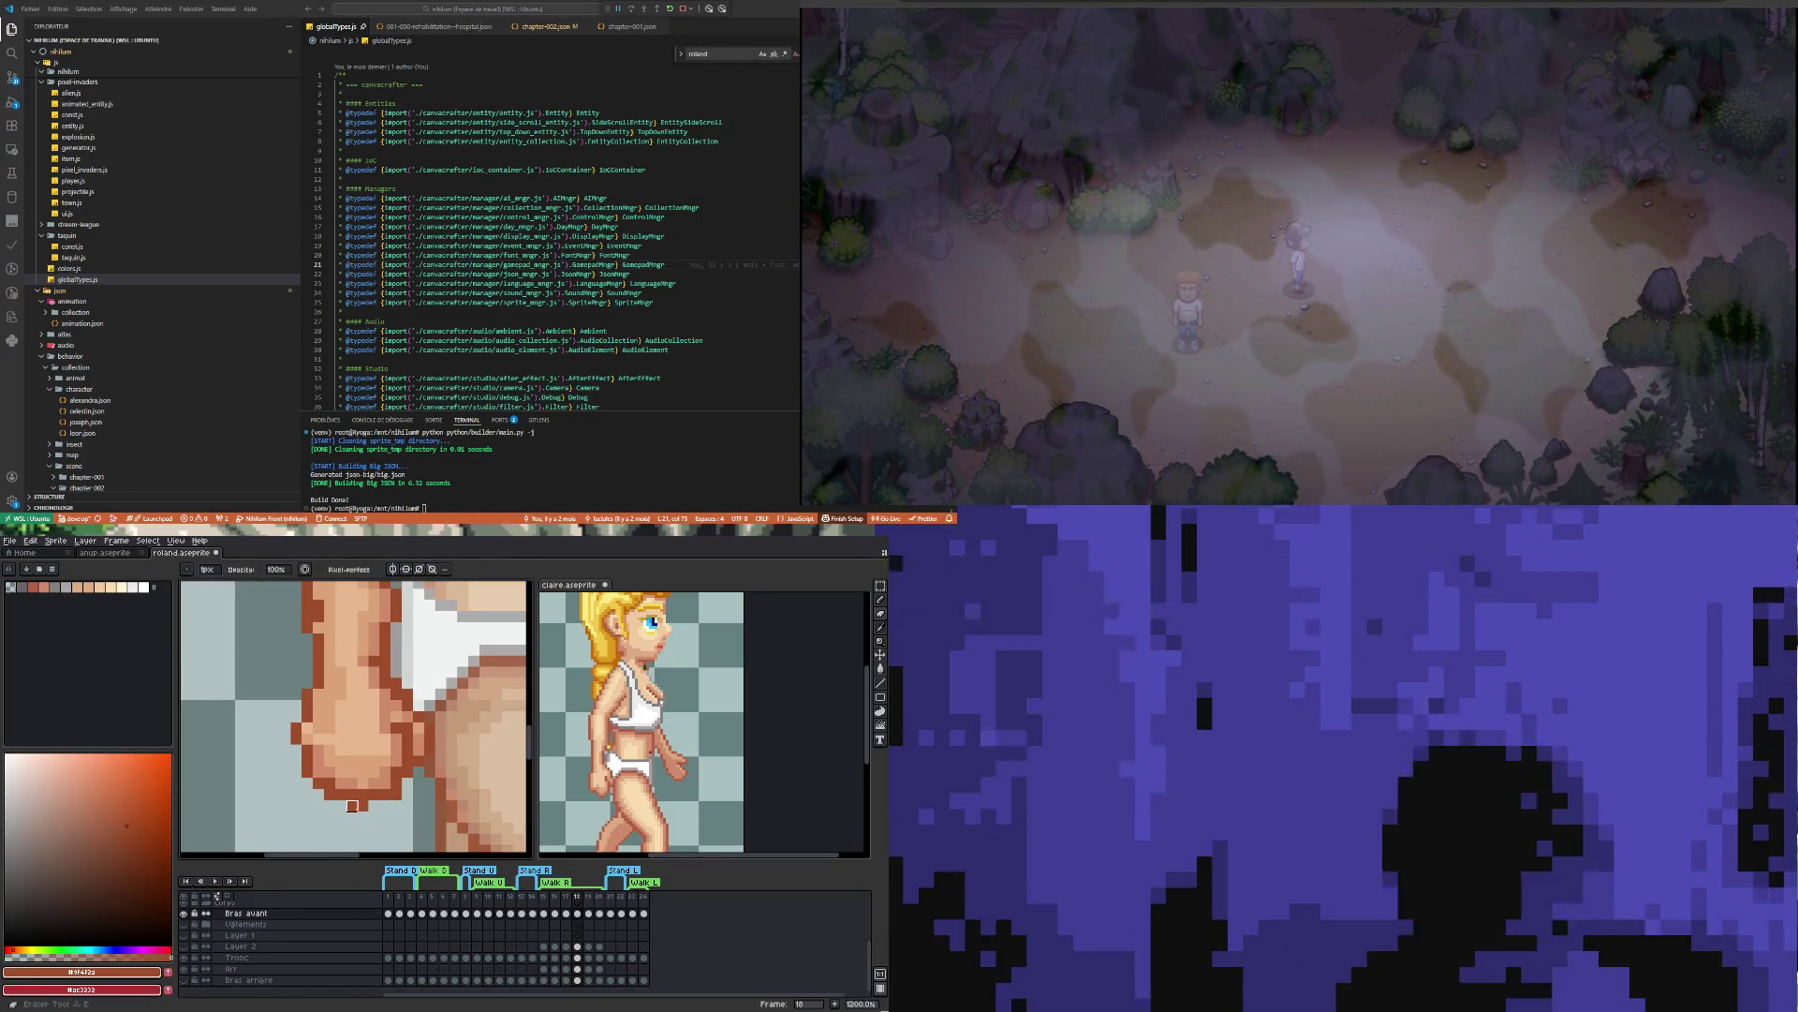
key("b")
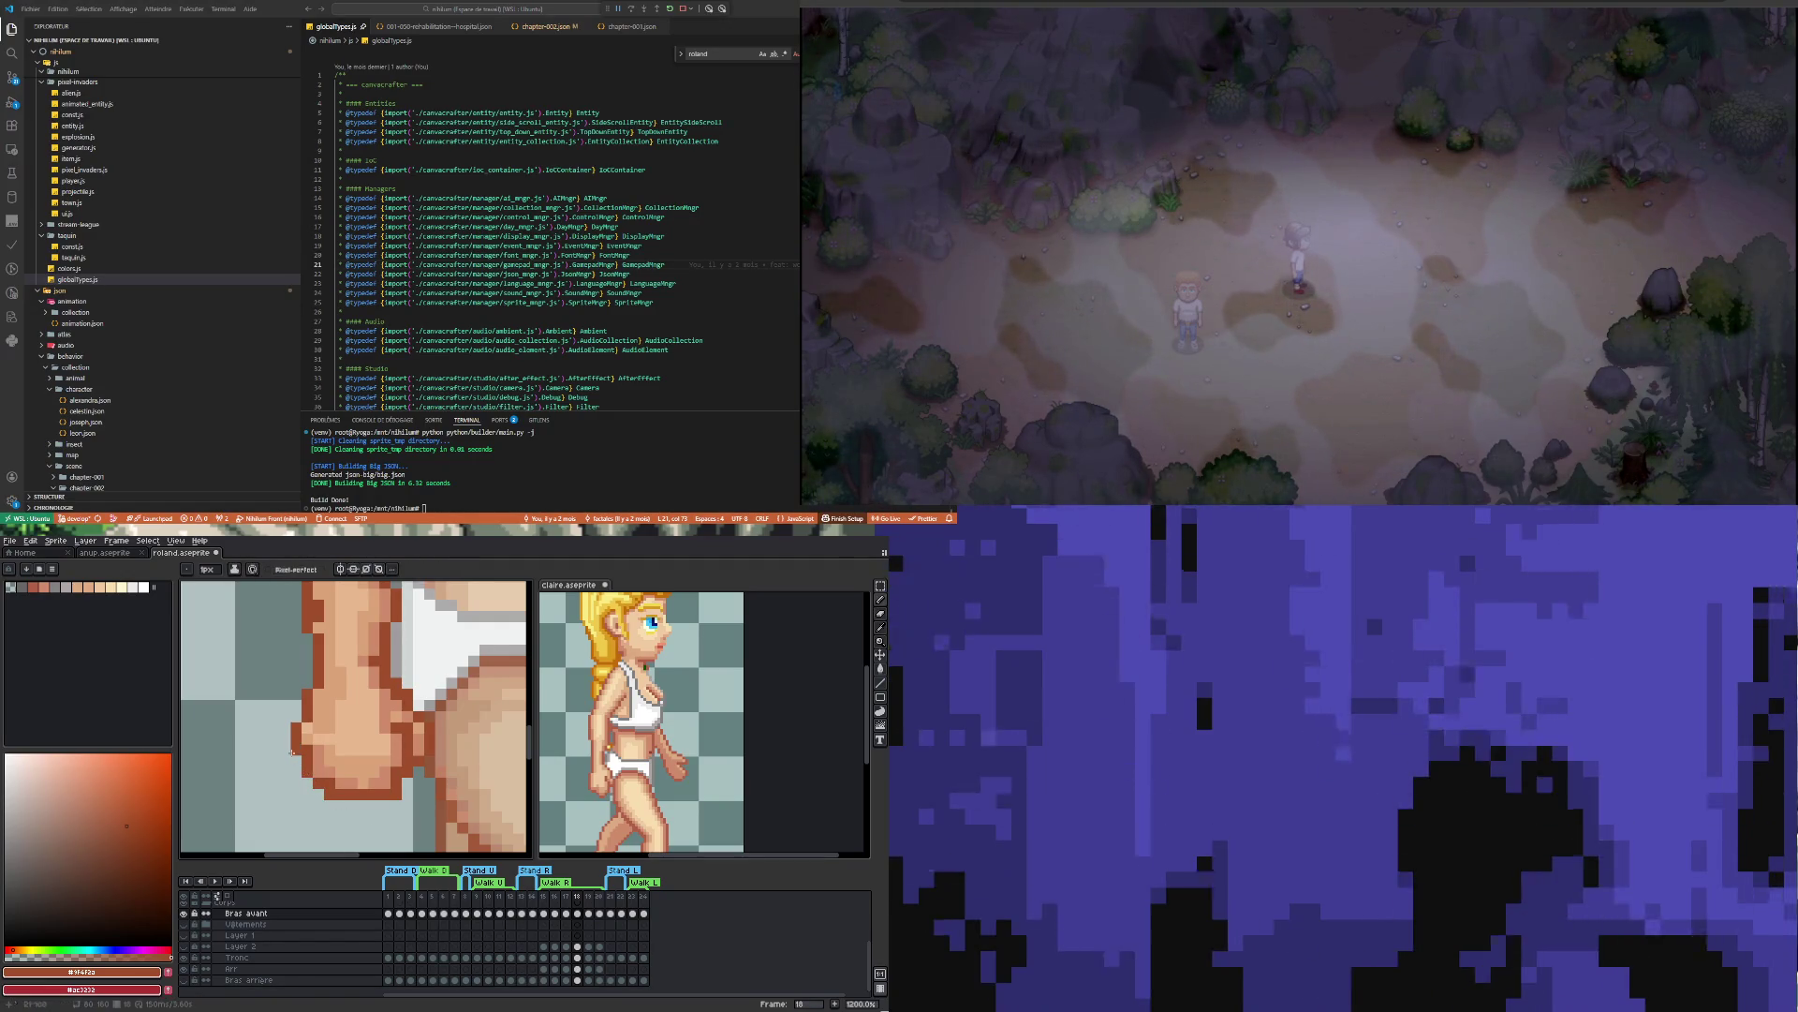
scroll(295, 714, "down", 3)
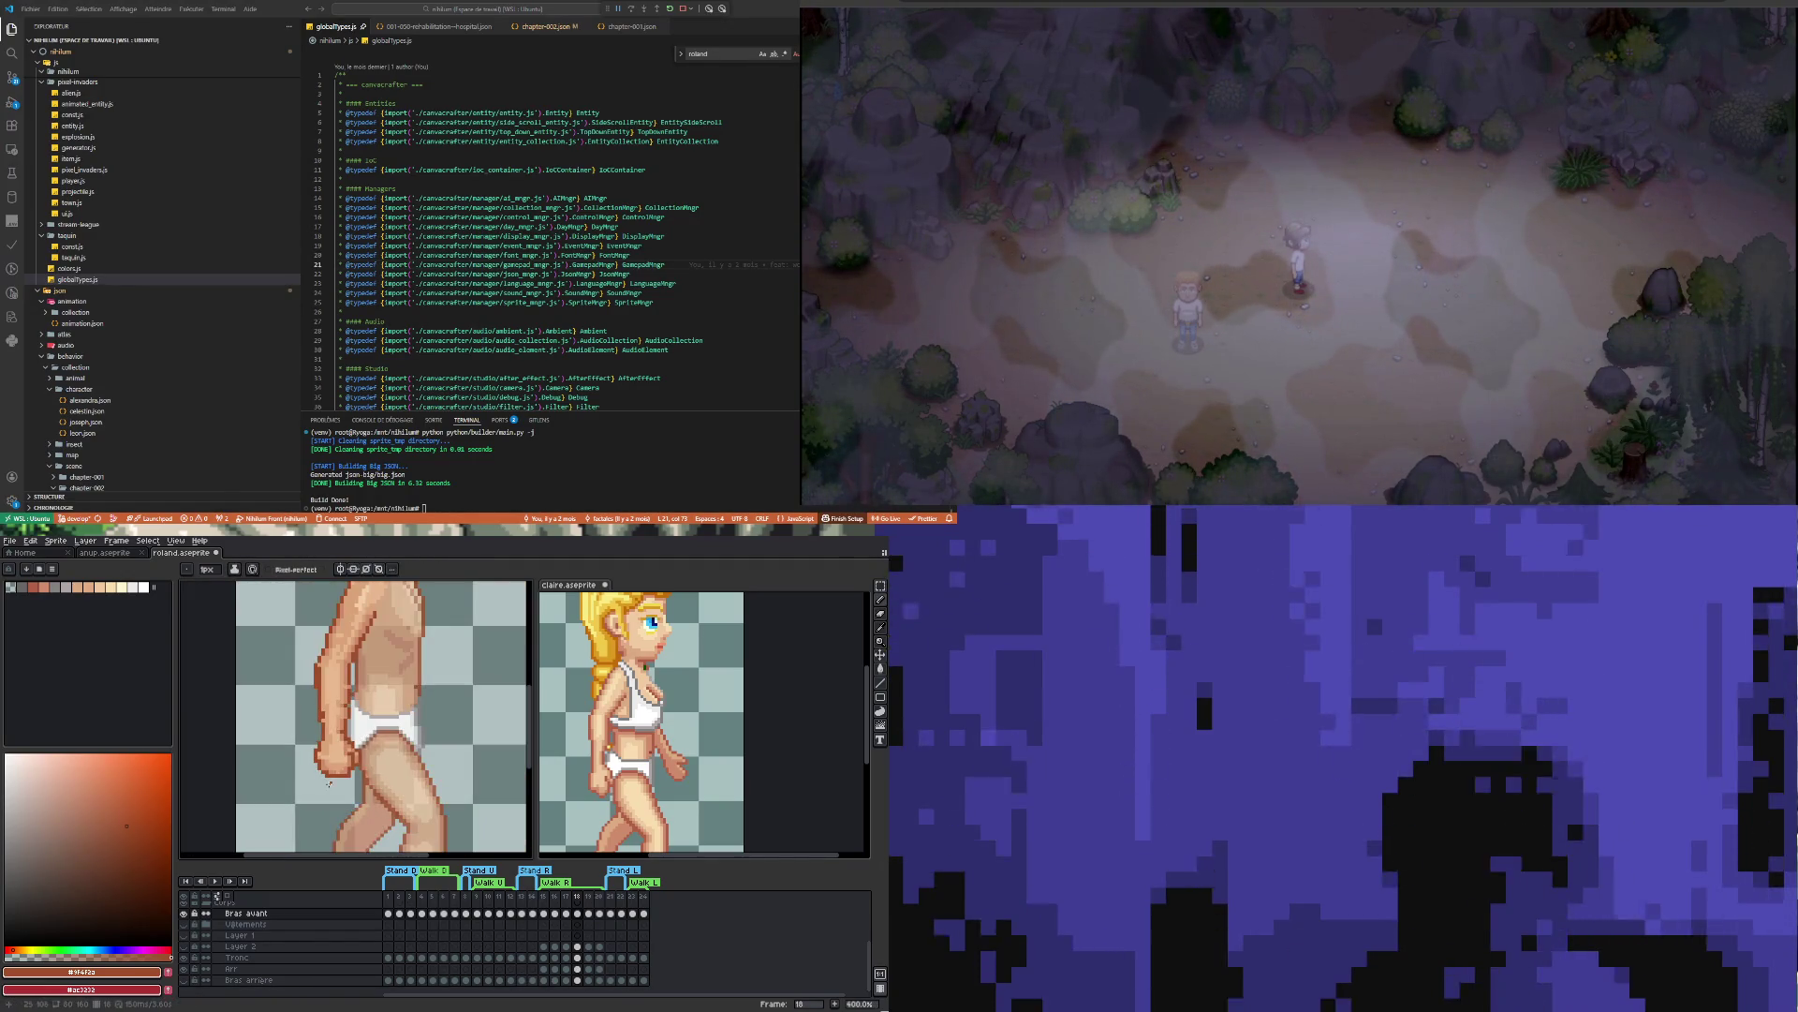
scroll(359, 693, "up", 1)
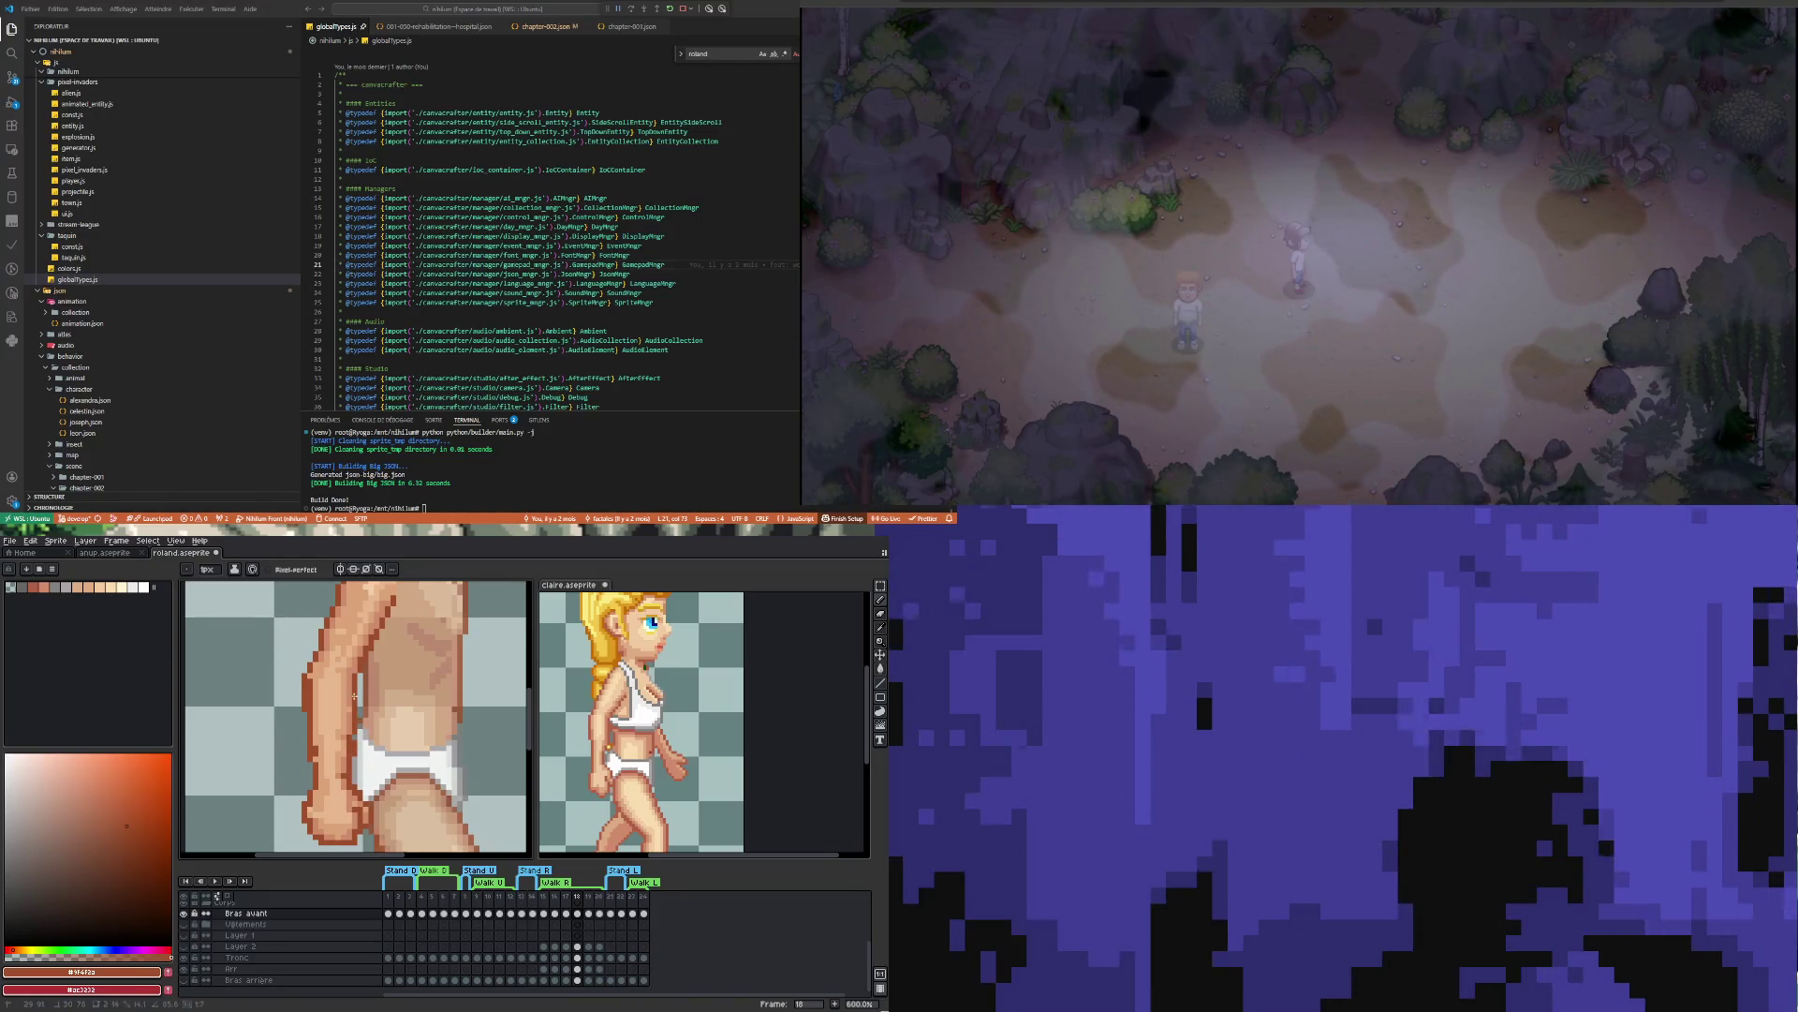
key("b")
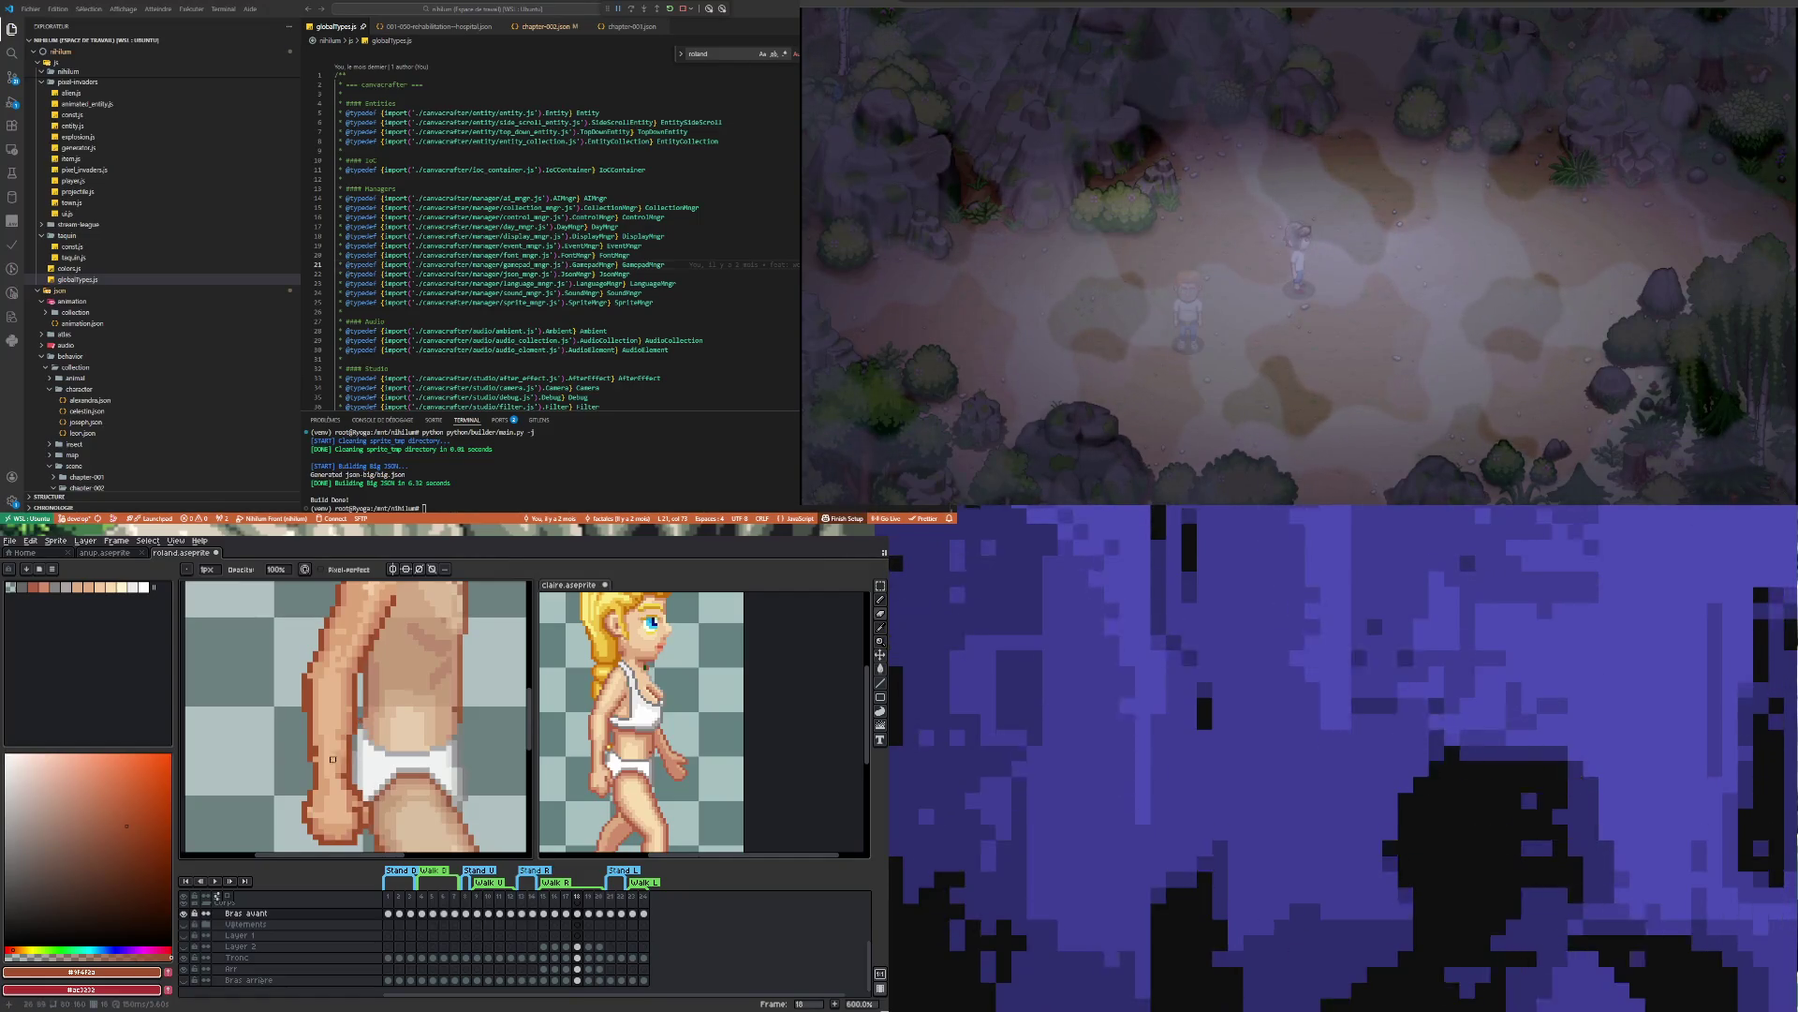
scroll(315, 791, "down", 1)
scroll(324, 644, "up", 2)
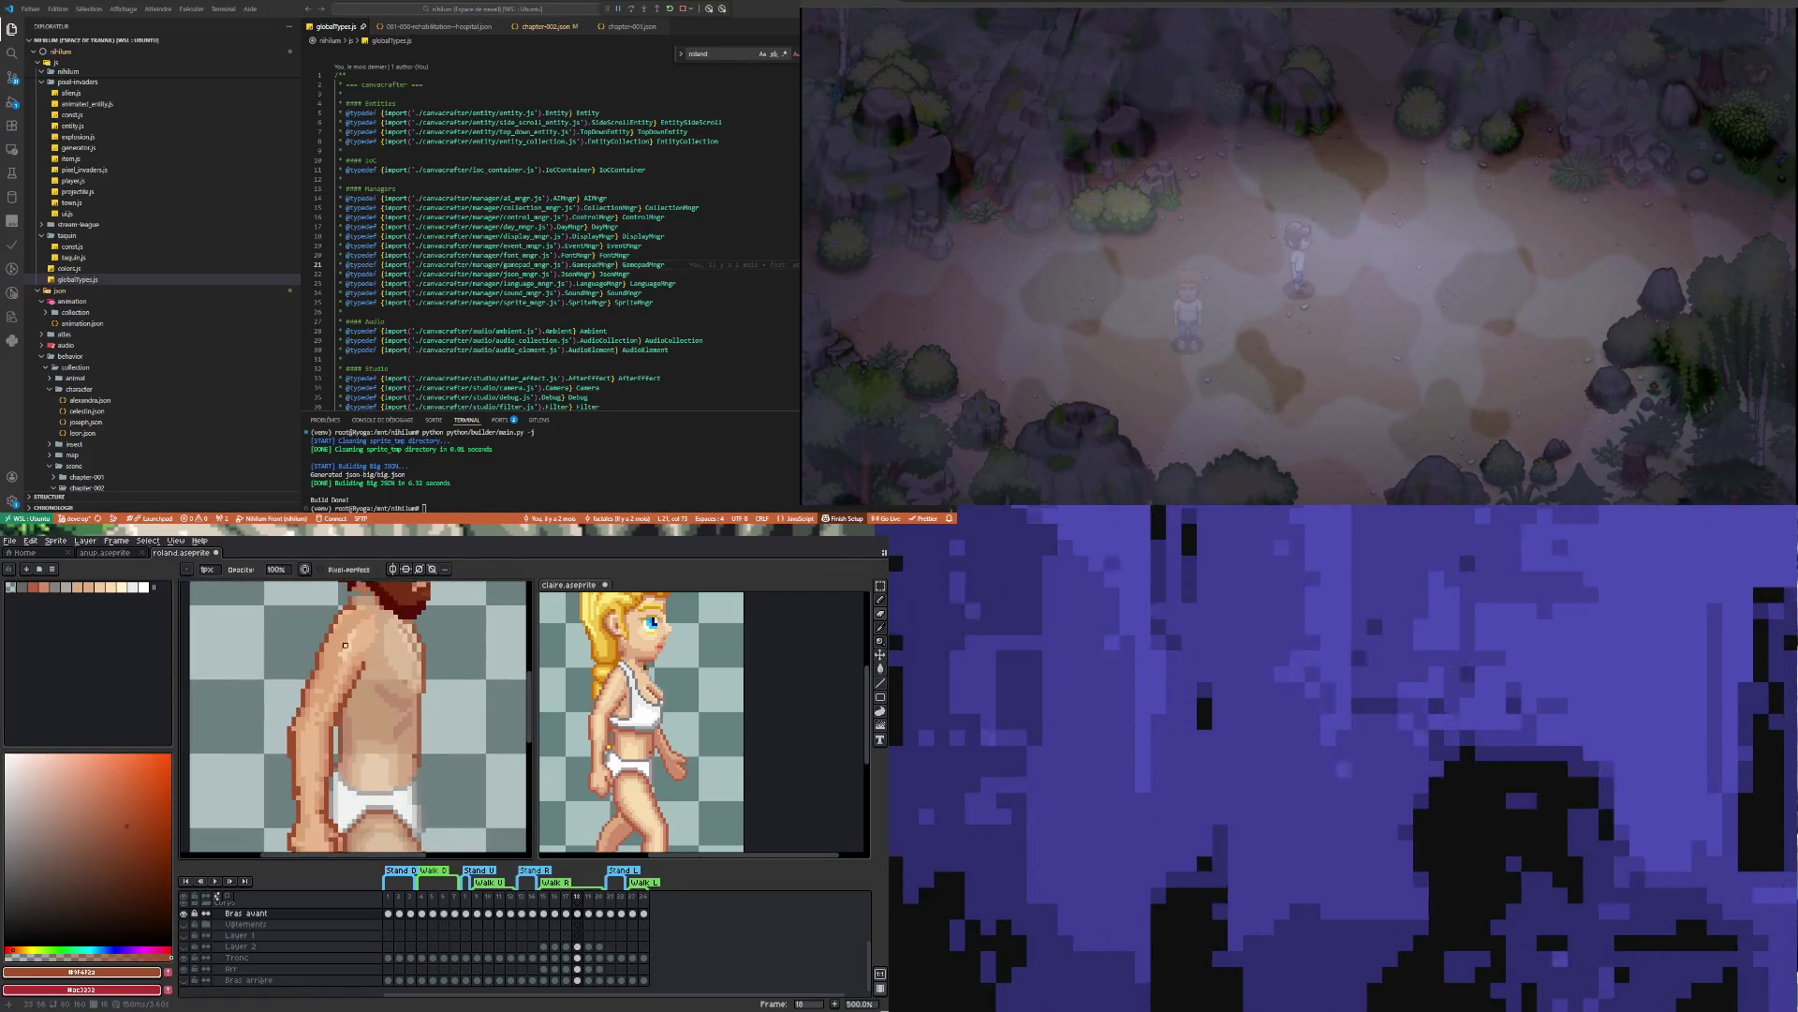
scroll(313, 681, "down", 2)
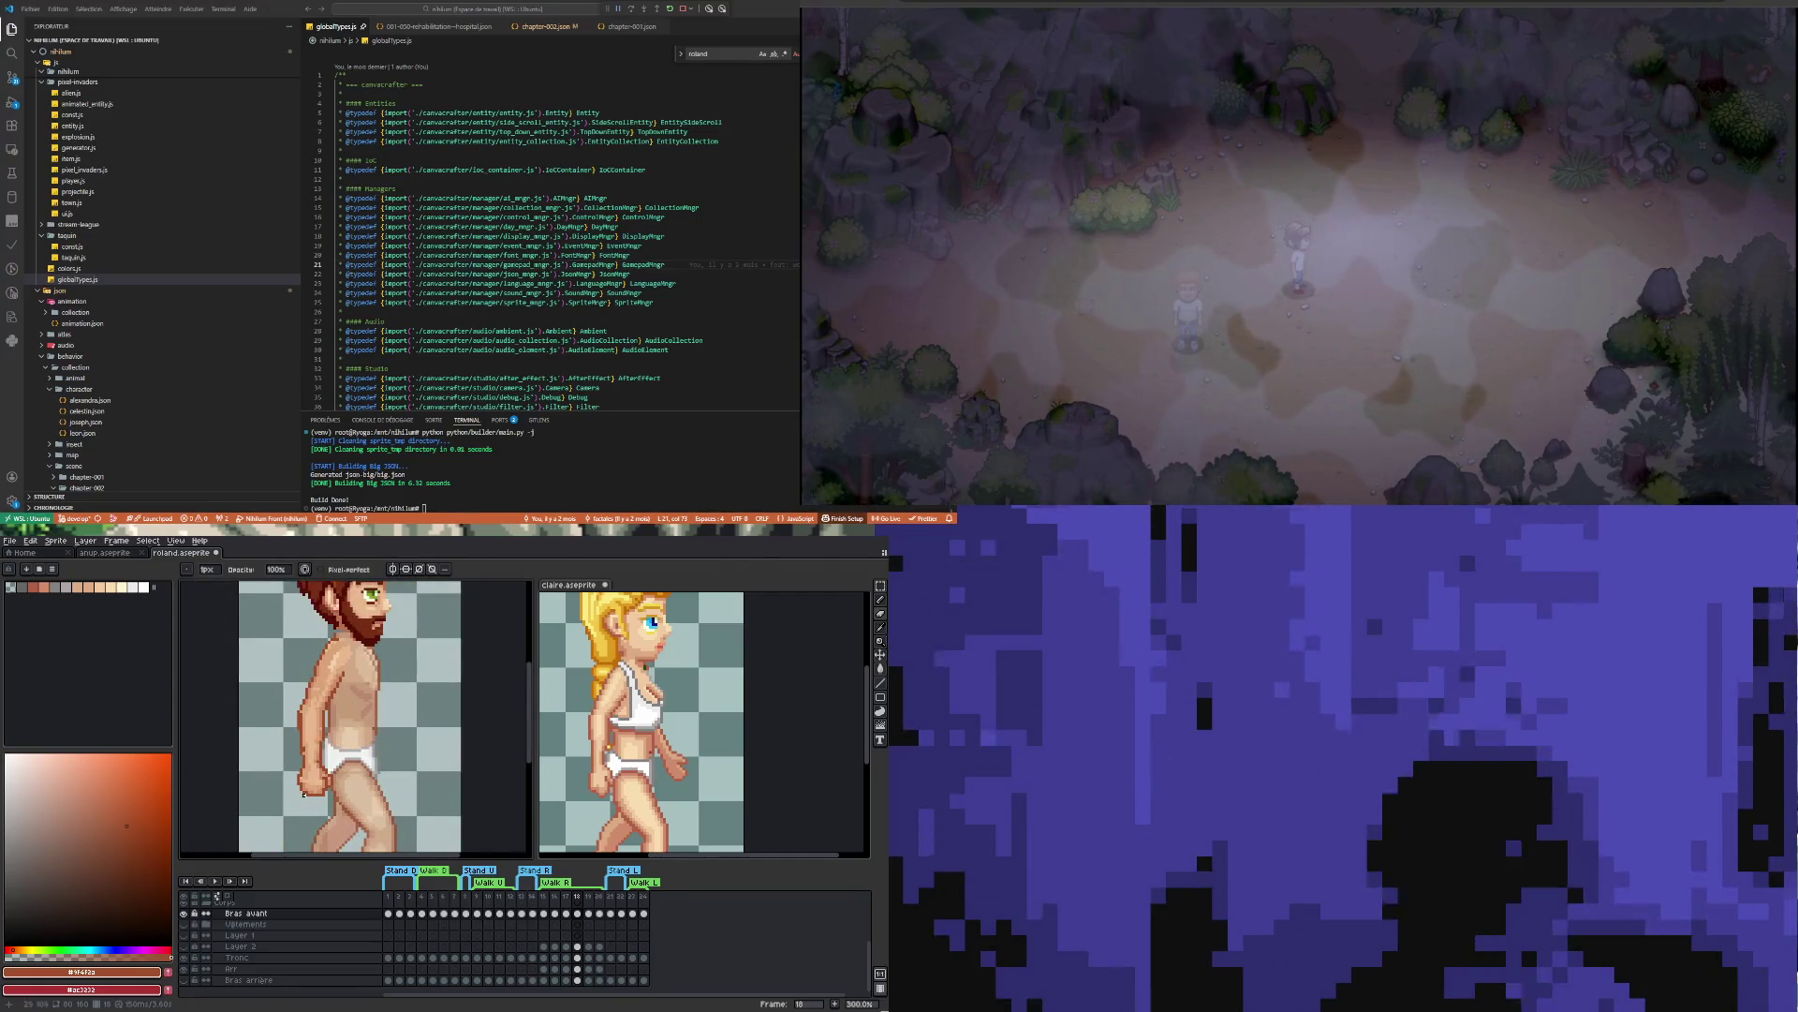
scroll(312, 769, "up", 3)
scroll(302, 830, "up", 2)
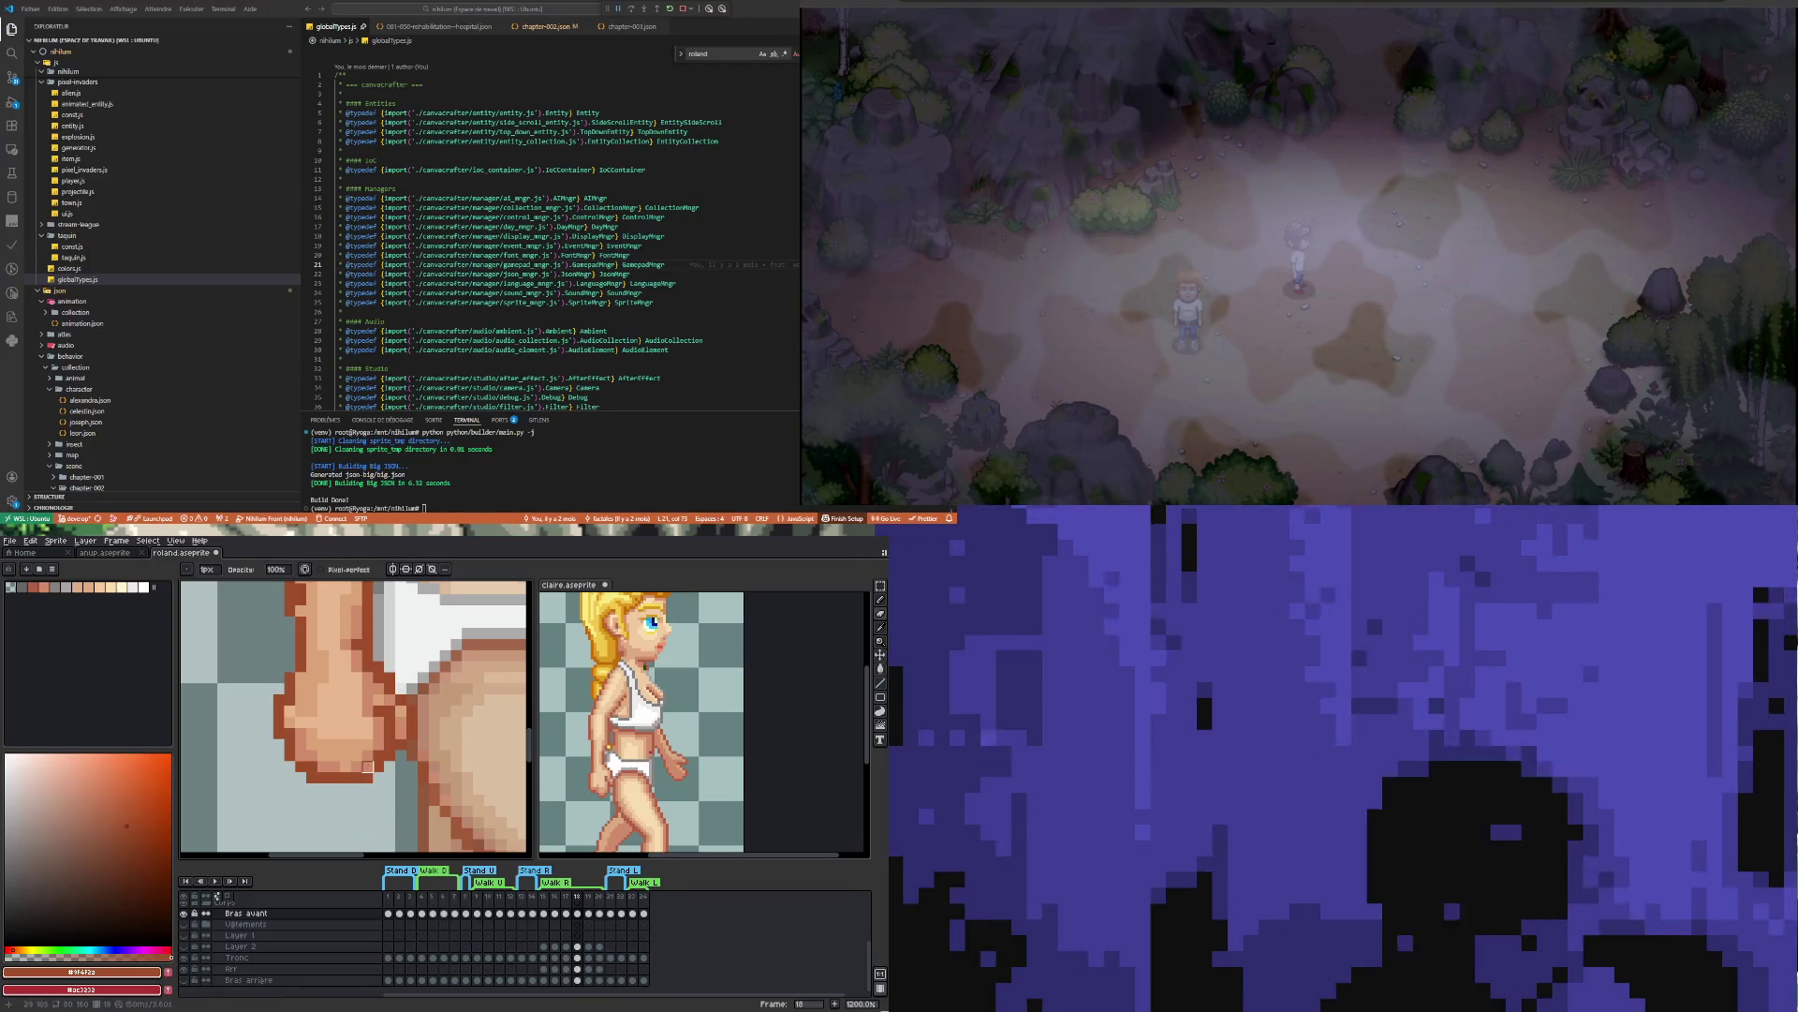
left_click(370, 765, "alt")
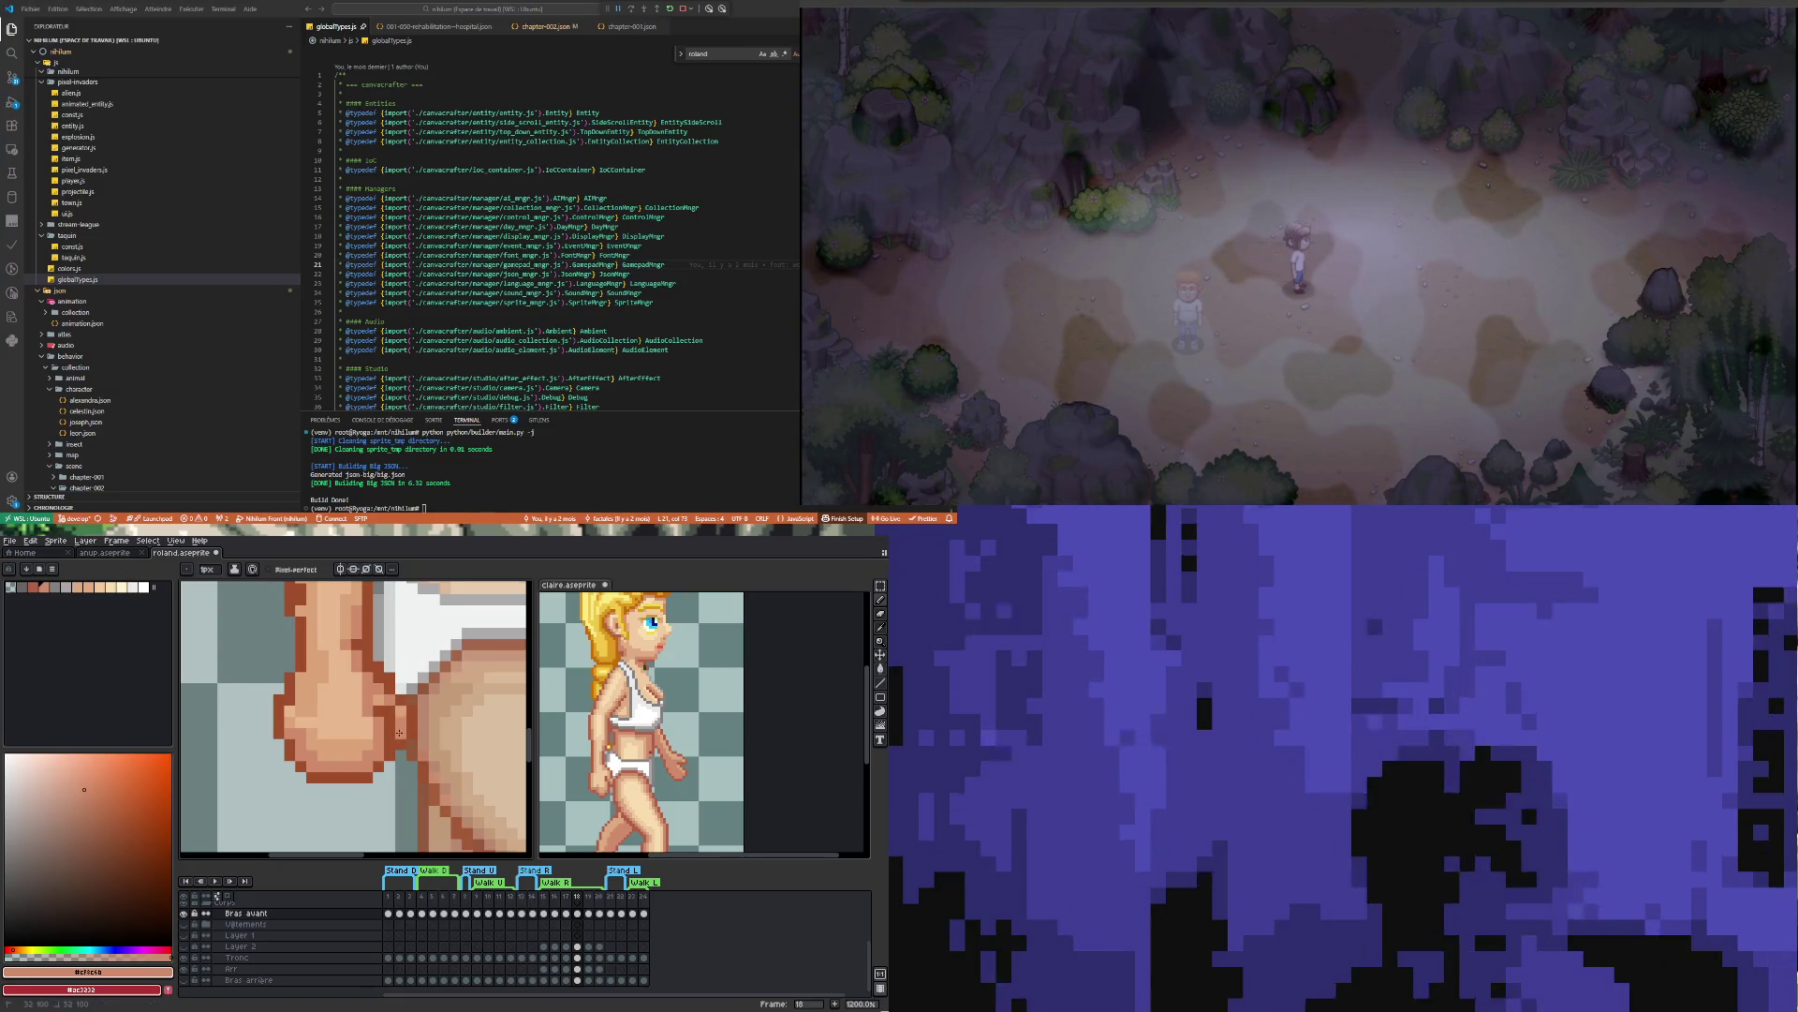
scroll(384, 724, "down", 4)
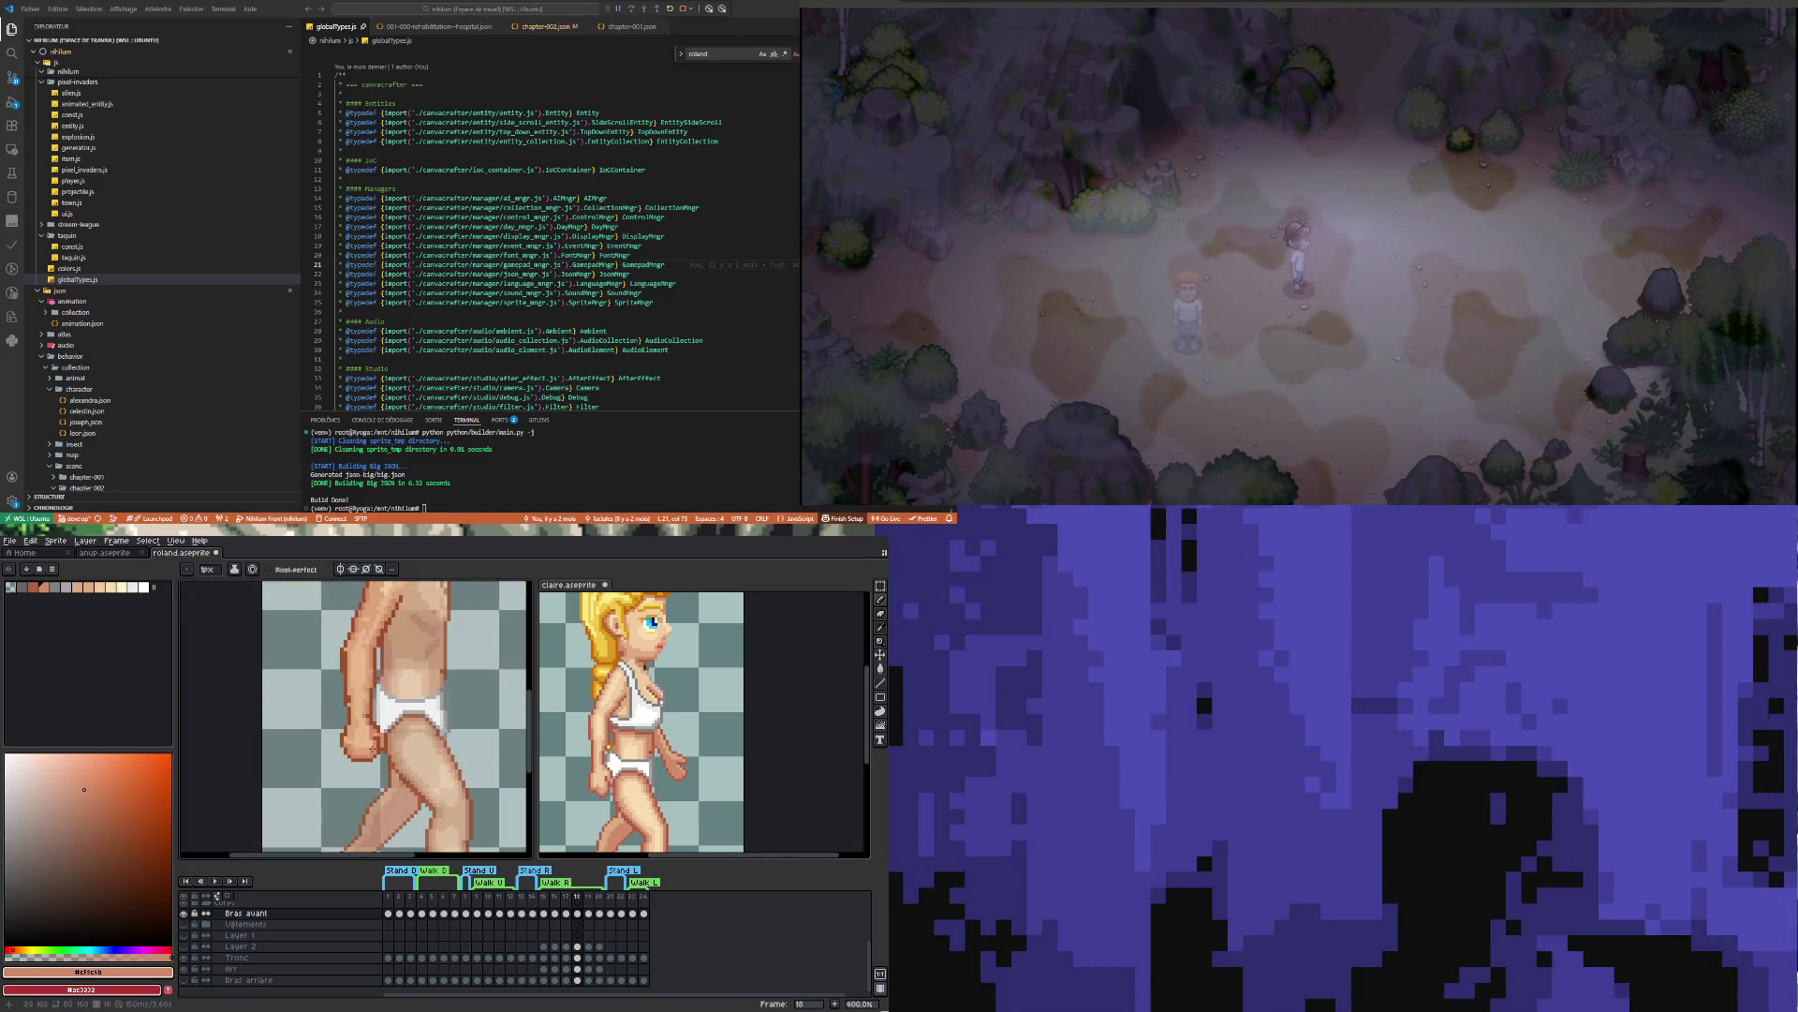
scroll(385, 722, "up", 3)
Repaint the hand and hip pixels, alternating the fist's brown outline colour with the arm's skin tone
key("i")
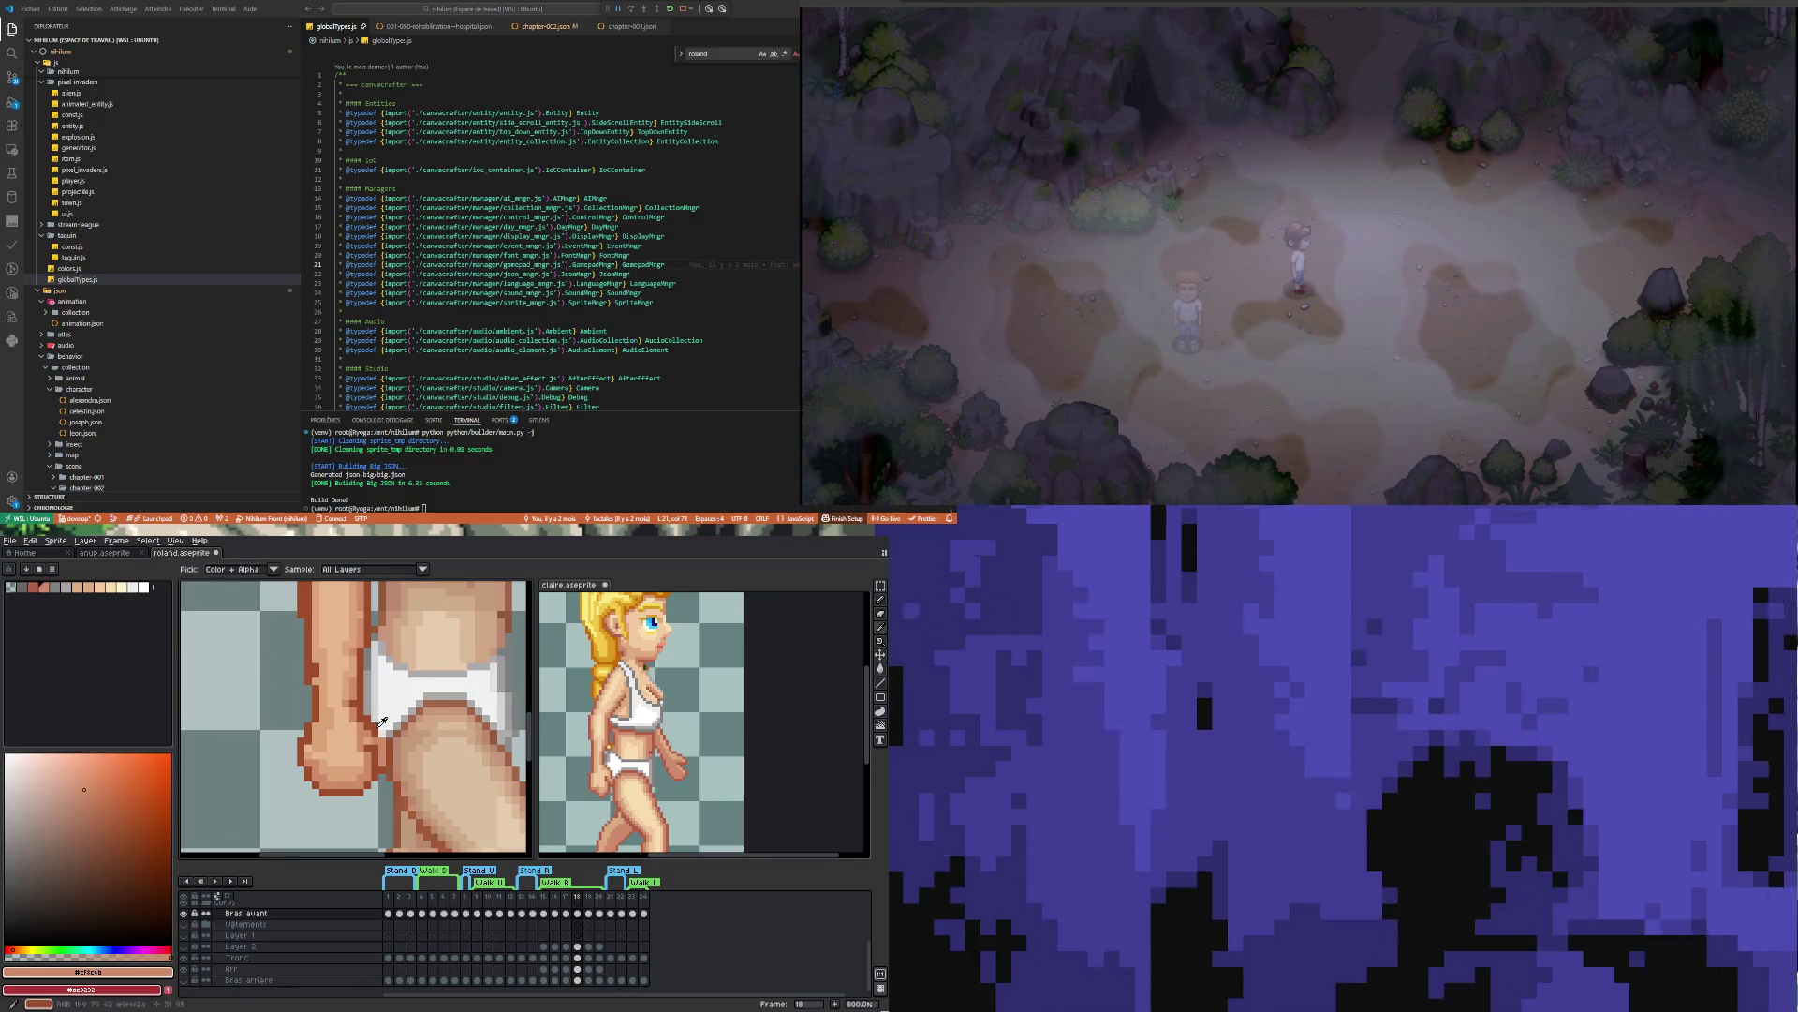
left_click(381, 721)
key("b")
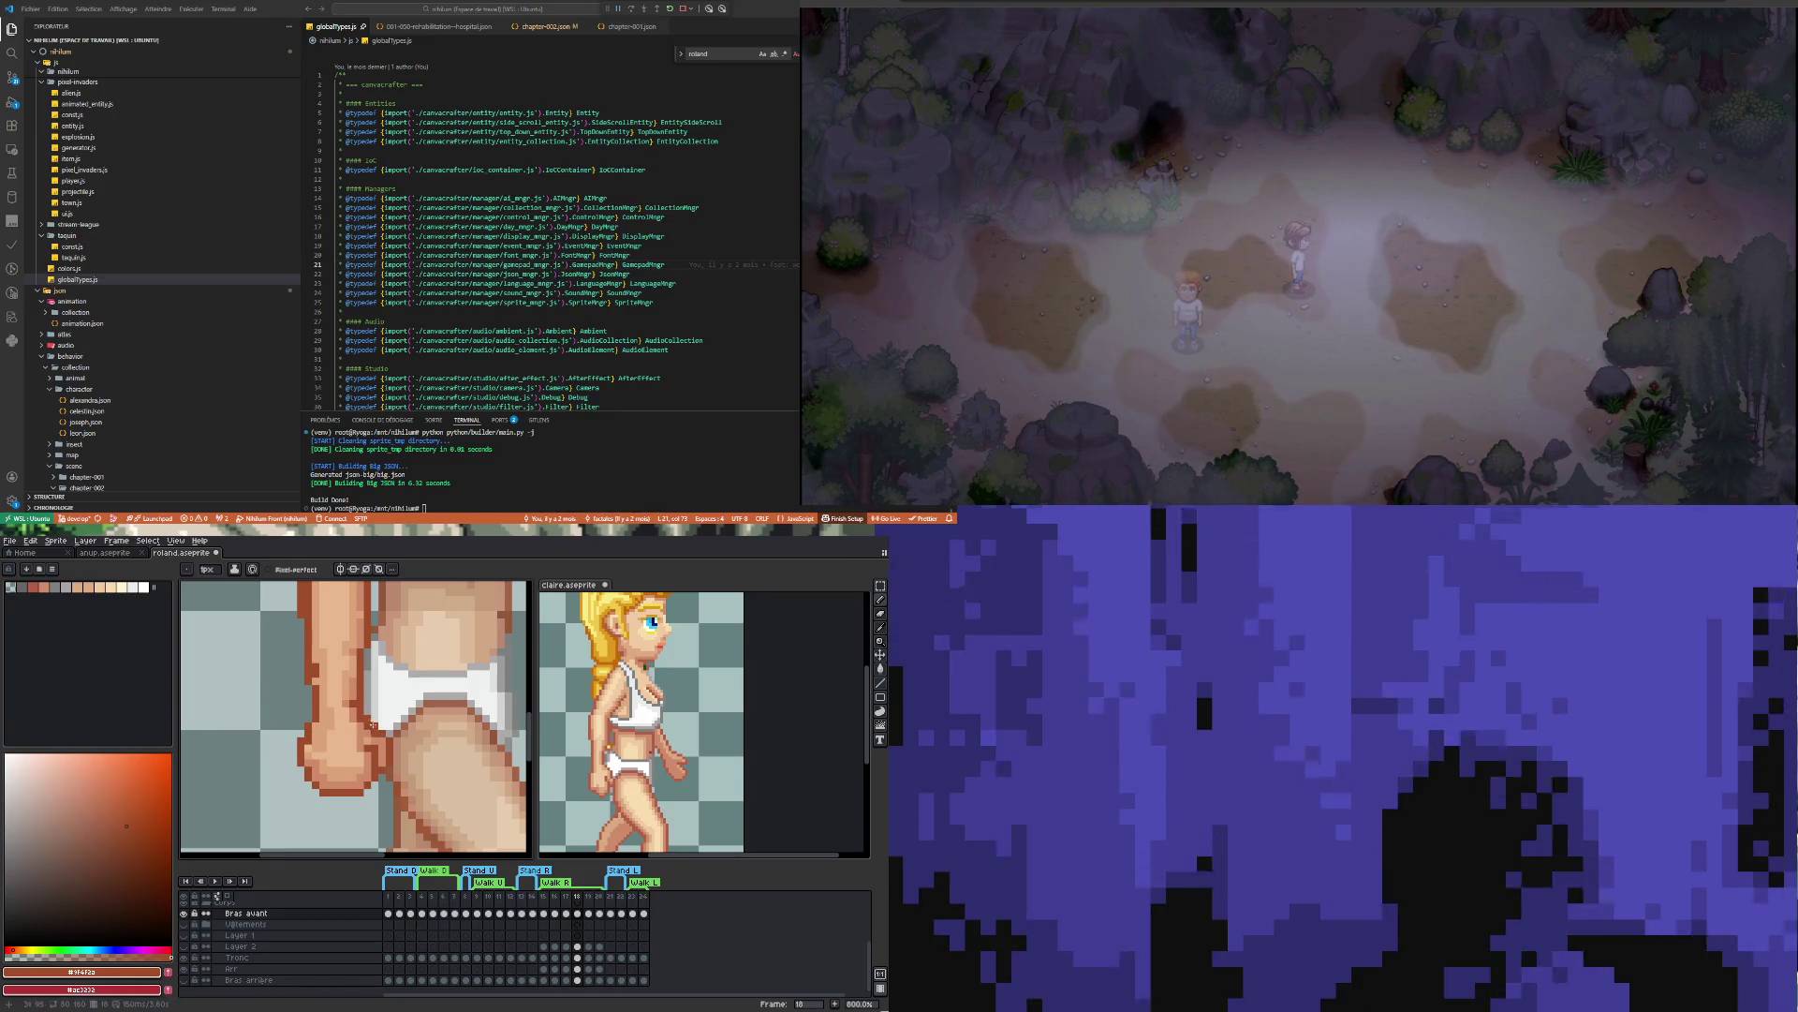
key("i")
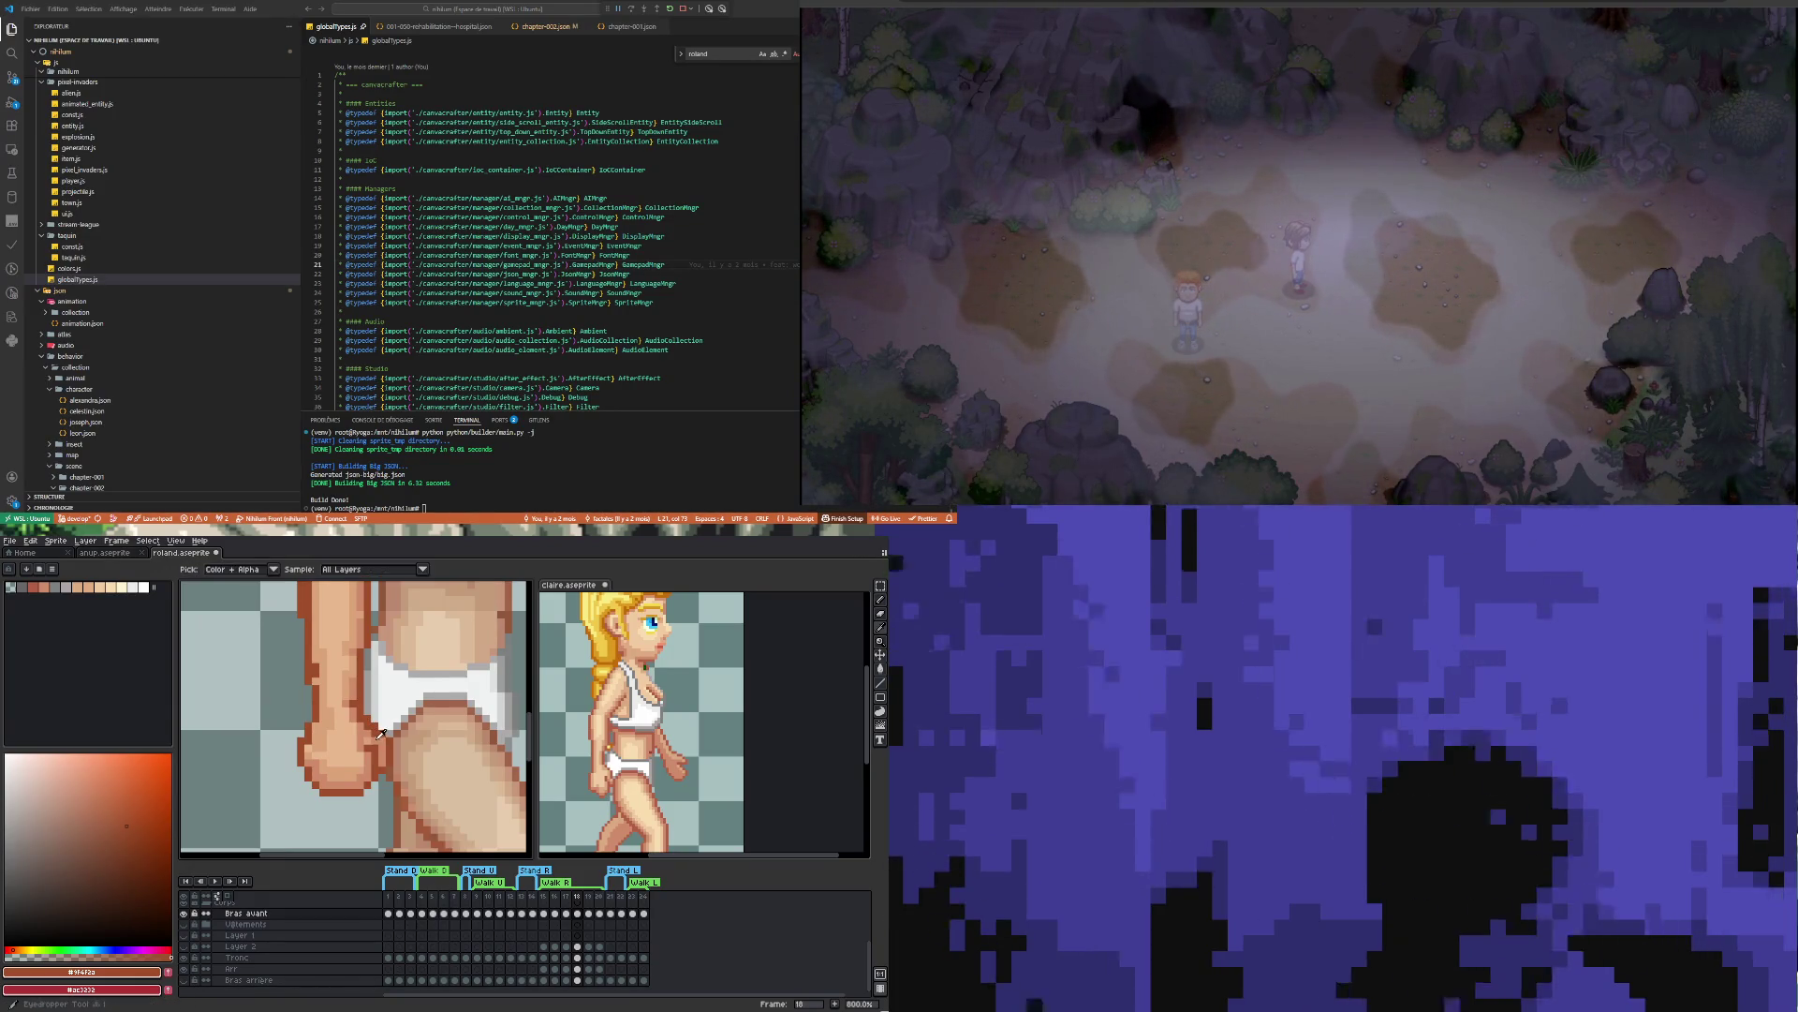
left_click(379, 737)
key("b")
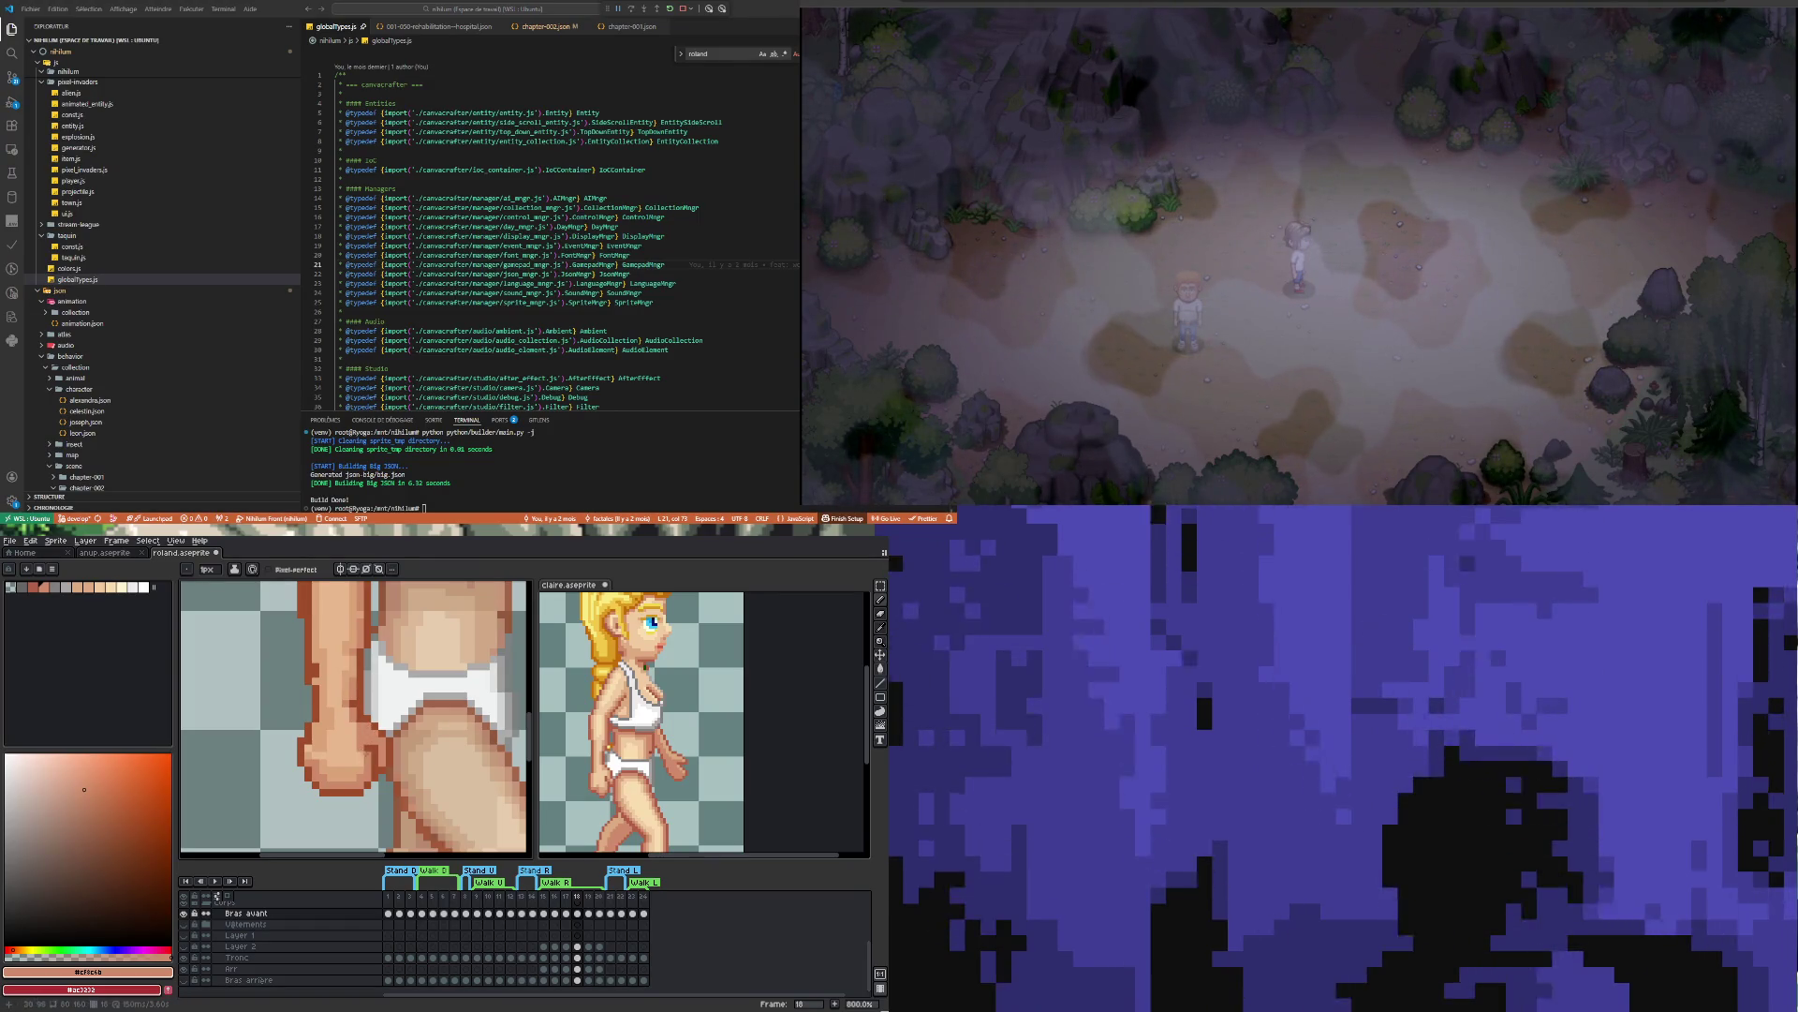
key("i")
left_click(378, 740)
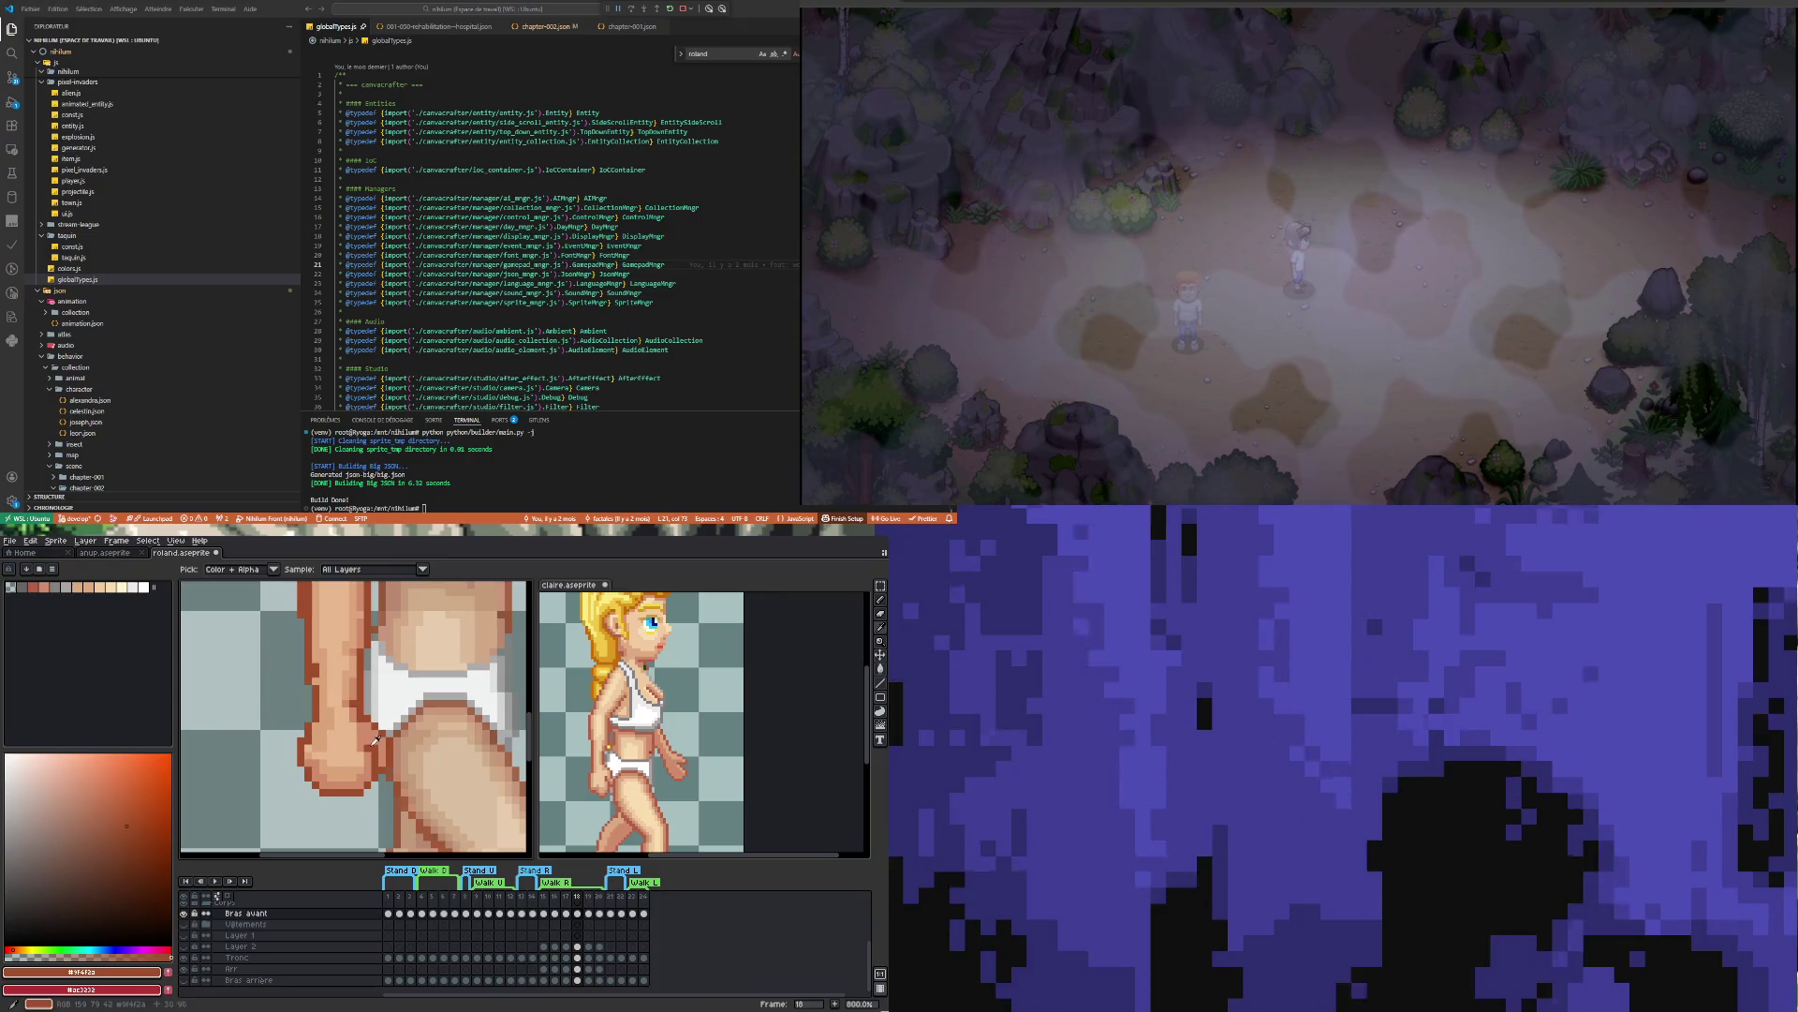
key("b")
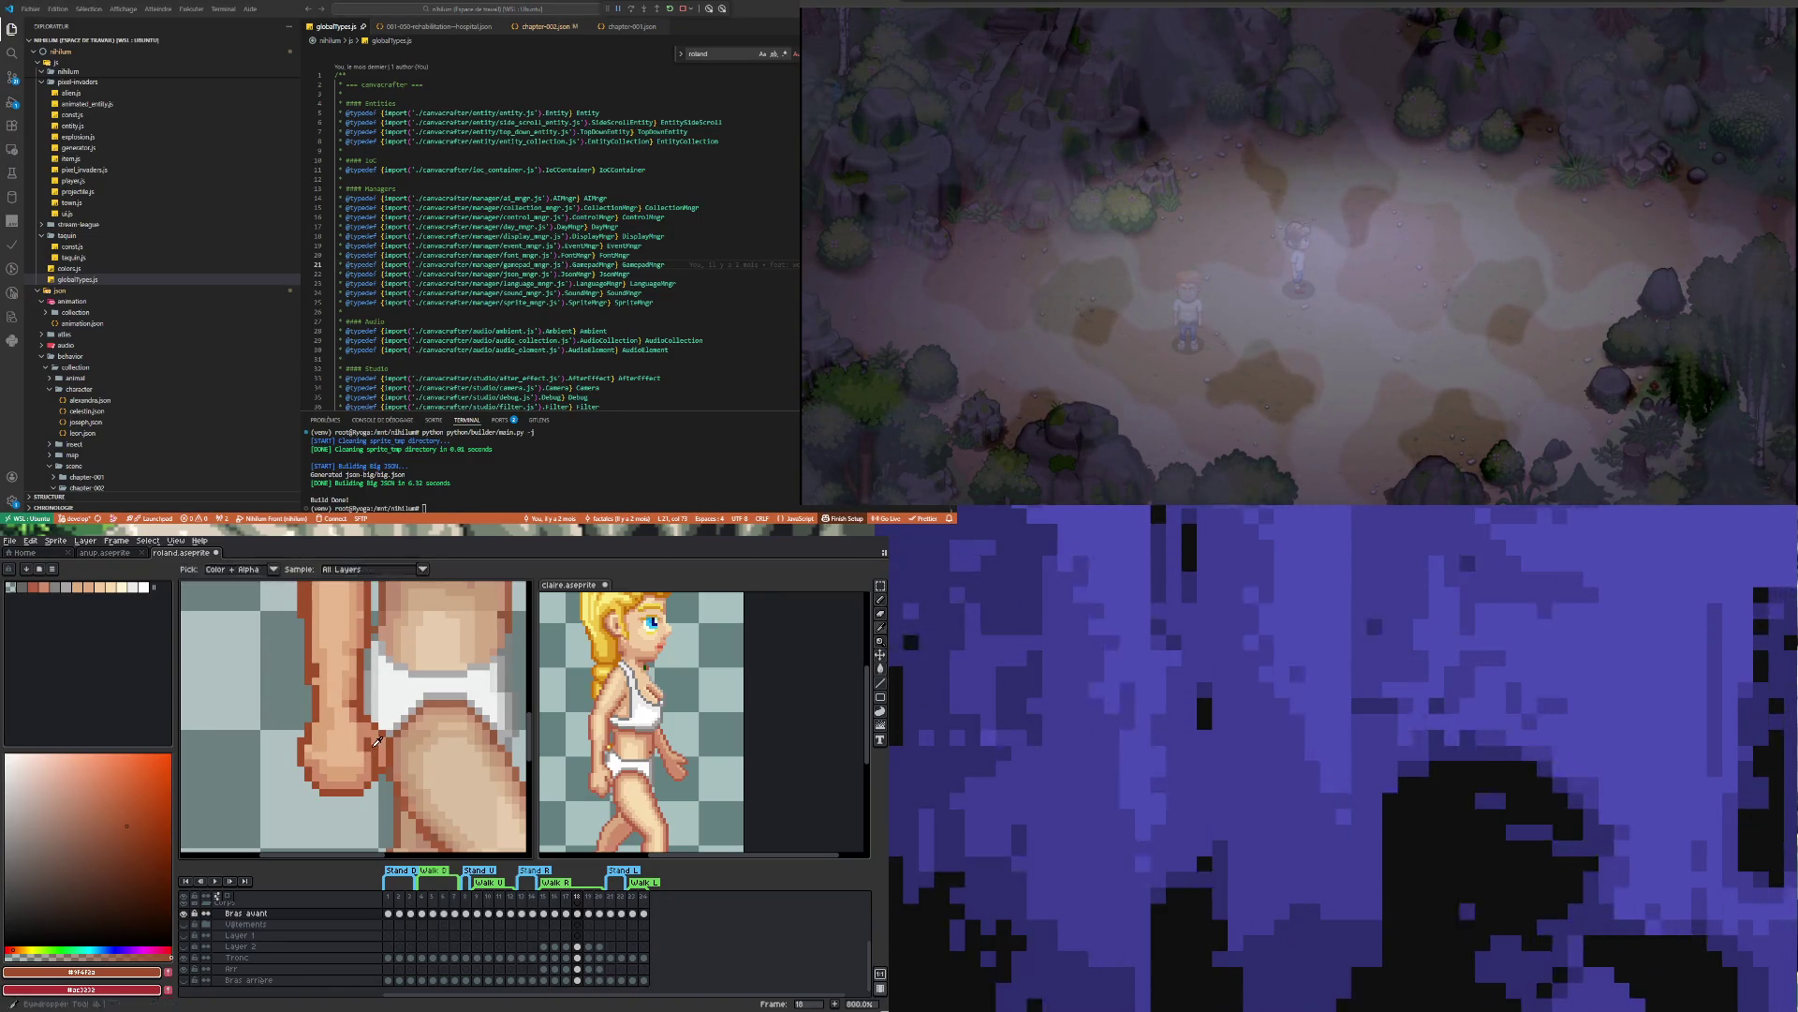
key("i")
left_click(378, 738)
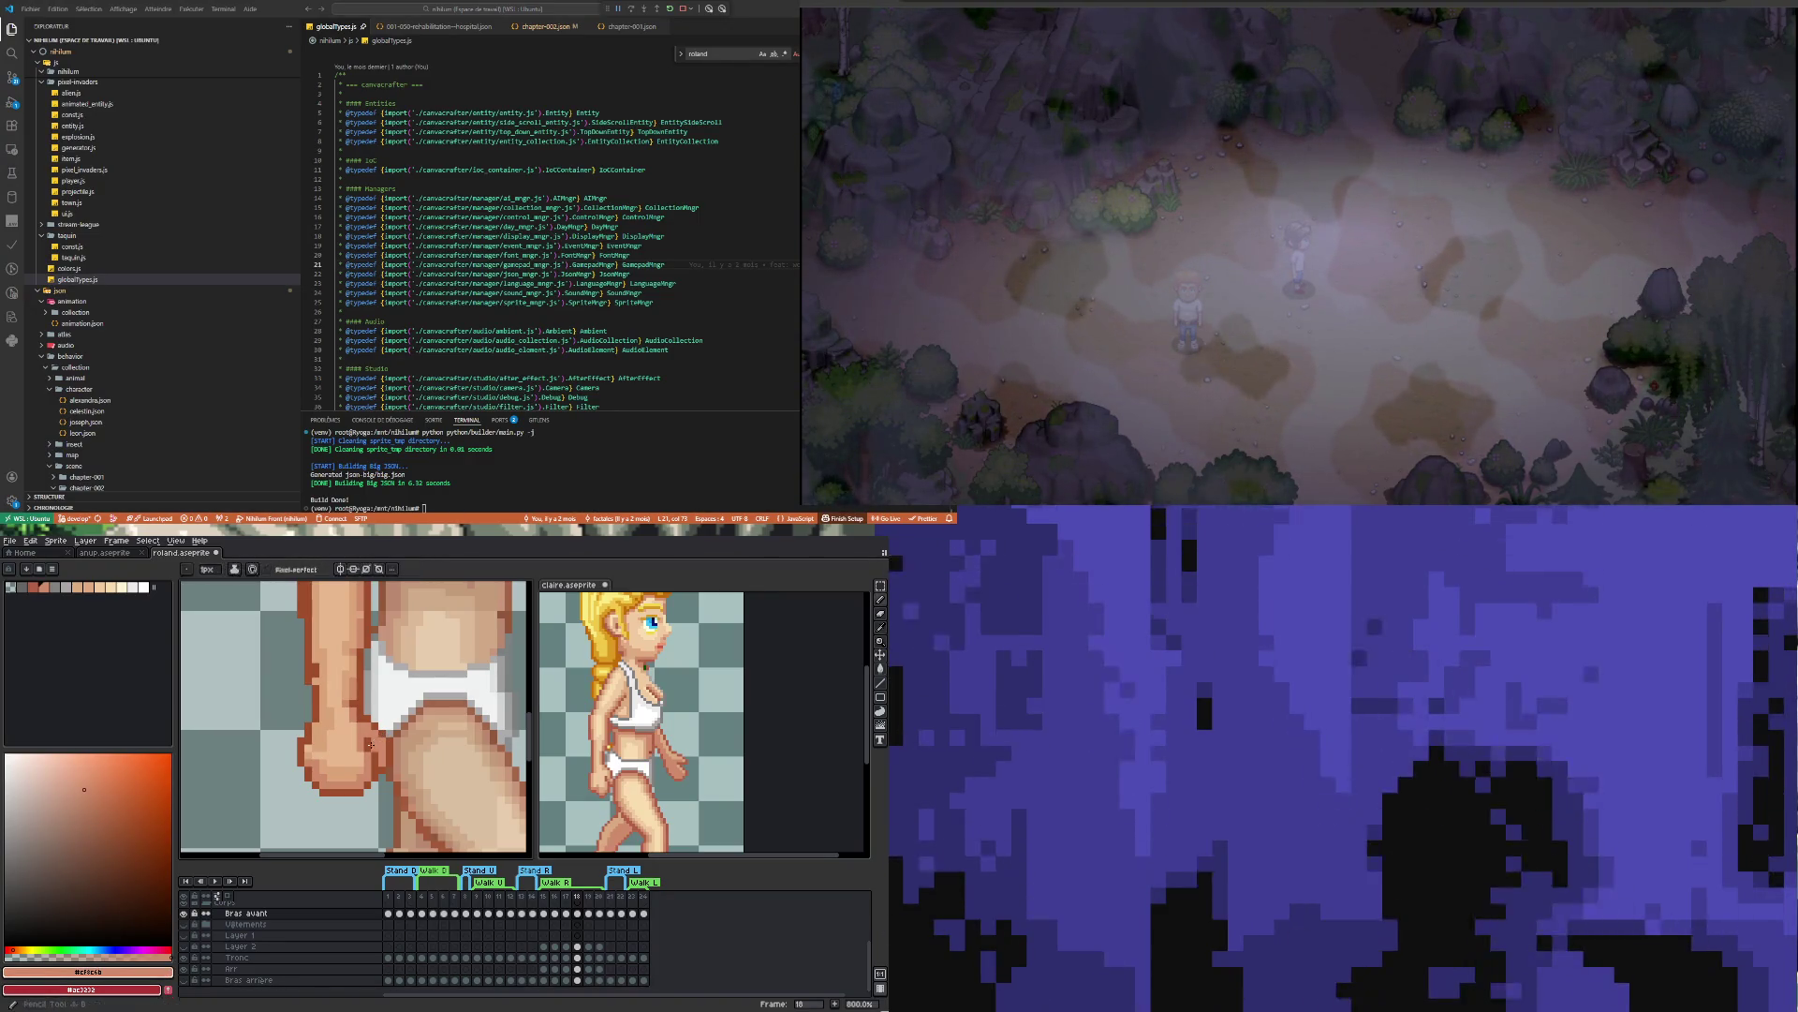
key("b")
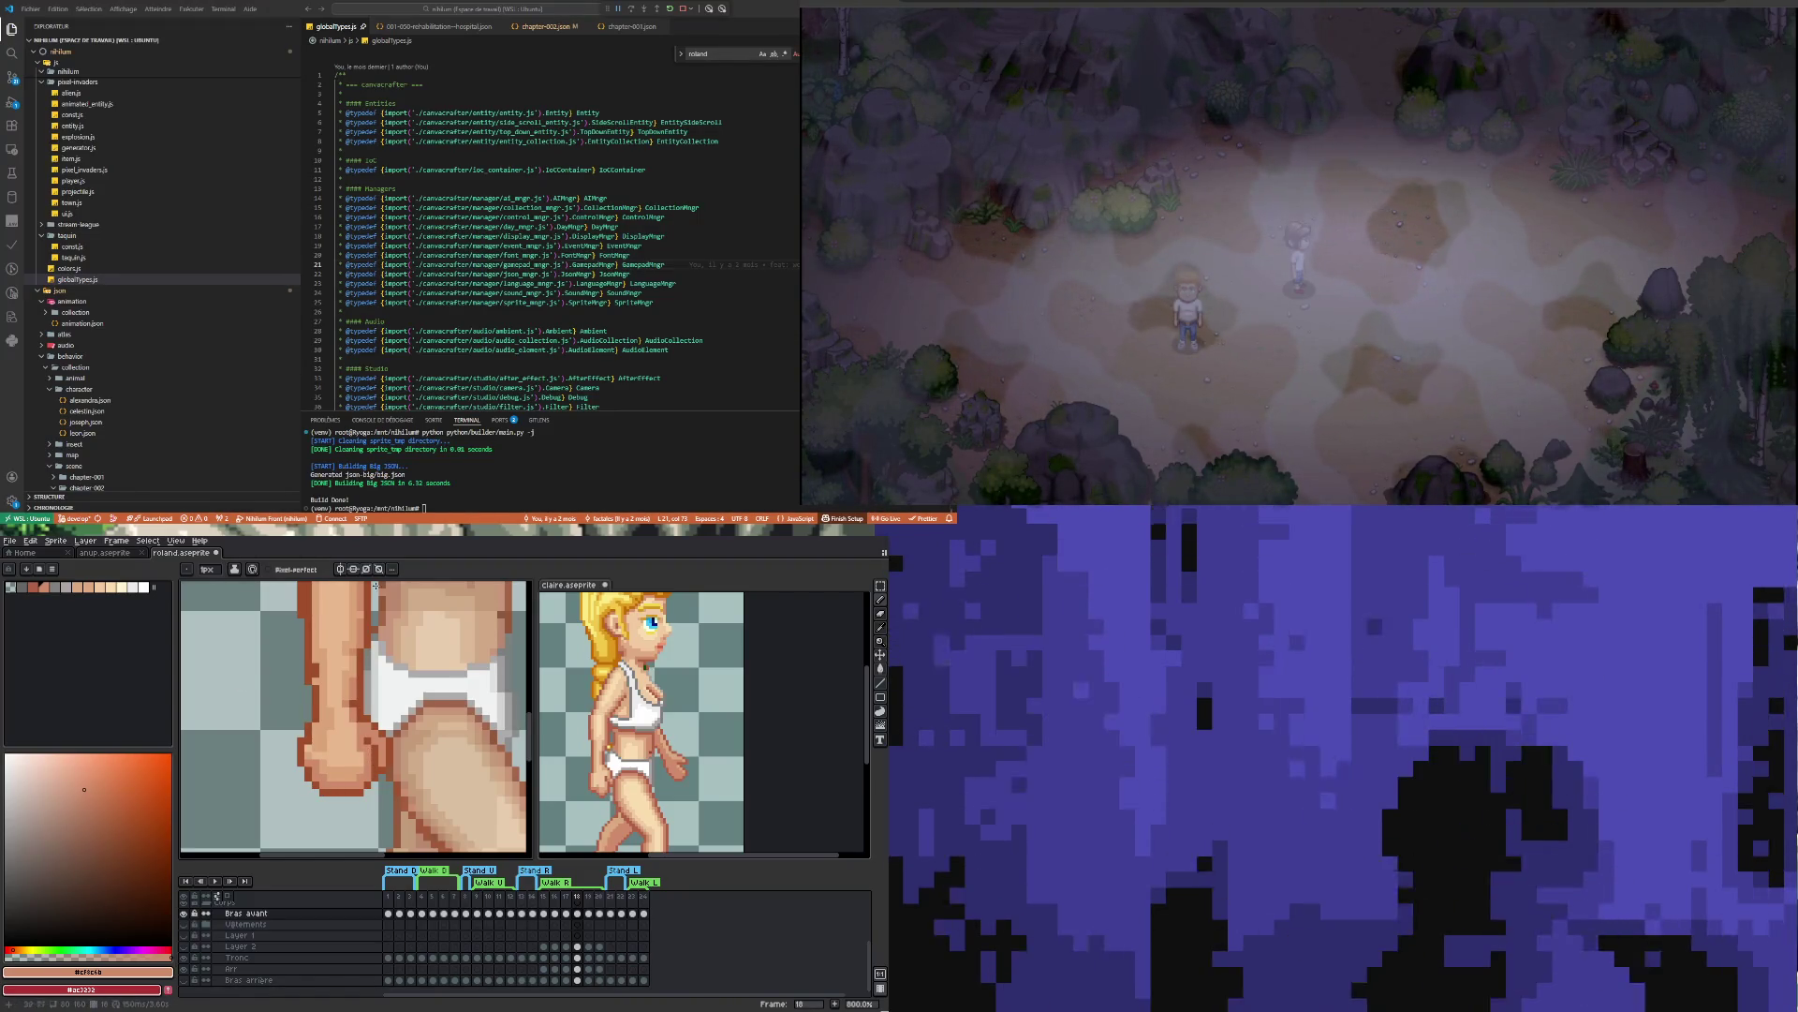
Dot a darker navel pixel onto the belly
scroll(359, 799, "down", 2)
scroll(357, 747, "up", 1)
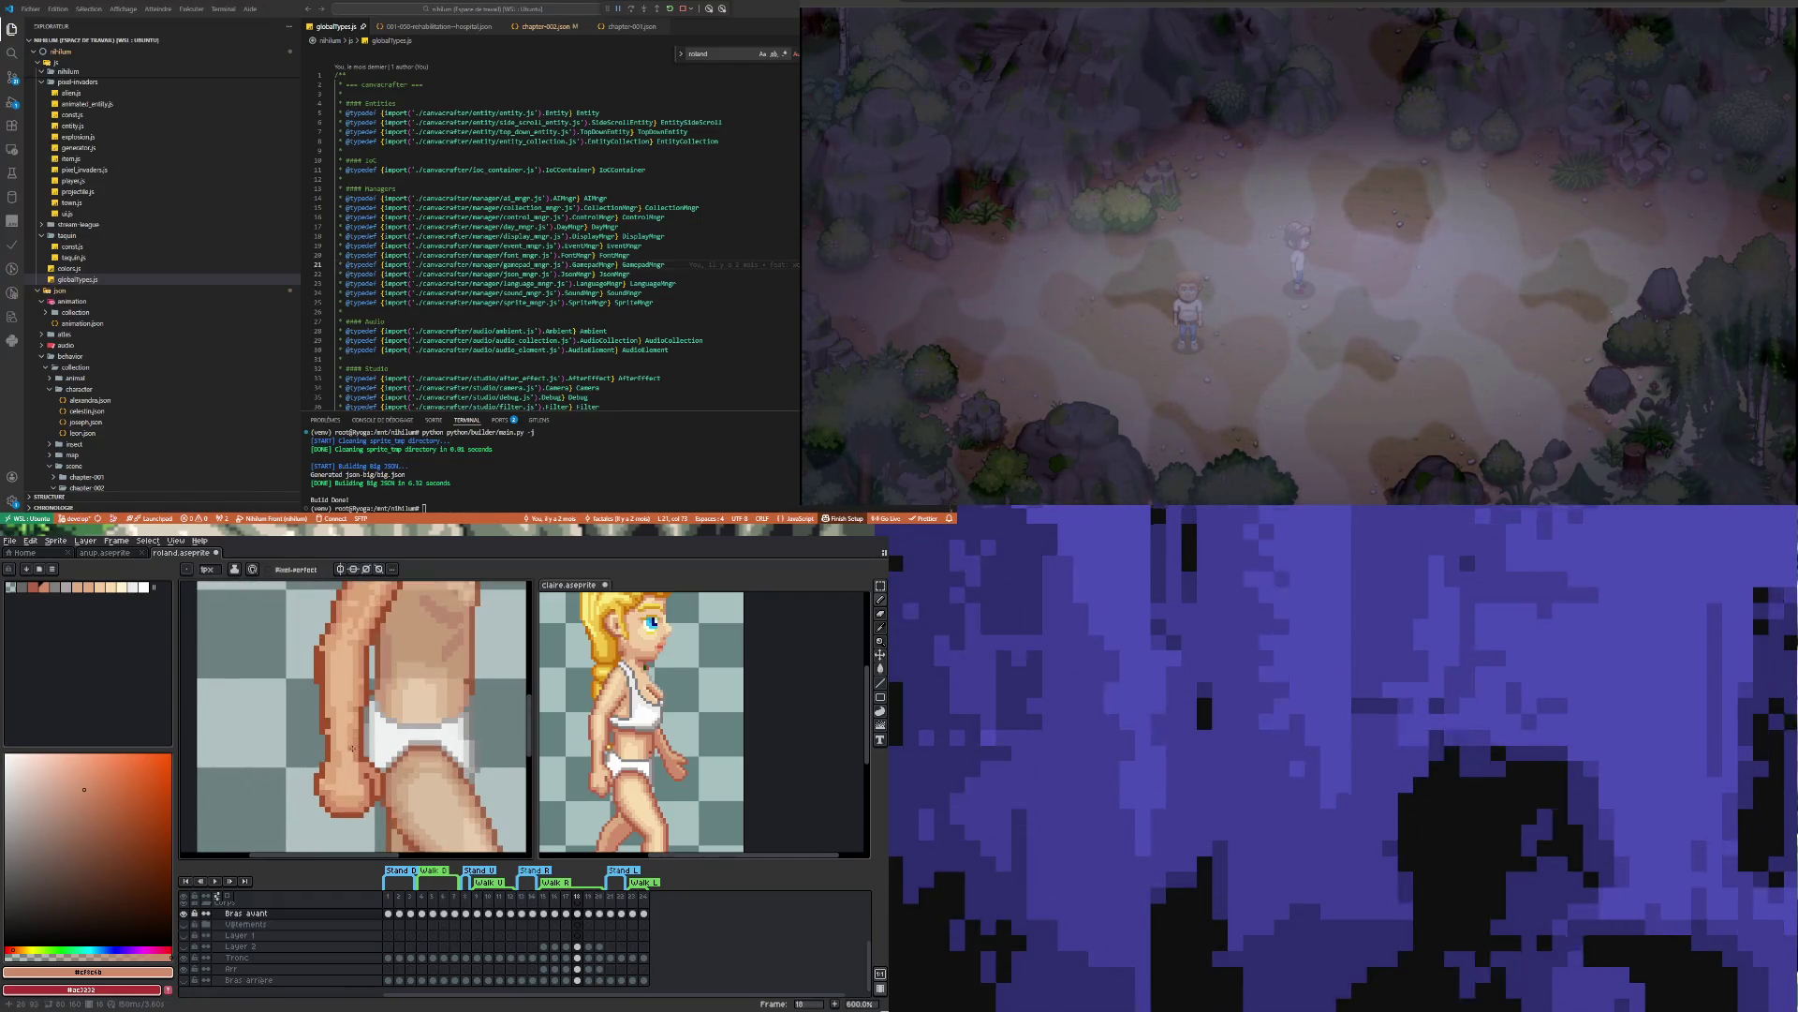
scroll(317, 705, "up", 1)
key("i")
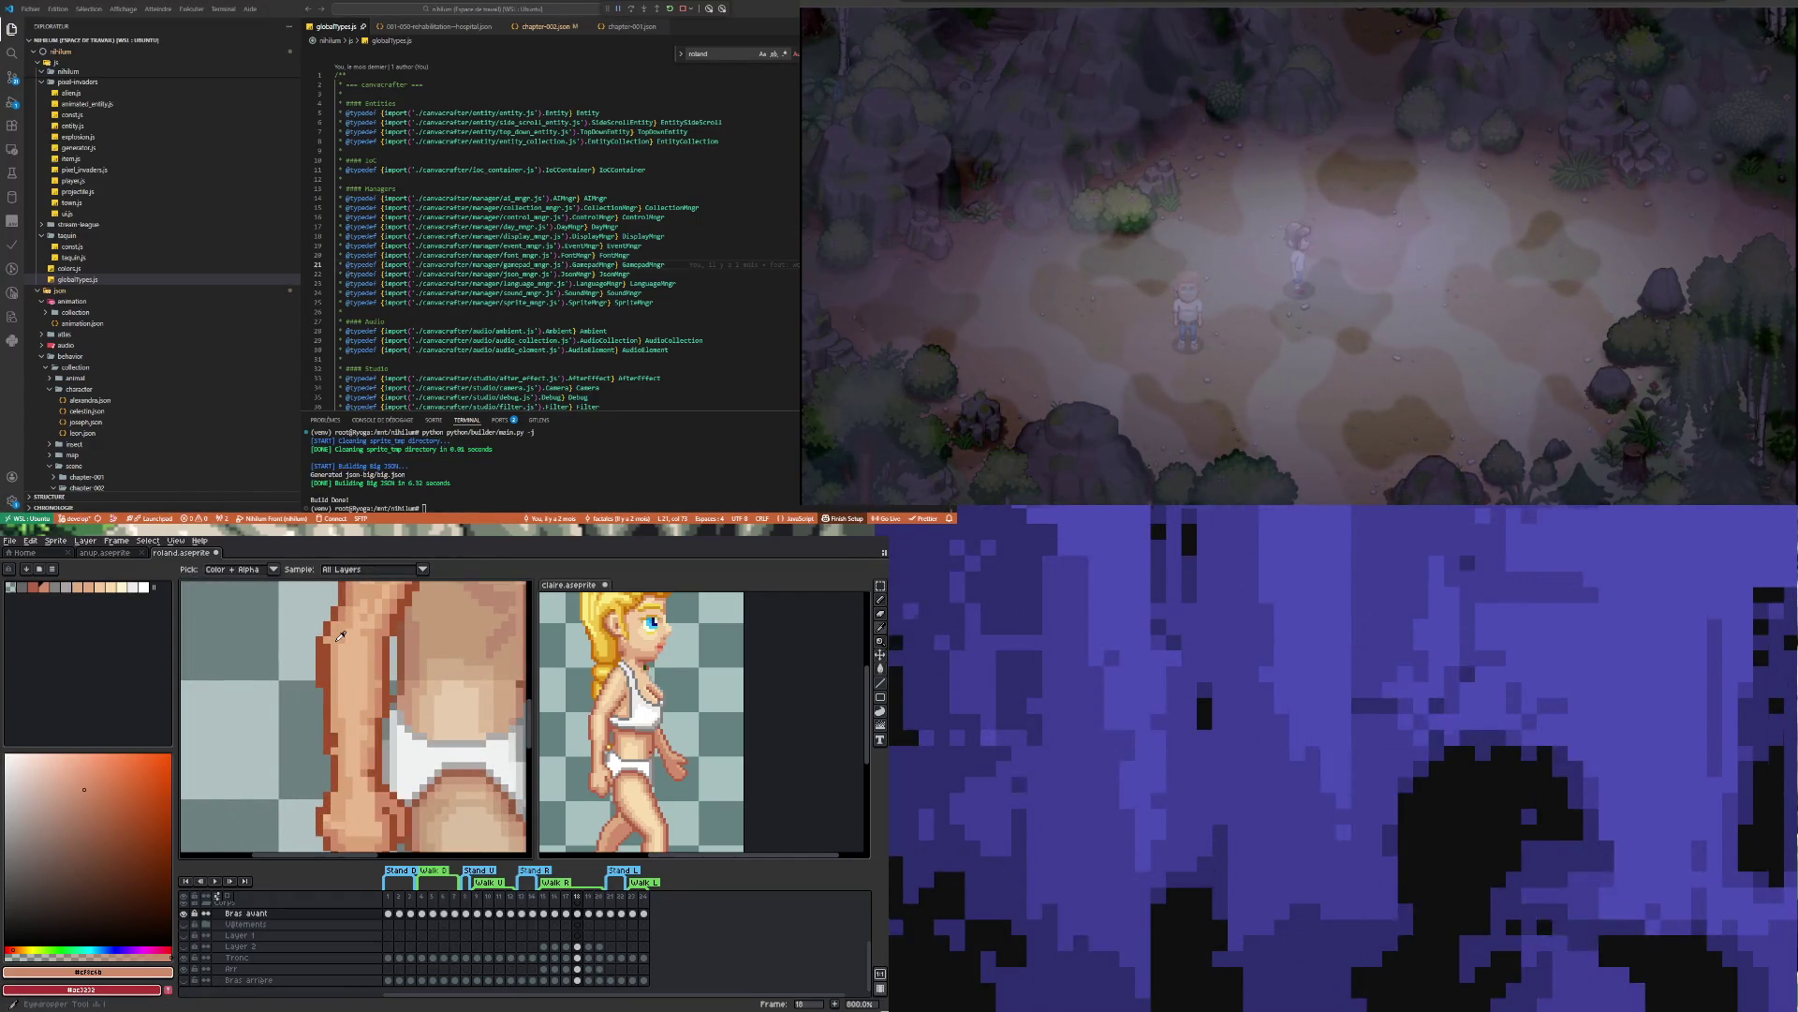
key("b")
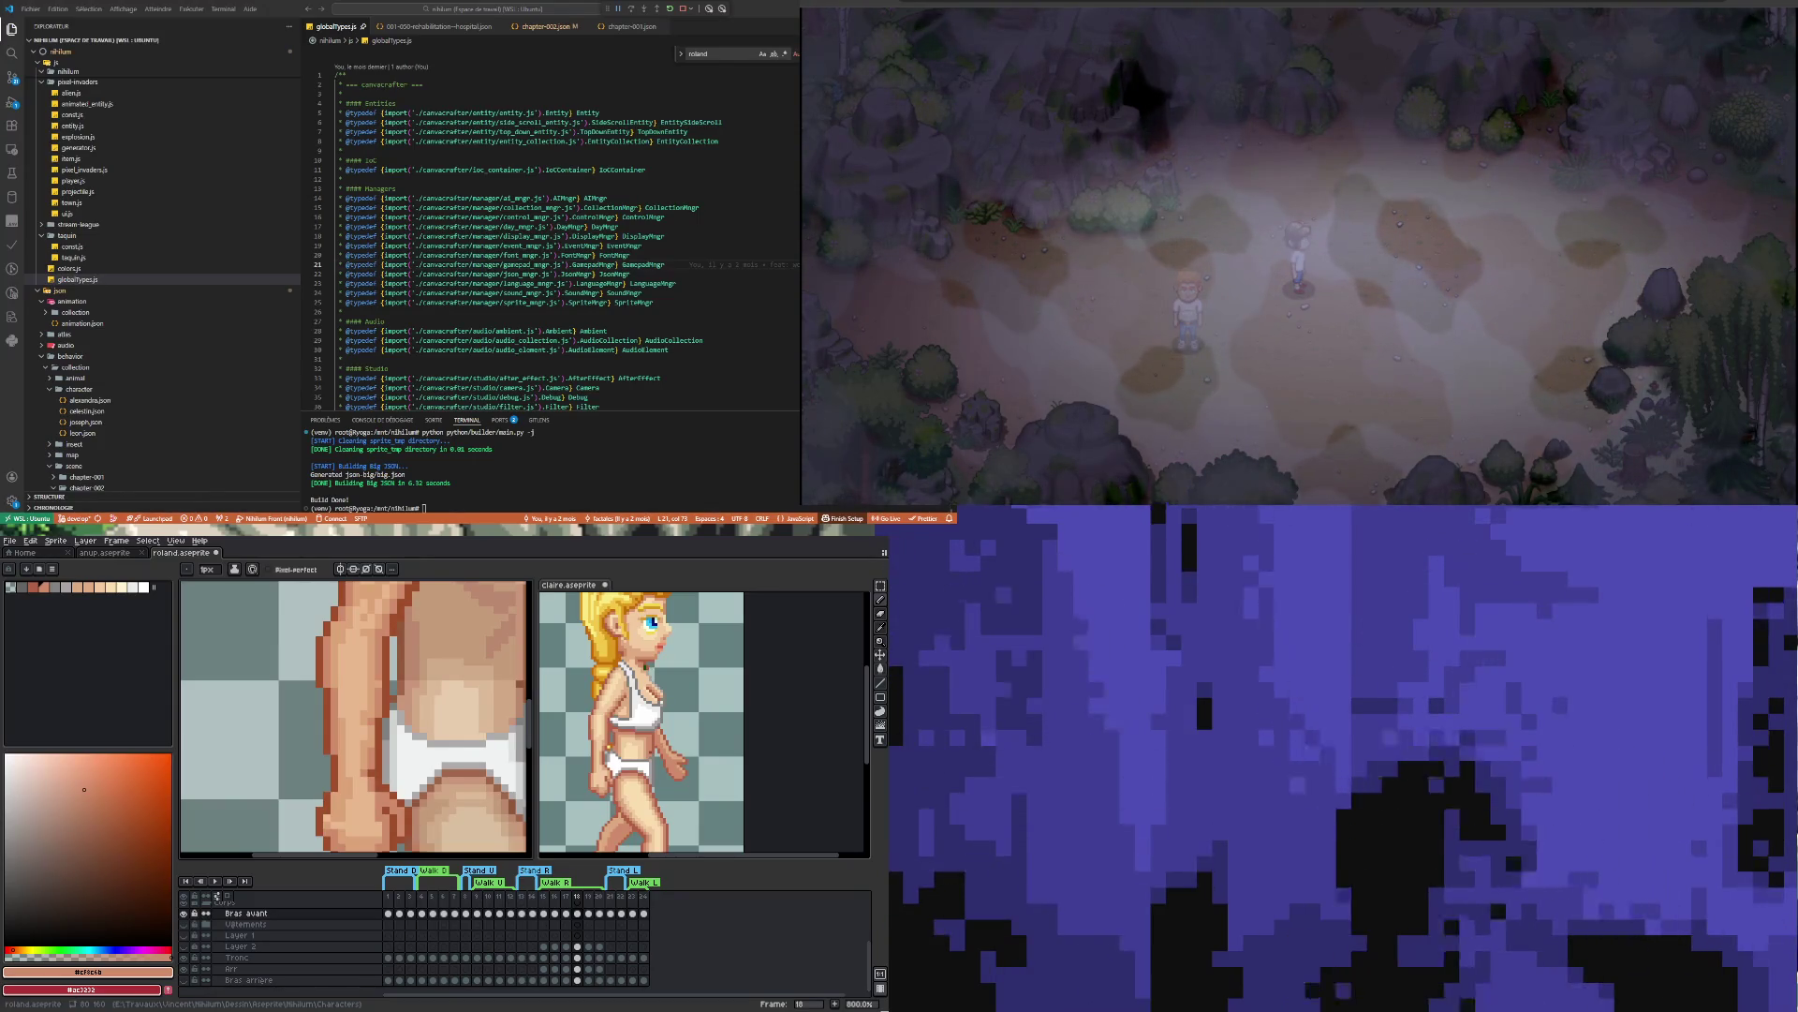
left_click(454, 728)
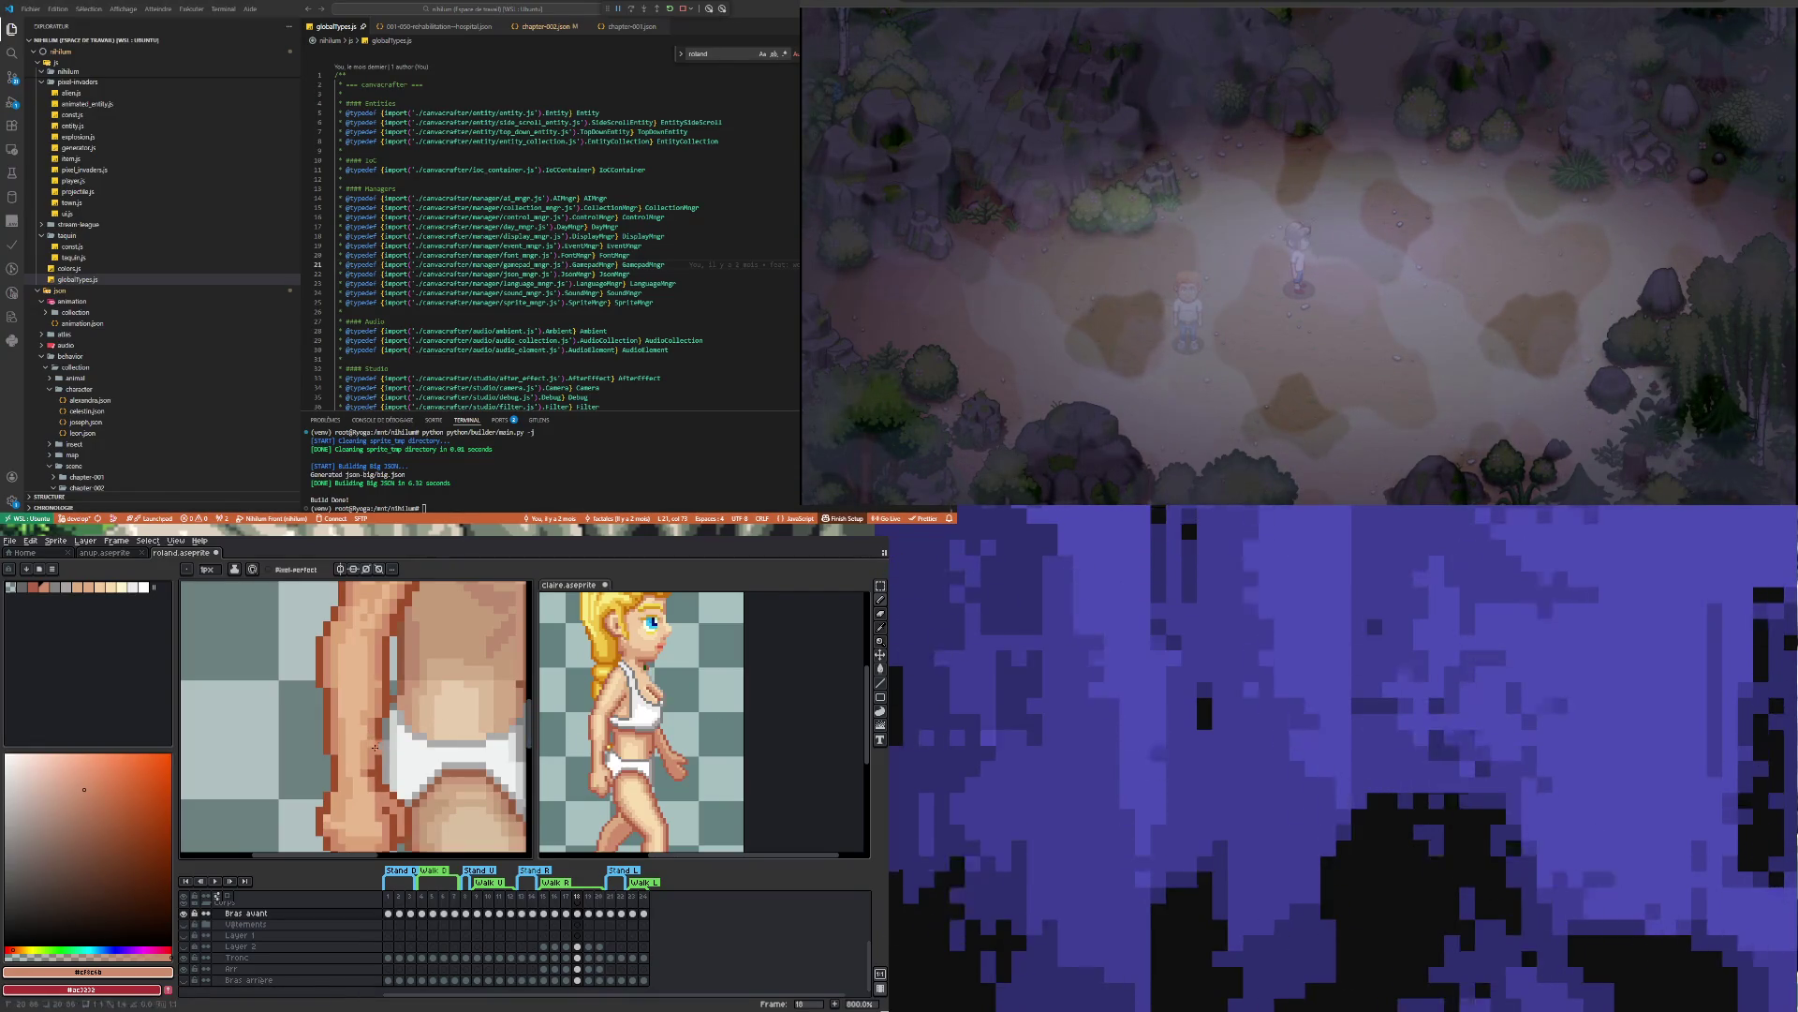
scroll(361, 791, "down", 2)
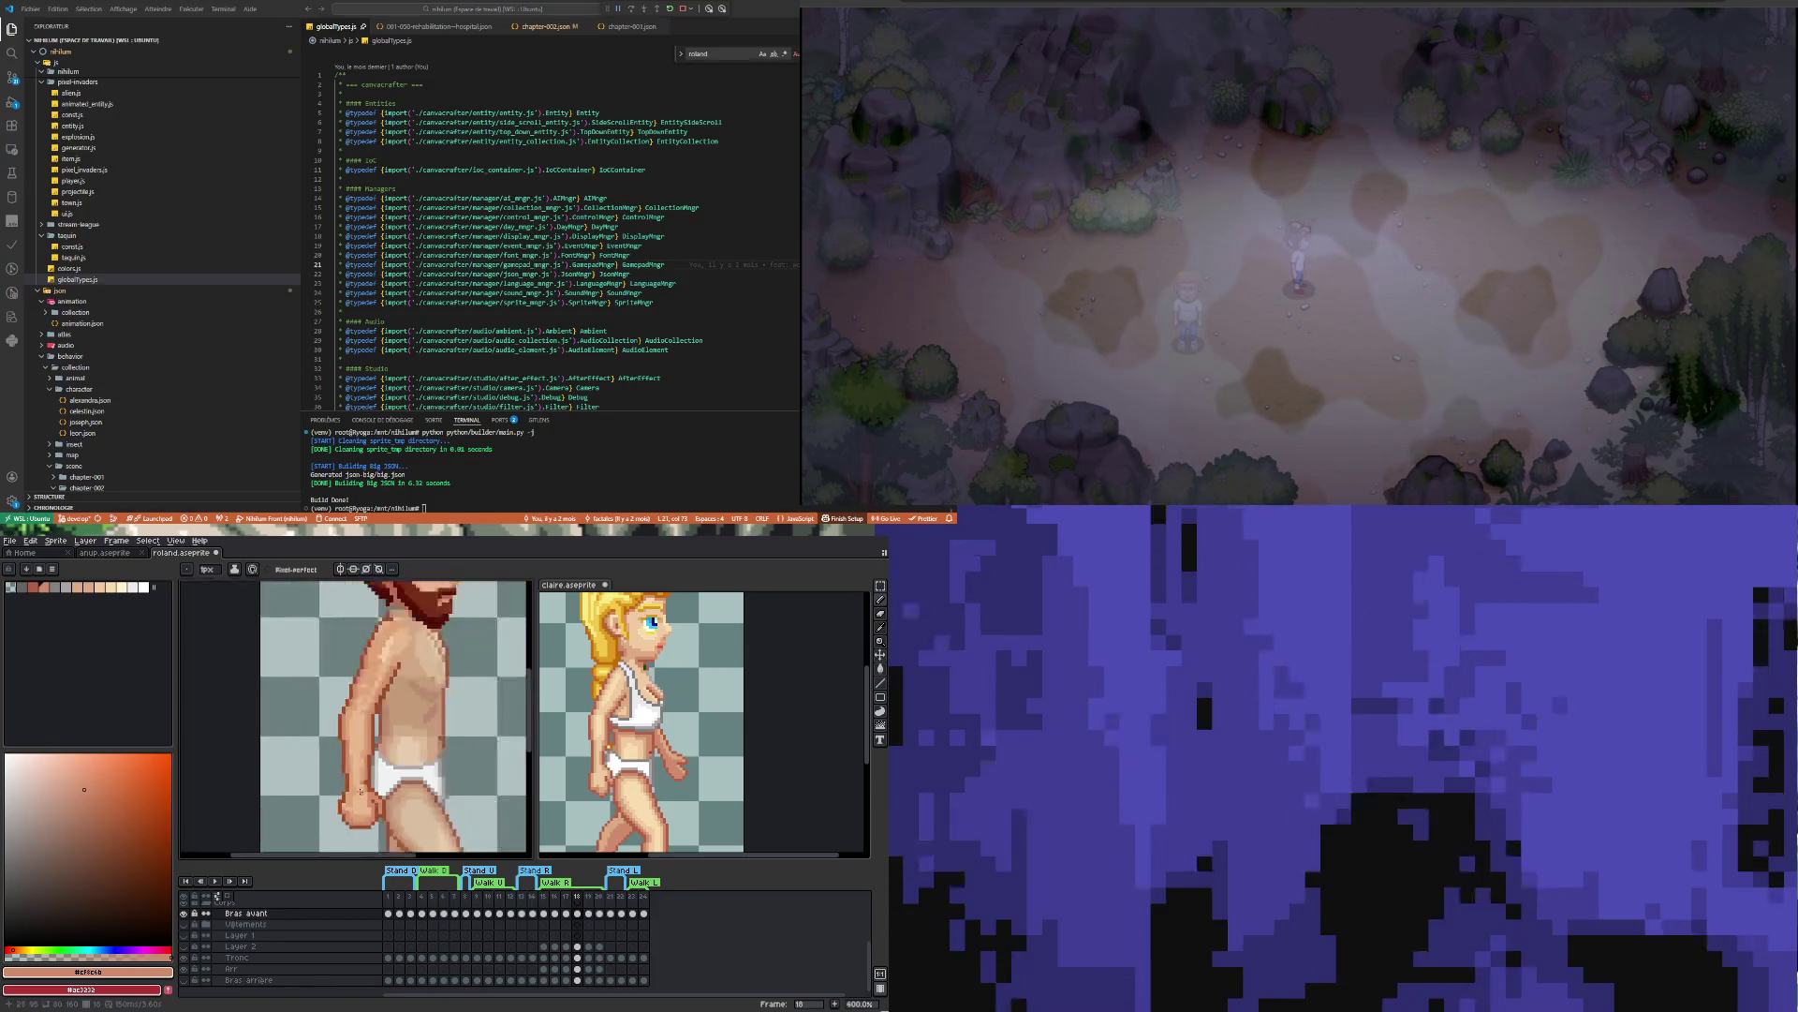
Repaint the upper arm's outline pixels in dark brown #9f4f2a
scroll(360, 792, "up", 3)
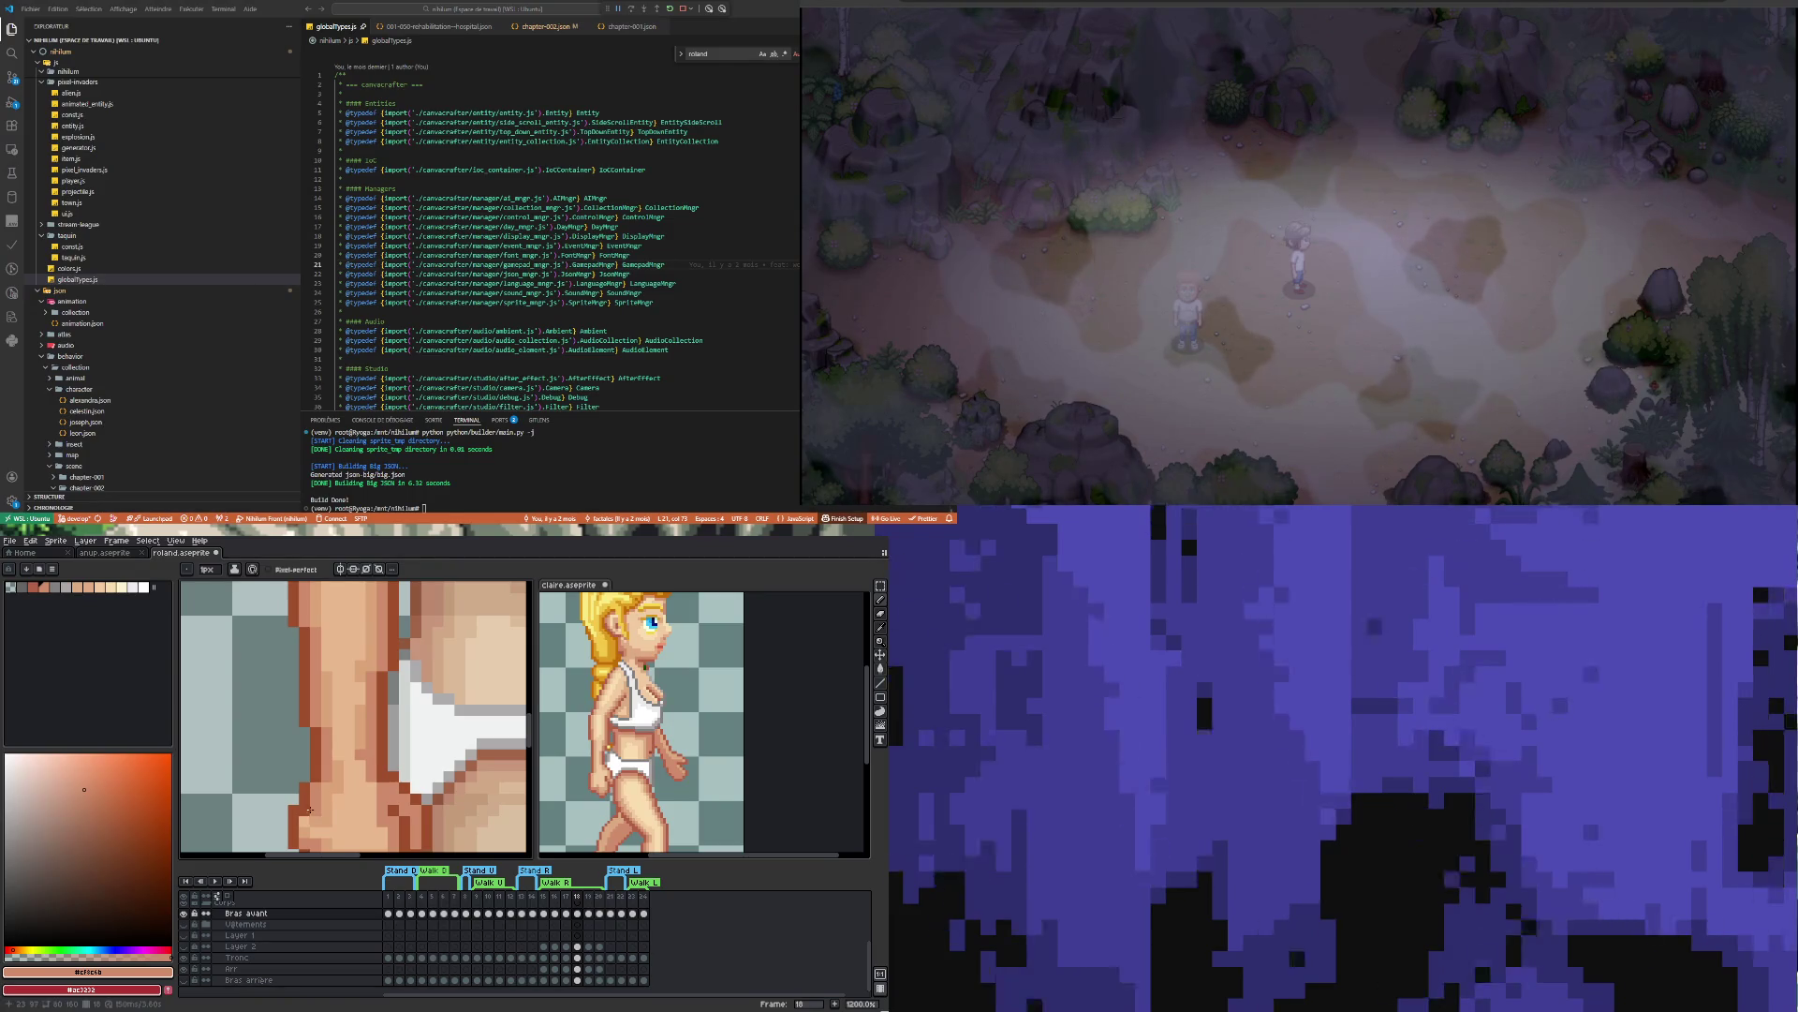
scroll(372, 768, "down", 3)
scroll(365, 760, "up", 3)
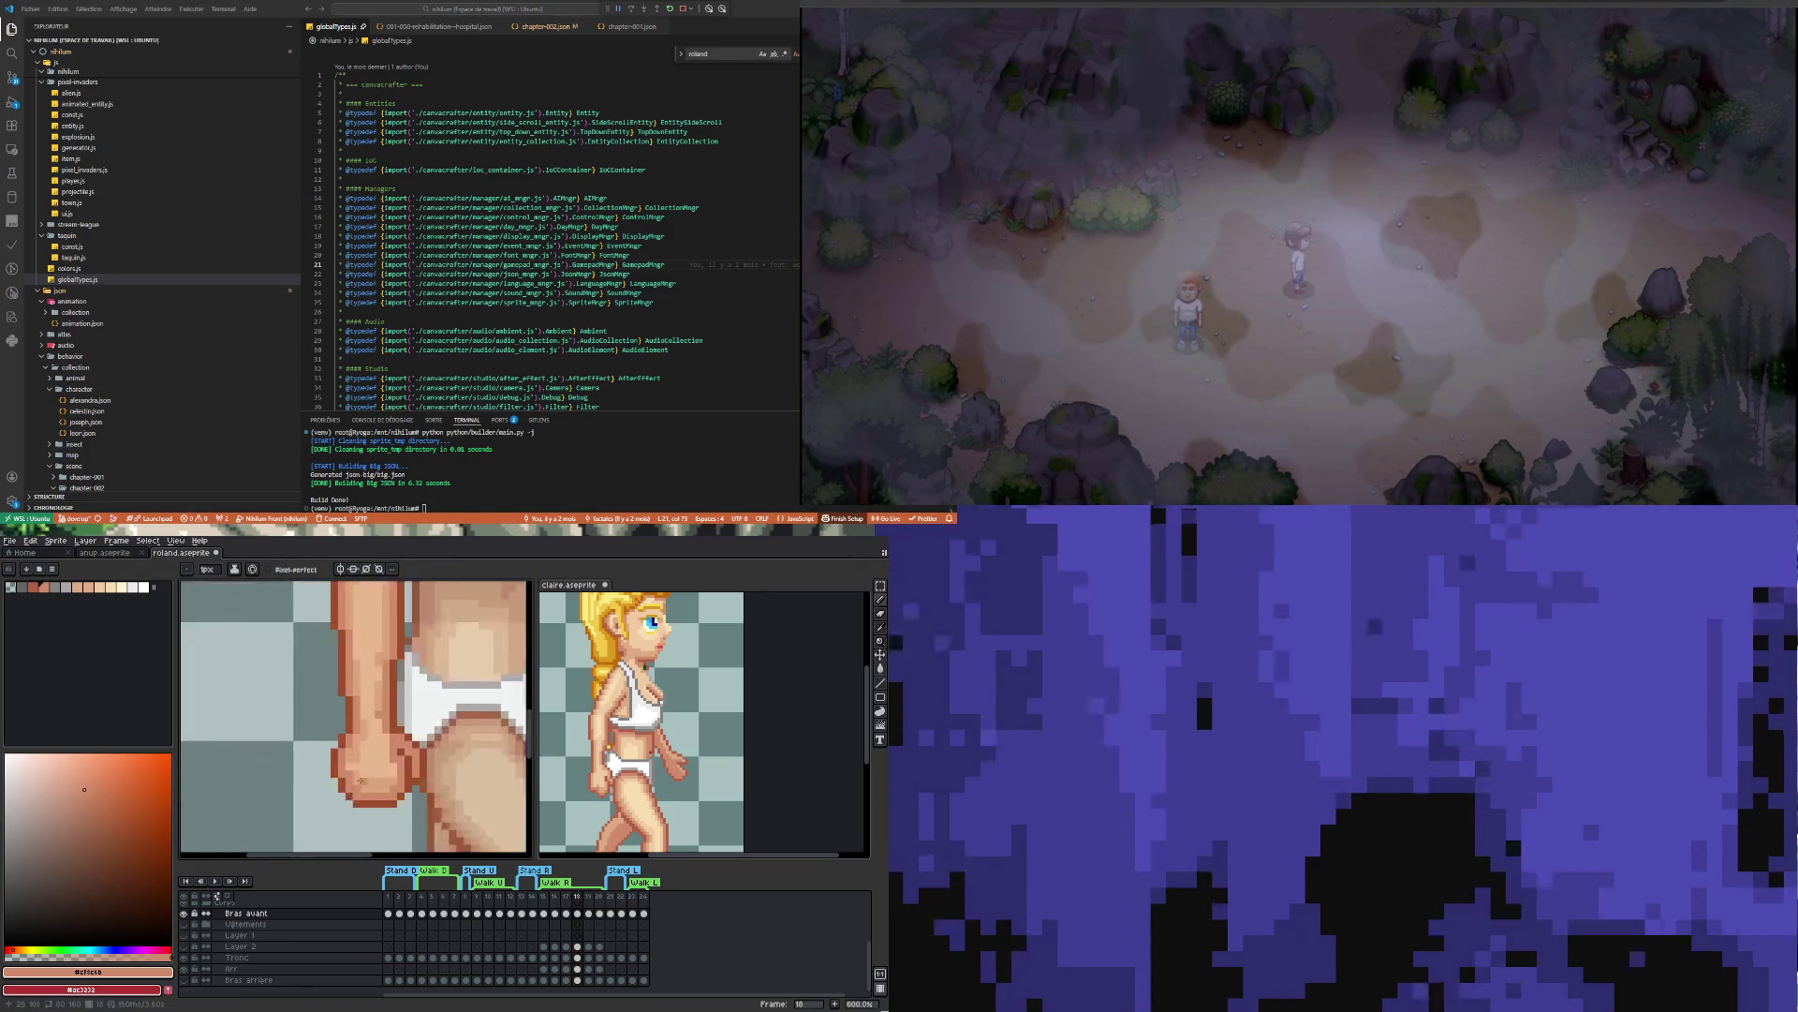
scroll(358, 754, "down", 2)
scroll(356, 752, "down", 1)
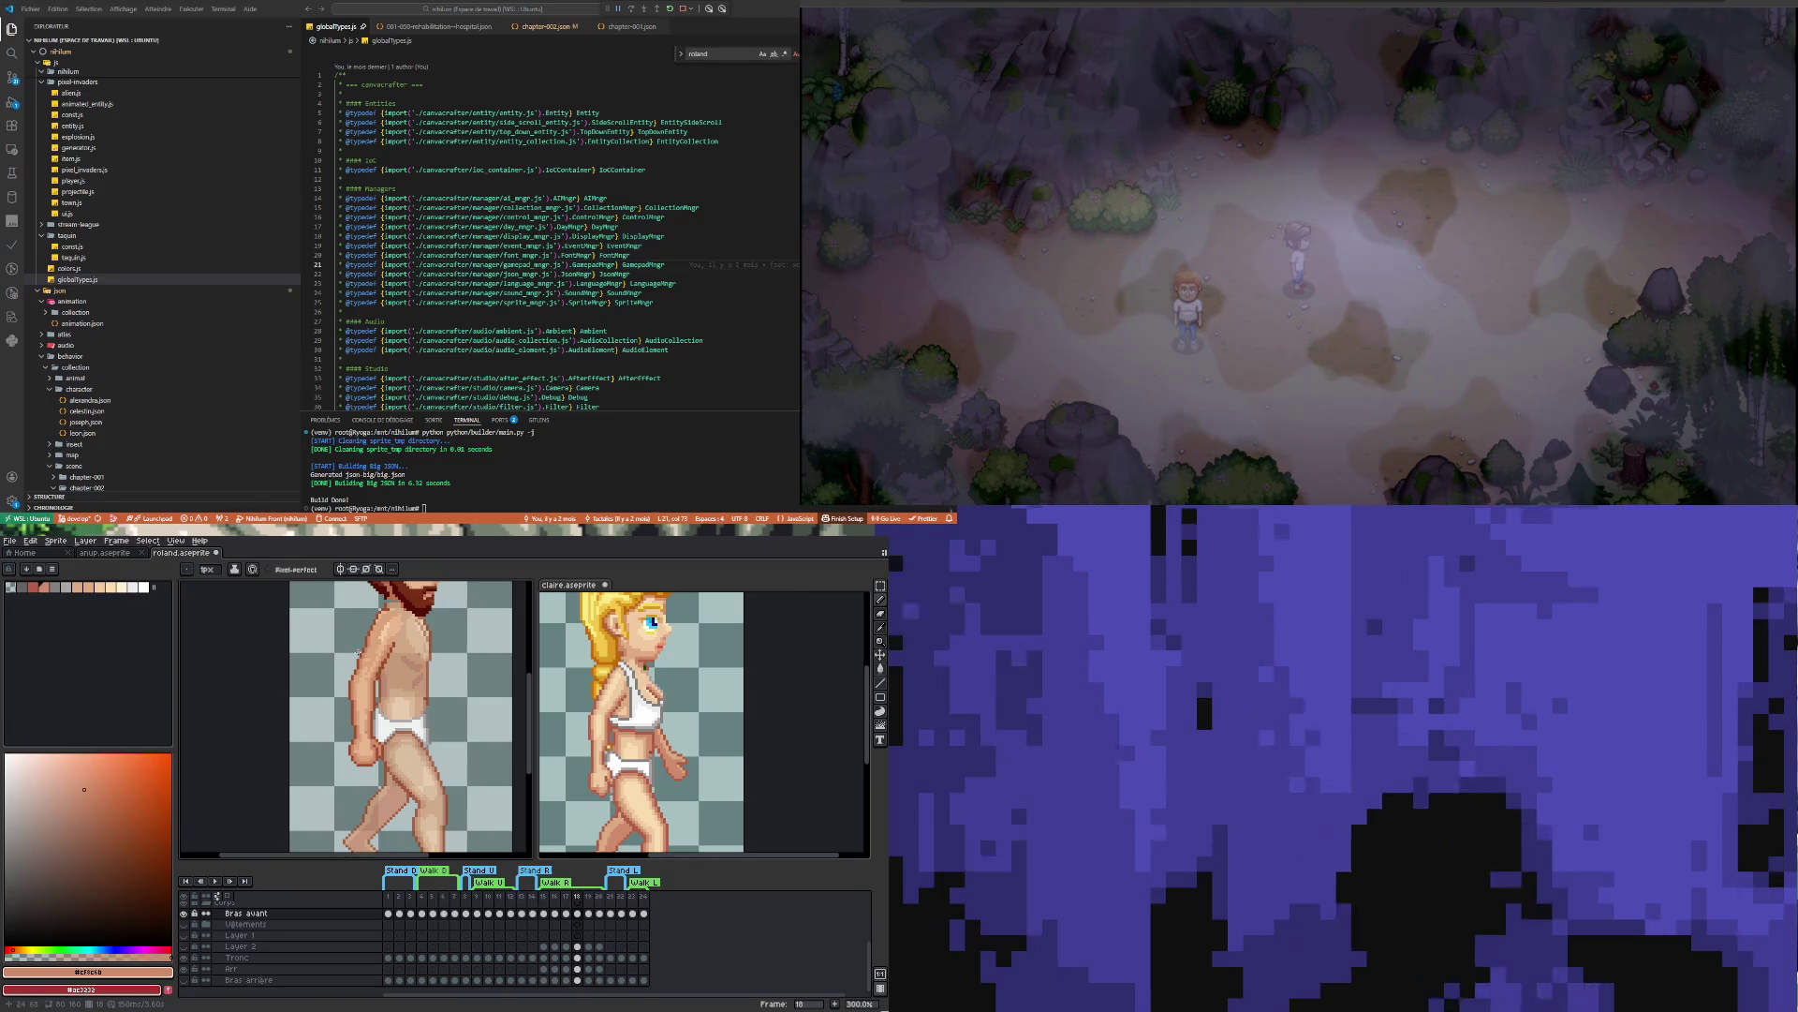
scroll(346, 743, "up", 2)
scroll(349, 741, "up", 2)
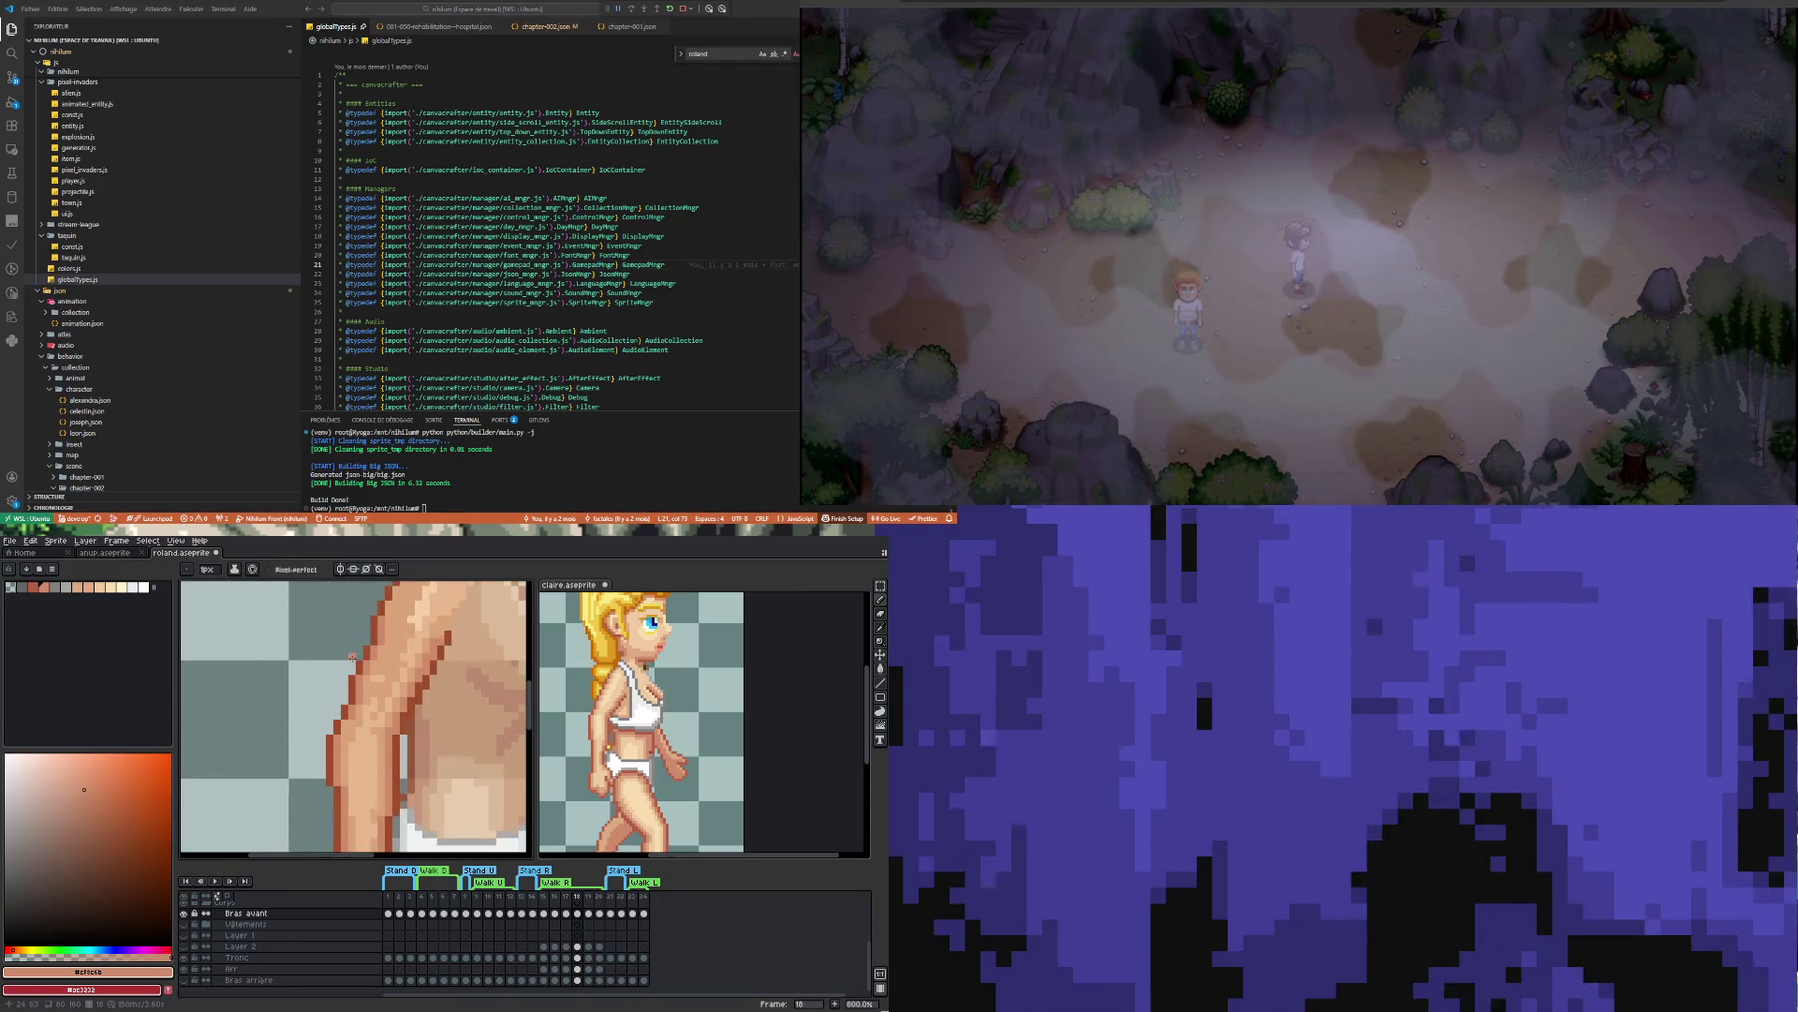
scroll(354, 739, "down", 4)
scroll(355, 736, "up", 3)
scroll(393, 702, "up", 1)
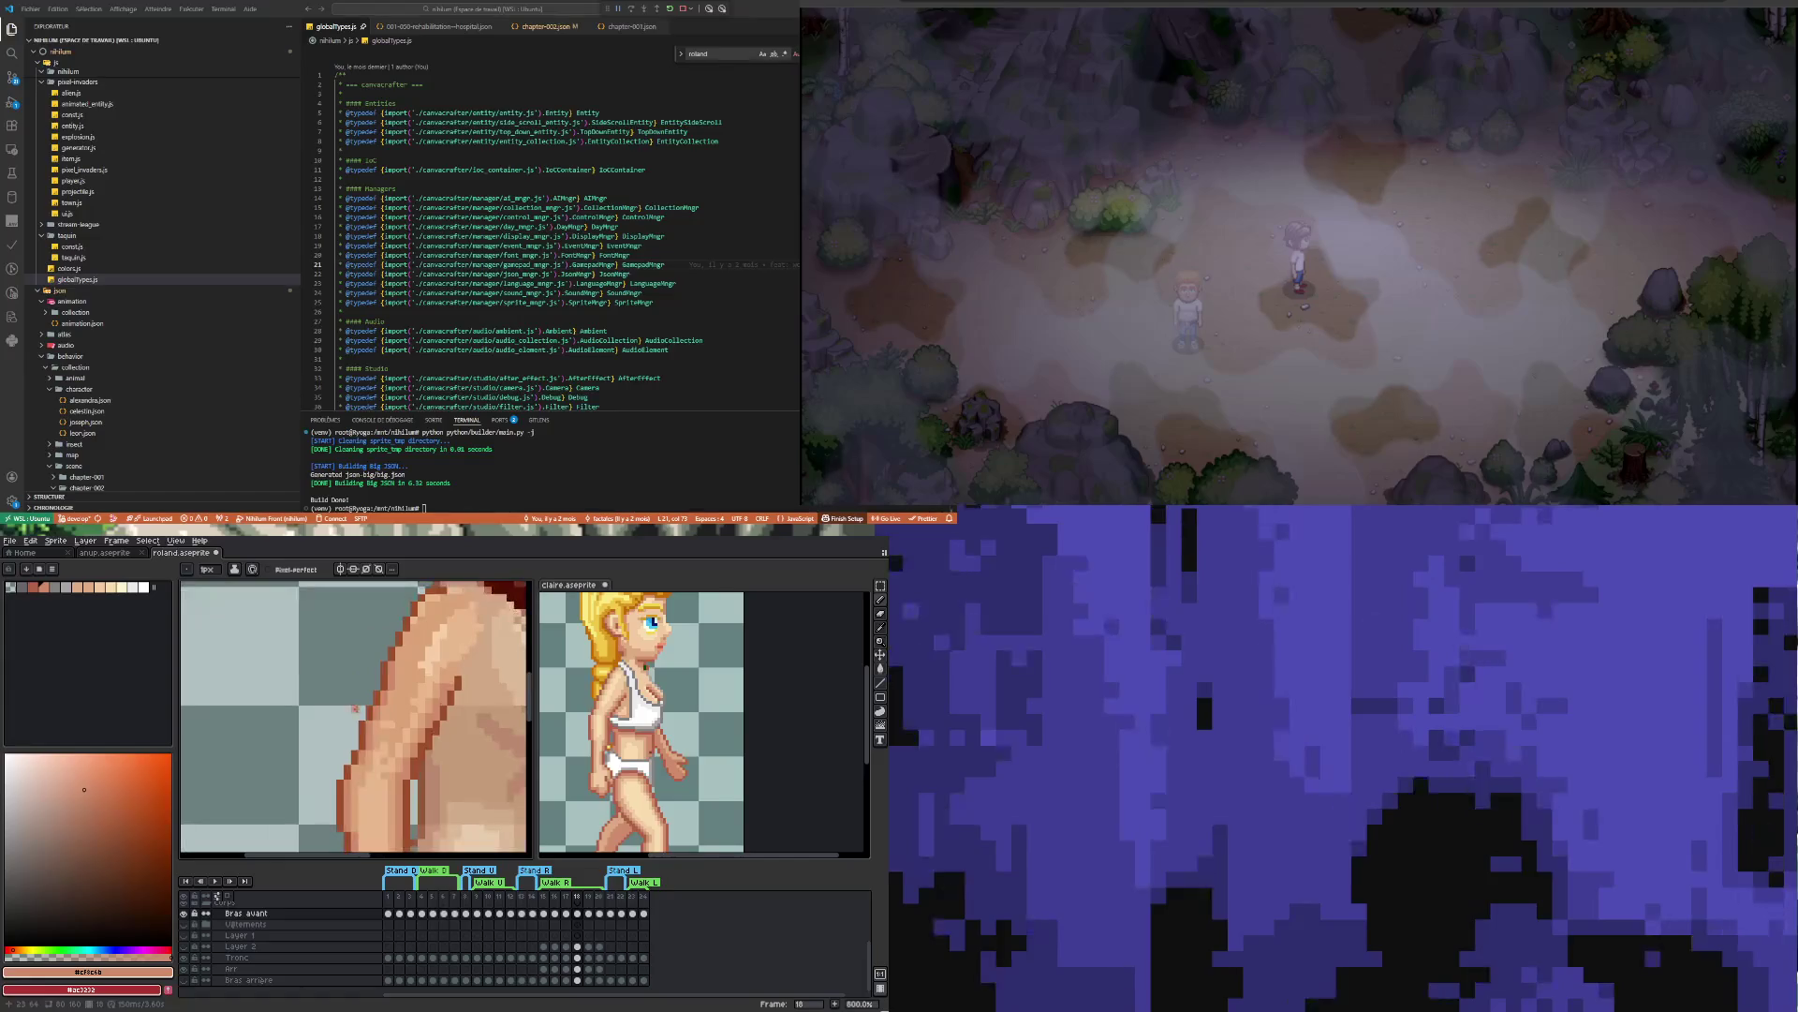
key("i")
left_click(375, 724)
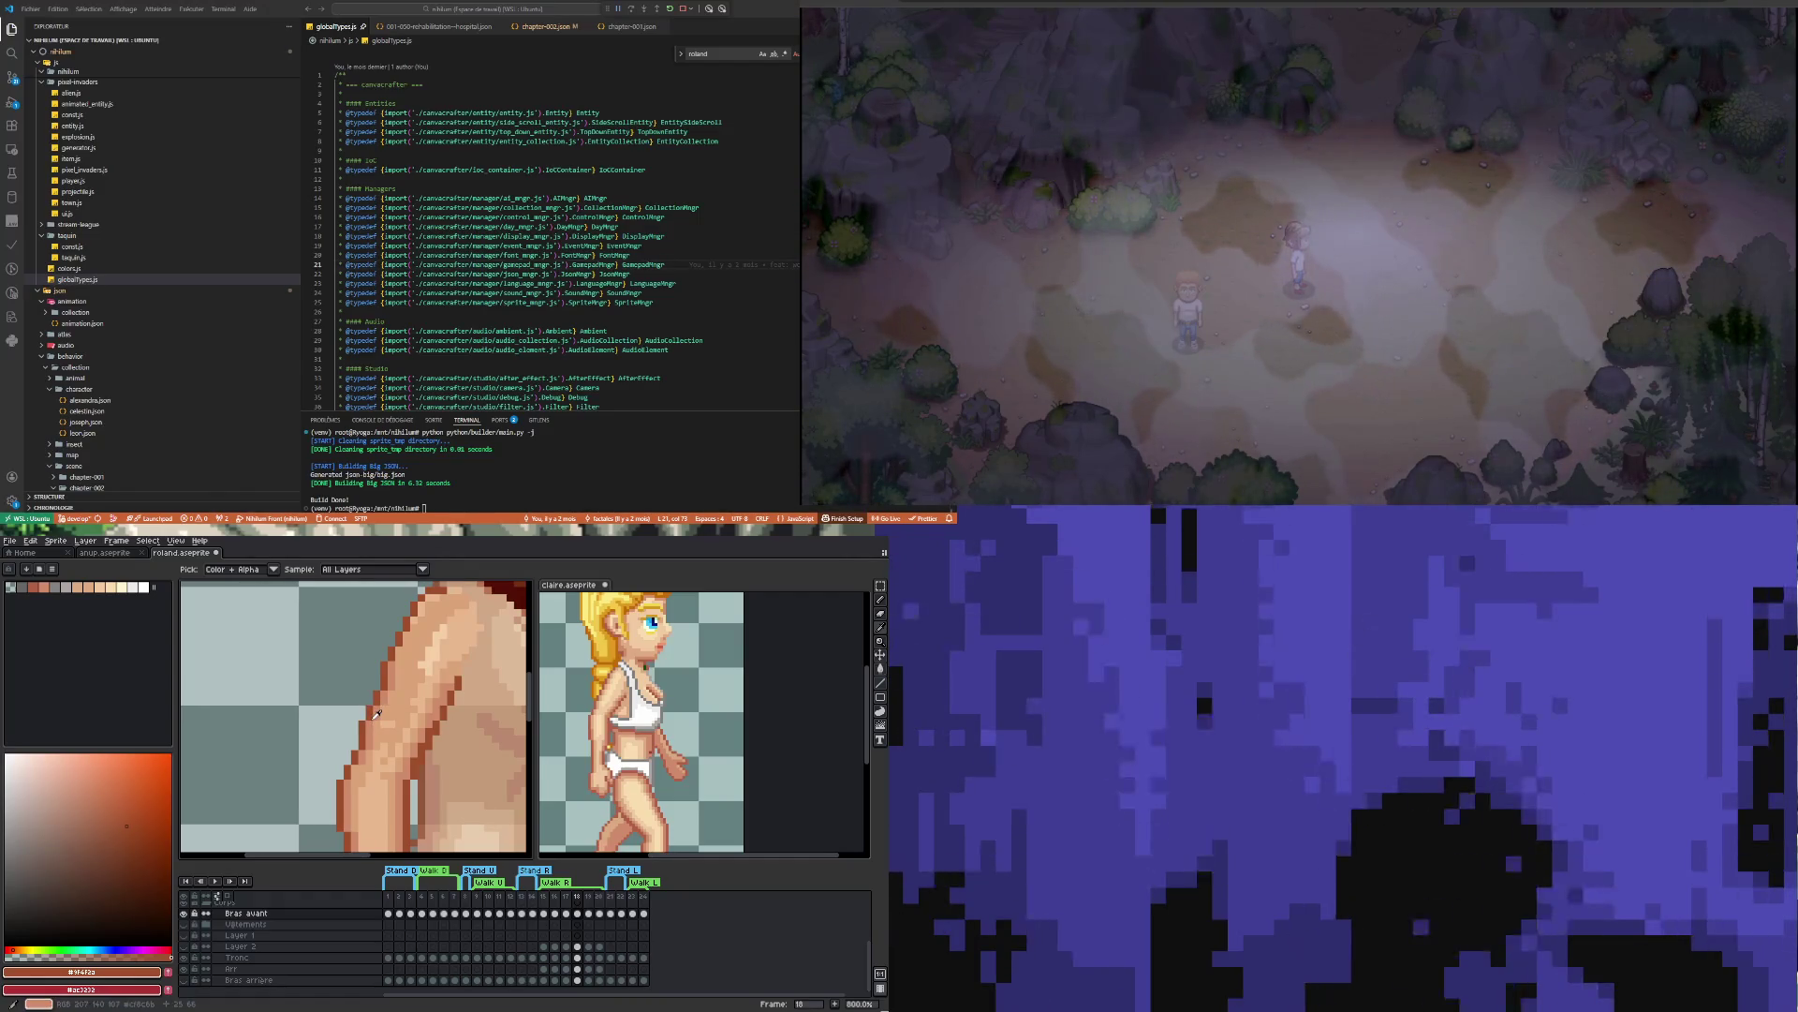
key("b")
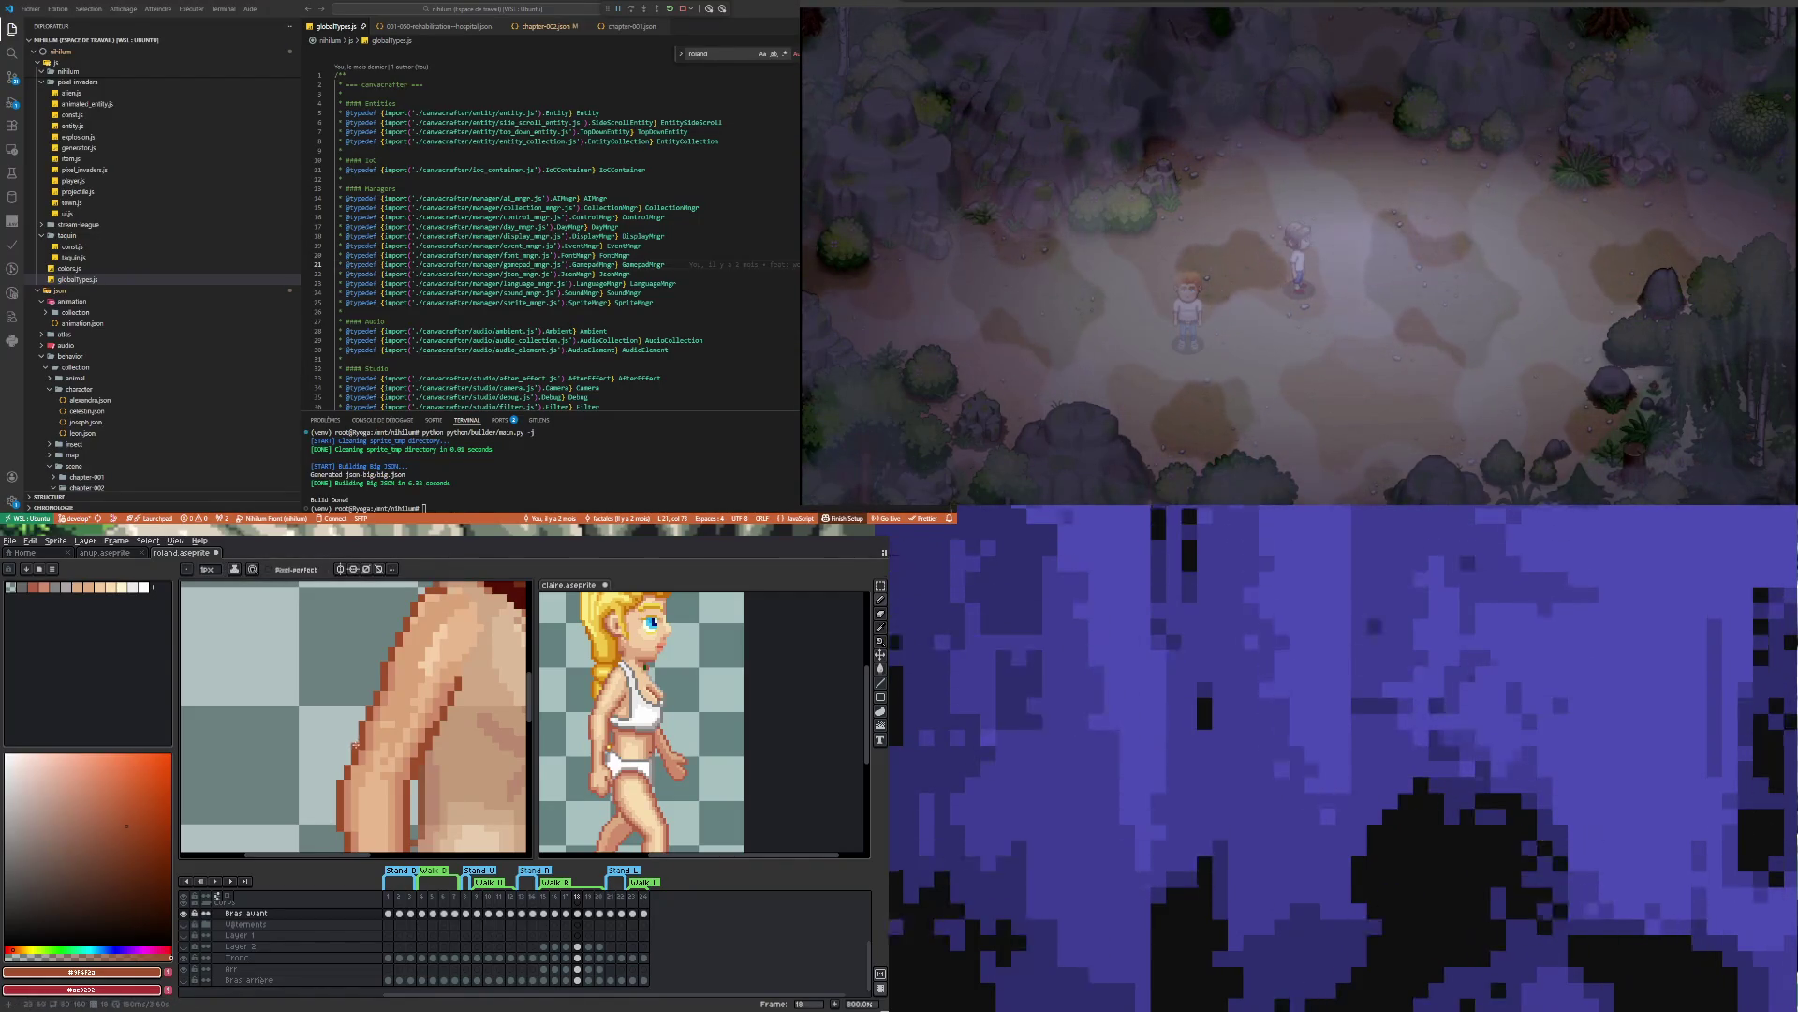
Touch up the upper arm's skin pixels with skin tone #cf8c6b
key("i")
left_click(374, 738)
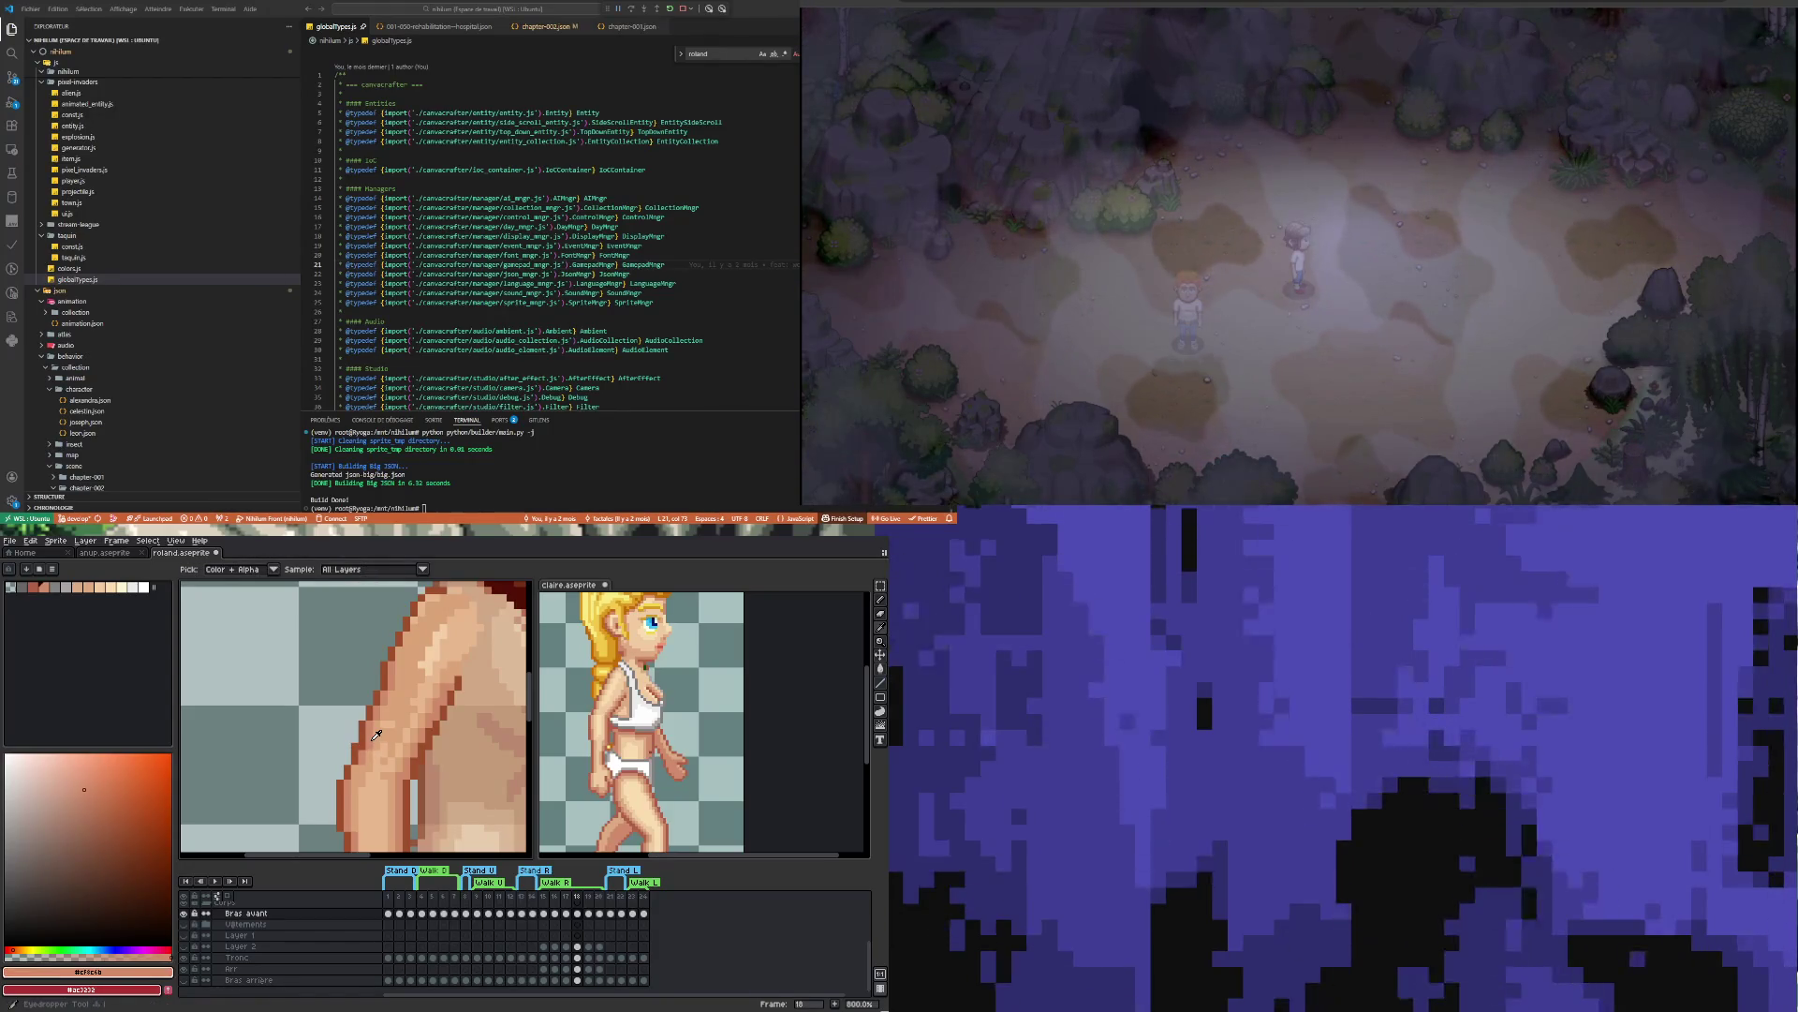
key("b")
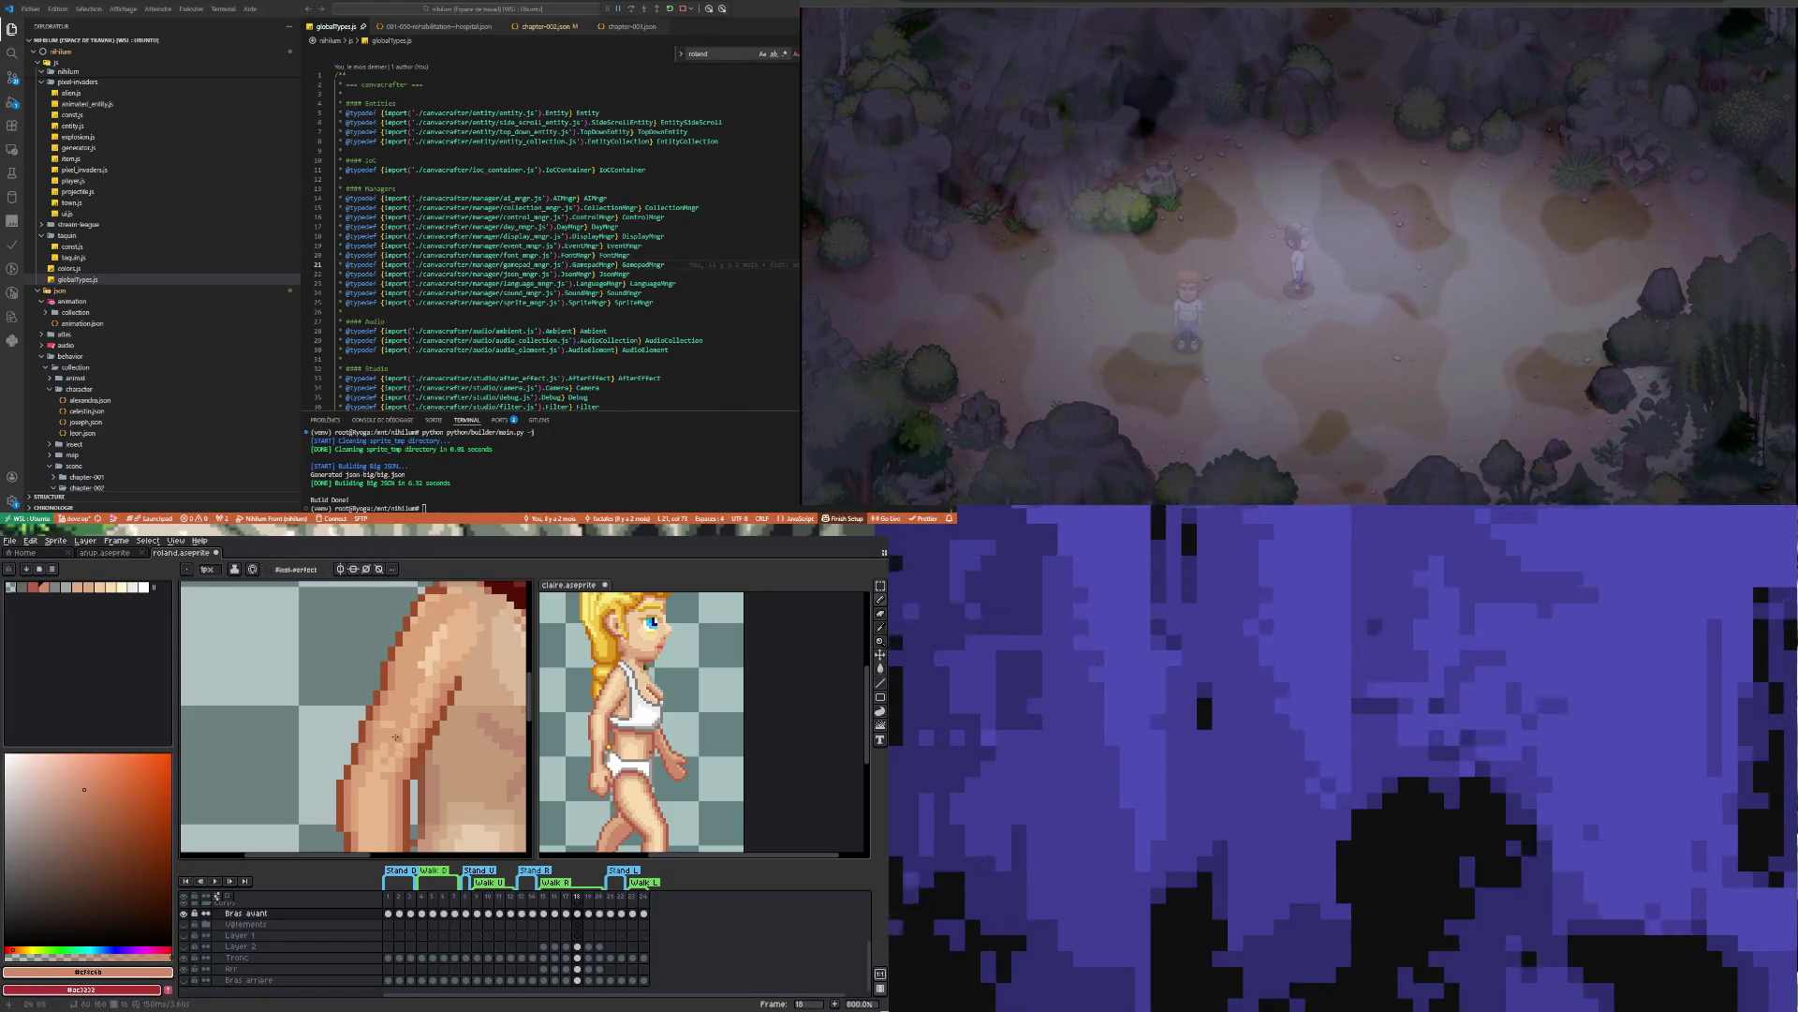
scroll(359, 745, "down", 4)
scroll(389, 734, "up", 2)
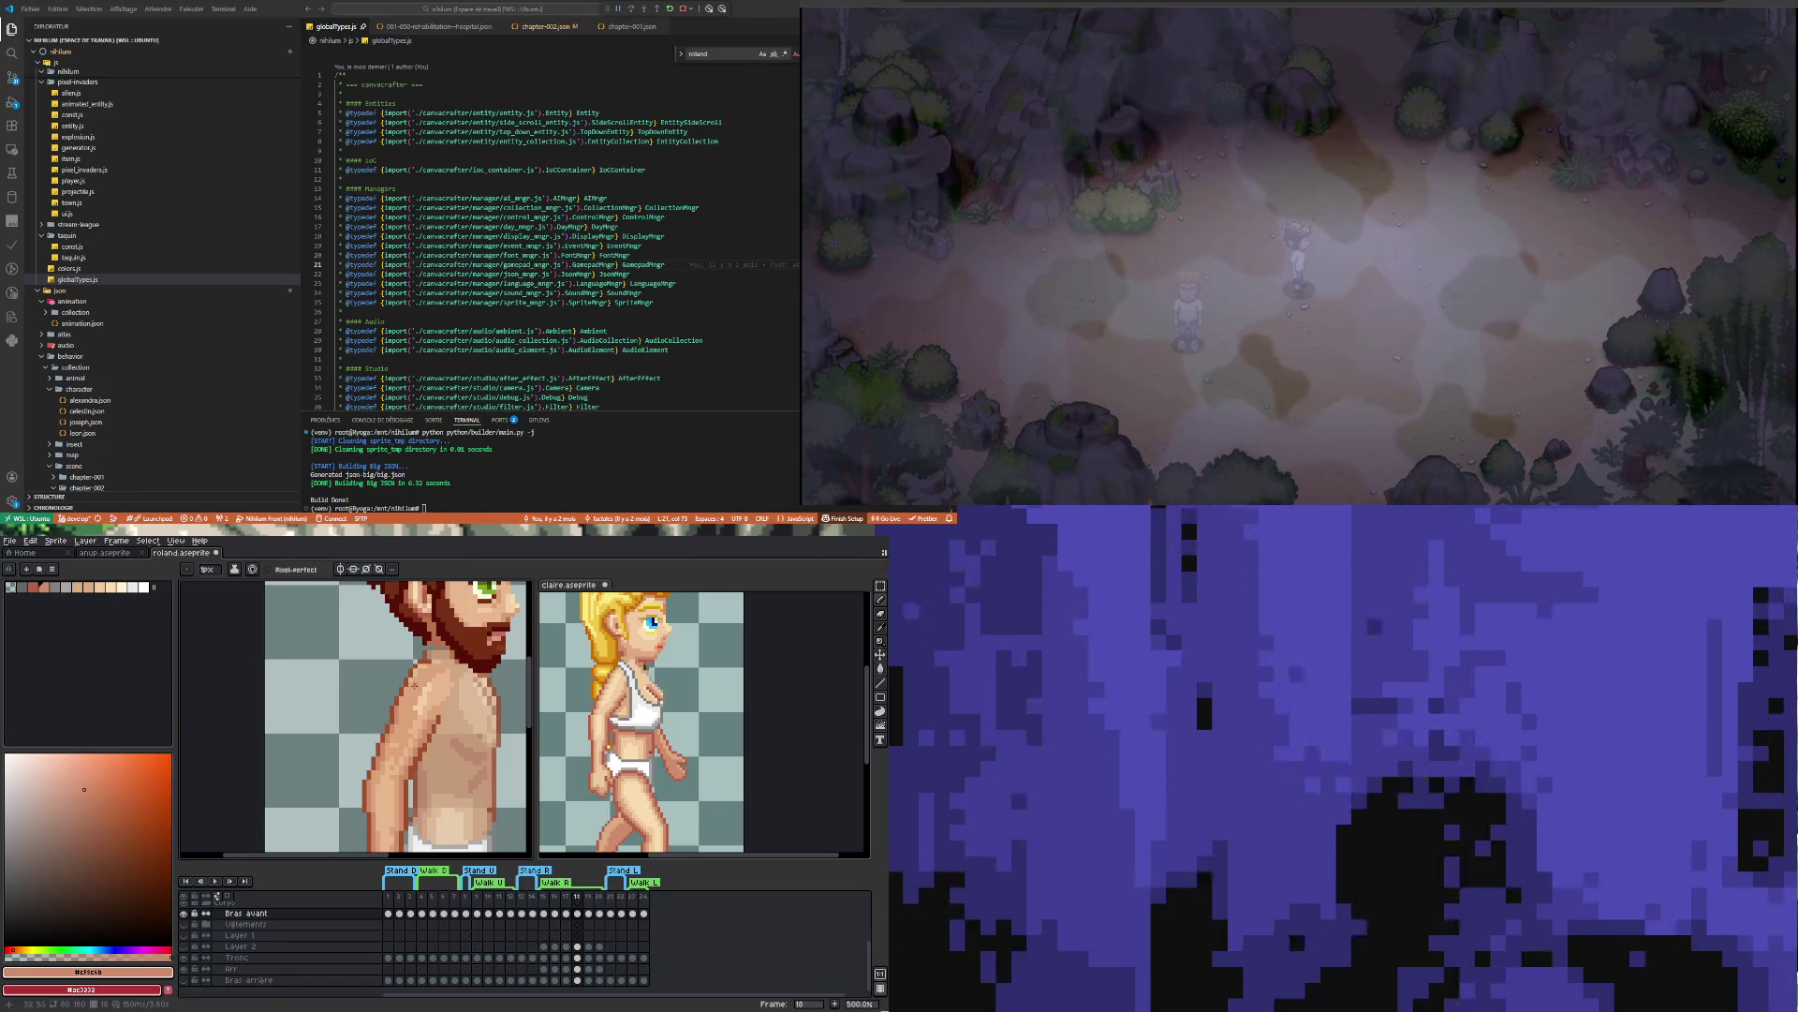
Redraw the arm-edge outline pixels in the dark outline colour
scroll(396, 741, "up", 1)
scroll(386, 727, "up", 1)
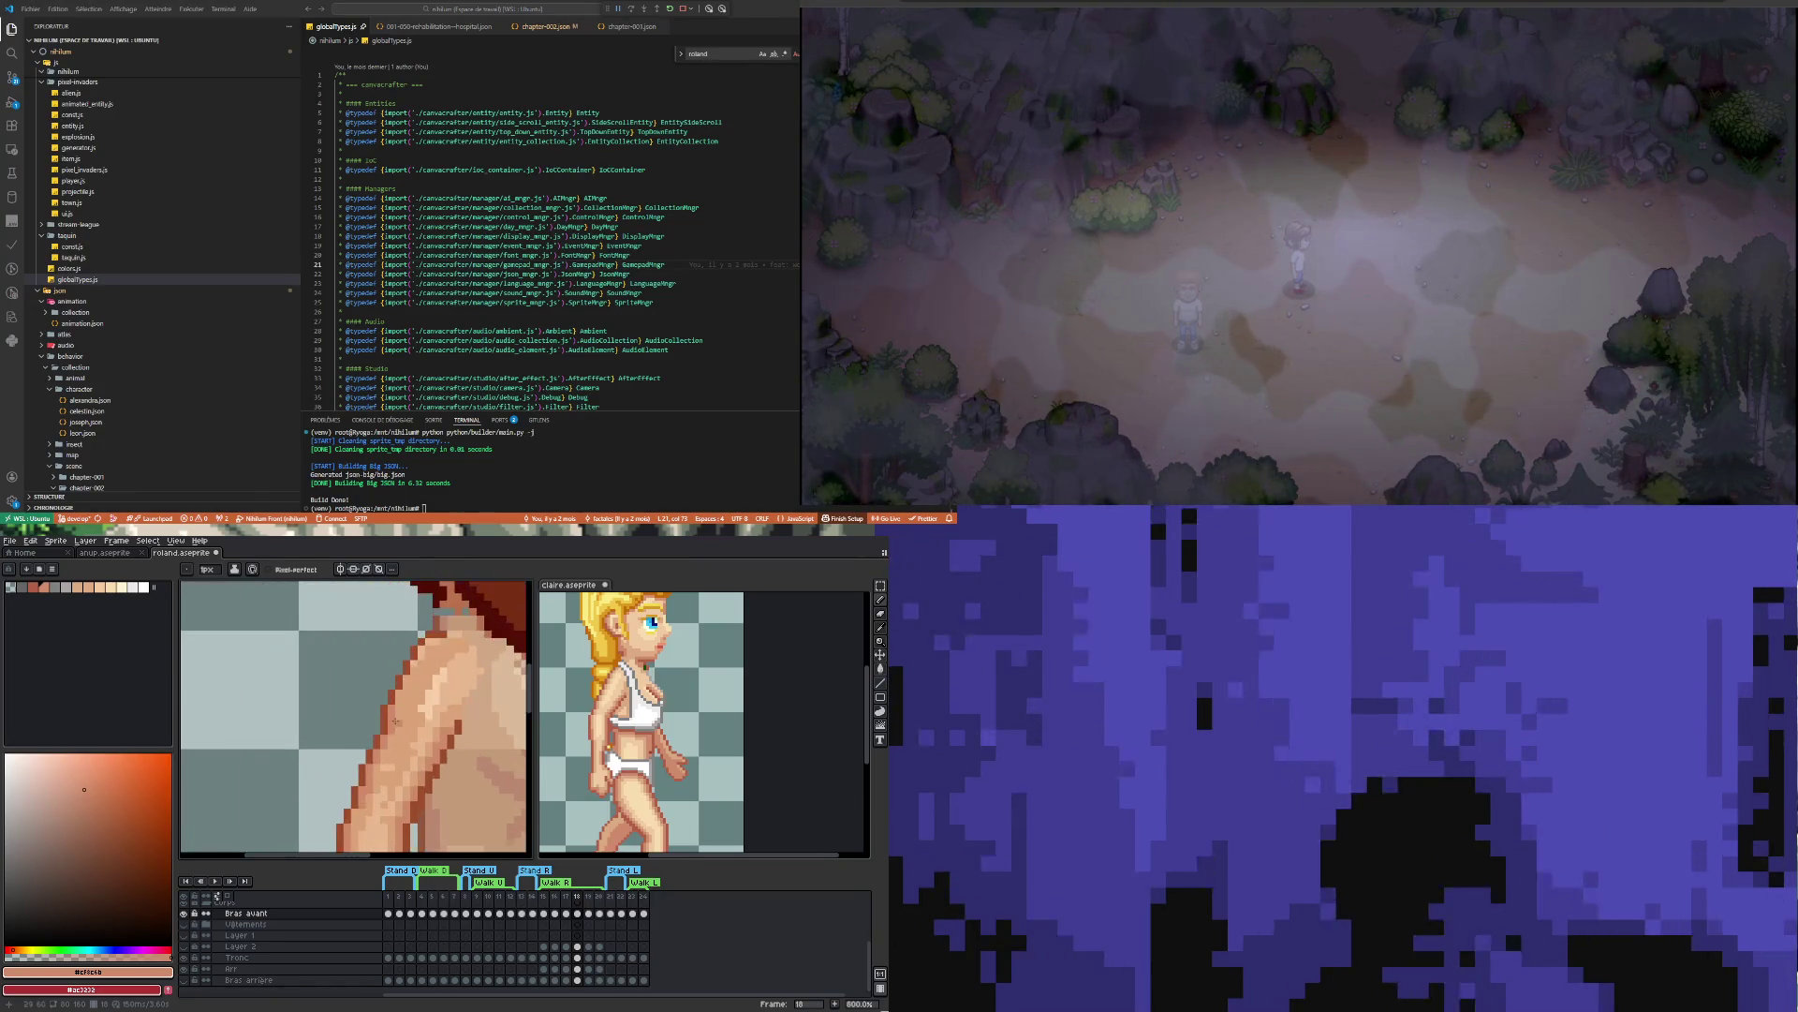
key("i")
left_click(391, 715)
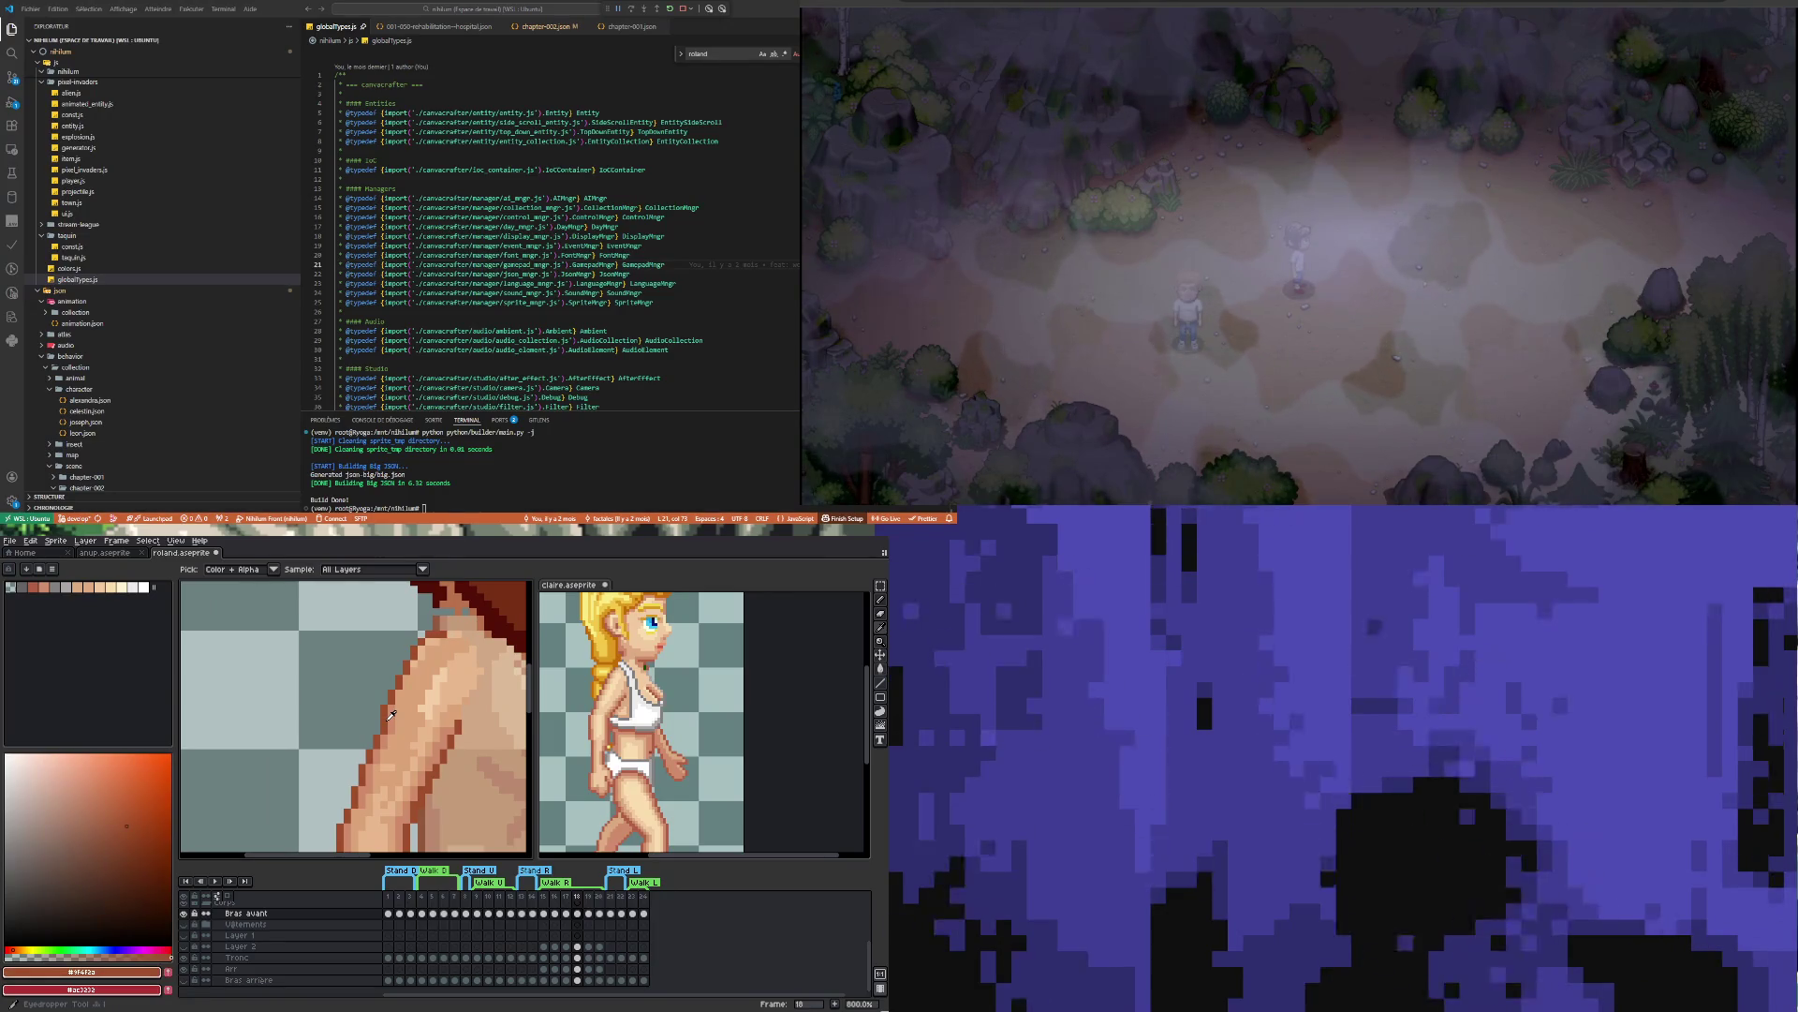
key("b")
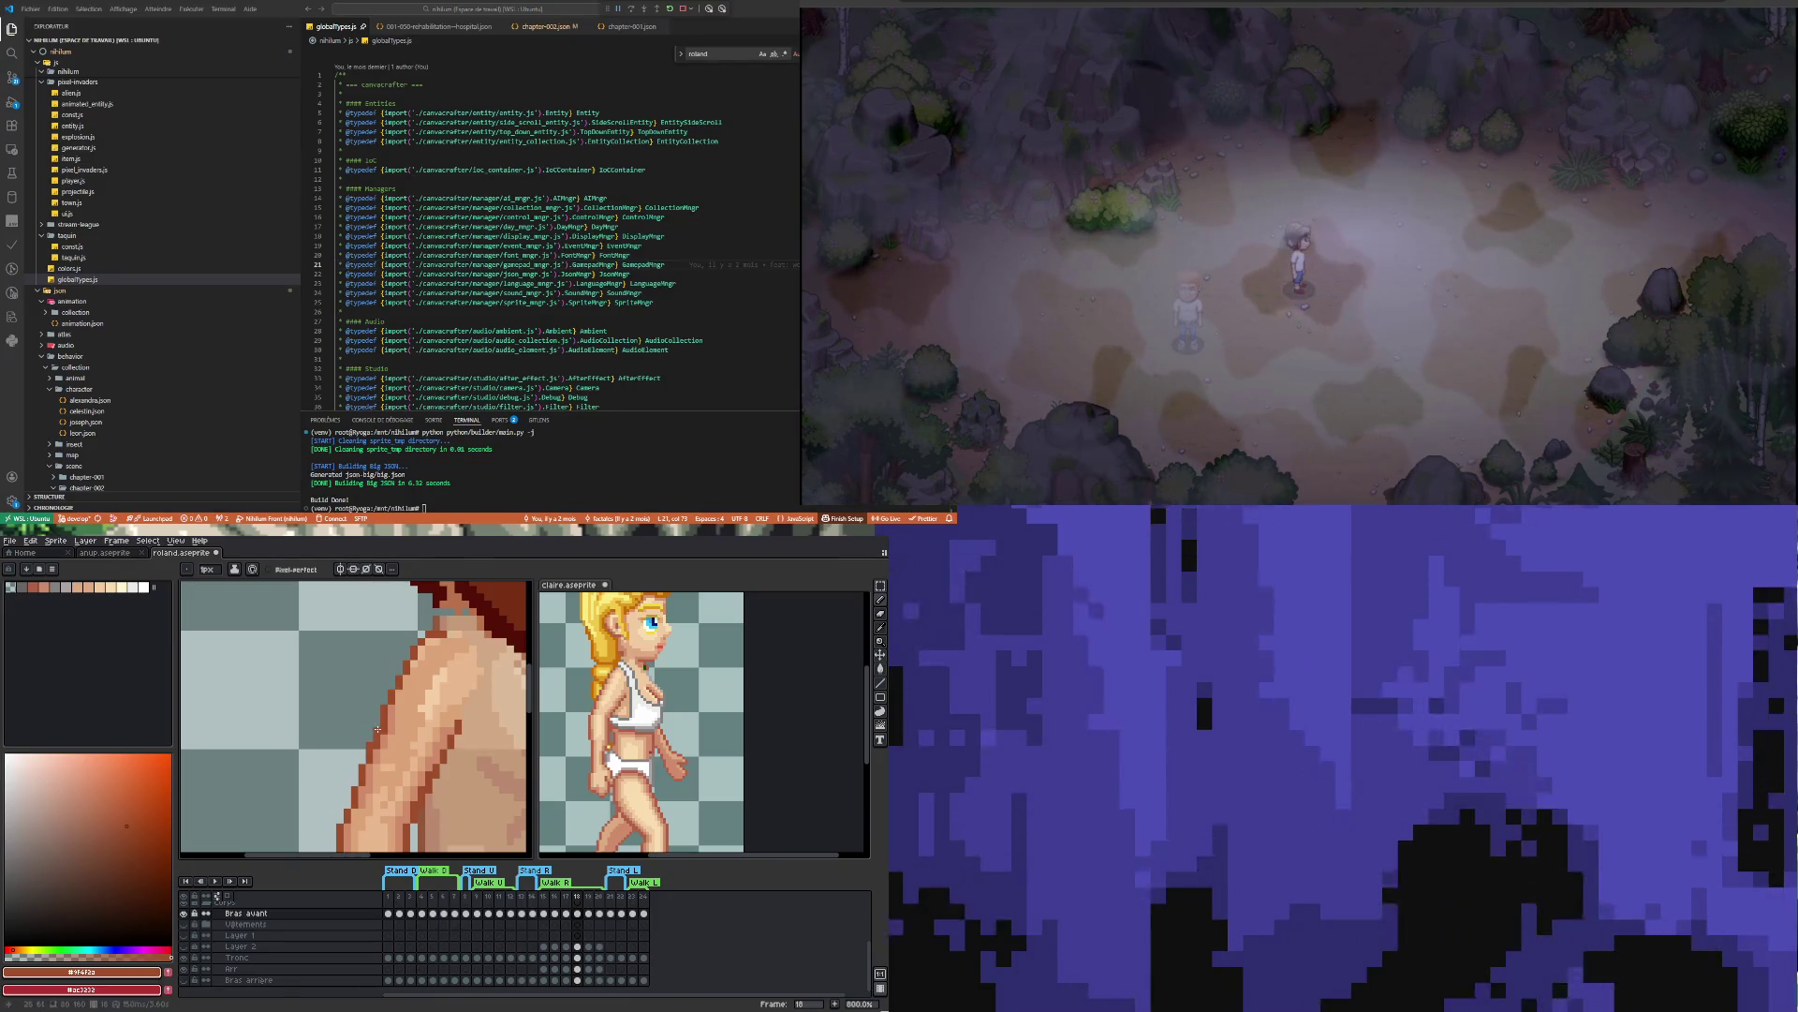
Blend the arm edge with mid skin-tone pixels and light skin tone #dba378
scroll(377, 729, "down", 2)
scroll(403, 693, "up", 2)
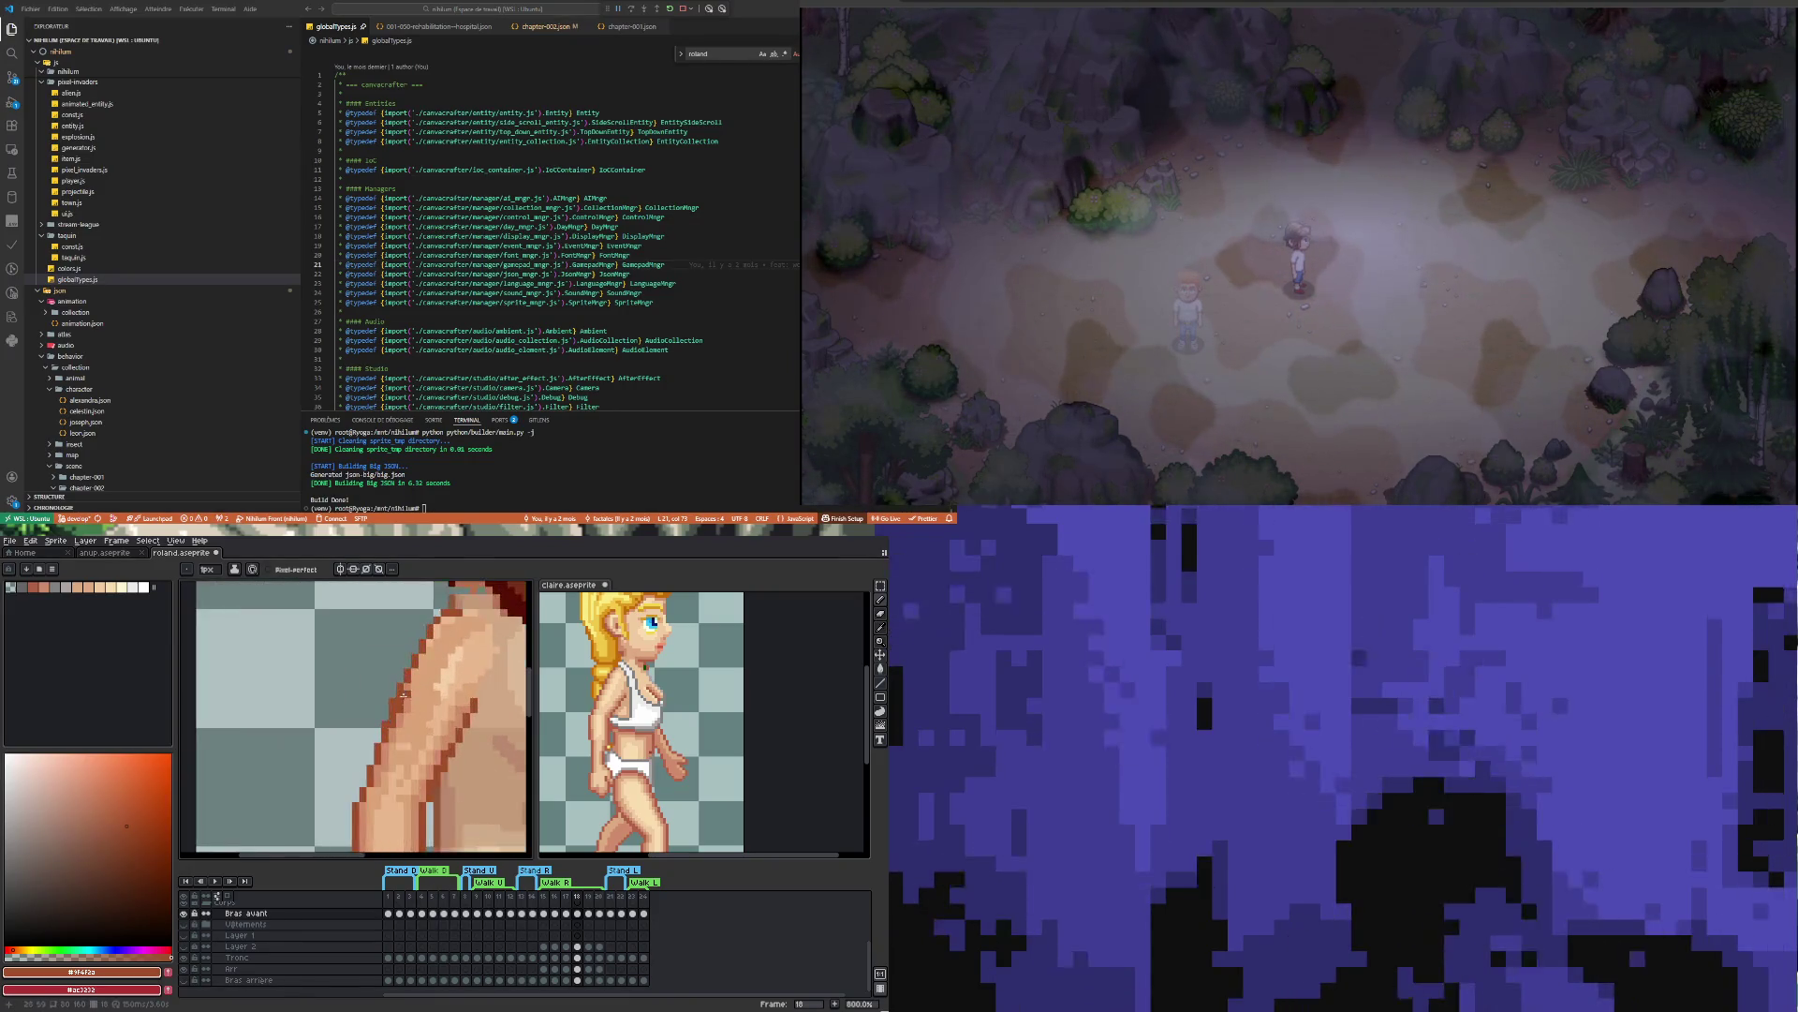
scroll(403, 693, "up", 2)
key("i")
left_click(414, 698)
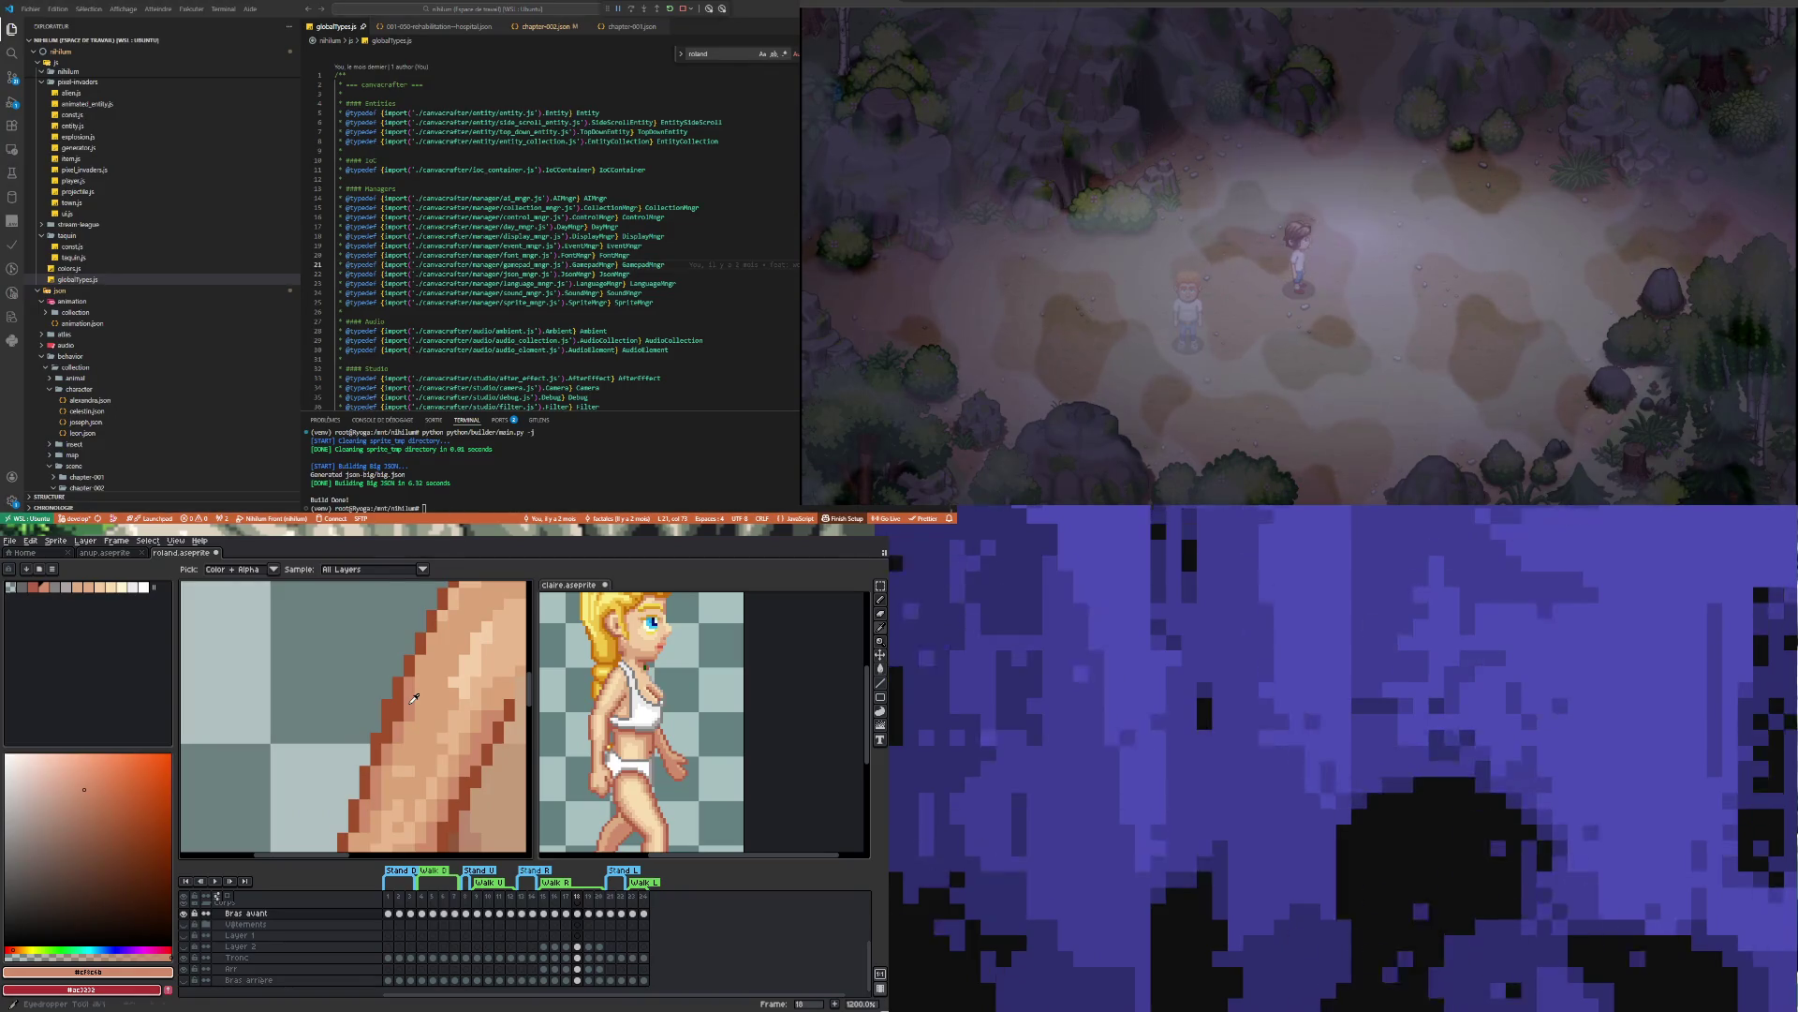
key("b")
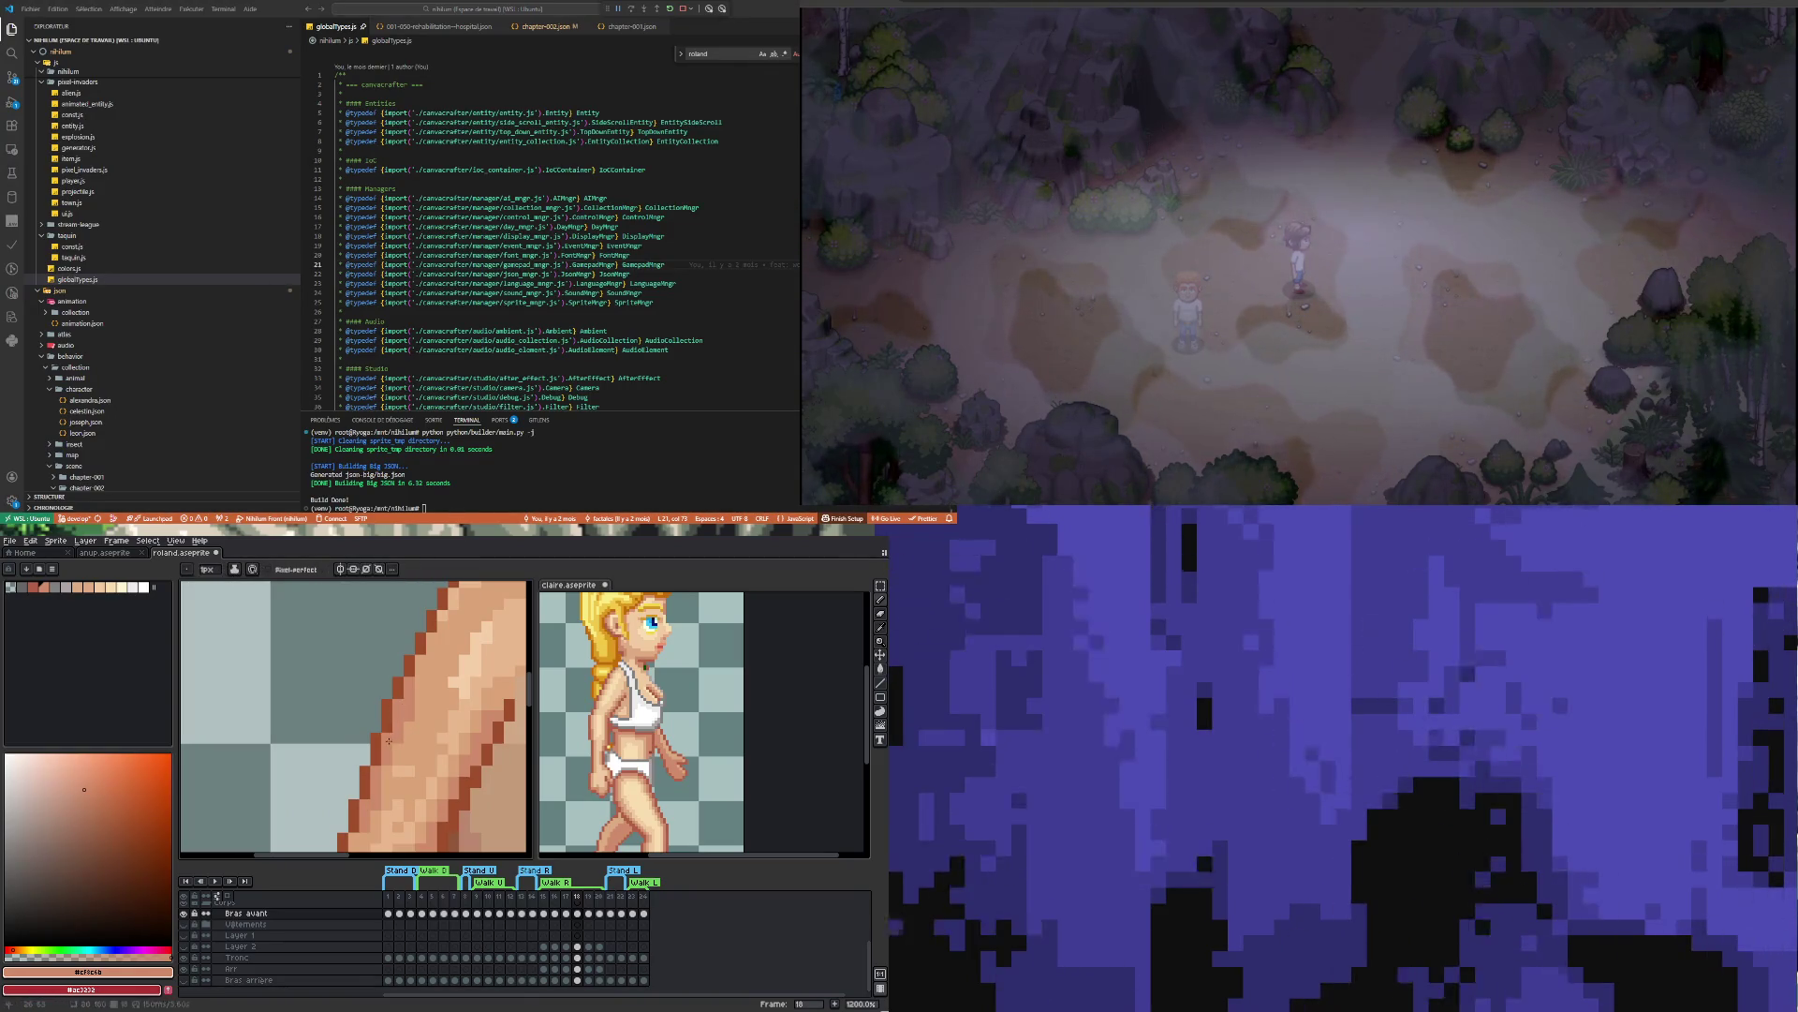
scroll(389, 740, "down", 3)
scroll(468, 703, "up", 2)
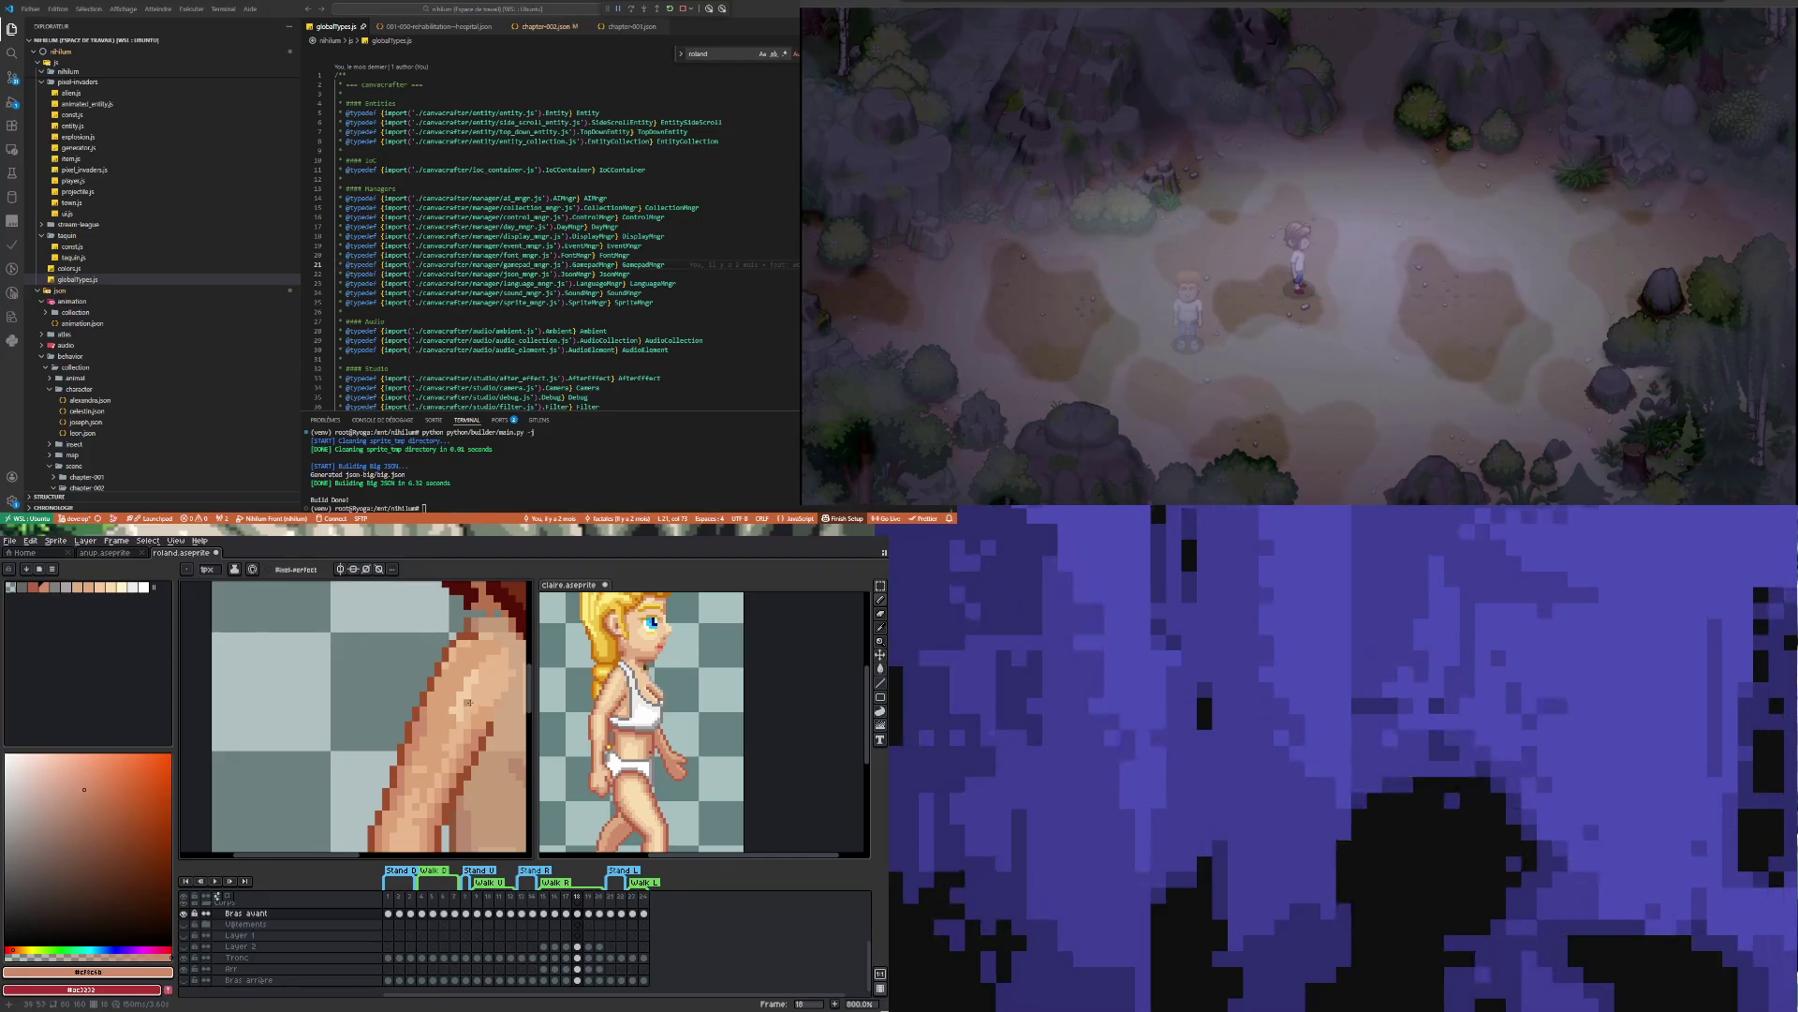
scroll(469, 702, "up", 2)
key("i")
left_click(439, 707)
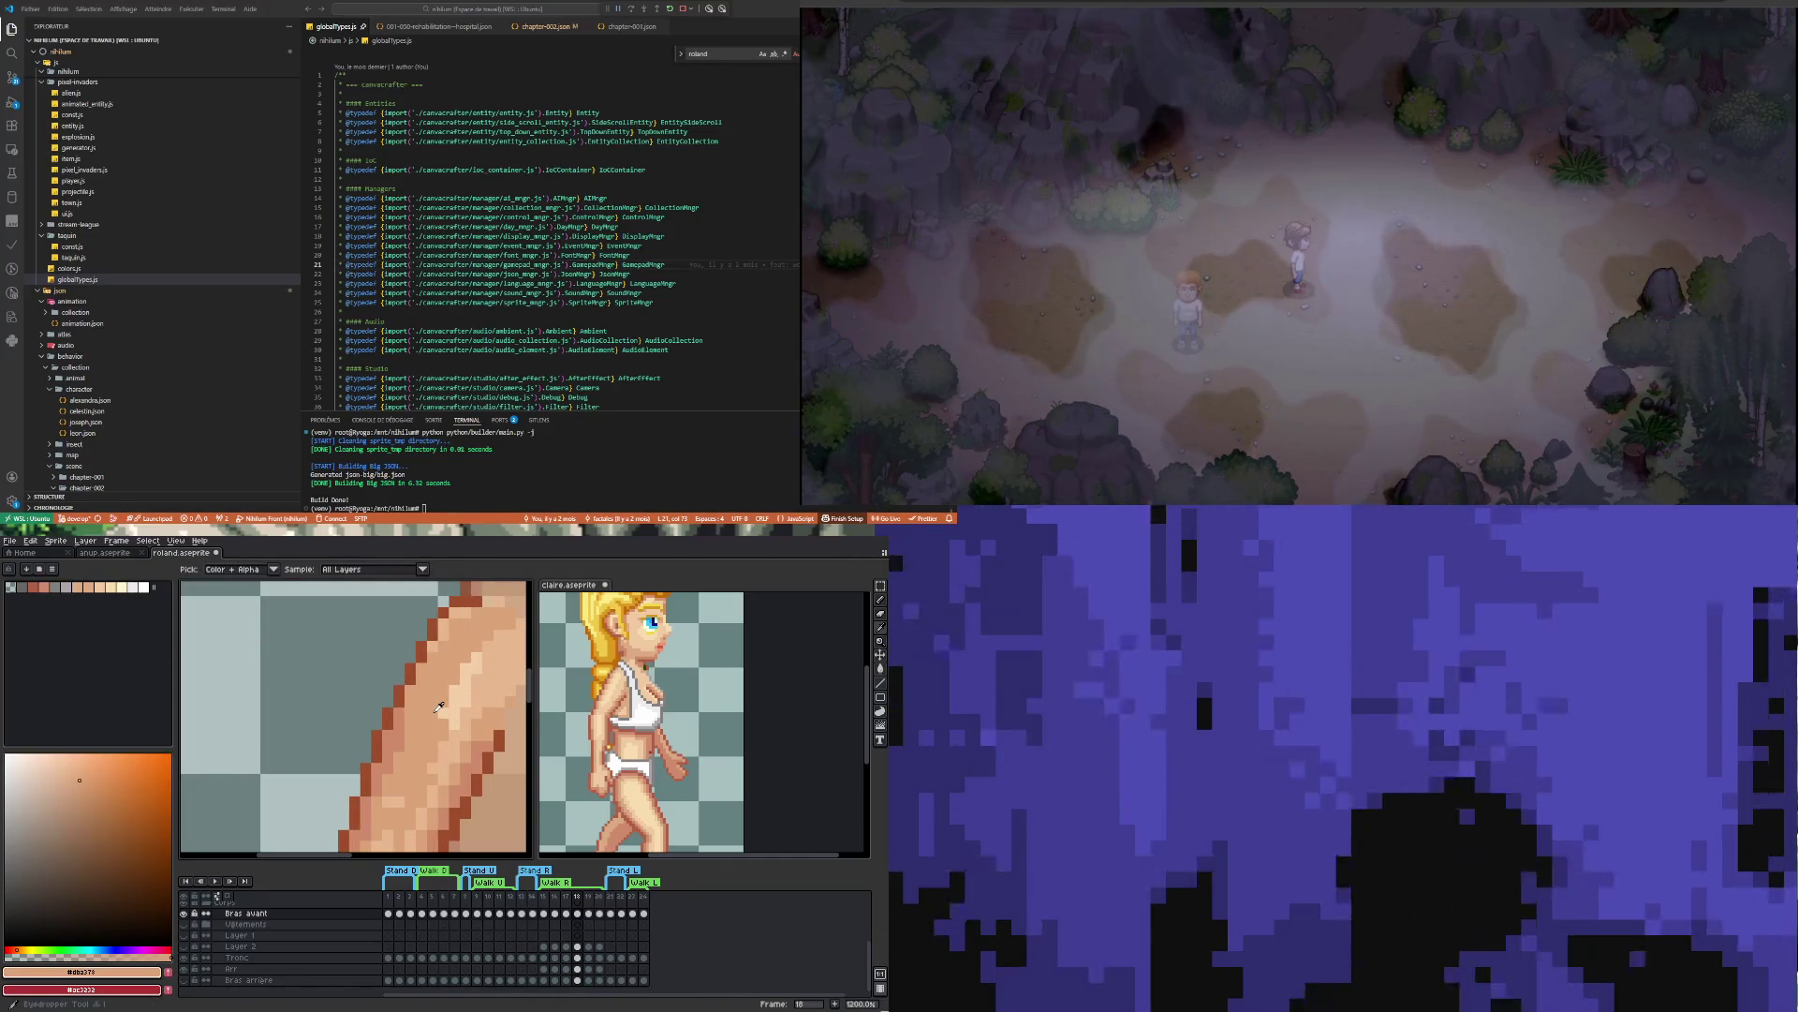
key("b")
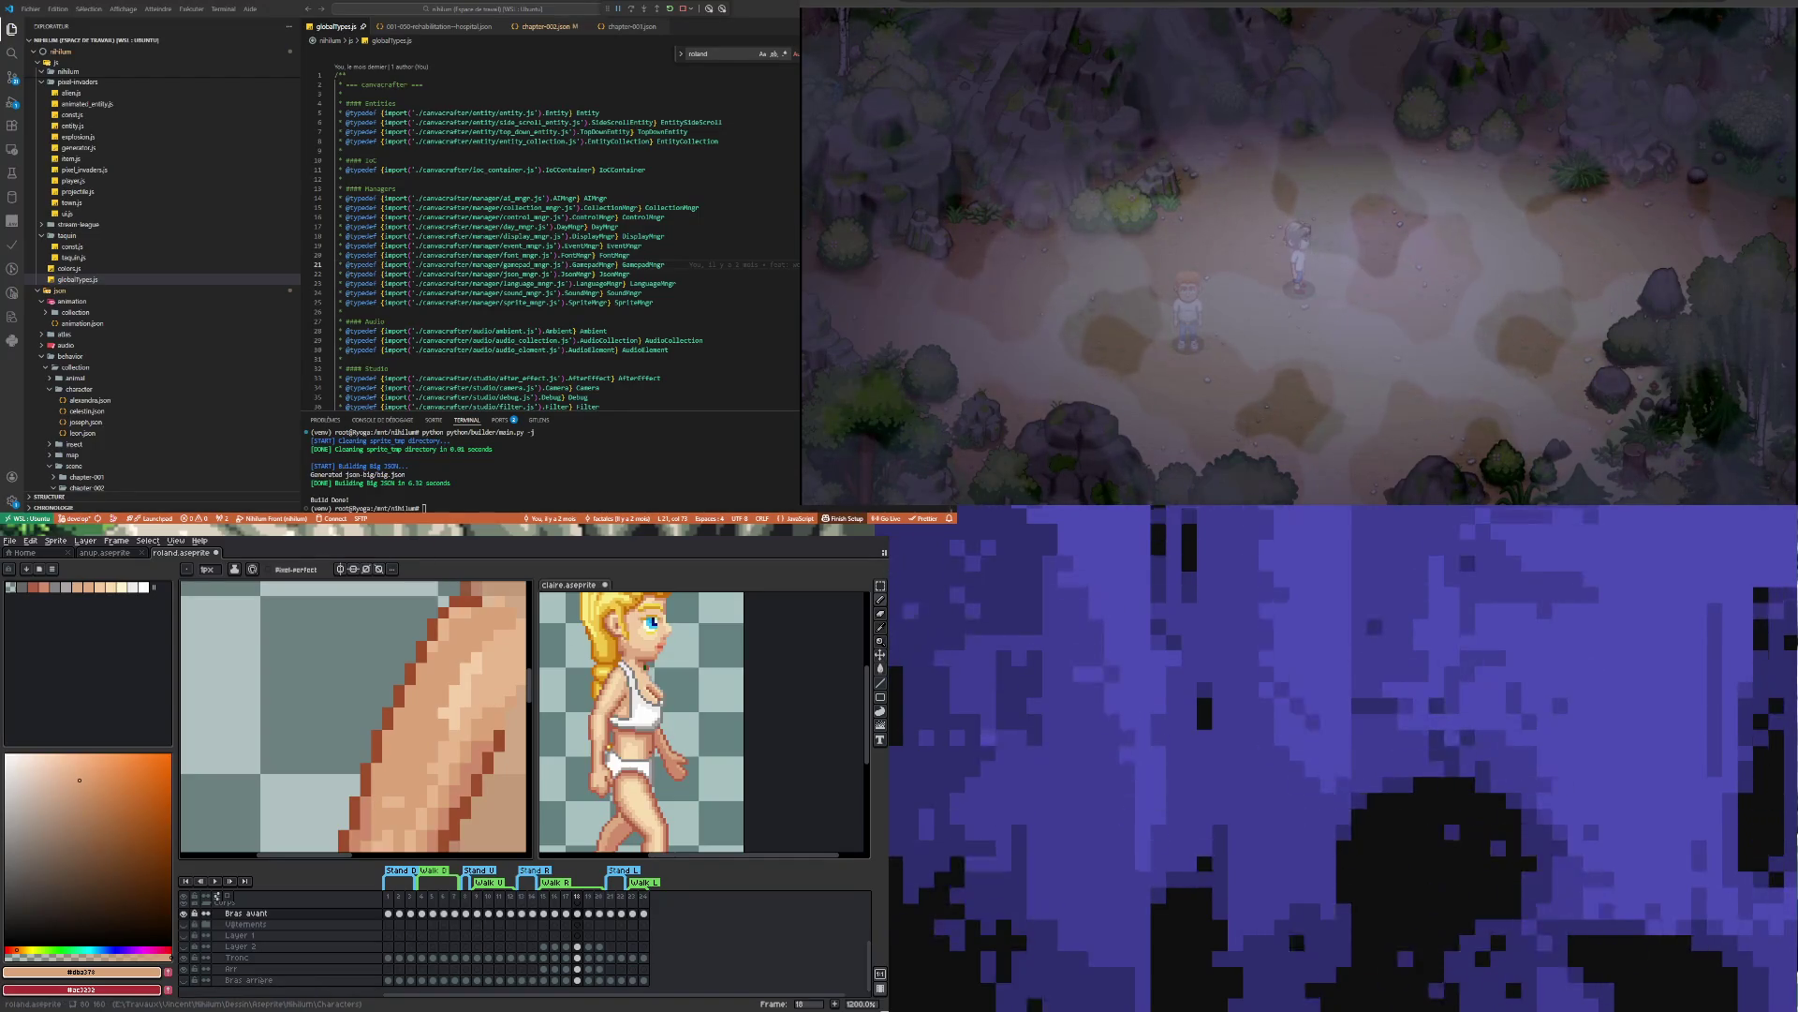
scroll(449, 731, "down", 2)
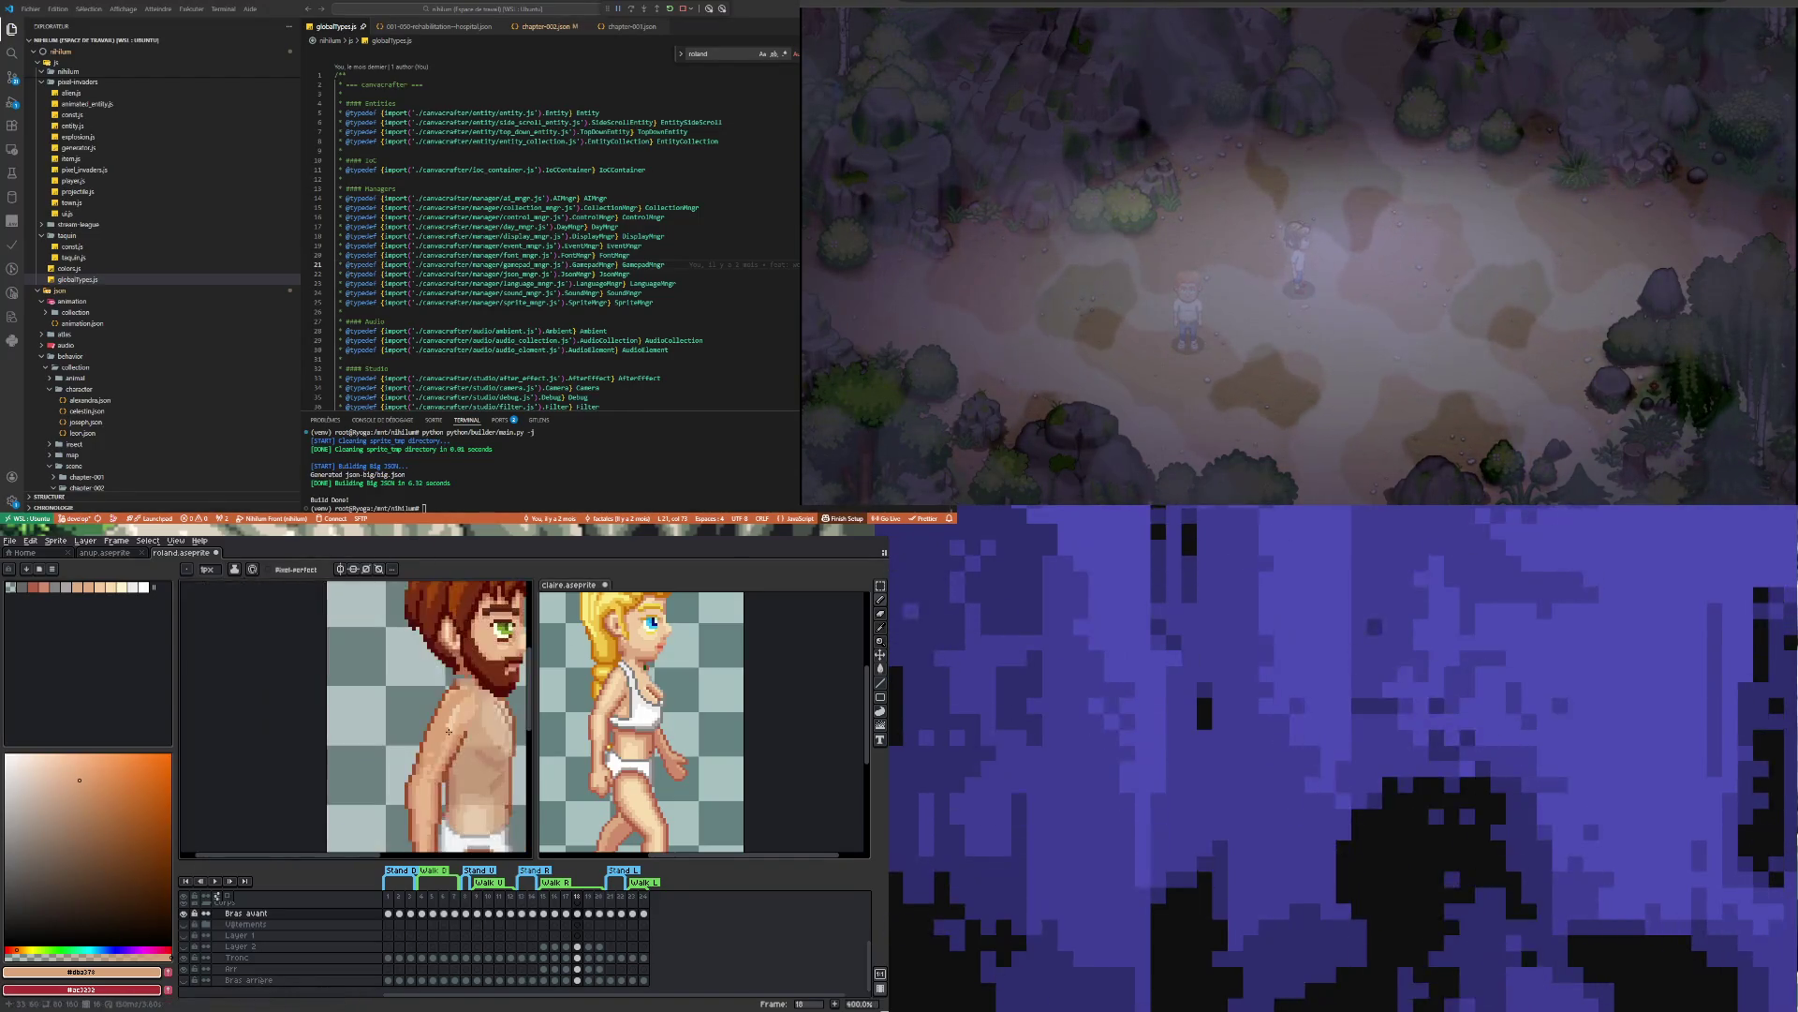
scroll(449, 730, "up", 2)
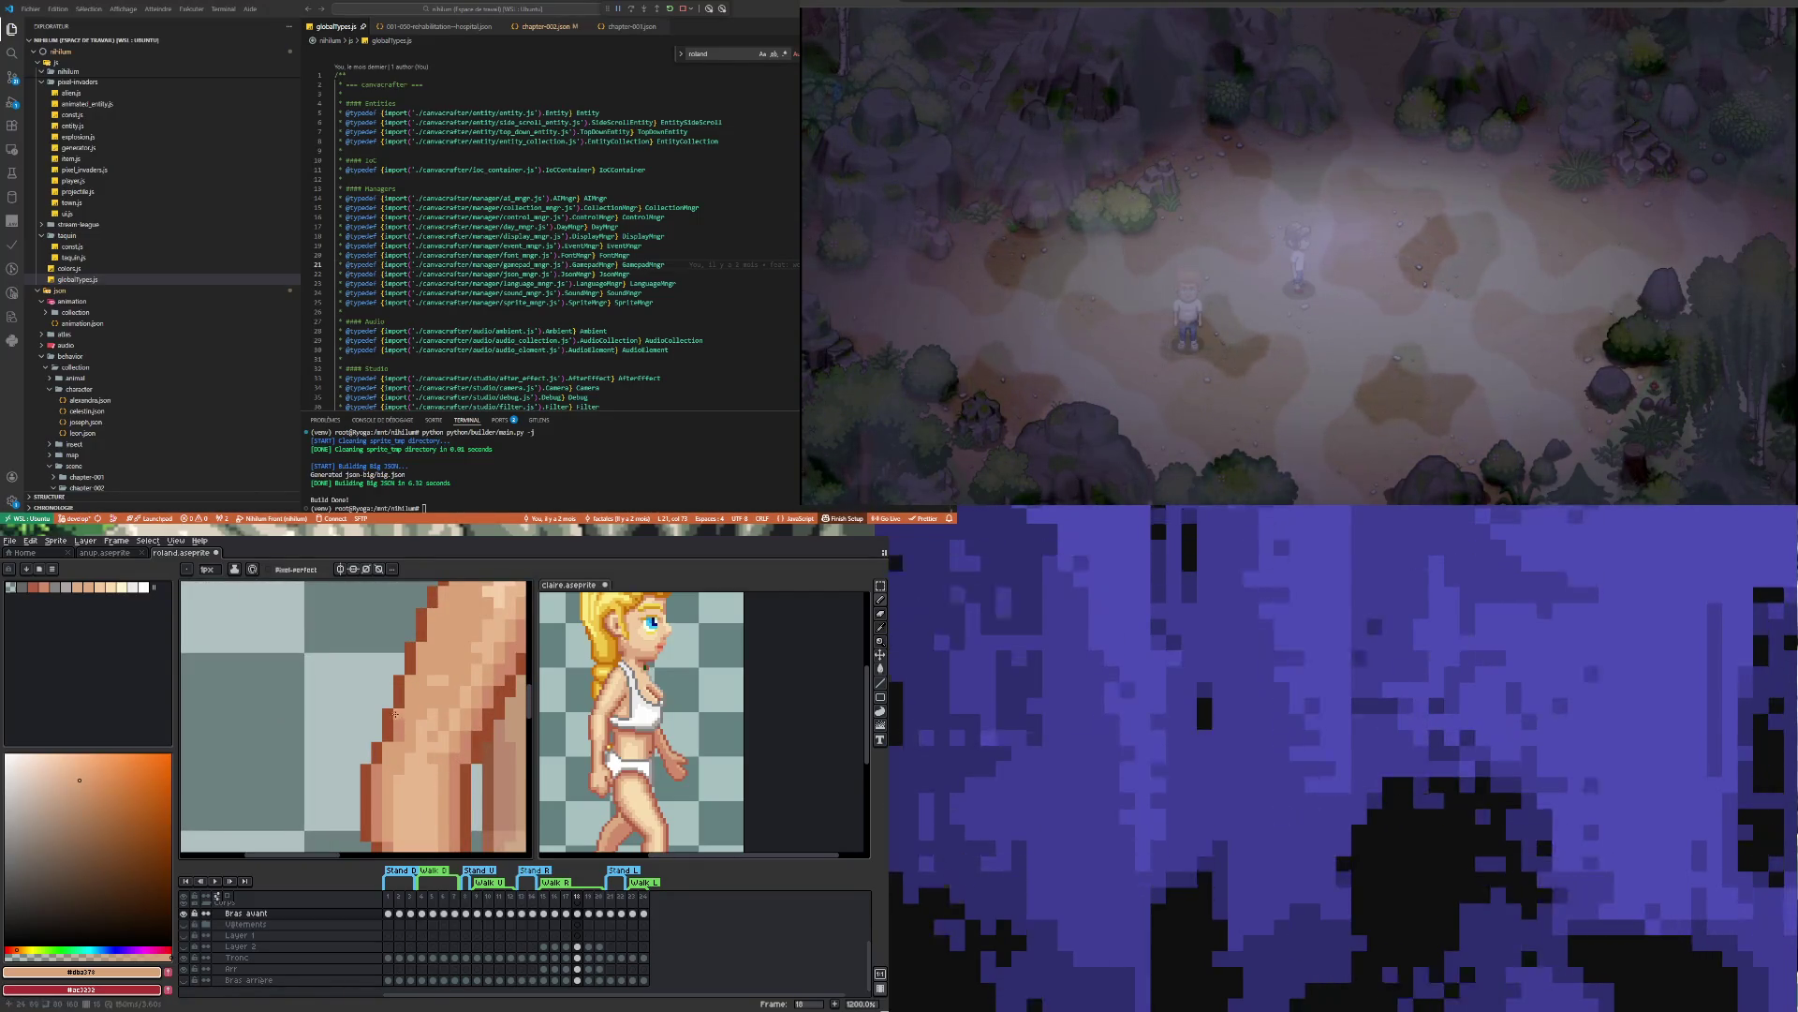
scroll(395, 714, "down", 4)
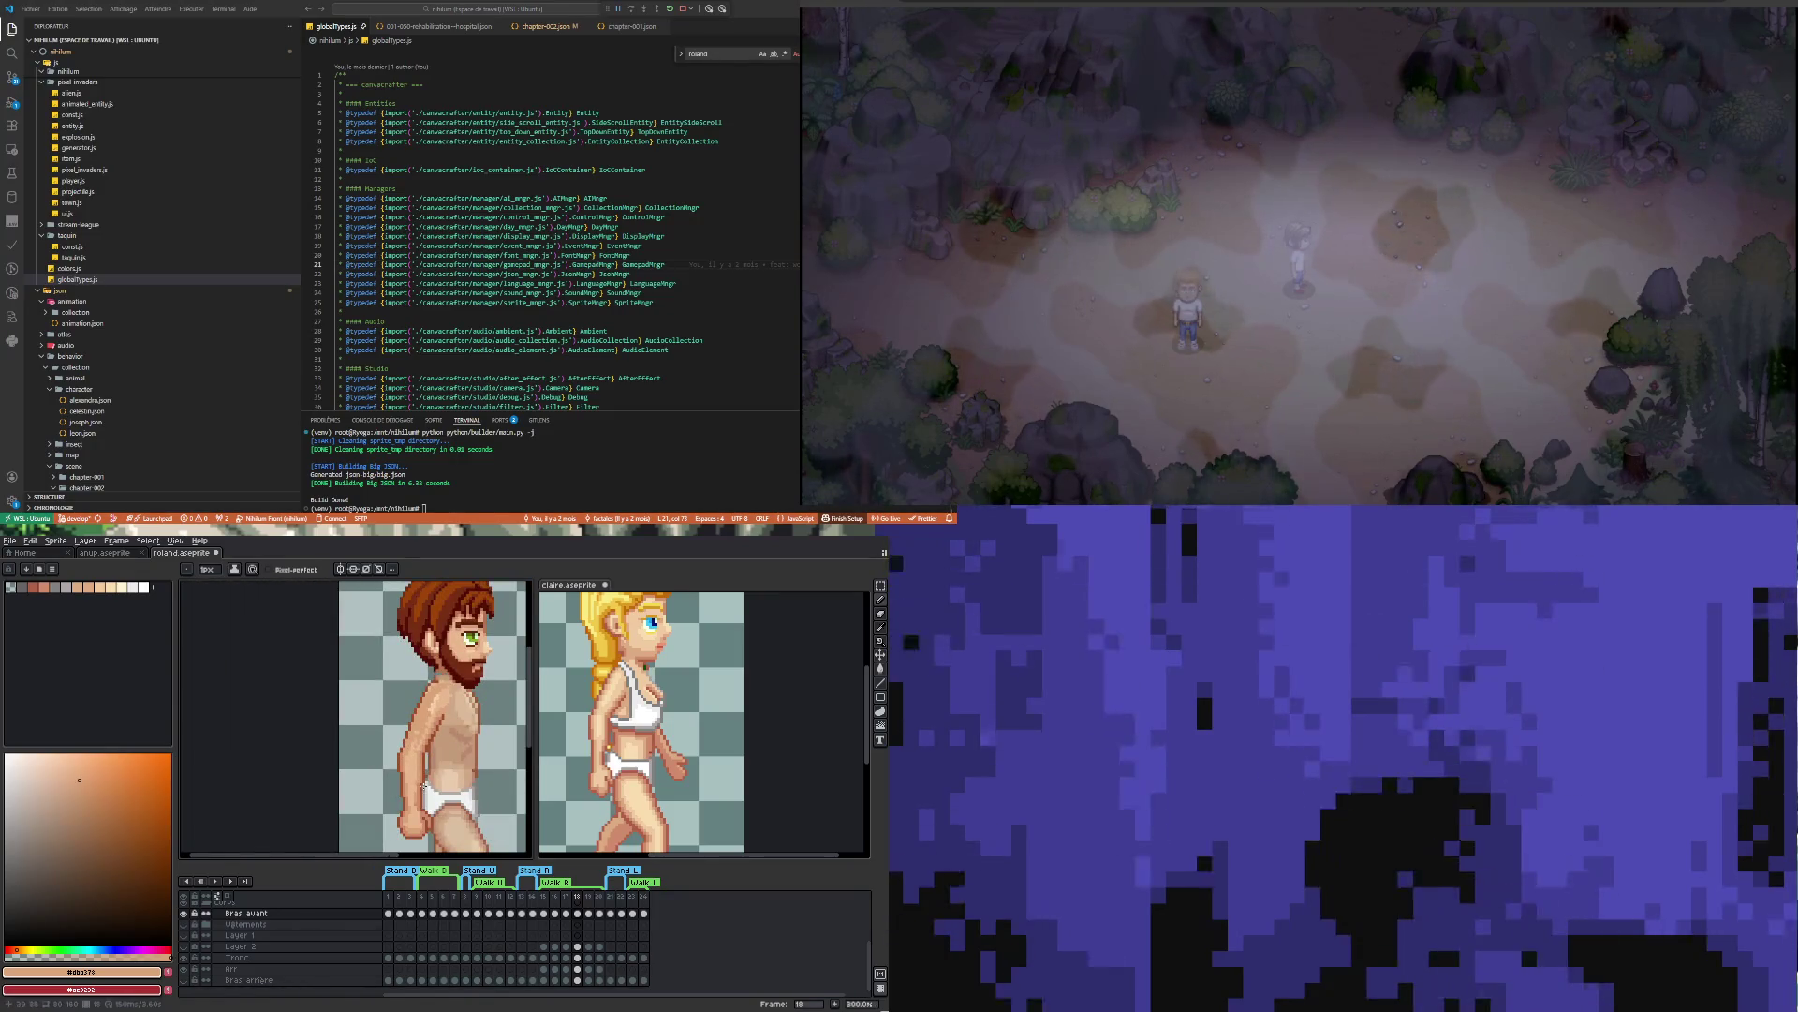
scroll(423, 787, "up", 3)
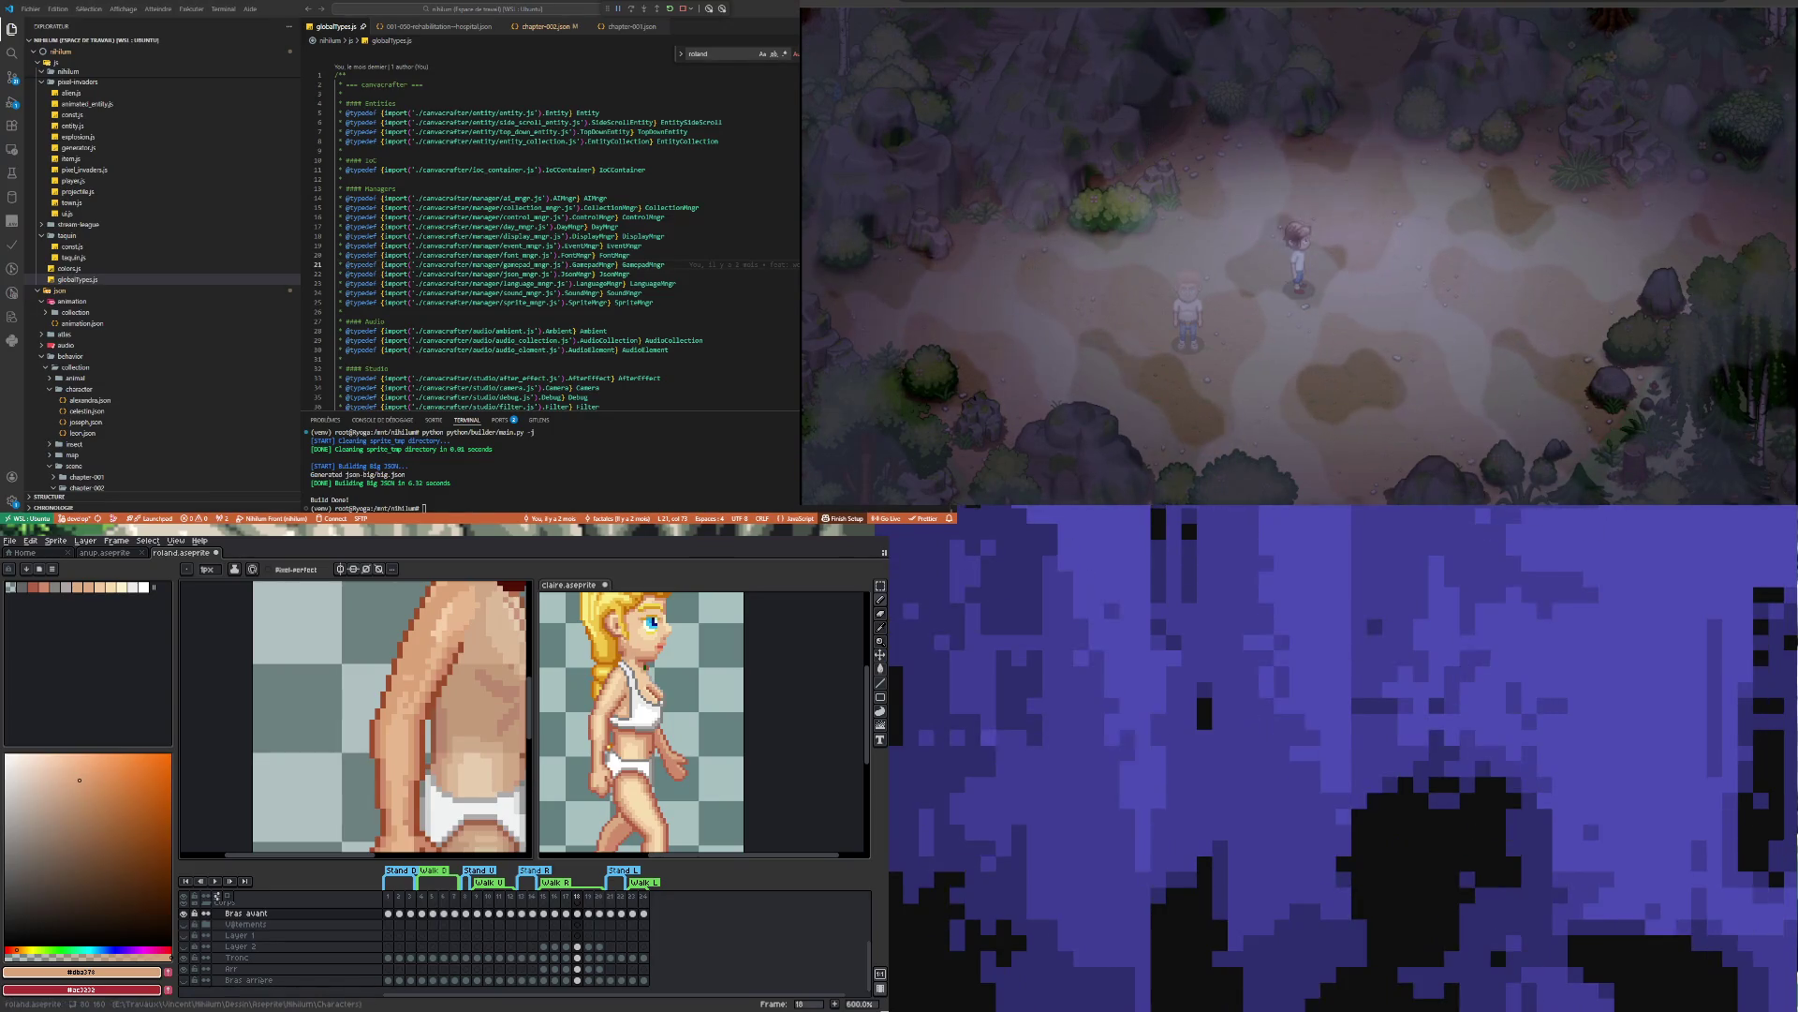
scroll(440, 778, "down", 2)
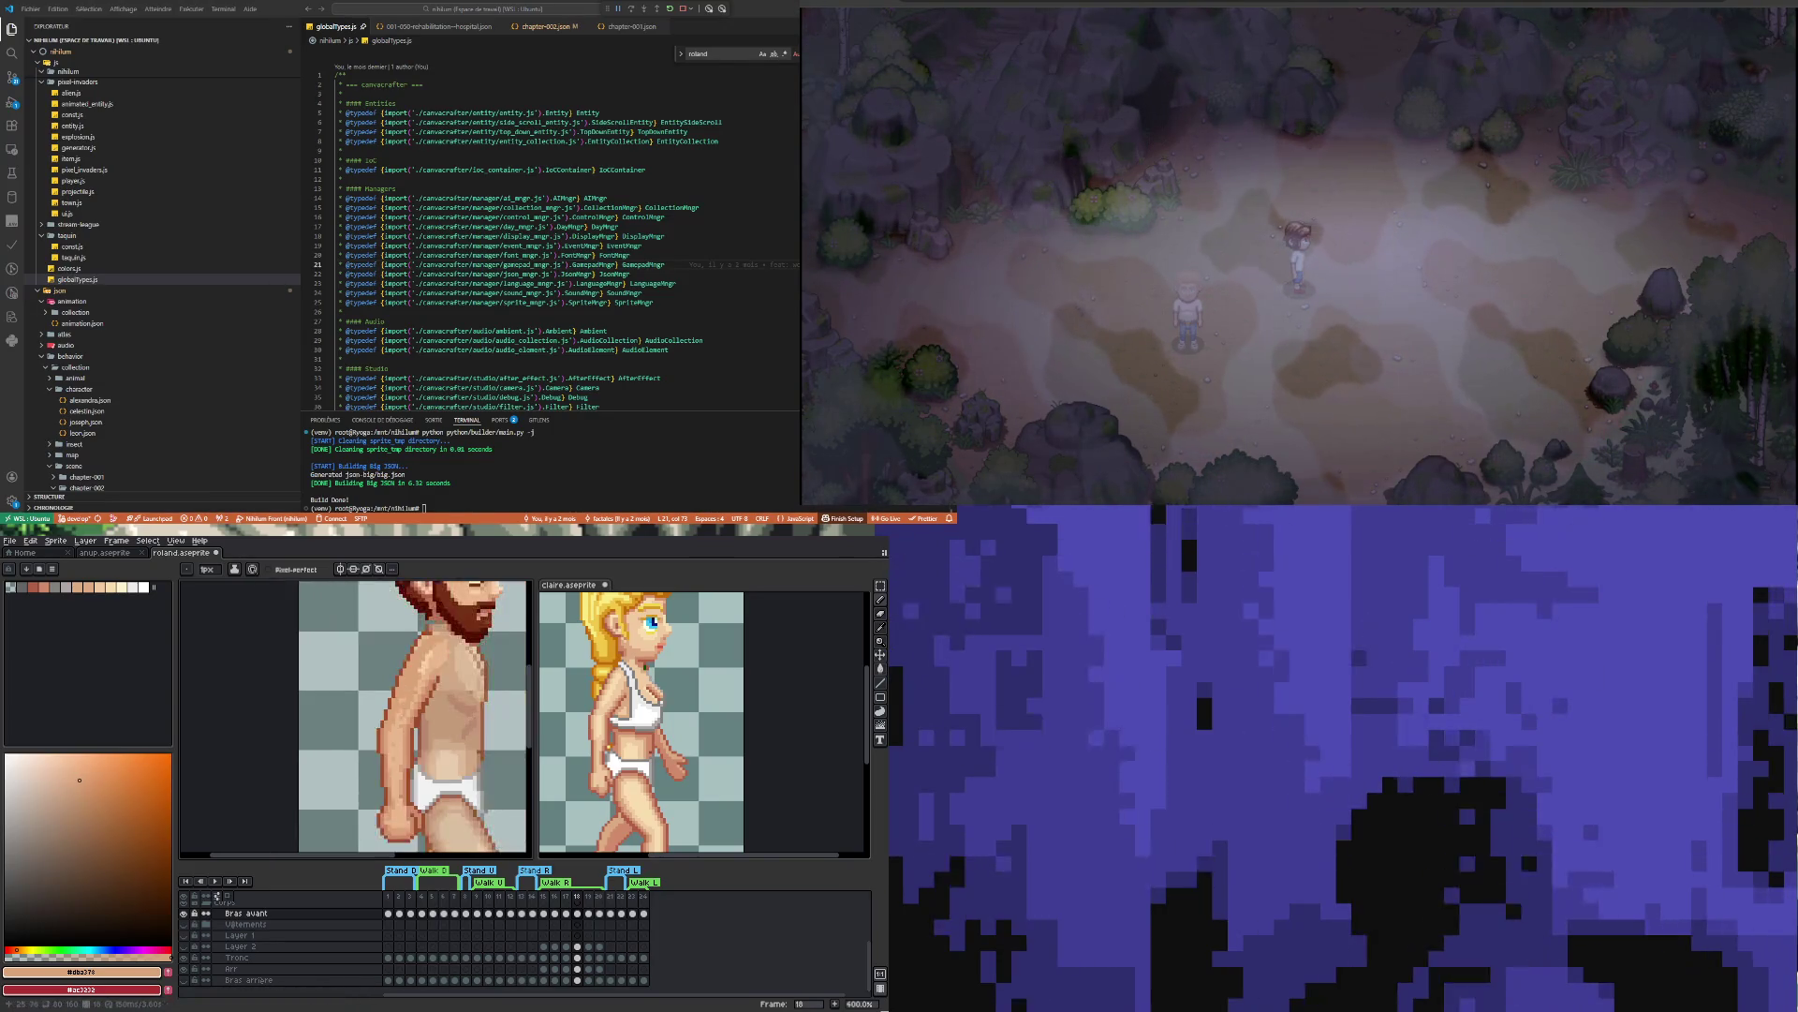
scroll(440, 777, "up", 4)
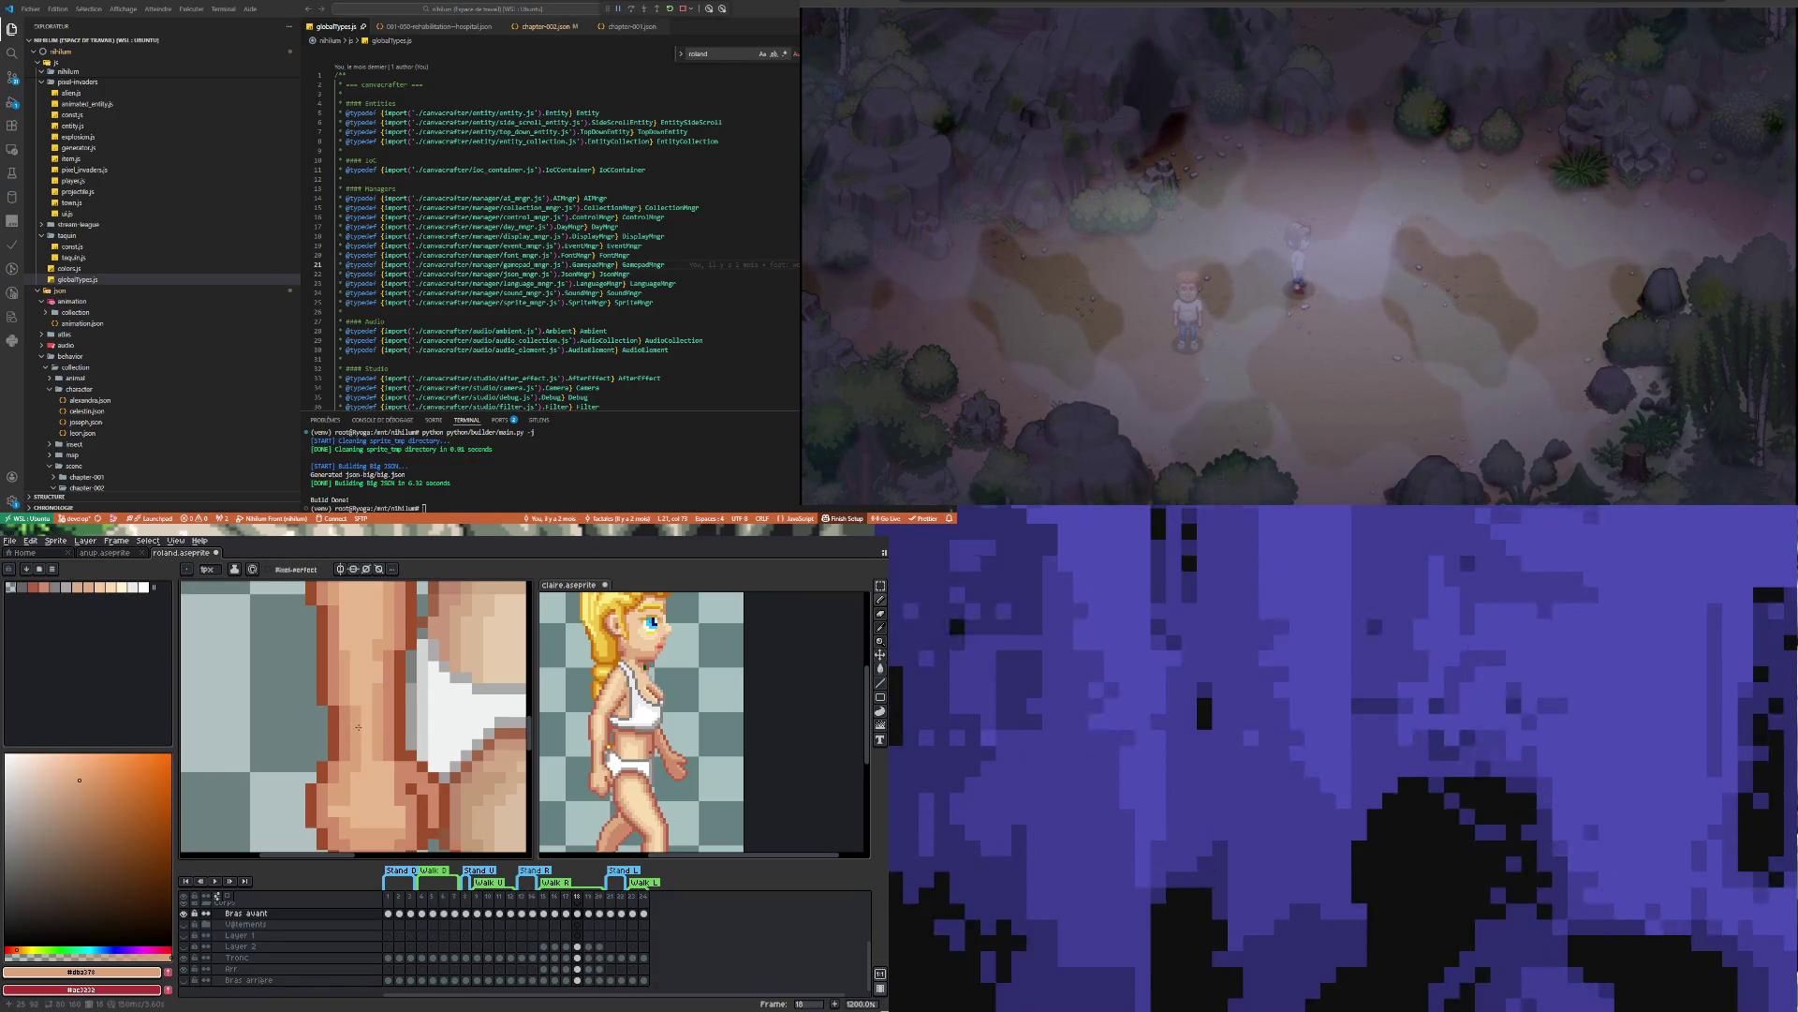
scroll(357, 725, "down", 5)
scroll(359, 731, "up", 4)
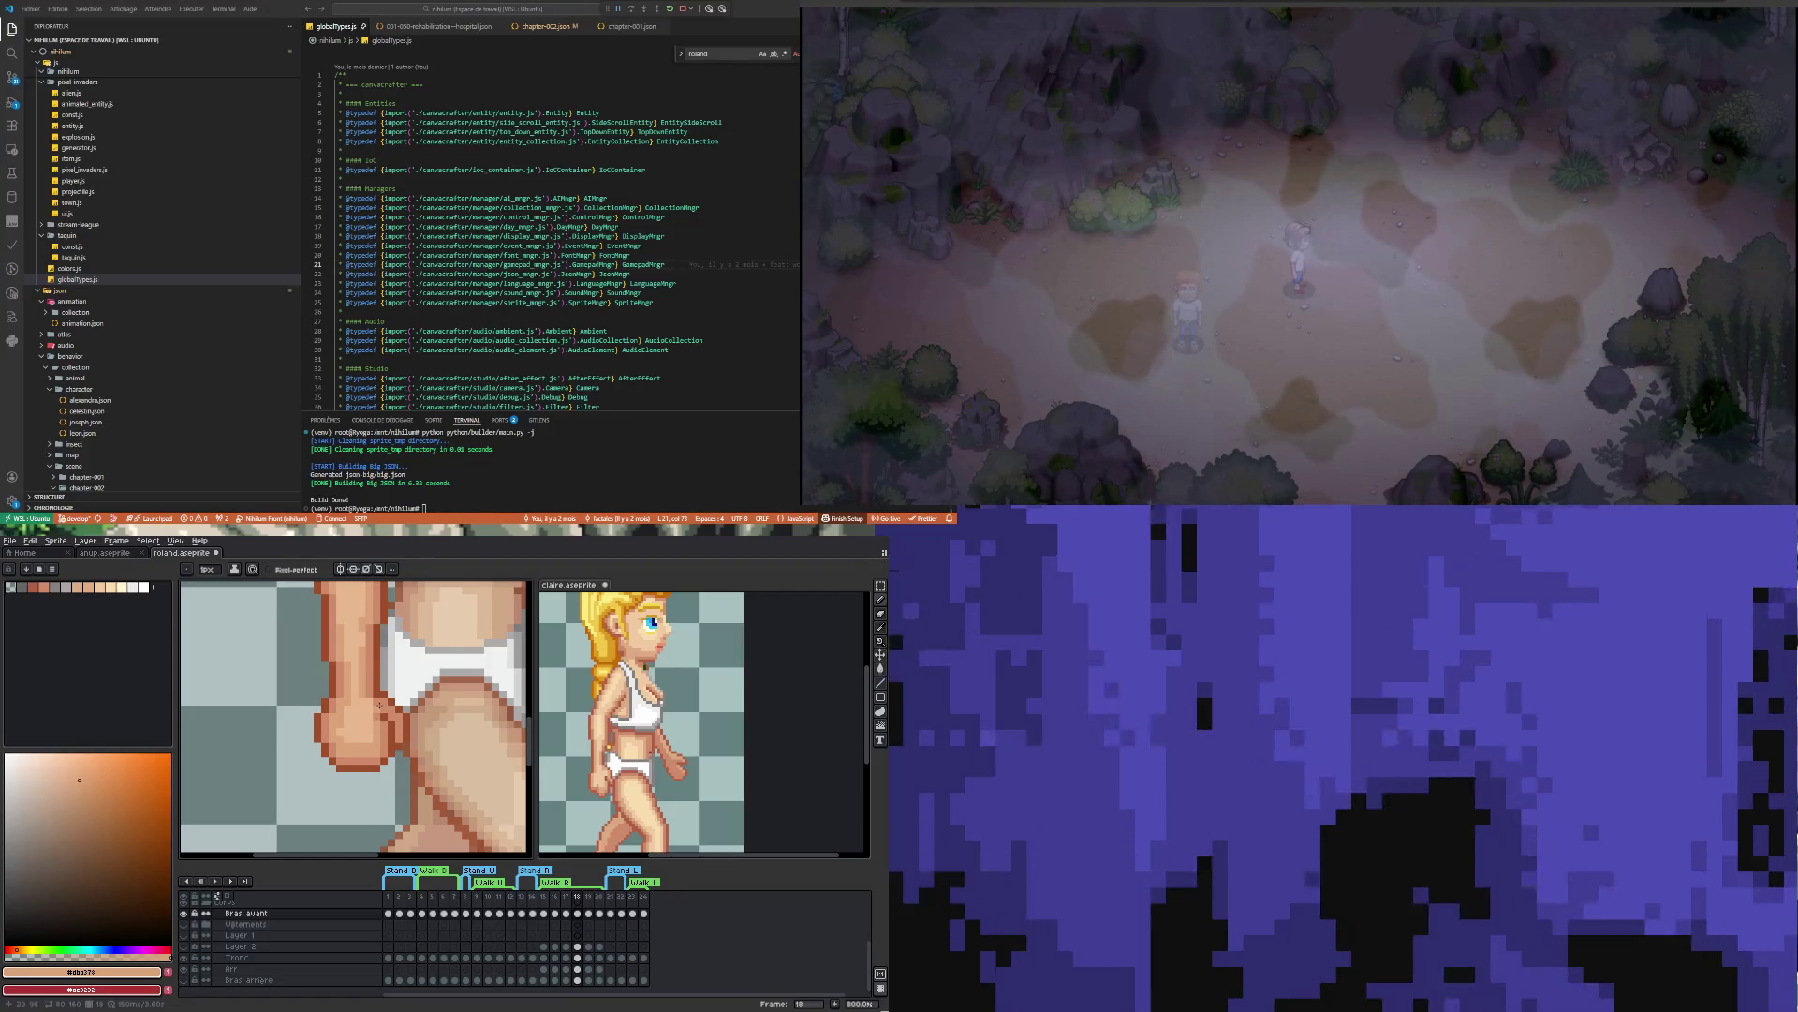
scroll(345, 711, "down", 1)
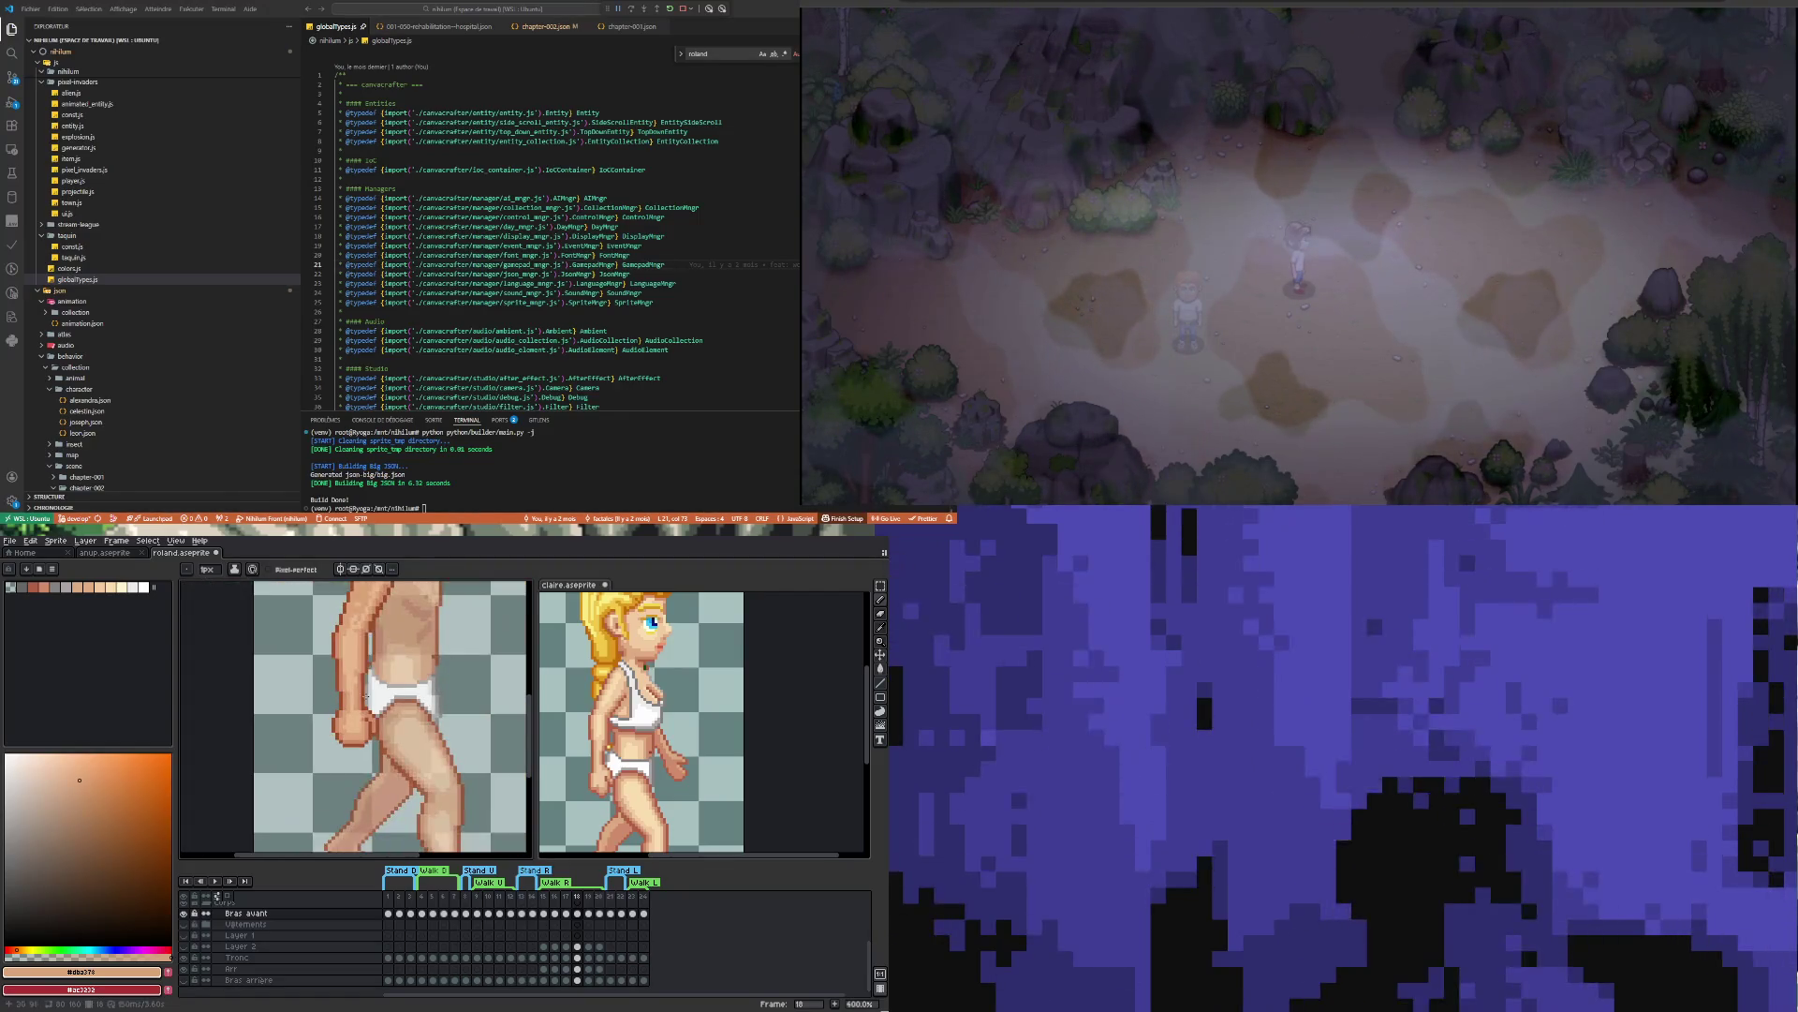
Paint darker and mid skin-tone shading pixels on the upper arm and torso
scroll(358, 689, "down", 3)
scroll(370, 625, "up", 2)
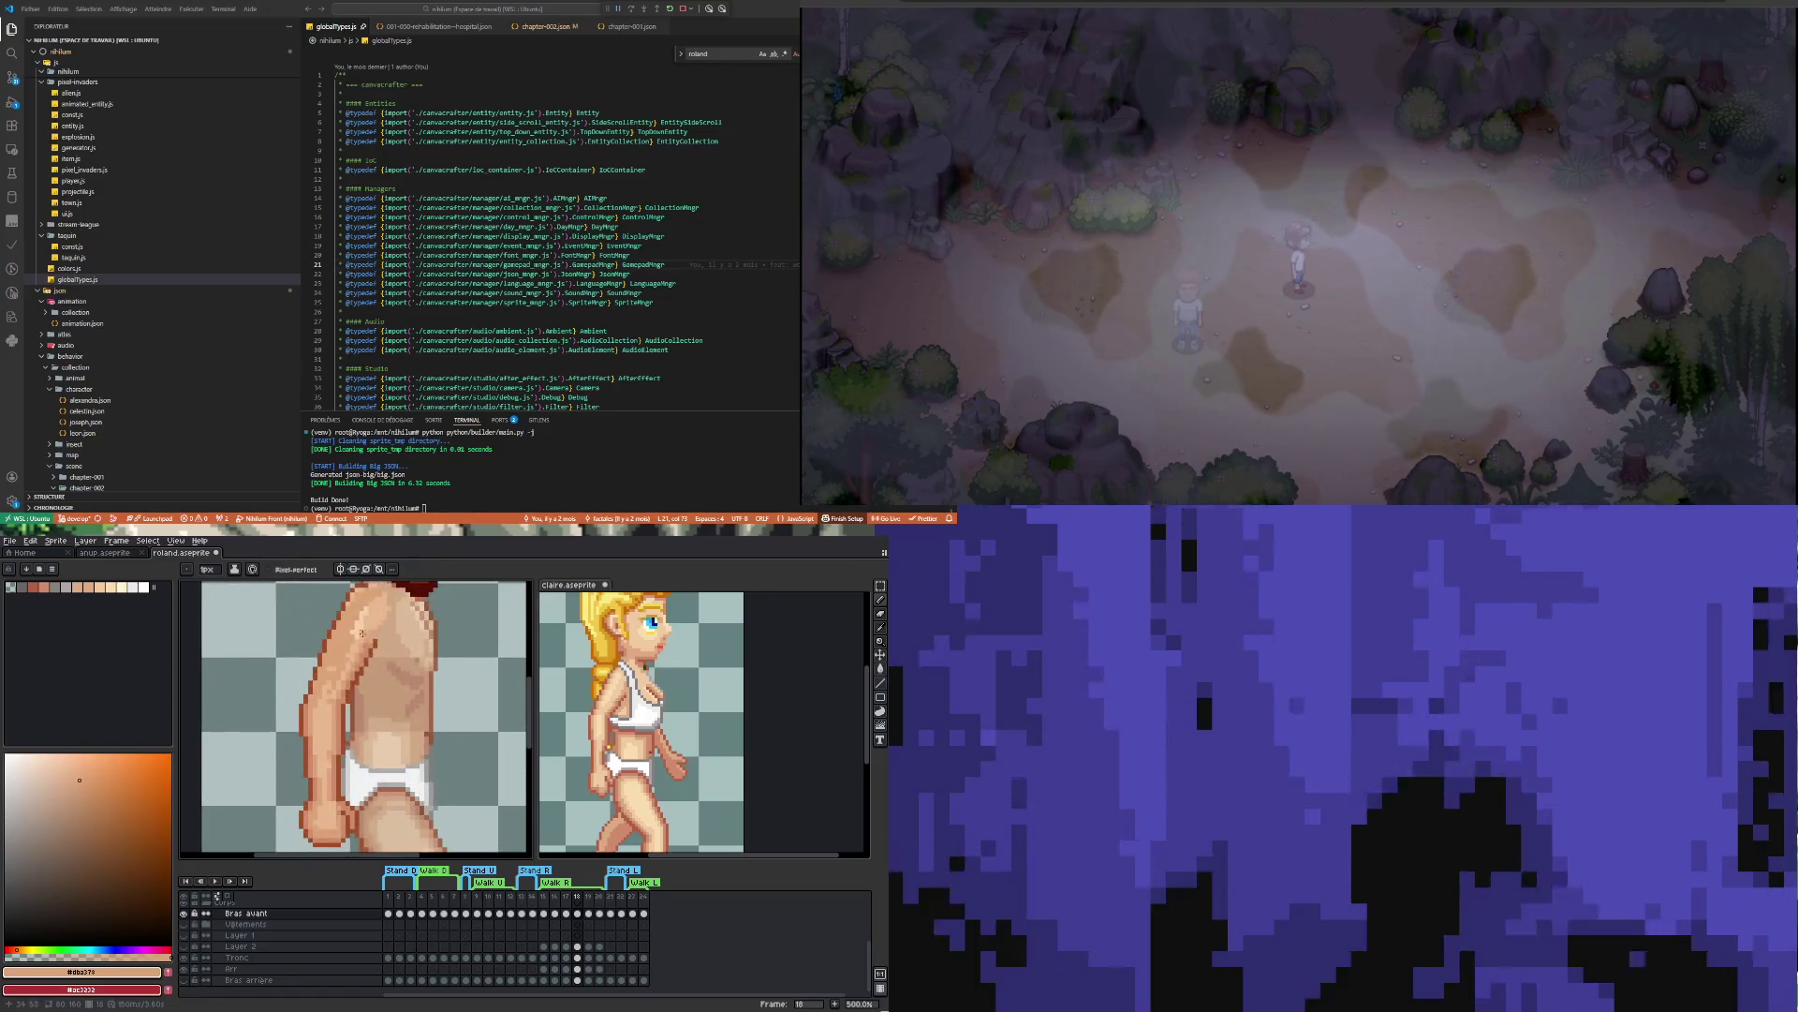
scroll(362, 631, "up", 2)
scroll(347, 653, "up", 1)
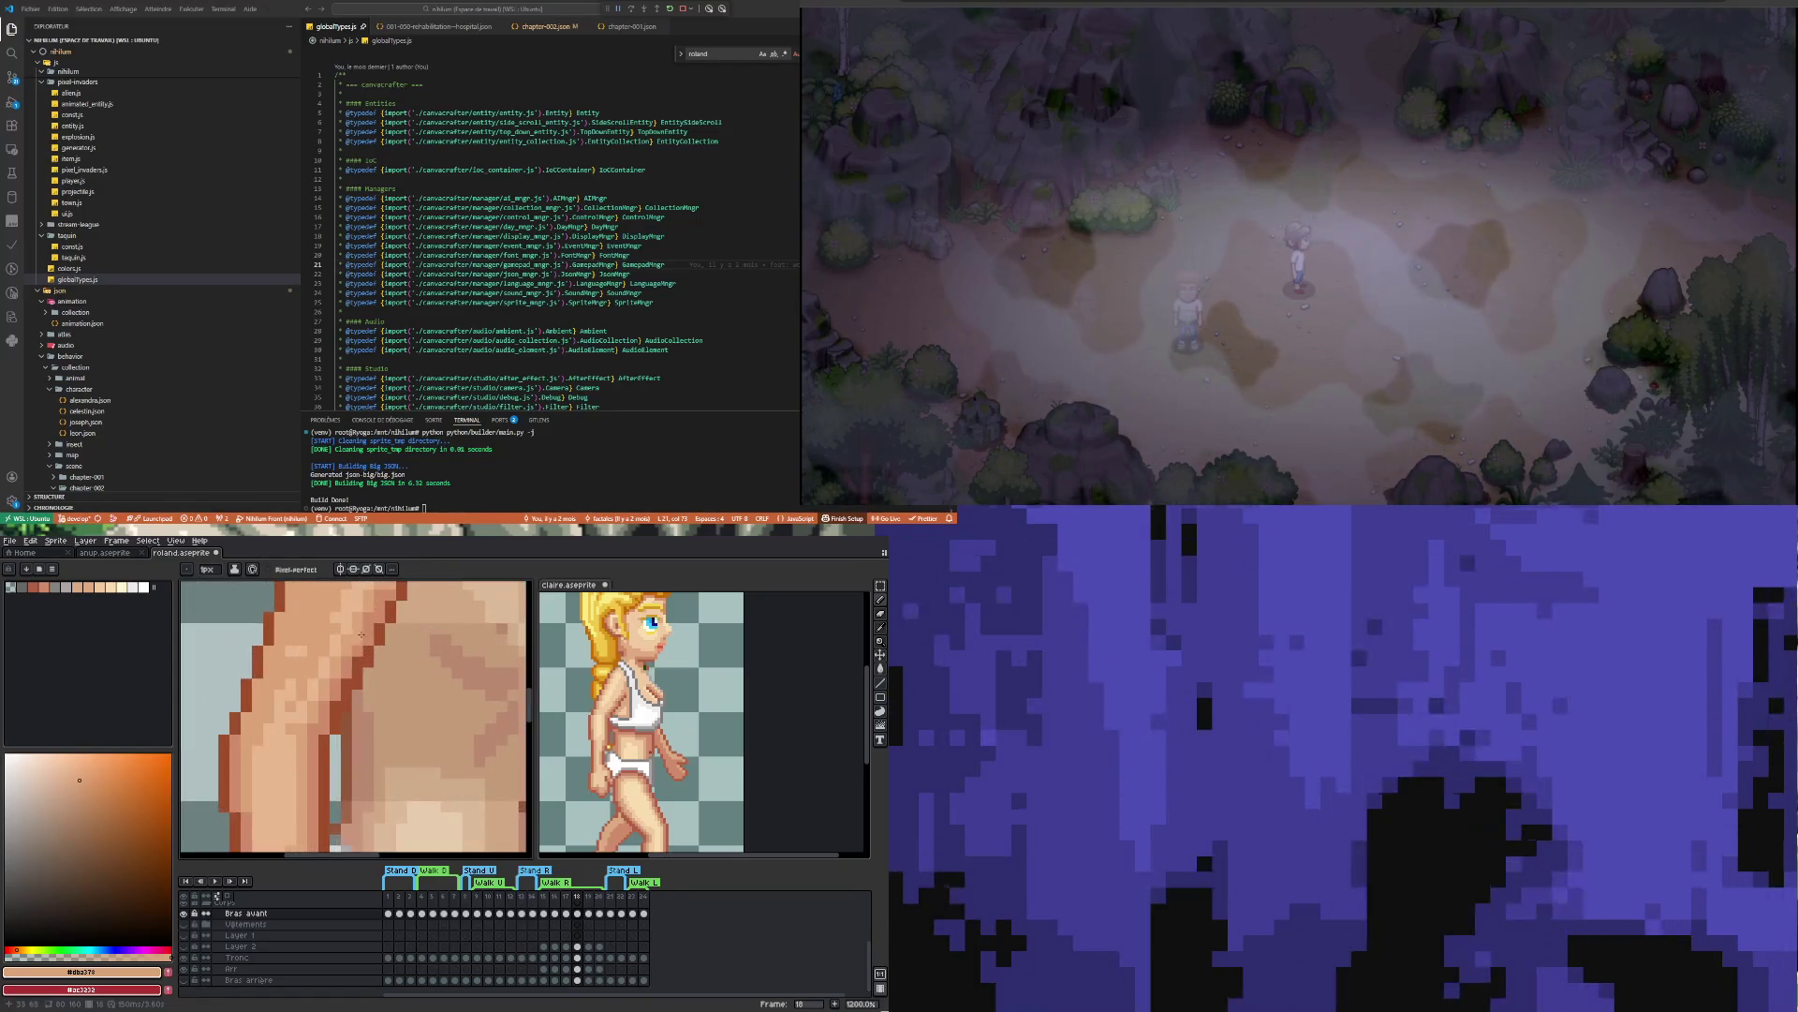
scroll(351, 655, "down", 2)
scroll(356, 656, "up", 2)
scroll(363, 659, "up", 2)
key("i")
left_click(357, 655)
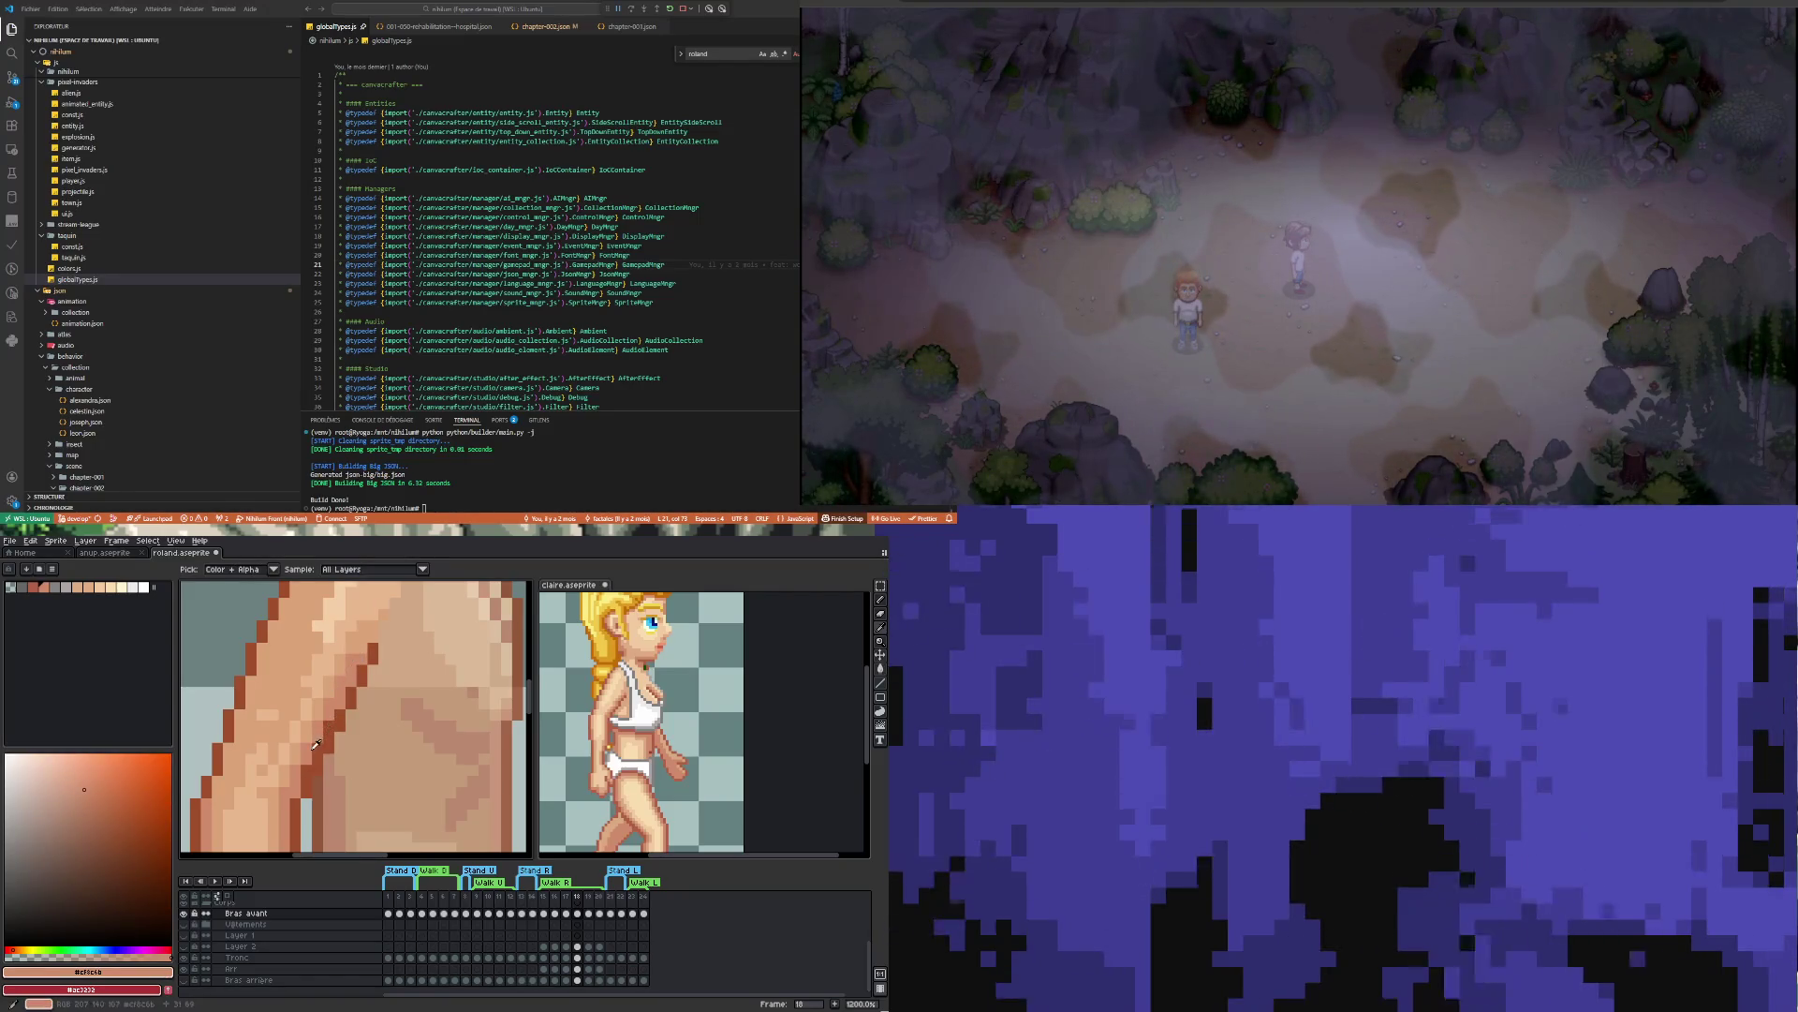
key("b")
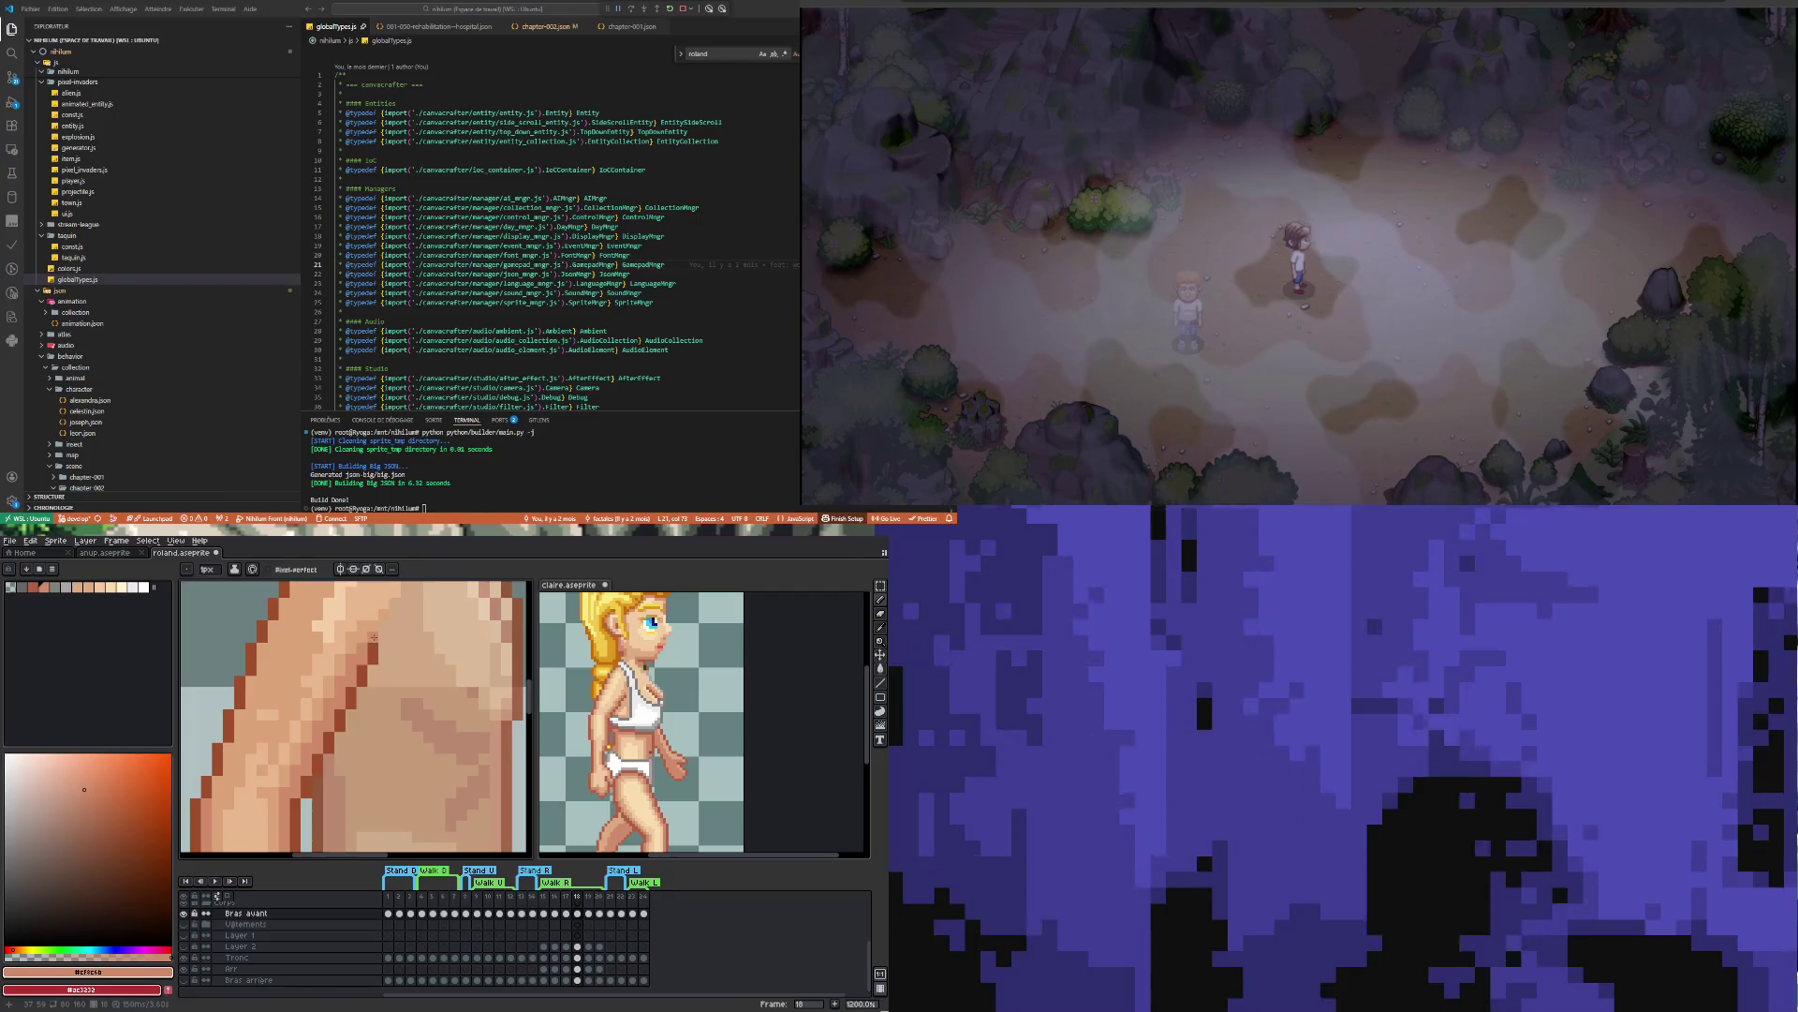
scroll(318, 739, "down", 4)
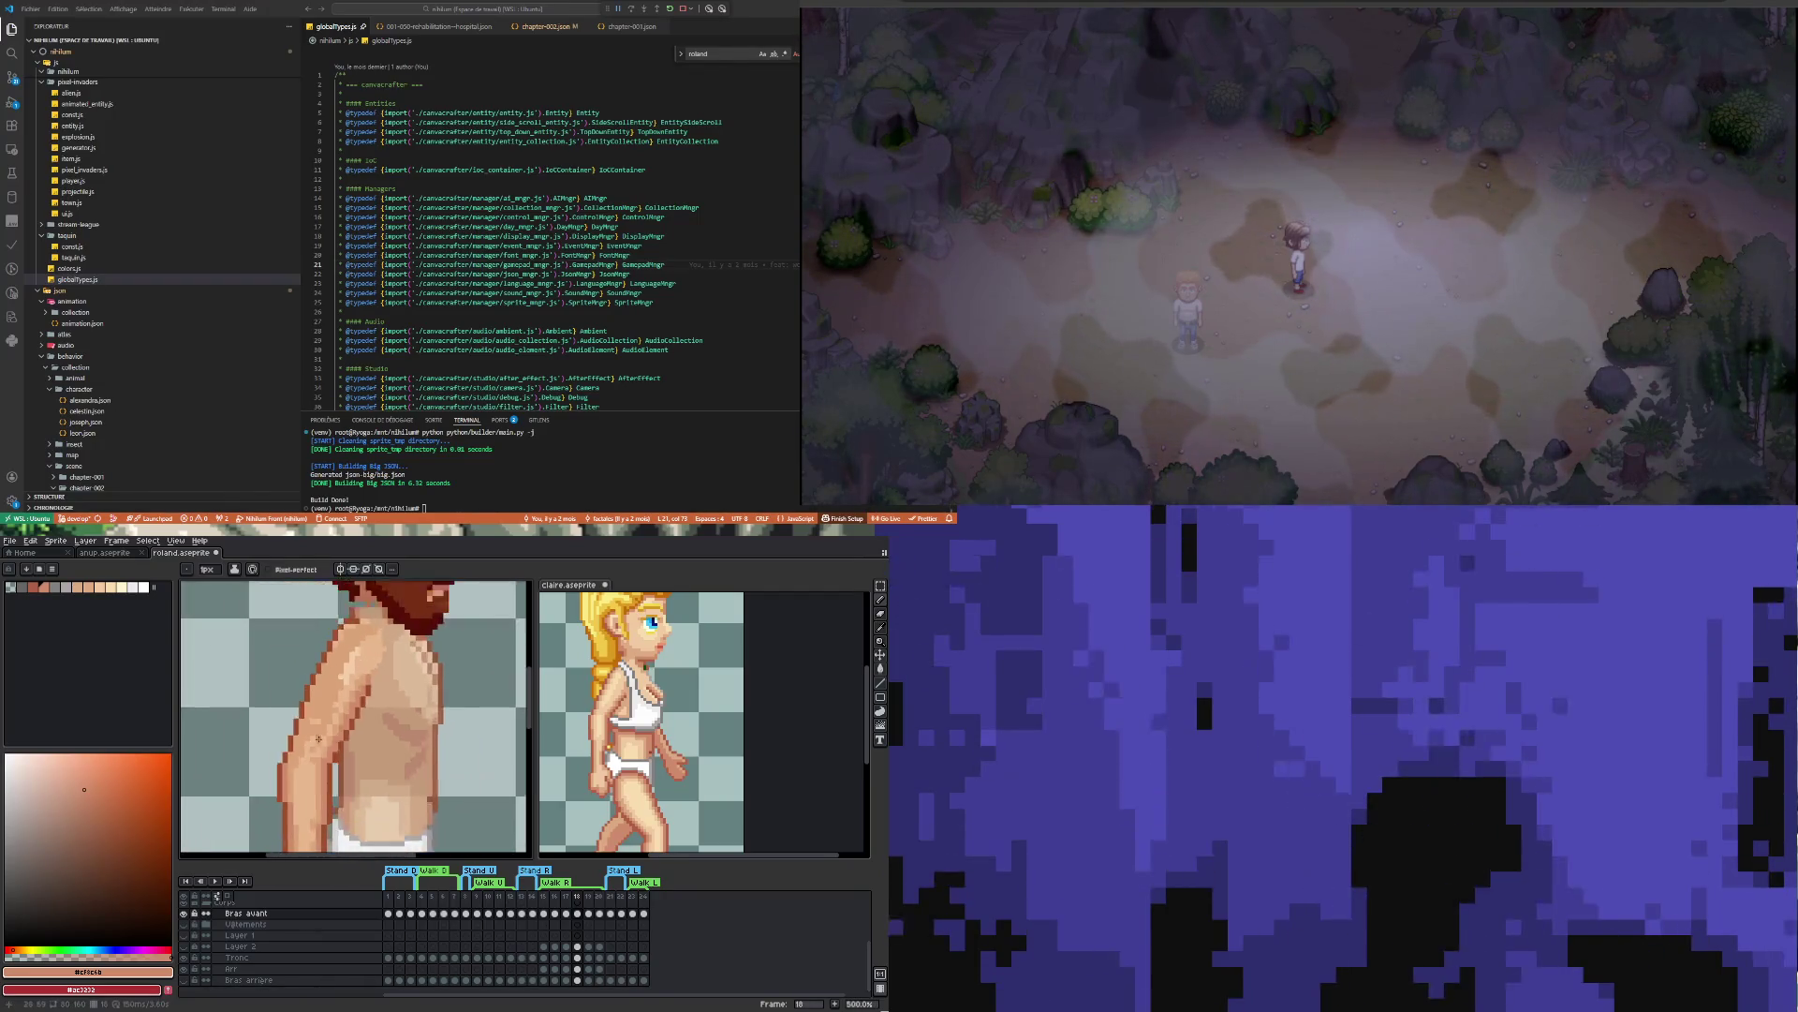
scroll(319, 739, "up", 2)
key("i")
left_click(339, 733)
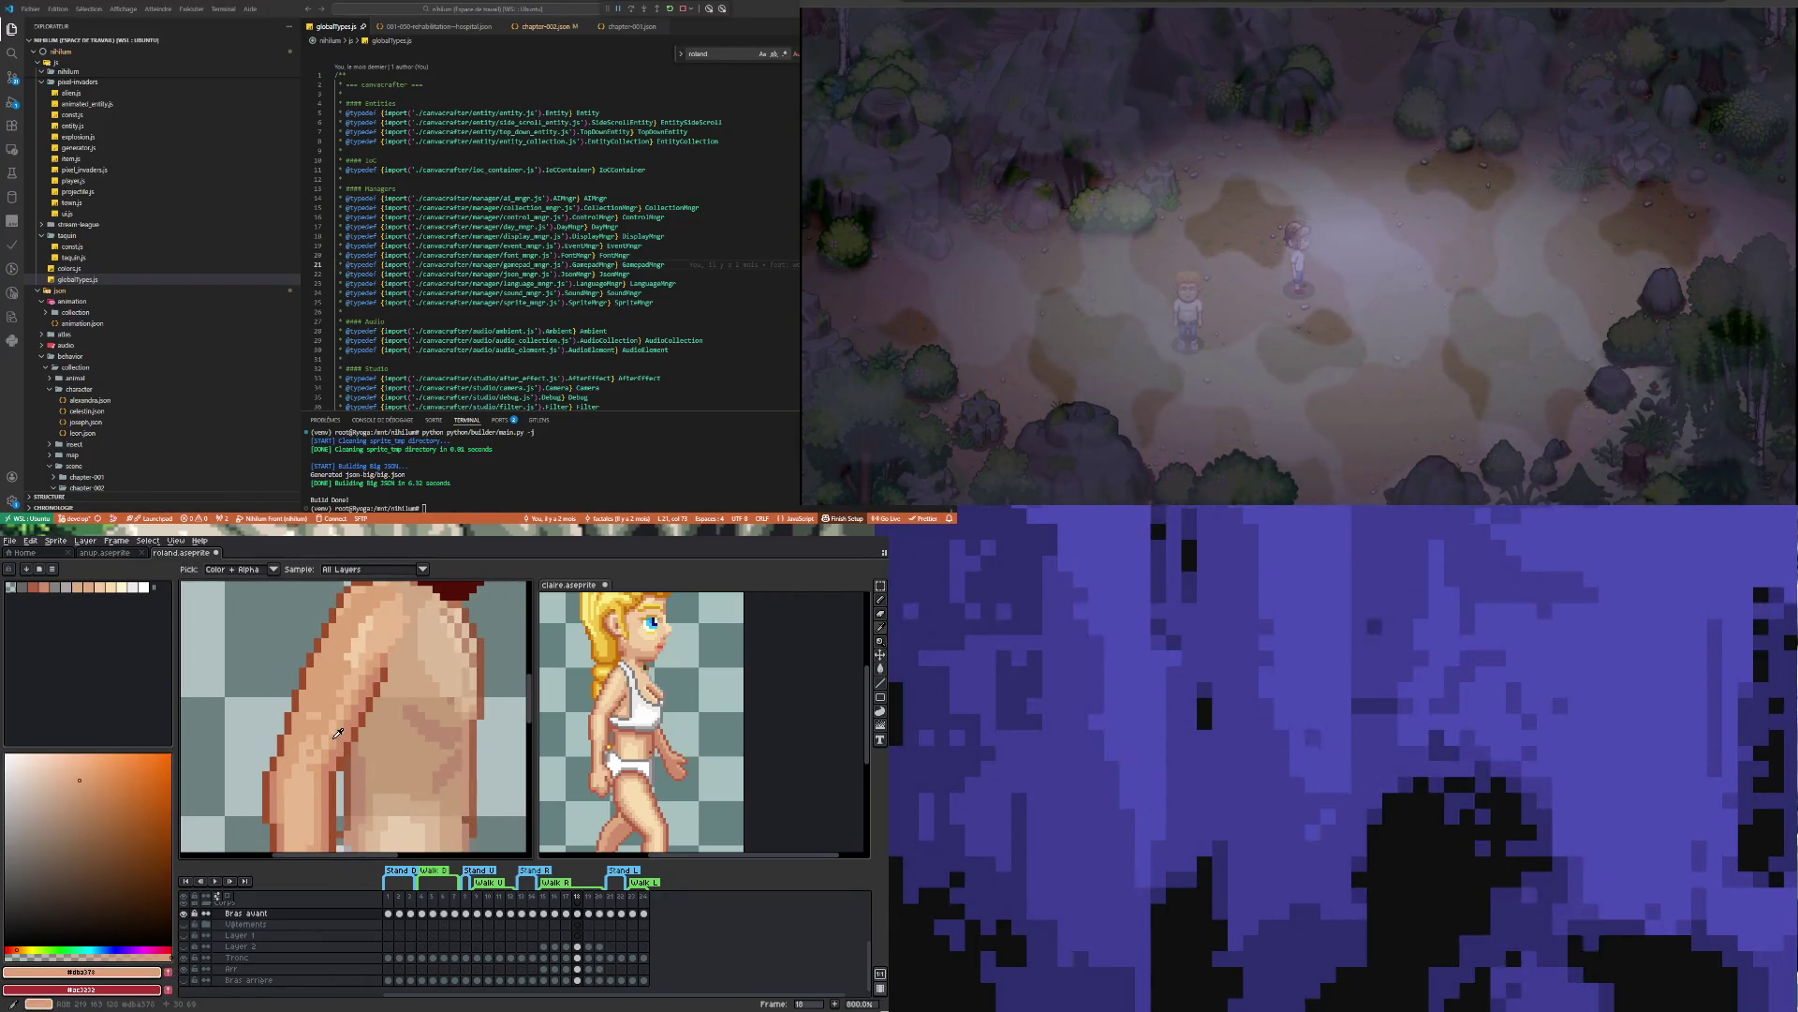
key("b")
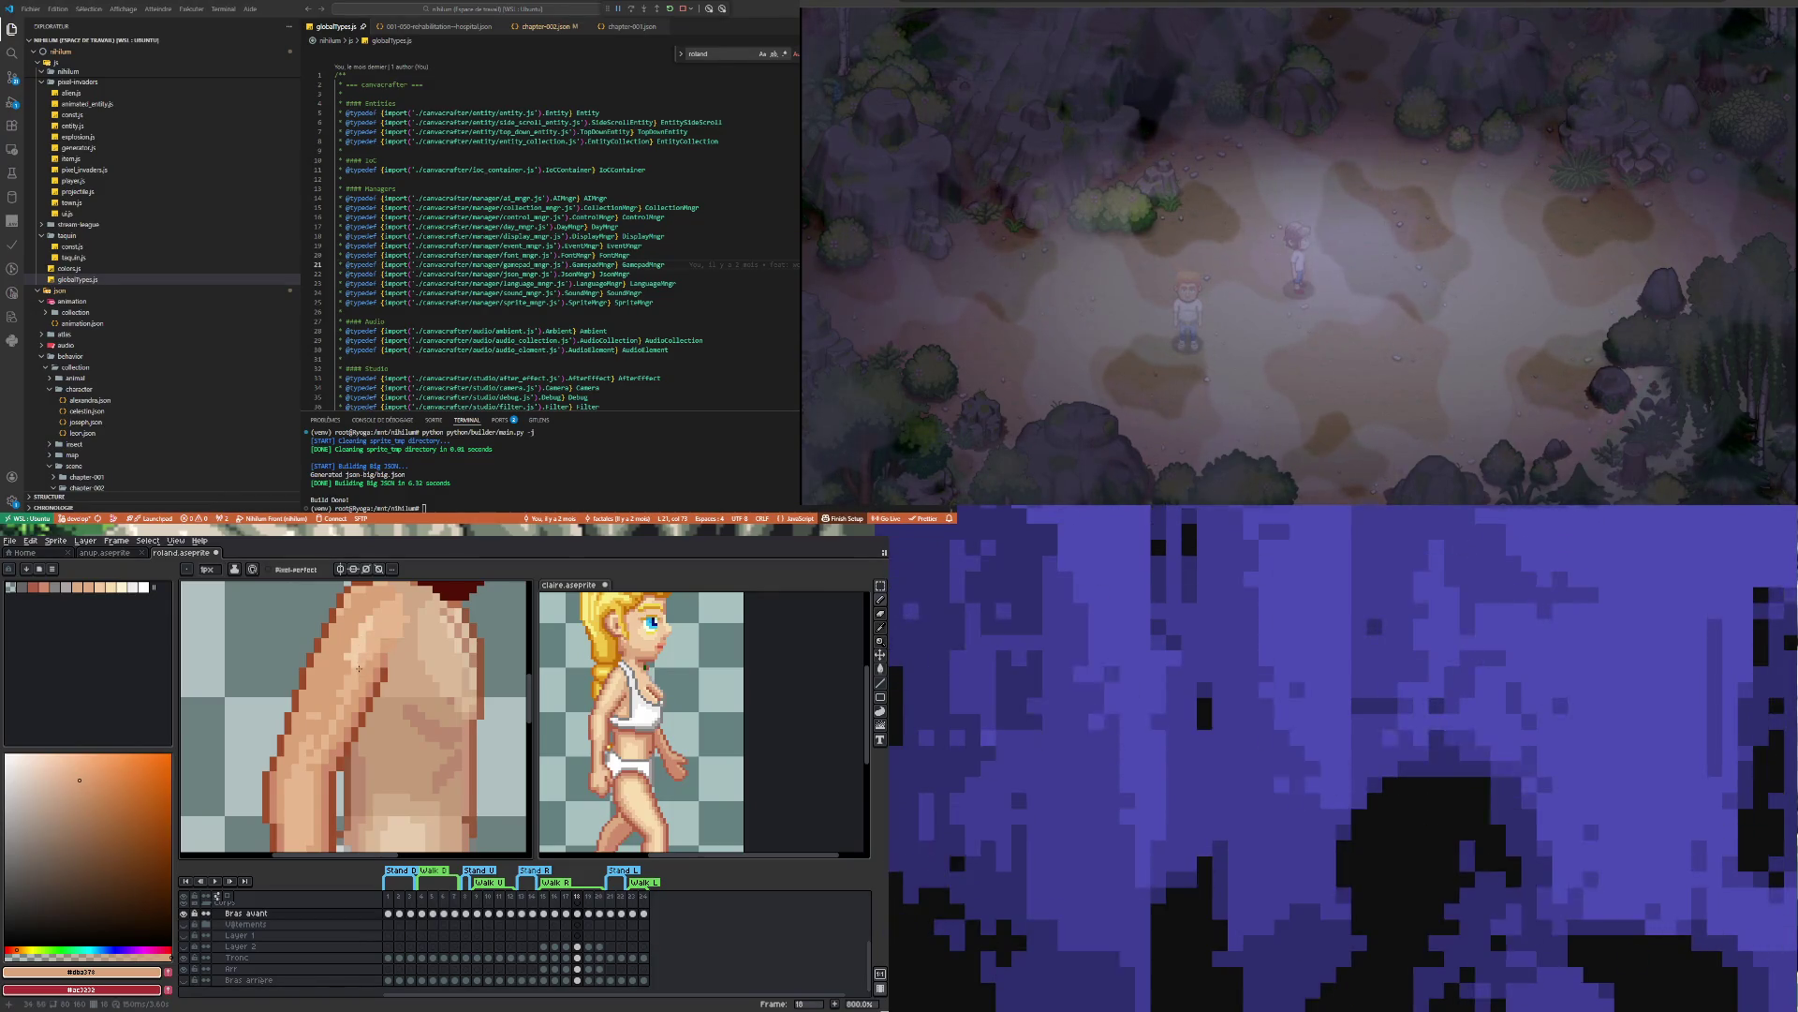
Draw a lighter skin-tone highlight line down the arm
key("alt")
left_click(294, 807, "alt")
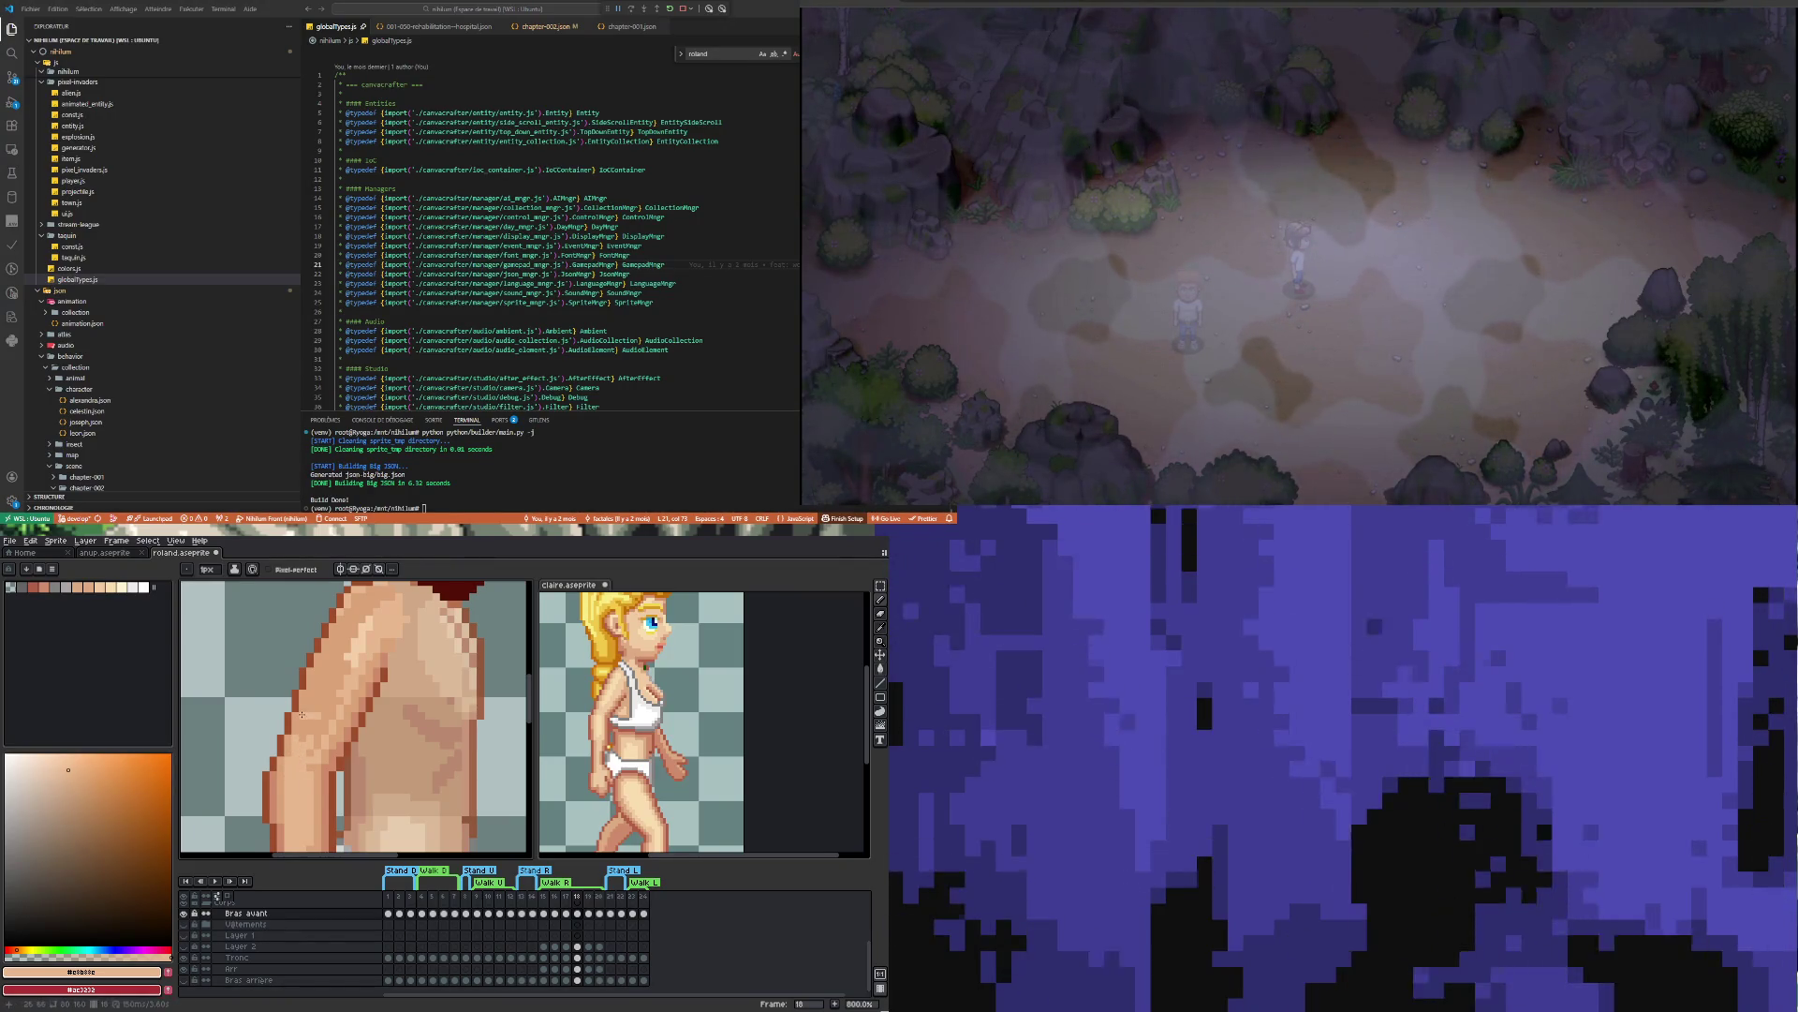
left_click_drag(308, 735, 306, 763)
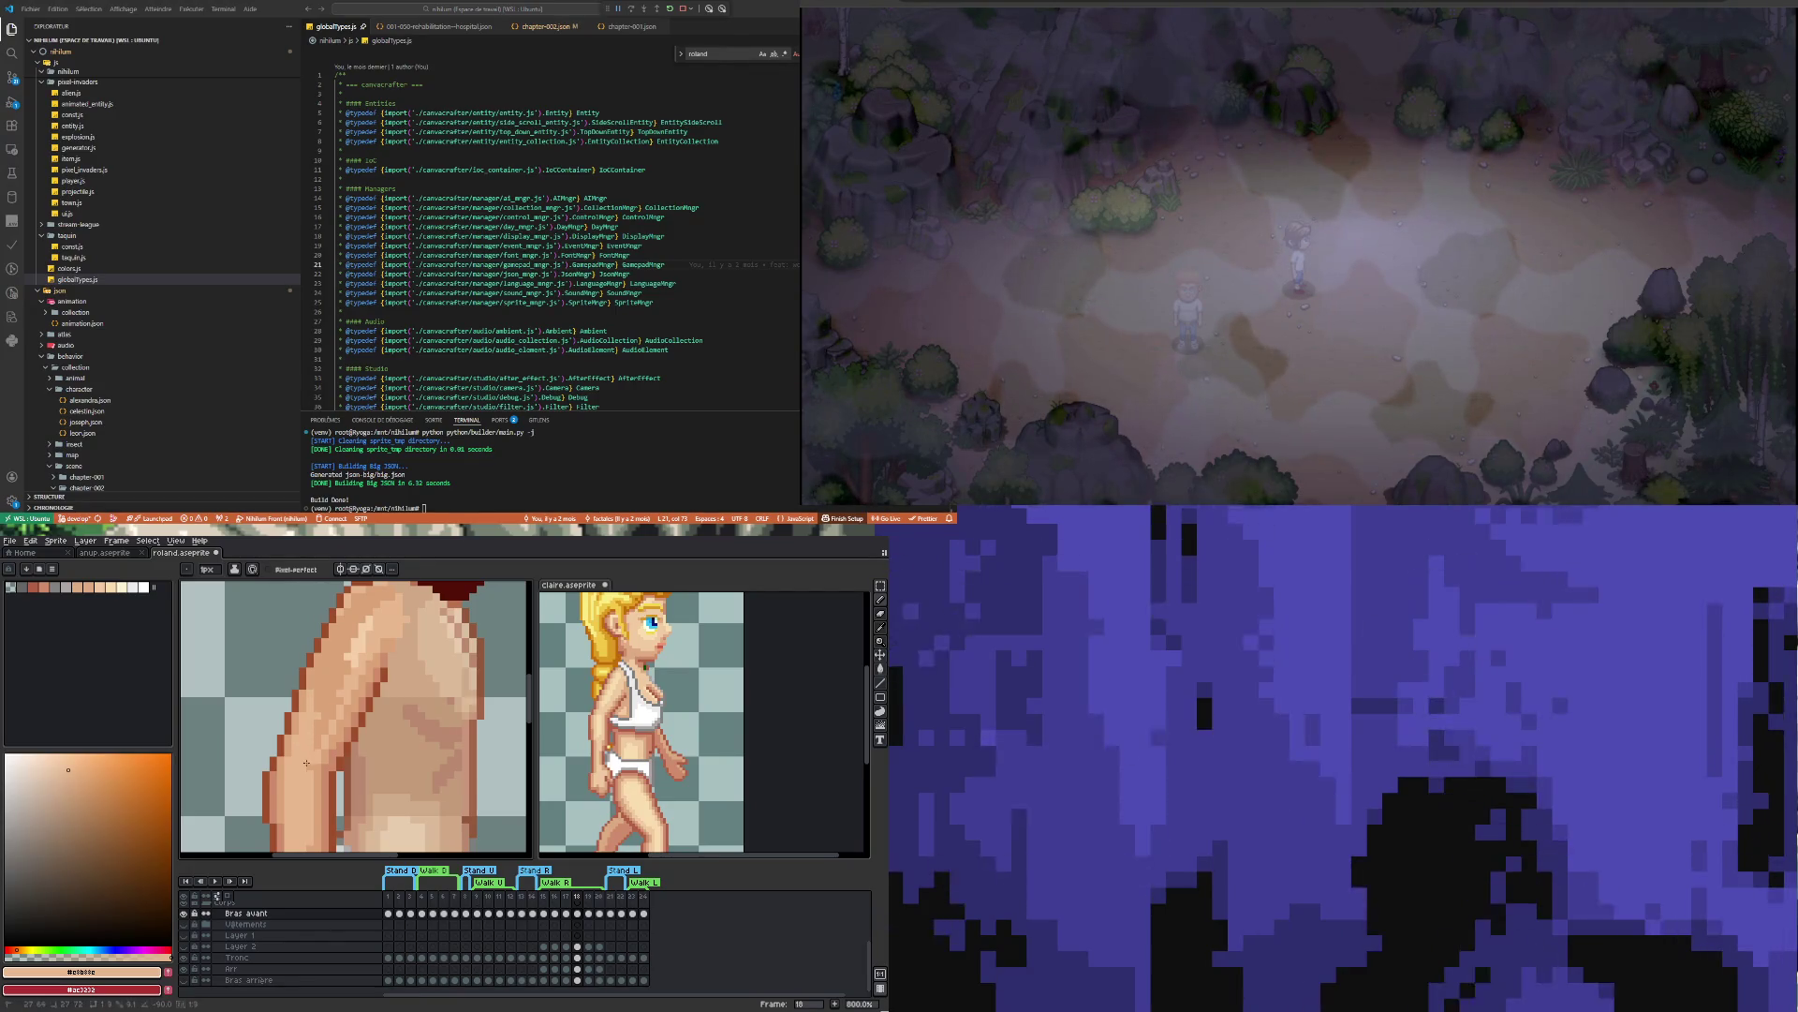
scroll(309, 745, "down", 3)
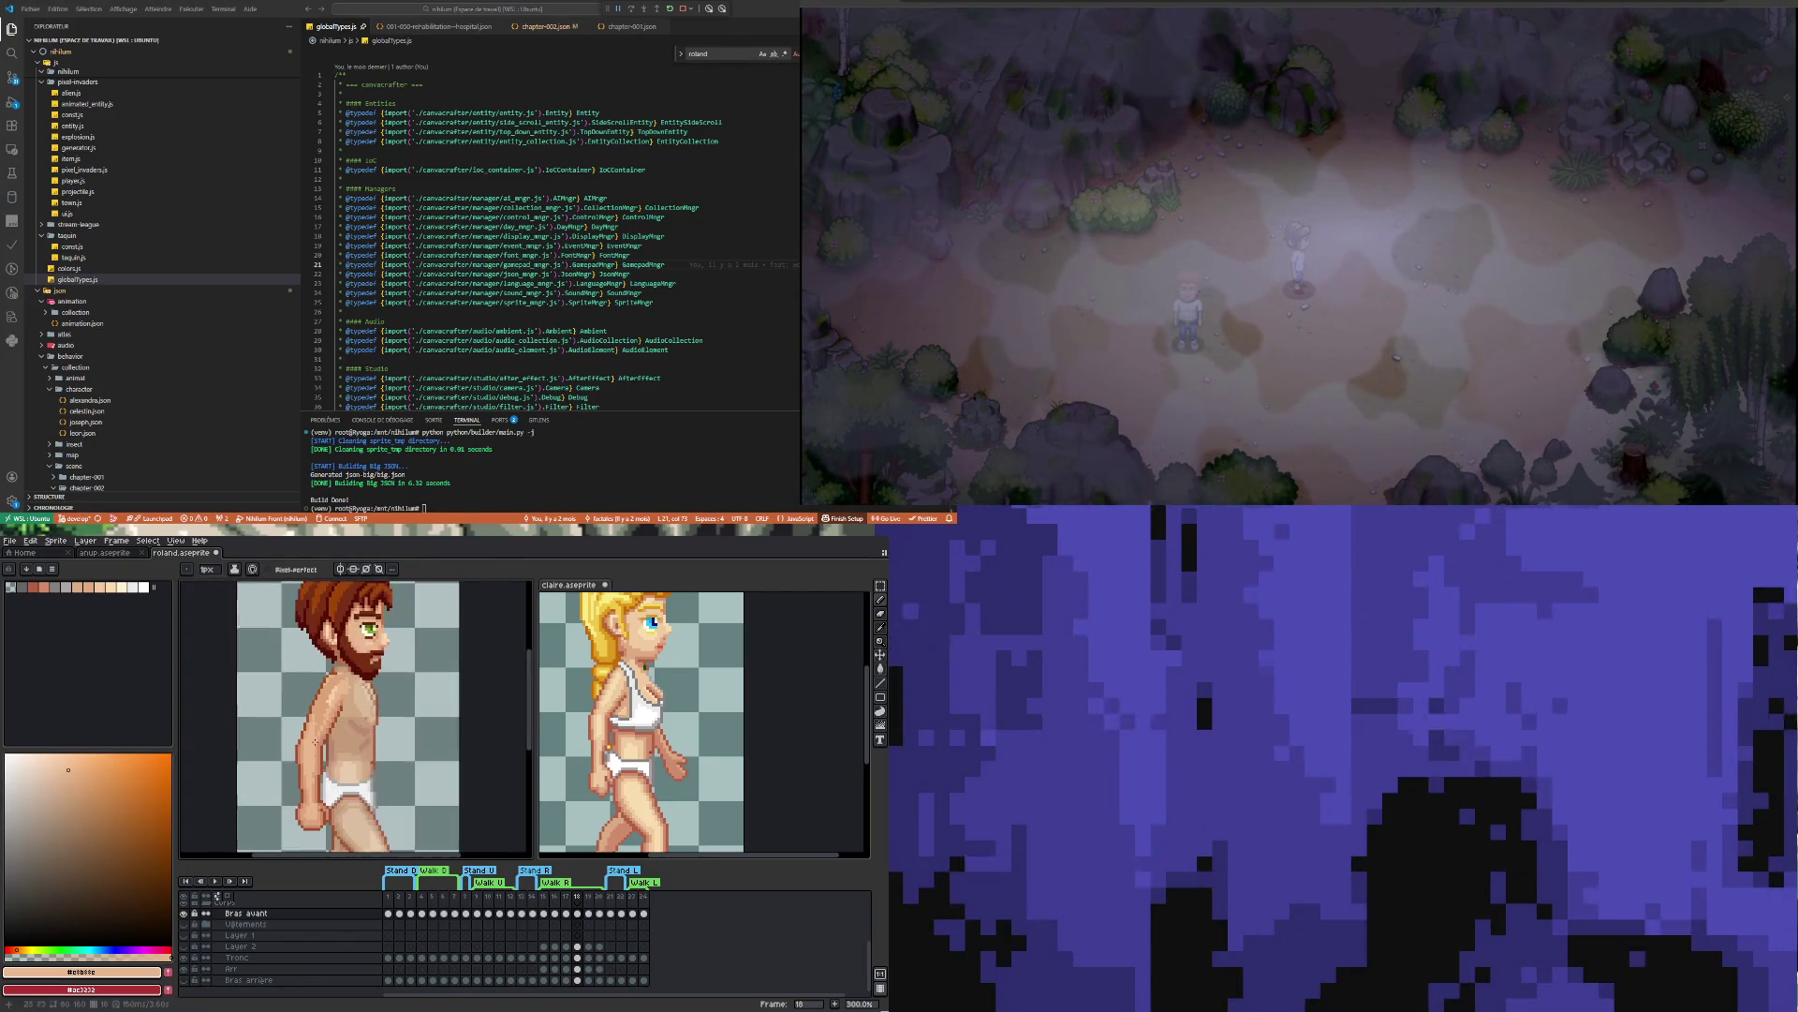
Sample the mid skin tone #dba378 near the hip to repaint the hand and hip pixels
scroll(310, 817, "up", 3)
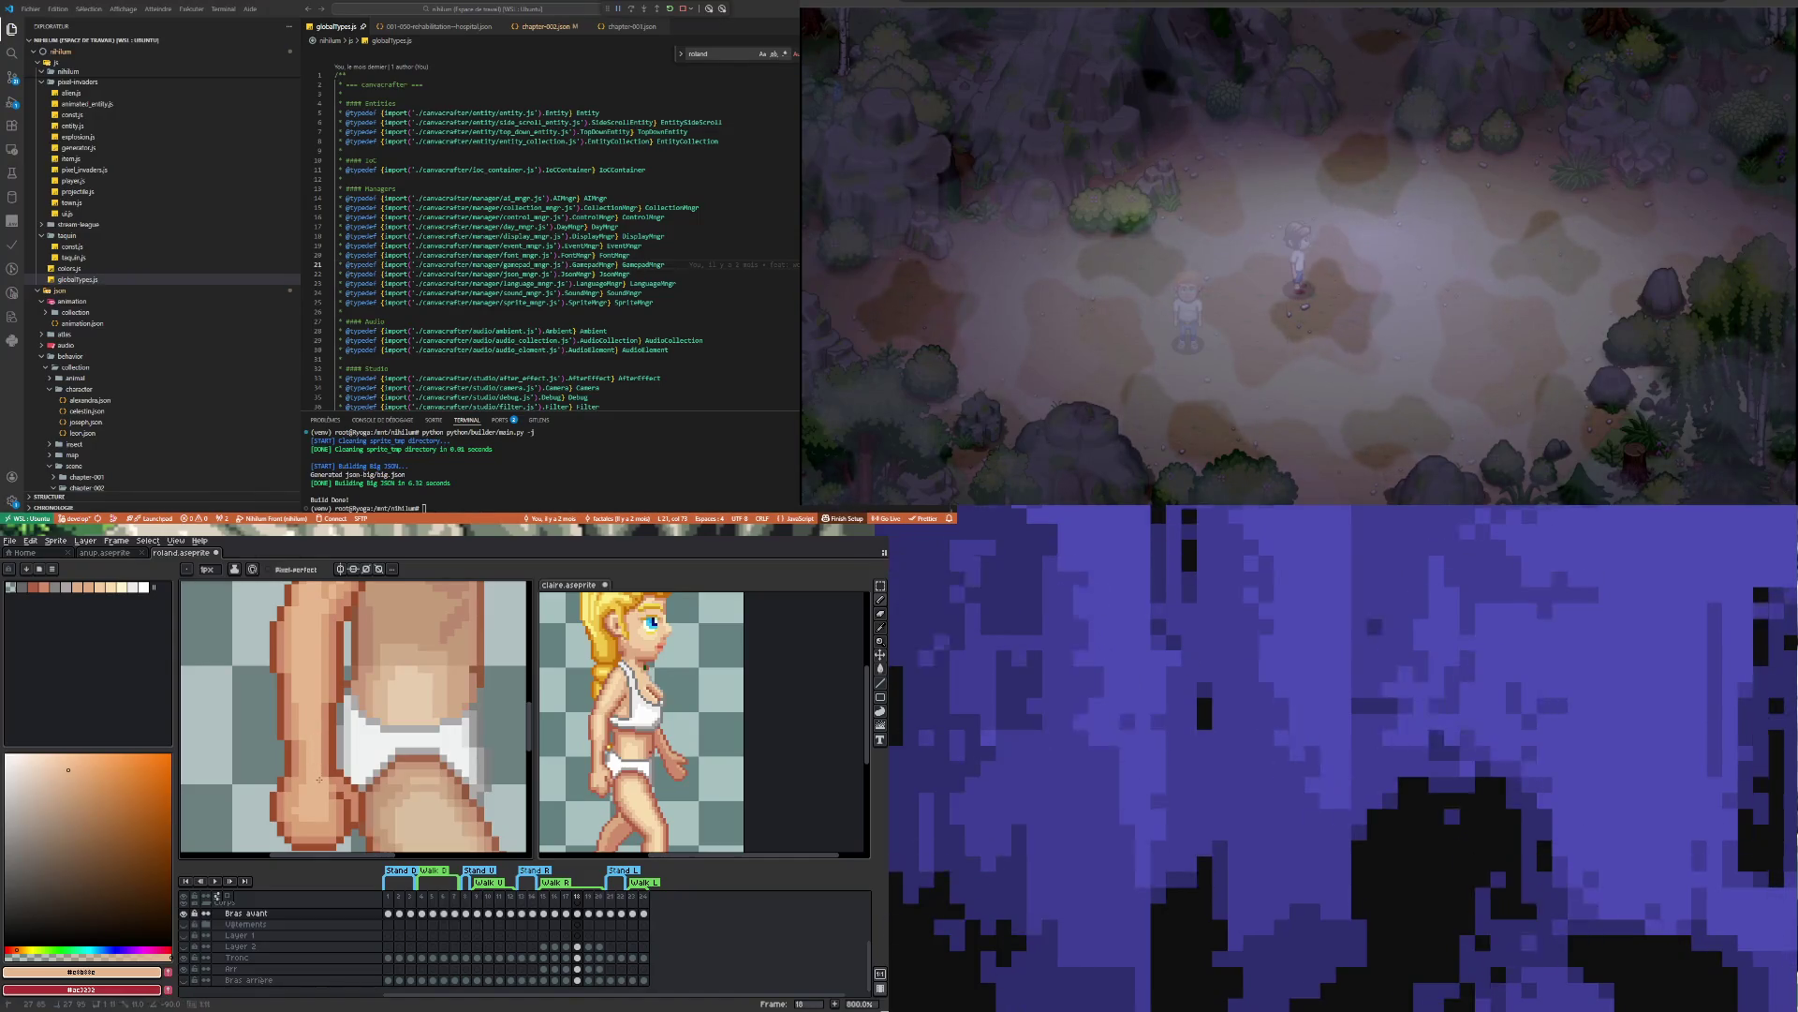
scroll(312, 767, "down", 5)
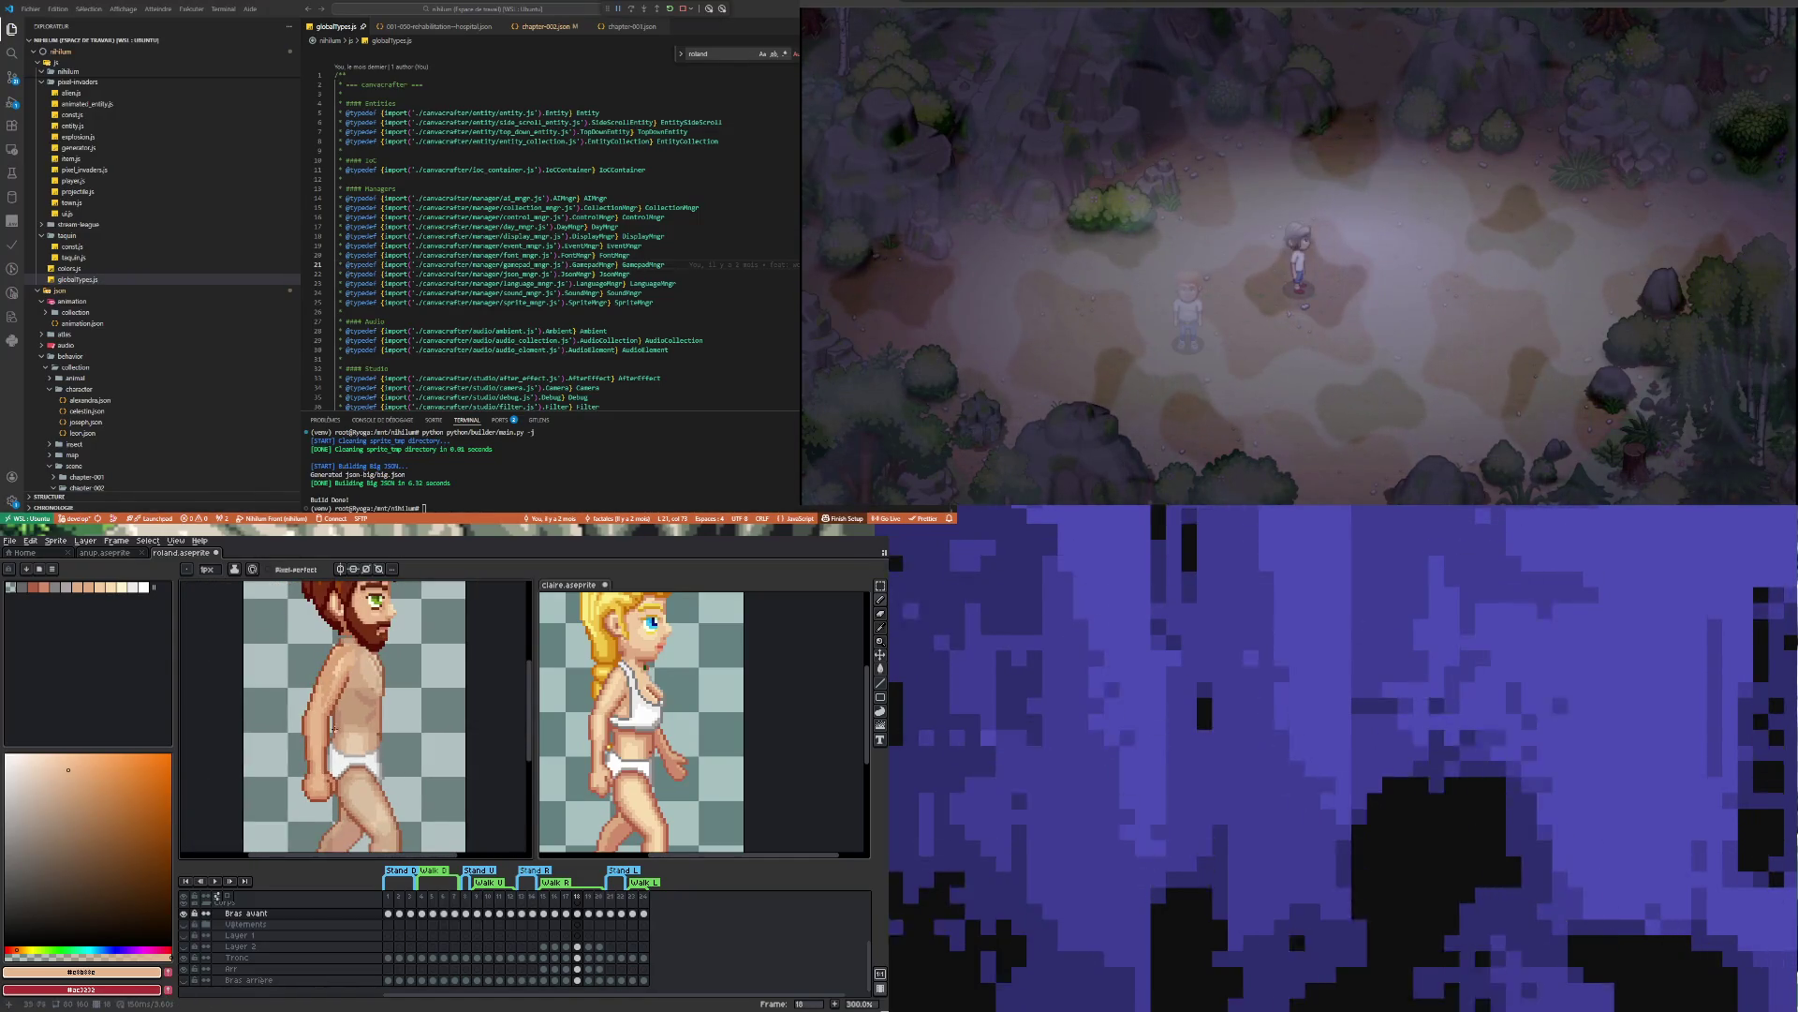
scroll(320, 707, "up", 5)
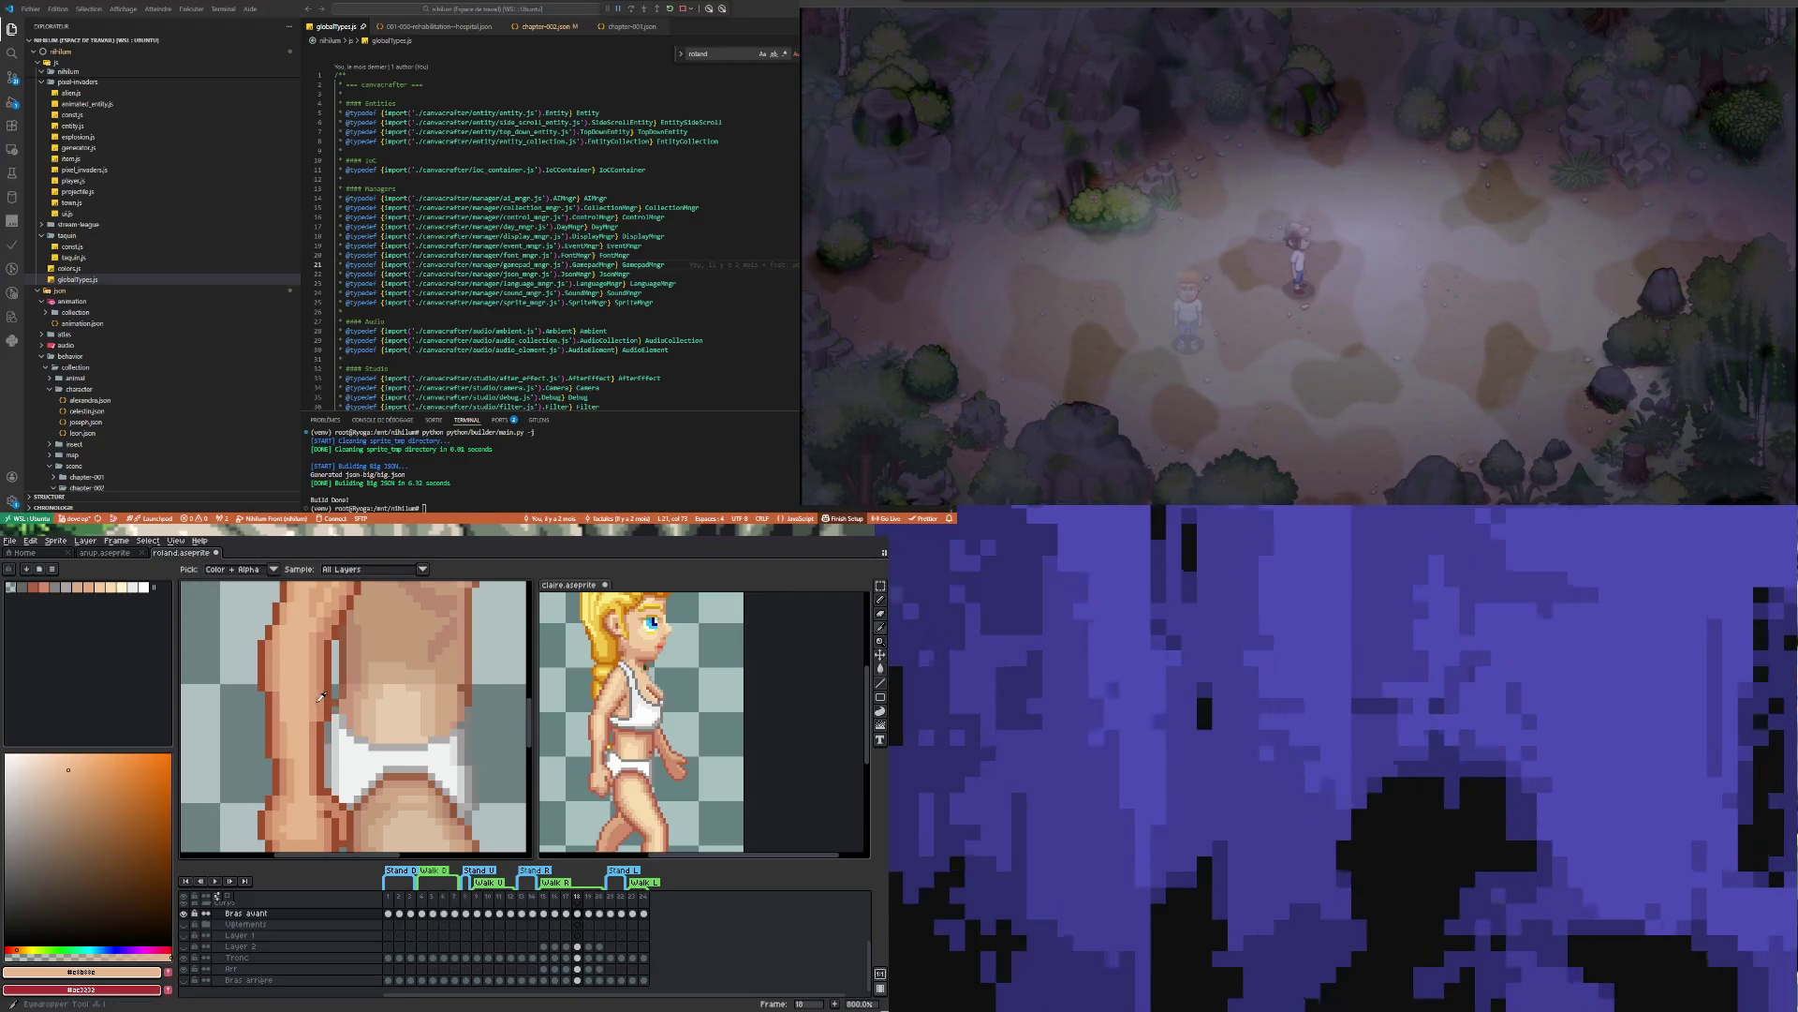
left_click(313, 725, "alt")
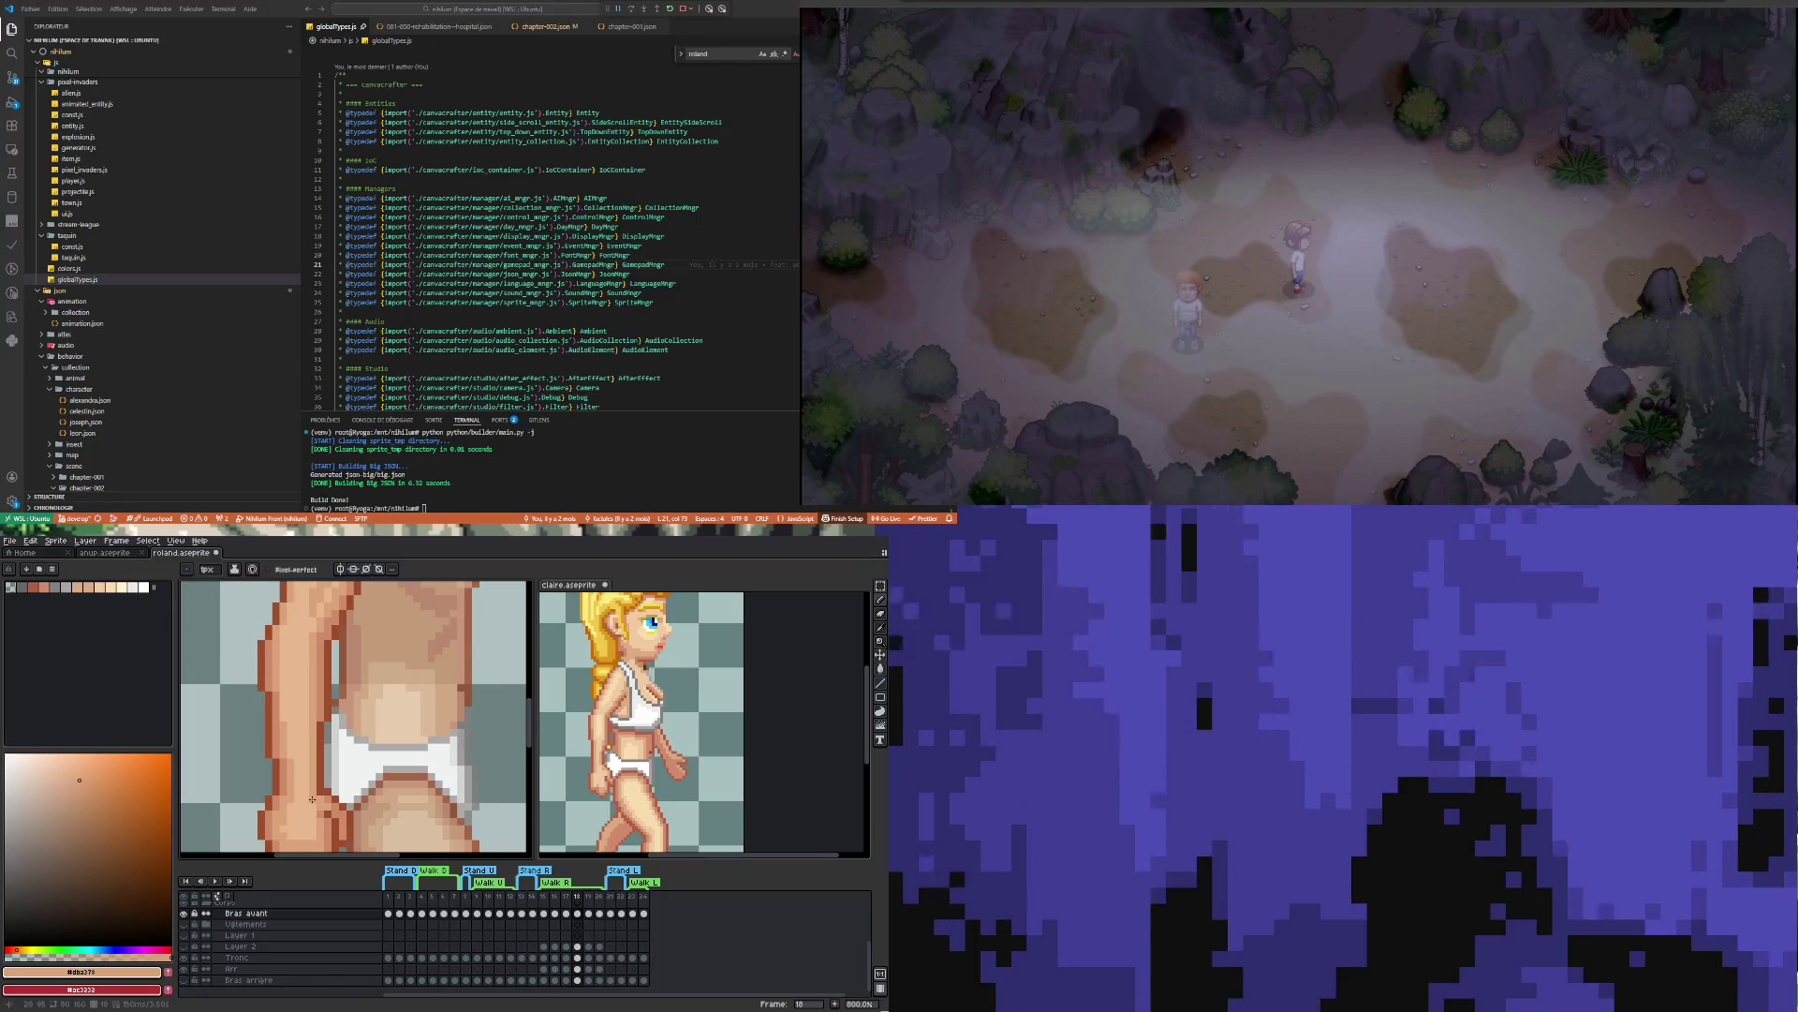
scroll(317, 800, "down", 5)
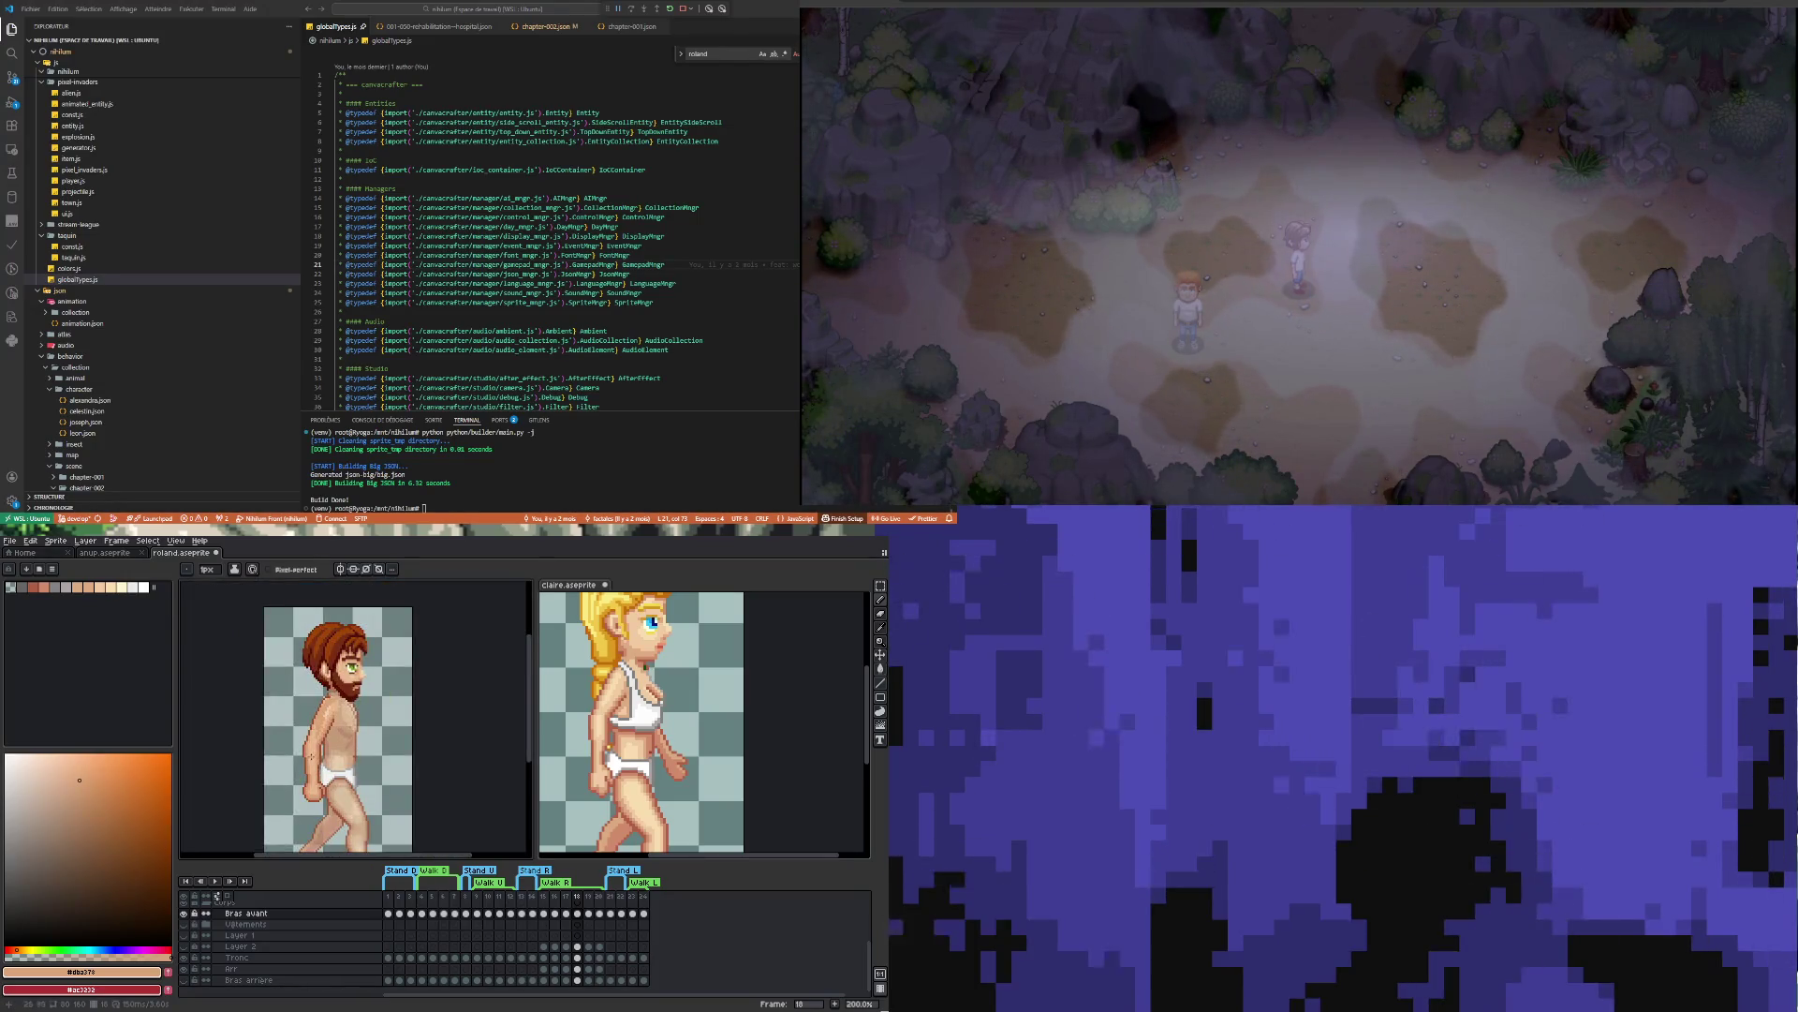
Sample the hand's light skin tone, then the torso mid tone, ending on a lighter arm tone
scroll(316, 773, "up", 5)
key("i")
left_click(305, 740)
key("b")
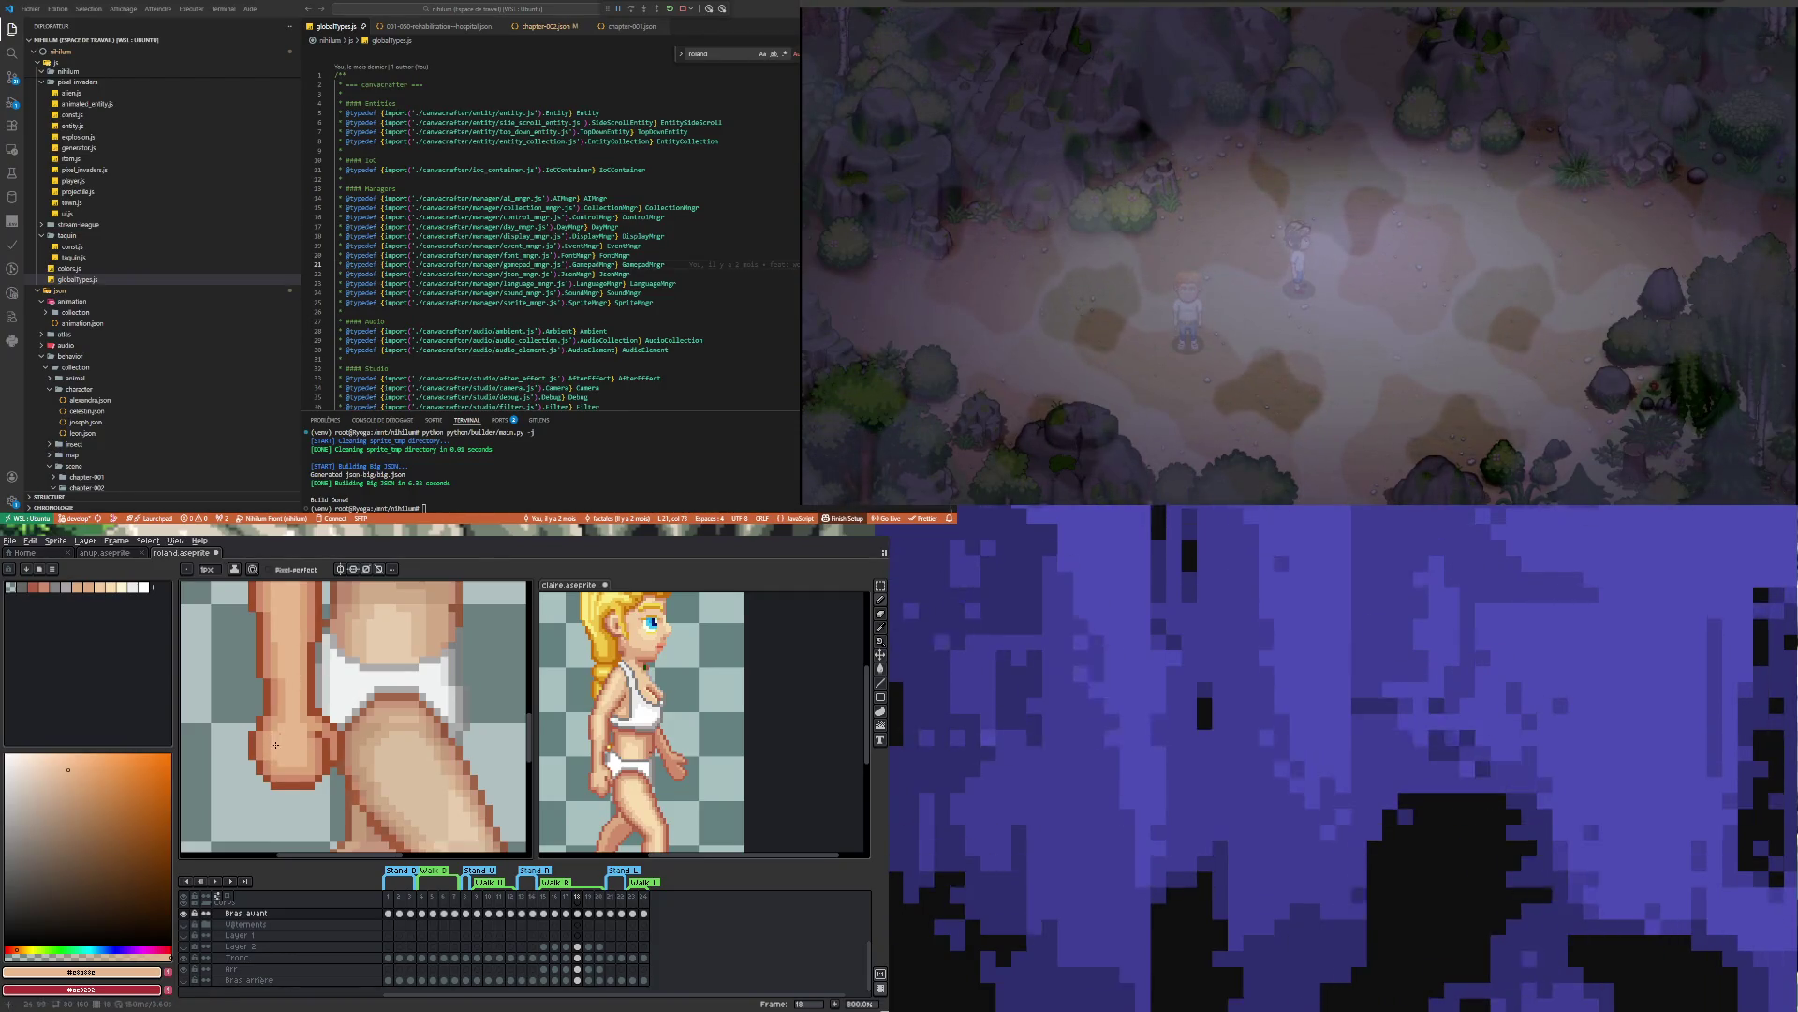
scroll(282, 717, "down", 5)
scroll(308, 743, "up", 3)
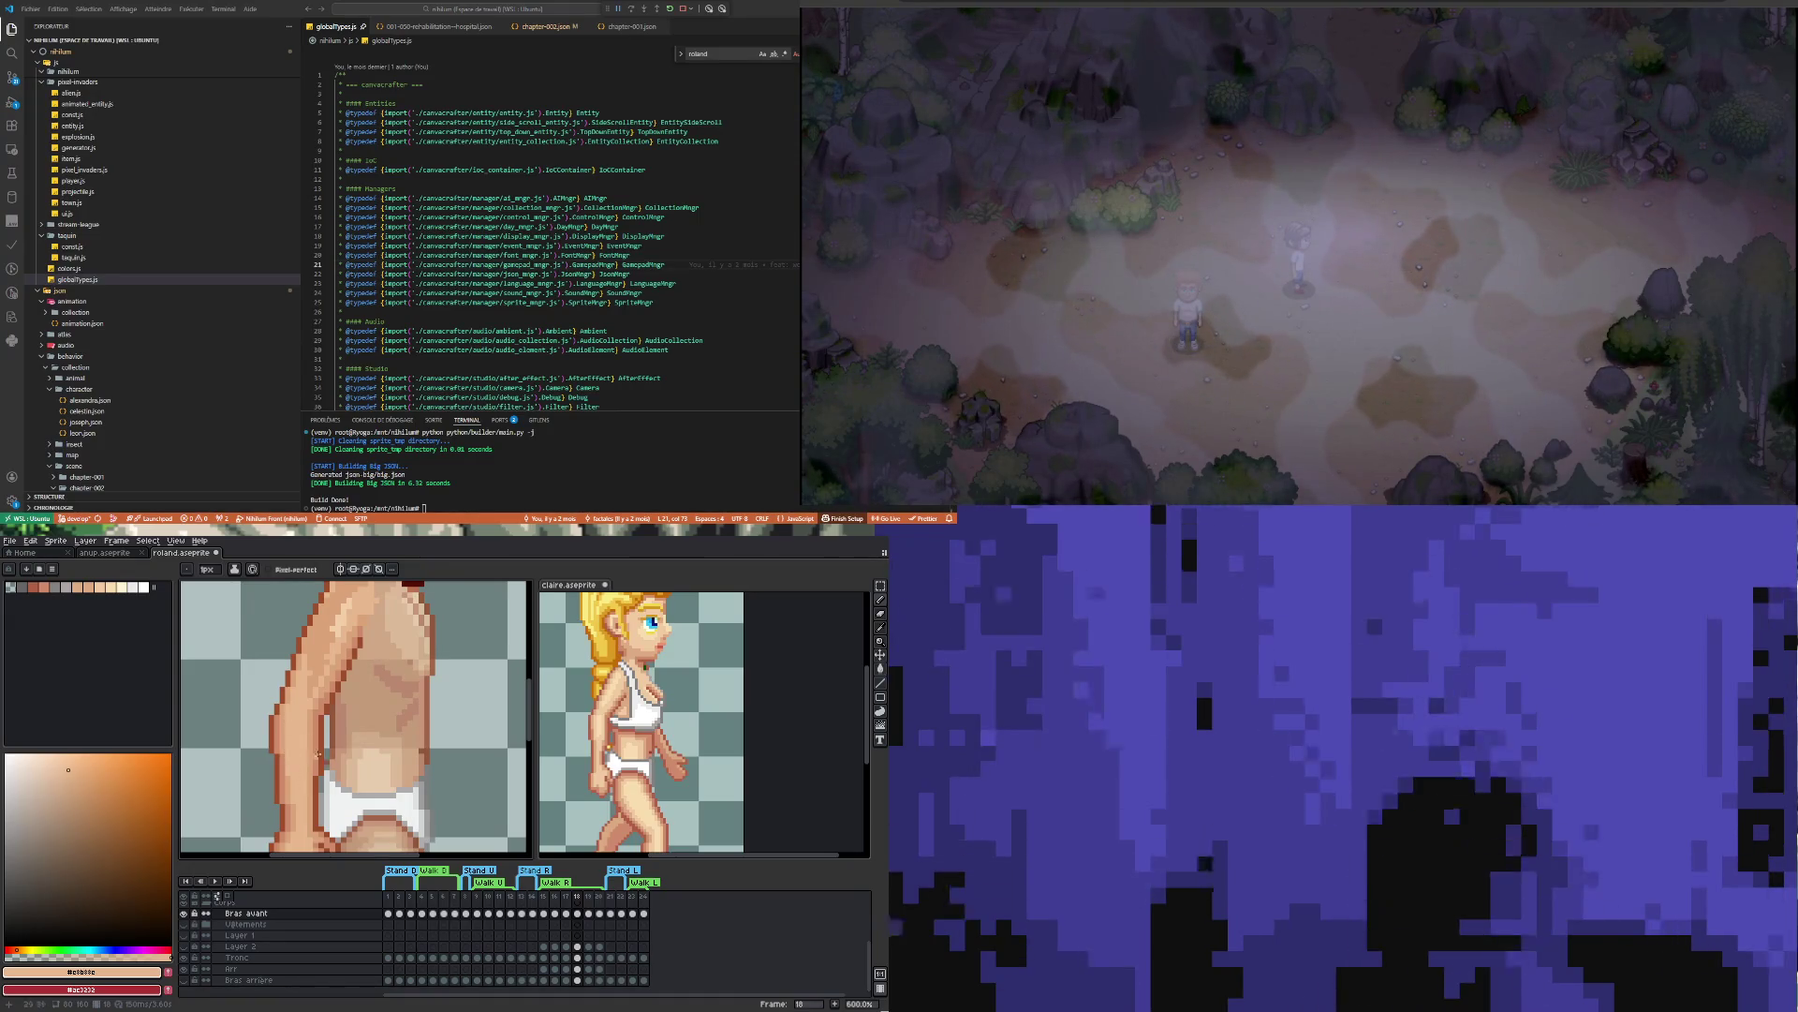
scroll(309, 756, "down", 1)
scroll(308, 757, "down", 1)
scroll(292, 768, "up", 2)
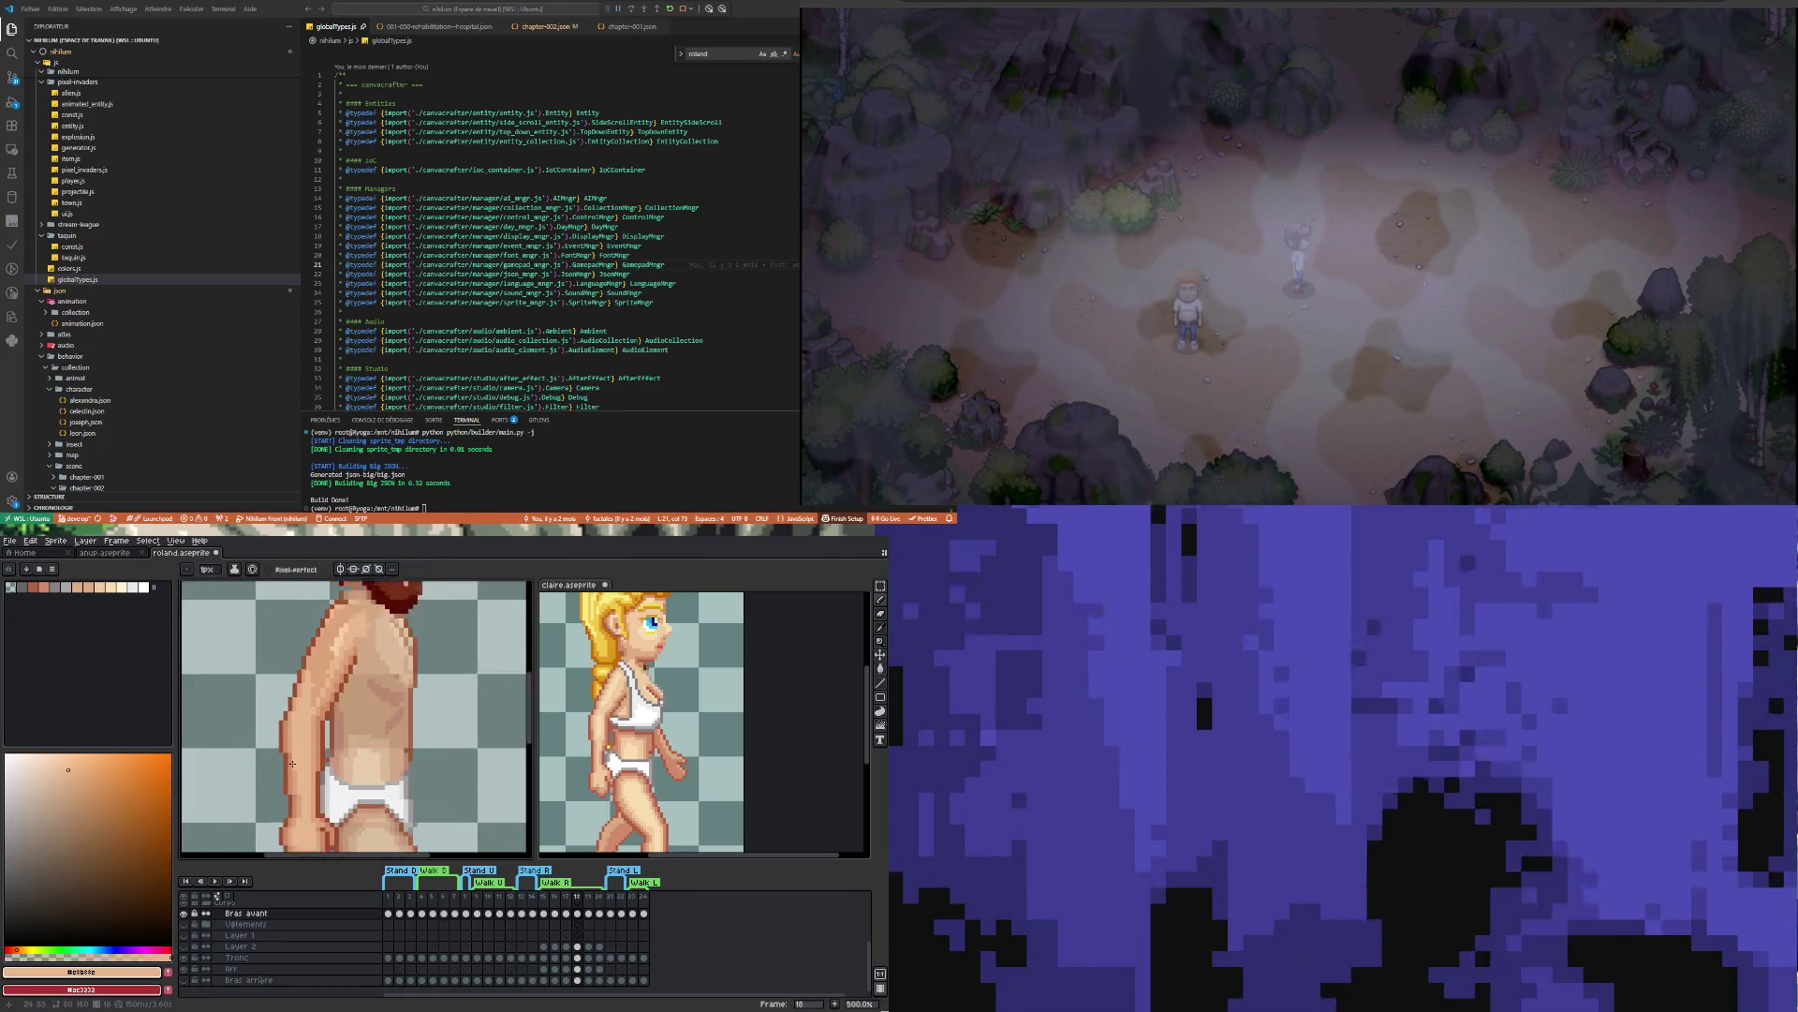
left_click(301, 747, "alt")
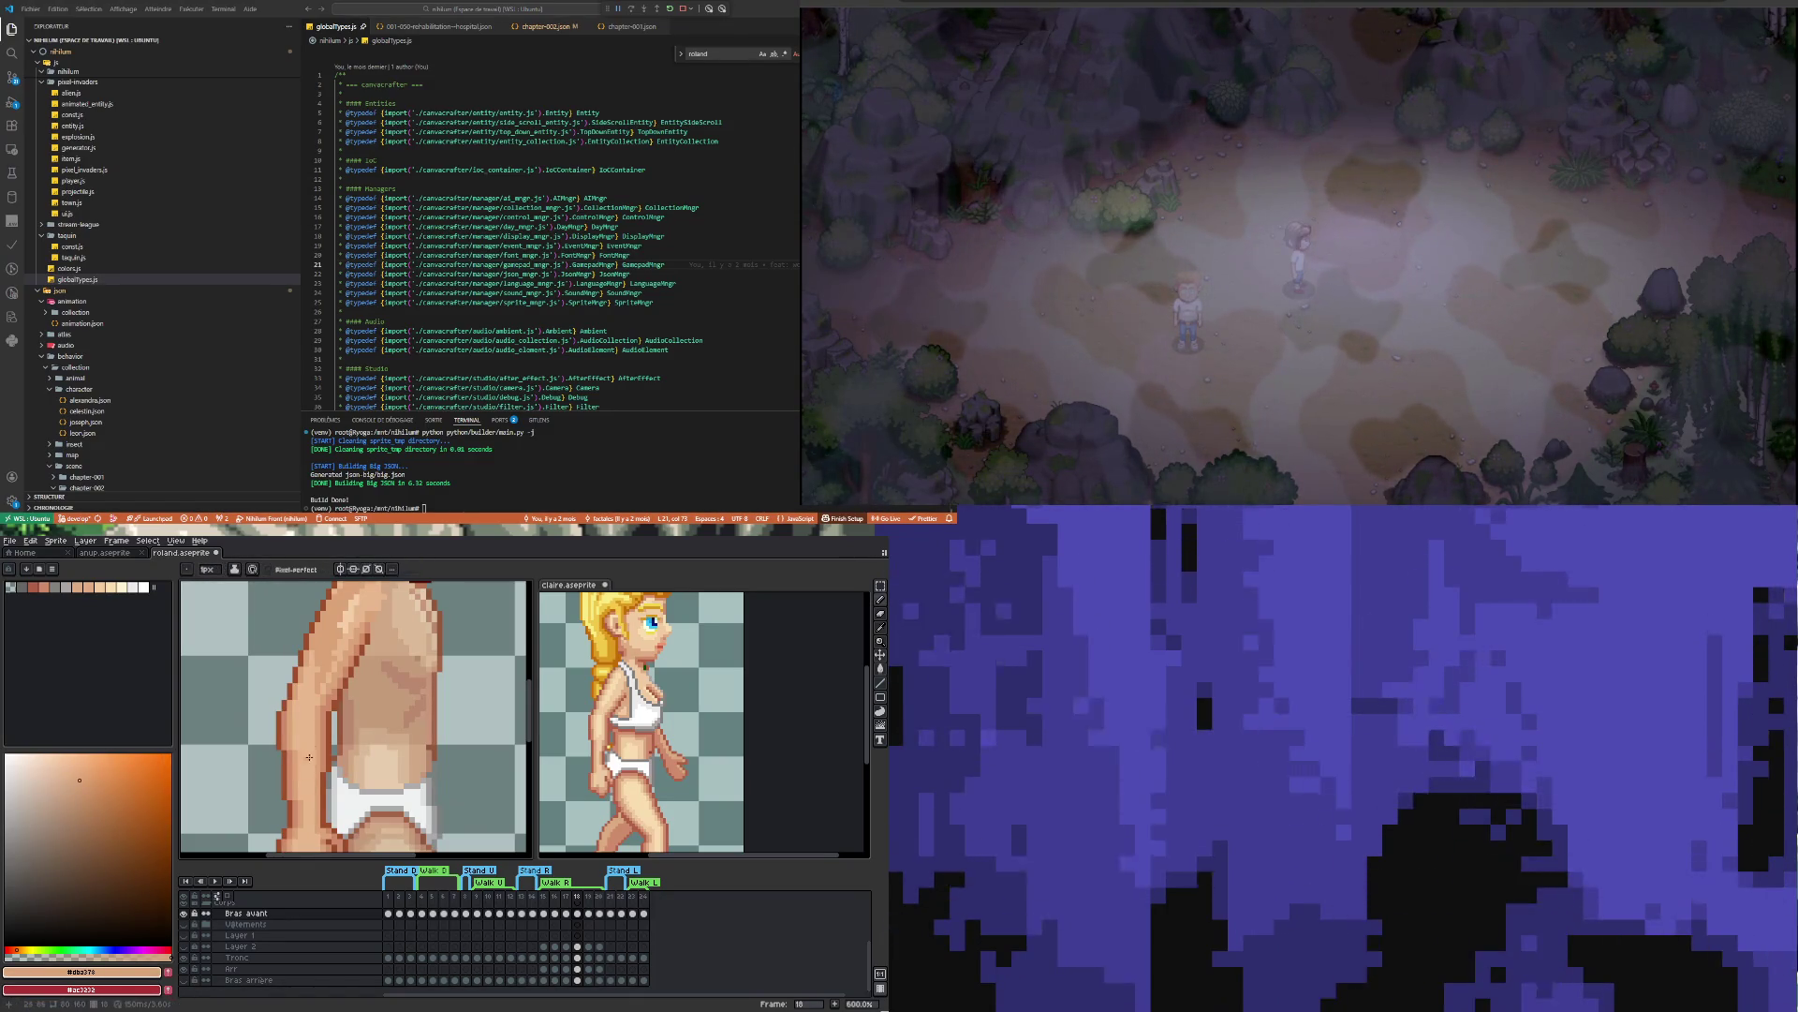
left_click(312, 713, "alt")
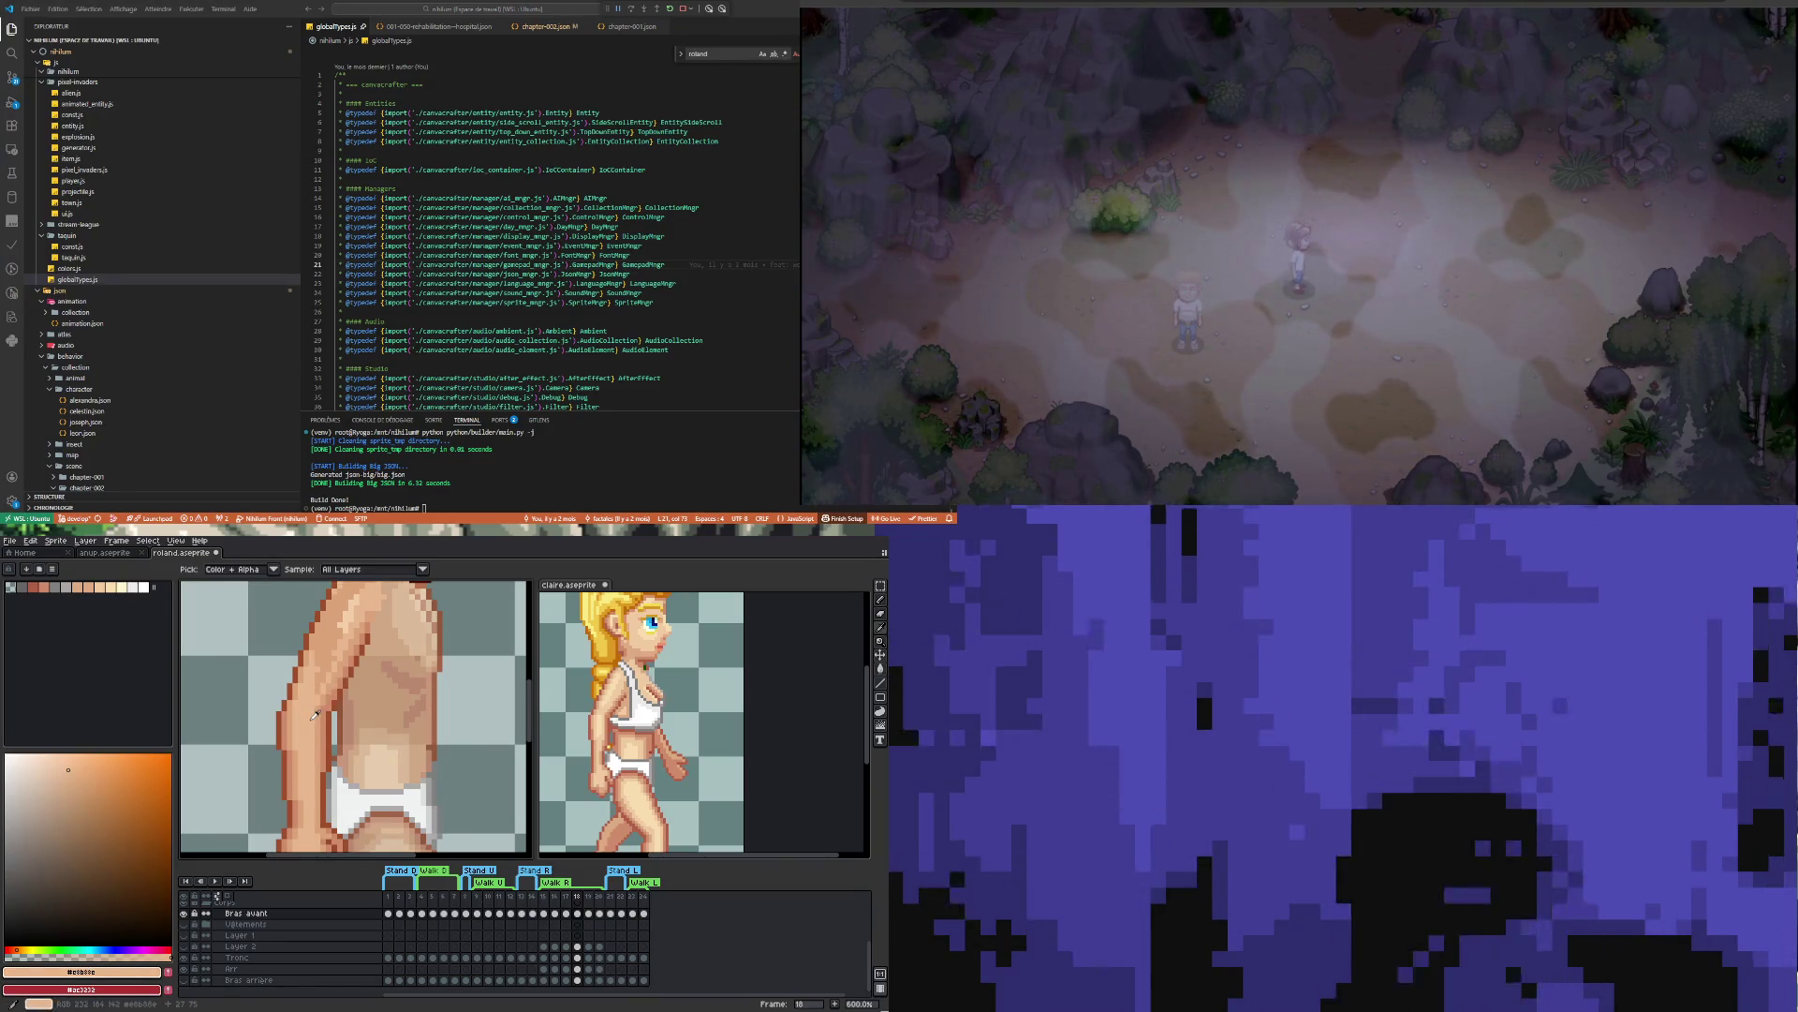
scroll(308, 747, "down", 1)
scroll(304, 747, "down", 3)
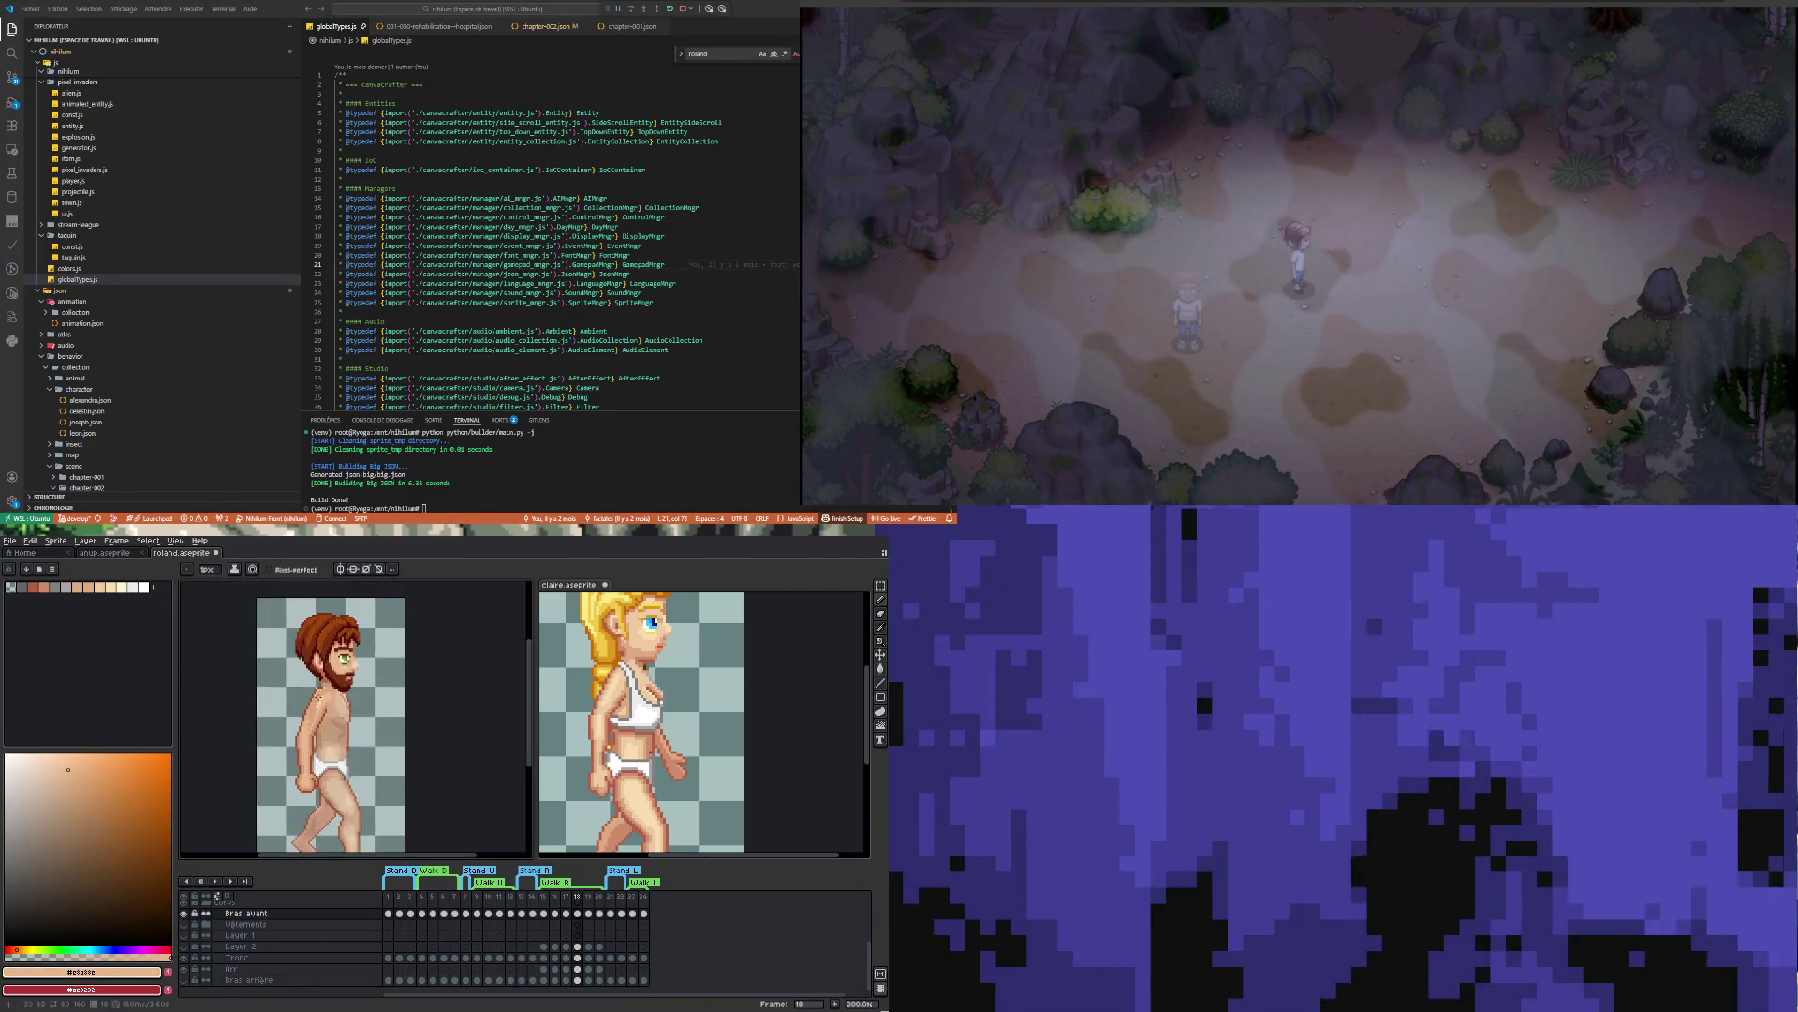
Take a lighter skin tone from the chest and draw a highlight line down the shoulder
scroll(286, 744, "up", 5)
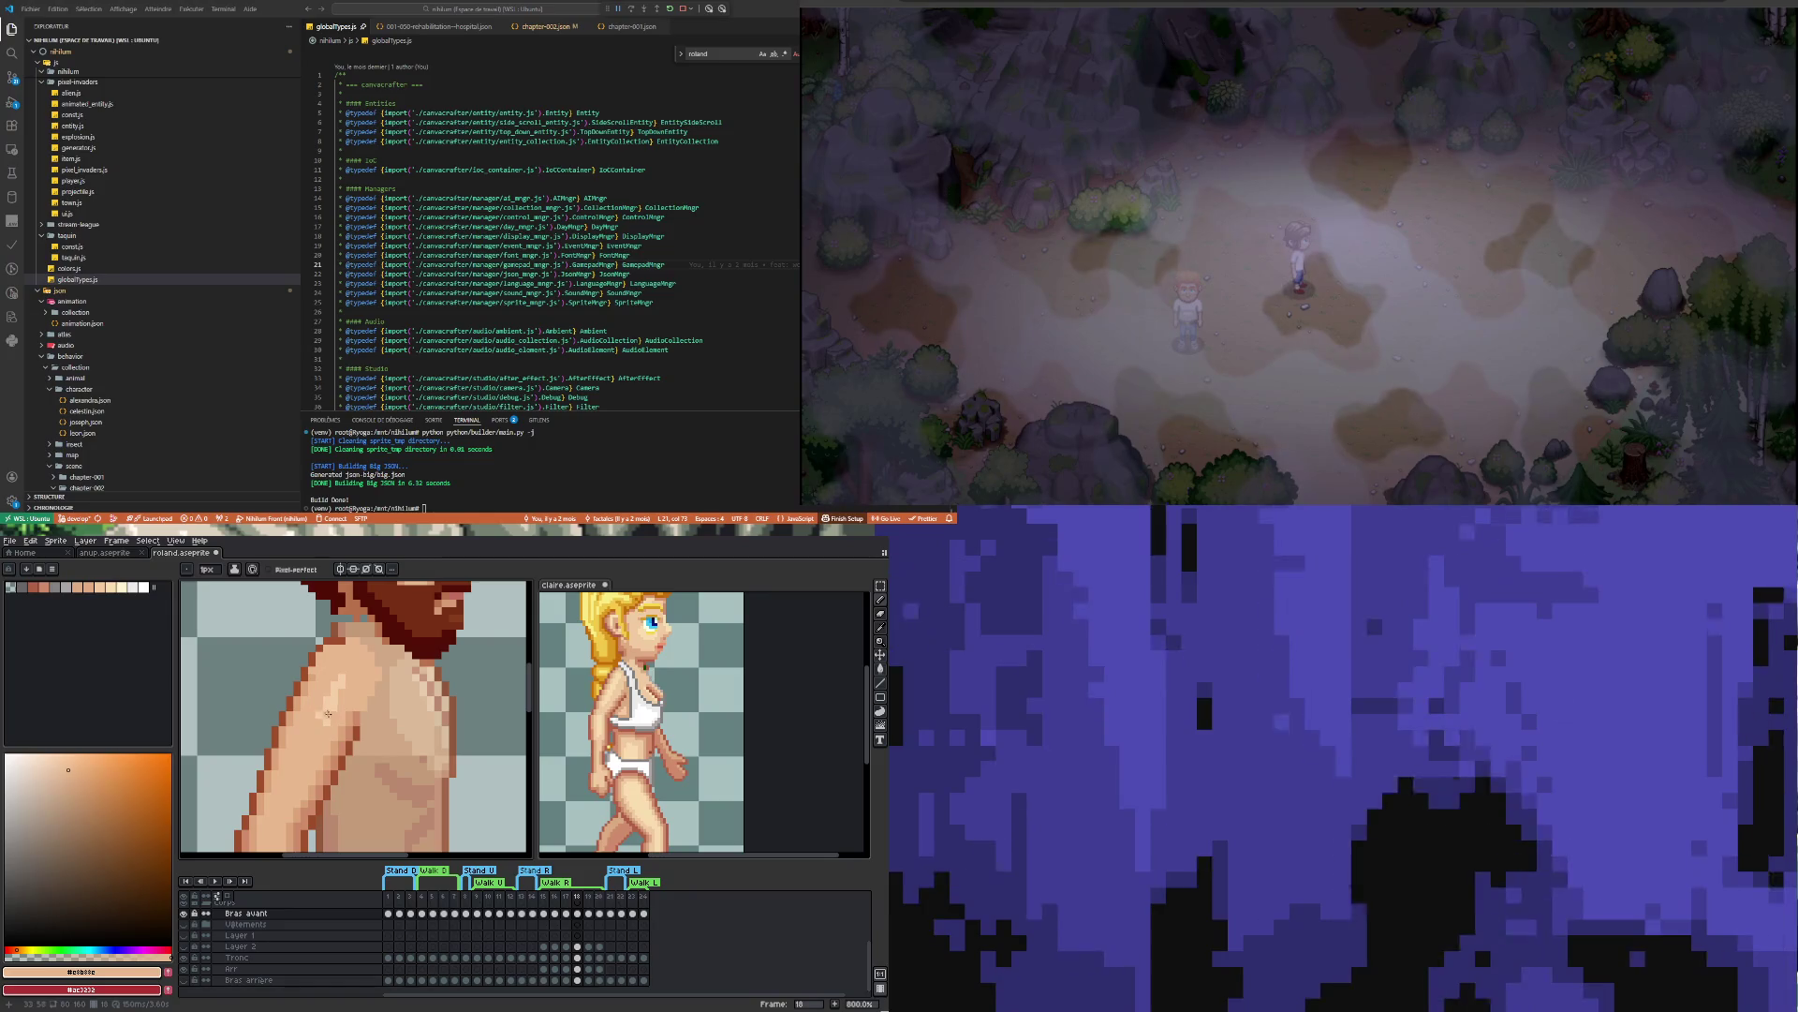
key("i")
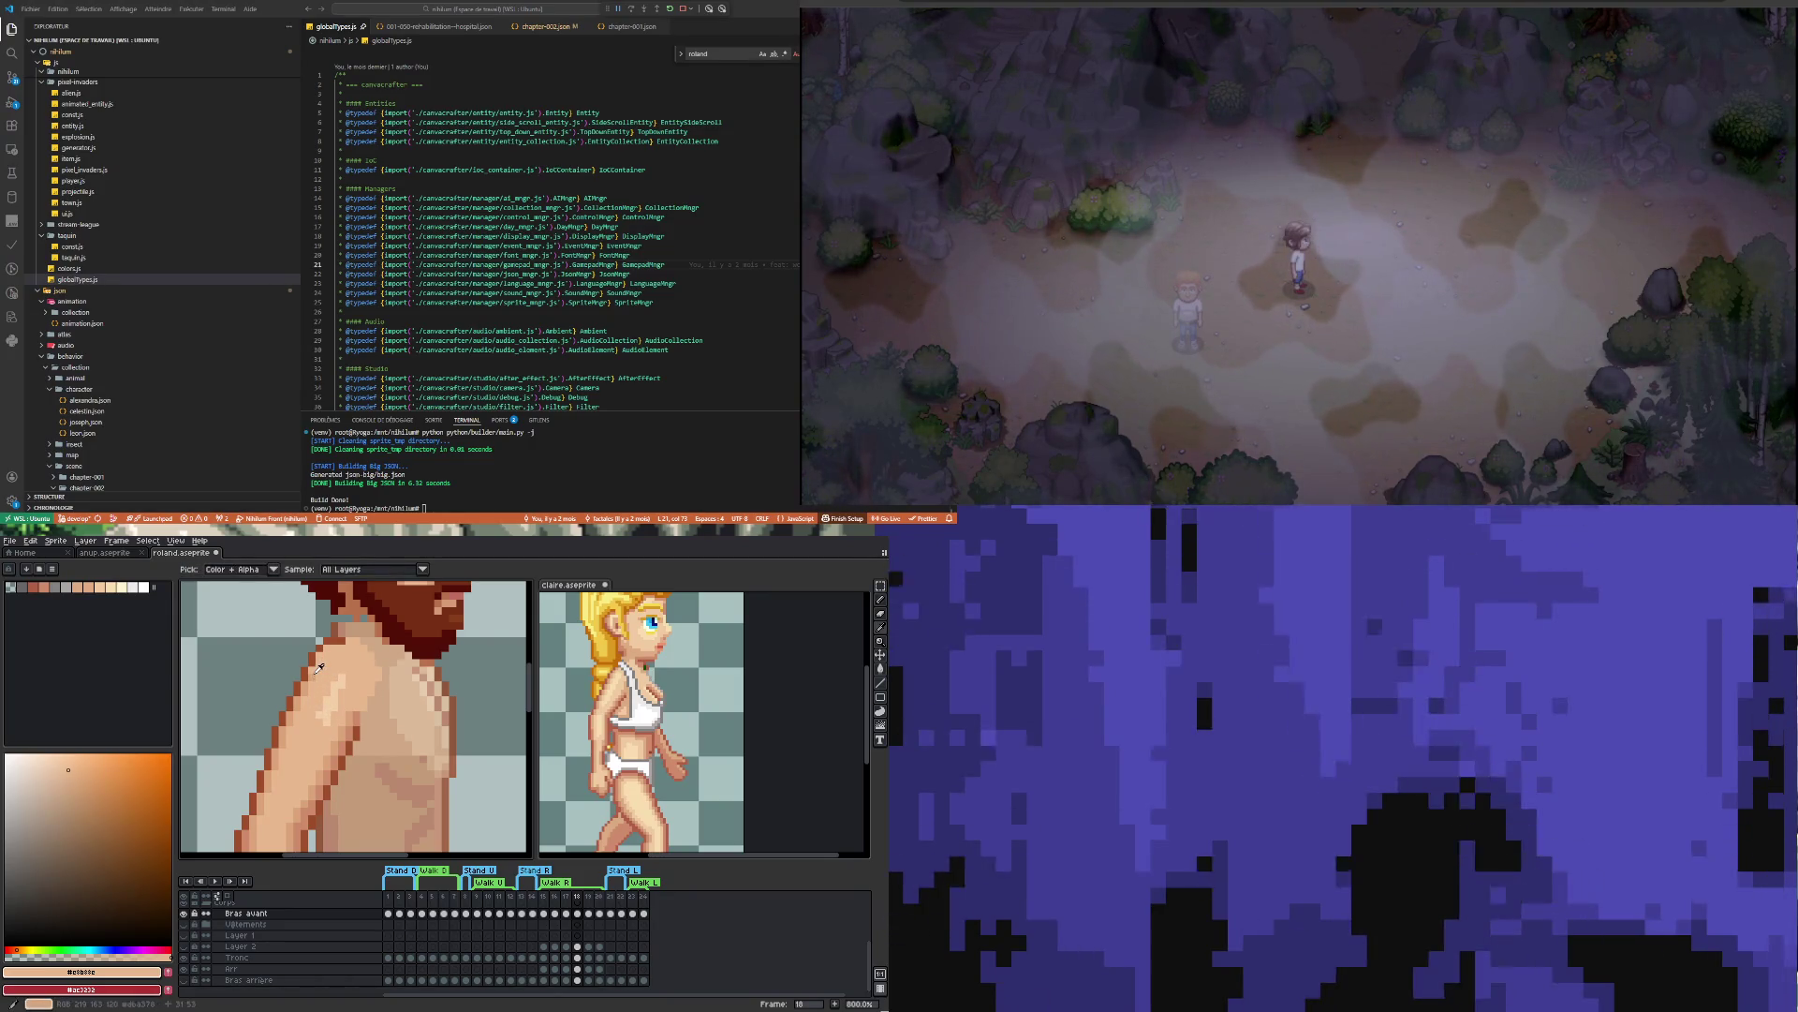
left_click(318, 670)
key("b")
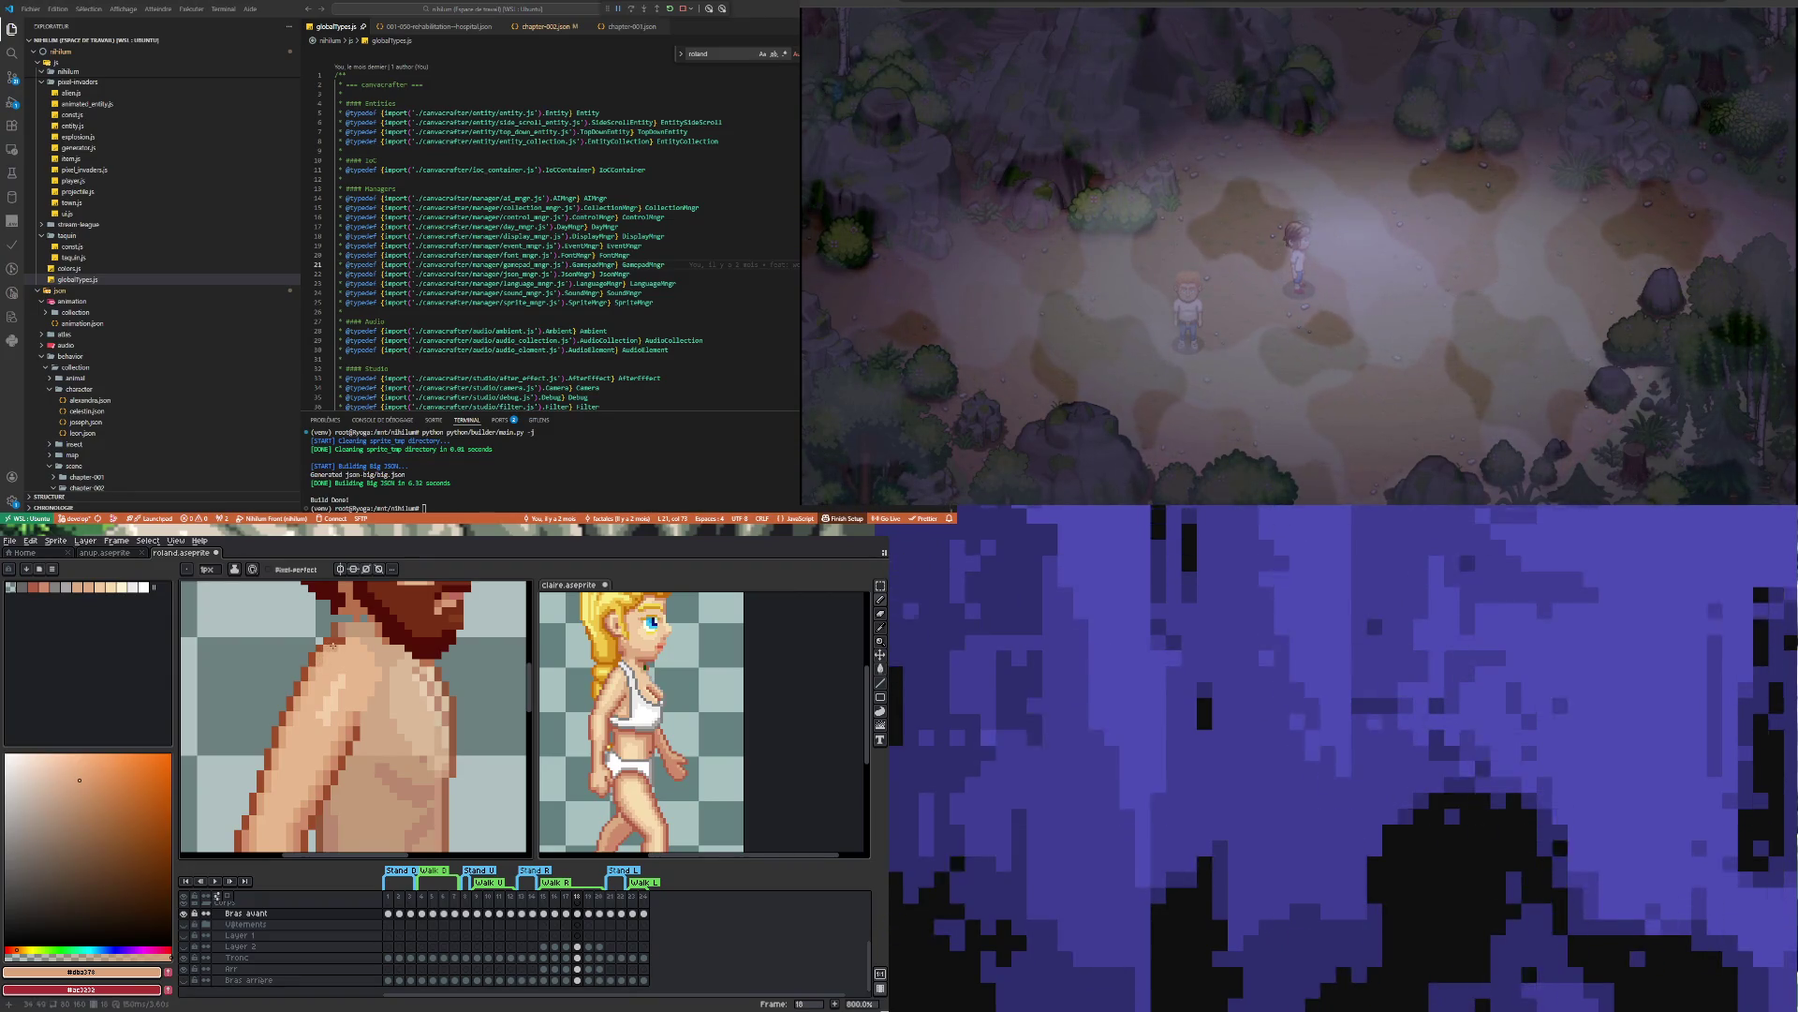
key("i")
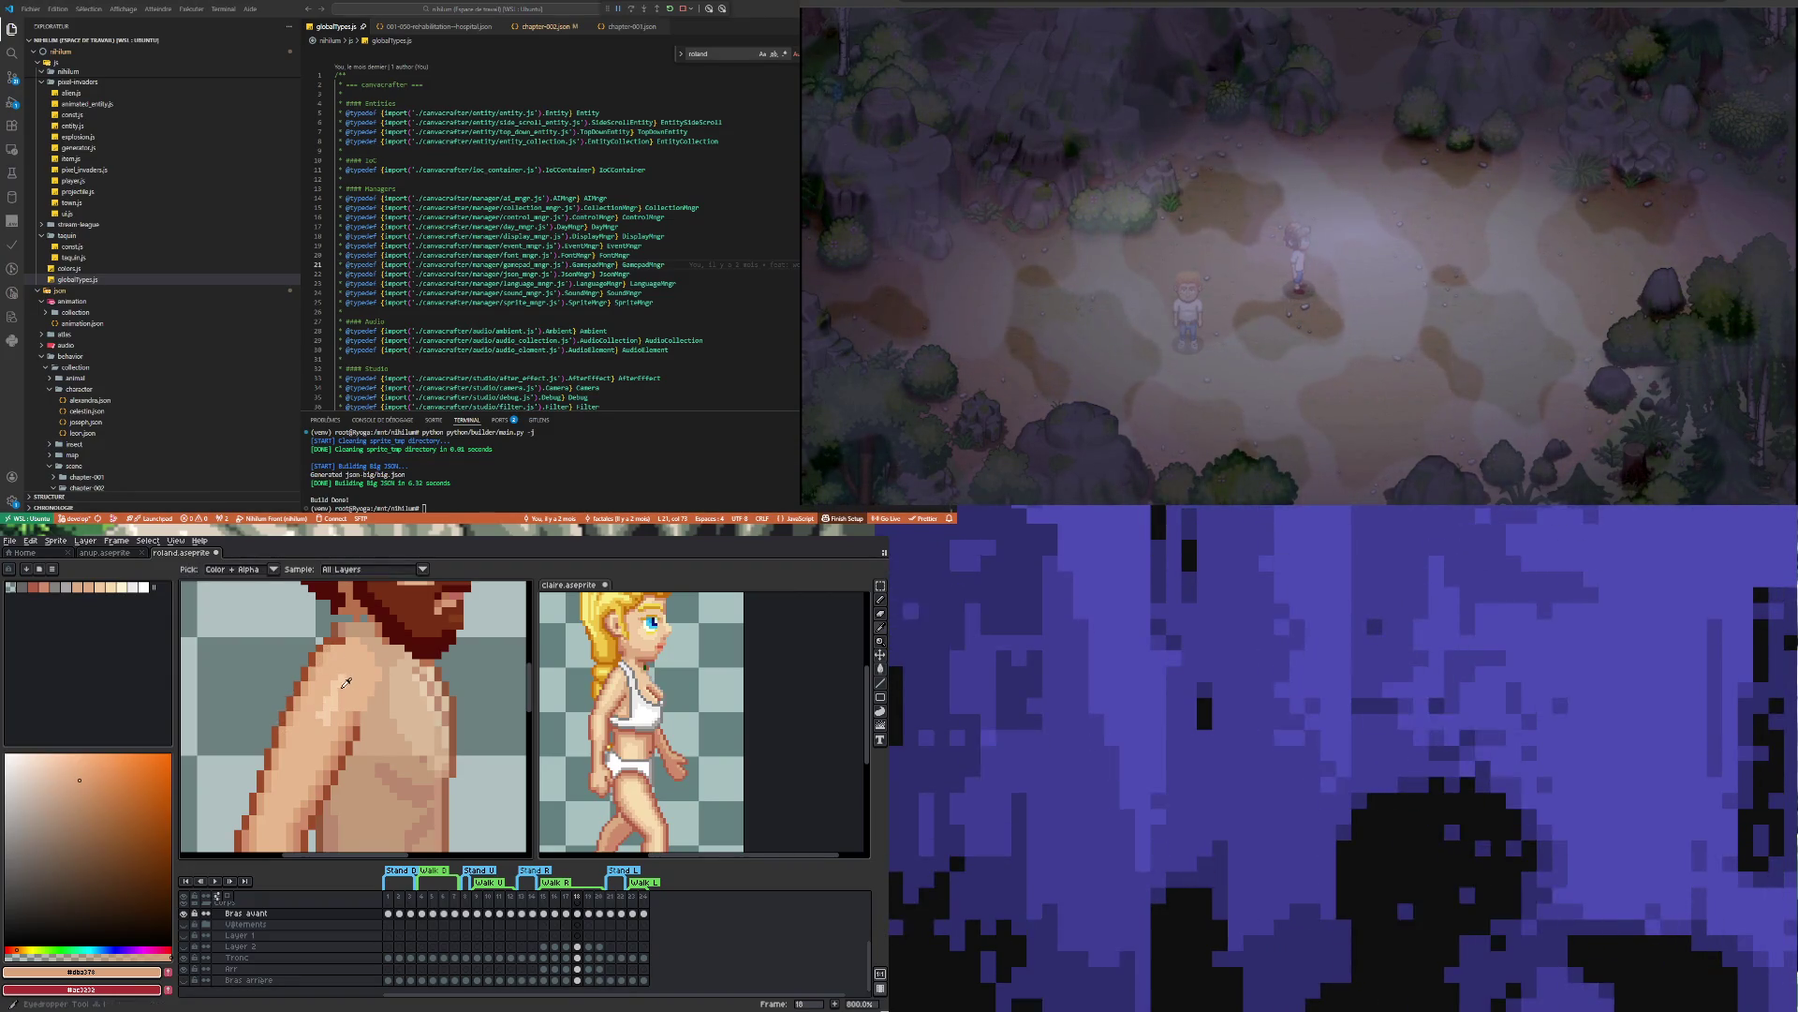
left_click(344, 680)
key("b")
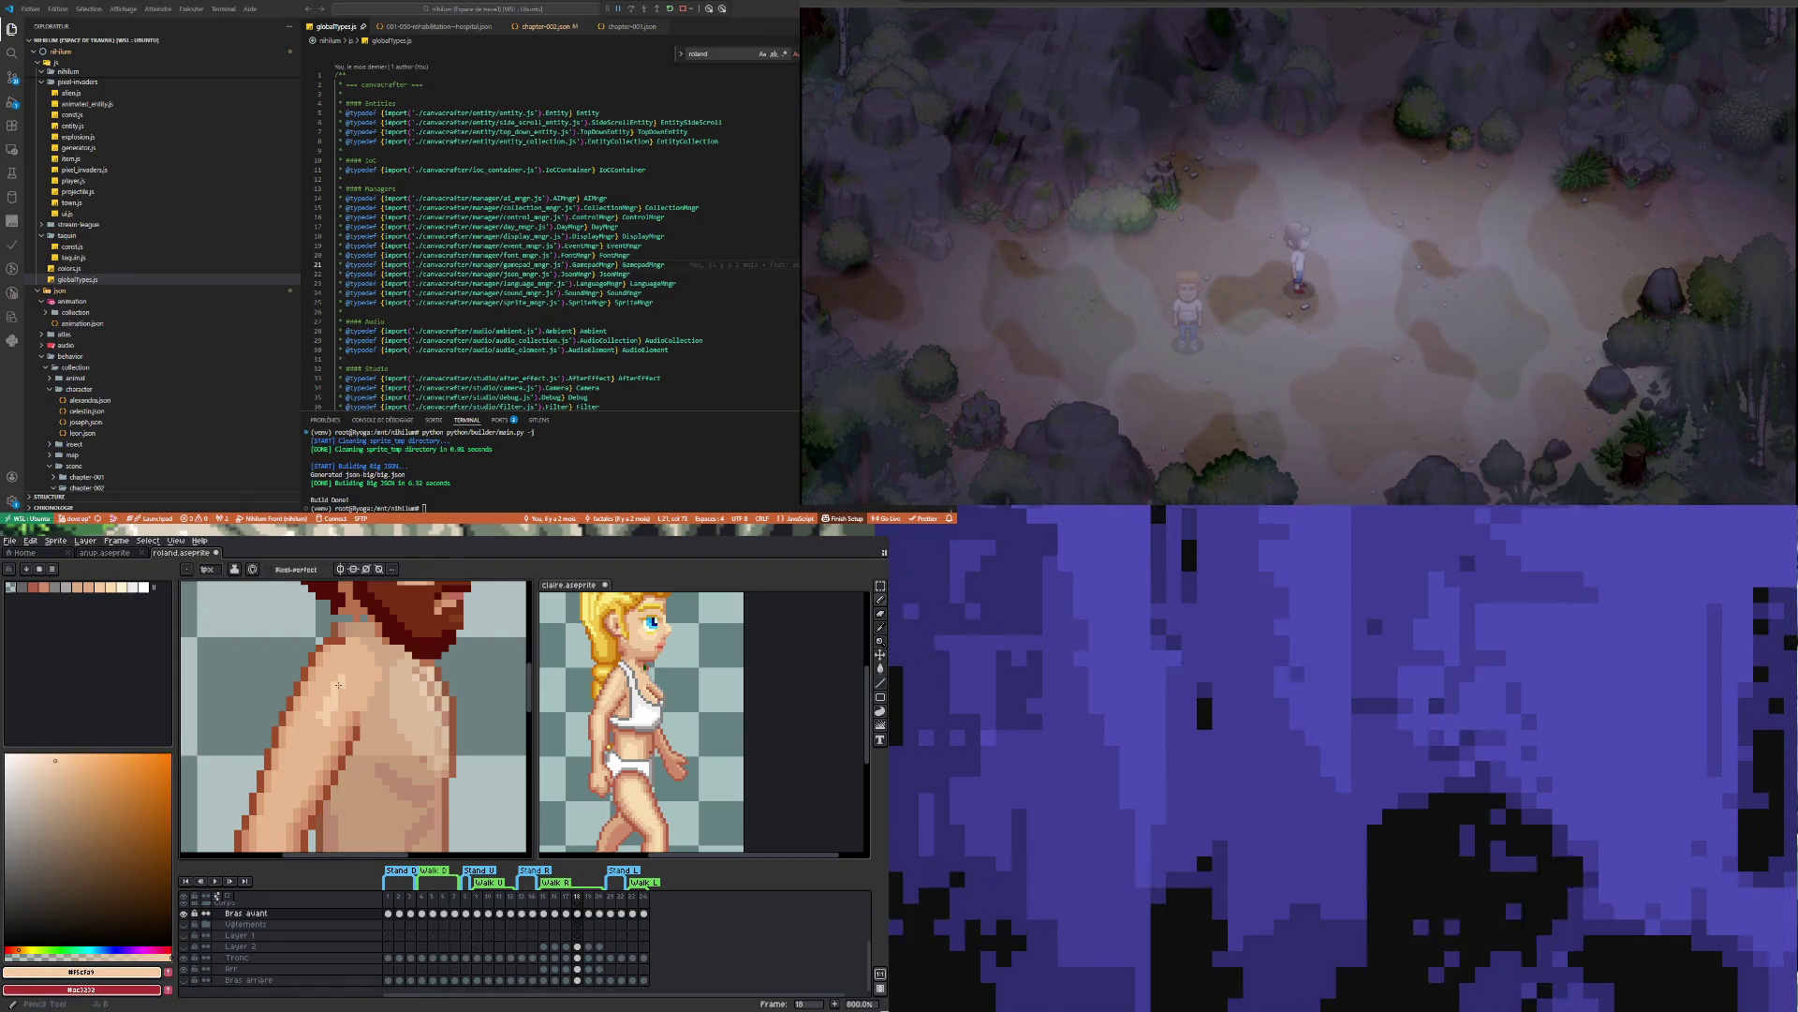
left_click_drag(336, 655, 297, 739)
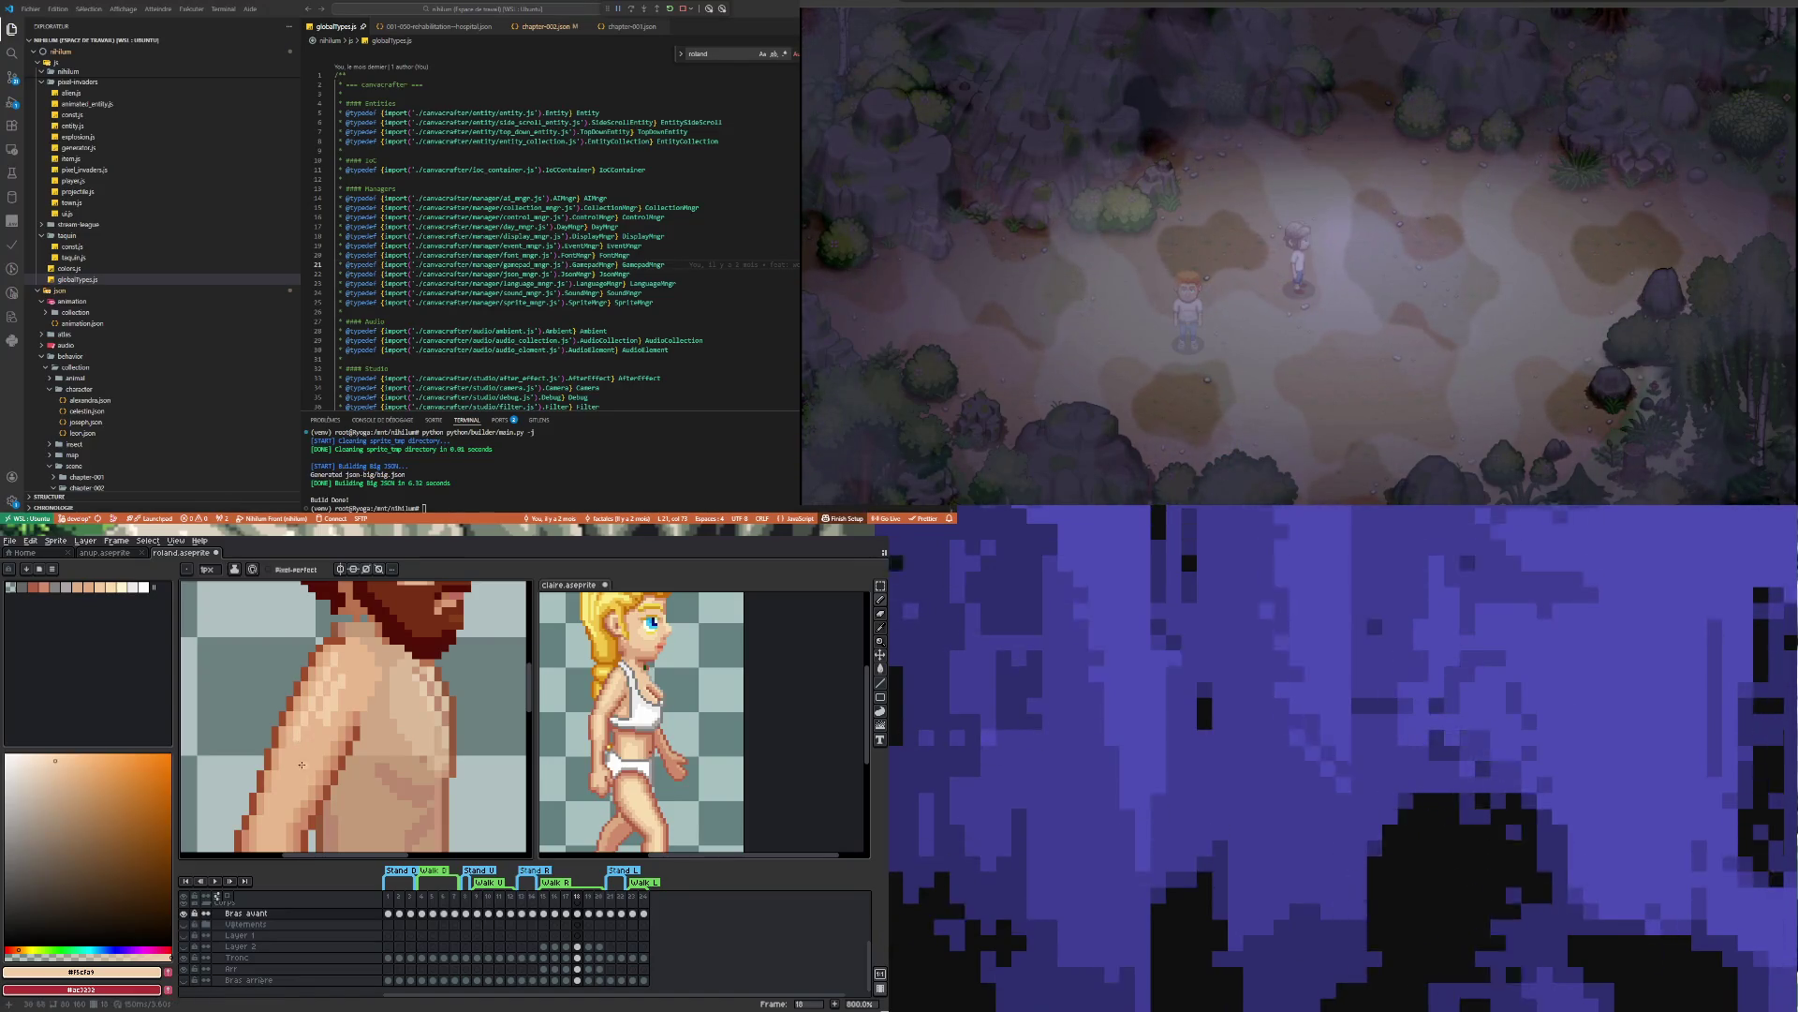
scroll(303, 769, "down", 4)
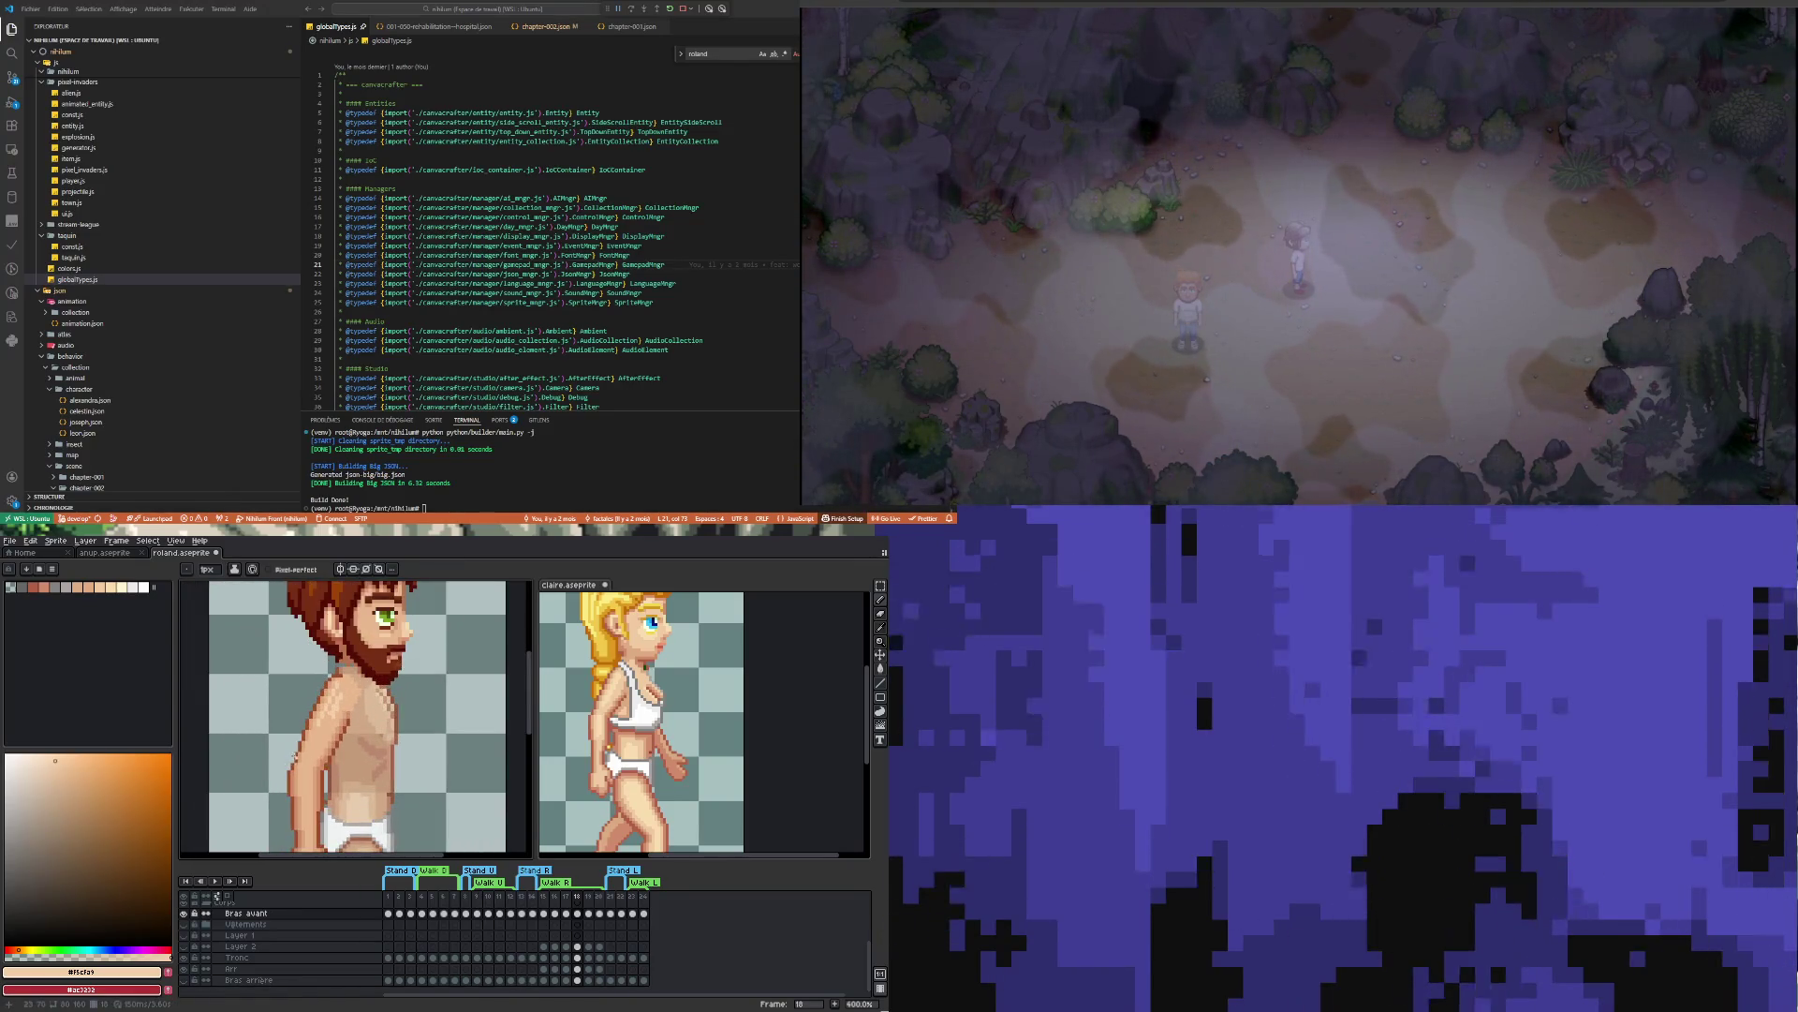
scroll(319, 763, "up", 1)
scroll(319, 763, "down", 3)
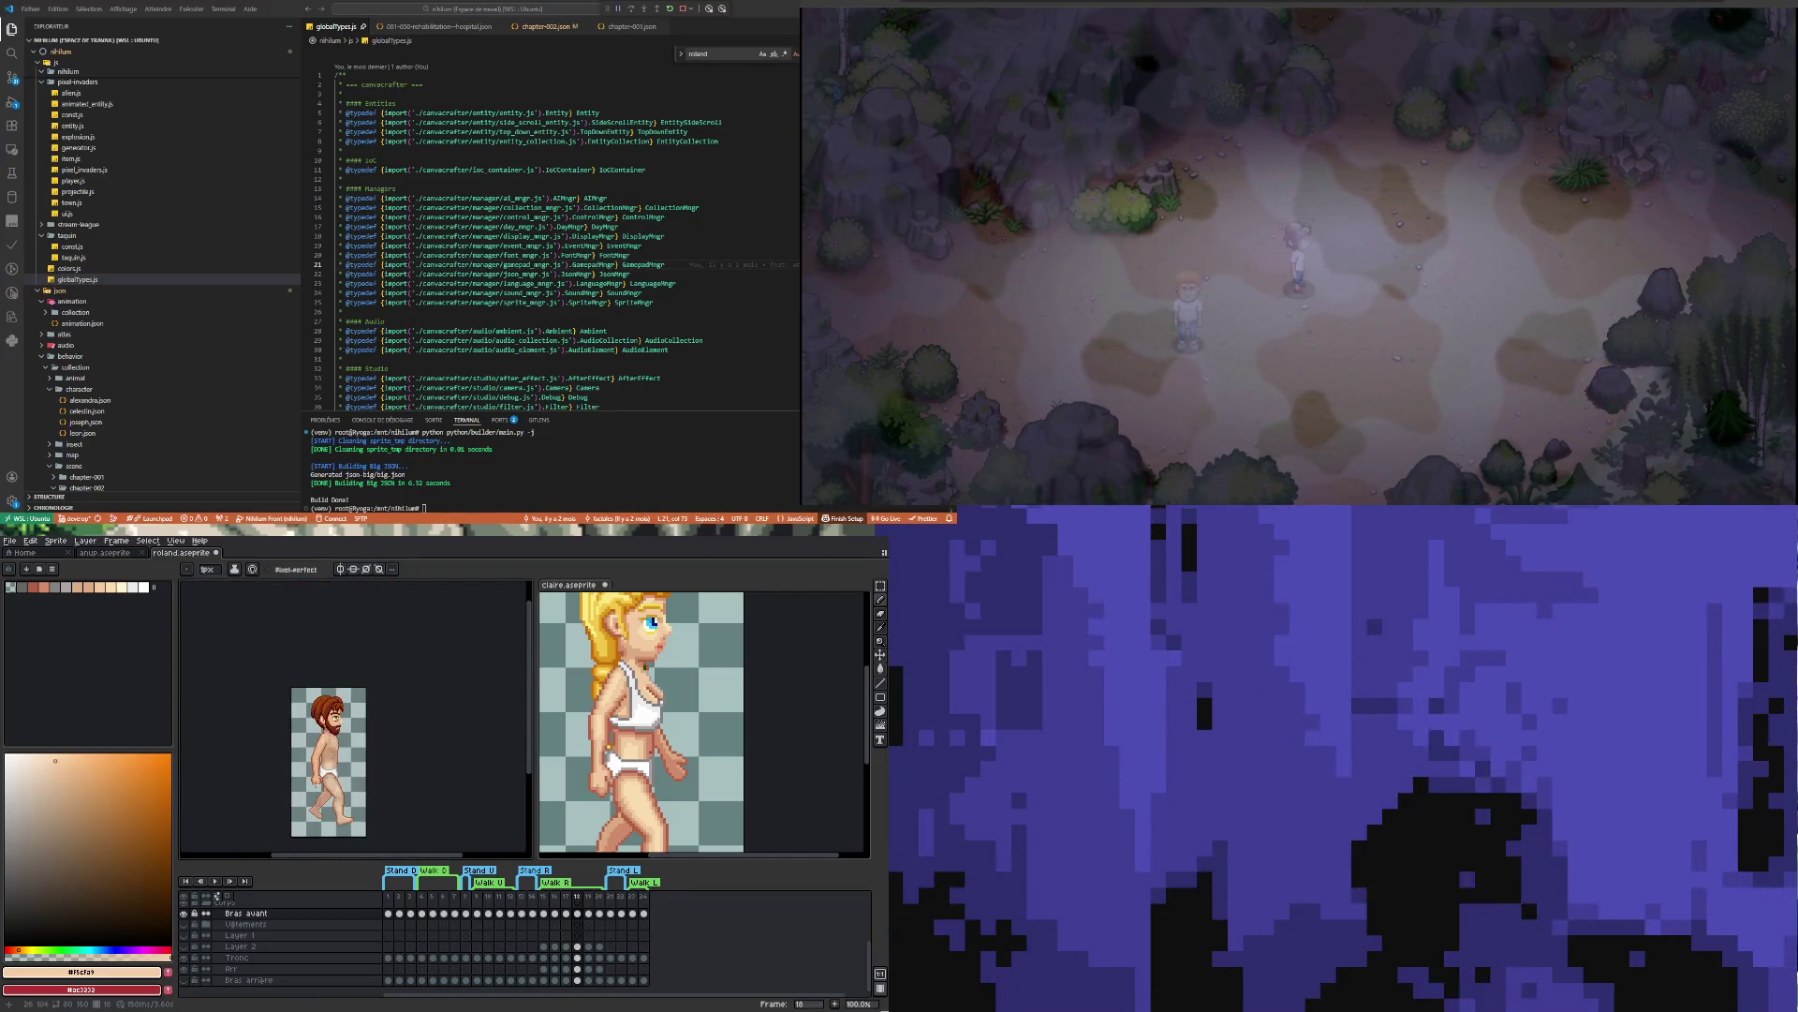
scroll(321, 755, "up", 3)
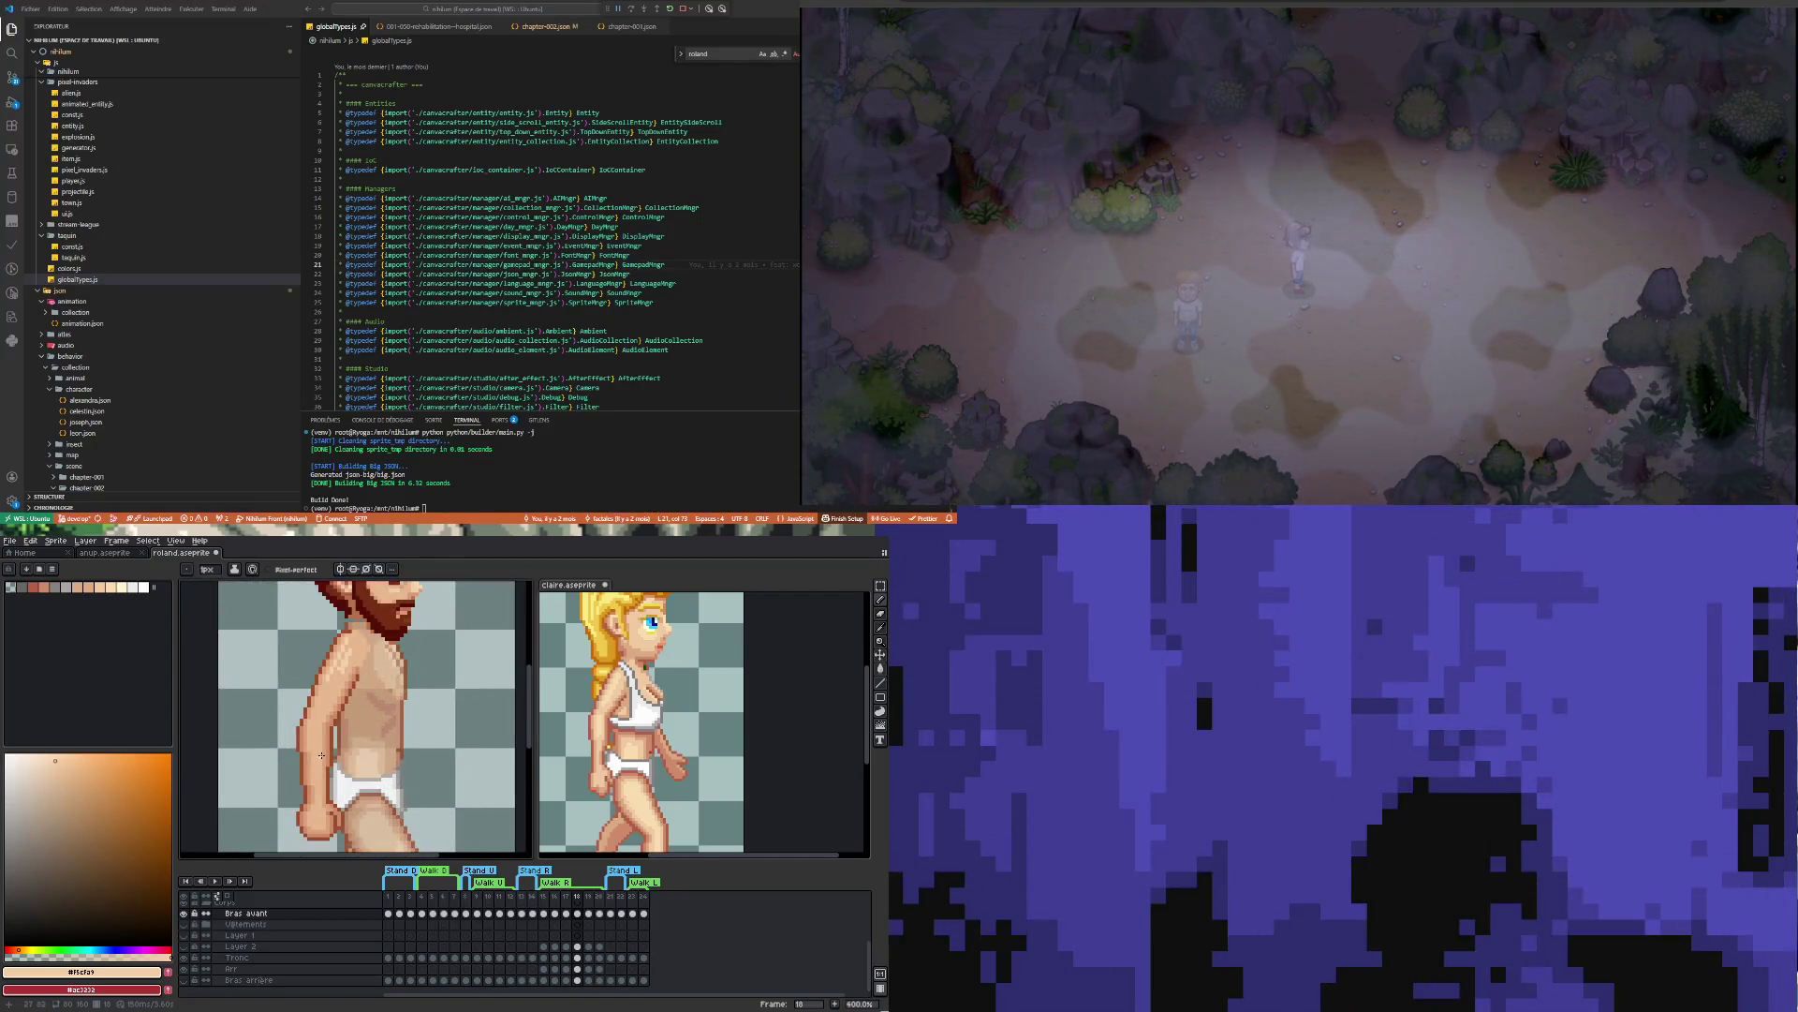
scroll(321, 755, "down", 2)
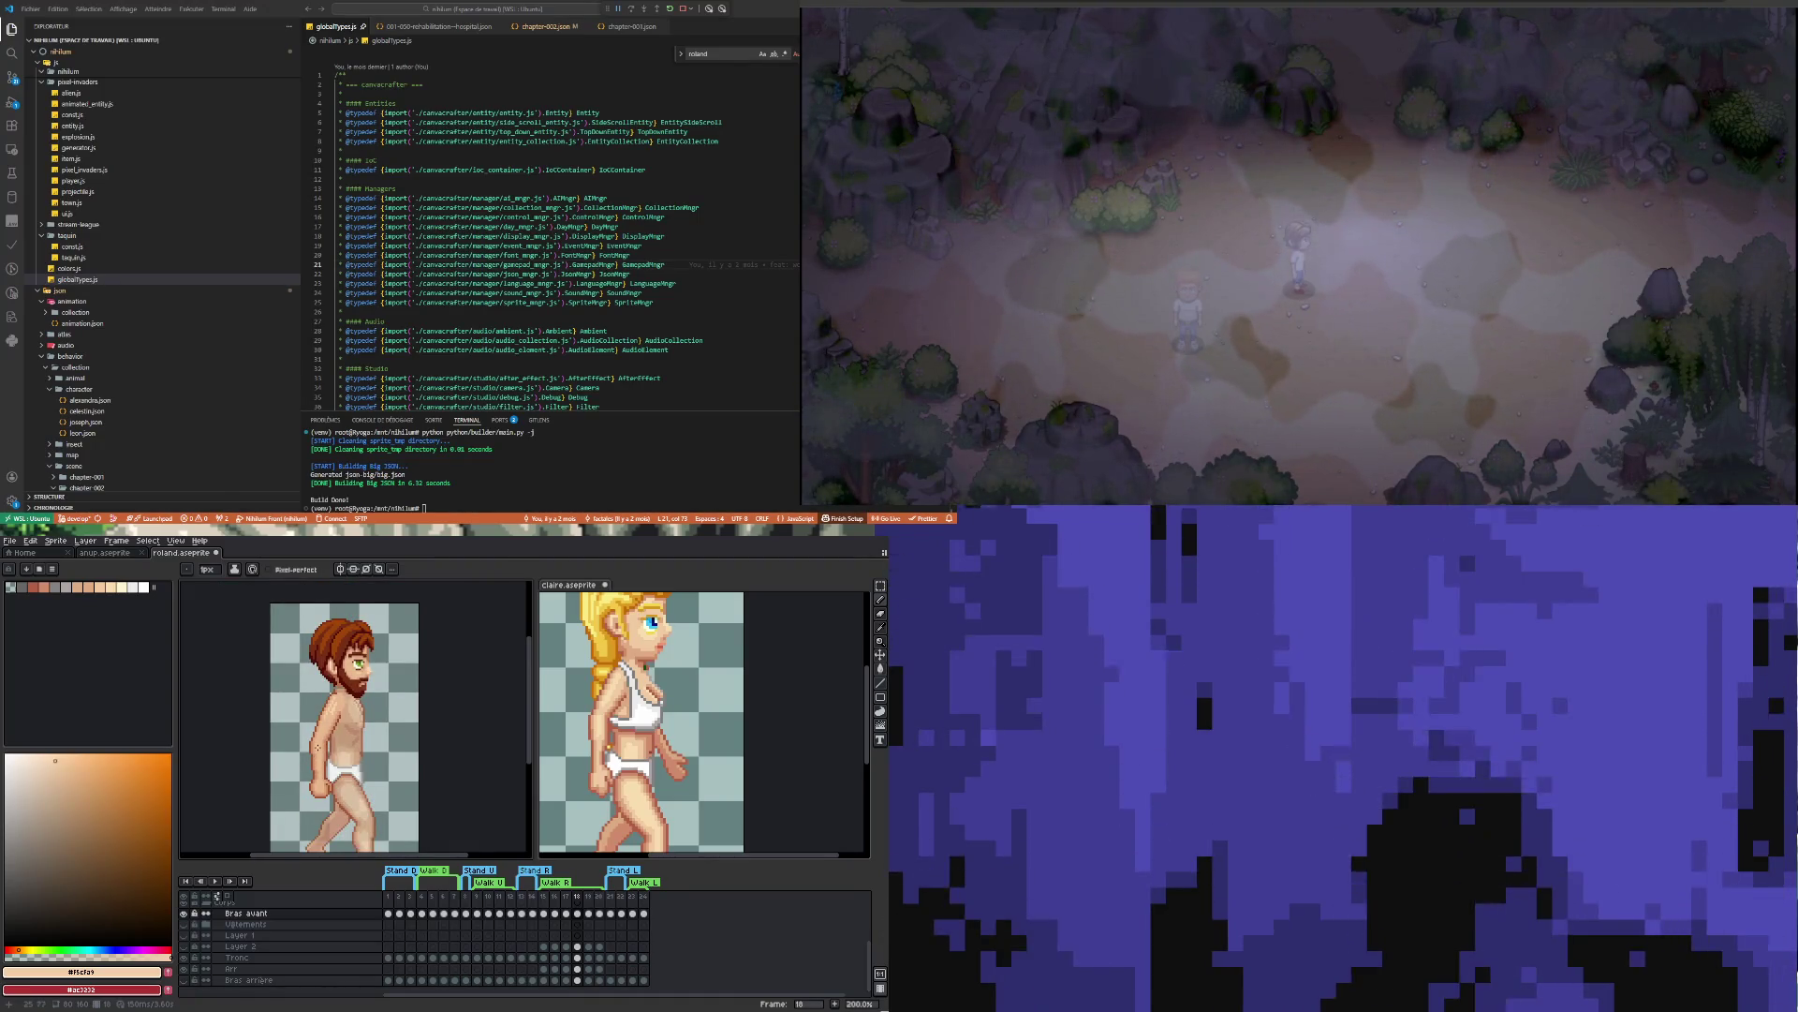
scroll(329, 733, "up", 3)
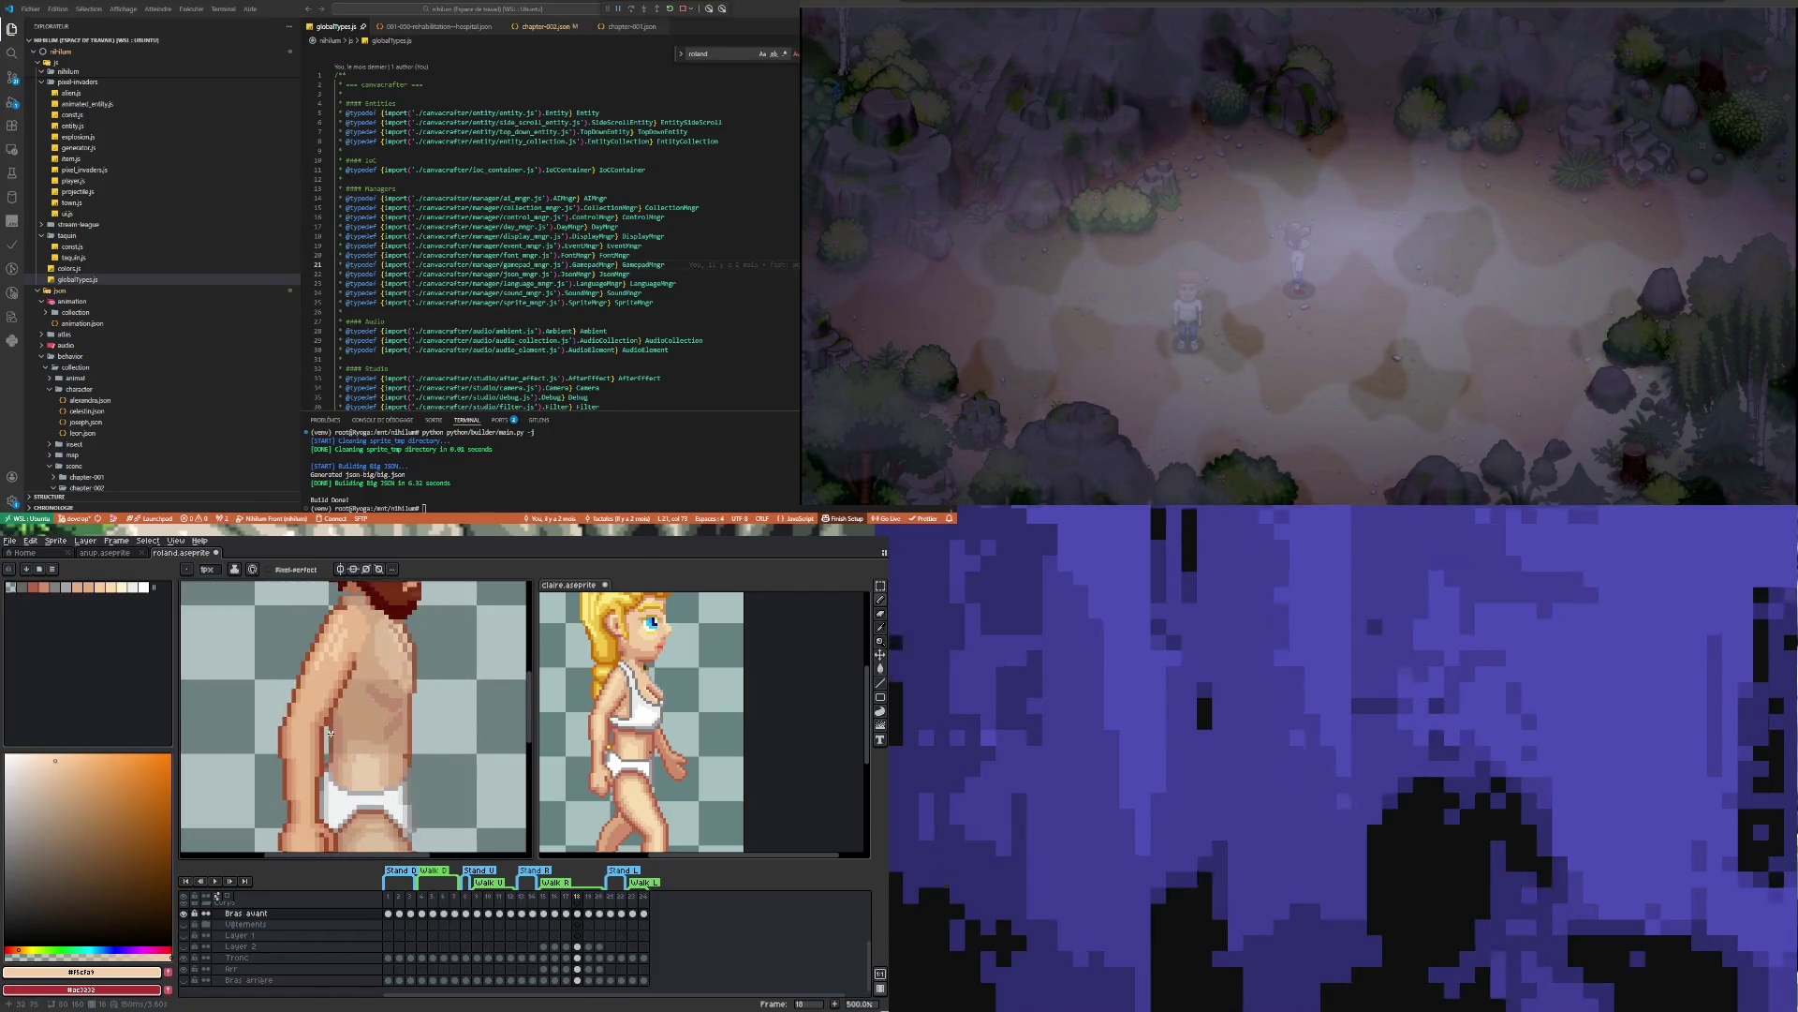
Select a thin strip across the arm at belly level and resize it to shorten the arm one pixel
left_click(880, 585)
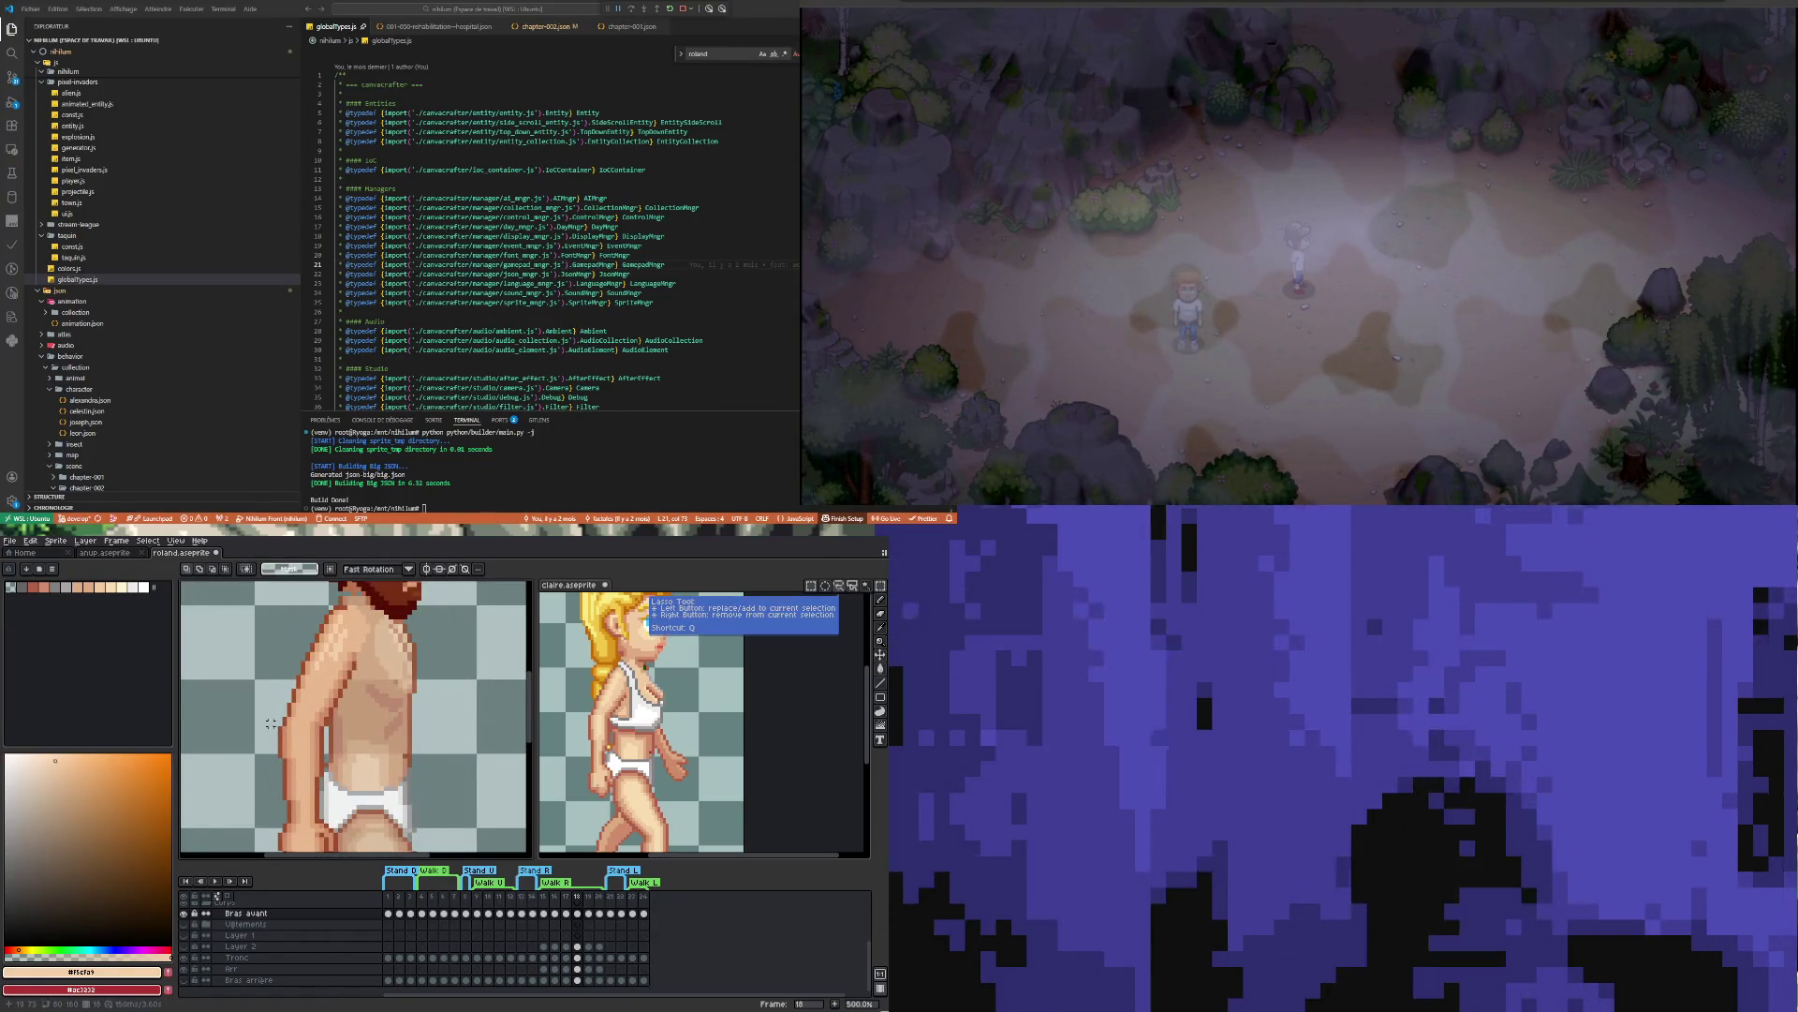
left_click_drag(271, 733, 350, 746)
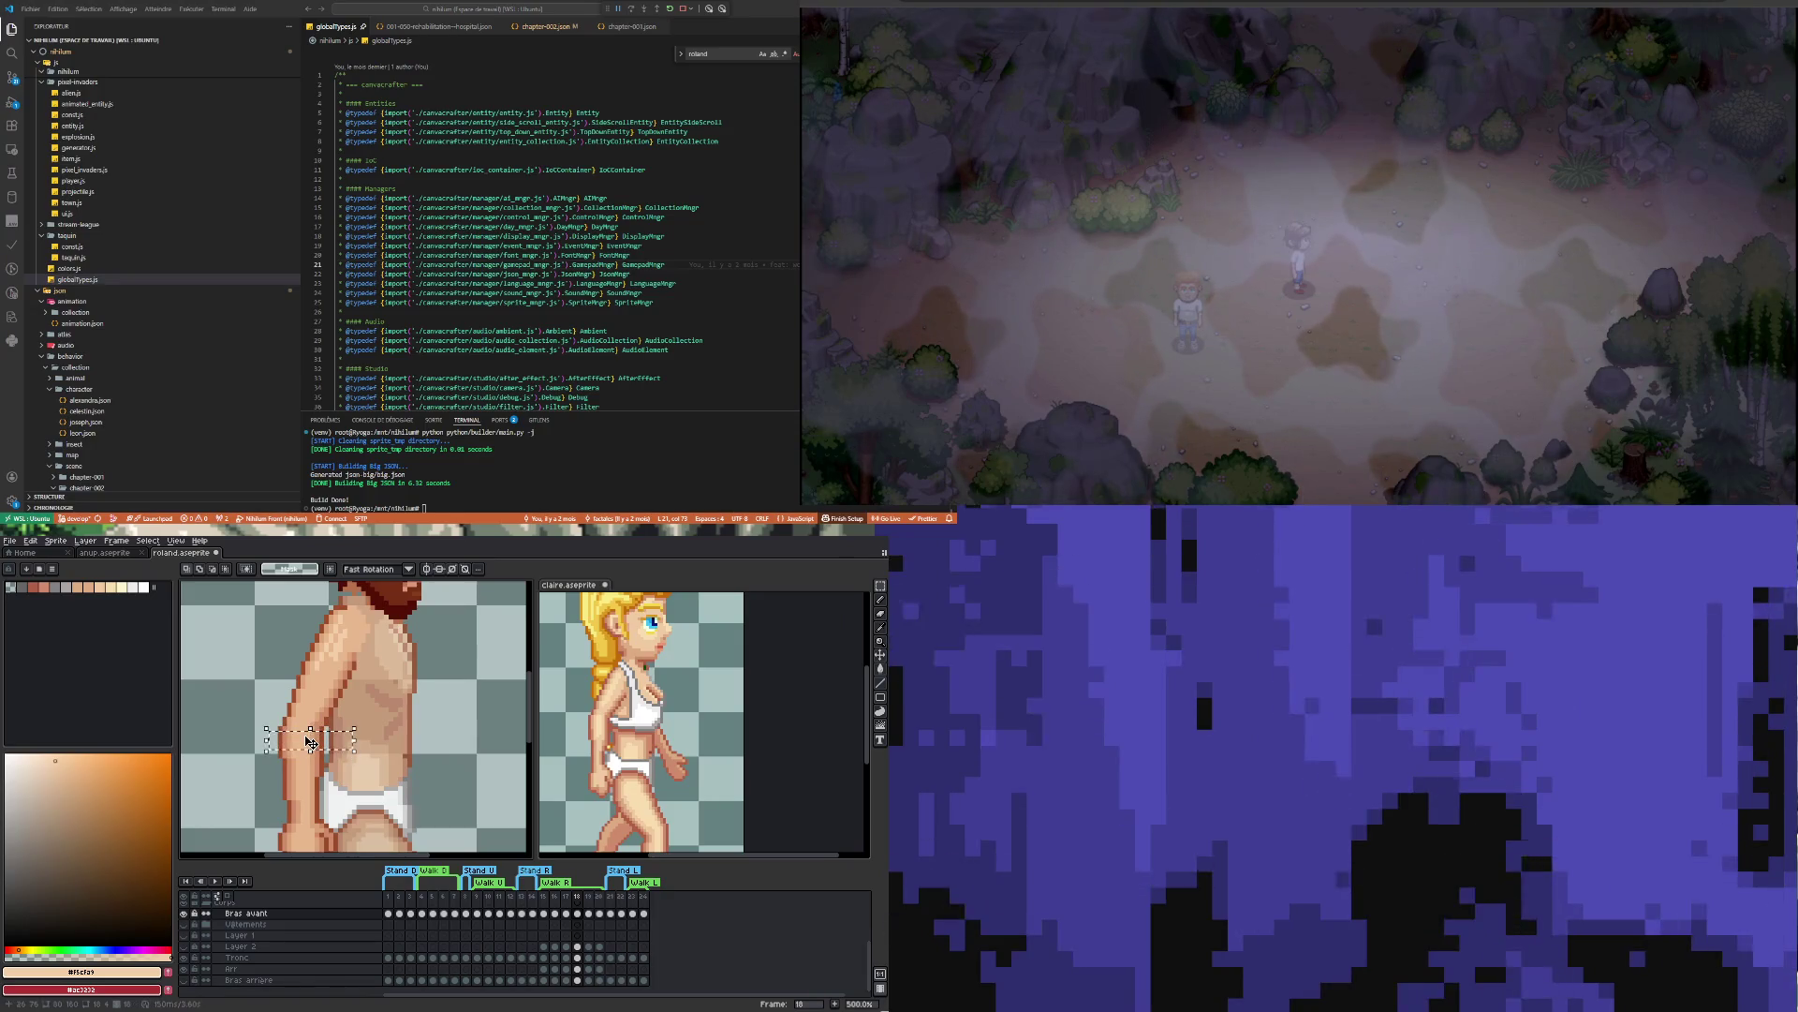
left_click_drag(311, 729, 320, 712)
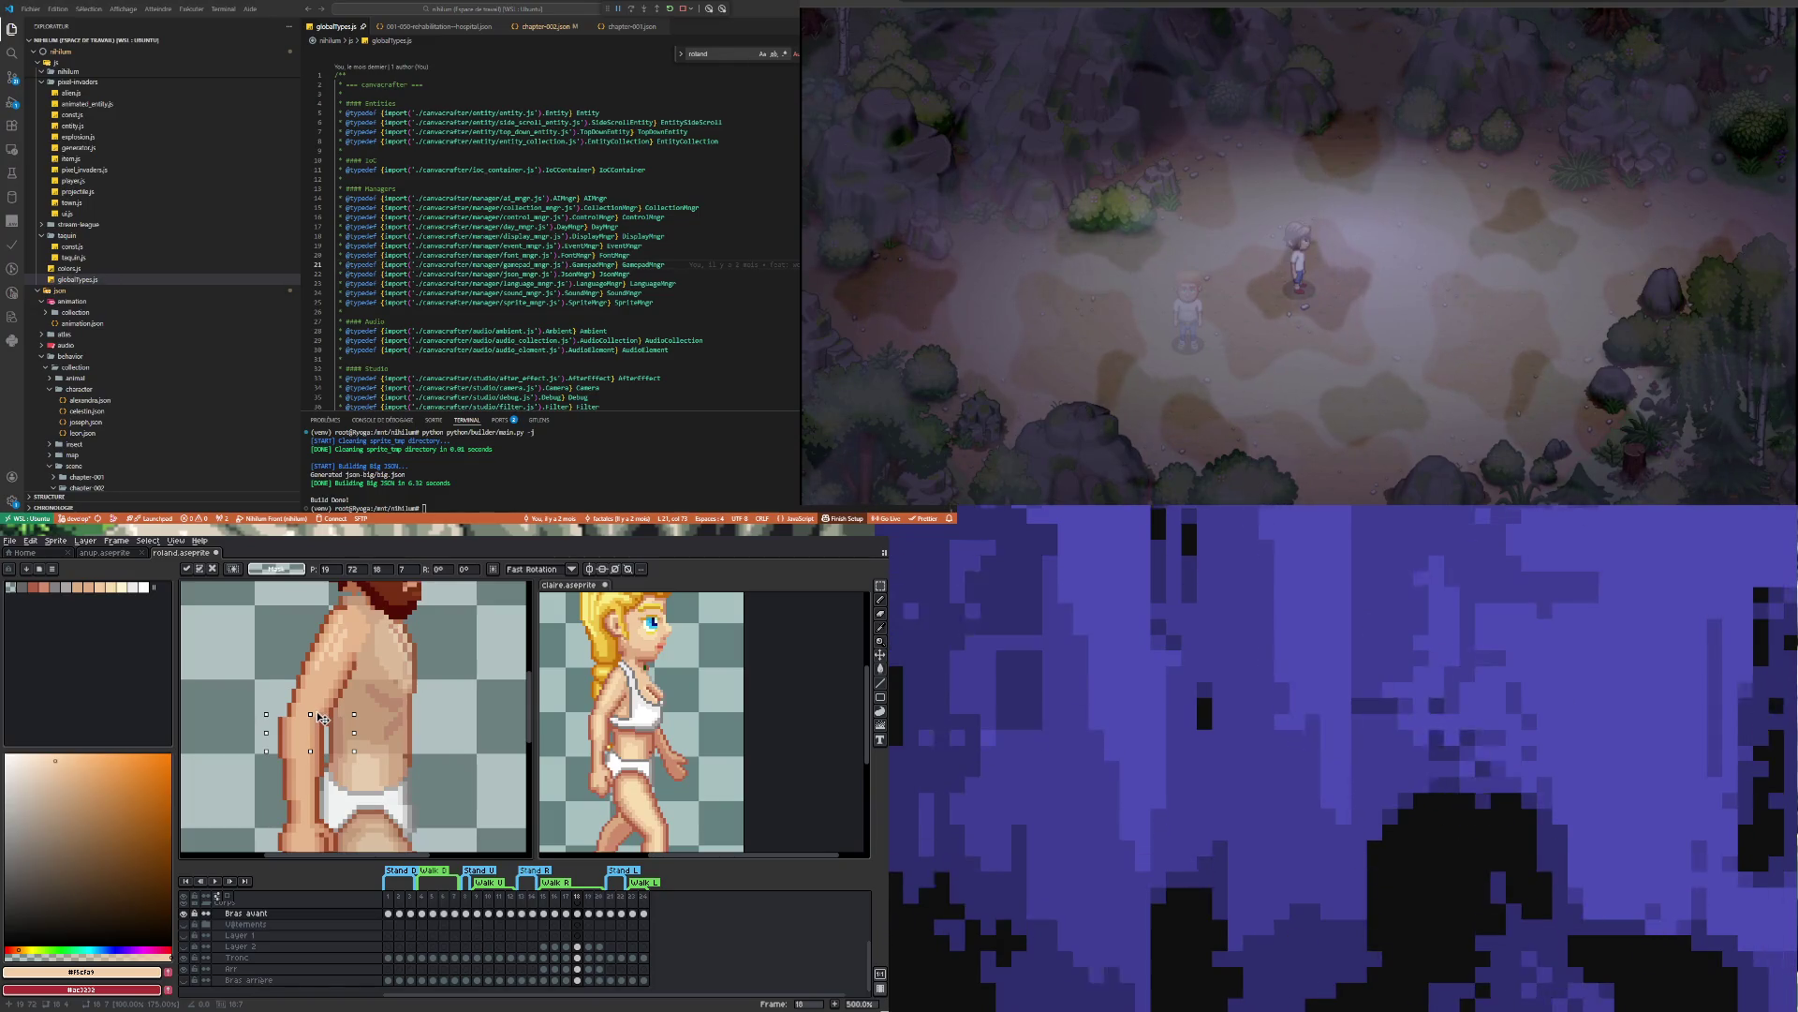
scroll(372, 690, "down", 3)
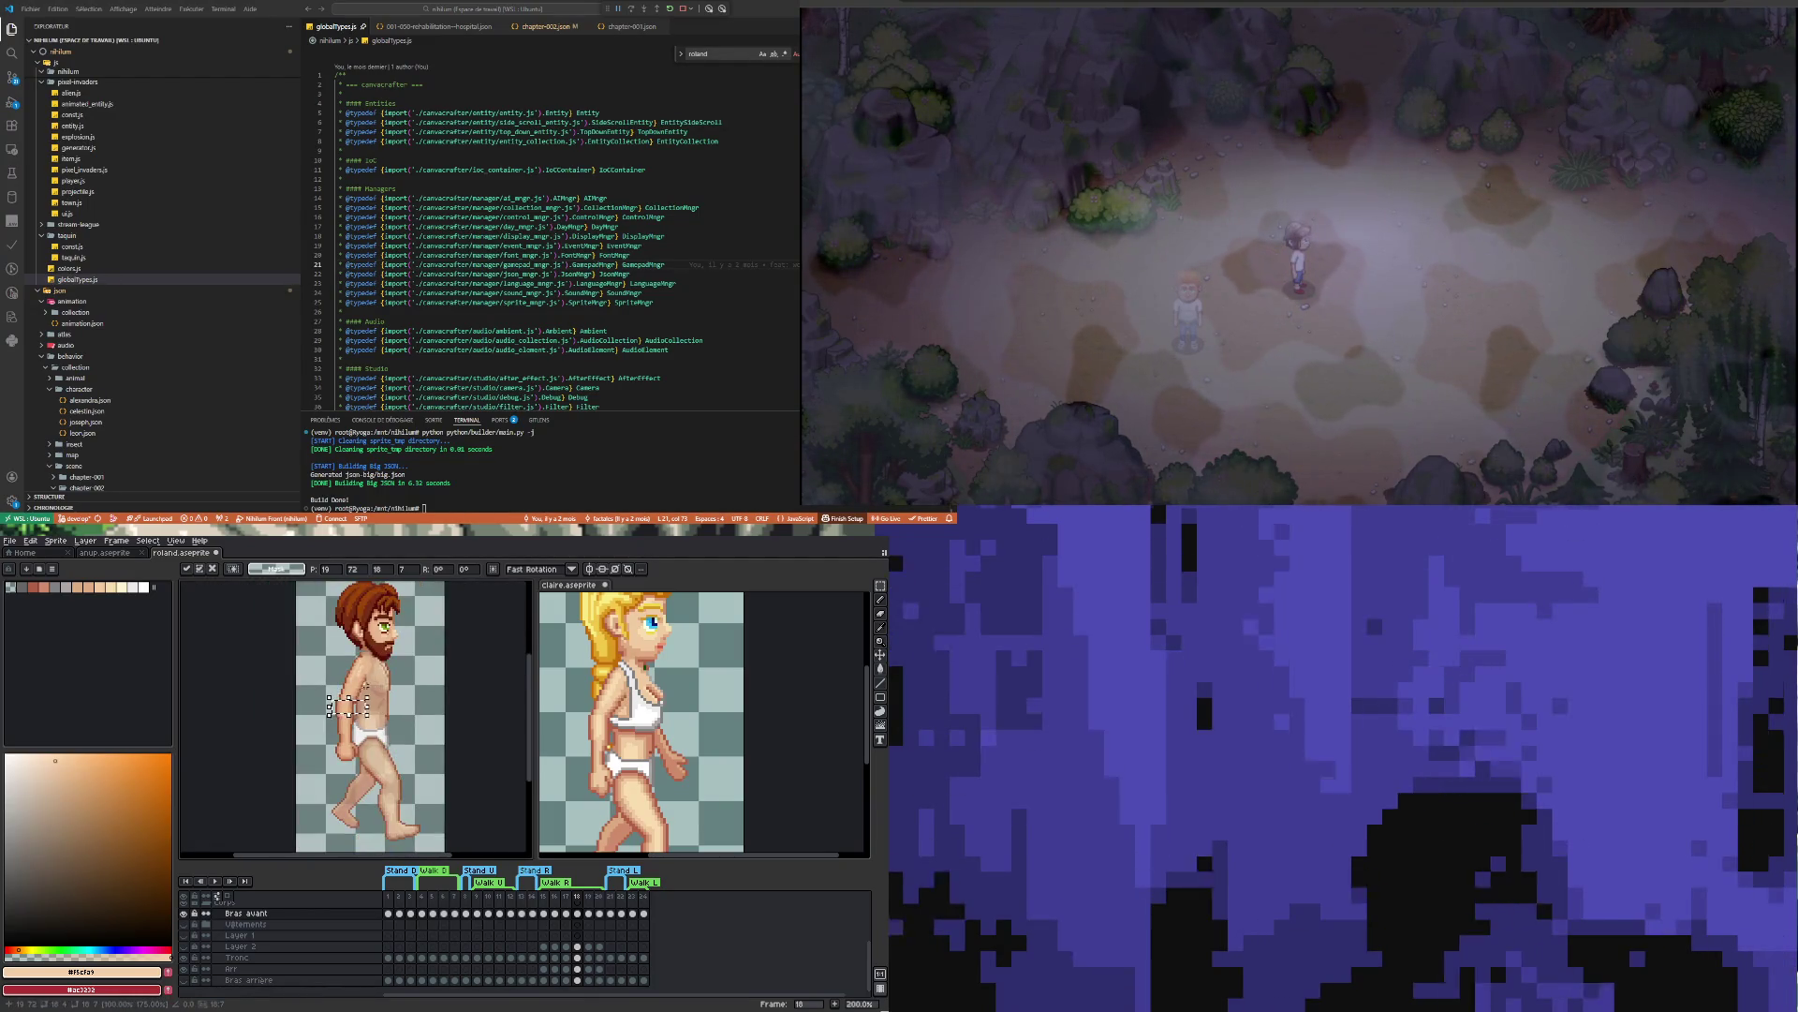
scroll(338, 722, "up", 2)
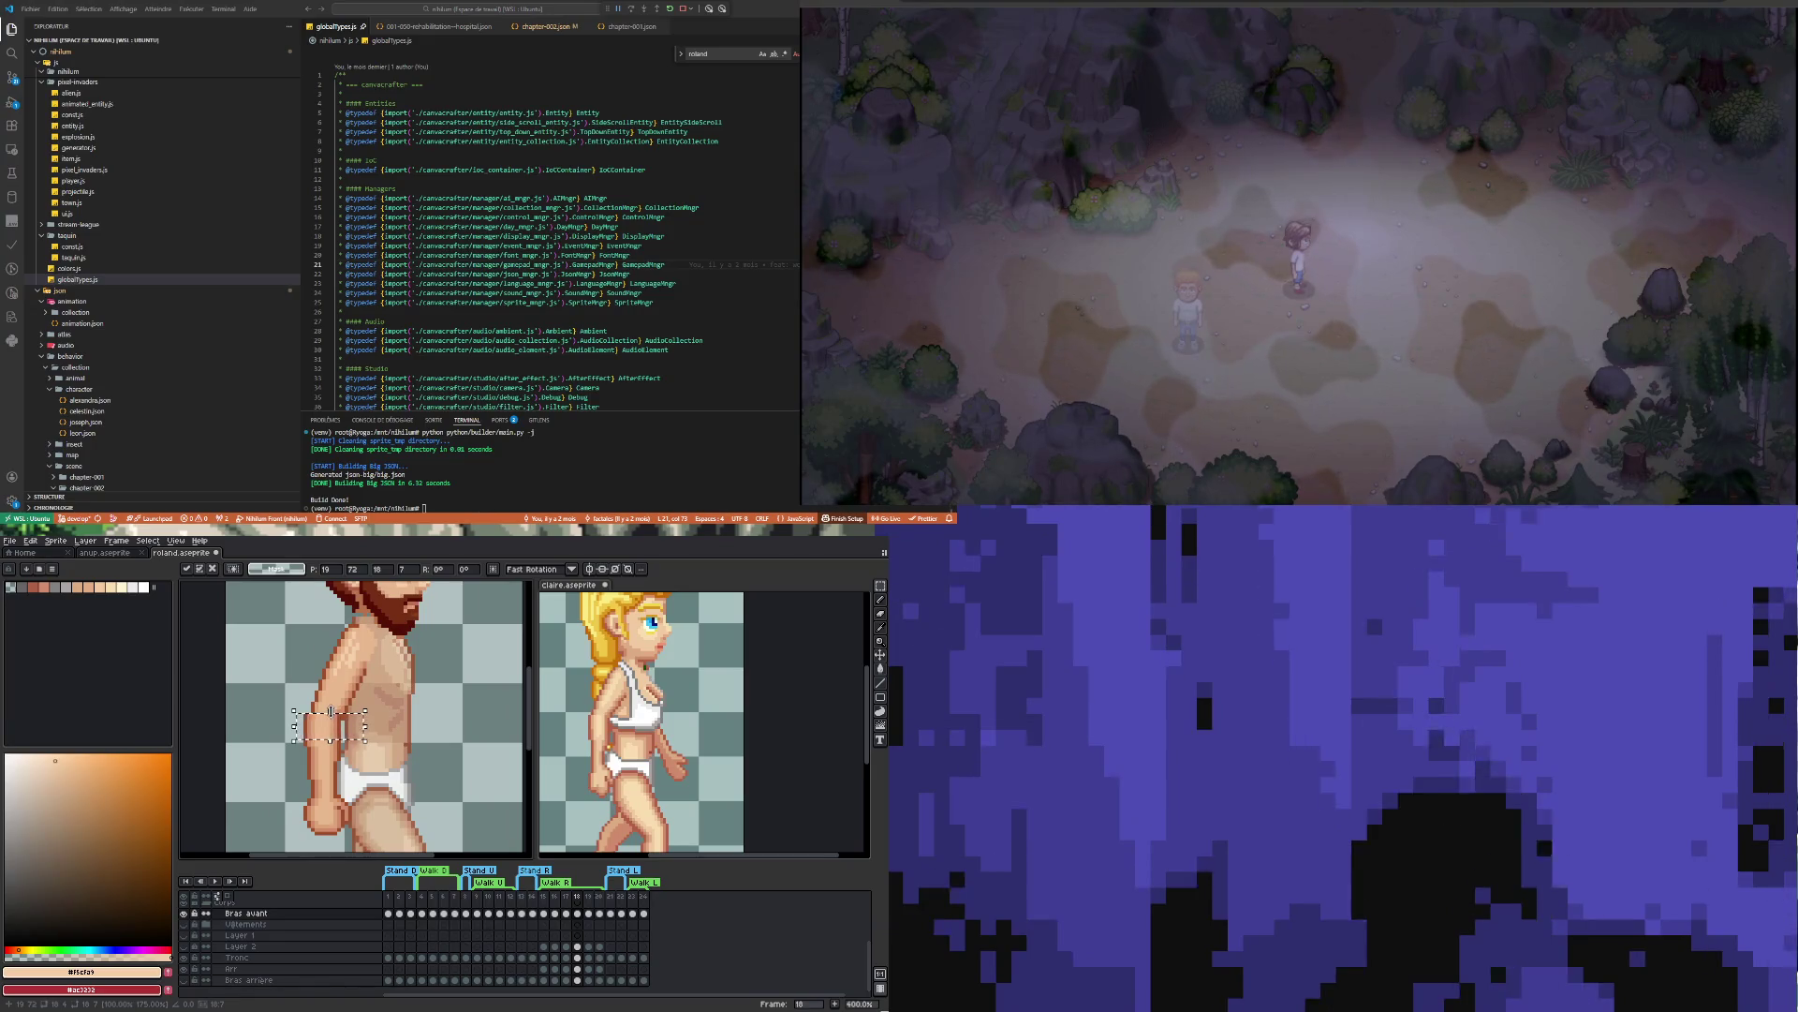
left_click_drag(336, 724, 342, 727)
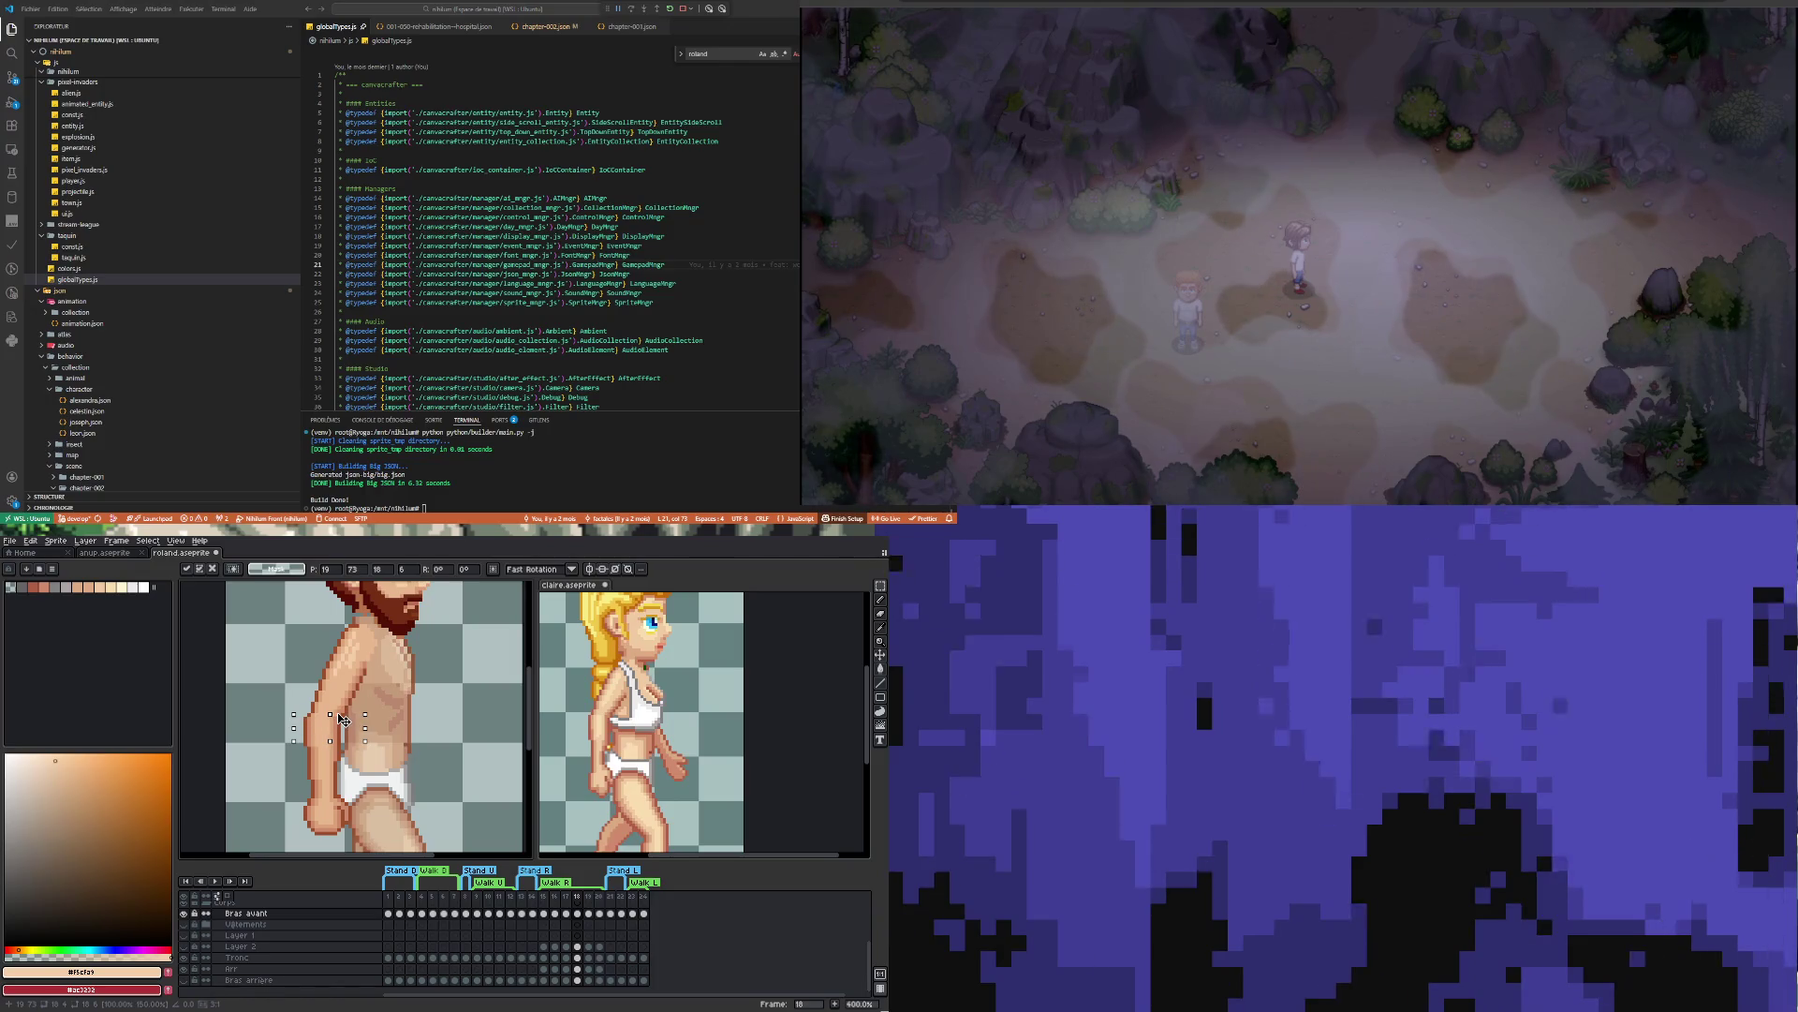
left_click(338, 681)
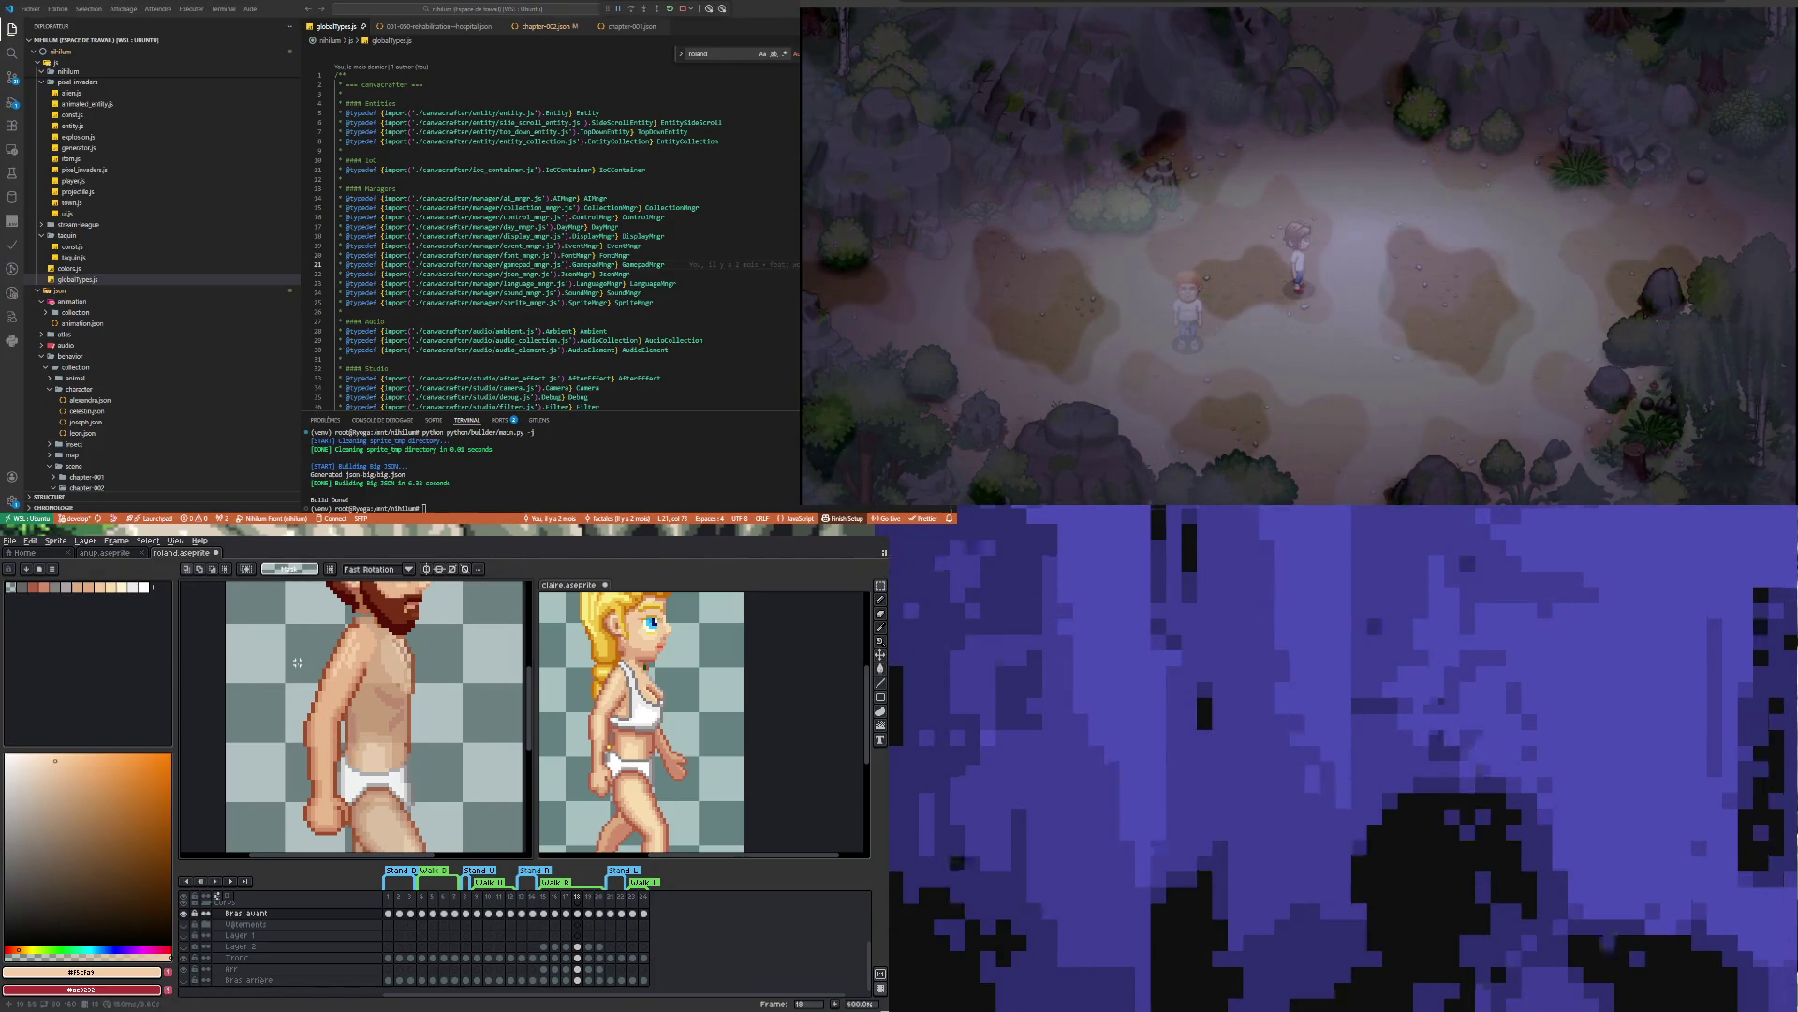
scroll(338, 681, "up", 2)
key("i")
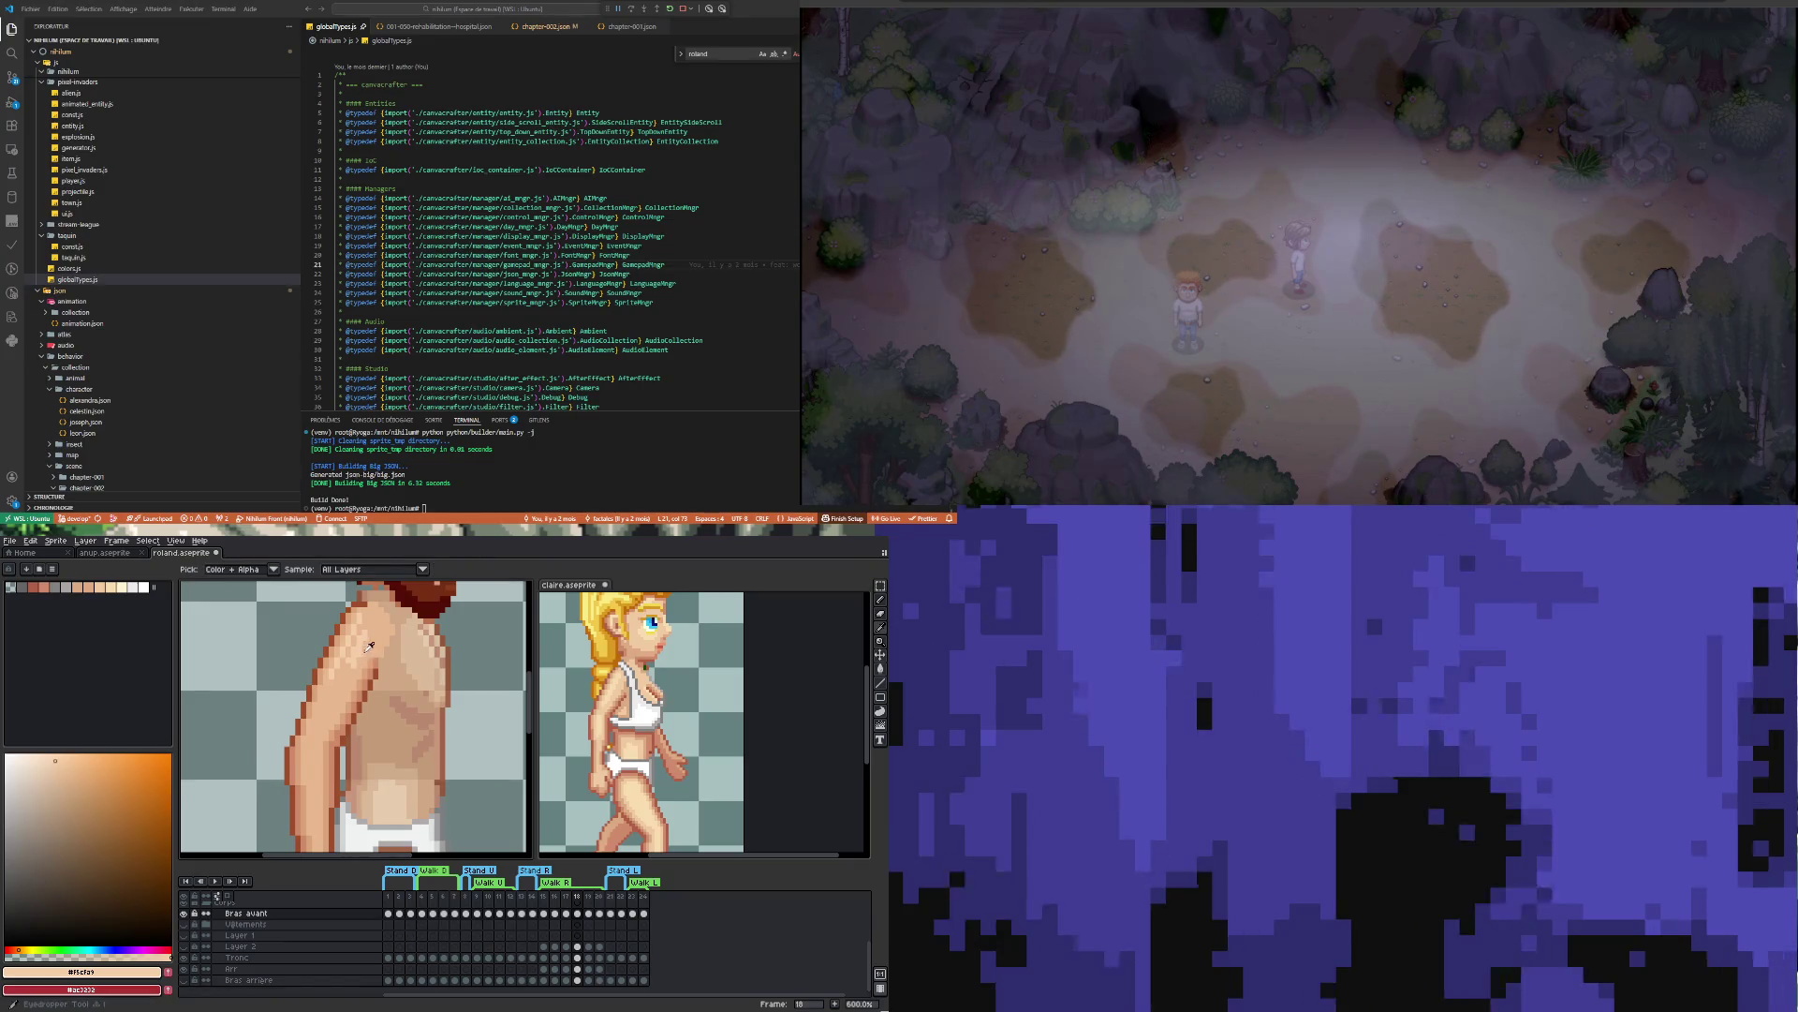
Repaint arm, chest and belly shading with a darker torso tone and light skin tone #f5cfa9
key("b")
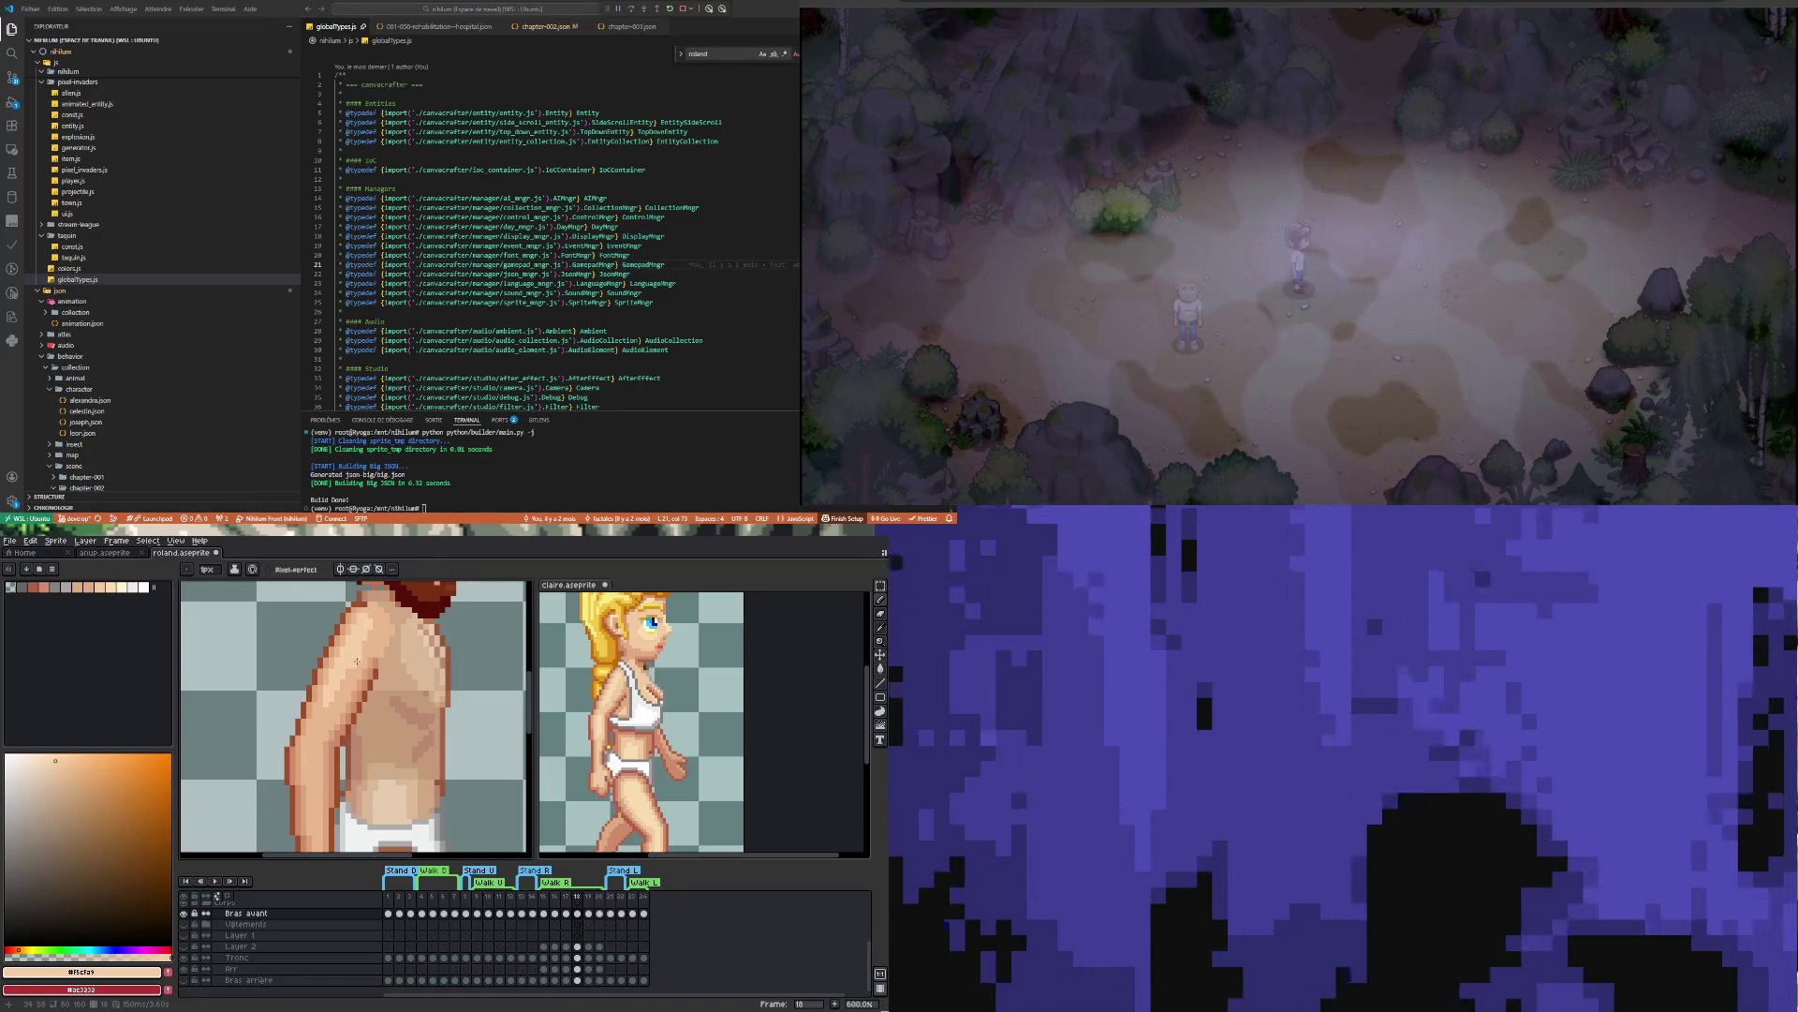
key("i")
left_click(376, 645)
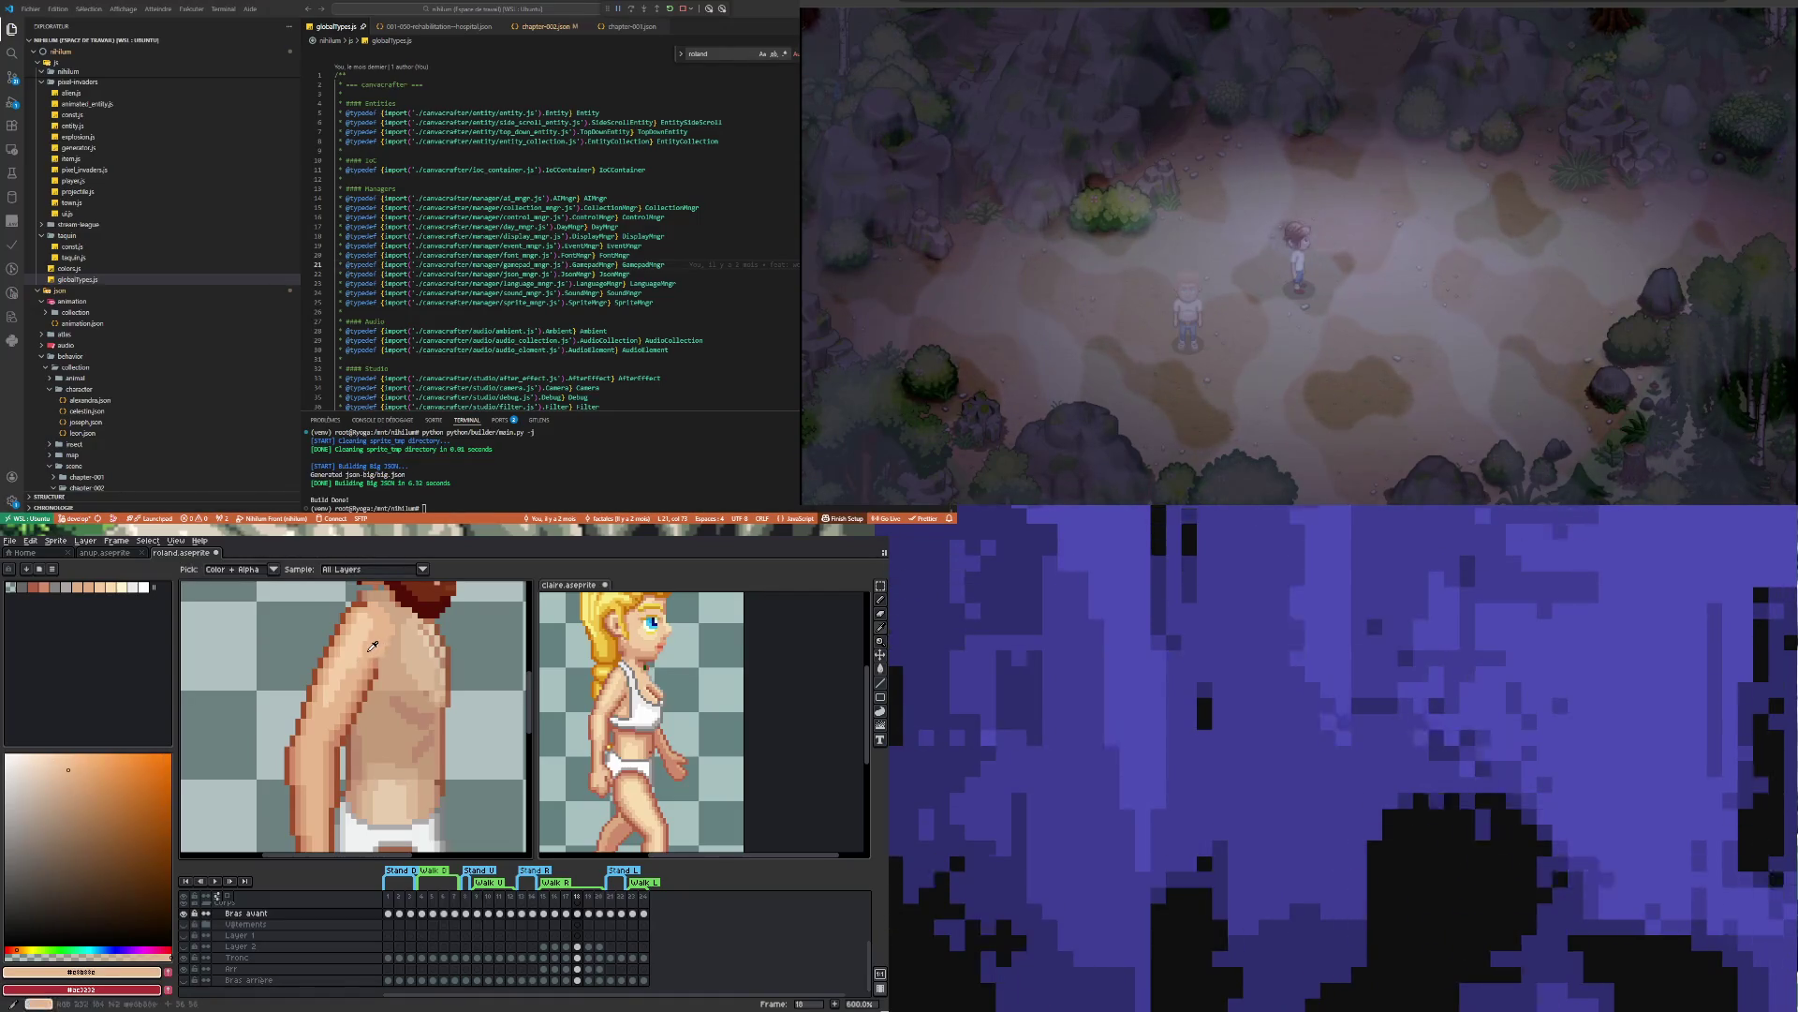
key("b")
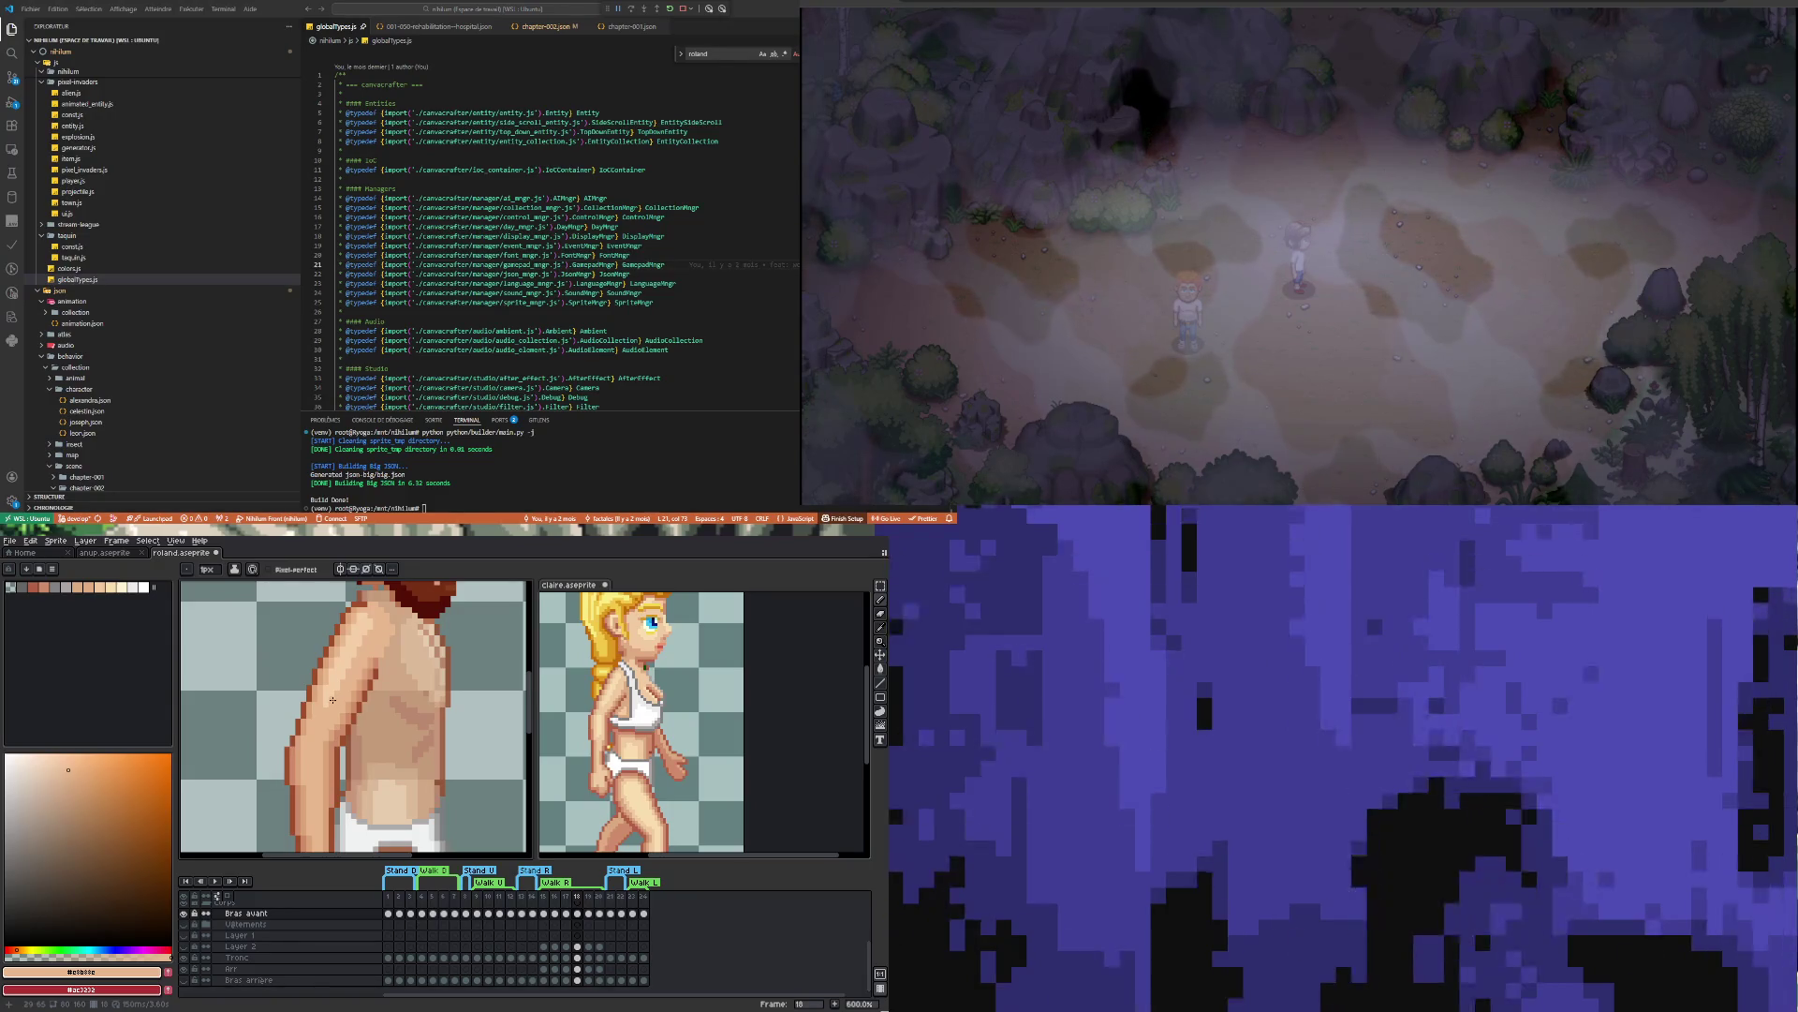
scroll(333, 695, "up", 1)
key("i")
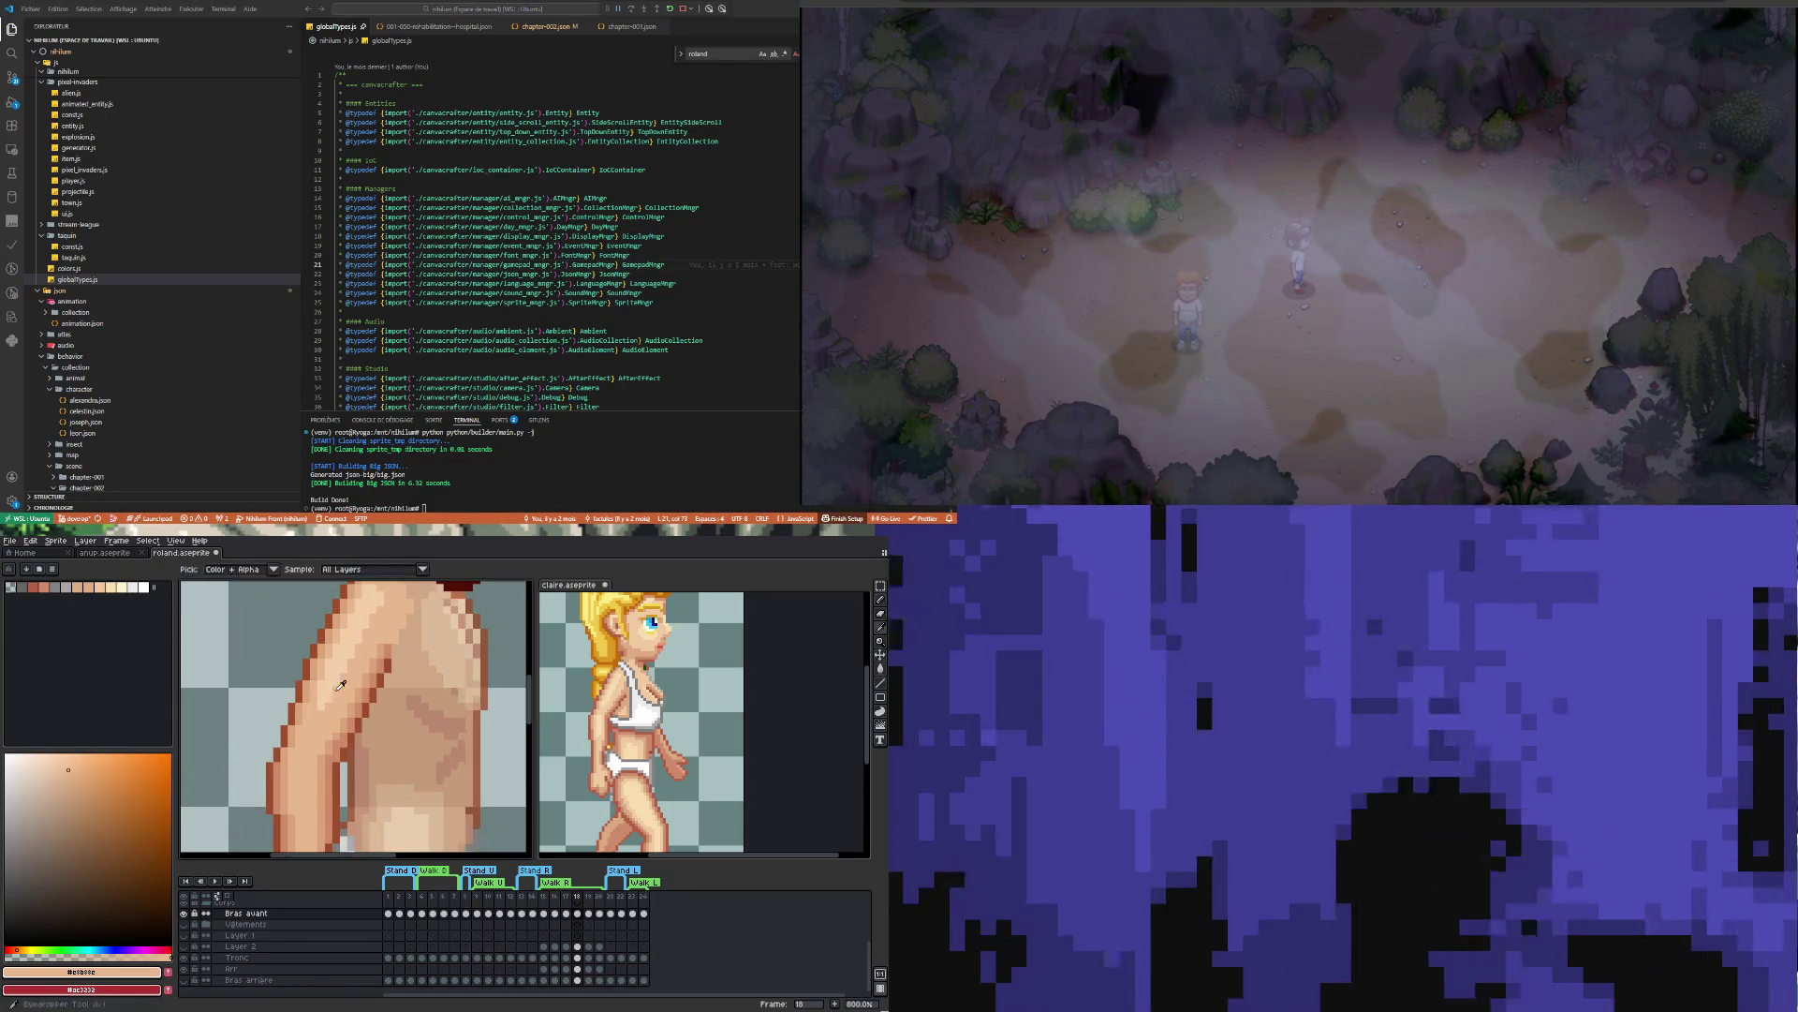
left_click(337, 679)
key("b")
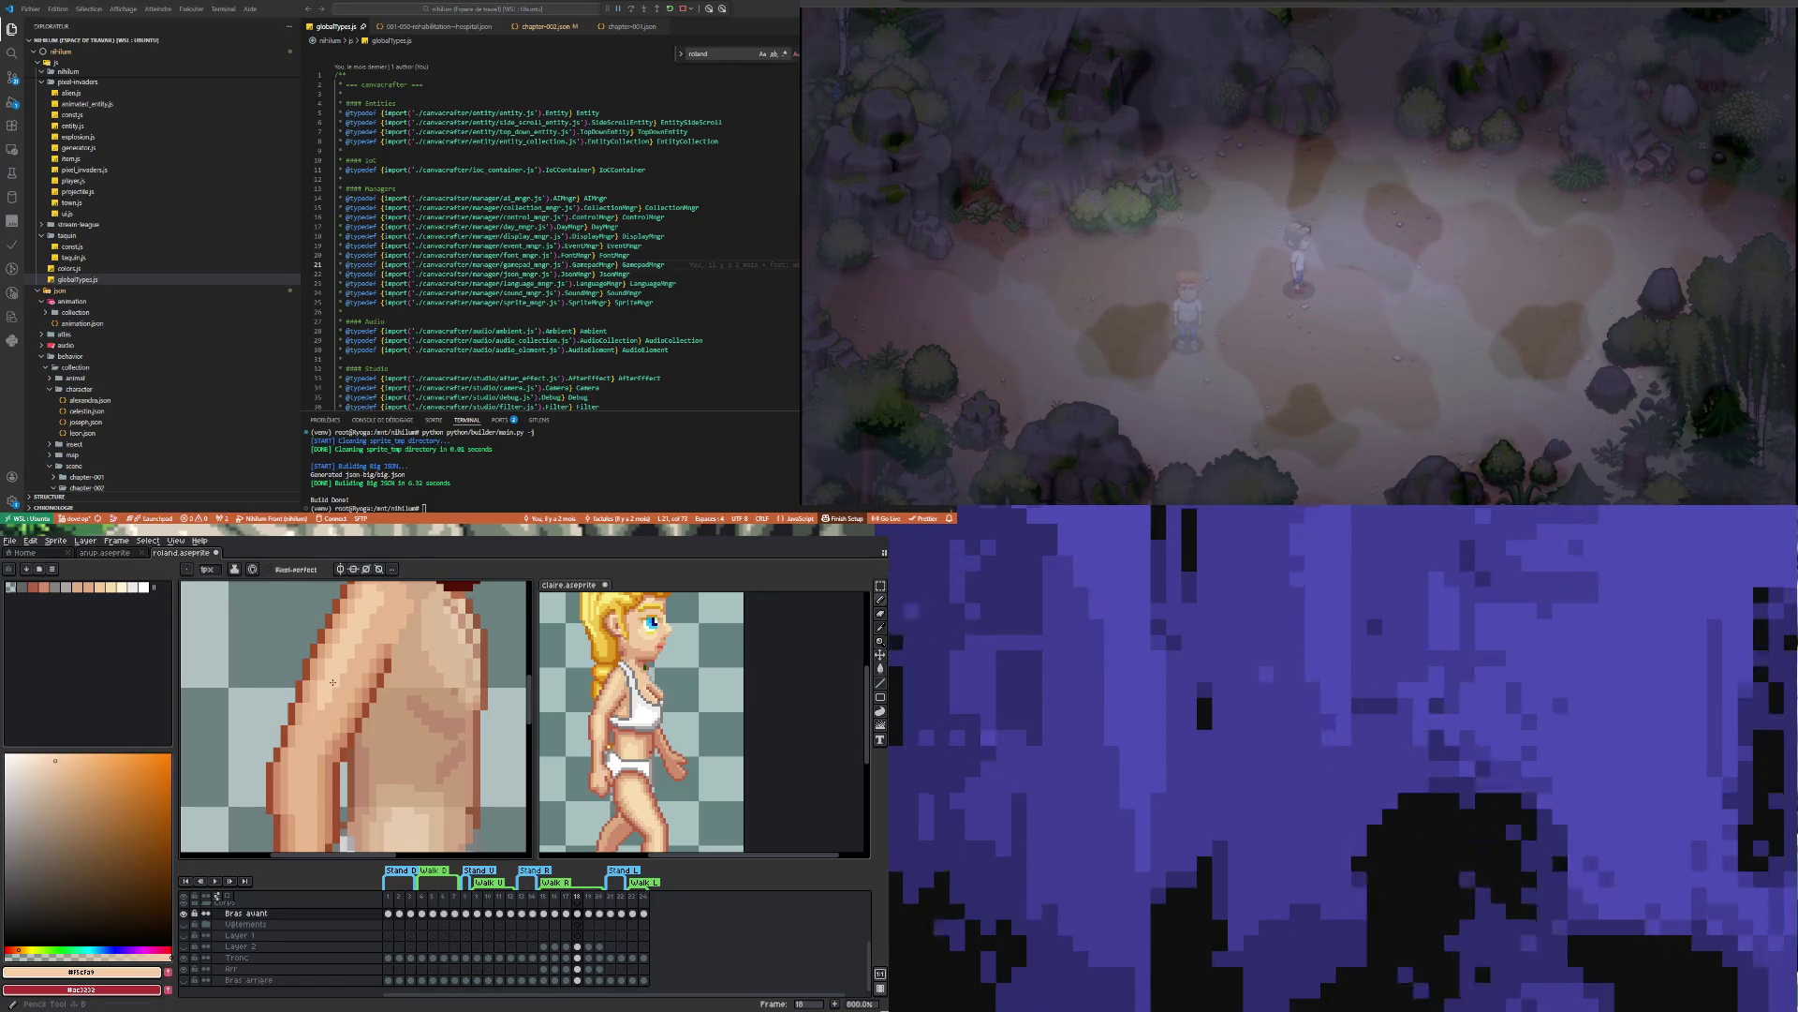
scroll(329, 694, "down", 2)
scroll(328, 695, "up", 2)
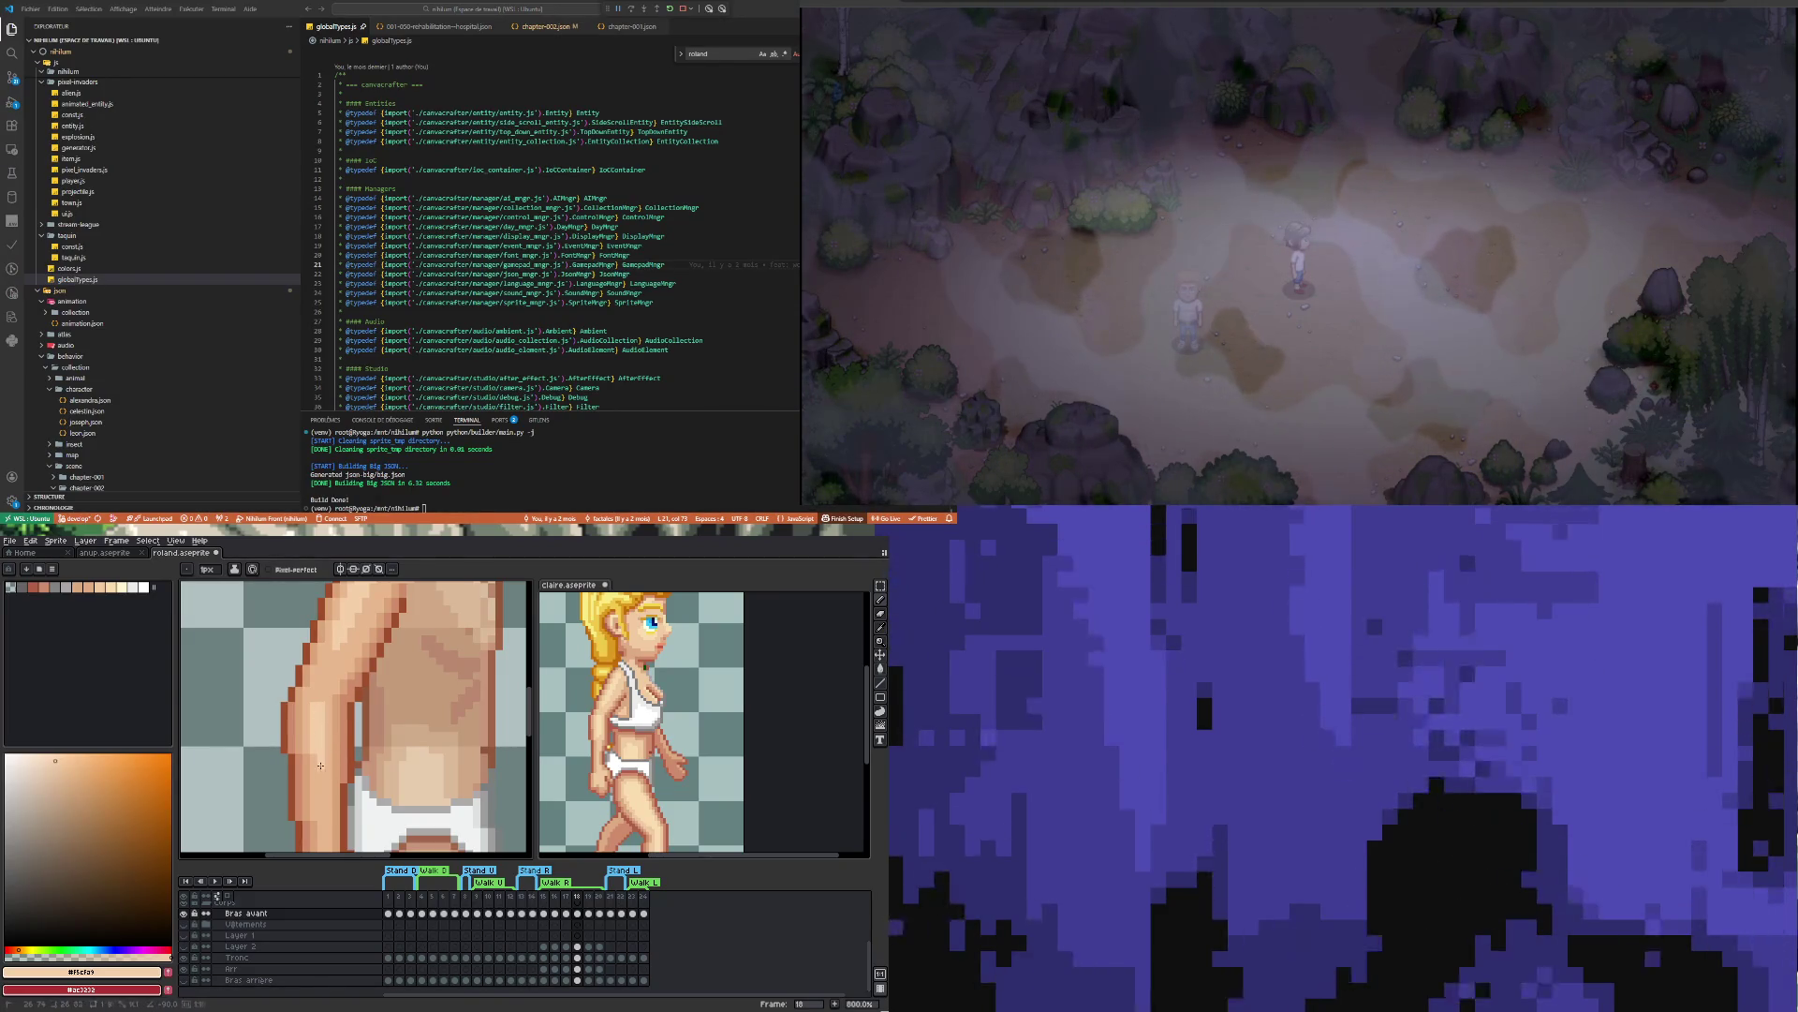
scroll(320, 761, "down", 3)
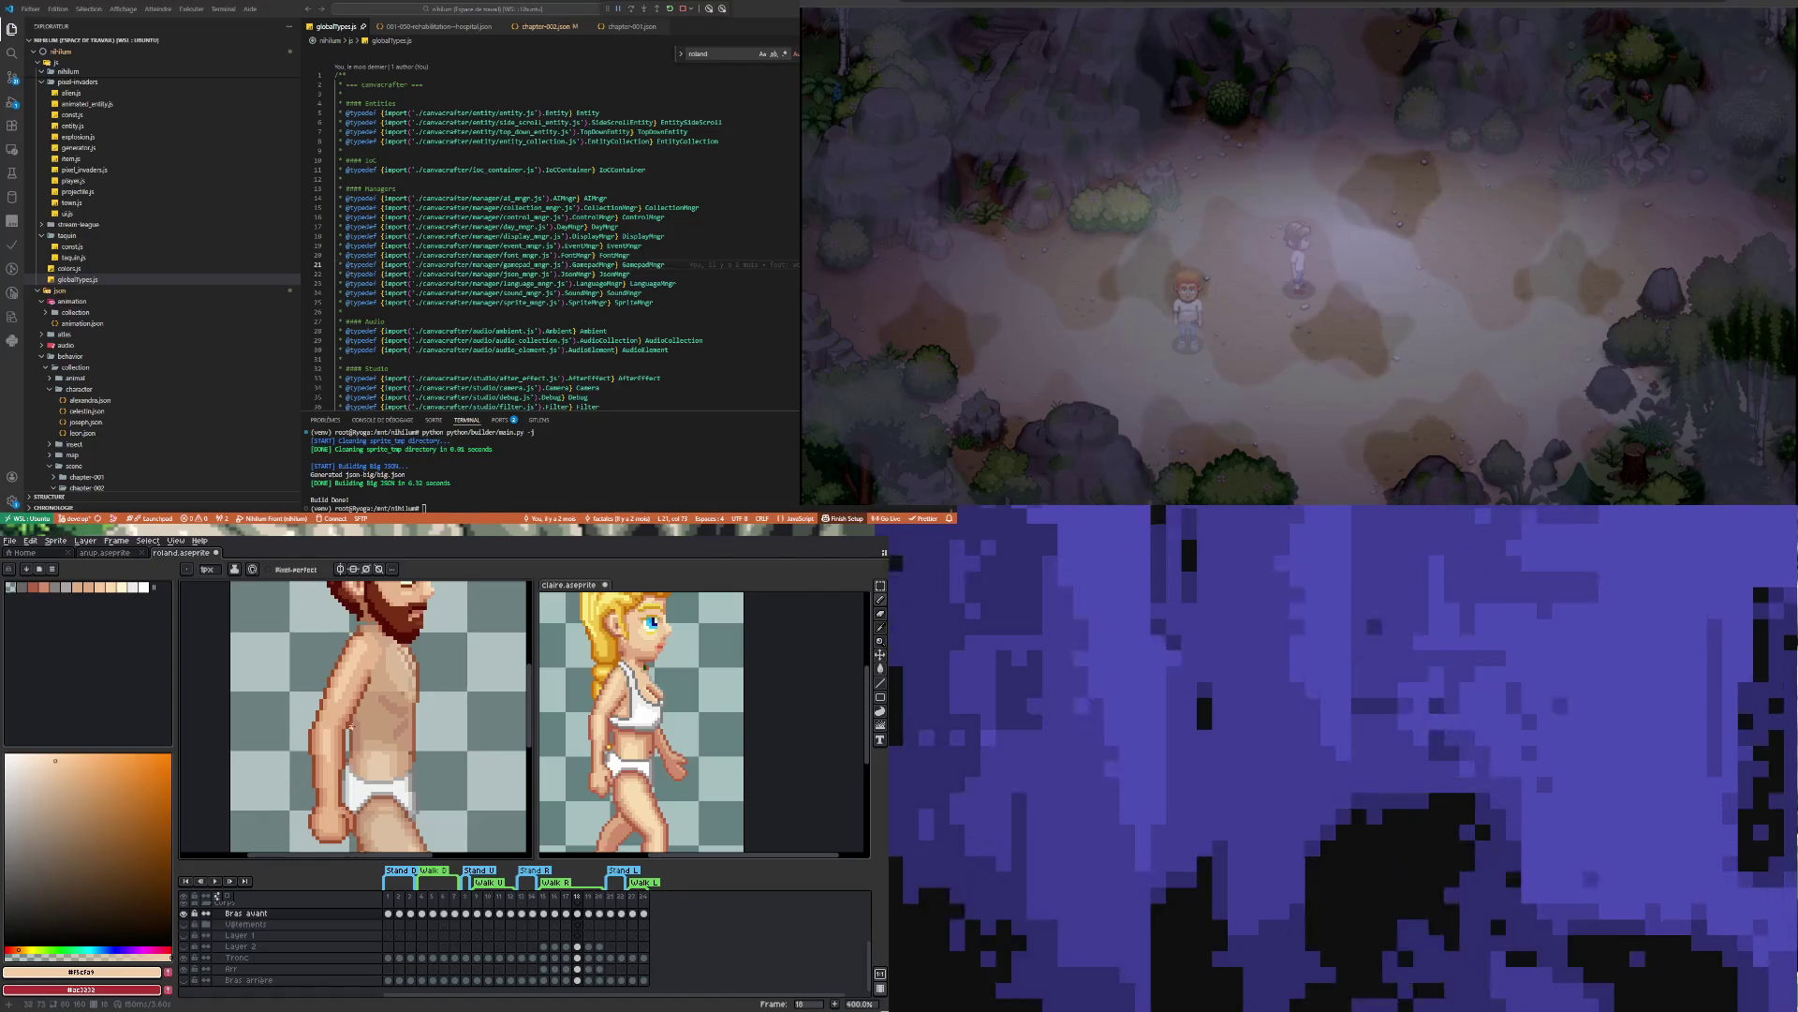
scroll(350, 736, "down", 3)
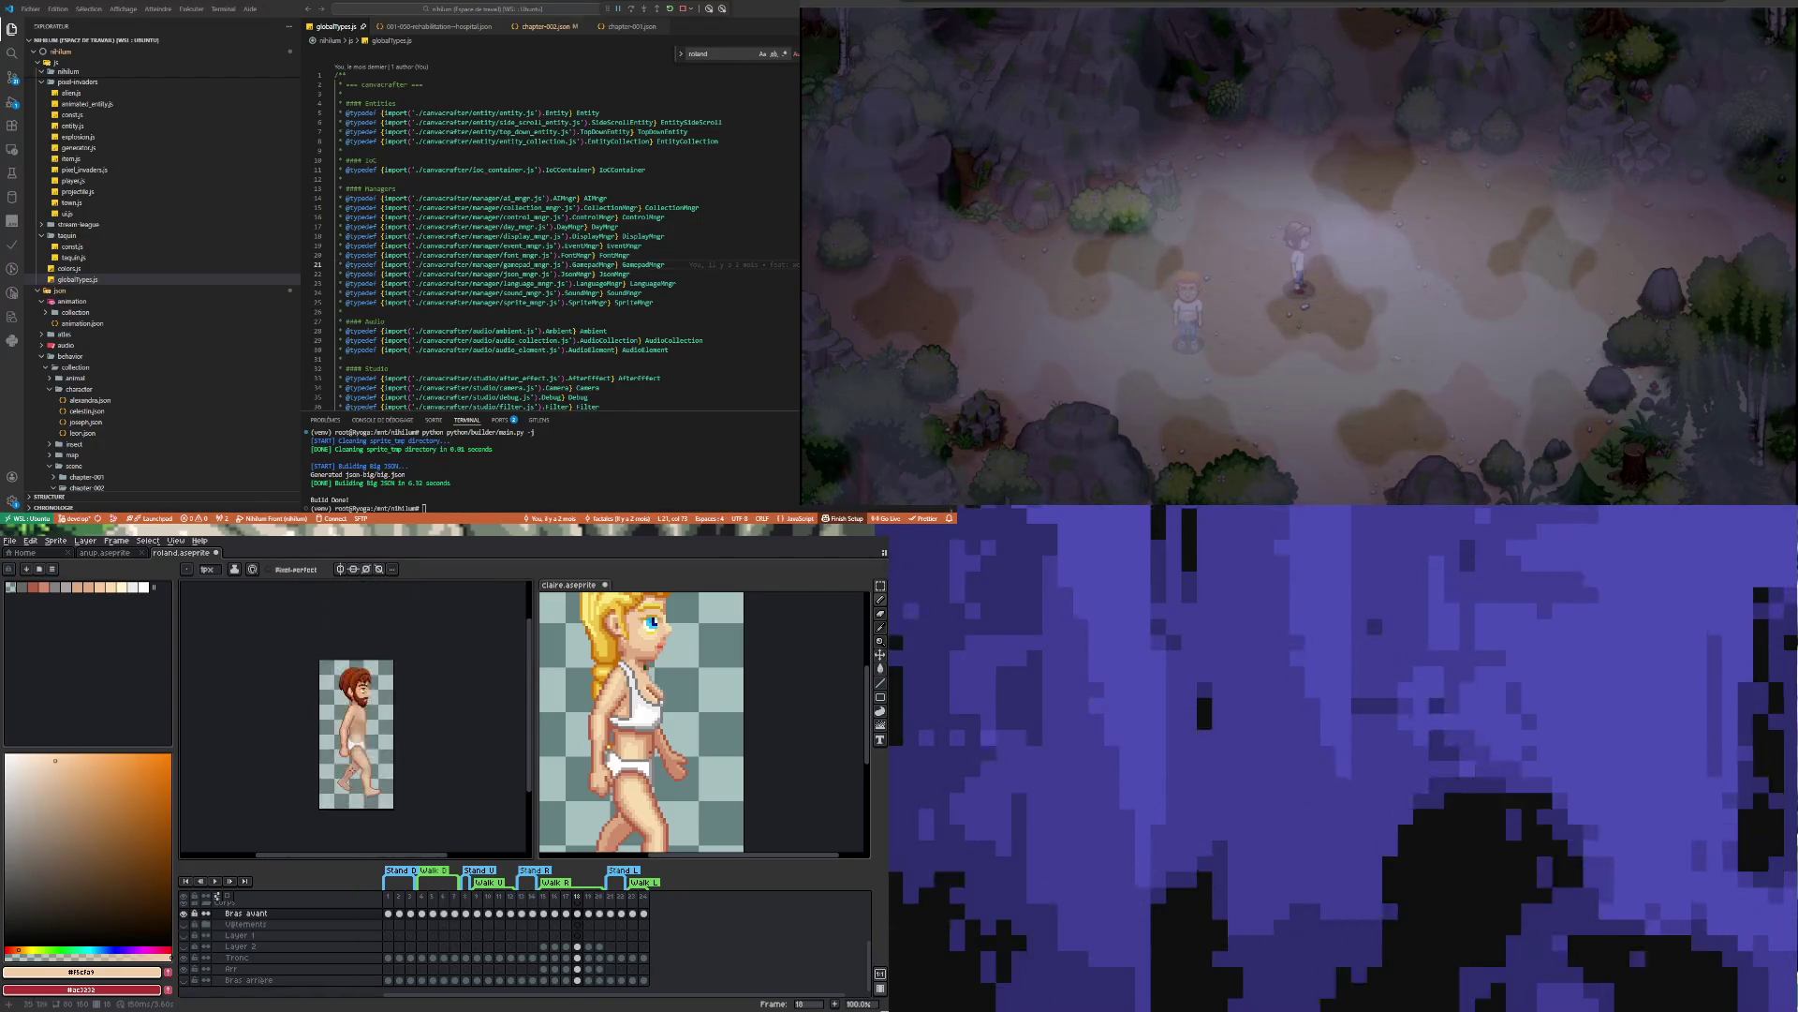
Compare the walk cycle's frames 17 and 18, ending on frame 18
scroll(353, 747, "up", 2)
scroll(350, 747, "down", 3)
scroll(356, 740, "up", 2)
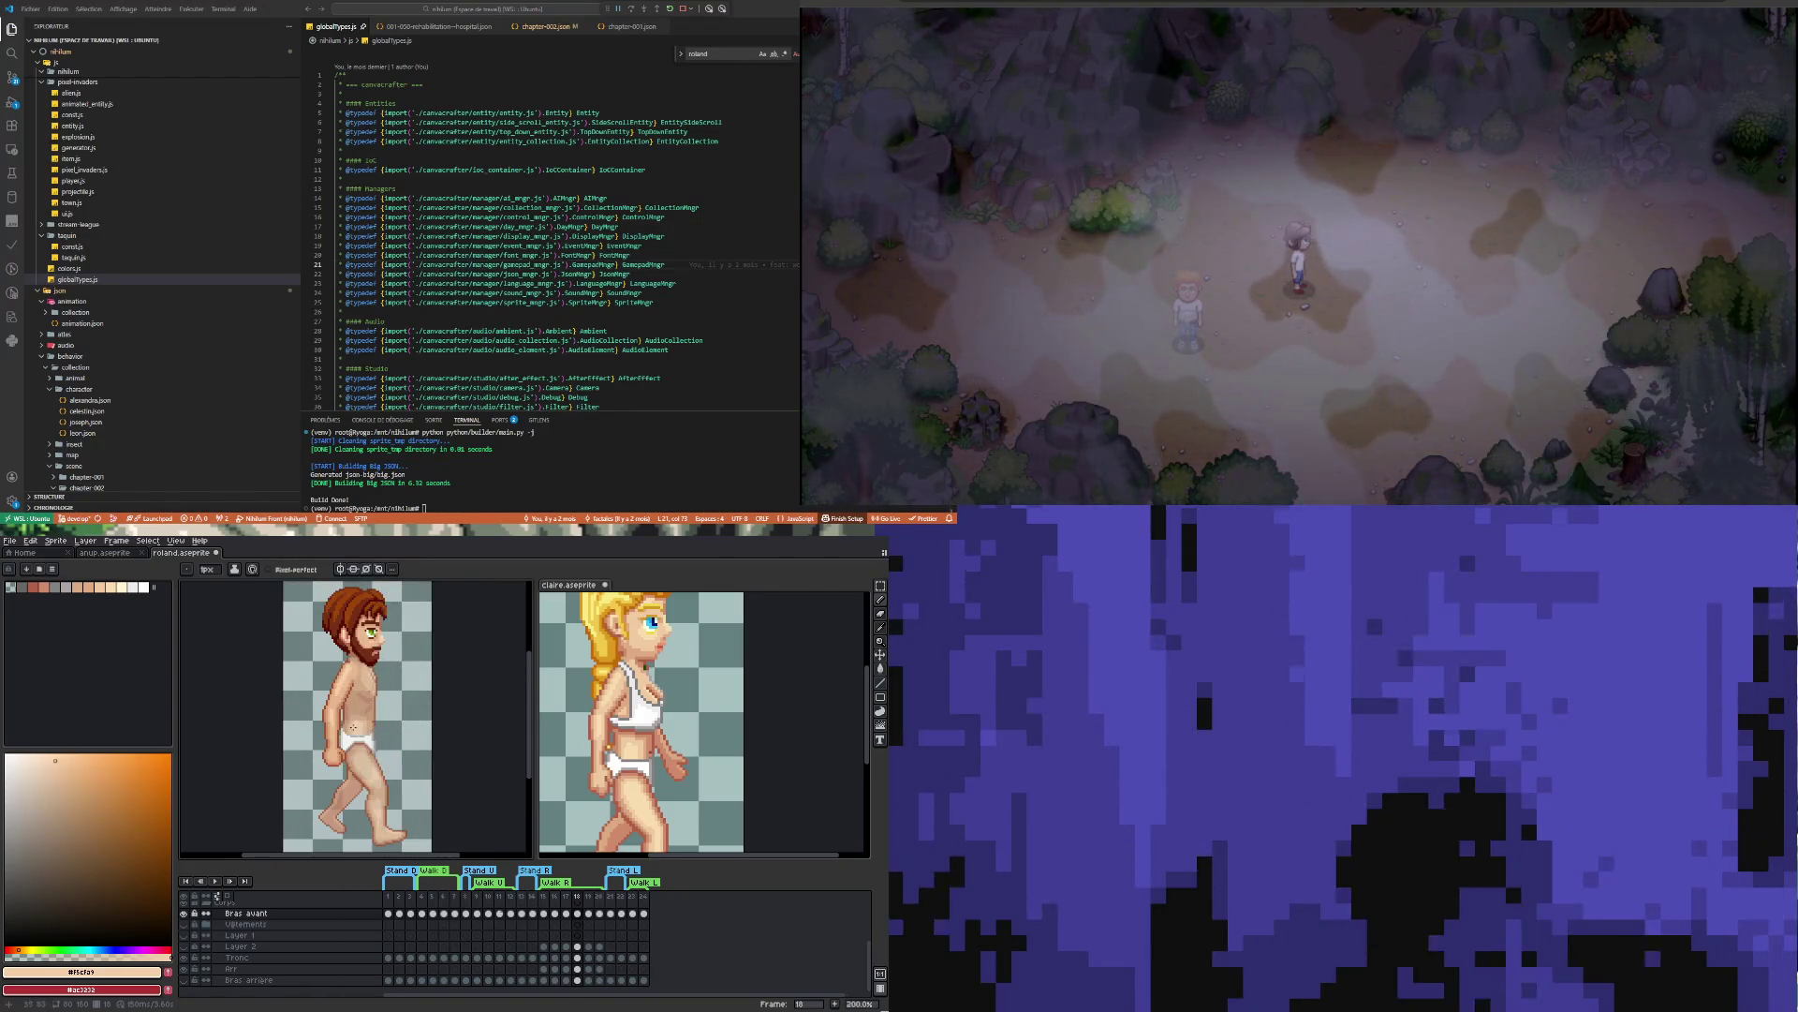
left_click(567, 946)
left_click(577, 947)
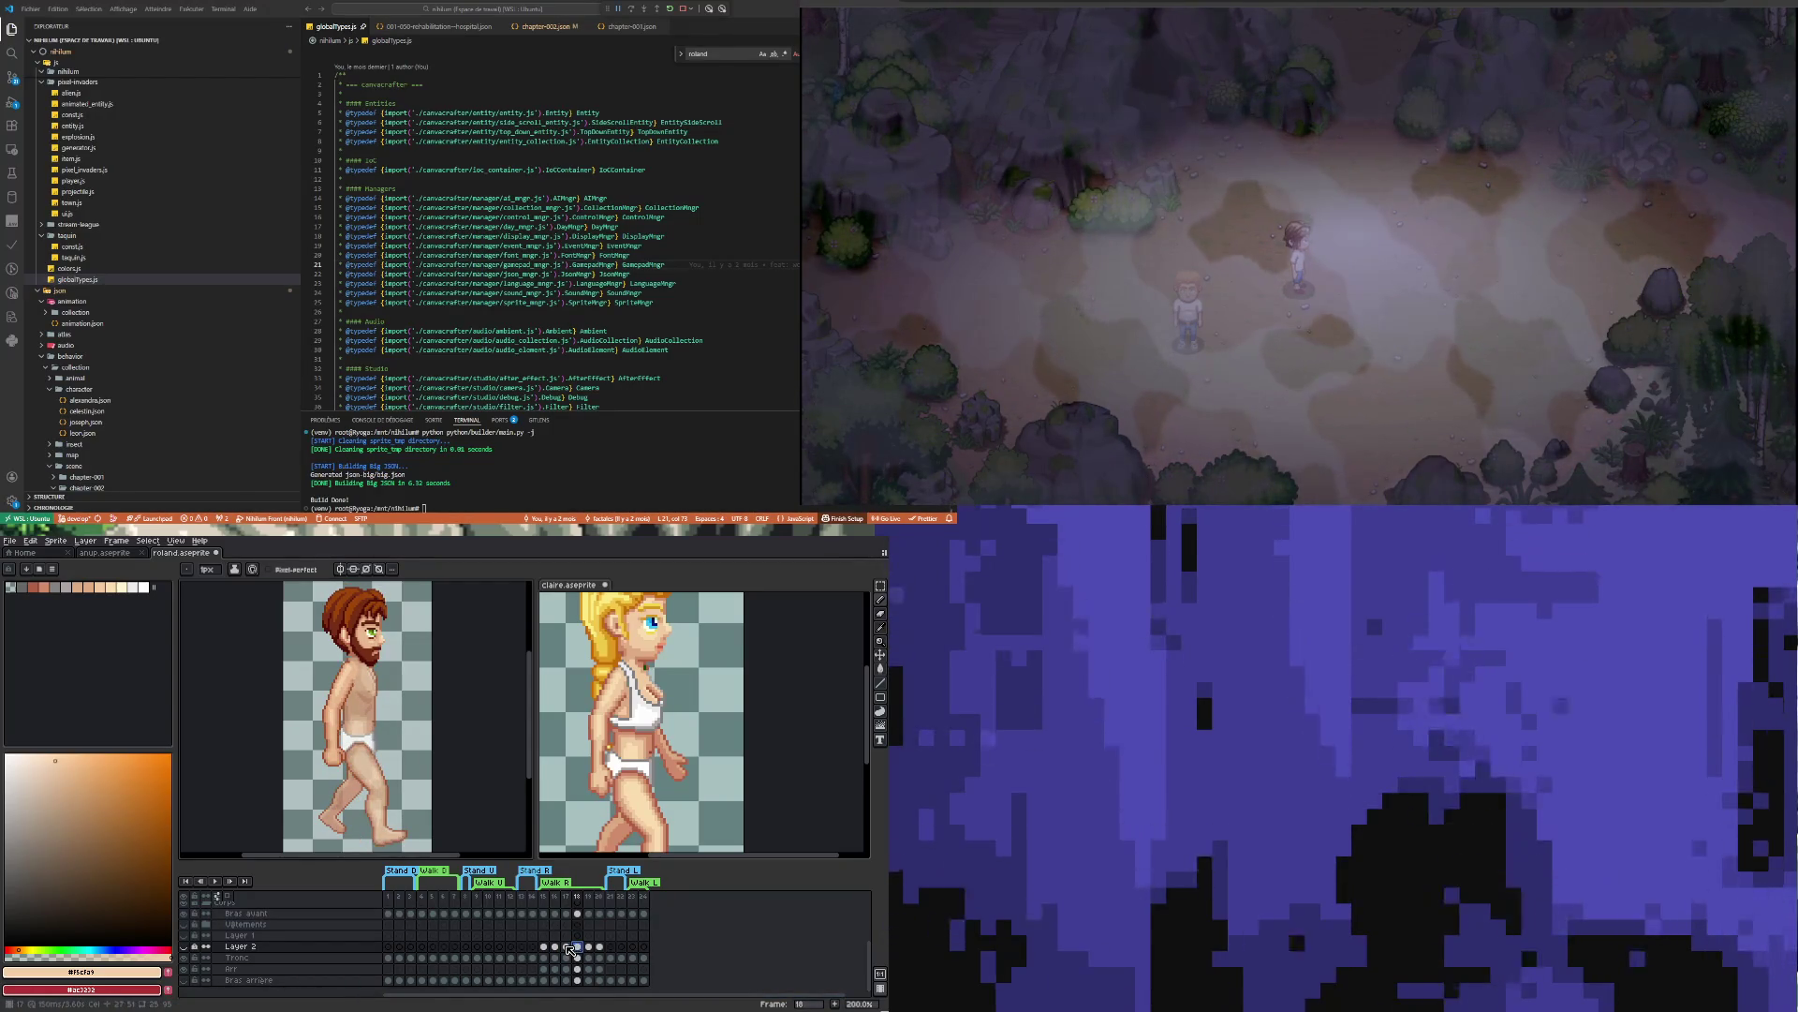
key("Left")
left_click(575, 949)
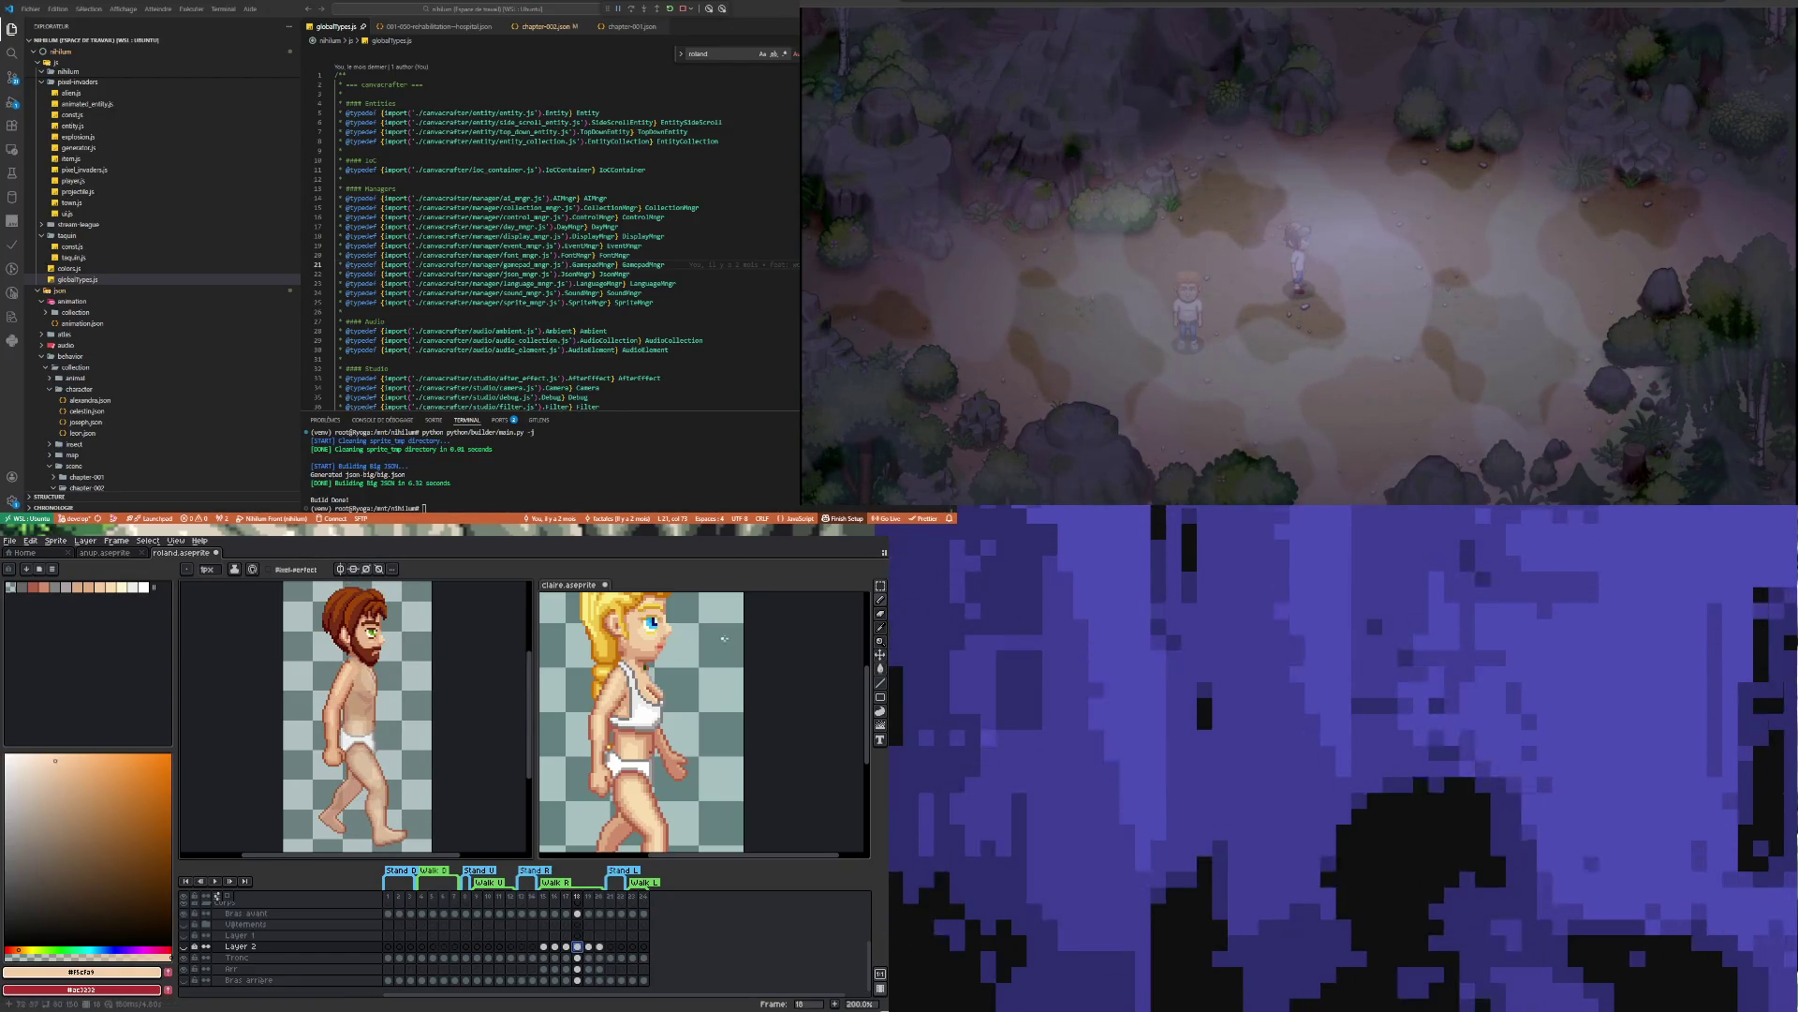
Marquee-select the front arm on the Bras avant cel and nudge it up one pixel
left_click(884, 586)
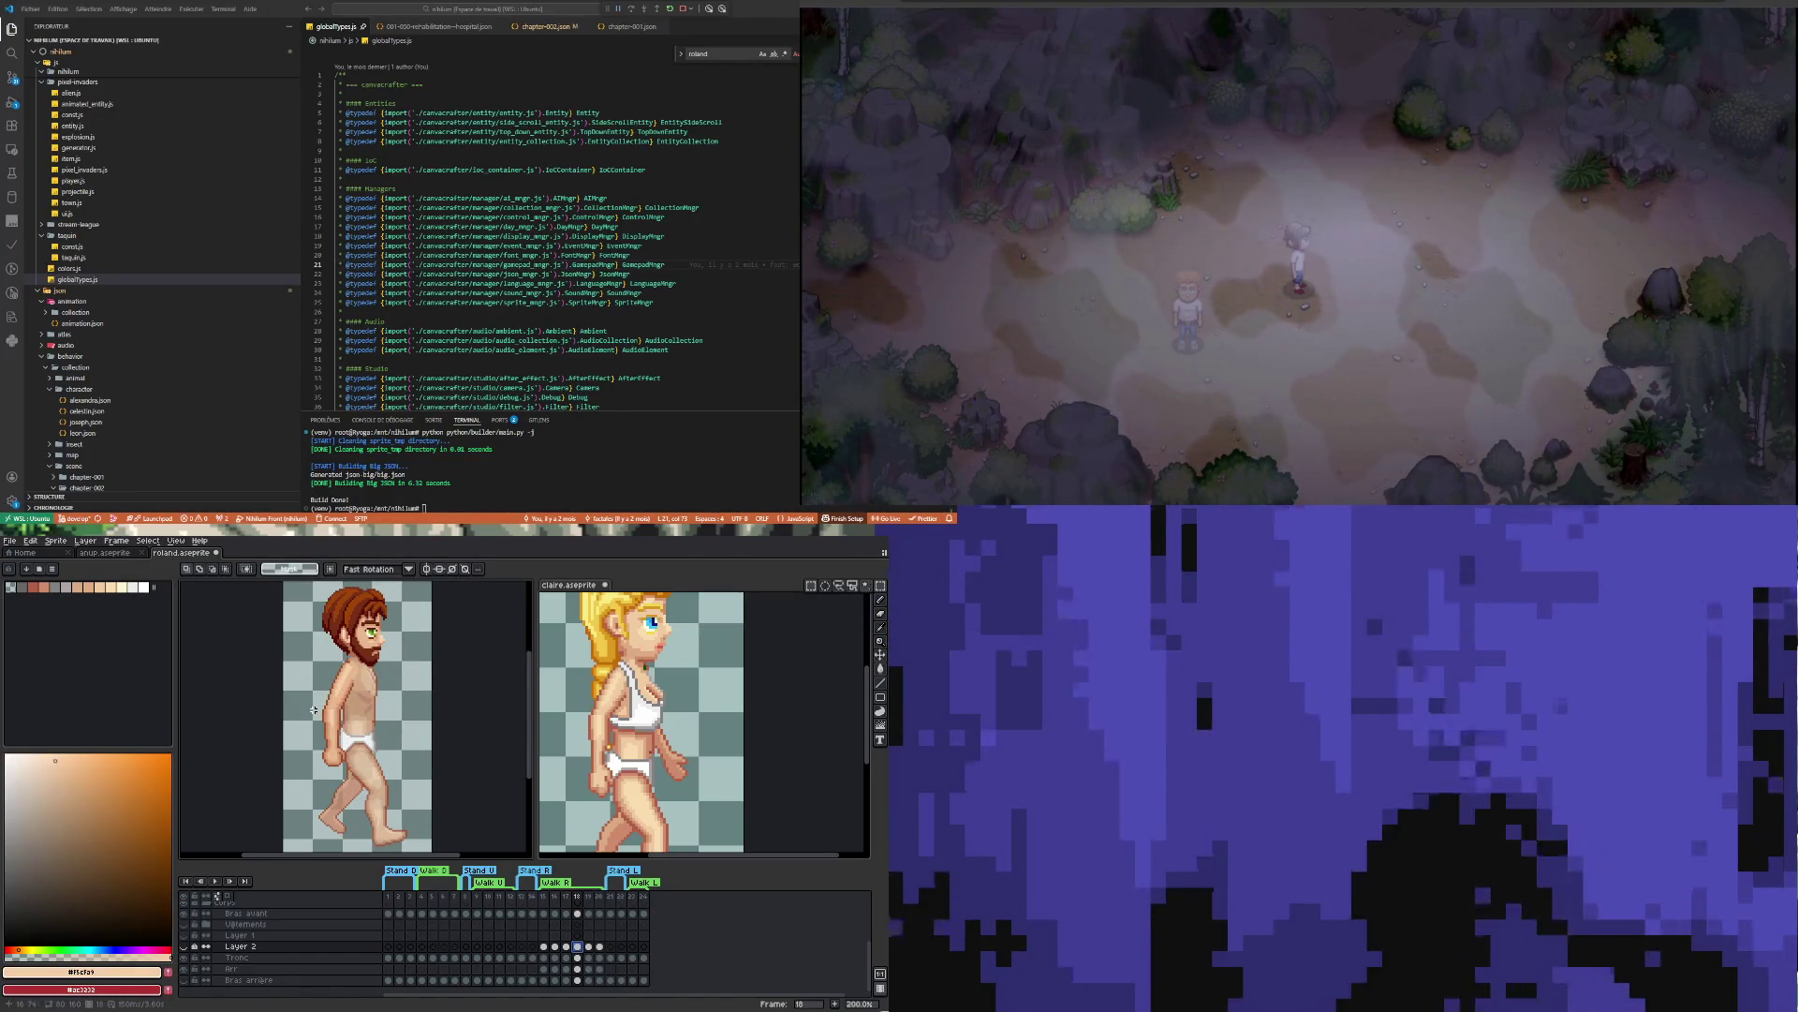
left_click_drag(312, 707, 361, 788)
left_click(580, 980)
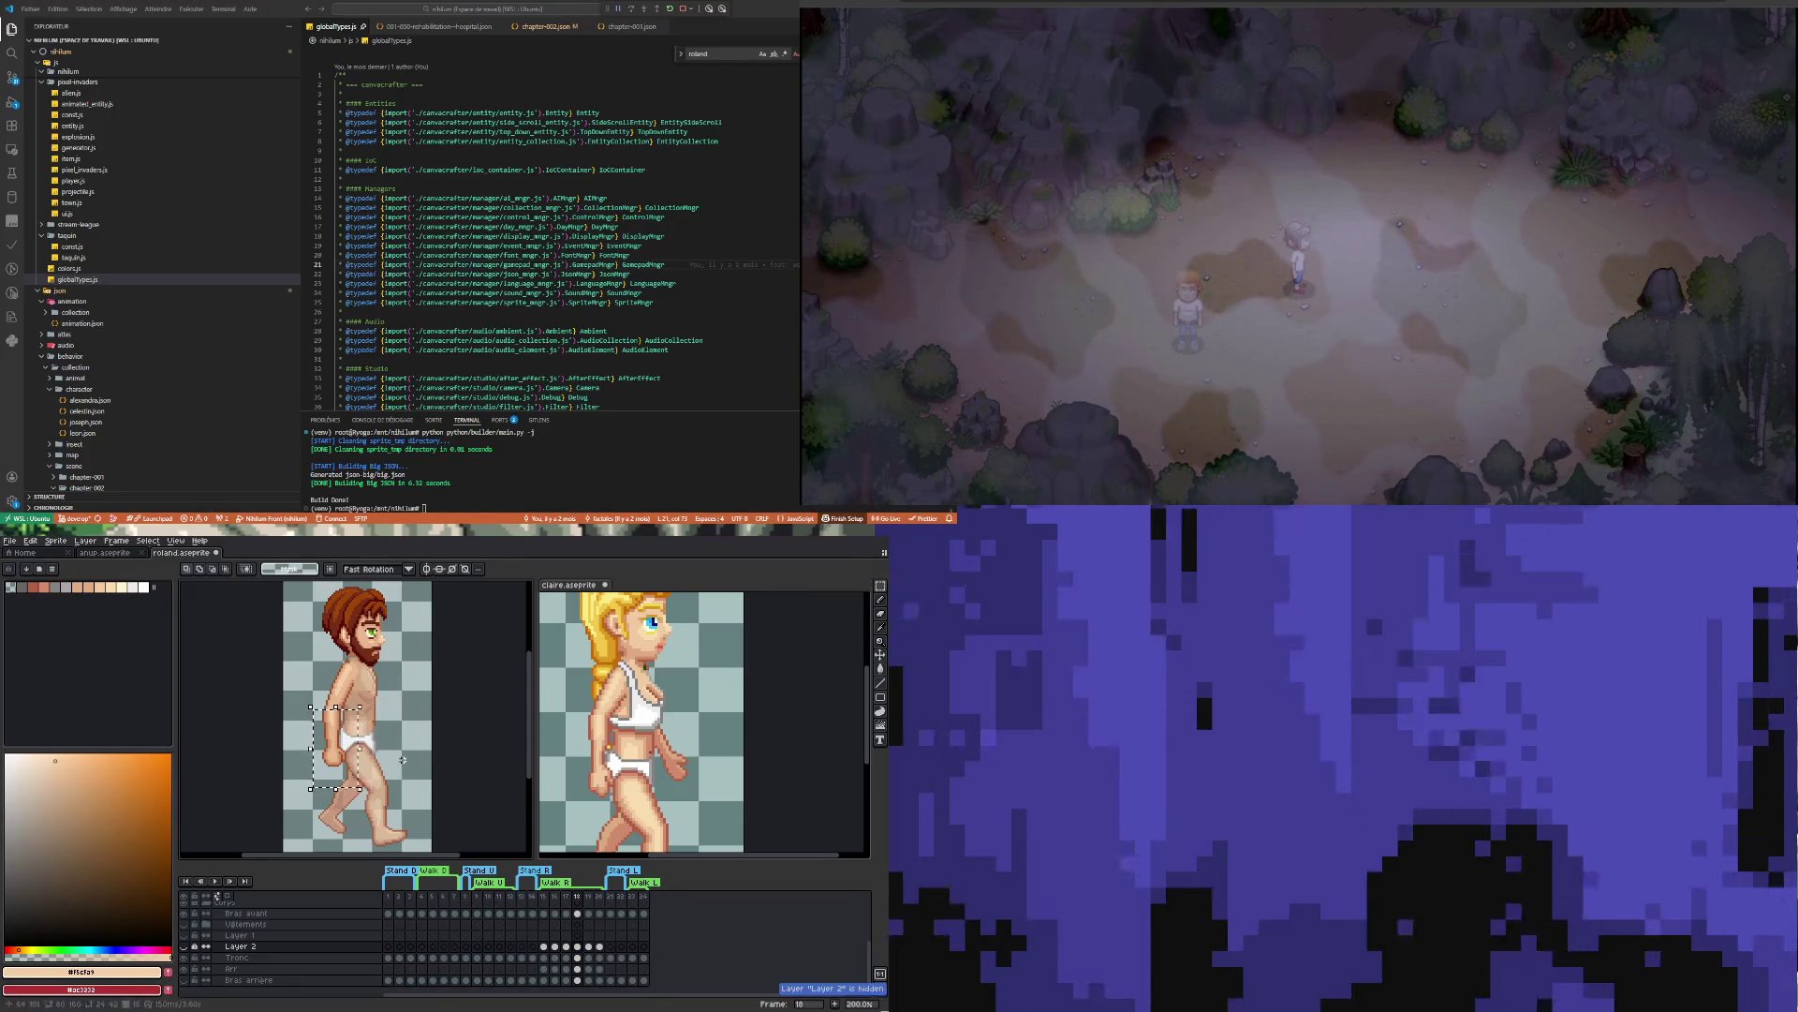
left_click(577, 913)
key("Up")
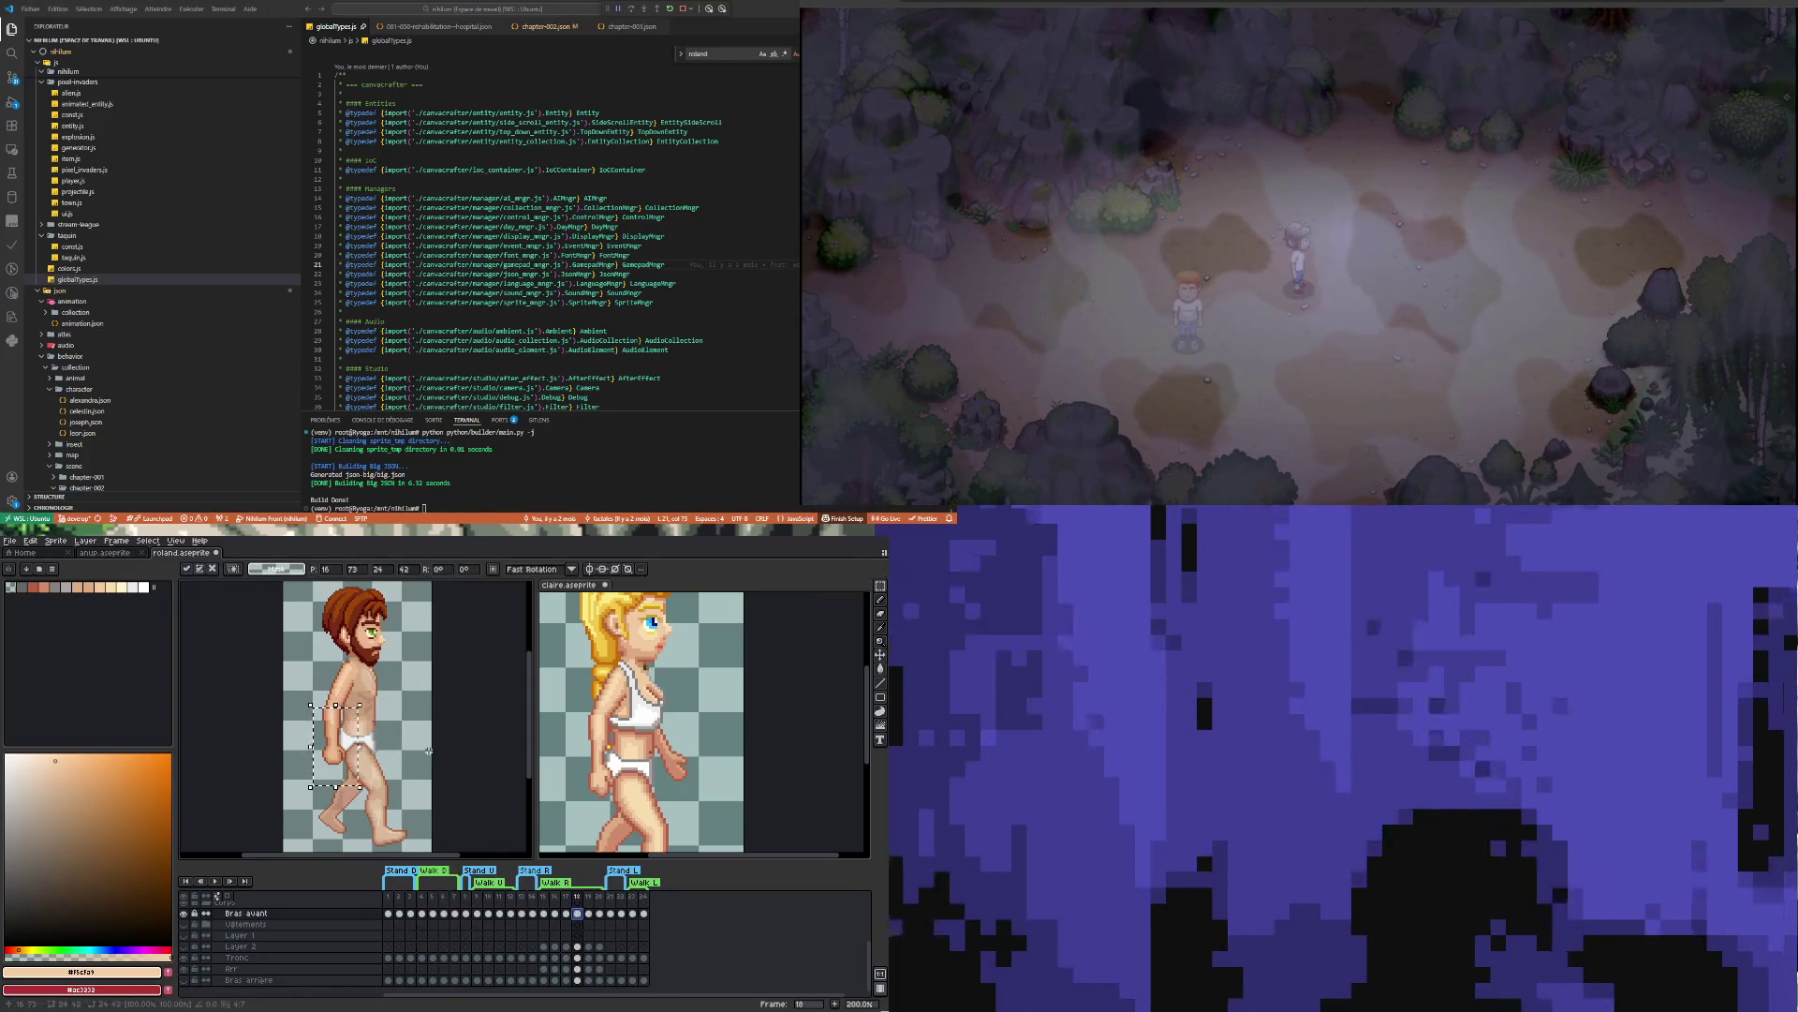
left_click(369, 689)
scroll(337, 708, "up", 4)
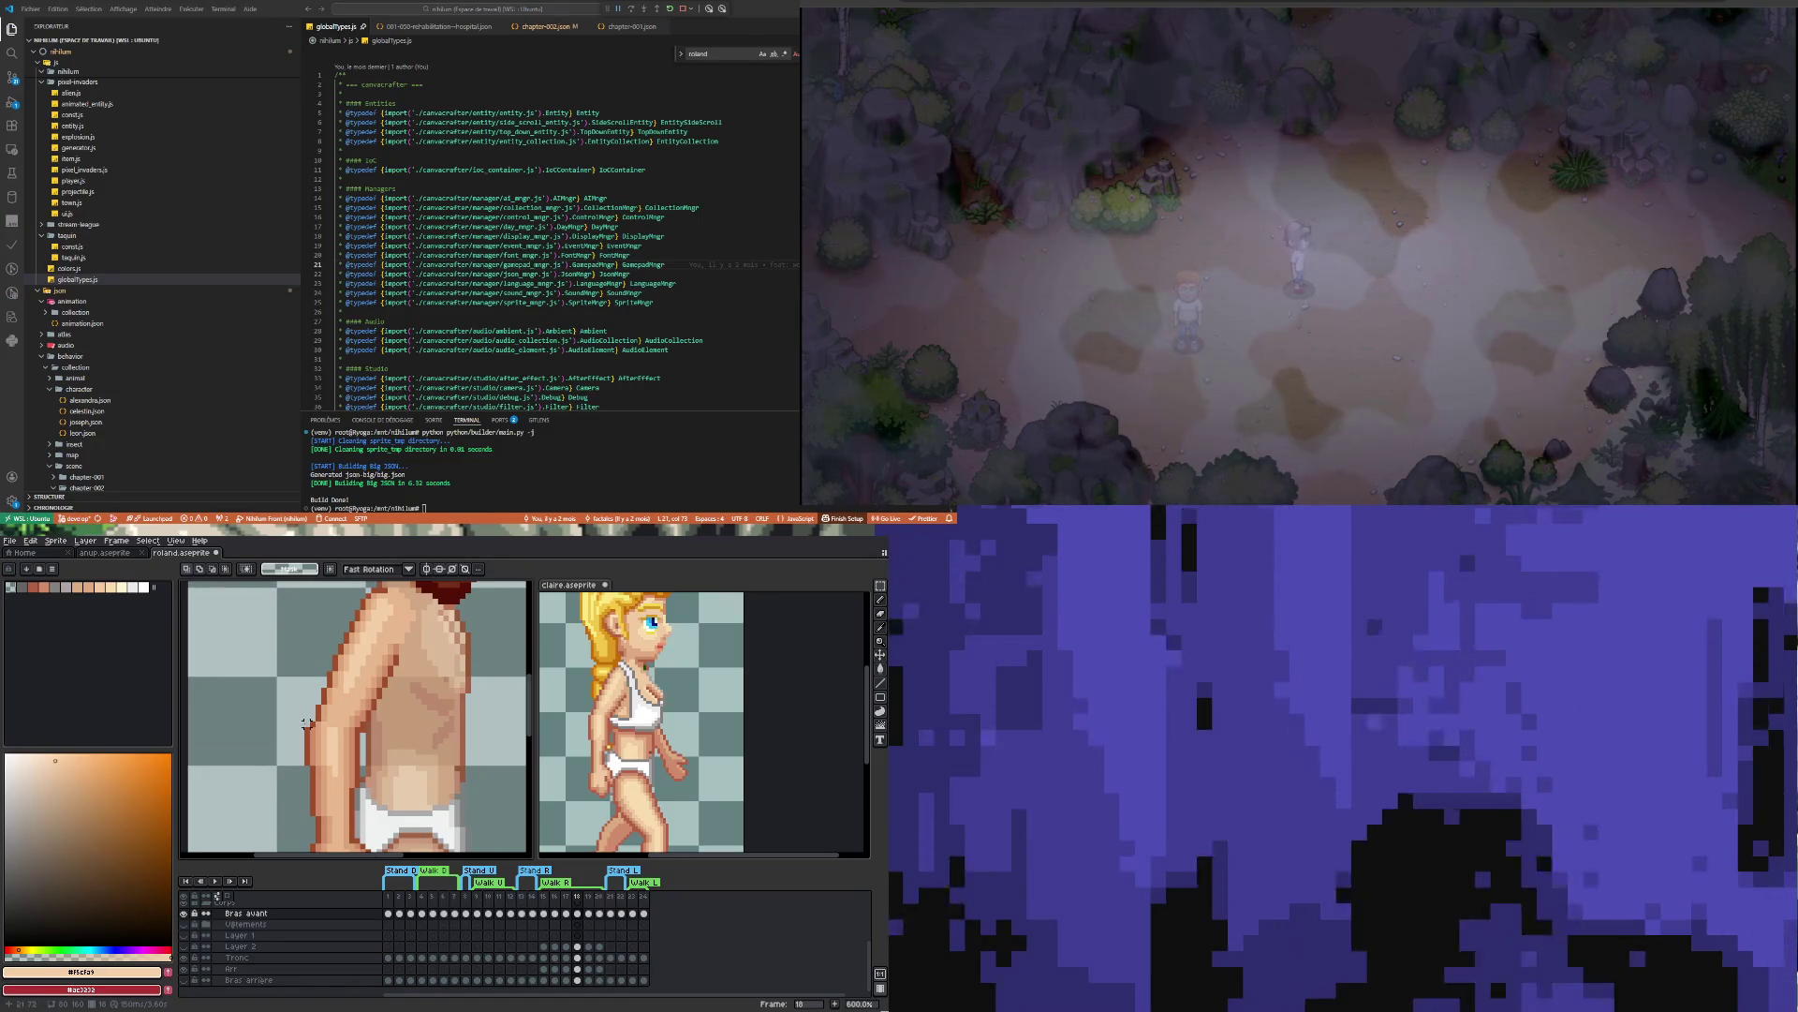
Sample the brown outline and mid skin tone from the arm and repaint its pixels
left_click_drag(378, 727, 379, 728)
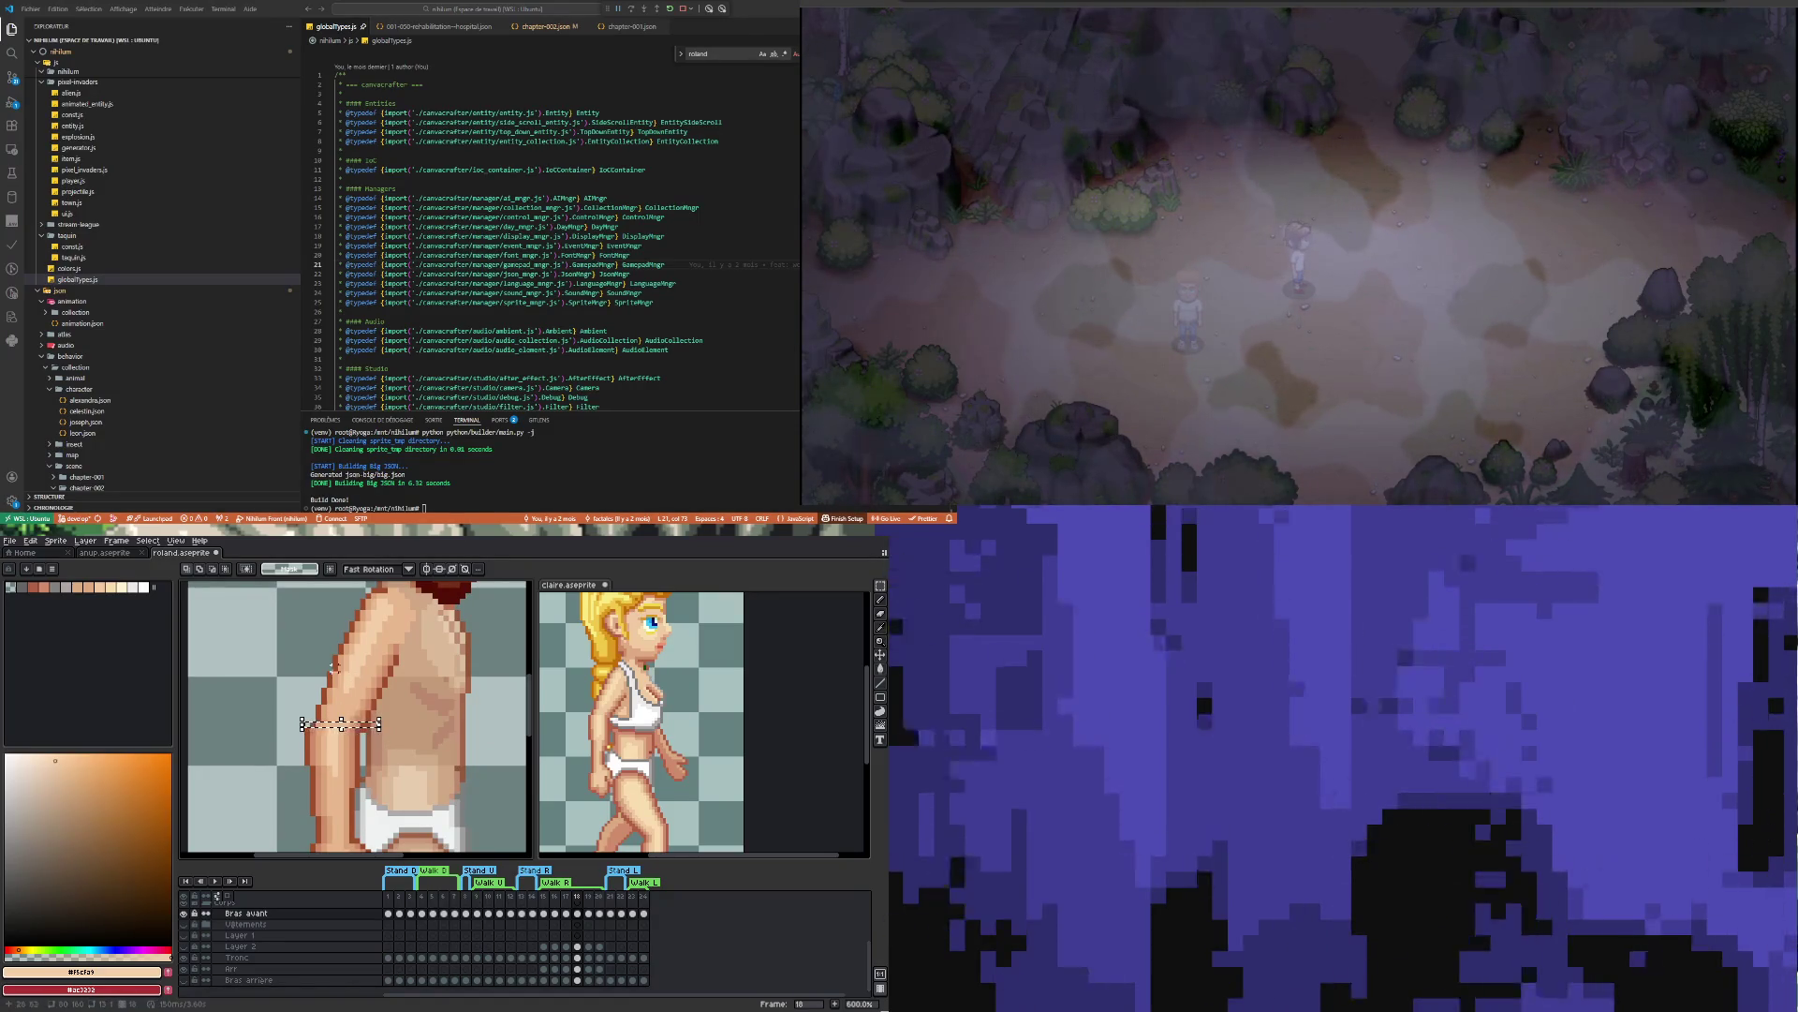
key("i")
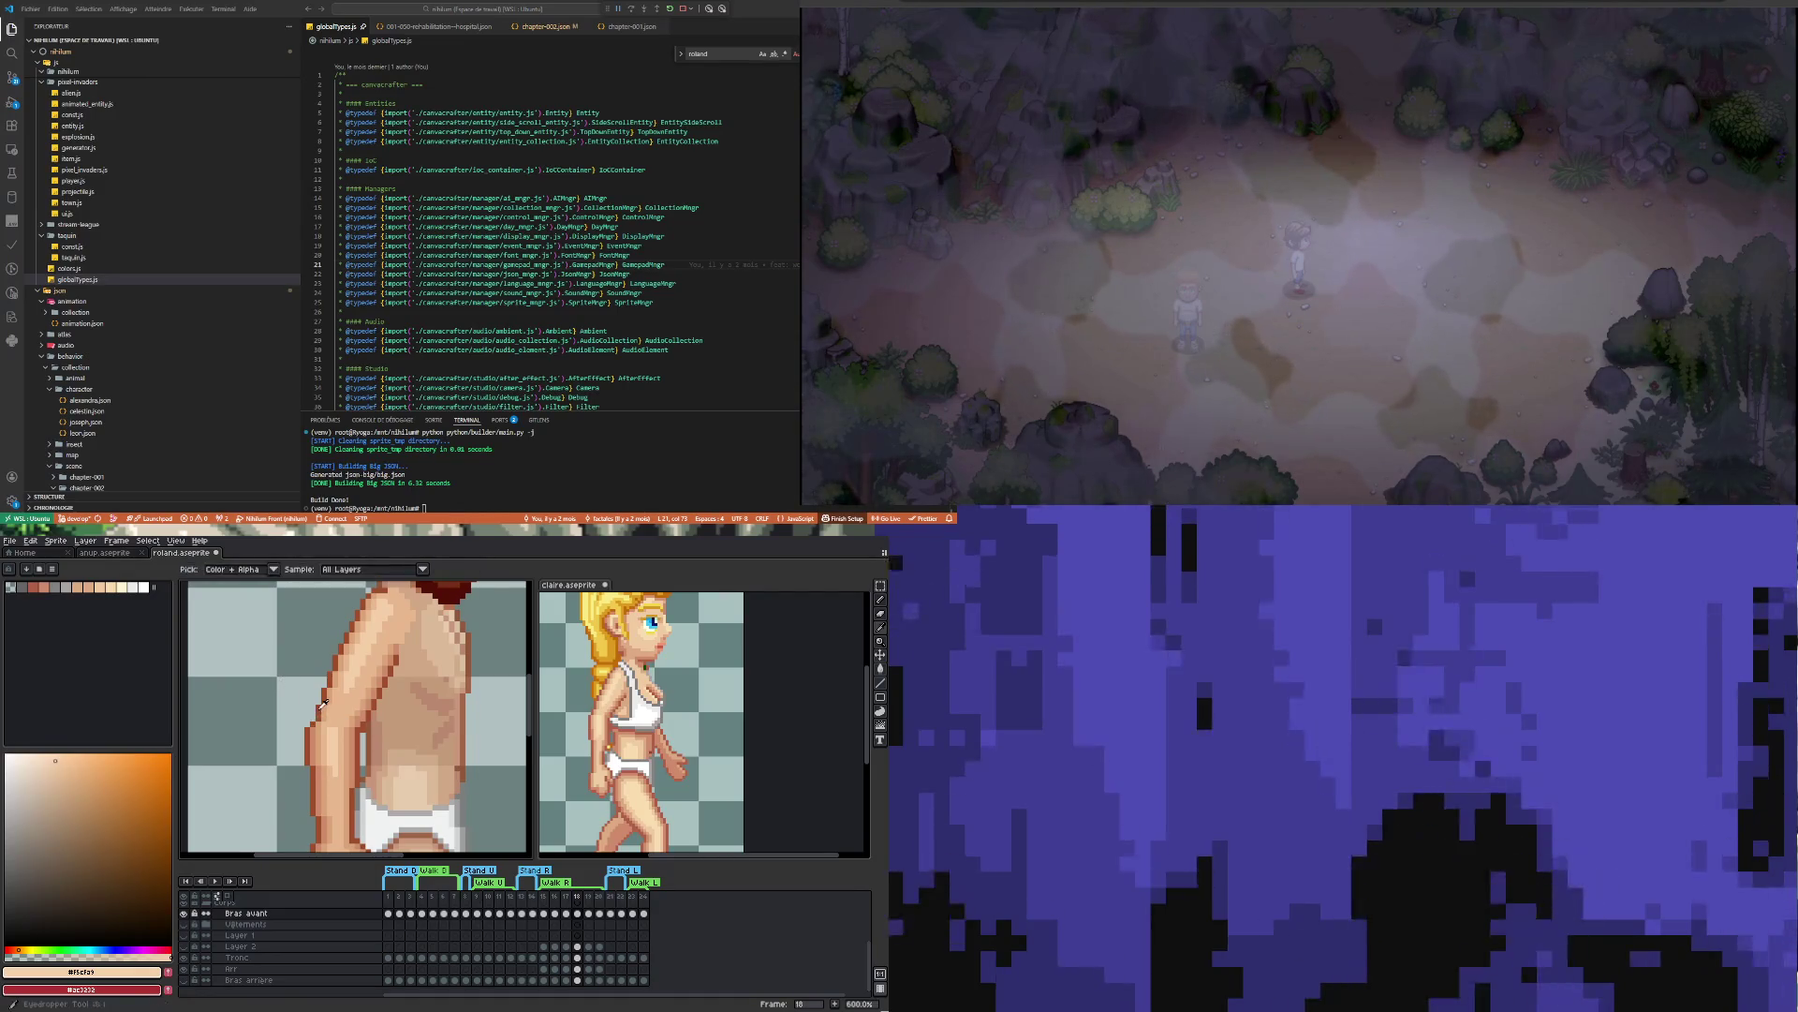
left_click(320, 705)
key("b")
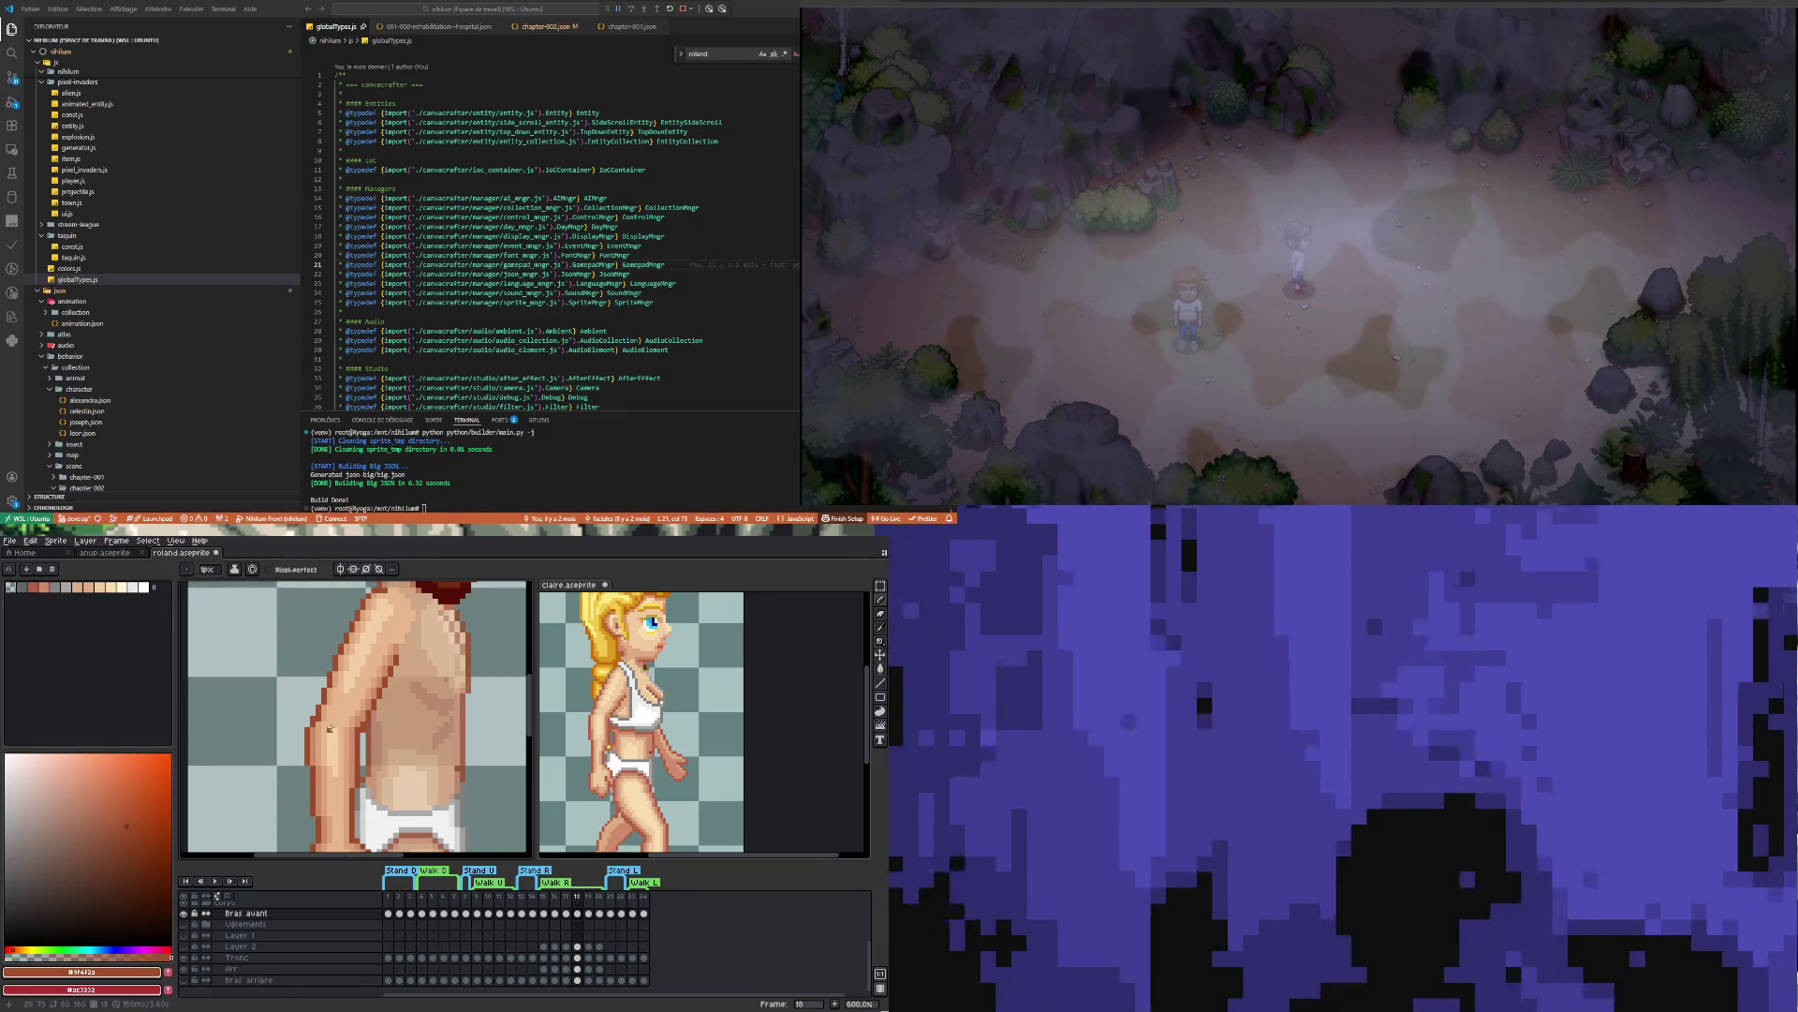
scroll(323, 723, "up", 1)
key("i")
left_click(320, 729)
key("b")
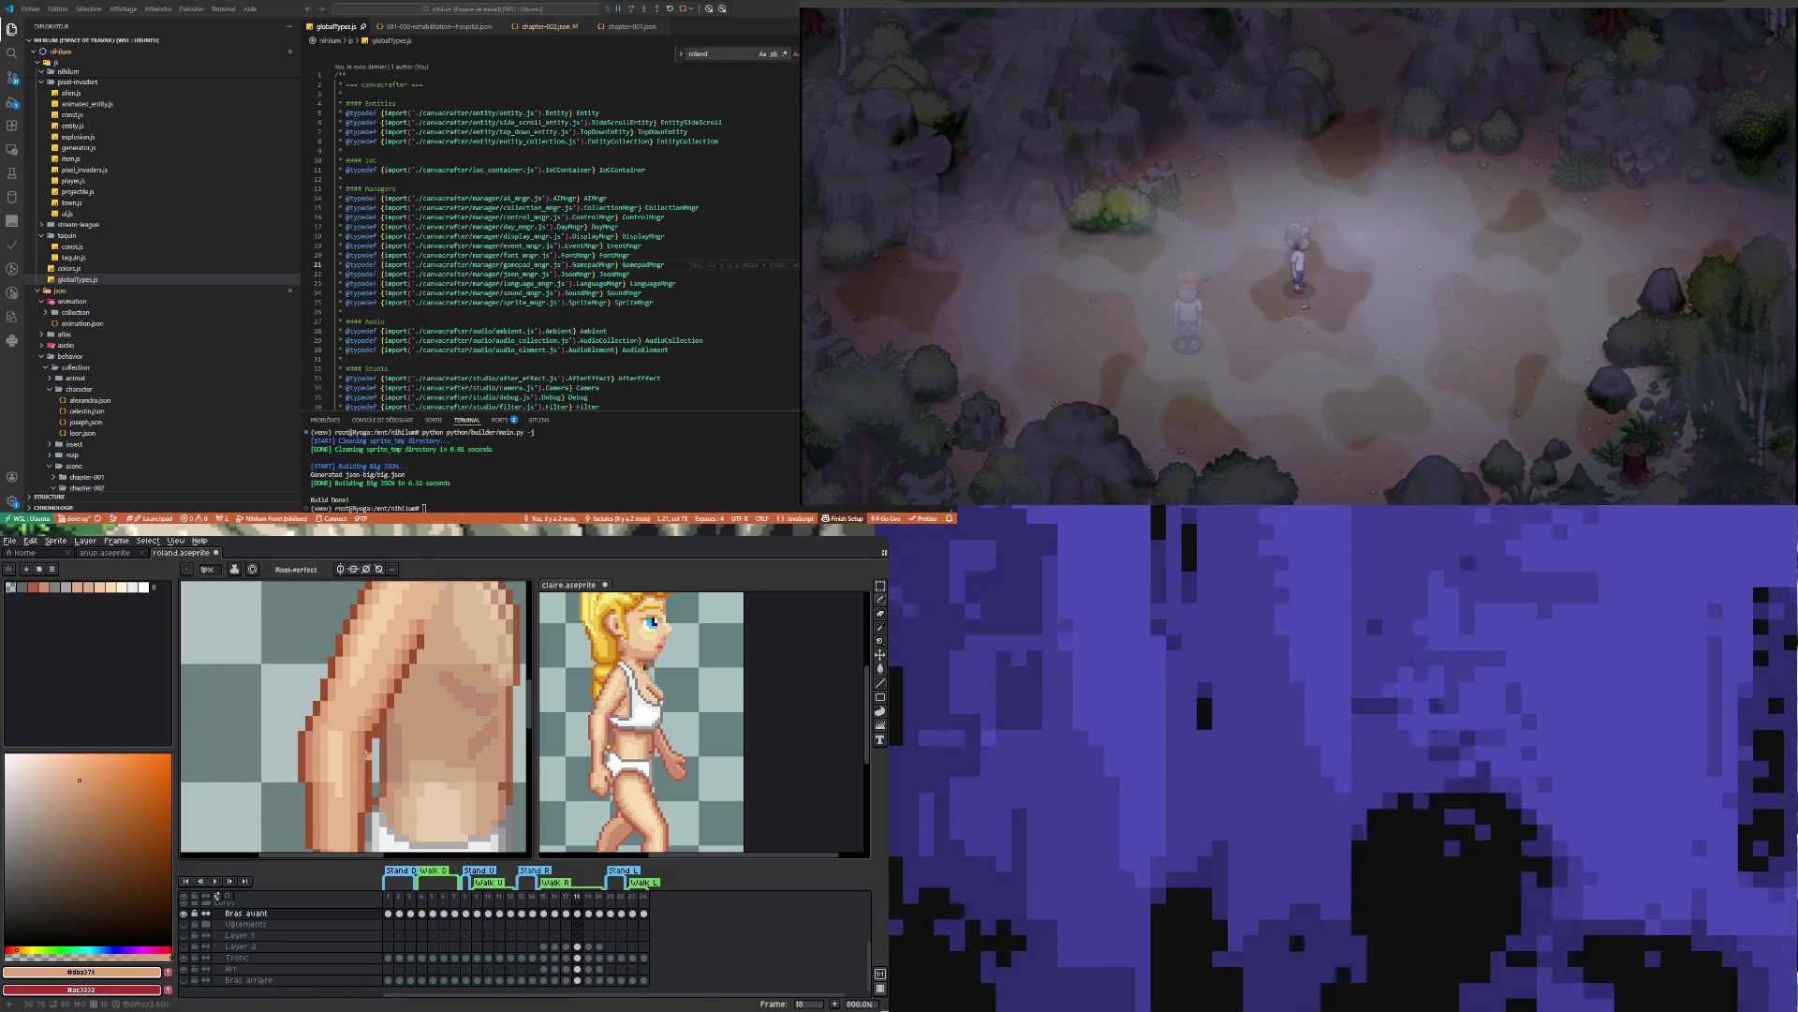
Shade the arm with darker #cf8c6b, lighter #e8b88e, mid skin and a light highlight
left_click(368, 732, "alt")
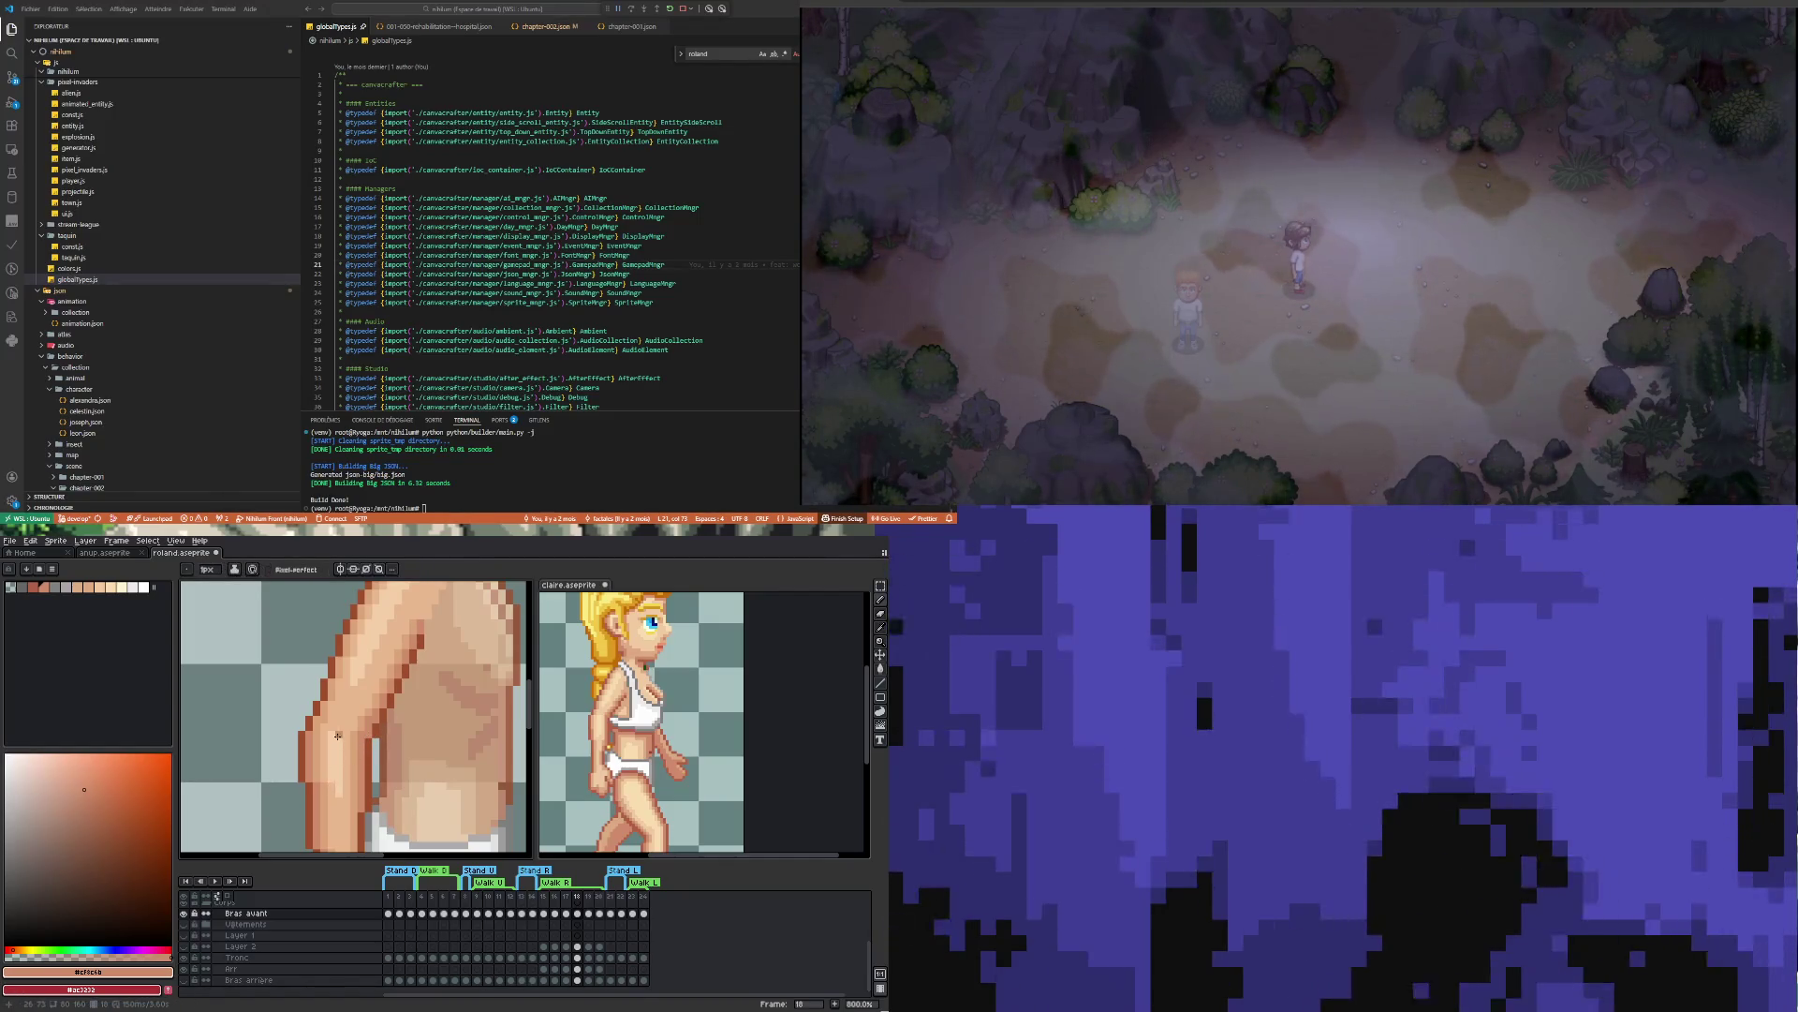
left_click(335, 715, "alt")
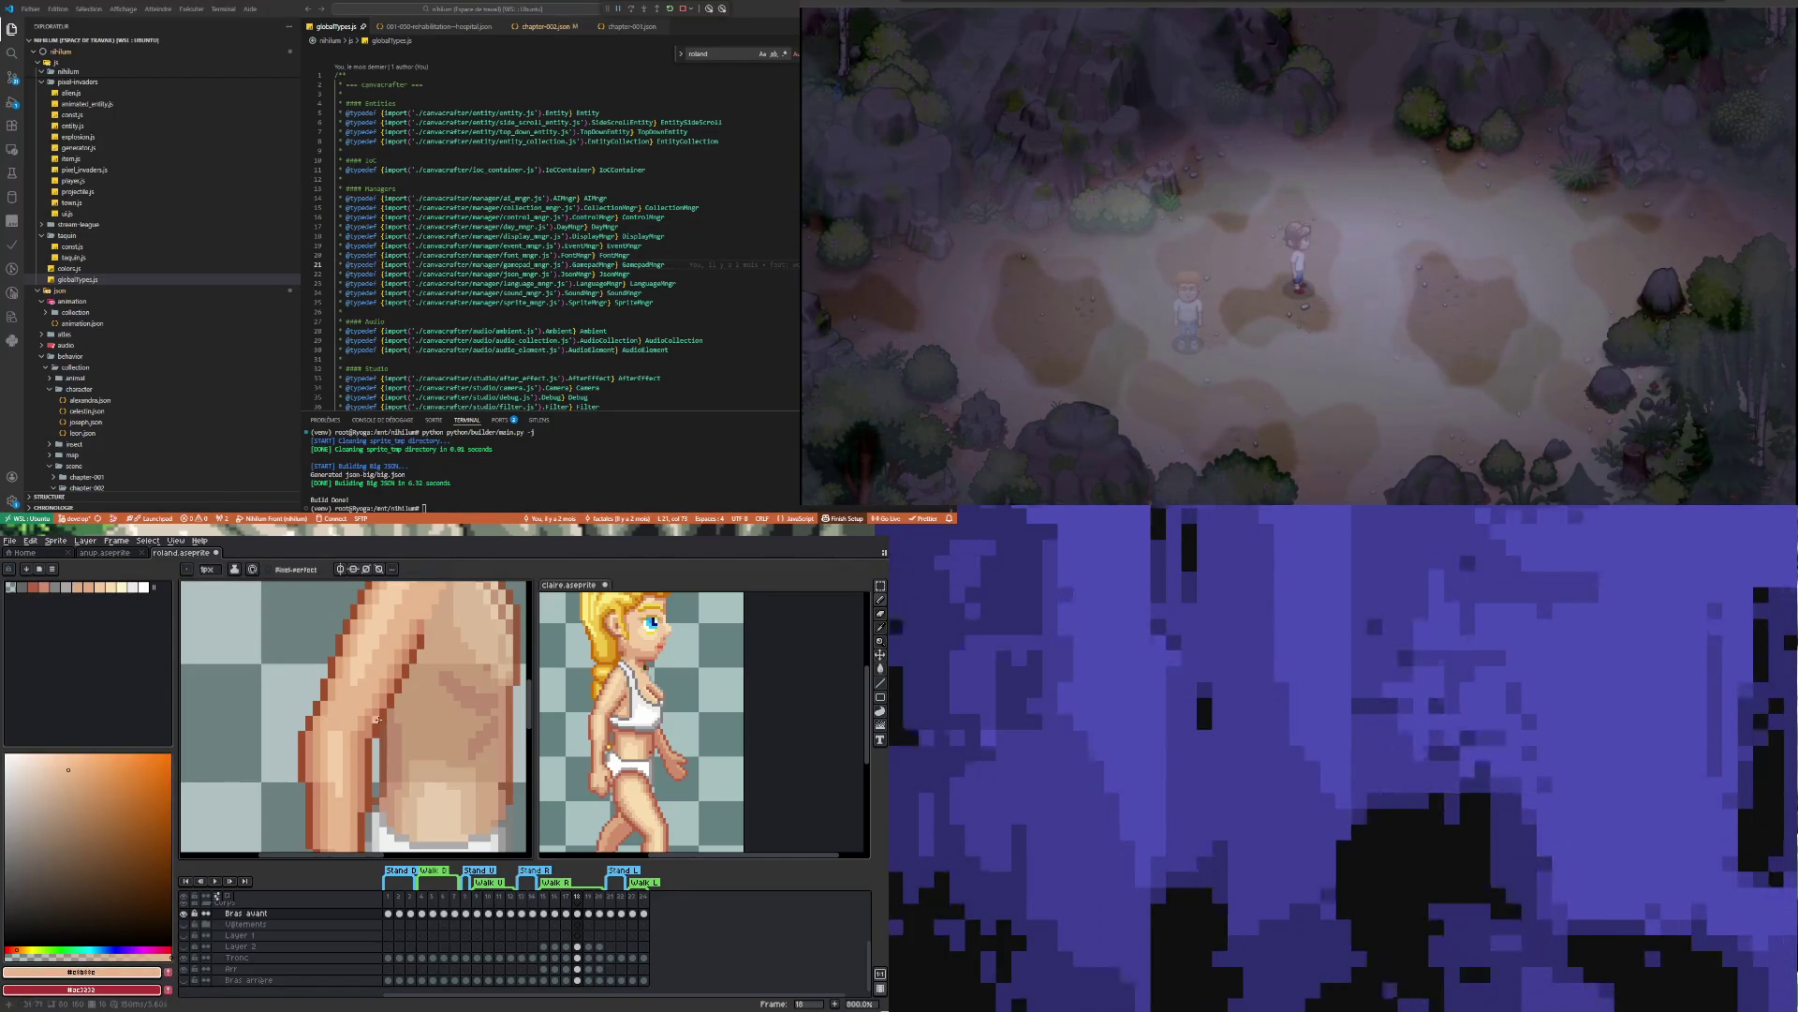
key("i")
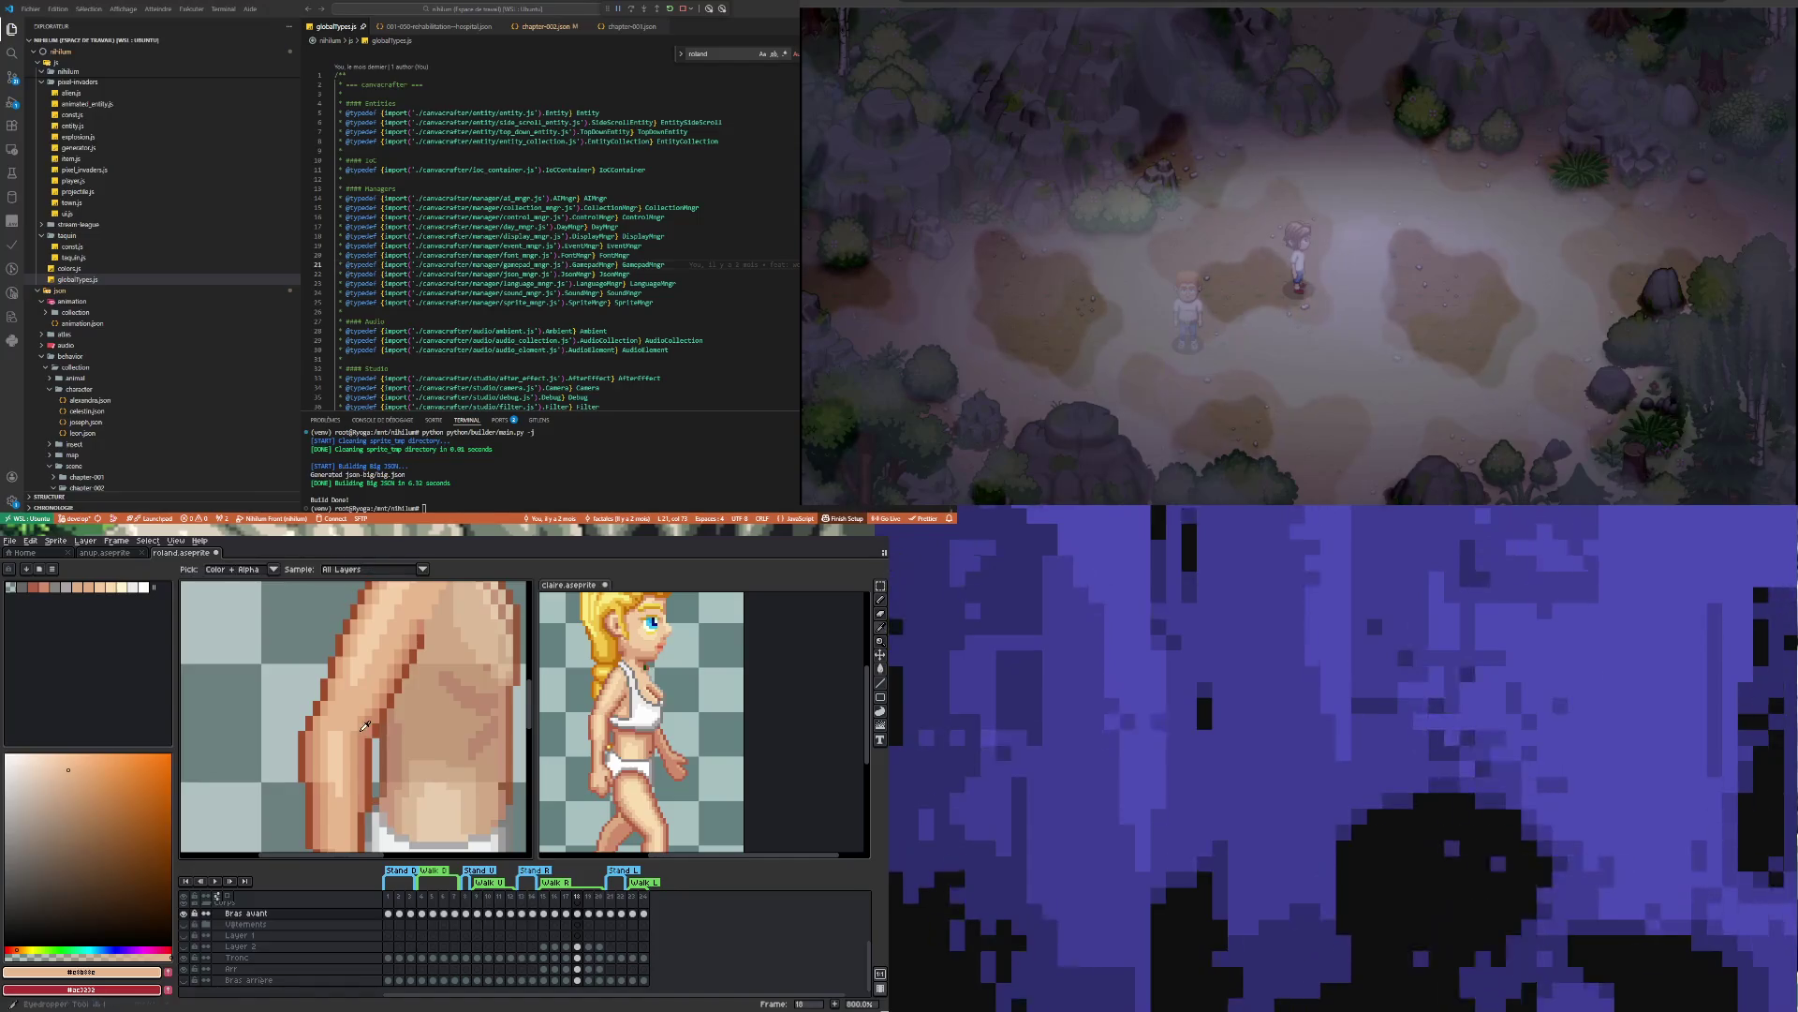
left_click(365, 728)
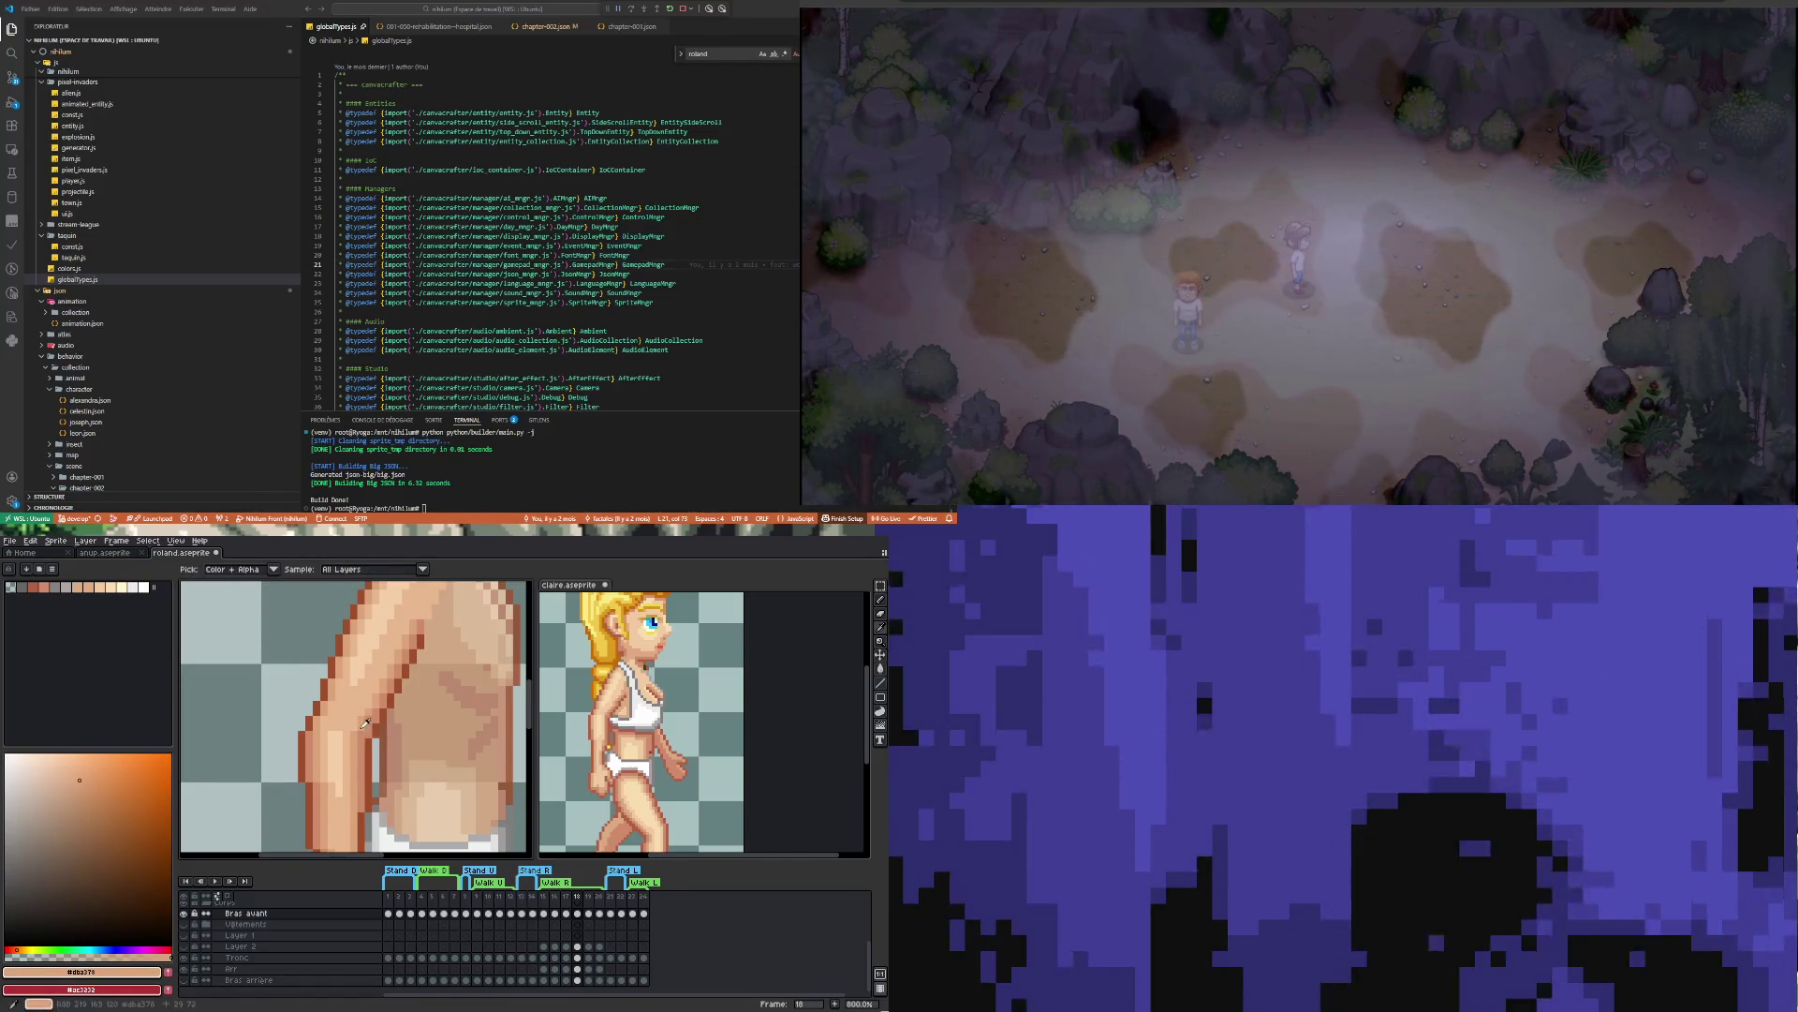
key("b")
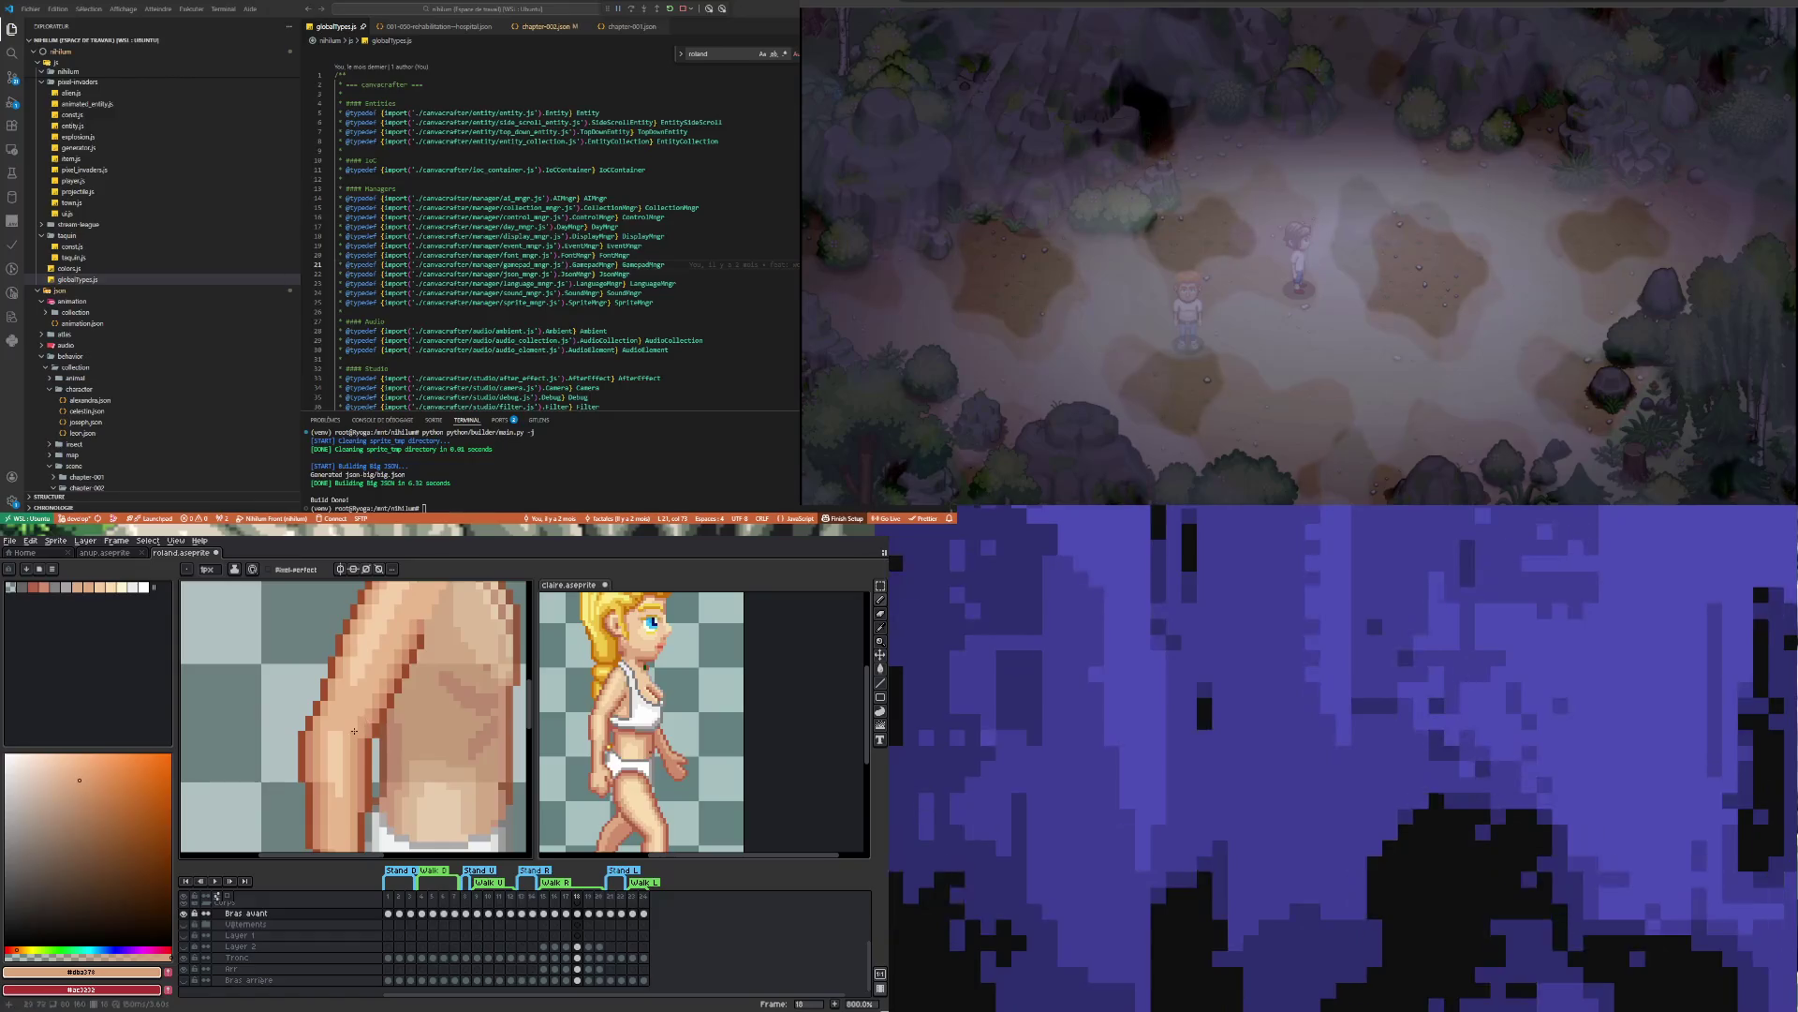
scroll(367, 718, "down", 2)
scroll(365, 717, "up", 2)
key("i")
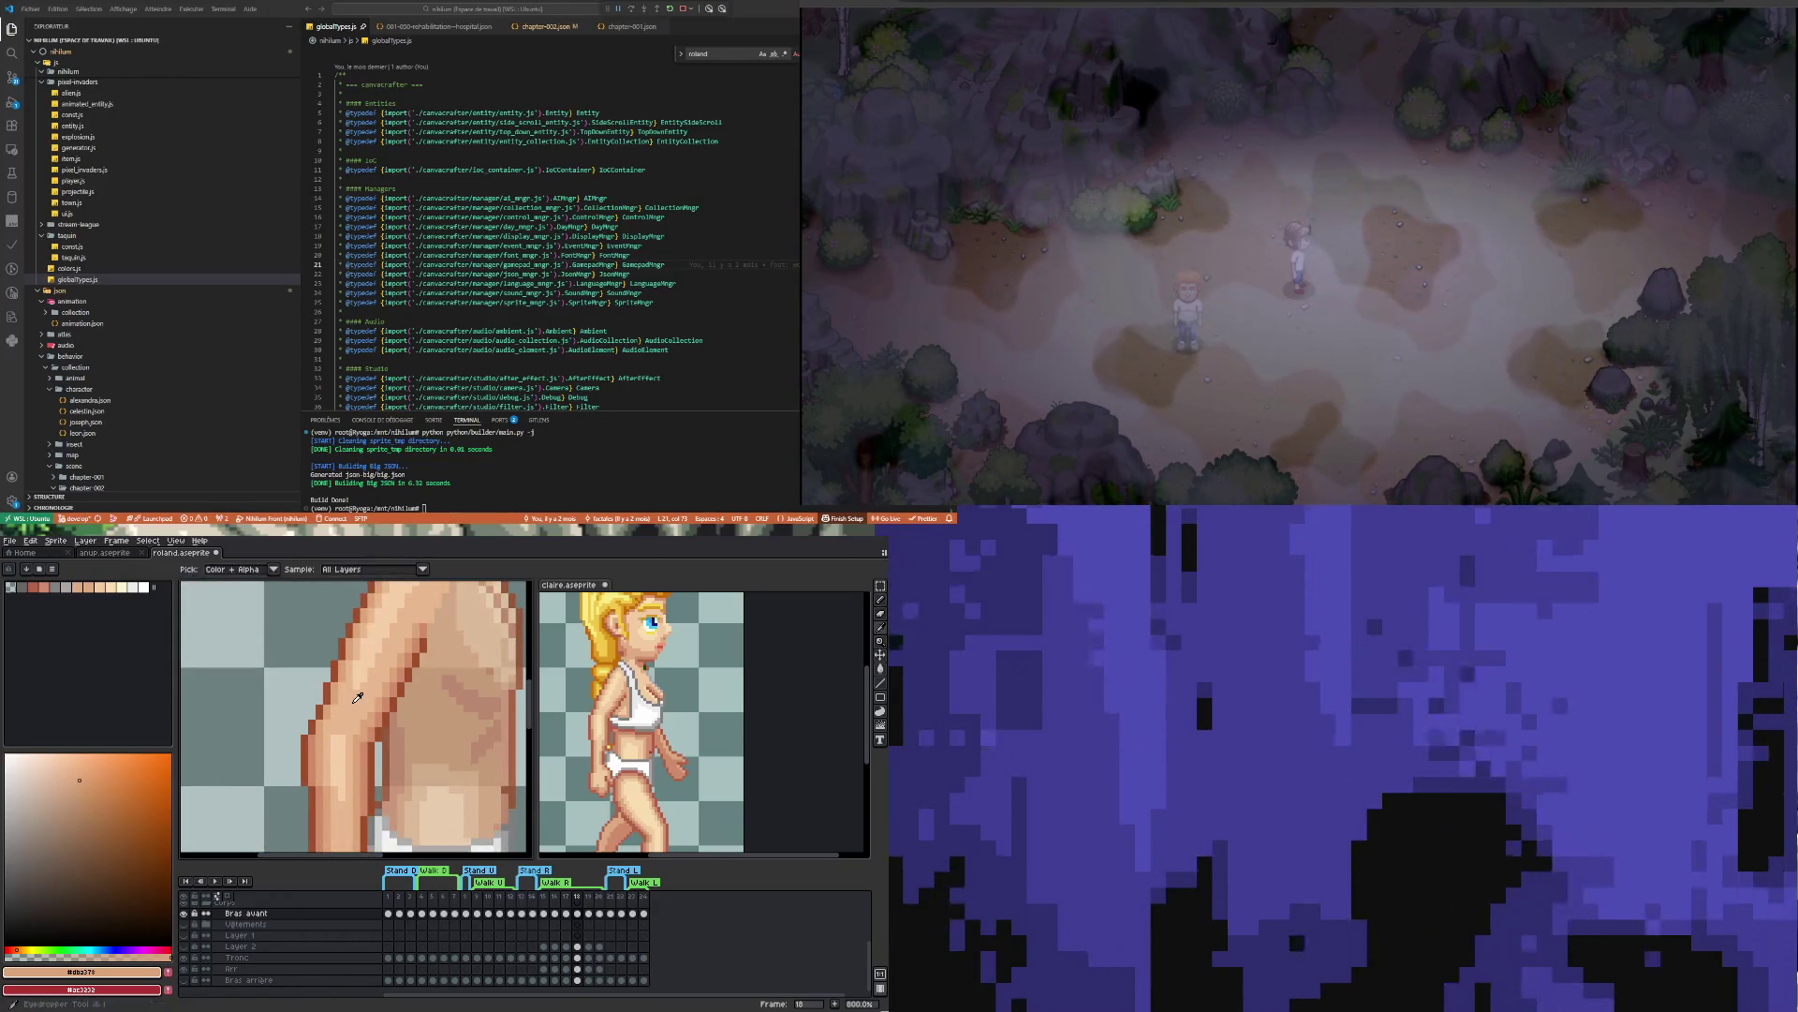
left_click(352, 706)
key("b")
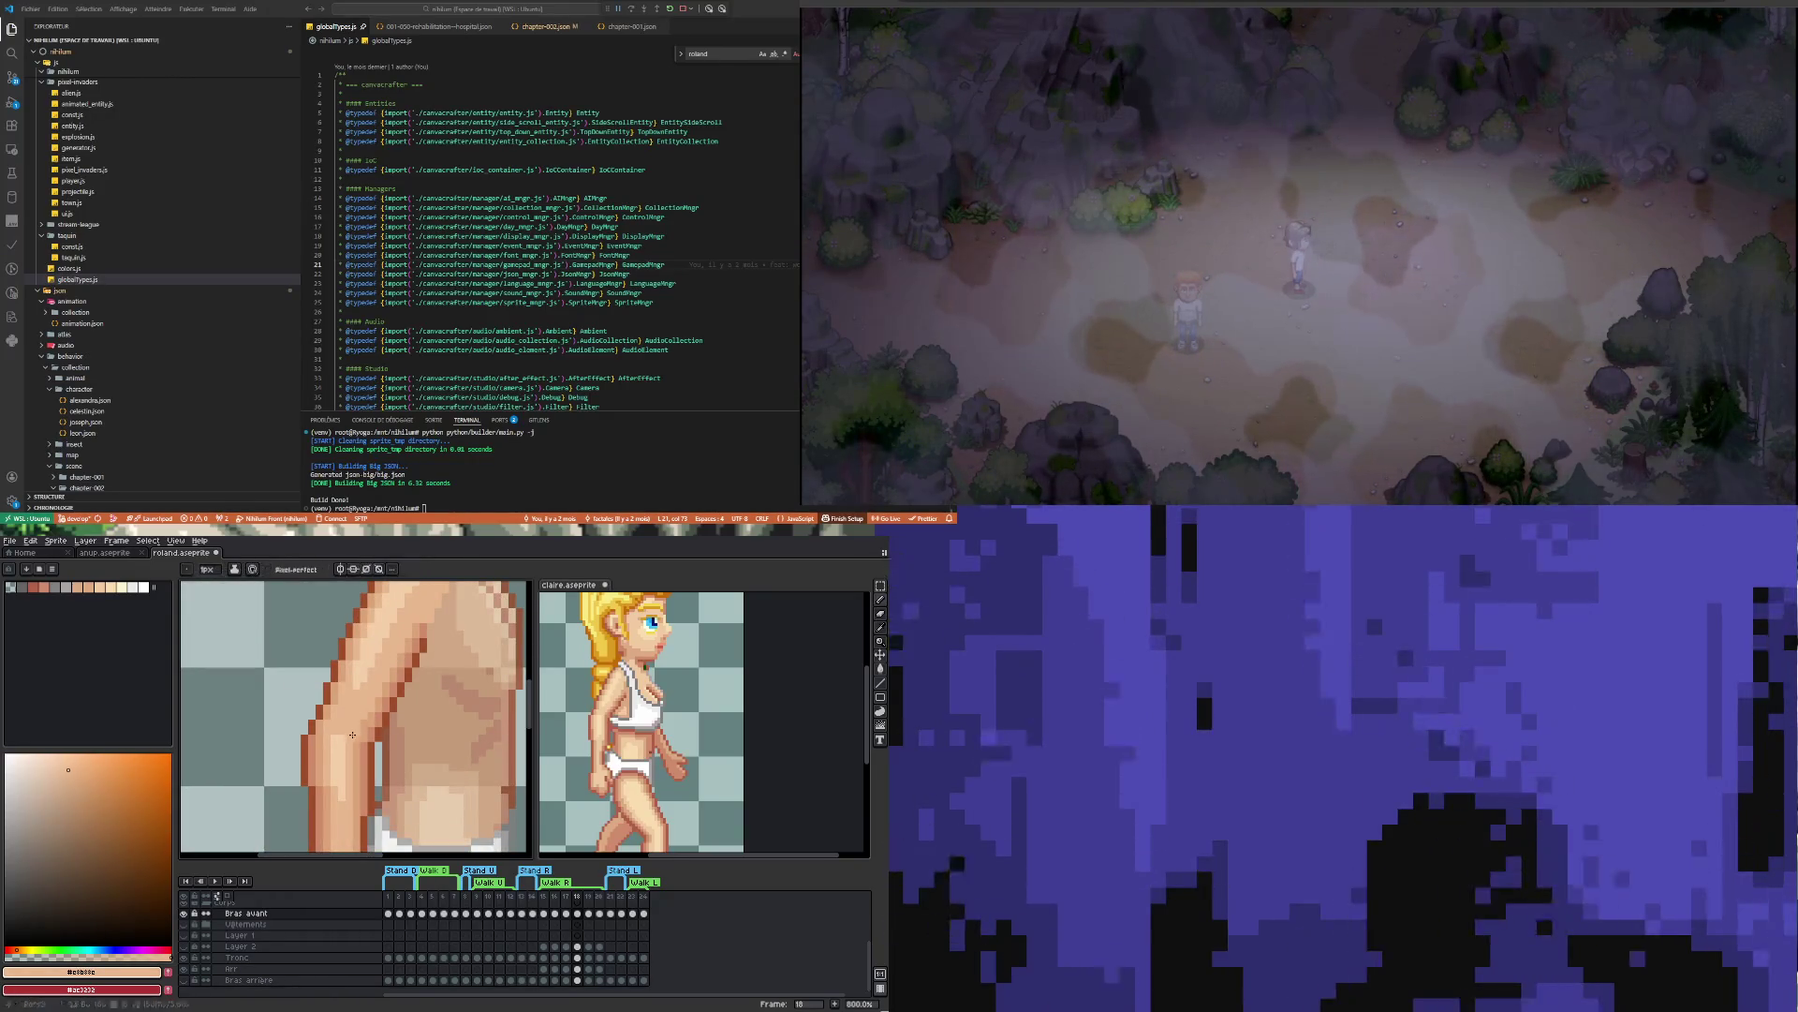
scroll(378, 742, "down", 4)
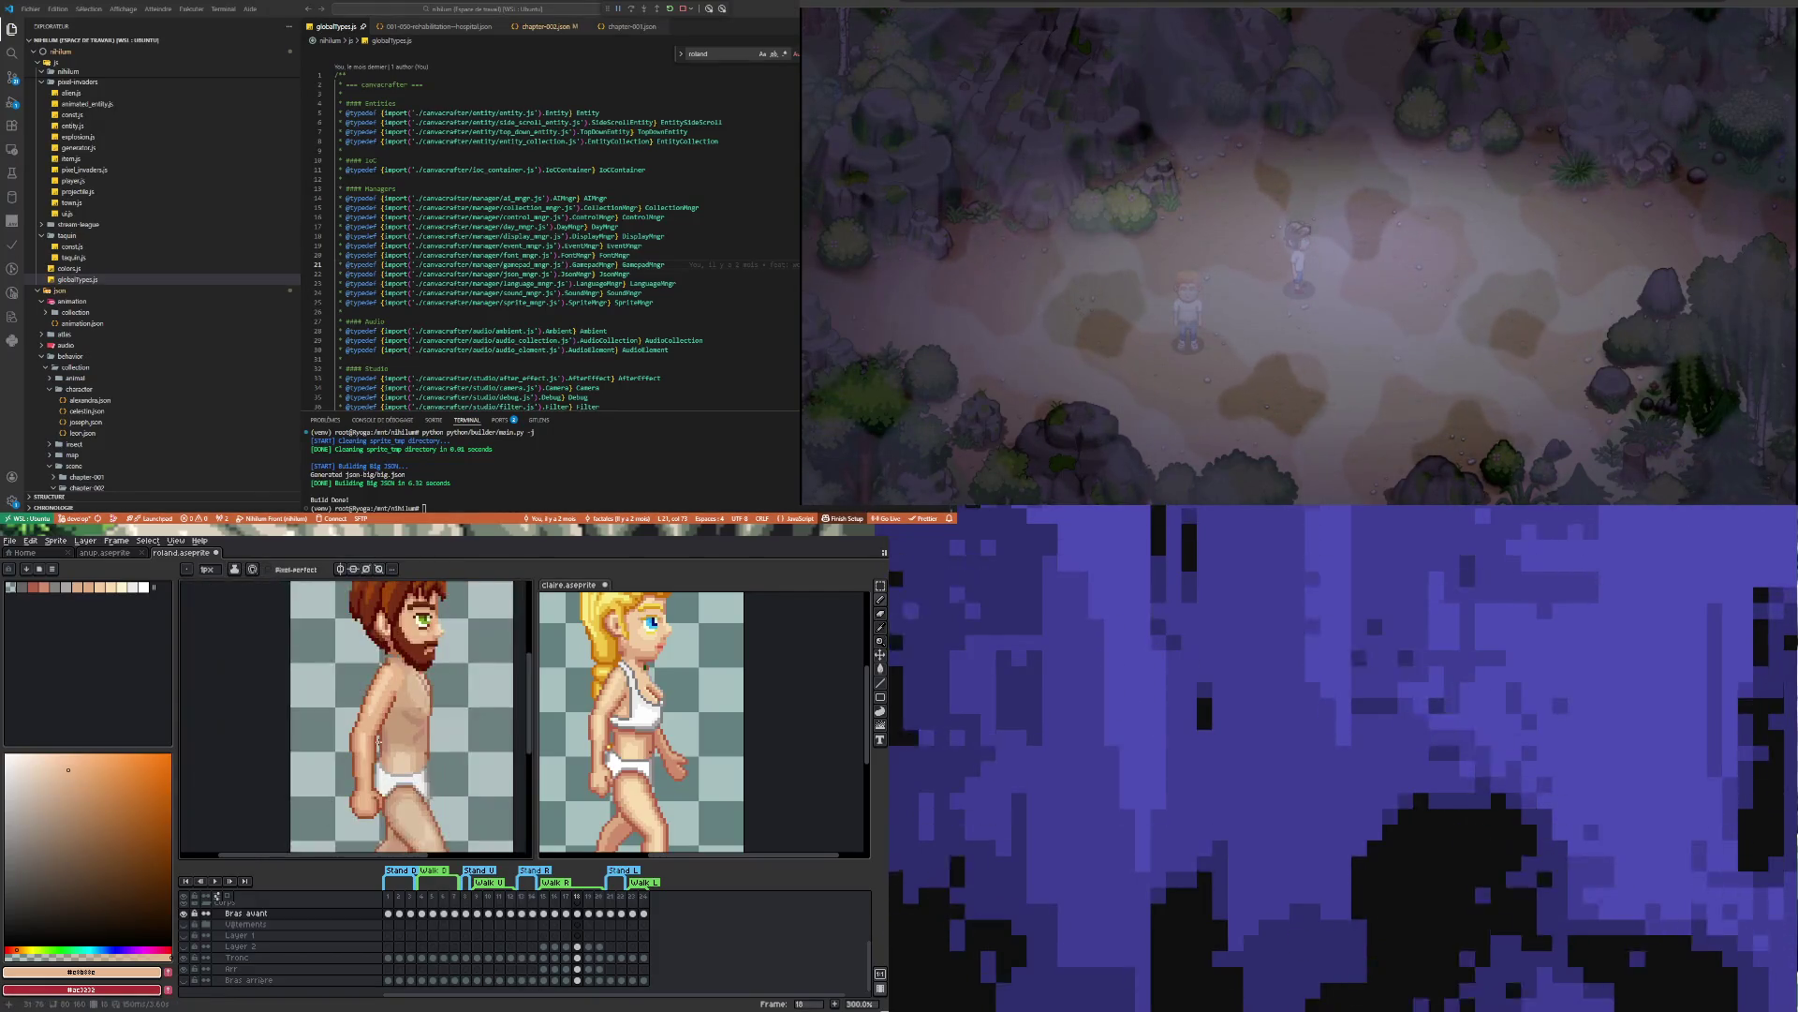
Sample the brown outline colour to touch up where the arm meets the torso
scroll(365, 742, "up", 3)
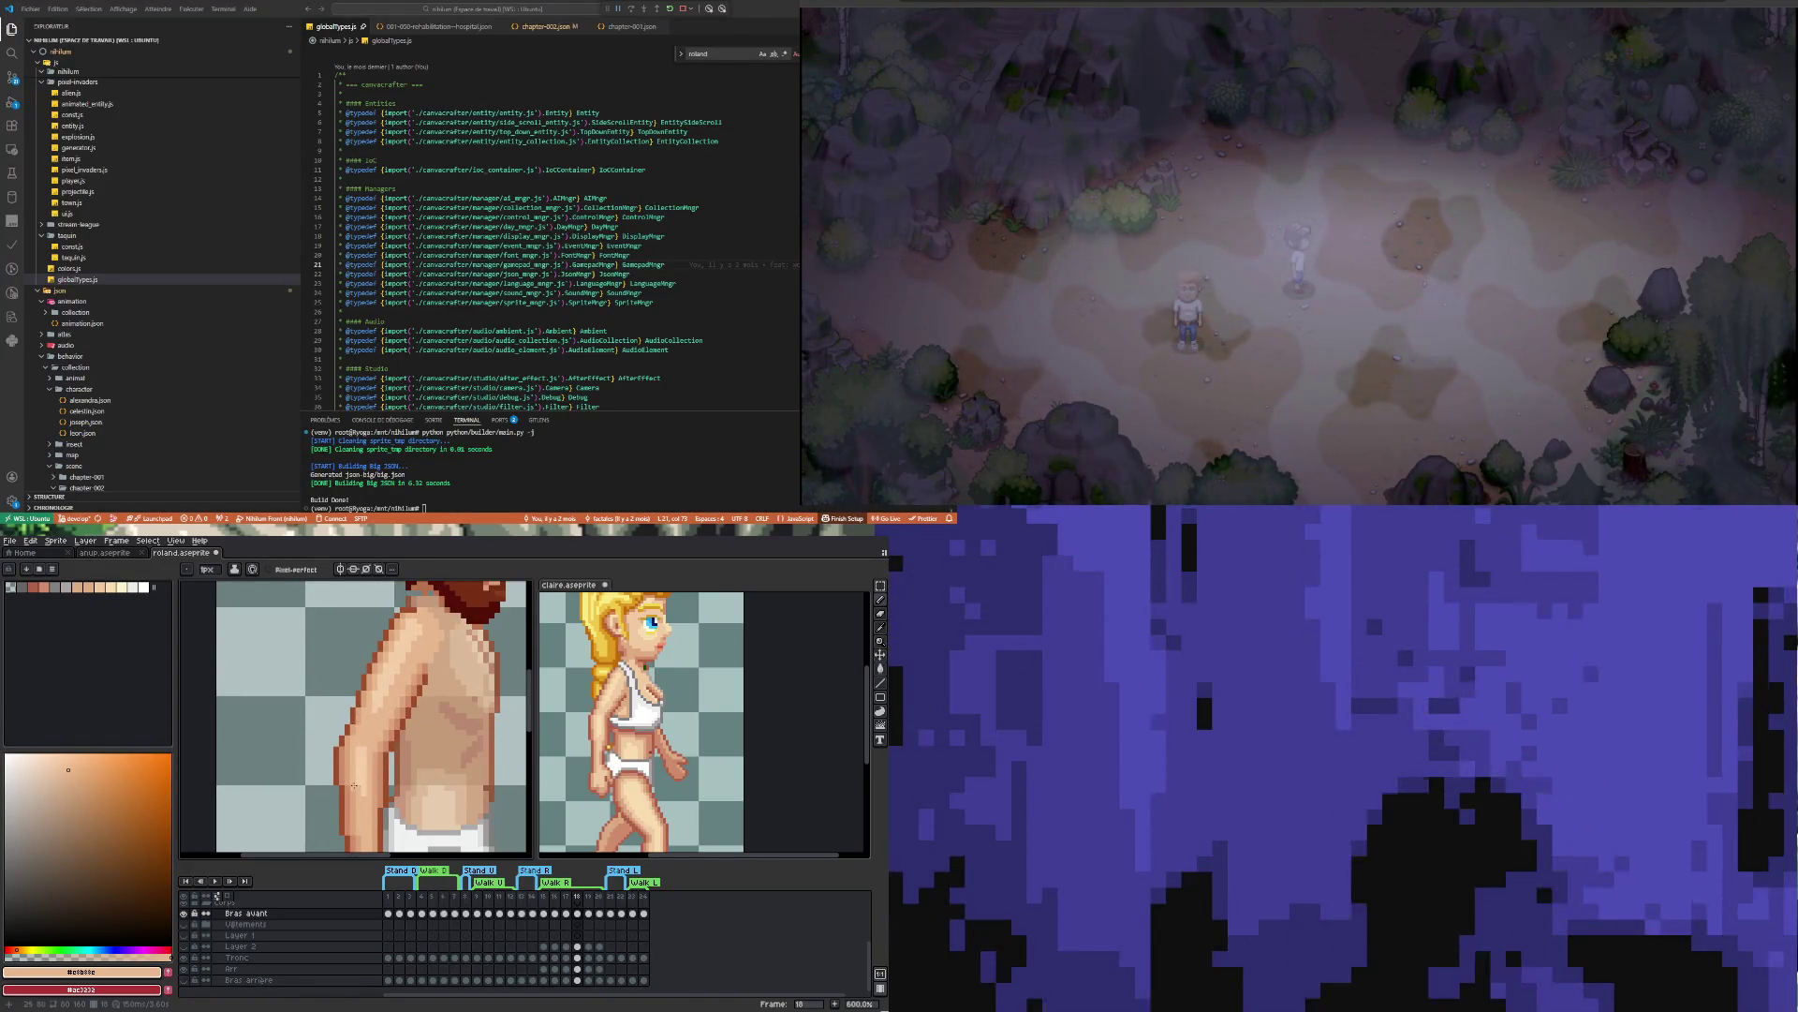
scroll(388, 795, "down", 4)
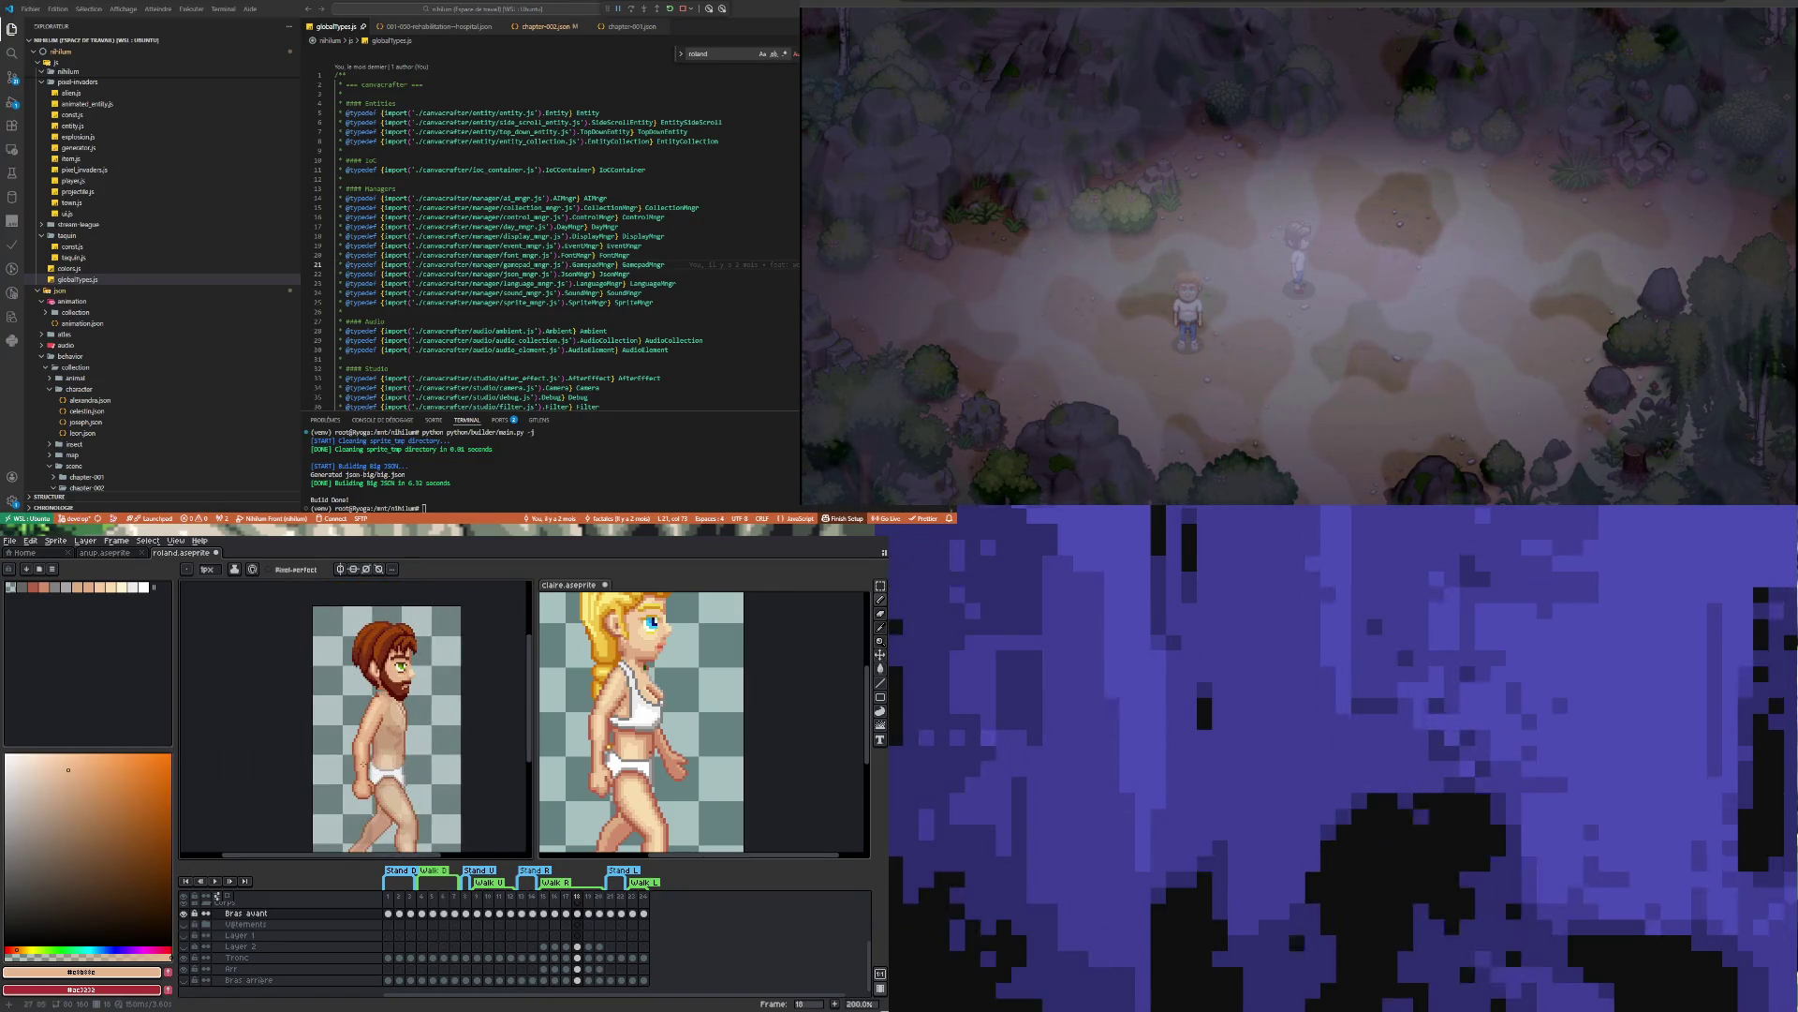
scroll(363, 764, "up", 4)
key("i")
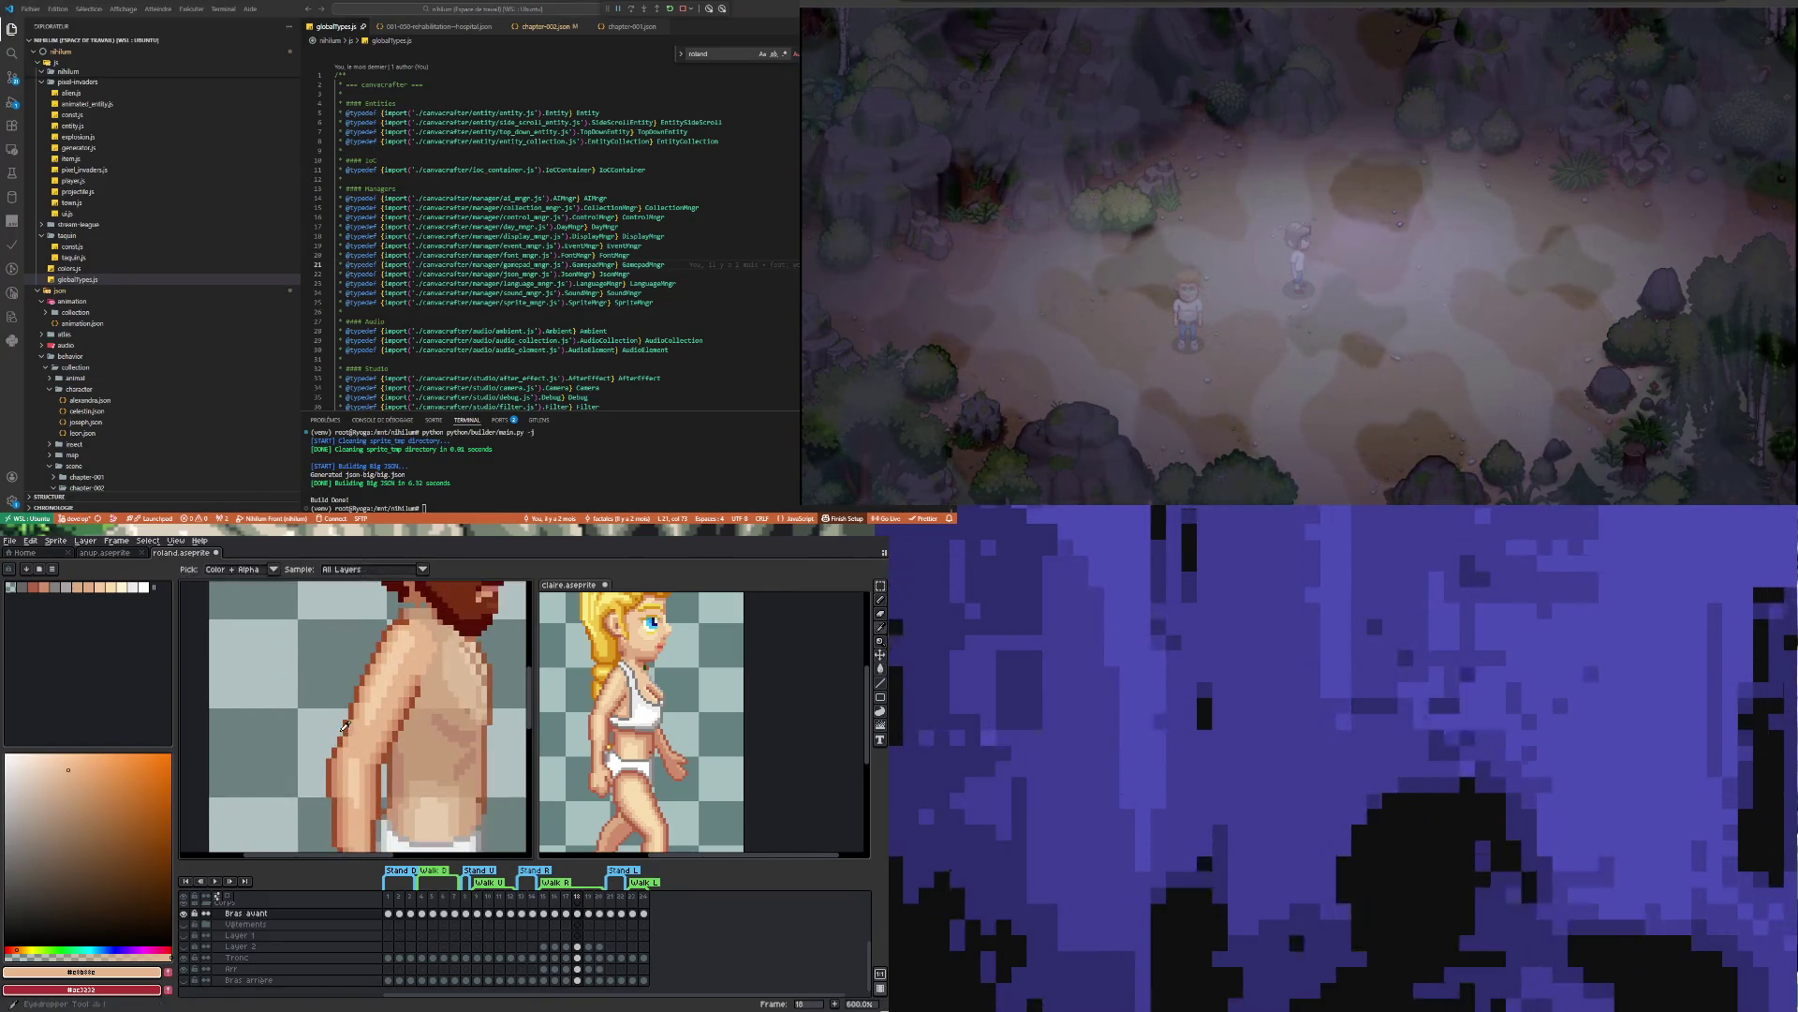
left_click(345, 729)
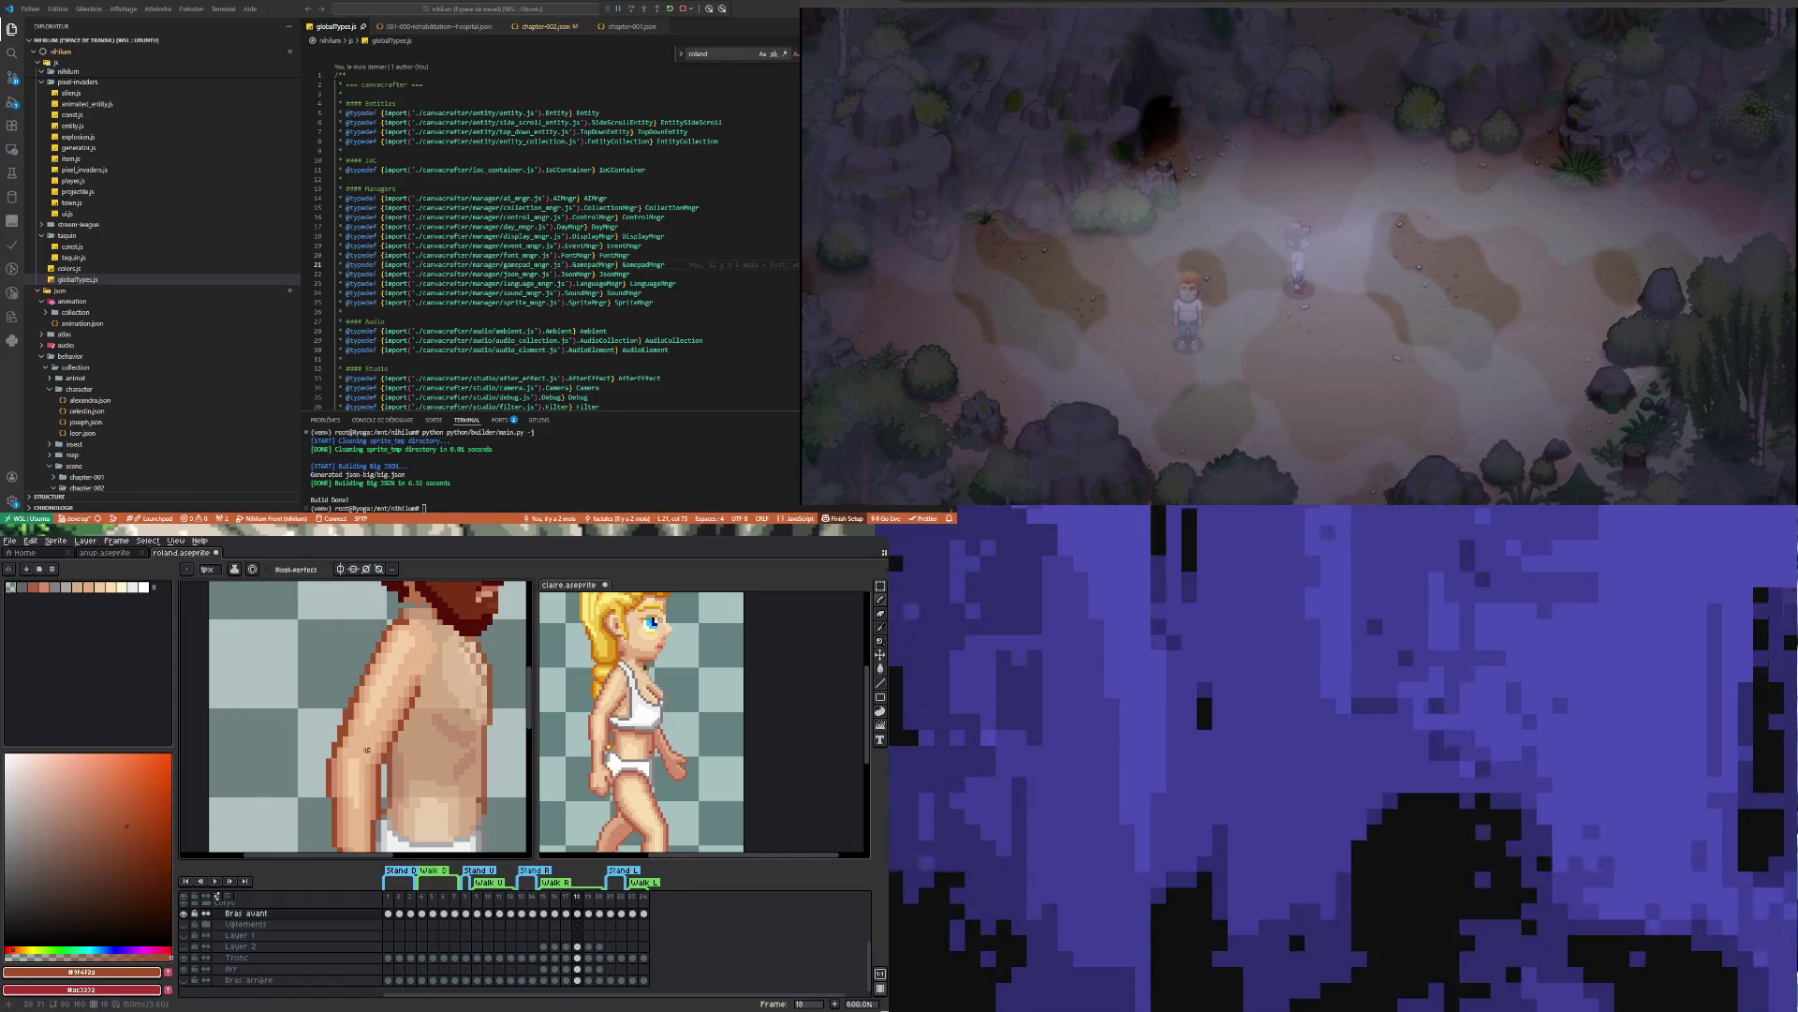
Repaint arm and belly pixels using the sampled mid and lighter skin tones
scroll(356, 706, "up", 1)
key("i")
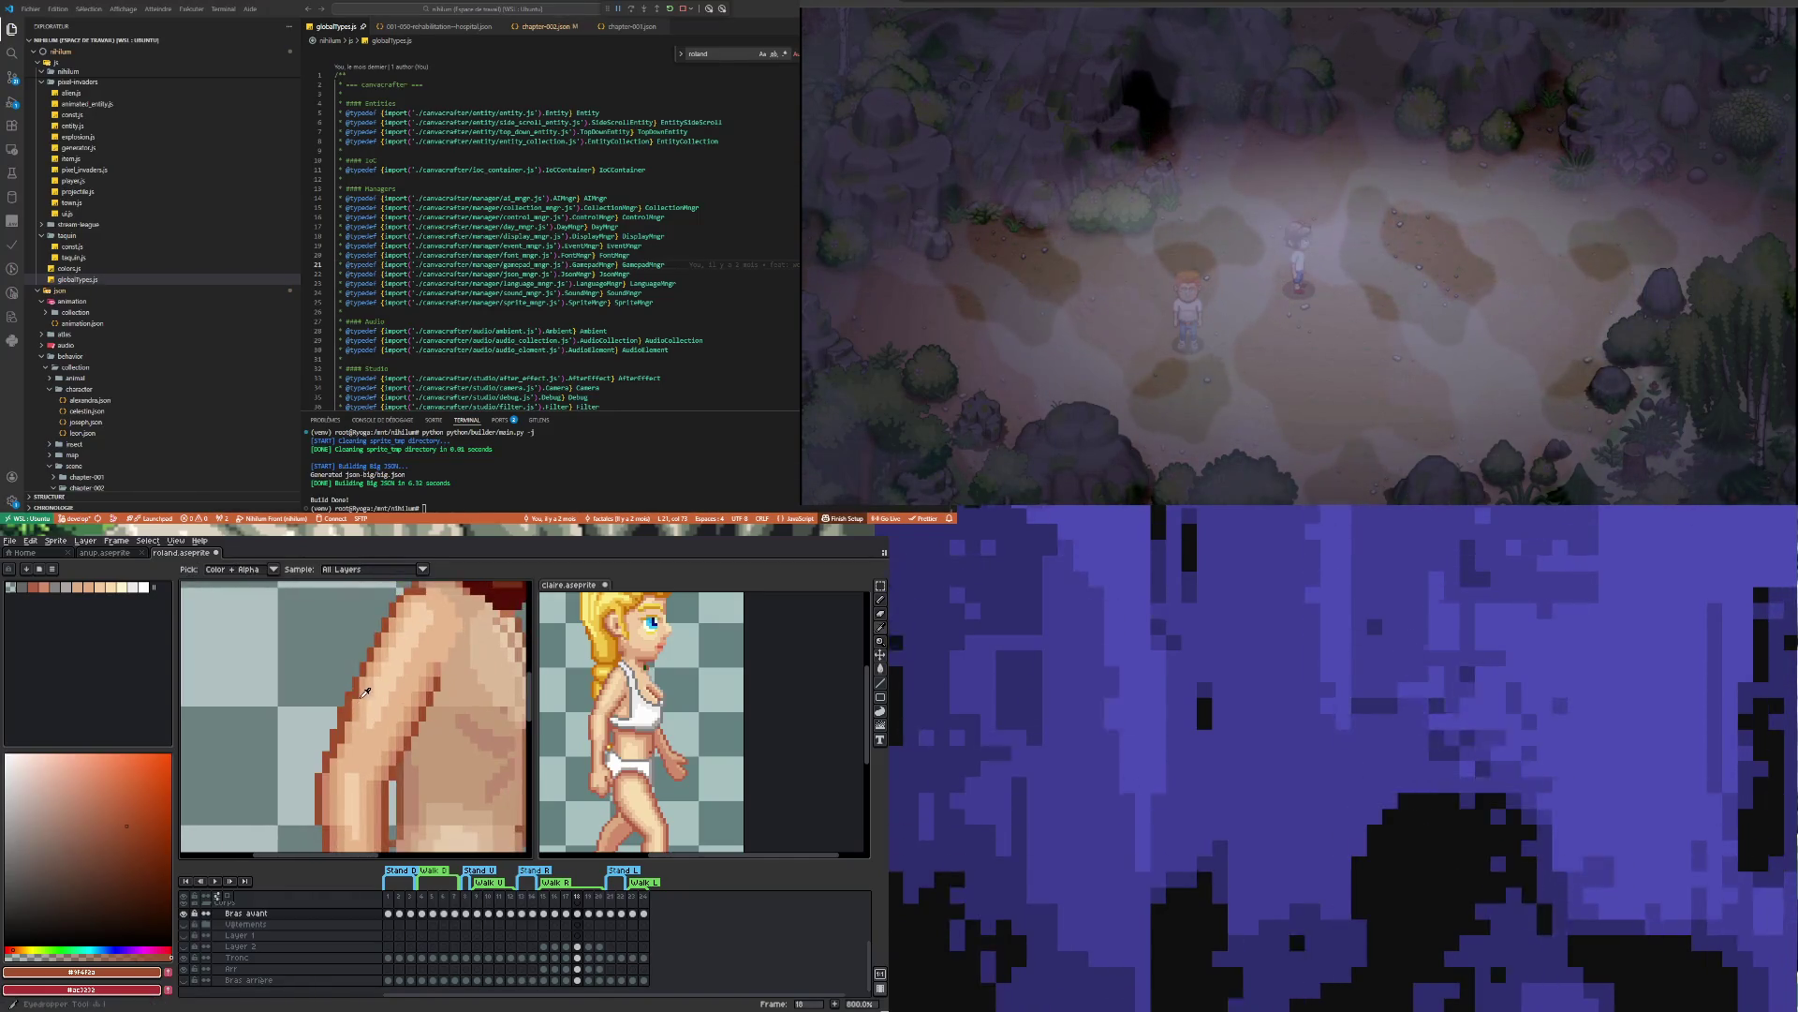
left_click(364, 689)
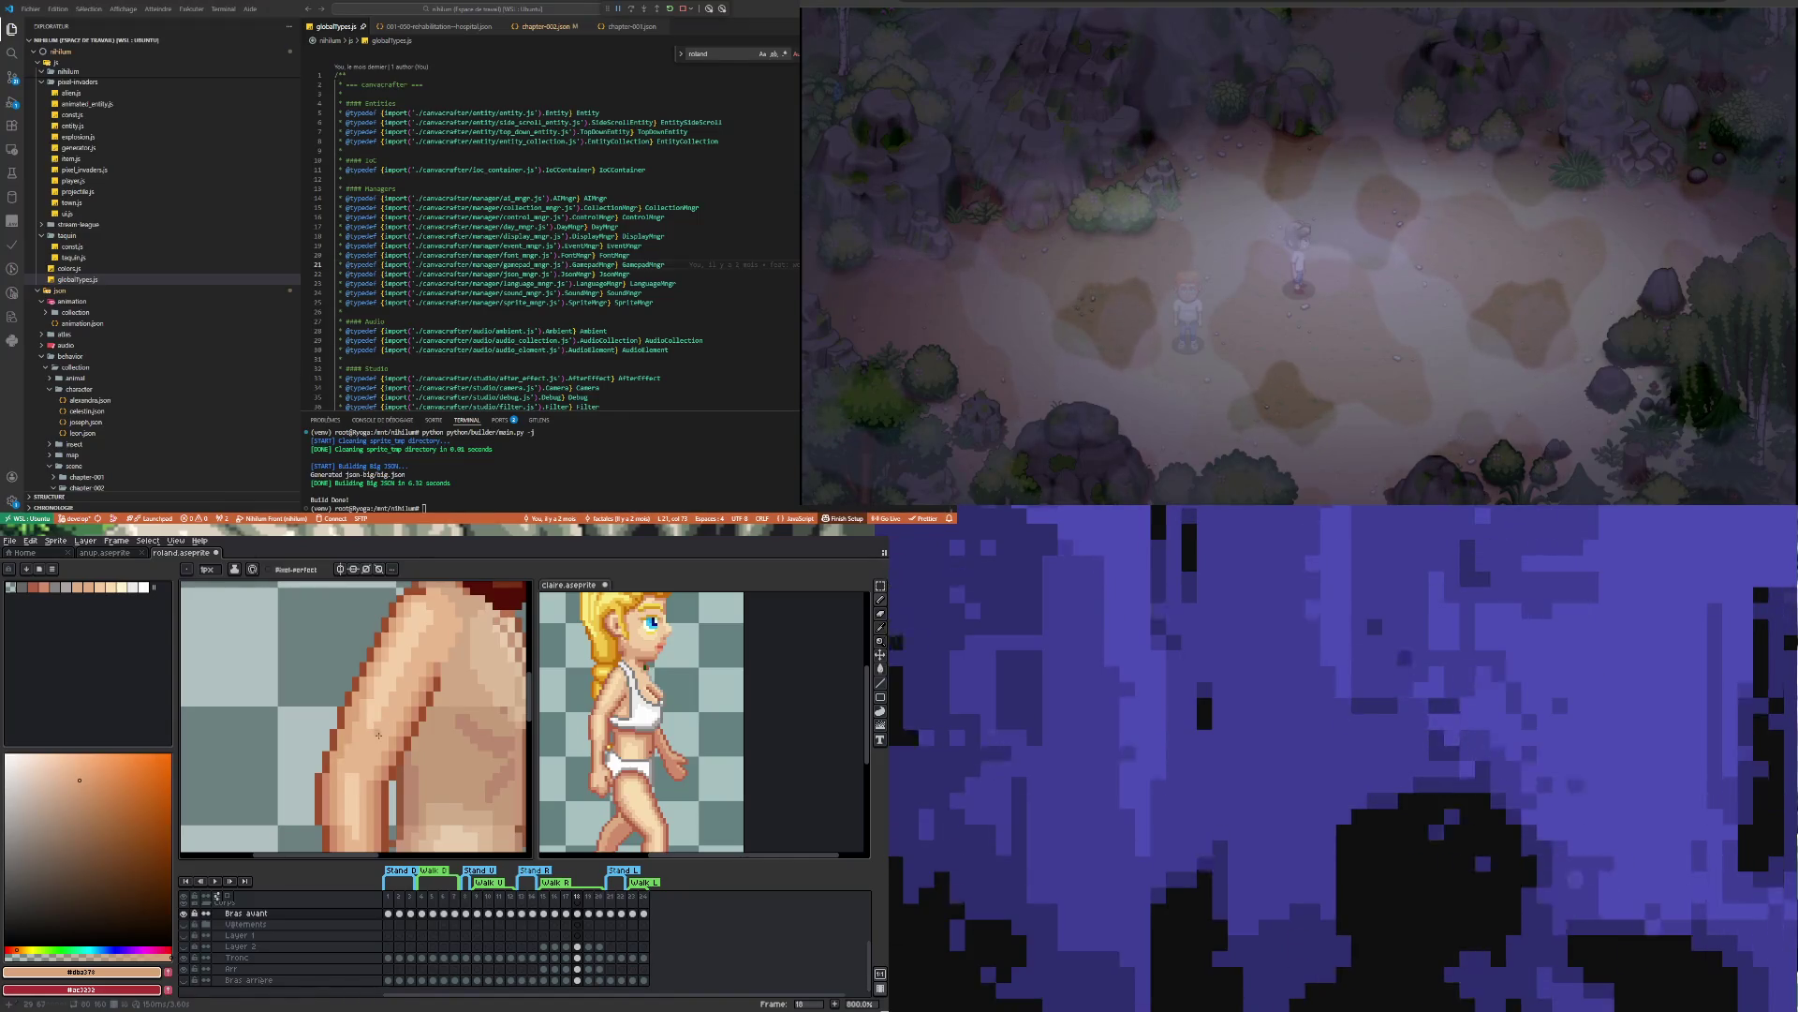
left_click(371, 740, "alt")
key("b")
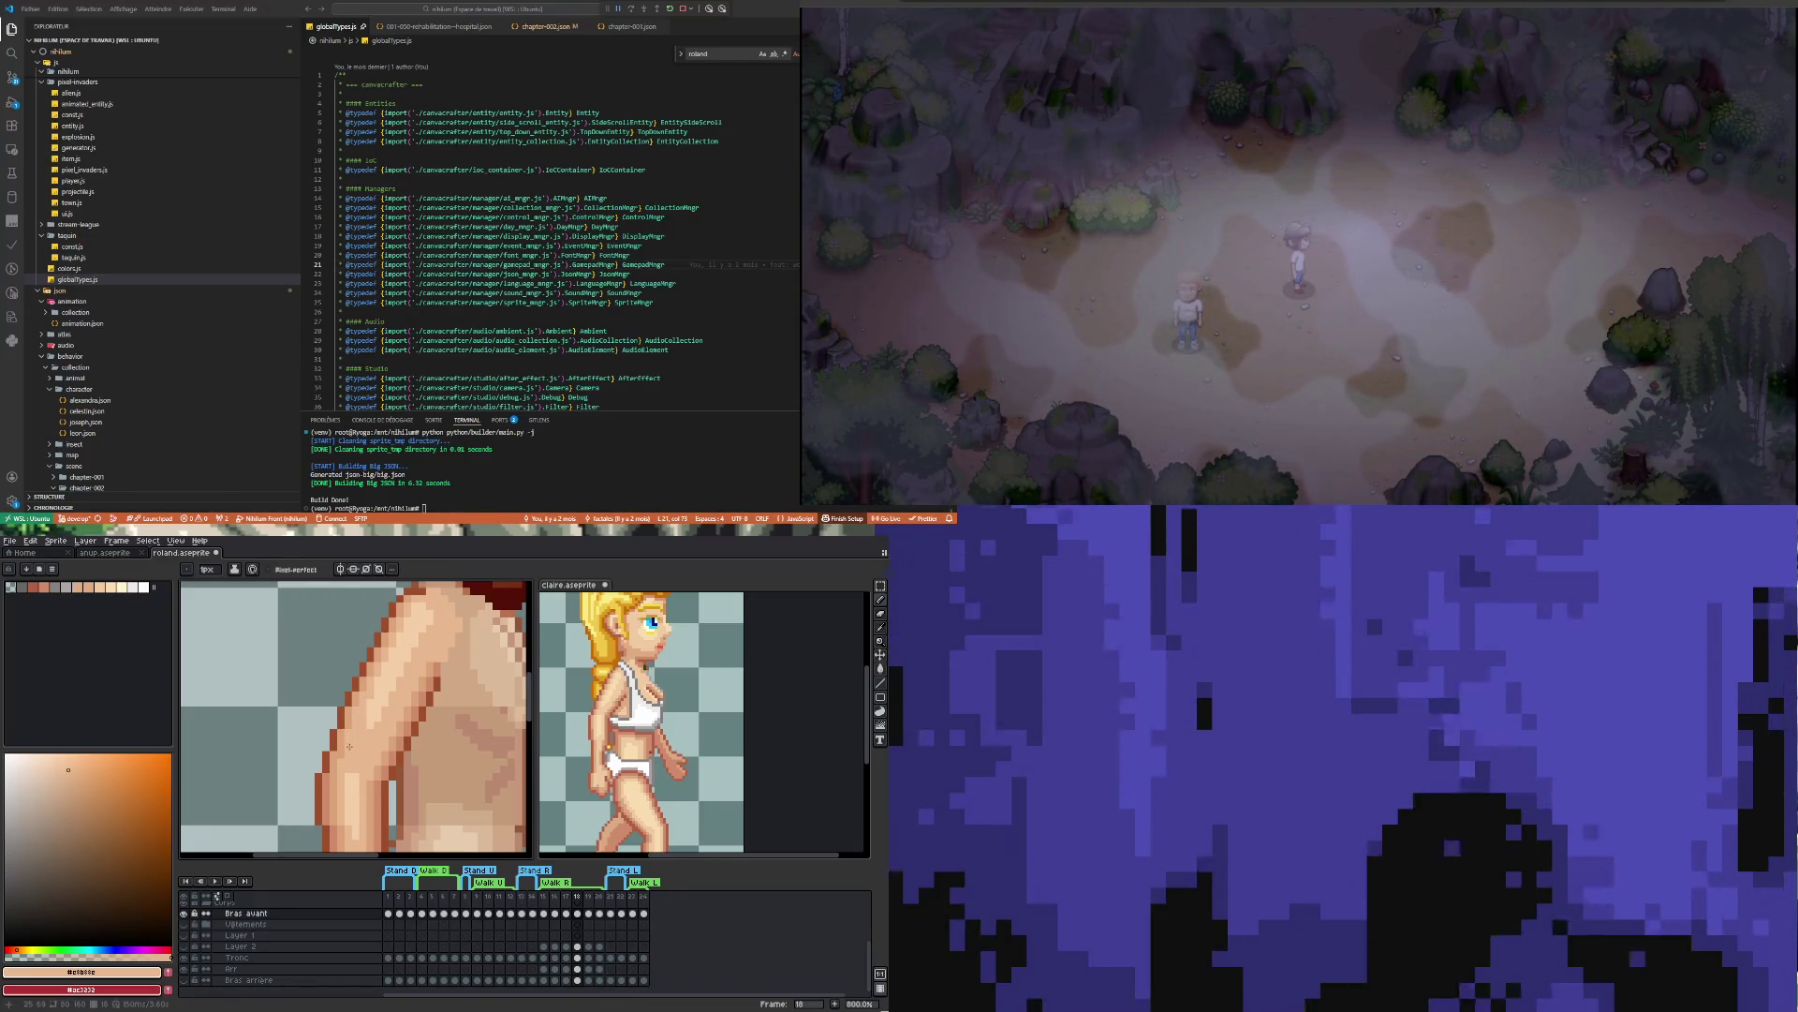
scroll(396, 732, "down", 4)
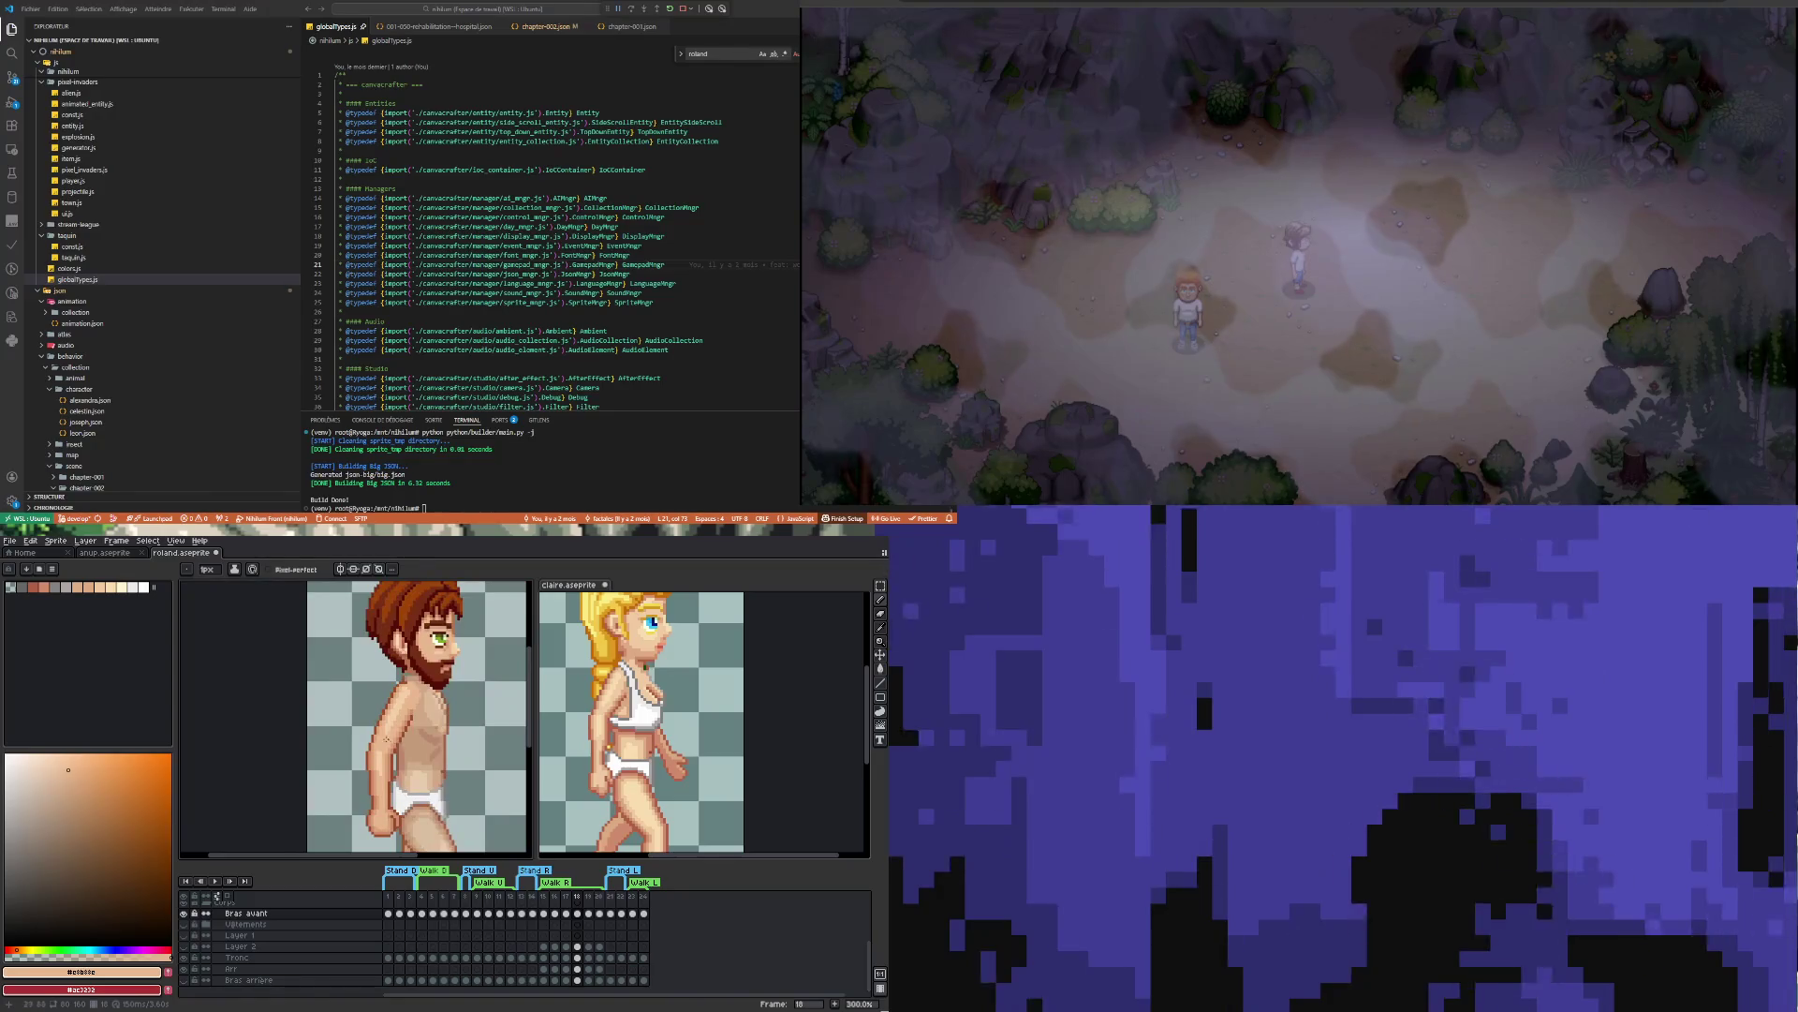
scroll(388, 745, "down", 1)
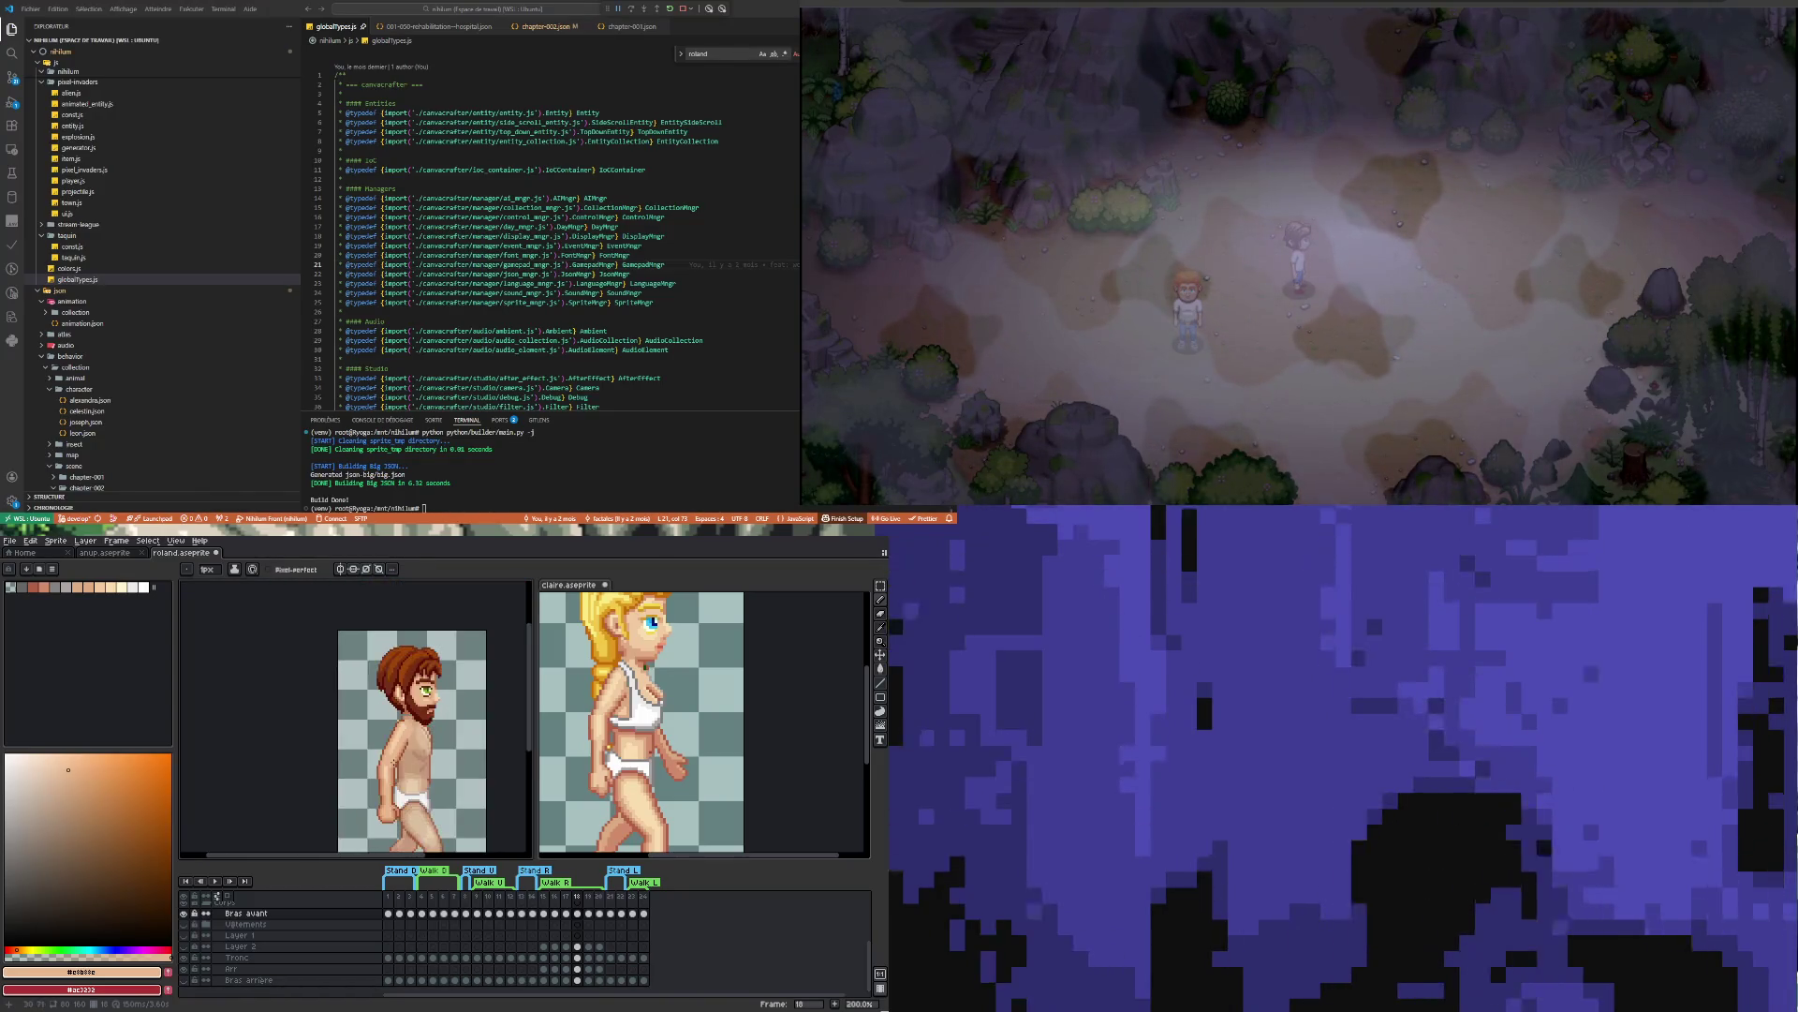
scroll(372, 735, "up", 6)
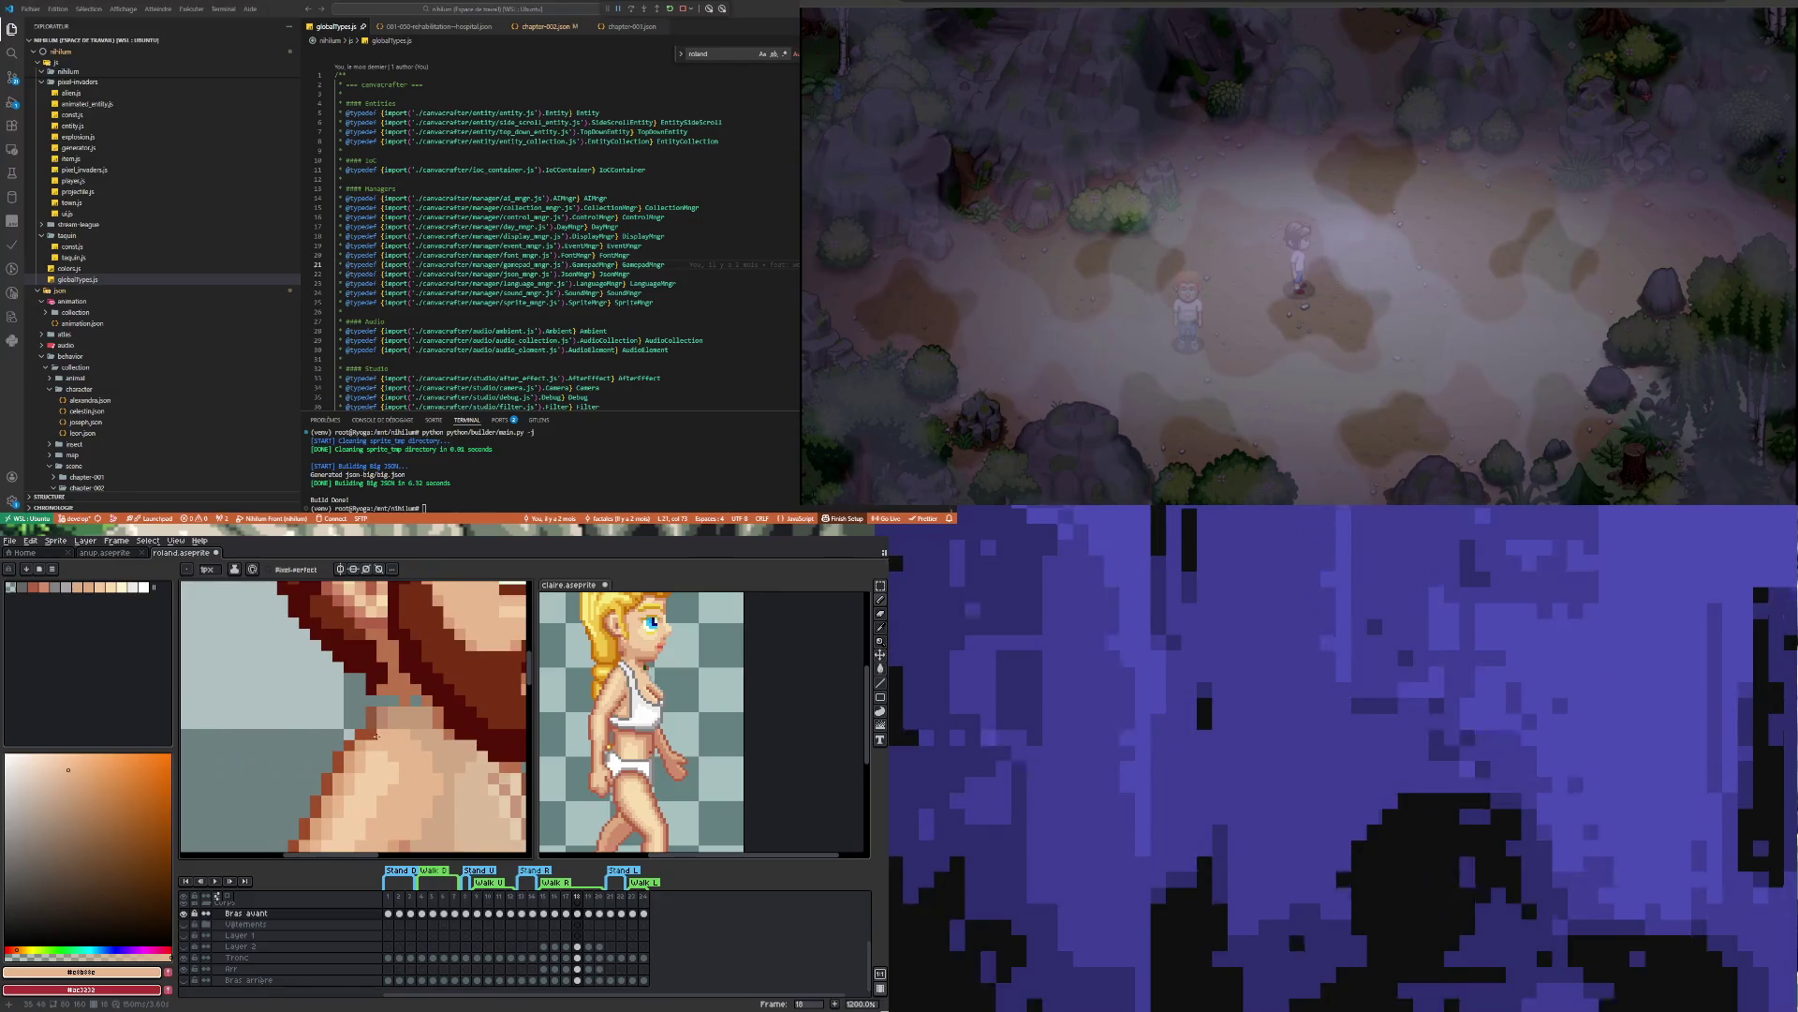
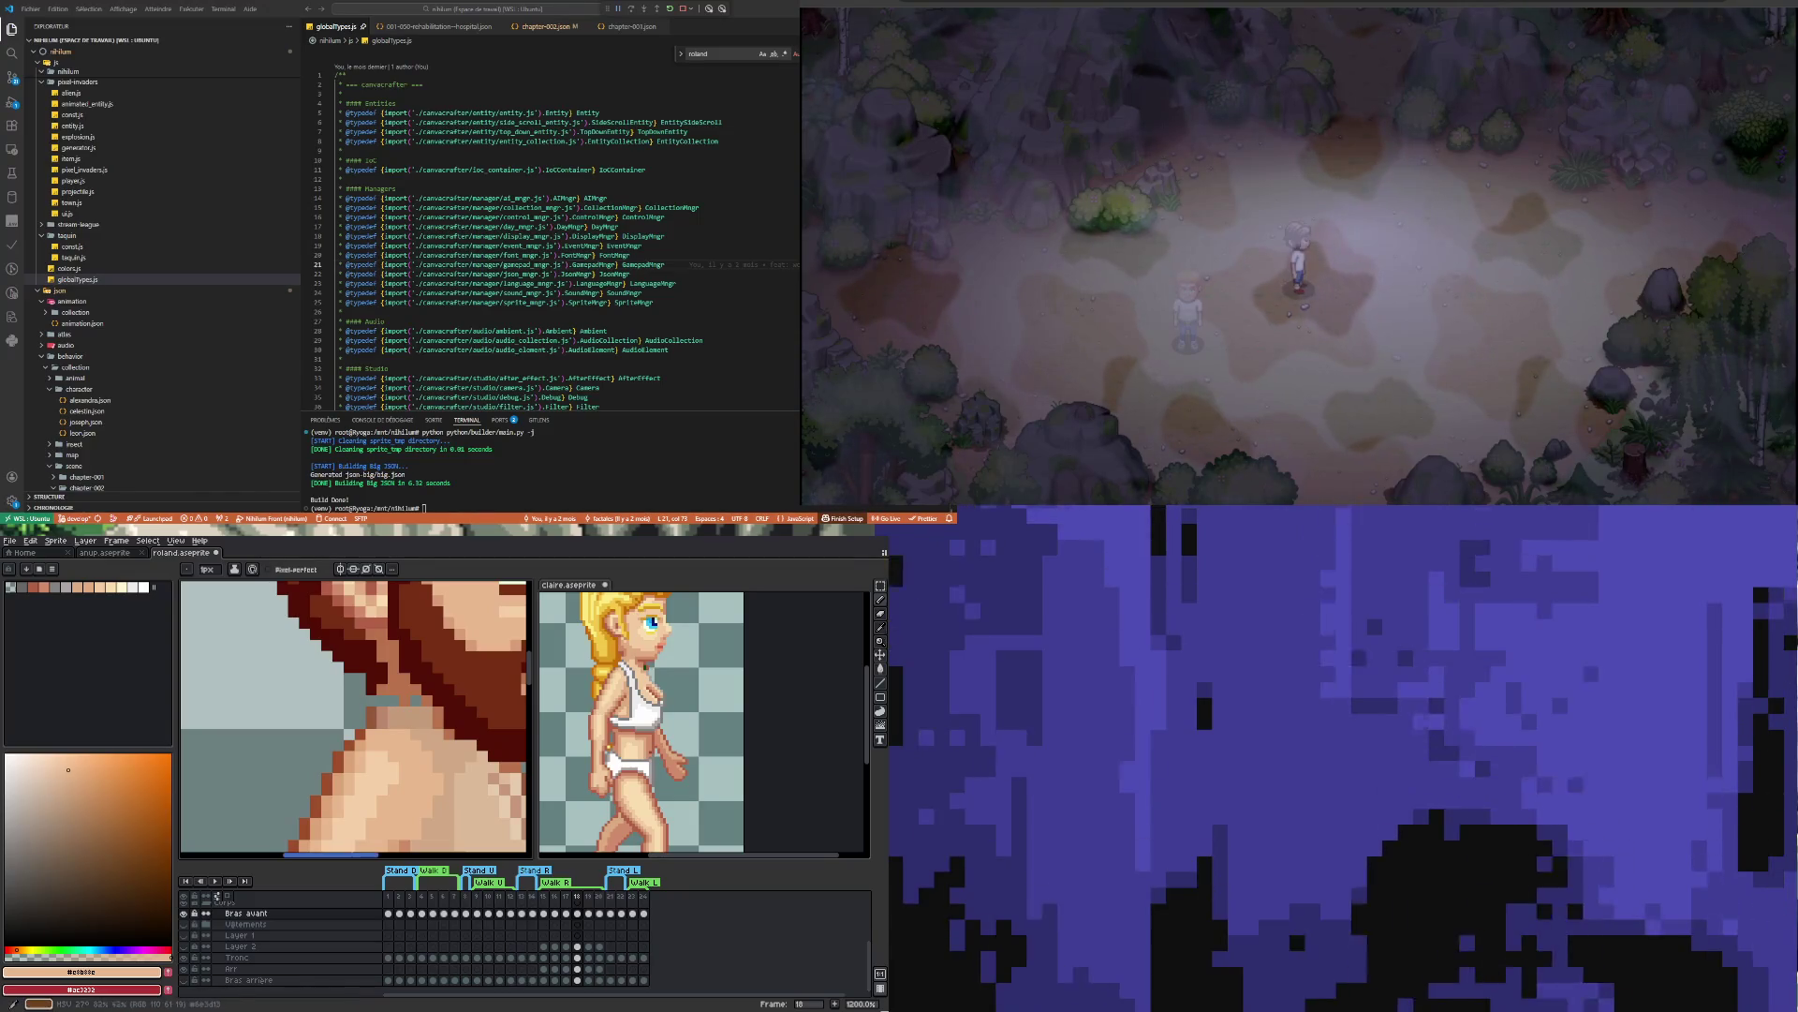
Play the walk cycle from frame 17 to review the motion, then stop playback
scroll(400, 721, "down", 7)
scroll(400, 721, "up", 1)
scroll(399, 722, "down", 1)
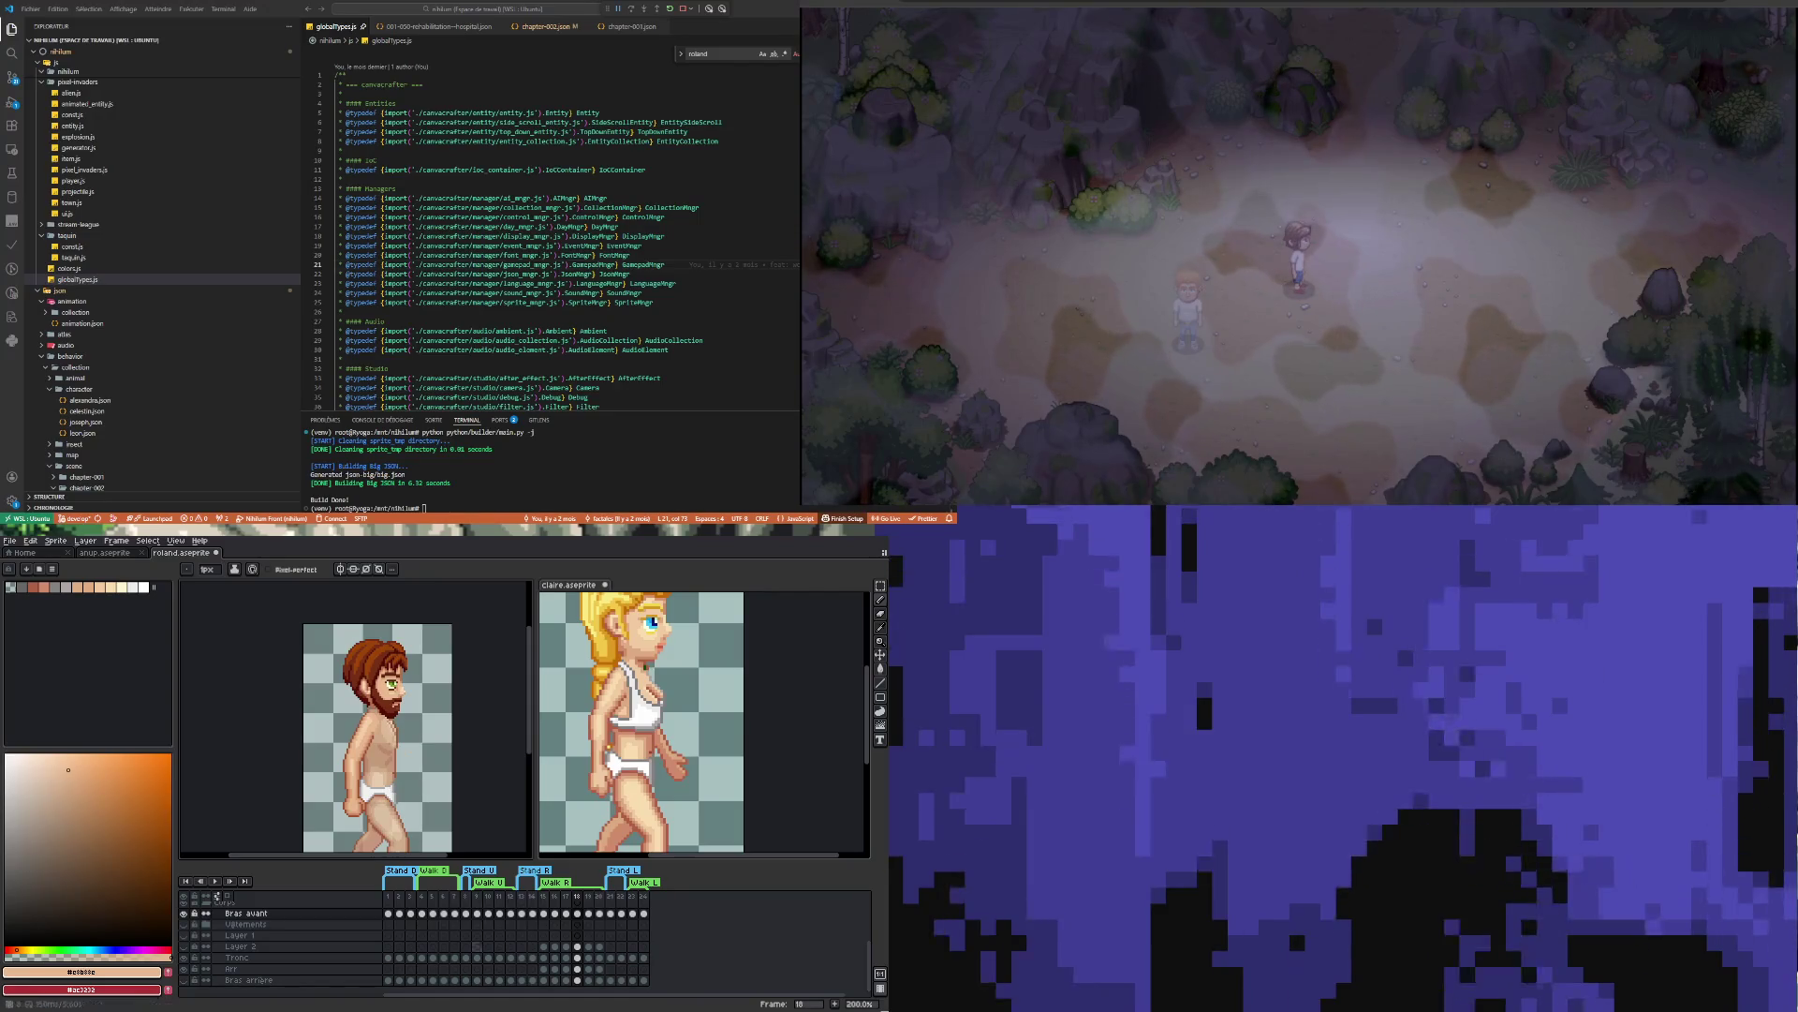
left_click(566, 946)
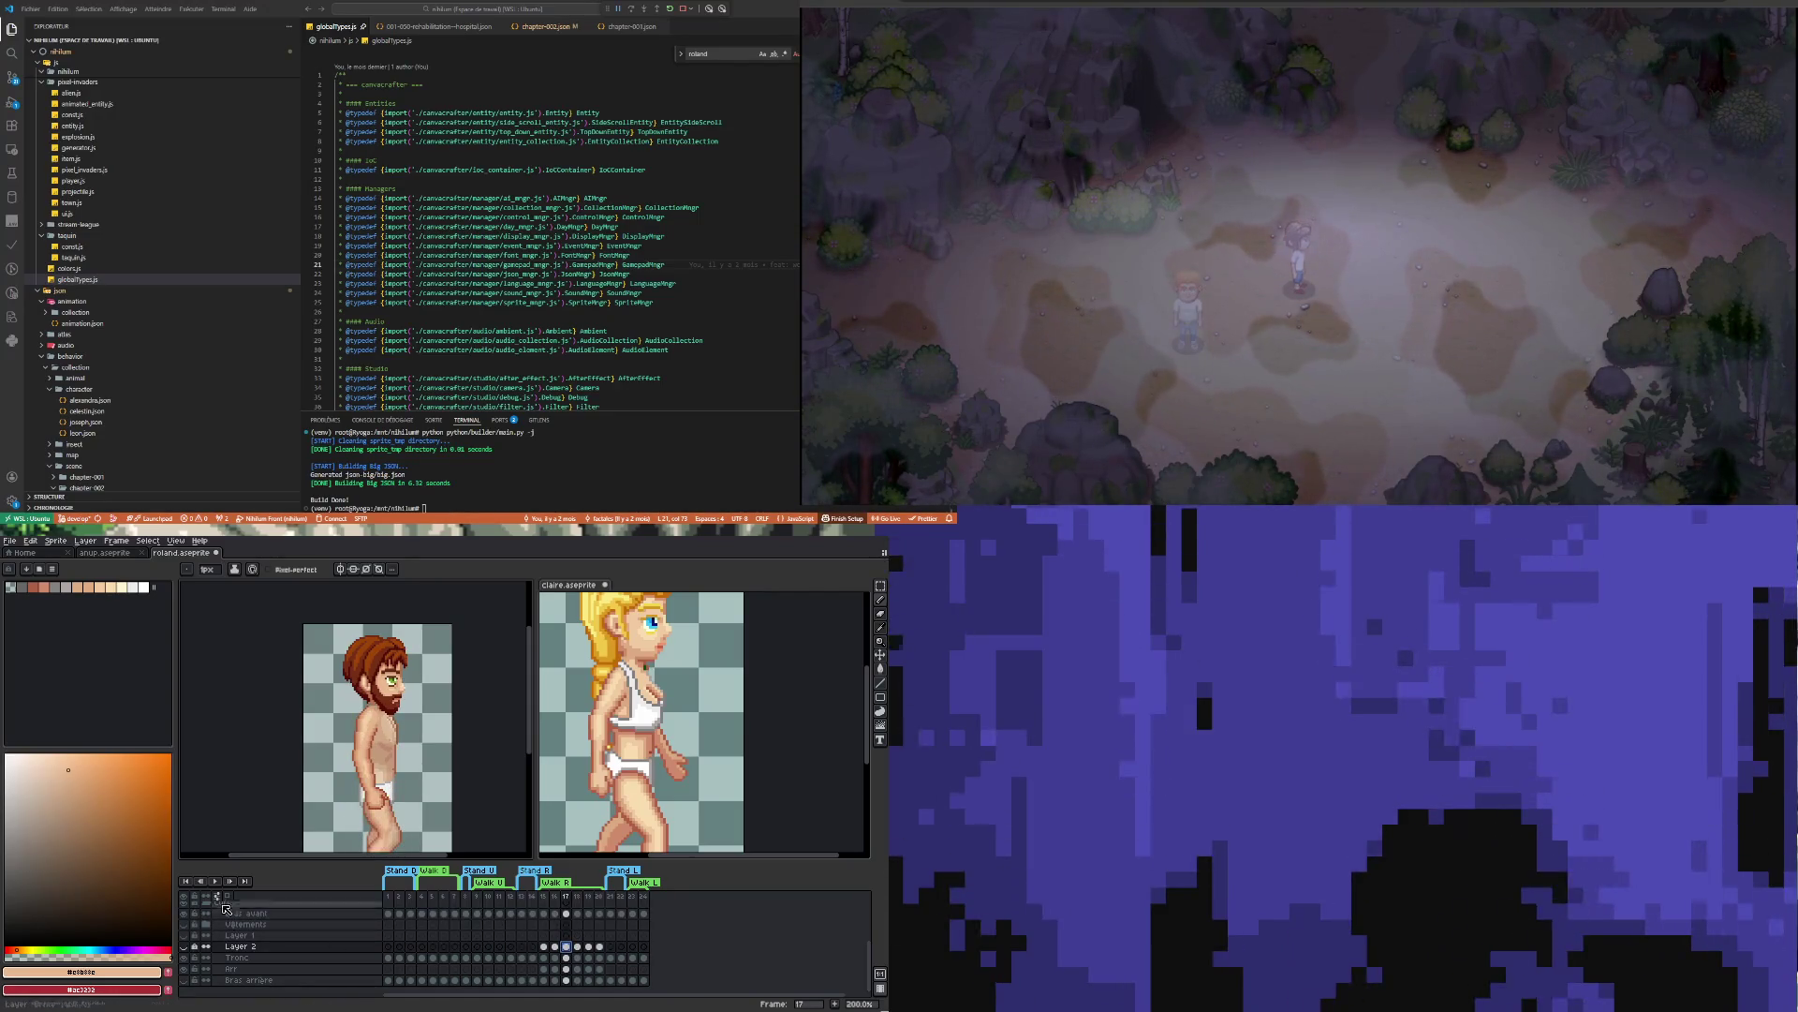
left_click(214, 879)
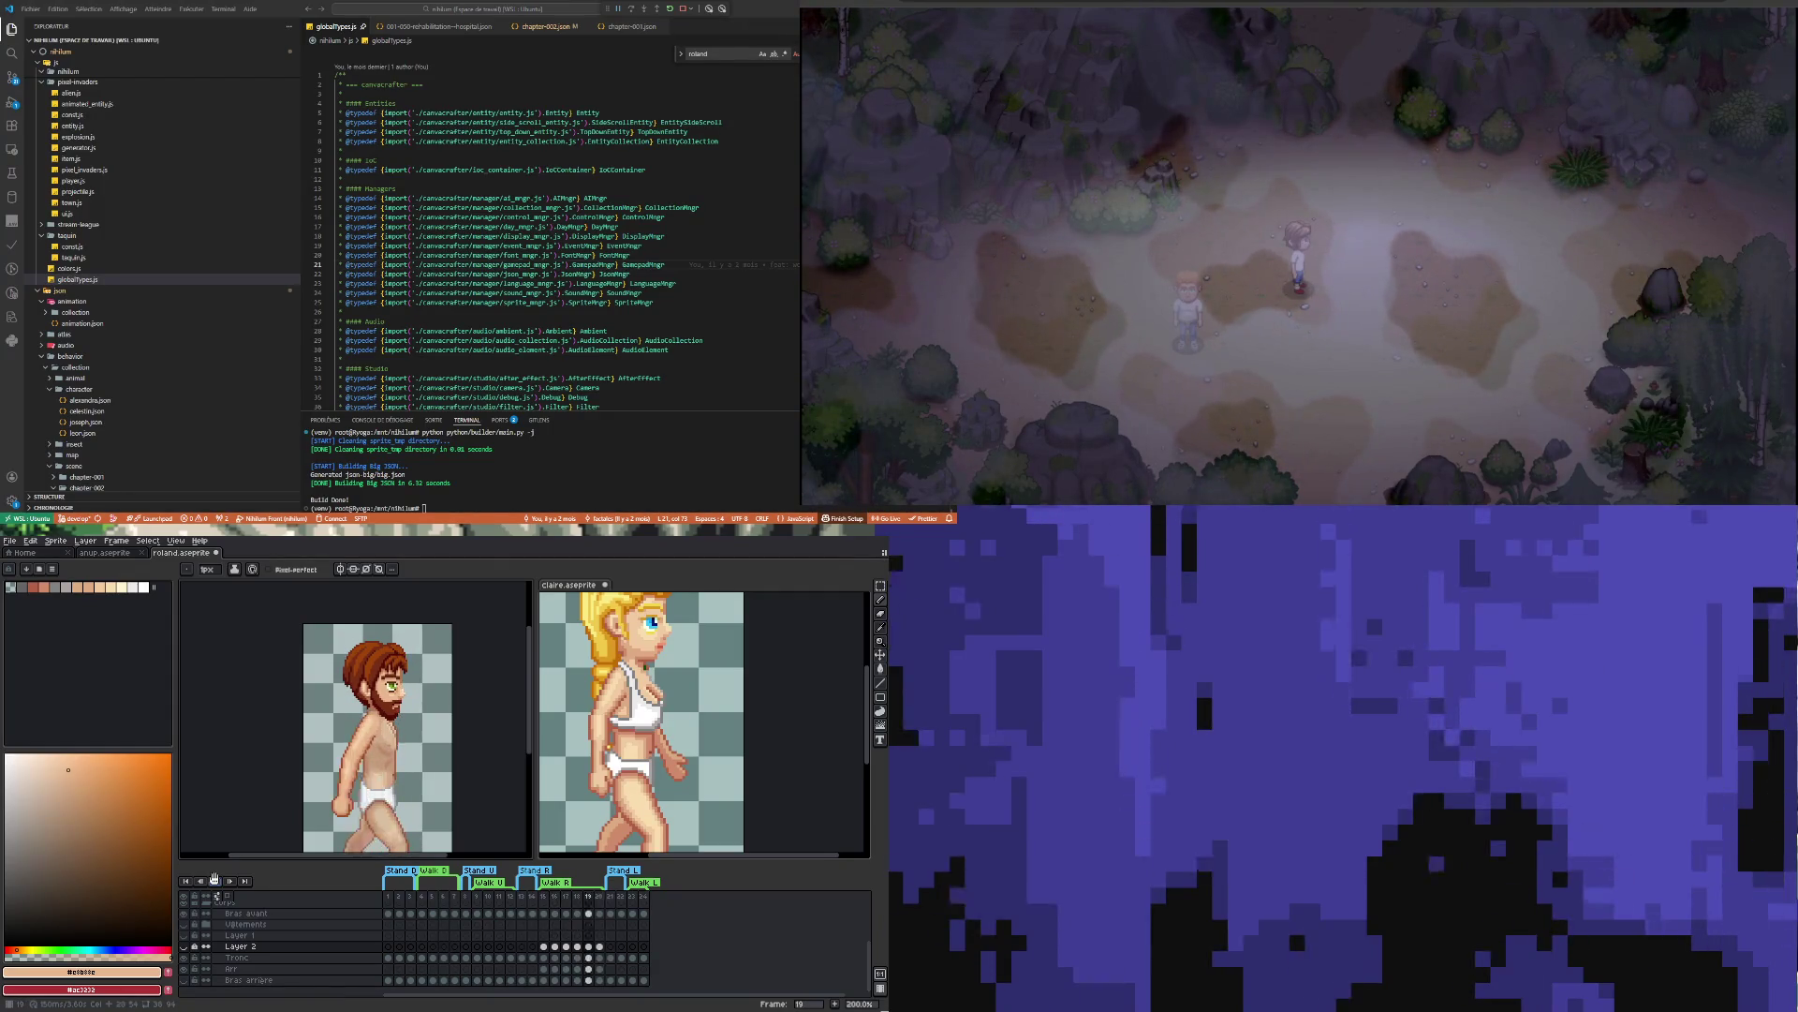
left_click(214, 879)
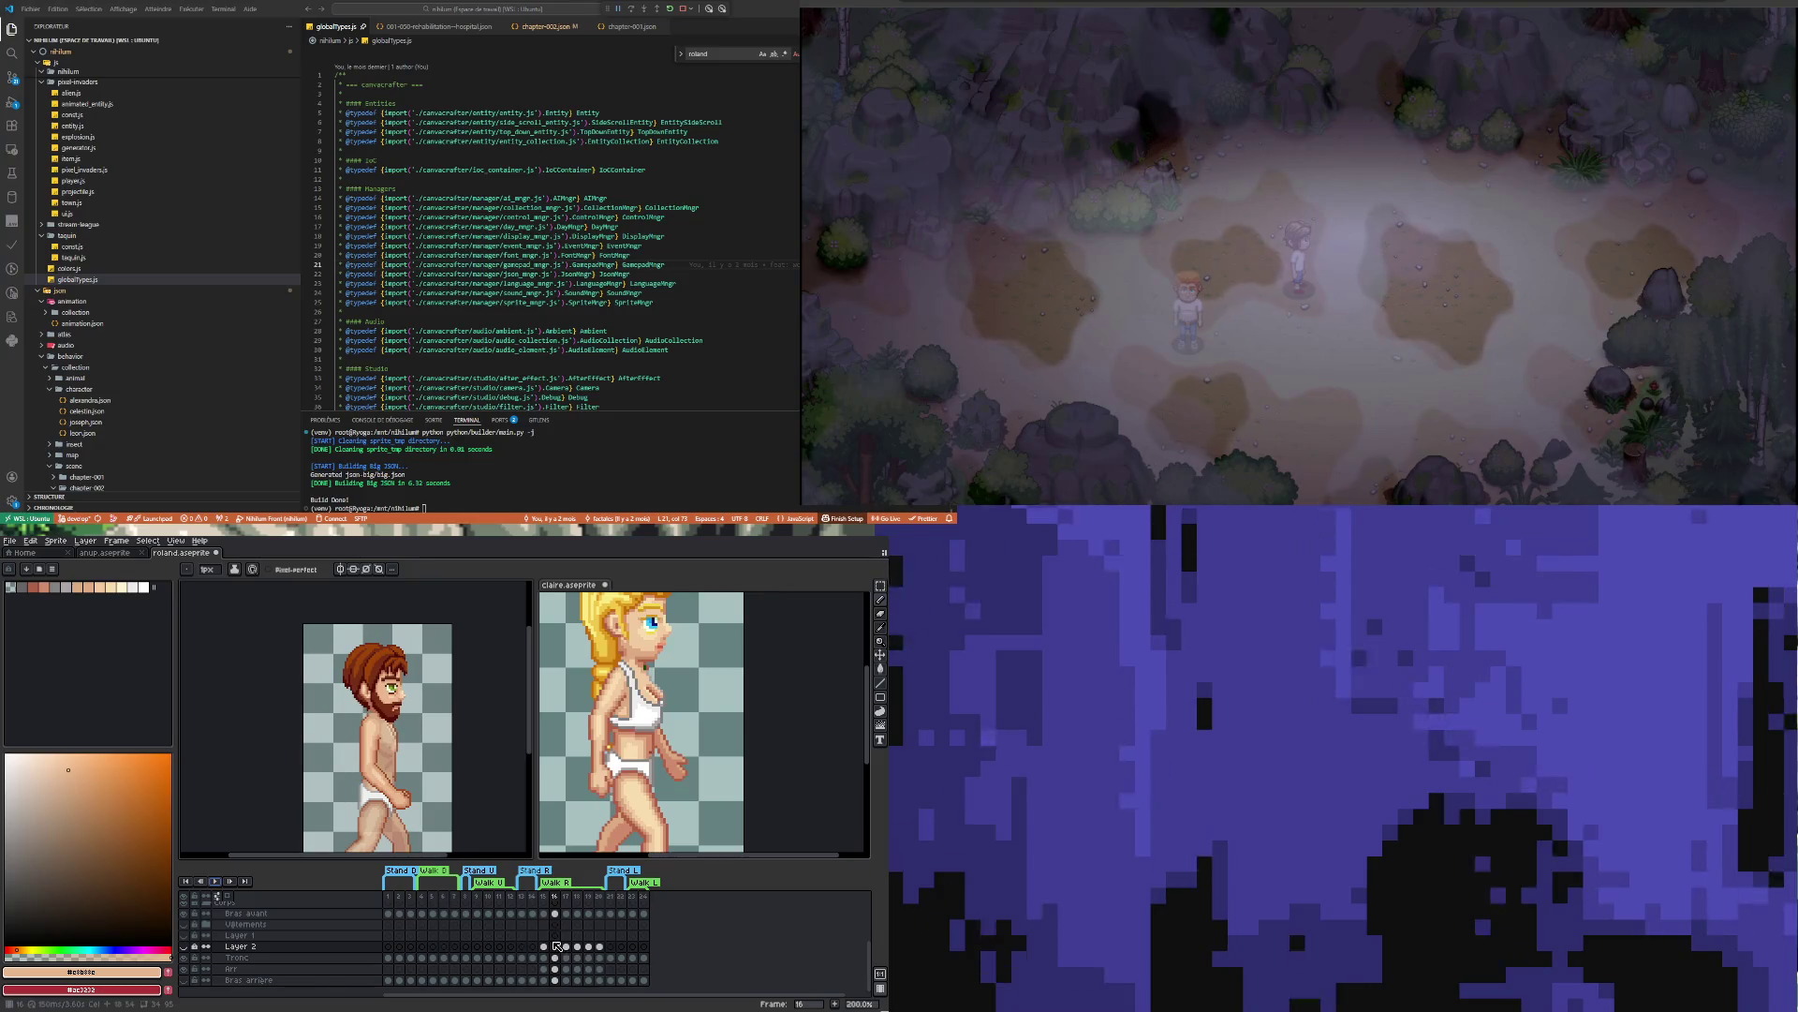
Move to frame 20 of the walk animation on Layer 2
left_click(578, 947)
key("Right")
key("Right")
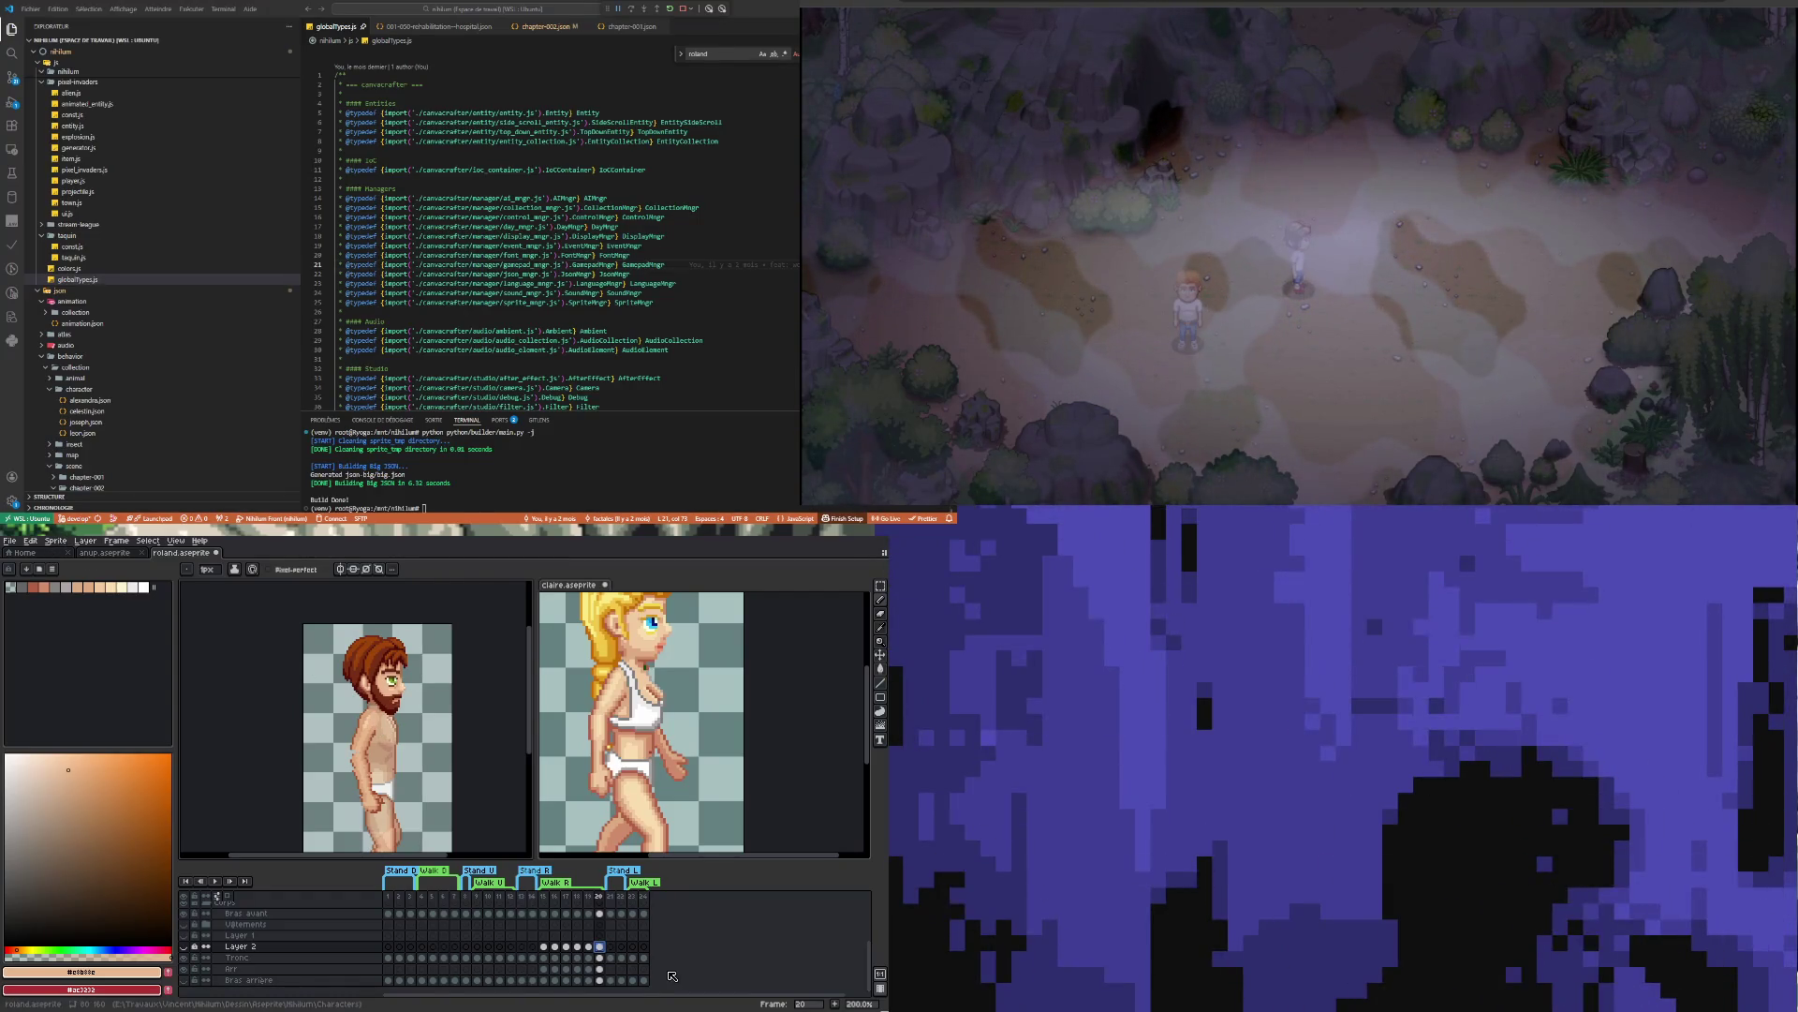
scroll(378, 753, "up", 3)
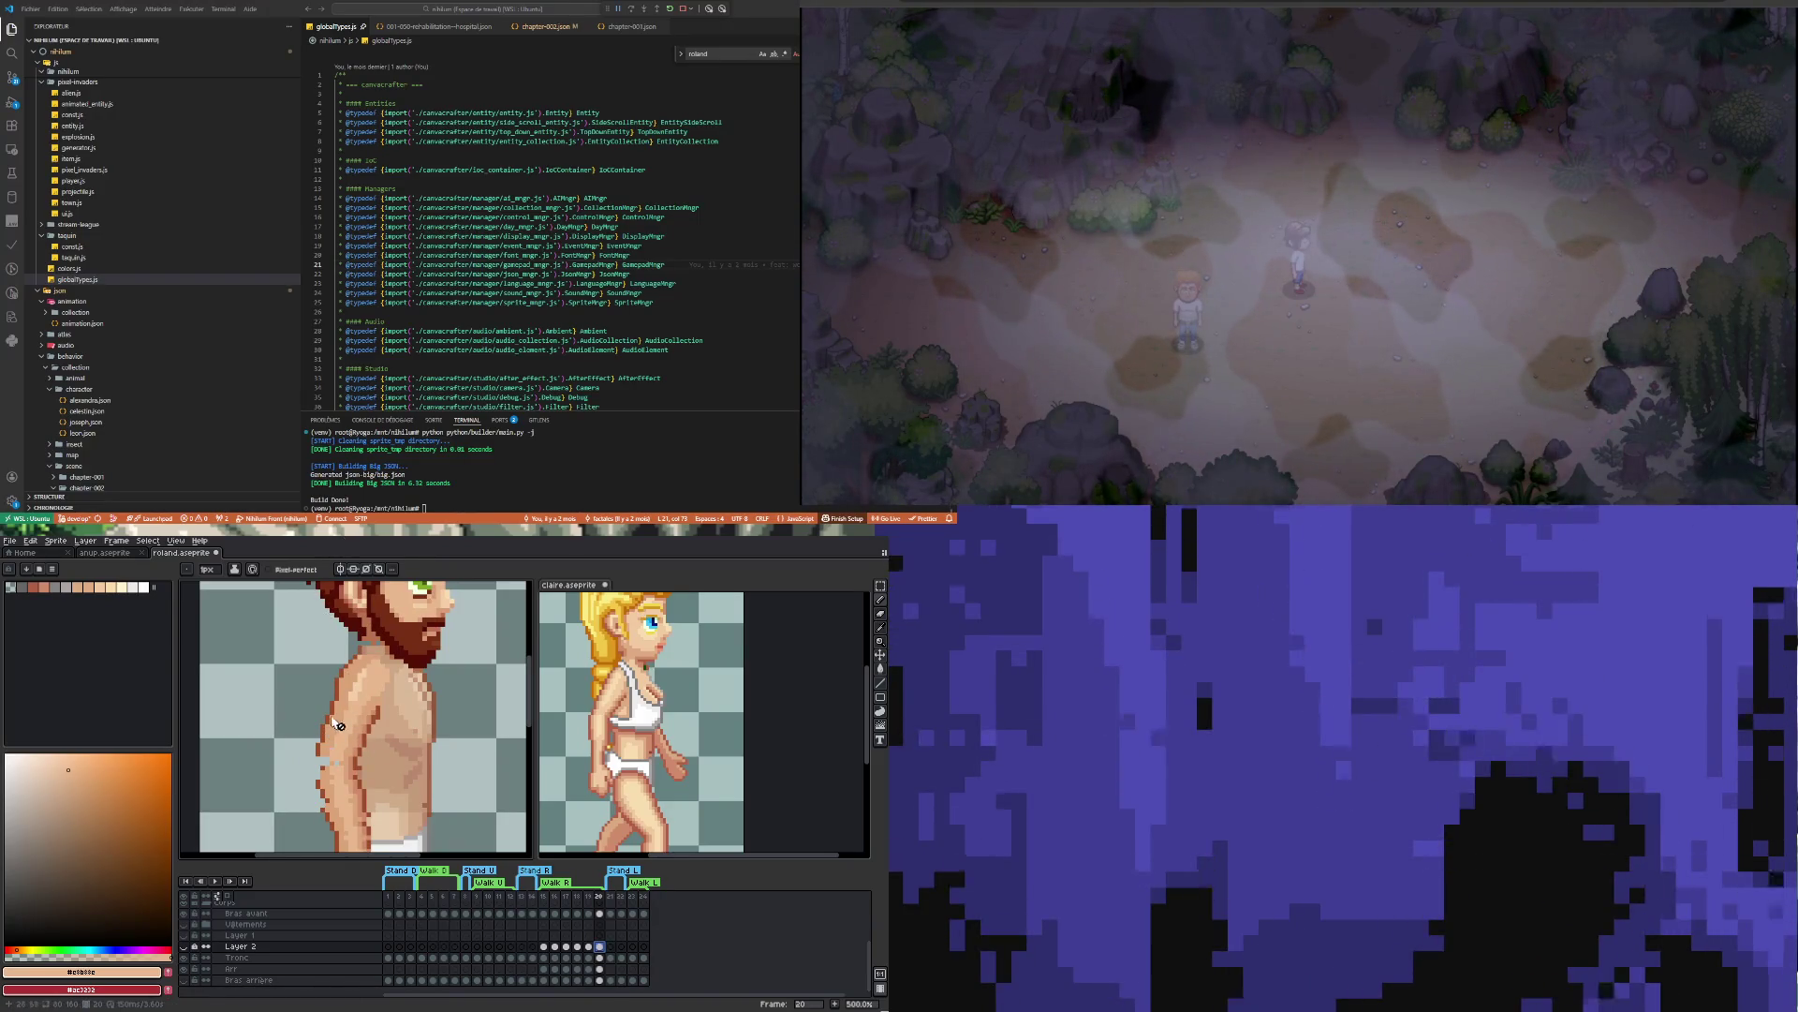
Sample the dark brown outline colour and select the Bras avant cel at frame 20
key("i")
left_click(343, 686)
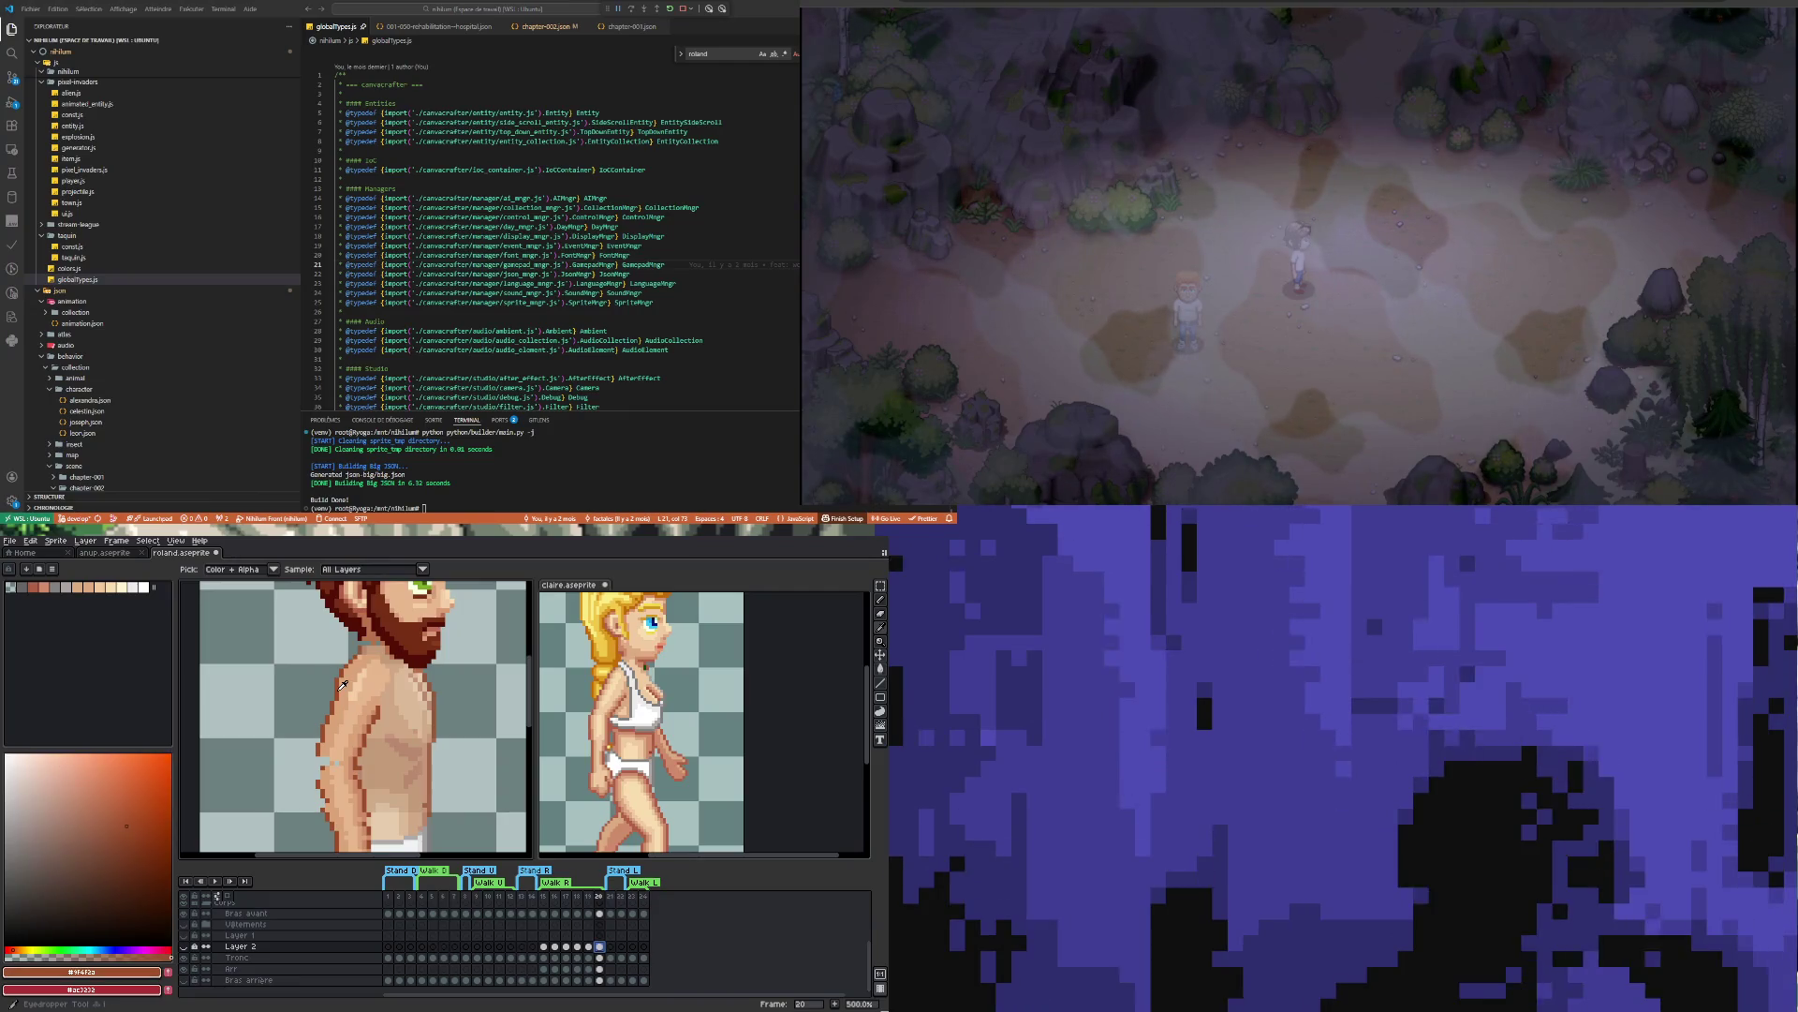
key("b")
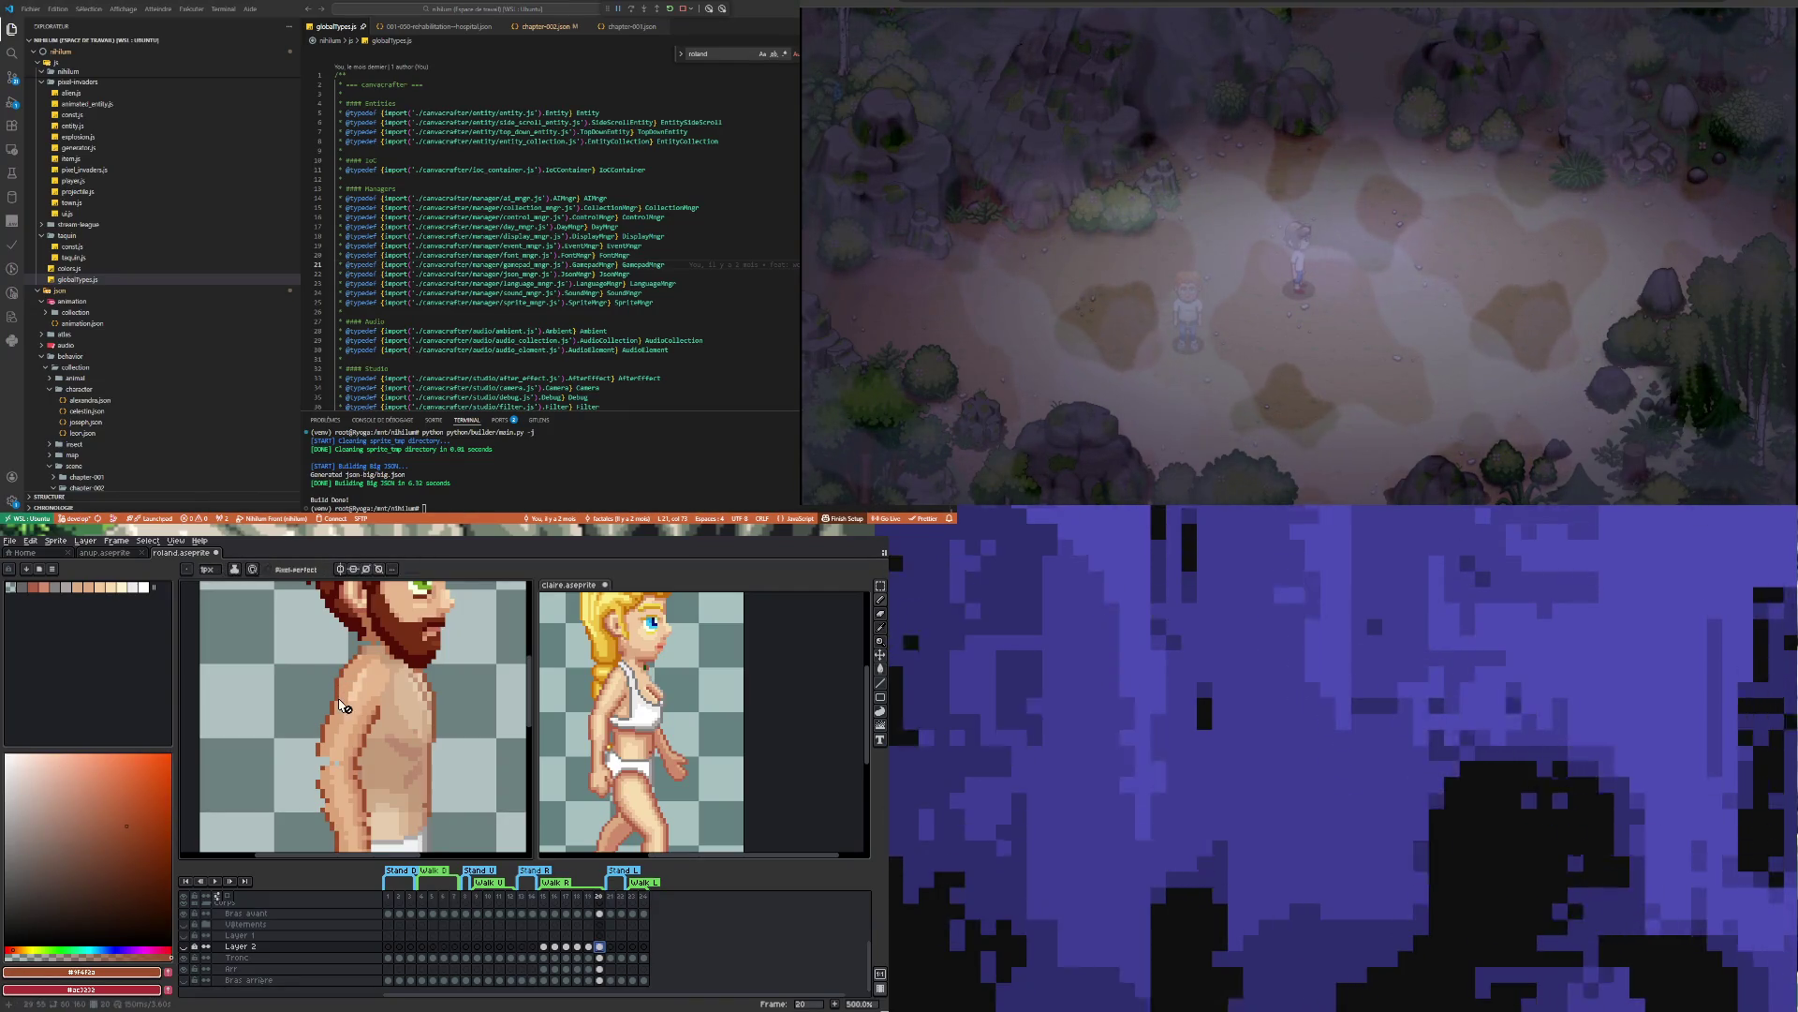
left_click(602, 914)
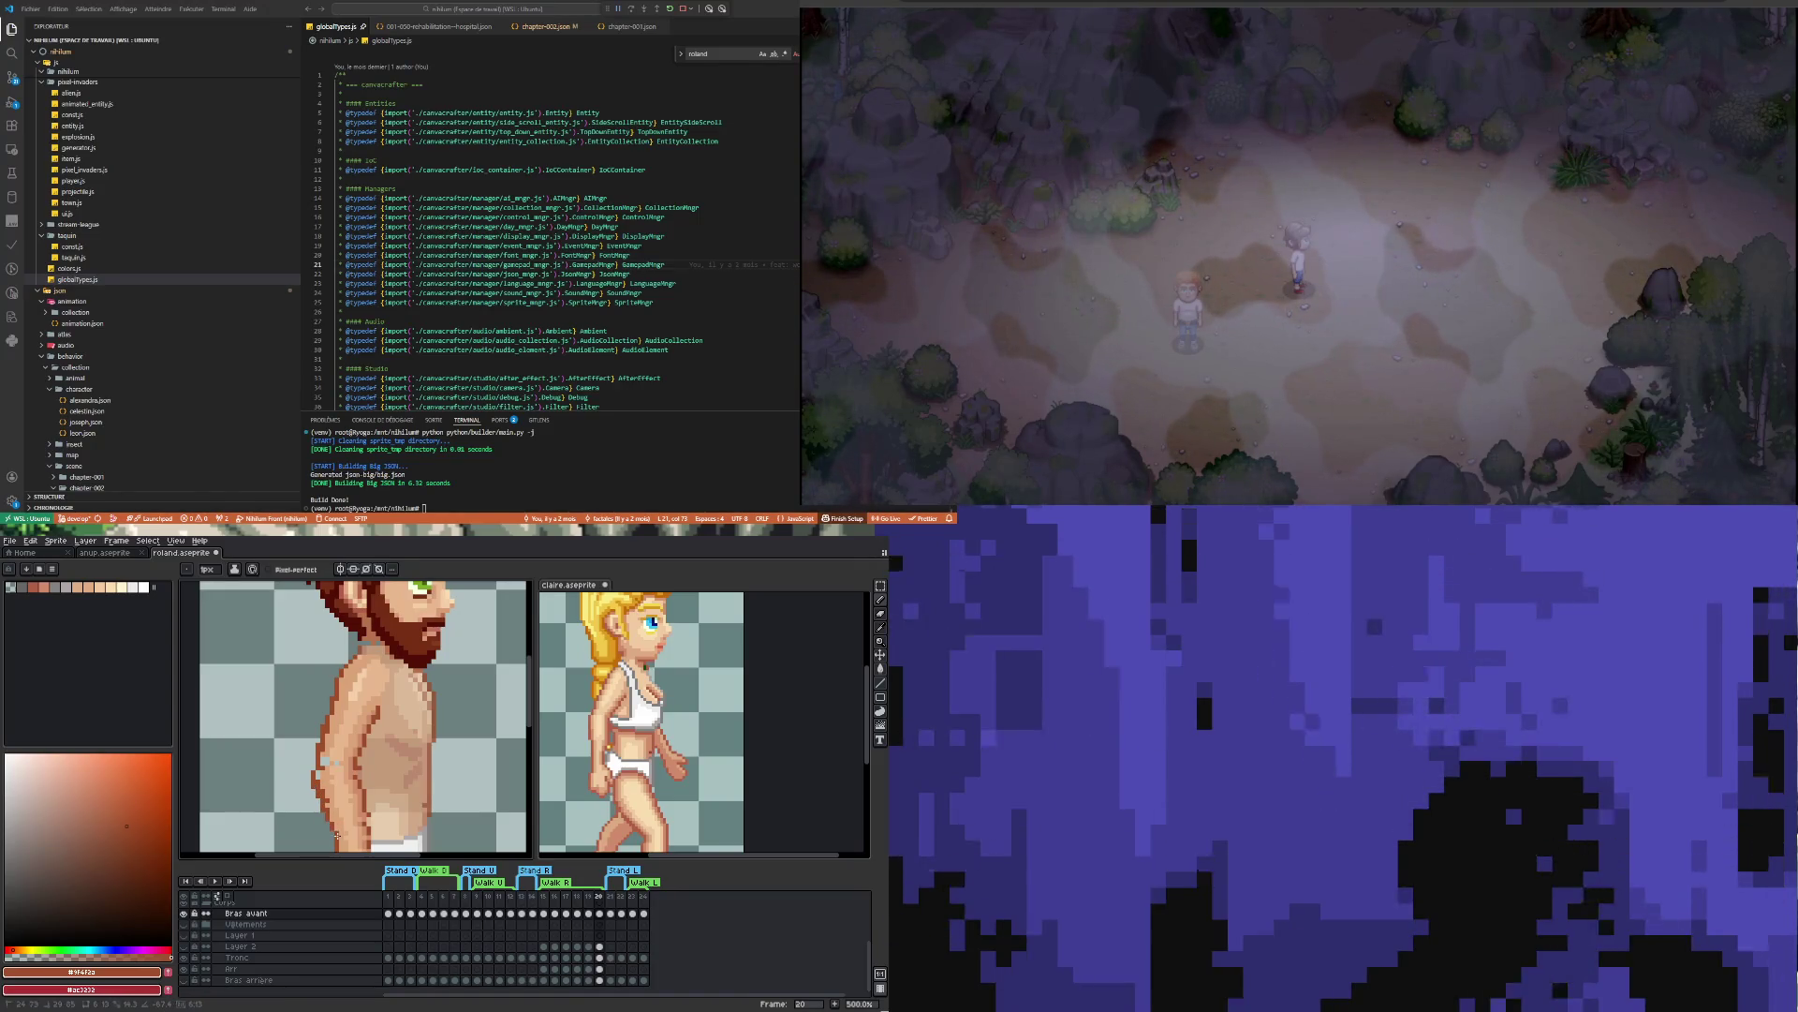
scroll(337, 834, "down", 3)
Draw a straight dark brown line down the front arm's left edge on frame 20
scroll(366, 796, "up", 3)
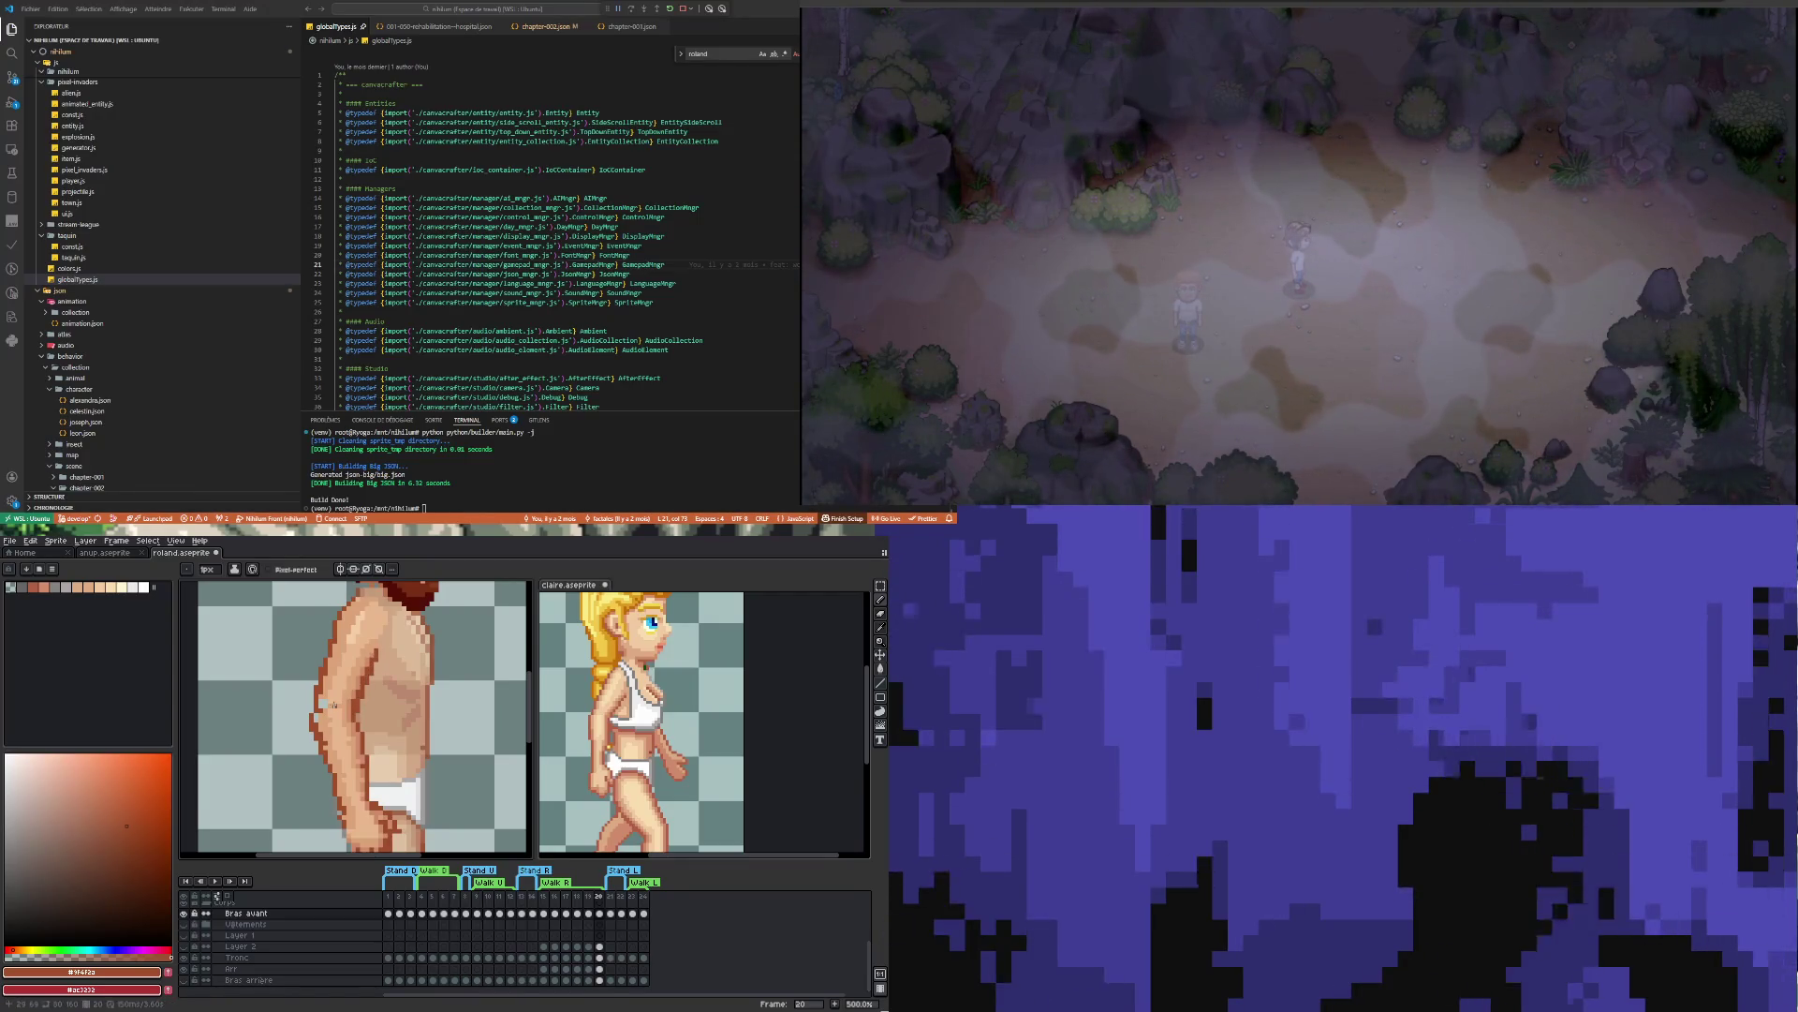
scroll(333, 702, "down", 5)
scroll(333, 702, "up", 6)
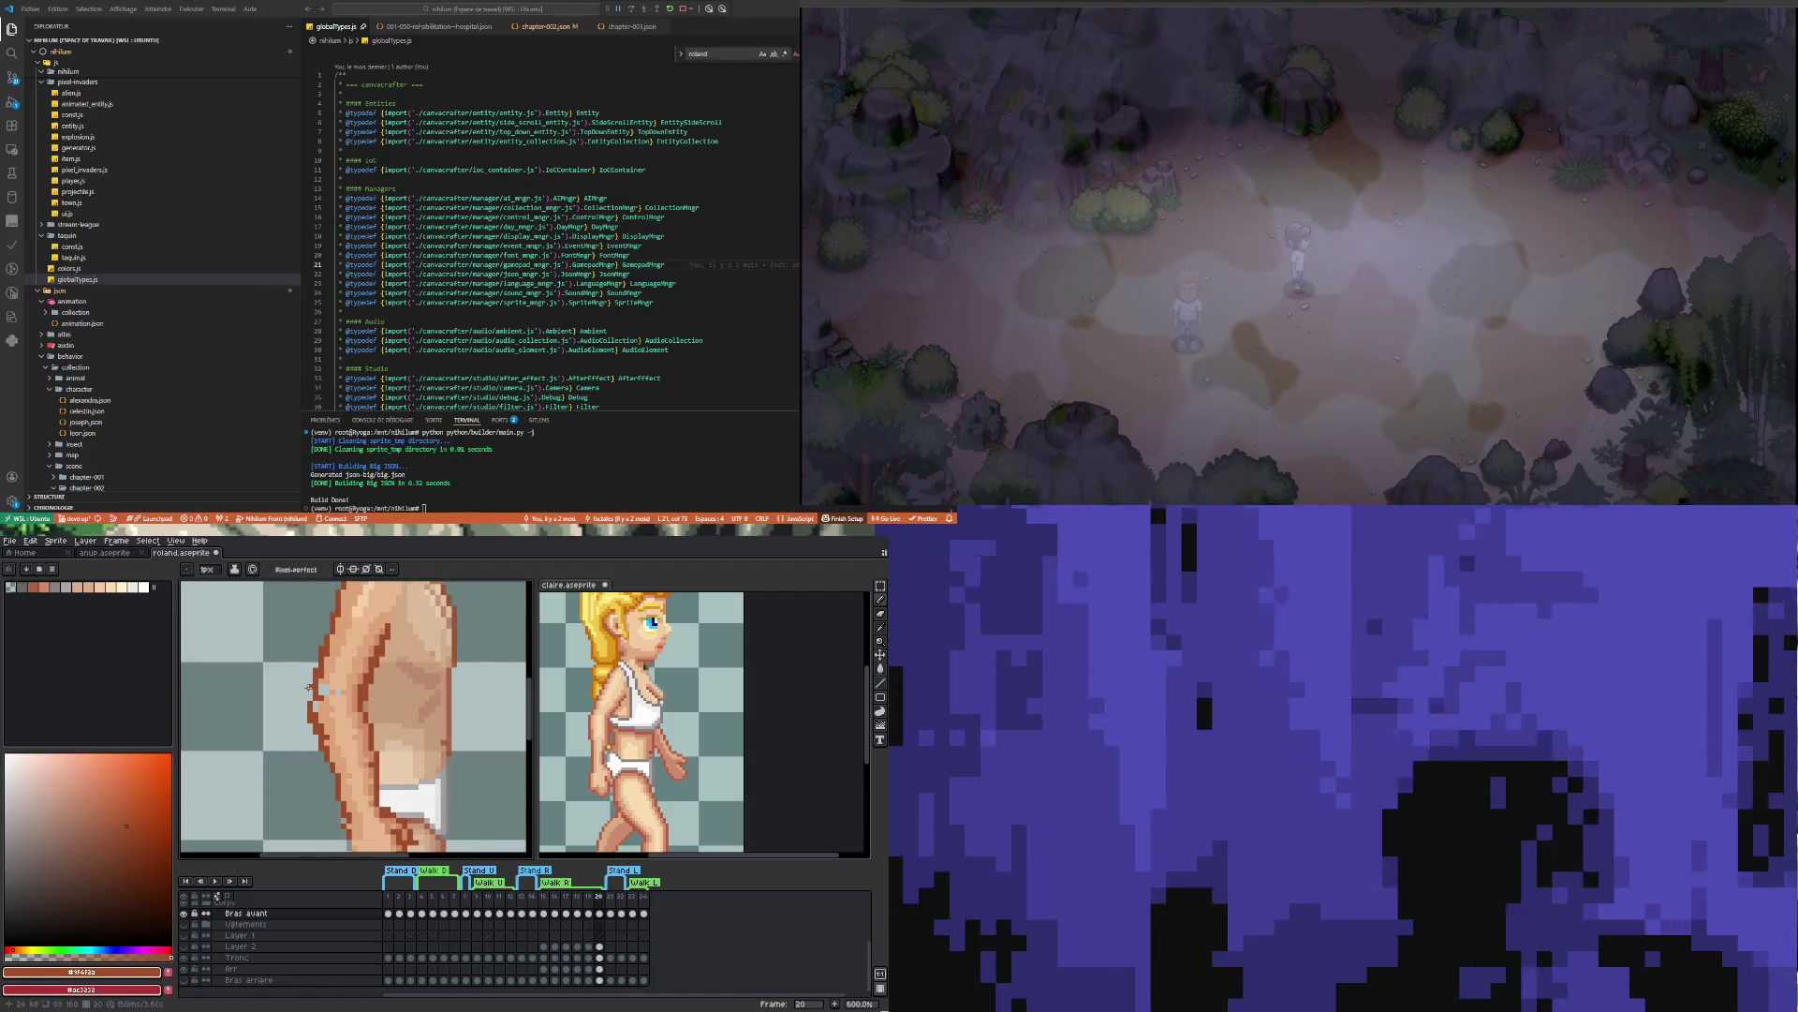
scroll(309, 698, "down", 4)
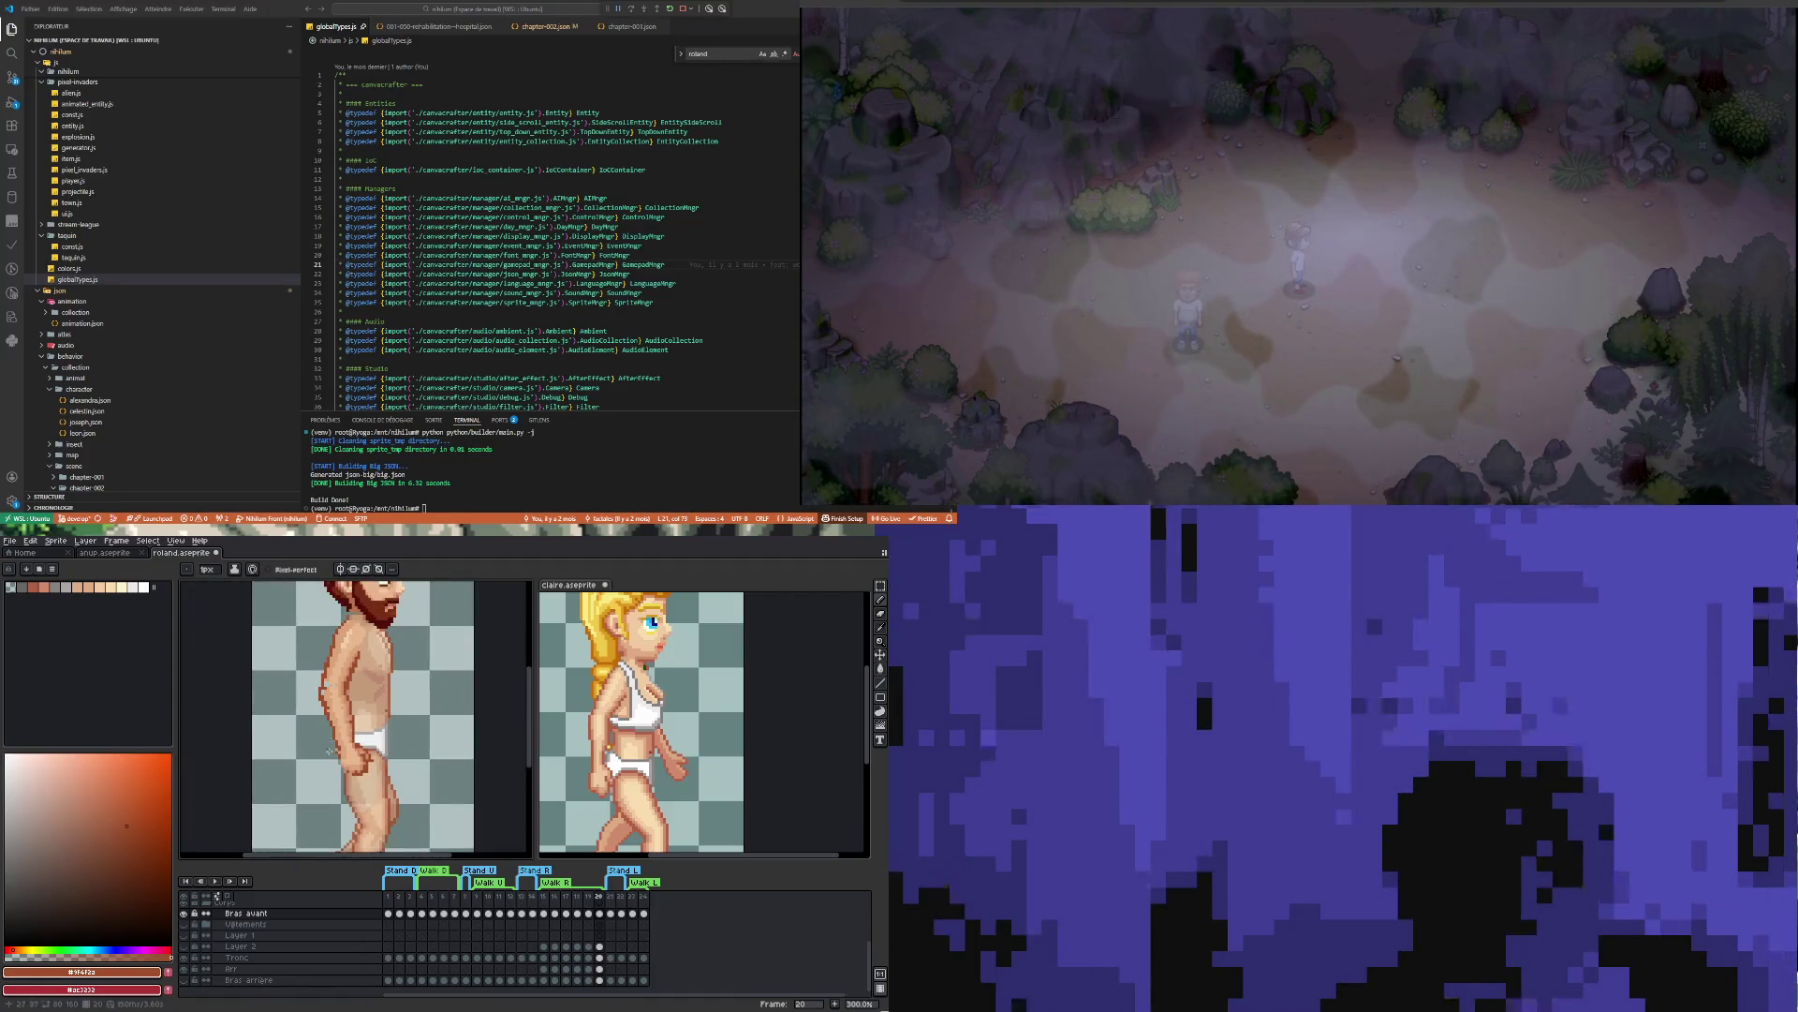
scroll(319, 640, "up", 4)
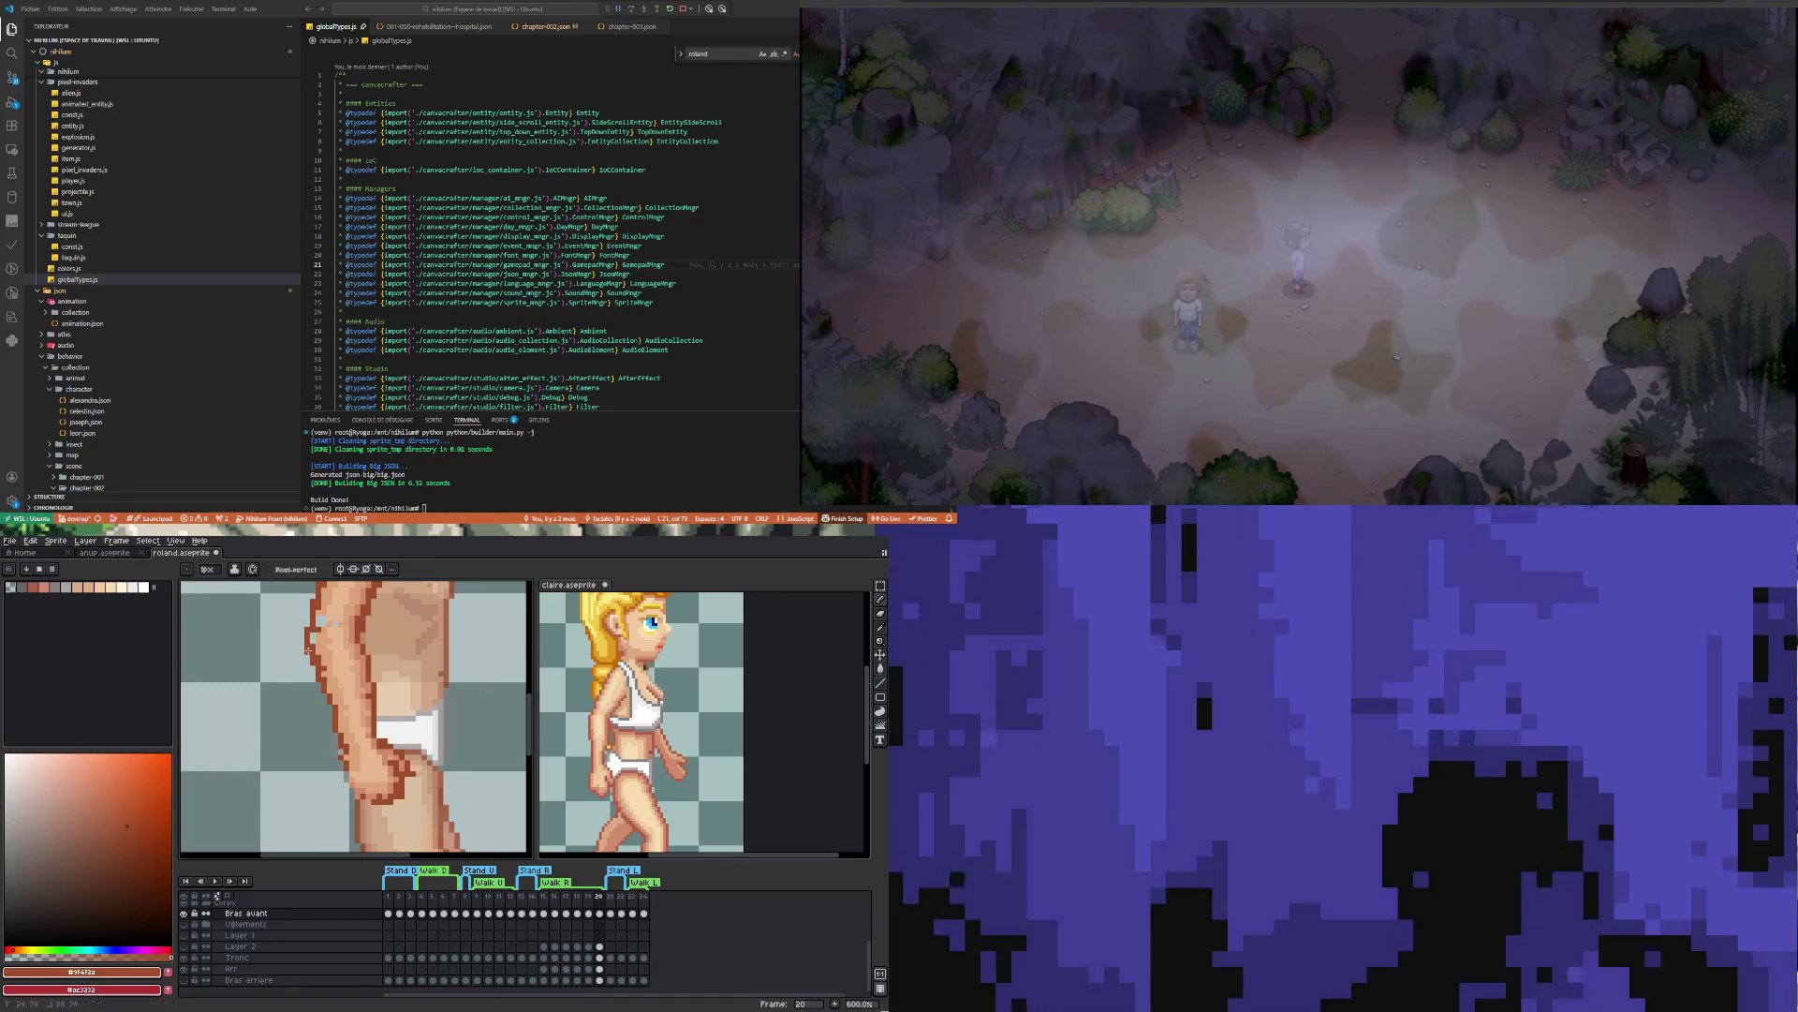
left_click_drag(318, 640, 329, 724)
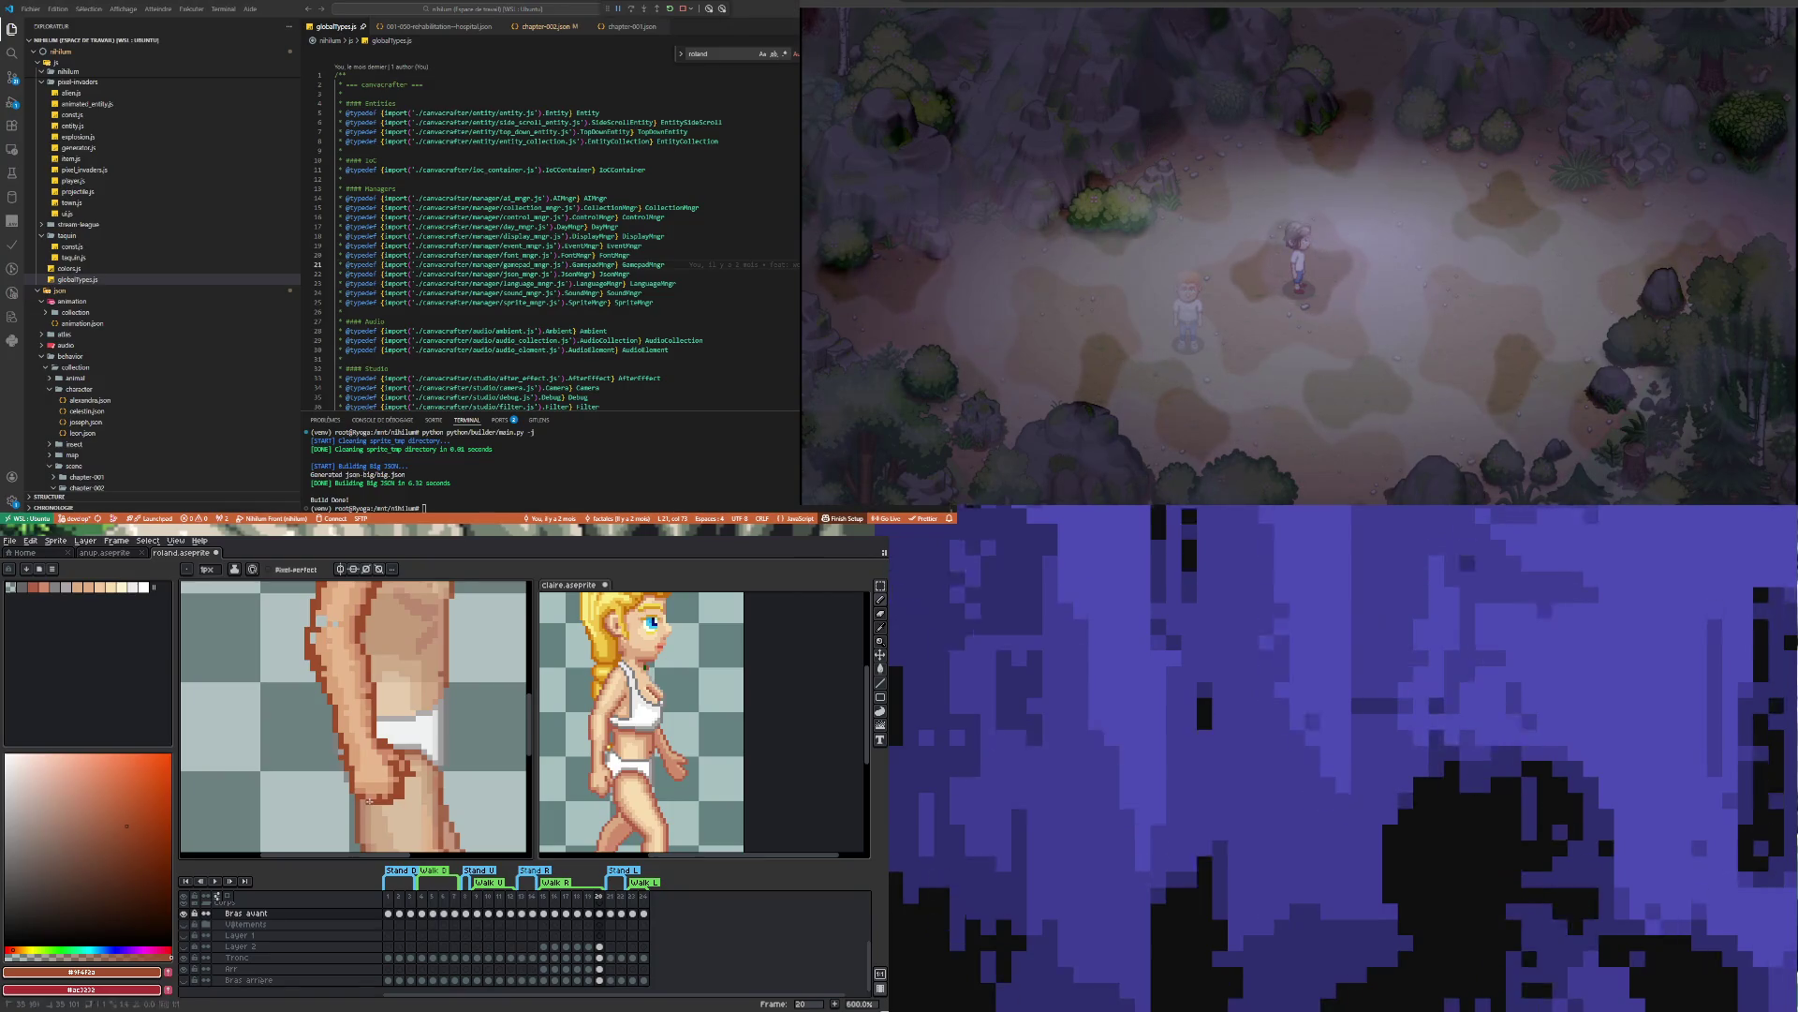
scroll(361, 749, "down", 4)
scroll(353, 691, "up", 2)
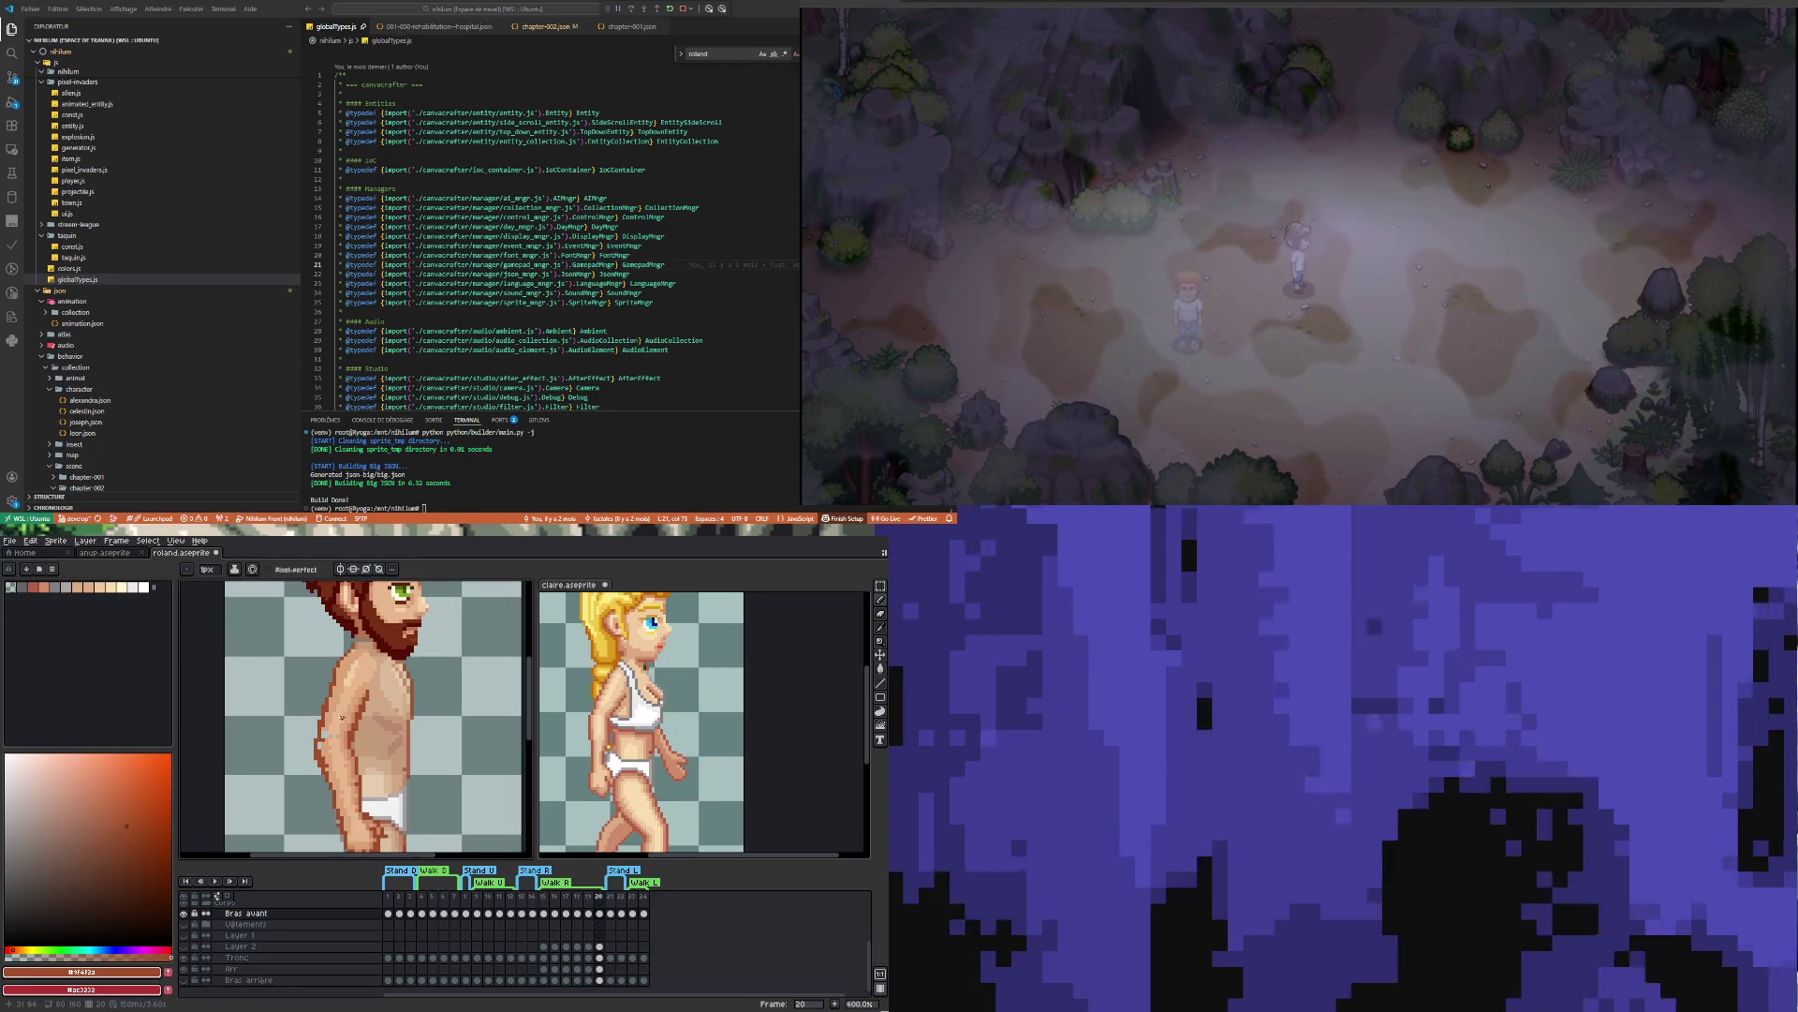
scroll(347, 784, "up", 1)
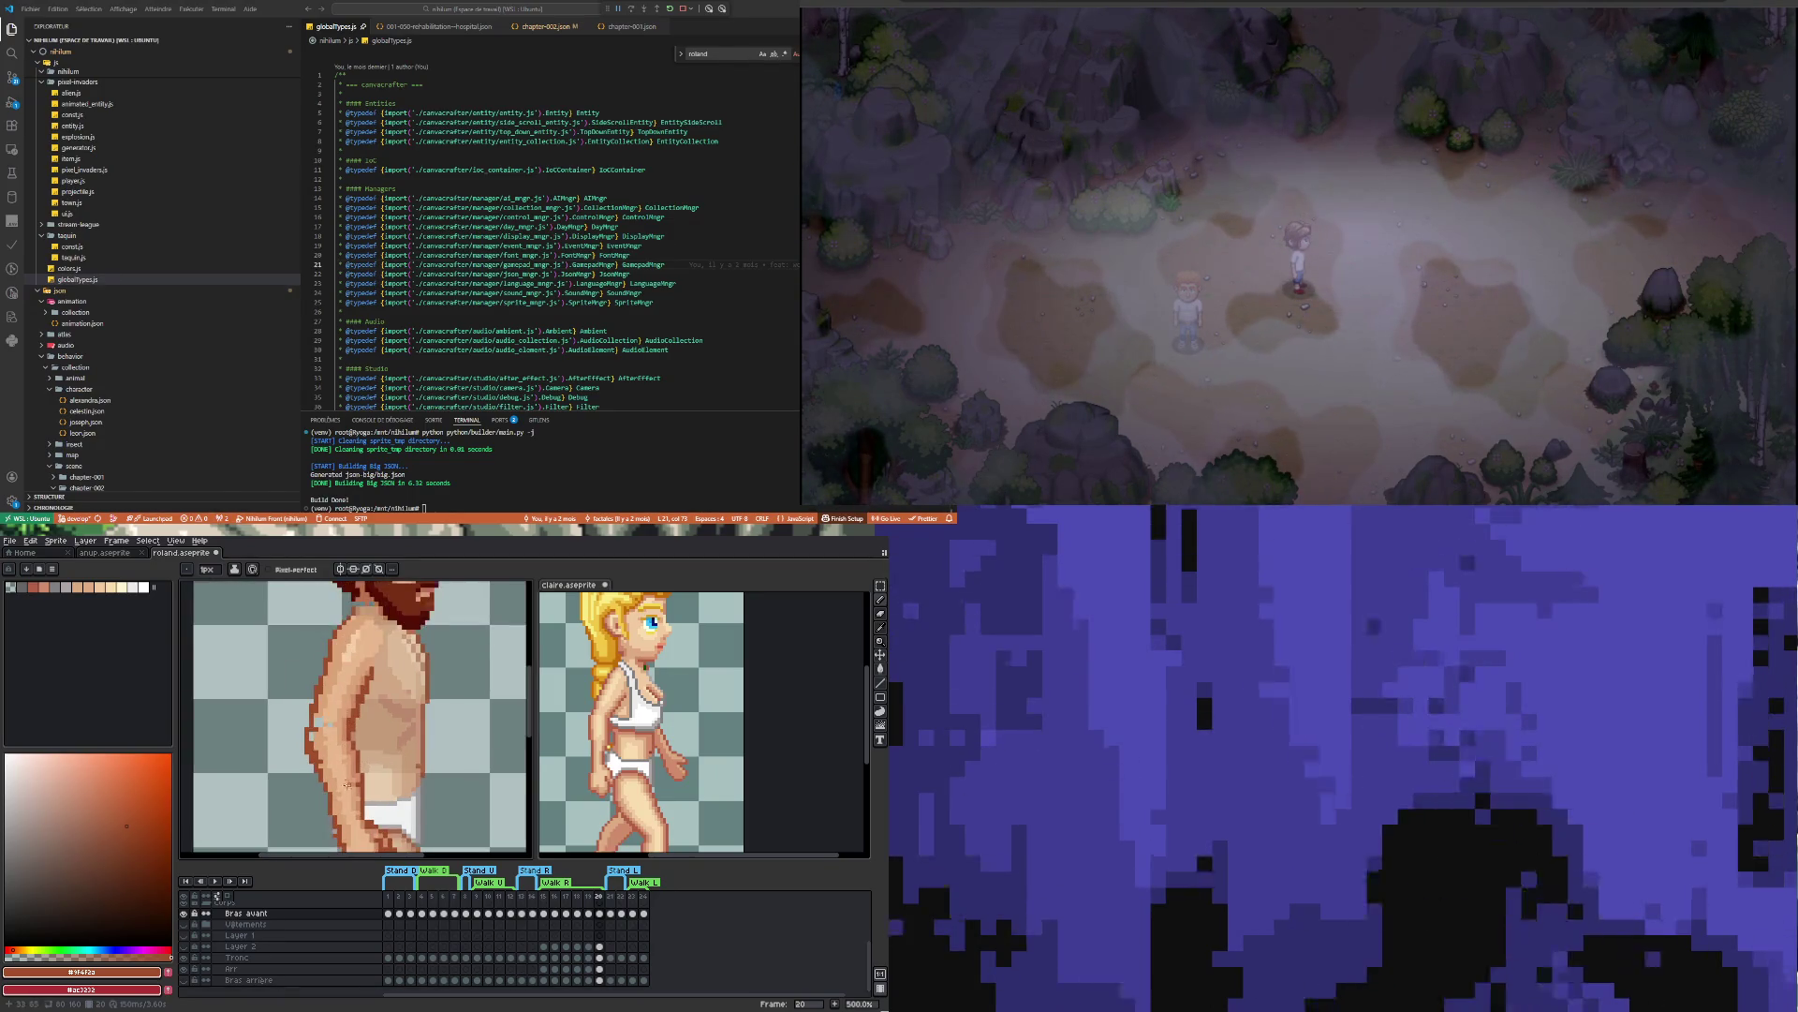
scroll(347, 784, "down", 3)
scroll(325, 705, "up", 7)
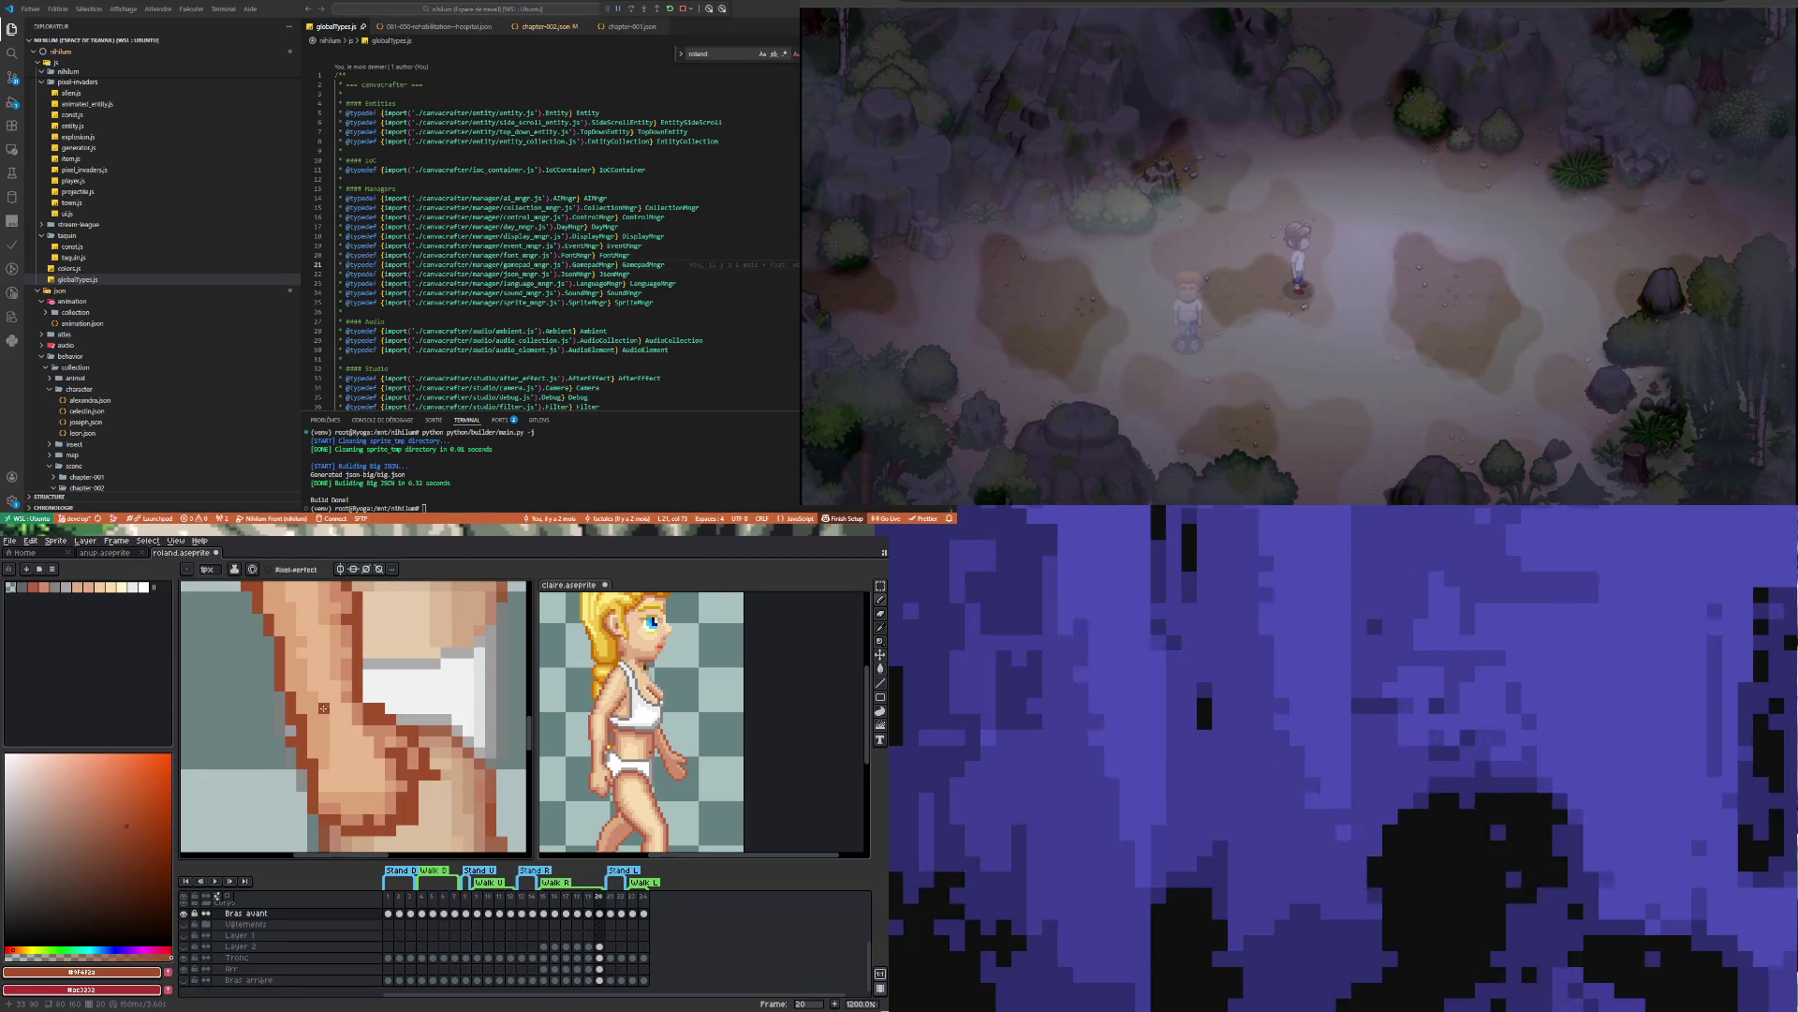
key("e")
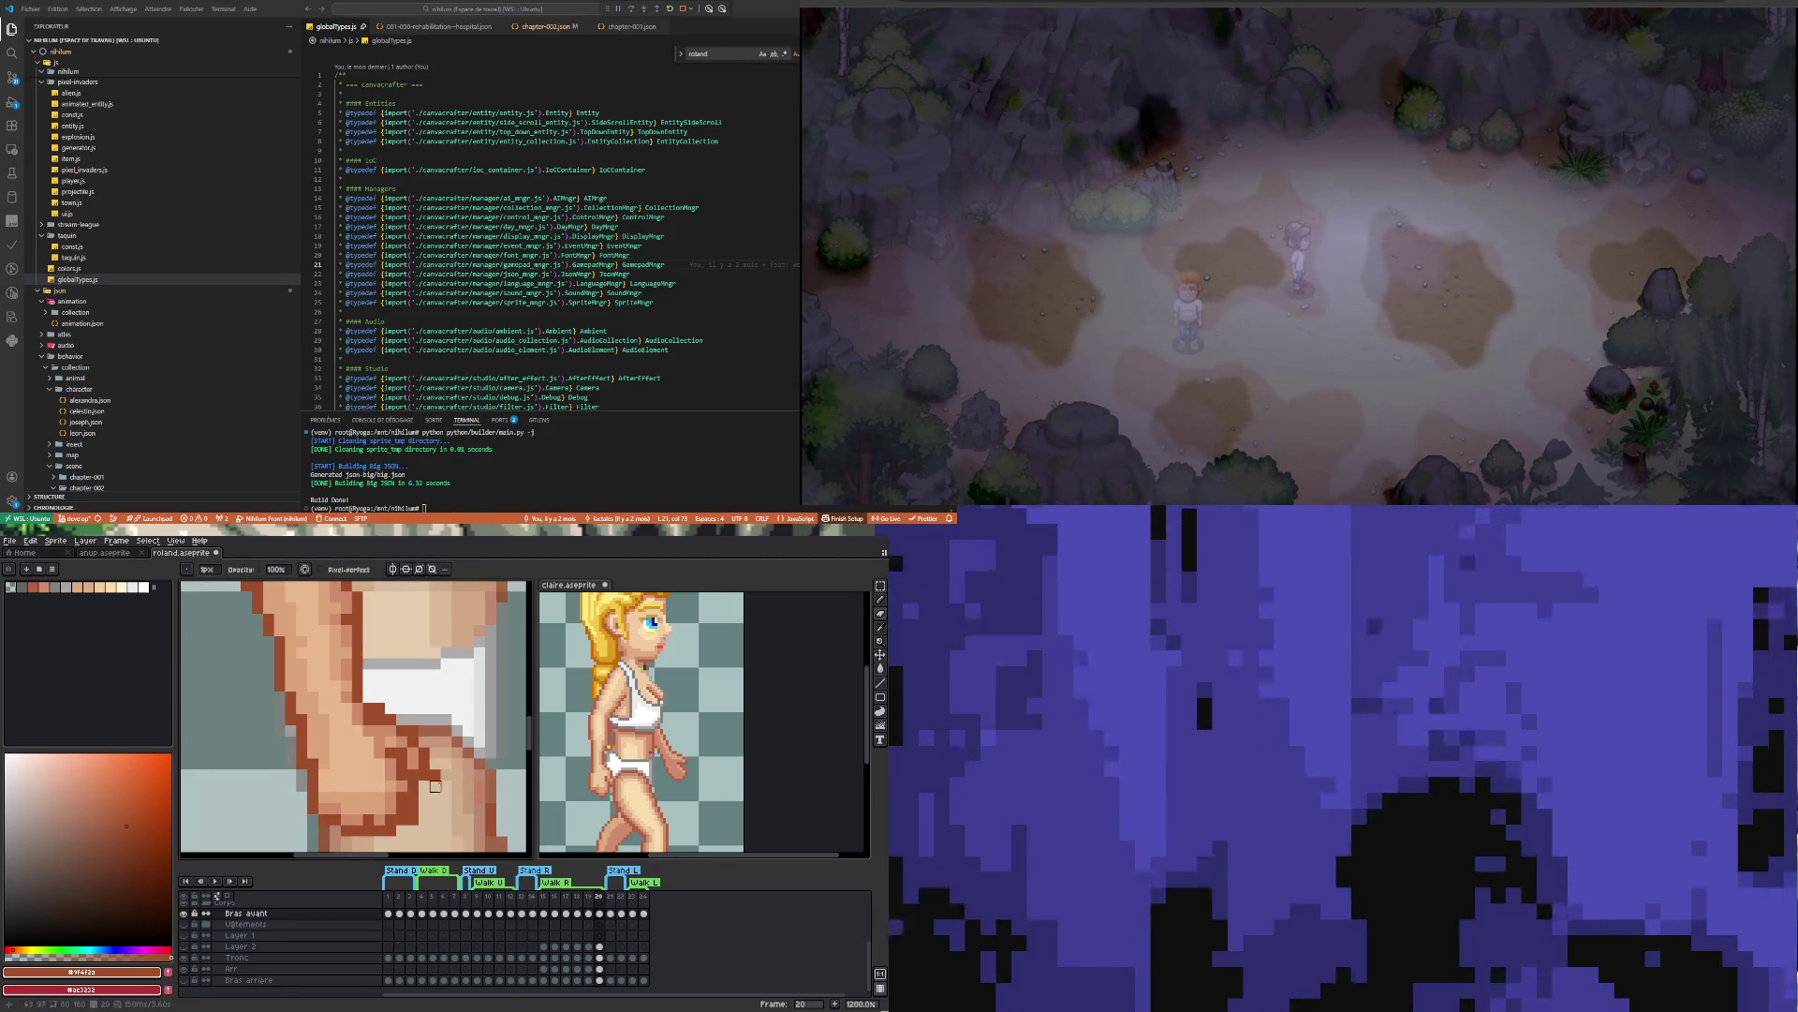
scroll(406, 789, "down", 5)
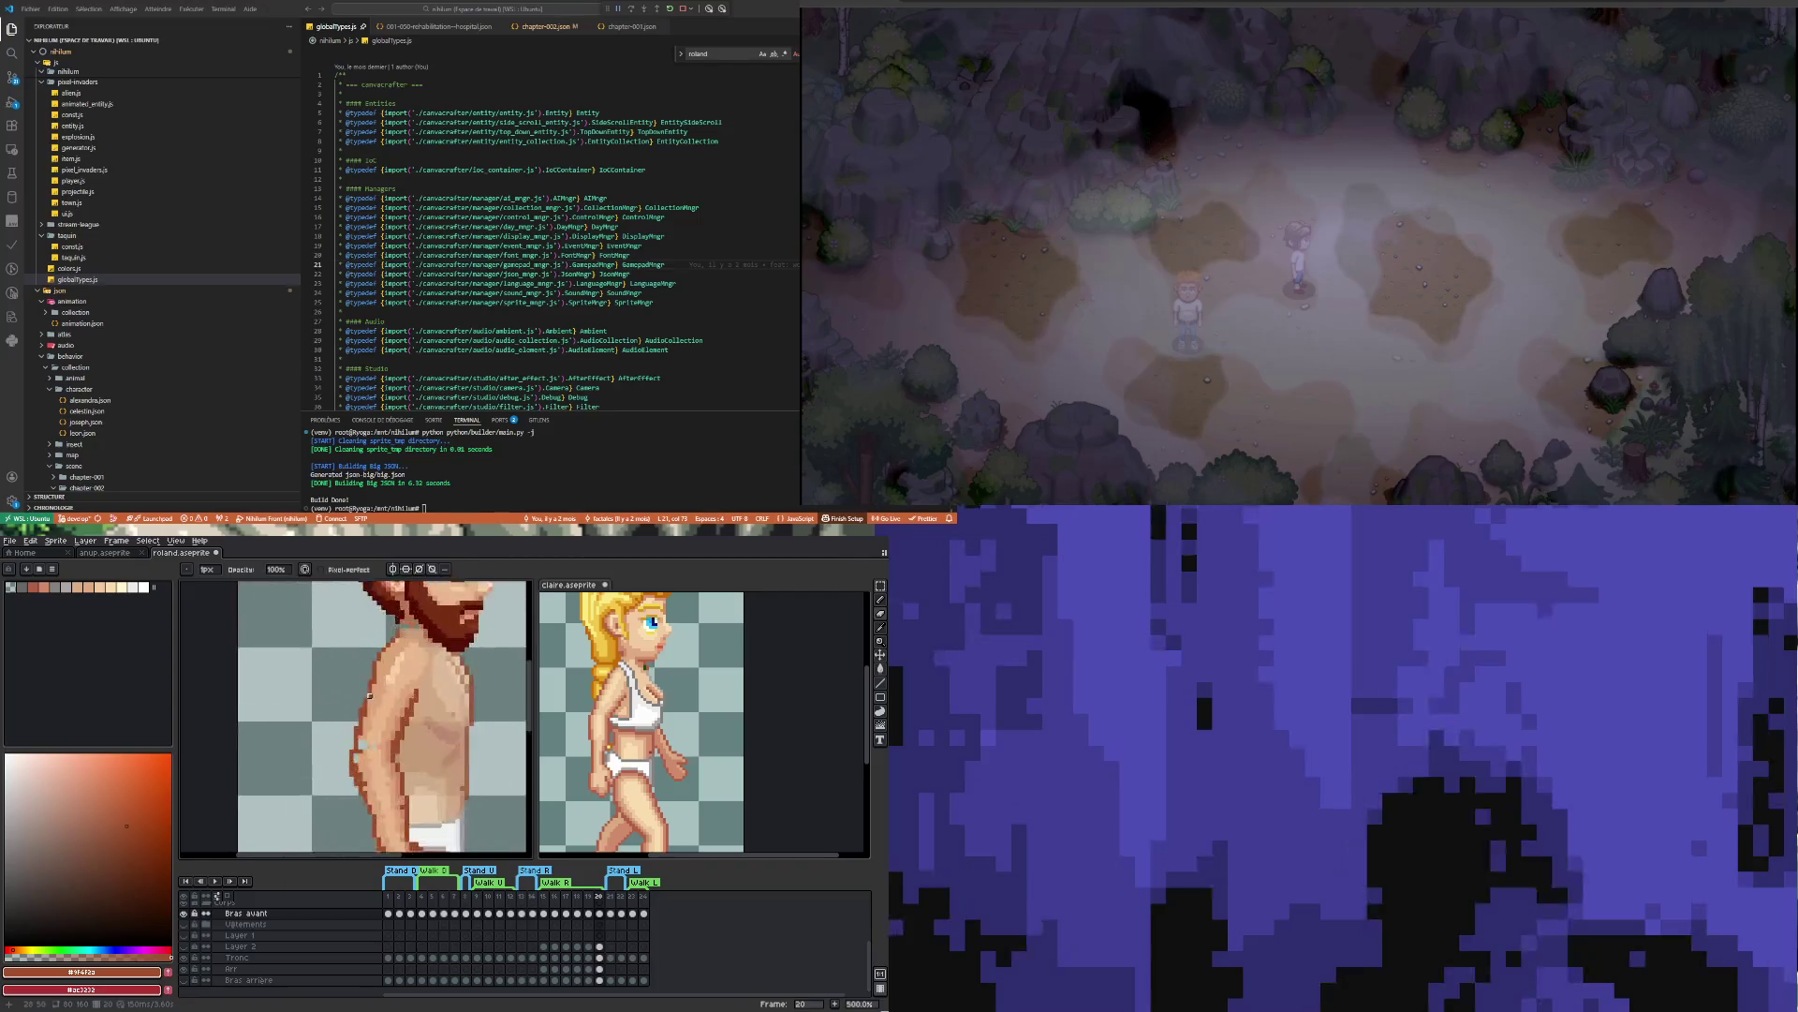
scroll(412, 778, "up", 4)
Pick the light skin tone and paint it over the arm's left outline
key("i")
left_click(416, 720)
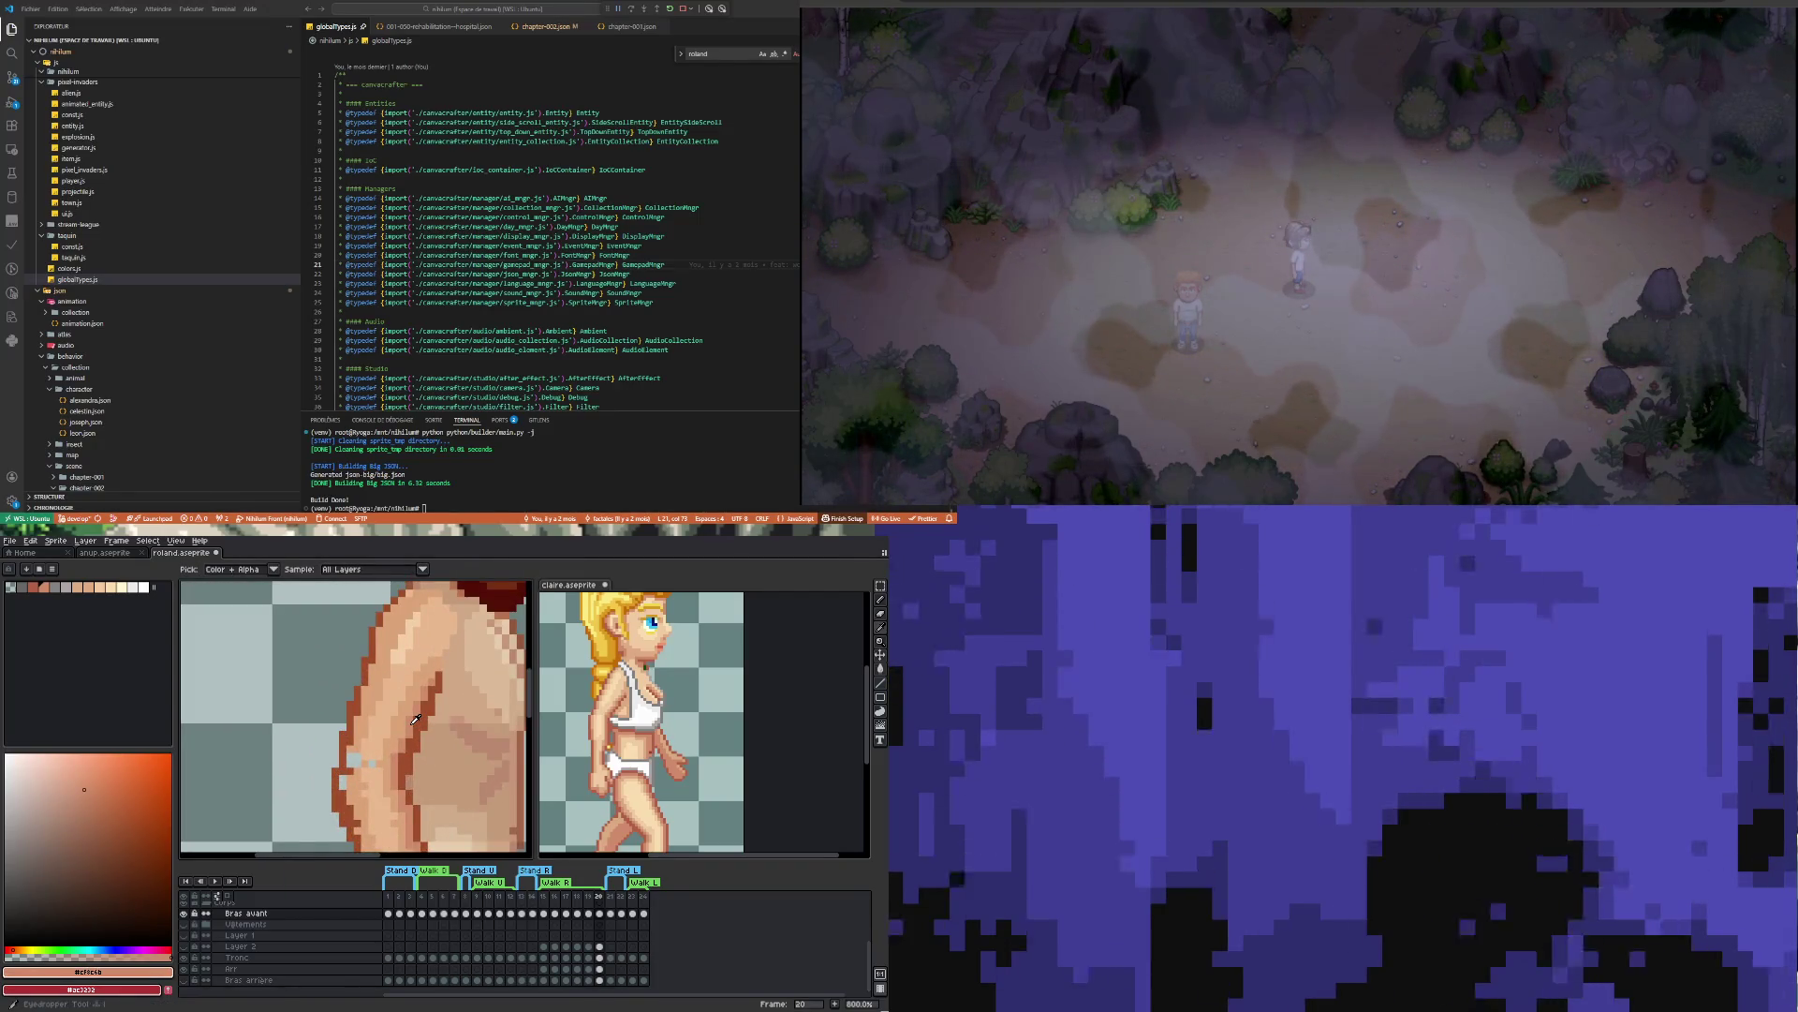
key("b")
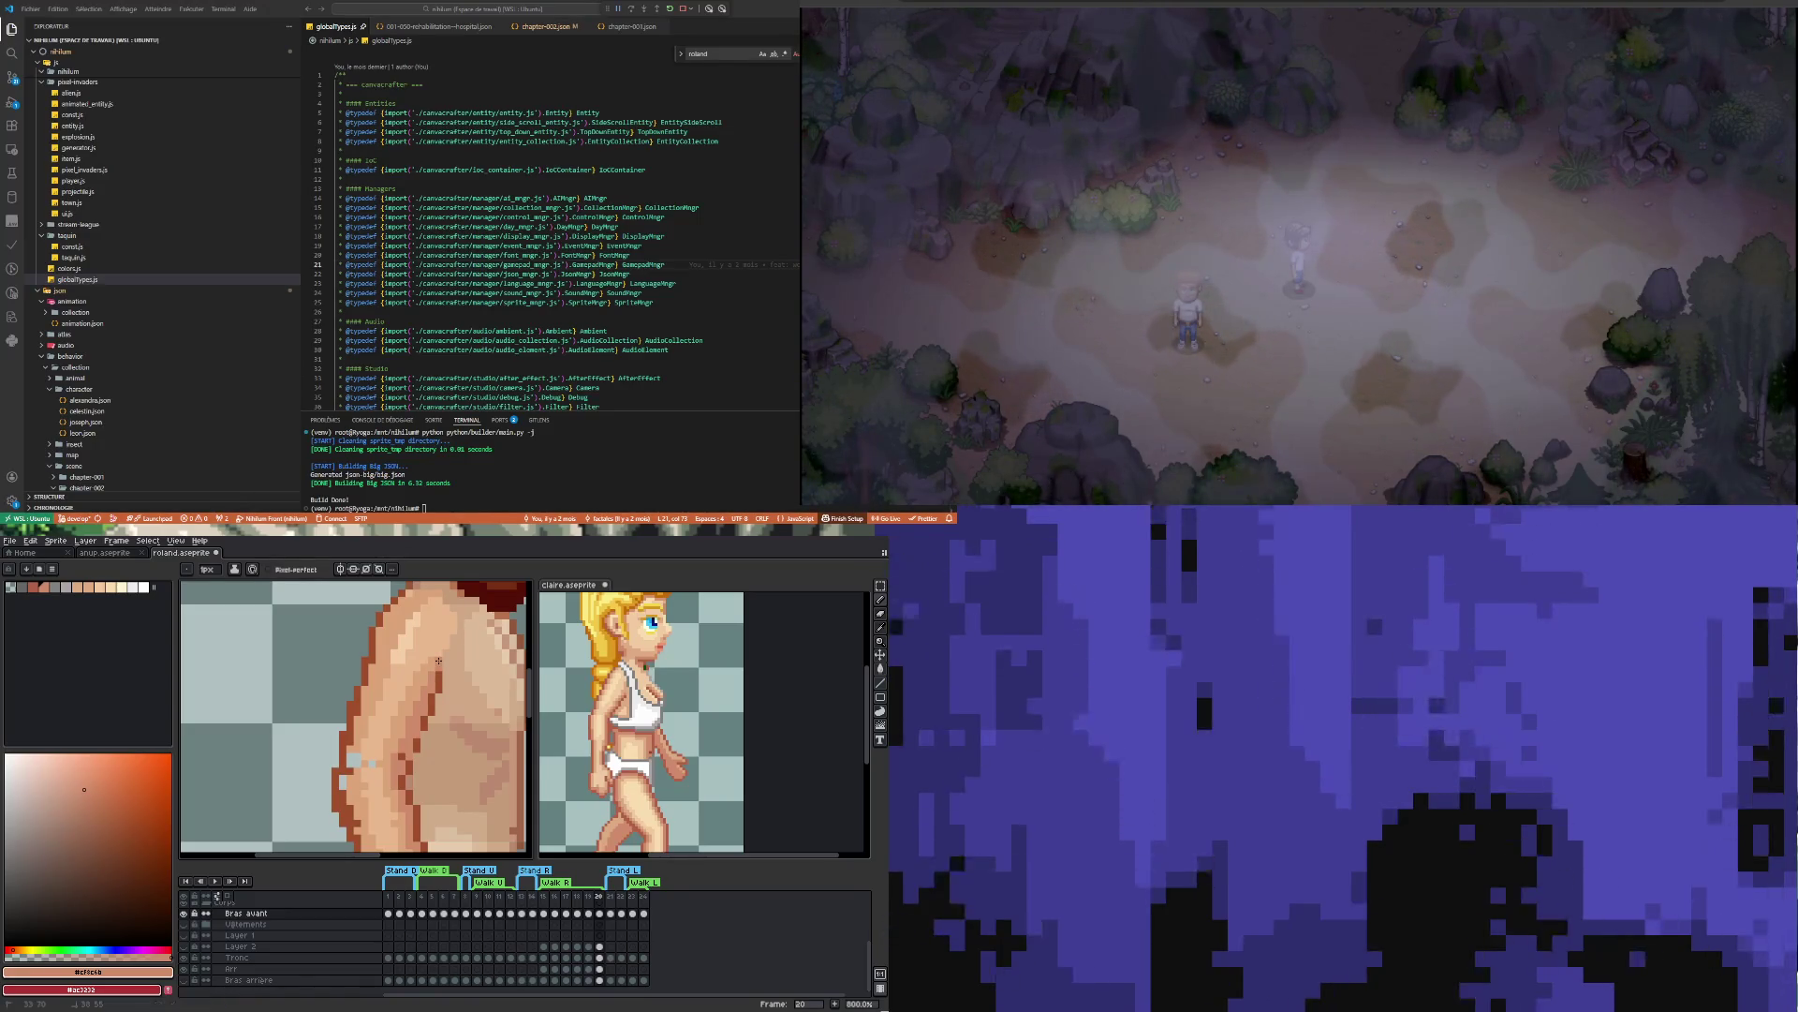
left_click(424, 742, "alt")
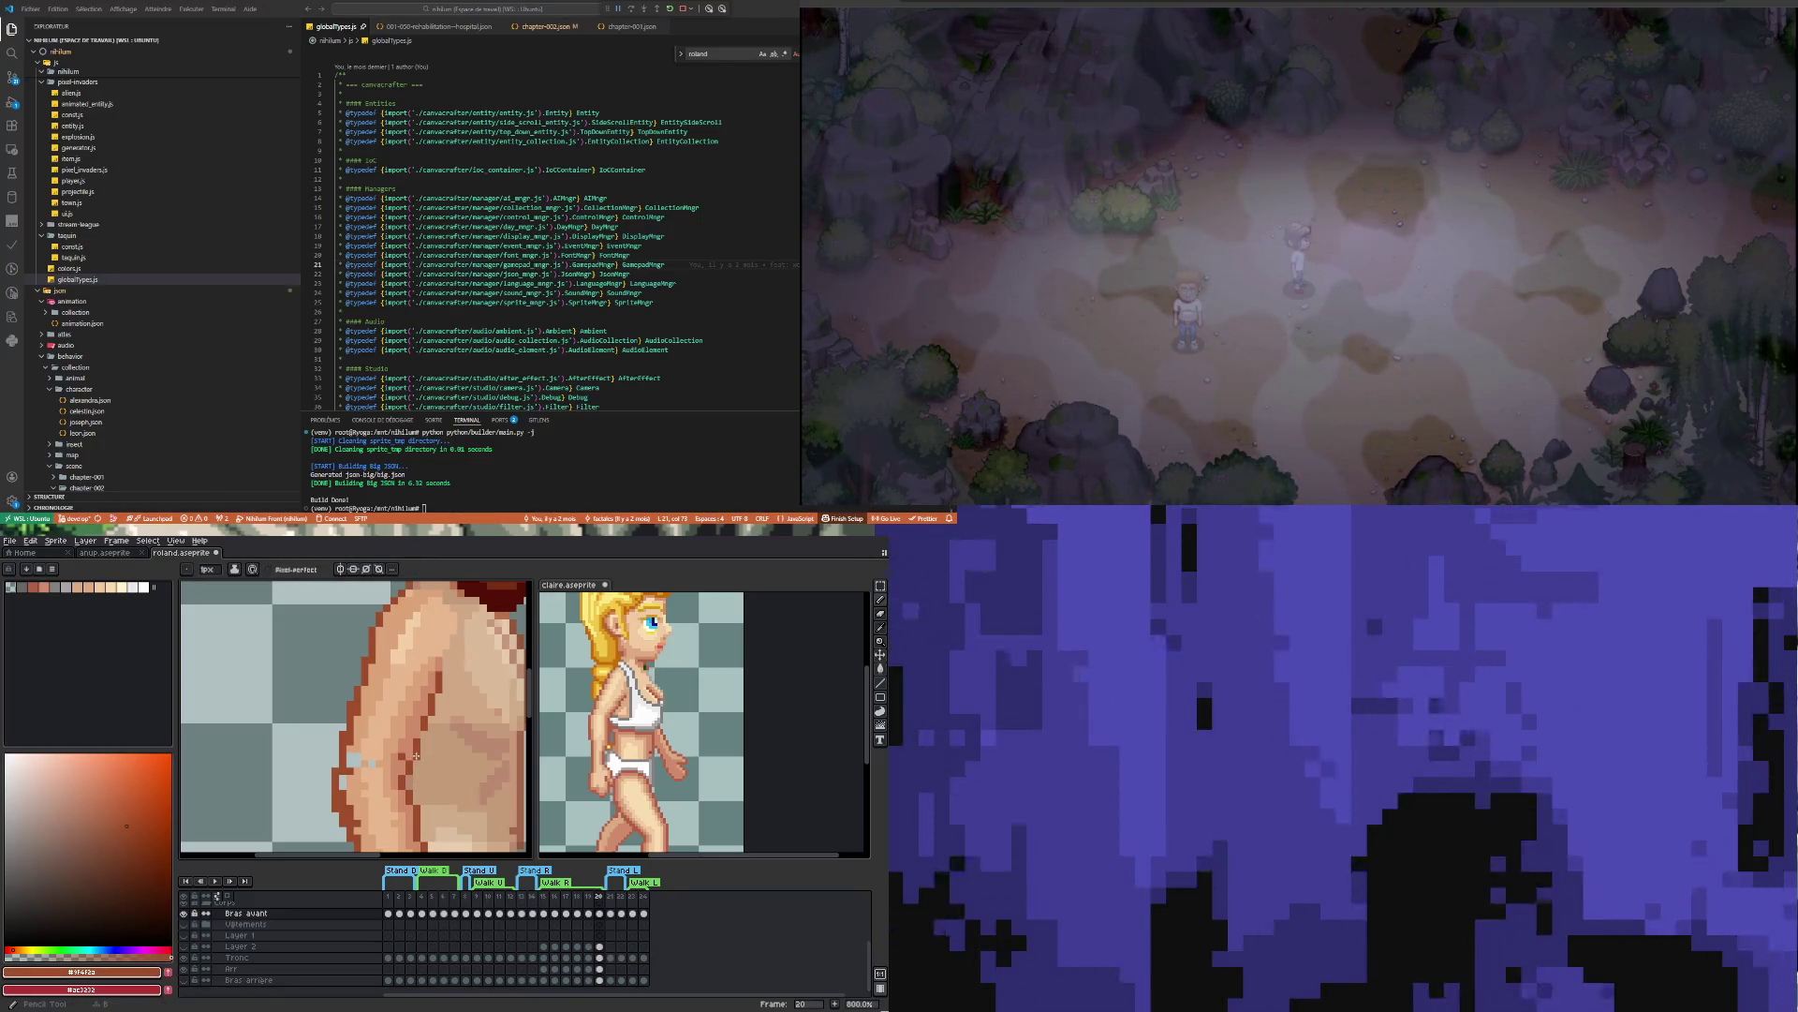
scroll(416, 755, "down", 4)
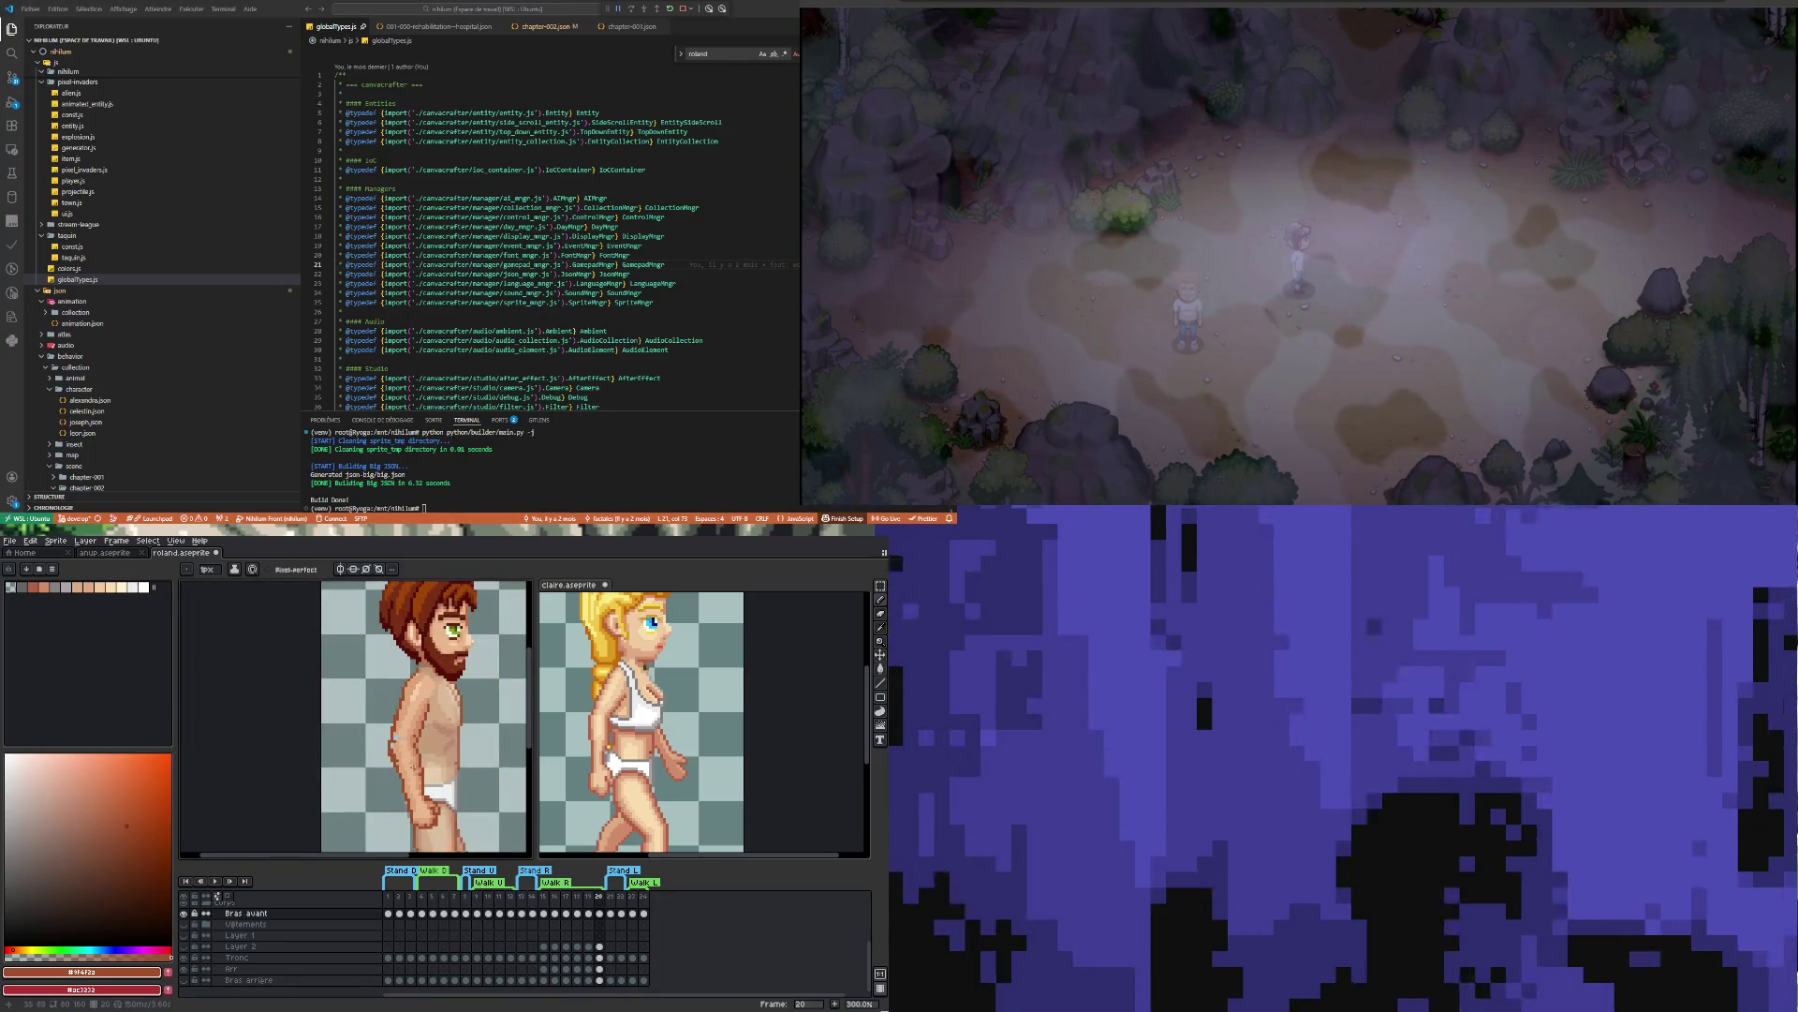
scroll(417, 745, "up", 4)
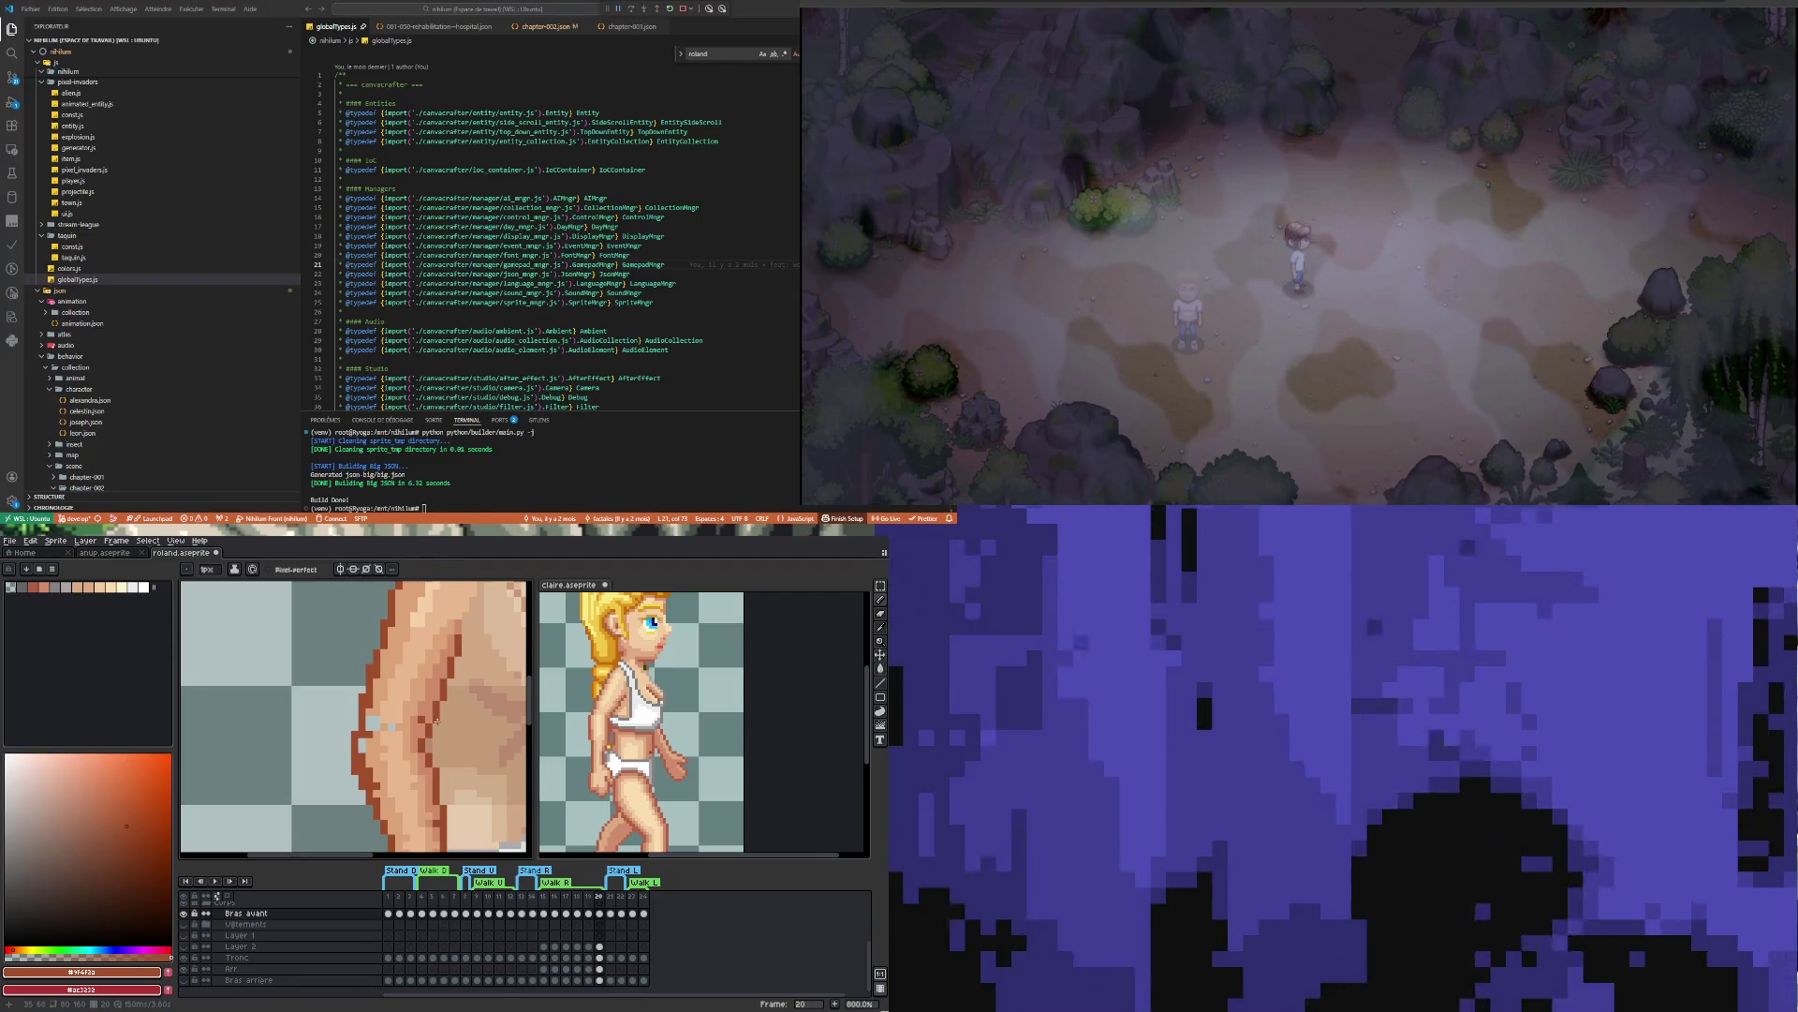
key("b")
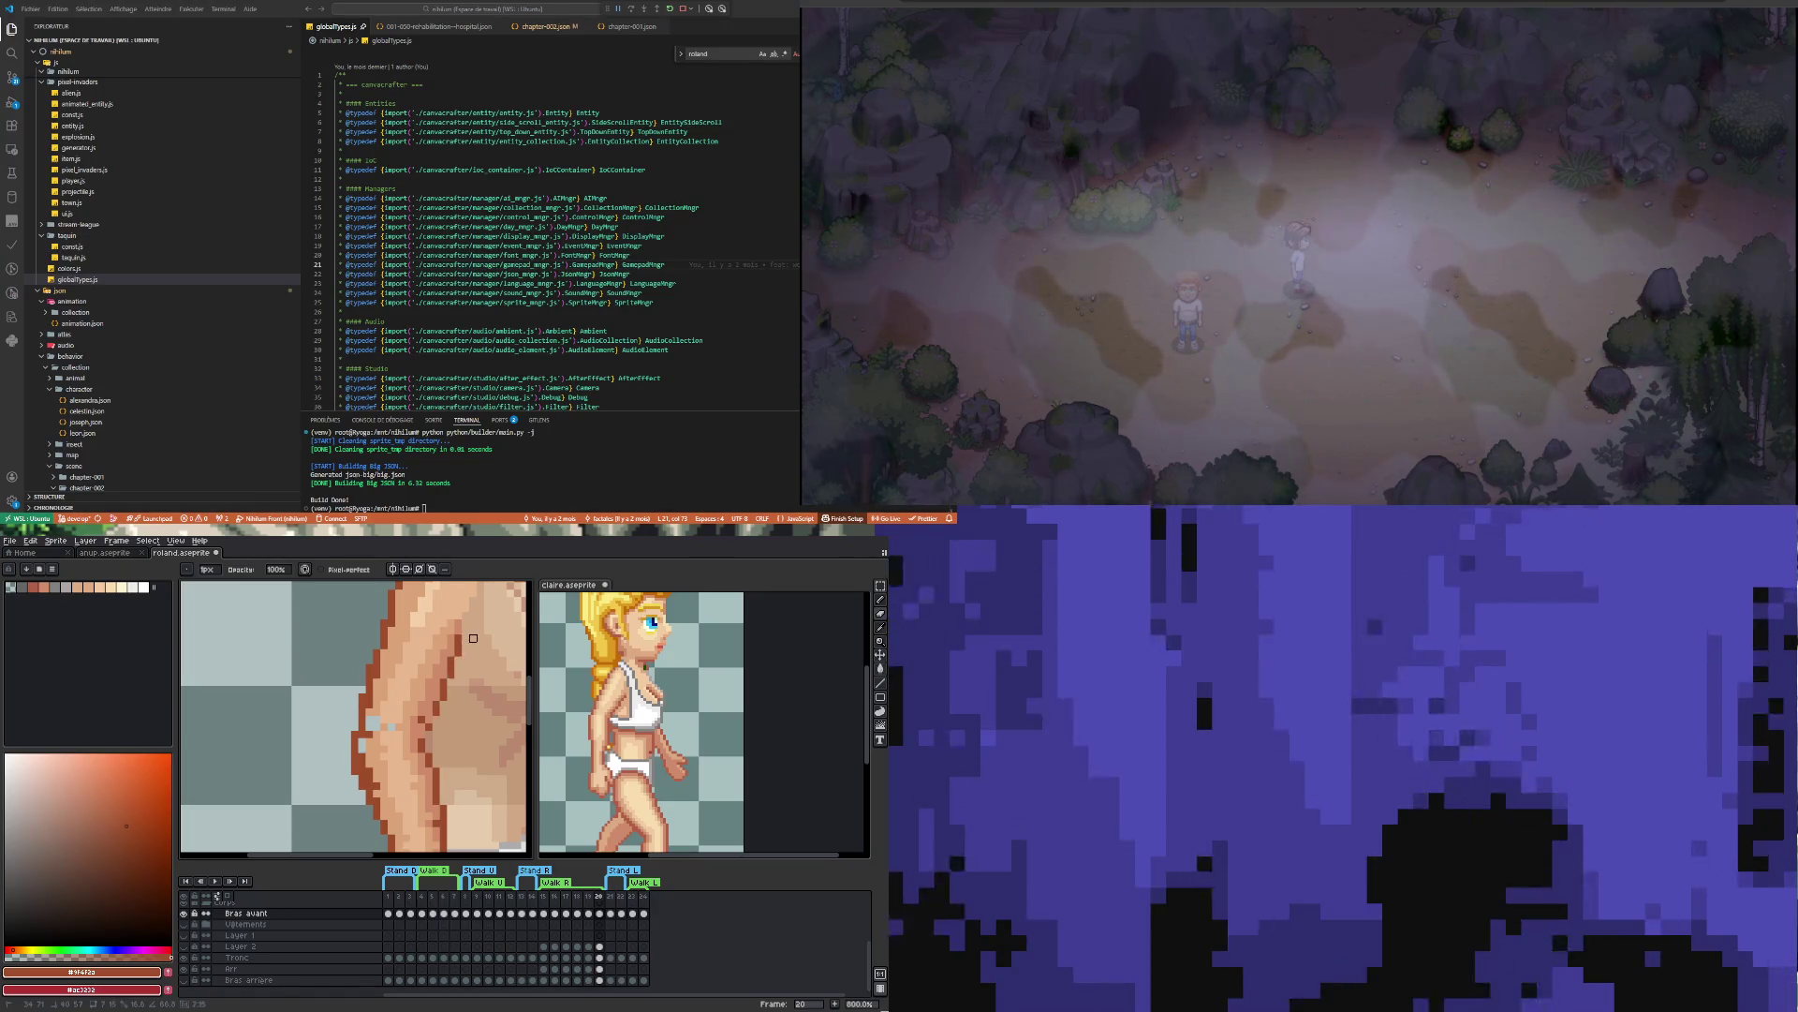
key("i")
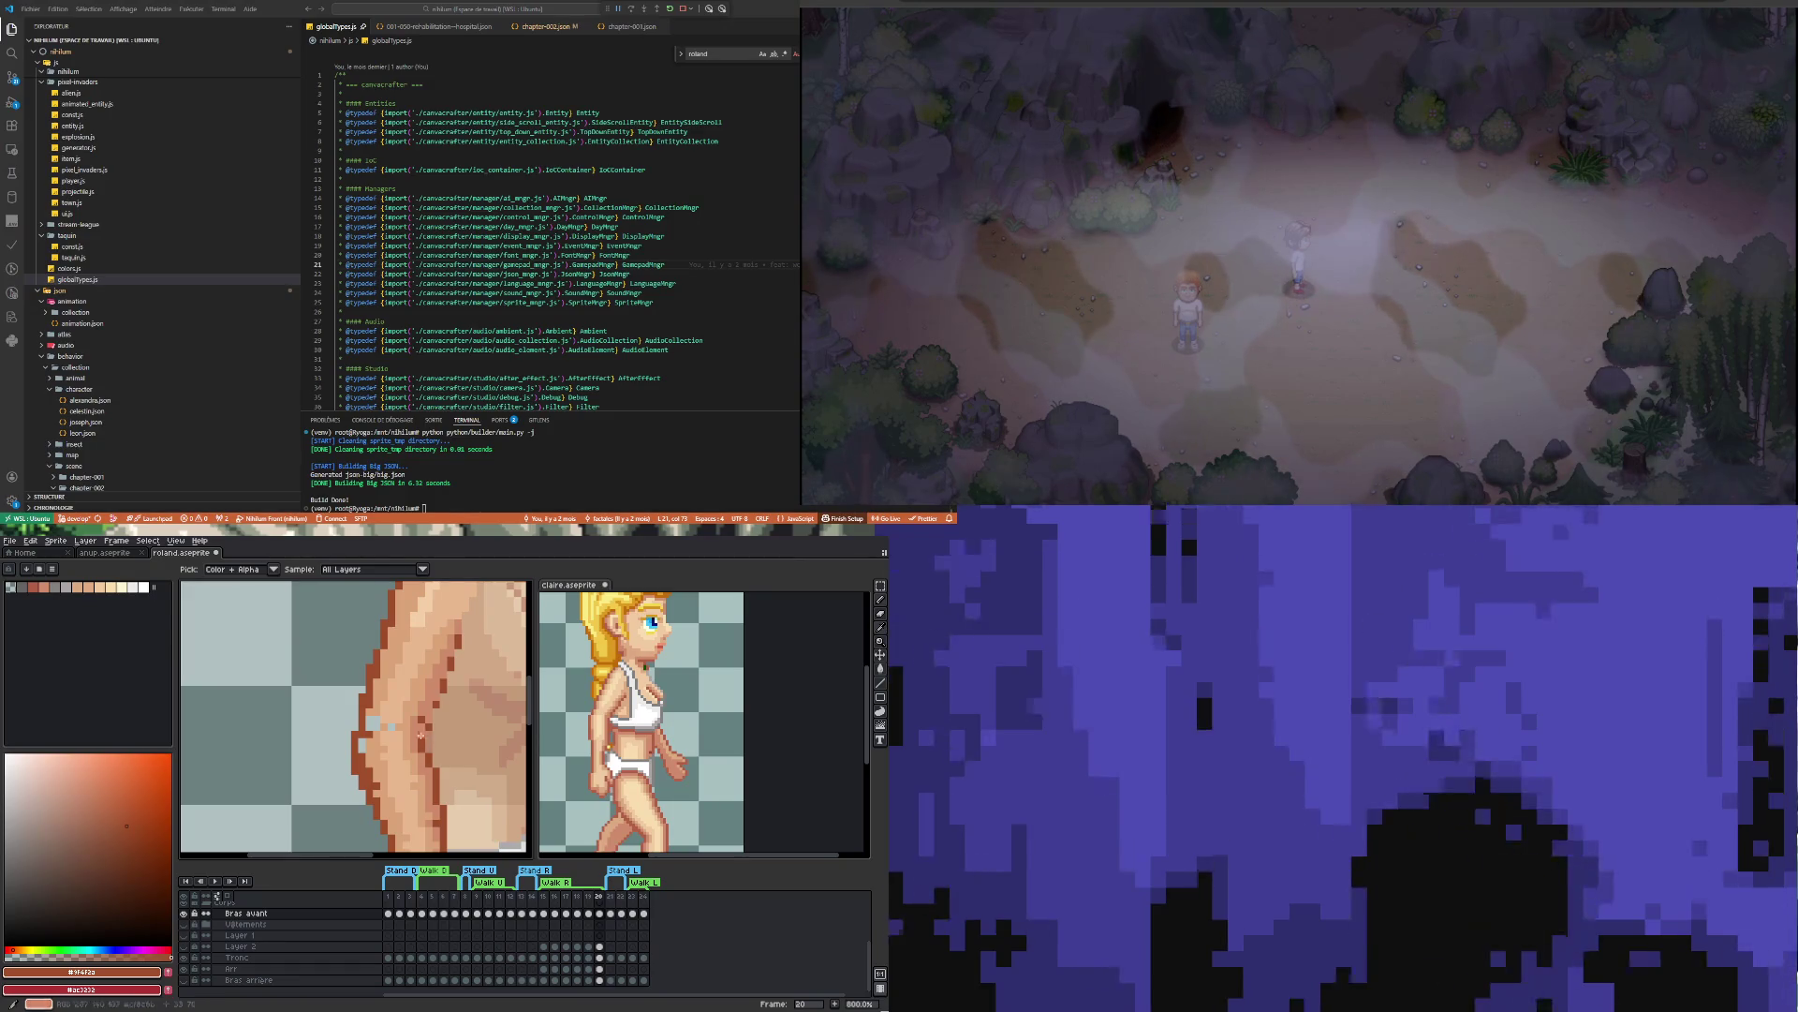
key("b")
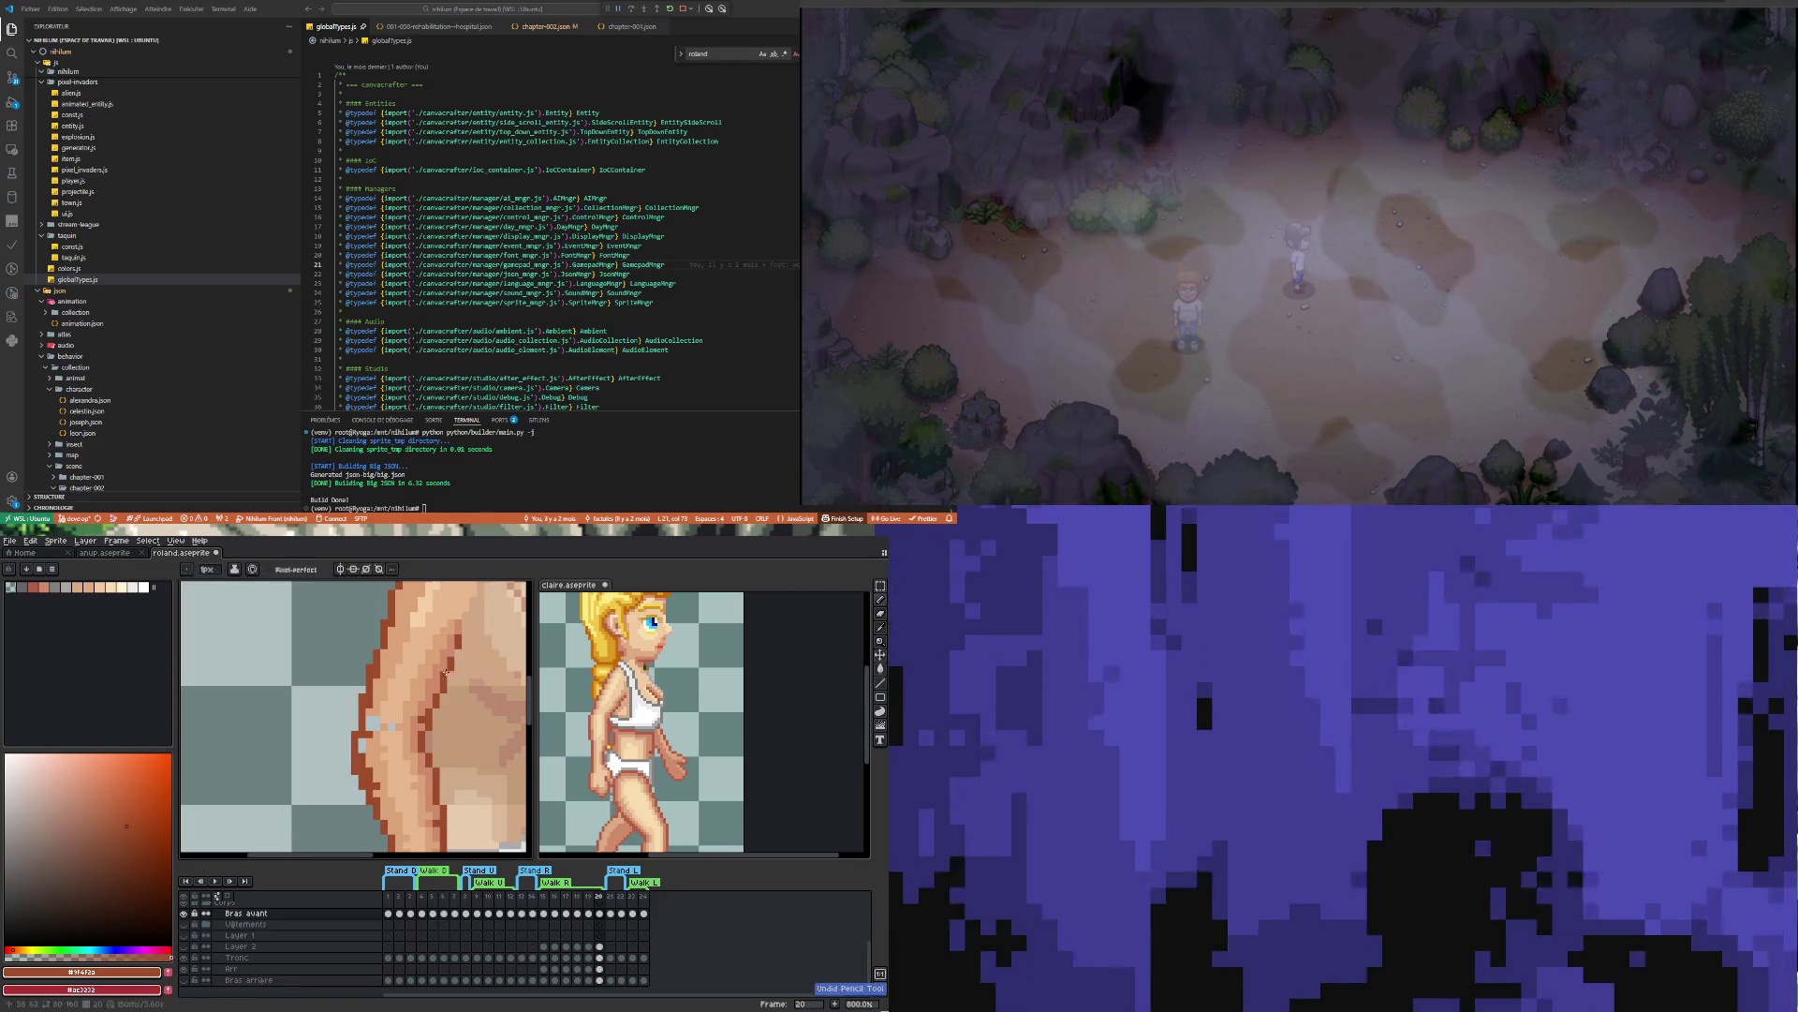
scroll(441, 669, "down", 3)
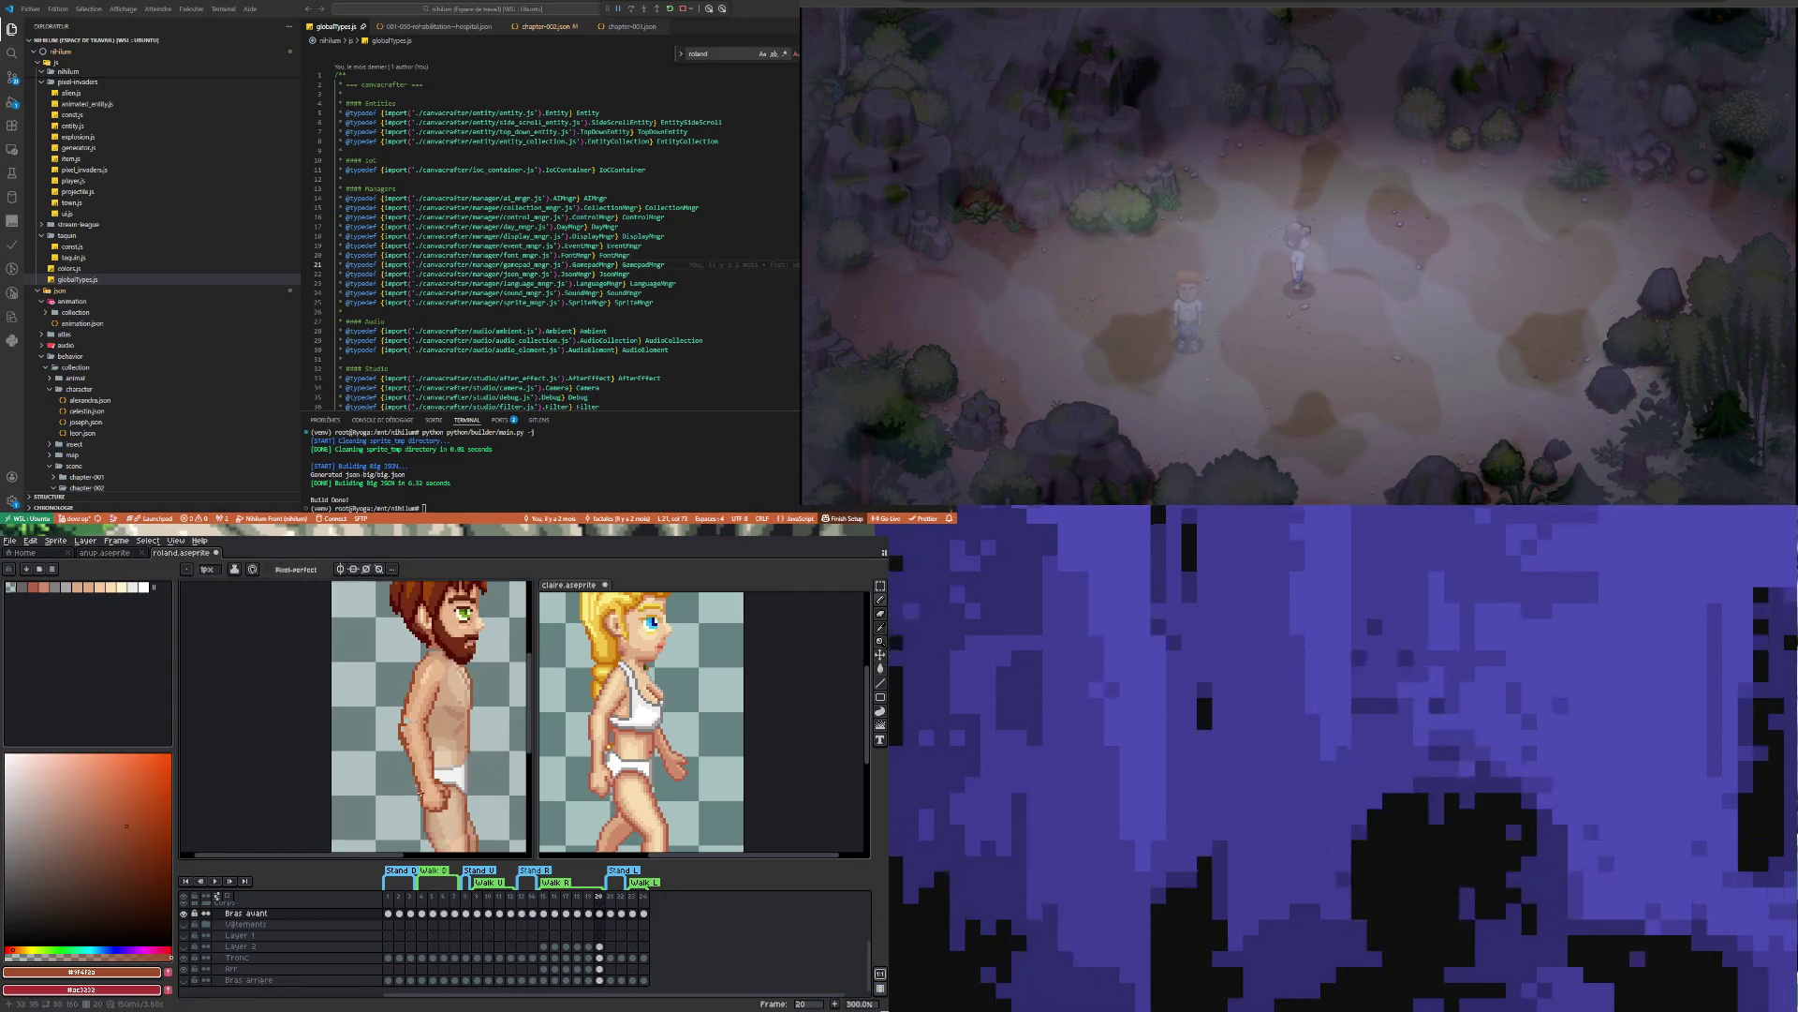
scroll(410, 780, "up", 2)
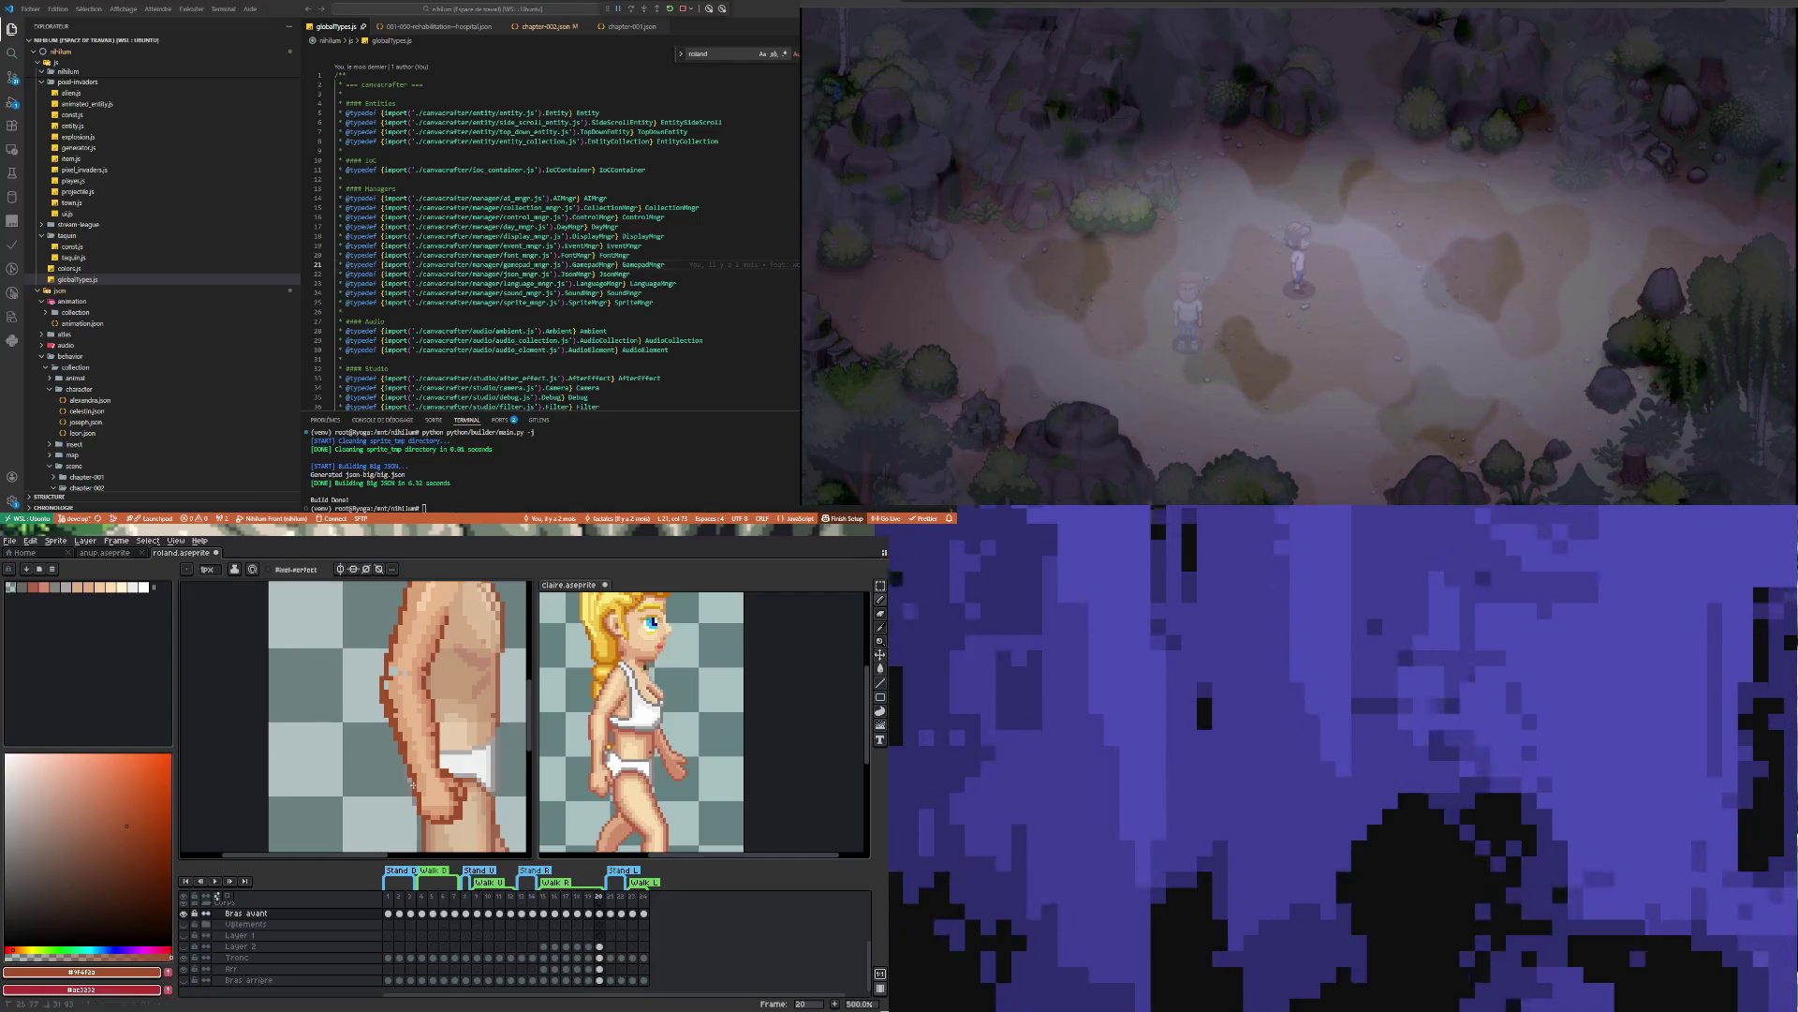
scroll(430, 738, "down", 3)
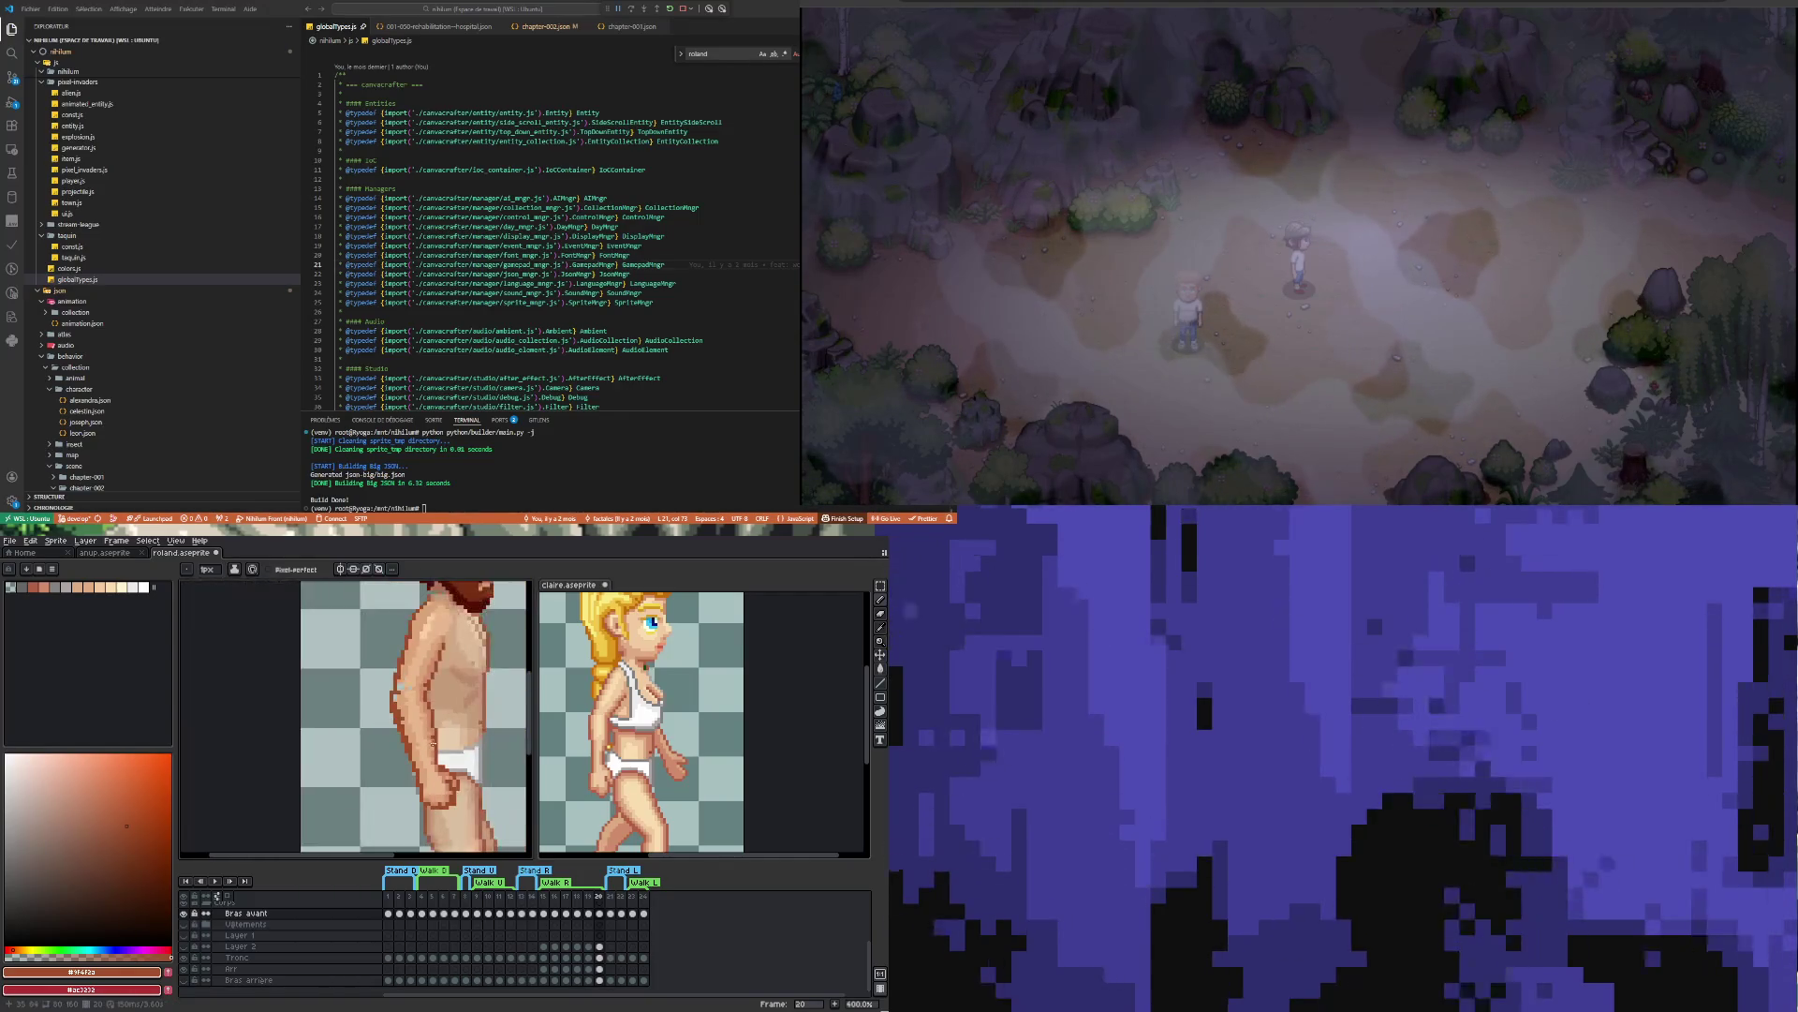
scroll(426, 684, "up", 3)
scroll(426, 656, "down", 3)
scroll(423, 627, "up", 3)
scroll(423, 627, "down", 2)
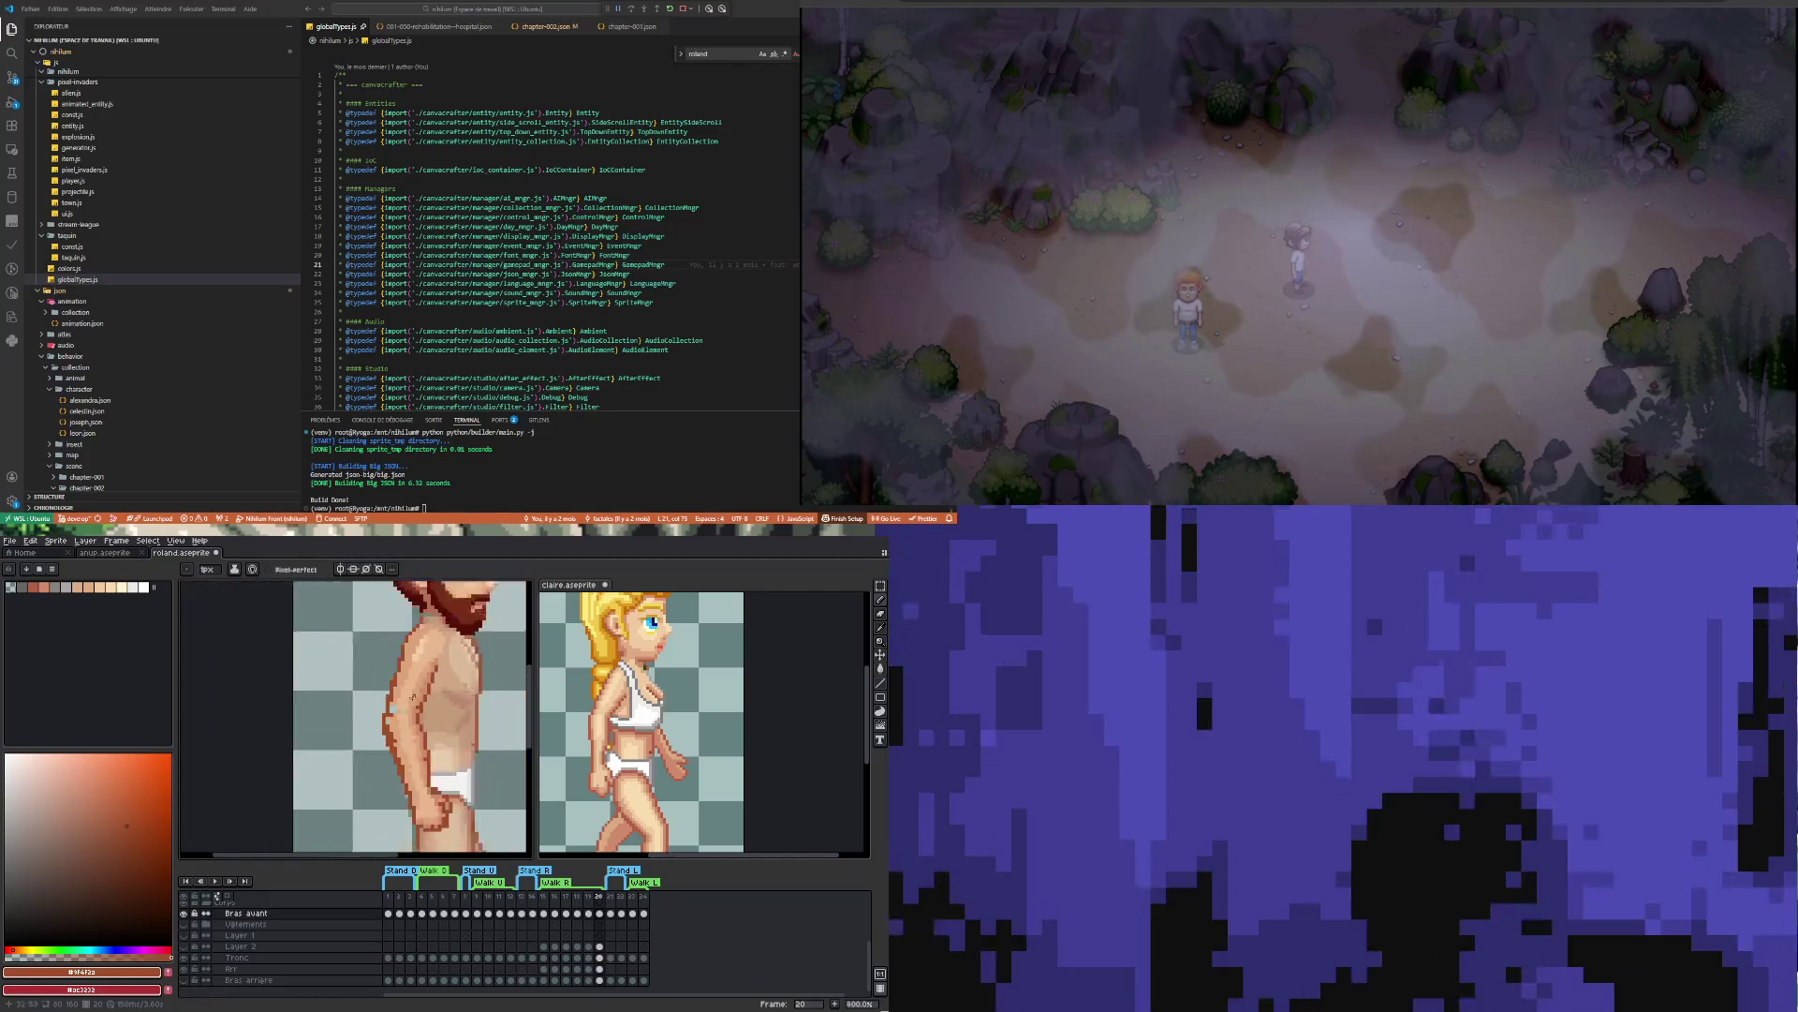
scroll(412, 755, "up", 4)
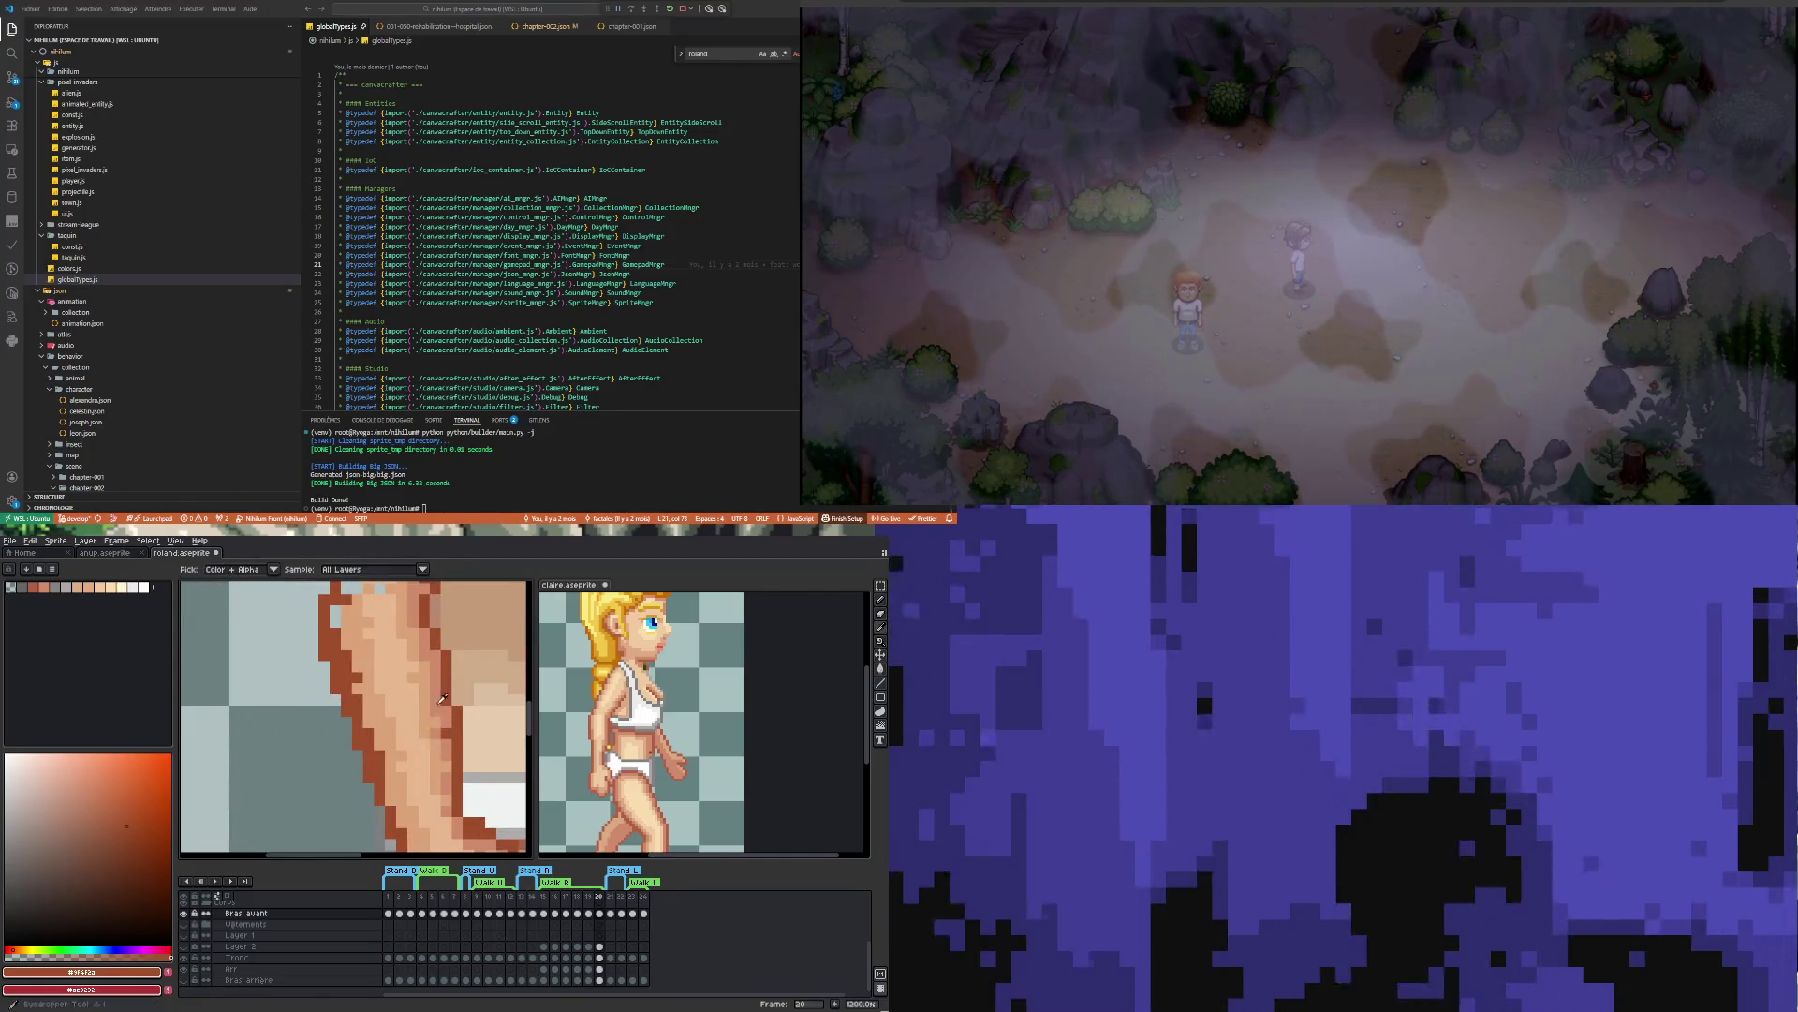
left_click(441, 685, "alt")
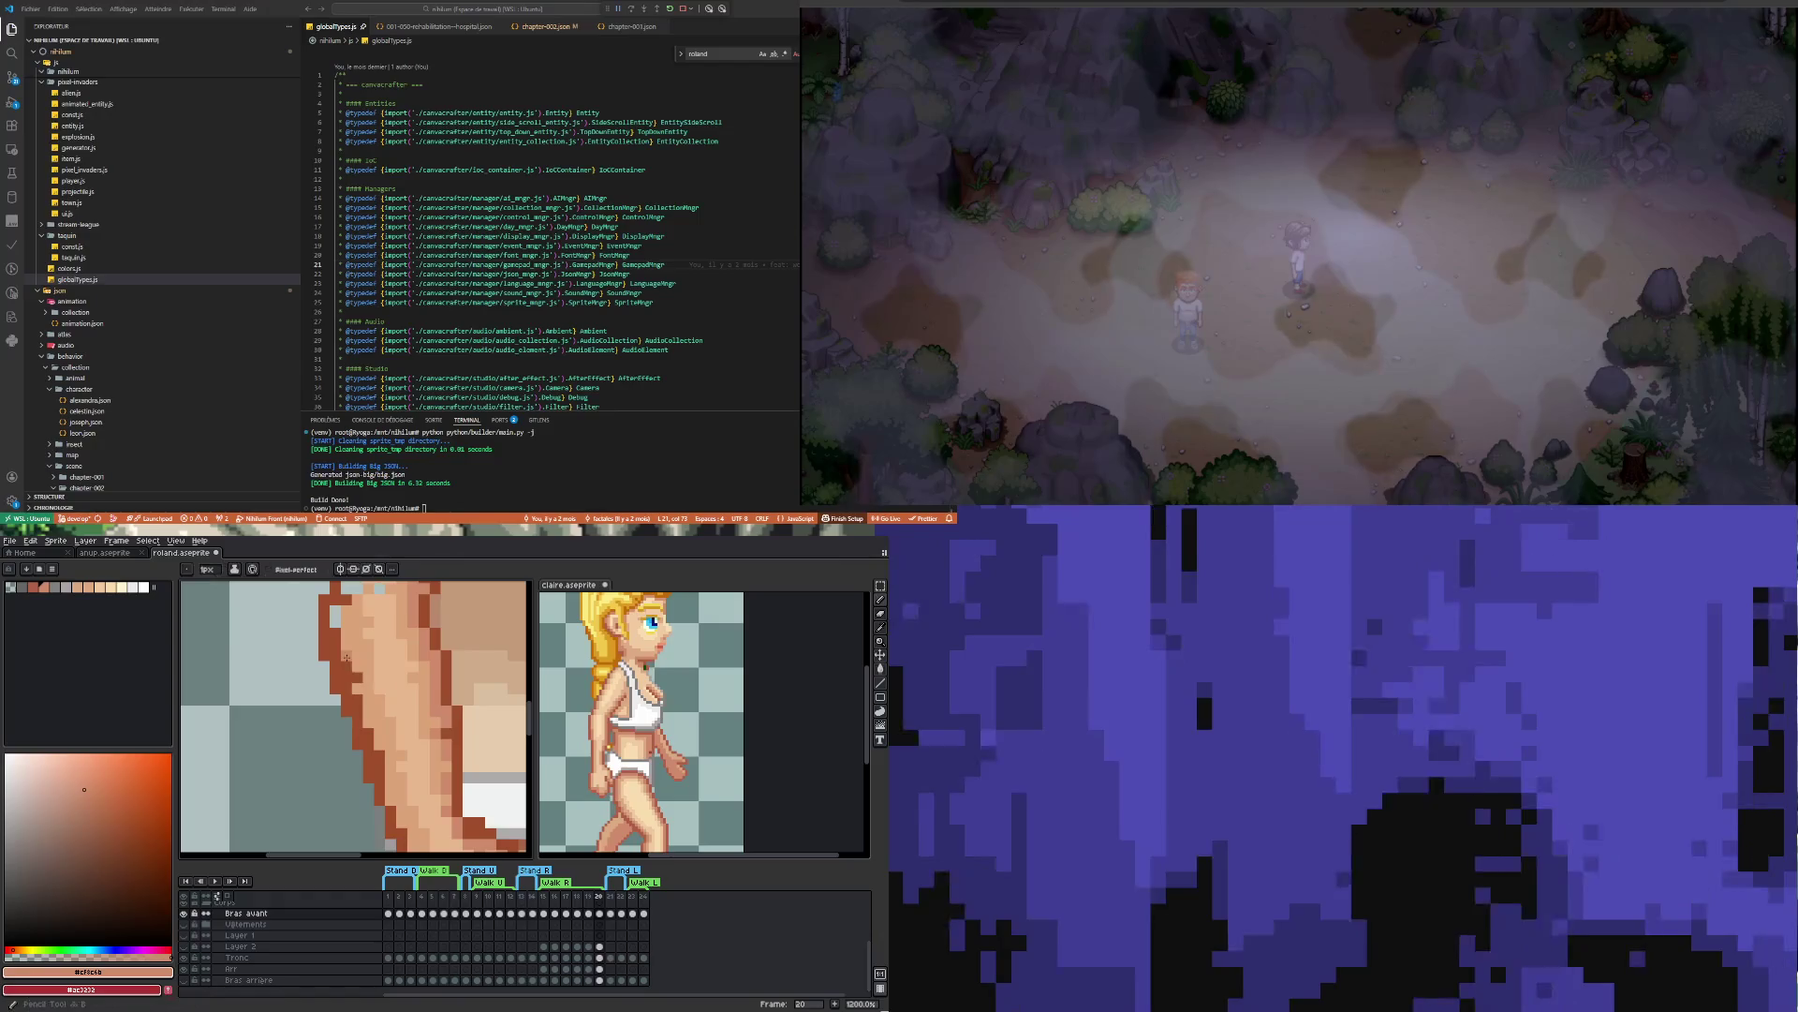
left_click_drag(334, 635, 366, 747)
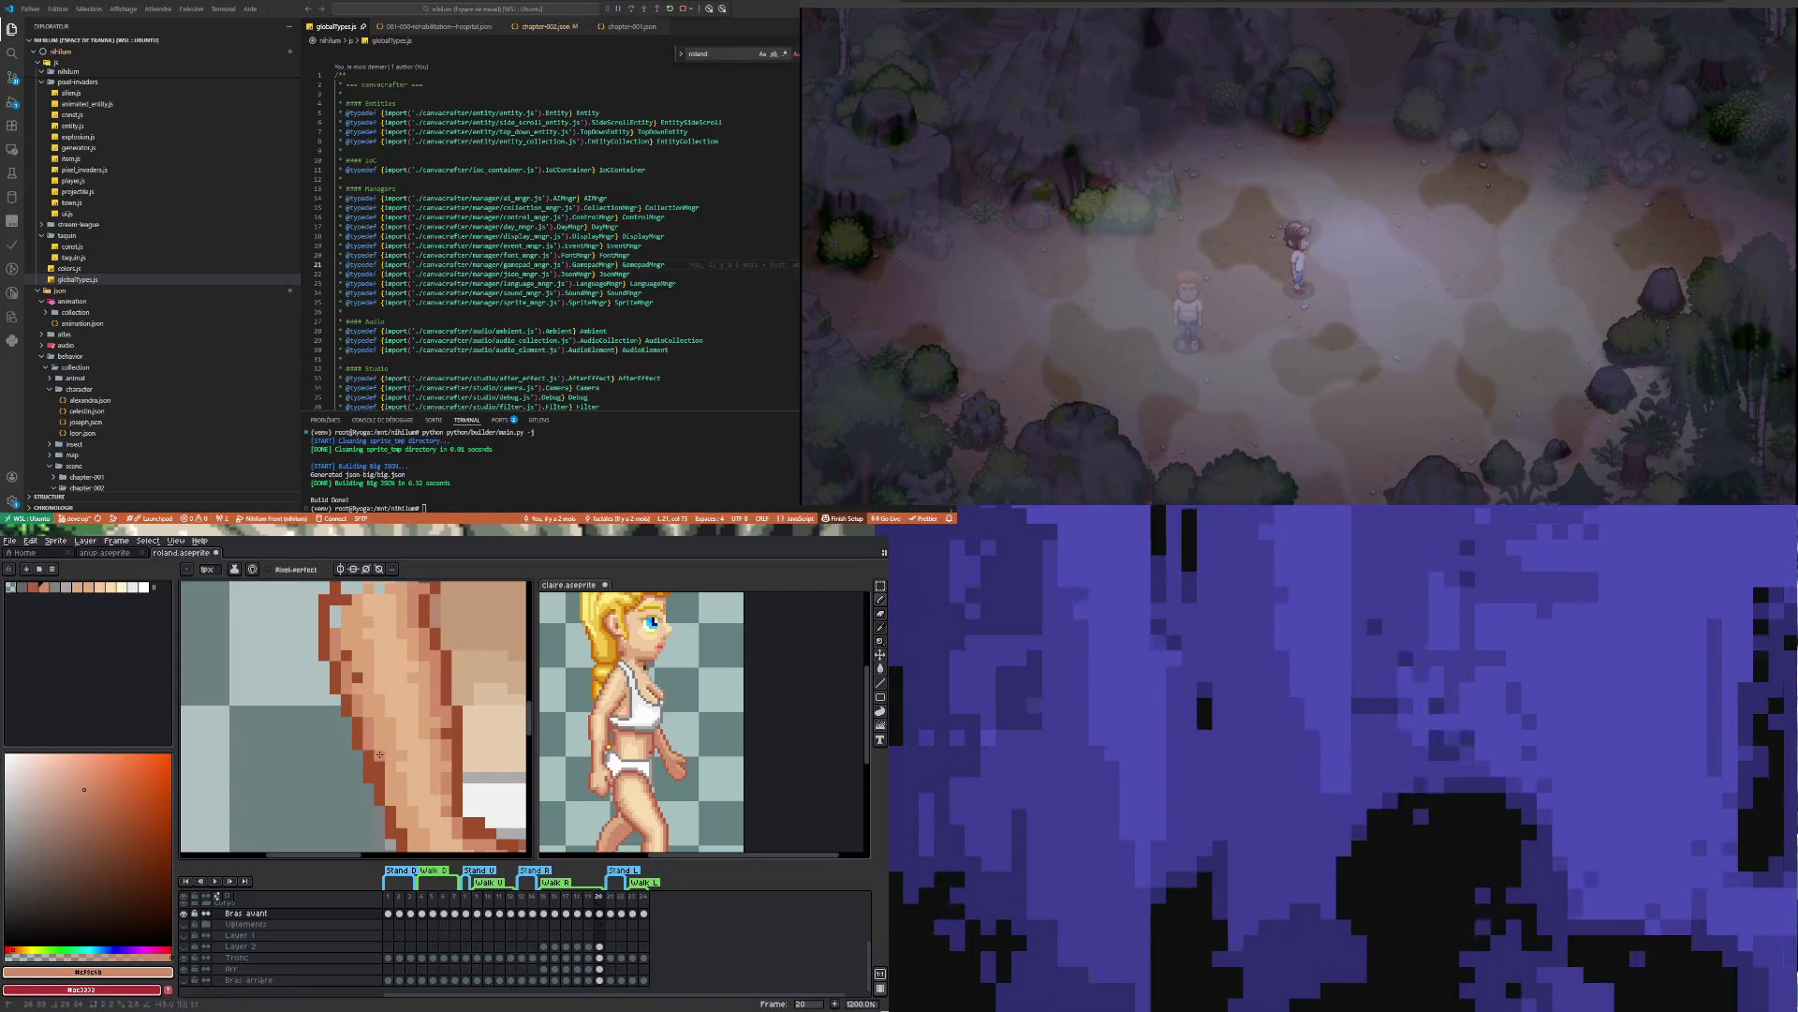
Add short 1px shading strokes down the arm toward the hand
scroll(382, 778, "down", 4)
scroll(370, 677, "up", 4)
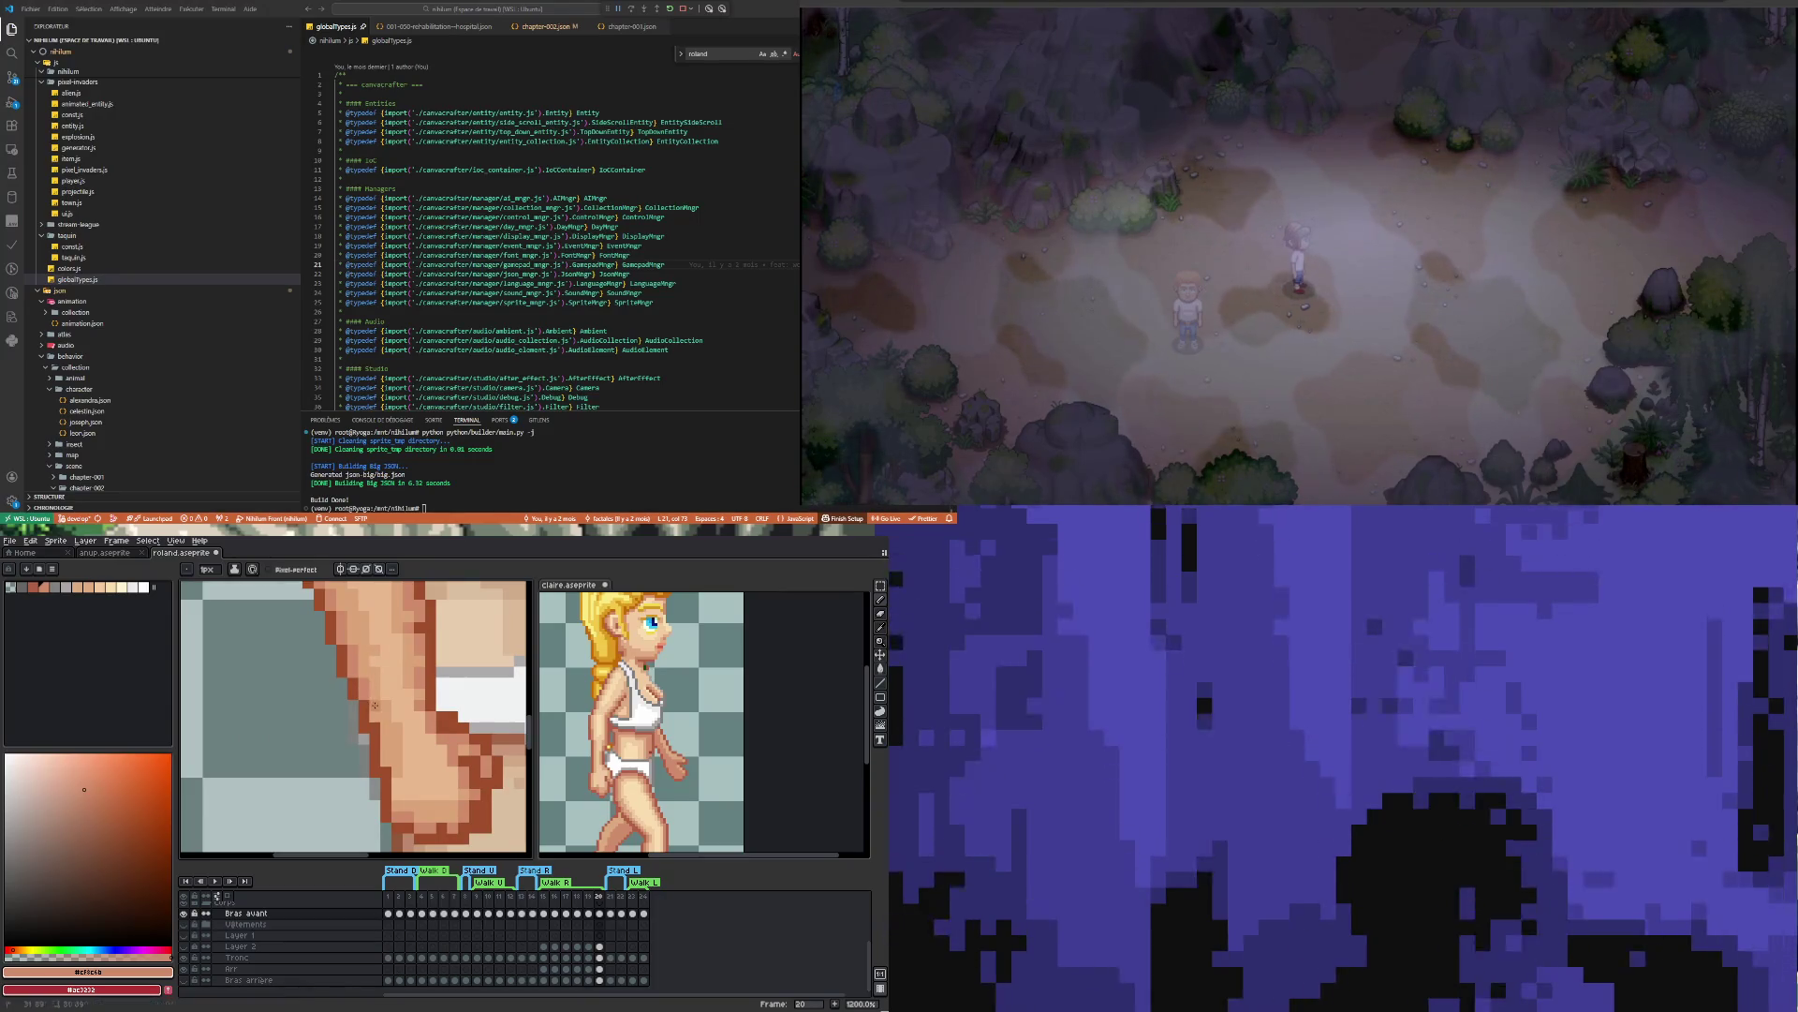
left_click_drag(378, 709, 378, 731)
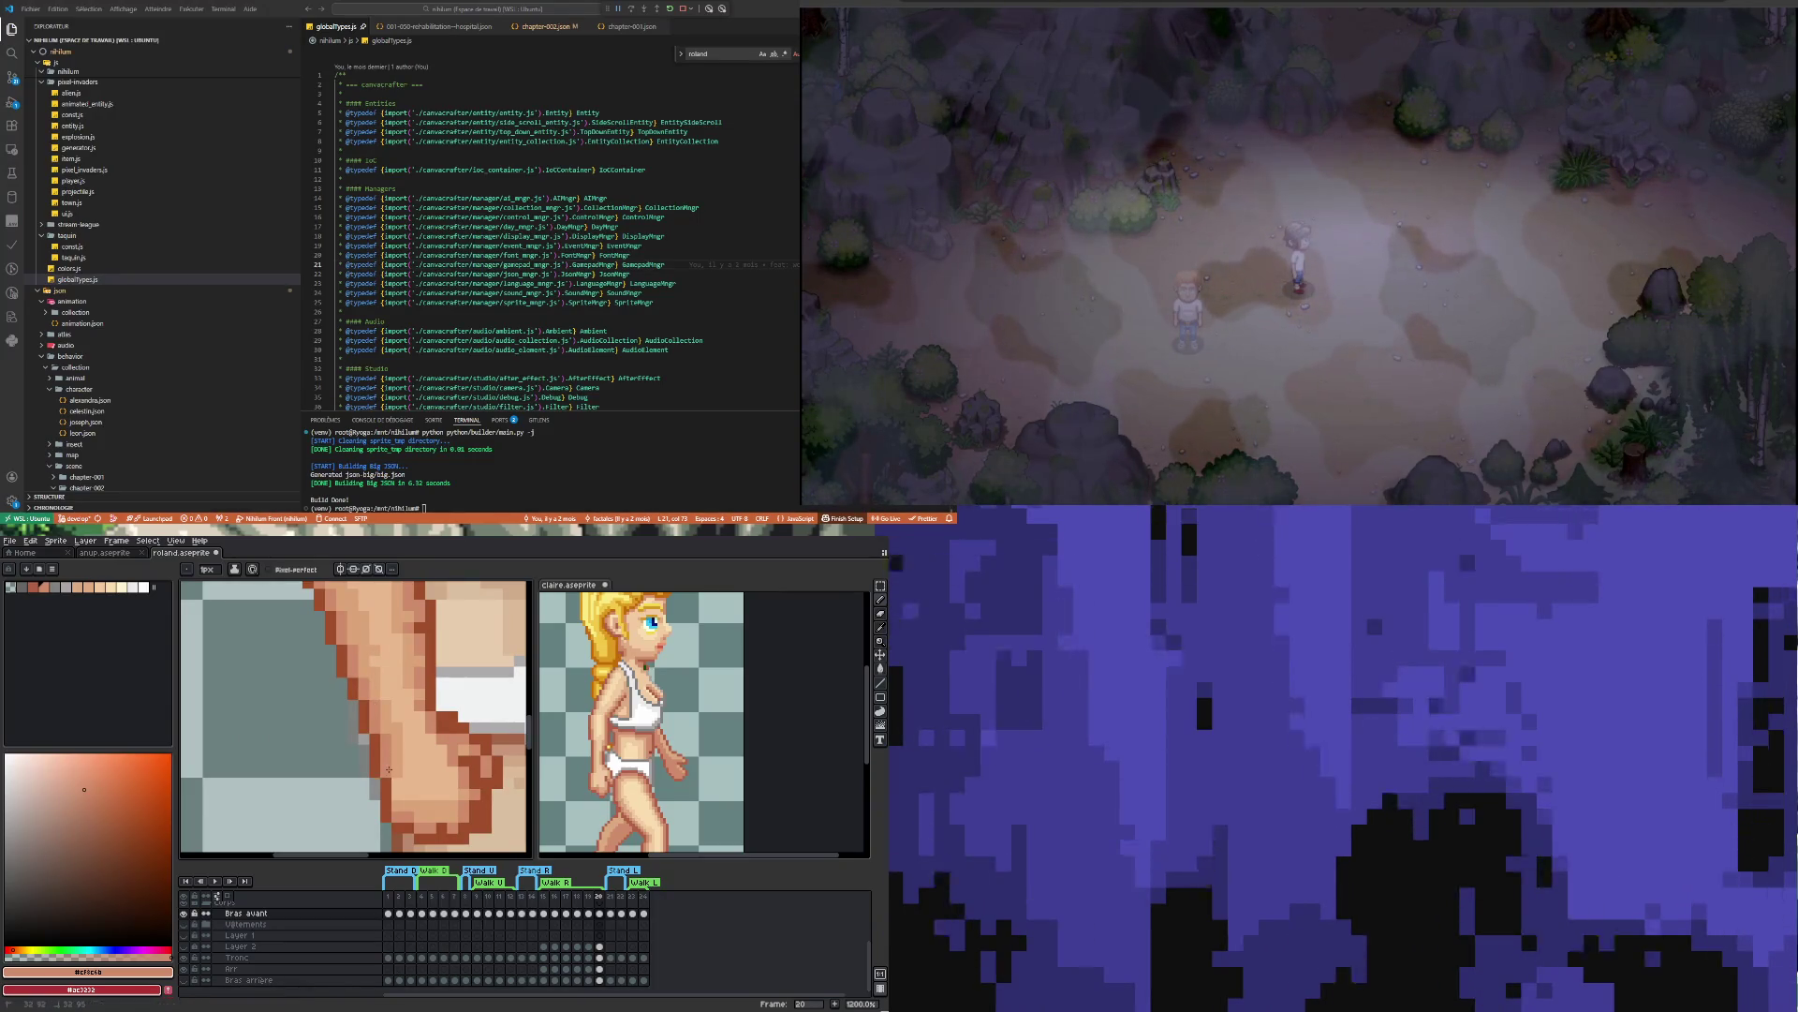
left_click_drag(398, 788, 397, 817)
scroll(406, 791, "down", 3)
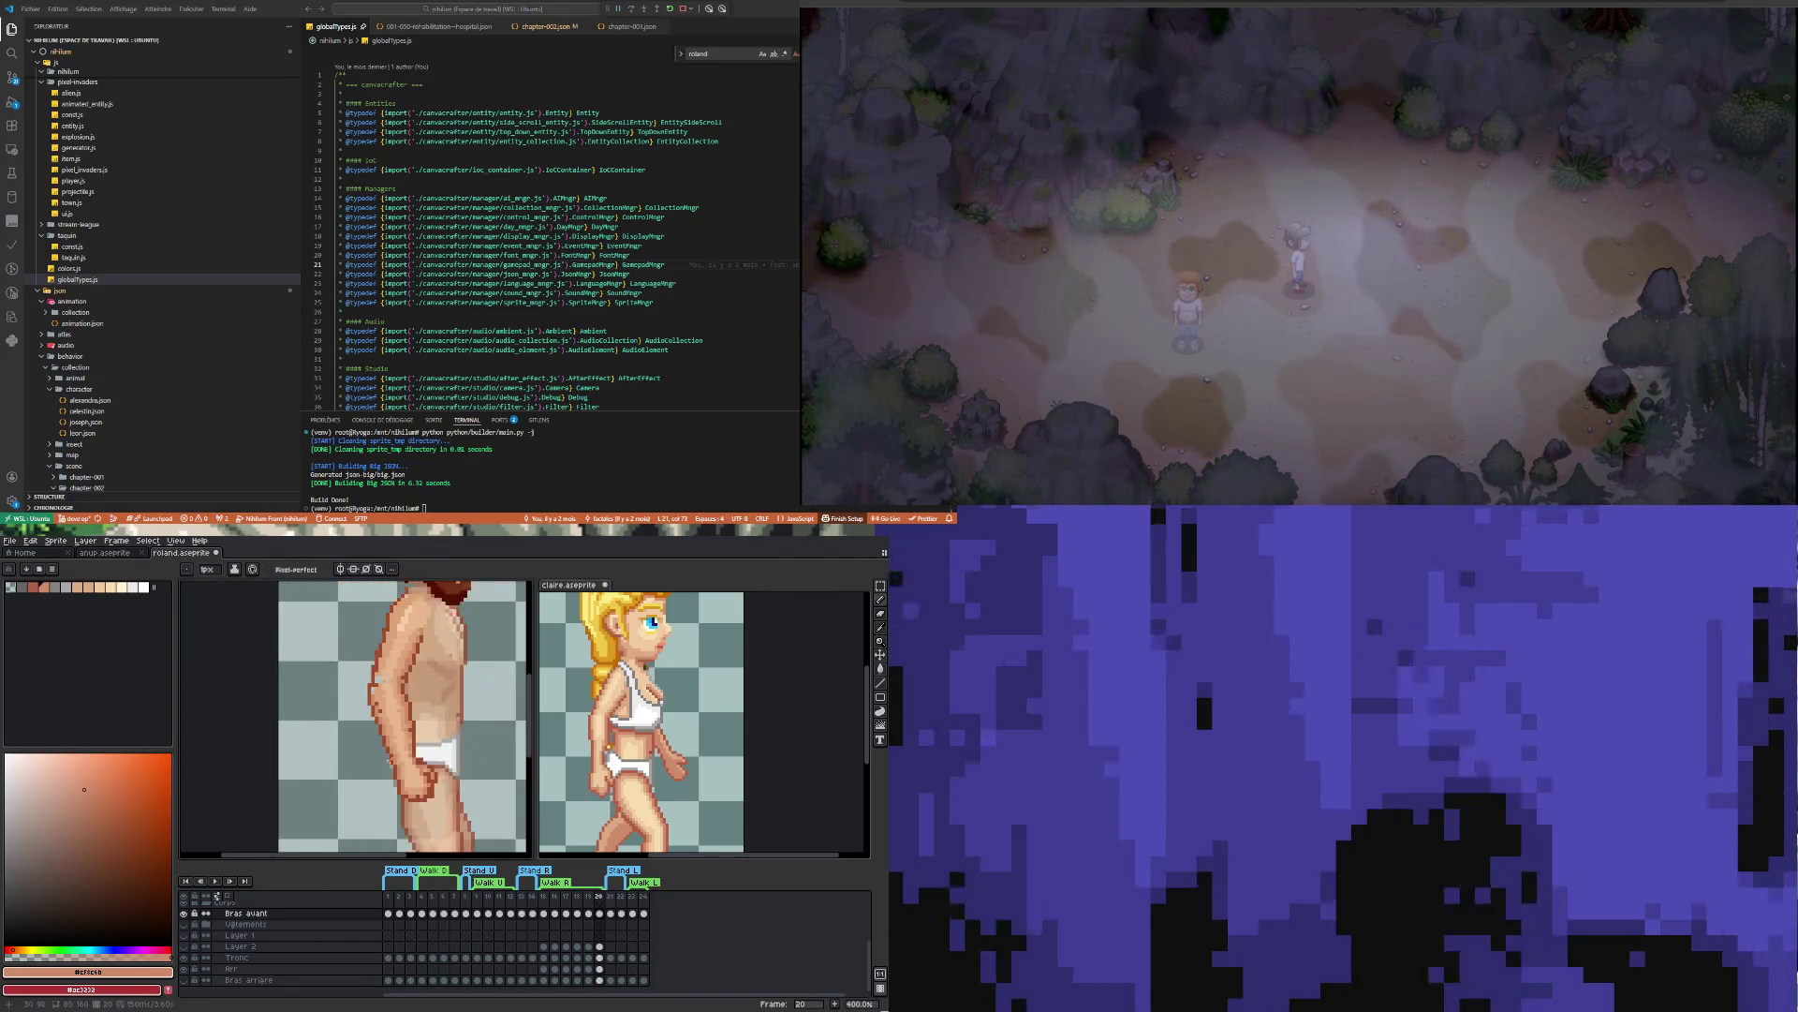
scroll(412, 782, "up", 2)
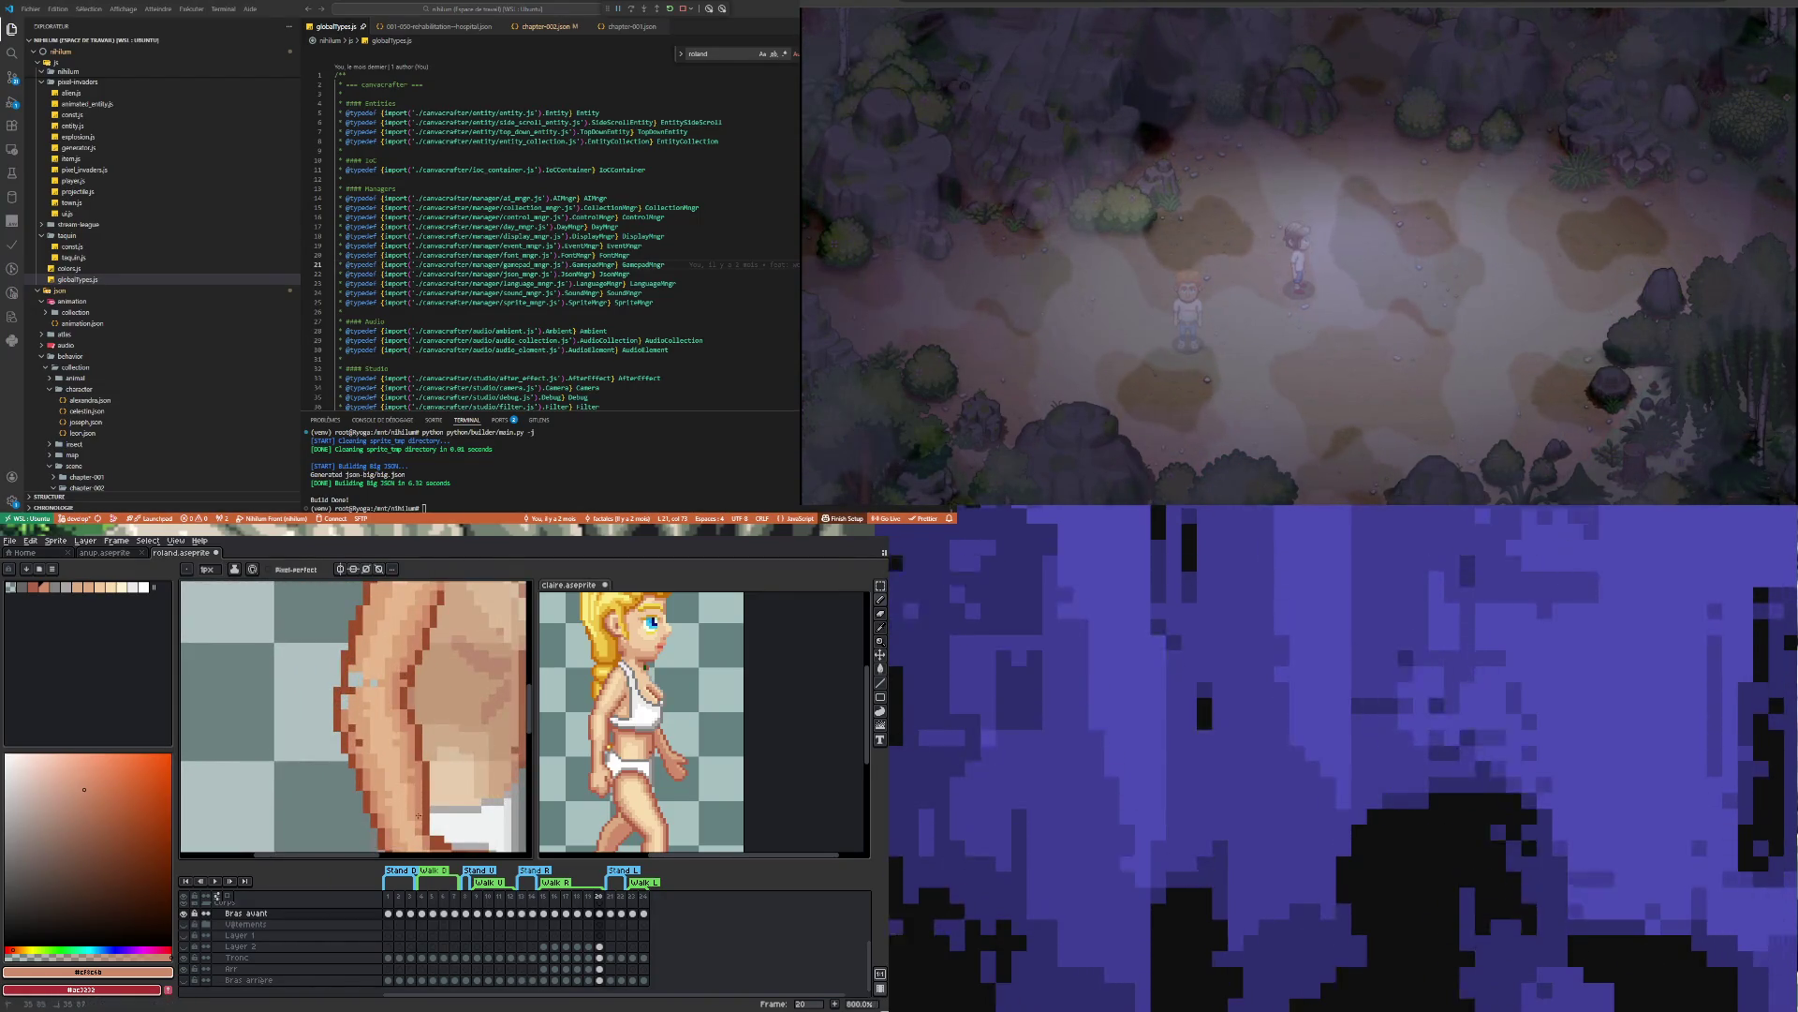
scroll(412, 750, "down", 2)
scroll(408, 717, "up", 1)
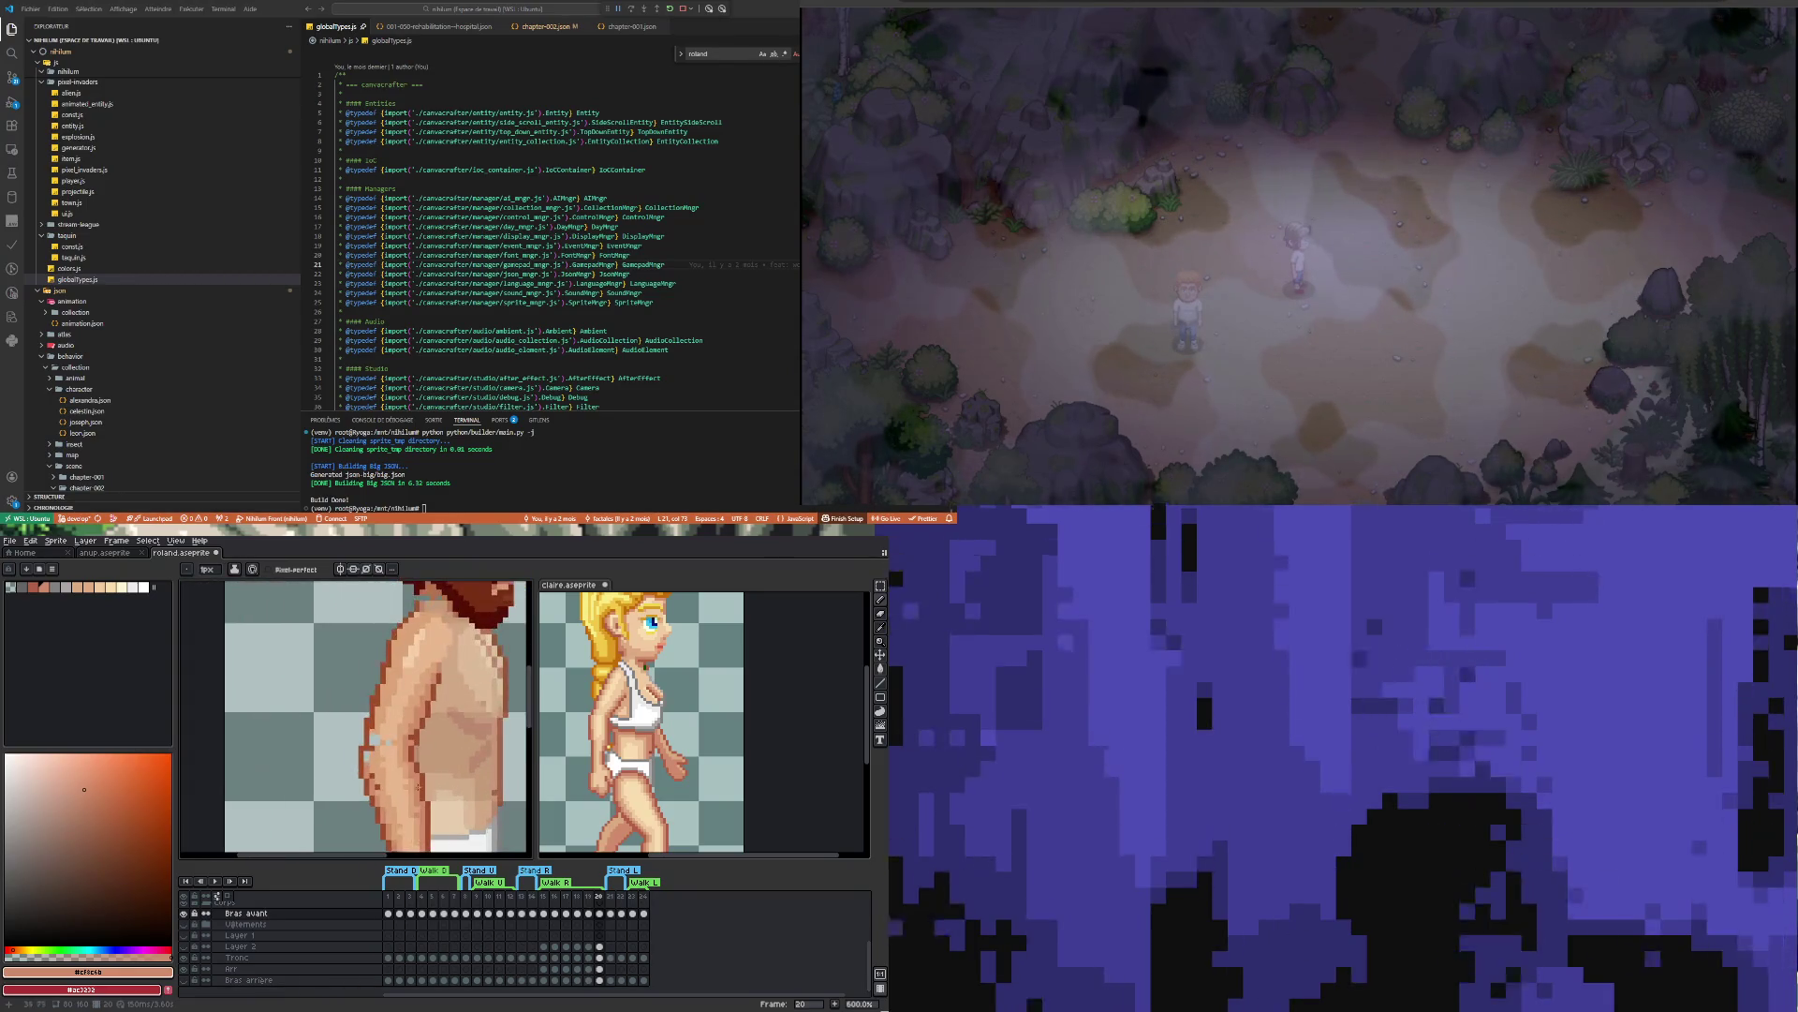
scroll(412, 720, "up", 1)
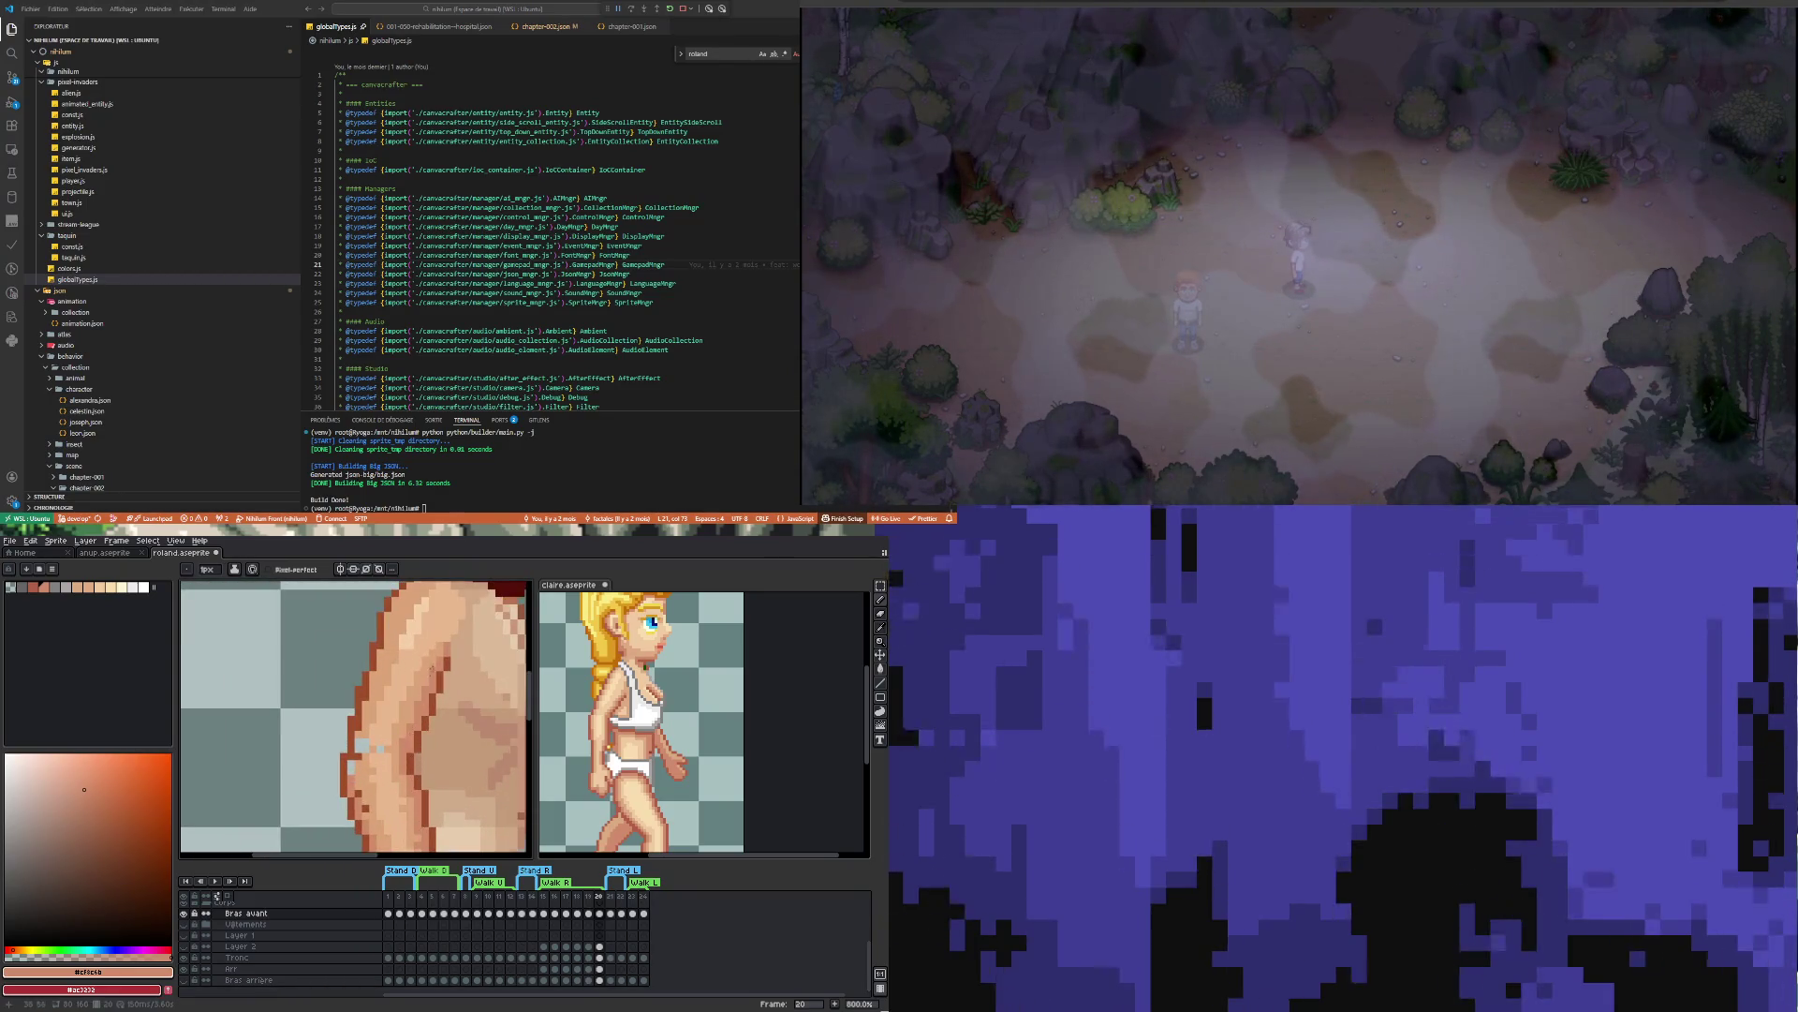
scroll(380, 719, "down", 1)
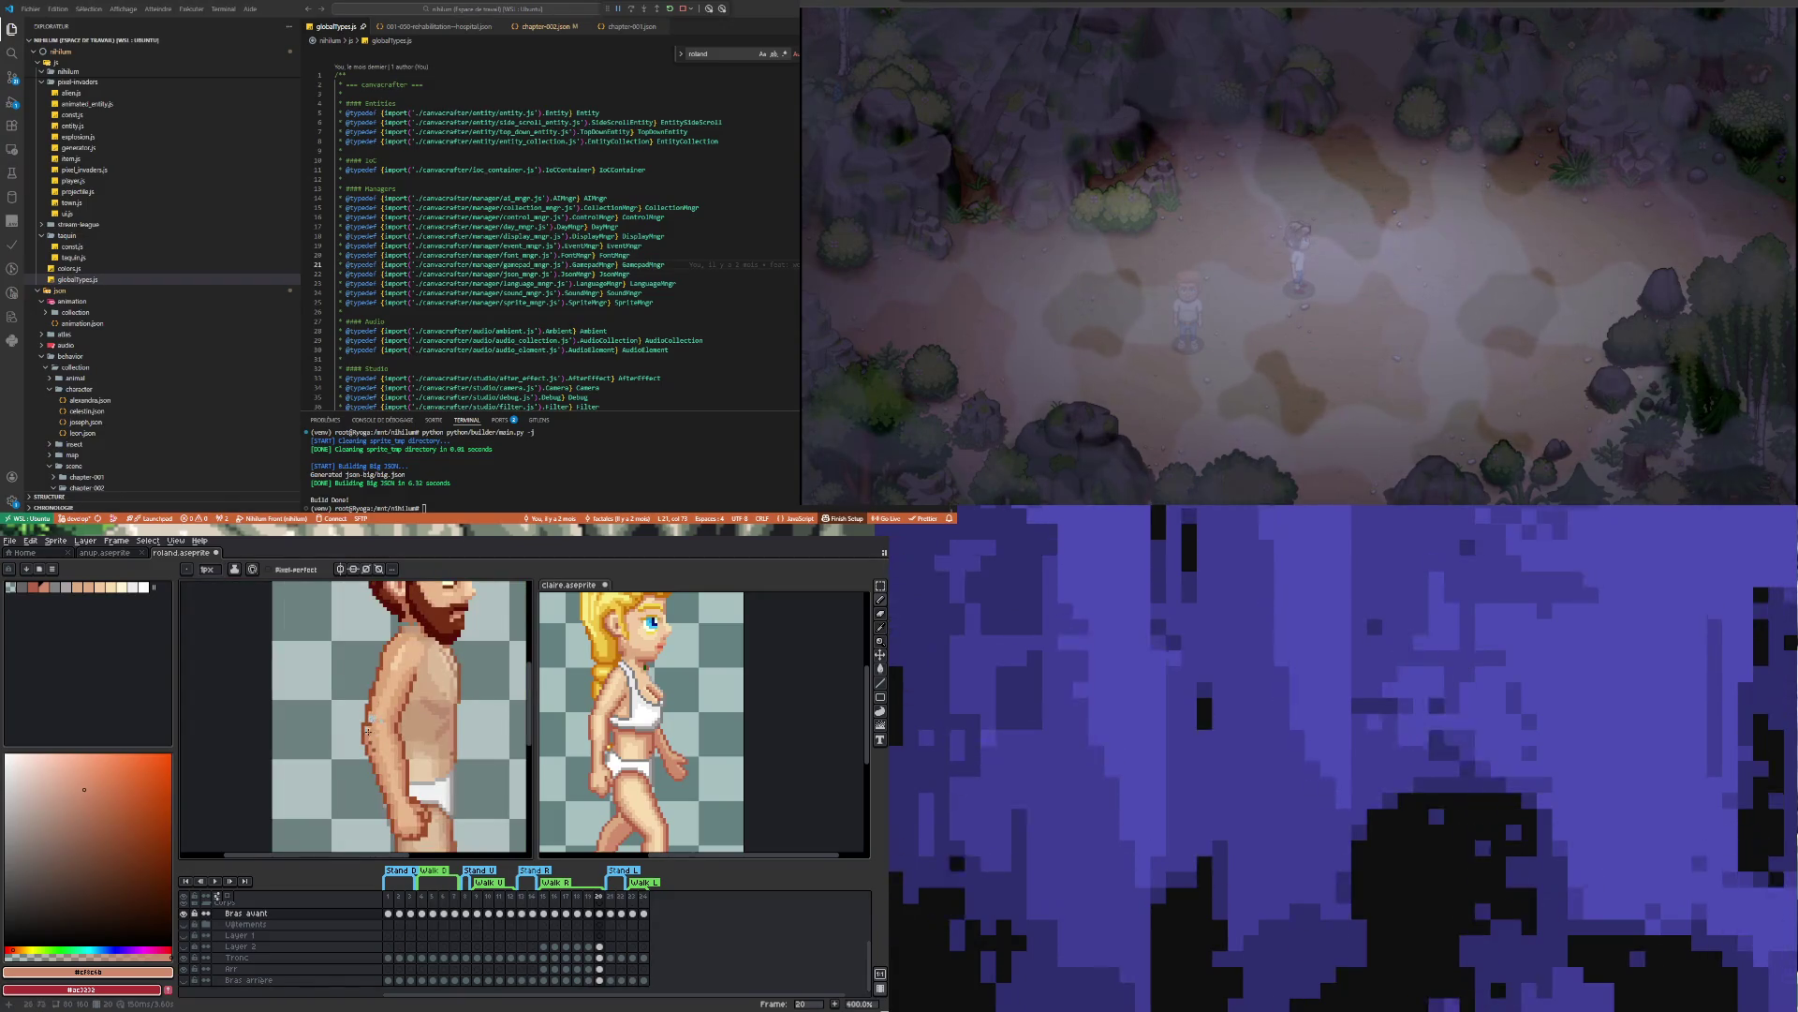
scroll(368, 729, "up", 1)
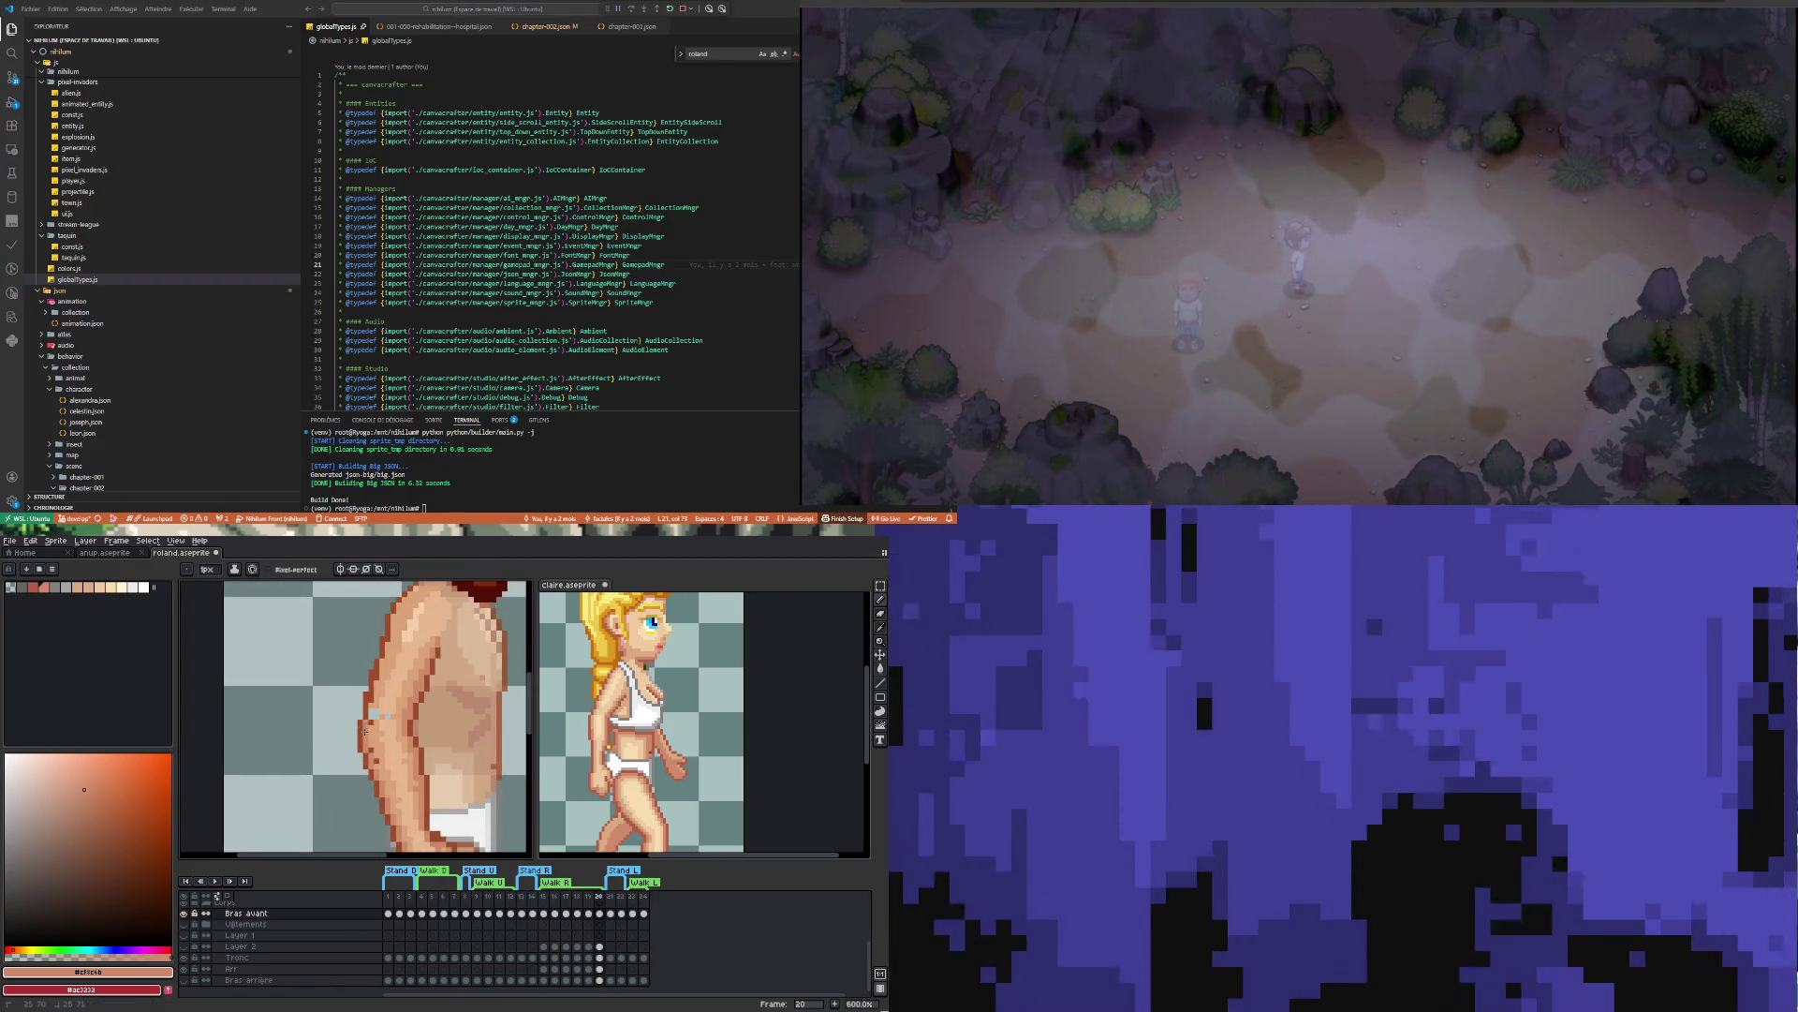
scroll(369, 725, "down", 2)
scroll(393, 768, "up", 2)
scroll(406, 793, "up", 1)
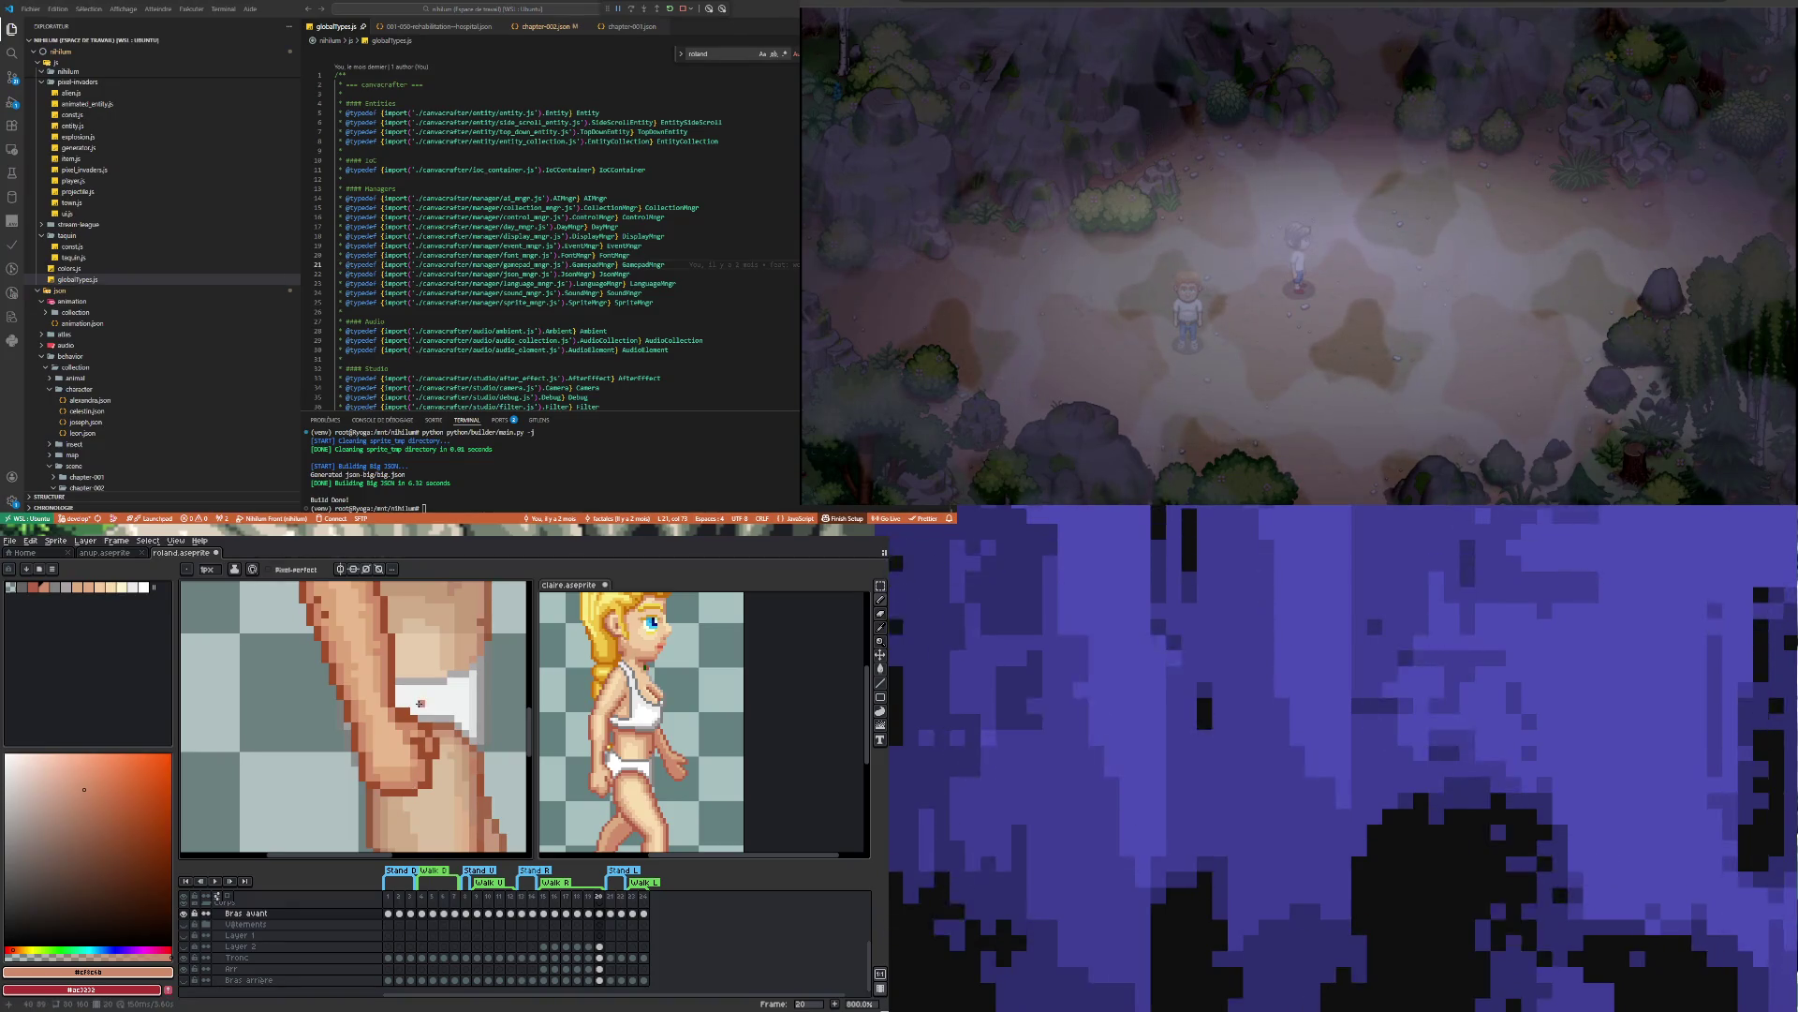
scroll(401, 727, "up", 2)
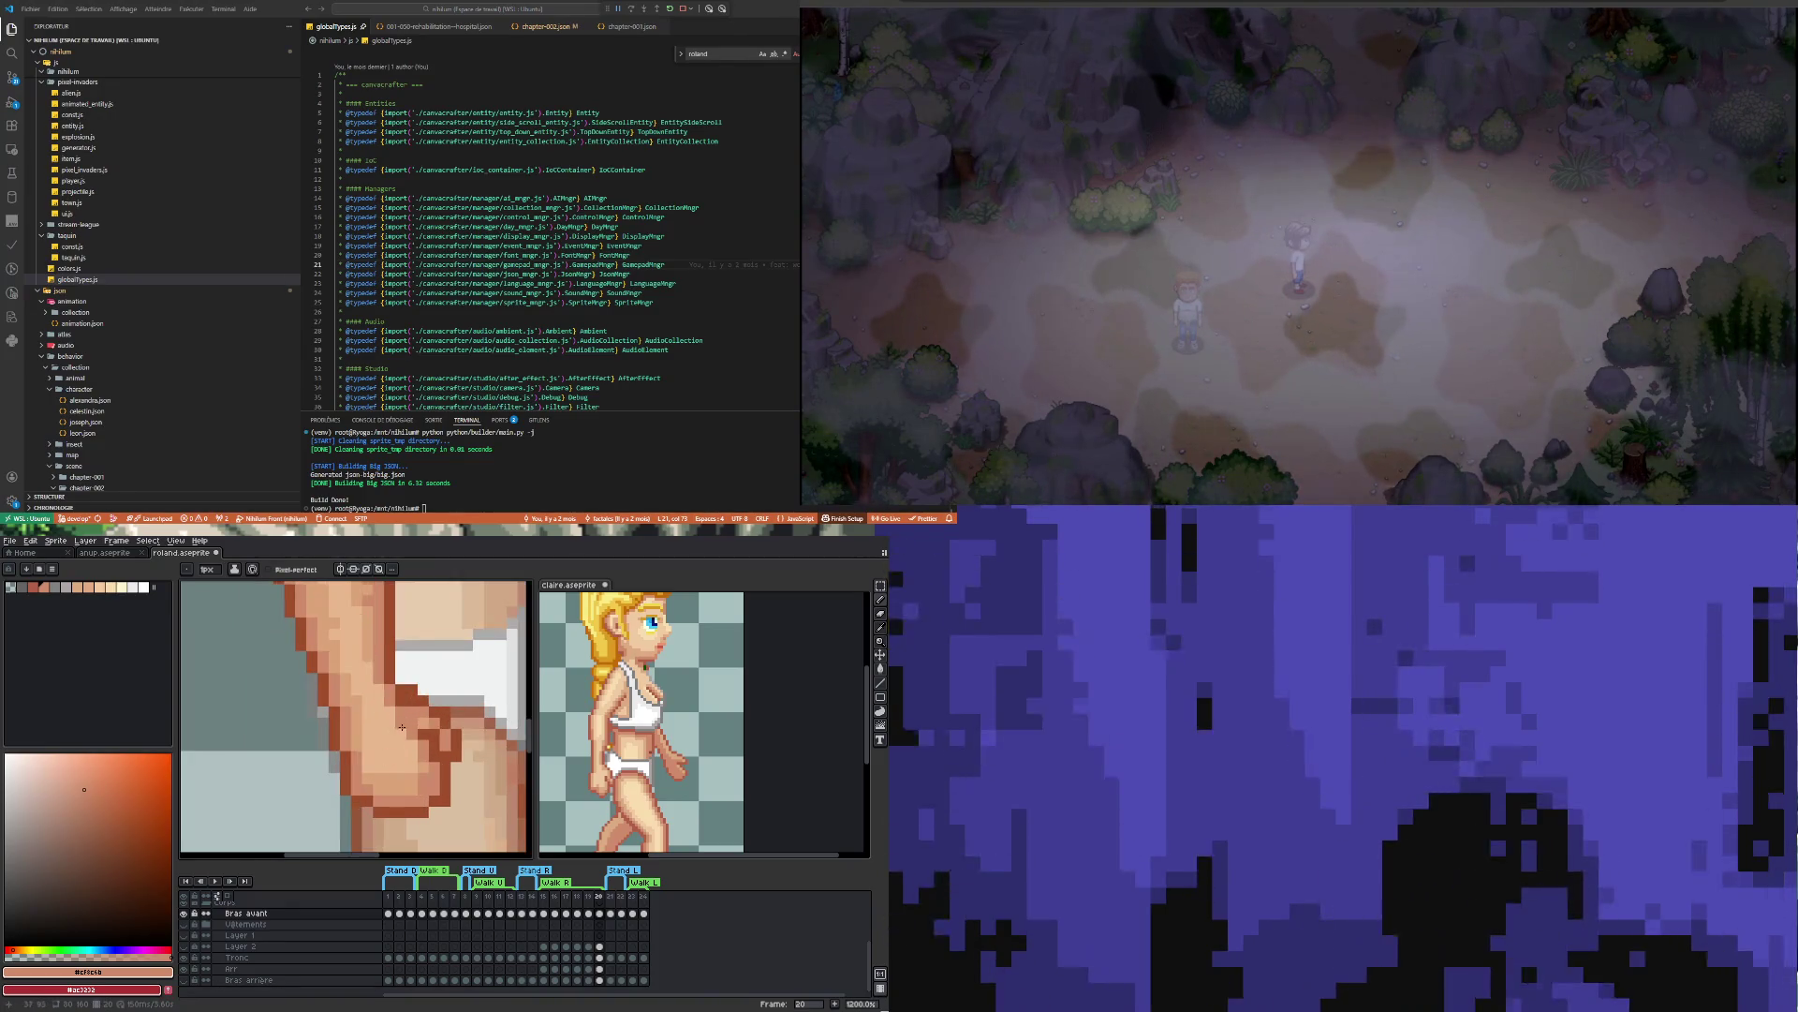
scroll(424, 722, "down", 4)
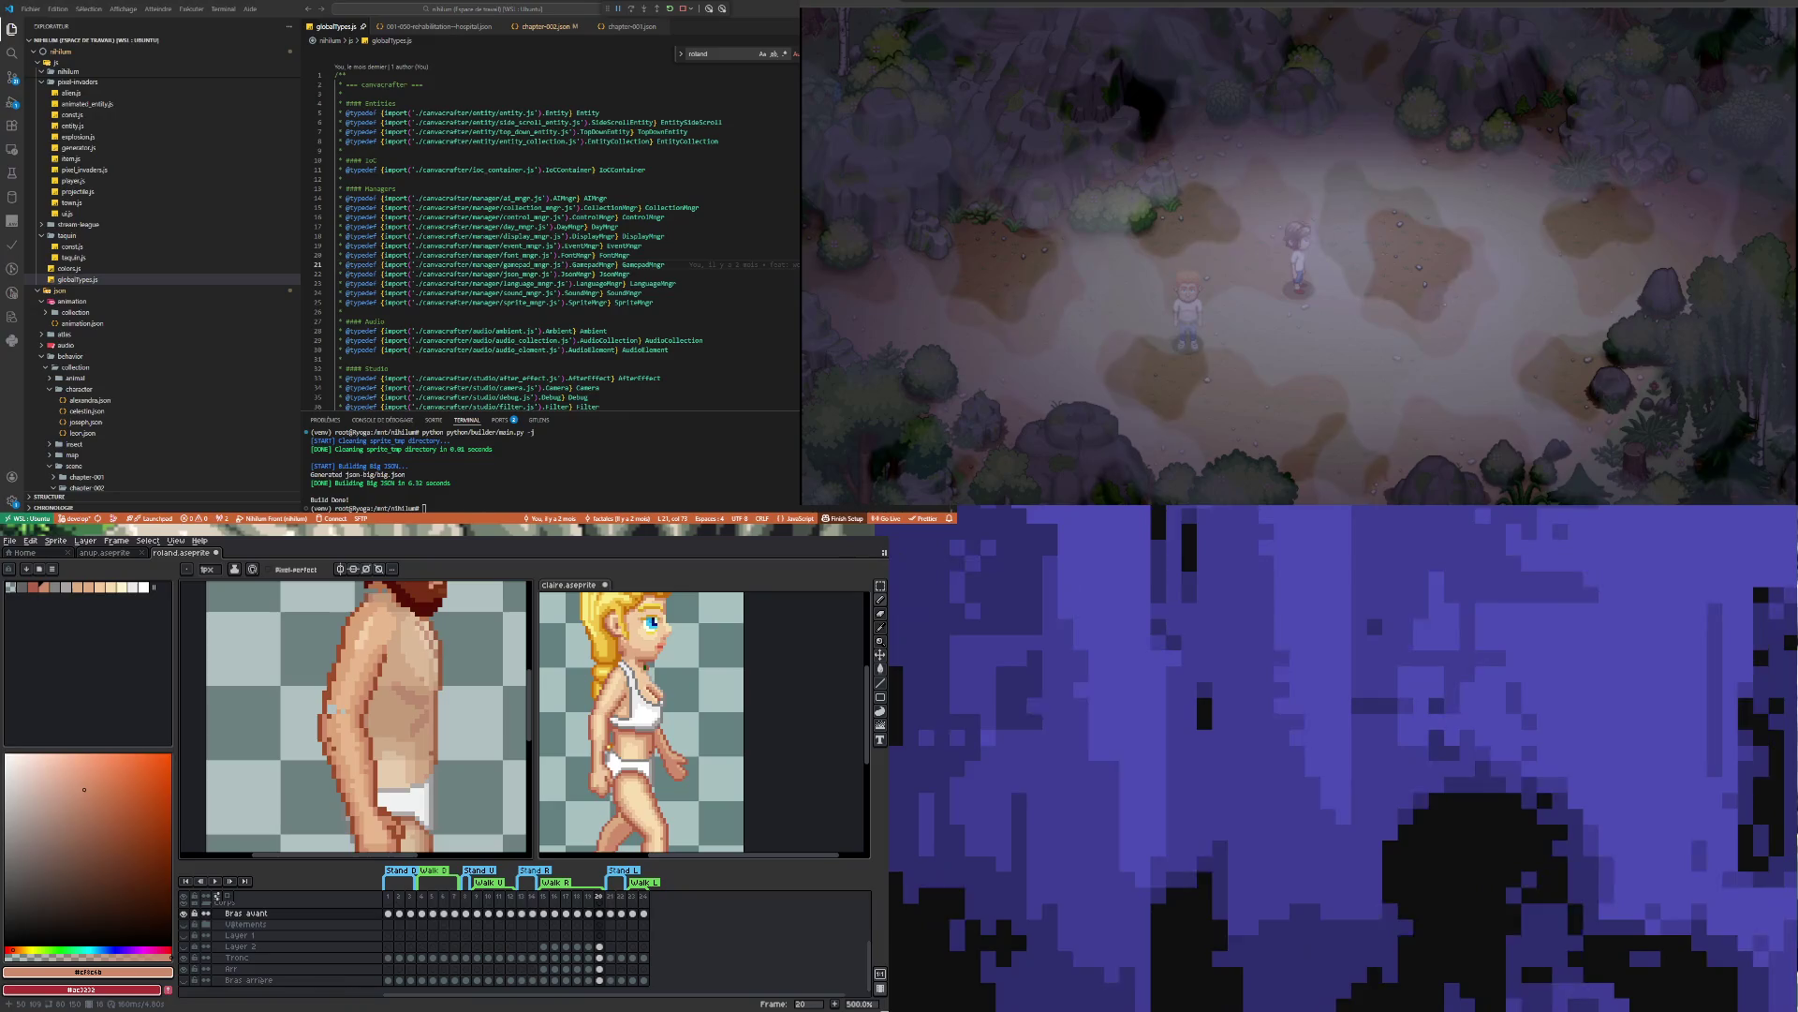
Sample the lighter skin tone from the front arm
scroll(315, 747, "up", 2)
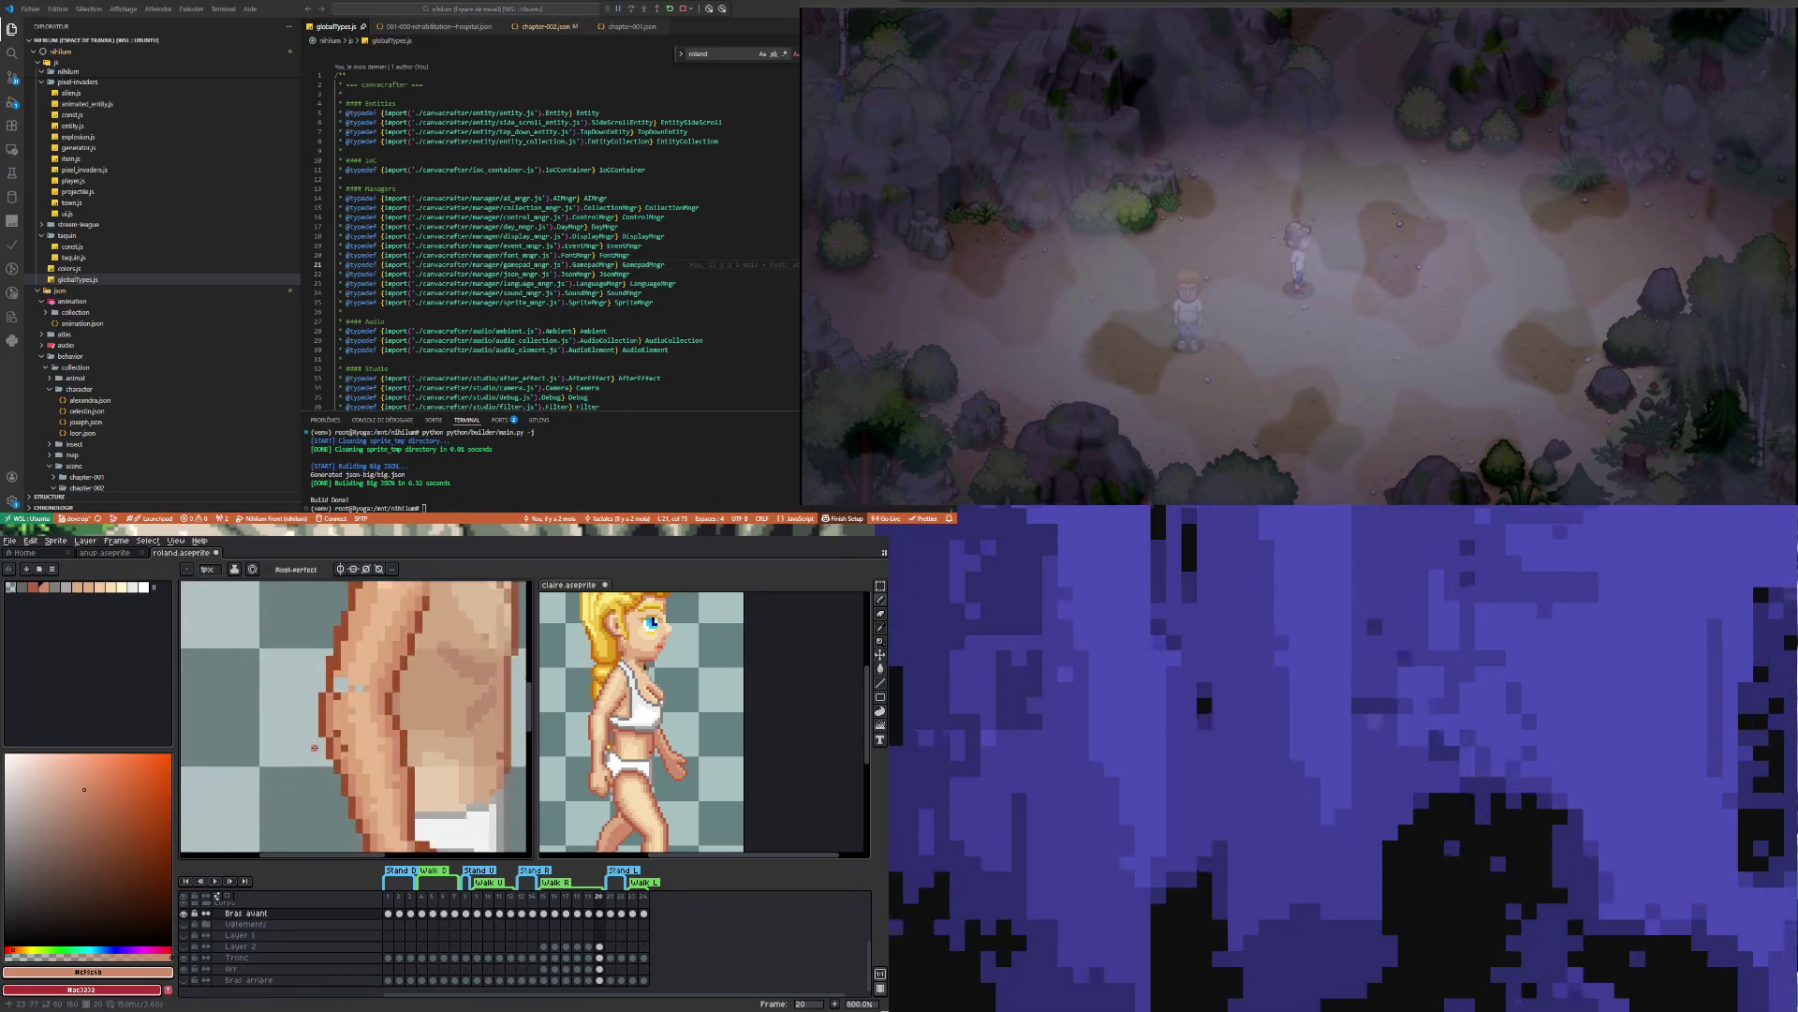
scroll(315, 747, "up", 2)
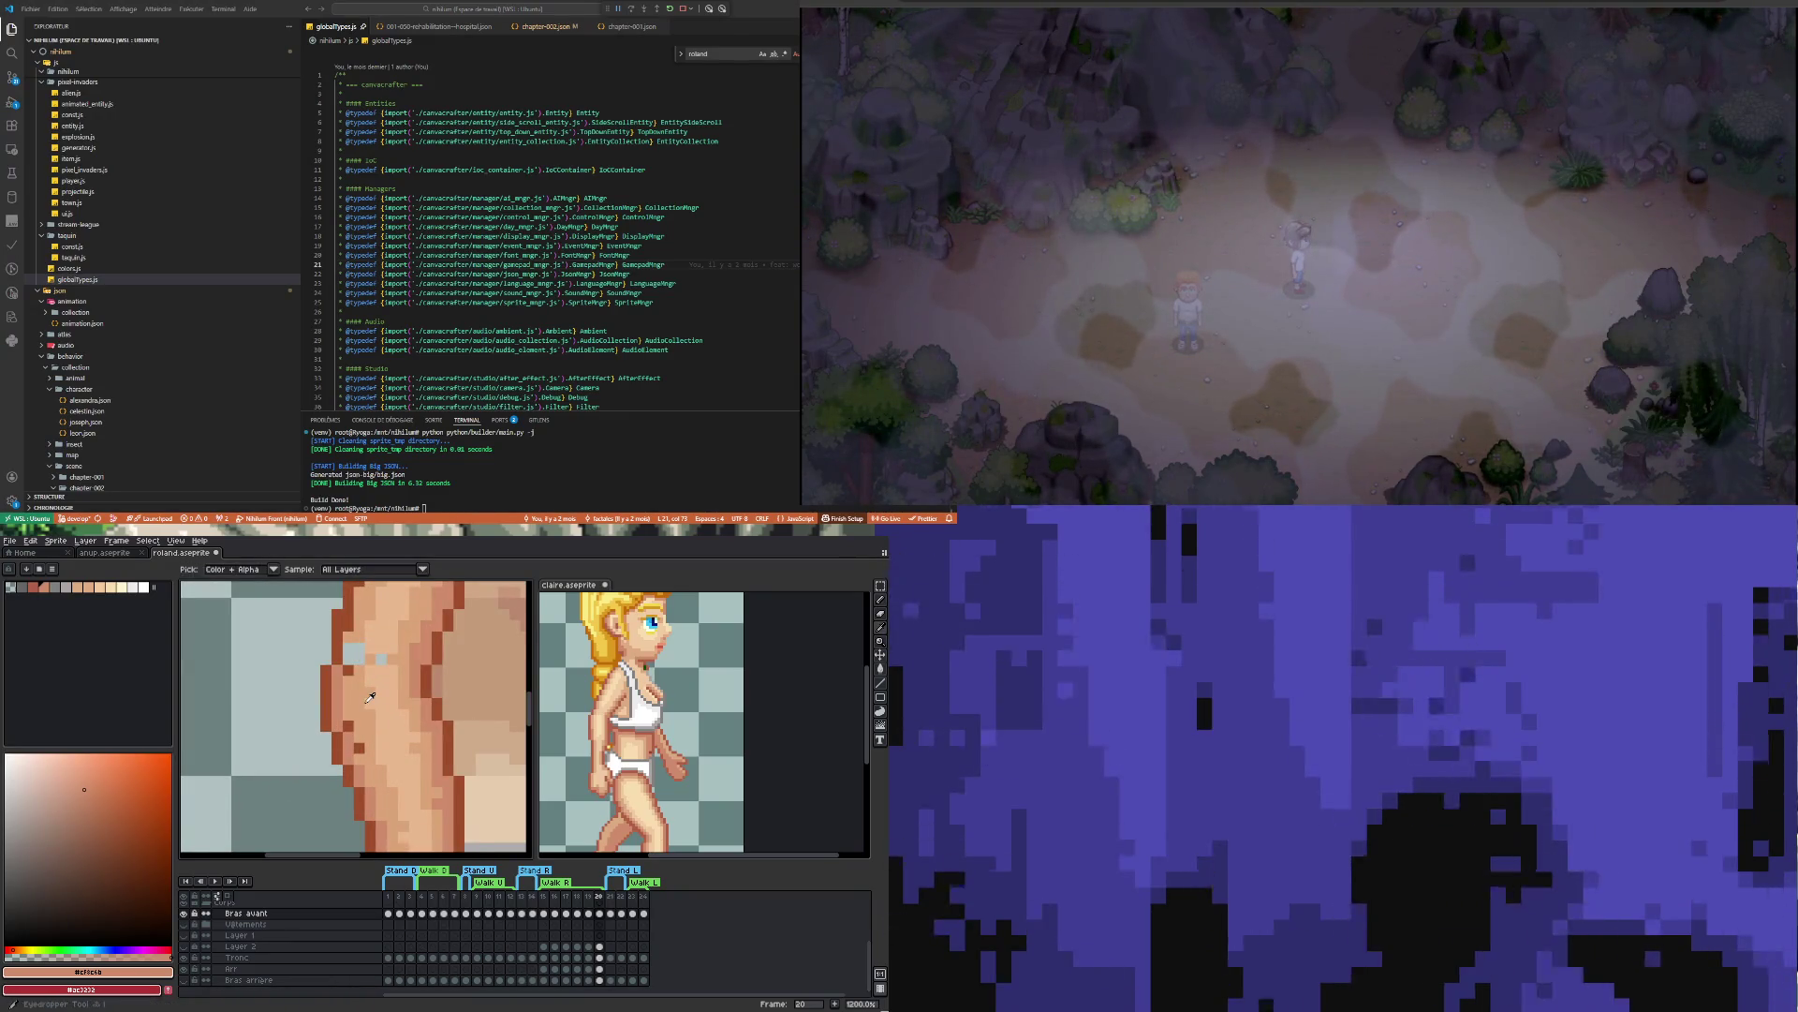
left_click(359, 690, "alt")
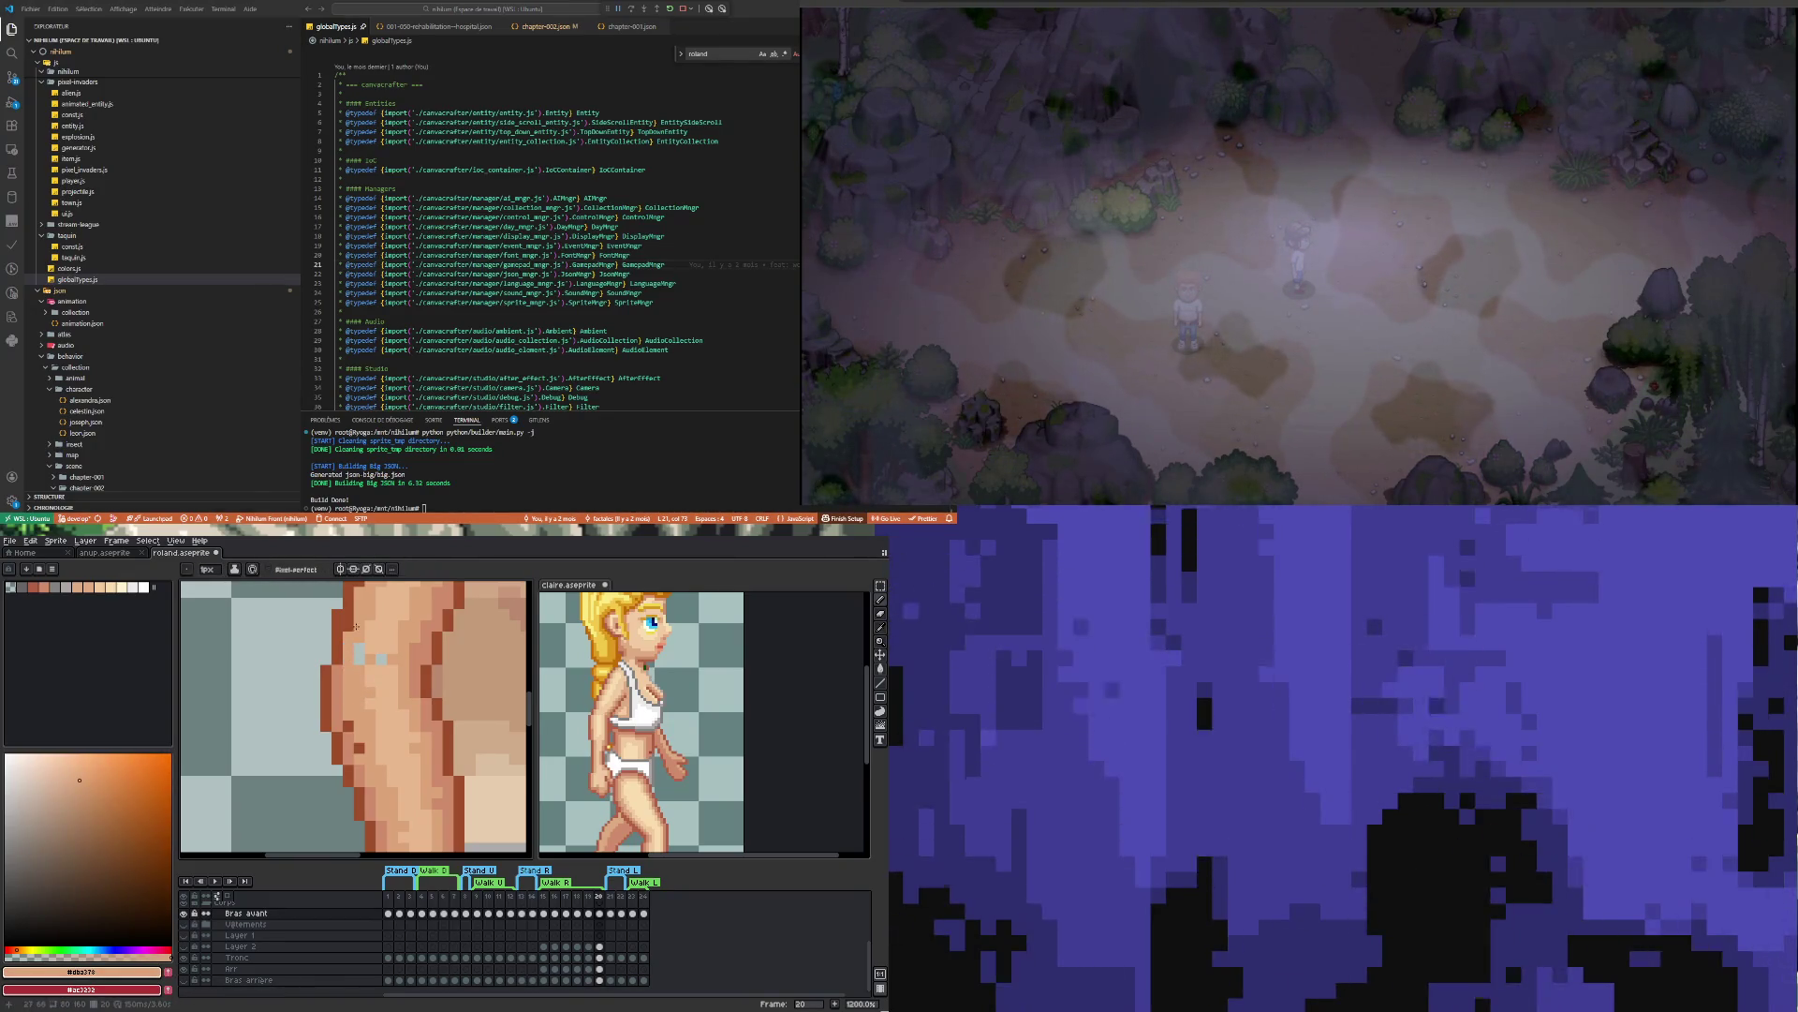
scroll(347, 617, "down", 2)
scroll(359, 693, "up", 3)
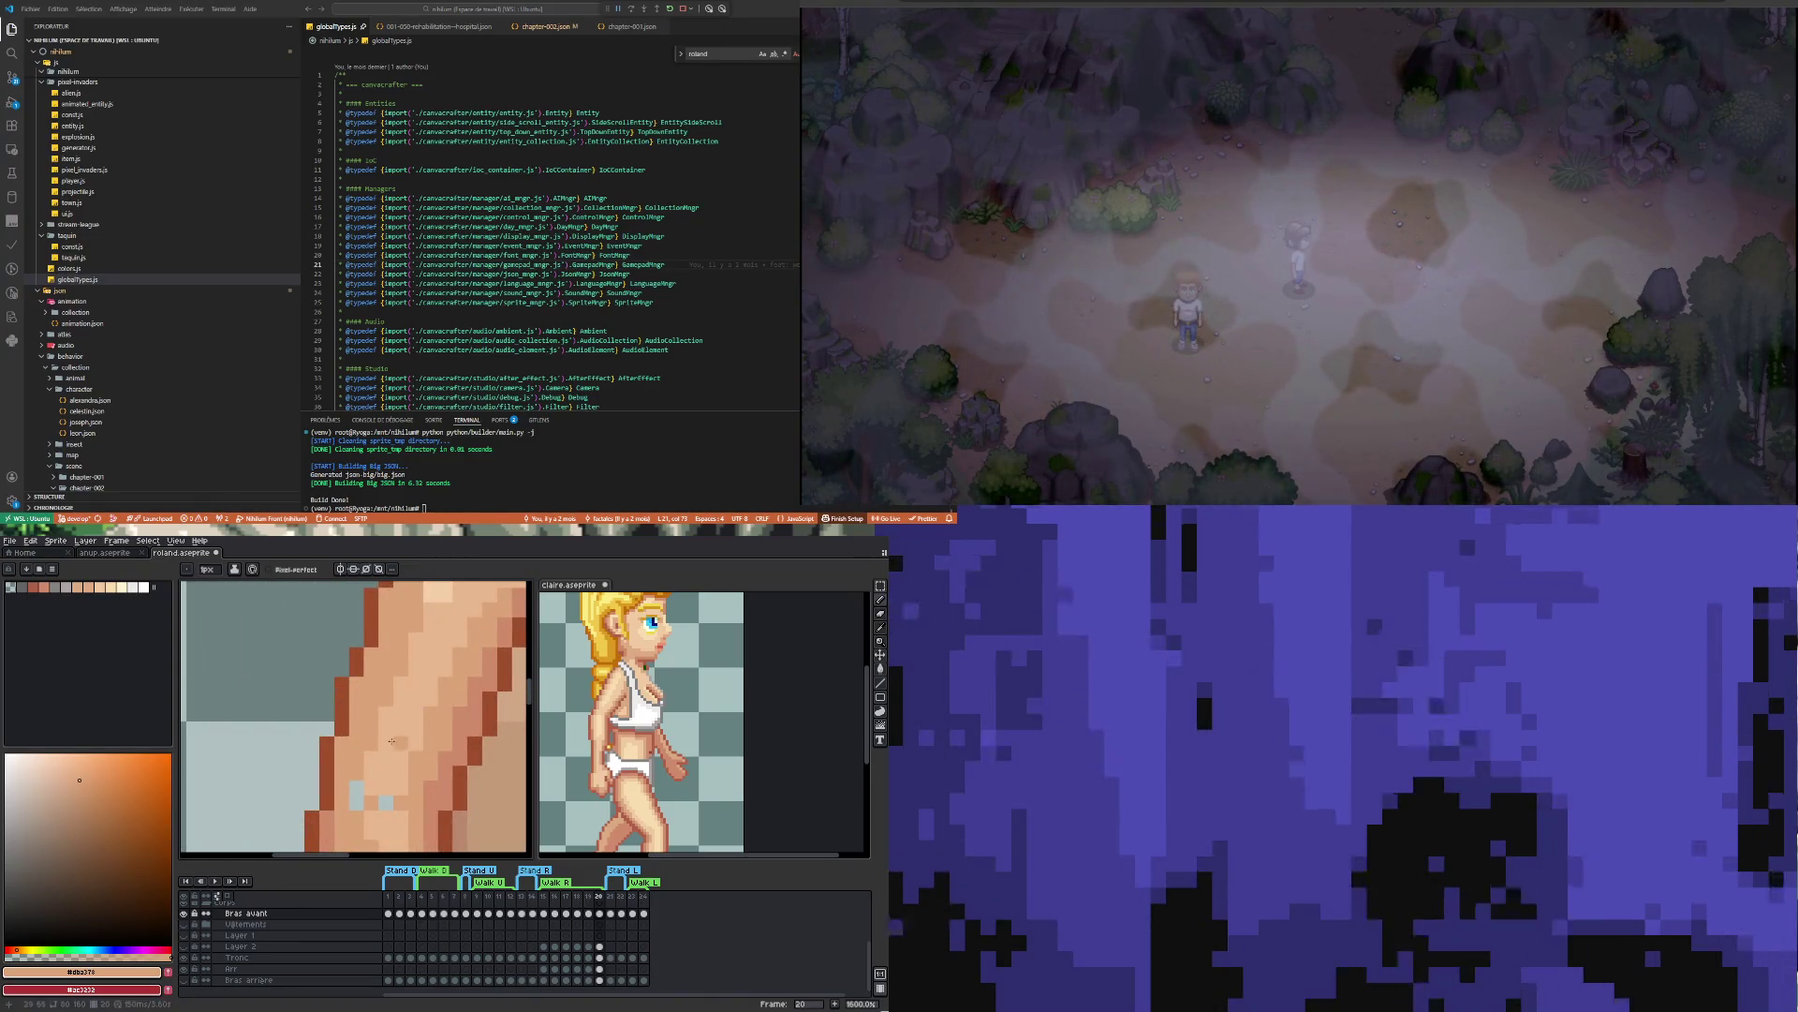
scroll(403, 718, "down", 3)
scroll(380, 751, "down", 3)
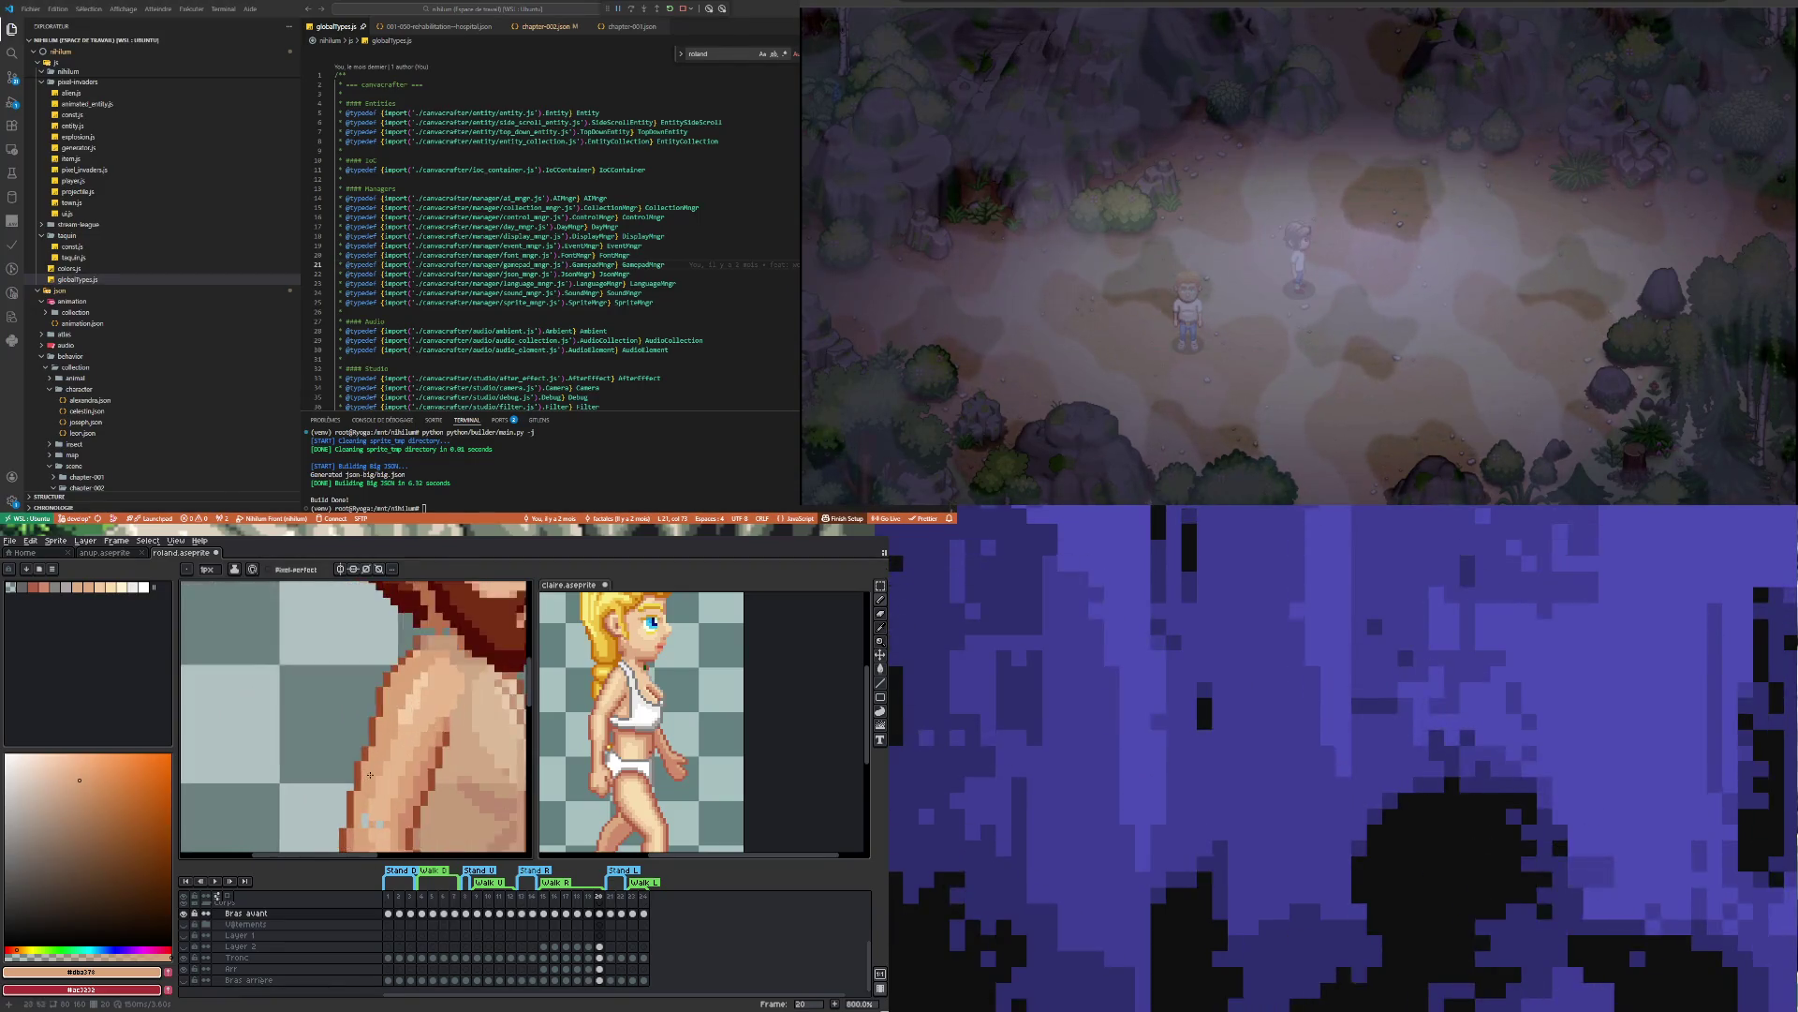
scroll(369, 726, "up", 4)
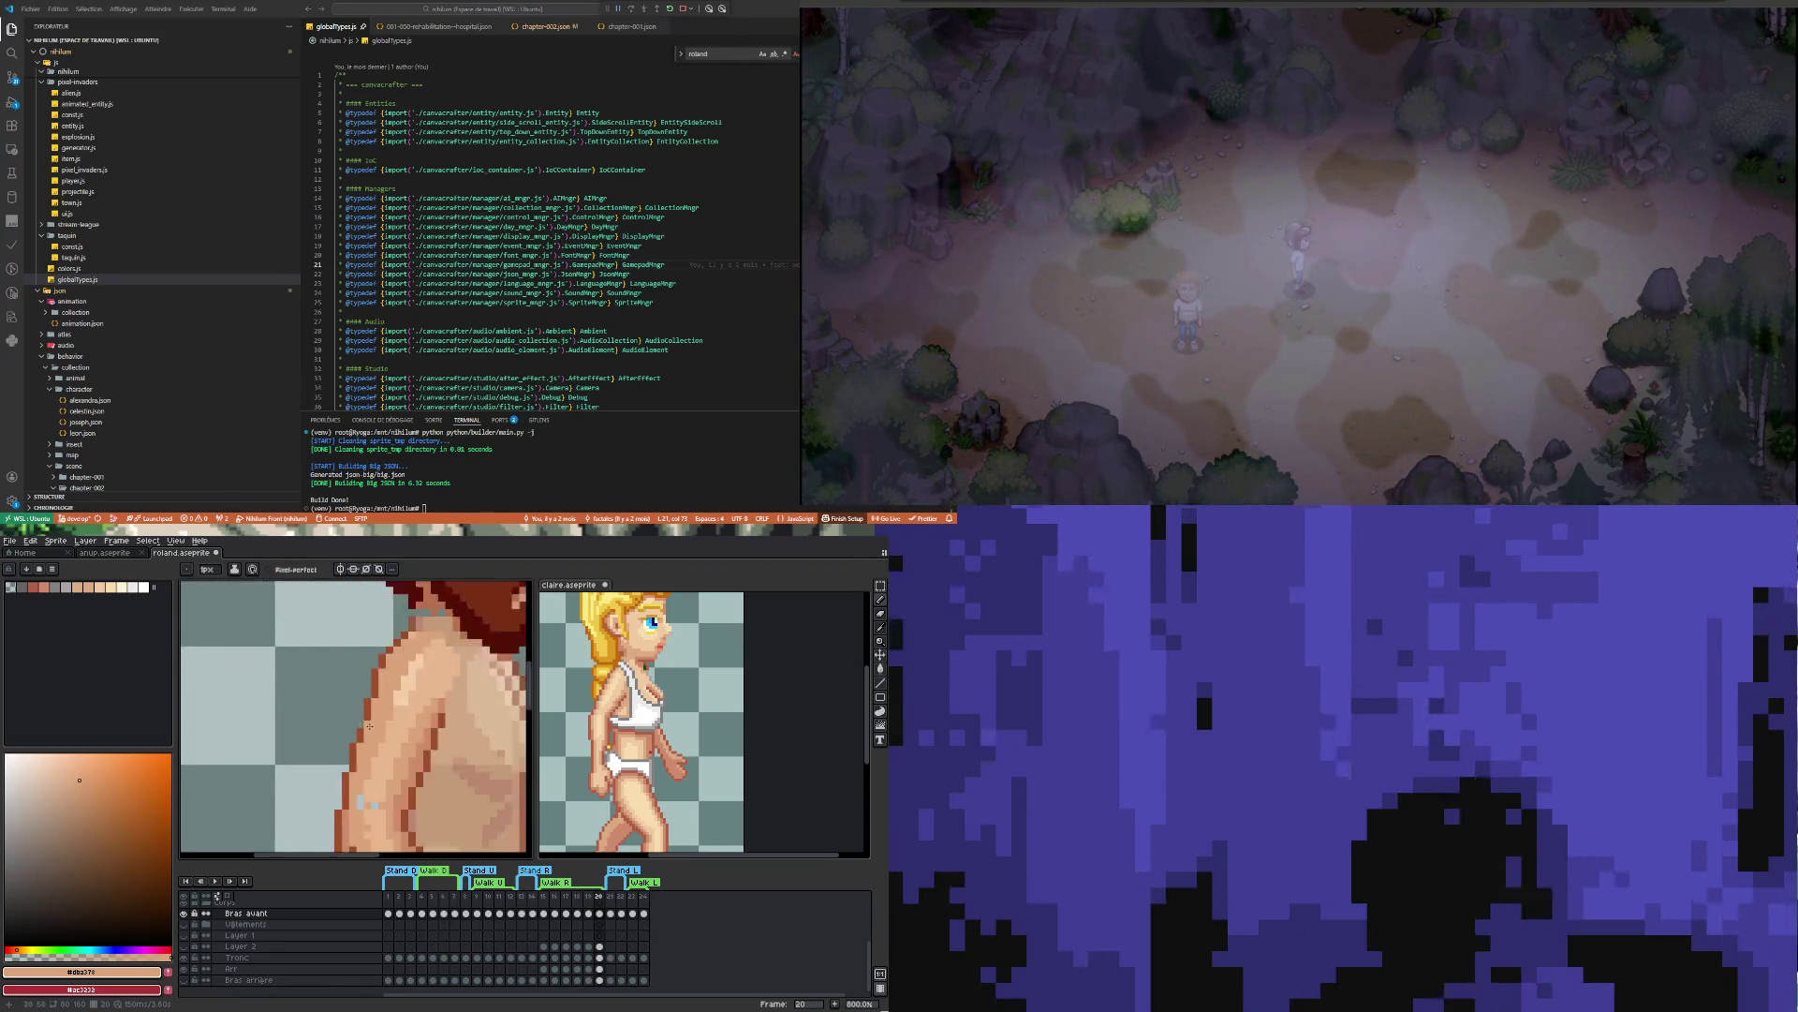
Alternate dark brown and light skin tone to touch up the arm's edge pixels
key("i")
left_click(366, 728)
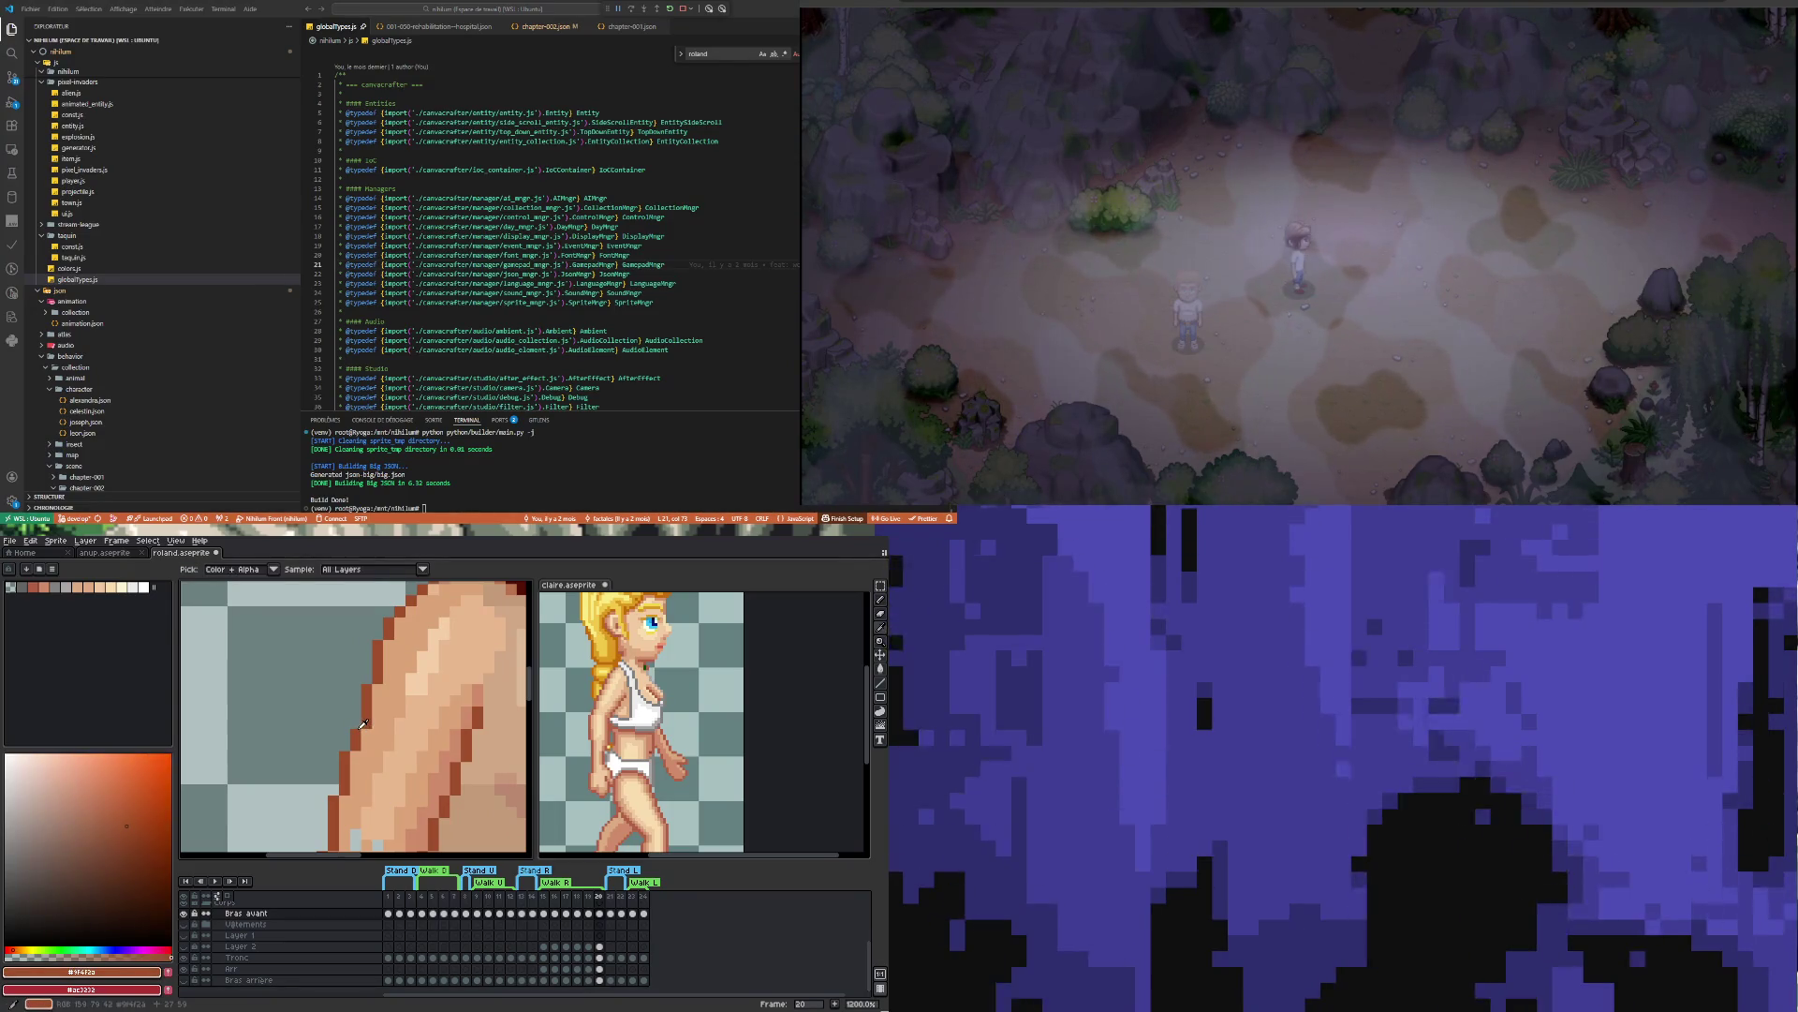
key("b")
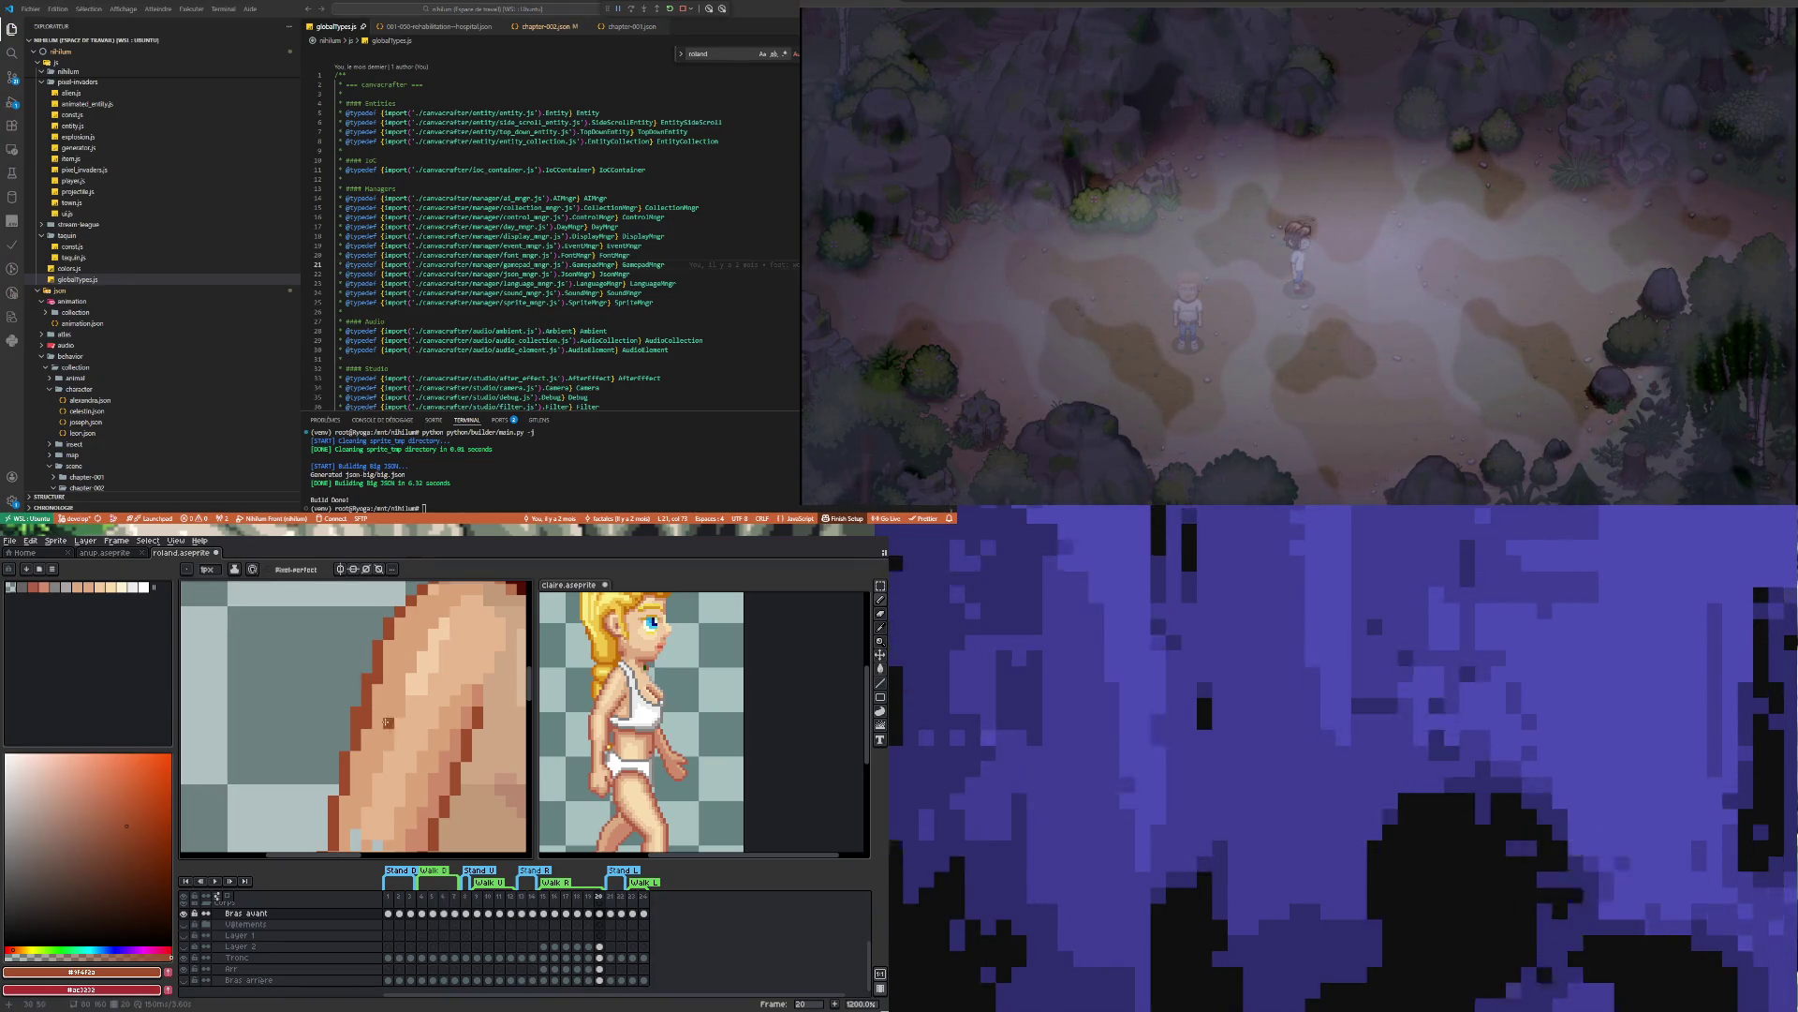
key("i")
left_click(397, 698)
key("b")
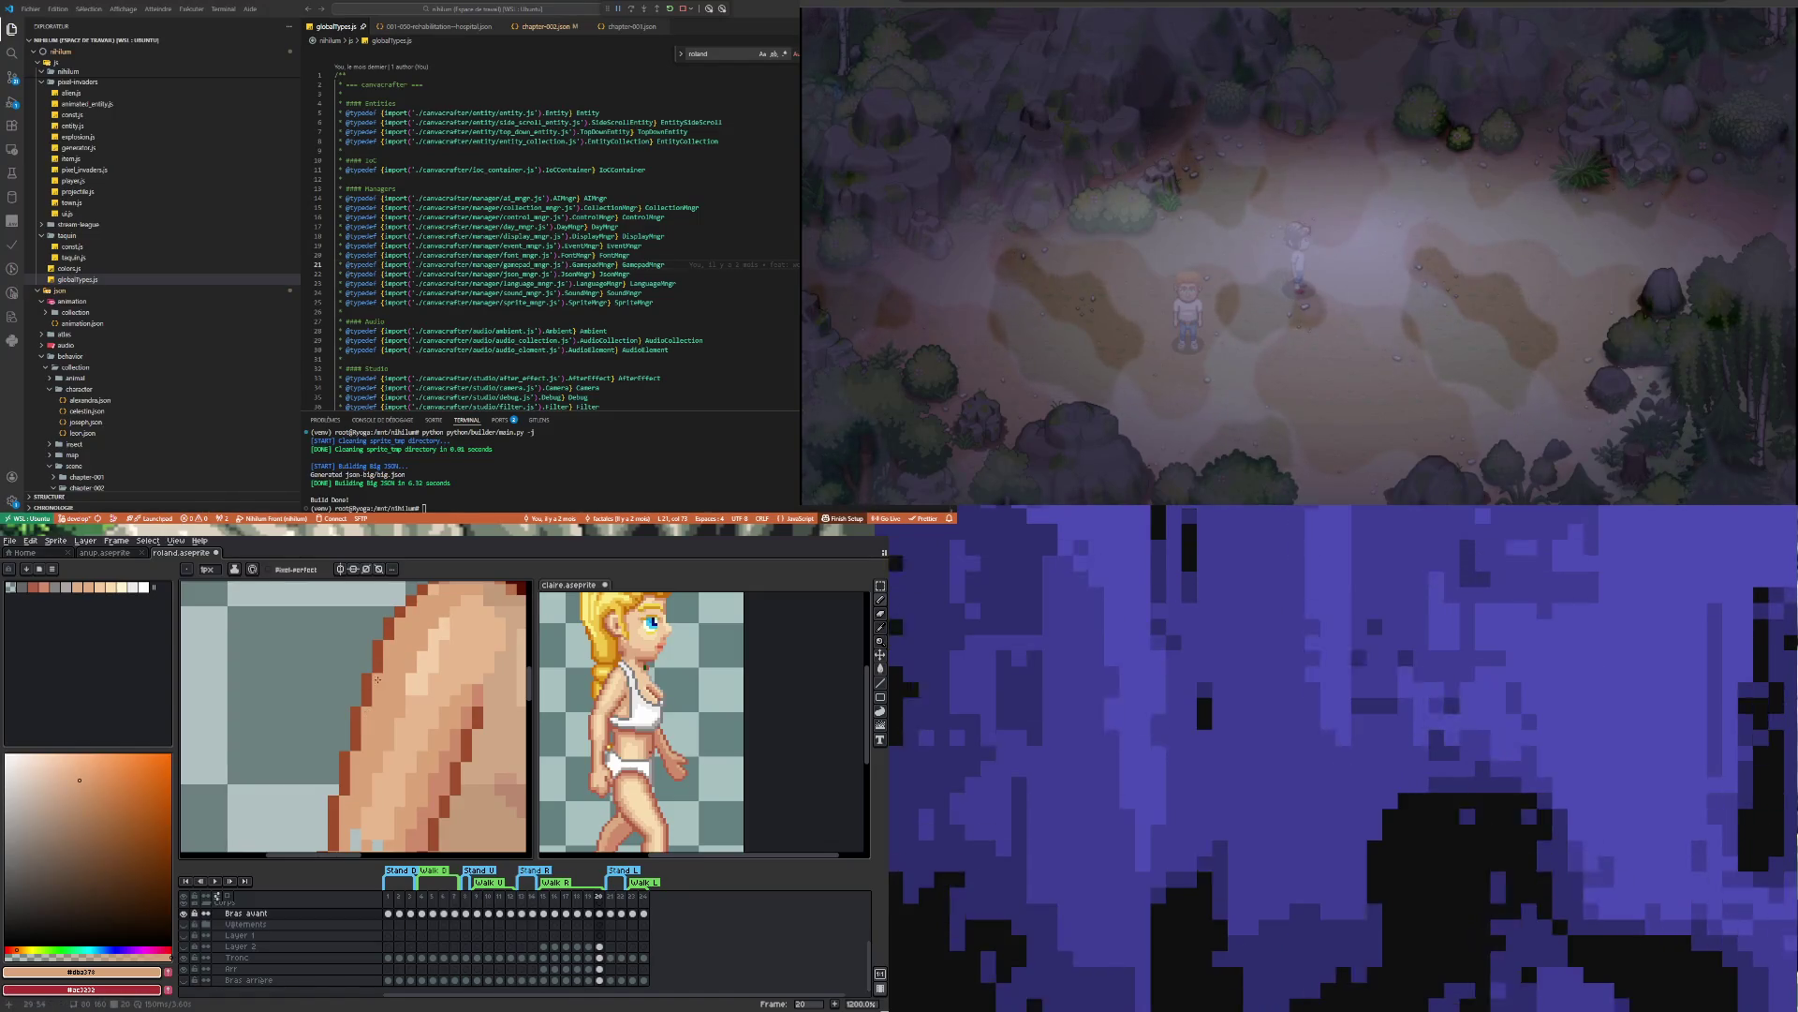
scroll(385, 667, "down", 5)
scroll(395, 754, "up", 4)
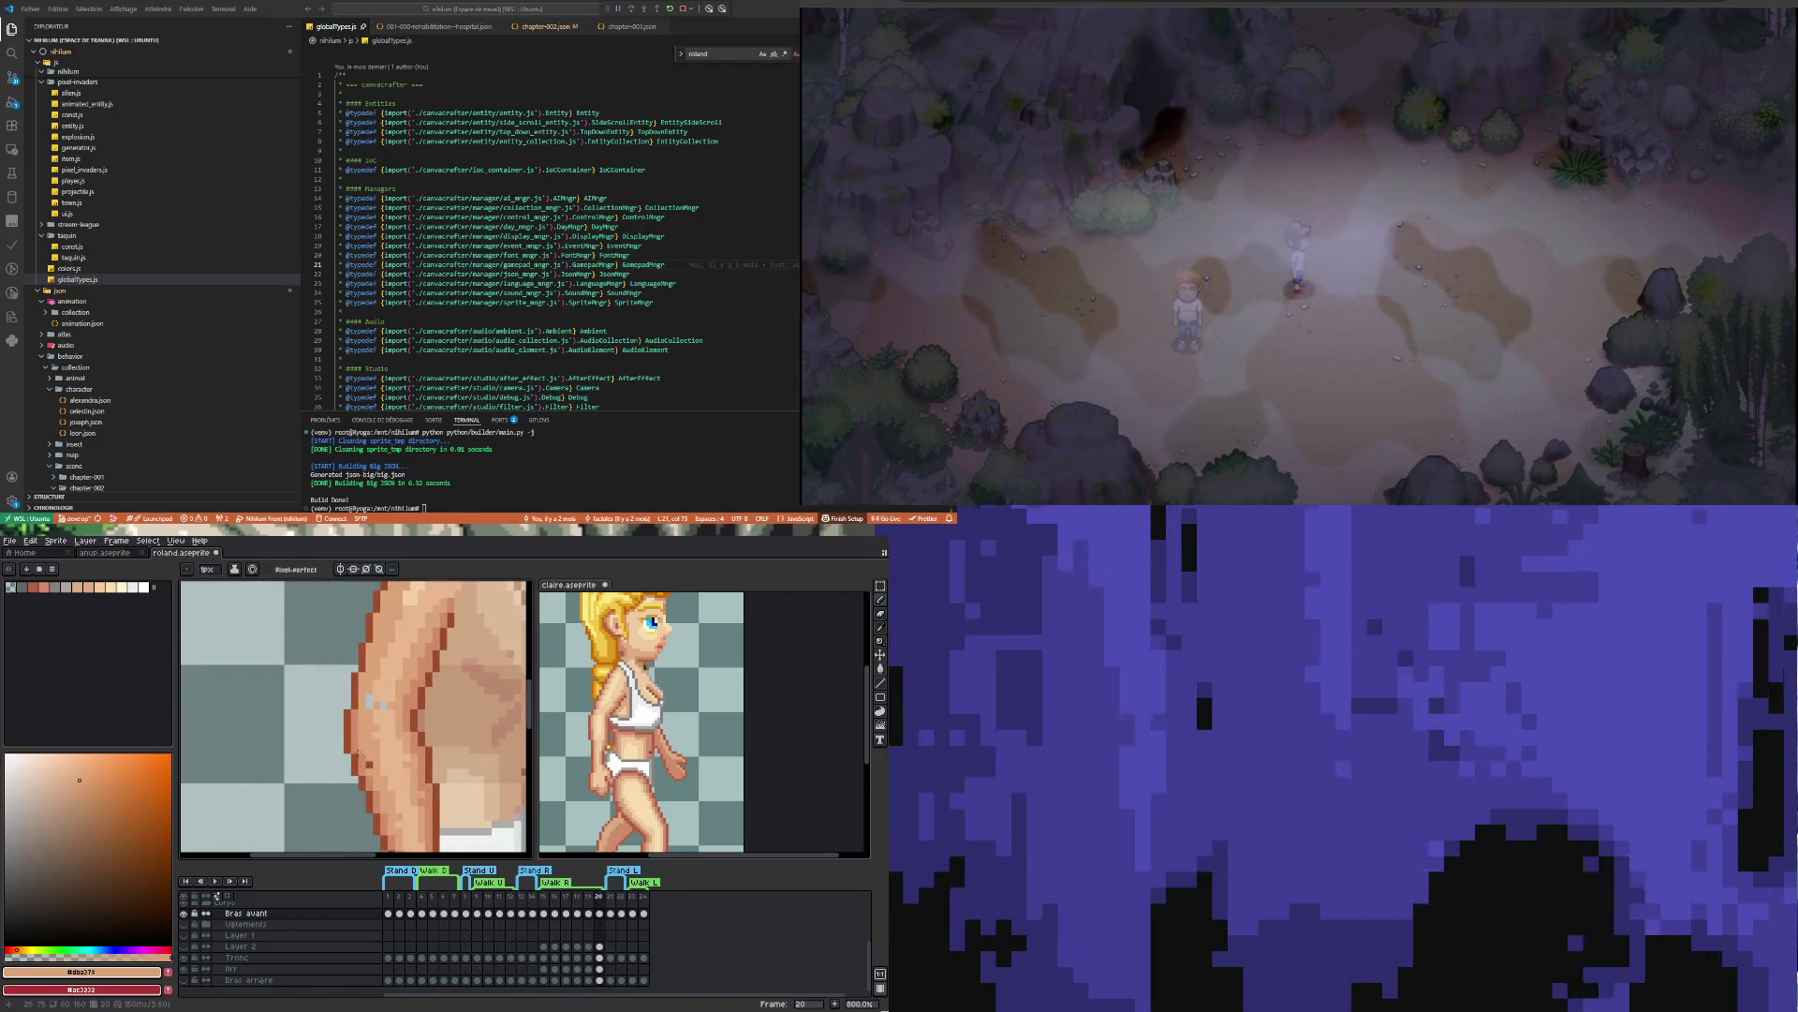
scroll(368, 766, "down", 3)
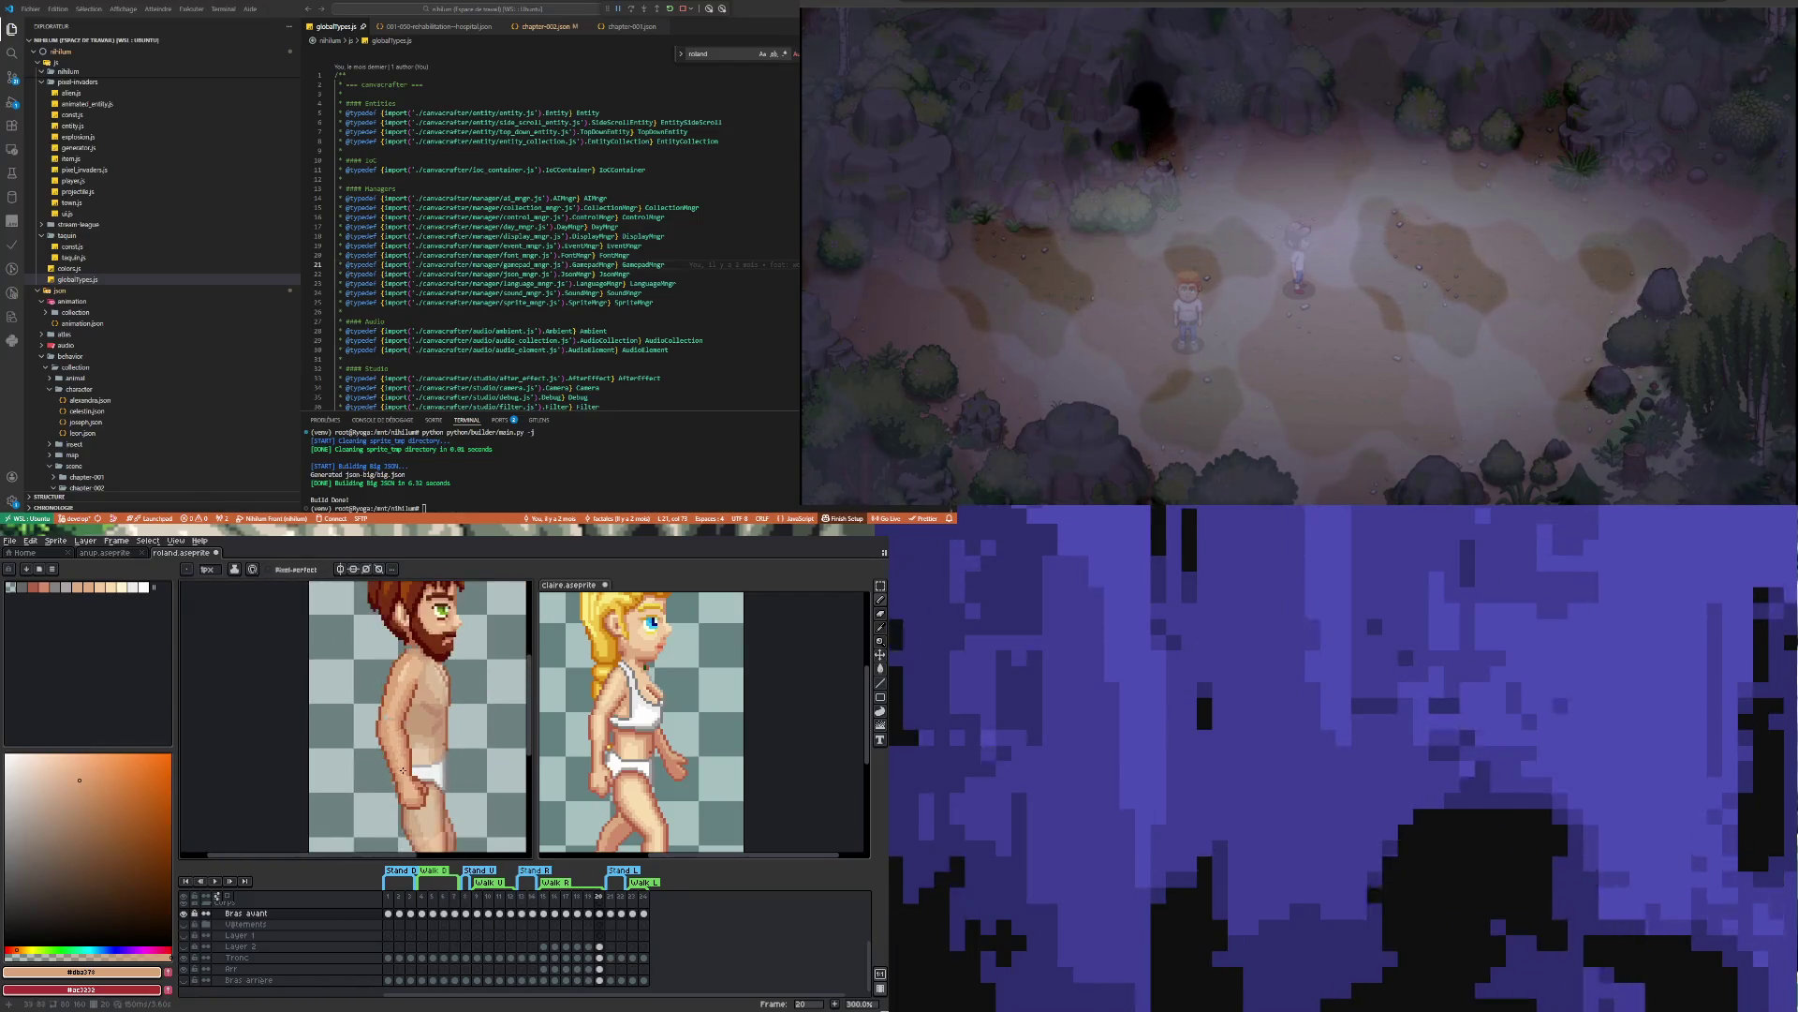
scroll(395, 779, "up", 3)
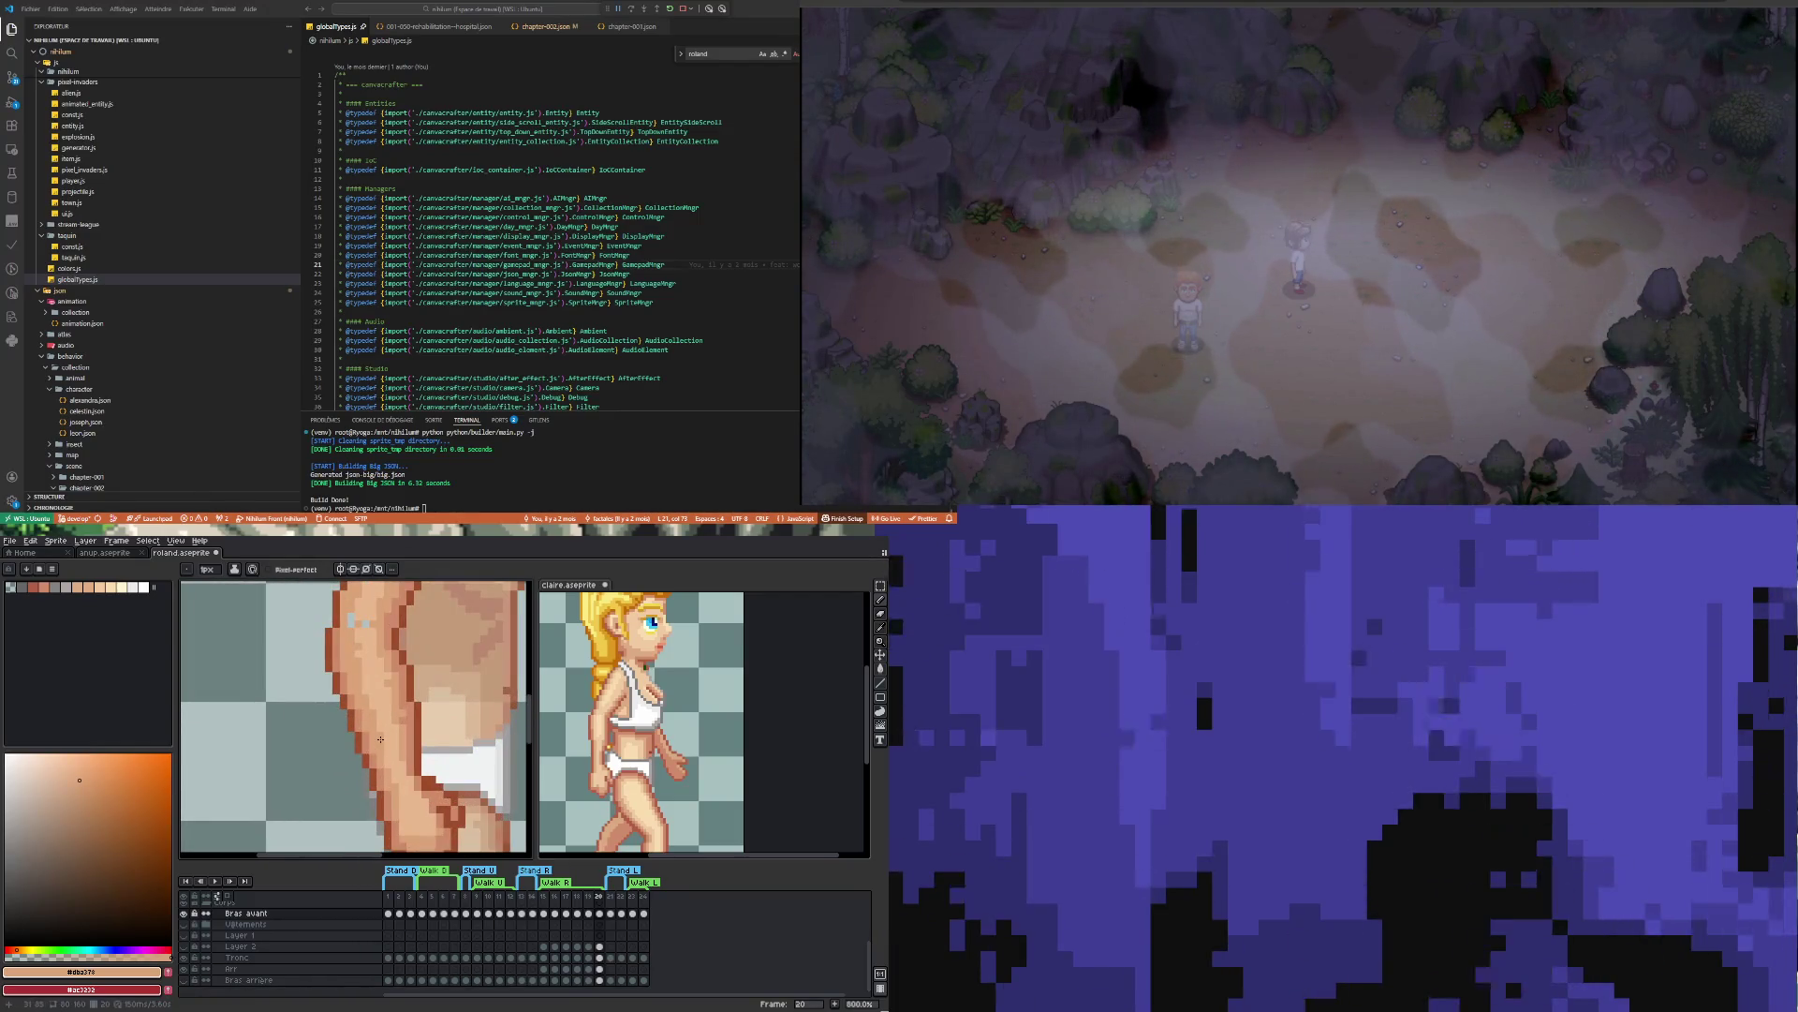
scroll(380, 739, "down", 1)
scroll(385, 723, "up", 1)
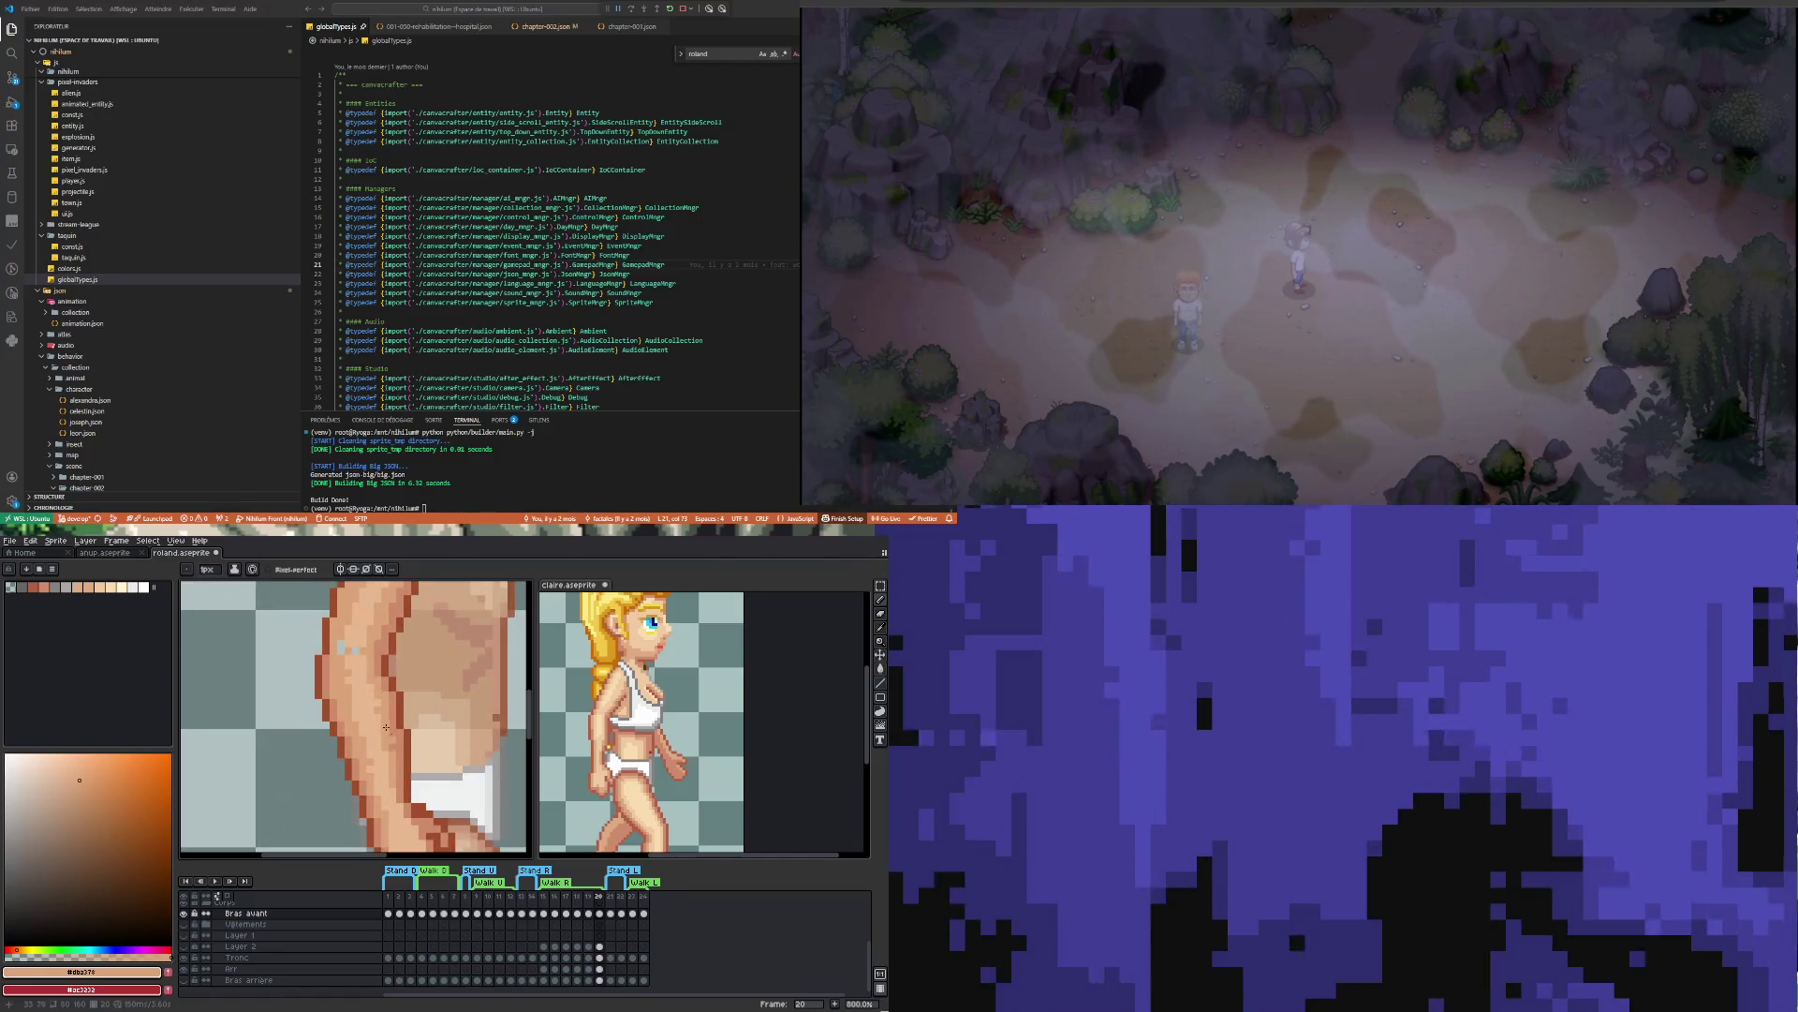
scroll(392, 768, "down", 1)
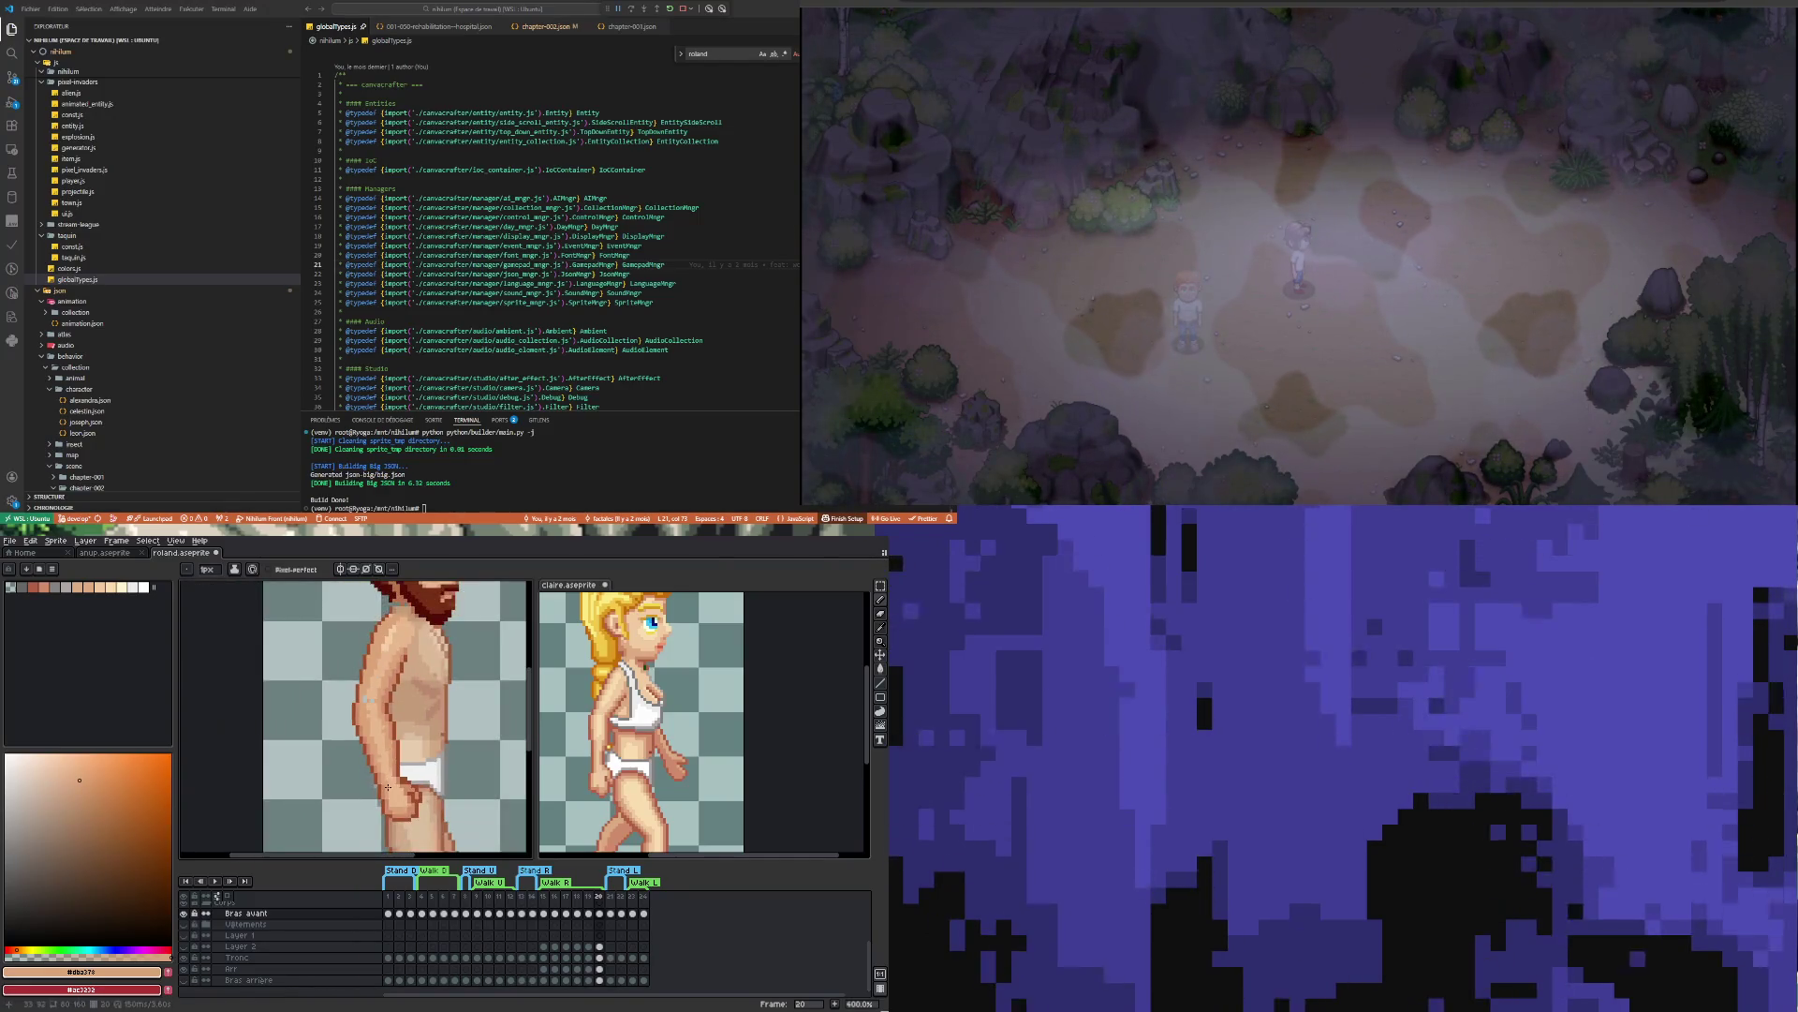
scroll(392, 792, "up", 1)
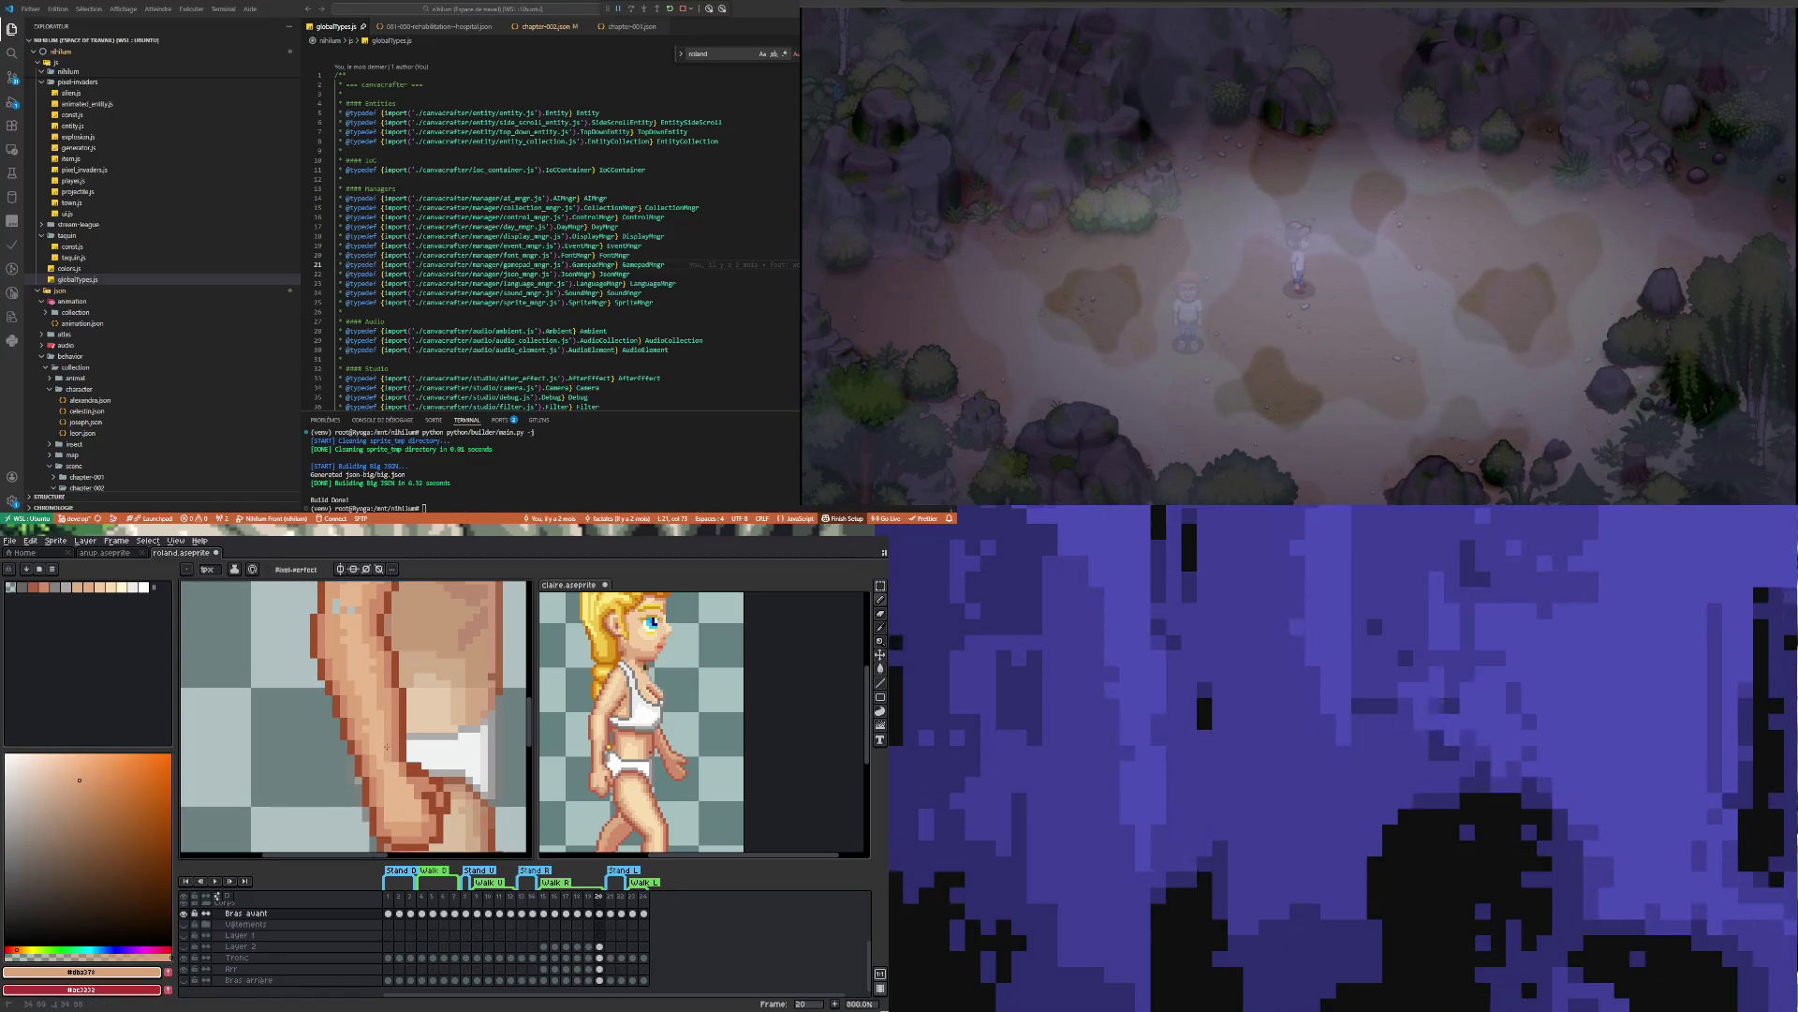